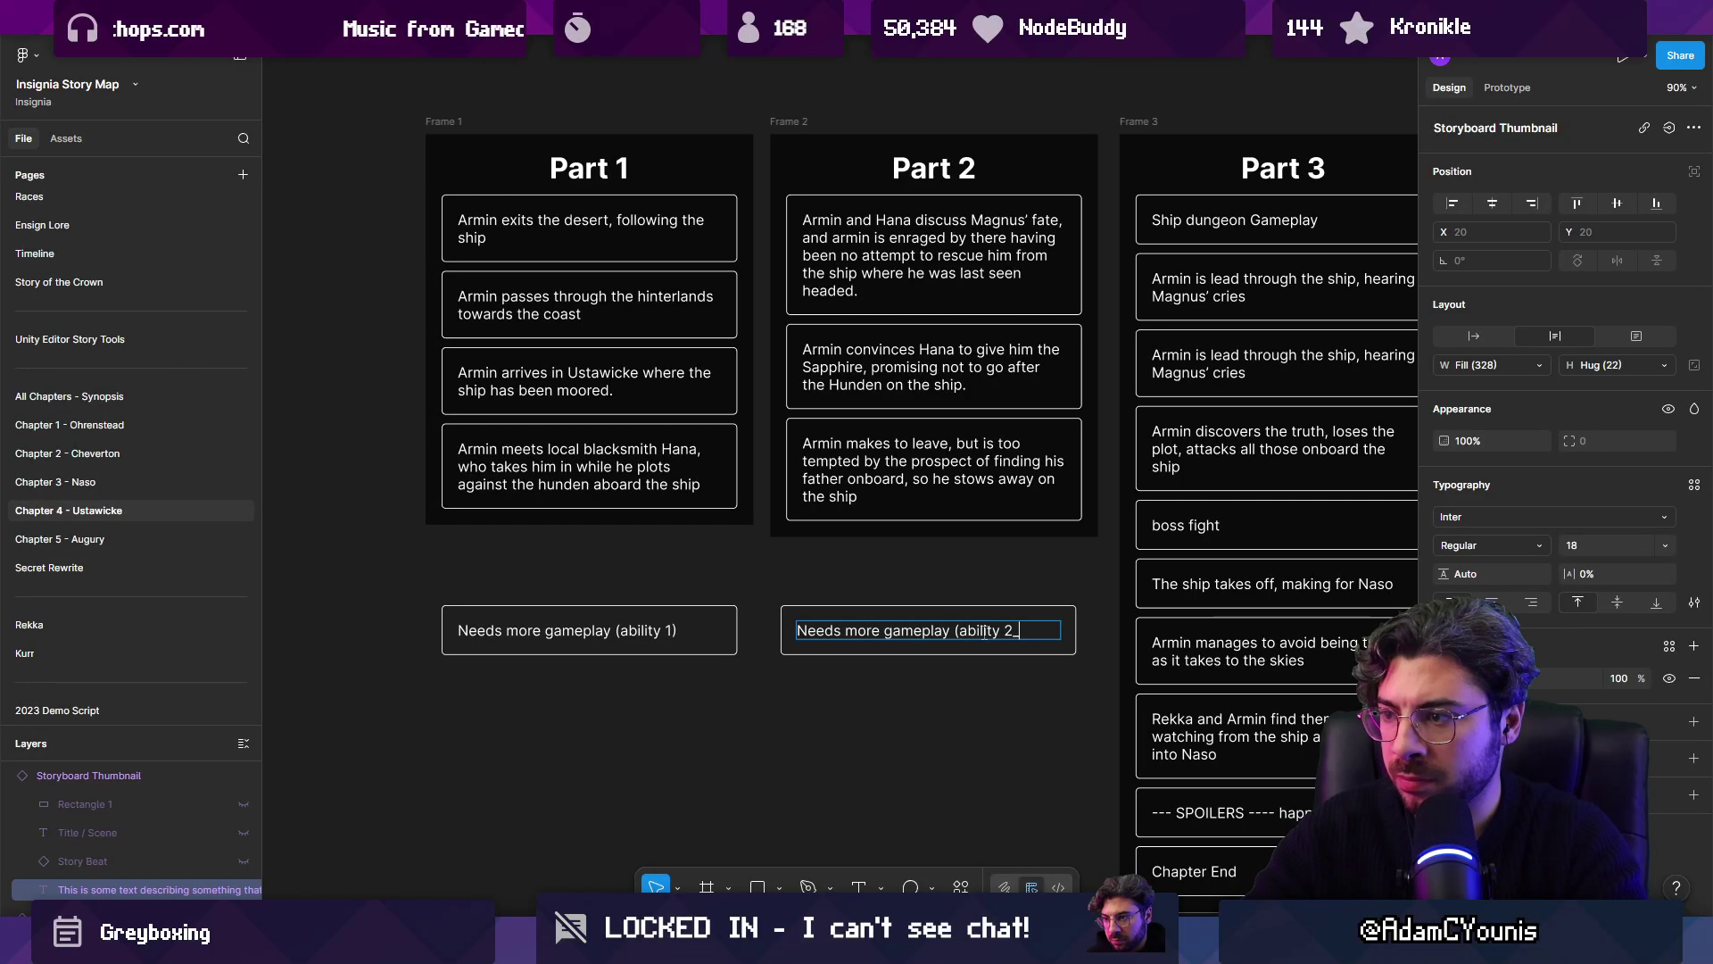
# Step: Finish the 'Needs more gameplay (ability 2)' note and zoom out to see all frames
pyautogui.press('Escape')
pyautogui.press('Escape')
pyautogui.scroll(-3, 883, 627)
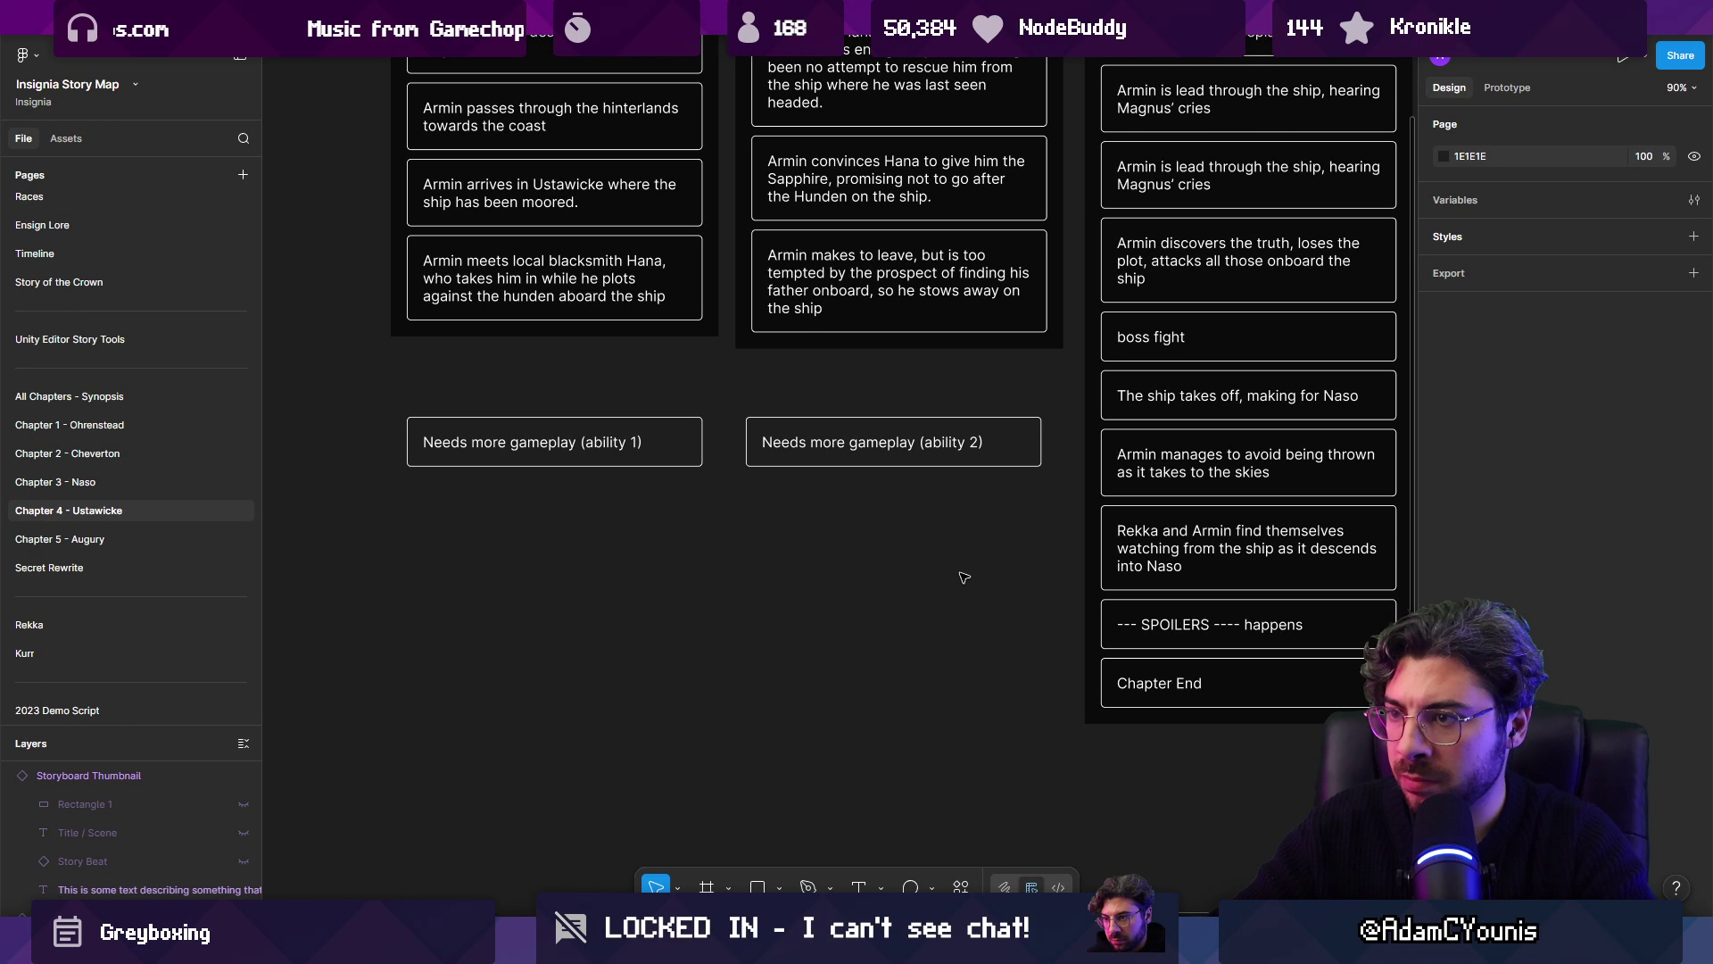
pyautogui.keyDown('ctrl'); pyautogui.scroll(-5, 883, 628); pyautogui.keyUp('ctrl')
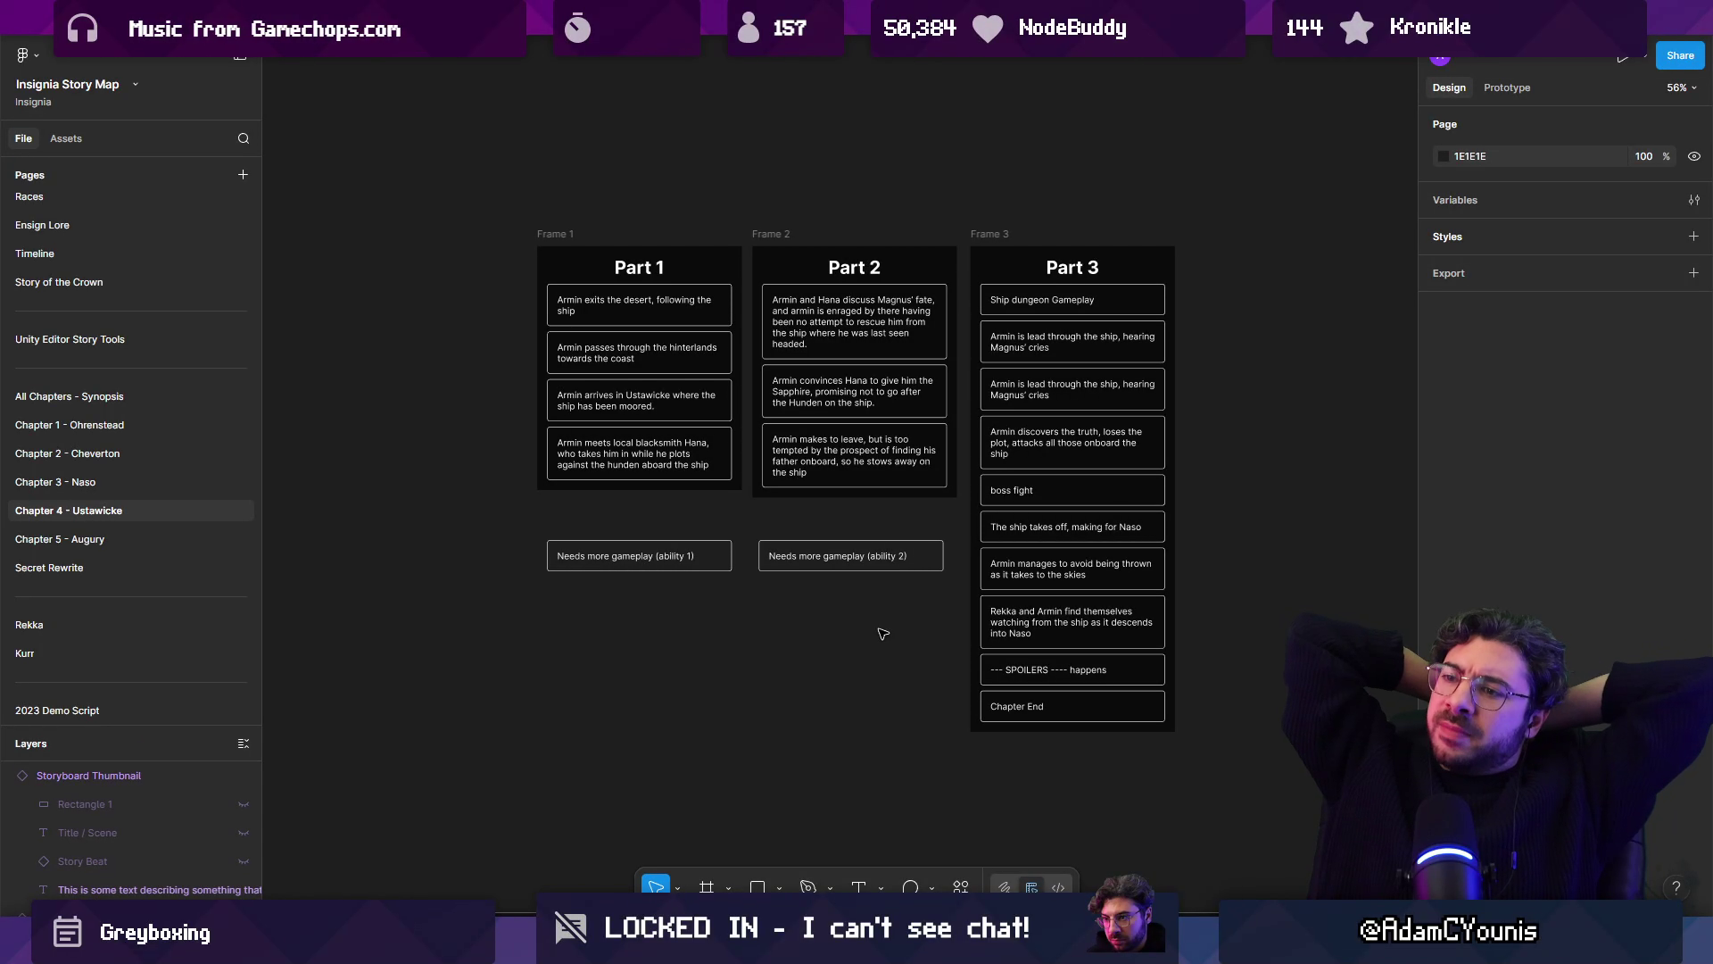
pyautogui.click(830, 557)
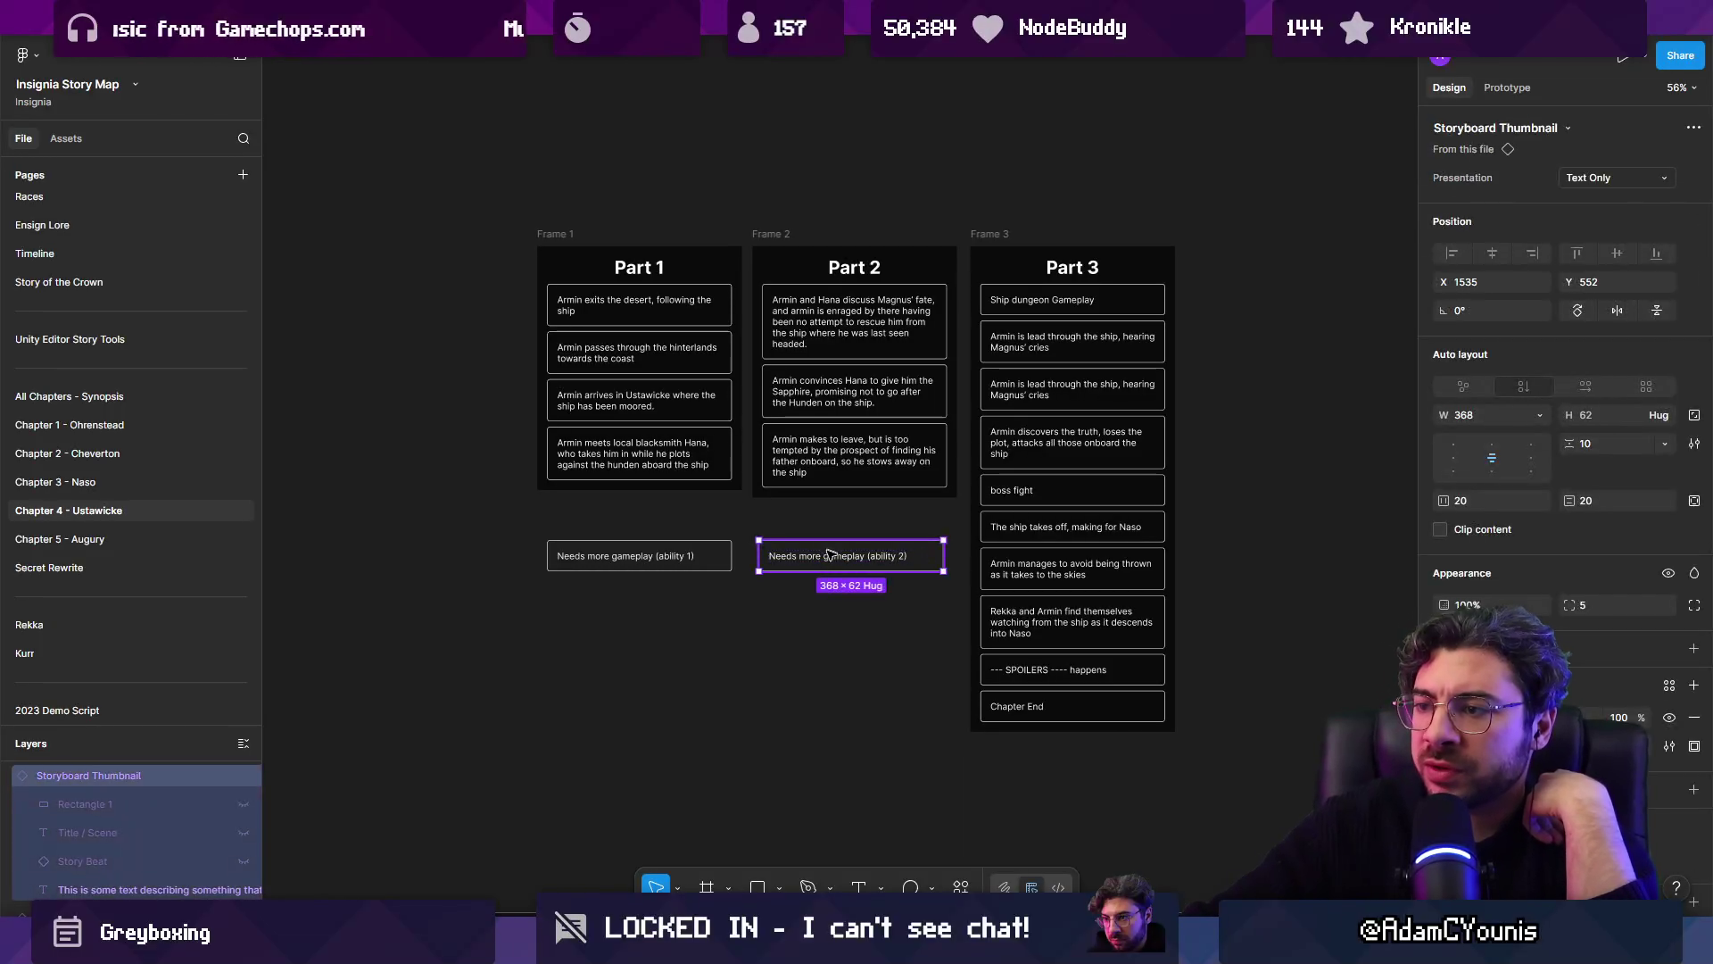
# Step: Check the Ustan Region scene nodes in Unity, then return to the Figma story map
pyautogui.hotkey('alt', 'Tab')
pyautogui.doubleClick(749, 433)
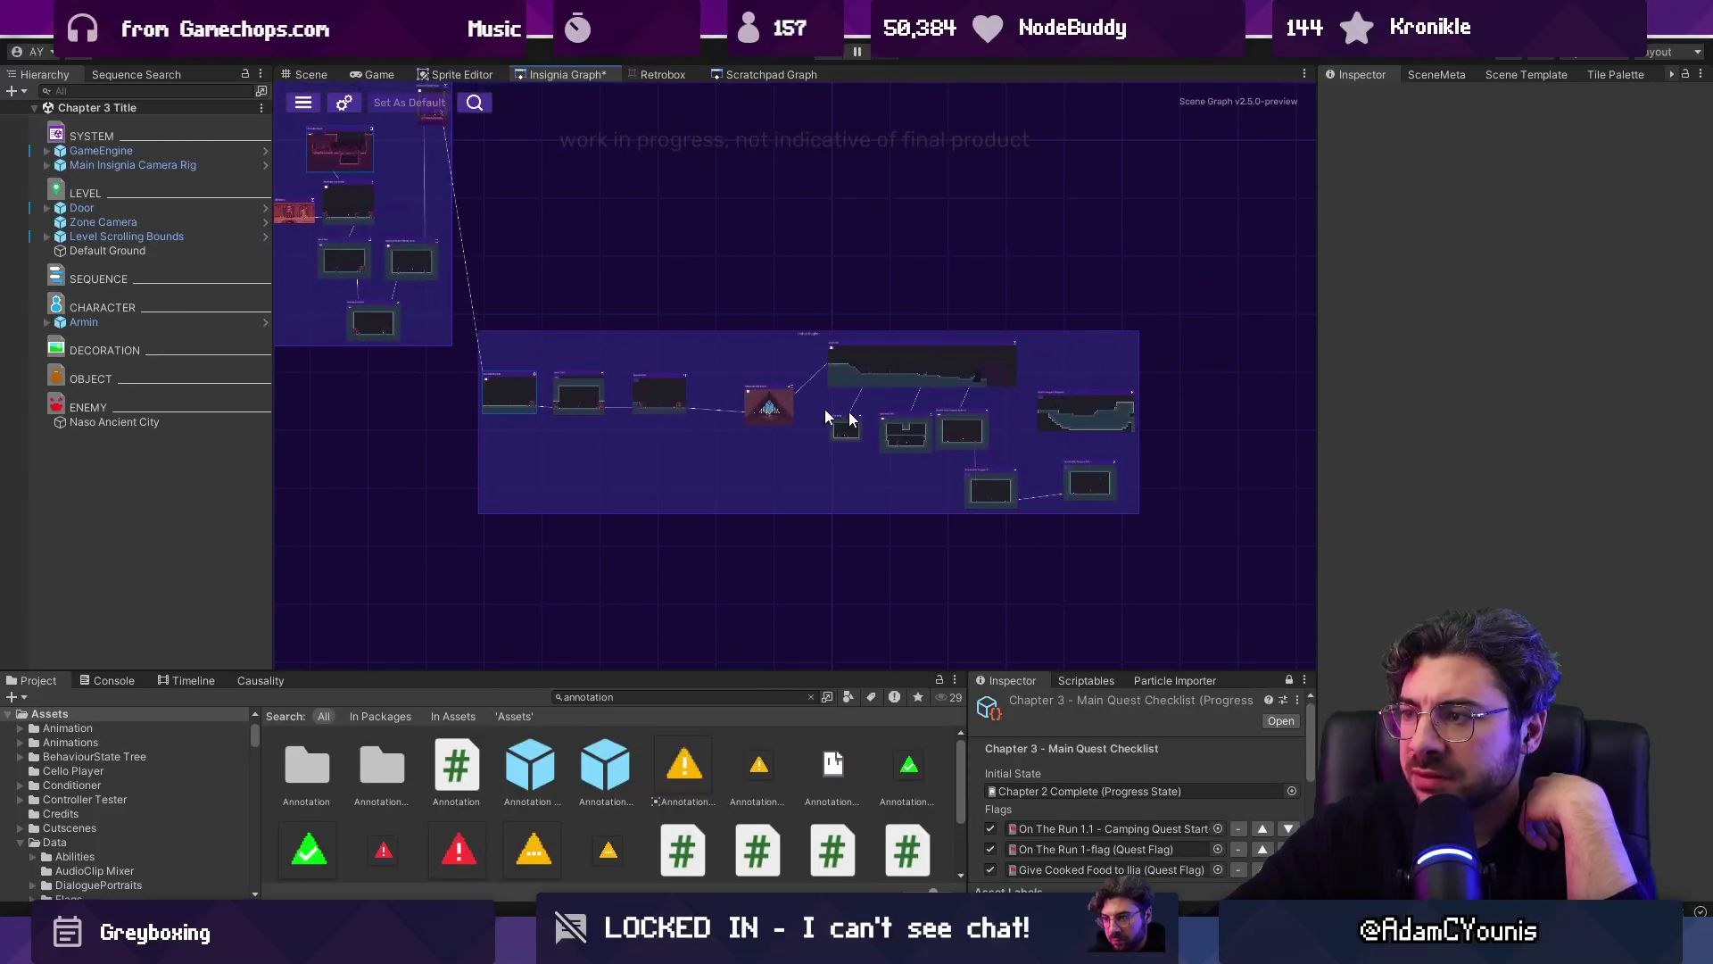
pyautogui.scroll(-3, 862, 464)
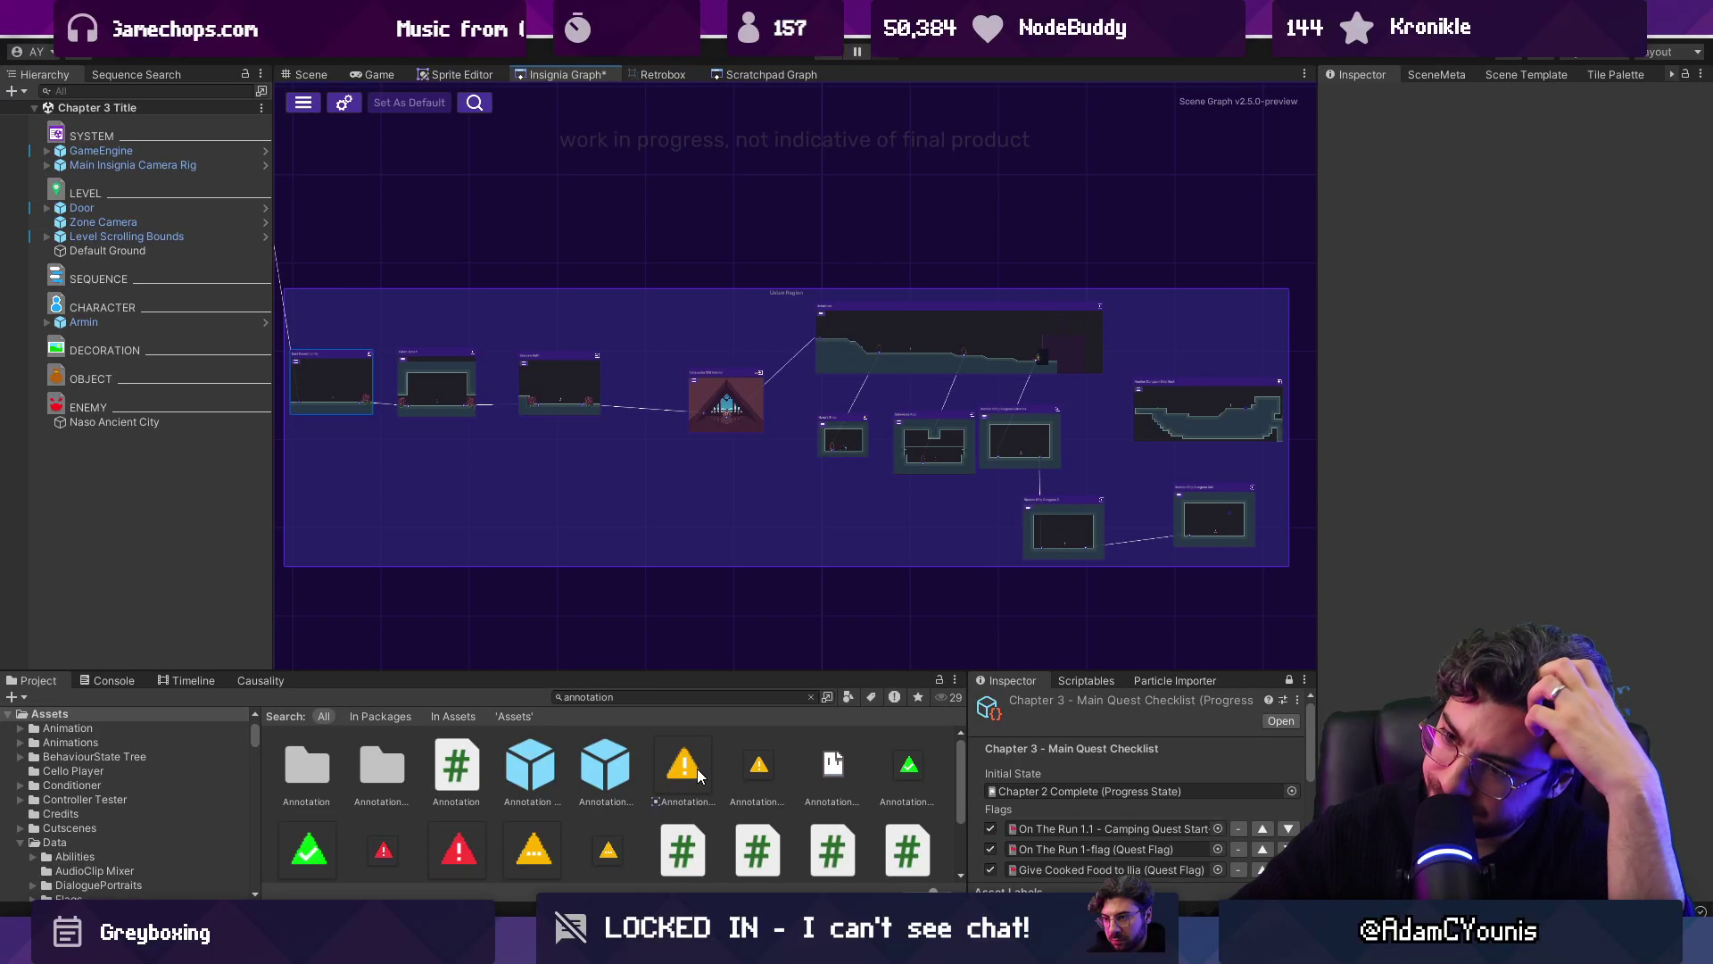
pyautogui.hotkey('alt', 'Tab')
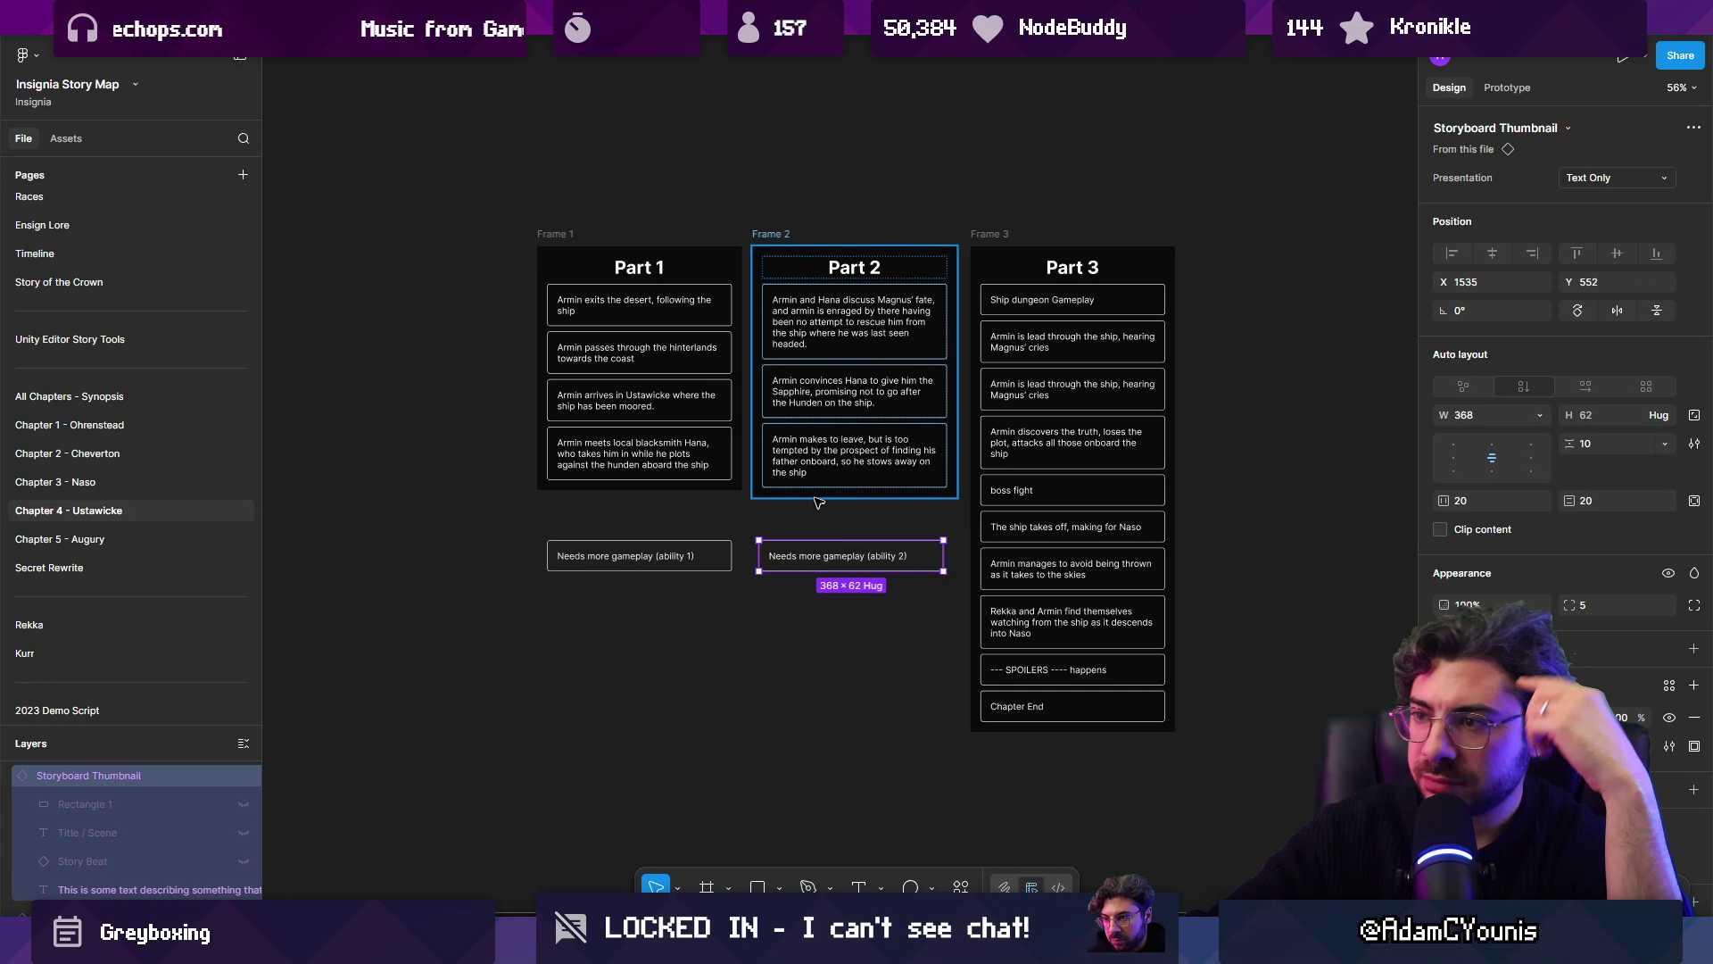
# Step: Try moving the Armin convinces Hana card, leaving it second in the Part 2 column
pyautogui.scroll(5, 824, 475)
pyautogui.click(819, 316)
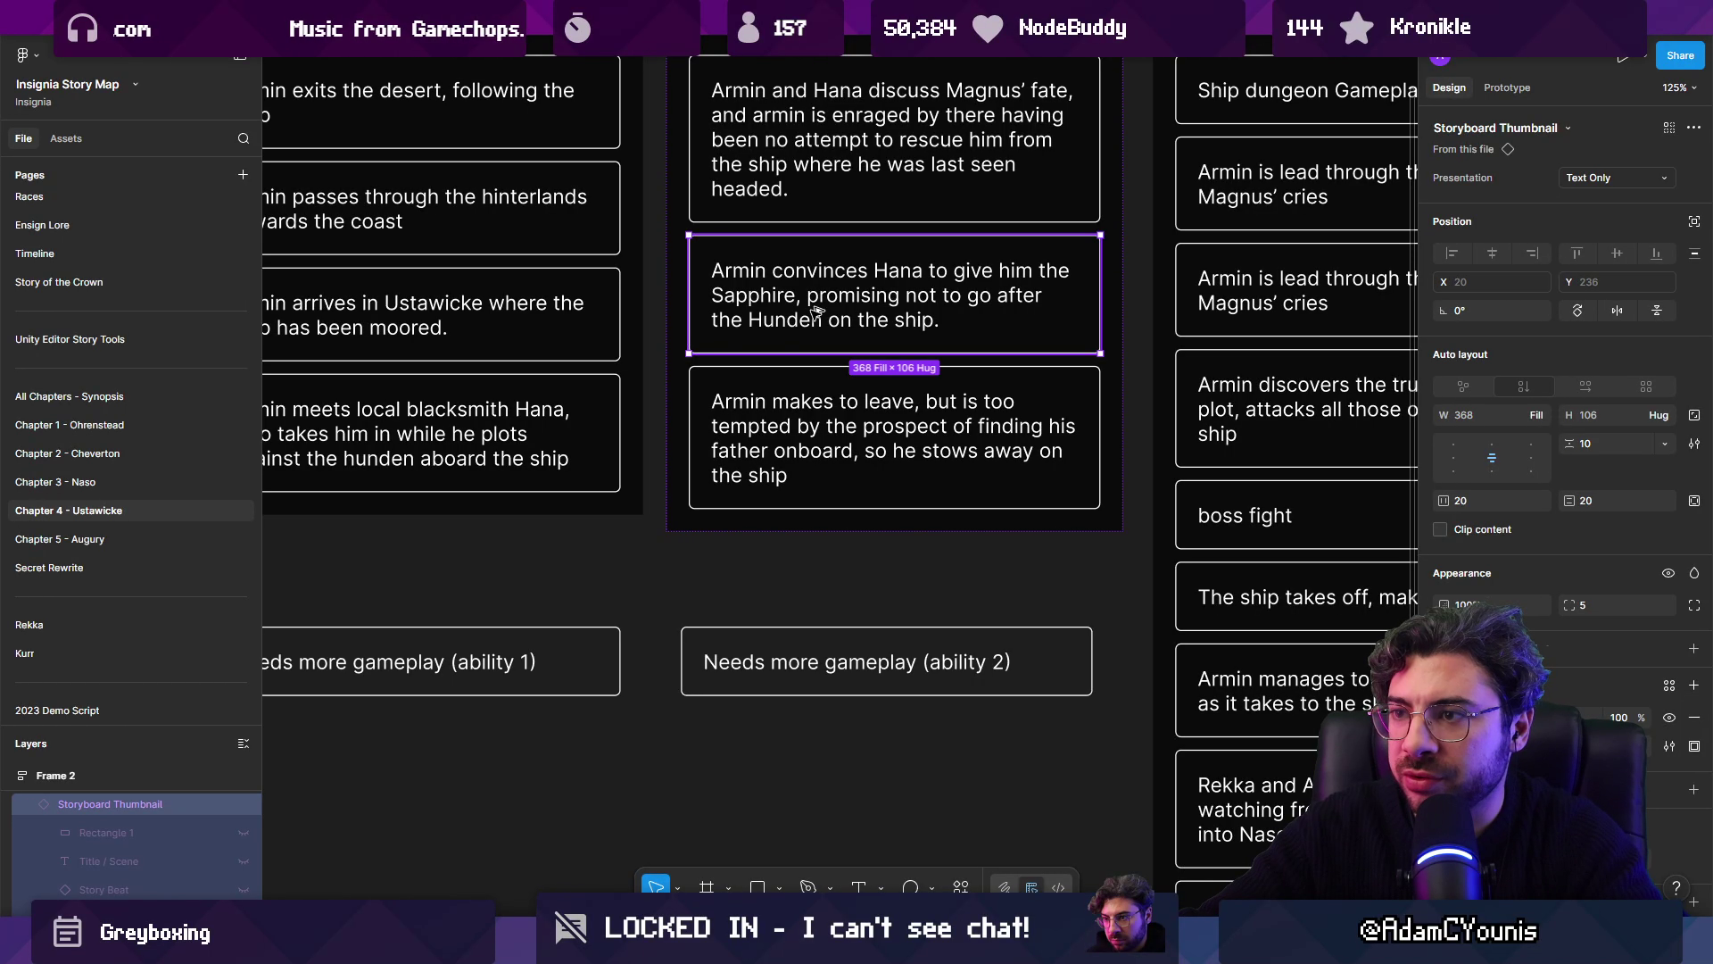
pyautogui.moveTo(816, 310)
pyautogui.mouseDown()
pyautogui.moveTo(811, 419)
pyautogui.moveTo(811, 356)
pyautogui.mouseUp()
pyautogui.moveTo(819, 567); pyautogui.dragTo(754, 378)
# Step: Duplicate the Part 2 column below itself
pyautogui.click(760, 487)
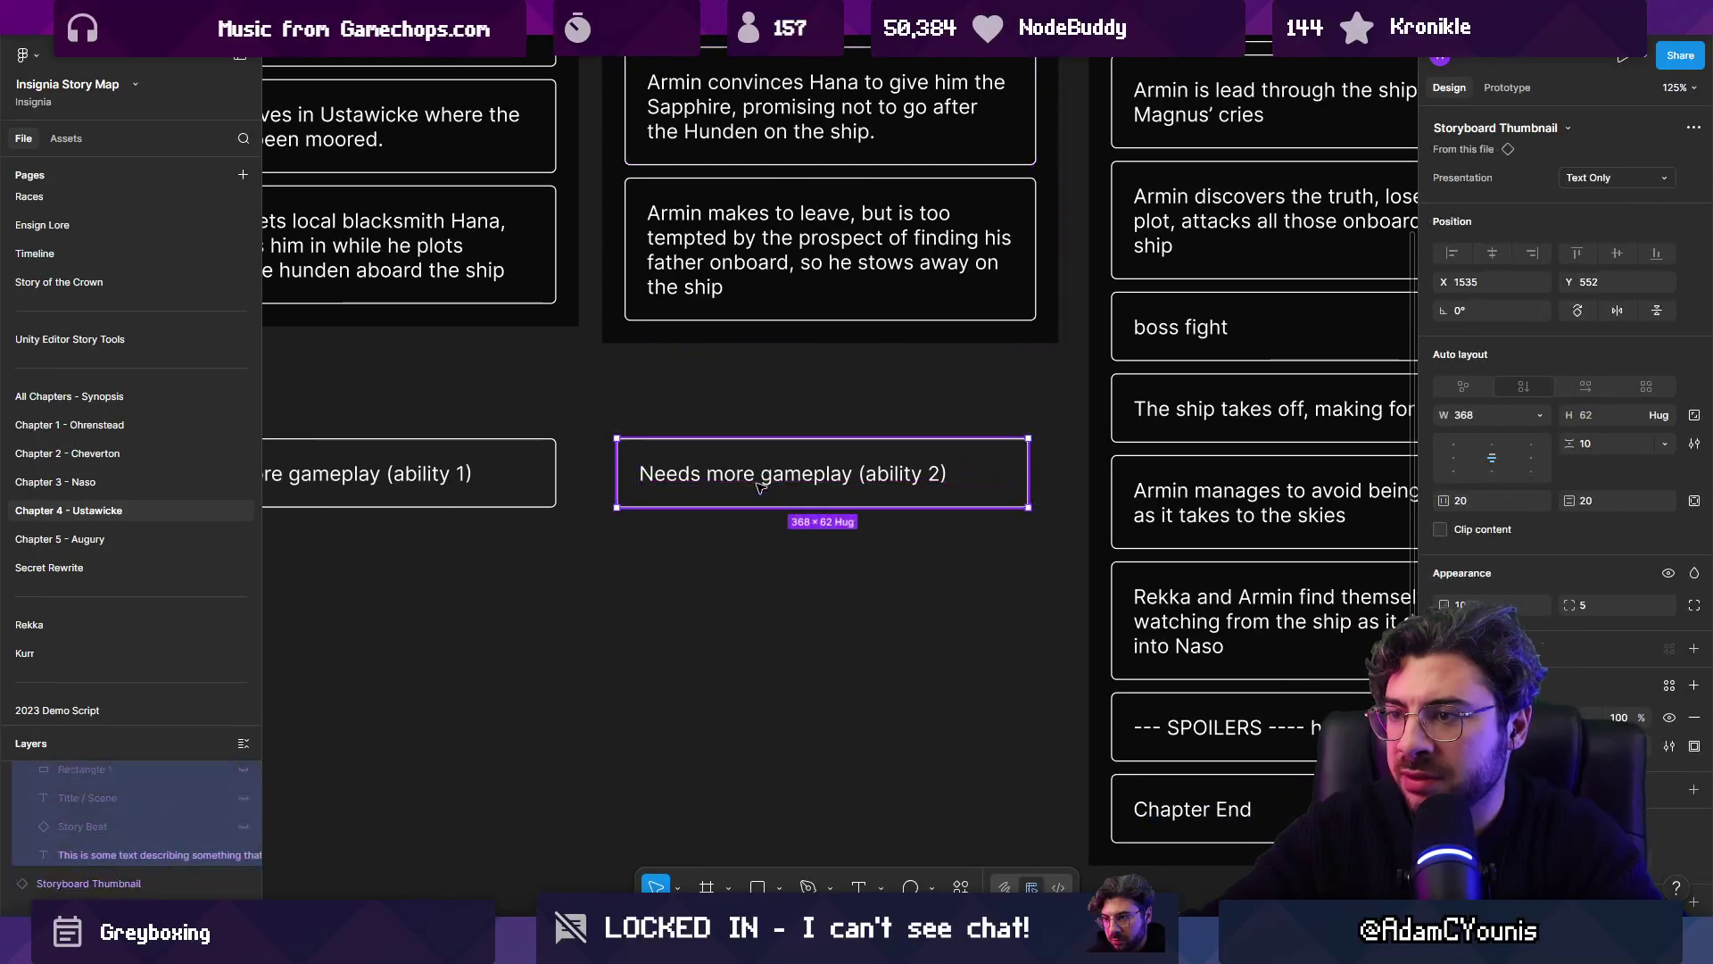
pyautogui.click(760, 486)
pyautogui.scroll(-5, 758, 415)
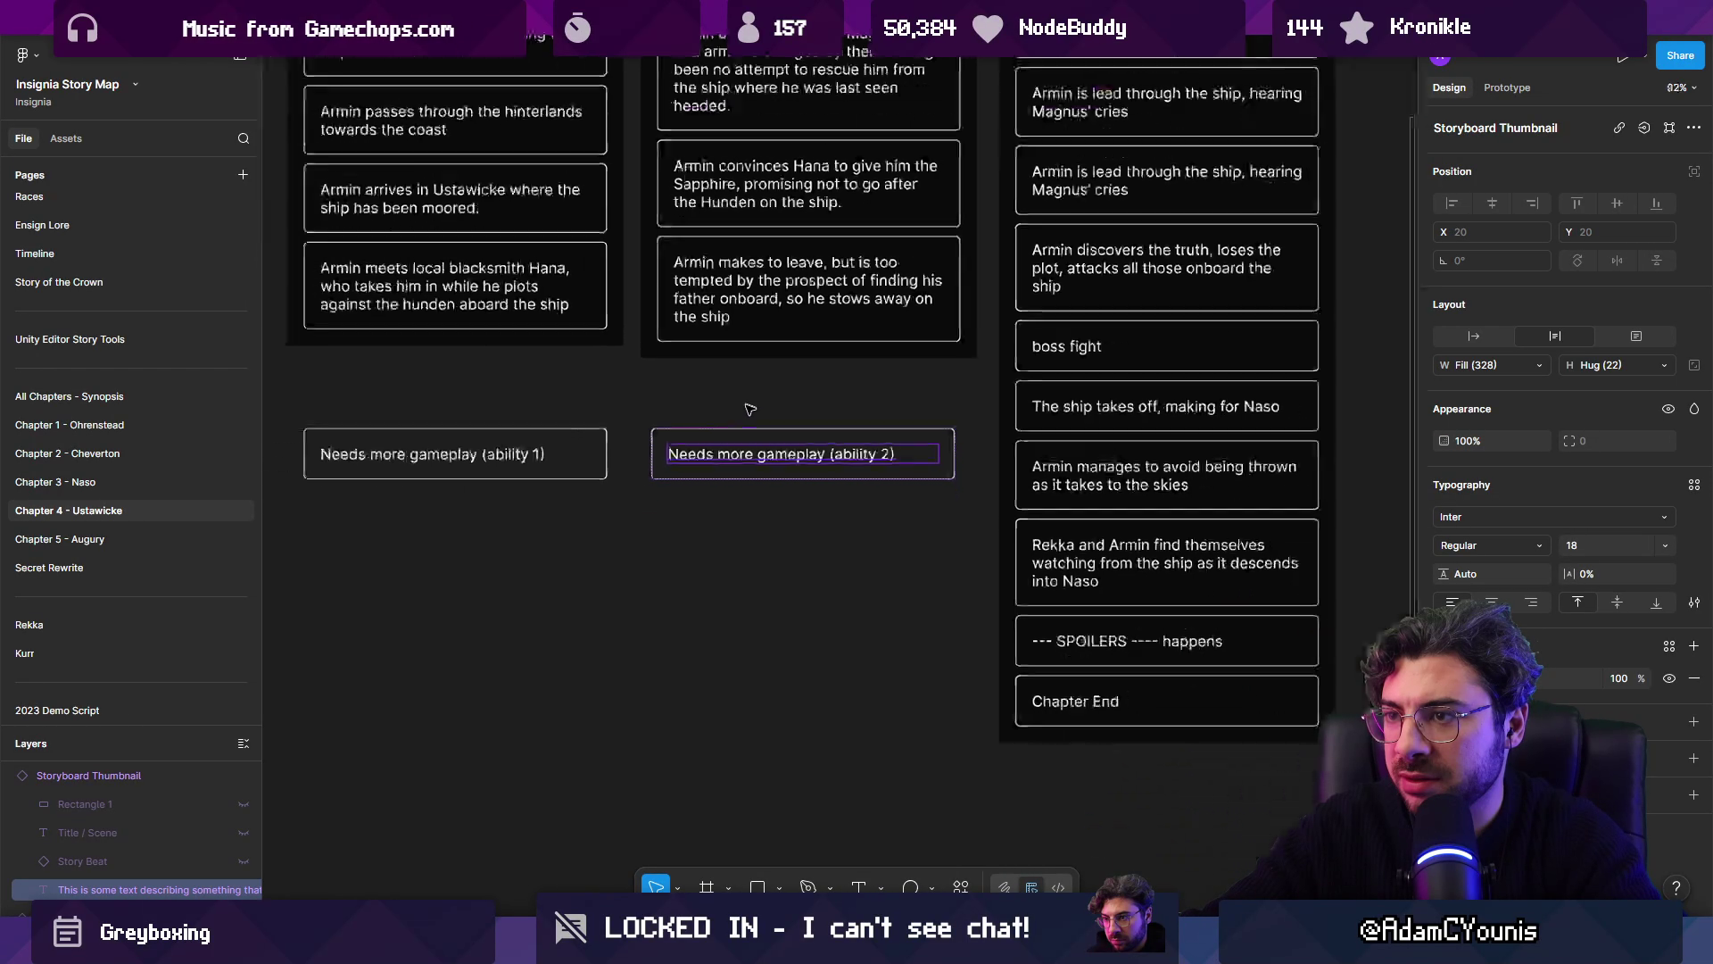
pyautogui.moveTo(723, 211); pyautogui.dragTo(725, 687)
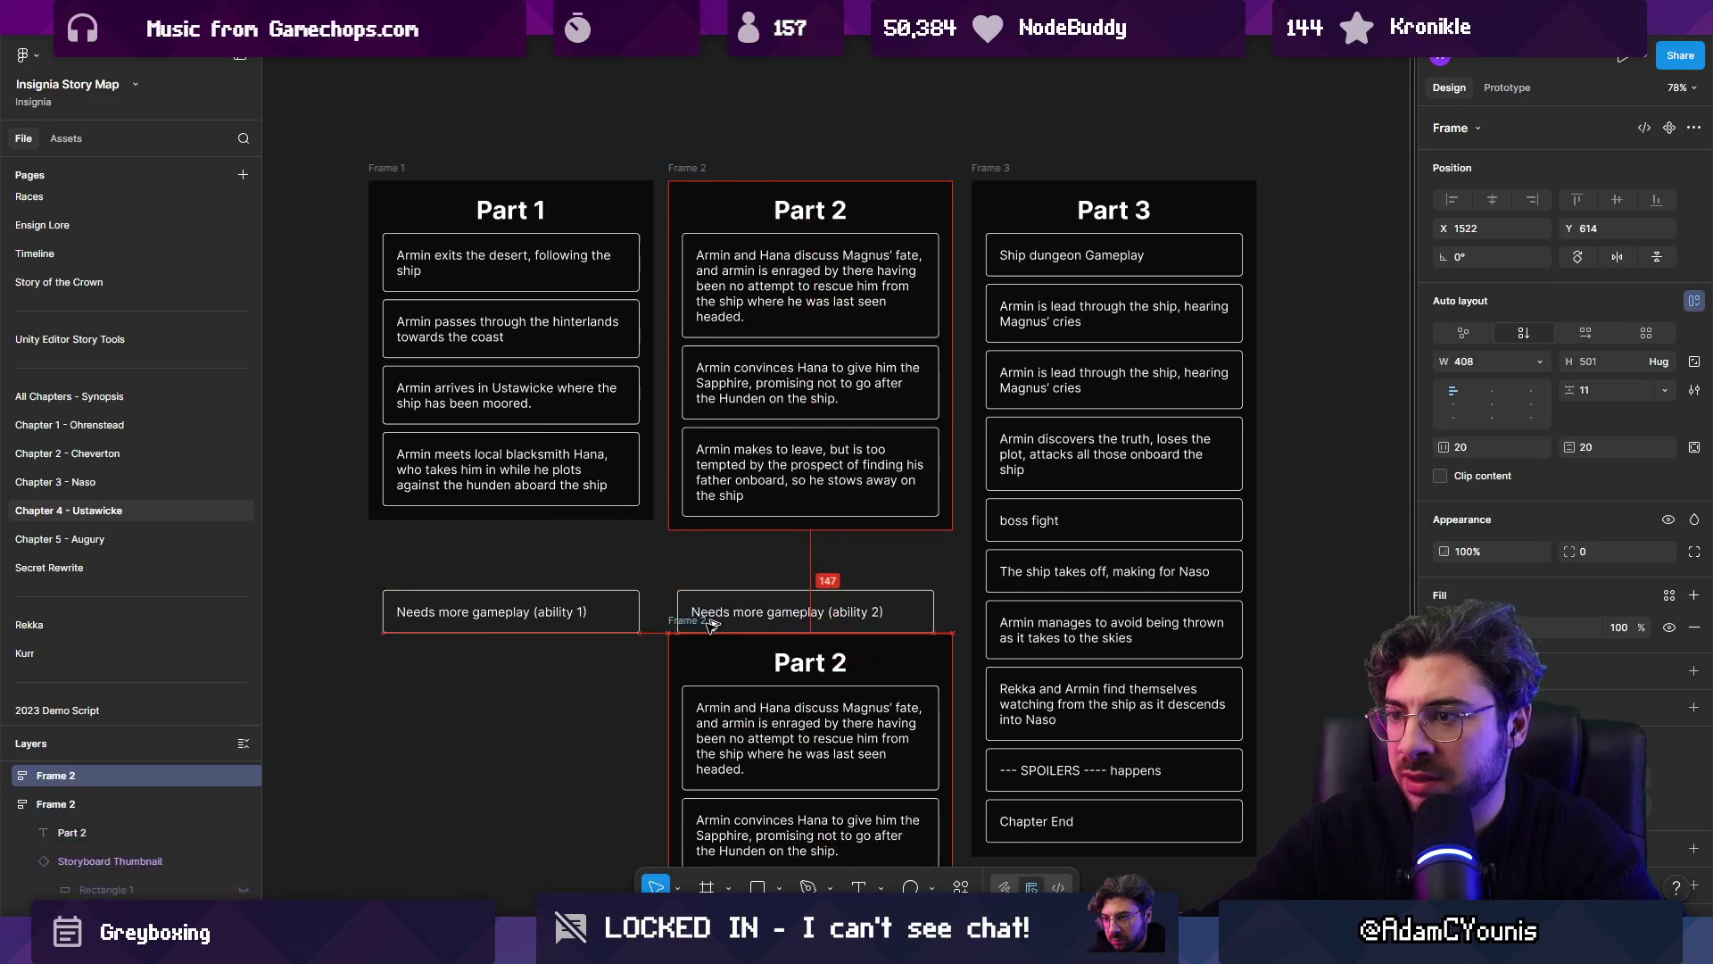
pyautogui.scroll(-2, 724, 687)
# Step: Title the copy 'Sapphire Quest' and delete the ability 2 note
pyautogui.click(769, 525)
pyautogui.press('Return')
pyautogui.write('Sapp')
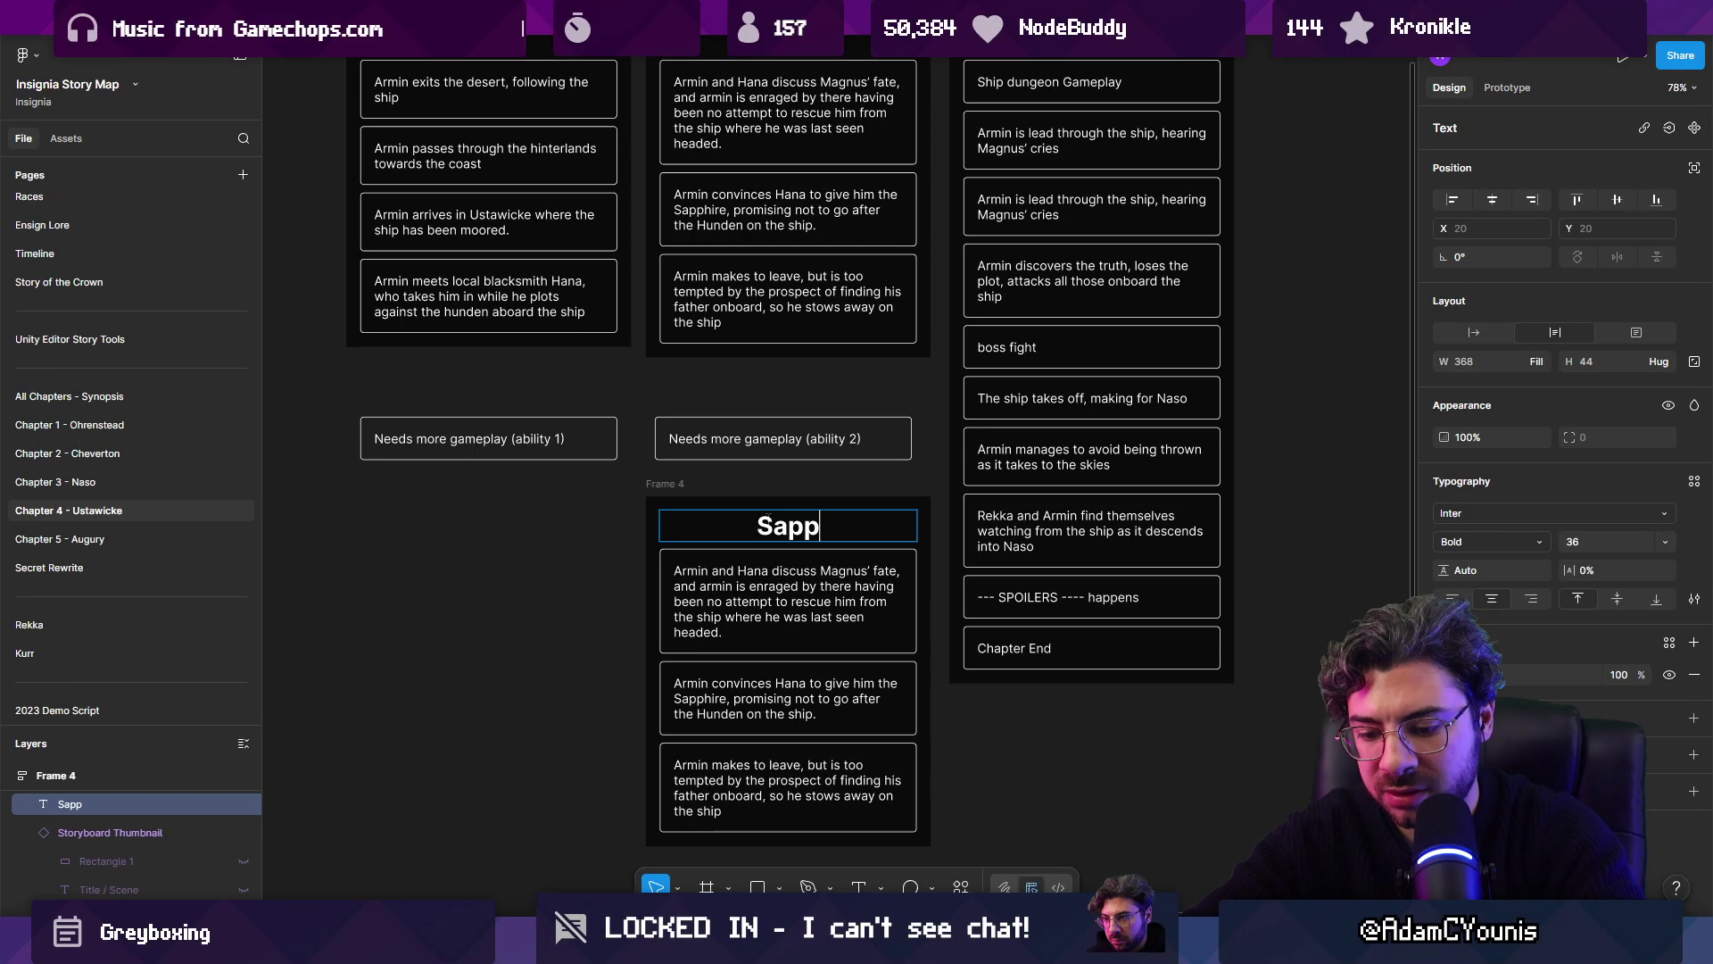
pyautogui.write('hire Quest')
pyautogui.click(783, 438)
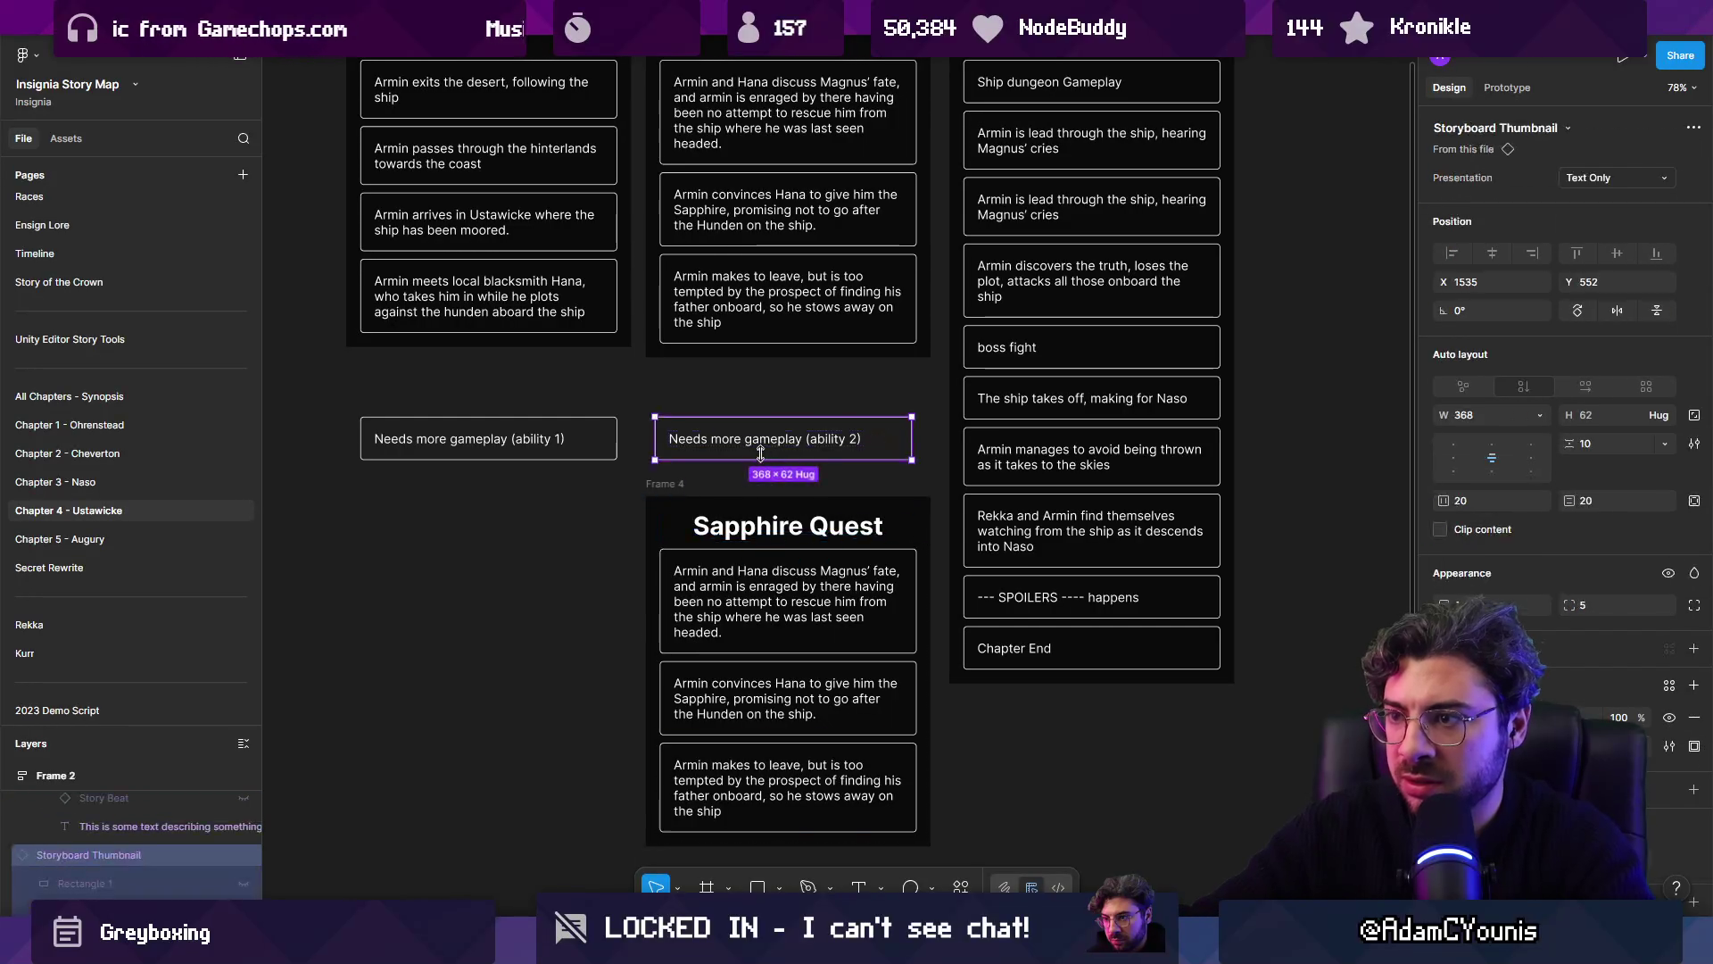
pyautogui.press('Delete')
# Step: Rewrite the first Sapphire Quest beat as 'Sapphire is in Grotto, Armin and Hana have to visit it to obtain it'
pyautogui.doubleClick(786, 622)
pyautogui.write('Han')
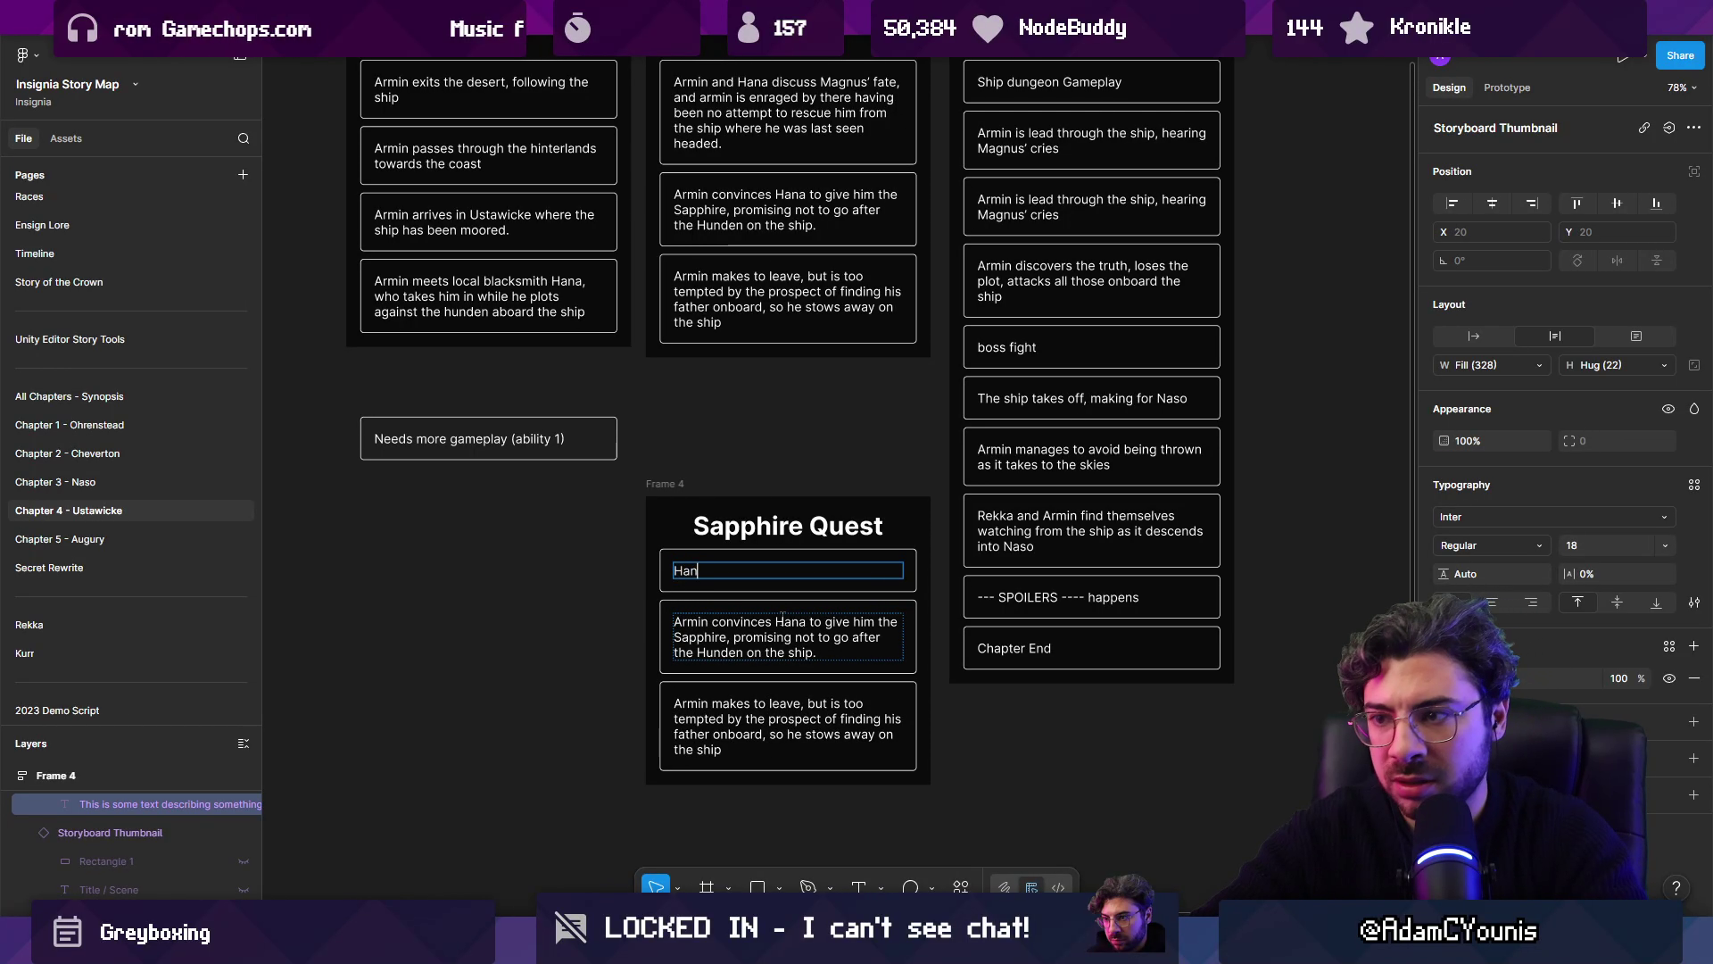
pyautogui.write('Sapp')
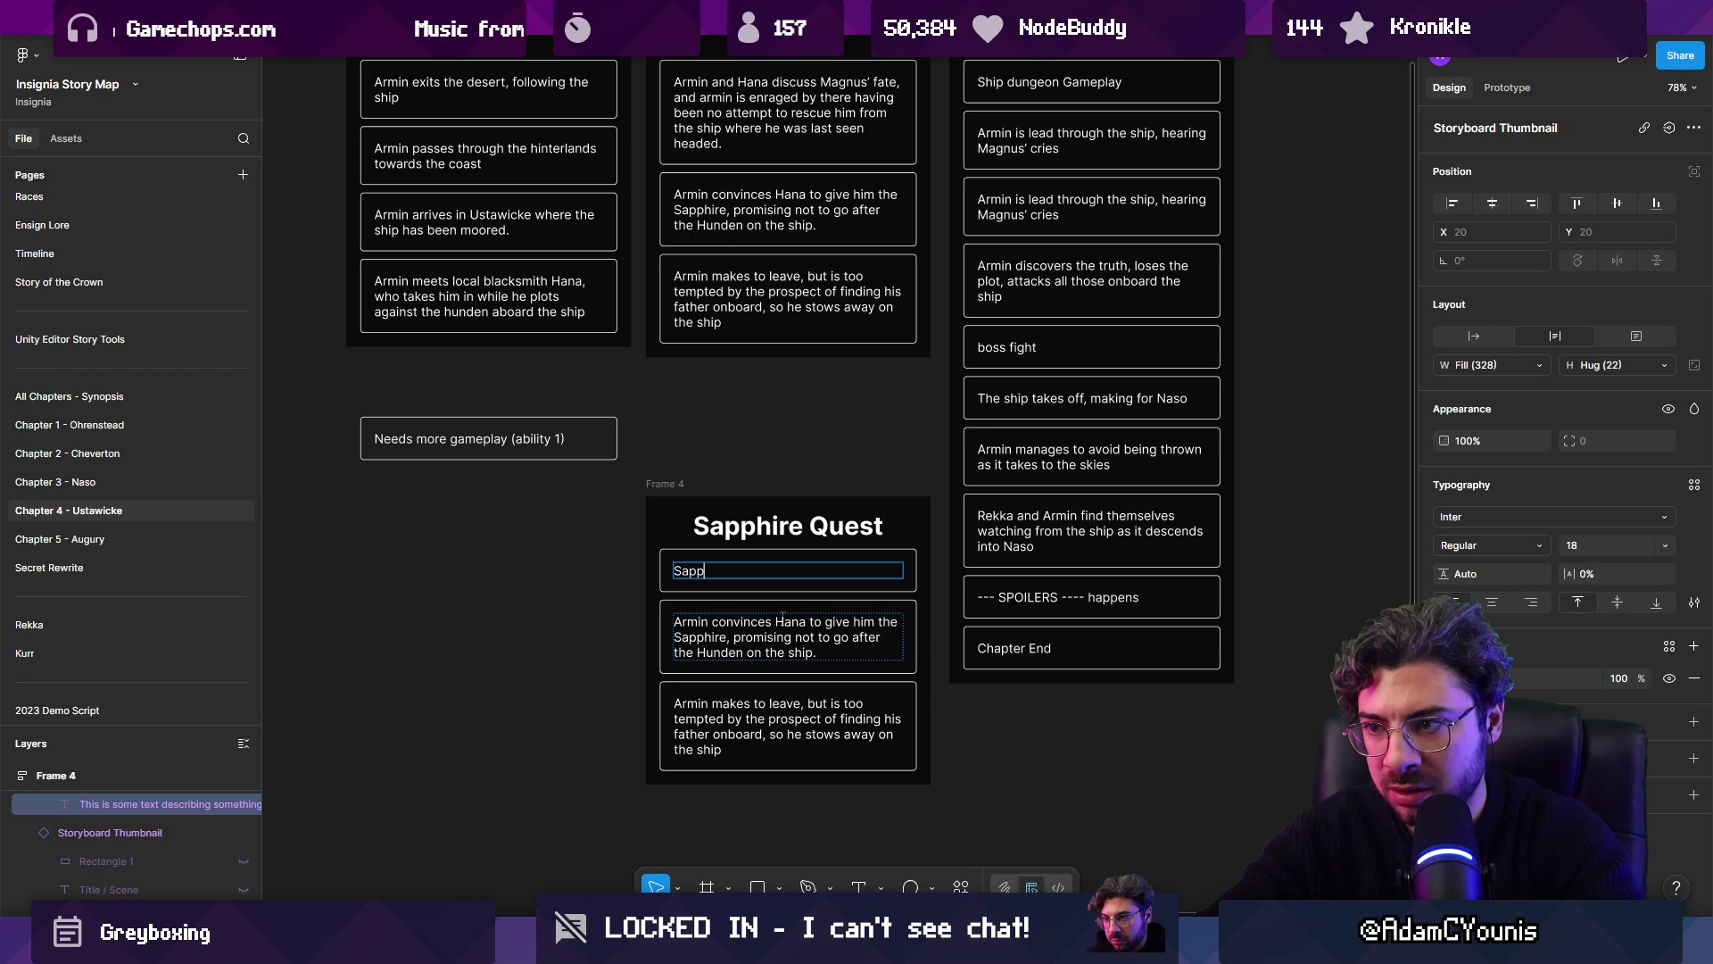
pyautogui.write('Grotto, anm')
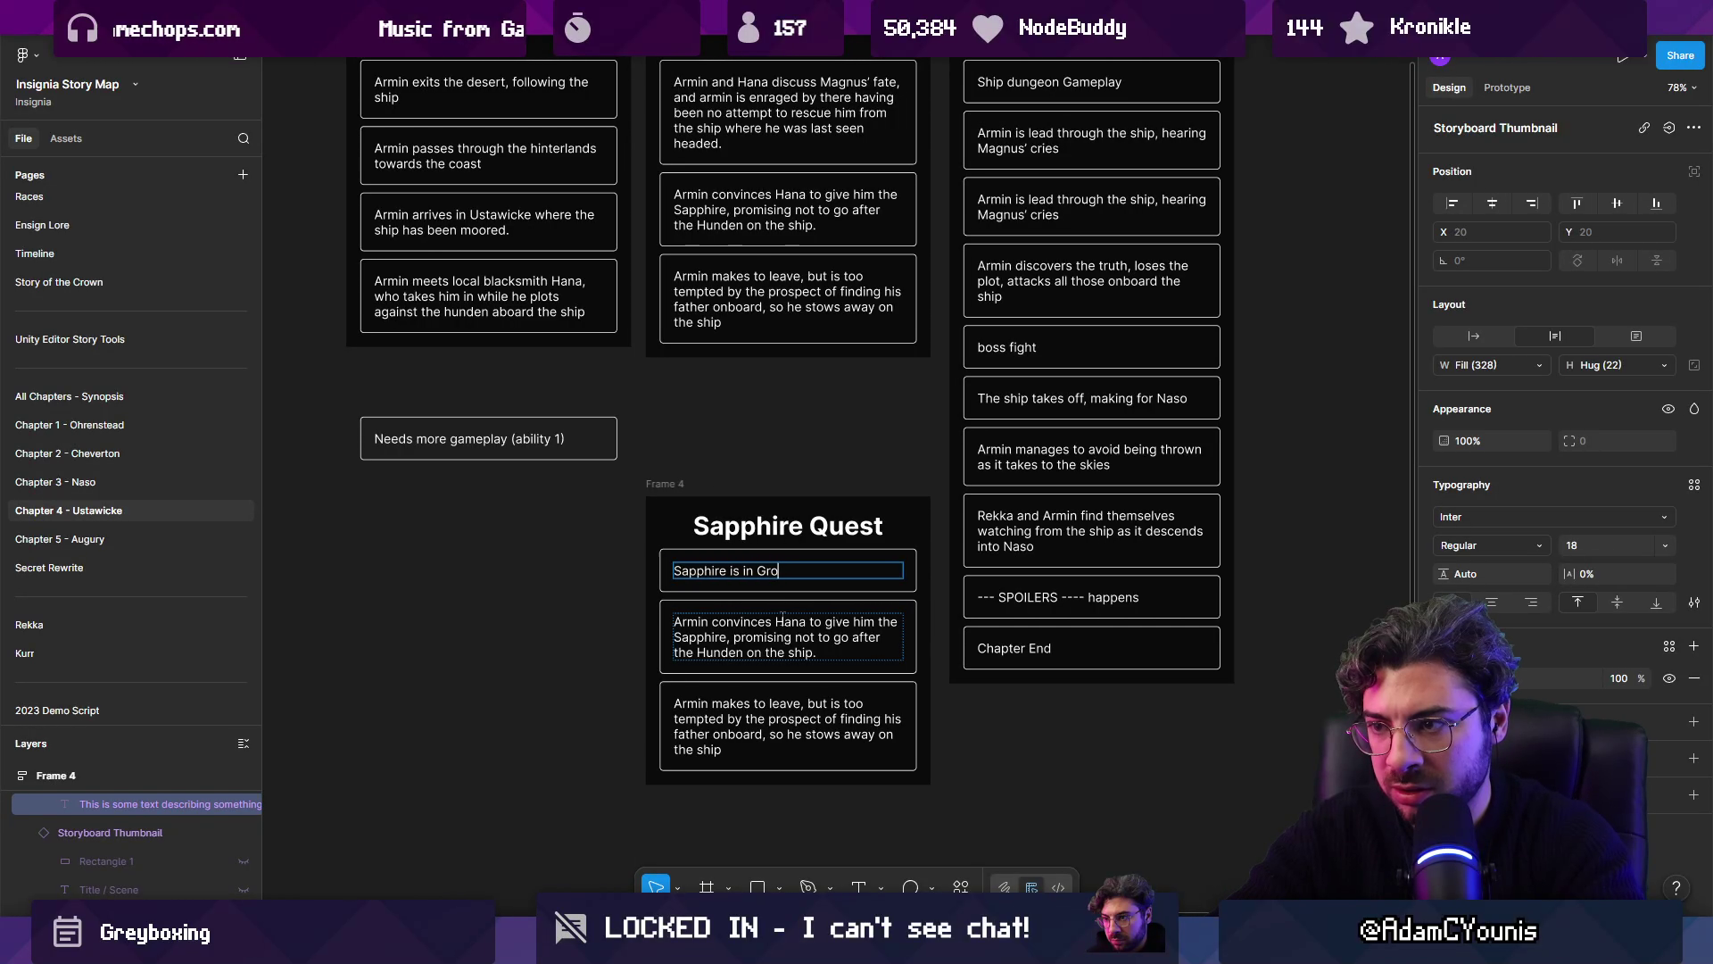
pyautogui.press('BackSpace')
pyautogui.press('BackSpace')
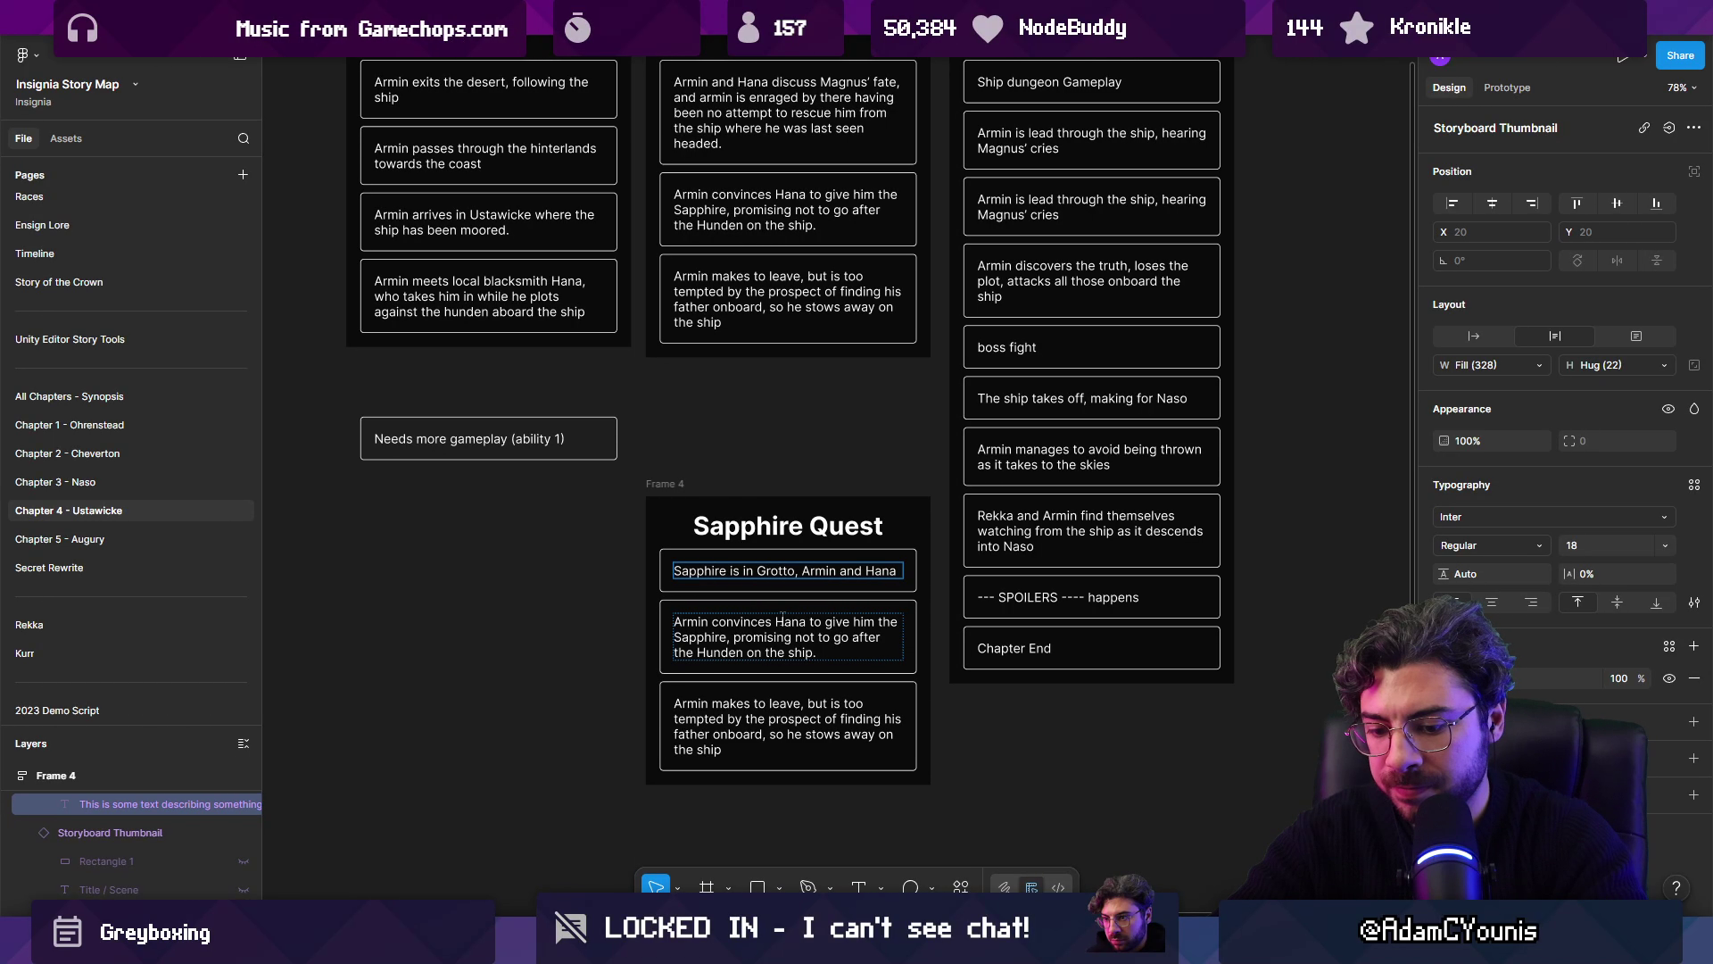
pyautogui.write(' have to ')
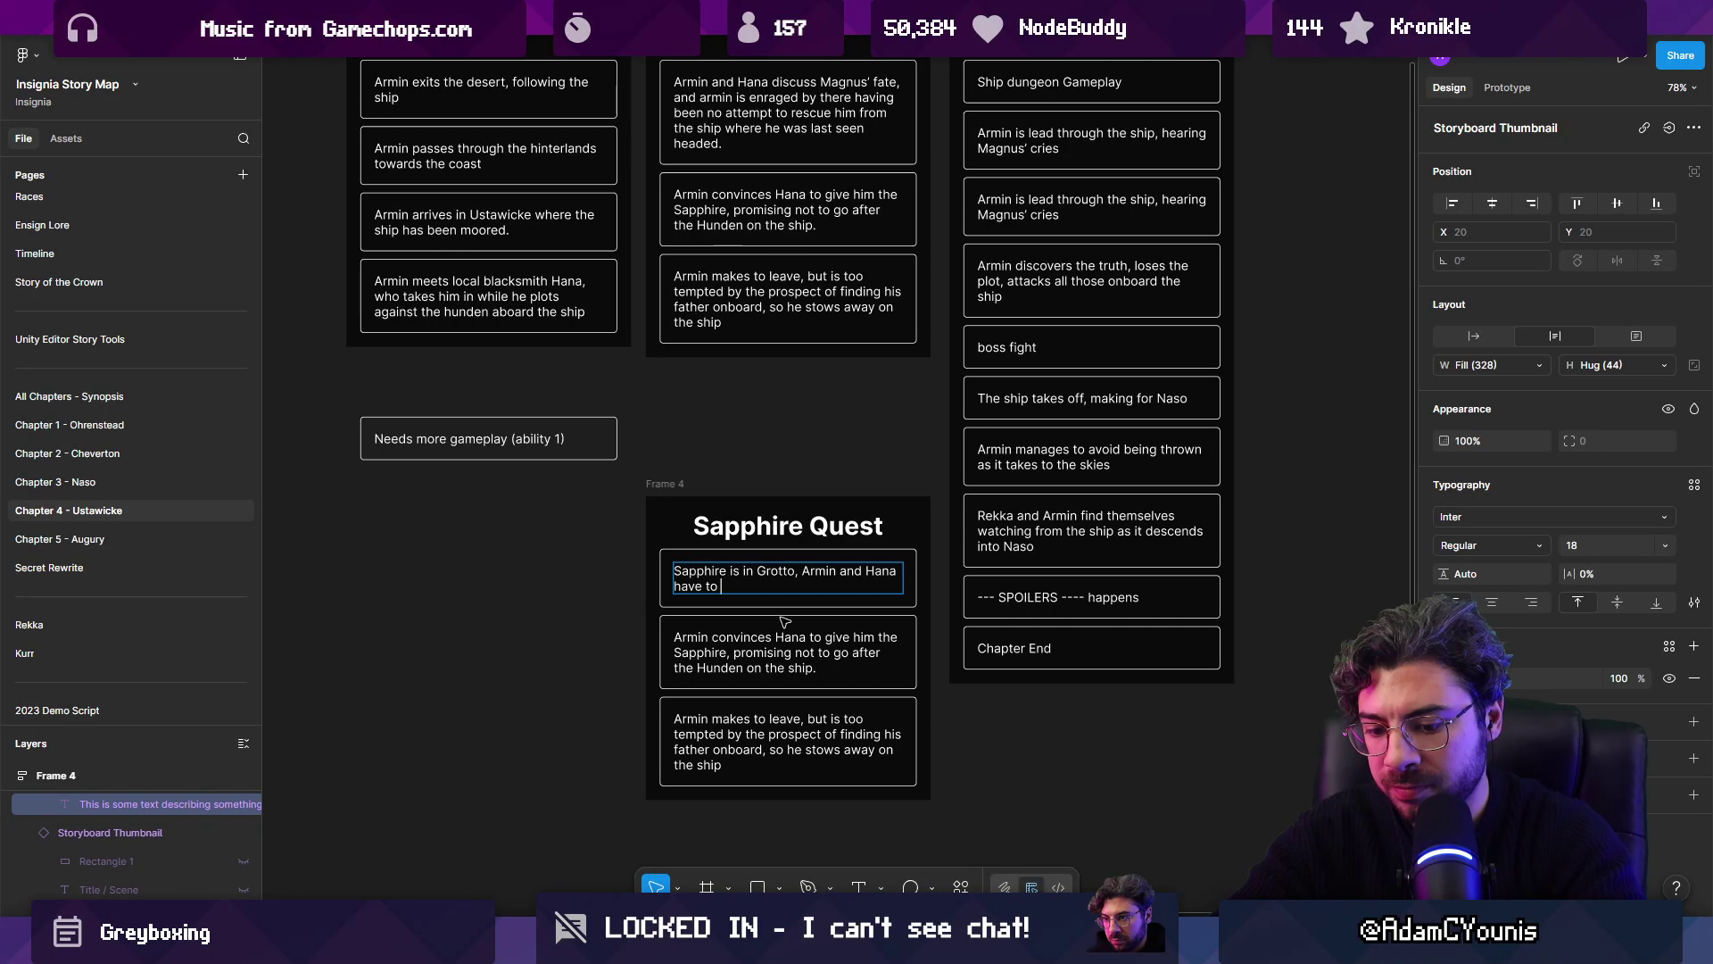
pyautogui.write('visit i')
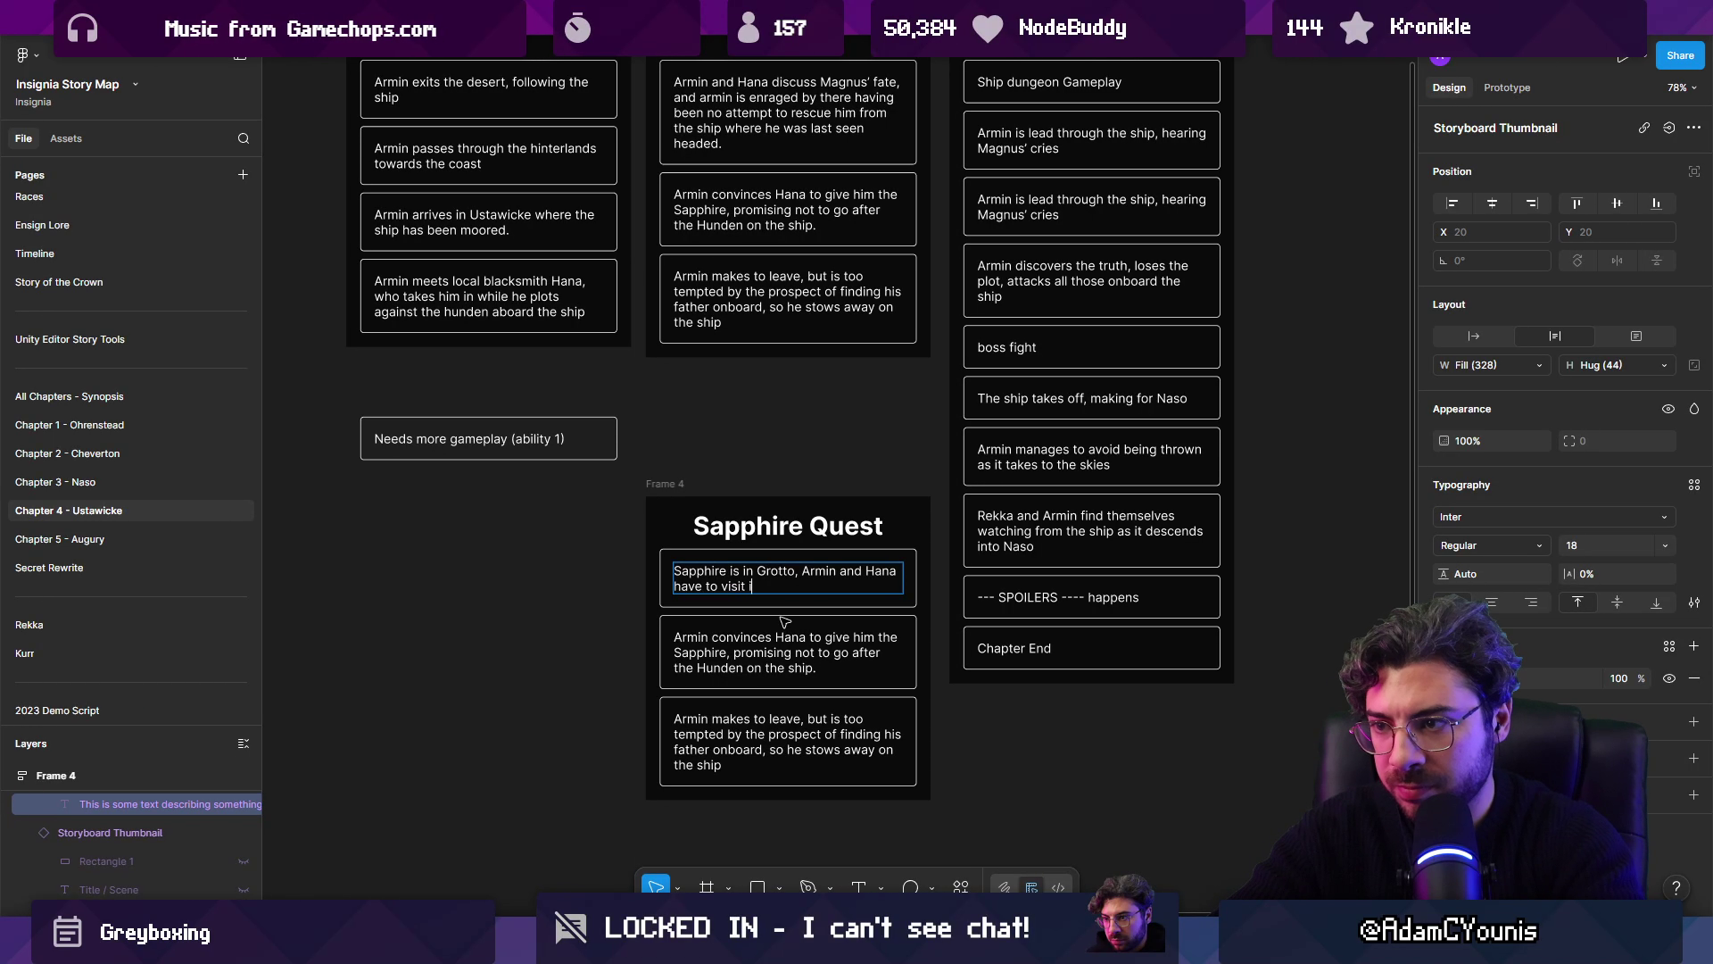
pyautogui.write('t to obtain it')
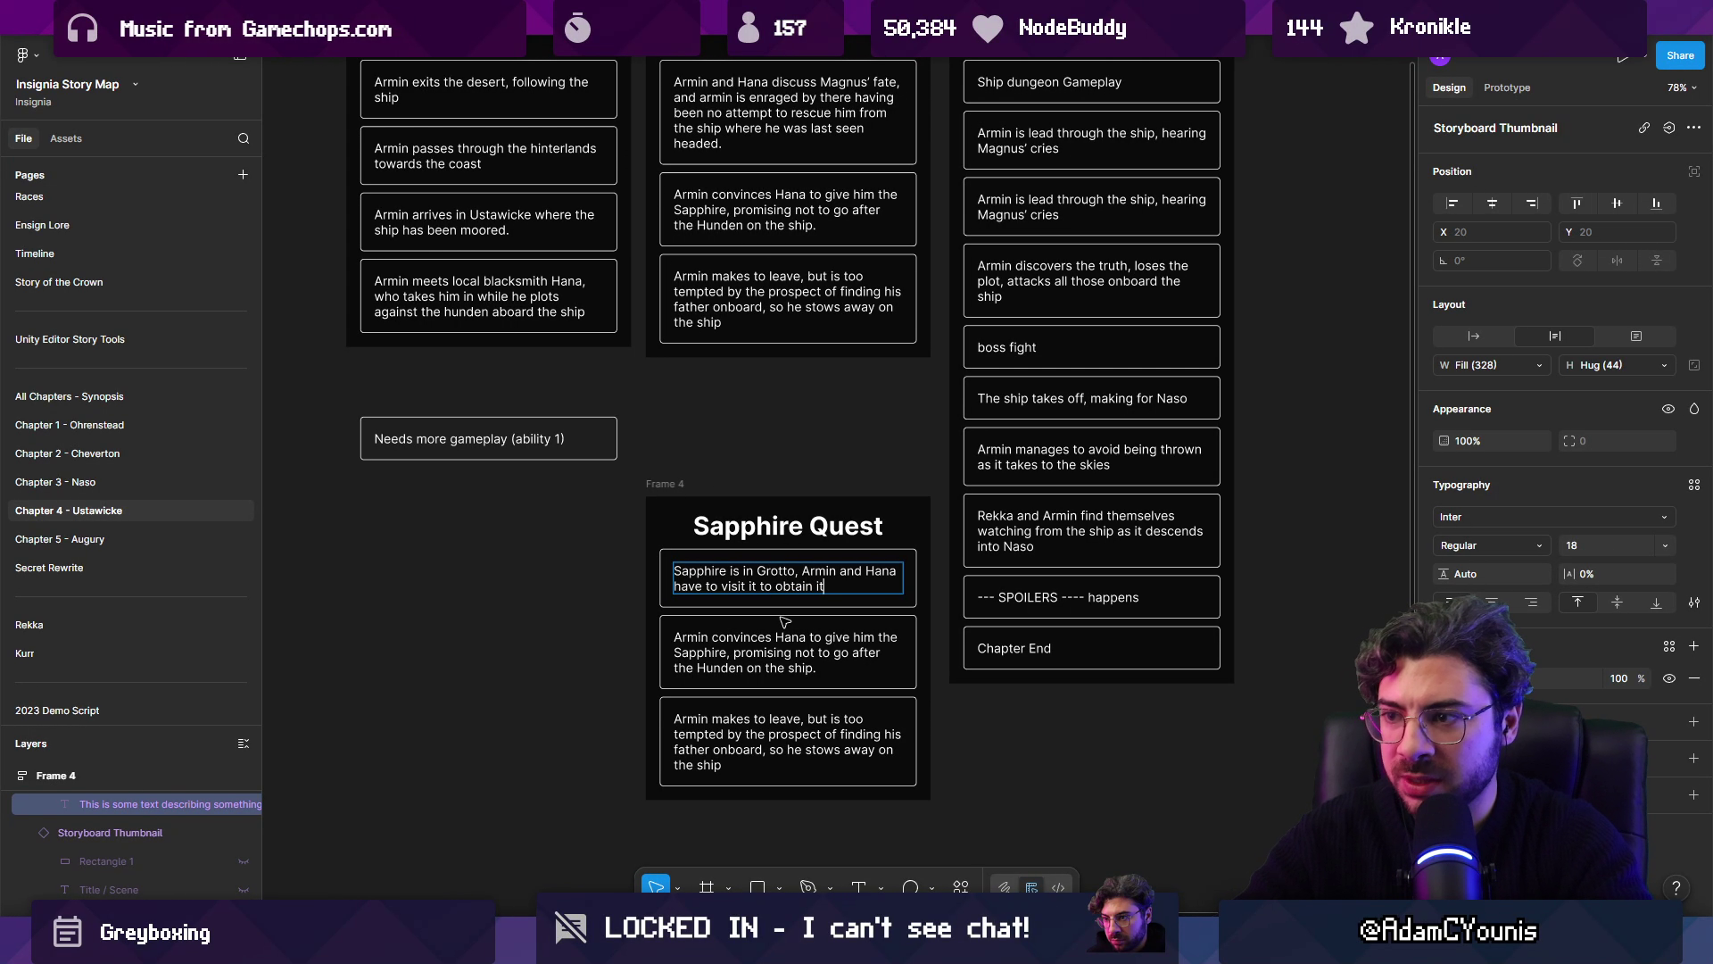
pyautogui.scroll(5, 785, 621)
pyautogui.click(748, 506)
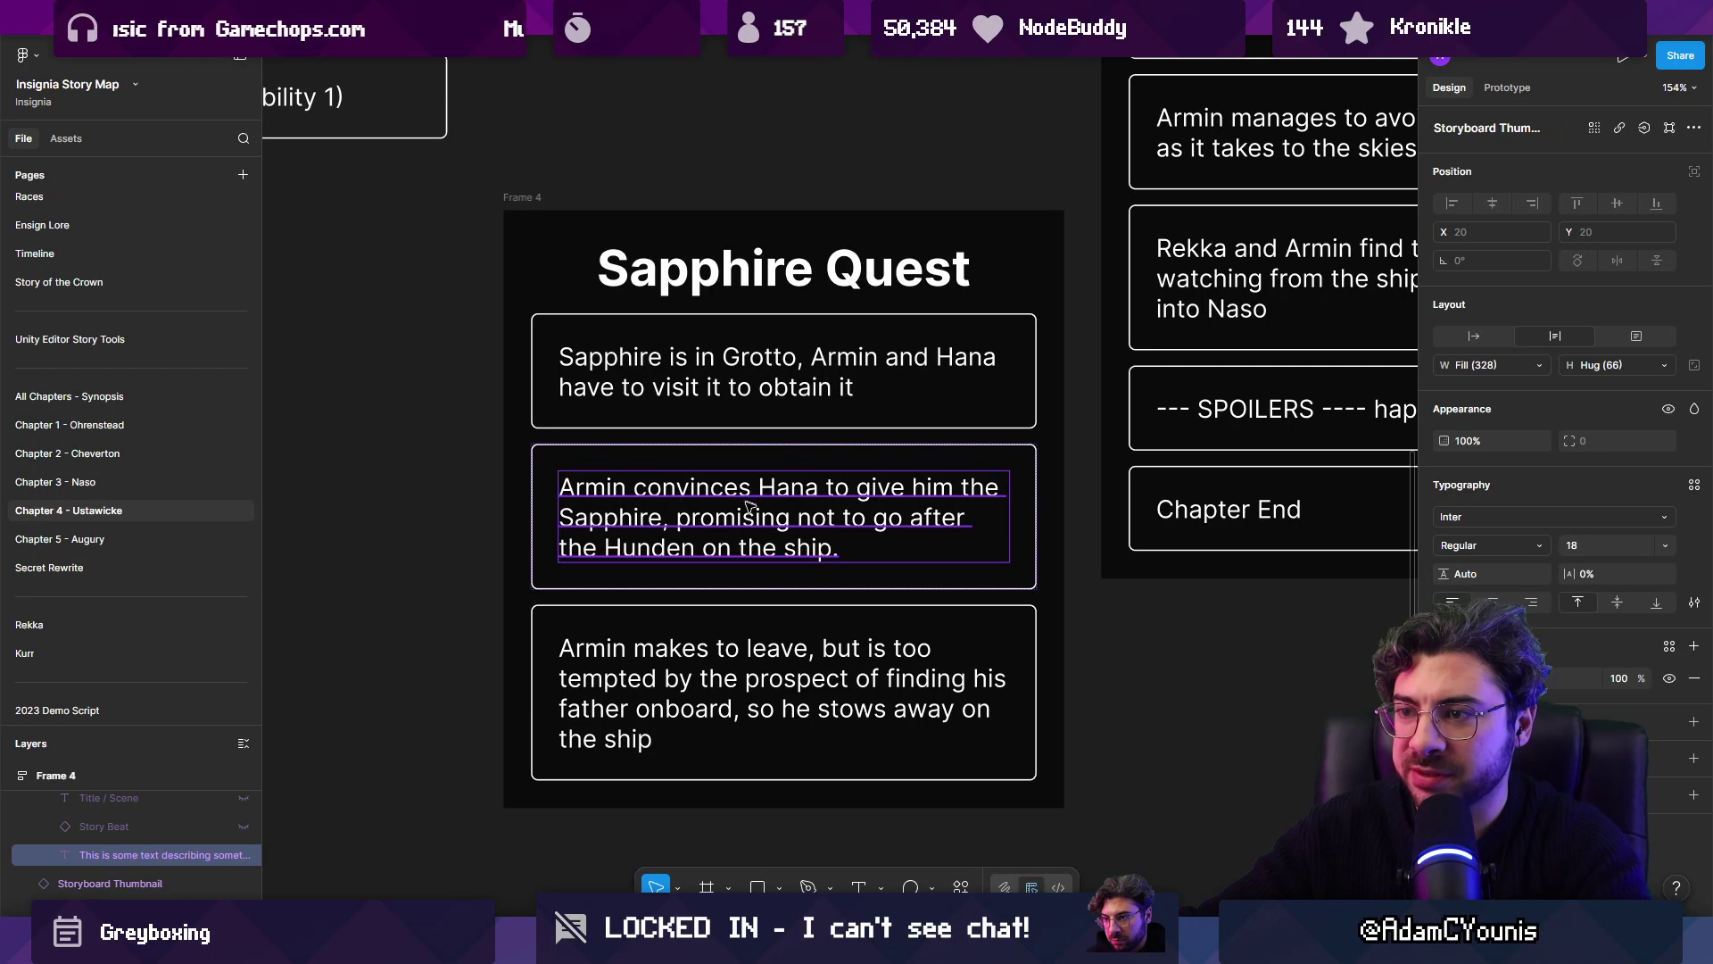
# Step: Delete the two lower beat cards in Sapphire Quest
pyautogui.press('Escape')
pyautogui.keyDown('shift'); pyautogui.click(755, 652); pyautogui.keyUp('shift')
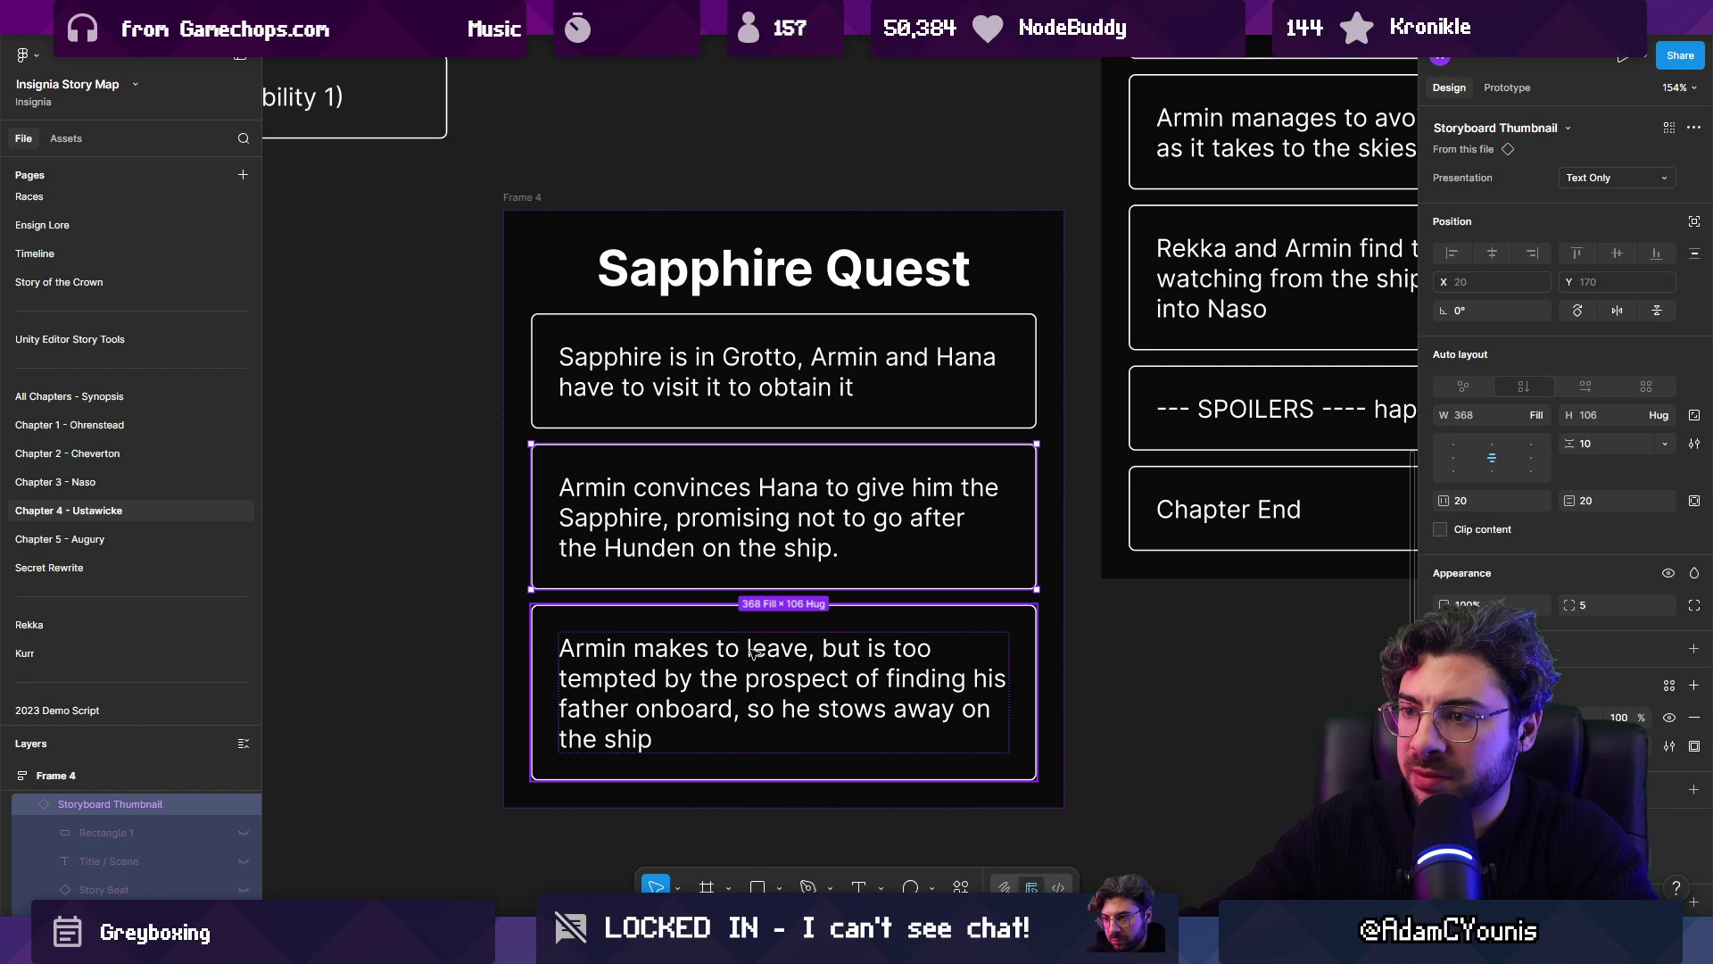
pyautogui.press('Delete')
# Step: Duplicate the Grotto beat and reword it to 'They discuss the Hunden and Magnus on the way'
pyautogui.click(730, 388)
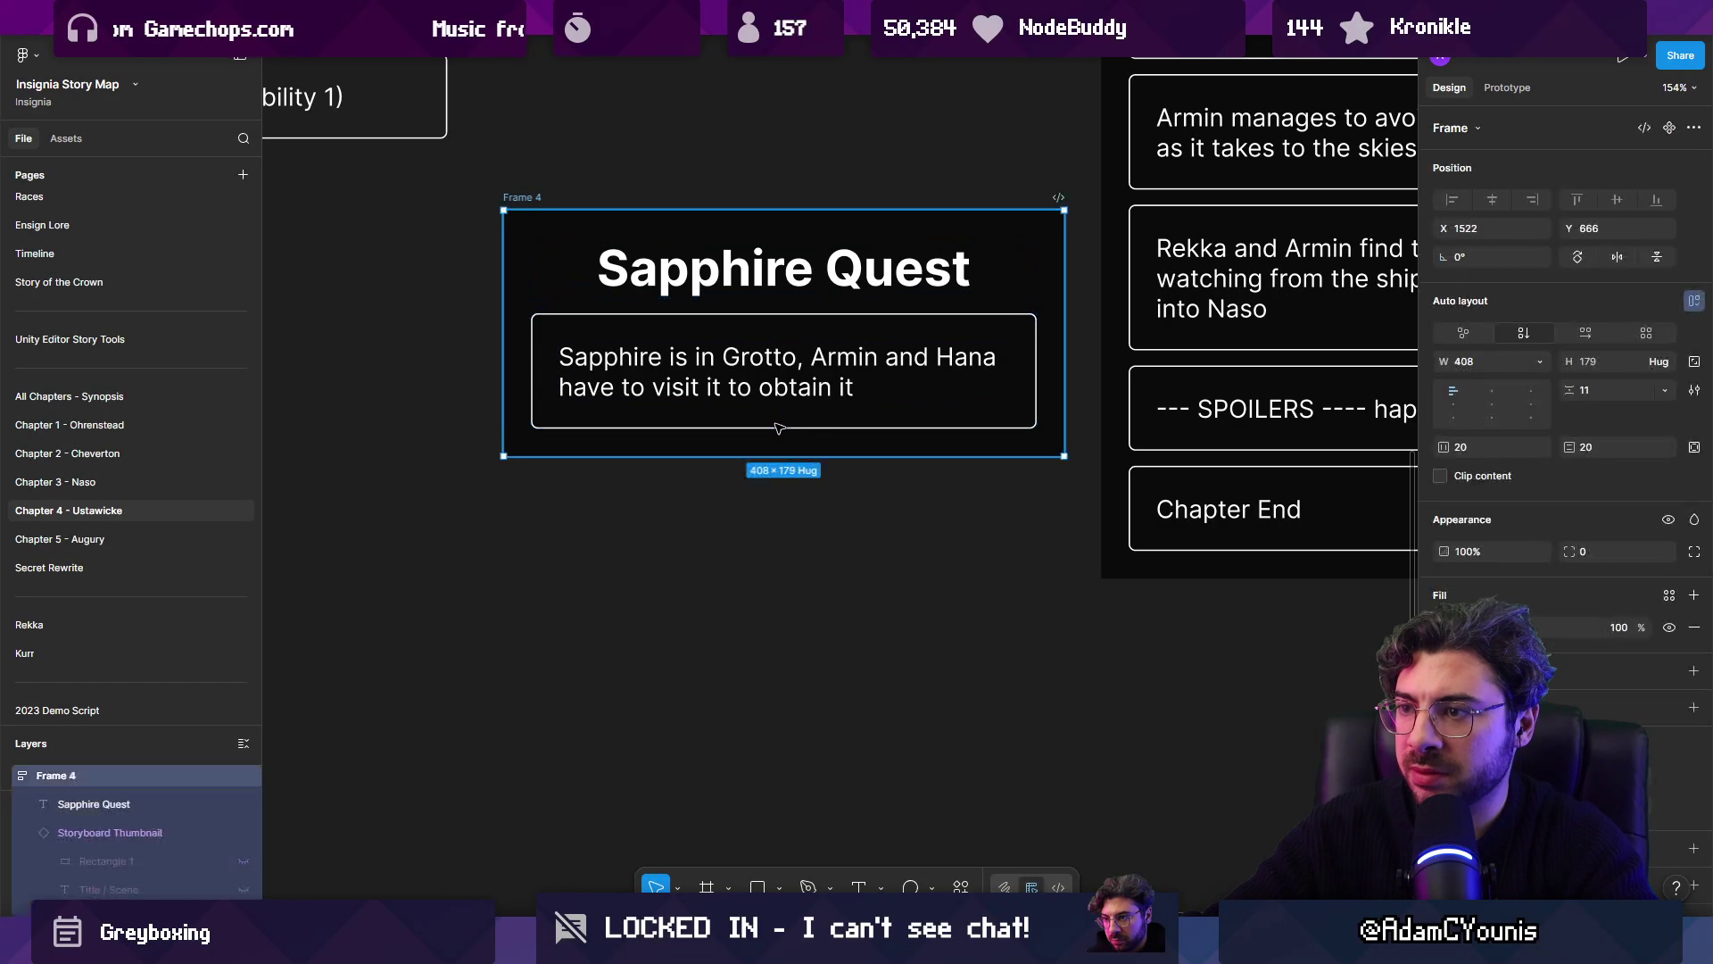
pyautogui.hotkey('ctrl', 'd')
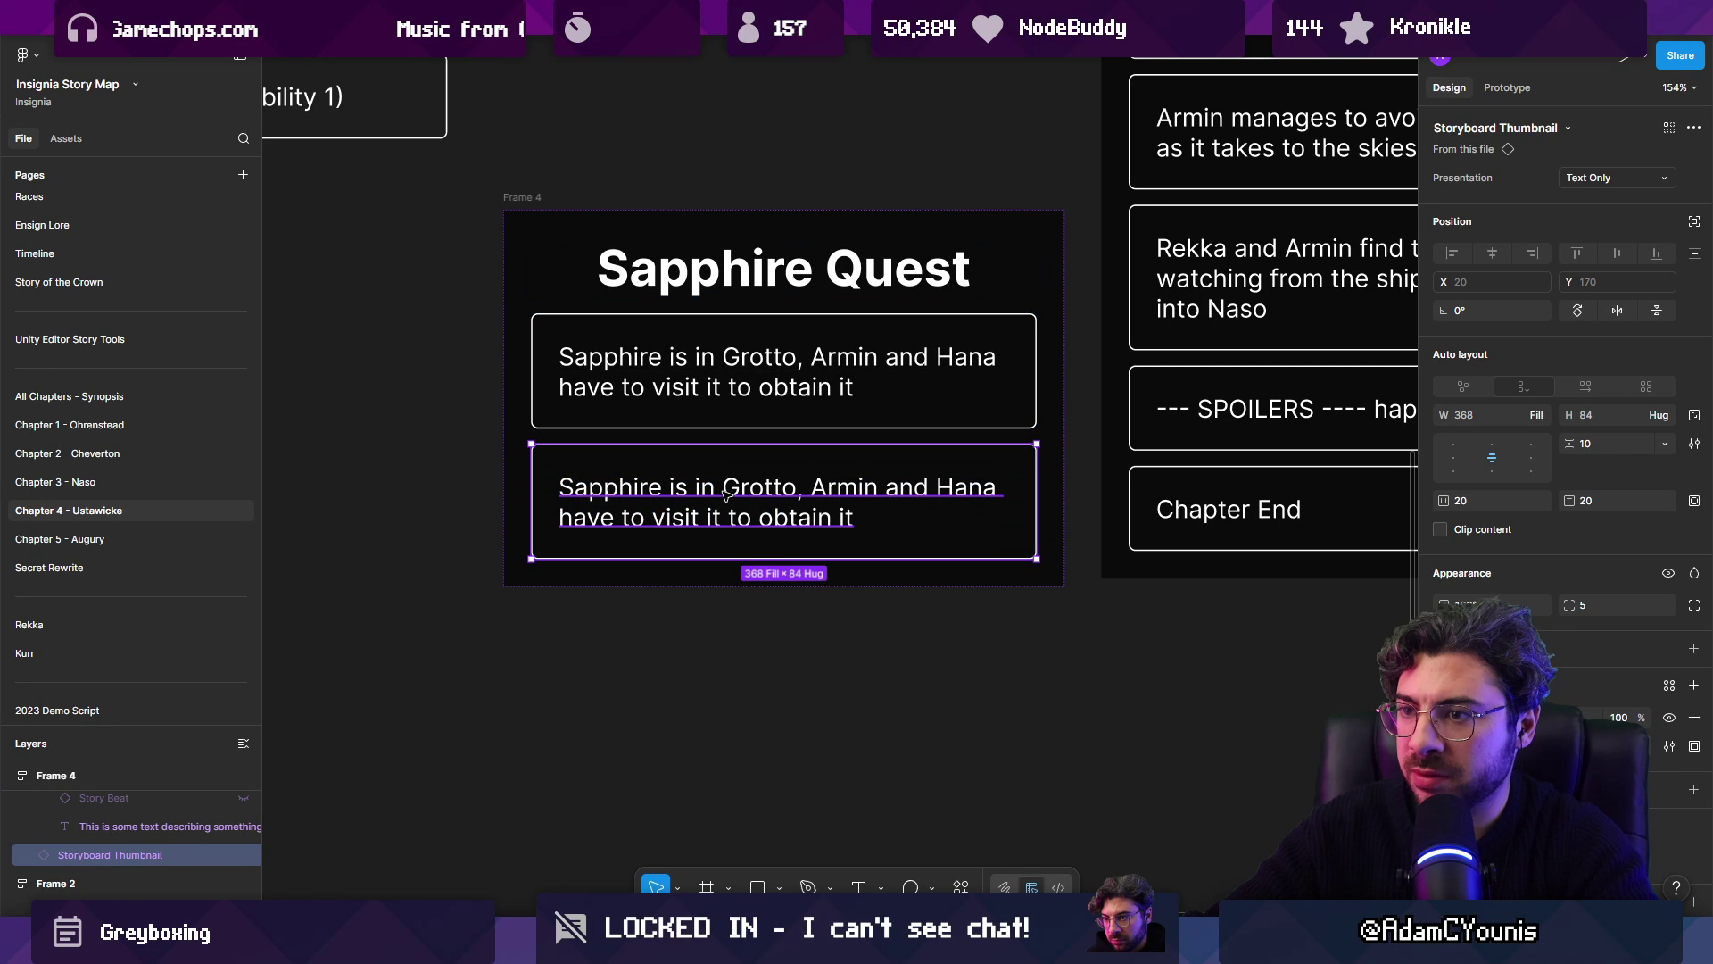
pyautogui.doubleClick(724, 494)
pyautogui.write('They discuss the Hunden and')
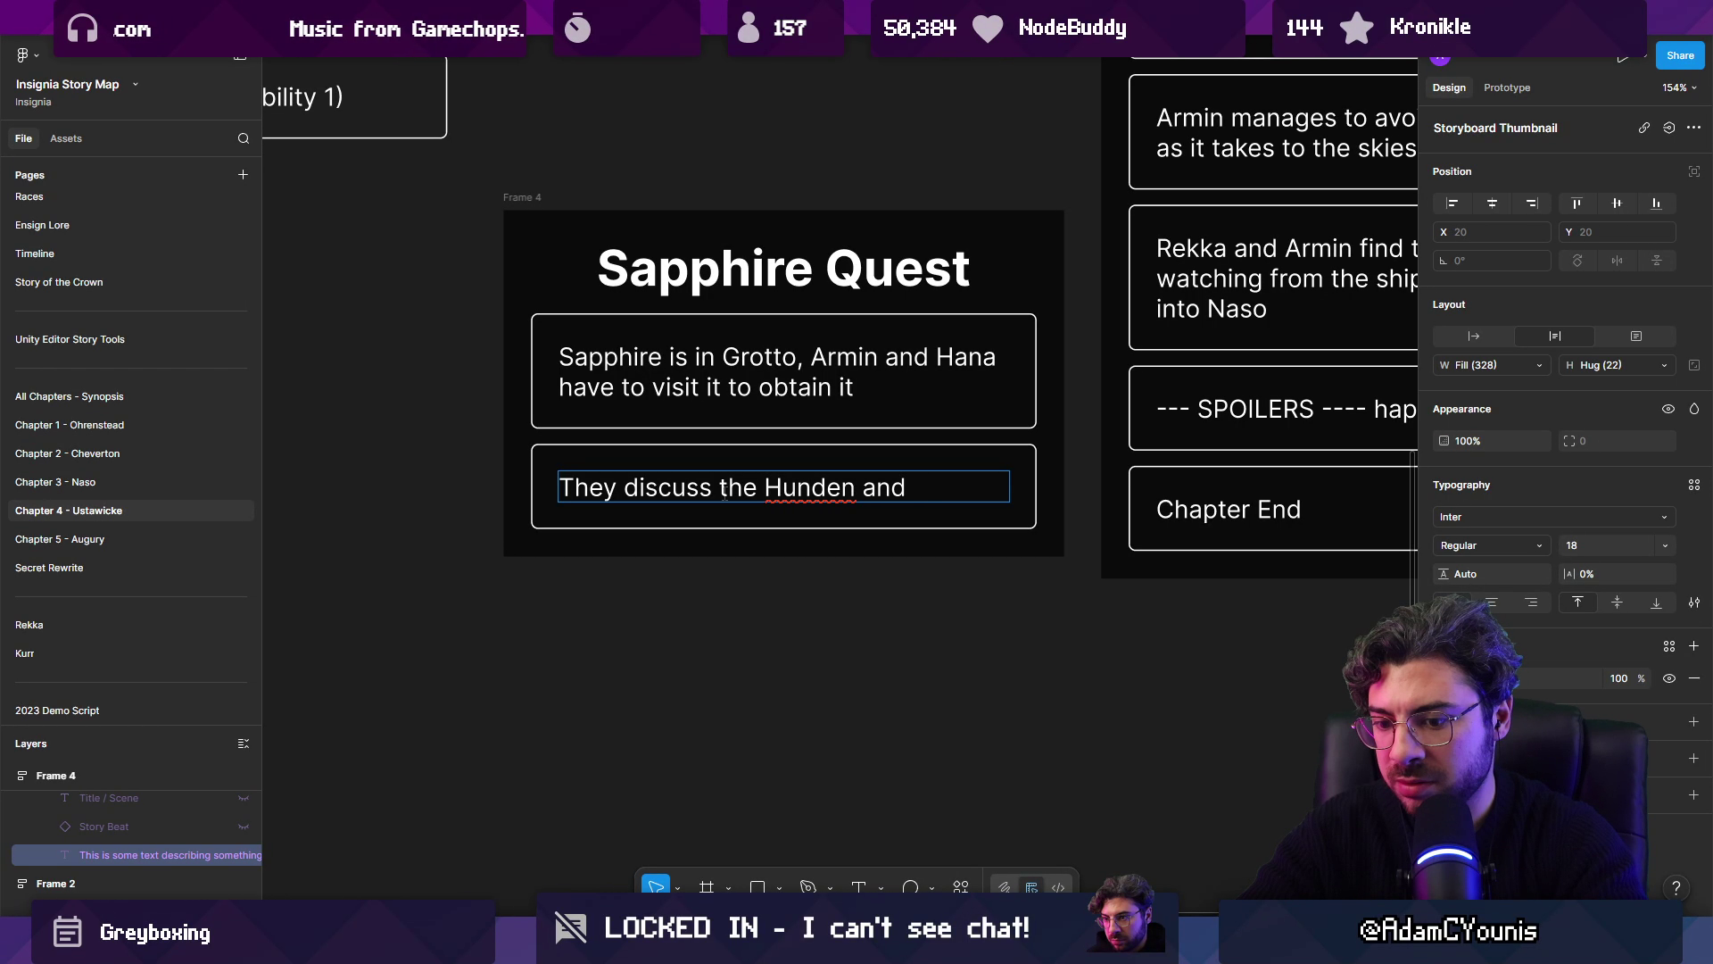
pyautogui.write('gnusd')
pyautogui.press('BackSpace')
pyautogui.press('BackSpace')
pyautogui.press('BackSpace')
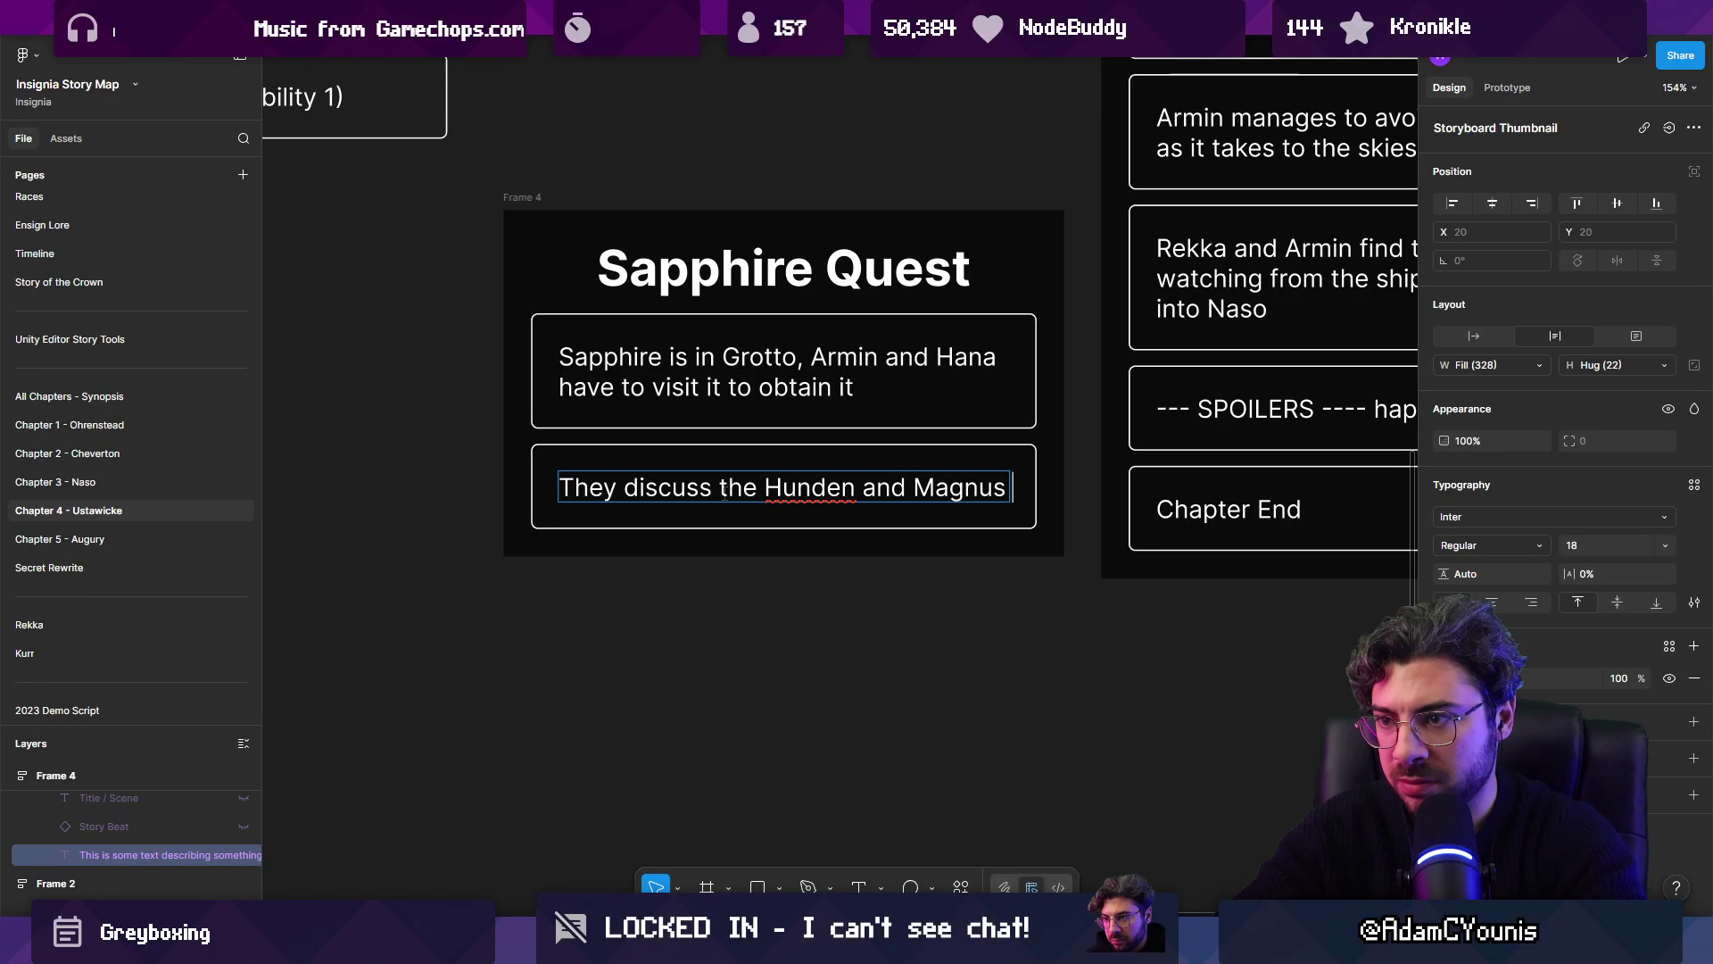
pyautogui.write('on the way')
pyautogui.press('Escape')
pyautogui.press('Escape')
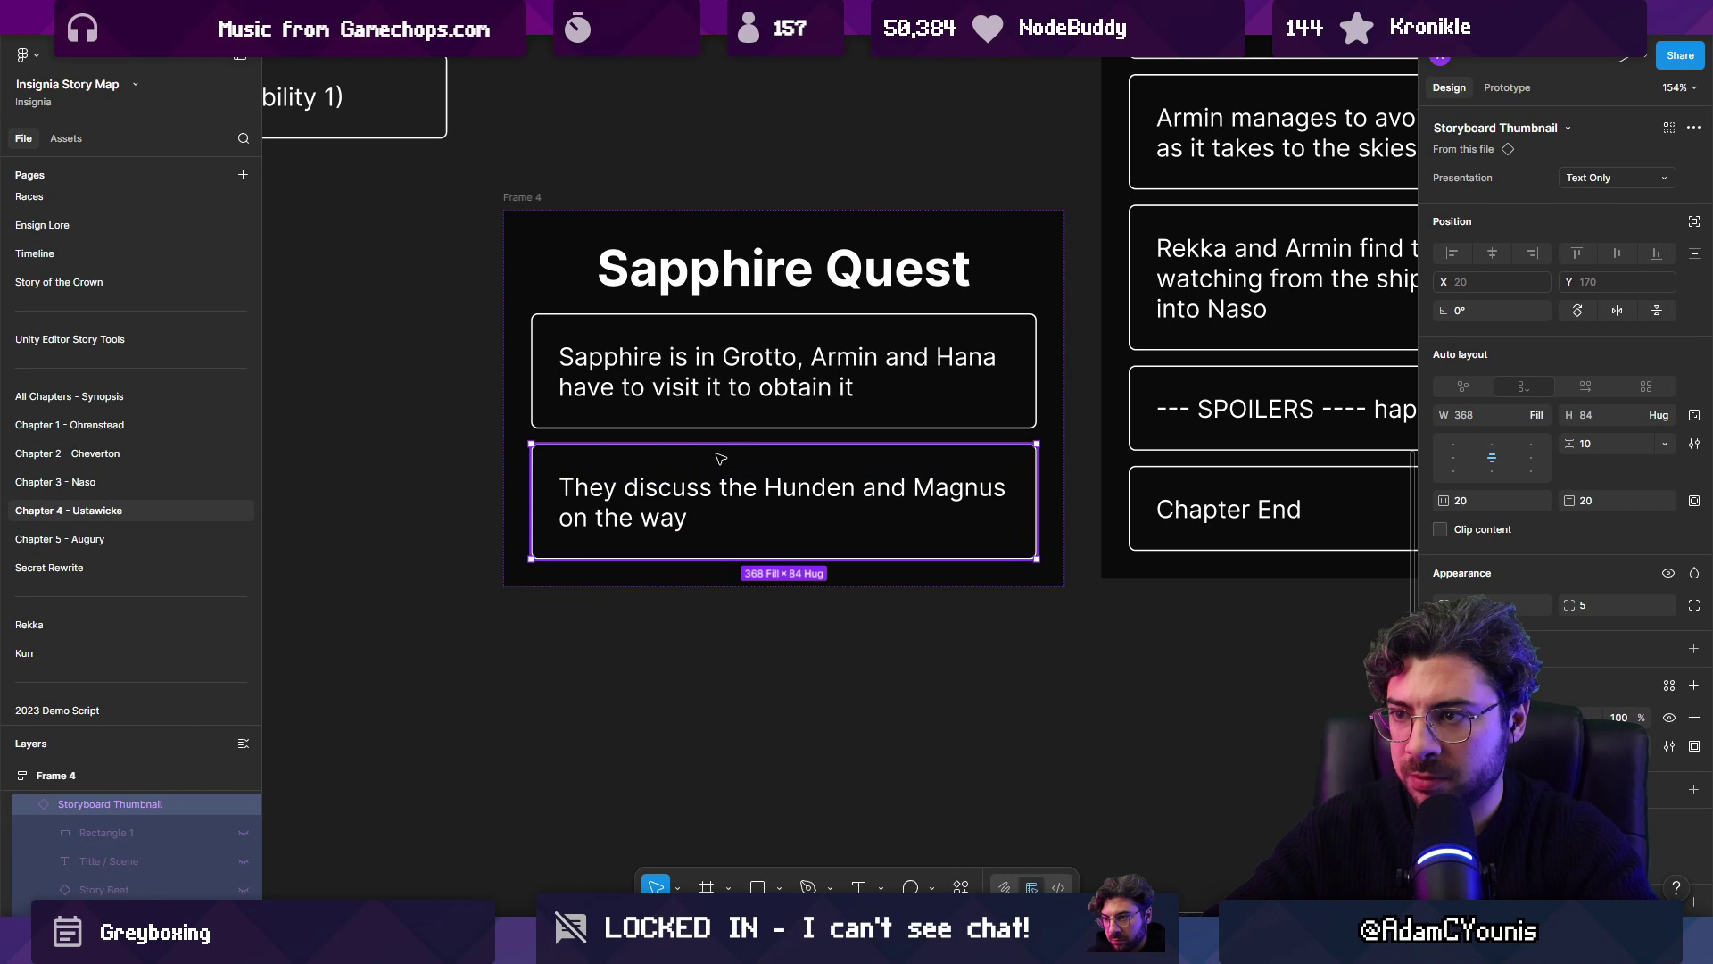
# Step: Add another beat copy below reading 'Water gameplay'
pyautogui.keyDown('alt'); pyautogui.moveTo(724, 456); pyautogui.dragTo(719, 607); pyautogui.keyUp('alt')
pyautogui.doubleClick(720, 606)
pyautogui.doubleClick(714, 613)
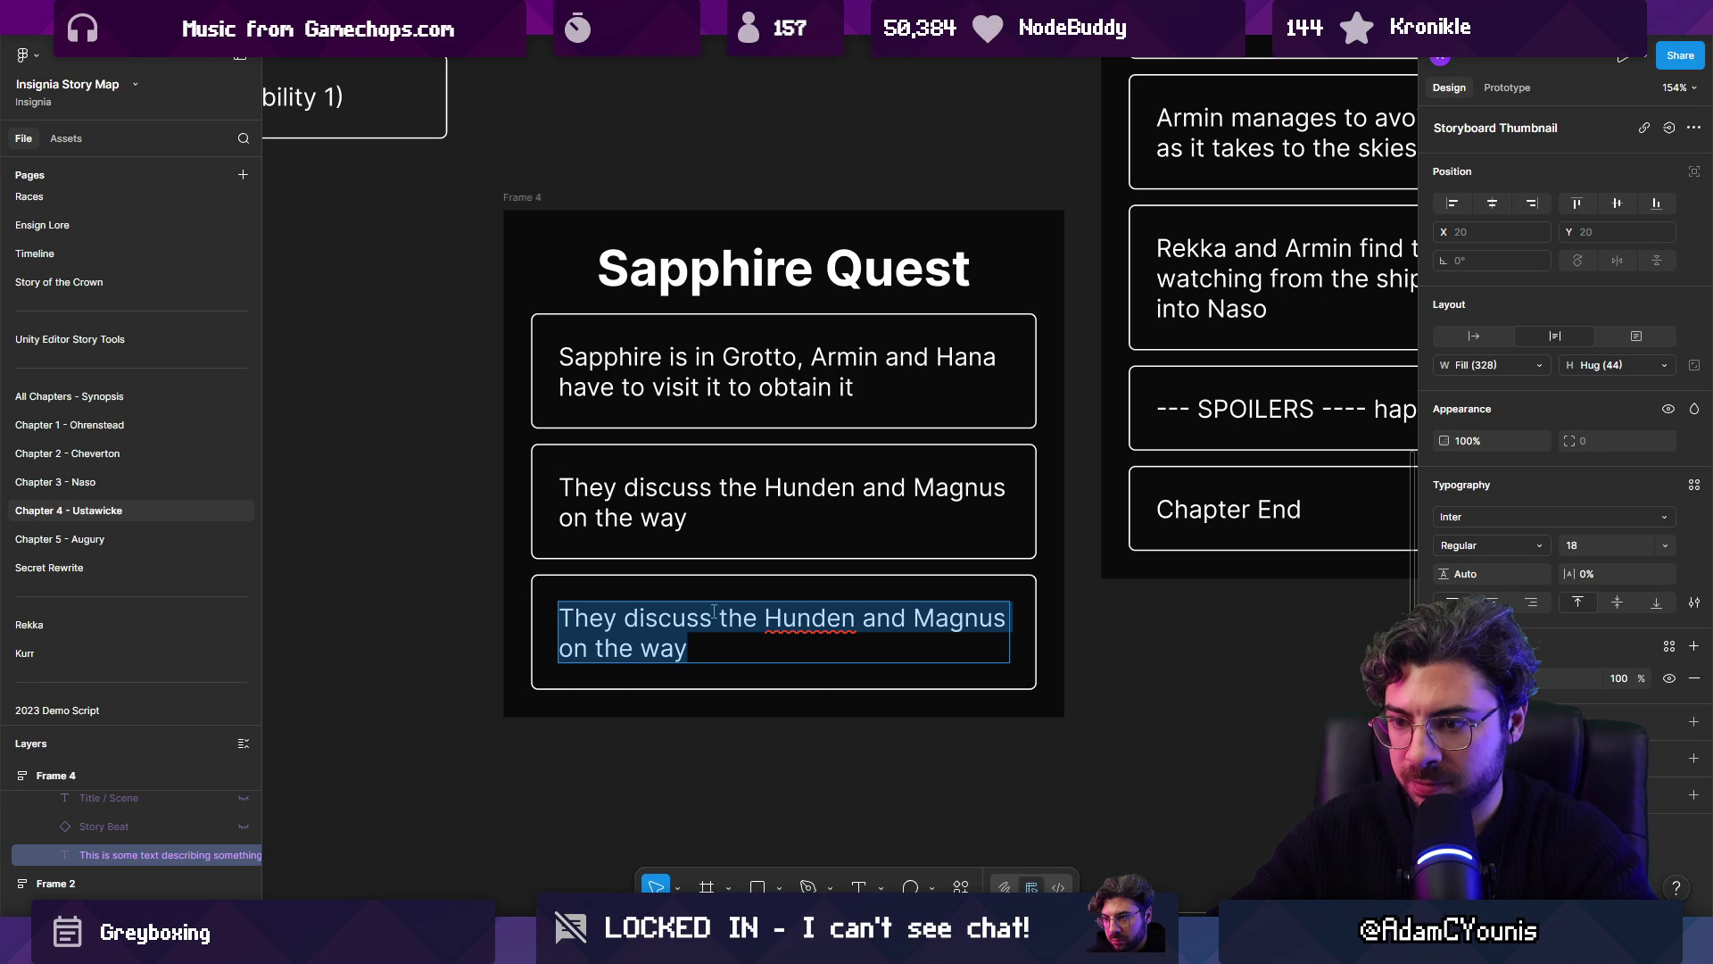
pyautogui.write('Water gameplay')
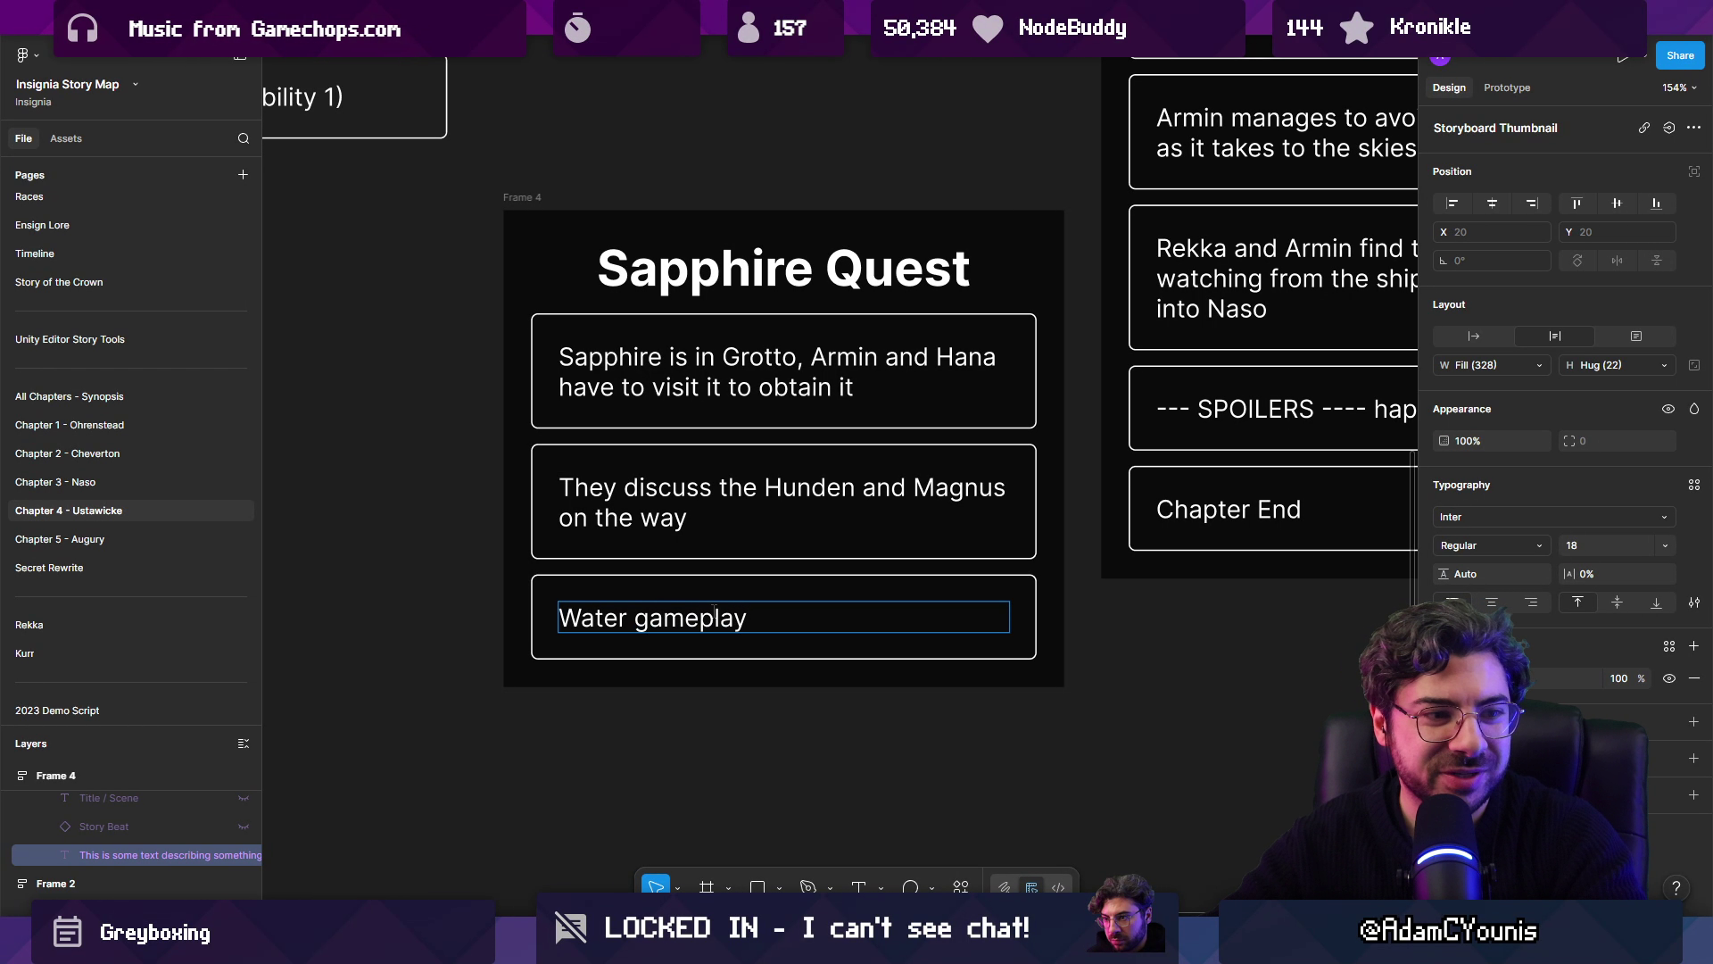
pyautogui.press('Escape')
pyautogui.press('Escape')
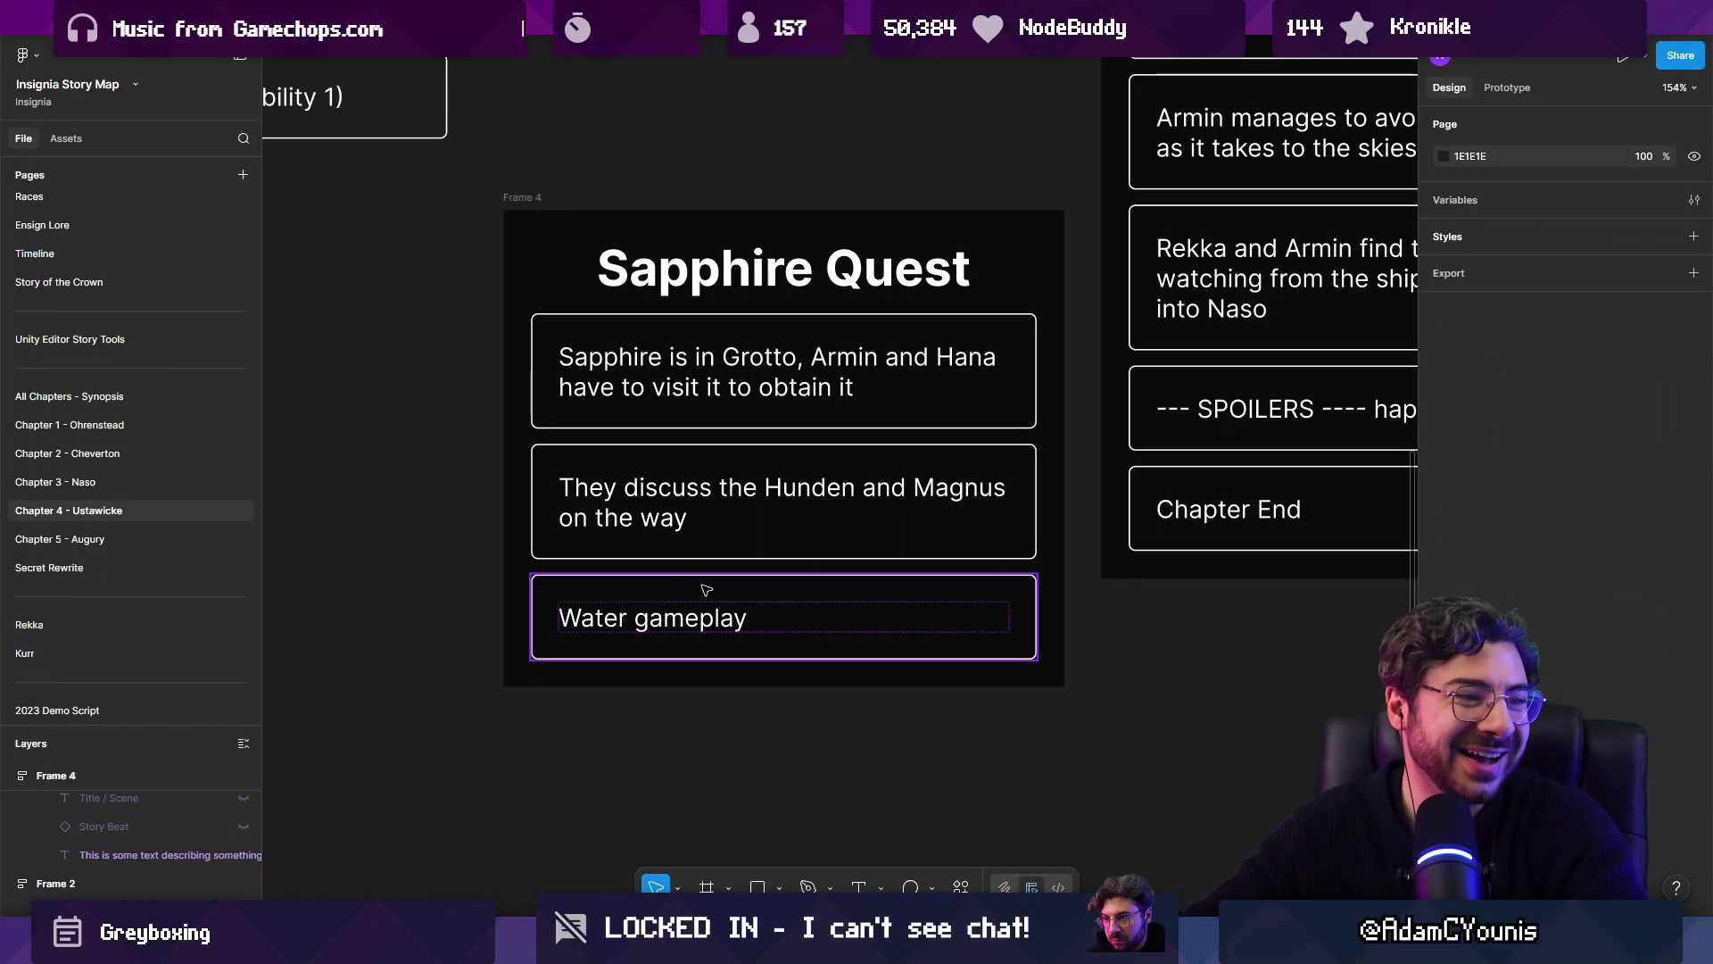
pyautogui.scroll(-5, 708, 581)
# Step: Change the Water gameplay beat to 'Water / Cliffs gameplay'
pyautogui.click(662, 544)
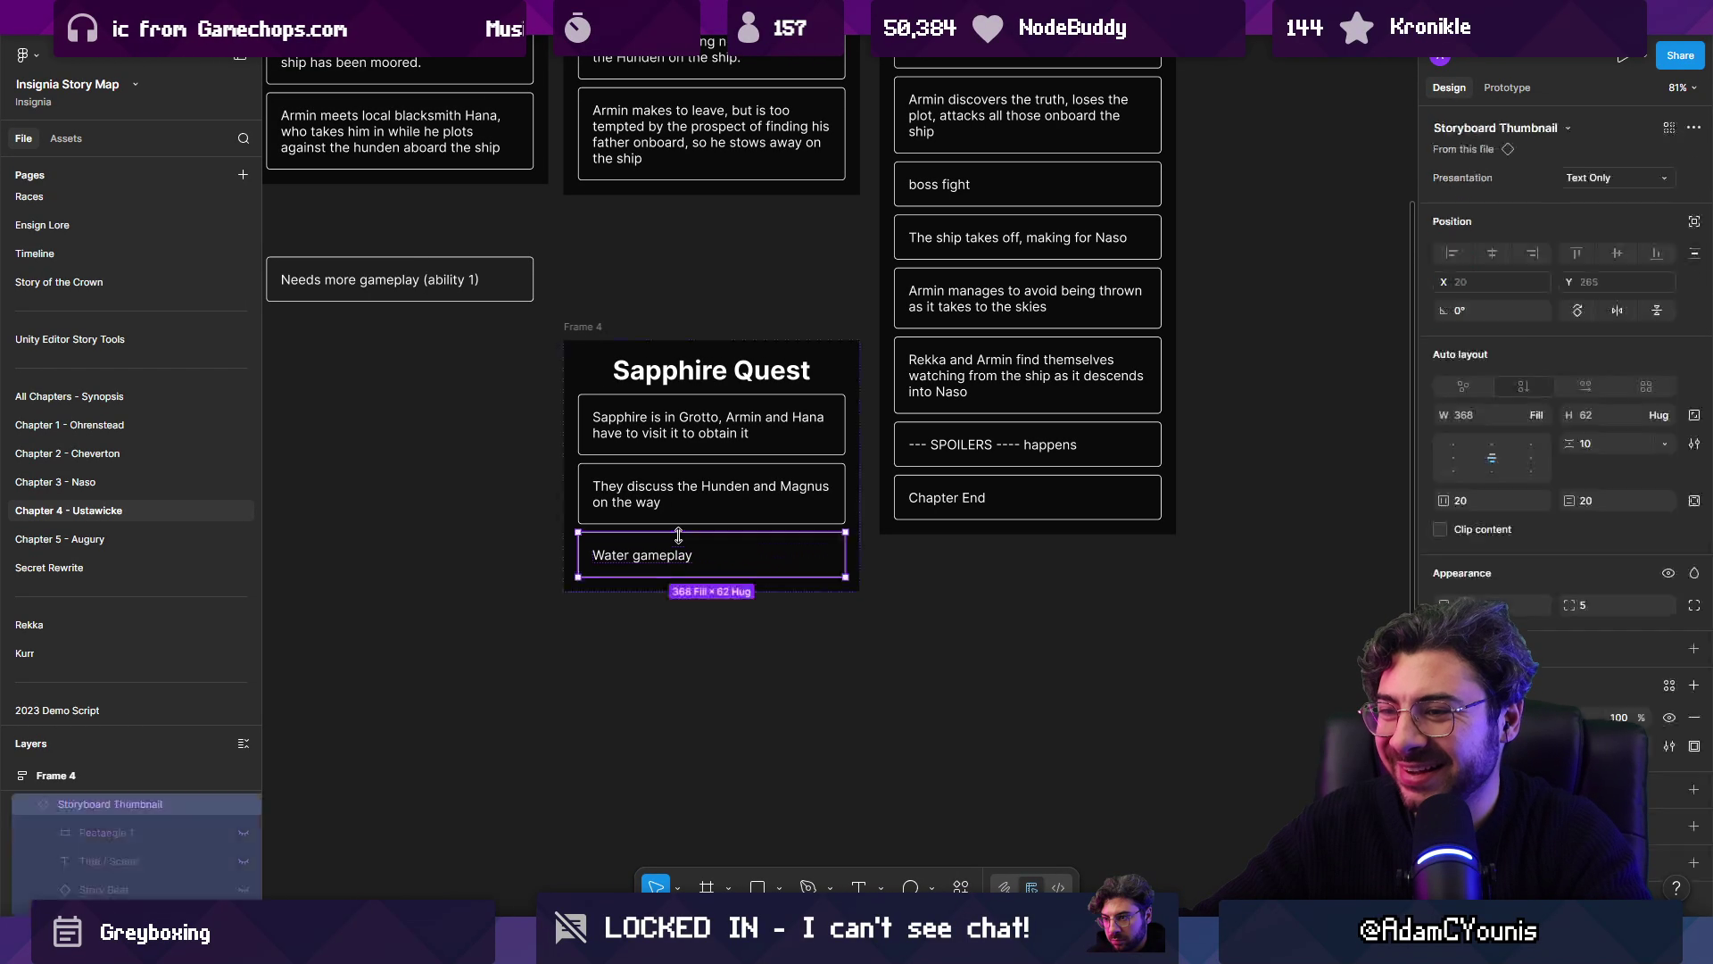
pyautogui.scroll(2, 666, 535)
pyautogui.scroll(3, 667, 535)
pyautogui.doubleClick(615, 557)
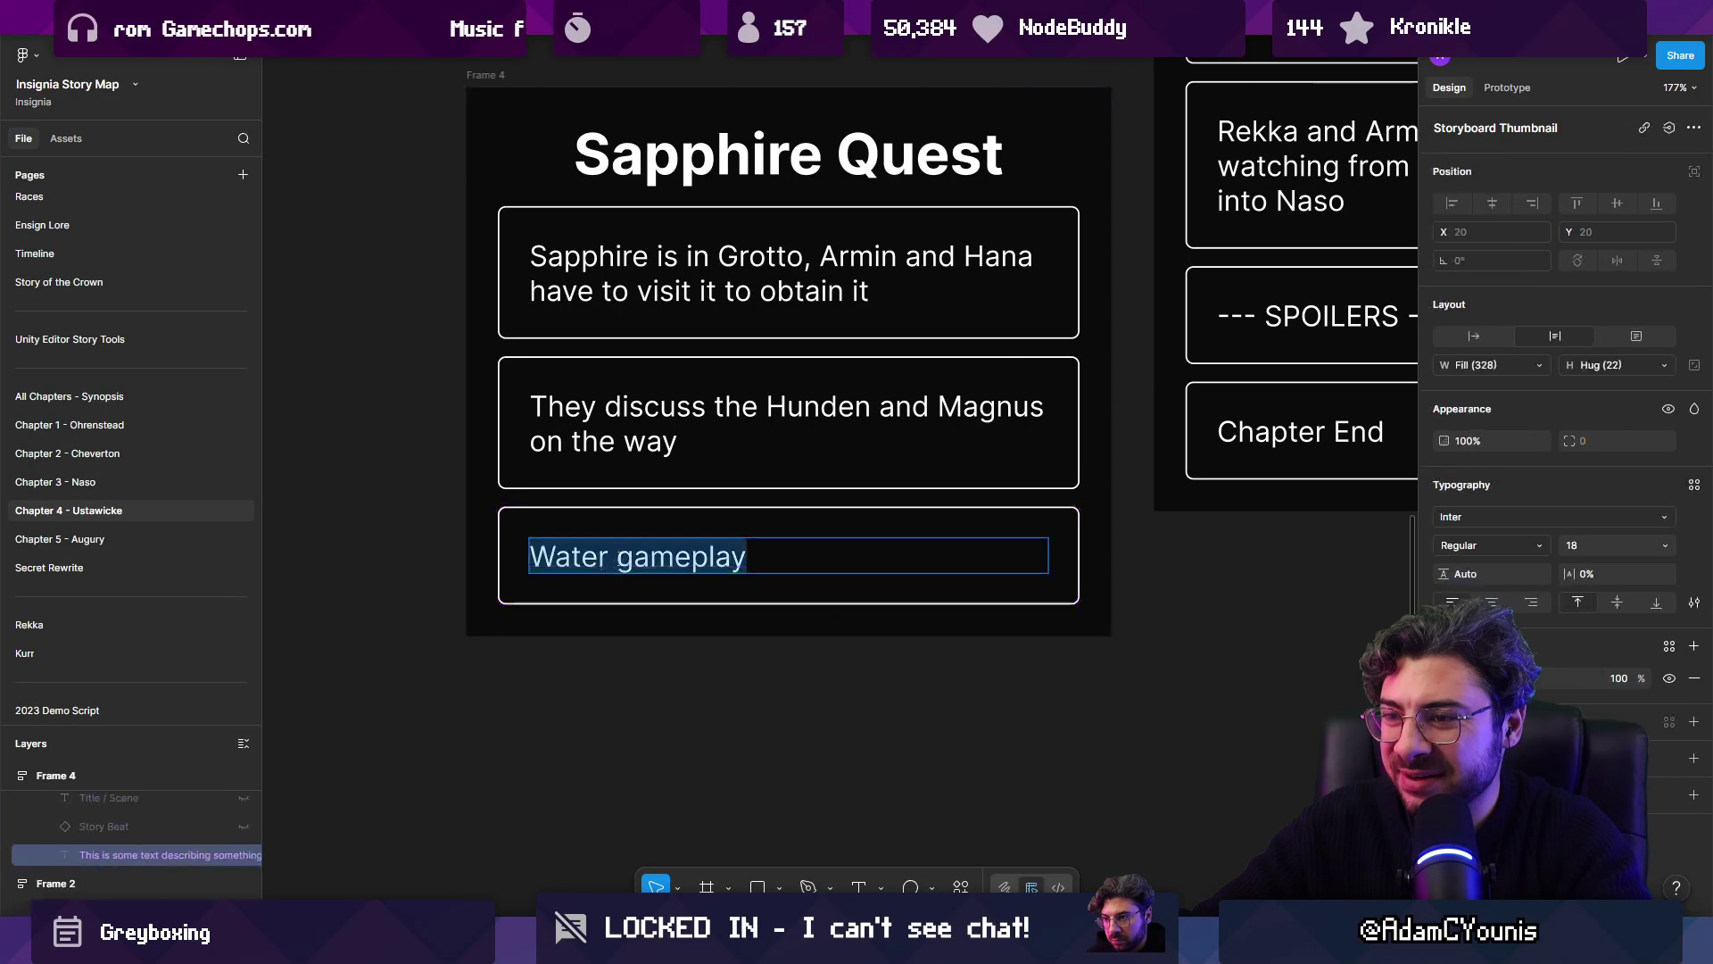
pyautogui.click(610, 557)
pyautogui.write('/ Cliffsd')
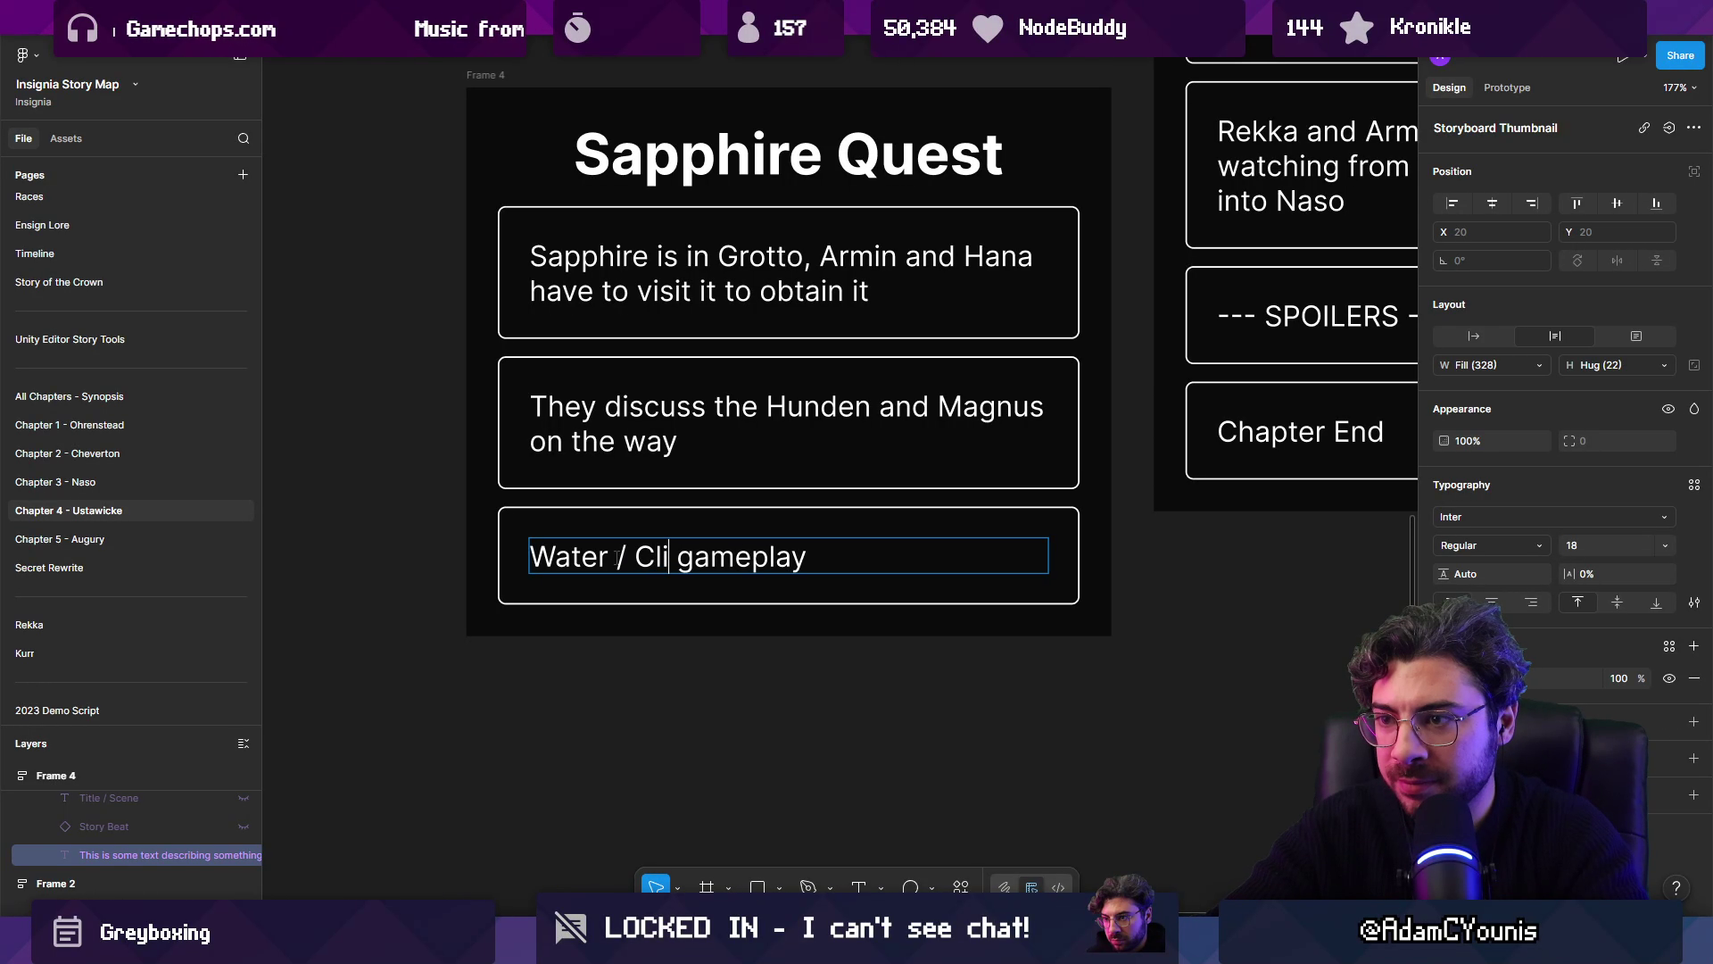
pyautogui.press('BackSpace')
pyautogui.click(645, 595)
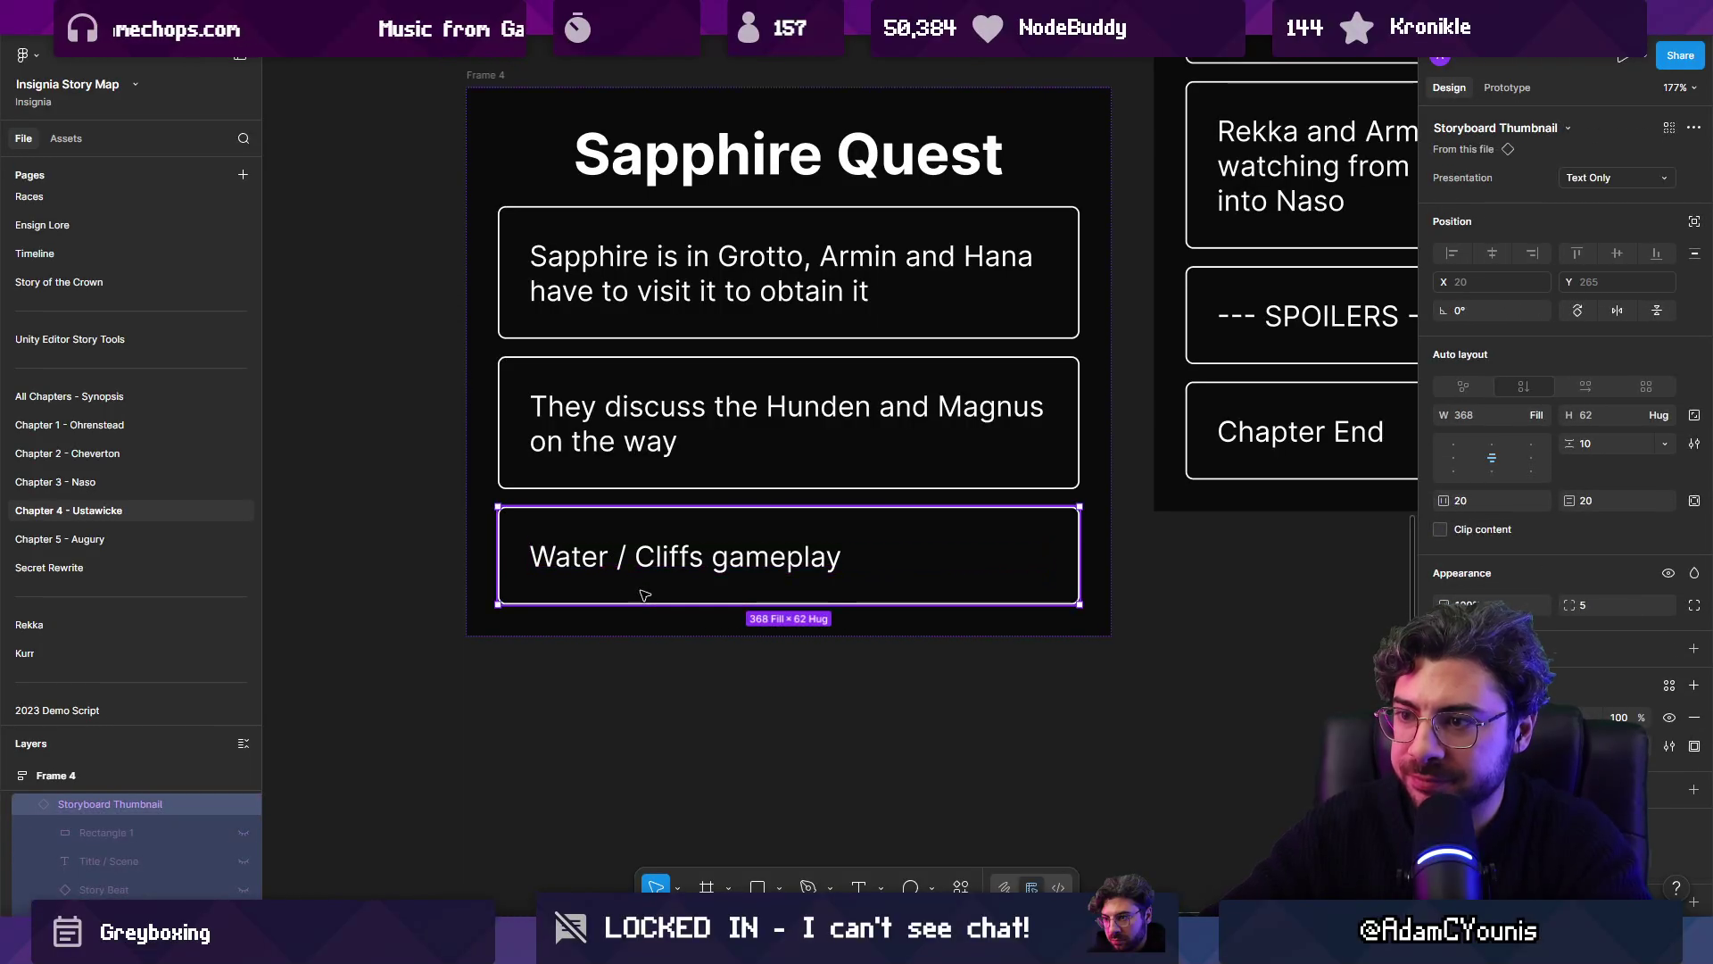
# Step: Duplicate that card below it and retitle the copy 'Recover Sapphire'
pyautogui.hotkey('ctrl', 'd')
pyautogui.doubleClick(647, 671)
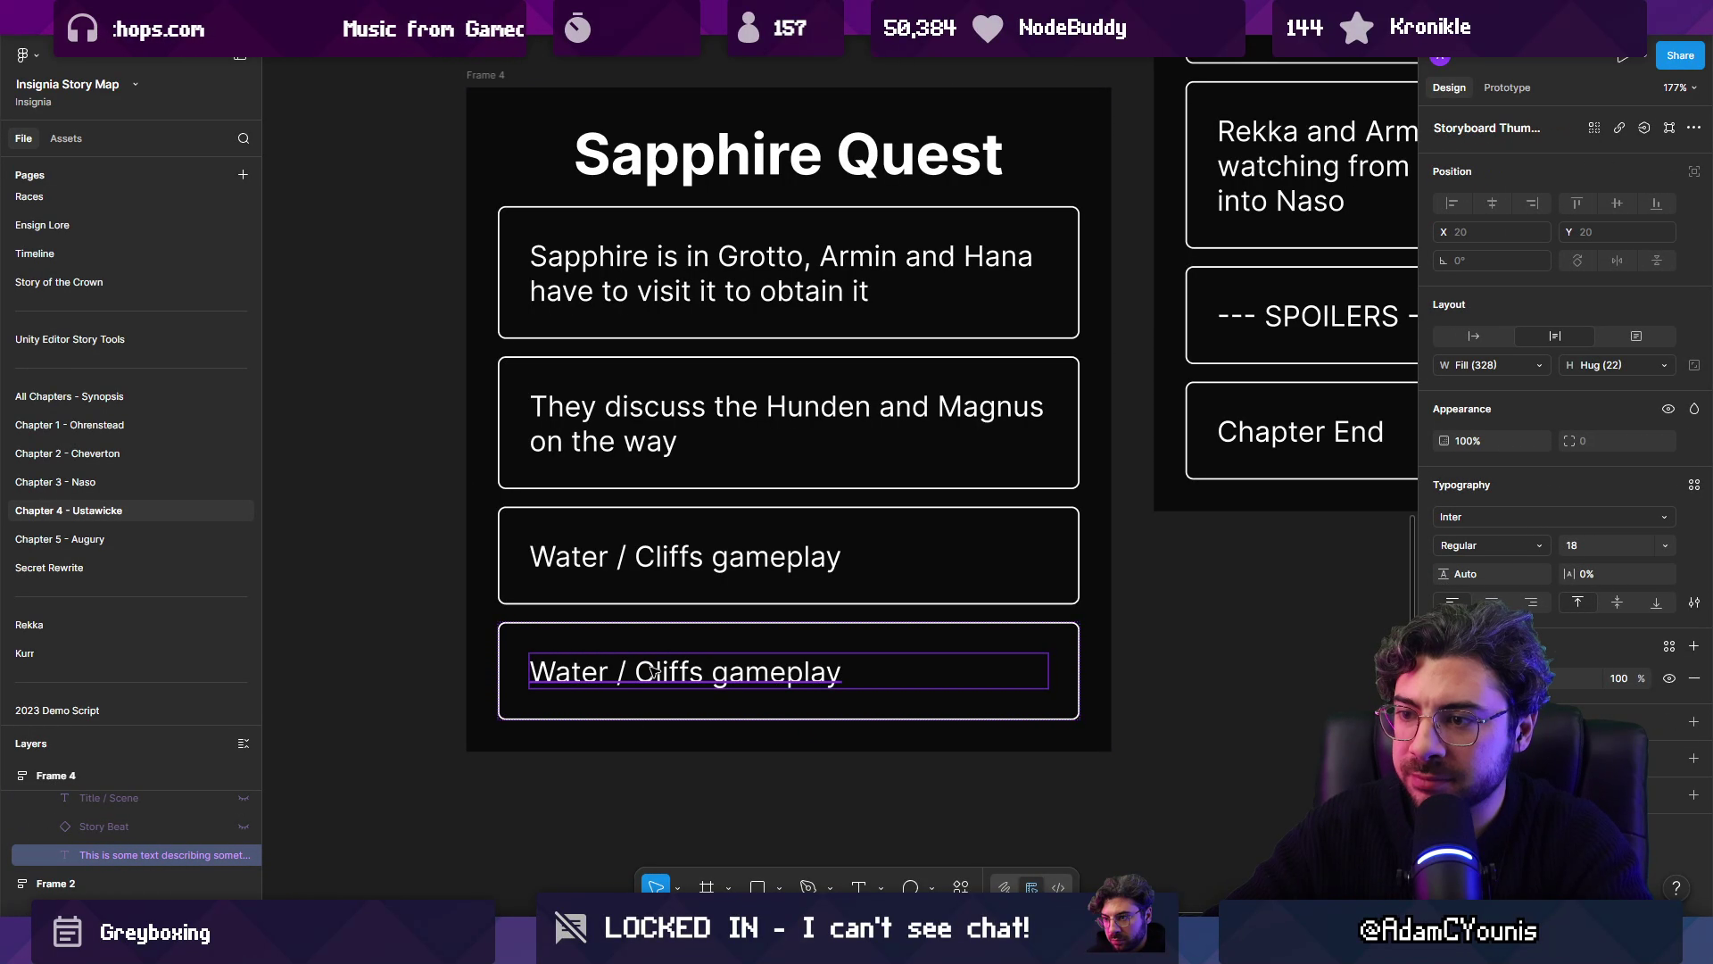
pyautogui.press('Return')
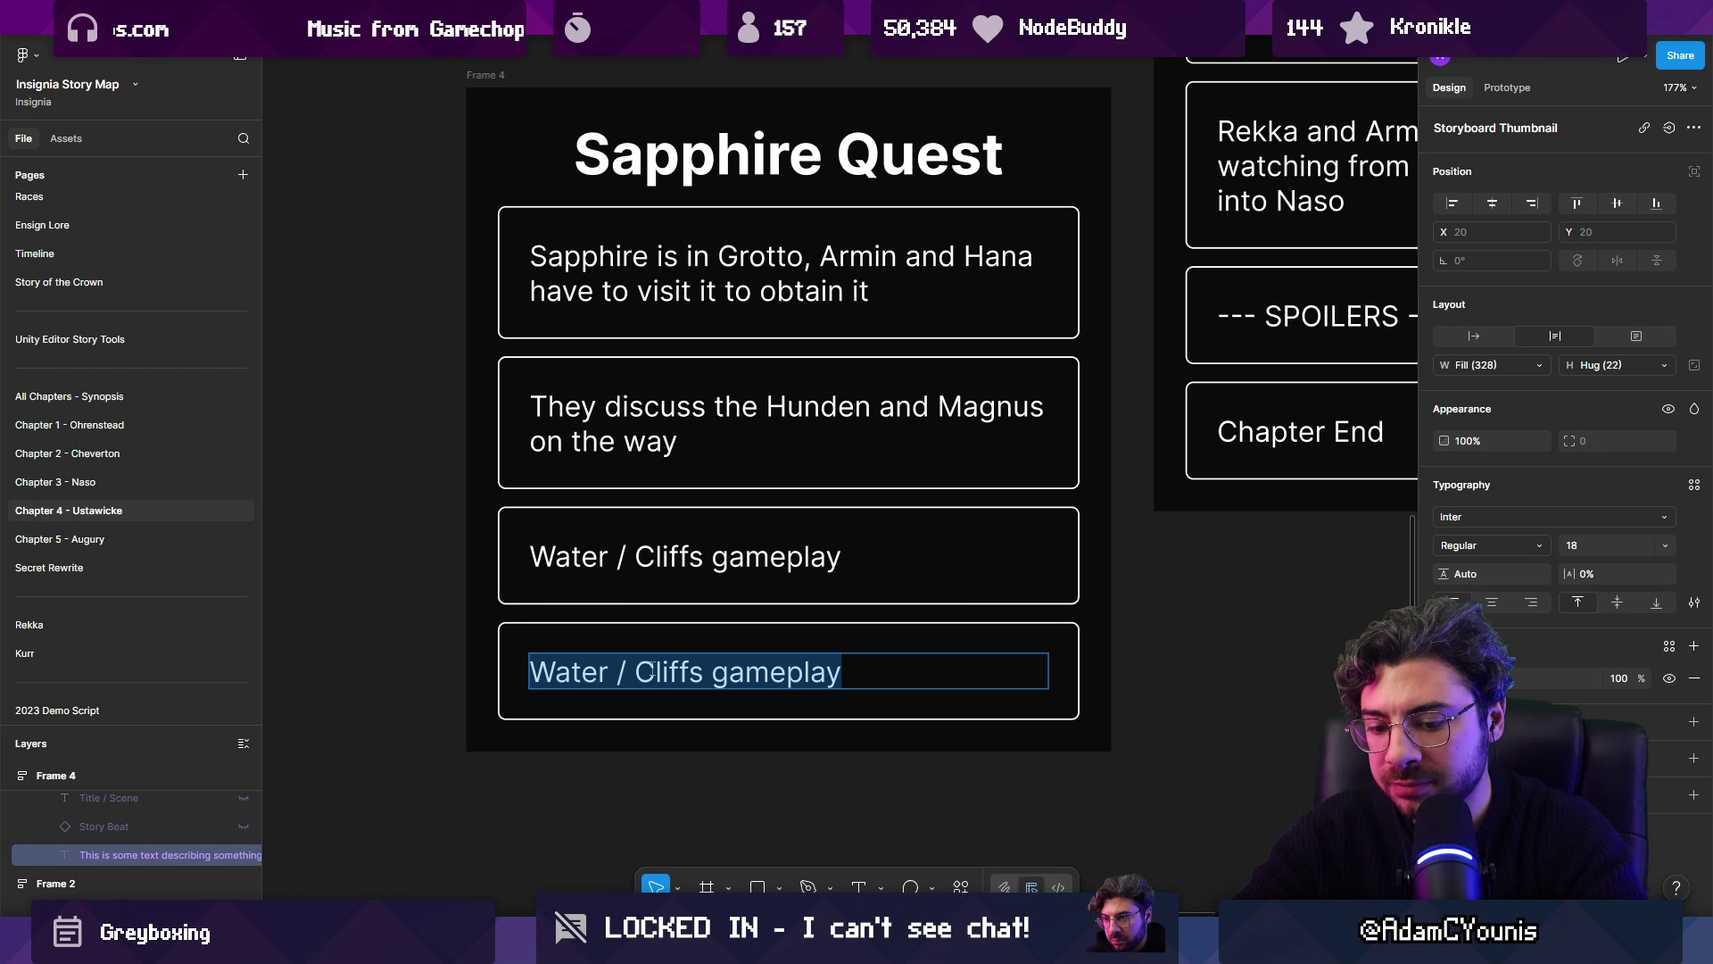
pyautogui.write('Recover Sapphie')
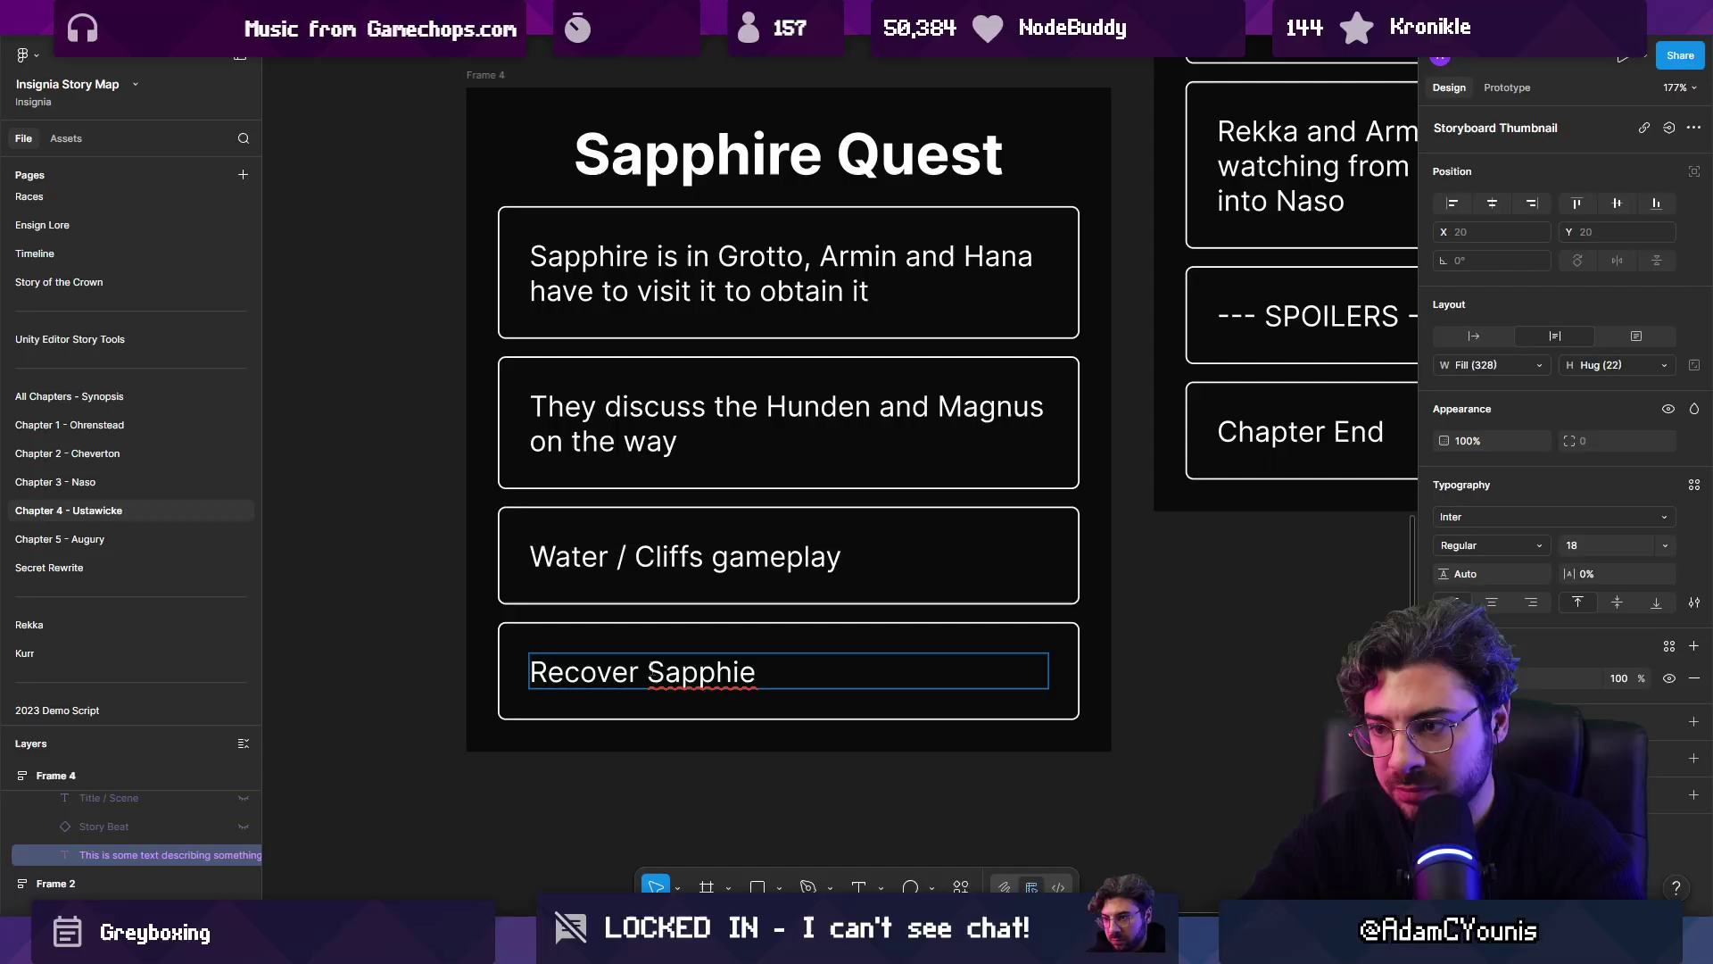
pyautogui.press('BackSpace')
pyautogui.write('re')
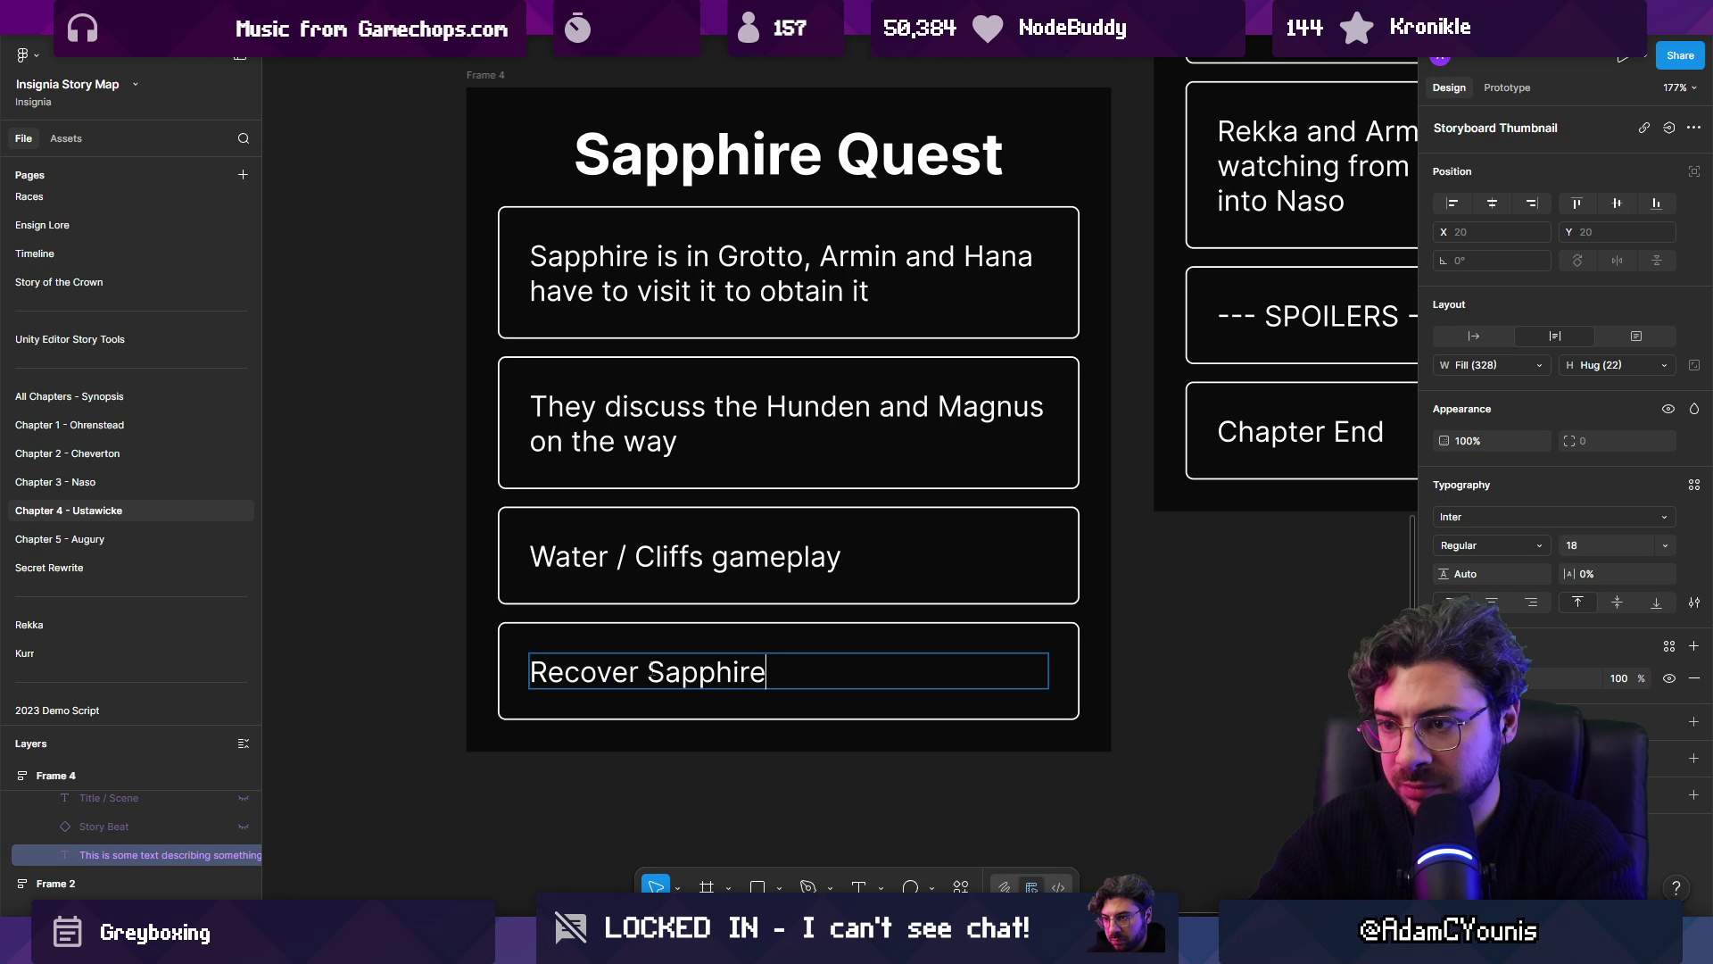
pyautogui.press('Escape')
# Step: Add a final card at the bottom reading 'Head back to shore'
pyautogui.moveTo(657, 672); pyautogui.dragTo(657, 768)
pyautogui.doubleClick(635, 783)
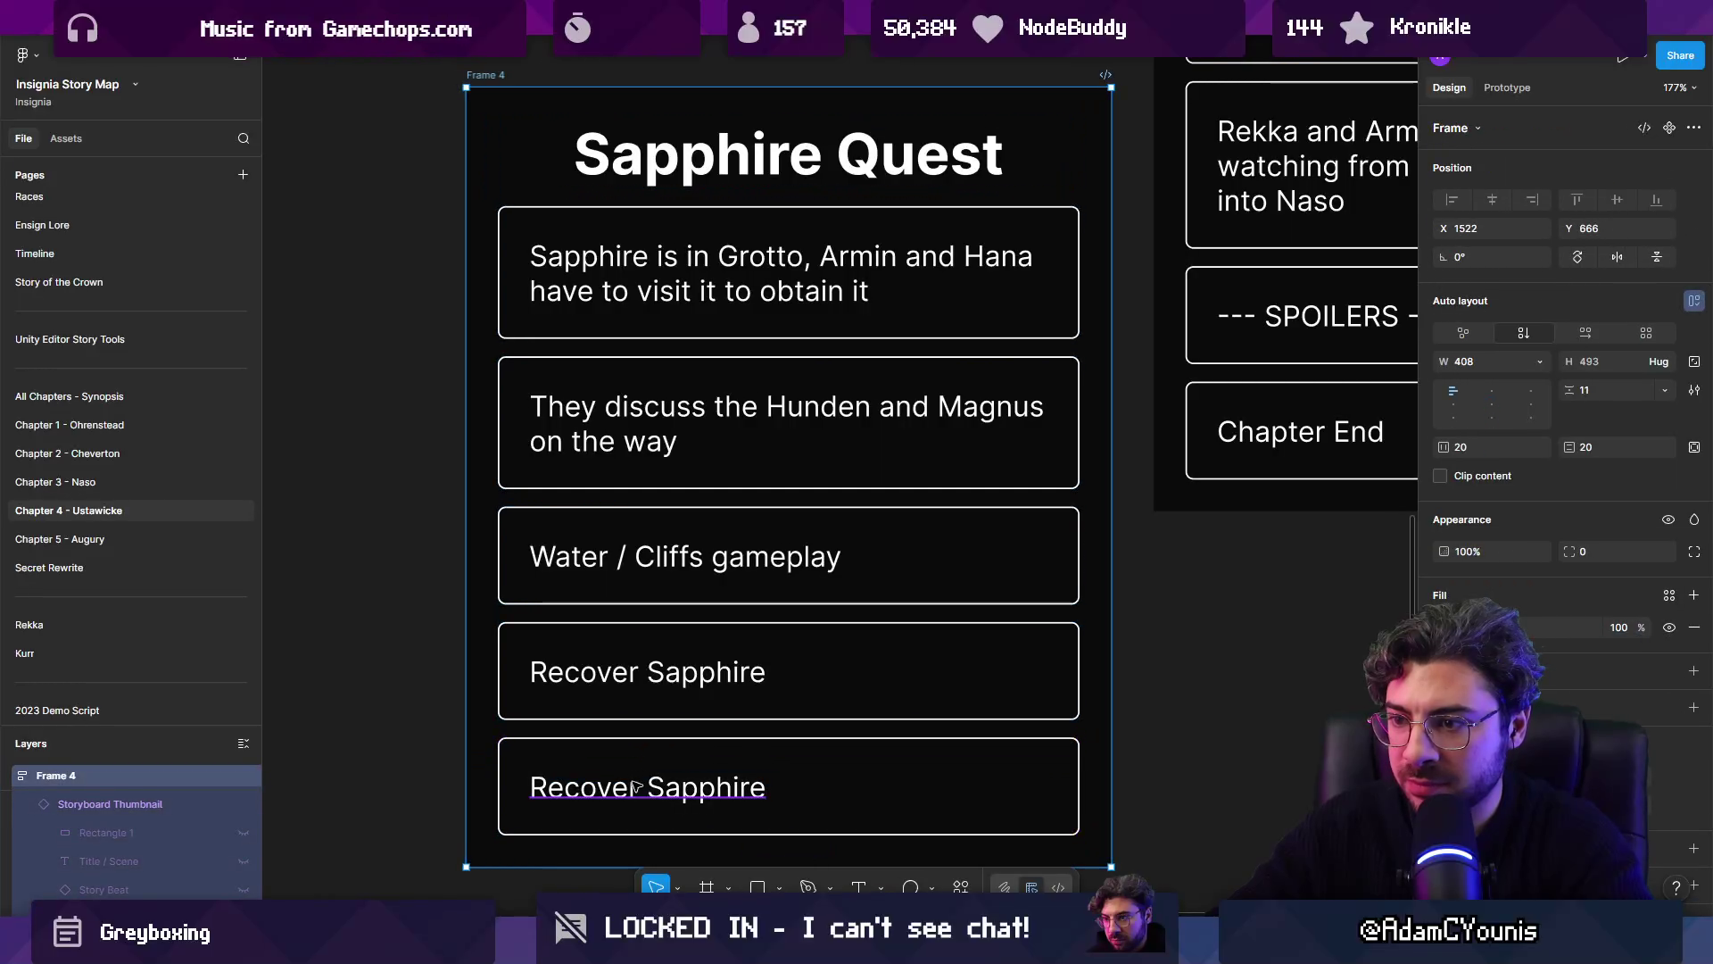
pyautogui.doubleClick(635, 783)
pyautogui.write('Head back to shore')
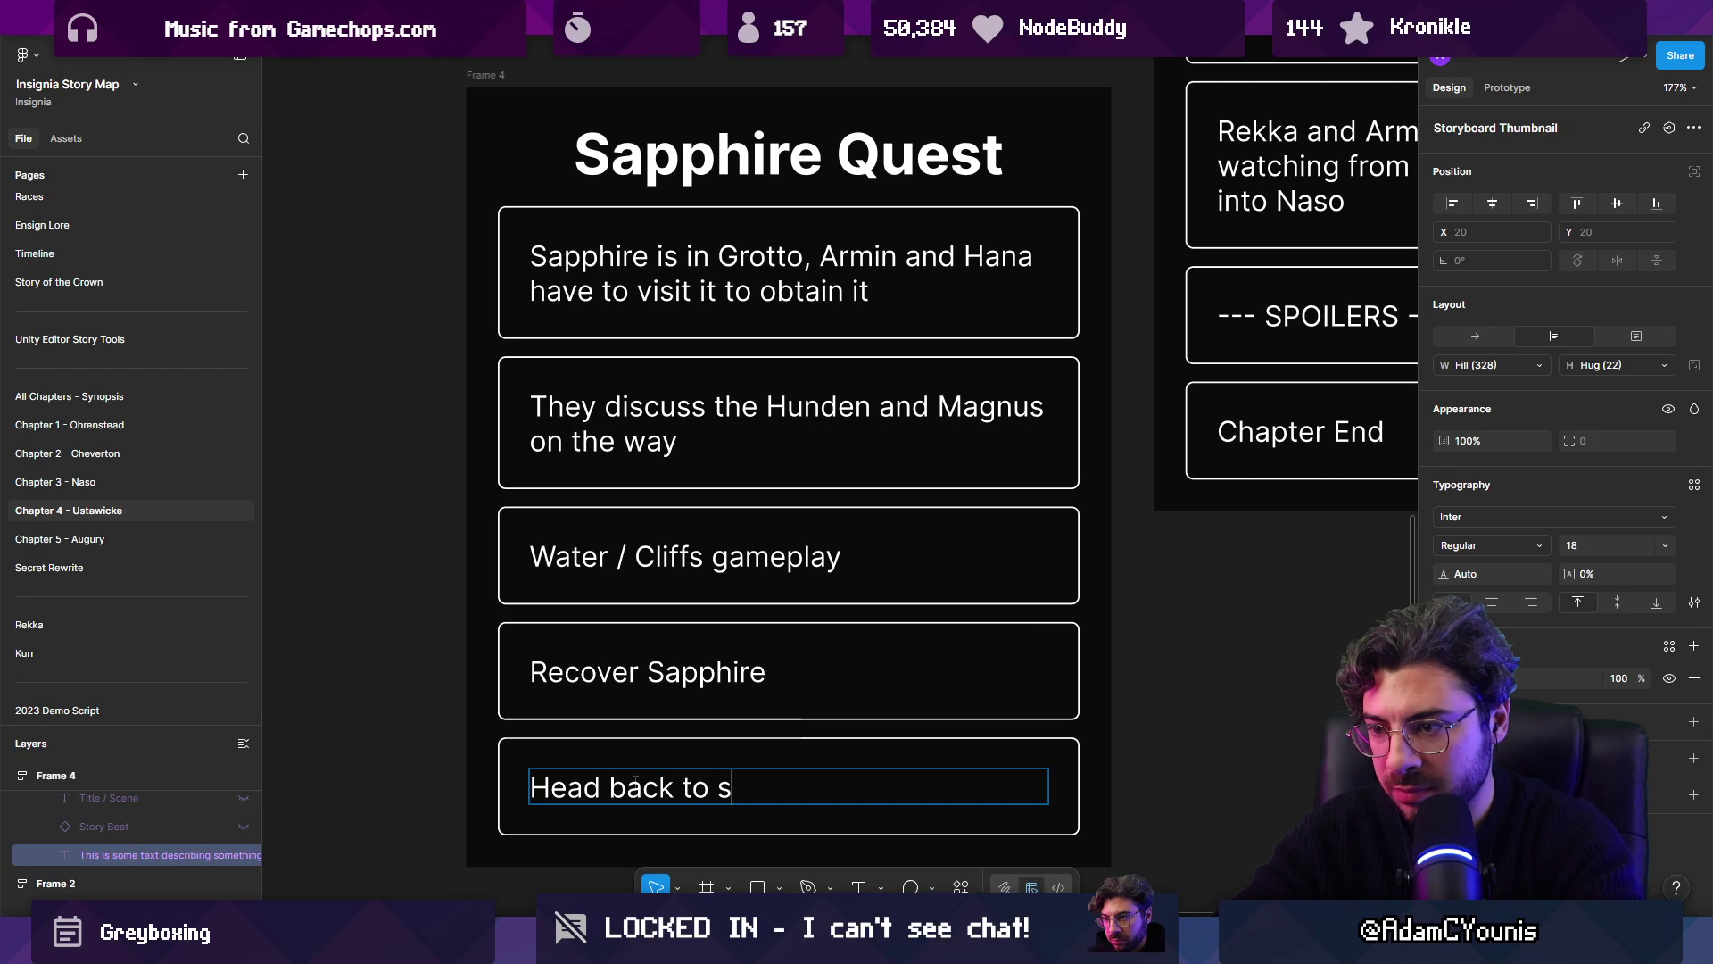
pyautogui.press('Escape')
# Step: Duplicate the first card and rewrite it as a beat about Hana's ship
pyautogui.click(718, 293)
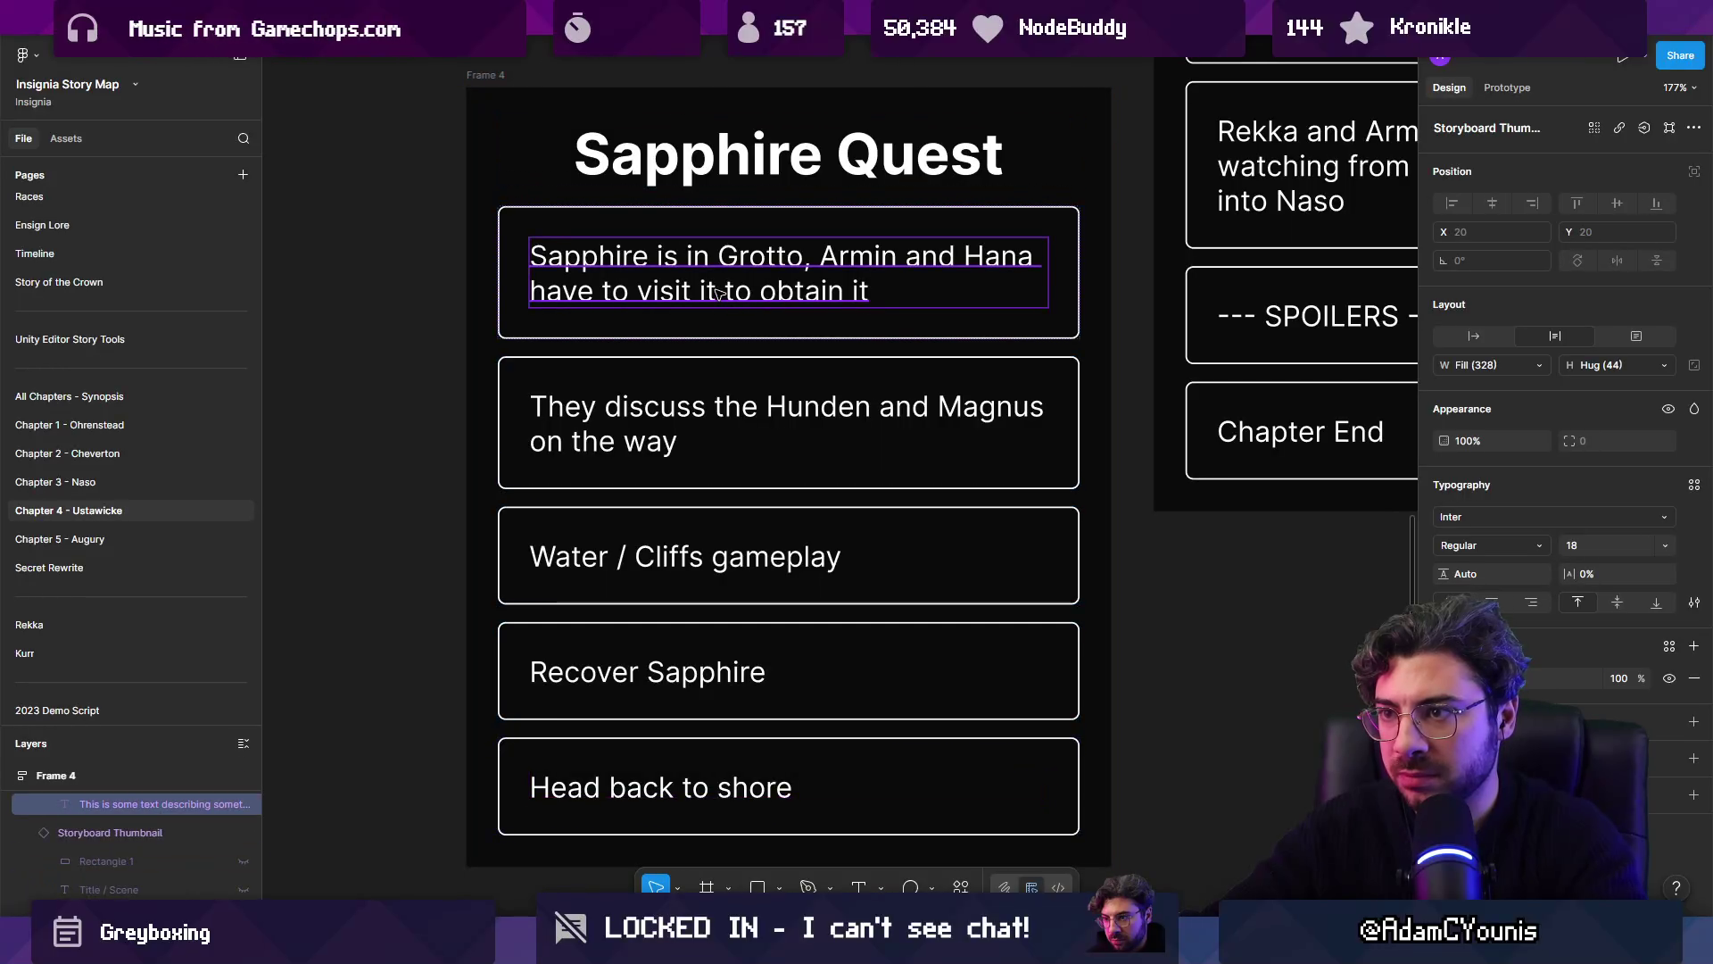
pyautogui.click(783, 321)
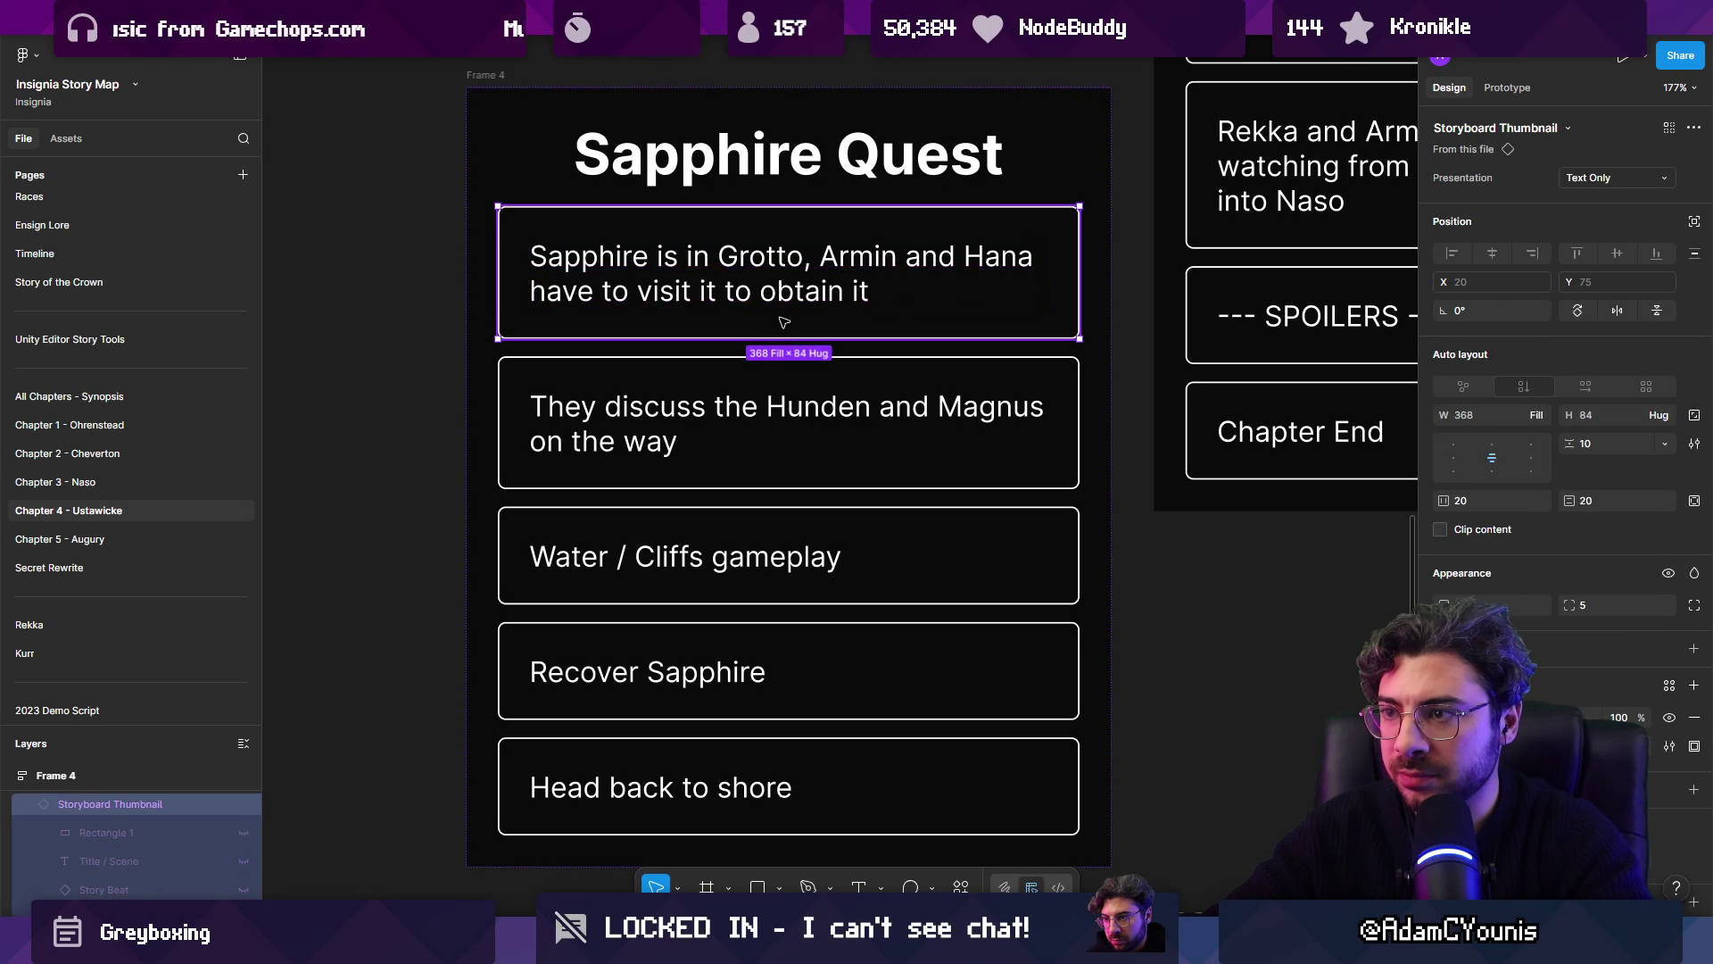
pyautogui.hotkey('ctrl', 'd')
pyautogui.doubleClick(724, 403)
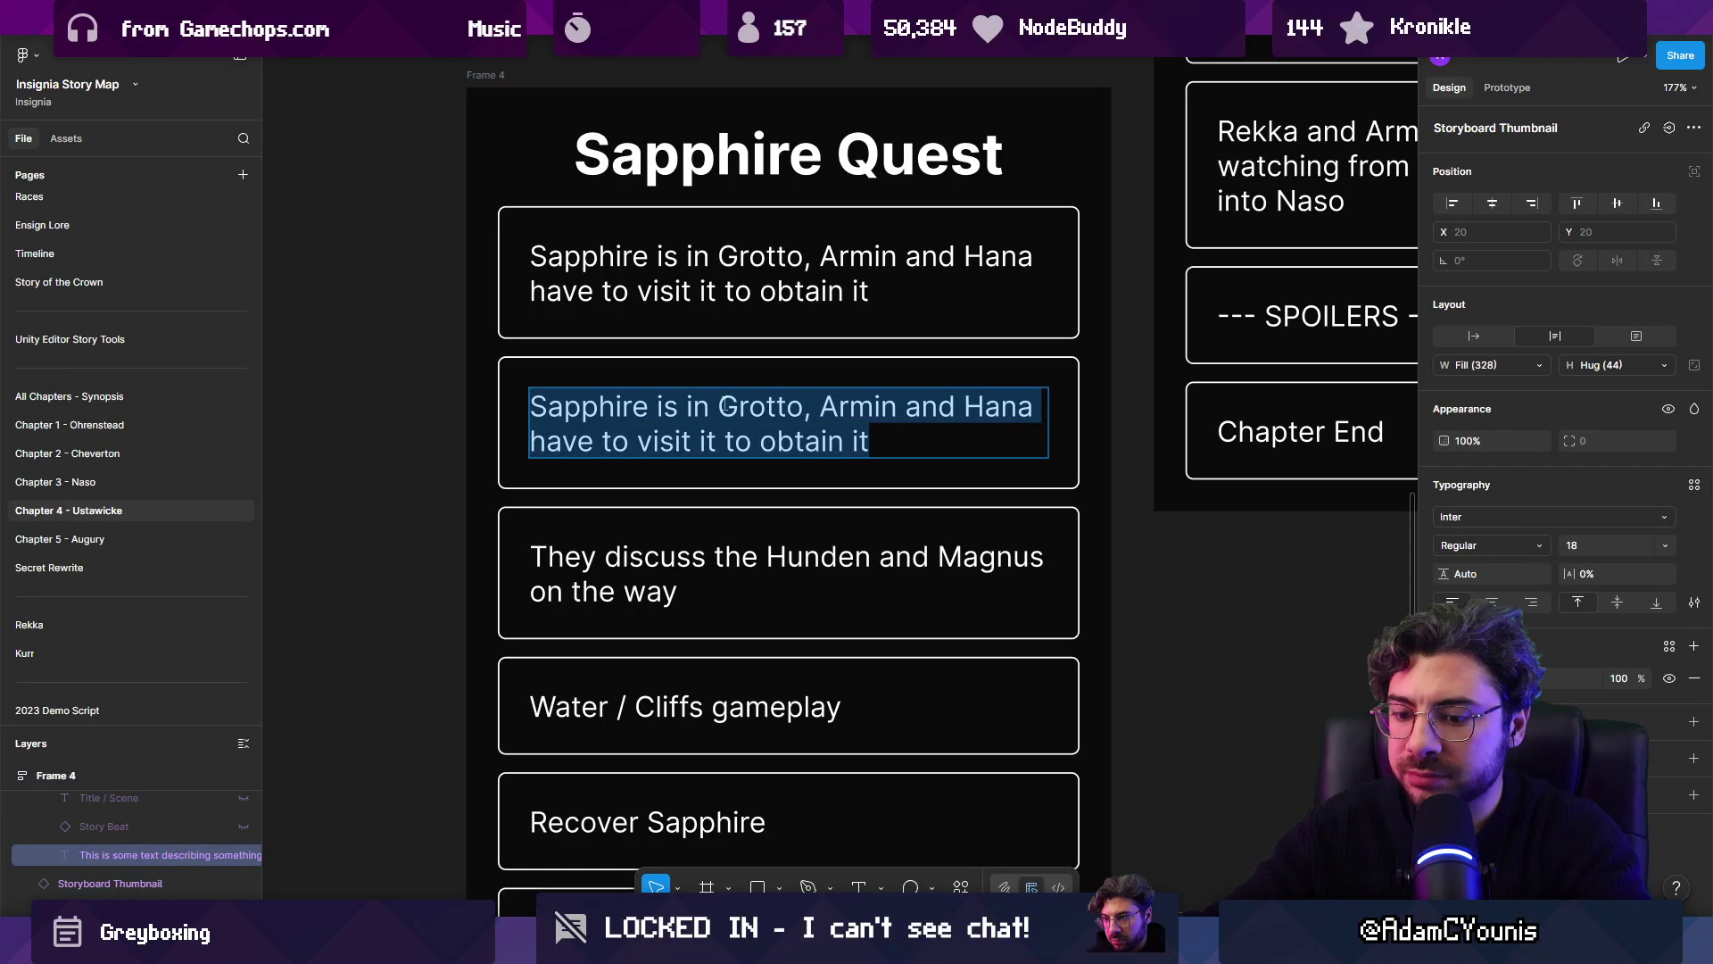
pyautogui.write('They')
pyautogui.write('k')
pyautogui.press('BackSpace')
pyautogui.press('BackSpace')
pyautogui.press('BackSpace')
pyautogui.write('take')
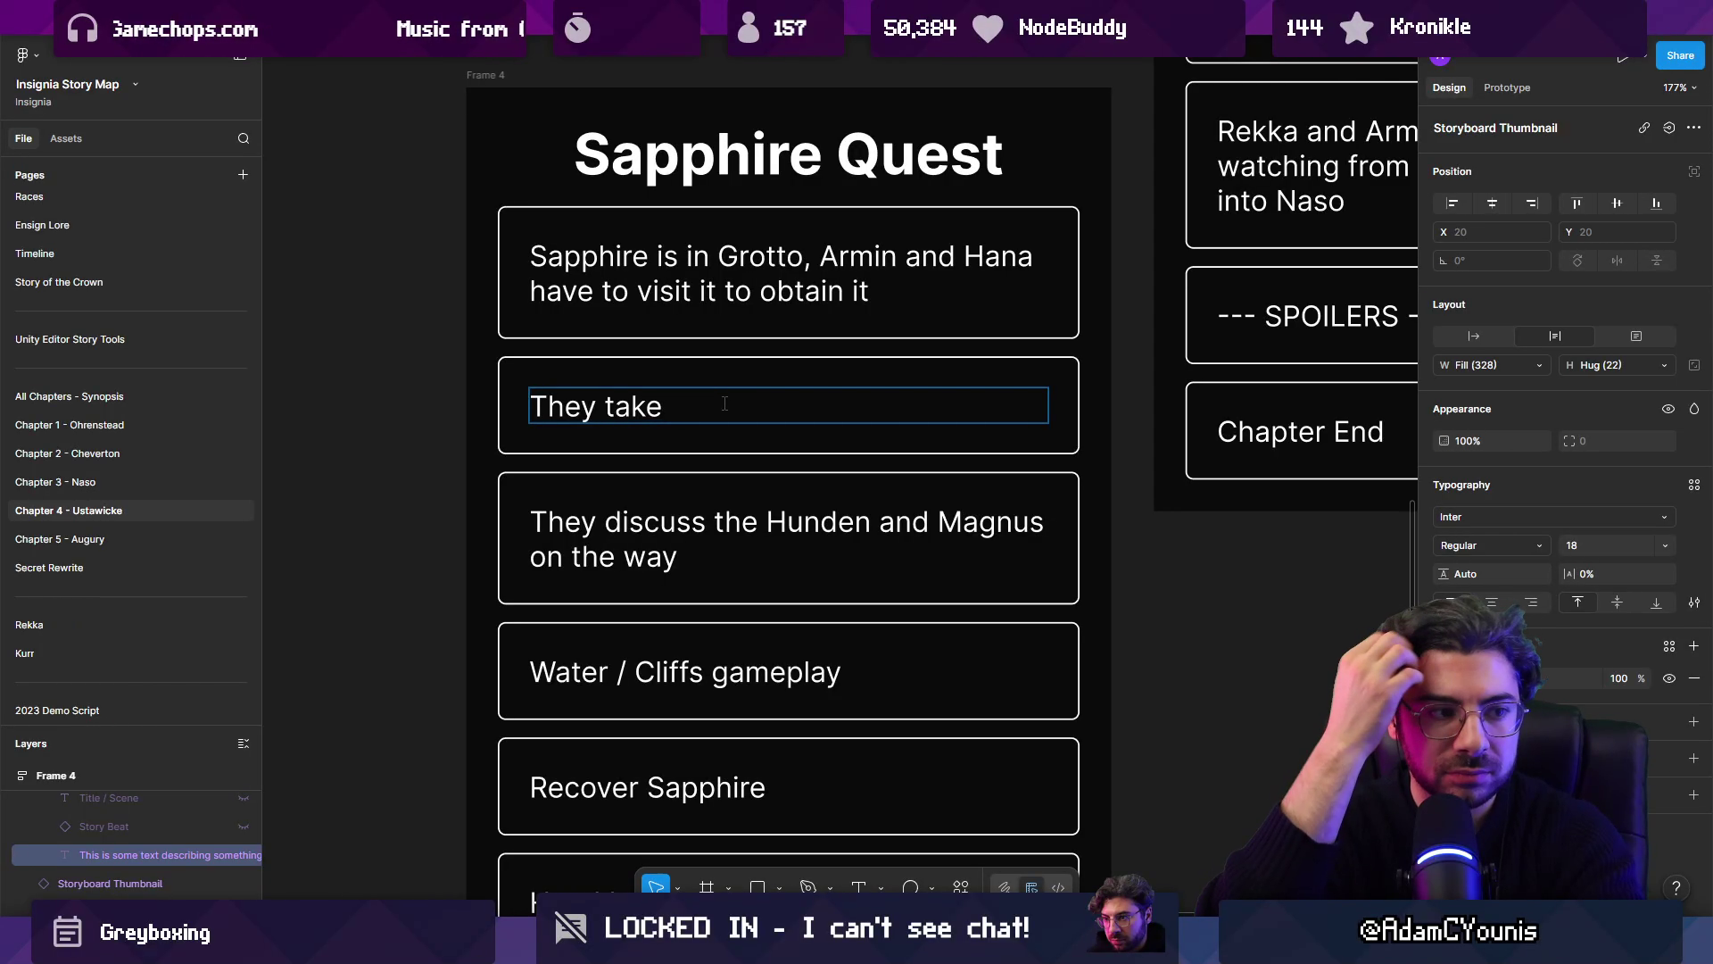
pyautogui.write("Hana's")
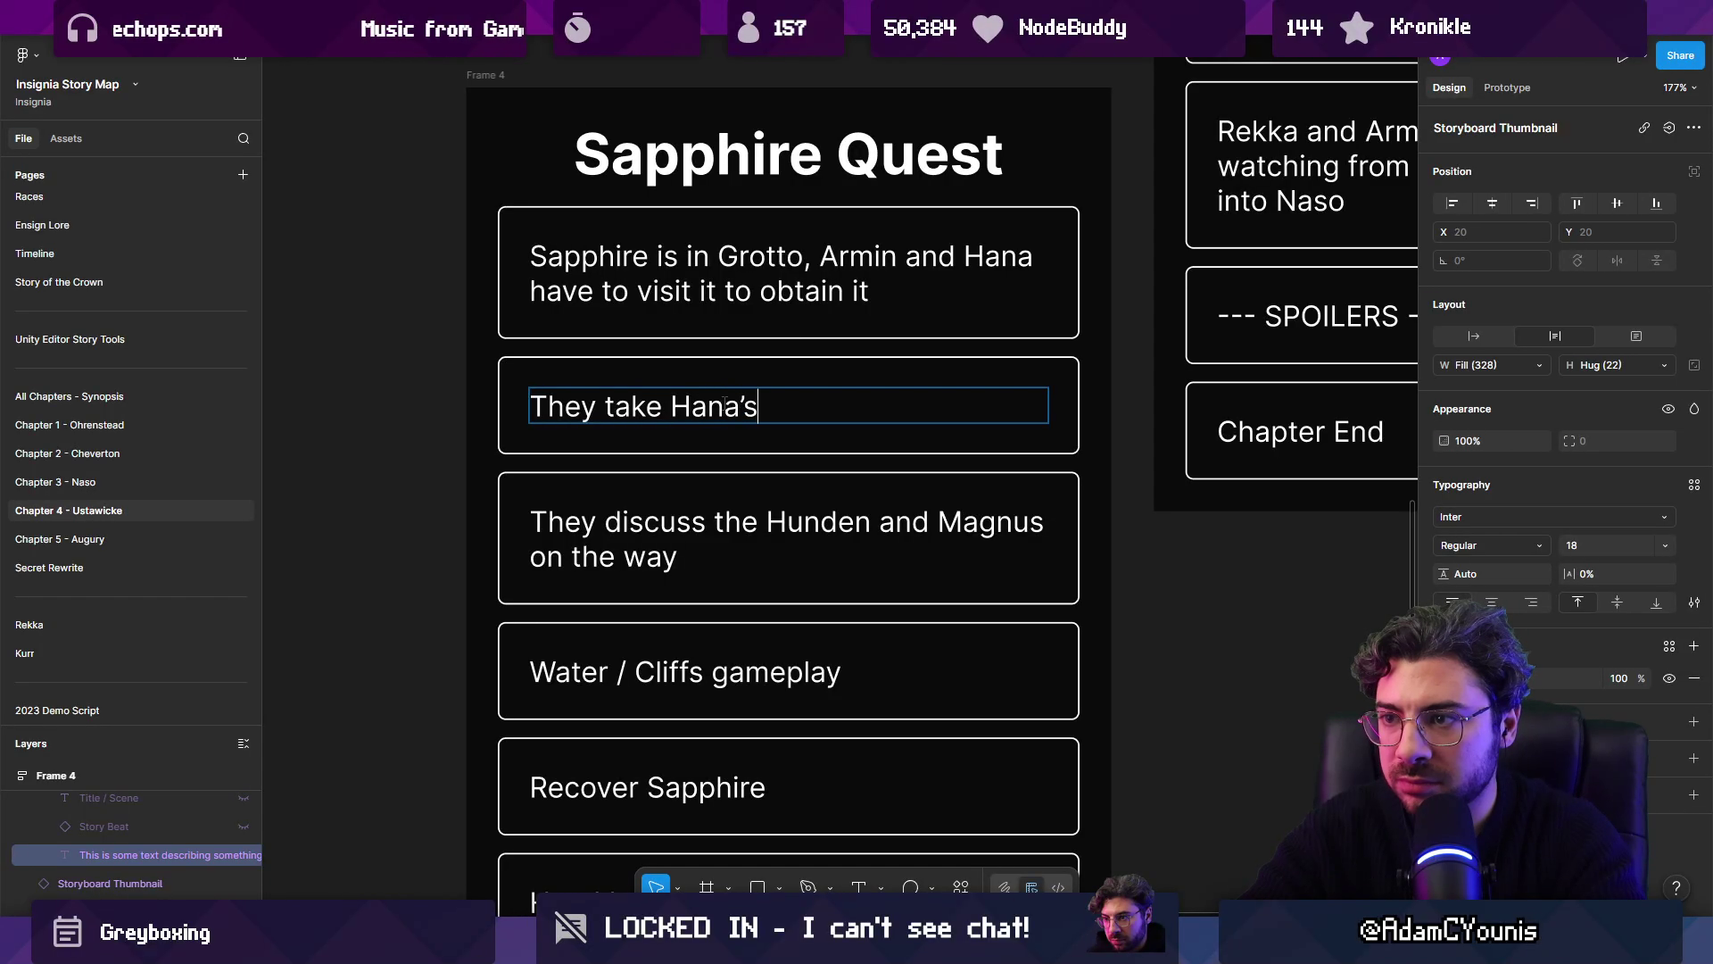
pyautogui.write(' c')
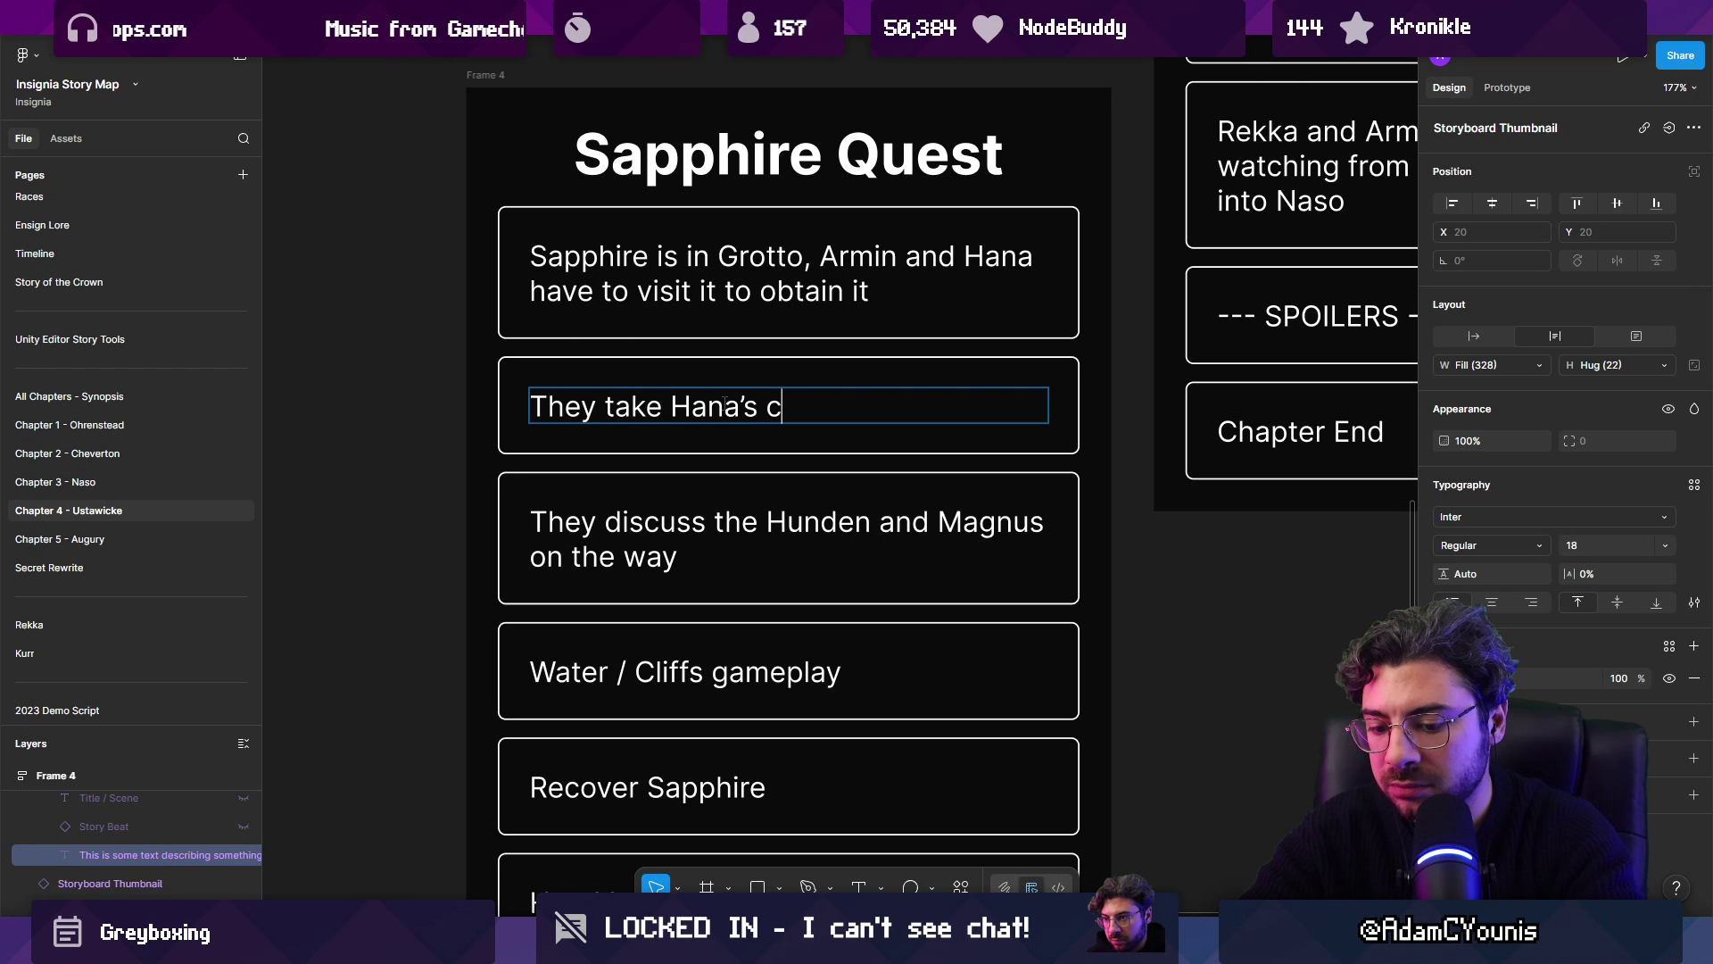
pyautogui.press('BackSpace')
pyautogui.write('ship')
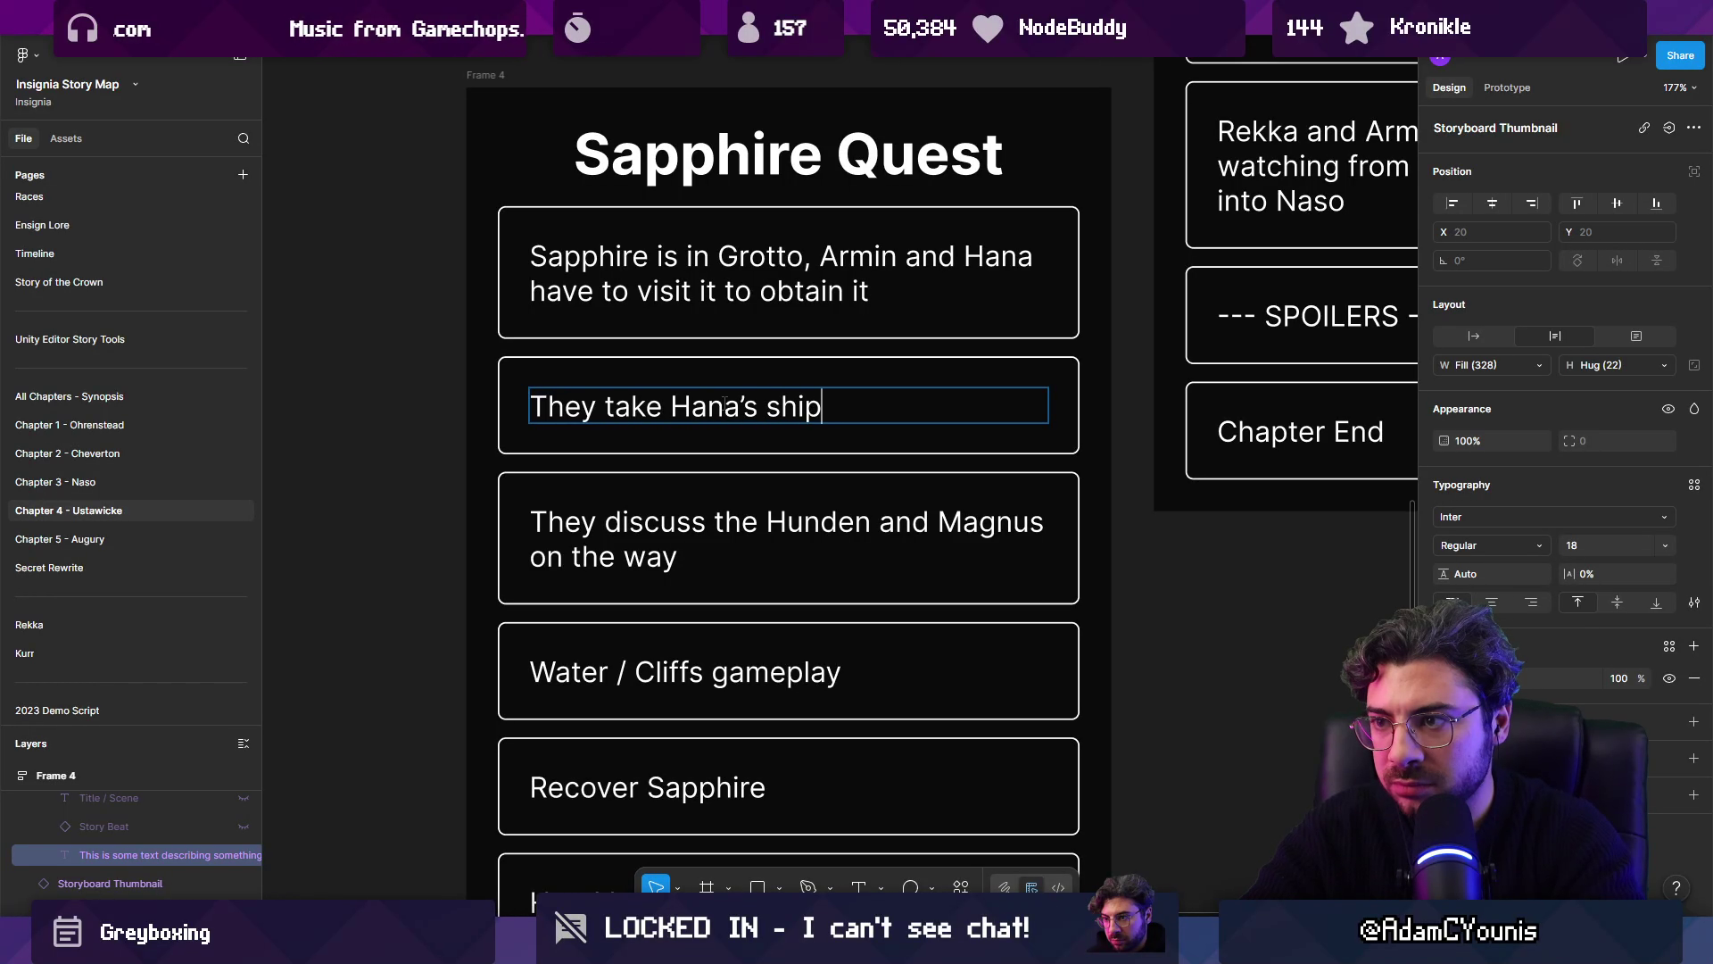
pyautogui.press('BackSpace')
pyautogui.press('BackSpace')
pyautogui.press('BackSpace')
pyautogui.write('a ship')
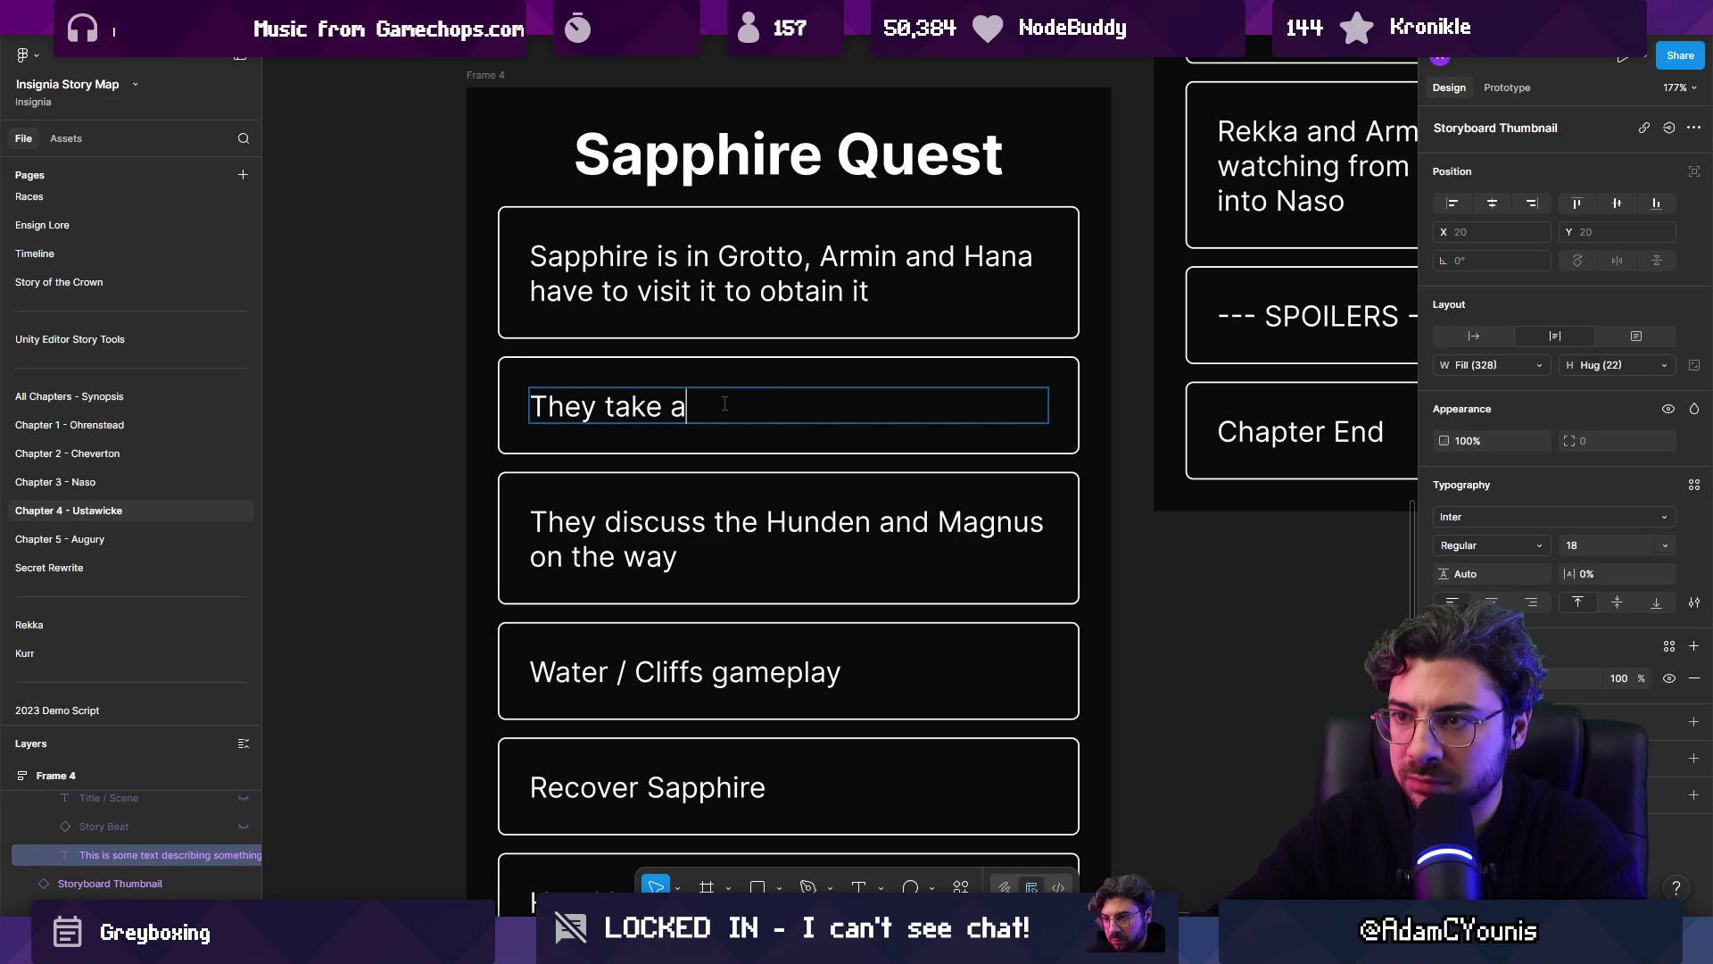
pyautogui.press('BackSpace')
pyautogui.write("Hana's makind")
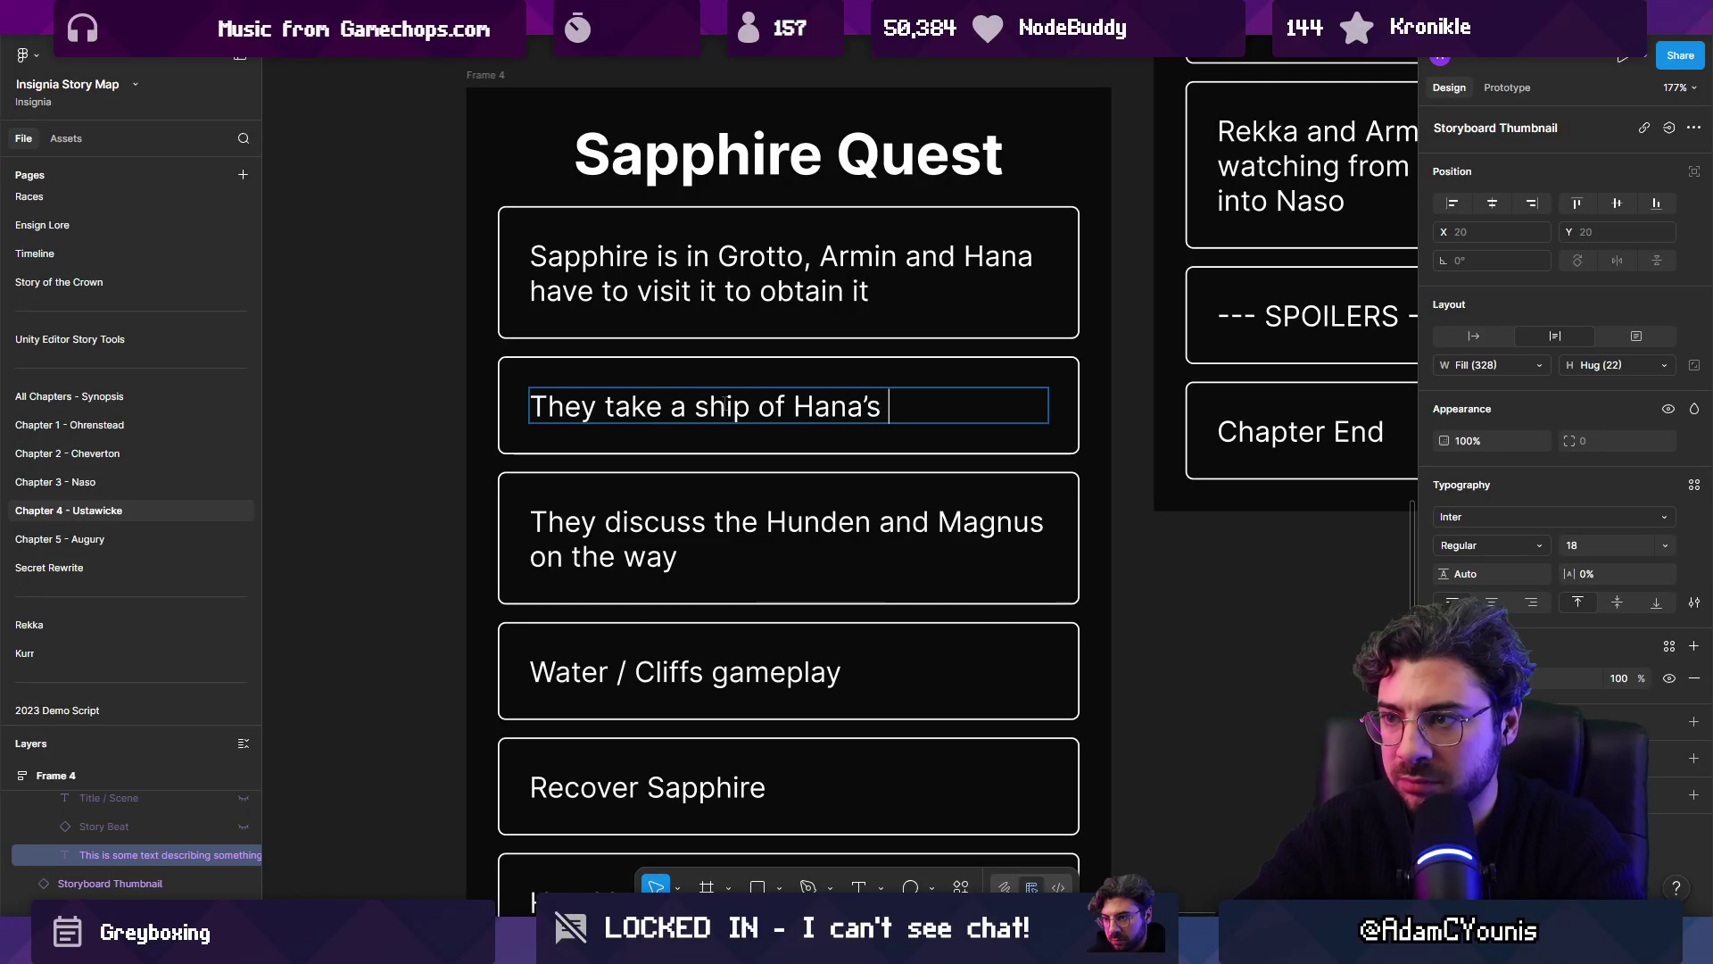
pyautogui.press('BackSpace')
pyautogui.write('g to')
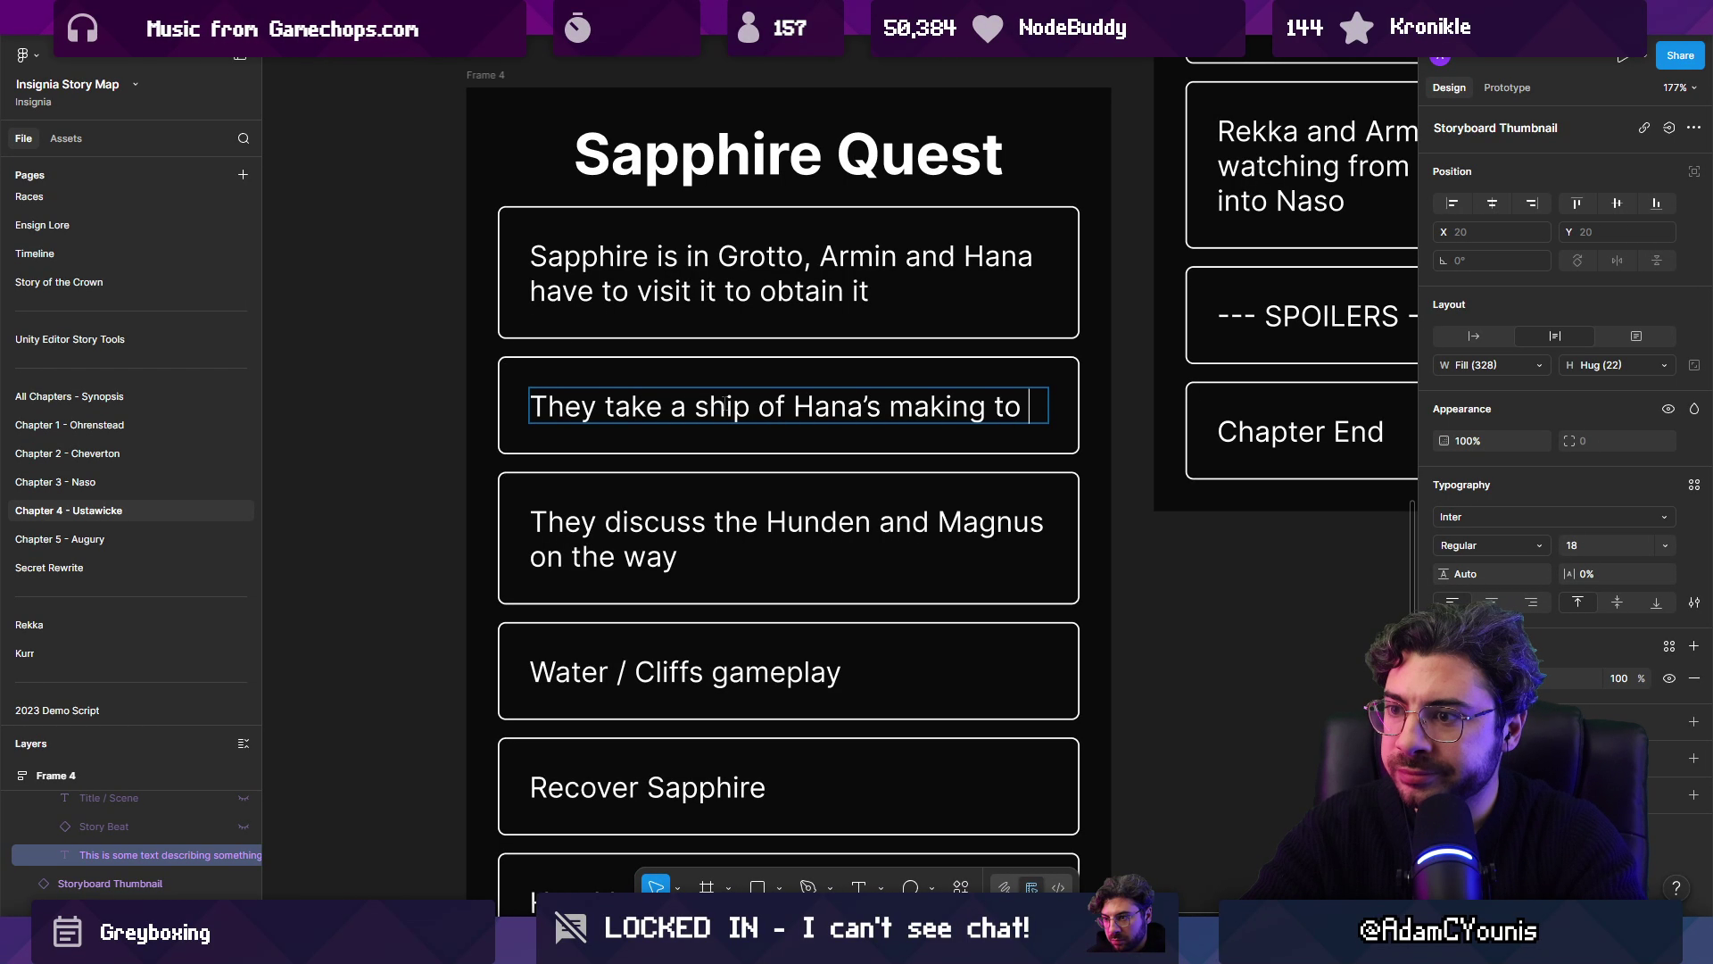
pyautogui.write(' a')
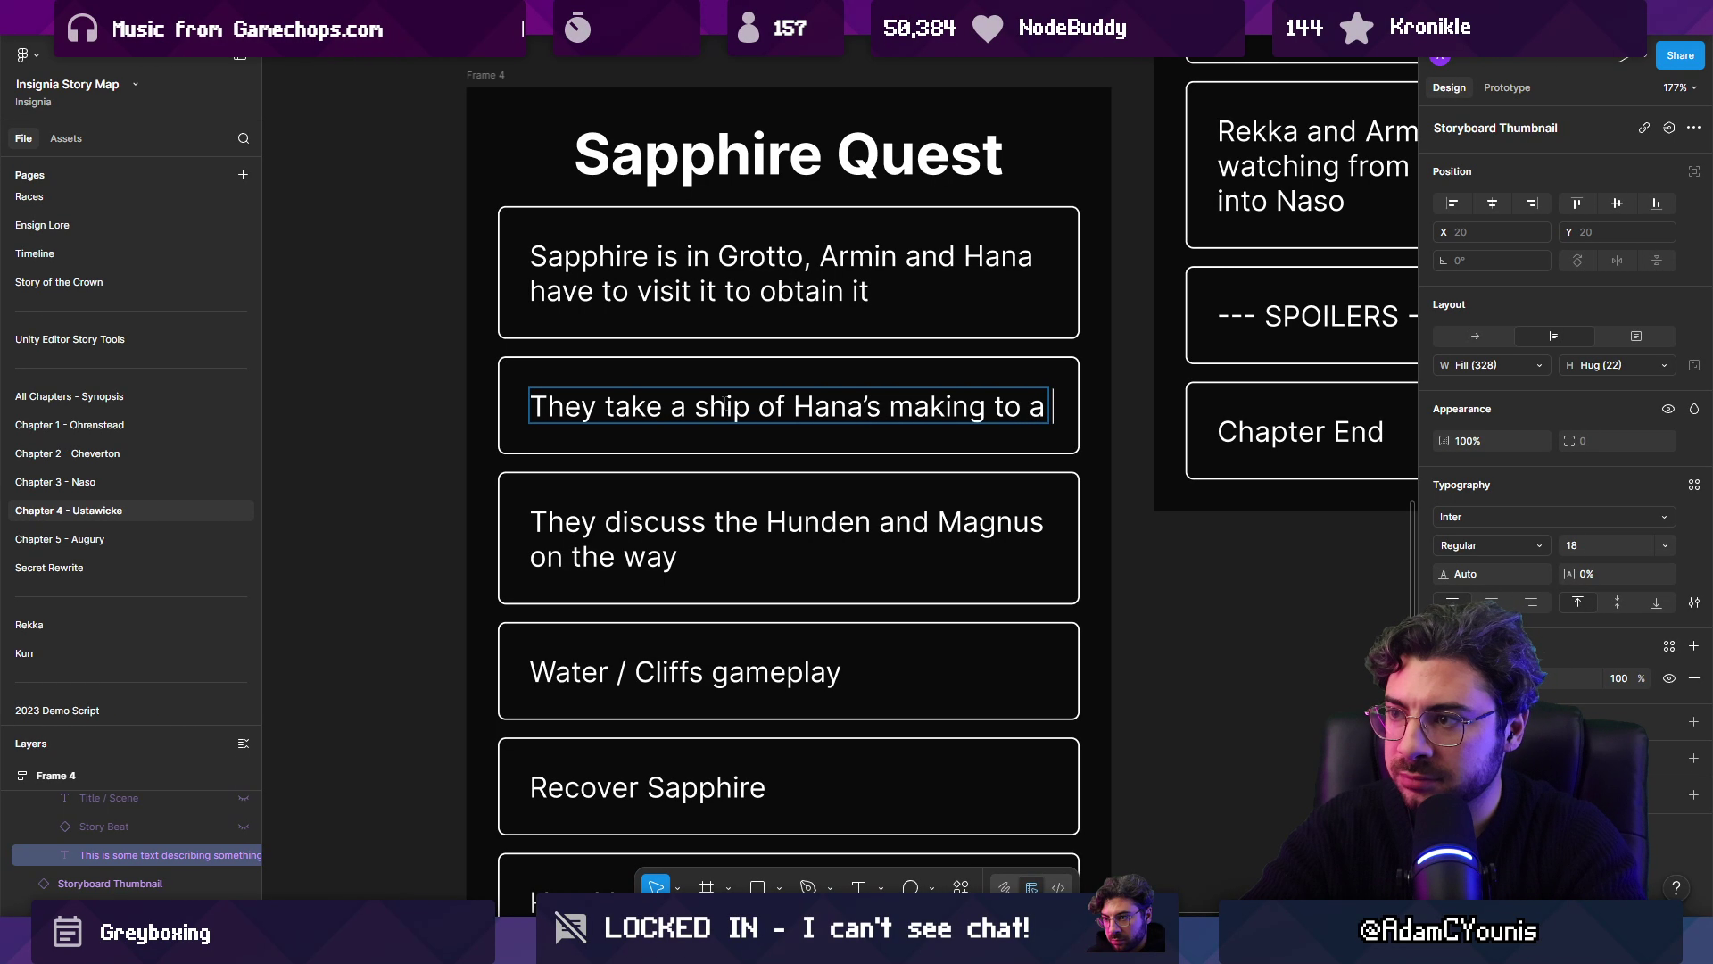
pyautogui.press('BackSpace')
pyautogui.write('n area in the cli')
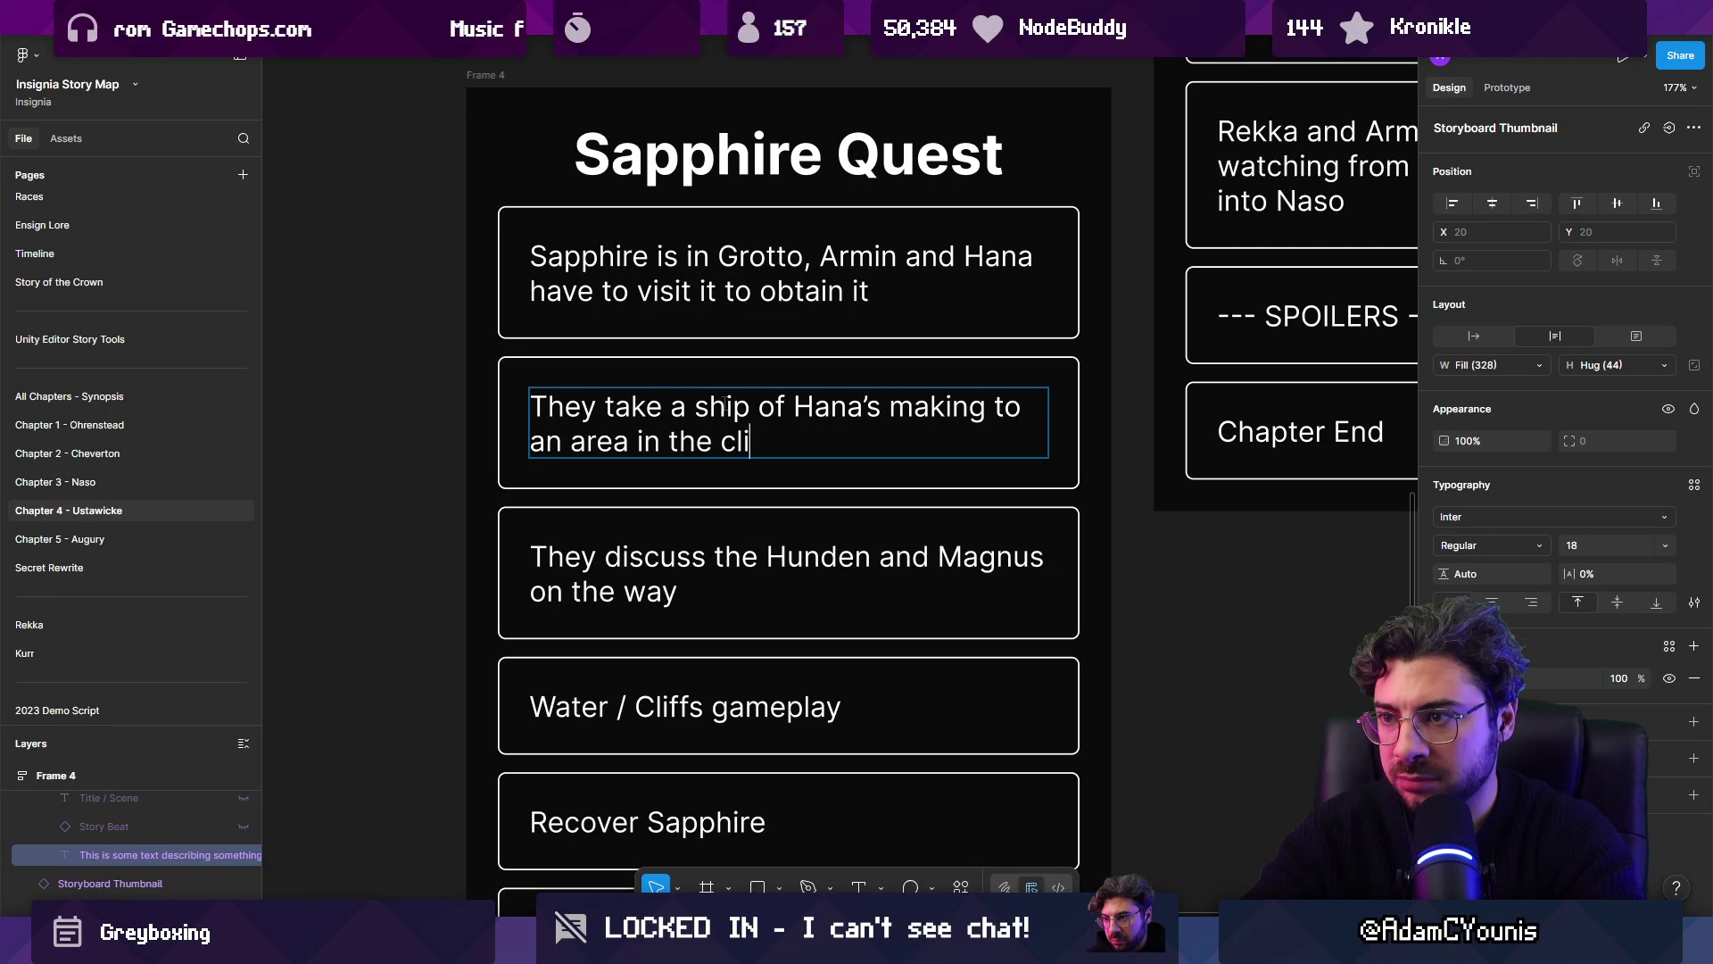
pyautogui.write('ffside')
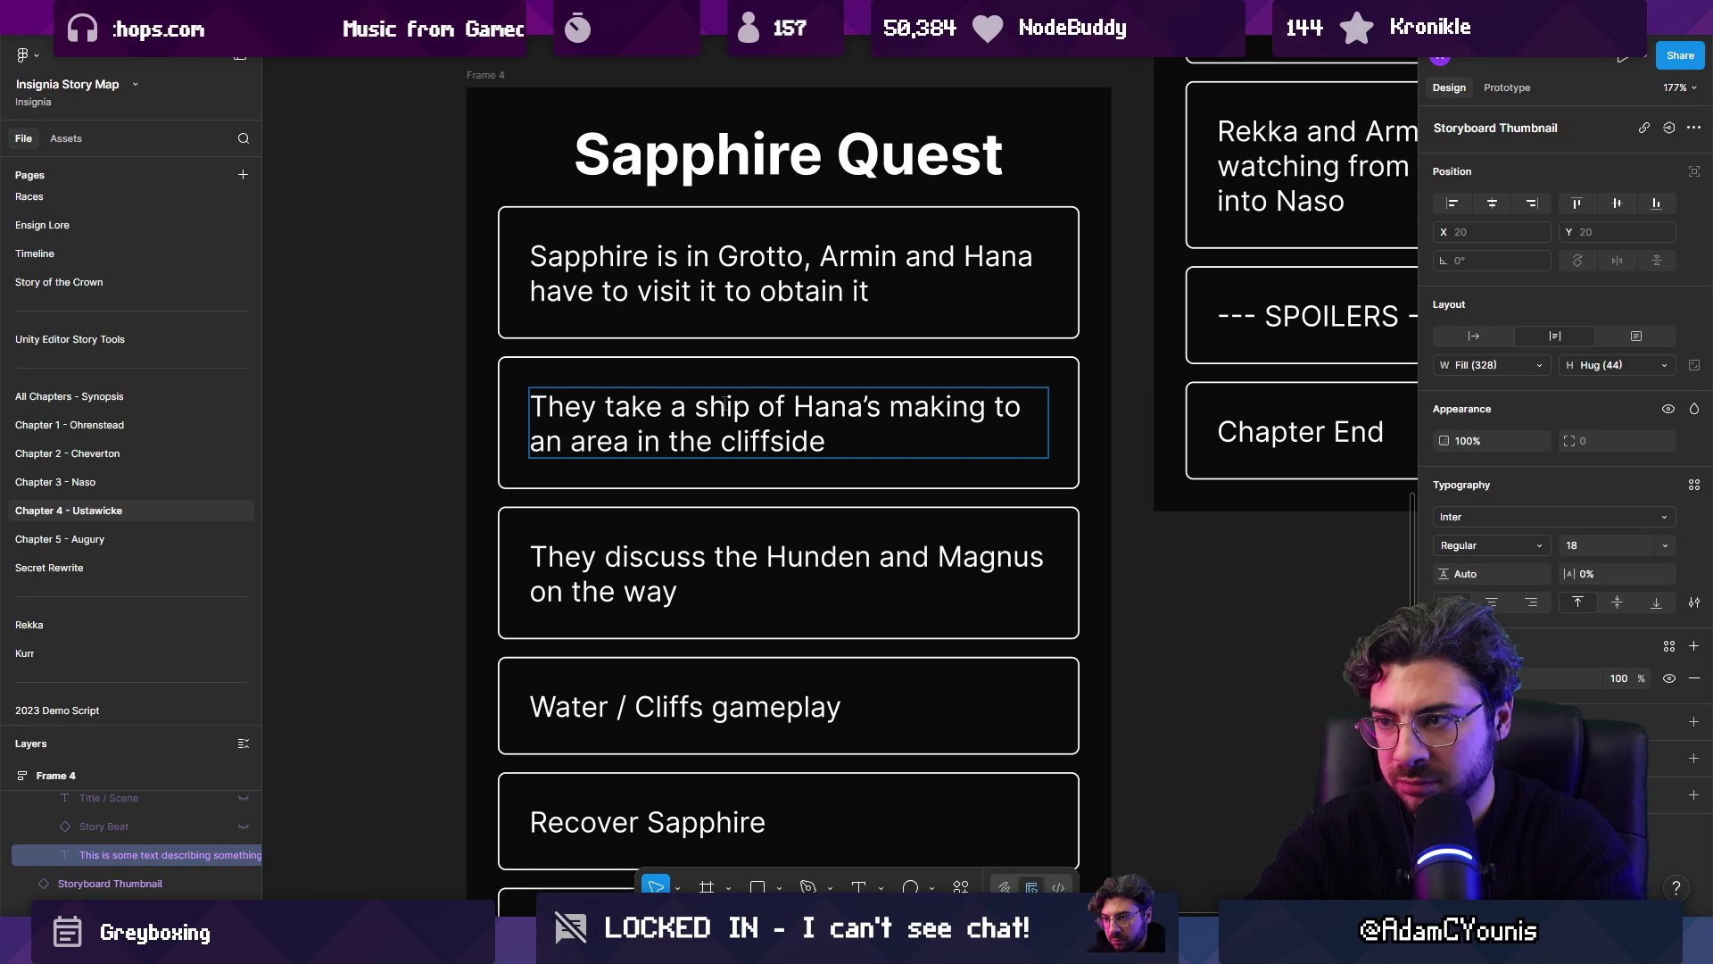
pyautogui.write(' along the shi')
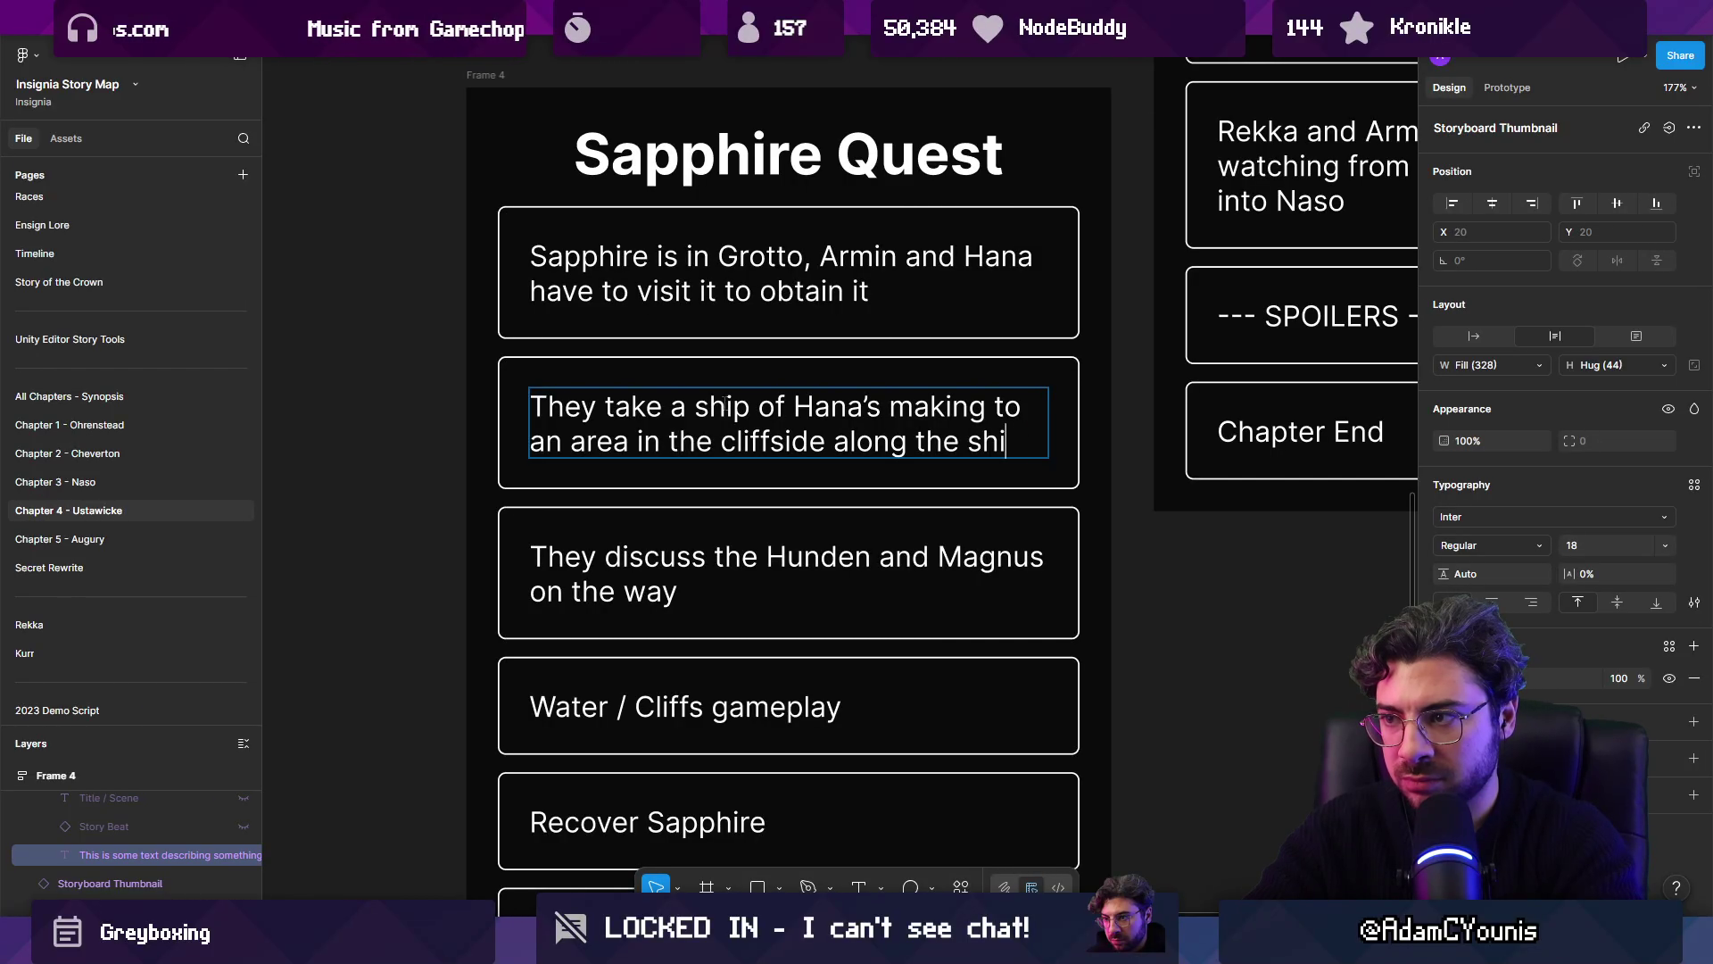
pyautogui.press('BackSpace')
pyautogui.write('ore o f')
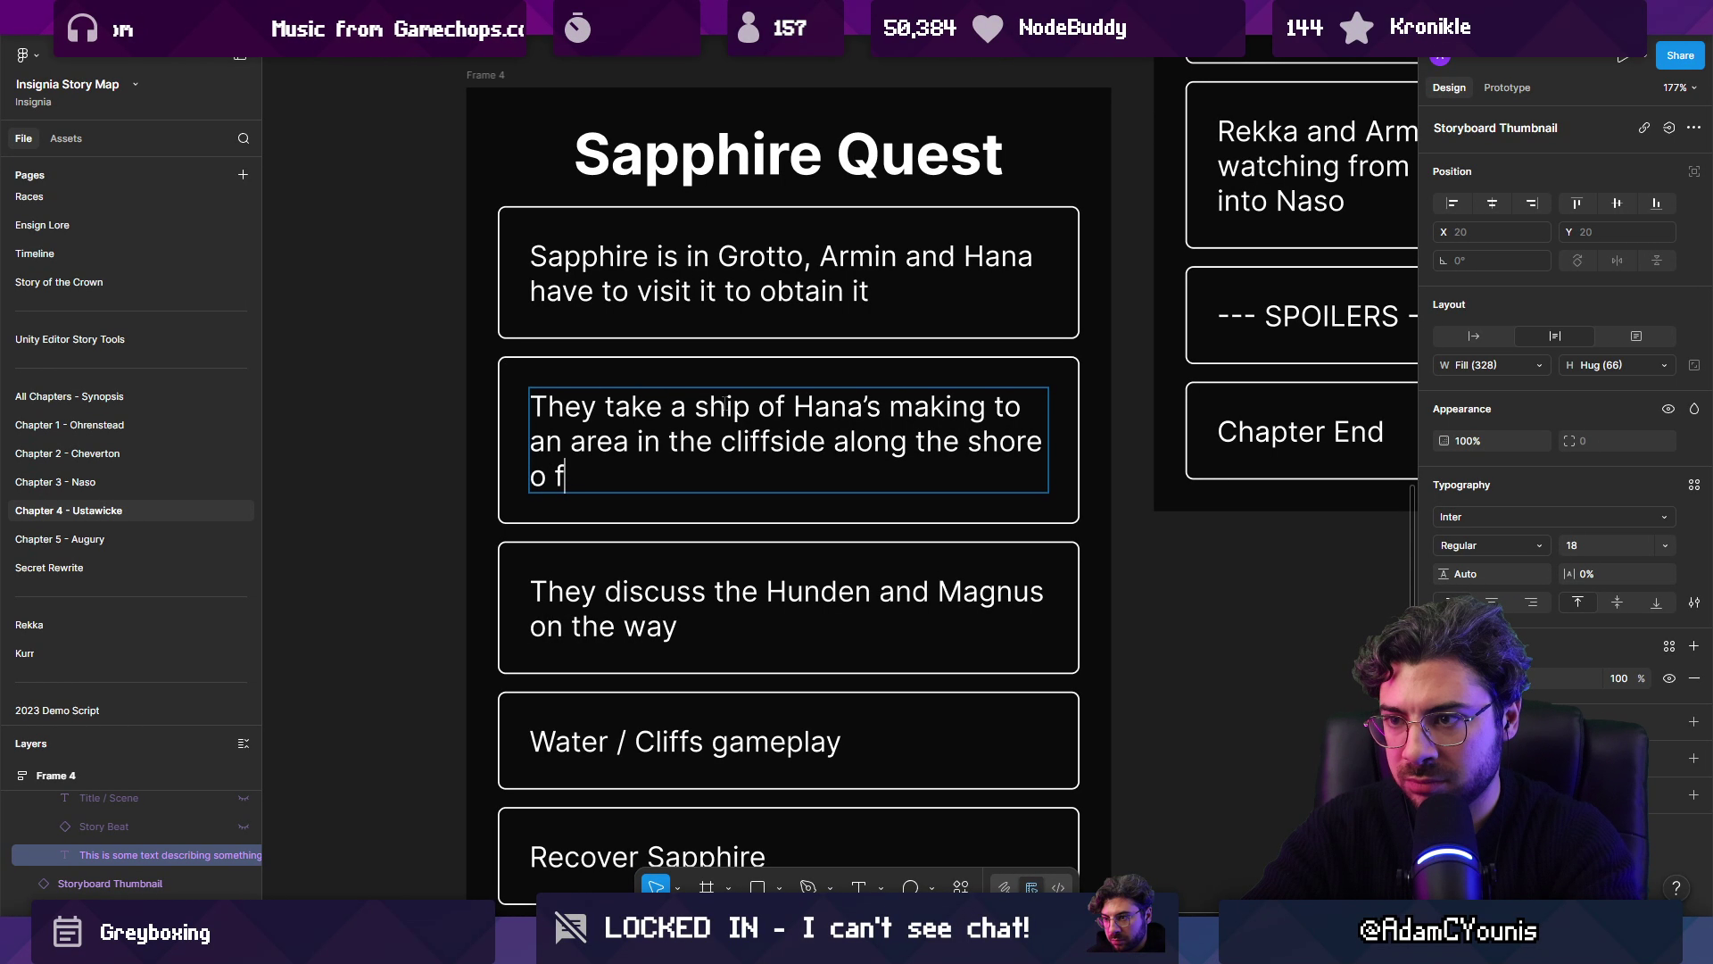
pyautogui.write(' tghe')
pyautogui.press('BackSpace')
pyautogui.press('BackSpace')
pyautogui.press('BackSpace')
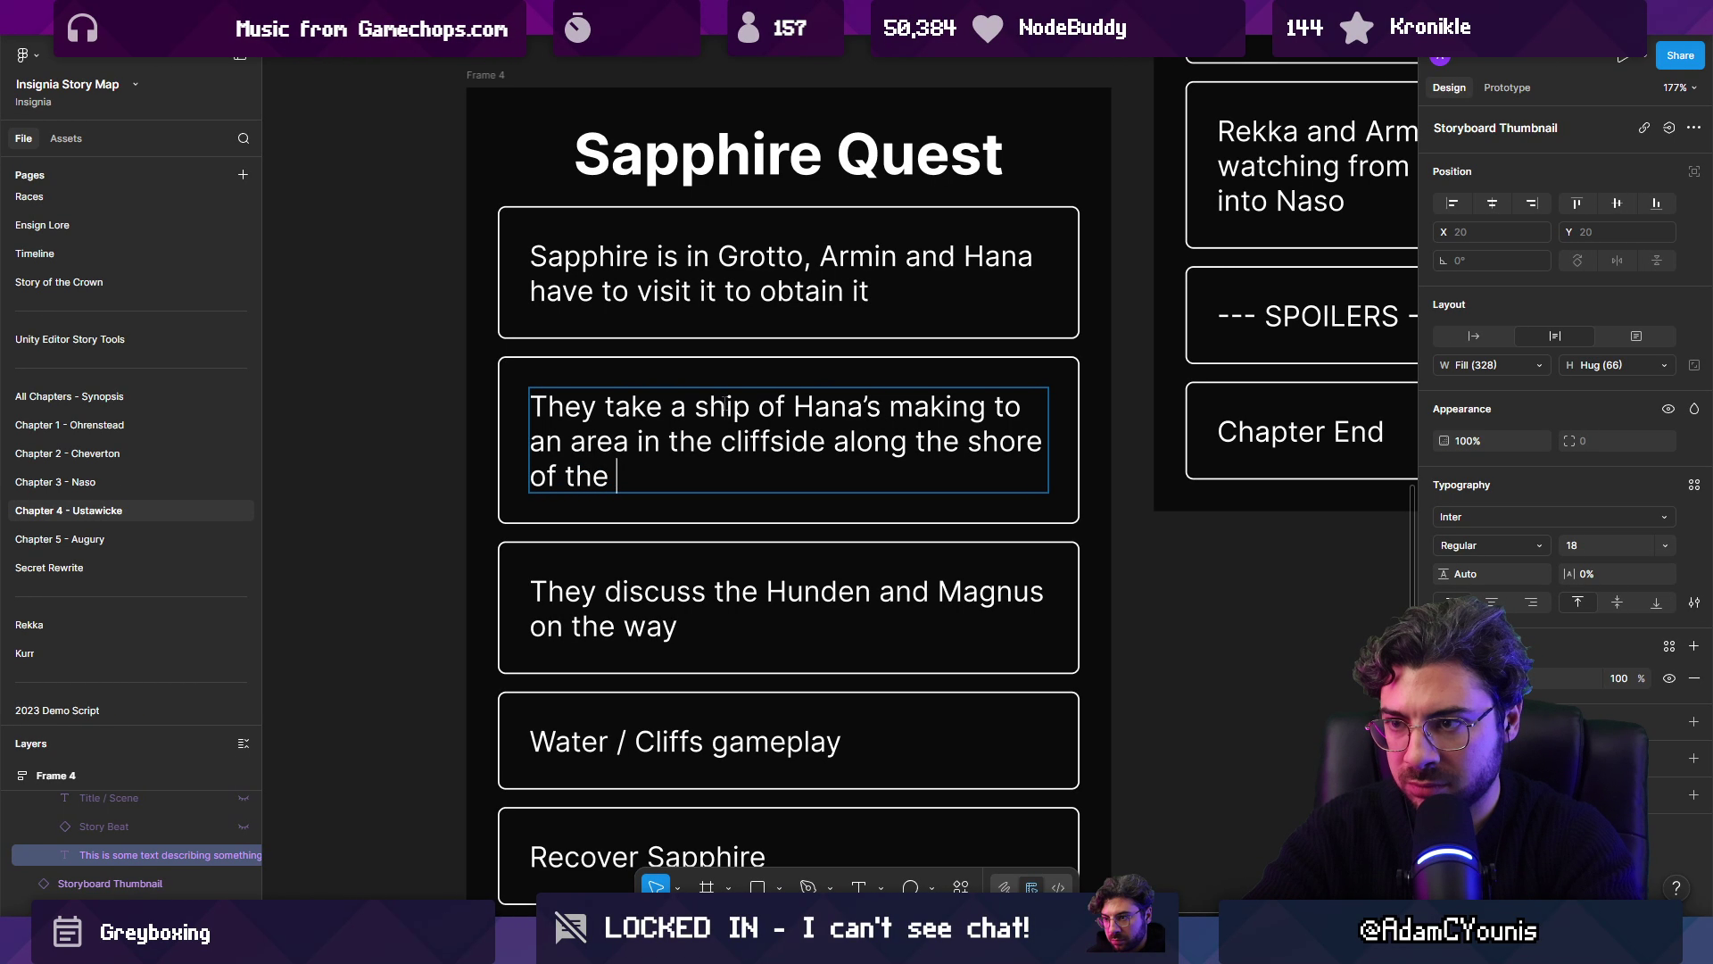
pyautogui.hotkey('ctrl', 'shift', 'Left')
pyautogui.hotkey('ctrl', 'shift', 'Left')
pyautogui.hotkey('ctrl', 'shift', 'Left')
pyautogui.write('sou')
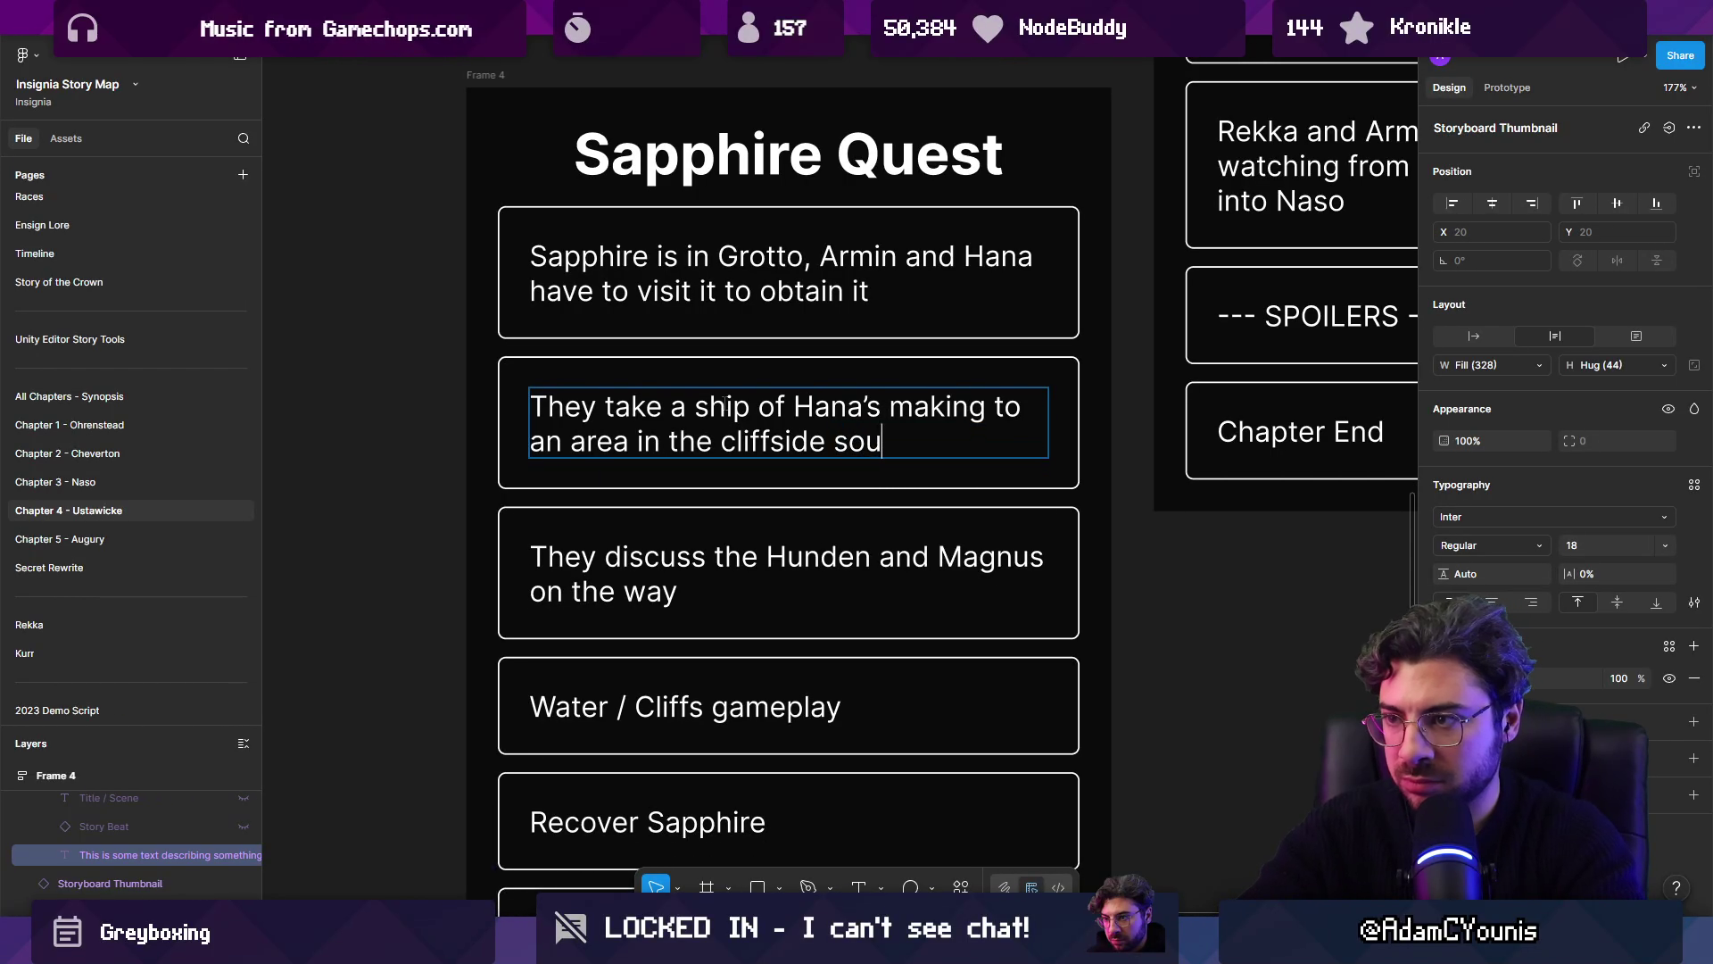
pyautogui.press('Escape')
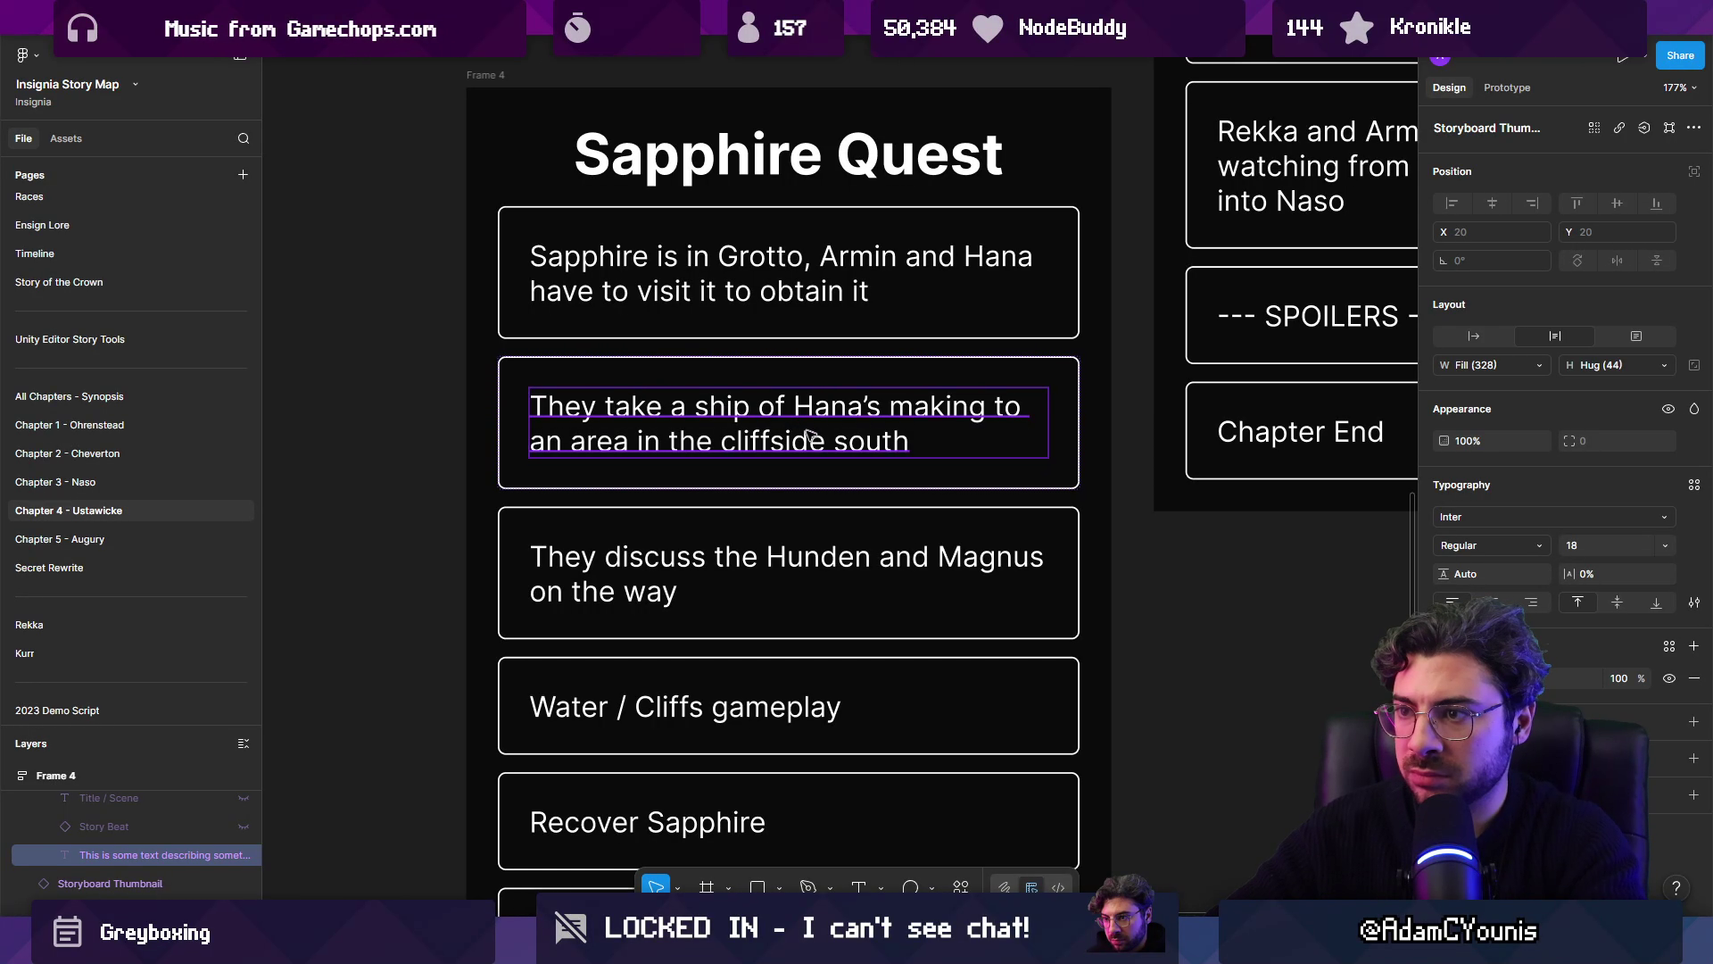
# Step: Append 'the grotto is located' to the end of the ship beat
pyautogui.scroll(-5, 695, 403)
pyautogui.click(530, 399)
pyautogui.scroll(3, 716, 415)
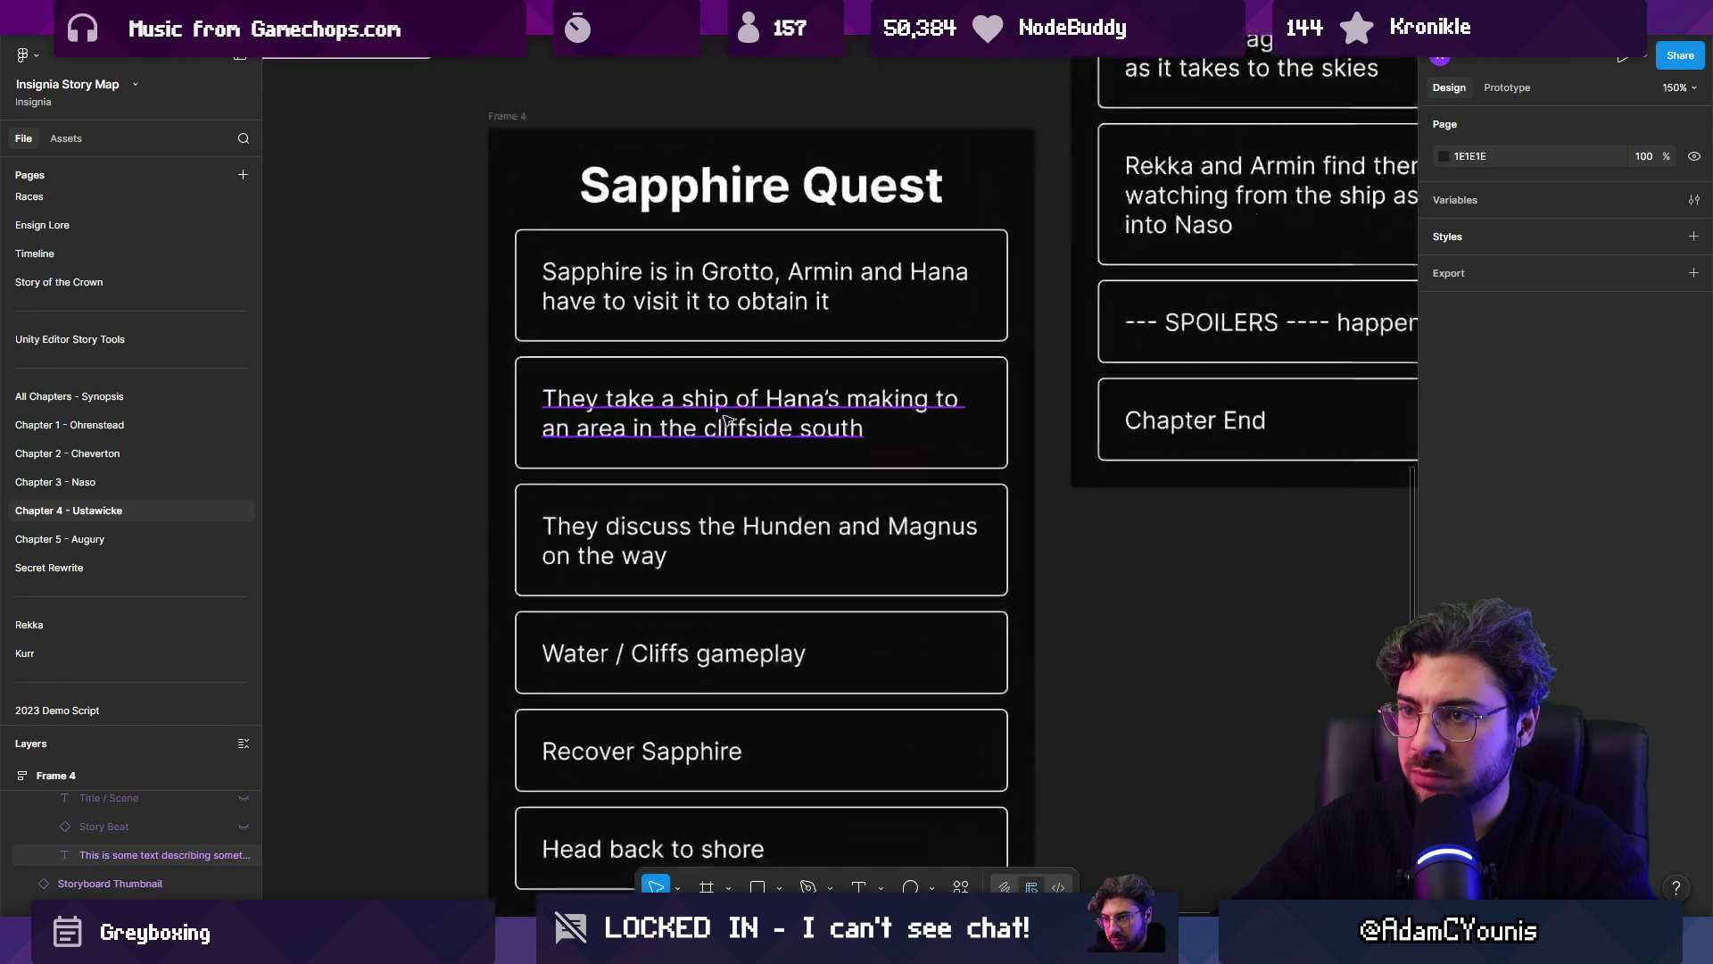
pyautogui.doubleClick(883, 433)
pyautogui.click(883, 432)
pyautogui.write(', where')
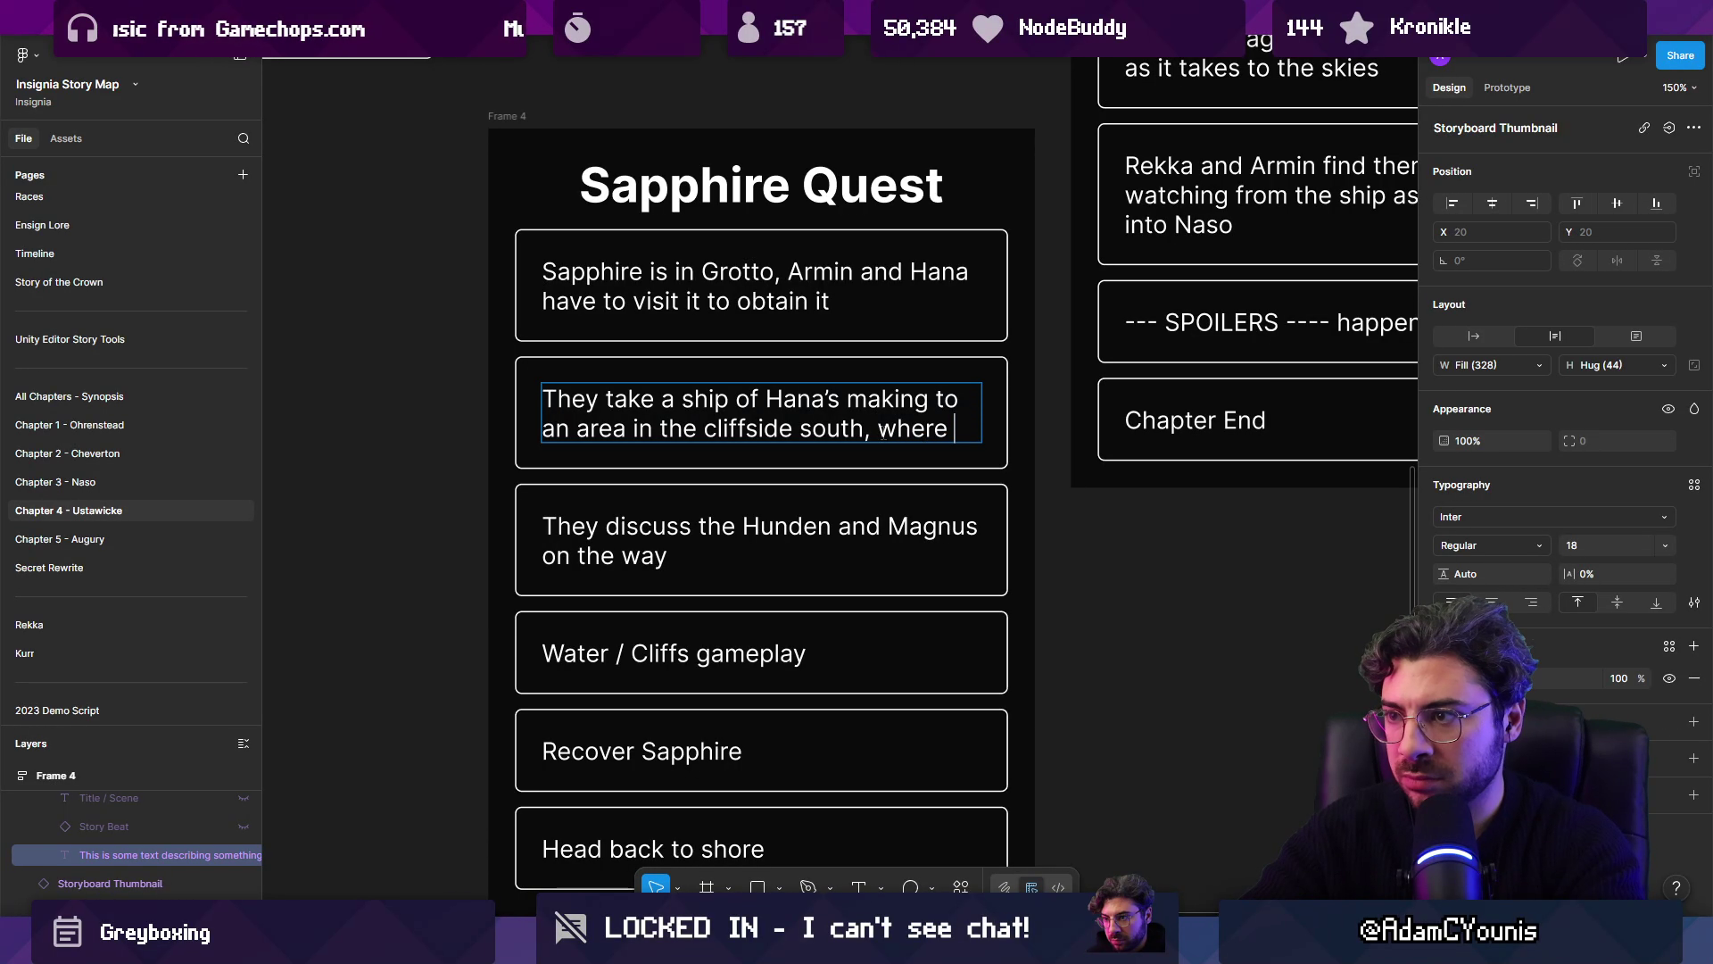
pyautogui.write('the grotto')
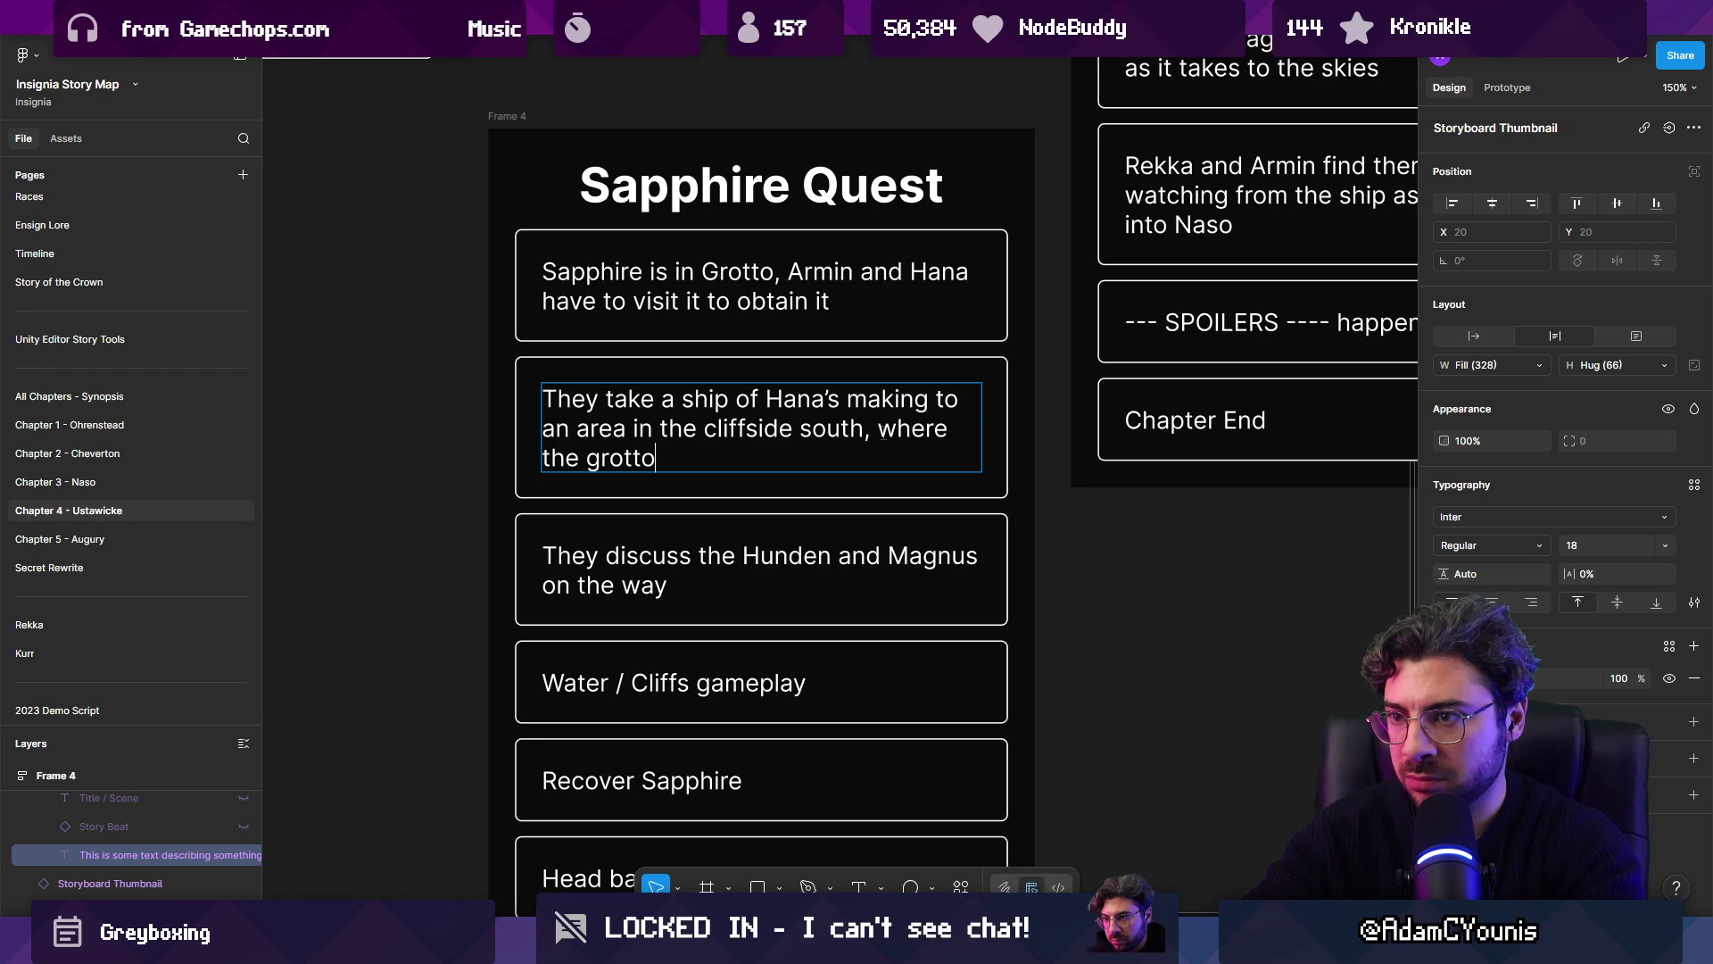
pyautogui.write(' is located')
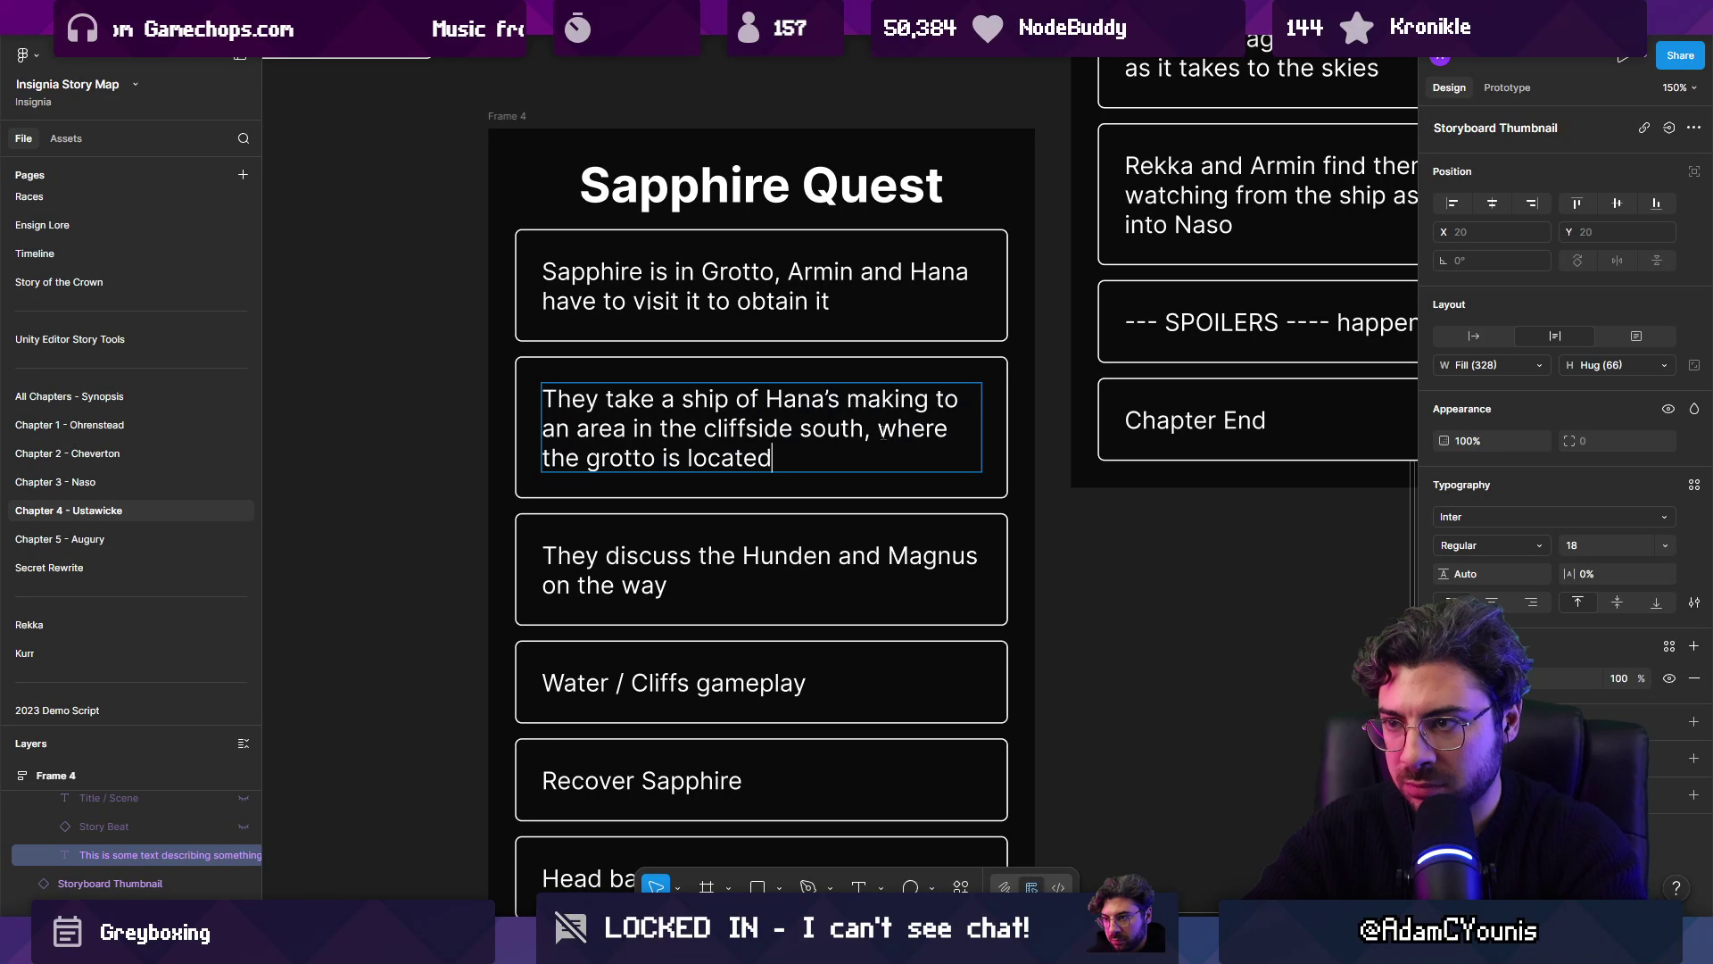
pyautogui.press('super')
pyautogui.press('Escape')
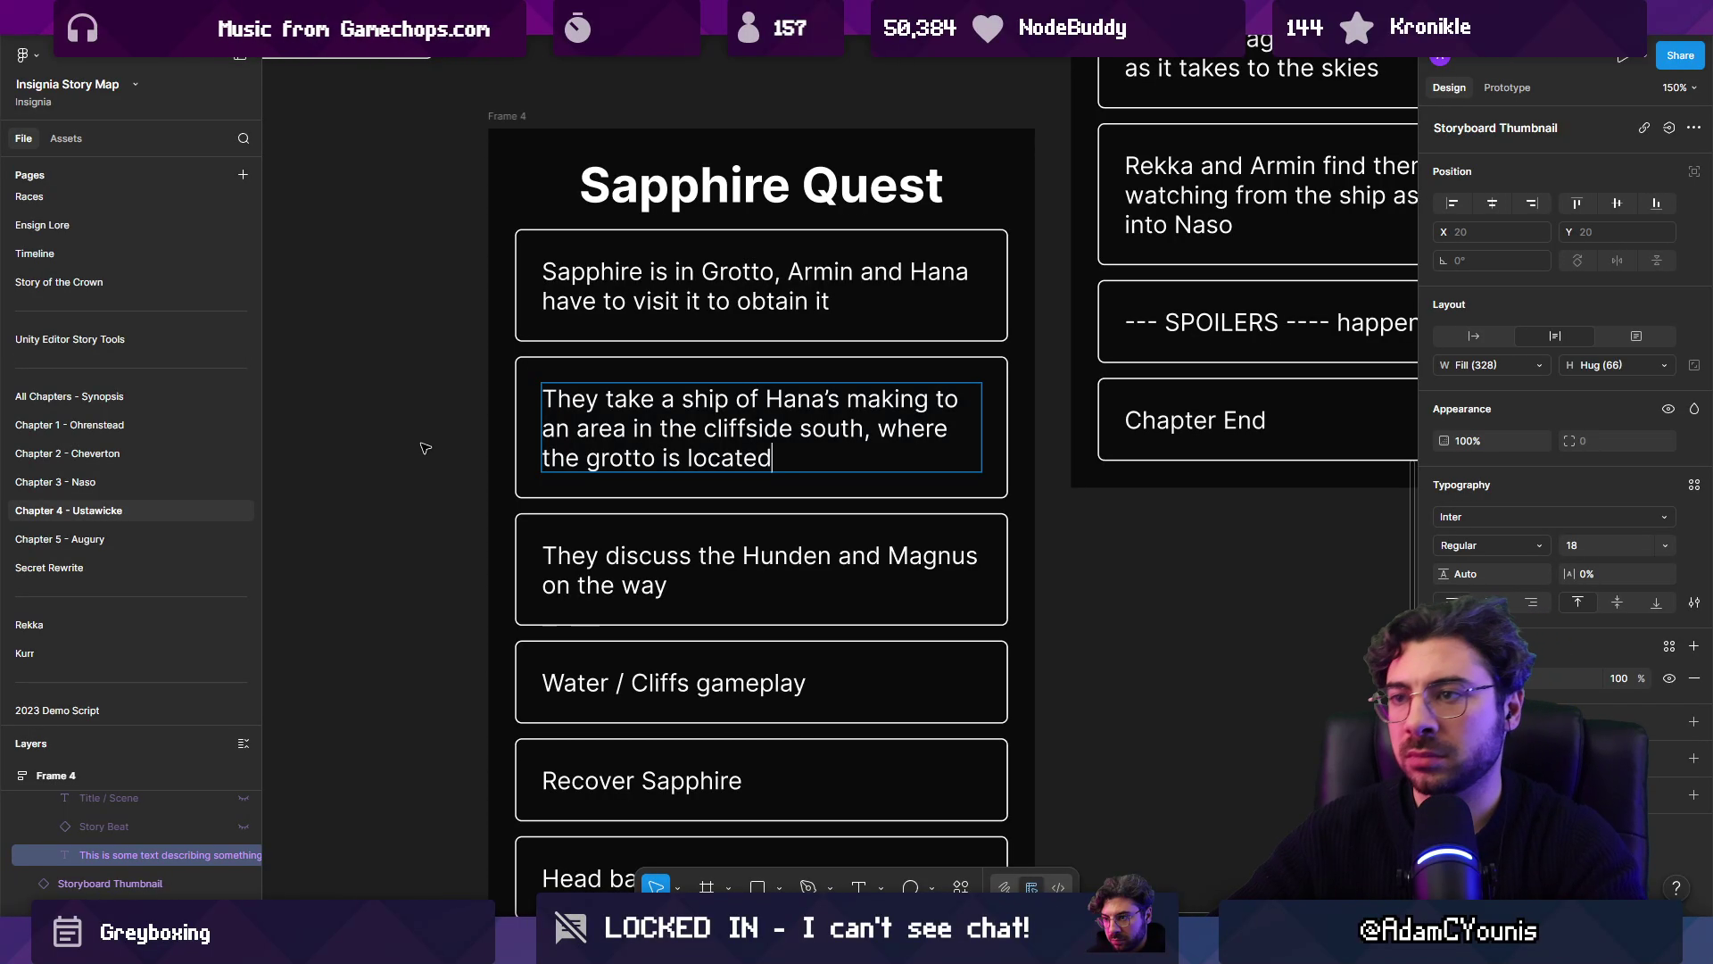
pyautogui.press('Escape')
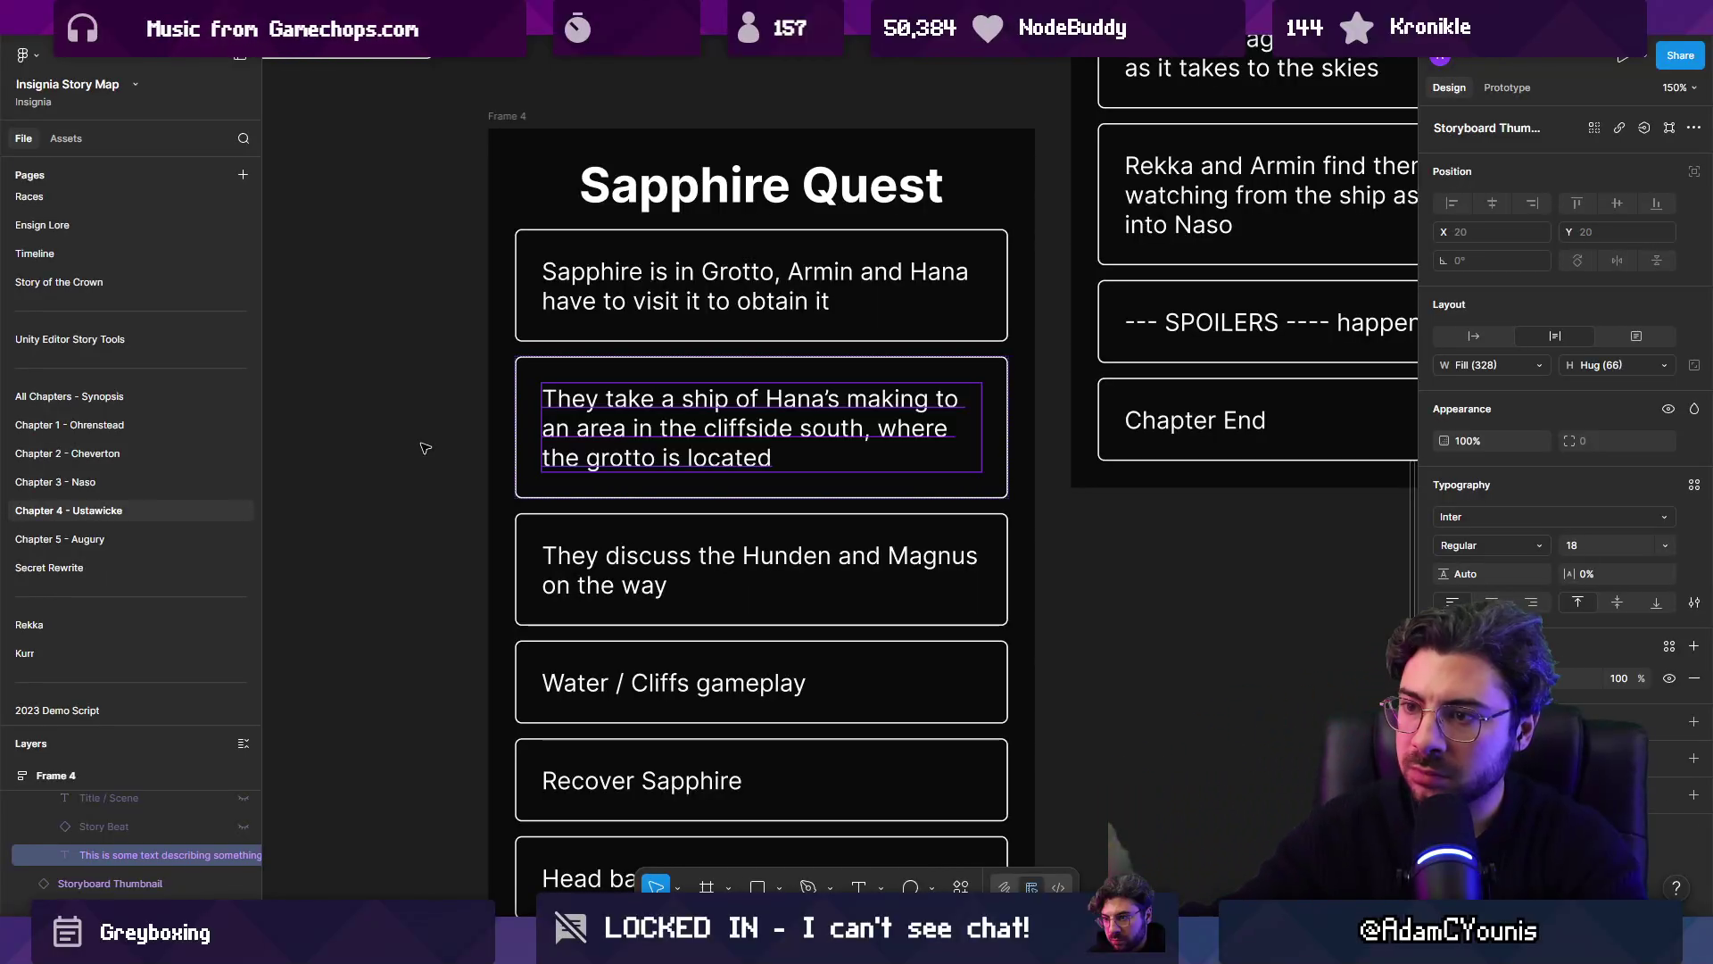
# Step: Move the Sapphire Quest column up to sit beneath Part 2
pyautogui.keyDown('ctrl'); pyautogui.scroll(-5, 621, 491); pyautogui.keyUp('ctrl')
pyautogui.scroll(2, 621, 491)
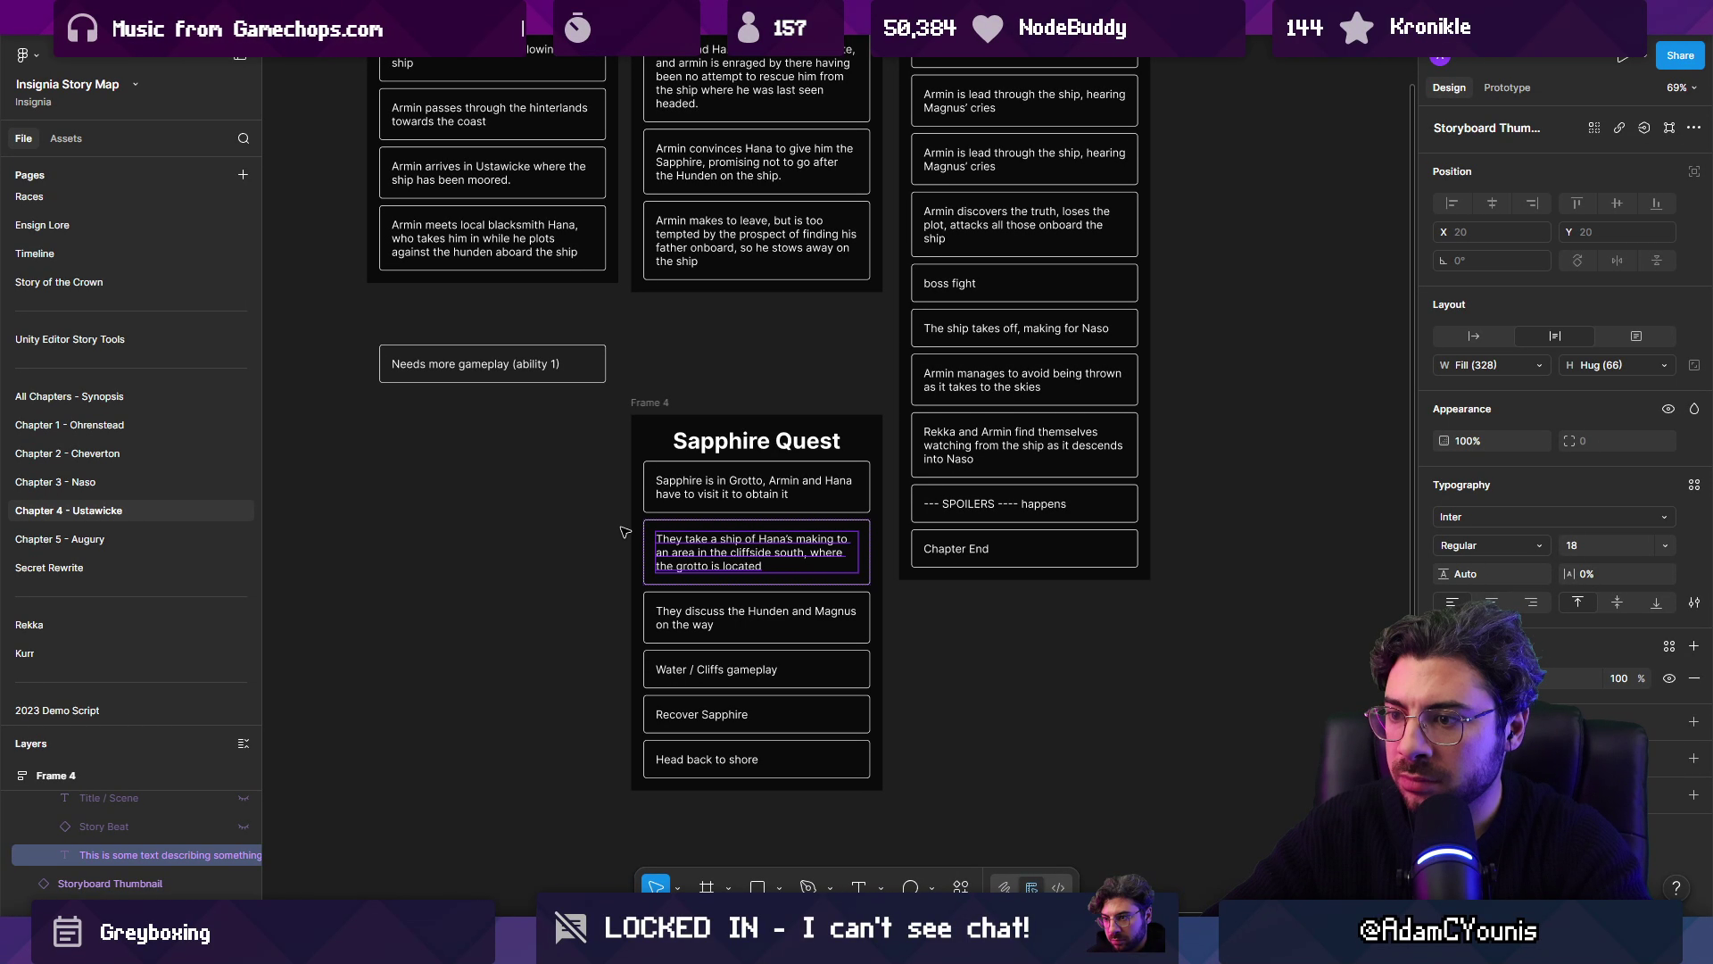
pyautogui.scroll(4, 625, 532)
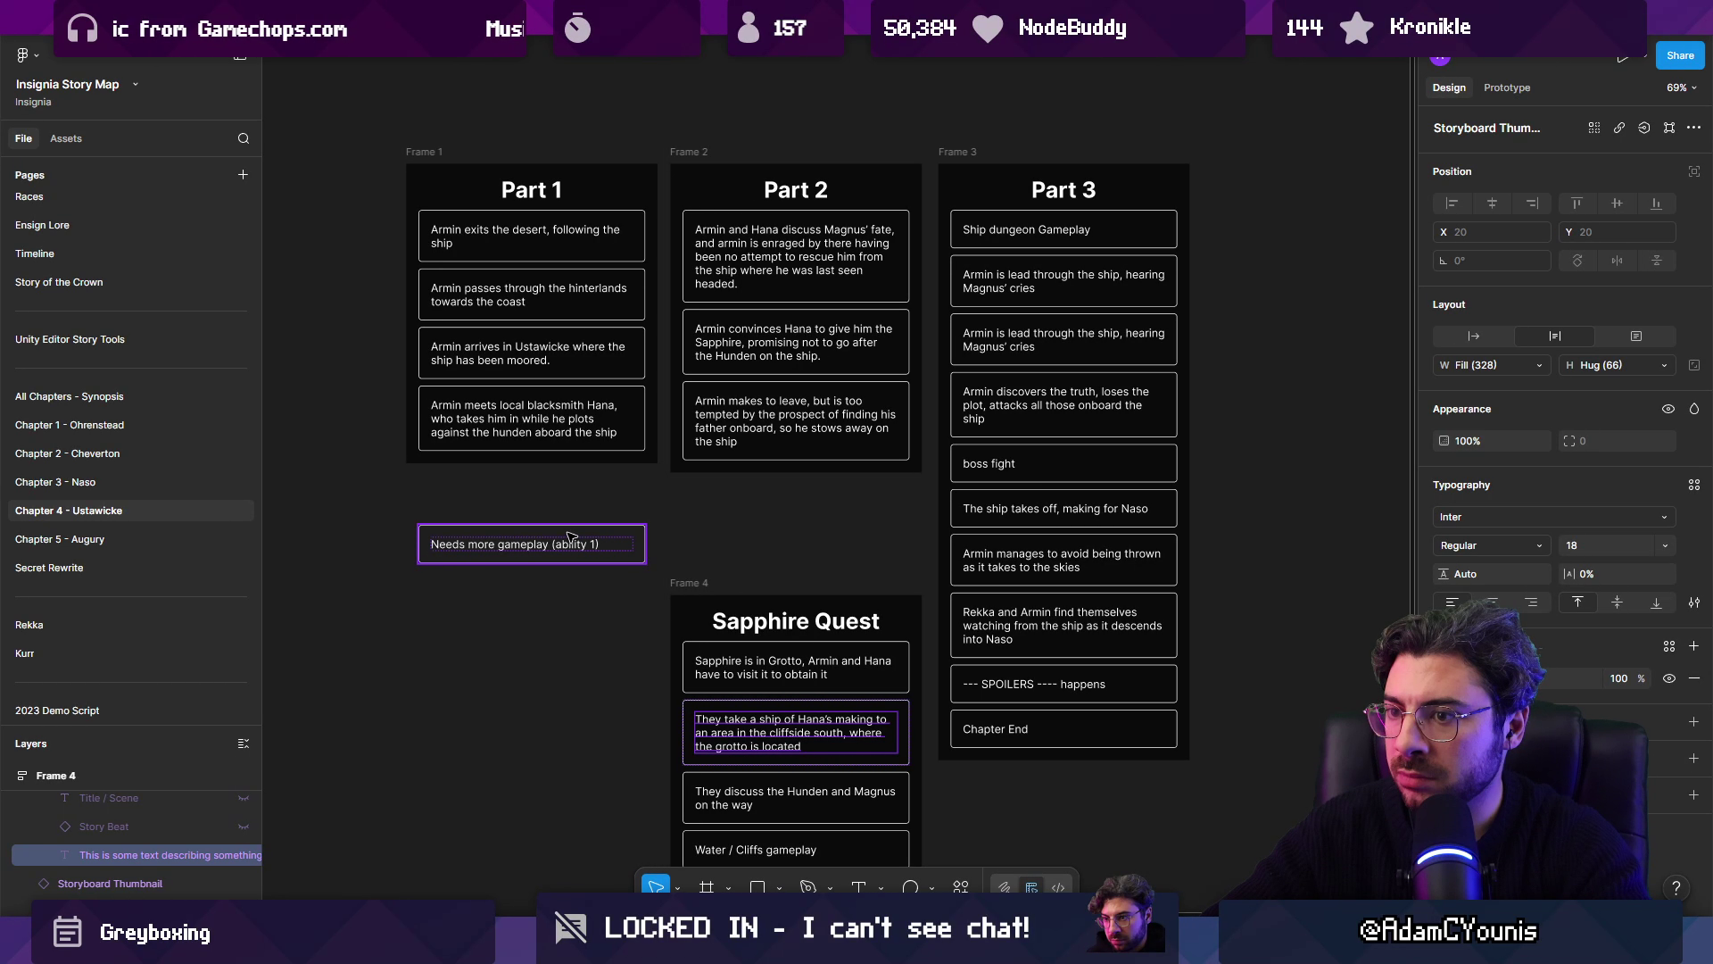
pyautogui.moveTo(691, 583)
pyautogui.mouseDown()
pyautogui.moveTo(701, 462)
pyautogui.moveTo(702, 487)
pyautogui.mouseUp()
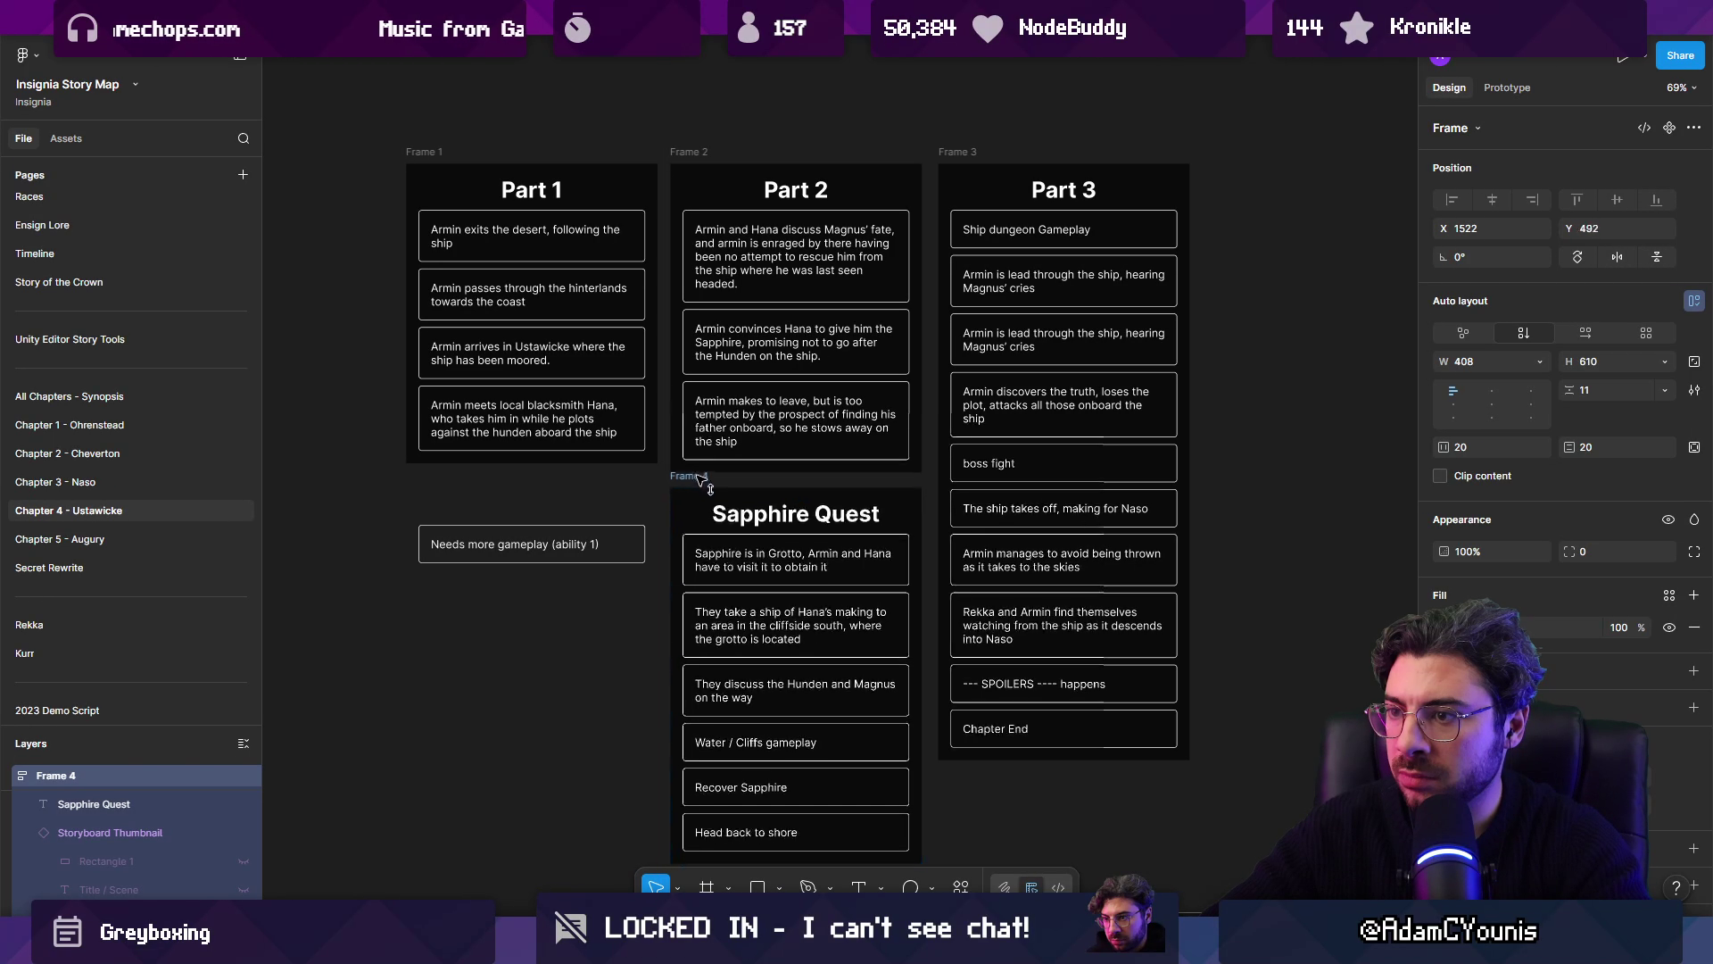
# Step: Delete the 'Needs more gameplay (ability 1)' note under Part 1
pyautogui.scroll(-2, 701, 487)
pyautogui.scroll(2, 677, 507)
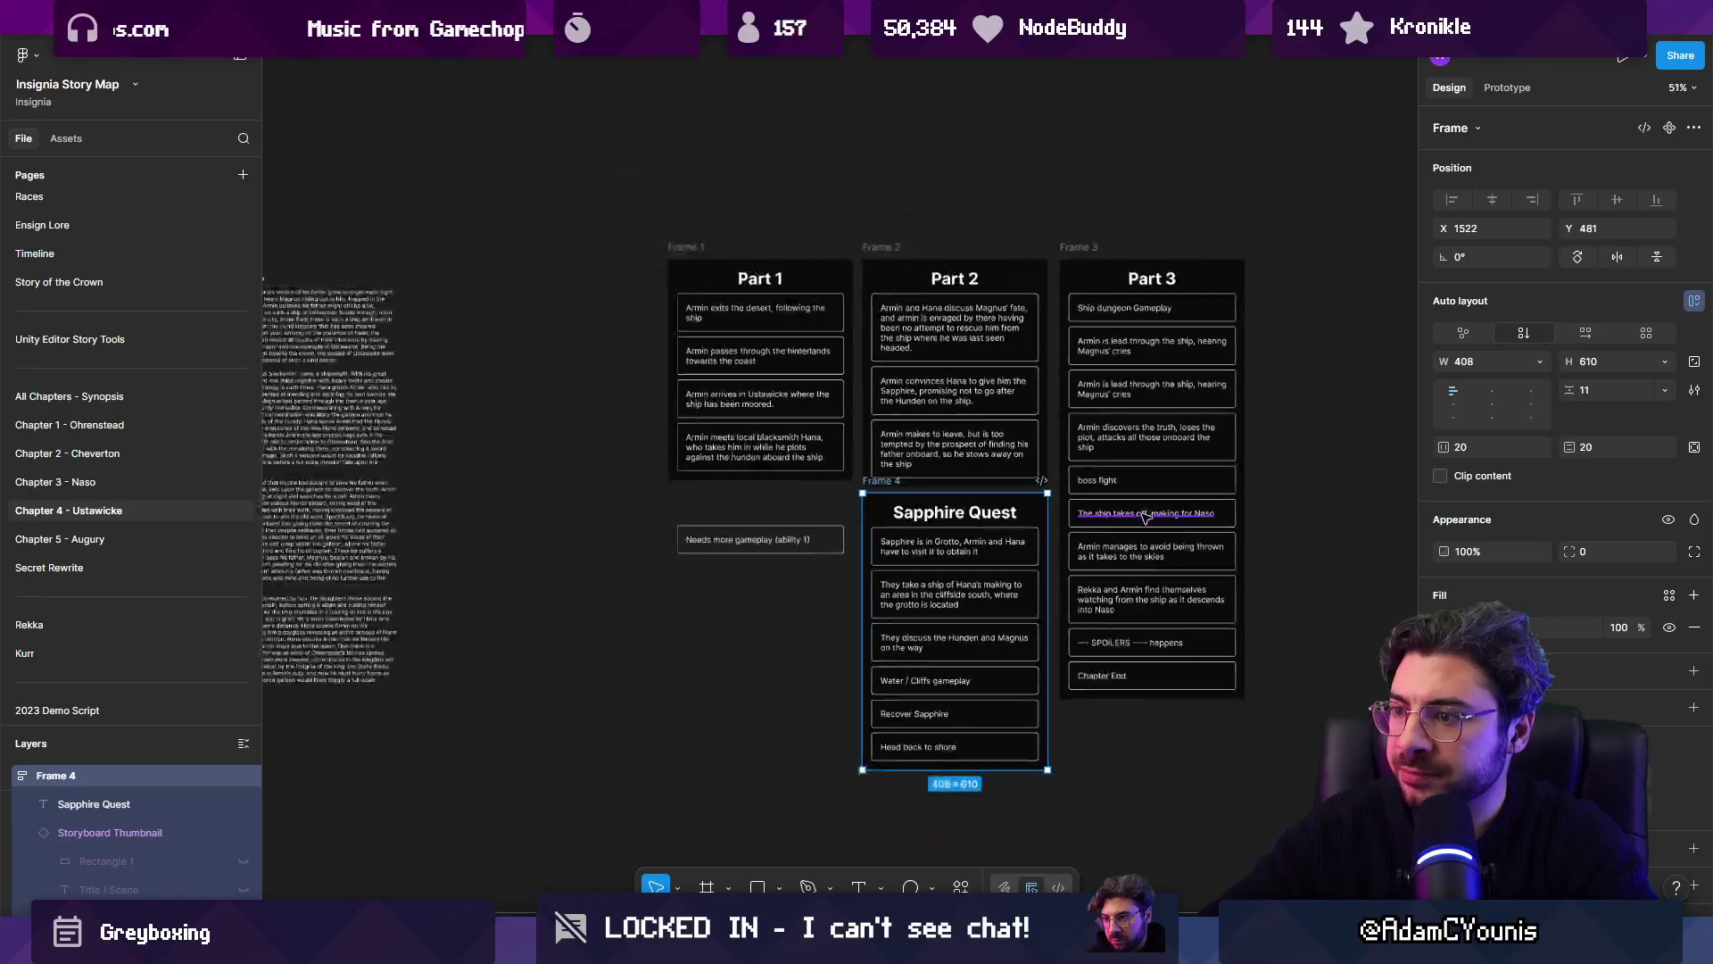
pyautogui.scroll(-3, 892, 509)
pyautogui.scroll(5, 749, 540)
pyautogui.scroll(2, 767, 558)
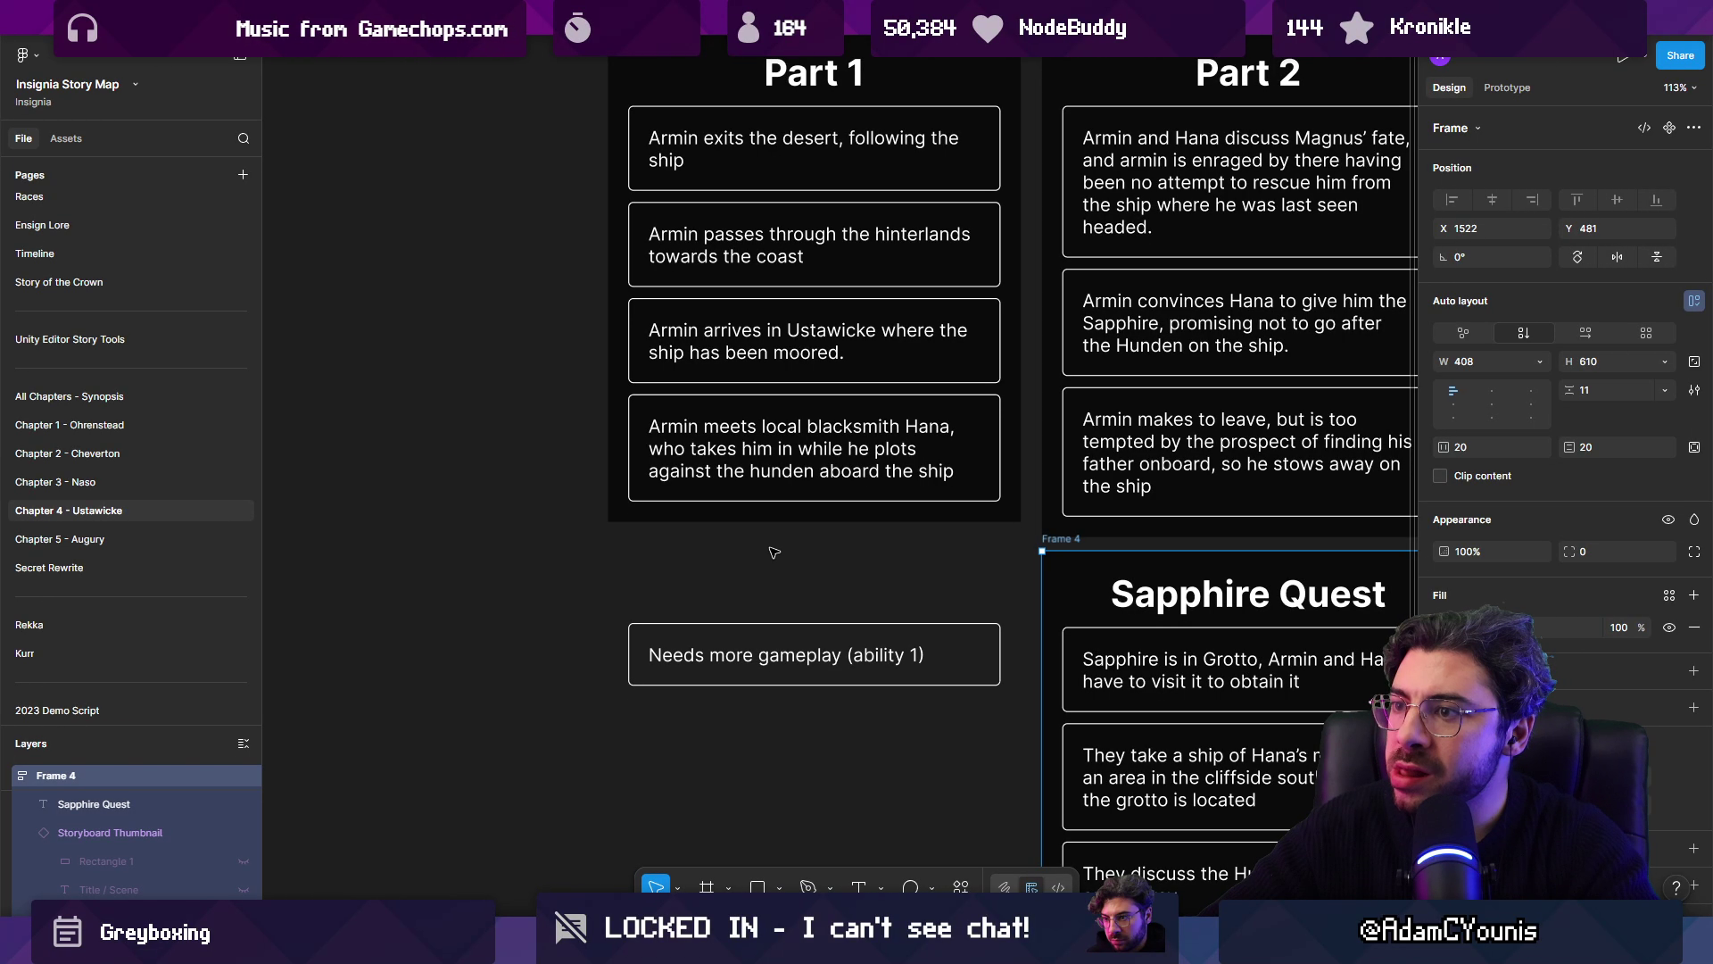
pyautogui.click(787, 658)
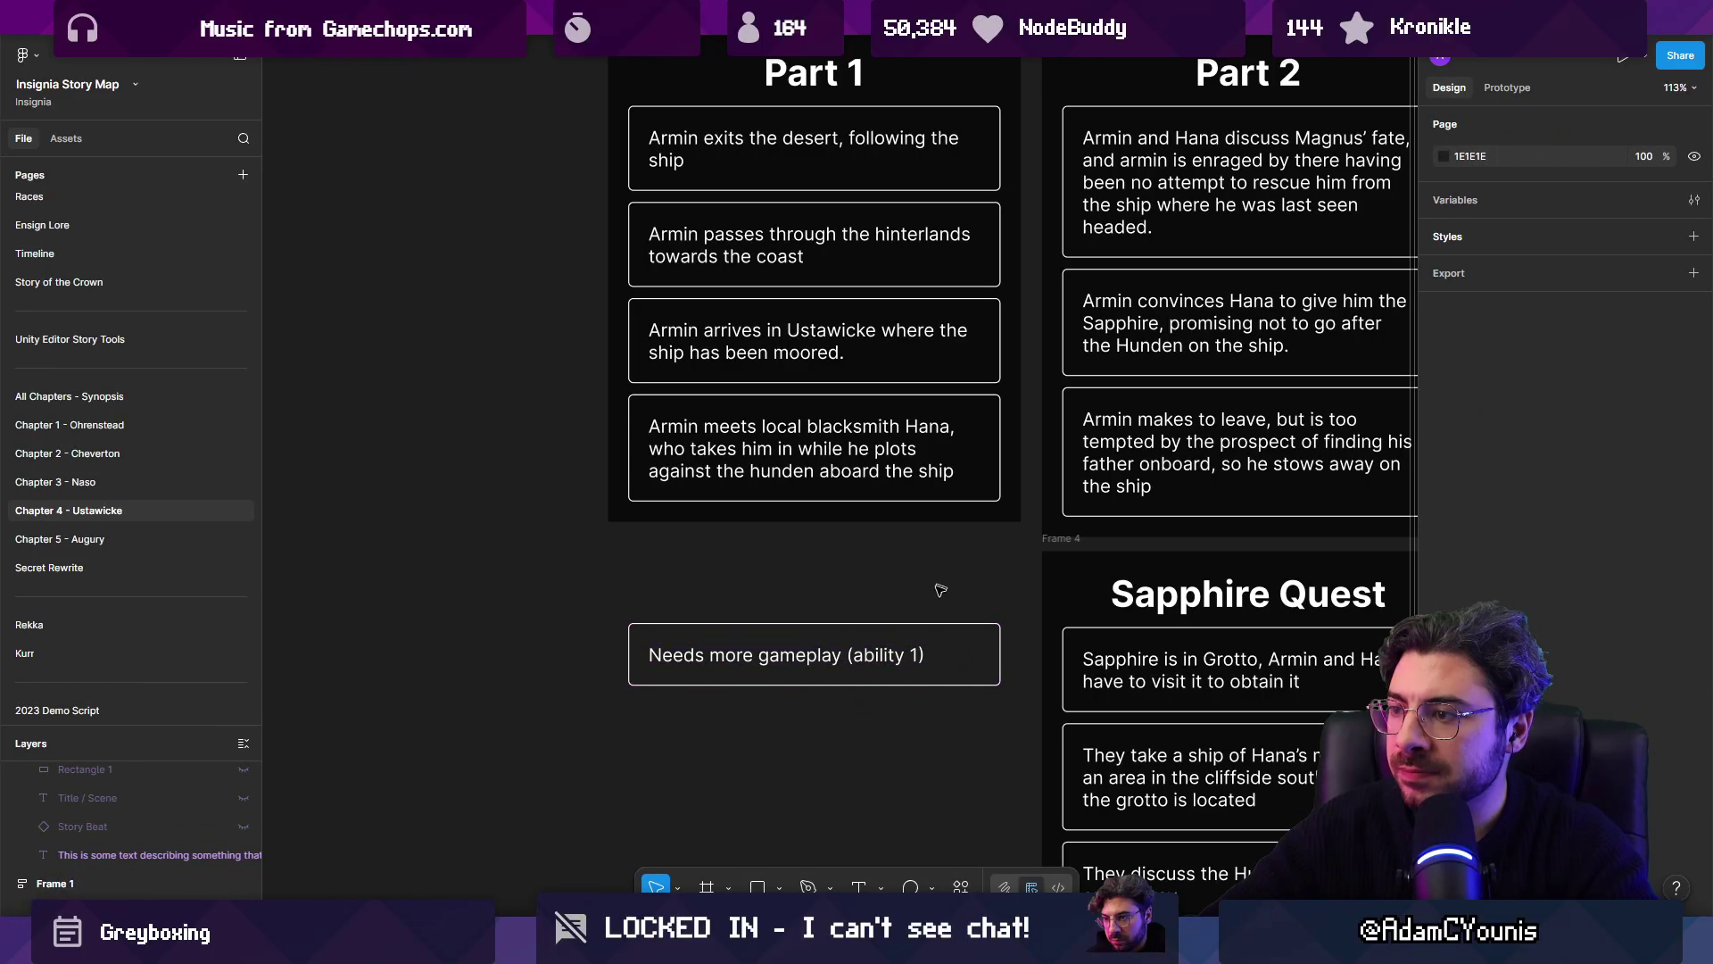
pyautogui.press('Delete')
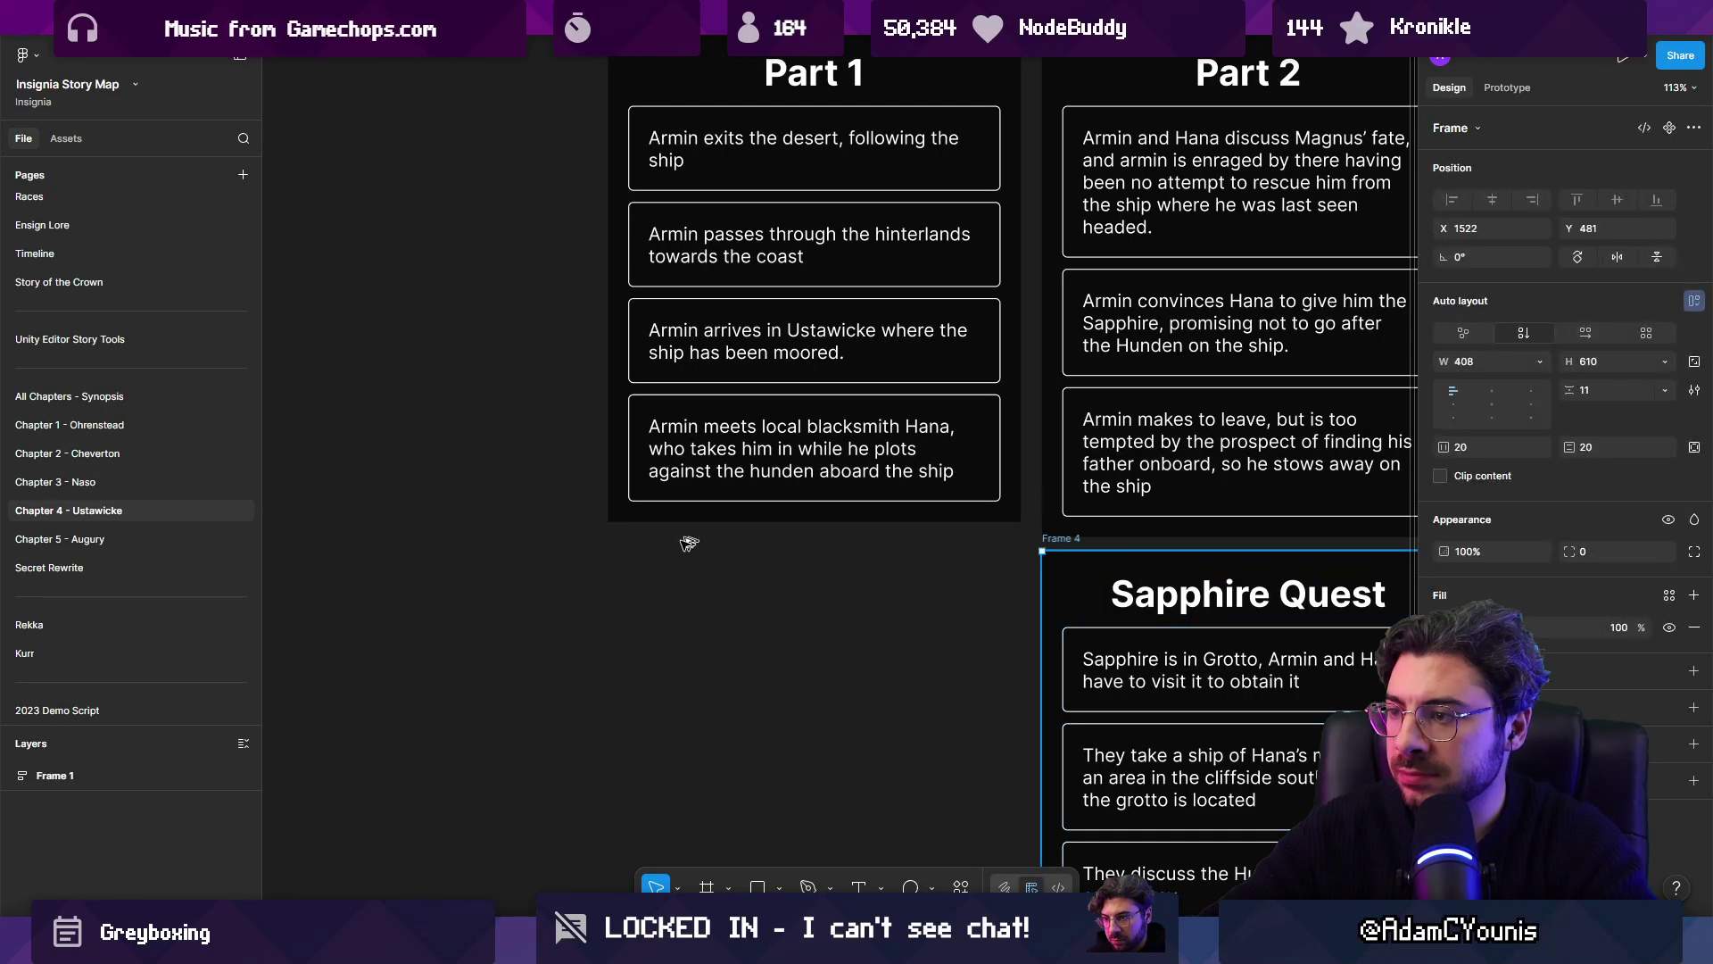
# Step: Duplicate Sapphire Quest to its left and title the copy 'Ability Quests'
pyautogui.moveTo(1081, 538); pyautogui.dragTo(652, 532)
pyautogui.doubleClick(696, 589)
pyautogui.doubleClick(696, 589)
pyautogui.write('A')
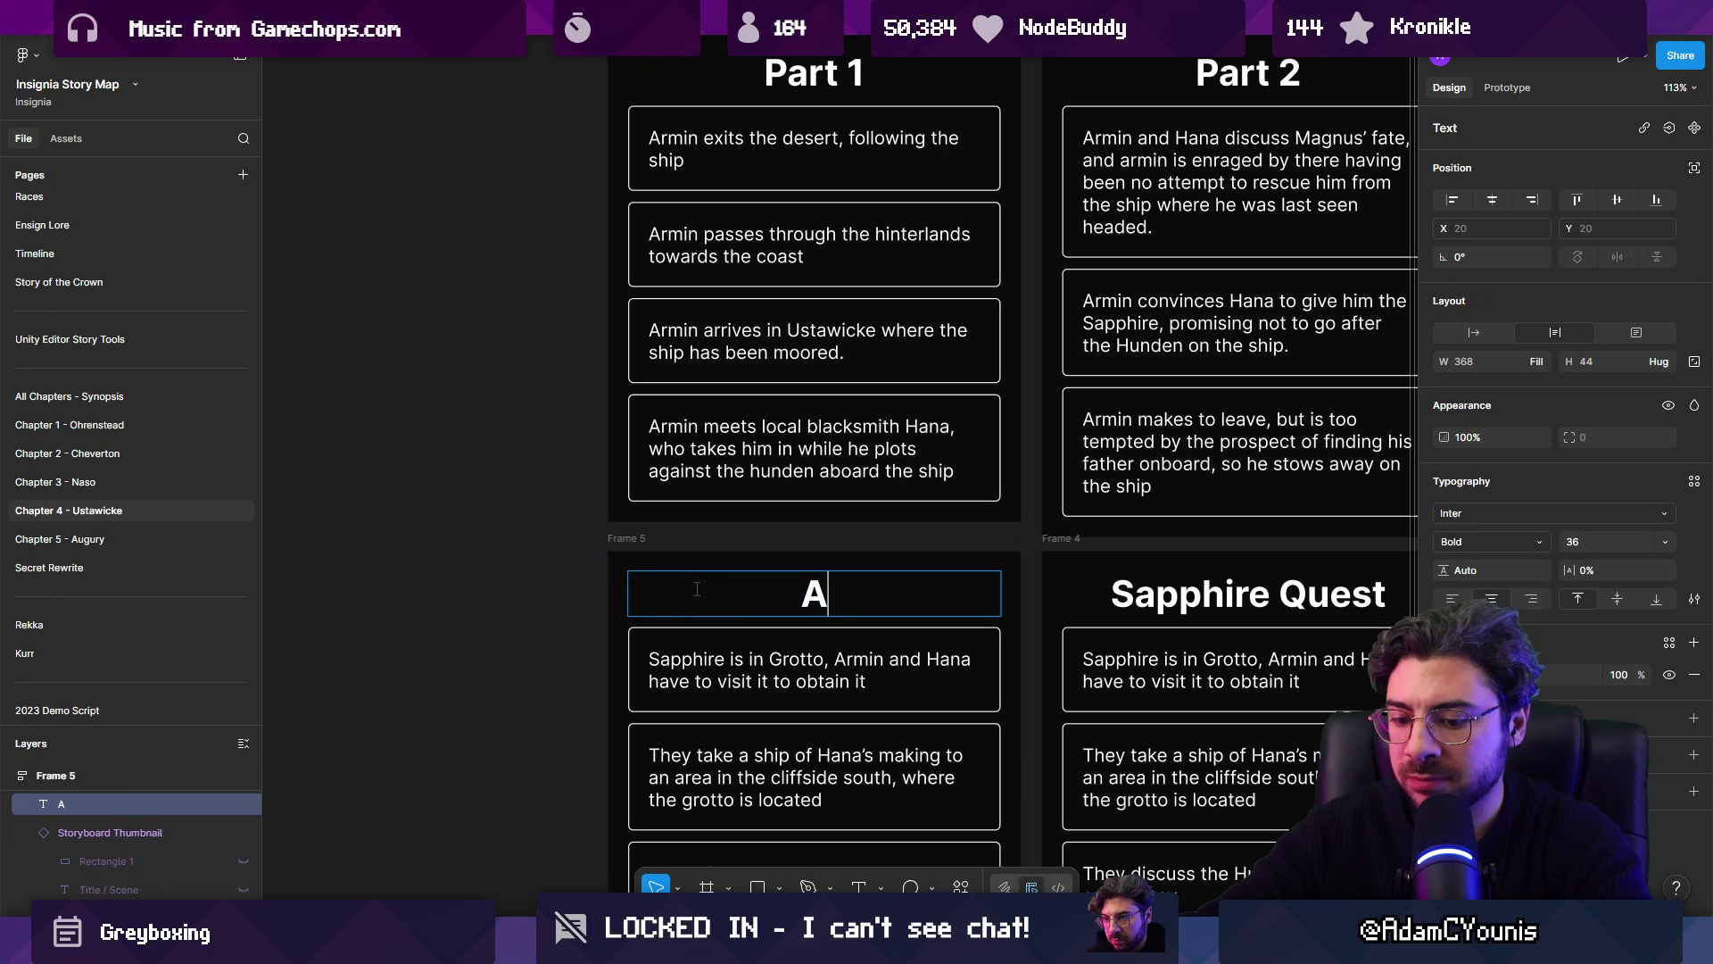
pyautogui.write('bilities Quests')
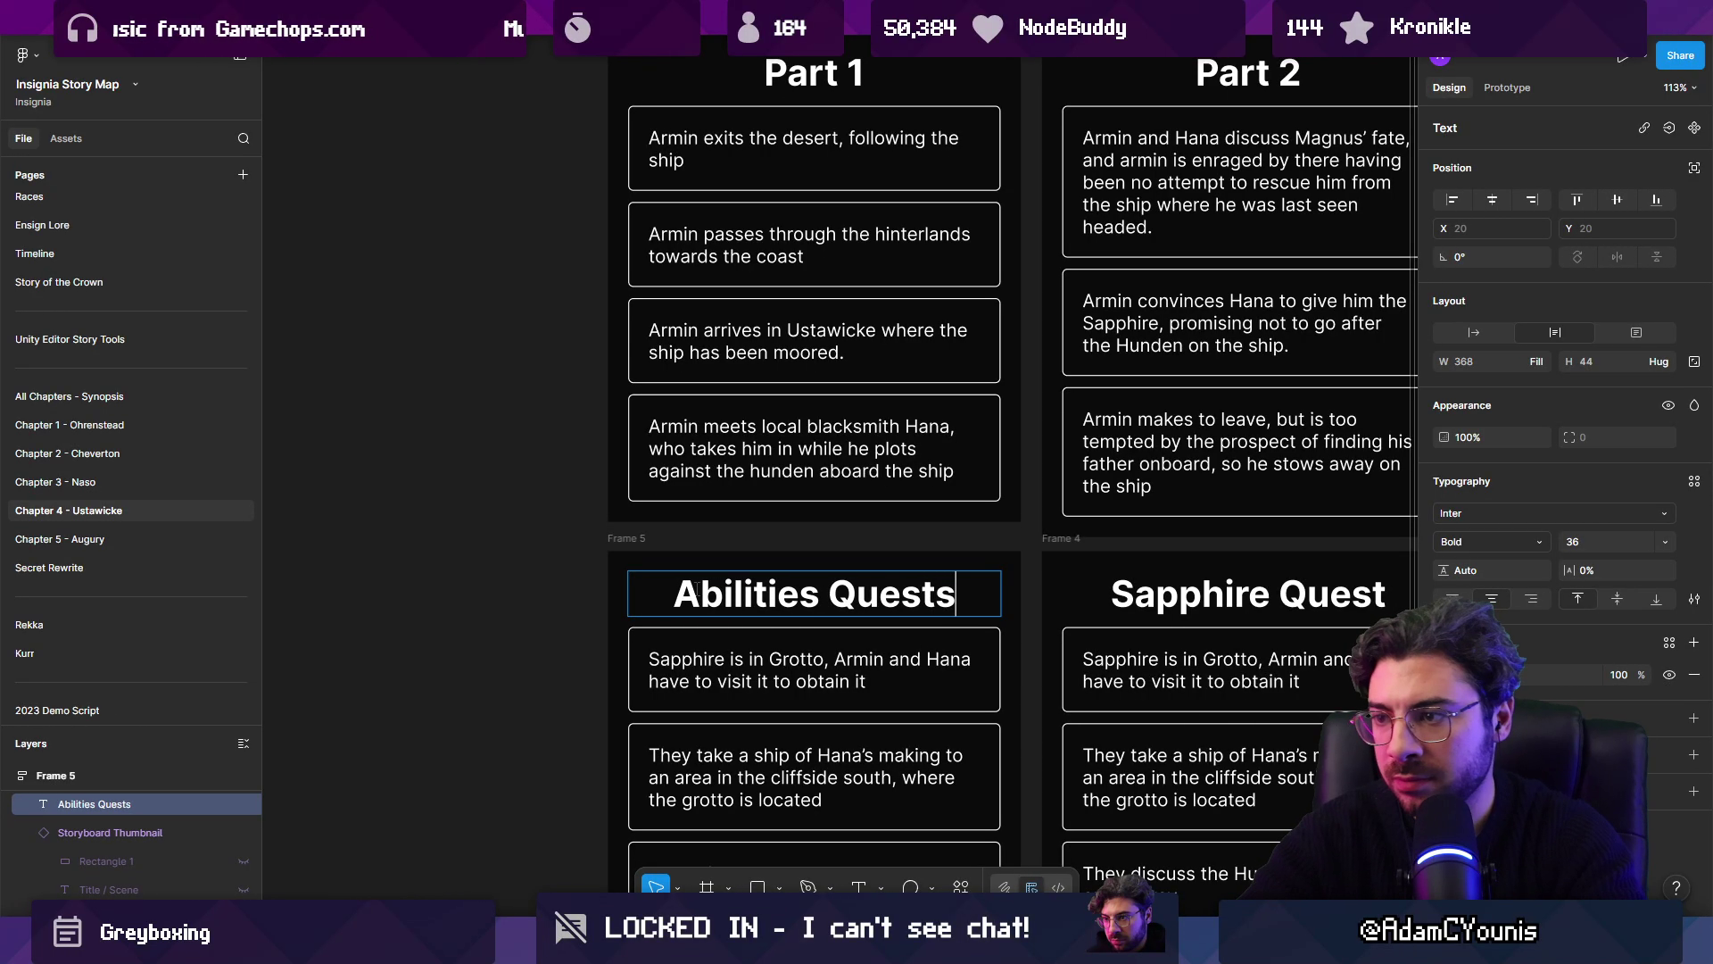
pyautogui.press('Left')
pyautogui.press('Left')
pyautogui.press('Left')
pyautogui.press('BackSpace')
pyautogui.press('BackSpace')
pyautogui.press('BackSpace')
pyautogui.press('BackSpace')
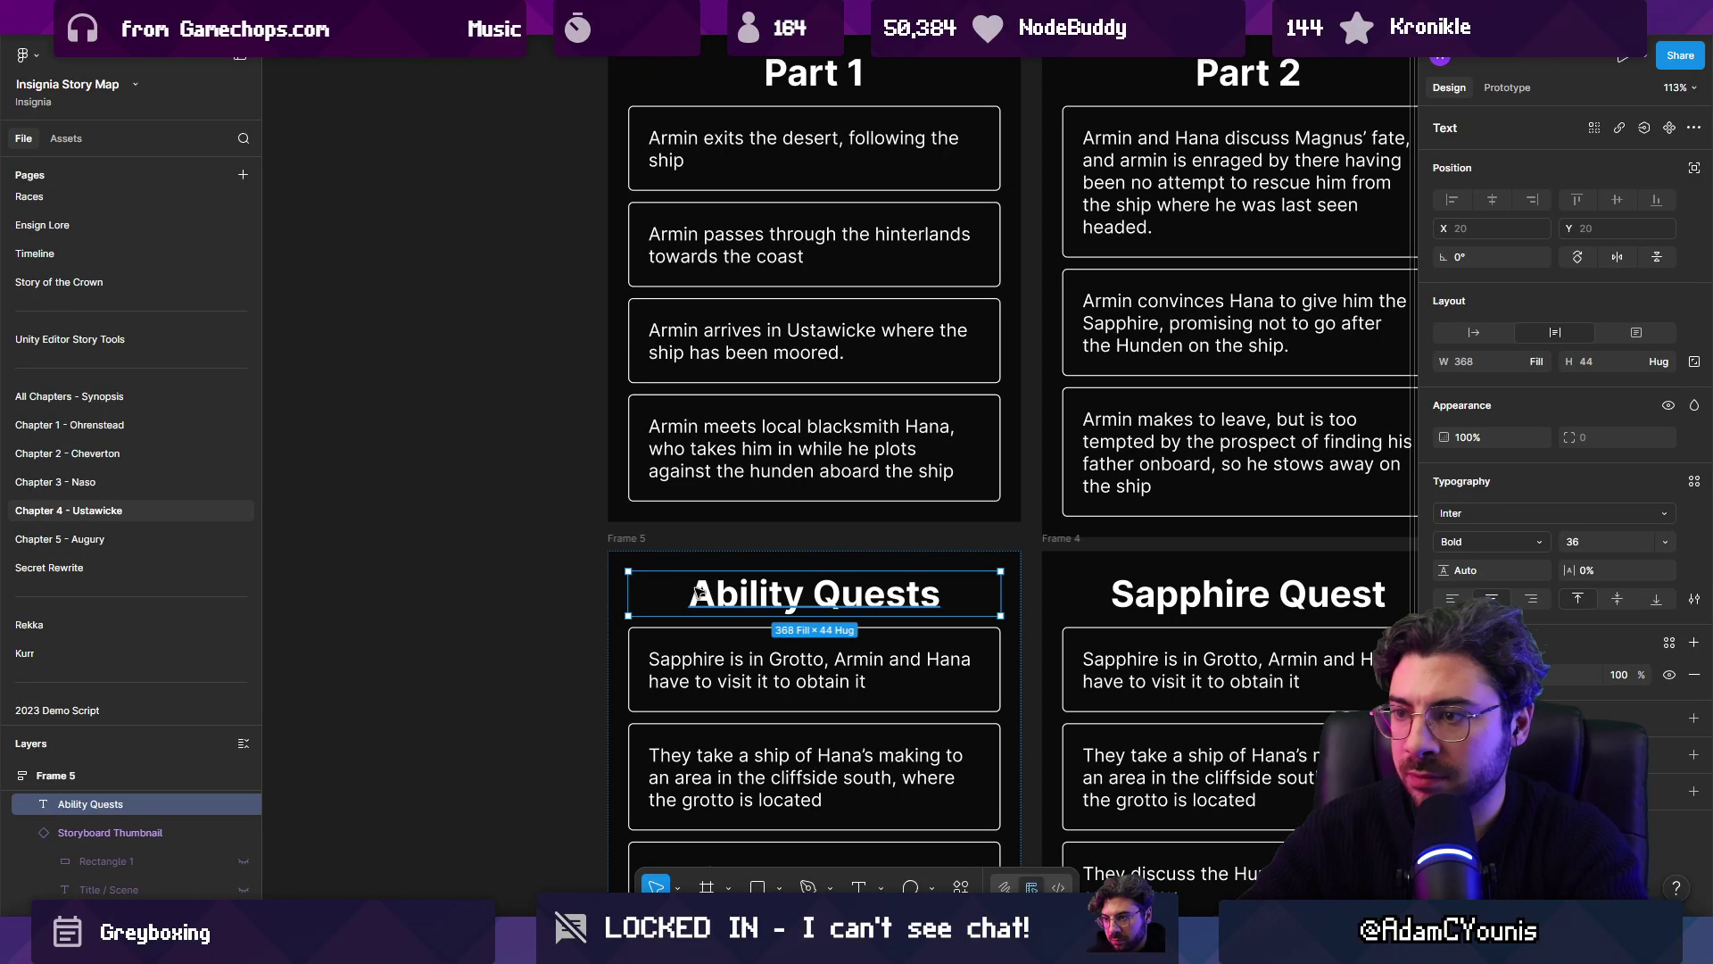
# Step: Remove the copy's first four cards, keeping Recover Sapphire and Head back to shore
pyautogui.scroll(-3, 774, 748)
pyautogui.click(775, 747)
pyautogui.scroll(-2, 775, 748)
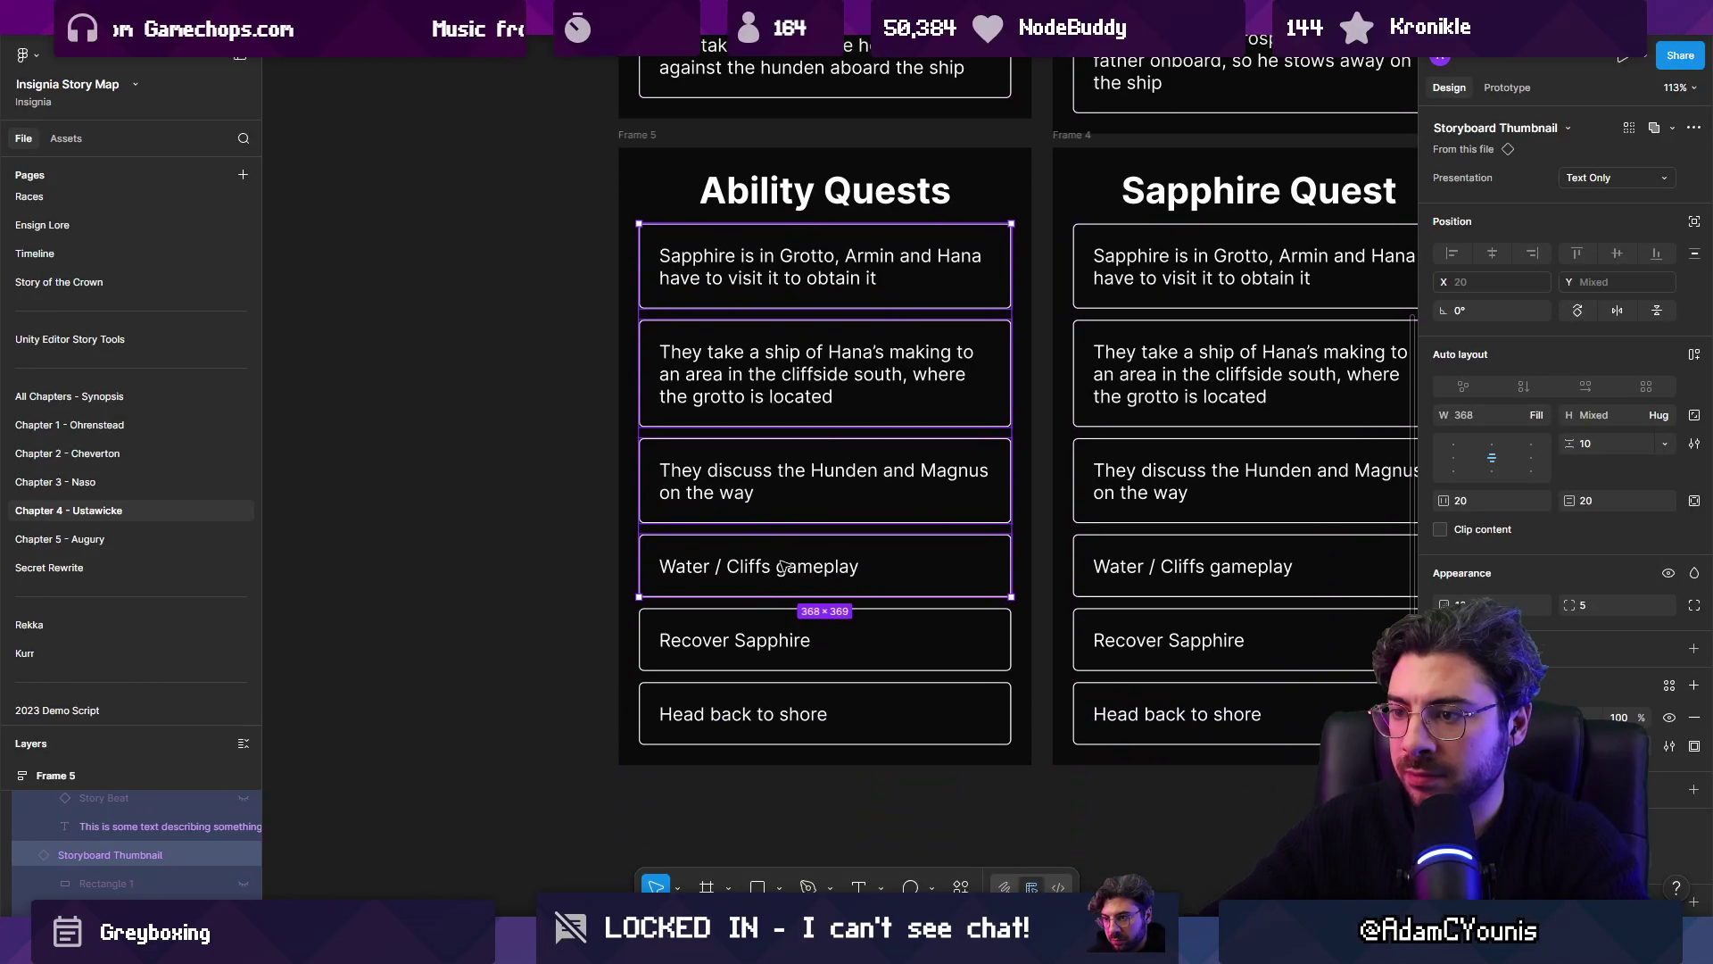
pyautogui.press('pageup')
pyautogui.press('pageup')
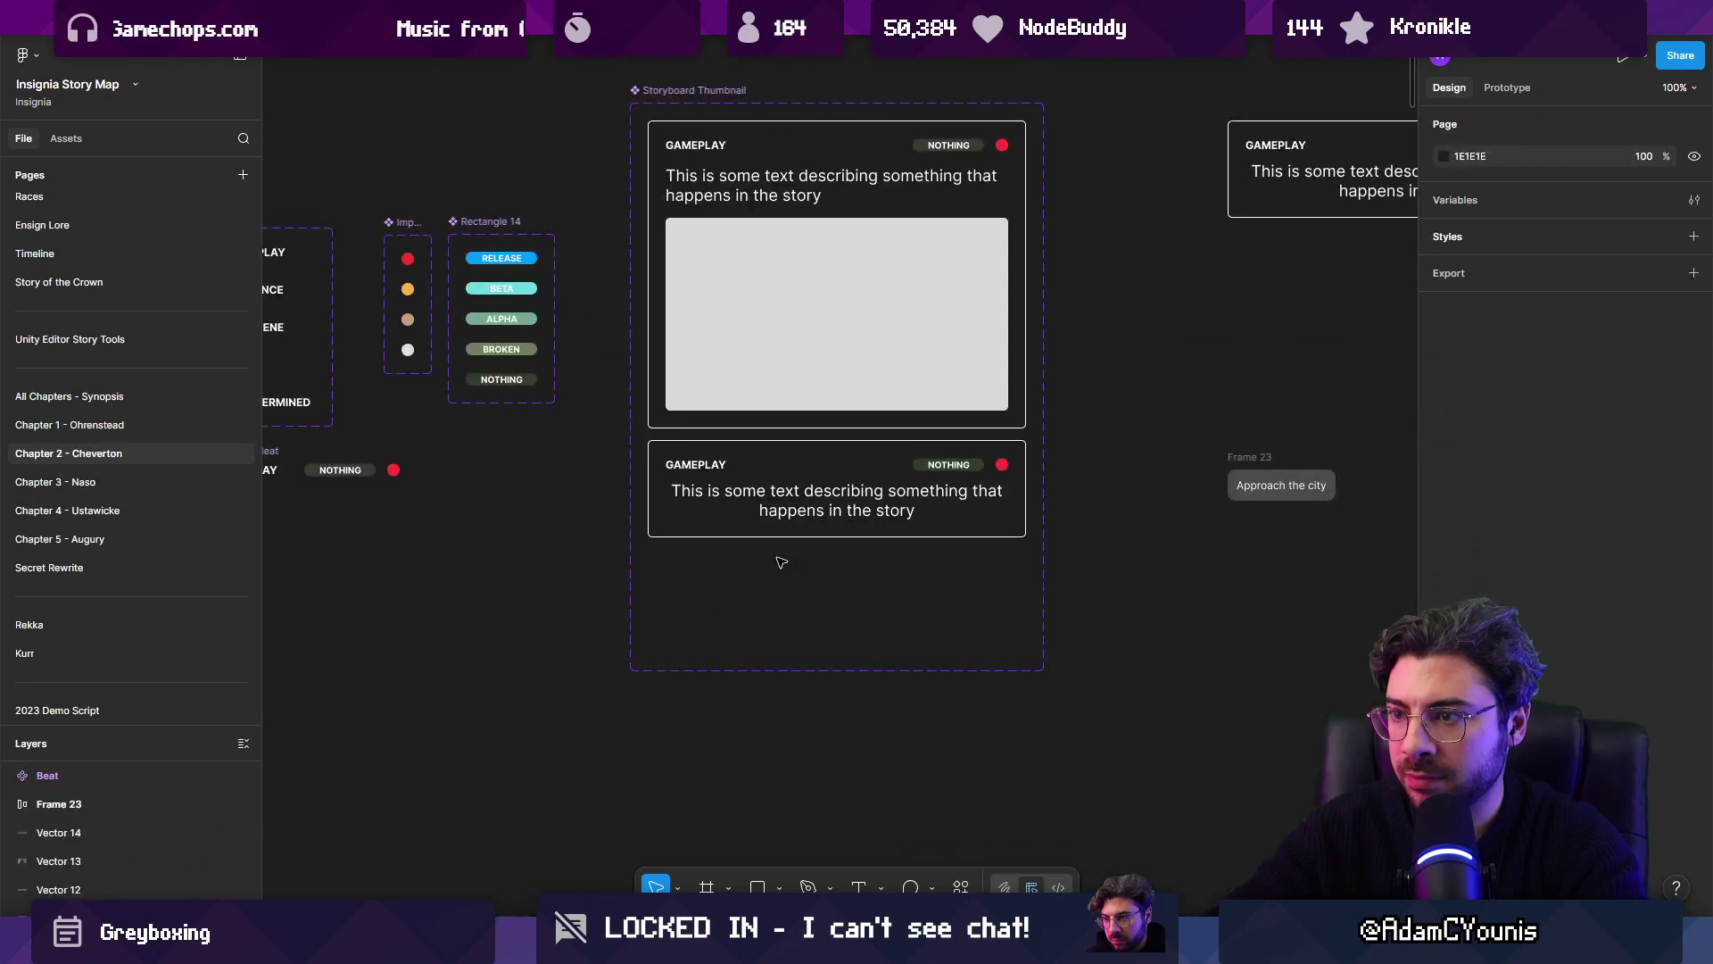
pyautogui.press('pagedown')
pyautogui.press('pagedown')
# Step: Rewrite the first beat: Armin meets pirates at the pub (tavern / inn) before Hana. They are a bad influence
pyautogui.click(724, 468)
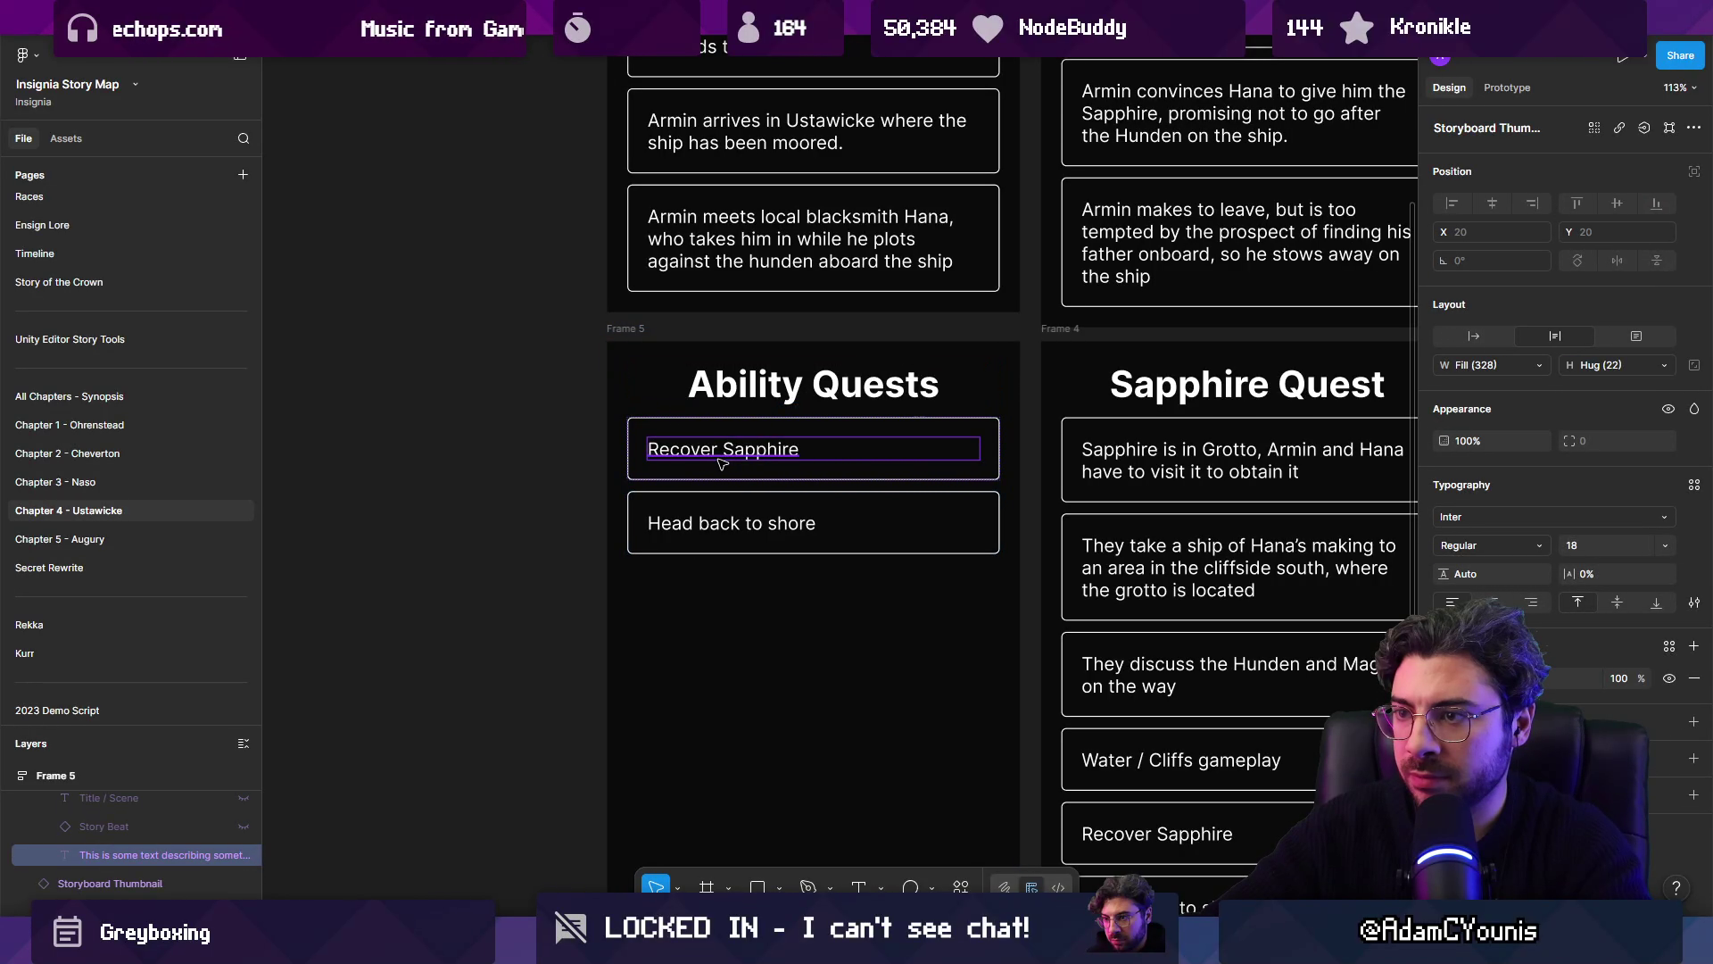
pyautogui.press('Return')
pyautogui.write('Armin meets pirates')
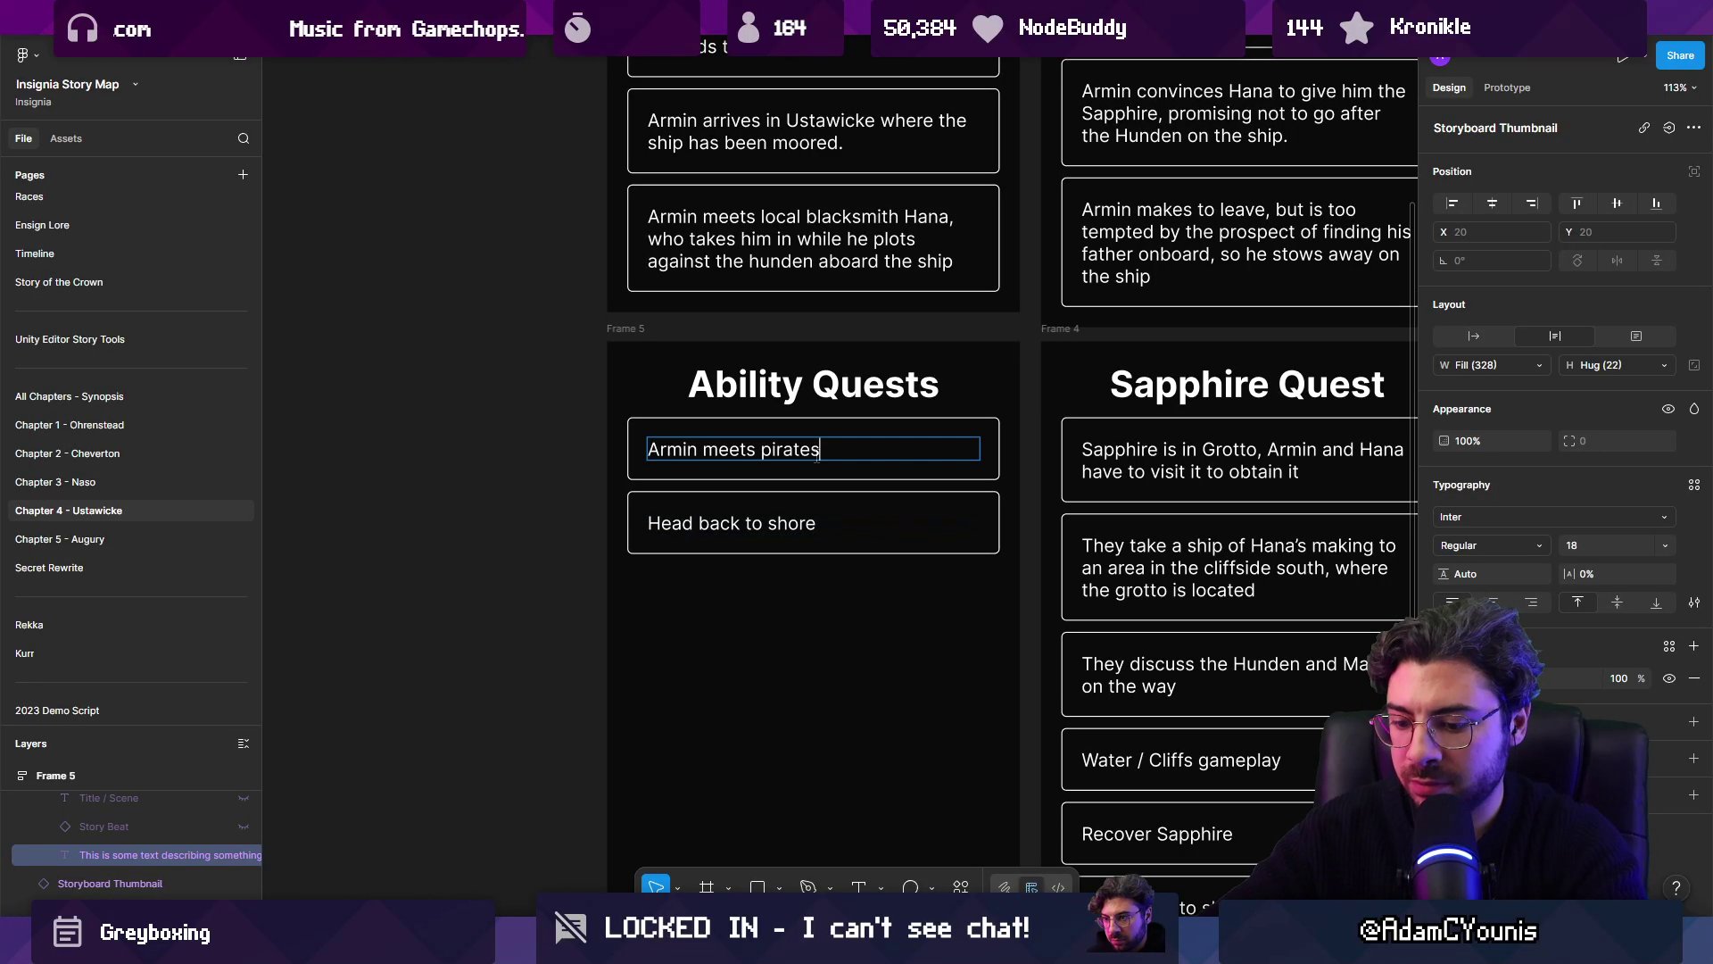
pyautogui.write(', who are a bad indlu')
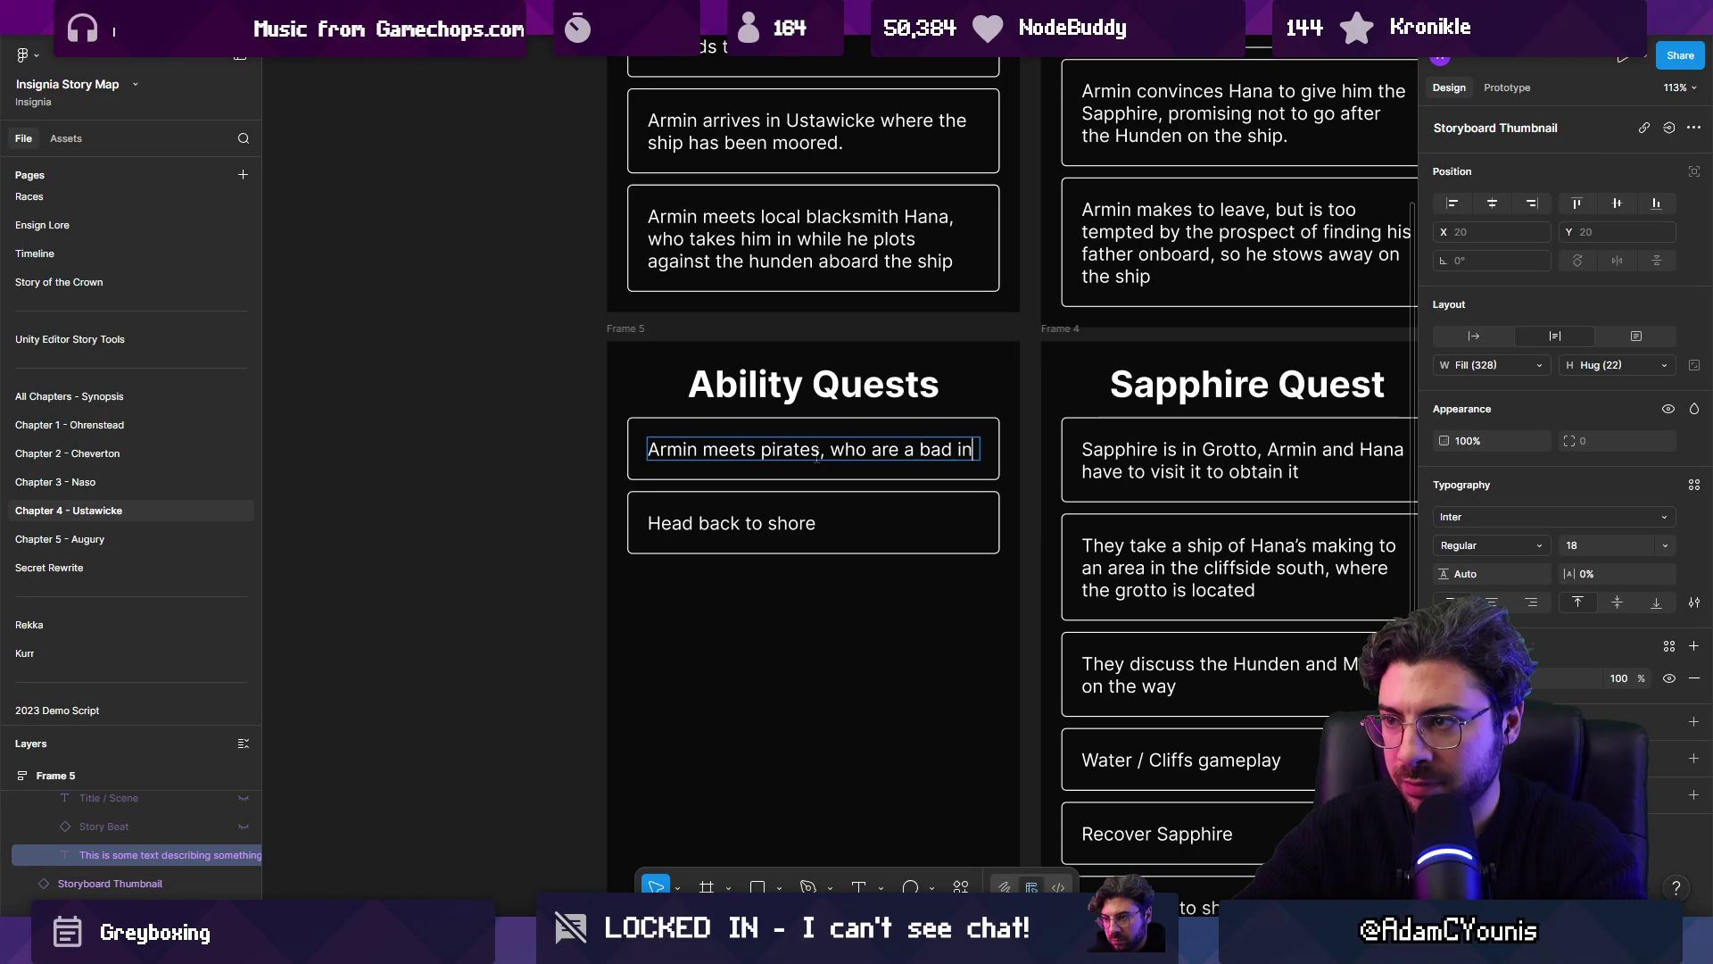
pyautogui.press('BackSpace')
pyautogui.press('BackSpace')
pyautogui.press('BackSpace')
pyautogui.write('fluence')
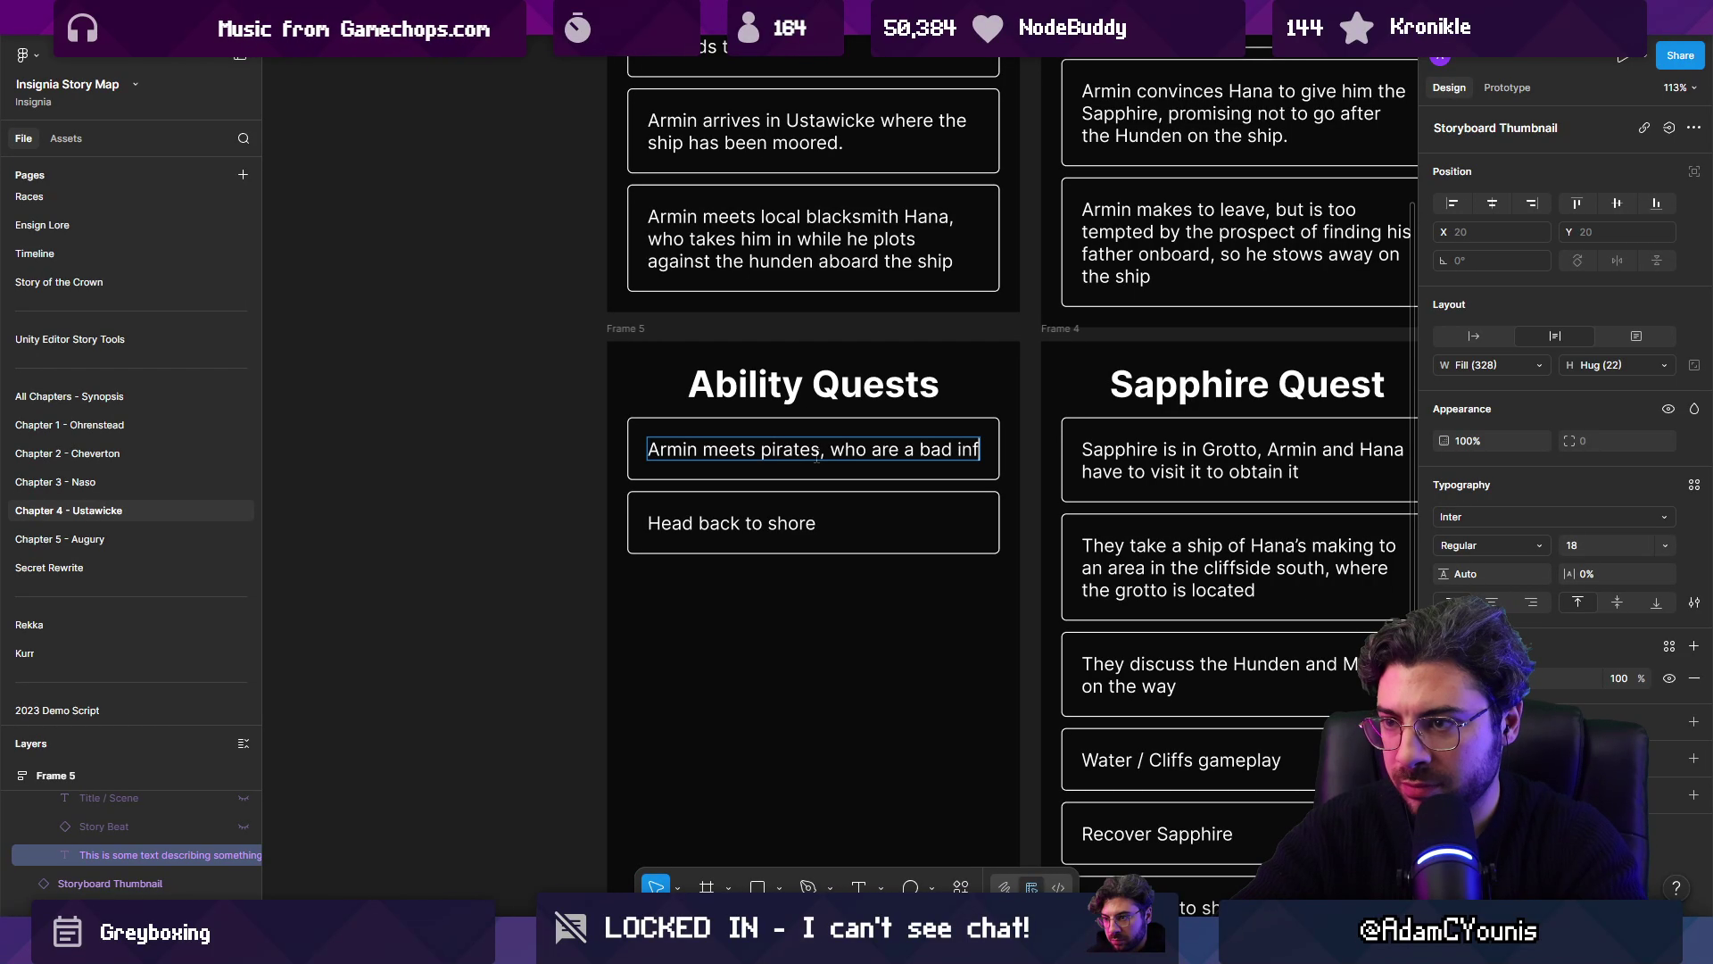
pyautogui.hotkey('ctrl', 'shift', 'Left')
pyautogui.hotkey('ctrl', 'shift', 'Left')
pyautogui.hotkey('ctrl', 'Left')
pyautogui.hotkey('ctrl', 'Left')
pyautogui.hotkey('ctrl', 'Left')
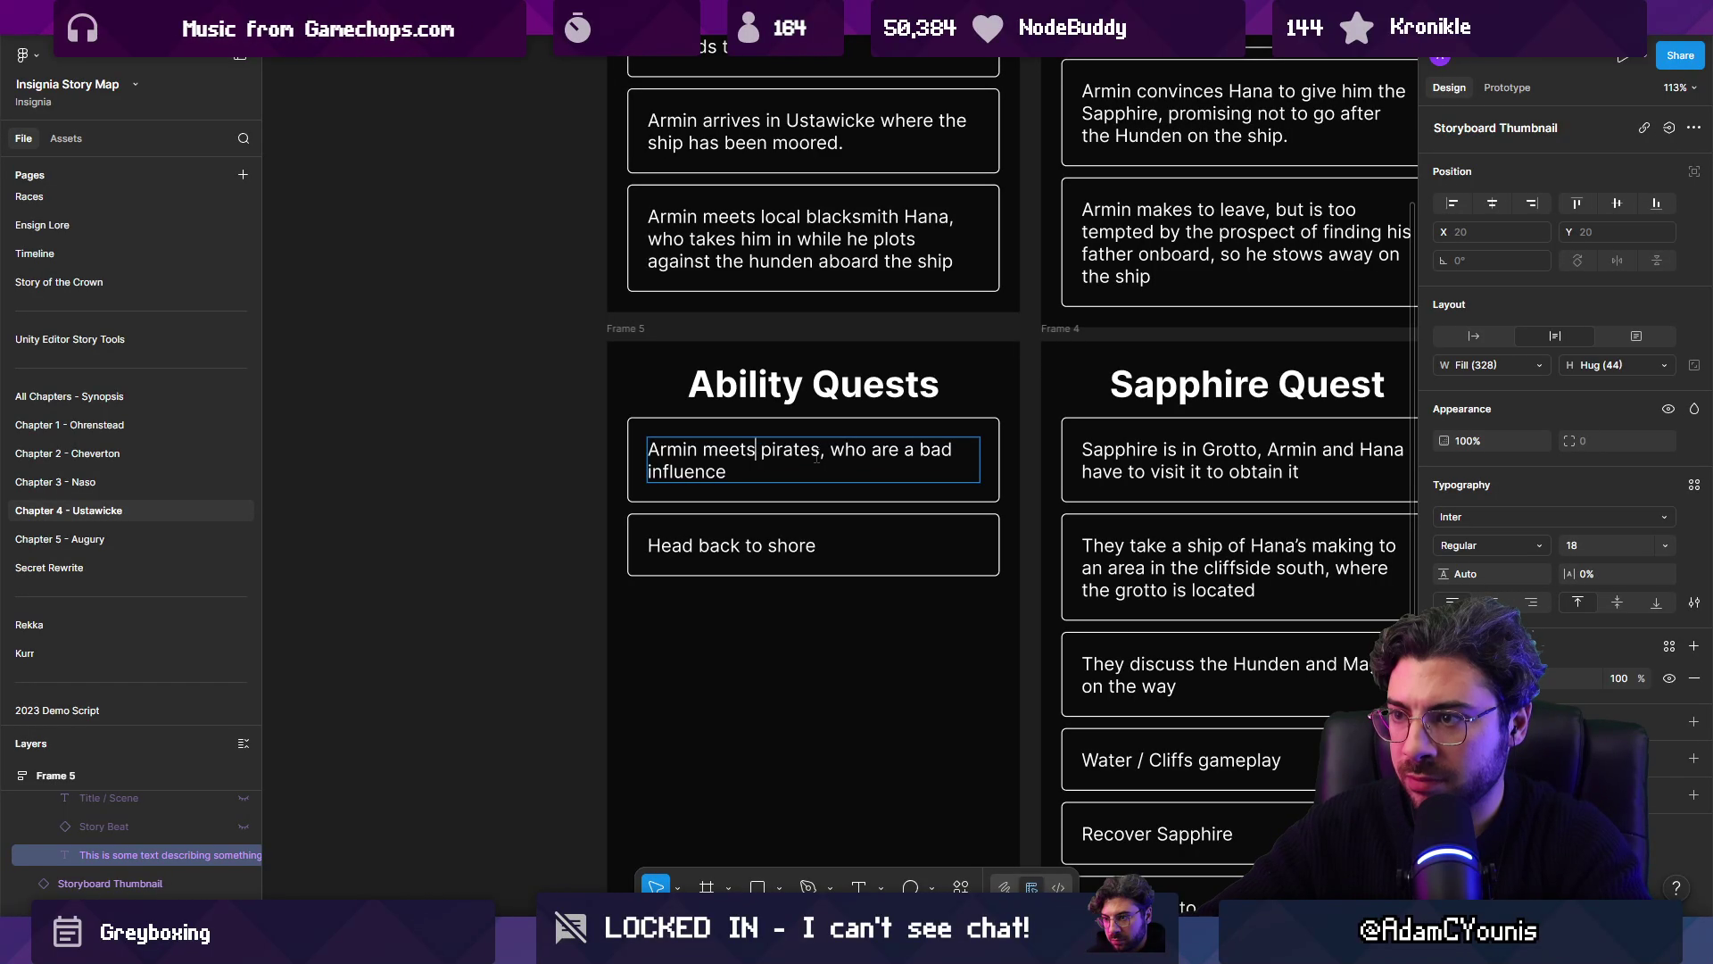
pyautogui.write('at the ')
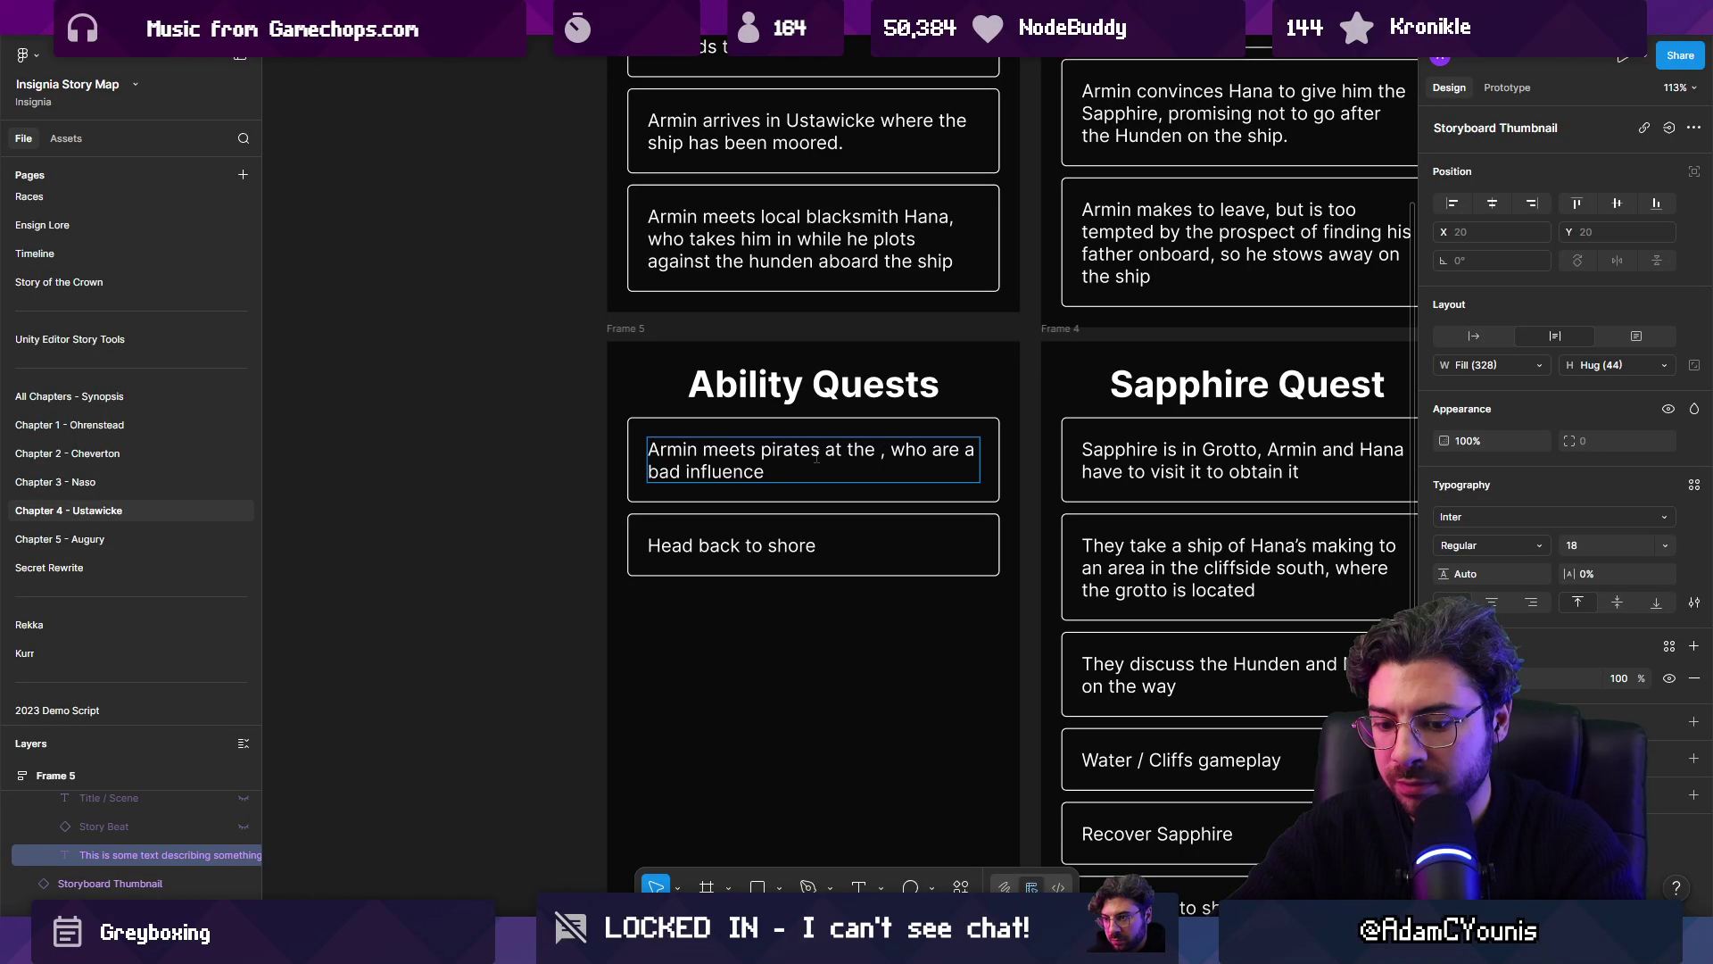
pyautogui.write('pub')
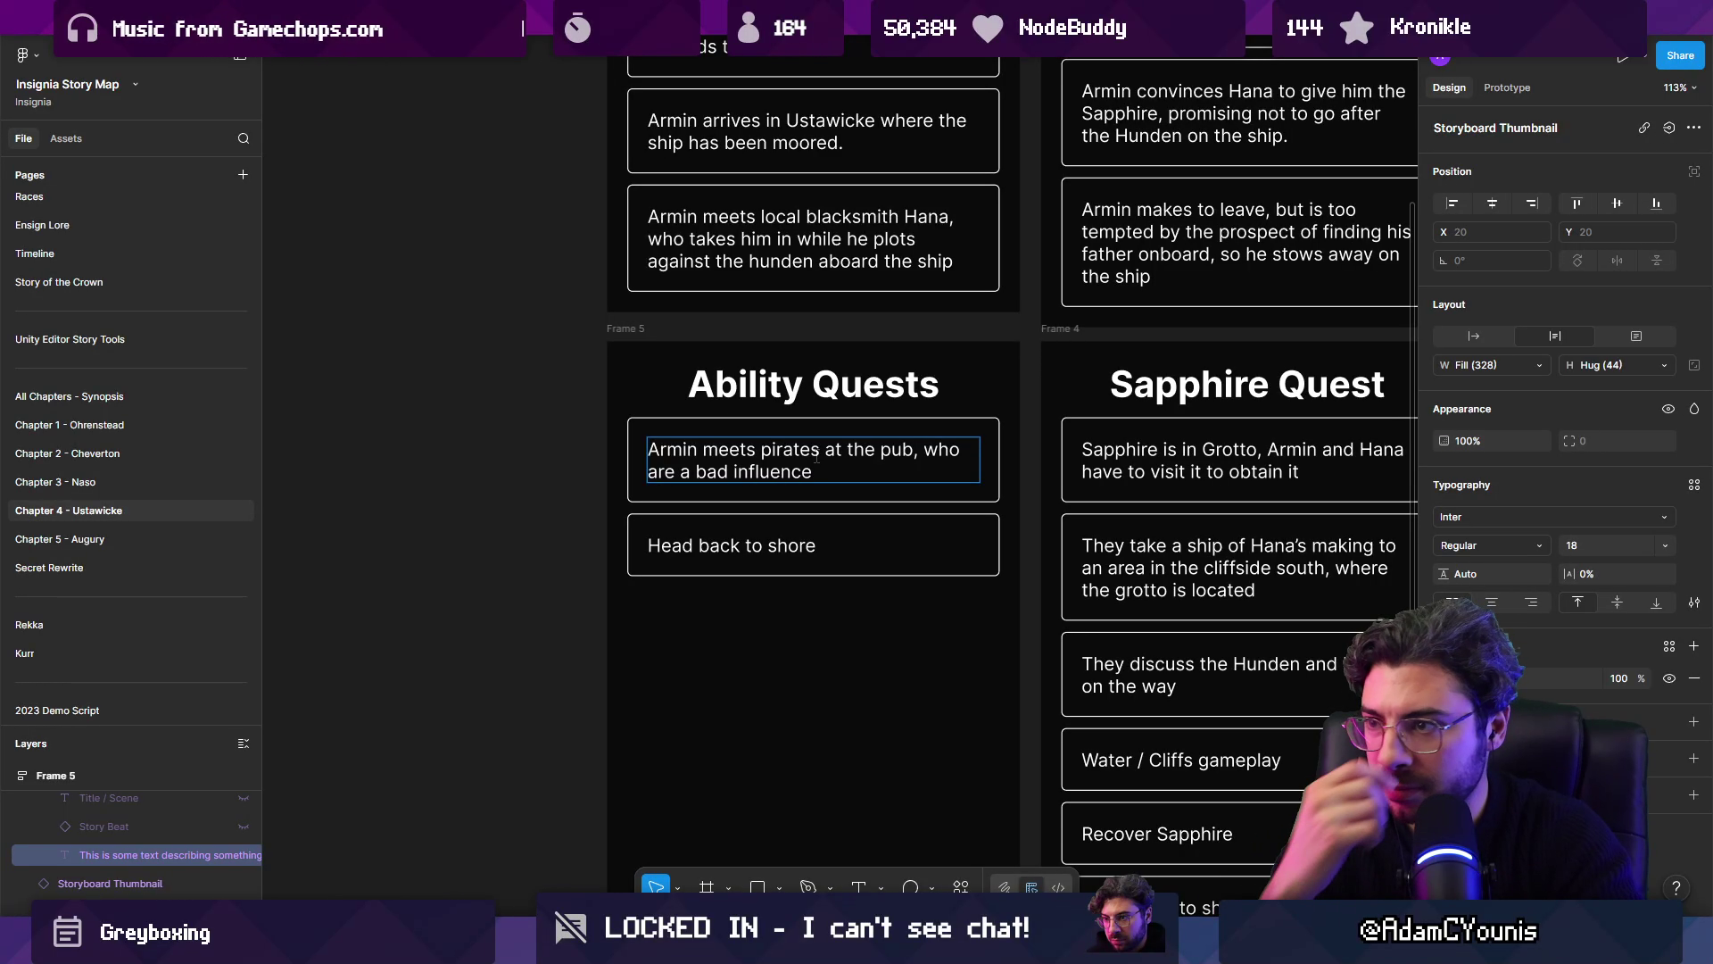
pyautogui.hotkey('ctrl', 'shift', 'Left')
pyautogui.press('Right')
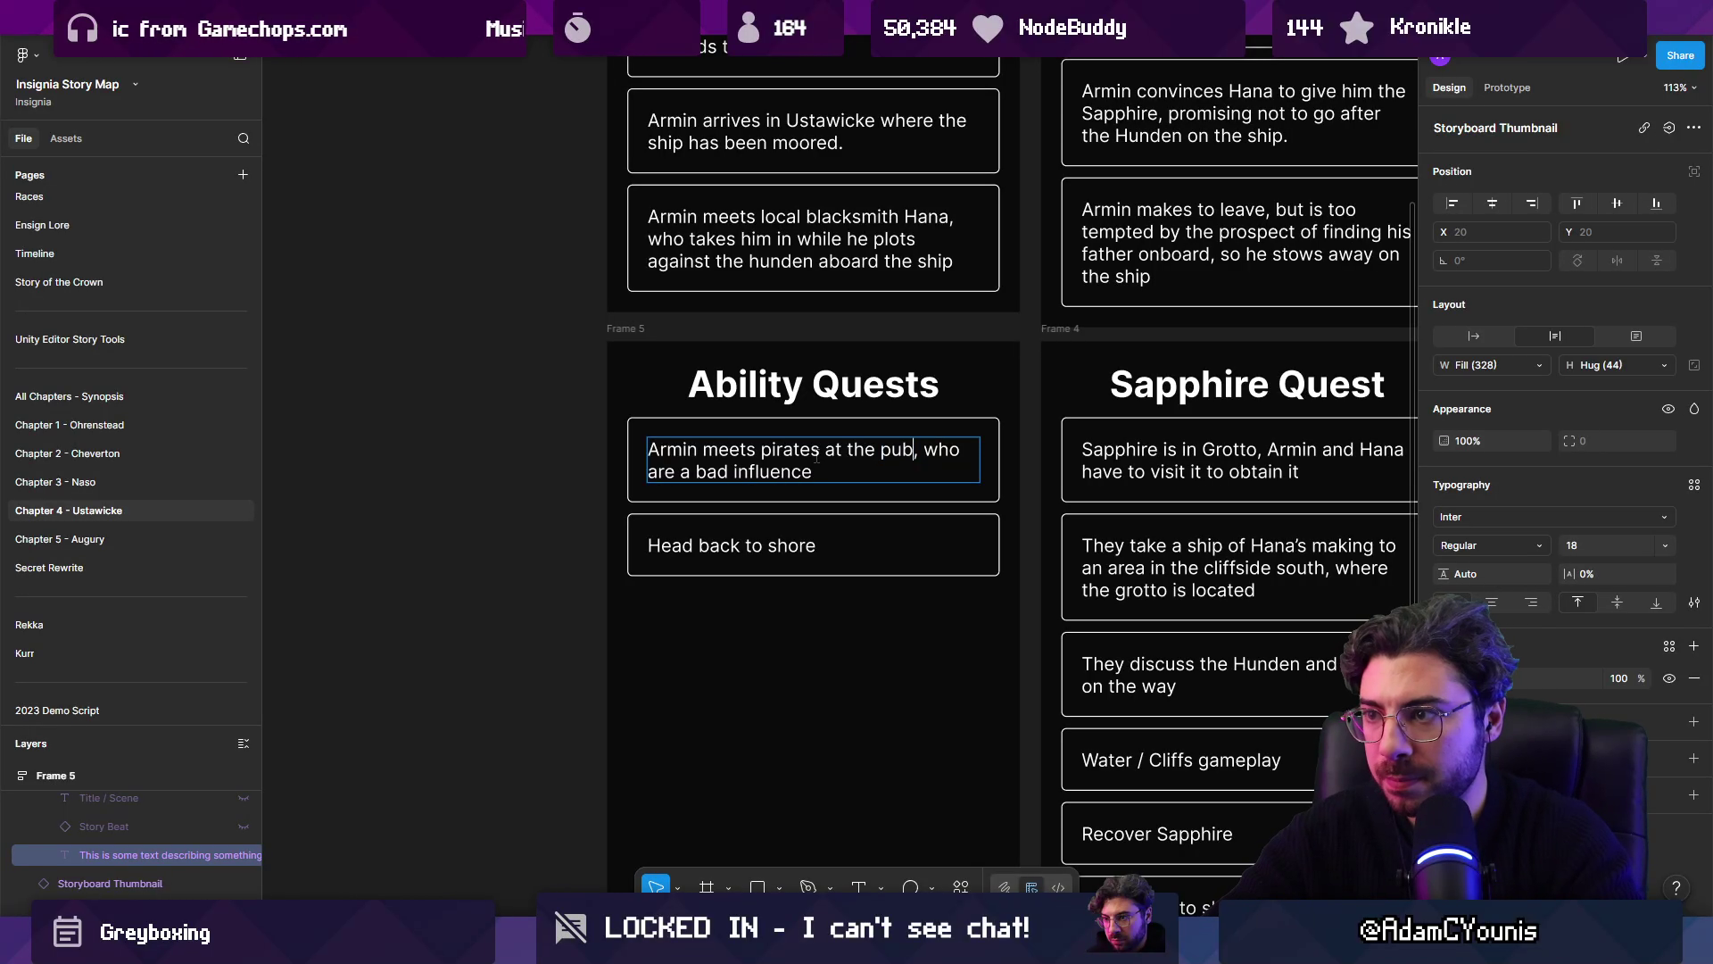
pyautogui.write(' / tavern / ')
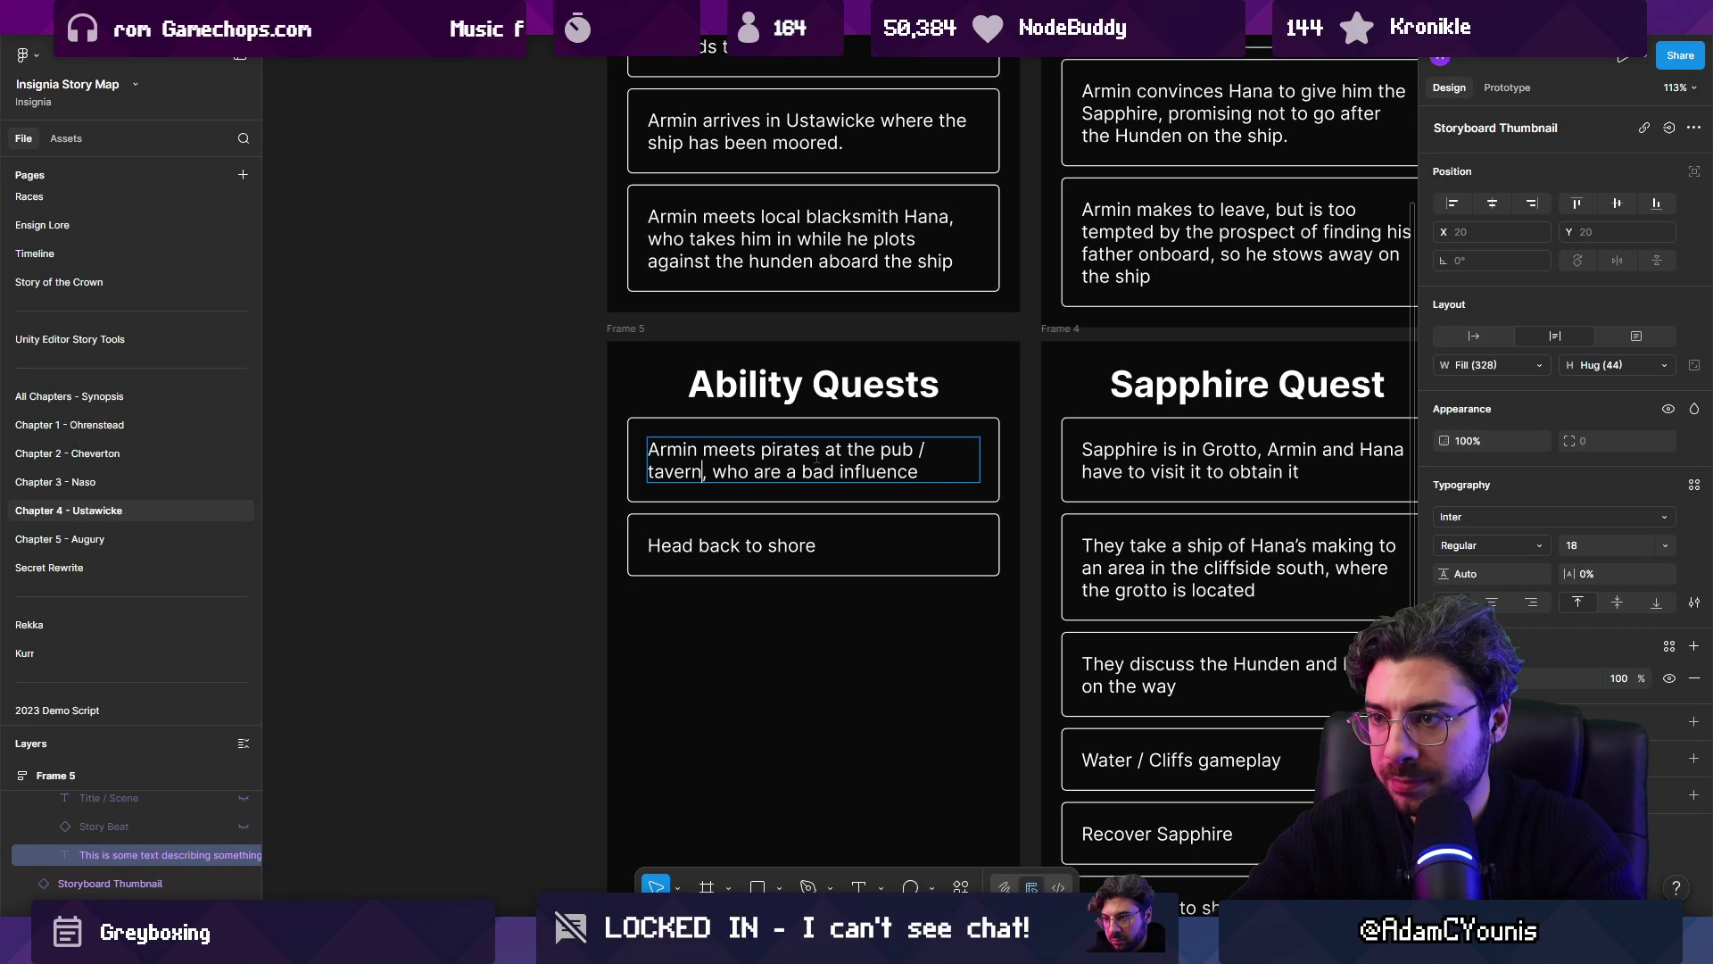
pyautogui.write('inn')
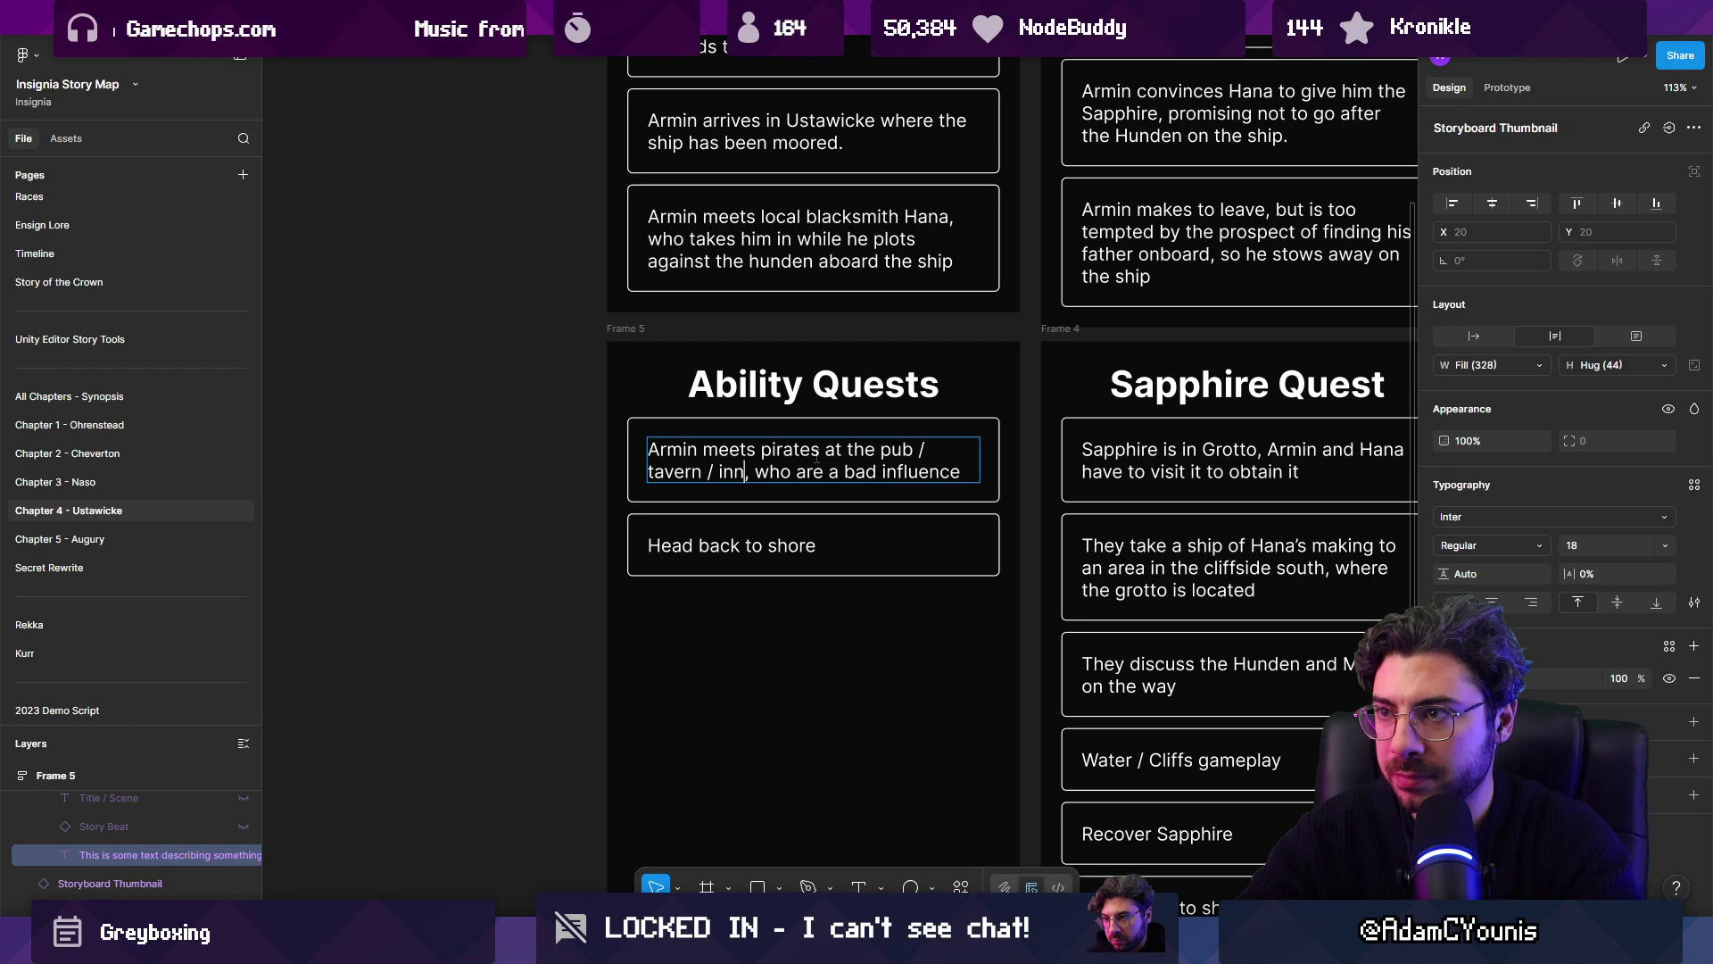
pyautogui.press('Escape')
pyautogui.press('Return')
pyautogui.press('Right')
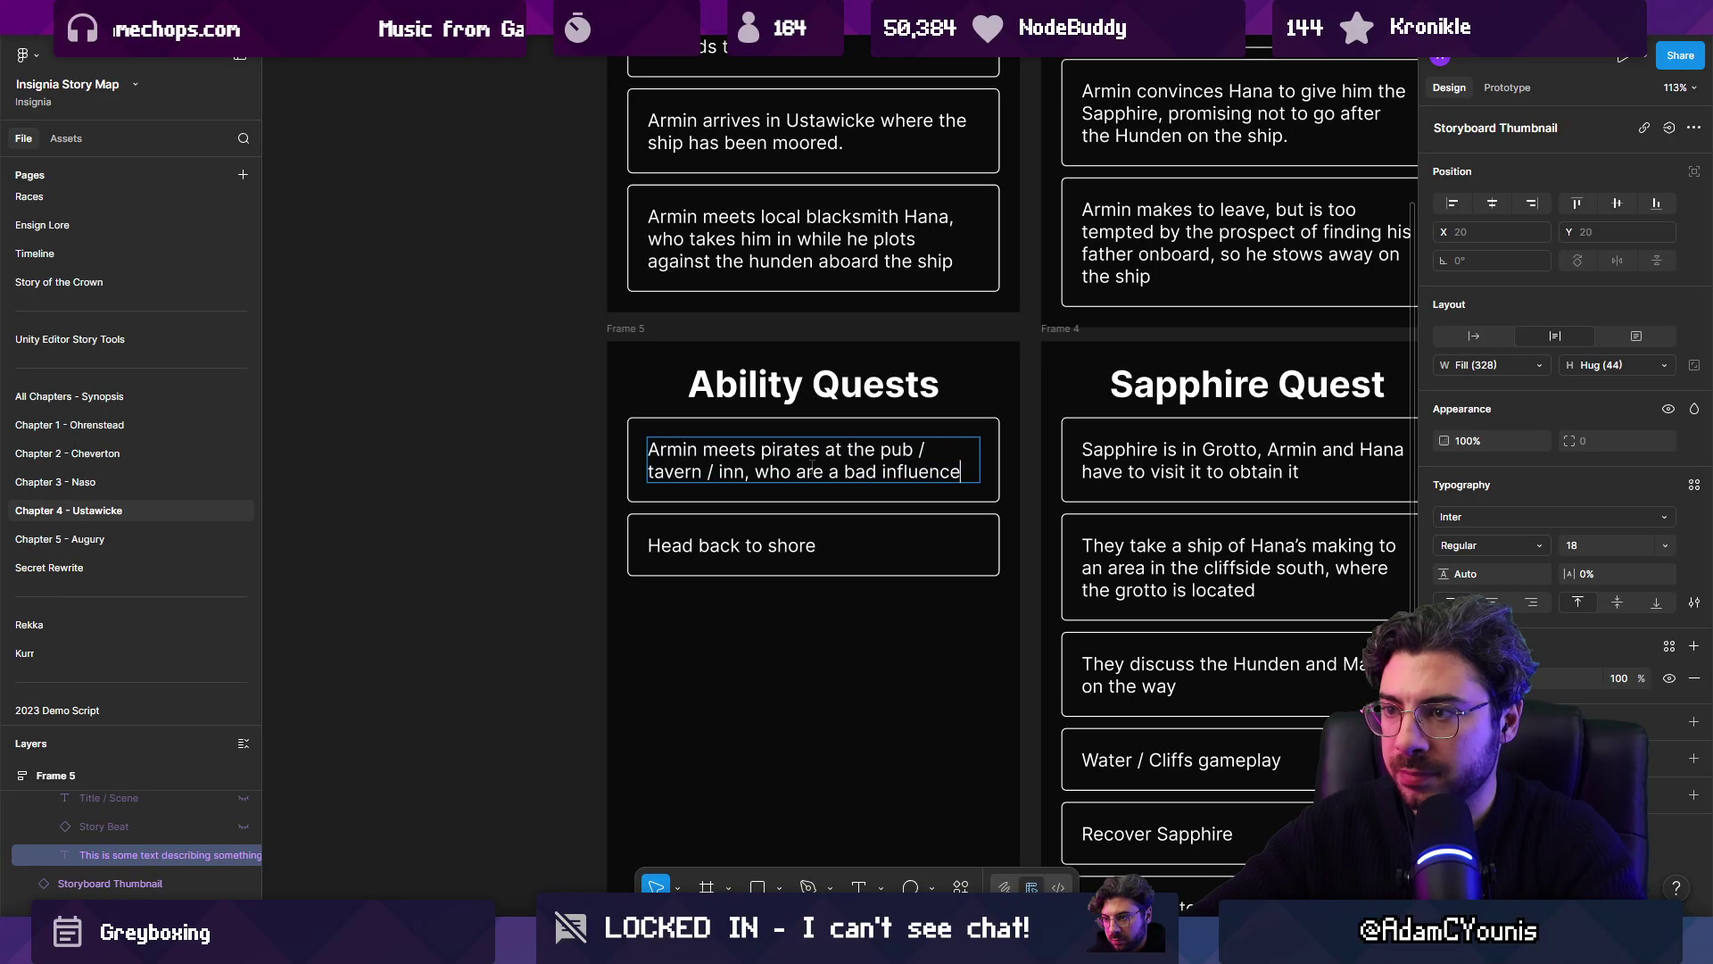
pyautogui.hotkey('ctrl', 'shift', 'Left')
pyautogui.hotkey('ctrl', 'shift', 'Left')
pyautogui.hotkey('ctrl', 'shift', 'Left')
pyautogui.hotkey('ctrl', 'shift', 'Left')
pyautogui.hotkey('ctrl', 'shift', 'Left')
pyautogui.press('Left')
pyautogui.press('Left')
pyautogui.press('Left')
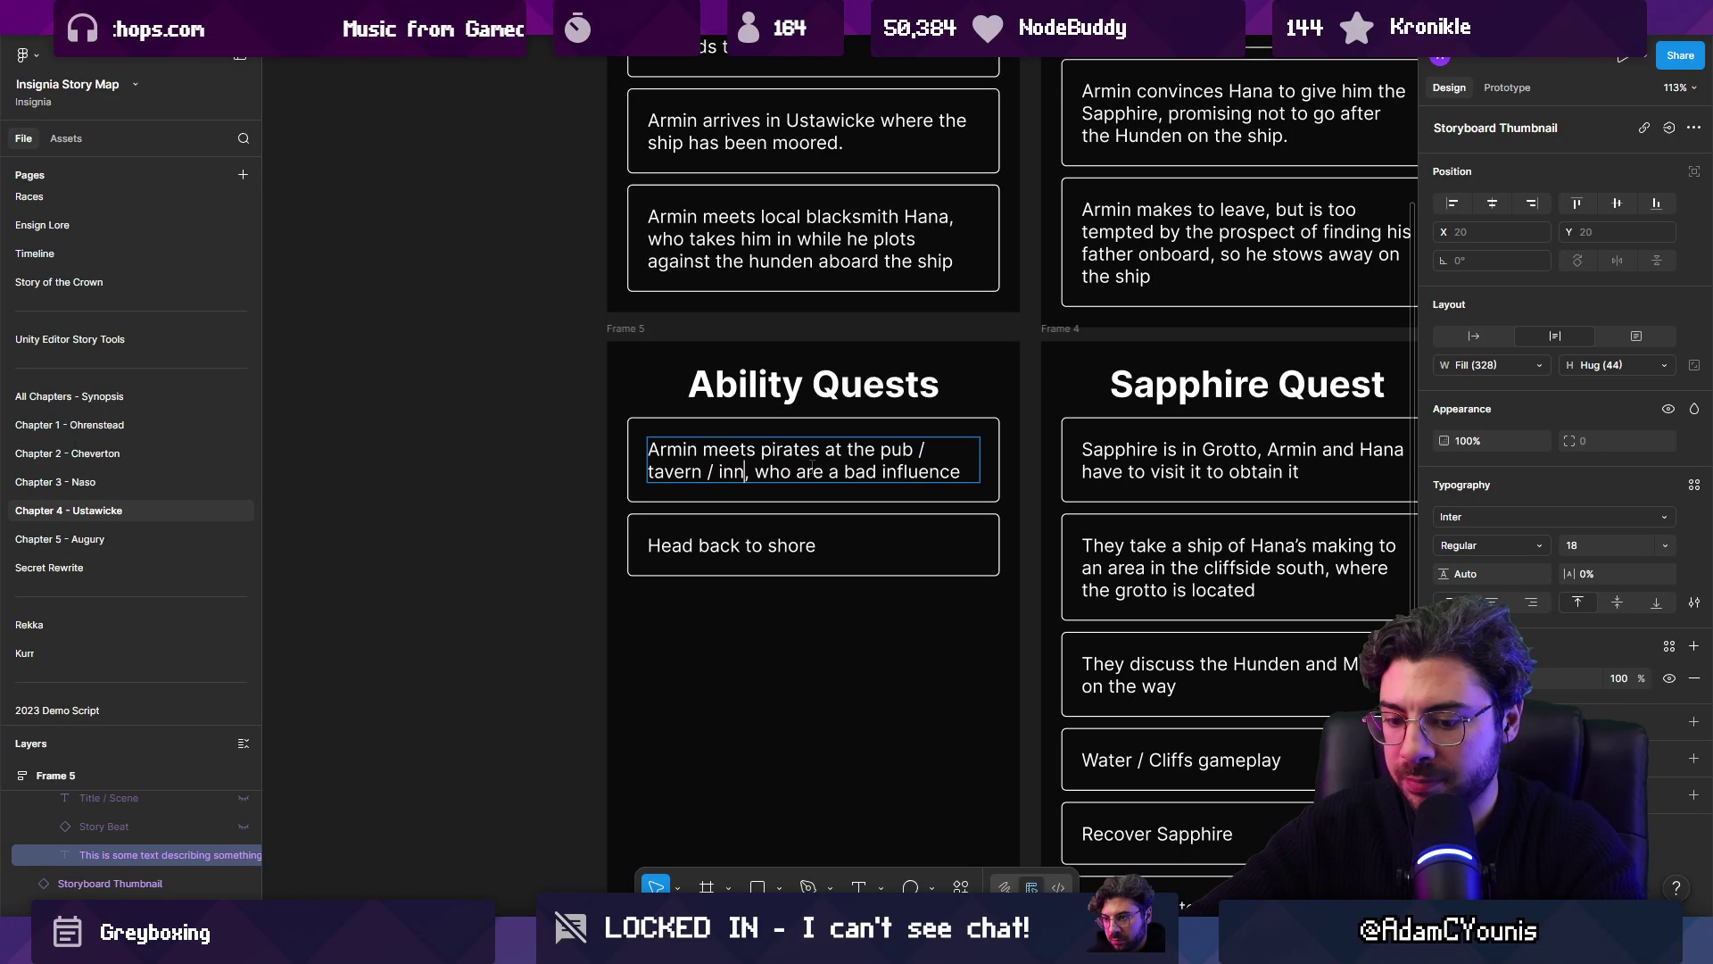
pyautogui.write('before he meets')
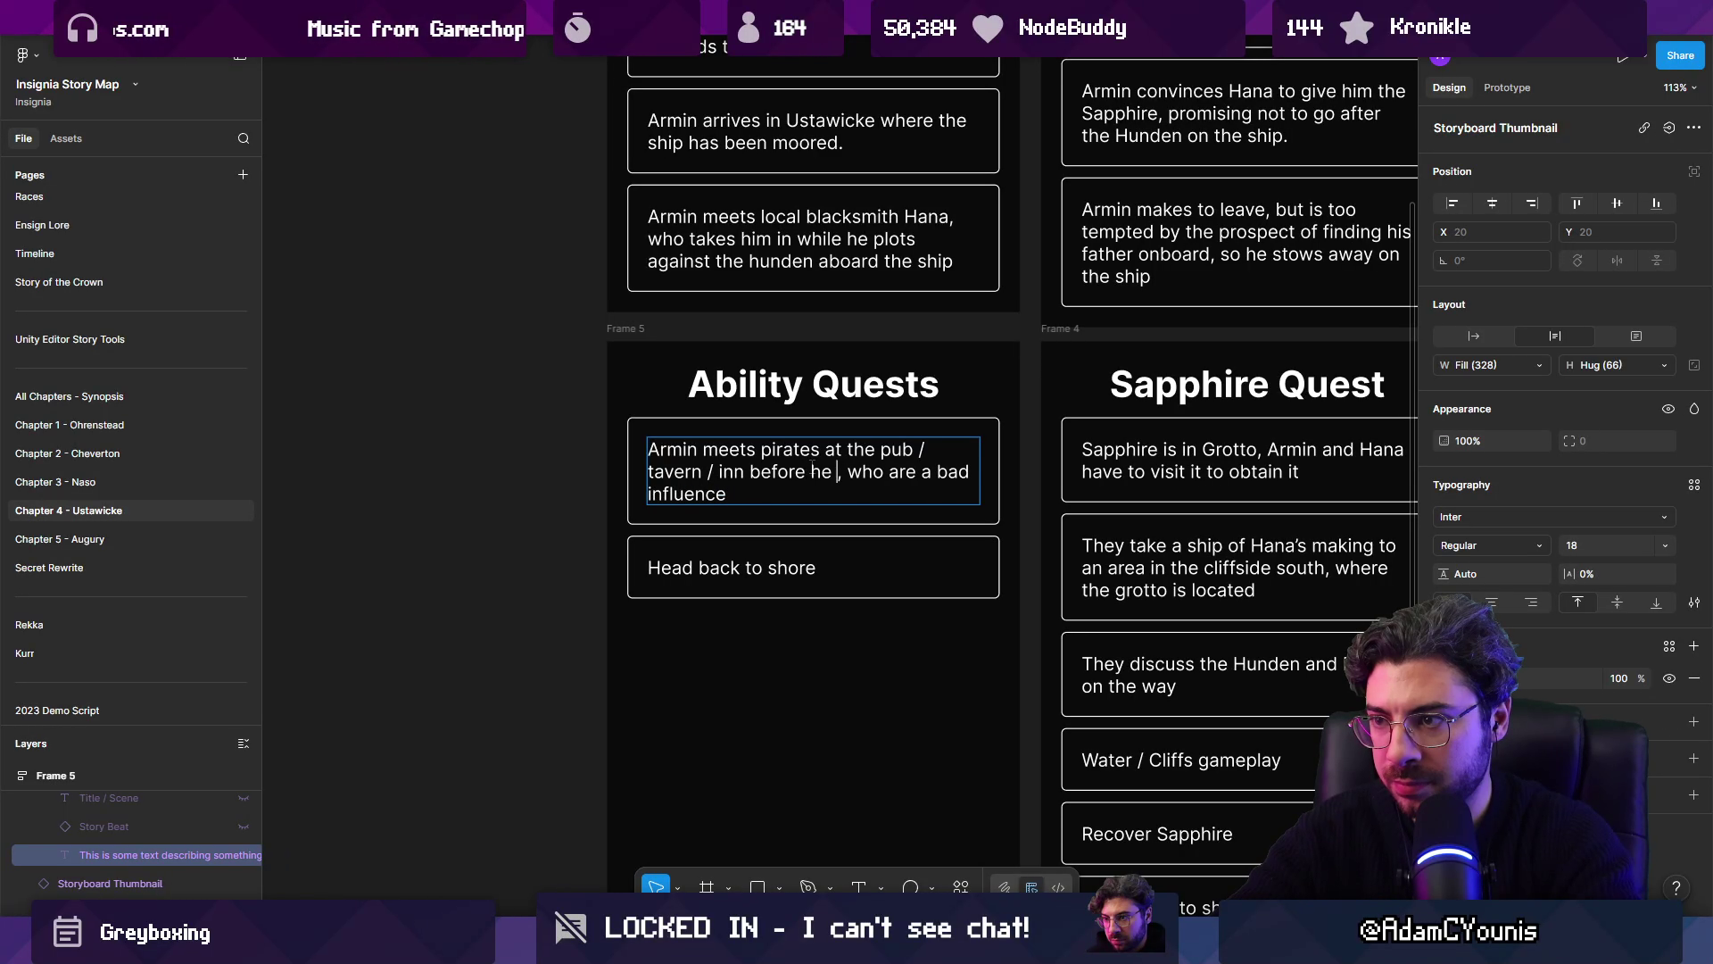
pyautogui.write(' Hana')
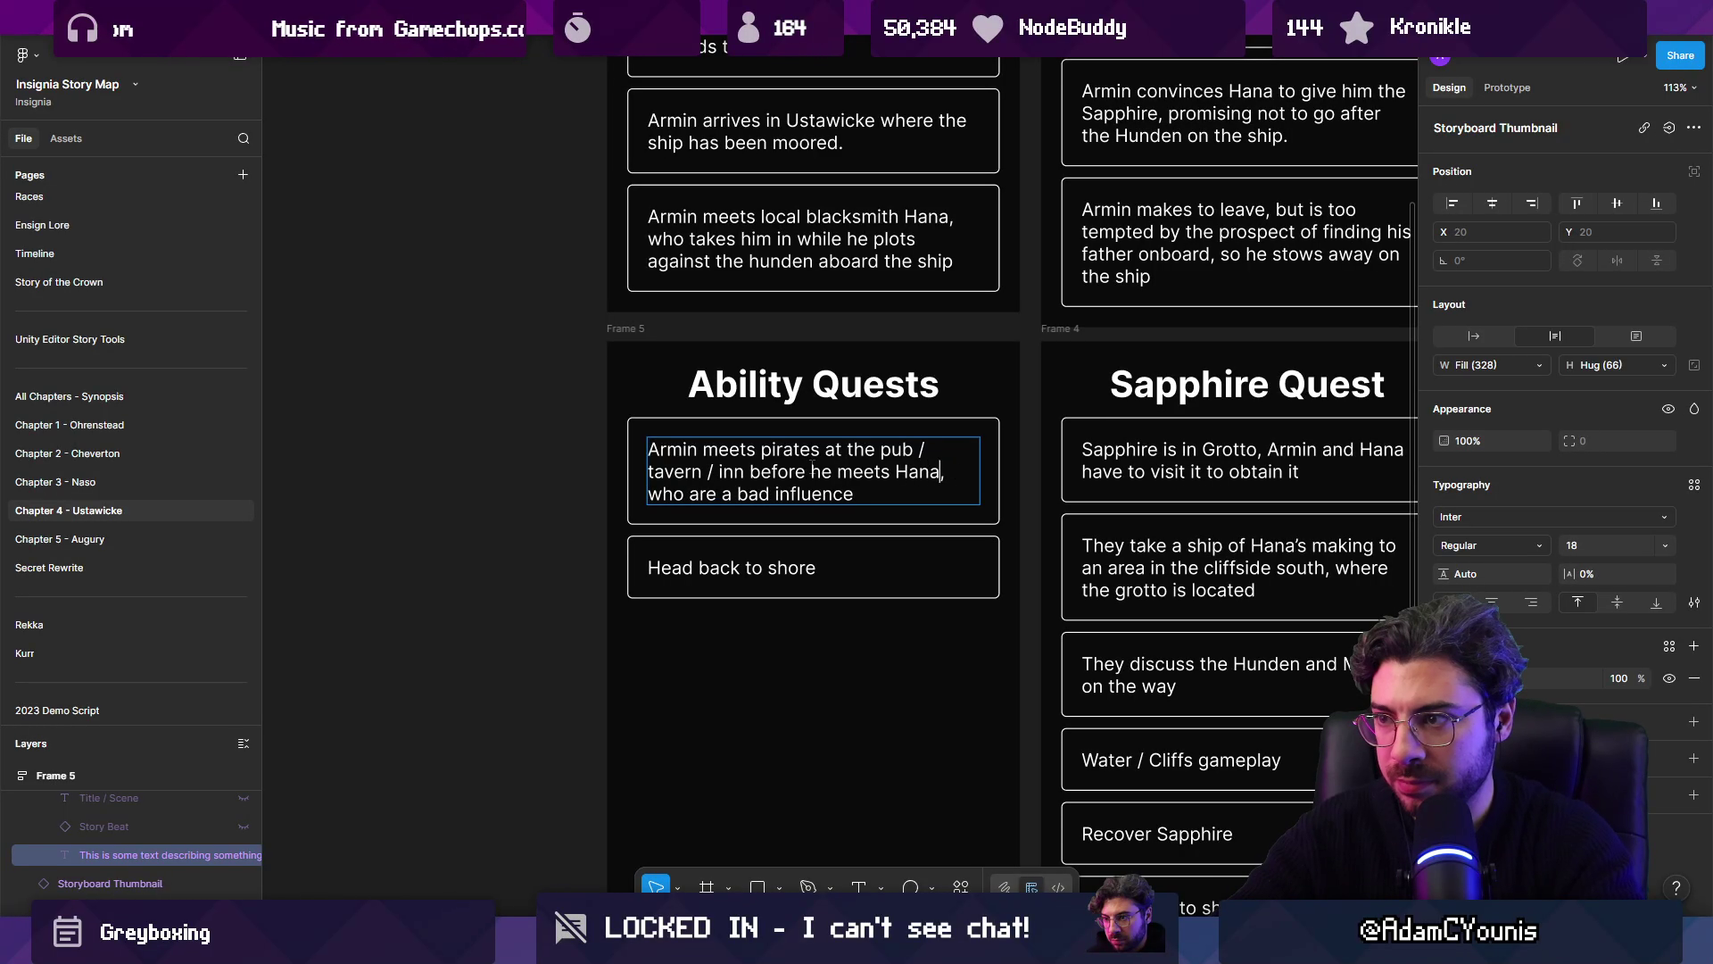
pyautogui.write('. They')
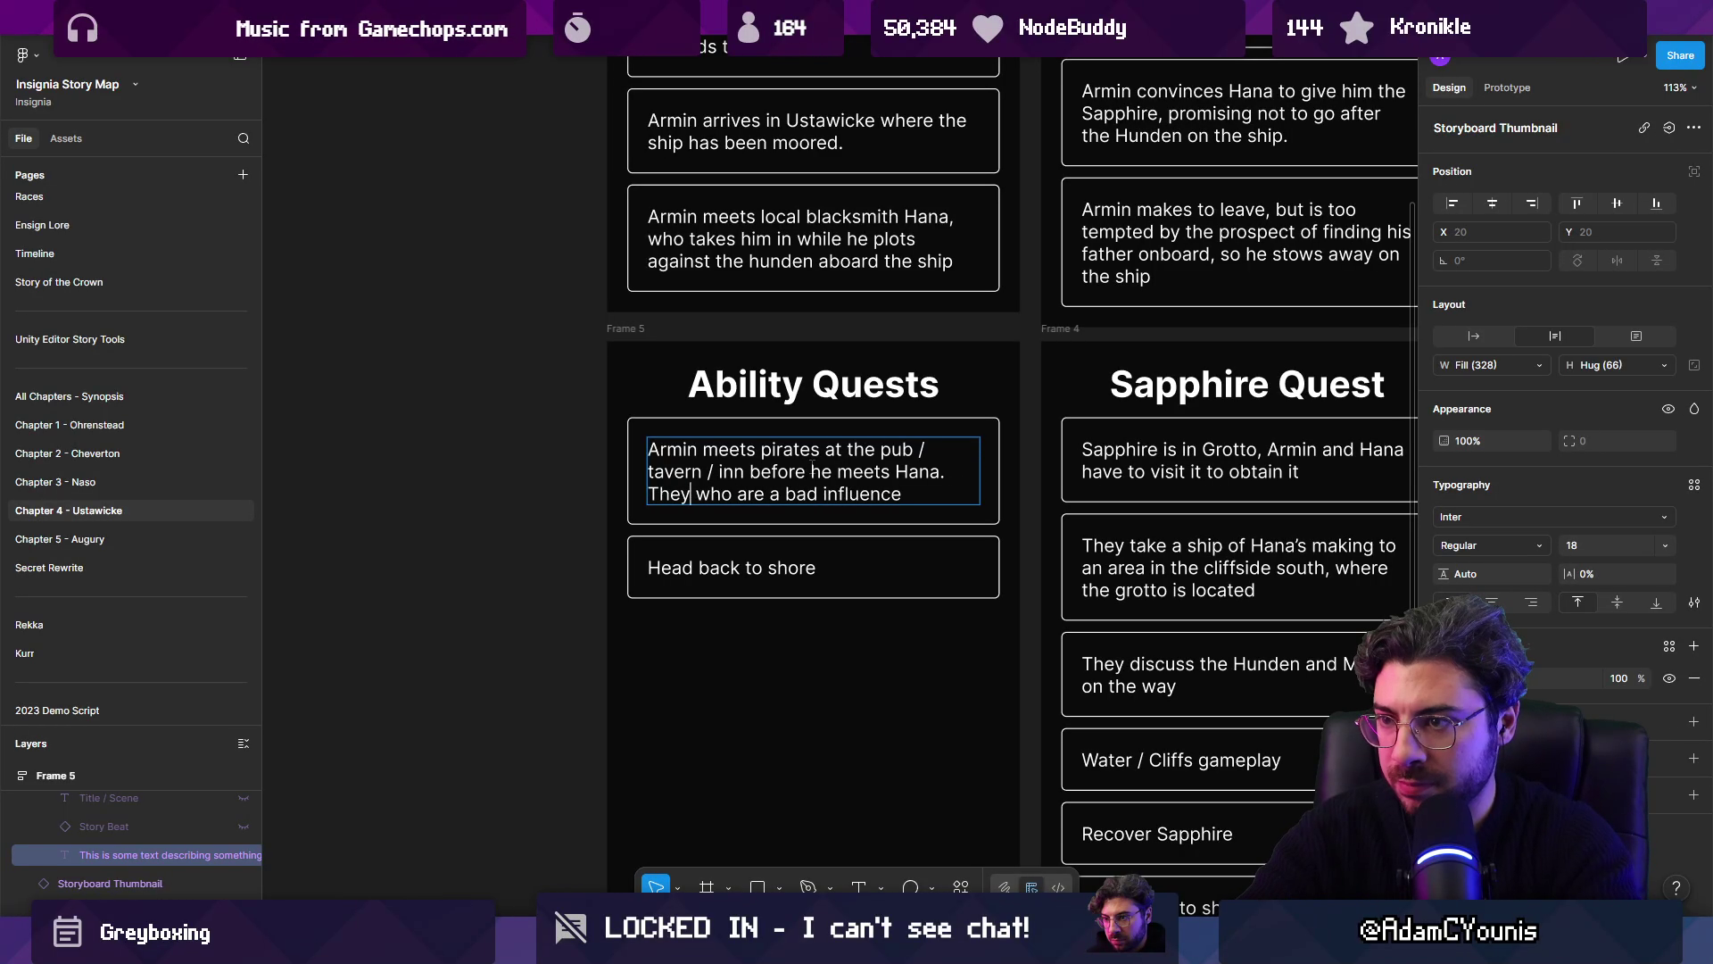
pyautogui.hotkey('ctrl', 'shift', 'Right')
pyautogui.press('BackSpace')
# Step: Replace 'Head back to shore' with pirates sending Armin on quests to prove his strength and recover treasures
pyautogui.click(745, 569)
pyautogui.doubleClick(745, 568)
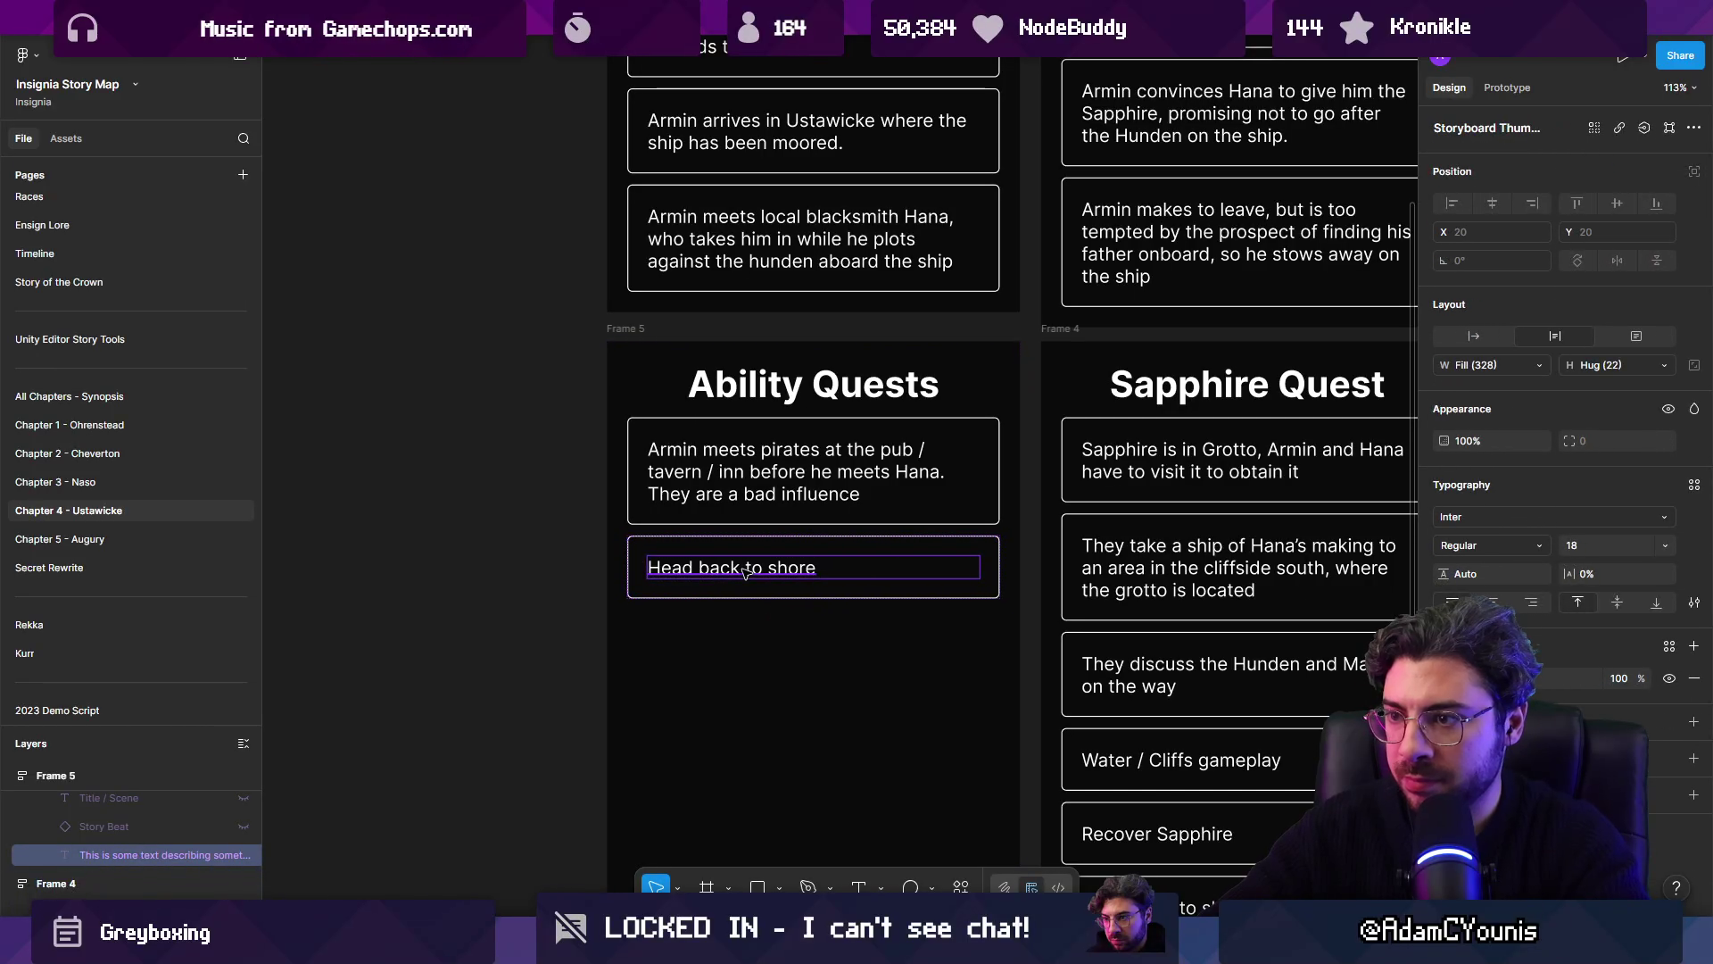
pyautogui.doubleClick(745, 569)
pyautogui.press('BackSpace')
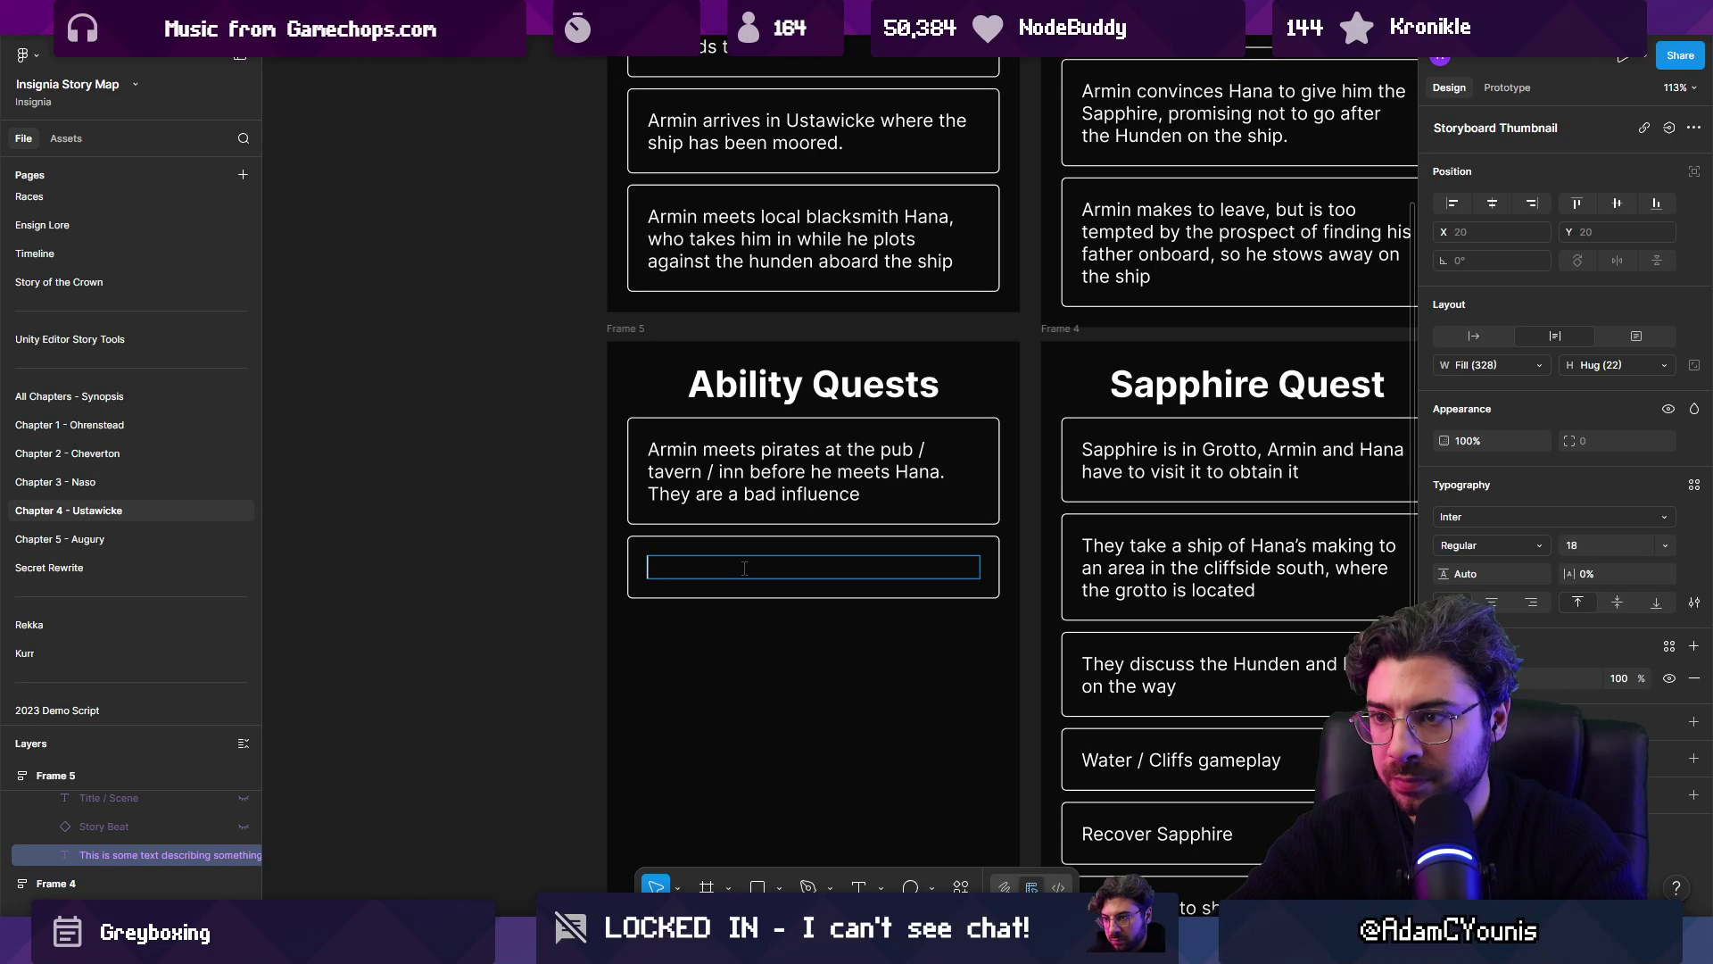
pyautogui.write('Thepida')
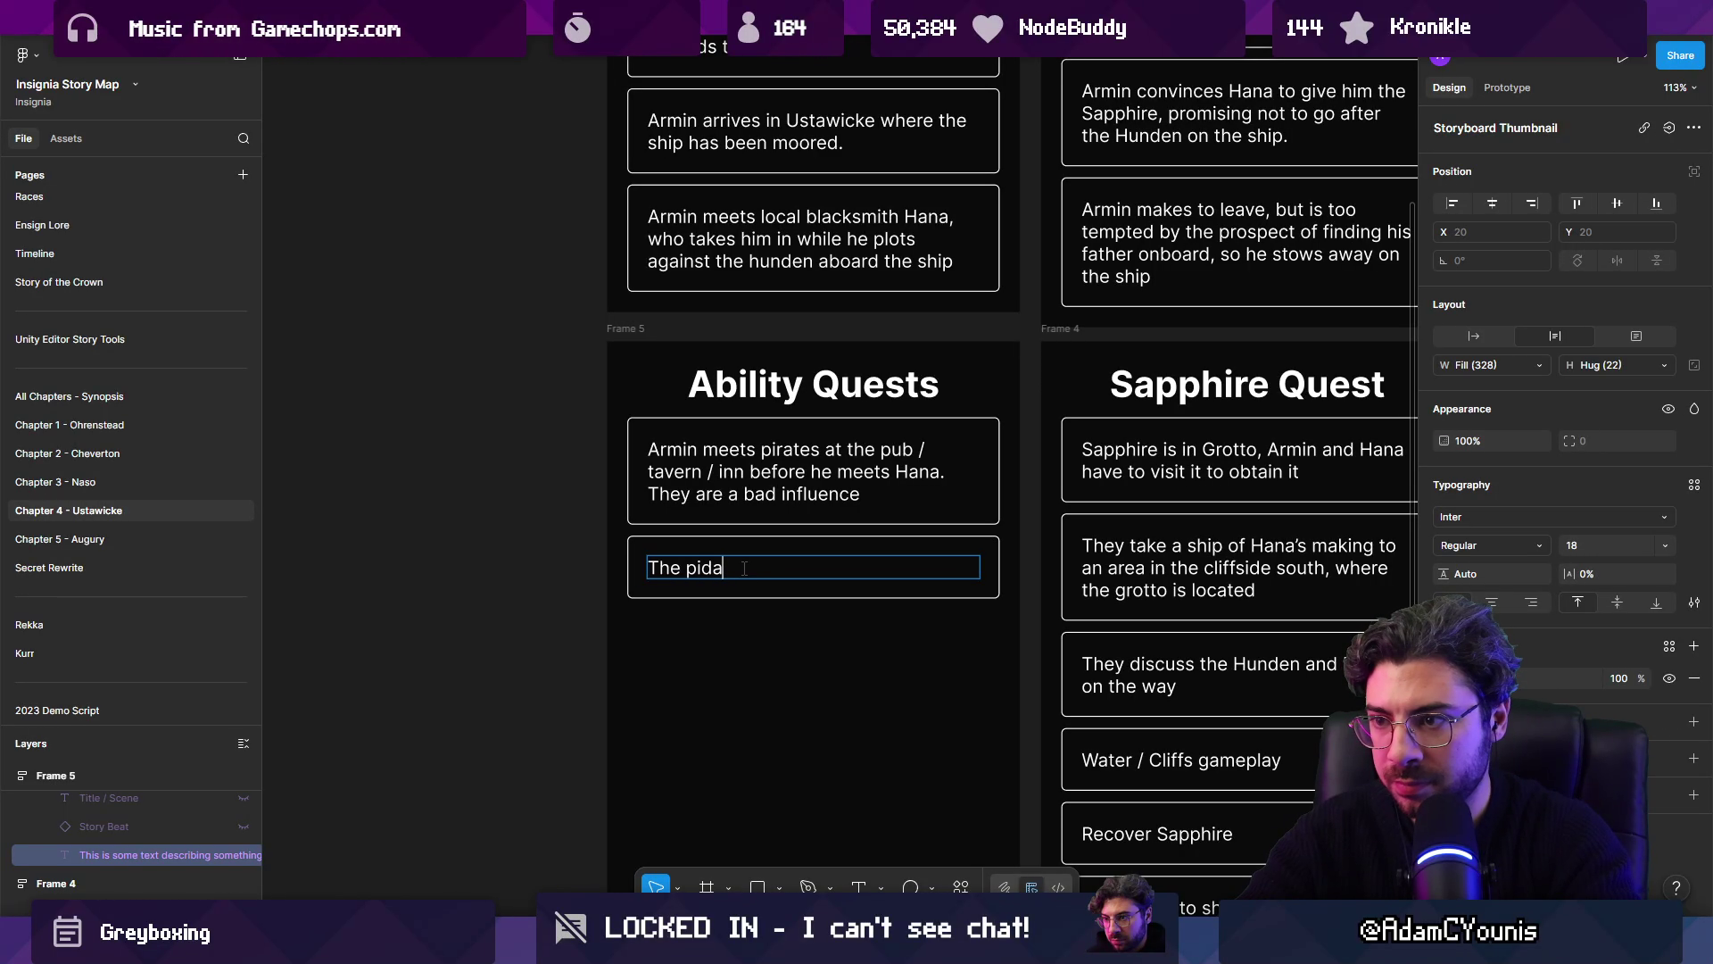
pyautogui.press('BackSpace')
pyautogui.write('tes, val')
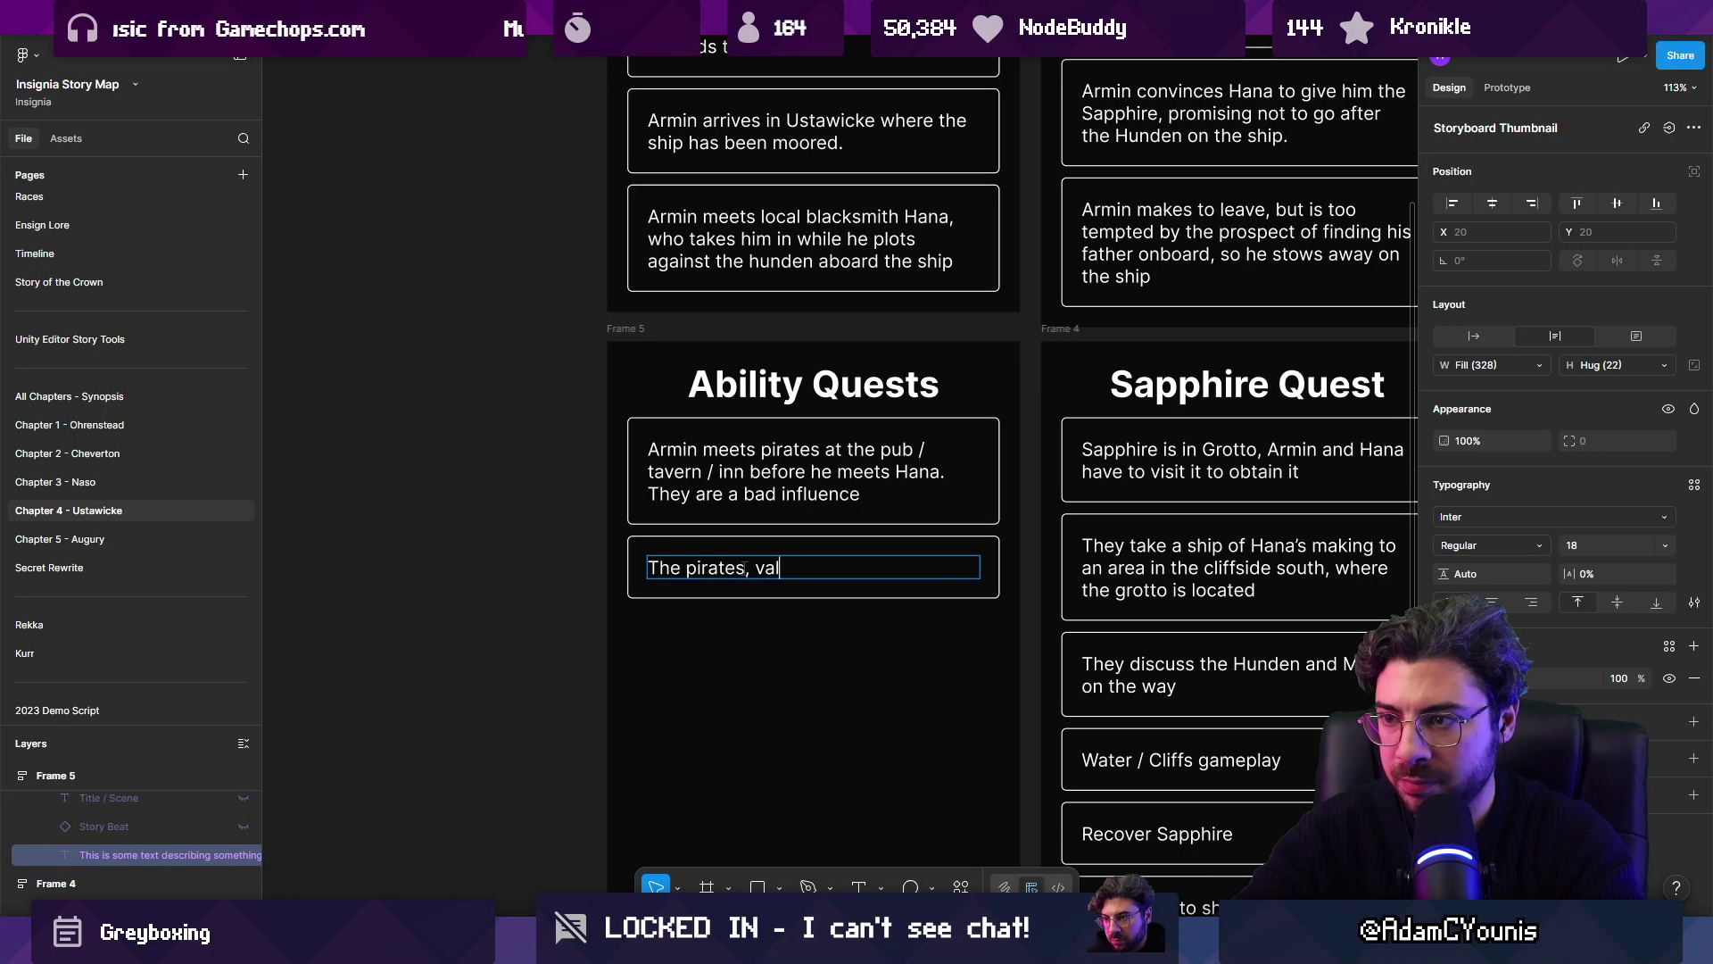
pyautogui.write('uing power and ')
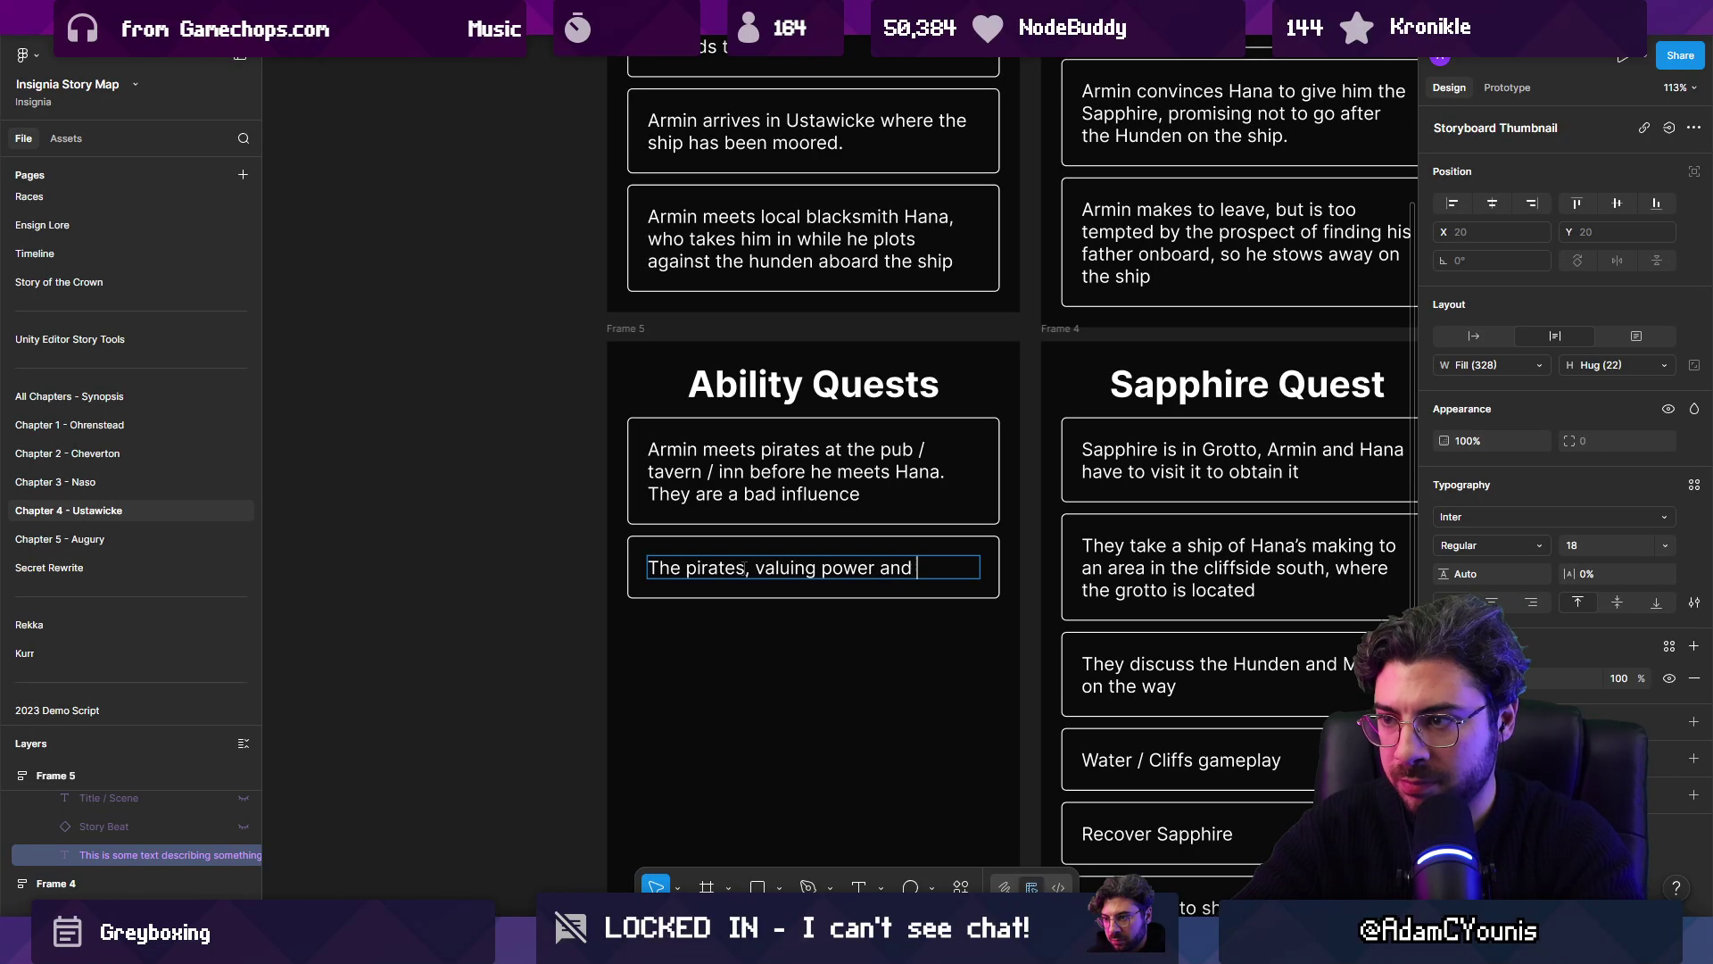
pyautogui.write('wealth,')
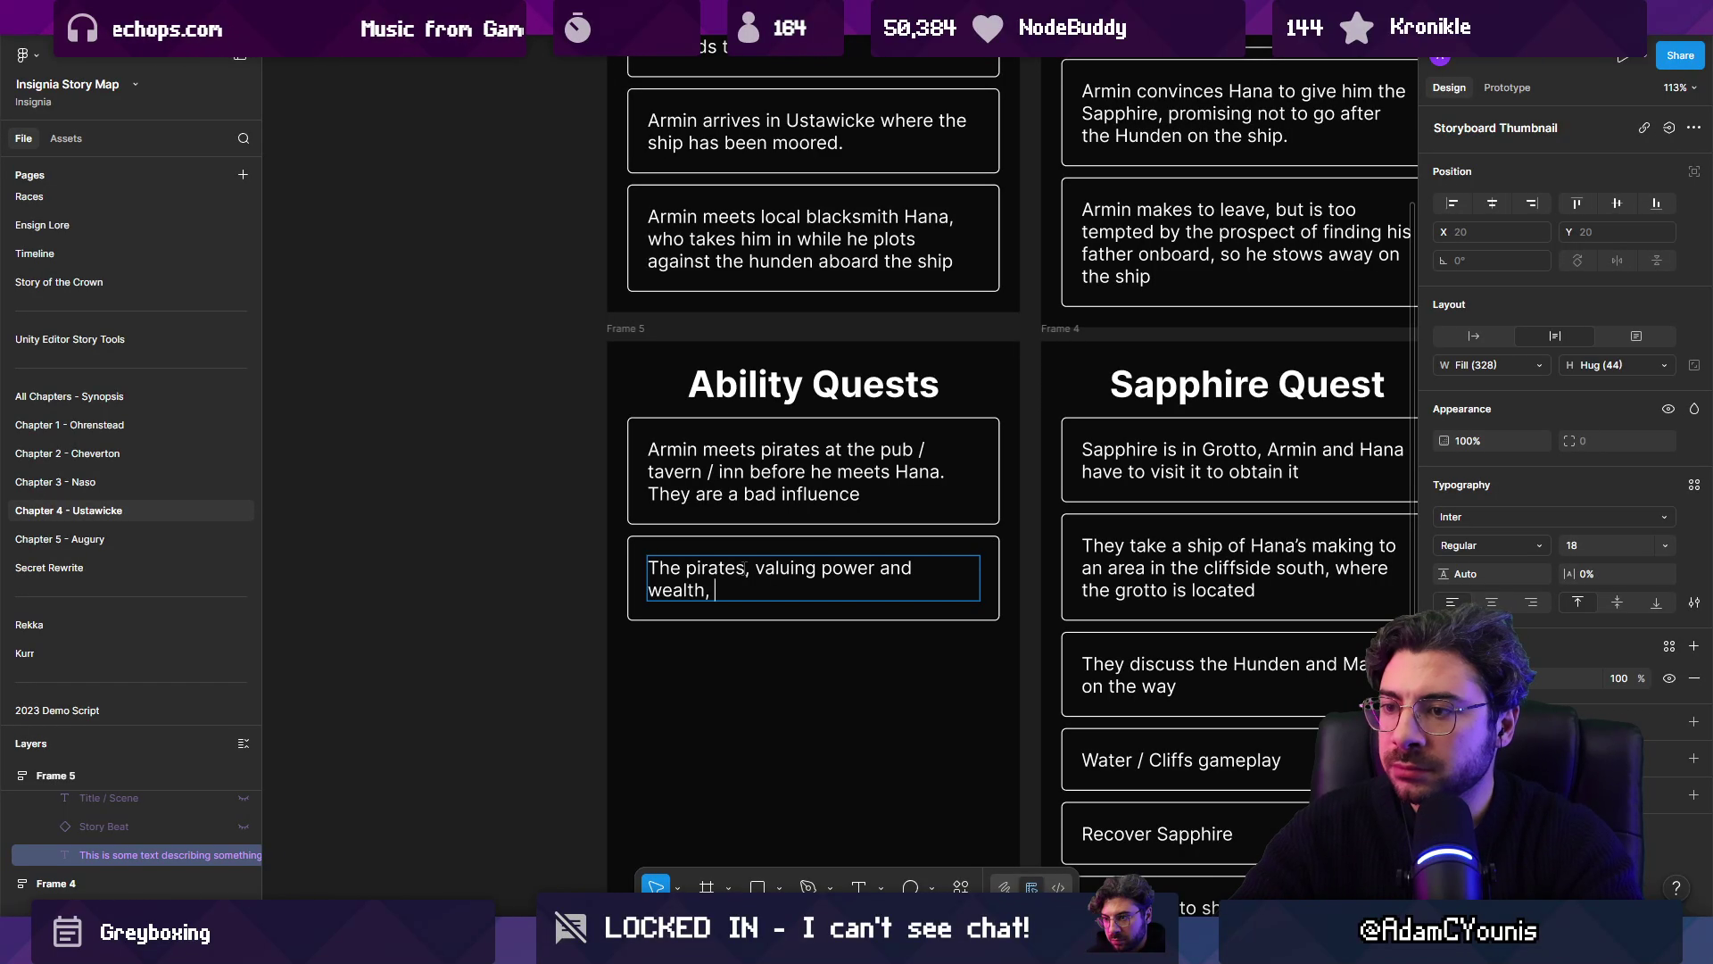
pyautogui.write('send ')
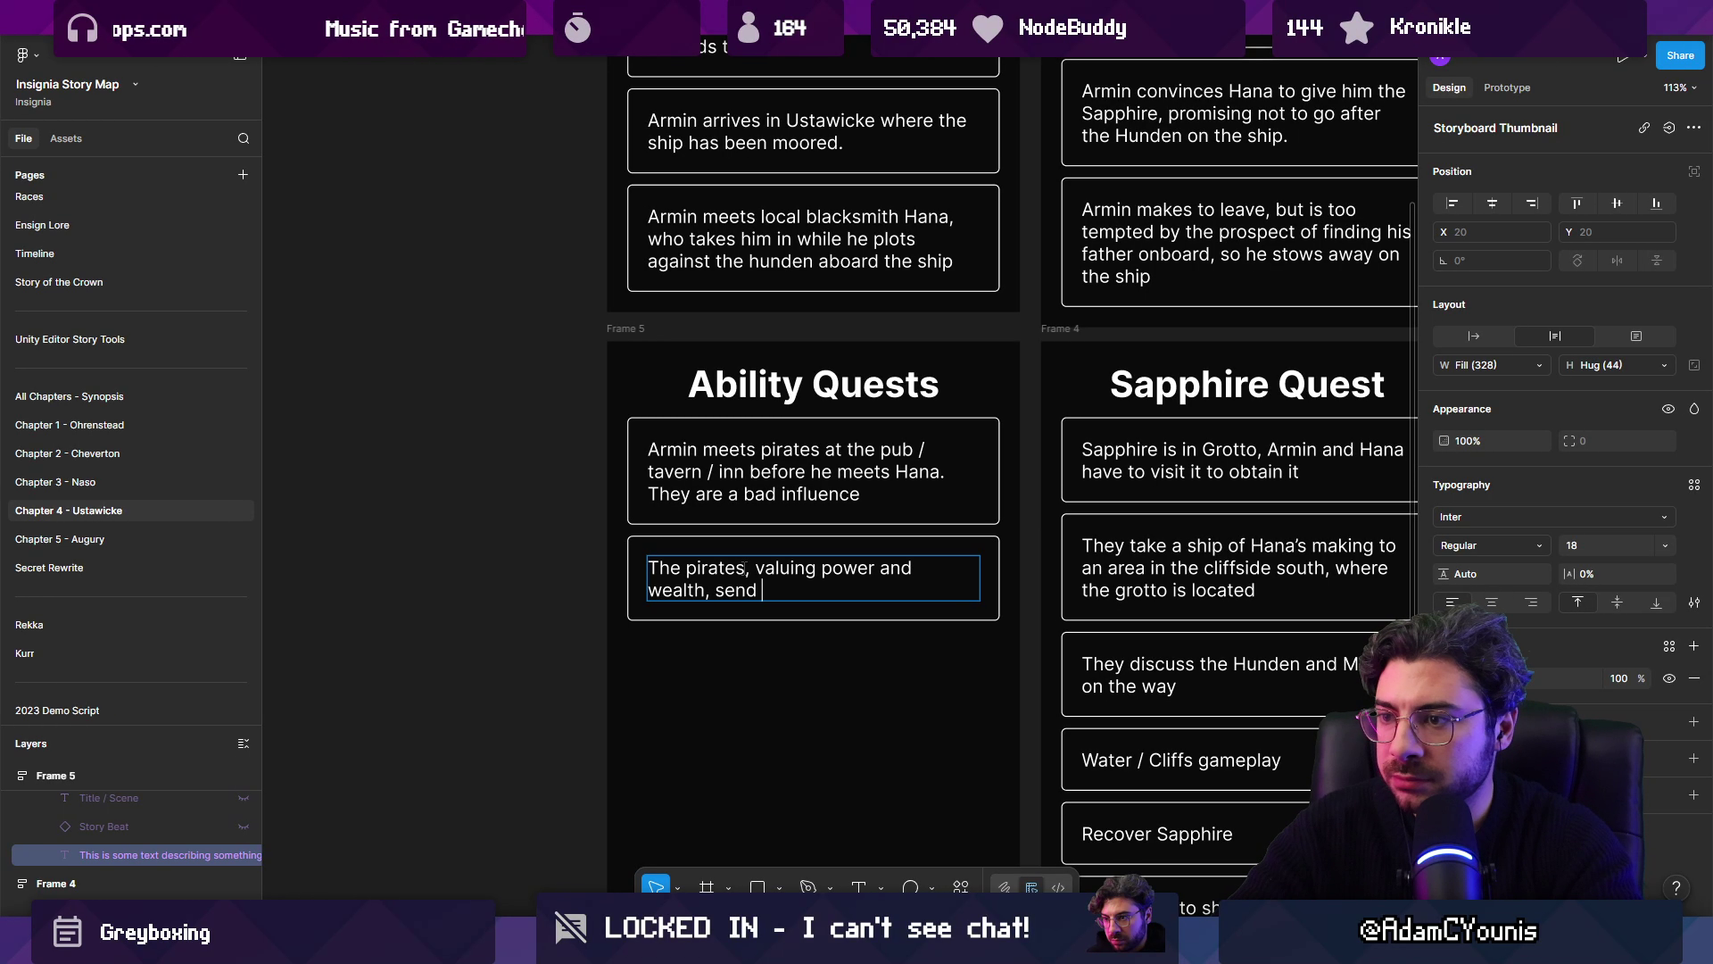
pyautogui.write('a num')
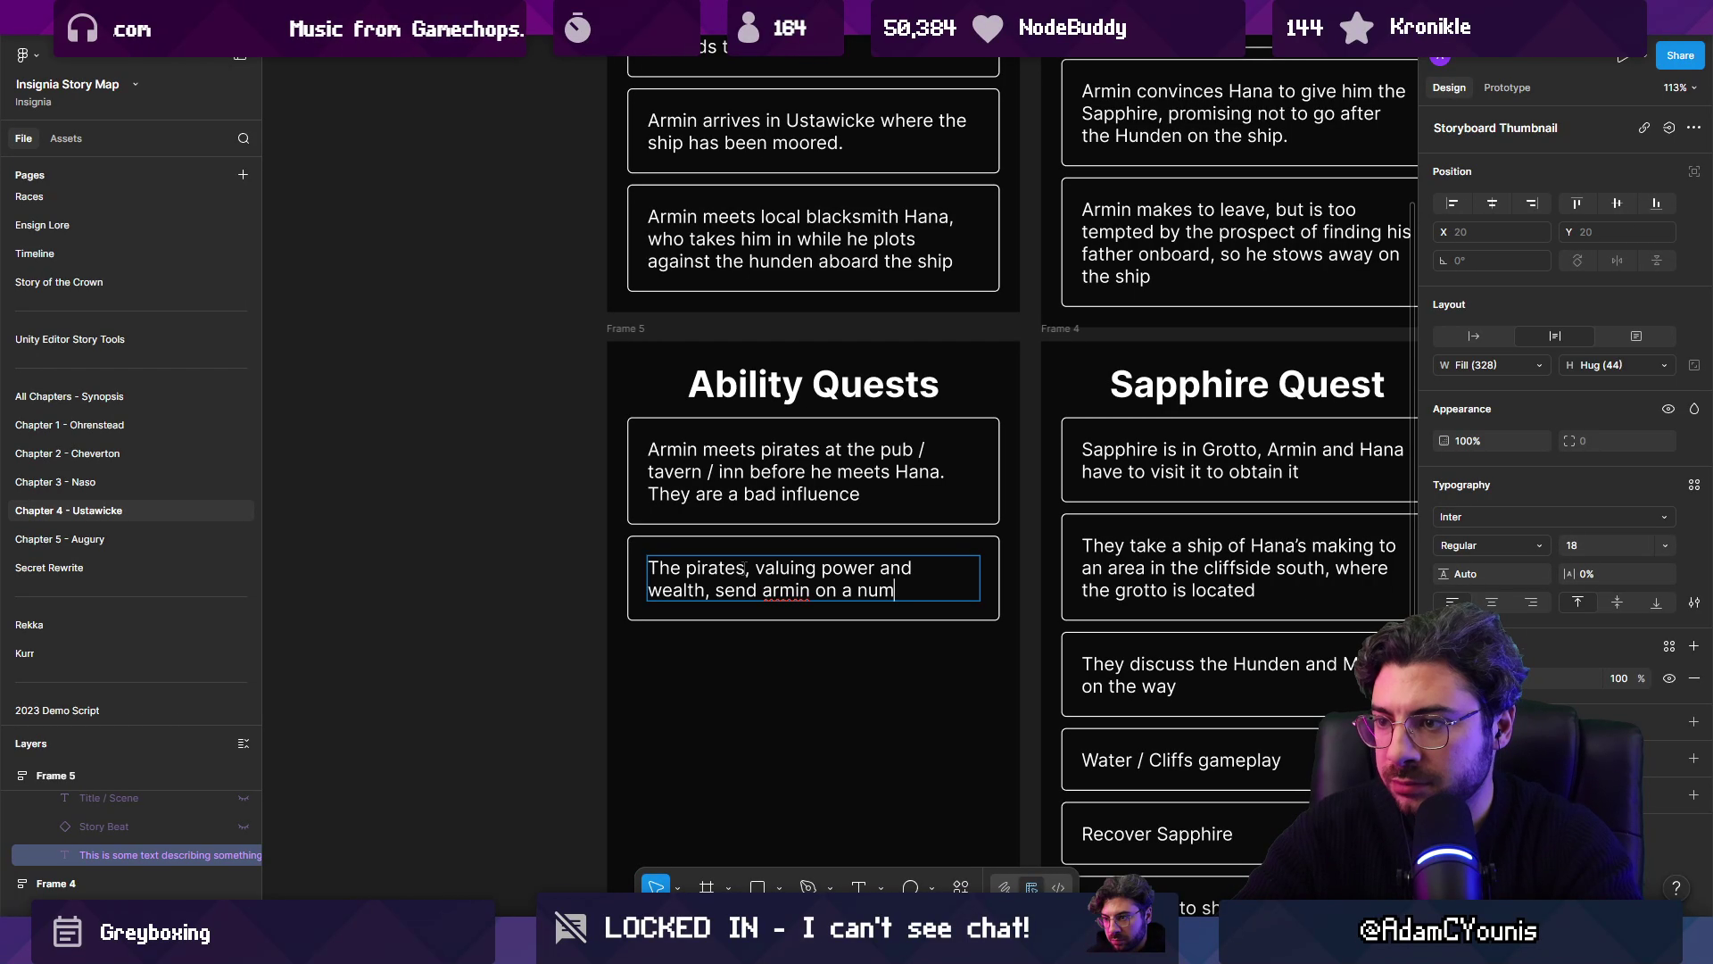
pyautogui.write('ber of quests')
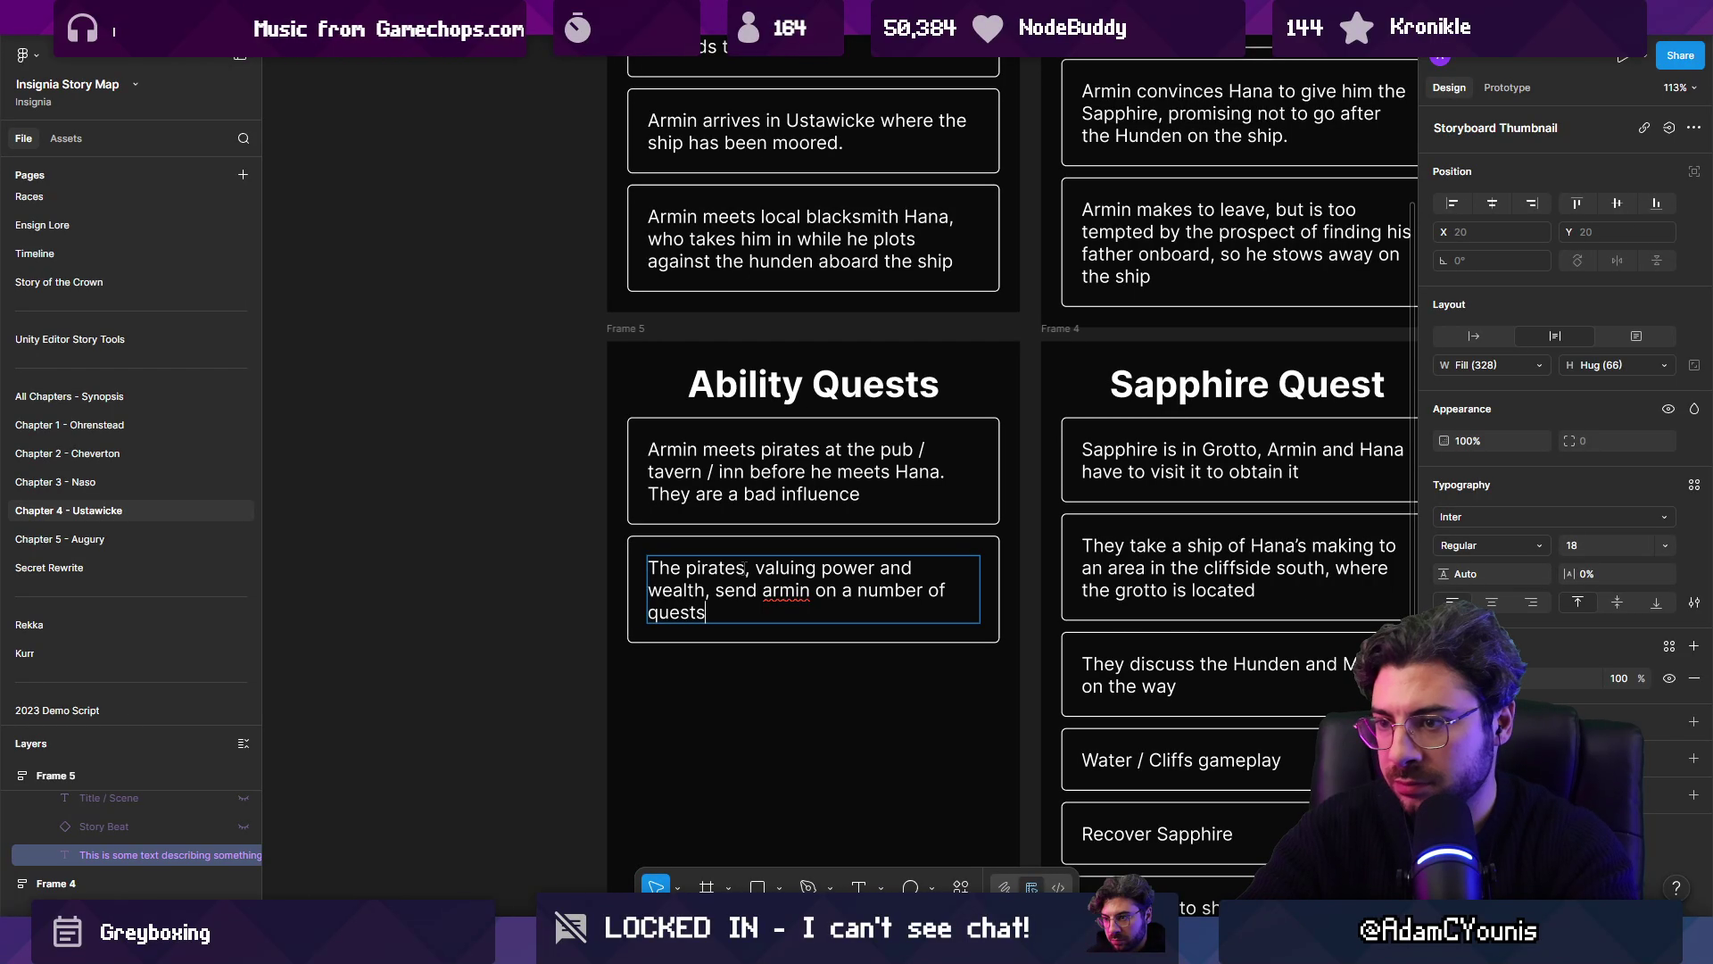
pyautogui.write('recover')
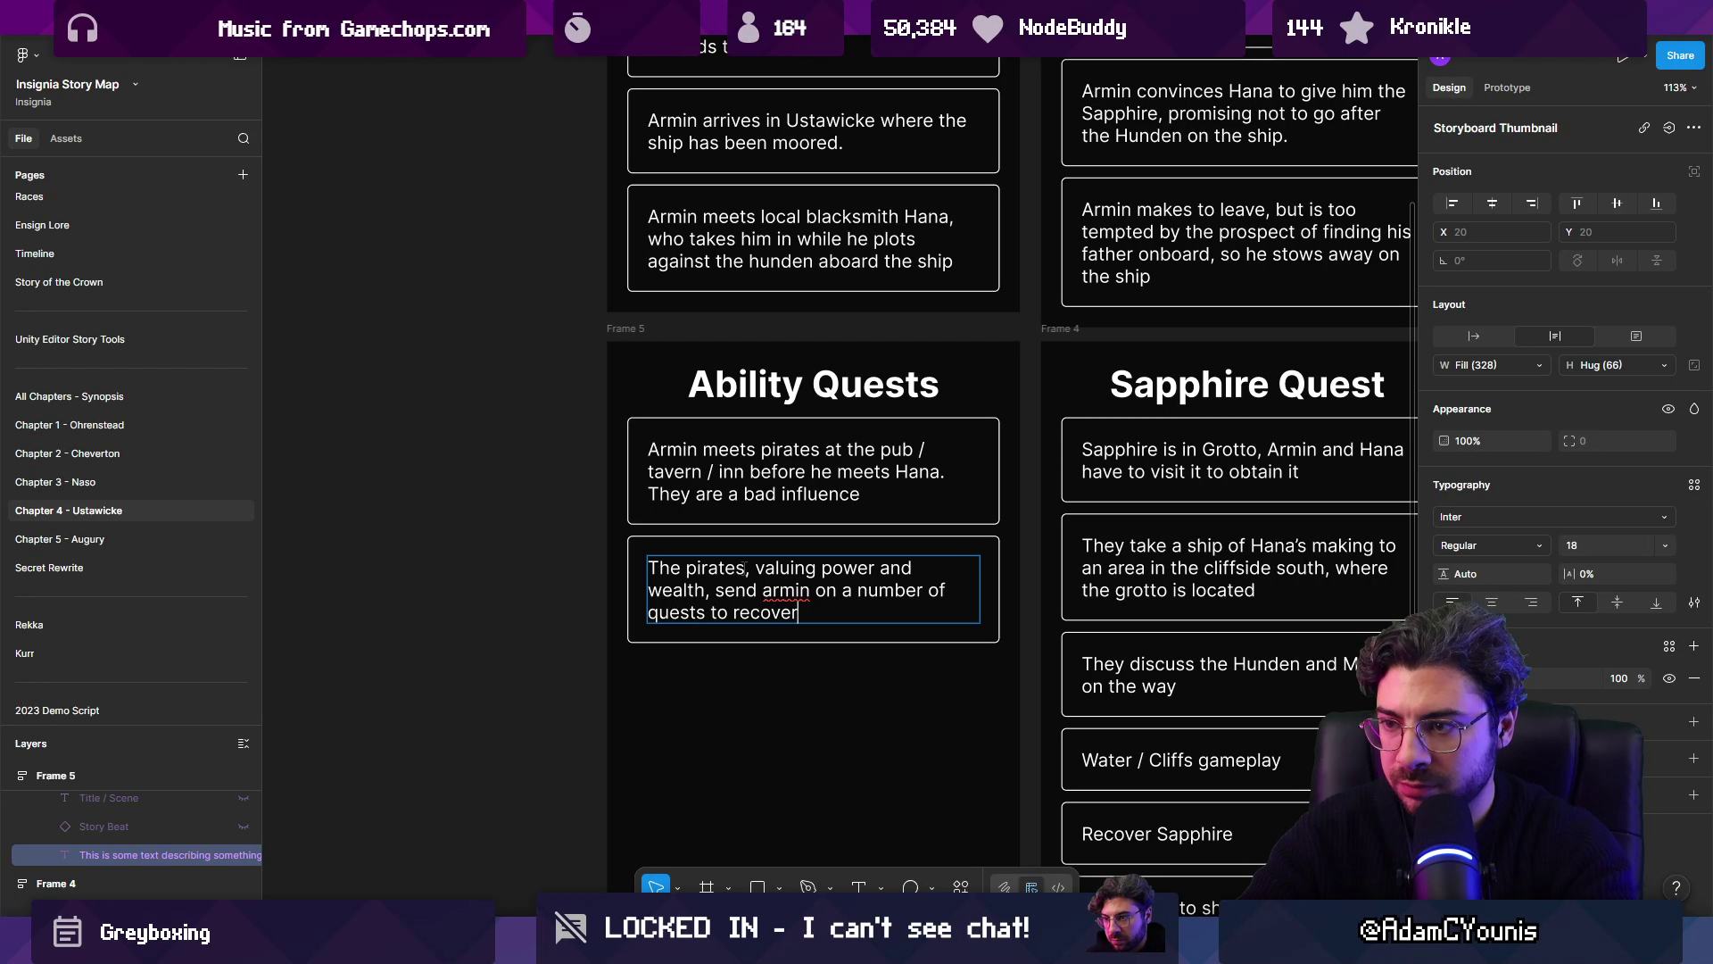
pyautogui.hotkey('ctrl', 'shift', 'Left')
pyautogui.write('prove his se')
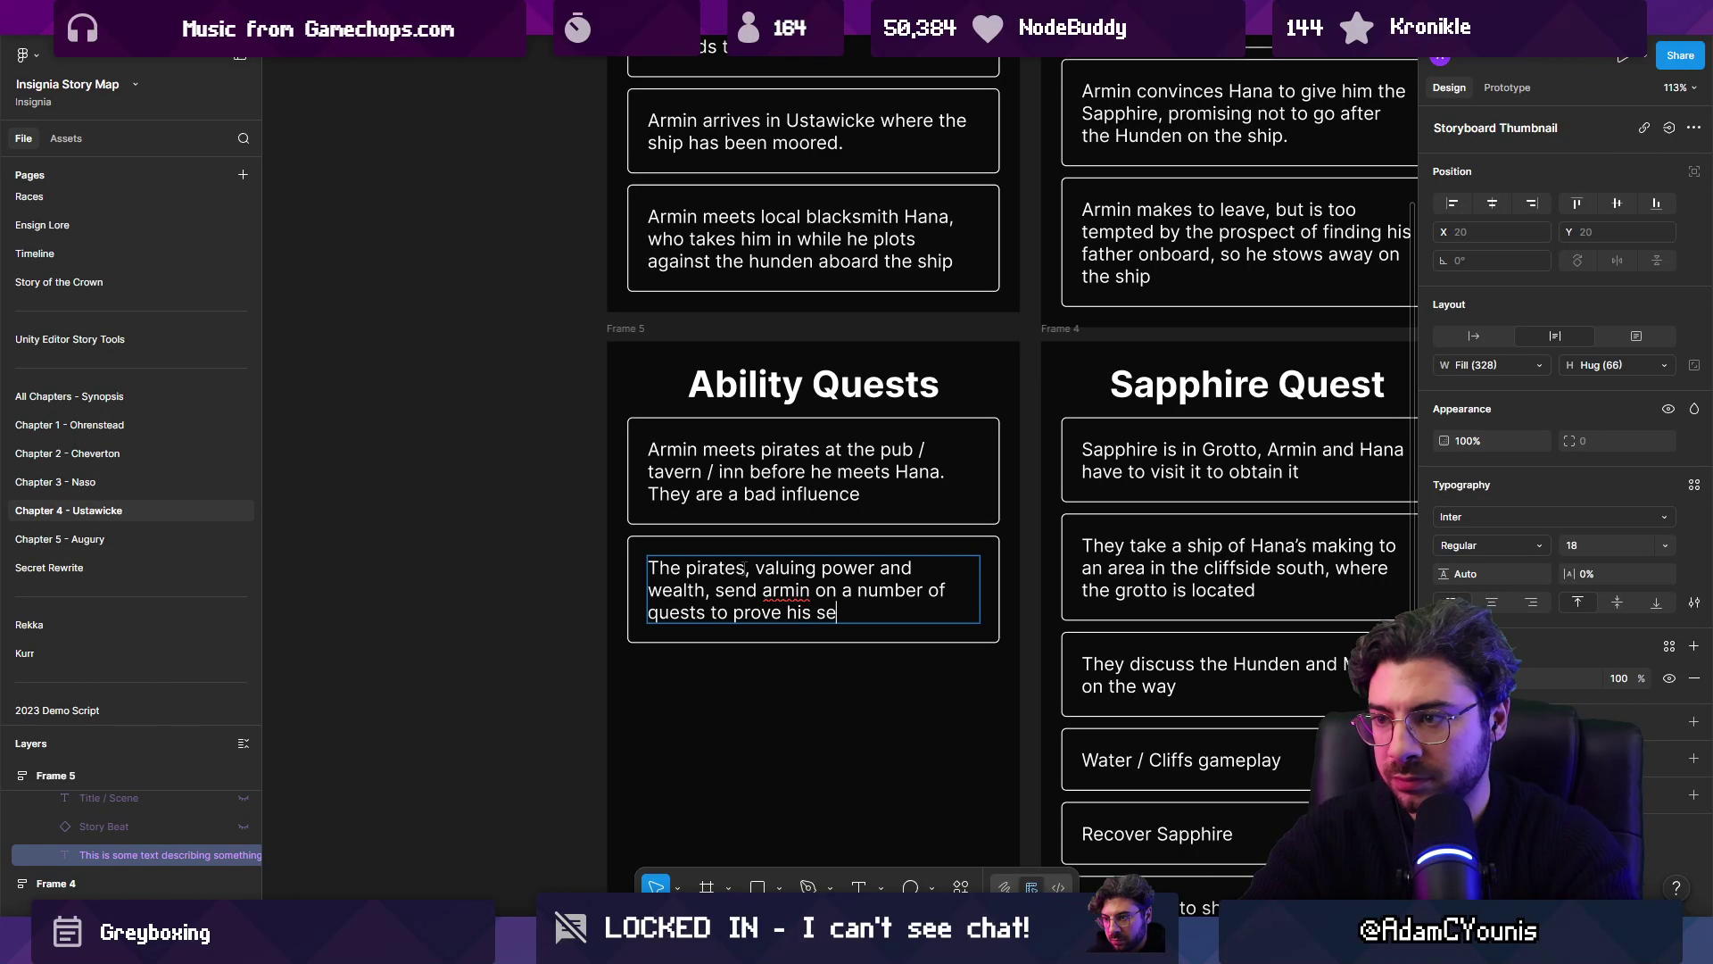
pyautogui.press('BackSpace')
pyautogui.press('BackSpace')
pyautogui.write('ngth')
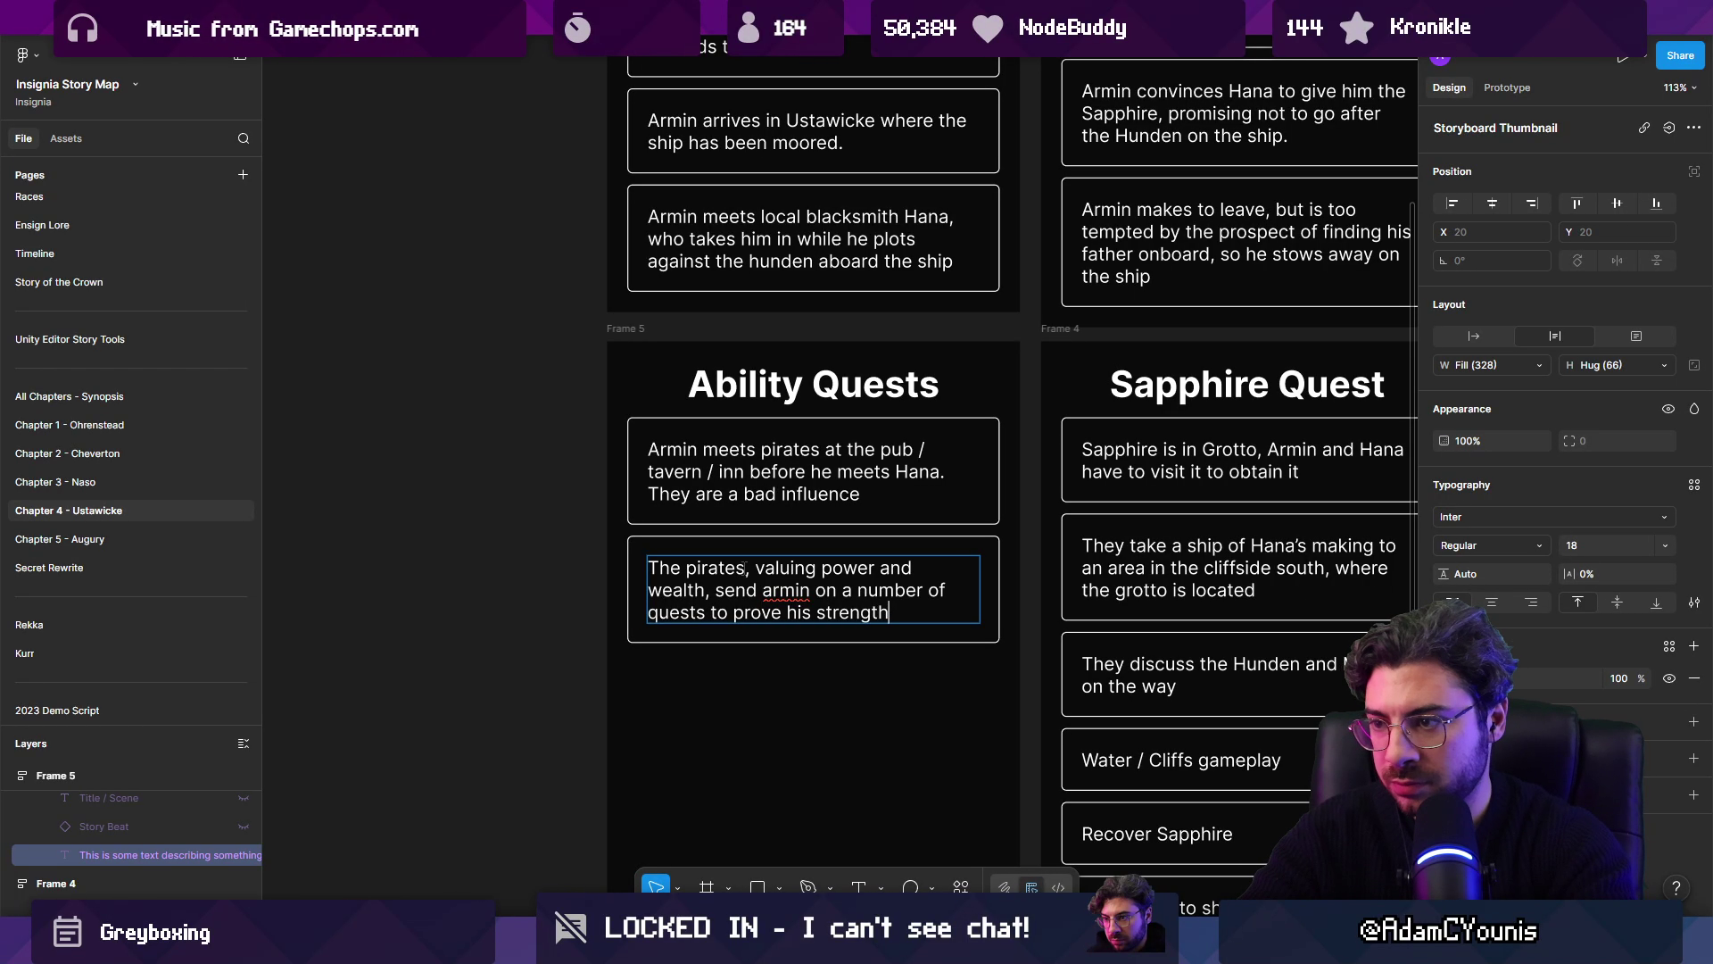
pyautogui.write(' and recover s')
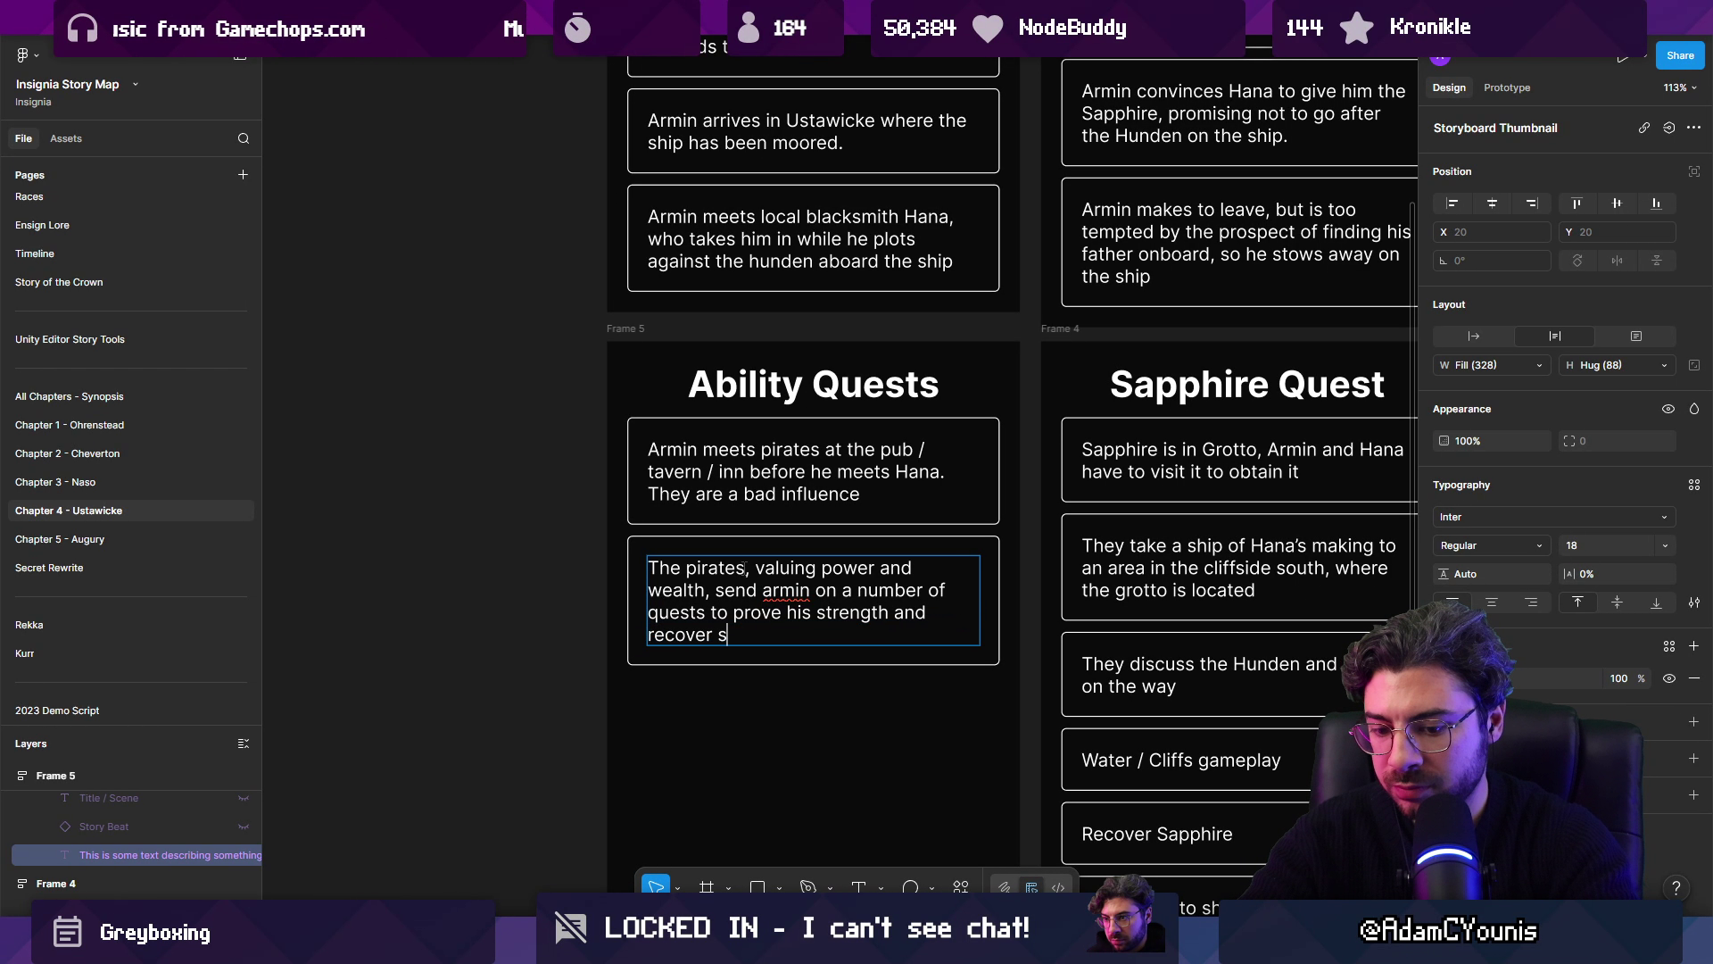
pyautogui.press('BackSpace')
pyautogui.write('treasures')
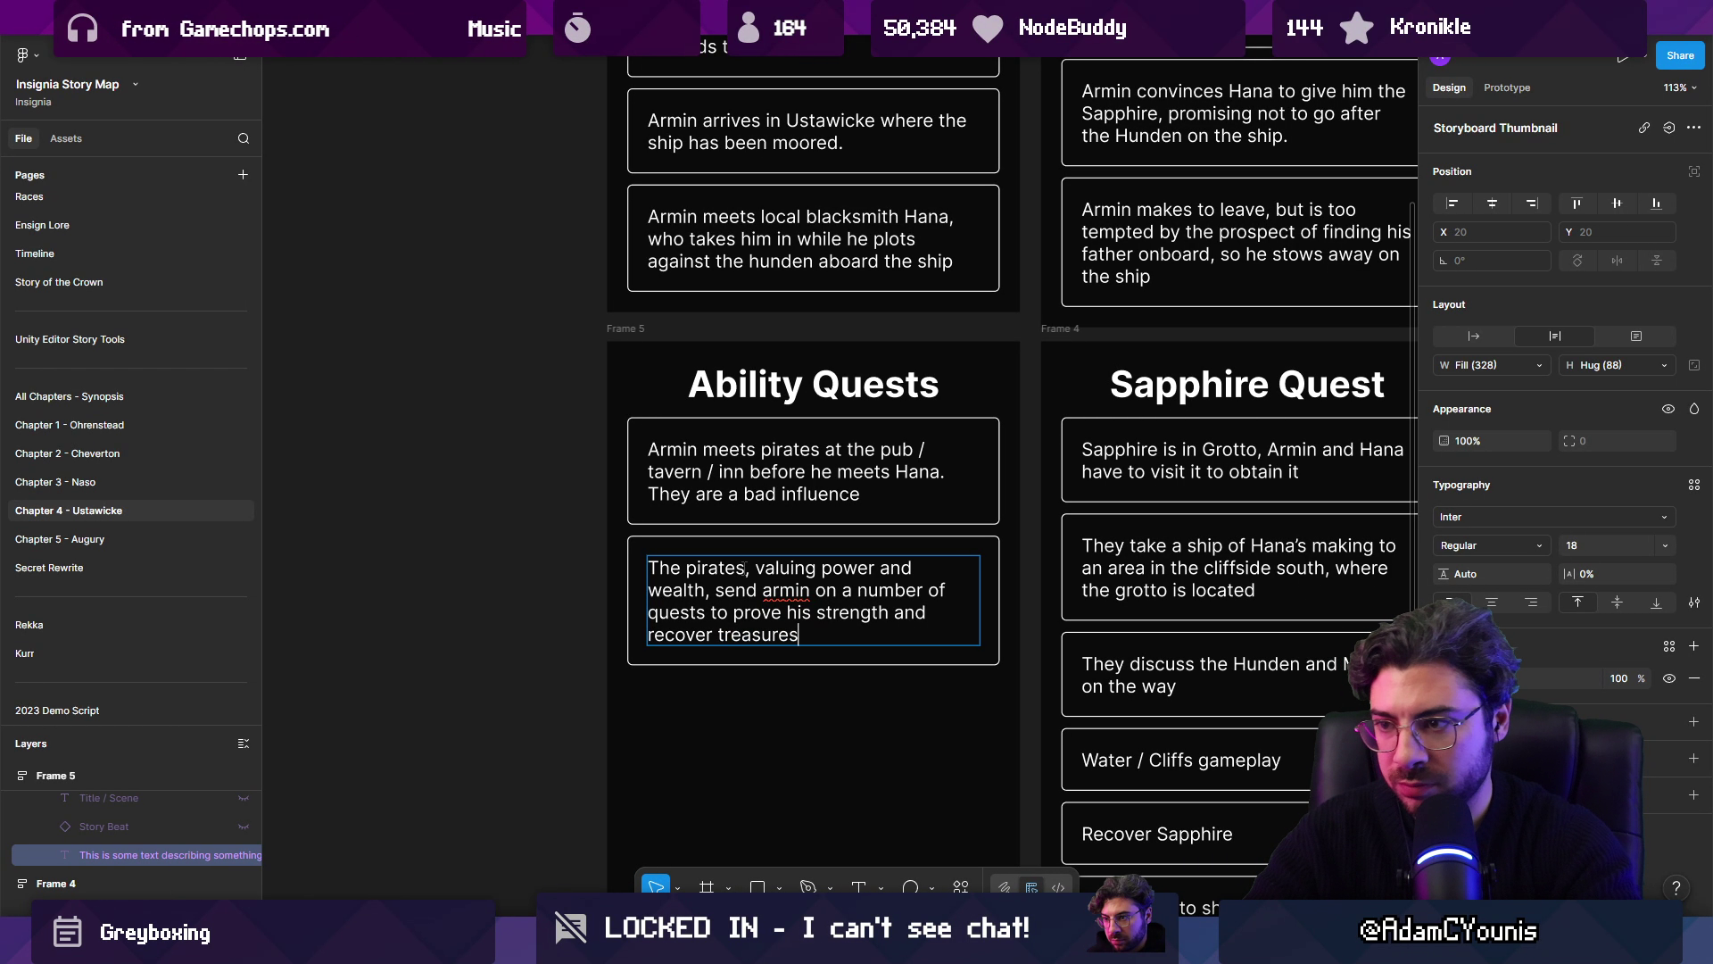
pyautogui.hotkey('ctrl', 'a')
# Step: Duplicate the pirates card so the copy reads 'Armin picks up a couple of the abilities for this chapter this way.'
pyautogui.press('Escape')
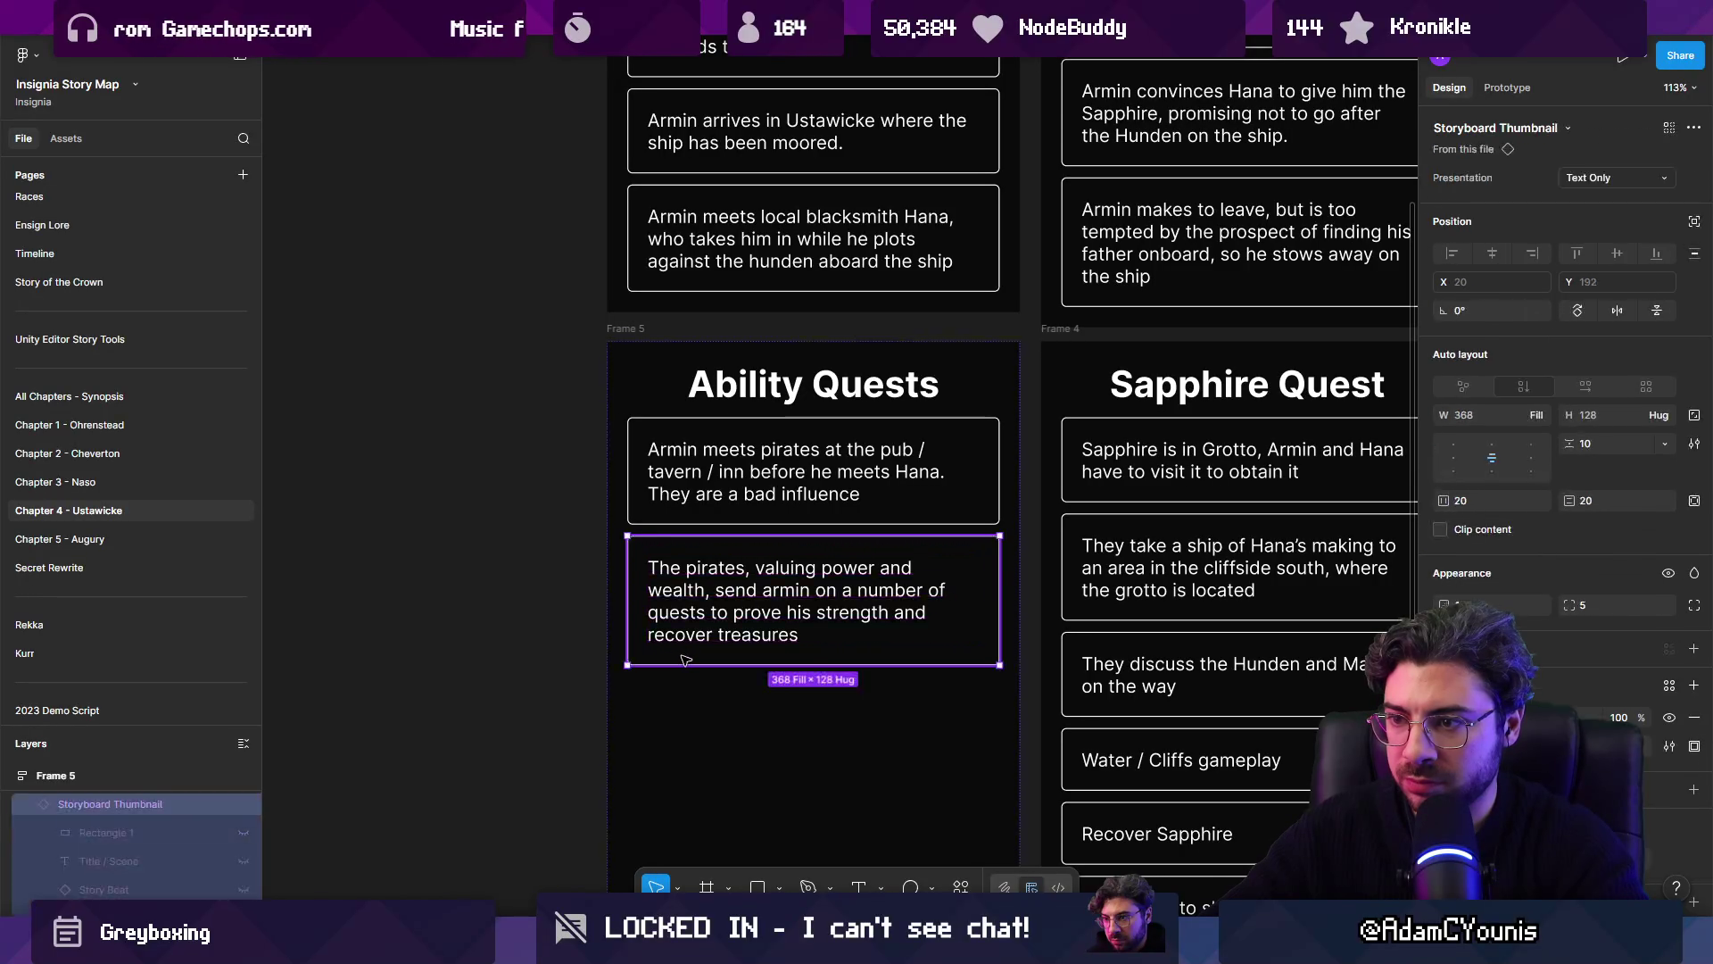
pyautogui.hotkey('ctrl', 'd')
pyautogui.press('Return')
pyautogui.write('Armin ')
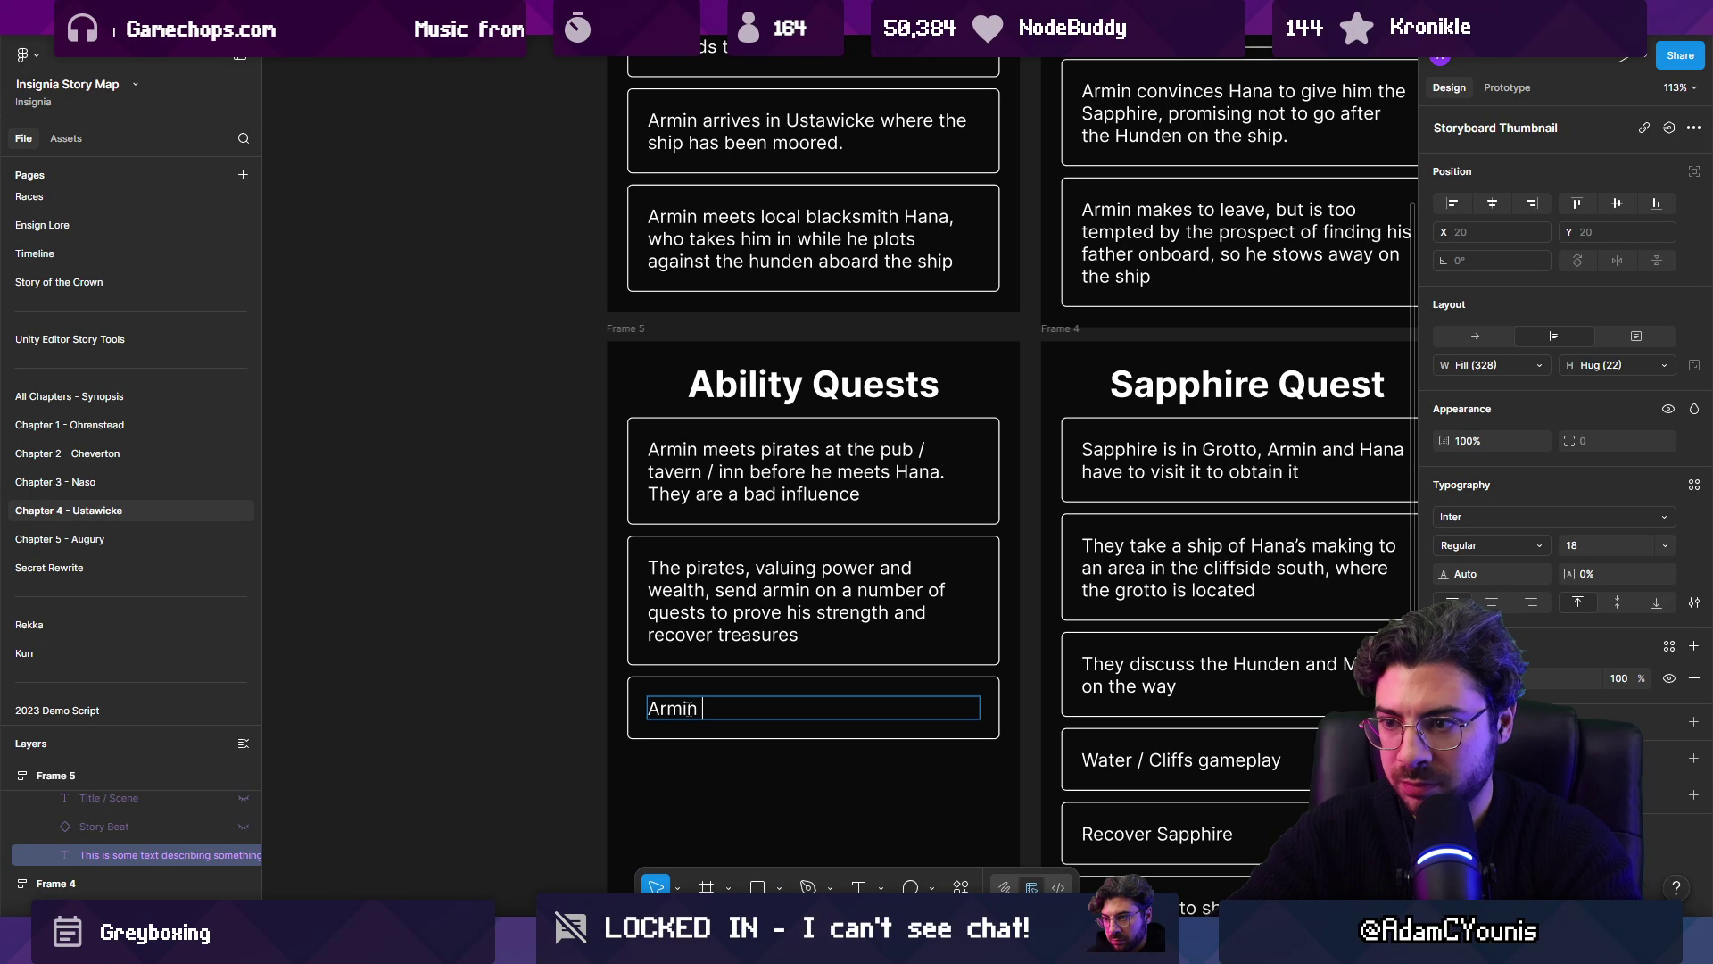
pyautogui.write('couple ')
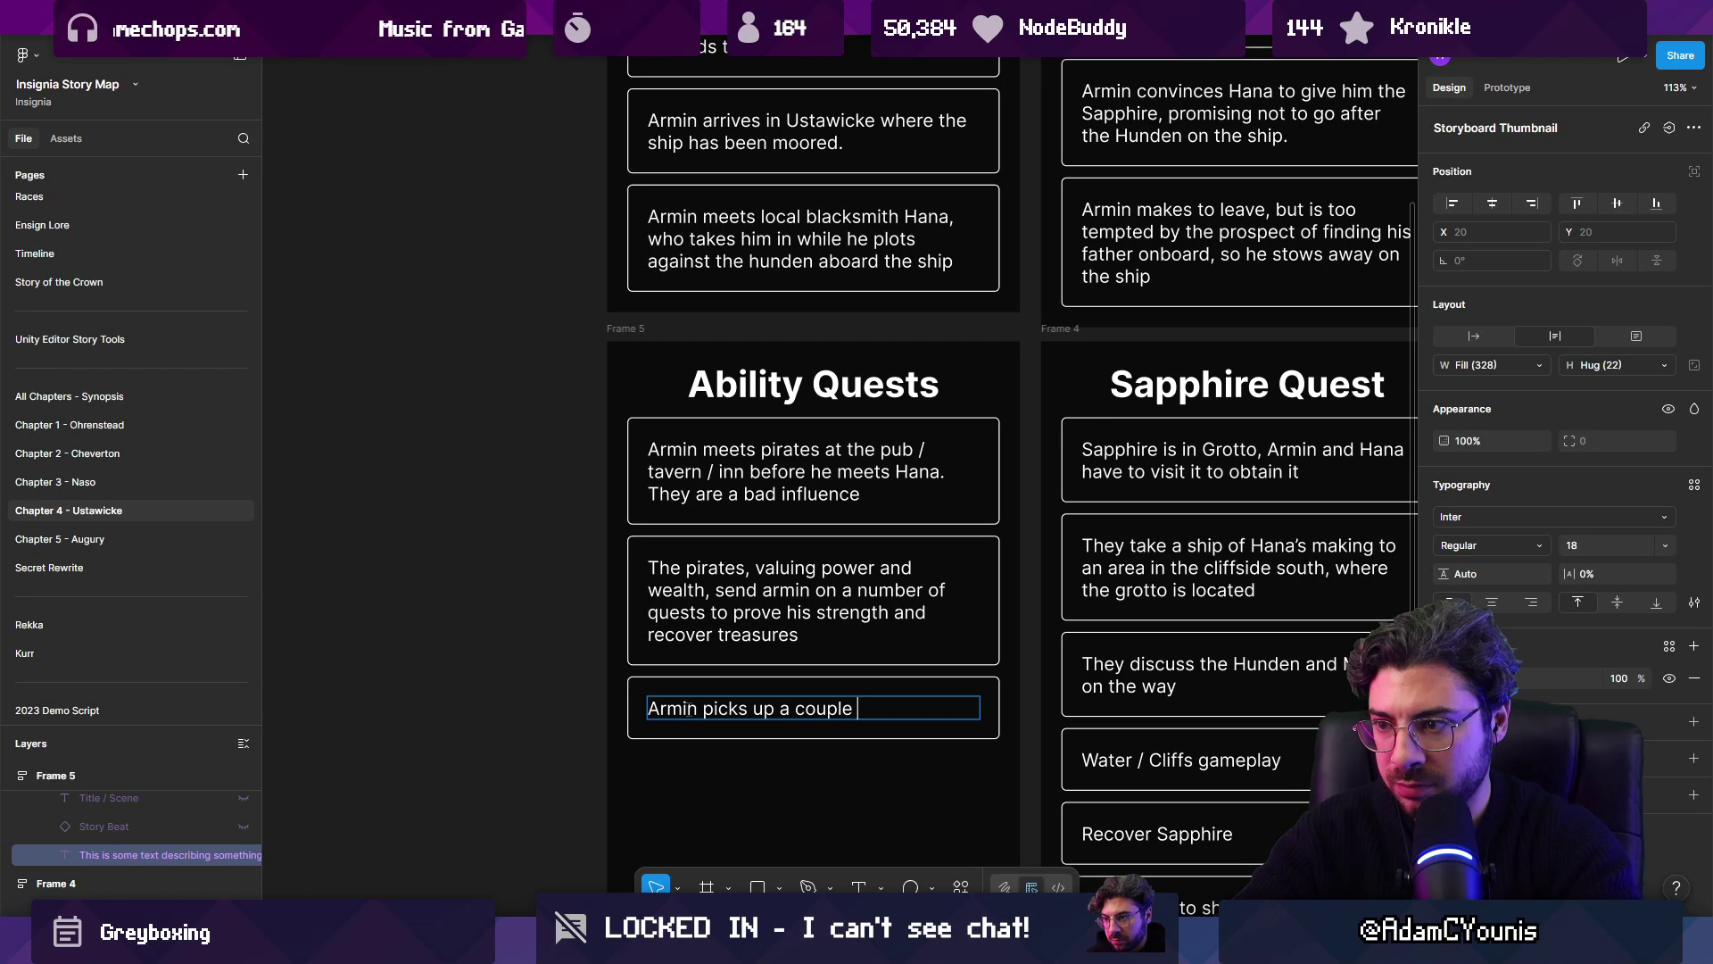
pyautogui.write('ilities fo r')
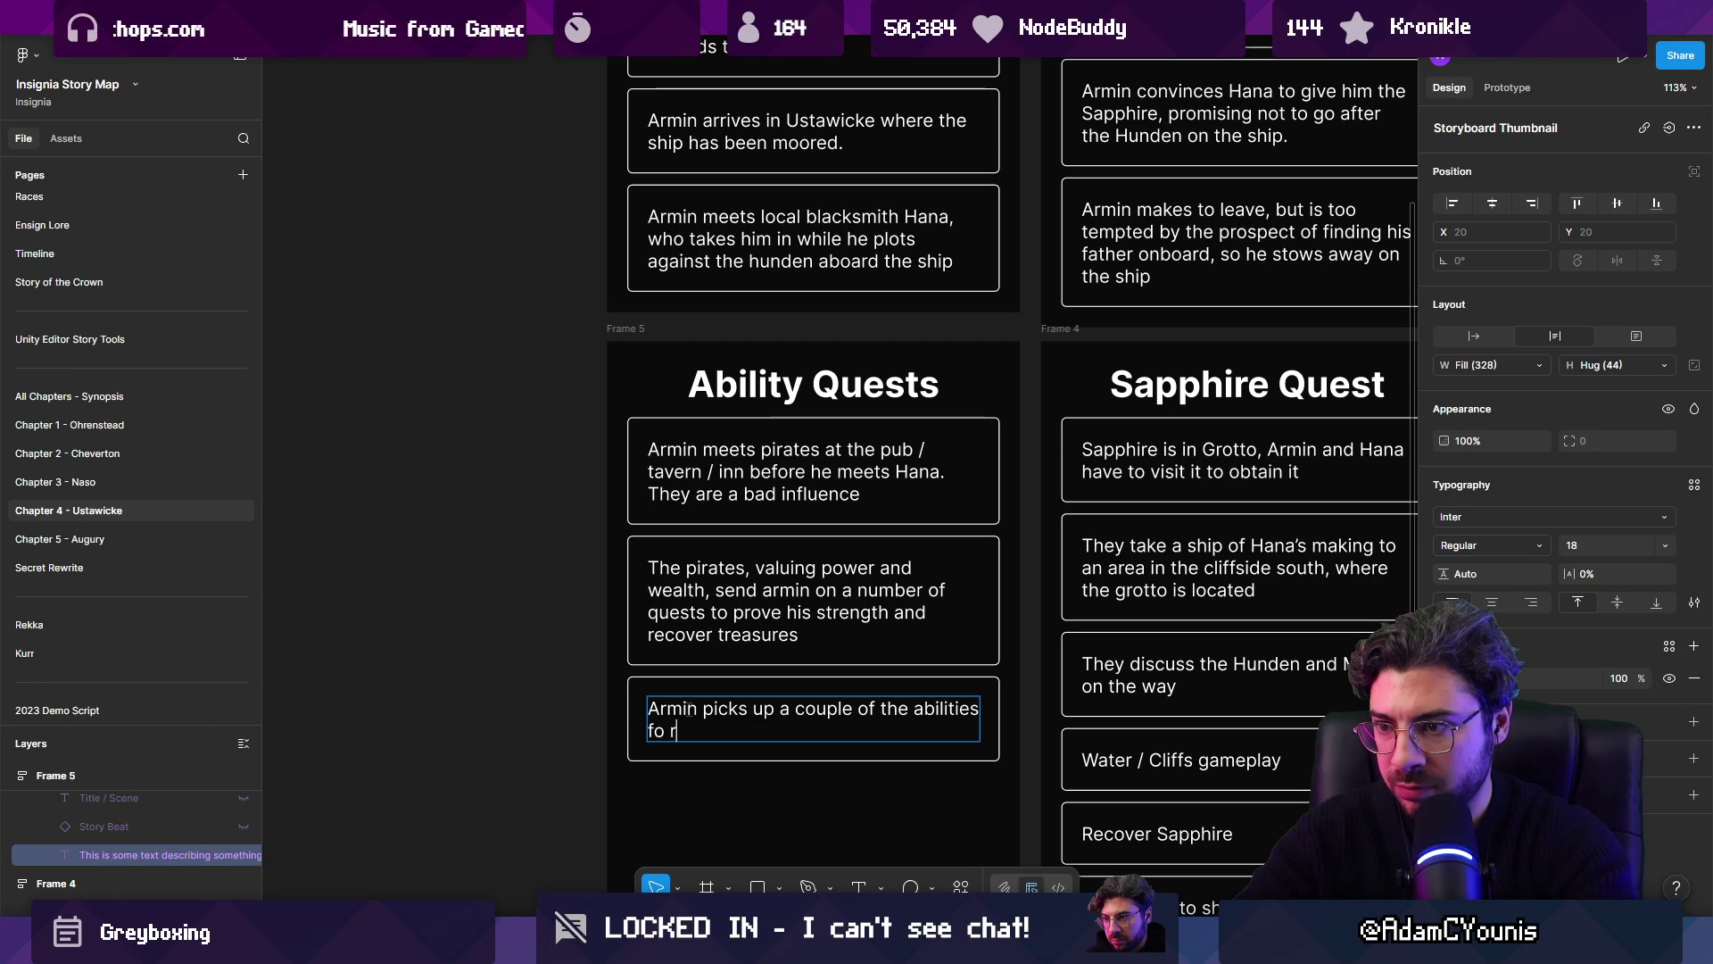
pyautogui.write('thihis chapoter')
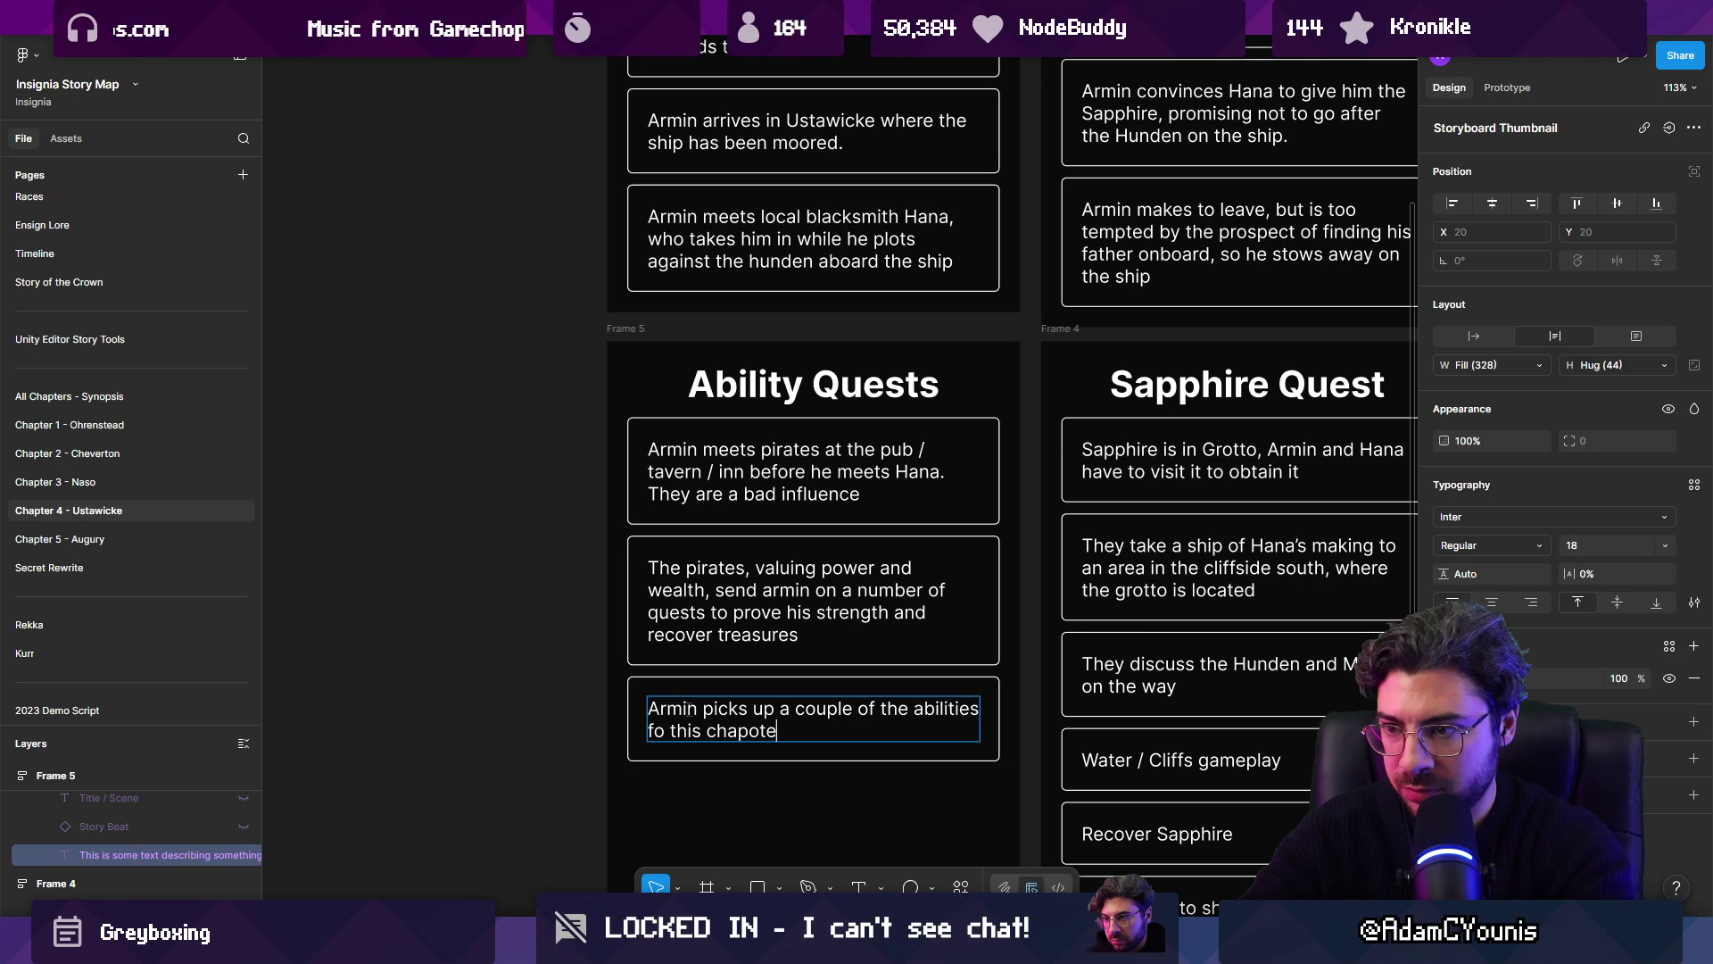
pyautogui.hotkey('ctrl', 'shift', 'Left')
pyautogui.hotkey('ctrl', 'shift', 'Left')
pyautogui.hotkey('ctrl', 'shift', 'Left')
pyautogui.write('for ')
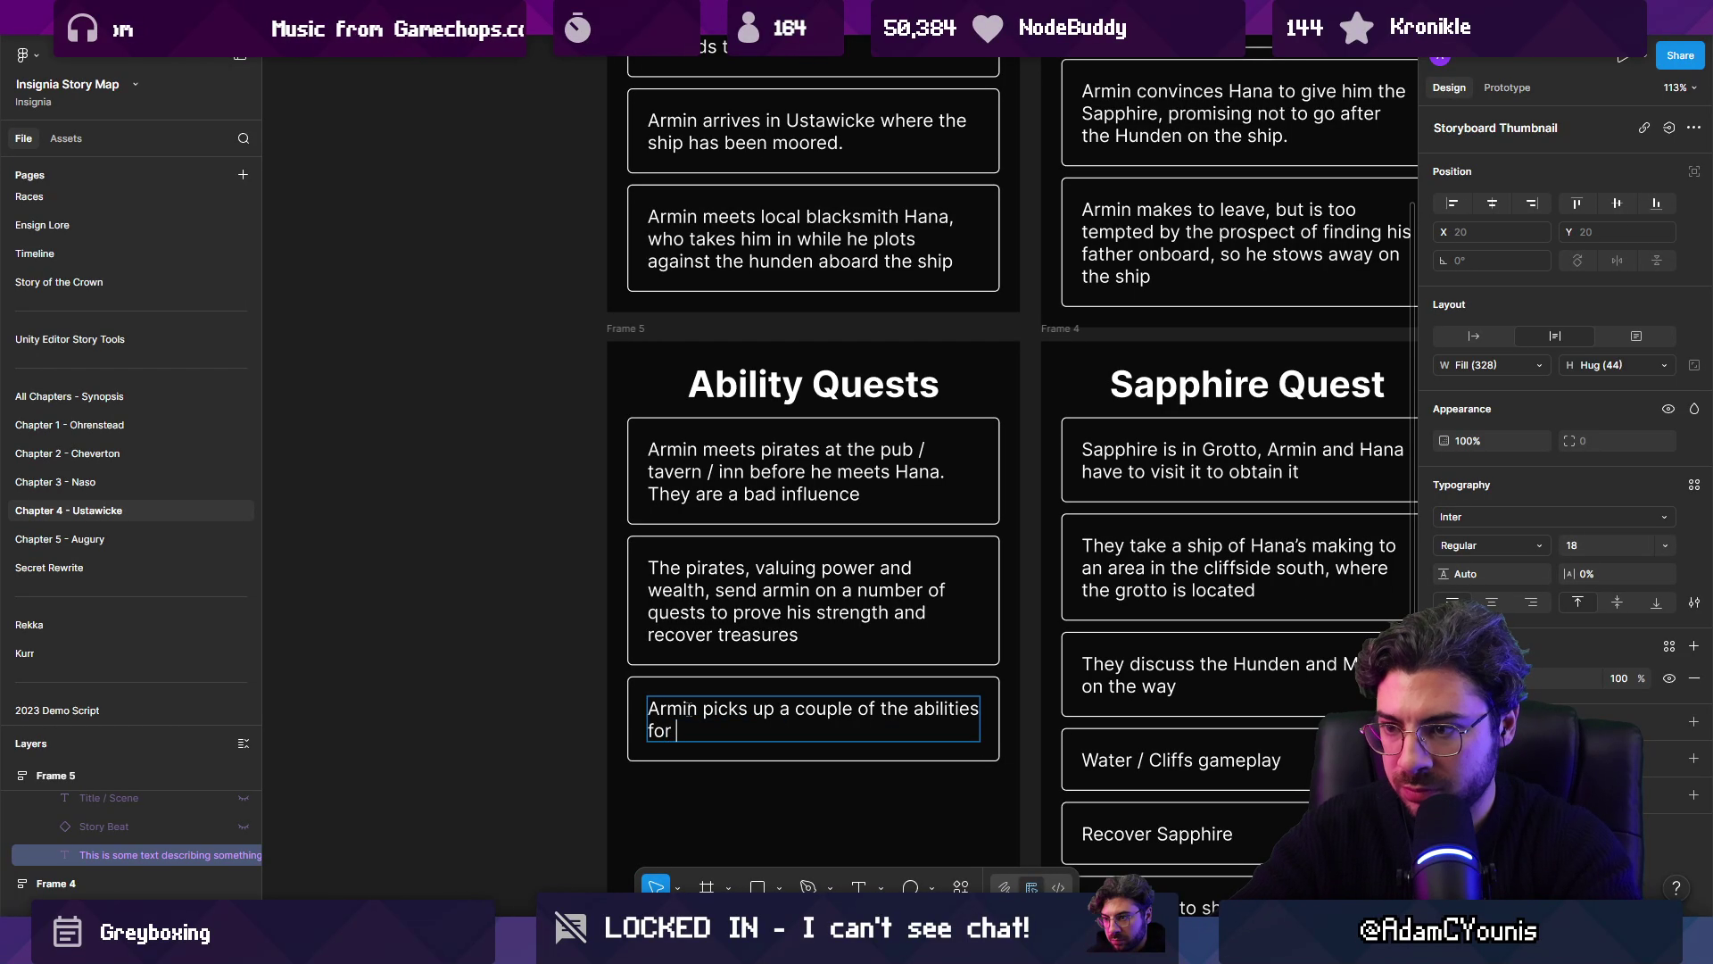
pyautogui.write('tghchapter this way.')
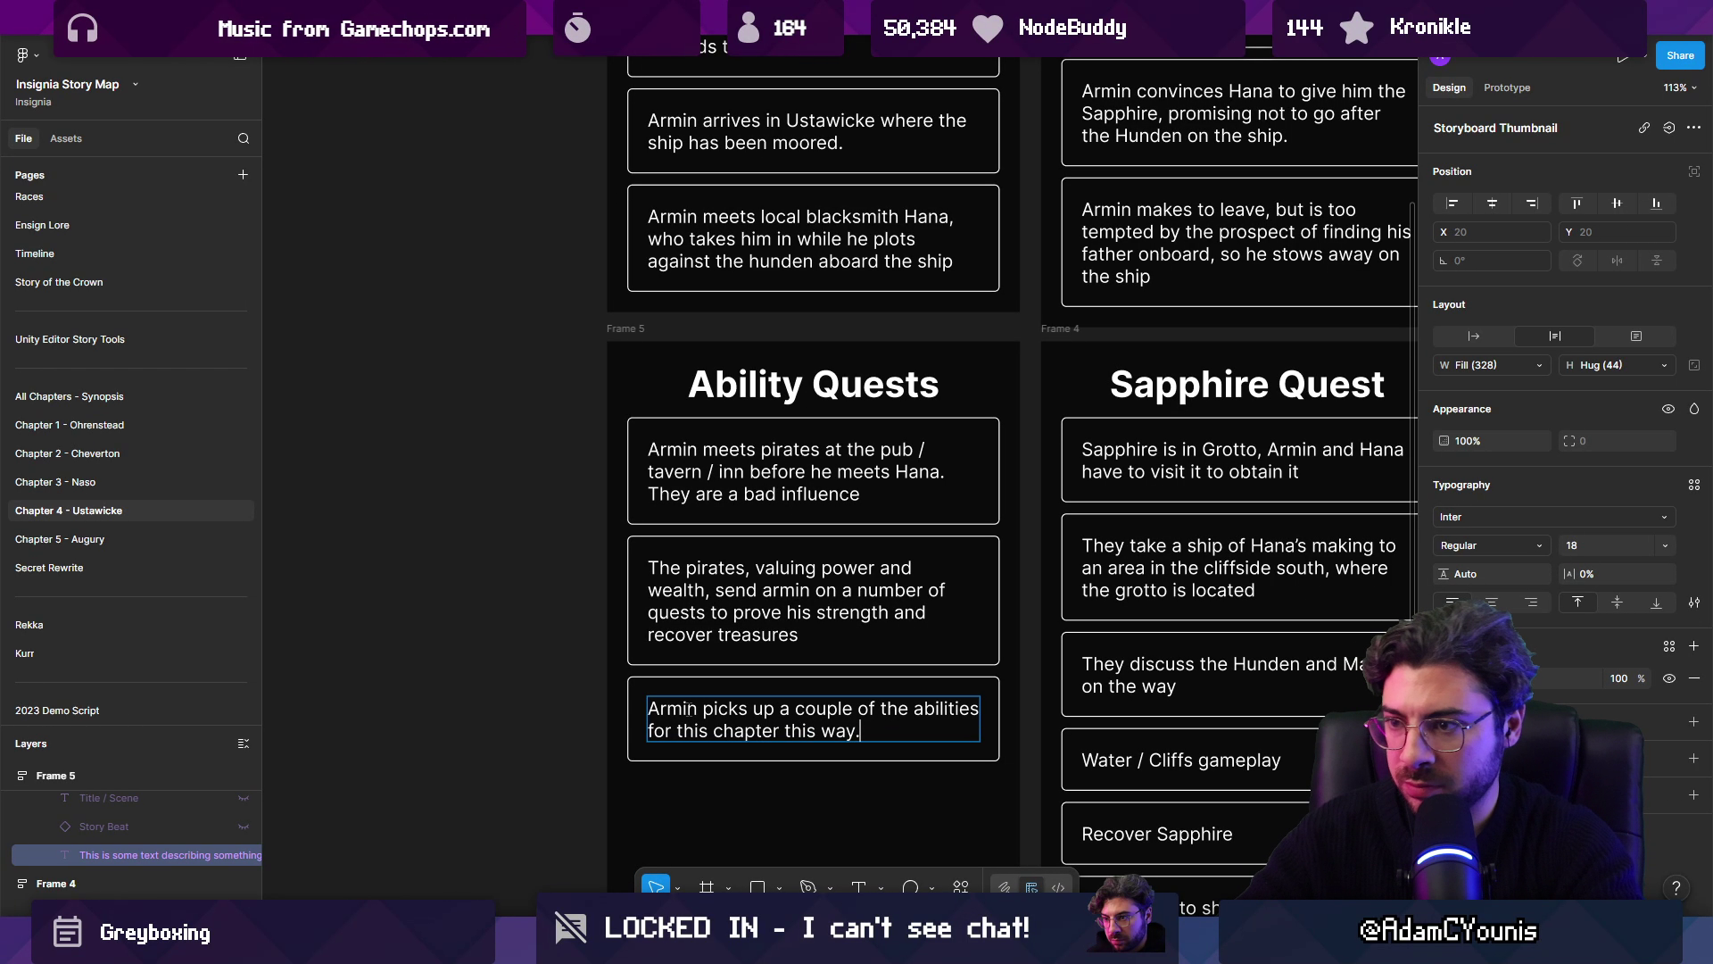
pyautogui.scroll(-2, 689, 717)
pyautogui.click(714, 546)
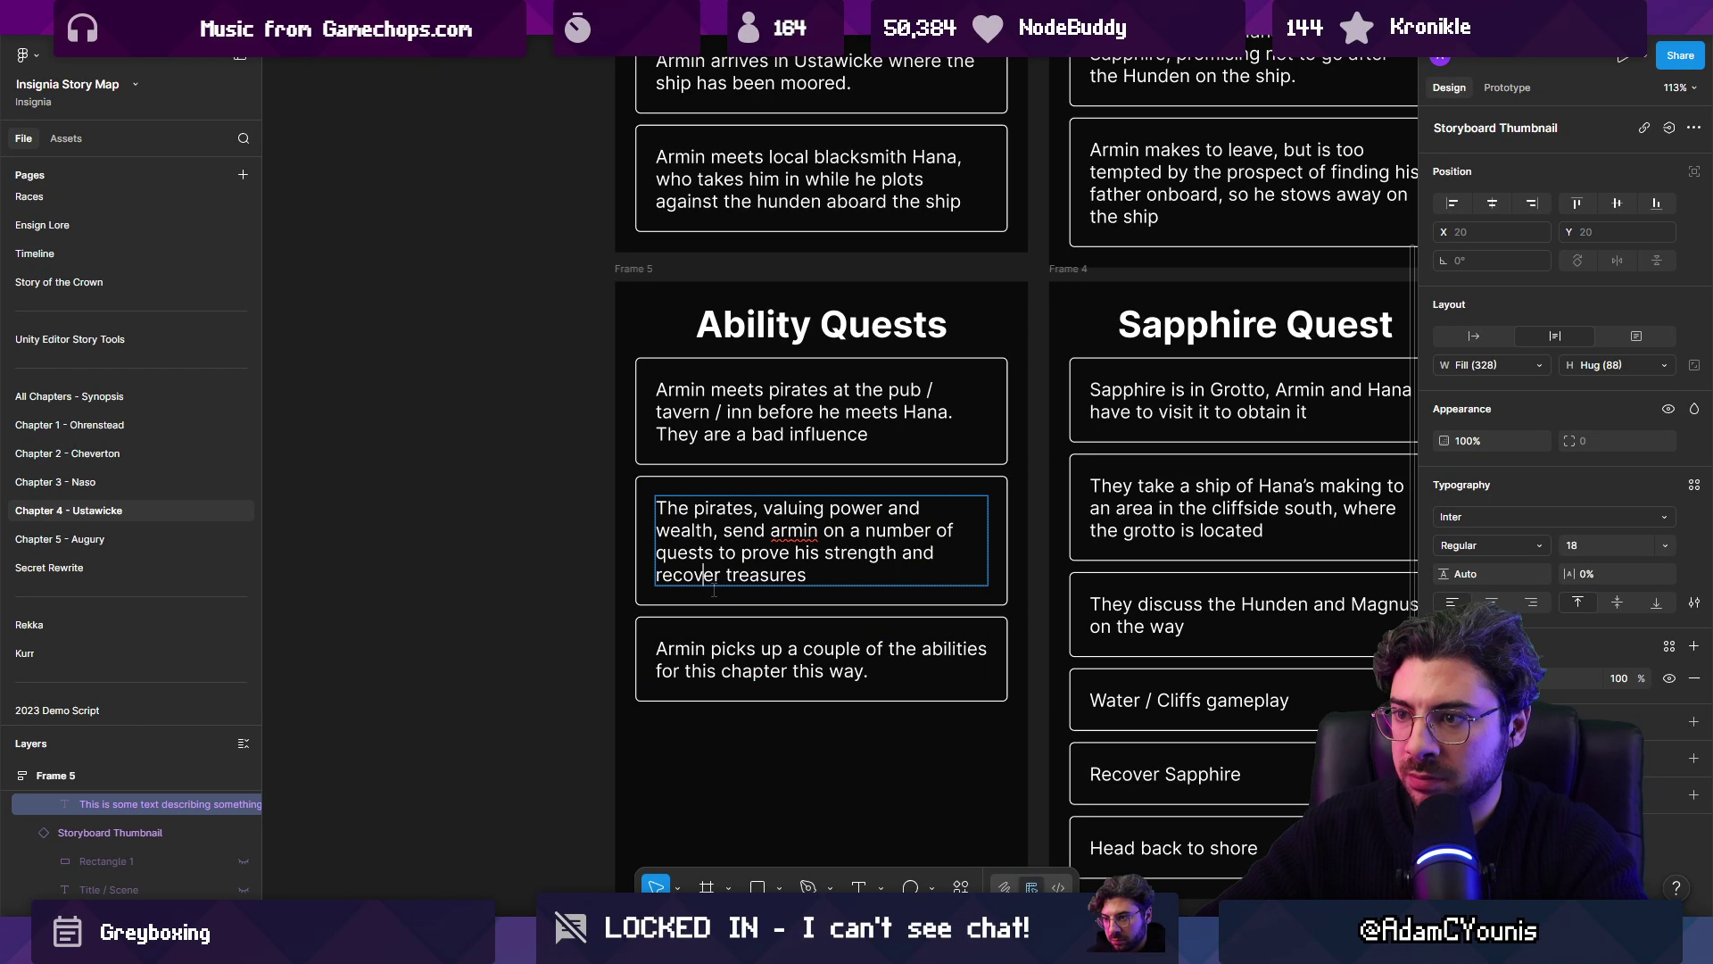
pyautogui.click(728, 665)
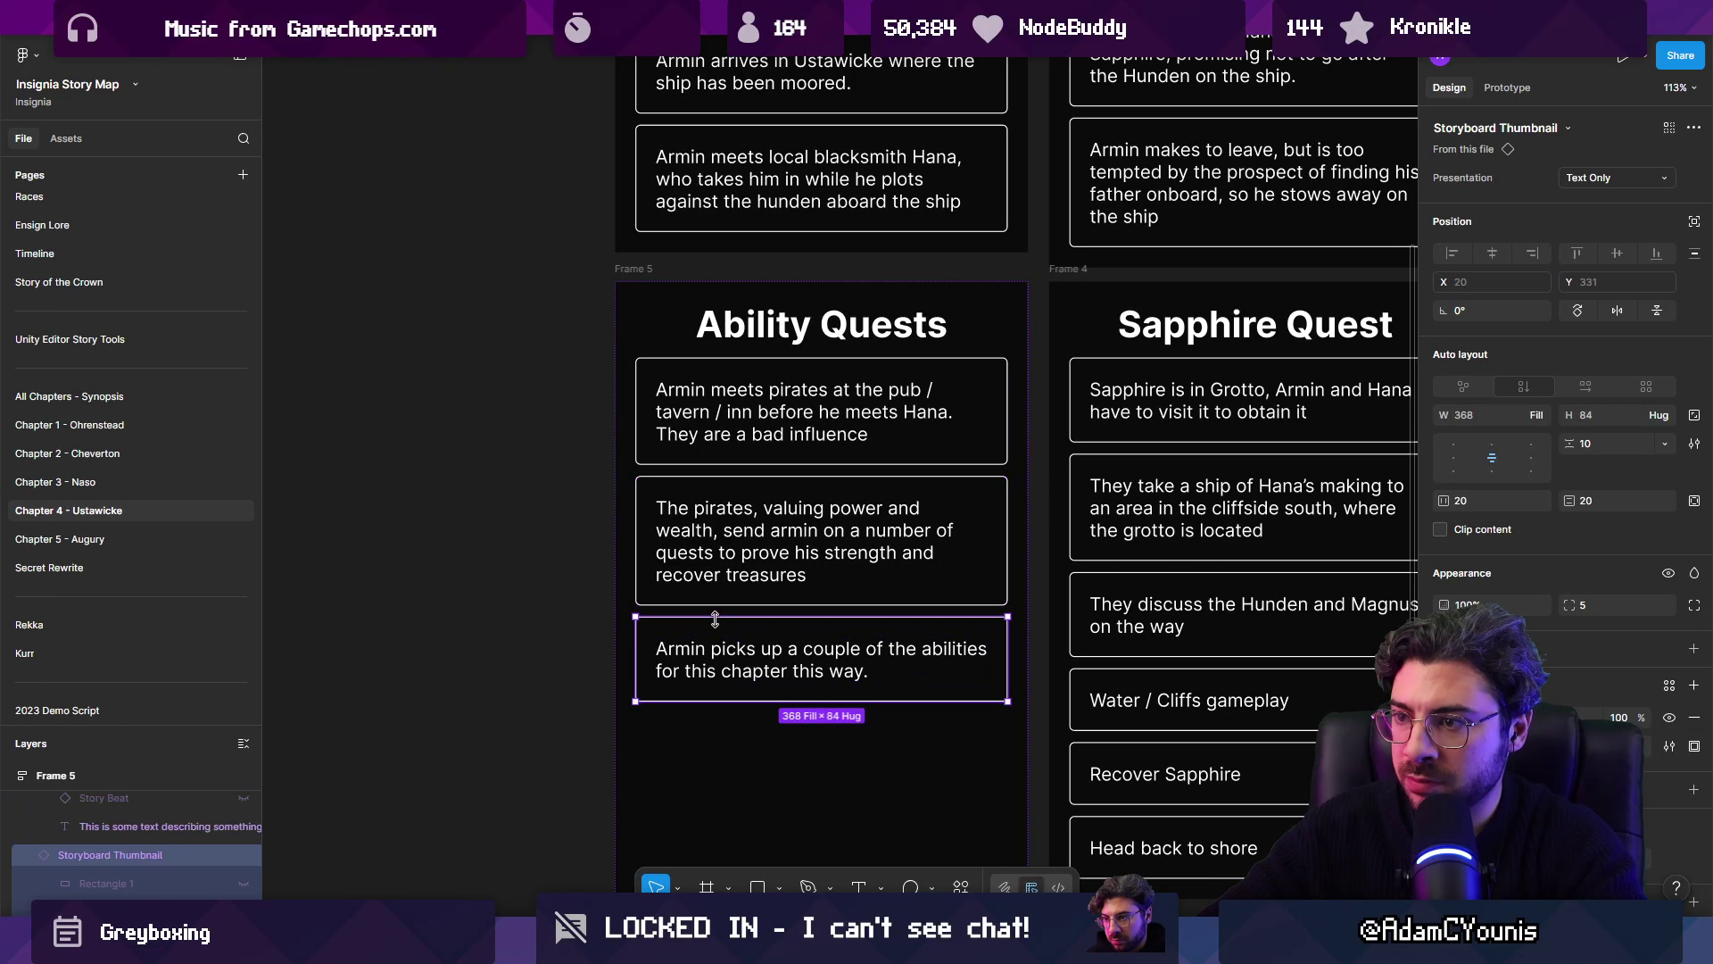
# Step: Add a fourth card: Armin discovers the pirates helped the Hunden sell Magnus out, maybe only in Chapter 5
pyautogui.hotkey('ctrl', 'd')
pyautogui.scroll(-2, 728, 669)
pyautogui.press('Return')
pyautogui.press('Return')
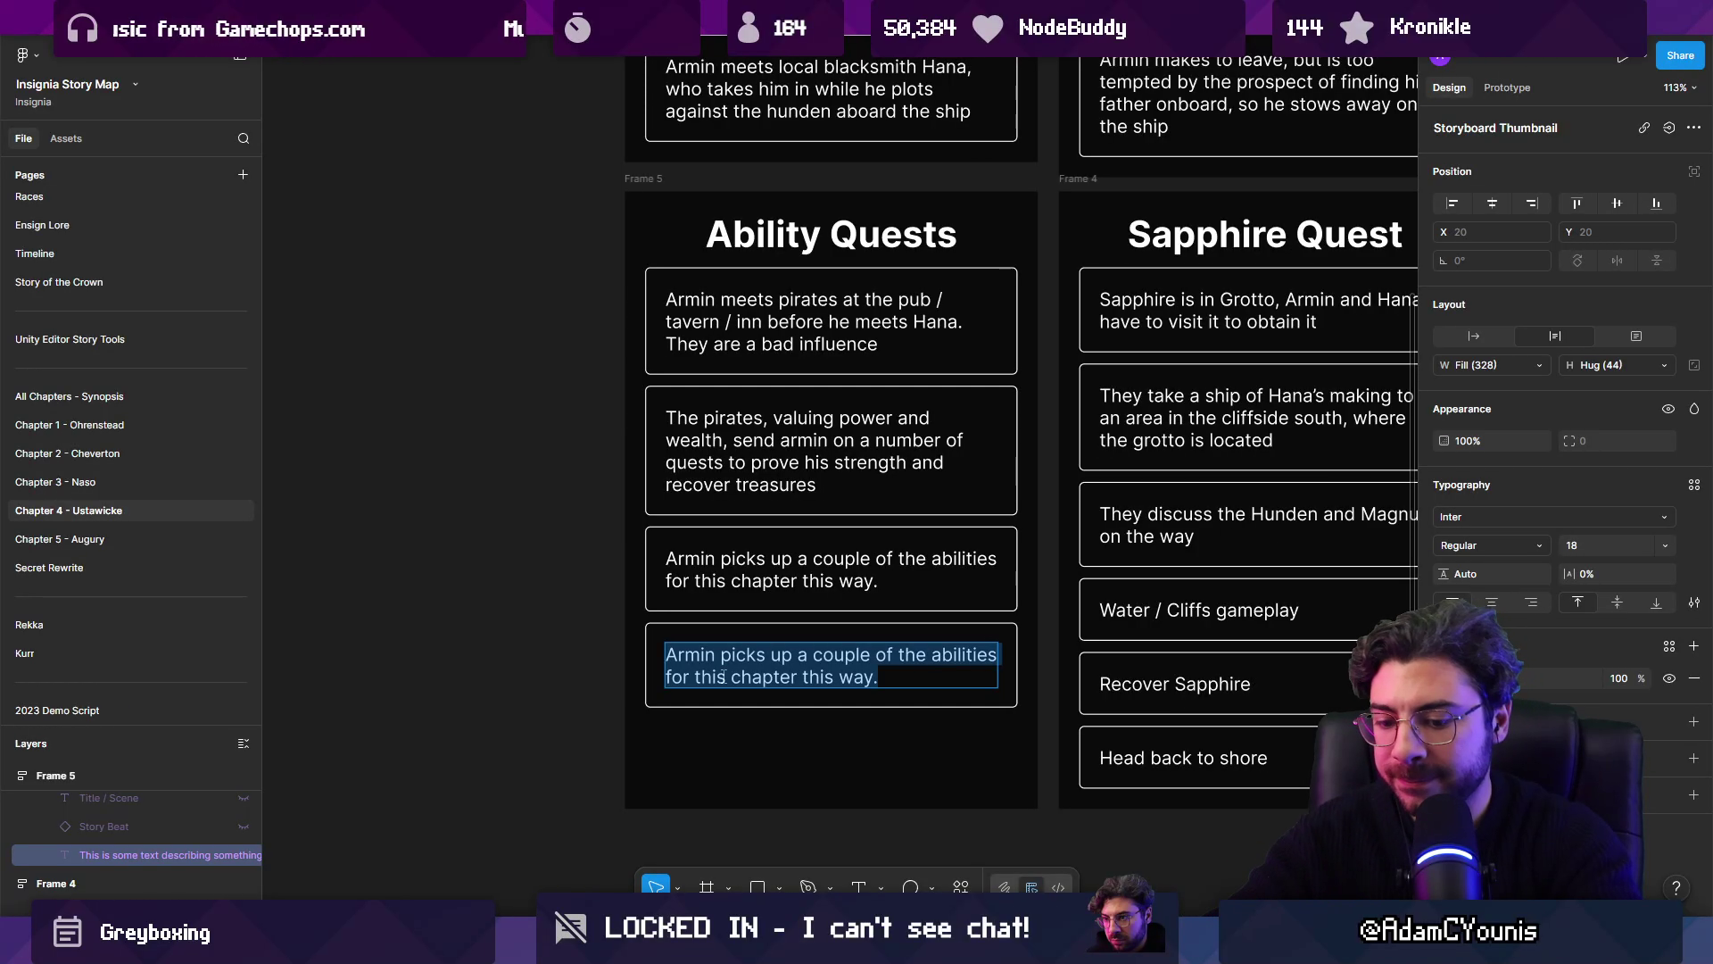
pyautogui.write('The pirates')
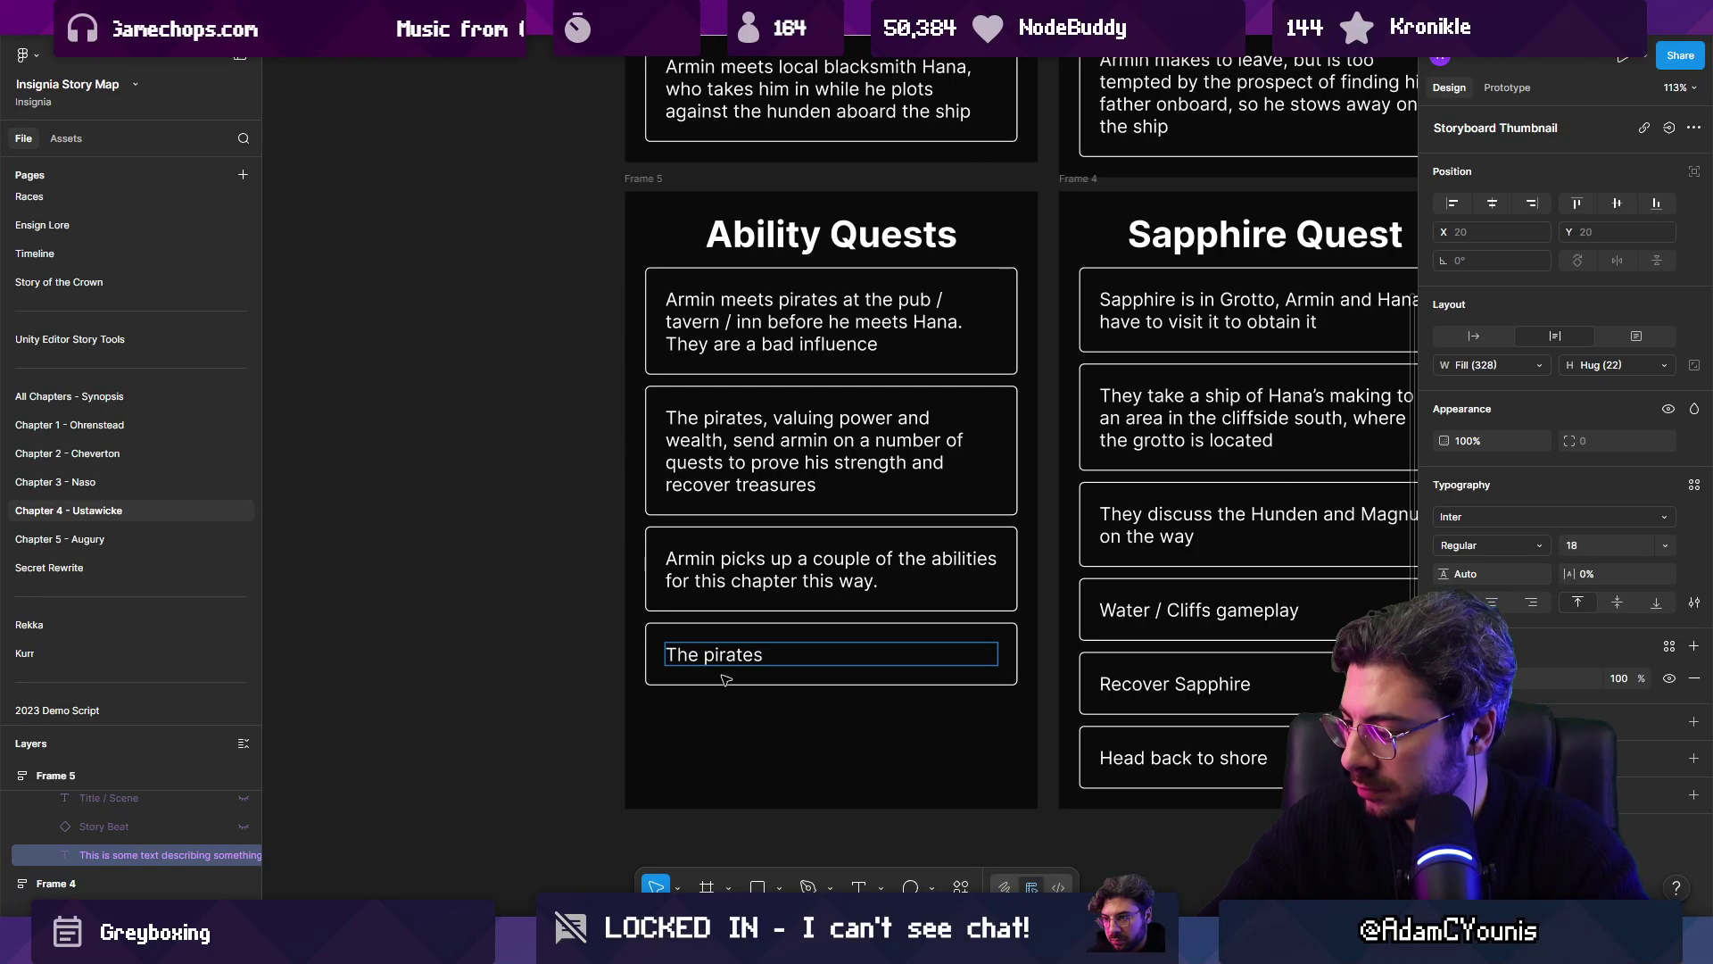
pyautogui.write(' eventuall')
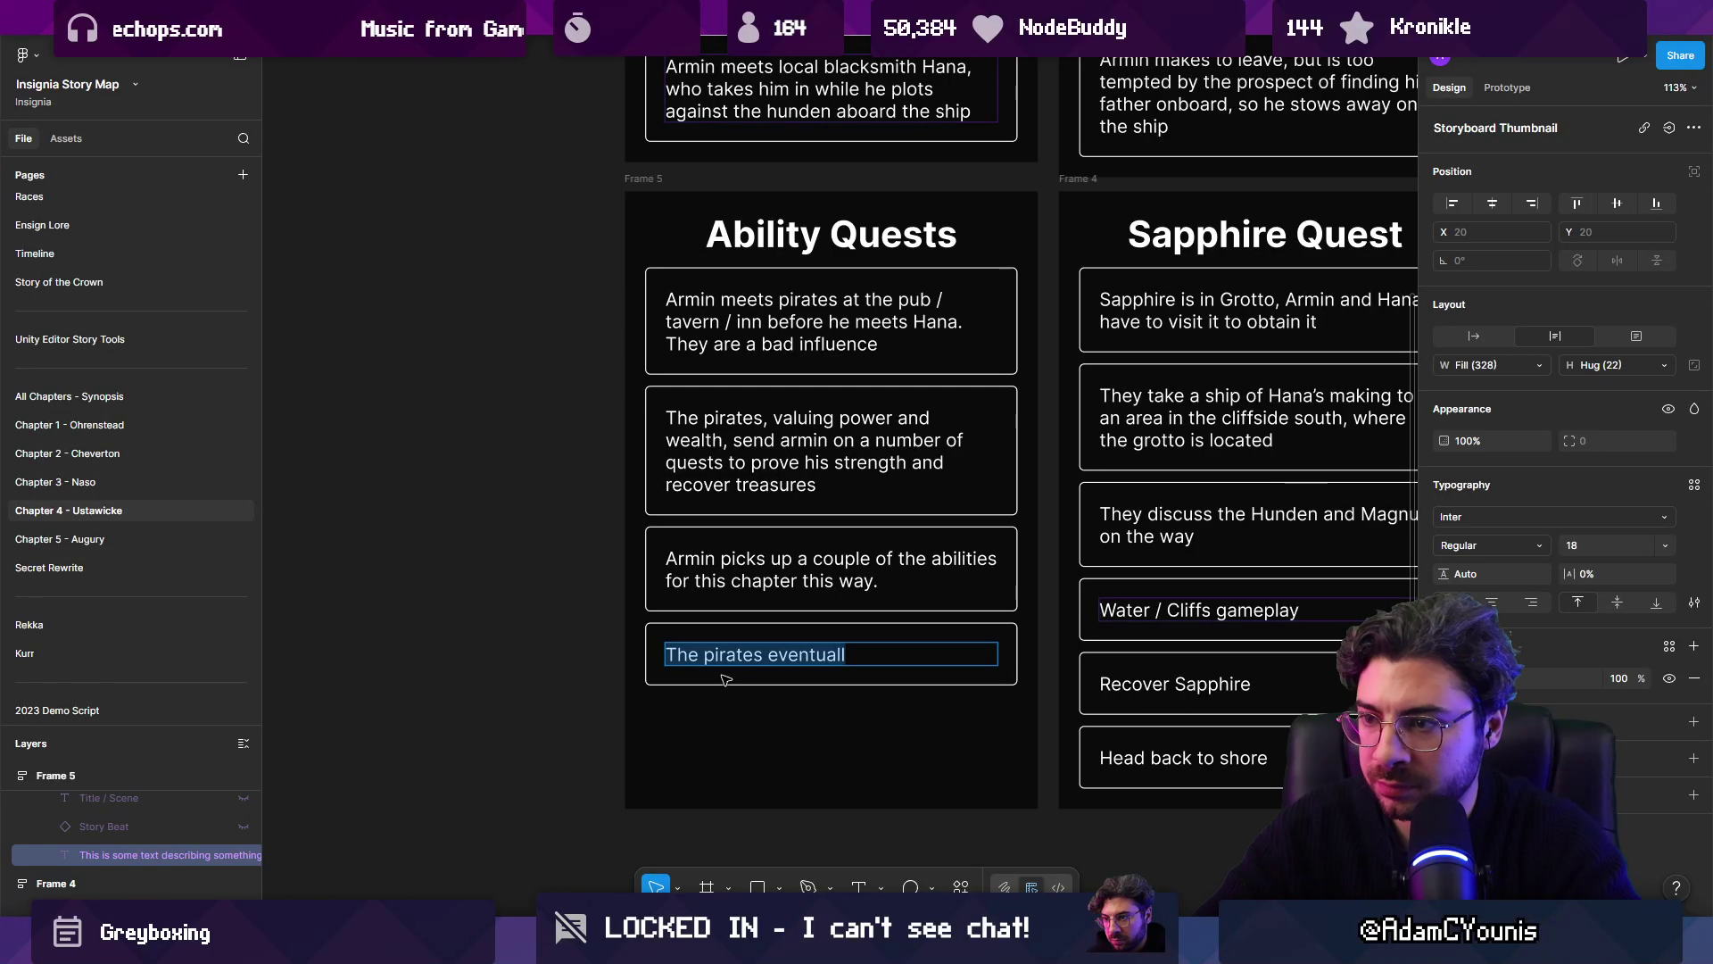
pyautogui.write('Eventually the')
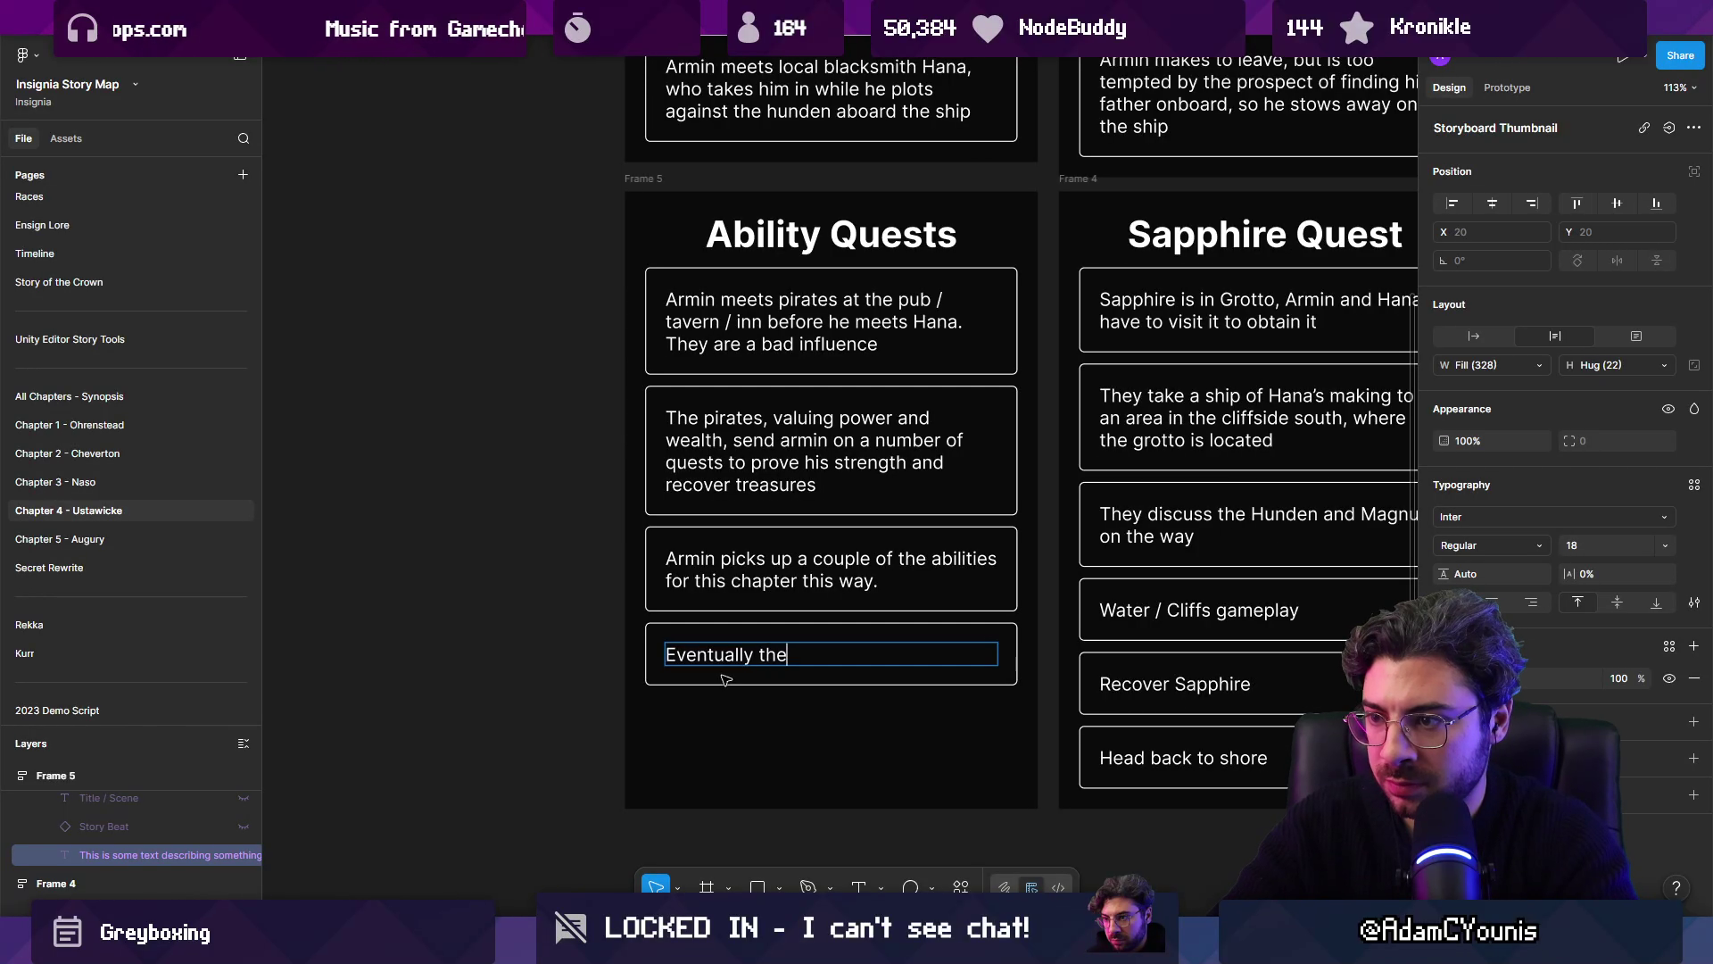
pyautogui.press('BackSpace')
pyautogui.press('BackSpace')
pyautogui.press('BackSpace')
pyautogui.press('BackSpace')
pyautogui.write(', after ')
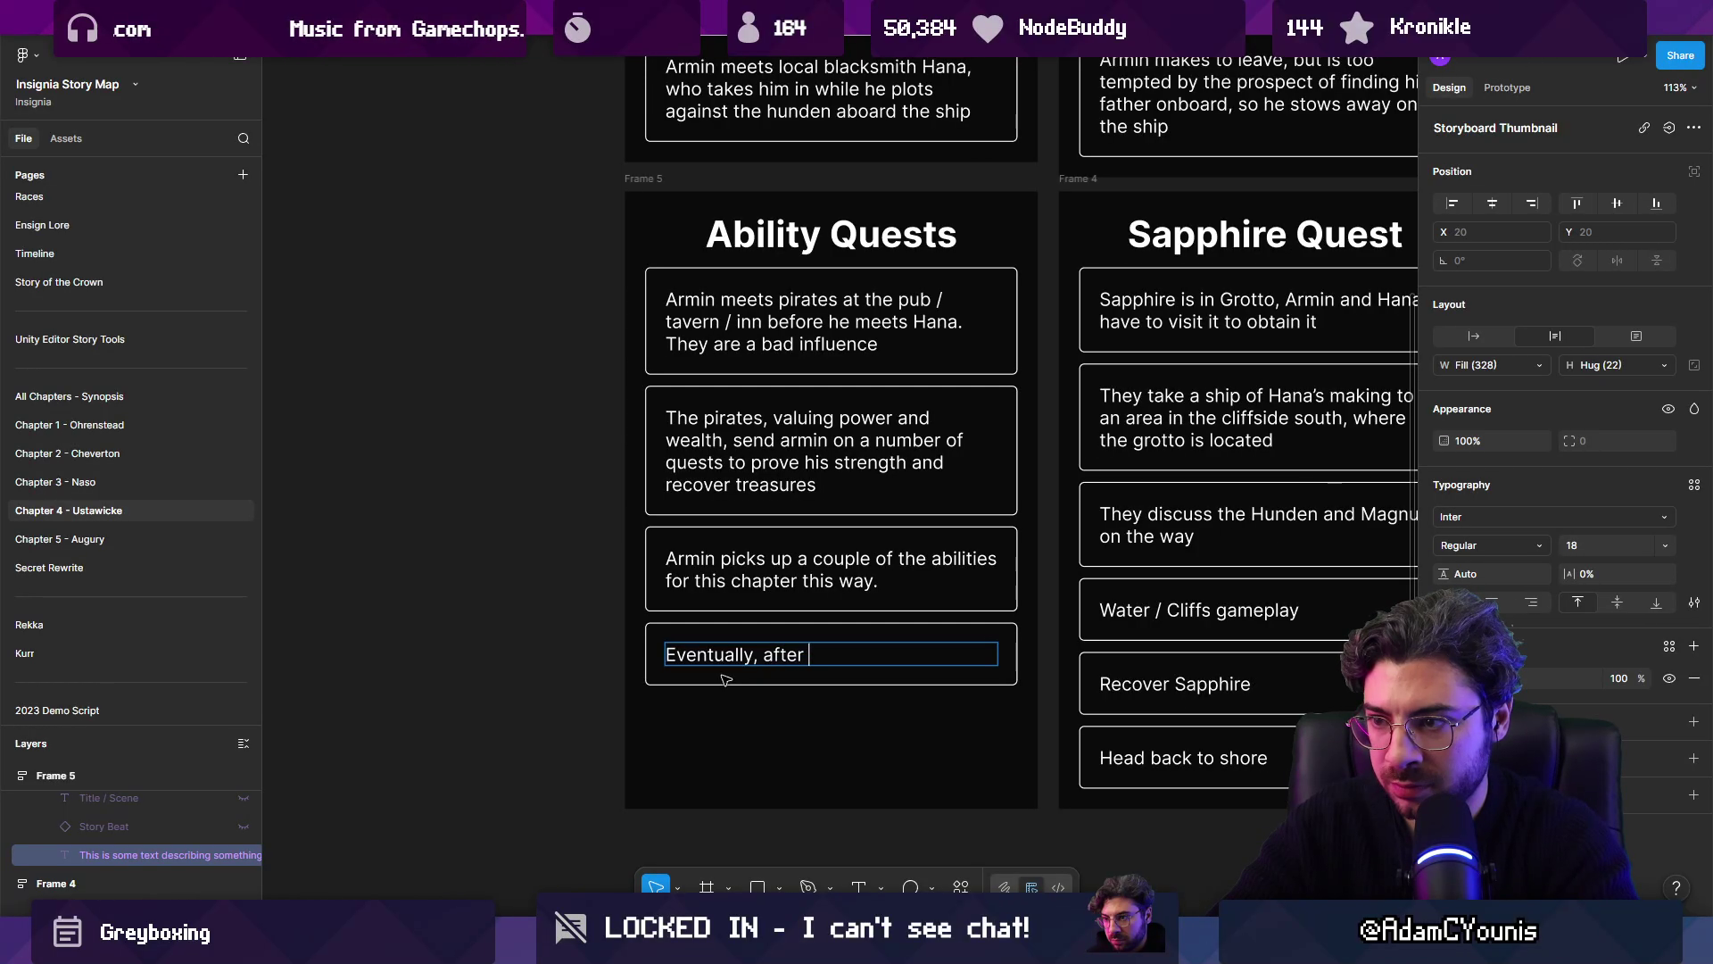
pyautogui.write('all of ')
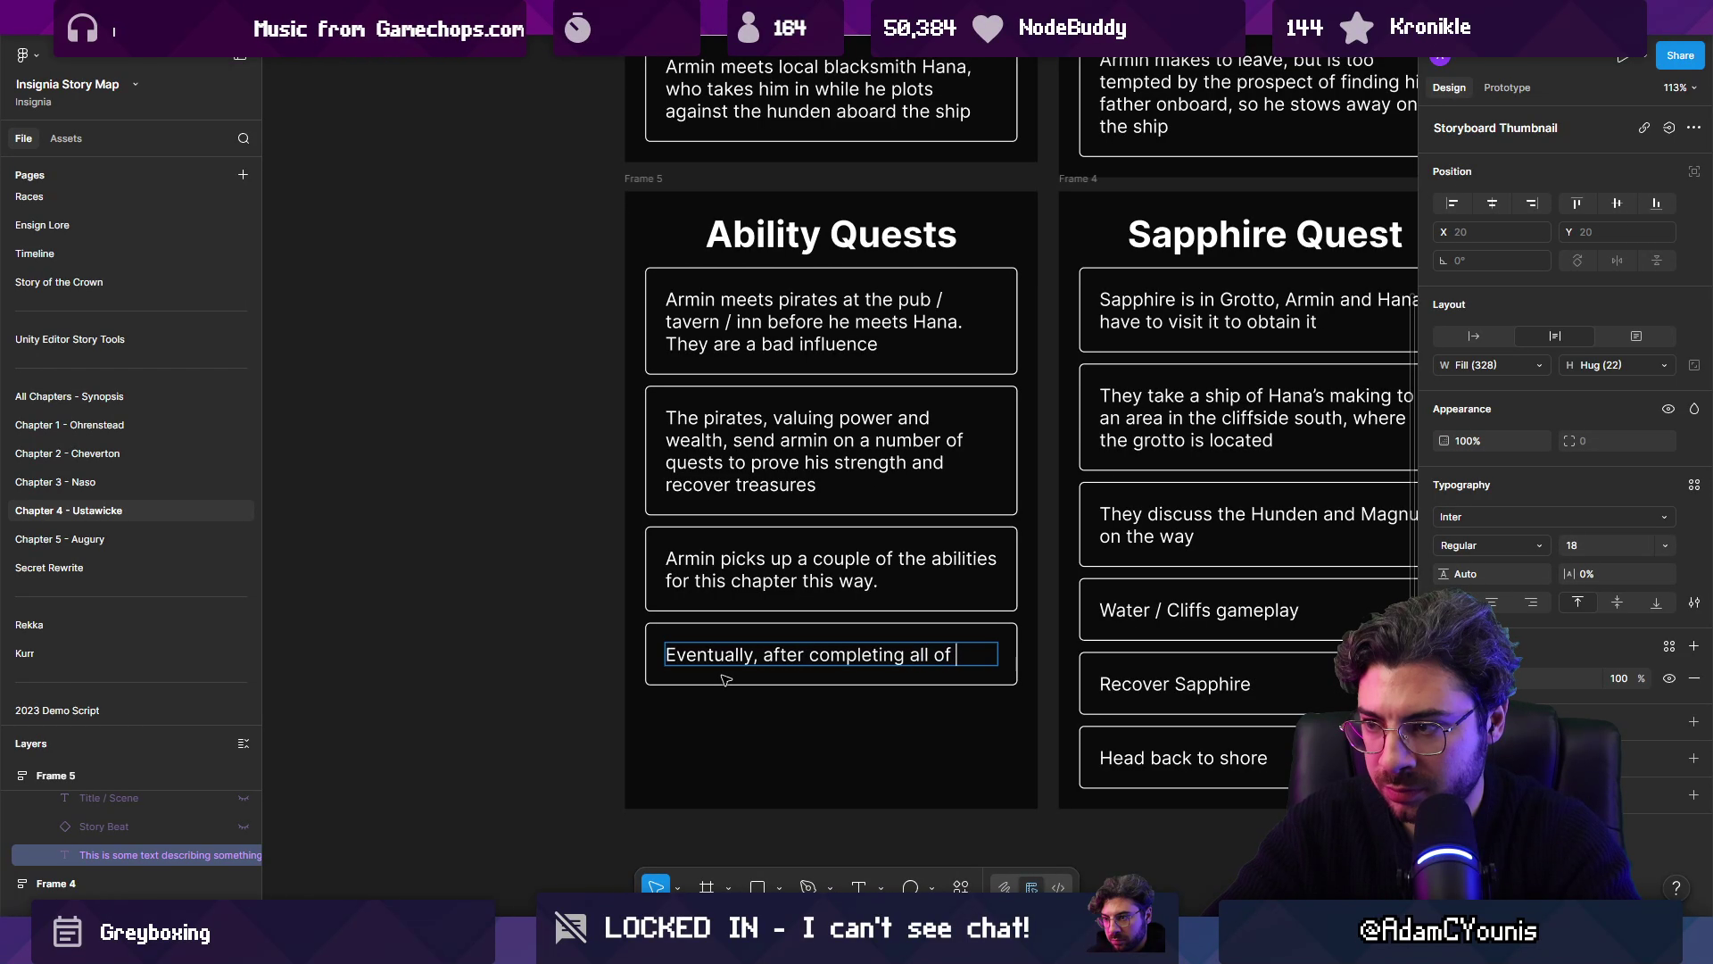
pyautogui.write('the que, a')
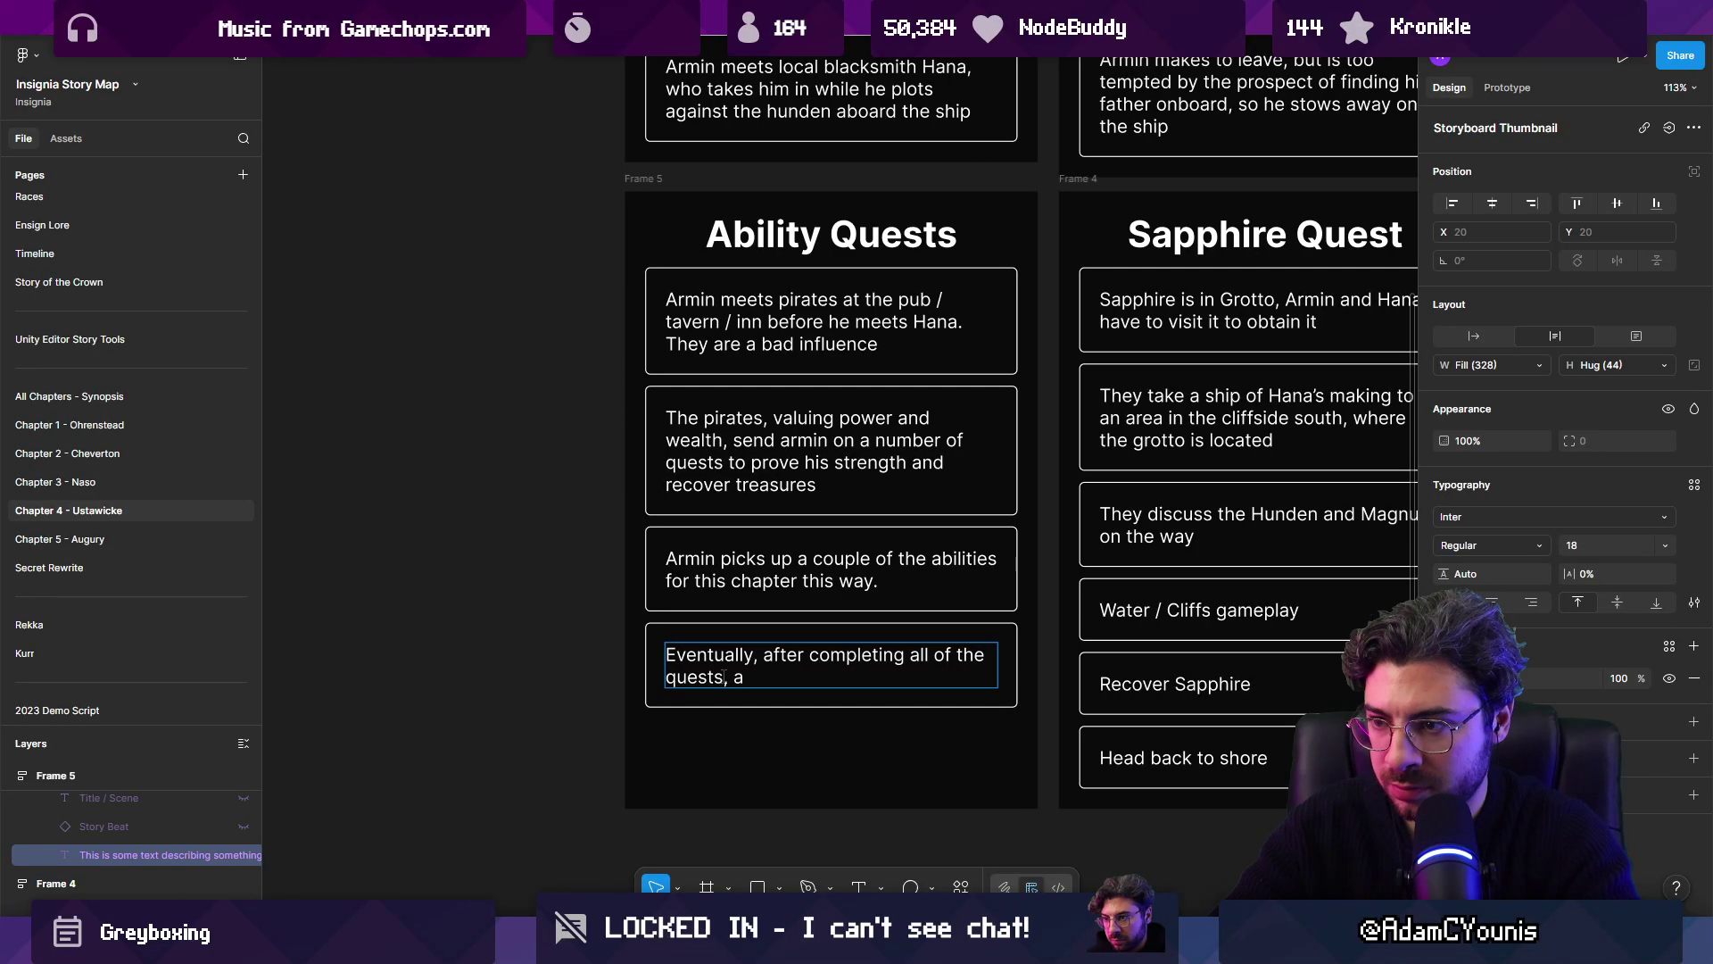
pyautogui.write('overs the pir')
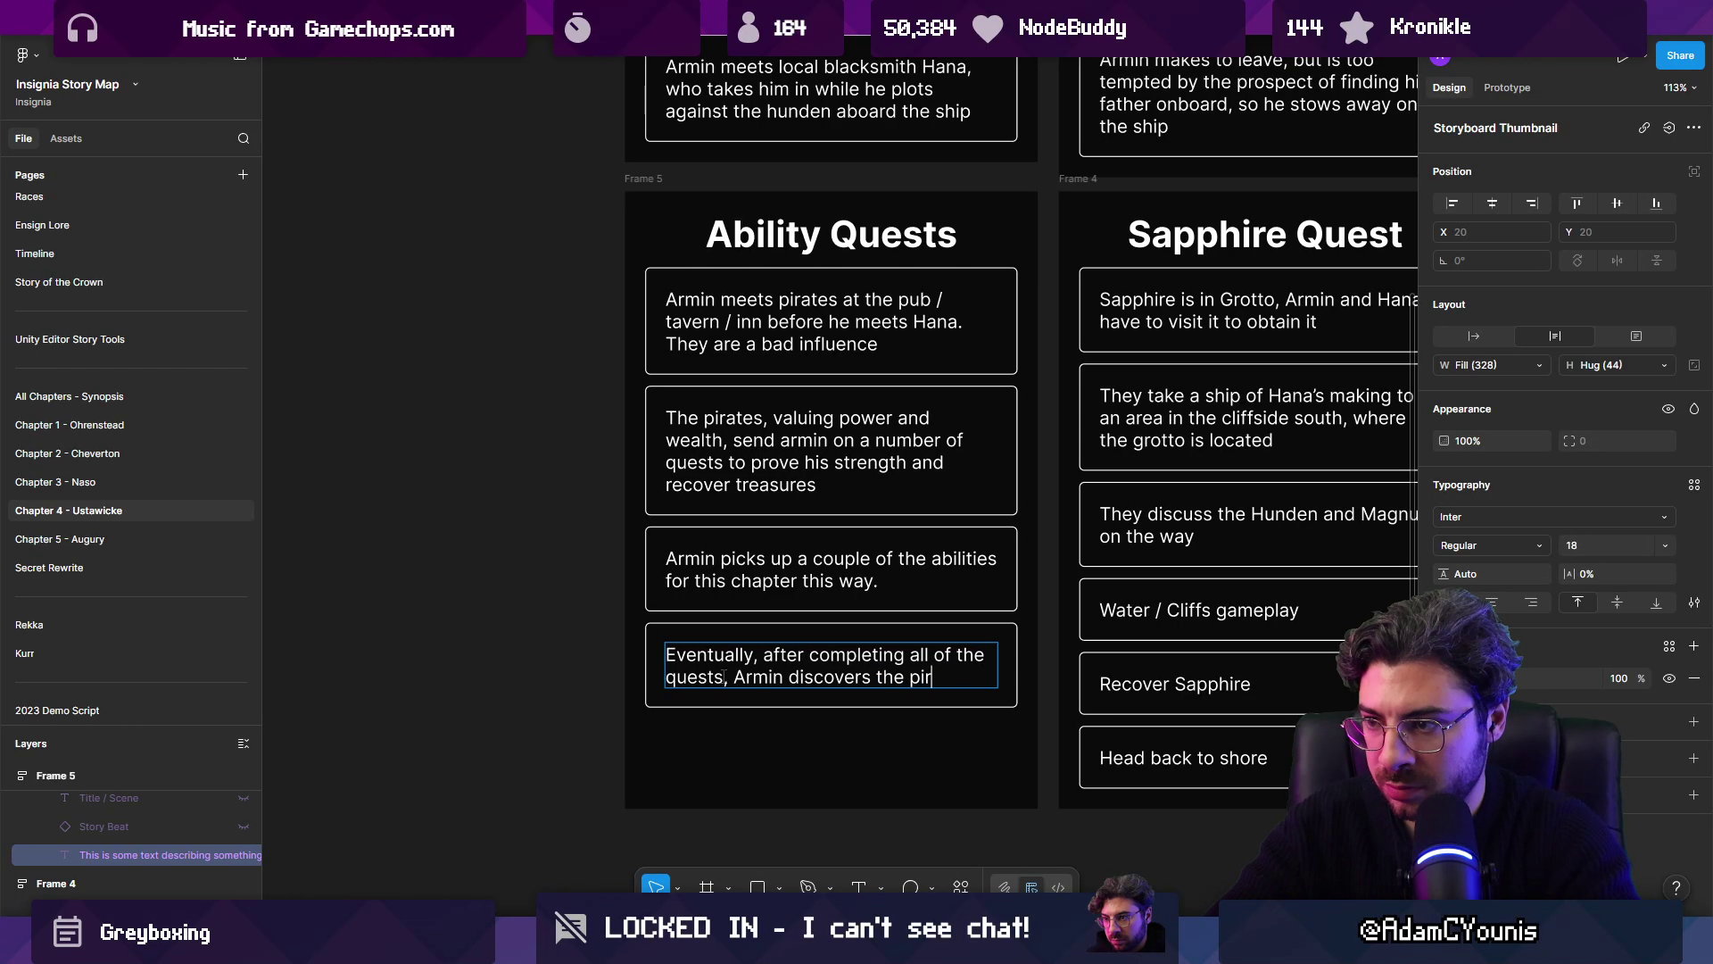
pyautogui.write('ate collabo')
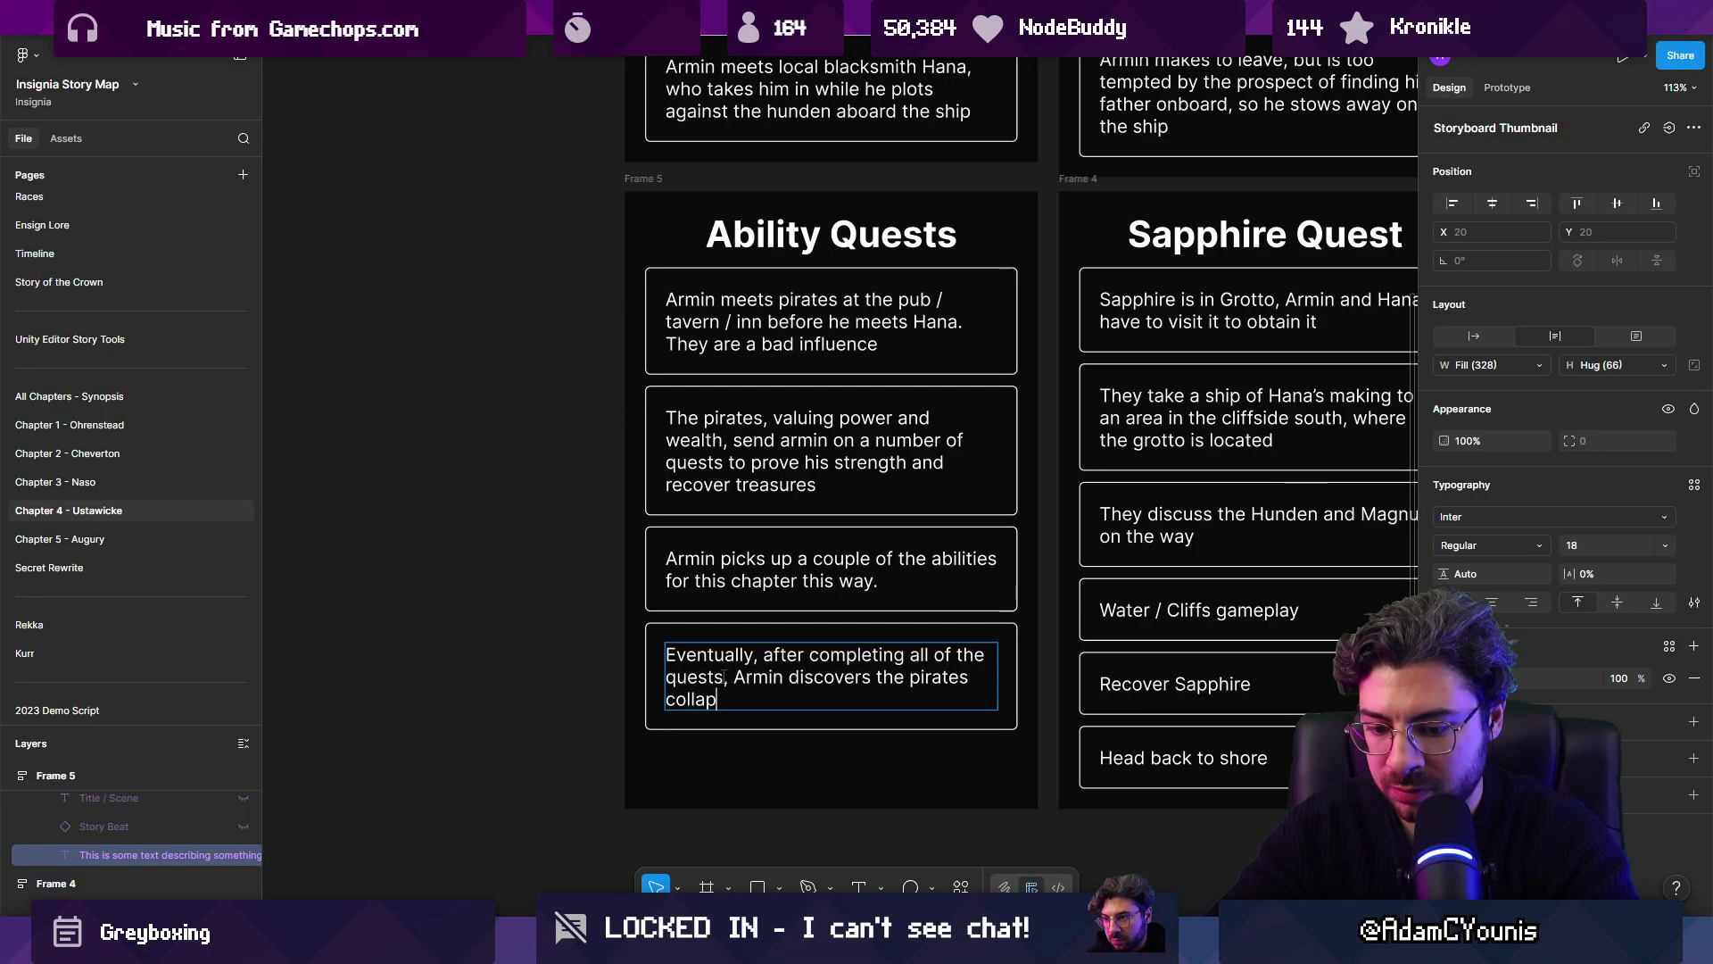
pyautogui.write(' with M')
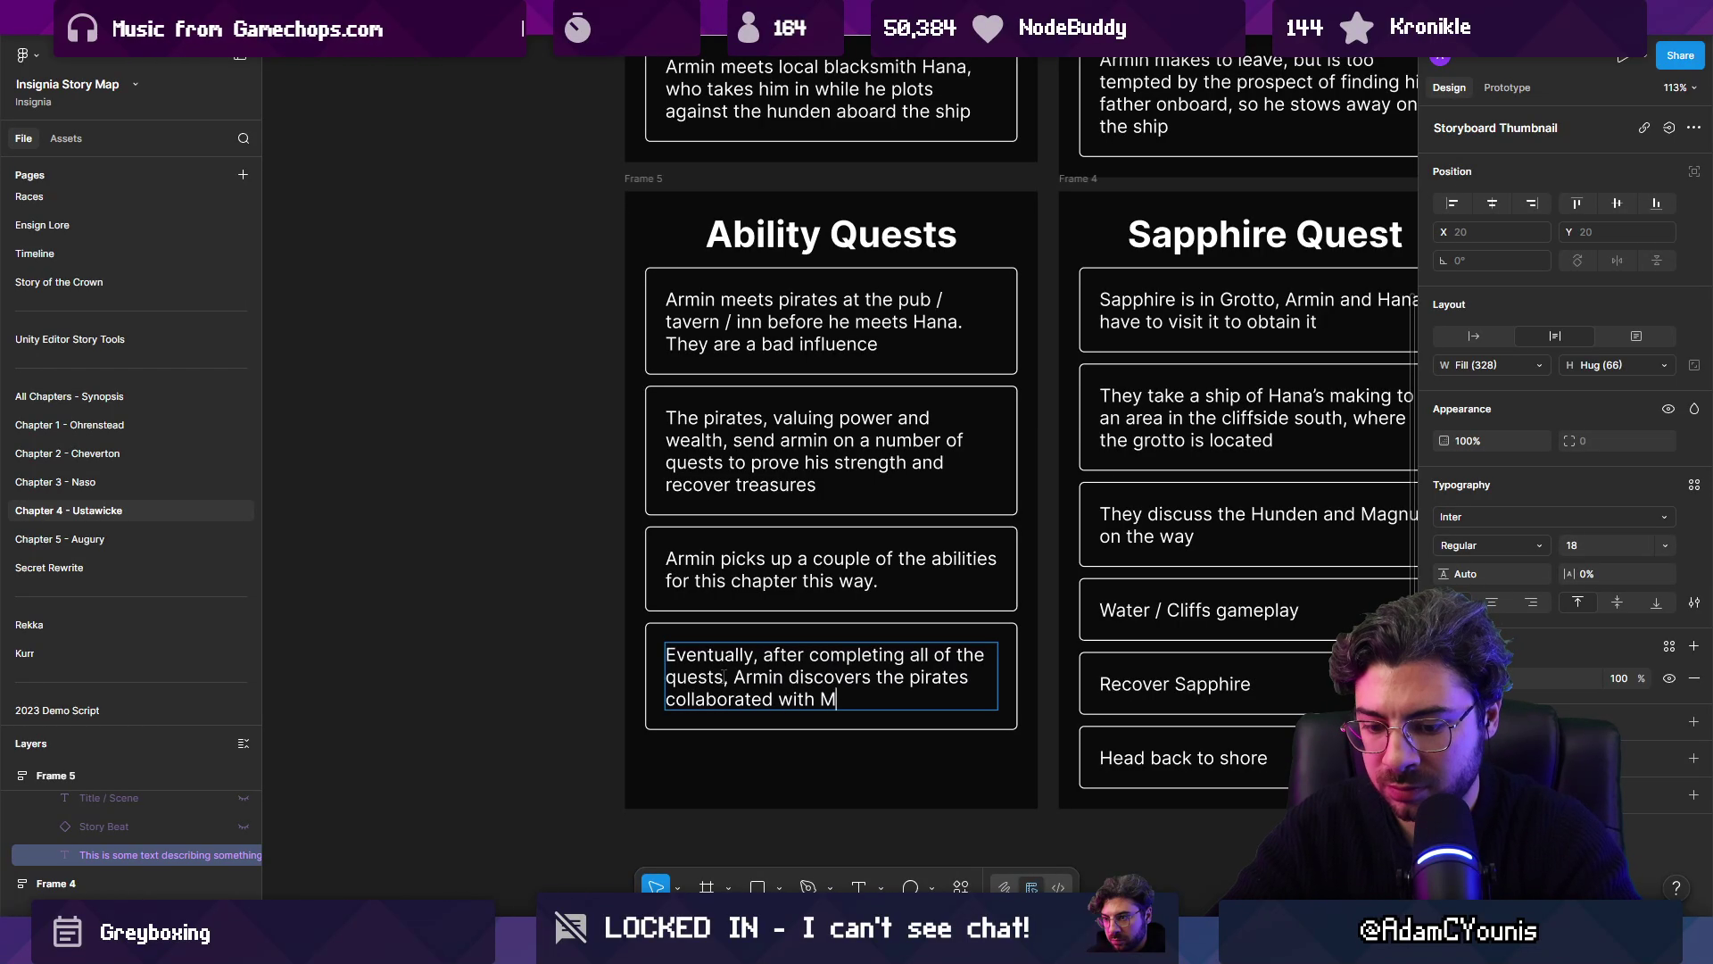
pyautogui.press('BackSpace')
pyautogui.write('t')
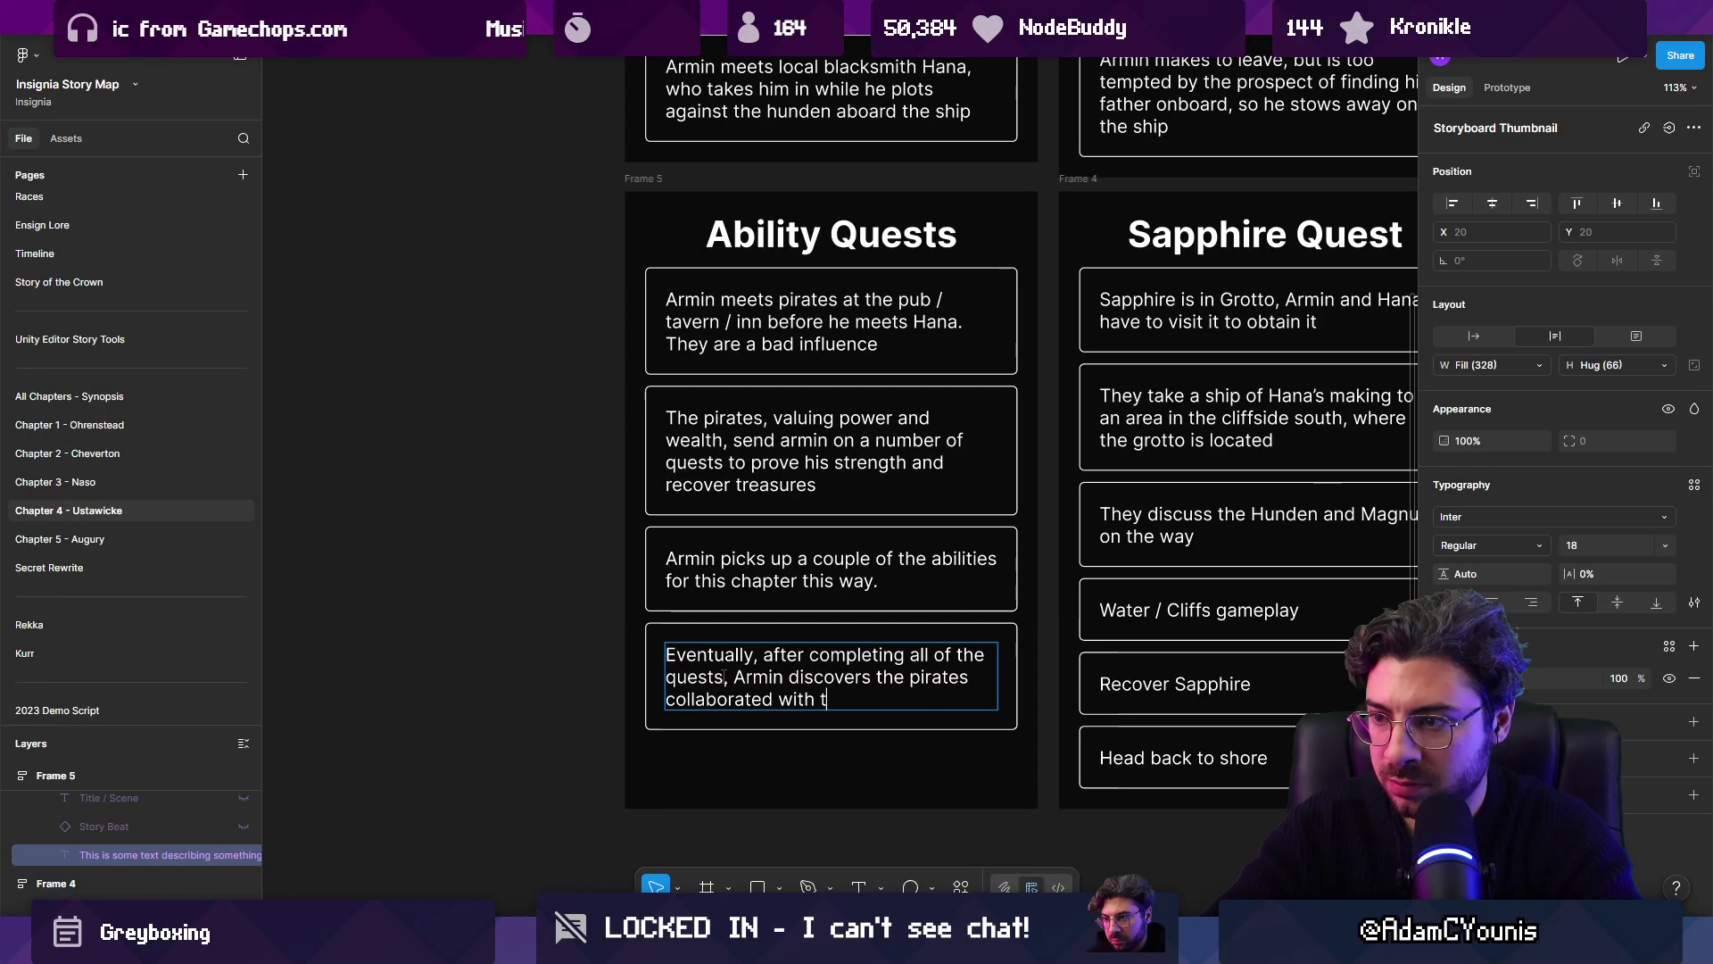
pyautogui.write('he Hunden to sel')
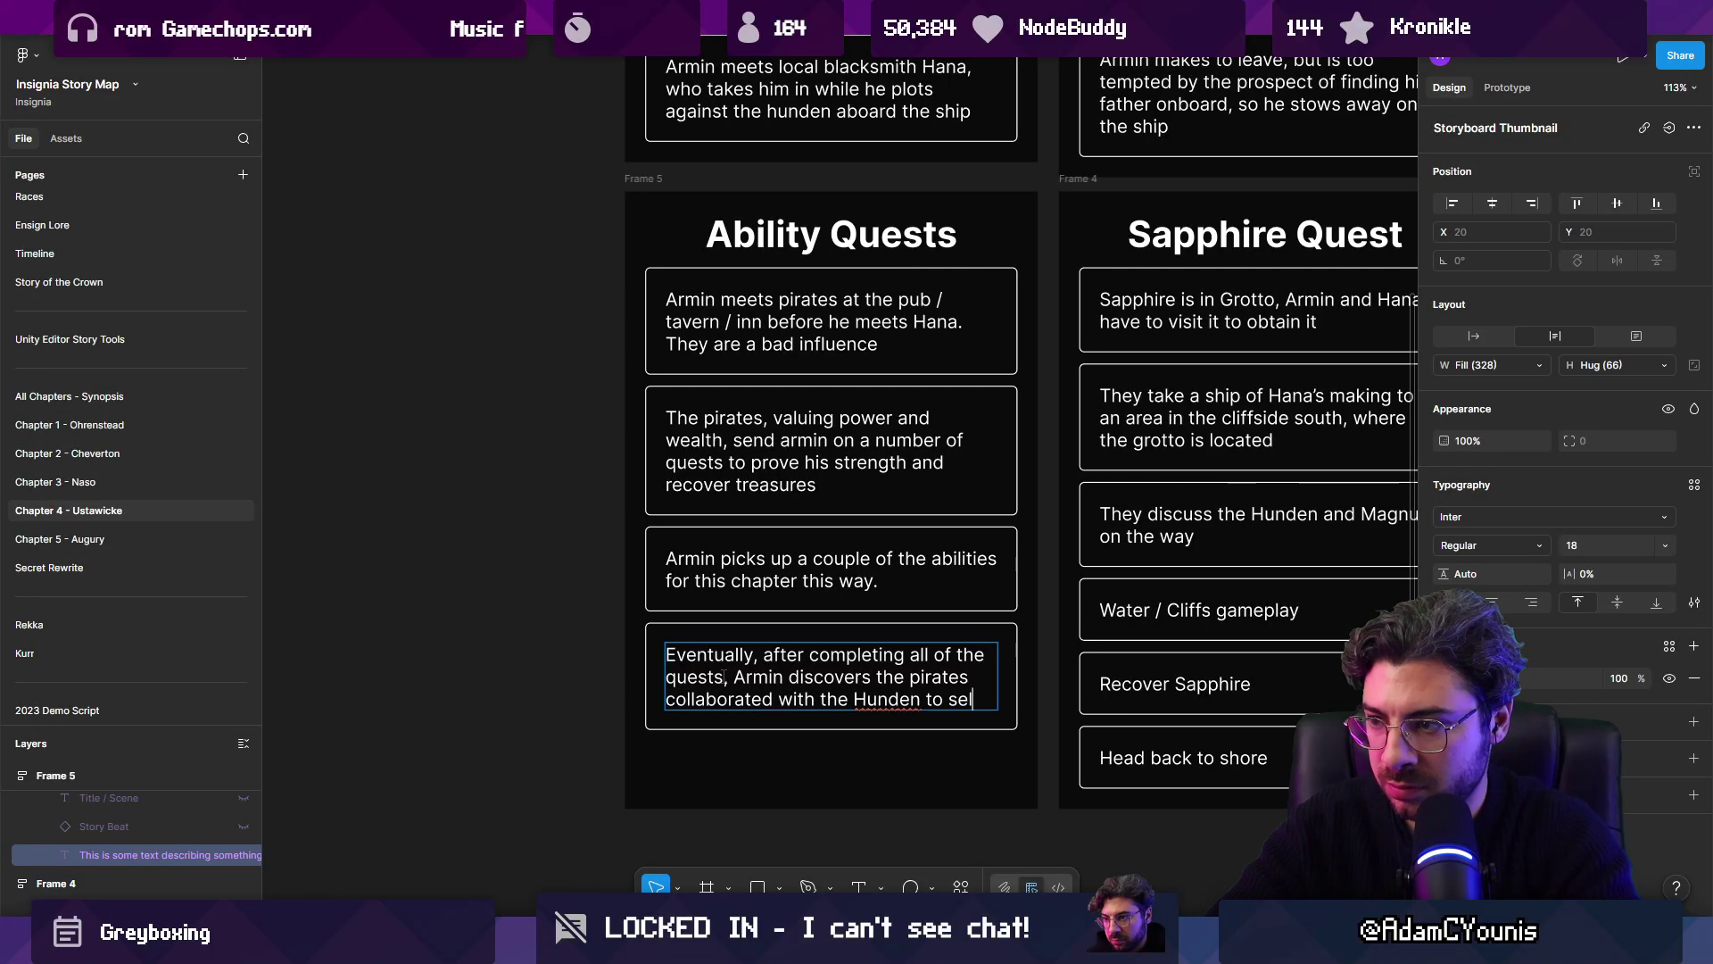
pyautogui.write('l Ma')
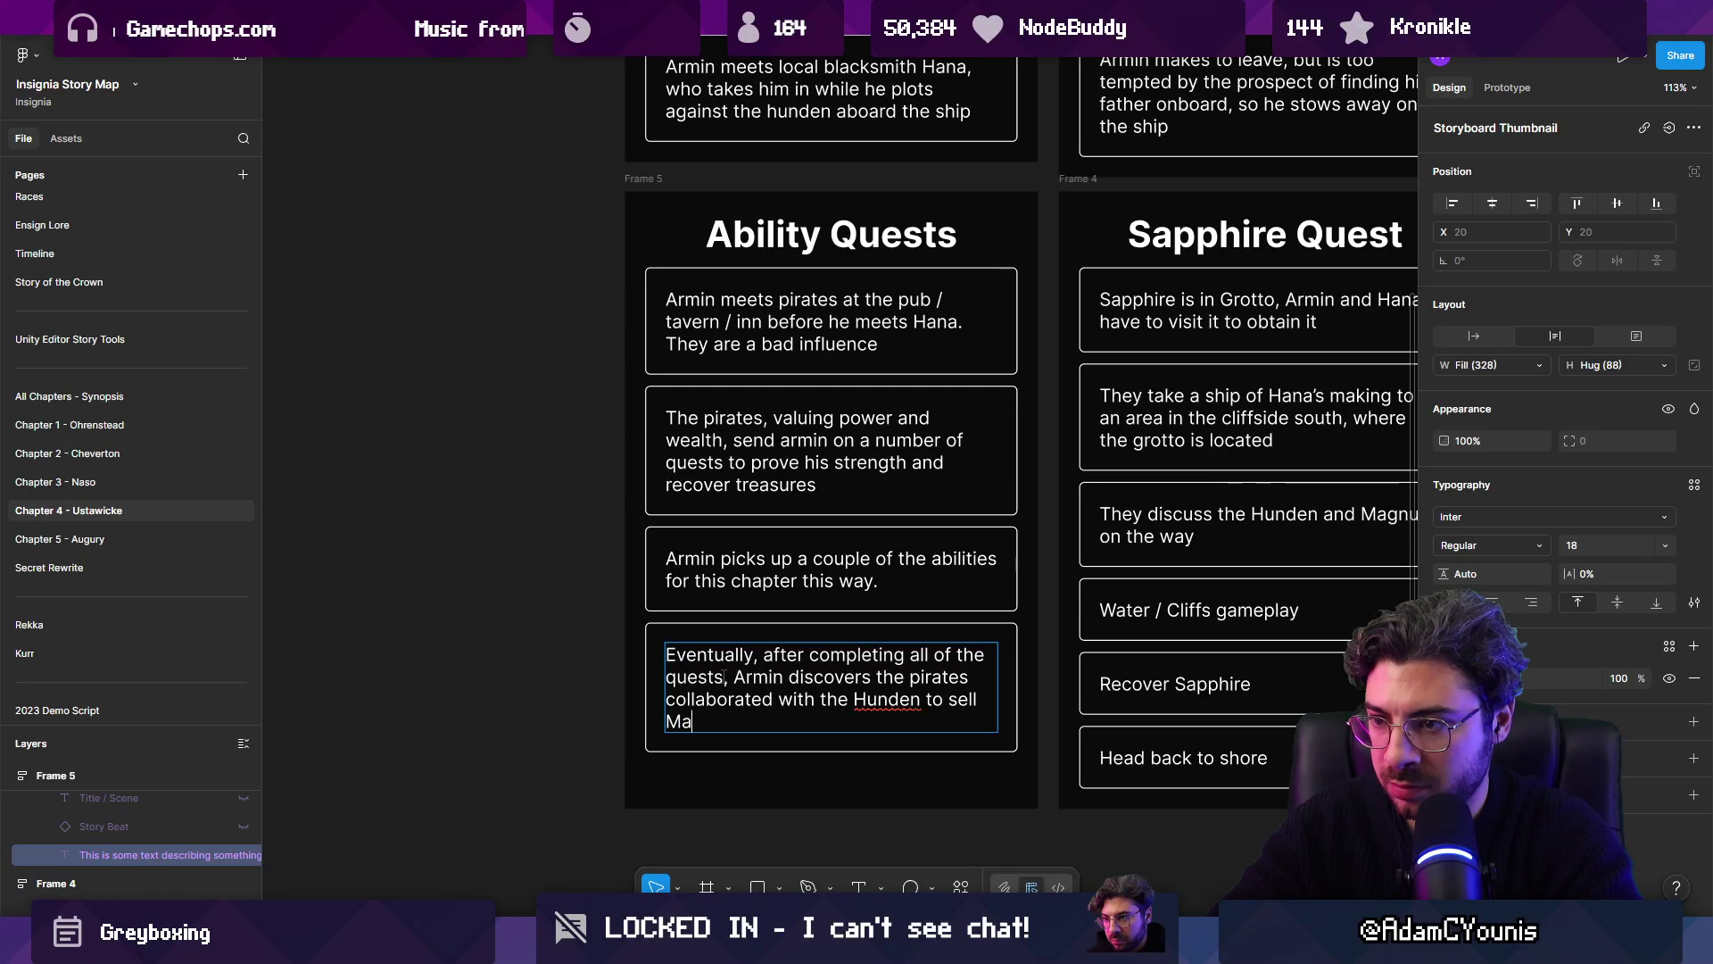
pyautogui.write('gnus out,')
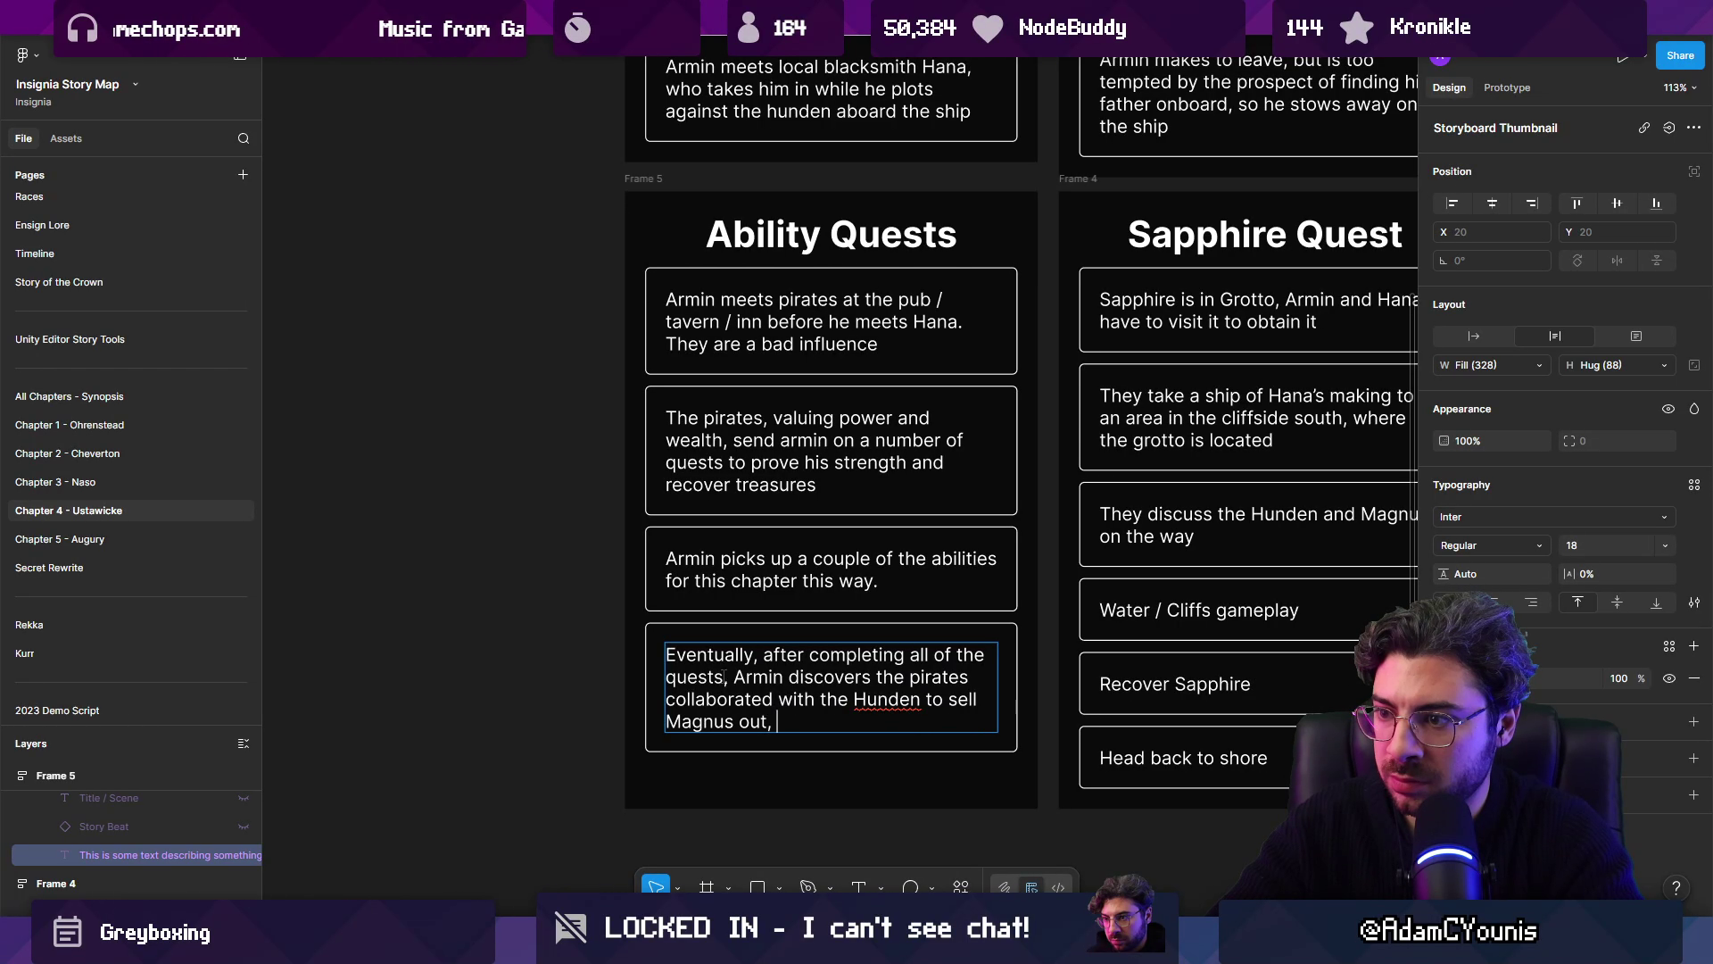
pyautogui.press('BackSpace')
pyautogui.press('BackSpace')
pyautogui.write('.')
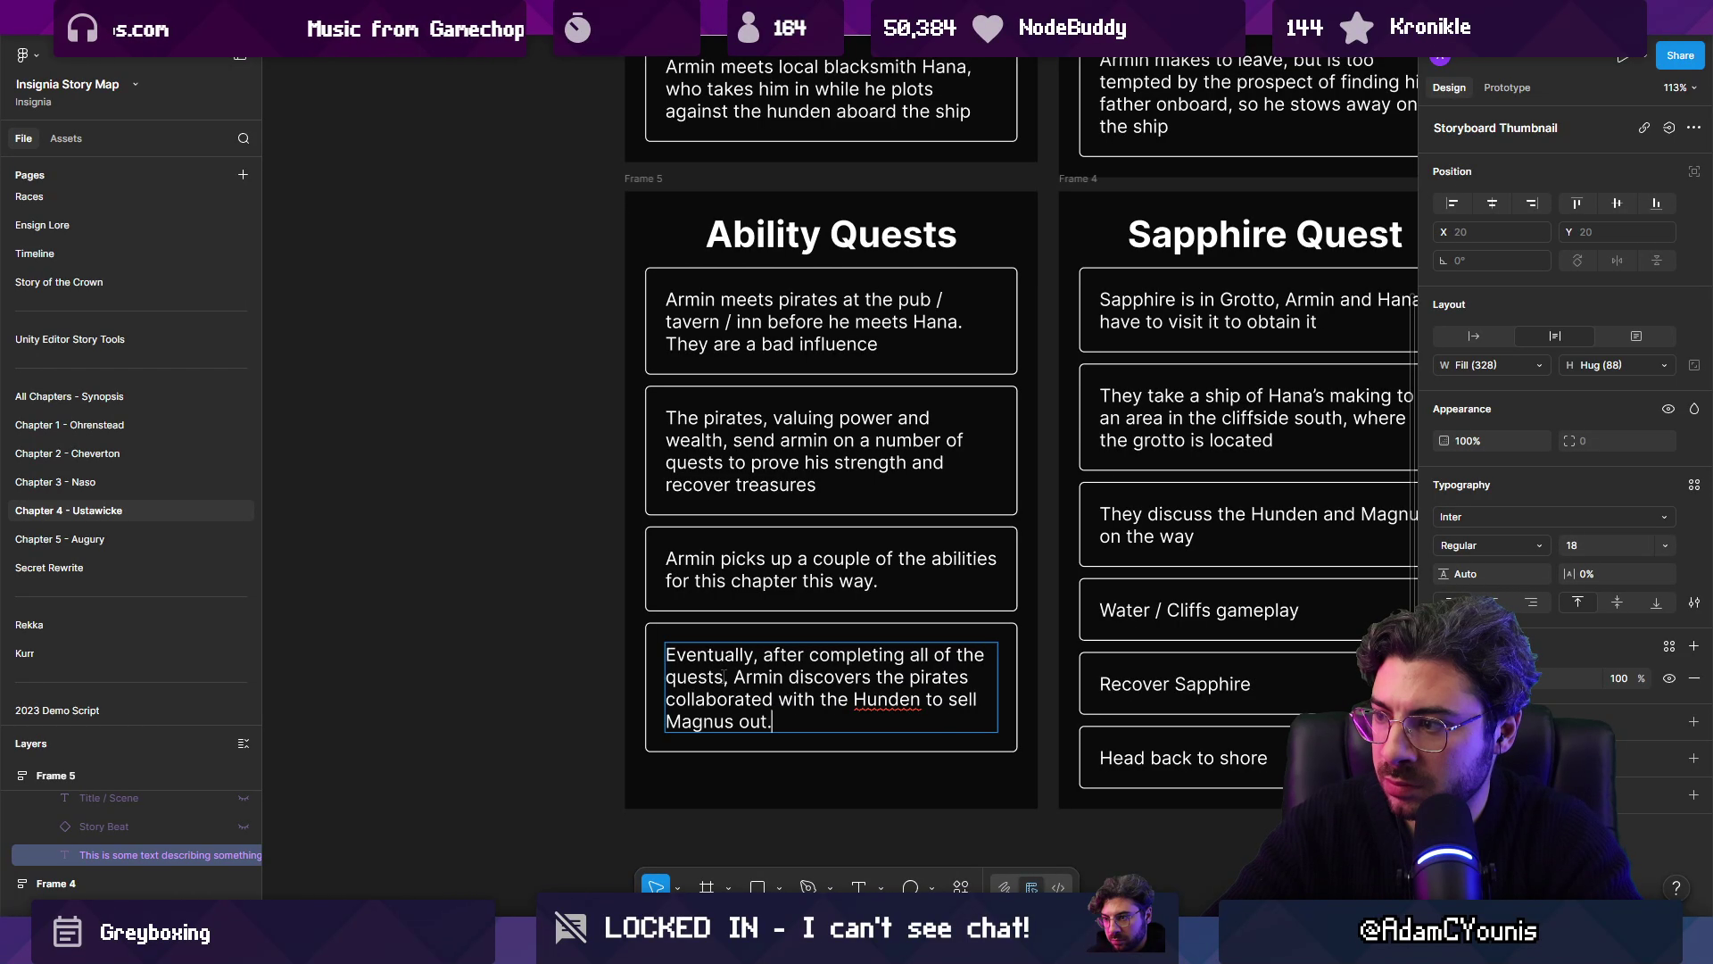
pyautogui.write(' Maybe this ')
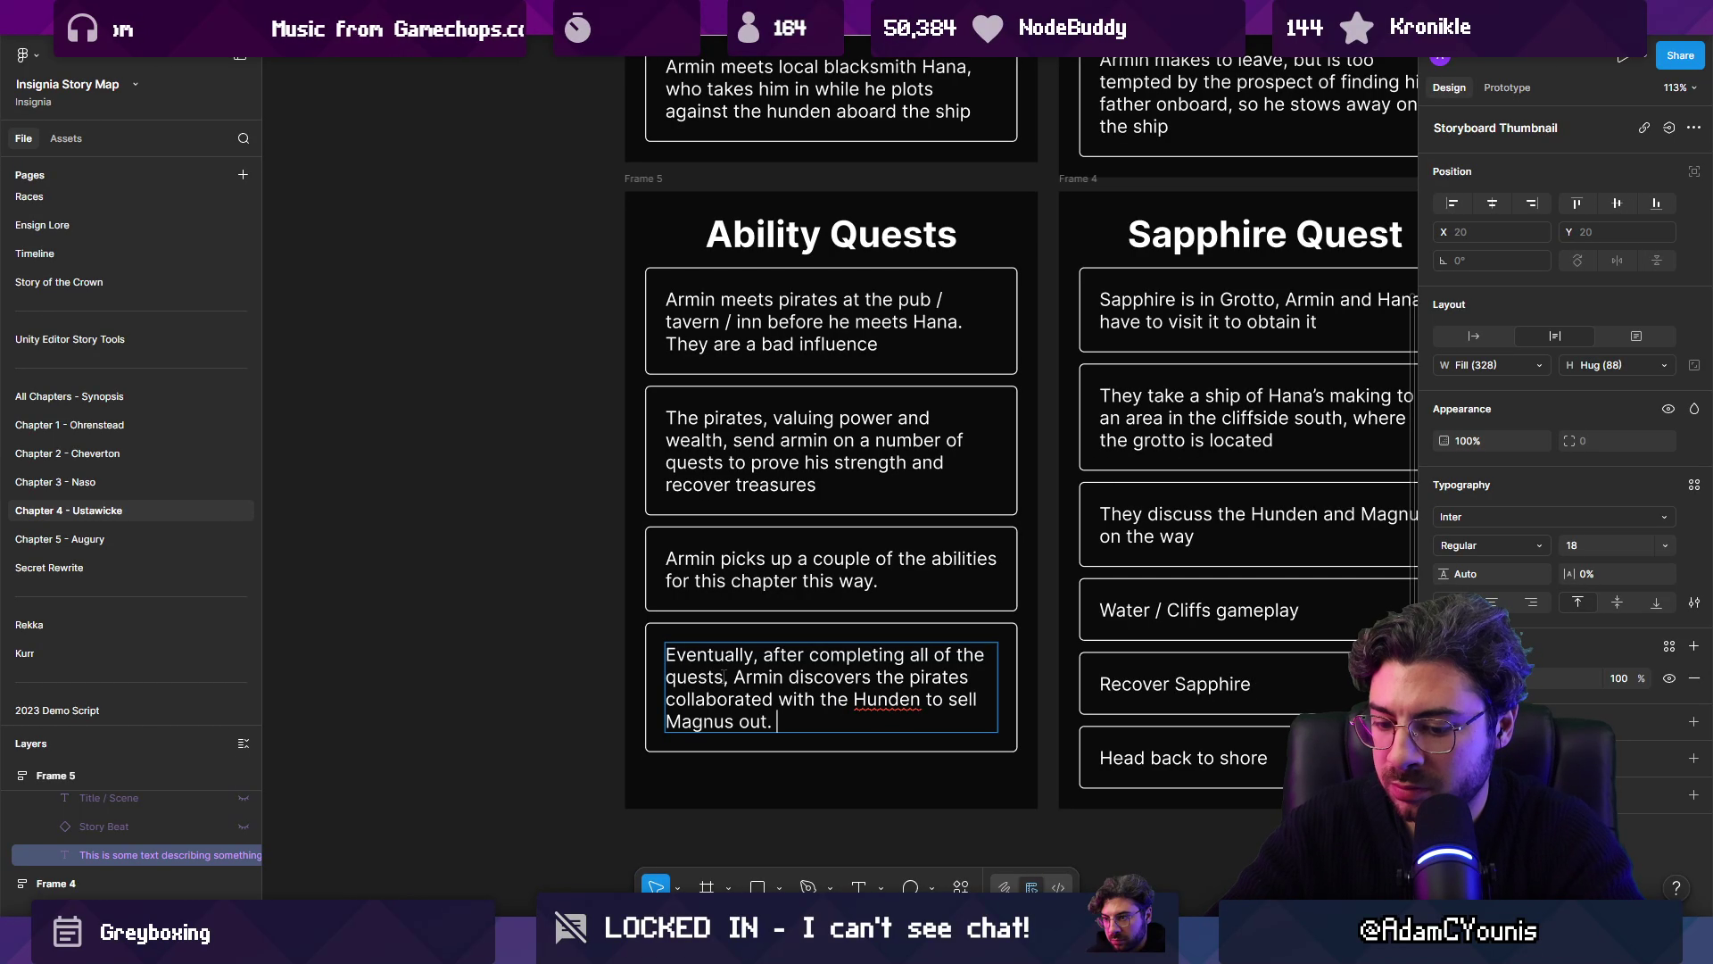
pyautogui.write('can only b')
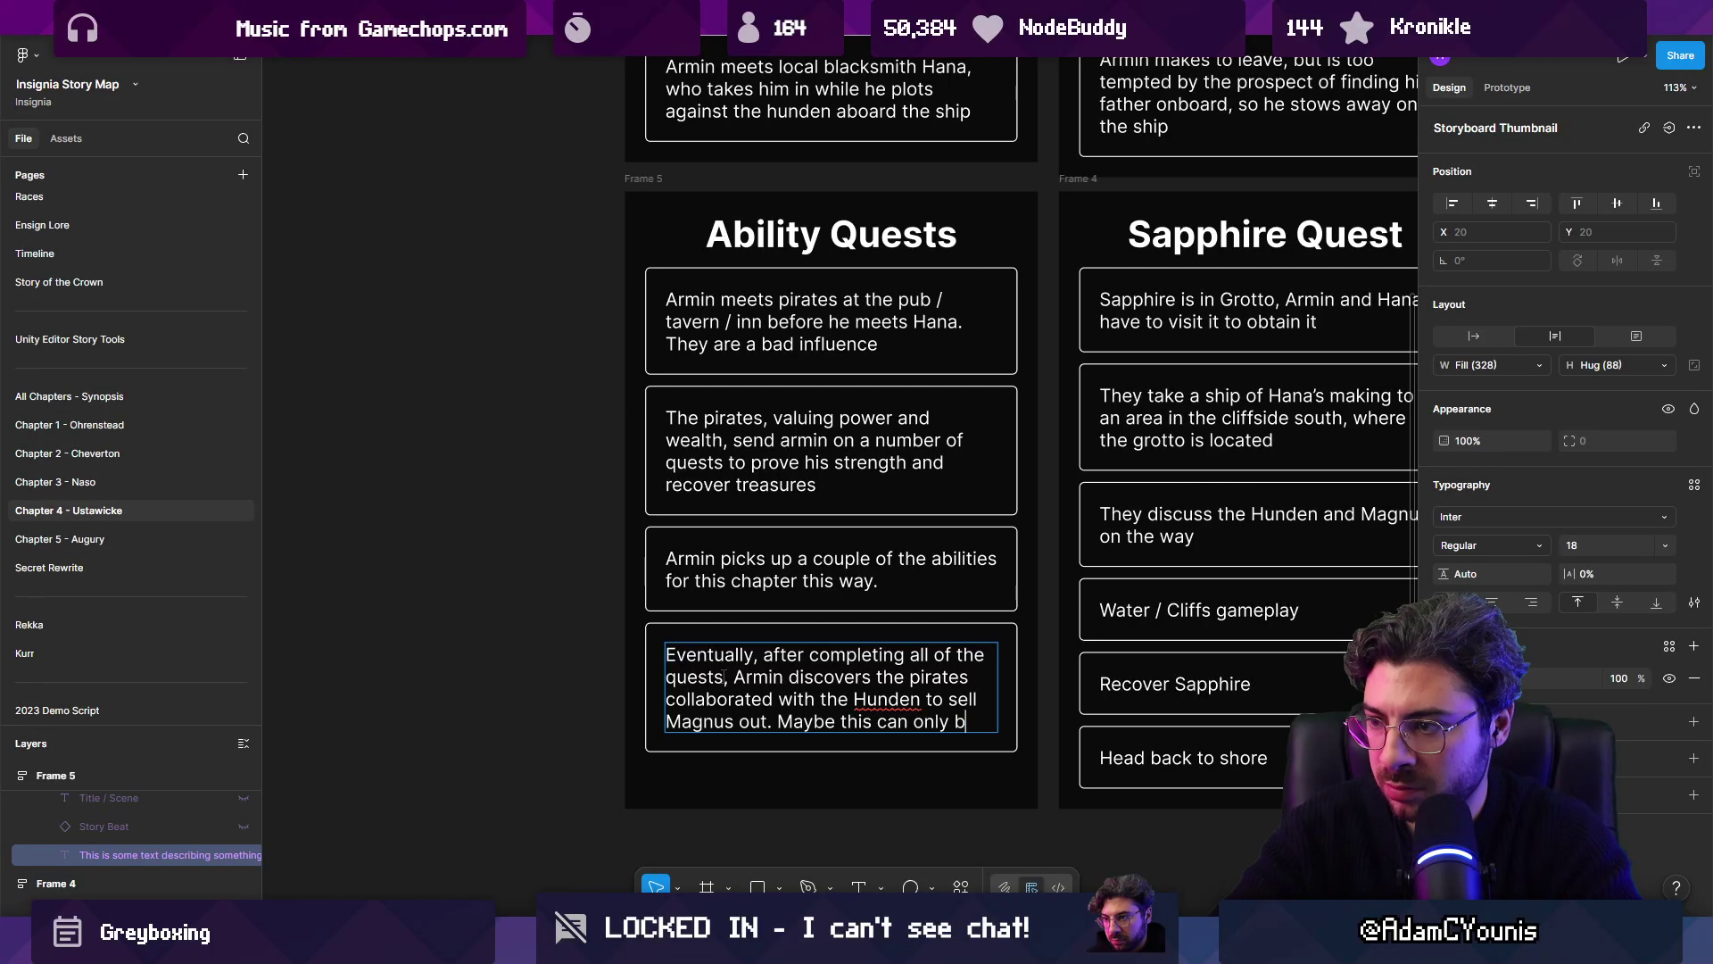
pyautogui.write('e achieved in Chapter 5?')
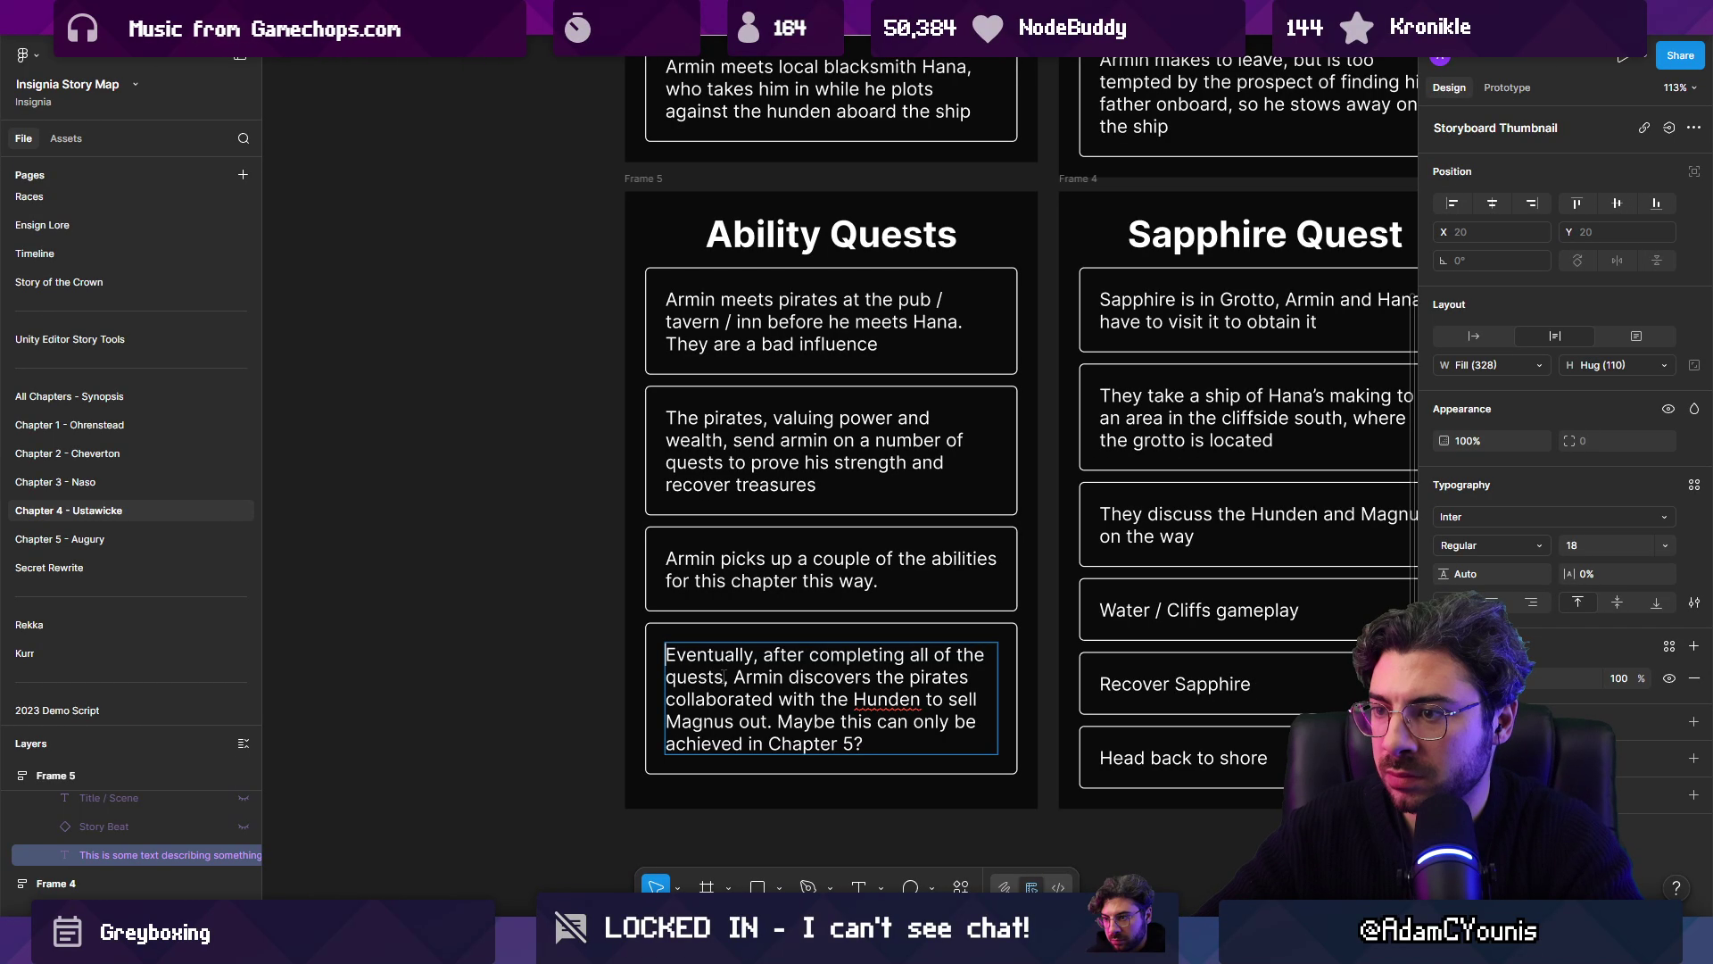
# Step: Duplicate the pirates quest card and start the copy's text with 'The pirates are'
pyautogui.click(602, 553)
pyautogui.click(651, 558)
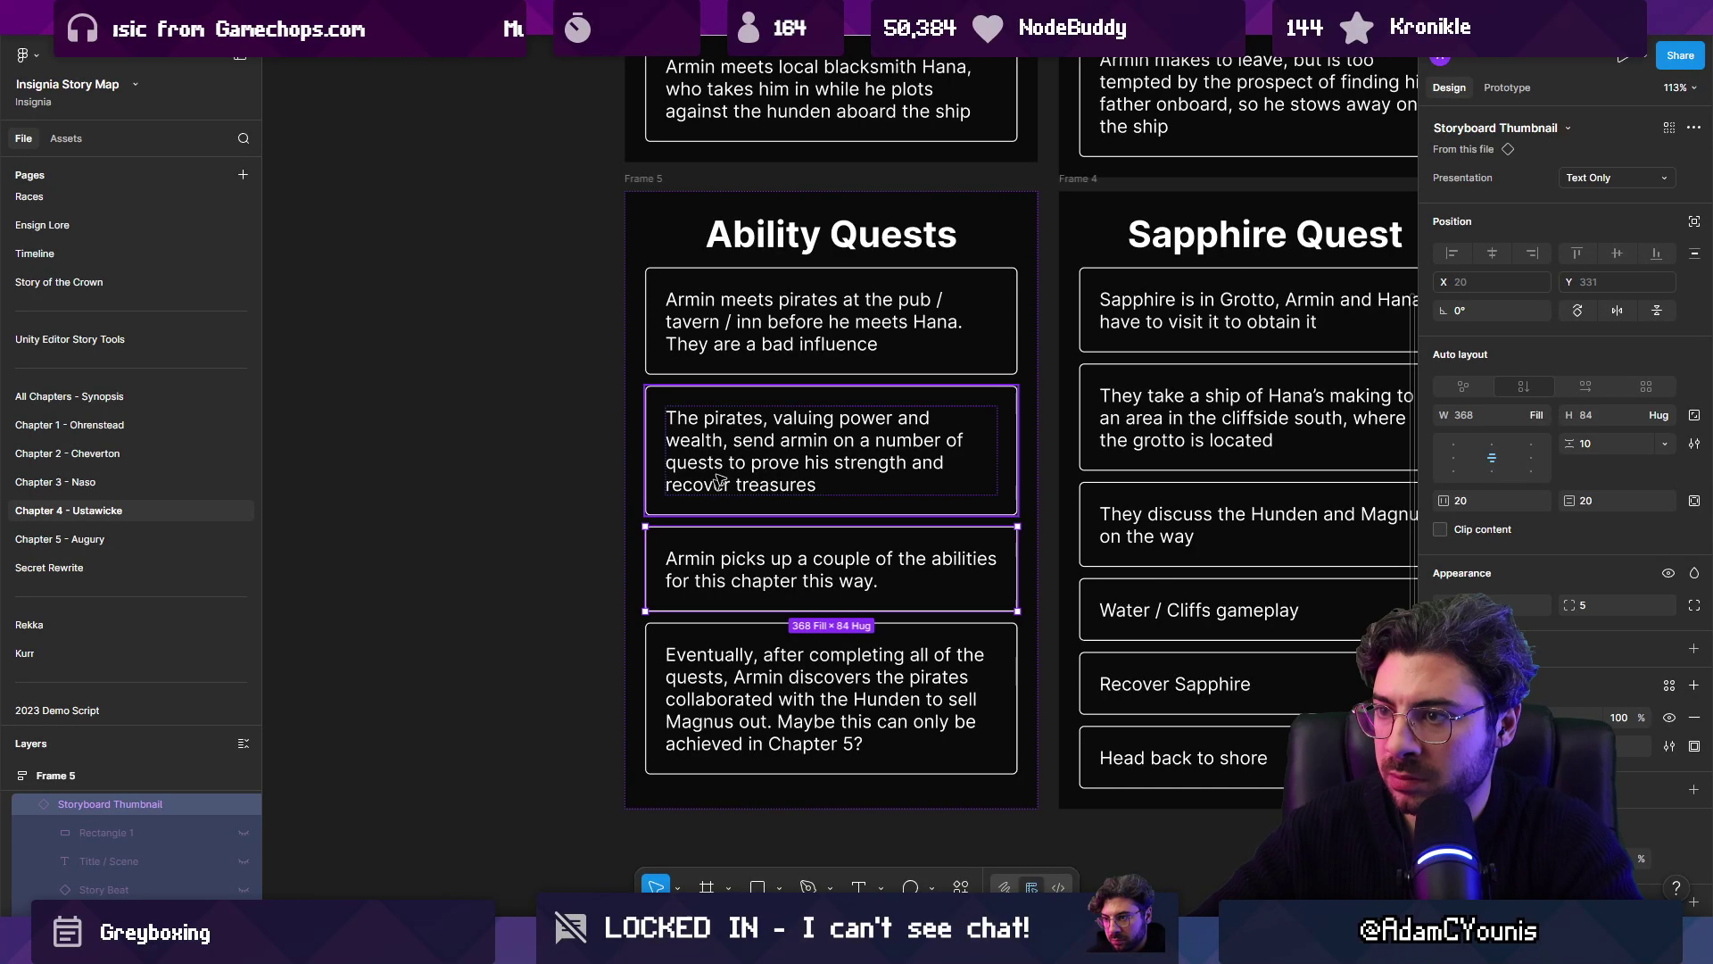
pyautogui.doubleClick(766, 432)
pyautogui.doubleClick(775, 421)
pyautogui.click(774, 419)
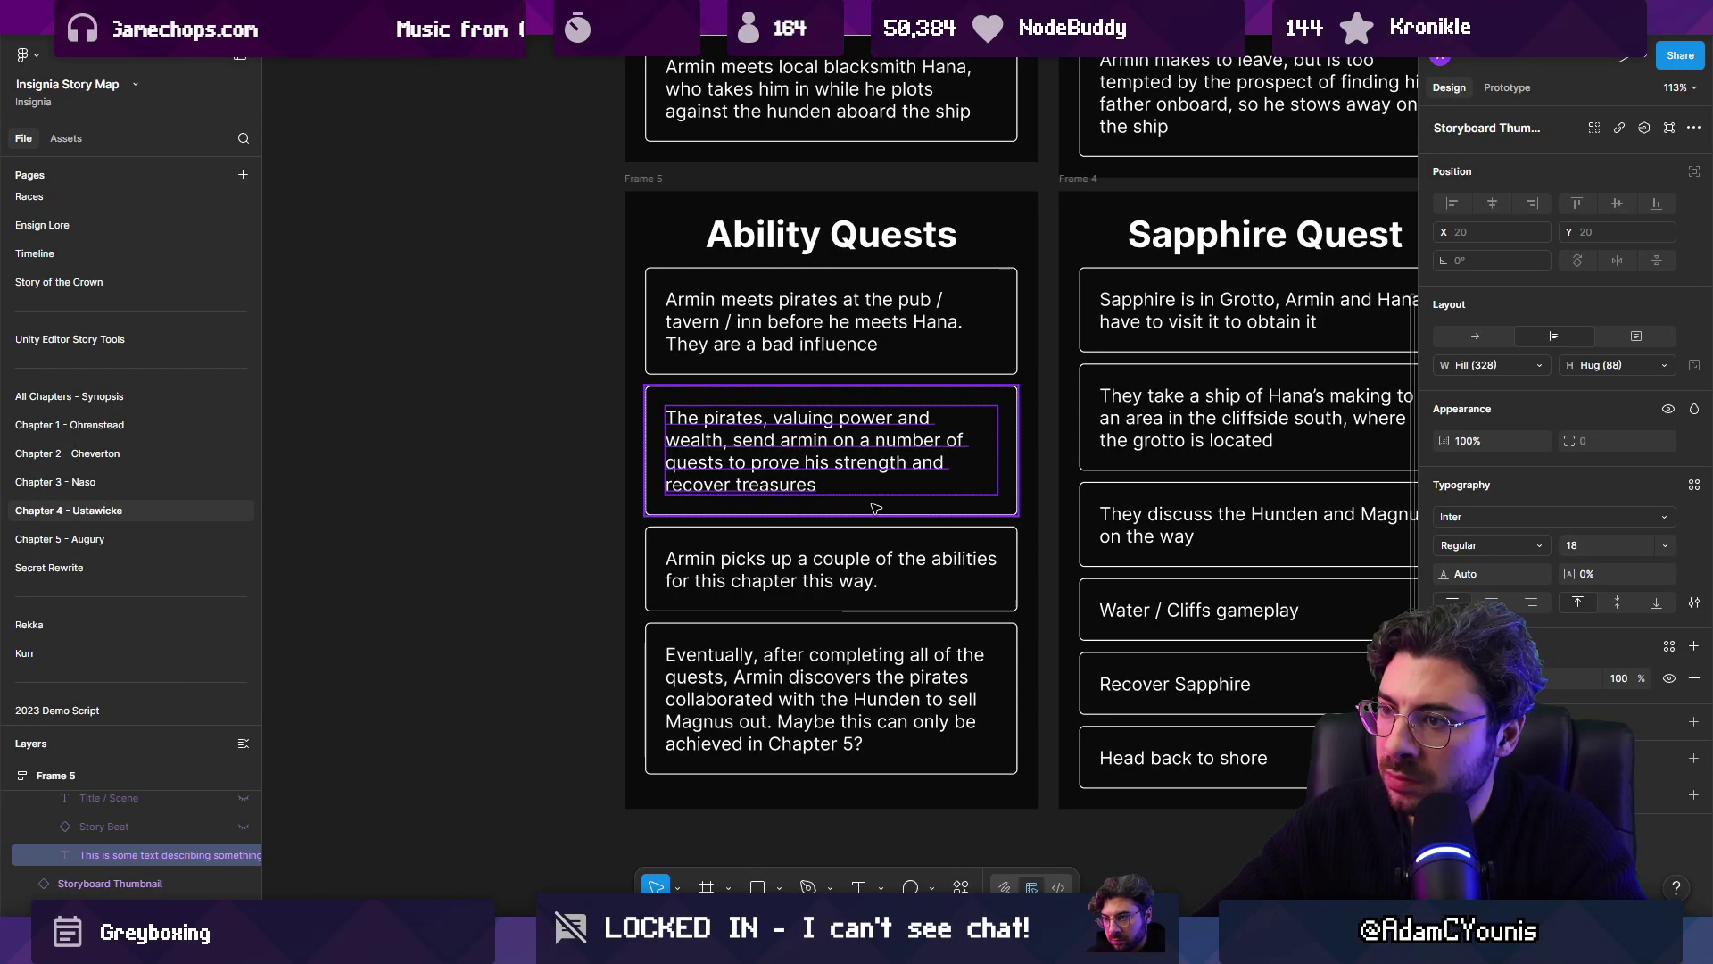
pyautogui.click(860, 509)
pyautogui.hotkey('ctrl', 'd')
pyautogui.doubleClick(795, 559)
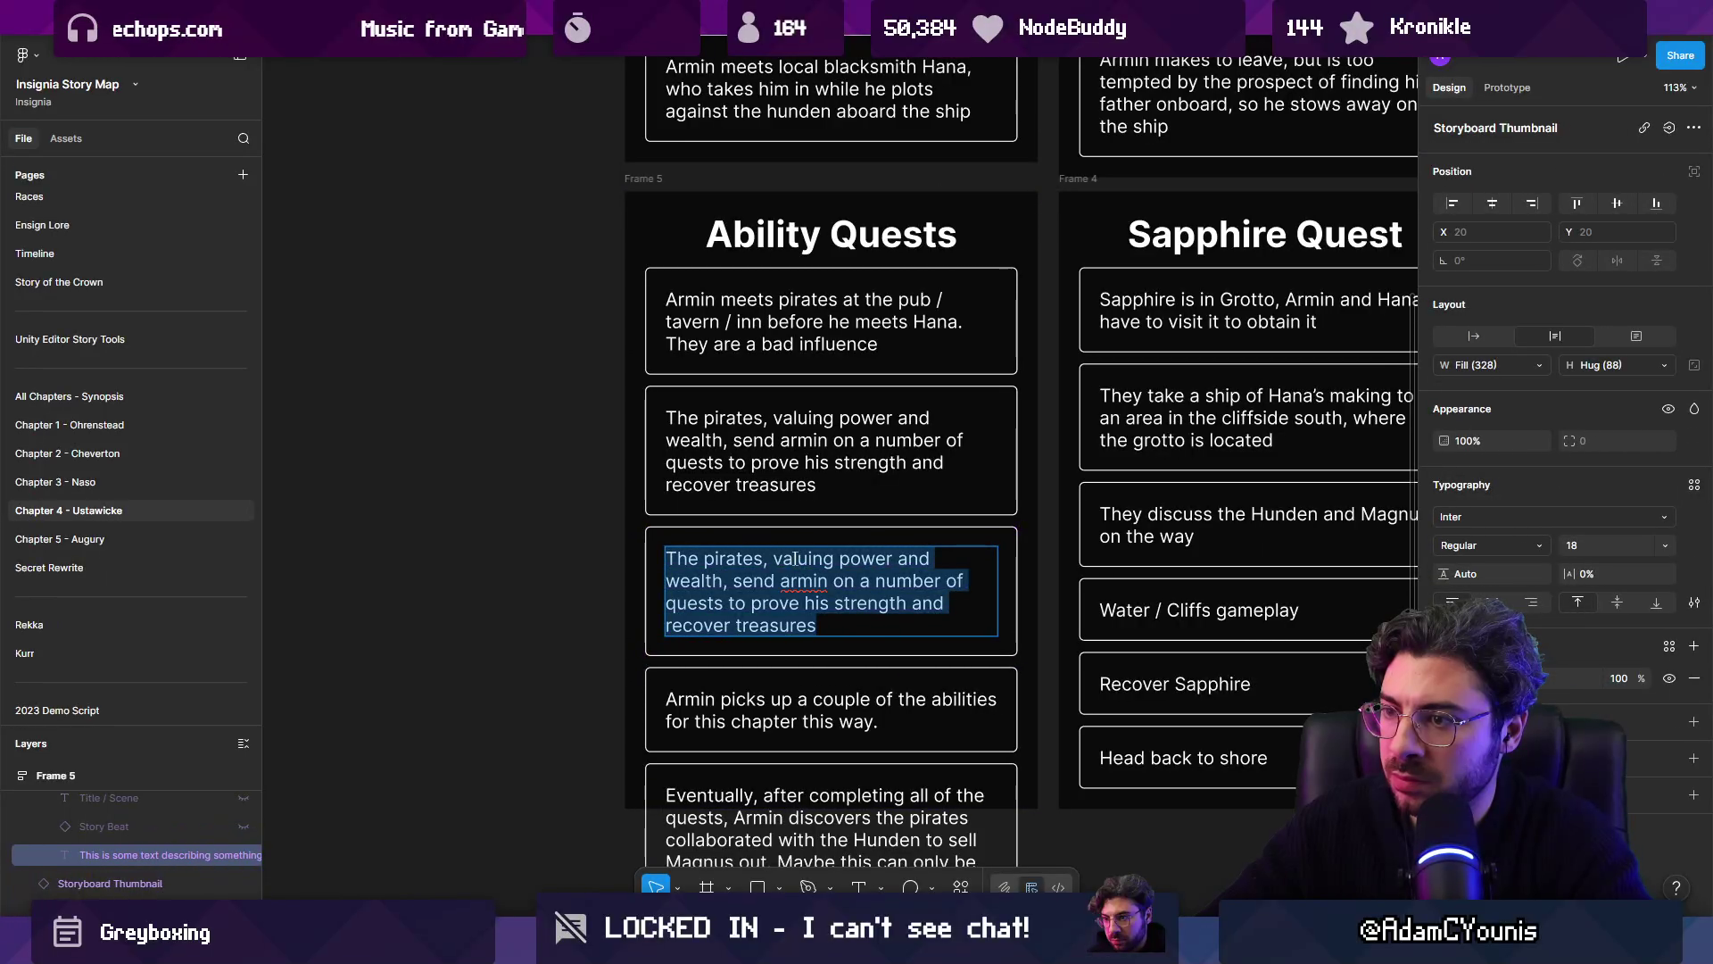
pyautogui.write('The pirates are')
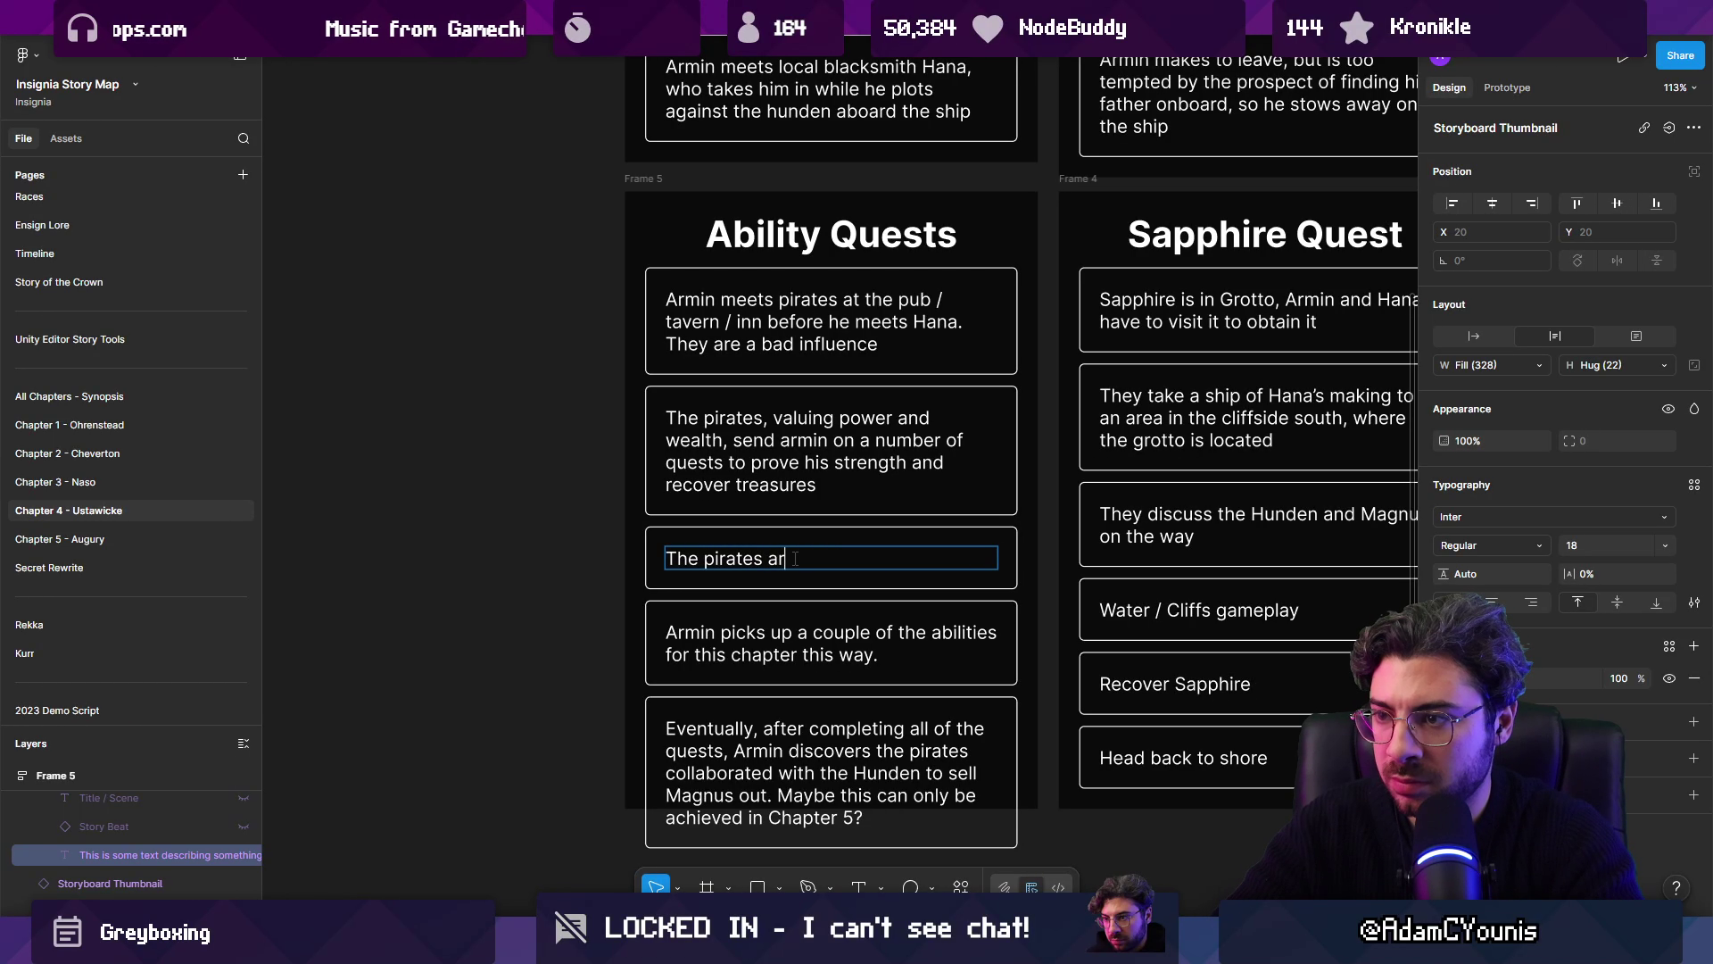
pyautogui.press('Escape')
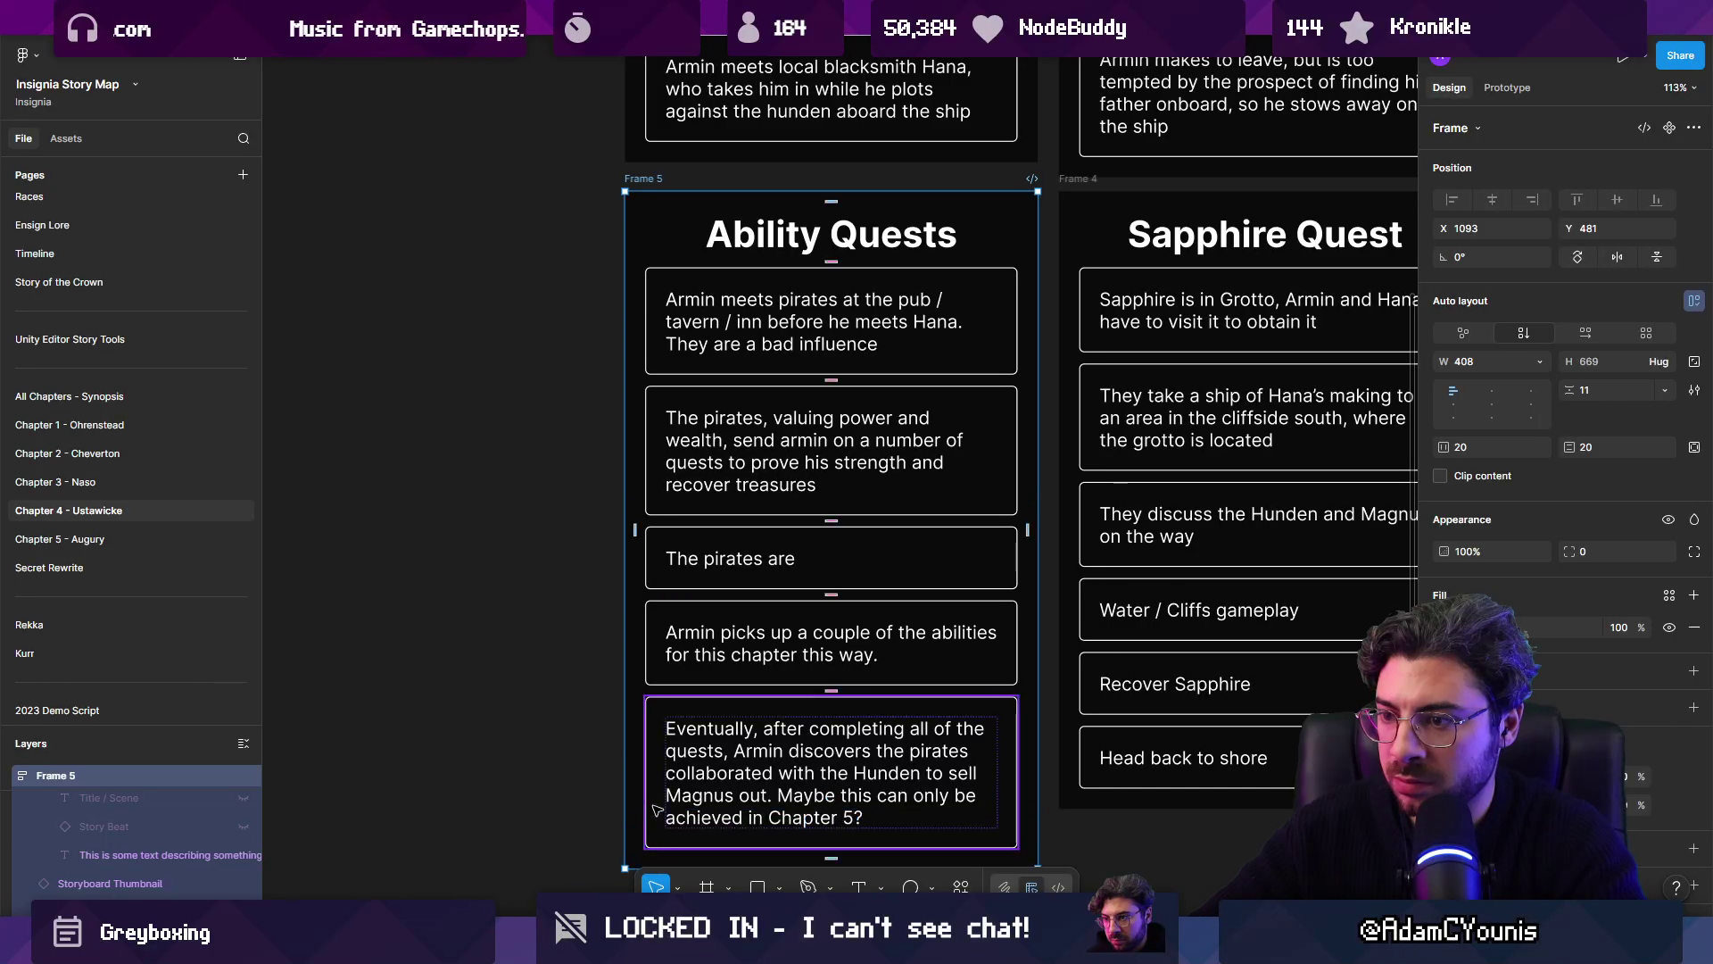
# Step: Complete it as 'The pirates are all cool adventurer types', then cut the sentence from the card
pyautogui.doubleClick(807, 562)
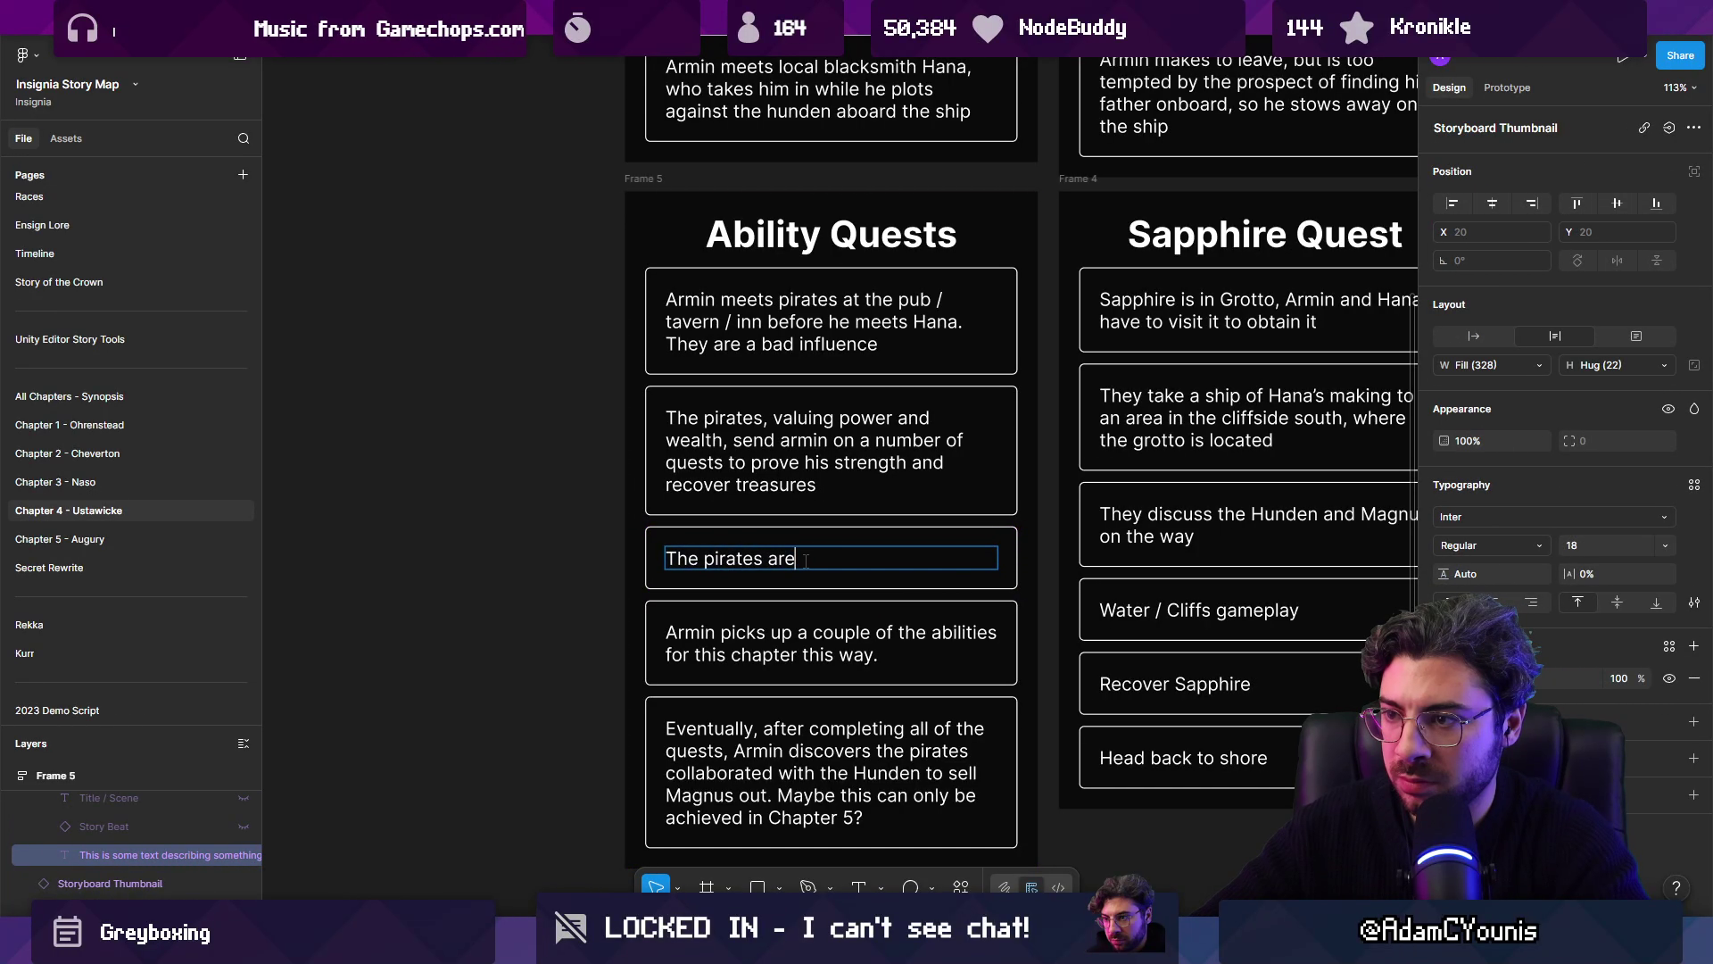
pyautogui.write('all col guys')
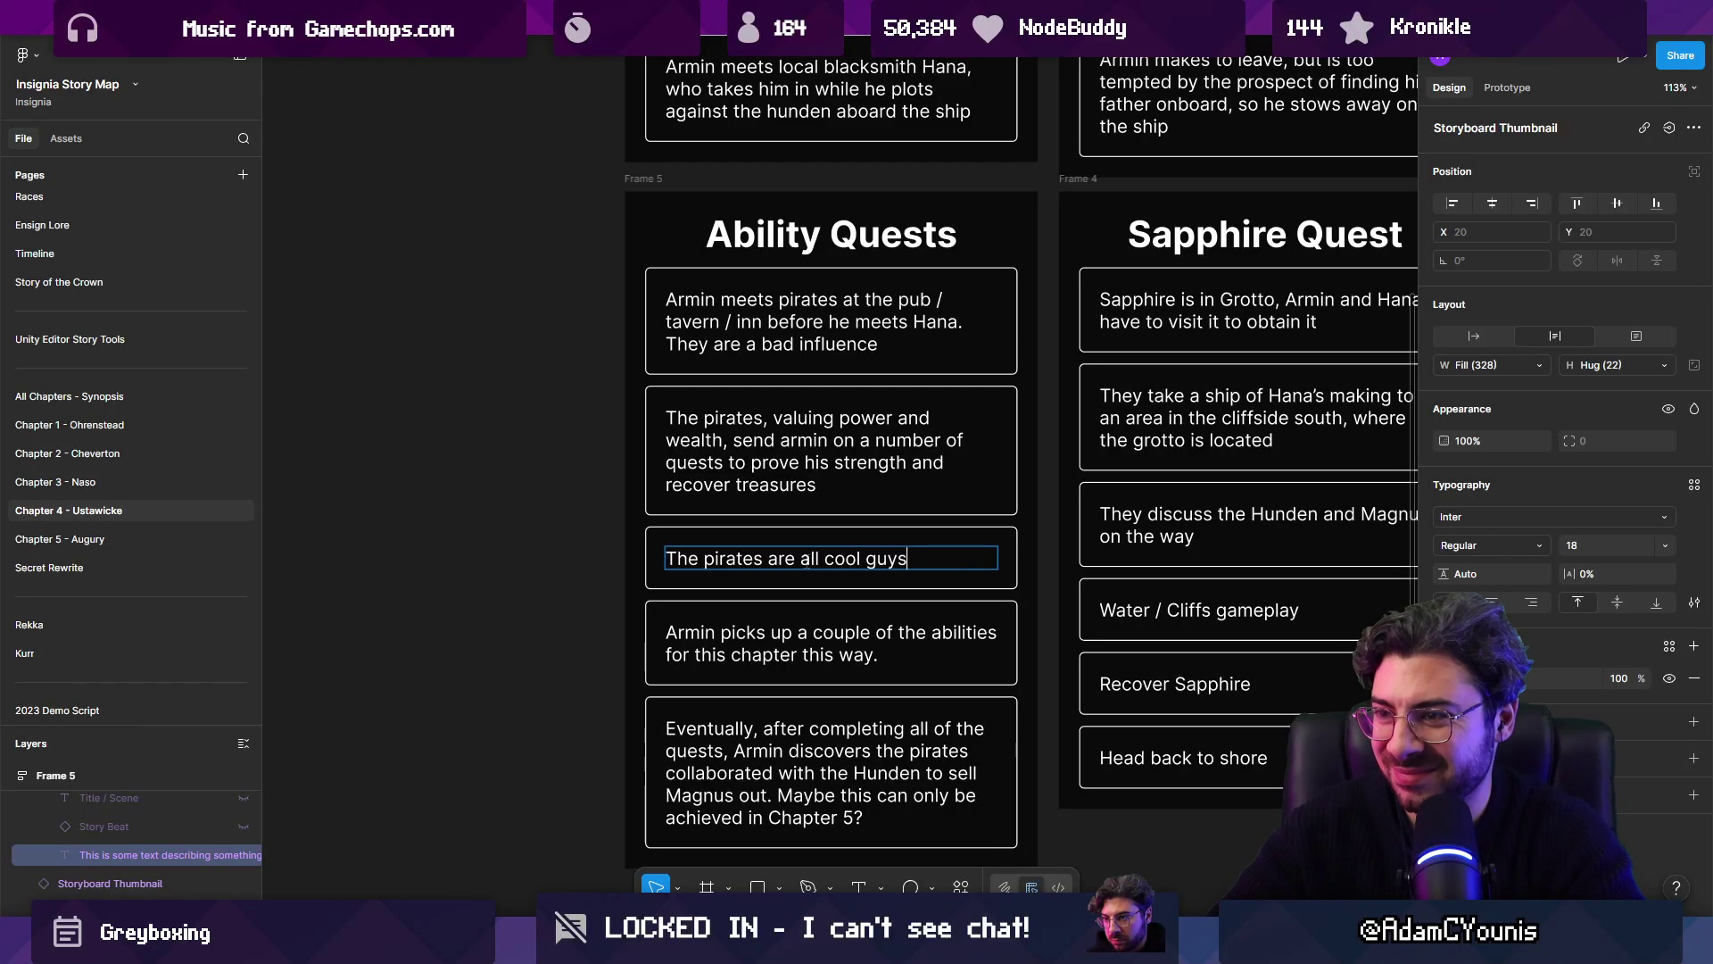
pyautogui.press('BackSpace')
pyautogui.press('BackSpace')
pyautogui.press('BackSpace')
pyautogui.write('all')
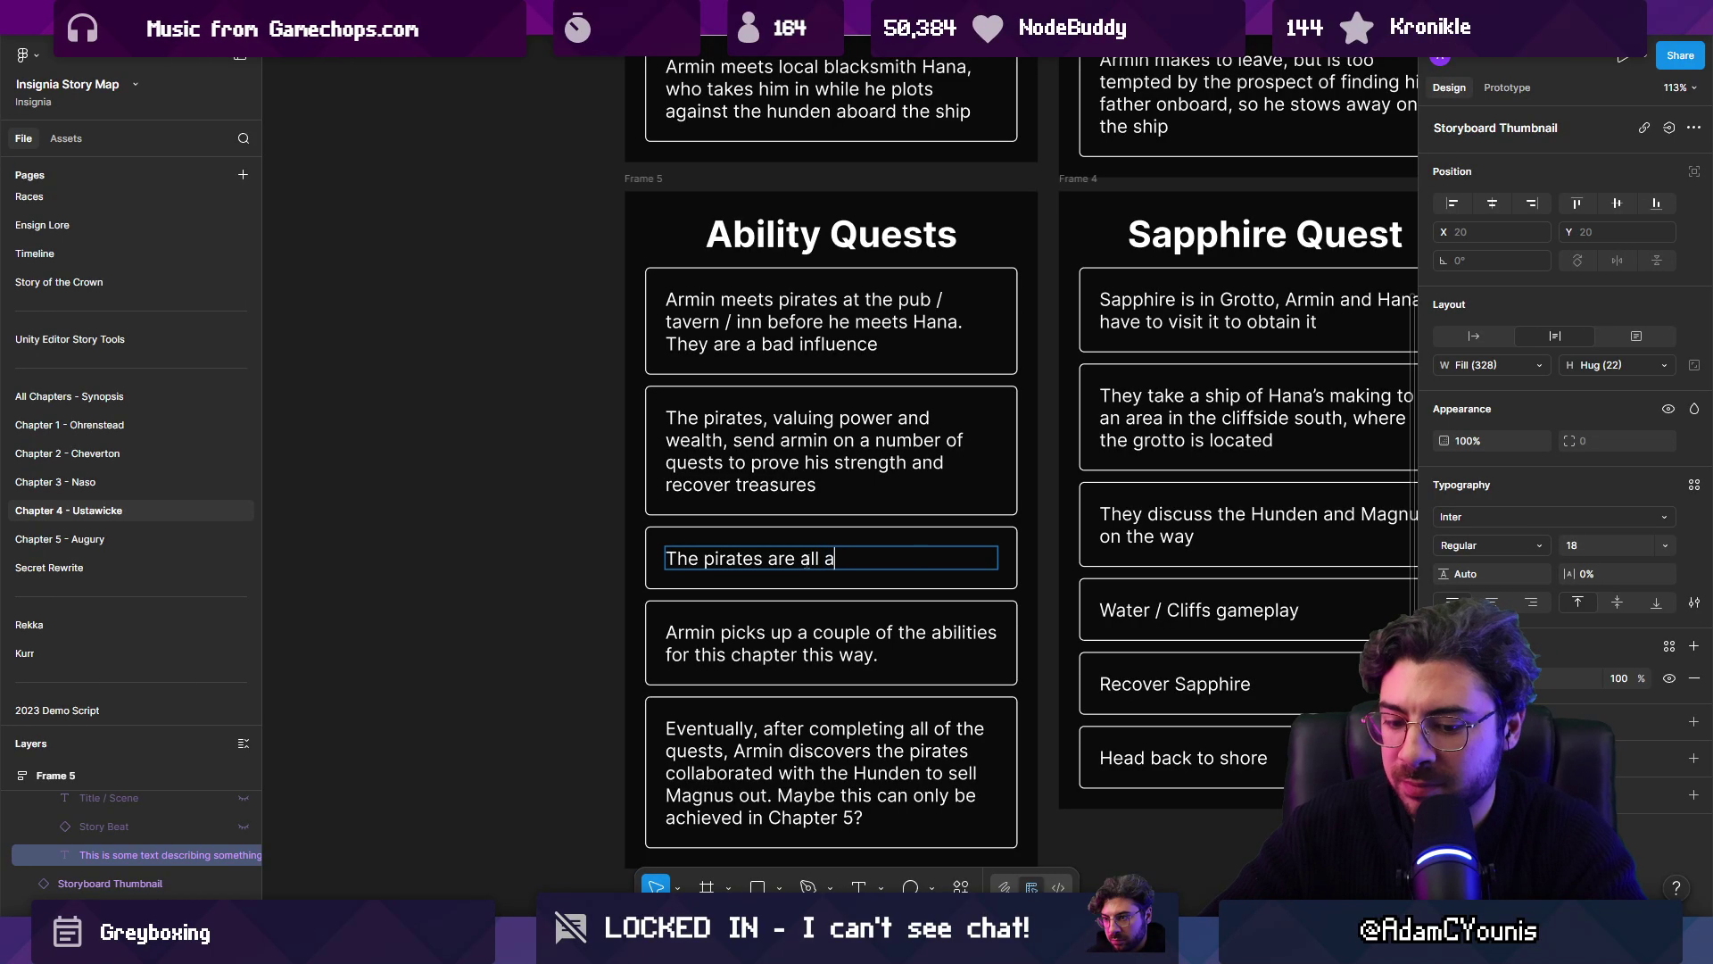
pyautogui.write(' cool advbe')
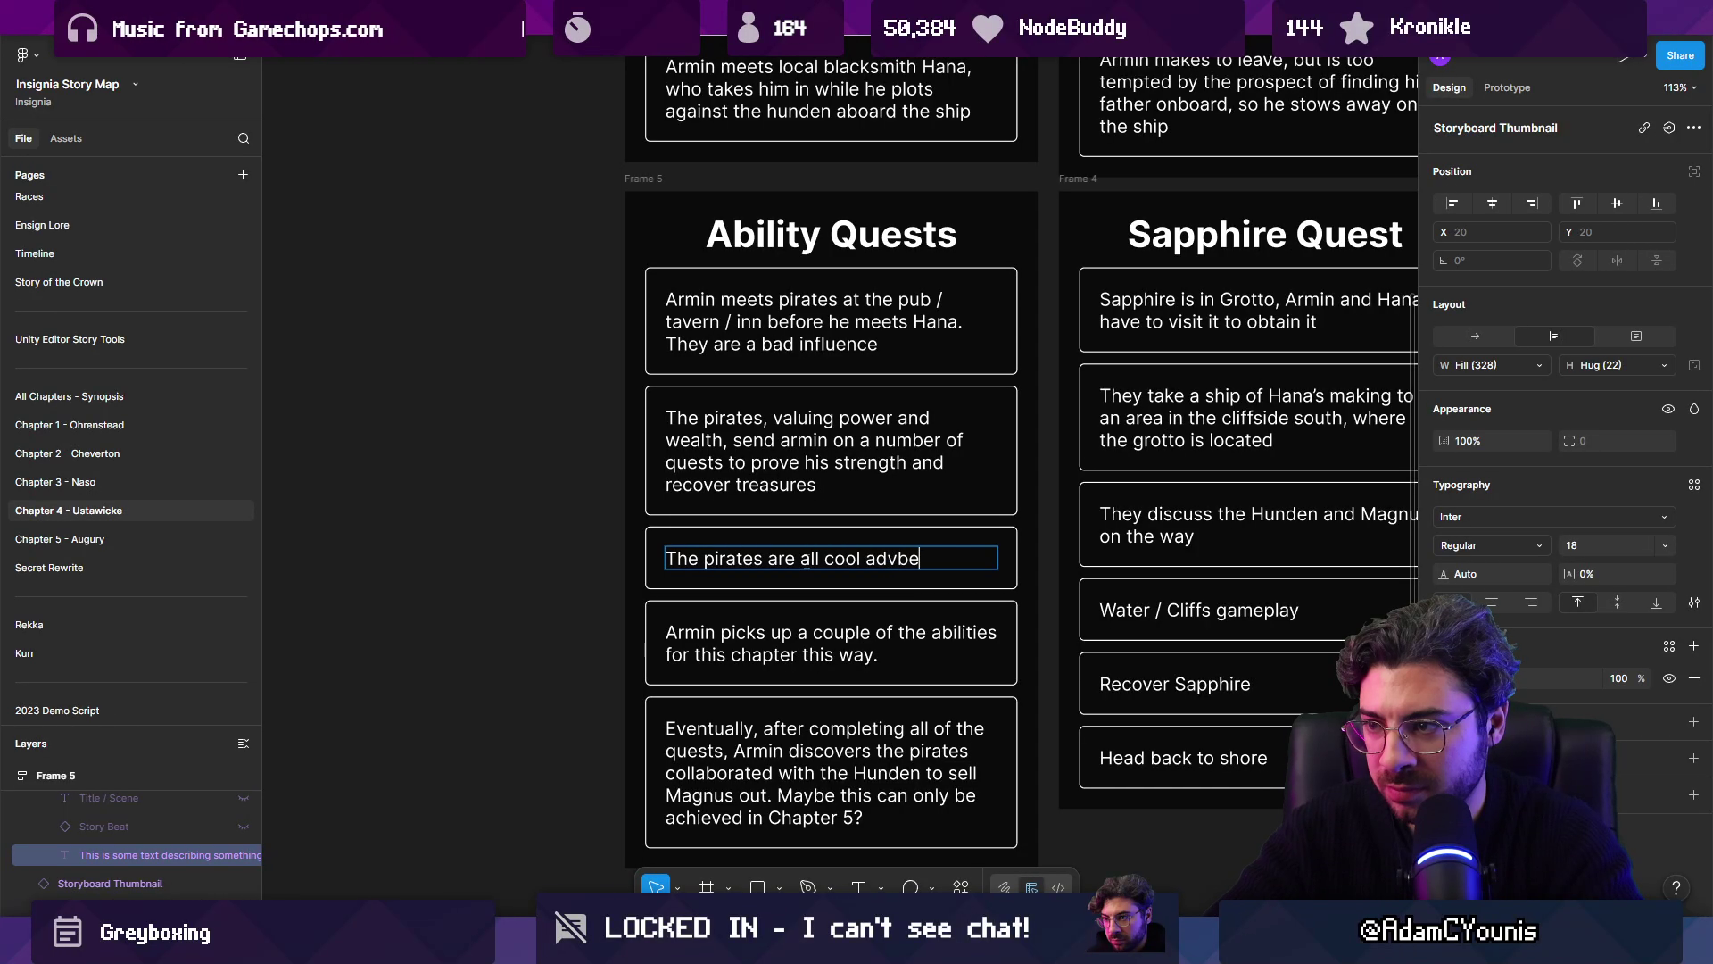
pyautogui.press('BackSpace')
pyautogui.press('BackSpace')
pyautogui.write('enturer types')
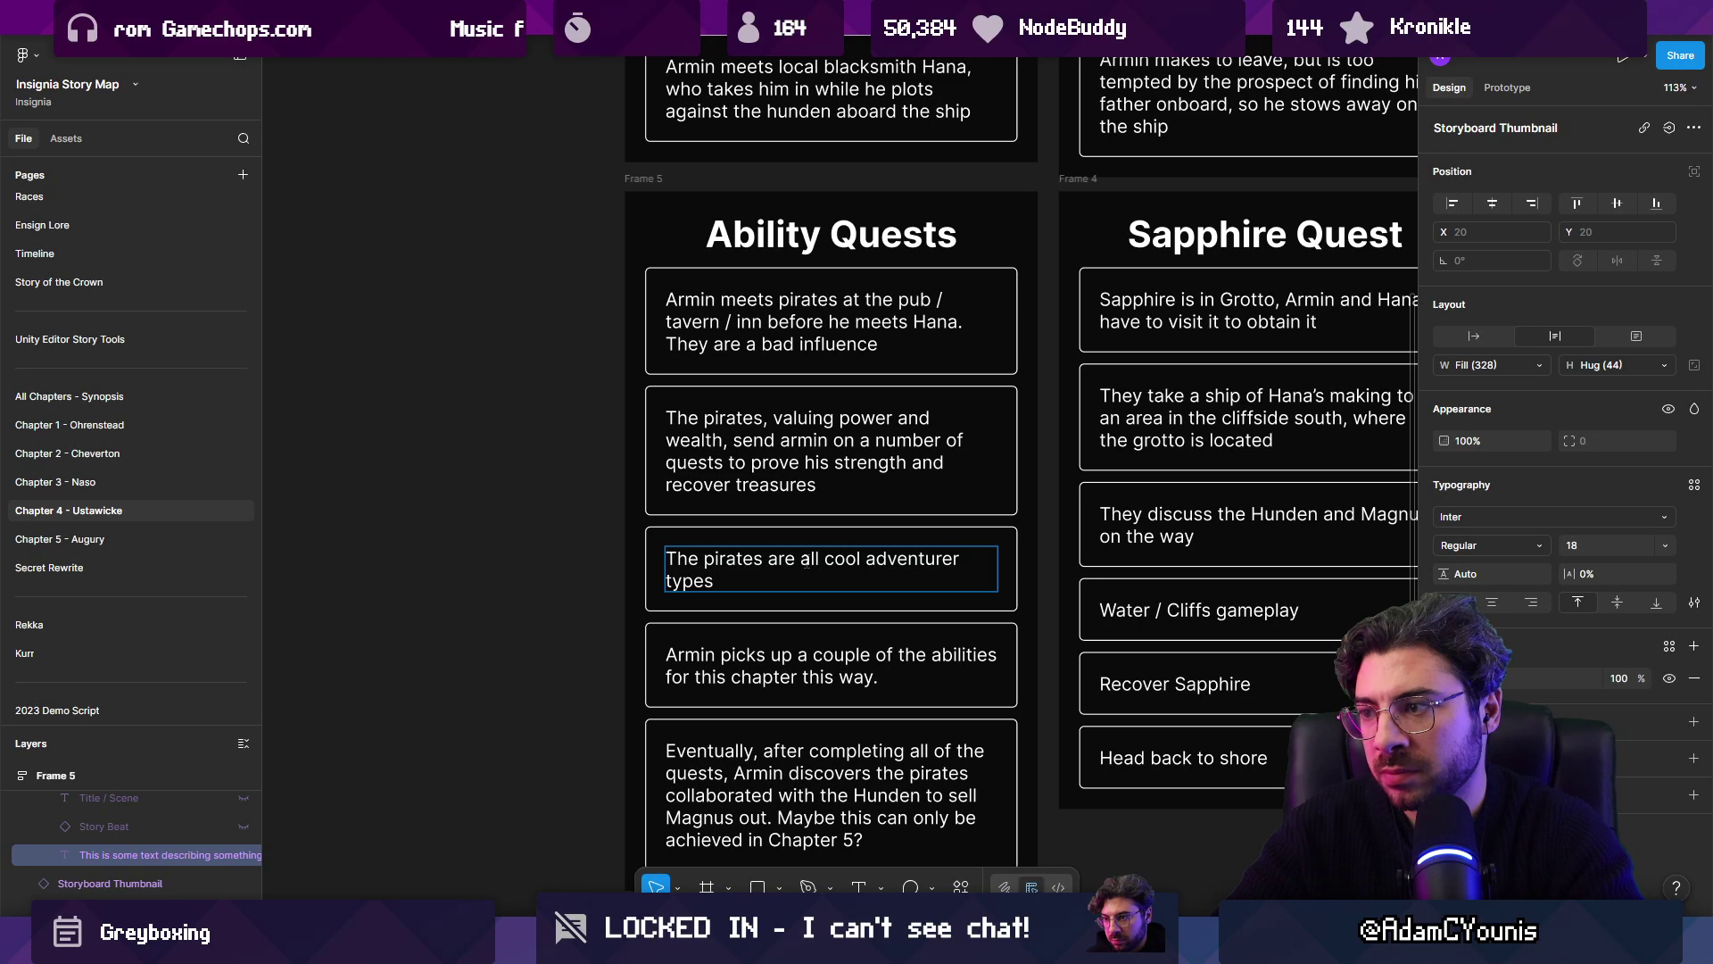
pyautogui.scroll(-5, 786, 562)
pyautogui.scroll(5, 704, 533)
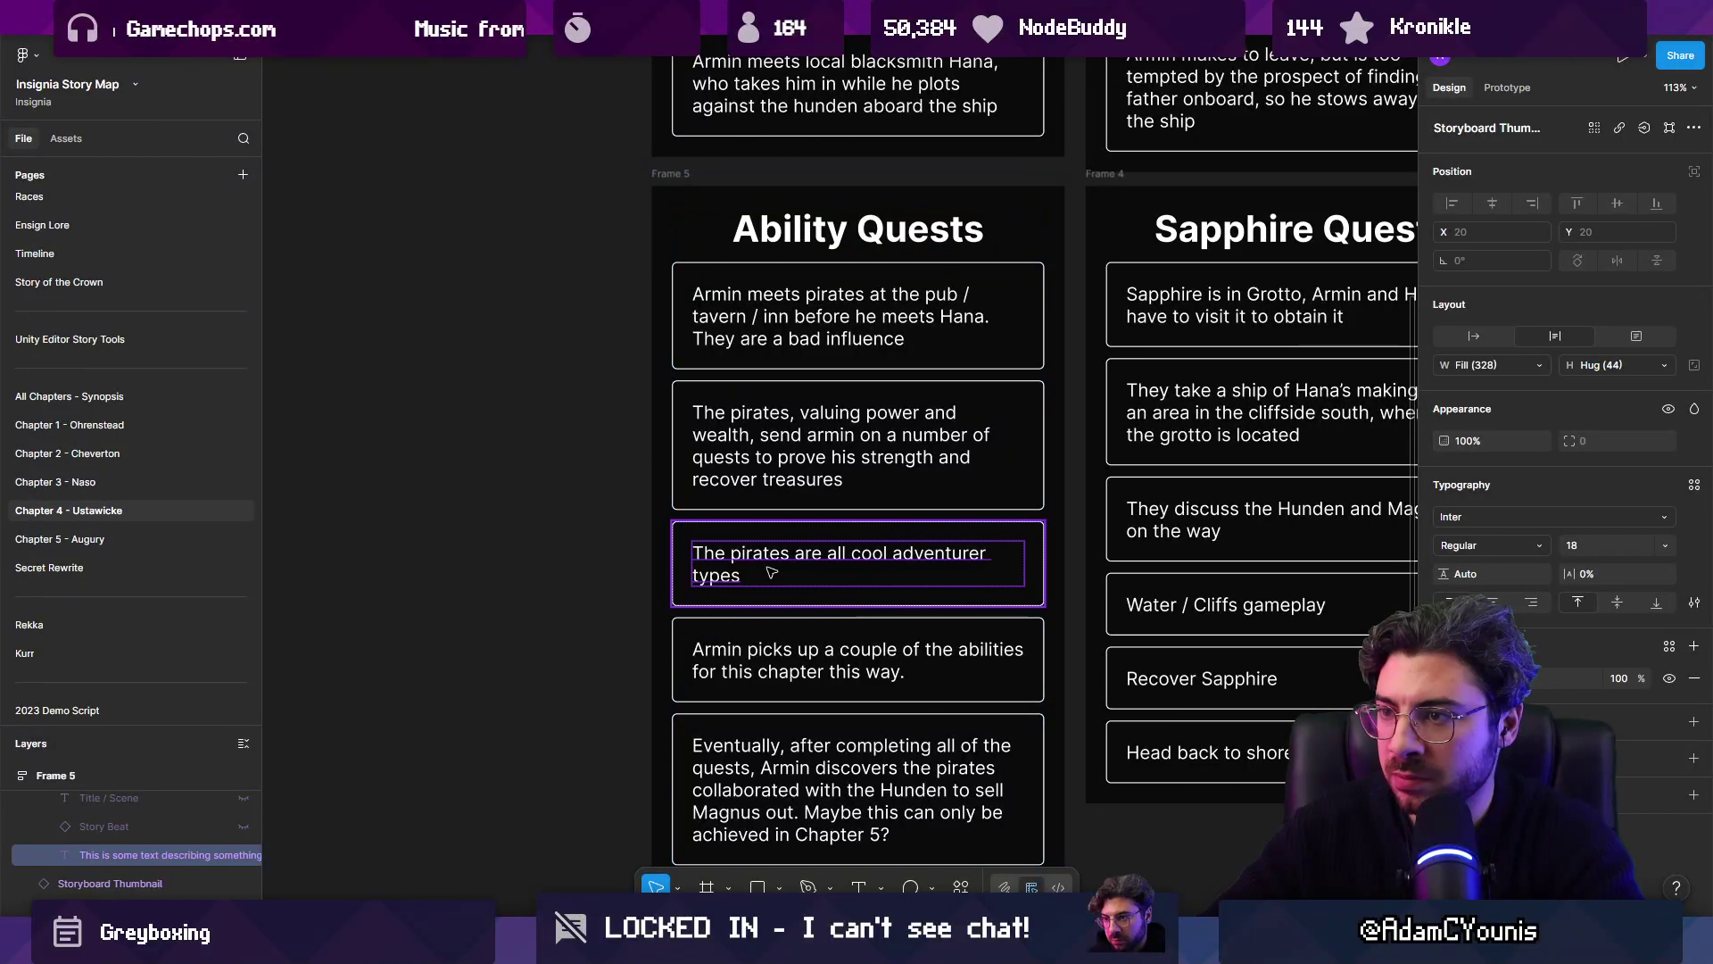
pyautogui.tripleClick(758, 556)
pyautogui.moveTo(742, 576); pyautogui.dragTo(707, 528)
pyautogui.hotkey('ctrl', 'c')
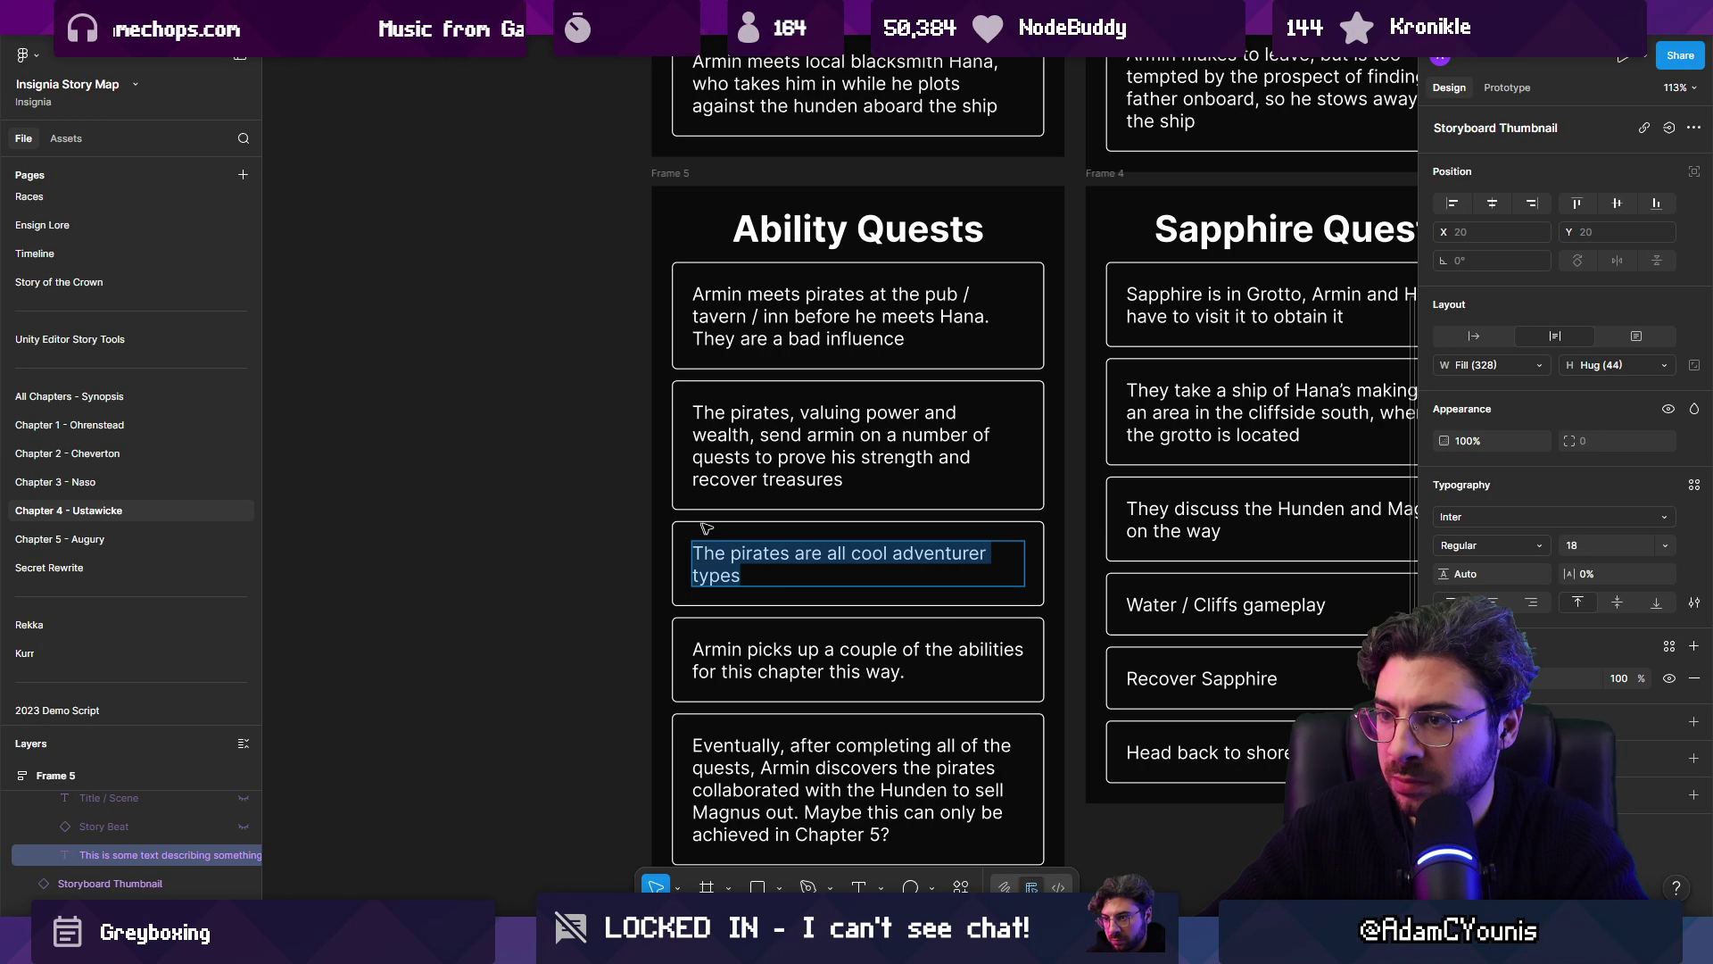
pyautogui.press('BackSpace')
# Step: Paste it as a new pirates-card paragraph, add 'We want to be like them', and delete the empty card
pyautogui.doubleClick(867, 480)
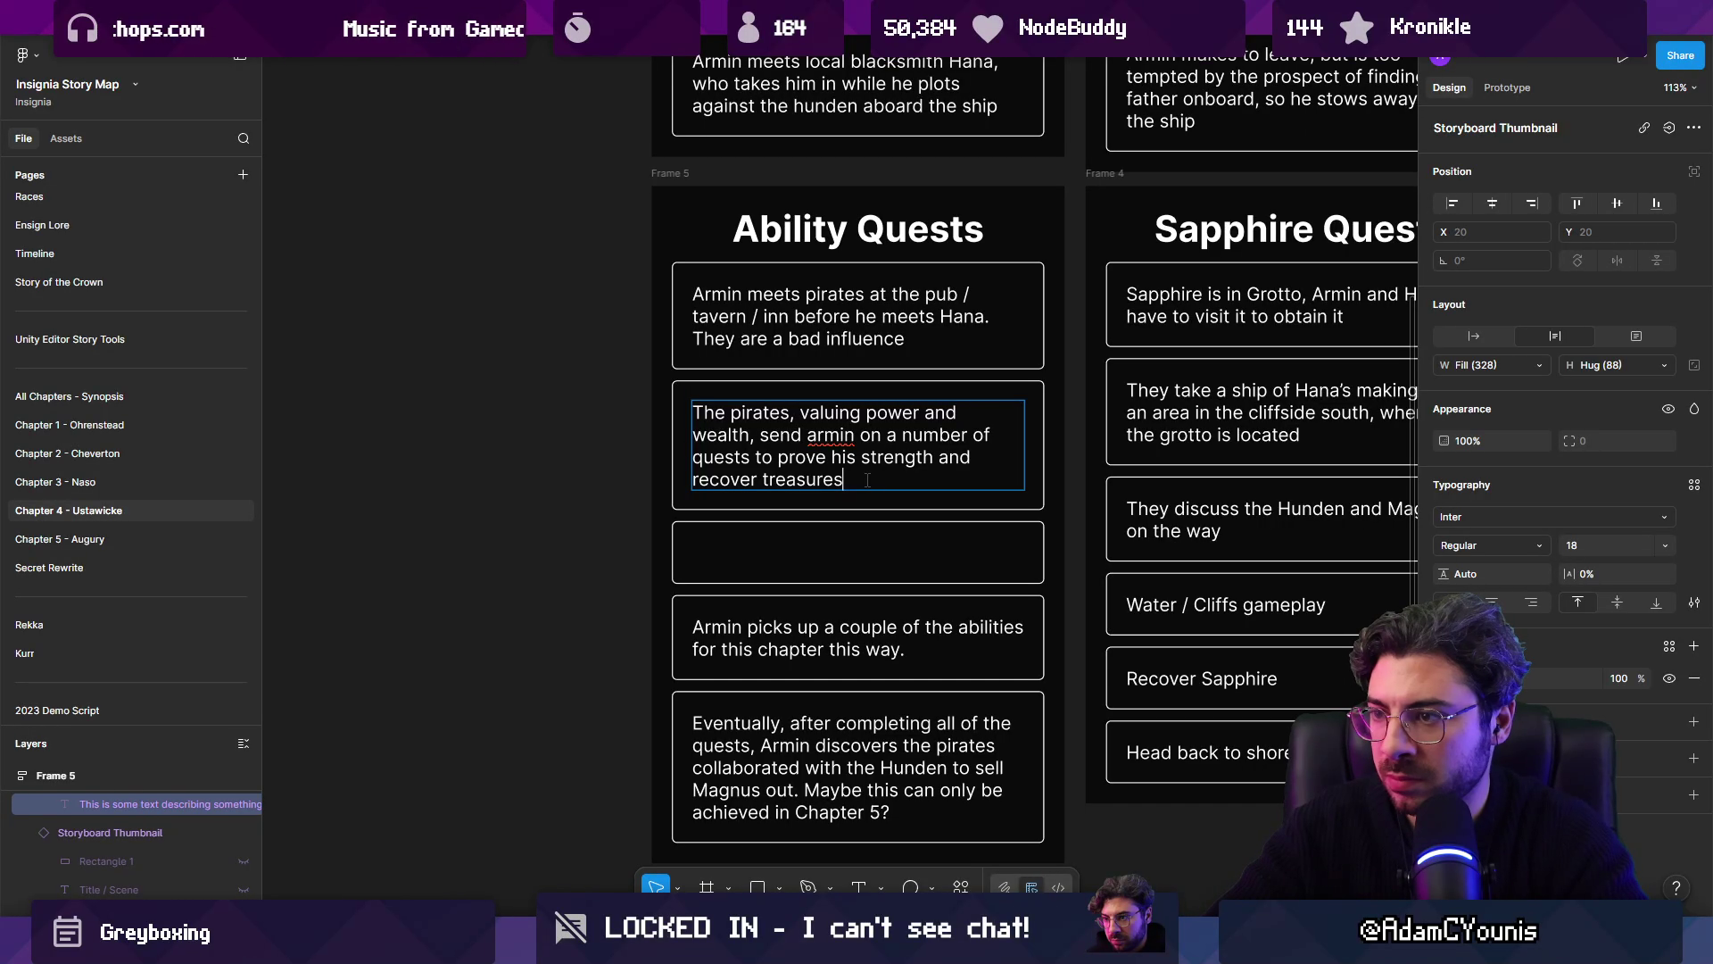
pyautogui.press('Return')
pyautogui.hotkey('ctrl', 'v')
pyautogui.press('Up')
pyautogui.press('Home')
pyautogui.press('Return')
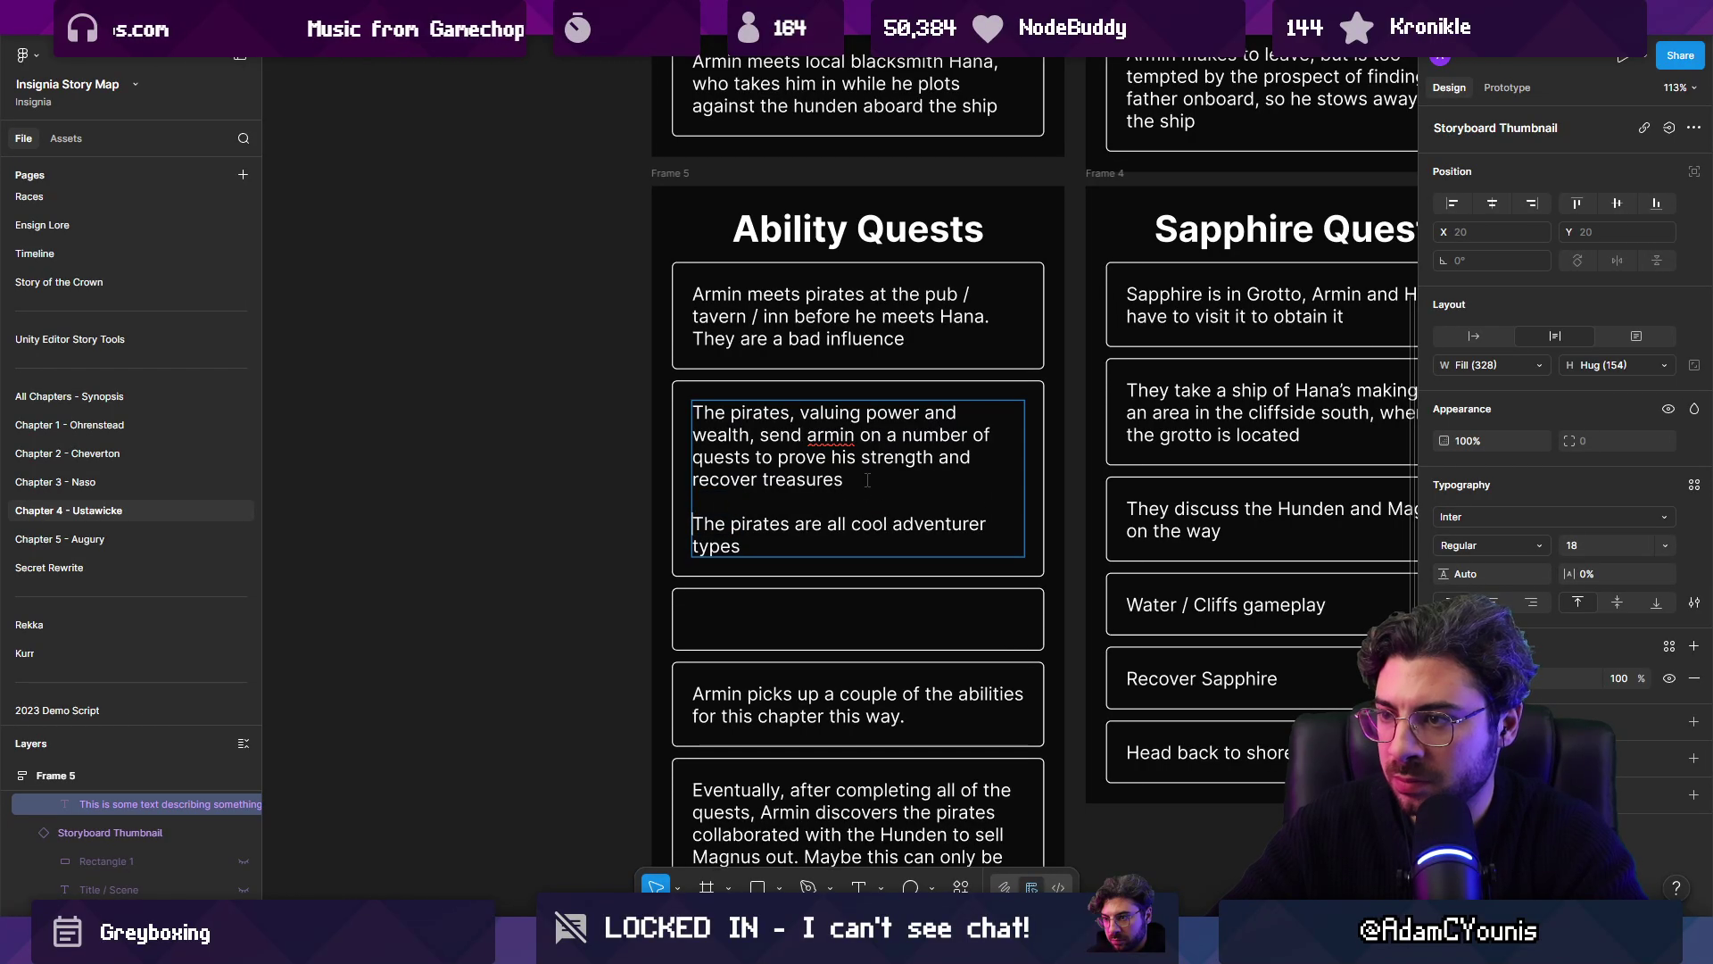
pyautogui.press('Down')
pyautogui.press('End')
pyautogui.write('We wan')
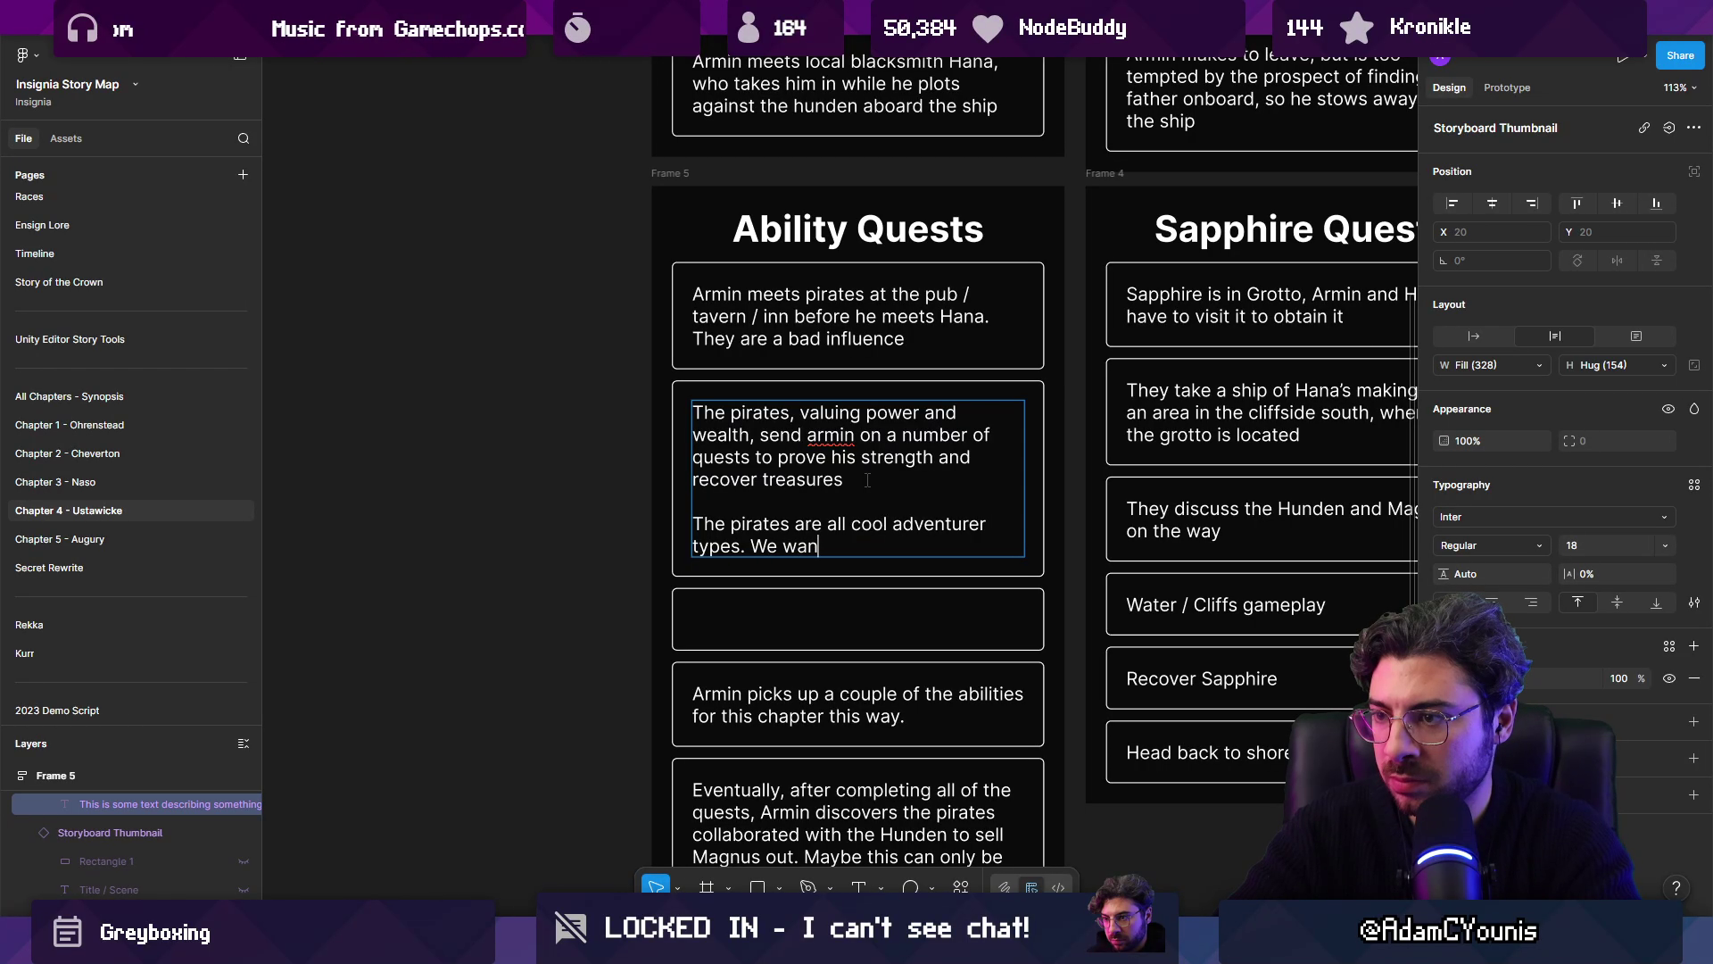
pyautogui.write('t to be like them')
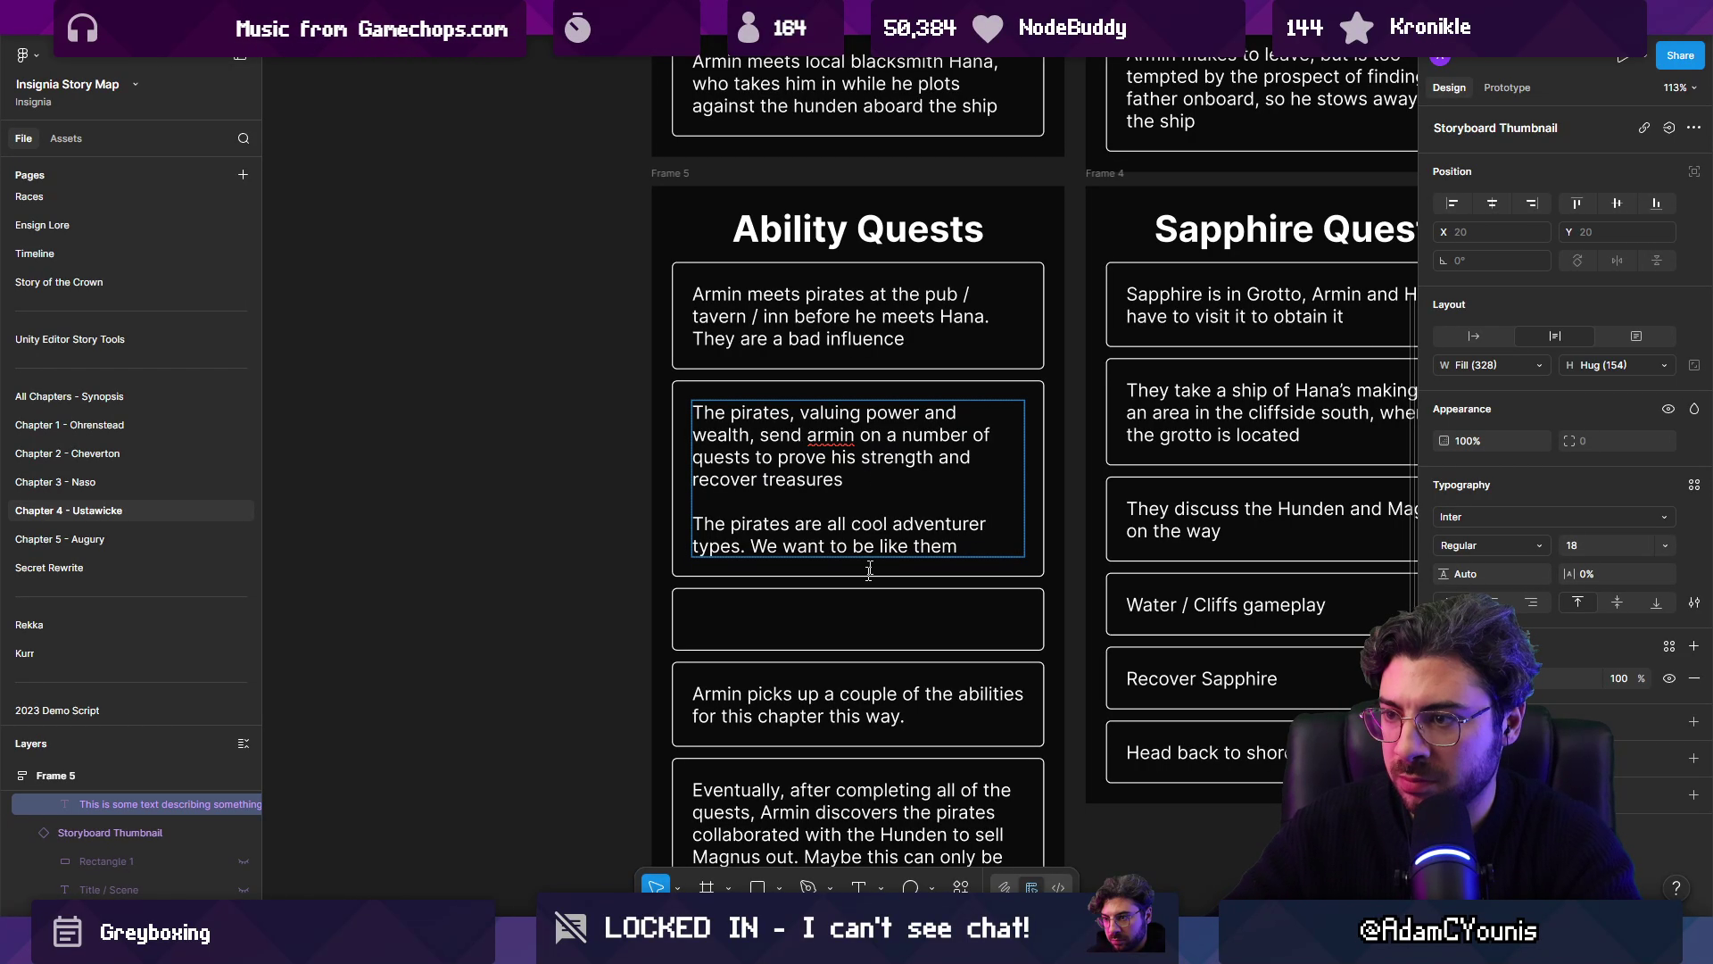
pyautogui.click(865, 580)
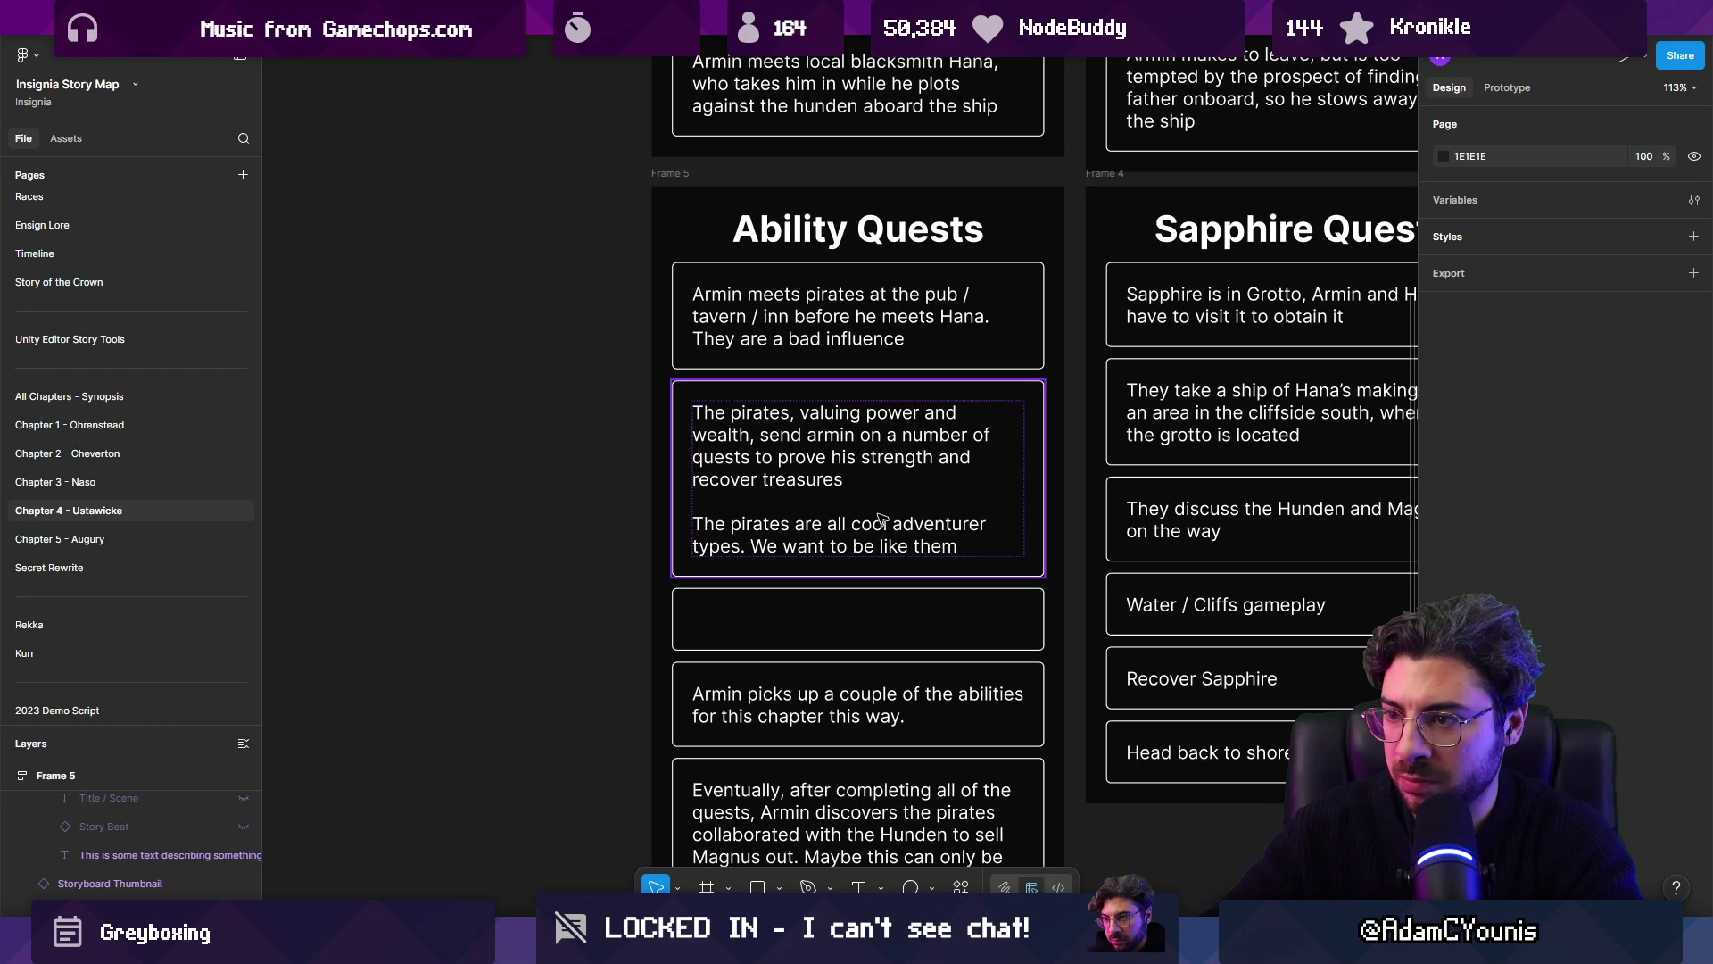
pyautogui.click(862, 604)
pyautogui.press('Delete')
# Step: Continue: because we relate to their eat-the-rich mentality, and few capable young men appear until this point
pyautogui.doubleClick(968, 546)
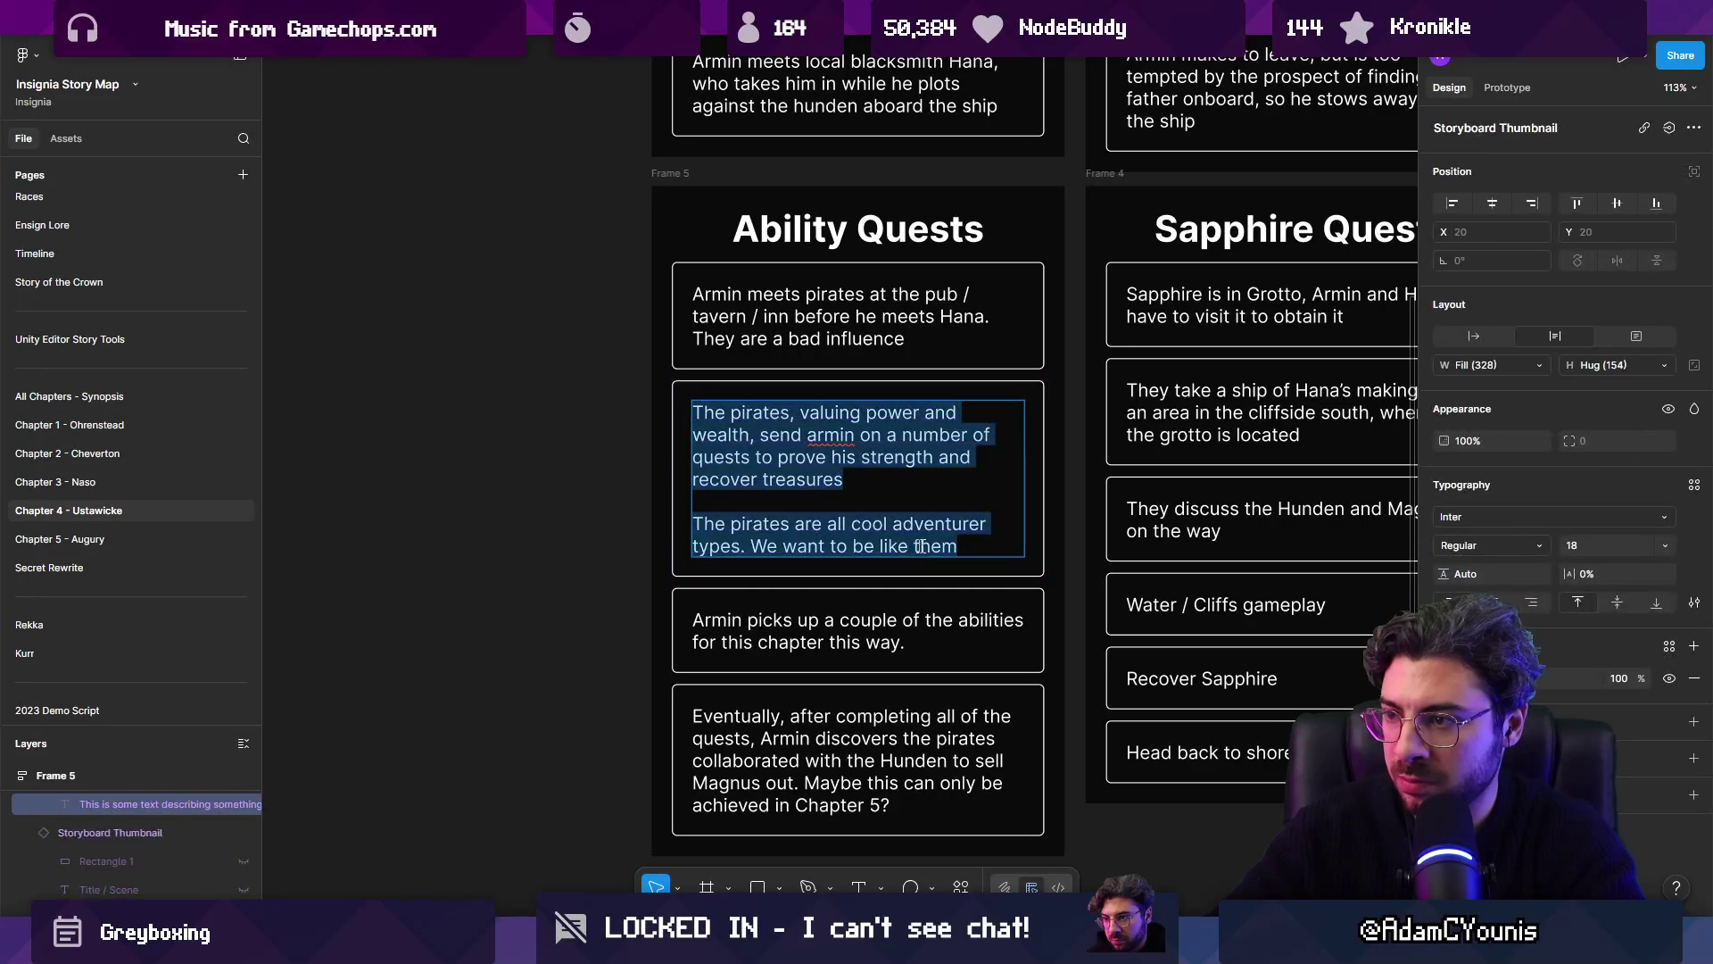
pyautogui.click(982, 546)
pyautogui.write('because they')
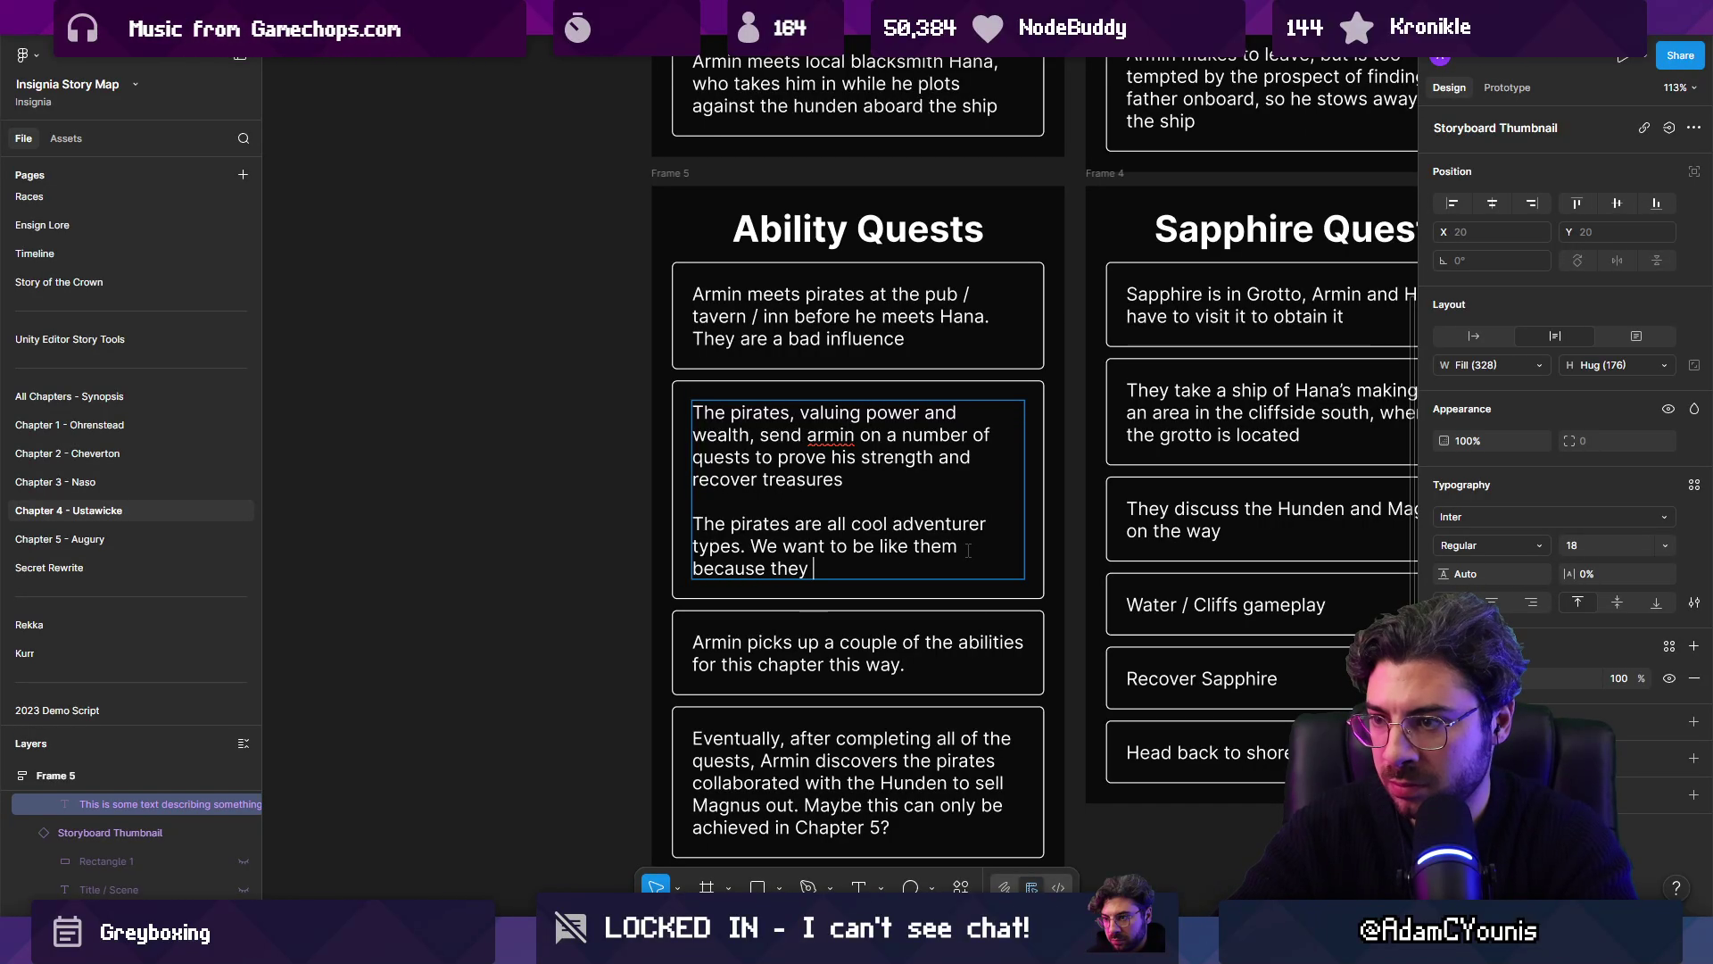
pyautogui.press('BackSpace')
pyautogui.press('BackSpace')
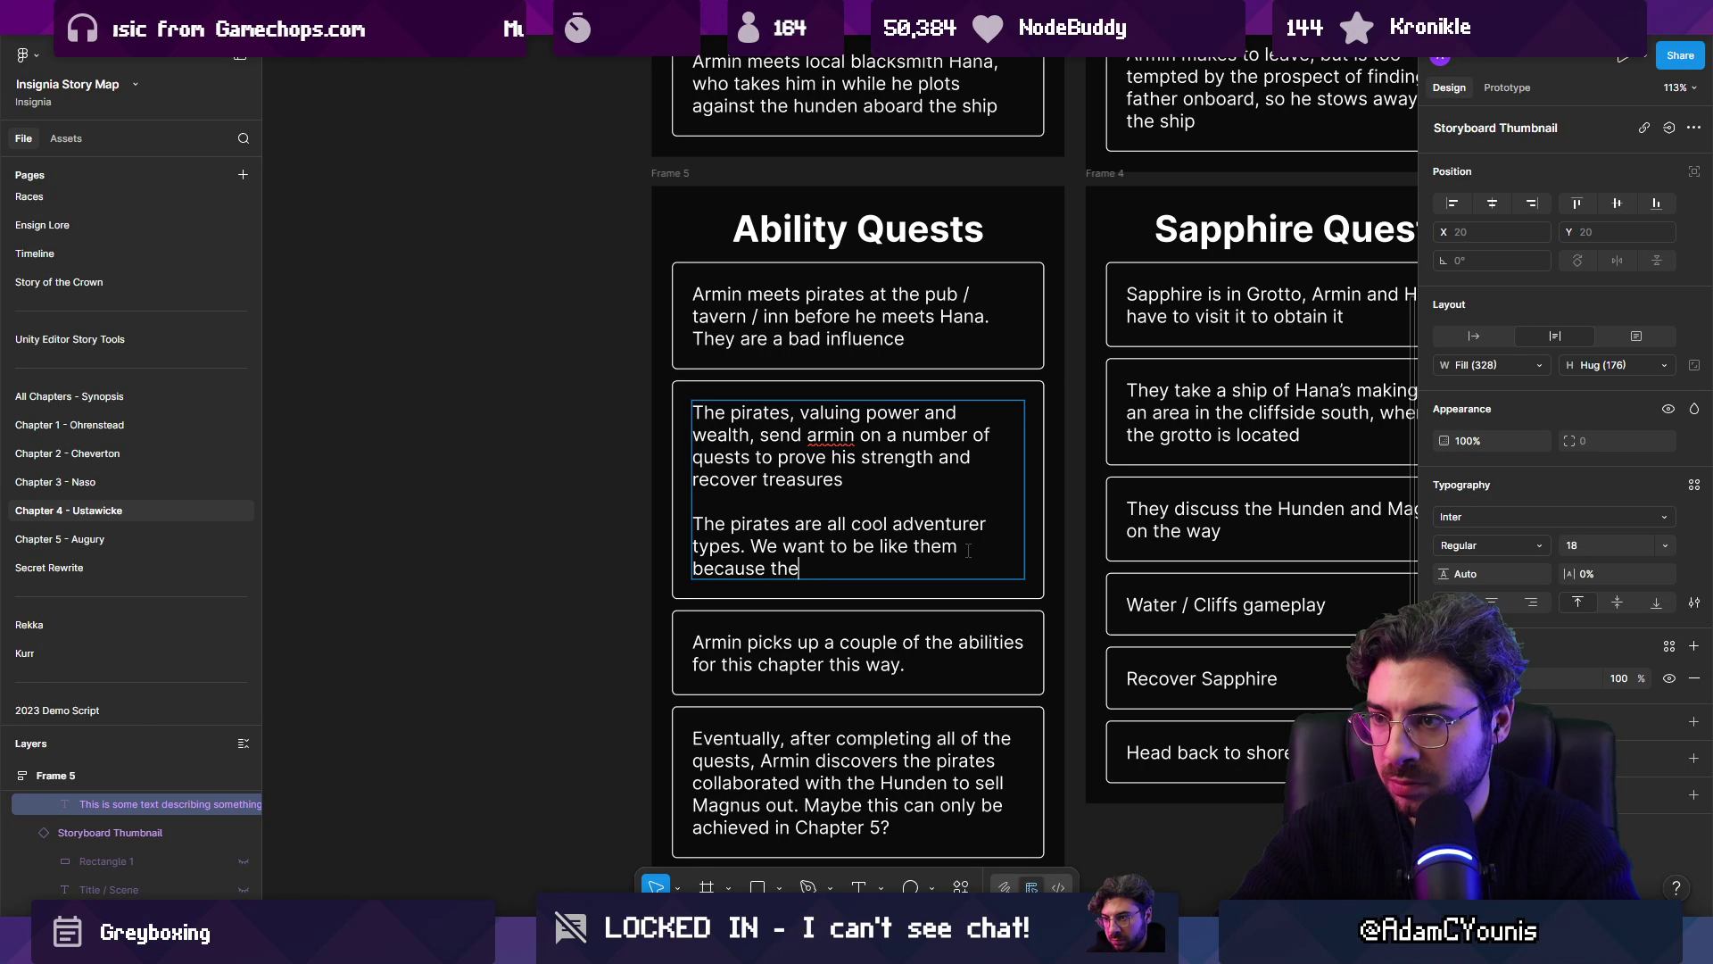
pyautogui.write('we le')
pyautogui.press('BackSpace')
pyautogui.press('BackSpace')
pyautogui.write('real')
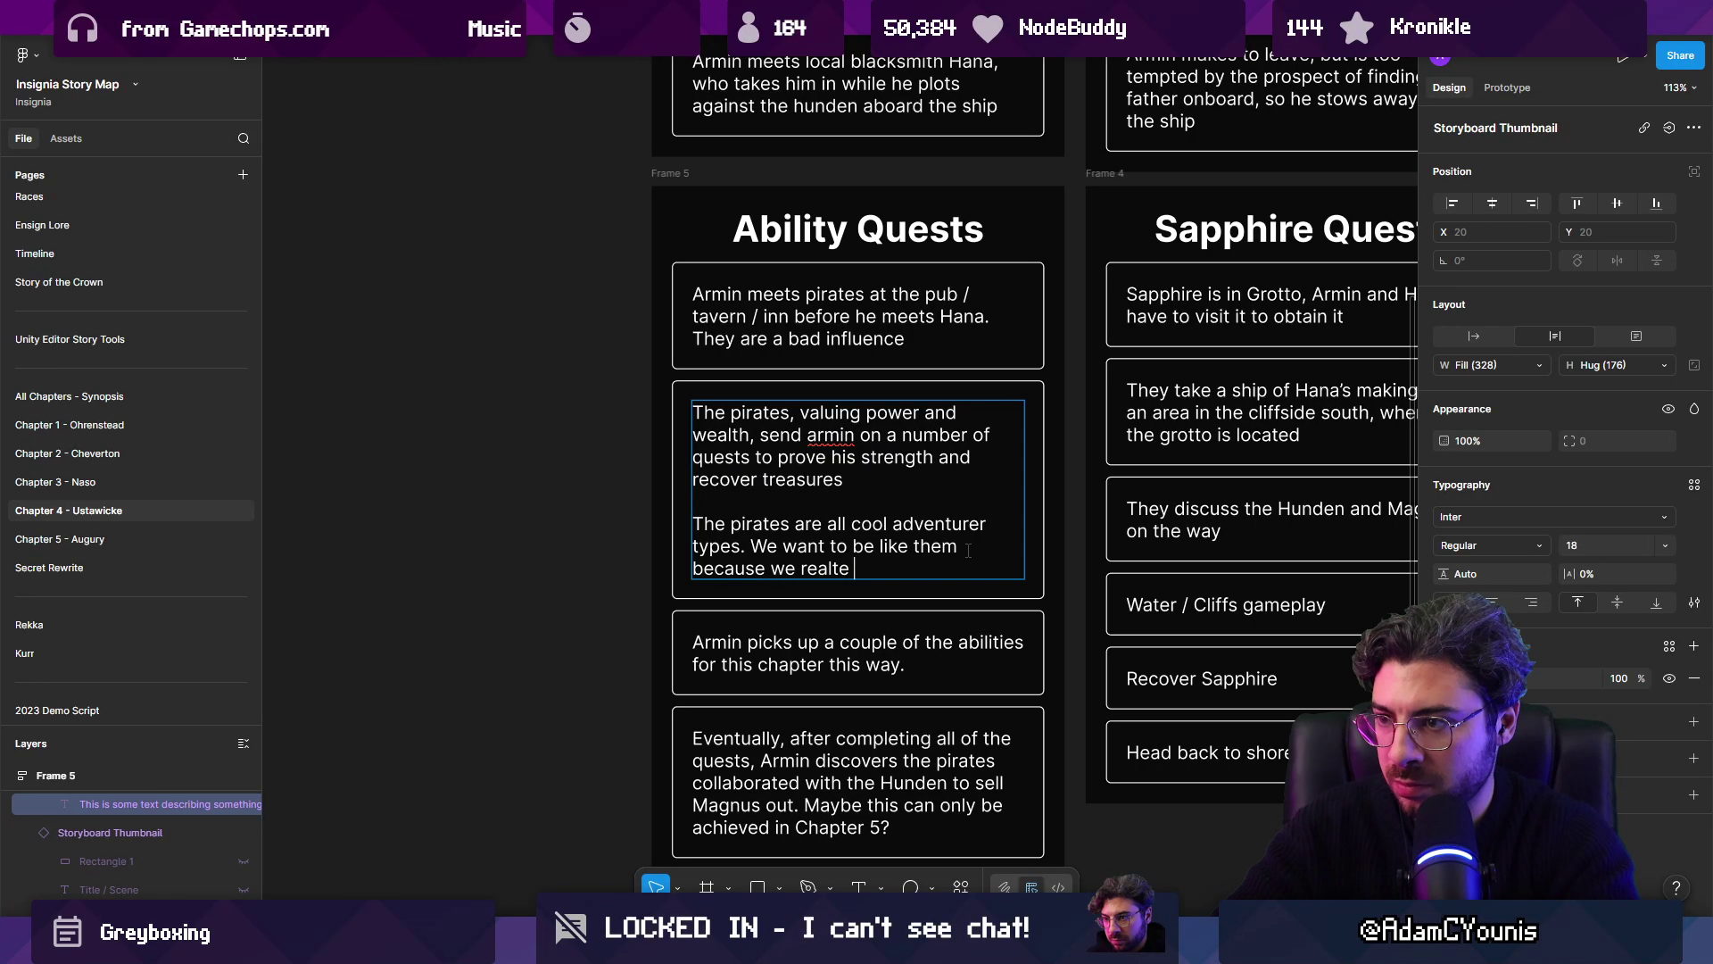
pyautogui.write(' to their')
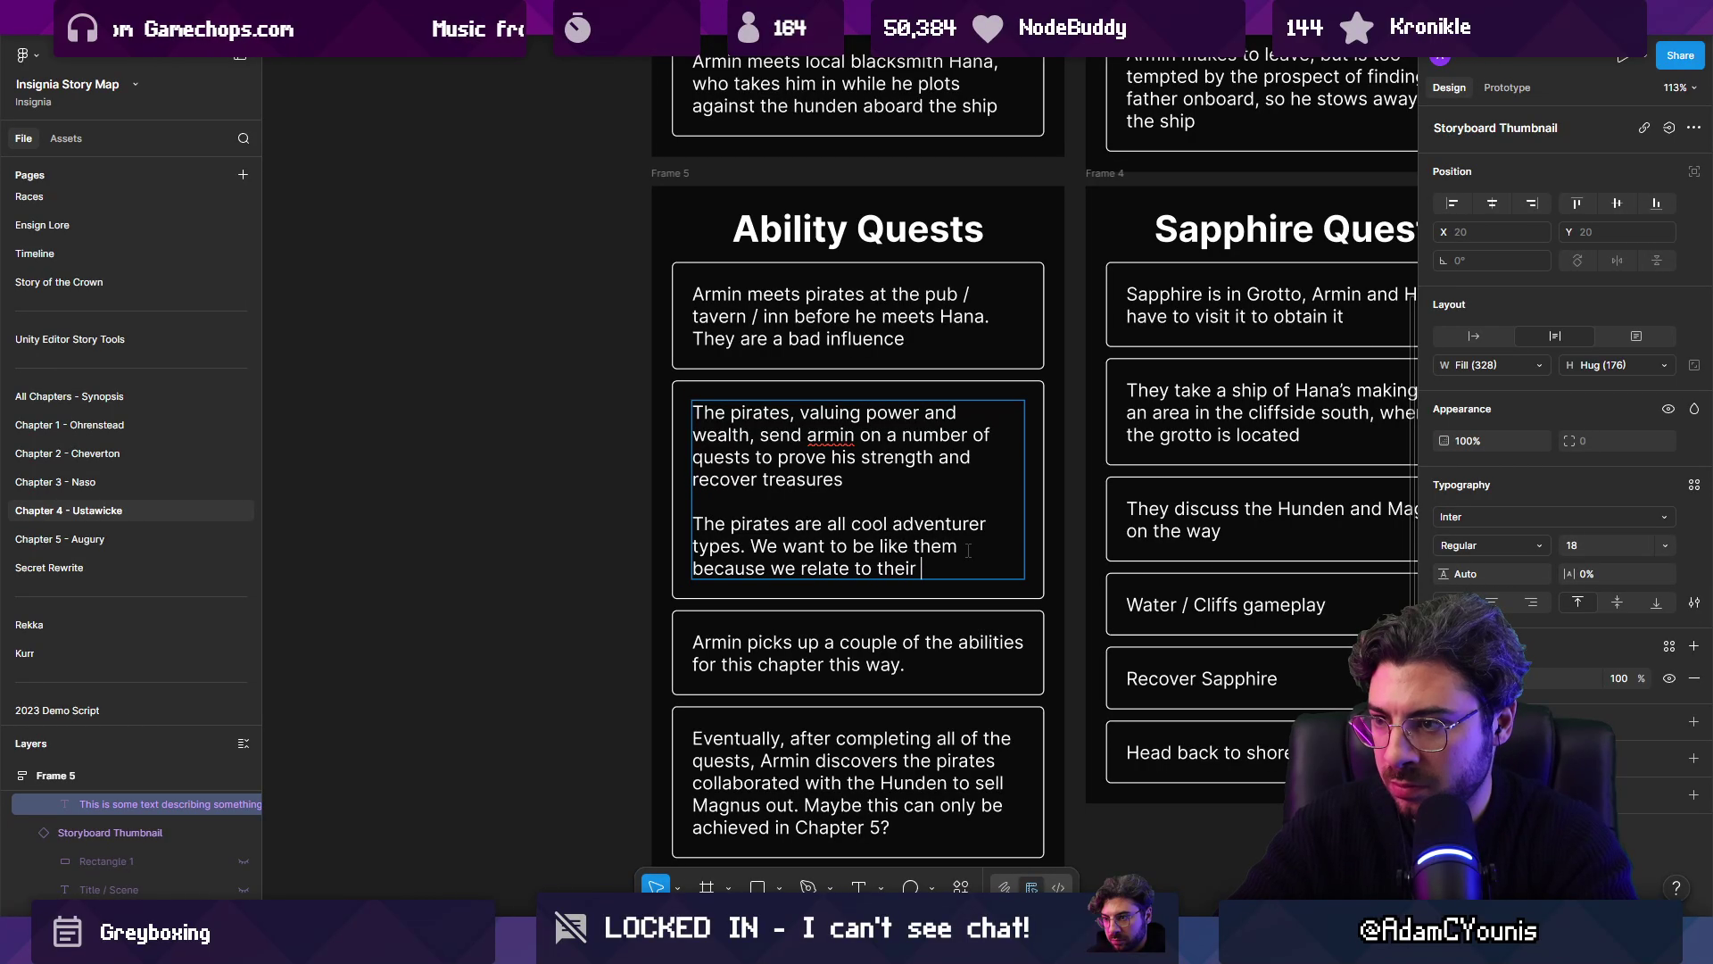
pyautogui.press('BackSpace')
pyautogui.press('BackSpace')
pyautogui.write('-')
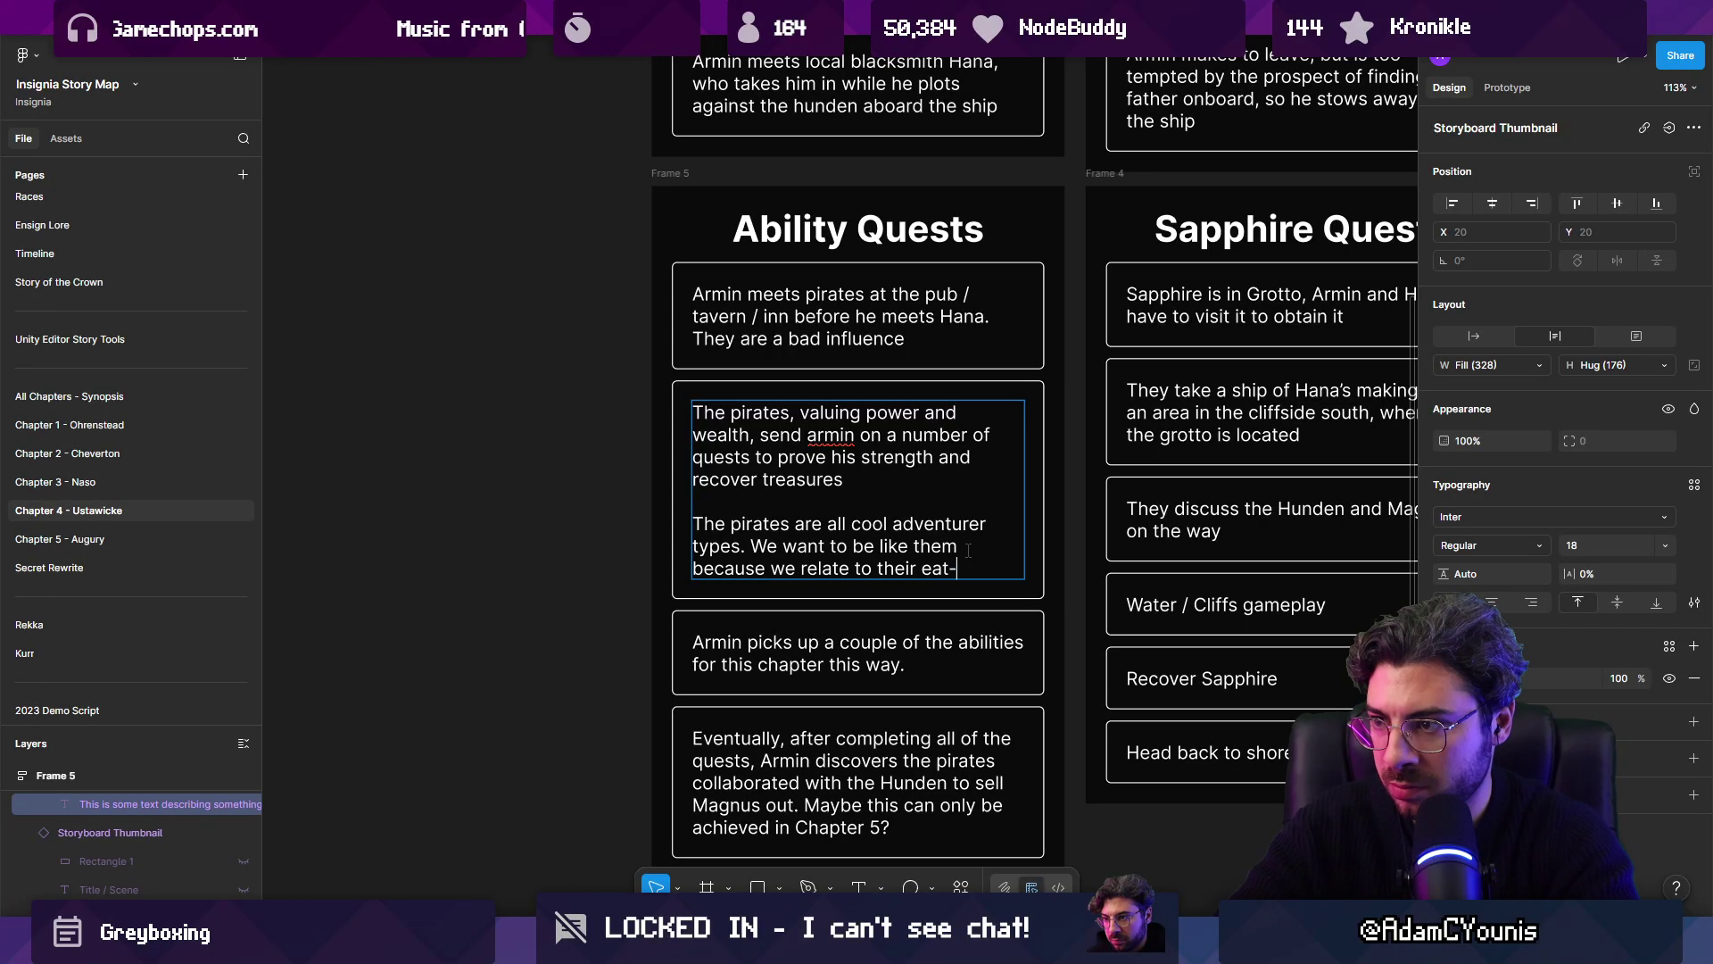
pyautogui.write('the-rich mentality abnd')
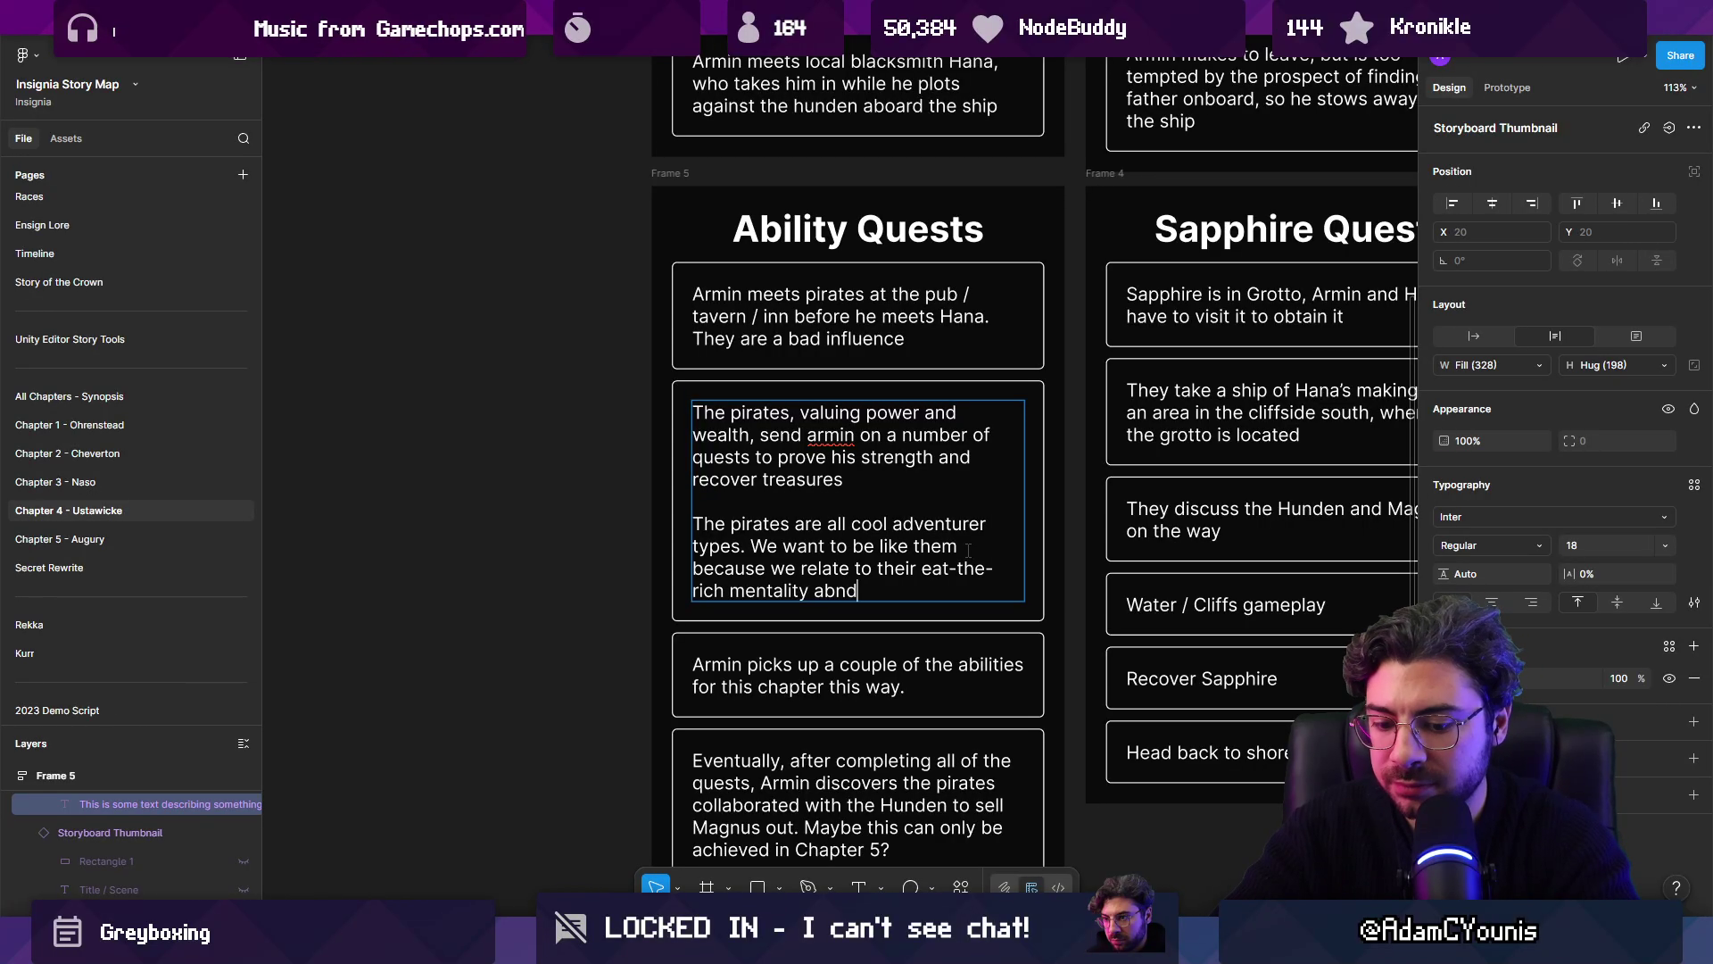
pyautogui.press('BackSpace')
pyautogui.press('BackSpace')
pyautogui.press('BackSpace')
pyautogui.write('nd there a')
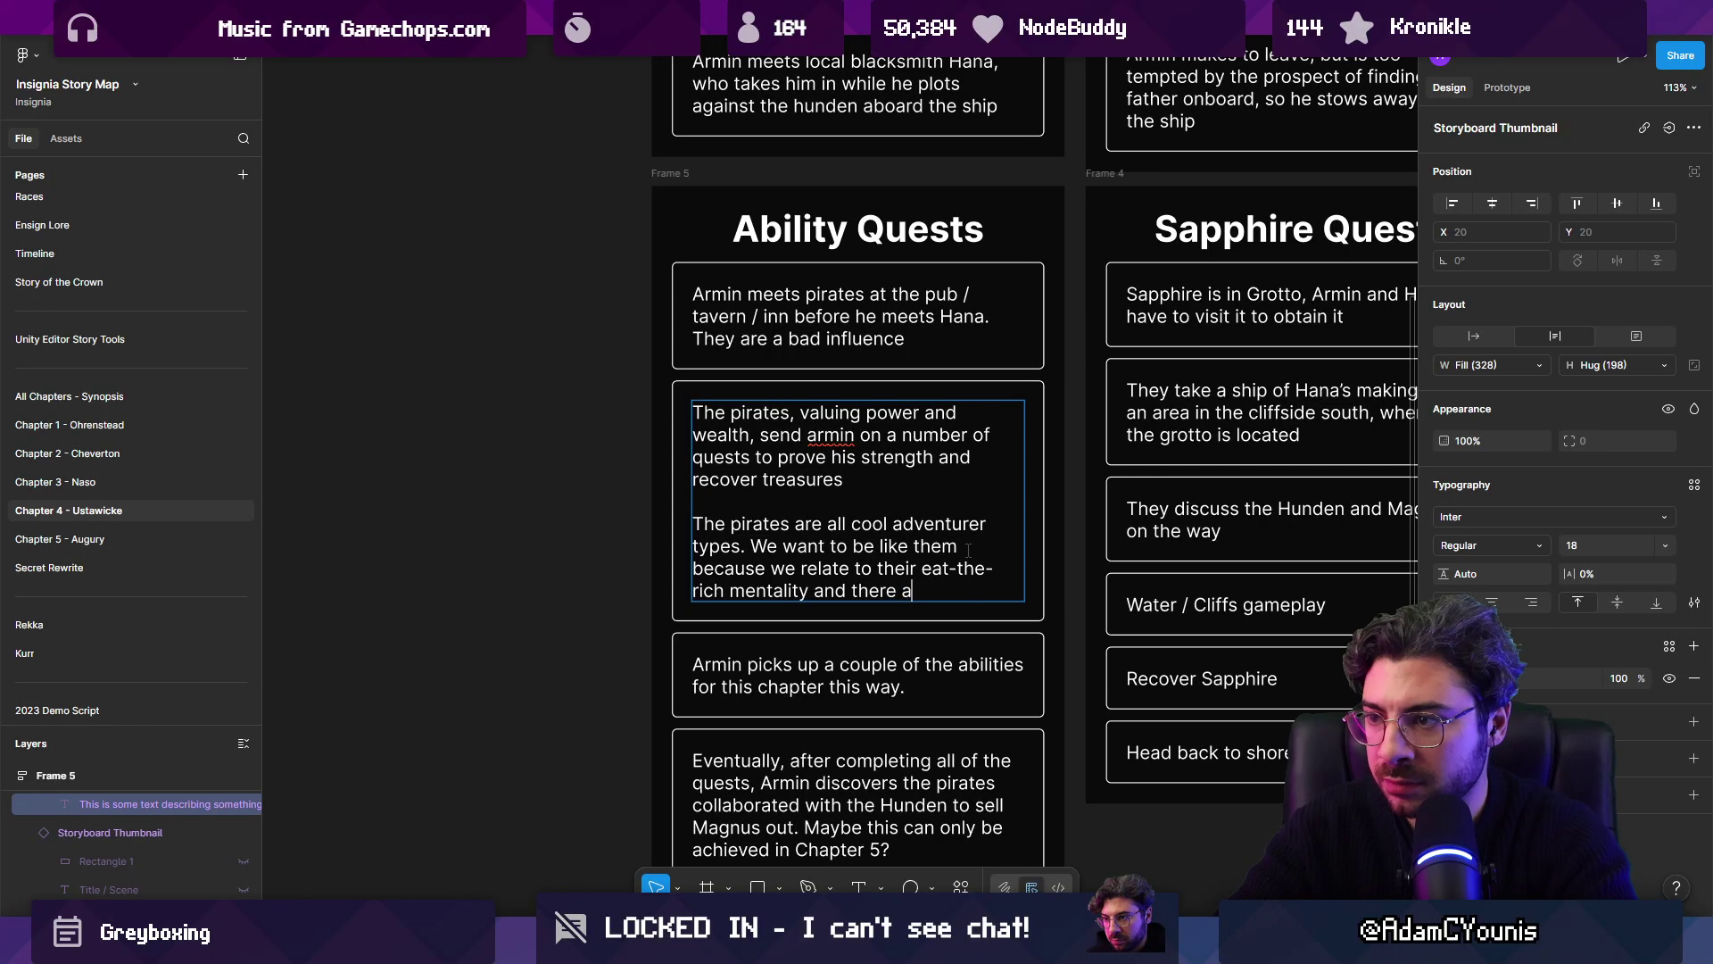
pyautogui.write('capable young men in')
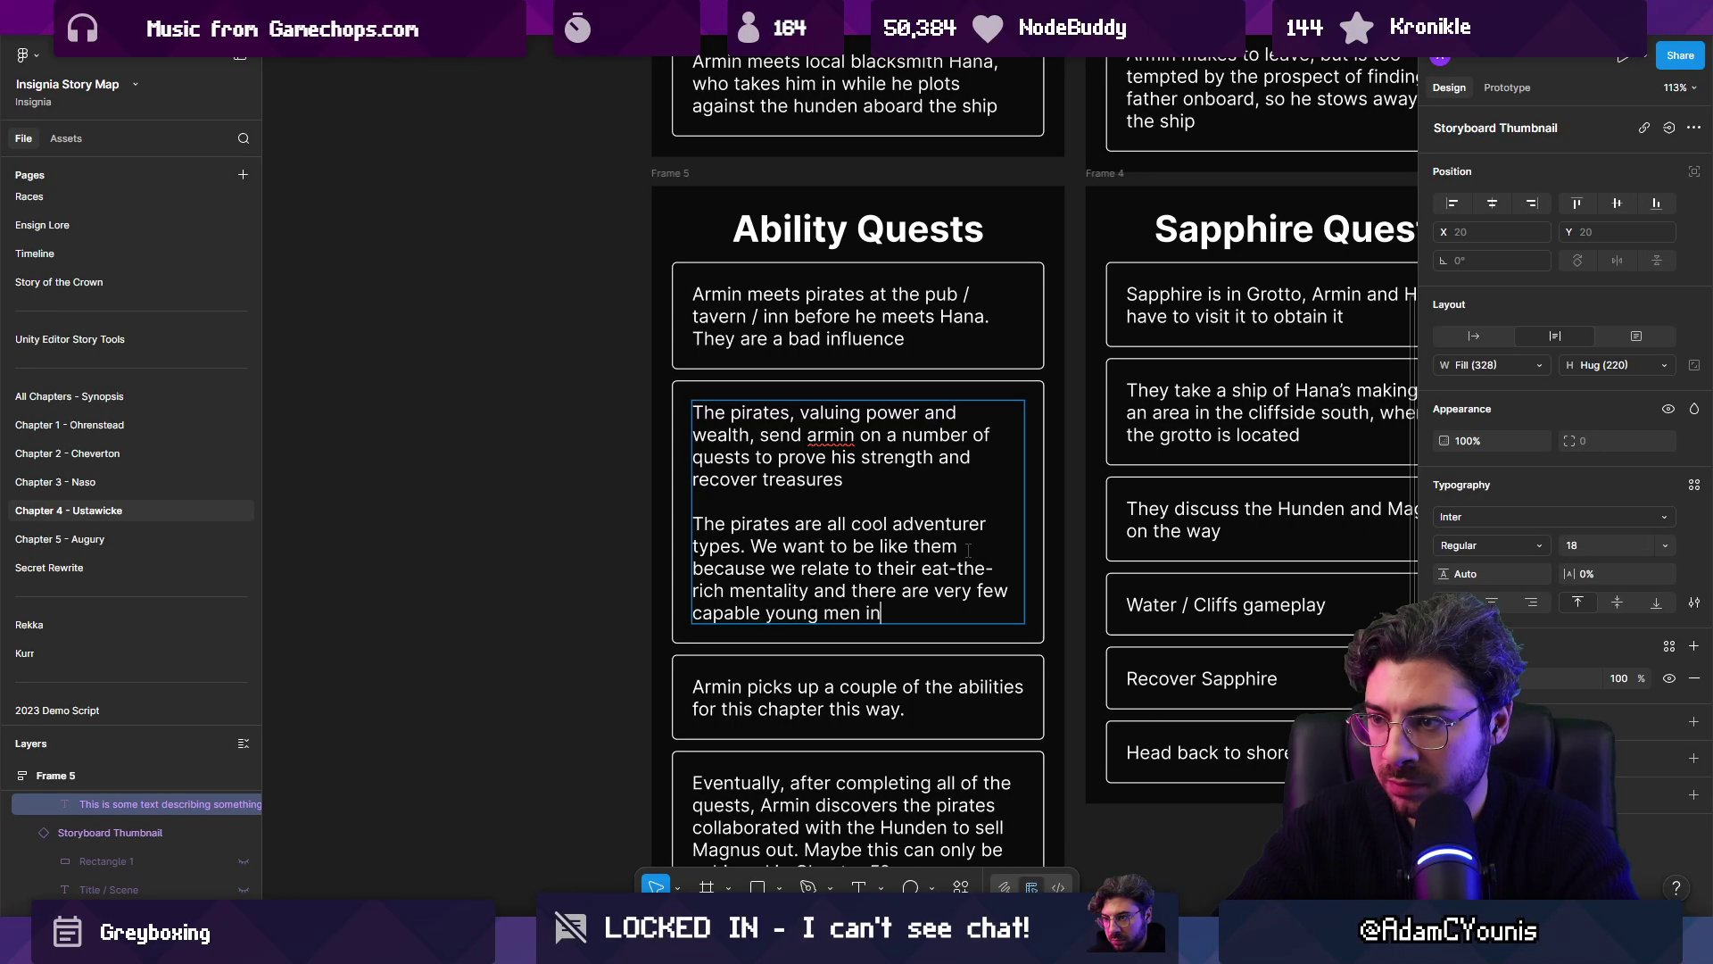
pyautogui.write(' the plot up i')
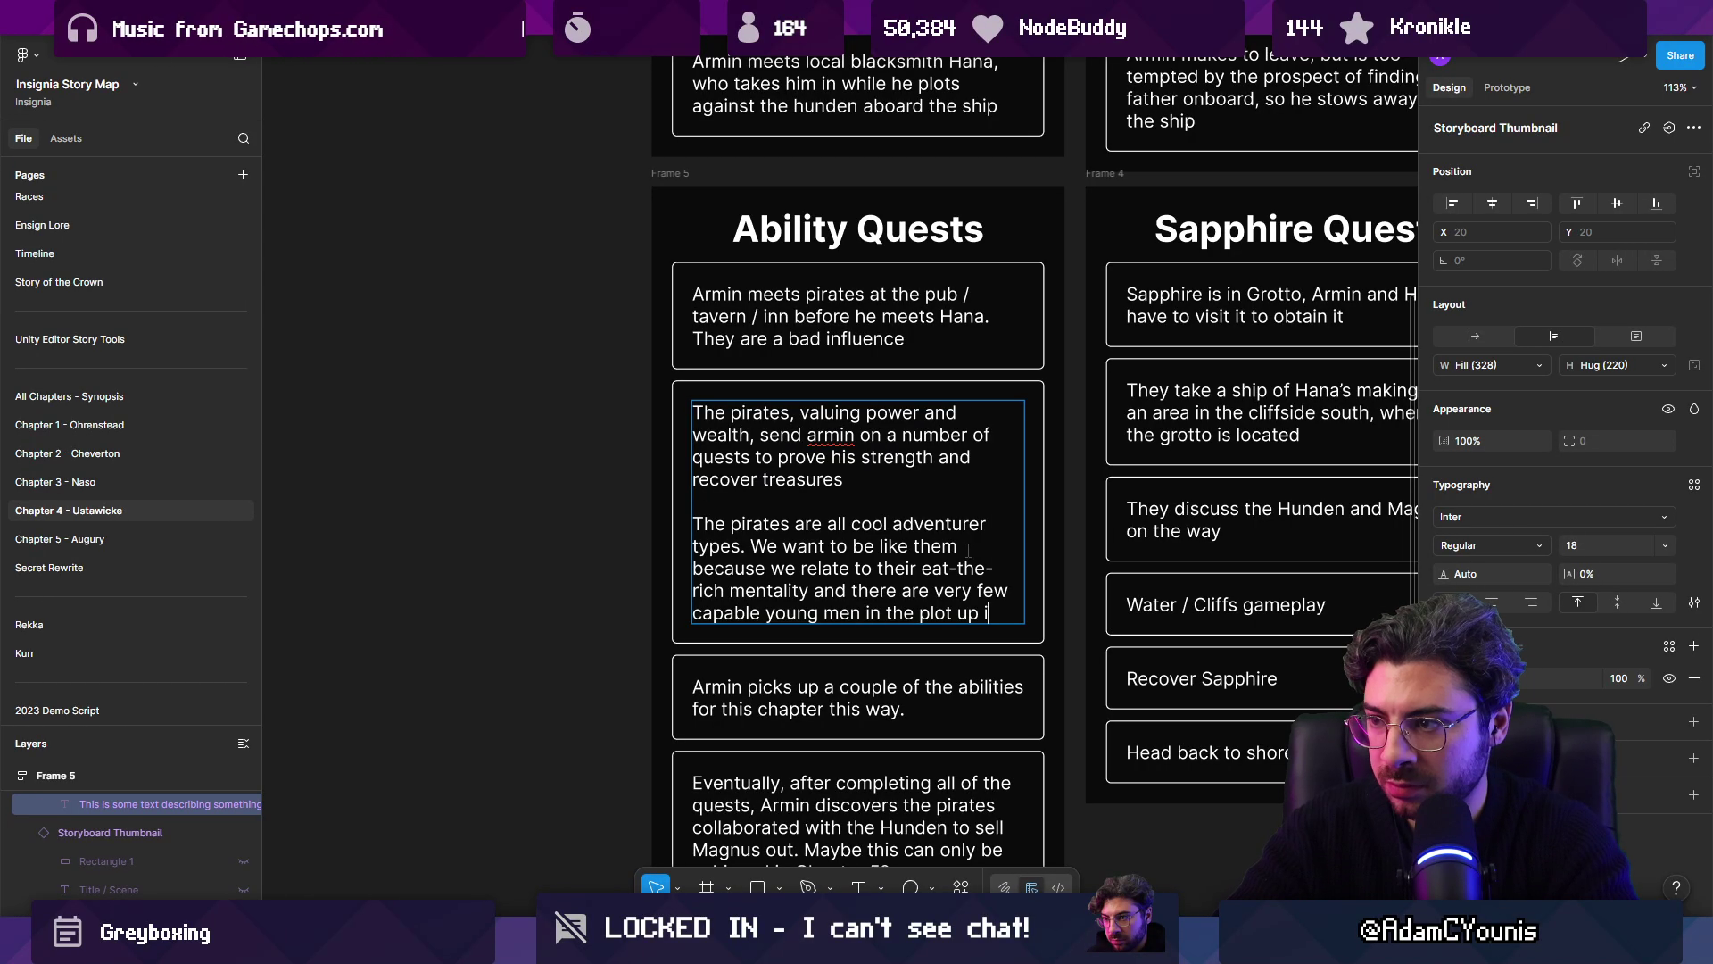
pyautogui.write('un')
pyautogui.write('til this point.')
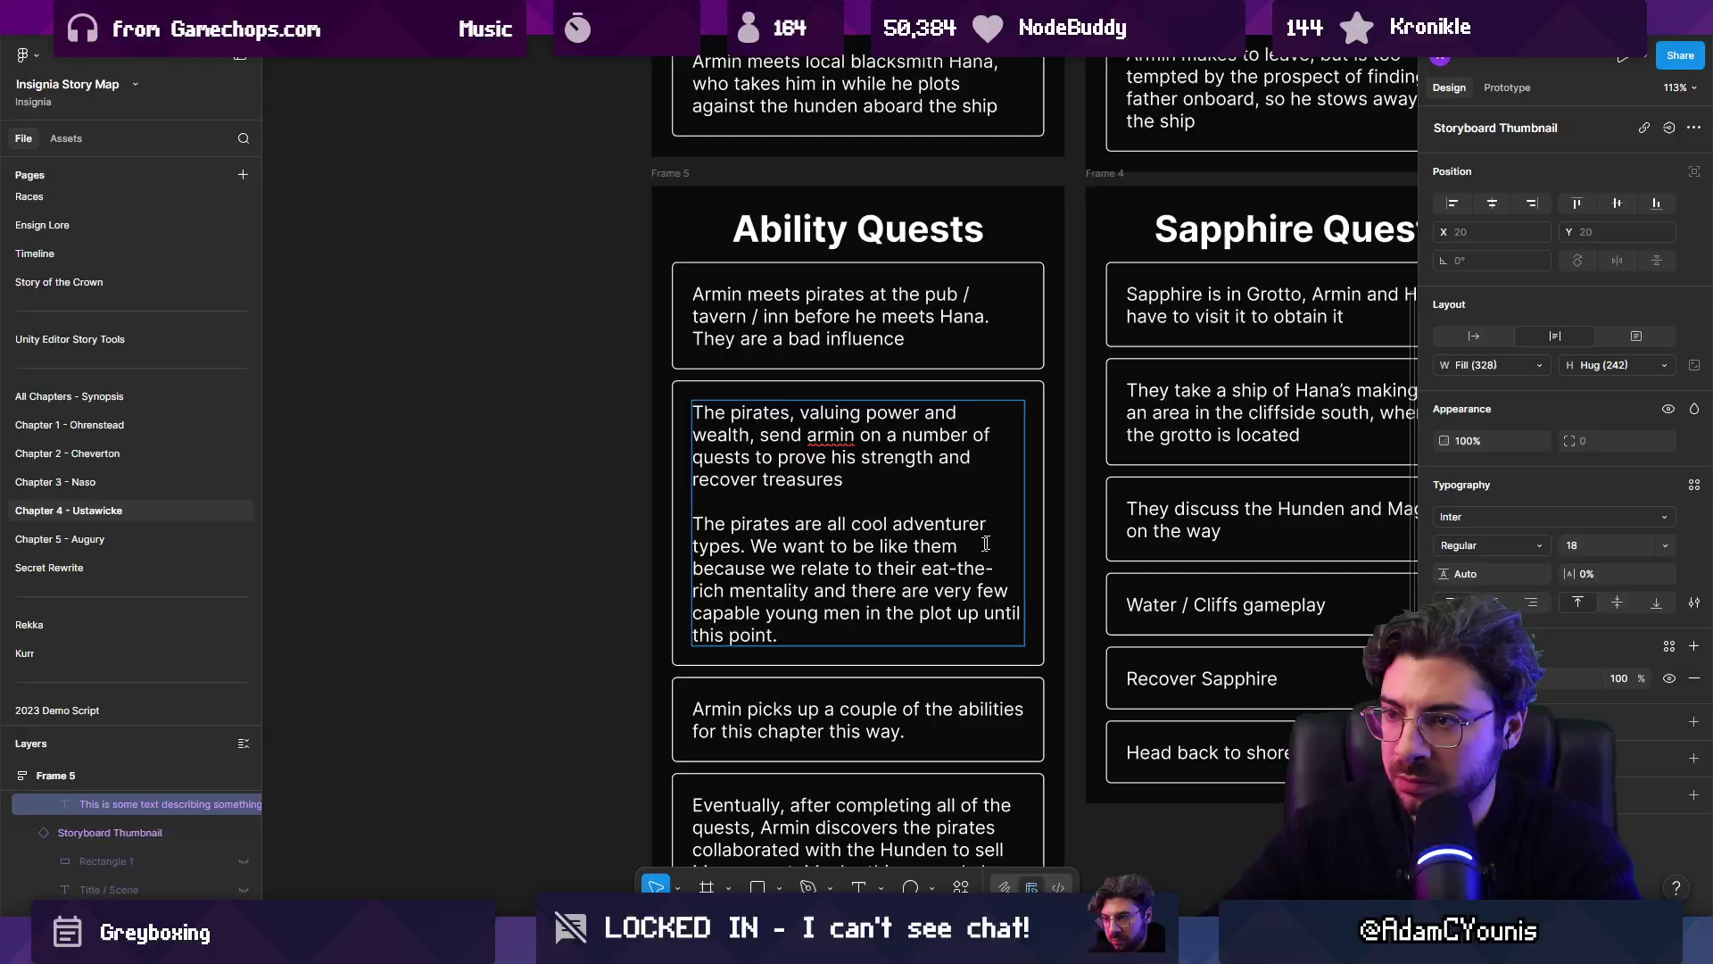
# Step: Duplicate the last Ability Quests card below itself
pyautogui.press('Escape')
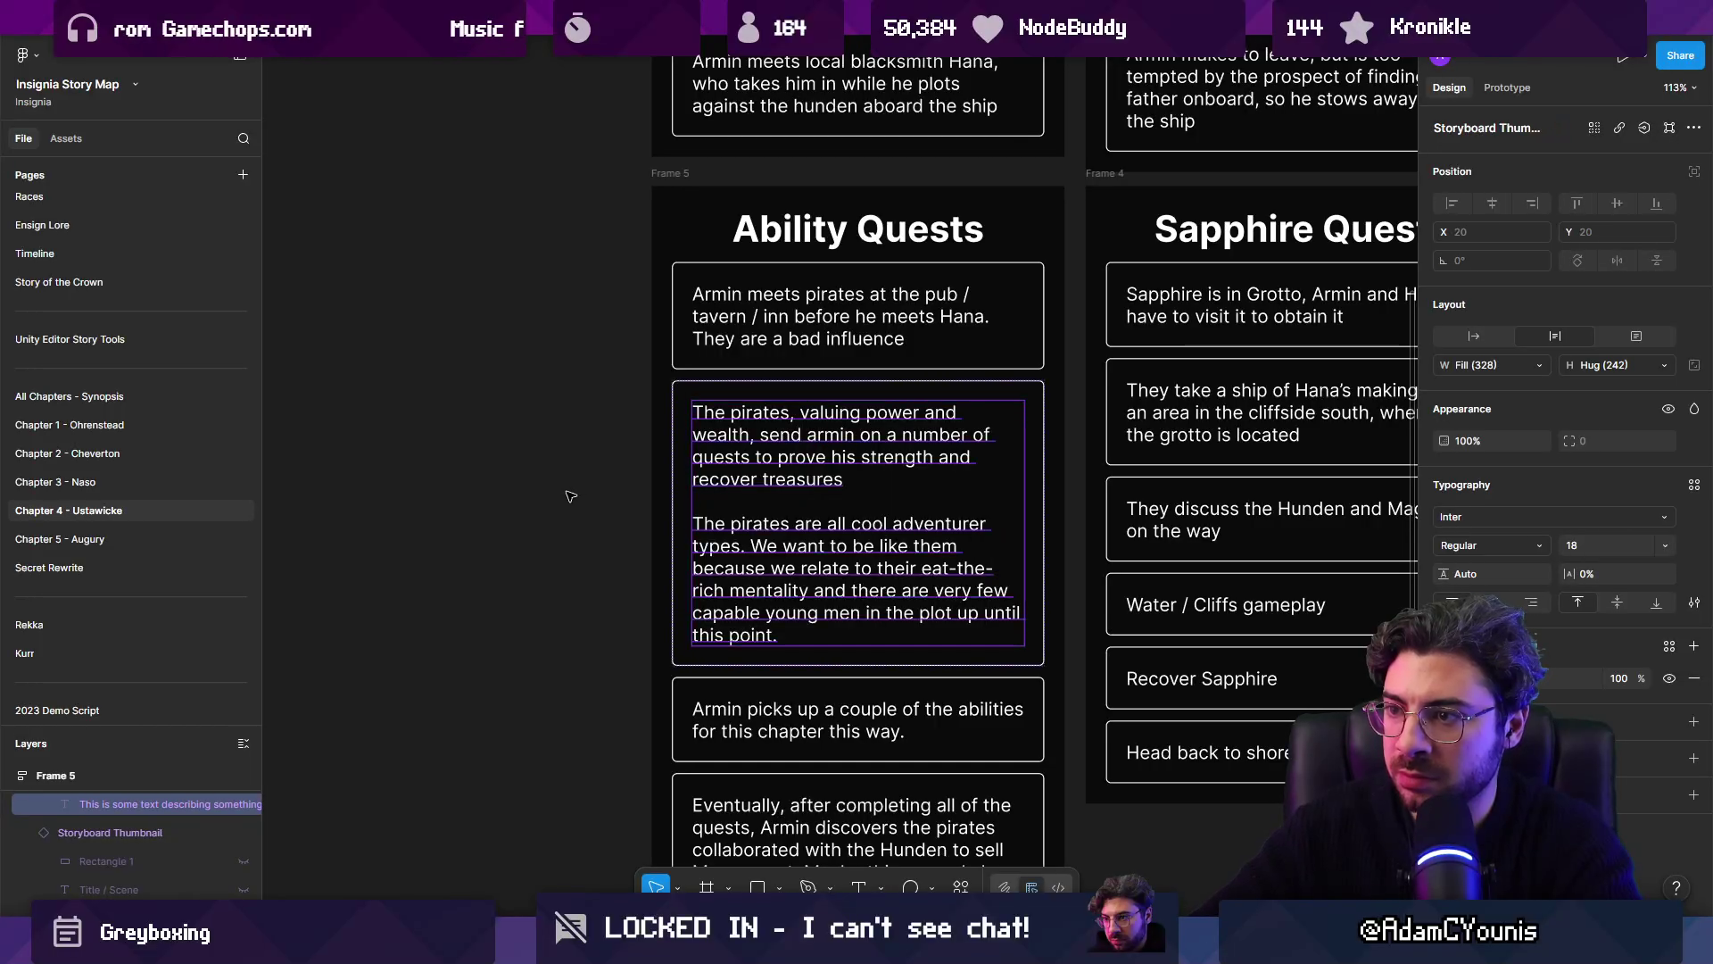
pyautogui.keyDown('ctrl'); pyautogui.scroll(-2, 793, 642); pyautogui.keyUp('ctrl')
pyautogui.scroll(-3, 794, 642)
pyautogui.click(793, 642)
pyautogui.keyDown('ctrl'); pyautogui.scroll(3, 793, 642); pyautogui.keyUp('ctrl')
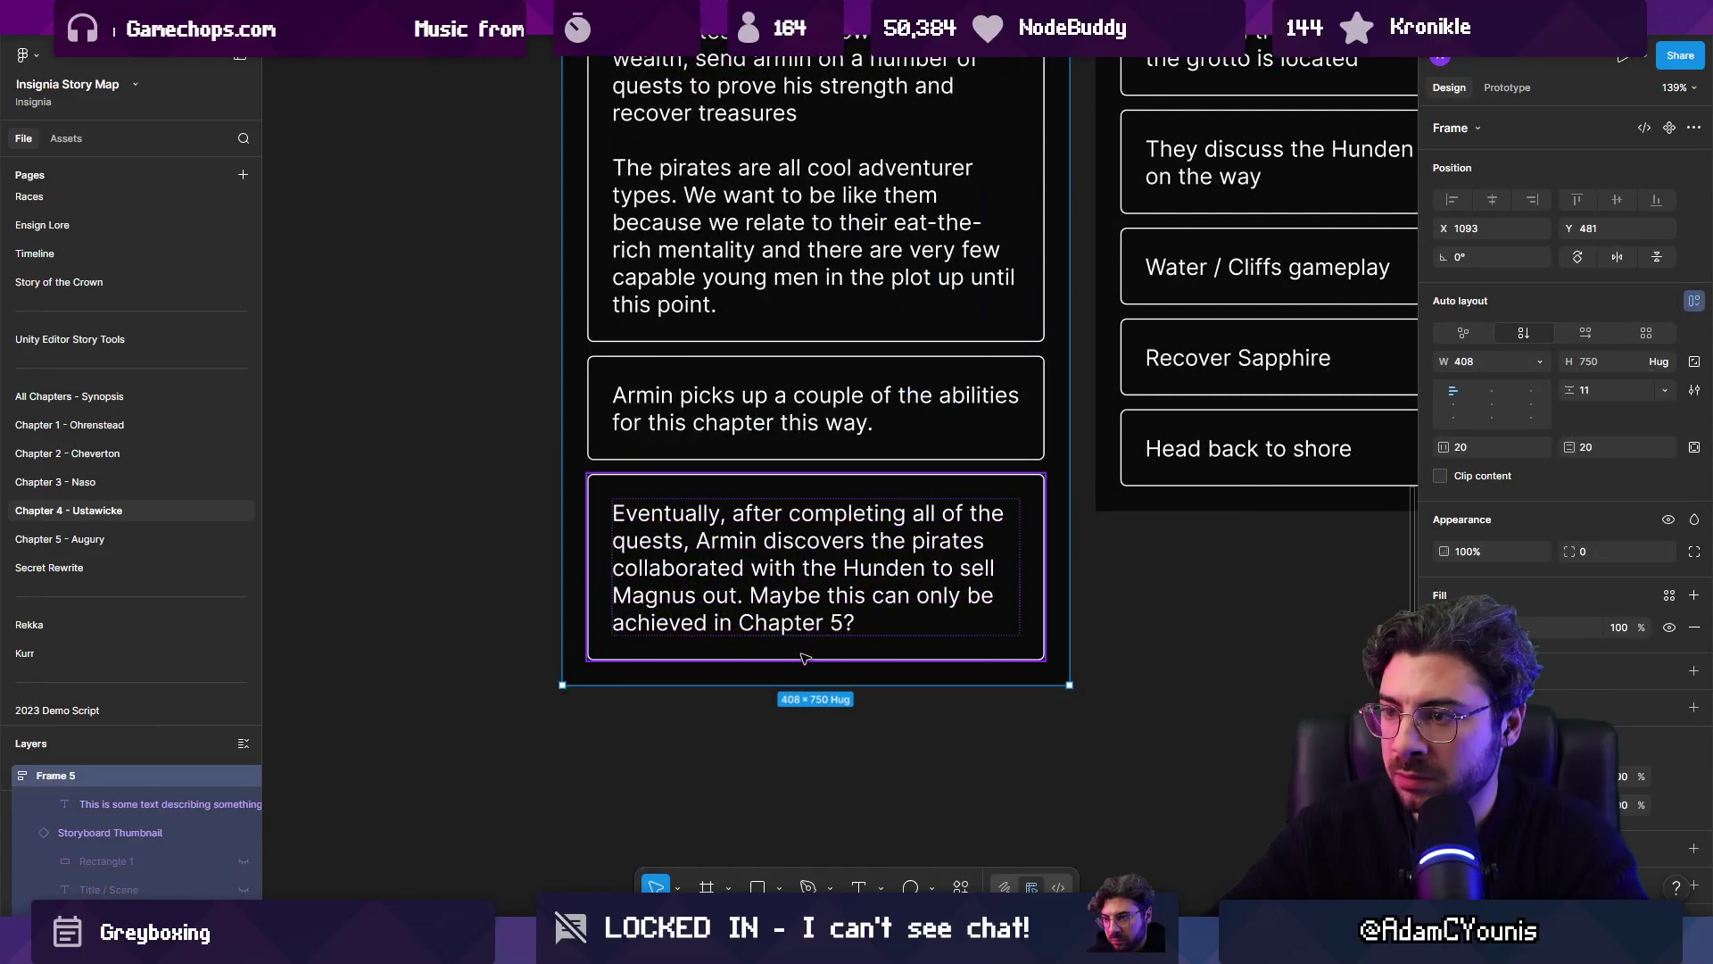
pyautogui.hotkey('ctrl', 'd')
# Step: Make the copy read 'Side boss fight against the pirate crew and their captain.'
pyautogui.doubleClick(743, 741)
pyautogui.write('Side boss fight against the')
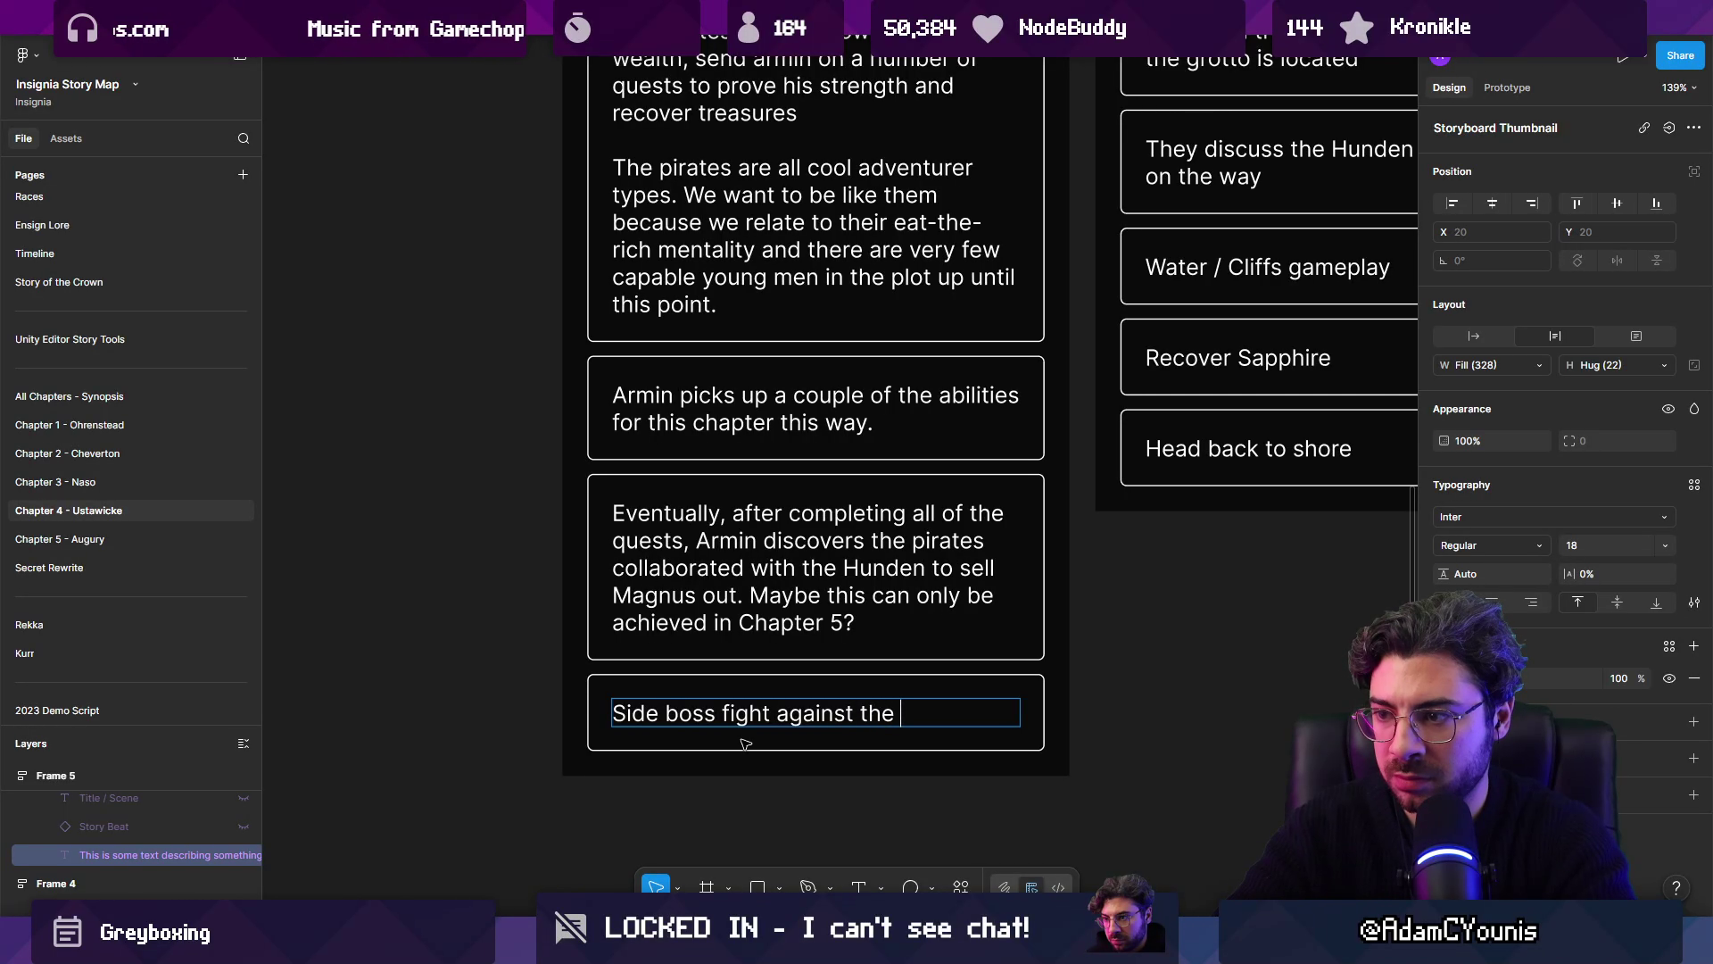
pyautogui.write('rew')
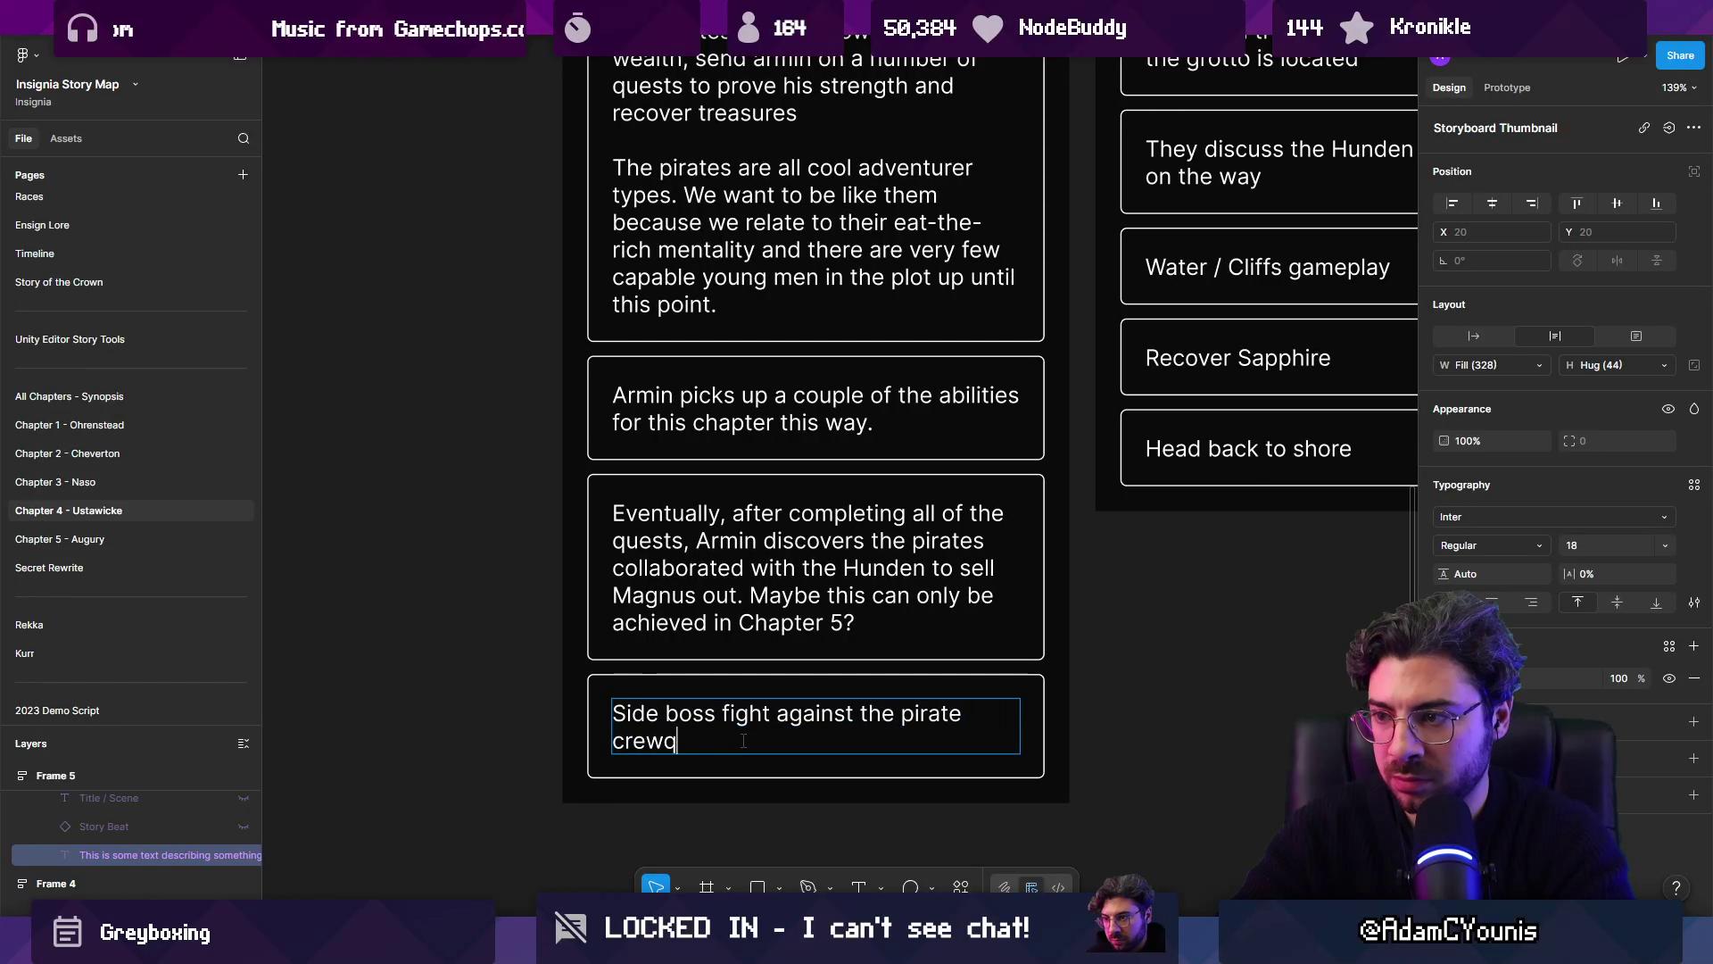
pyautogui.press('Return')
pyautogui.write('/')
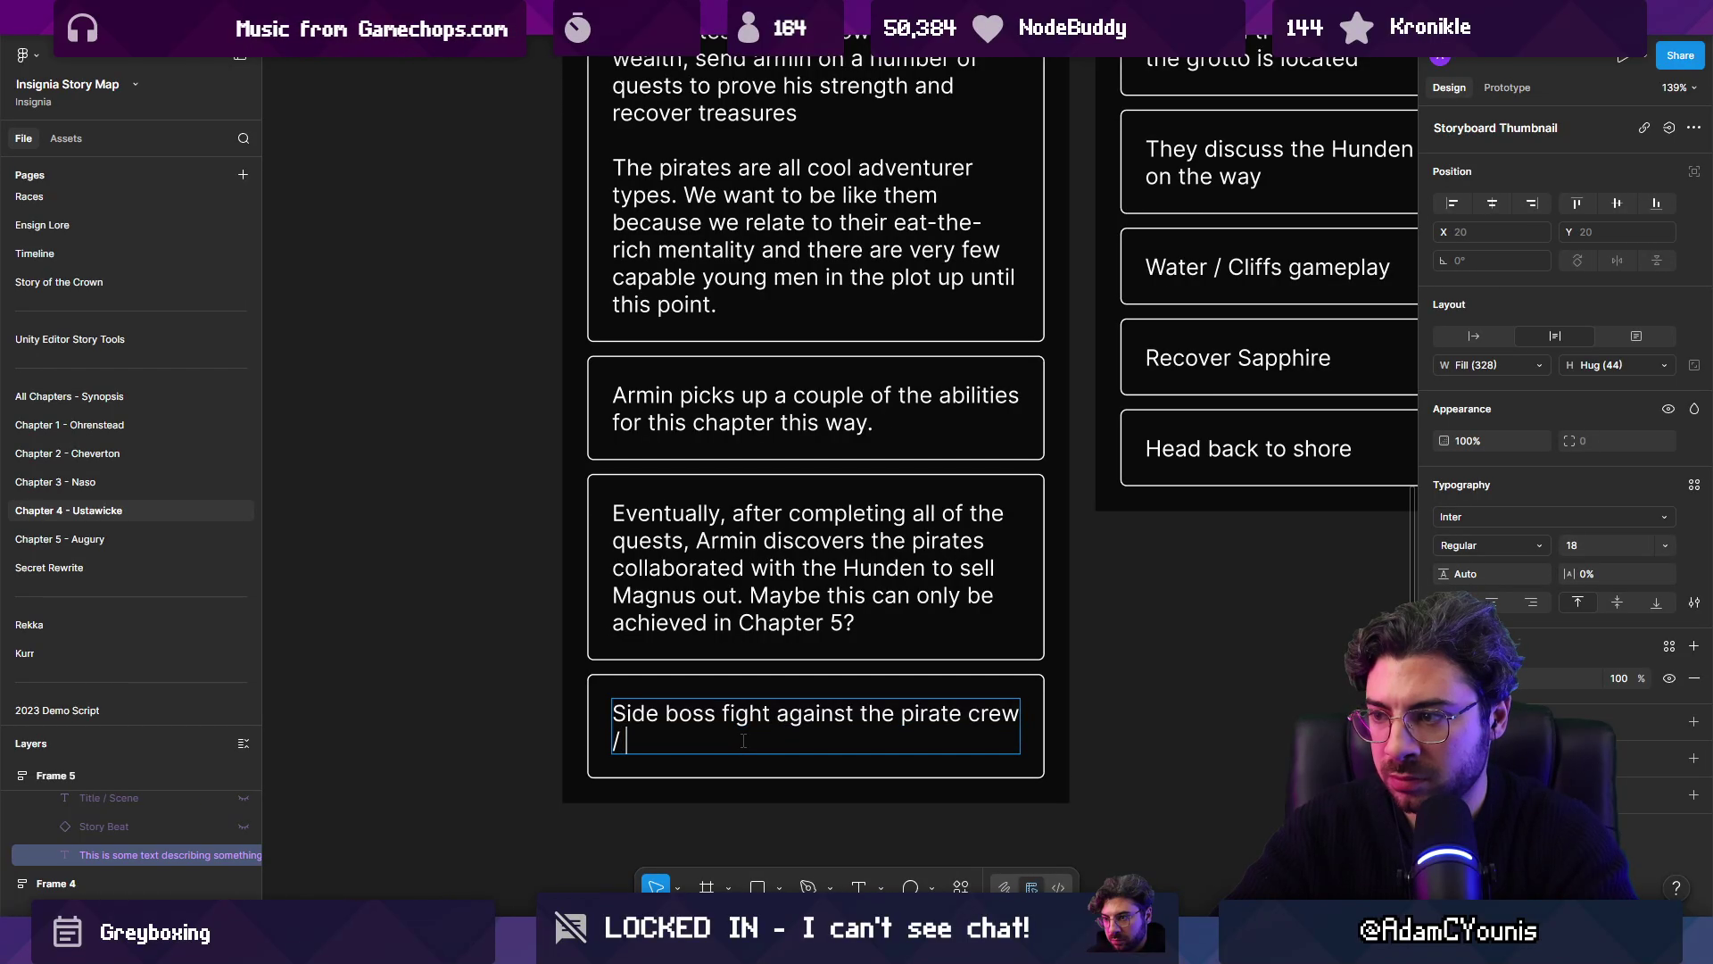
pyautogui.press('BackSpace')
pyautogui.press('BackSpace')
pyautogui.write('and')
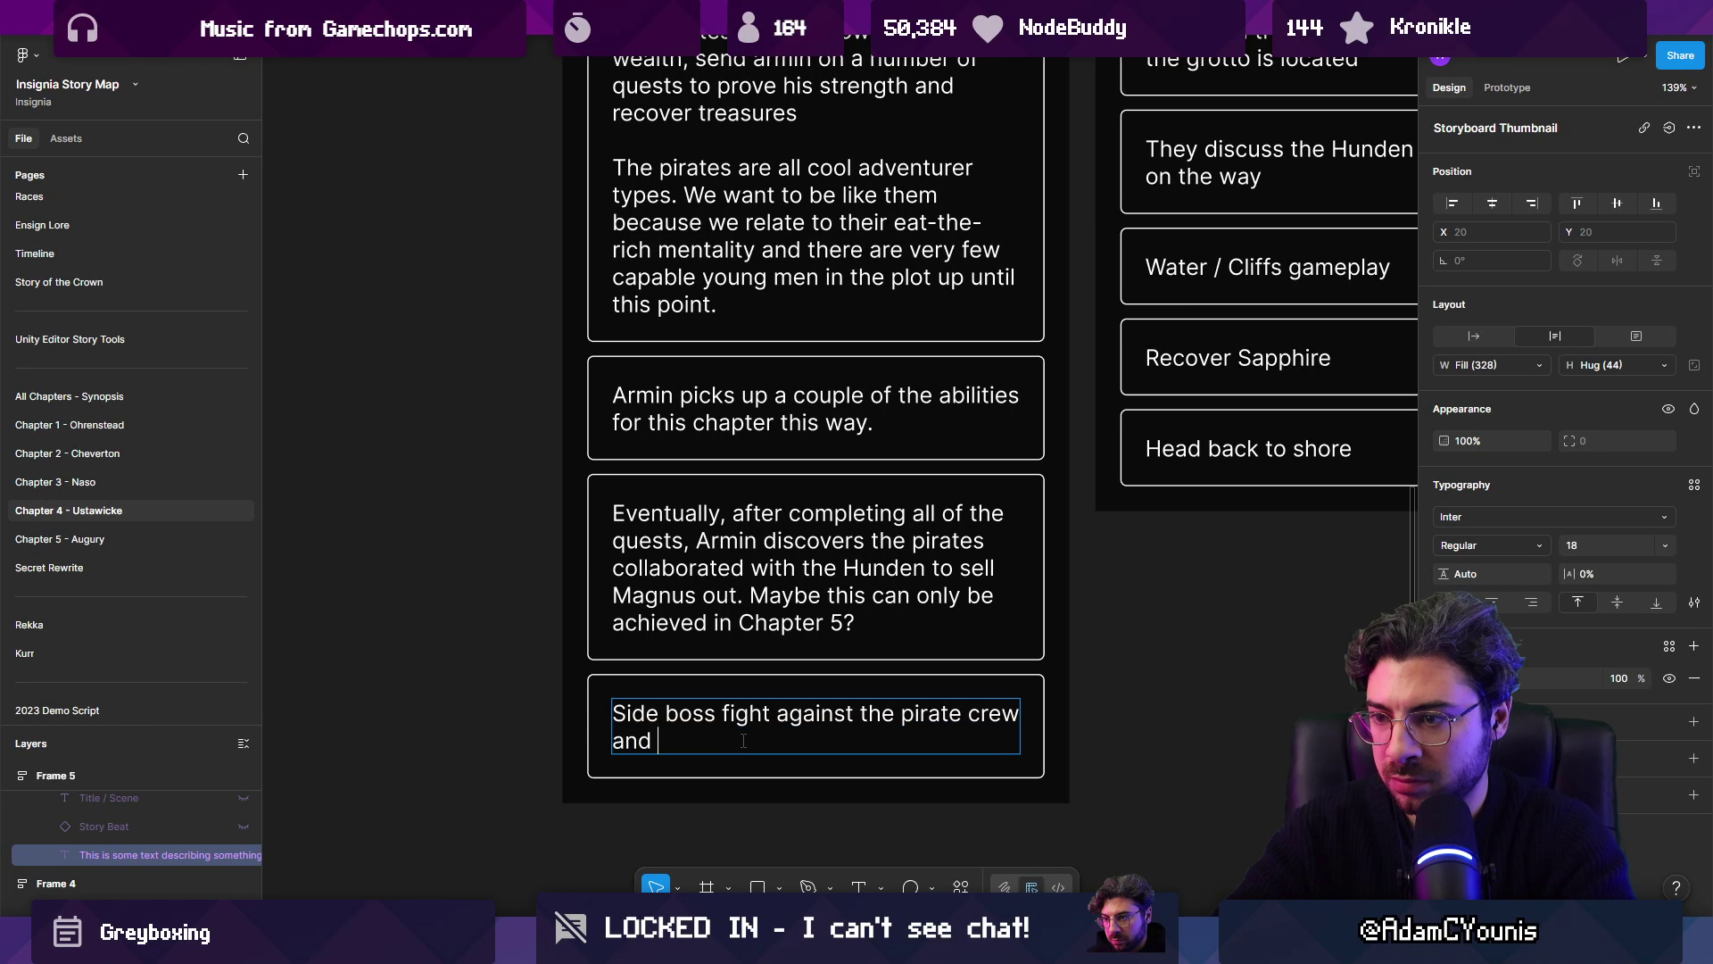
pyautogui.press('BackSpace')
pyautogui.press('BackSpace')
pyautogui.press('BackSpace')
pyautogui.write('a')
pyautogui.press('BackSpace')
pyautogui.write('and')
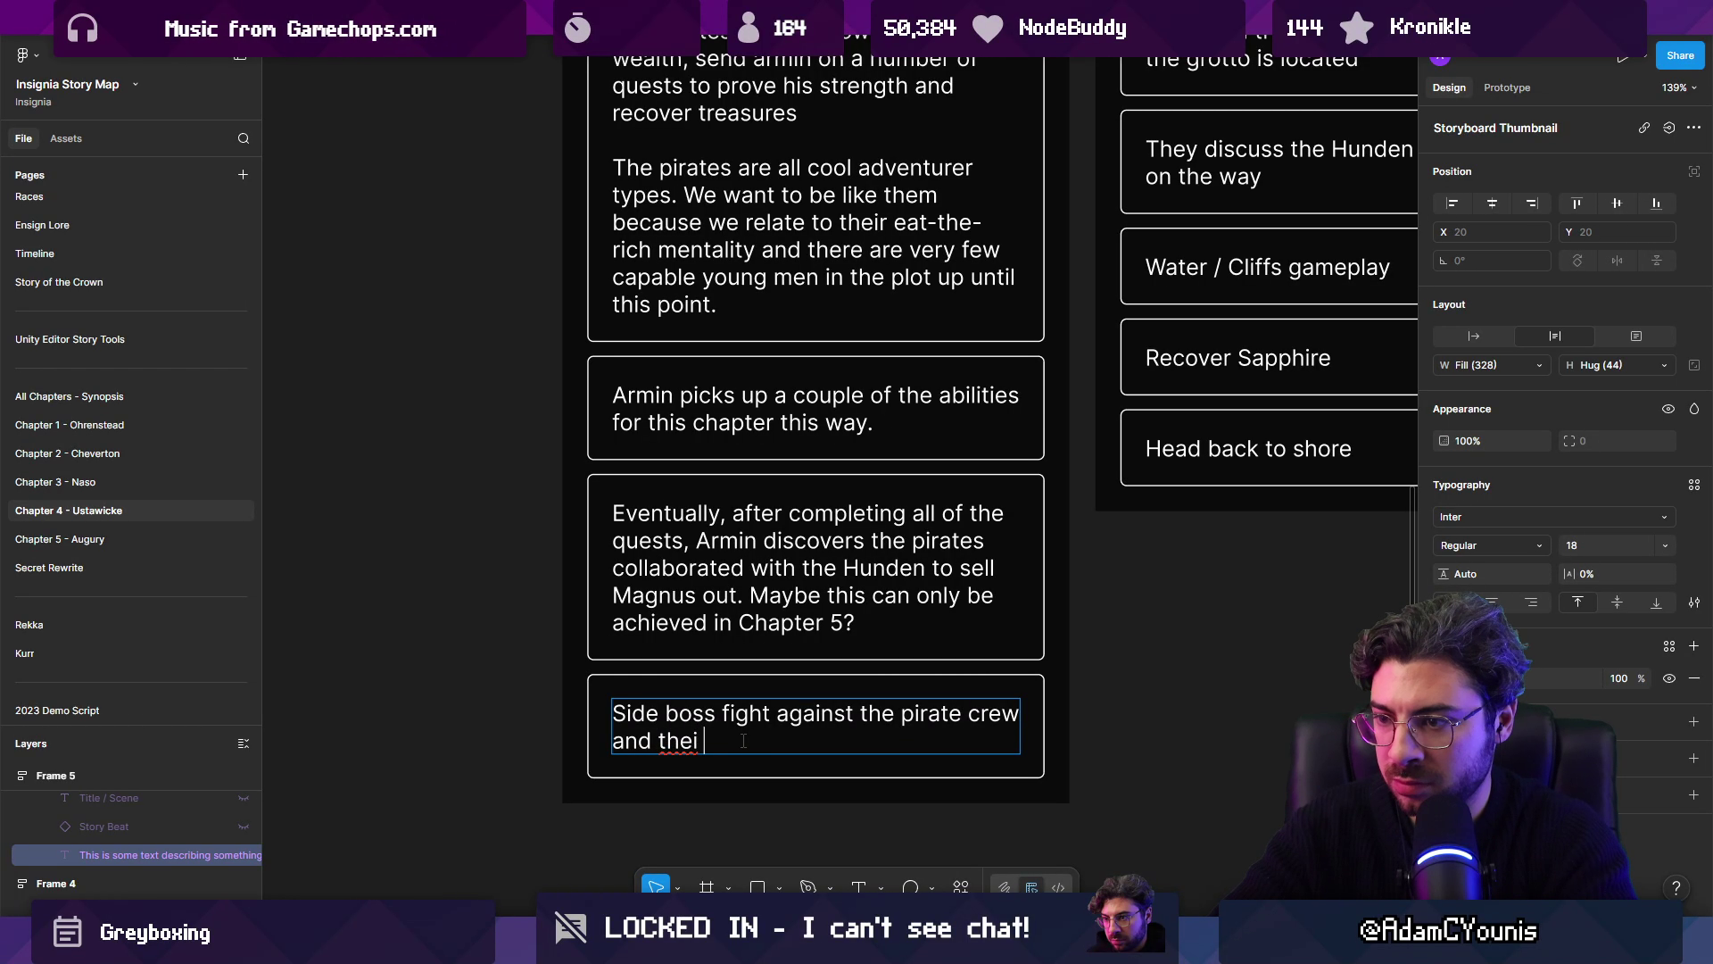
pyautogui.press('BackSpace')
pyautogui.write('r c')
pyautogui.press('Escape')
pyautogui.press('Escape')
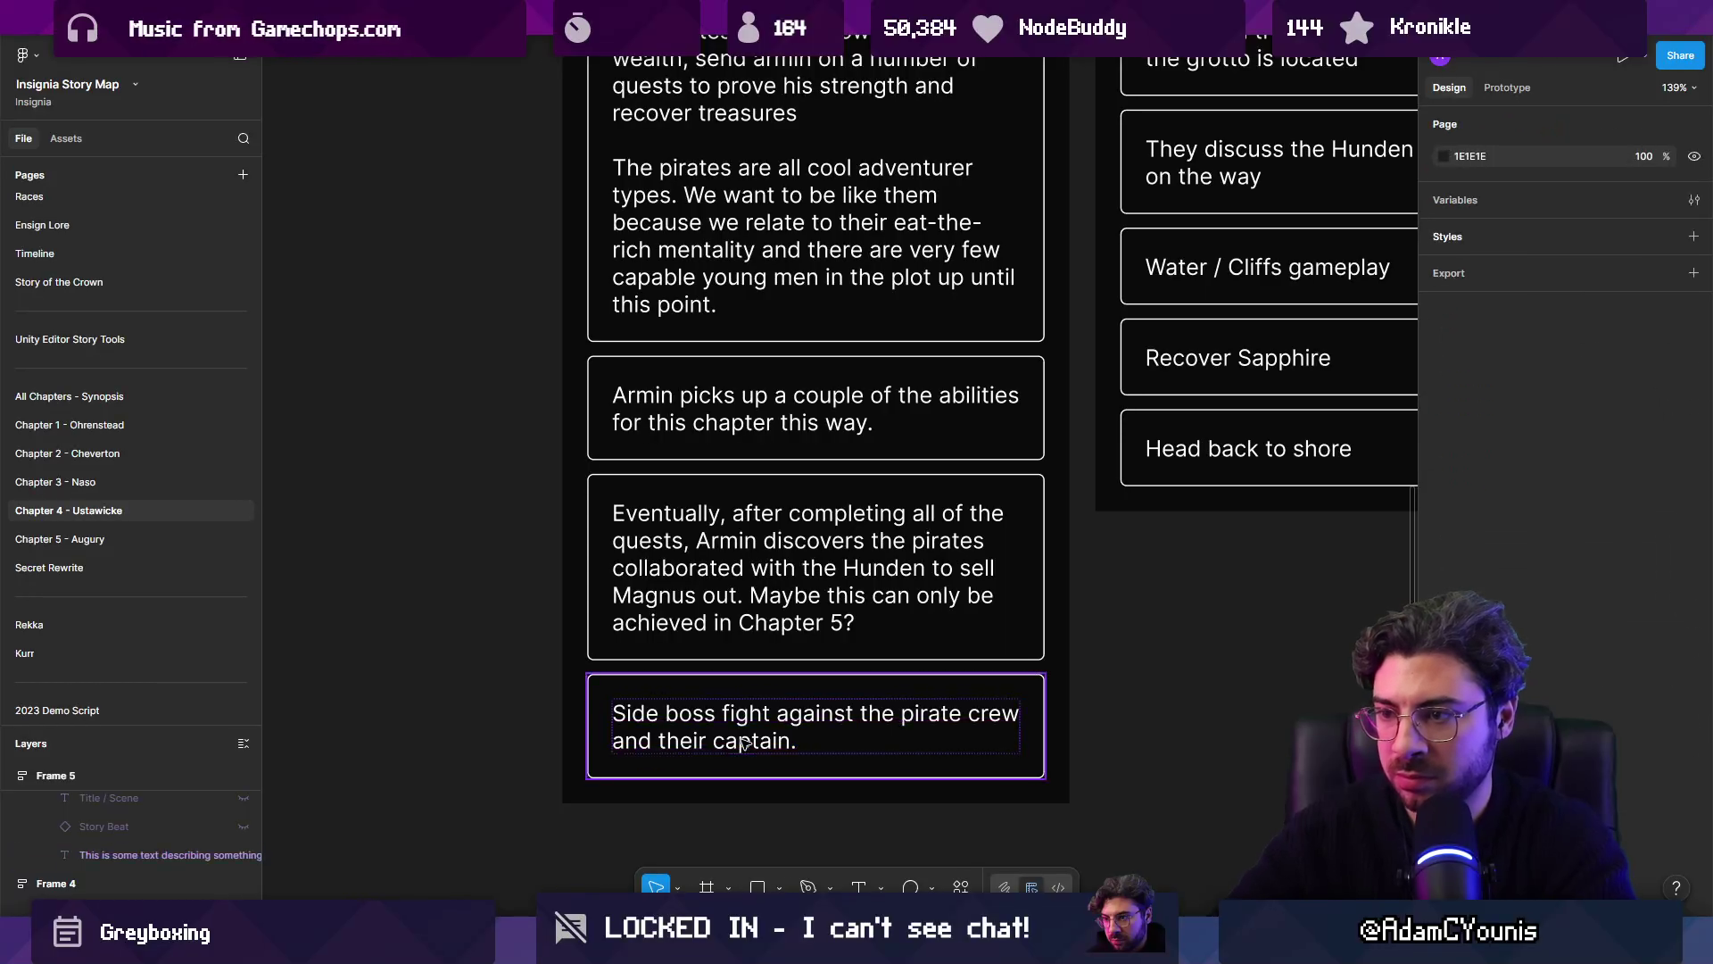
pyautogui.scroll(-5, 661, 839)
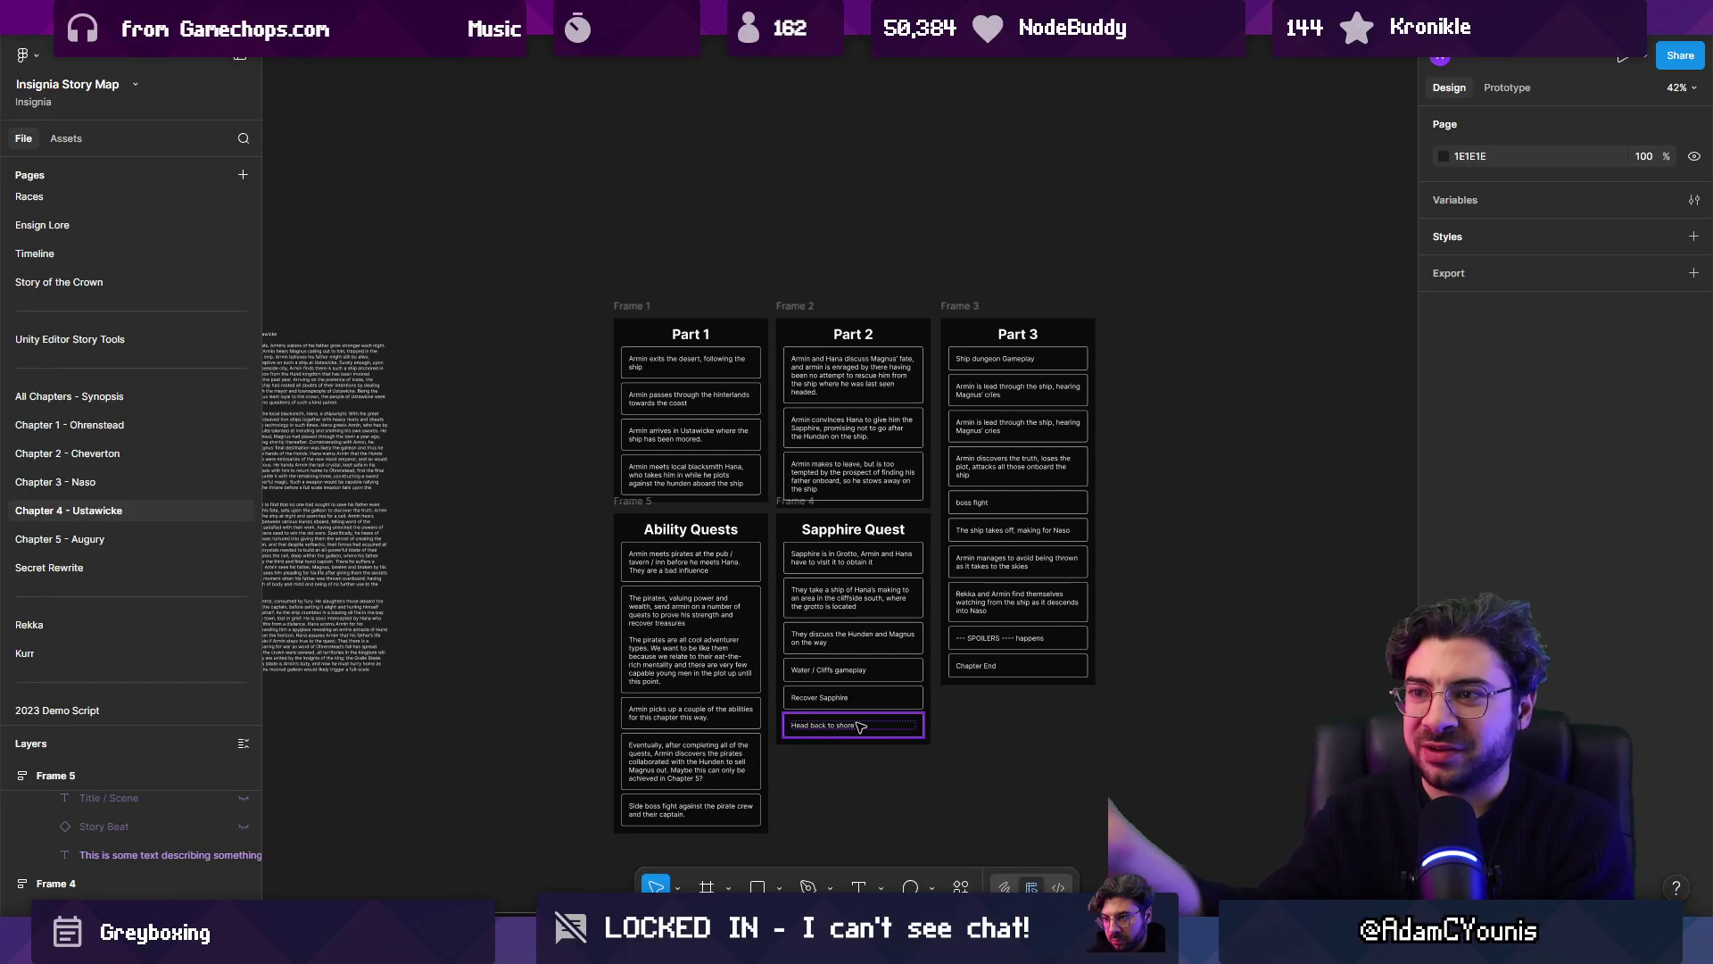
# Step: Marquee-select the Part 1 and Ability Quests columns and wrap them in auto-layout Frame 6 (408 × 1360)
pyautogui.moveTo(134, 27)
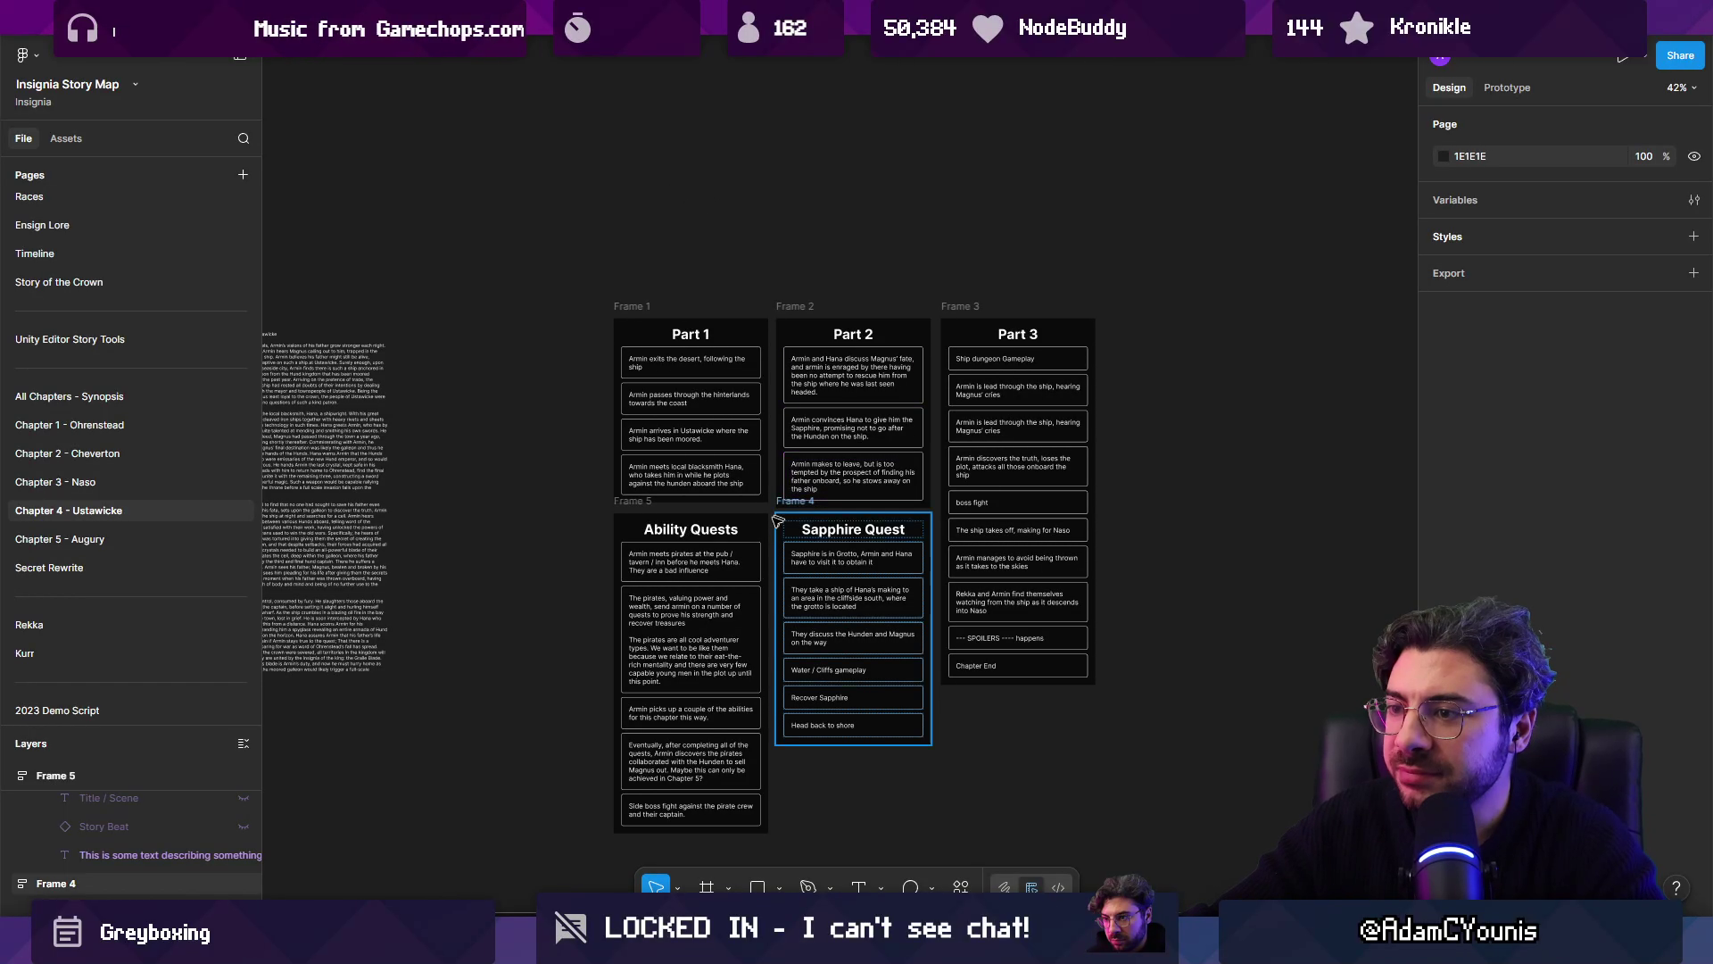
pyautogui.scroll(3, 705, 522)
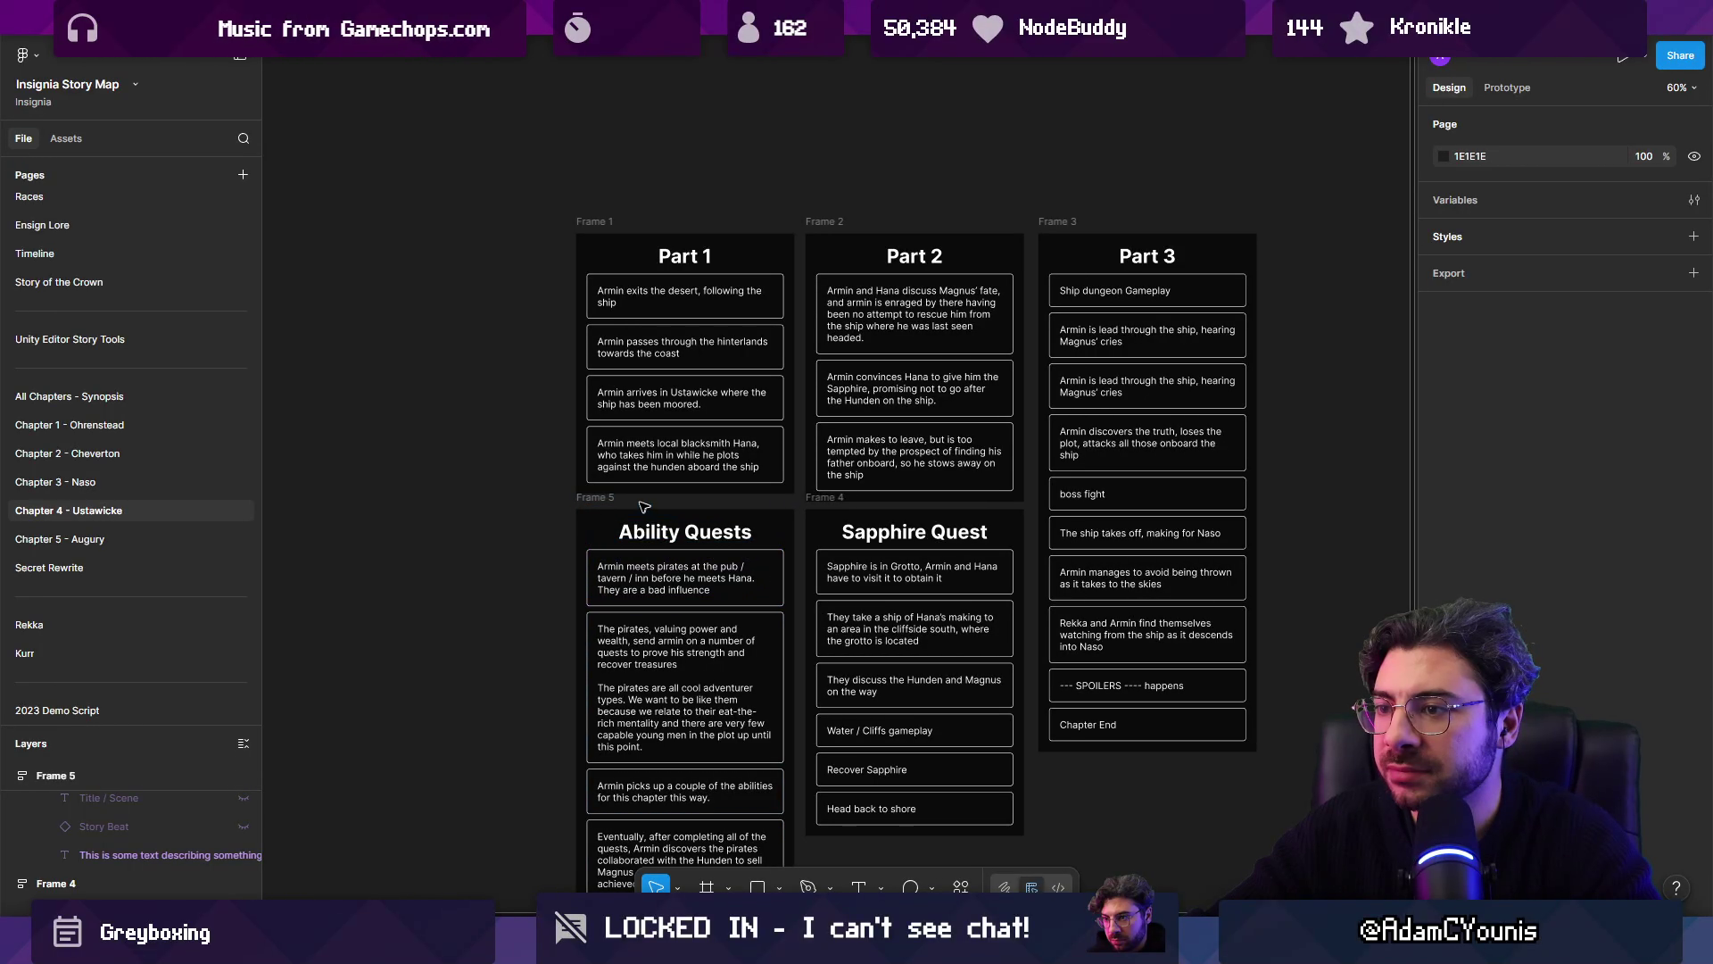
pyautogui.click(636, 464)
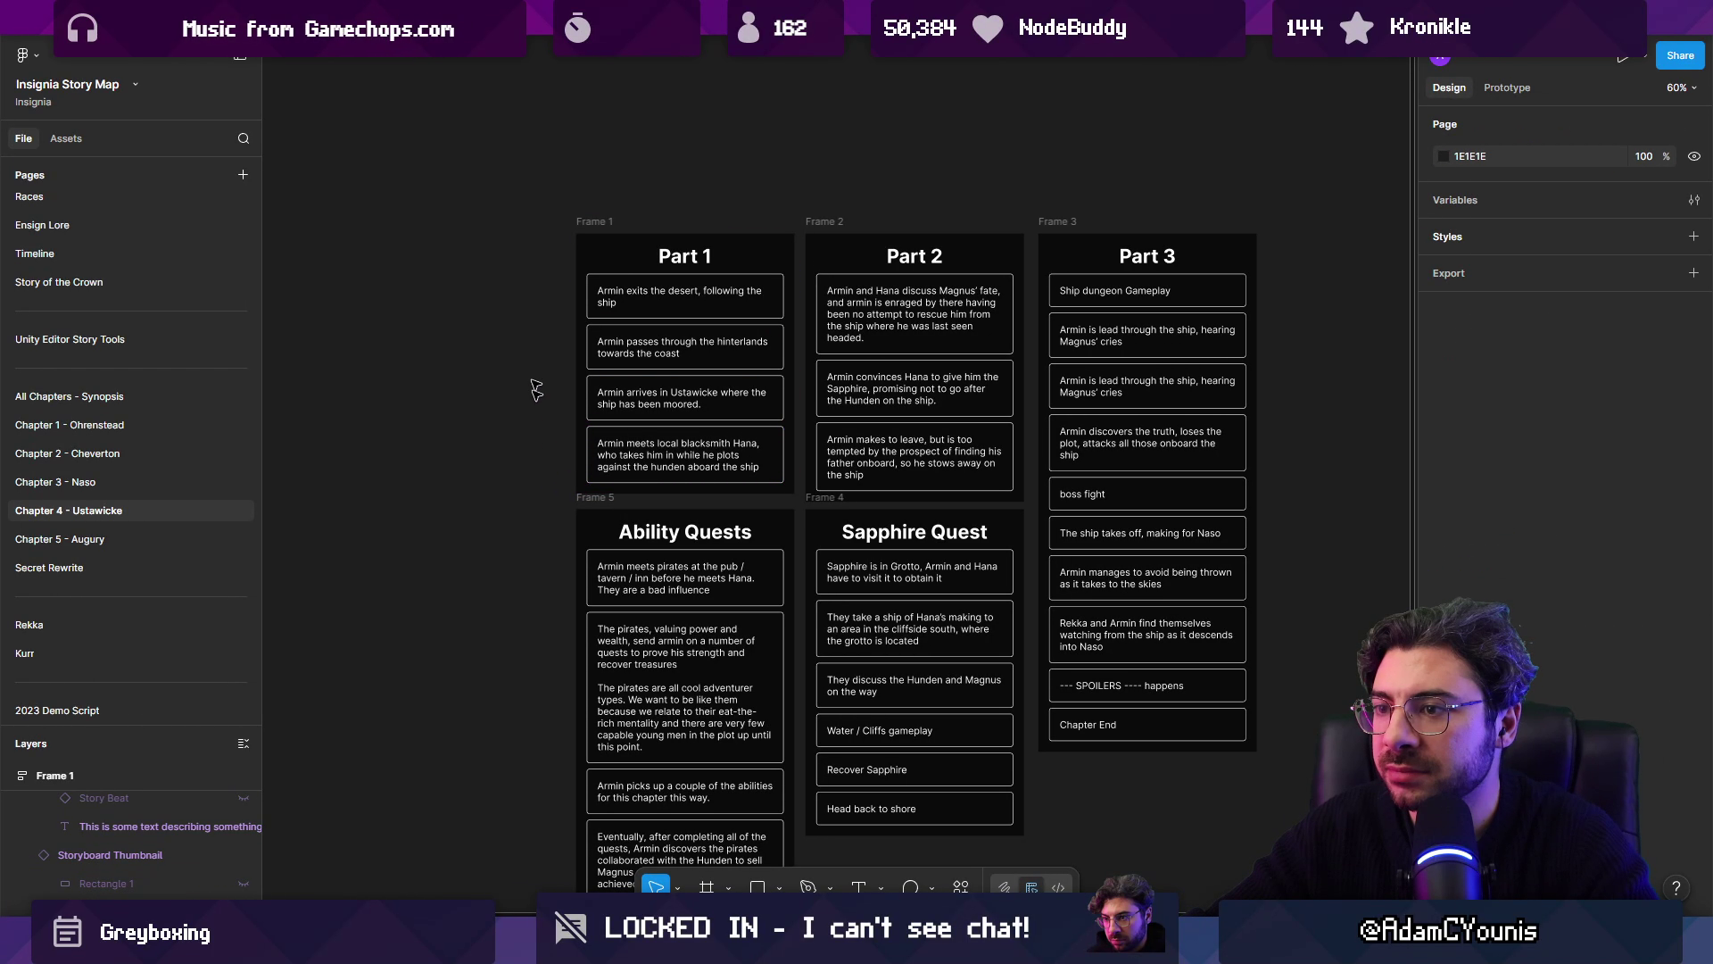
pyautogui.moveTo(535, 229); pyautogui.dragTo(801, 857)
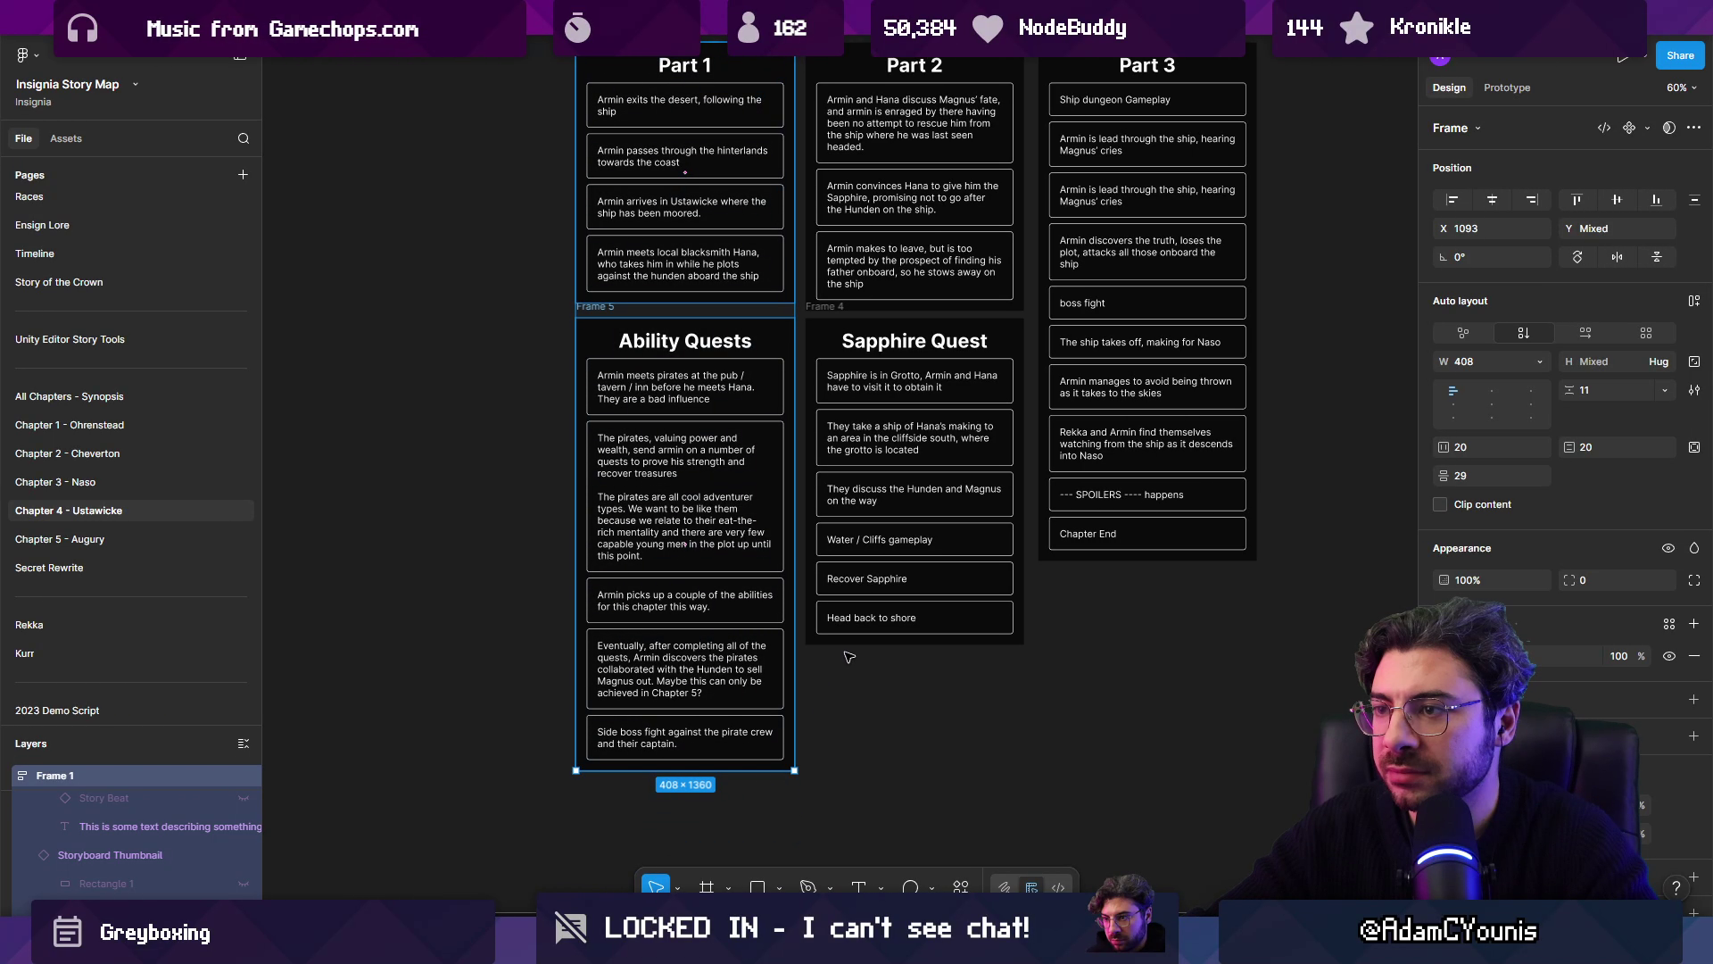
pyautogui.hotkey('shift', 'a')
# Step: Move the Part 1 heading above the columns and leave a copy in the column renamed 'Intro'
pyautogui.scroll(5, 576, 299)
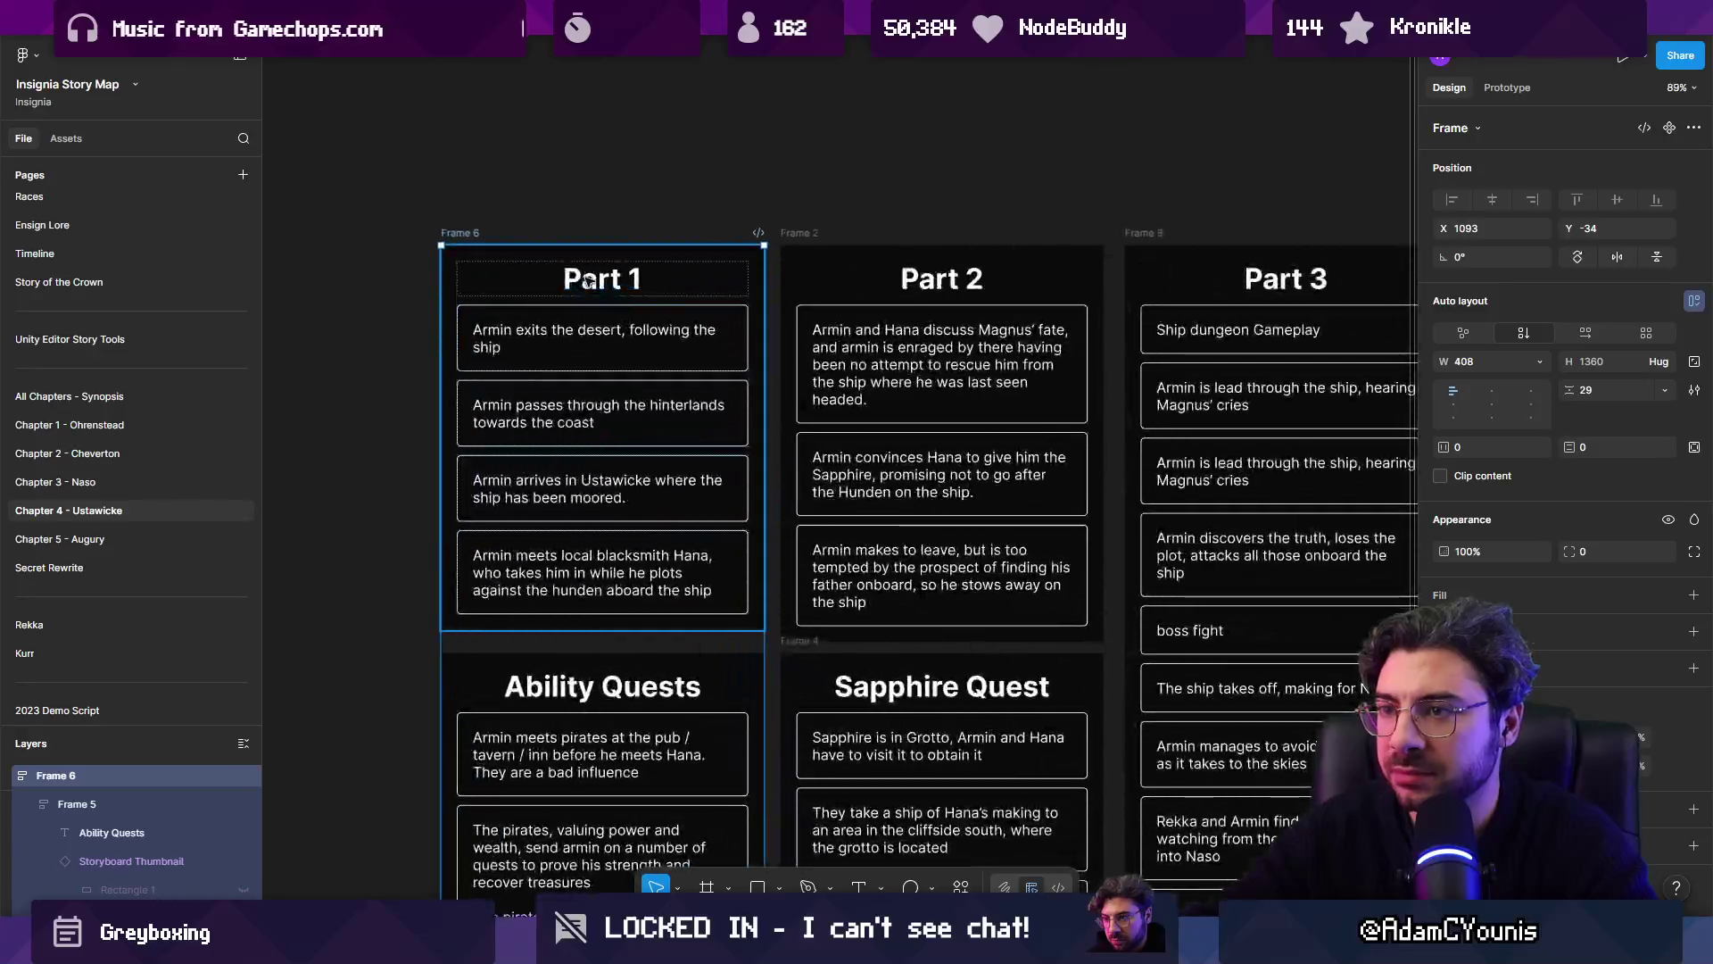
pyautogui.doubleClick(601, 284)
pyautogui.moveTo(601, 284)
pyautogui.mouseDown()
pyautogui.moveTo(596, 234)
pyautogui.moveTo(594, 279)
pyautogui.mouseUp()
pyautogui.hotkey('ctrl', 'd')
pyautogui.doubleClick(593, 279)
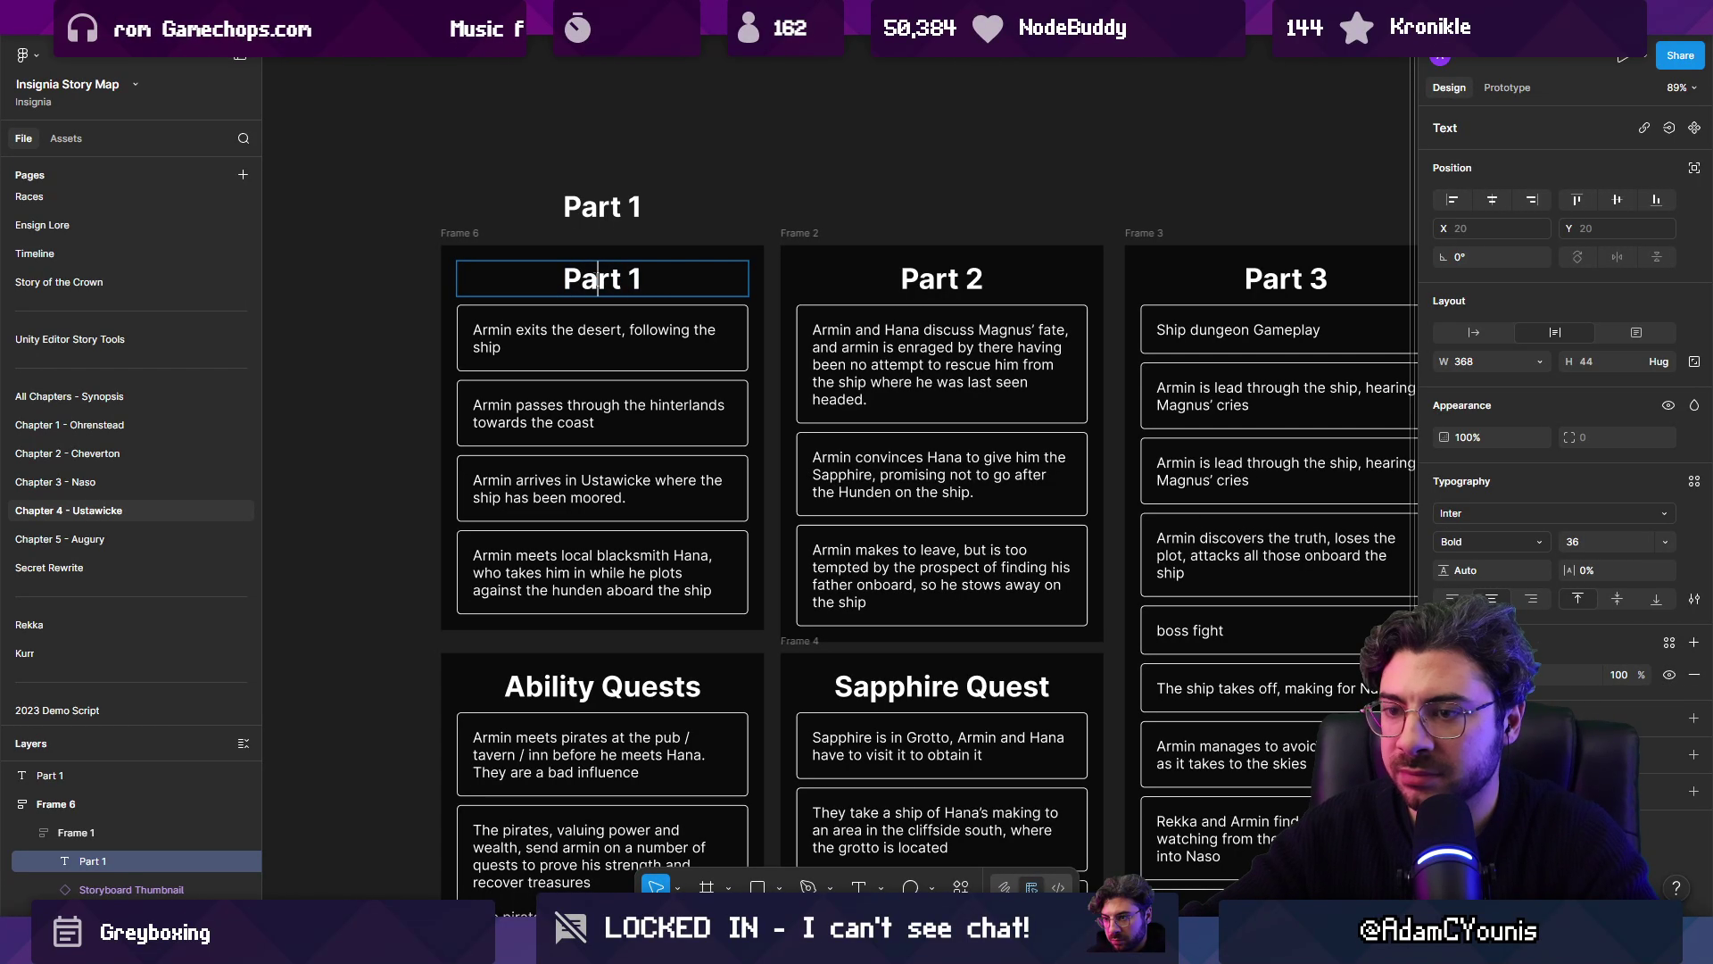
pyautogui.write('Intro')
pyautogui.press('Escape')
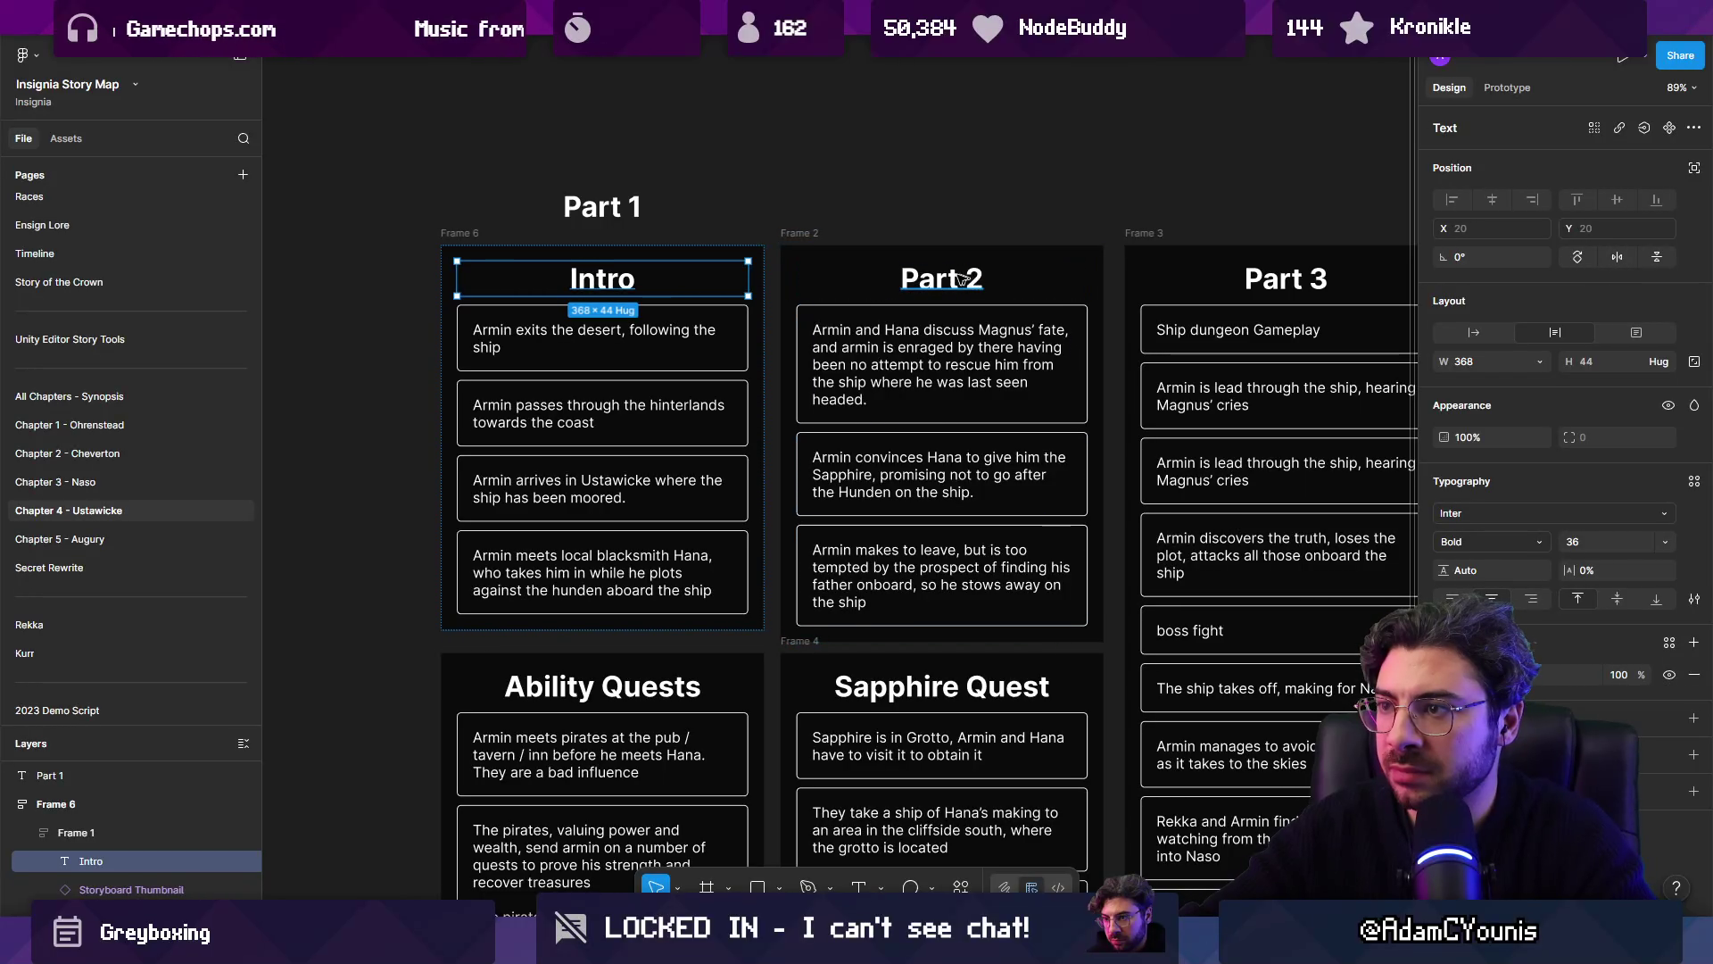
# Step: Replace the old Part 2 heading with a copied heading reading 'Meeting Hana'
pyautogui.doubleClick(625, 284)
pyautogui.press('Escape')
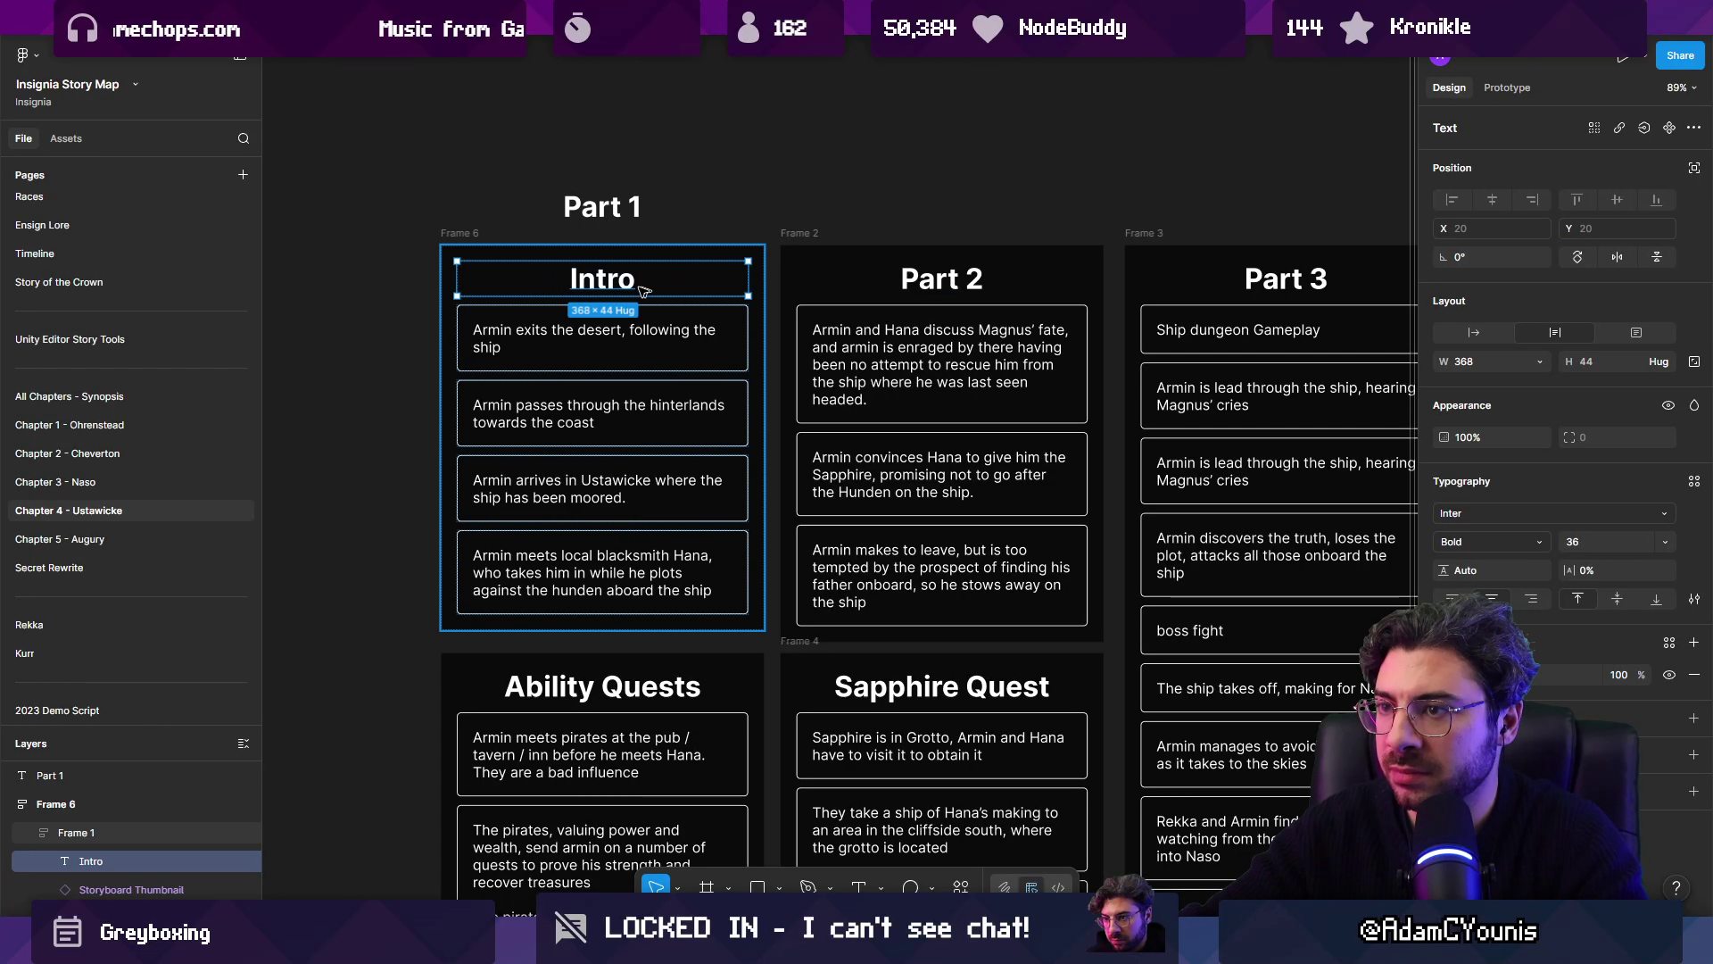
pyautogui.hotkey('ctrl', 'c')
pyautogui.click(926, 278)
pyautogui.hotkey('ctrl', 'v')
pyautogui.doubleClick(932, 321)
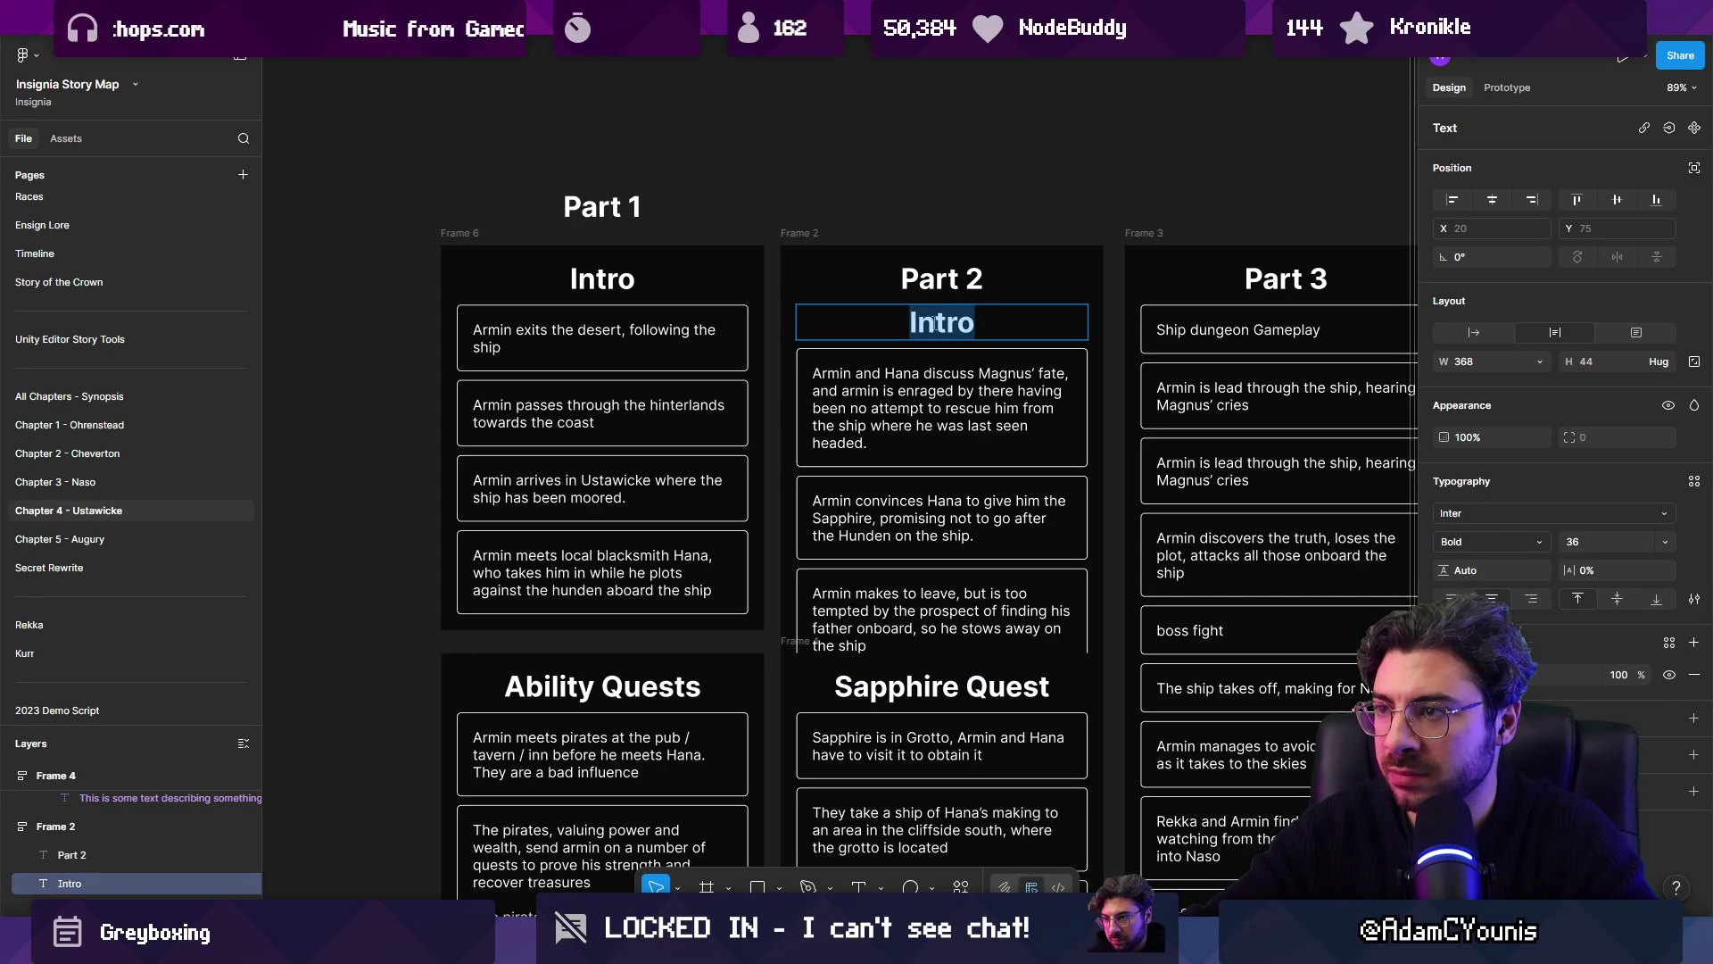
pyautogui.write('Hana')
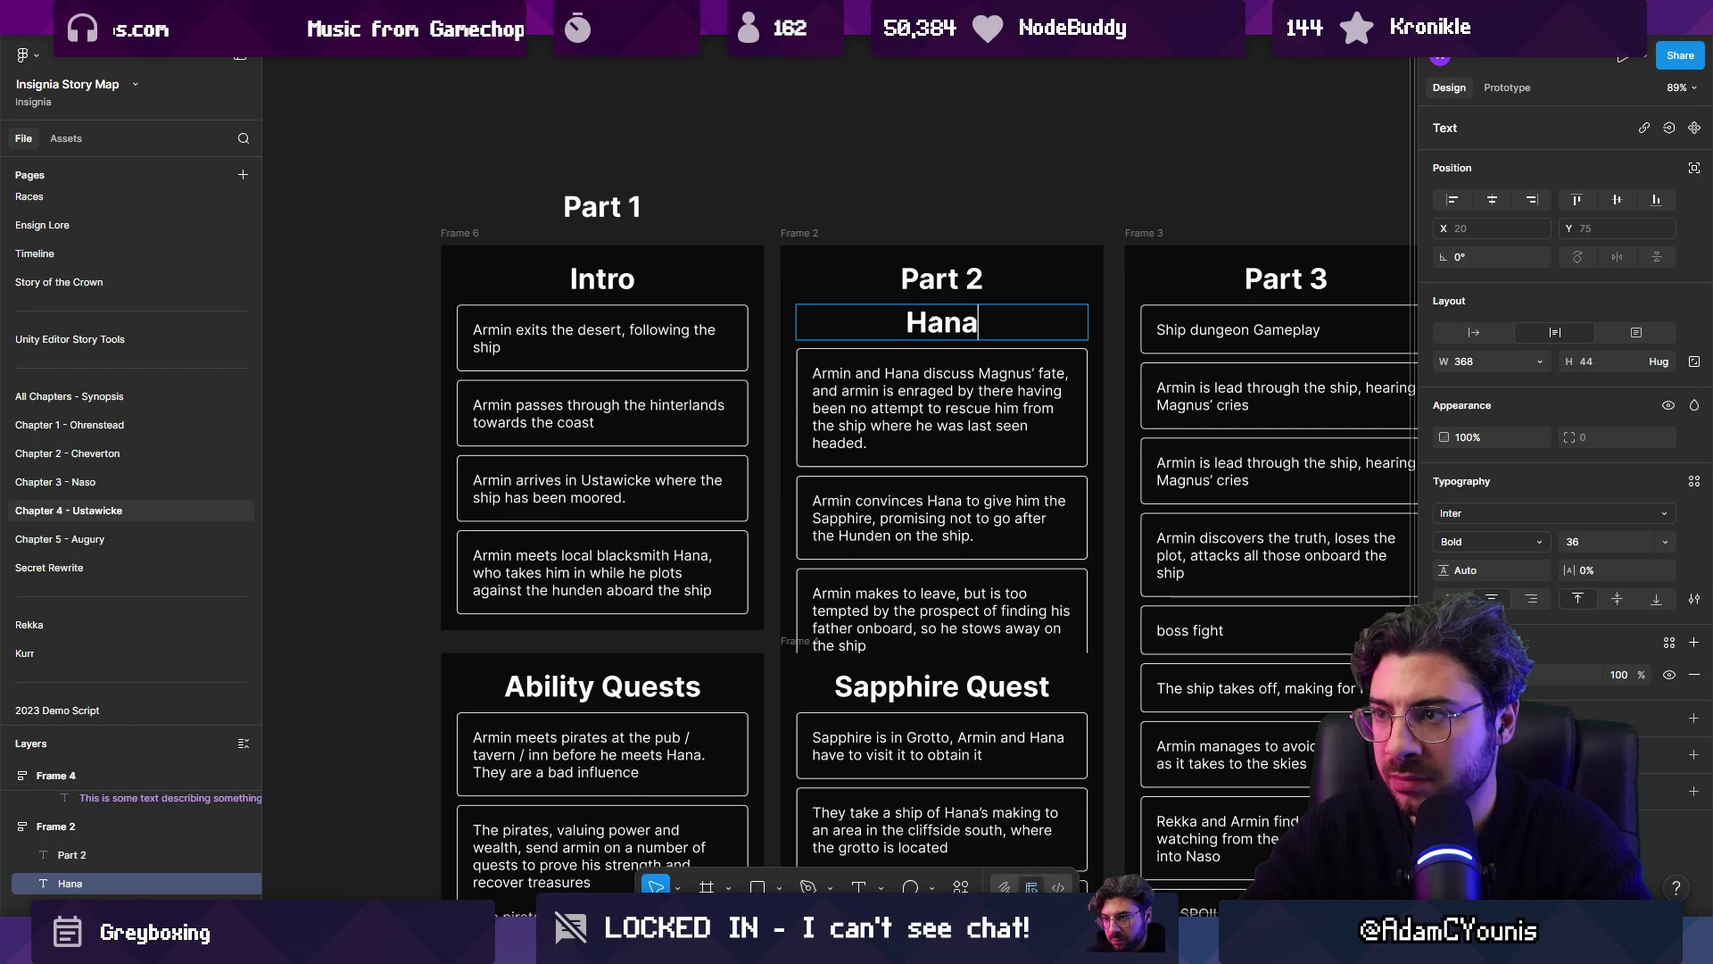
pyautogui.press('Escape')
pyautogui.click(912, 278)
pyautogui.press('Delete')
pyautogui.click(912, 280)
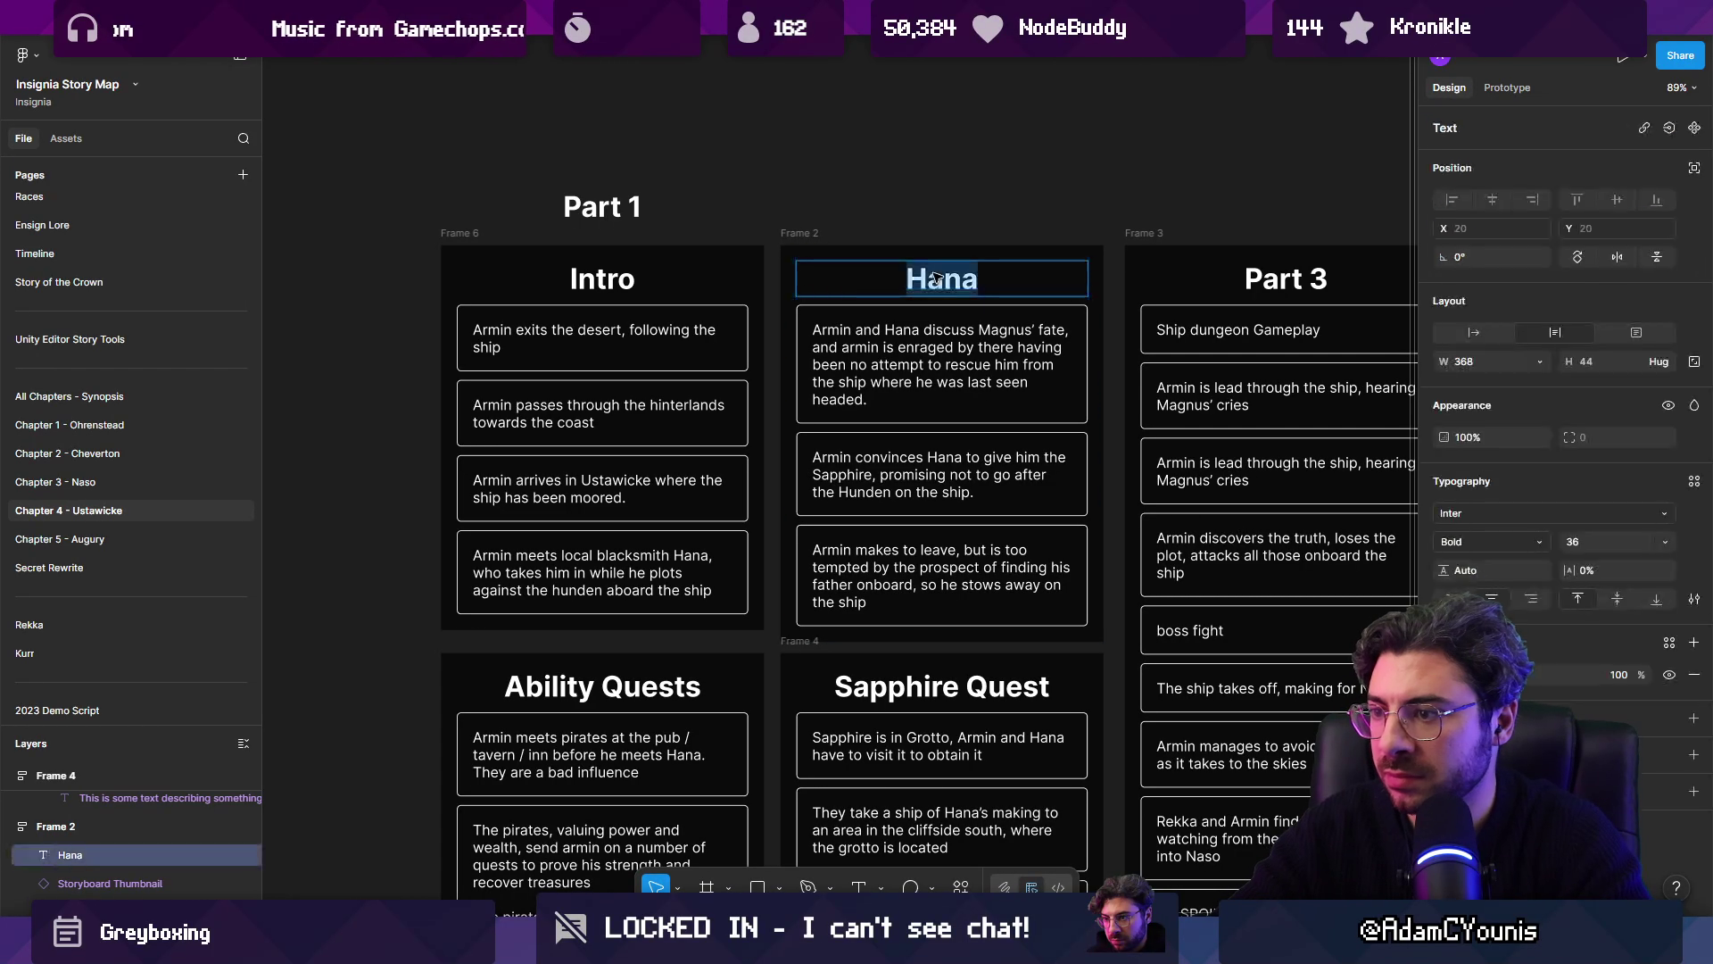
pyautogui.write('Meeting')
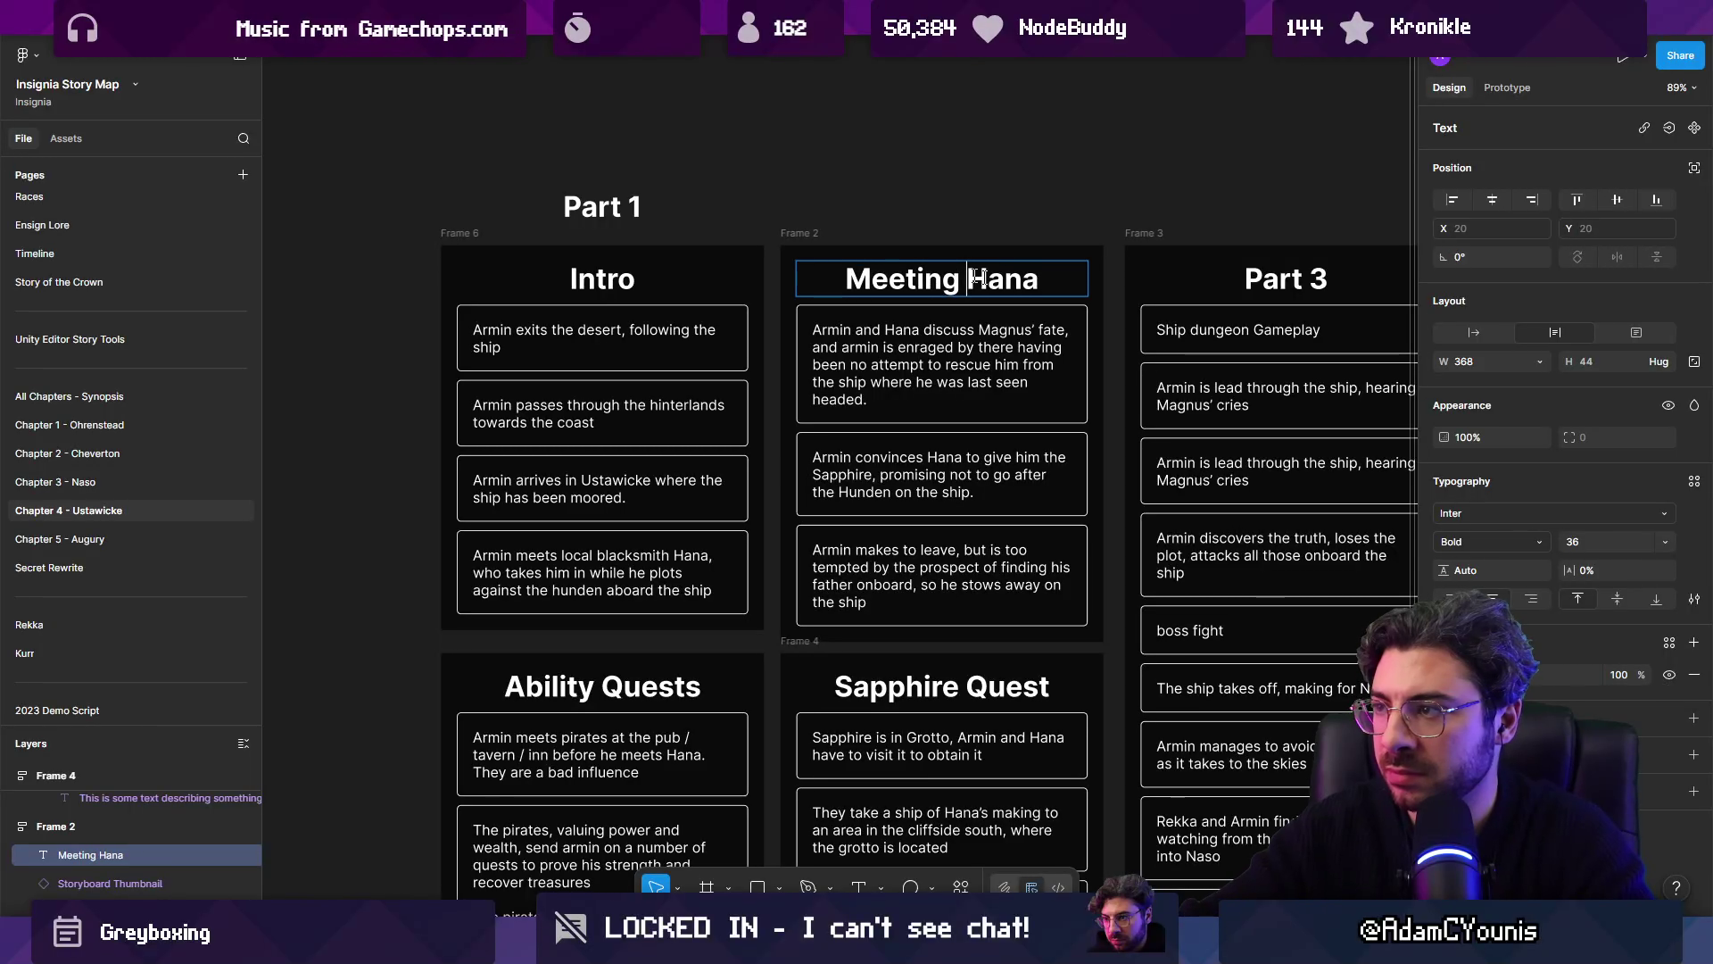
# Step: Rename the Part 3 column heading to 'The Ship'
pyautogui.doubleClick(1298, 280)
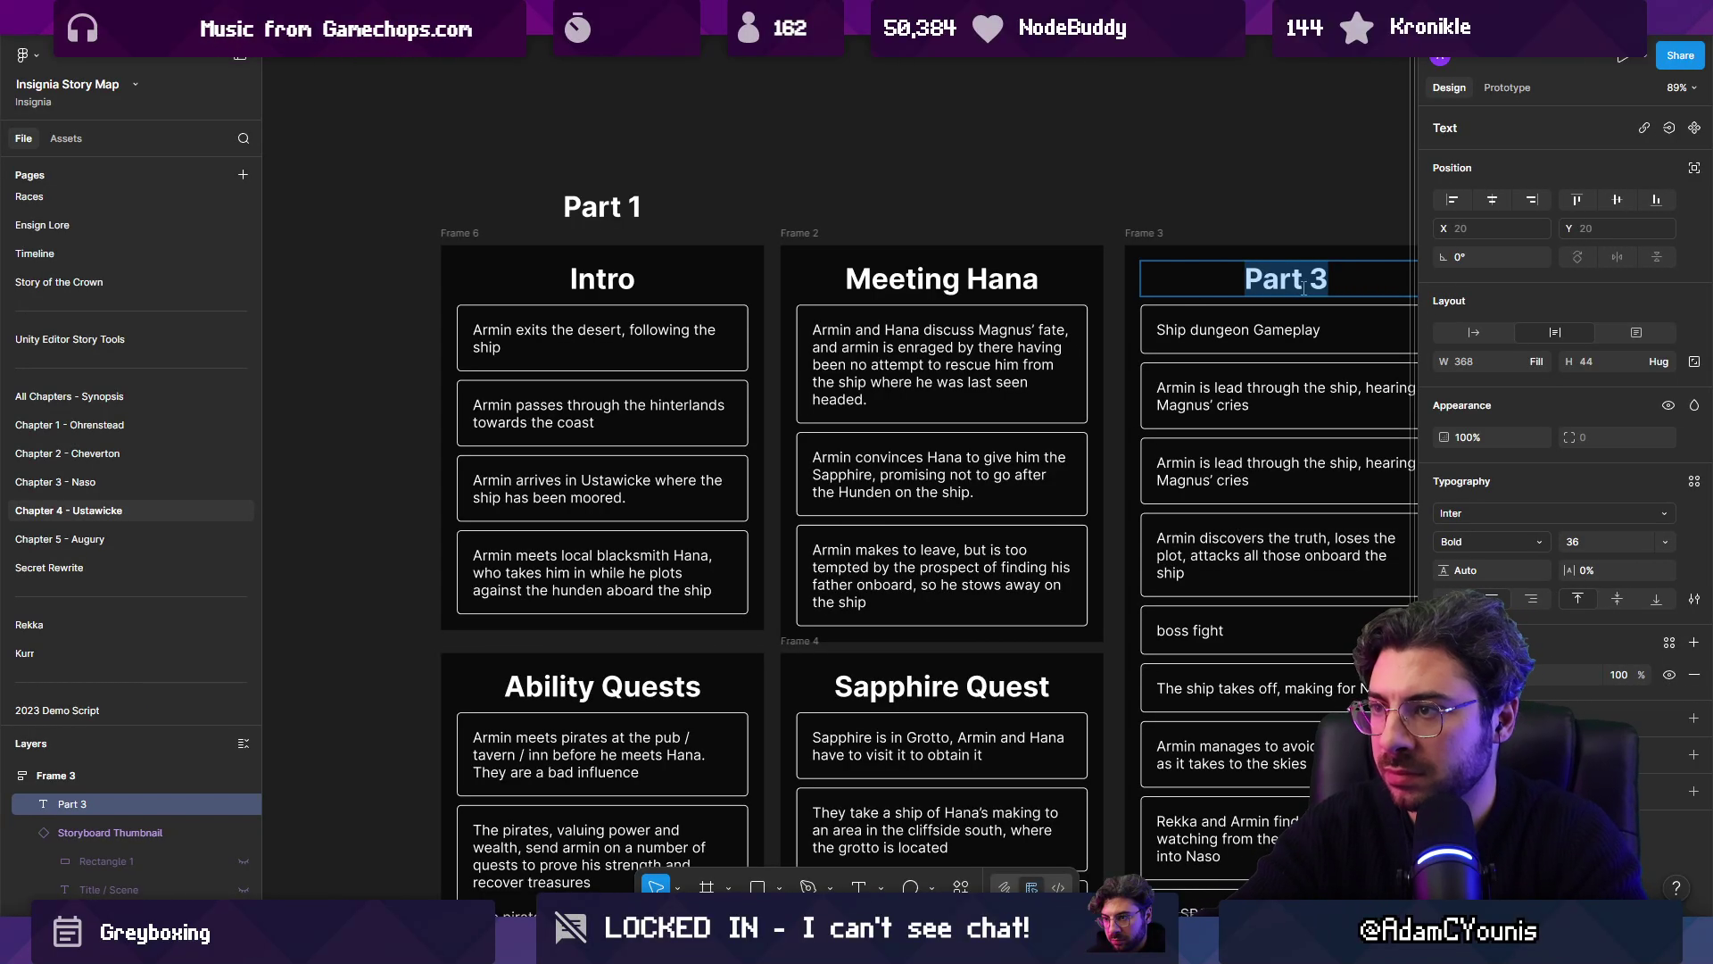
pyautogui.write('The C')
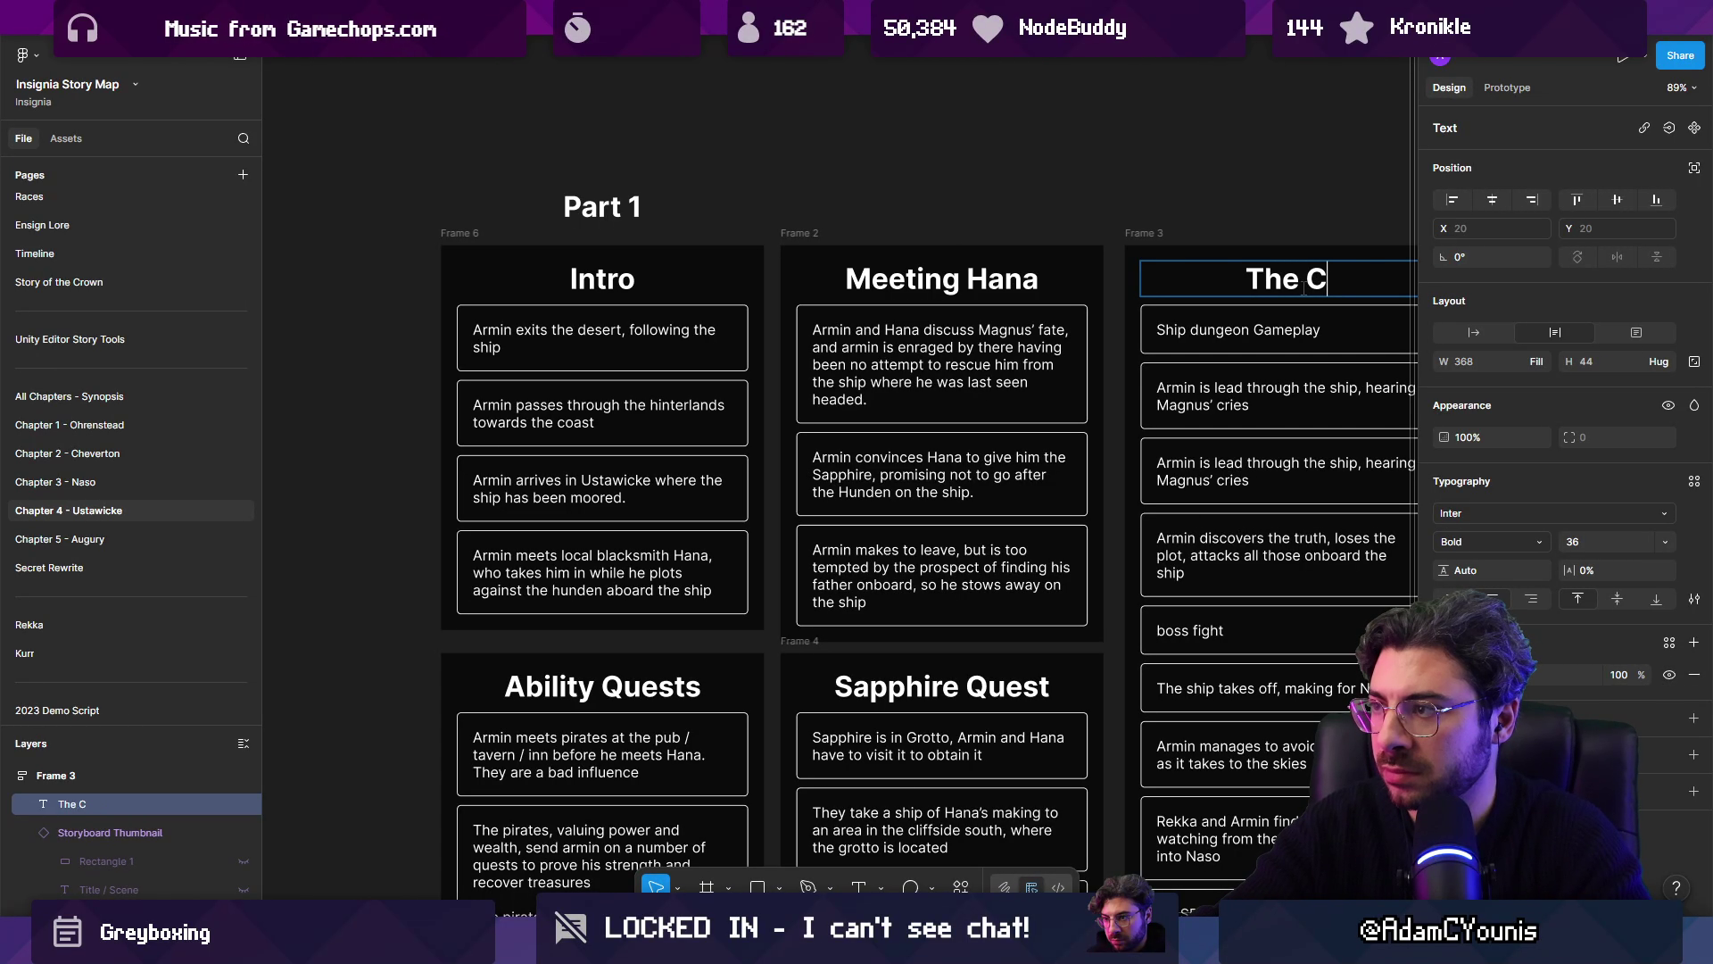
pyautogui.press('BackSpace')
pyautogui.write('Shiup')
pyautogui.press('BackSpace')
pyautogui.press('BackSpace')
pyautogui.write('p')
pyautogui.press('Escape')
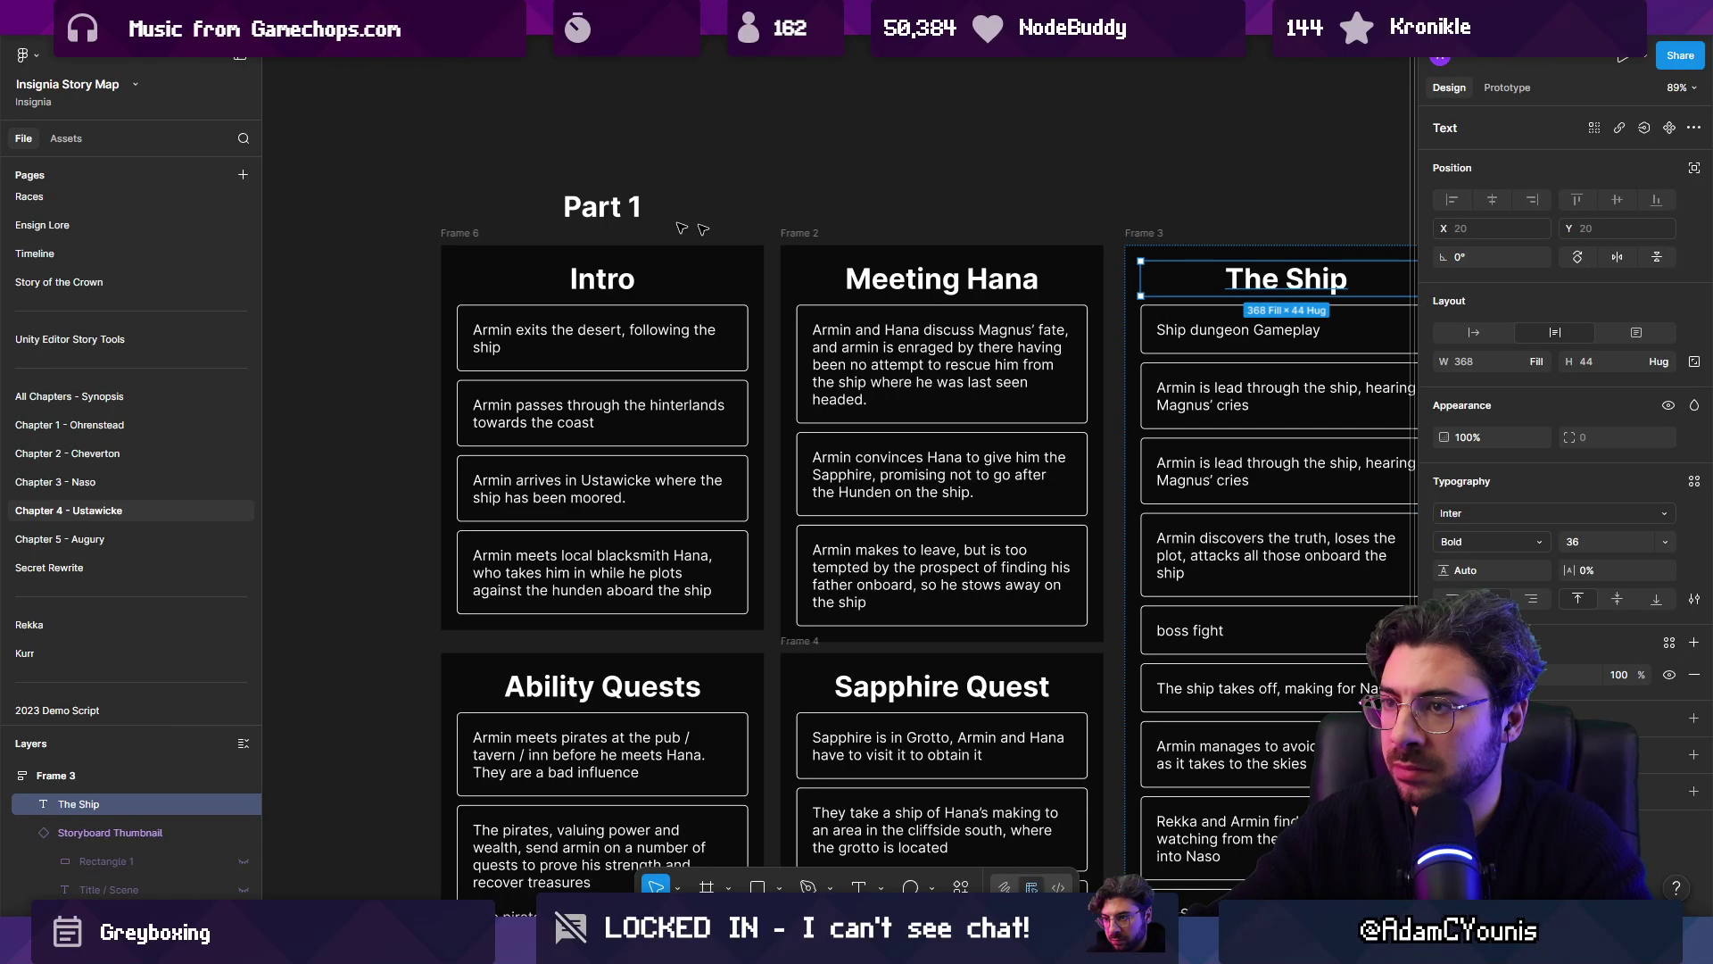
# Step: Alt-drag copies of the Part 1 label above the other columns and renumber them as Part 2 and Part 3
pyautogui.click(602, 206)
pyautogui.moveTo(602, 206)
pyautogui.mouseDown()
pyautogui.moveTo(1378, 210)
pyautogui.moveTo(1333, 210)
pyautogui.mouseUp()
pyautogui.press('Return')
pyautogui.press('Right')
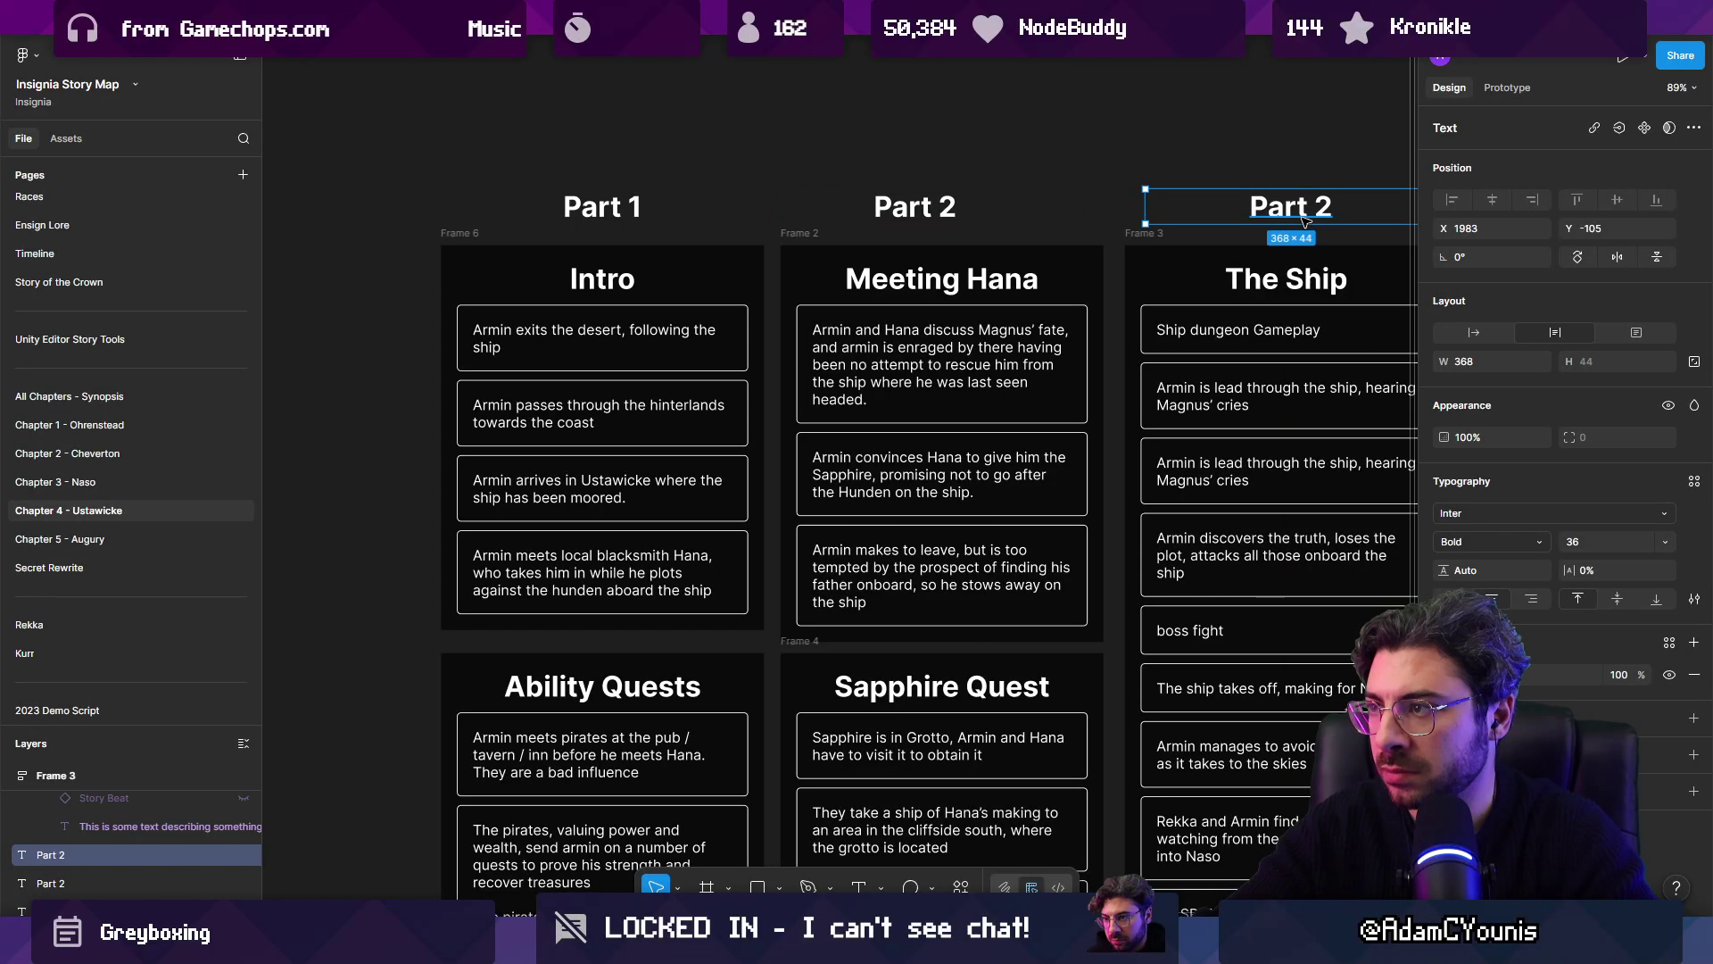
pyautogui.press('Return')
pyautogui.press('Right')
pyautogui.press('BackSpace')
pyautogui.write('3')
# Step: Wrap the Part 1 label and its column together in a new frame with Ctrl+Alt+G
pyautogui.scroll(-5, 860, 246)
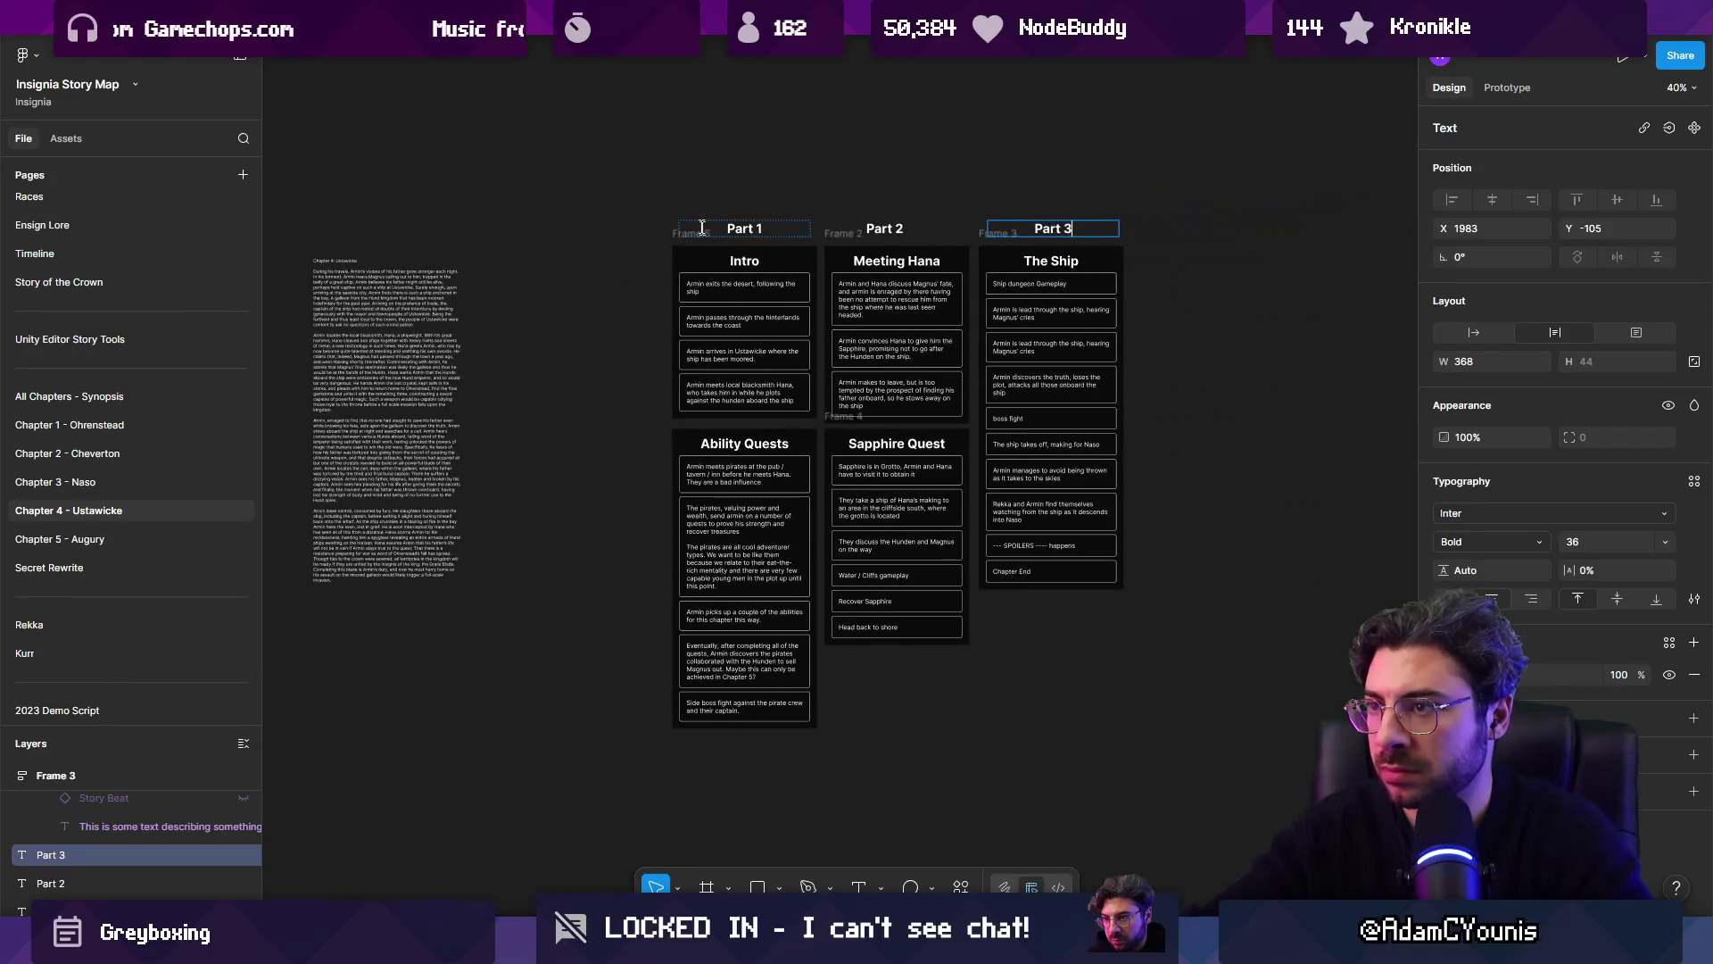
pyautogui.click(744, 228)
pyautogui.scroll(2, 607, 289)
pyautogui.moveTo(615, 169); pyautogui.dragTo(767, 267)
pyautogui.scroll(-2, 1003, 665)
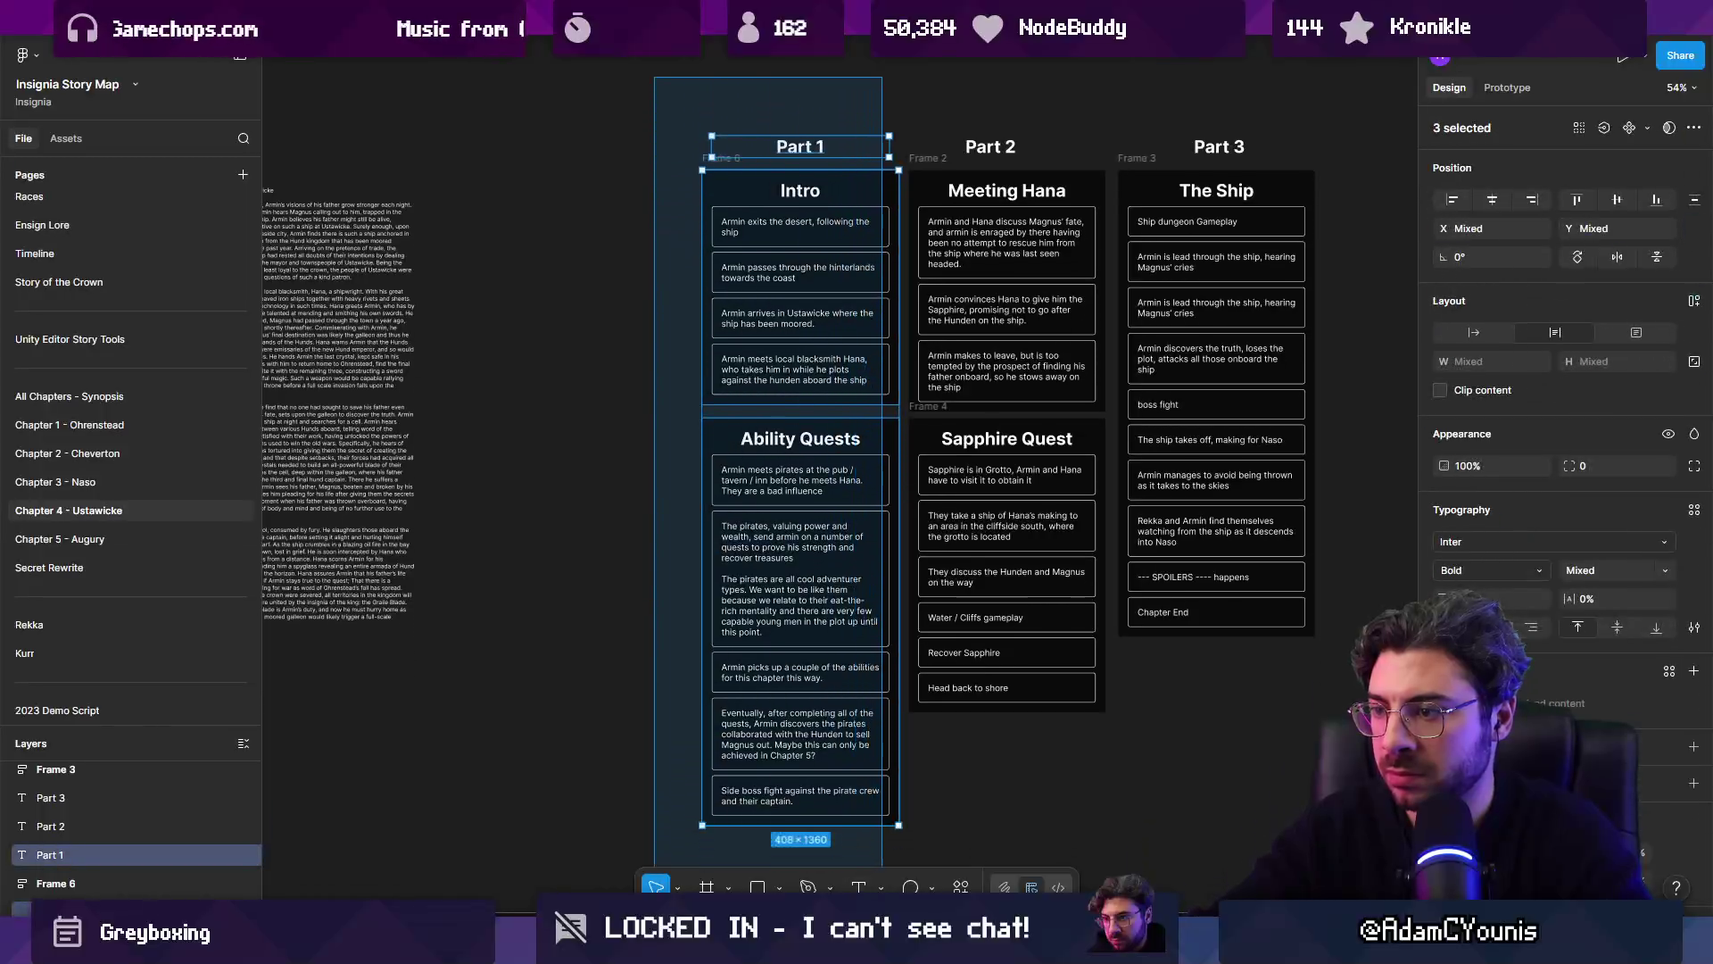
pyautogui.scroll(3, 1003, 665)
pyautogui.hscroll(3, 1003, 665)
pyautogui.hotkey('ctrl', 'alt', 'g')
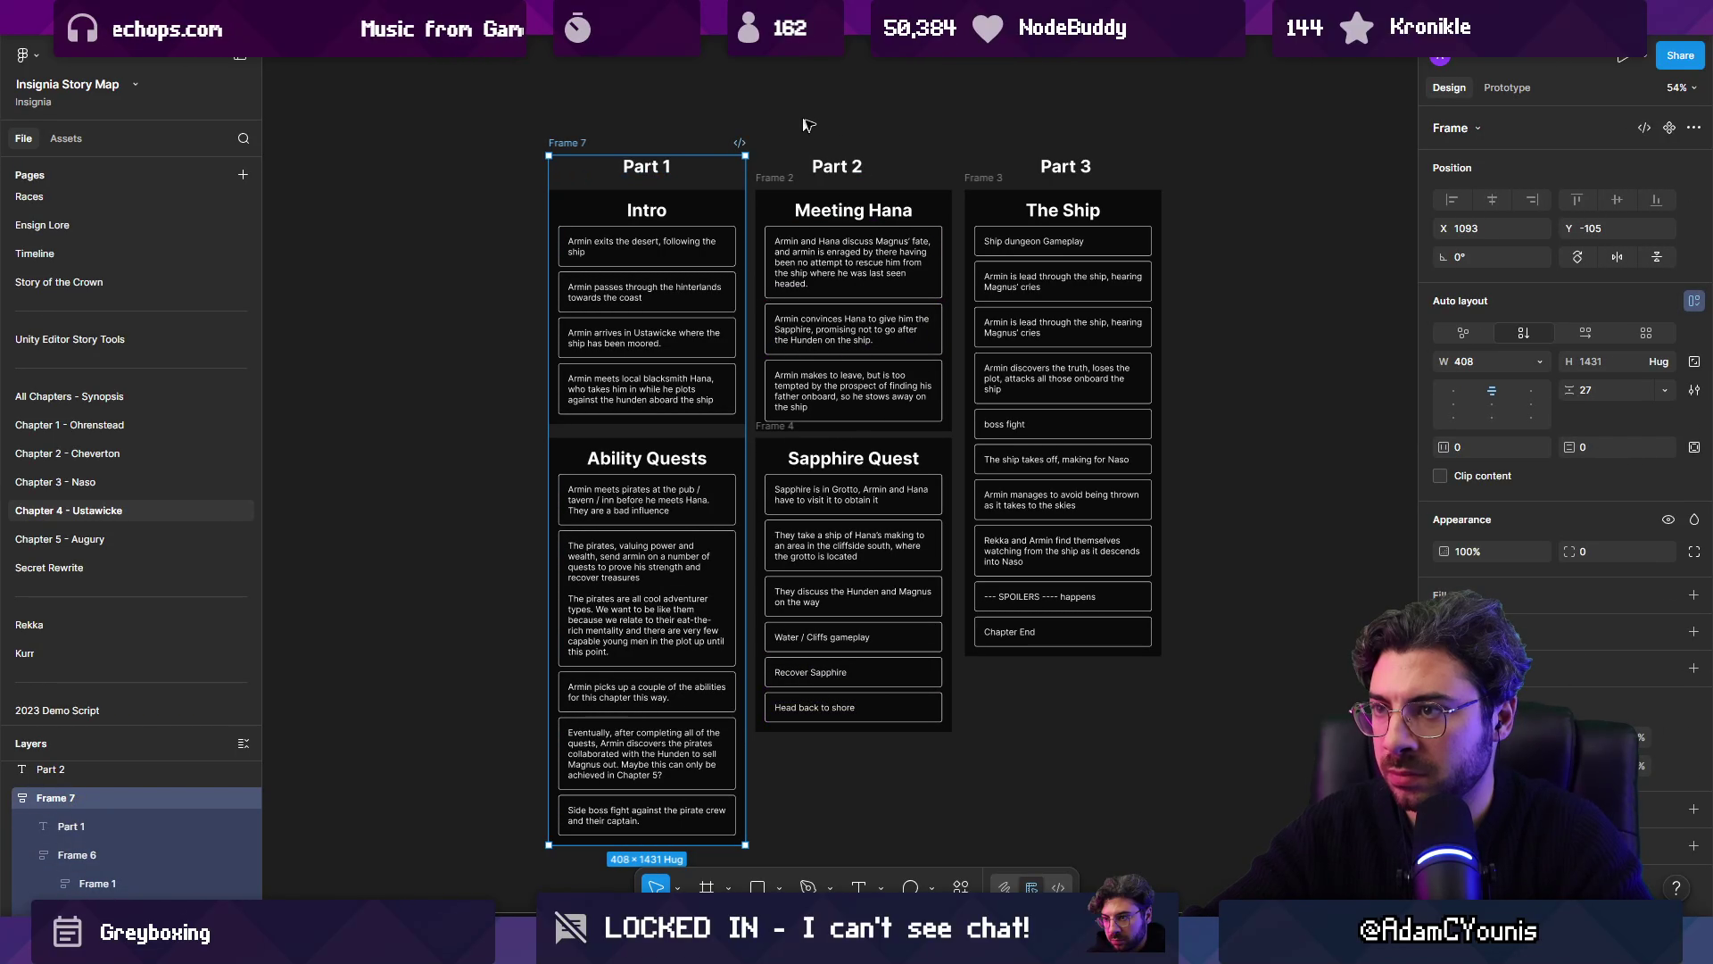
pyautogui.moveTo(748, 144)
pyautogui.mouseDown()
pyautogui.moveTo(832, 415)
pyautogui.moveTo(941, 892)
pyautogui.mouseUp()
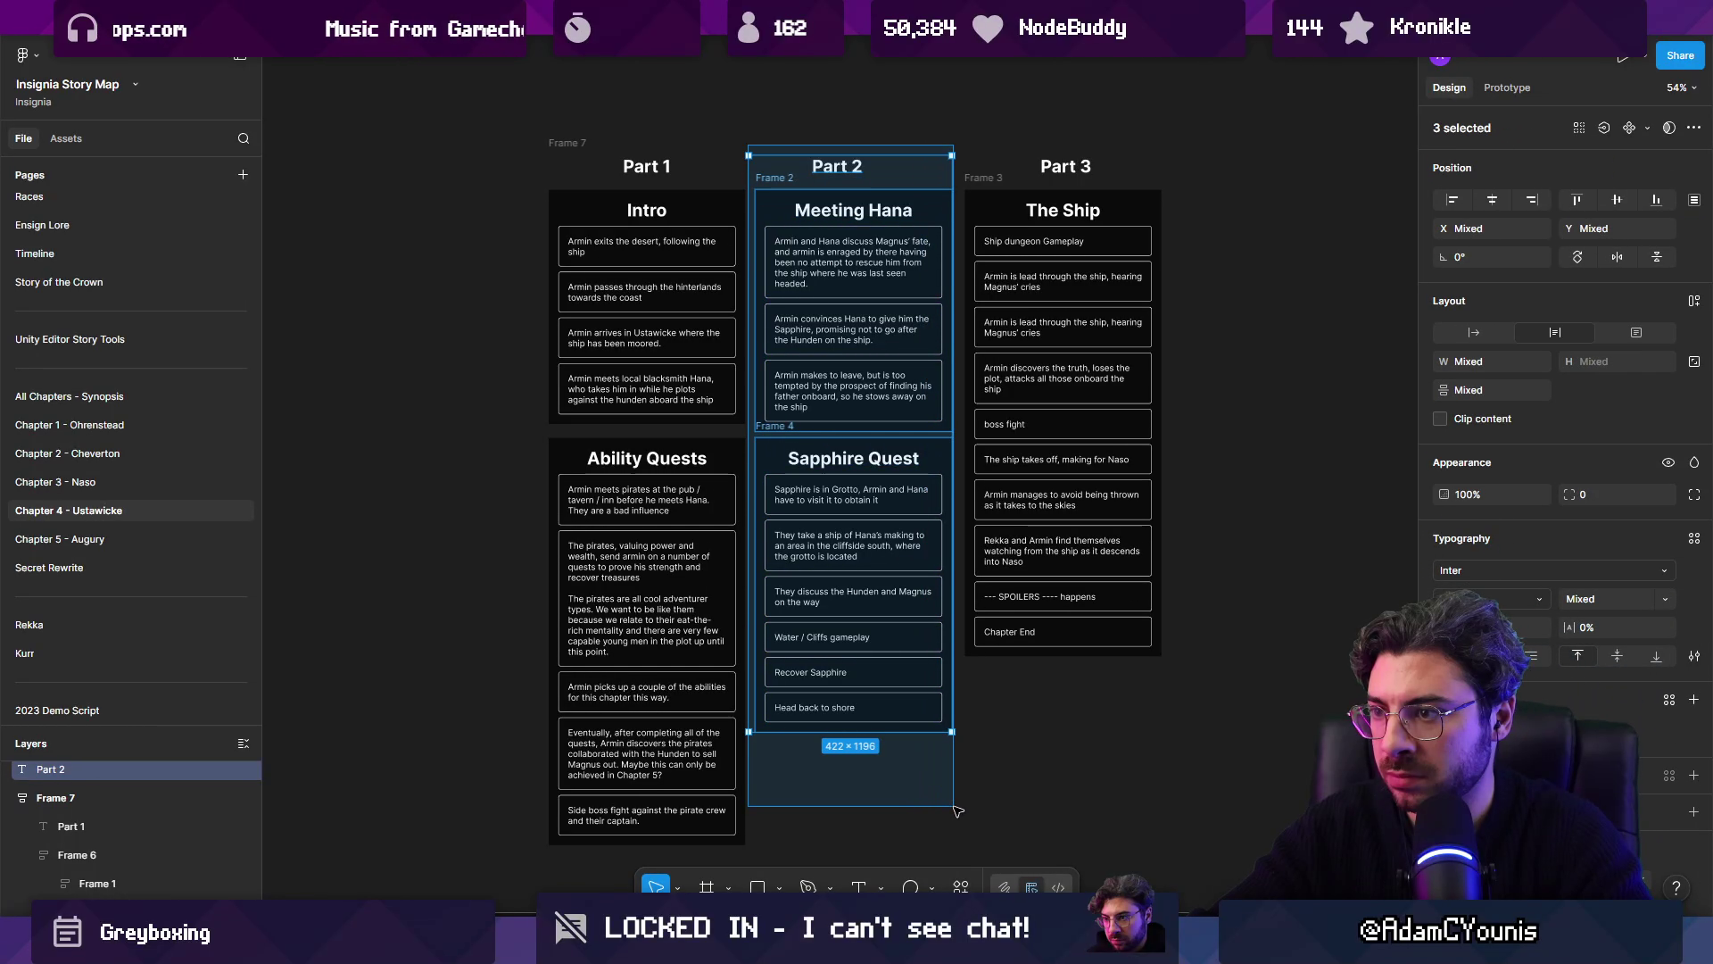
# Step: Wrap Part 2 and Part 3 with their columns in auto-layout frames, aligning all parts top-centre
pyautogui.hotkey('shift', 'a')
pyautogui.moveTo(972, 151); pyautogui.dragTo(1169, 665)
pyautogui.hotkey('shift', 'a')
pyautogui.hotkey('ctrl', 'a')
pyautogui.scroll(-2, 559, 161)
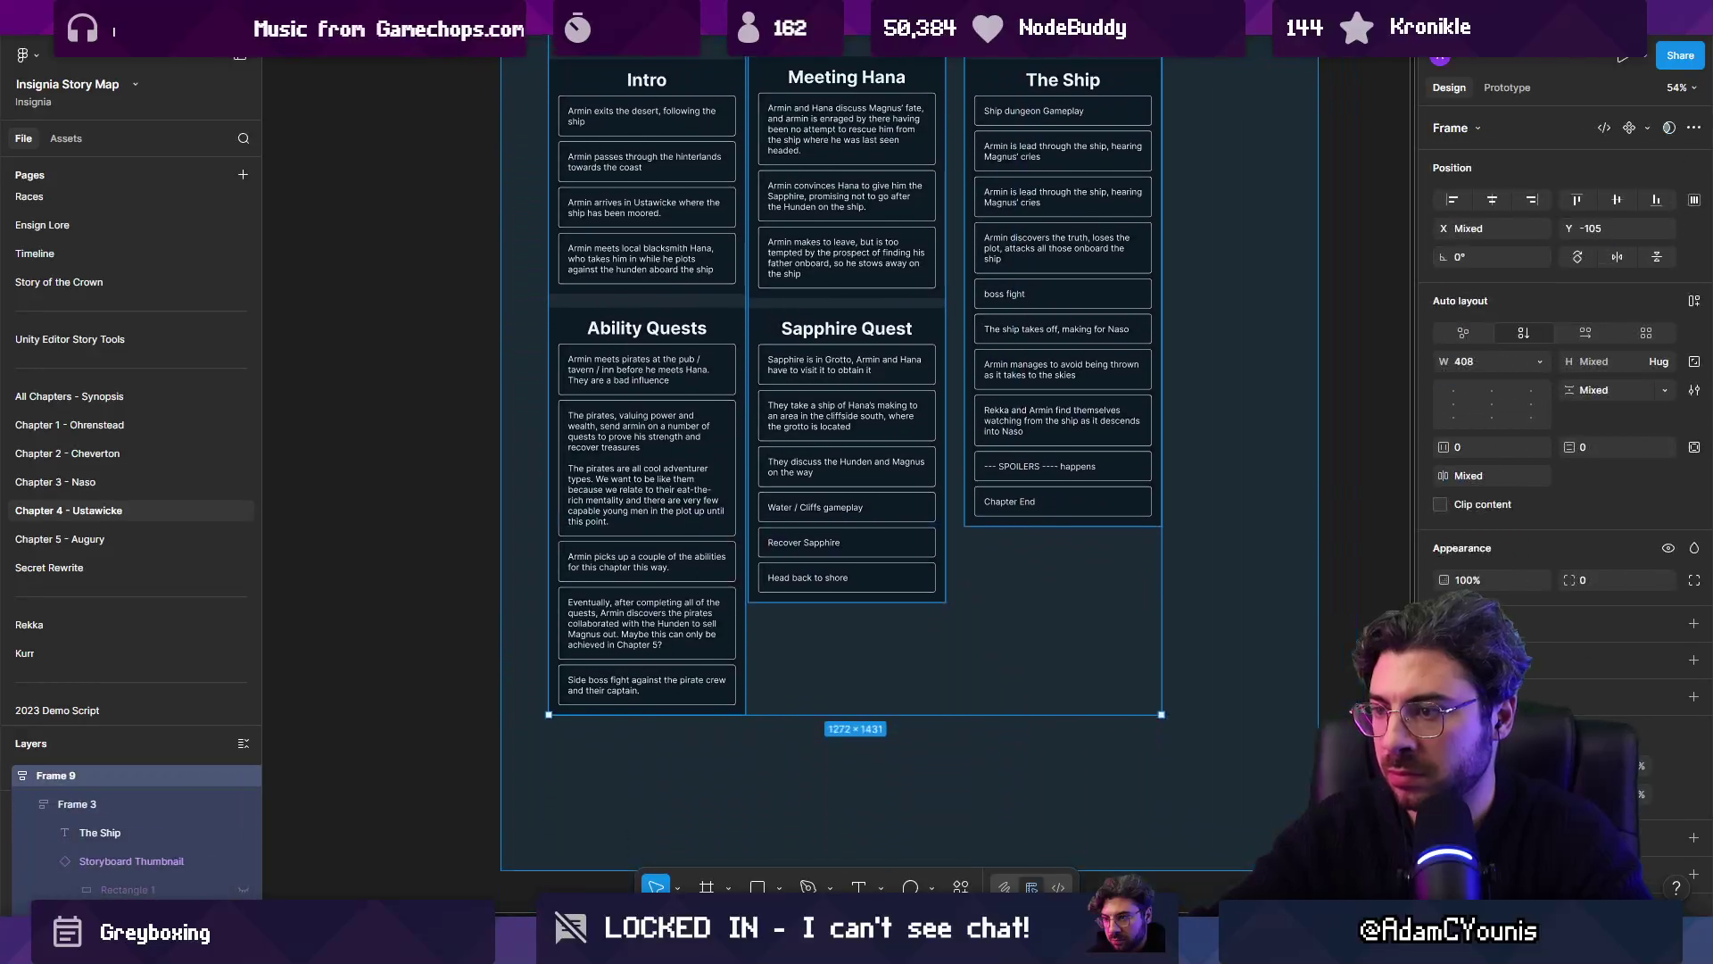
pyautogui.click(1494, 391)
pyautogui.scroll(2, 1389, 415)
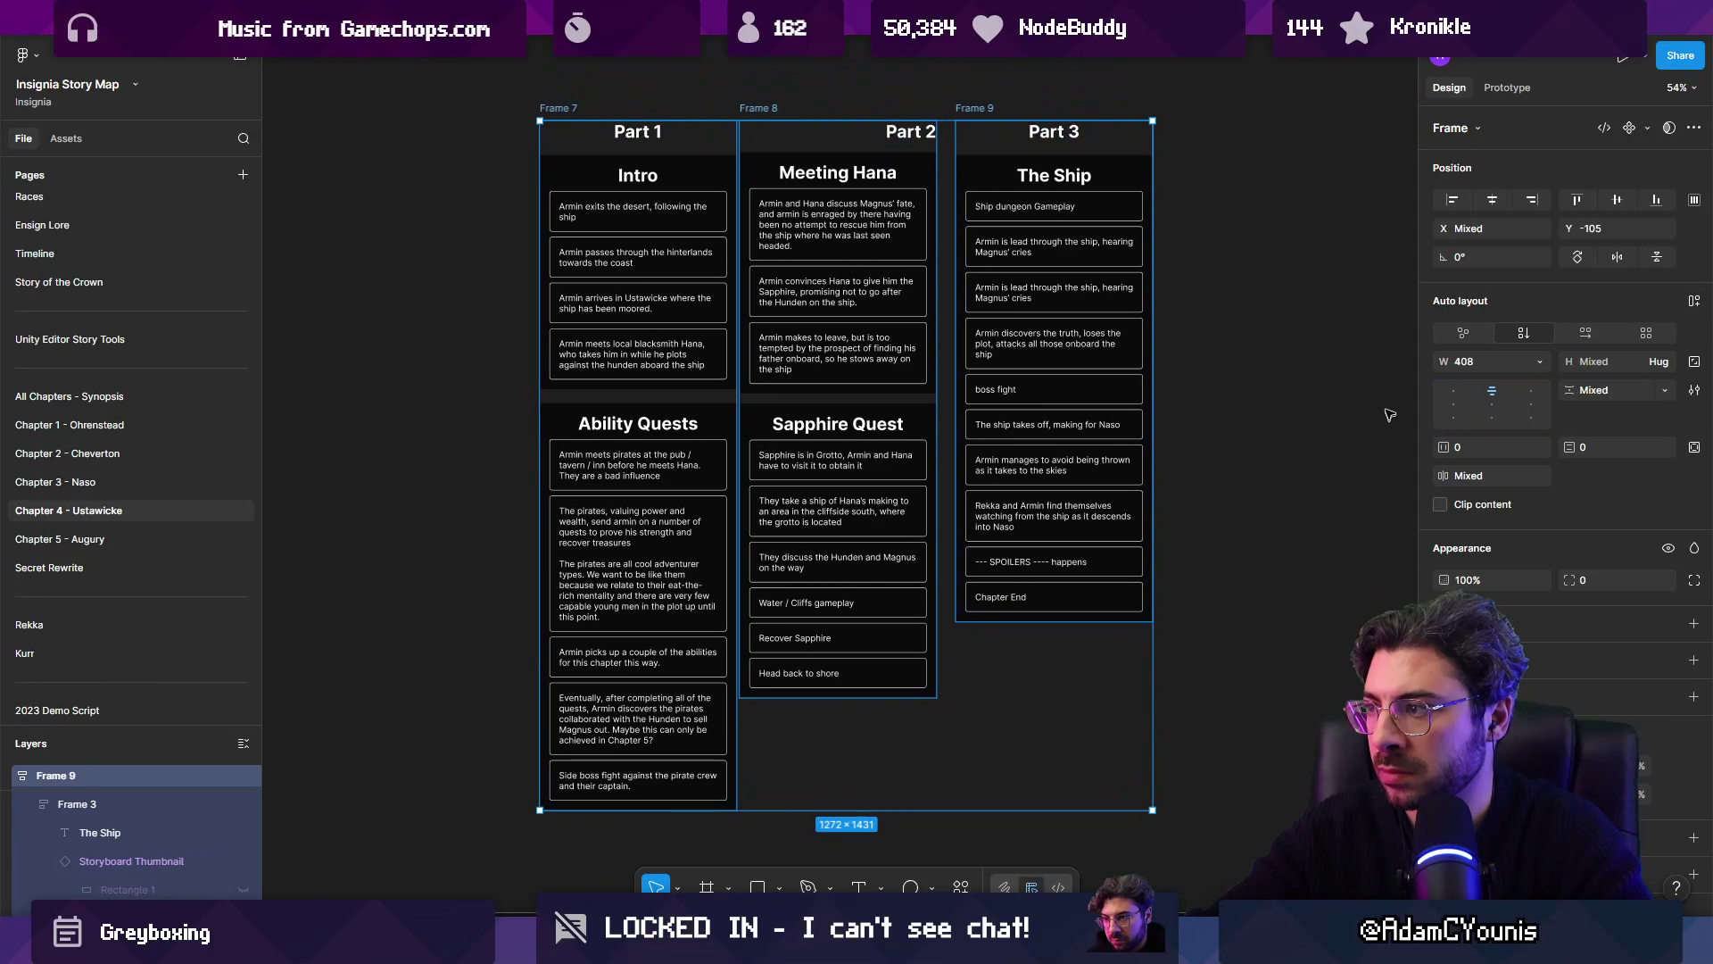
# Step: Centre the Part 2 label text
pyautogui.click(901, 136)
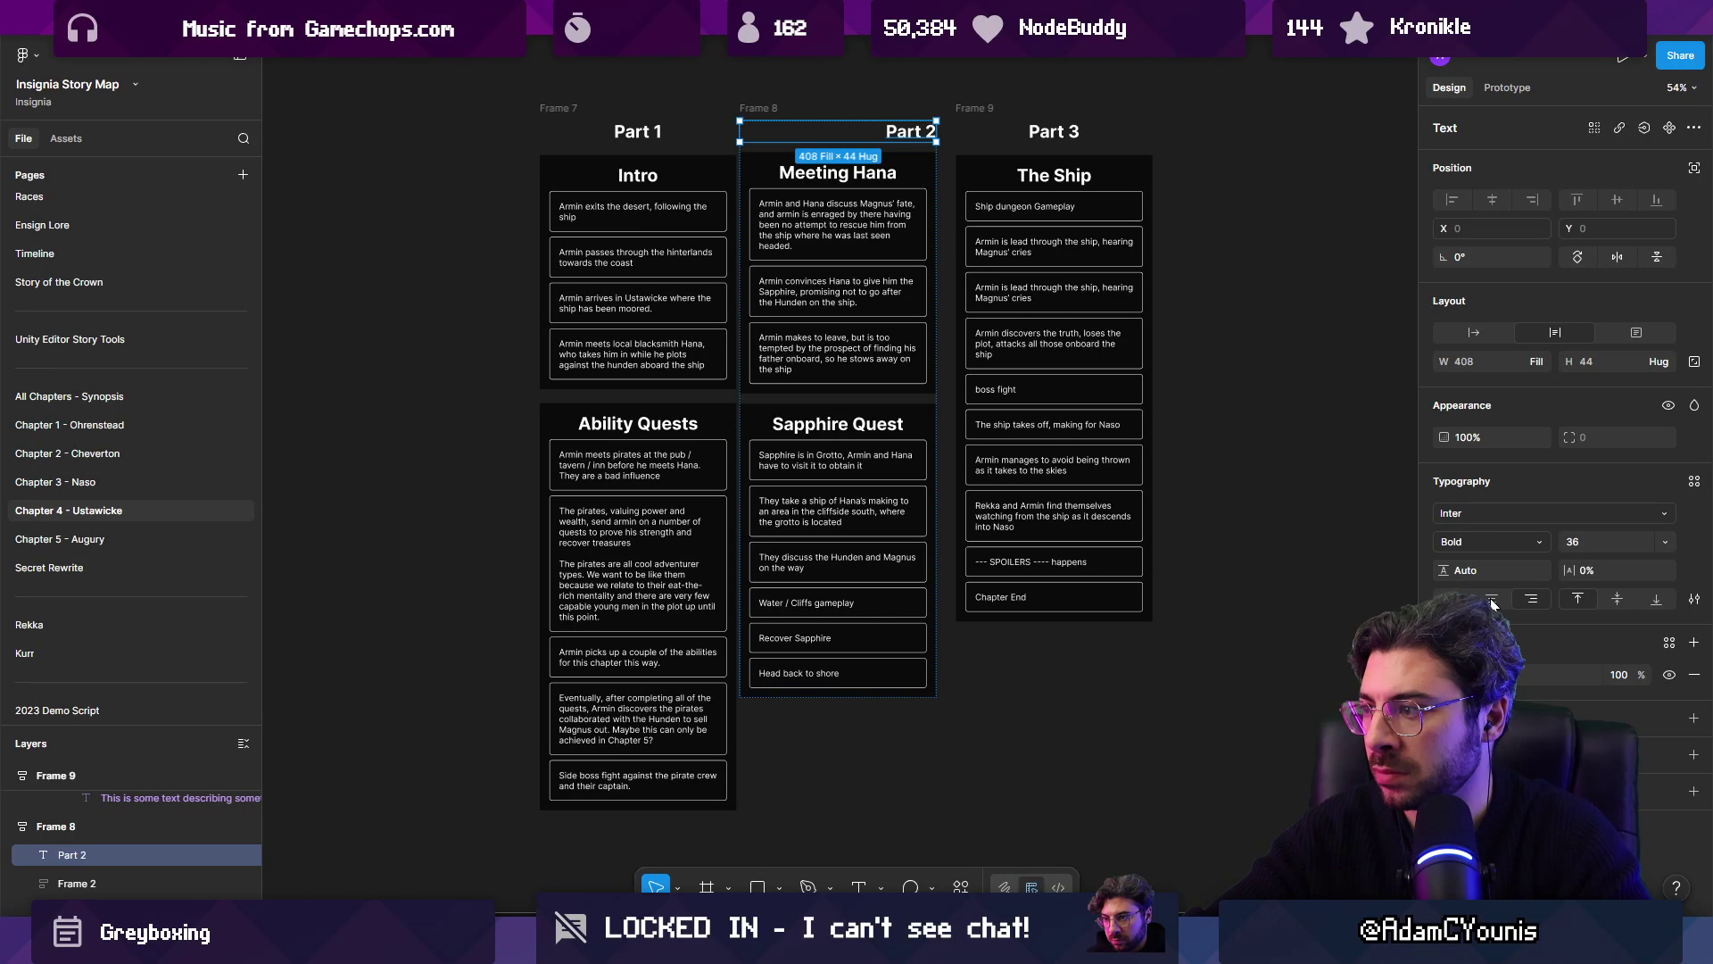
pyautogui.click(1492, 600)
pyautogui.click(1048, 138)
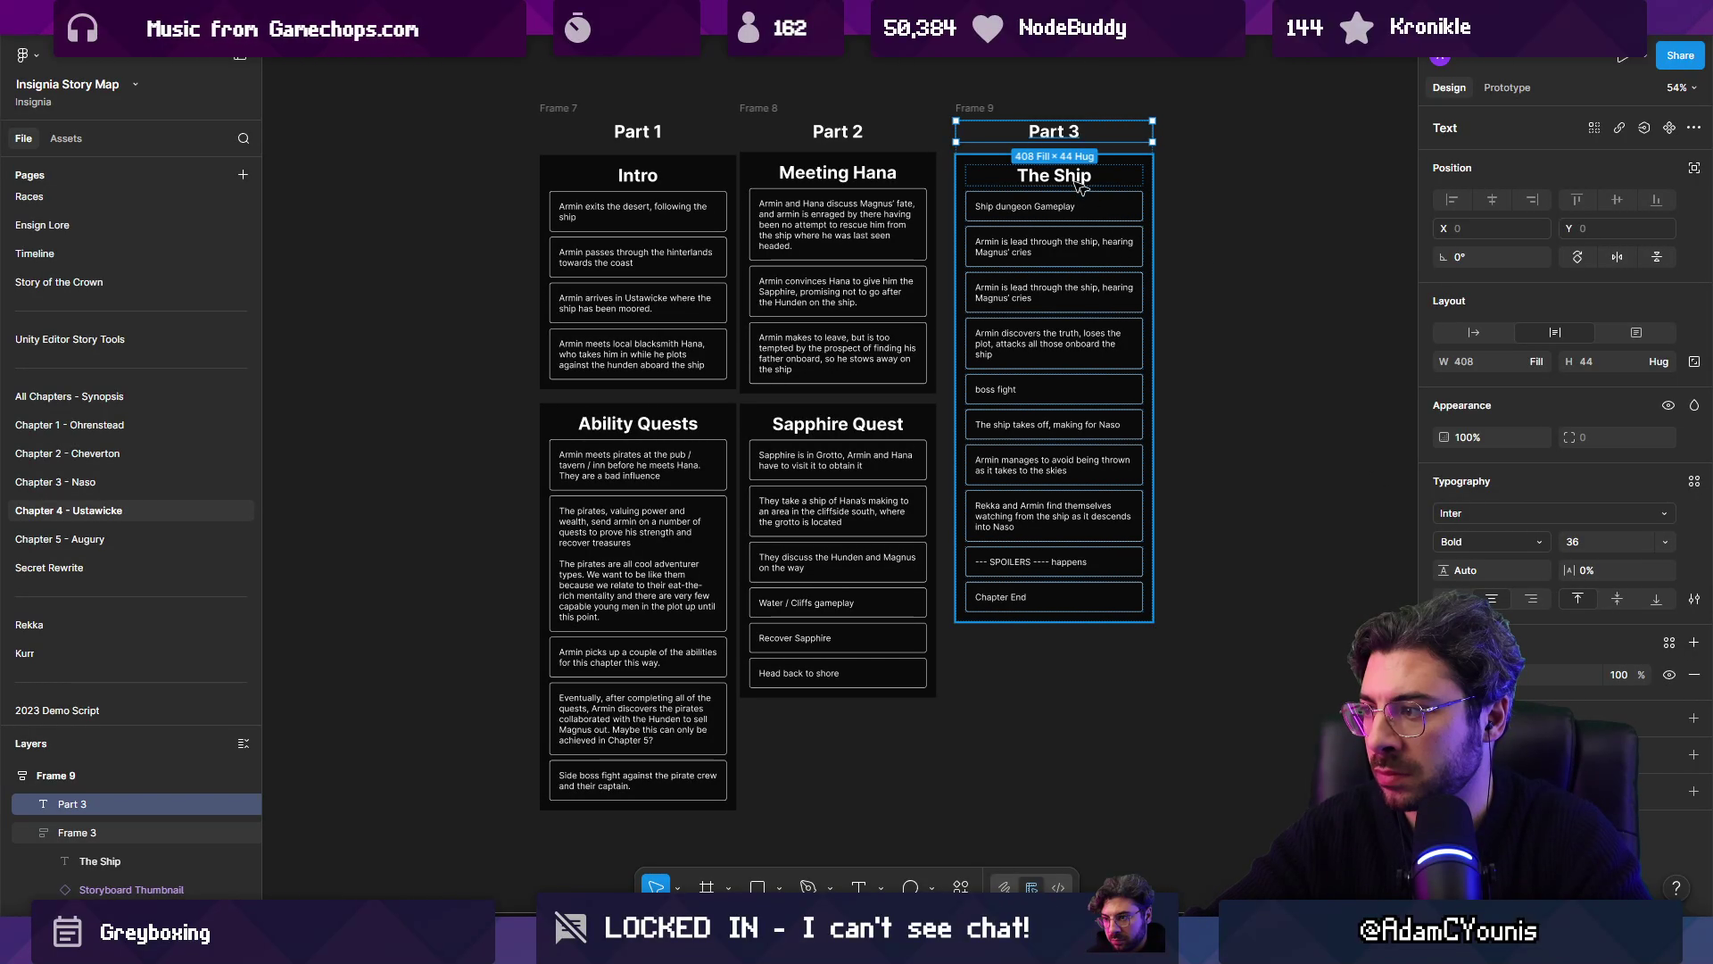
pyautogui.click(758, 108)
pyautogui.click(558, 108)
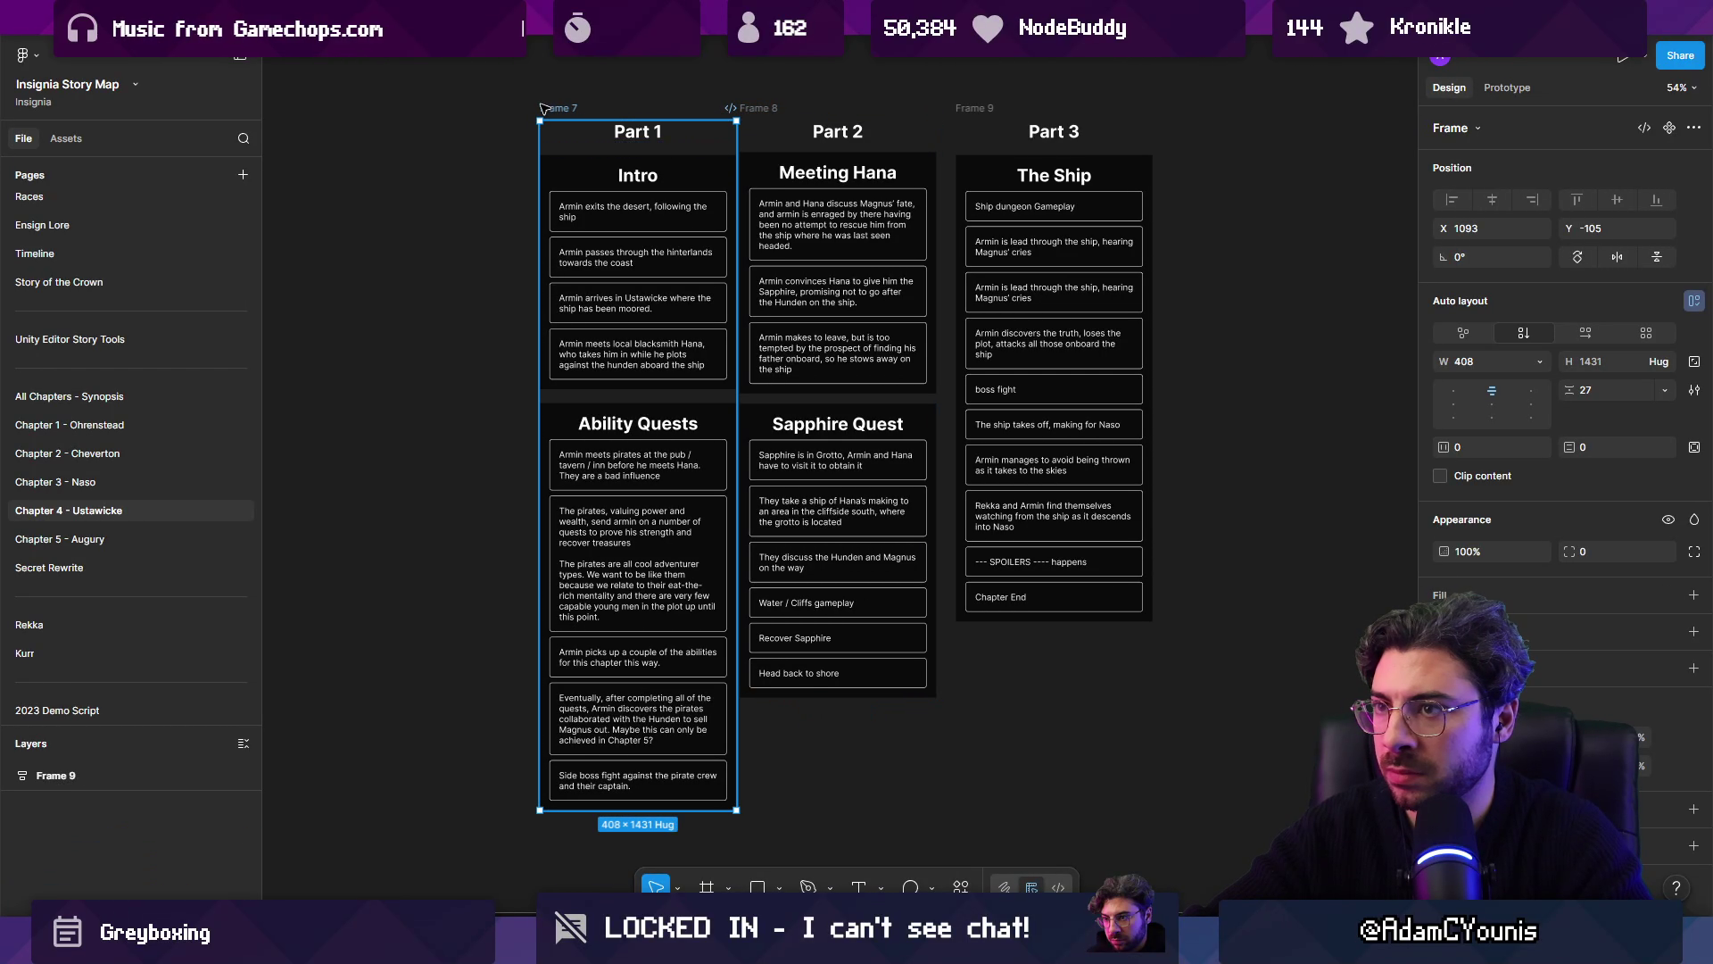
pyautogui.press('Escape')
# Step: Combine the three Part frames into one horizontal auto-layout frame
pyautogui.hotkey('ctrl', 'a')
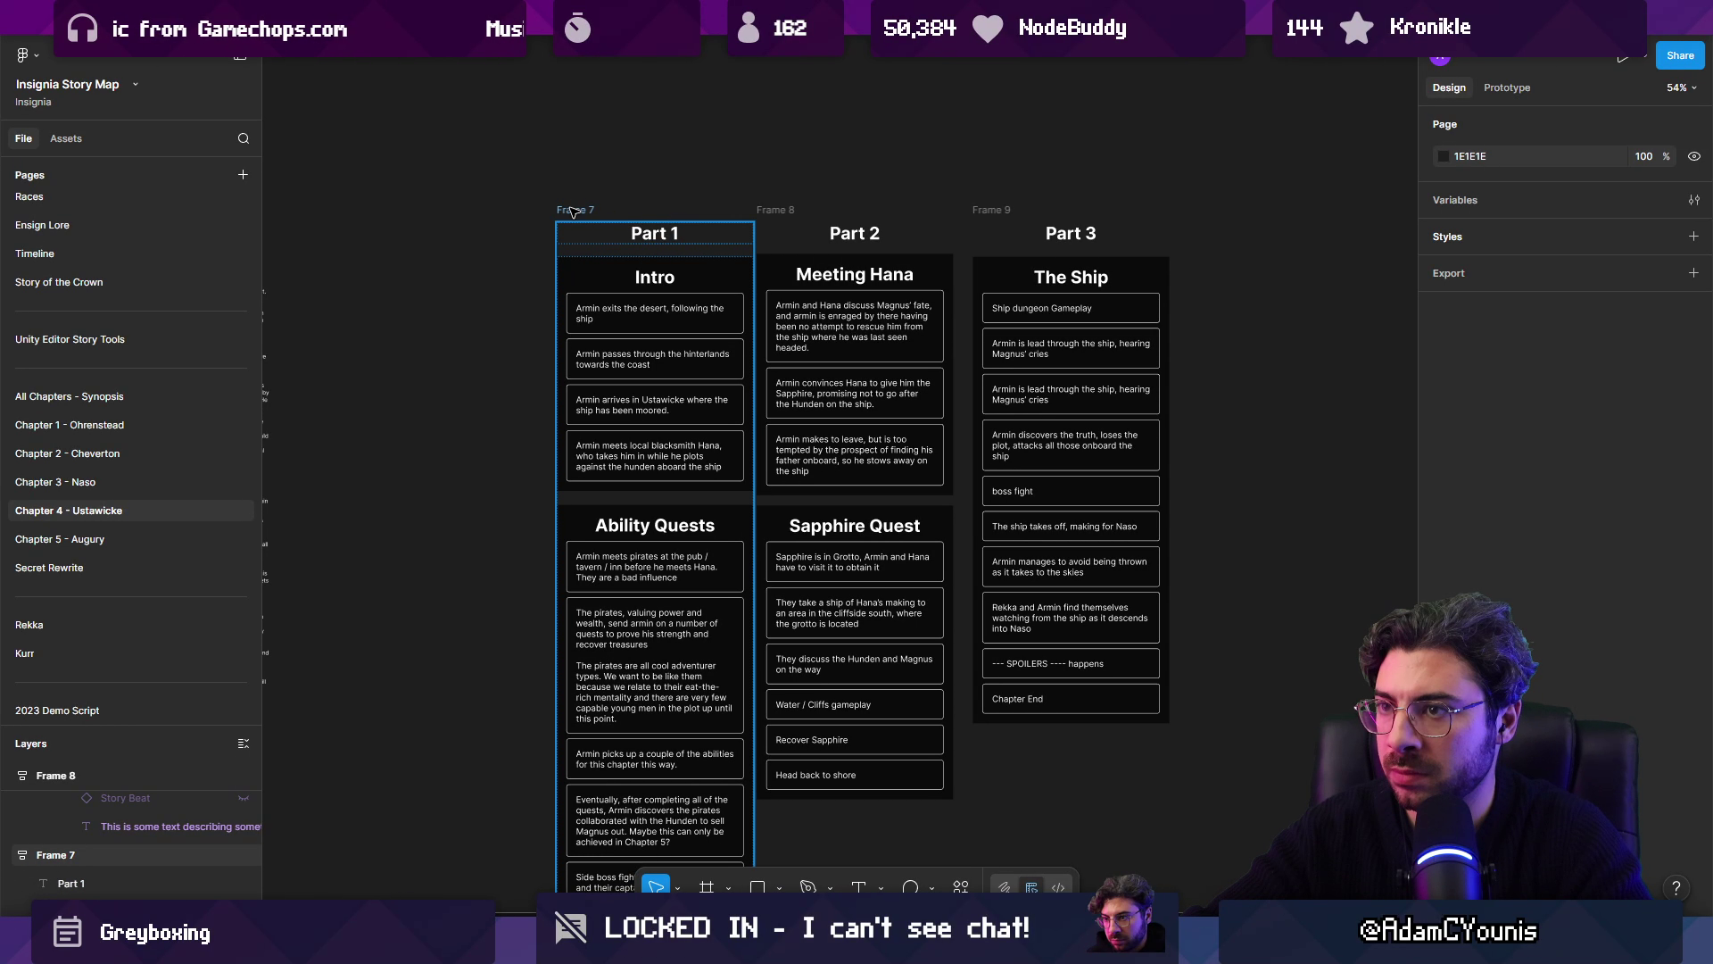
pyautogui.hotkey('shift', 'a')
pyautogui.hotkey('shift', 'a')
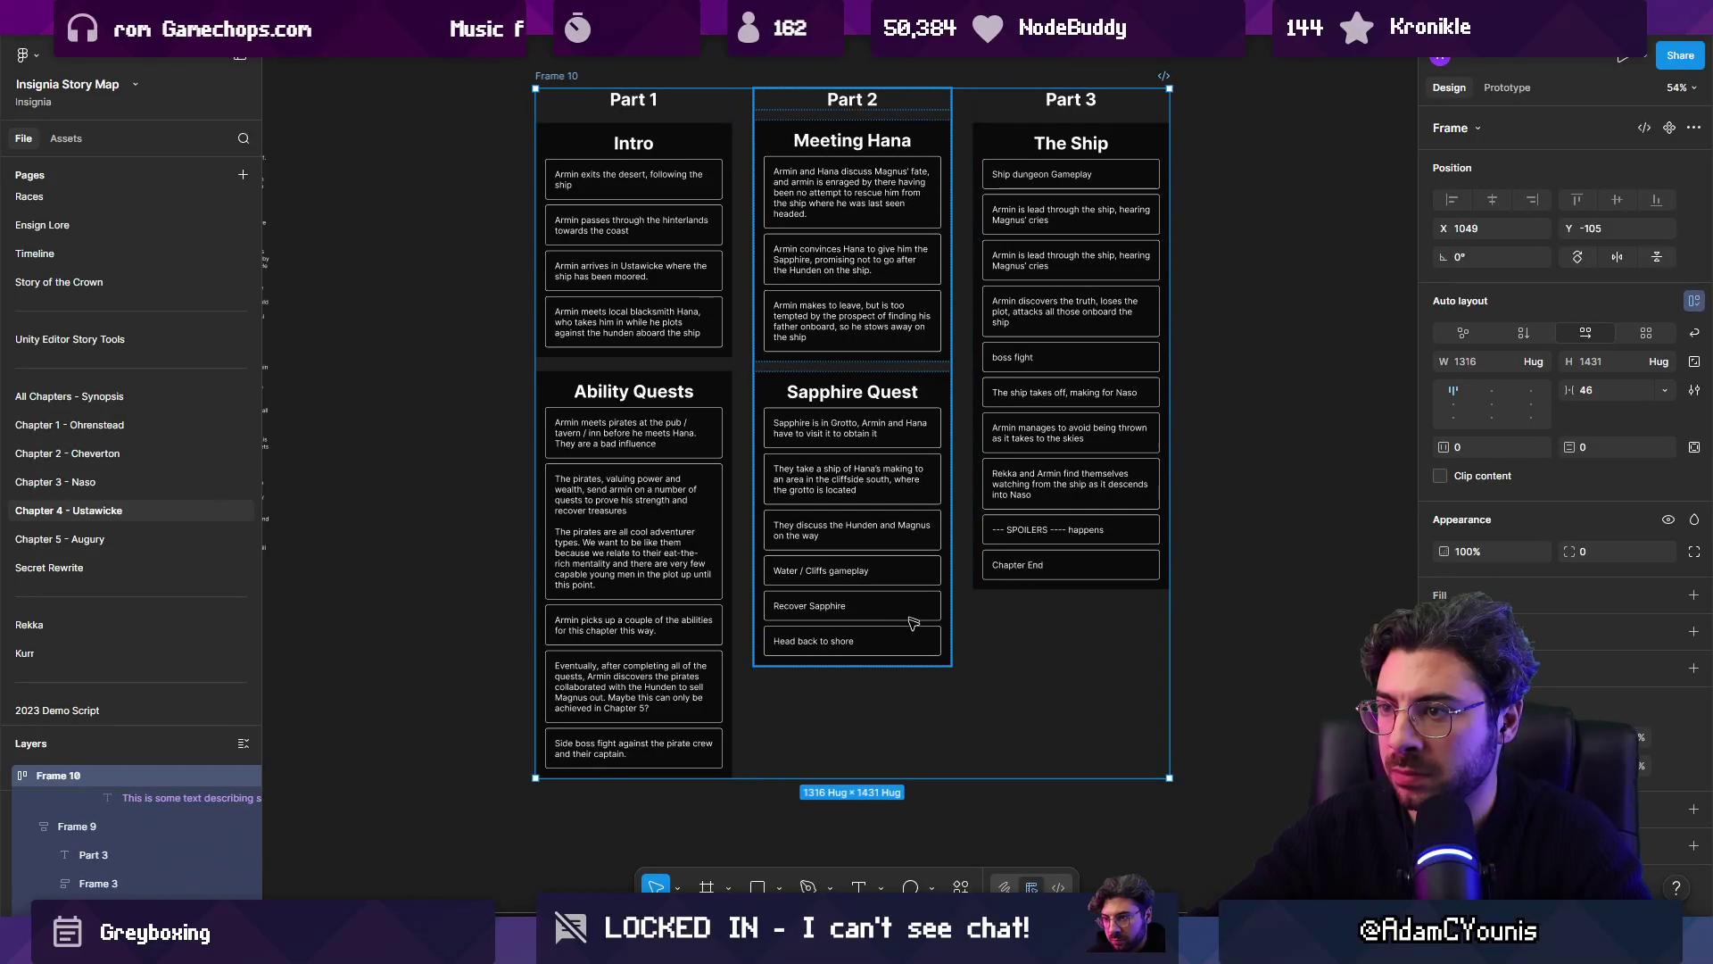
pyautogui.press('Escape')
pyautogui.hotkey('shift', '1')
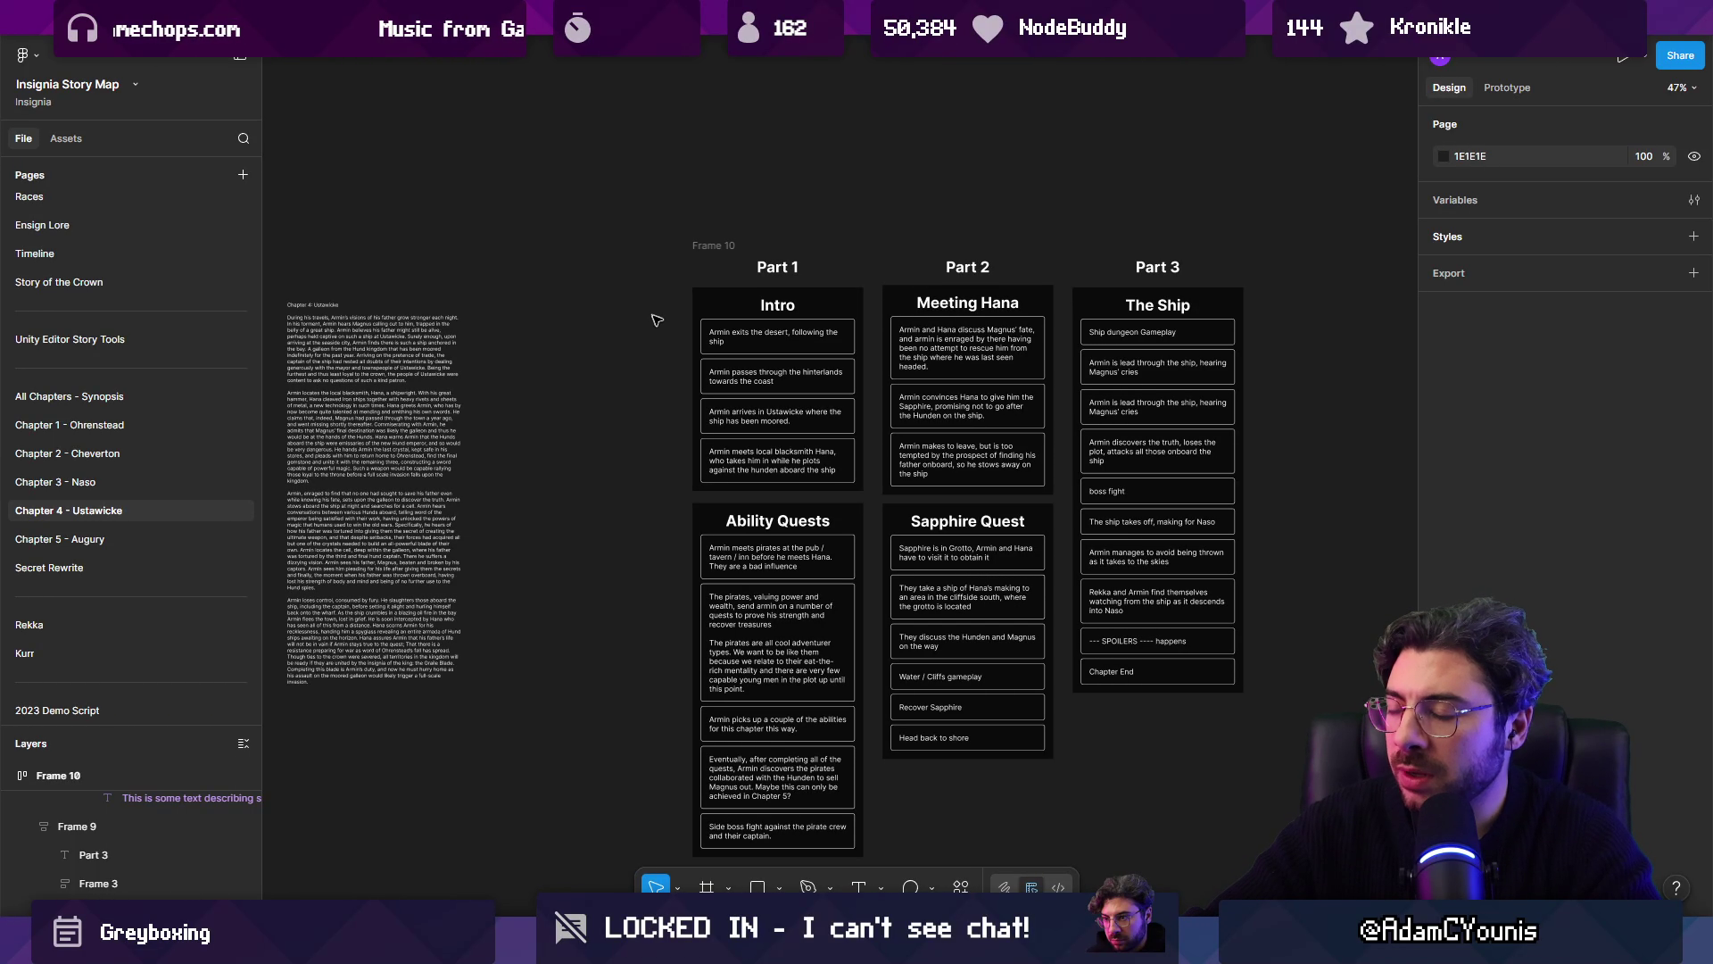
# Step: Remove the last five story cards from The Ship column
pyautogui.hscroll(-5, 651, 364)
pyautogui.hscroll(7, 803, 371)
pyautogui.click(778, 470)
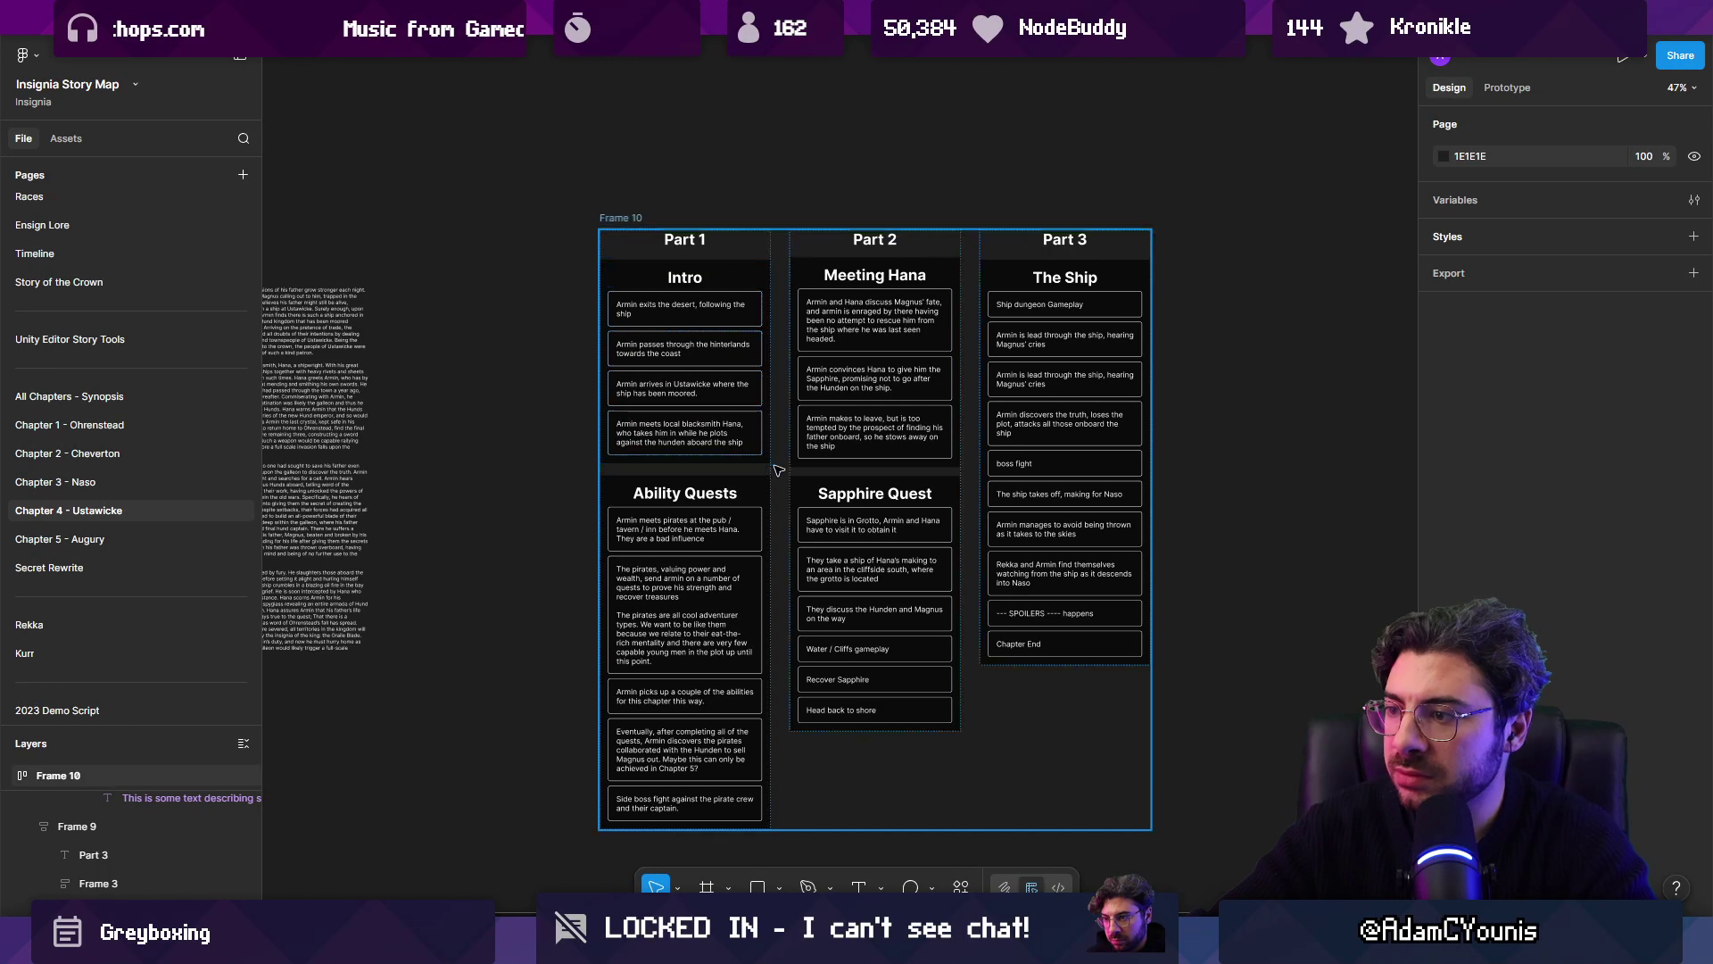
pyautogui.click(830, 474)
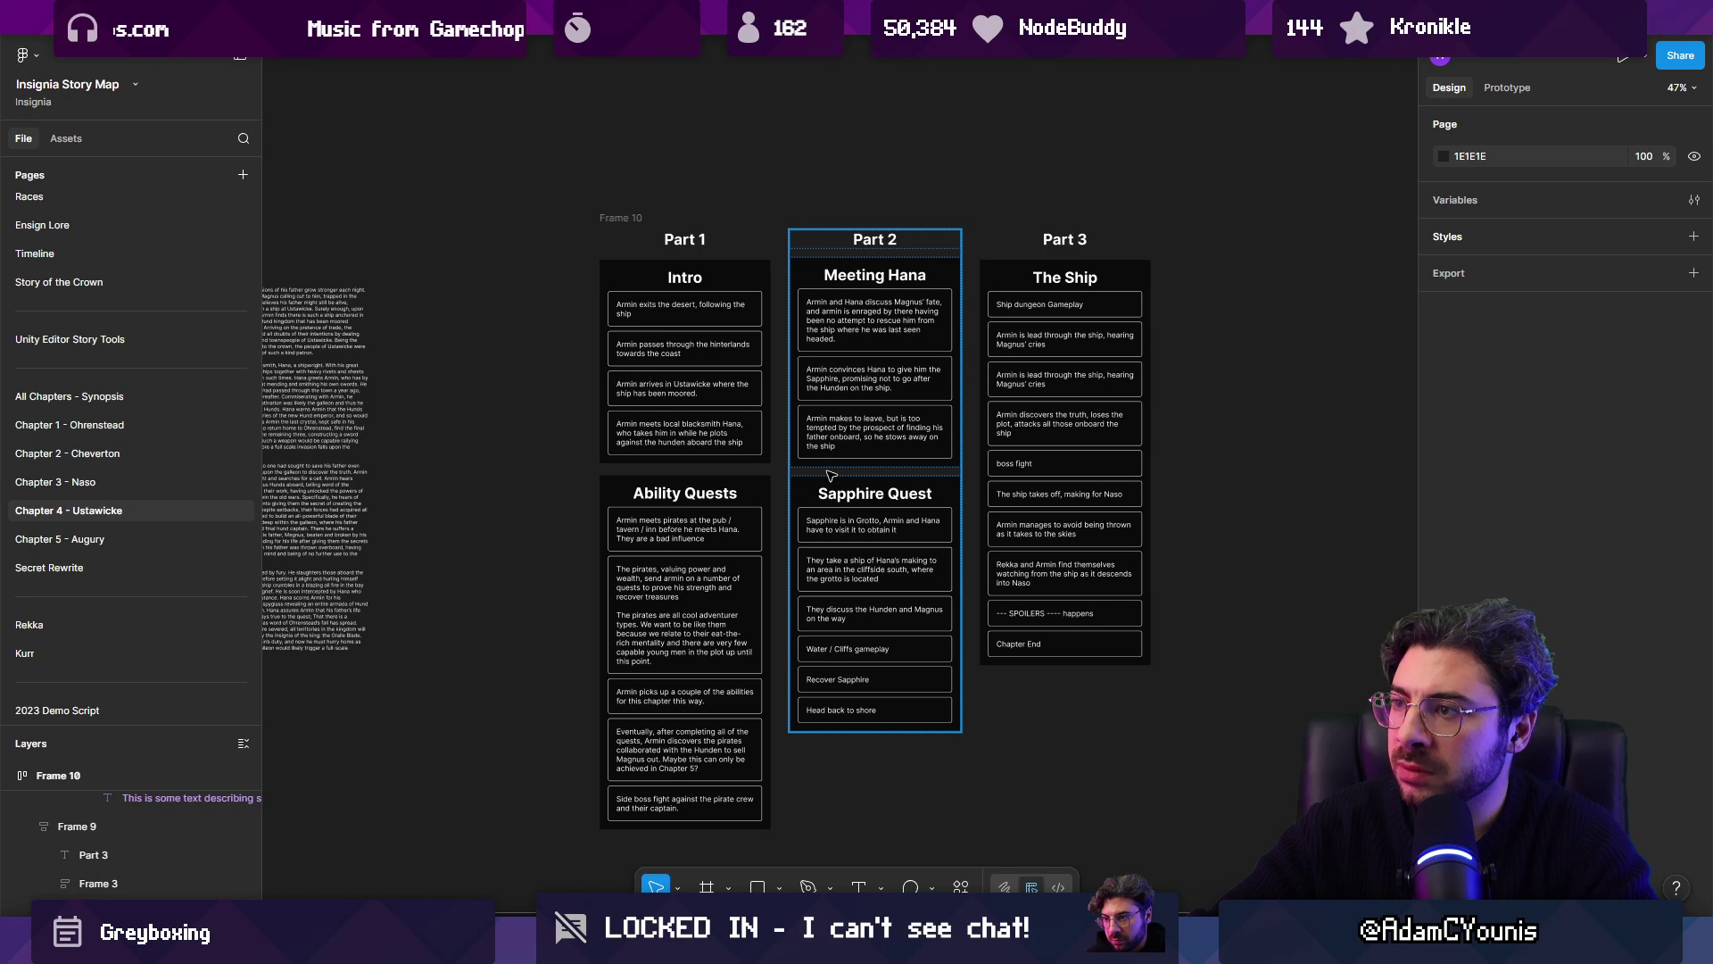
pyautogui.scroll(5, 1146, 464)
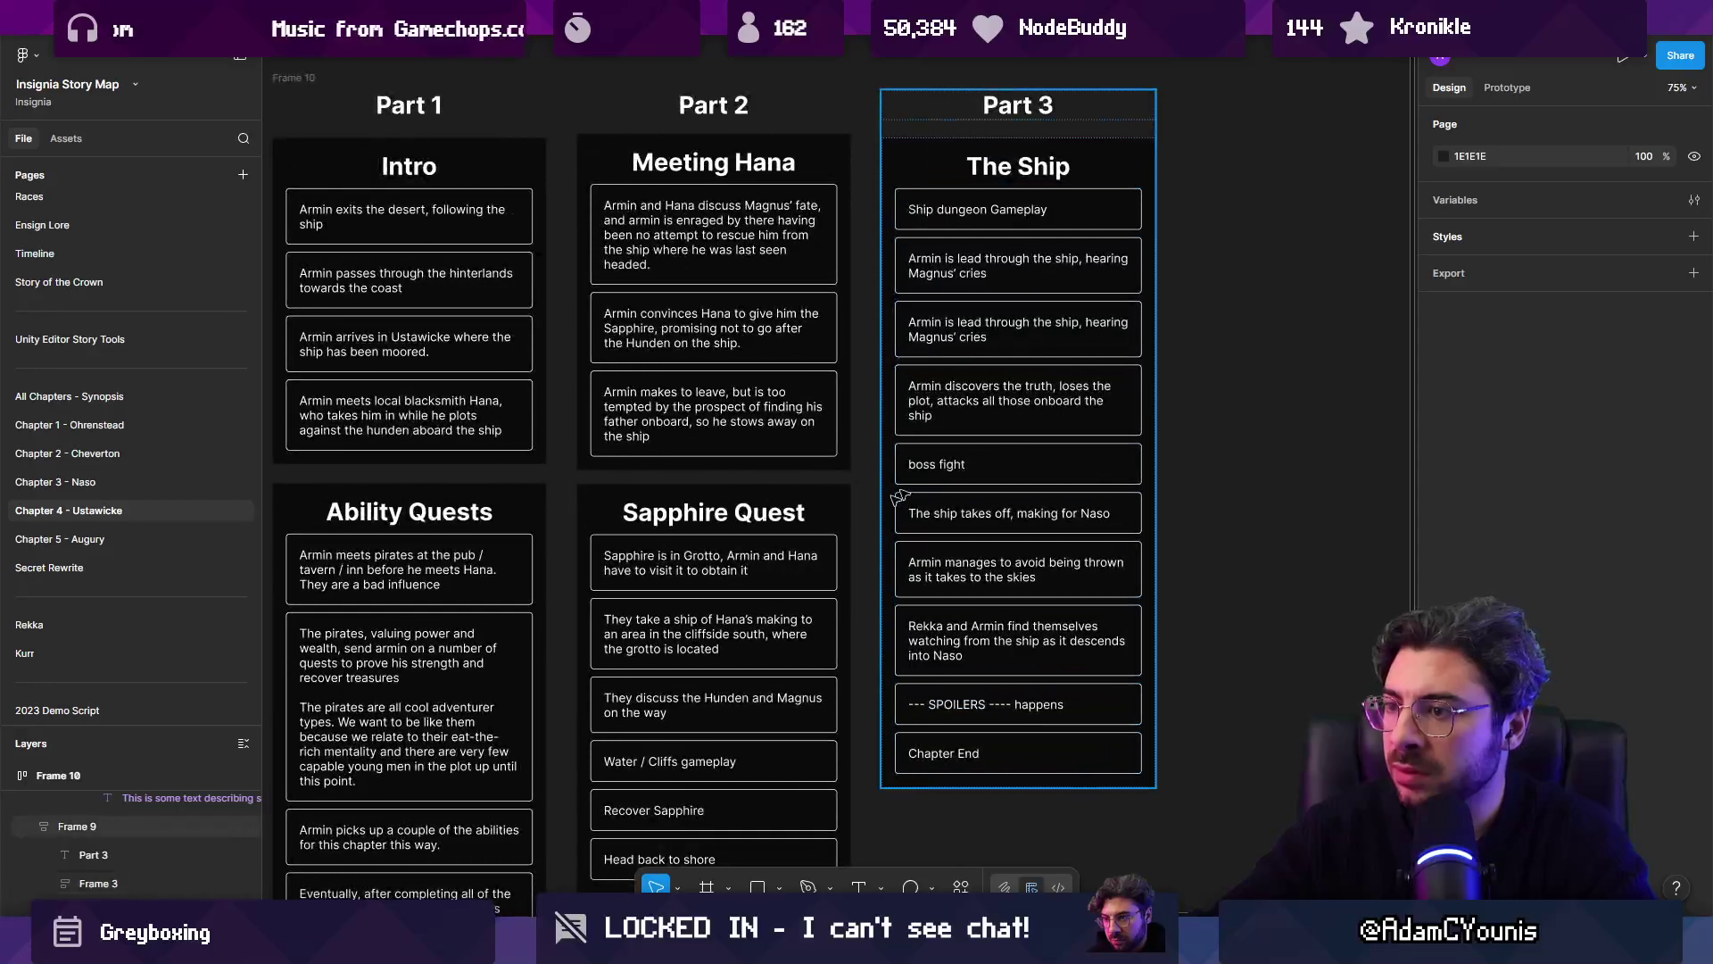
pyautogui.scroll(-2, 961, 501)
pyautogui.click(919, 398)
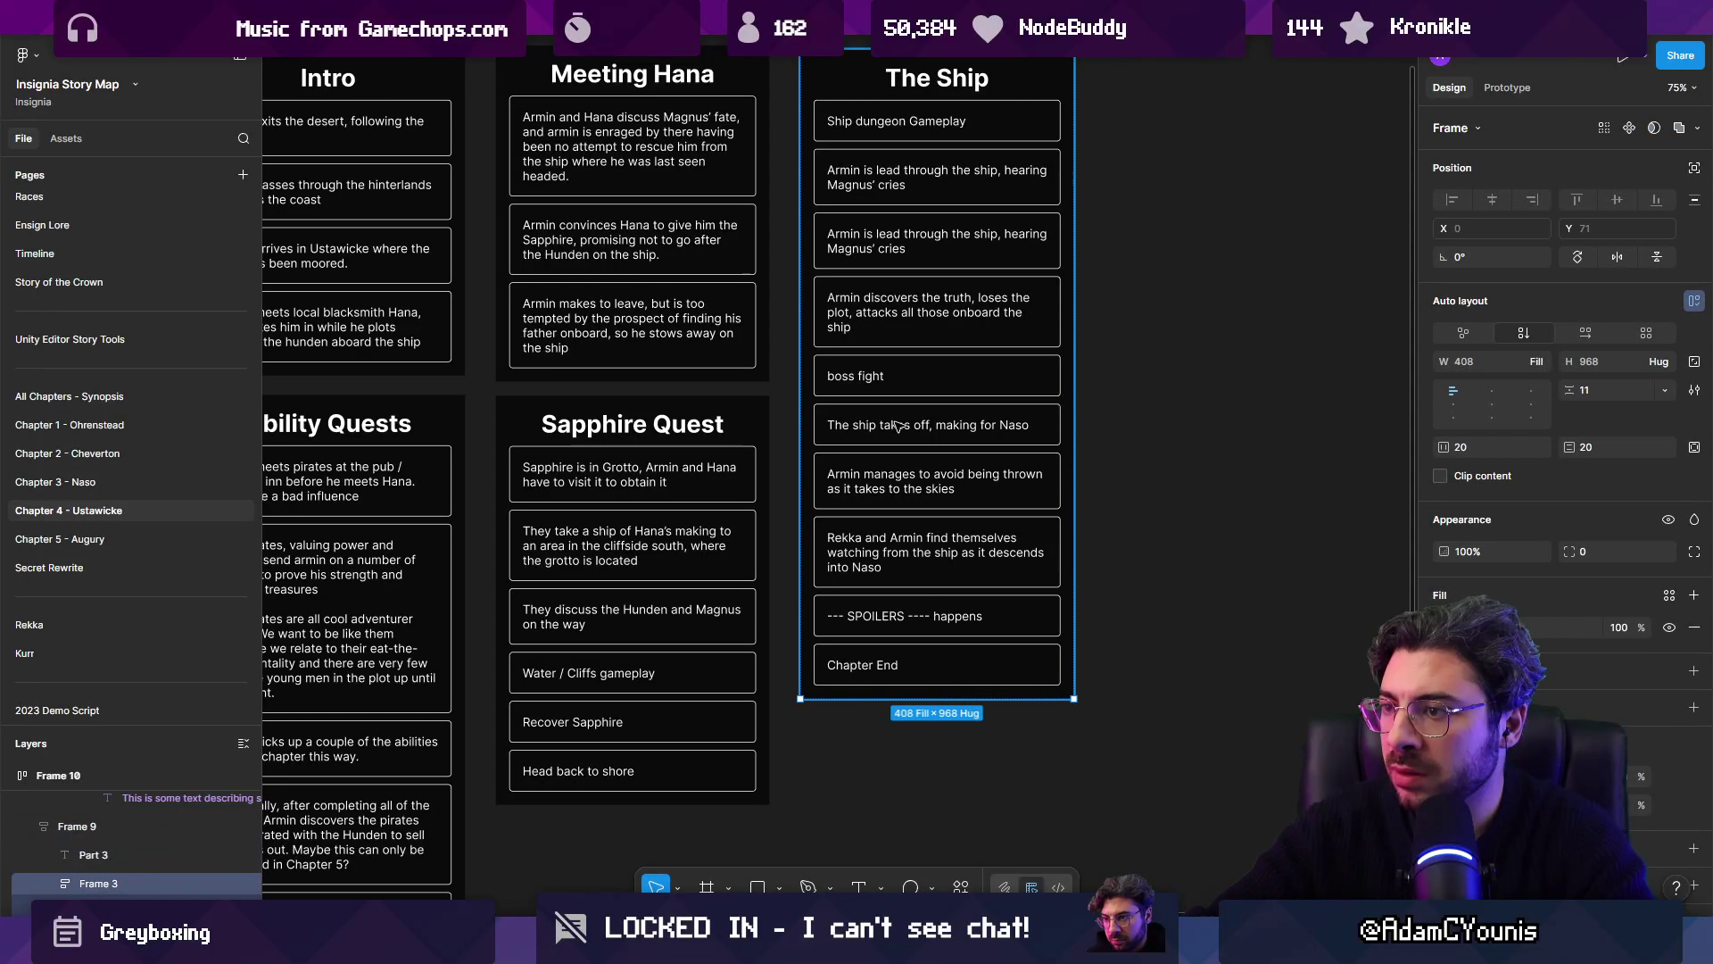
pyautogui.moveTo(919, 398); pyautogui.dragTo(926, 678)
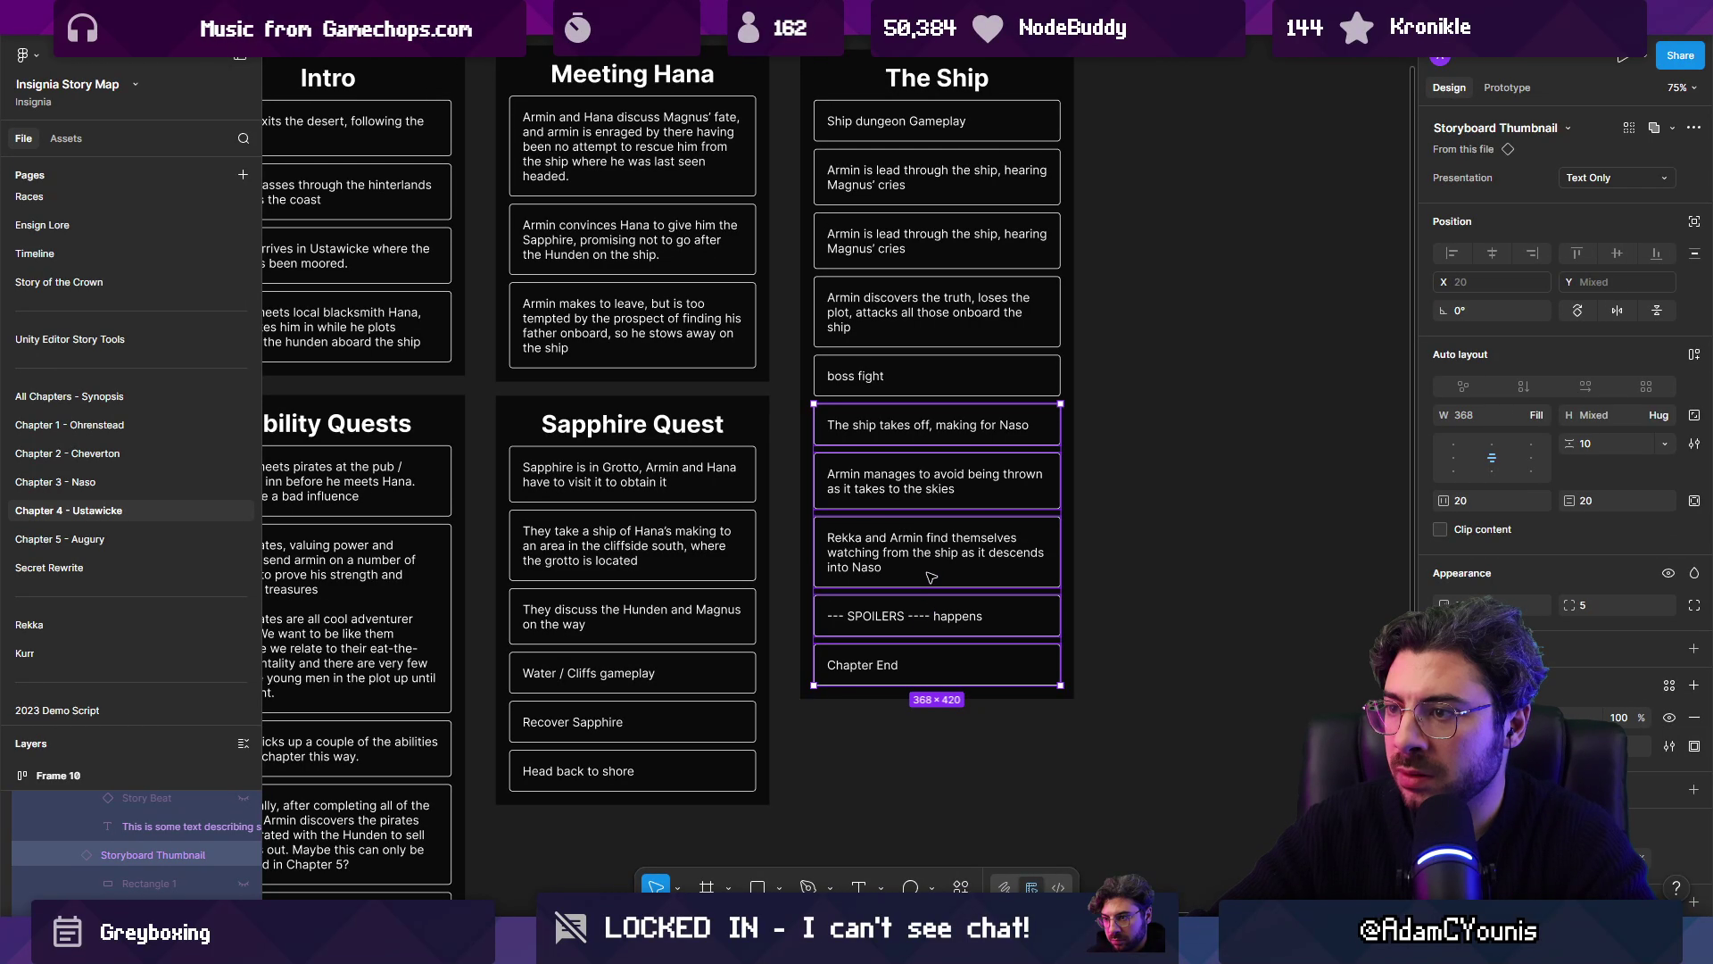
pyautogui.press('Delete')
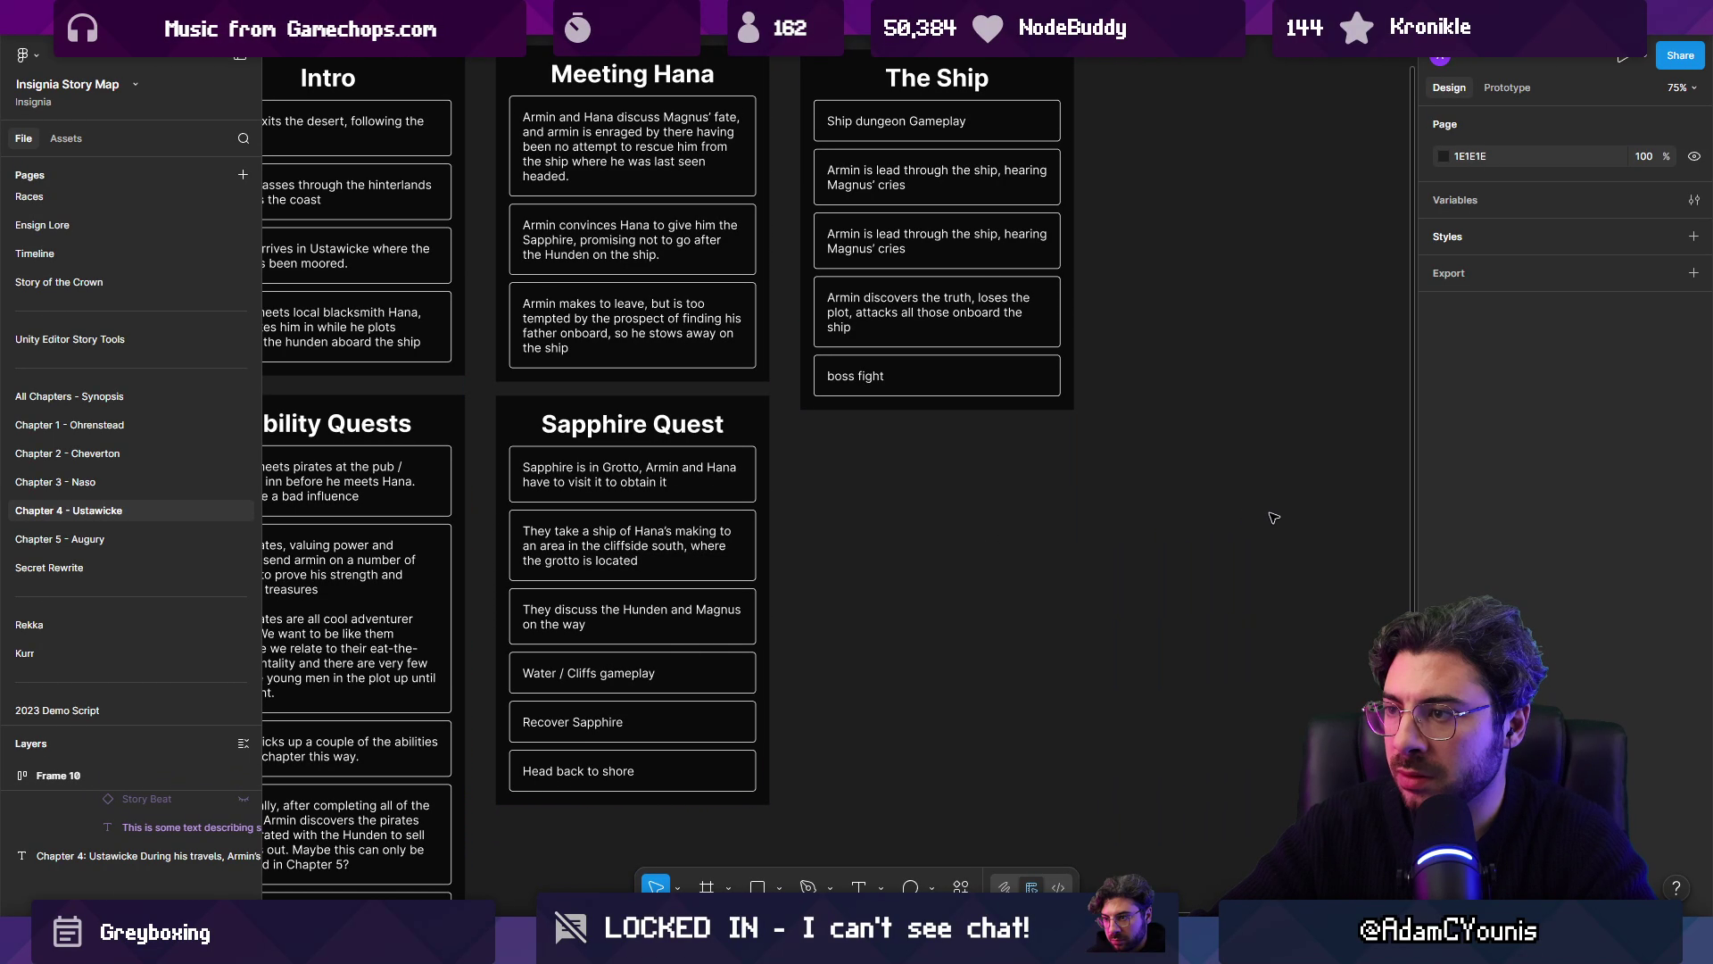
# Step: Duplicate The Ship column to the right and retitle the copy 'Epilogue'
pyautogui.hscroll(5, 968, 542)
pyautogui.scroll(2, 968, 542)
pyautogui.click(627, 170)
pyautogui.click(627, 170)
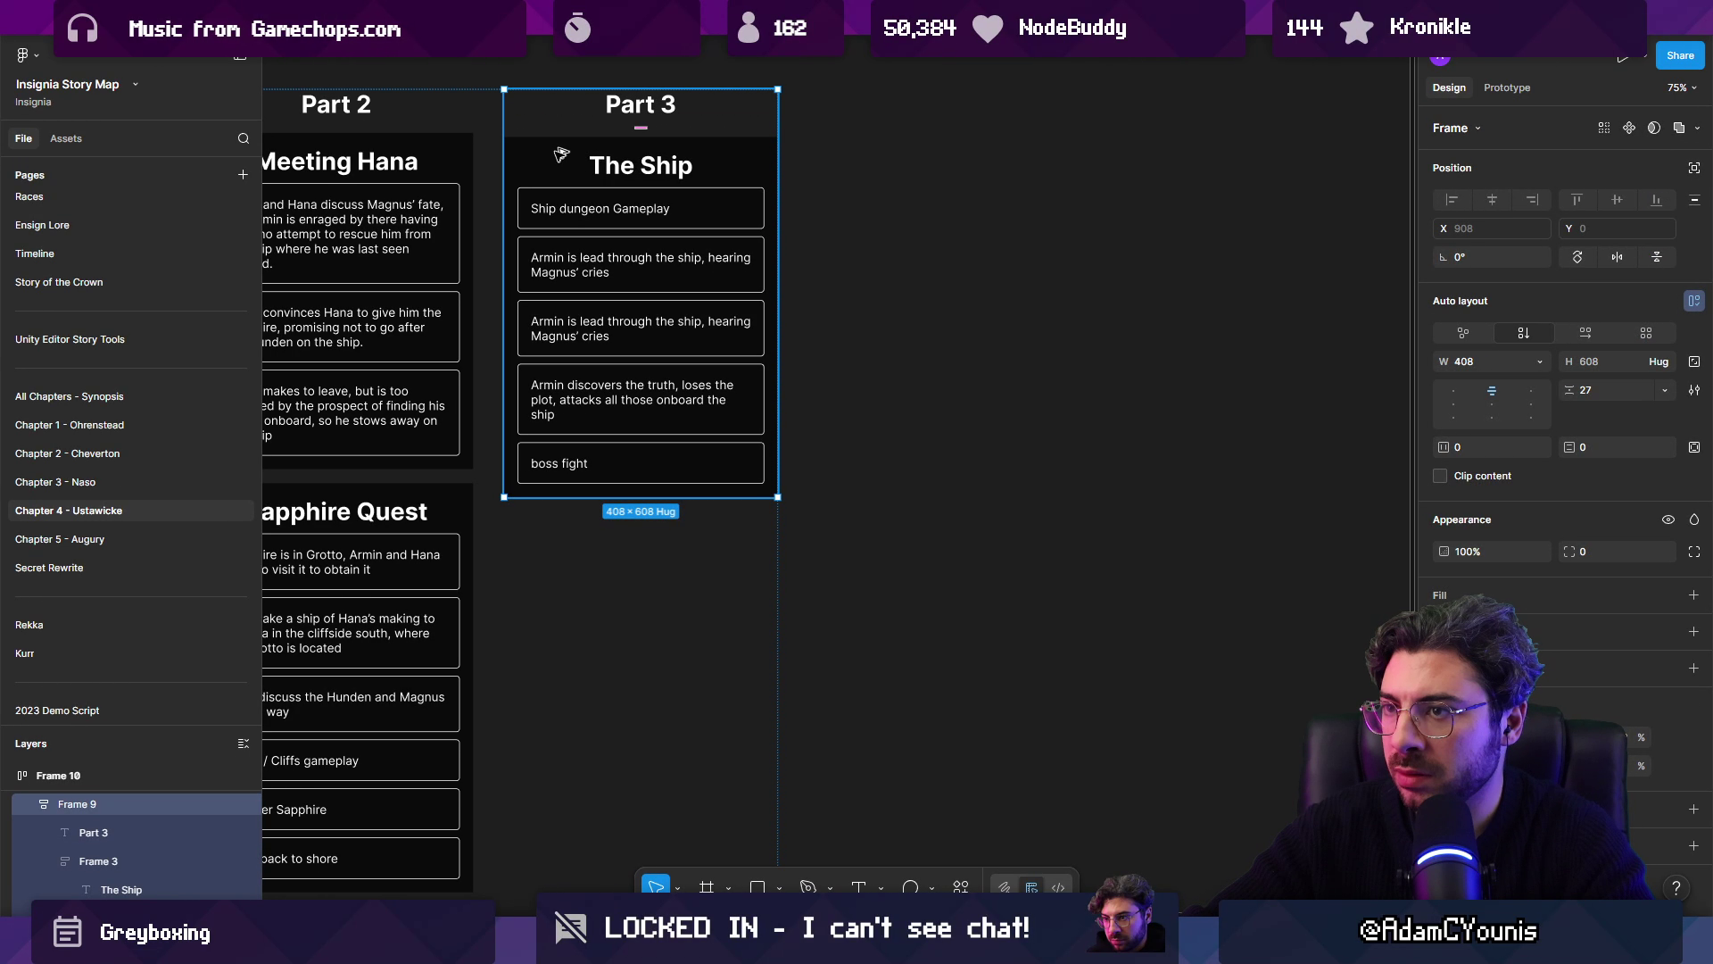
pyautogui.moveTo(554, 153)
pyautogui.mouseDown()
pyautogui.moveTo(1025, 236)
pyautogui.moveTo(1111, 157)
pyautogui.mouseUp()
pyautogui.click(1111, 157)
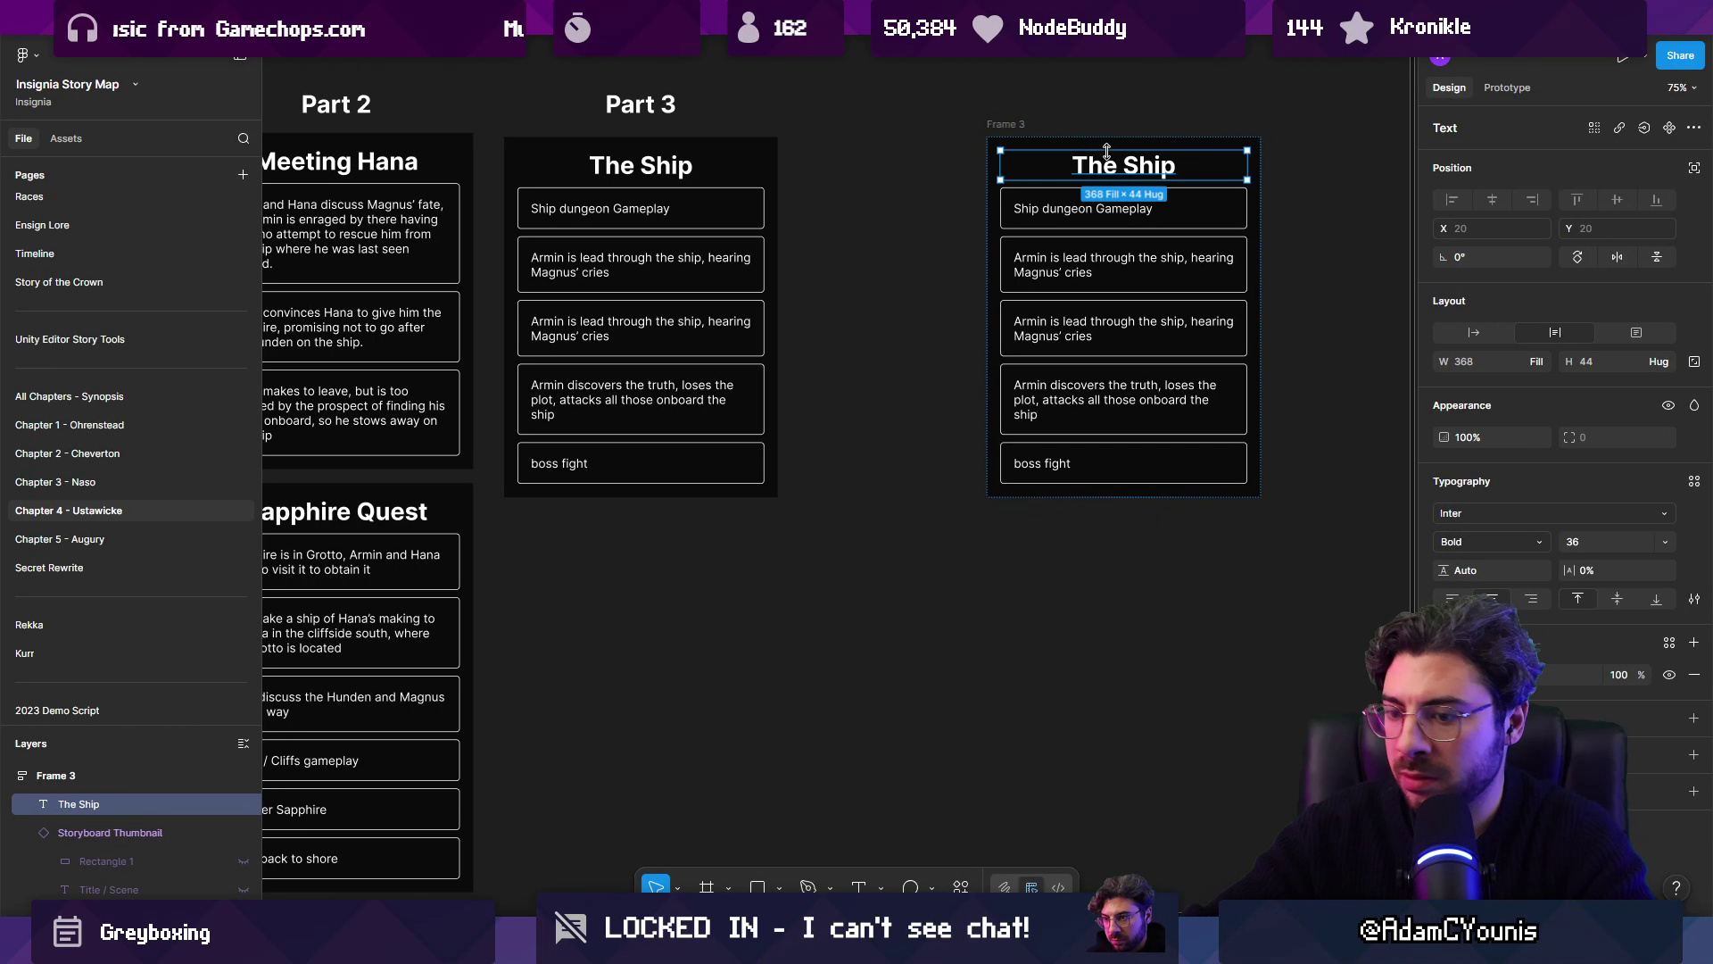
pyautogui.doubleClick(1109, 153)
pyautogui.write('Epilogue')
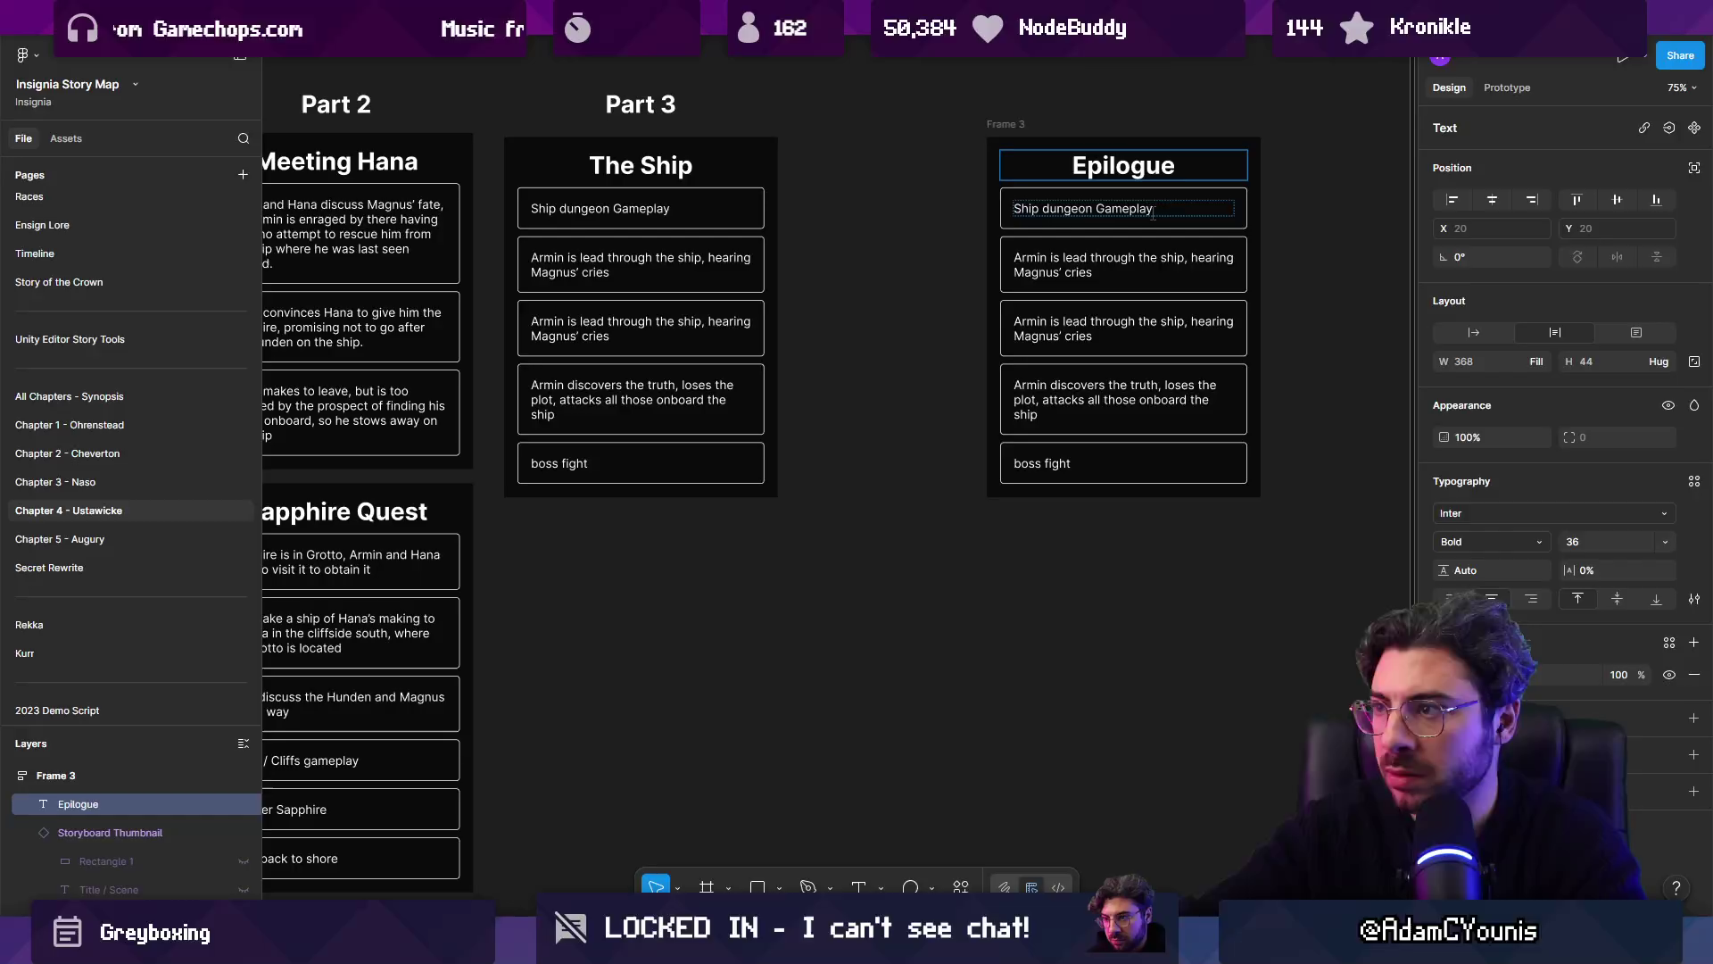
# Step: Paste the removed cards into the Epilogue column and delete its duplicated Ship cards
pyautogui.click(1120, 208)
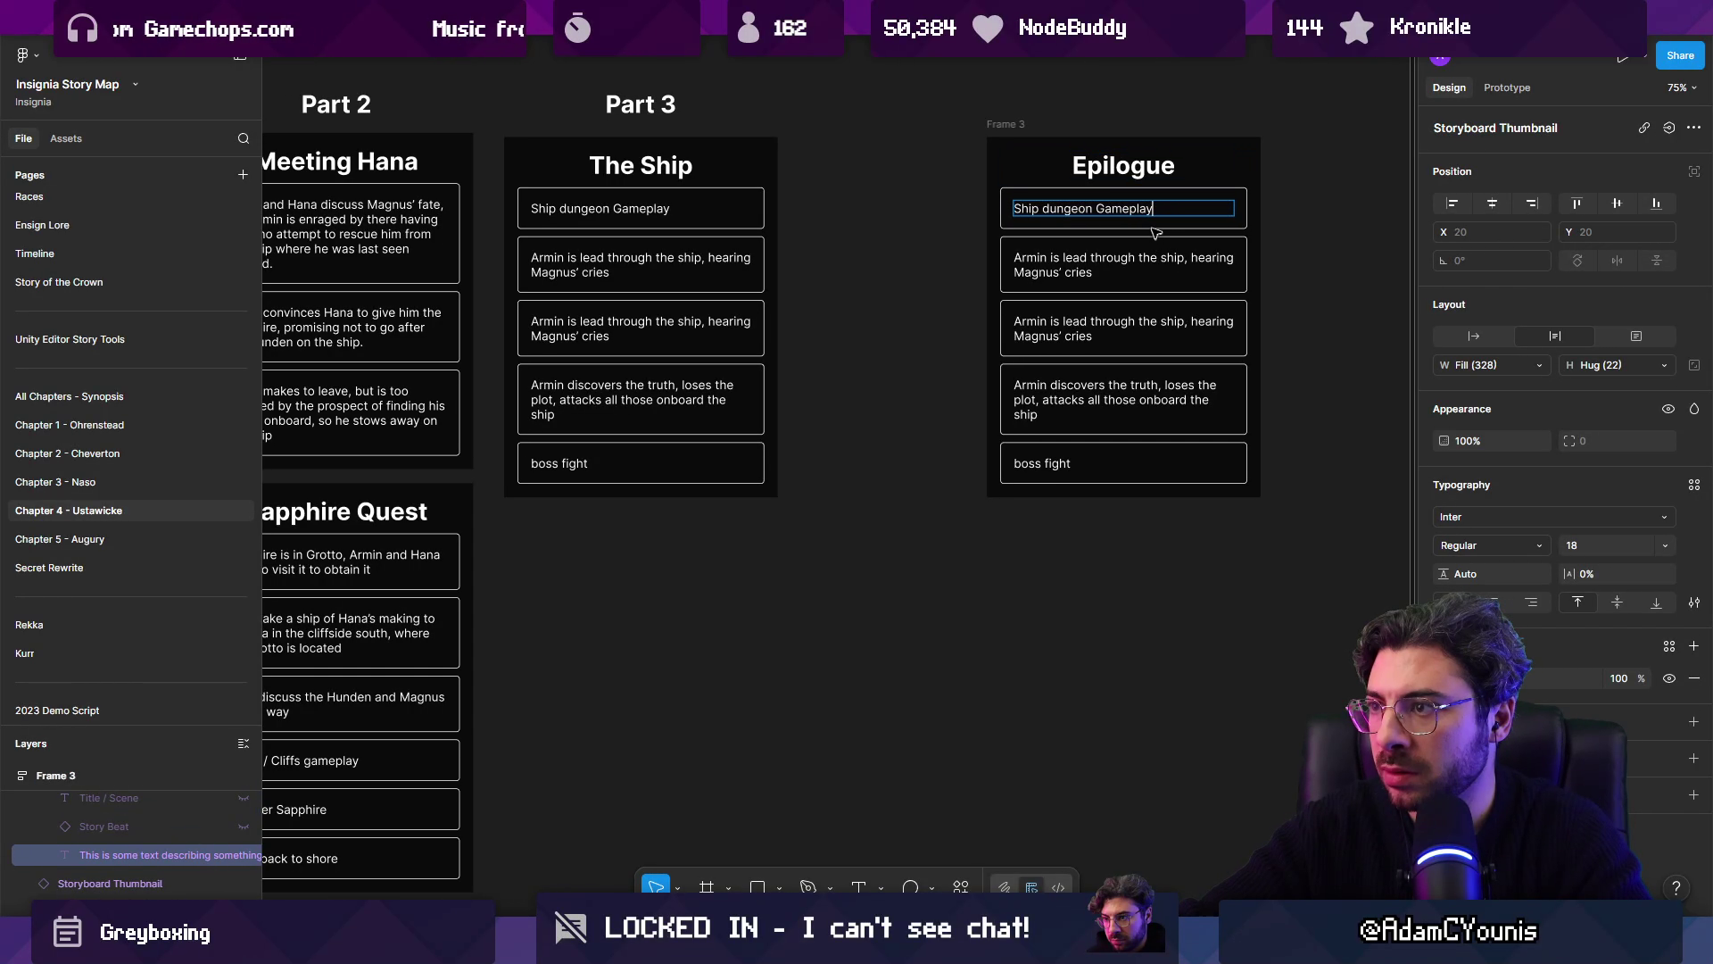
pyautogui.click(1138, 265)
pyautogui.keyDown('shift'); pyautogui.click(1147, 328); pyautogui.keyUp('shift')
pyautogui.click(1153, 388)
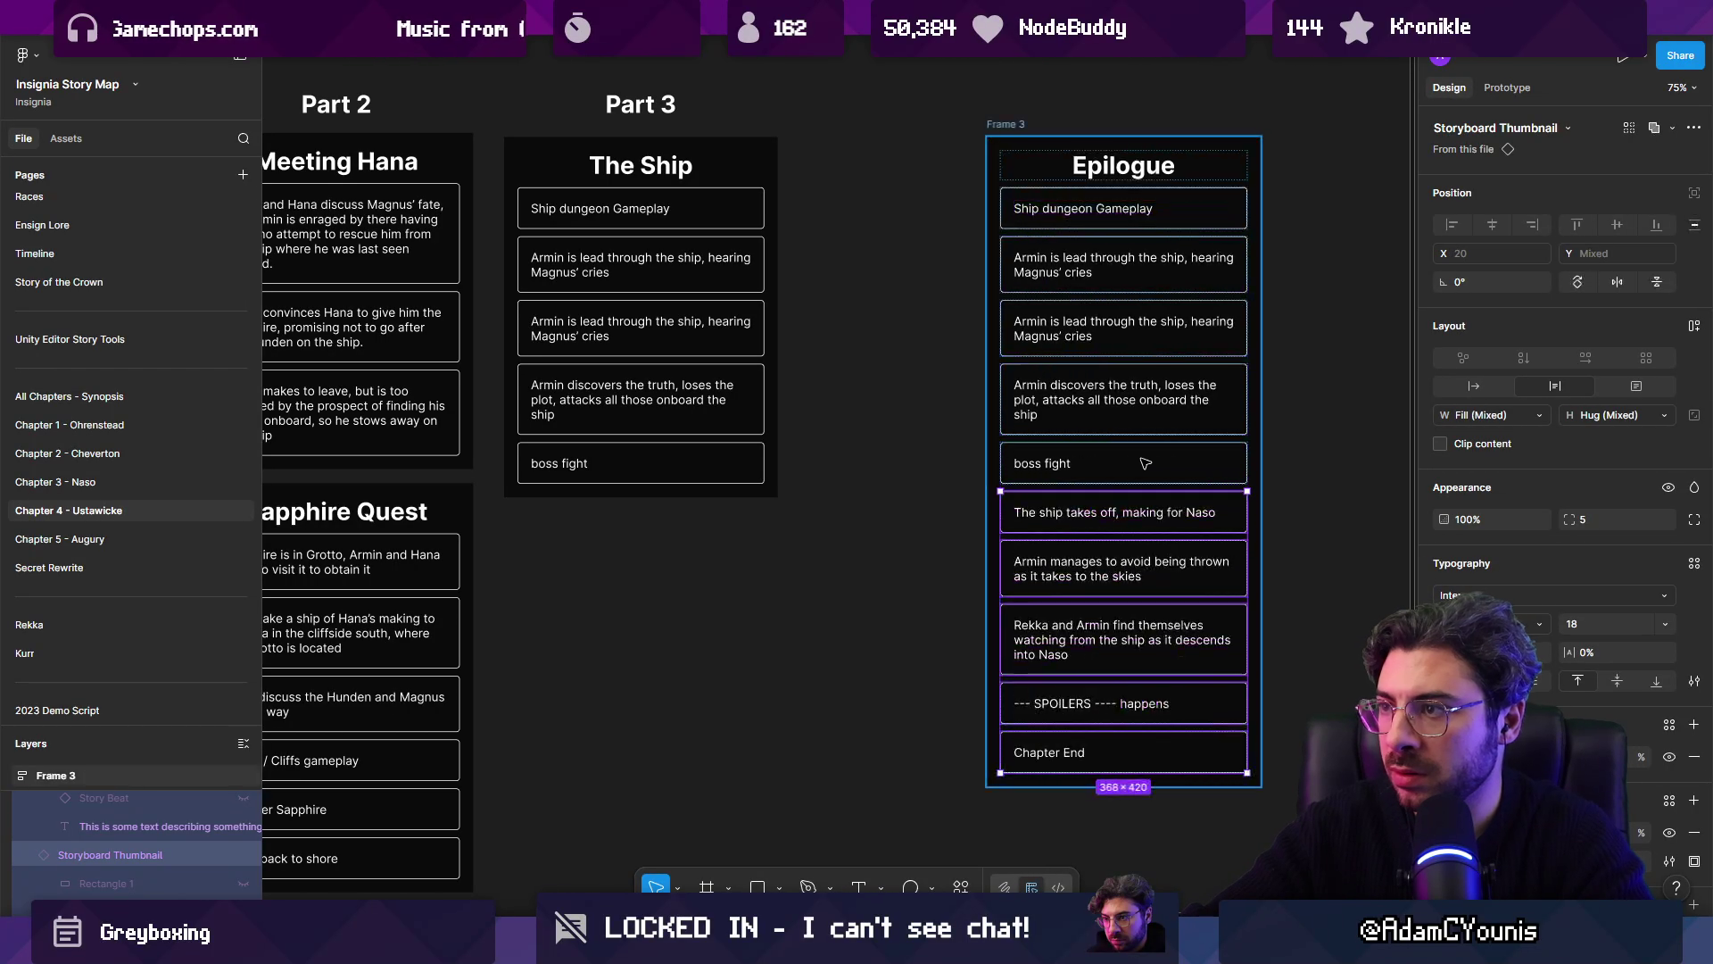
pyautogui.hotkey('ctrl', 'v')
pyautogui.keyDown('shift'); pyautogui.click(1128, 463); pyautogui.keyUp('shift')
pyautogui.keyDown('shift'); pyautogui.click(1125, 328); pyautogui.keyUp('shift')
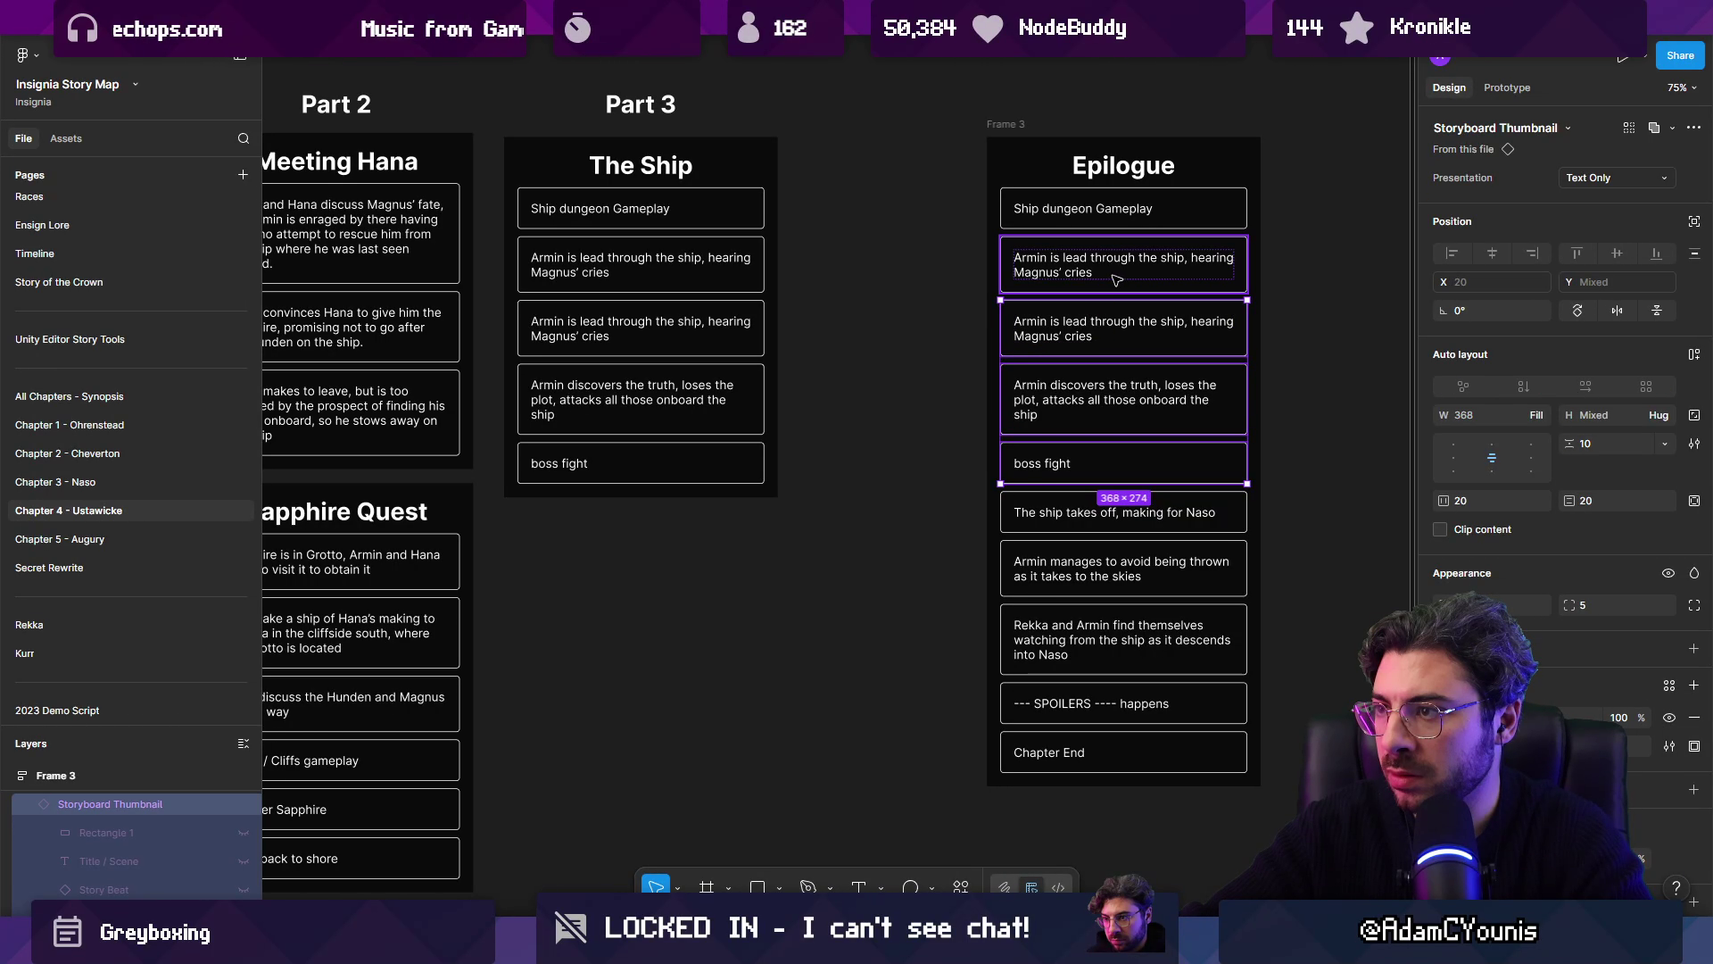
pyautogui.keyDown('shift'); pyautogui.click(1124, 265); pyautogui.keyUp('shift')
pyautogui.keyDown('shift'); pyautogui.click(1122, 208); pyautogui.keyUp('shift')
pyautogui.press('Delete')
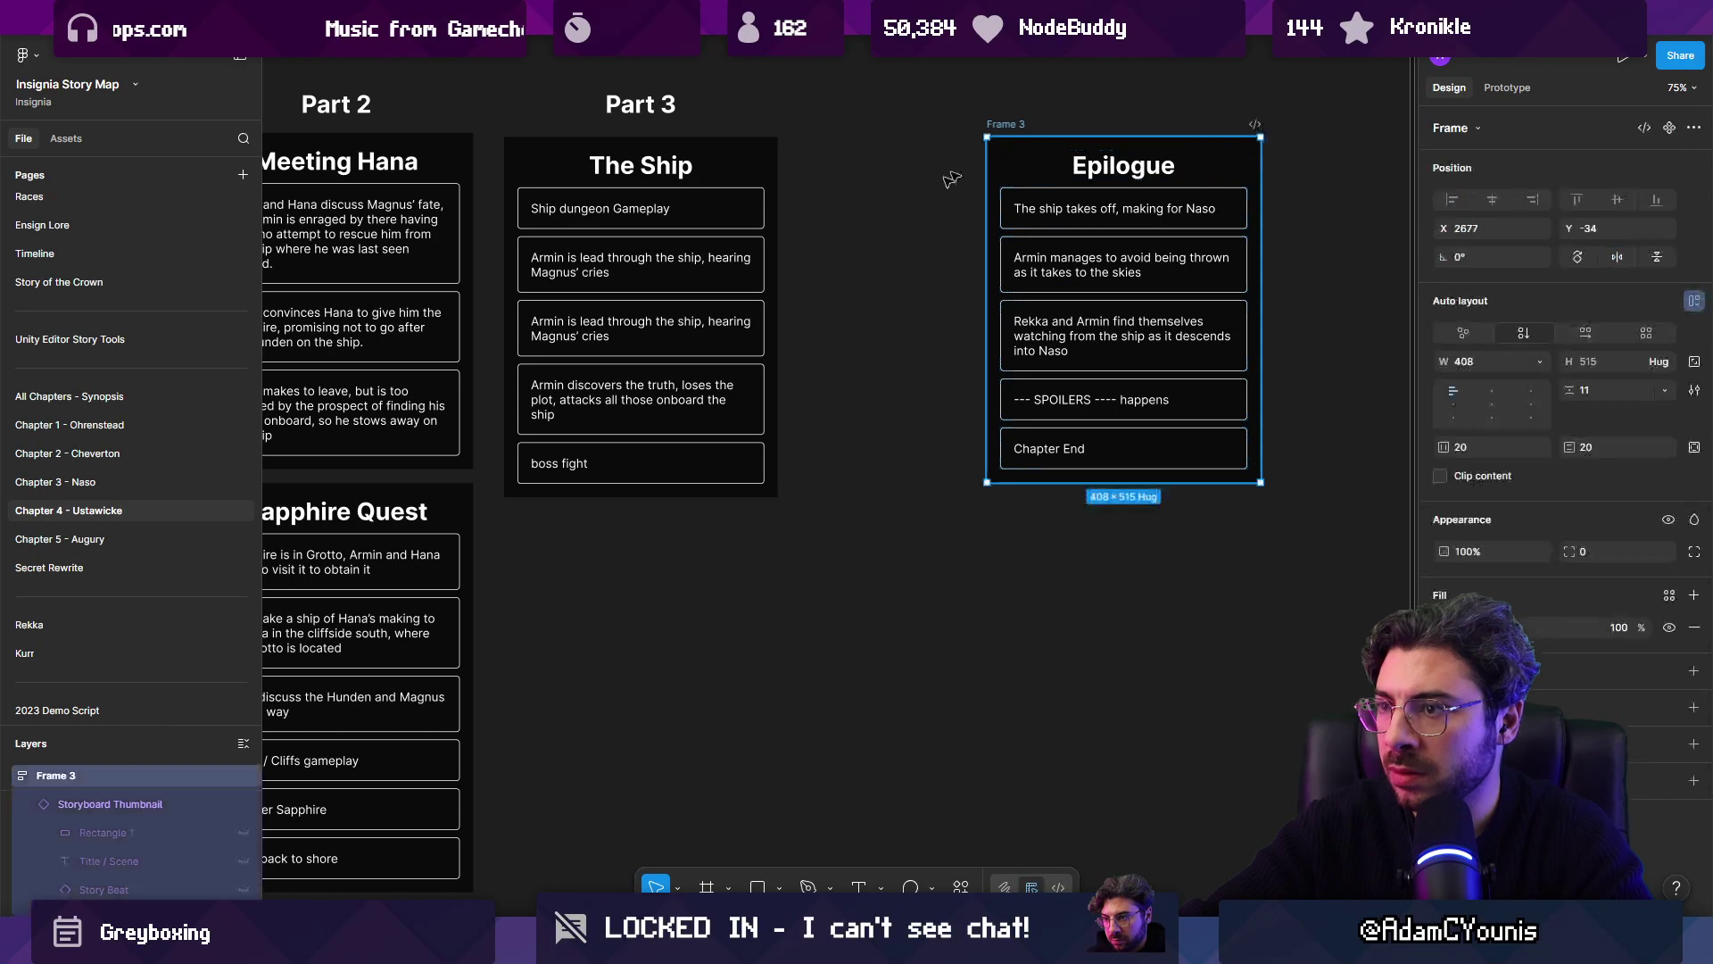
# Step: Move the Epilogue card under The Ship in Part 3 and retitle it 'Post Boss'
pyautogui.moveTo(1122, 208); pyautogui.dragTo(539, 489)
pyautogui.click(1055, 510)
pyautogui.scroll(-3, 1055, 510)
pyautogui.hscroll(-5, 1056, 510)
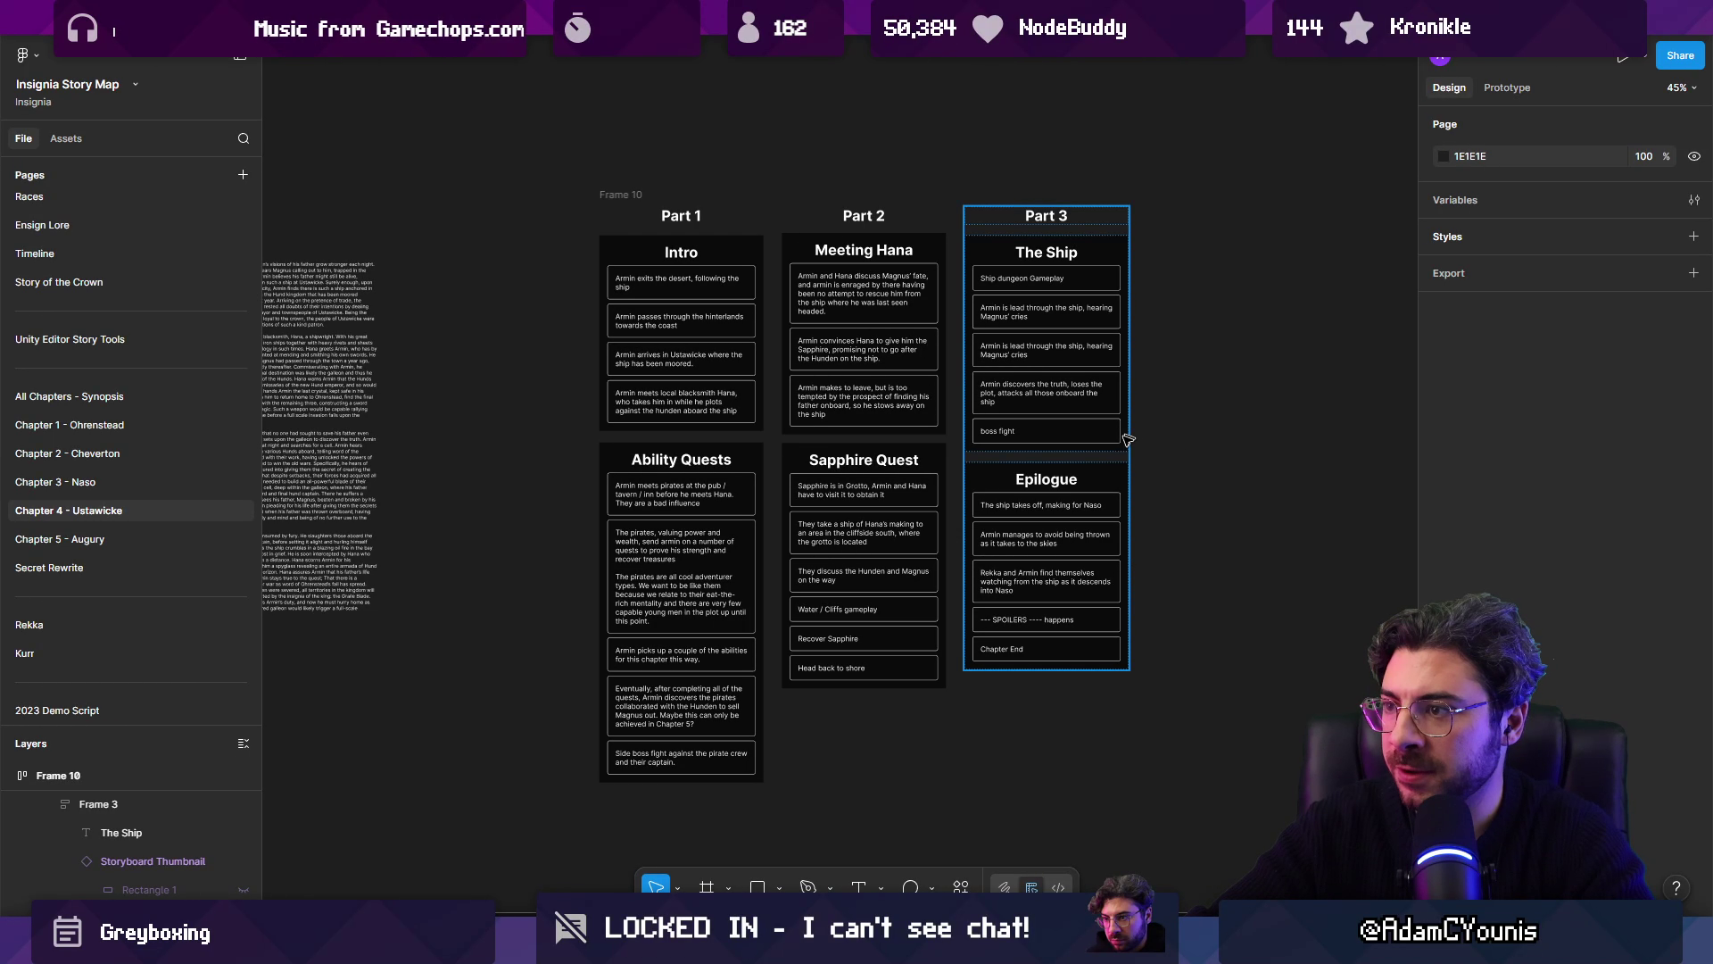
pyautogui.doubleClick(1047, 482)
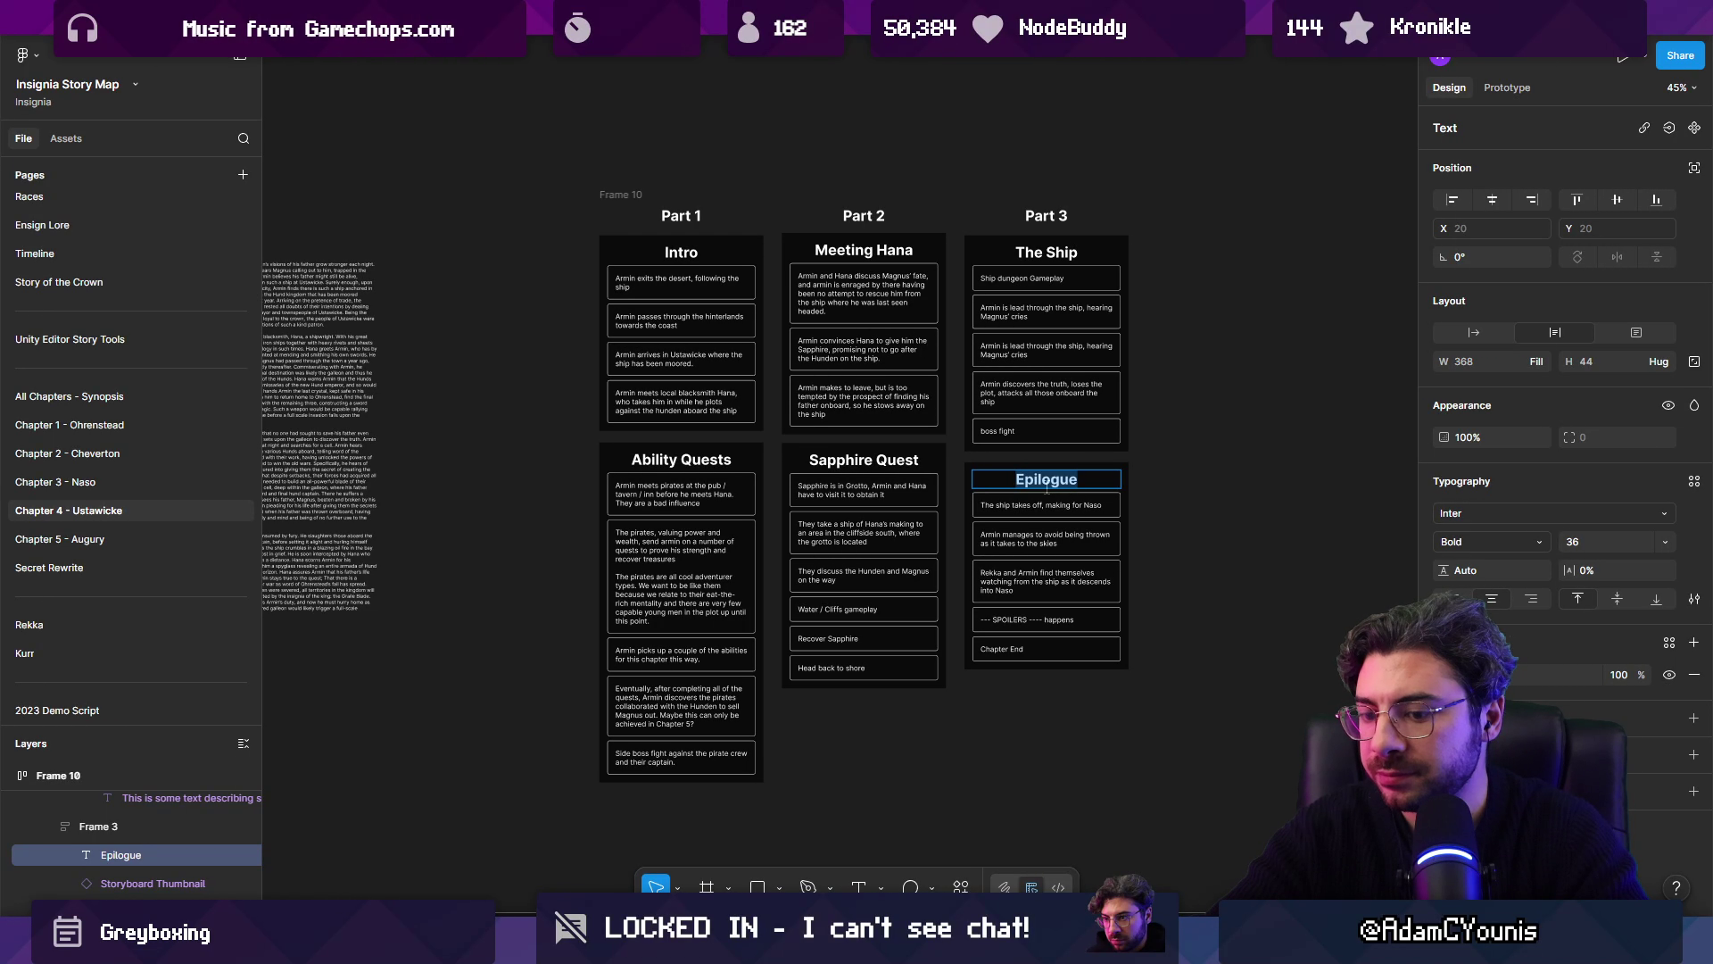
pyautogui.write('Post Boss')
pyautogui.press('Escape')
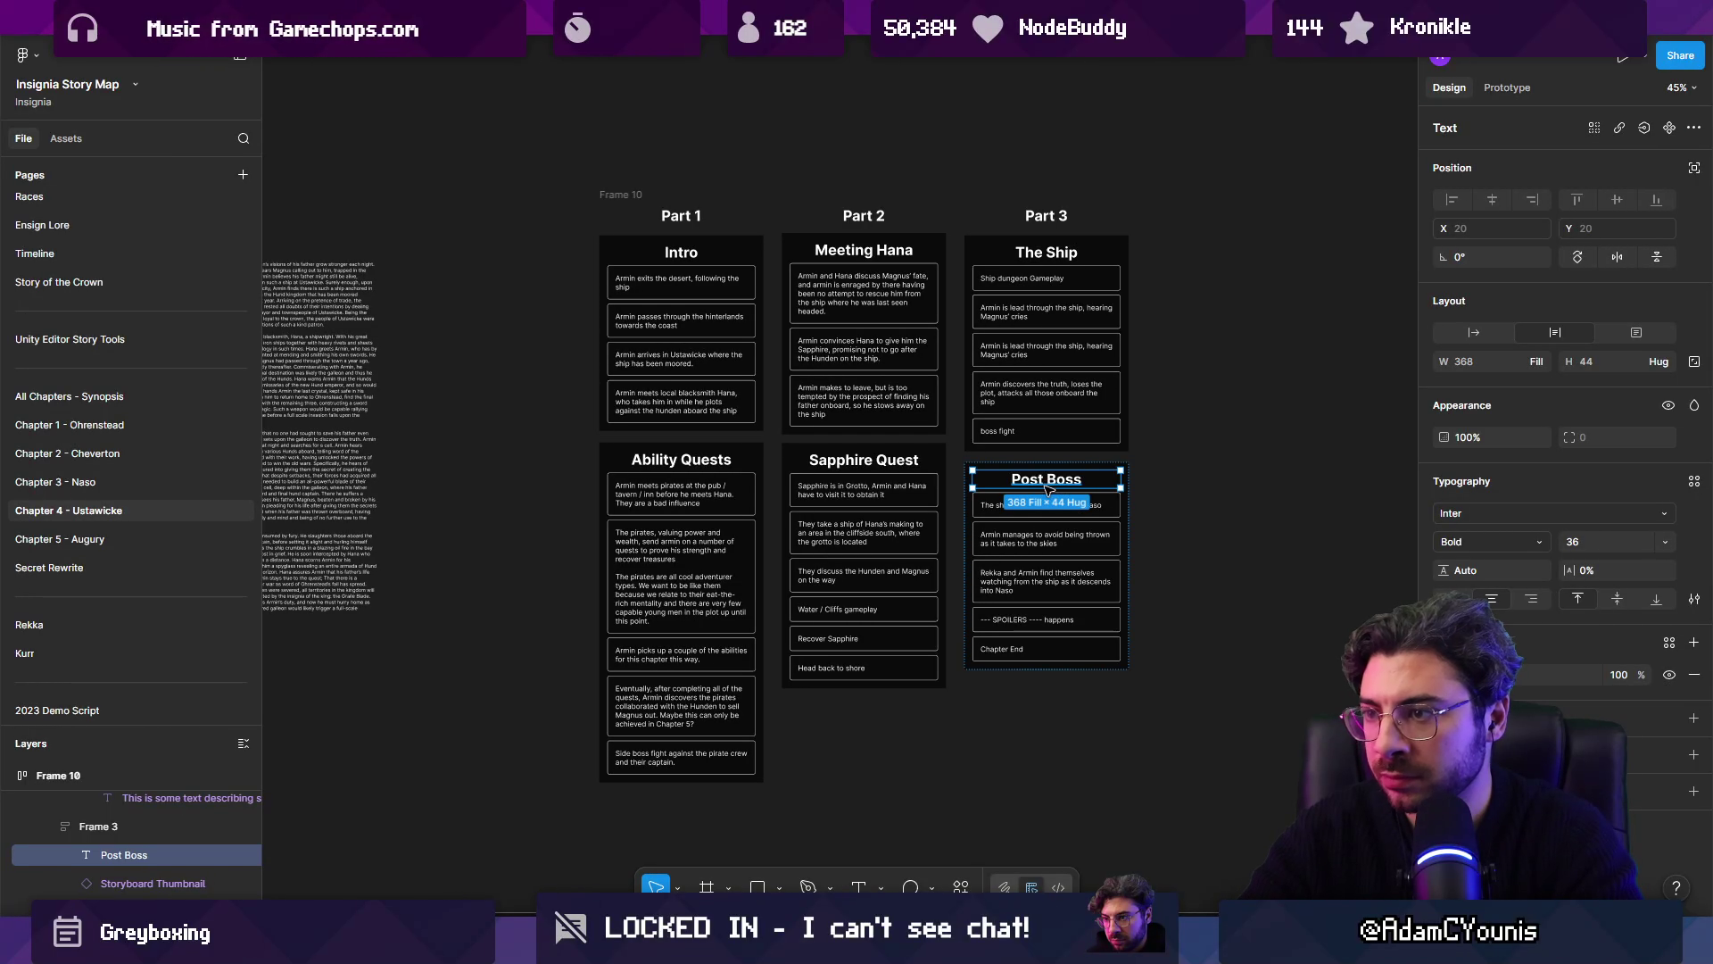
pyautogui.press('Escape')
pyautogui.click(635, 198)
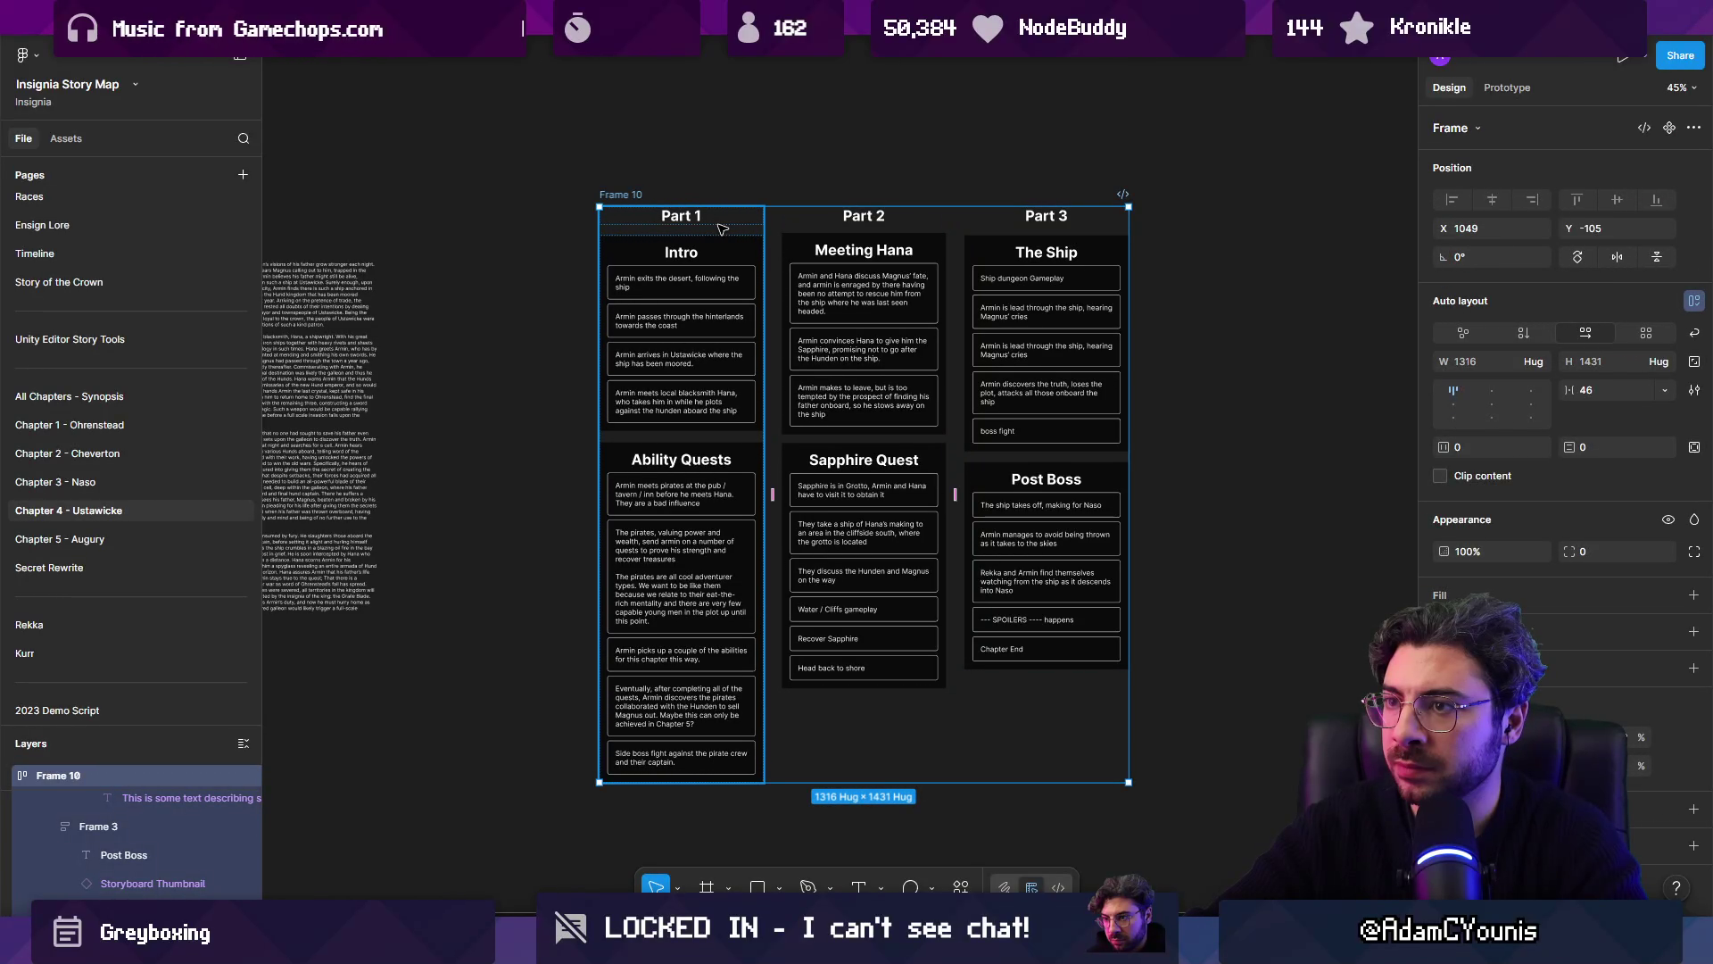
pyautogui.press('Return')
# Step: Give the three Part columns a black 000000 fill at 25% opacity
pyautogui.click(1443, 627)
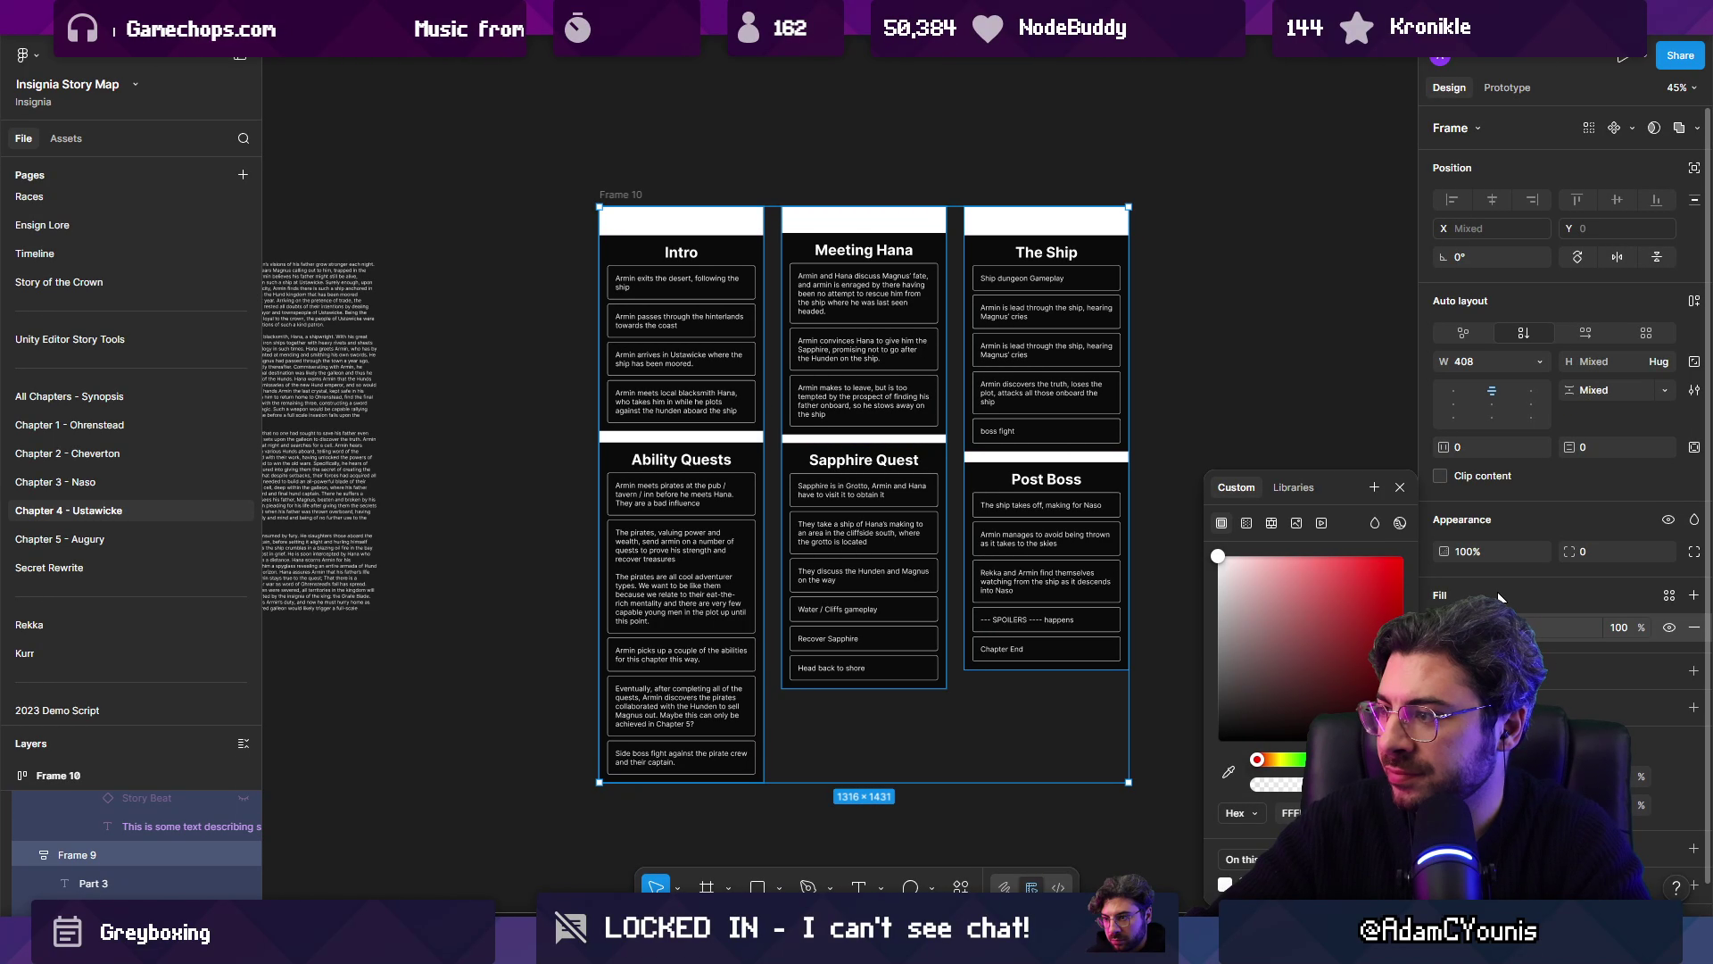
pyautogui.moveTo(1350, 660); pyautogui.dragTo(951, 815)
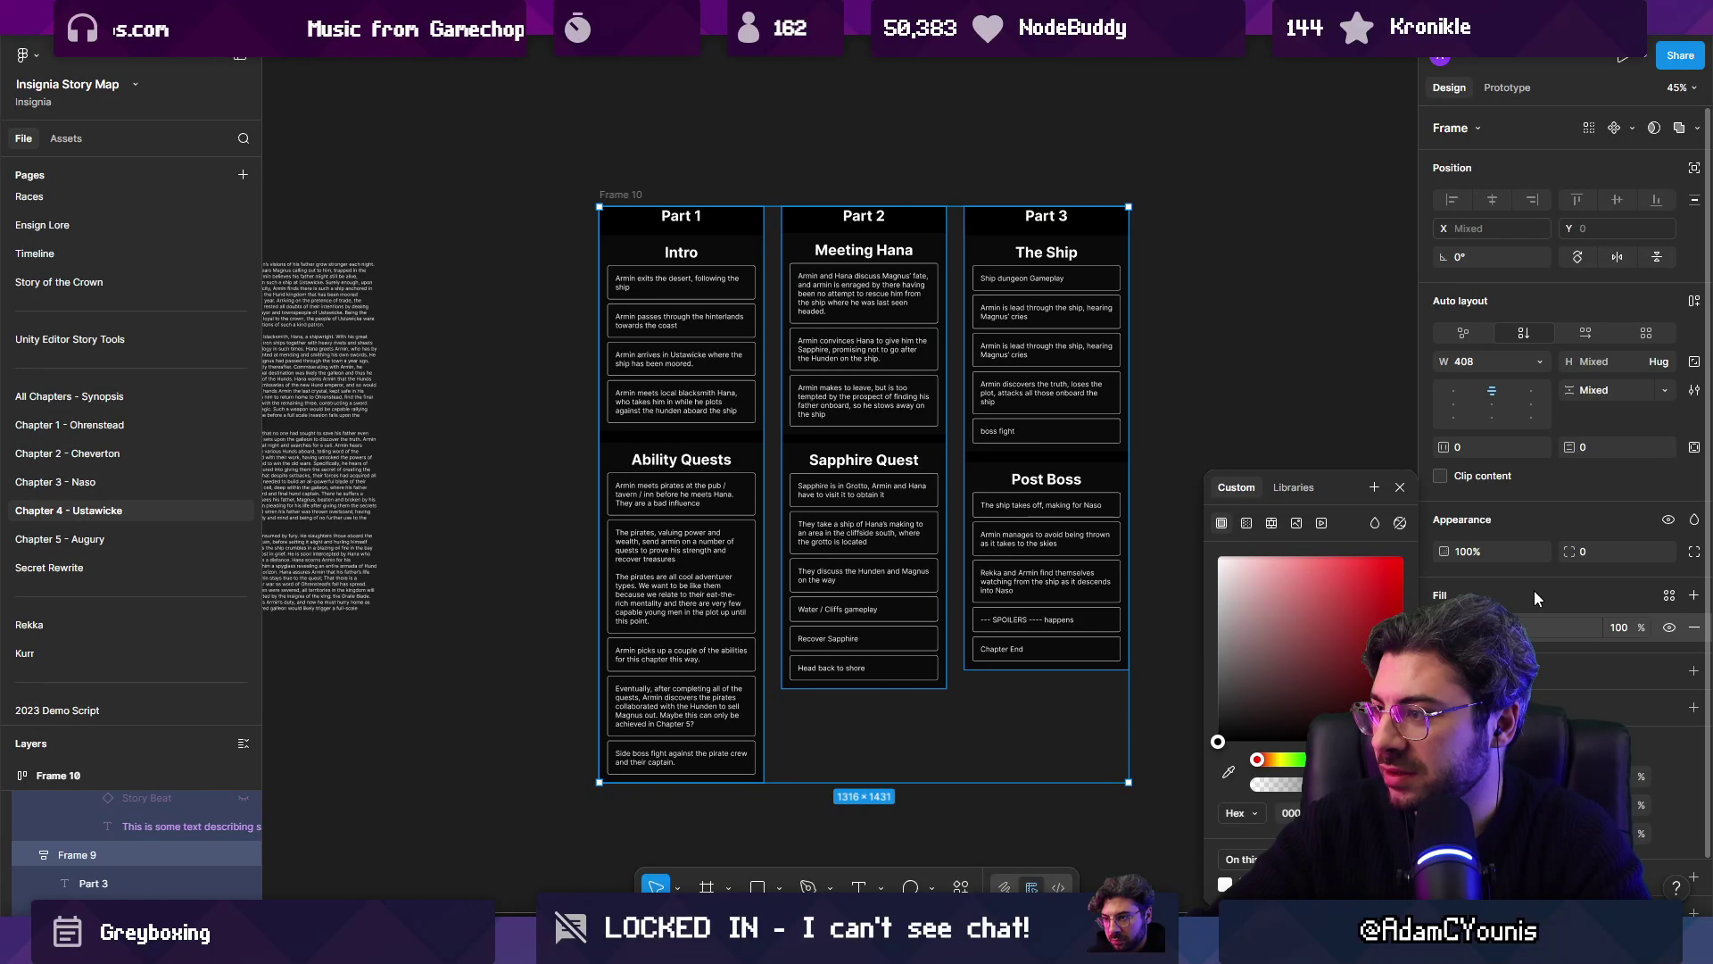
pyautogui.moveTo(1638, 632); pyautogui.dragTo(1571, 632)
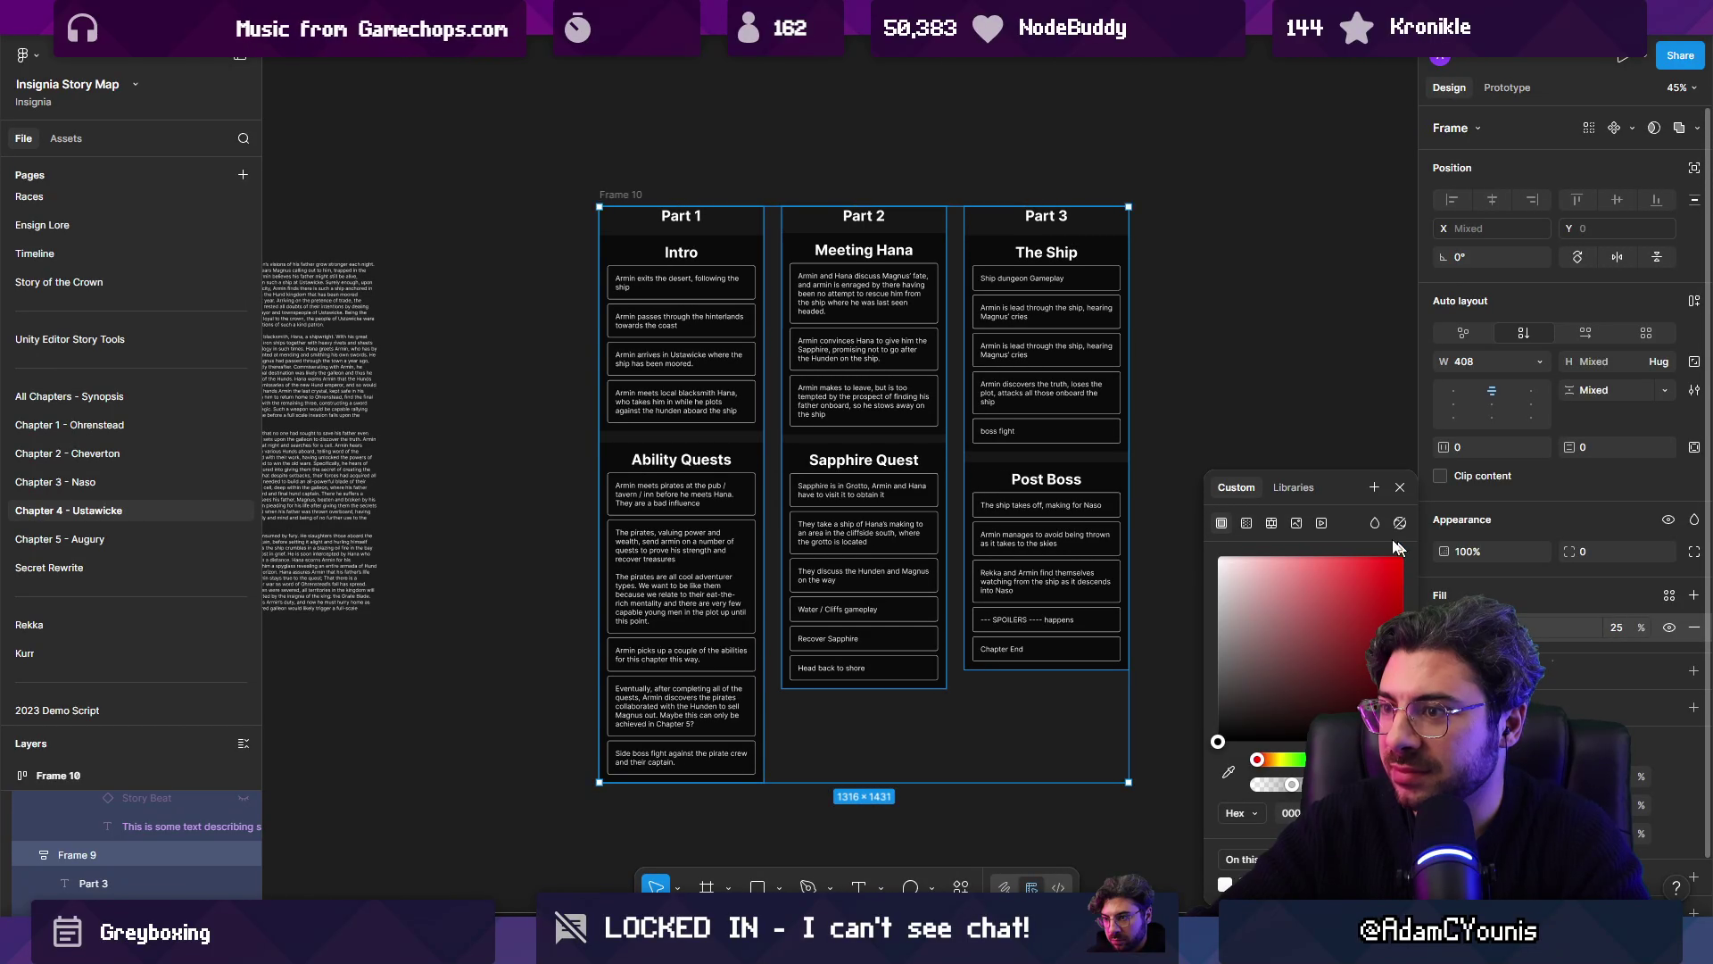
# Step: Set the columns' horizontal and vertical padding to 20
pyautogui.click(1494, 448)
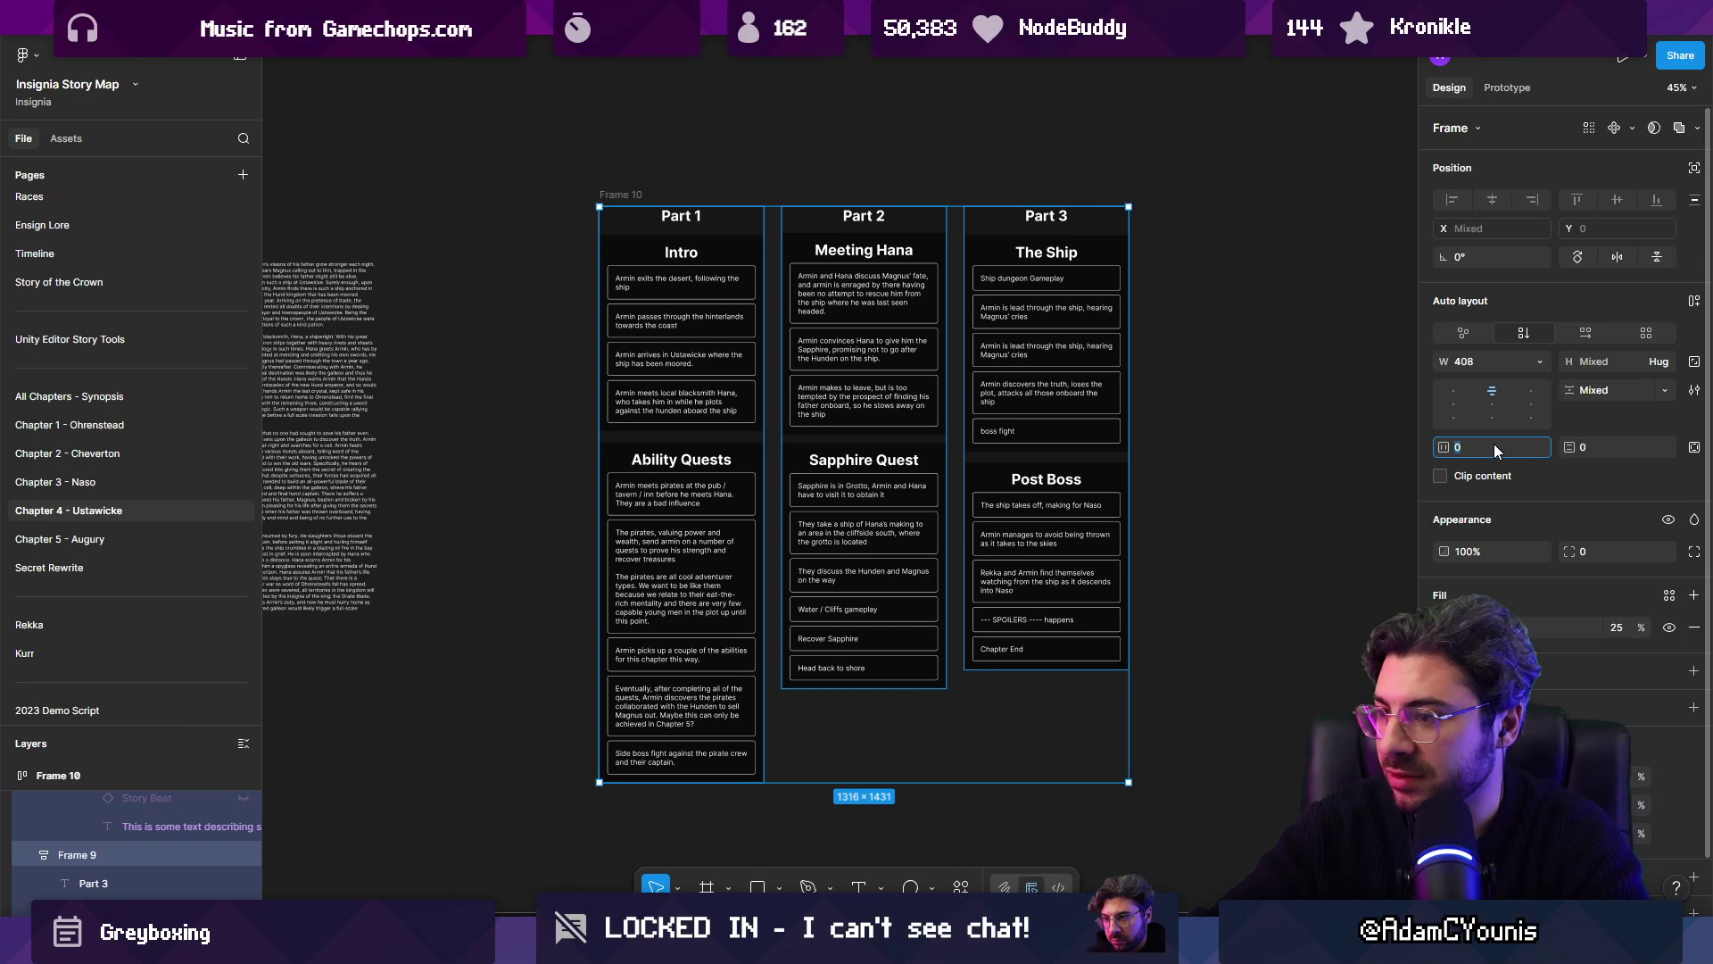
pyautogui.write('20')
pyautogui.press('Tab')
pyautogui.write('20')
pyautogui.press('Return')
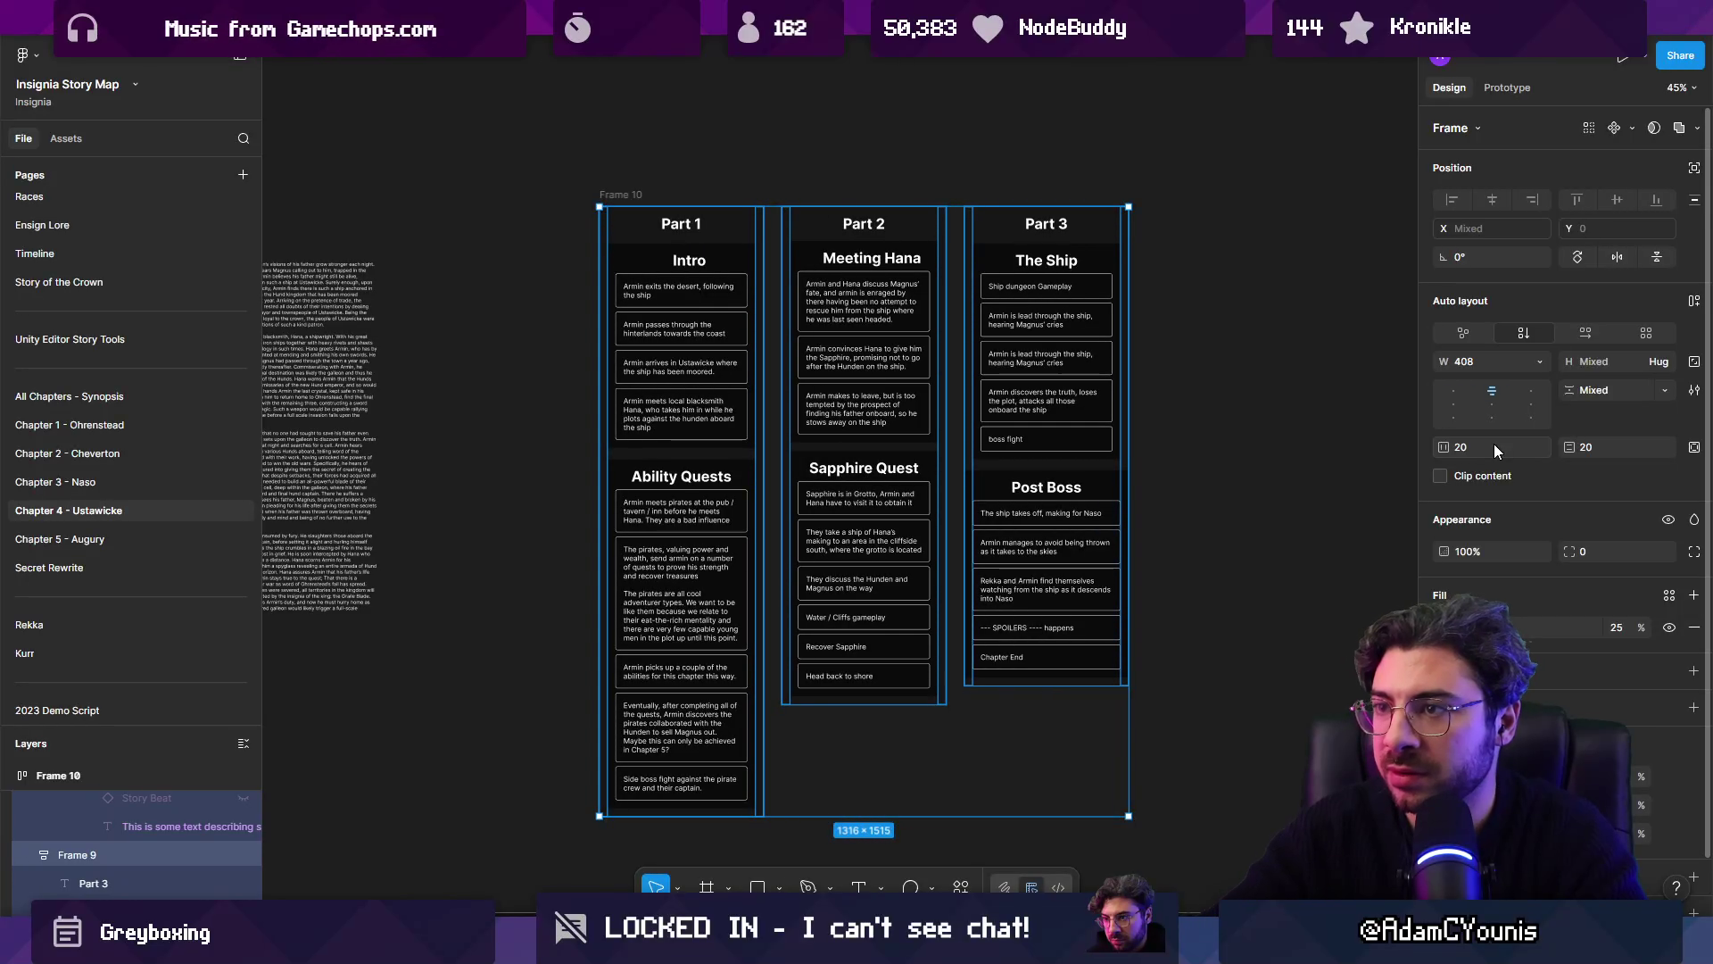
pyautogui.click(1262, 345)
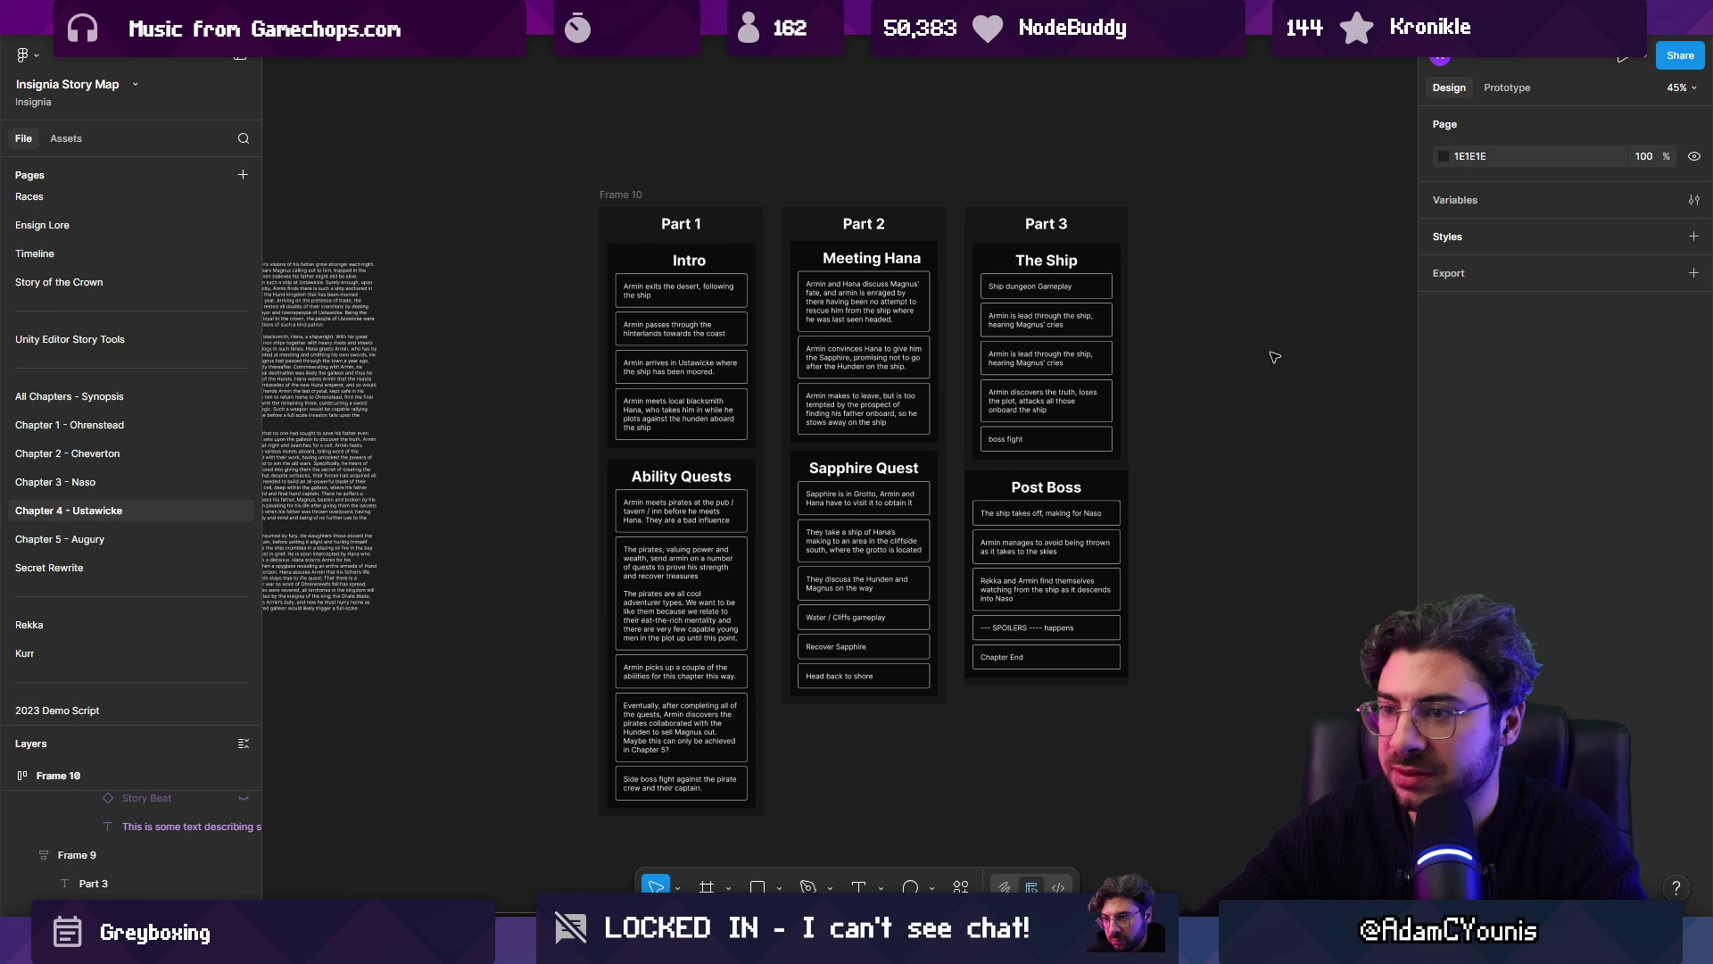
pyautogui.click(610, 191)
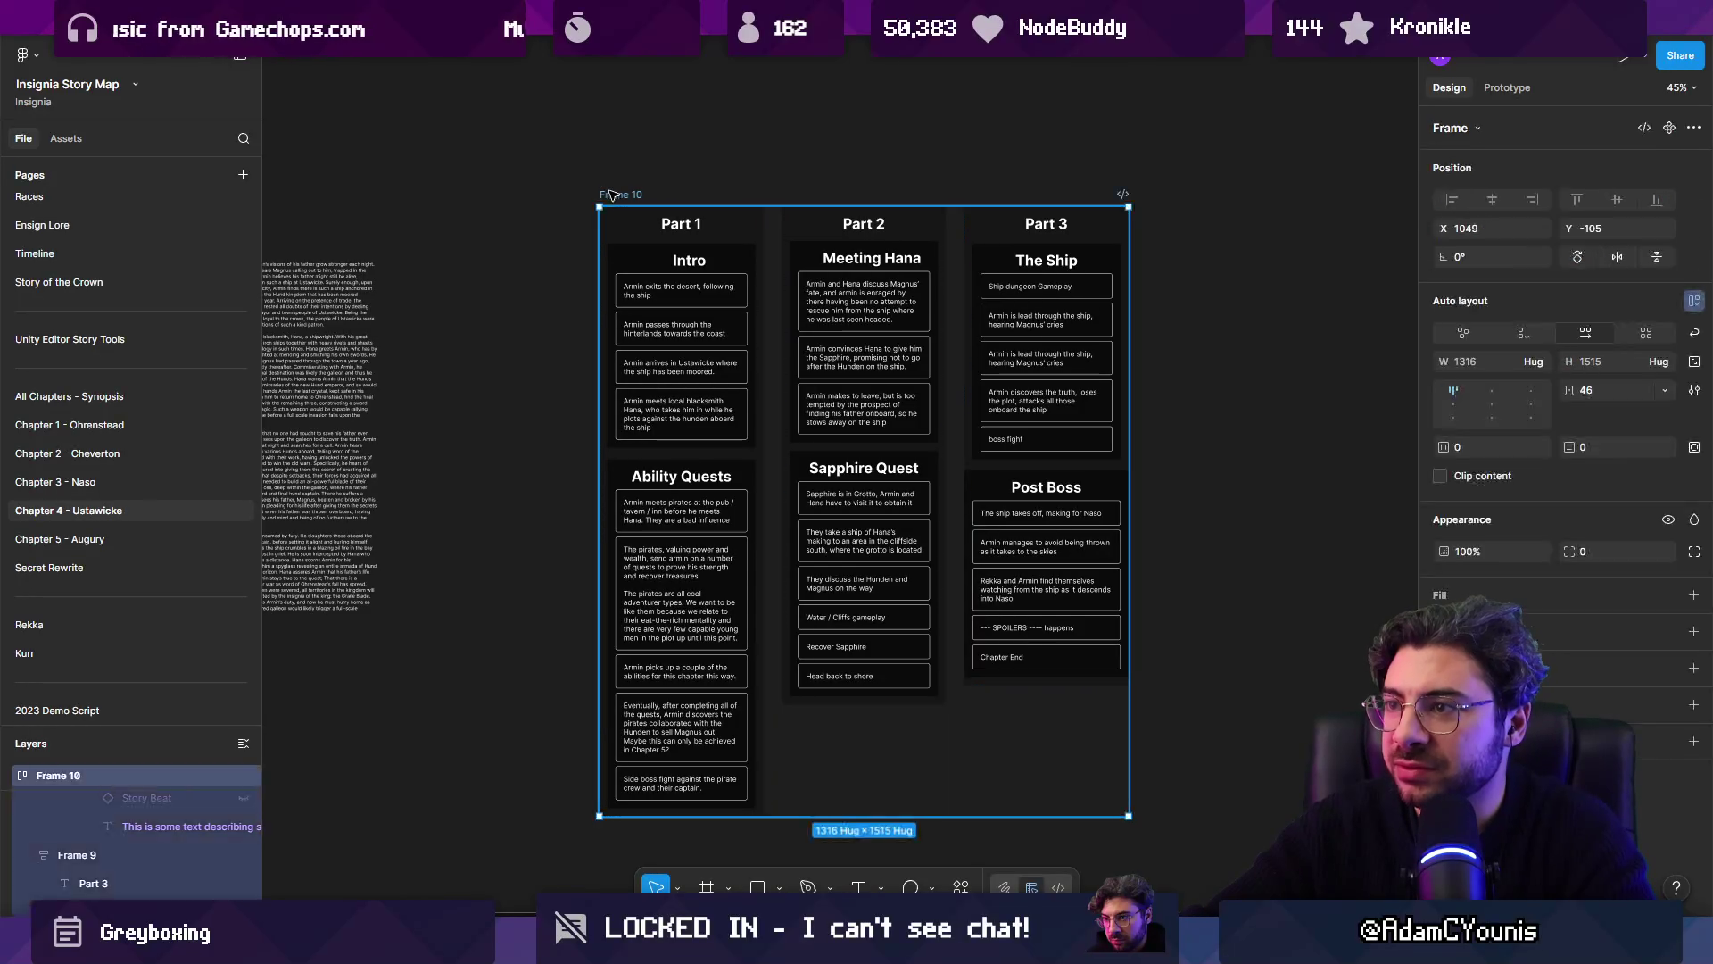
pyautogui.doubleClick(667, 288)
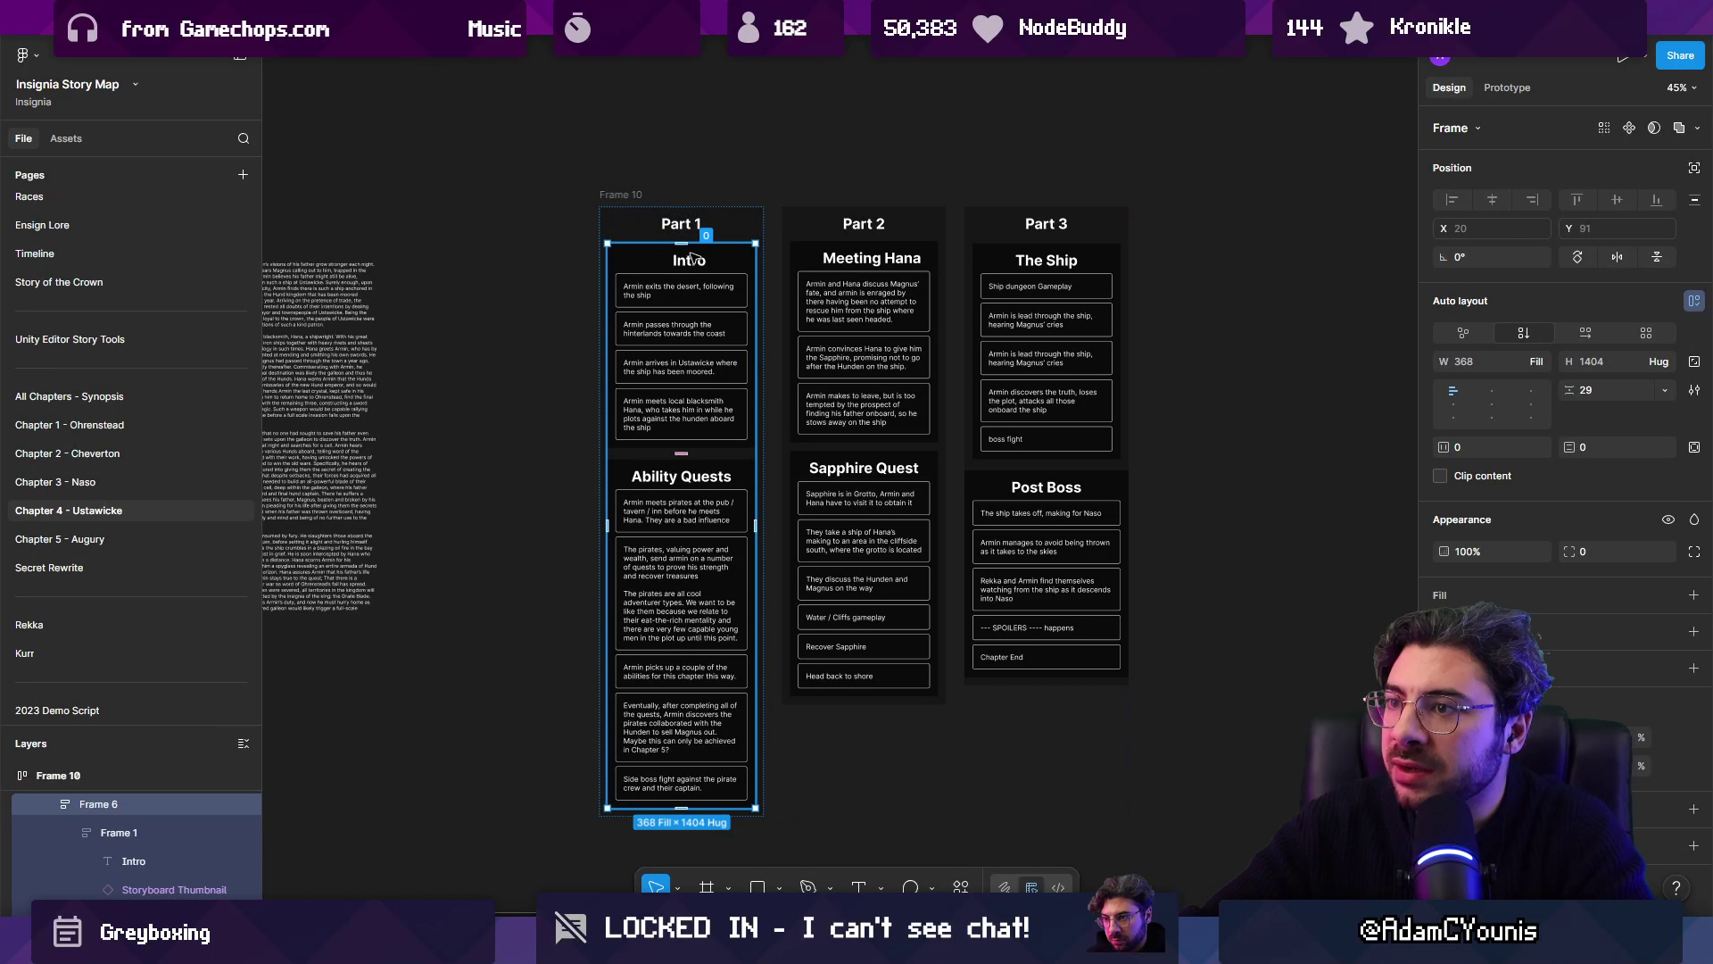
pyautogui.doubleClick(696, 262)
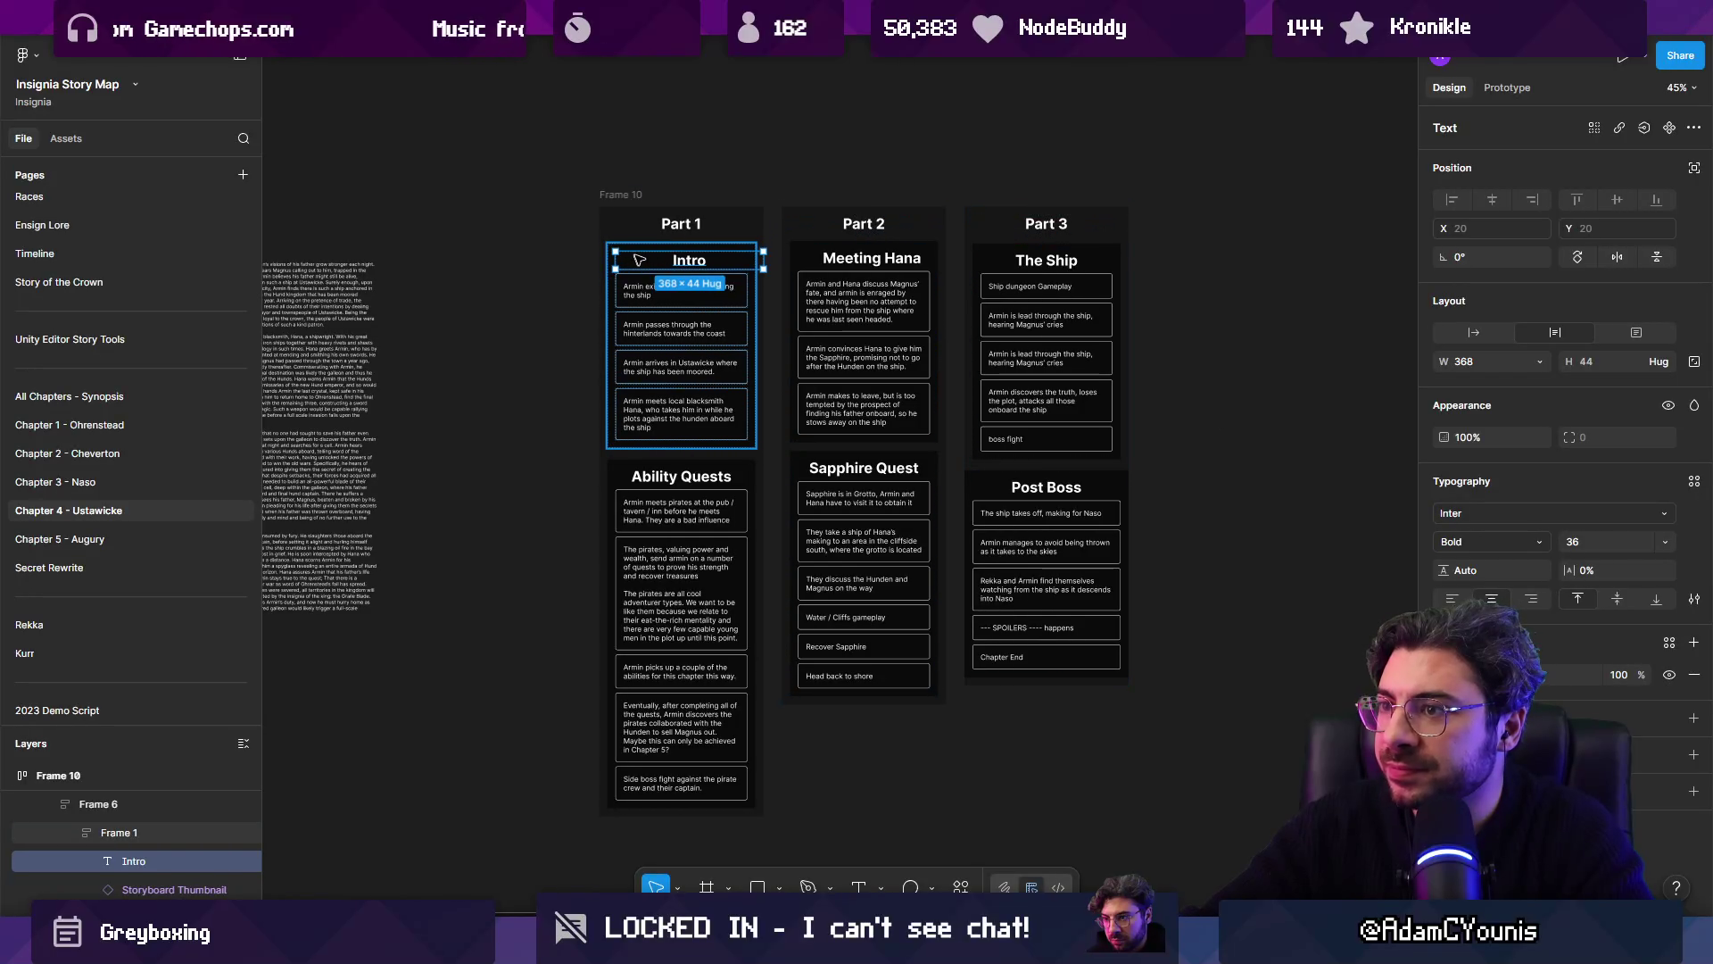
pyautogui.scroll(3, 632, 252)
pyautogui.doubleClick(838, 264)
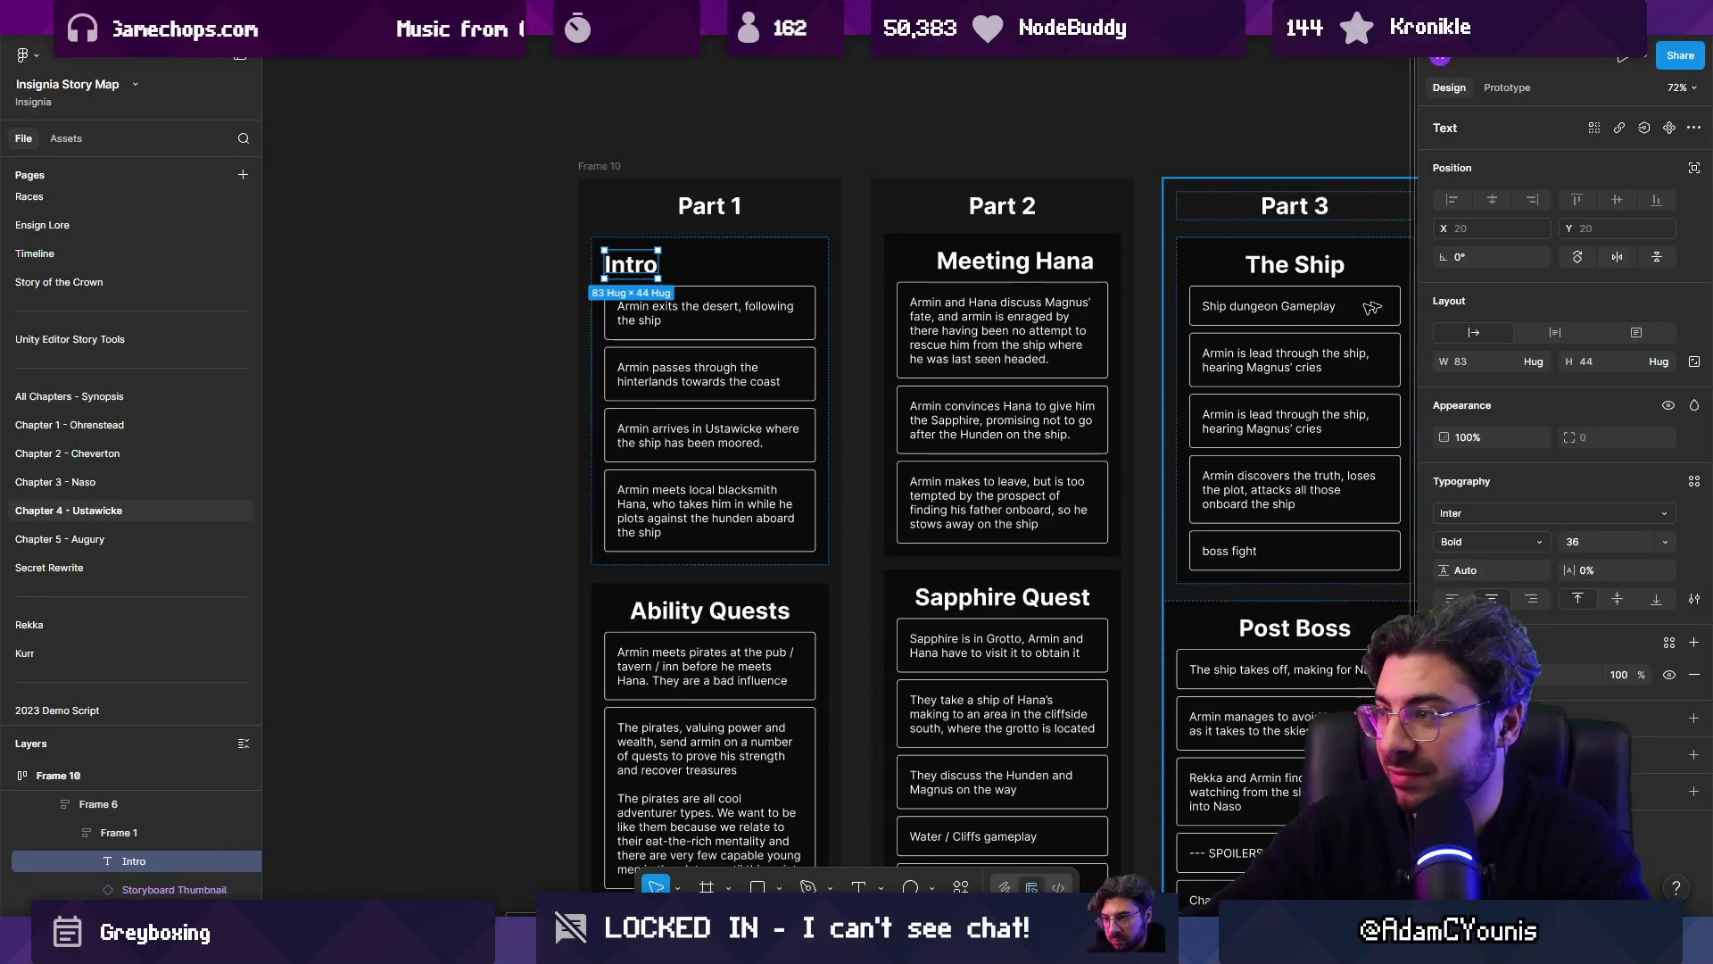
pyautogui.press('Escape')
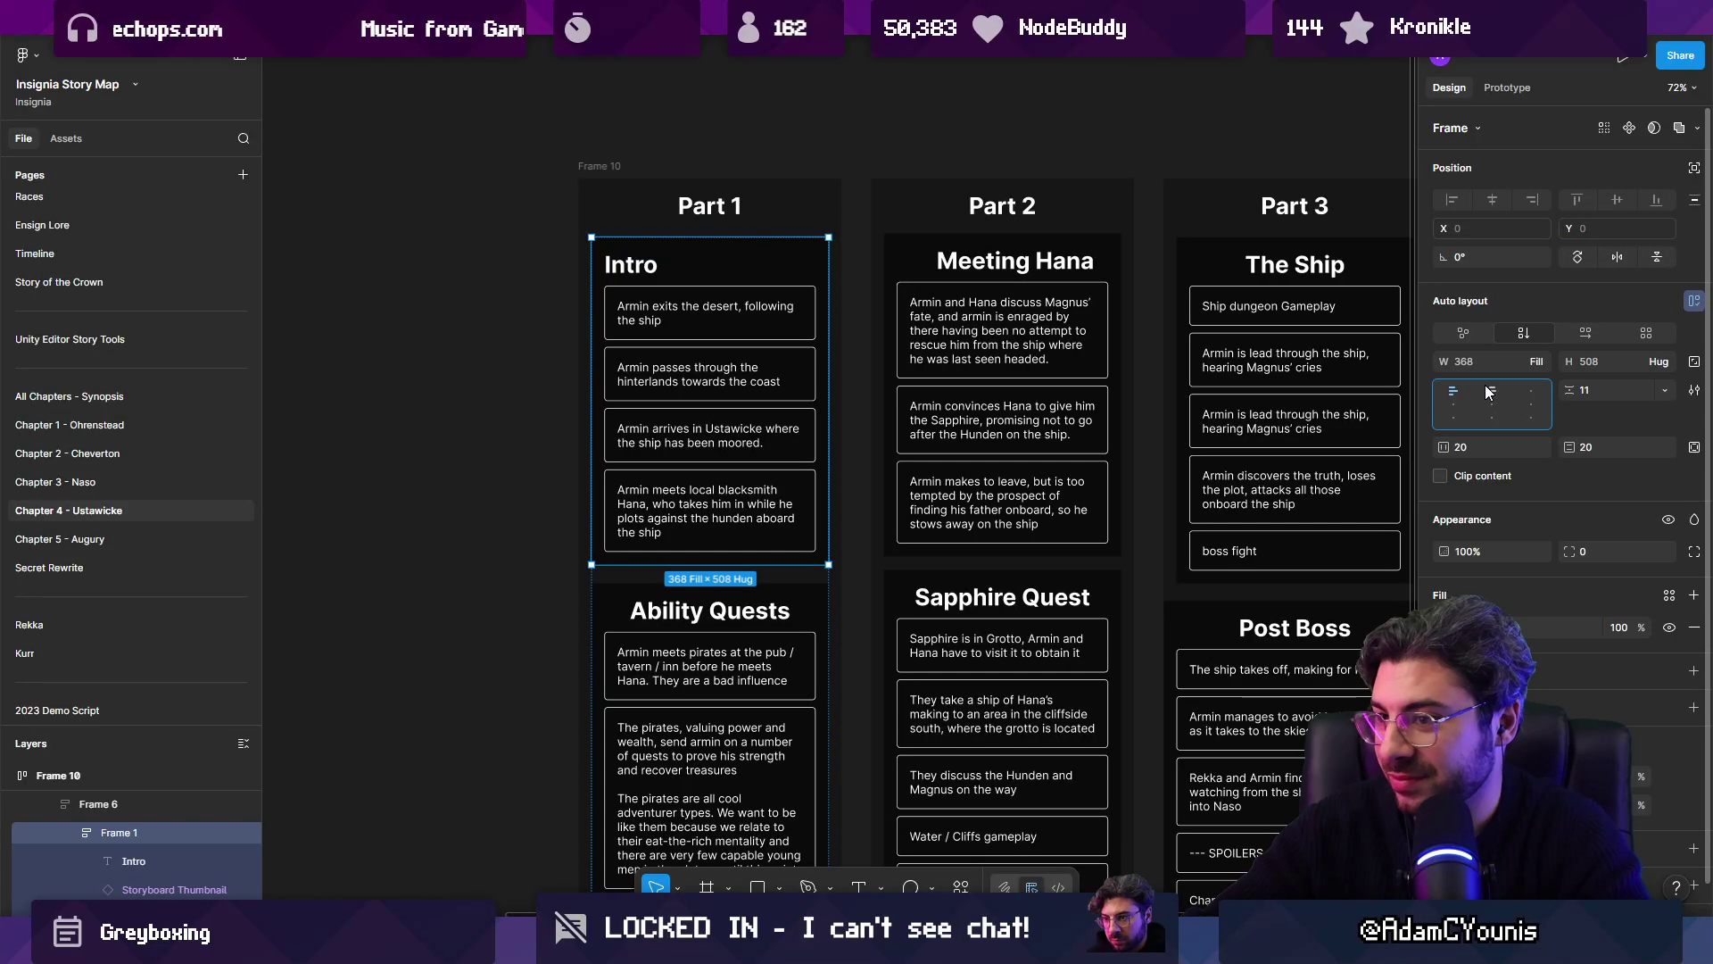
pyautogui.scroll(-2, 754, 343)
pyautogui.click(720, 582)
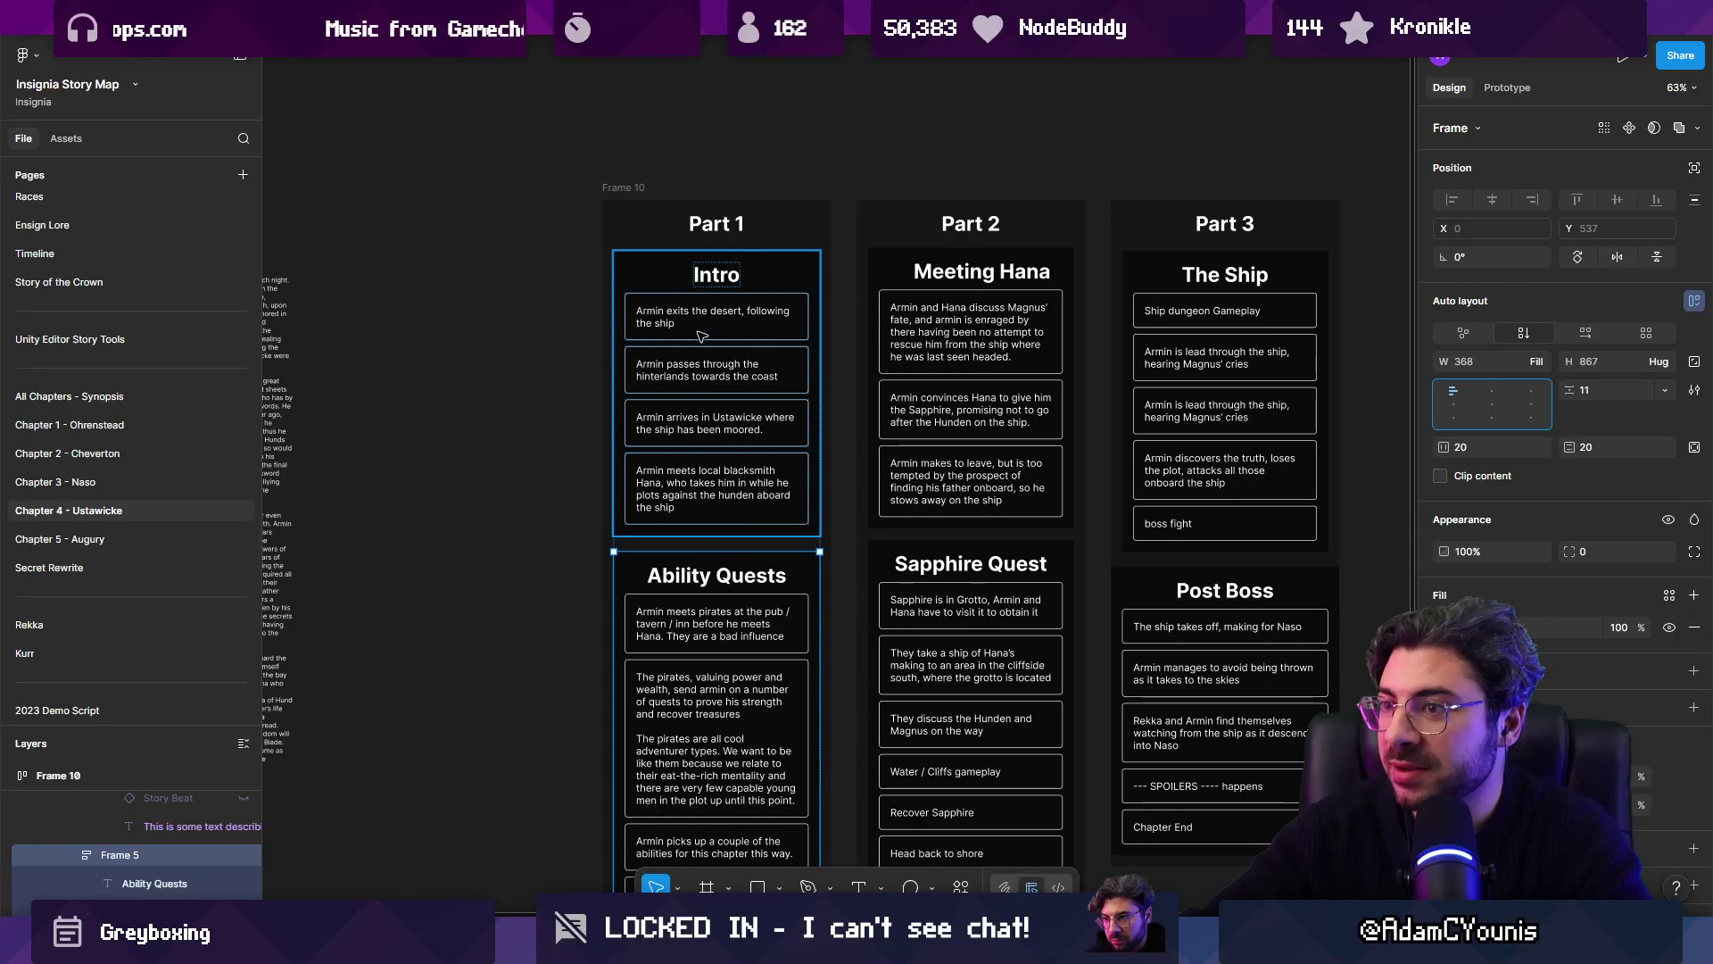
pyautogui.press('Escape')
pyautogui.click(709, 303)
pyautogui.scroll(-3, 710, 303)
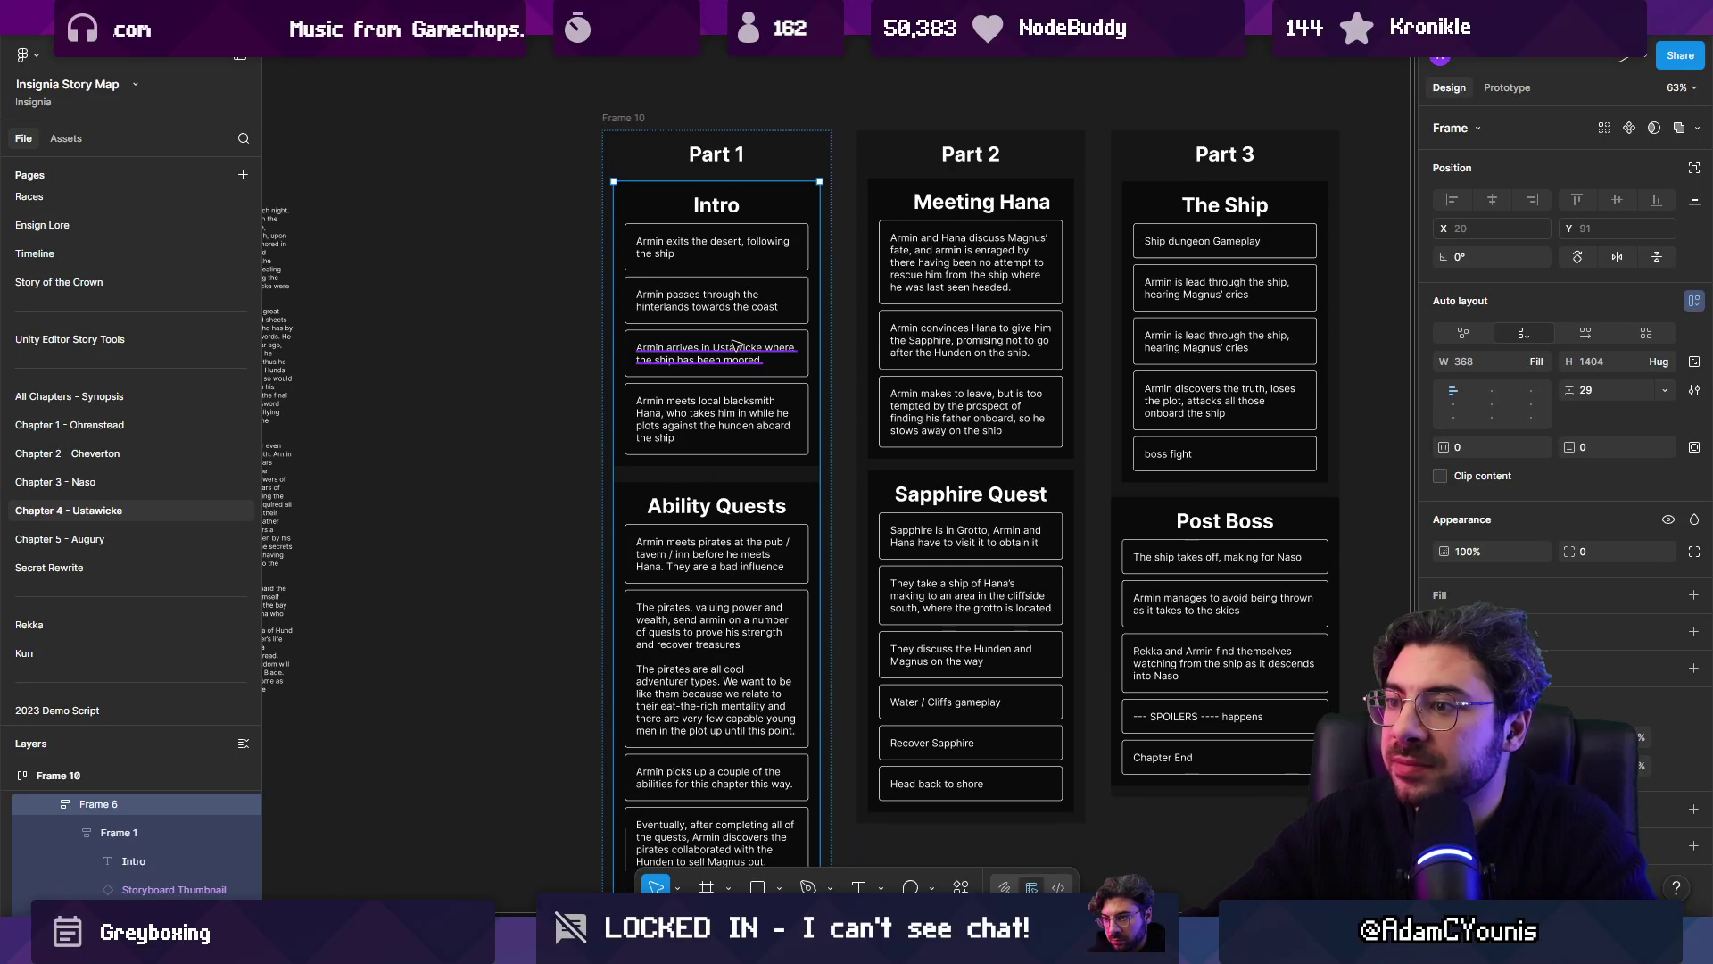
pyautogui.click(590, 373)
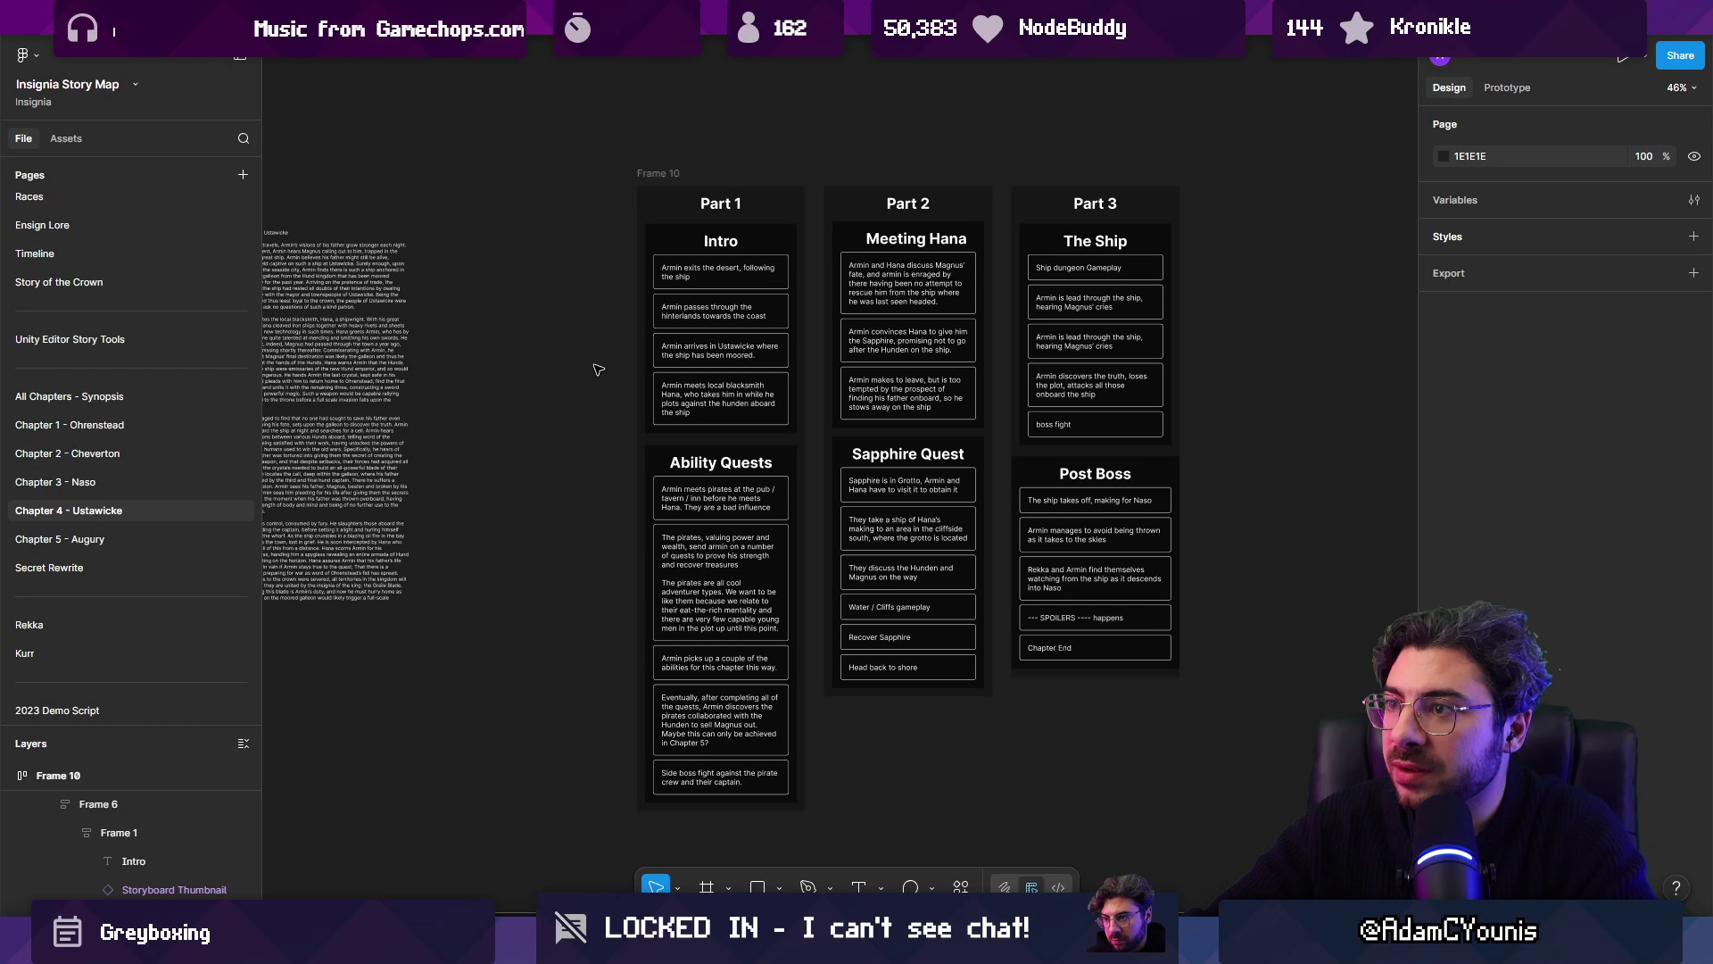
pyautogui.scroll(-3, 1041, 366)
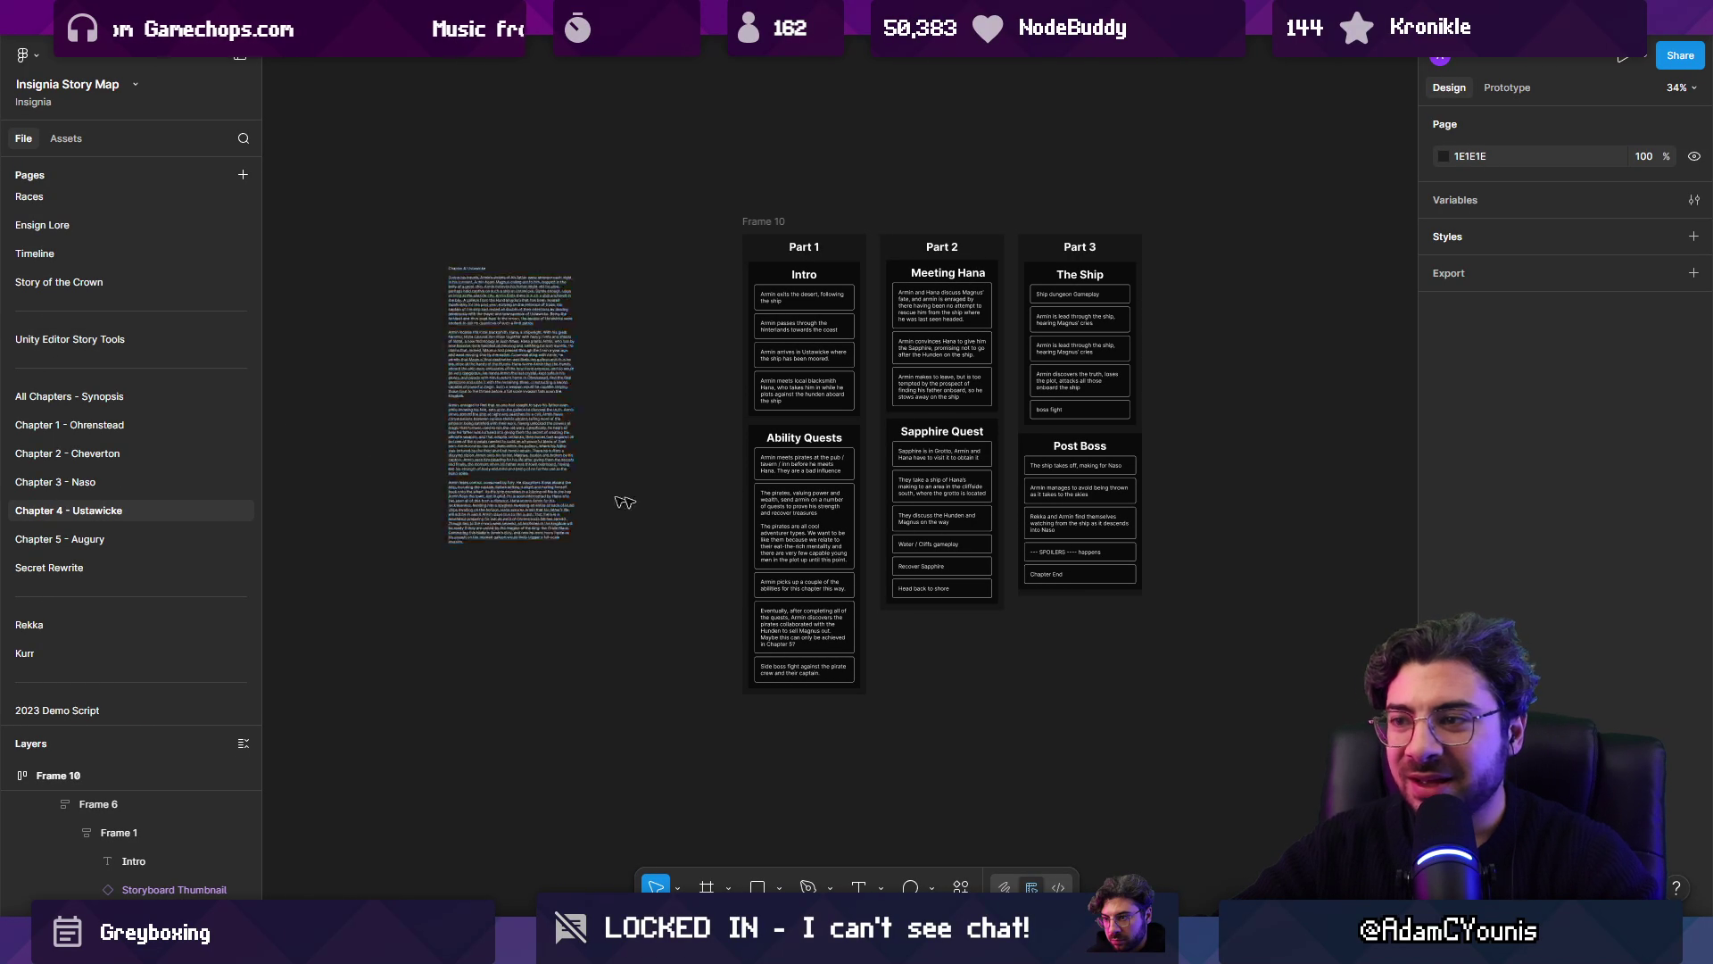
pyautogui.scroll(5, 693, 478)
pyautogui.click(694, 134)
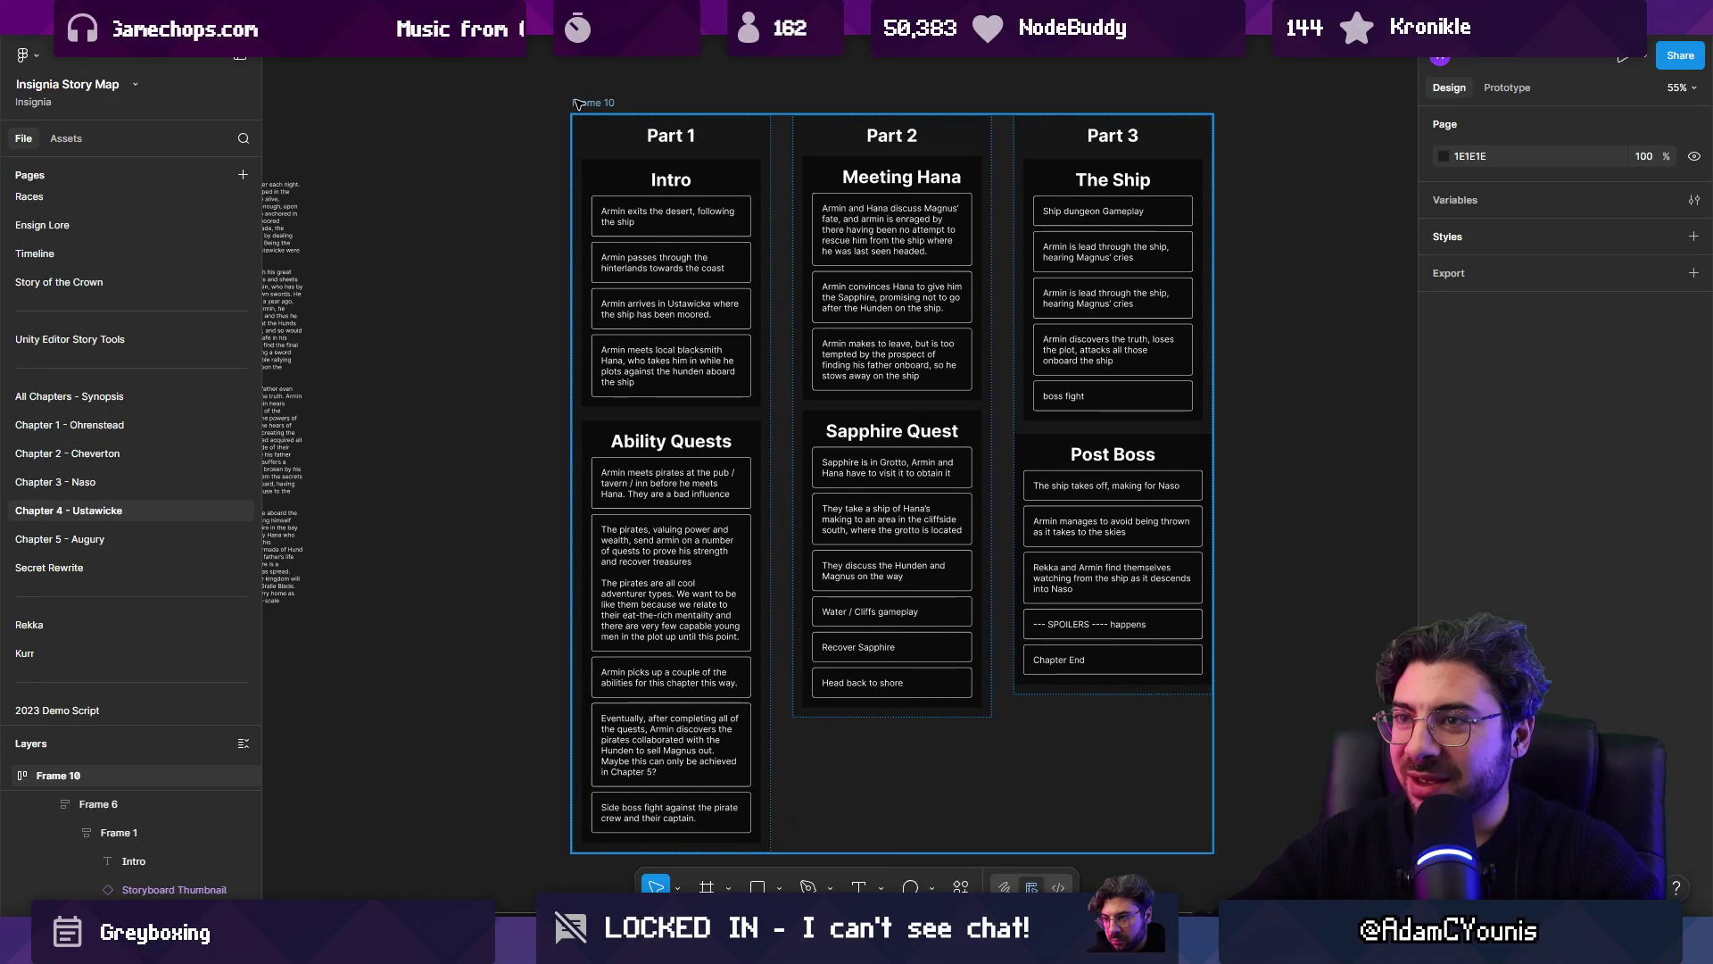
pyautogui.keyDown('shift'); pyautogui.click(848, 146); pyautogui.keyUp('shift')
pyautogui.keyDown('shift'); pyautogui.click(1112, 135); pyautogui.keyUp('shift')
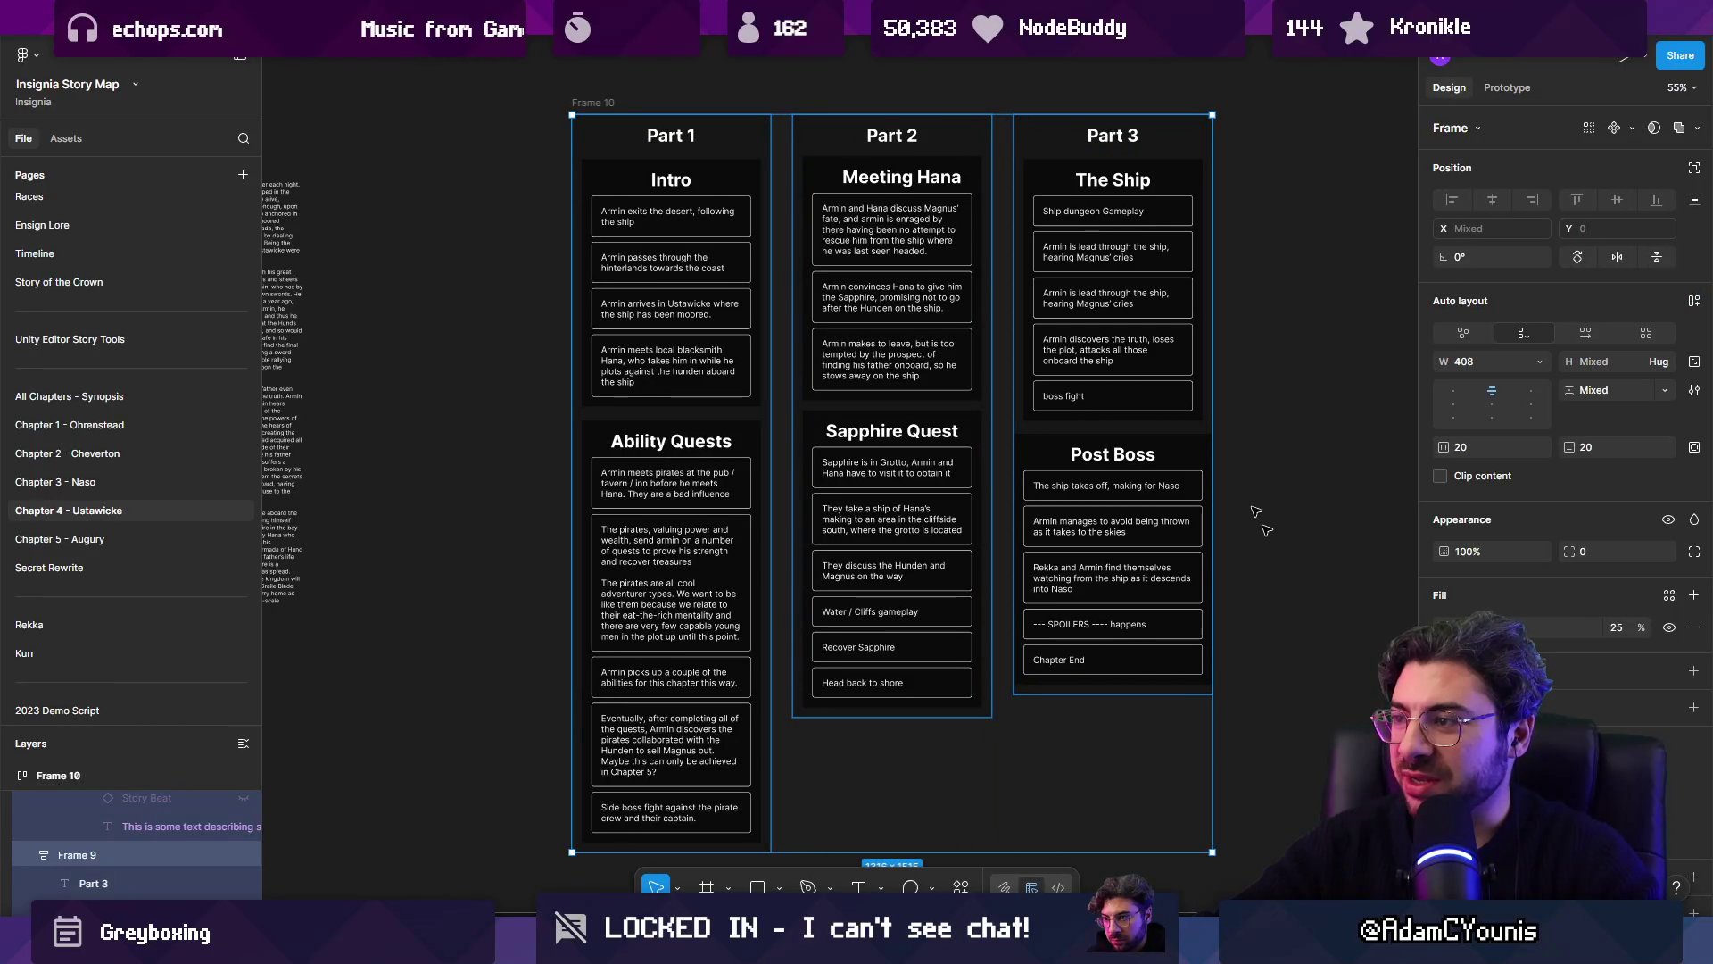
pyautogui.click(1446, 702)
pyautogui.moveTo(1217, 742)
pyautogui.mouseDown()
pyautogui.moveTo(1249, 586)
pyautogui.moveTo(1218, 556)
pyautogui.mouseUp()
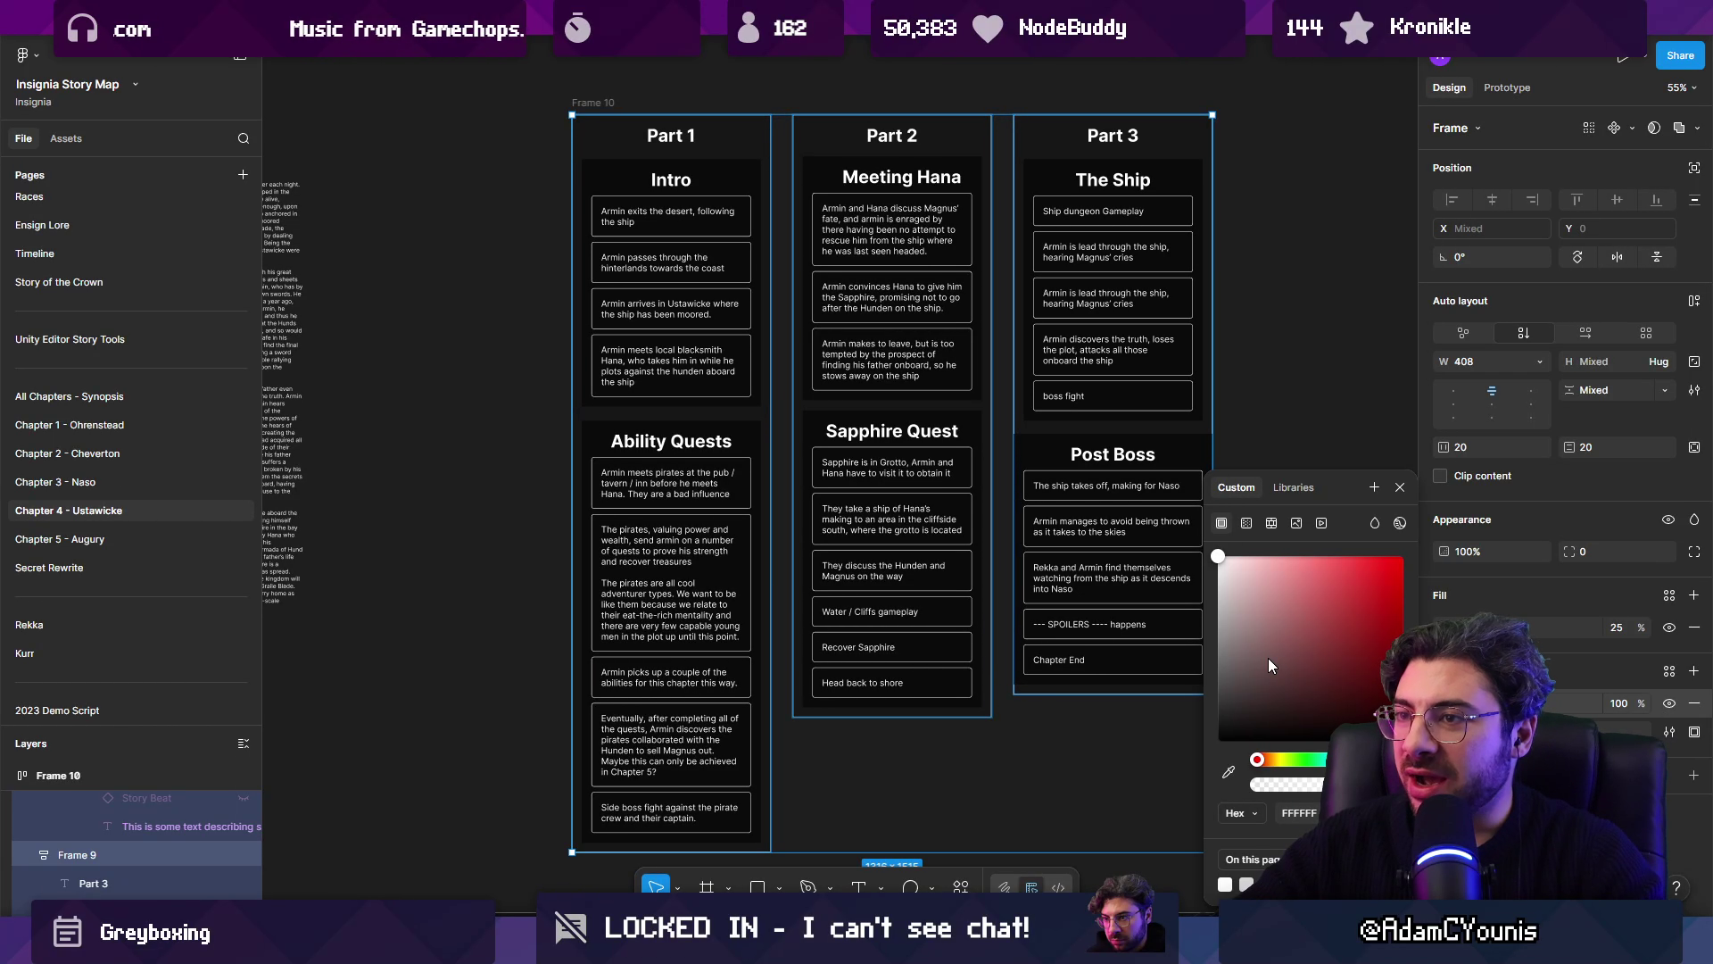
pyautogui.click(1322, 357)
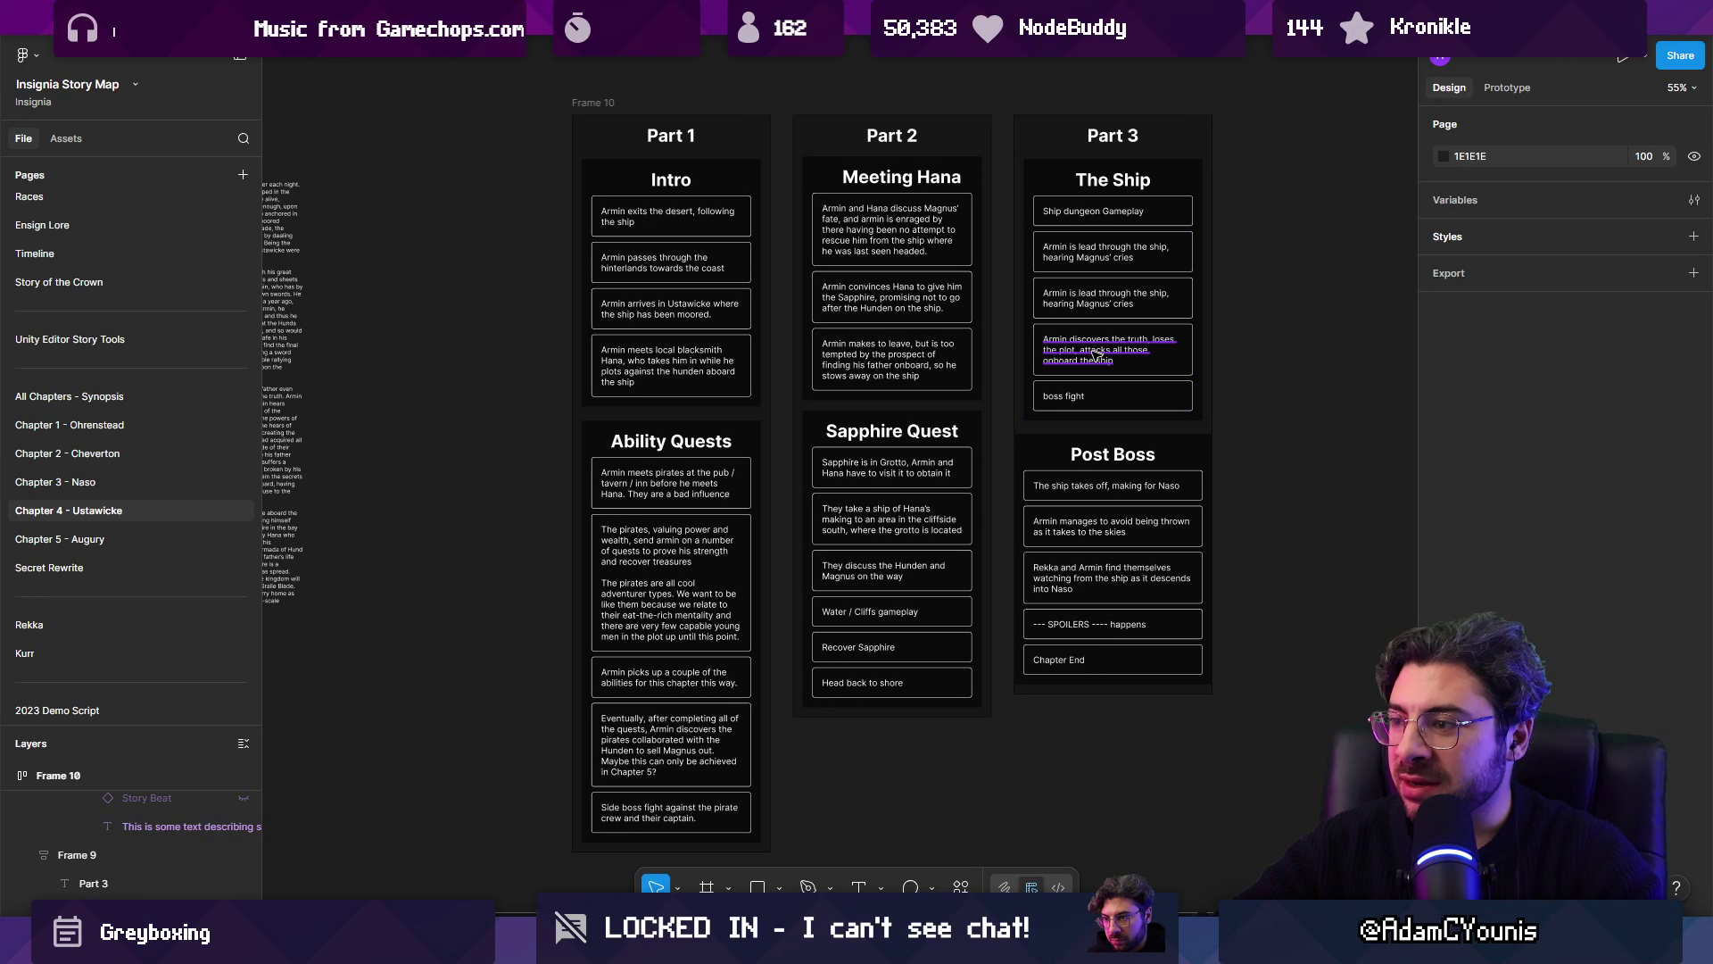
pyautogui.click(58, 774)
pyautogui.press('Return')
pyautogui.scroll(5, 976, 726)
pyautogui.press('Escape')
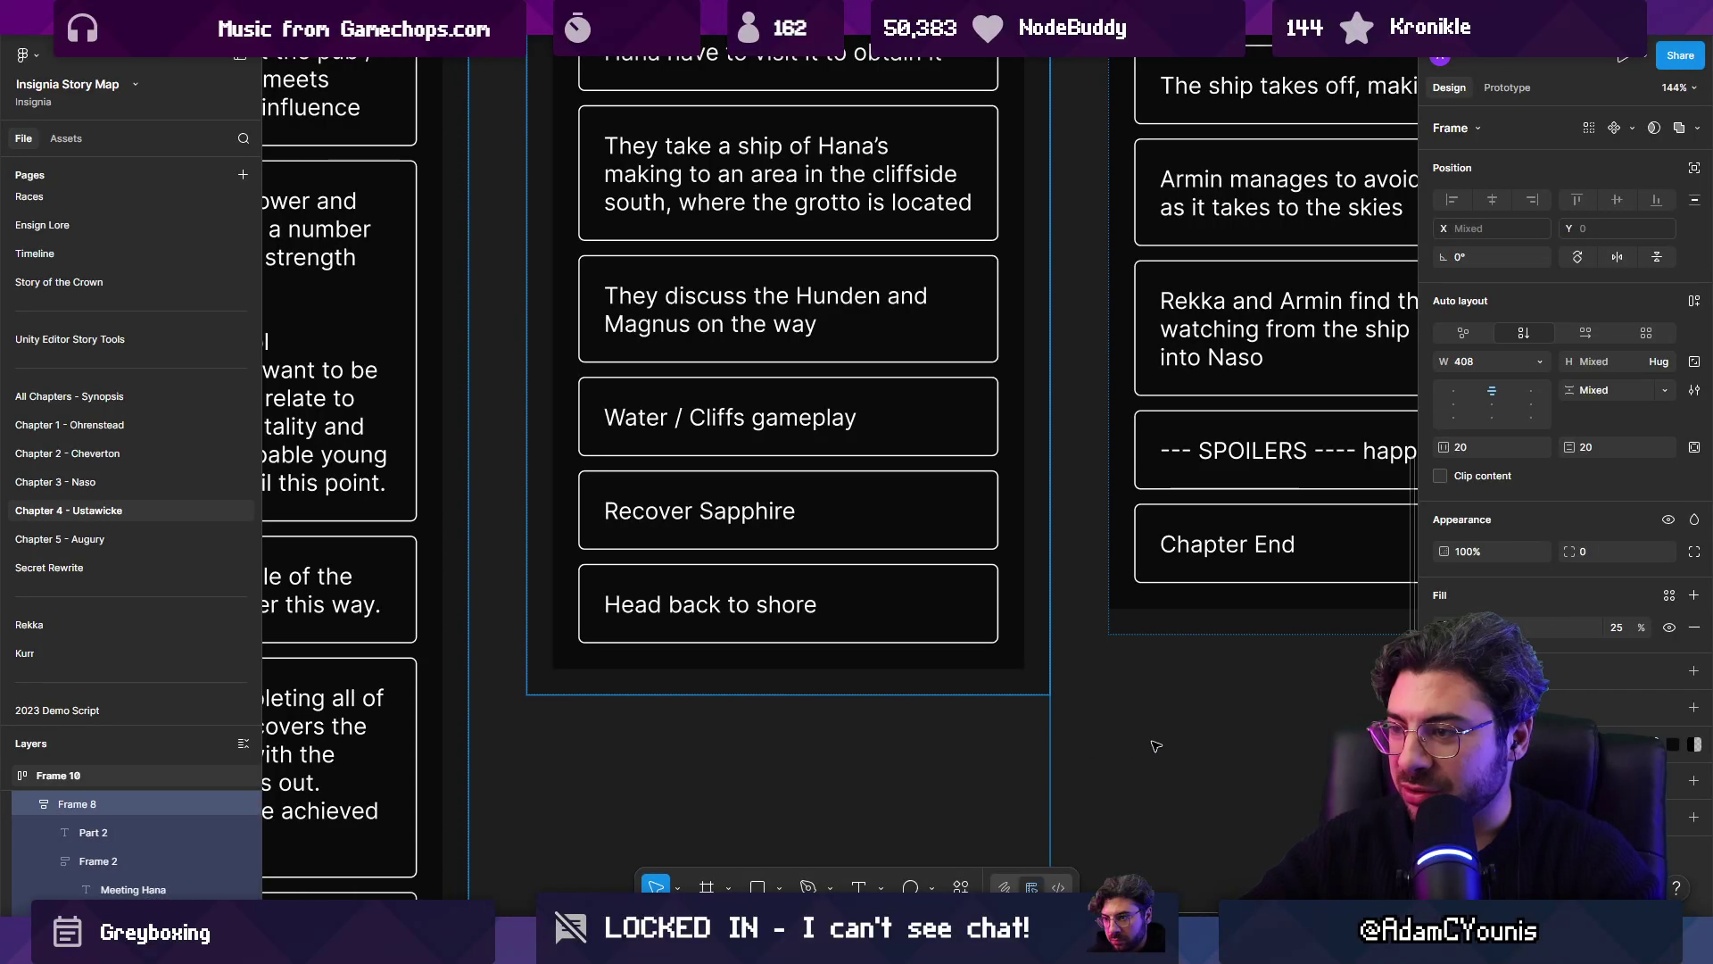
pyautogui.scroll(-5, 1107, 724)
pyautogui.press('Escape')
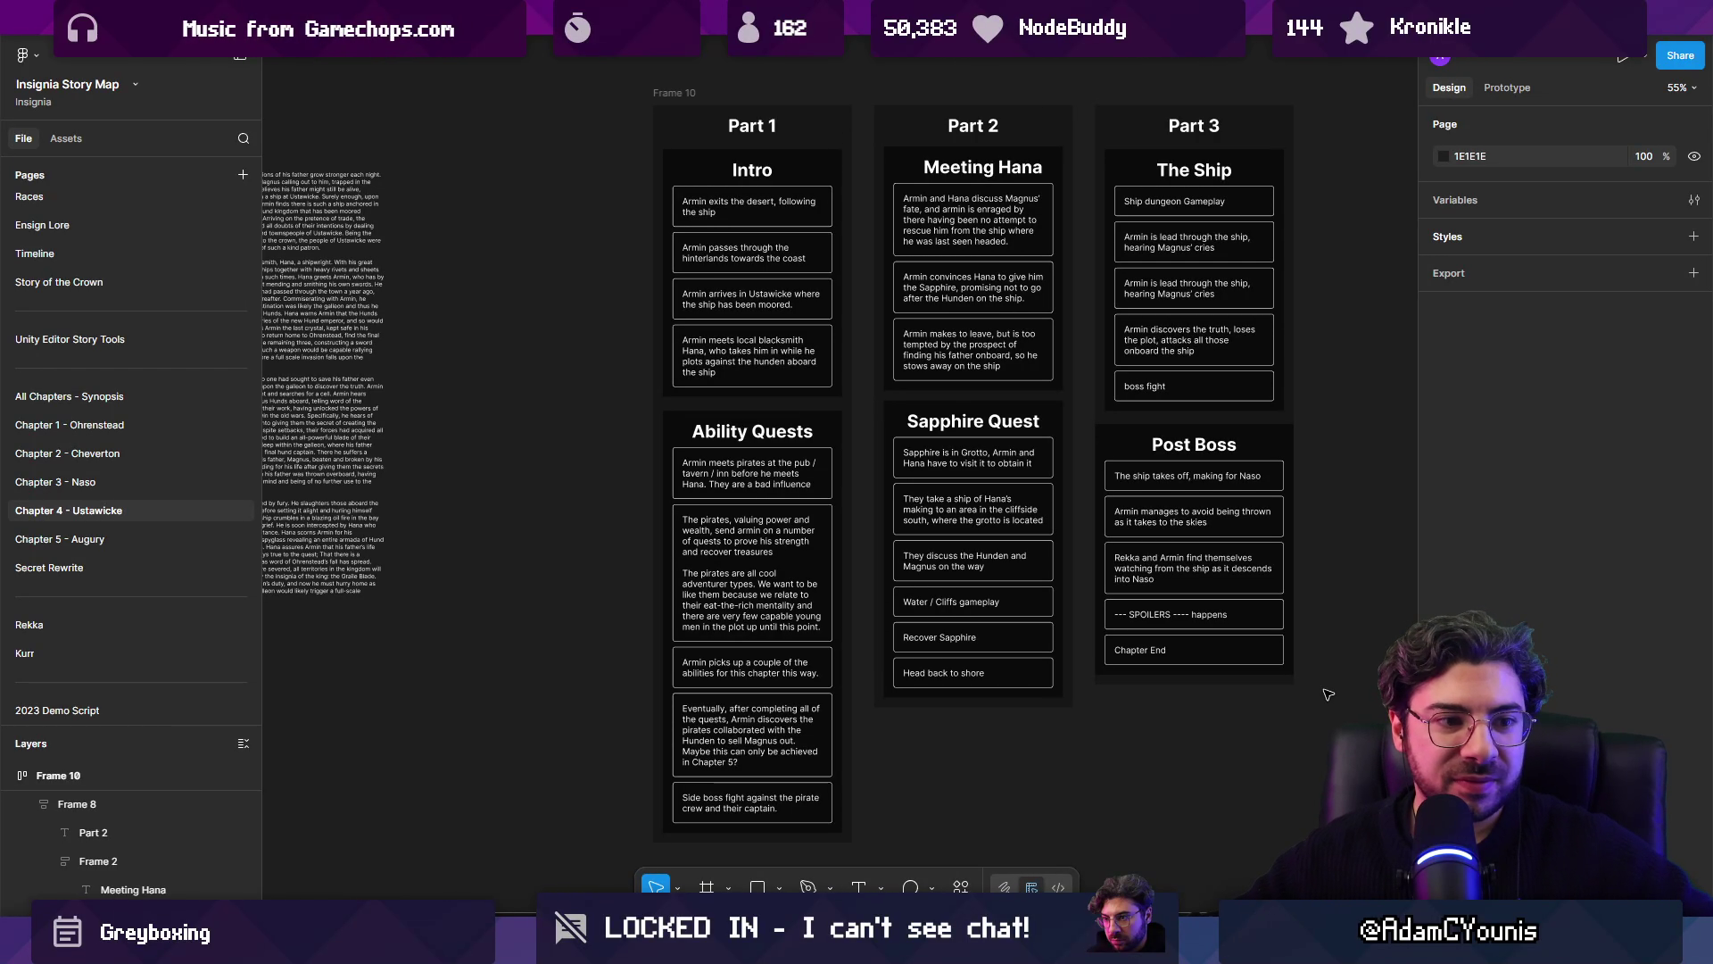
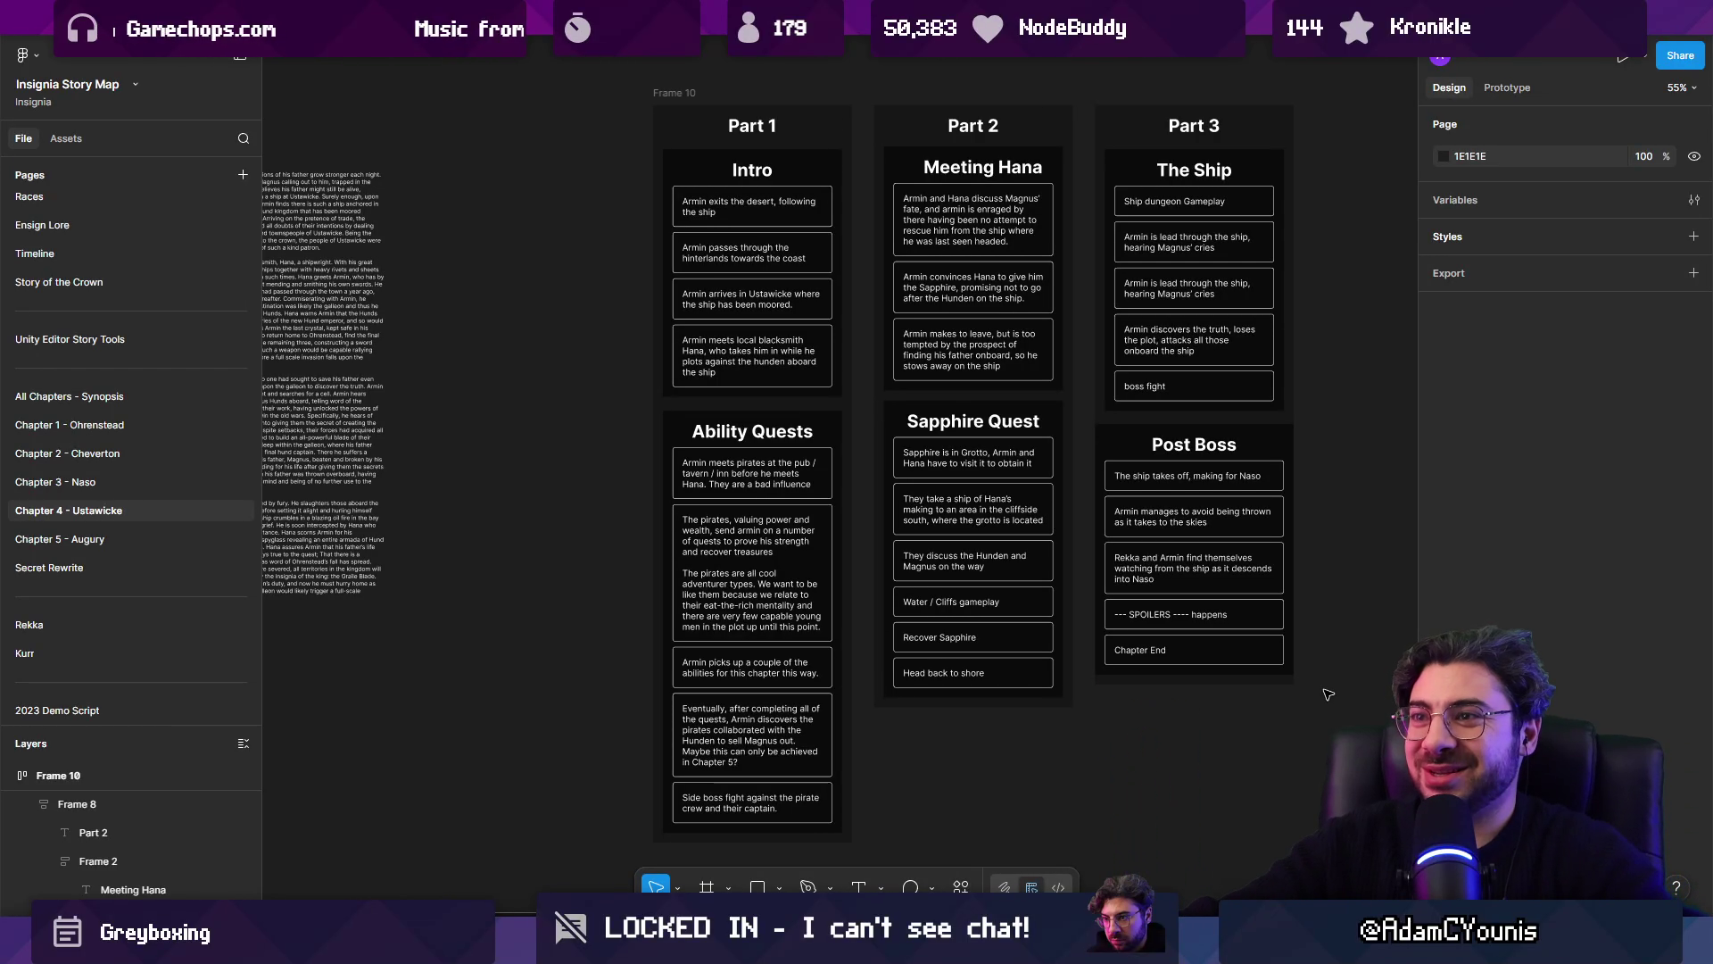
# Step: Strip the fill from the Part 1–3 column frames, outline them in white, and round corners to 4
pyautogui.click(843, 169)
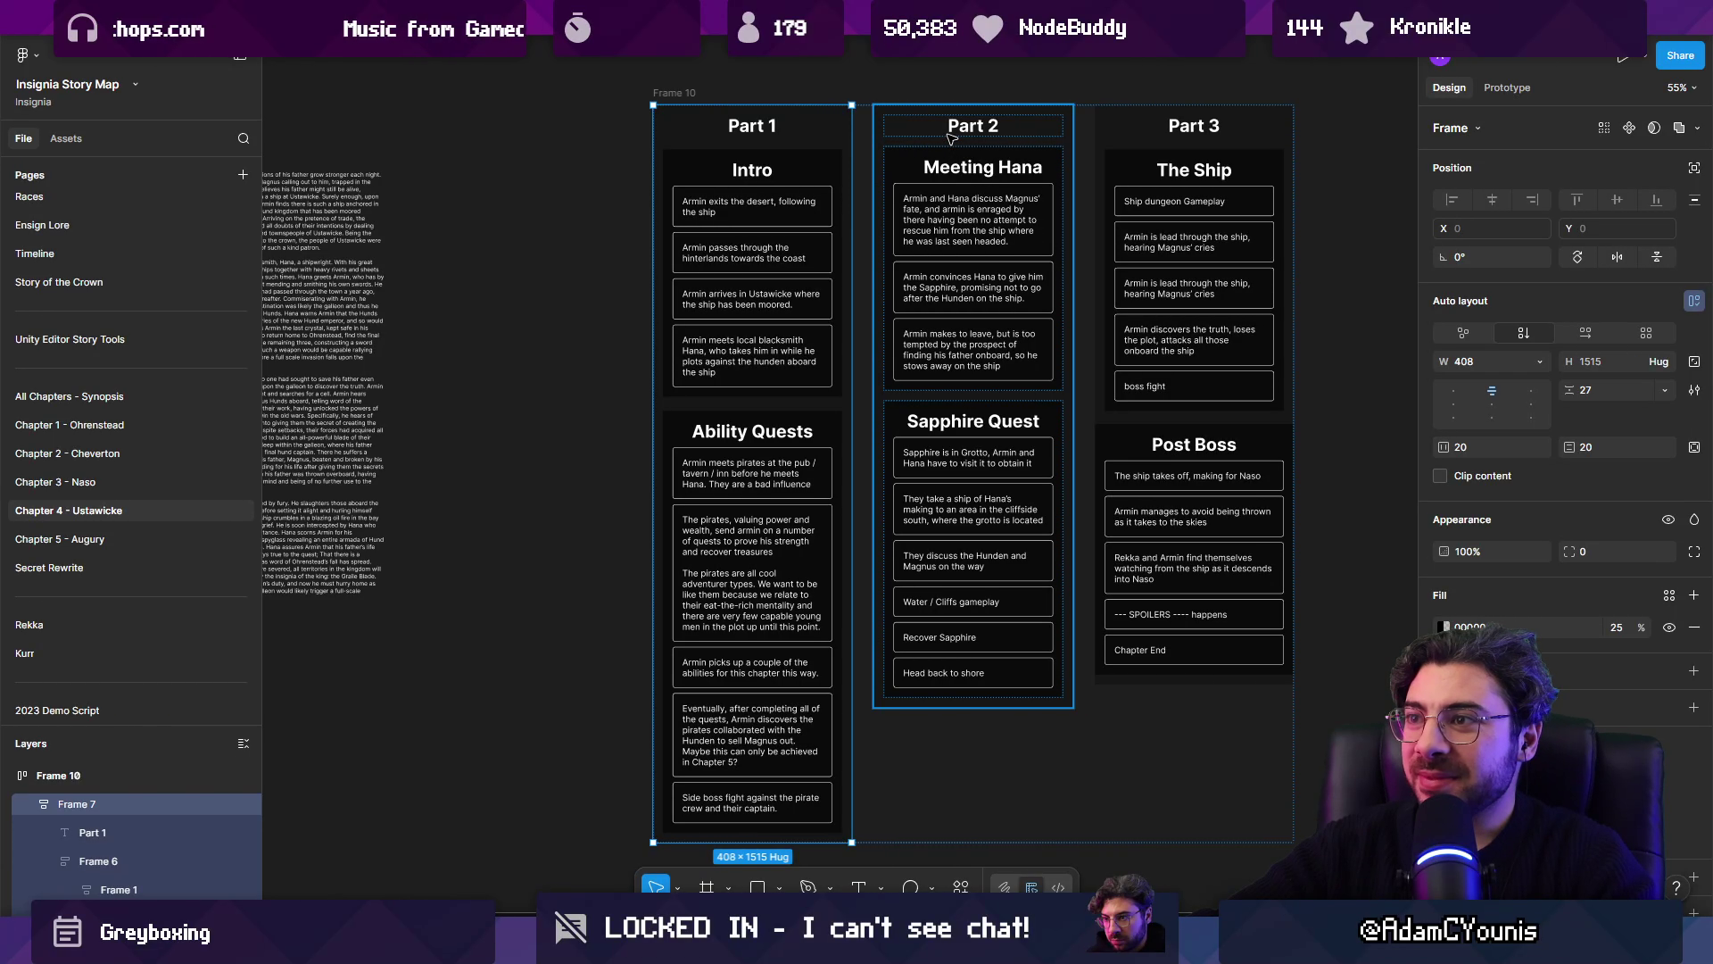
pyautogui.keyDown('shift'); pyautogui.click(978, 194); pyautogui.keyUp('shift')
pyautogui.keyDown('shift'); pyautogui.click(1274, 364); pyautogui.keyUp('shift')
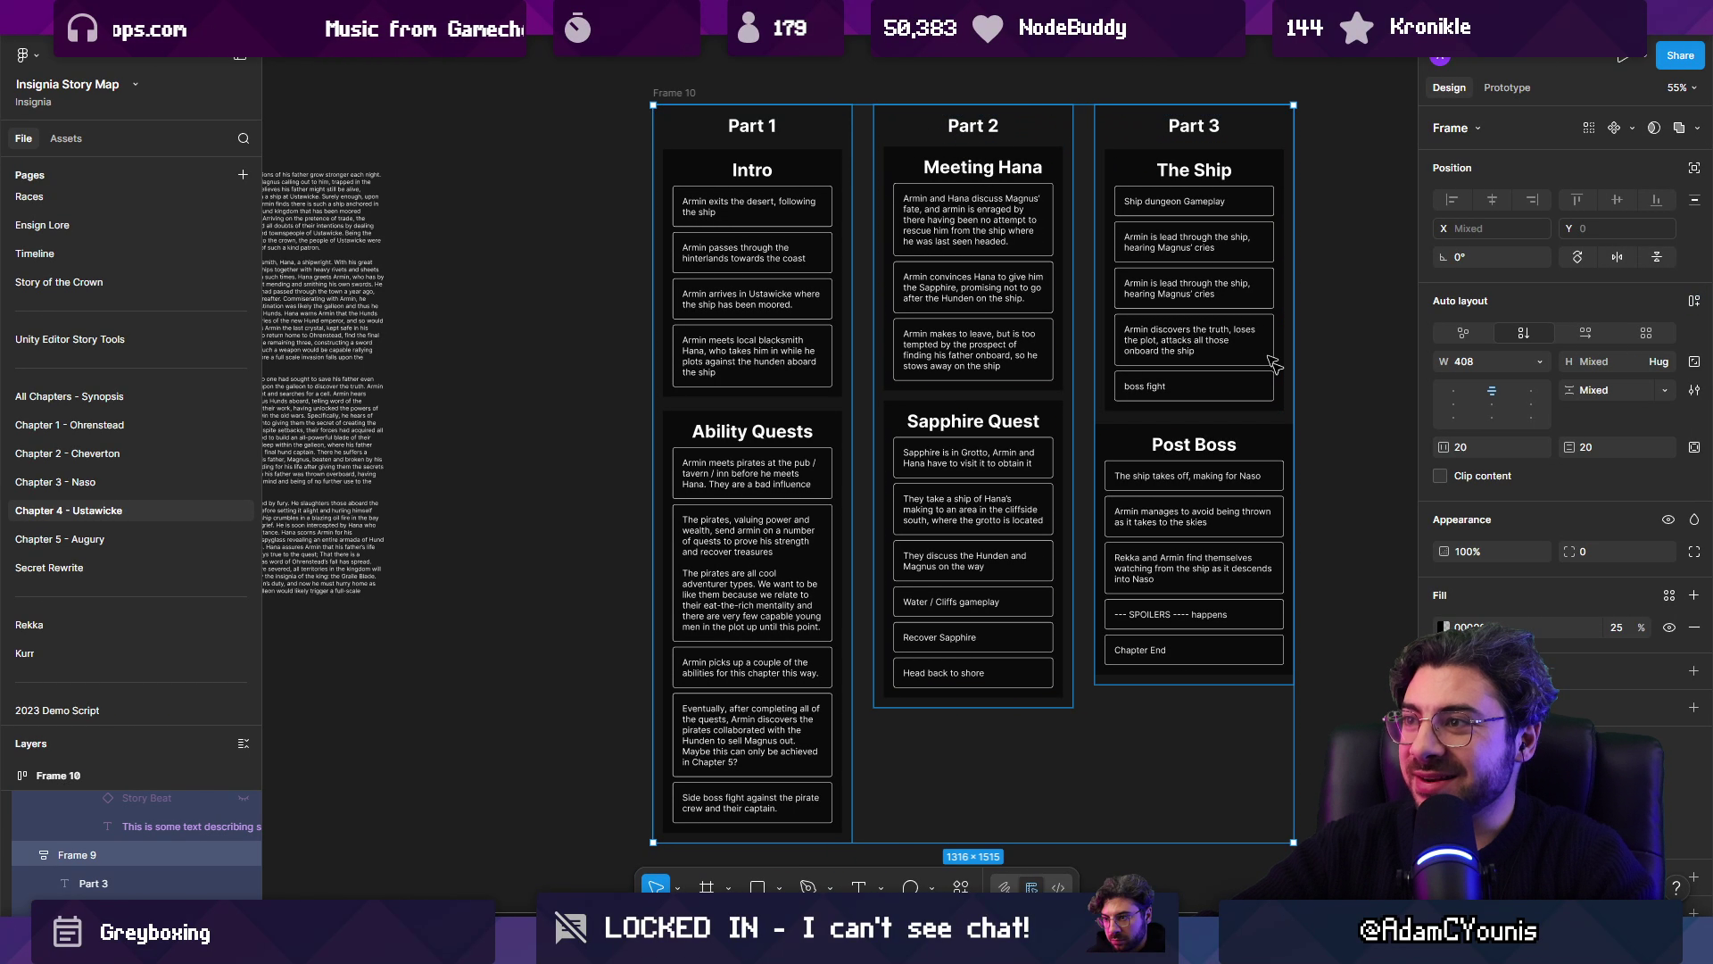
pyautogui.click(1694, 627)
pyautogui.click(1693, 630)
pyautogui.click(1443, 663)
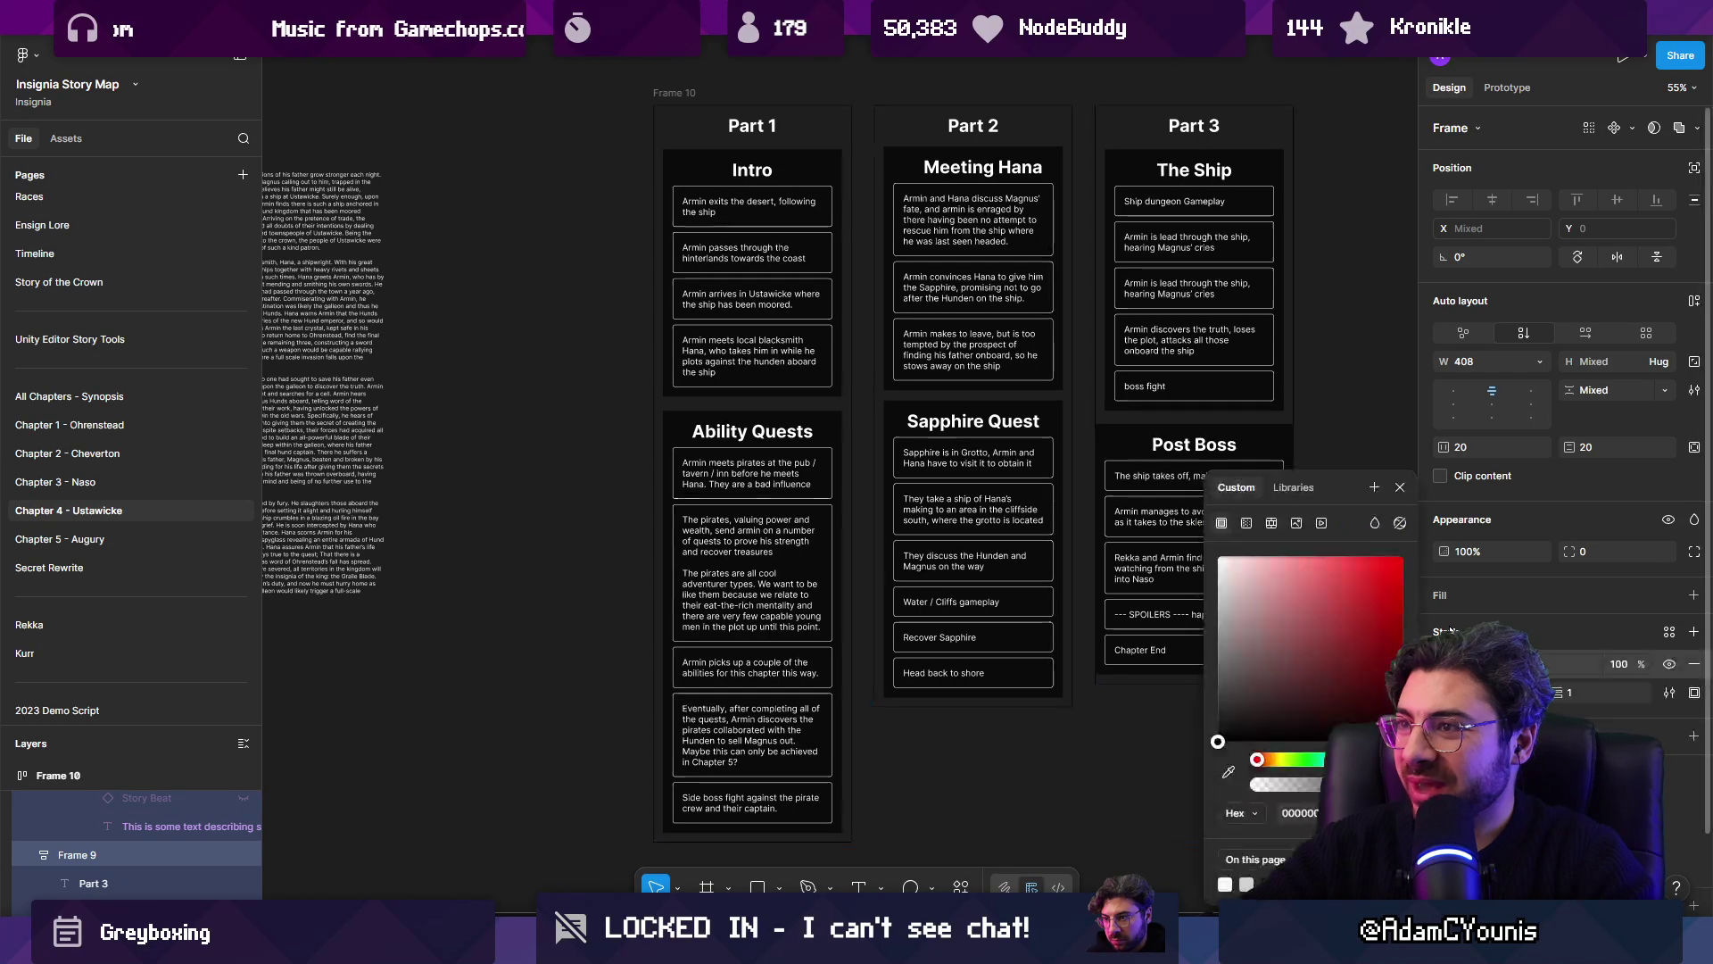
pyautogui.click(1219, 557)
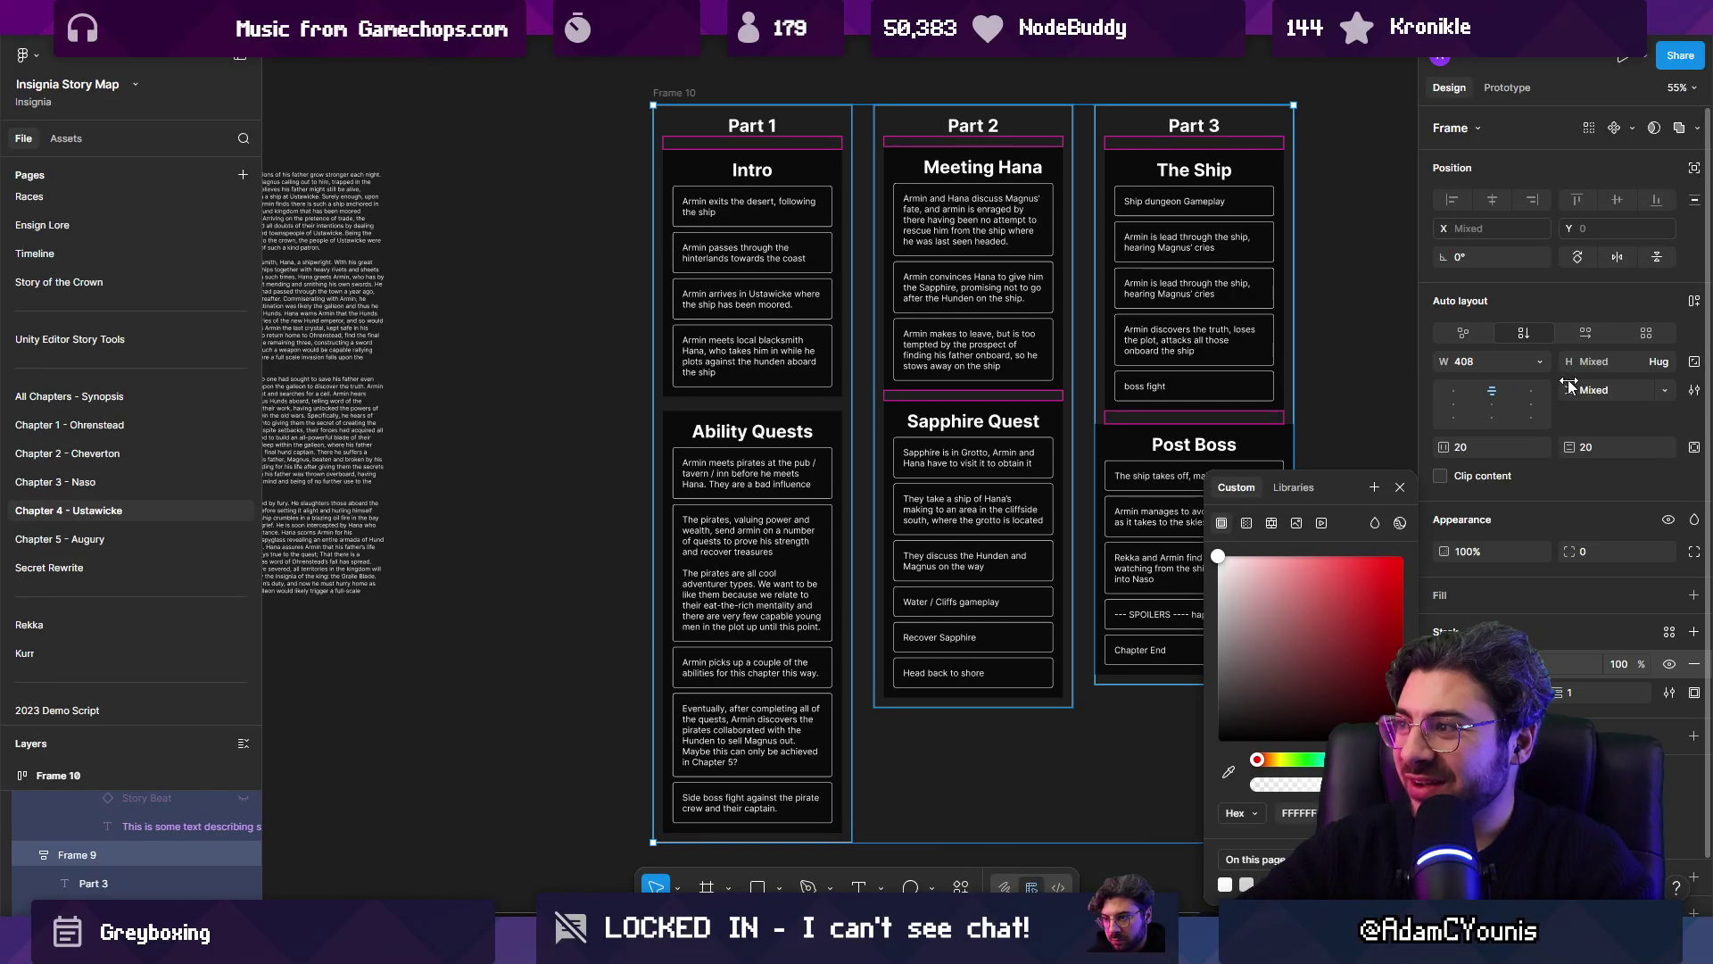
pyautogui.moveTo(1578, 547); pyautogui.dragTo(1678, 465)
pyautogui.click(575, 462)
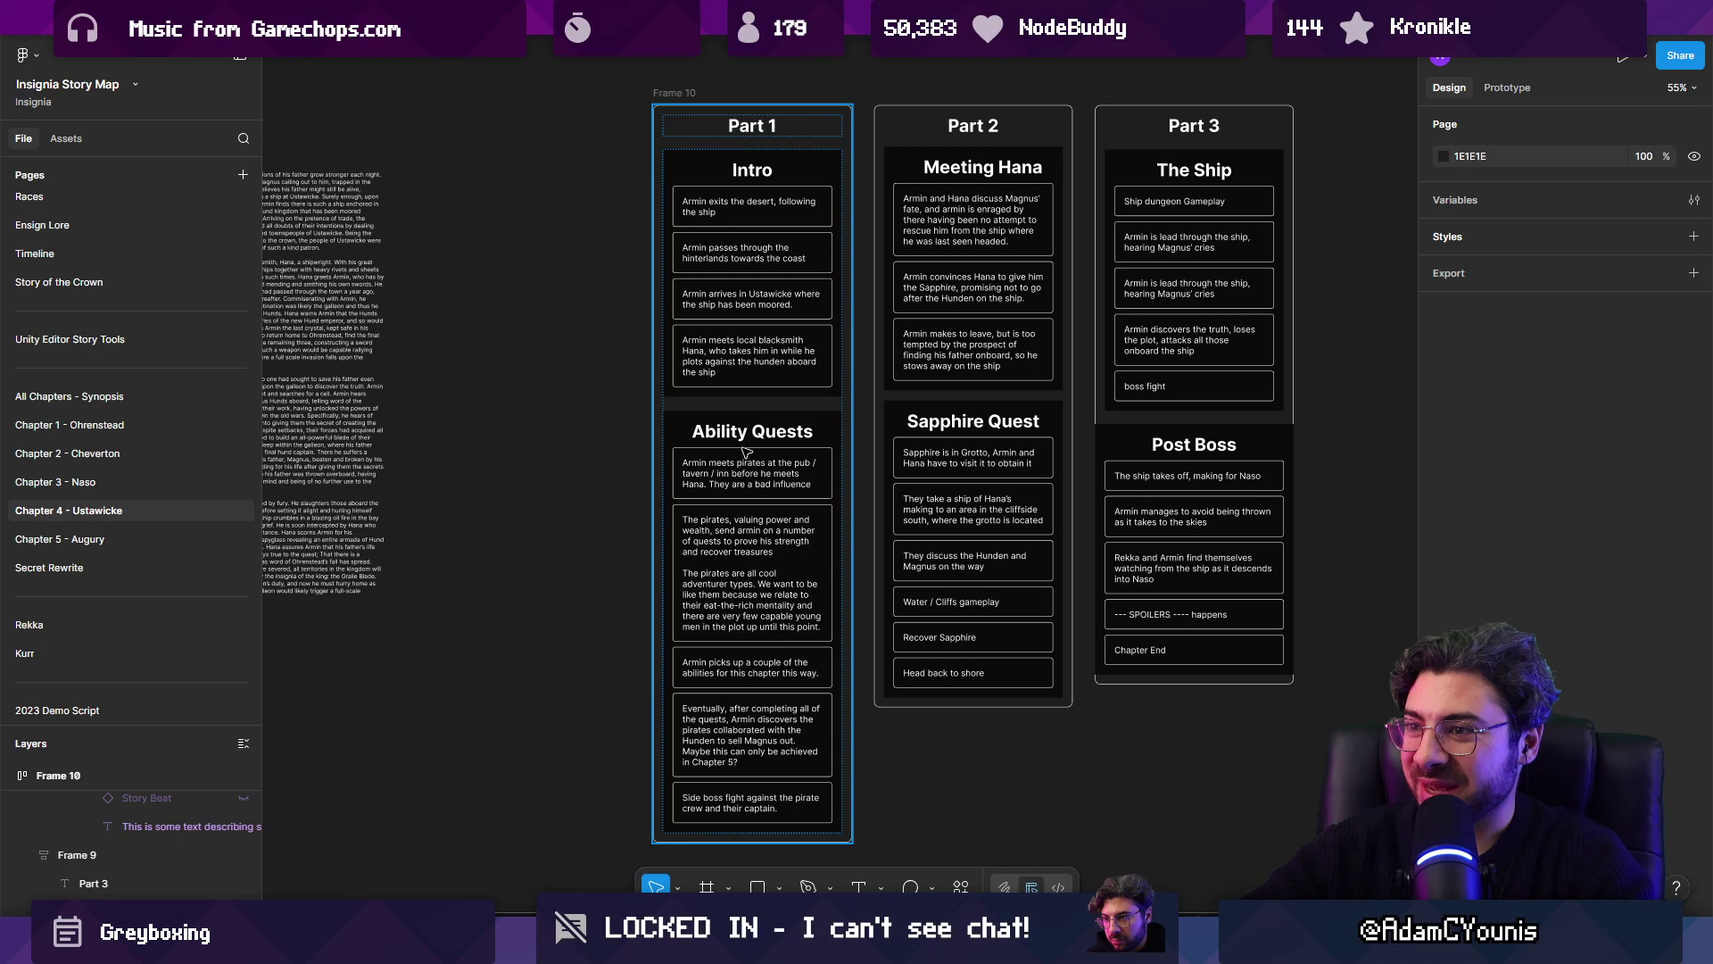
# Step: Make the Post Boss section fill Part 3's width
pyautogui.doubleClick(1269, 453)
pyautogui.doubleClick(1293, 450)
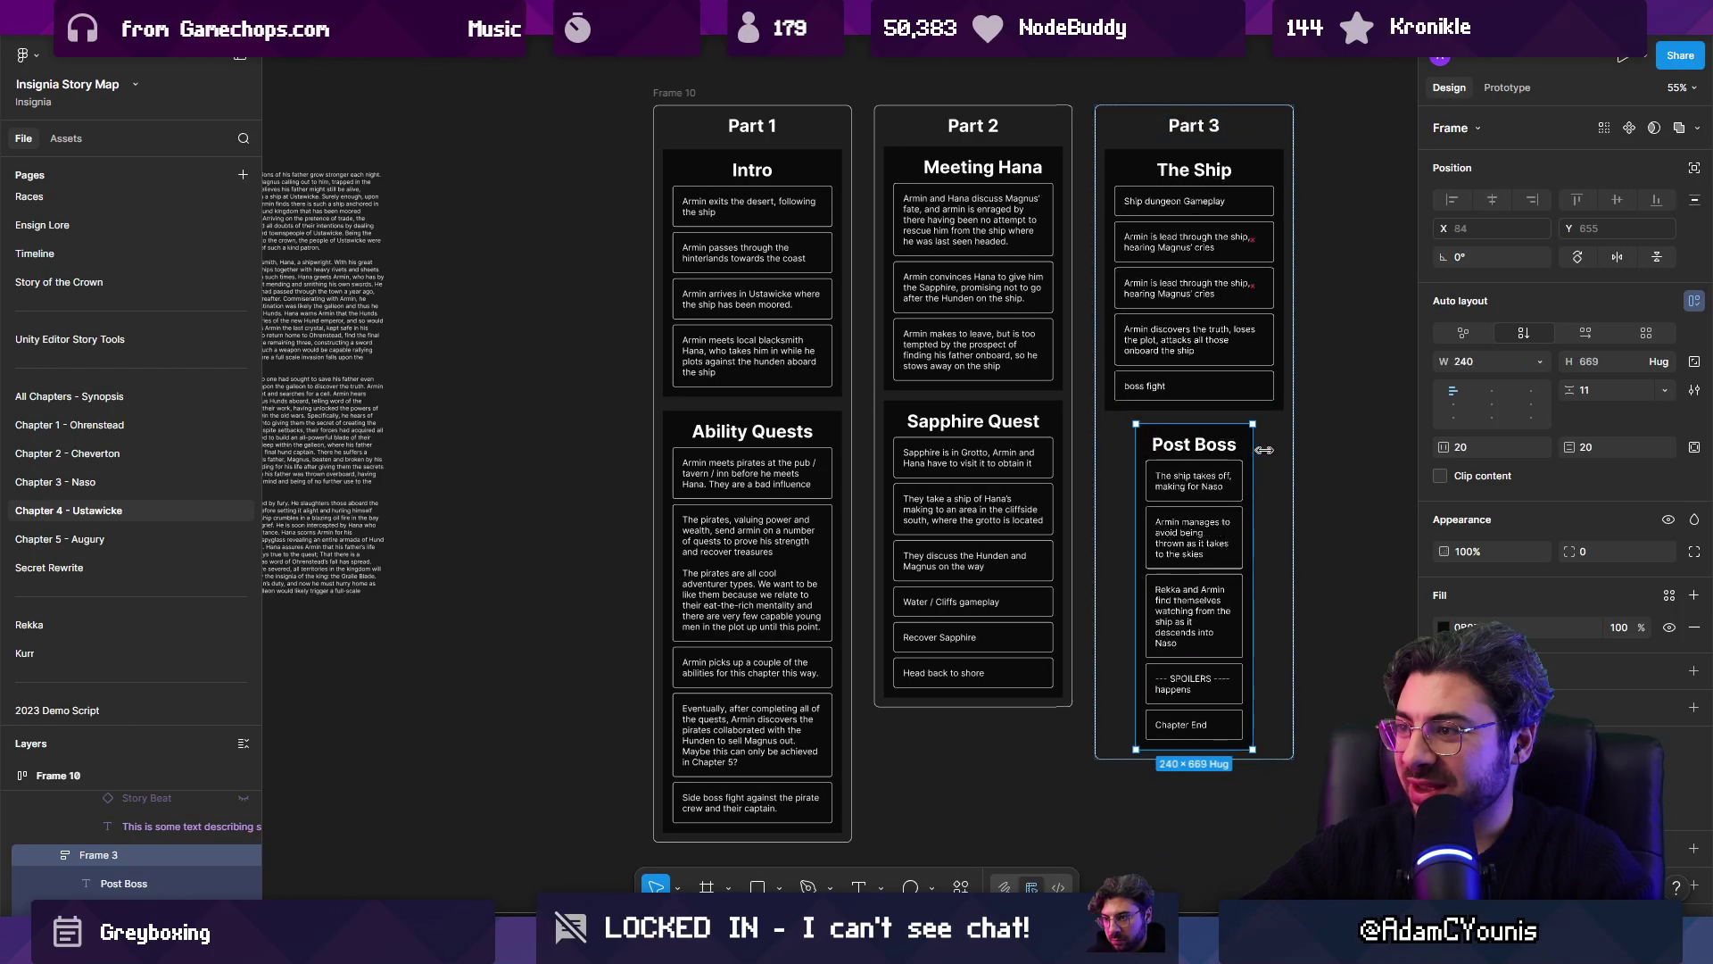
pyautogui.click(1365, 517)
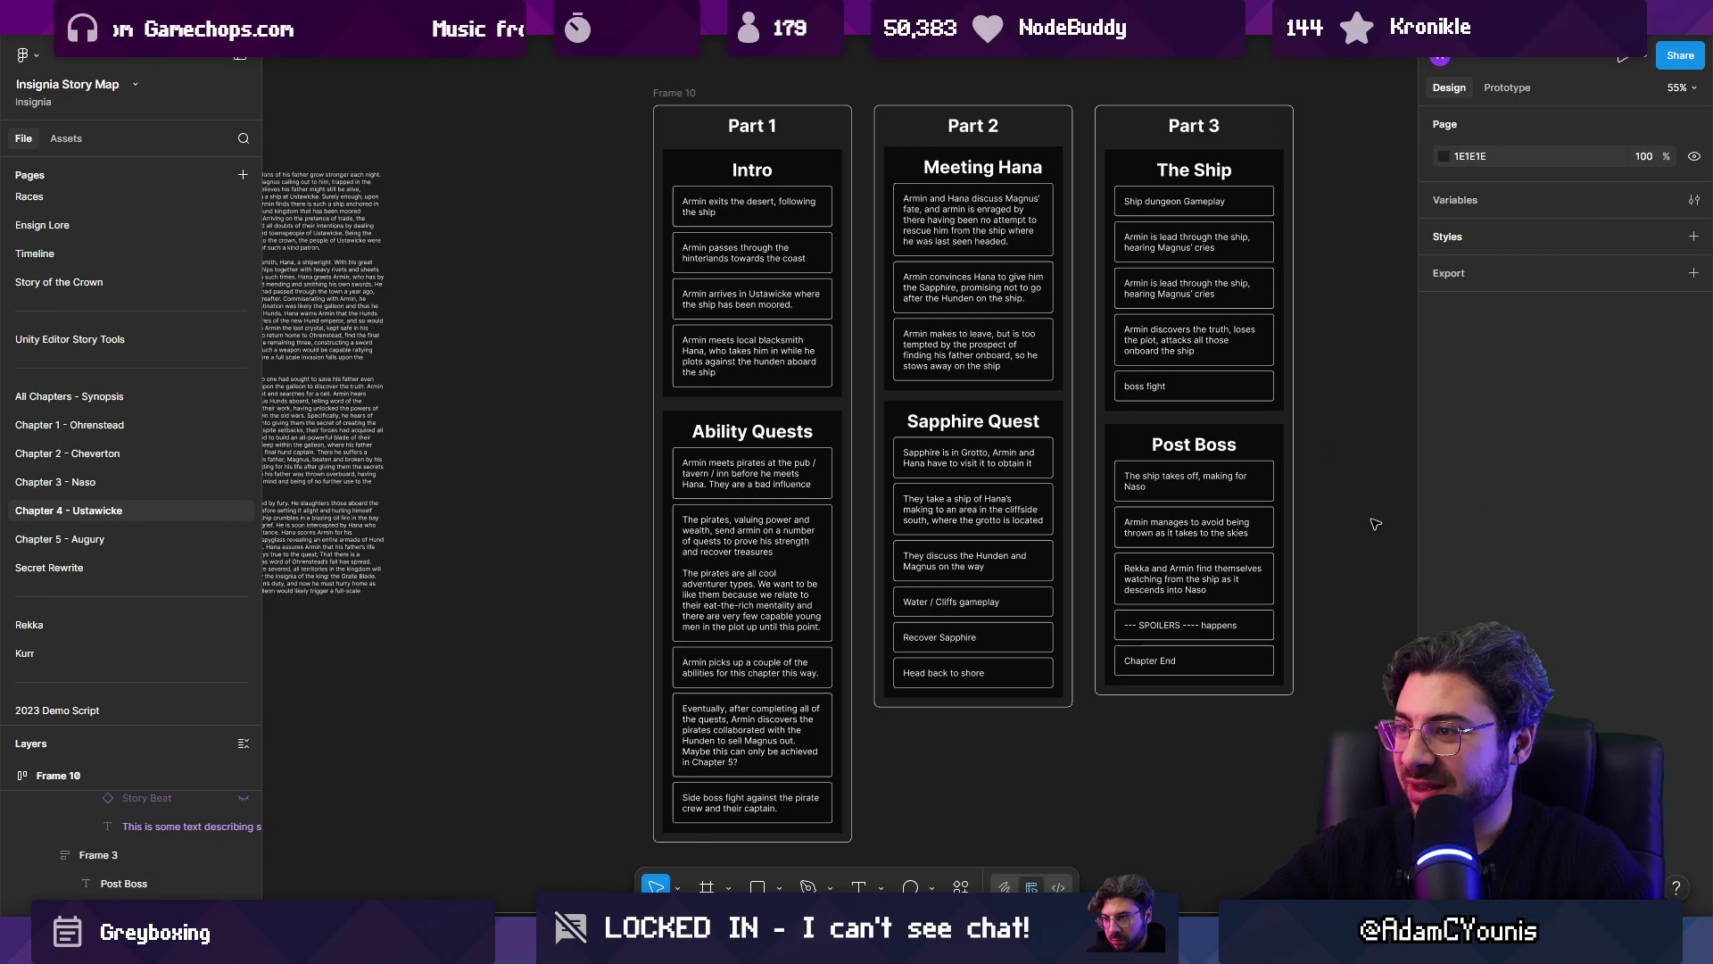
# Step: Remove the dark fill from the inner section boxes in every column
pyautogui.click(757, 475)
pyautogui.keyDown('shift'); pyautogui.click(982, 393); pyautogui.keyUp('shift')
pyautogui.keyDown('shift'); pyautogui.click(1167, 342); pyautogui.keyUp('shift')
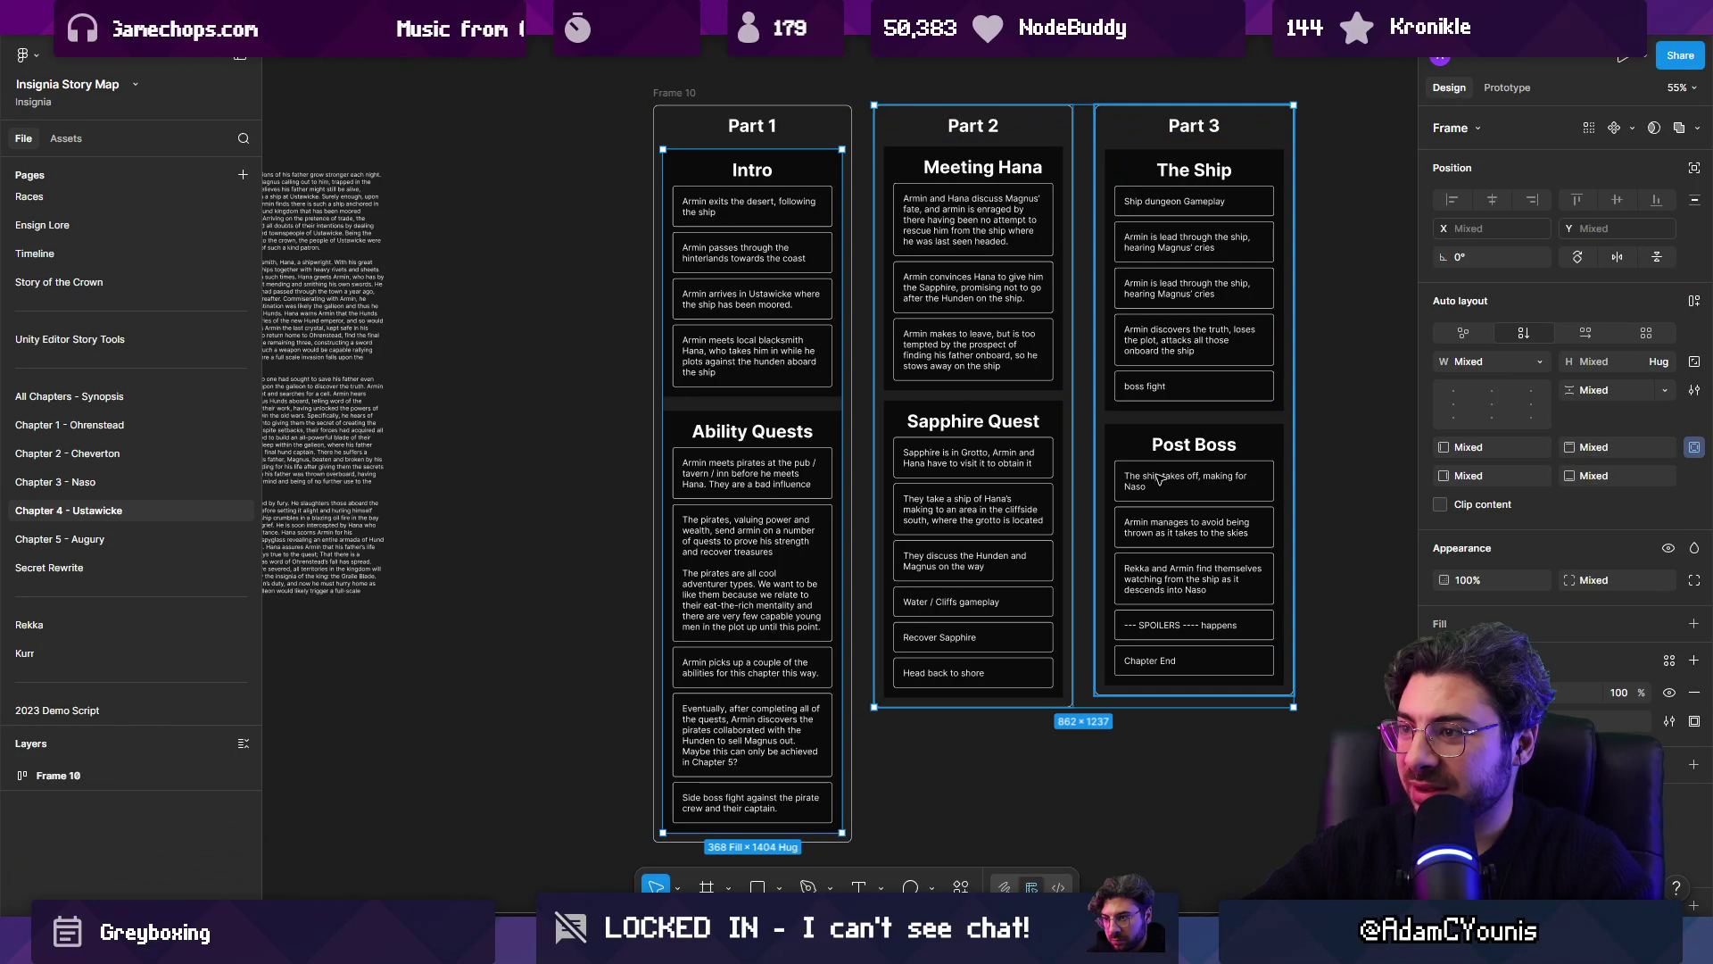
pyautogui.keyDown('shift'); pyautogui.click(1167, 342); pyautogui.keyUp('shift')
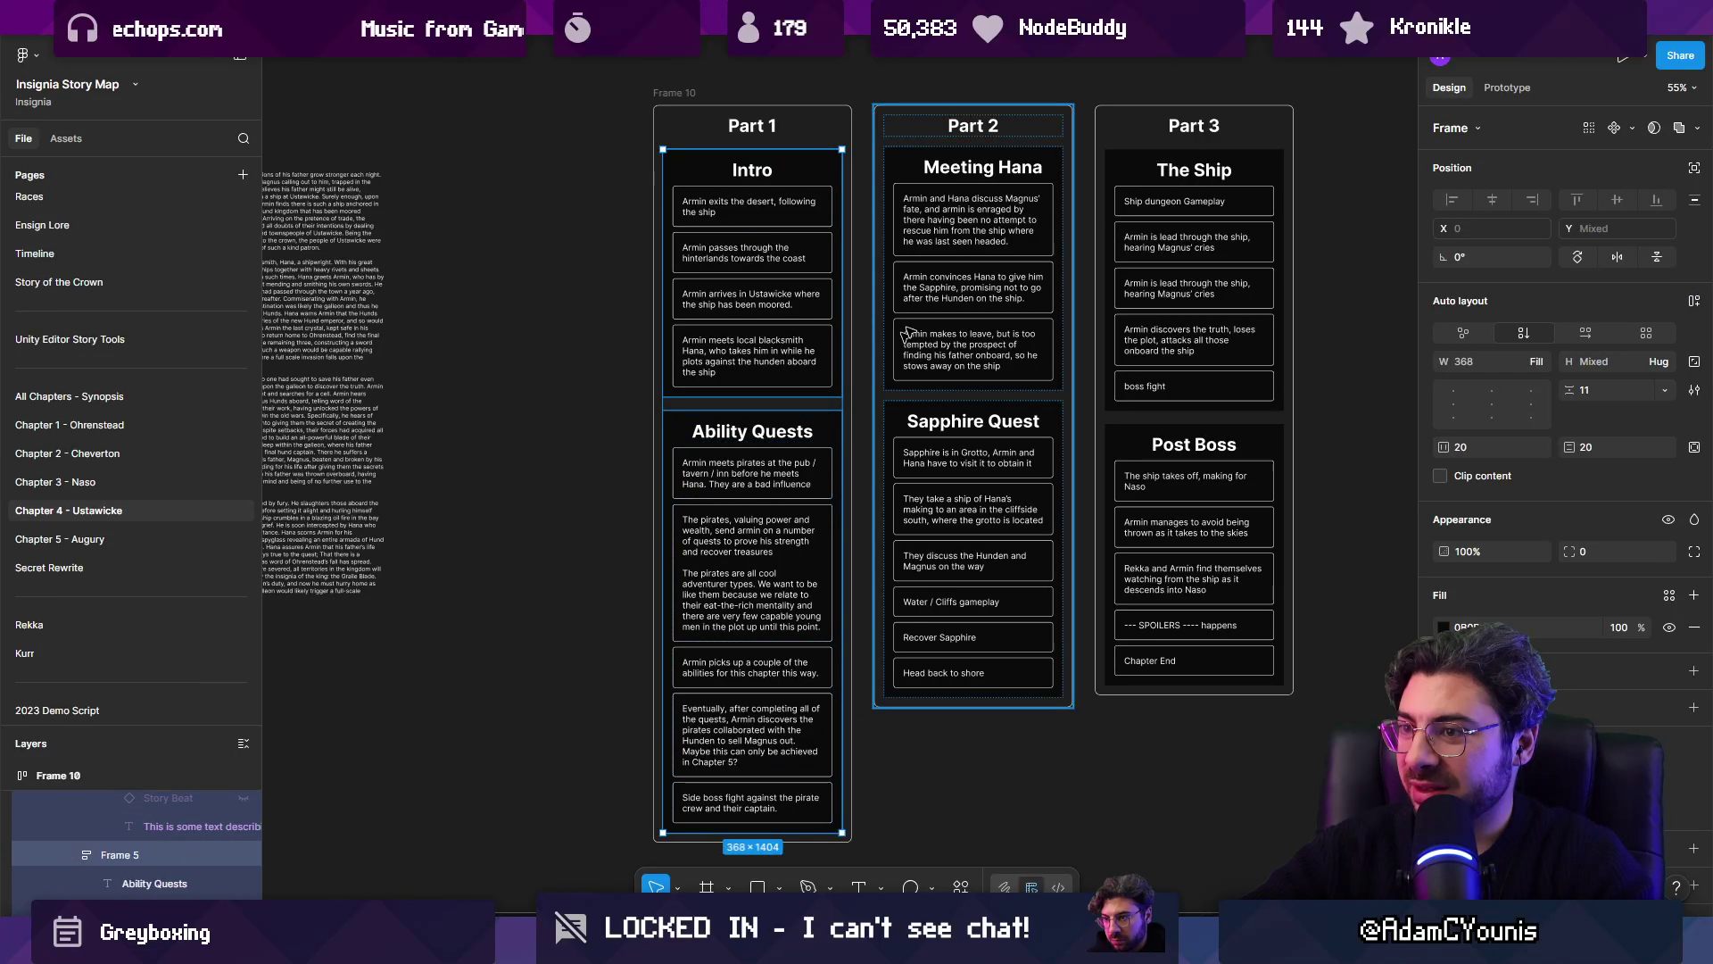
pyautogui.keyDown('shift'); pyautogui.click(937, 312); pyautogui.keyUp('shift')
pyautogui.keyDown('shift'); pyautogui.click(1022, 455); pyautogui.keyUp('shift')
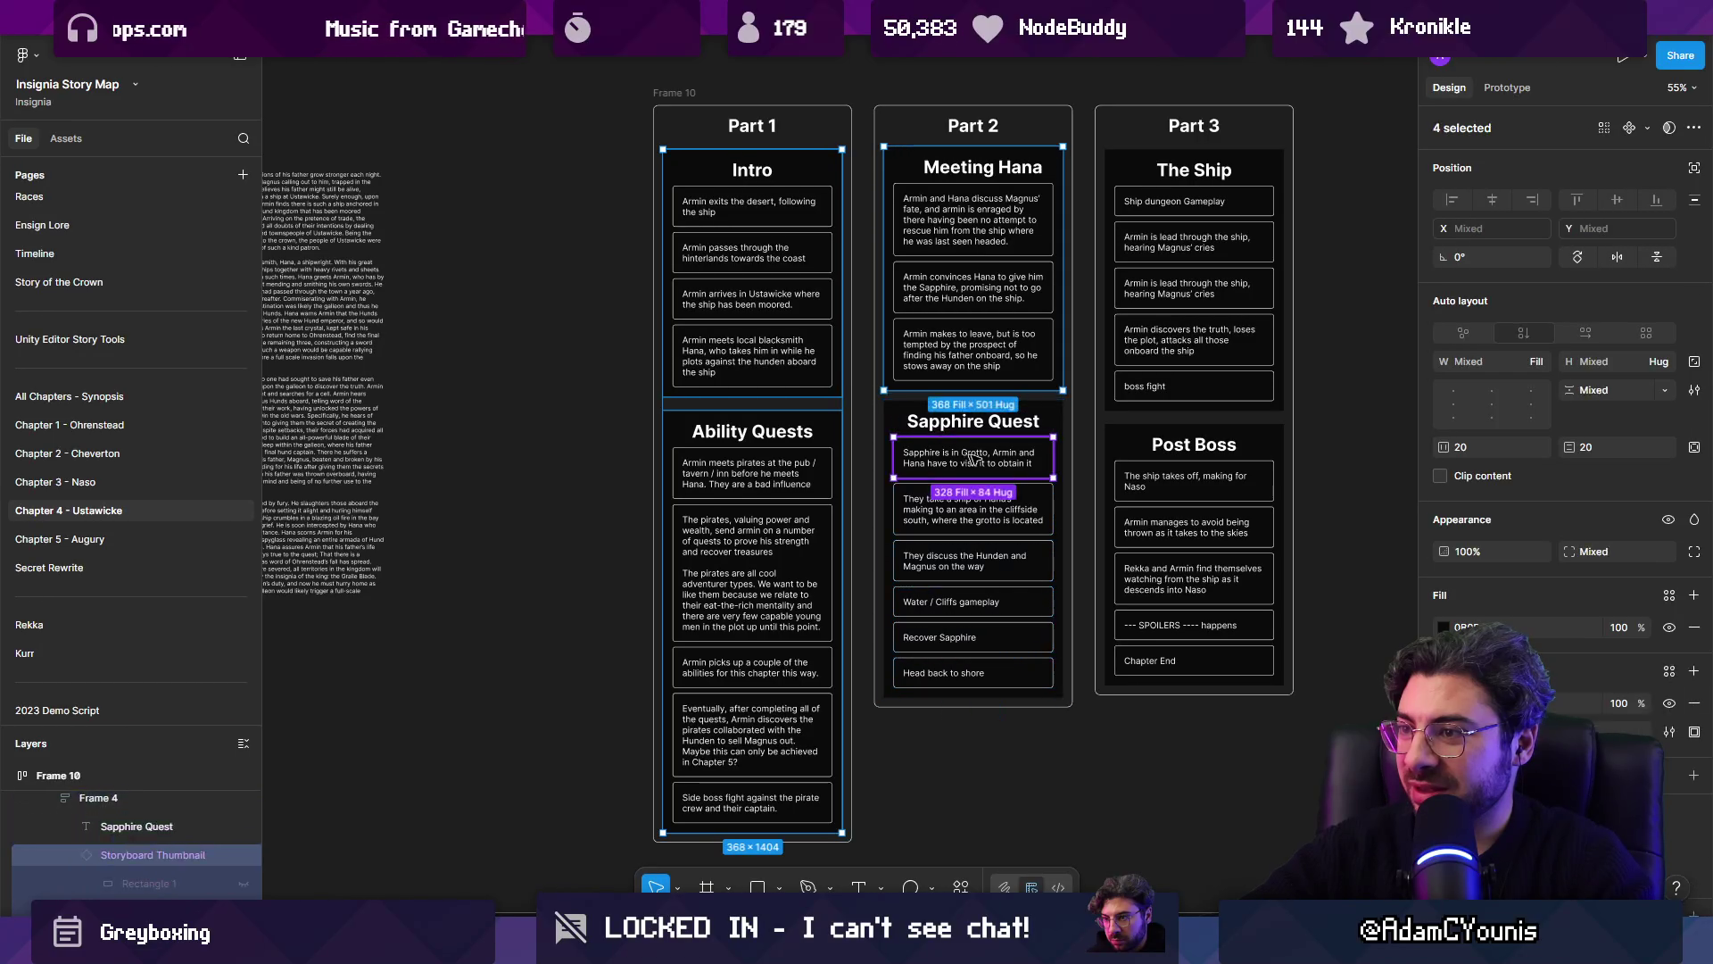
pyautogui.keyDown('shift'); pyautogui.click(1051, 421); pyautogui.keyUp('shift')
pyautogui.keyDown('shift'); pyautogui.click(1194, 443); pyautogui.keyUp('shift')
pyautogui.keyDown('shift'); pyautogui.click(1155, 356); pyautogui.keyUp('shift')
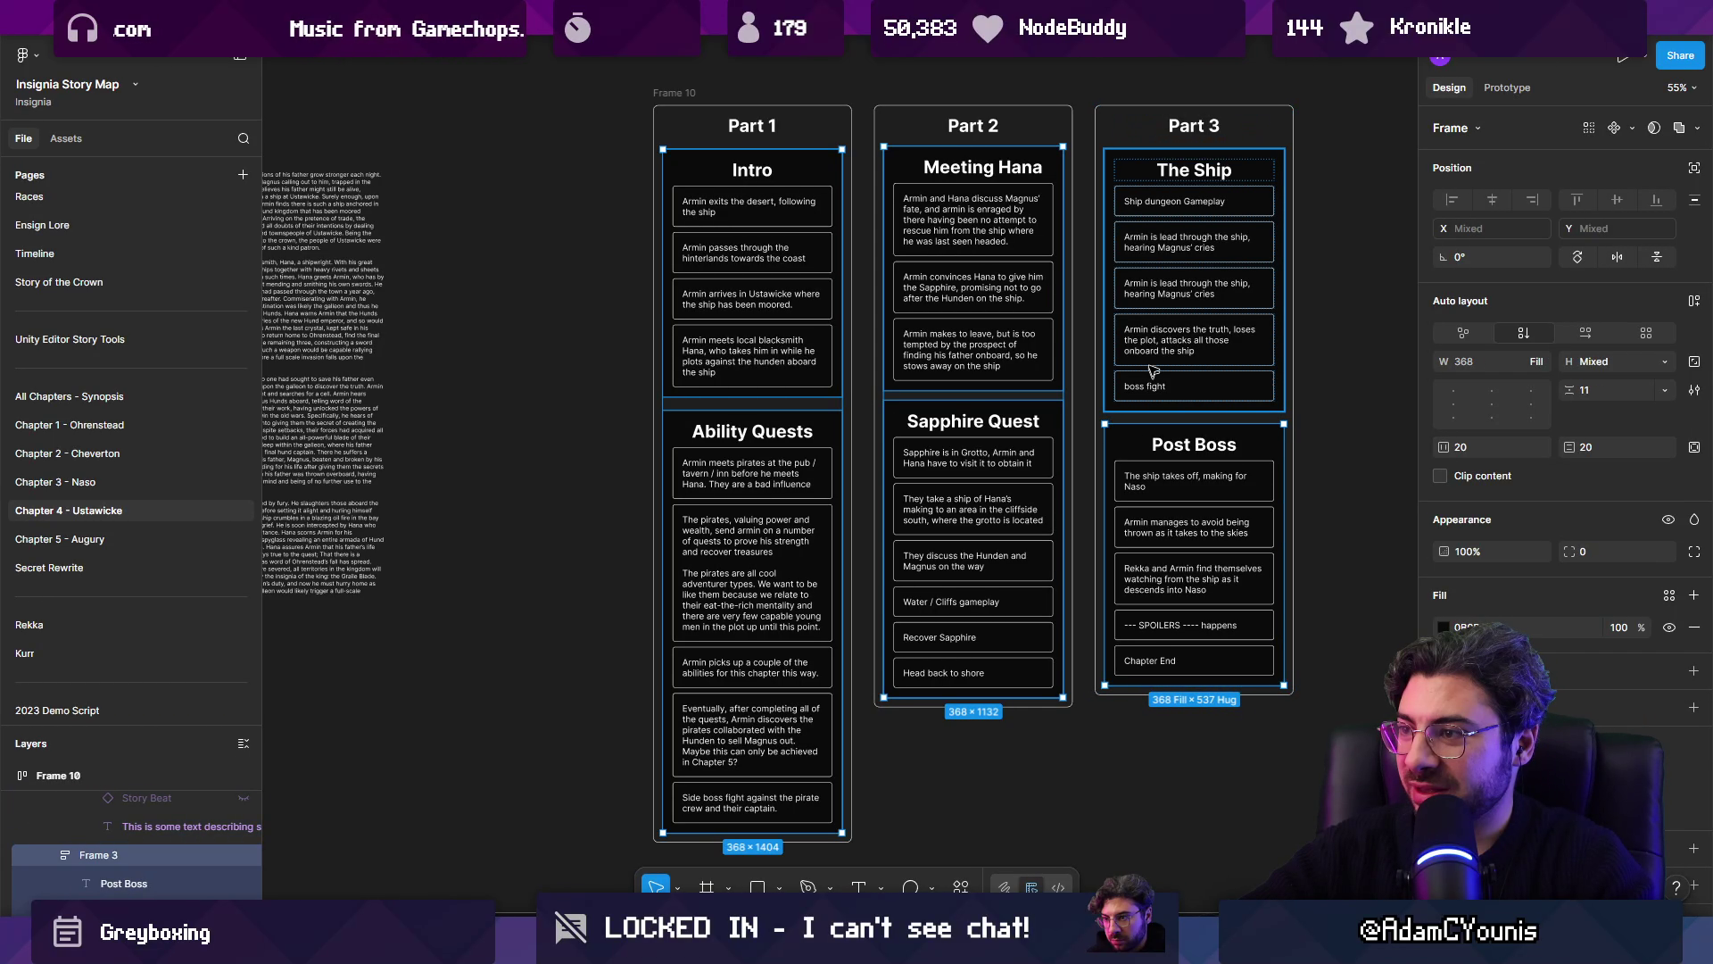
pyautogui.click(1694, 628)
pyautogui.click(1380, 513)
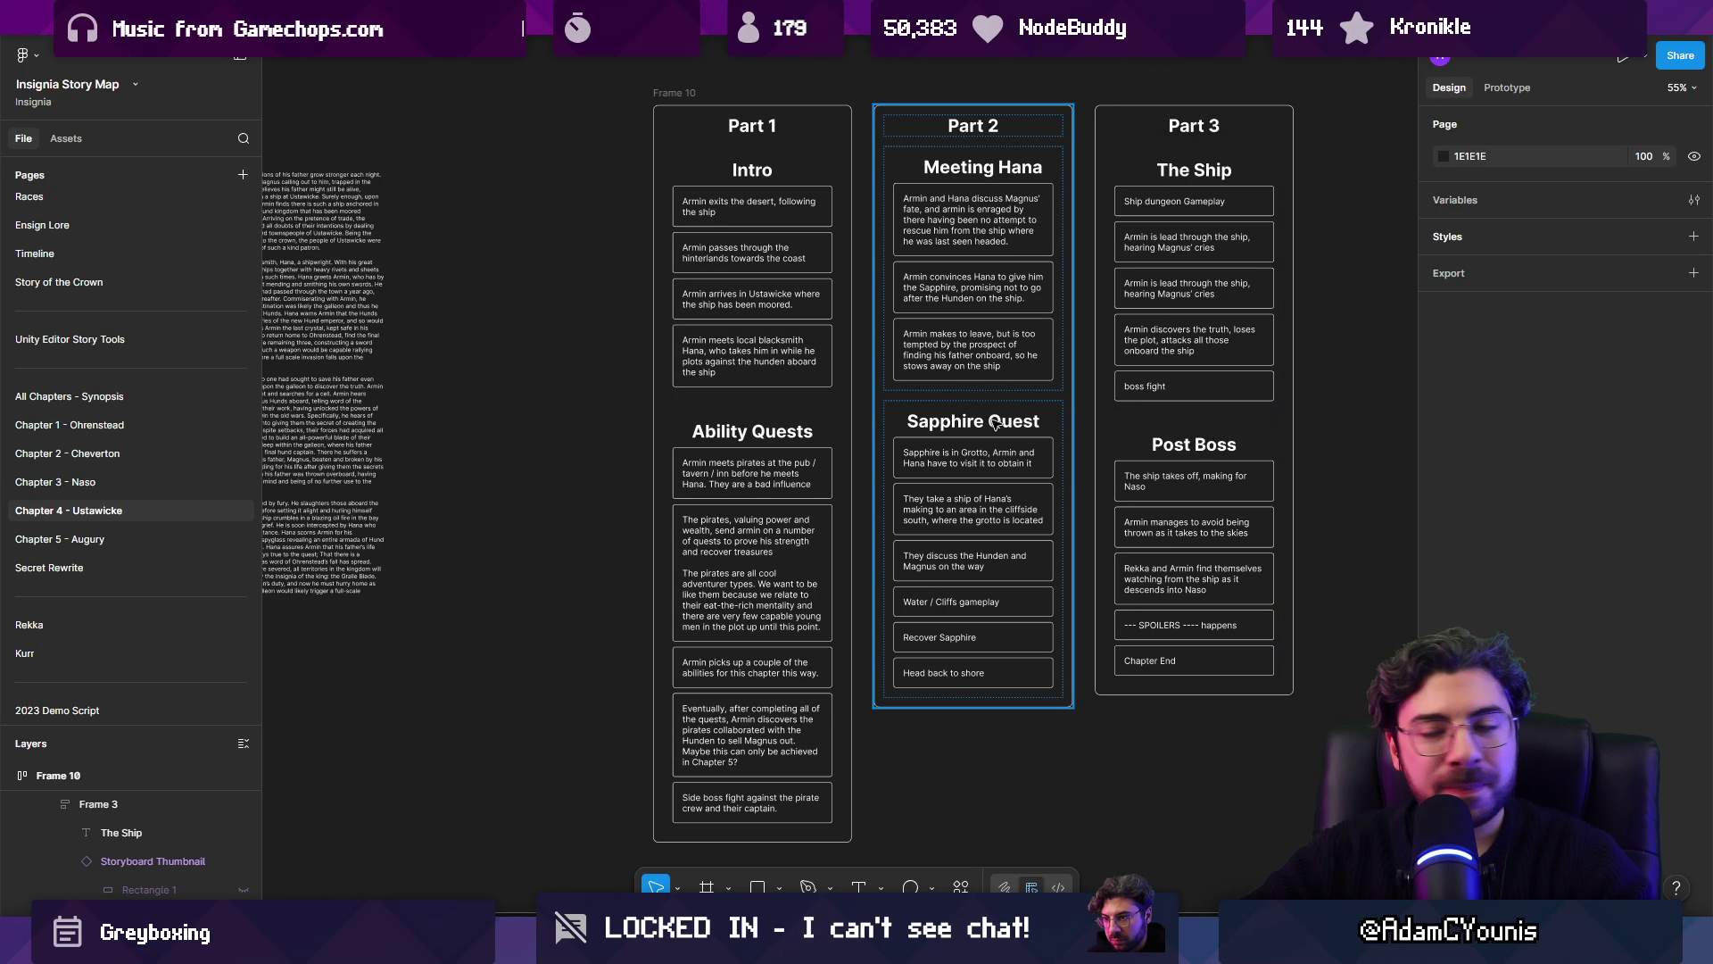
# Step: Give the three Part columns a solid black 000000 fill
pyautogui.click(1186, 179)
pyautogui.keyDown('shift'); pyautogui.click(999, 187); pyautogui.keyUp('shift')
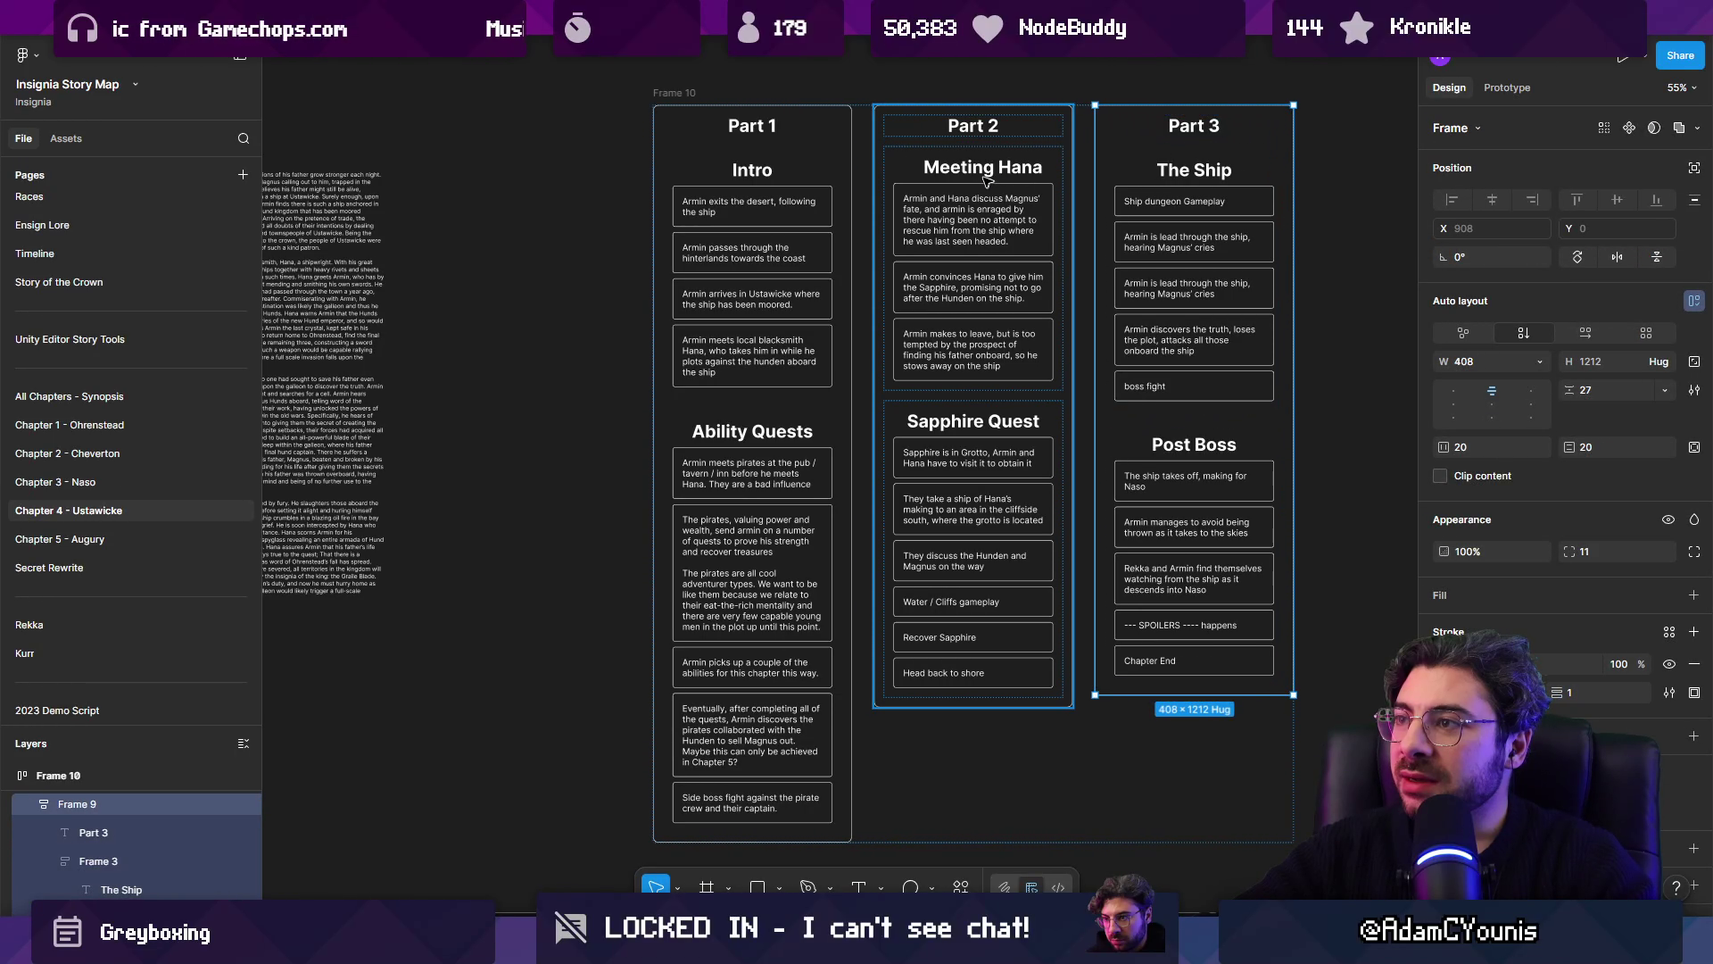
pyautogui.keyDown('shift'); pyautogui.click(819, 194); pyautogui.keyUp('shift')
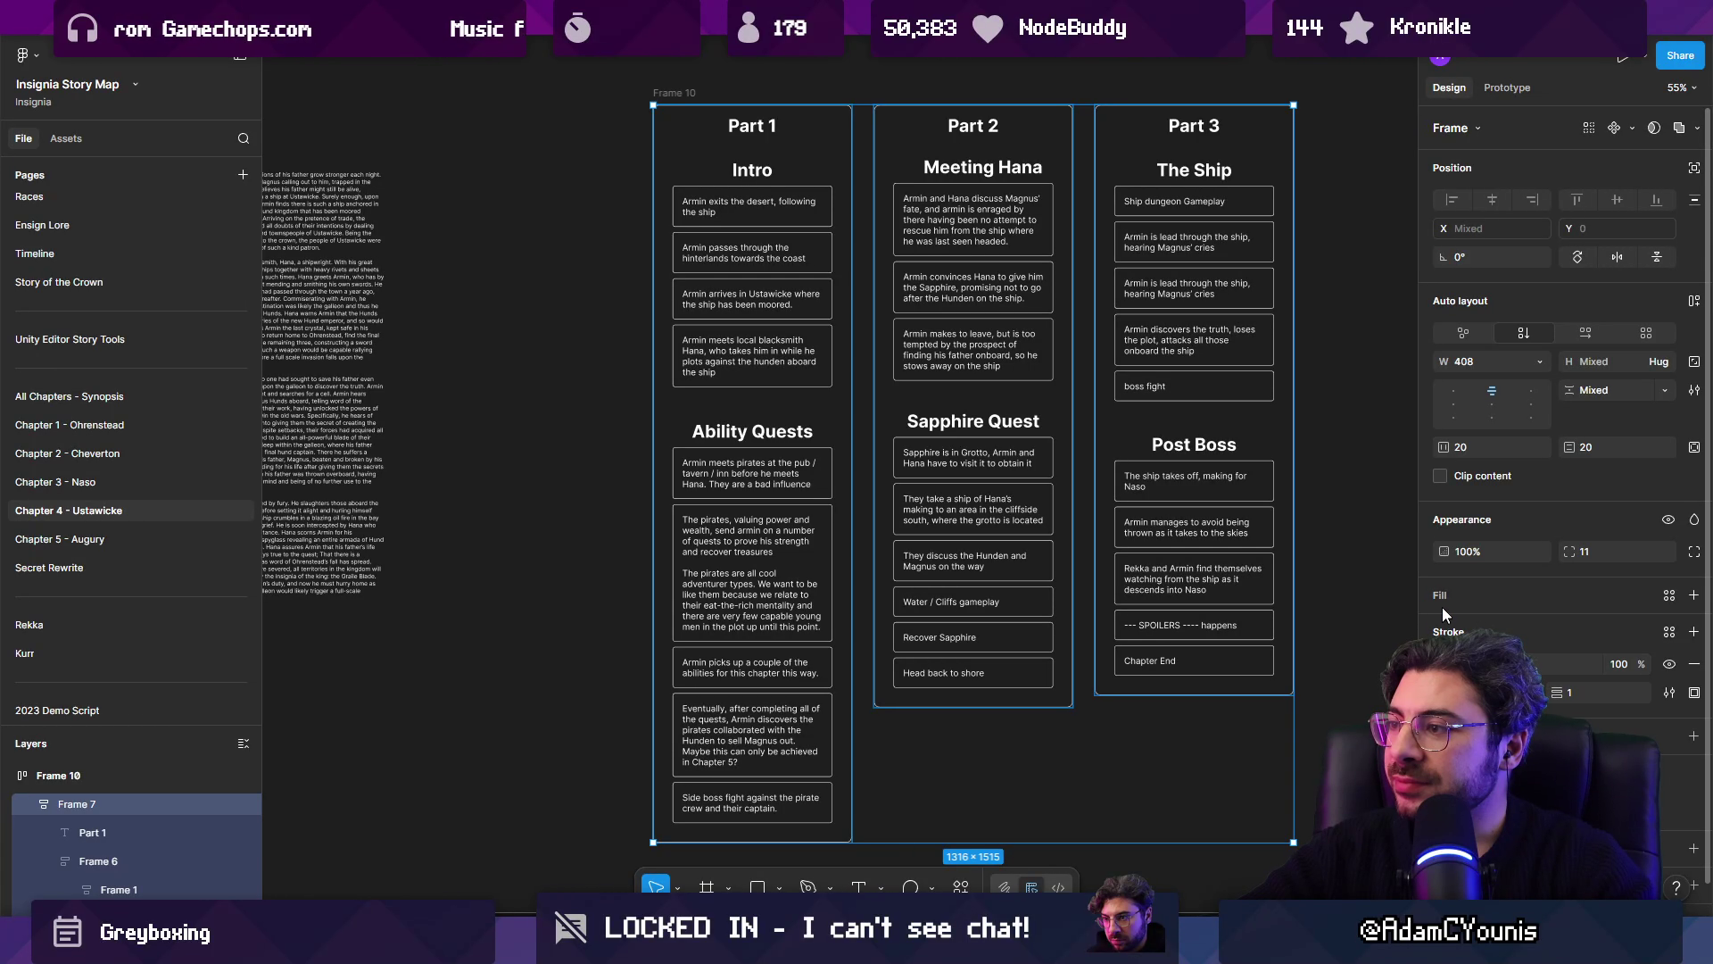
pyautogui.click(1694, 595)
pyautogui.click(1443, 627)
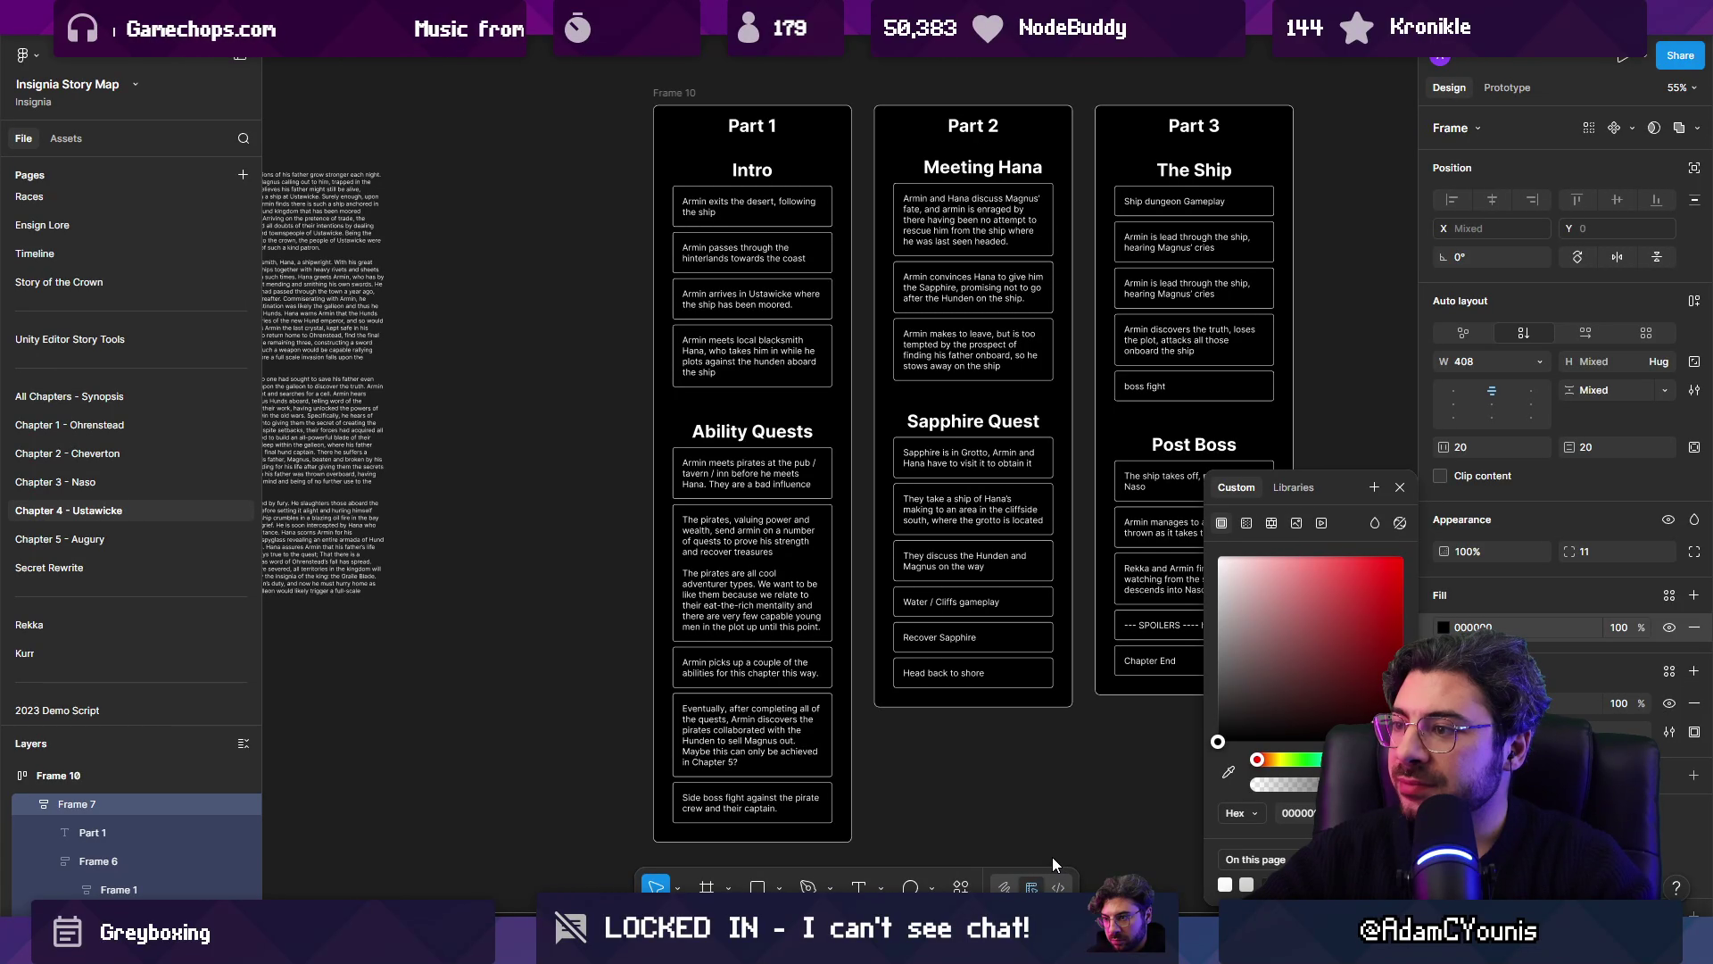
pyautogui.click(651, 854)
pyautogui.scroll(-3, 1026, 438)
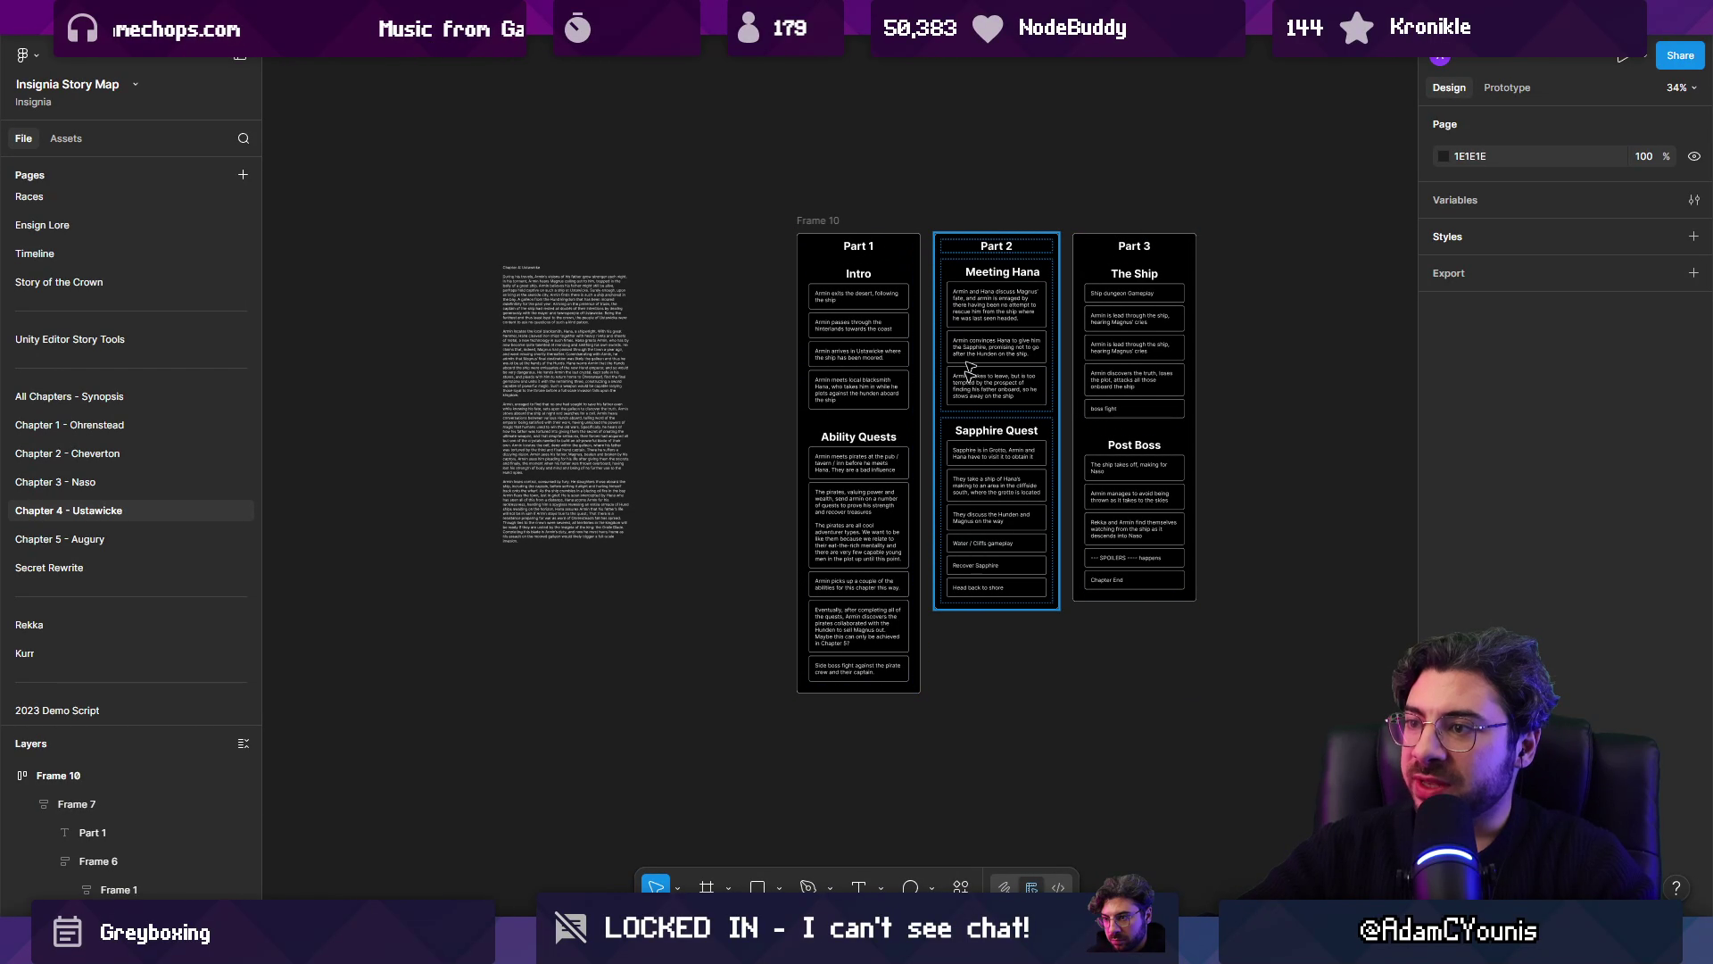
# Step: In Unity's Insignia Graph, zoom to the Ustan region and open the Ustawicke Pub scene
pyautogui.hotkey('alt', 'Tab')
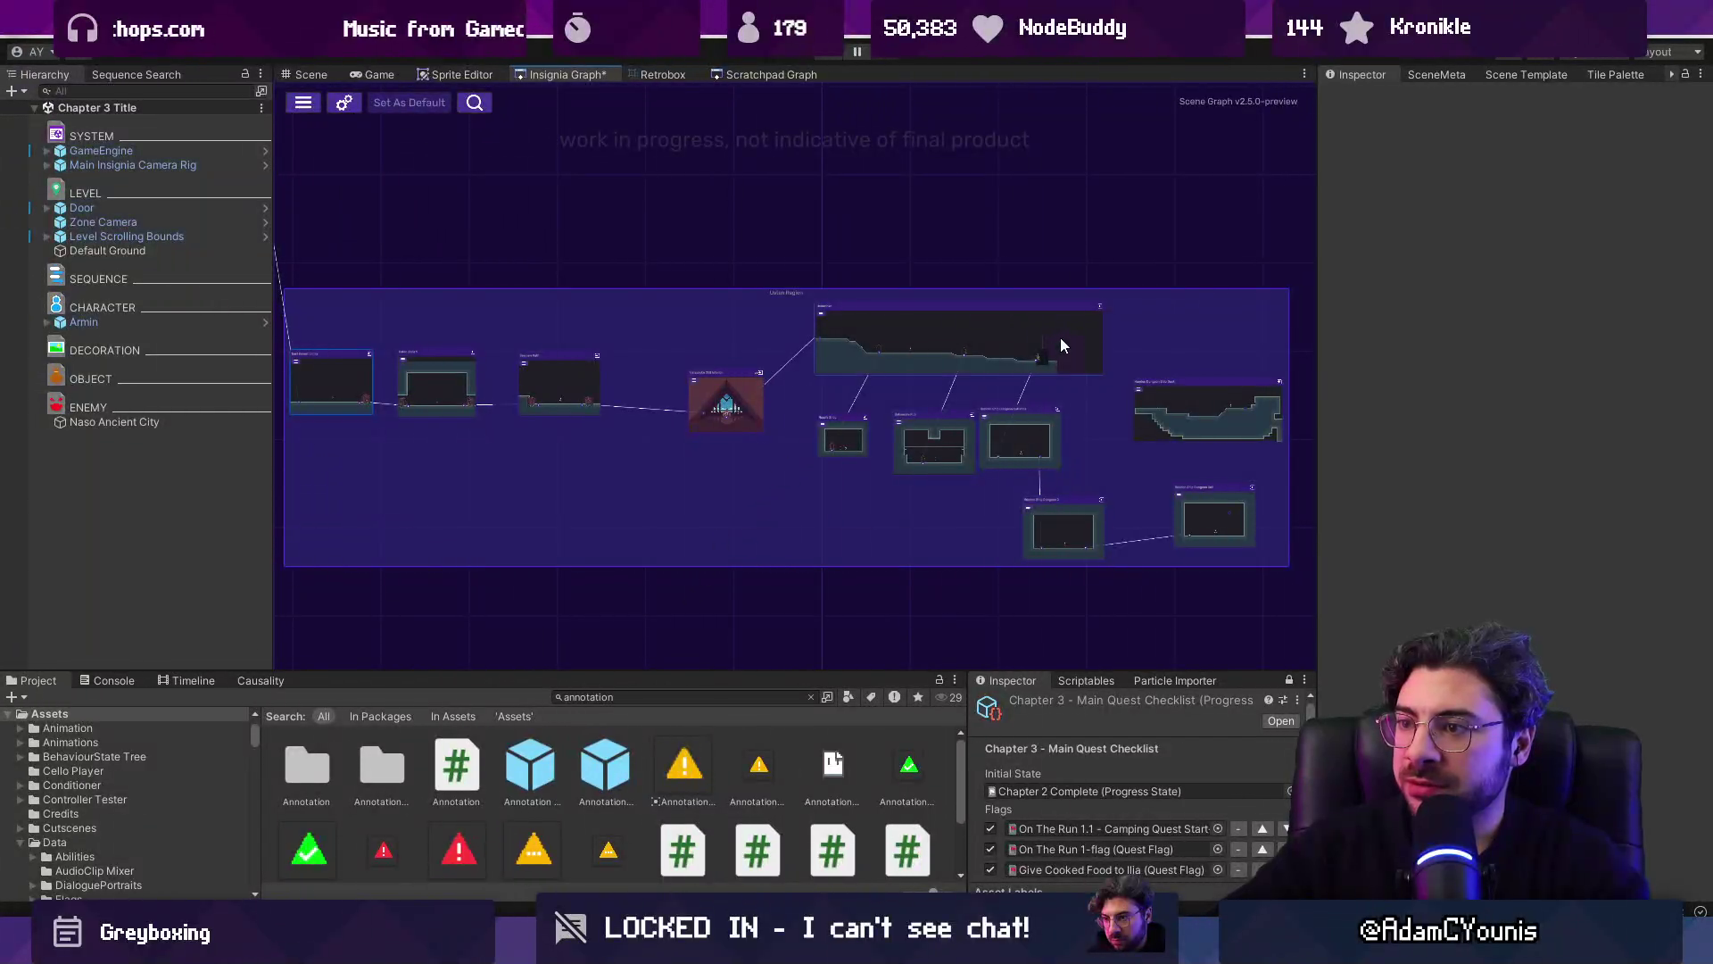
pyautogui.scroll(-1, 1062, 344)
pyautogui.hotkey('alt', 'Tab')
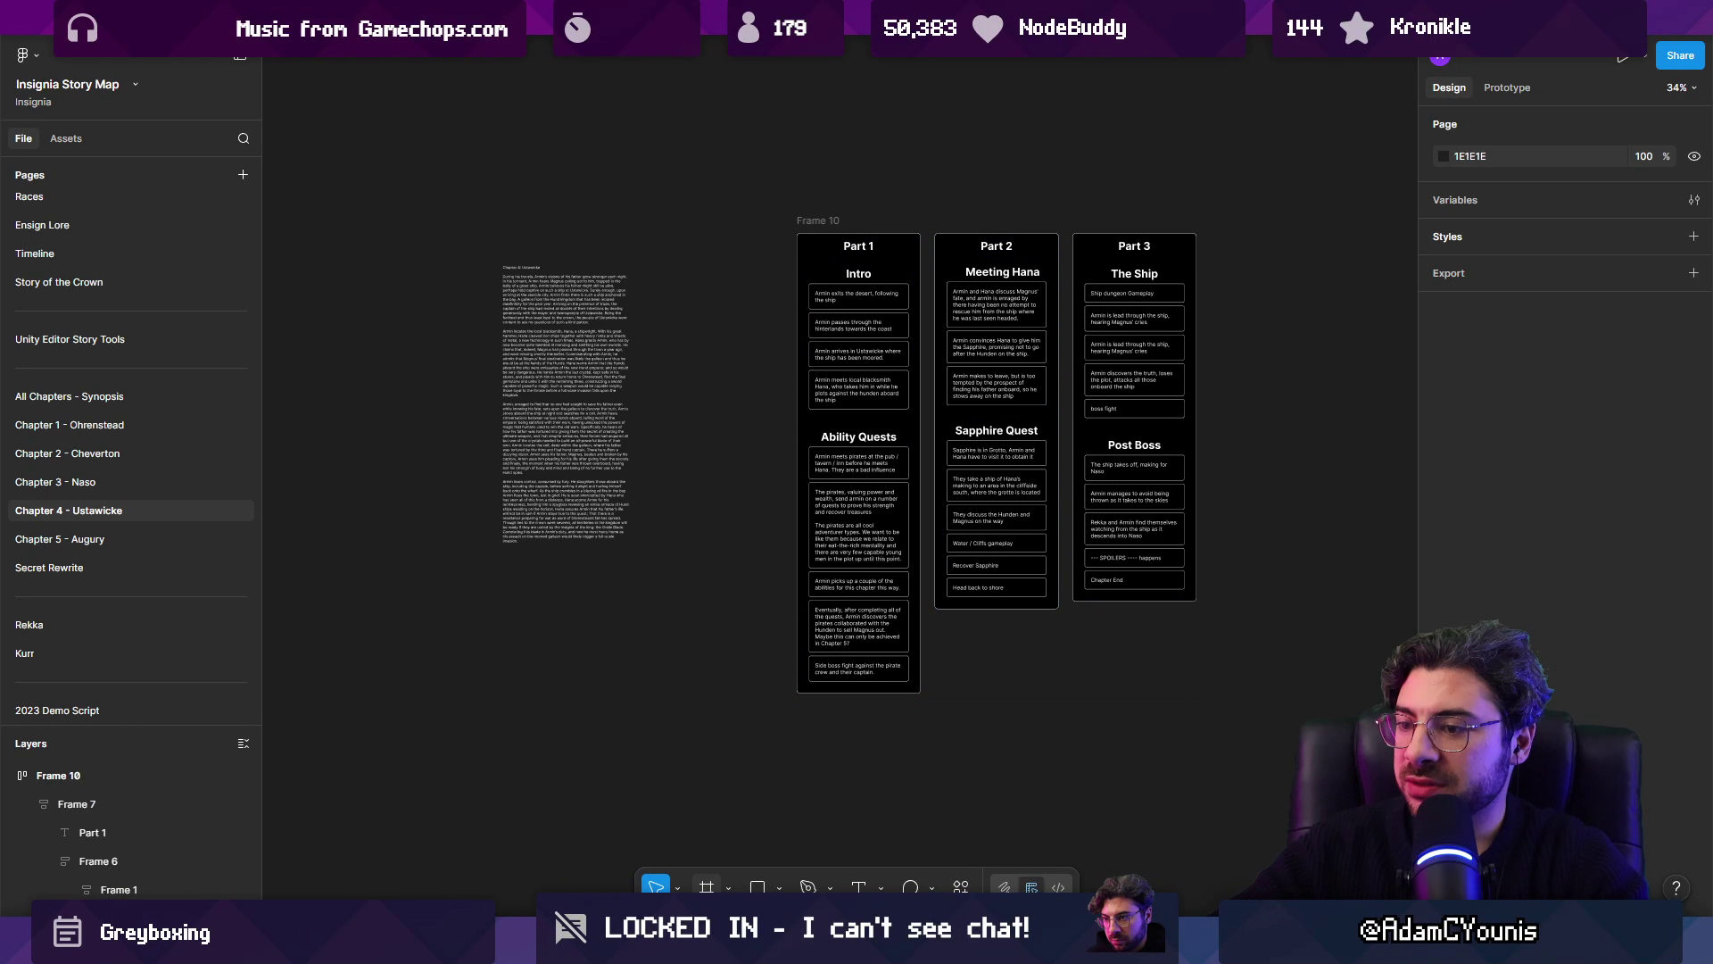
pyautogui.hotkey('alt', 'Tab')
pyautogui.scroll(5, 769, 475)
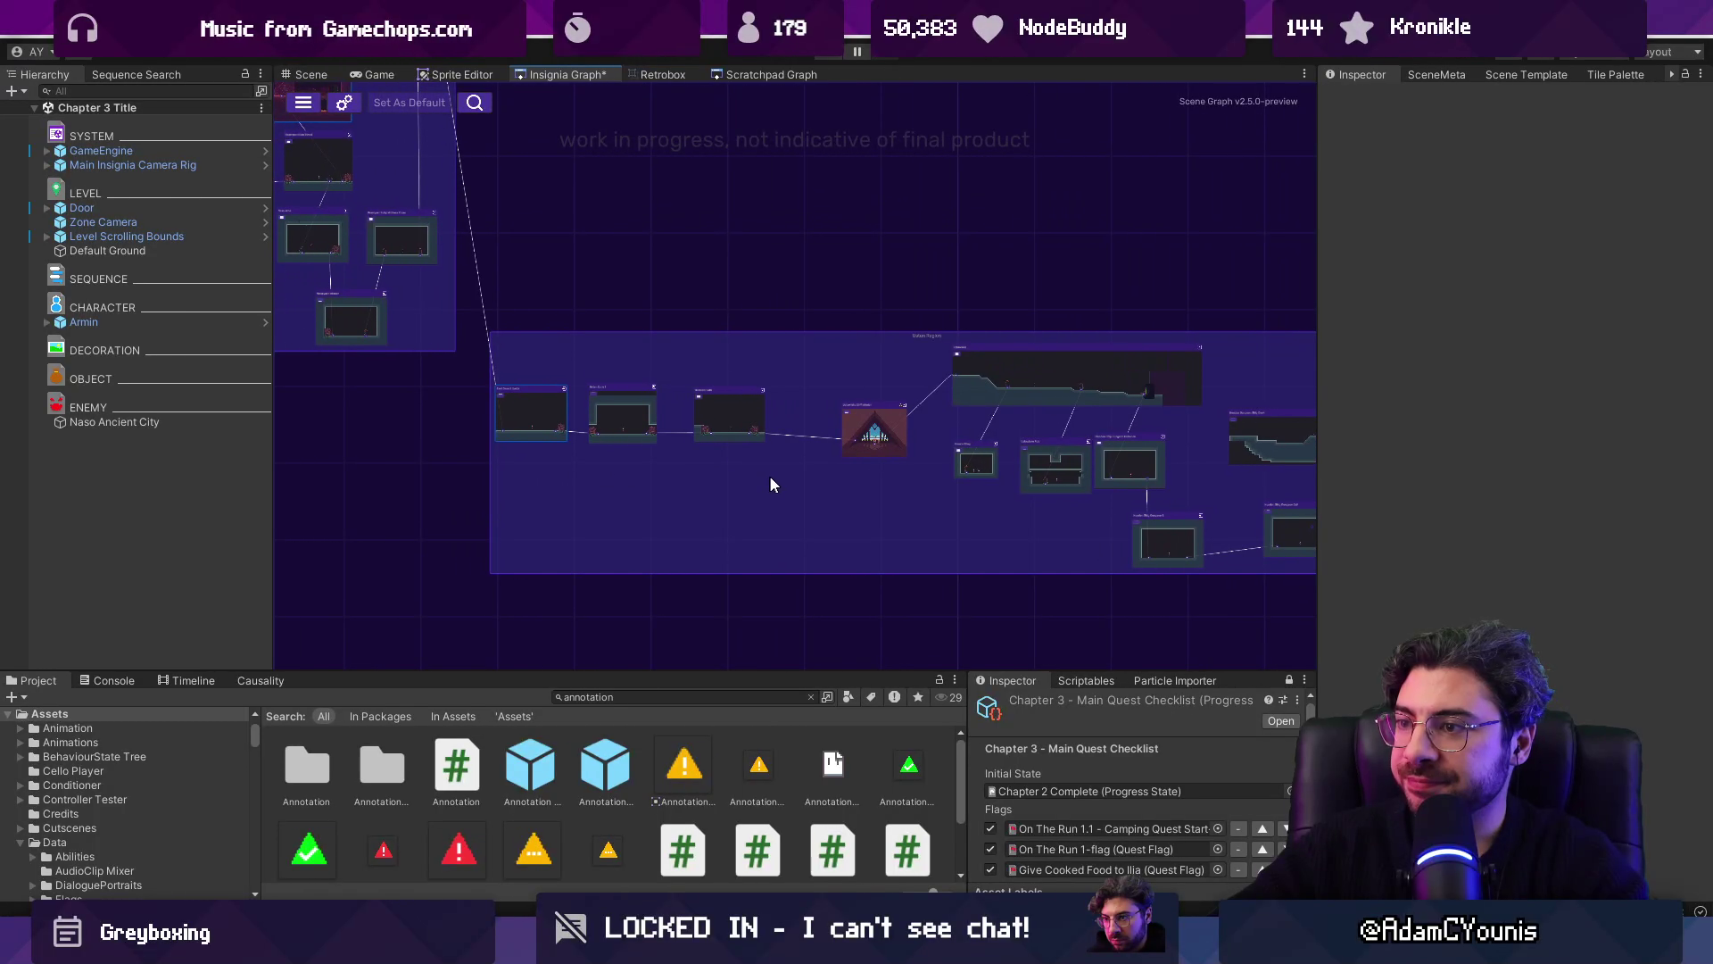
pyautogui.scroll(2, 900, 517)
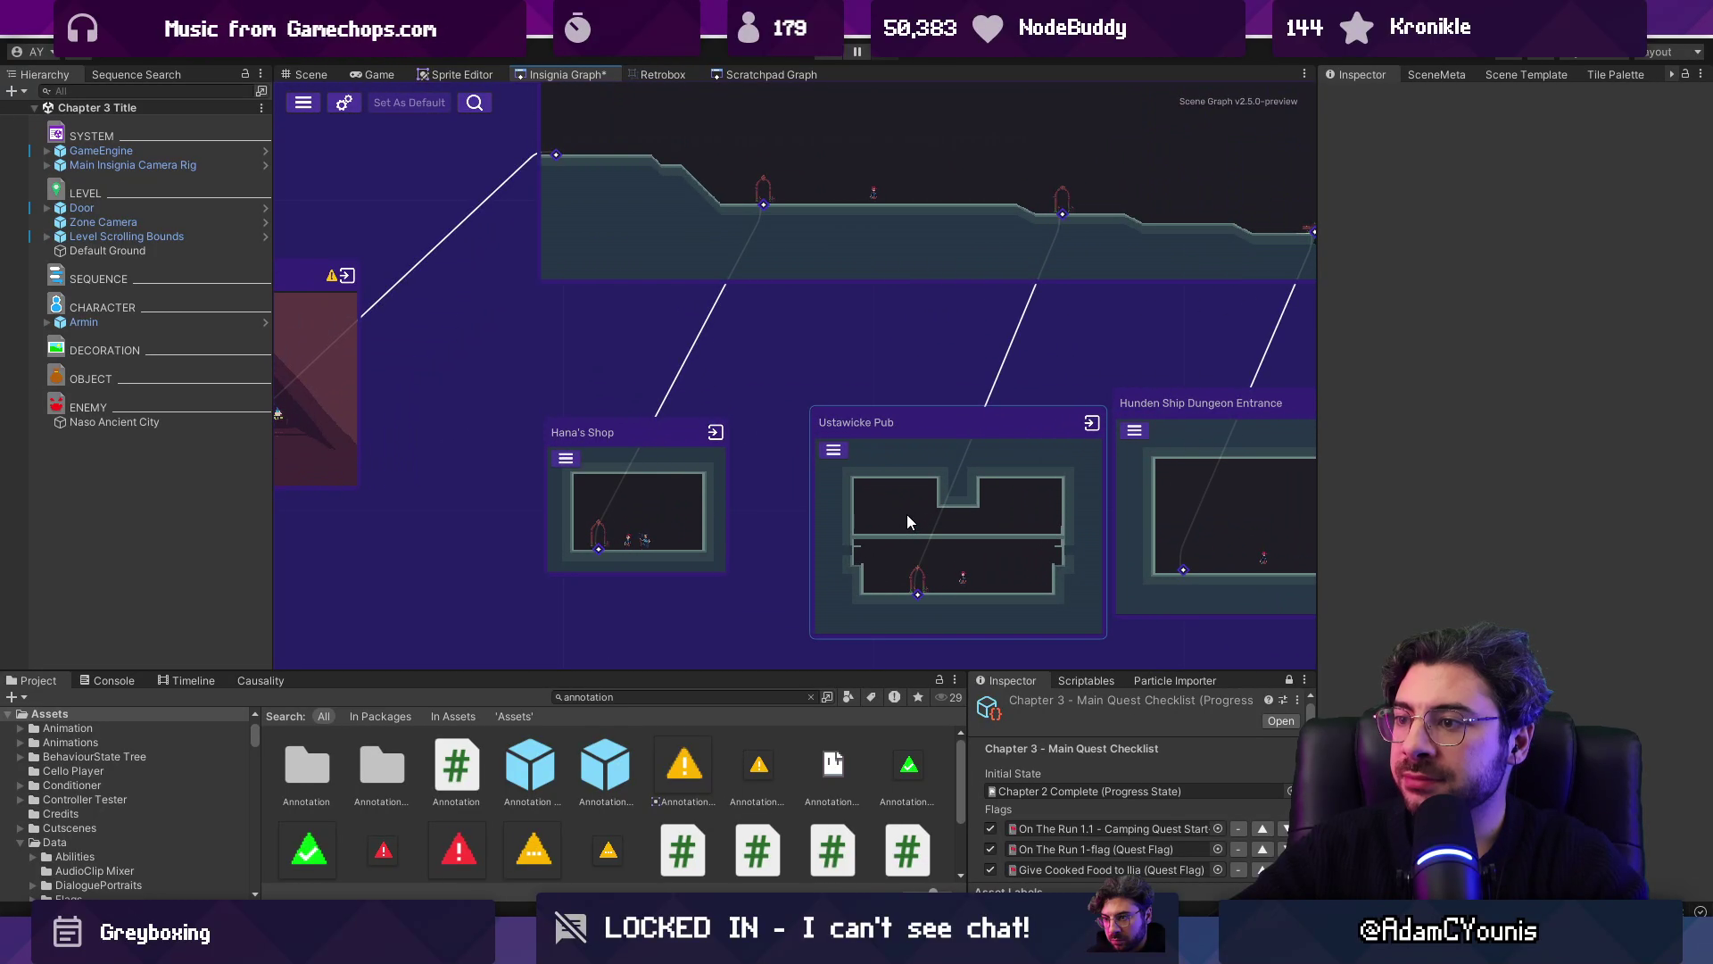
pyautogui.doubleClick(906, 514)
# Step: Add an annotation titled 'Armin meets the Pirate Crew' with a note about the pirate crew
pyautogui.moveTo(530, 764); pyautogui.dragTo(138, 511)
pyautogui.click(1516, 312)
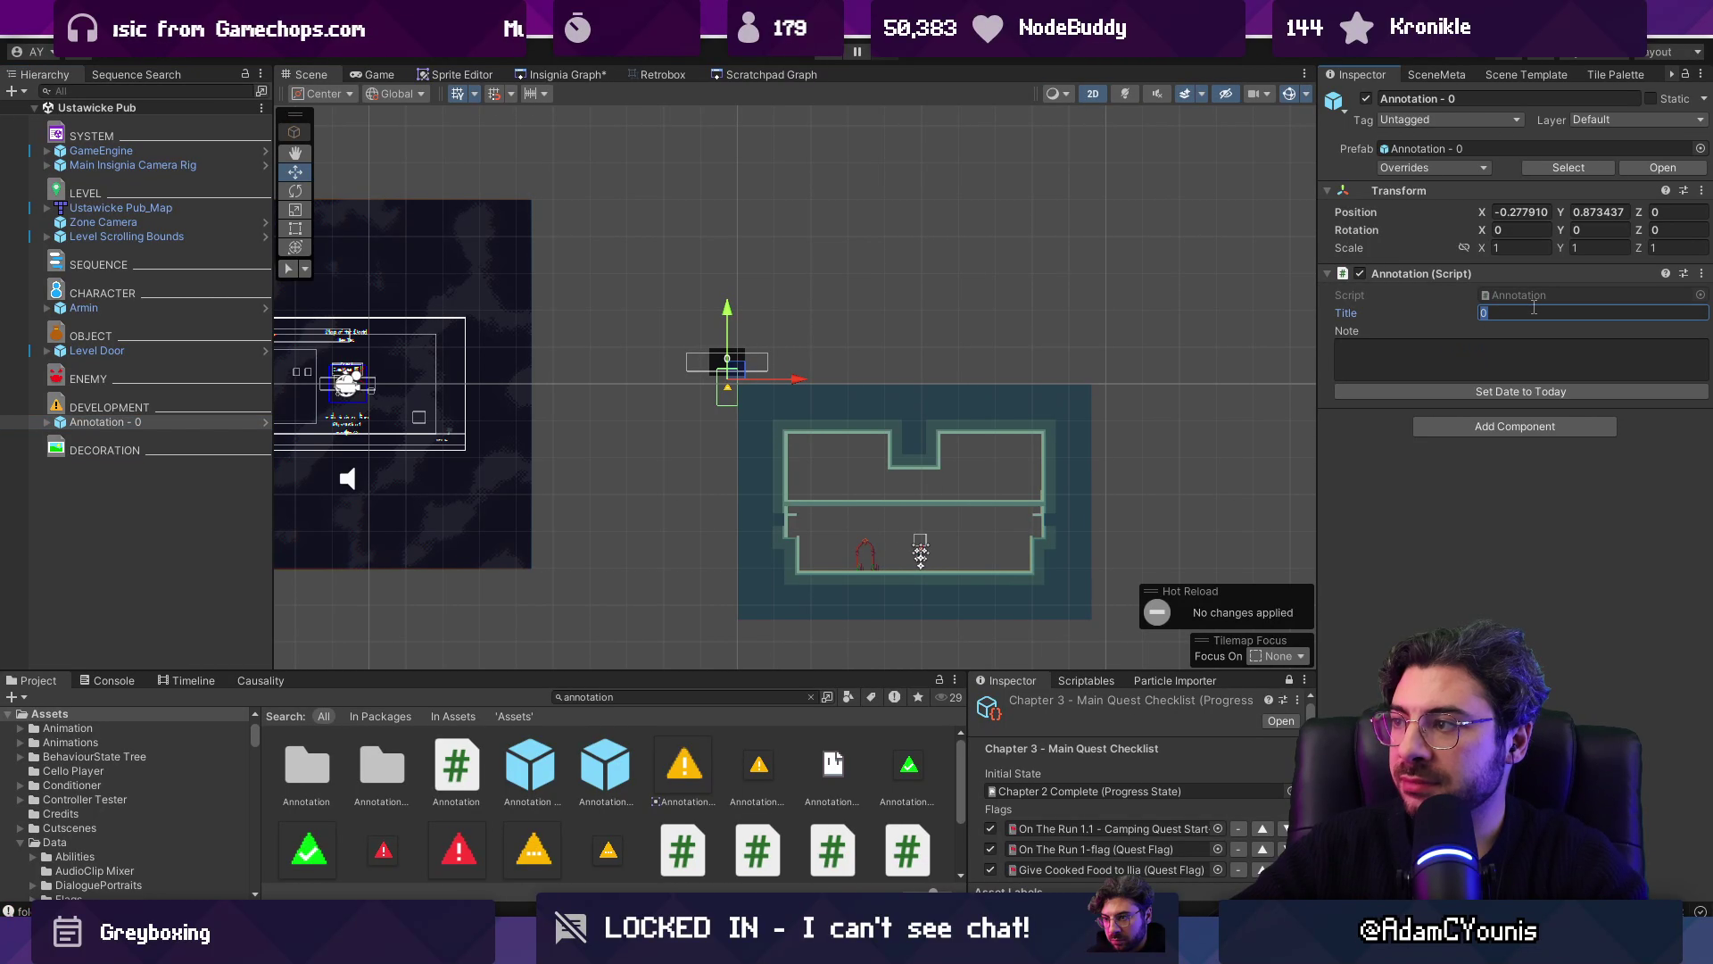
pyautogui.write('Armin meets the P')
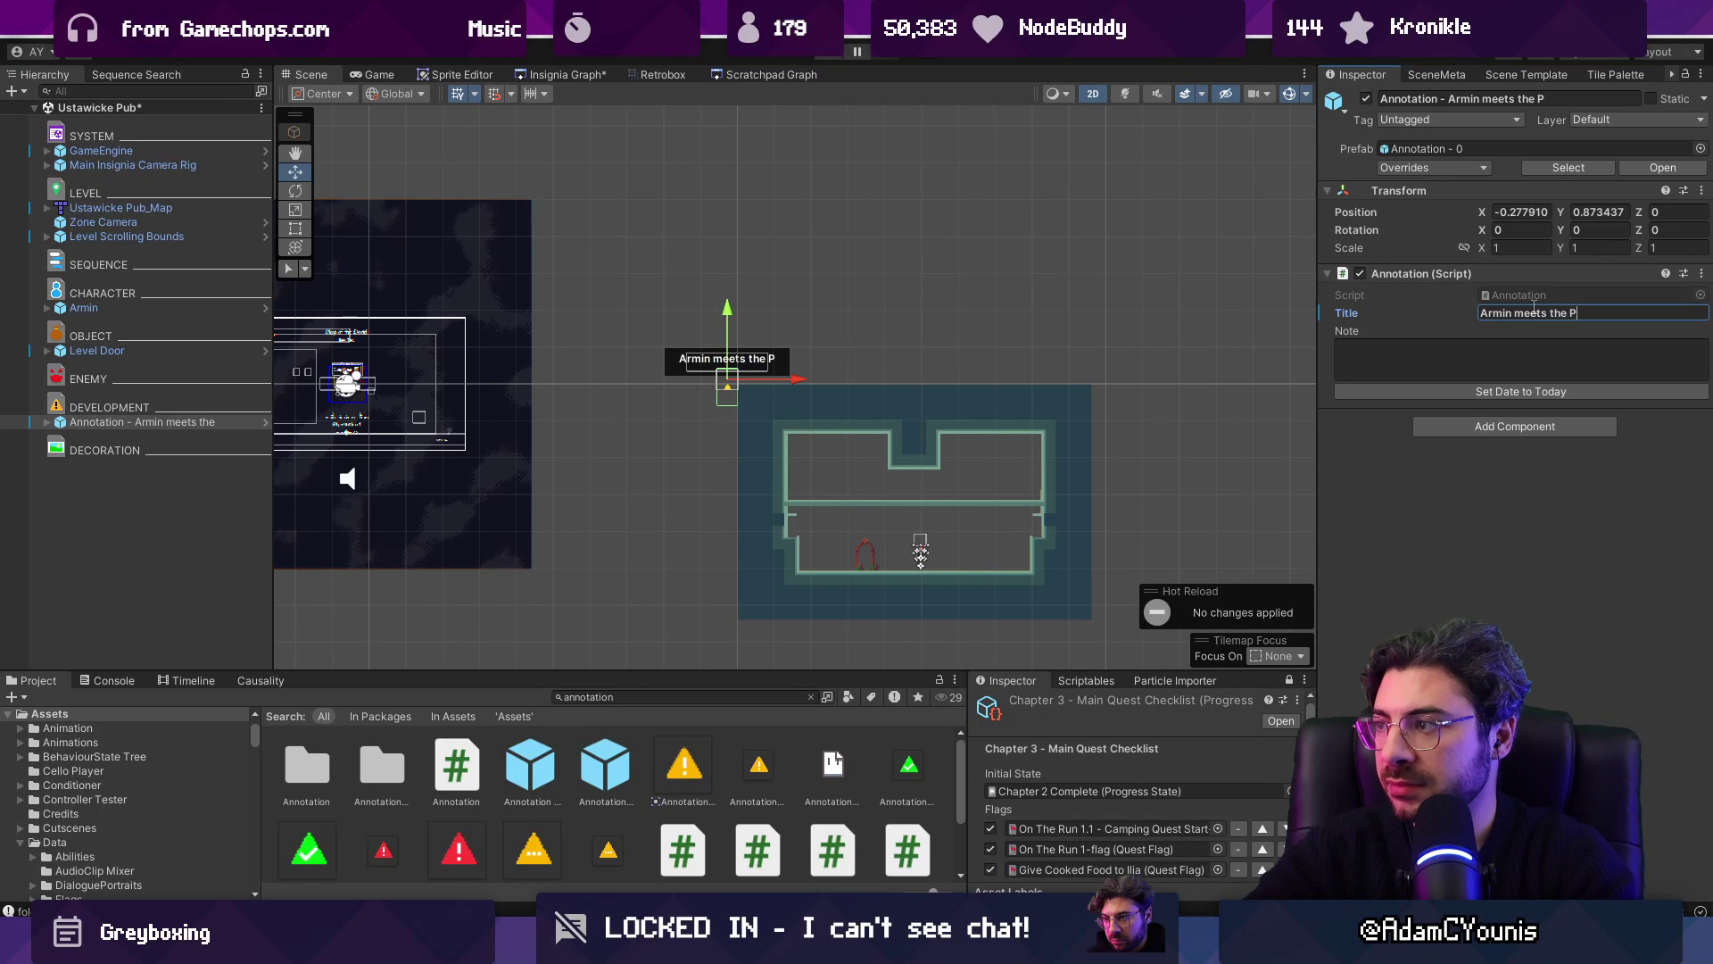
pyautogui.write('irate Crew')
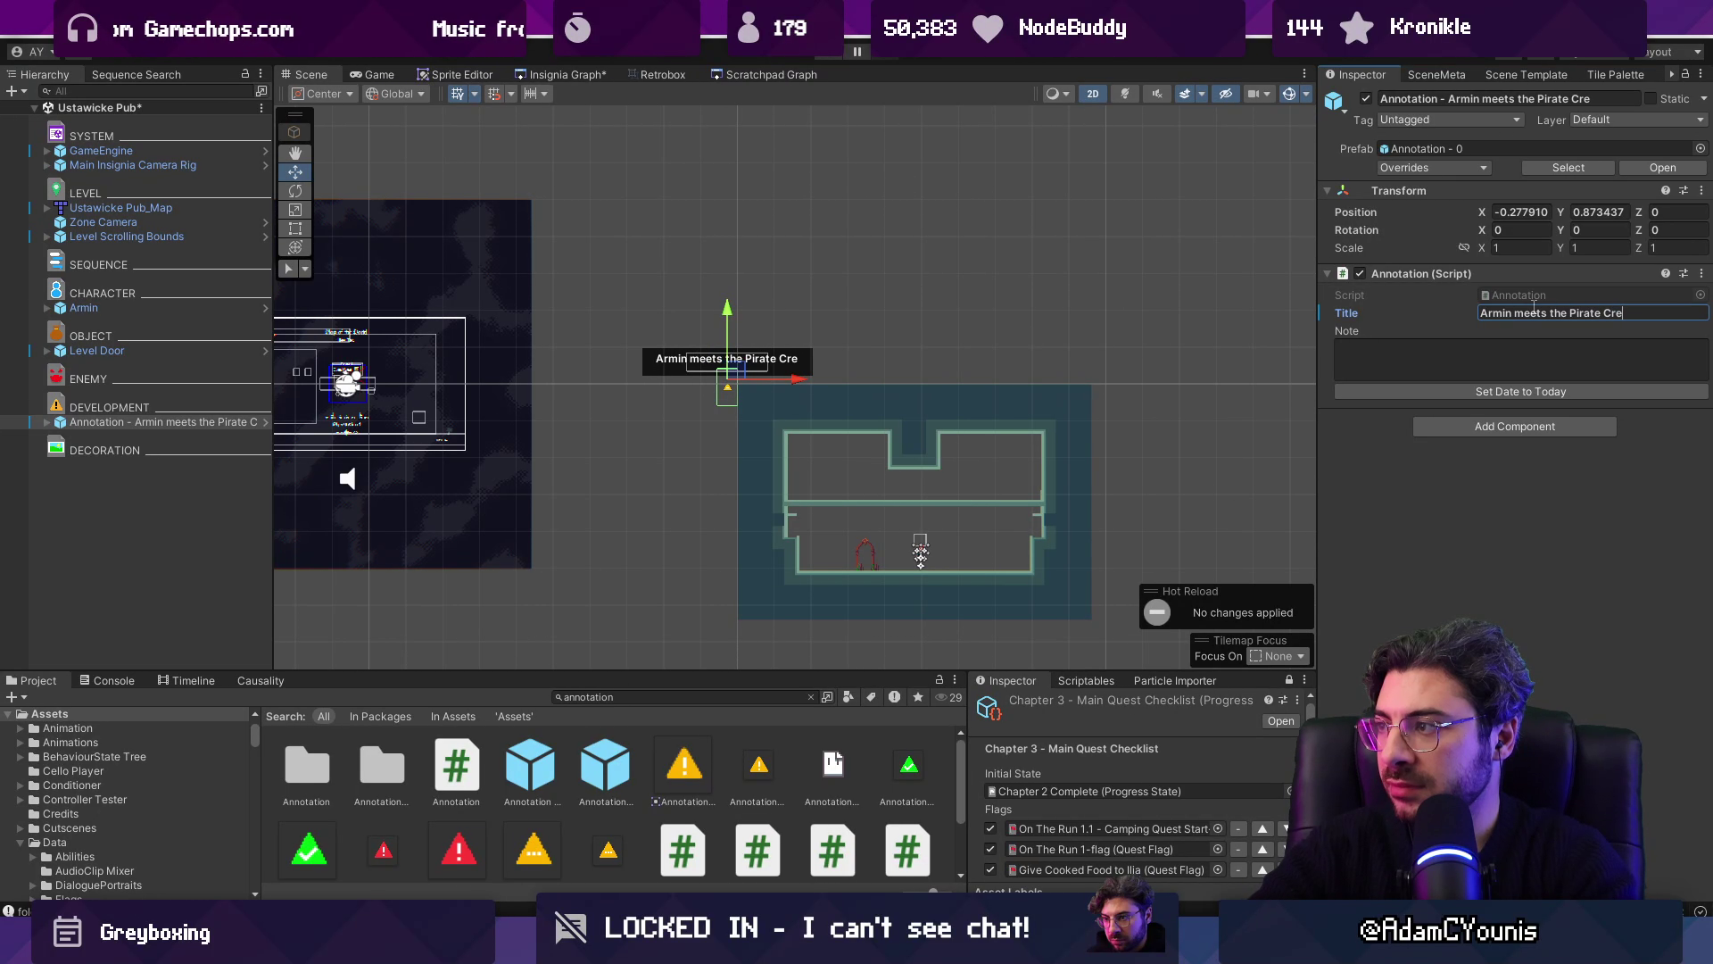
pyautogui.click(1499, 354)
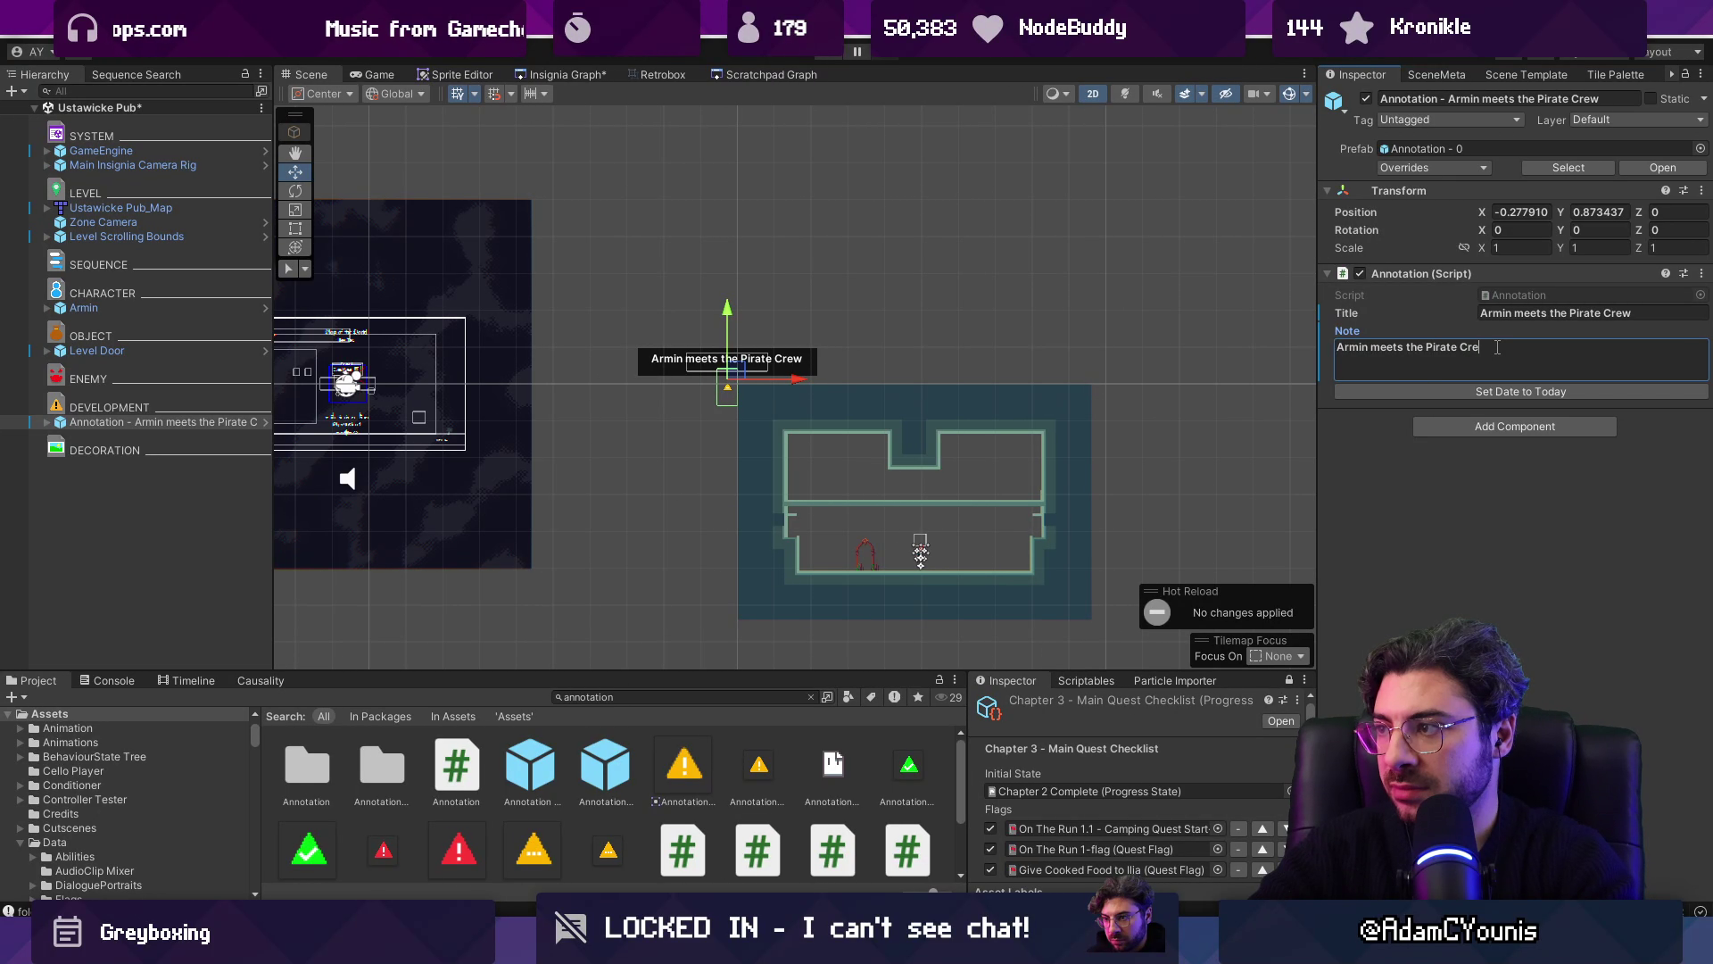
pyautogui.press('BackSpace')
pyautogui.press('BackSpace')
pyautogui.press('BackSpace')
pyautogui.write('pirat')
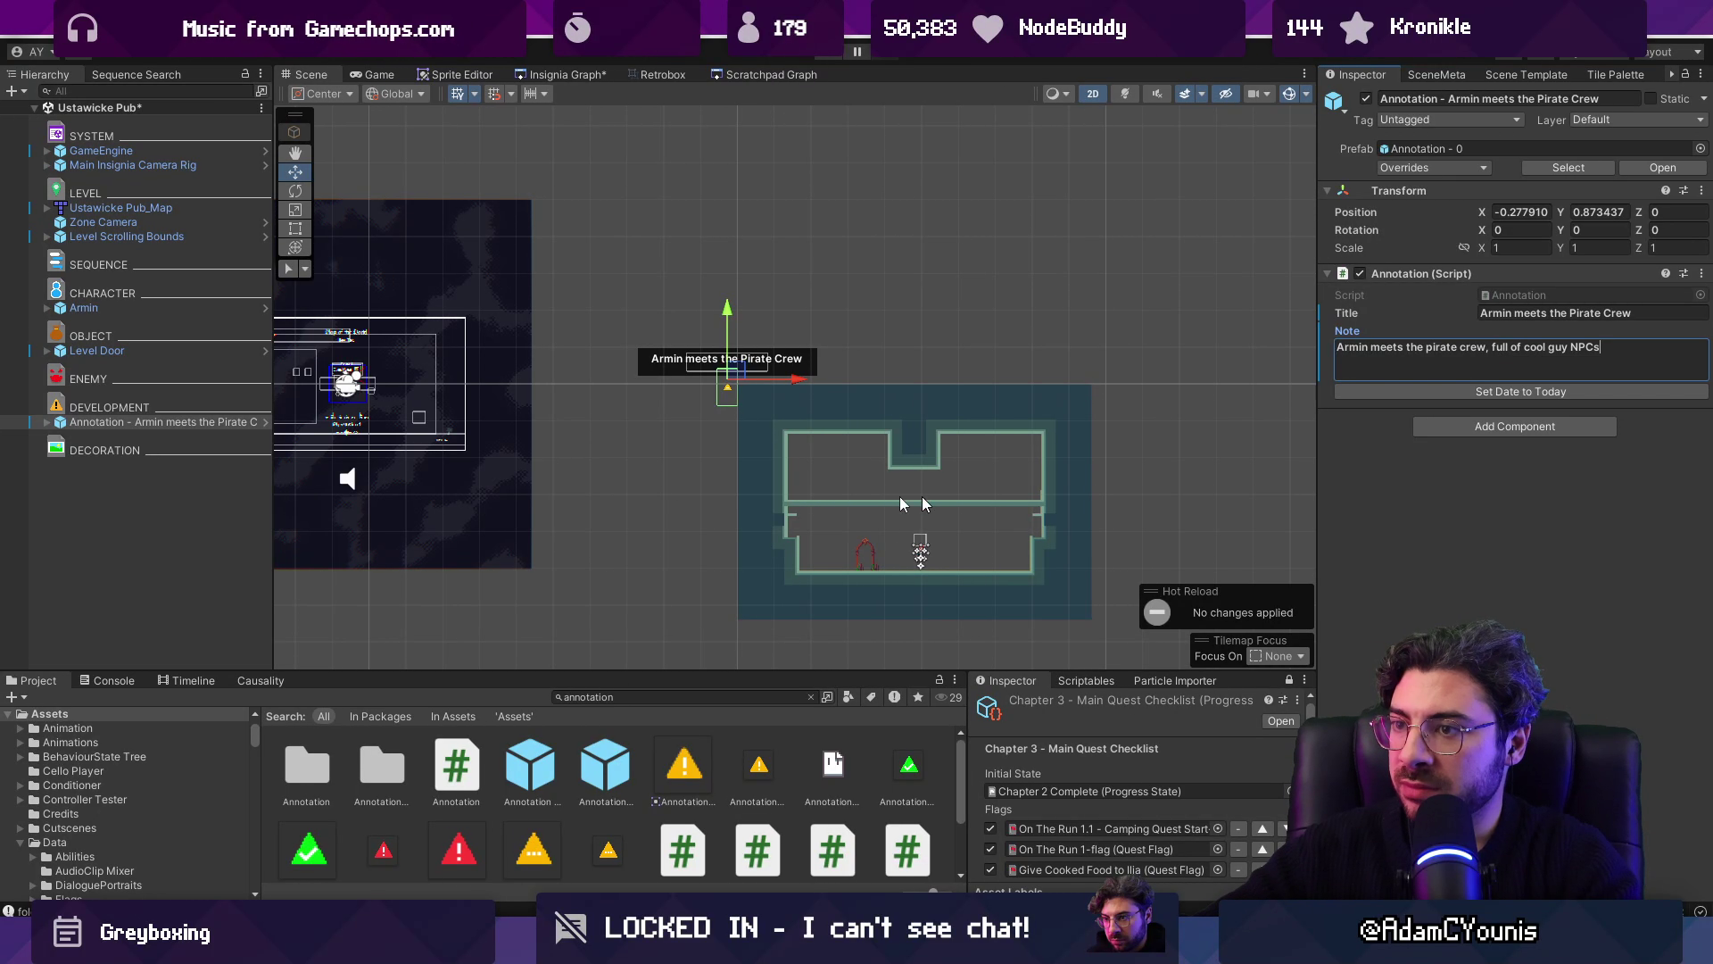
# Step: Save the Ustawicke Pub scene and move the annotation onto the room's lower floor
pyautogui.click(190, 507)
pyautogui.hotkey('ctrl', 's')
pyautogui.click(185, 422)
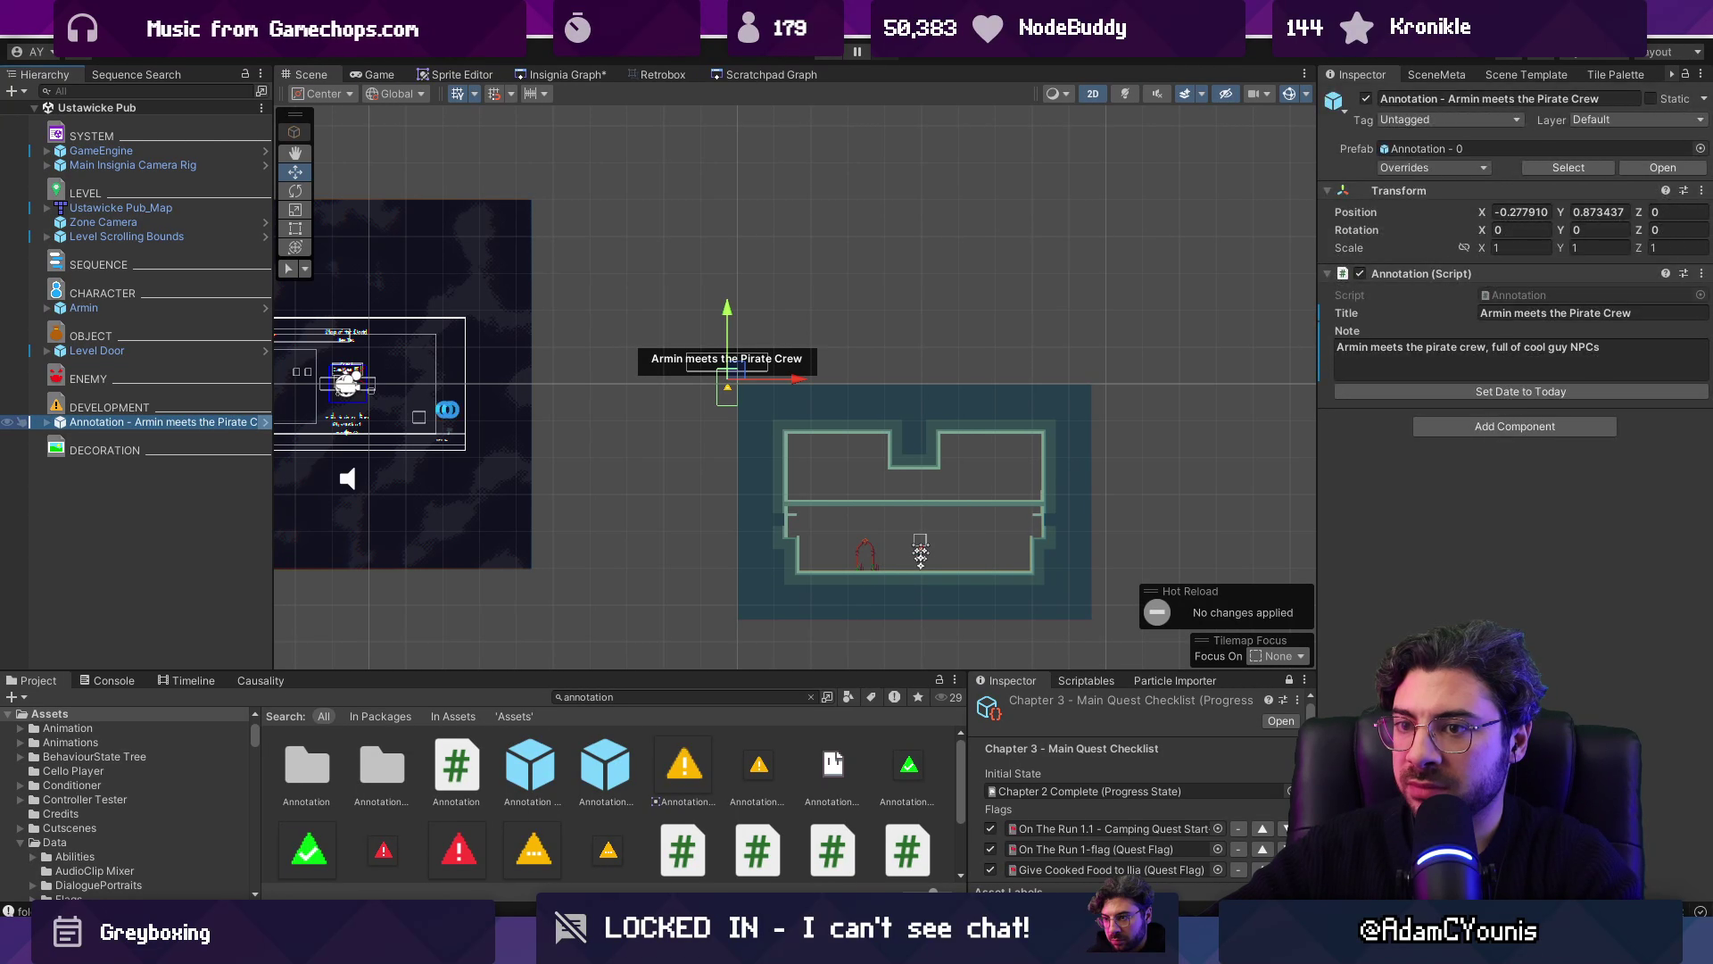
pyautogui.scroll(1, 739, 385)
pyautogui.moveTo(739, 386)
pyautogui.mouseDown()
pyautogui.moveTo(982, 511)
pyautogui.moveTo(995, 536)
pyautogui.mouseUp()
pyautogui.scroll(3, 937, 542)
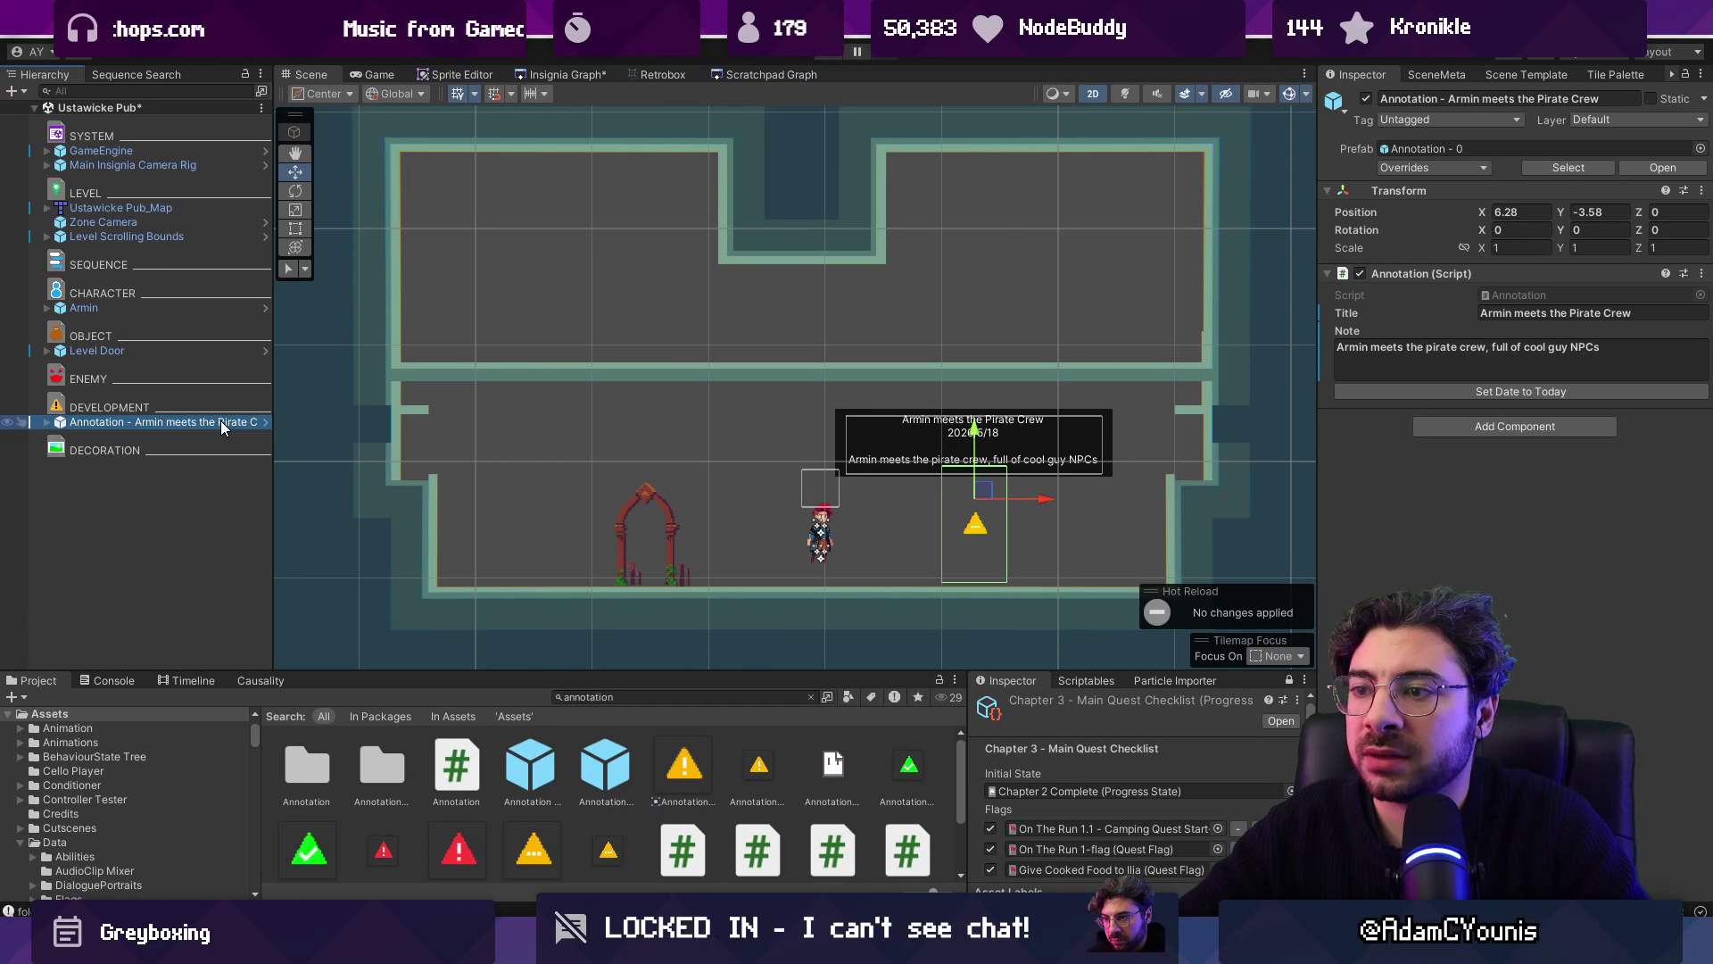
# Step: Duplicate the pirate crew annotation and retitle the copy 'Side Quest'
pyautogui.hotkey('ctrl', 'd')
pyautogui.click(1517, 353)
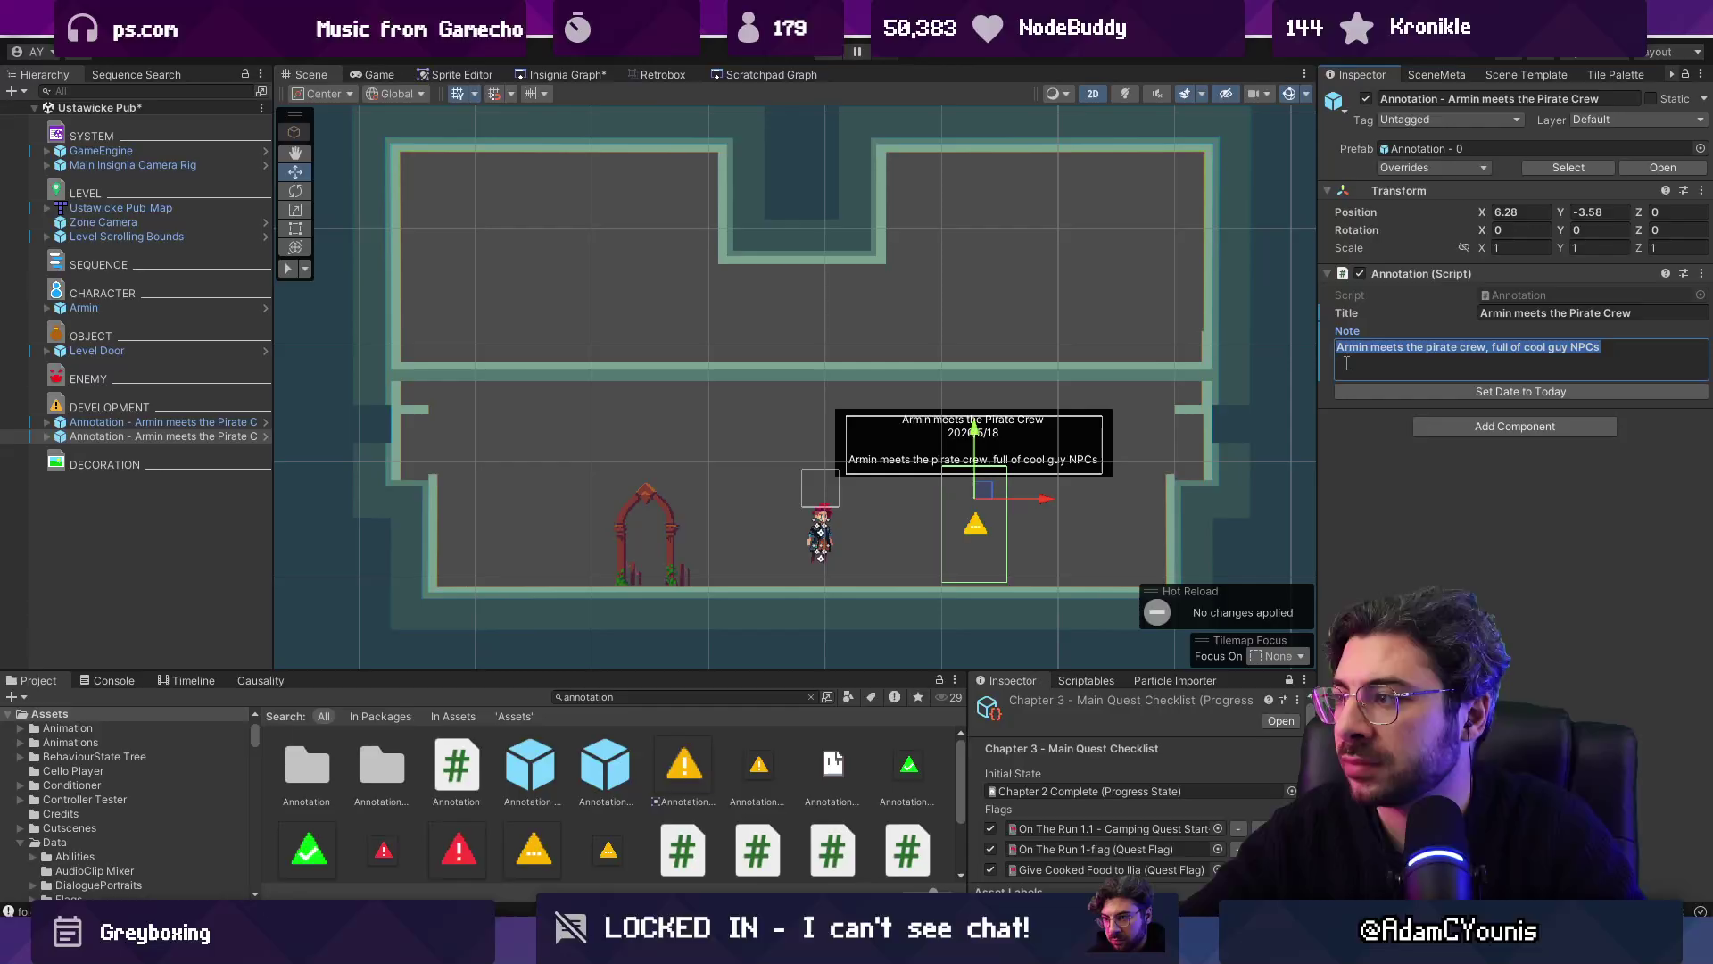
pyautogui.click(1574, 312)
pyautogui.write('Side Quest')
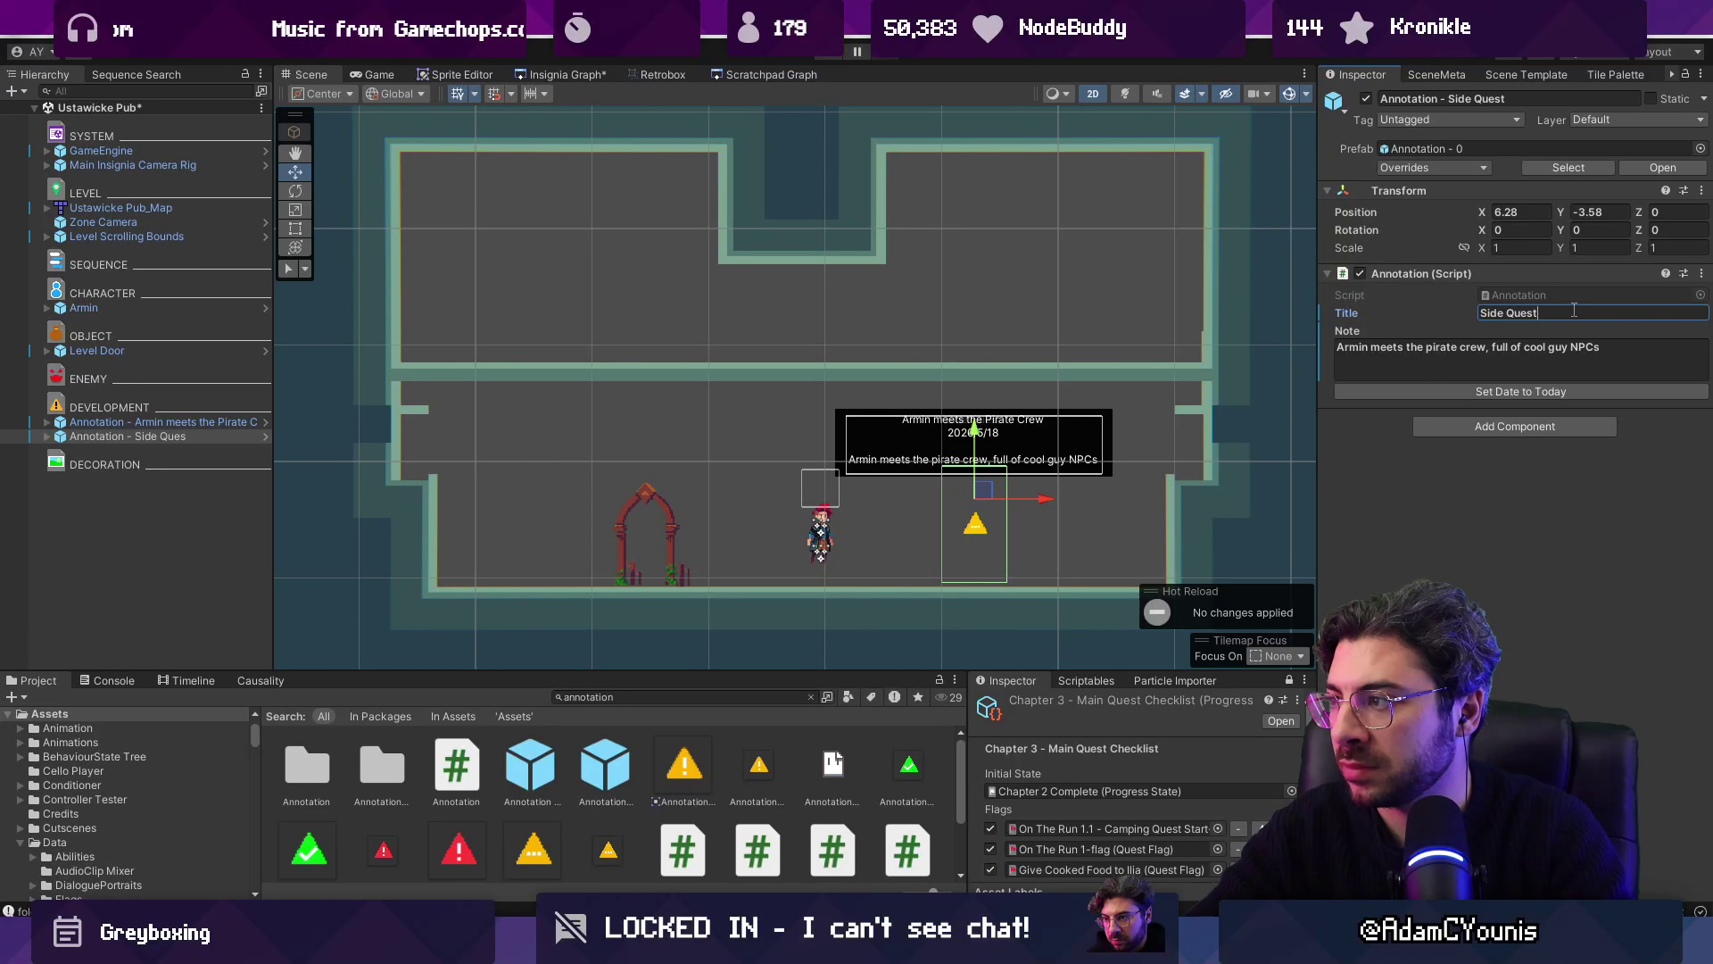
pyautogui.click(1541, 351)
pyautogui.write('Side')
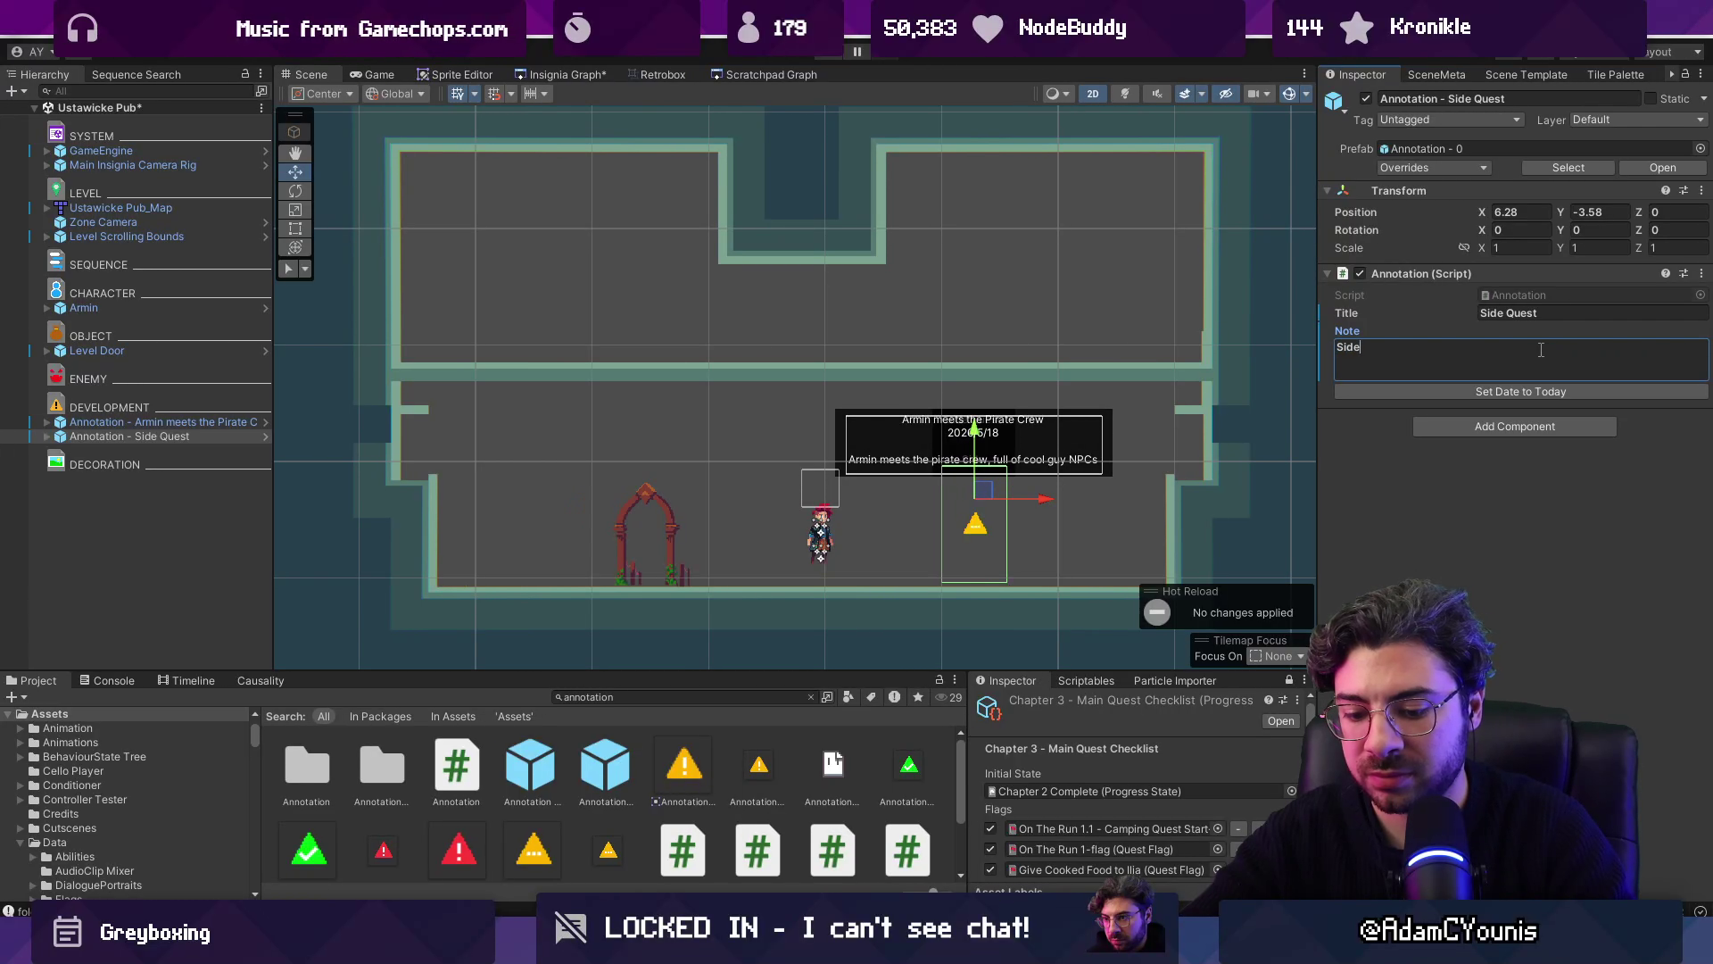
pyautogui.write(' quest leading to an ability unlock')
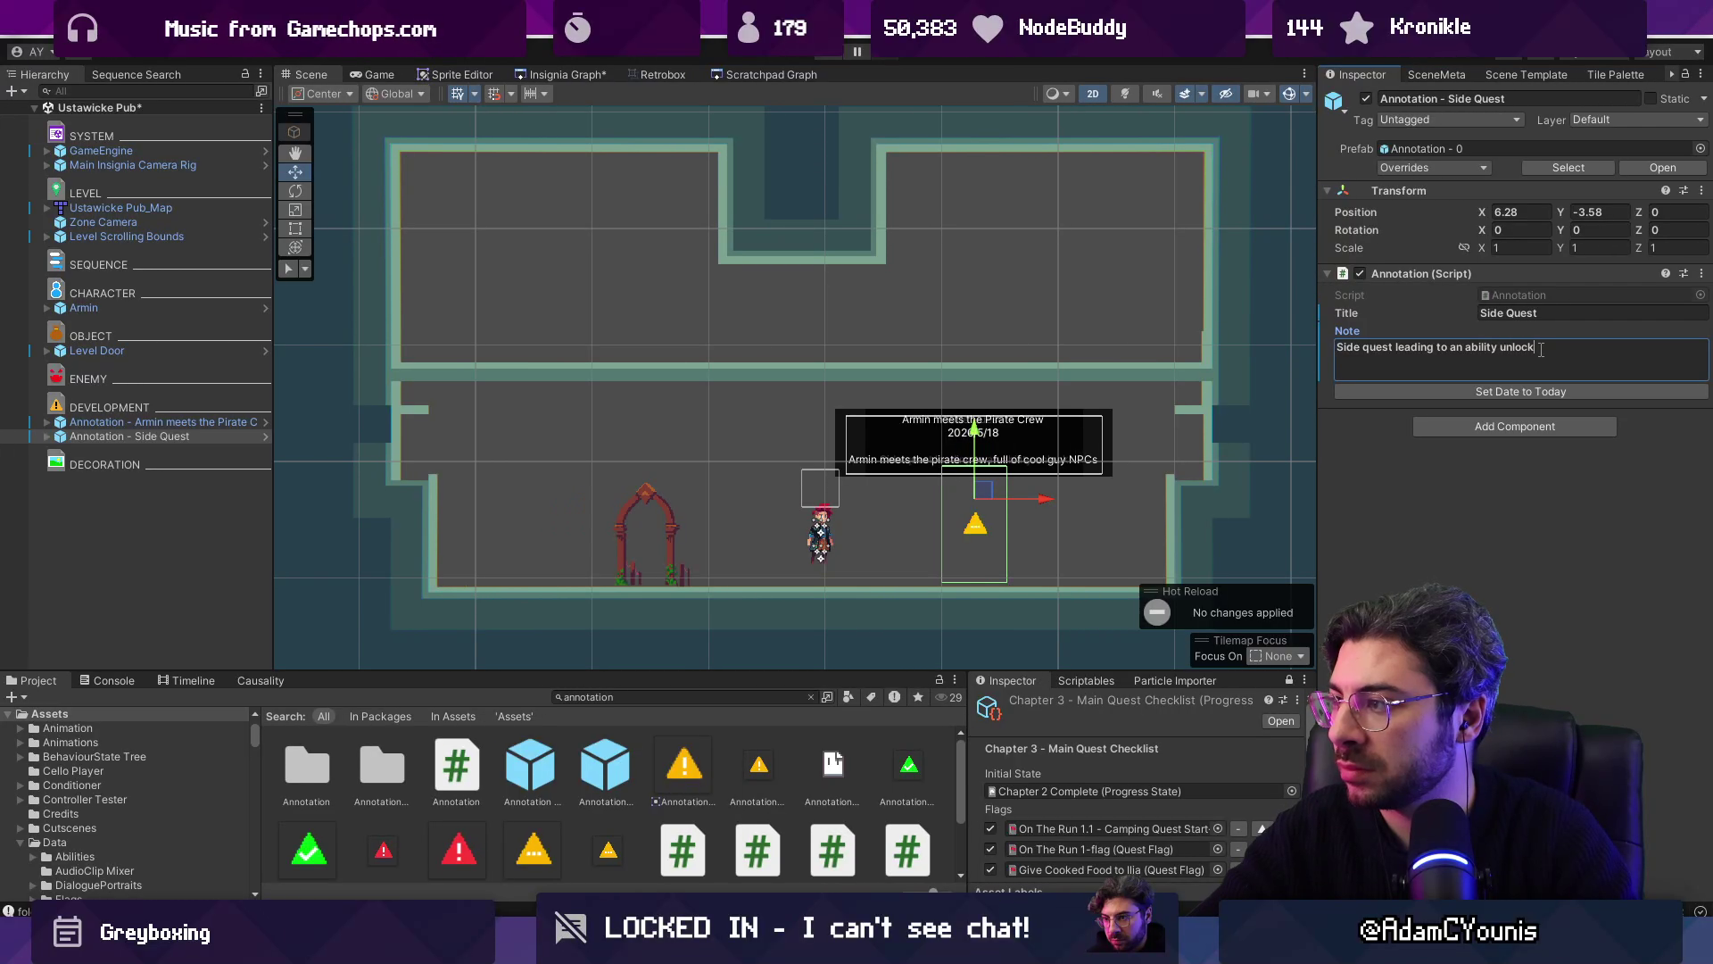
pyautogui.hotkey('ctrl', 'z')
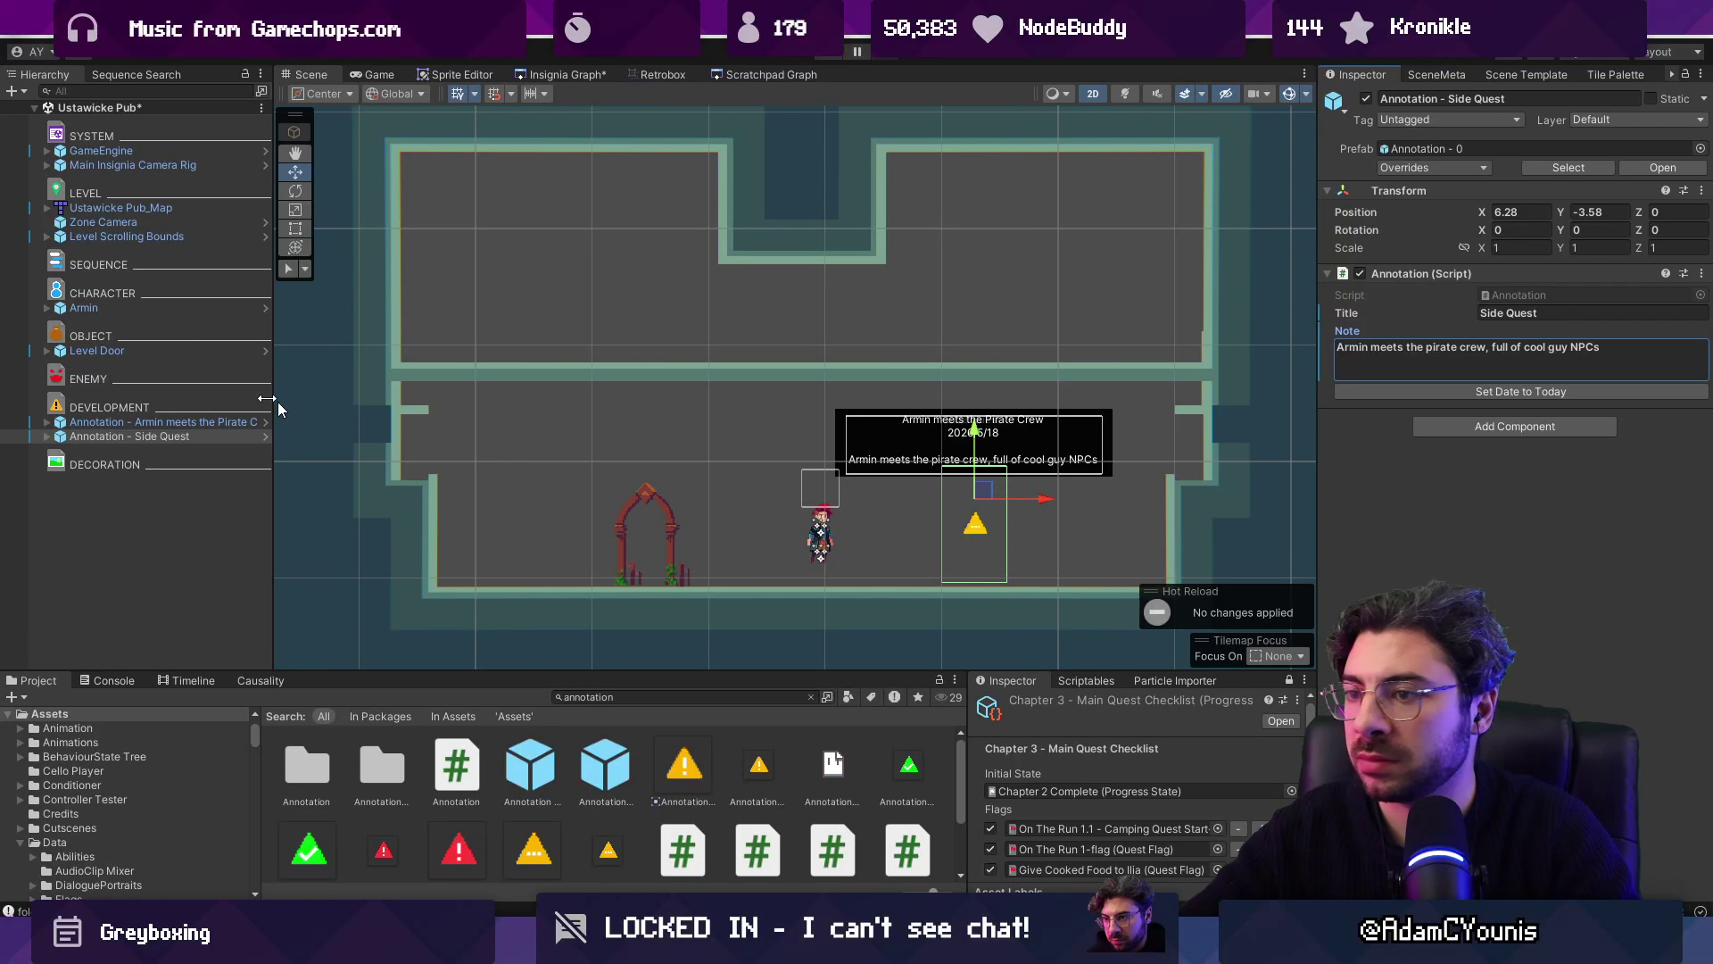
# Step: Note it 'Side quest leading to an ability unlock', move it to the upper room, and duplicate it
pyautogui.click(1443, 361)
pyautogui.write('Side ques')
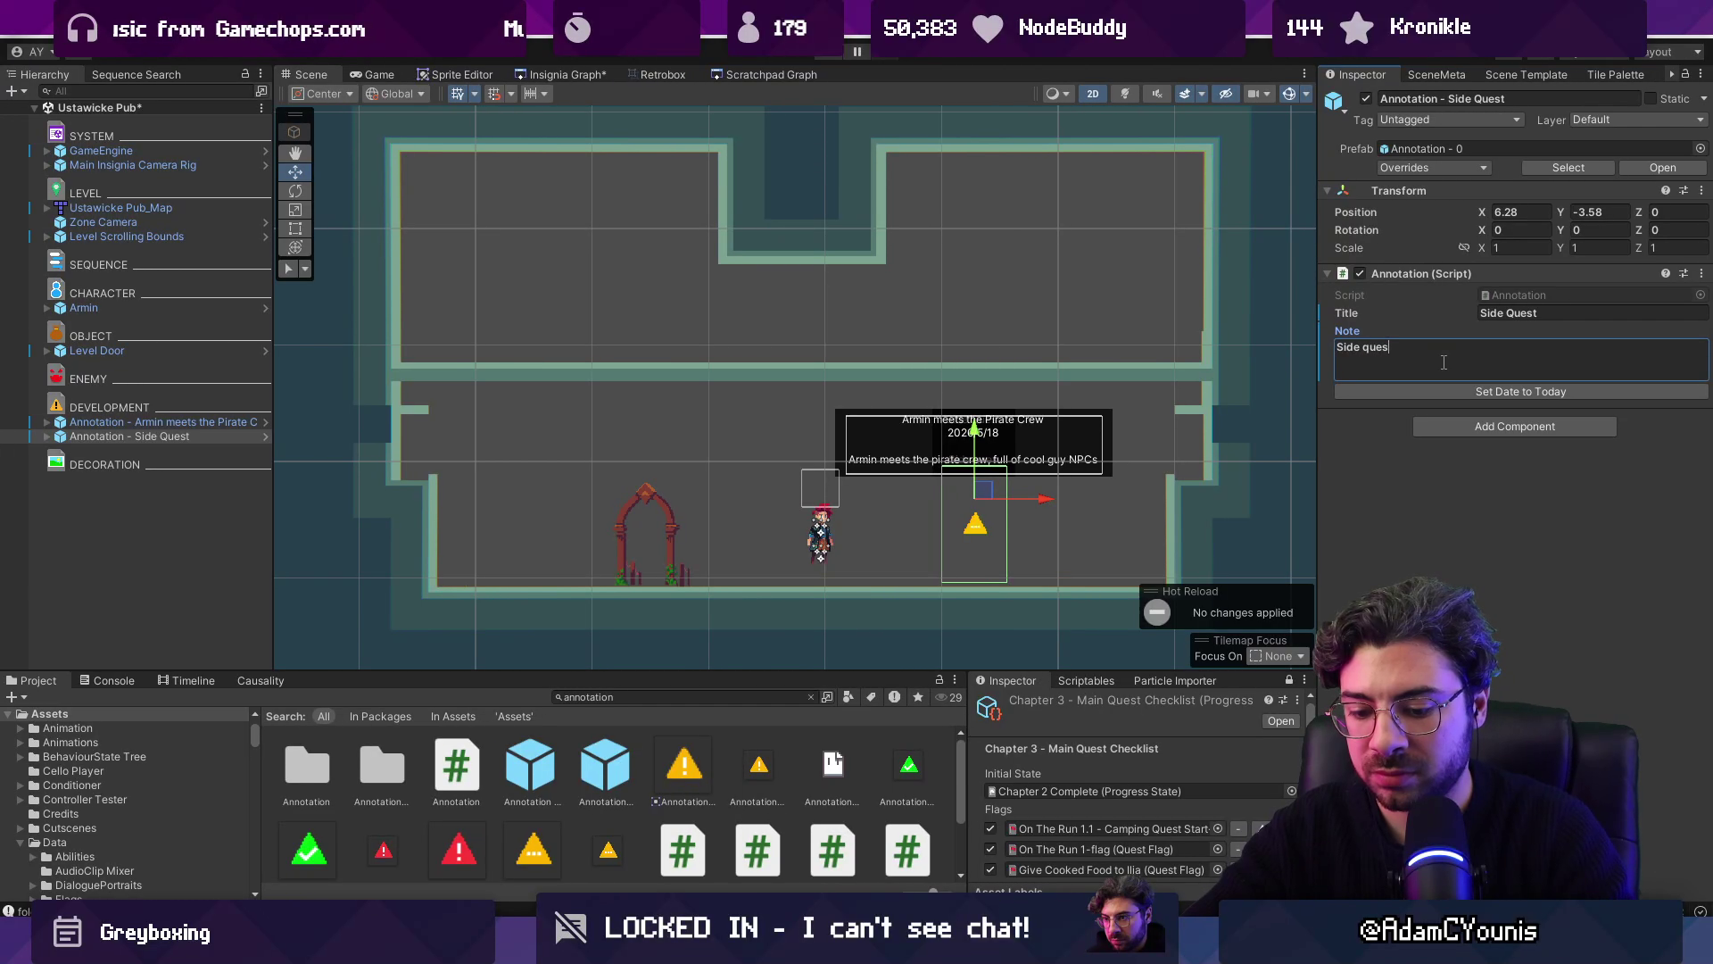
pyautogui.write('t leading to an ability u')
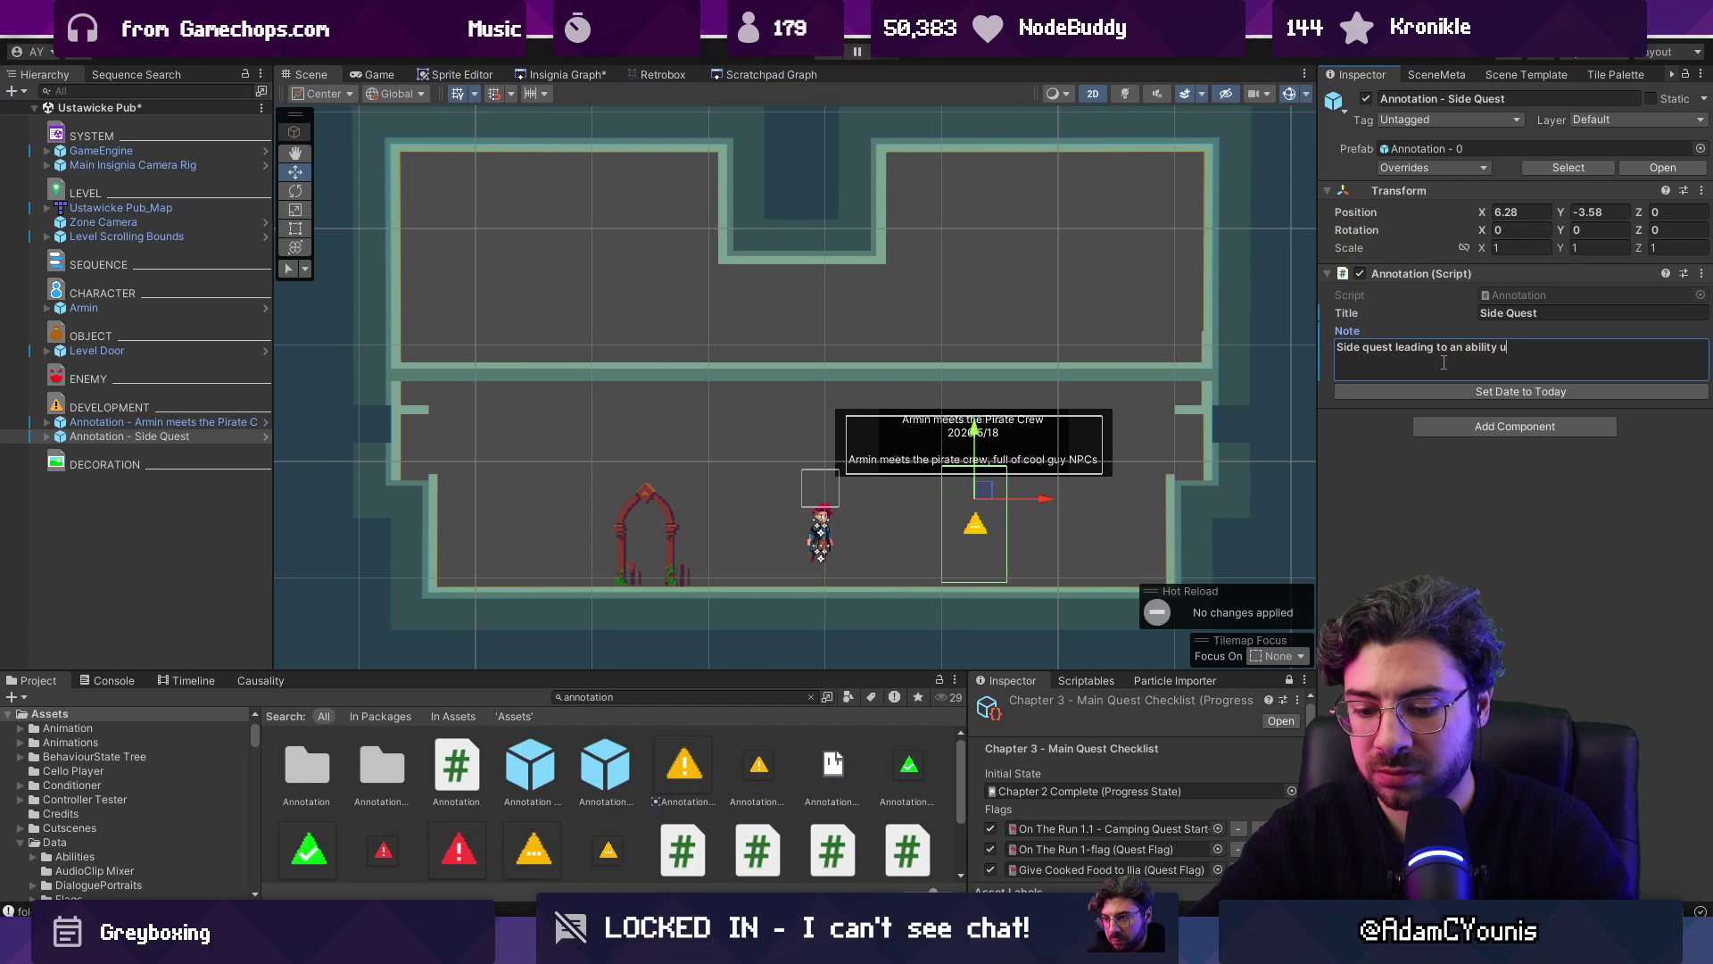
pyautogui.write('nlock')
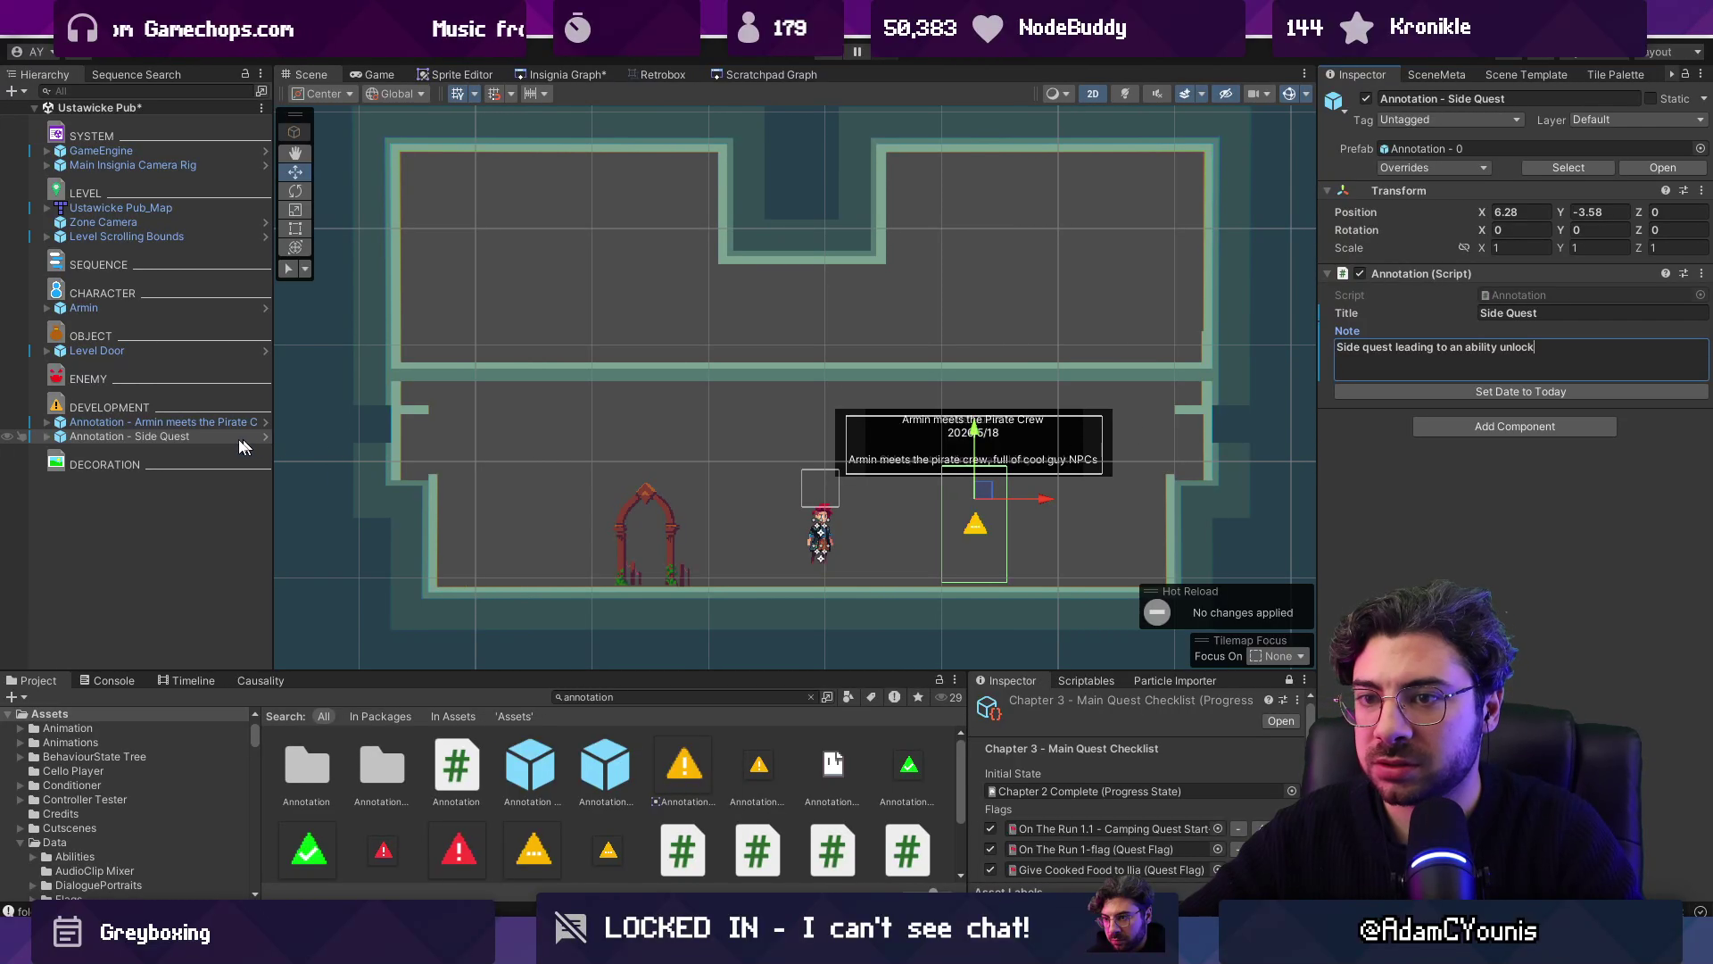
pyautogui.click(239, 438)
pyautogui.moveTo(988, 490)
pyautogui.mouseDown()
pyautogui.moveTo(605, 286)
pyautogui.moveTo(1122, 296)
pyautogui.mouseUp()
pyautogui.hotkey('ctrl', 'd')
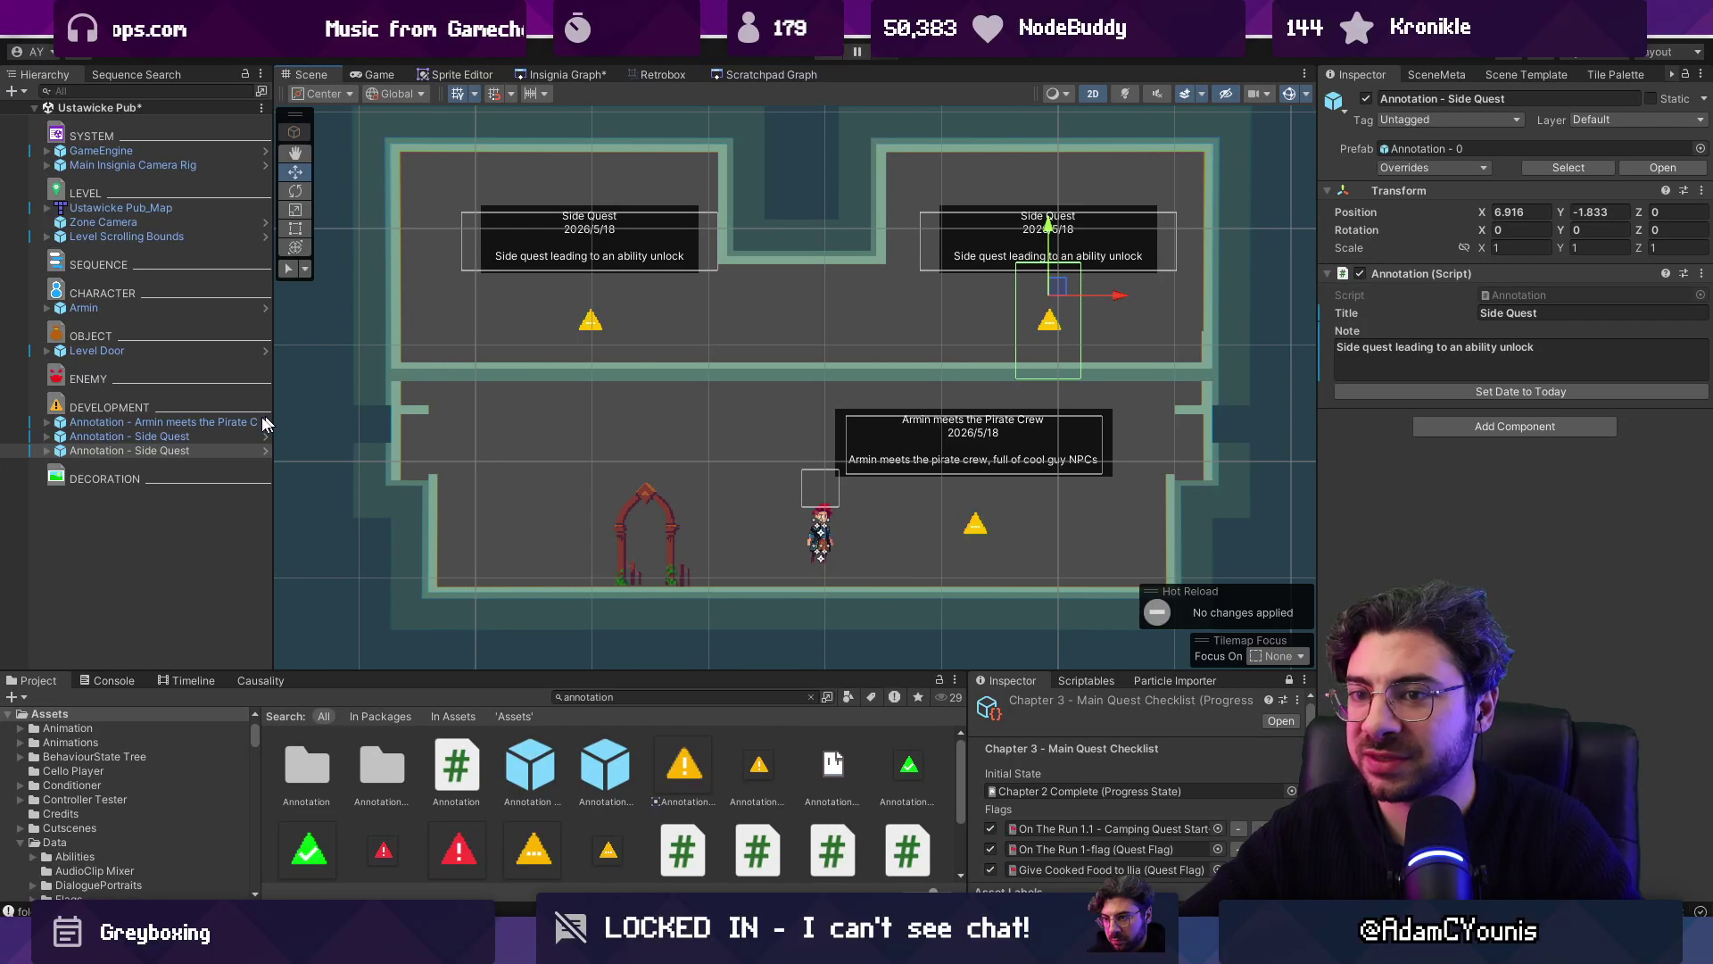
# Step: In the Insignia Graph, place Hana's Shop next to the Ustawicke Pub node
pyautogui.click(590, 78)
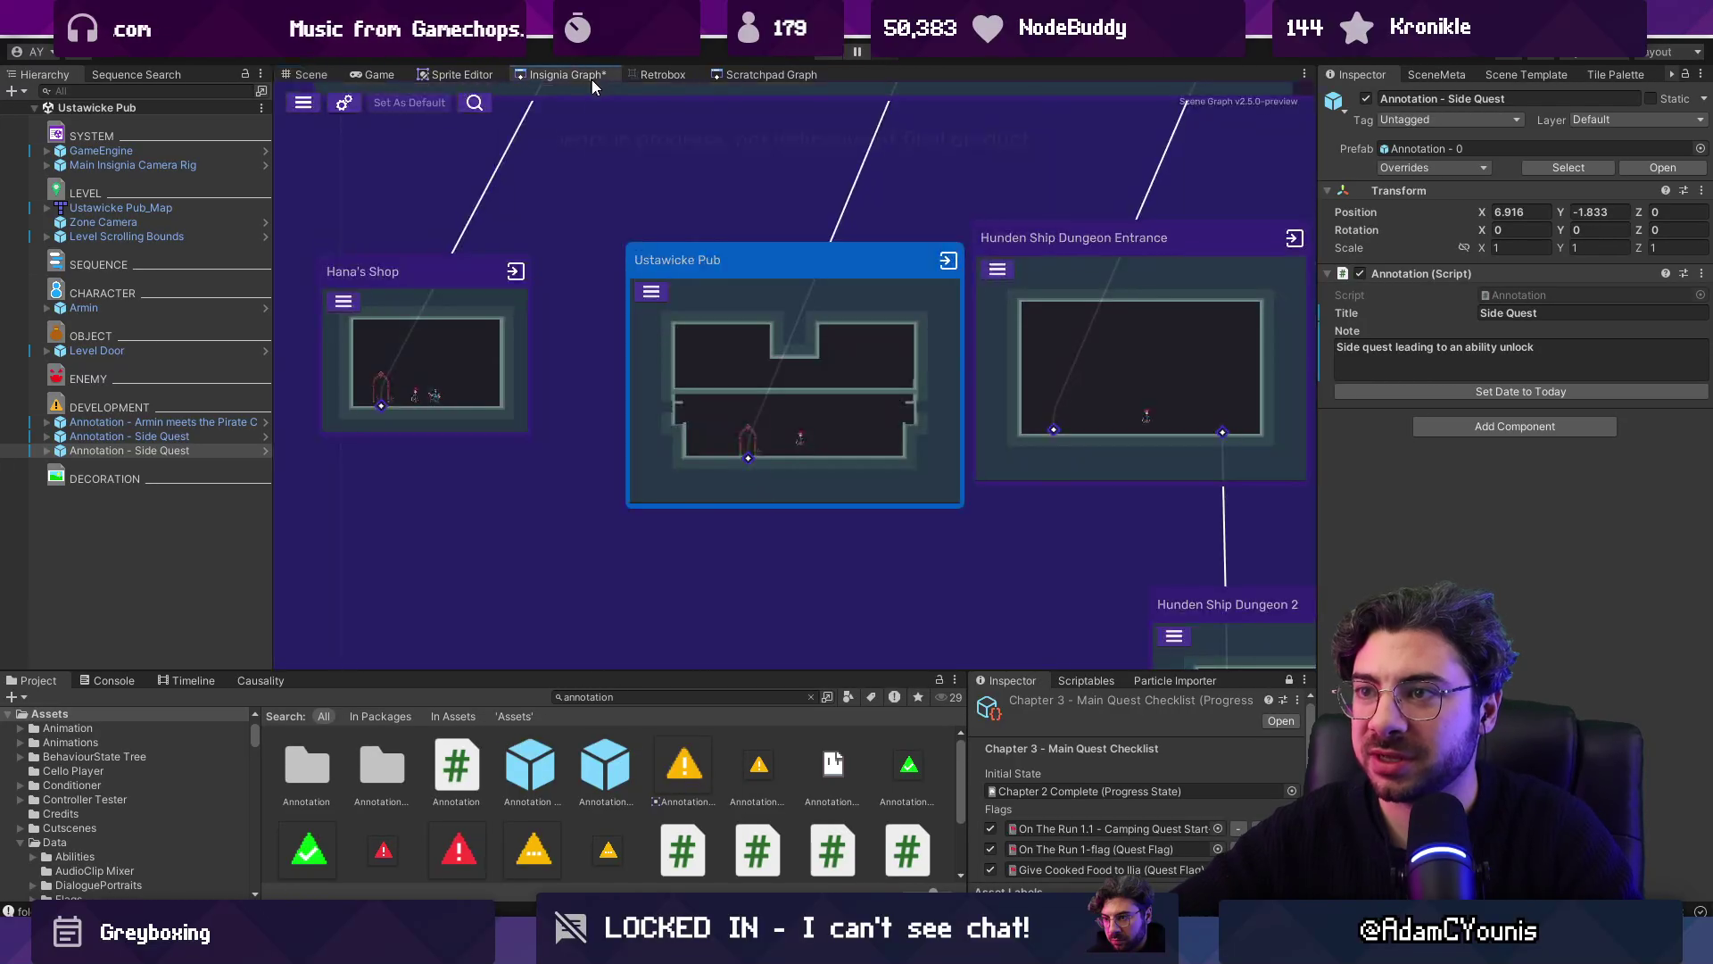
pyautogui.scroll(-3, 693, 463)
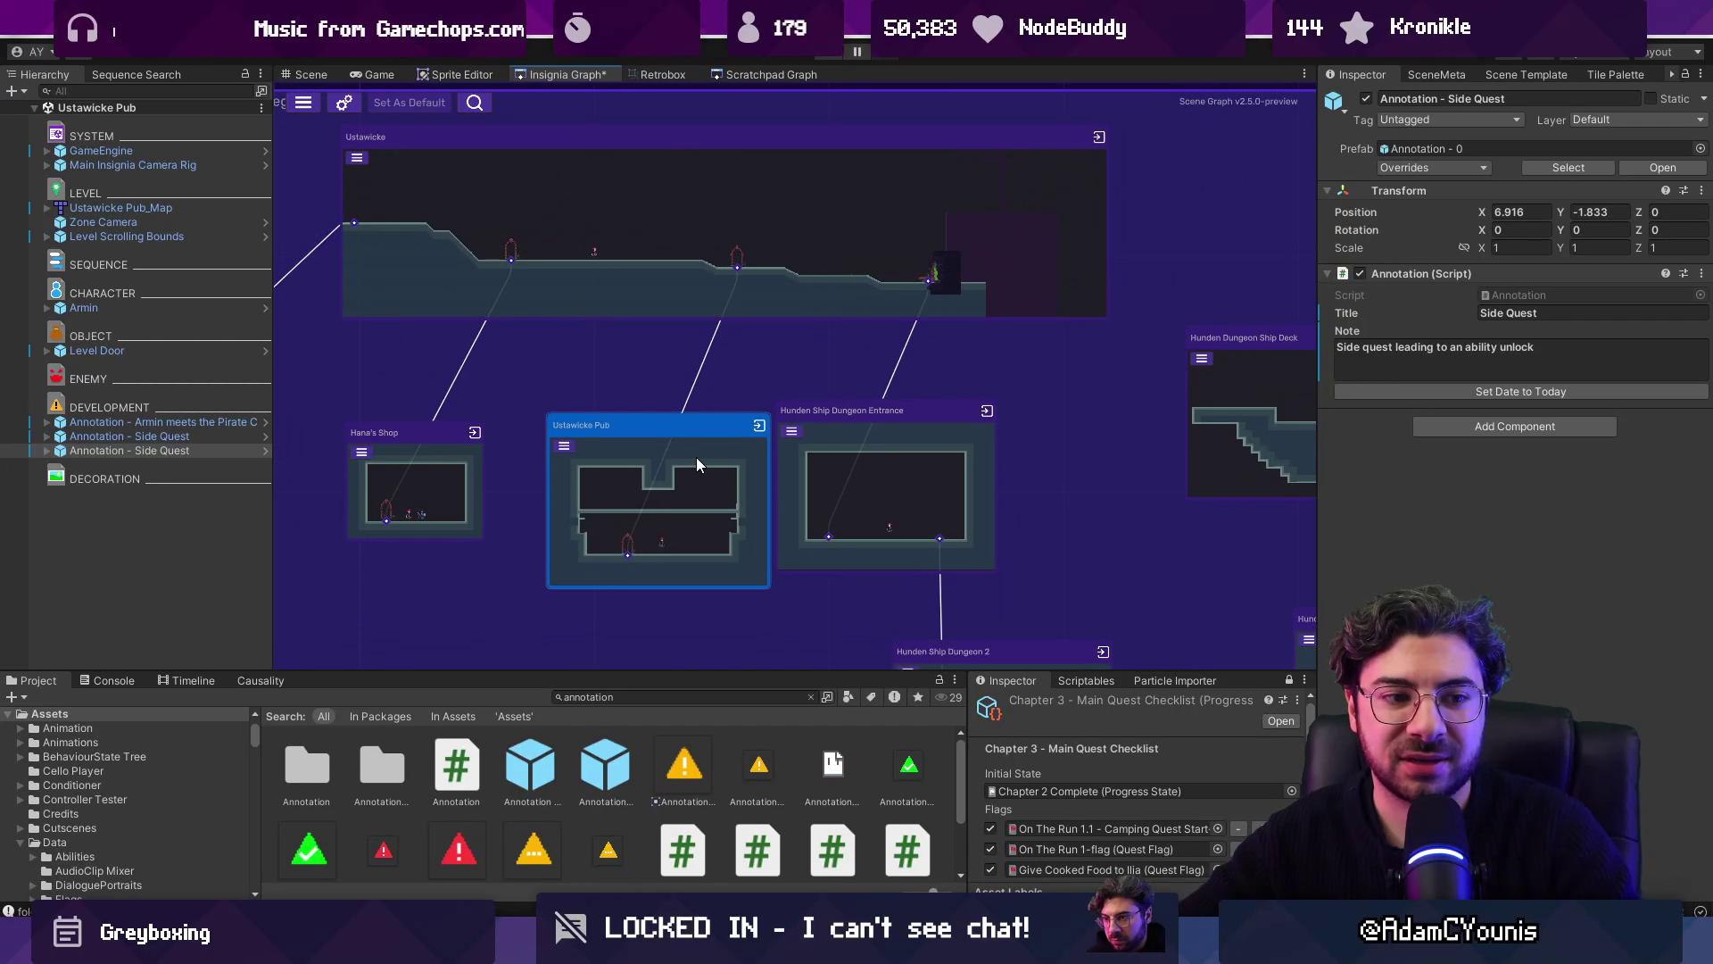
pyautogui.scroll(-2, 698, 453)
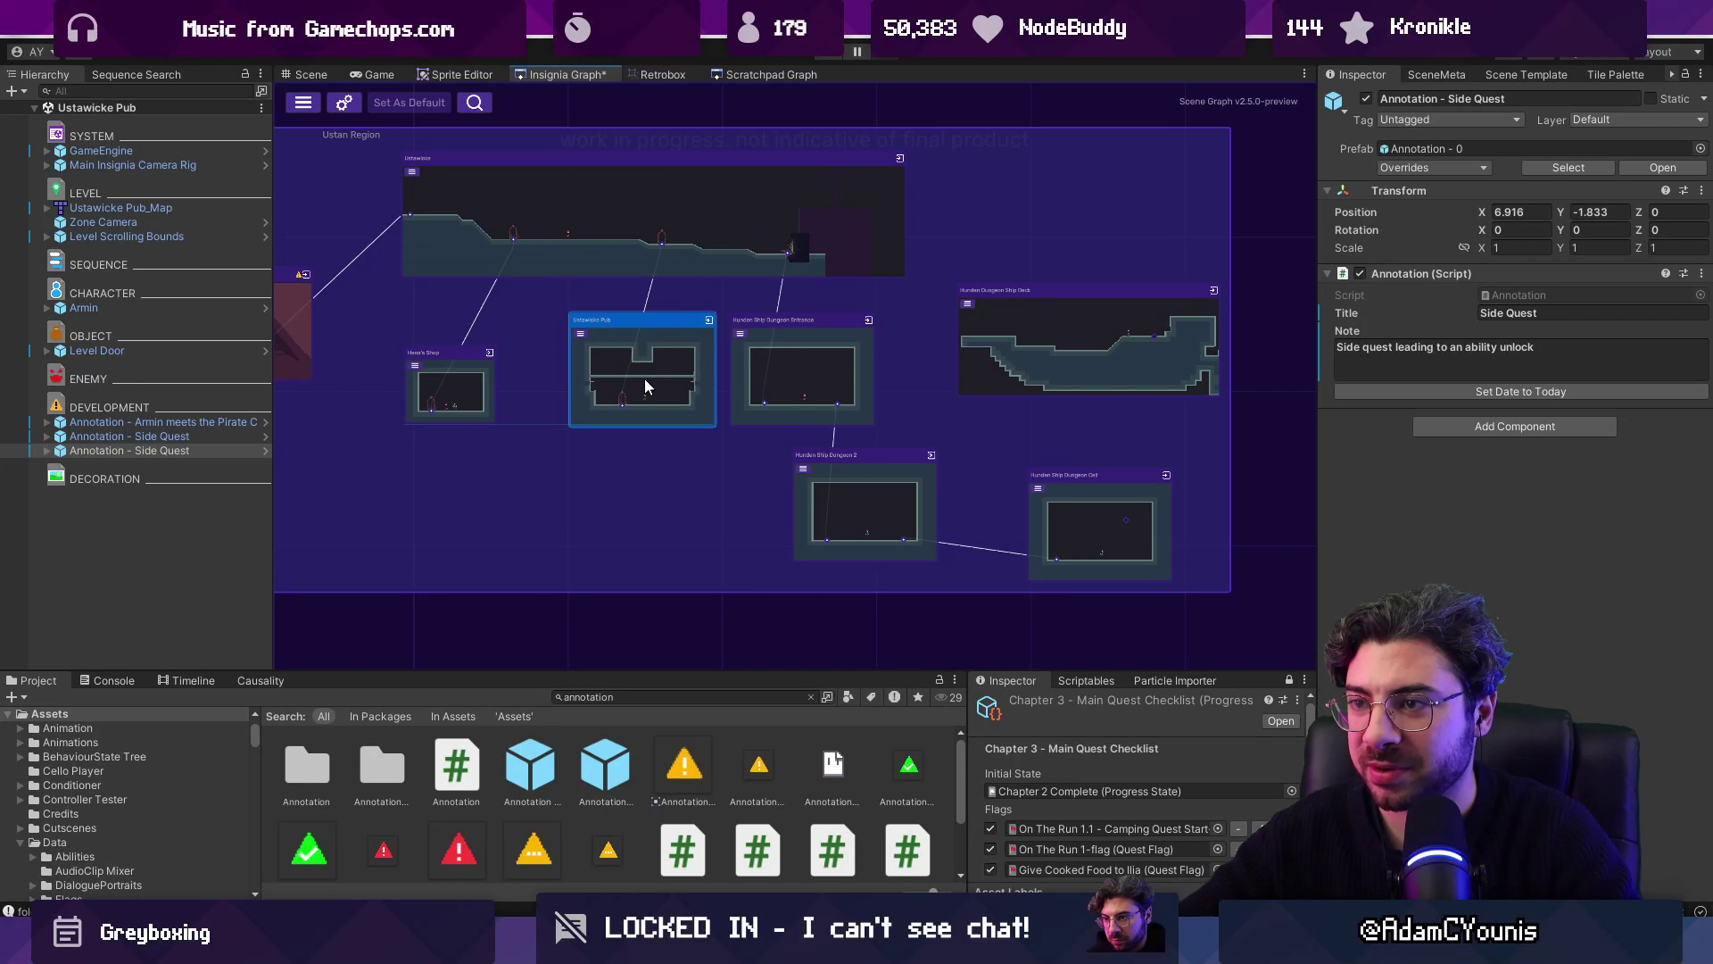
pyautogui.scroll(2, 453, 406)
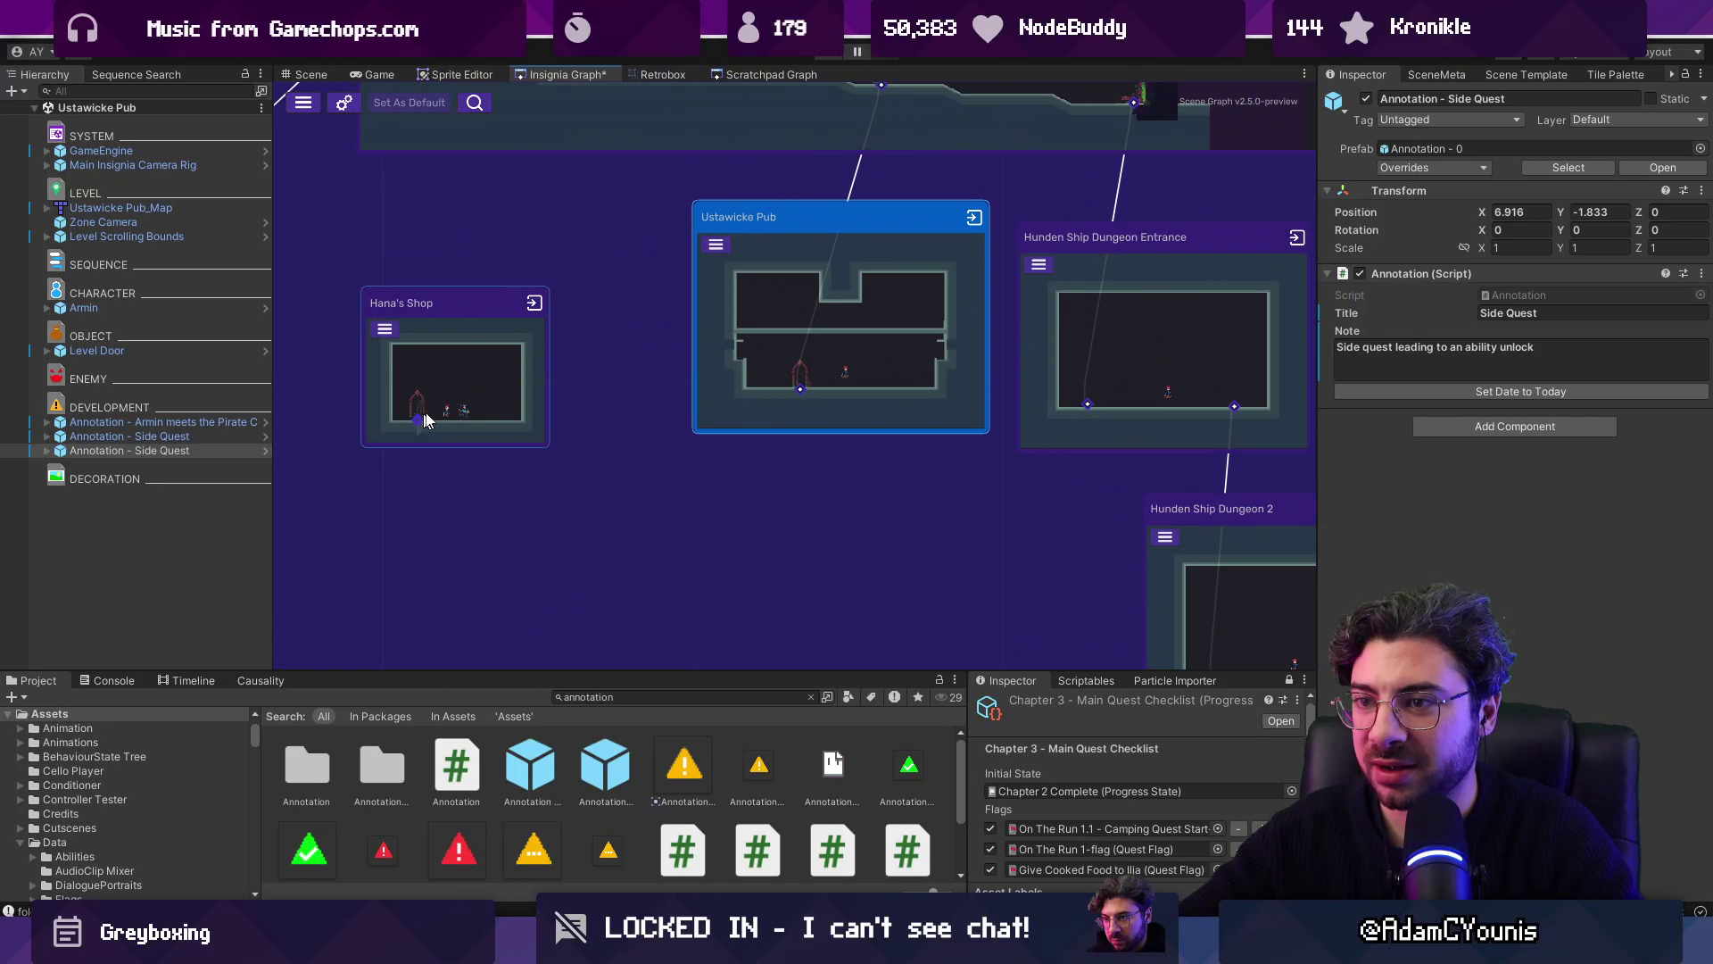
pyautogui.moveTo(676, 245); pyautogui.dragTo(498, 602)
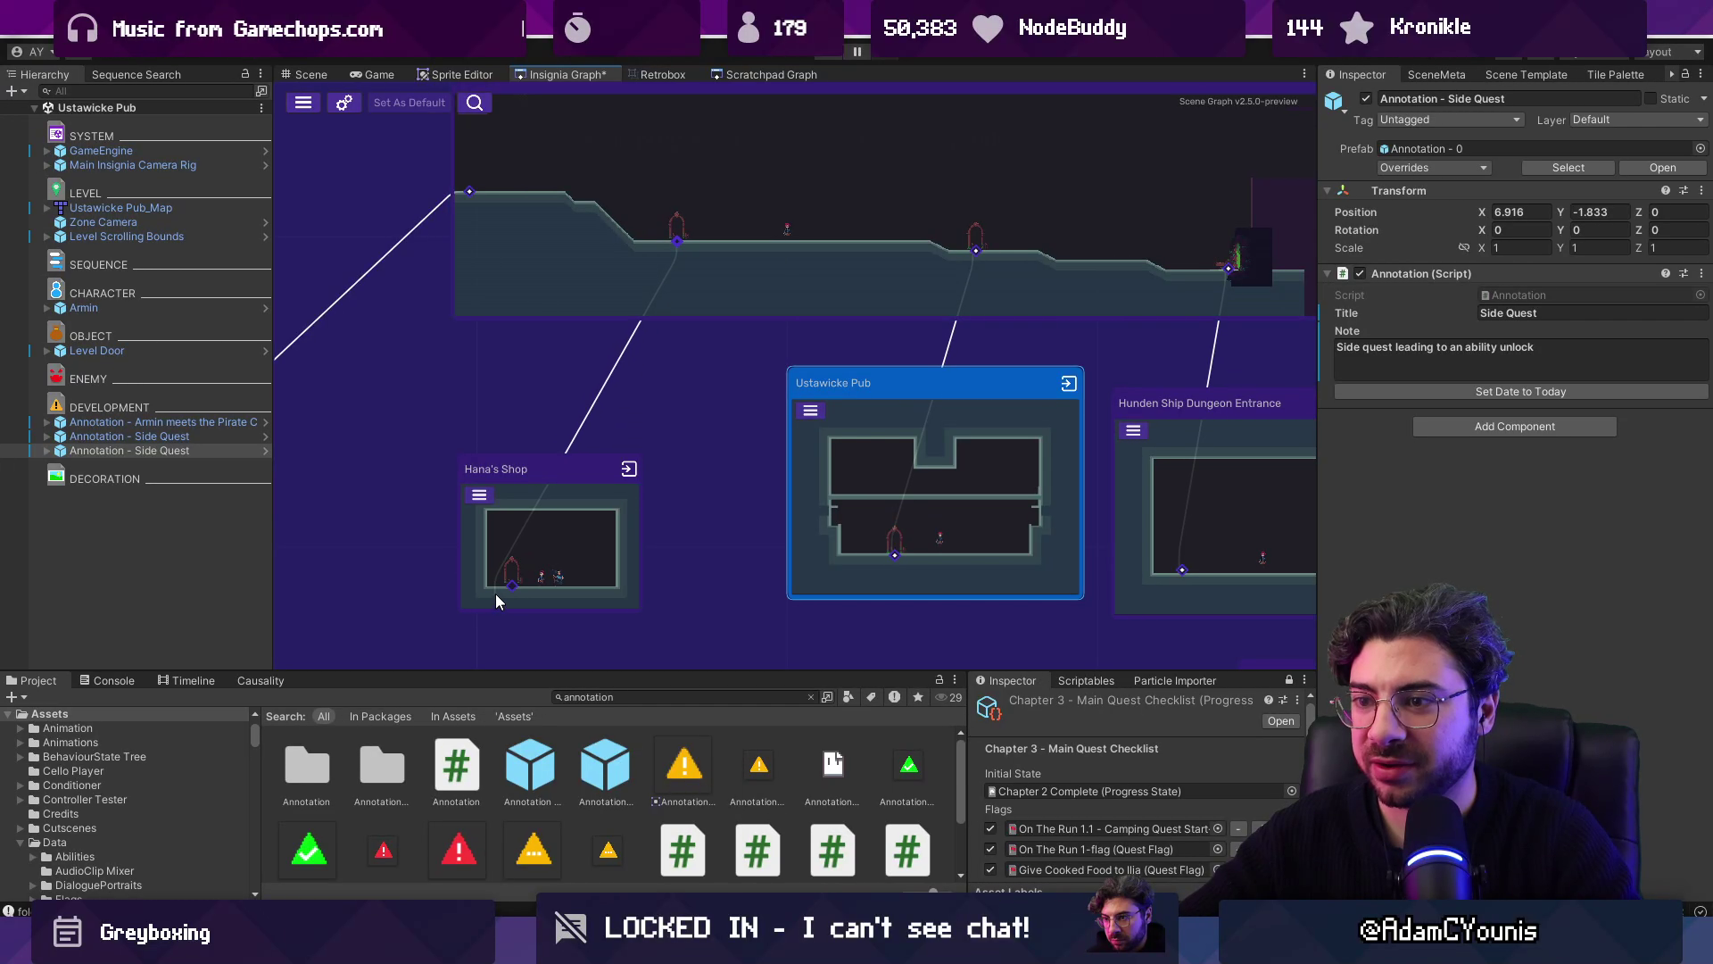
pyautogui.moveTo(551, 528)
pyautogui.mouseDown()
pyautogui.moveTo(671, 416)
pyautogui.moveTo(655, 420)
pyautogui.mouseUp()
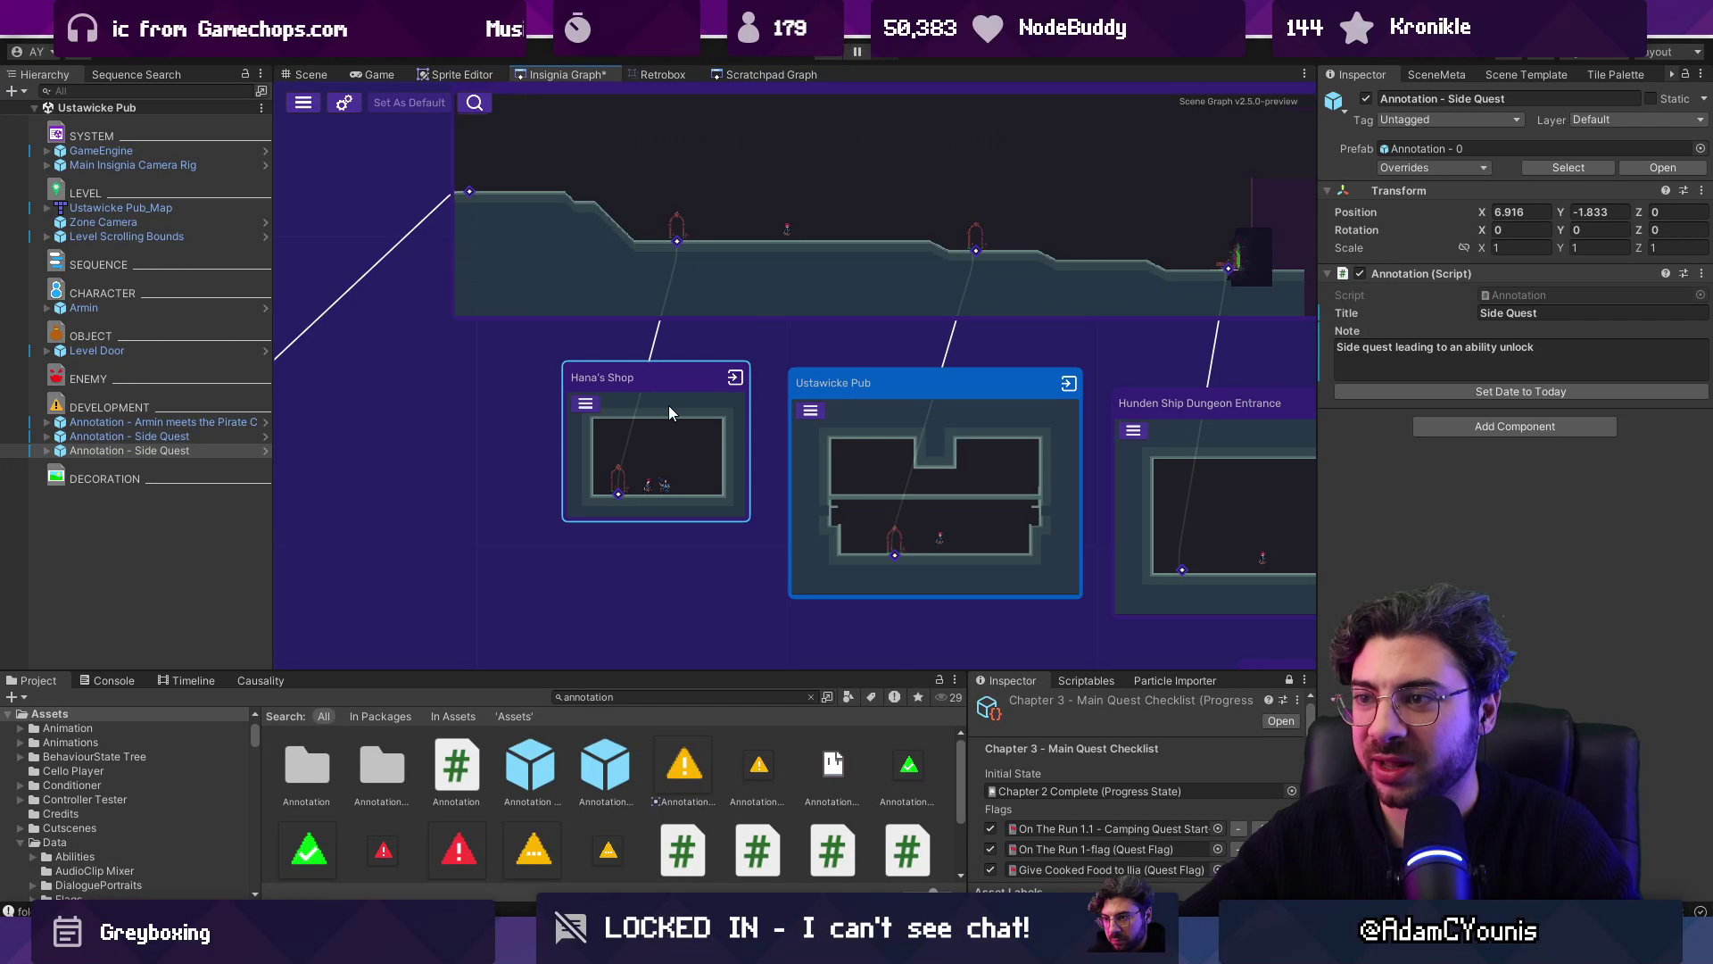
# Step: Move the Ustawicke level node lower within the Ustan Region
pyautogui.scroll(-5, 696, 346)
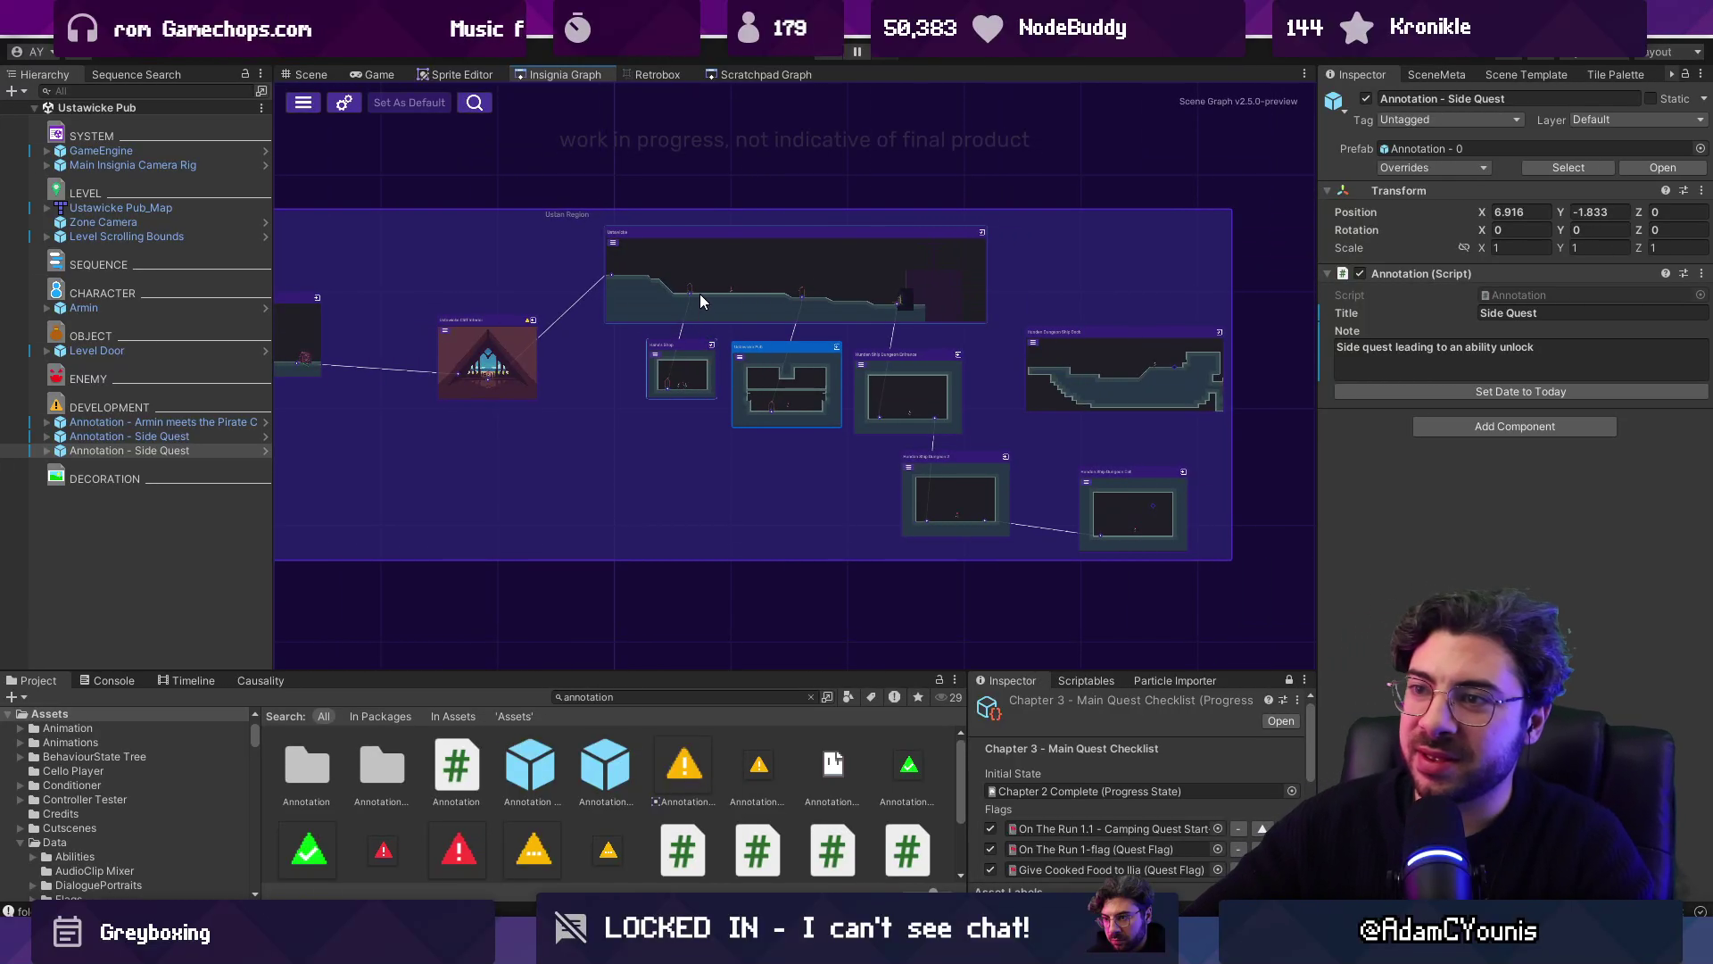
pyautogui.scroll(-3, 546, 281)
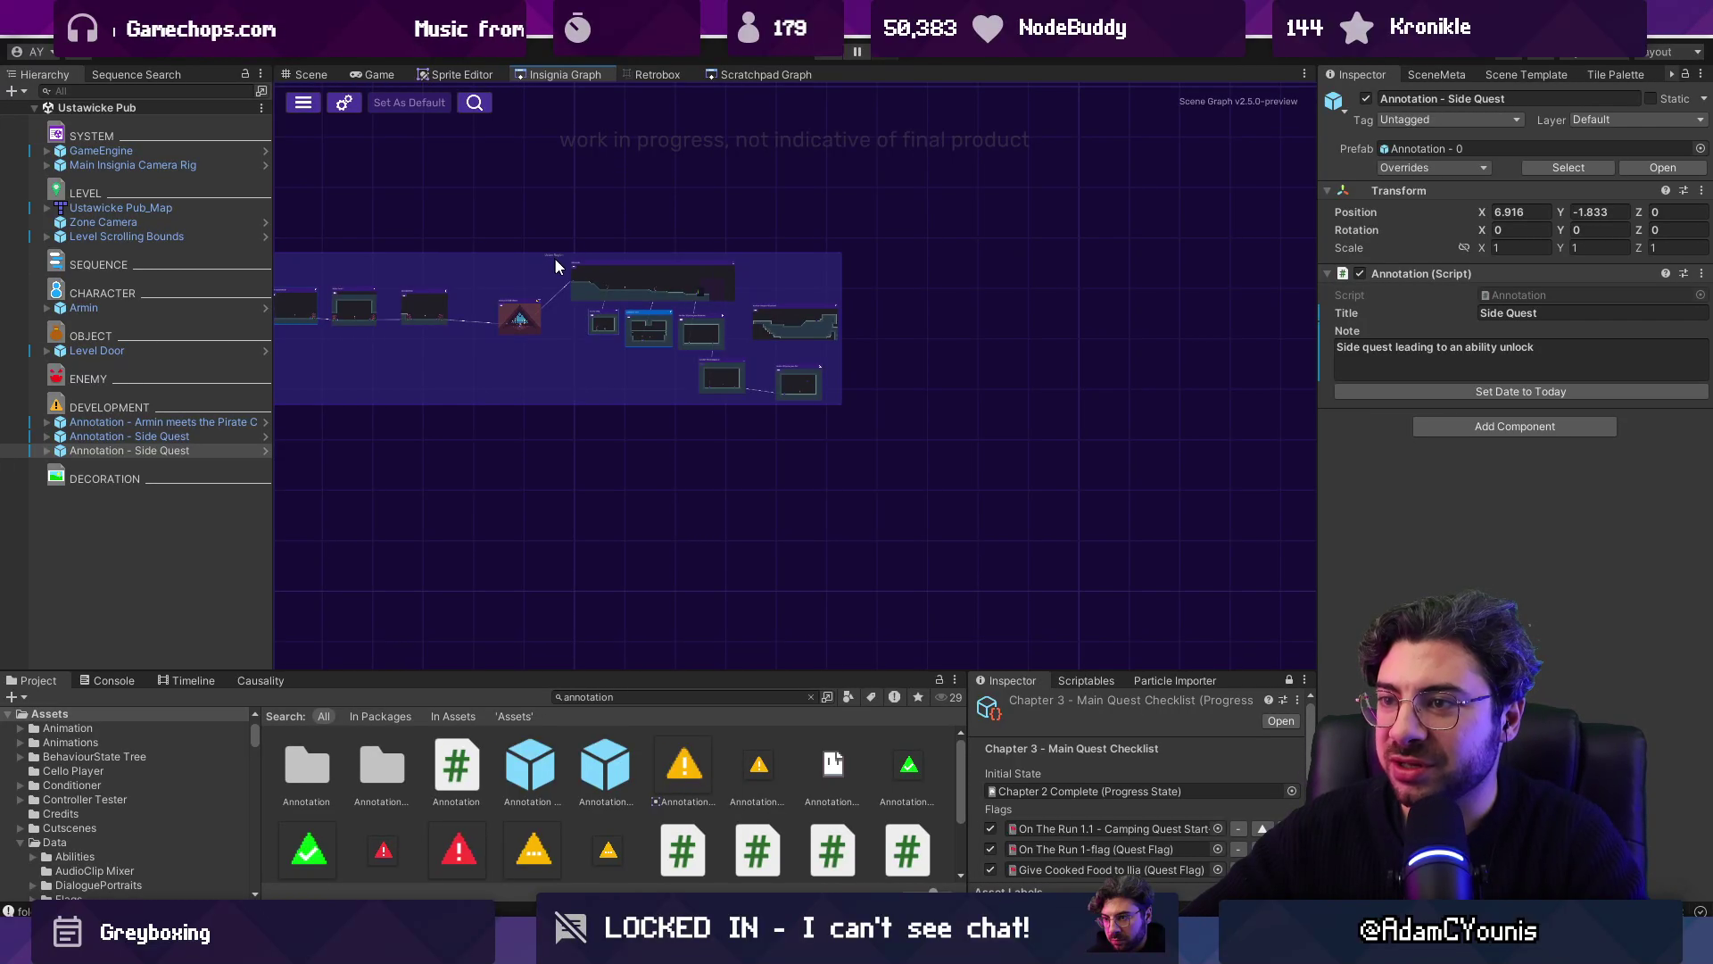
pyautogui.scroll(6, 619, 238)
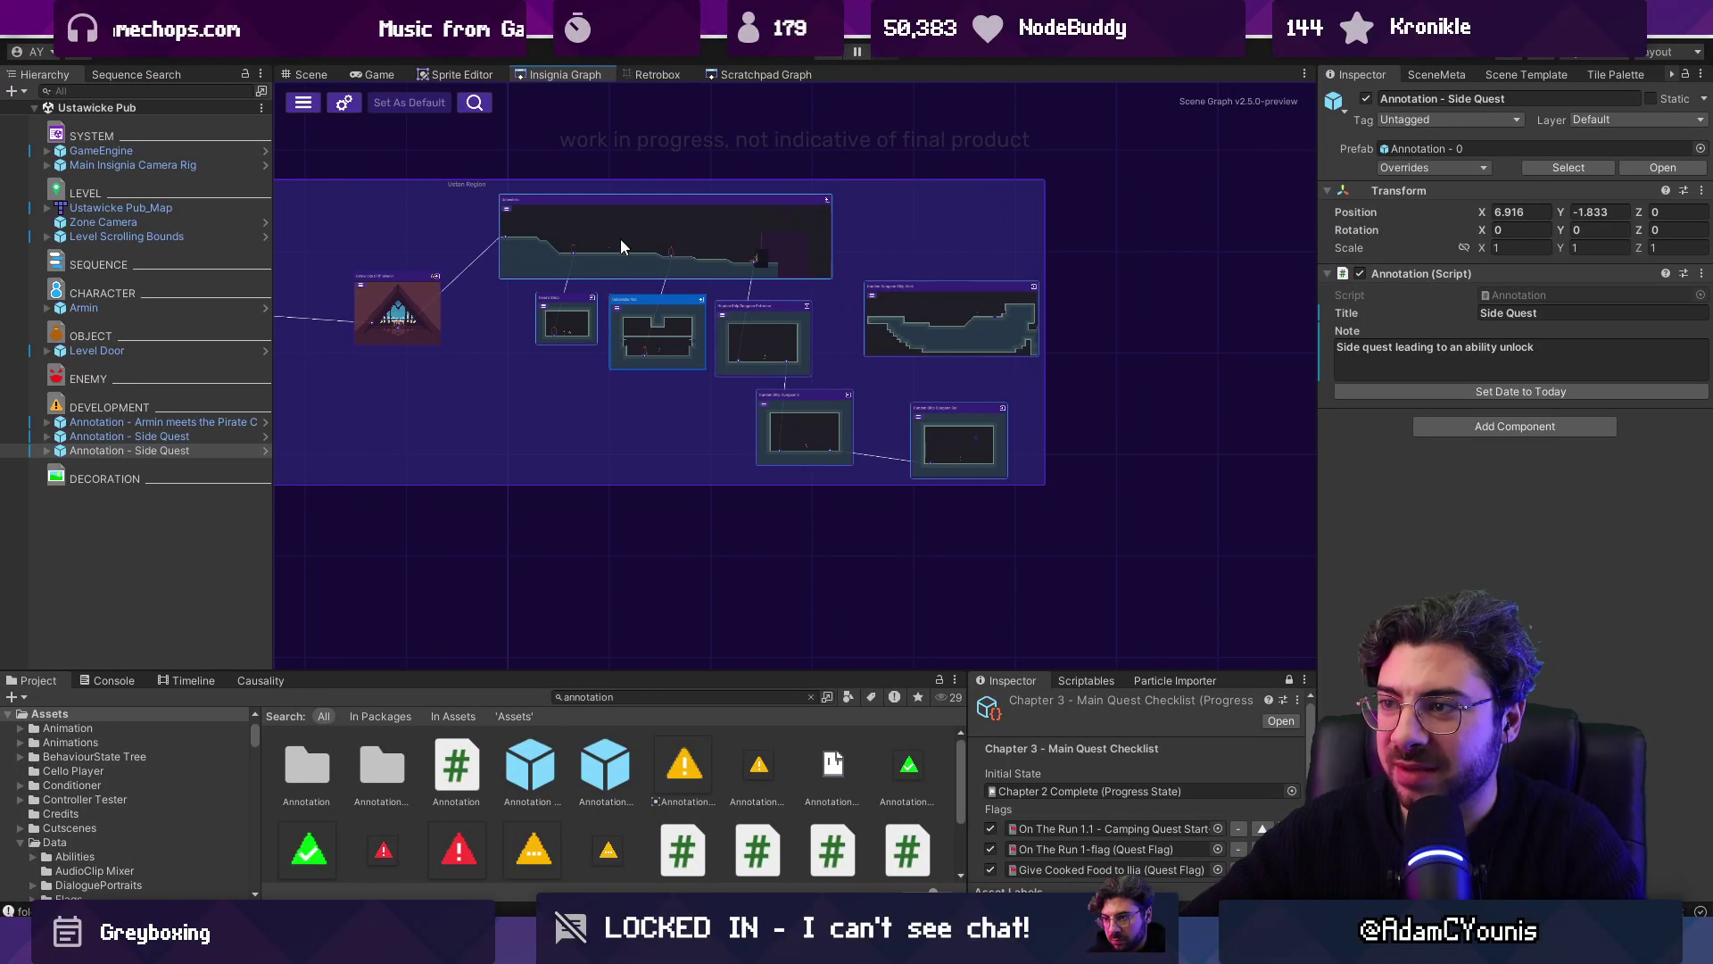
pyautogui.moveTo(535, 327)
pyautogui.mouseDown()
pyautogui.moveTo(553, 325)
pyautogui.moveTo(535, 372)
pyautogui.mouseUp()
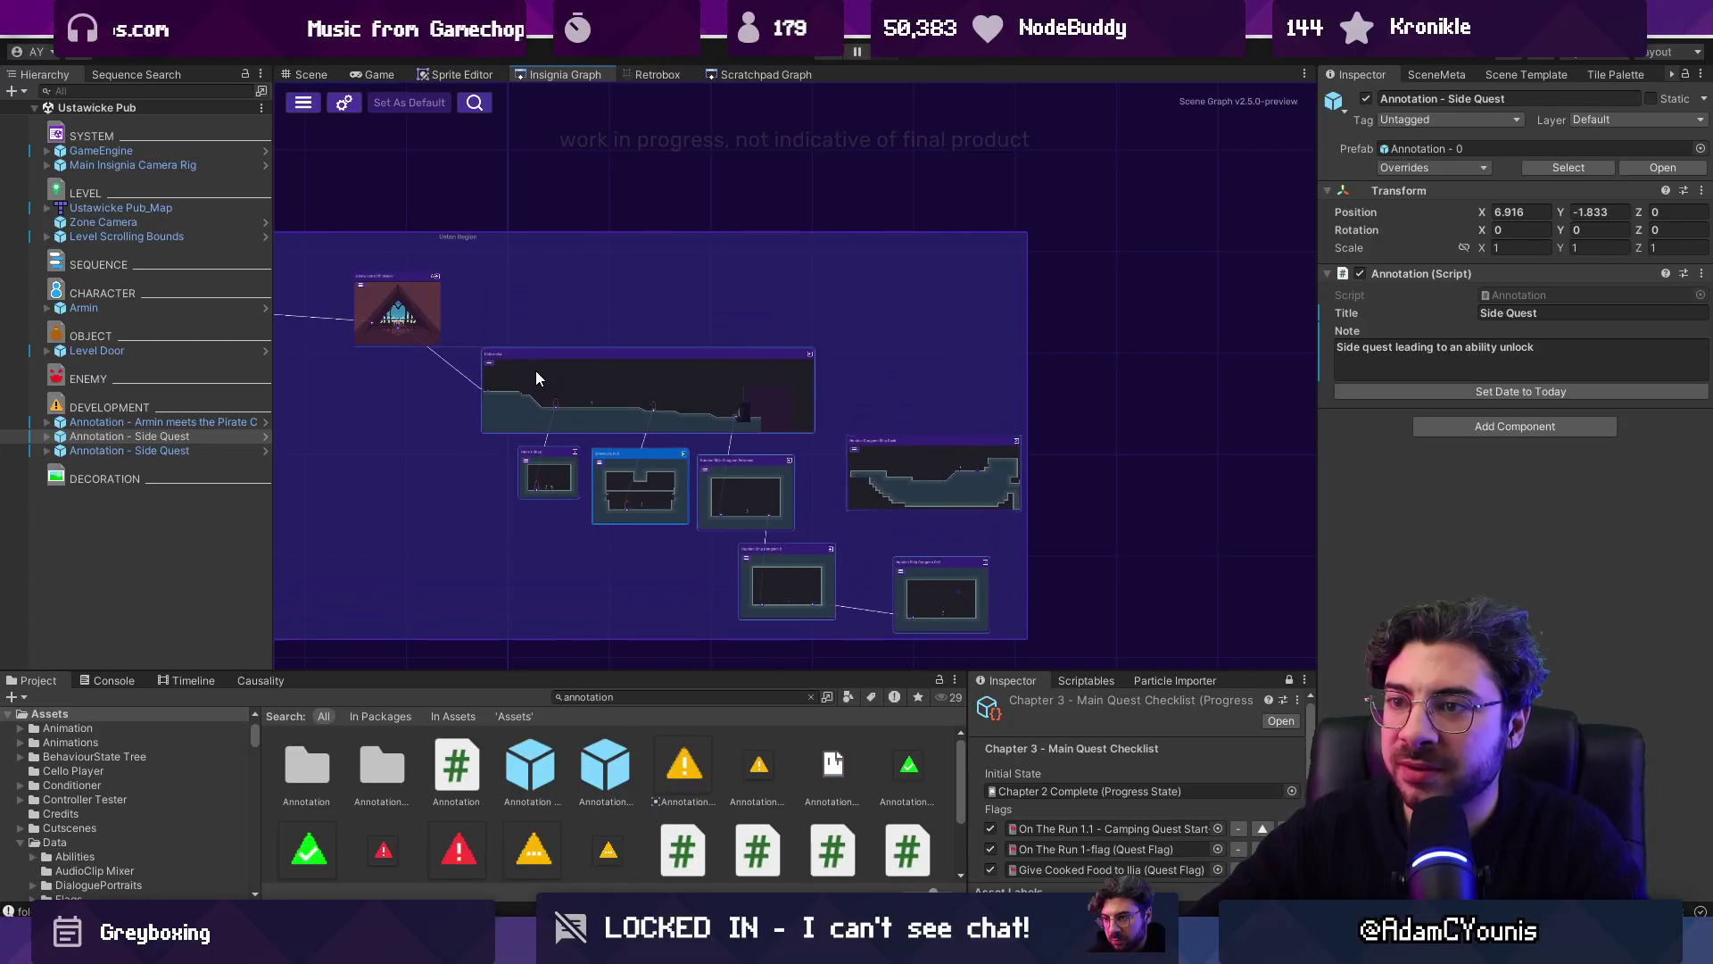
pyautogui.moveTo(621, 298); pyautogui.dragTo(621, 373)
# Step: Look over the graph and select the second Side Quest annotation to check it
pyautogui.scroll(-5, 787, 390)
pyautogui.scroll(-1, 891, 393)
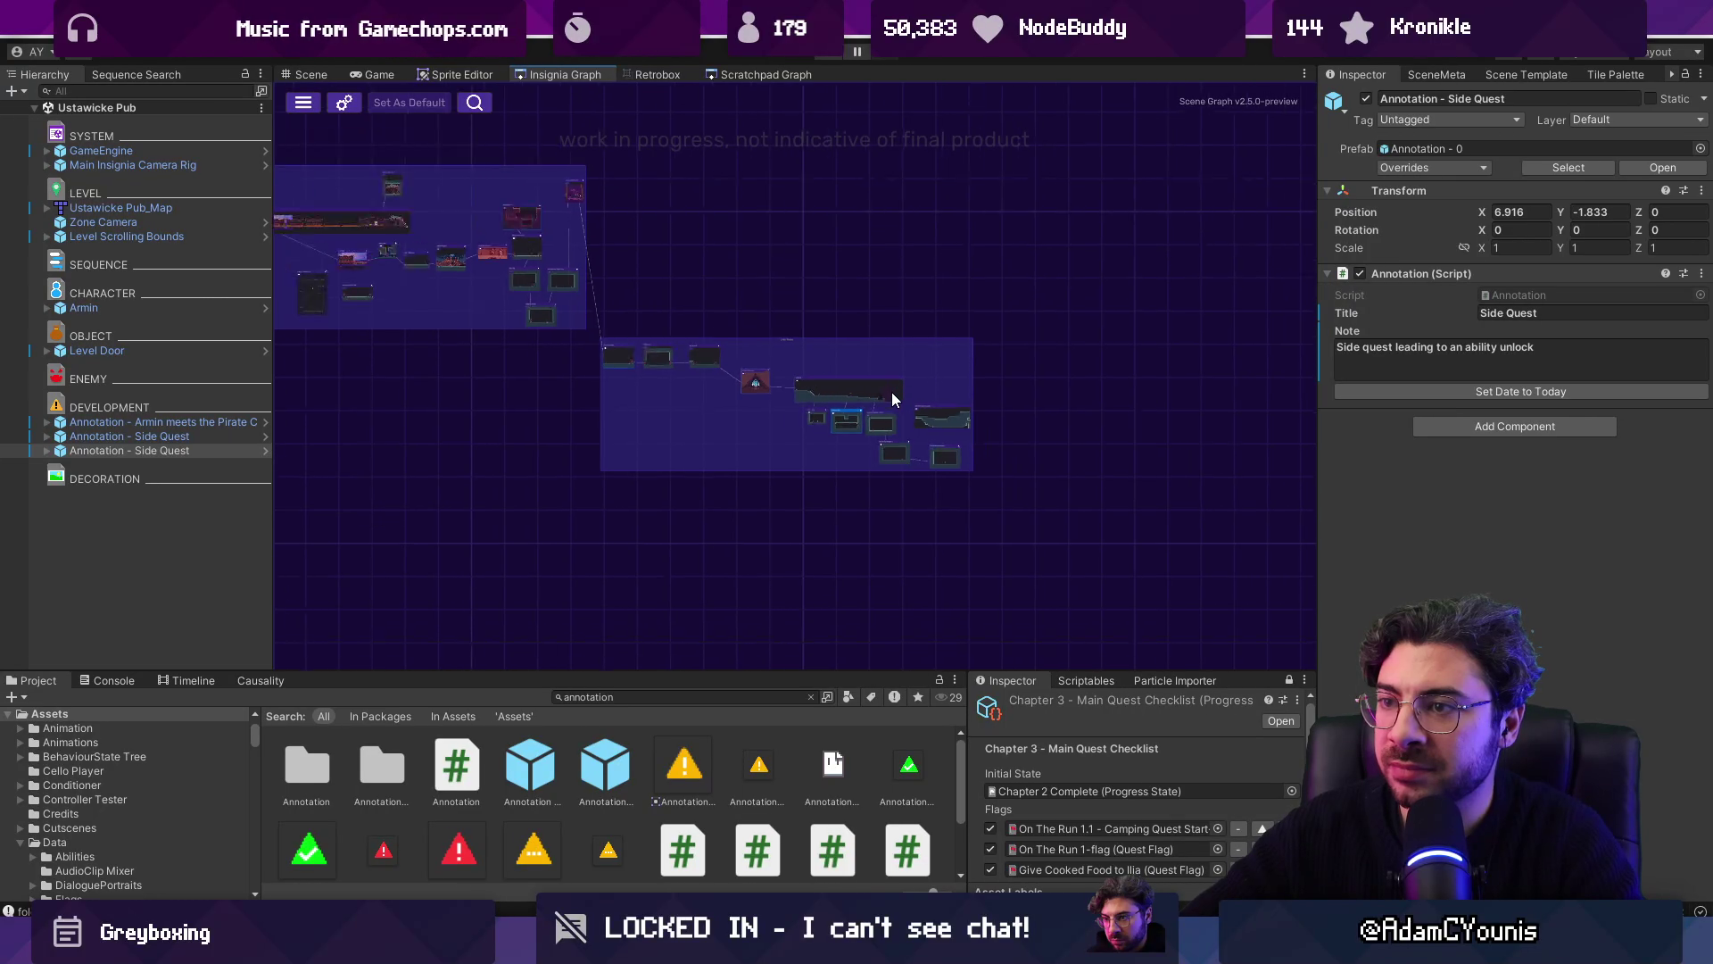
pyautogui.scroll(-3, 845, 383)
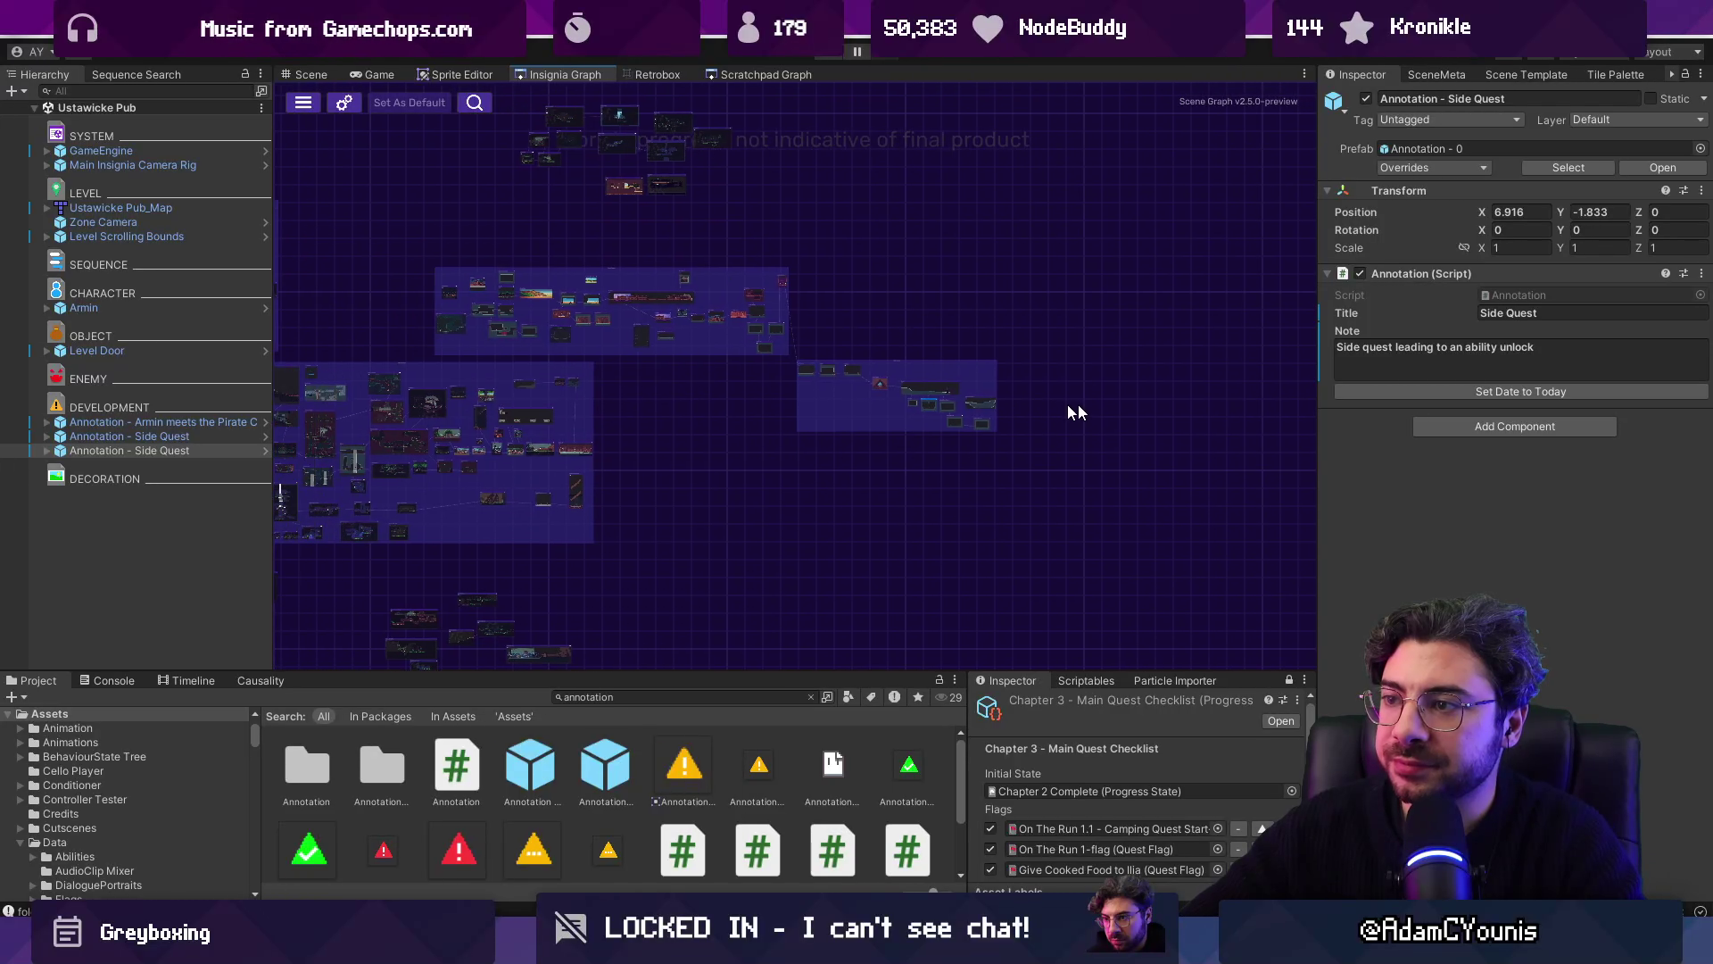
pyautogui.scroll(2, 1071, 406)
pyautogui.scroll(-2, 929, 408)
pyautogui.scroll(4, 799, 379)
pyautogui.scroll(2, 767, 384)
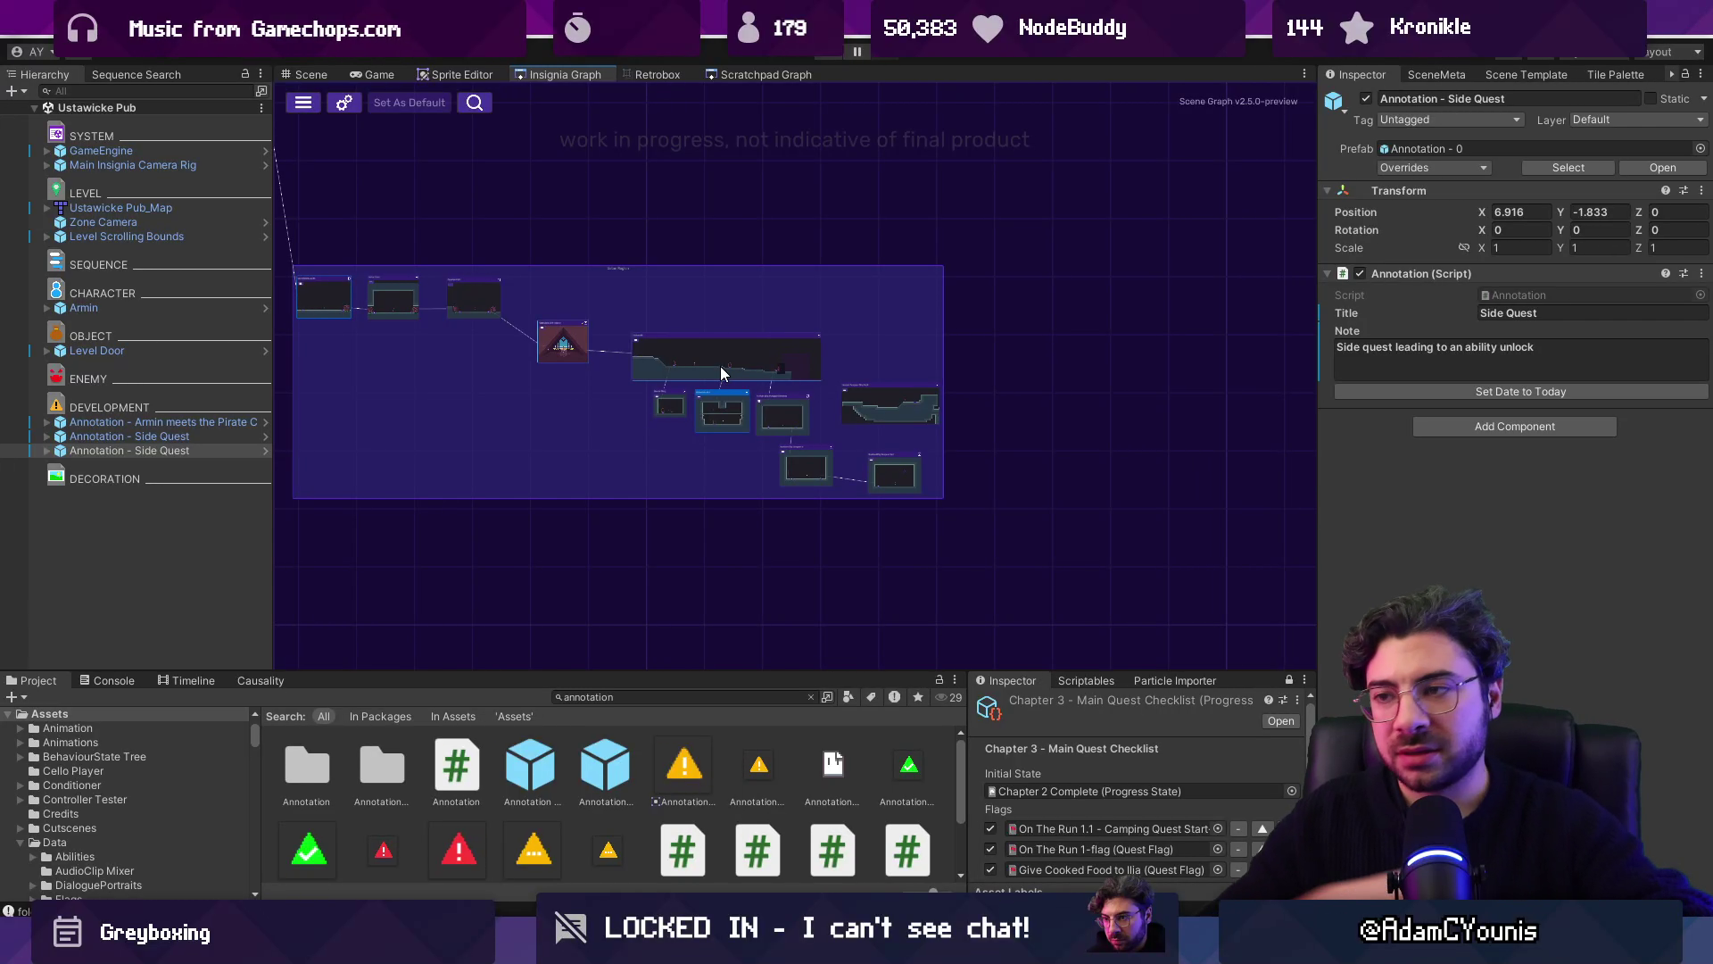
pyautogui.scroll(3, 720, 366)
pyautogui.scroll(2, 416, 300)
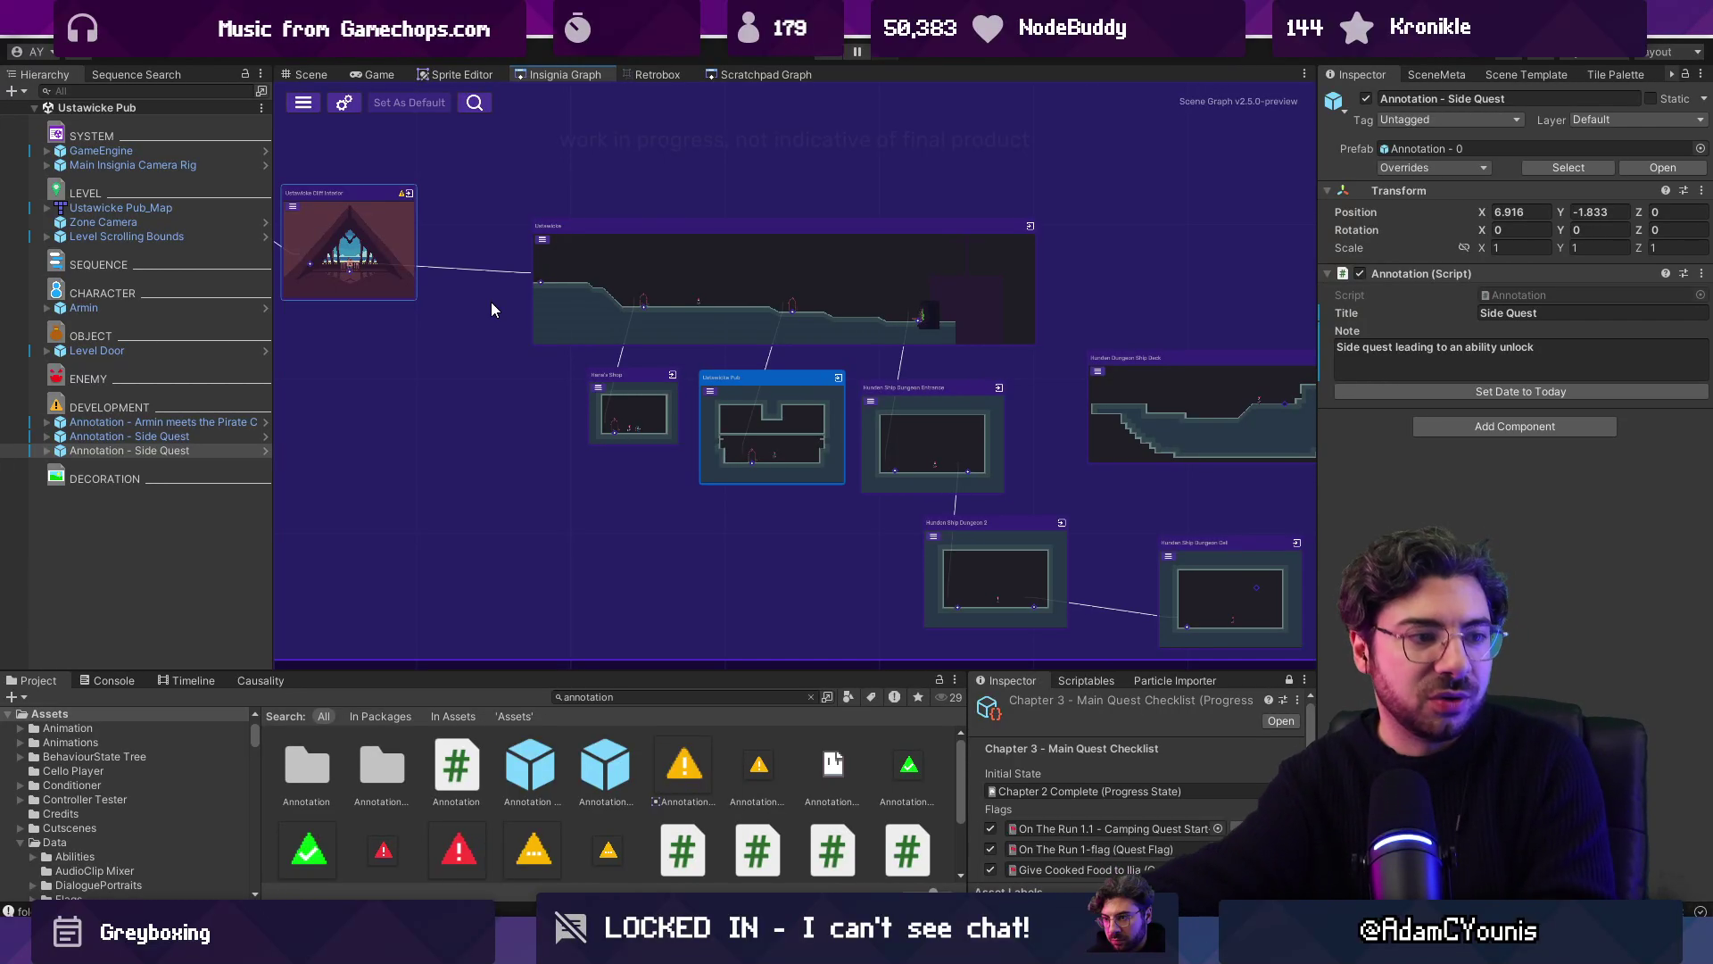
pyautogui.scroll(-2, 741, 473)
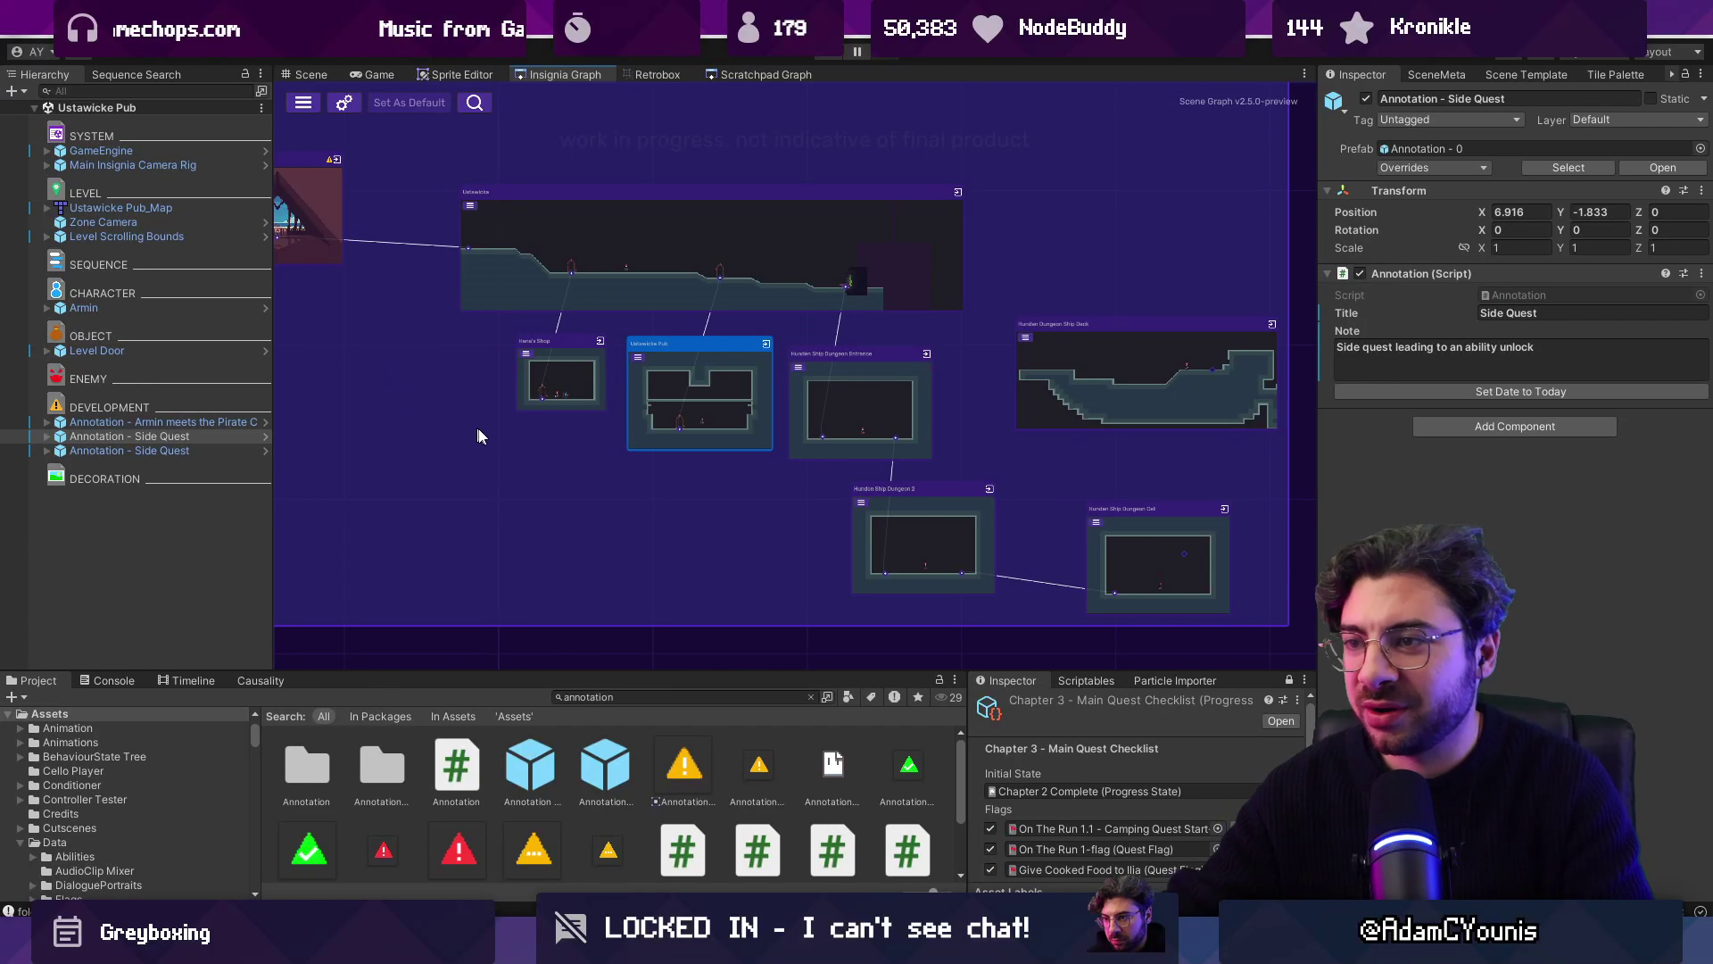
pyautogui.scroll(-3, 811, 442)
pyautogui.click(811, 446)
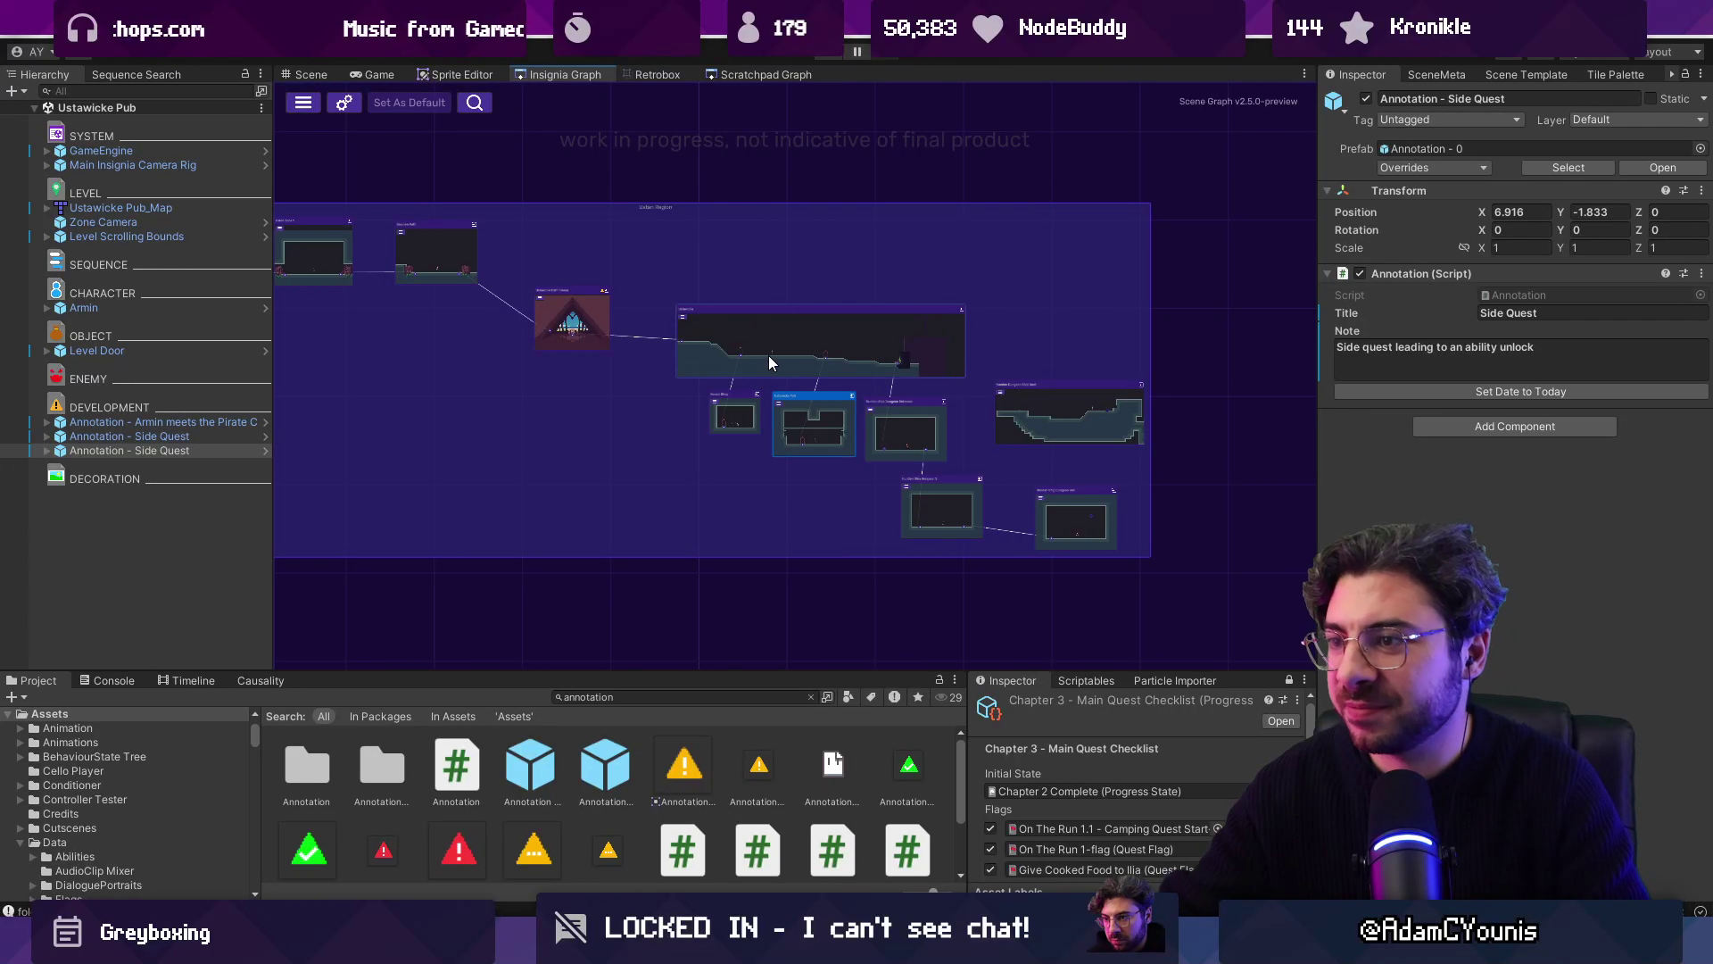
pyautogui.scroll(4, 768, 362)
pyautogui.scroll(-2, 645, 302)
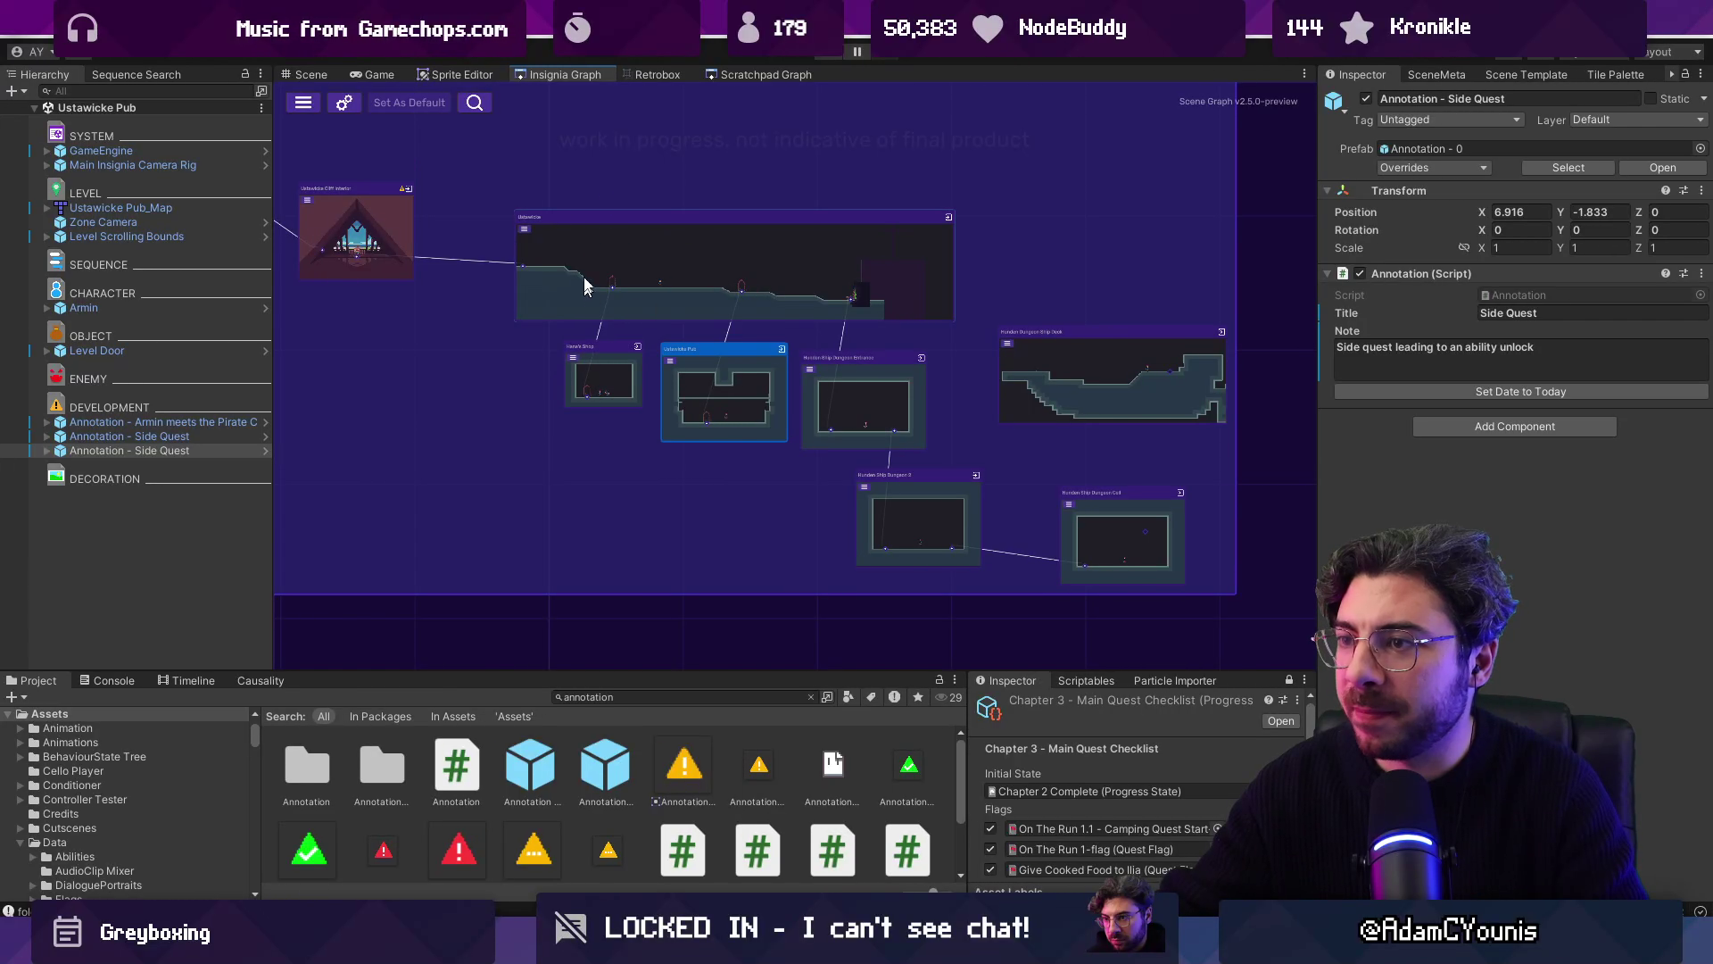
pyautogui.scroll(3, 574, 353)
pyautogui.scroll(-6, 882, 382)
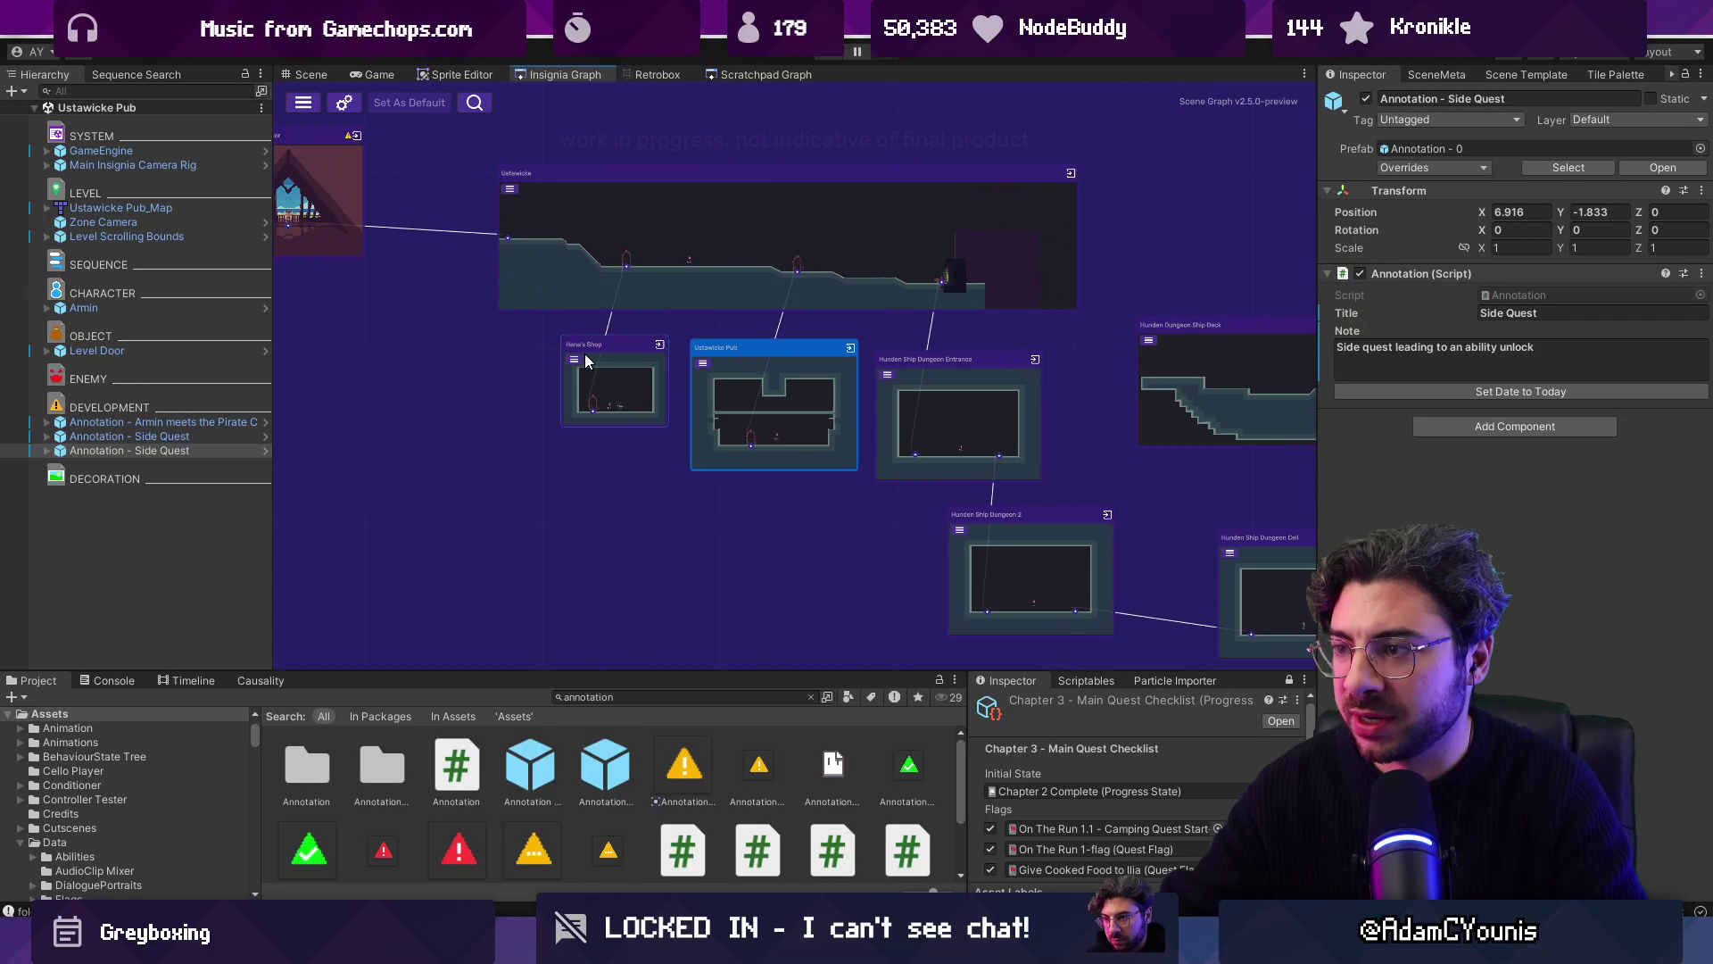
pyautogui.scroll(5, 883, 389)
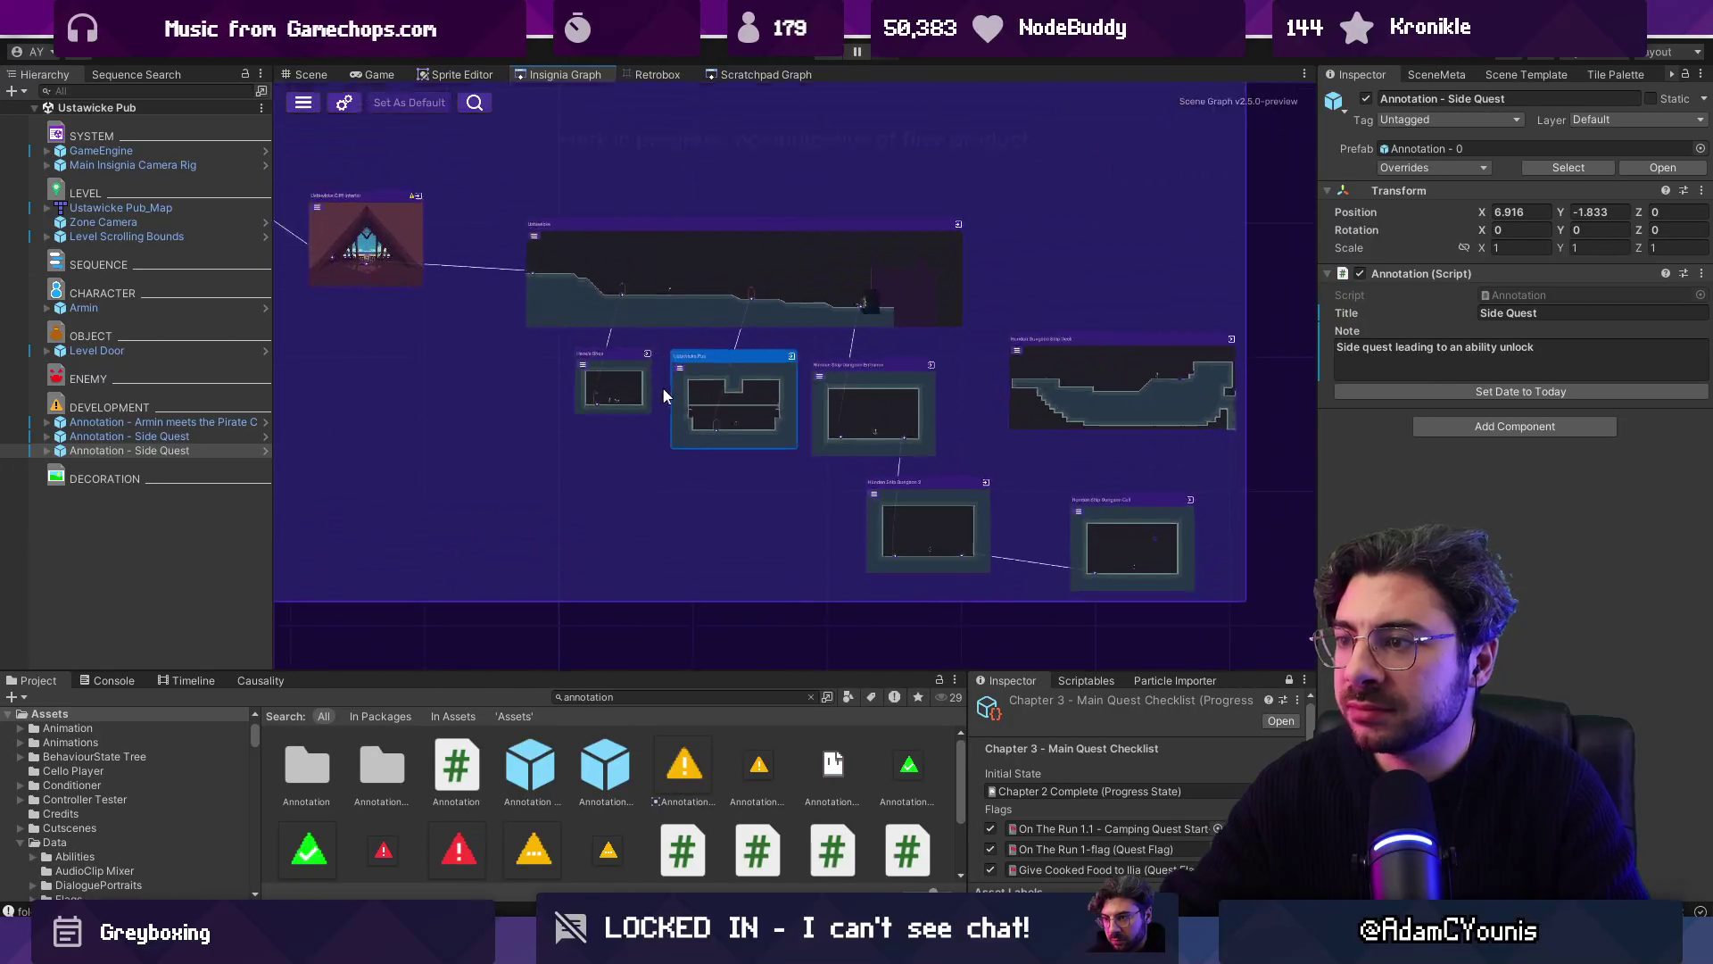
pyautogui.scroll(3, 616, 385)
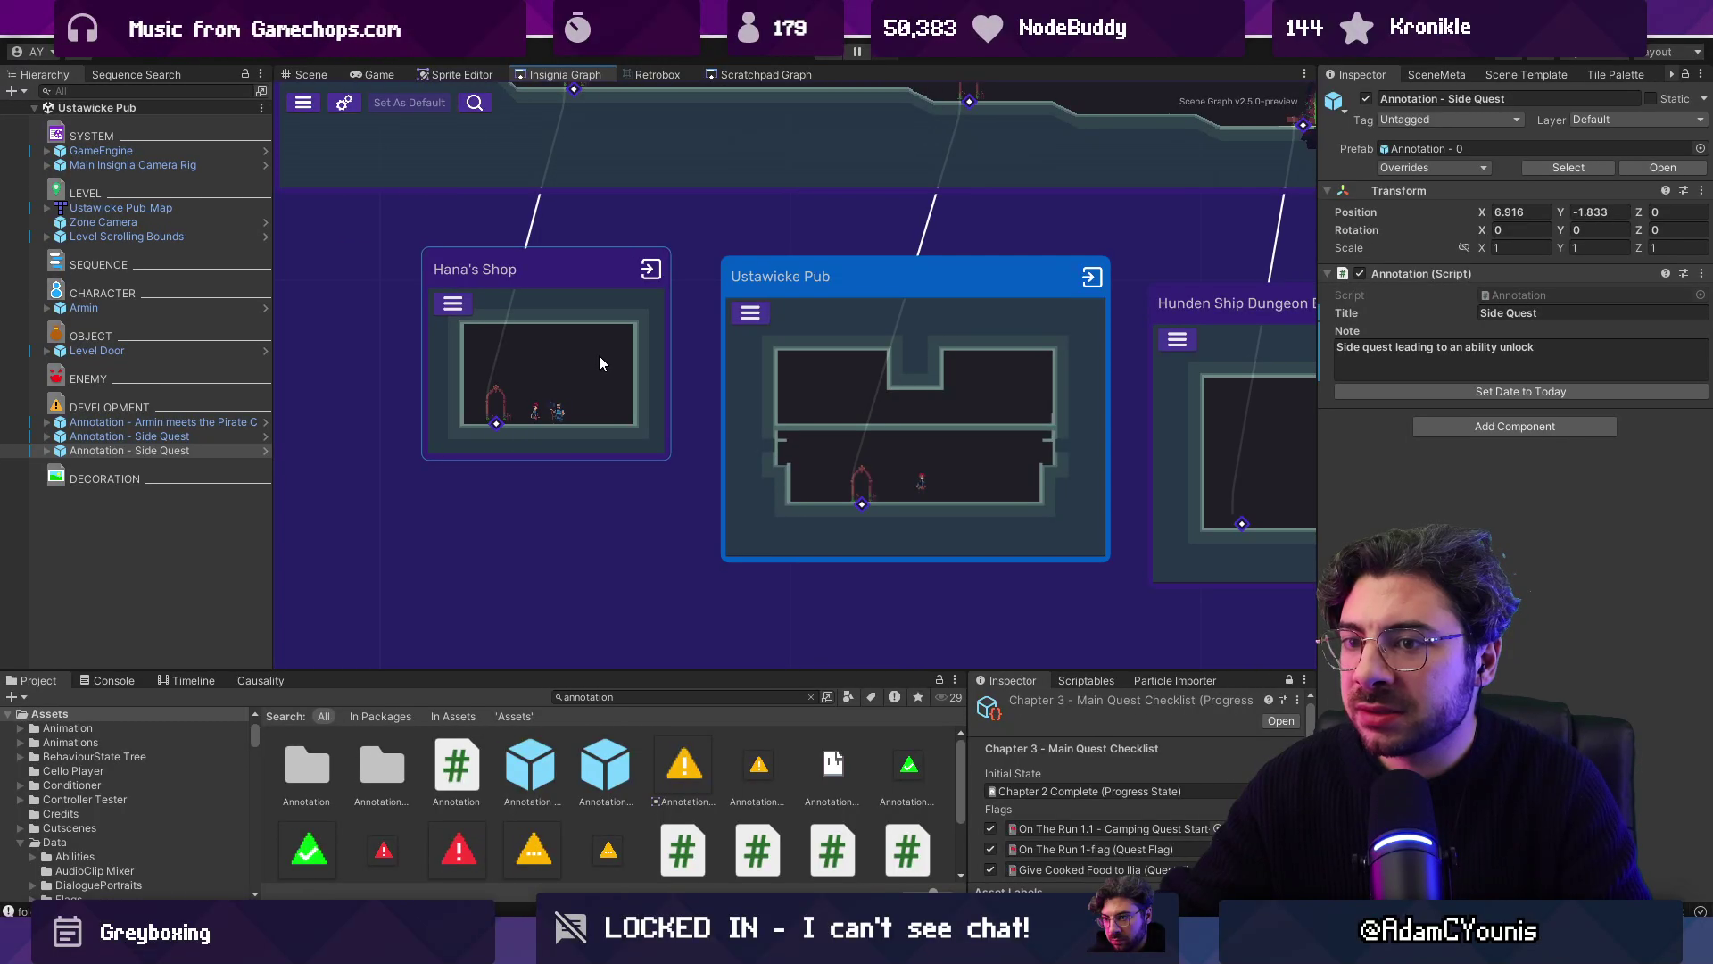
# Step: Open Hana's Shop and add a 'Meet Hana' annotation under DEVELOPMENT, placed beside Hana
pyautogui.doubleClick(597, 355)
pyautogui.moveTo(528, 750)
pyautogui.mouseDown()
pyautogui.moveTo(211, 565)
pyautogui.moveTo(230, 519)
pyautogui.mouseUp()
pyautogui.click(1516, 297)
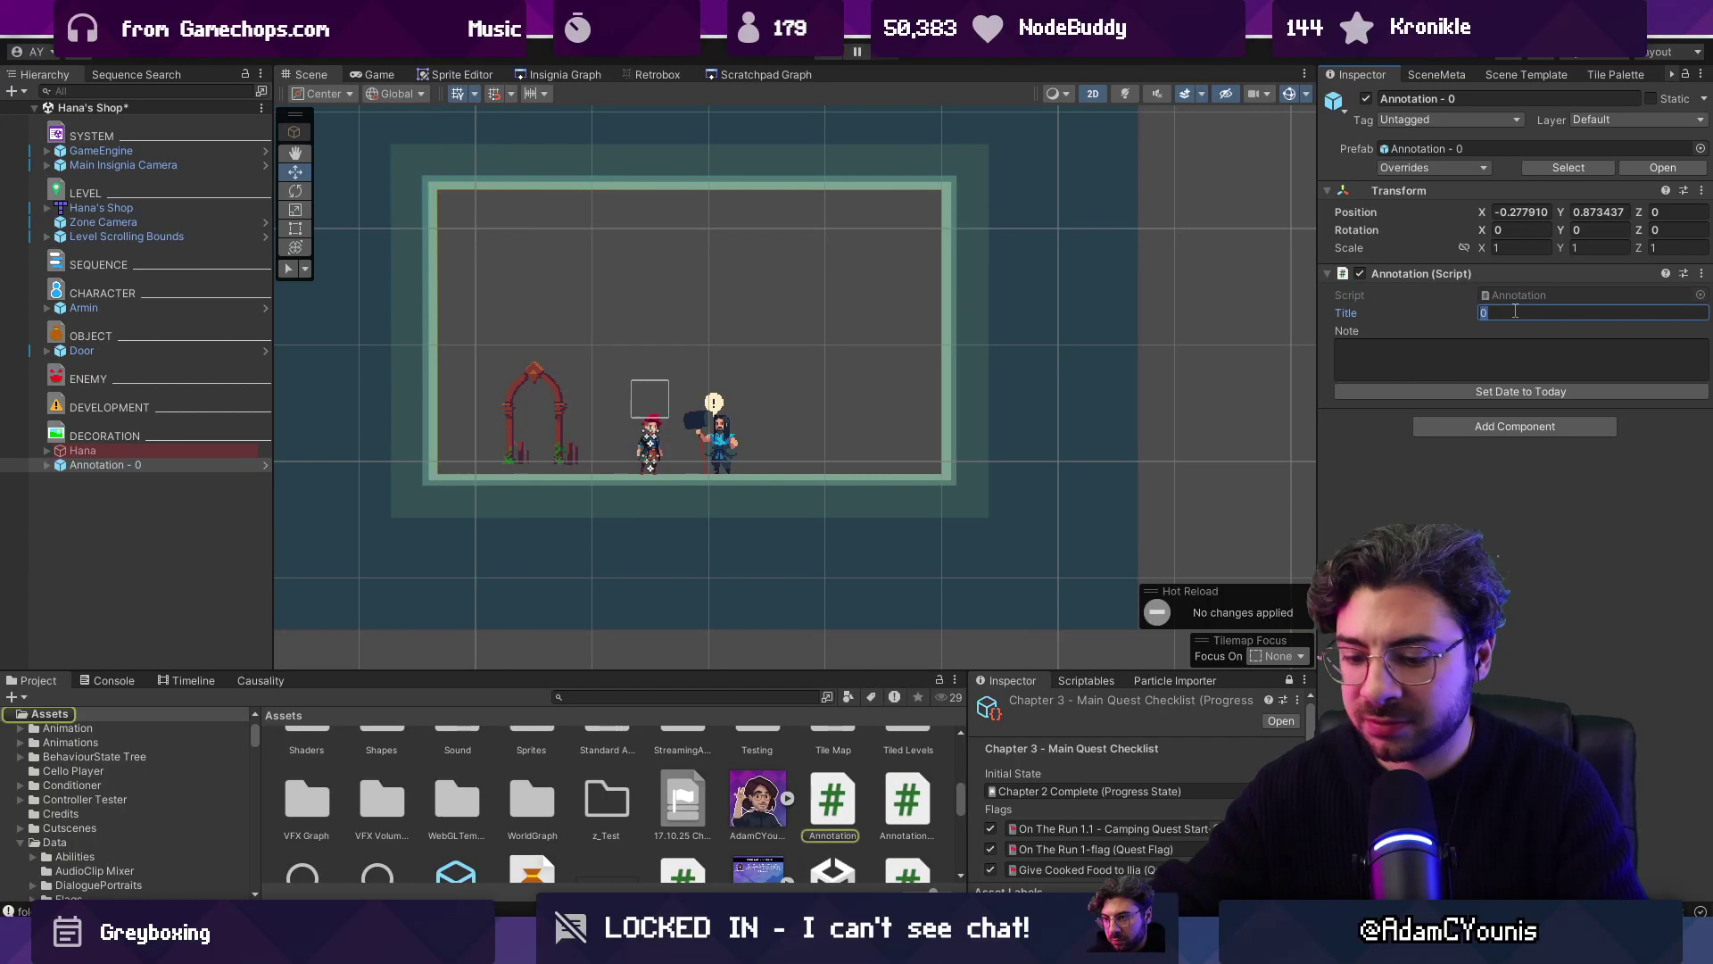
pyautogui.write('Meet Hana')
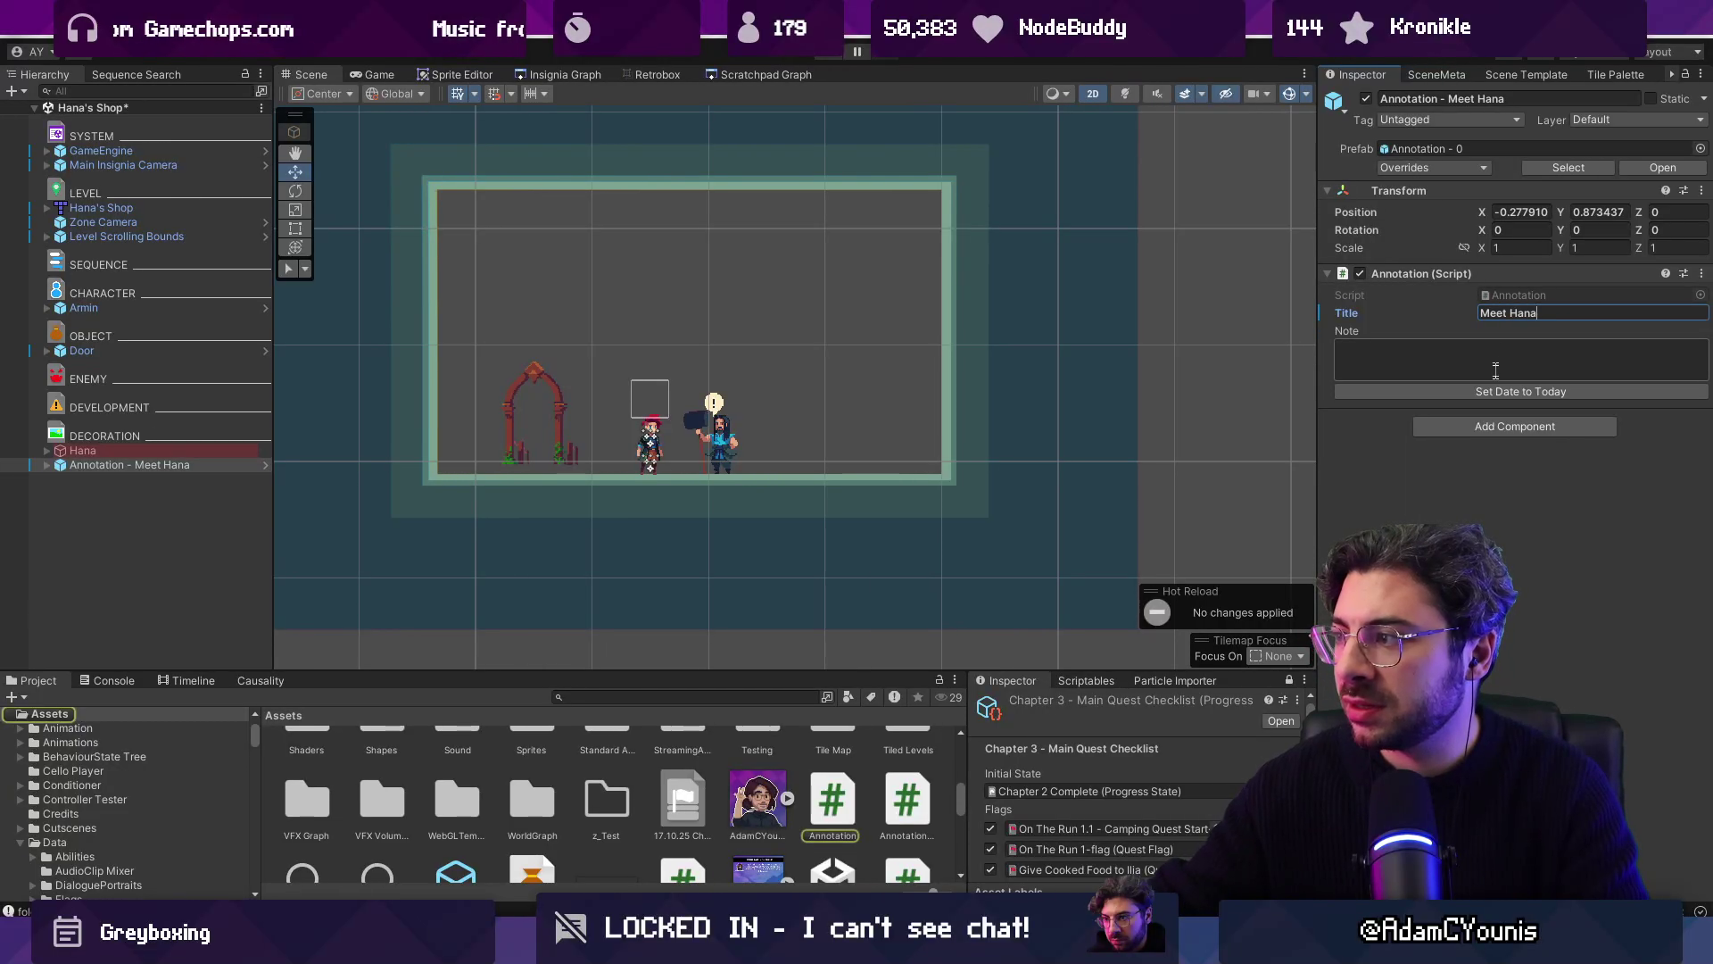
pyautogui.click(1457, 500)
pyautogui.moveTo(341, 439); pyautogui.dragTo(185, 426)
pyautogui.scroll(-3, 832, 420)
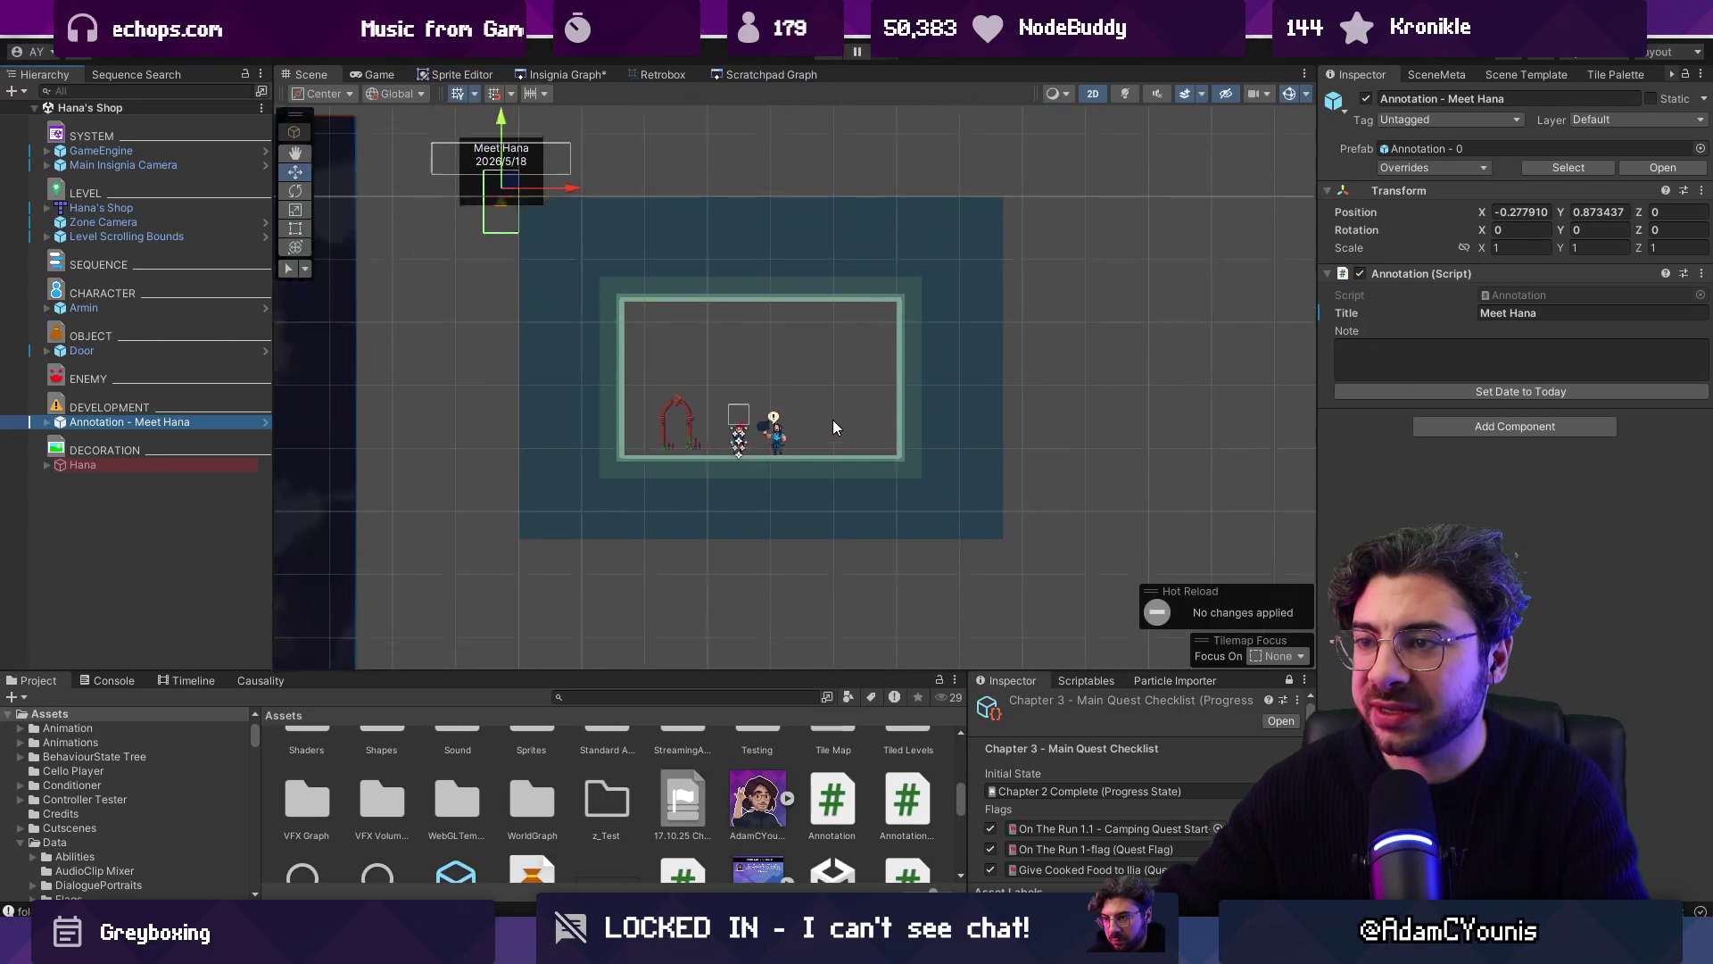
pyautogui.moveTo(510, 181); pyautogui.dragTo(772, 384)
pyautogui.scroll(4, 772, 383)
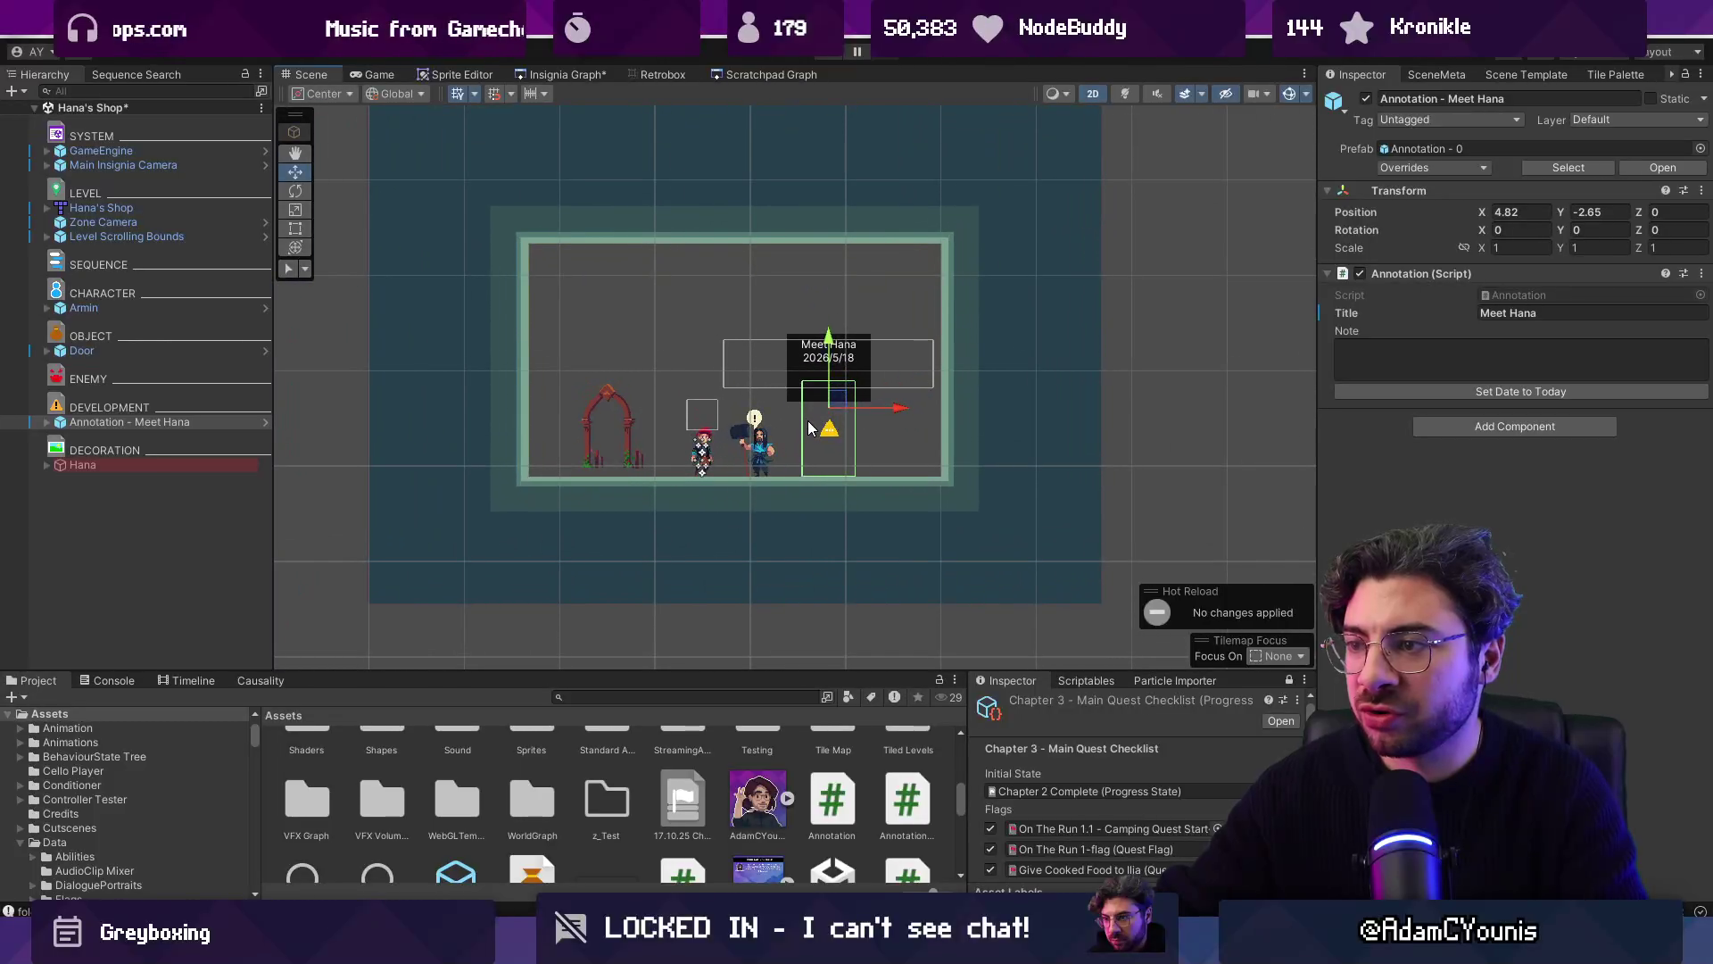
# Step: Write the note 'Armin meets Hana, the Ustawicke blacksmith' and save the scene
pyautogui.click(1497, 352)
pyautogui.write('Armin meets hana, the Ustawicke b')
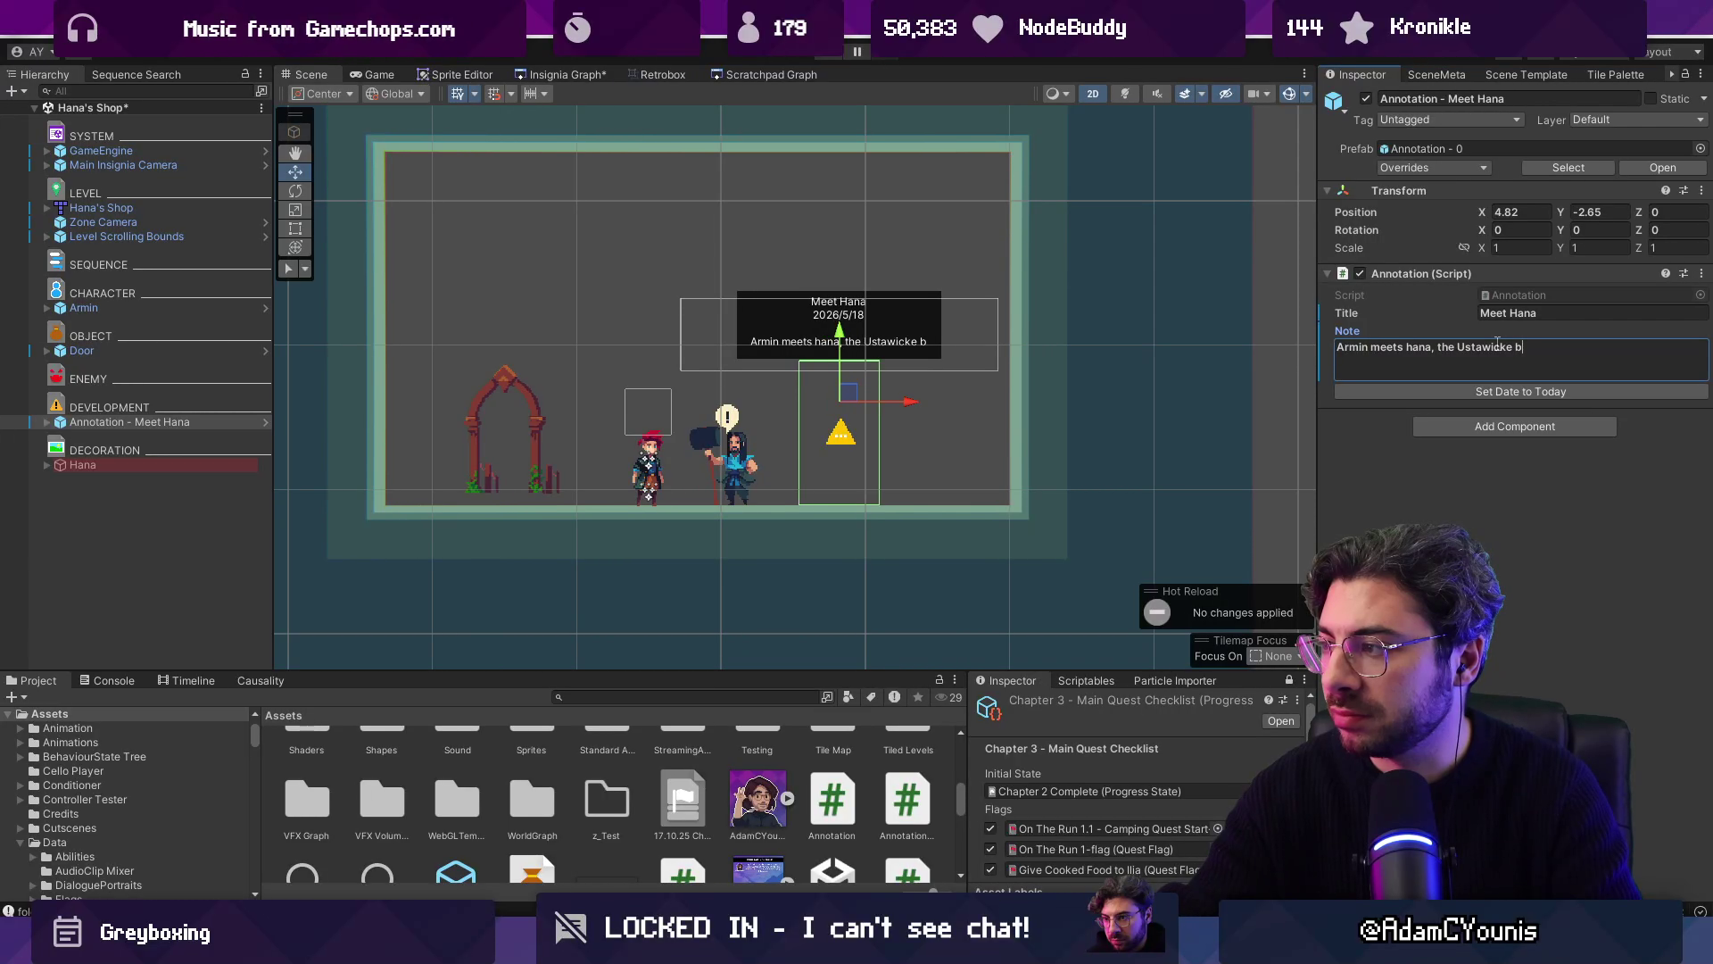
pyautogui.write('lacksmith')
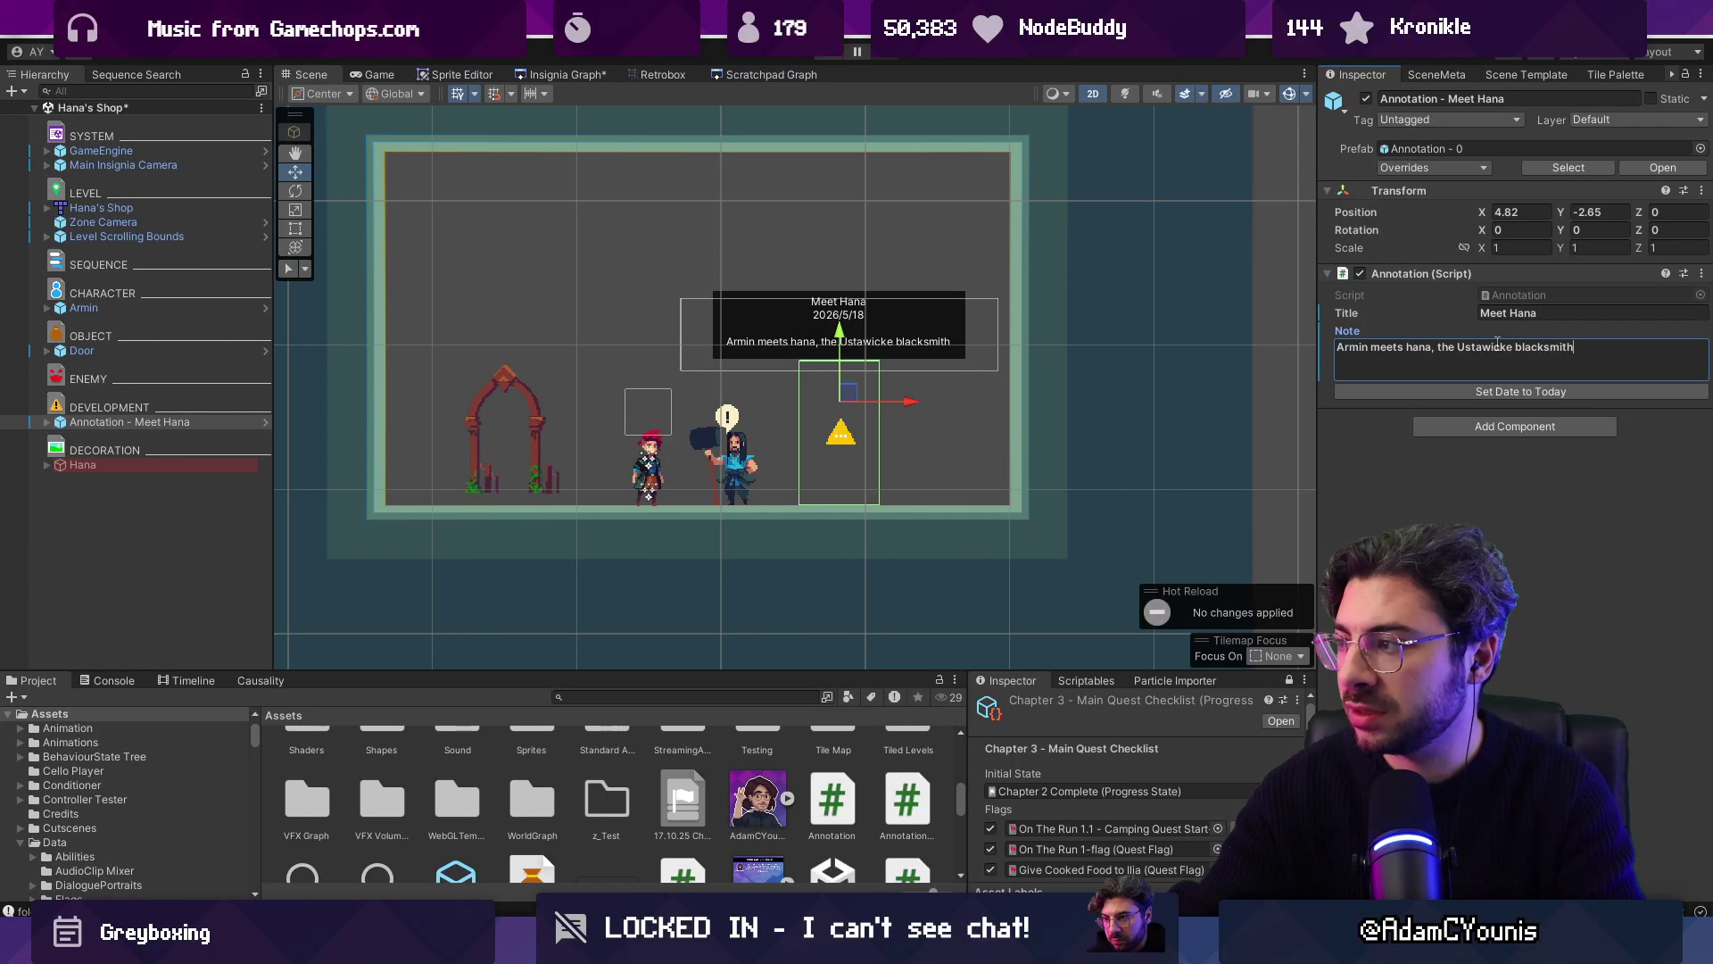
pyautogui.press('Escape')
pyautogui.click(1414, 350)
pyautogui.press('BackSpace')
pyautogui.write('H')
pyautogui.hotkey('ctrl', 's')
pyautogui.hotkey('alt', 'Tab')
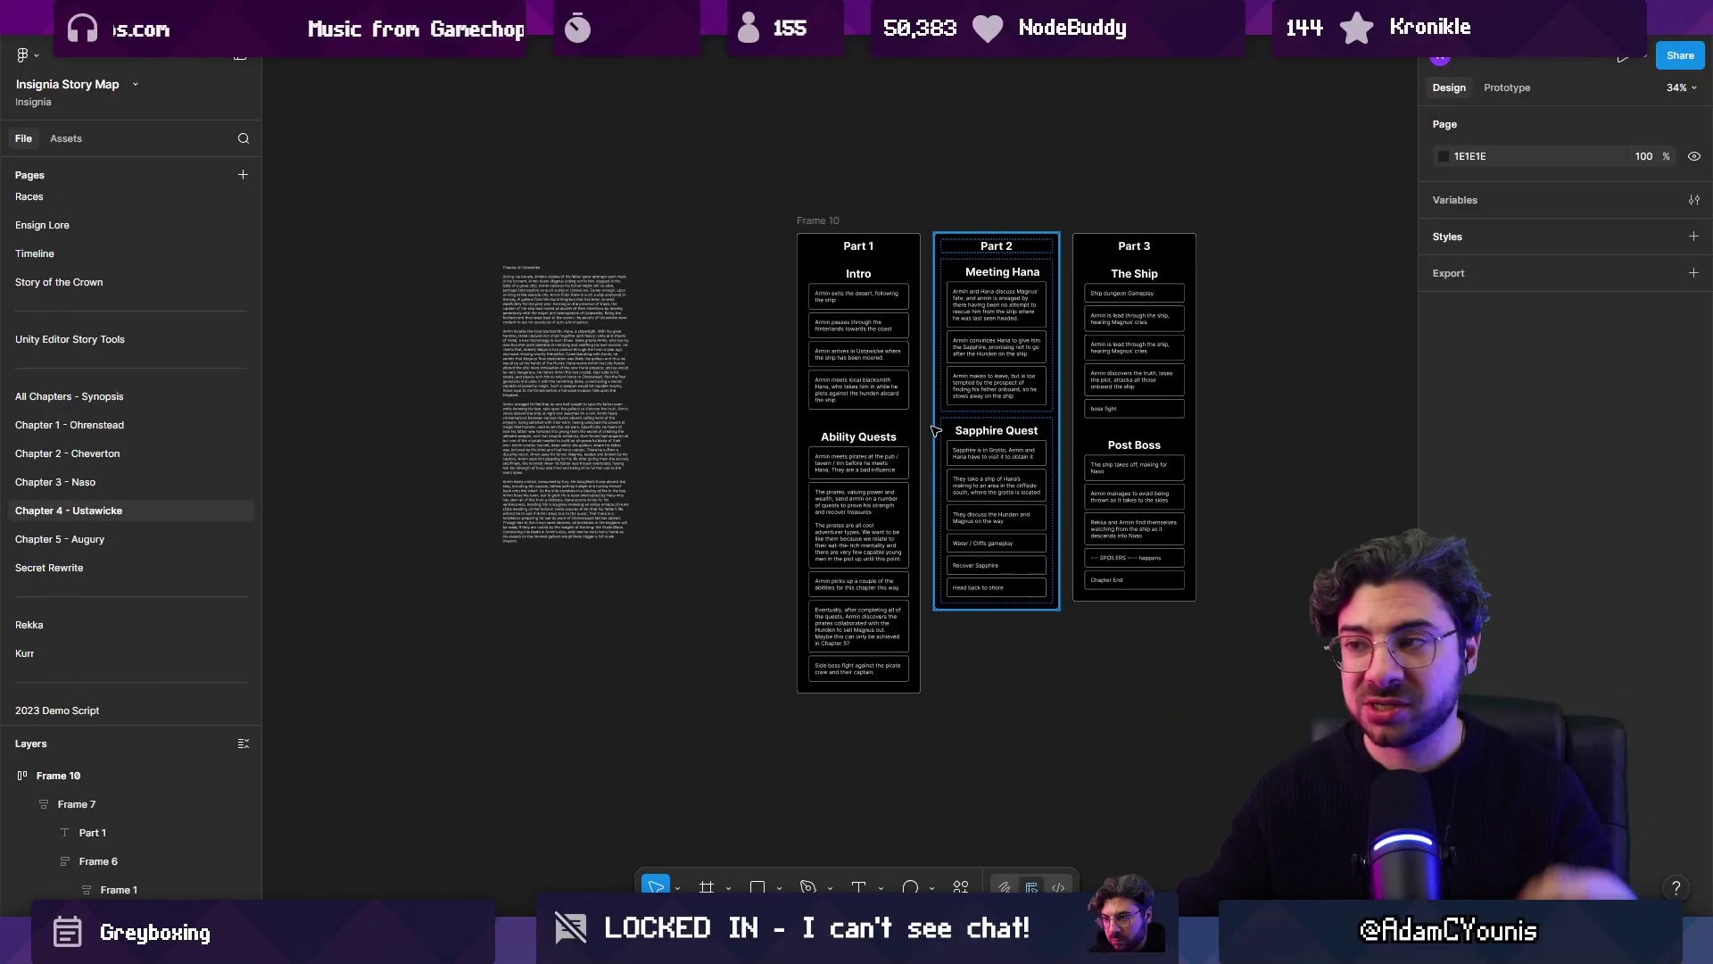
# Step: Review the Part 1, Part 2 and Part 3 story columns in Figma, then return to Unity
pyautogui.click(912, 424)
pyautogui.click(999, 412)
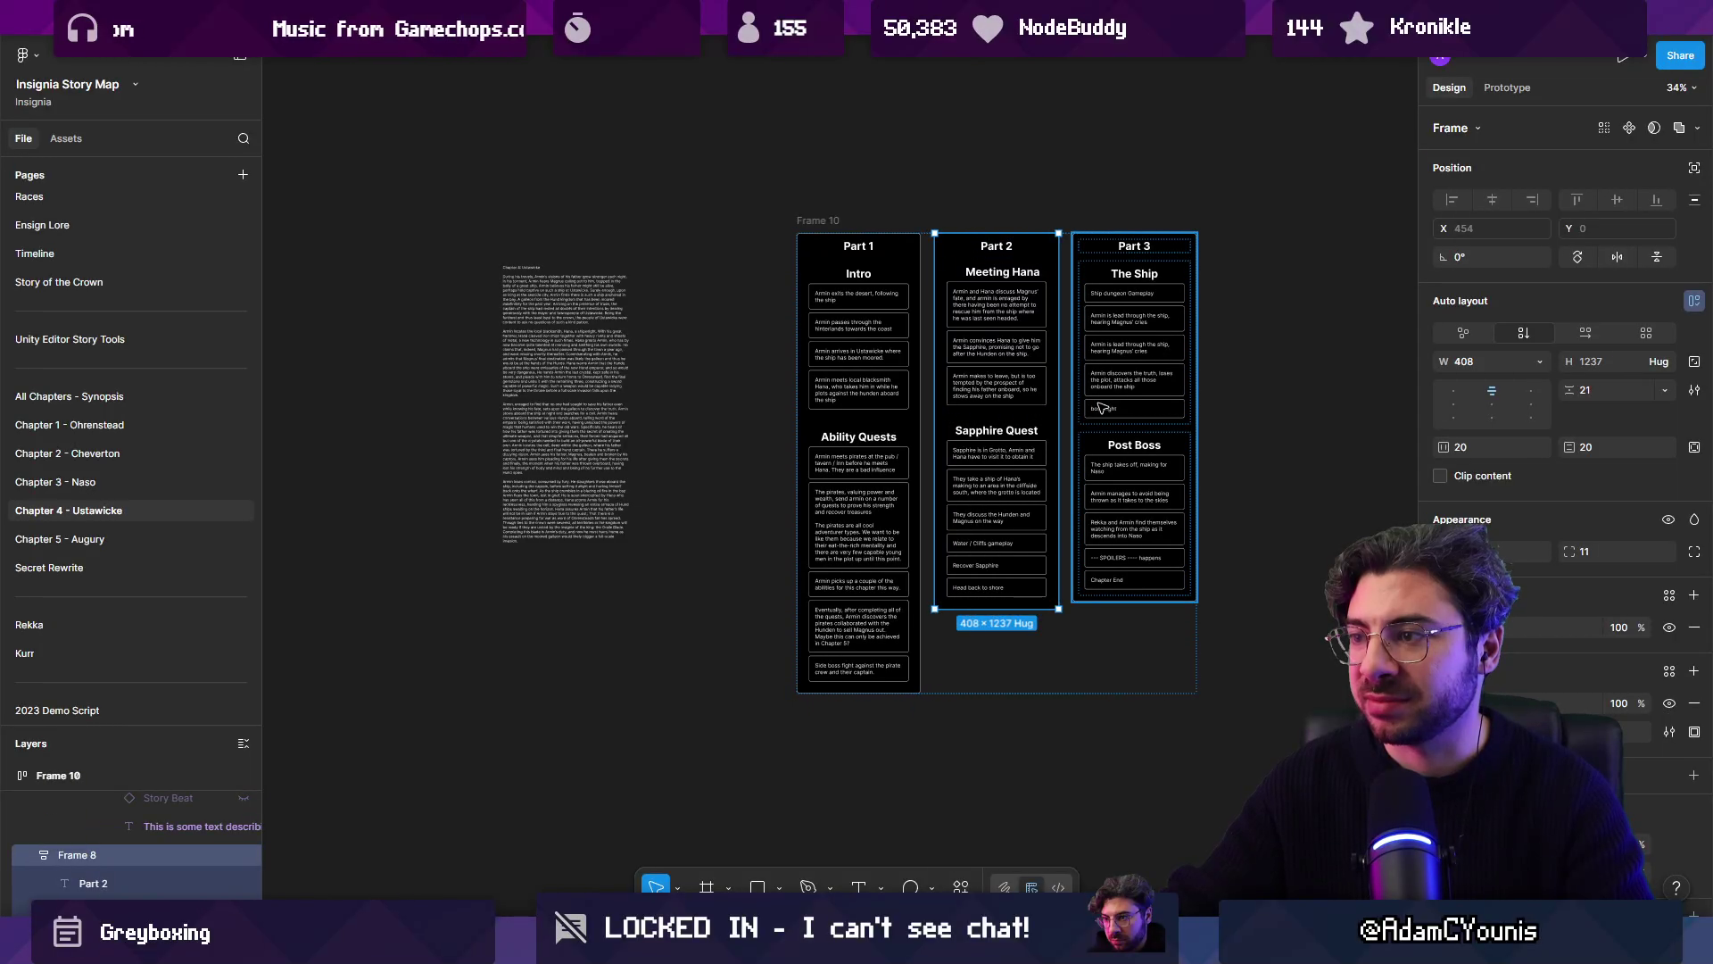
pyautogui.click(1097, 409)
pyautogui.hotkey('alt', 'Tab')
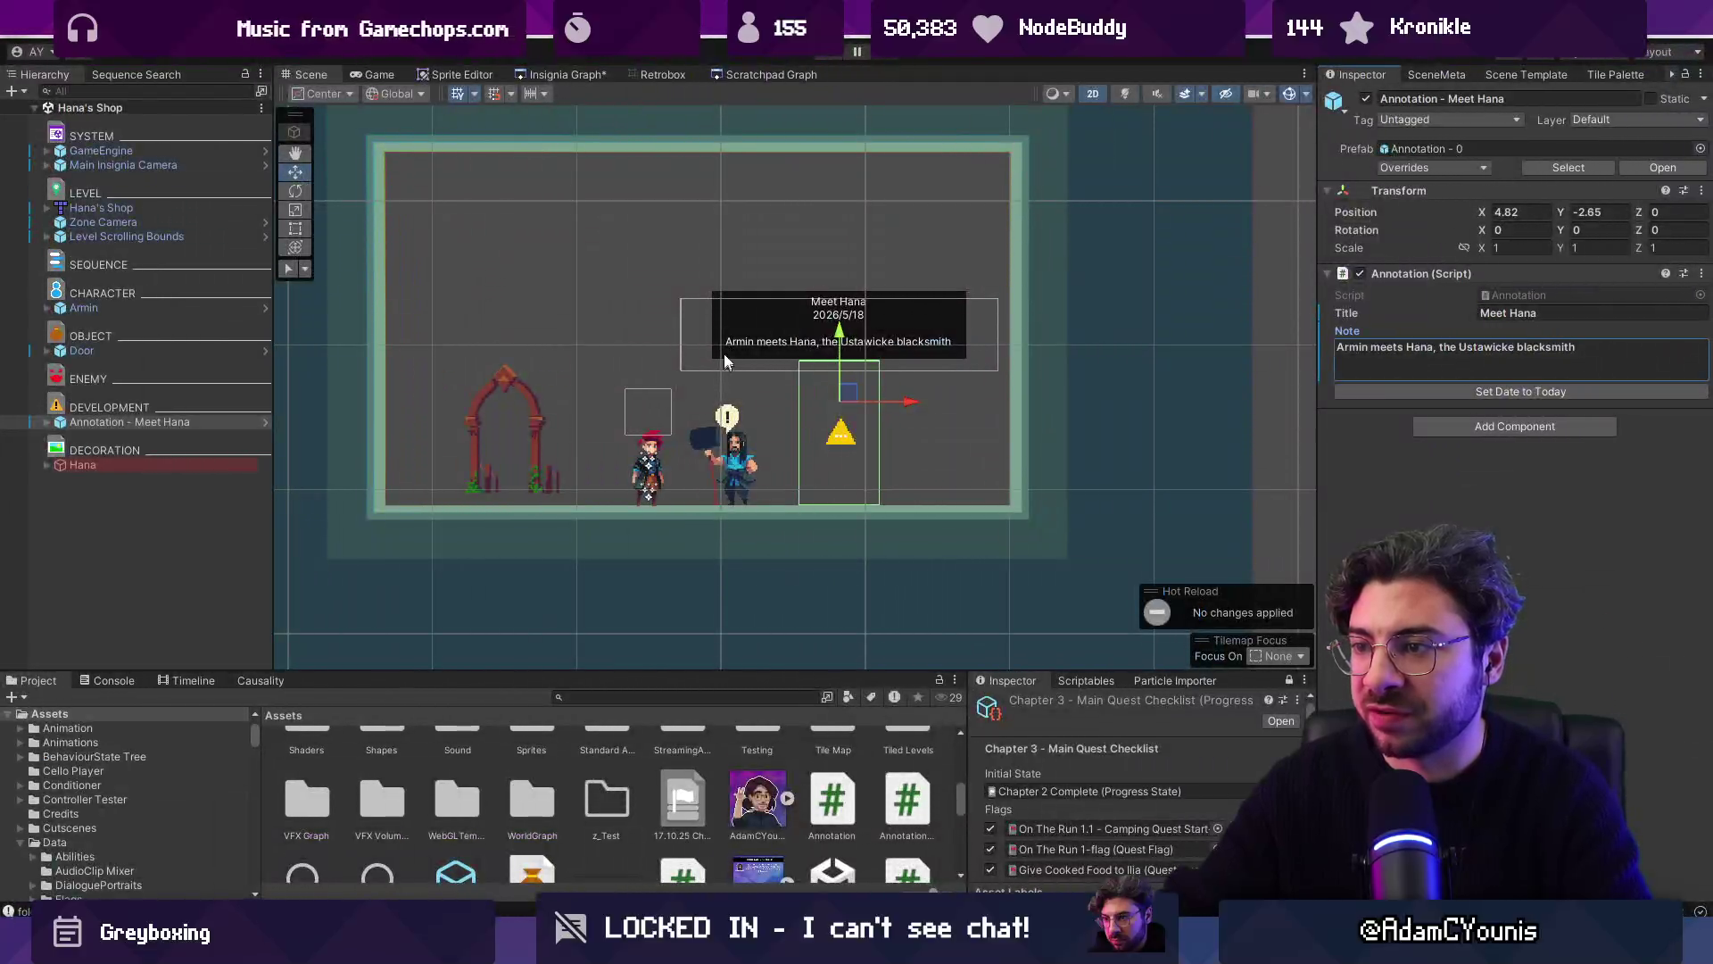
# Step: Select the shop's archway door, then open the Naso Train Test scene from the graph's train room
pyautogui.scroll(-1, 888, 343)
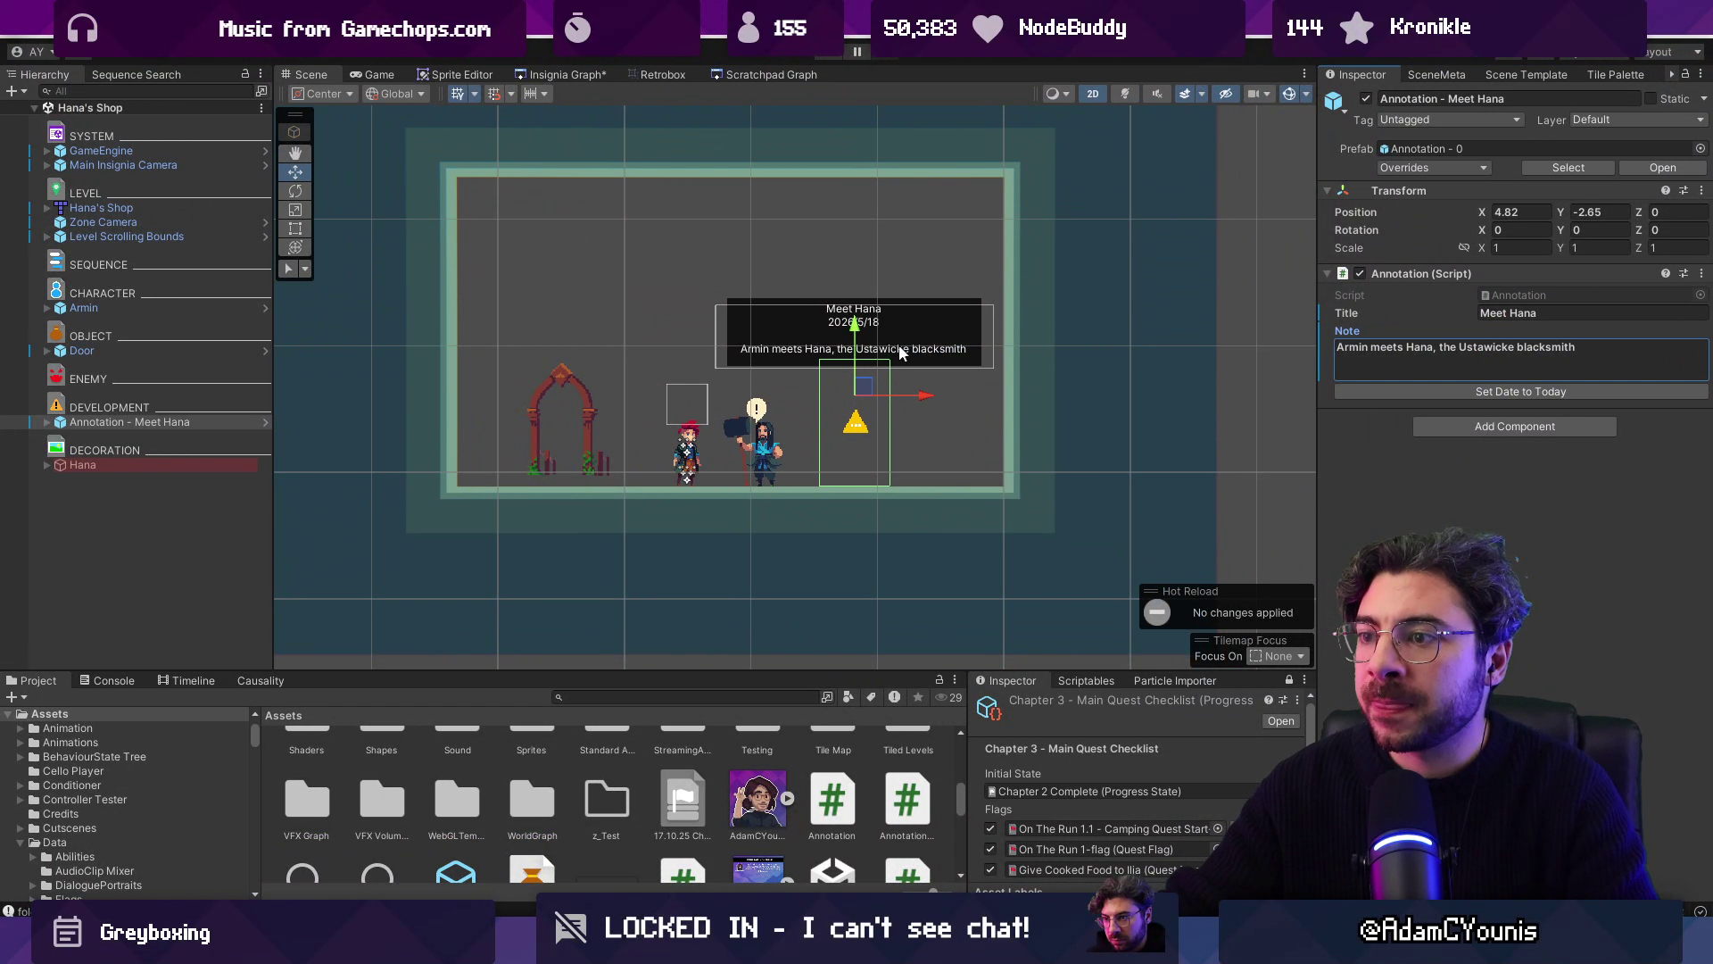
pyautogui.click(594, 403)
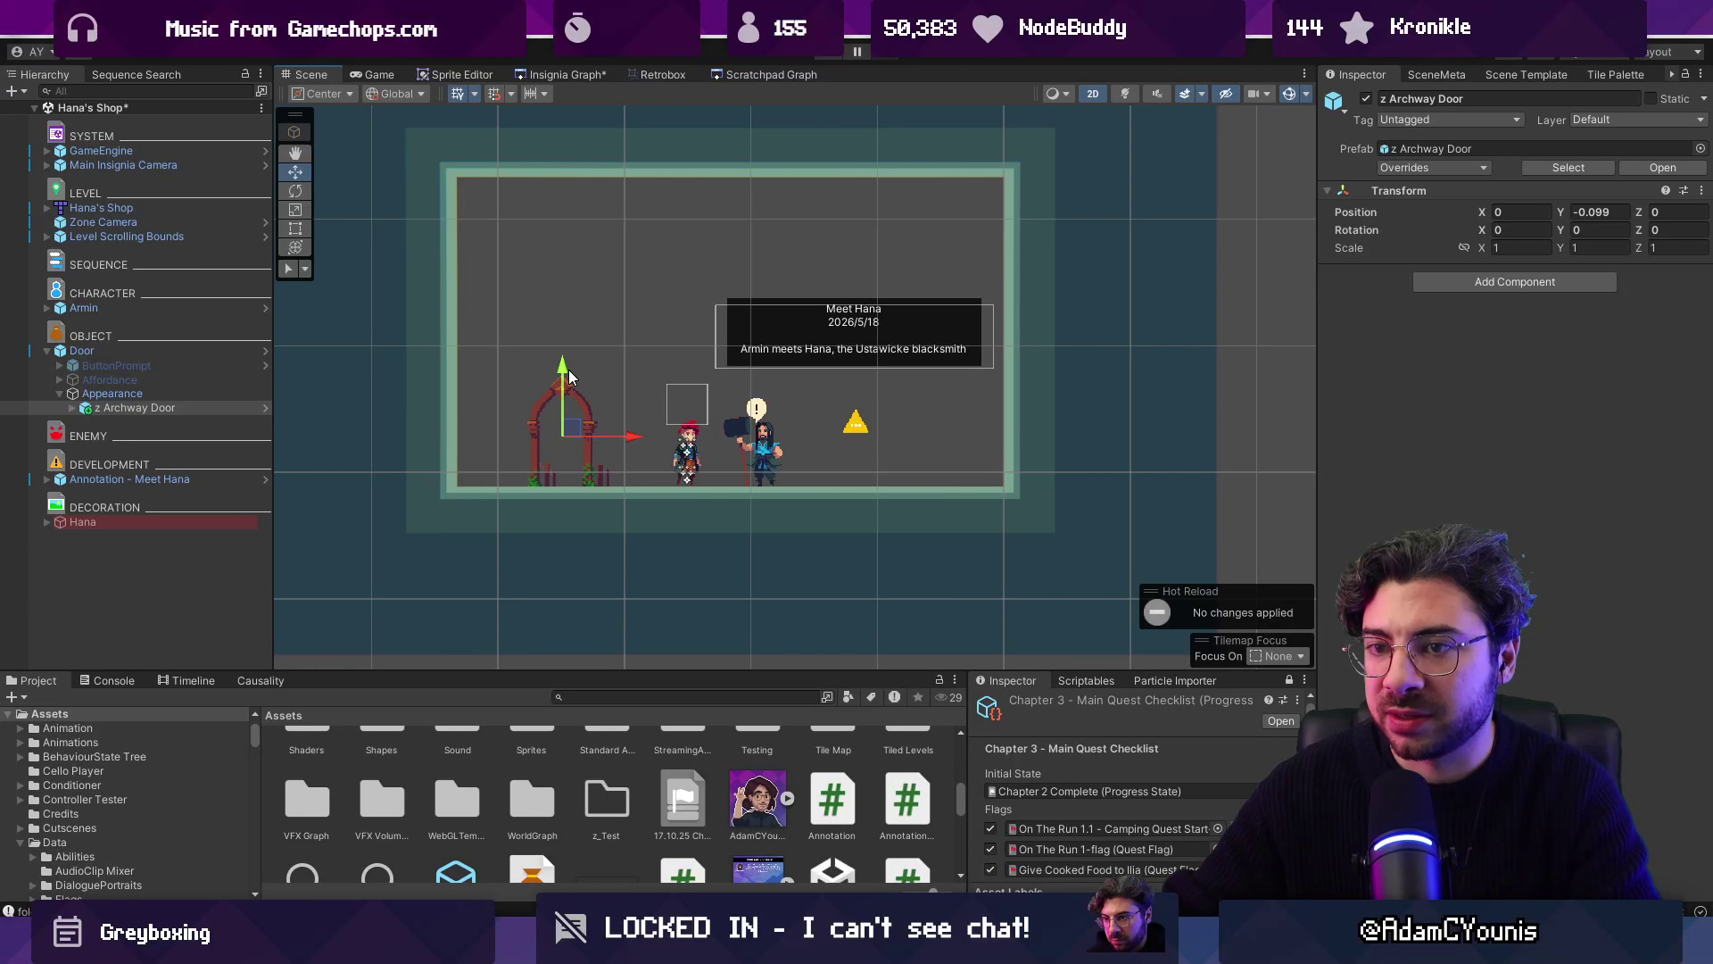
pyautogui.click(564, 75)
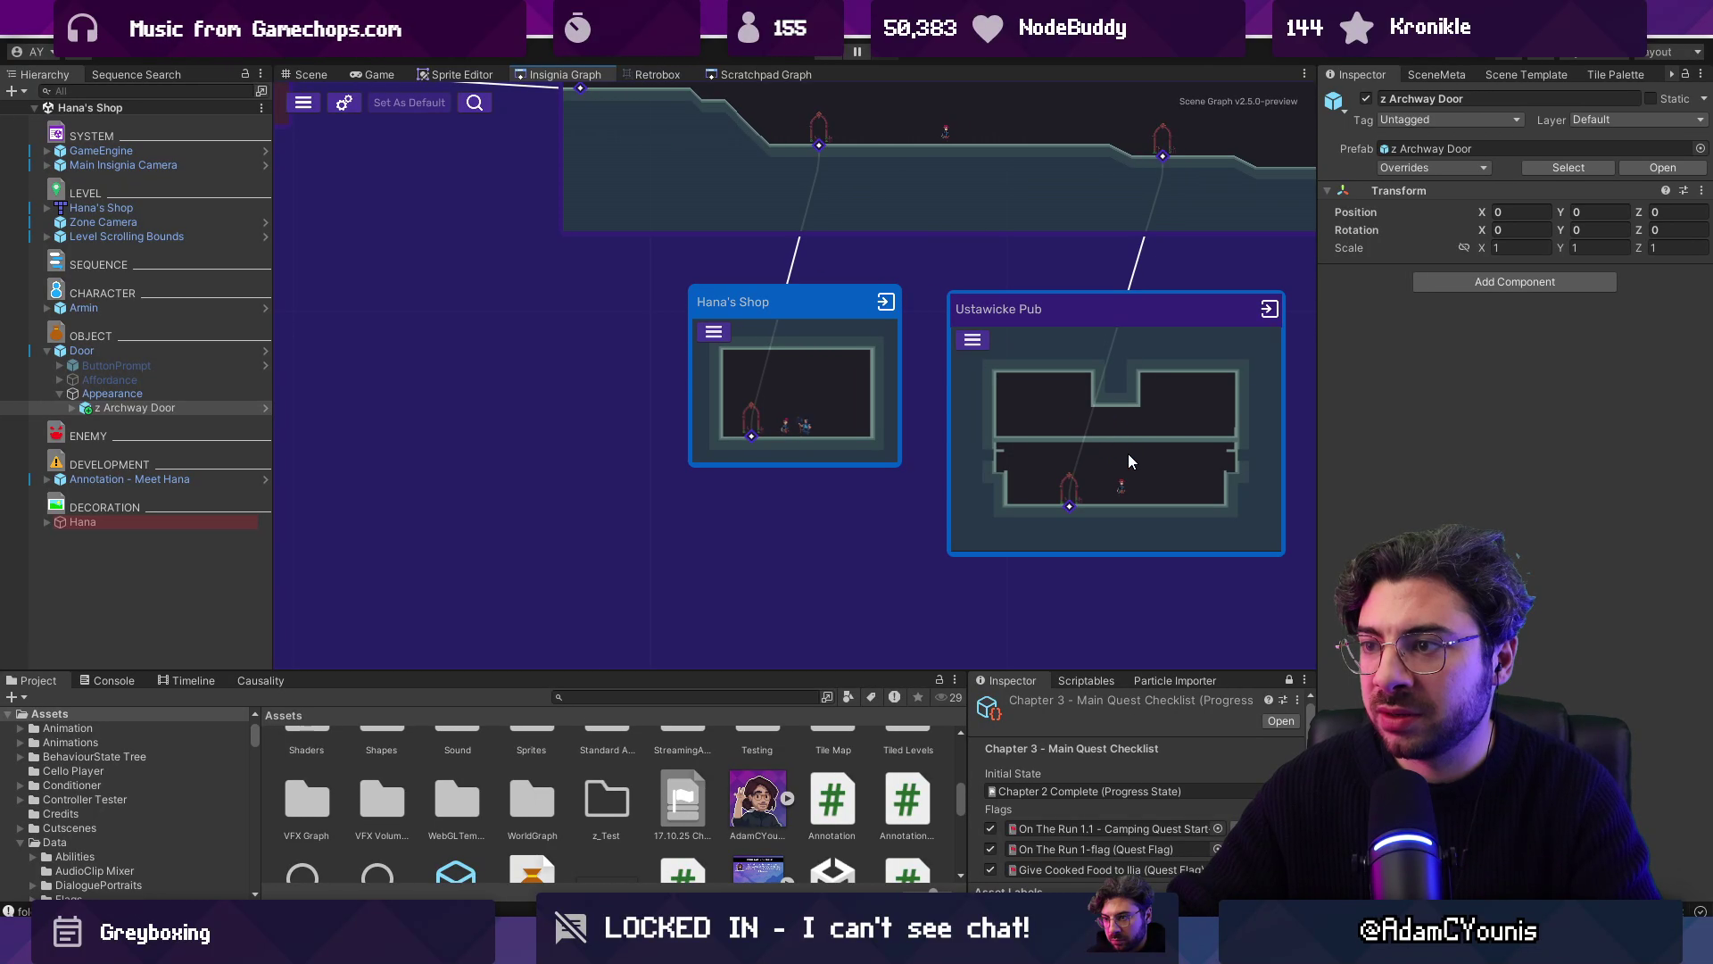
pyautogui.scroll(-10, 1128, 453)
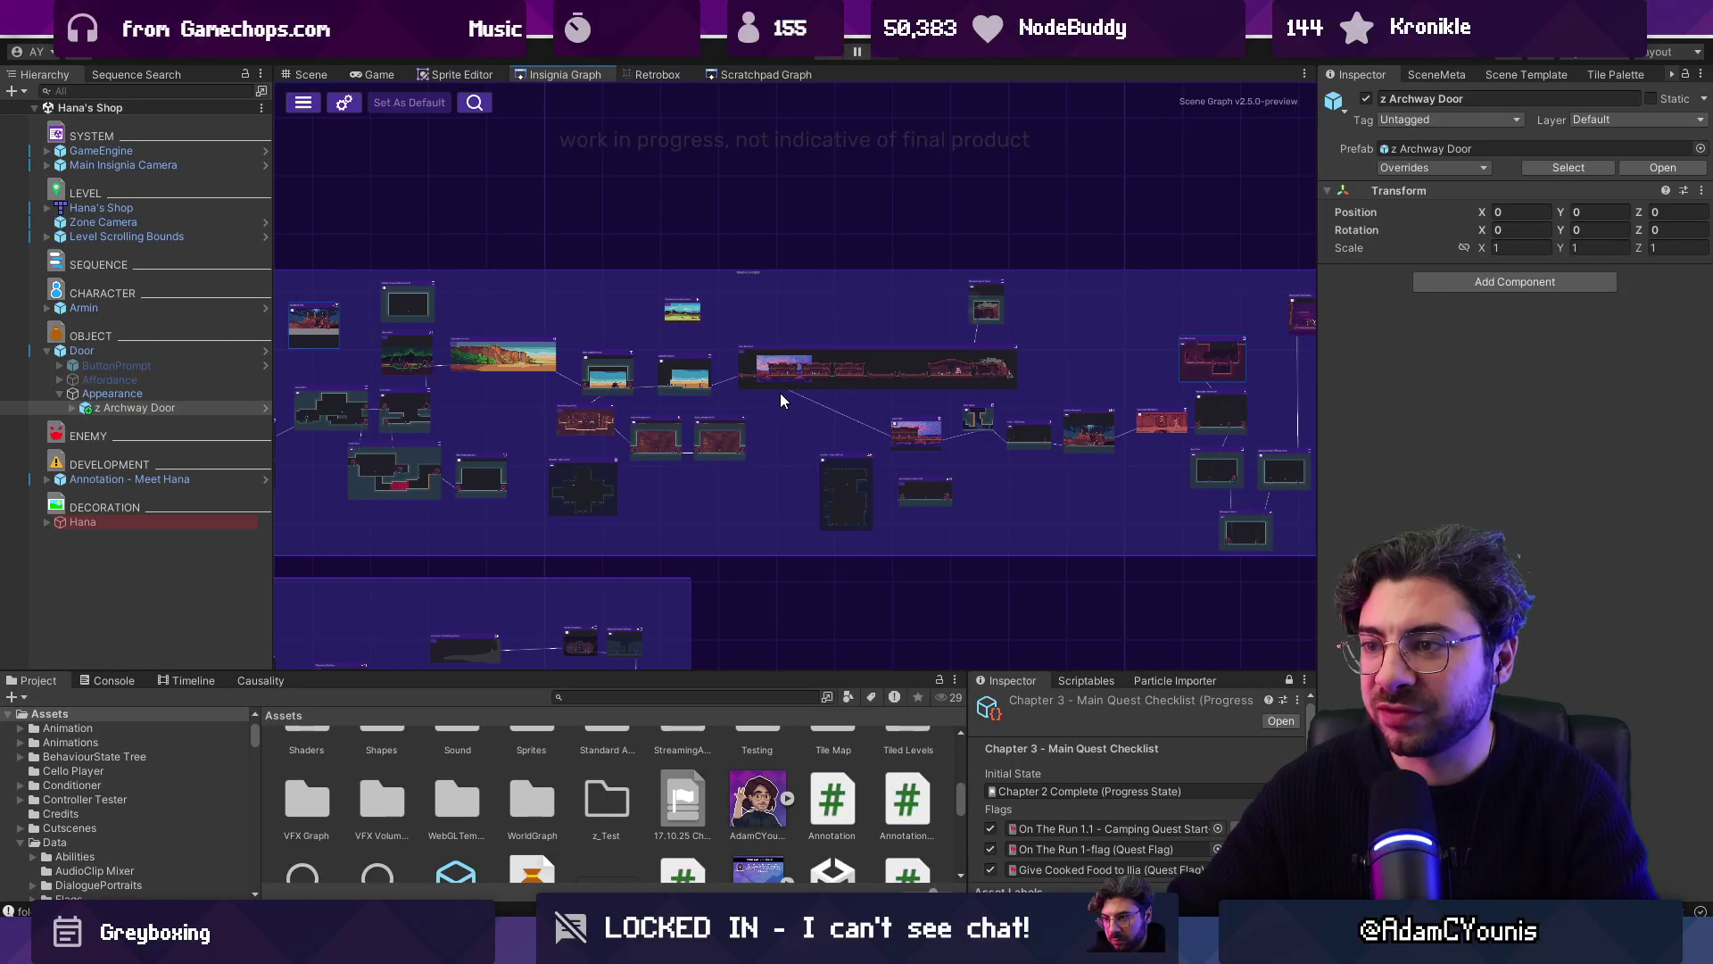
pyautogui.scroll(-2, 780, 393)
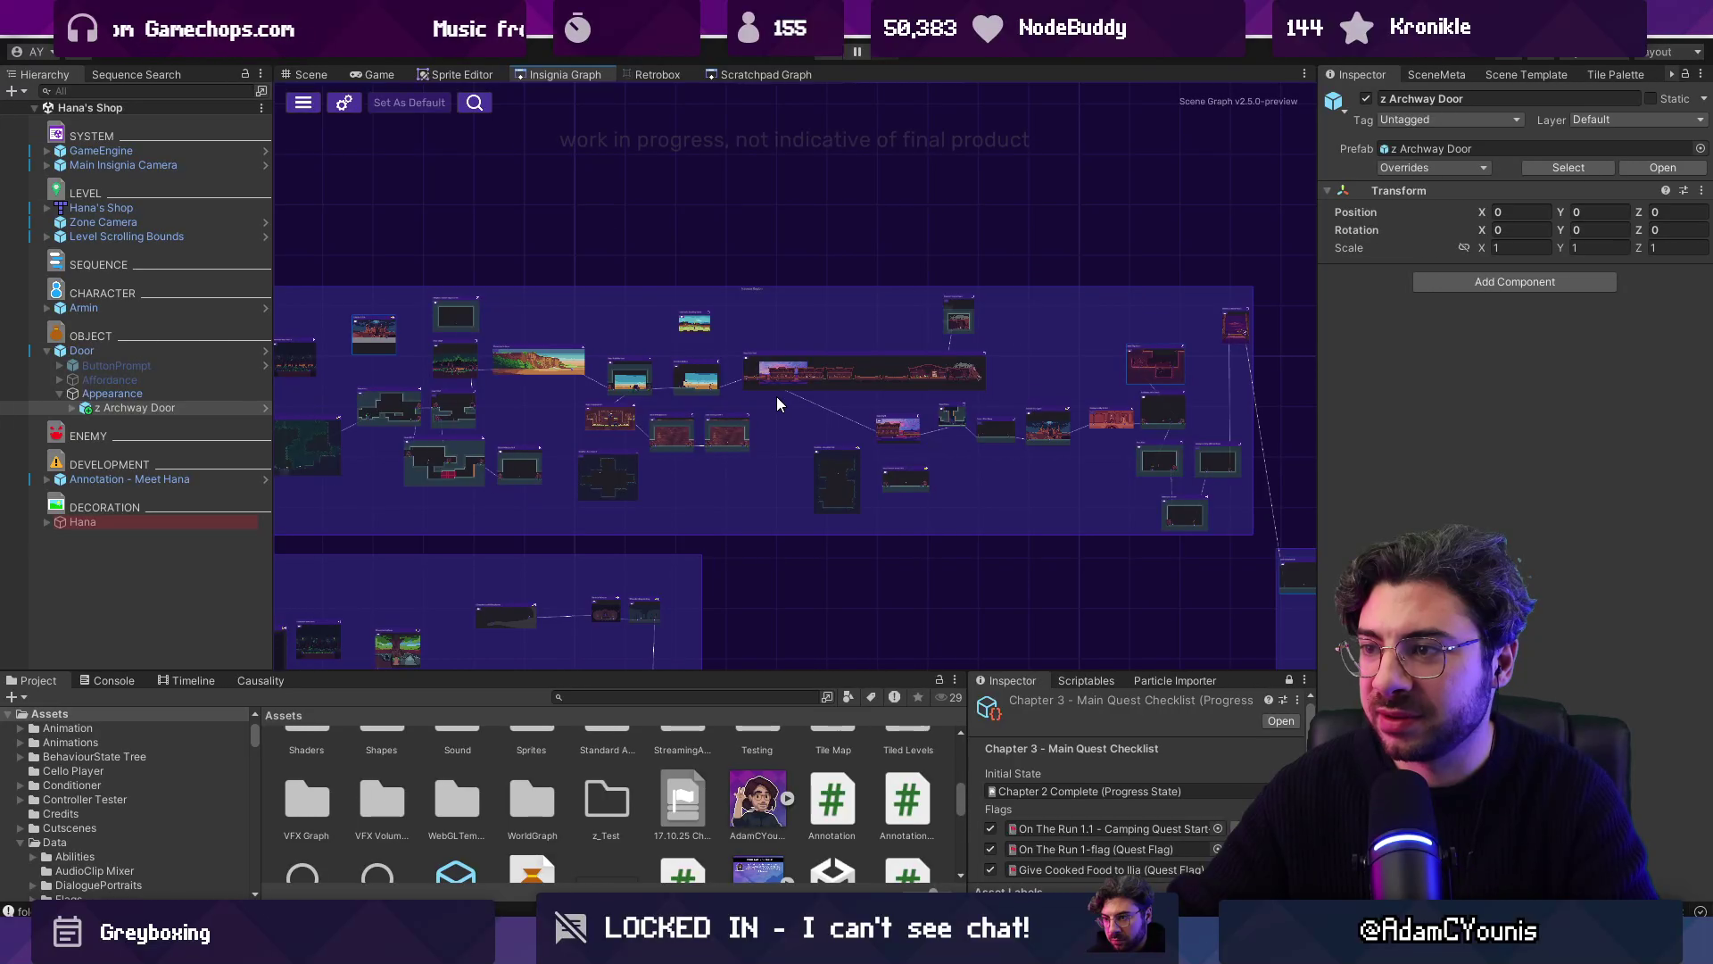
pyautogui.scroll(5, 777, 398)
pyautogui.doubleClick(772, 370)
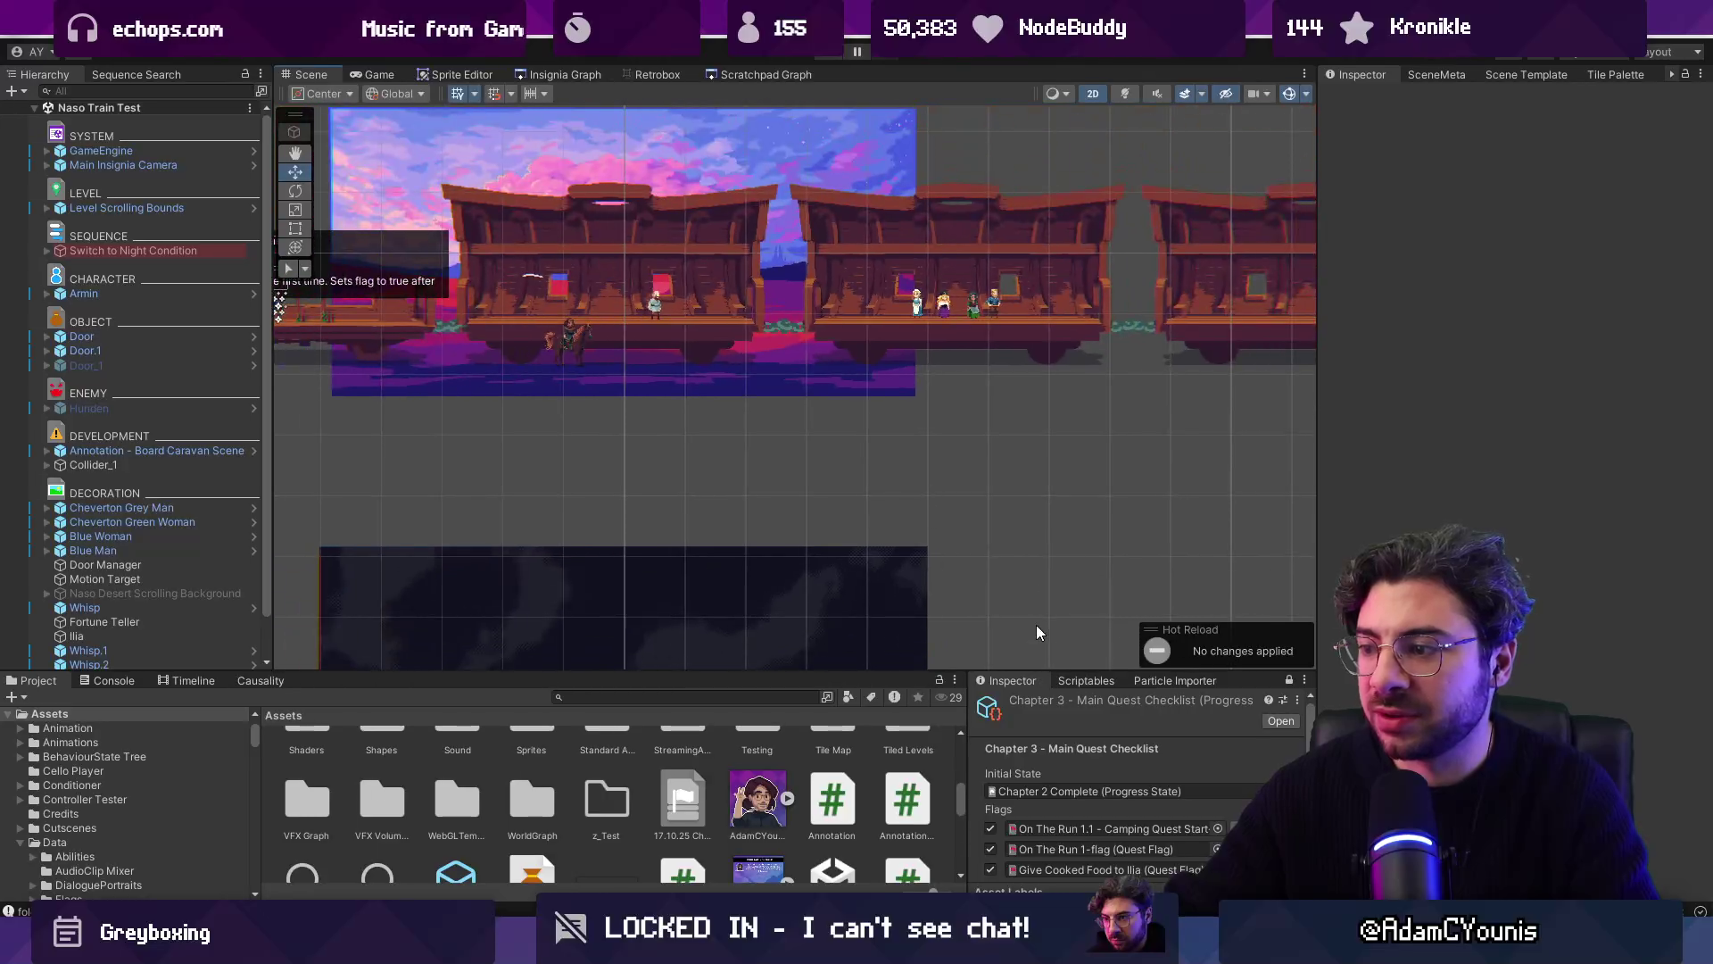
# Step: Set the quest checklist's Output State to Test Progress and play the Naso Train Test scene
pyautogui.moveTo(917, 674); pyautogui.dragTo(917, 511)
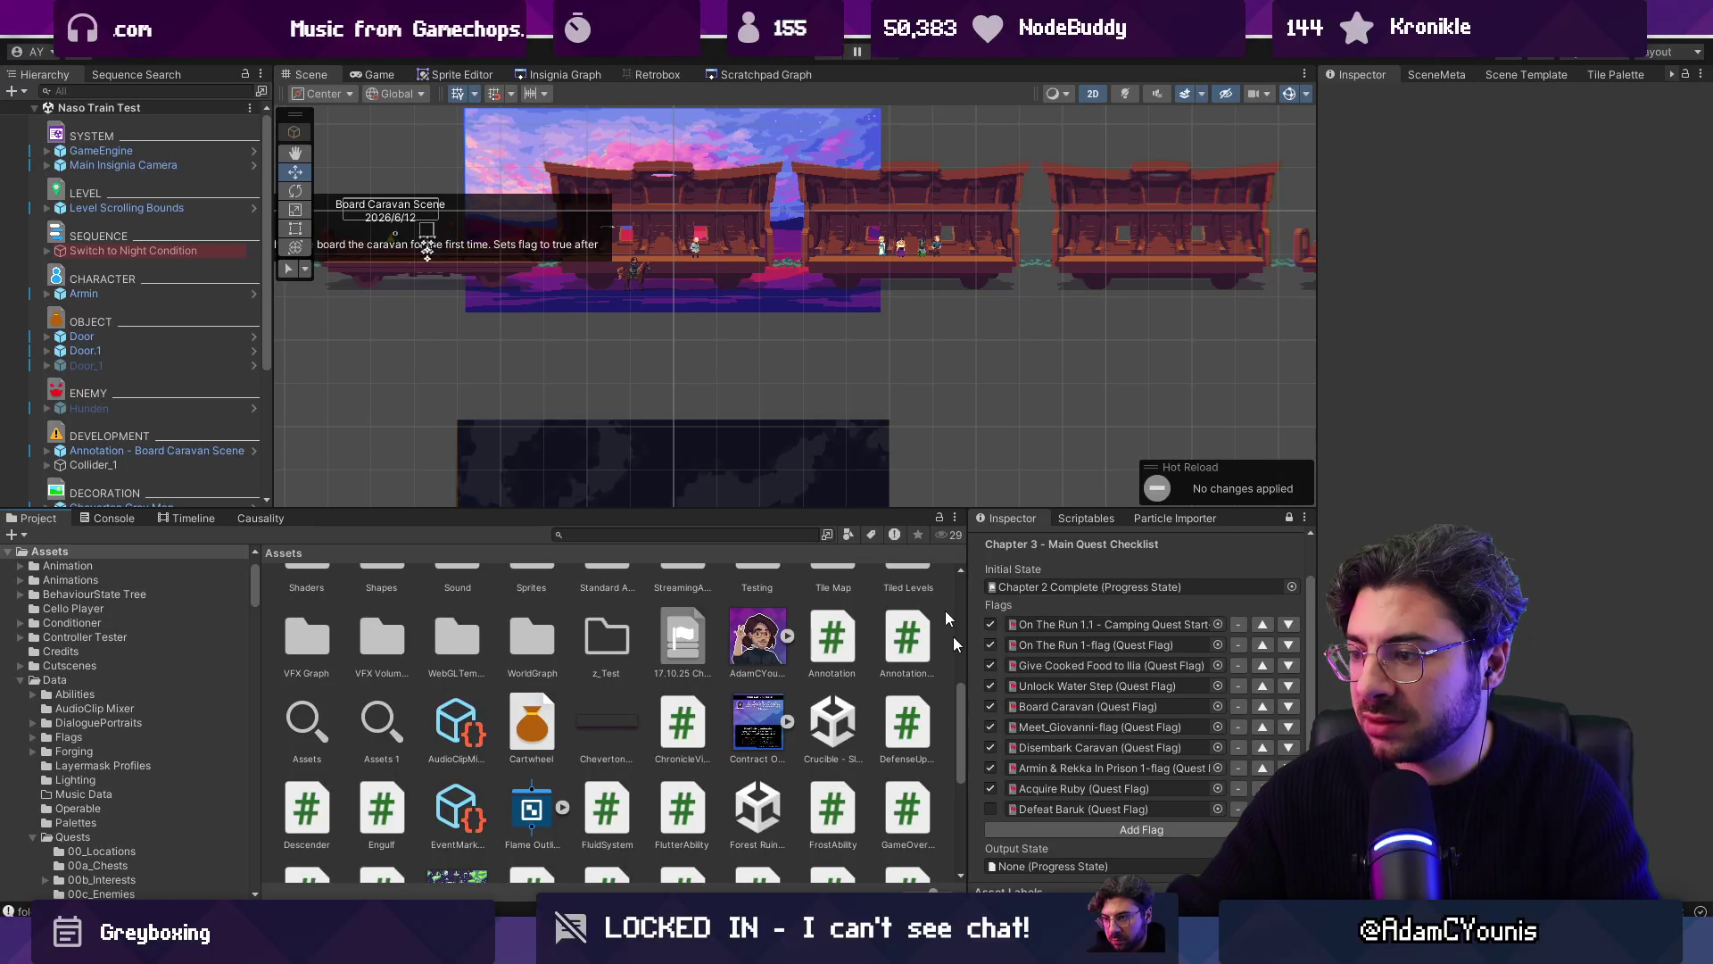
pyautogui.click(1291, 866)
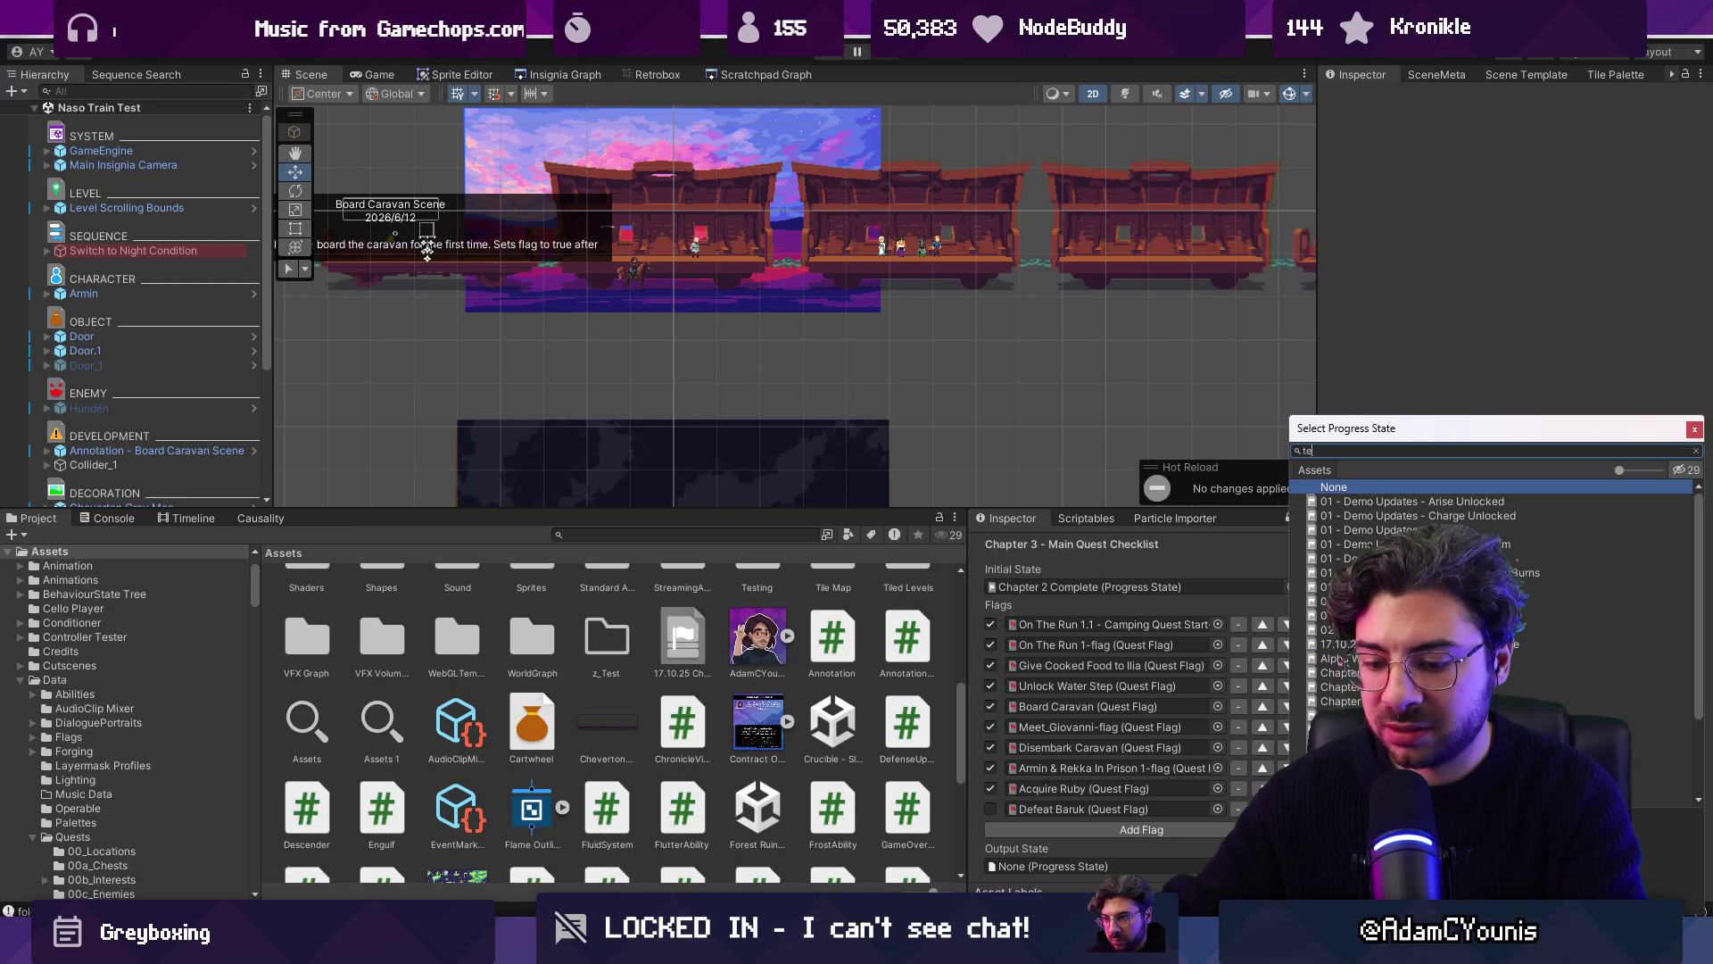
pyautogui.write('st')
pyautogui.press('Down')
pyautogui.press('Down')
pyautogui.press('Down')
pyautogui.press('Return')
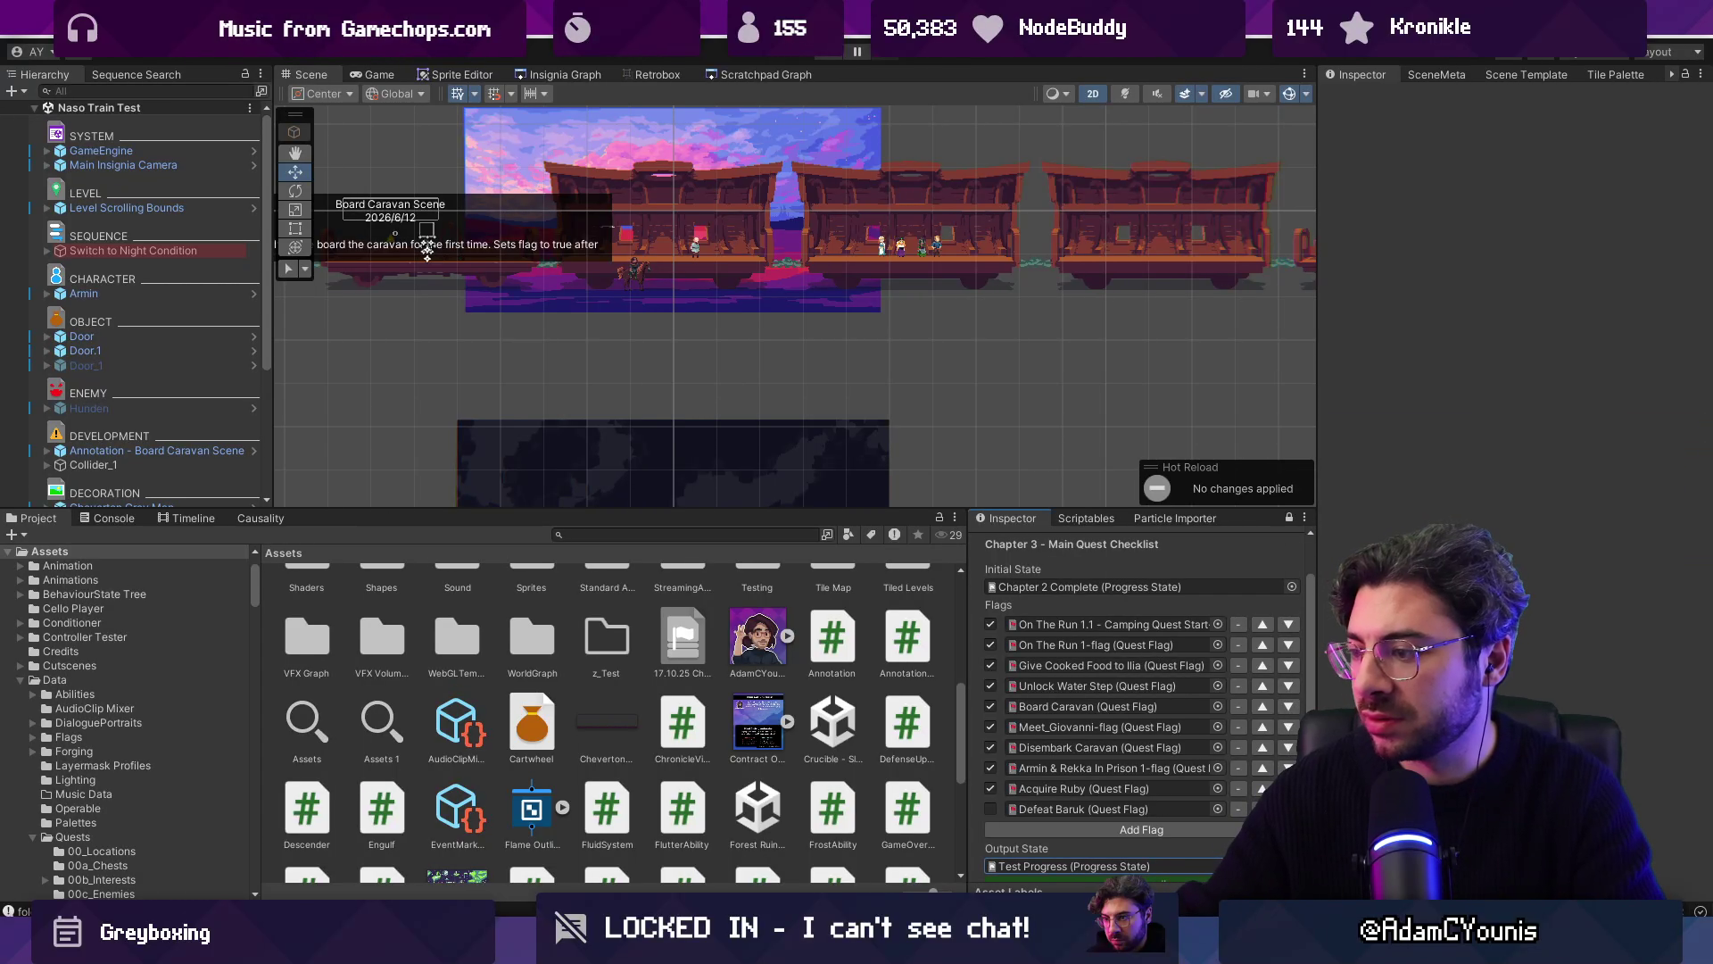
pyautogui.click(828, 55)
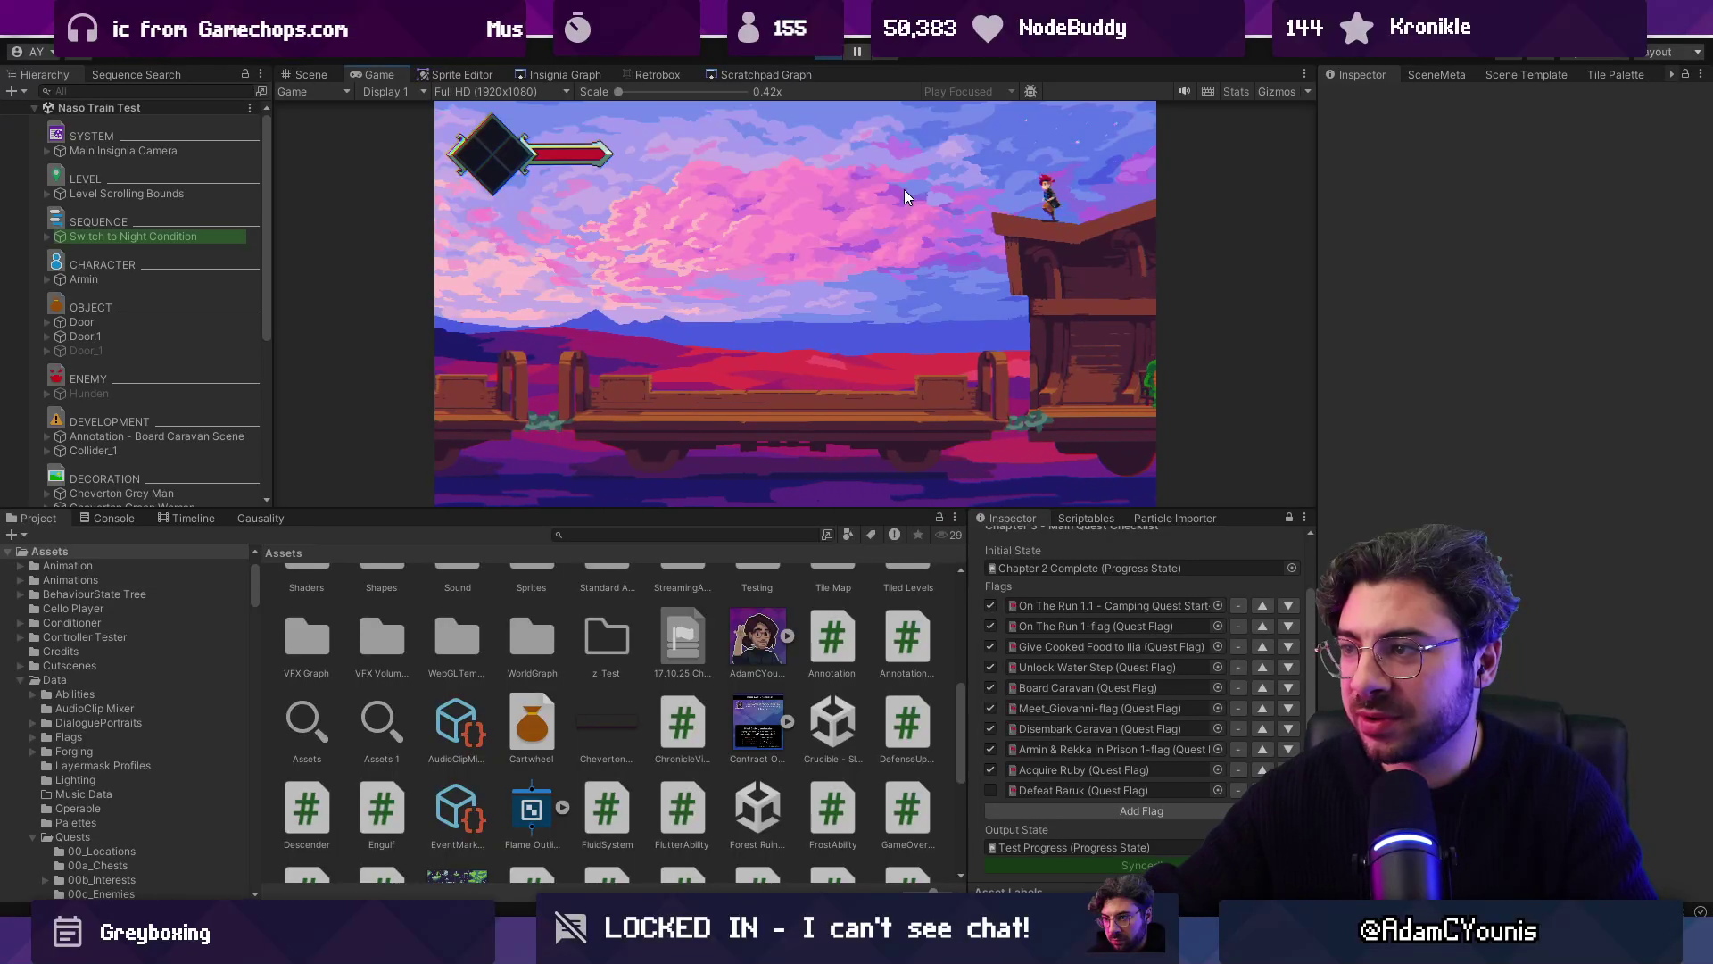
# Step: Stop the game, move Collider_1 to 25.43, 0.64, save Naso Train Test and replay
pyautogui.hotkey('ctrl', 'p')
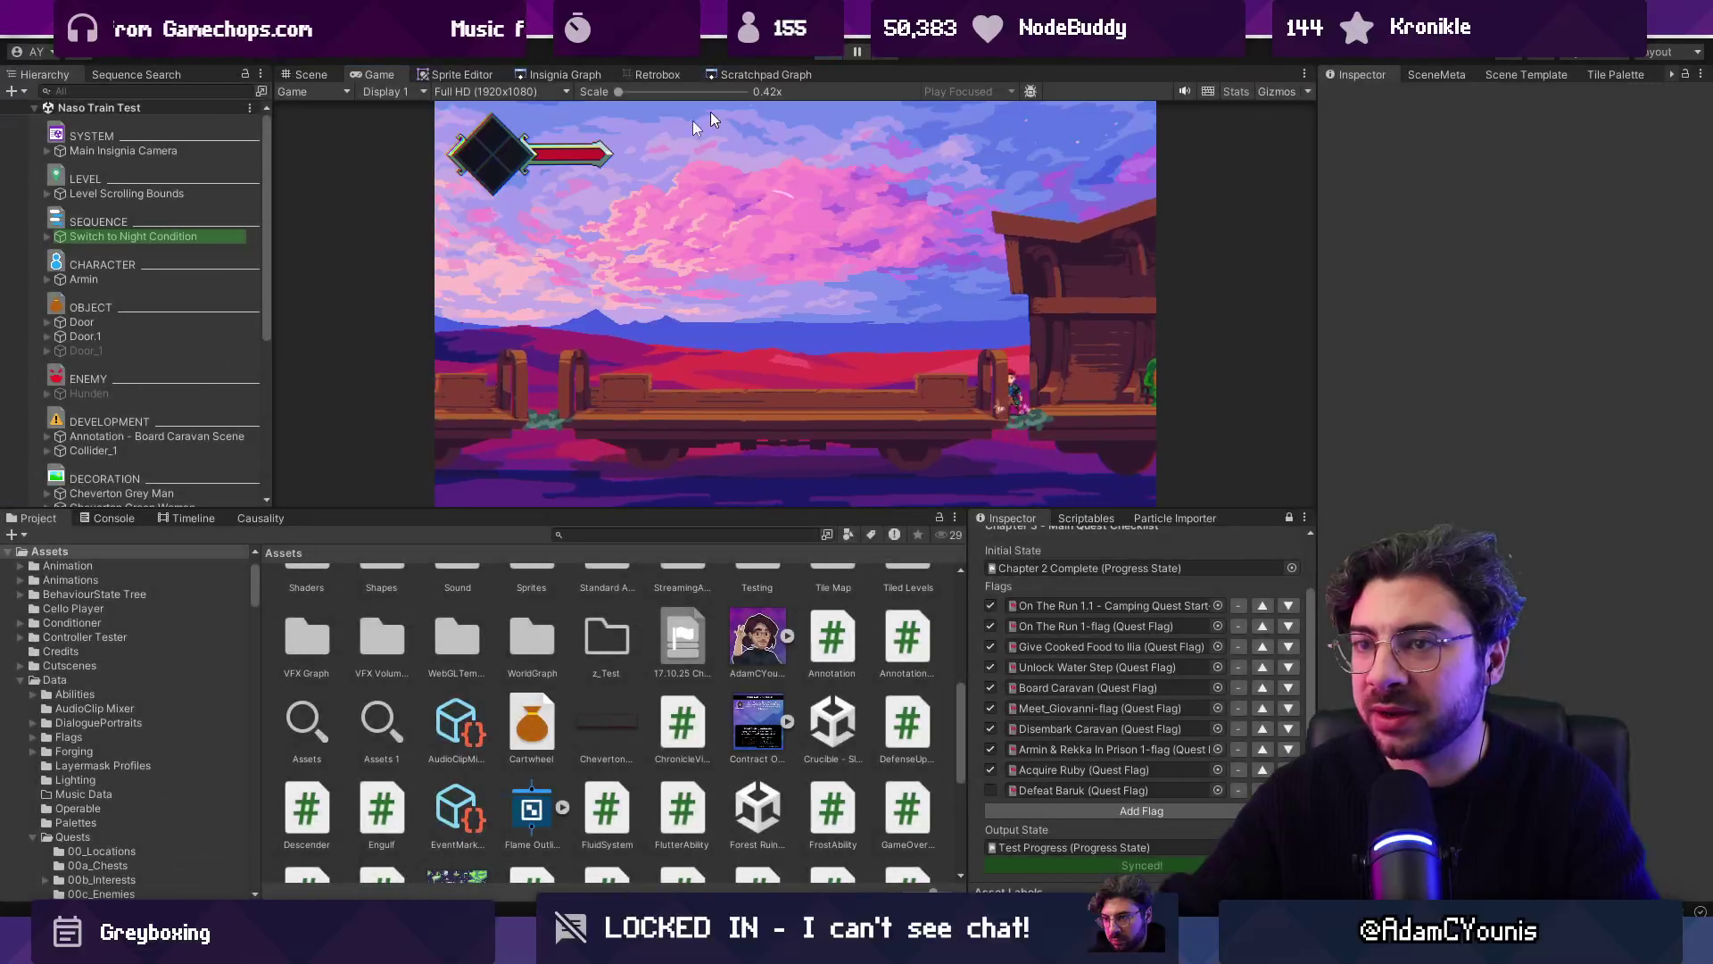
pyautogui.doubleClick(93, 464)
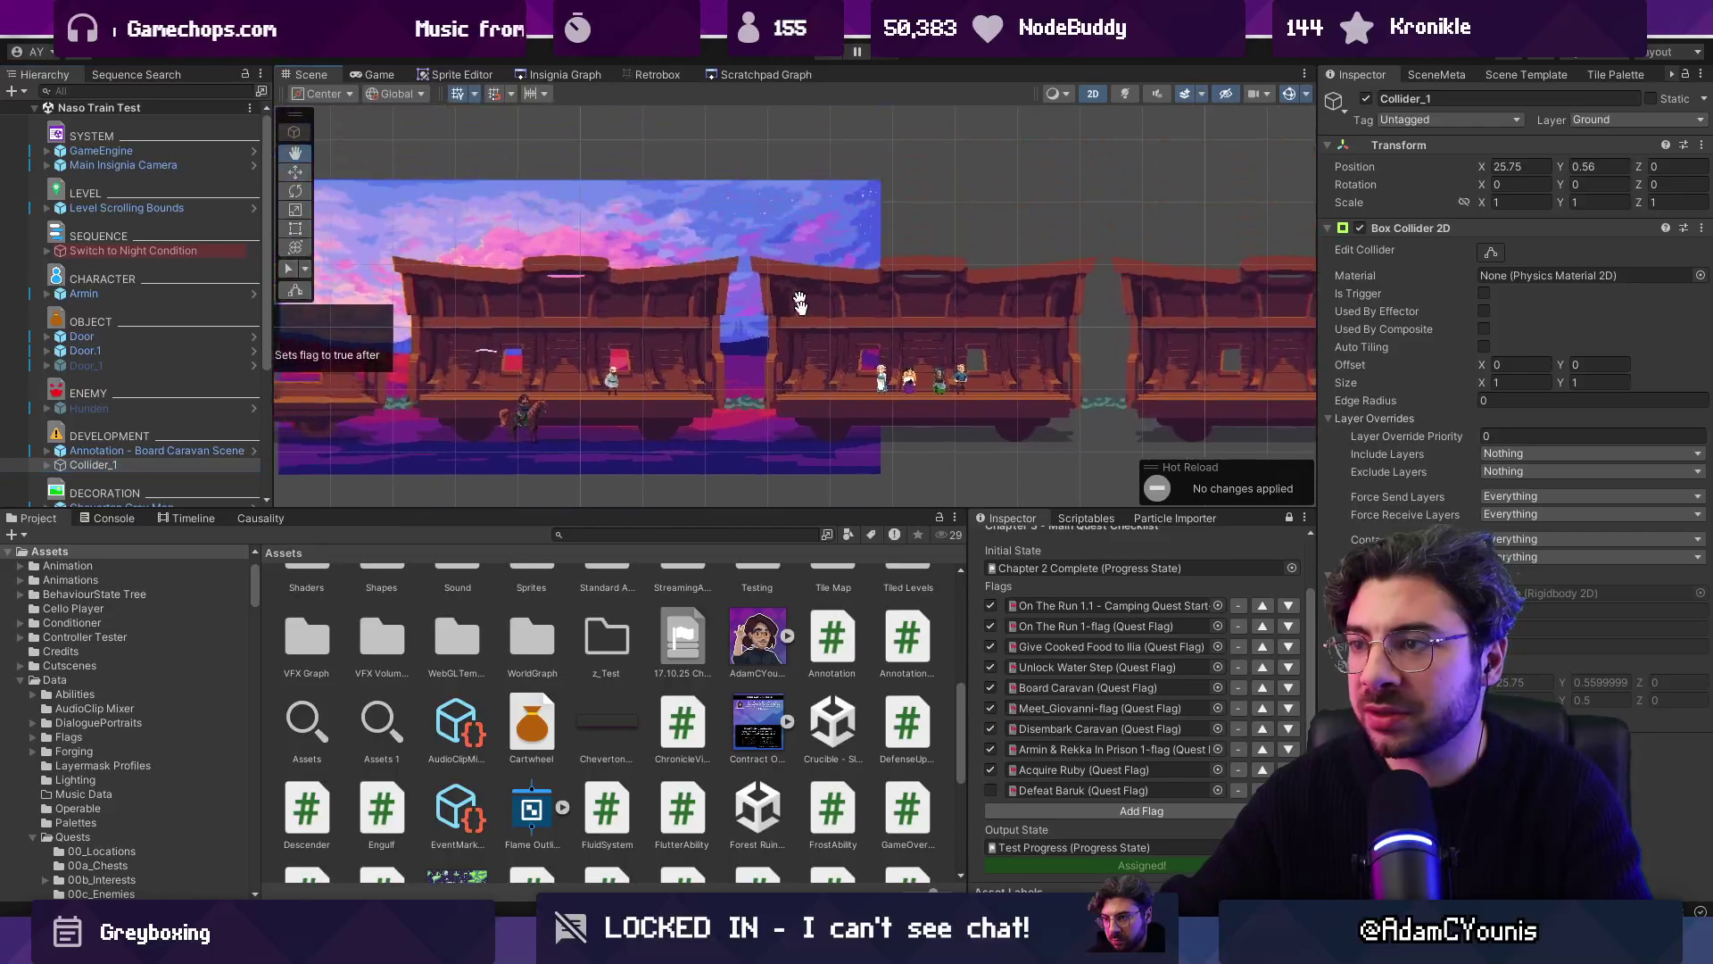
pyautogui.scroll(-3, 817, 335)
pyautogui.moveTo(843, 320); pyautogui.dragTo(827, 323)
pyautogui.moveTo(748, 254); pyautogui.dragTo(749, 248)
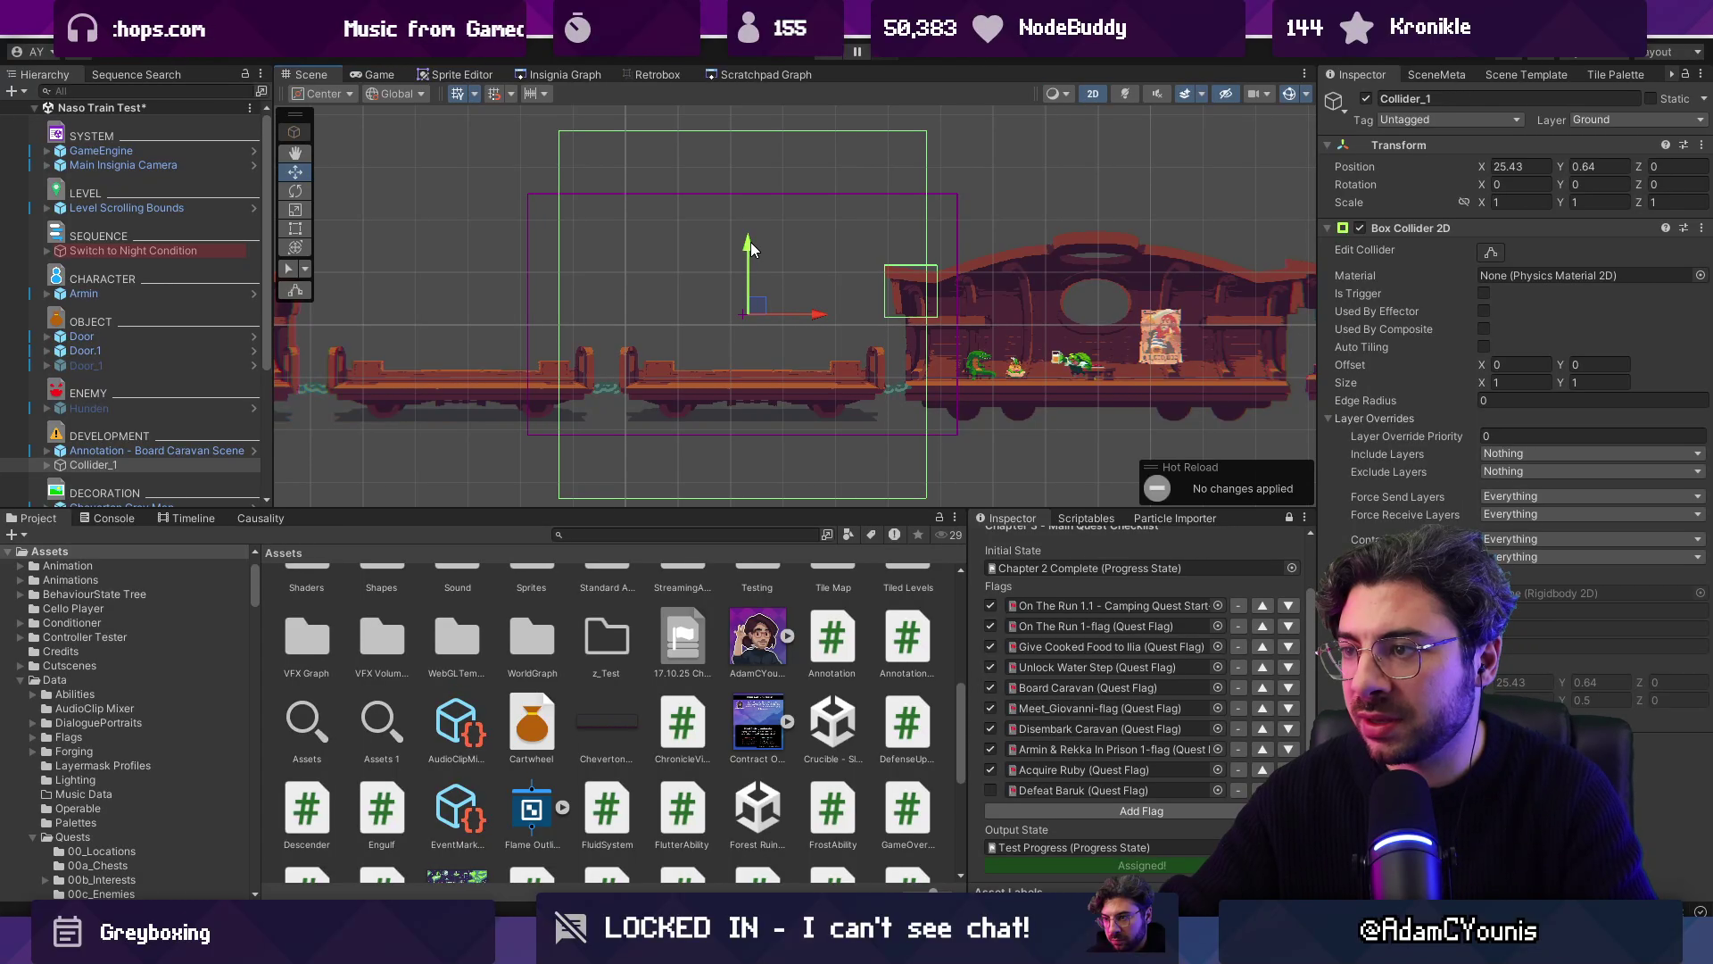
pyautogui.hotkey('ctrl', 's')
pyautogui.hotkey('ctrl', 'p')
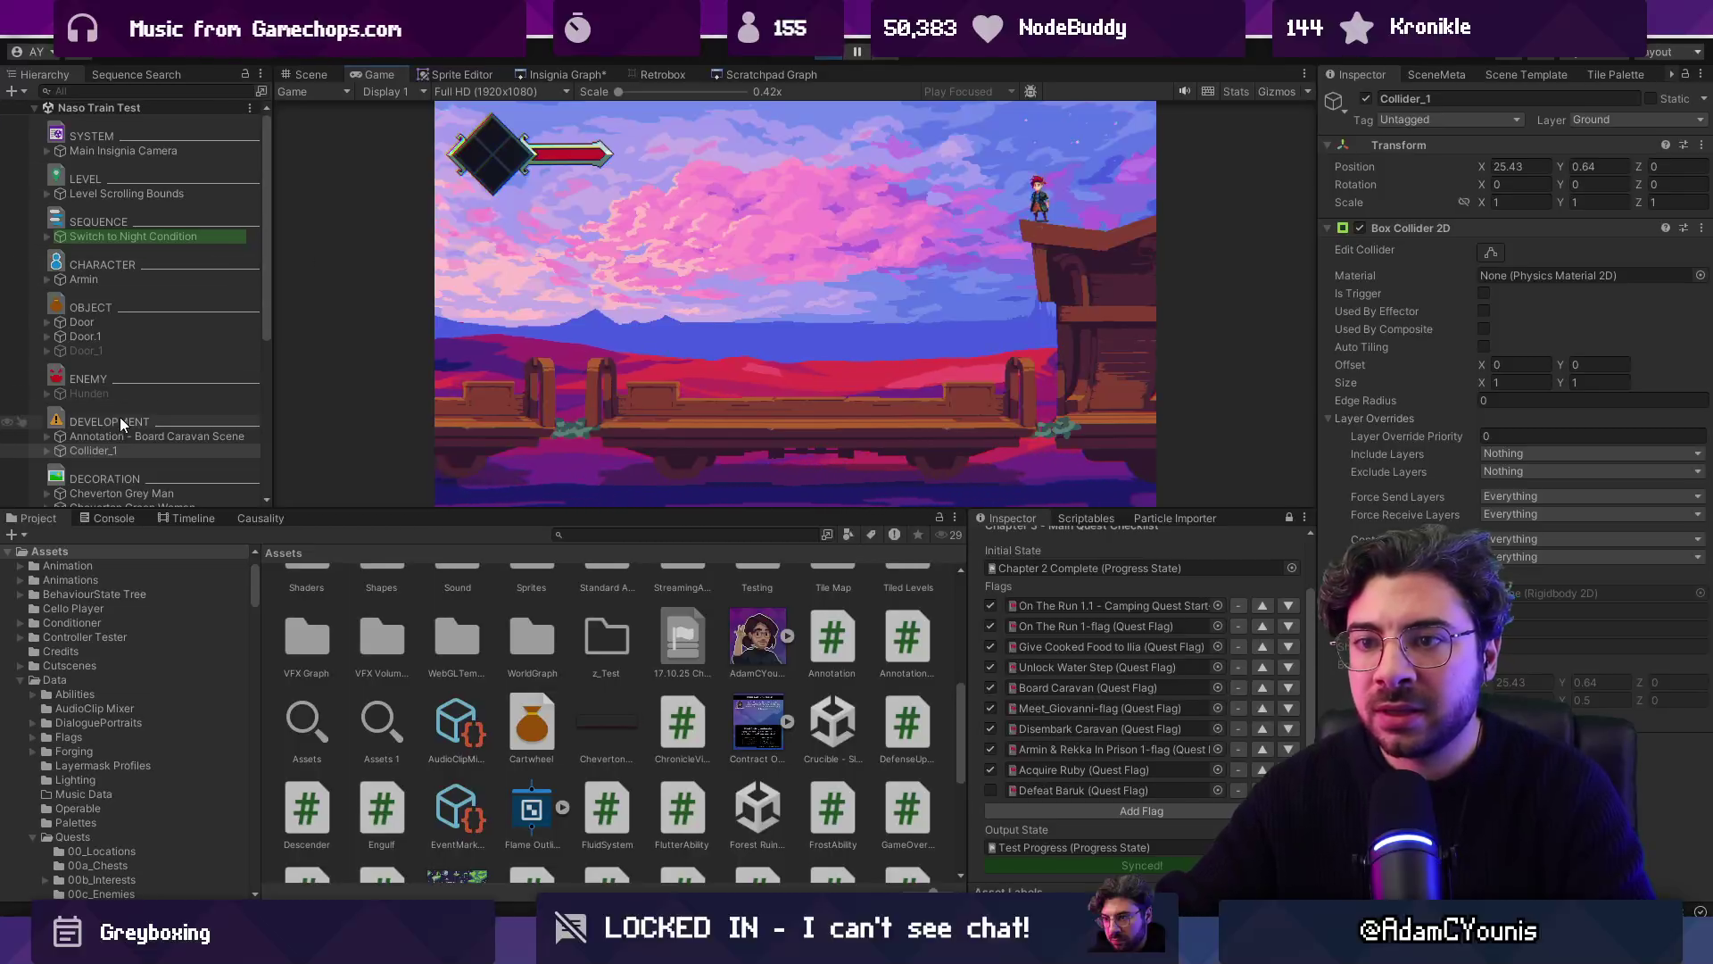
# Step: Disable Armin Behaviour and give Armin's Sprite child the Armin Sit-Slump Away_0 sprite
pyautogui.click(130, 284)
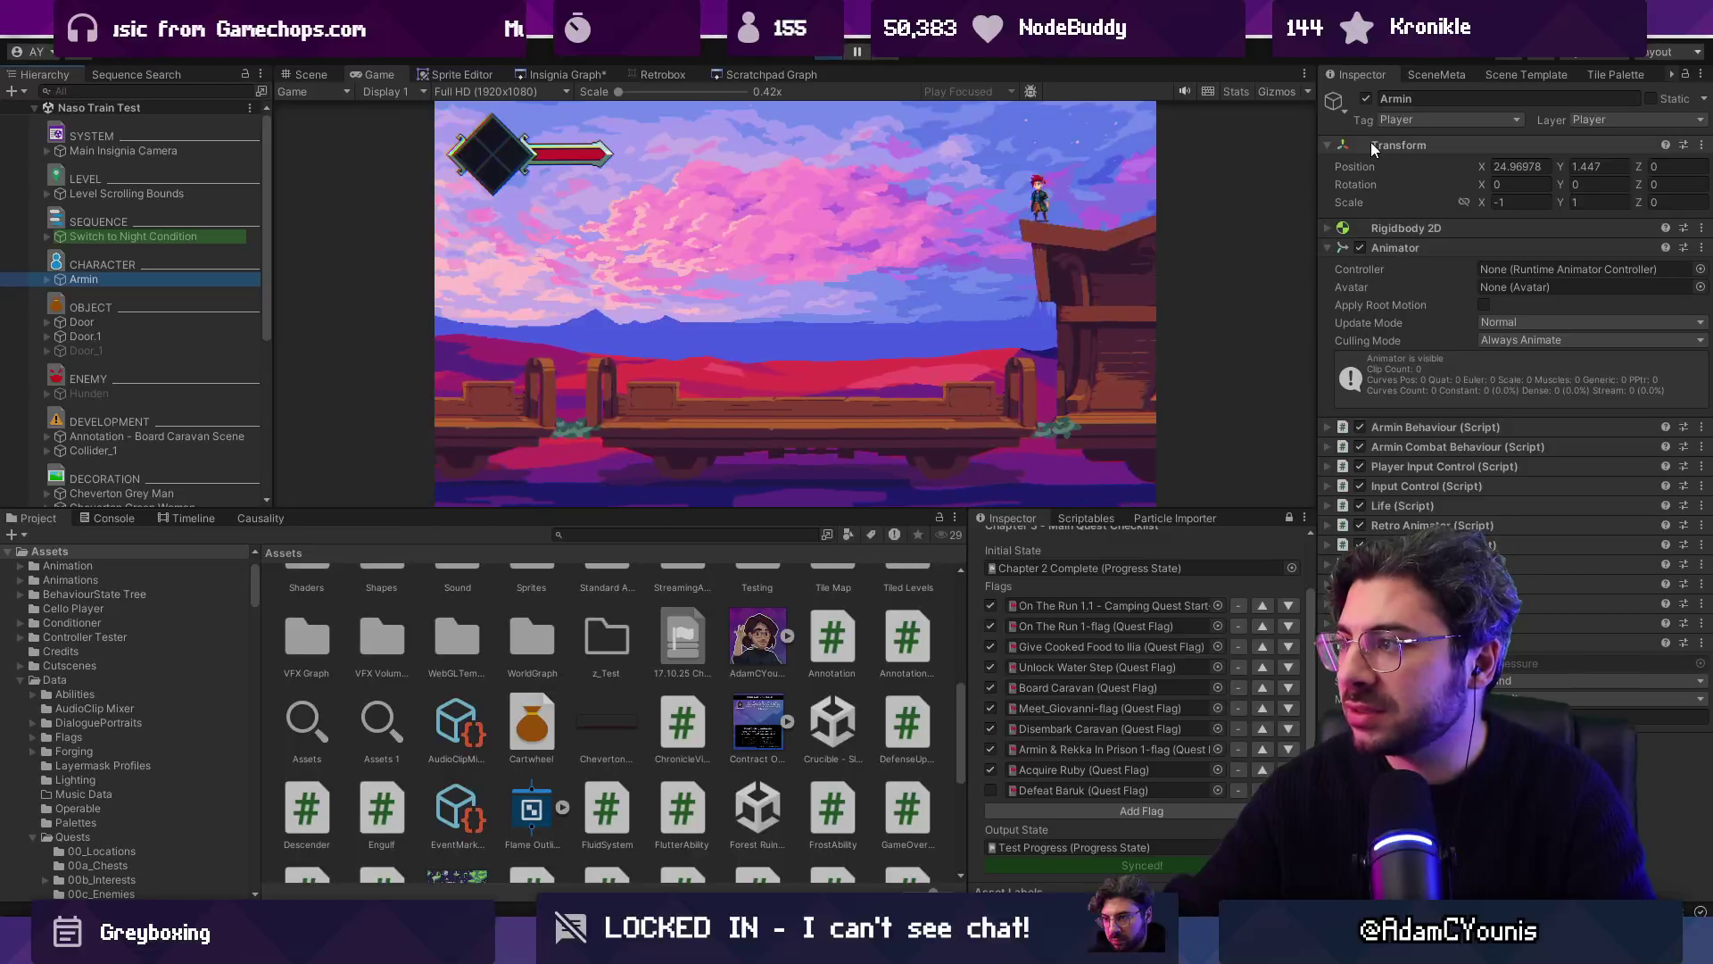
pyautogui.click(1359, 427)
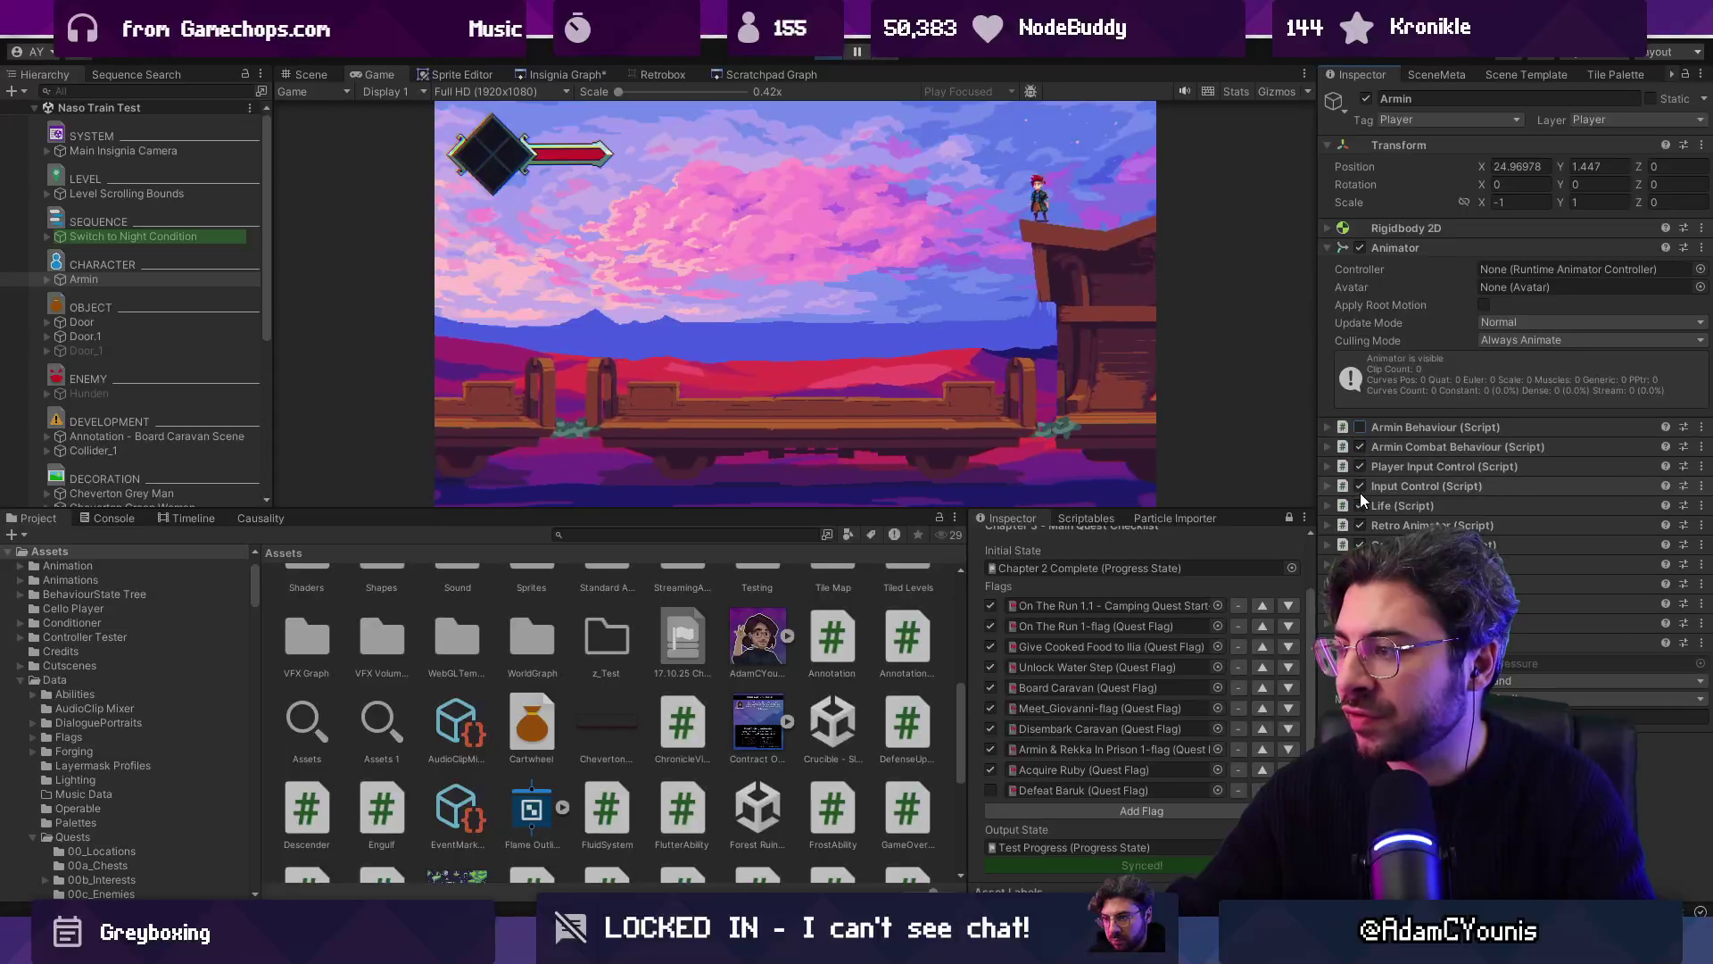
pyautogui.click(48, 279)
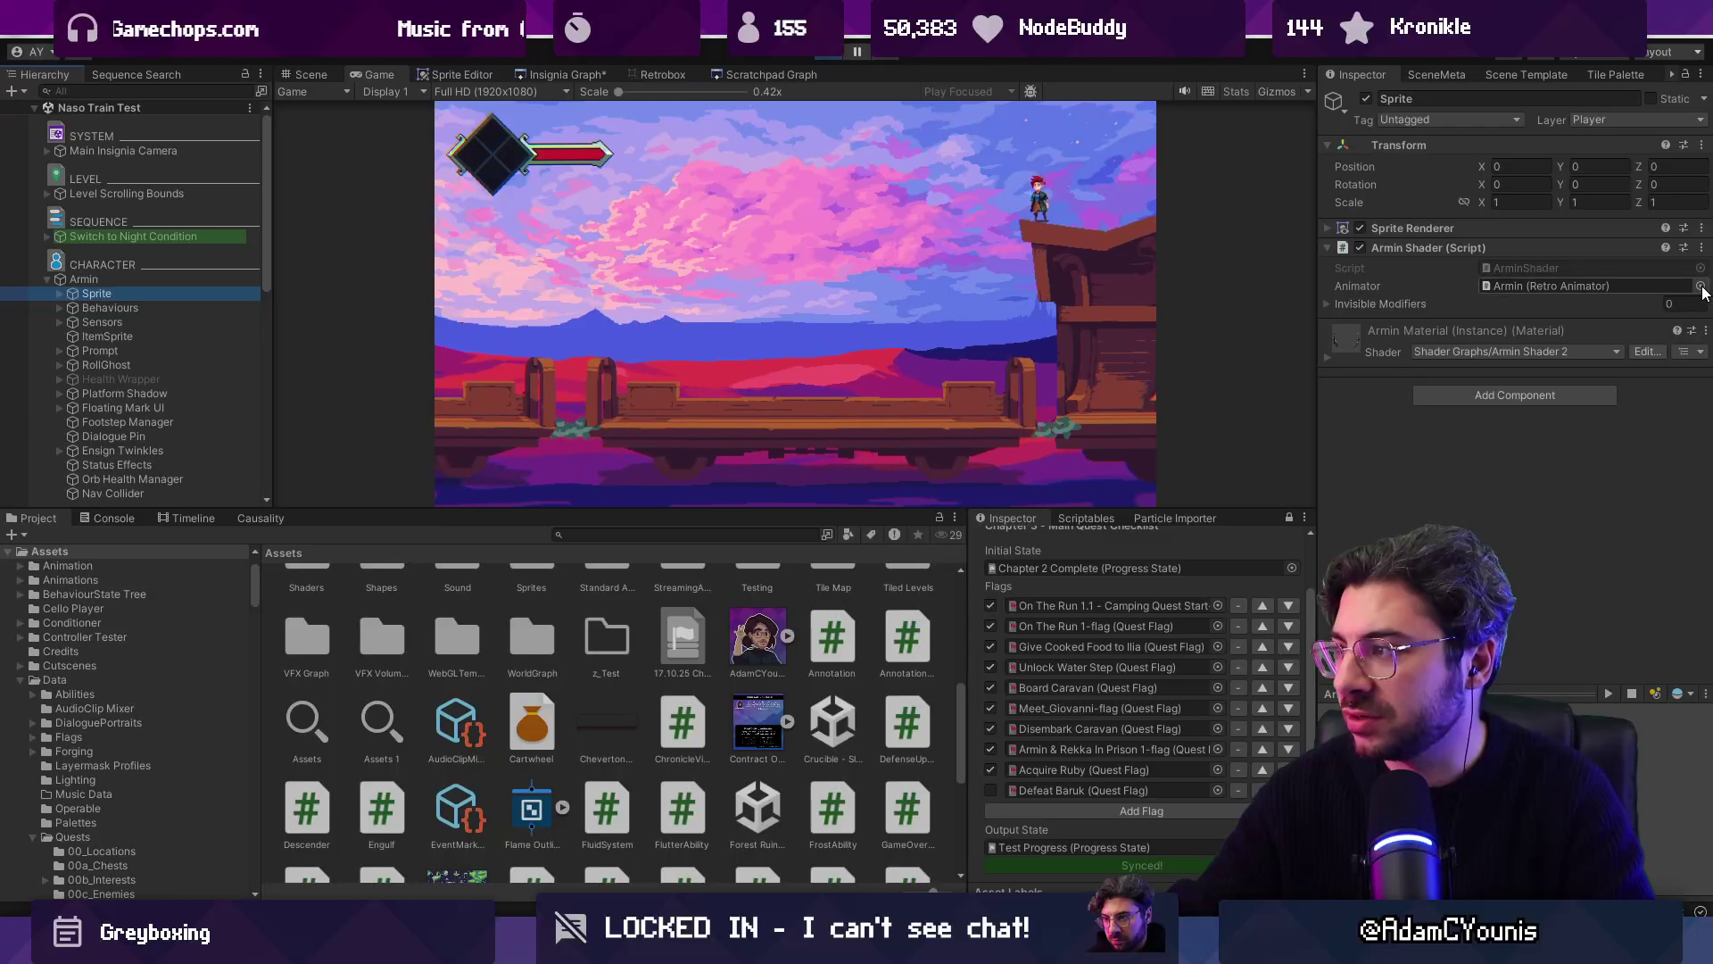
pyautogui.click(1599, 232)
pyautogui.click(1699, 251)
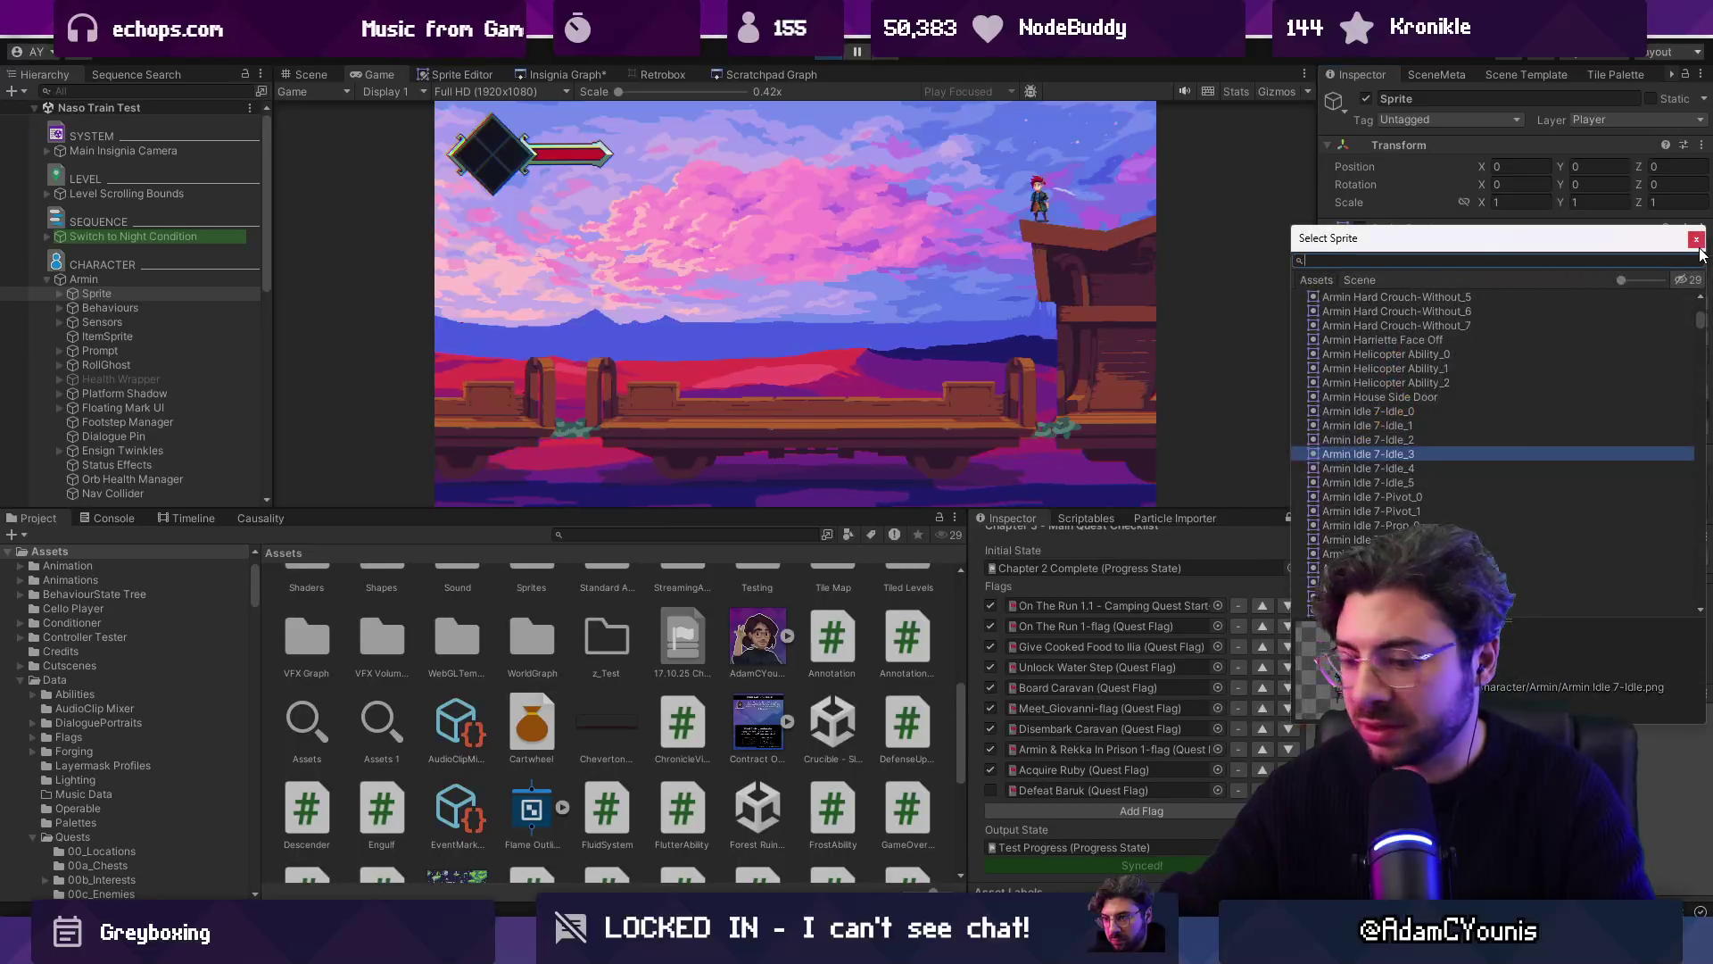
pyautogui.write('sllump')
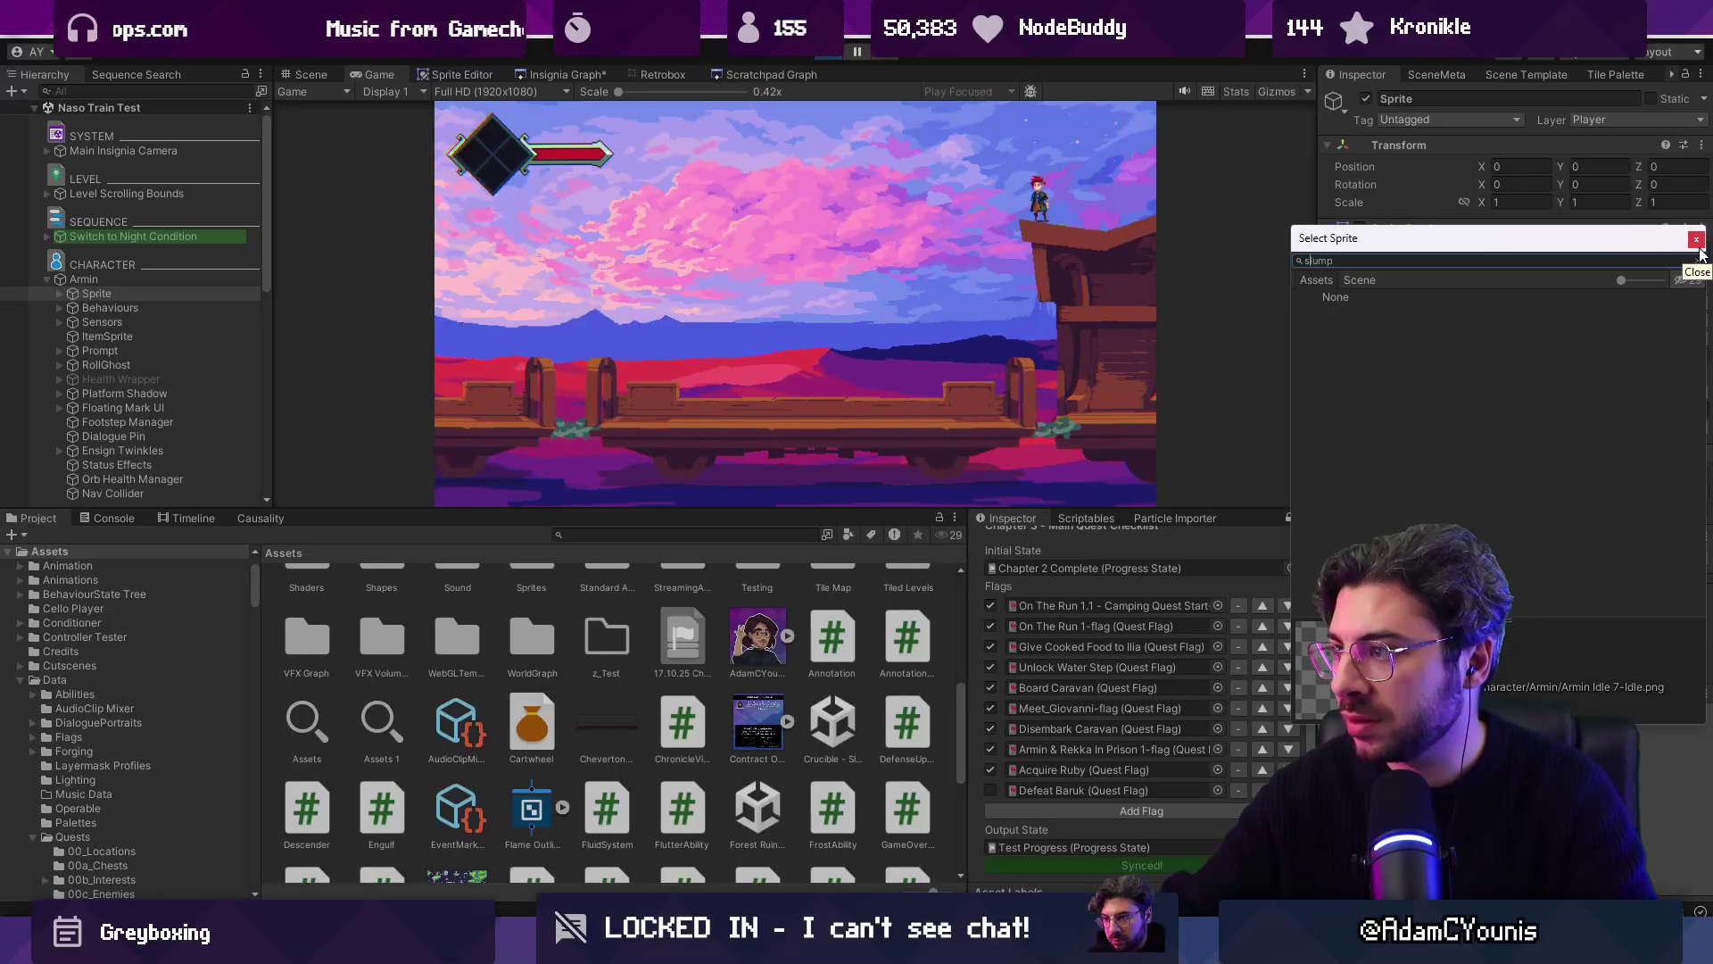
pyautogui.click(1699, 251)
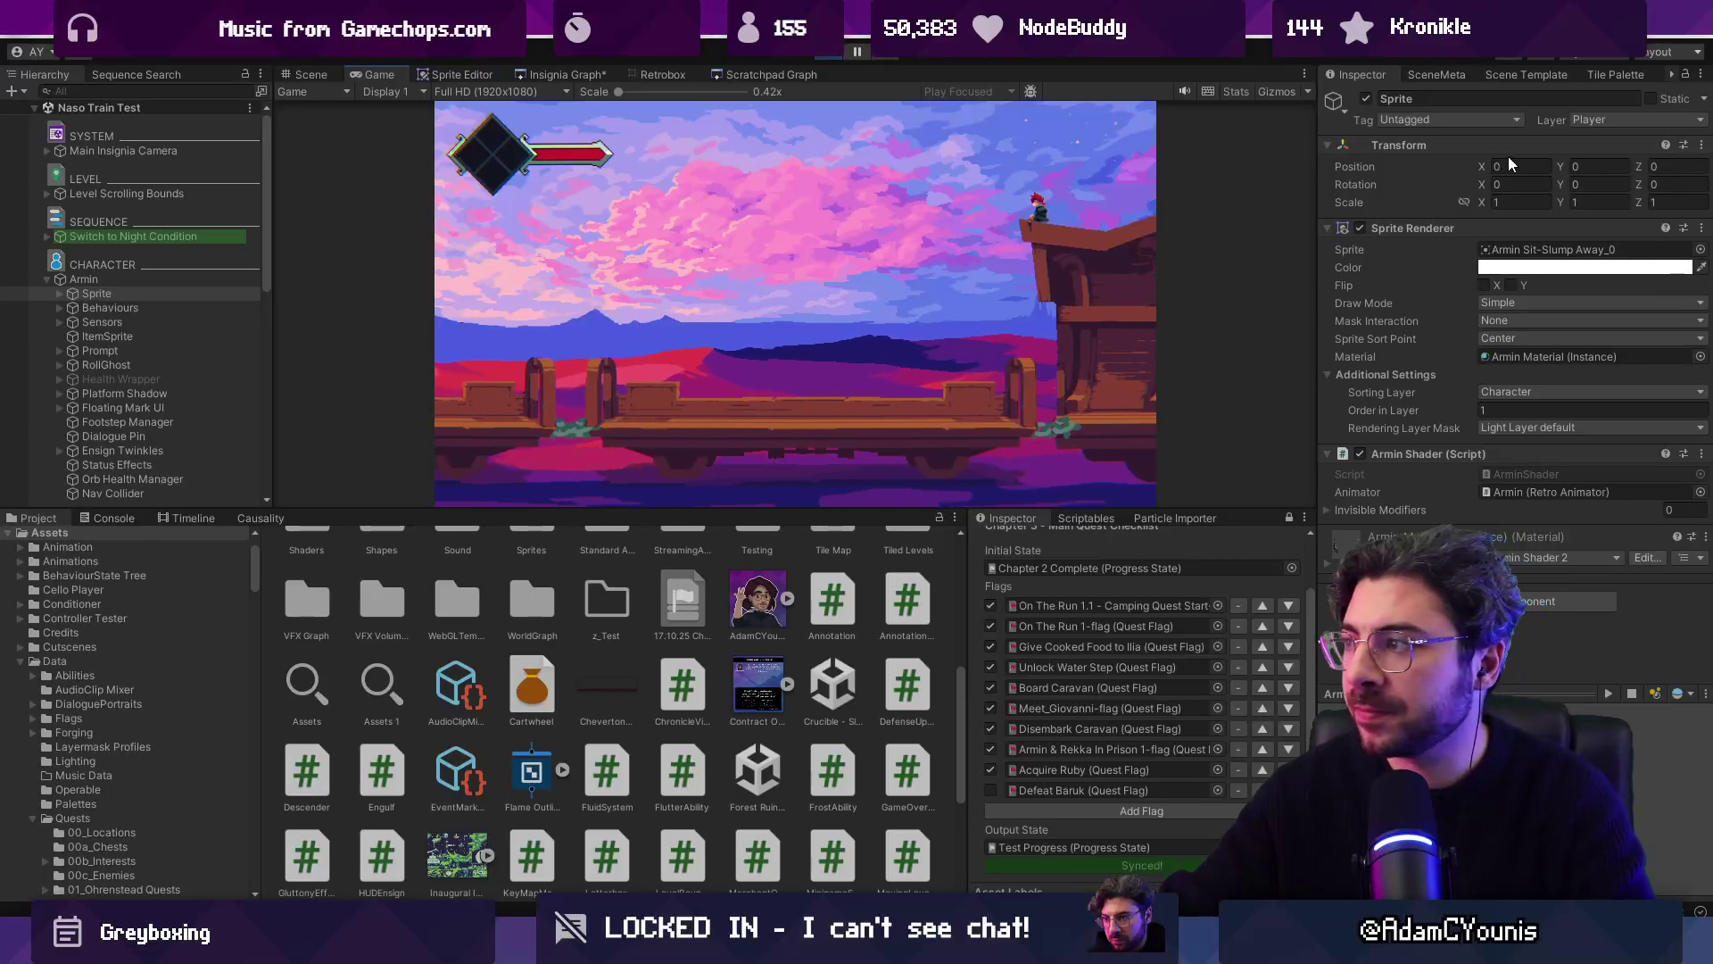
pyautogui.click(152, 279)
pyautogui.click(1562, 166)
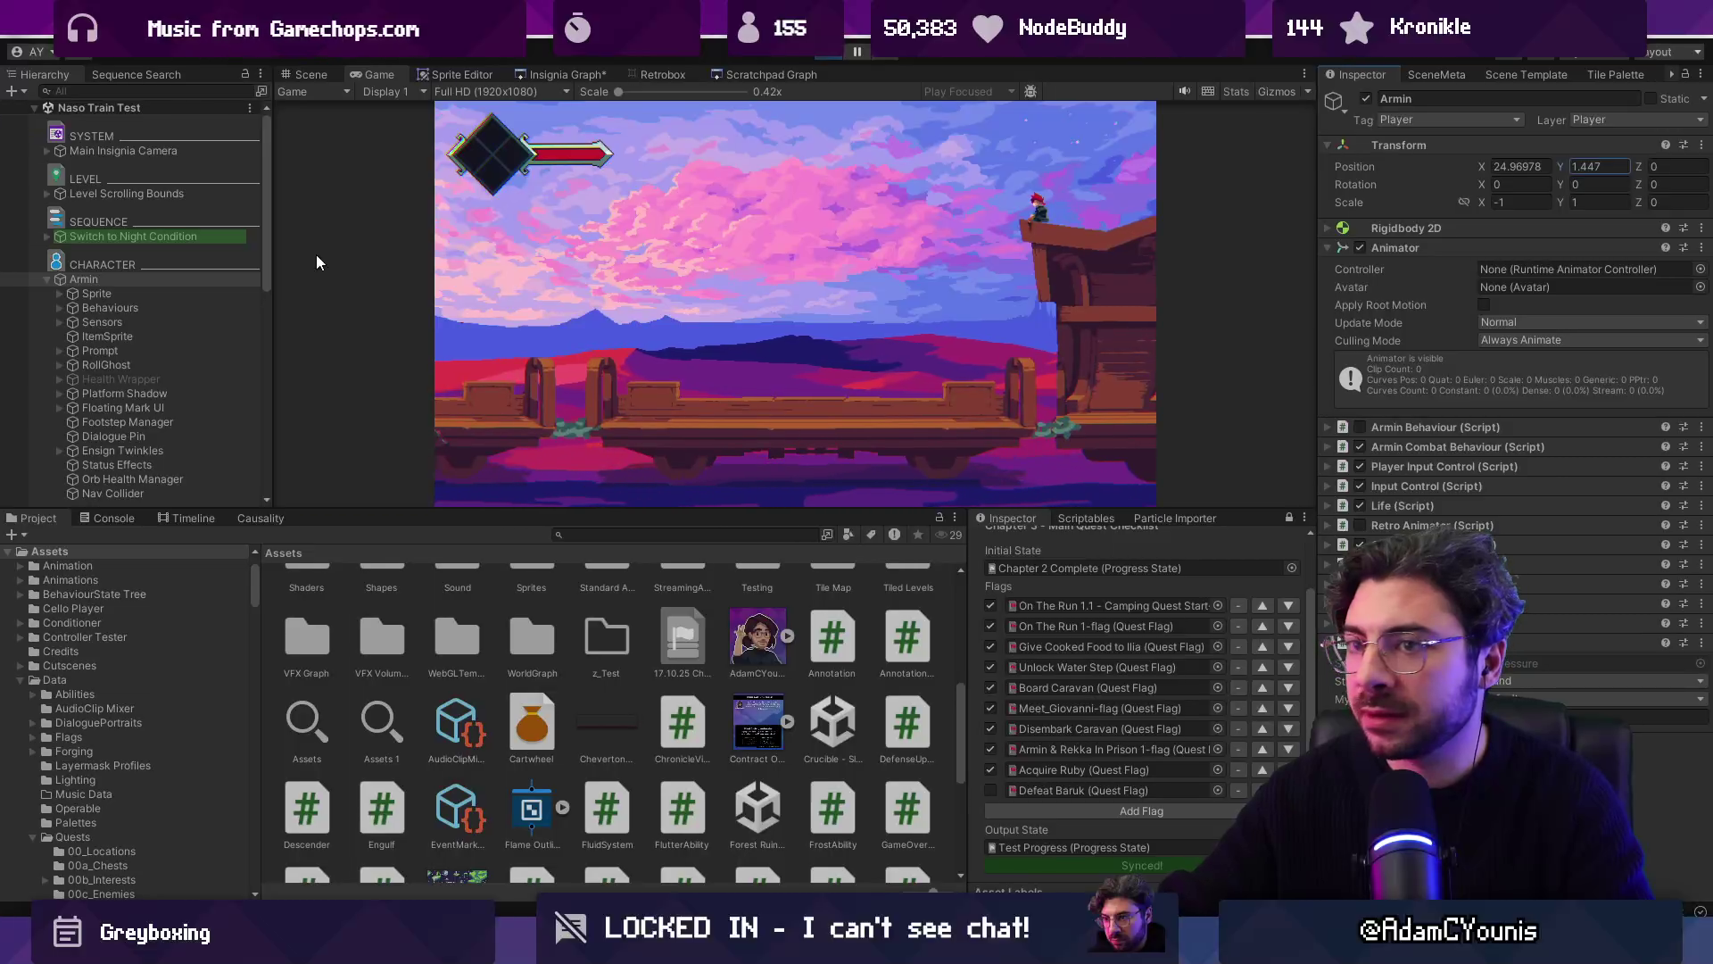
# Step: Set Collider_1's Y to 0.62, preview the game full screen, then stop Play mode
pyautogui.scroll(-10, 131, 249)
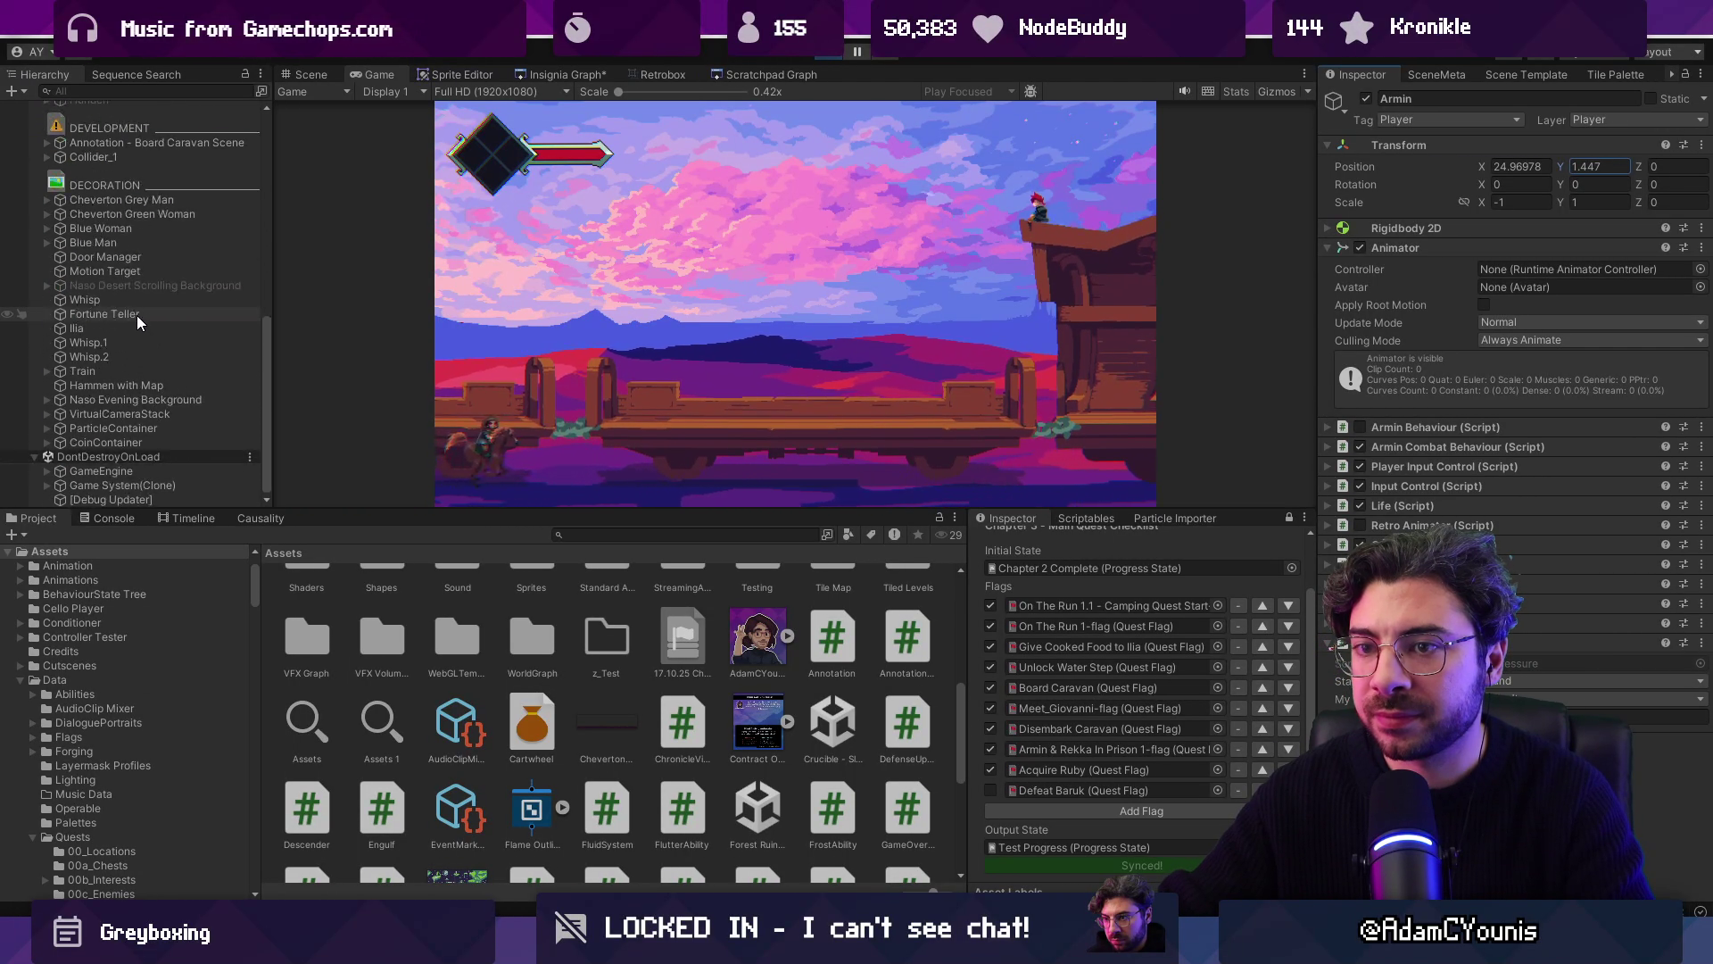
pyautogui.click(128, 157)
pyautogui.write('0.62')
pyautogui.hotkey('ctrl', 'p')
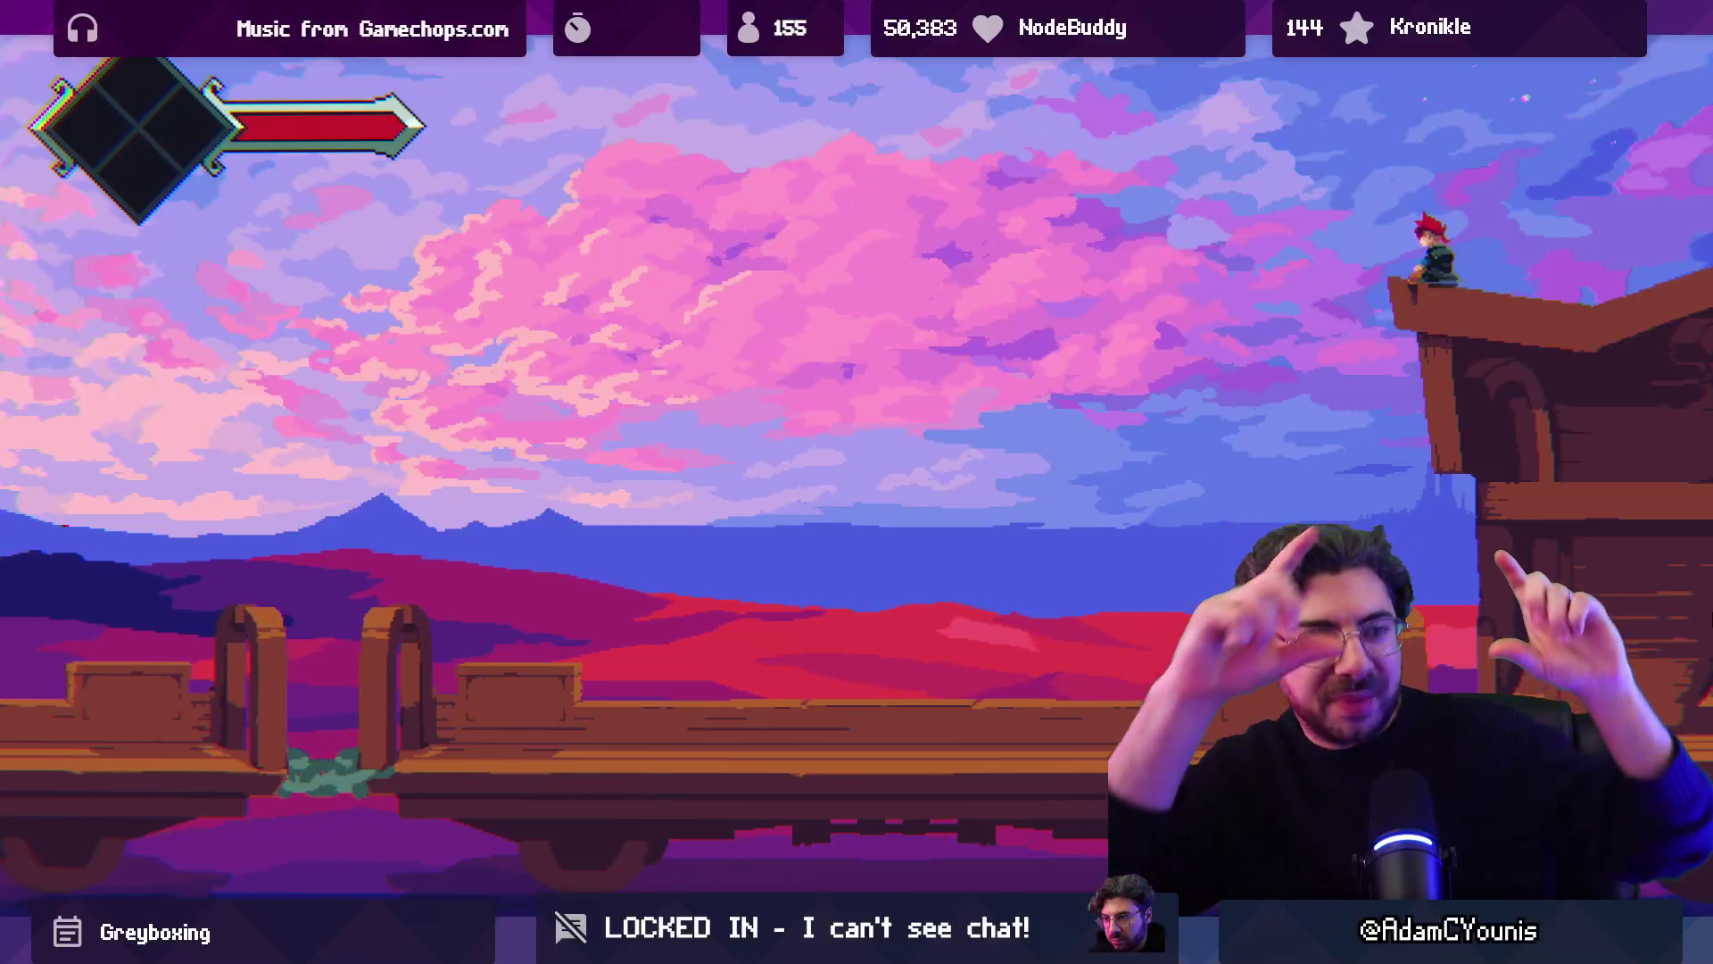
pyautogui.hotkey('ctrl', 'shift', 'F7')
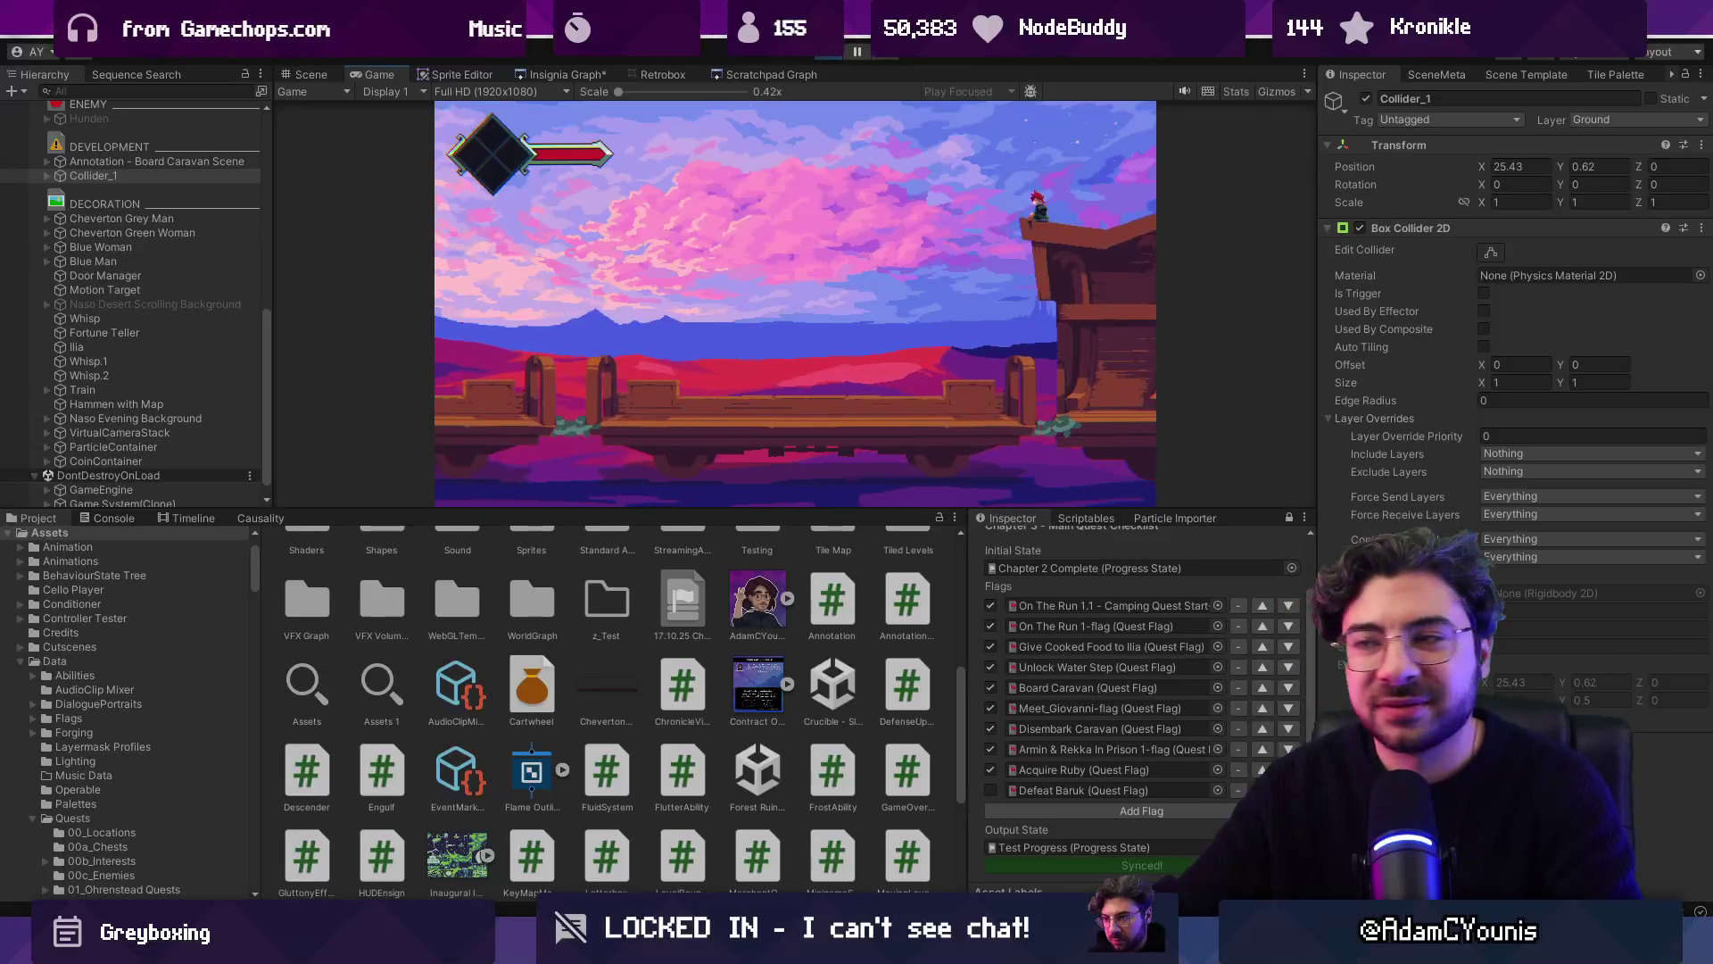
pyautogui.hotkey('ctrl', 'p')
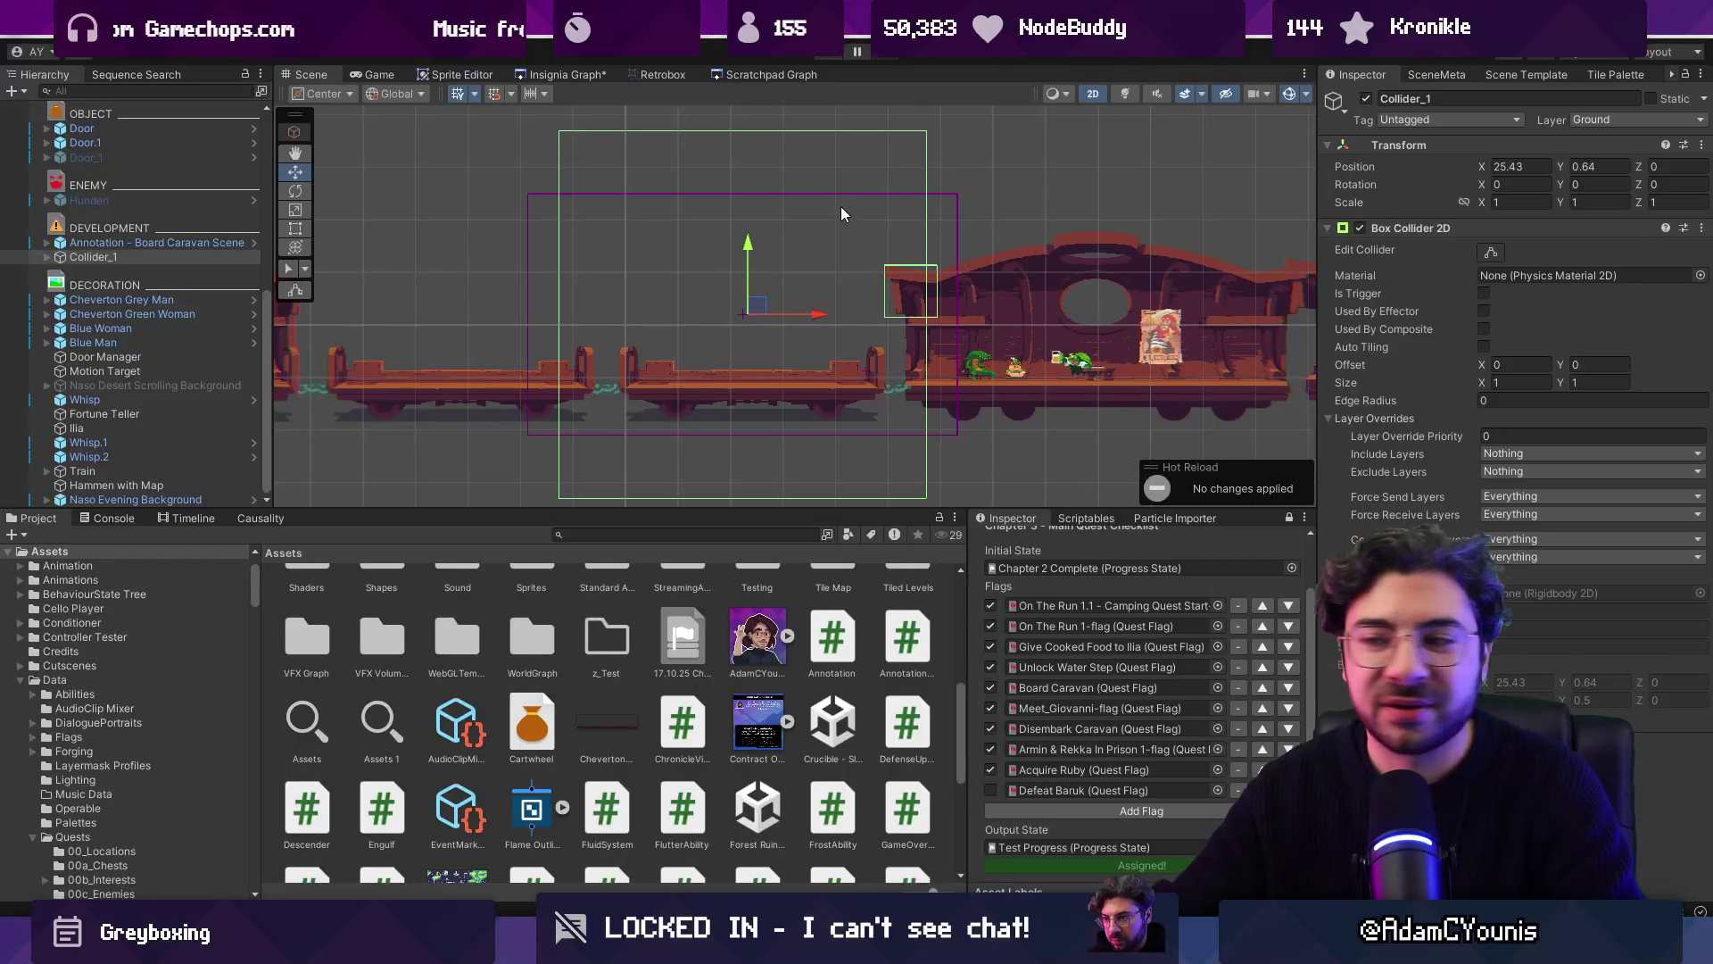
# Step: Frame Collider_1, browse the room nodes in the Insignia Graph, then switch to Figma
pyautogui.press('f')
pyautogui.click(569, 77)
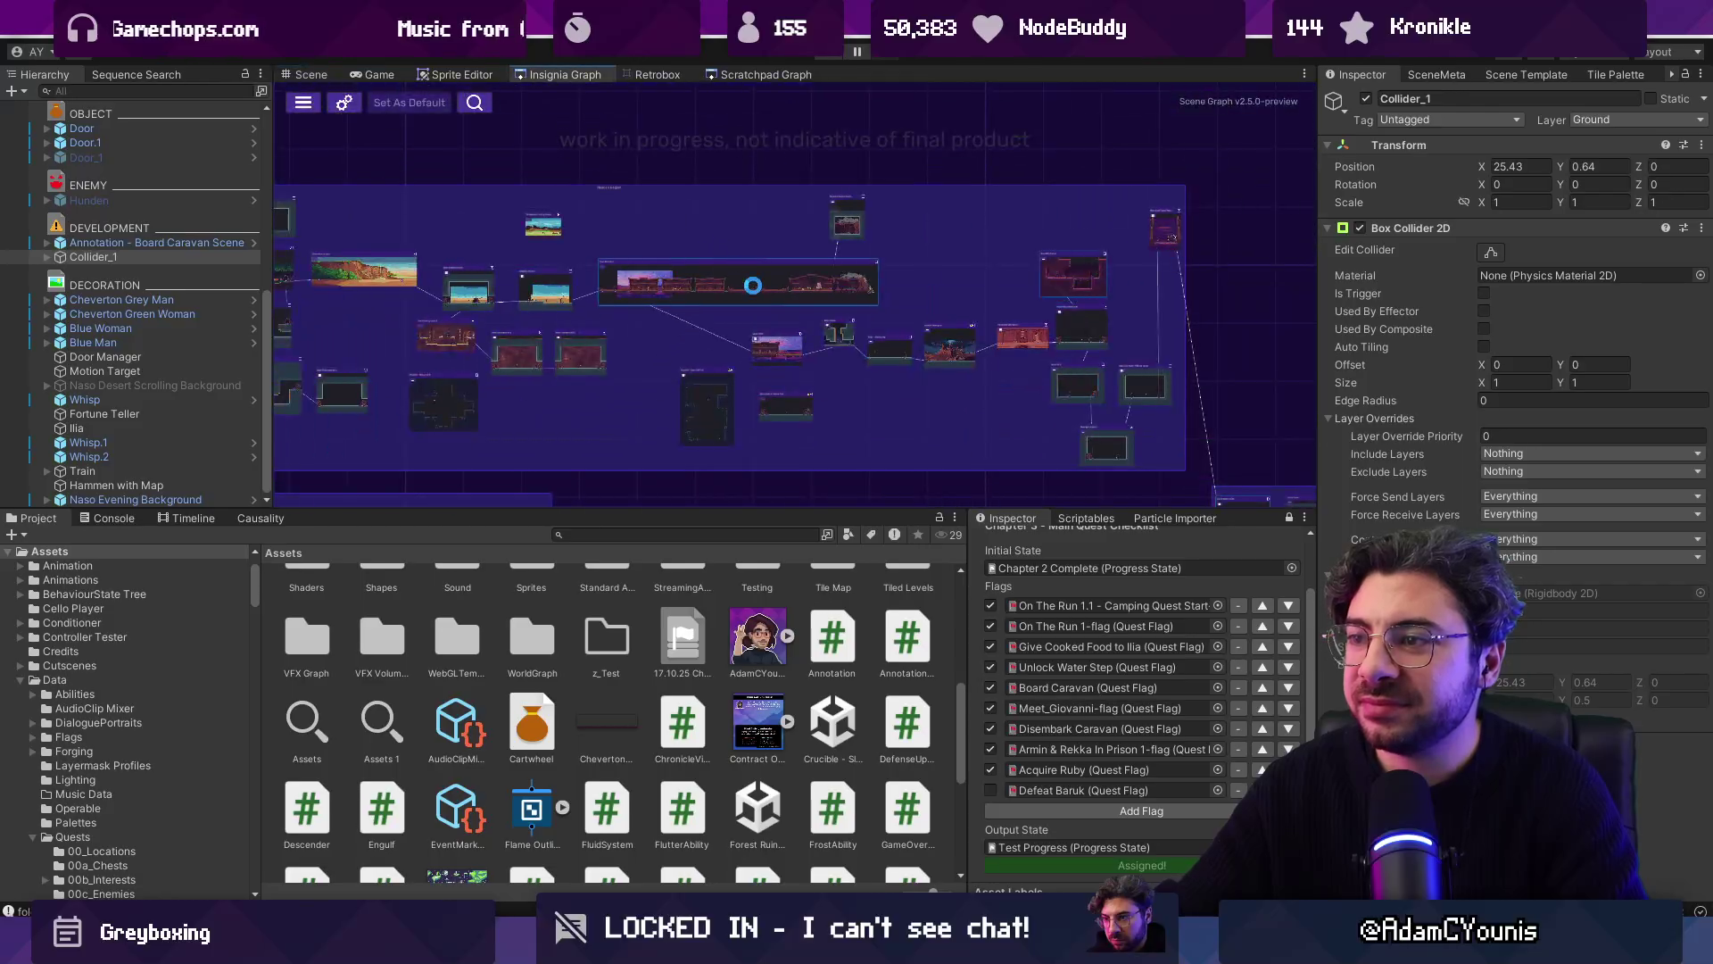
pyautogui.moveTo(543, 319)
pyautogui.mouseDown()
pyautogui.moveTo(871, 330)
pyautogui.moveTo(725, 313)
pyautogui.mouseUp()
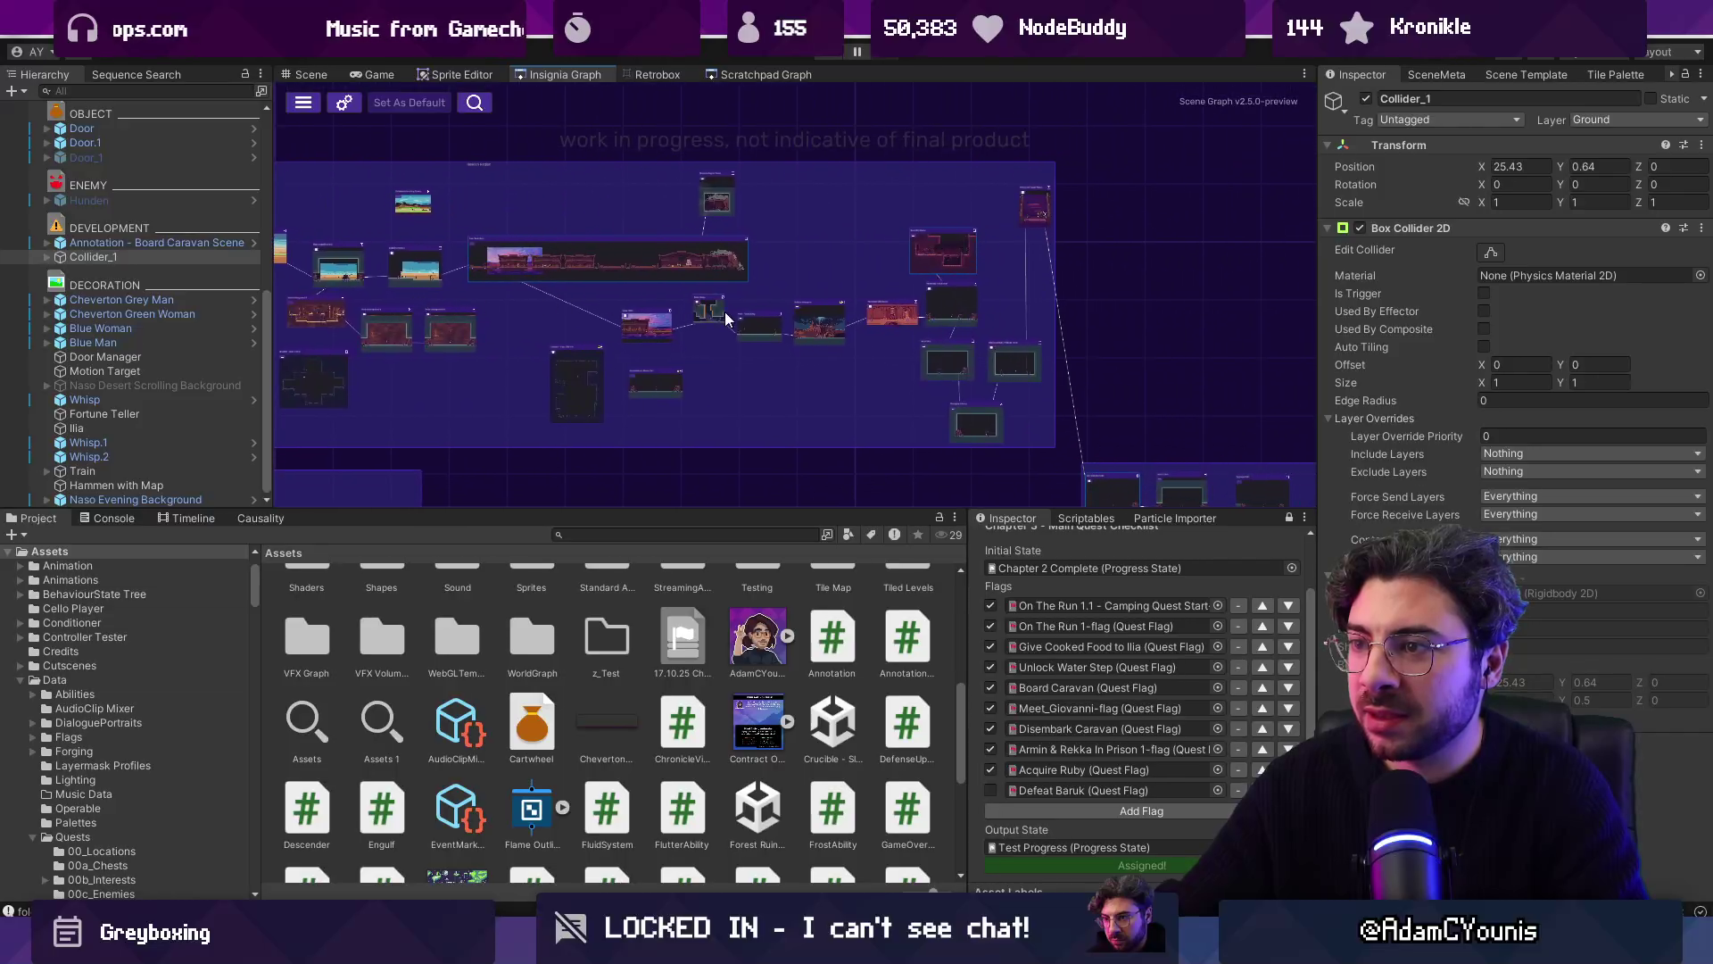
pyautogui.scroll(-3, 928, 211)
pyautogui.scroll(3, 1039, 276)
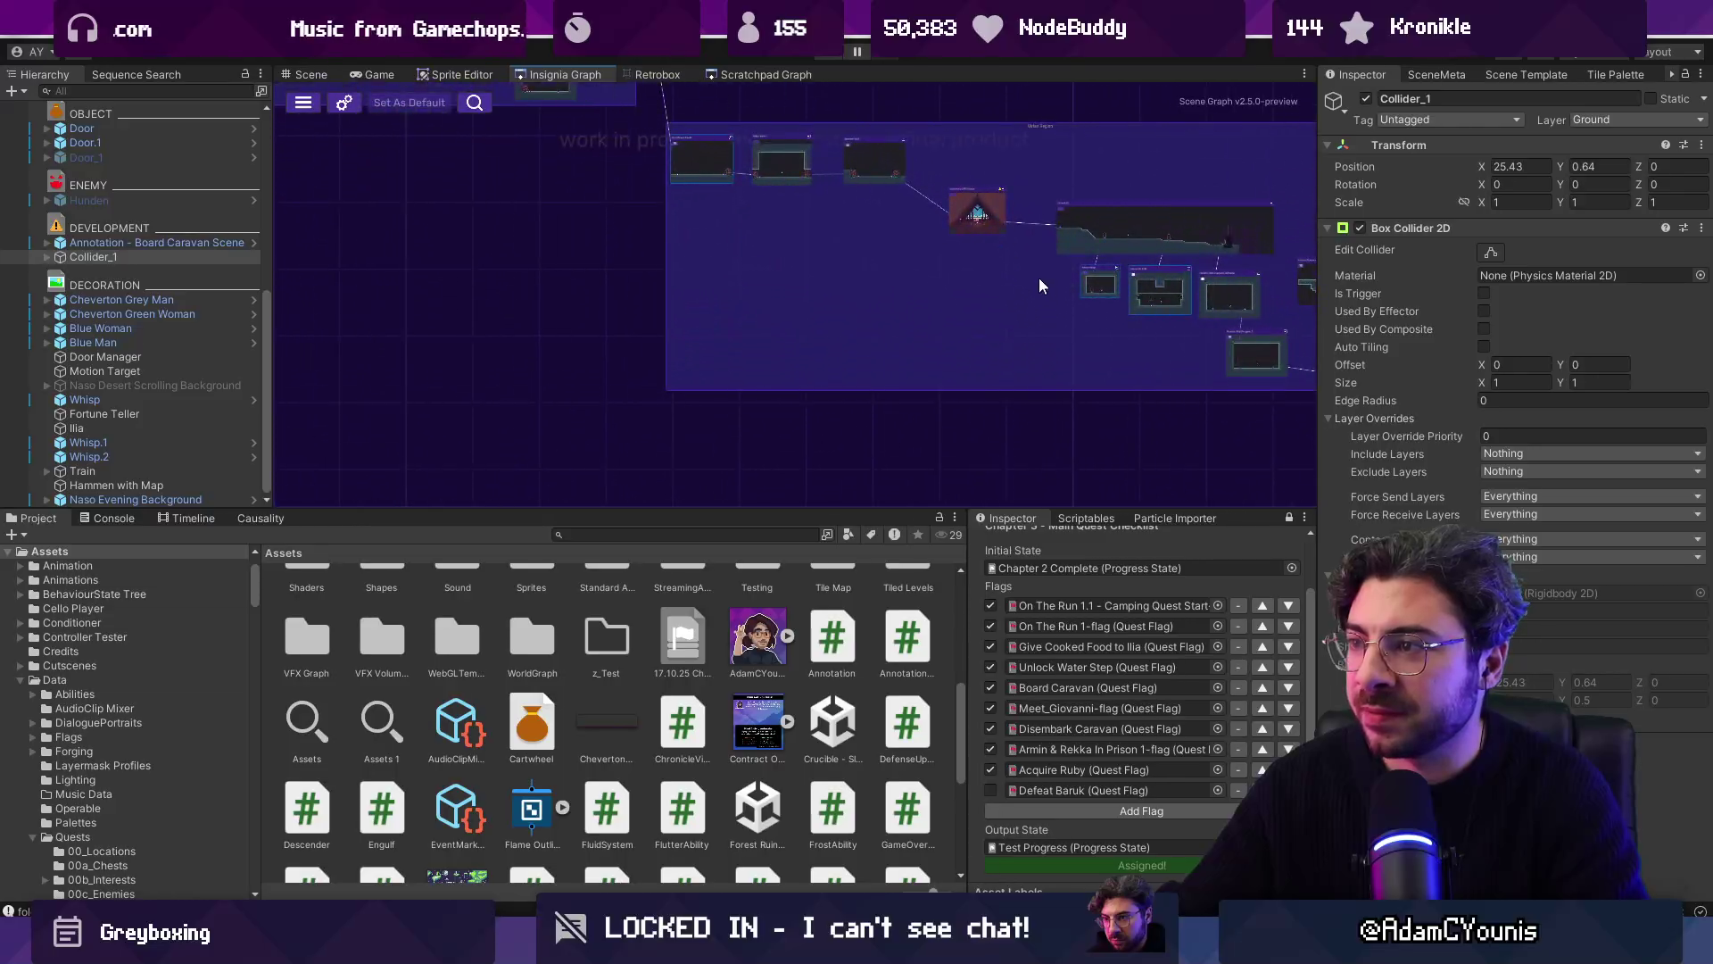
pyautogui.moveTo(1039, 279); pyautogui.dragTo(832, 316)
pyautogui.scroll(2, 831, 316)
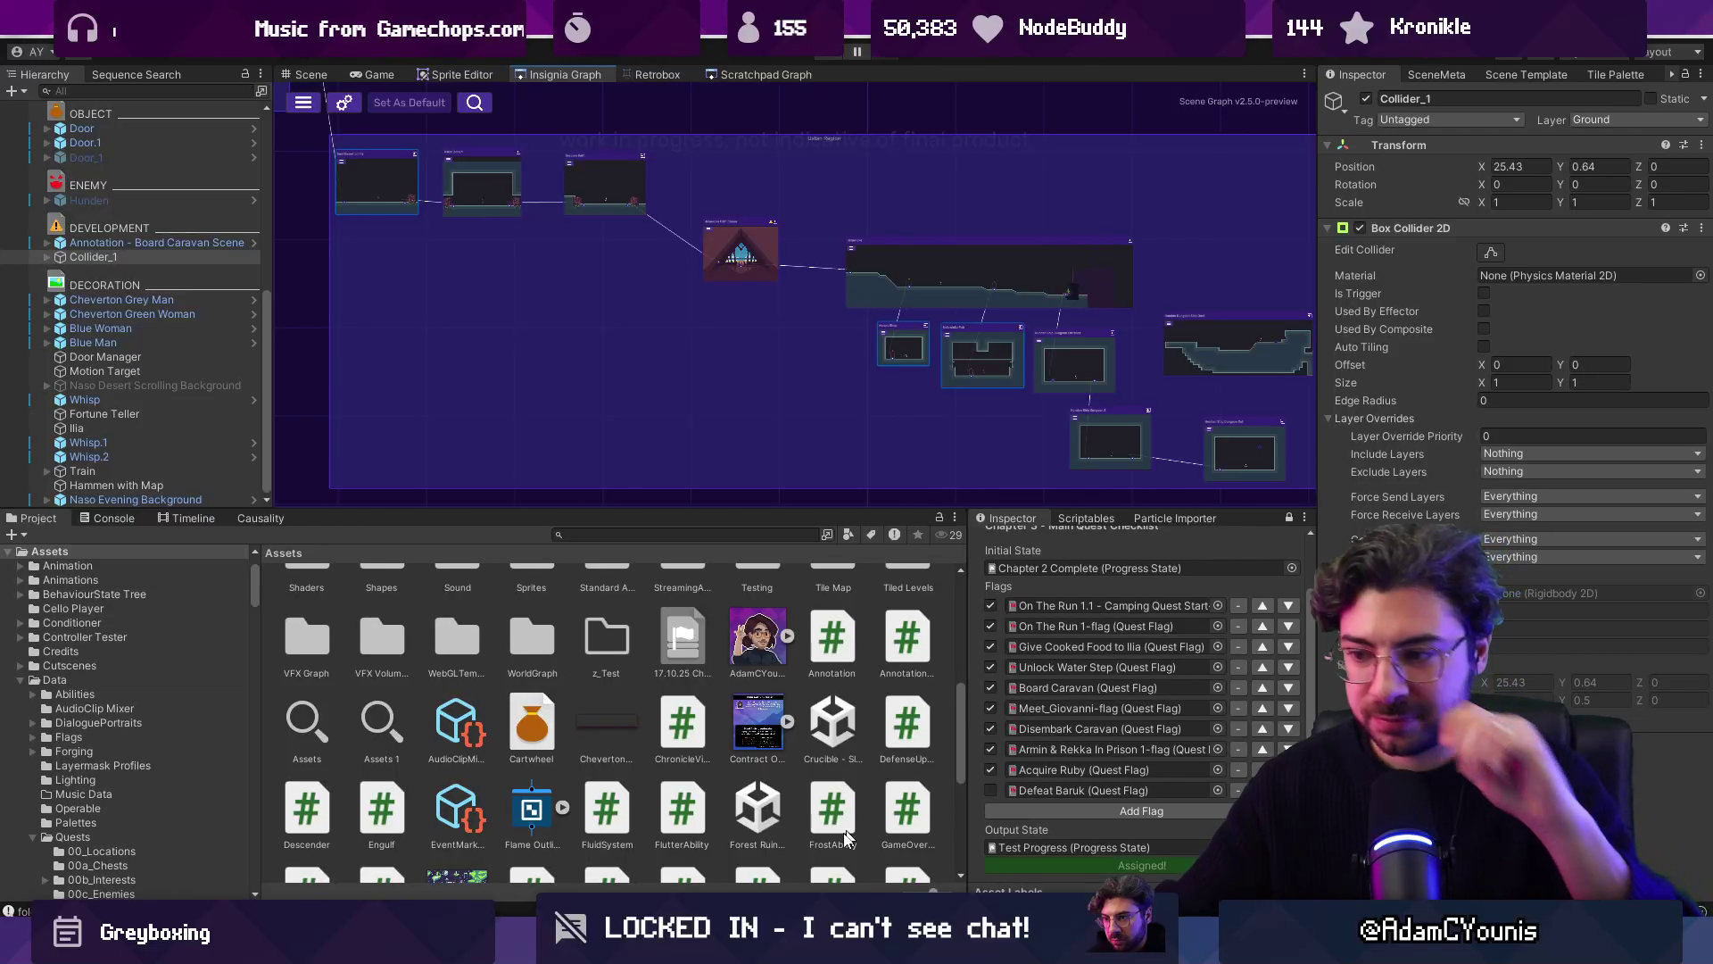
pyautogui.hotkey('alt', 'Tab')
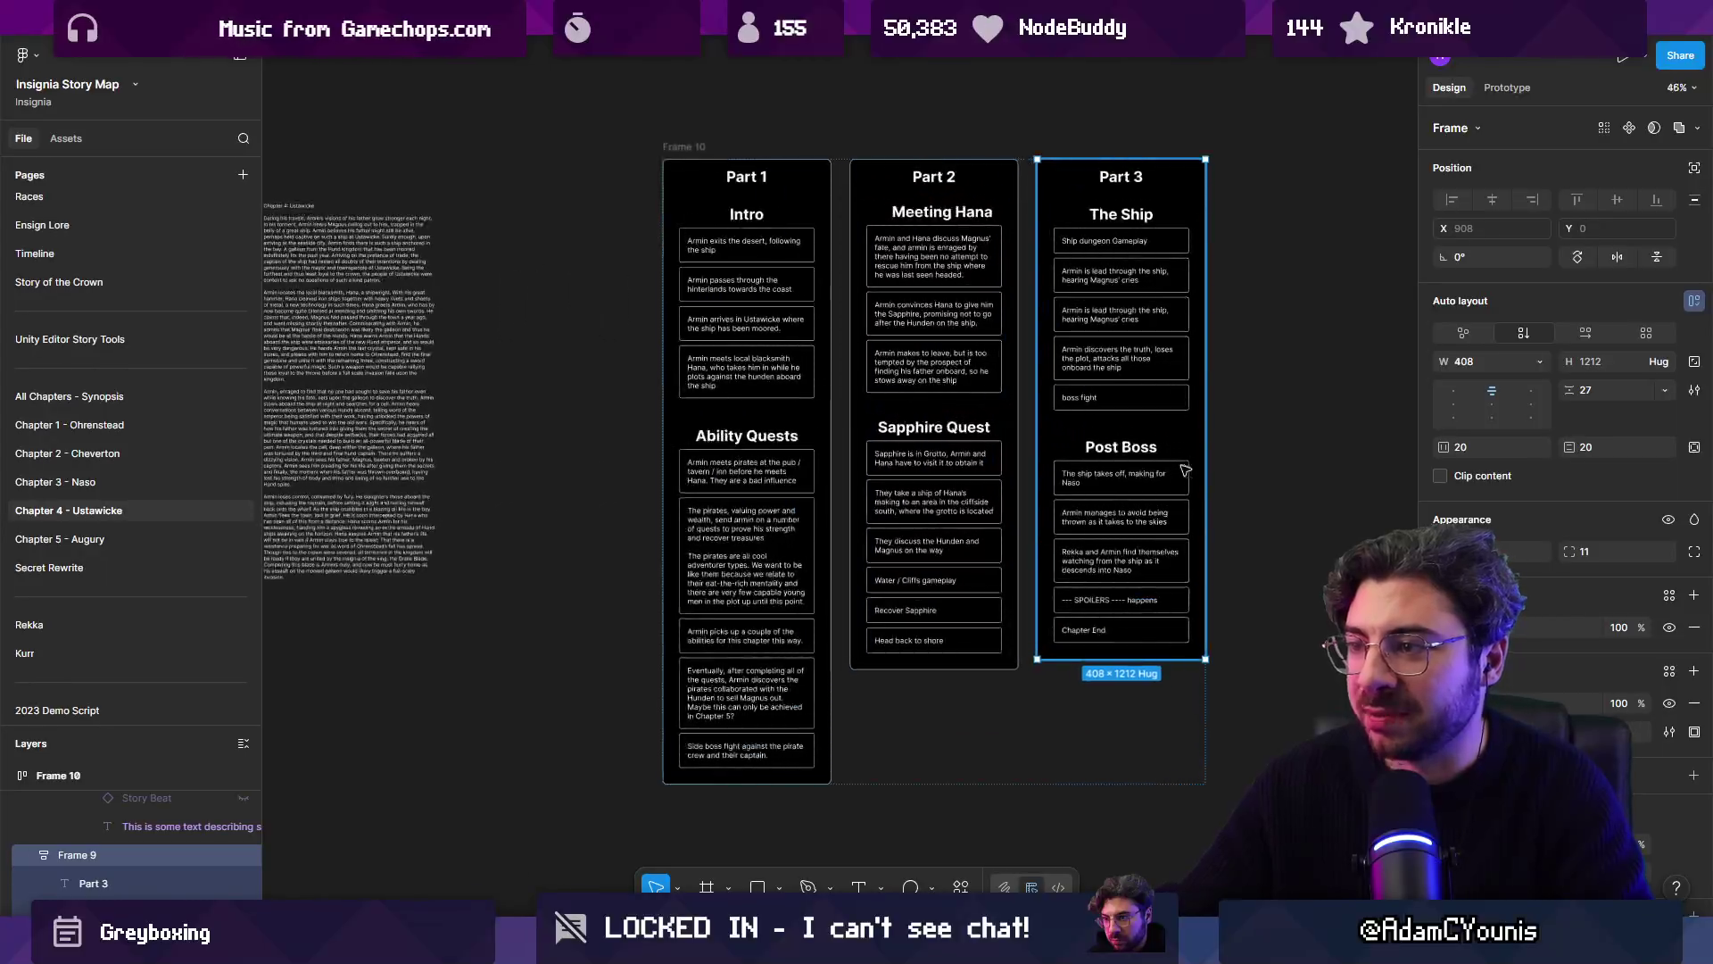
# Step: Scroll through and review the Chapter 4 story map columns in Figma
pyautogui.scroll(3, 1191, 482)
pyautogui.click(1292, 520)
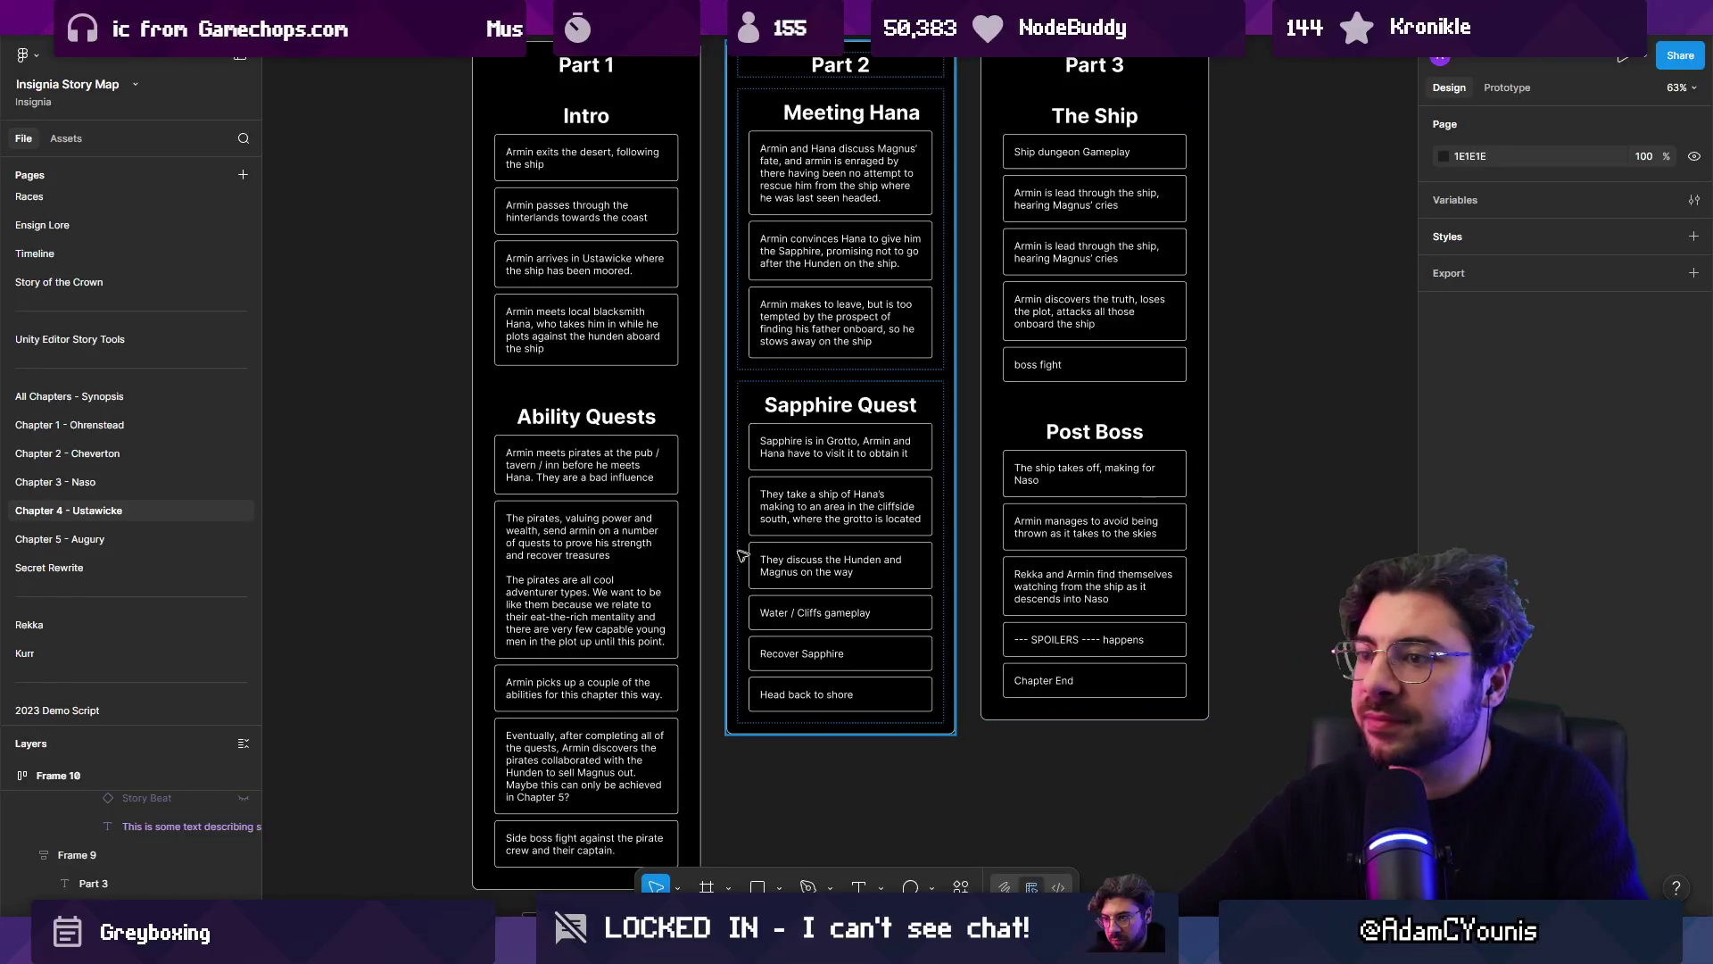
pyautogui.scroll(2, 756, 667)
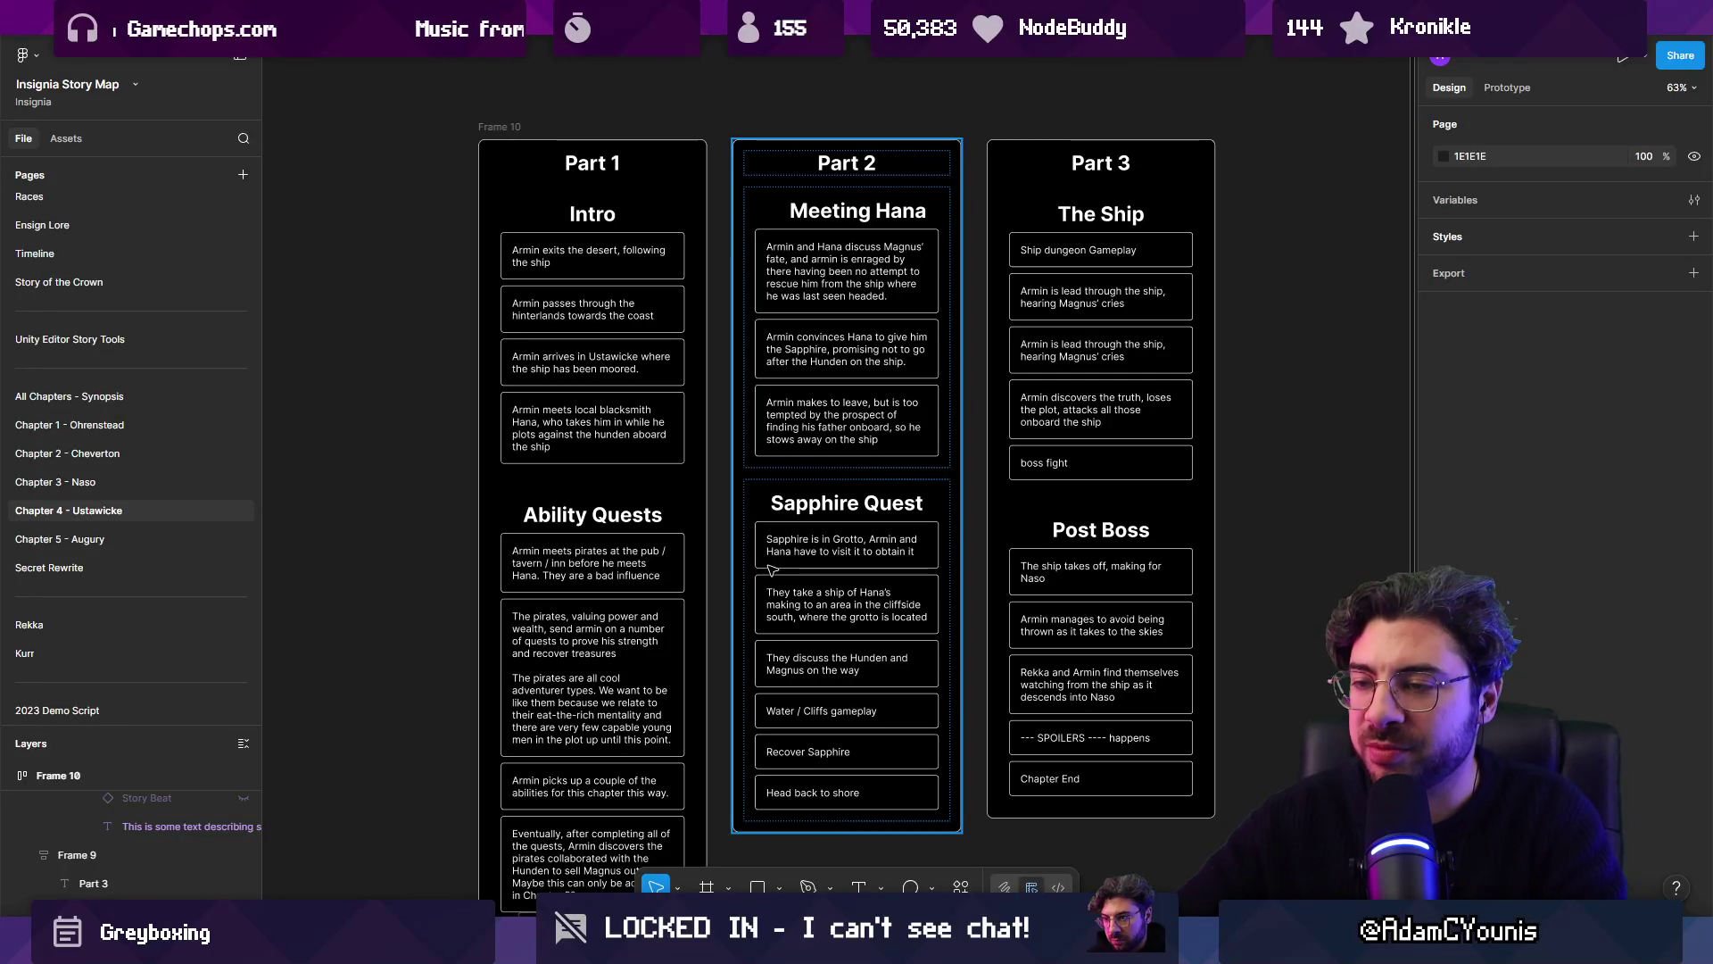
pyautogui.click(536, 413)
pyautogui.click(402, 371)
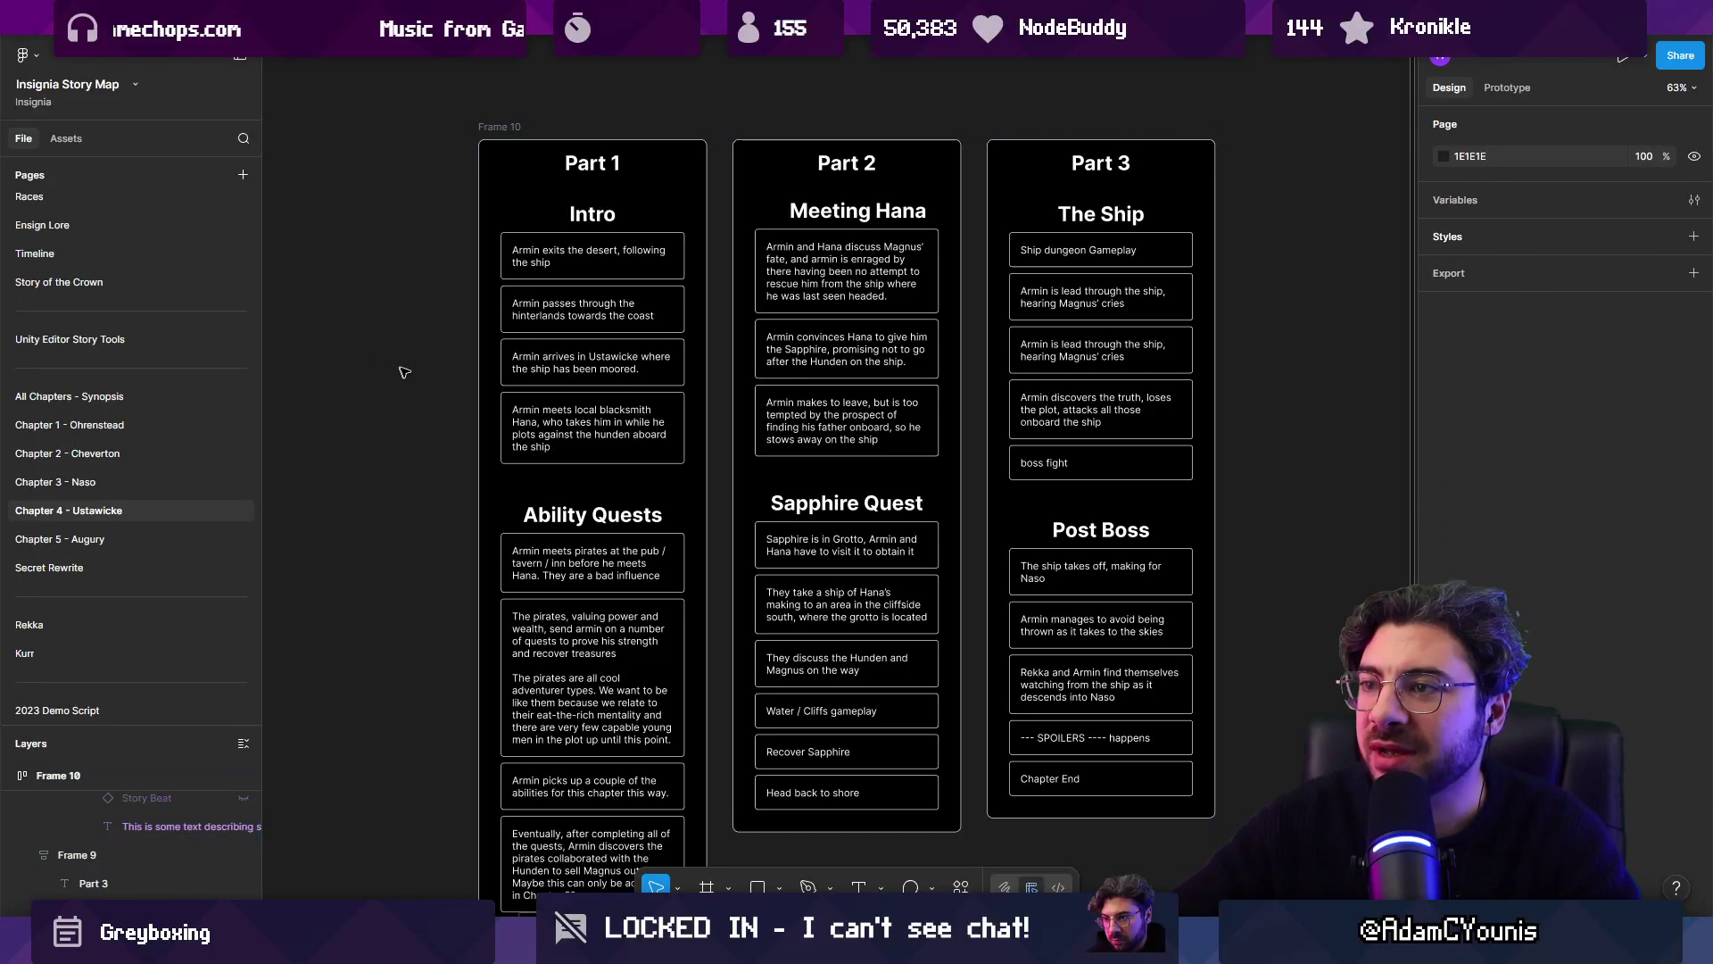
pyautogui.hscroll(-4, 713, 382)
pyautogui.scroll(1, 770, 311)
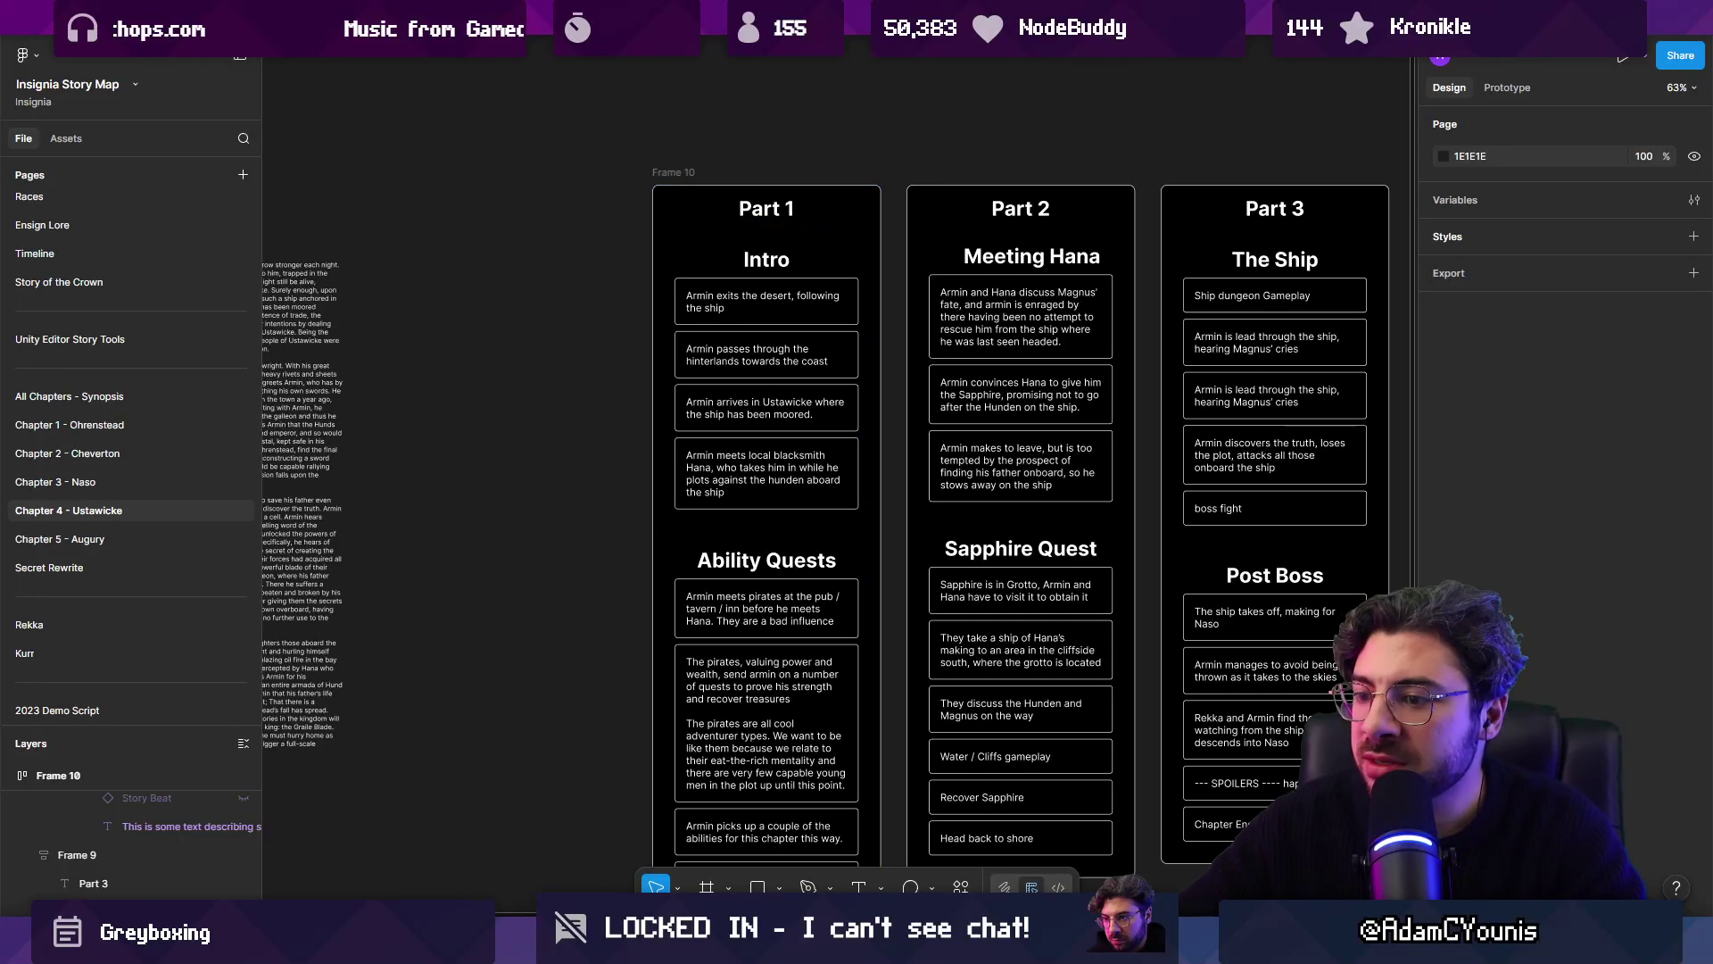
# Step: Return to Unity and frame the East Desert Limits node in the Insignia Graph
pyautogui.moveTo(652, 854)
pyautogui.click(564, 856)
pyautogui.press('f')
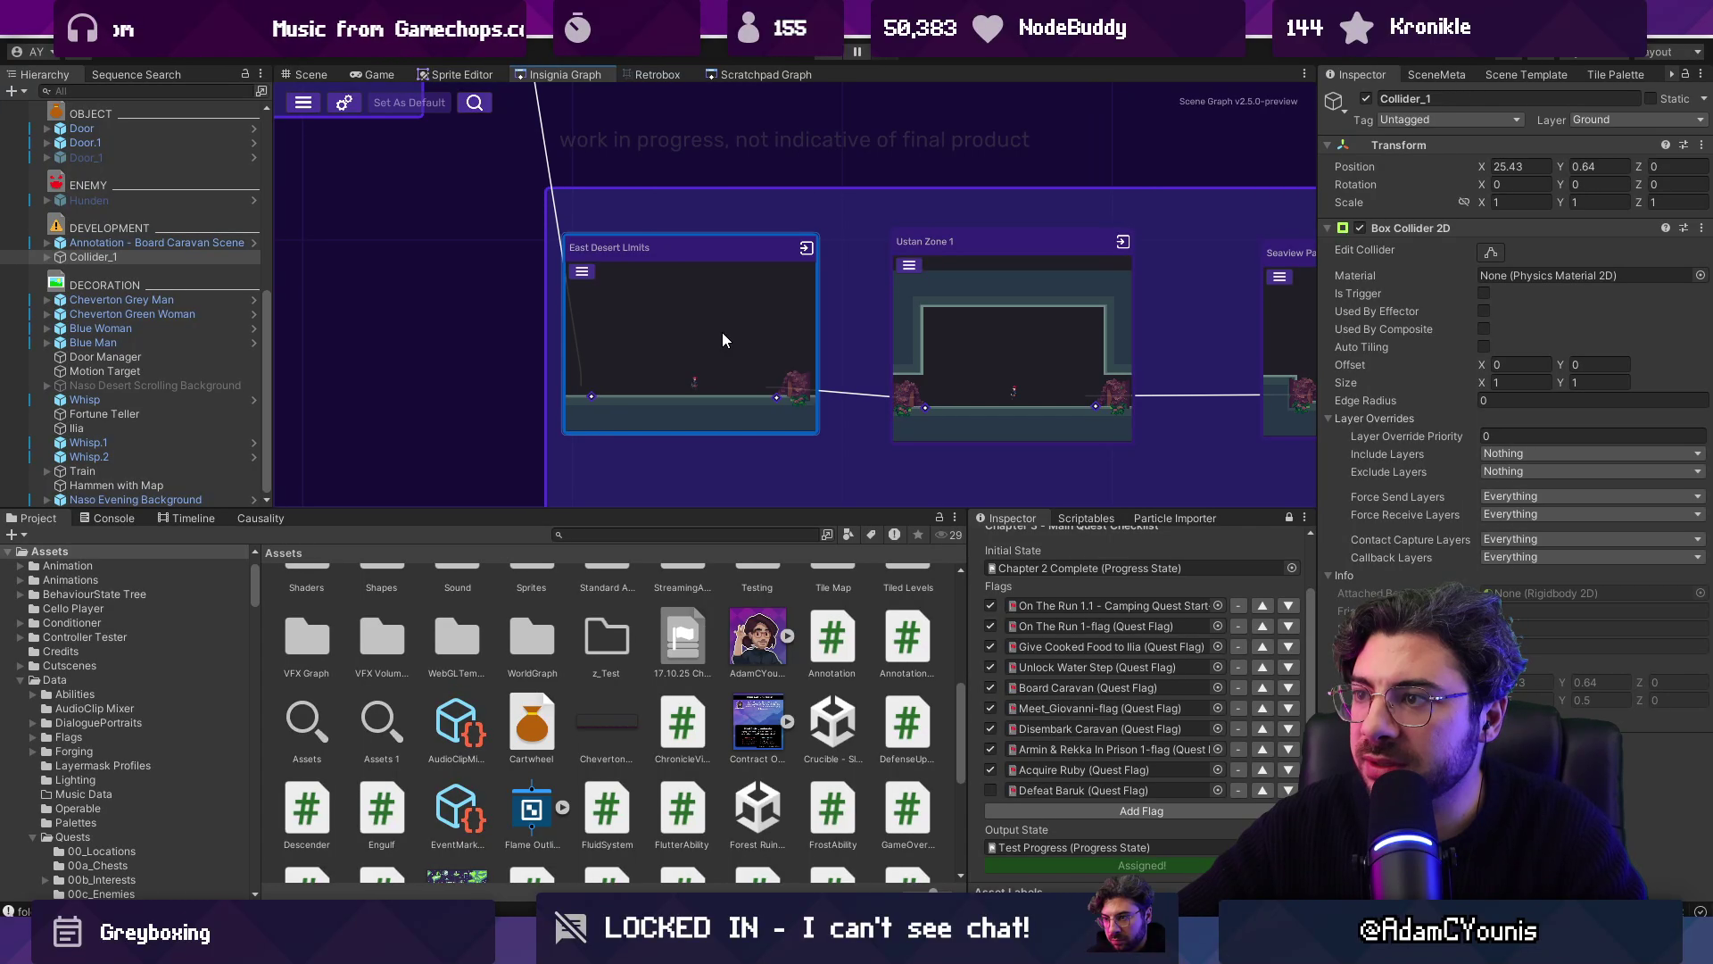
# Step: Append 'Armin is alone once again.' to the Chapter 4 Intro annotation's note
pyautogui.moveTo(755, 340); pyautogui.dragTo(660, 321)
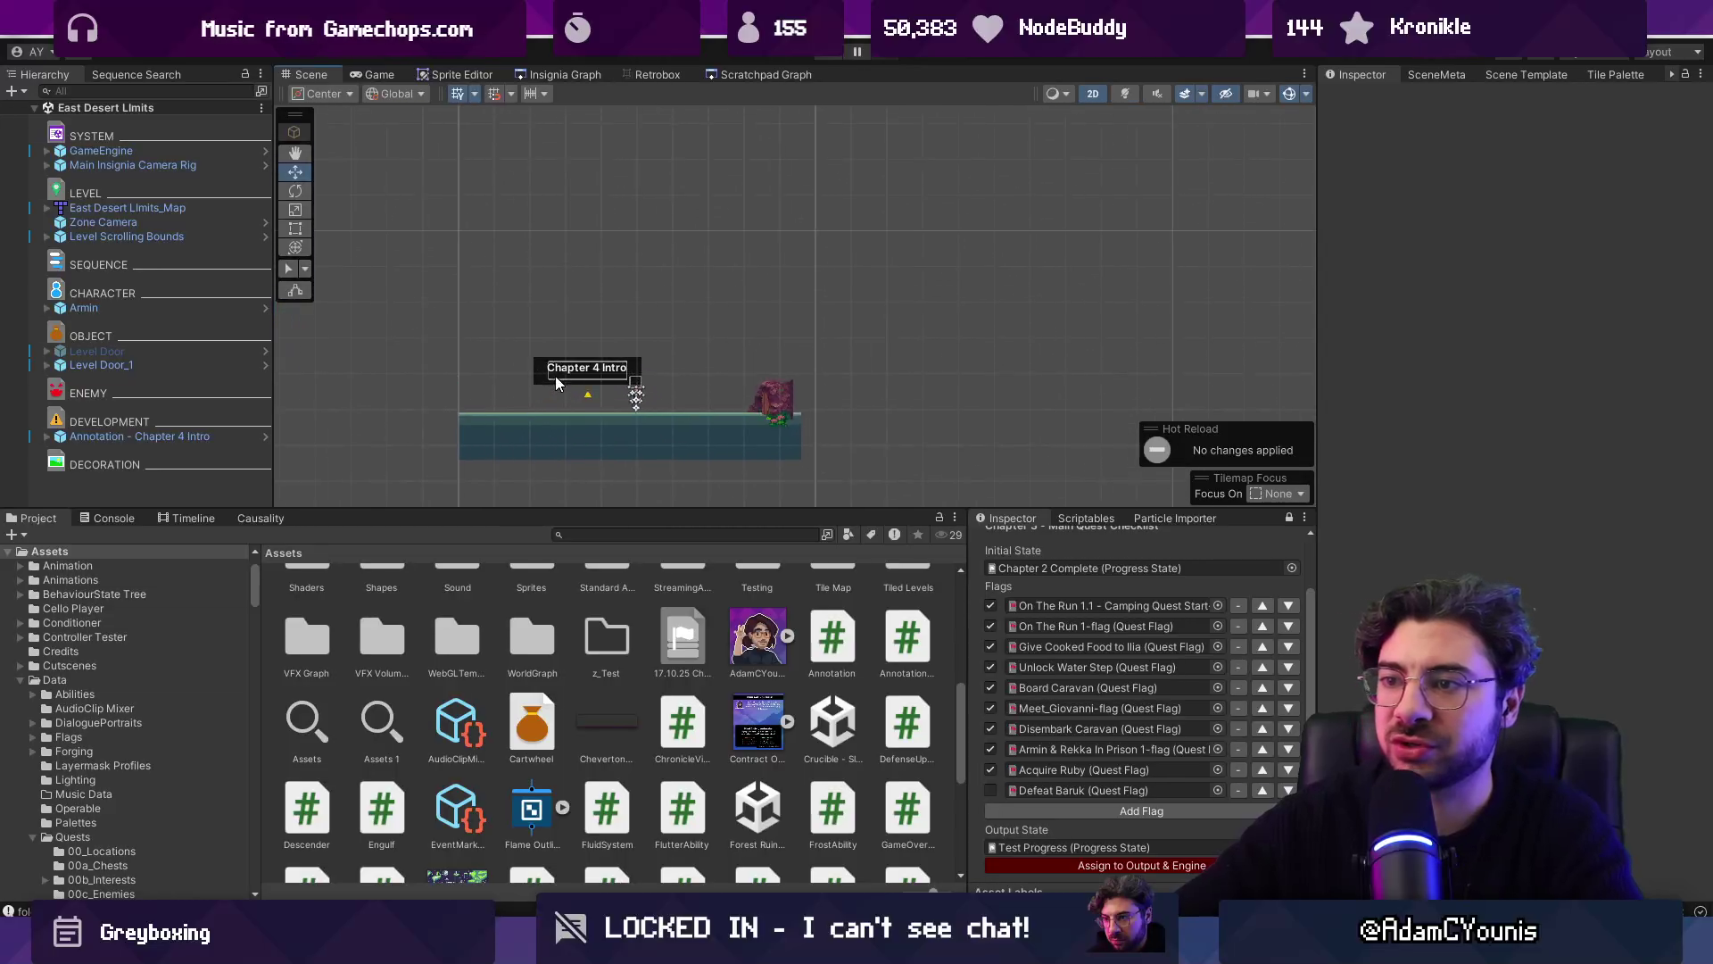
pyautogui.scroll(10, 555, 376)
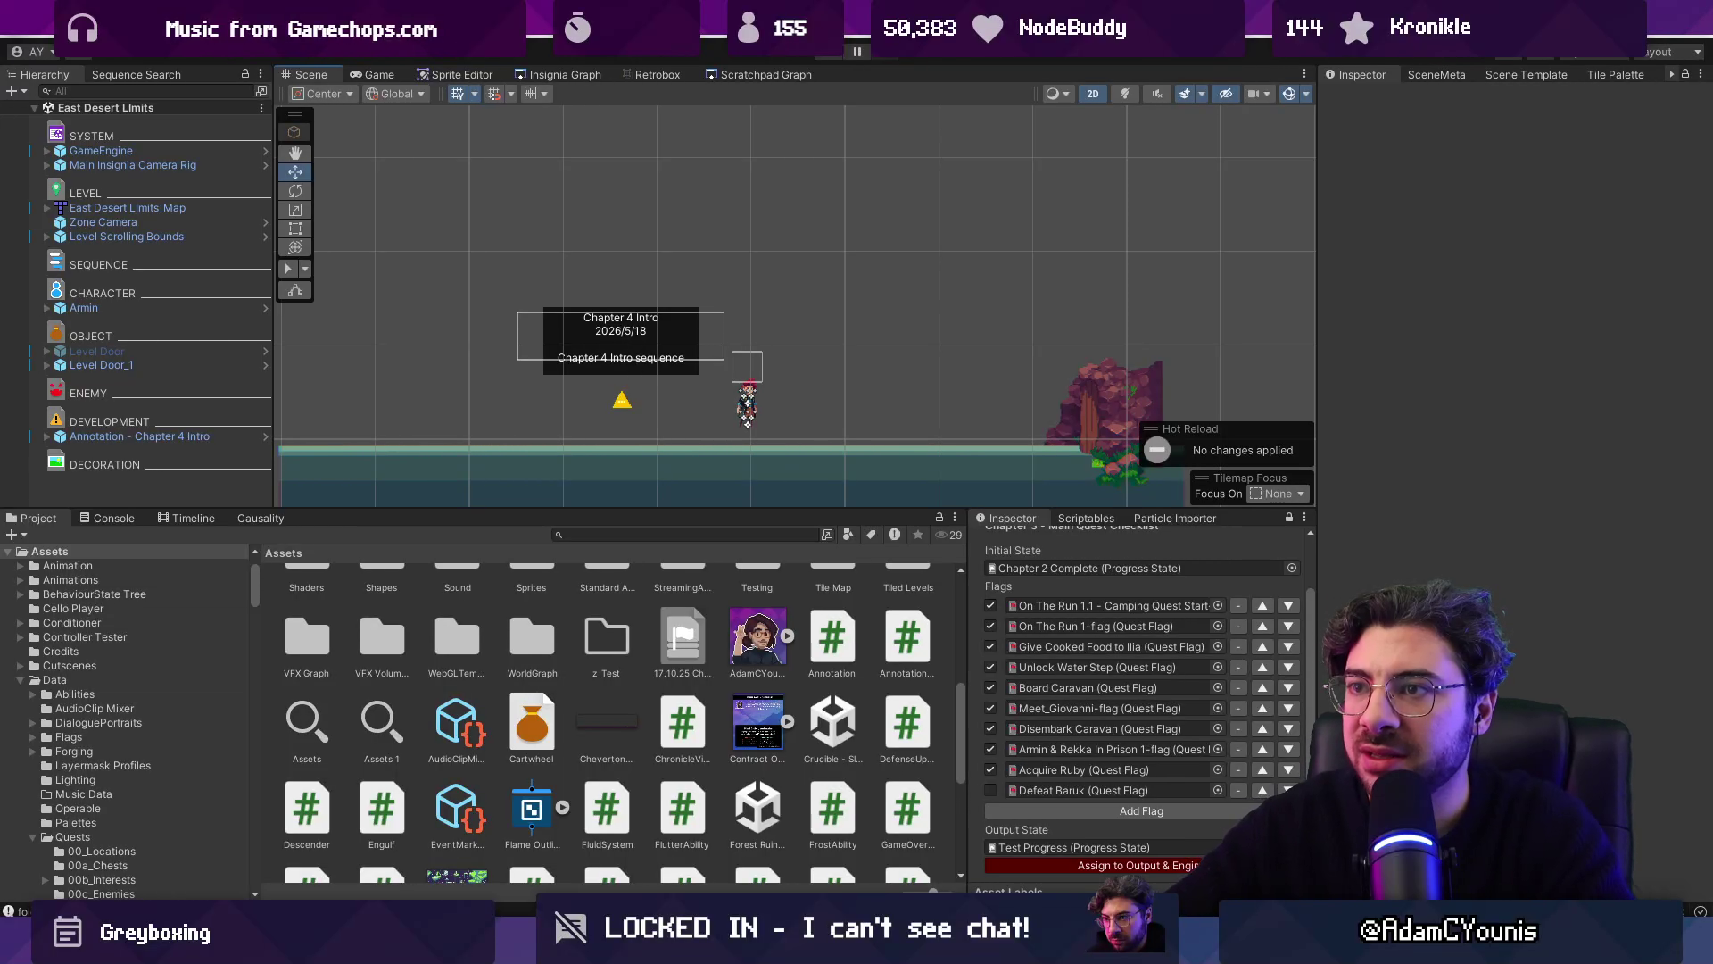
pyautogui.click(234, 437)
pyautogui.click(1501, 351)
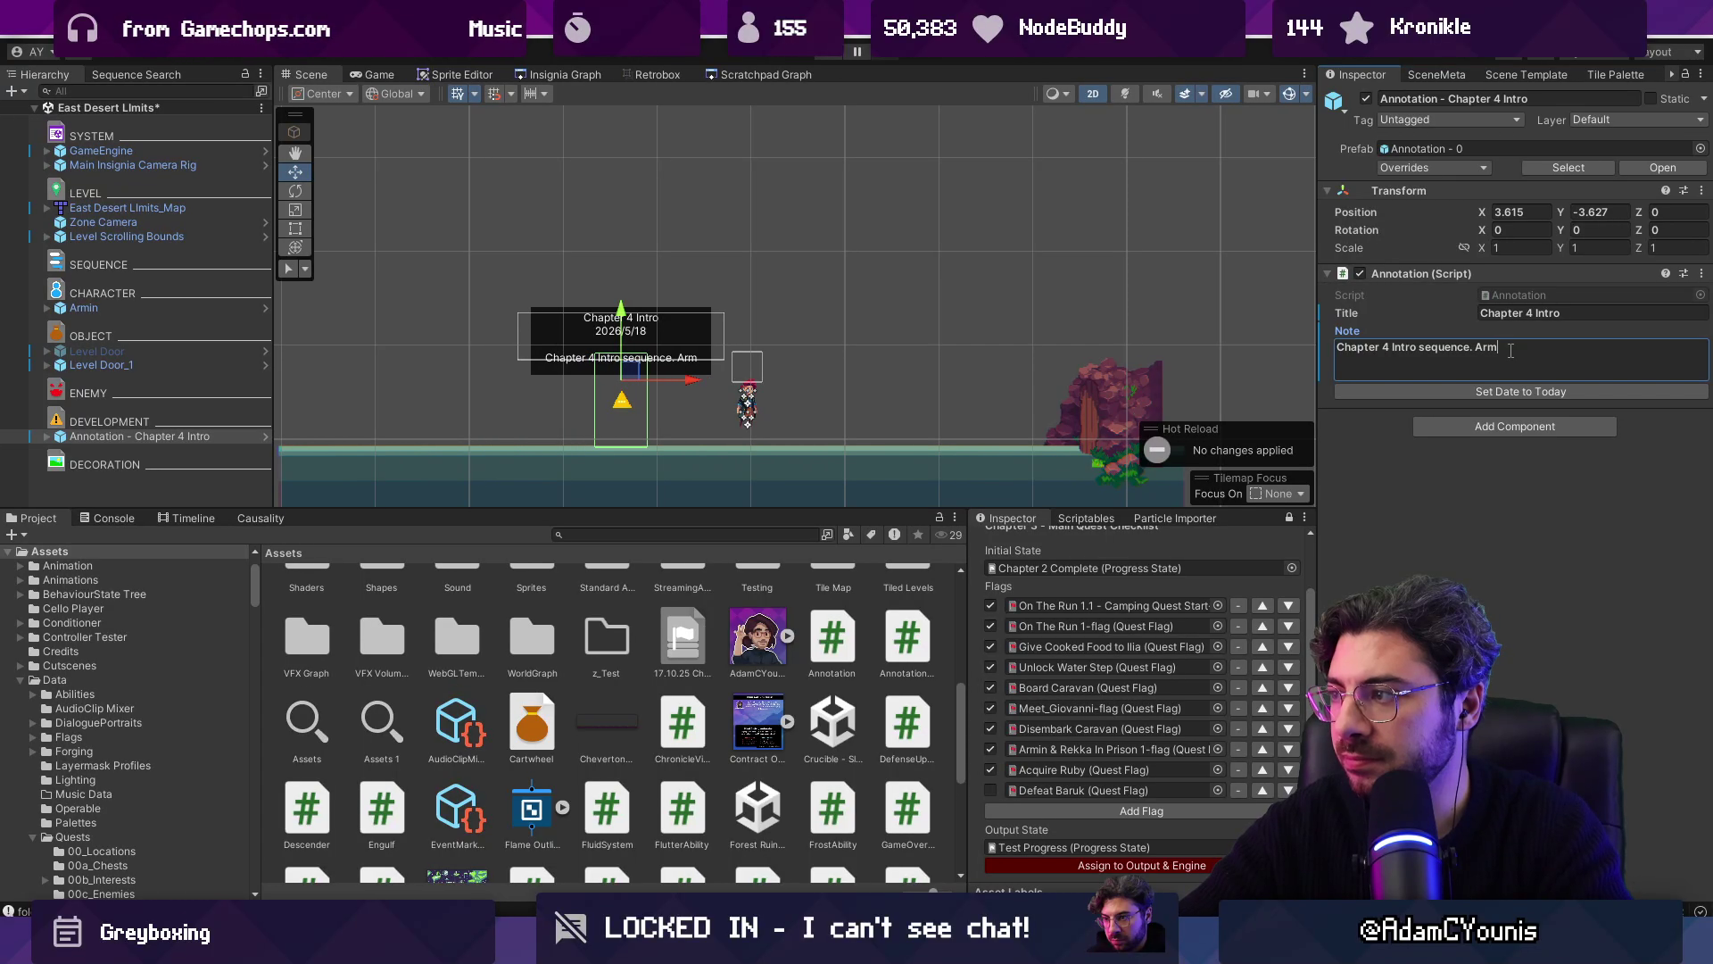
pyautogui.write('along')
pyautogui.write('e once again.')
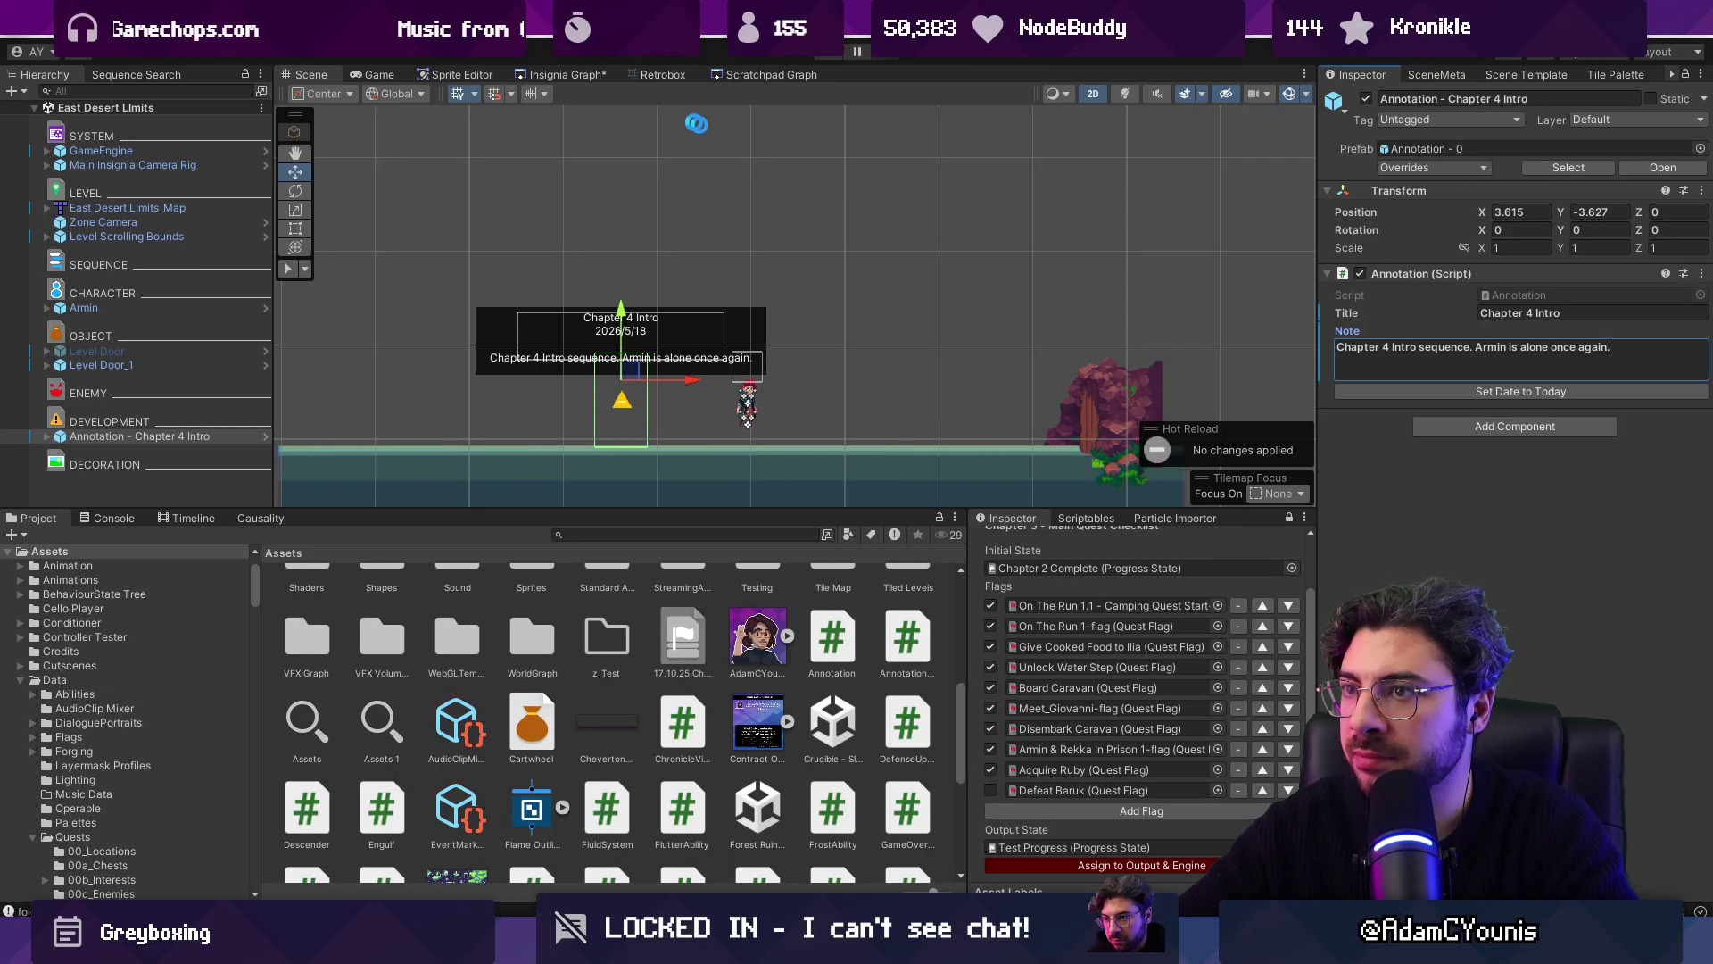
pyautogui.click(582, 78)
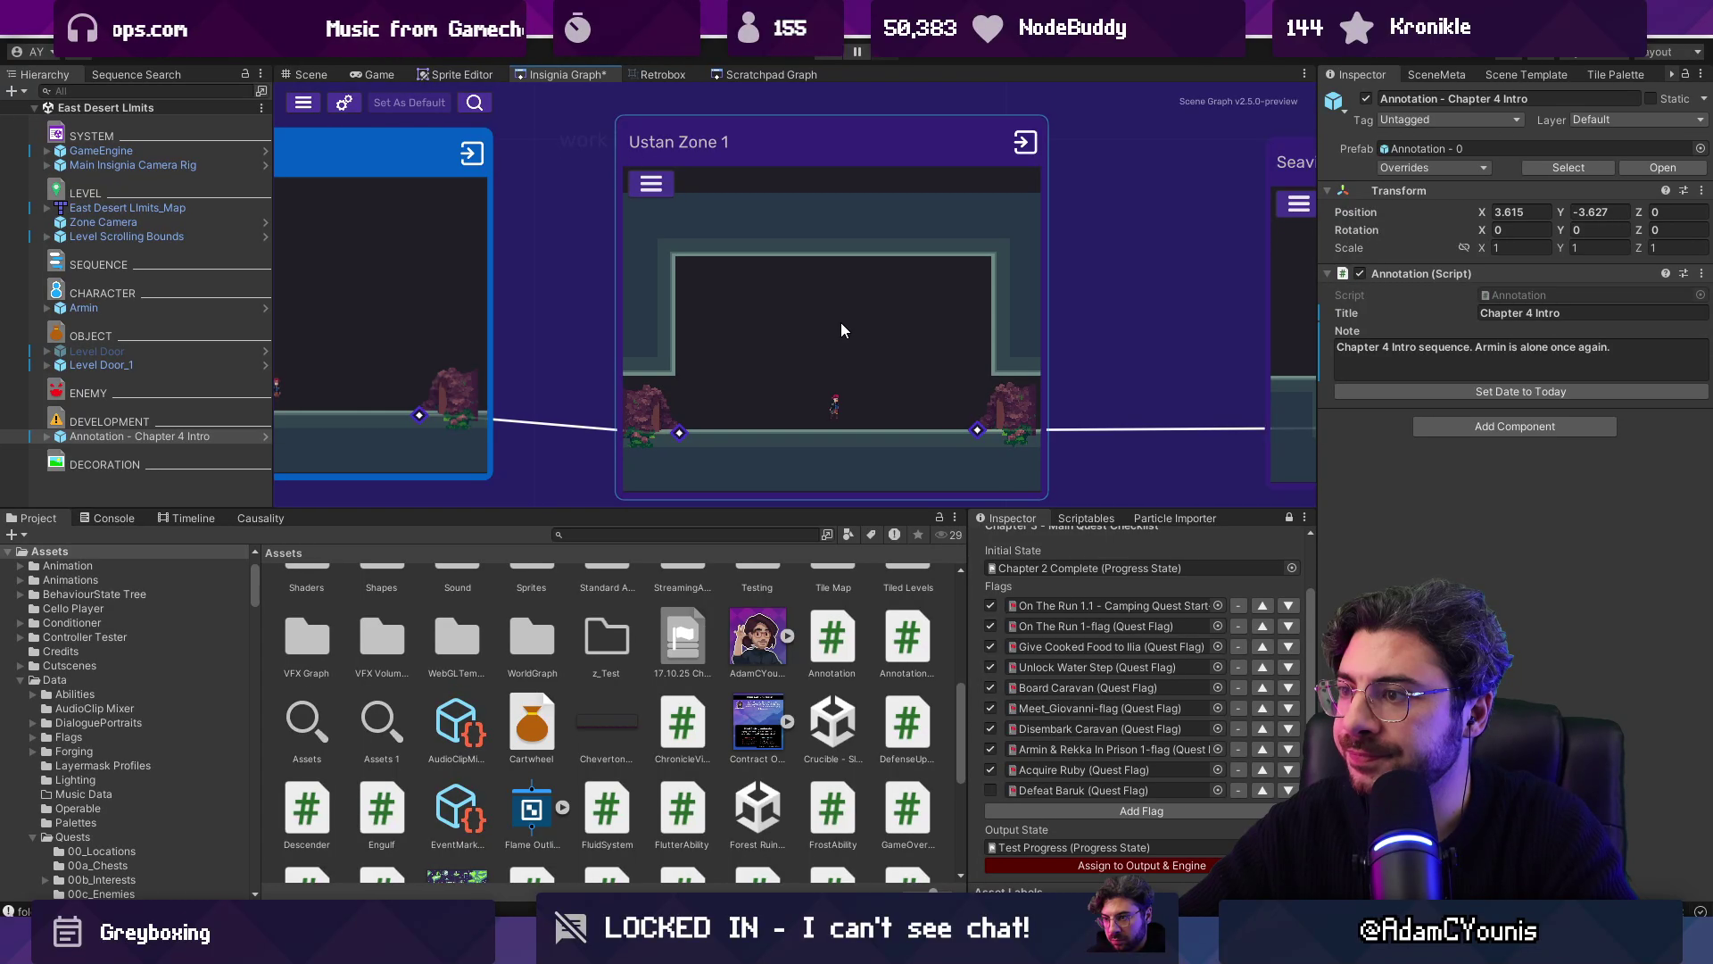
# Step: Open Ustan Zone 1 and move the Chapter 4 Intro annotation above DECORATION
pyautogui.scroll(-5, 840, 324)
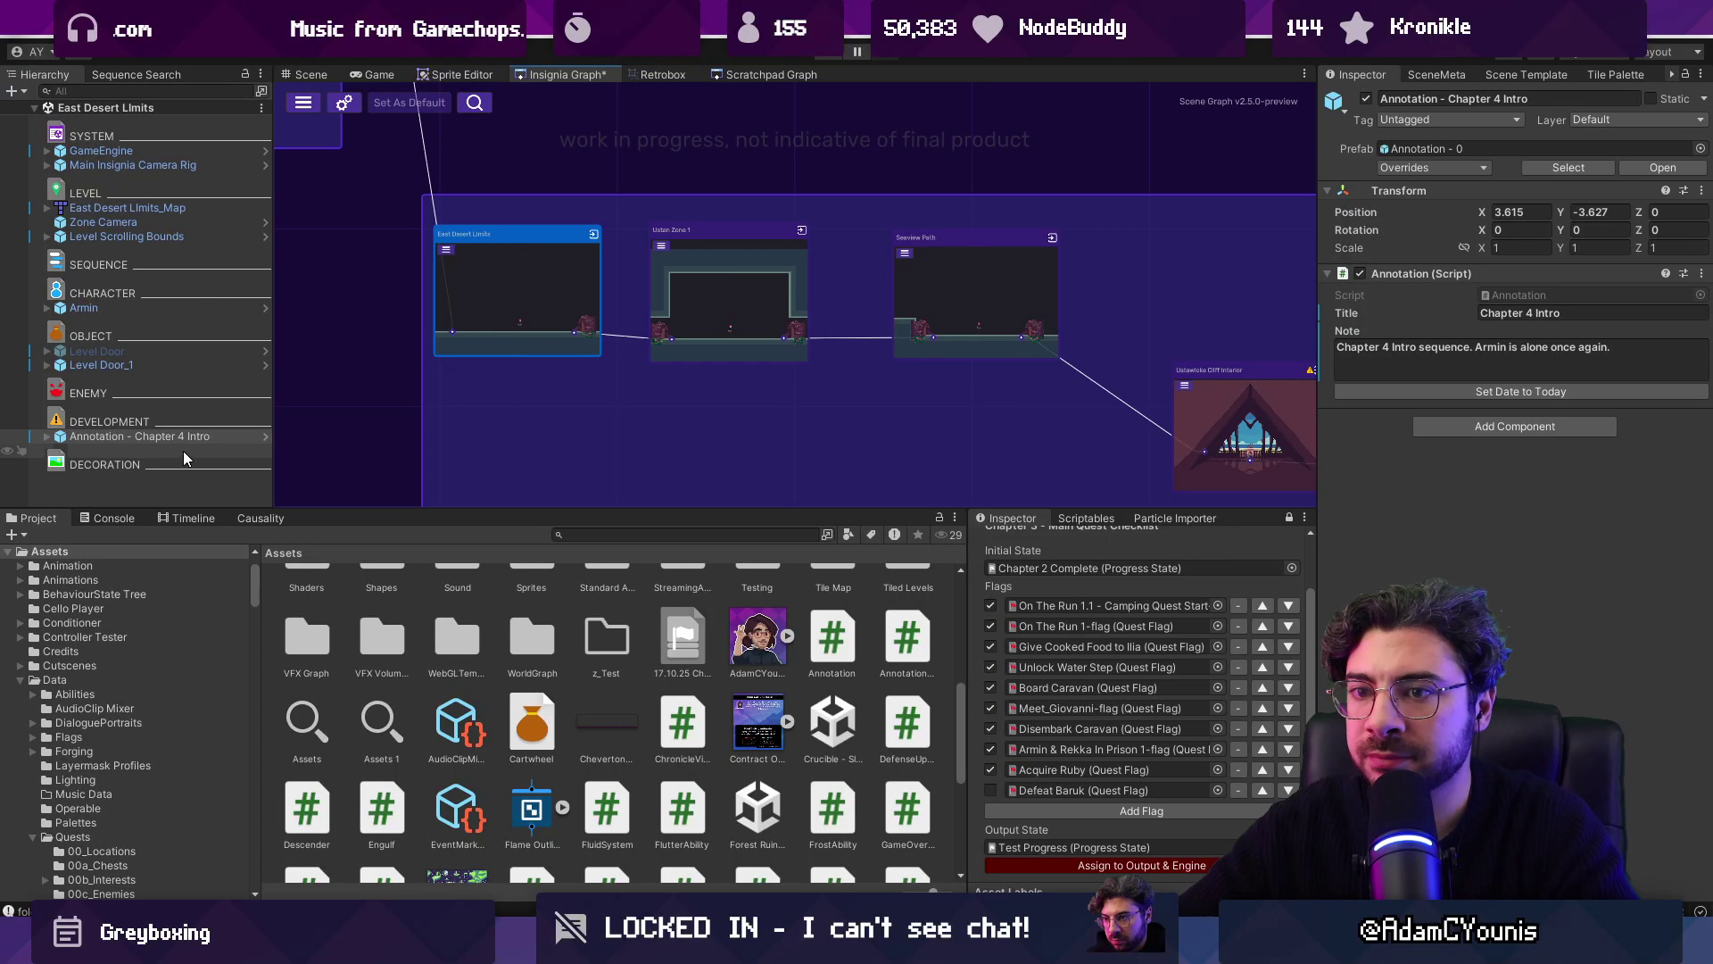
pyautogui.doubleClick(716, 305)
pyautogui.click(189, 465)
pyautogui.moveTo(223, 464); pyautogui.dragTo(223, 439)
# Step: Rewrite the note to say ability unlocks are needed to take full advantage of the pathways, and save
pyautogui.click(1519, 348)
pyautogui.hotkey('ctrl', 'a')
pyautogui.write('Leve')
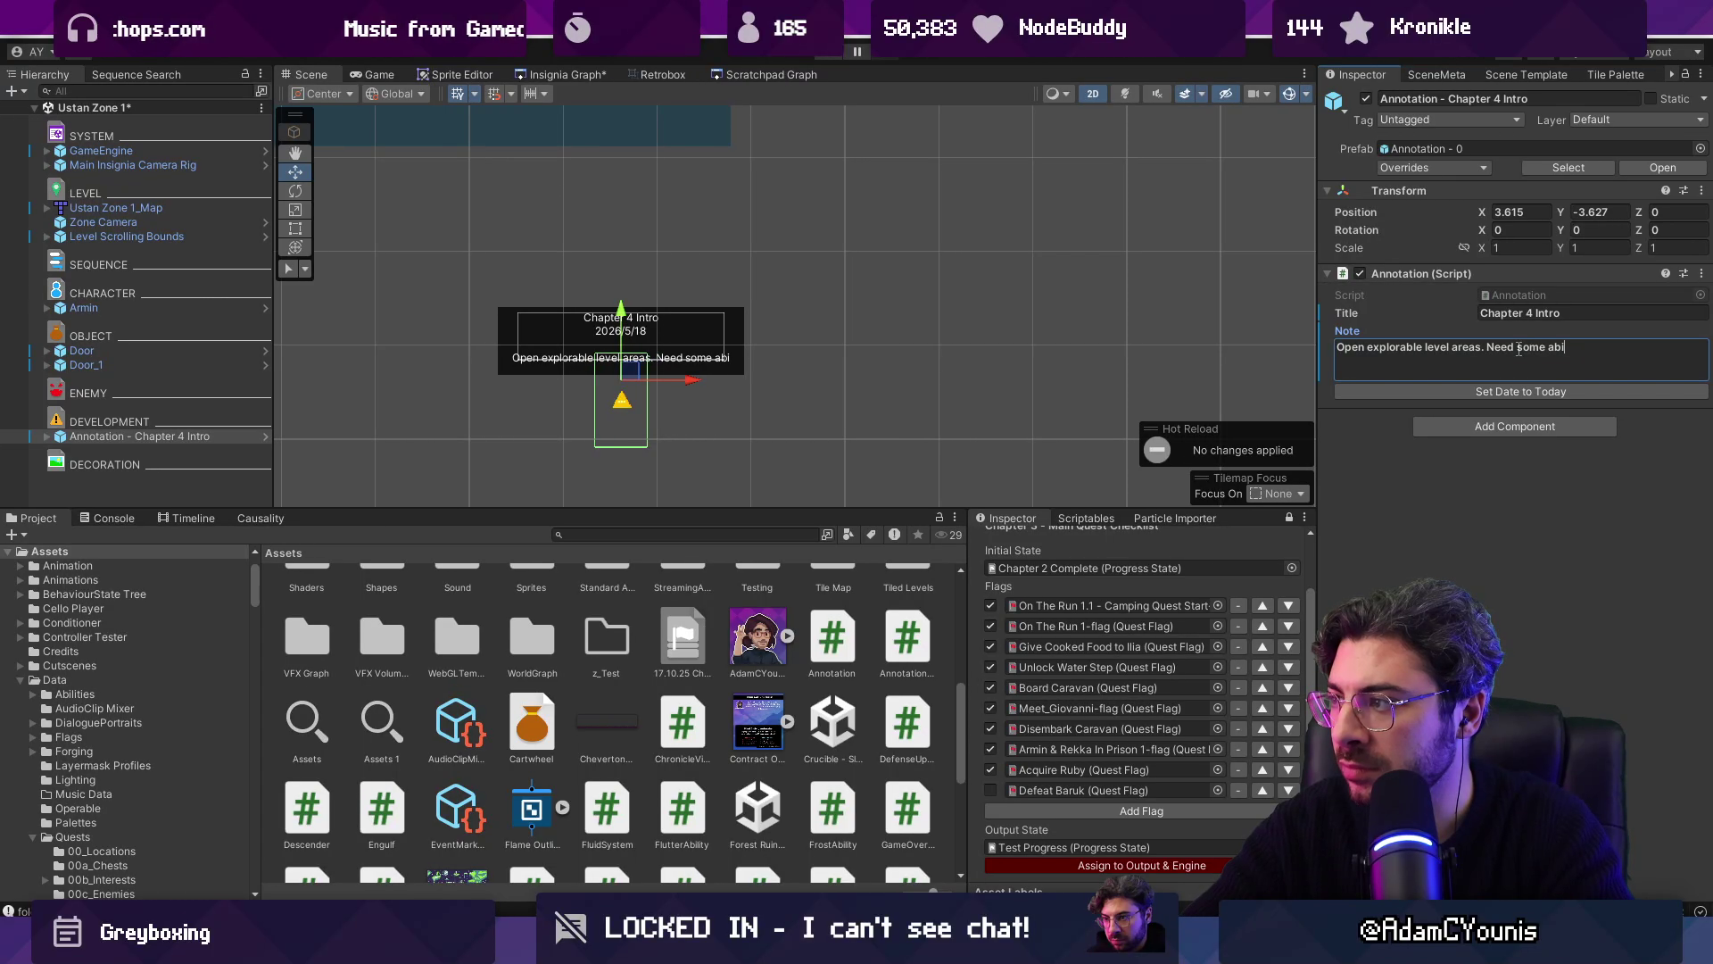
pyautogui.write('take f')
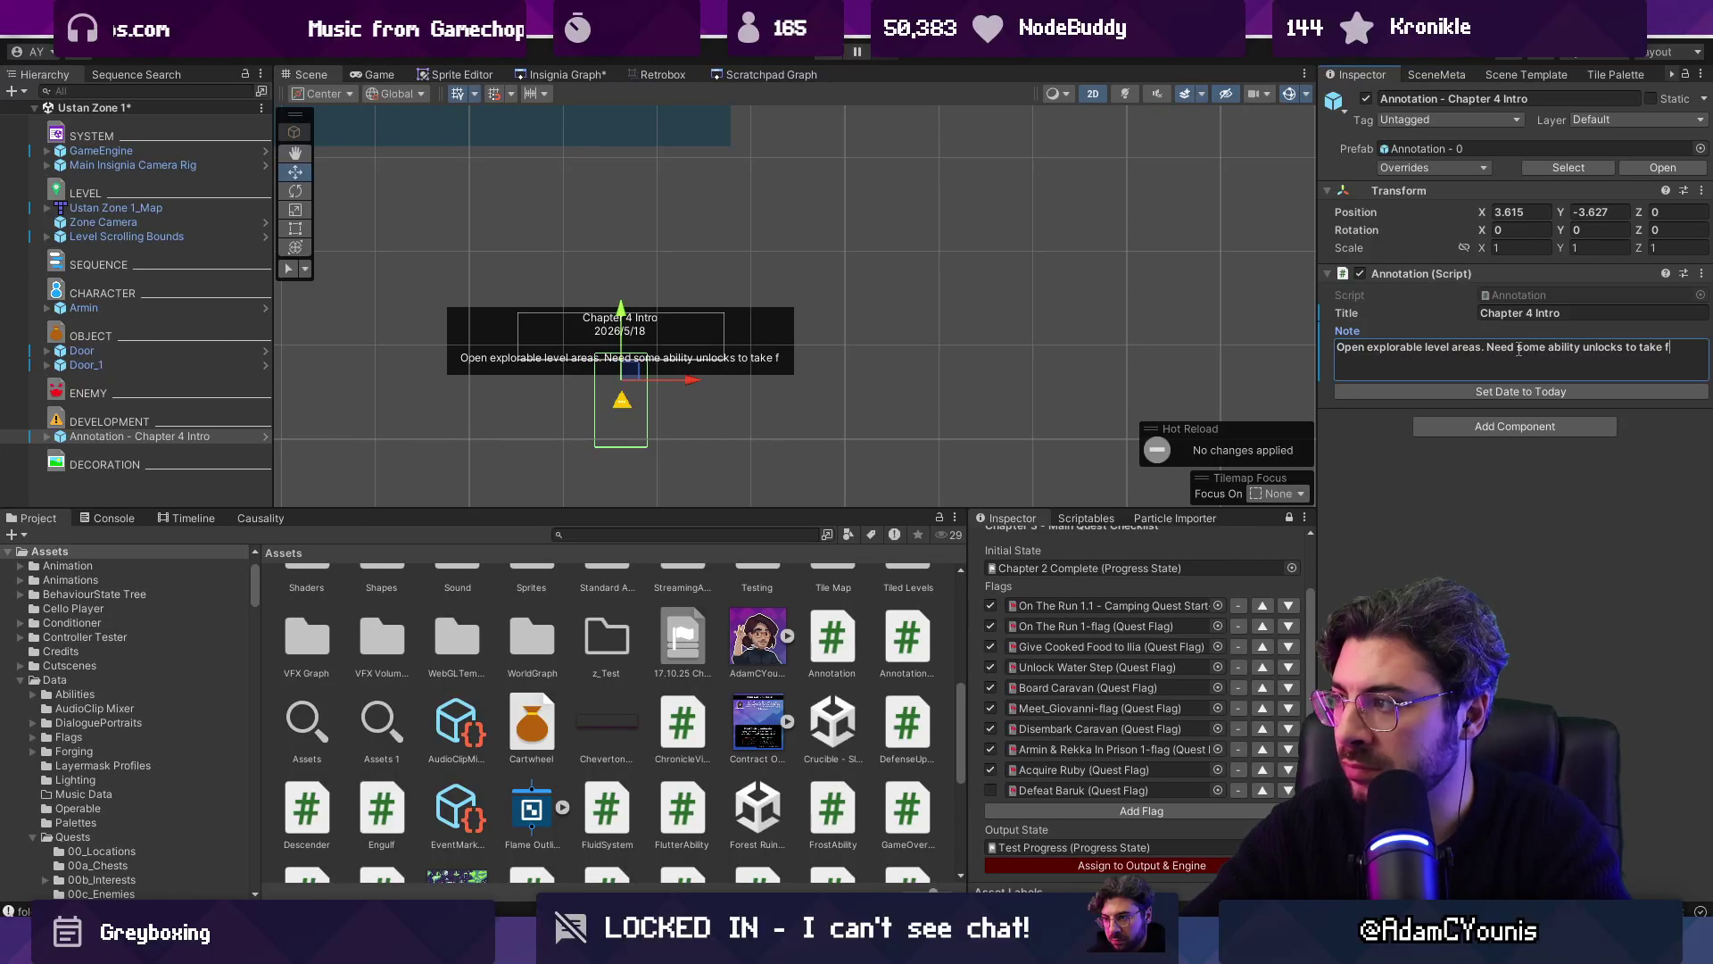
pyautogui.write('ull advantage of the path')
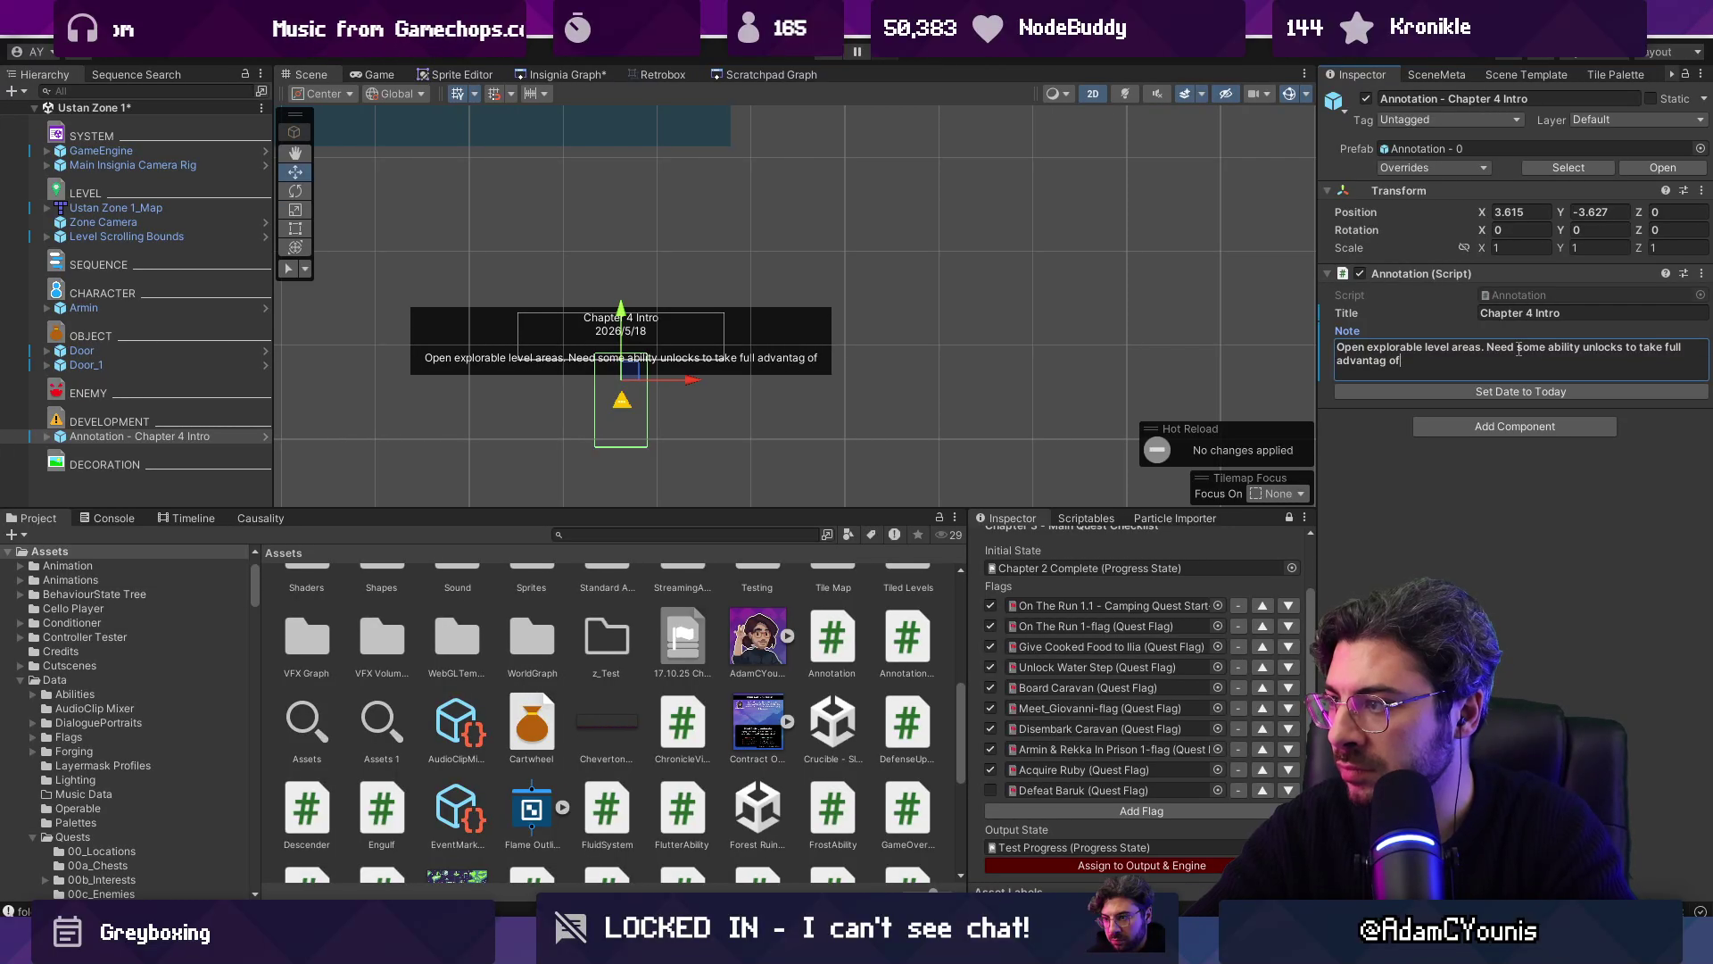
pyautogui.write('ways.')
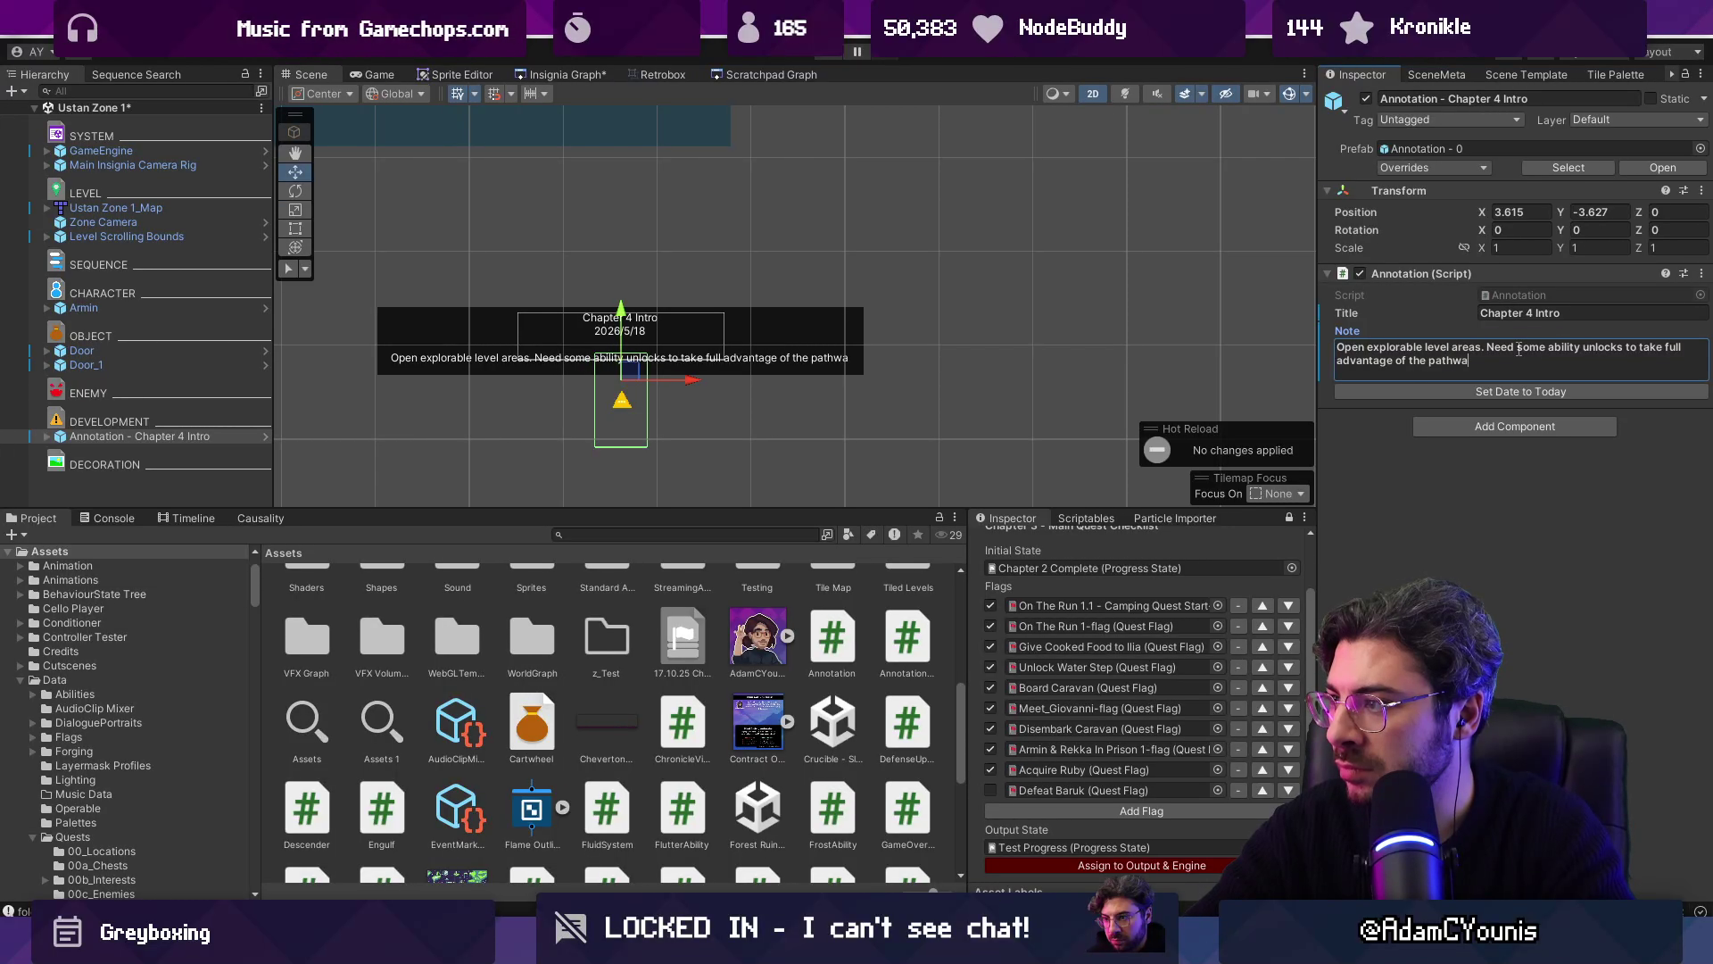
pyautogui.moveTo(624, 348)
pyautogui.mouseDown()
pyautogui.moveTo(881, 373)
pyautogui.moveTo(924, 428)
pyautogui.moveTo(681, 191)
pyautogui.moveTo(693, 183)
pyautogui.moveTo(772, 464)
pyautogui.moveTo(752, 313)
pyautogui.mouseUp()
pyautogui.scroll(-3, 692, 183)
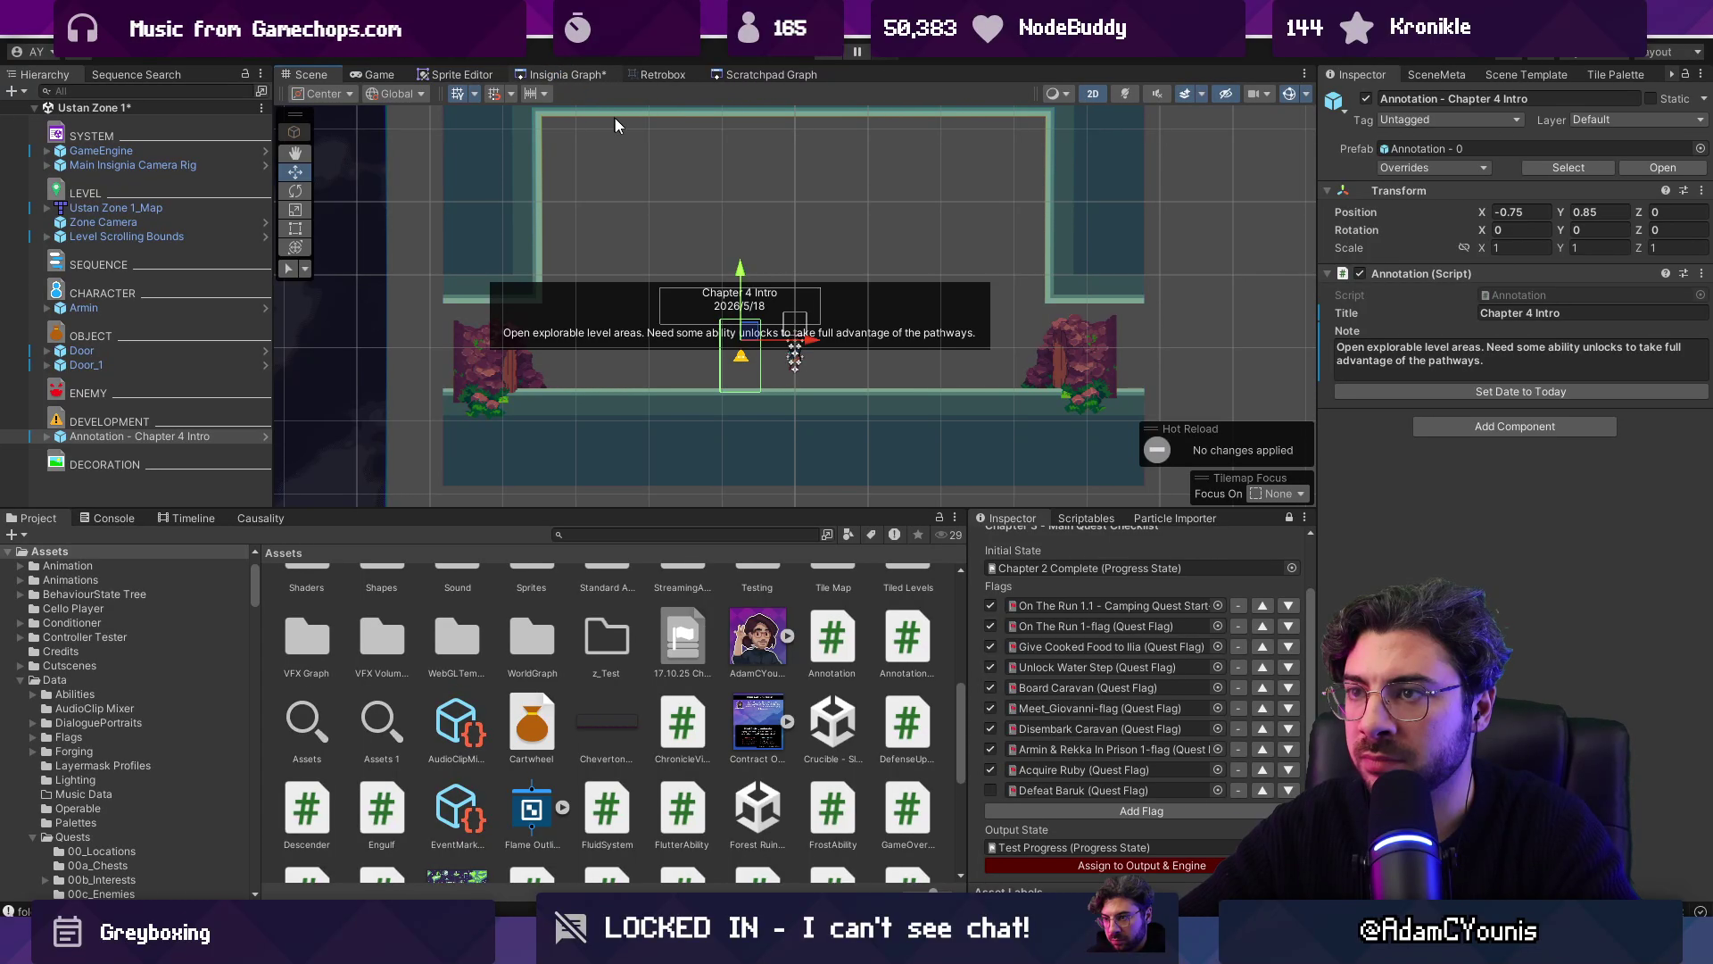
pyautogui.hotkey('ctrl', 's')
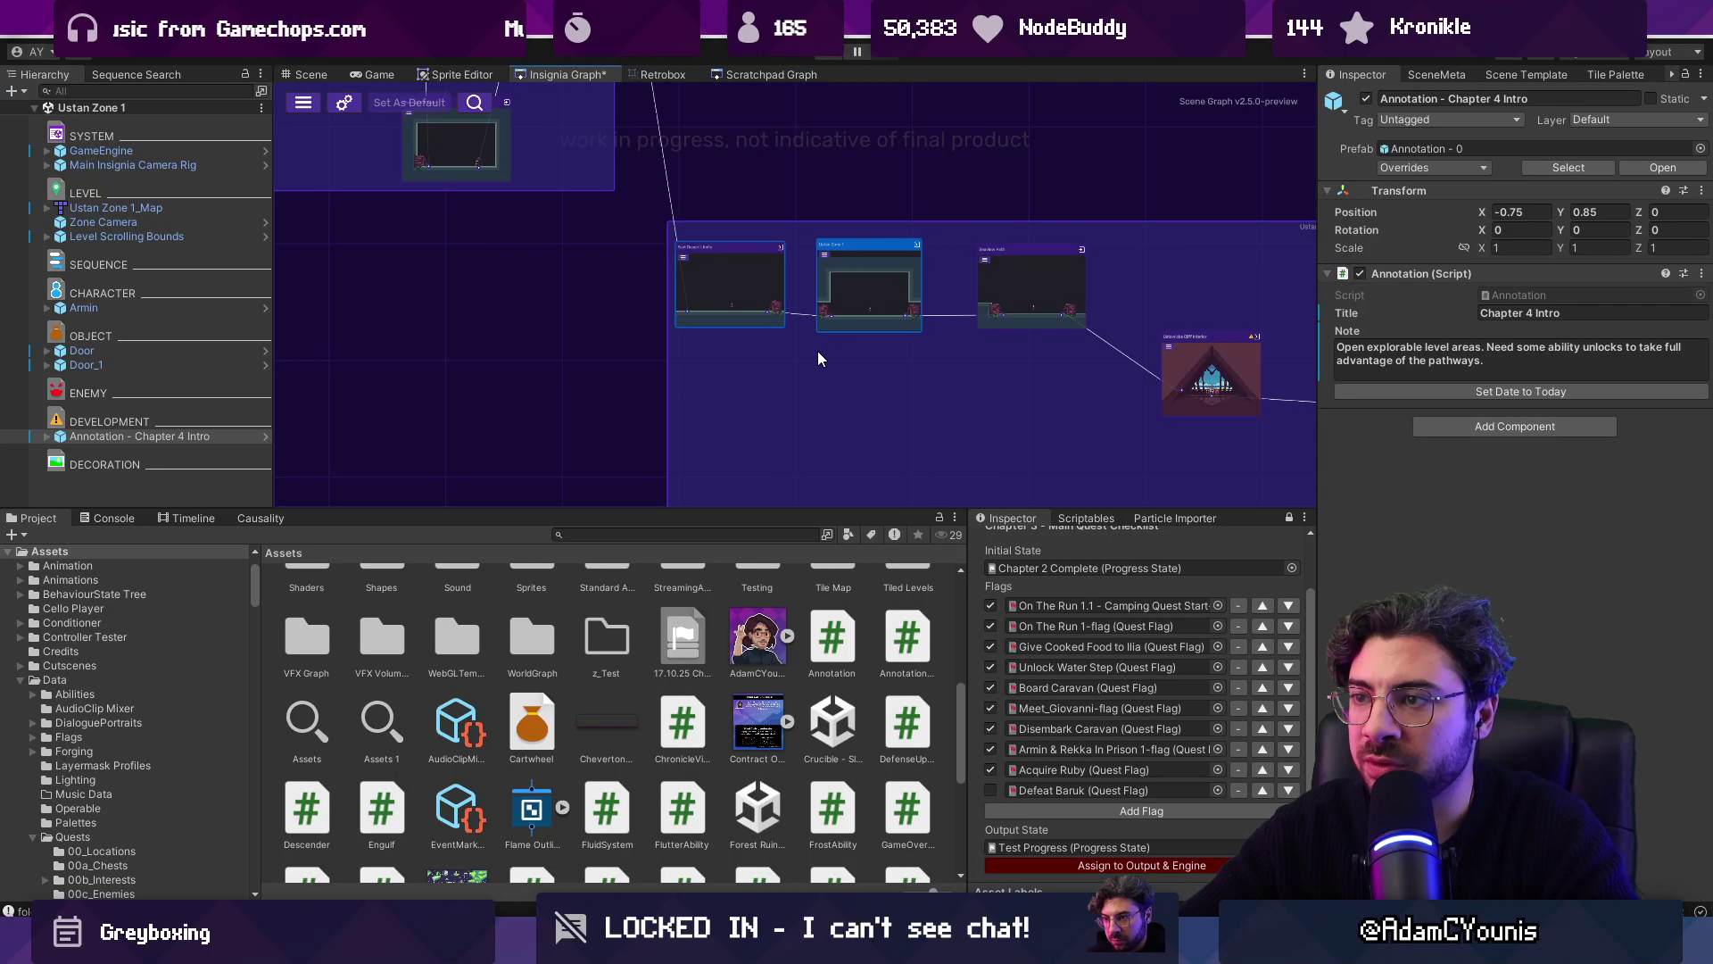
# Step: In East Desert Limits, set the copied note to 'Need a way to get back through to Naso region, gated by abilities we don't yet have.'
pyautogui.scroll(3, 797, 268)
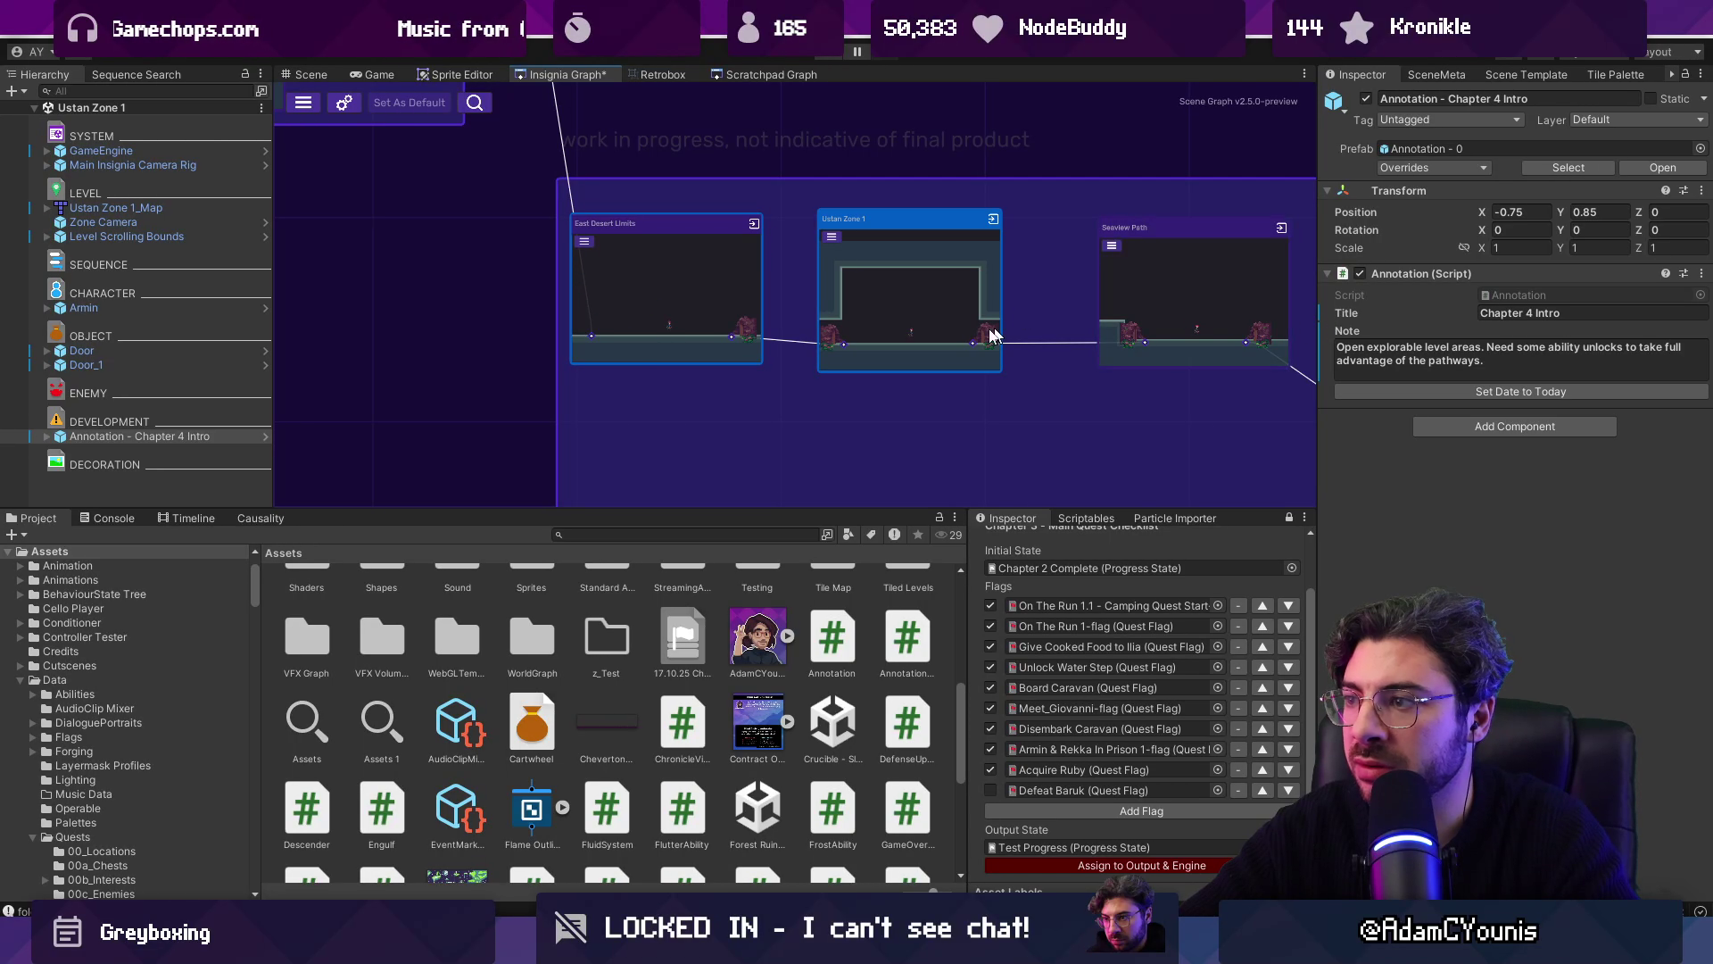
pyautogui.doubleClick(660, 276)
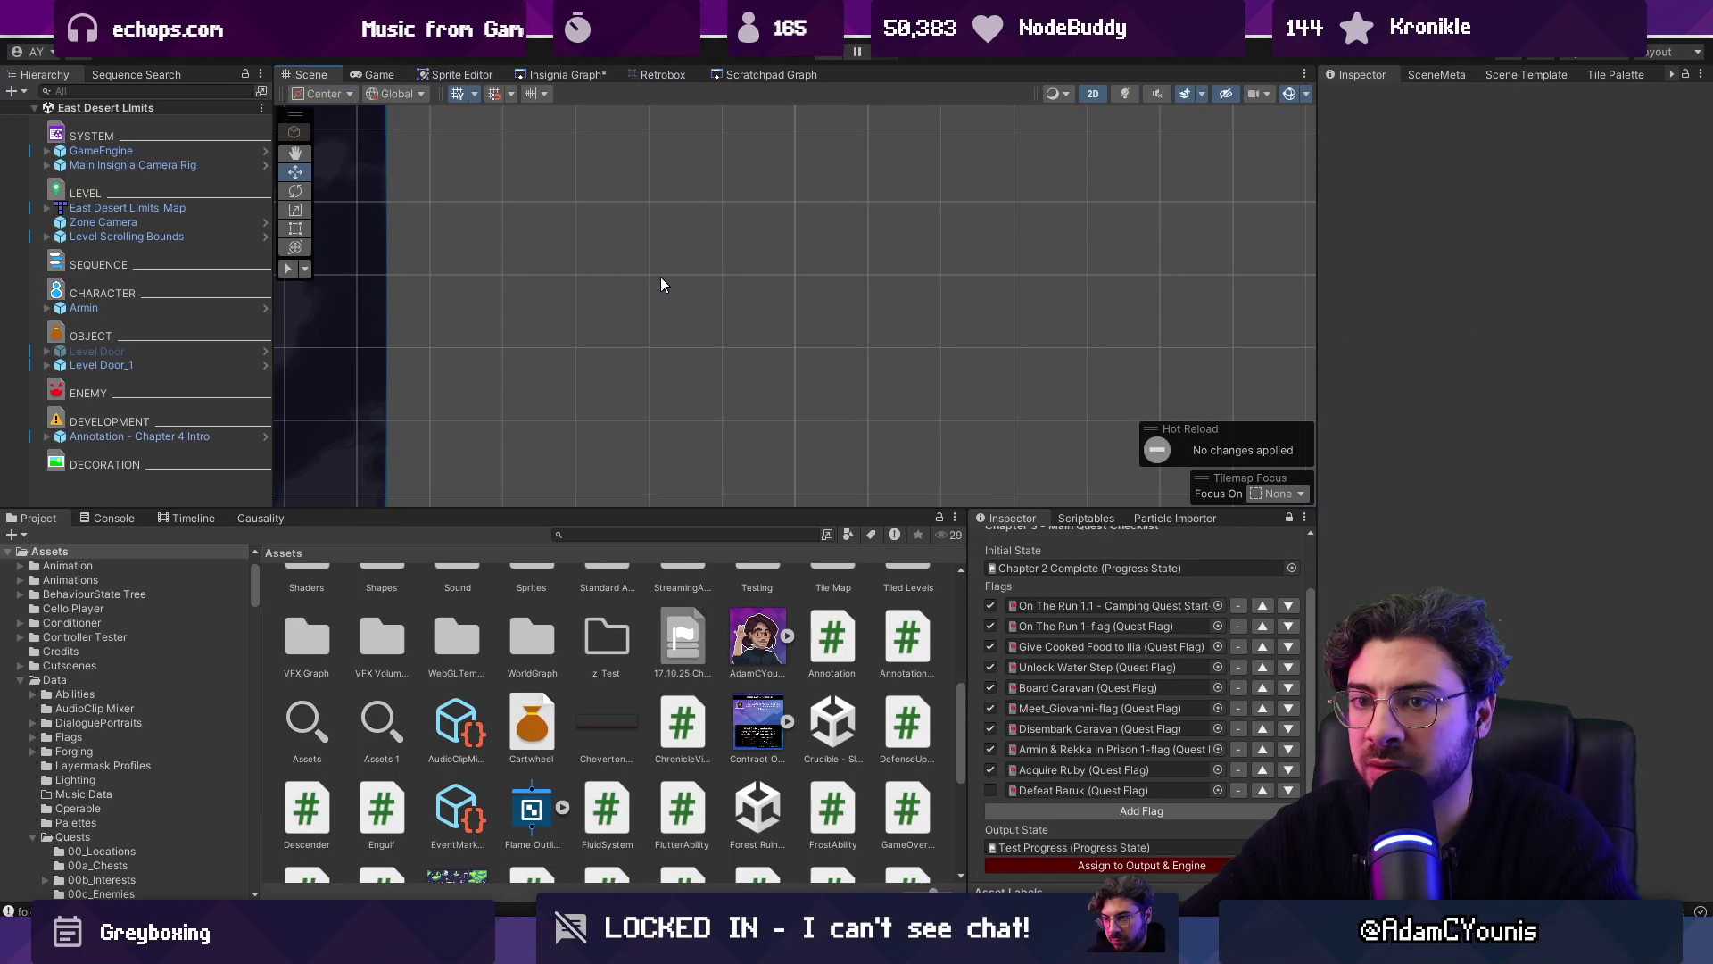
pyautogui.click(1442, 350)
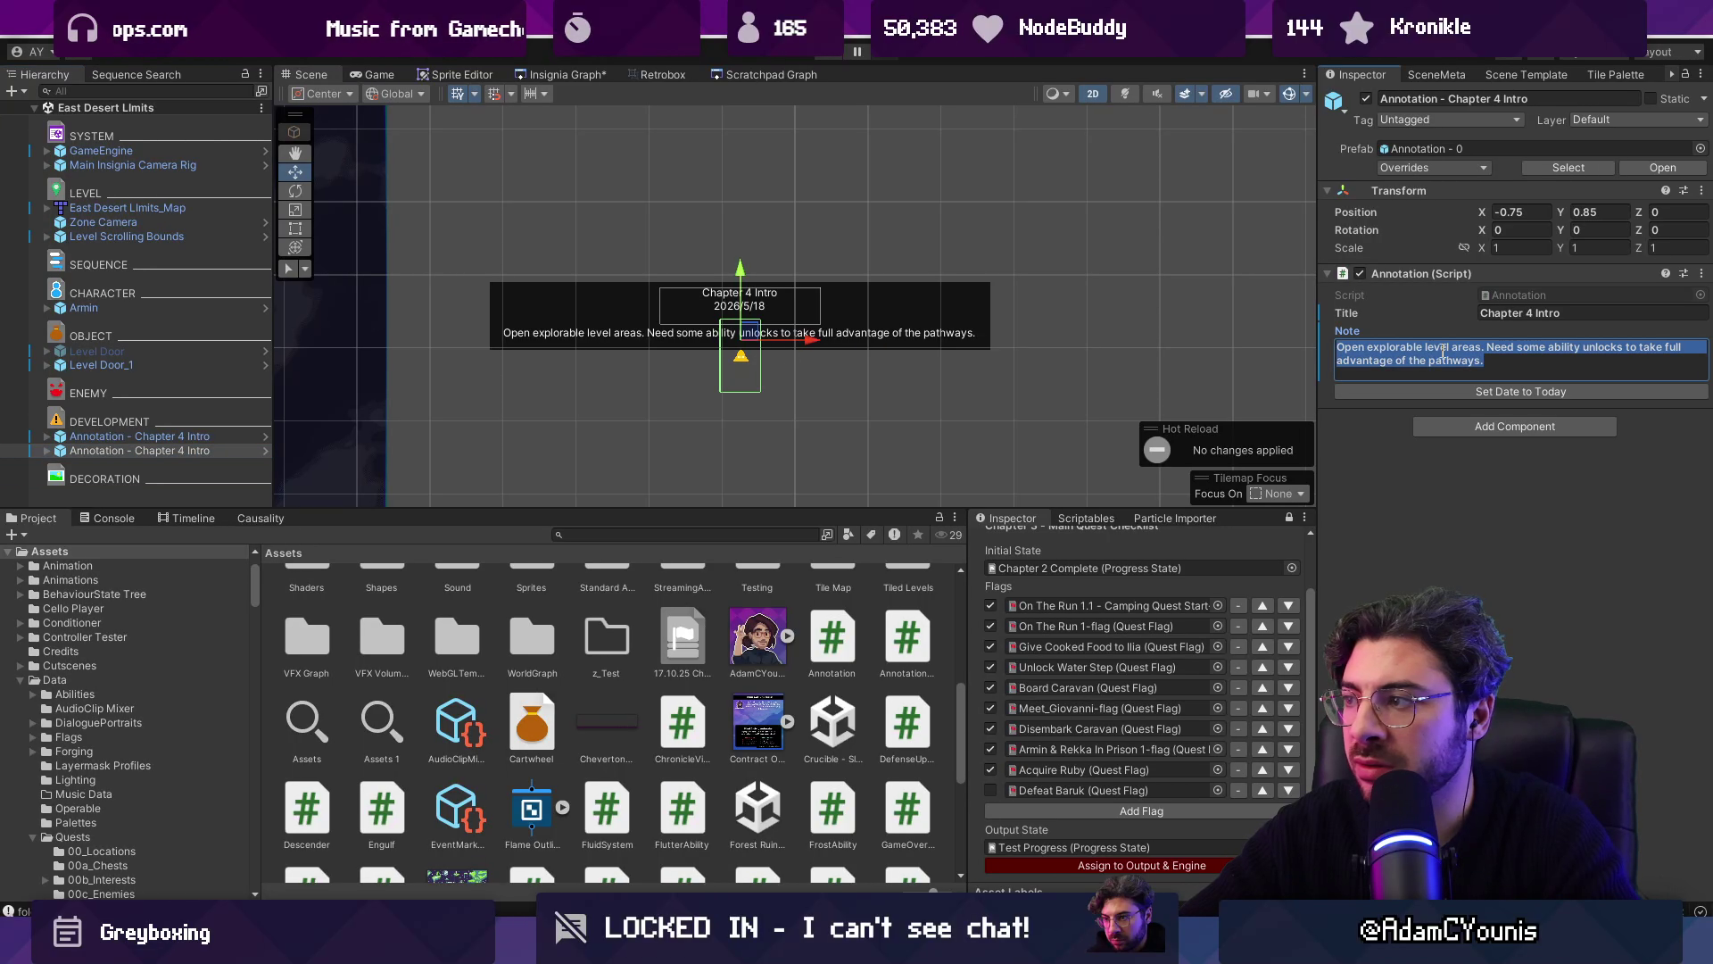
pyautogui.write('Need a way to ')
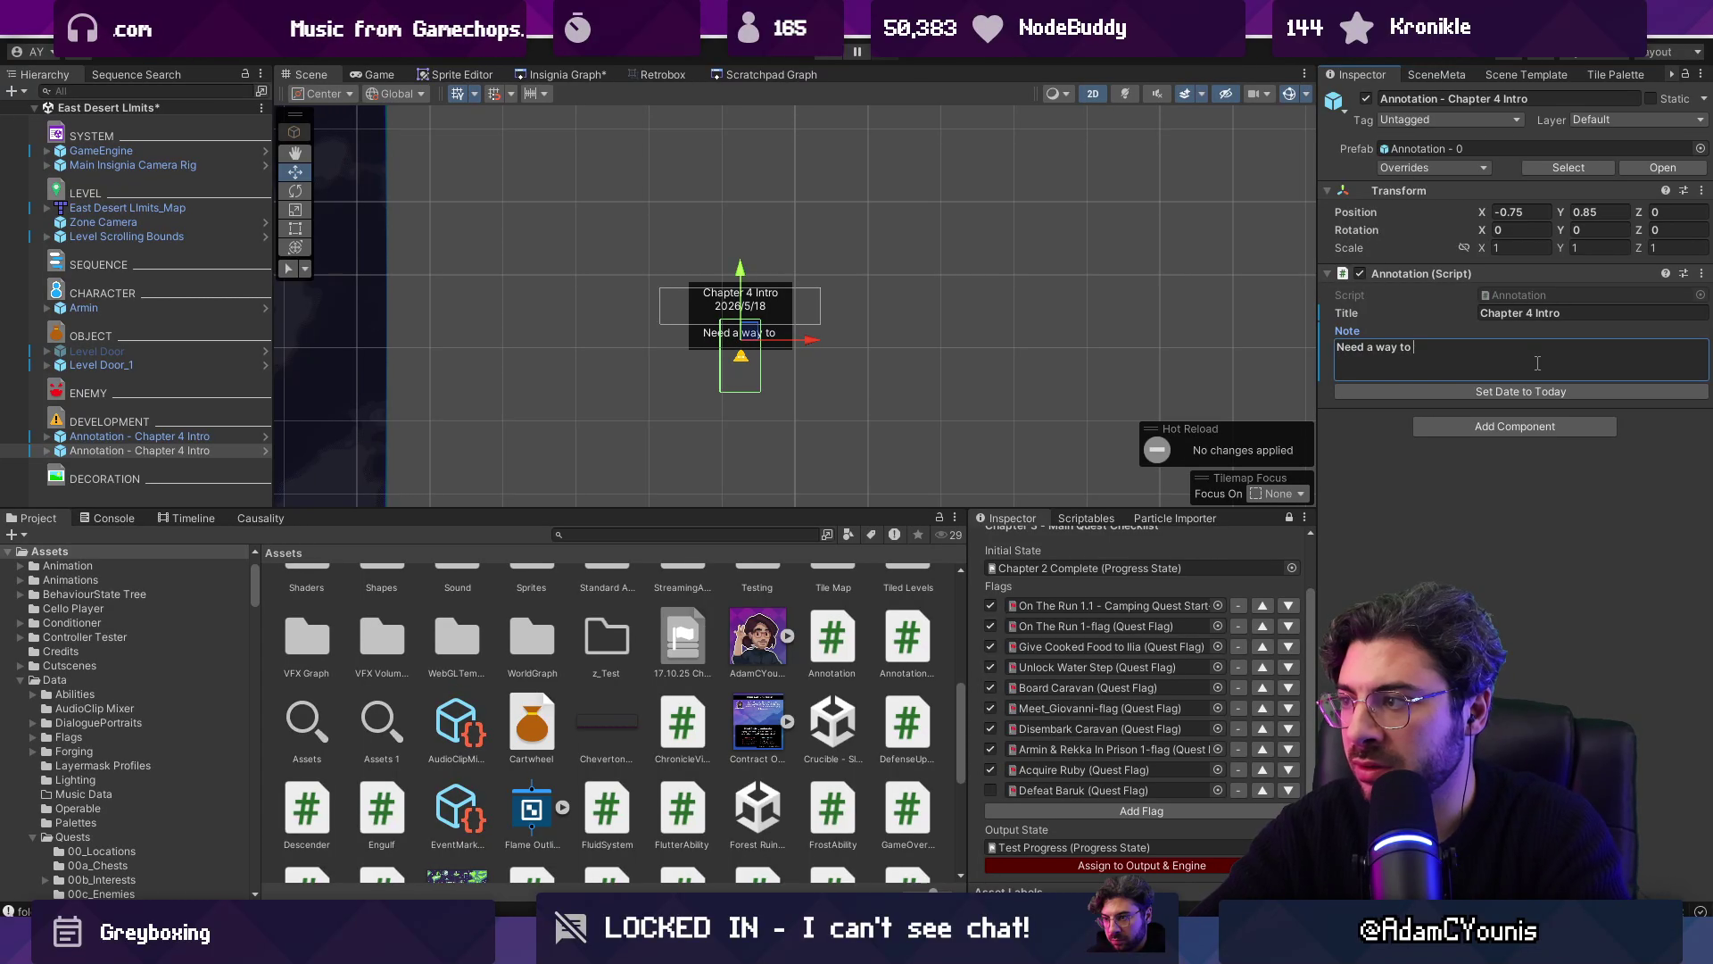
pyautogui.write('get back throuh t')
pyautogui.press('BackSpace')
pyautogui.press('BackSpace')
pyautogui.press('BackSpace')
pyautogui.write('gh to Naso region, gated by')
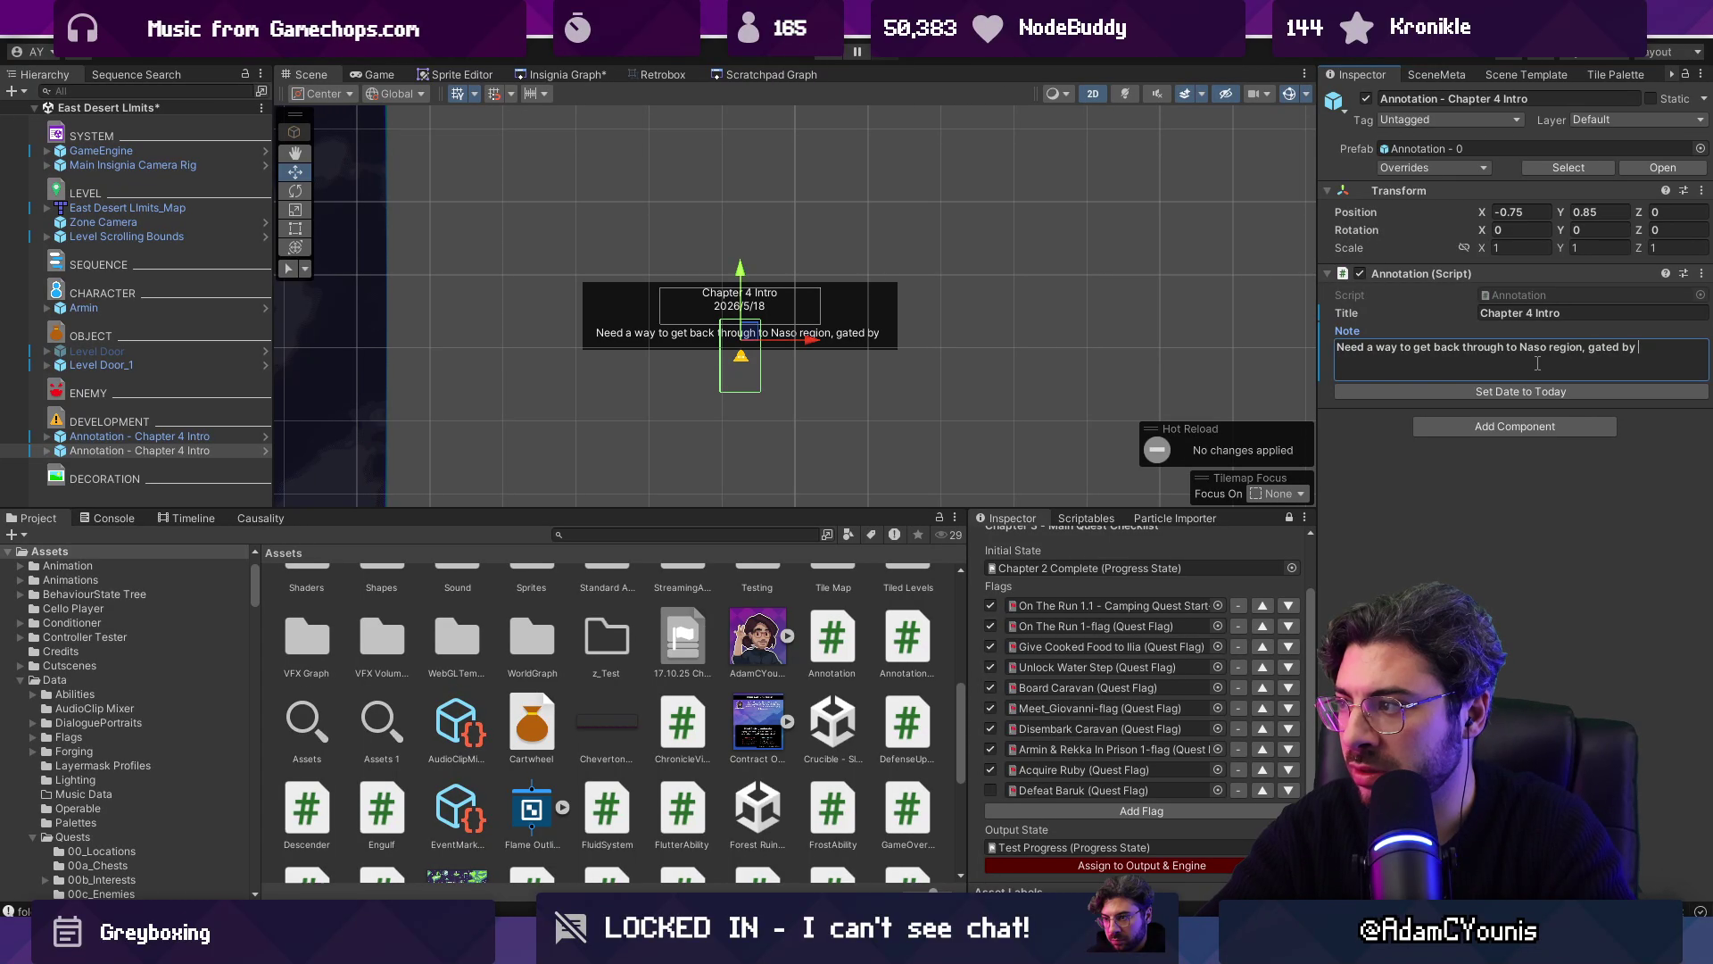
pyautogui.press('BackSpace')
pyautogui.press('BackSpace')
pyautogui.press('BackSpace')
pyautogui.write('lities')
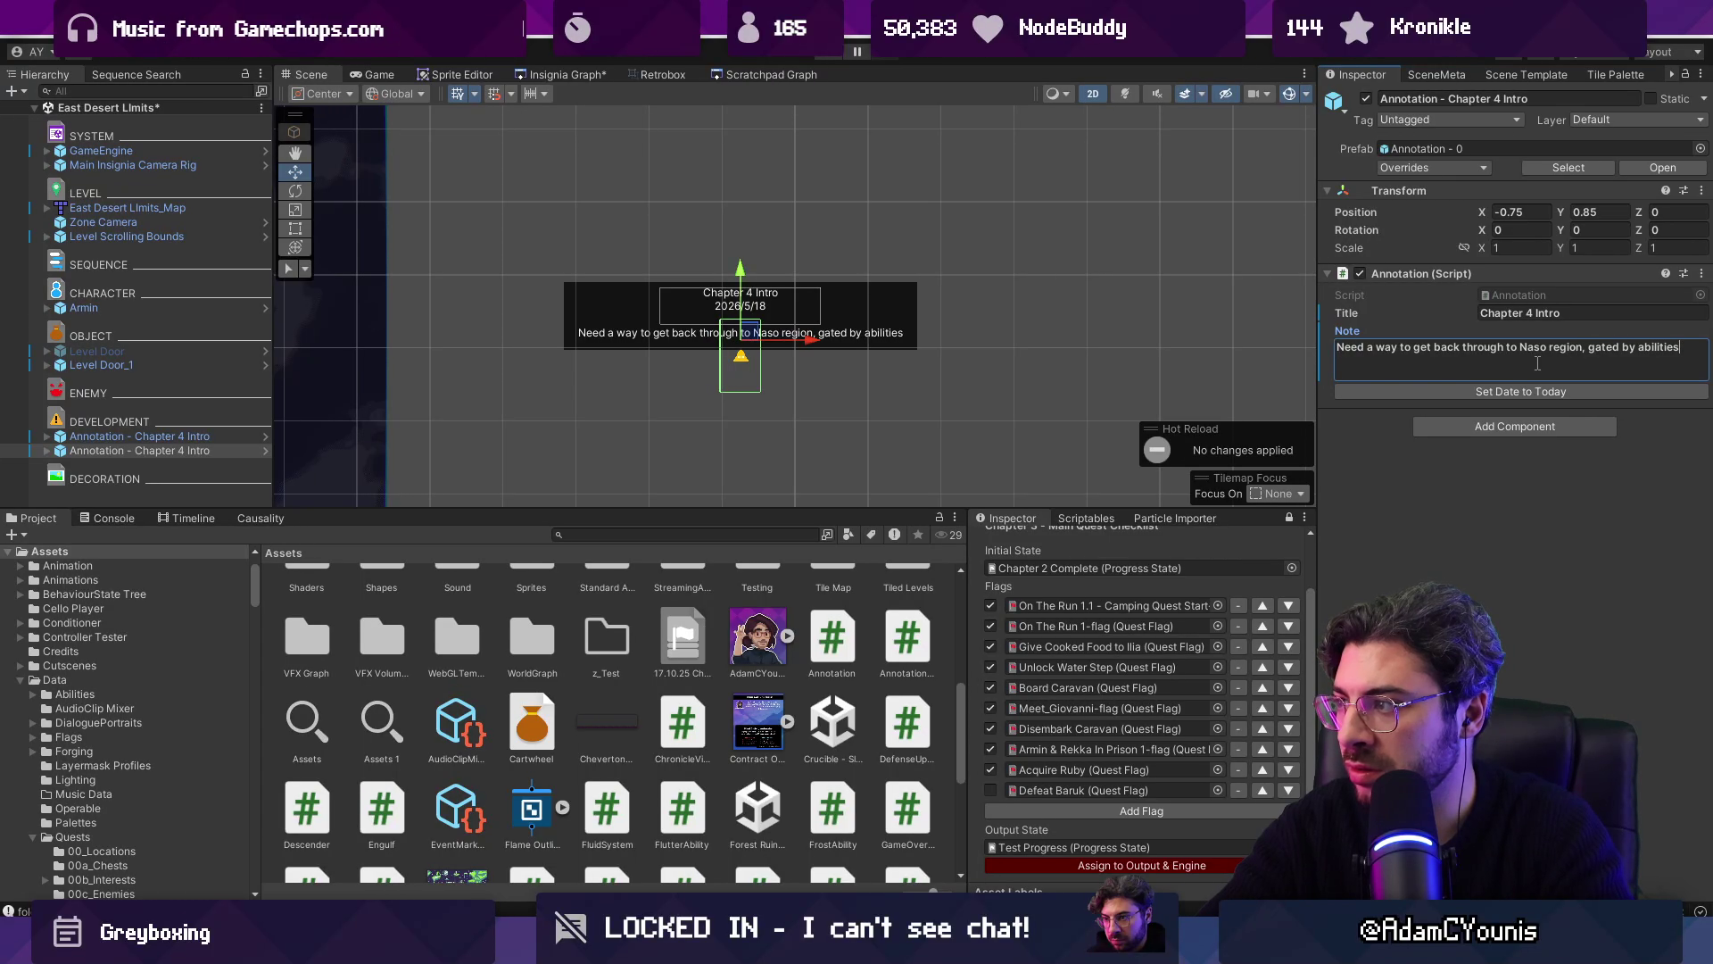
pyautogui.write(" we don't yet have.")
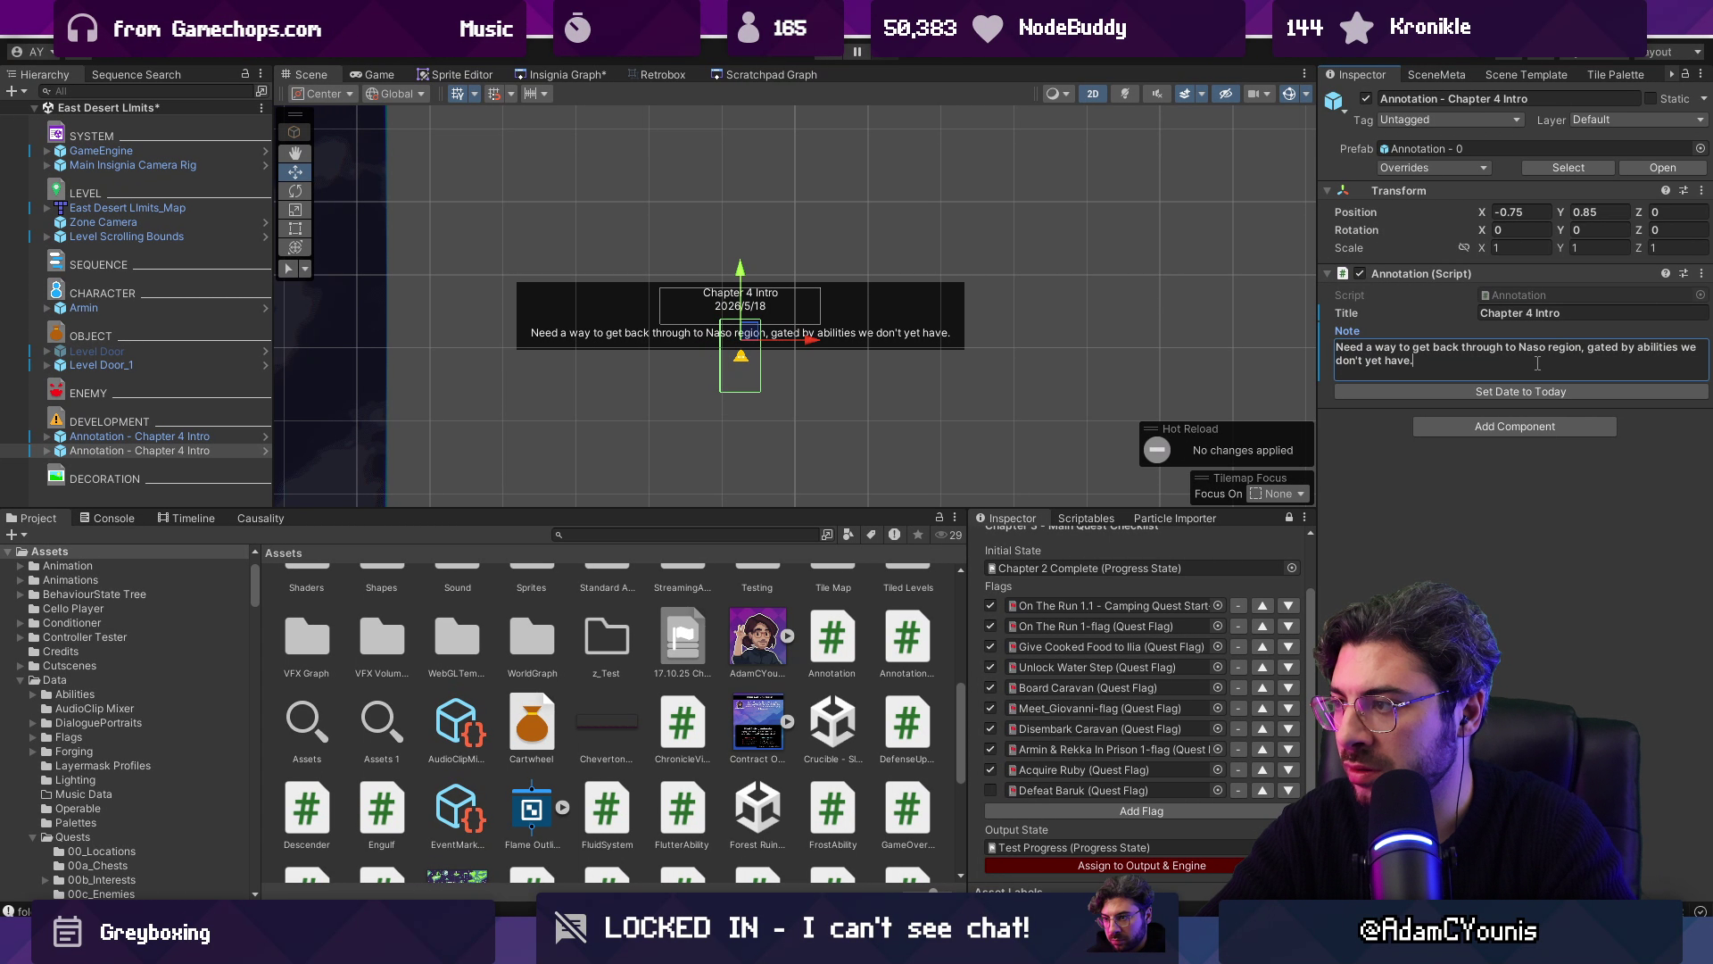
pyautogui.press('Return')
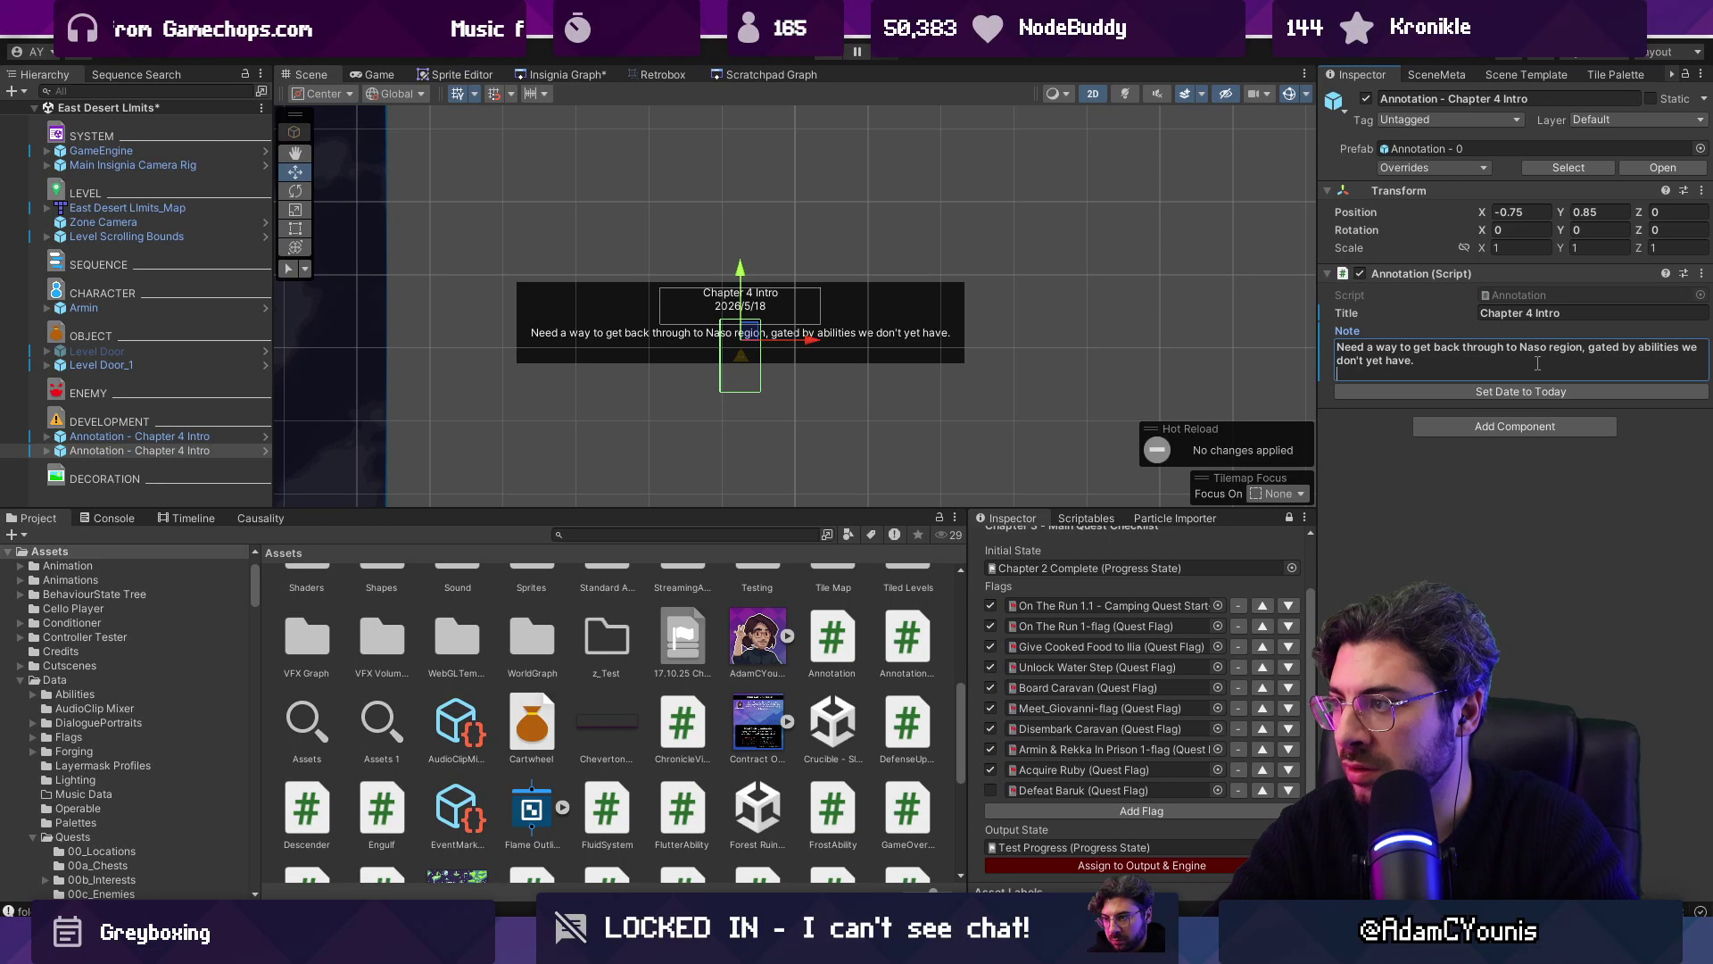
pyautogui.press('BackSpace')
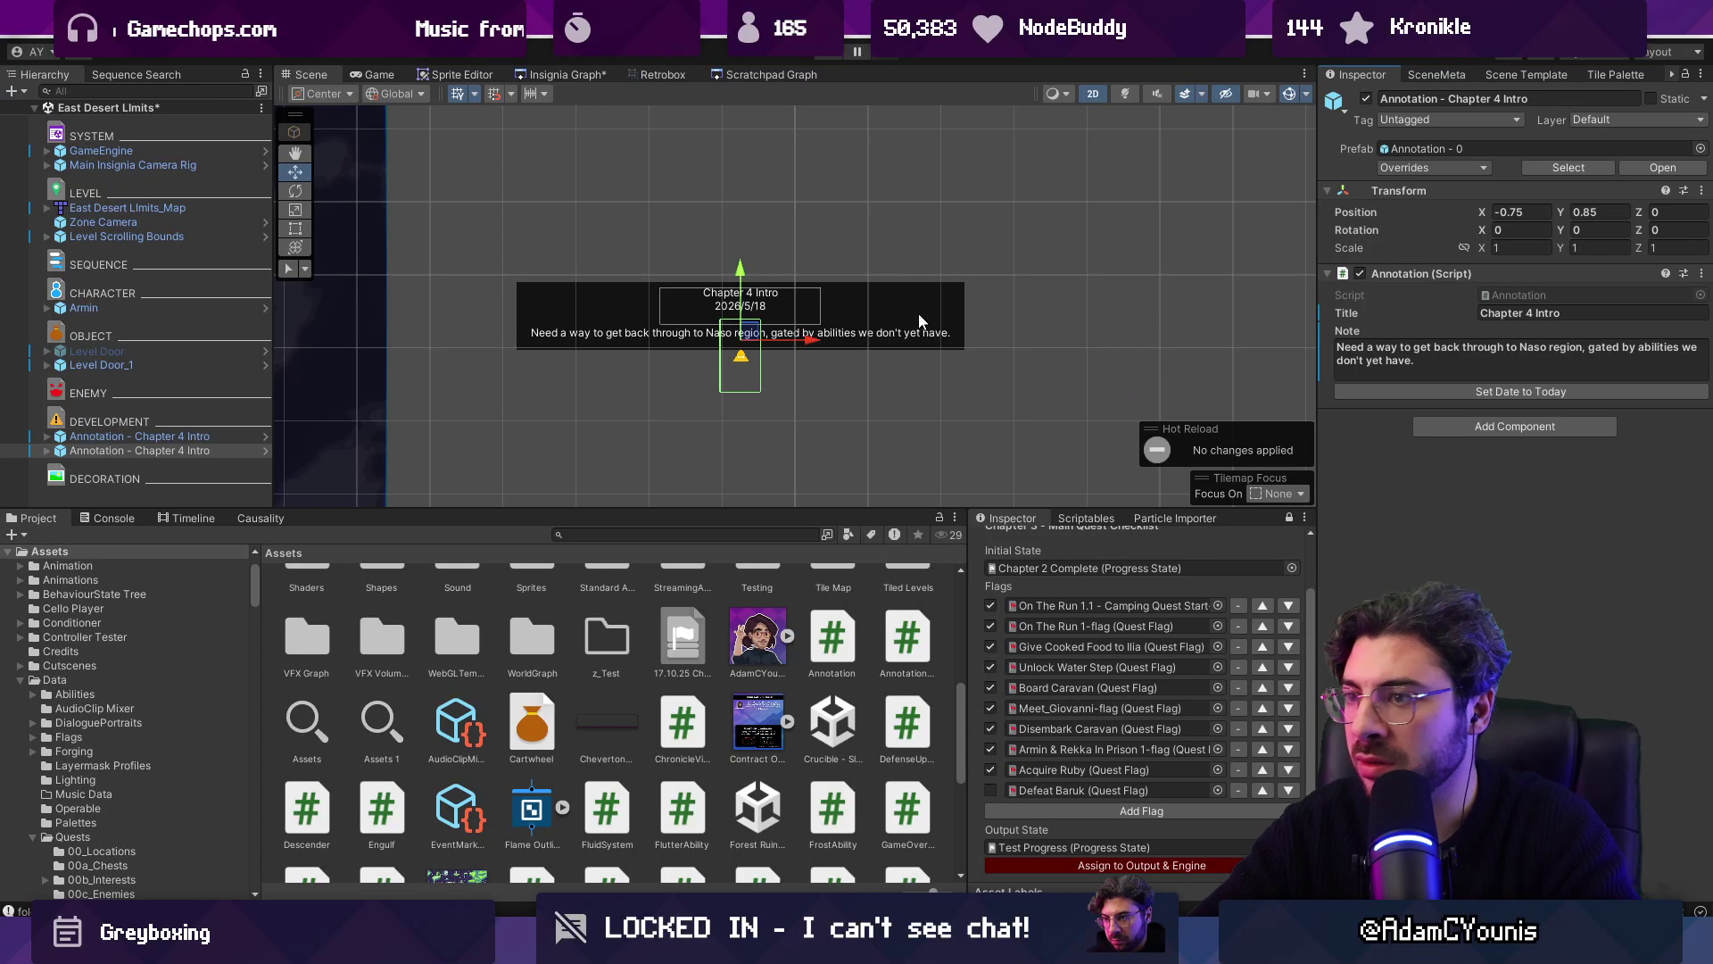
pyautogui.scroll(-6, 1115, 332)
# Step: Reposition the second annotation, title it Backtracking Opportunity and save East Desert Limits
pyautogui.moveTo(688, 179)
pyautogui.mouseDown()
pyautogui.moveTo(741, 269)
pyautogui.moveTo(728, 283)
pyautogui.mouseUp()
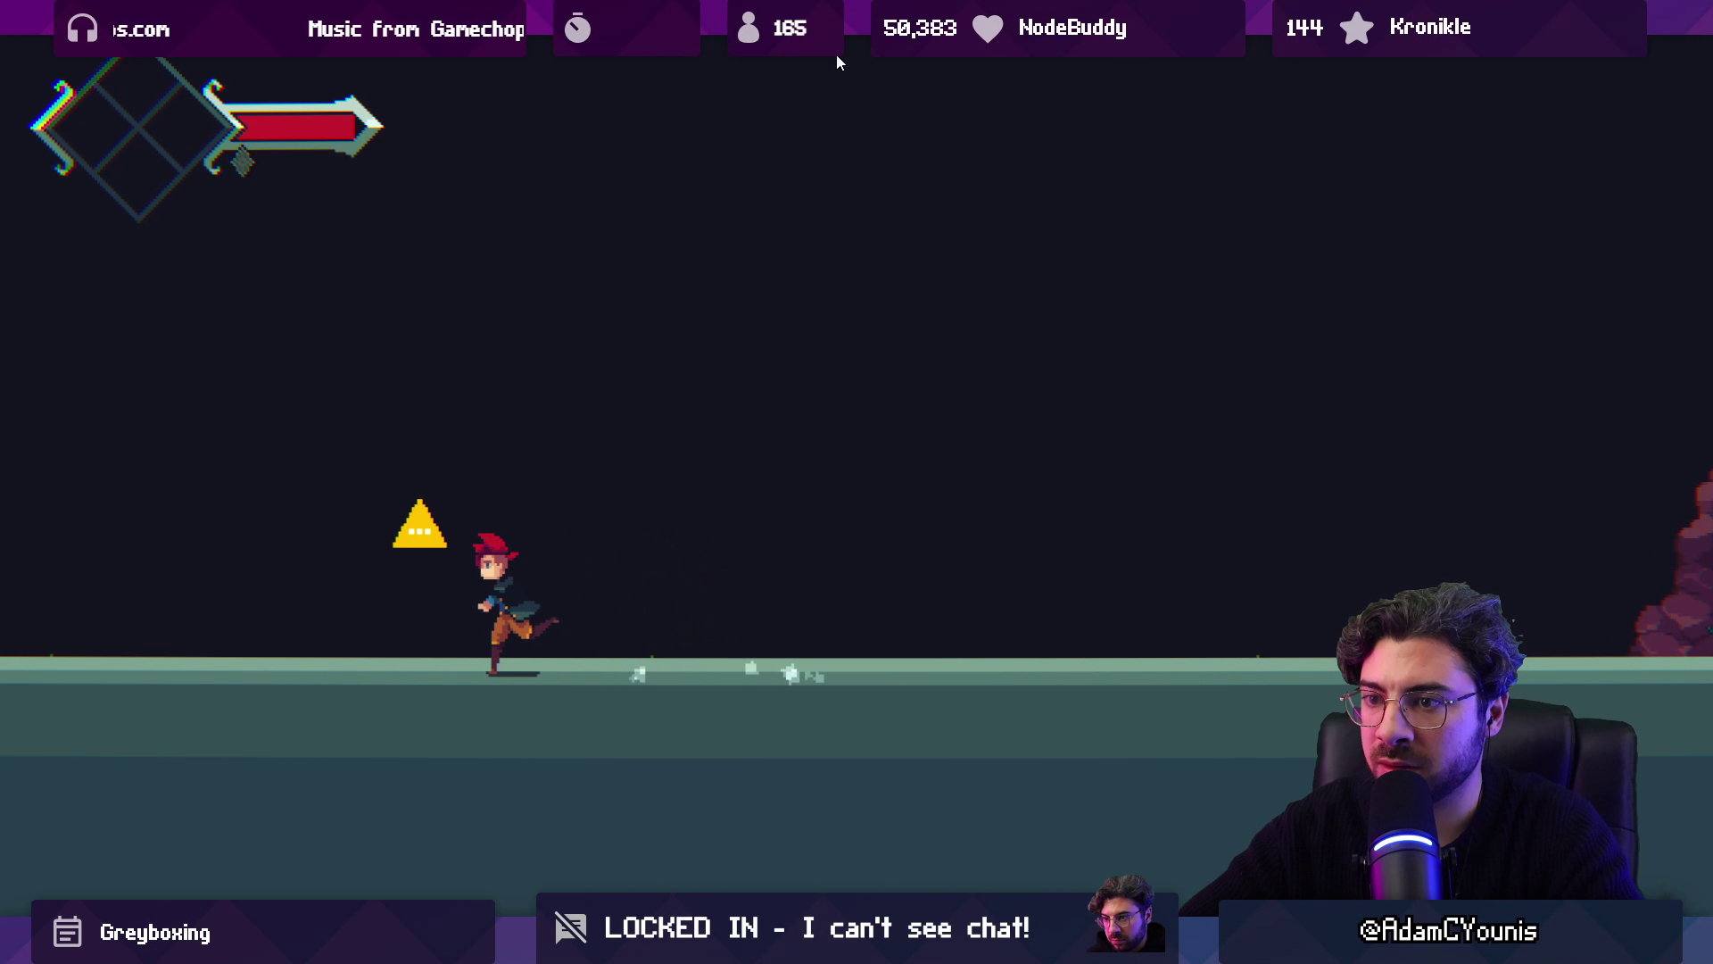
pyautogui.press('Left')
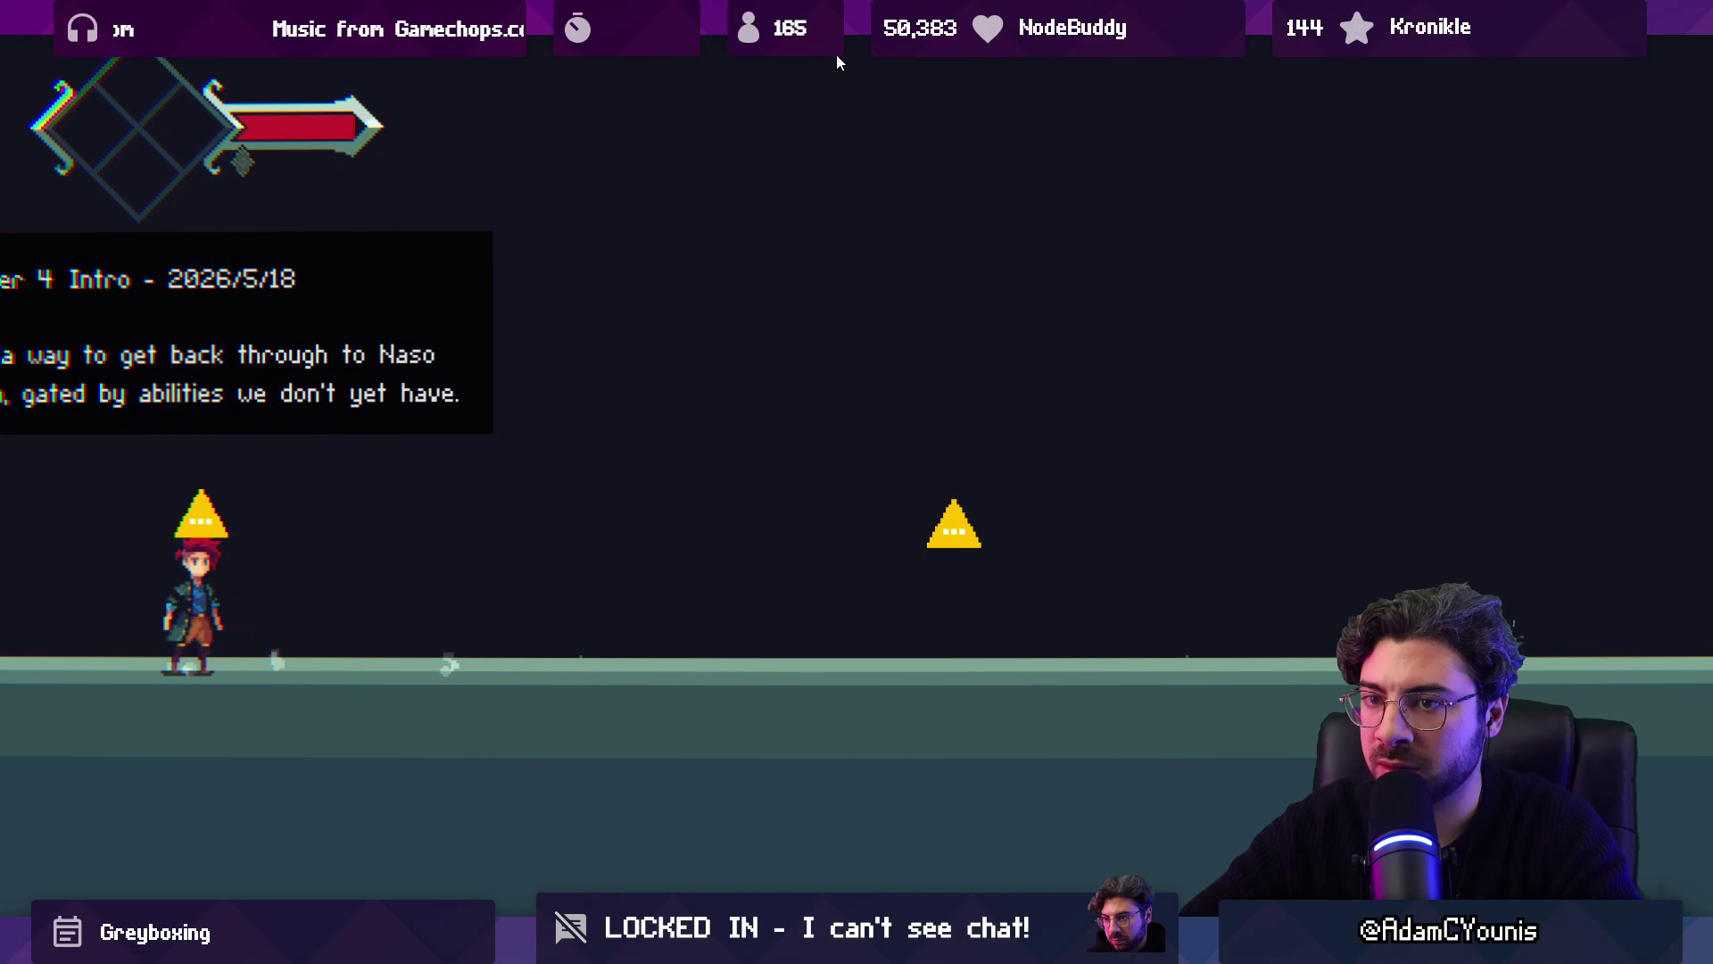
pyautogui.click(837, 55)
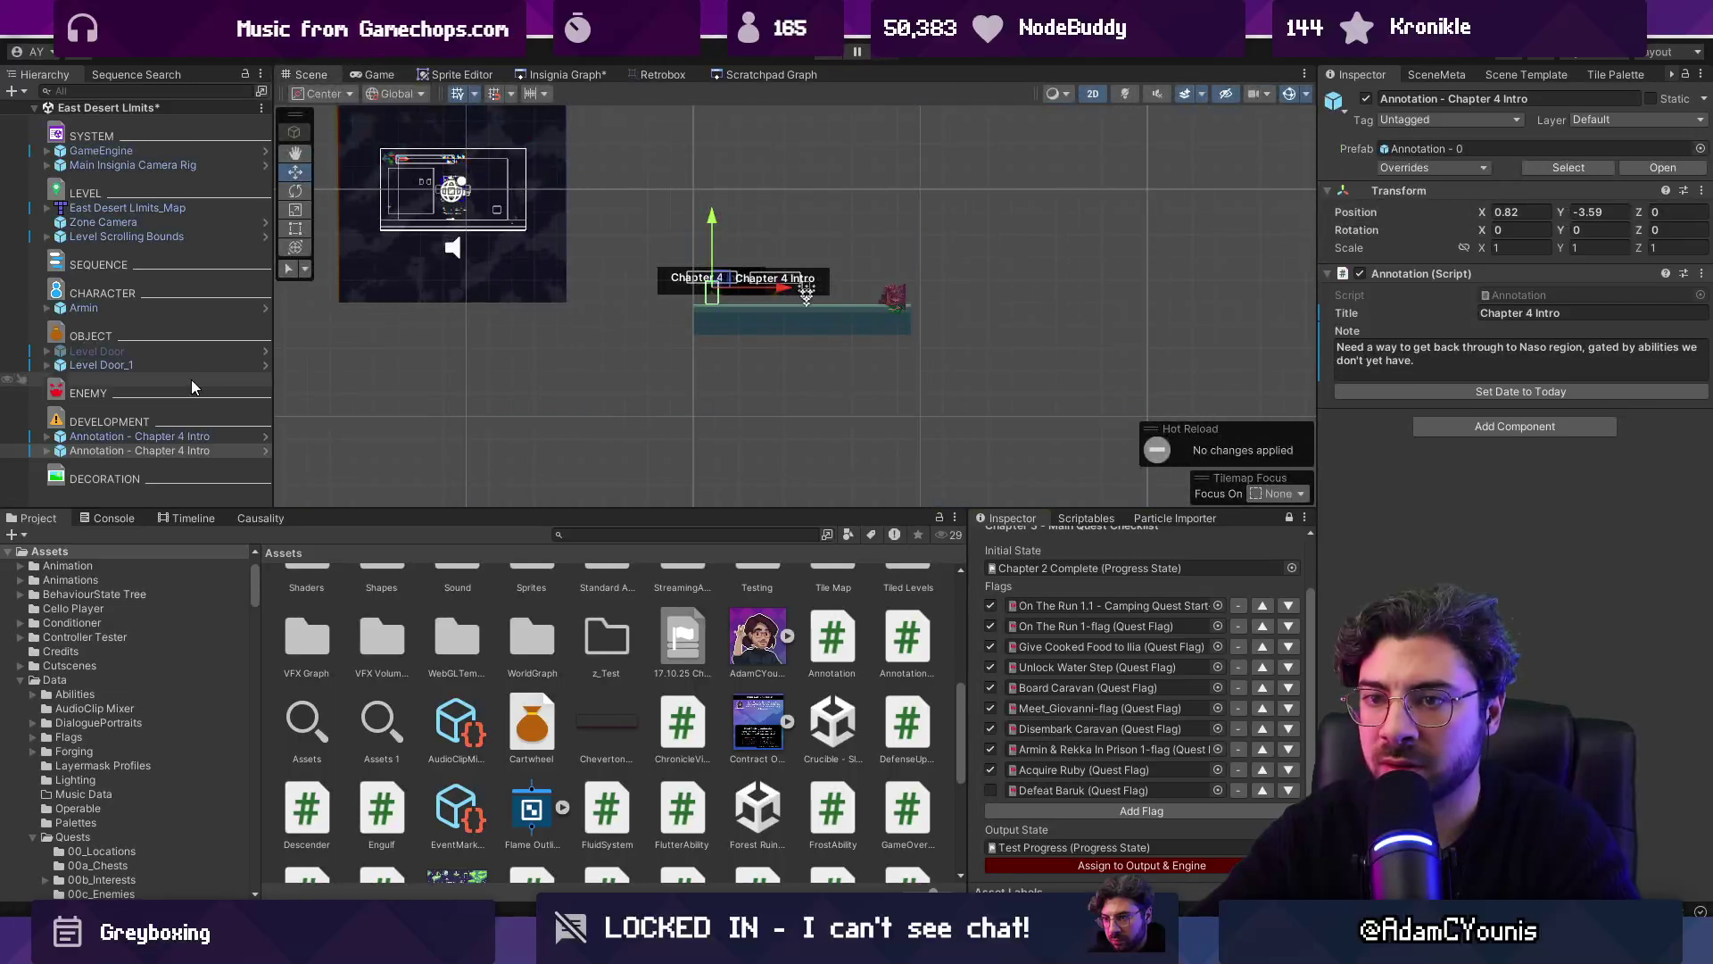
pyautogui.click(223, 366)
pyautogui.scroll(5, 781, 223)
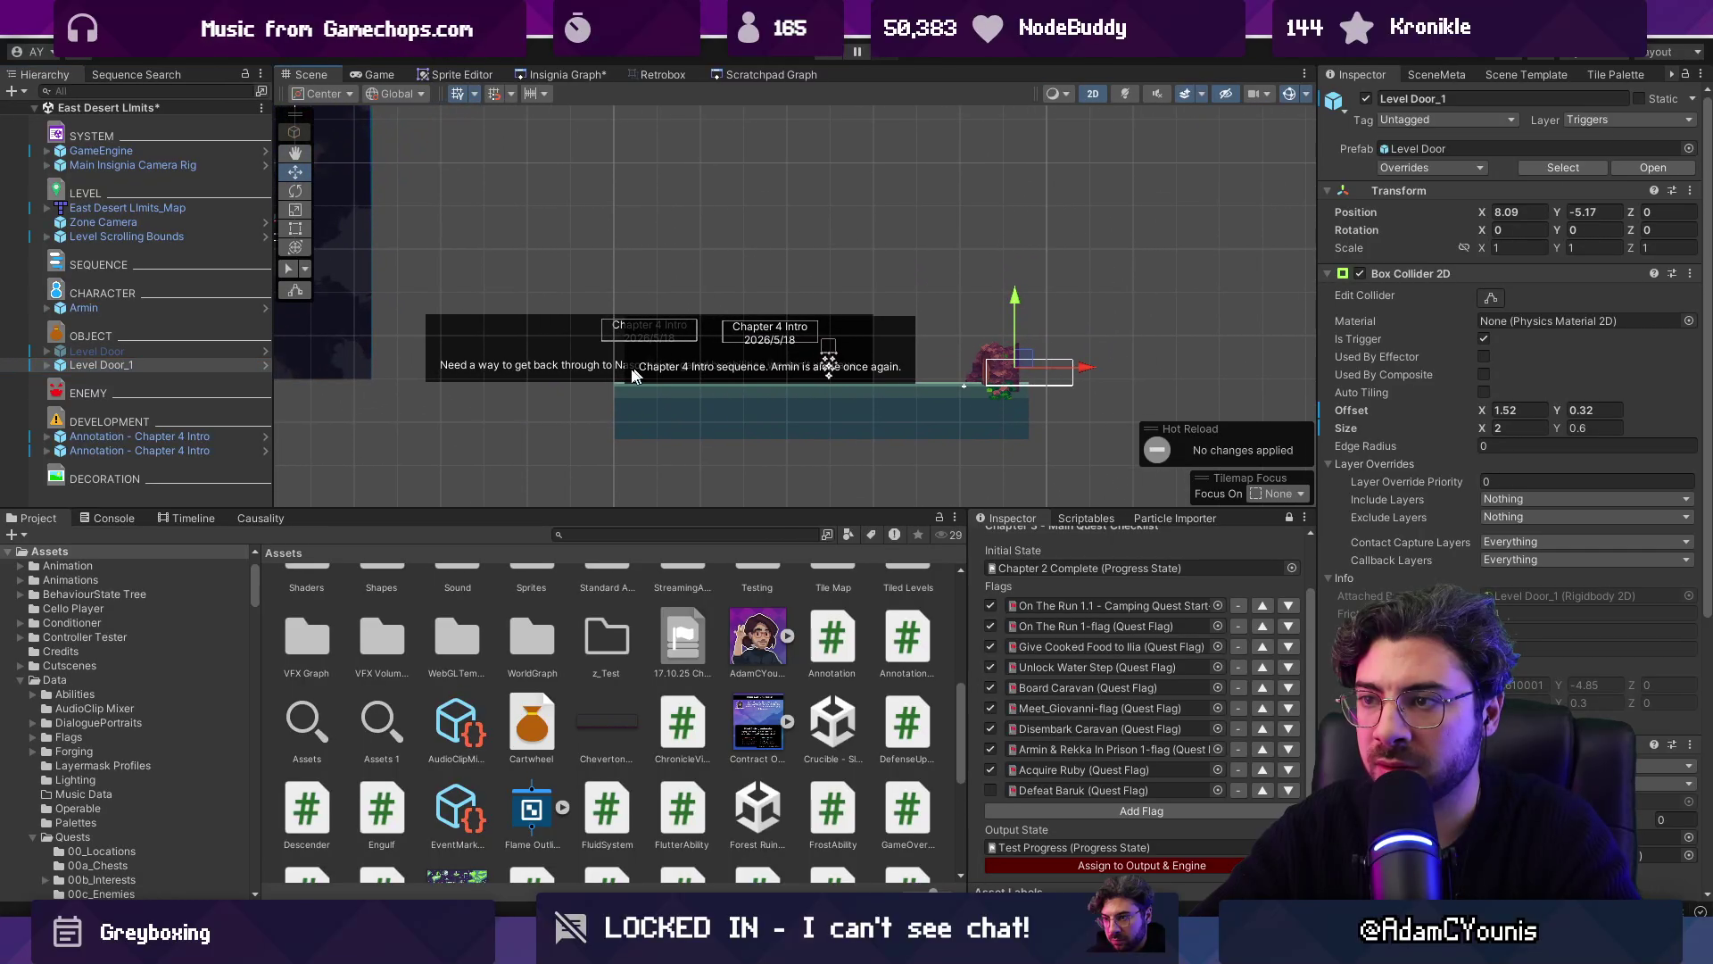
pyautogui.click(139, 448)
pyautogui.moveTo(699, 361); pyautogui.dragTo(732, 360)
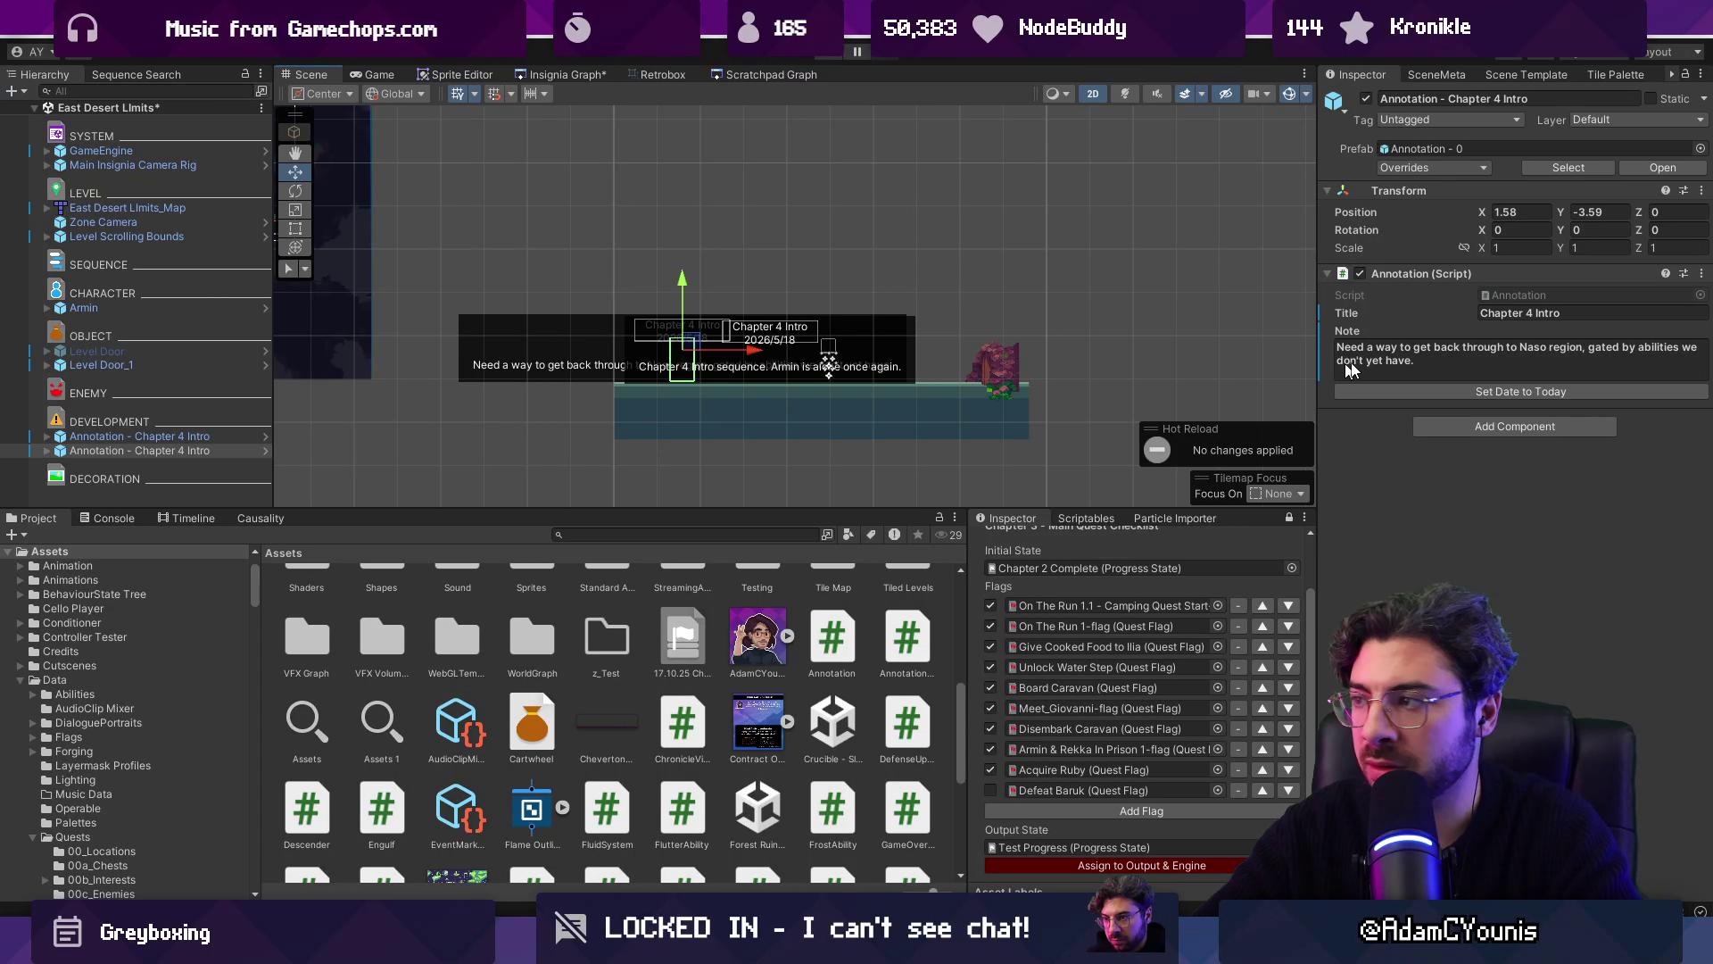
pyautogui.write('Backtracking')
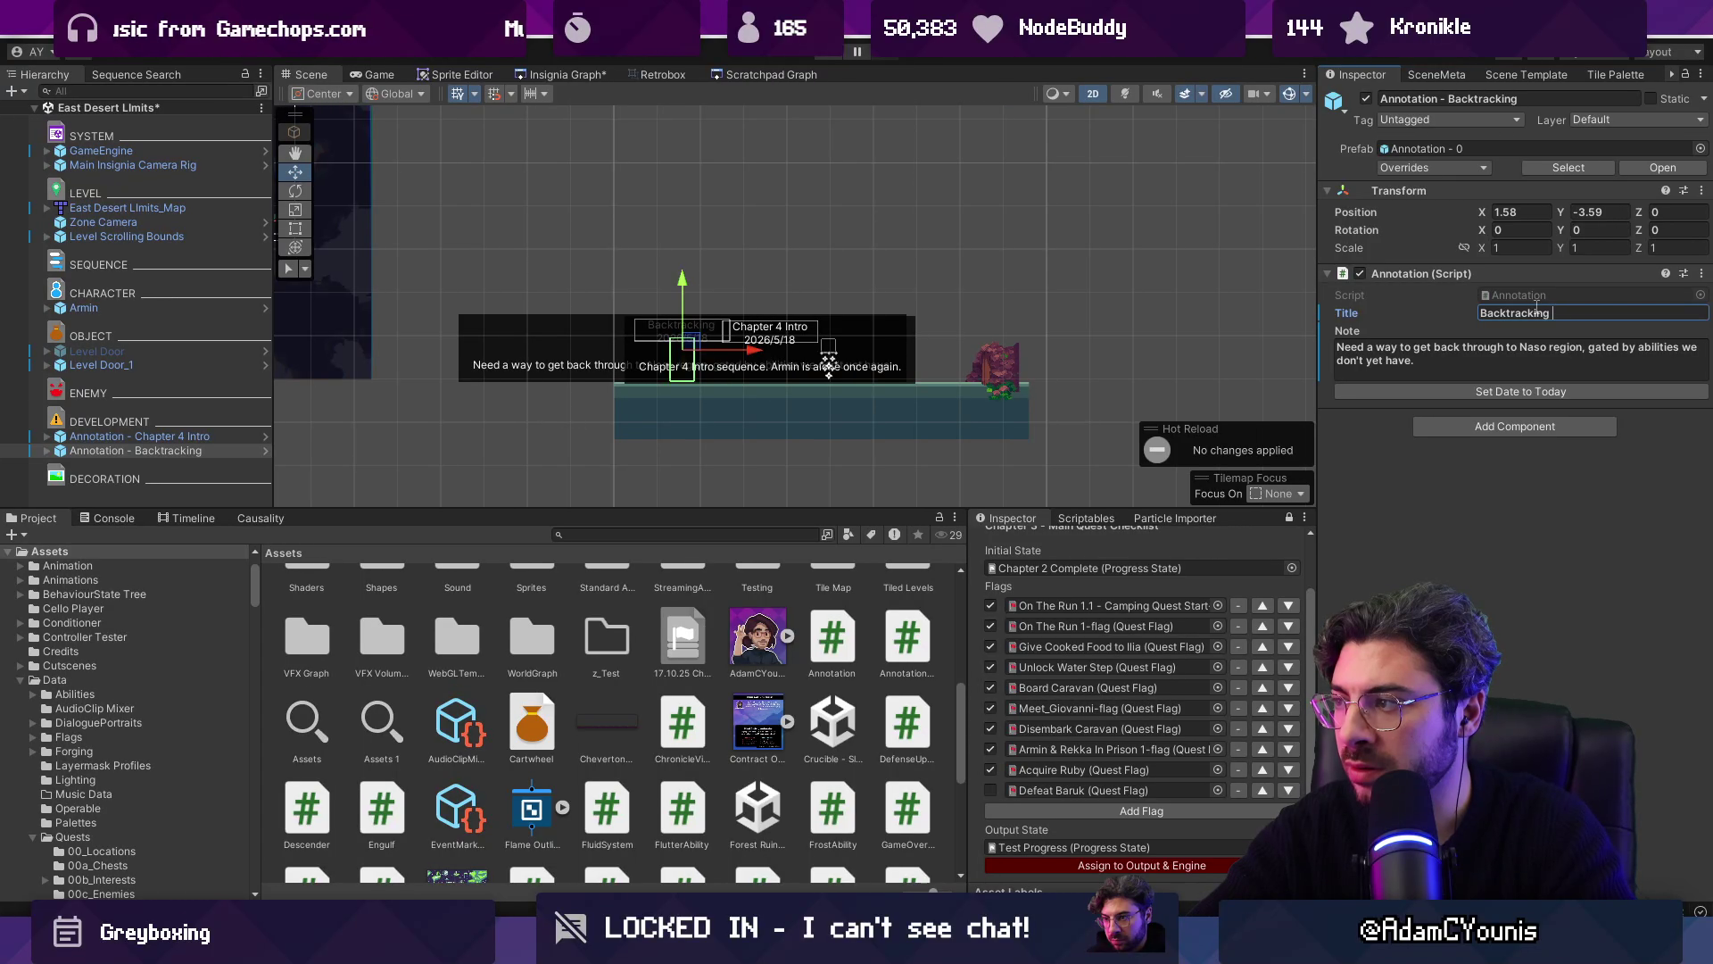
pyautogui.press('BackSpace')
pyautogui.press('BackSpace')
pyautogui.press('BackSpace')
pyautogui.write('portunit')
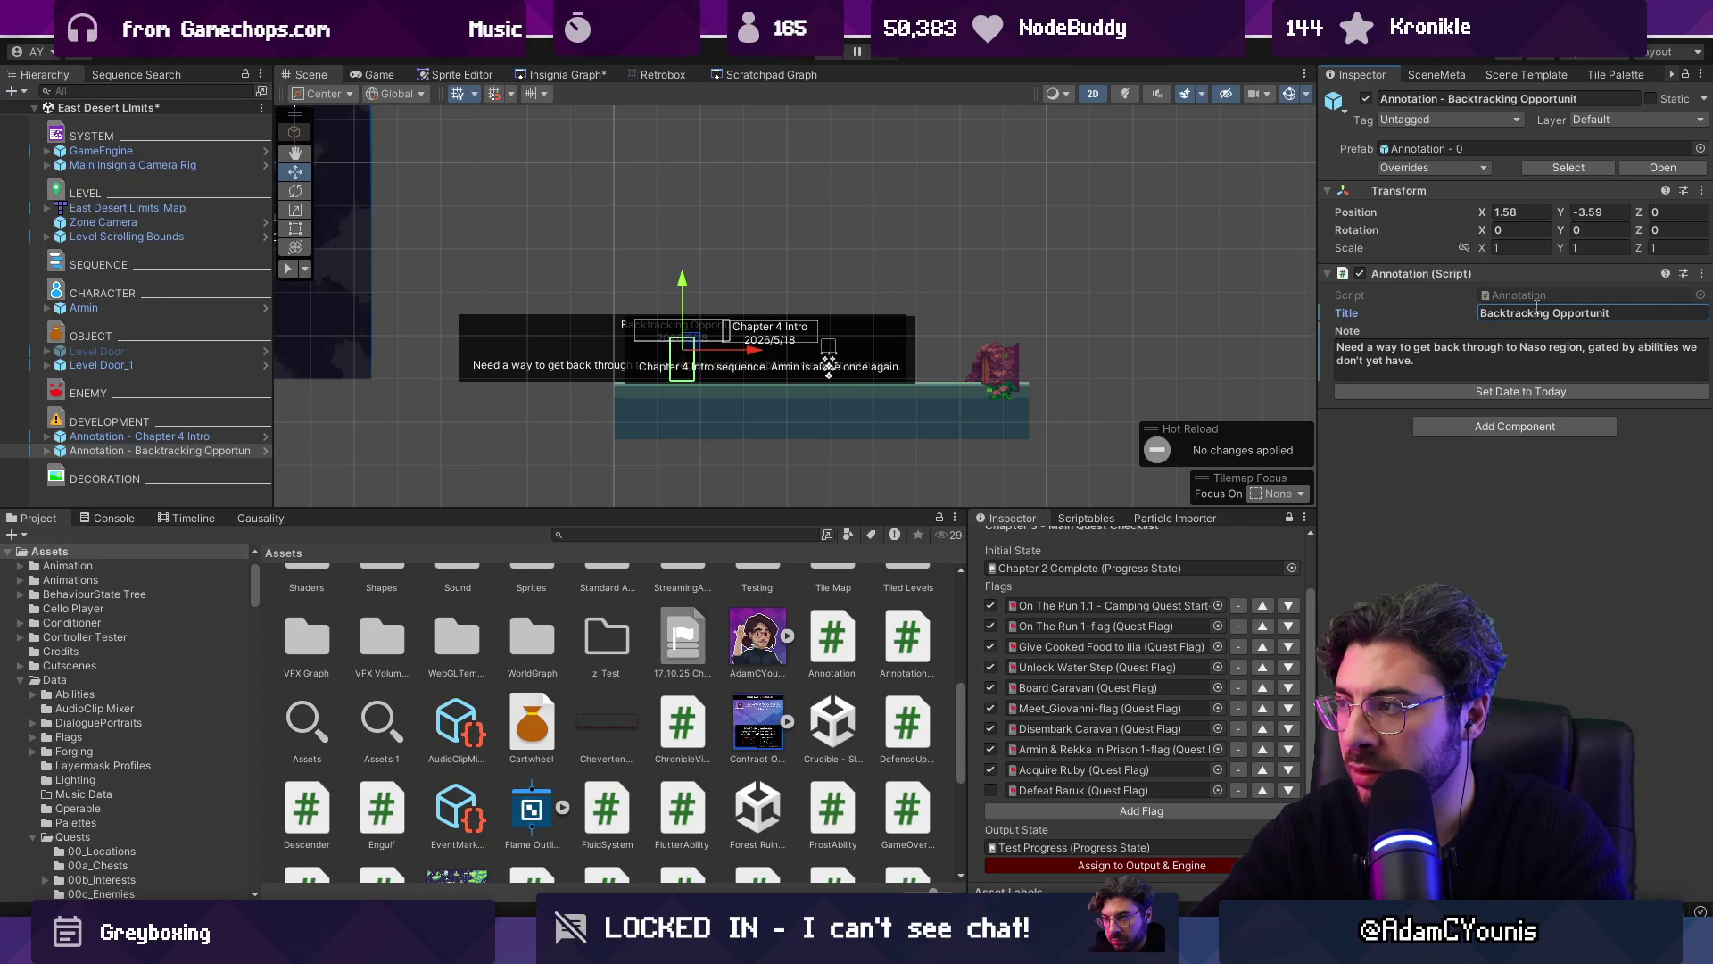
pyautogui.hotkey('ctrl', 's')
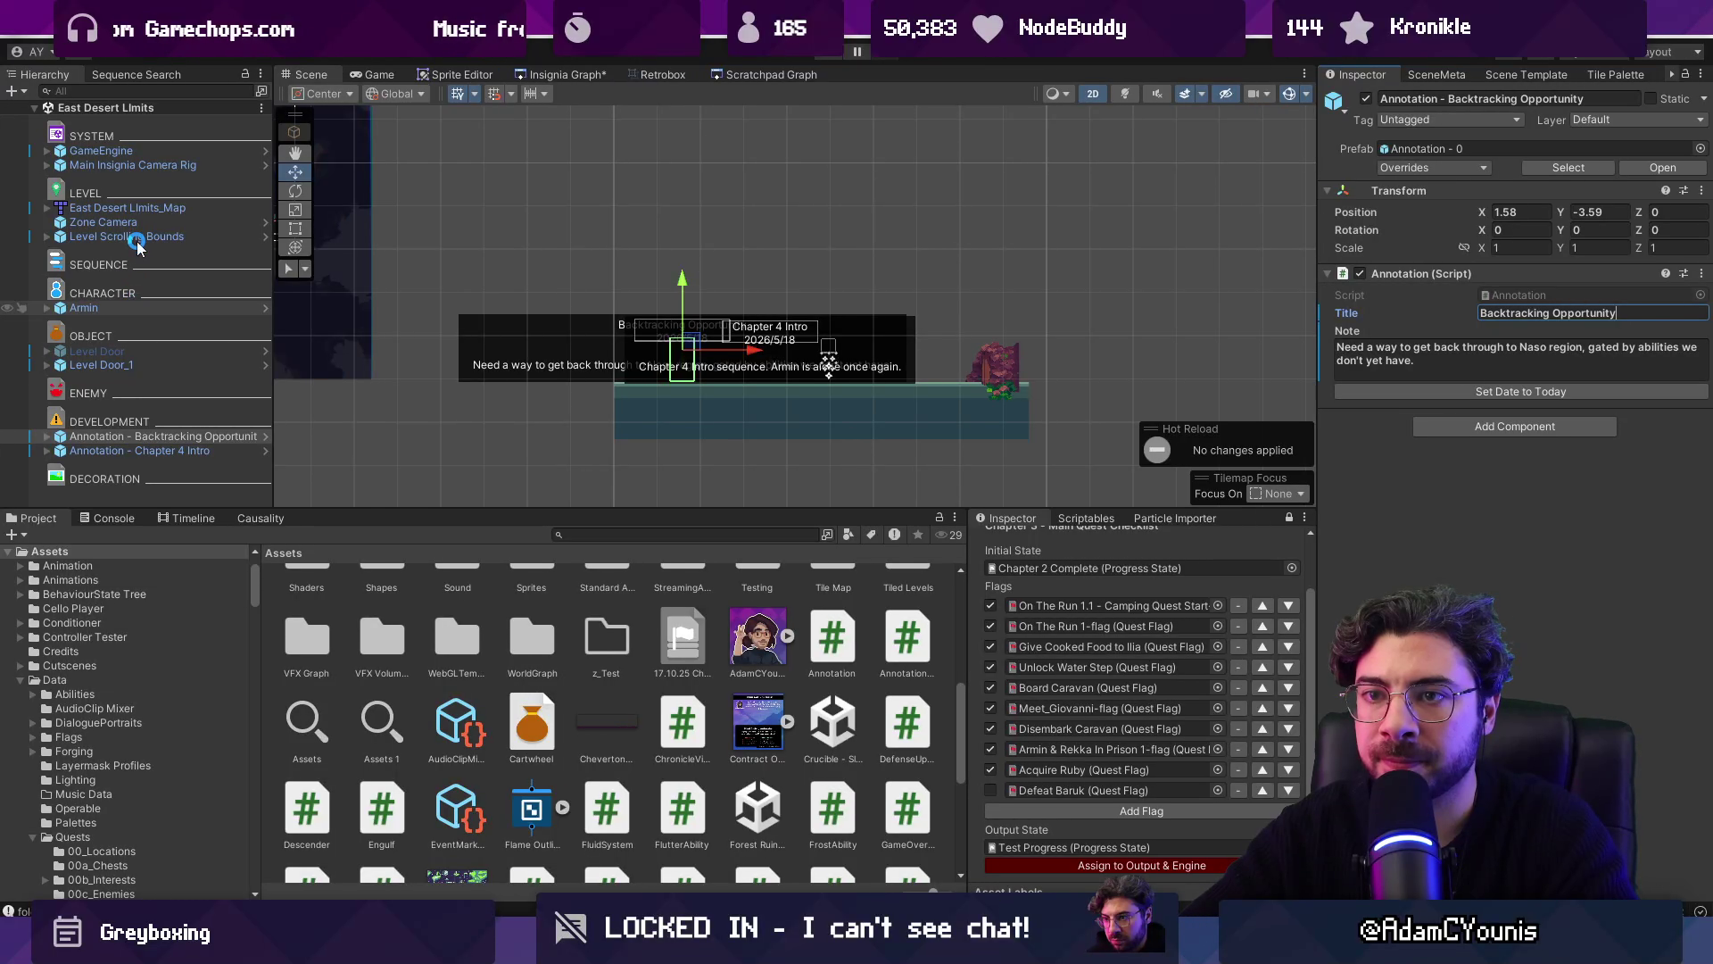
# Step: Play-test the level, walking right past both annotation markers to the exit, then stop
pyautogui.click(138, 237)
pyautogui.hotkey('ctrl', 'p')
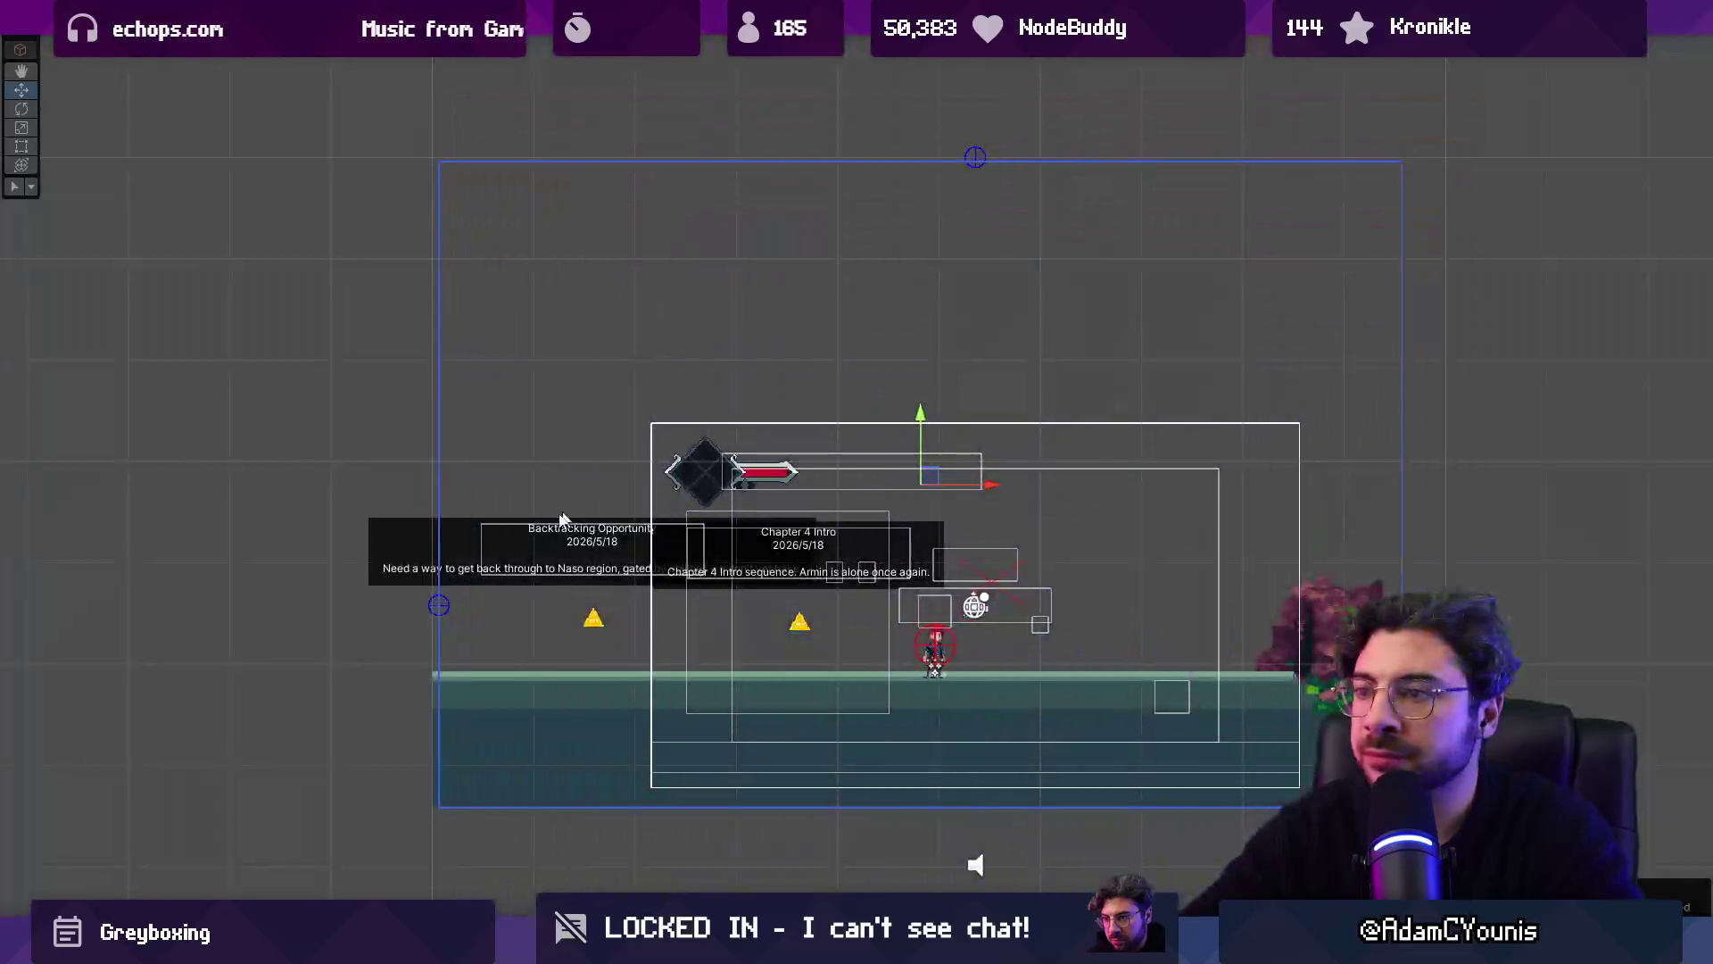
pyautogui.press('Right')
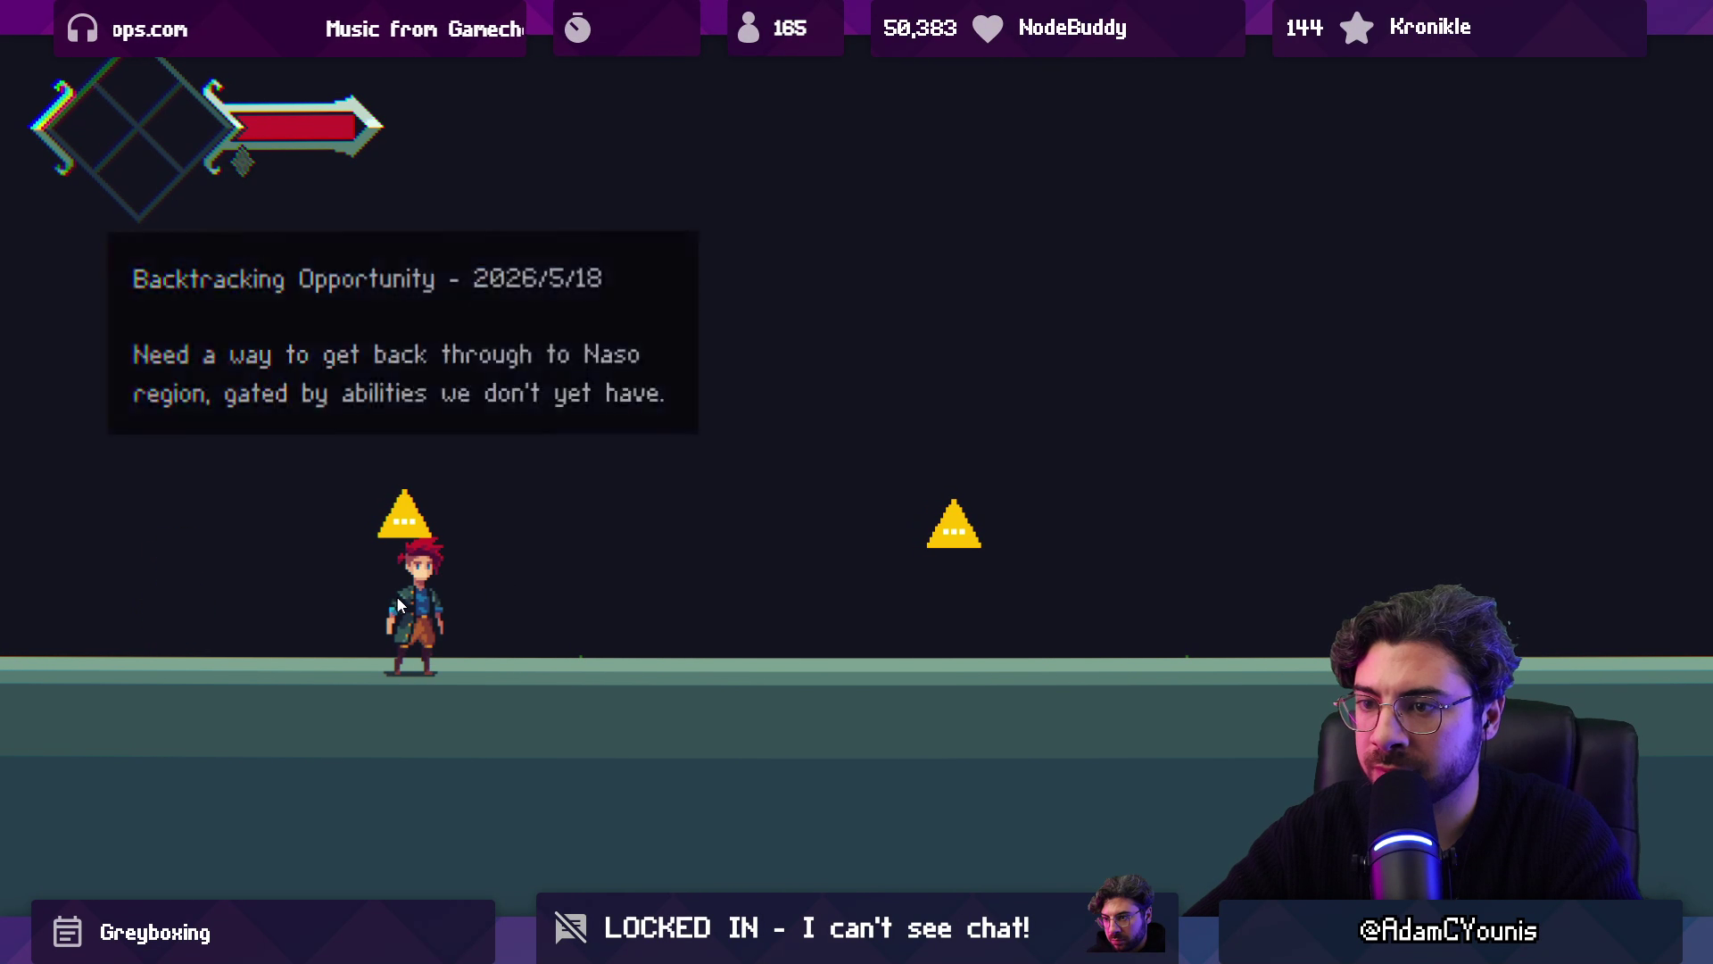
pyautogui.press('Right')
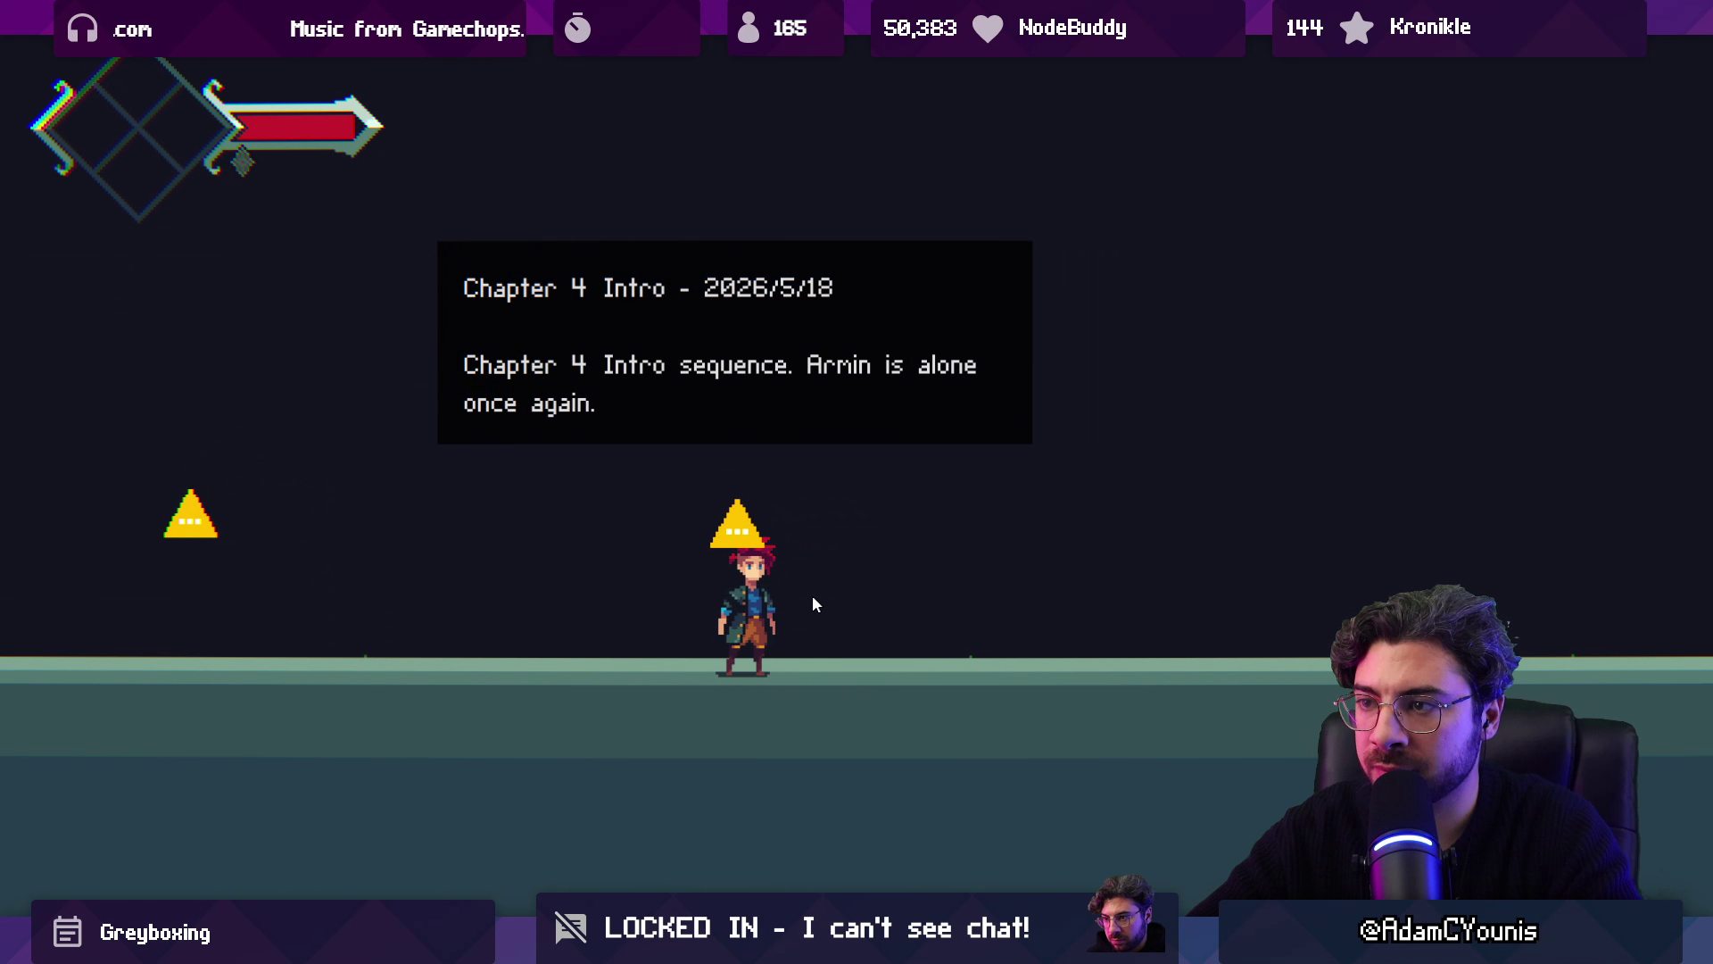
pyautogui.press('Right')
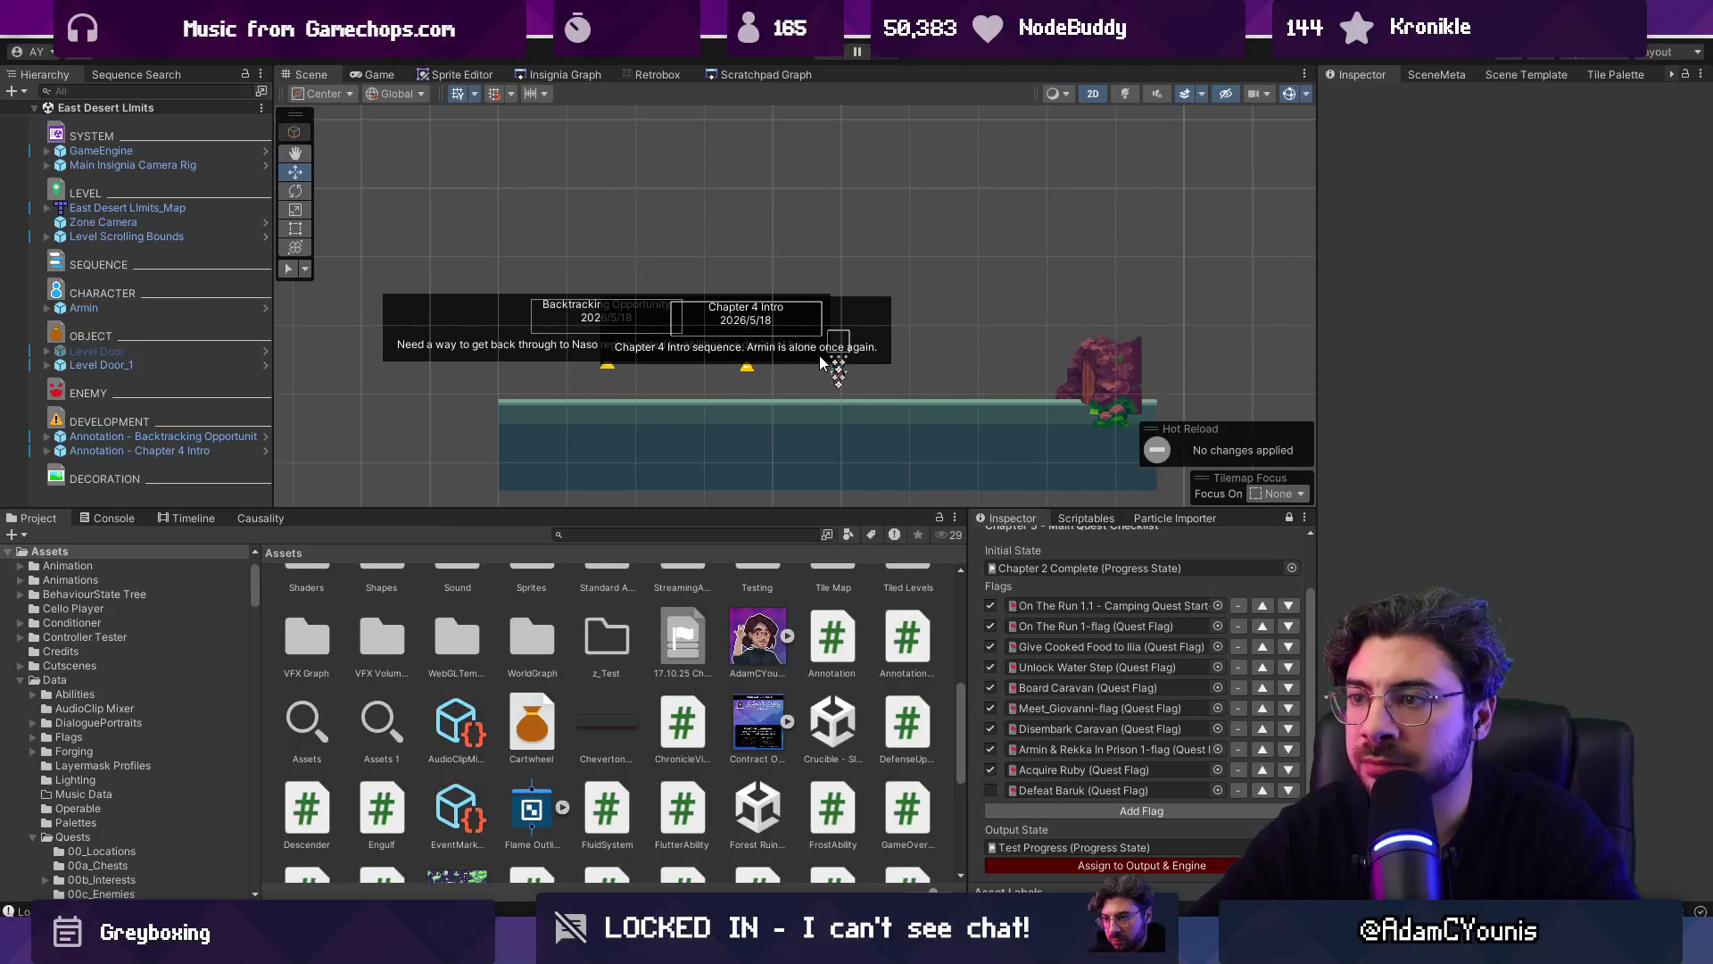
pyautogui.click(575, 75)
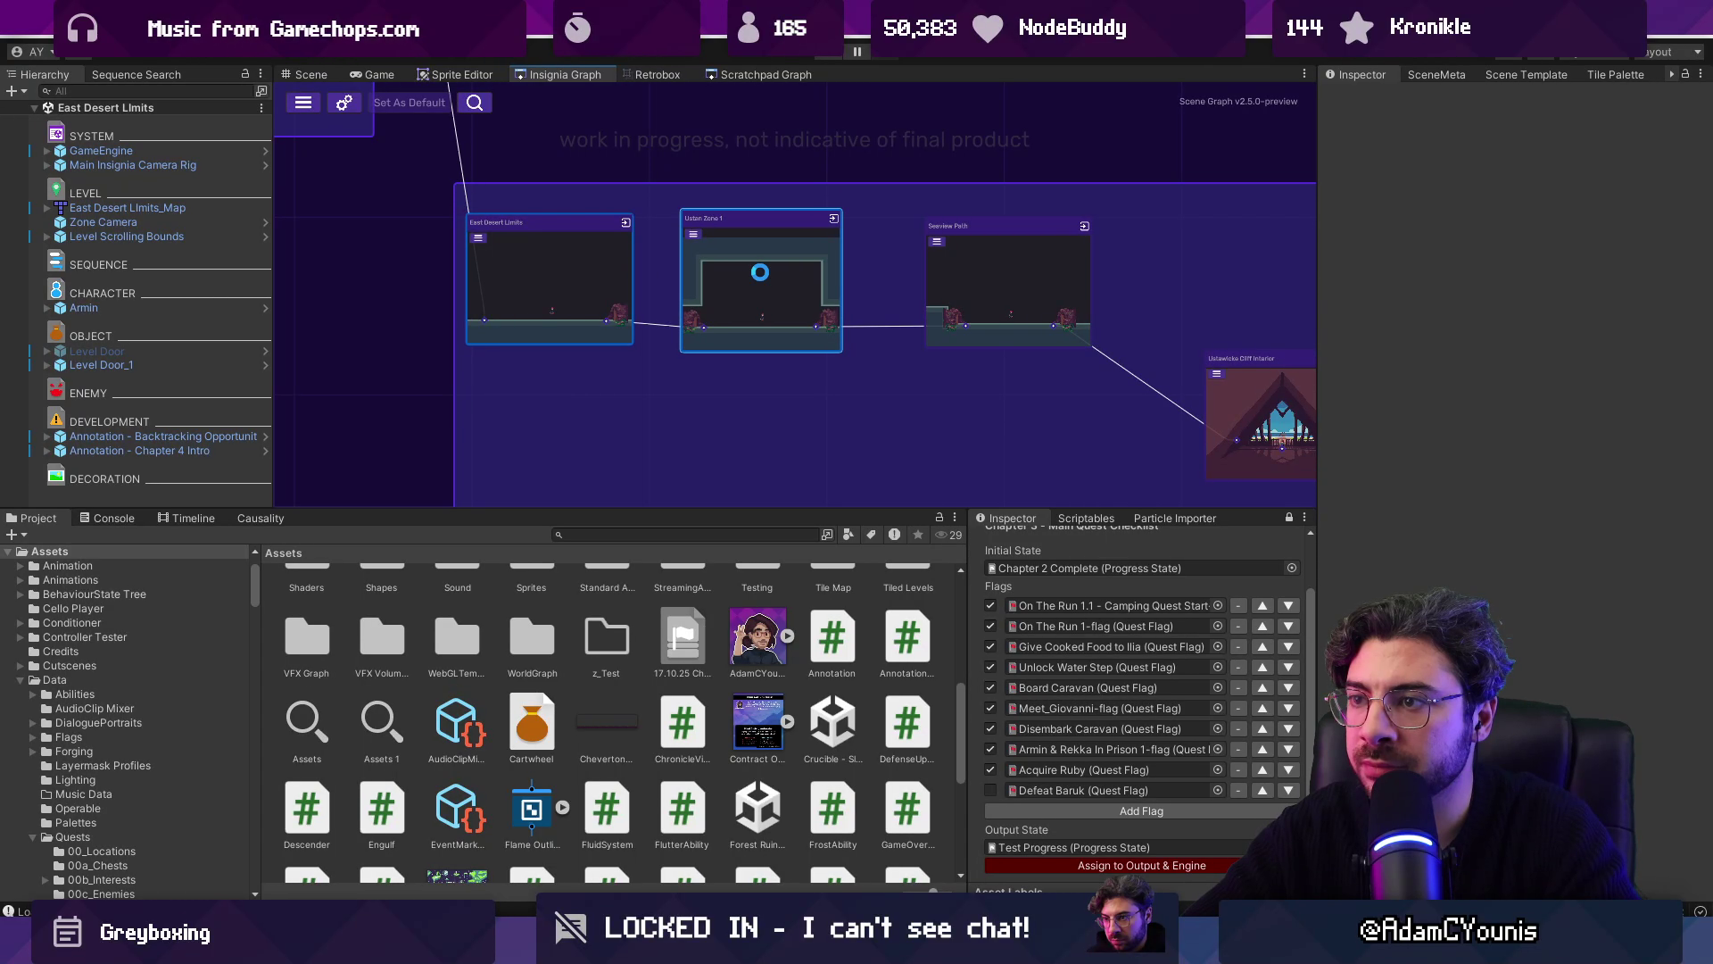
# Step: Open Ustan Zone 1 and move its Chapter 4 Intro annotation to -0.526, 0.895
pyautogui.doubleClick(753, 272)
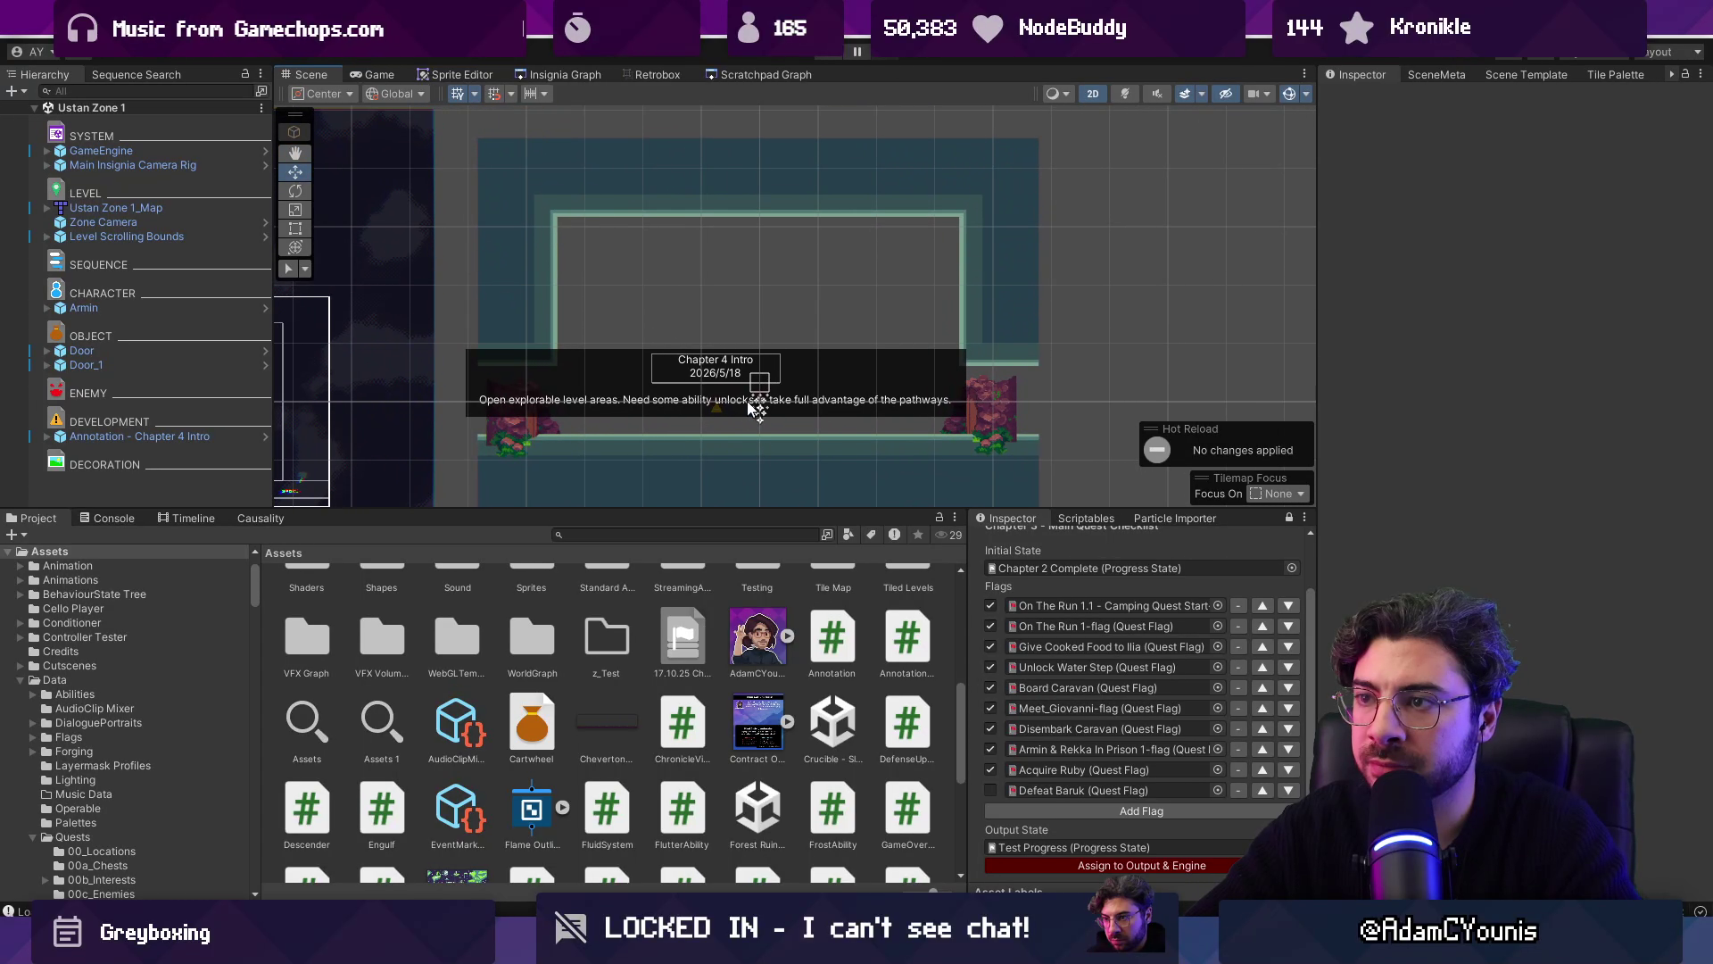
pyautogui.click(736, 398)
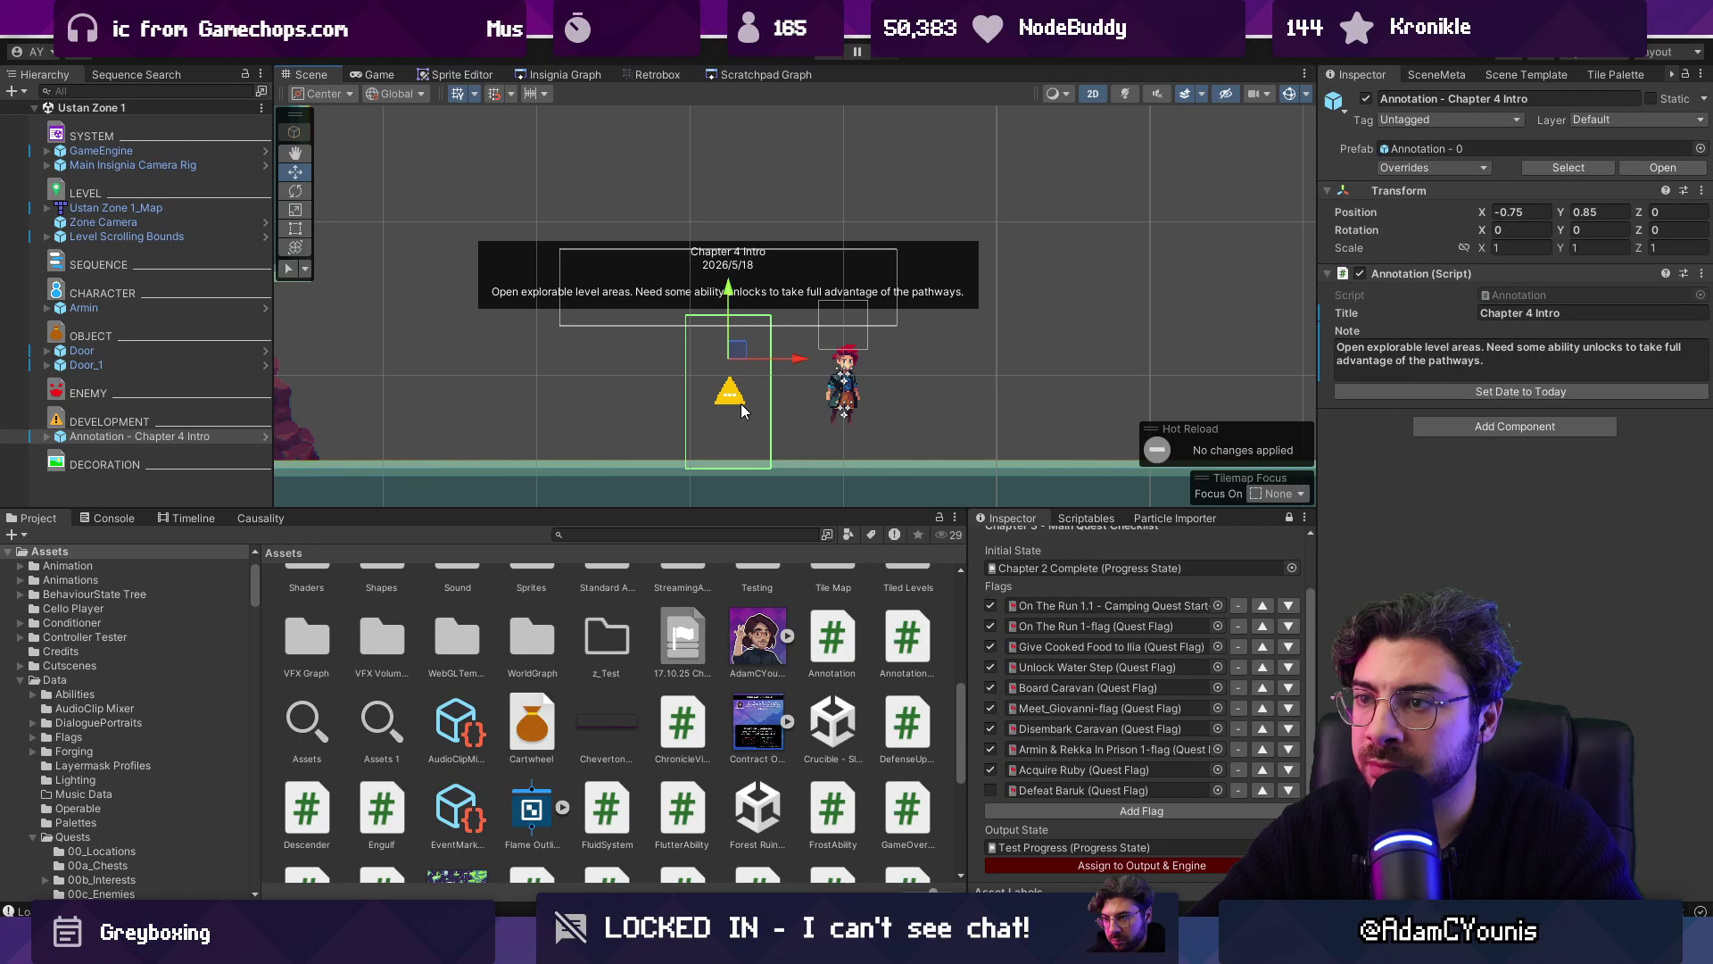
pyautogui.moveTo(785, 361); pyautogui.dragTo(669, 366)
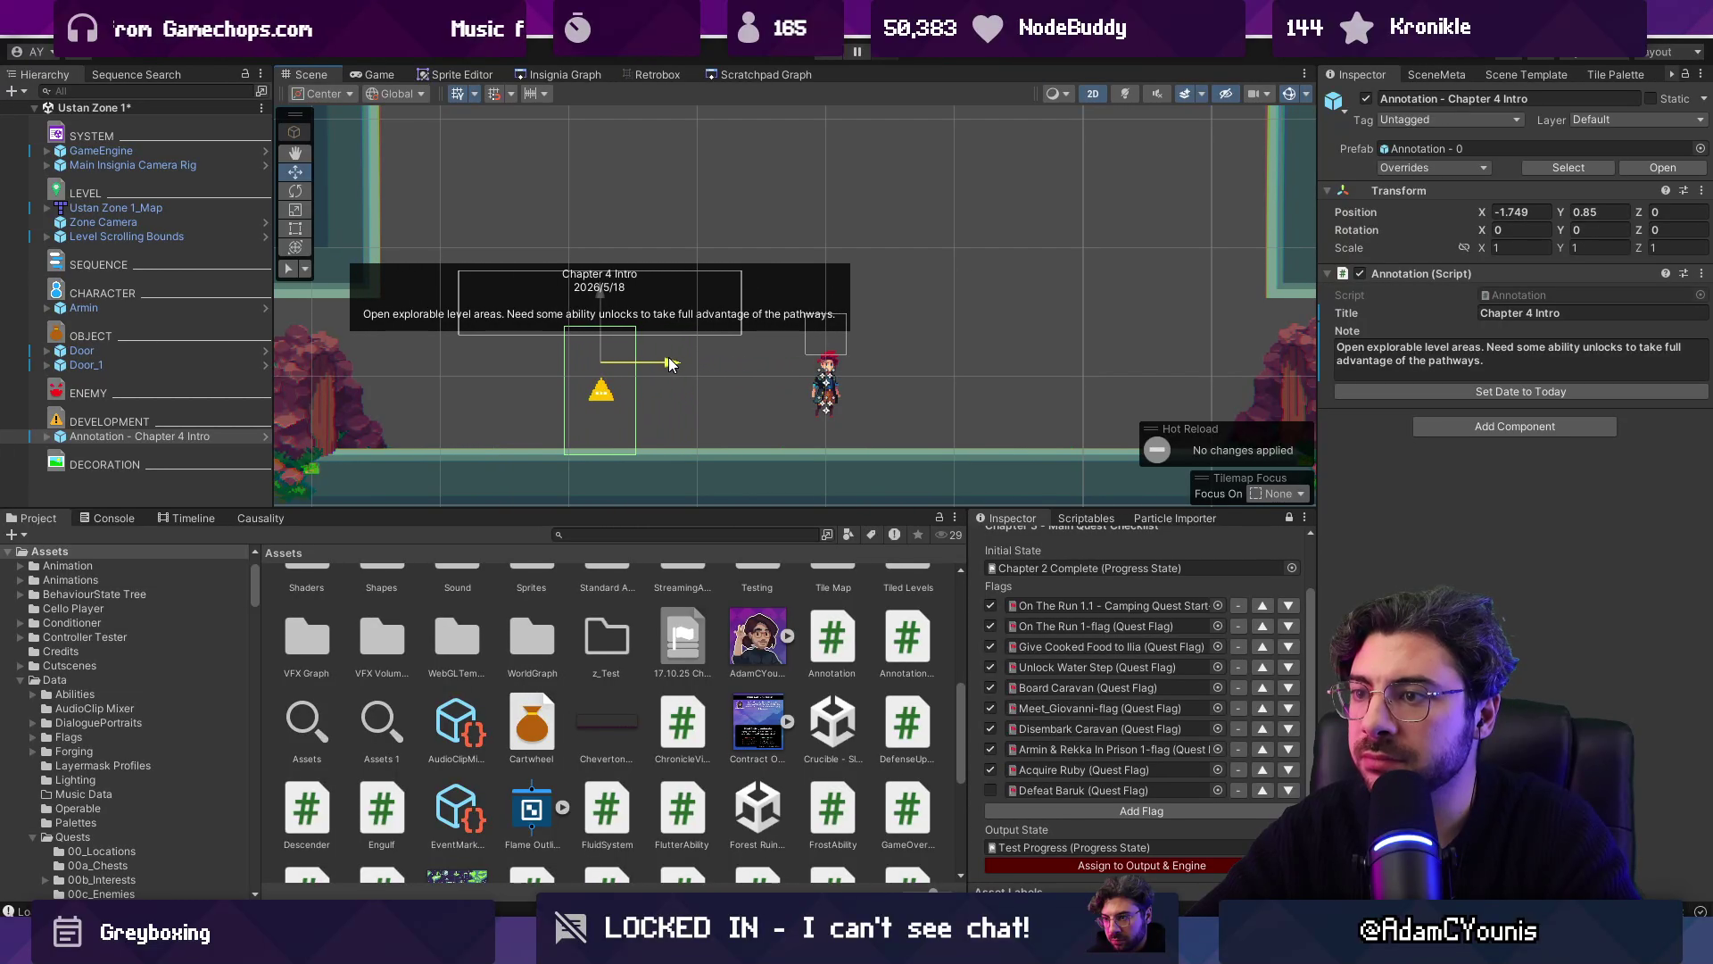
pyautogui.scroll(-2, 671, 370)
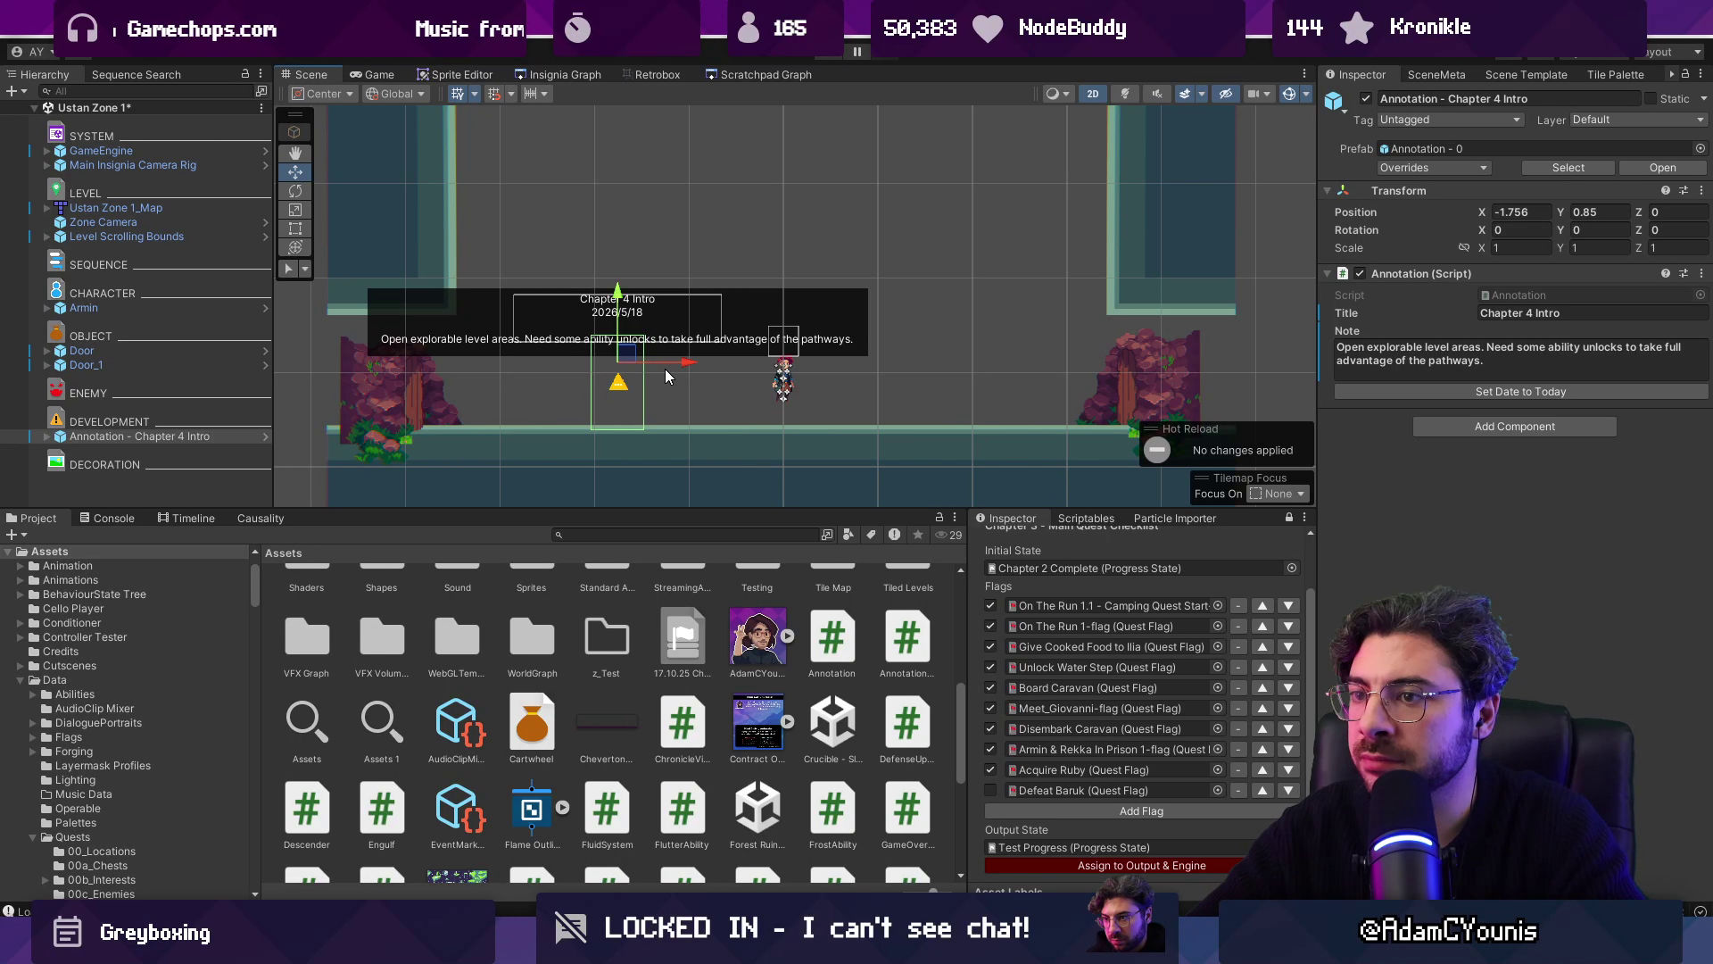
pyautogui.scroll(2, 629, 366)
pyautogui.moveTo(615, 356); pyautogui.dragTo(762, 352)
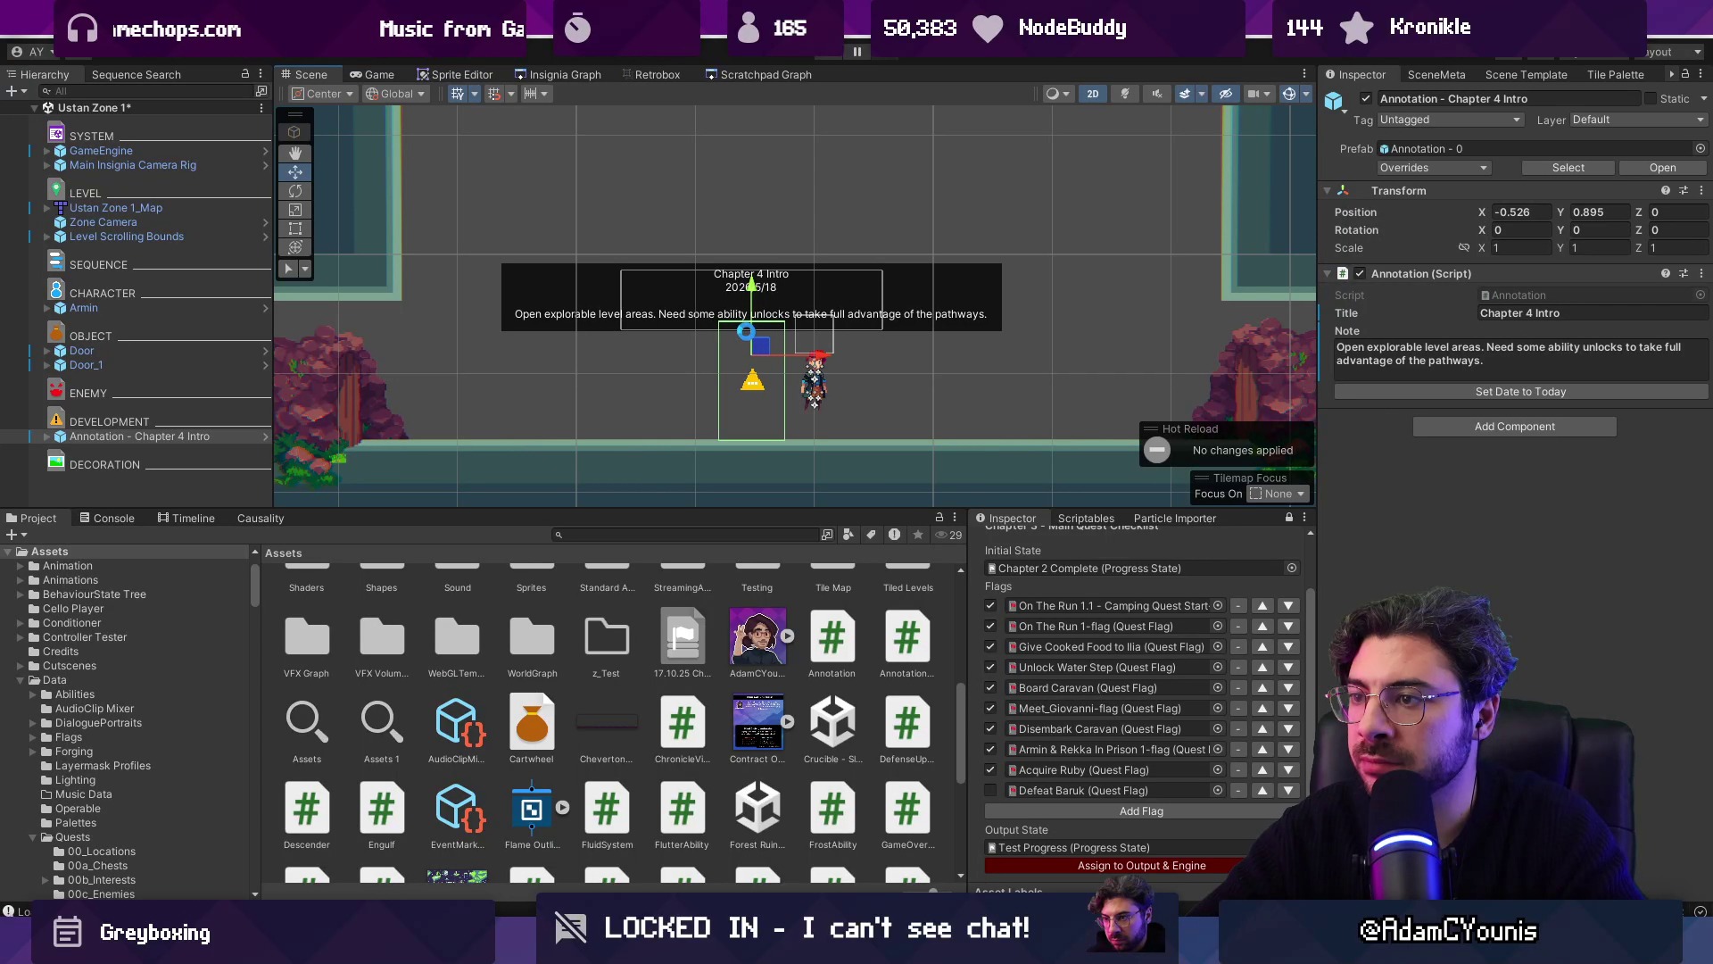
# Step: Open the Seaview Path scene from the Insignia Graph
pyautogui.click(580, 75)
pyautogui.scroll(-3, 692, 265)
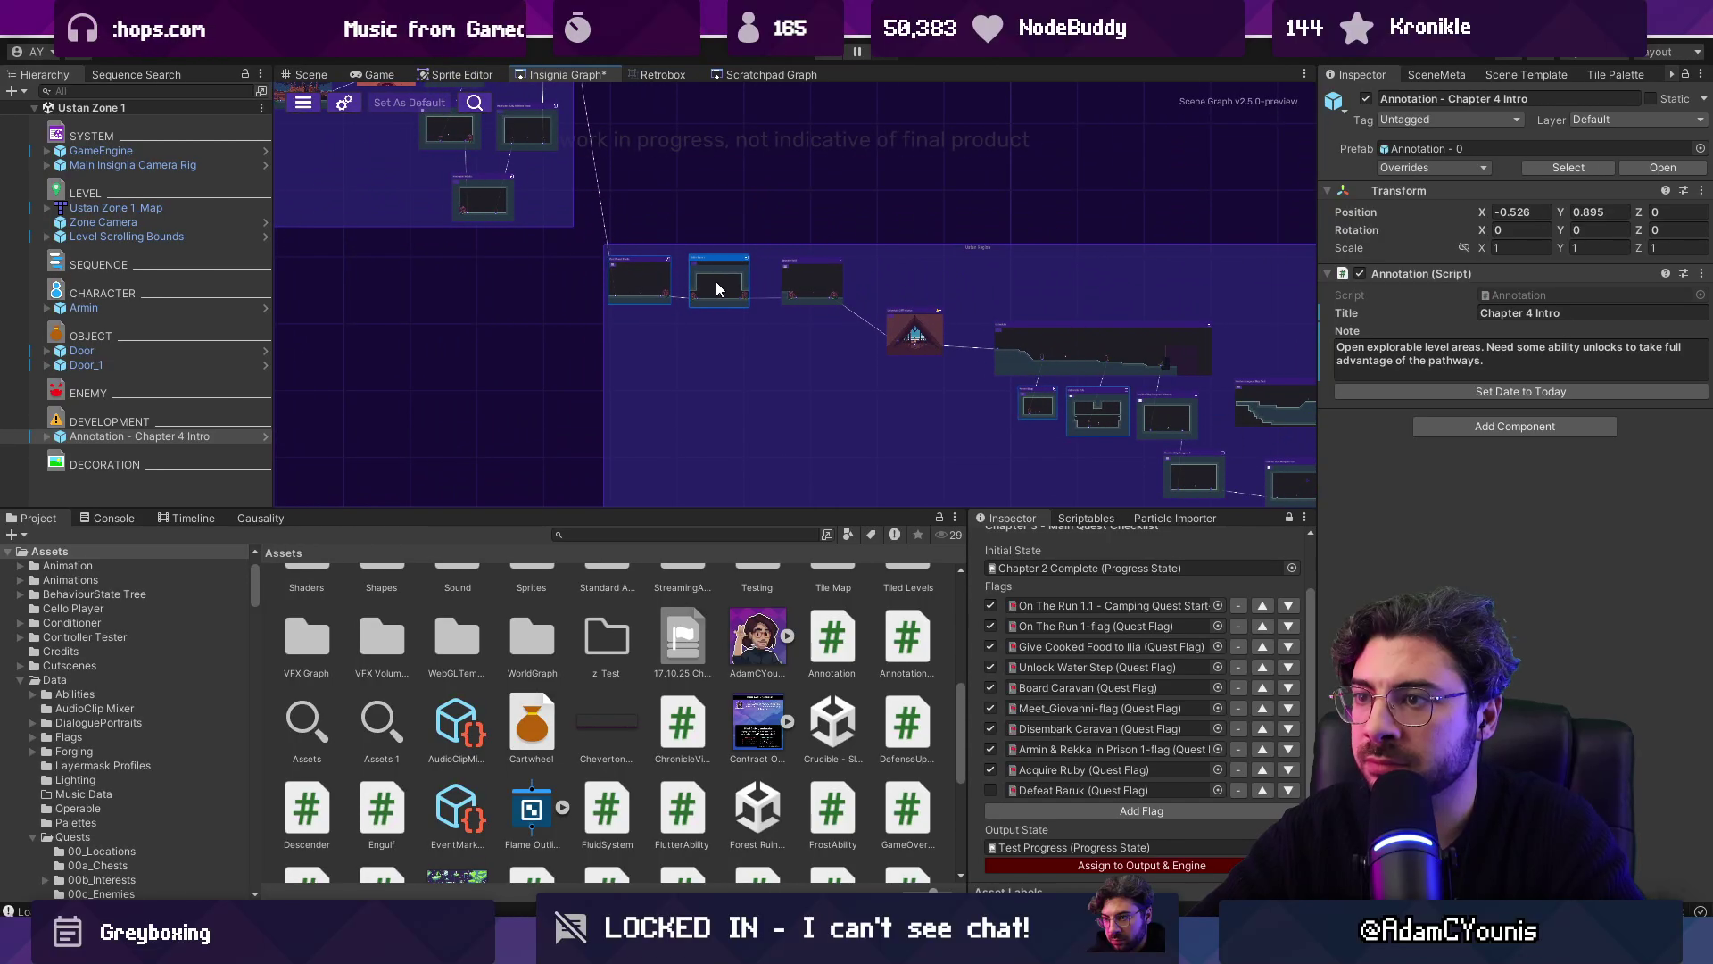
pyautogui.scroll(4, 840, 287)
pyautogui.doubleClick(832, 288)
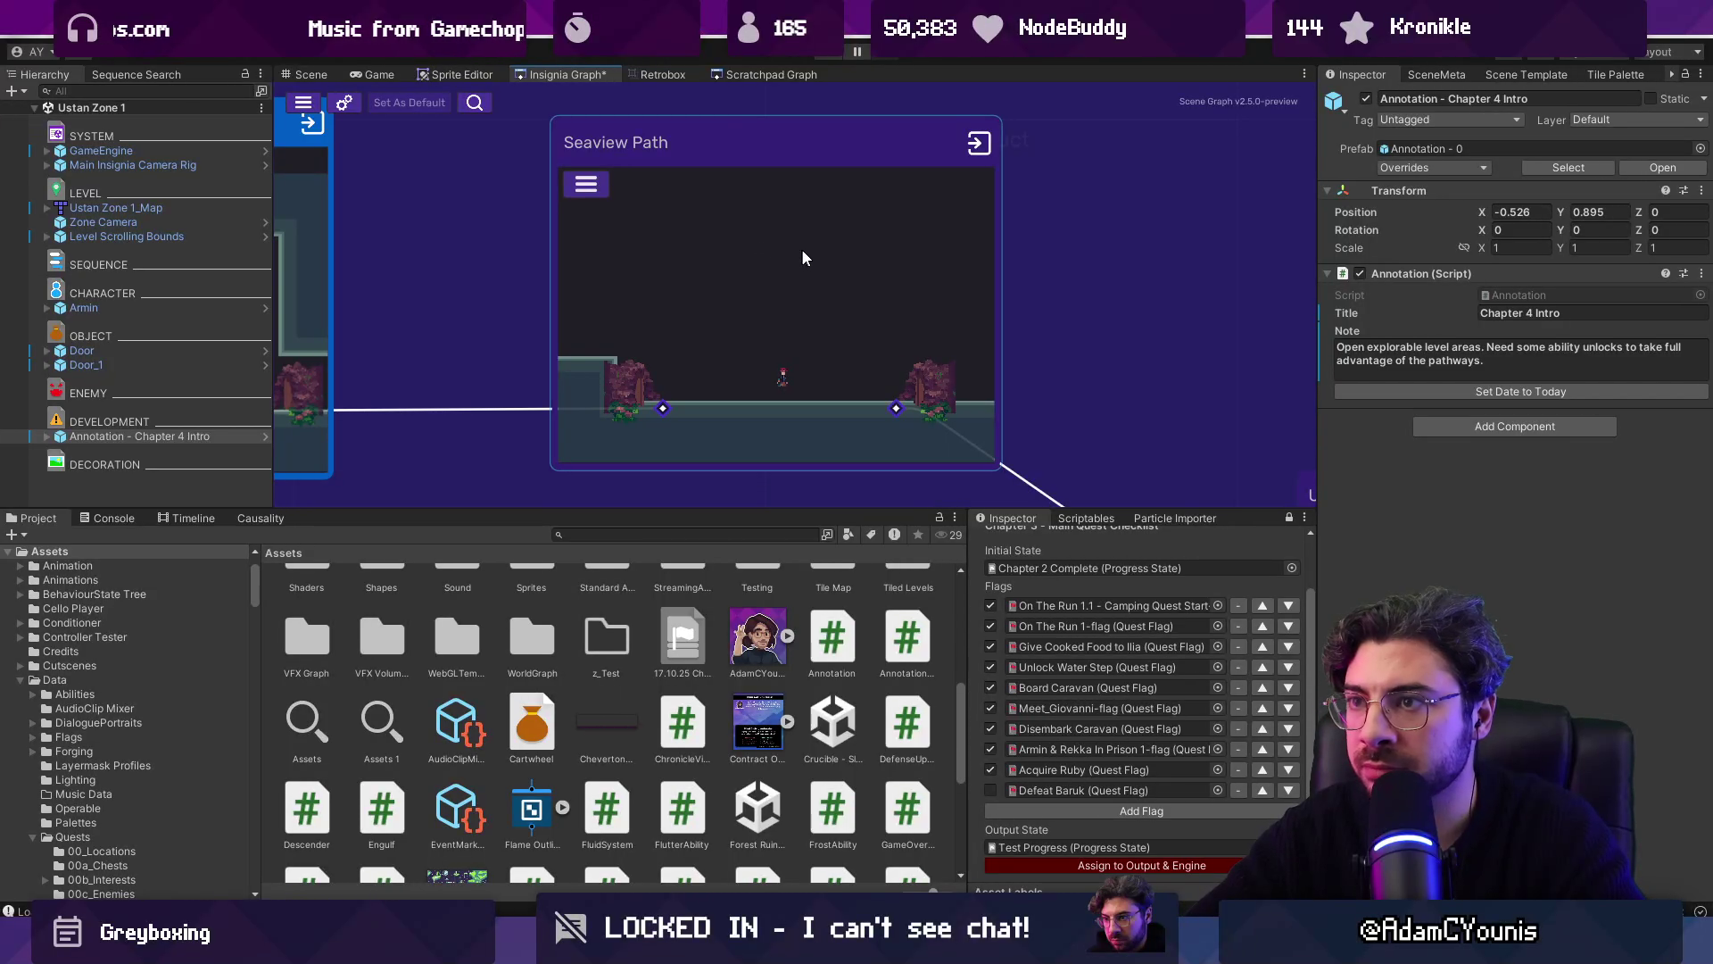
pyautogui.doubleClick(821, 265)
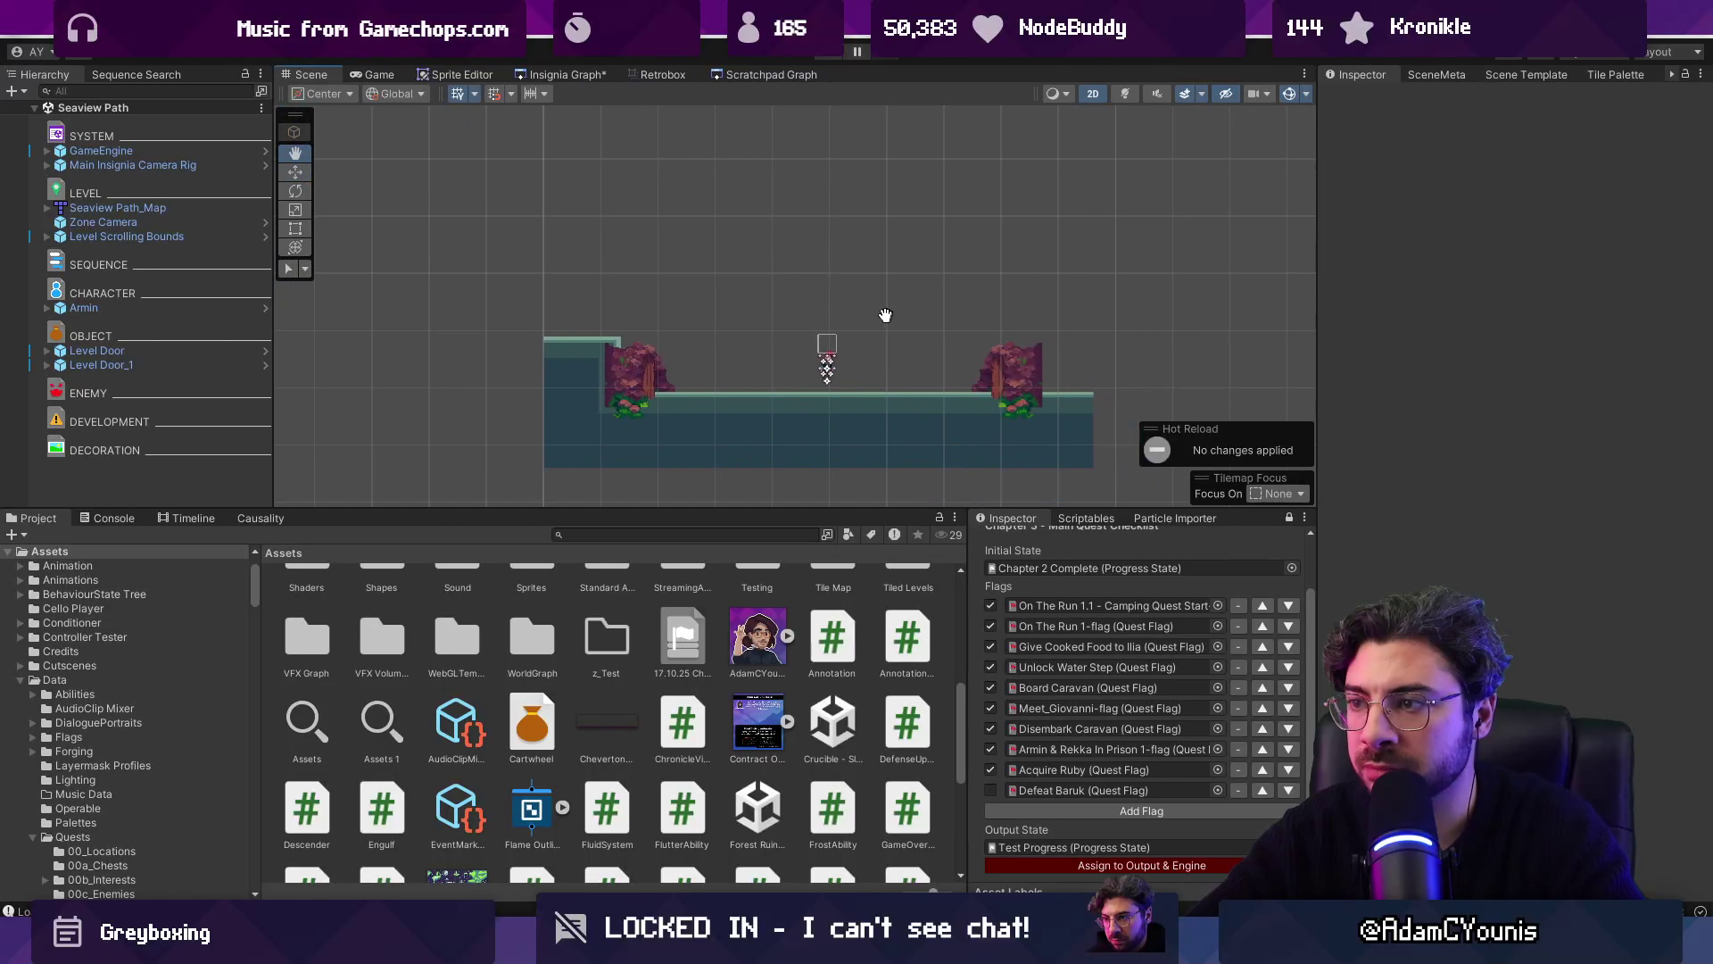
# Step: Add an Annotation prefab under DEVELOPMENT titled 'Scenic Run' with note 'Scenic area that leads to the stairs'
pyautogui.click(639, 535)
pyautogui.write('annotation')
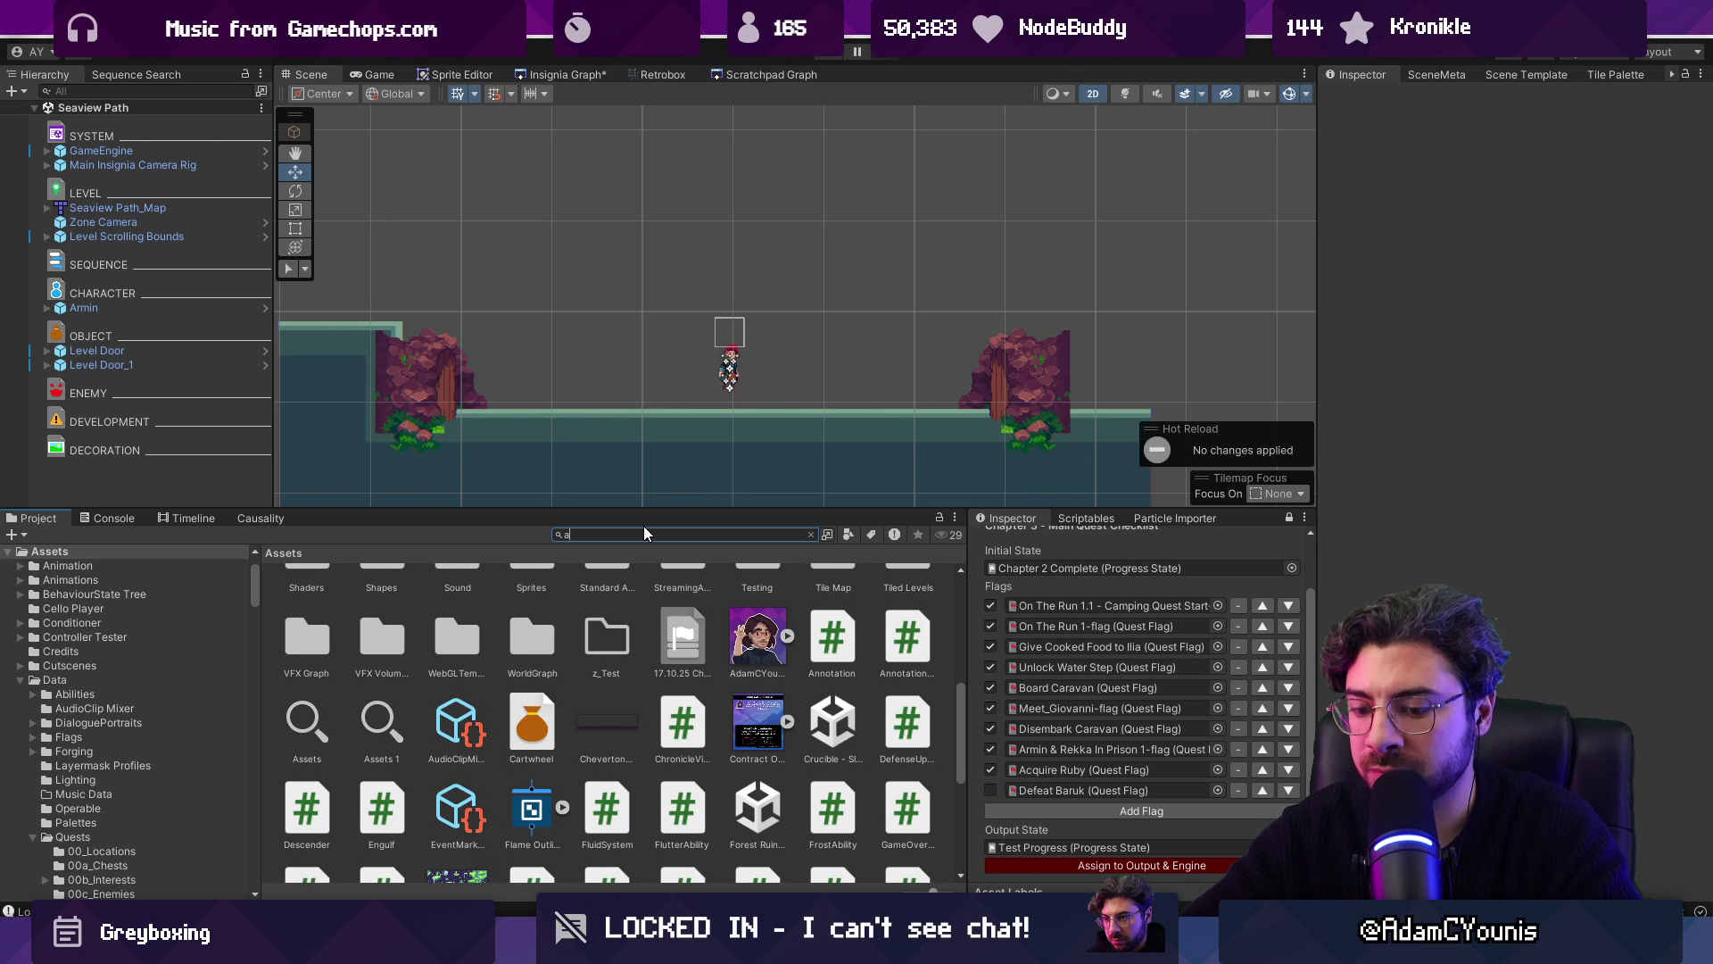
pyautogui.moveTo(553, 596)
pyautogui.mouseDown()
pyautogui.moveTo(134, 453)
pyautogui.moveTo(158, 438)
pyautogui.mouseUp()
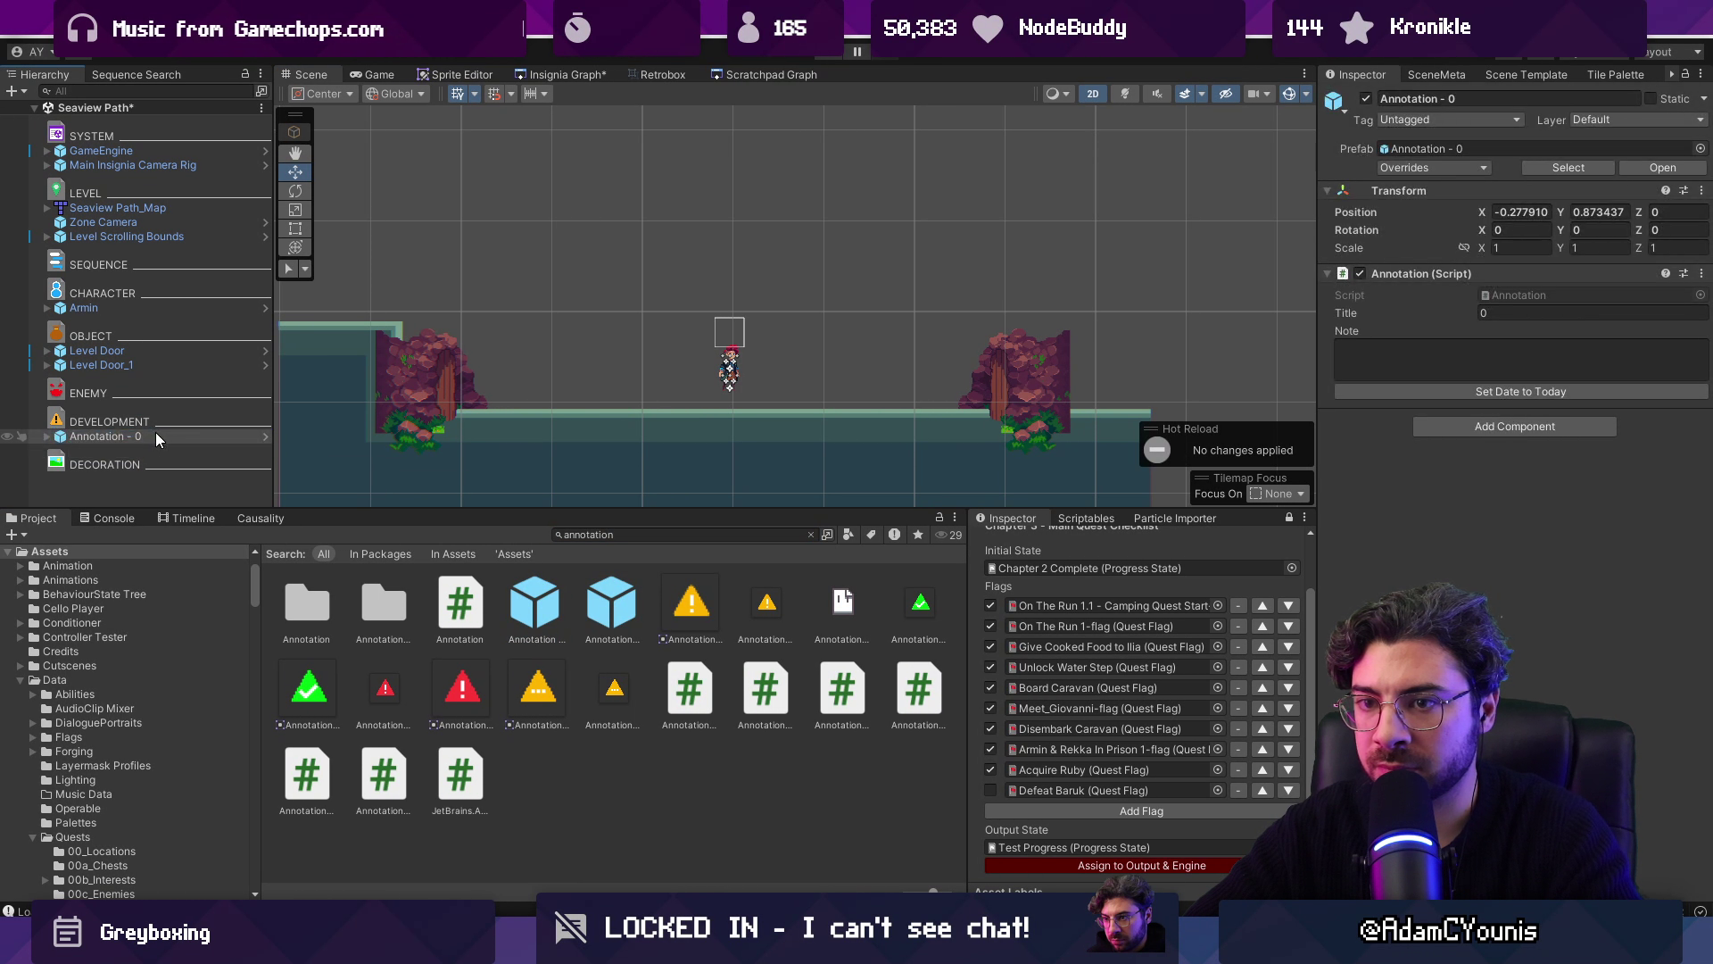
pyautogui.click(1532, 313)
pyautogui.write('Scenic Run')
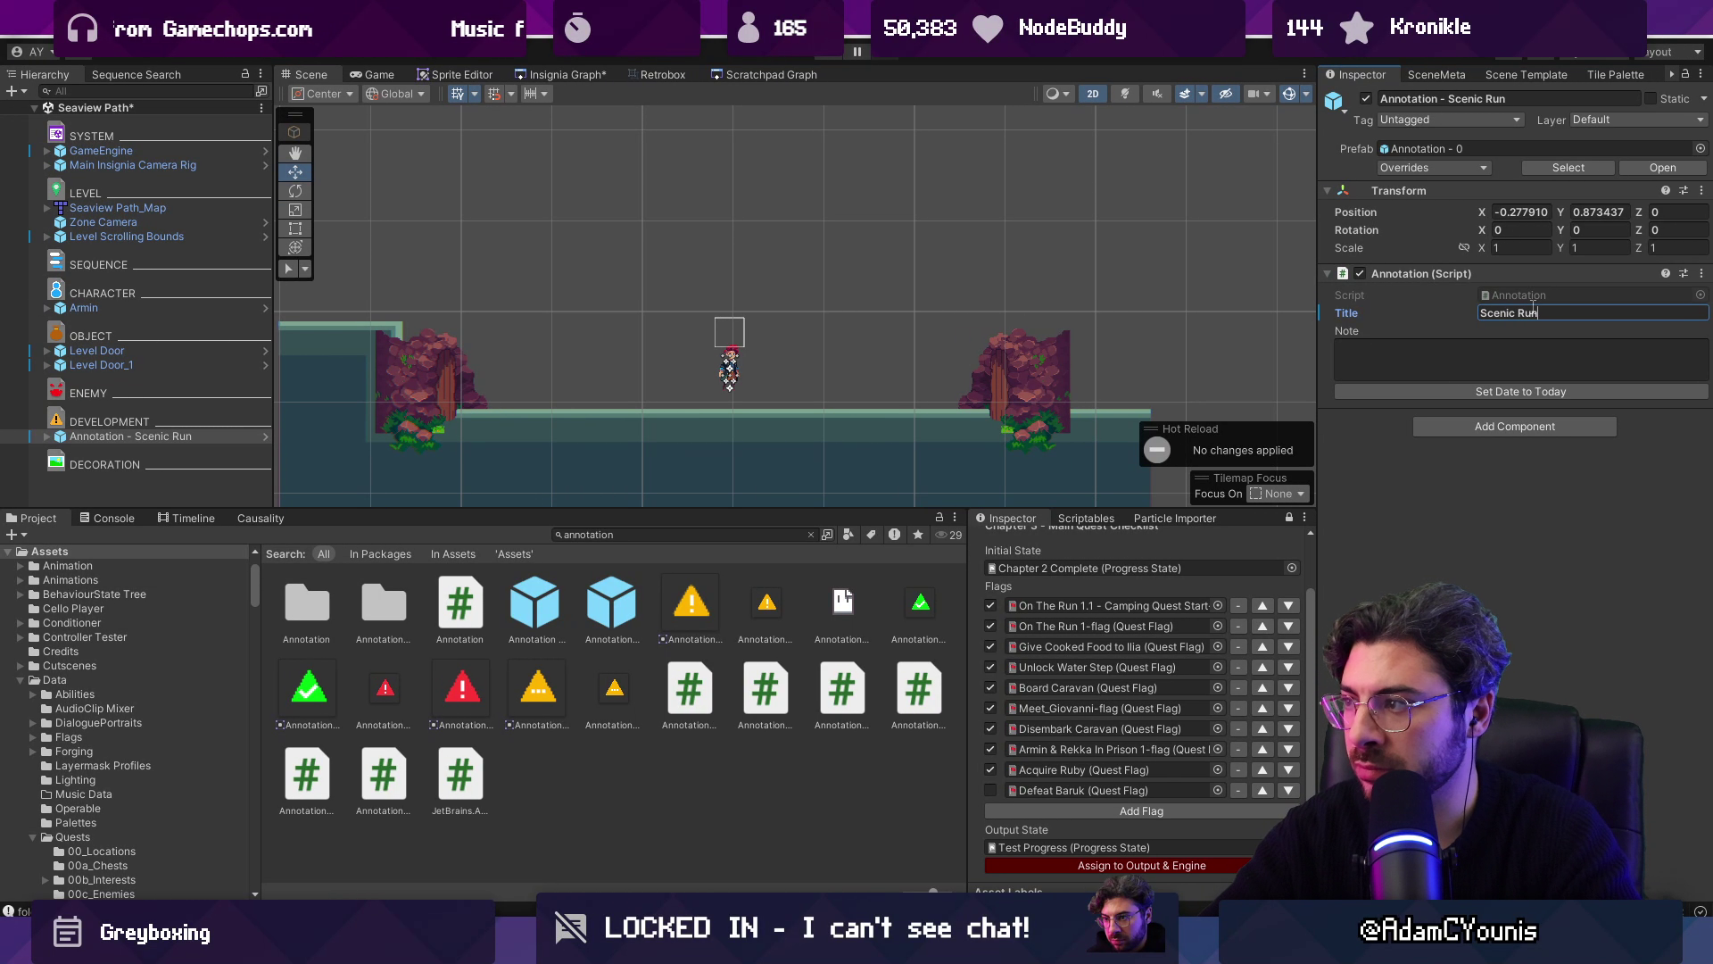
pyautogui.click(1503, 346)
pyautogui.write('Scenic area overlooking Ustawake coast')
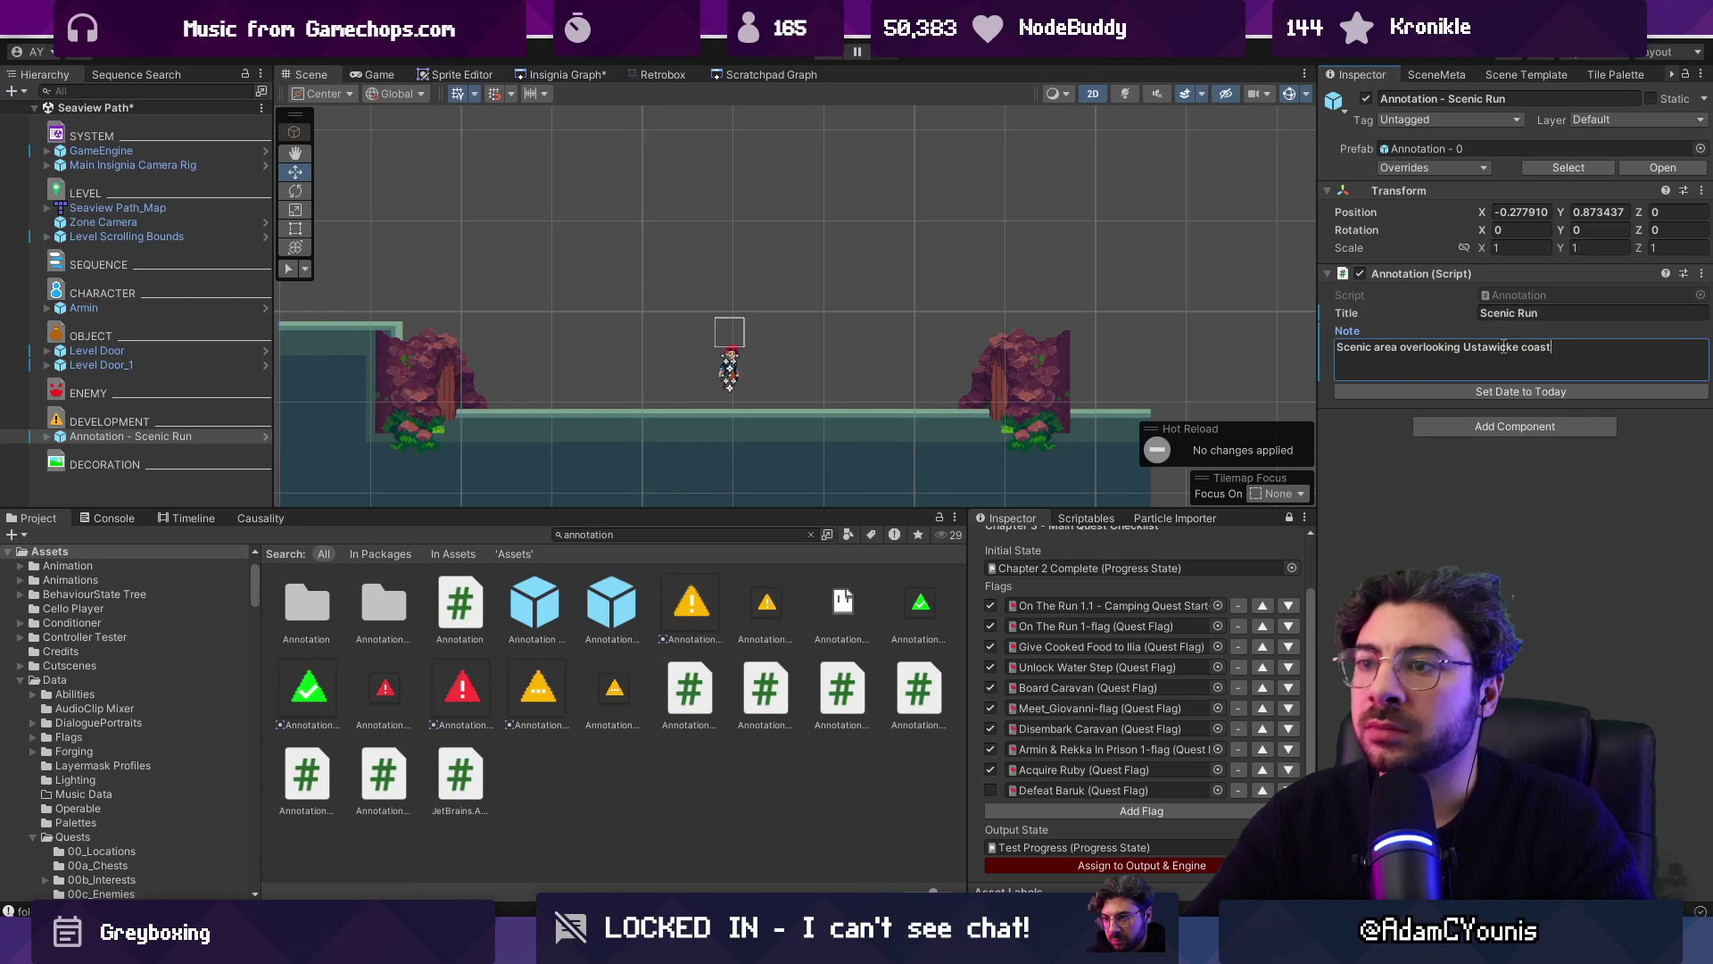
pyautogui.hotkey('ctrl', 'shift', 'Left')
pyautogui.hotkey('ctrl', 'shift', 'Left')
pyautogui.hotkey('ctrl', 'shift', 'Left')
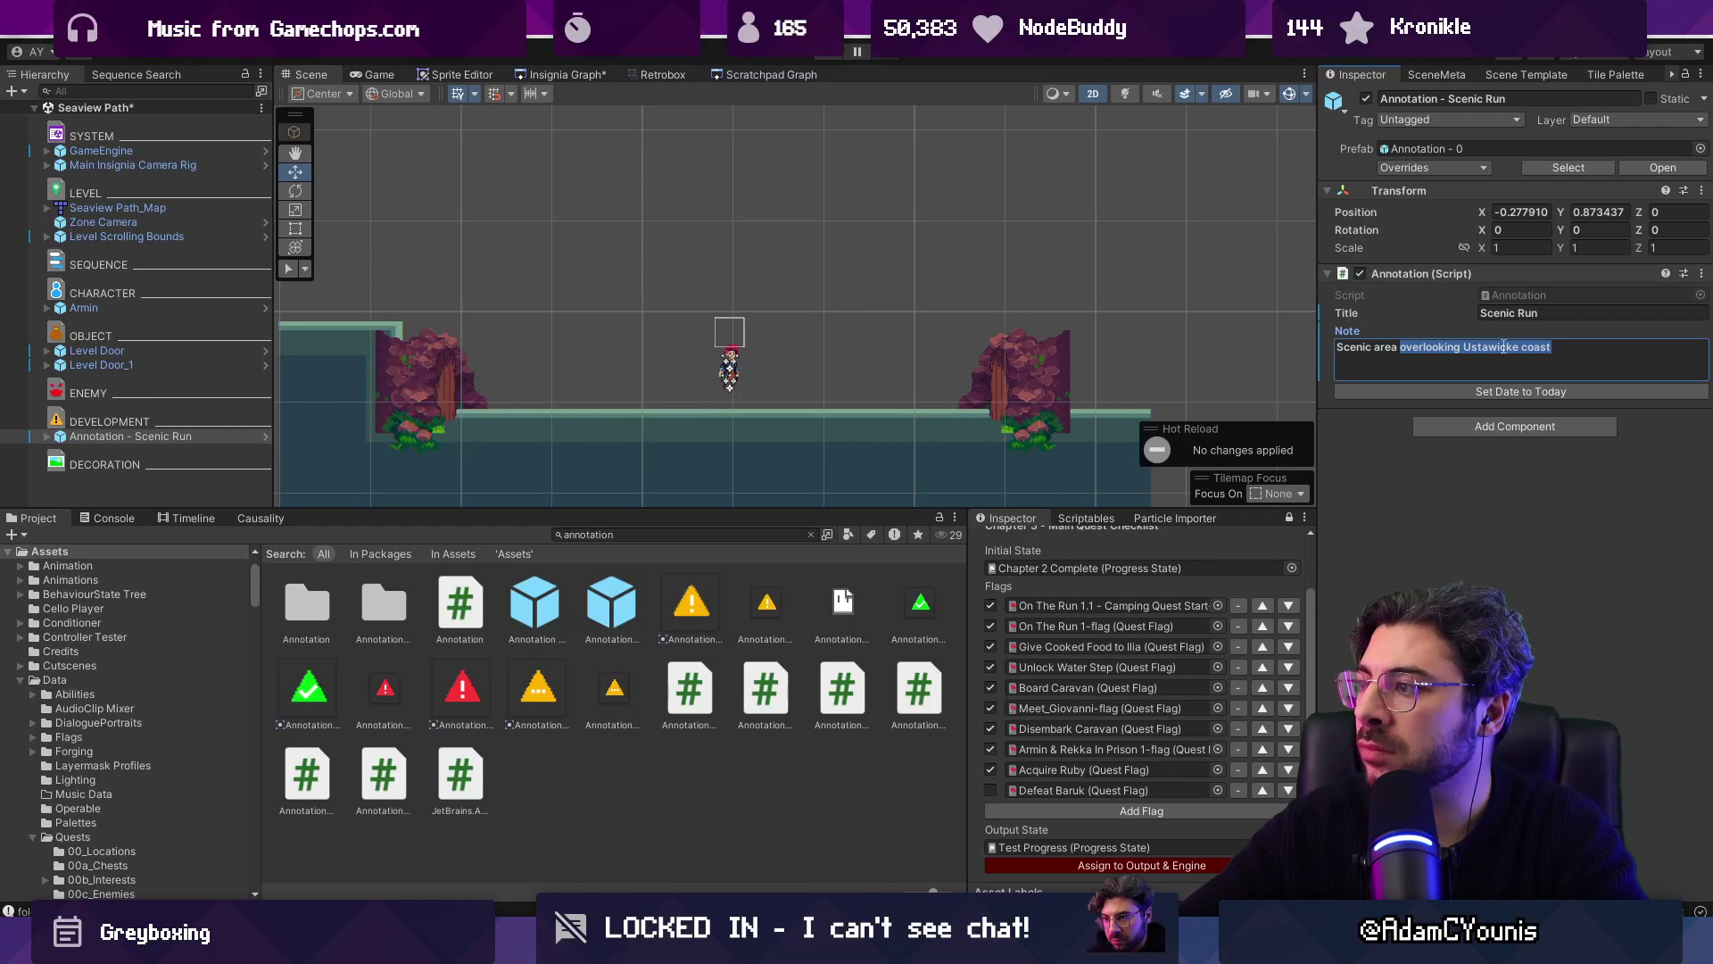
pyautogui.press('BackSpace')
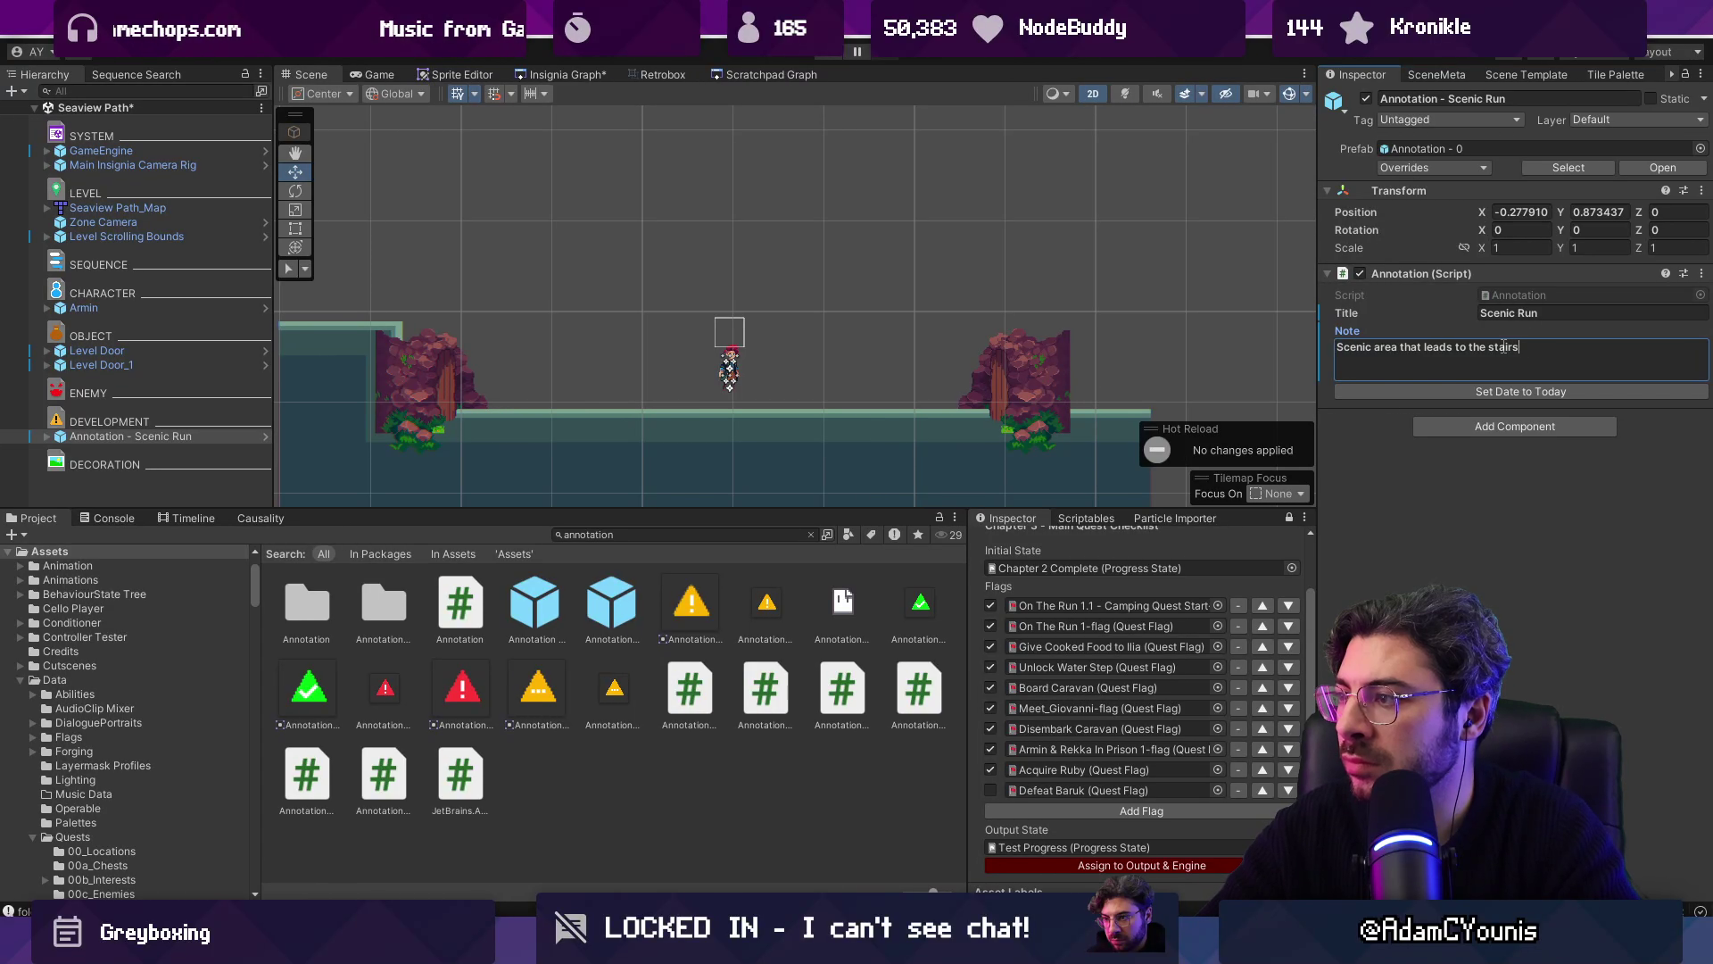
pyautogui.click(581, 78)
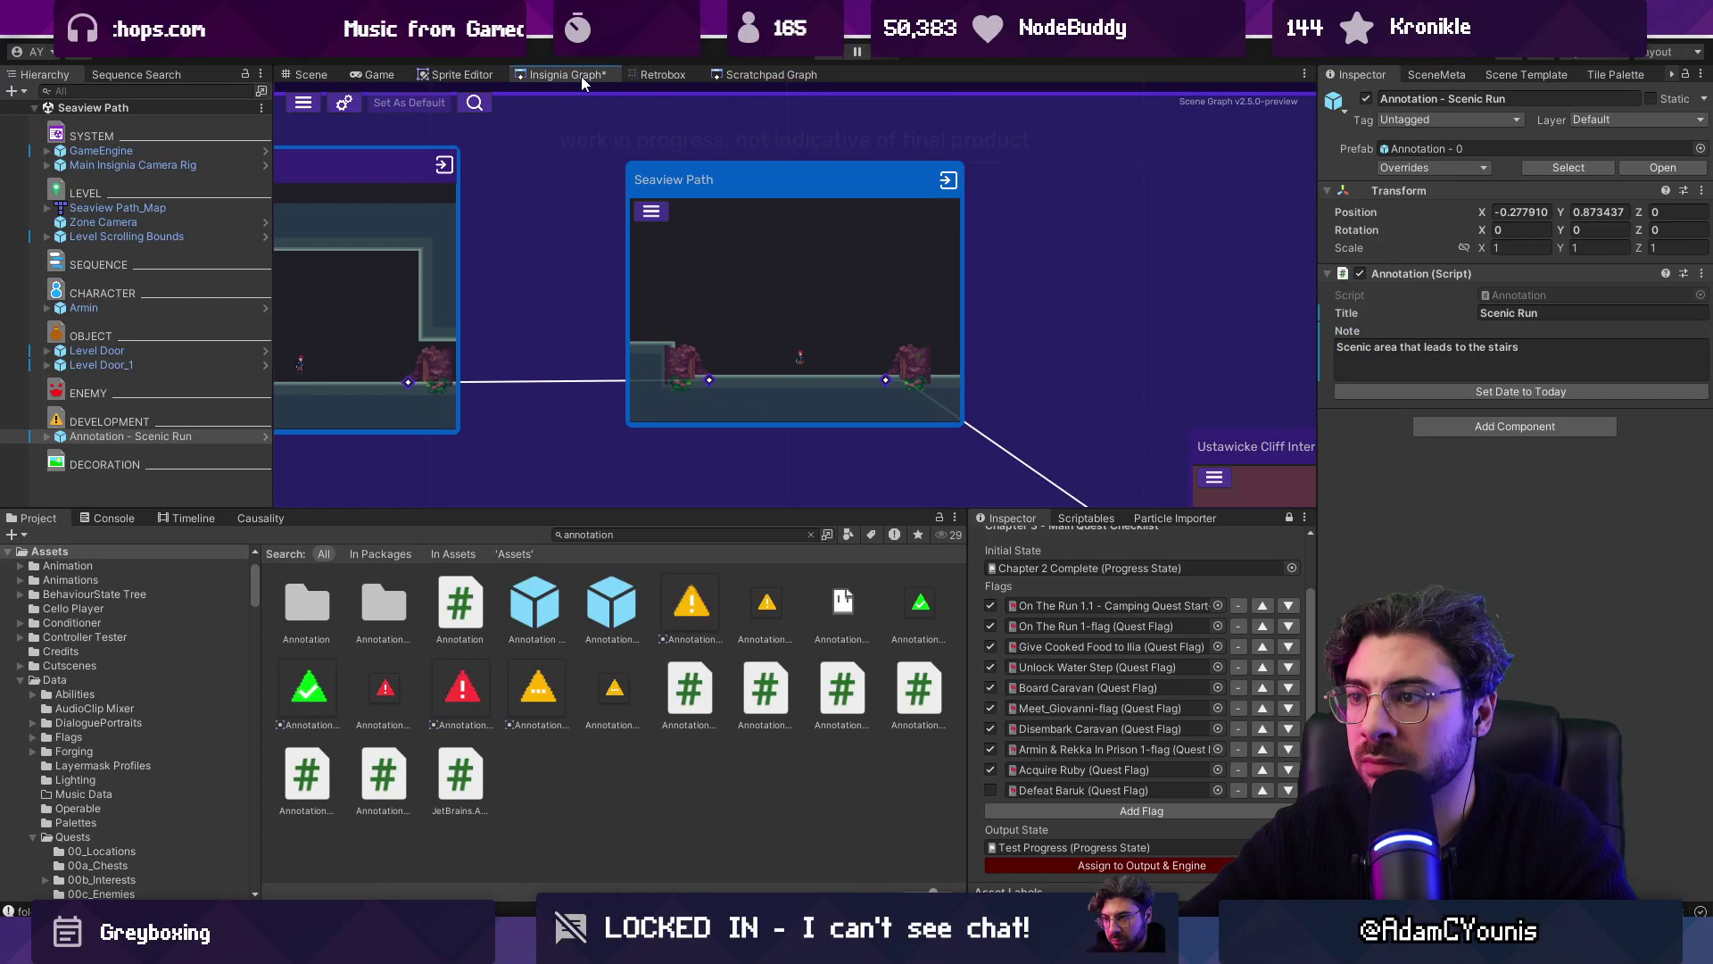
# Step: Nudge the Ustawicke Cliff Interior node right in the Insignia Graph and save it
pyautogui.scroll(-5, 901, 302)
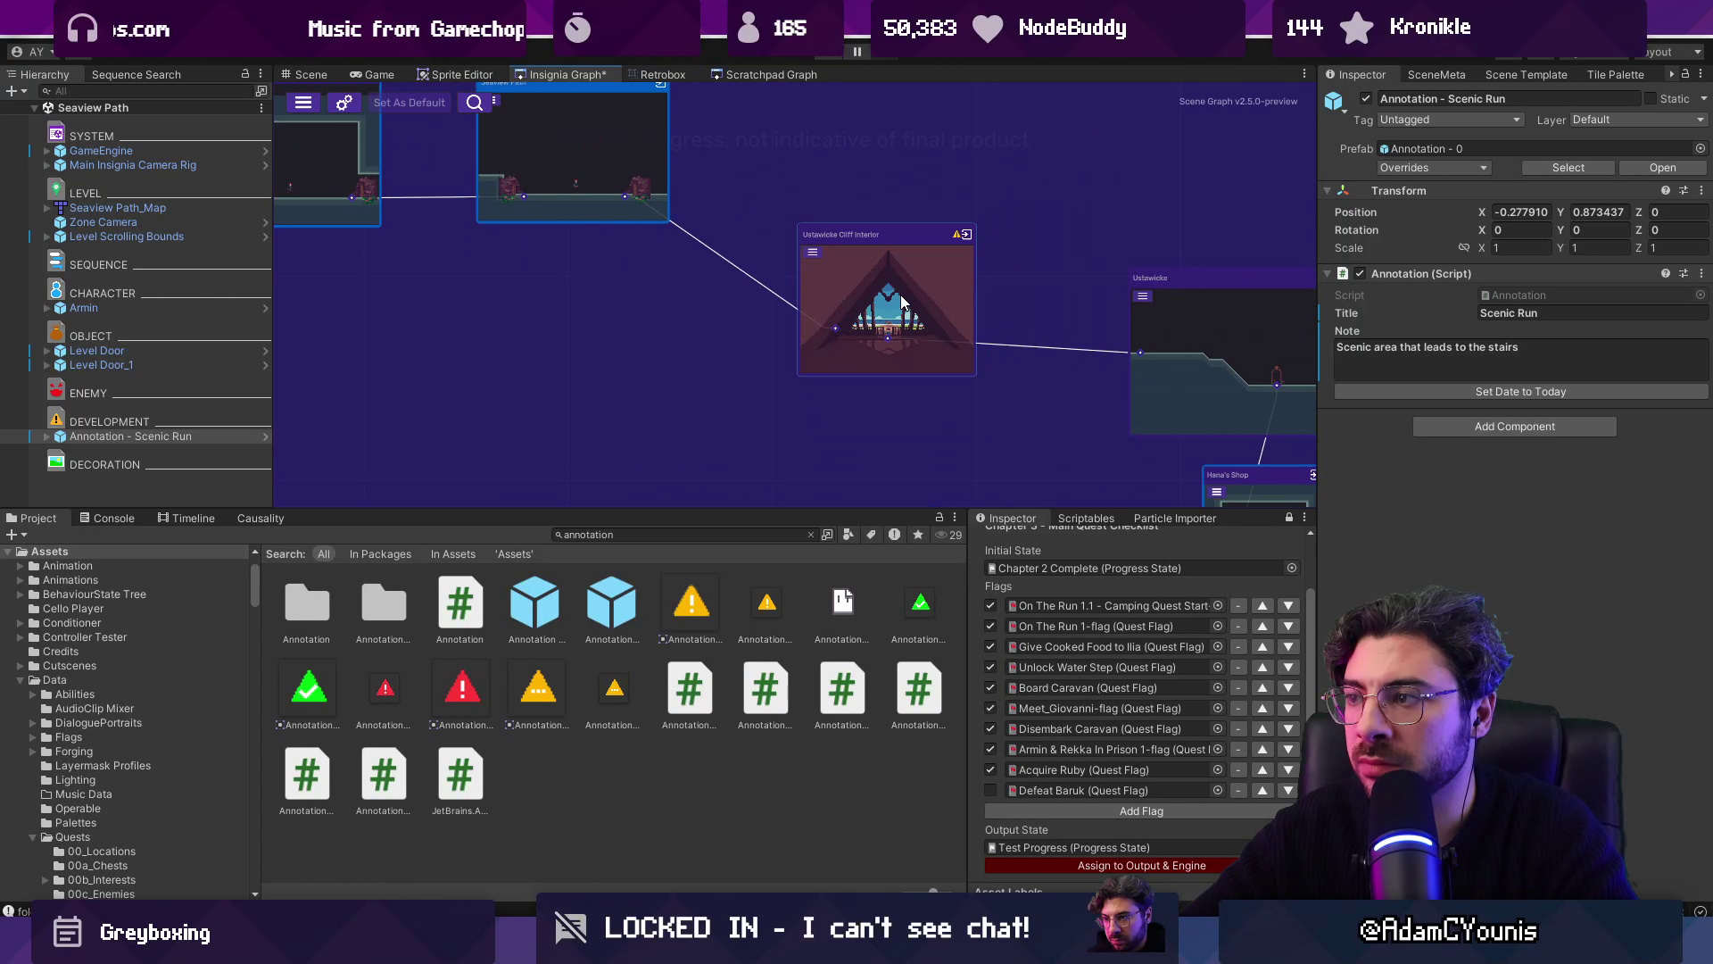
pyautogui.scroll(3, 892, 299)
pyautogui.moveTo(776, 204); pyautogui.dragTo(823, 200)
pyautogui.hotkey('ctrl', 's')
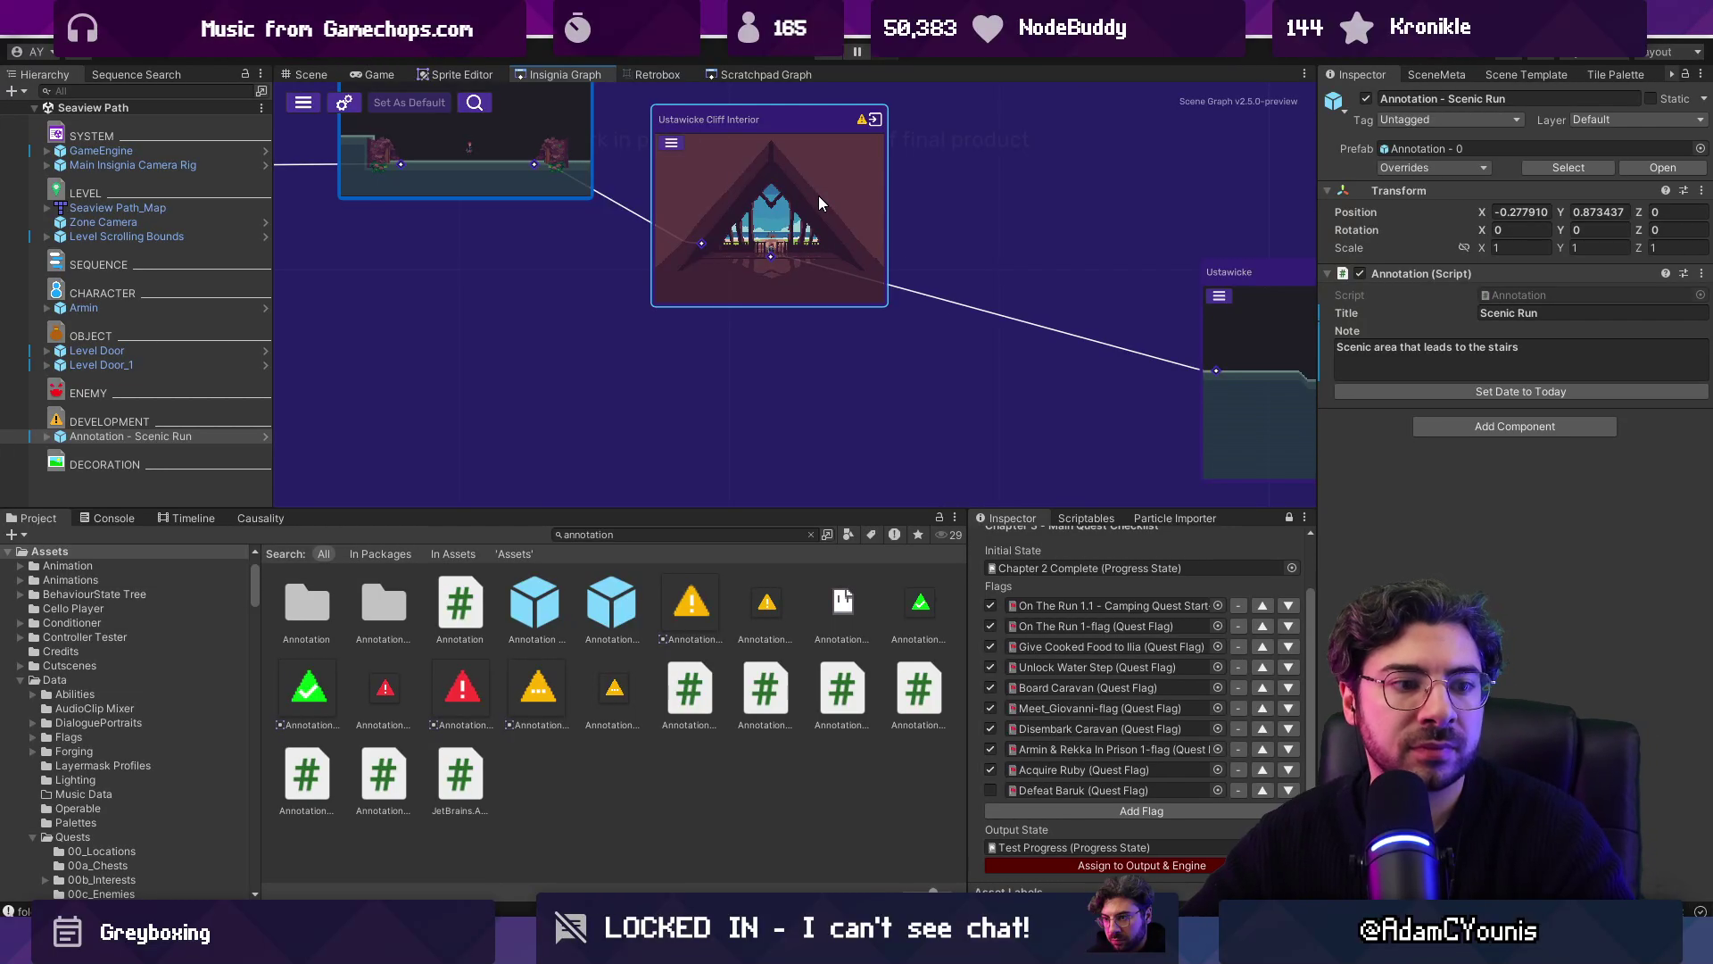
# Step: Show the scene's Scene Template panel with its template and skin settings
pyautogui.scroll(1, 912, 192)
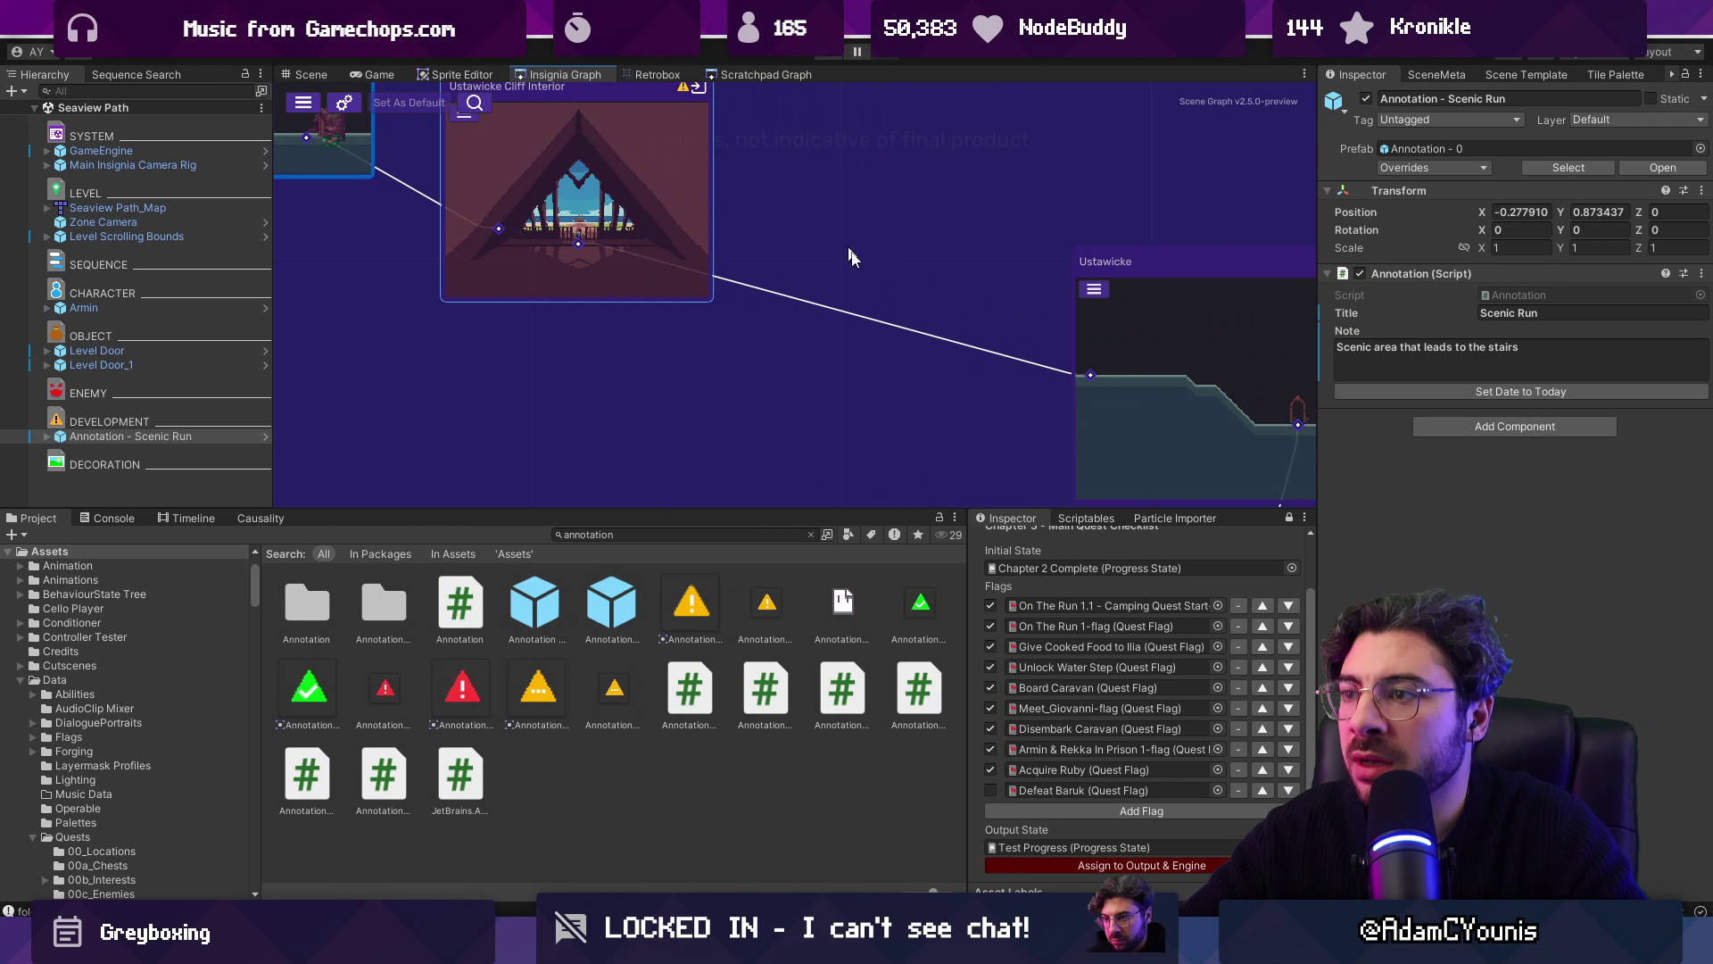
pyautogui.click(1450, 75)
pyautogui.click(1514, 78)
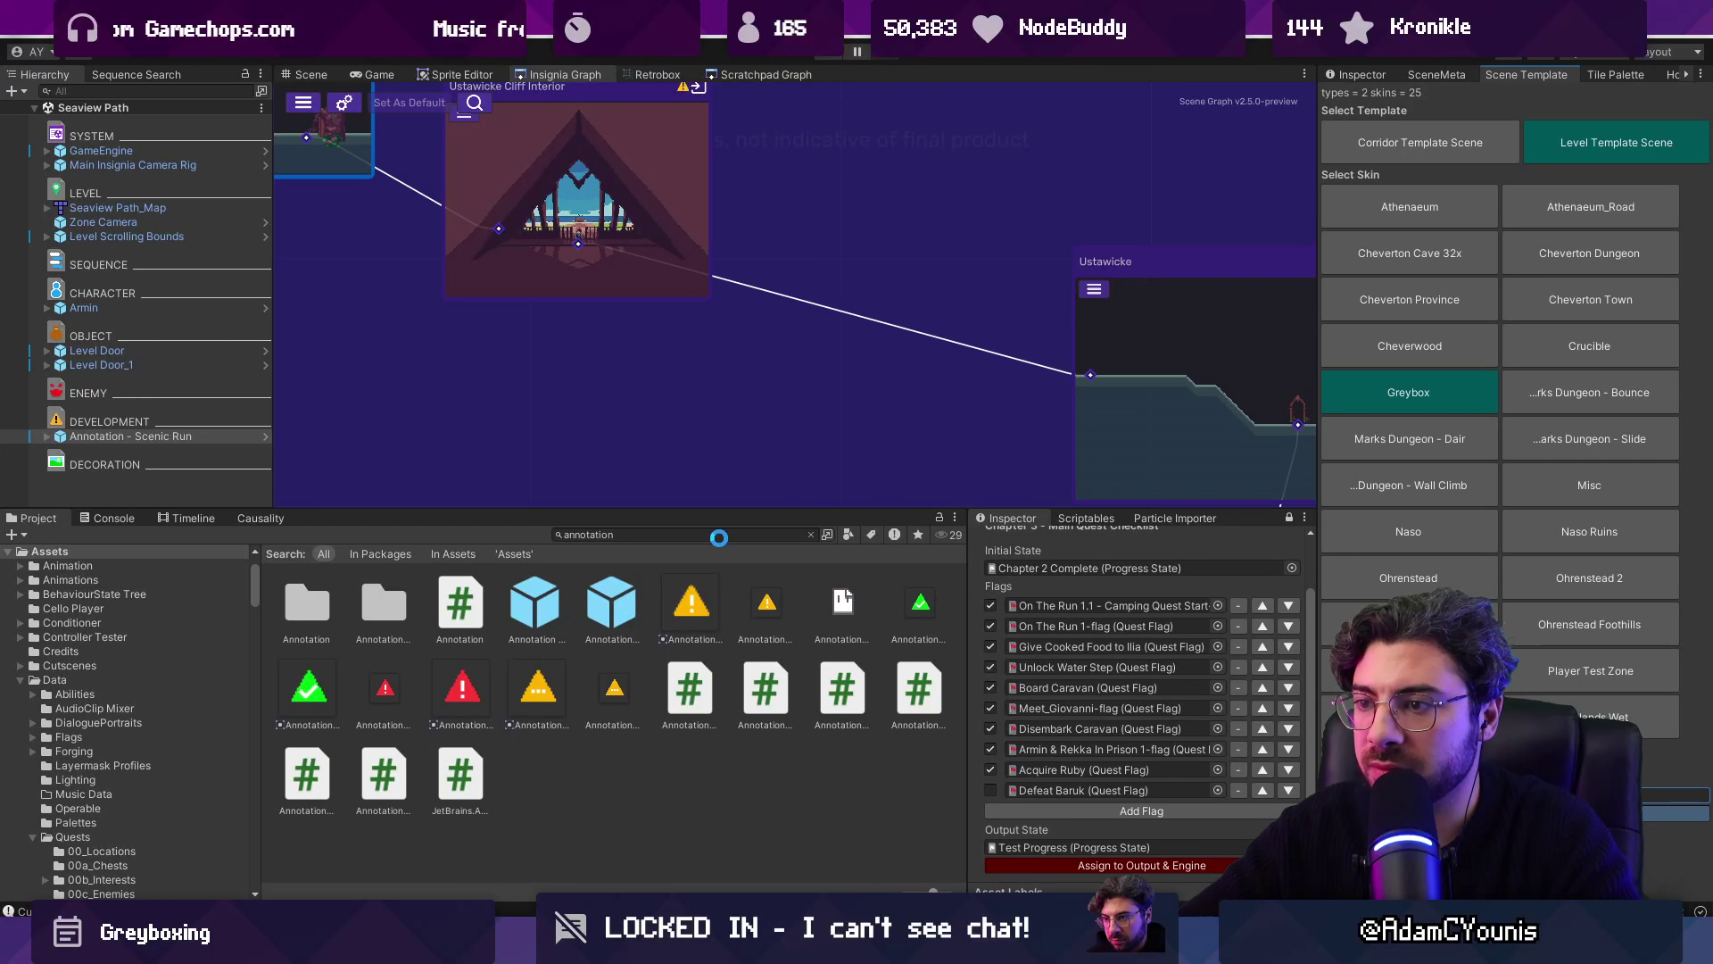
# Step: Find the Ustawicke Steps scene in the Project and add it to the level graph
pyautogui.click(719, 535)
pyautogui.write('steps')
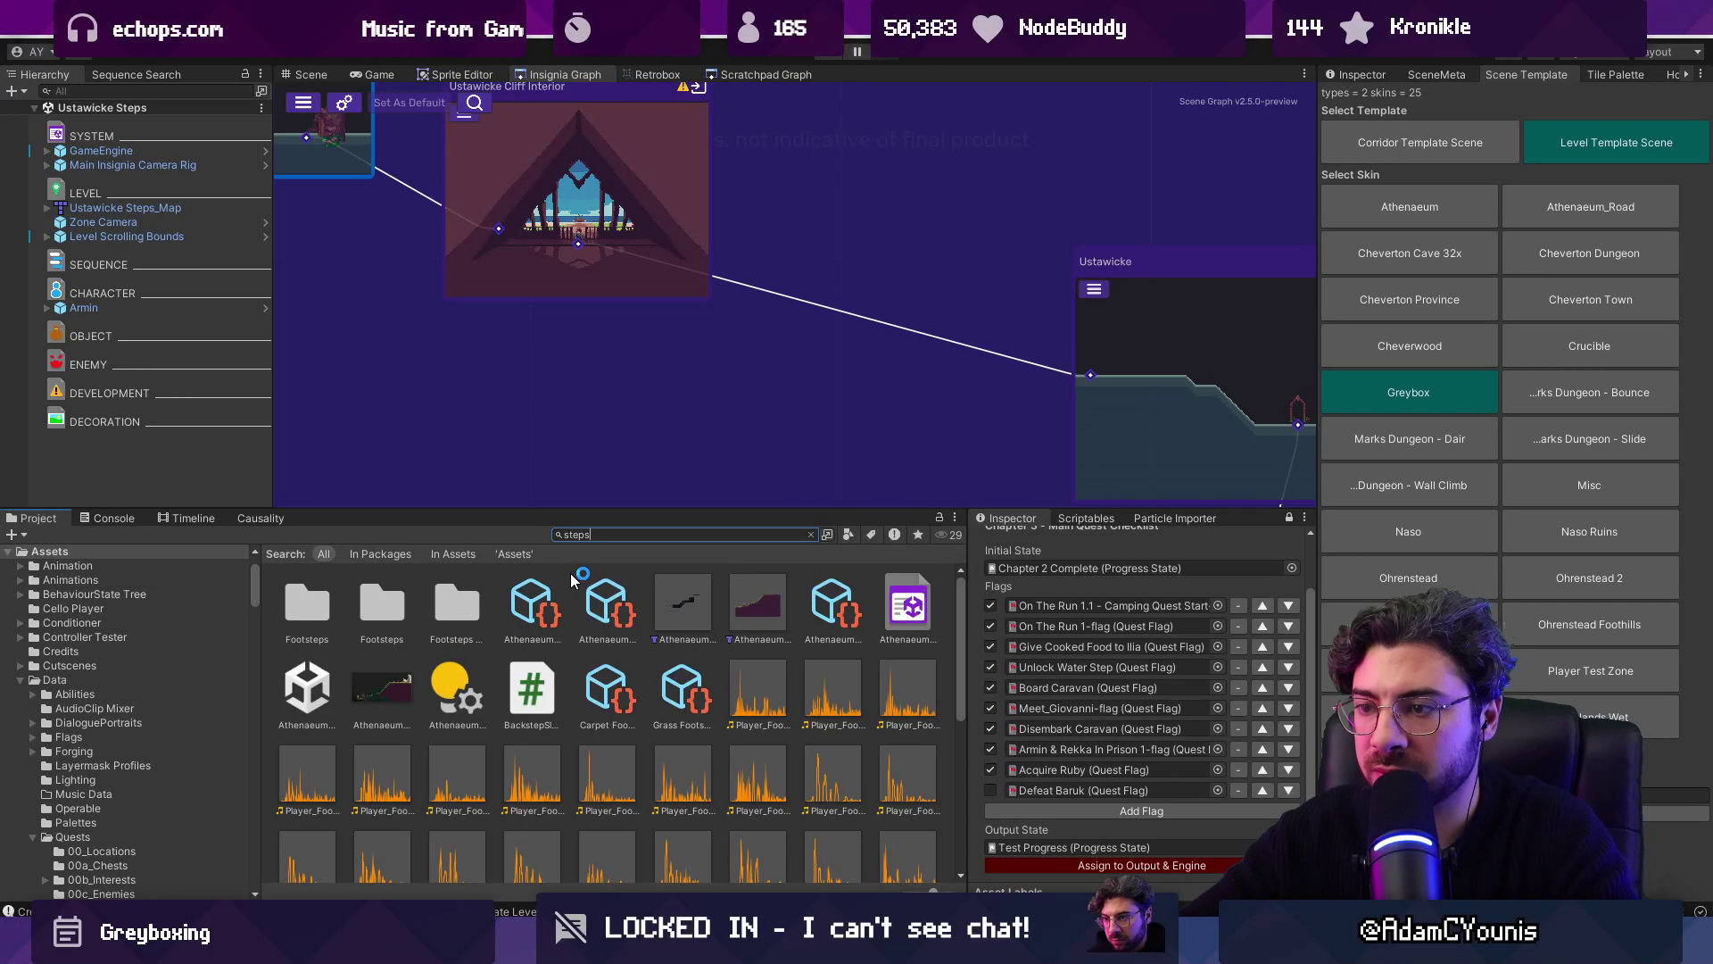
pyautogui.write('ustawicke')
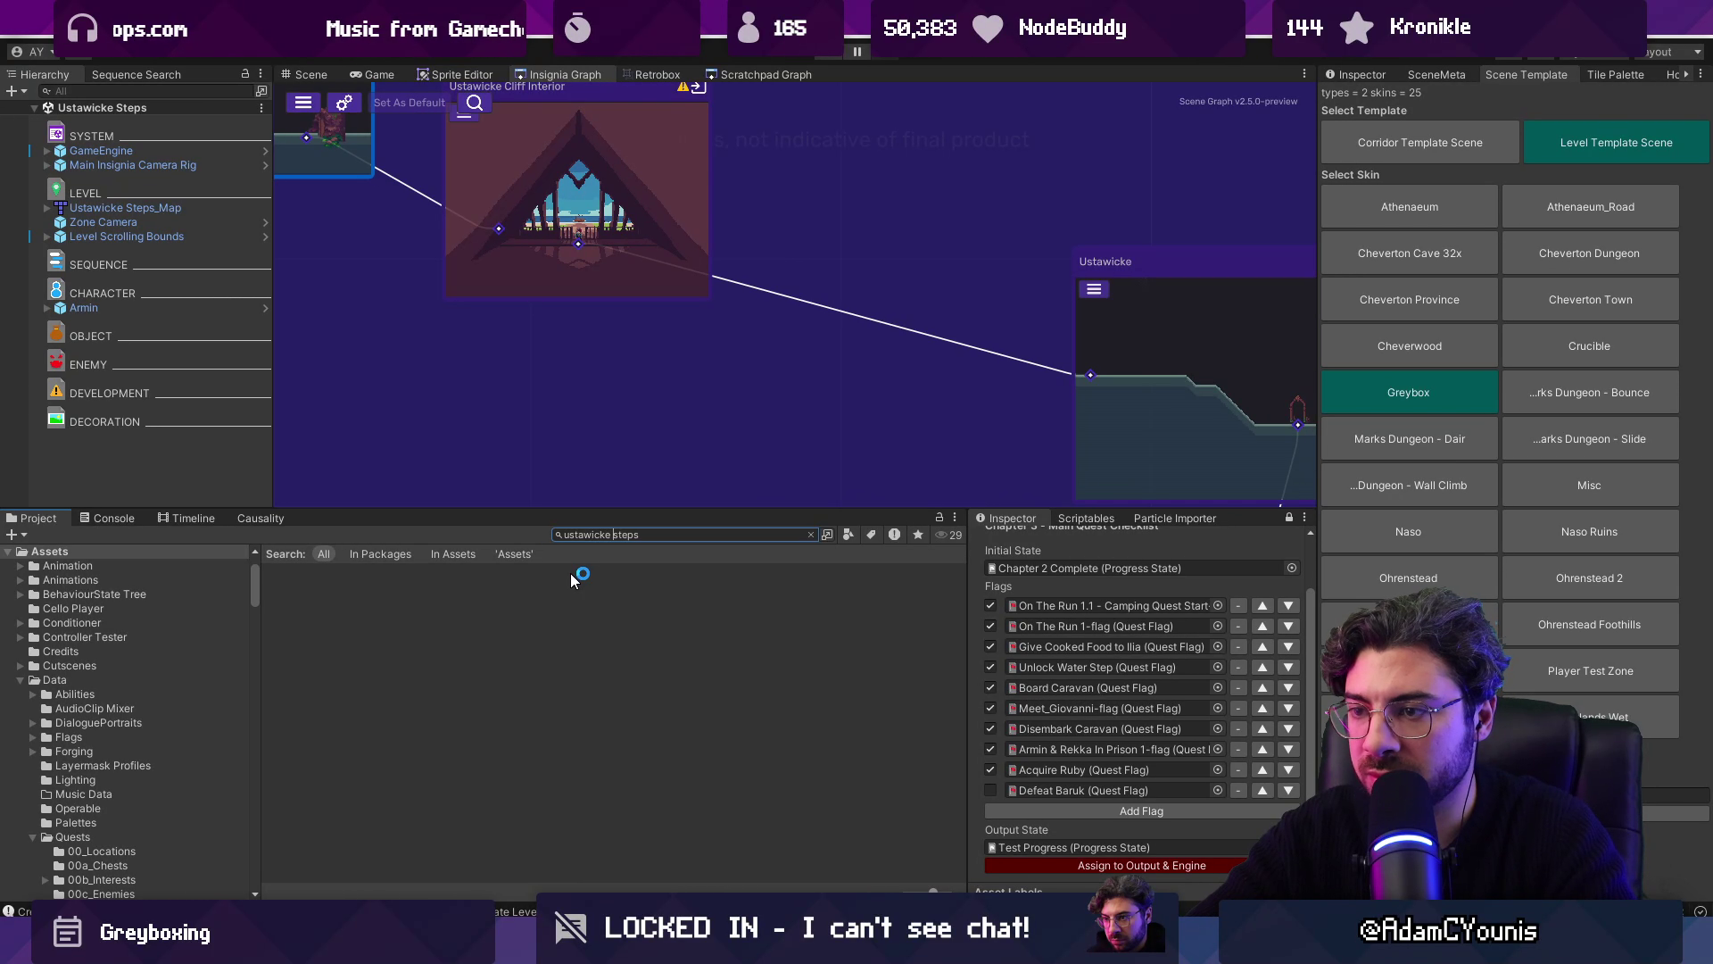
pyautogui.moveTo(304, 602)
pyautogui.mouseDown()
pyautogui.moveTo(750, 382)
pyautogui.moveTo(806, 314)
pyautogui.mouseUp()
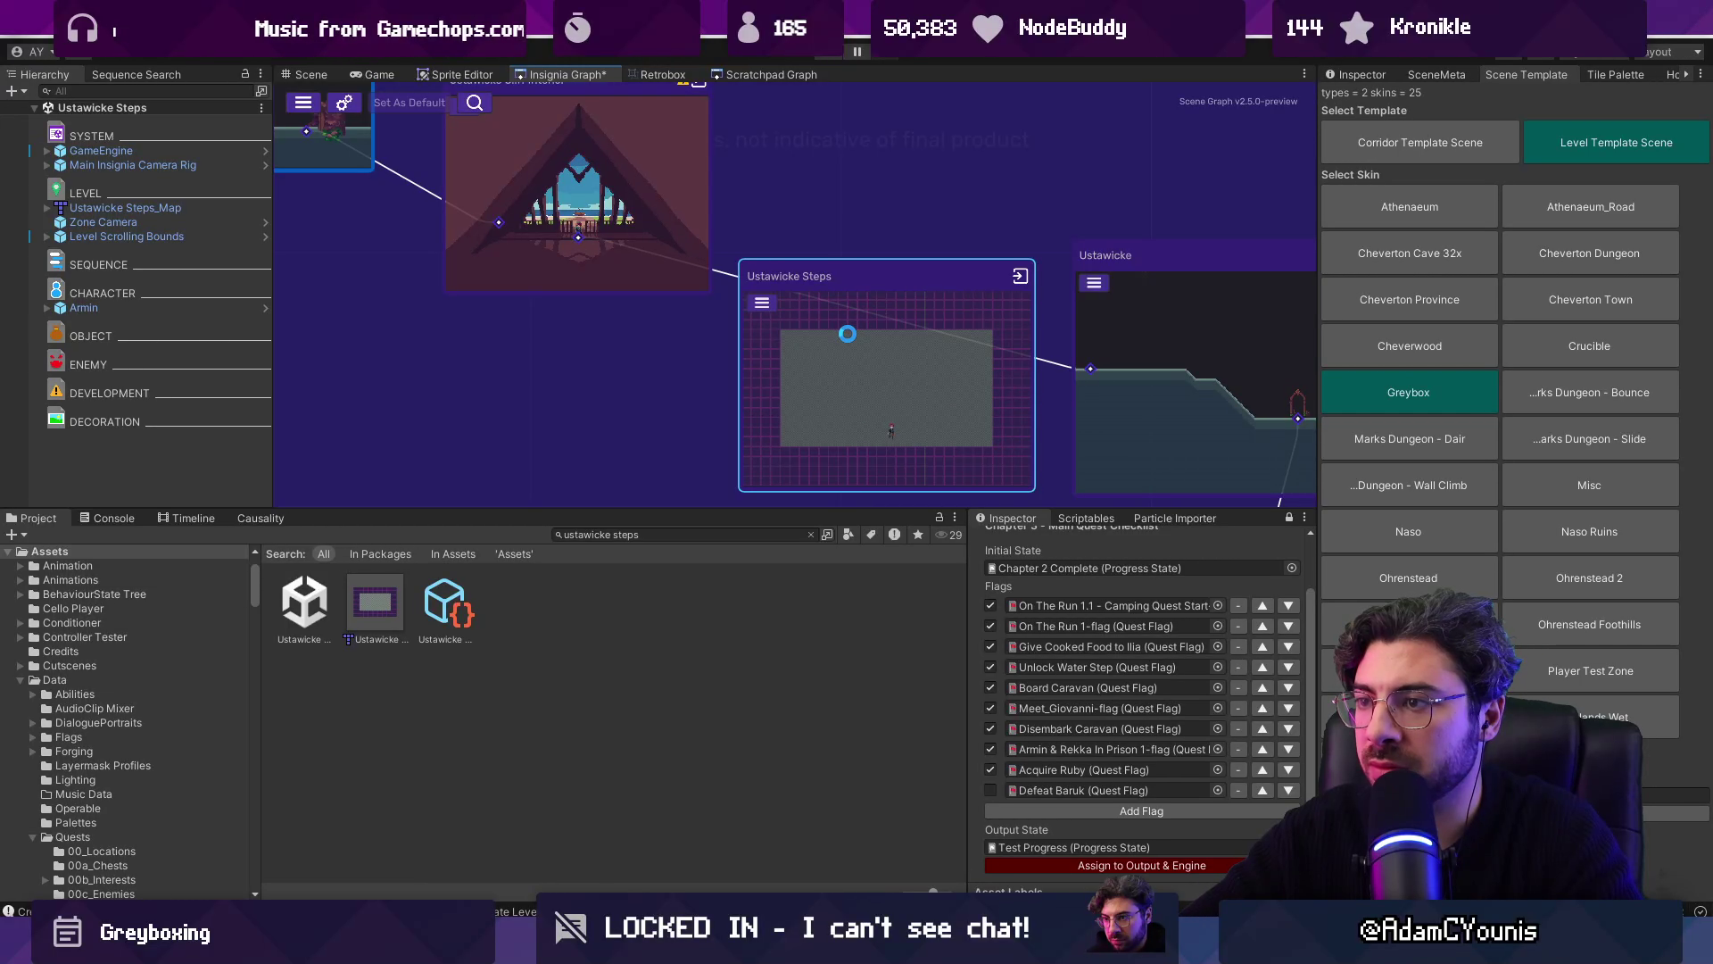
# Step: Place two Level Door prefabs in the Ustawicke Steps scene and frame the first one
pyautogui.click(311, 77)
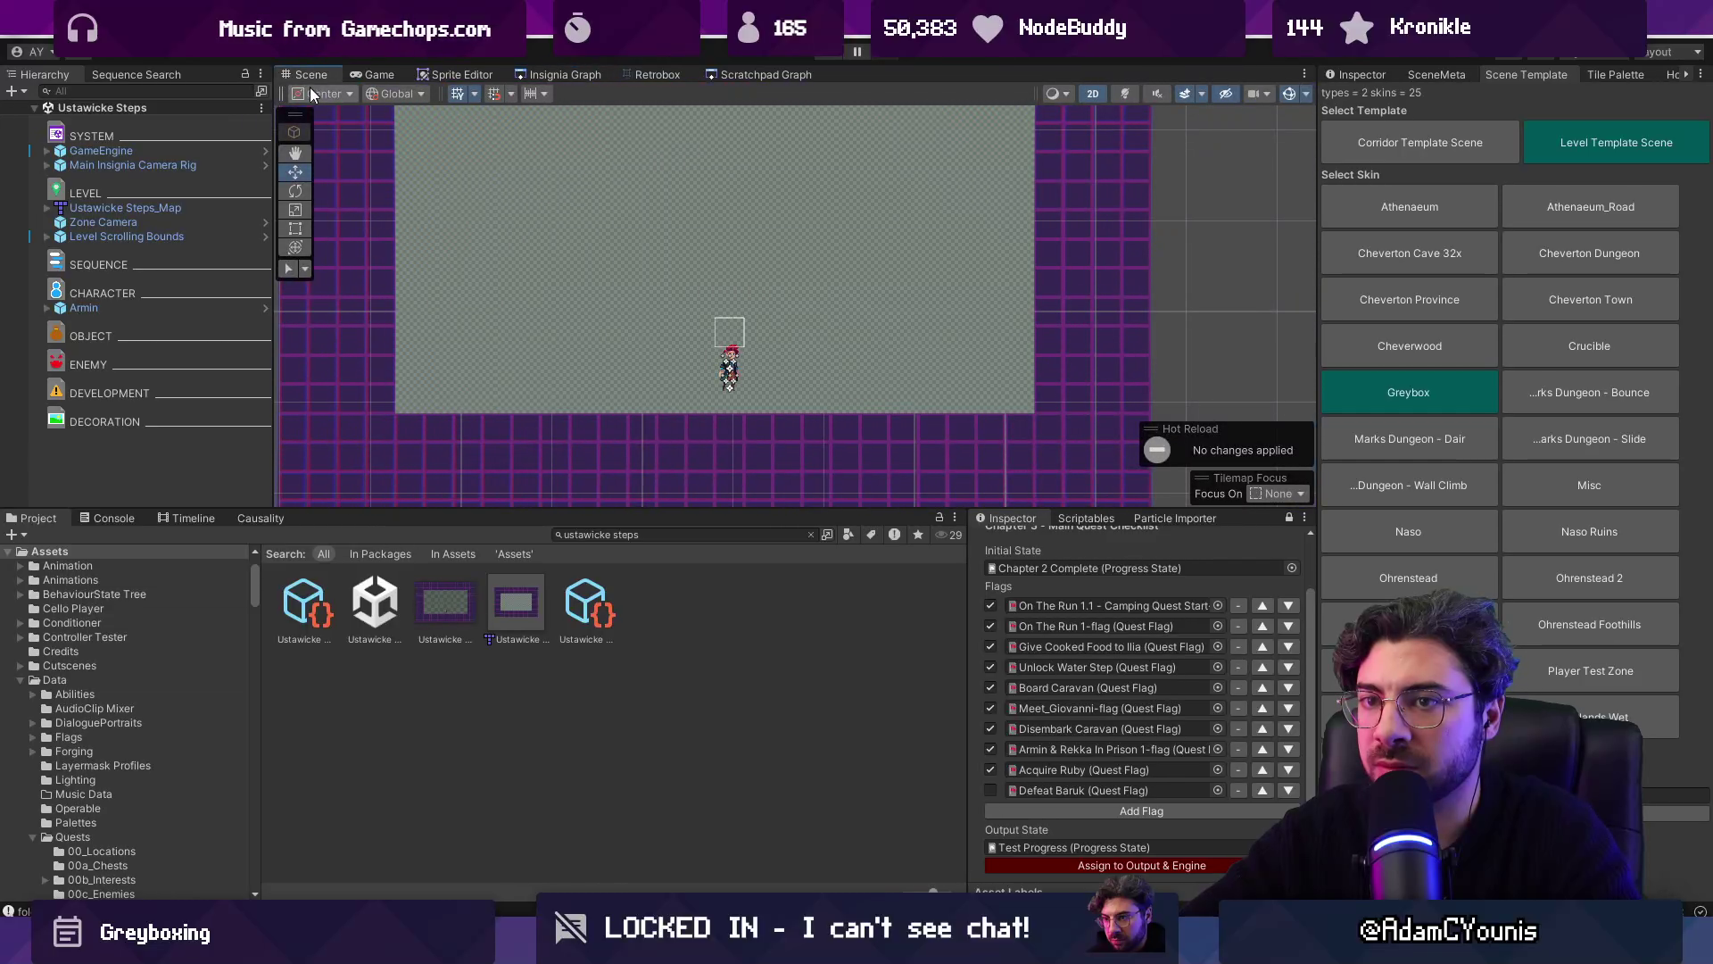
pyautogui.click(698, 534)
pyautogui.write('door')
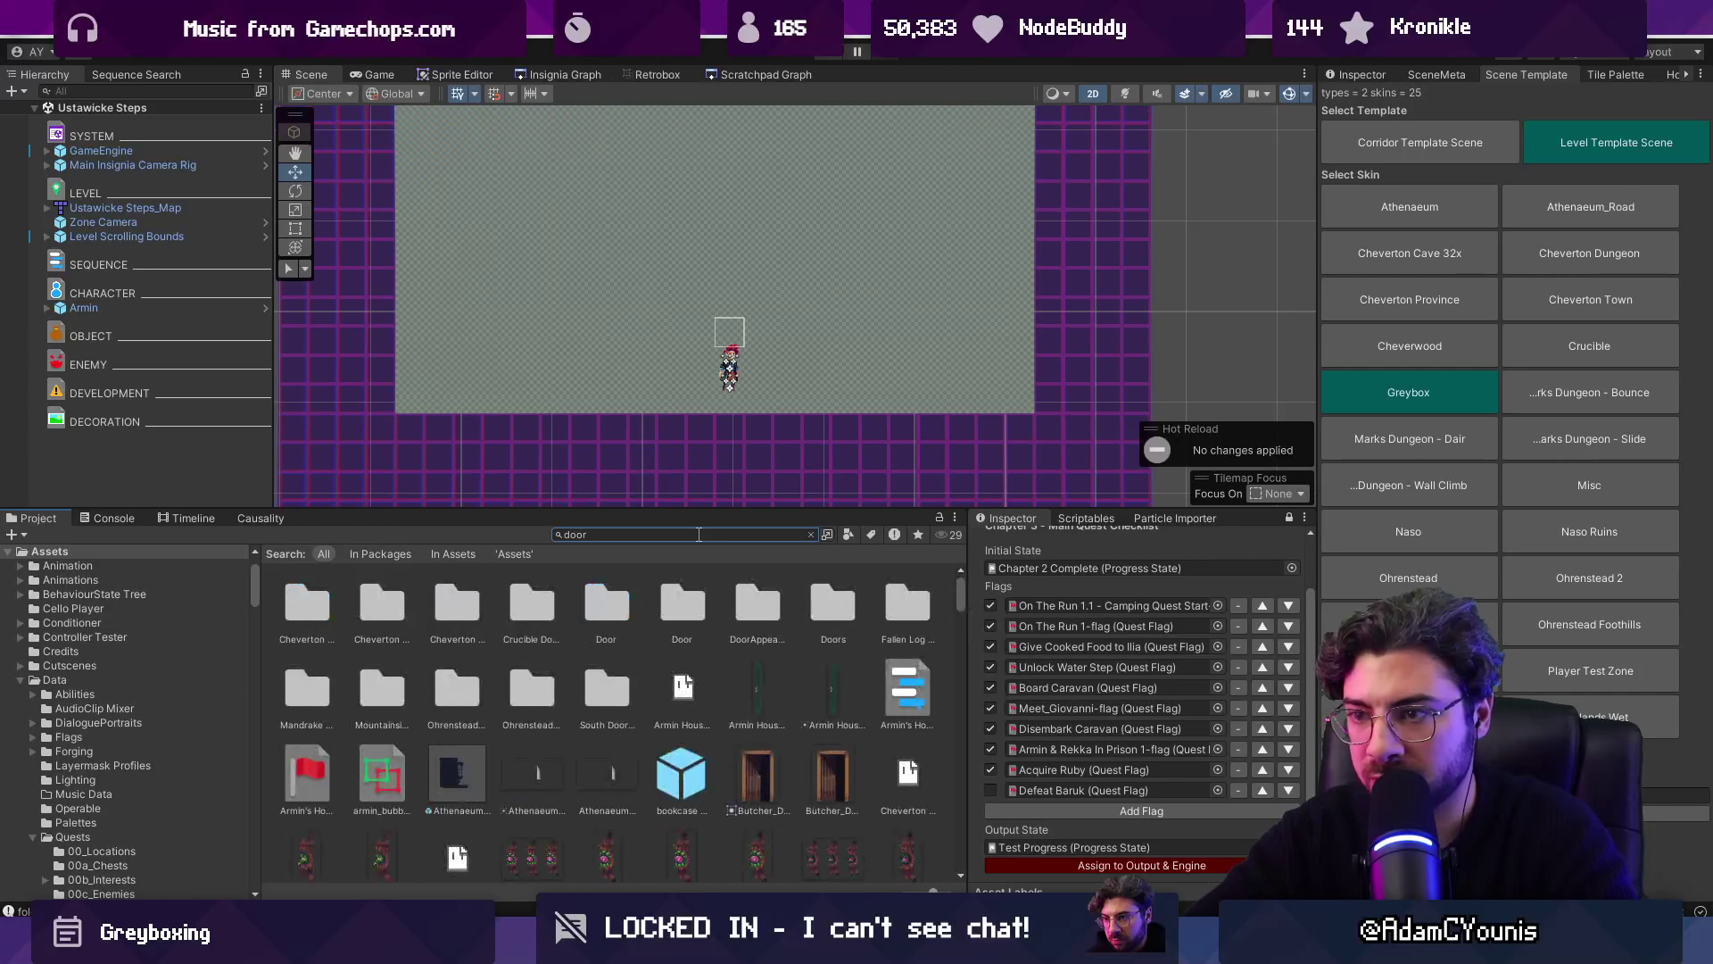
pyautogui.write(' level')
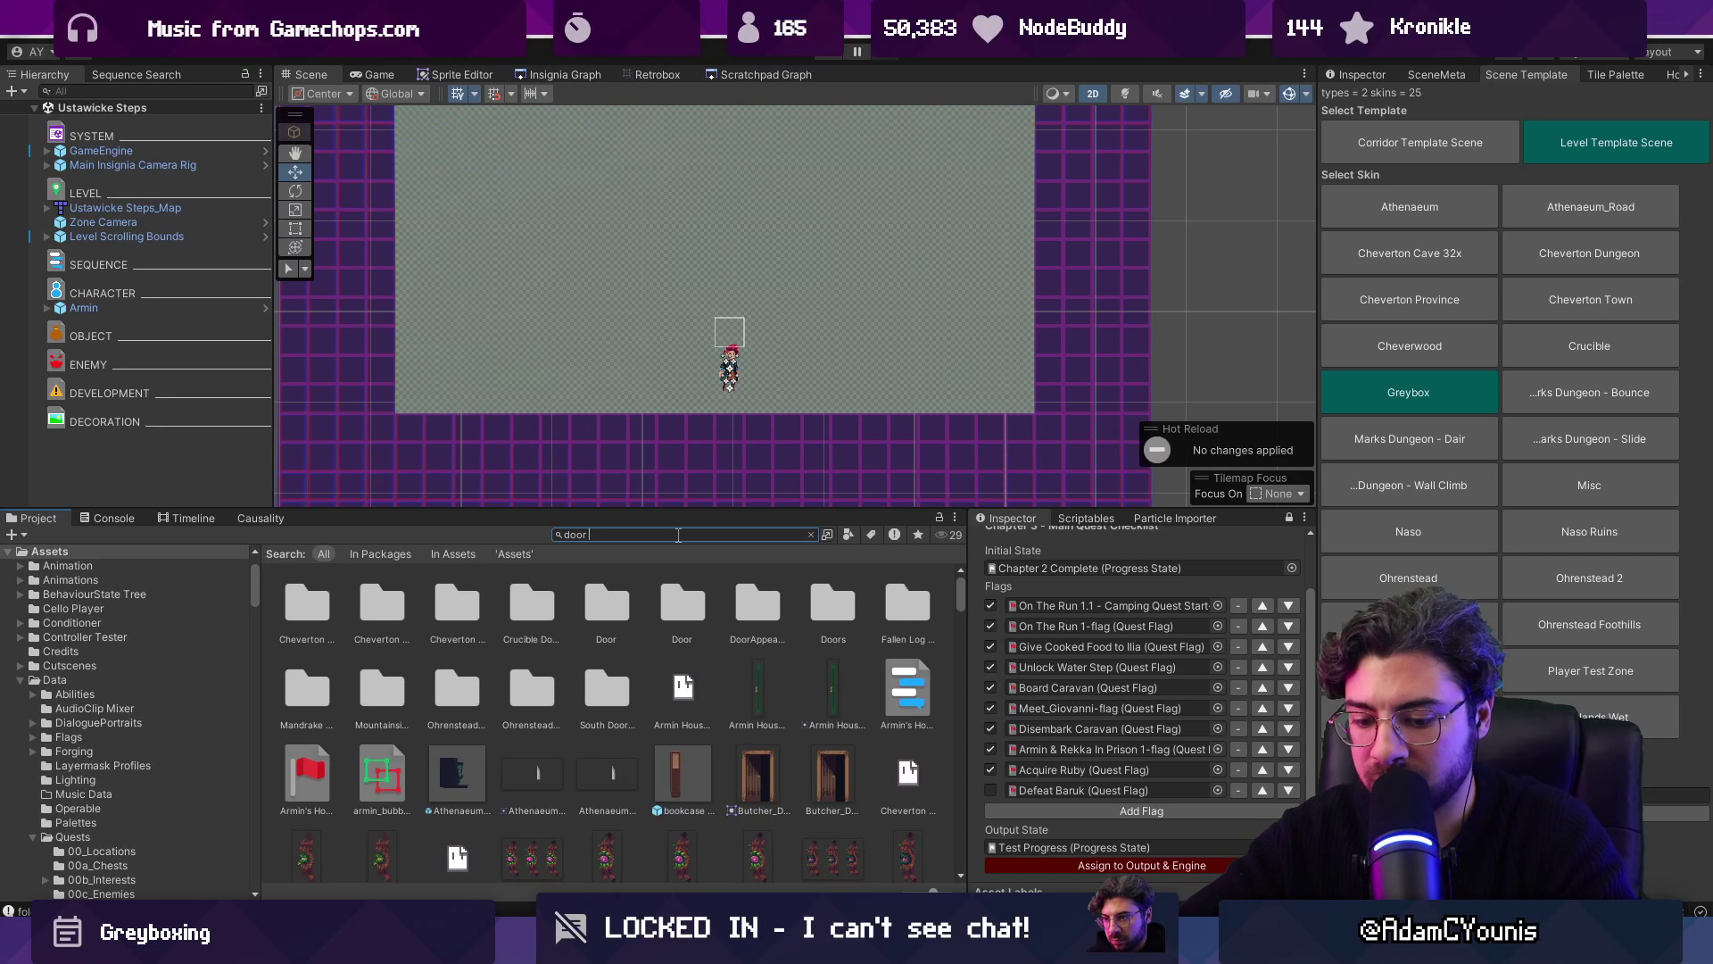
pyautogui.moveTo(303, 605); pyautogui.dragTo(189, 494)
pyautogui.moveTo(296, 594); pyautogui.dragTo(142, 437)
pyautogui.click(96, 351)
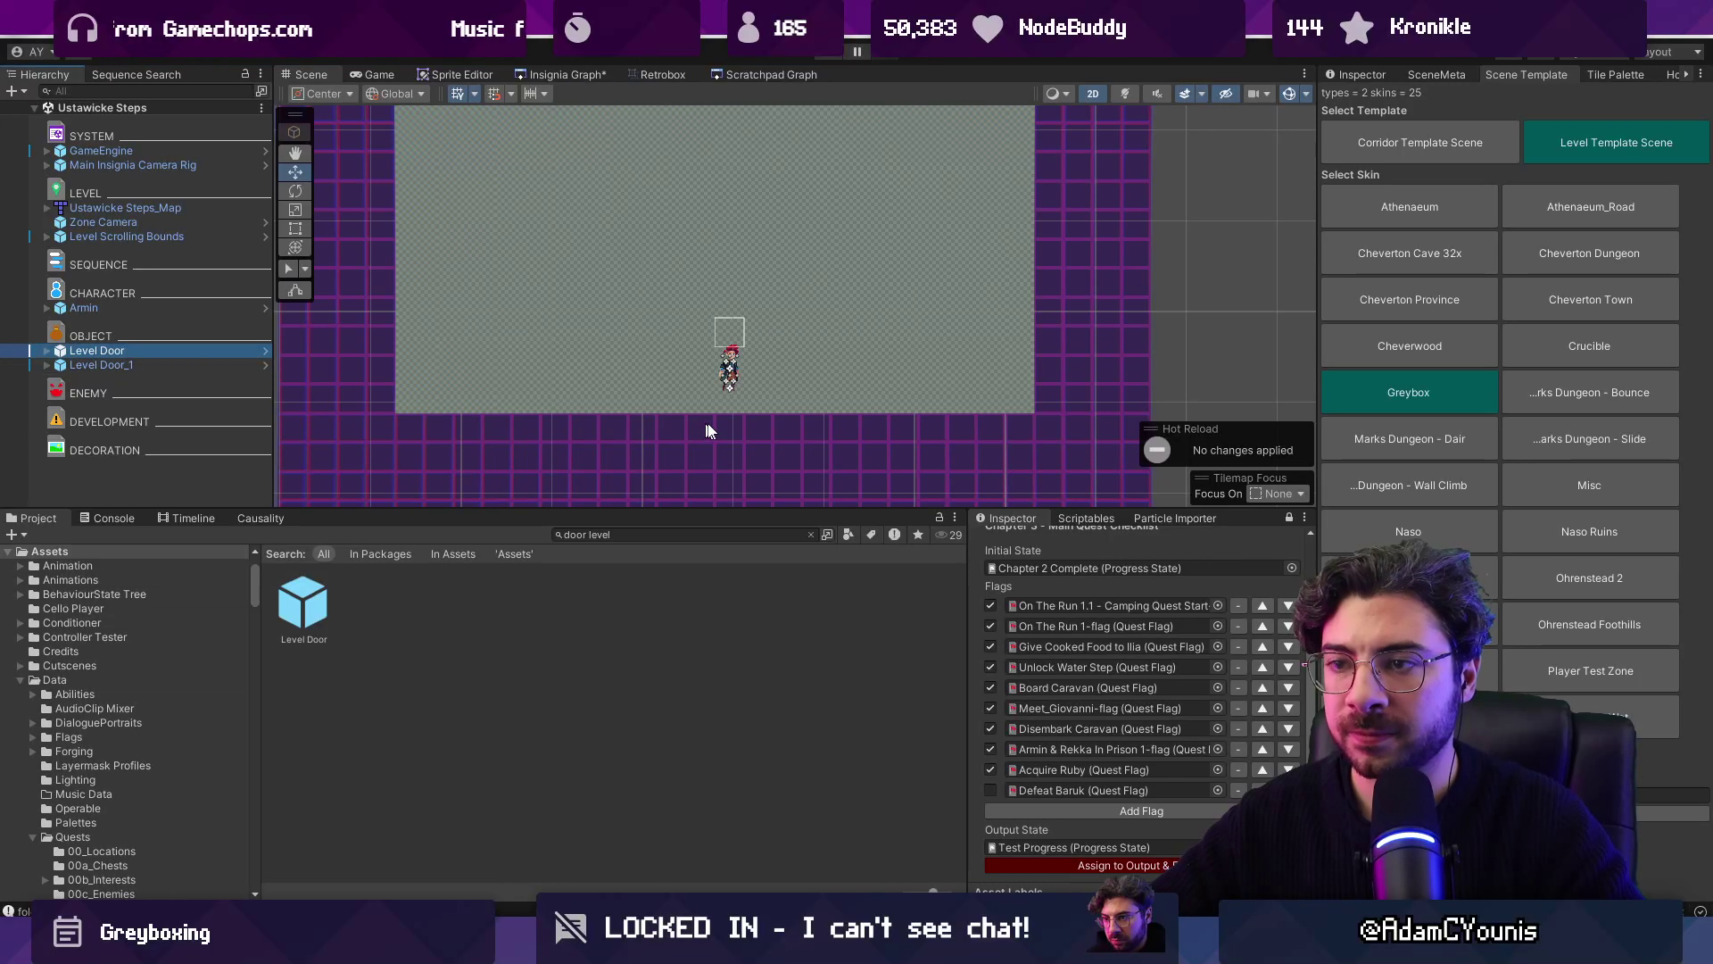
pyautogui.press('f')
# Step: Open the Ustawicke Steps_Map tilemap in Tiled from its Hierarchy context menu
pyautogui.click(125, 207)
pyautogui.rightClick(192, 207)
pyautogui.moveTo(307, 397)
pyautogui.click(455, 400)
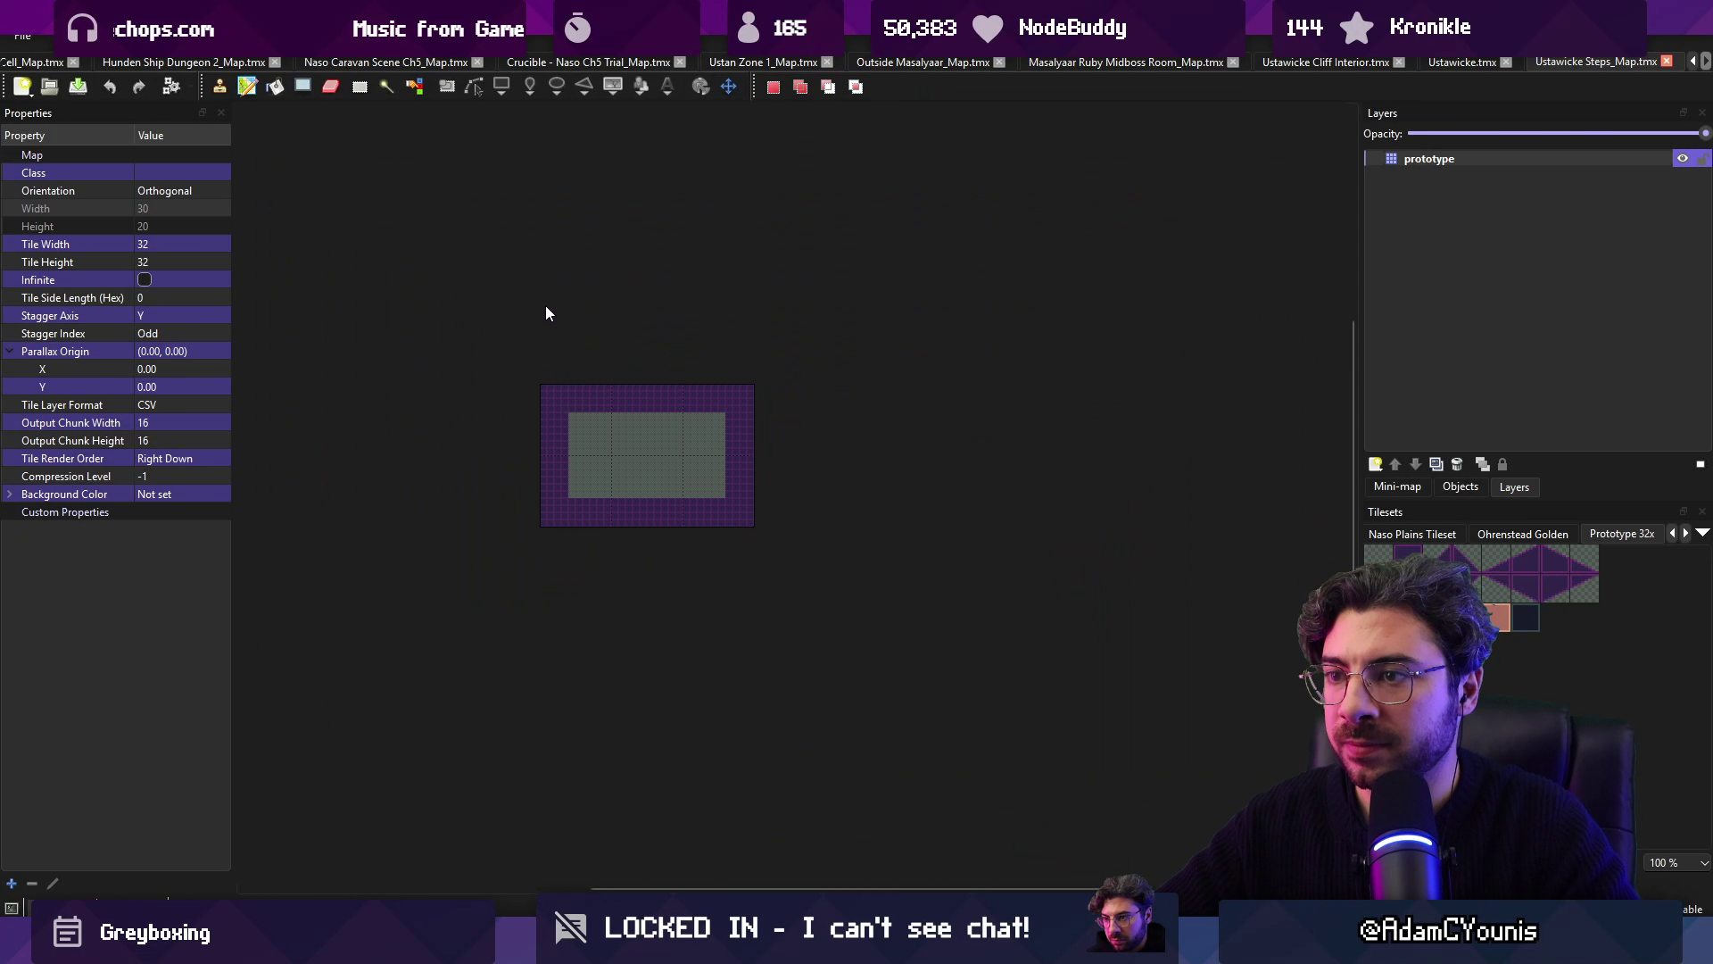
# Step: Crop the map to a taller selection that includes the rows above the room
pyautogui.moveTo(544, 321)
pyautogui.mouseDown()
pyautogui.moveTo(650, 459)
pyautogui.moveTo(752, 522)
pyautogui.mouseUp()
pyautogui.click(228, 36)
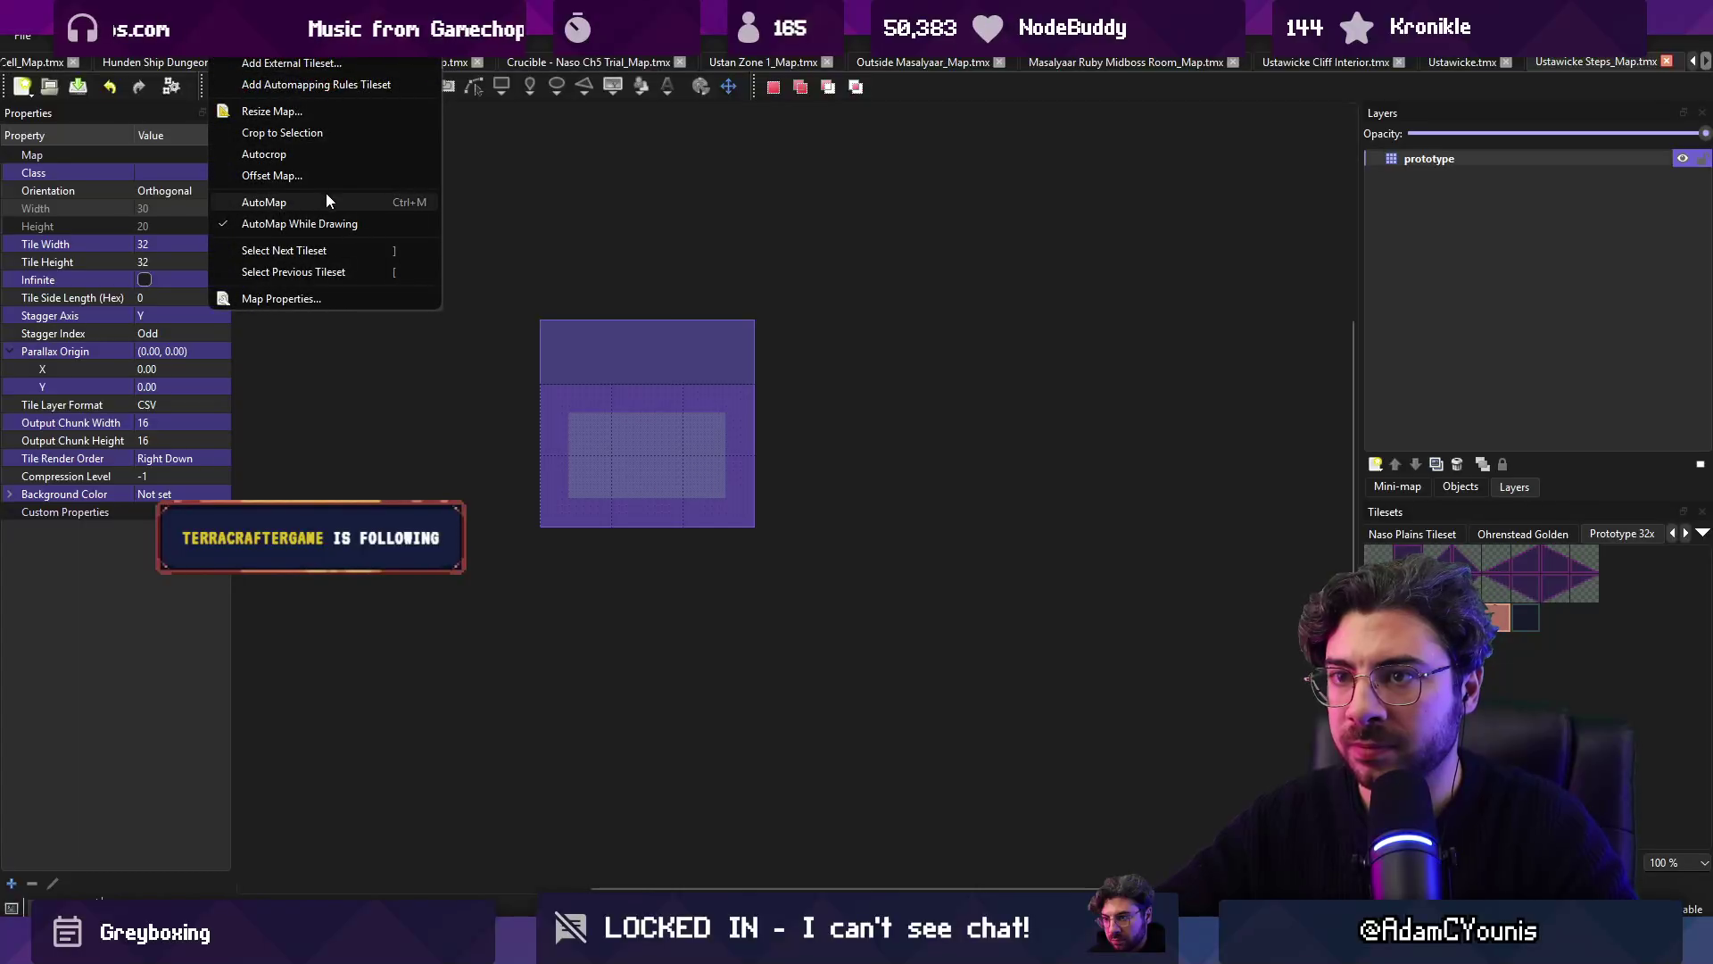
pyautogui.click(326, 141)
pyautogui.hotkey('ctrl', 'v')
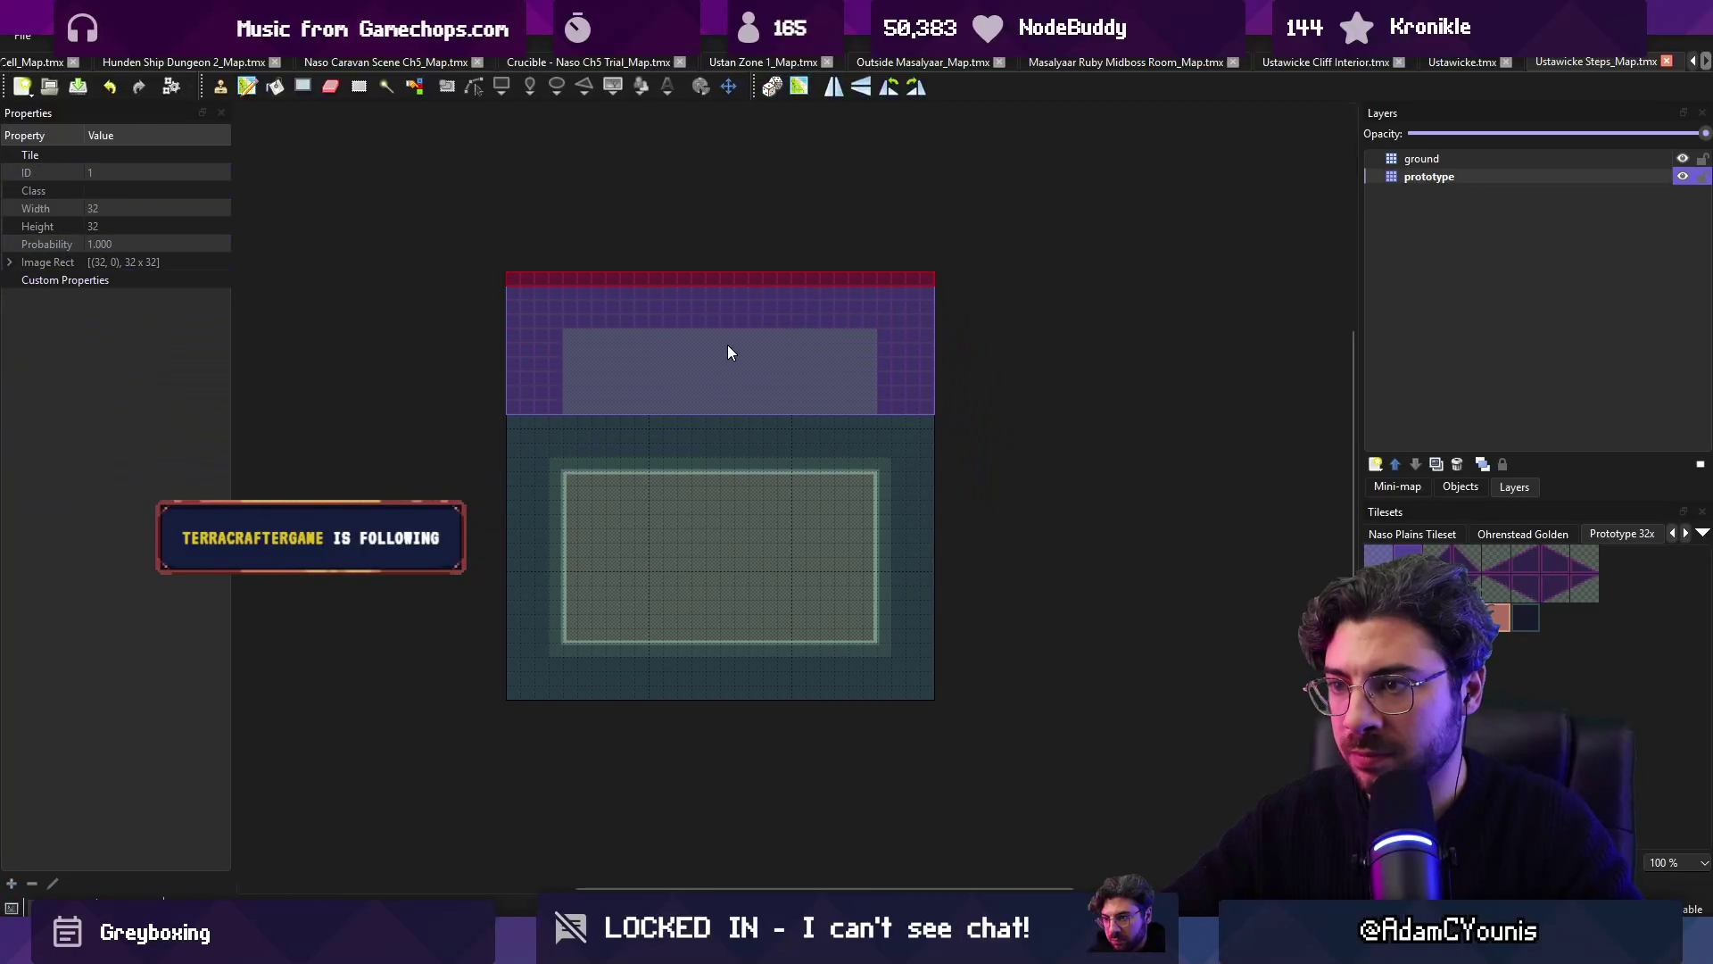
pyautogui.click(725, 402)
pyautogui.hotkey('ctrl', 'z')
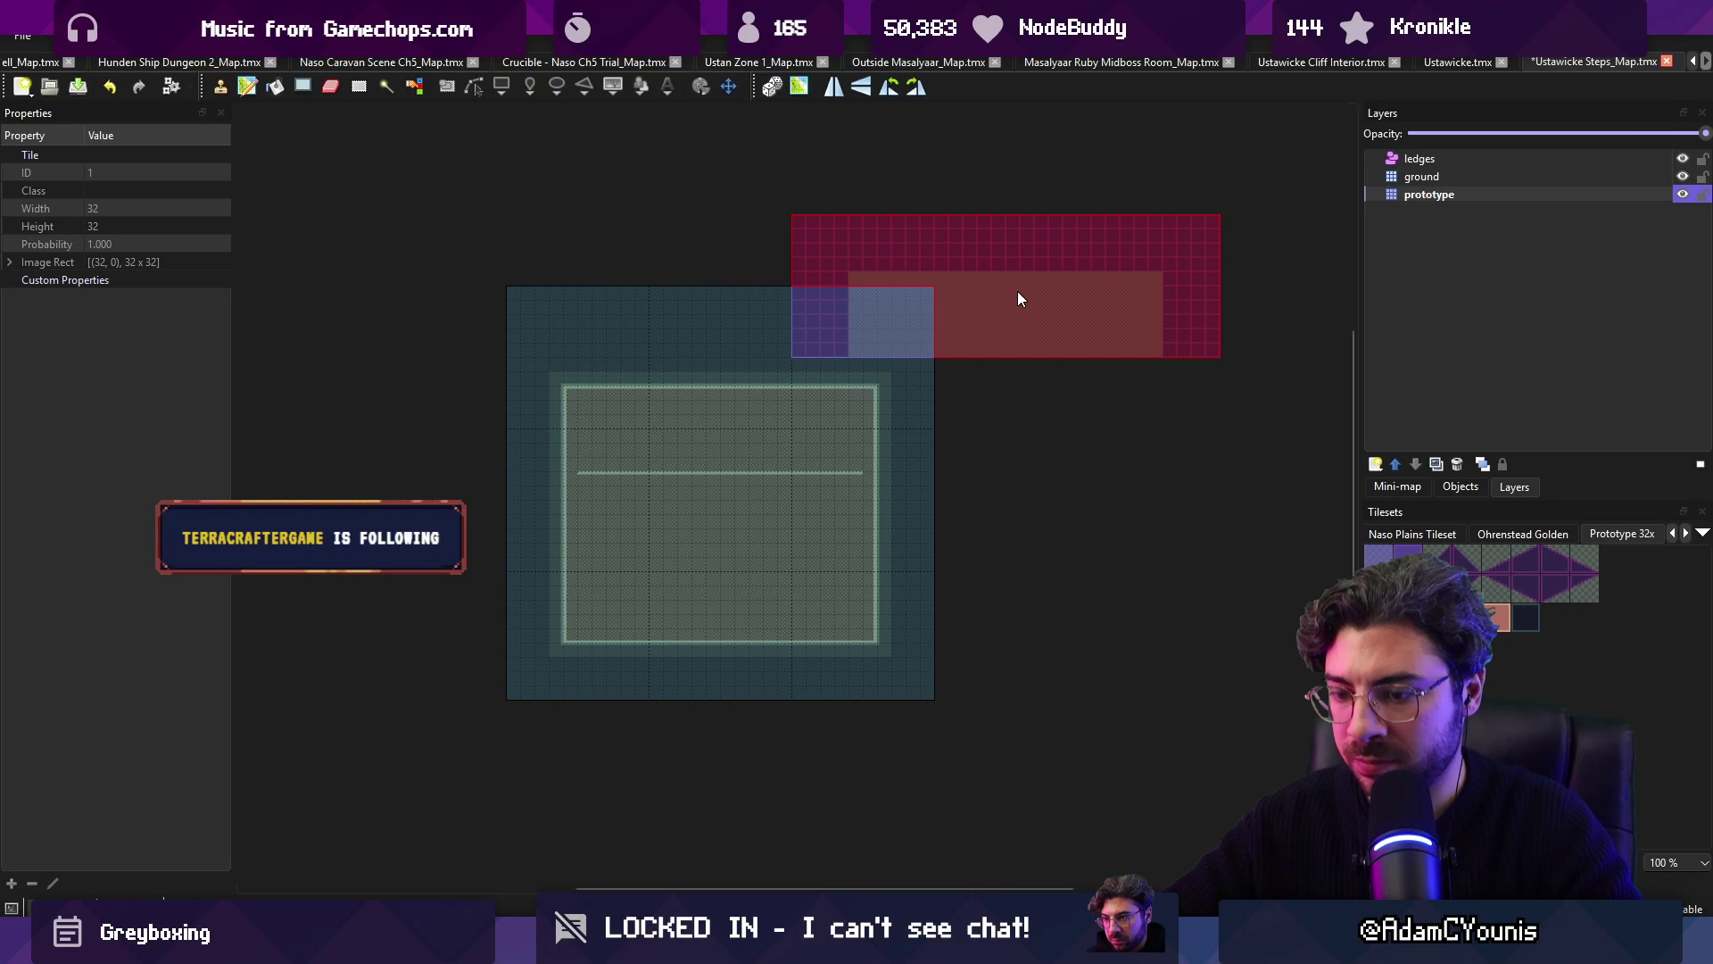
pyautogui.press('Escape')
# Step: Copy the room's left wall strip and stamp it one tile inward
pyautogui.moveTo(521, 337); pyautogui.dragTo(604, 689)
pyautogui.hotkey('ctrl', 'c')
pyautogui.hotkey('ctrl', 'v')
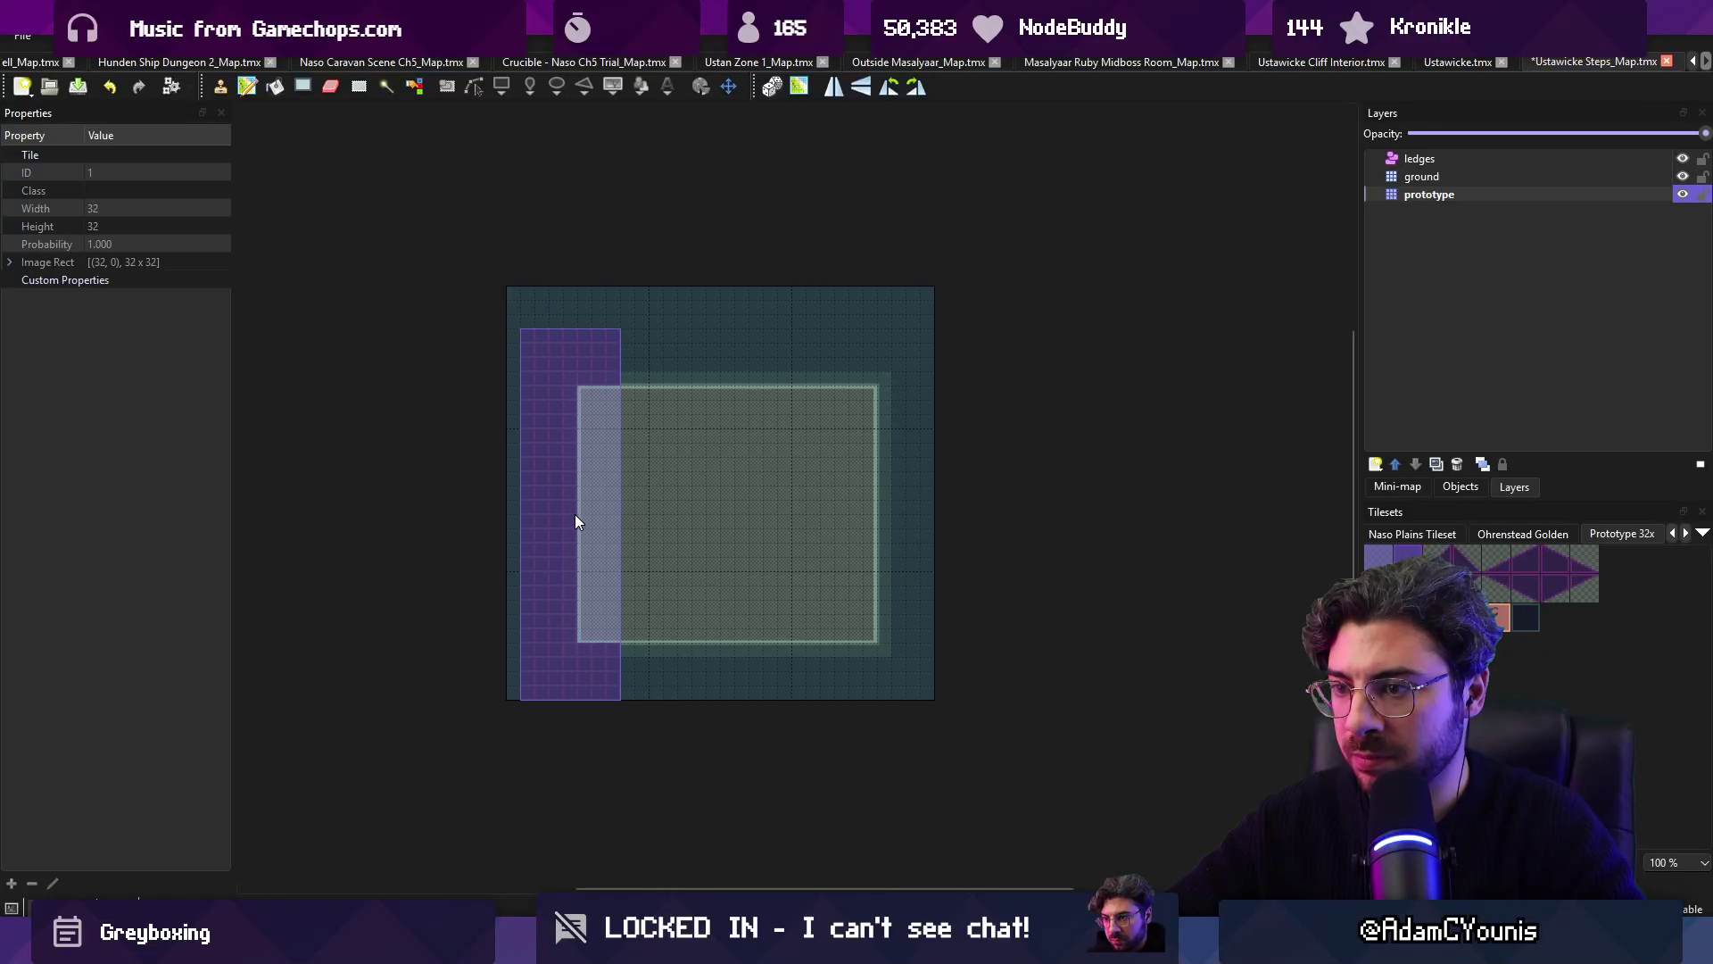
pyautogui.click(616, 516)
pyautogui.press('Escape')
# Step: Move the right wall section one tile left and save the map
pyautogui.moveTo(778, 346); pyautogui.dragTo(924, 683)
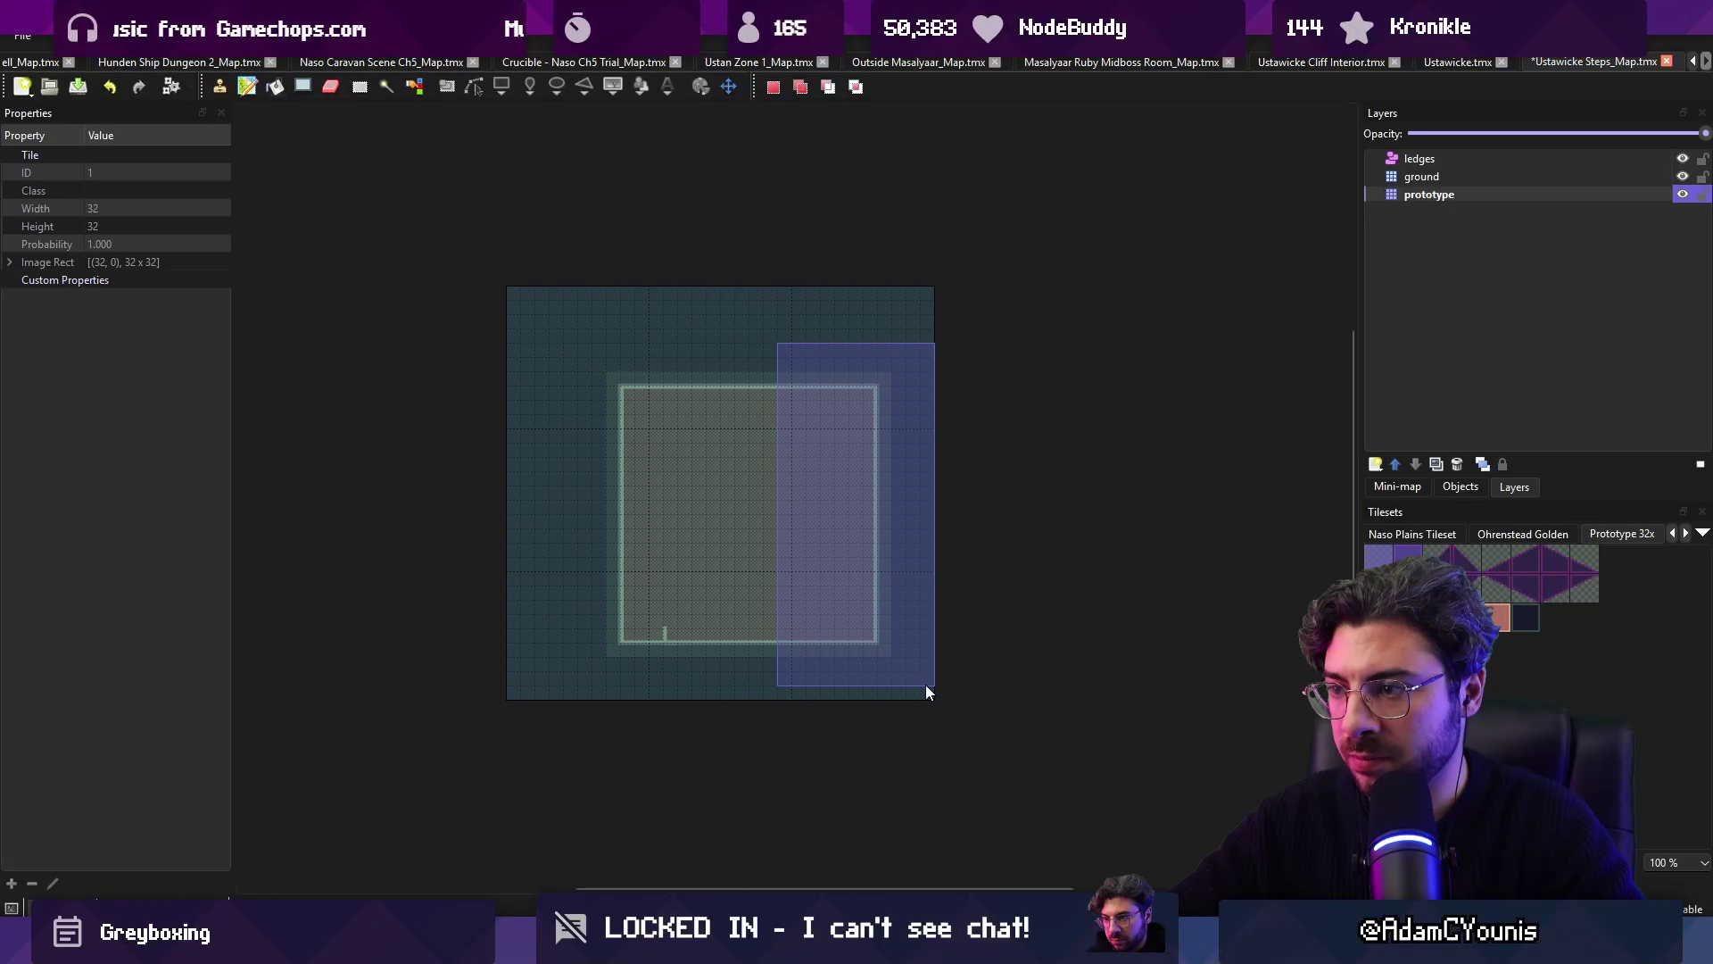
pyautogui.hotkey('ctrl', 'c')
pyautogui.hotkey('ctrl', 'v')
pyautogui.click(815, 517)
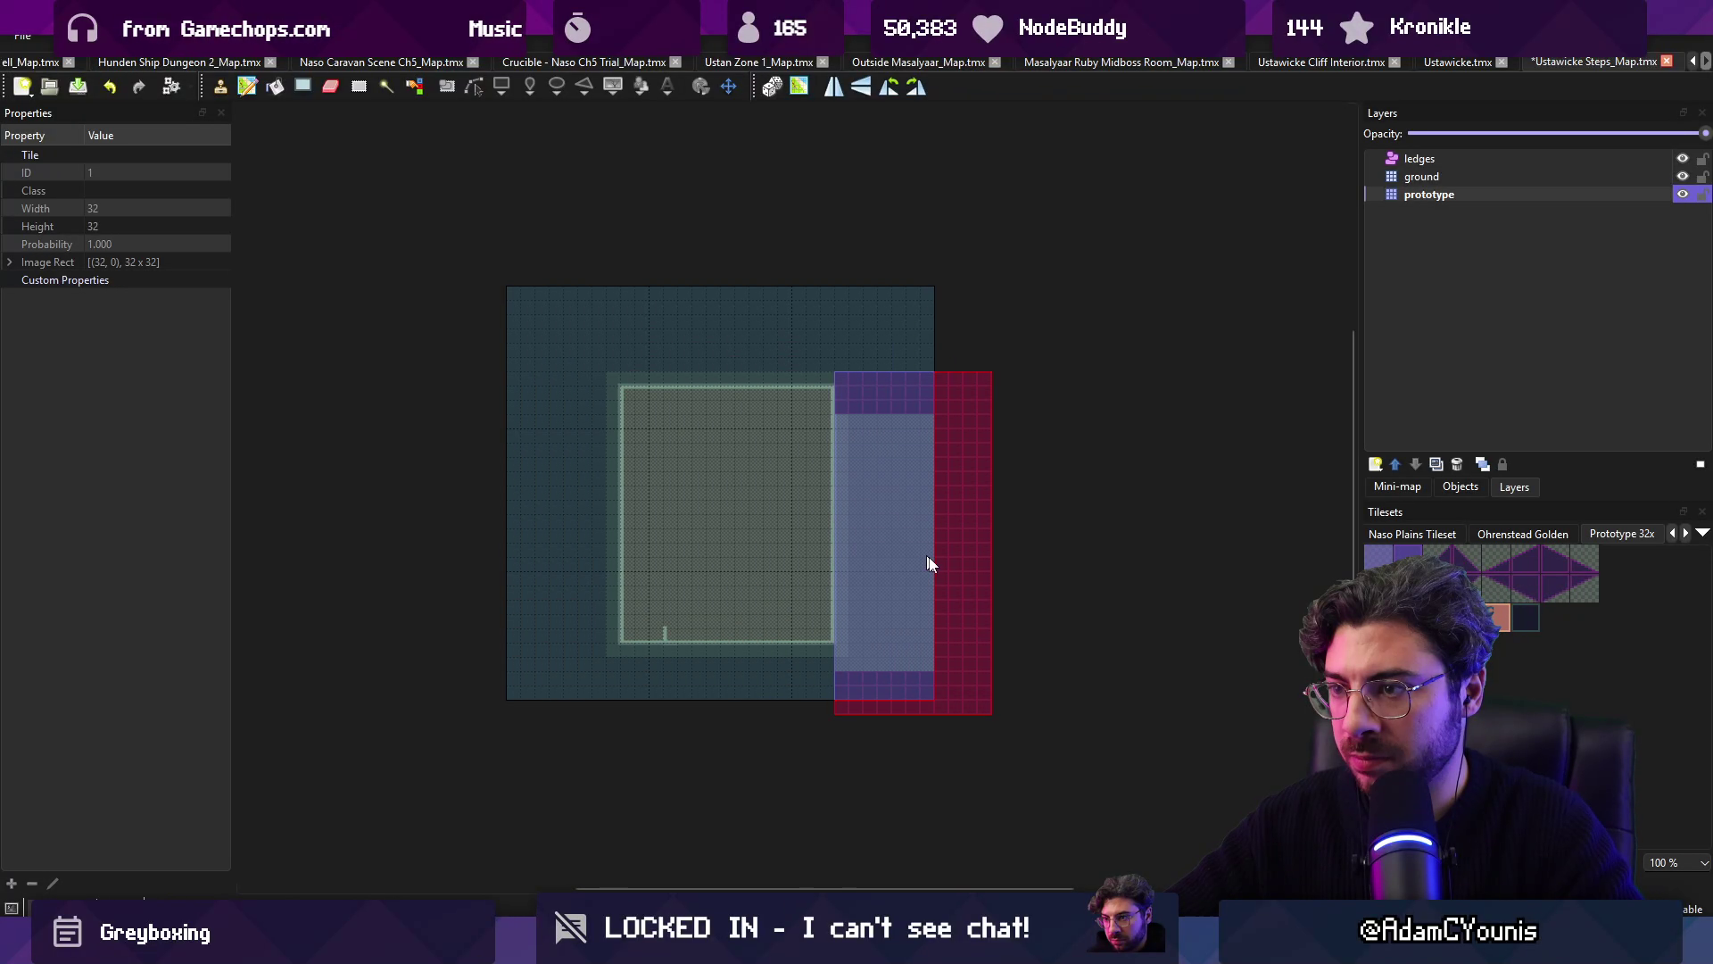
pyautogui.press('Escape')
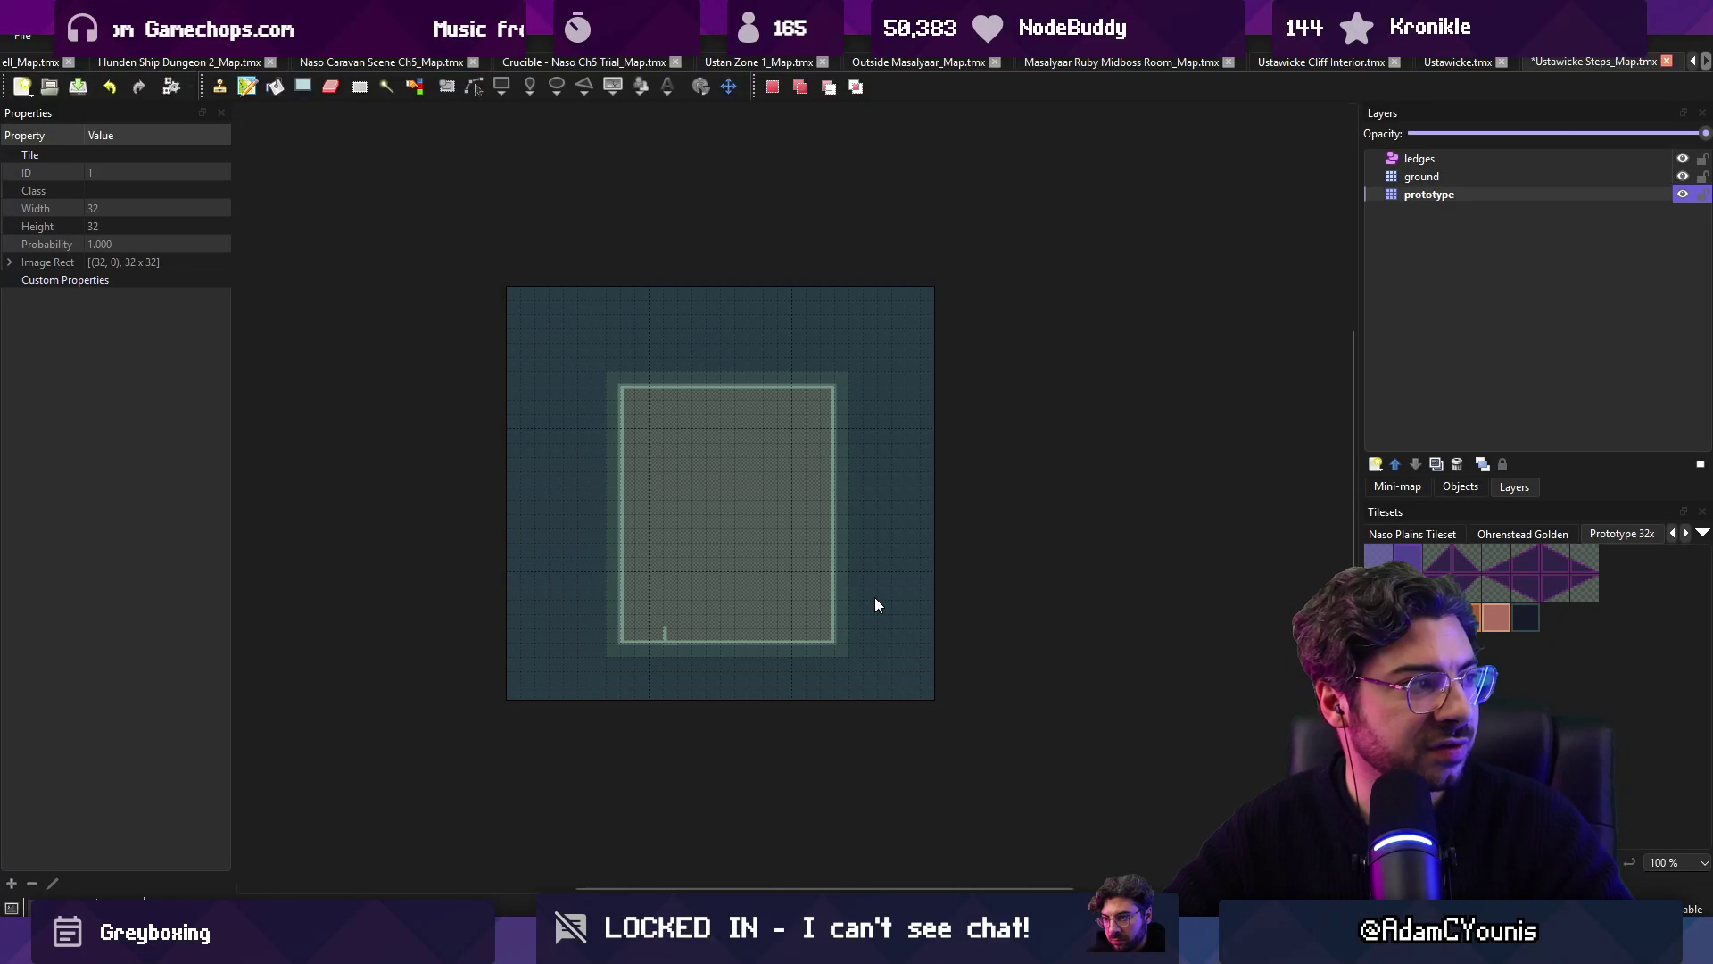
pyautogui.hotkey('ctrl', 's')
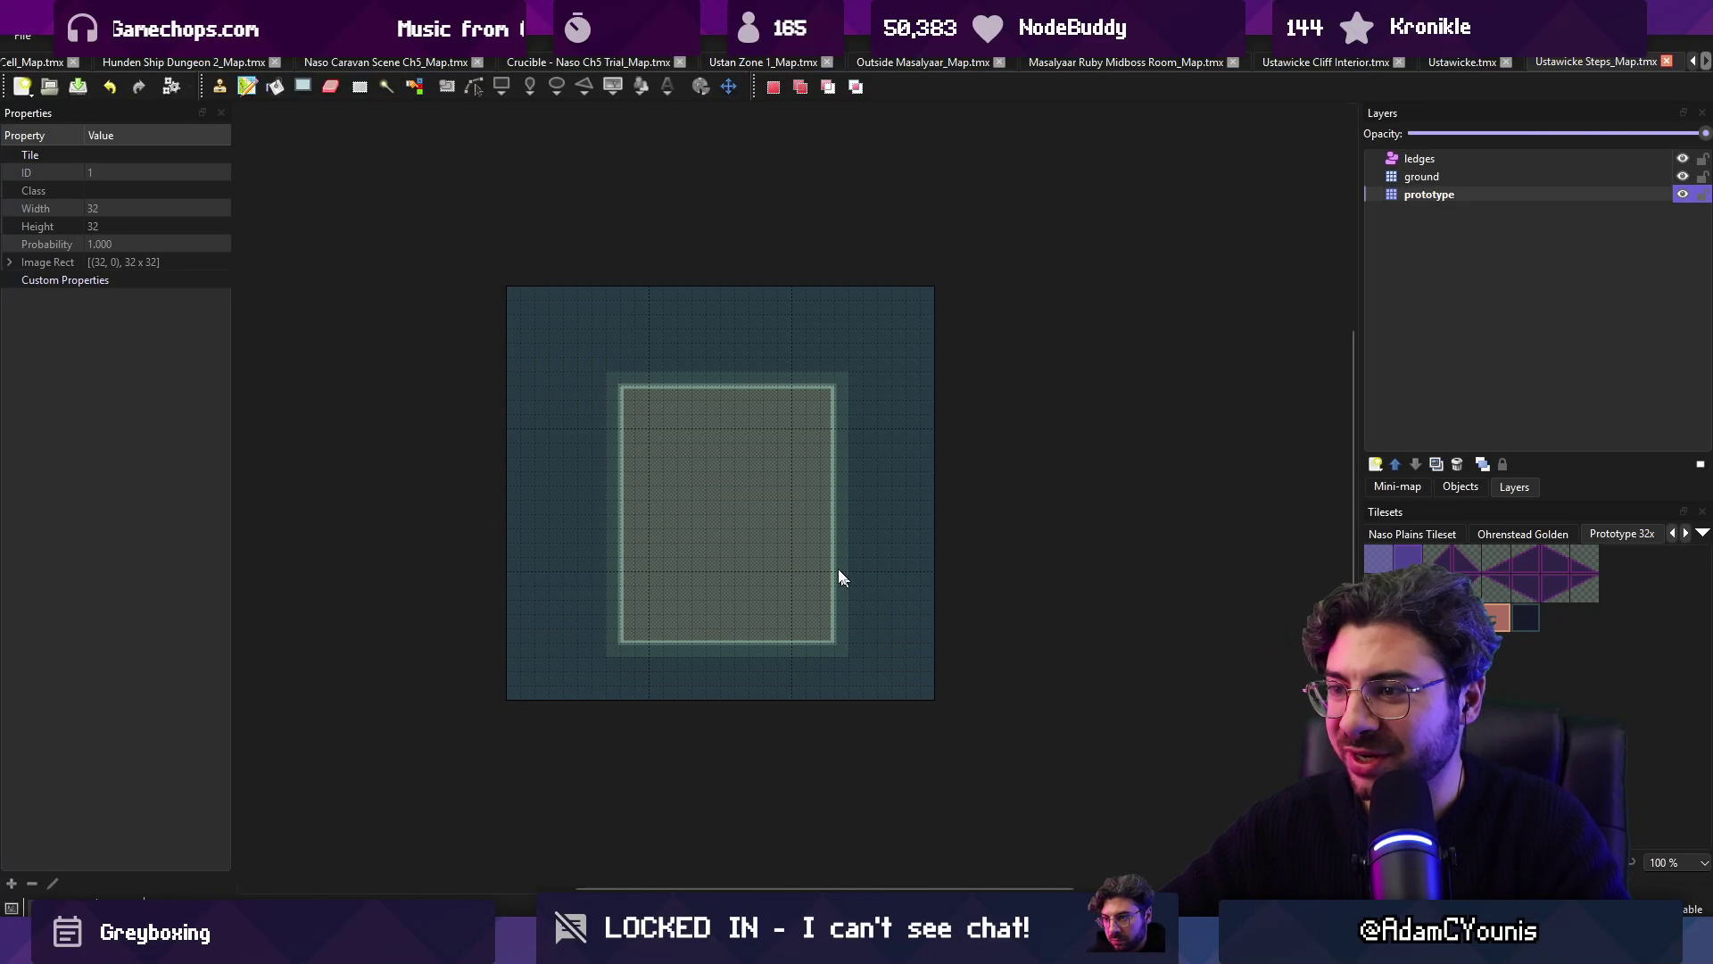
# Step: Paint a prototype tile row across the room, then undo it
pyautogui.click(1472, 564)
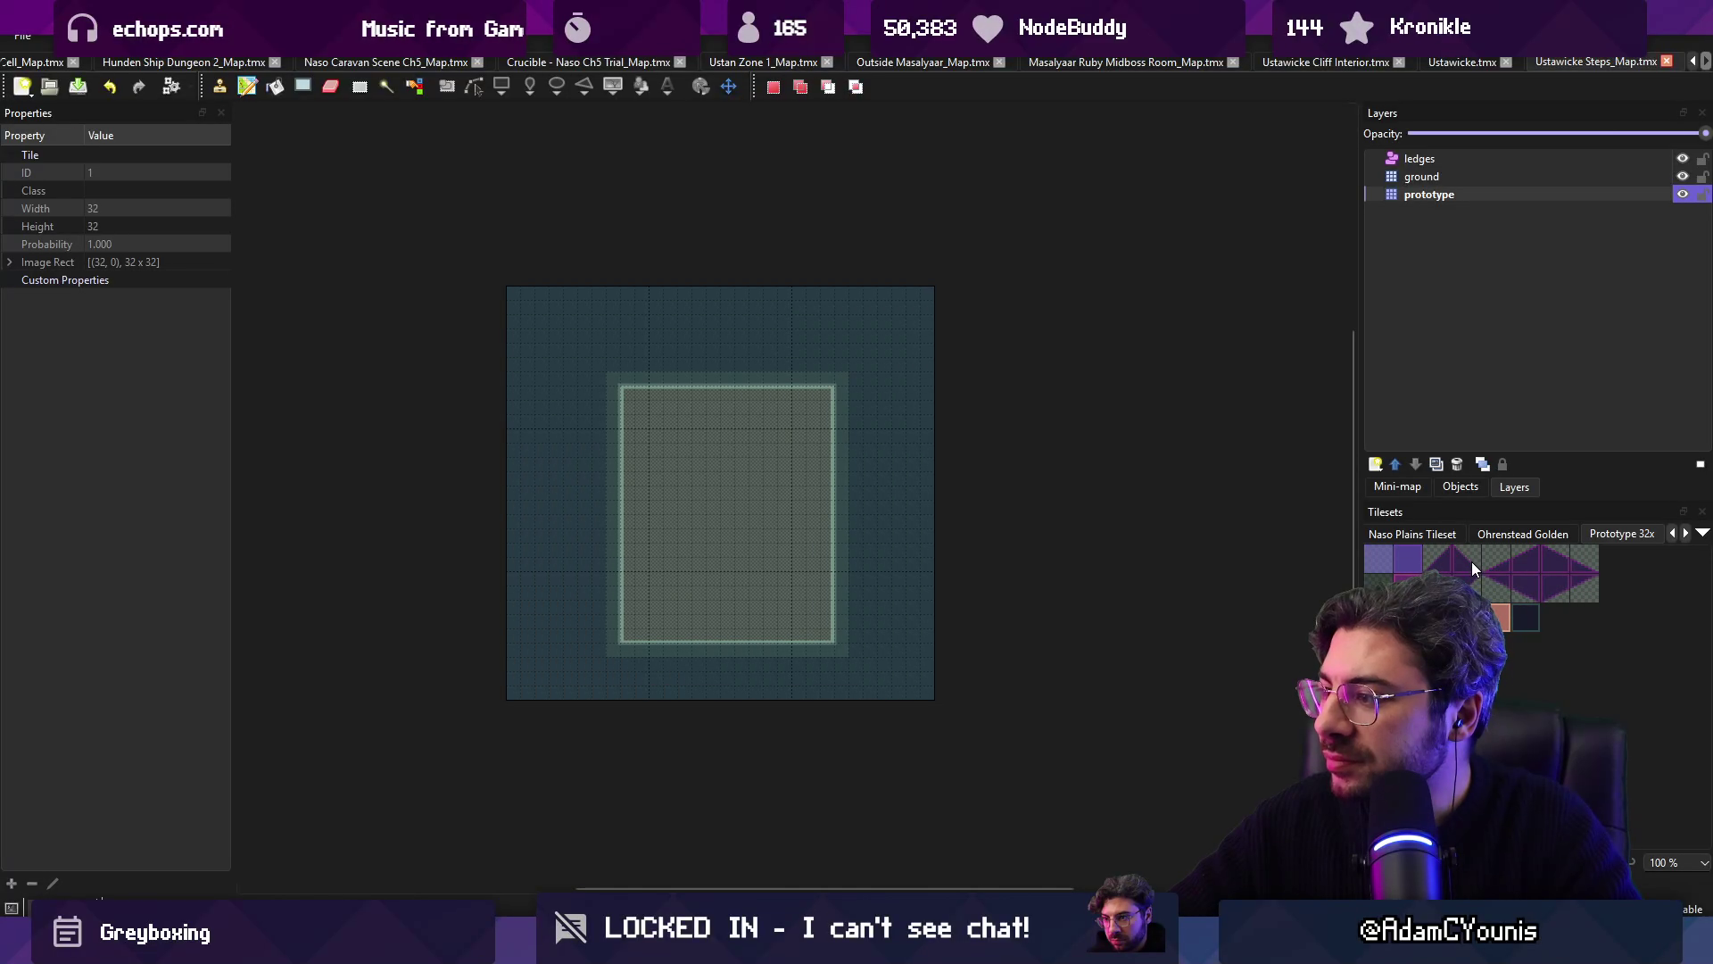
pyautogui.moveTo(639, 507); pyautogui.dragTo(841, 507)
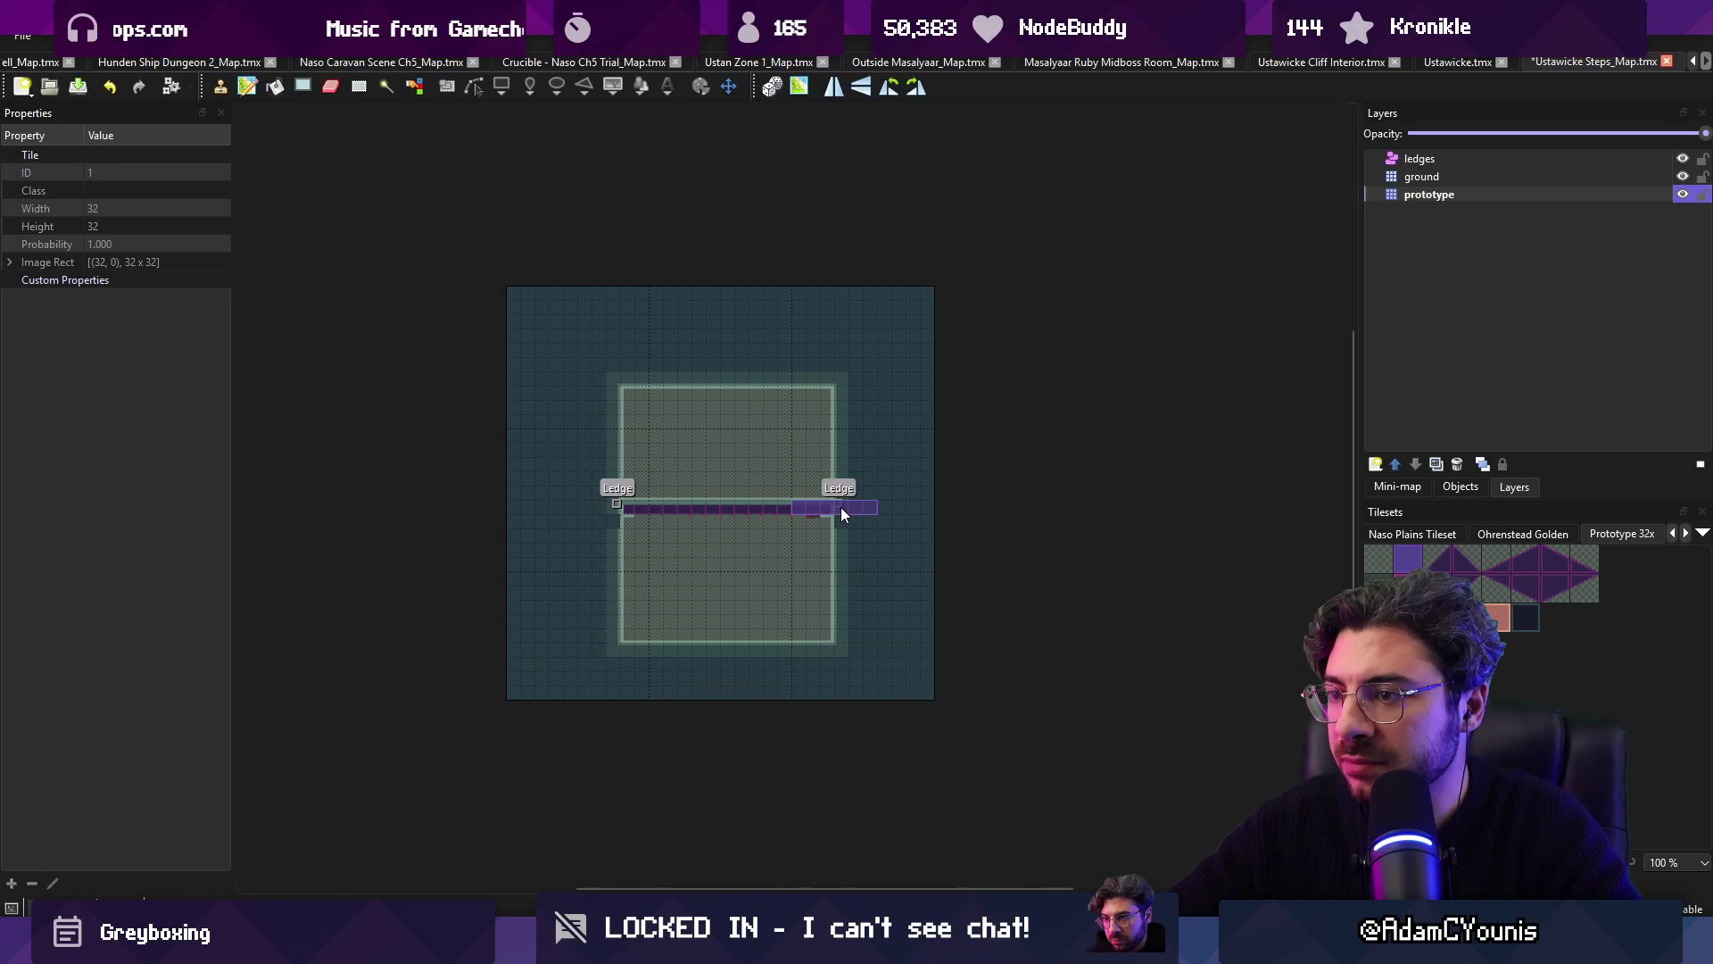
pyautogui.scroll(3, 703, 560)
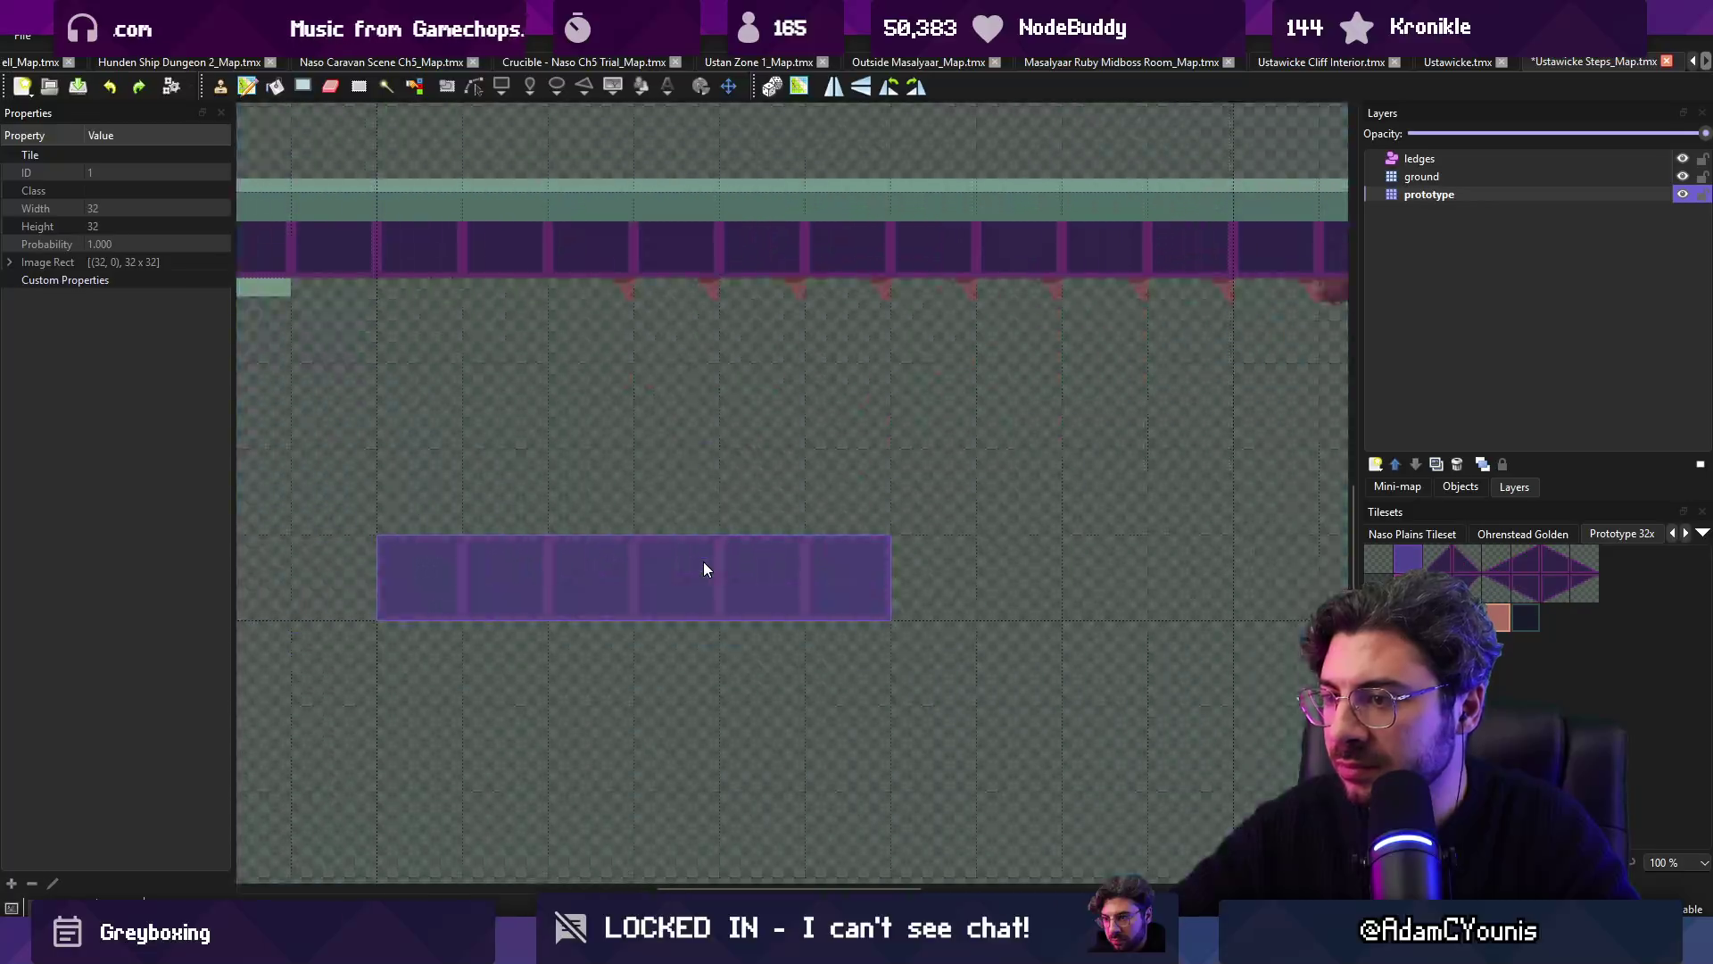
pyautogui.scroll(-2, 710, 564)
pyautogui.press('r')
pyautogui.hotkey('ctrl', 'v')
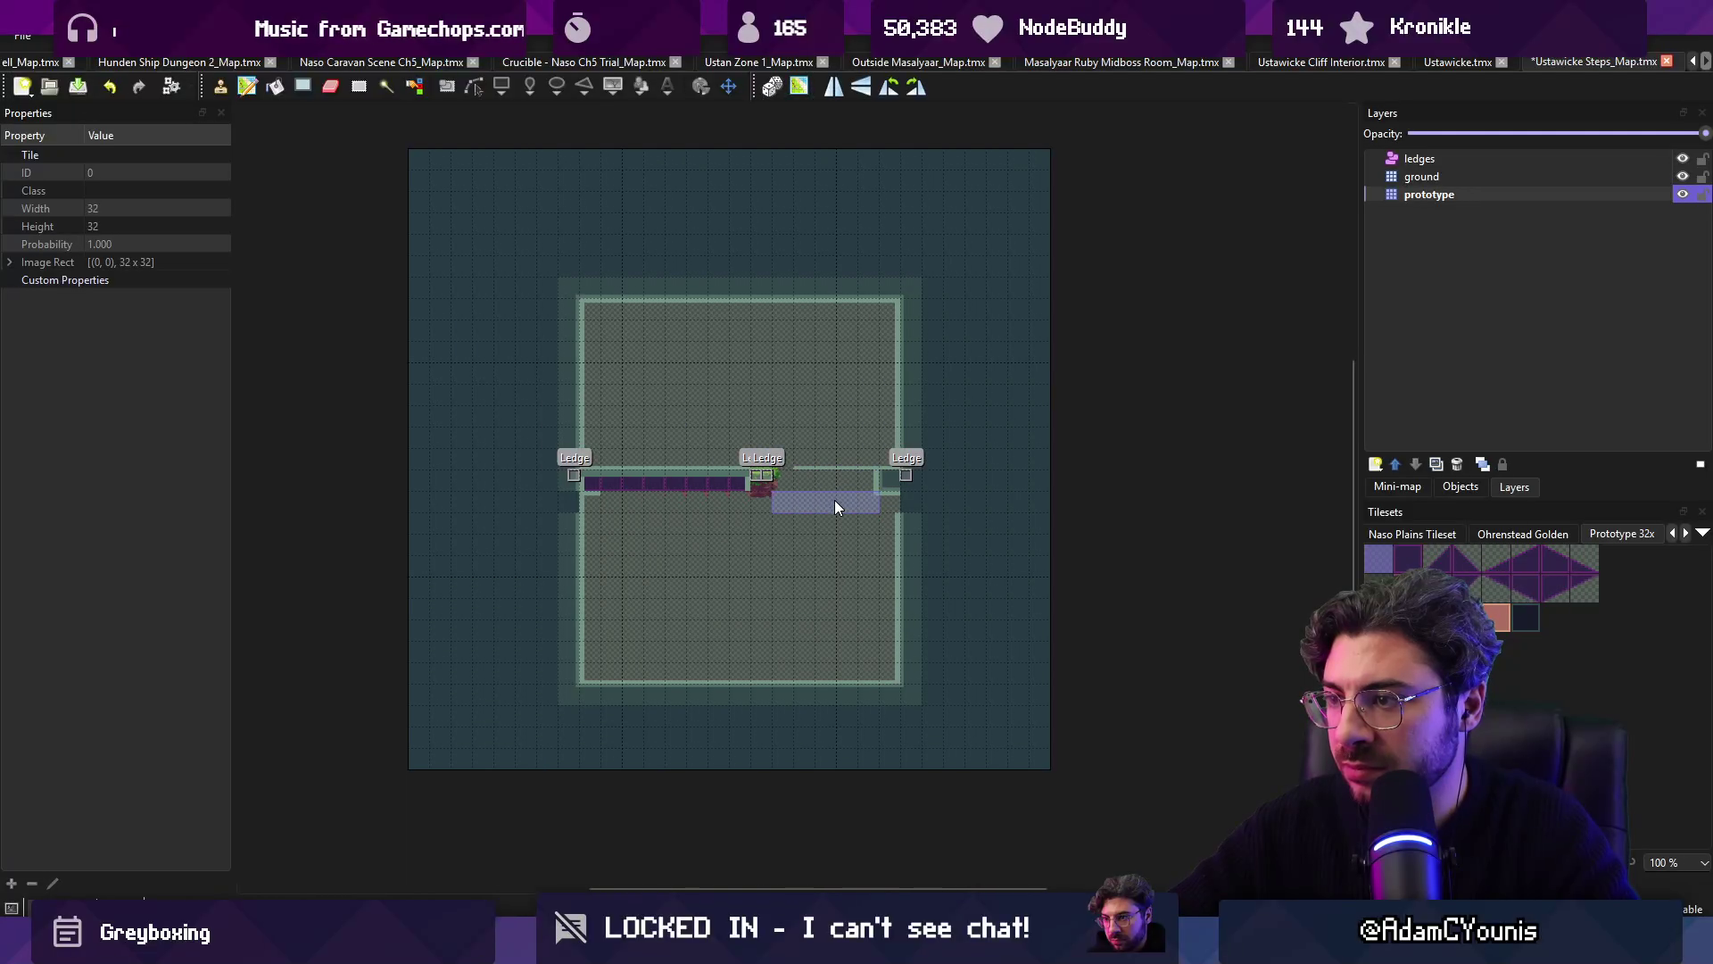
pyautogui.hotkey('ctrl', 'z')
# Step: Paint a diagonal slope staircase up from the bottom wall, fill wall beside its base, and save
pyautogui.click(1436, 558)
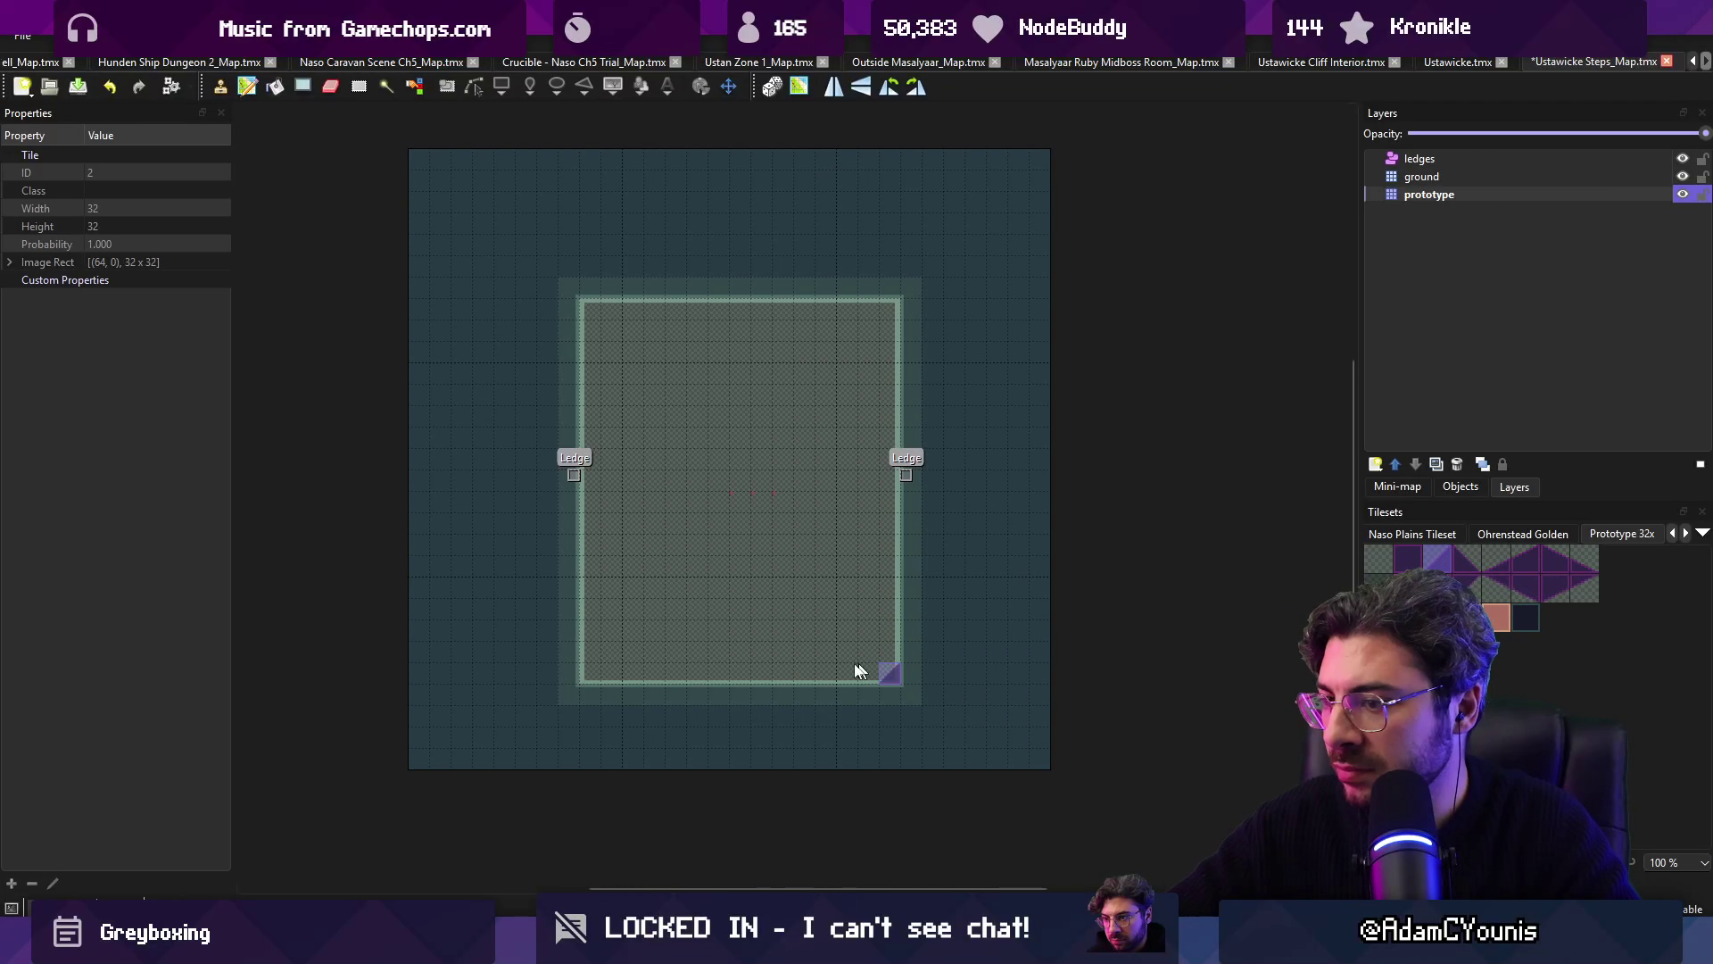
pyautogui.click(1466, 558)
pyautogui.moveTo(783, 680); pyautogui.dragTo(646, 542)
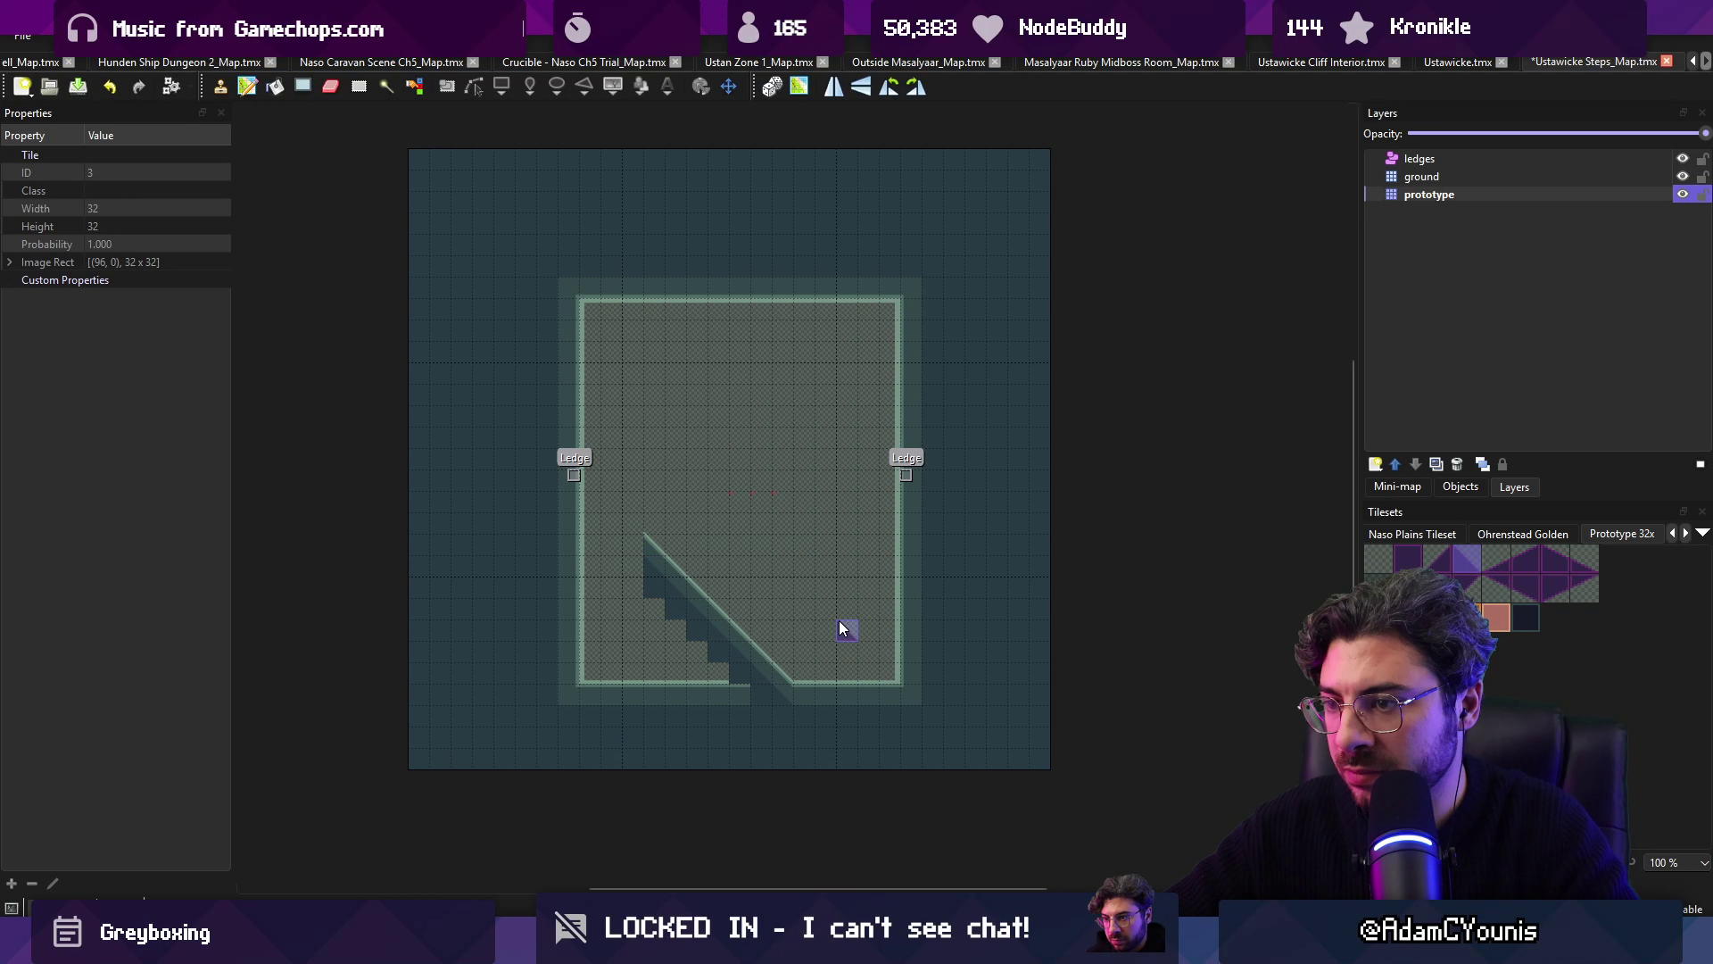
pyautogui.click(1407, 557)
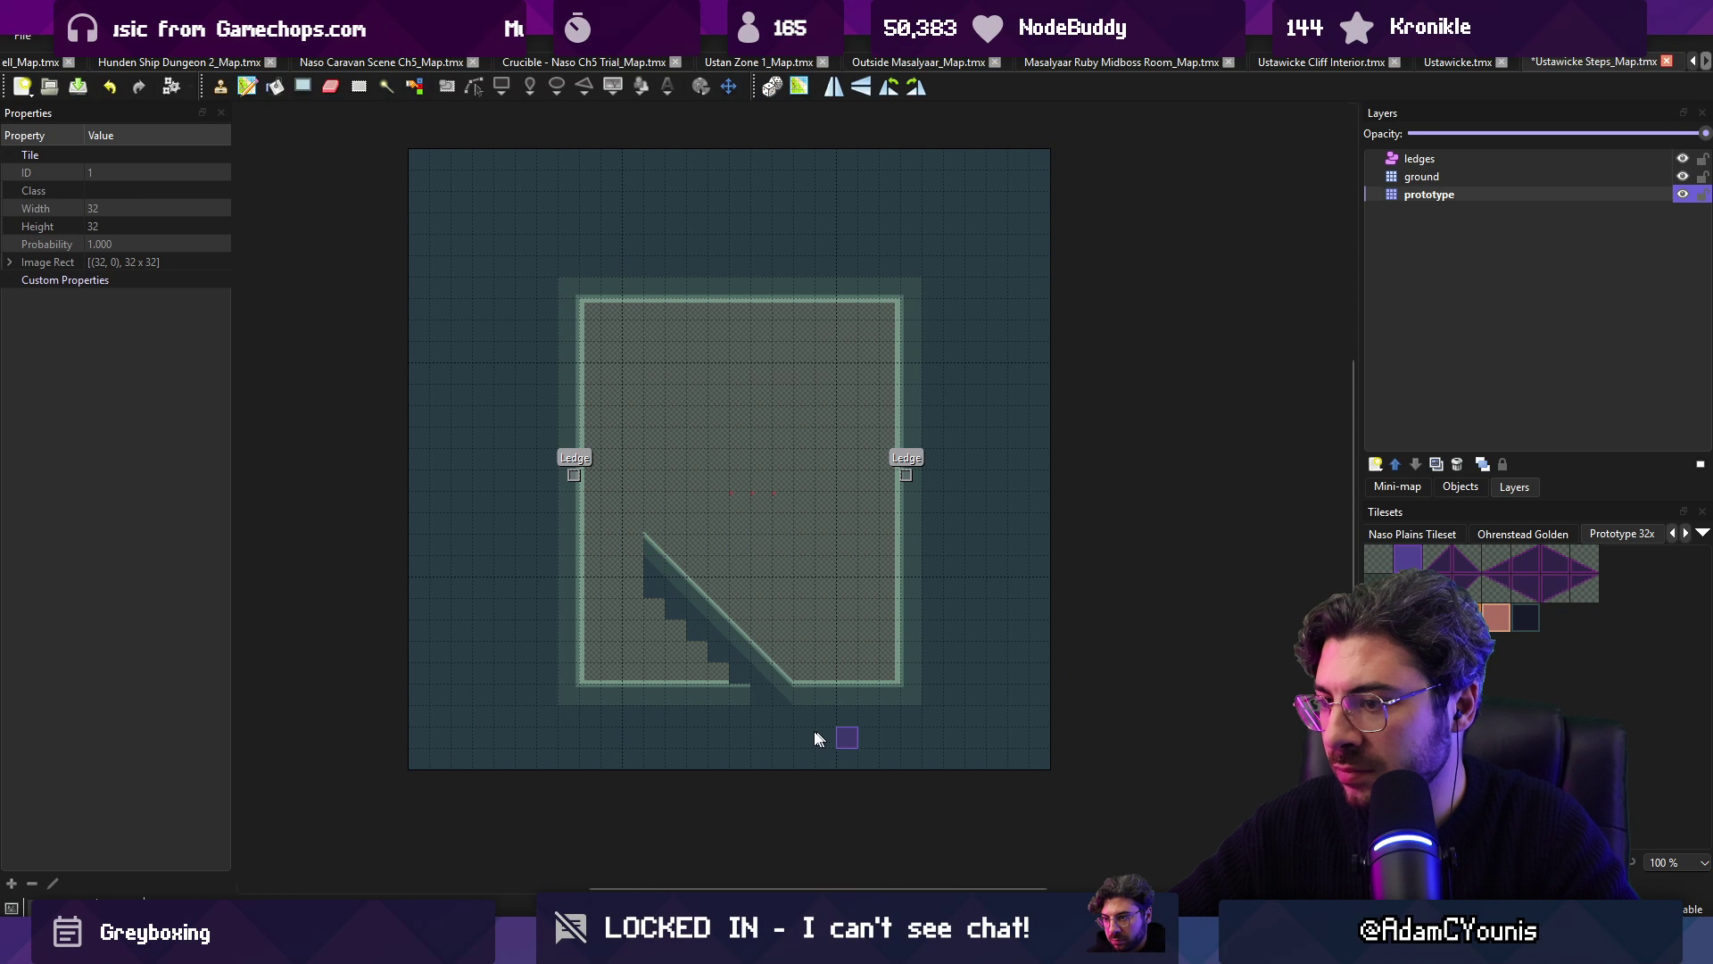
pyautogui.click(719, 681)
pyautogui.moveTo(716, 640)
pyautogui.mouseDown()
pyautogui.moveTo(661, 660)
pyautogui.moveTo(672, 596)
pyautogui.mouseUp()
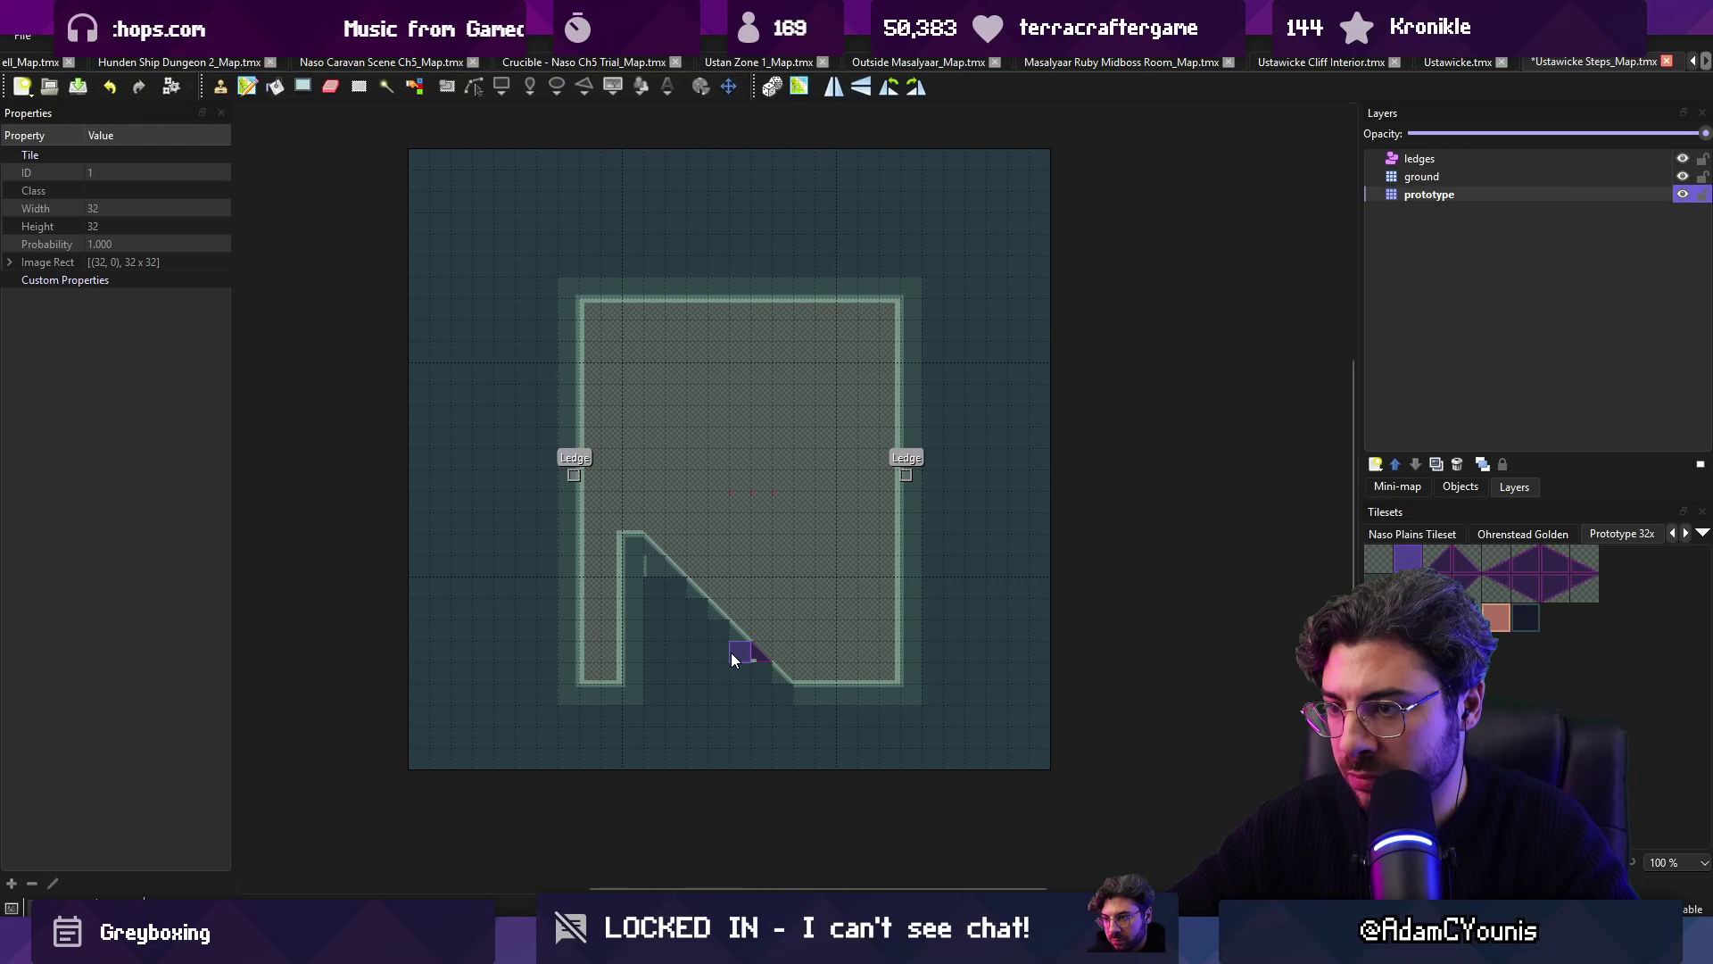
pyautogui.hotkey('ctrl', 's')
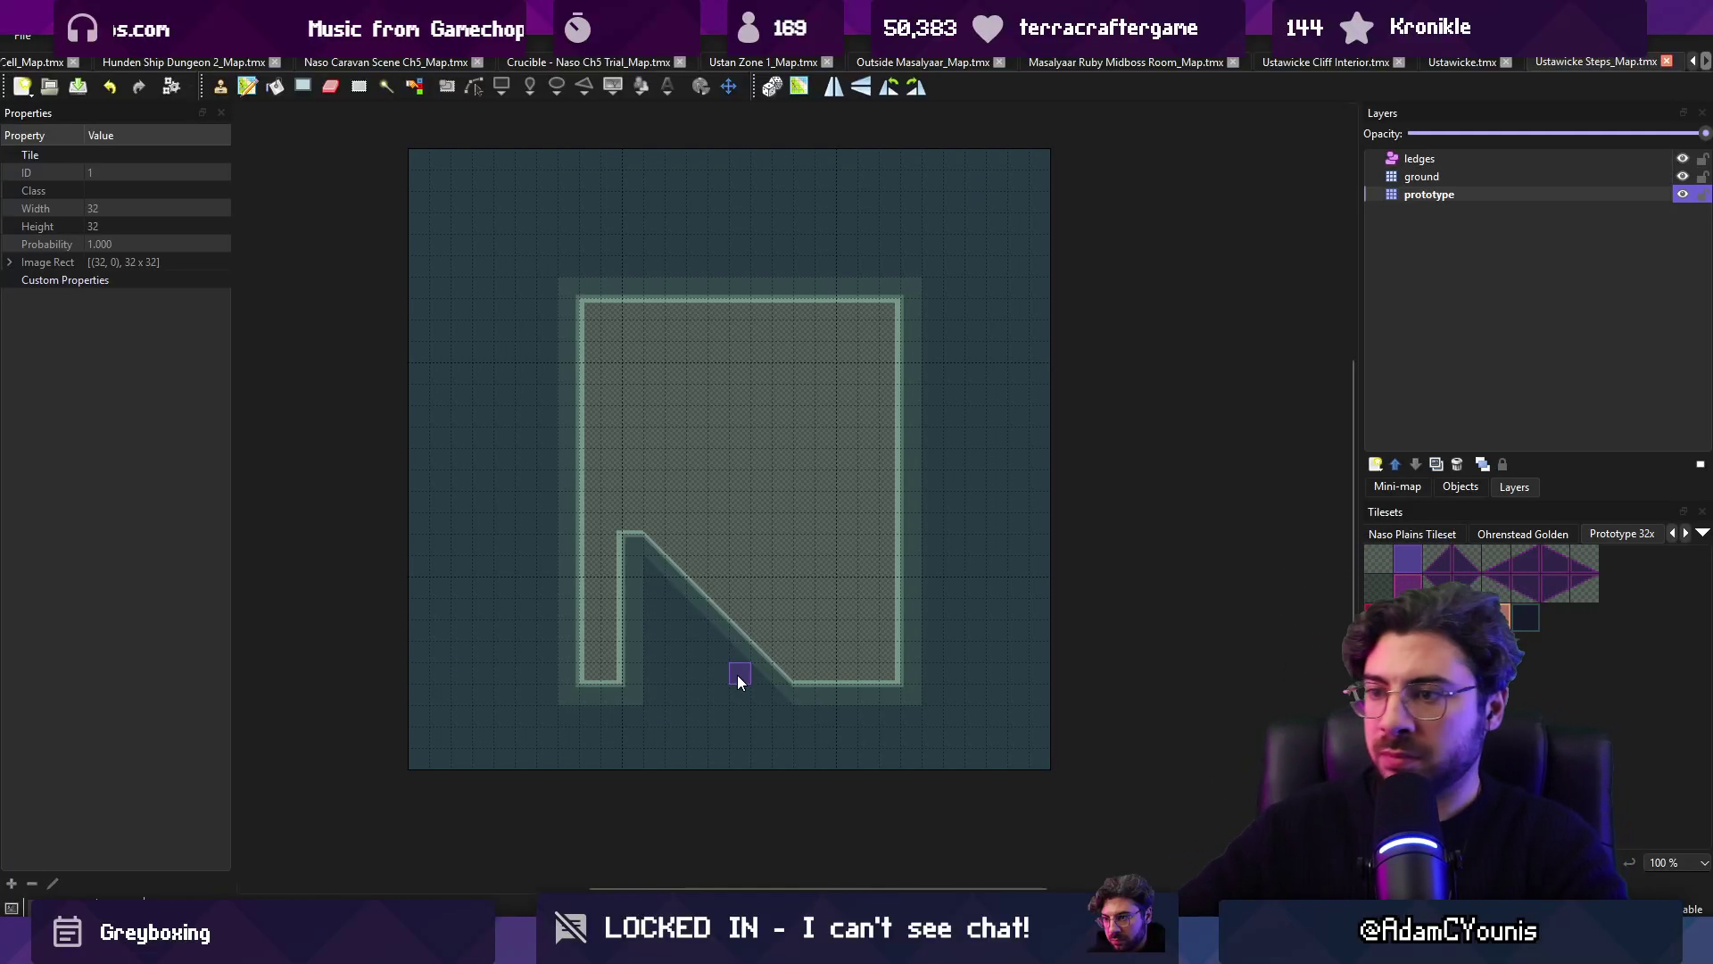
pyautogui.press('r')
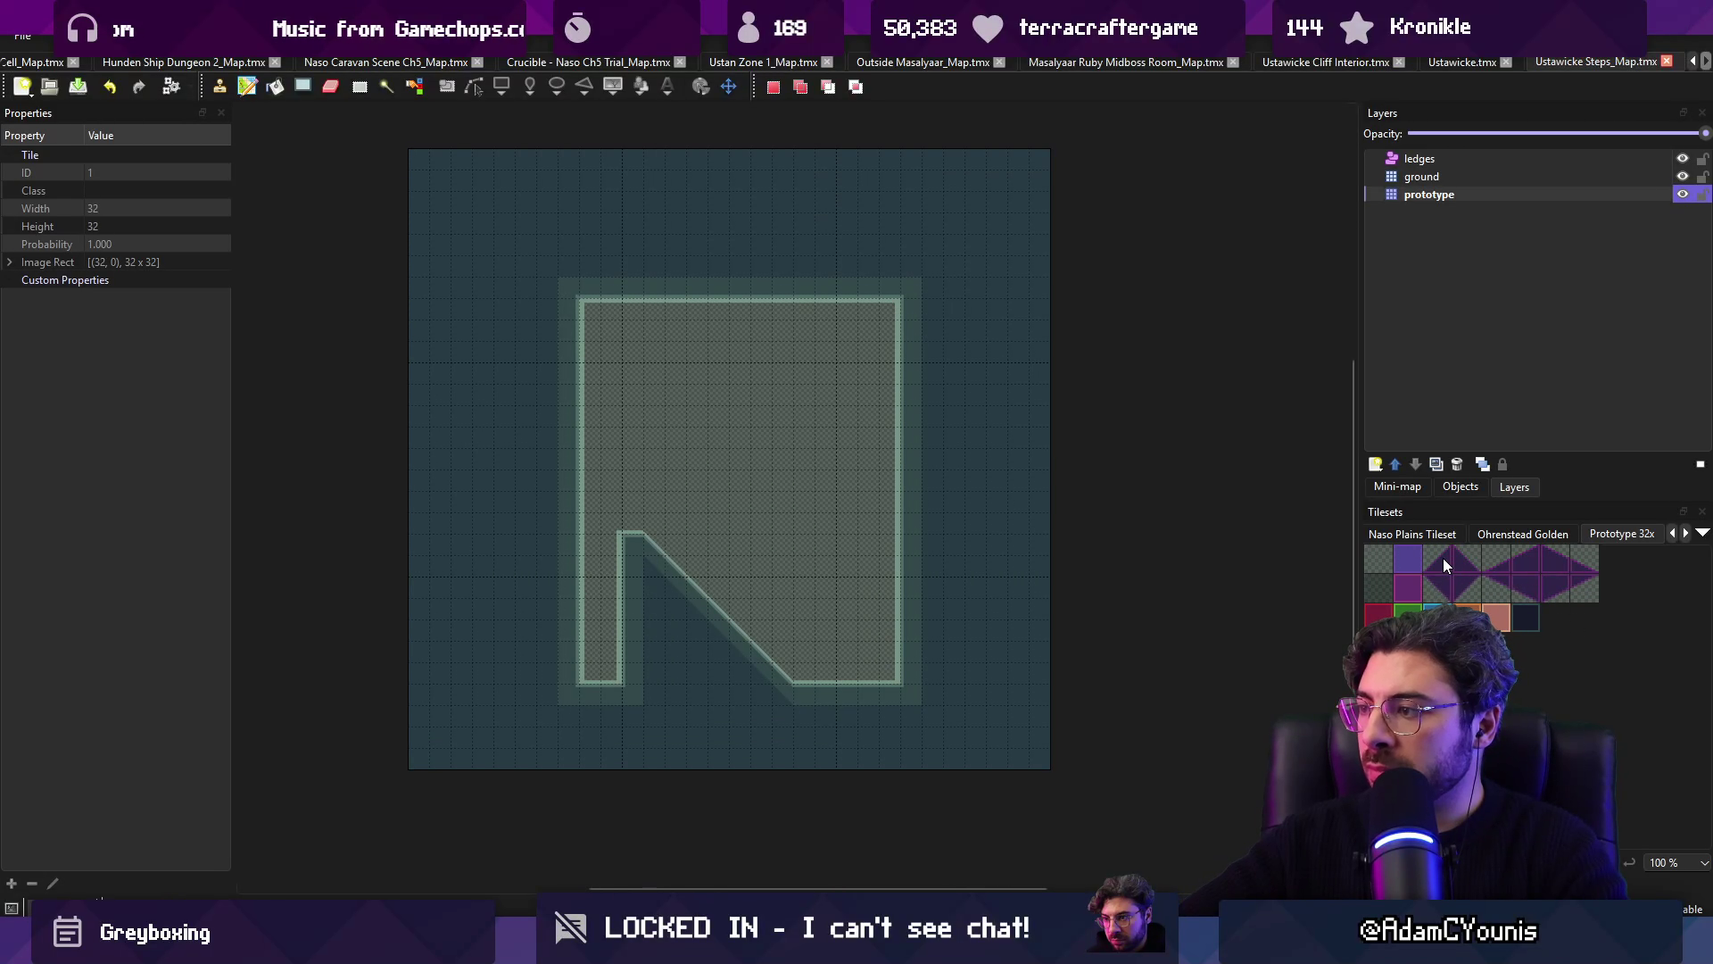
pyautogui.click(1445, 564)
pyautogui.scroll(2, 803, 477)
# Step: Paint a diagonal staircase rising up-right to the top-right wall, with ledge floor and wall fill
pyautogui.moveTo(731, 417); pyautogui.dragTo(988, 175)
pyautogui.moveTo(1149, 342); pyautogui.dragTo(1284, 344)
pyautogui.moveTo(1063, 279)
pyautogui.mouseDown()
pyautogui.moveTo(1076, 326)
pyautogui.moveTo(1045, 254)
pyautogui.mouseUp()
pyautogui.rightClick(1128, 597)
pyautogui.moveTo(1181, 306)
pyautogui.mouseDown()
pyautogui.moveTo(1089, 294)
pyautogui.moveTo(1048, 386)
pyautogui.moveTo(973, 397)
pyautogui.moveTo(874, 476)
pyautogui.moveTo(1040, 490)
pyautogui.moveTo(1186, 465)
pyautogui.mouseUp()
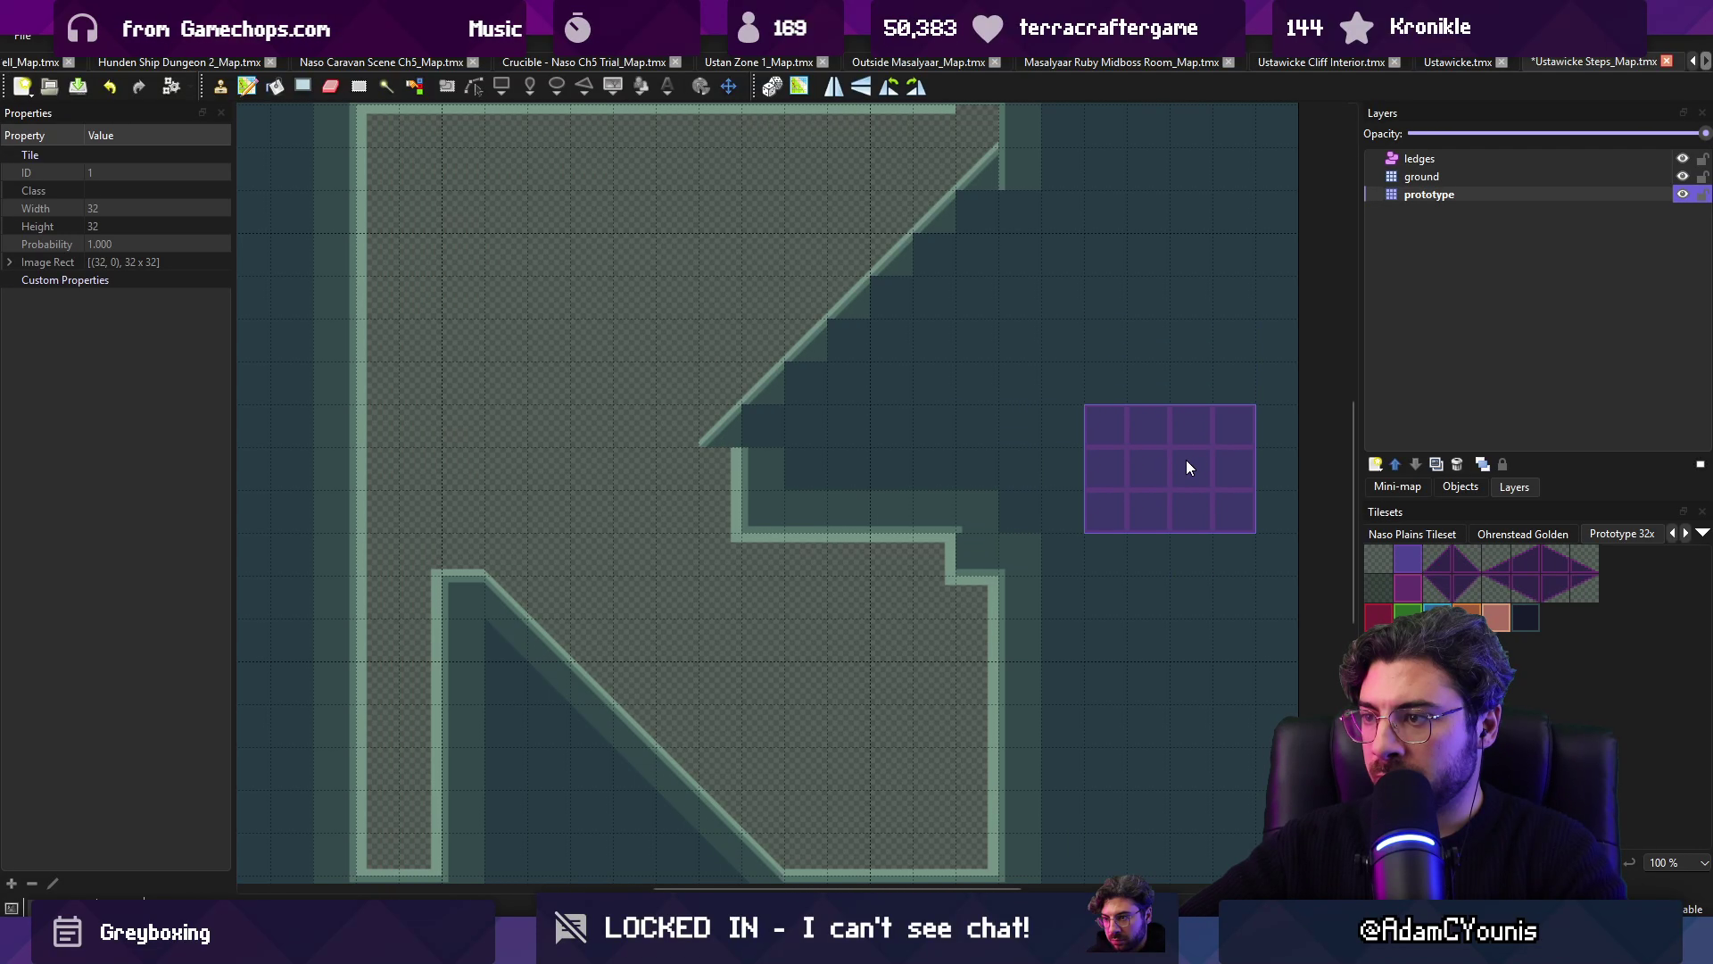
# Step: Paint a ledge row across the gap and save, removing stray extra wall tiles
pyautogui.rightClick(805, 469)
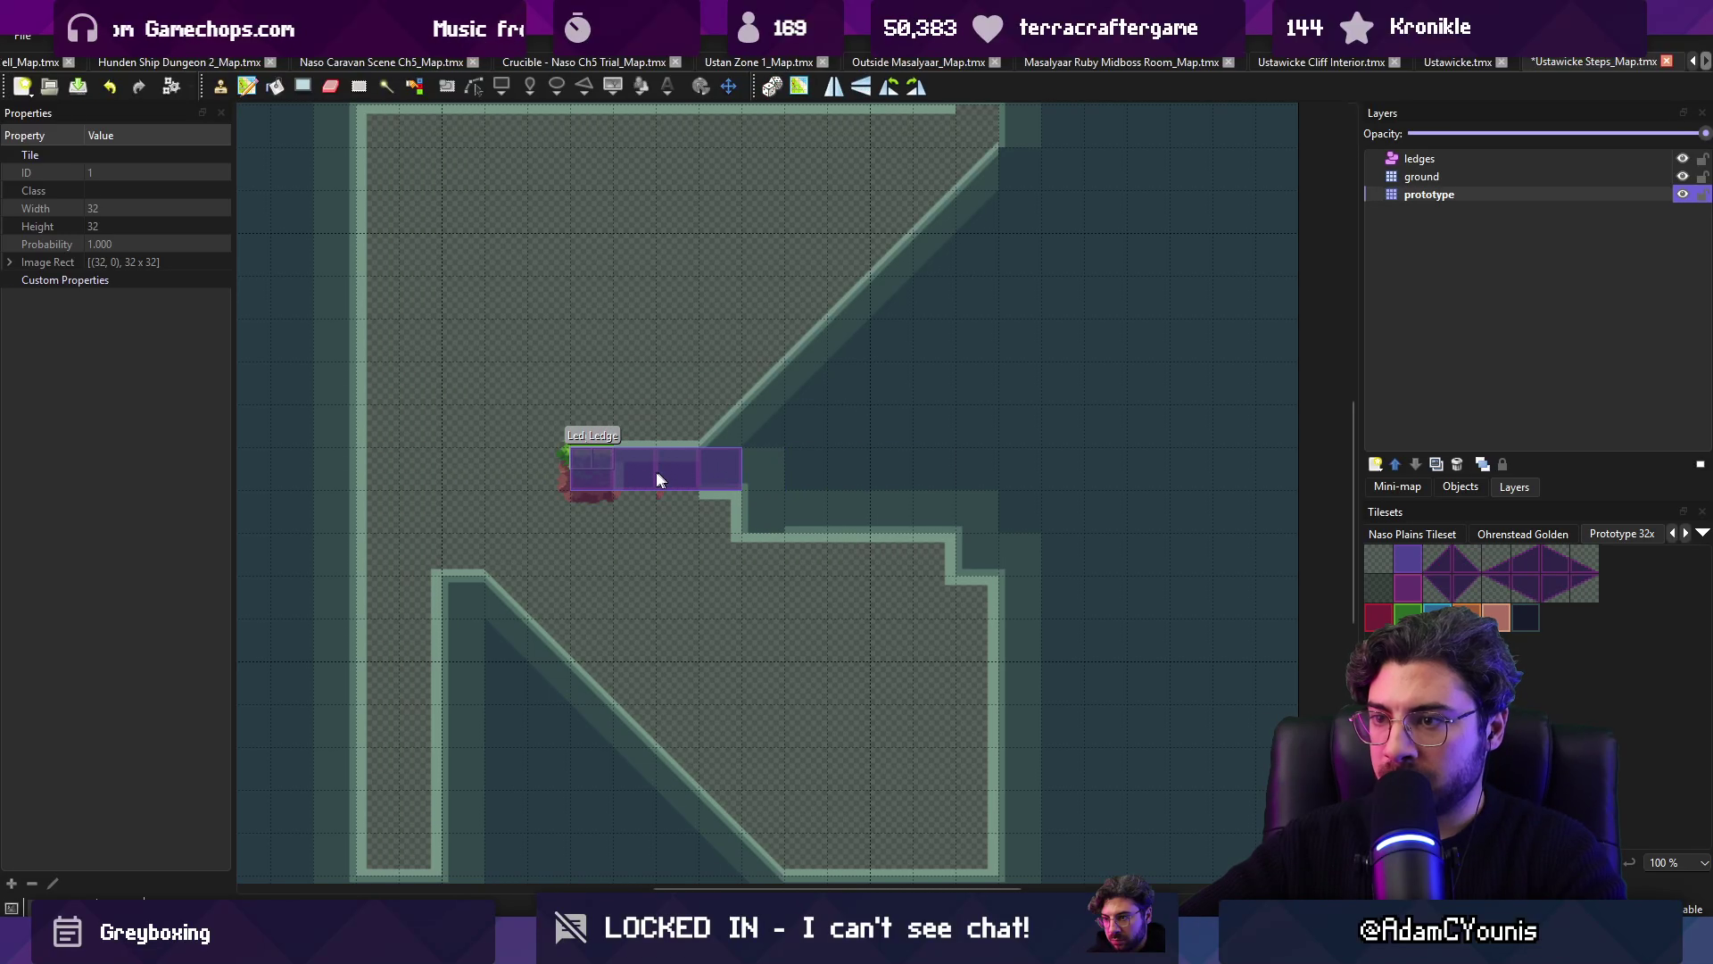
pyautogui.moveTo(451, 470); pyautogui.dragTo(658, 469)
pyautogui.hotkey('ctrl', 's')
pyautogui.scroll(-2, 946, 491)
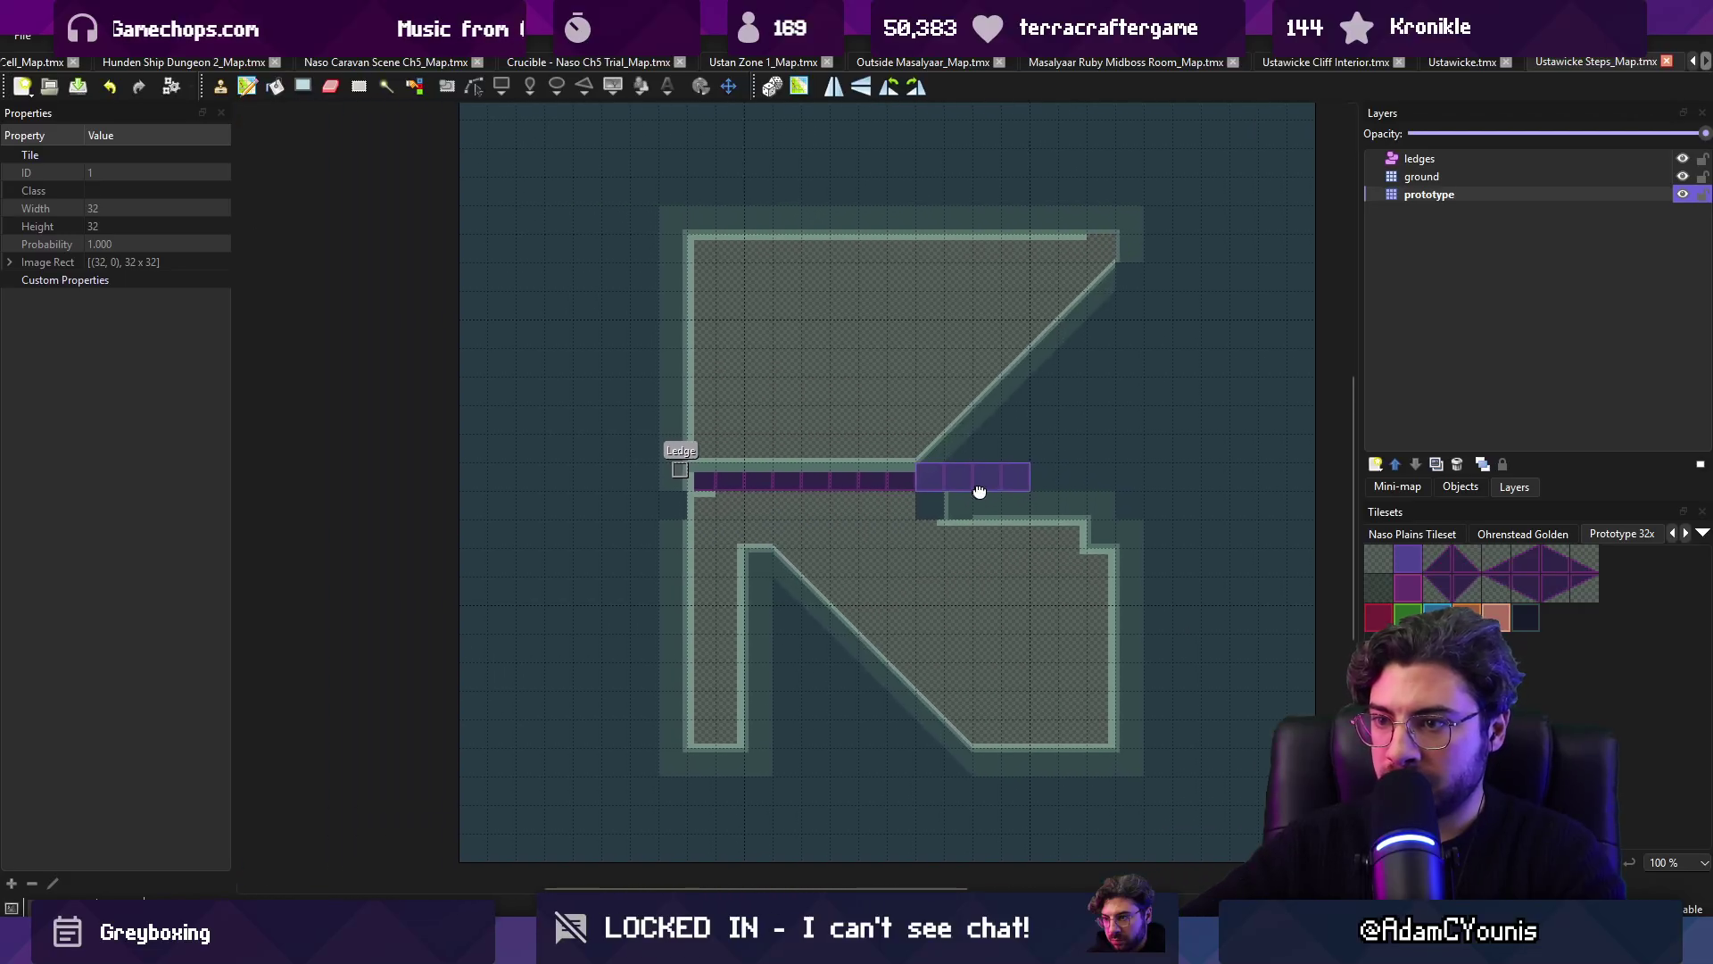
pyautogui.moveTo(688, 565)
pyautogui.mouseDown()
pyautogui.moveTo(720, 539)
pyautogui.moveTo(710, 682)
pyautogui.moveTo(741, 680)
pyautogui.mouseUp()
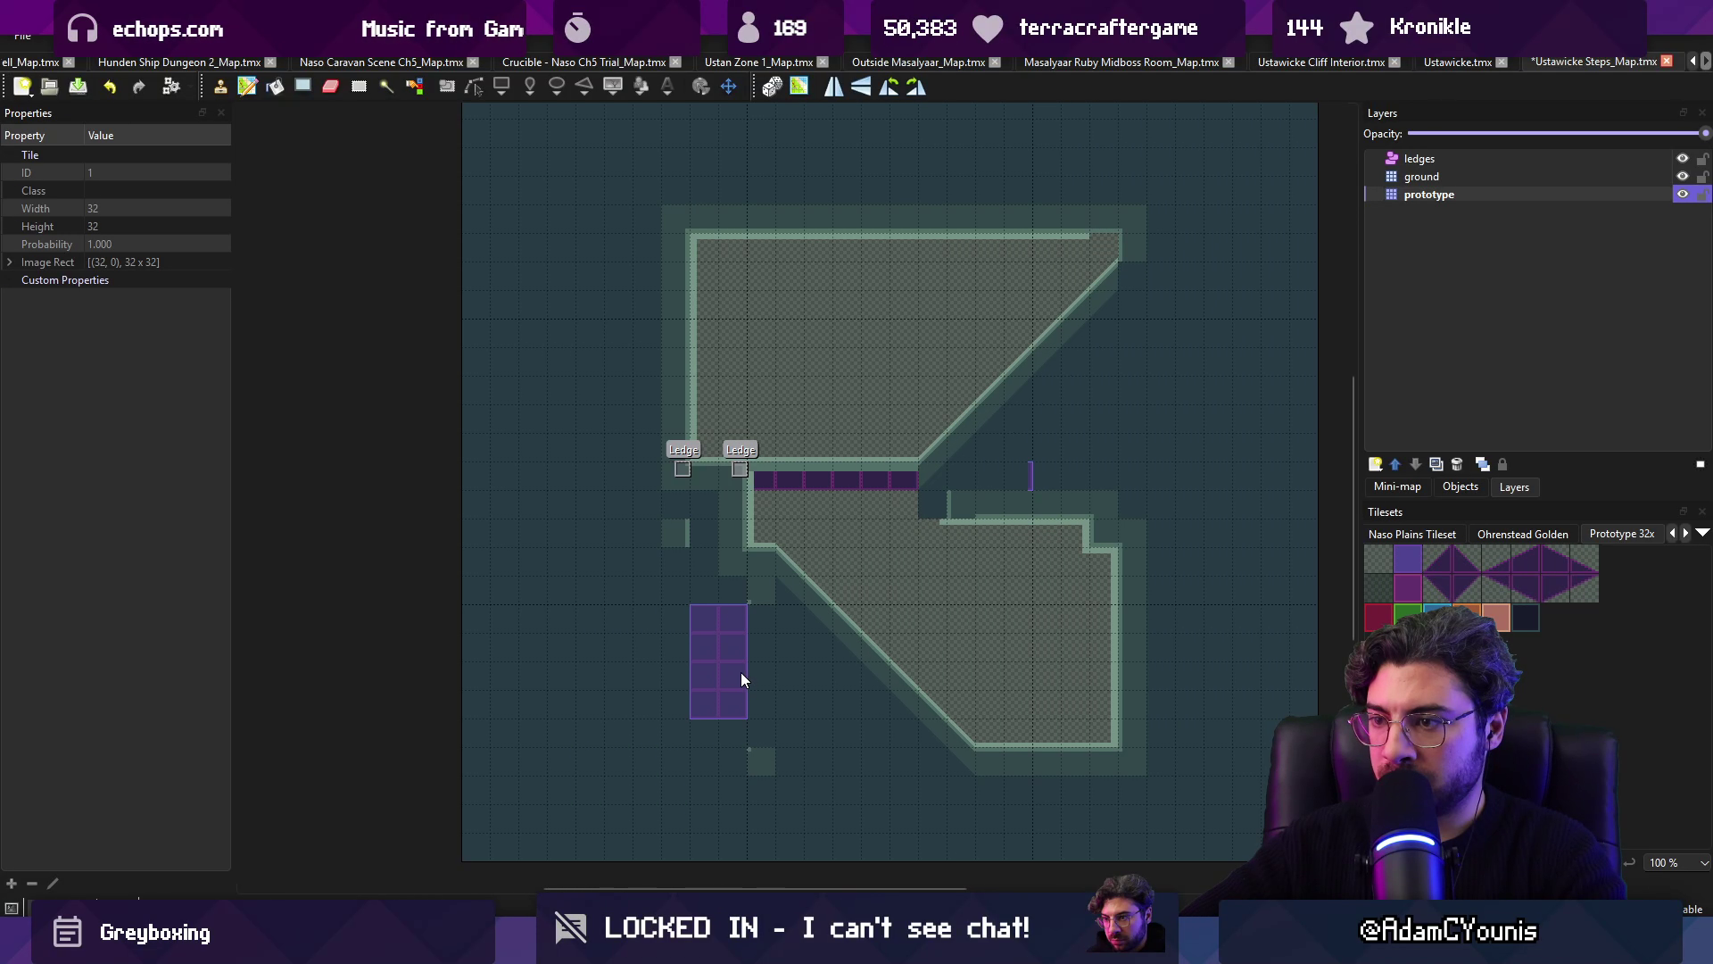
pyautogui.hotkey('ctrl', 'z')
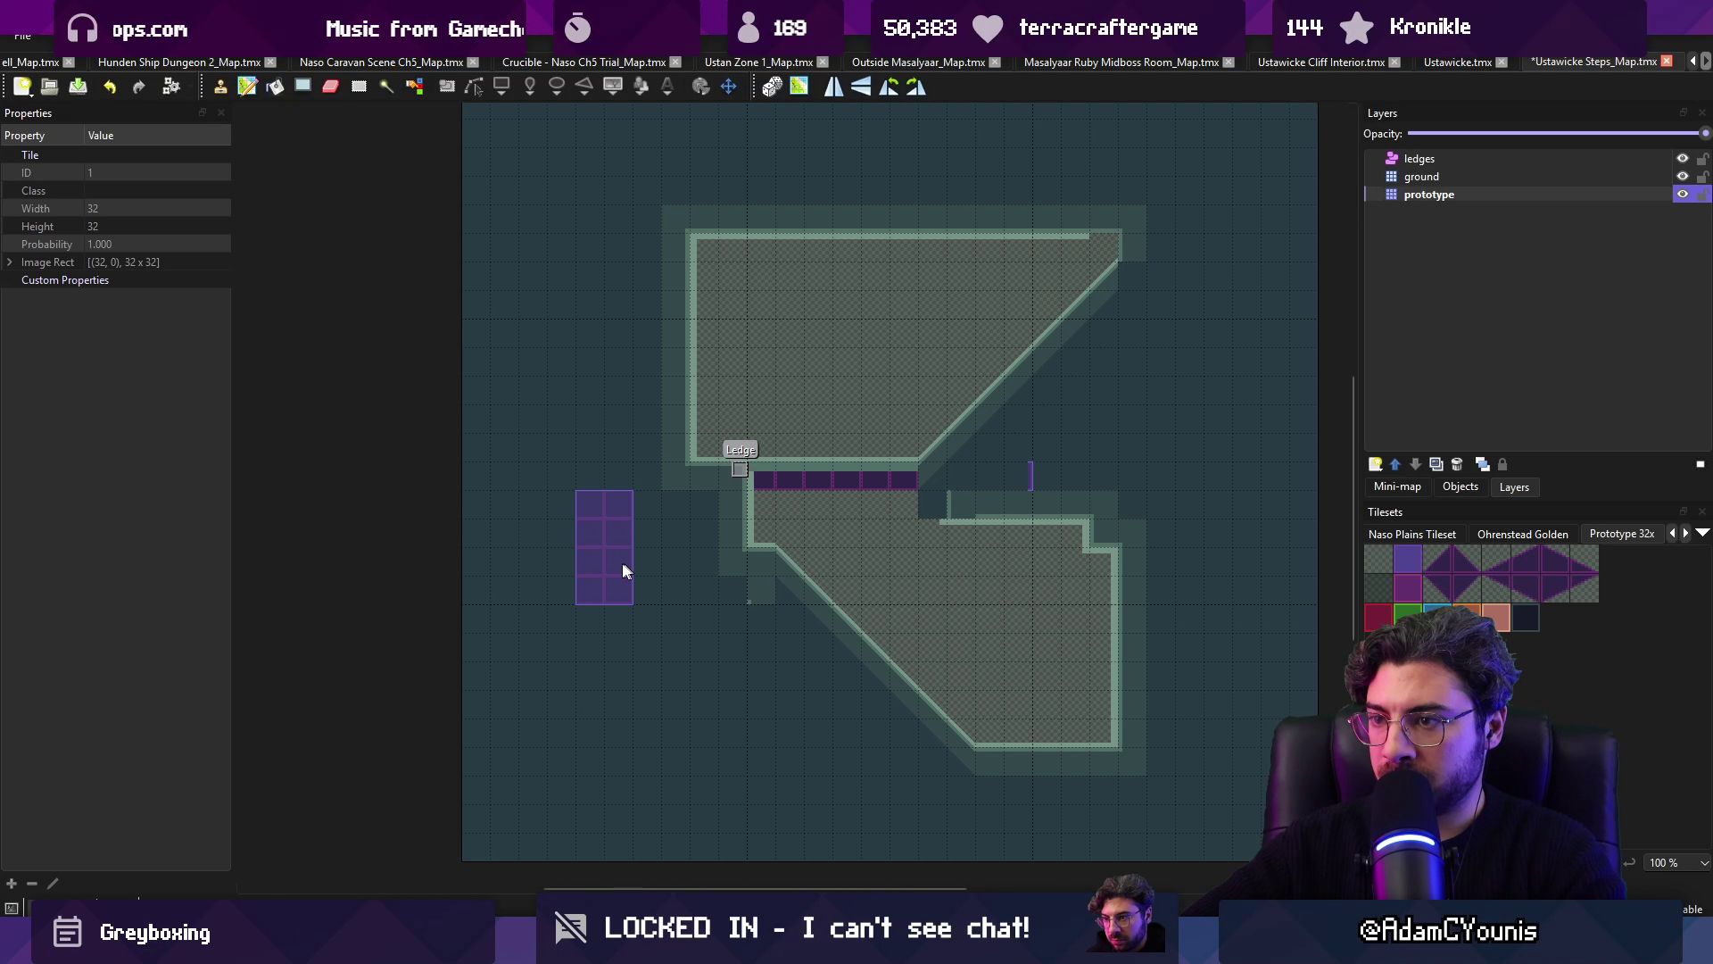
pyautogui.hotkey('ctrl', 's')
pyautogui.scroll(2, 594, 576)
pyautogui.hscroll(1, 594, 576)
# Step: Select the whole lower room, cut it and paste it as a stamp above
pyautogui.press('r')
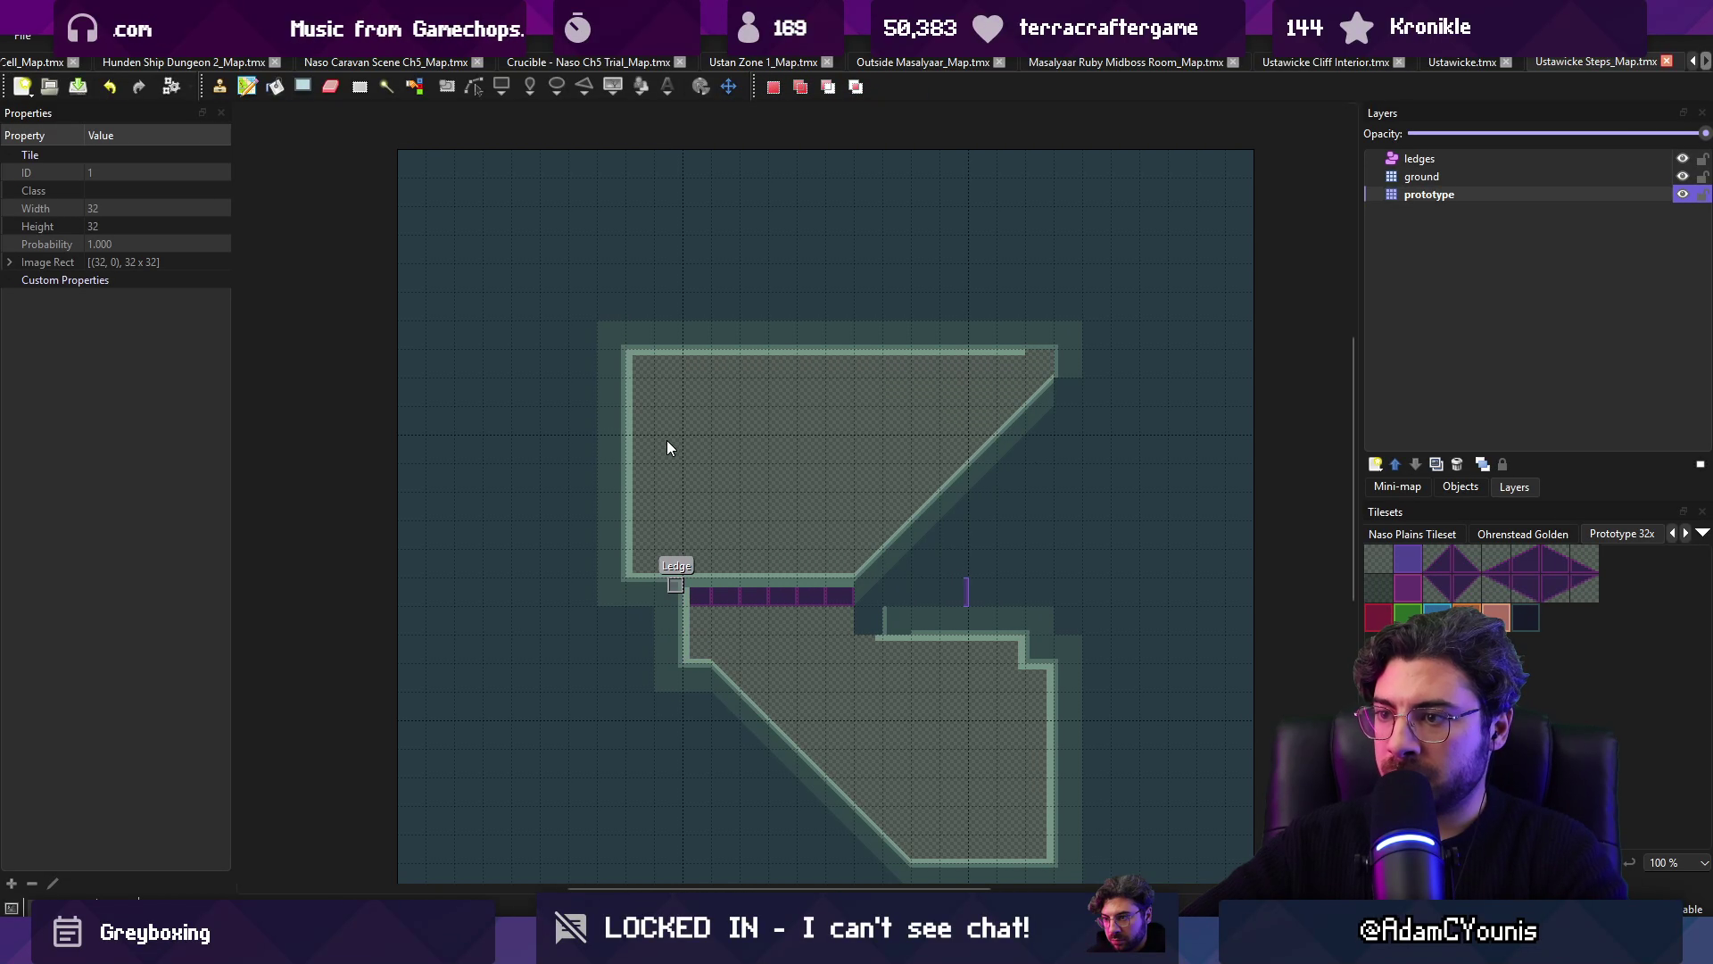
pyautogui.moveTo(667, 585)
pyautogui.mouseDown()
pyautogui.moveTo(824, 598)
pyautogui.moveTo(853, 829)
pyautogui.mouseUp()
pyautogui.moveTo(964, 754)
pyautogui.mouseDown()
pyautogui.moveTo(796, 845)
pyautogui.moveTo(626, 852)
pyautogui.mouseUp()
pyautogui.hotkey('ctrl', 'x')
pyautogui.hotkey('ctrl', 'v')
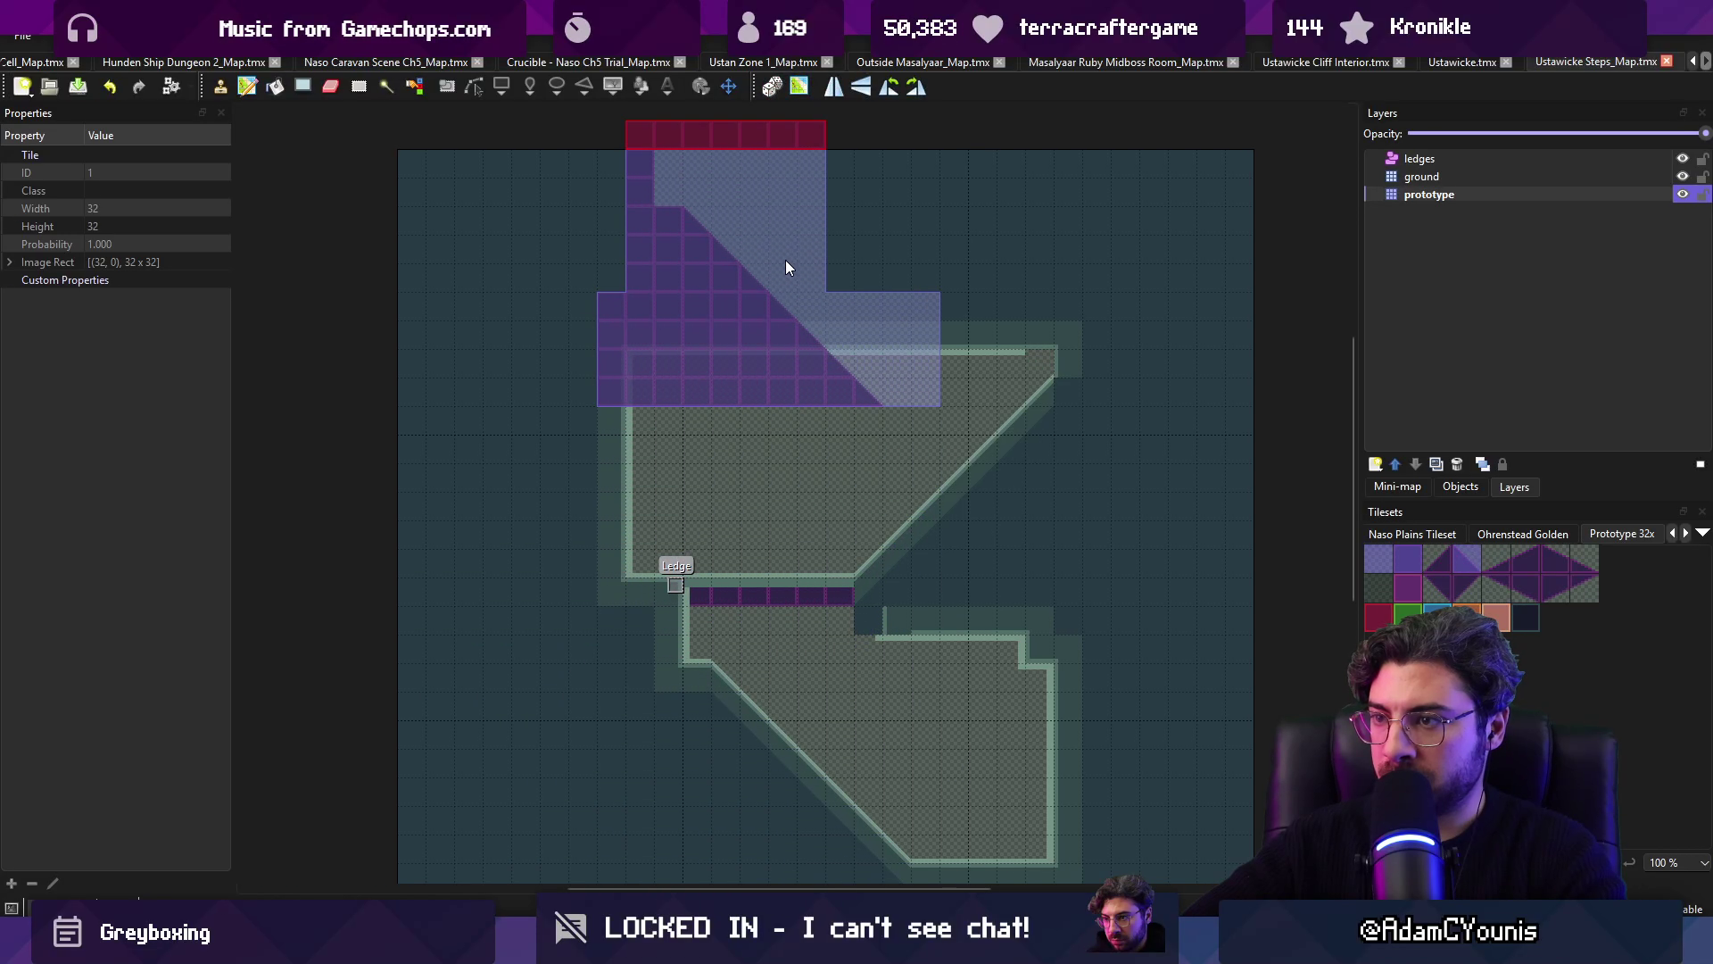
pyautogui.scroll(-1, 773, 396)
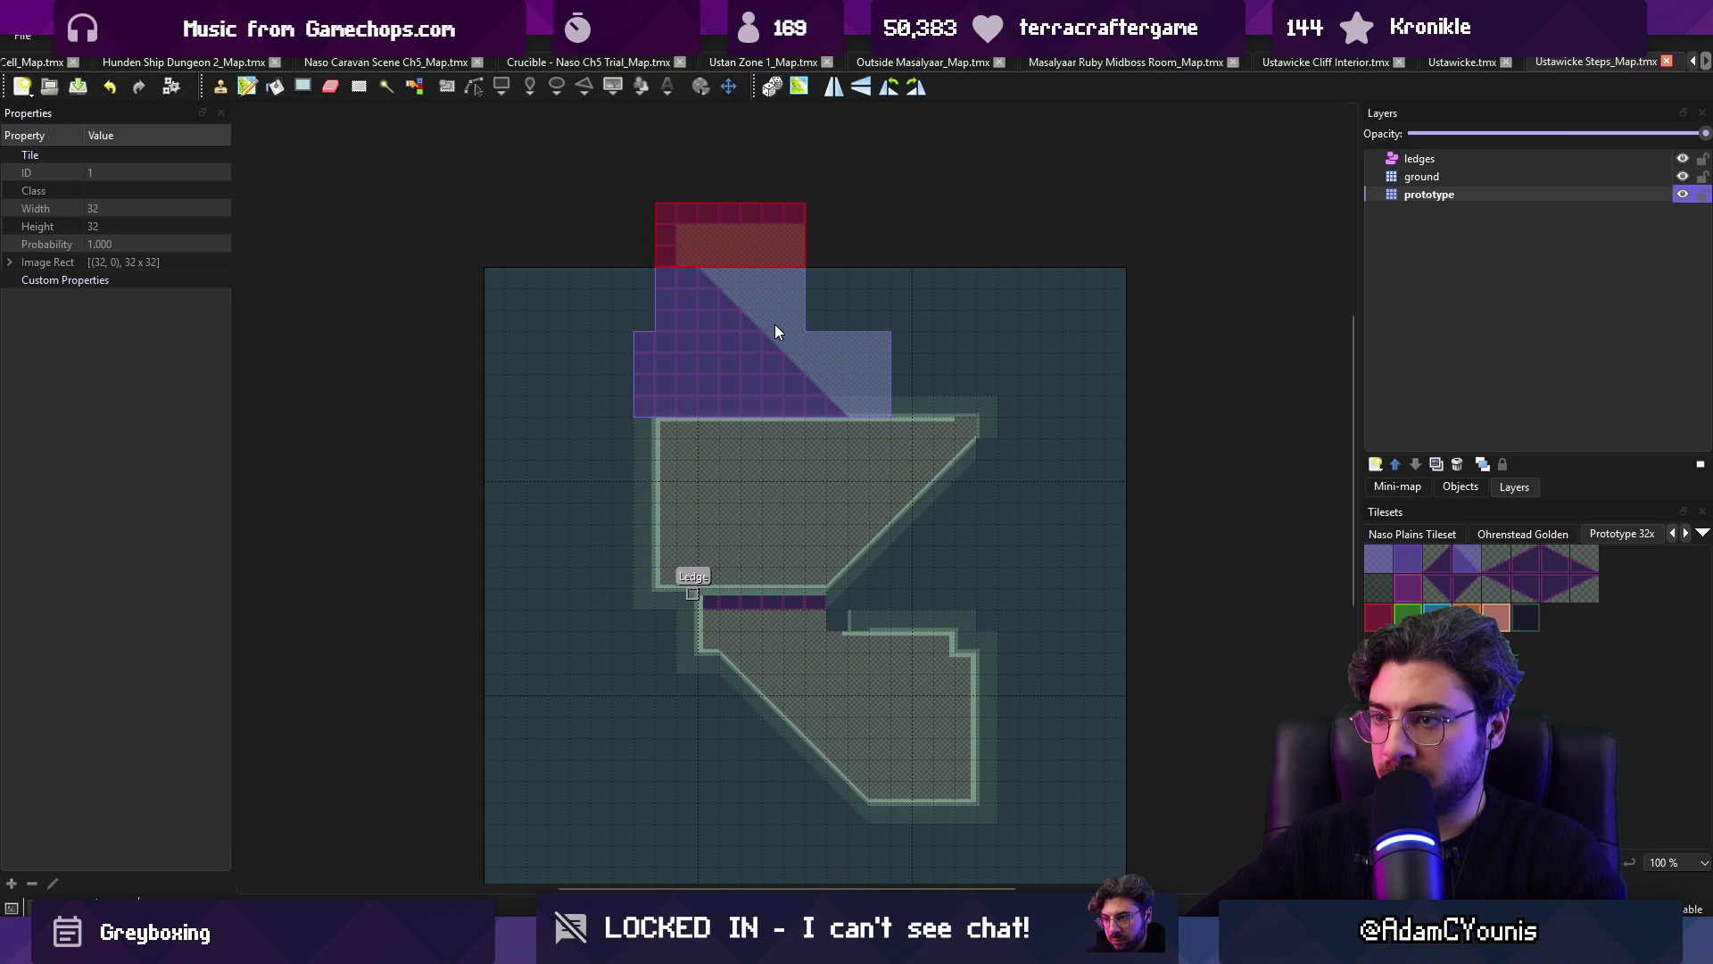
pyautogui.press('Escape')
pyautogui.scroll(-1, 931, 484)
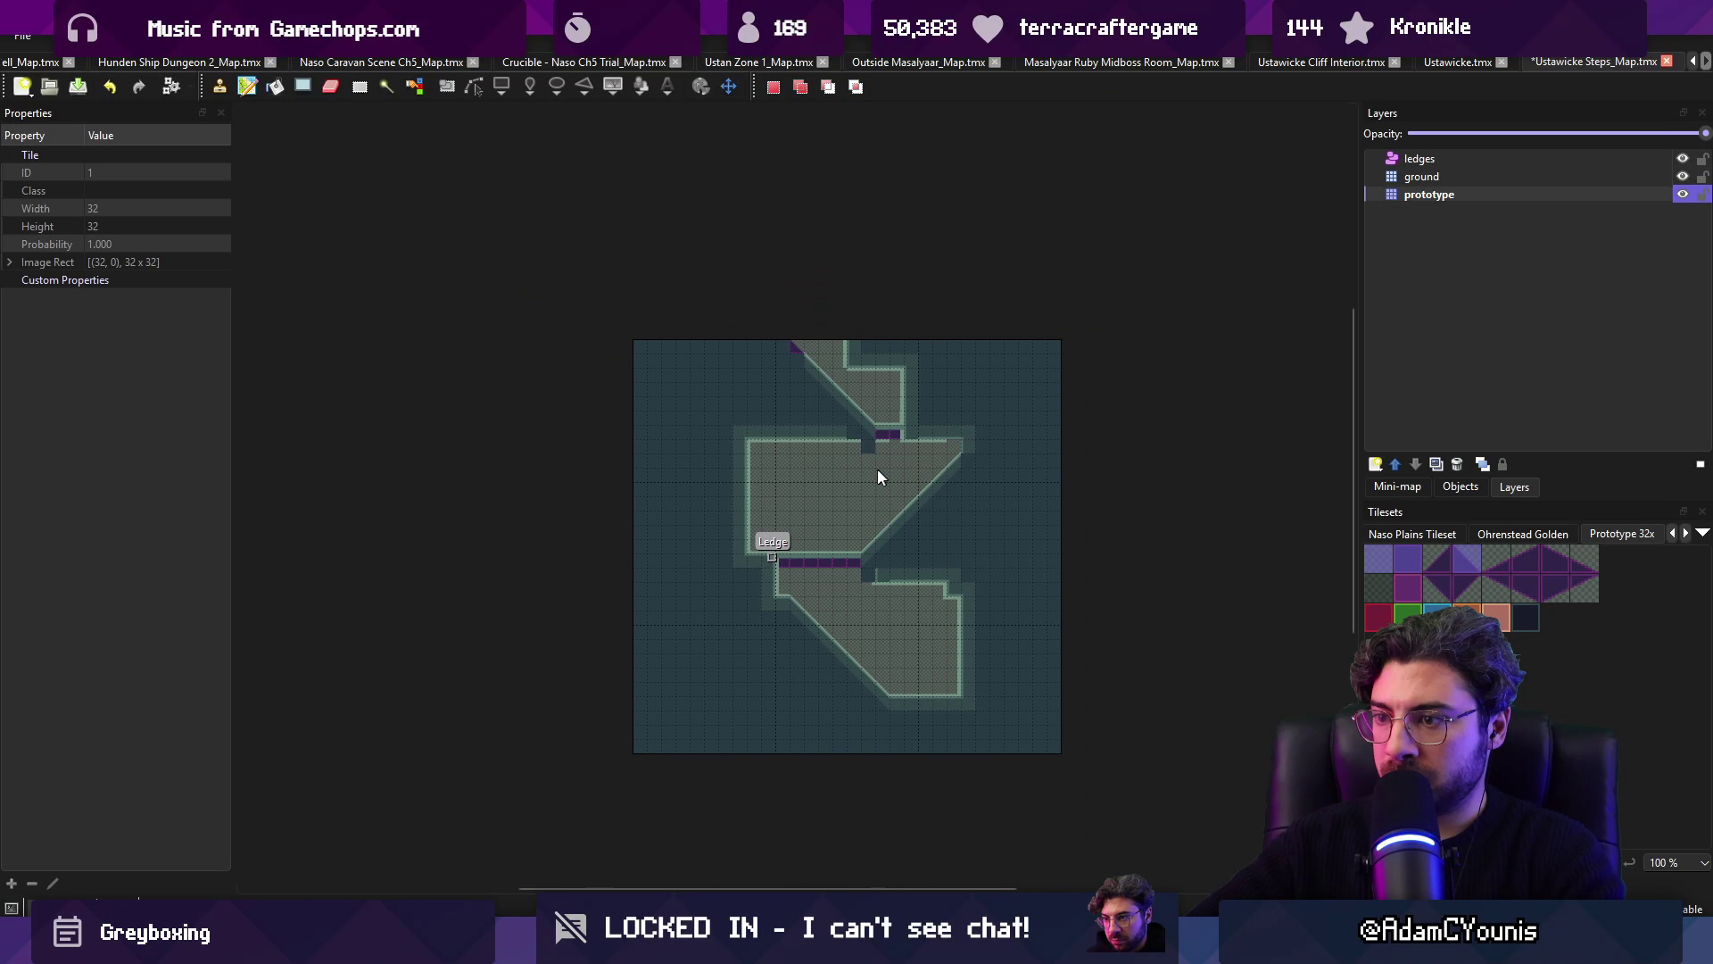
# Step: Crop the map to the area being kept via Crop to Selection
pyautogui.moveTo(696, 276); pyautogui.dragTo(1024, 740)
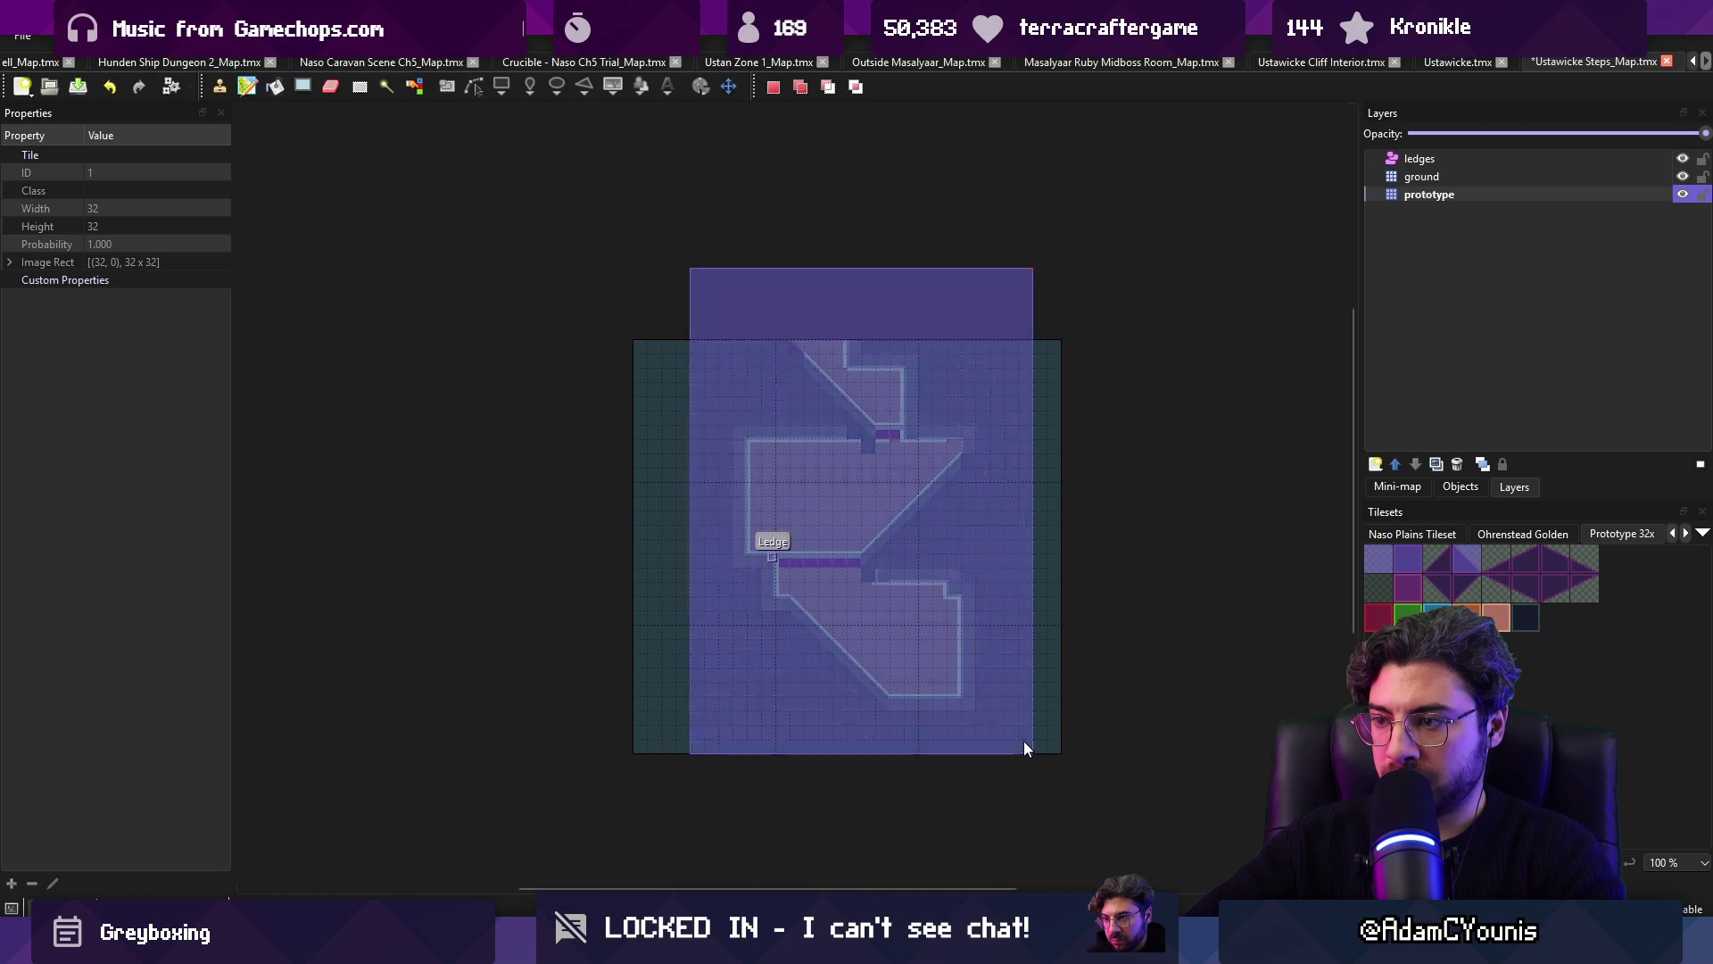
pyautogui.click(223, 36)
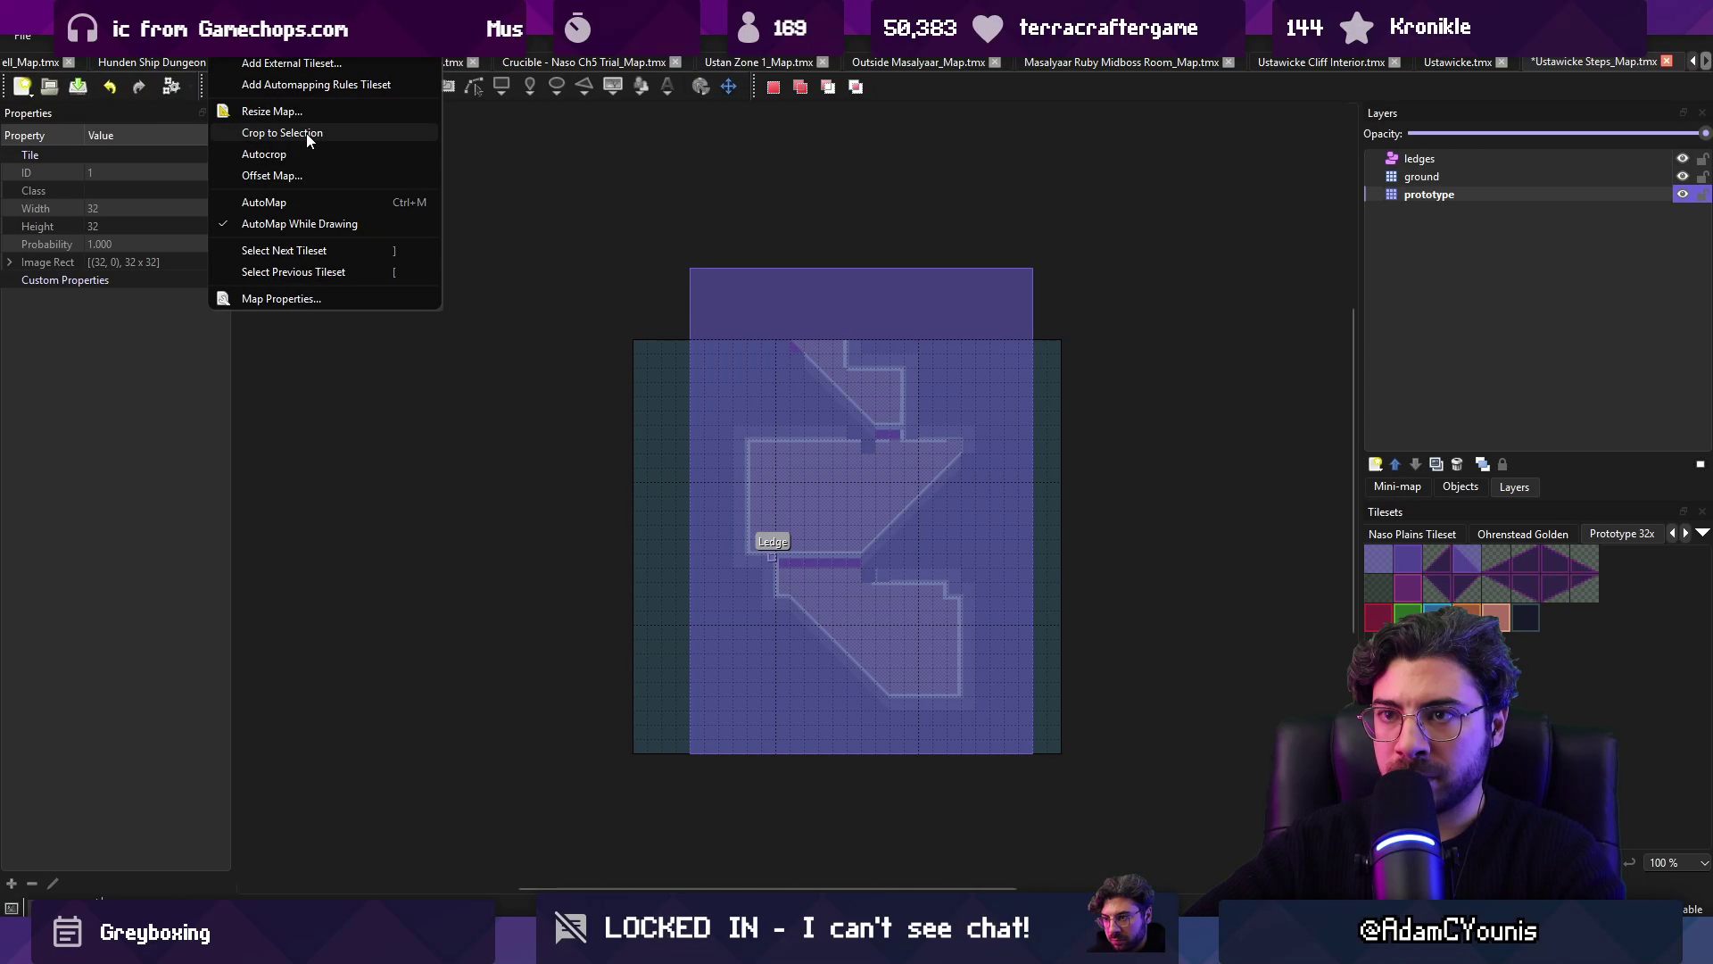
pyautogui.click(307, 132)
pyautogui.click(746, 673)
# Step: Copy the lower room's ledge and stairs section to the top of the map
pyautogui.moveTo(710, 618); pyautogui.dragTo(856, 792)
pyautogui.hotkey('ctrl', 'c')
pyautogui.hotkey('ctrl', 'v')
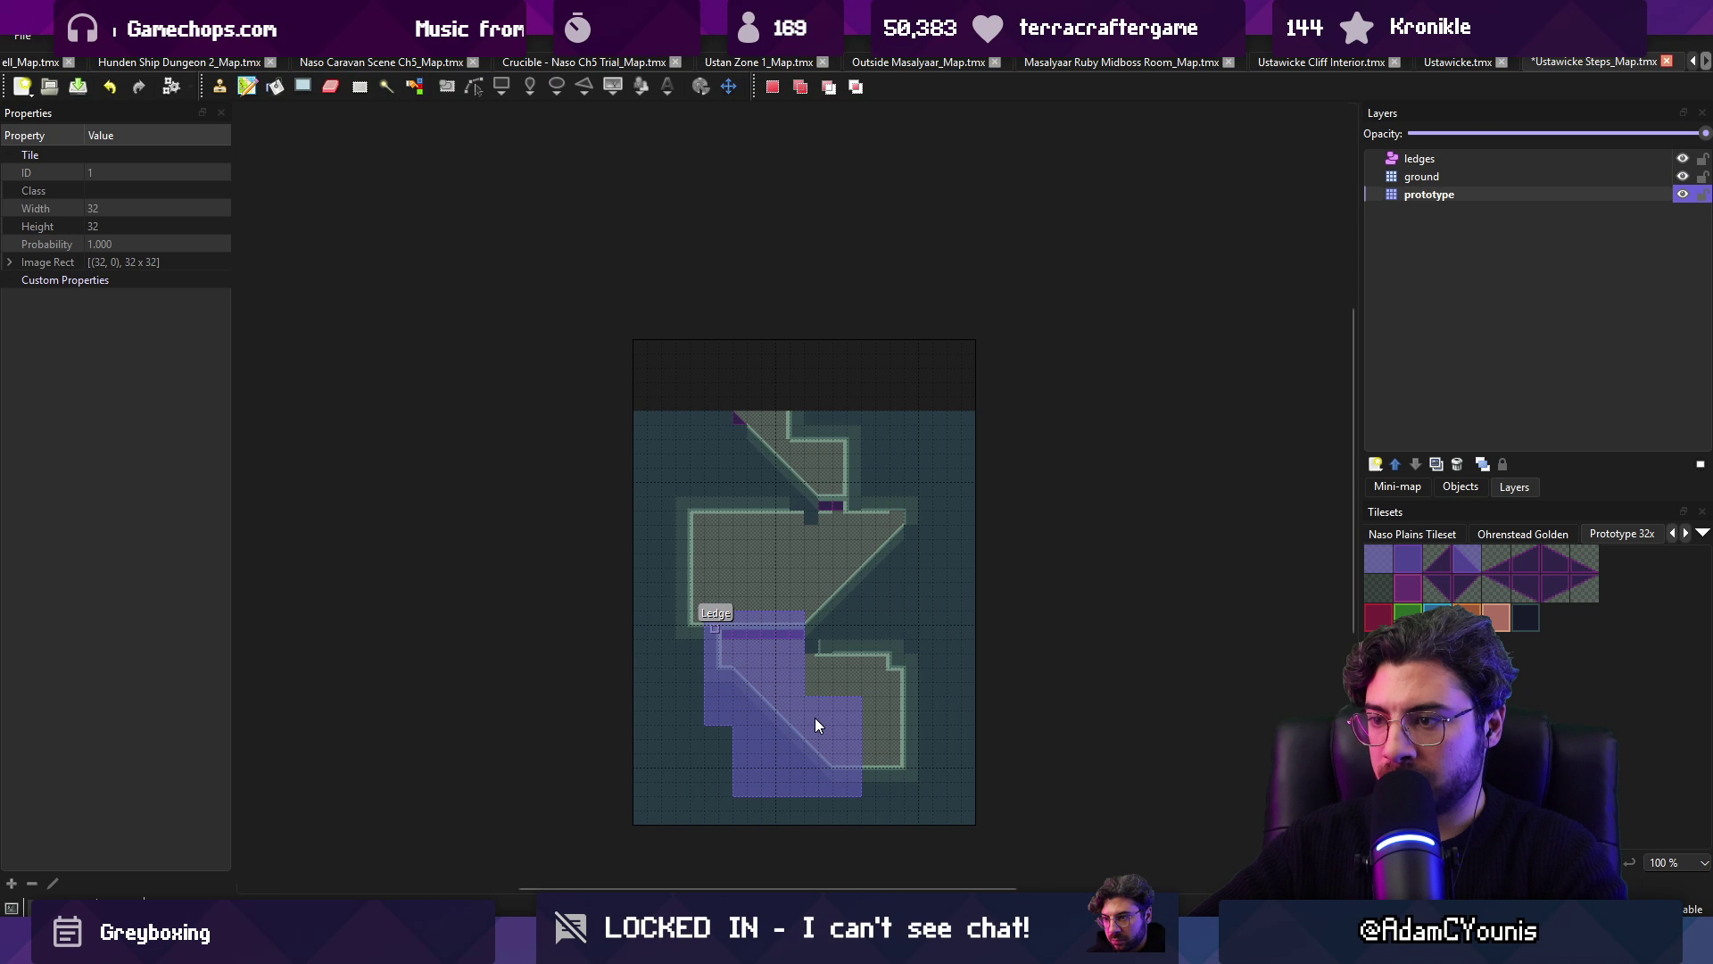
pyautogui.click(764, 441)
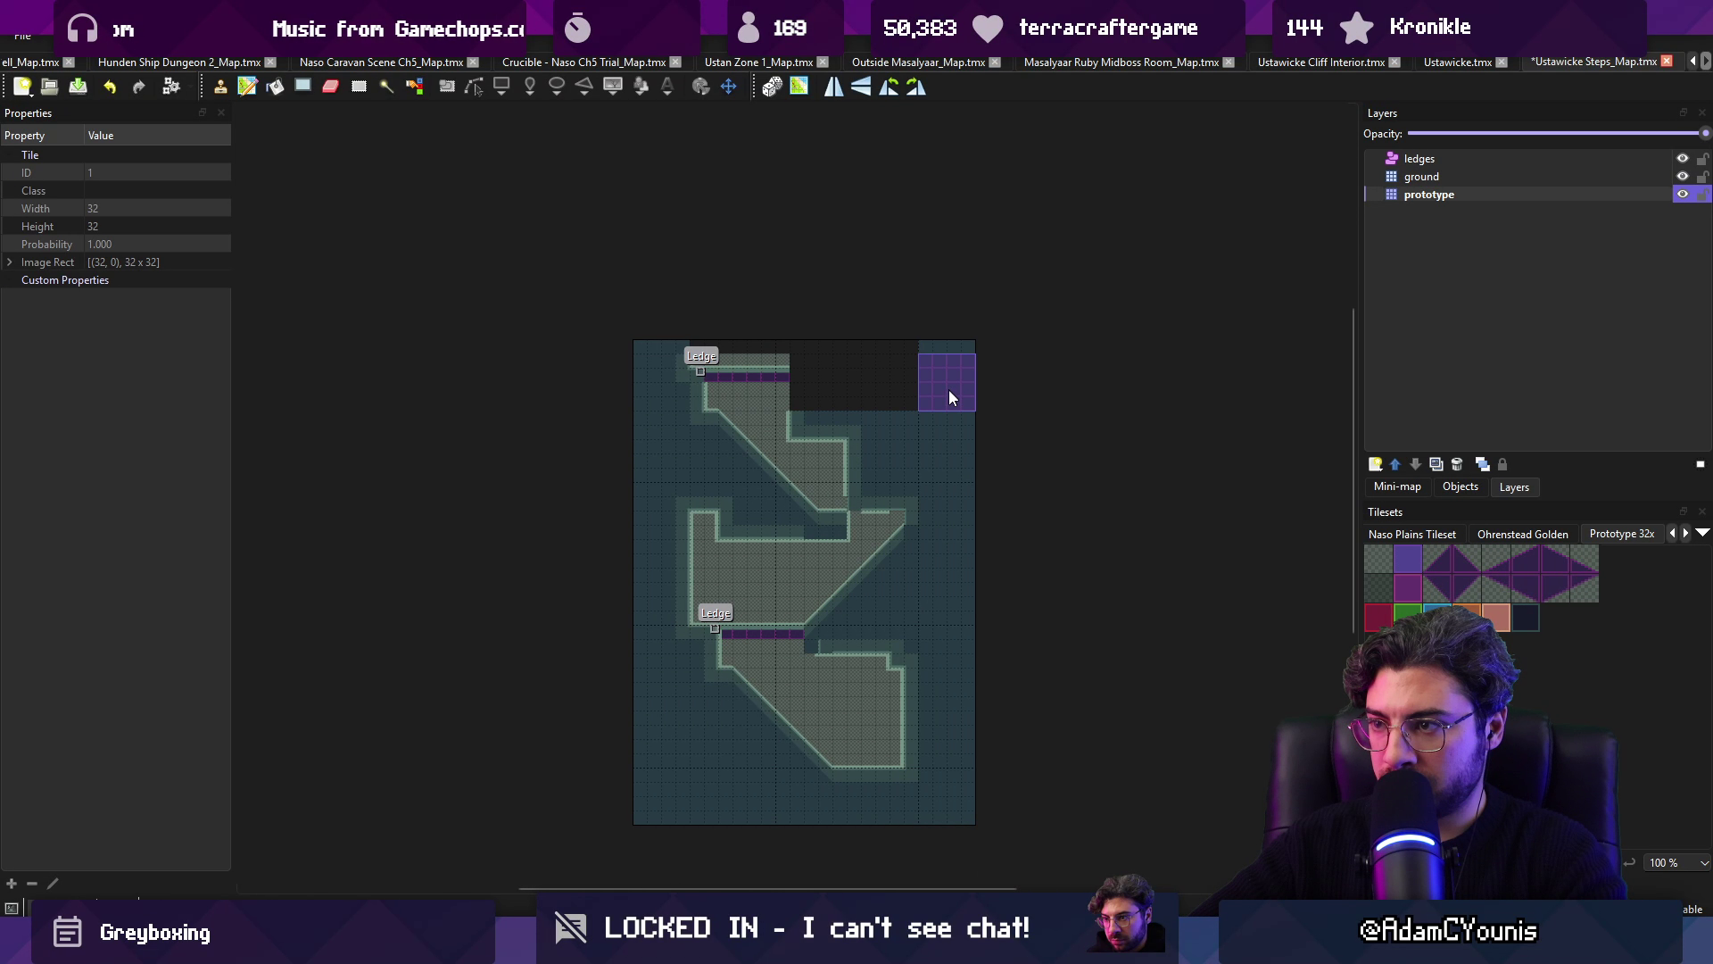
# Step: Paint a stepped lavender wall down the upper room's right side
pyautogui.click(1379, 558)
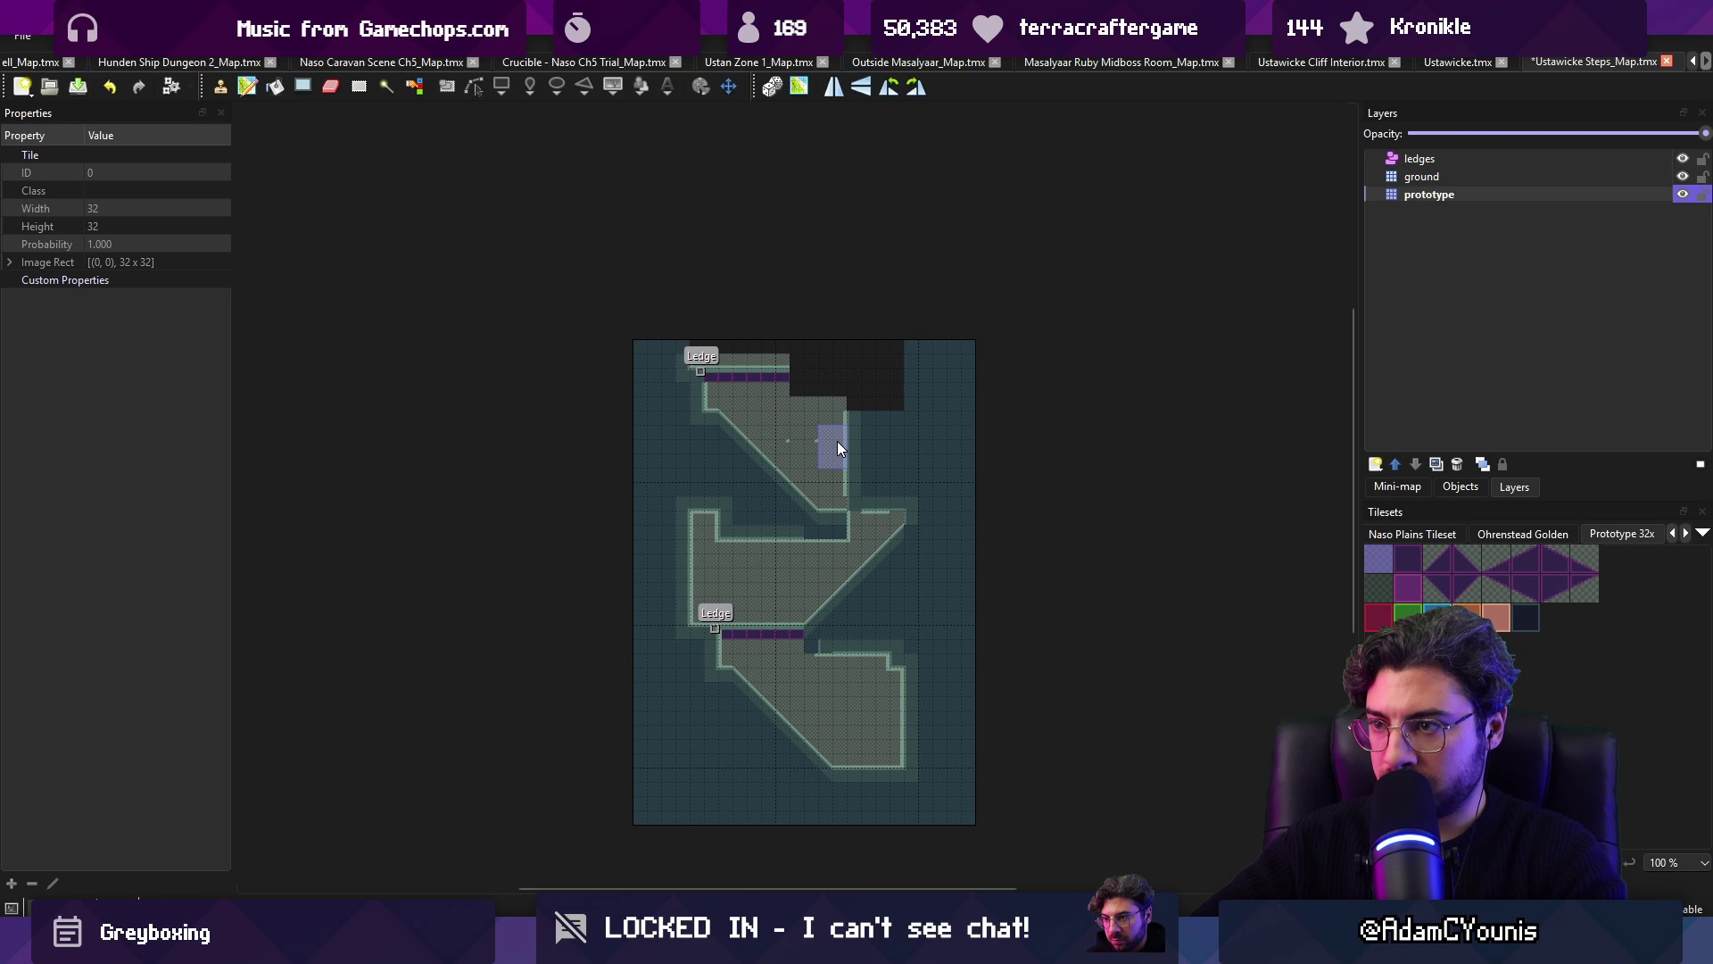
pyautogui.moveTo(837, 440); pyautogui.dragTo(864, 469)
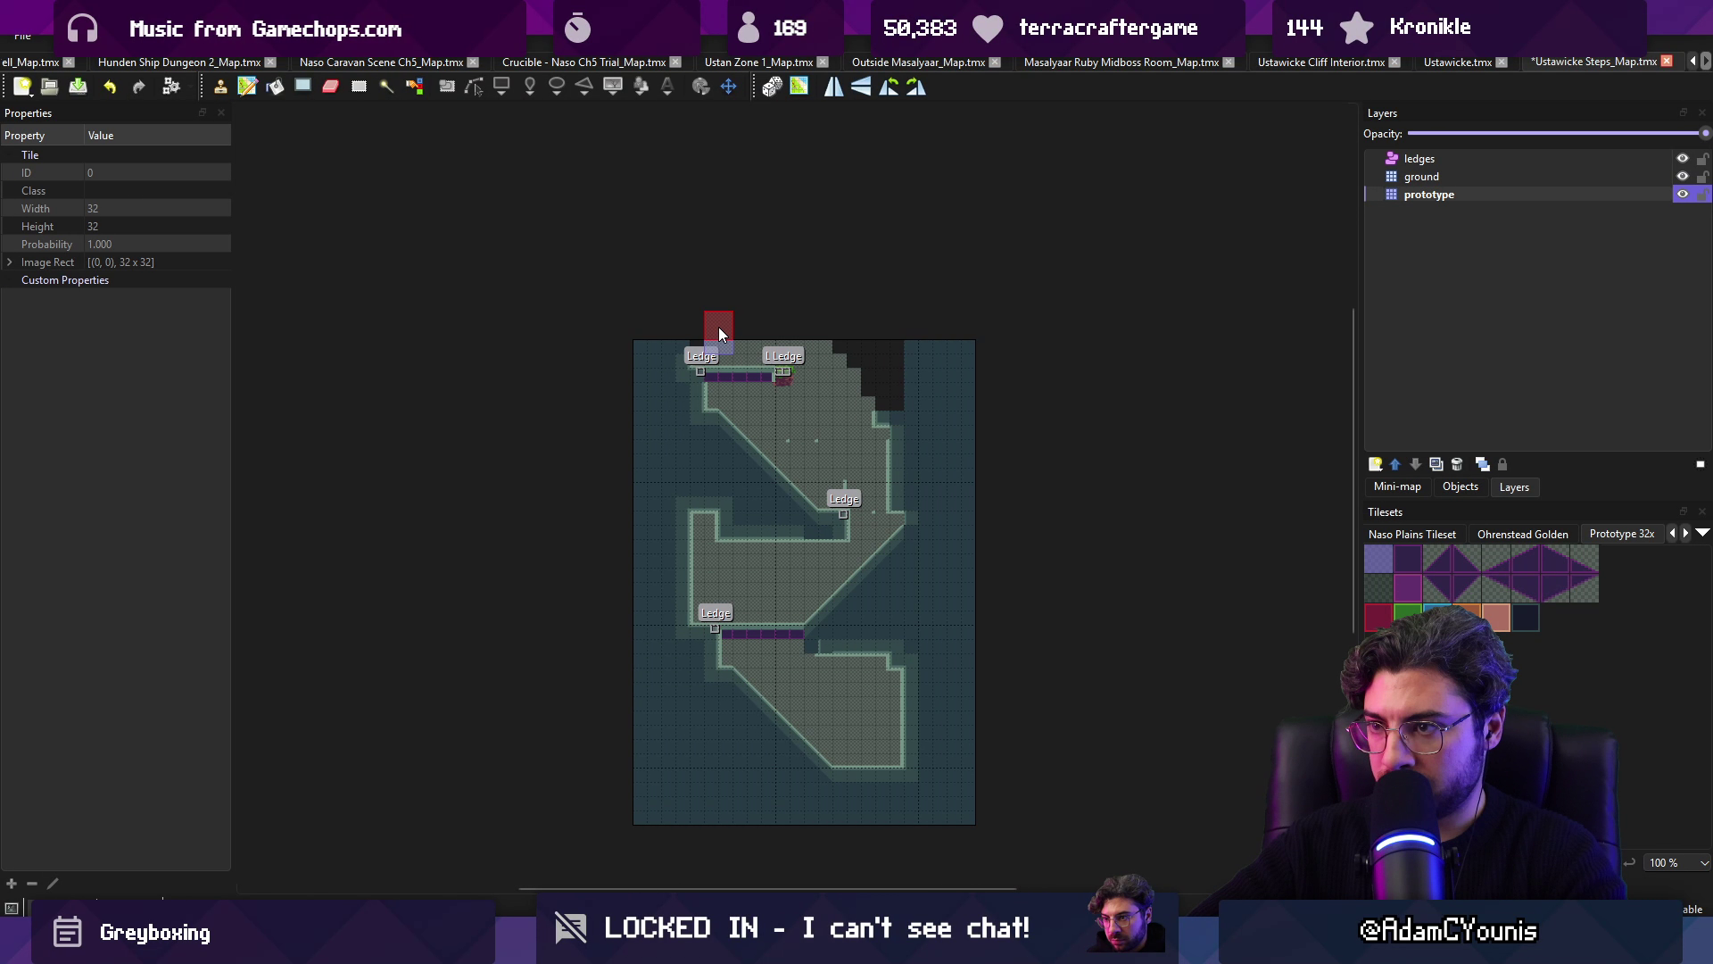
pyautogui.rightClick(878, 345)
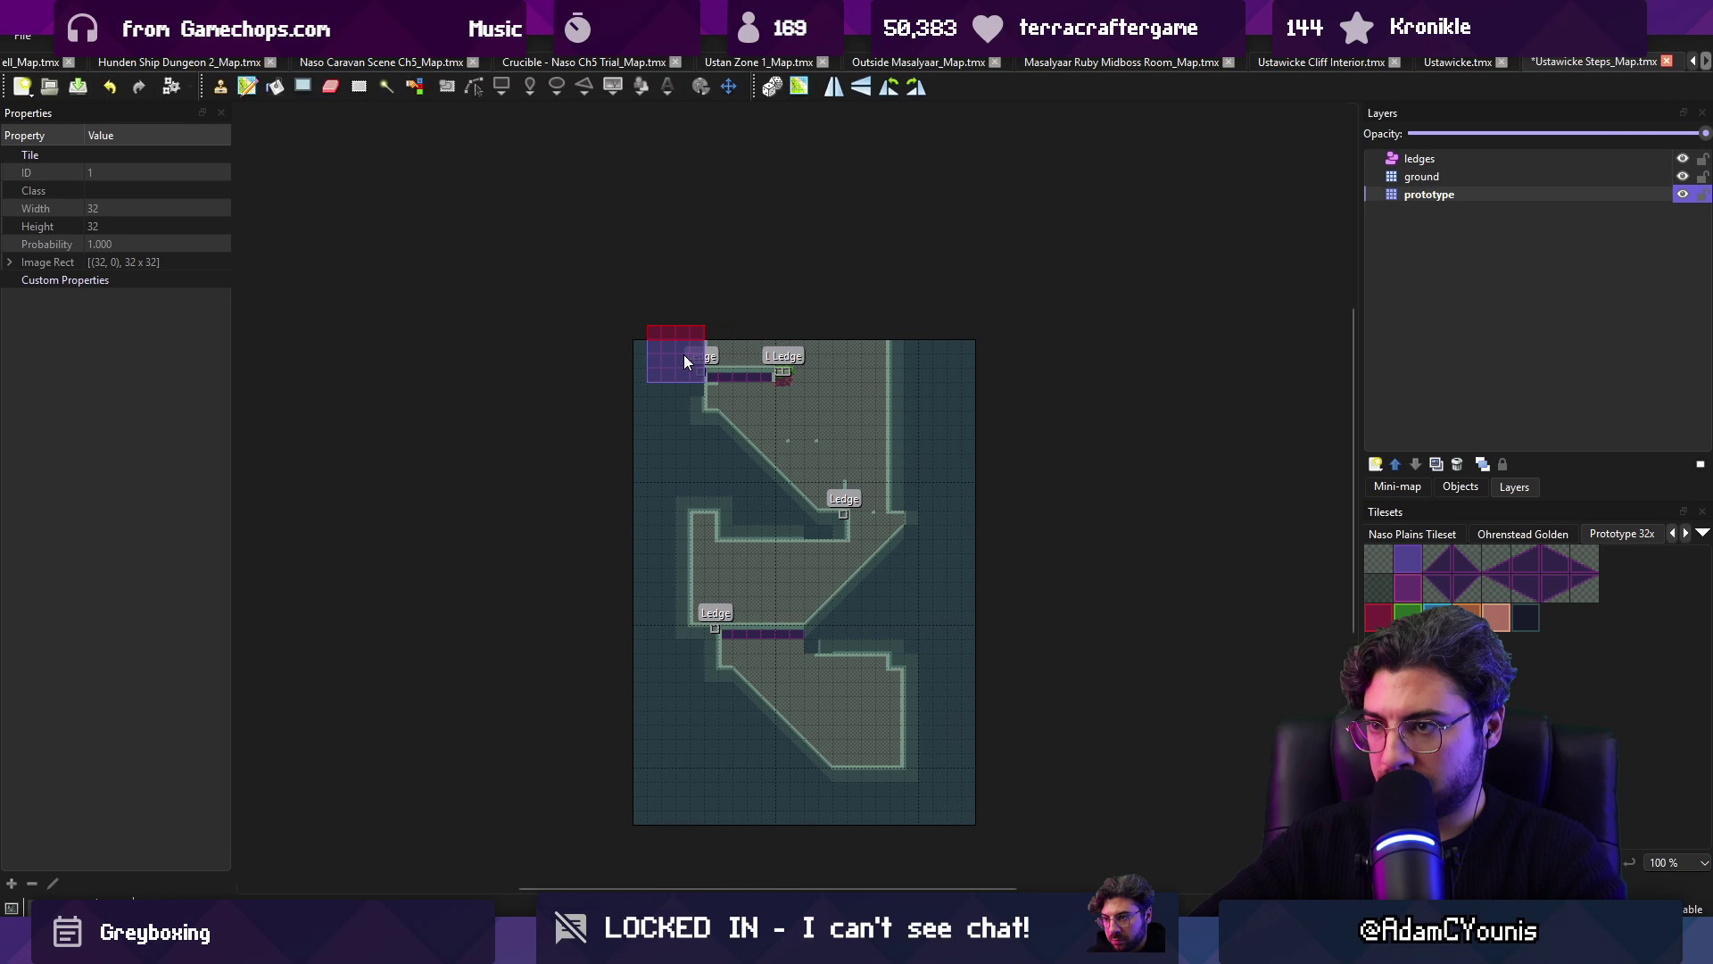
pyautogui.scroll(1, 697, 439)
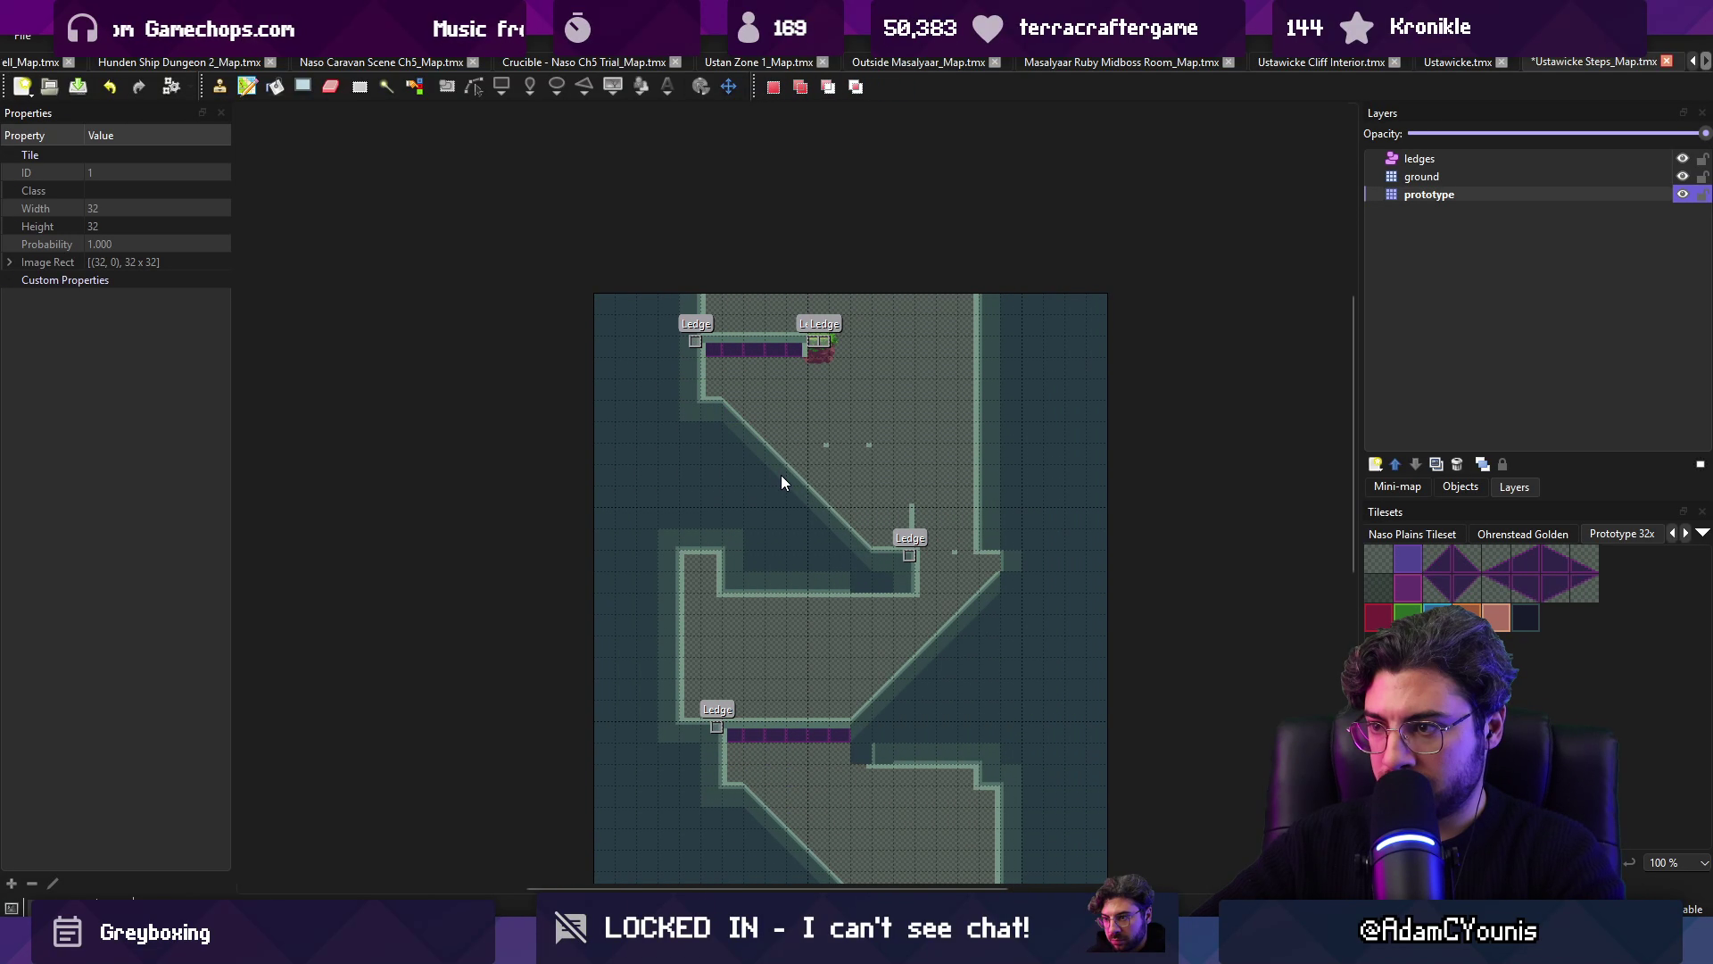
# Step: Copy the top ledge tiles, extend the purple ledge row rightward across the room, and save
pyautogui.moveTo(689, 345)
pyautogui.mouseDown()
pyautogui.moveTo(801, 346)
pyautogui.moveTo(816, 369)
pyautogui.mouseUp()
pyautogui.scroll(-1, 810, 373)
pyautogui.moveTo(705, 789)
pyautogui.mouseDown()
pyautogui.moveTo(880, 554)
pyautogui.moveTo(939, 328)
pyautogui.mouseUp()
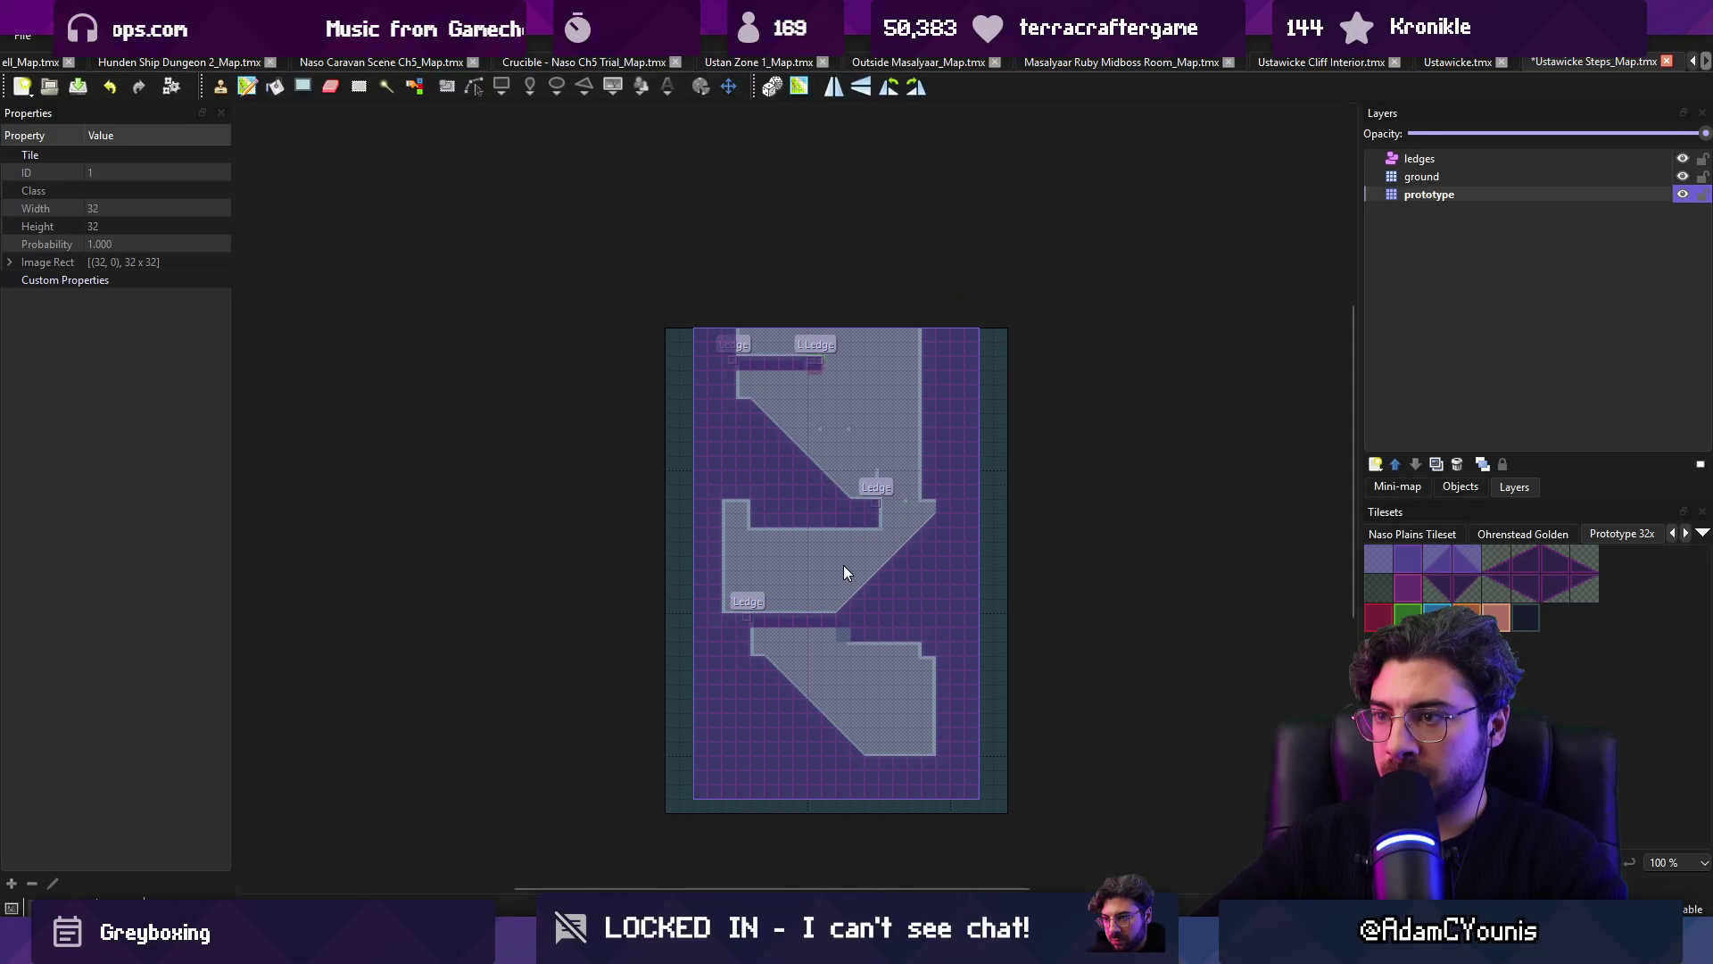
pyautogui.hotkey('ctrl', 'h')
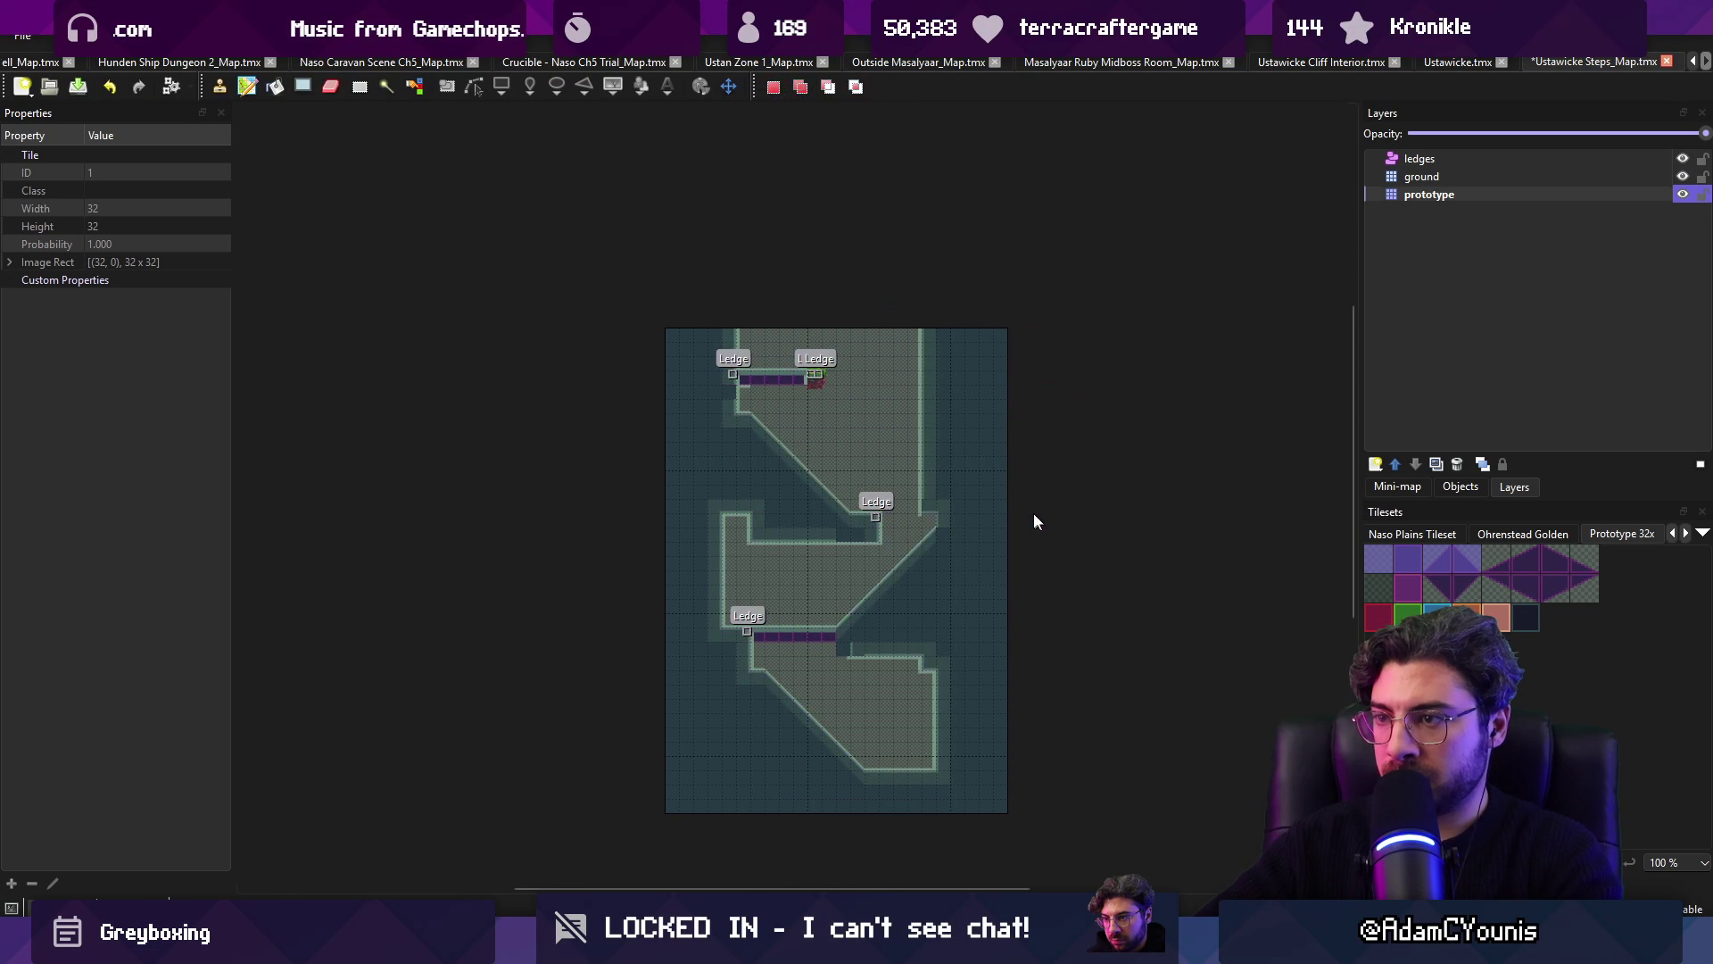
pyautogui.scroll(1, 775, 385)
pyautogui.hotkey('ctrl', 'c')
pyautogui.hotkey('ctrl', 'v')
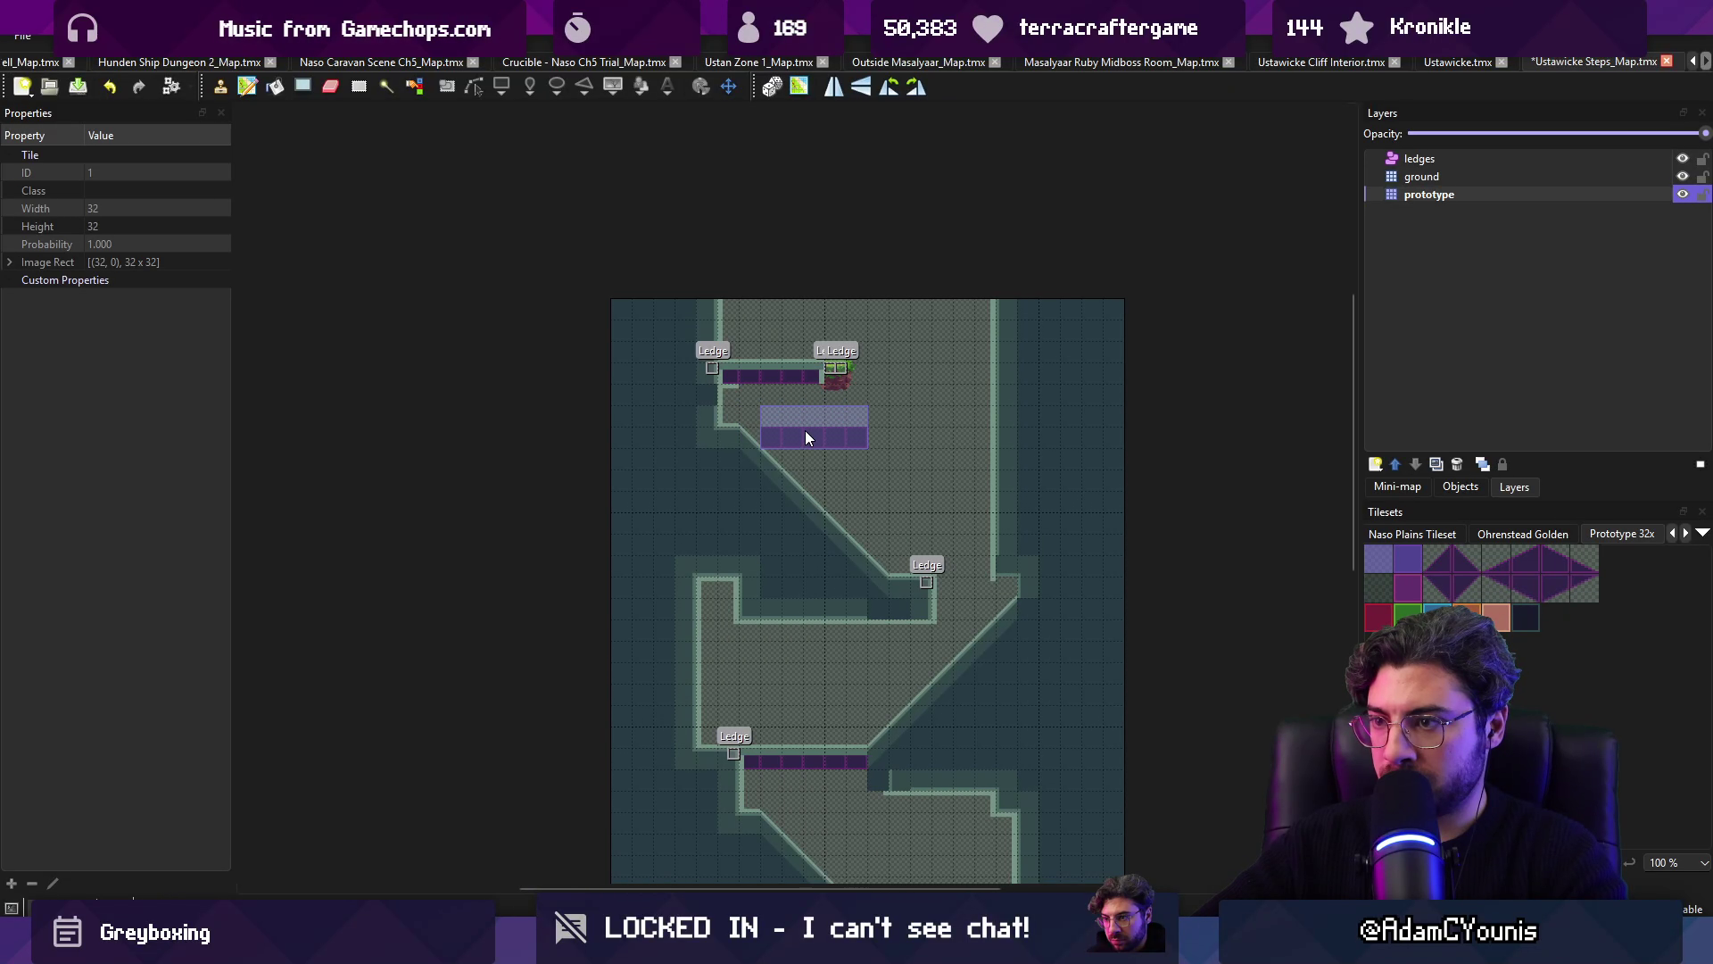
pyautogui.moveTo(773, 398); pyautogui.dragTo(919, 389)
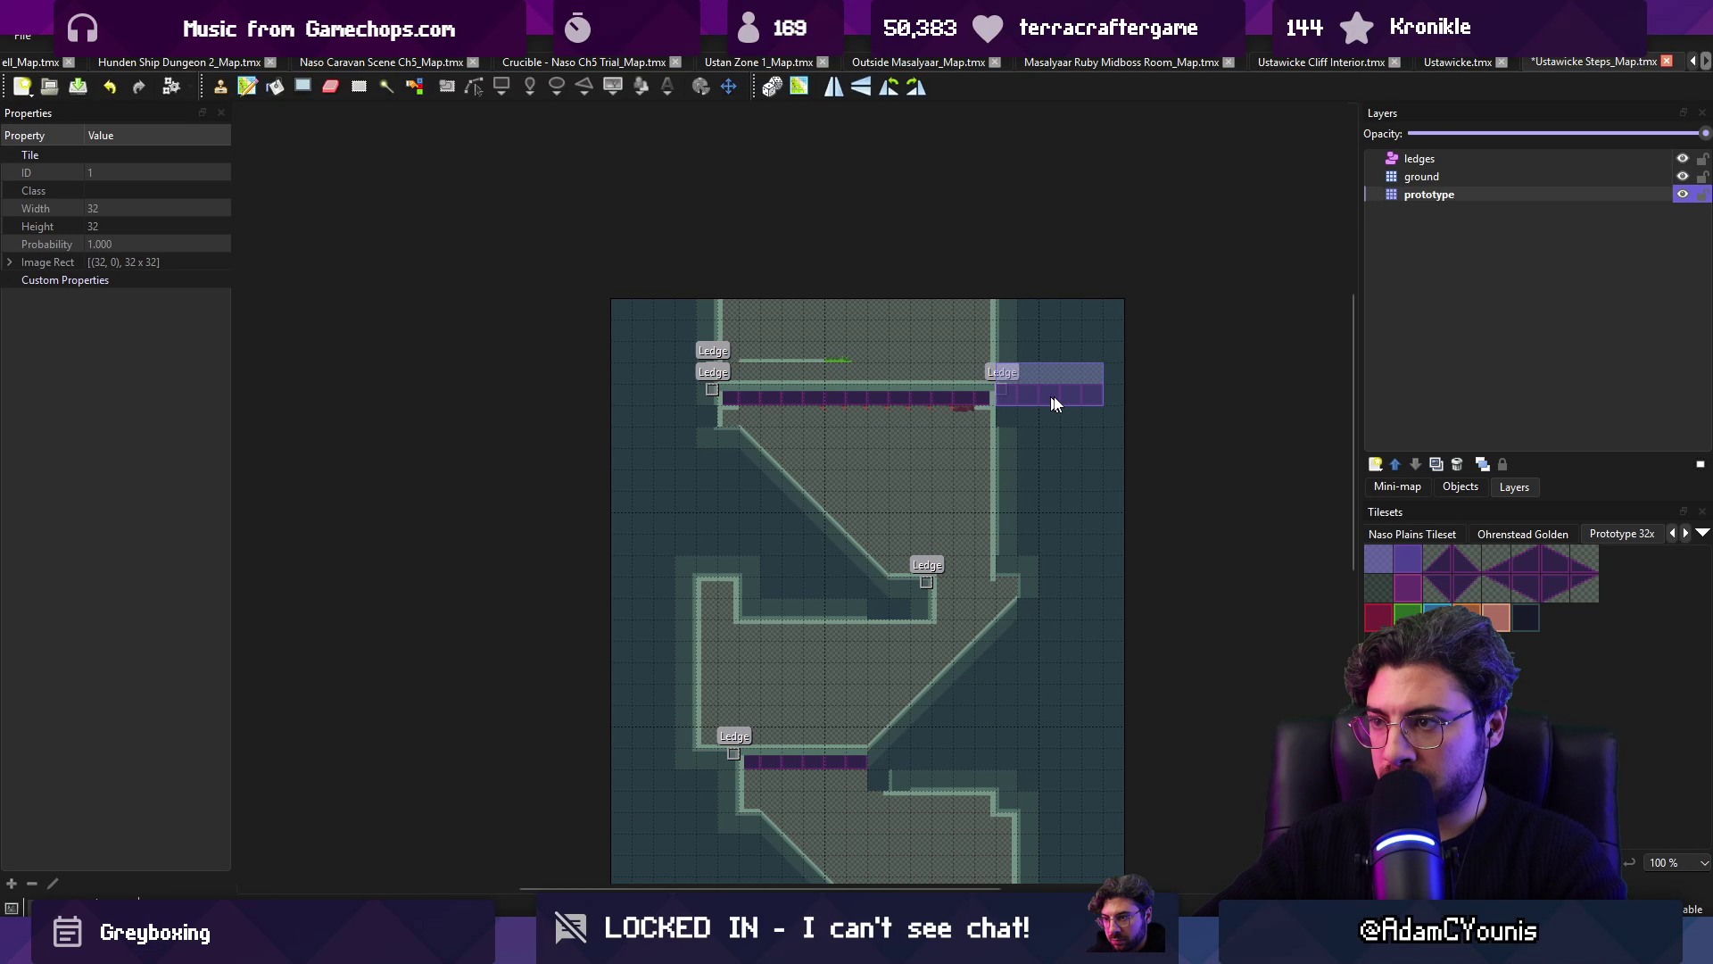
pyautogui.press('r')
pyautogui.hotkey('ctrl', 's')
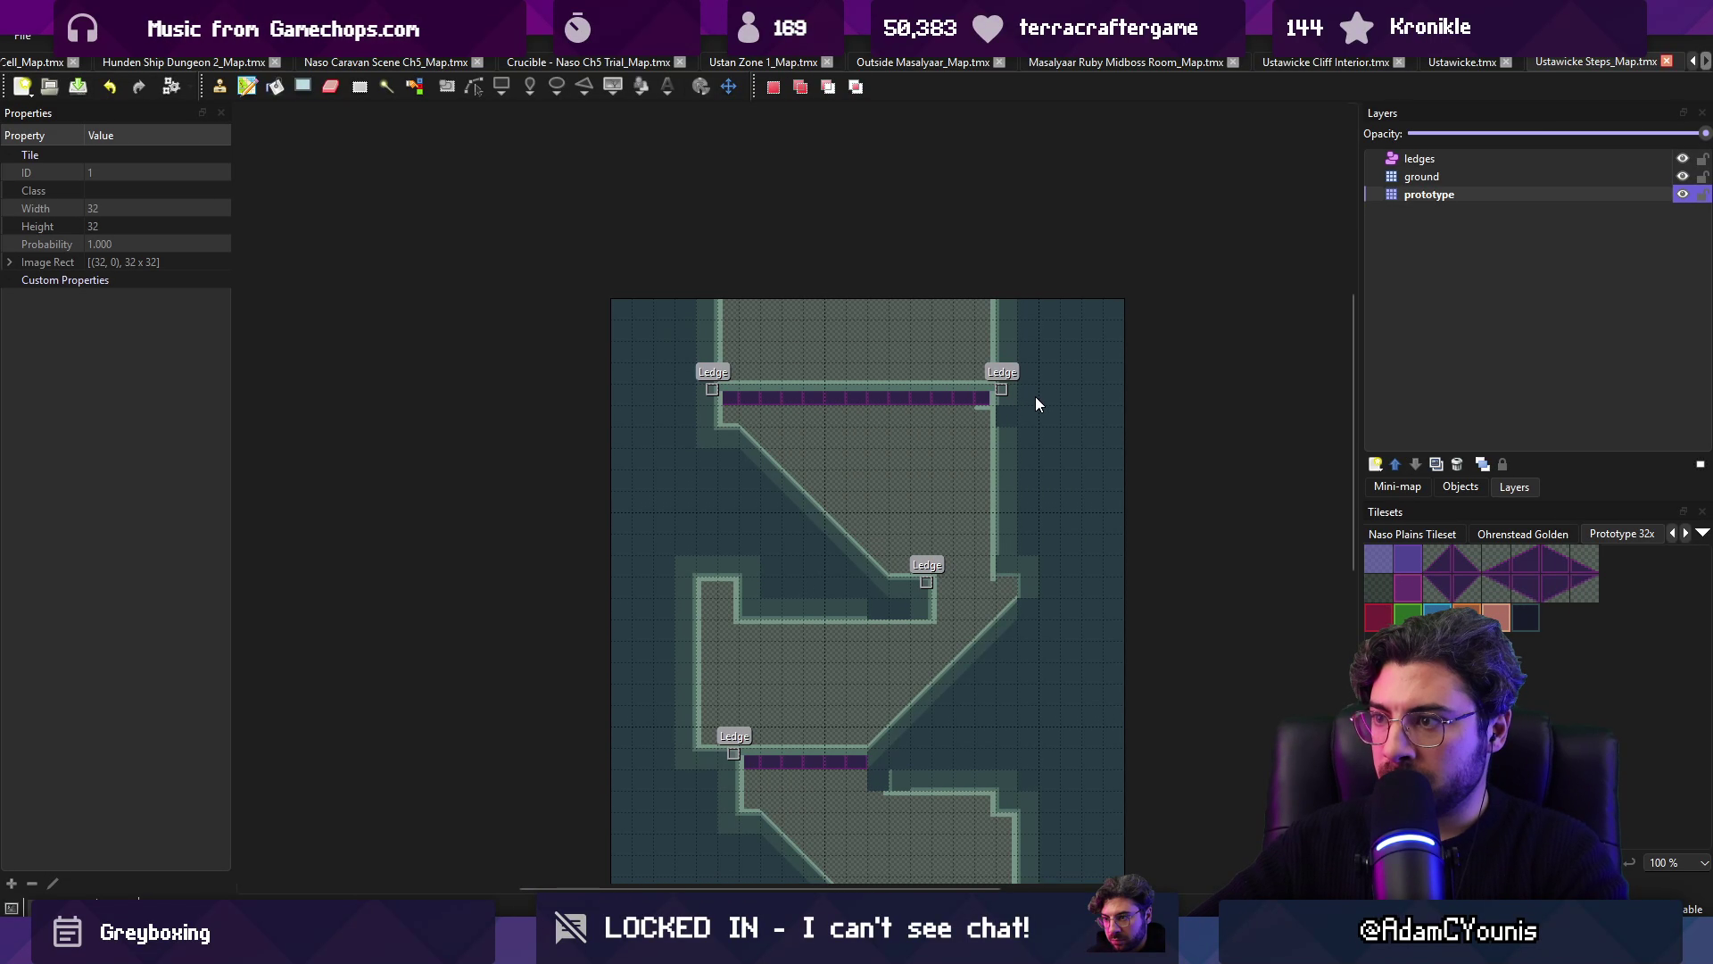
# Step: Stamp copied right-edge tiles onto the right wall, then undo the change
pyautogui.moveTo(1061, 362); pyautogui.dragTo(998, 380)
pyautogui.hotkey('ctrl', 'c')
pyautogui.hotkey('ctrl', 'v')
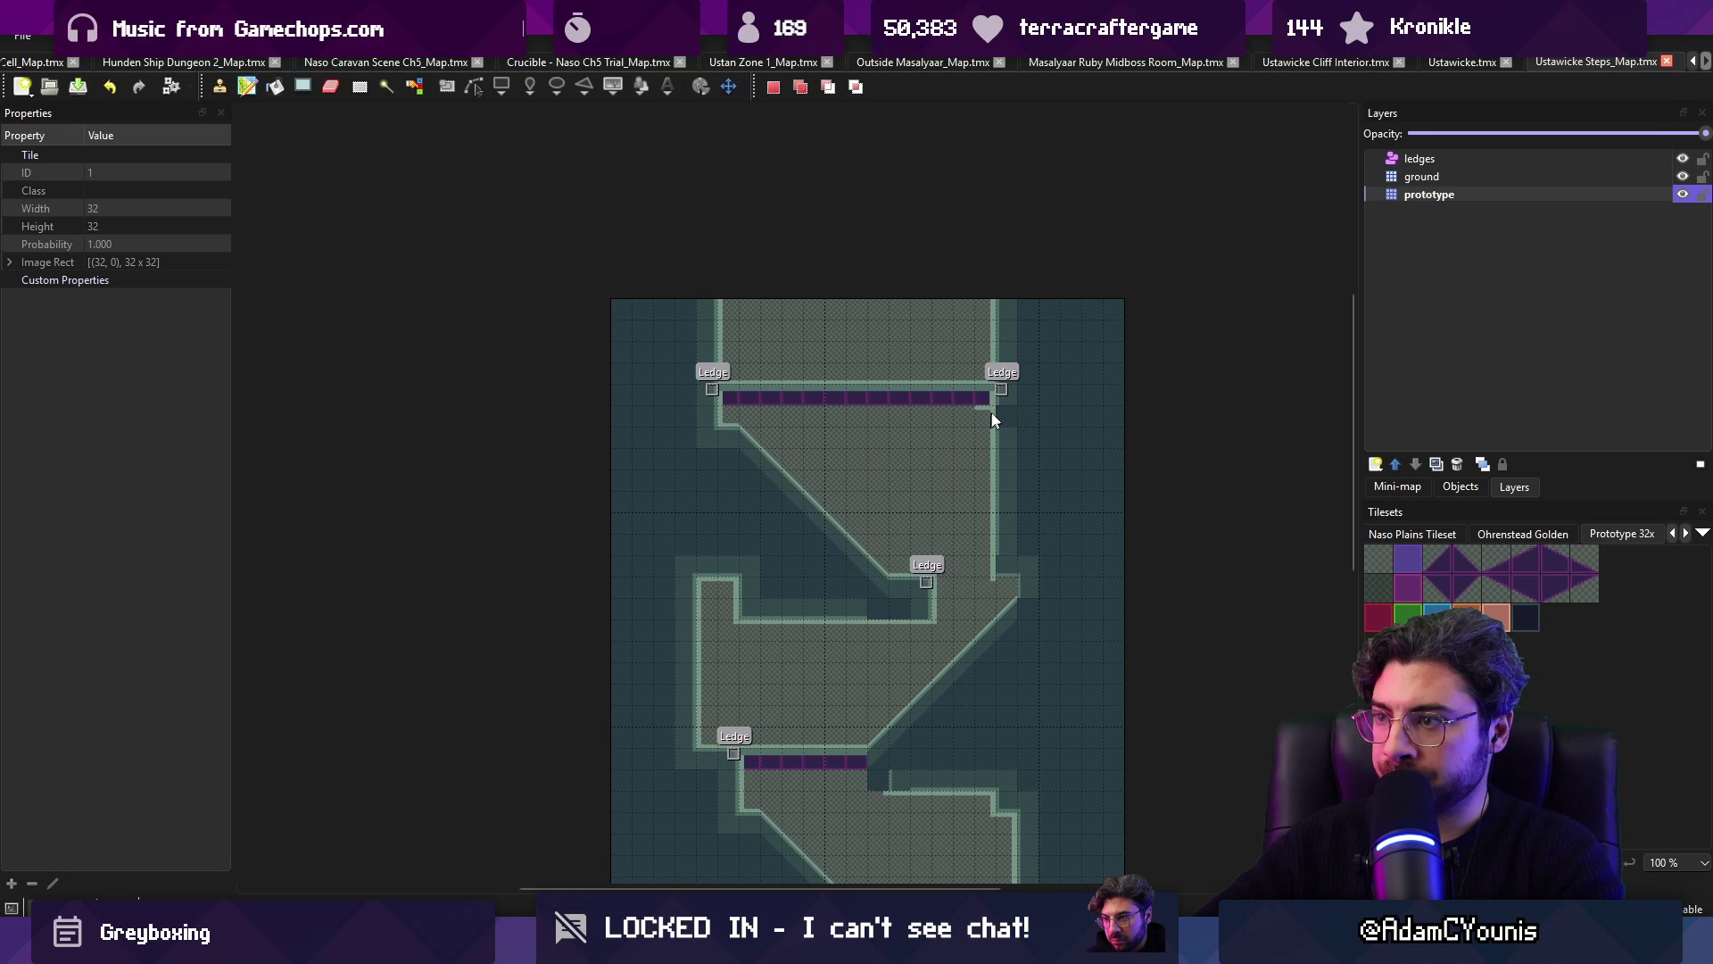
pyautogui.click(940, 432)
pyautogui.scroll(-1, 1077, 444)
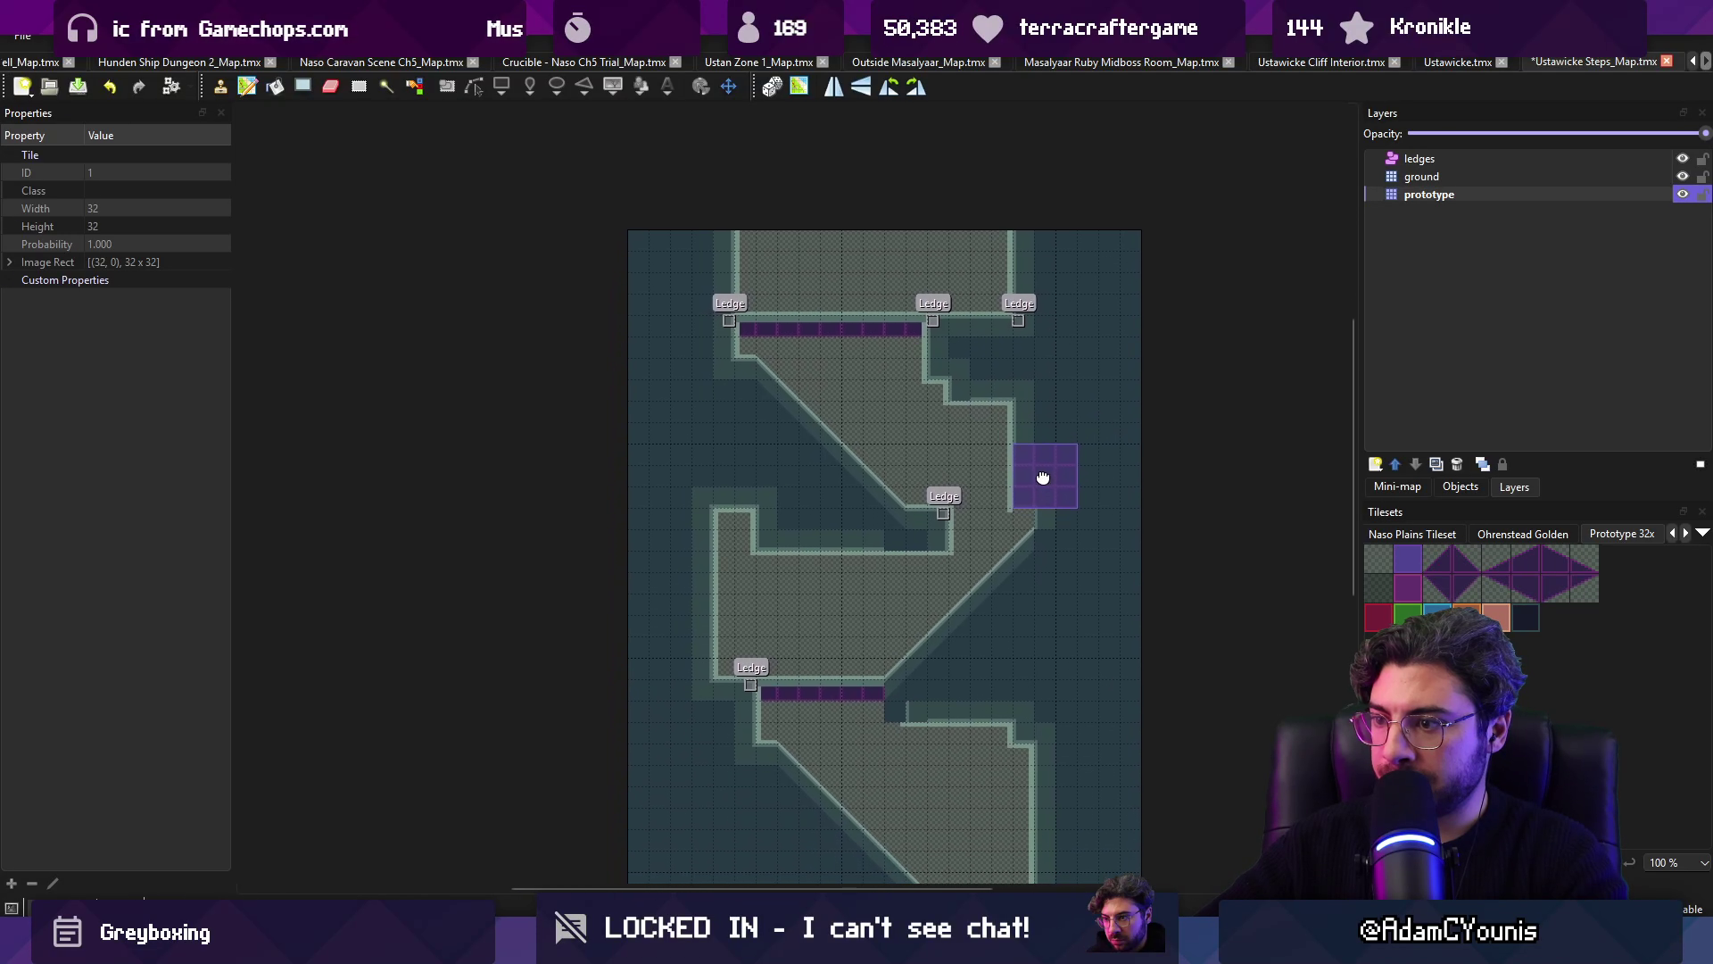
pyautogui.press('r')
pyautogui.moveTo(696, 468); pyautogui.dragTo(747, 482)
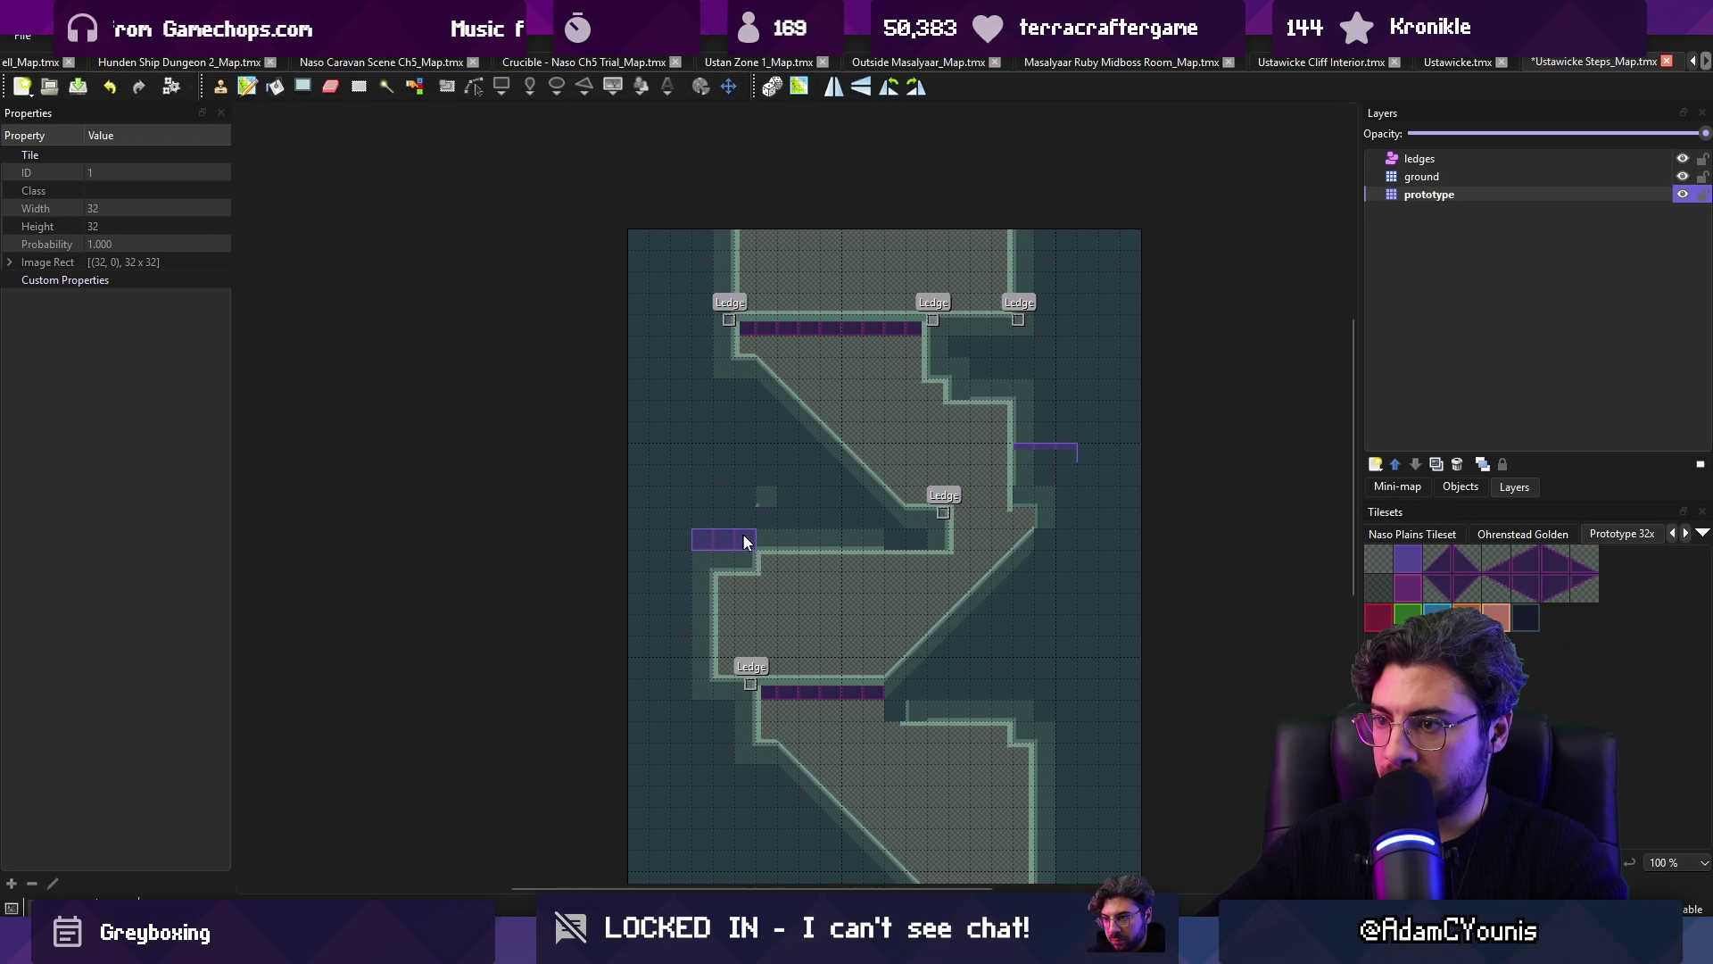
pyautogui.scroll(-1, 669, 629)
pyautogui.hscroll(1, 669, 629)
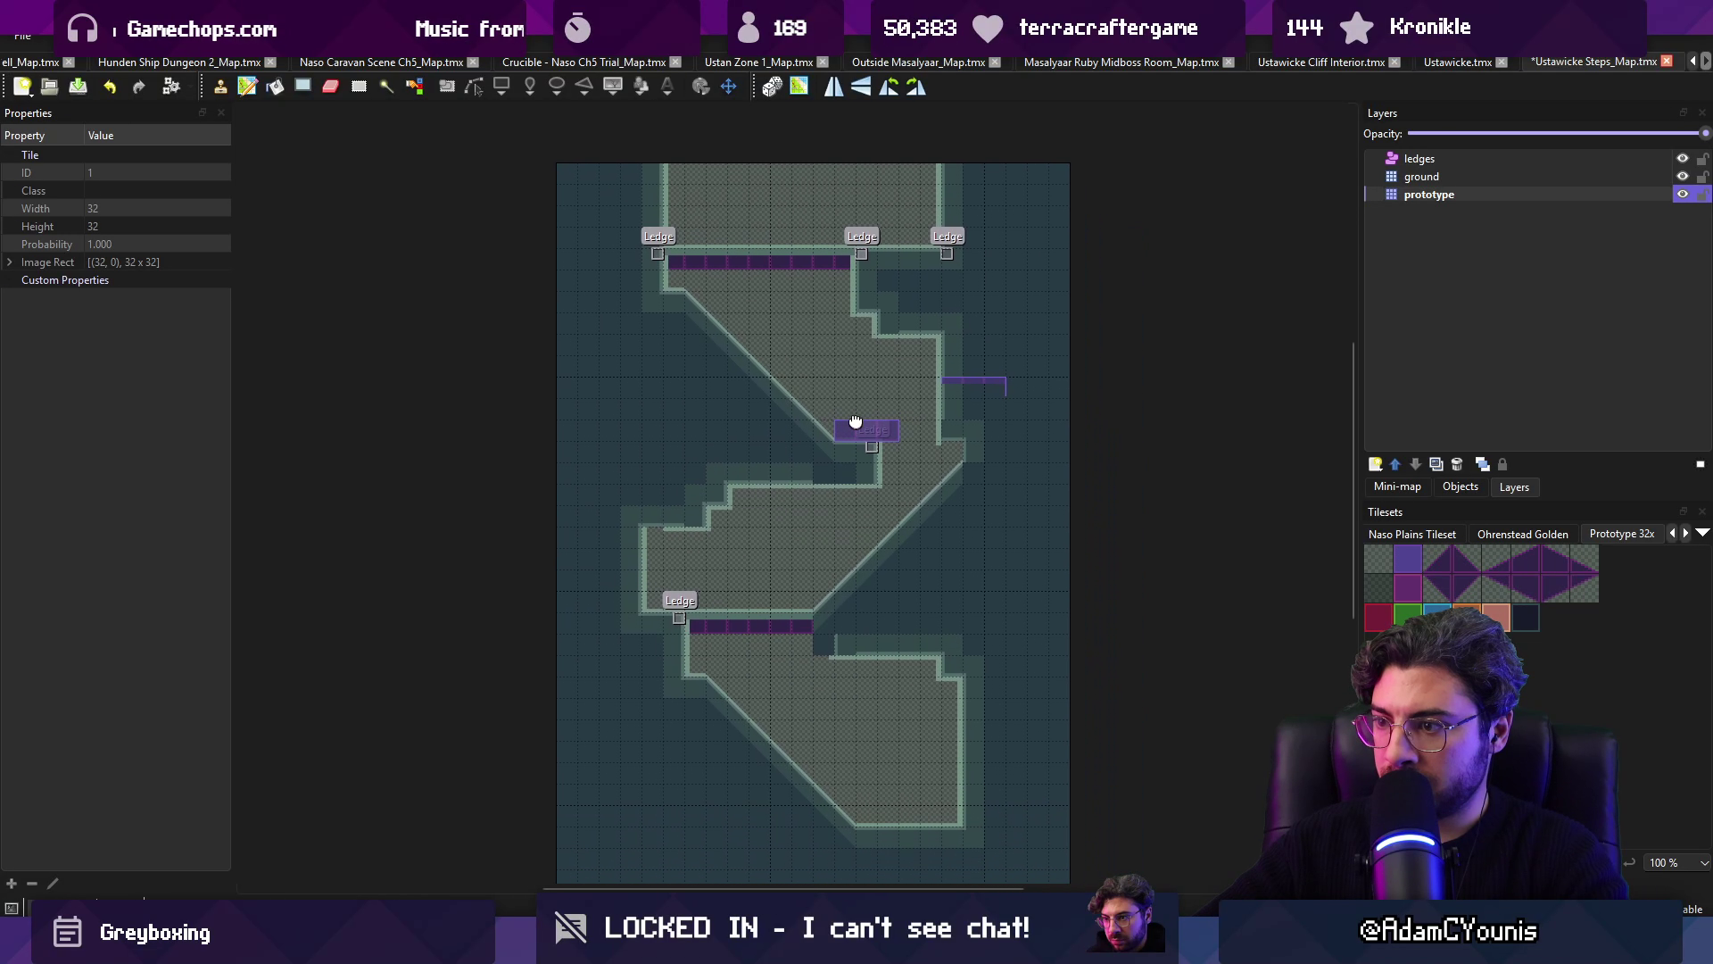
pyautogui.scroll(1, 960, 628)
pyautogui.hotkey('ctrl', 'z')
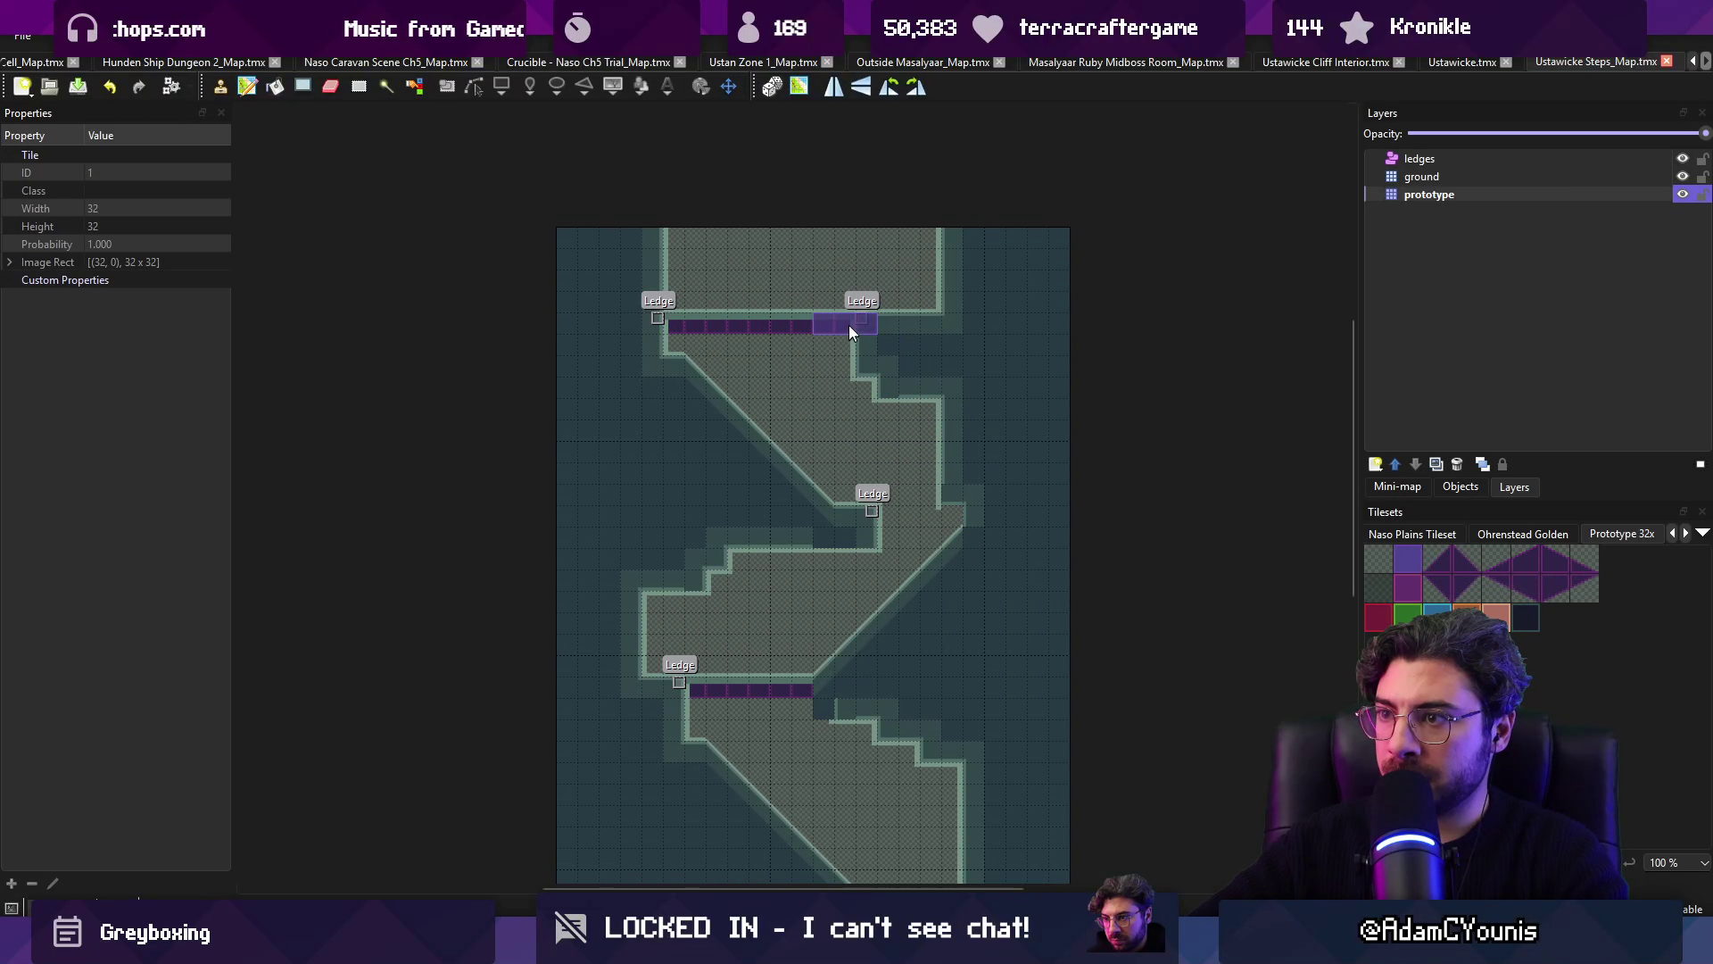
# Step: Stamp tiles so the top ledge shifts left
pyautogui.click(849, 345)
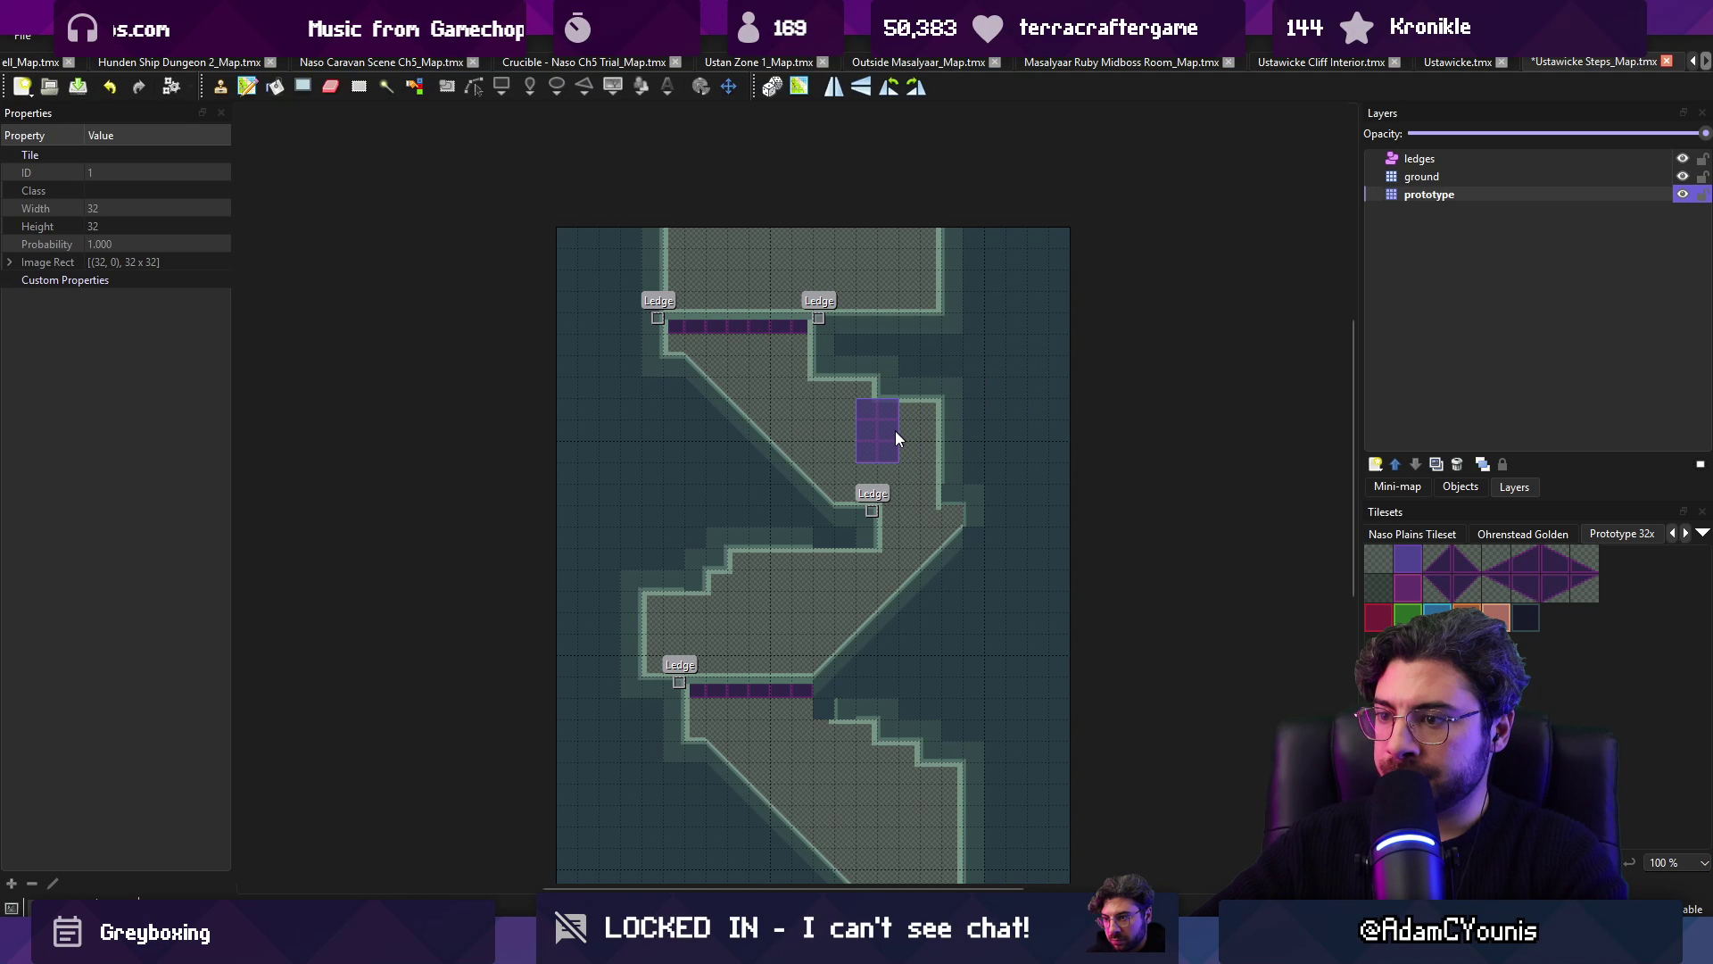
pyautogui.scroll(1, 856, 393)
pyautogui.press('r')
pyautogui.scroll(-1, 762, 748)
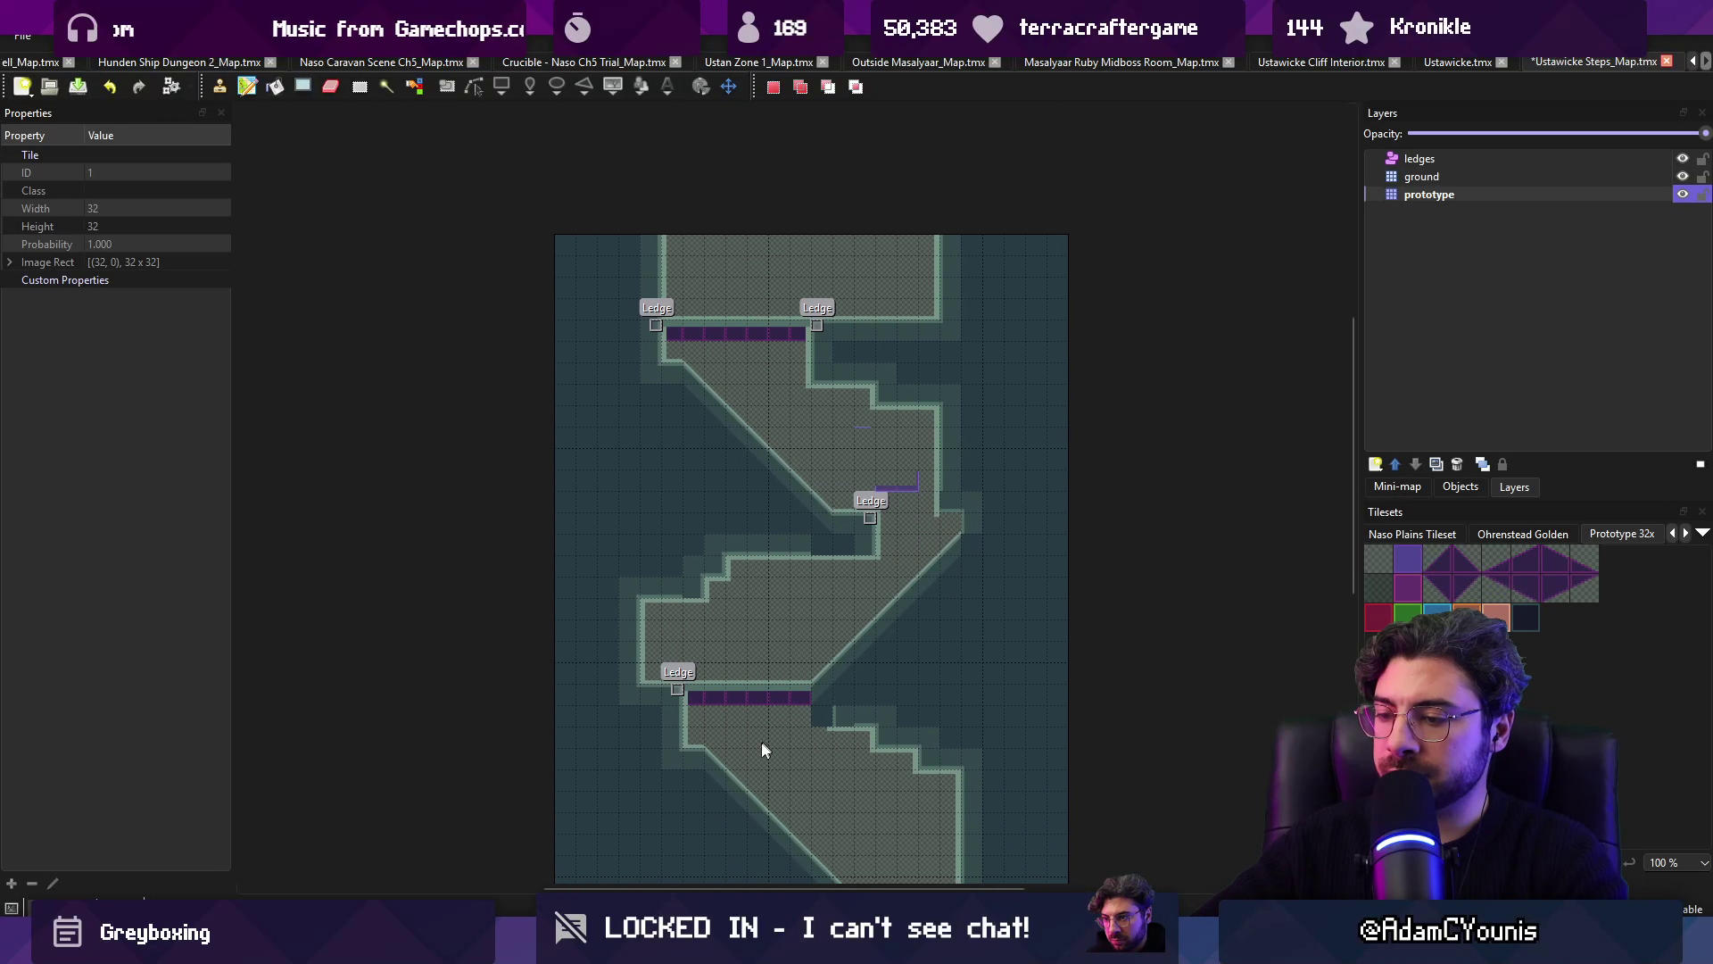
# Step: Flag the prototype layer with the unity:ignore property and save the map
pyautogui.click(131, 450)
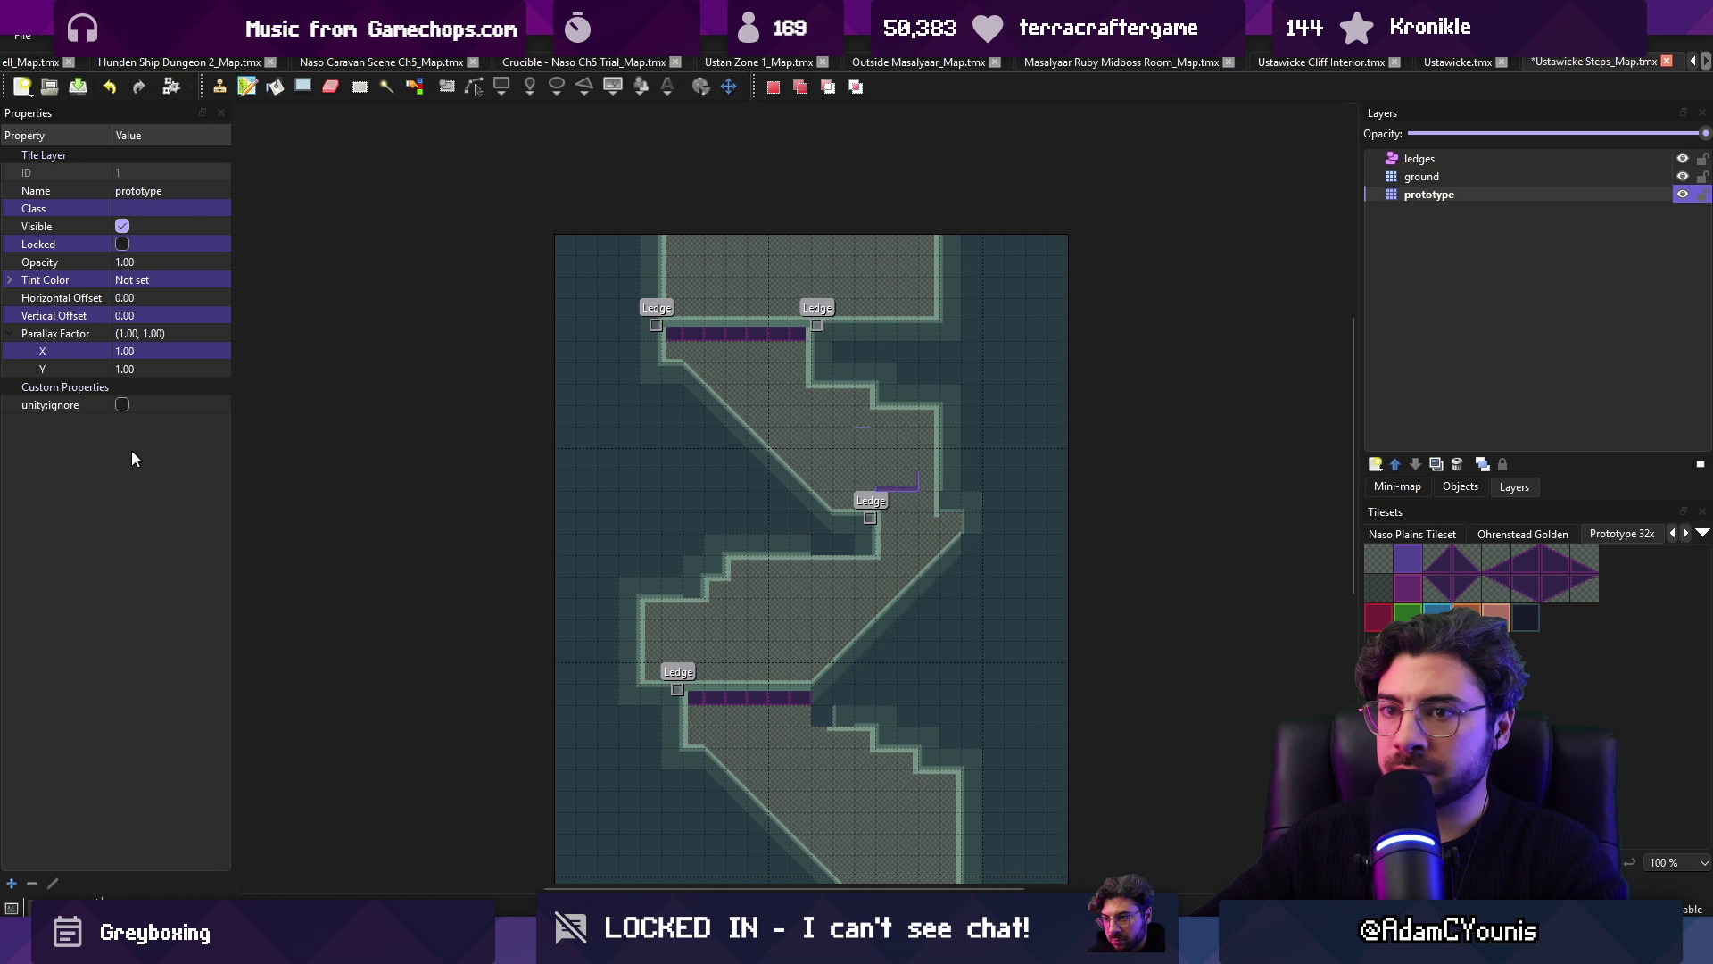
pyautogui.click(124, 404)
pyautogui.hotkey('ctrl', 's')
# Step: Move the Armin character up into the level and save the scene
pyautogui.hotkey('alt', 'Tab')
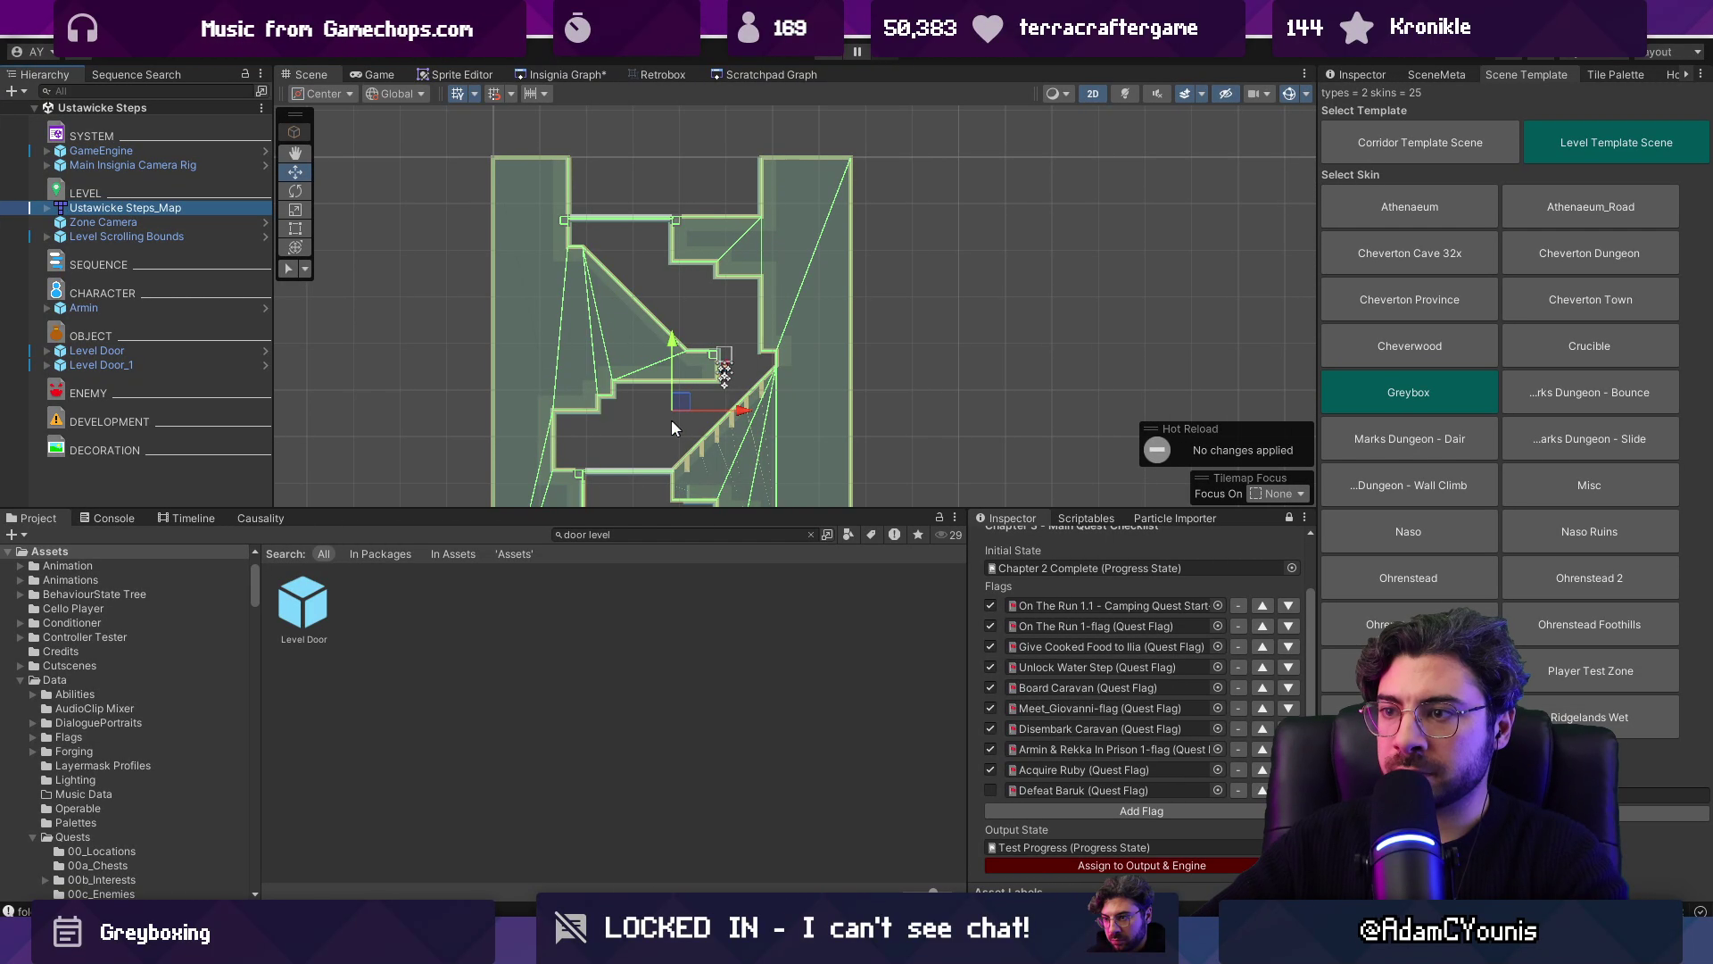
pyautogui.click(191, 308)
pyautogui.moveTo(796, 411)
pyautogui.mouseDown()
pyautogui.moveTo(737, 226)
pyautogui.moveTo(879, 252)
pyautogui.mouseUp()
pyautogui.hotkey('ctrl', 's')
# Step: Select Level Door_1 and give its collider size 2 × 0.6 at offset 1.52, 0.32
pyautogui.click(123, 350)
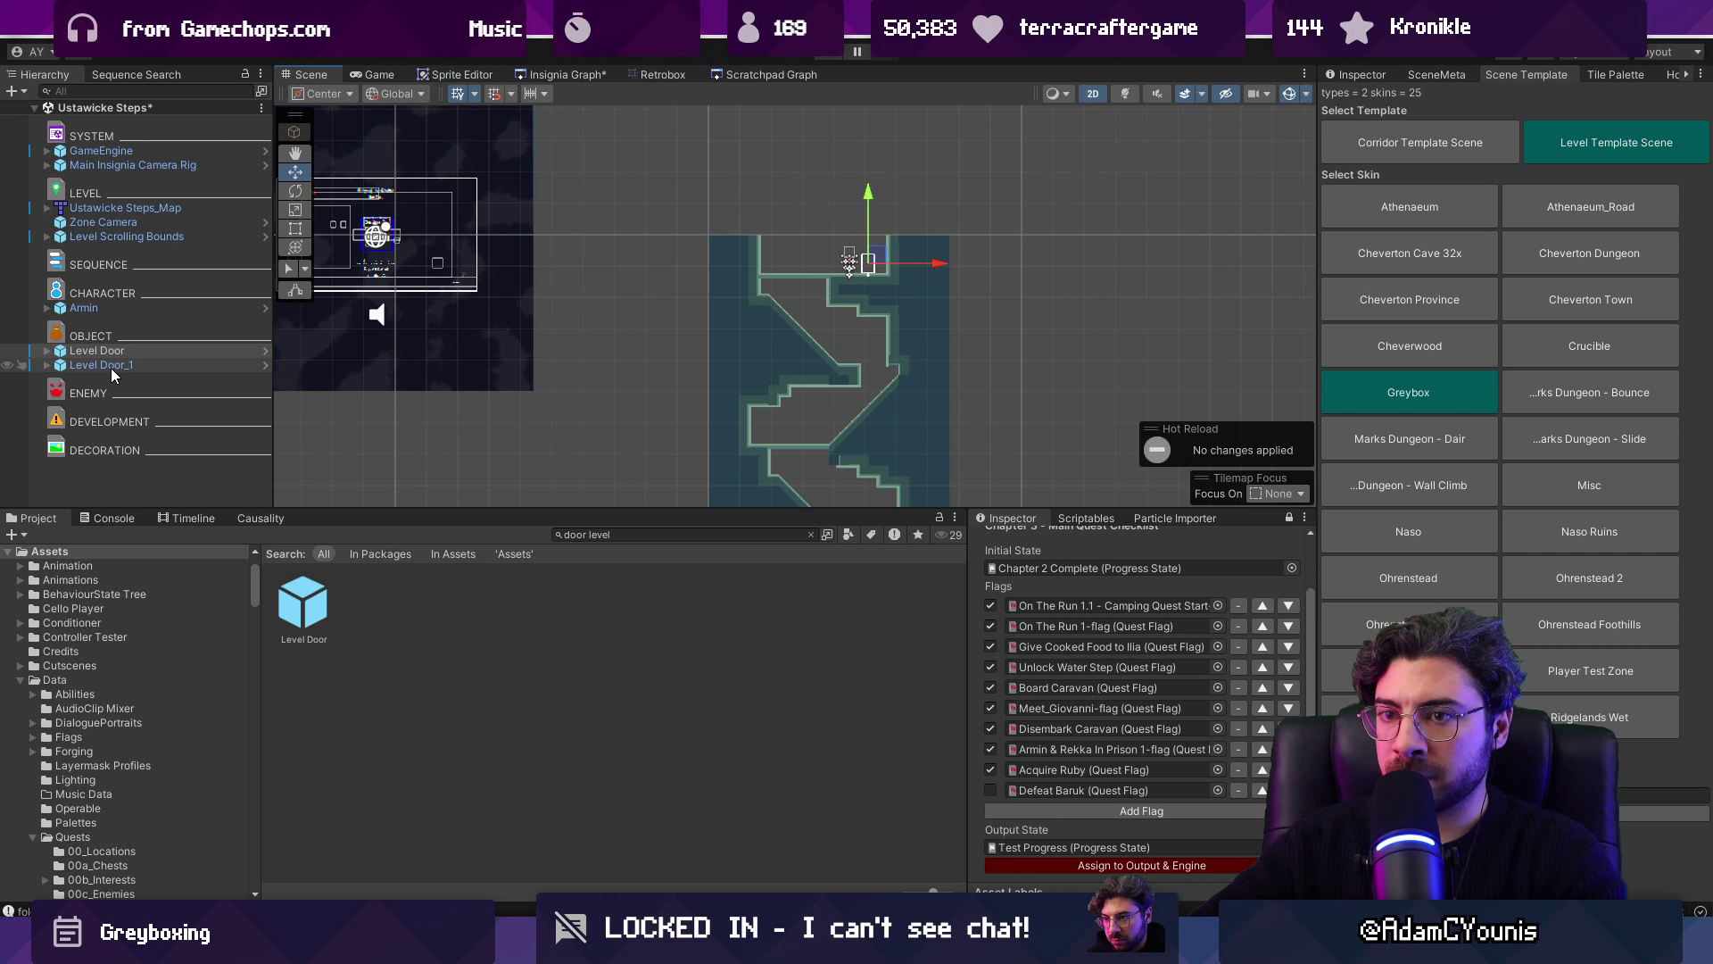
pyautogui.doubleClick(98, 365)
pyautogui.moveTo(636, 186); pyautogui.dragTo(833, 437)
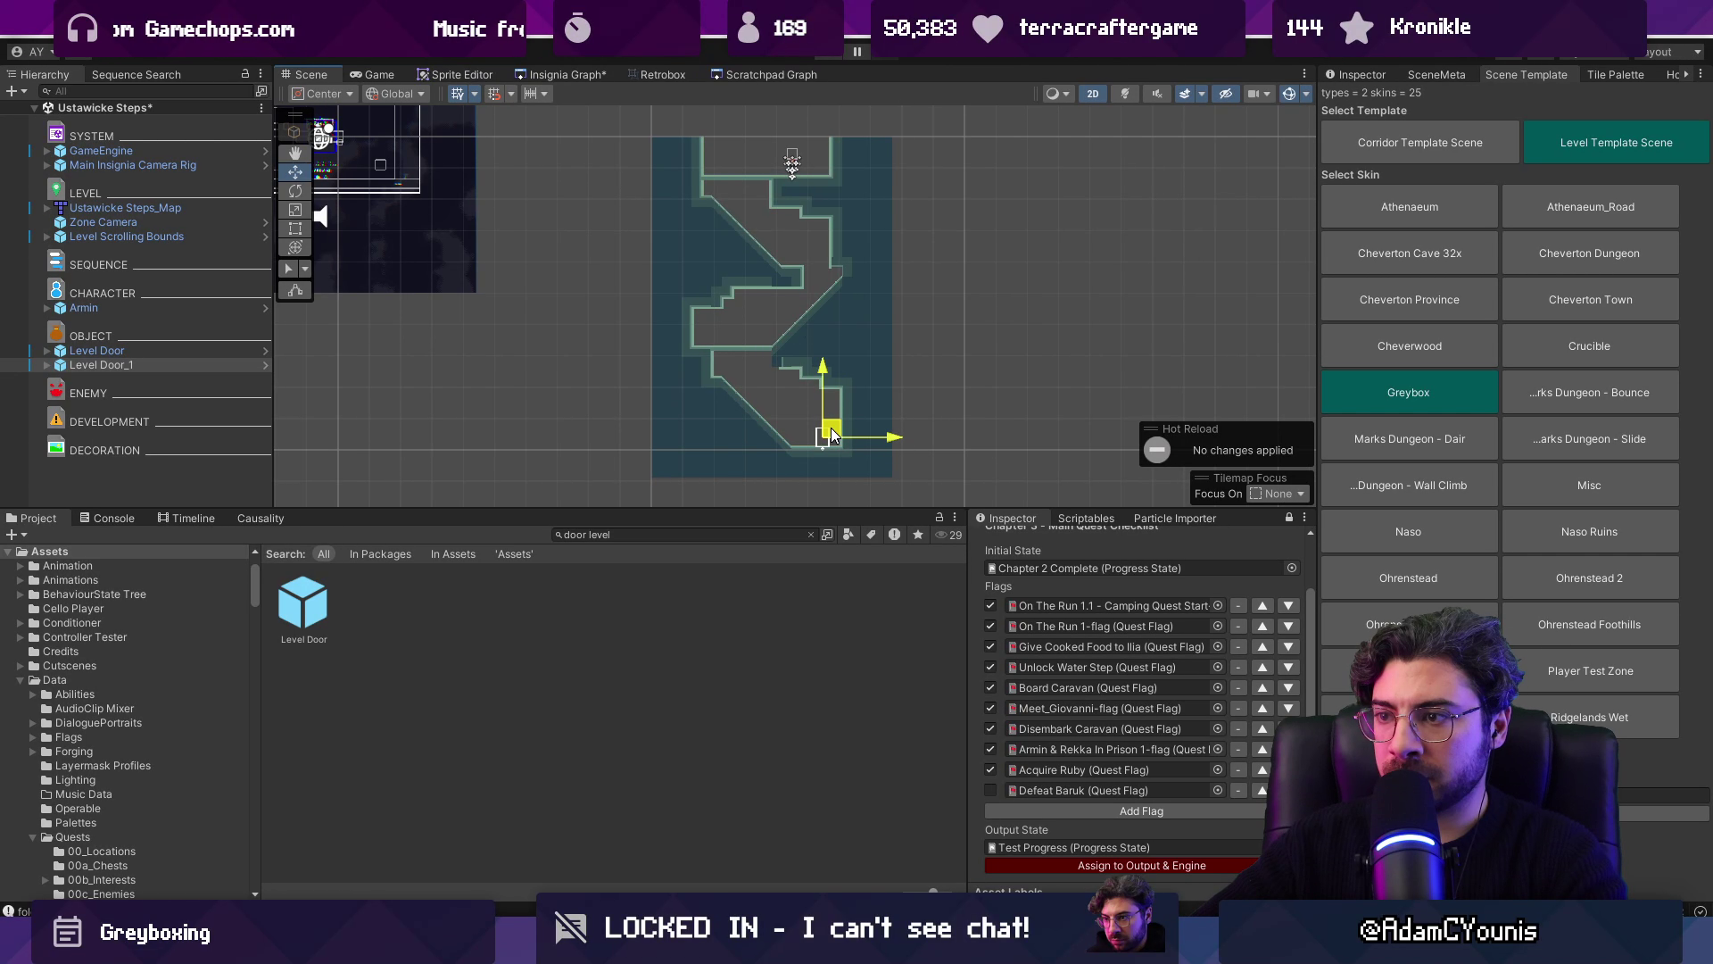
pyautogui.hotkey('ctrl', 'z')
pyautogui.hotkey('ctrl', 'z')
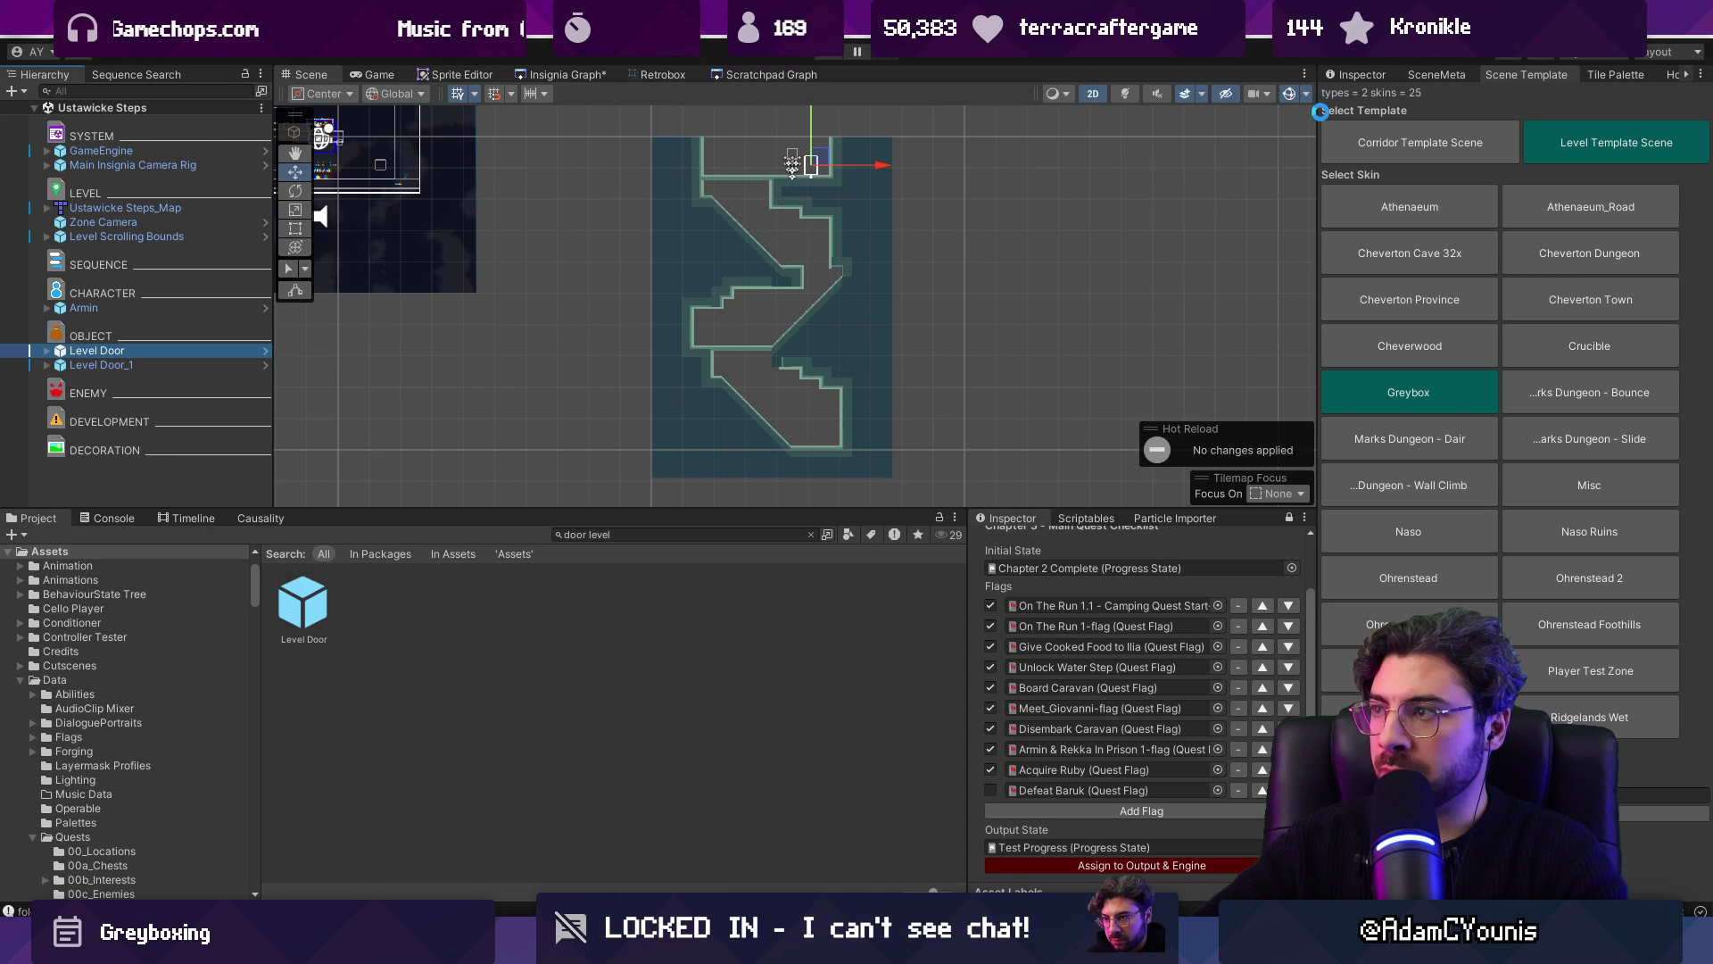
pyautogui.click(1362, 75)
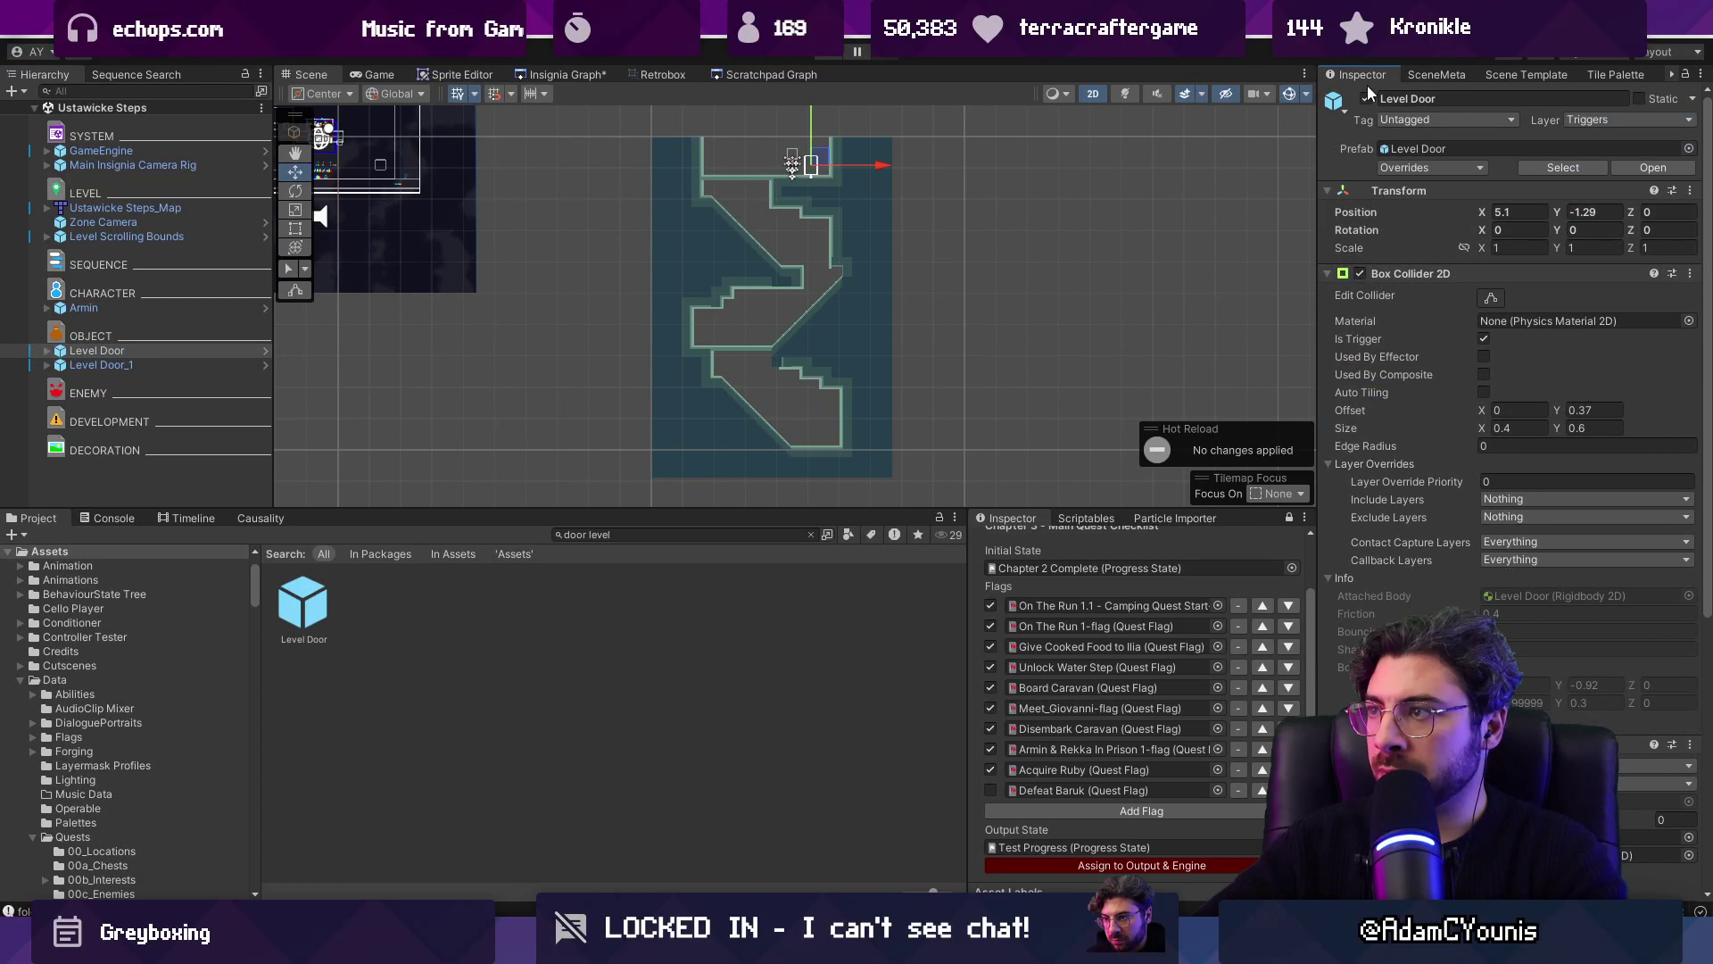
pyautogui.hotkey('ctrl', 'y')
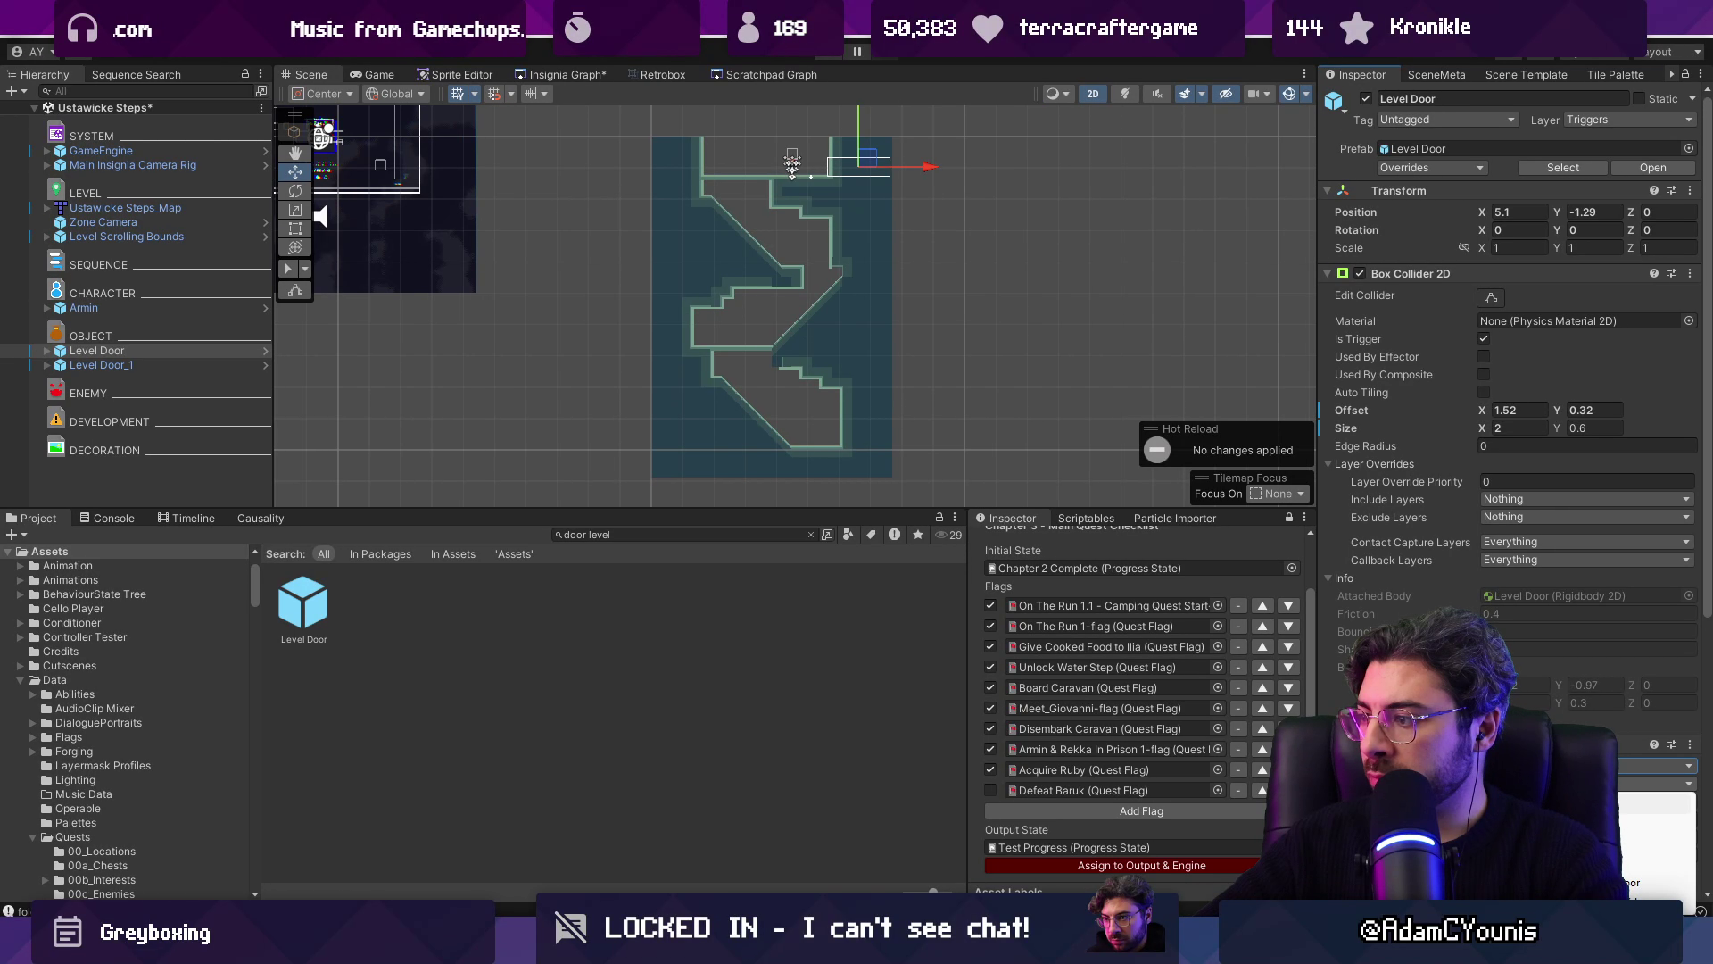
# Step: Choose an option from Level Door_1's dropdown in the Inspector
pyautogui.click(793, 165)
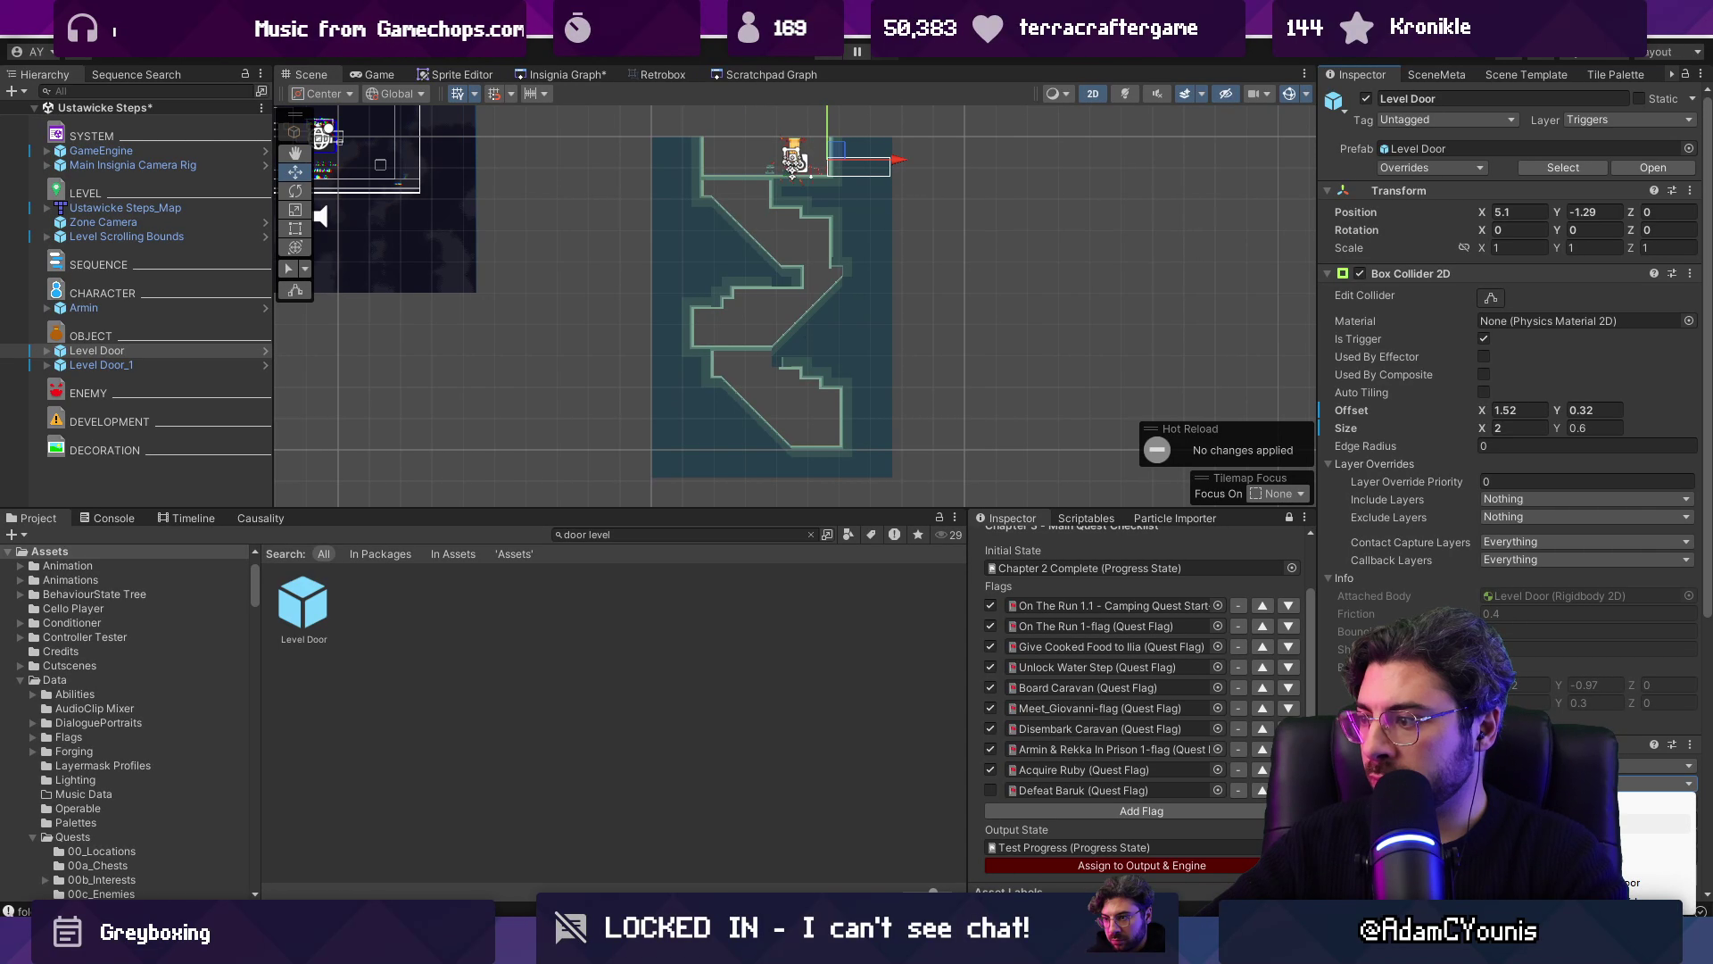
pyautogui.click(792, 165)
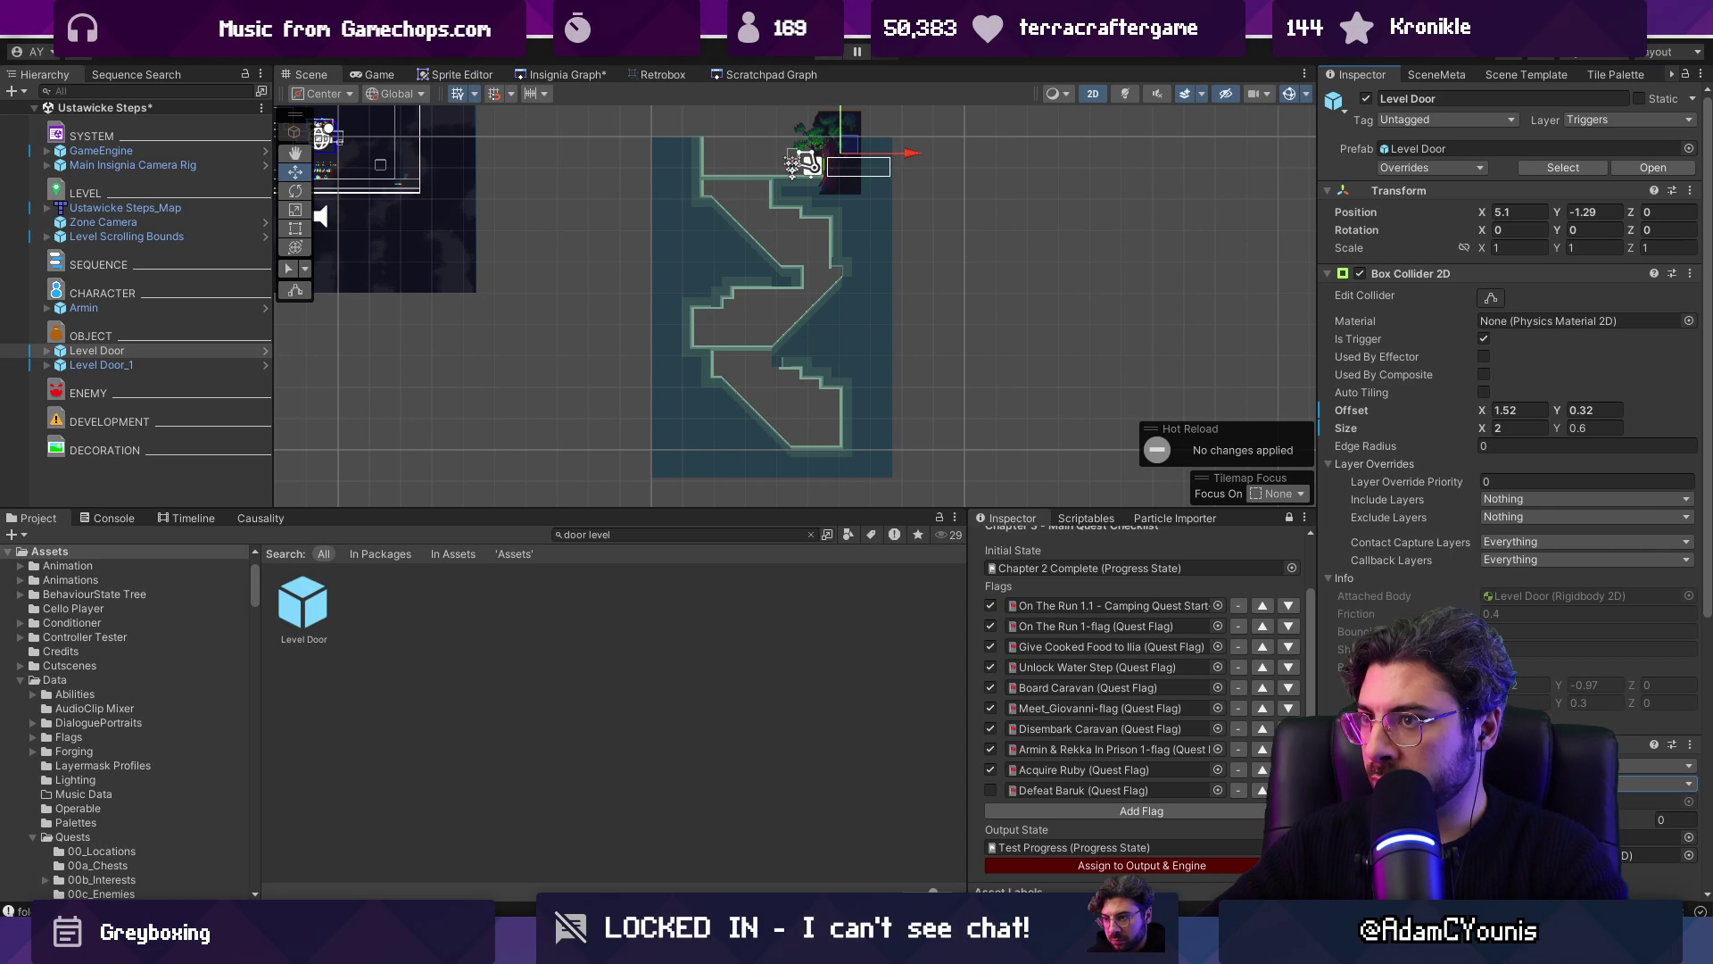
pyautogui.click(792, 165)
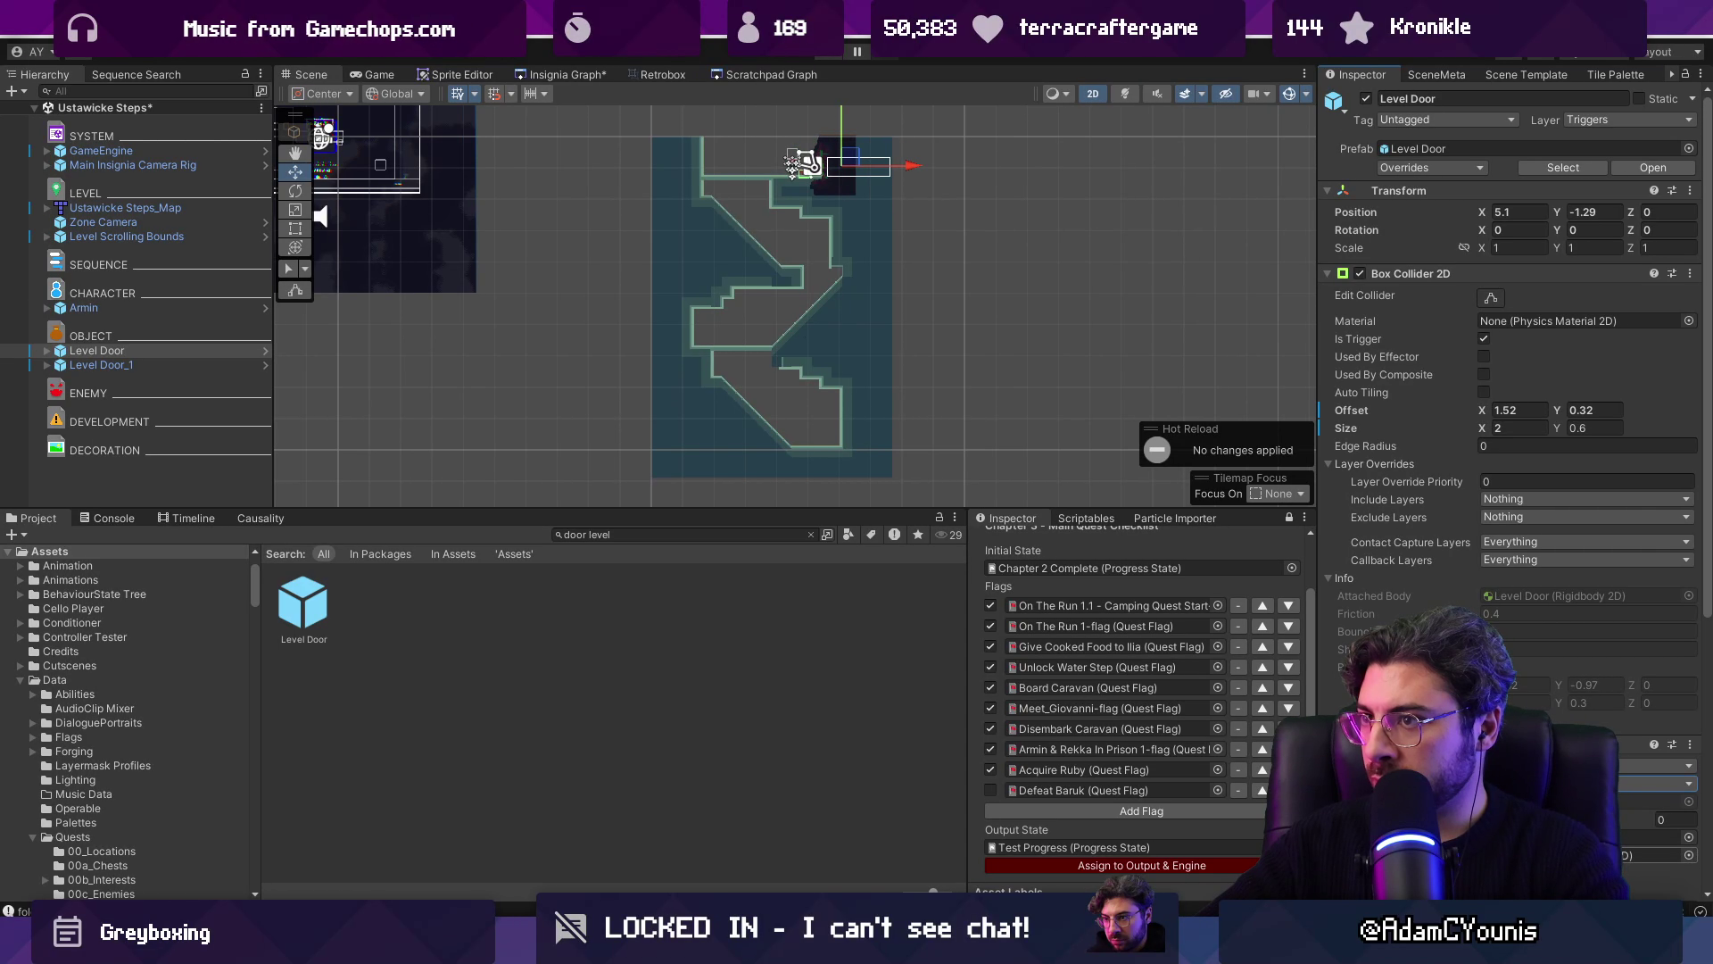
pyautogui.scroll(3, 819, 252)
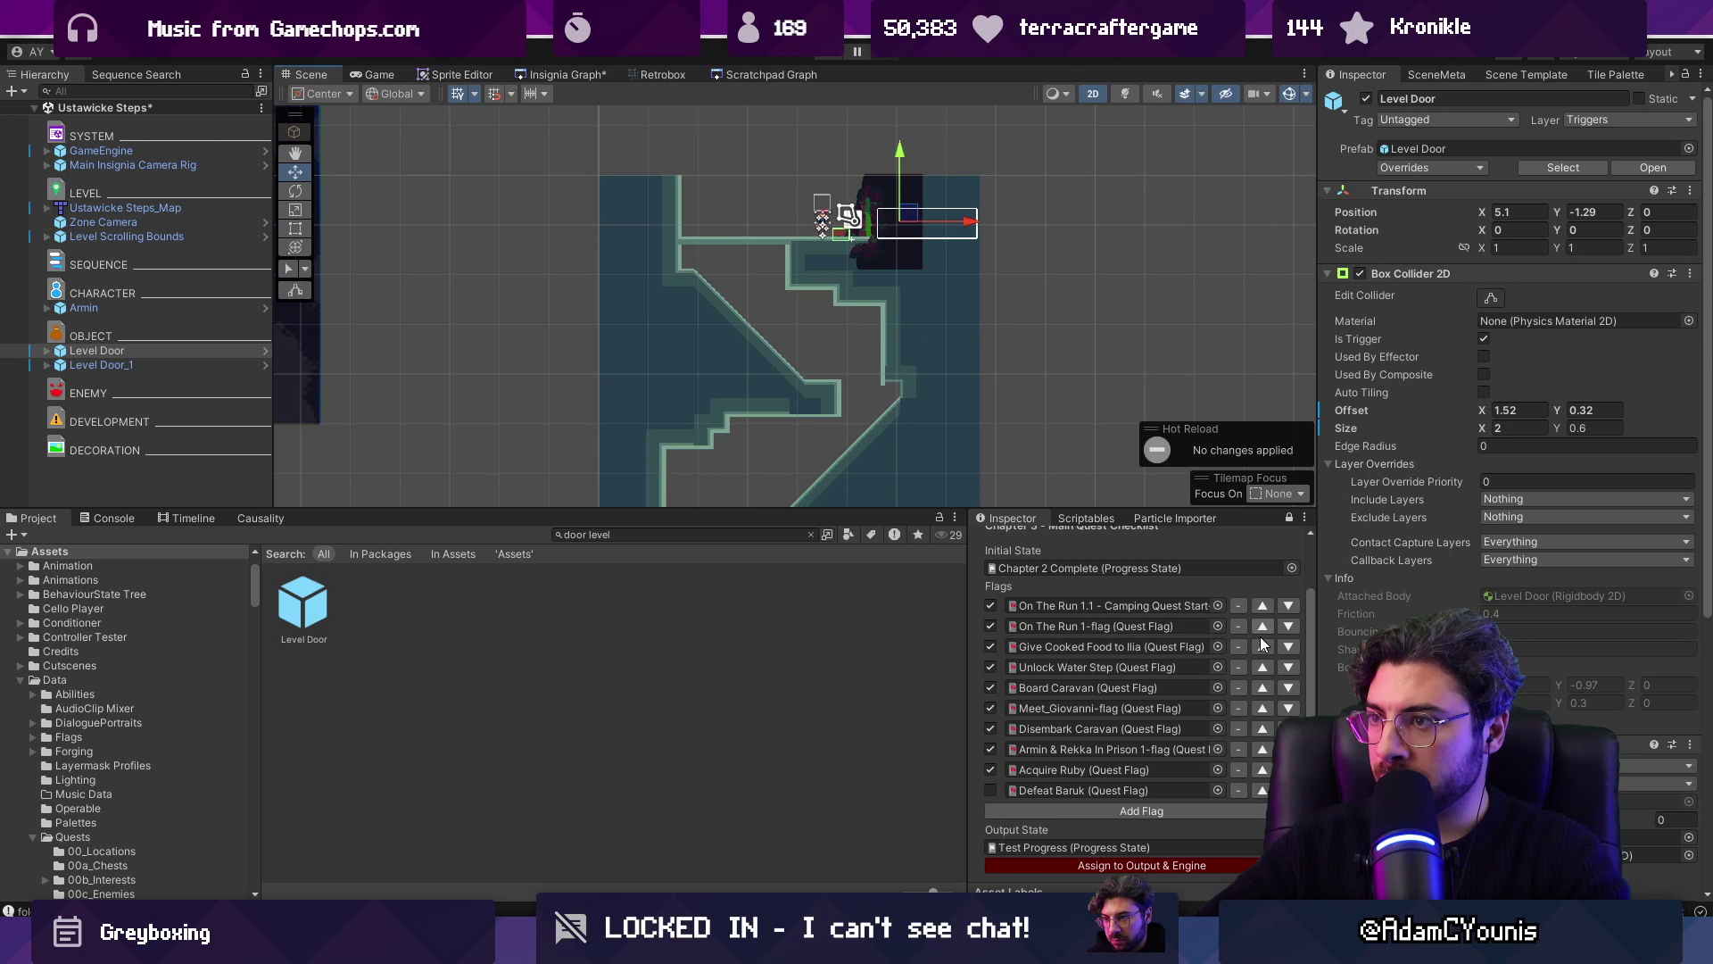
pyautogui.click(166, 366)
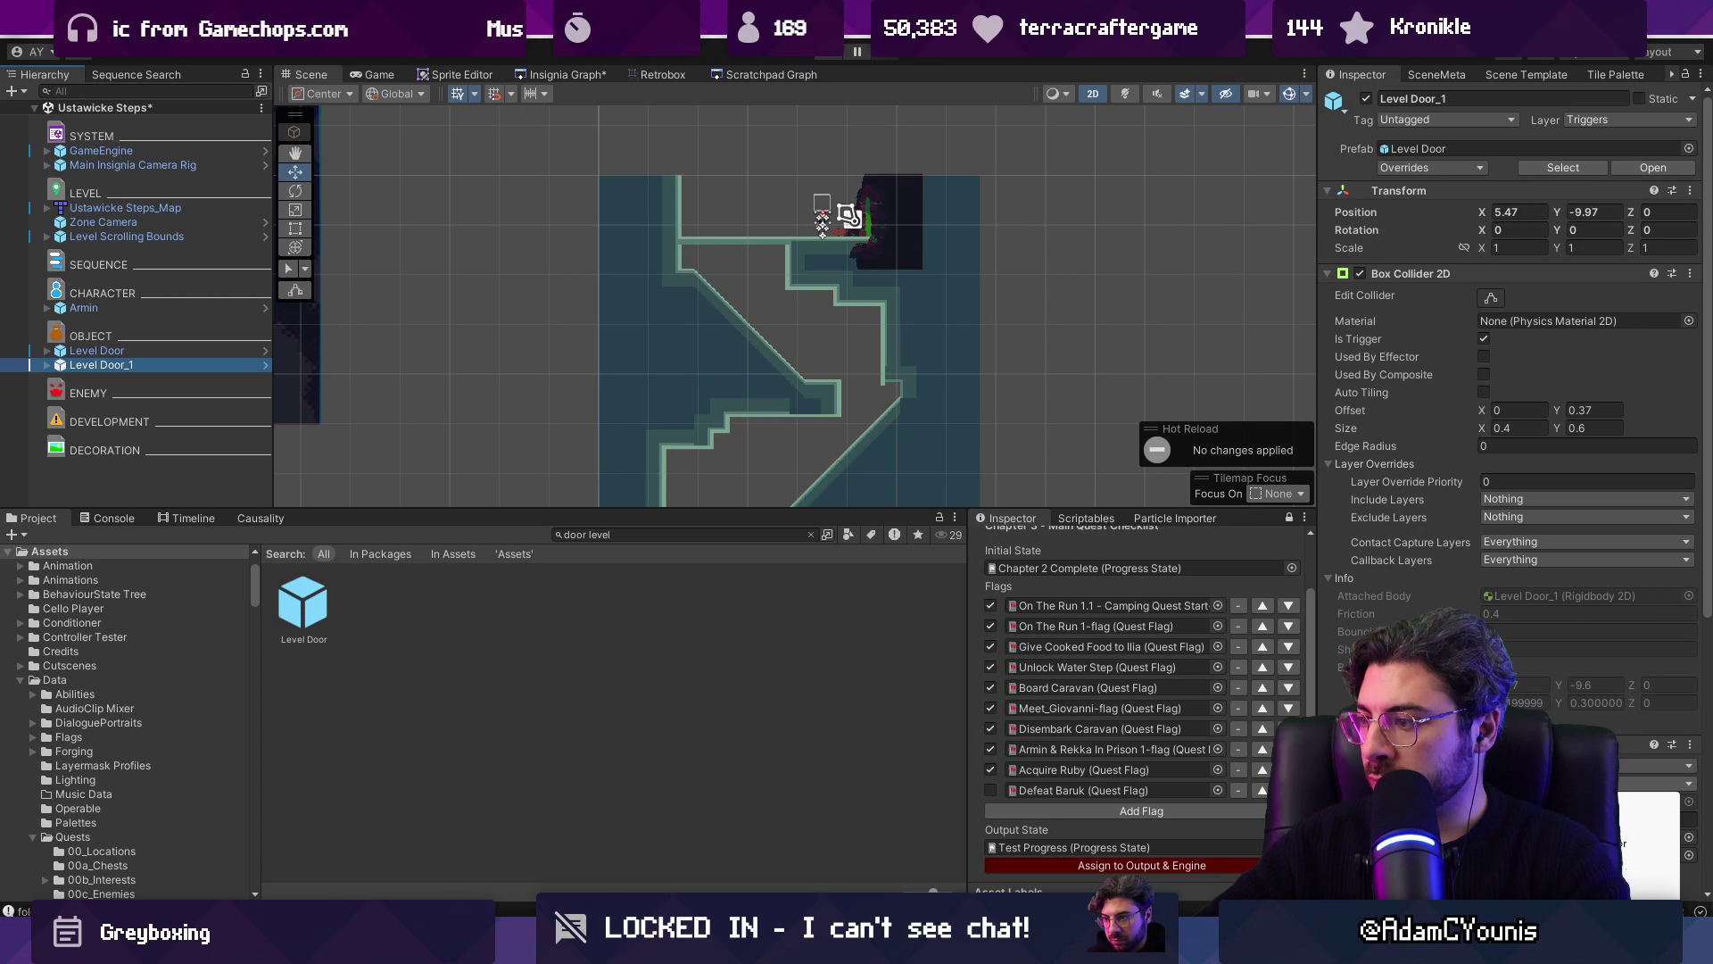
pyautogui.click(1647, 807)
pyautogui.click(1656, 783)
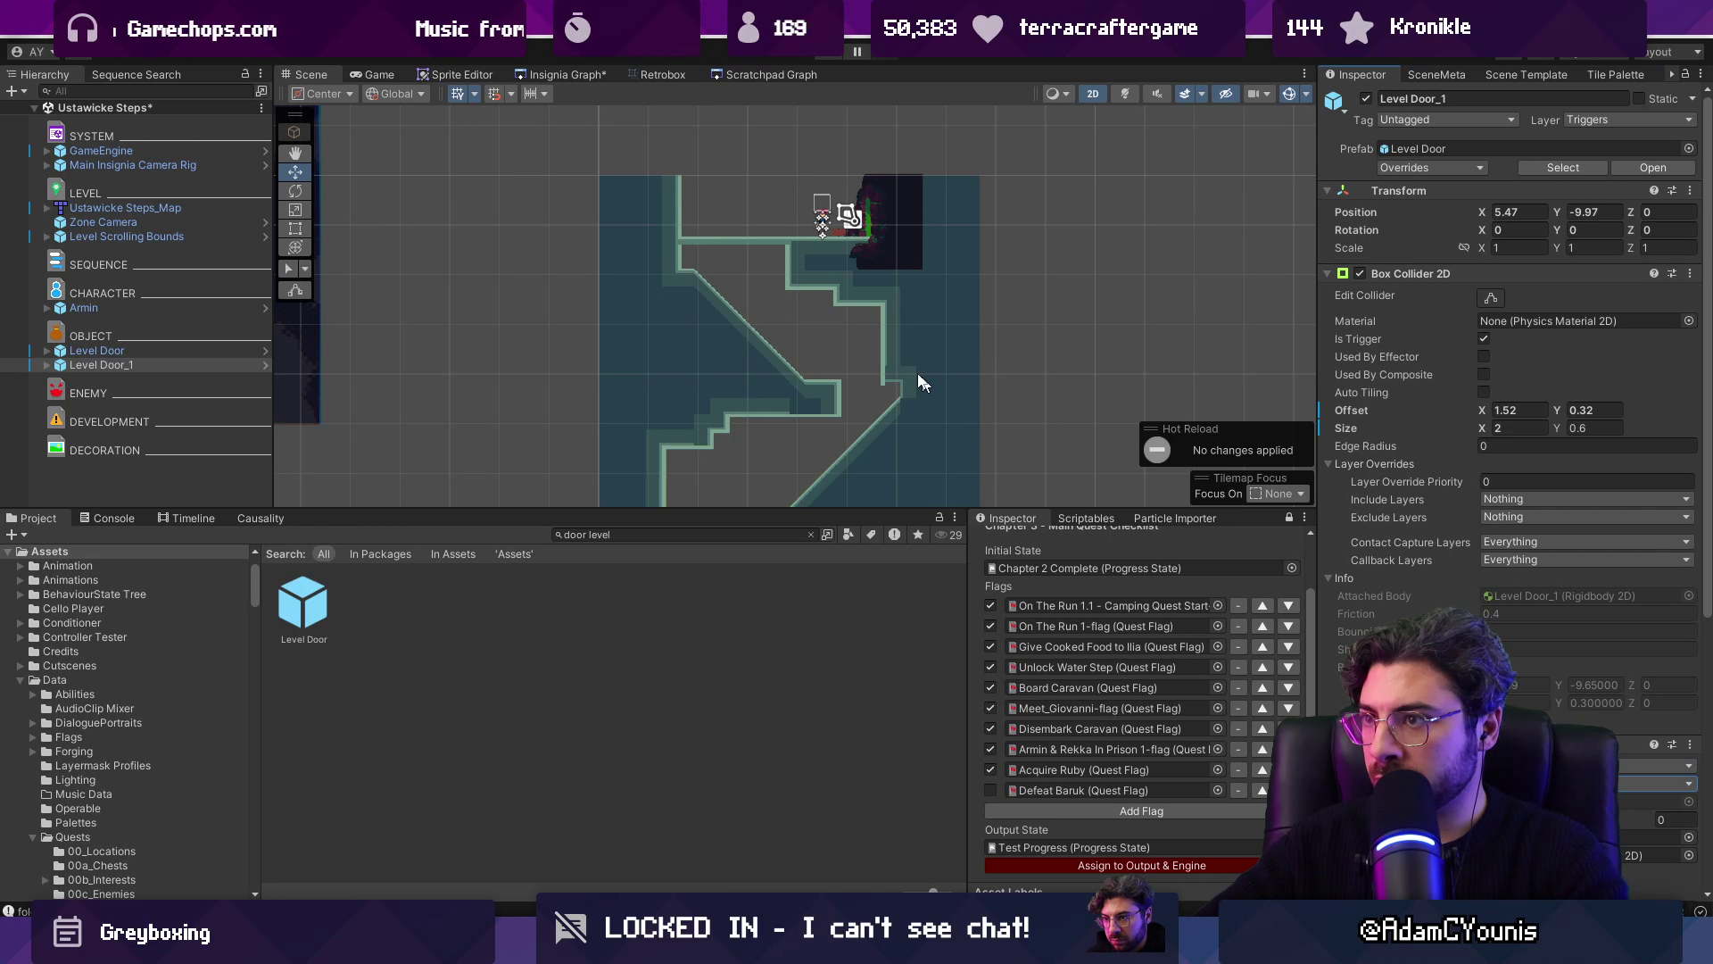
# Step: Nudge Level Door_1 to X 5.284, Y -9.881, then view the whole stair room
pyautogui.scroll(5, 880, 190)
pyautogui.scroll(4, 919, 494)
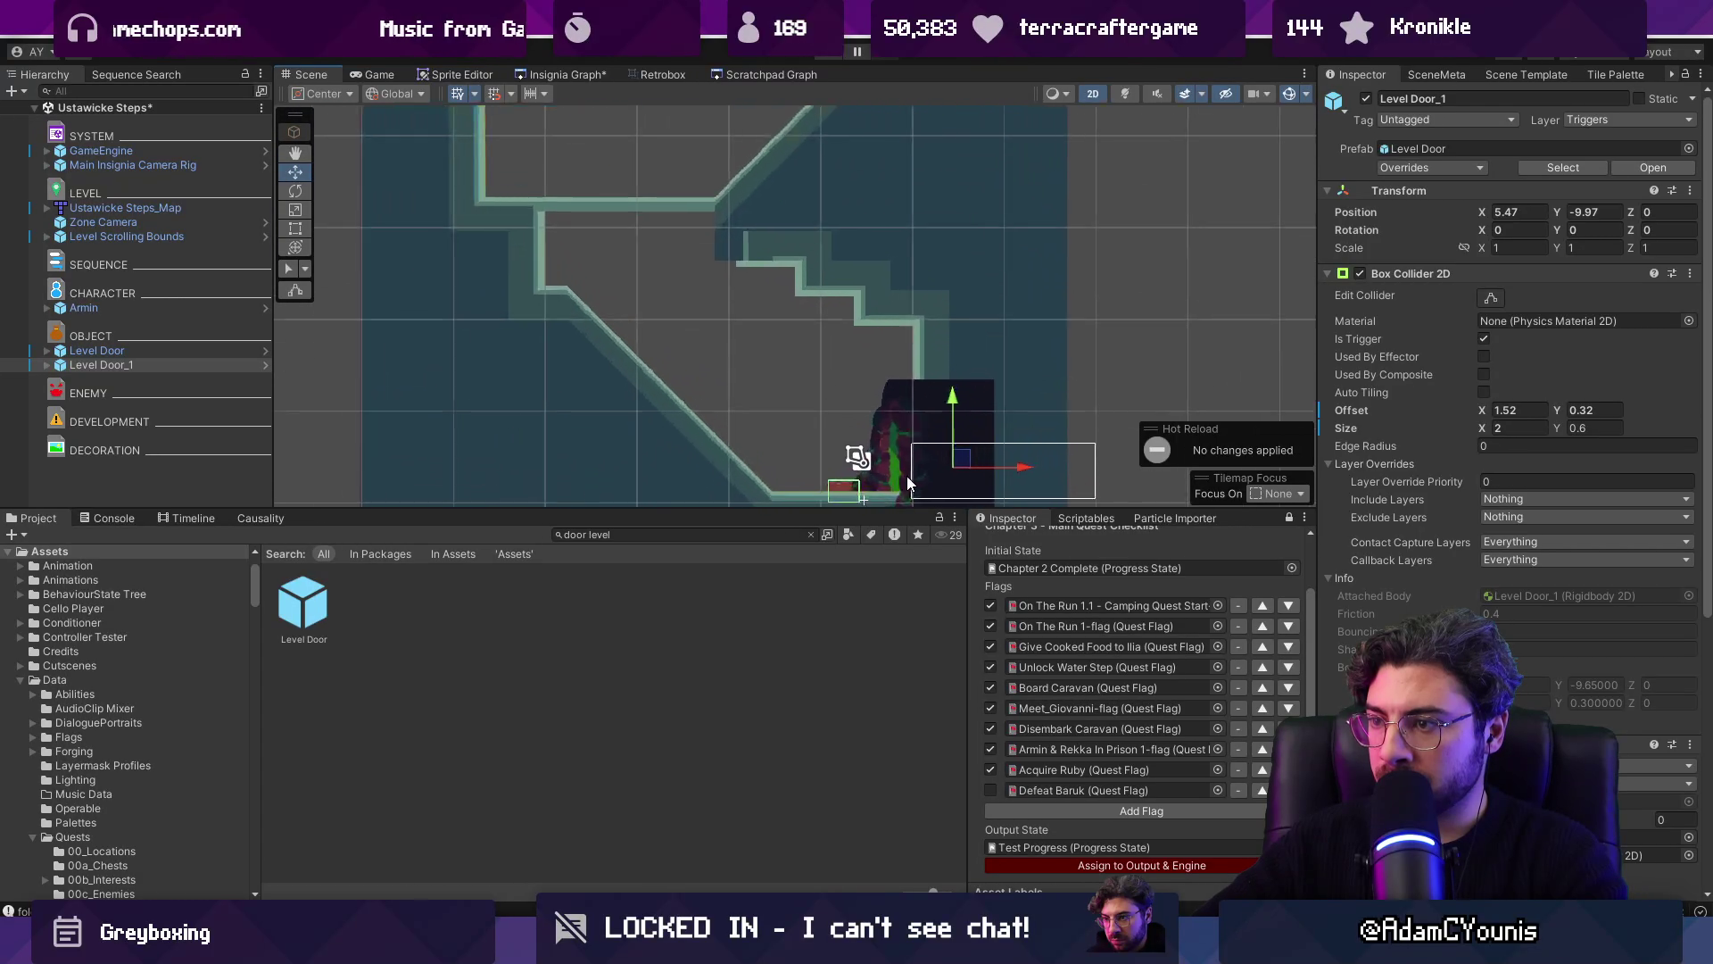
pyautogui.moveTo(961, 406); pyautogui.dragTo(961, 392)
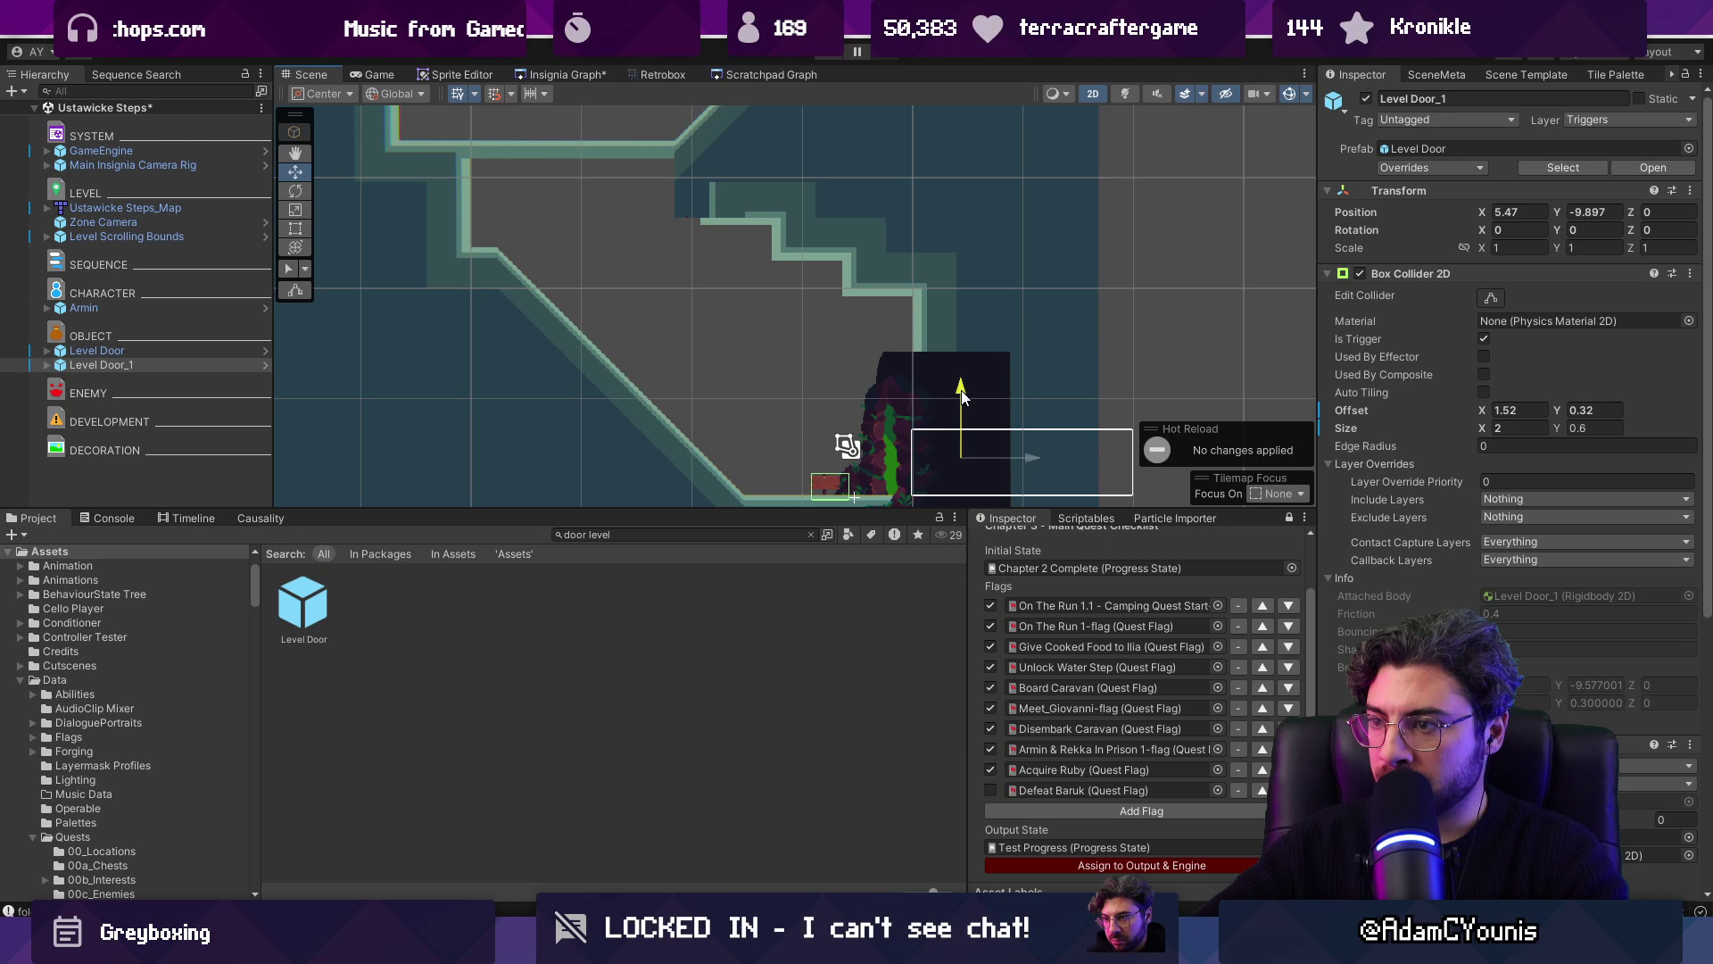
pyautogui.moveTo(1026, 452); pyautogui.dragTo(1010, 463)
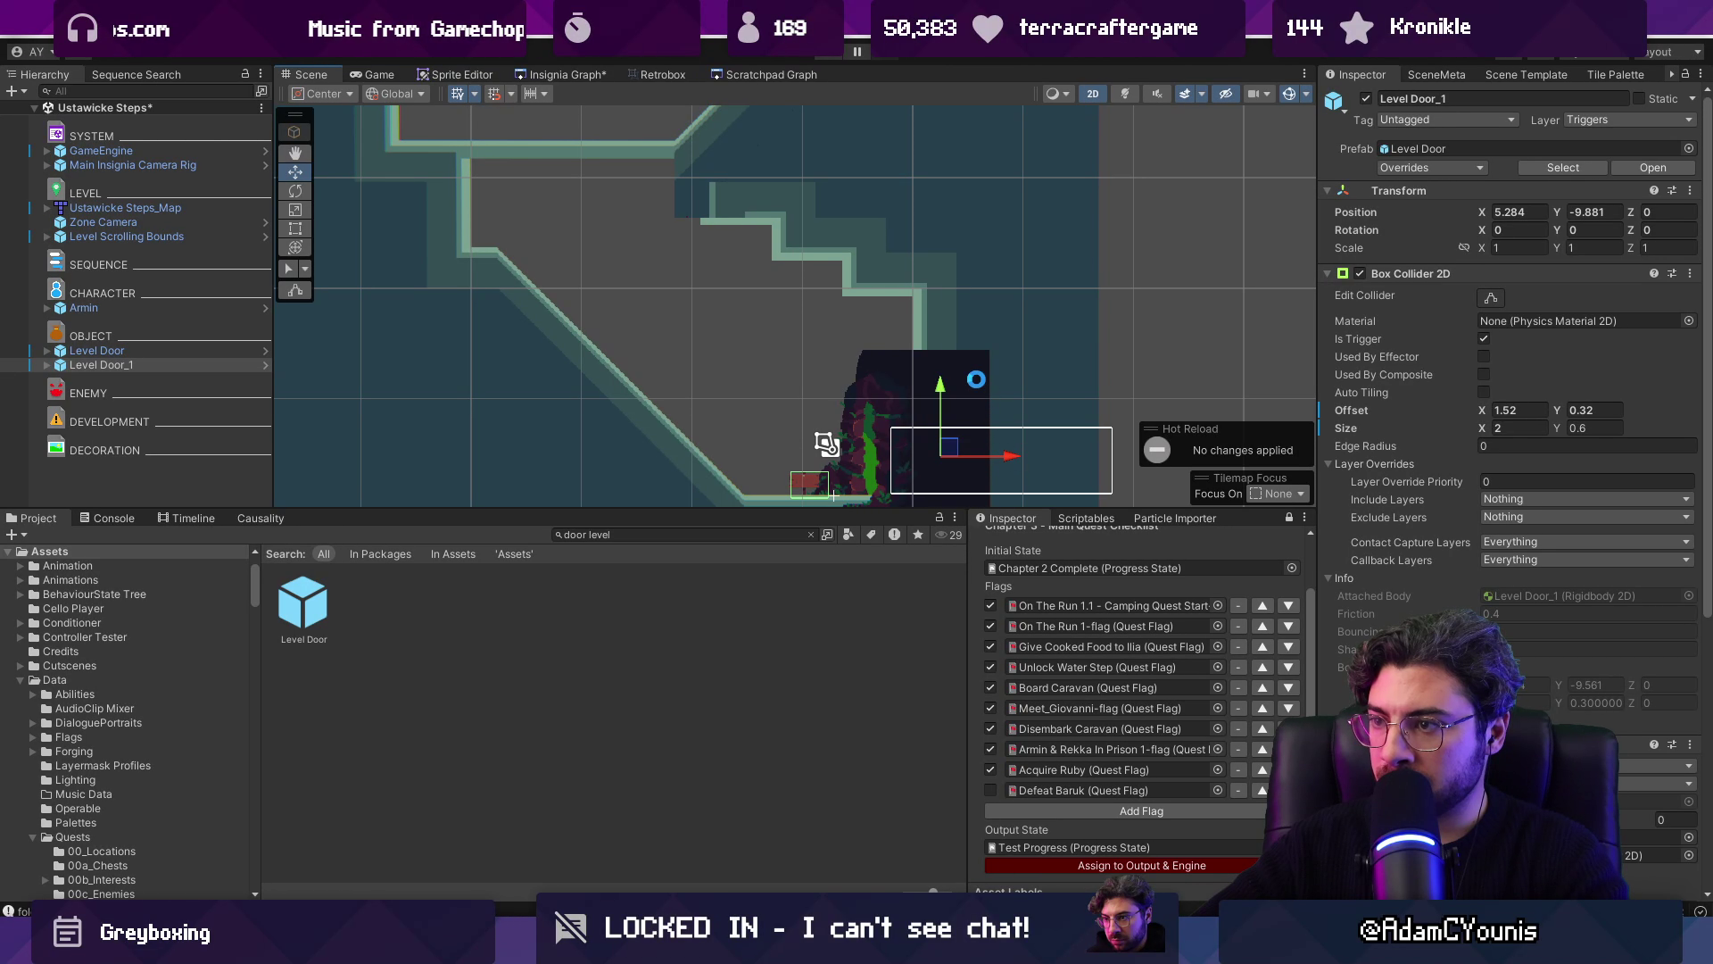
pyautogui.scroll(-3, 937, 429)
pyautogui.moveTo(817, 544); pyautogui.dragTo(818, 267)
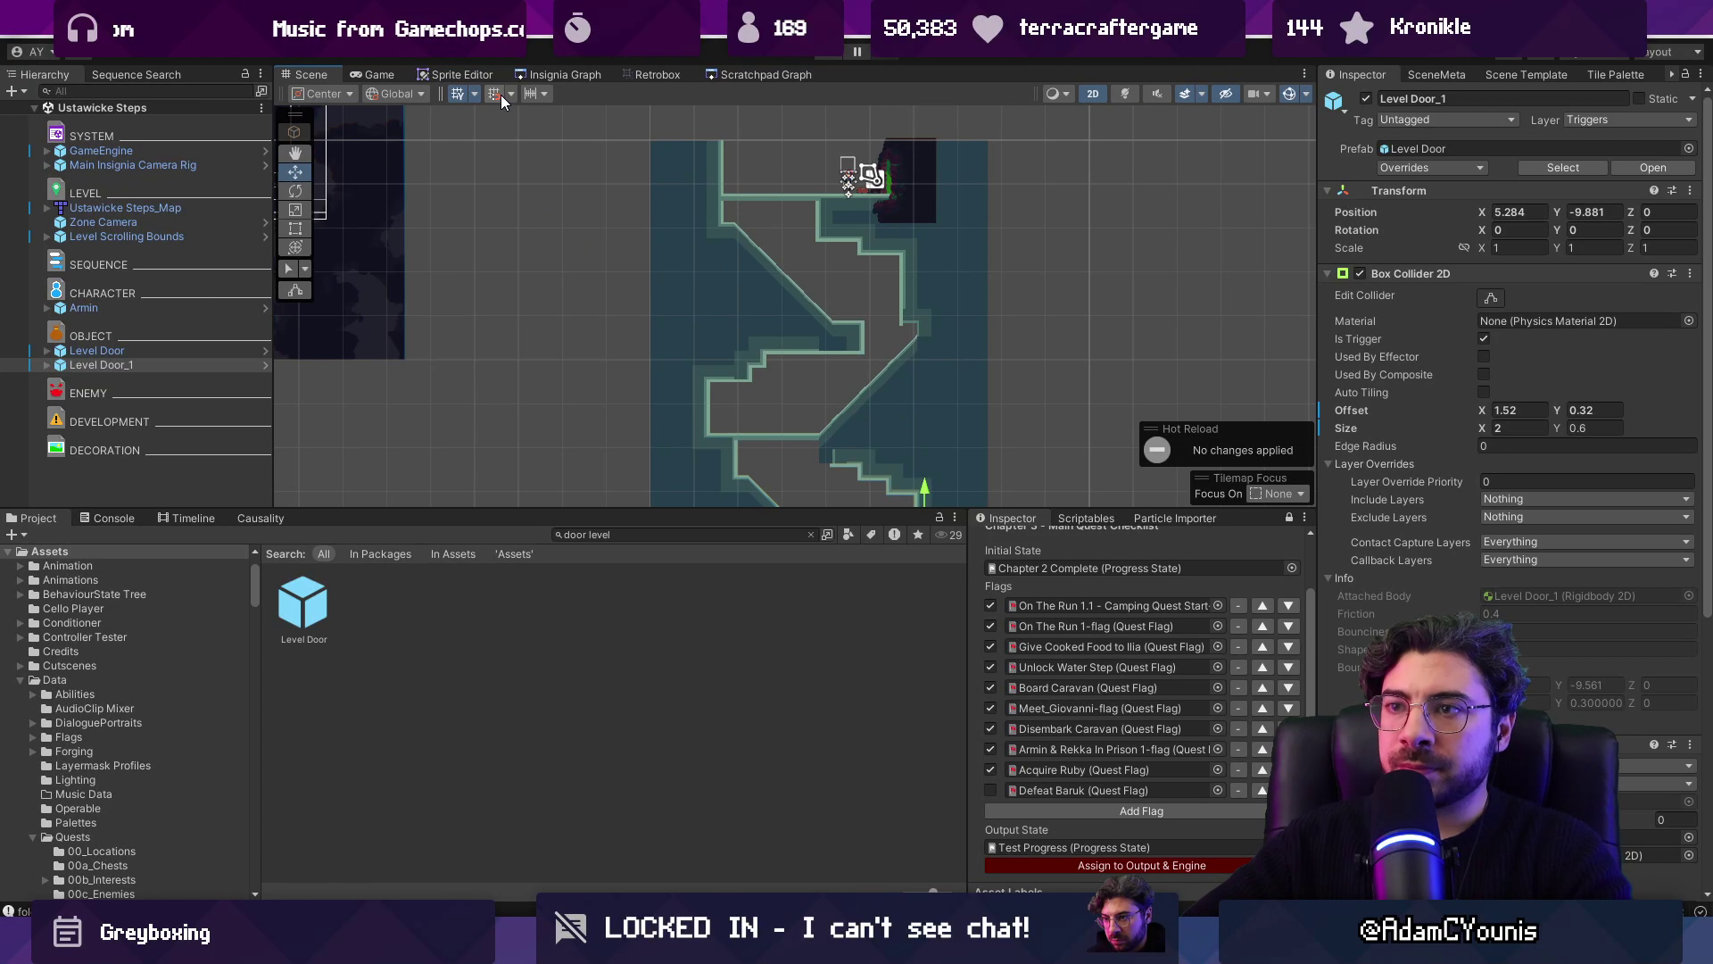
pyautogui.click(553, 75)
# Step: Frame Level Scrolling Bounds from the Insignia Graph and select its Right Edge
pyautogui.scroll(3, 855, 314)
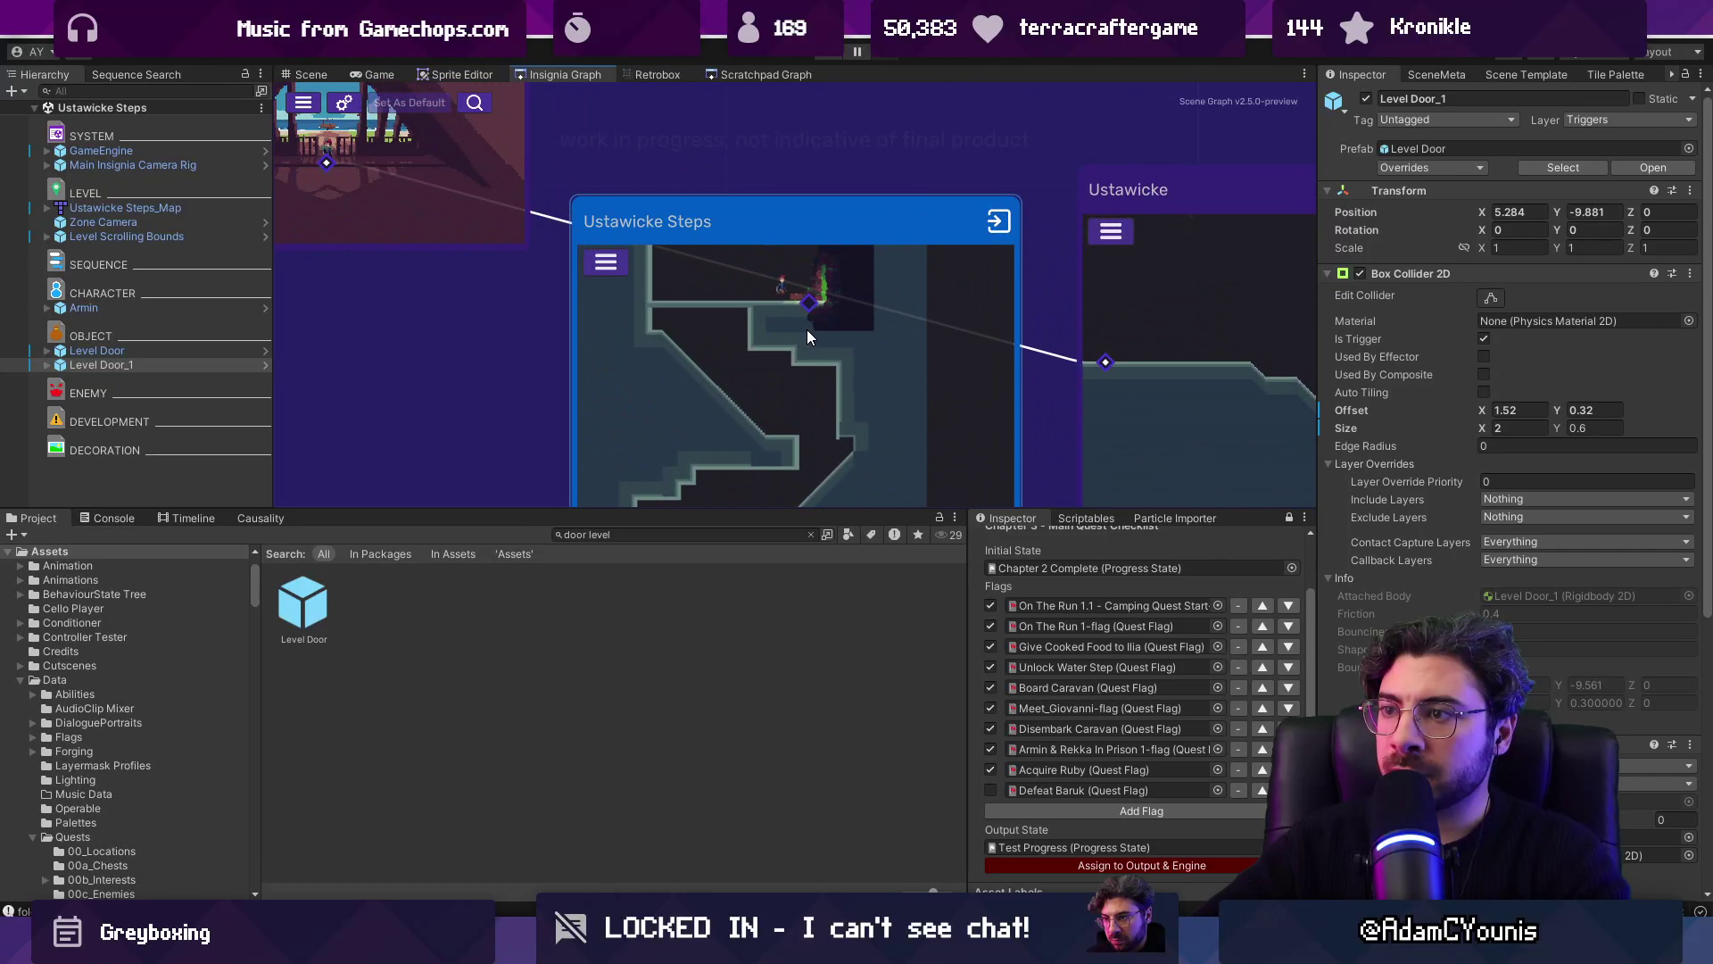
pyautogui.scroll(-2, 807, 330)
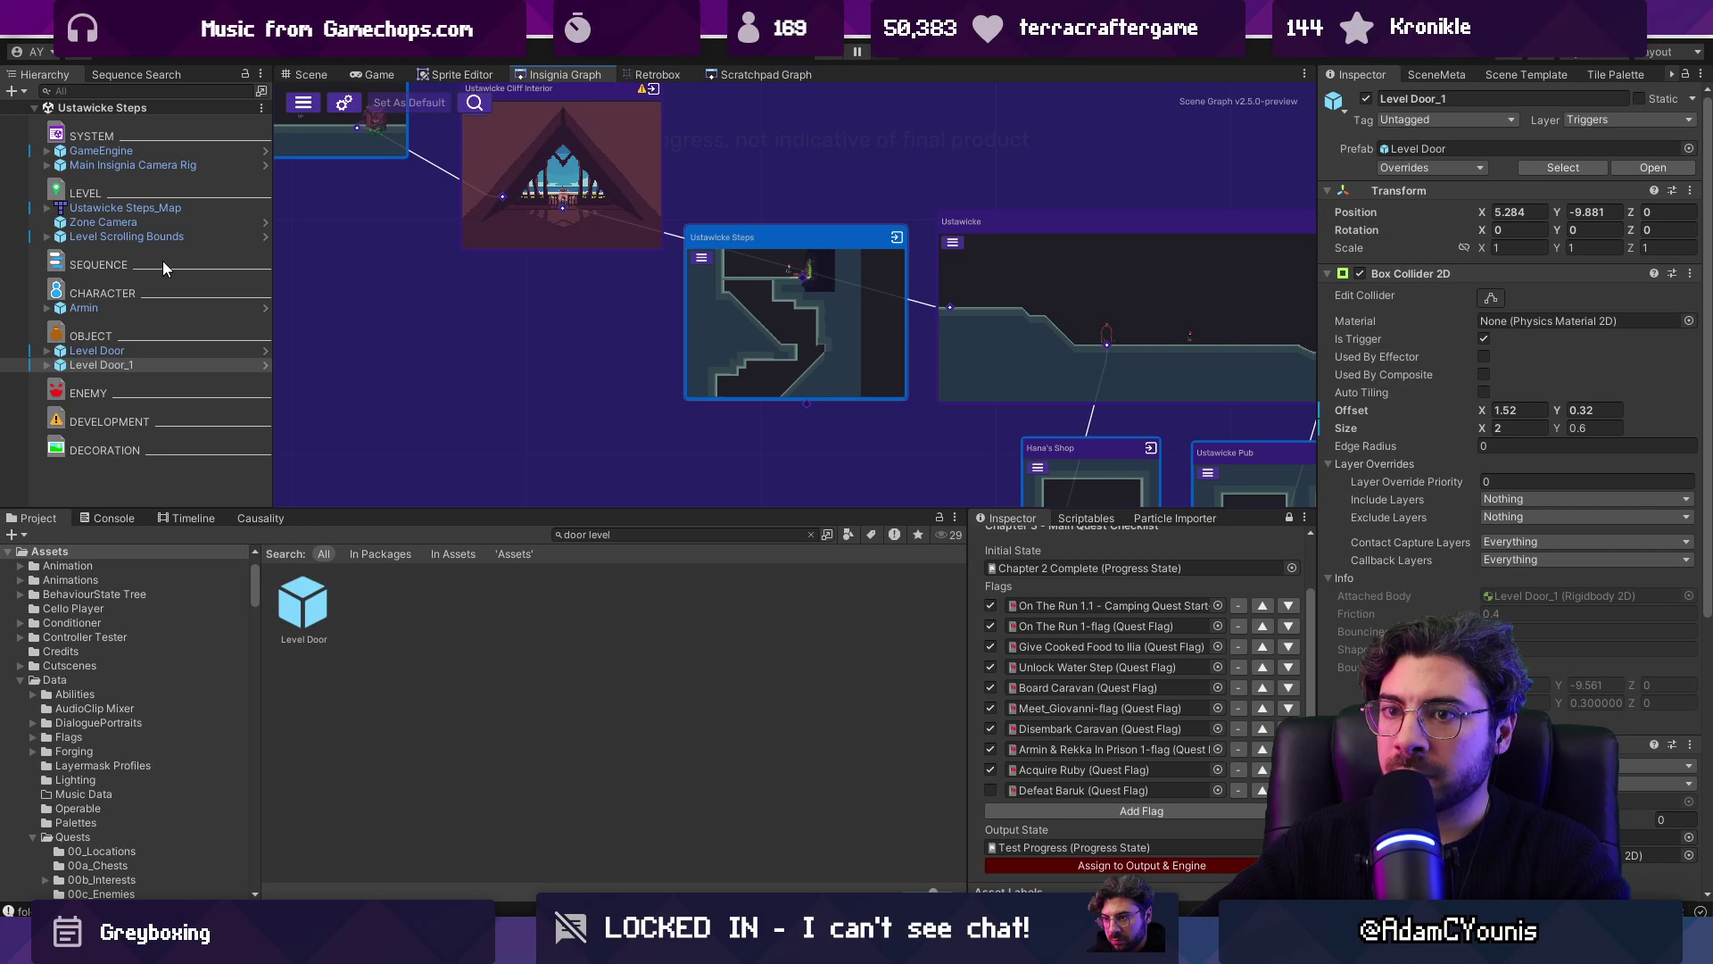
pyautogui.doubleClick(127, 235)
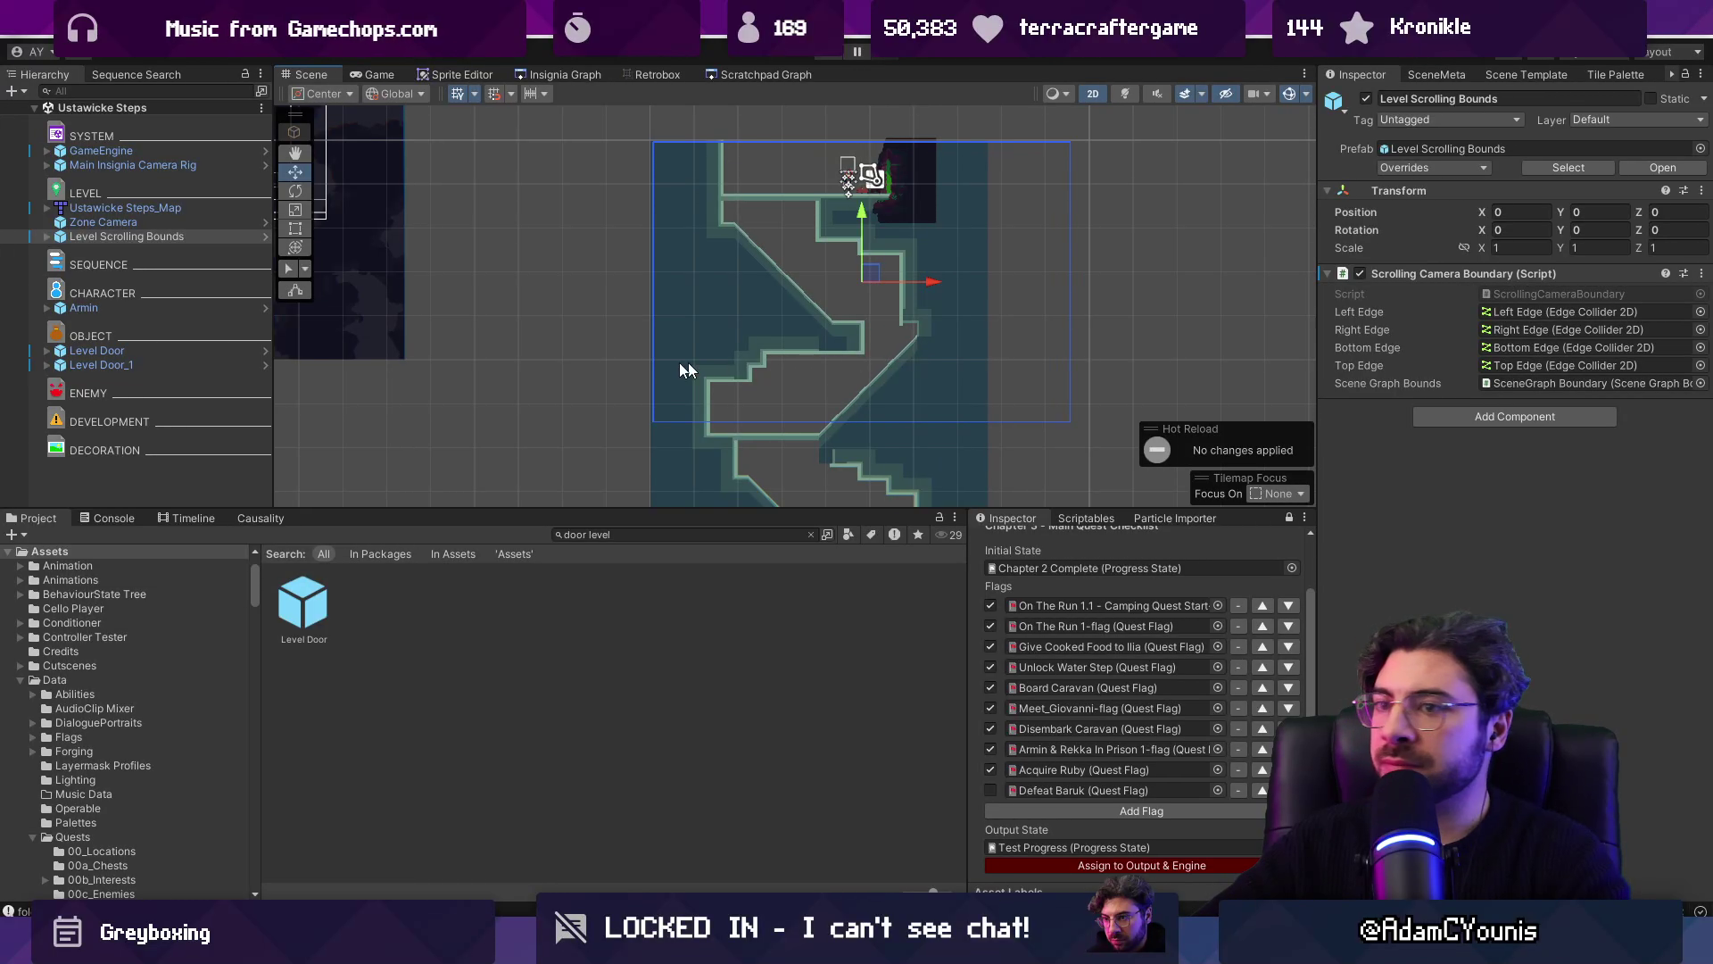
pyautogui.moveTo(853, 361); pyautogui.dragTo(730, 277)
pyautogui.scroll(-1, 655, 284)
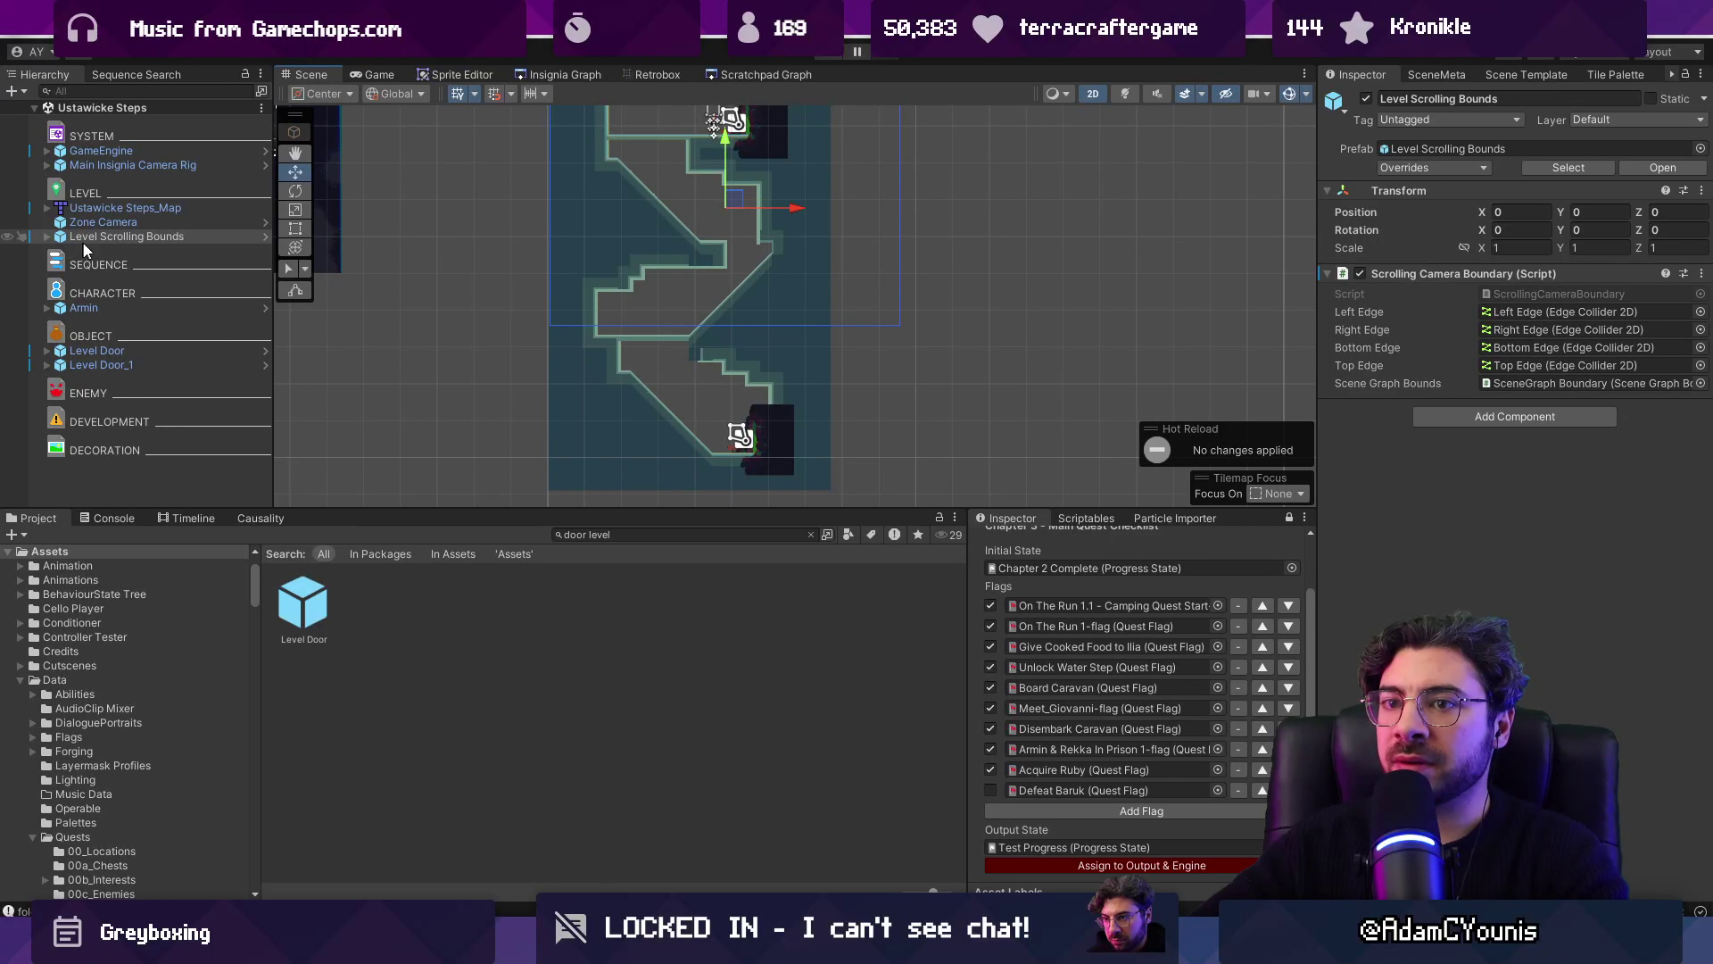
pyautogui.click(47, 236)
pyautogui.click(100, 251)
pyautogui.click(104, 264)
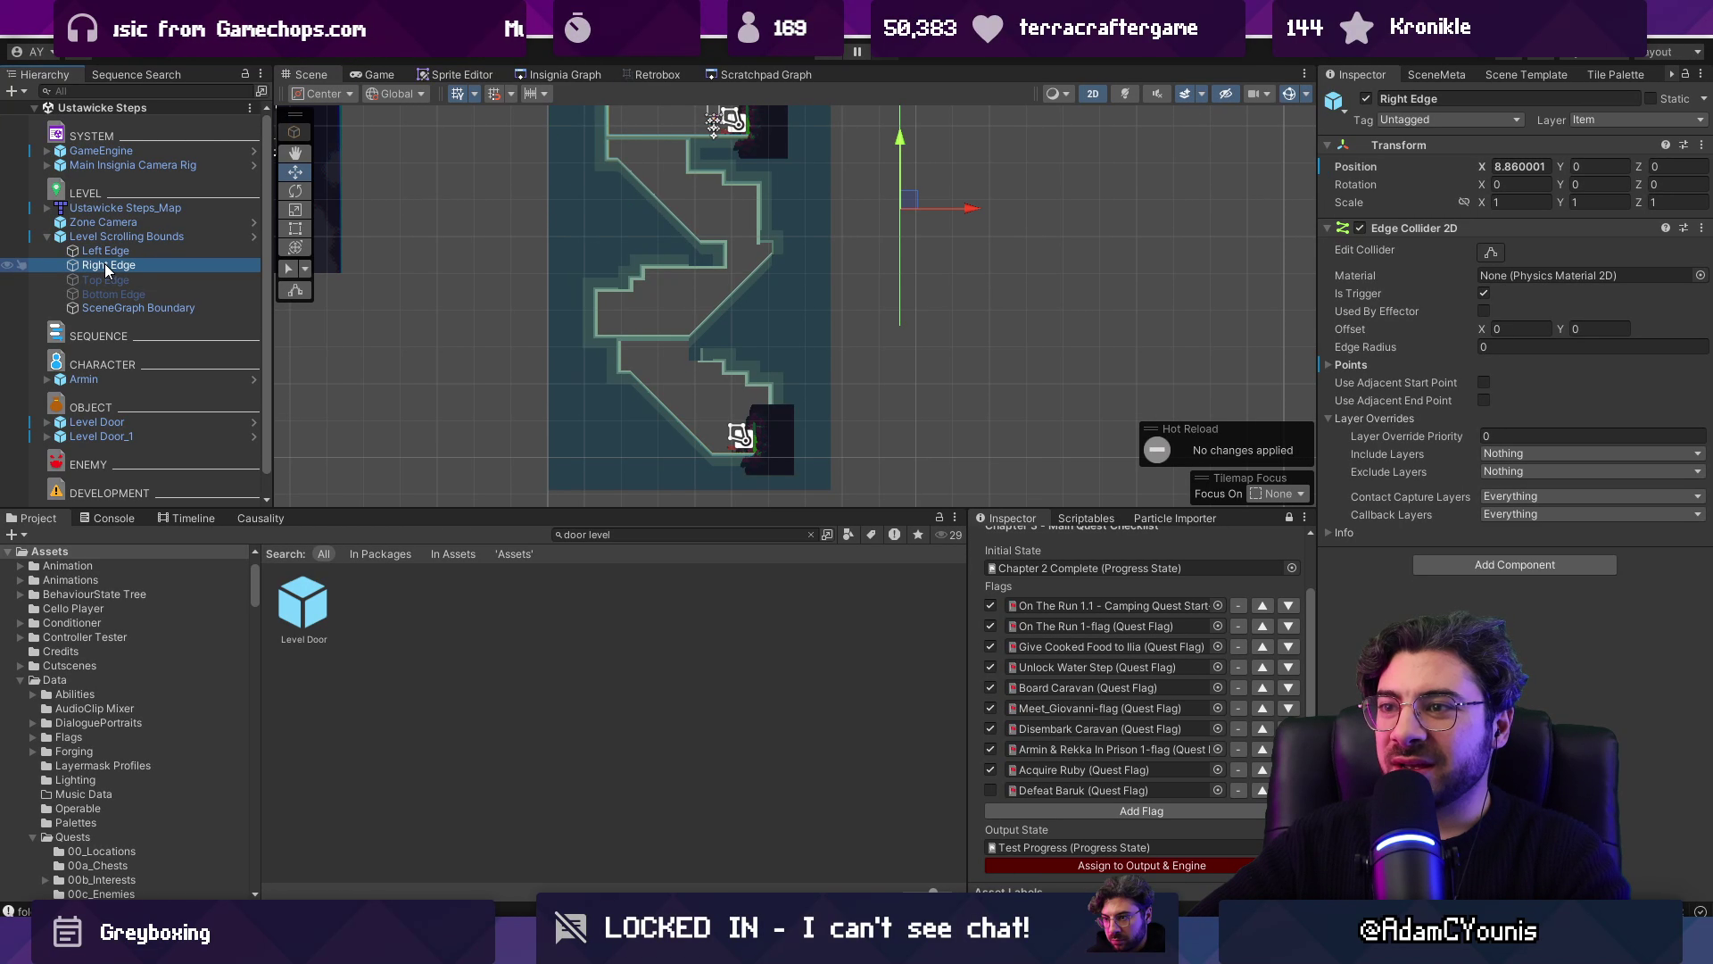
# Step: Pull the Right Edge in to X 6.44, save, and reselect Level Scrolling Bounds
pyautogui.moveTo(973, 209); pyautogui.dragTo(874, 211)
pyautogui.scroll(-2, 853, 384)
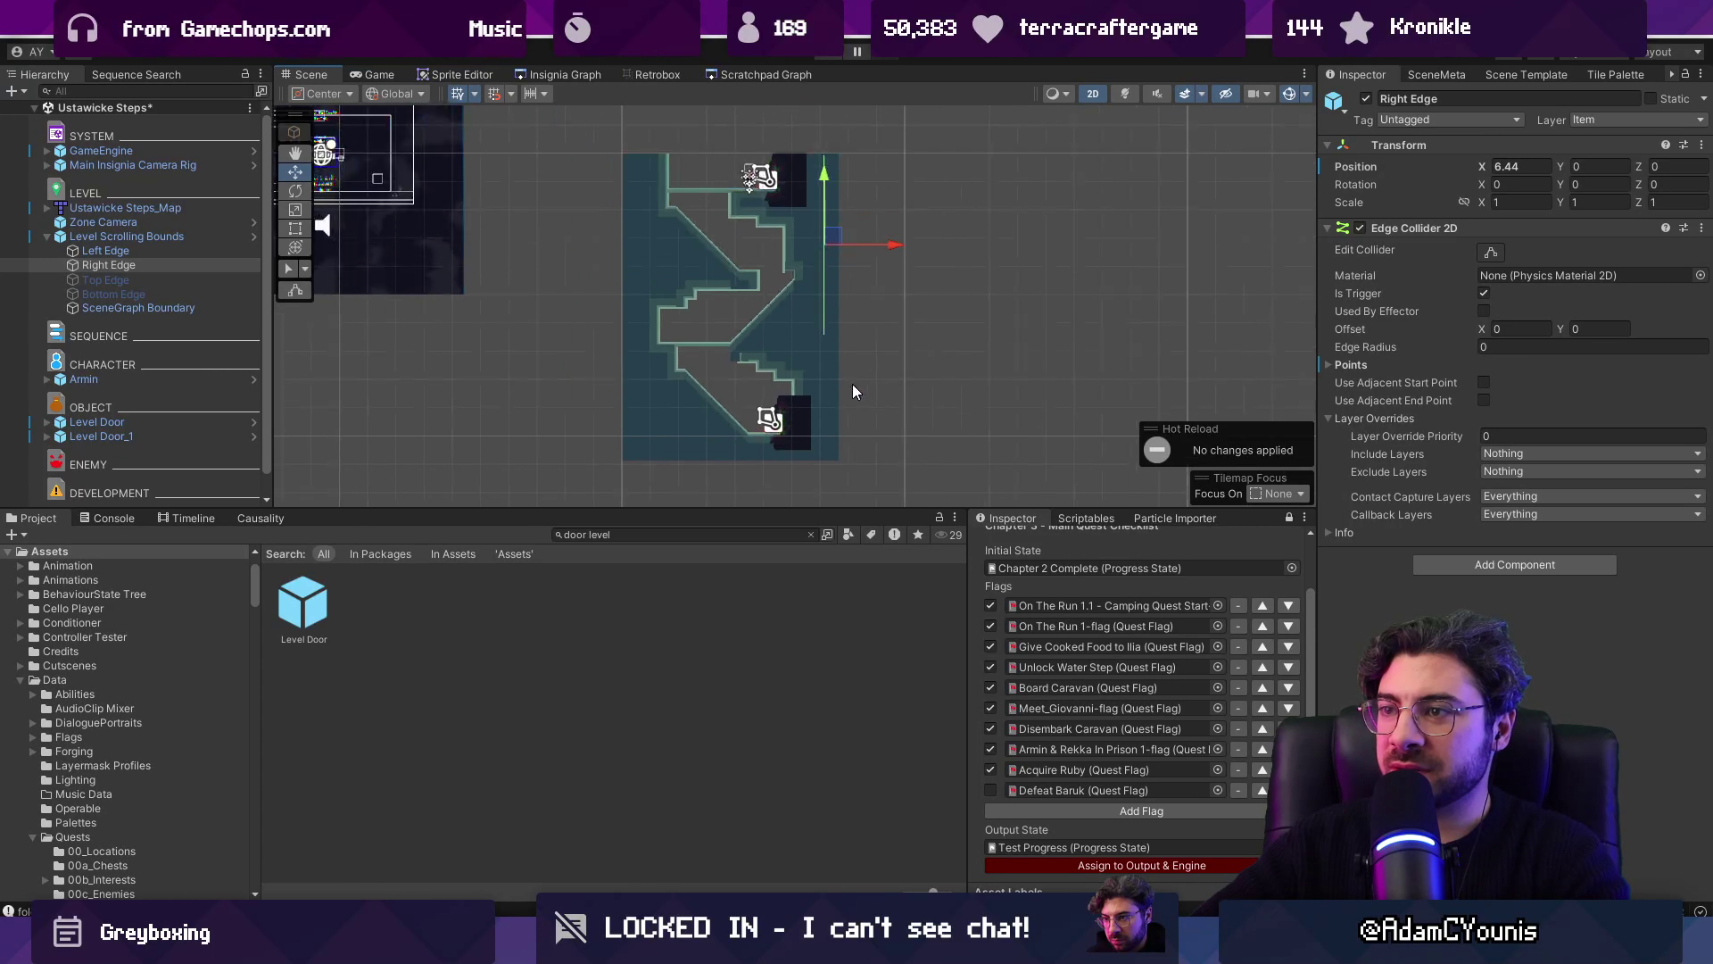
pyautogui.click(1483, 253)
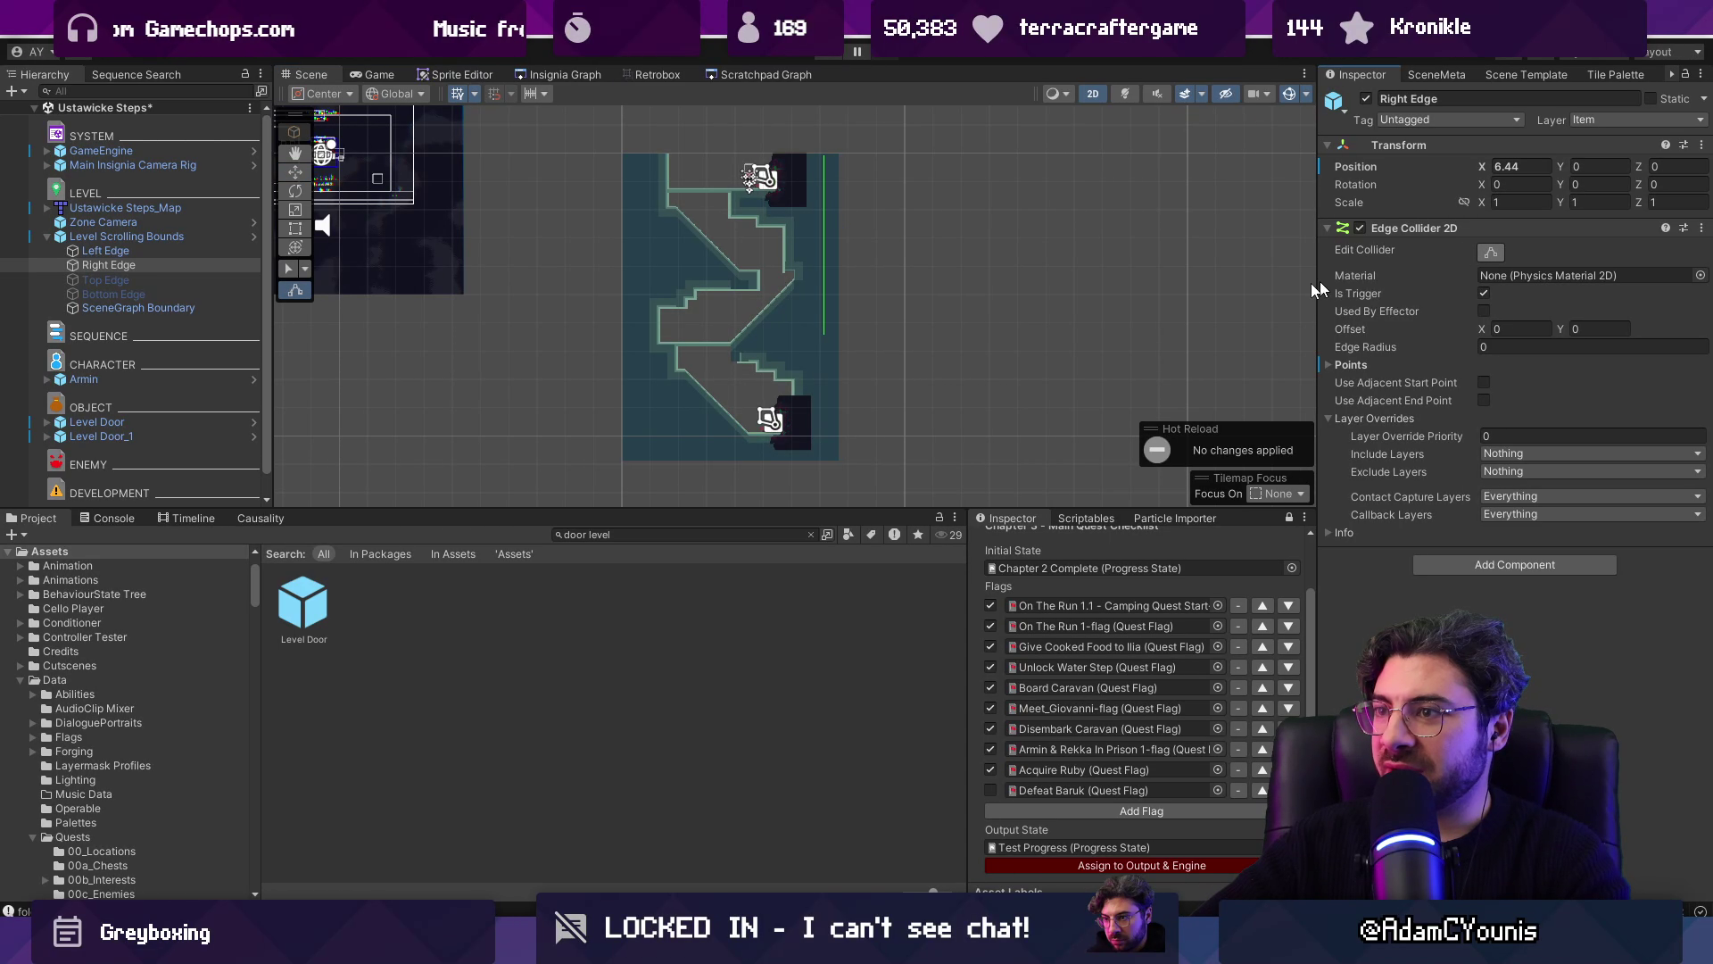
pyautogui.hotkey('ctrl', 's')
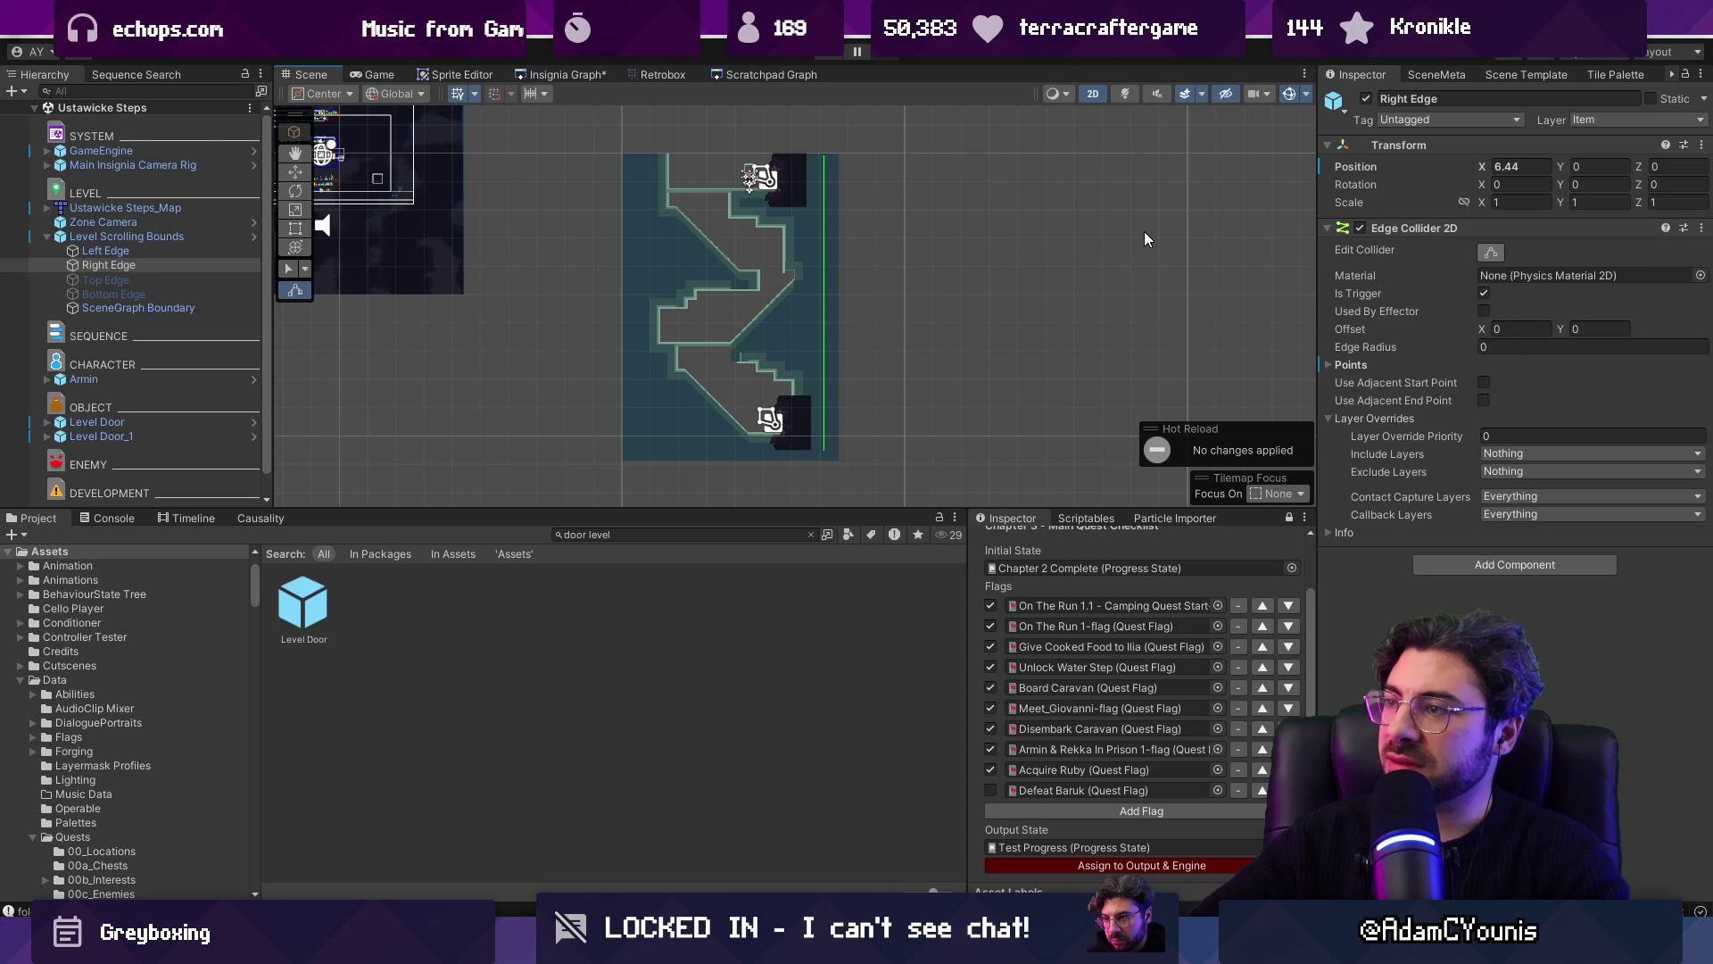
pyautogui.press('w')
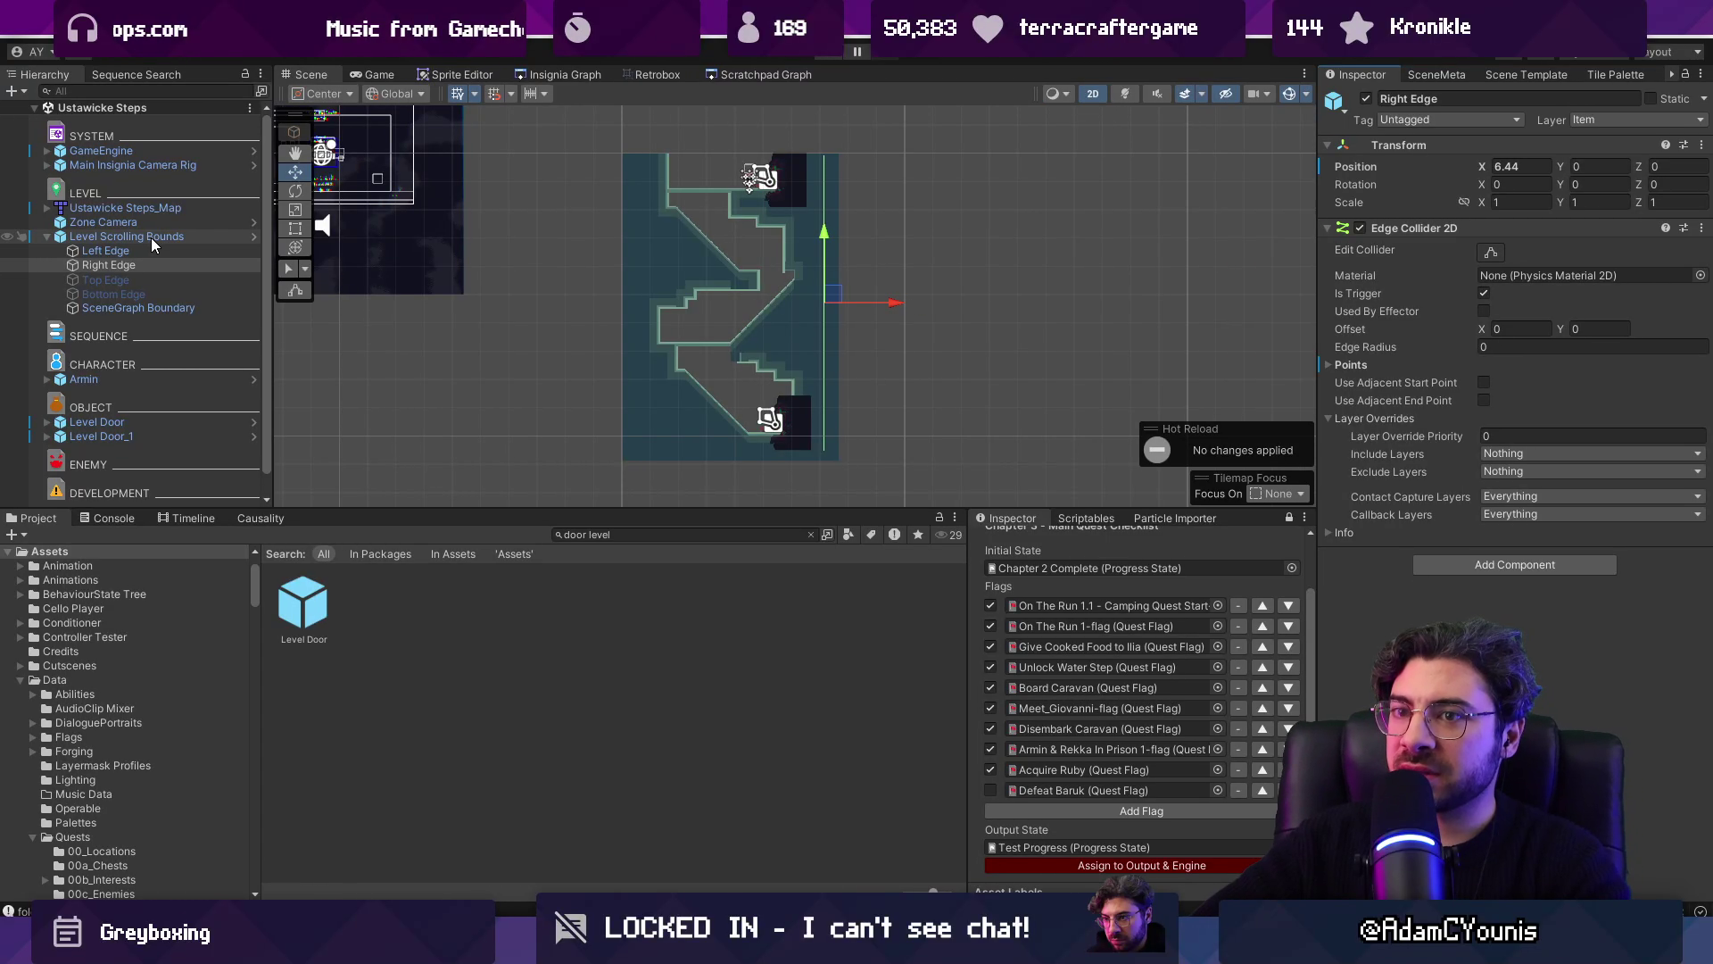
pyautogui.click(152, 236)
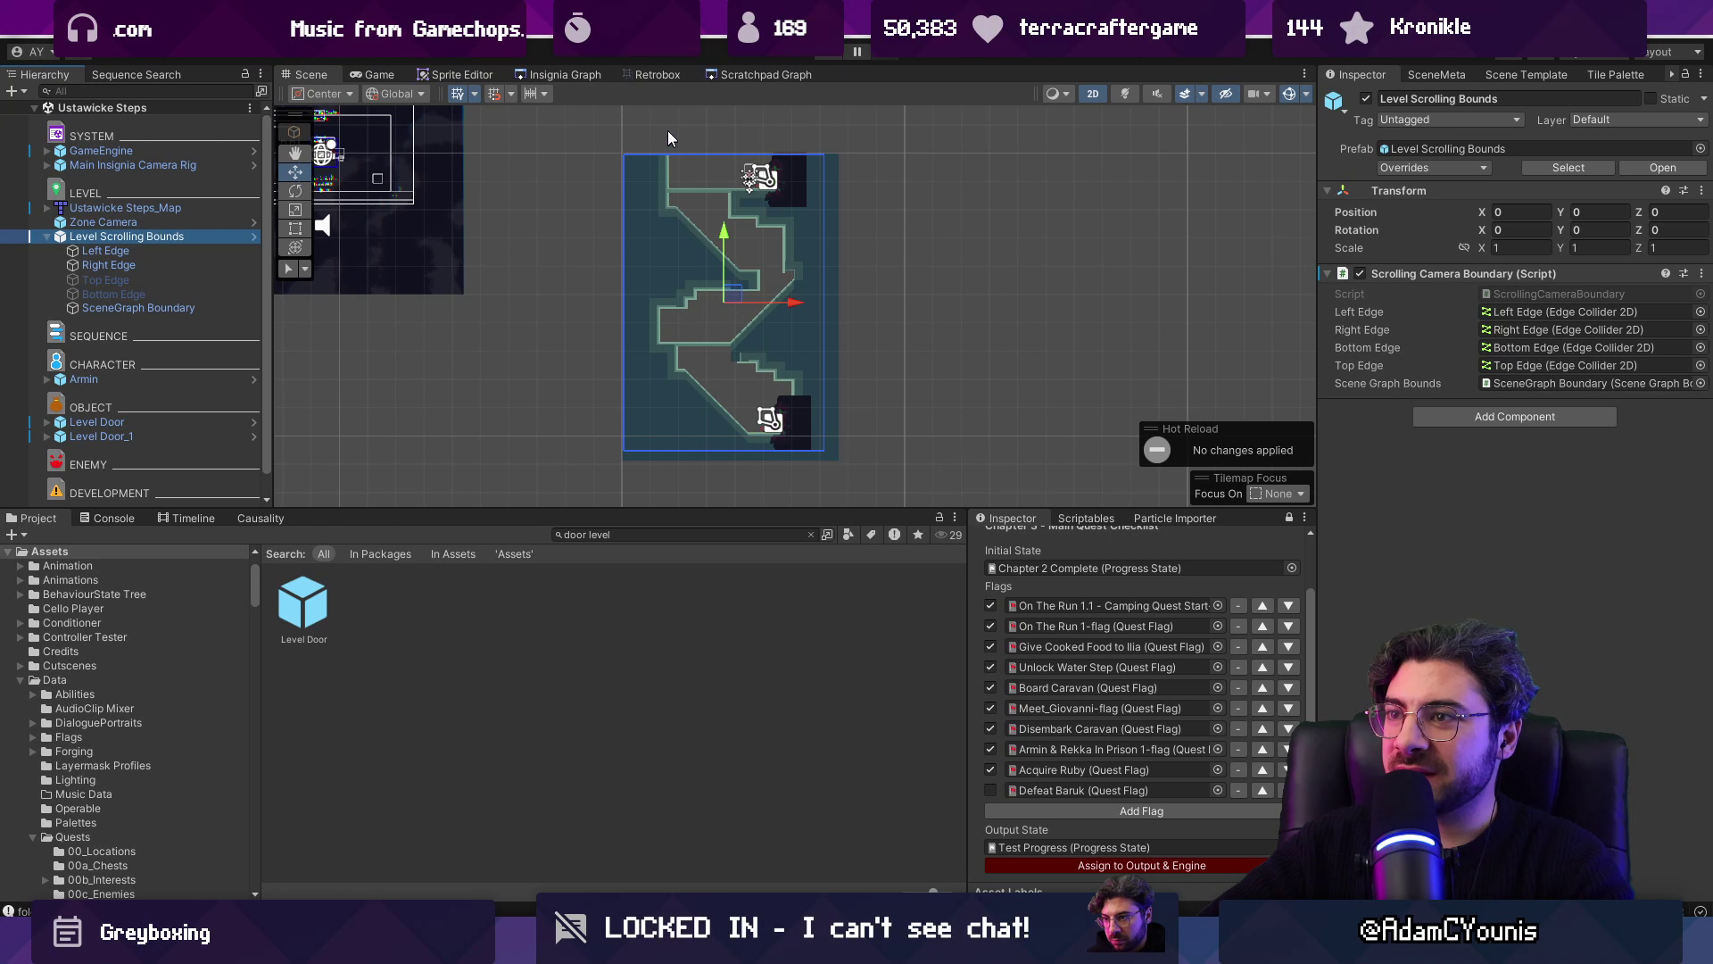
pyautogui.scroll(3, 710, 180)
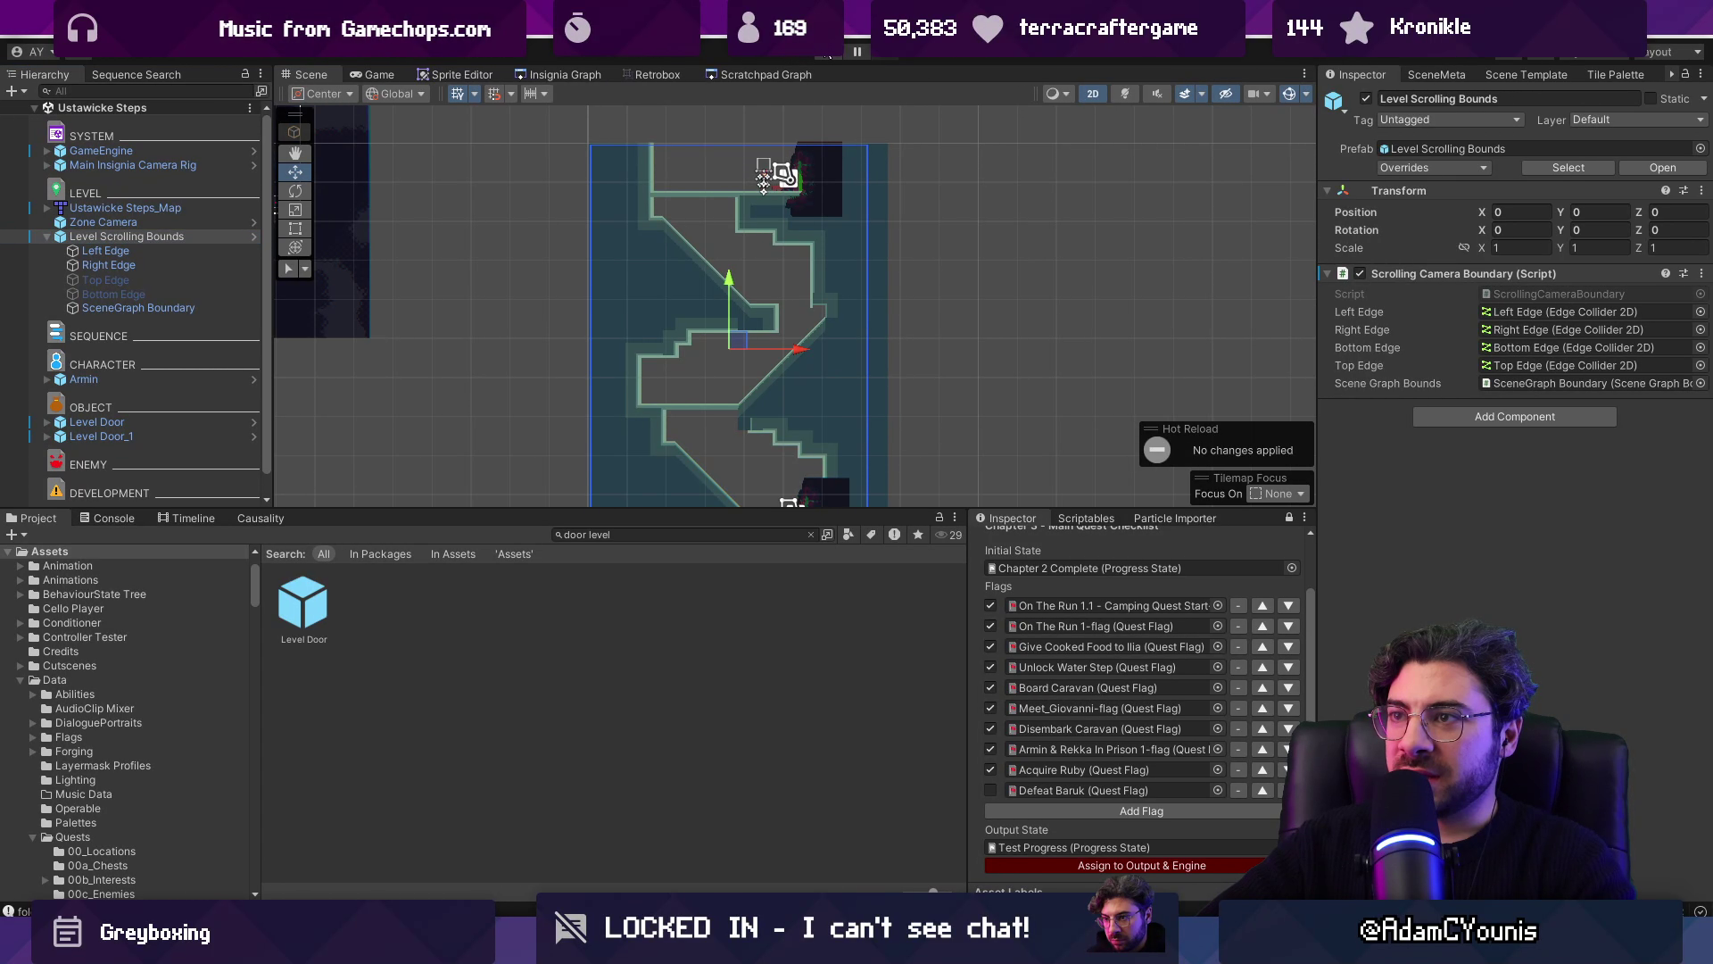
pyautogui.click(828, 57)
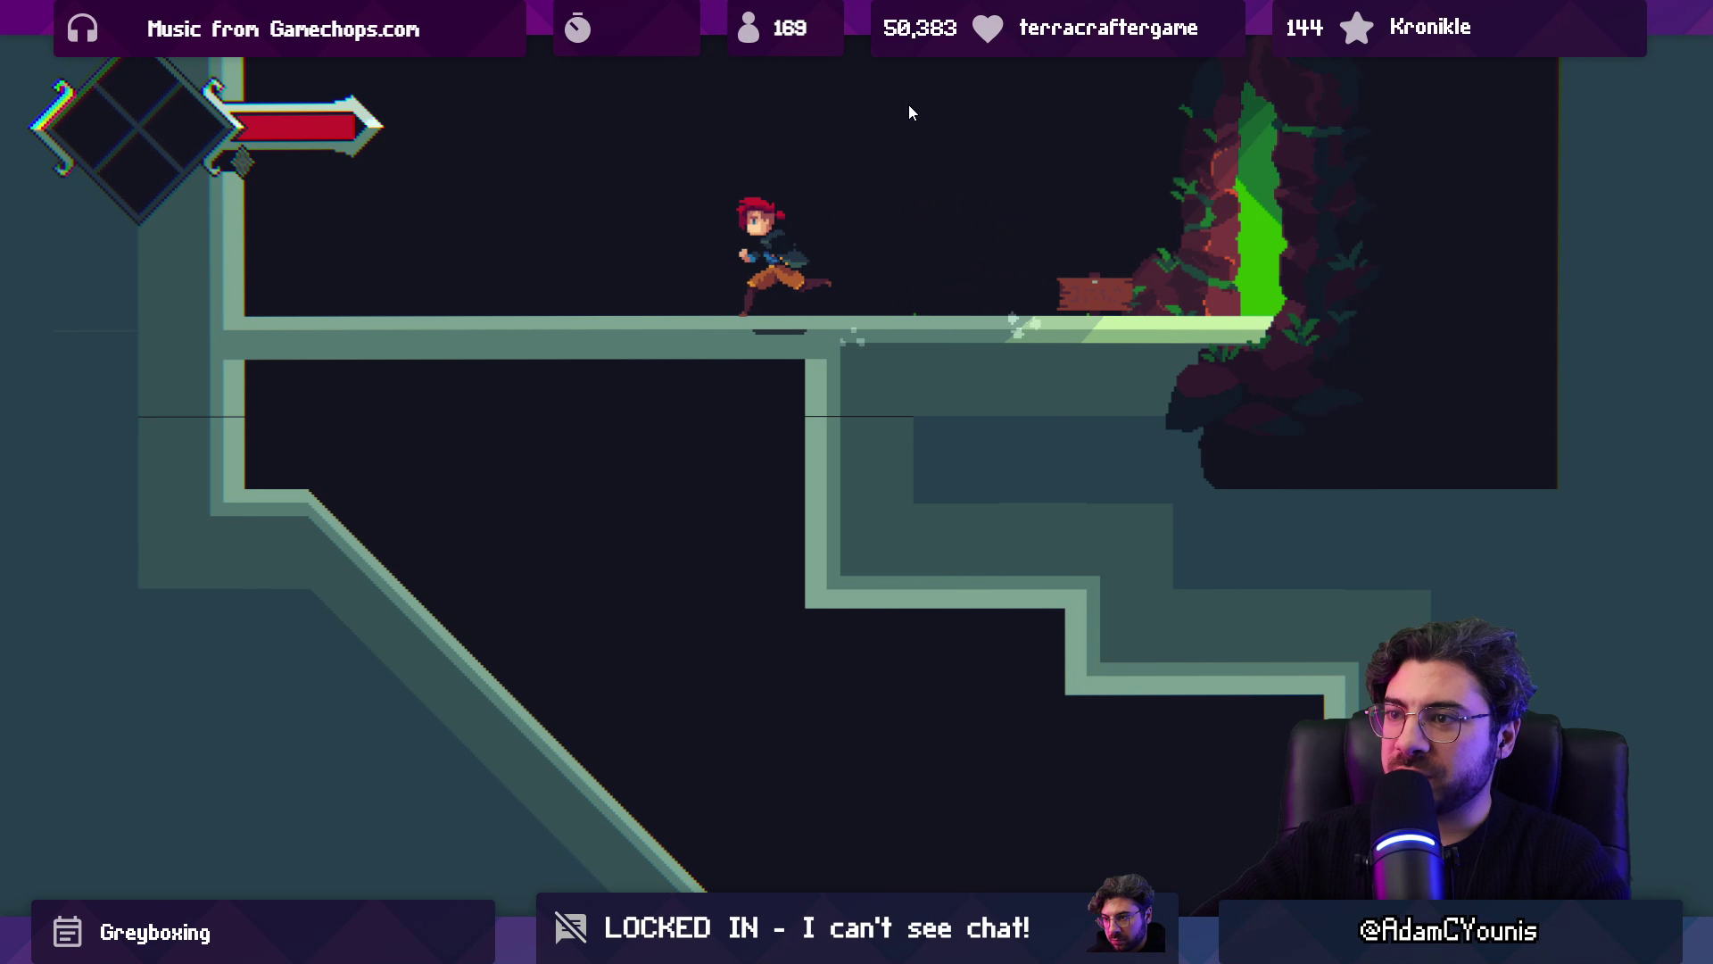
pyautogui.press('Right')
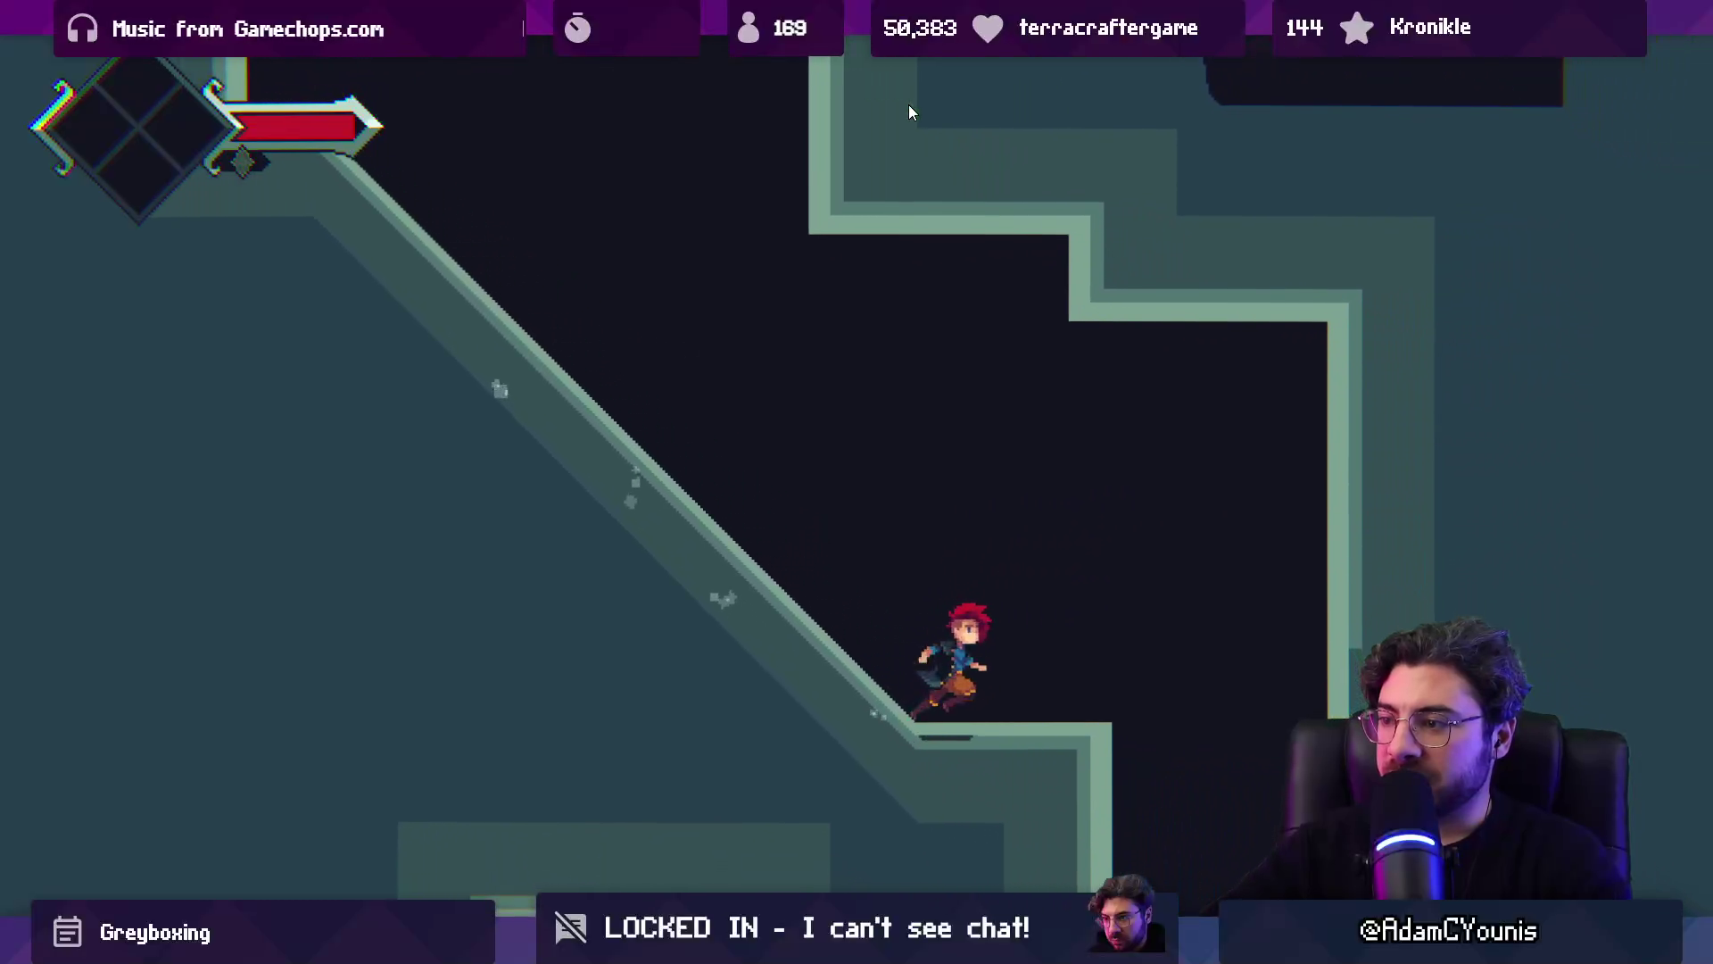
pyautogui.press('Left')
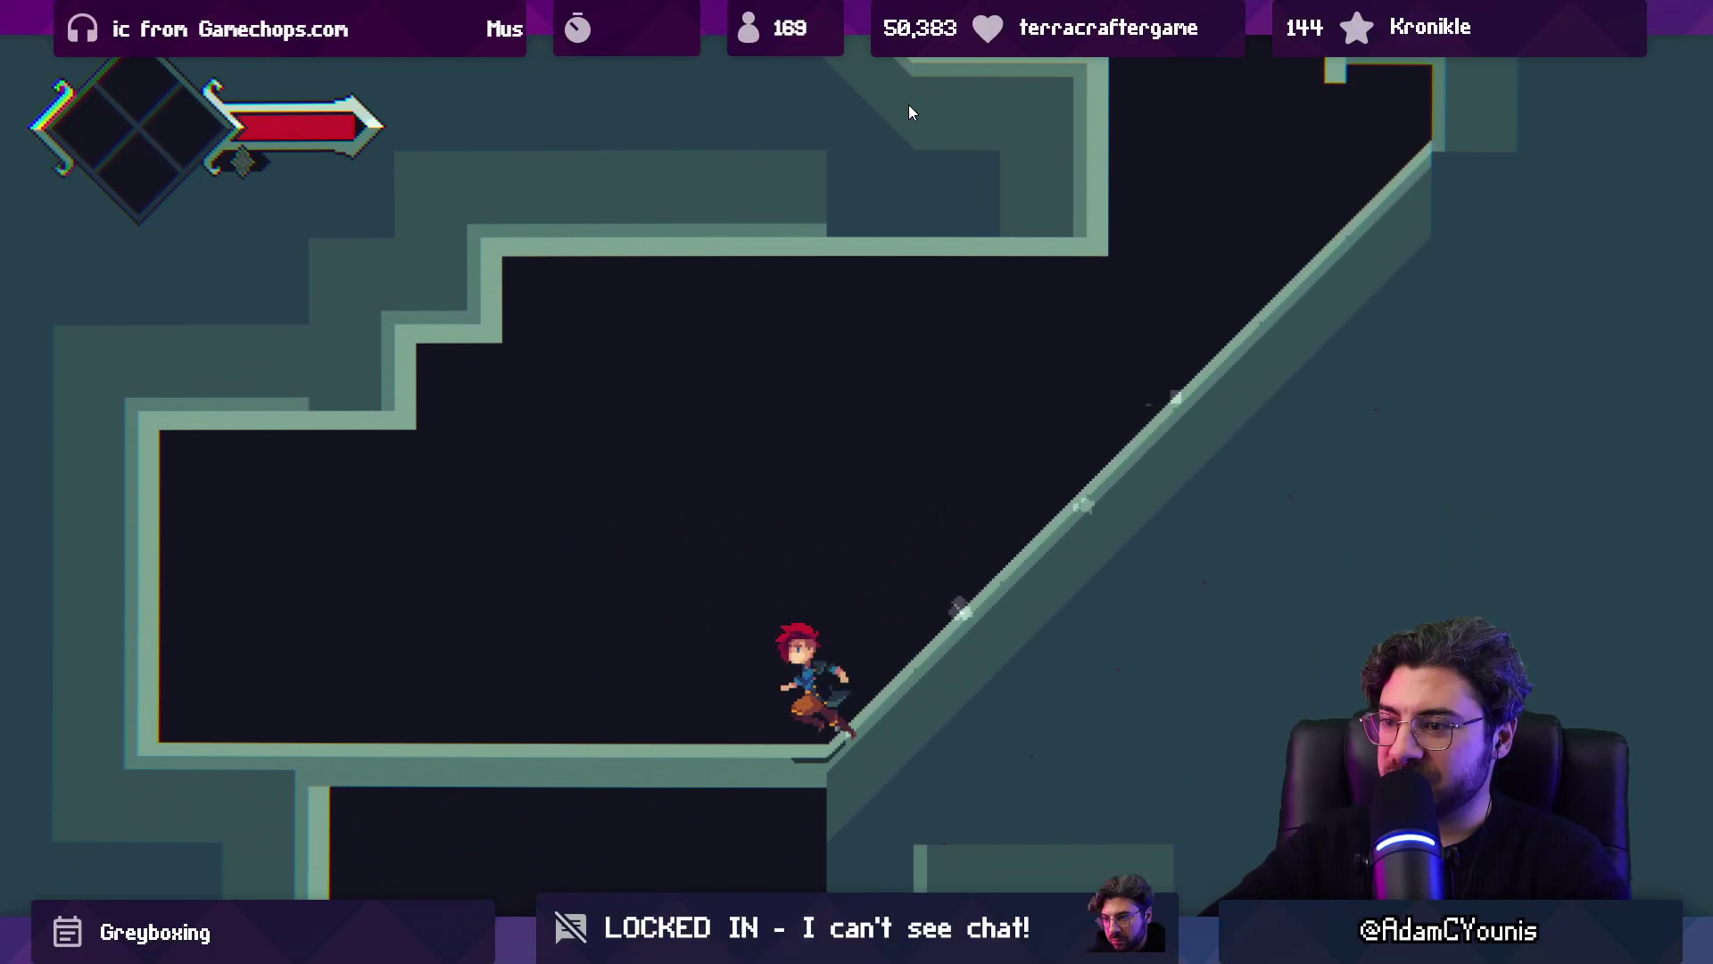
pyautogui.press('Right')
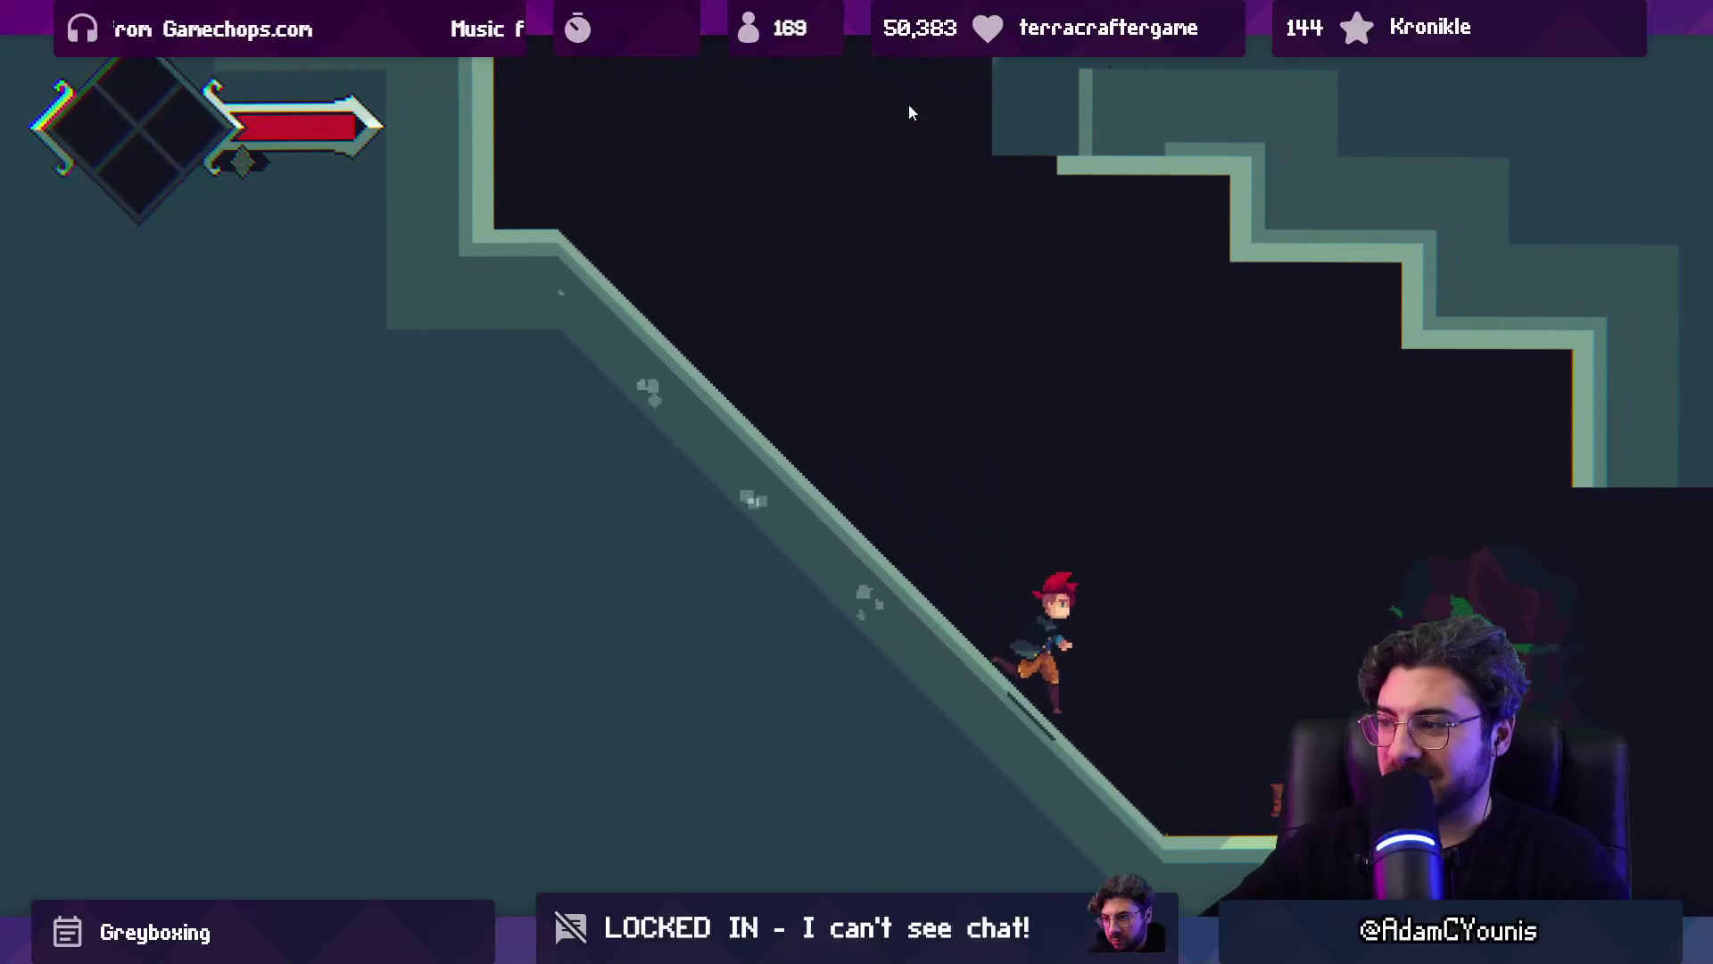
pyautogui.hotkey('alt', 'Tab')
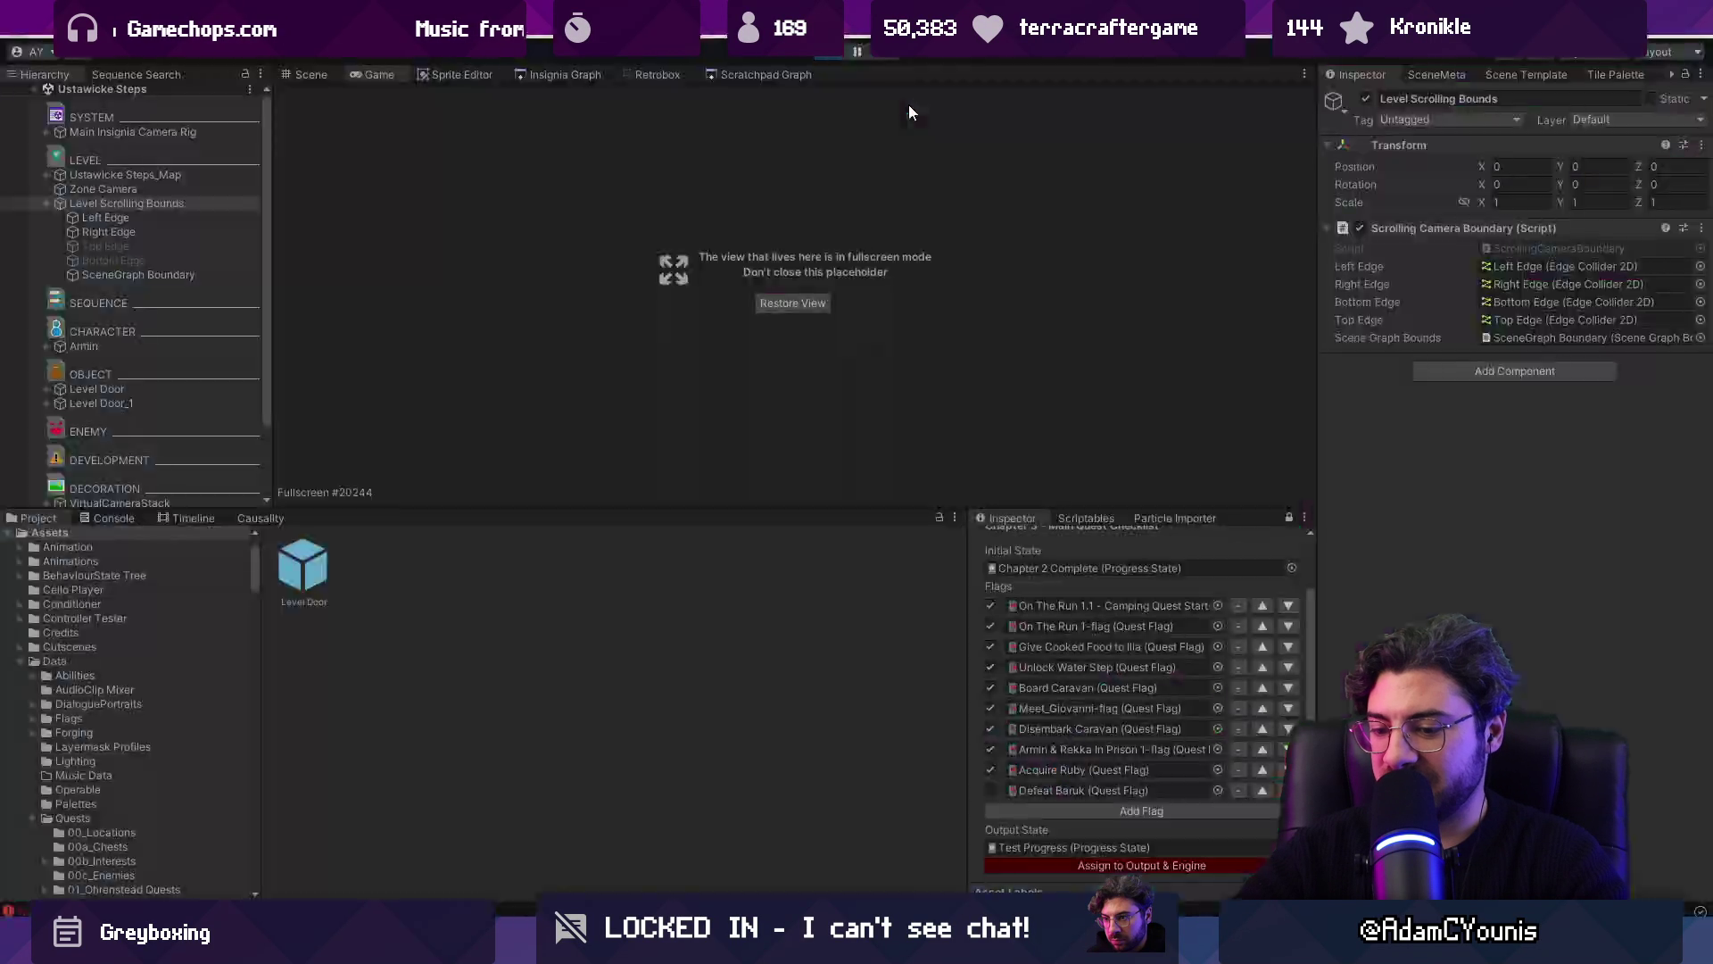
pyautogui.hotkey('ctrl', 'p')
pyautogui.click(543, 75)
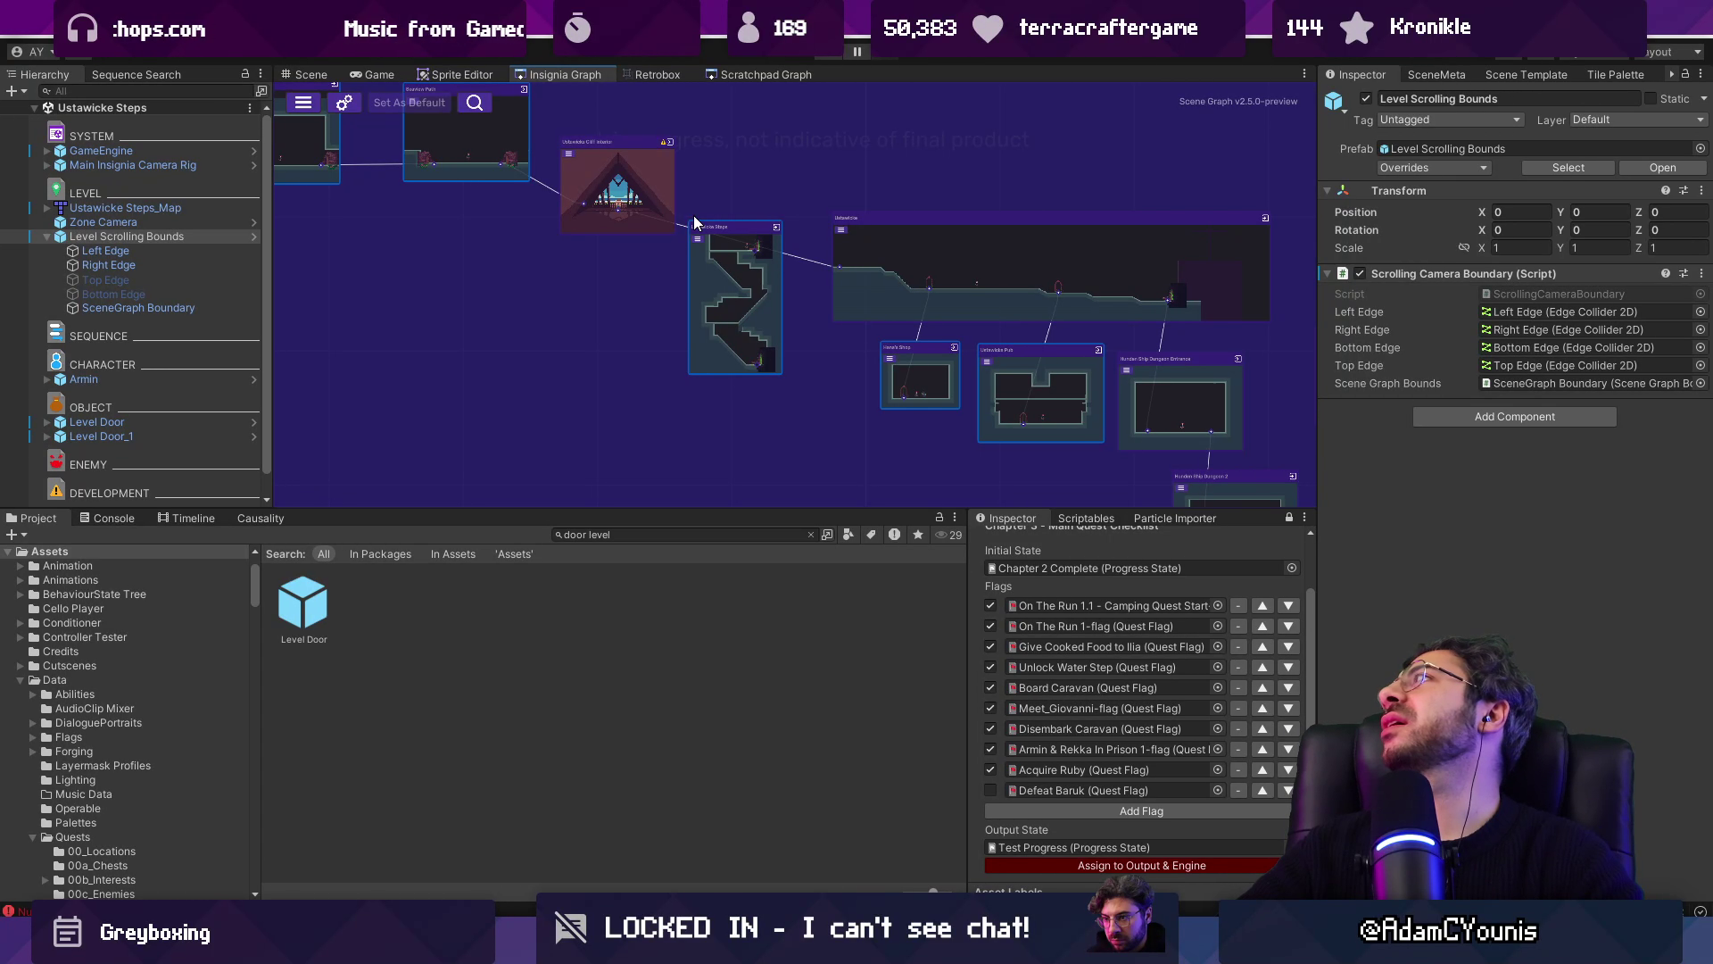
# Step: Move the Ustawicke Steps node below Ustawicke Cliff Interior in the Insignia Graph
pyautogui.scroll(5, 617, 248)
pyautogui.moveTo(637, 271)
pyautogui.mouseDown()
pyautogui.moveTo(766, 217)
pyautogui.moveTo(522, 324)
pyautogui.mouseUp()
pyautogui.scroll(-3, 769, 214)
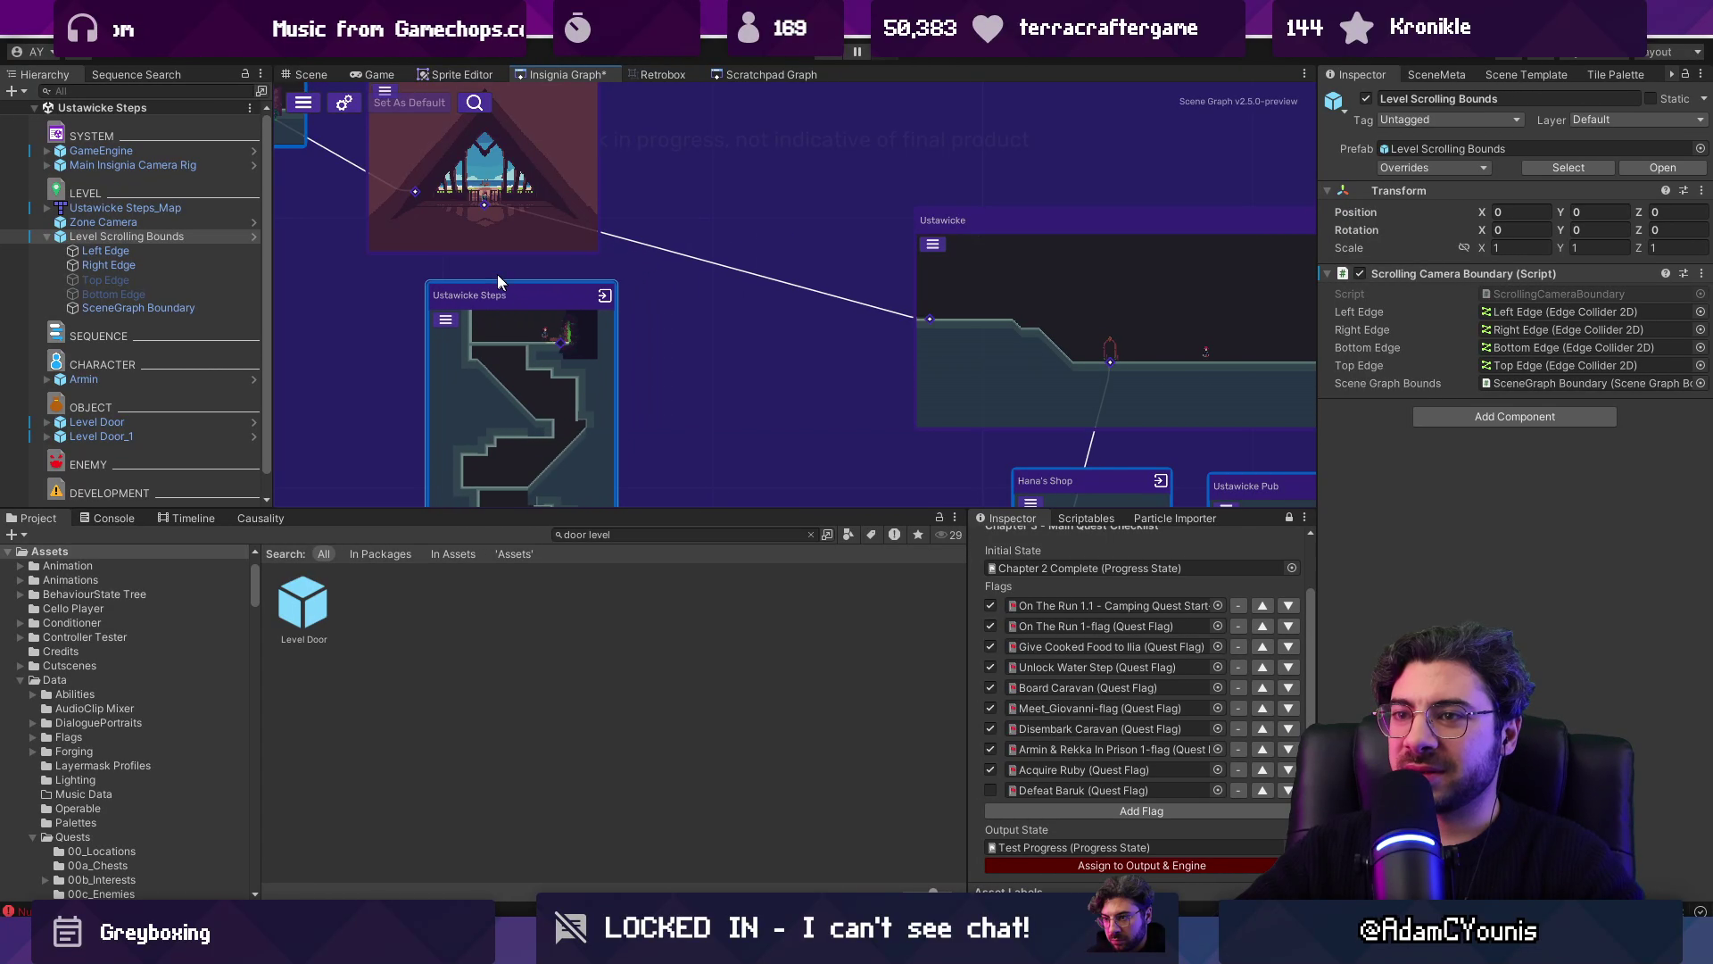
pyautogui.scroll(-5, 602, 234)
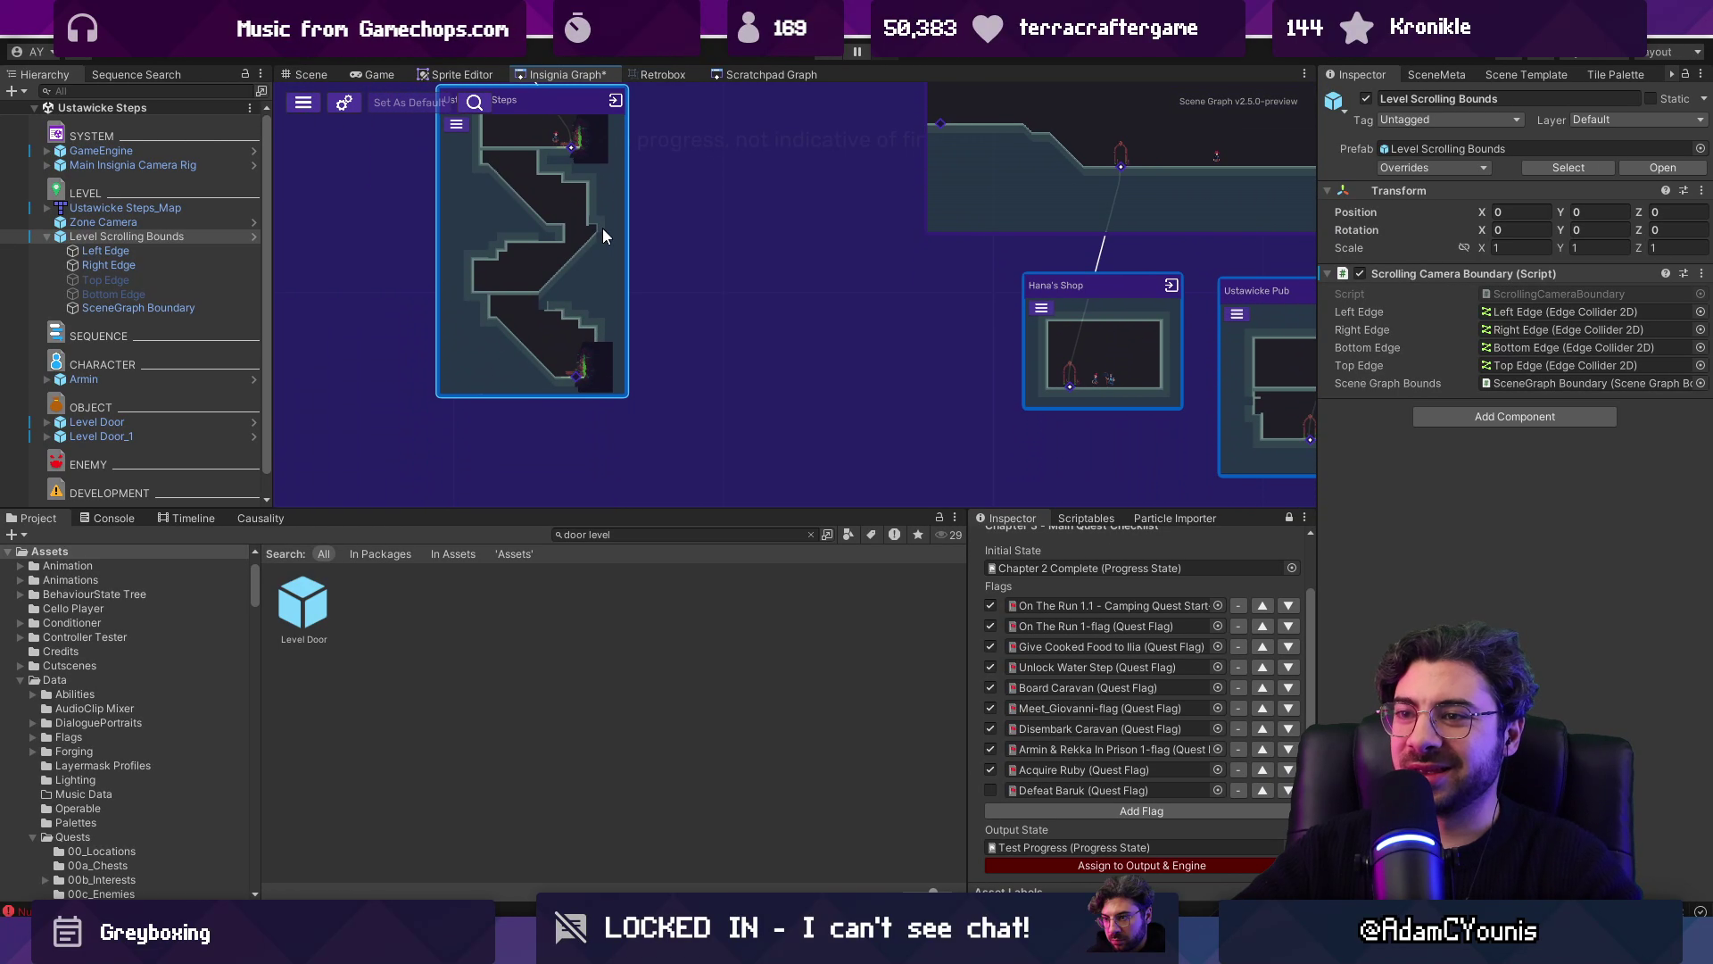
pyautogui.scroll(-3, 839, 168)
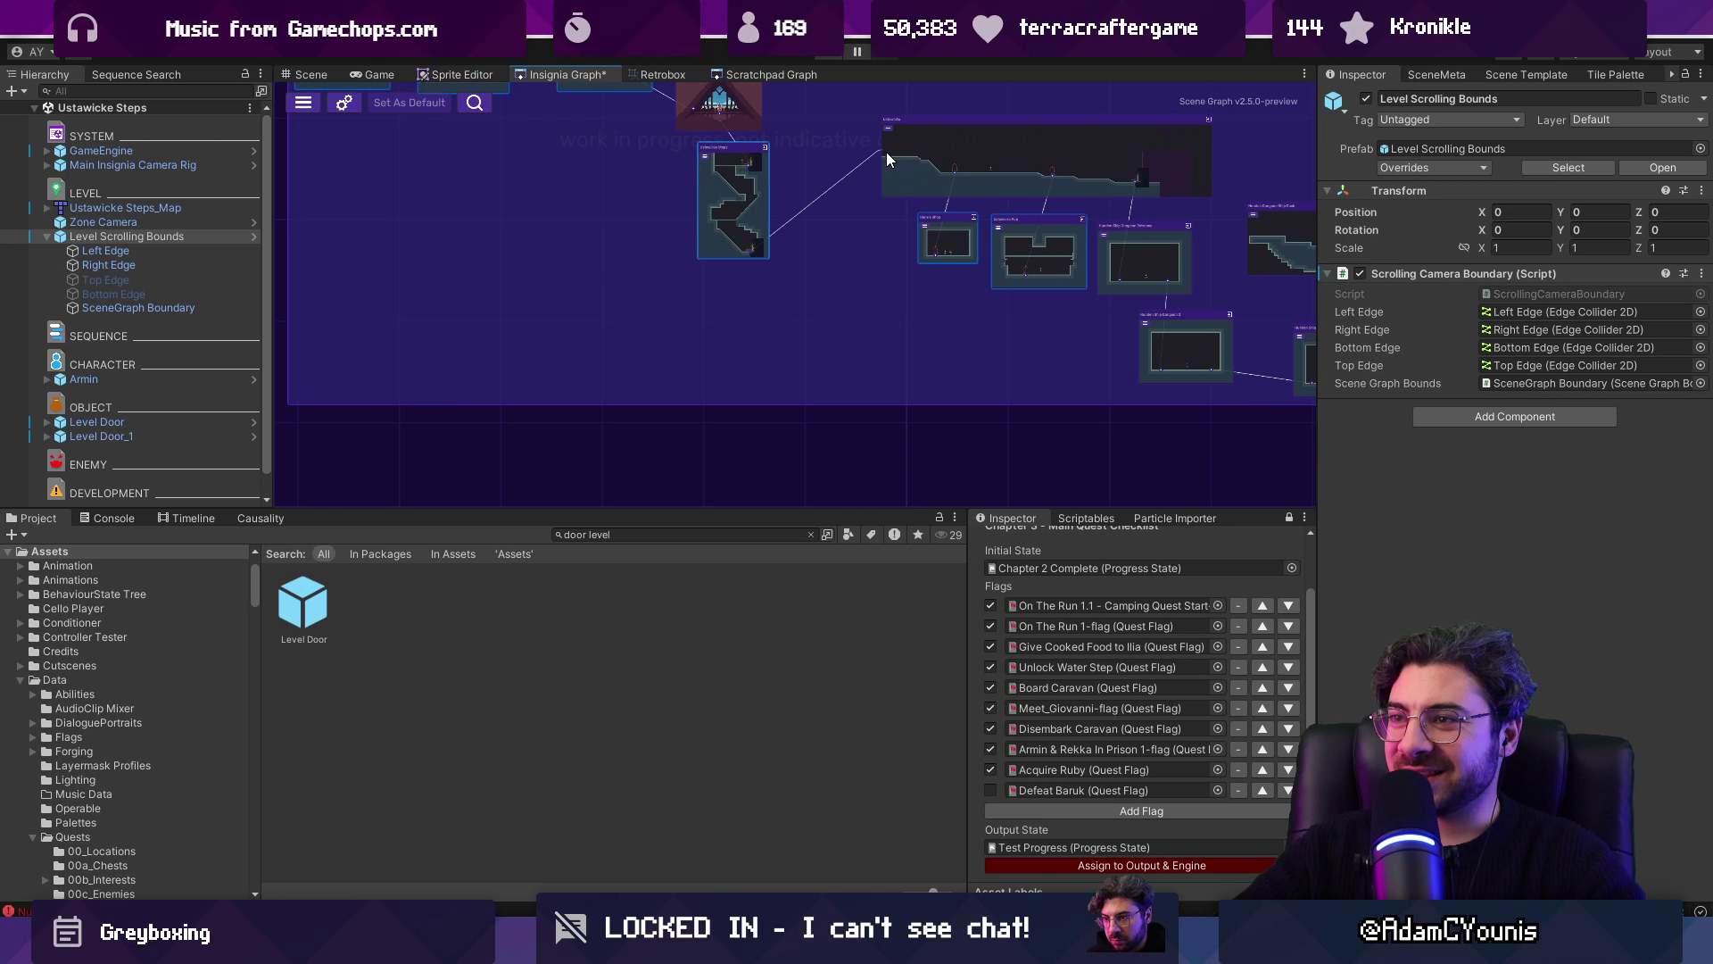
pyautogui.scroll(-2, 832, 190)
# Step: Marquee-select the Ustawicke node and the nodes beneath it, then shift them left and down
pyautogui.moveTo(779, 159); pyautogui.dragTo(1176, 386)
pyautogui.moveTo(896, 216)
pyautogui.mouseDown()
pyautogui.moveTo(848, 304)
pyautogui.moveTo(788, 324)
pyautogui.moveTo(822, 303)
pyautogui.moveTo(828, 266)
pyautogui.mouseUp()
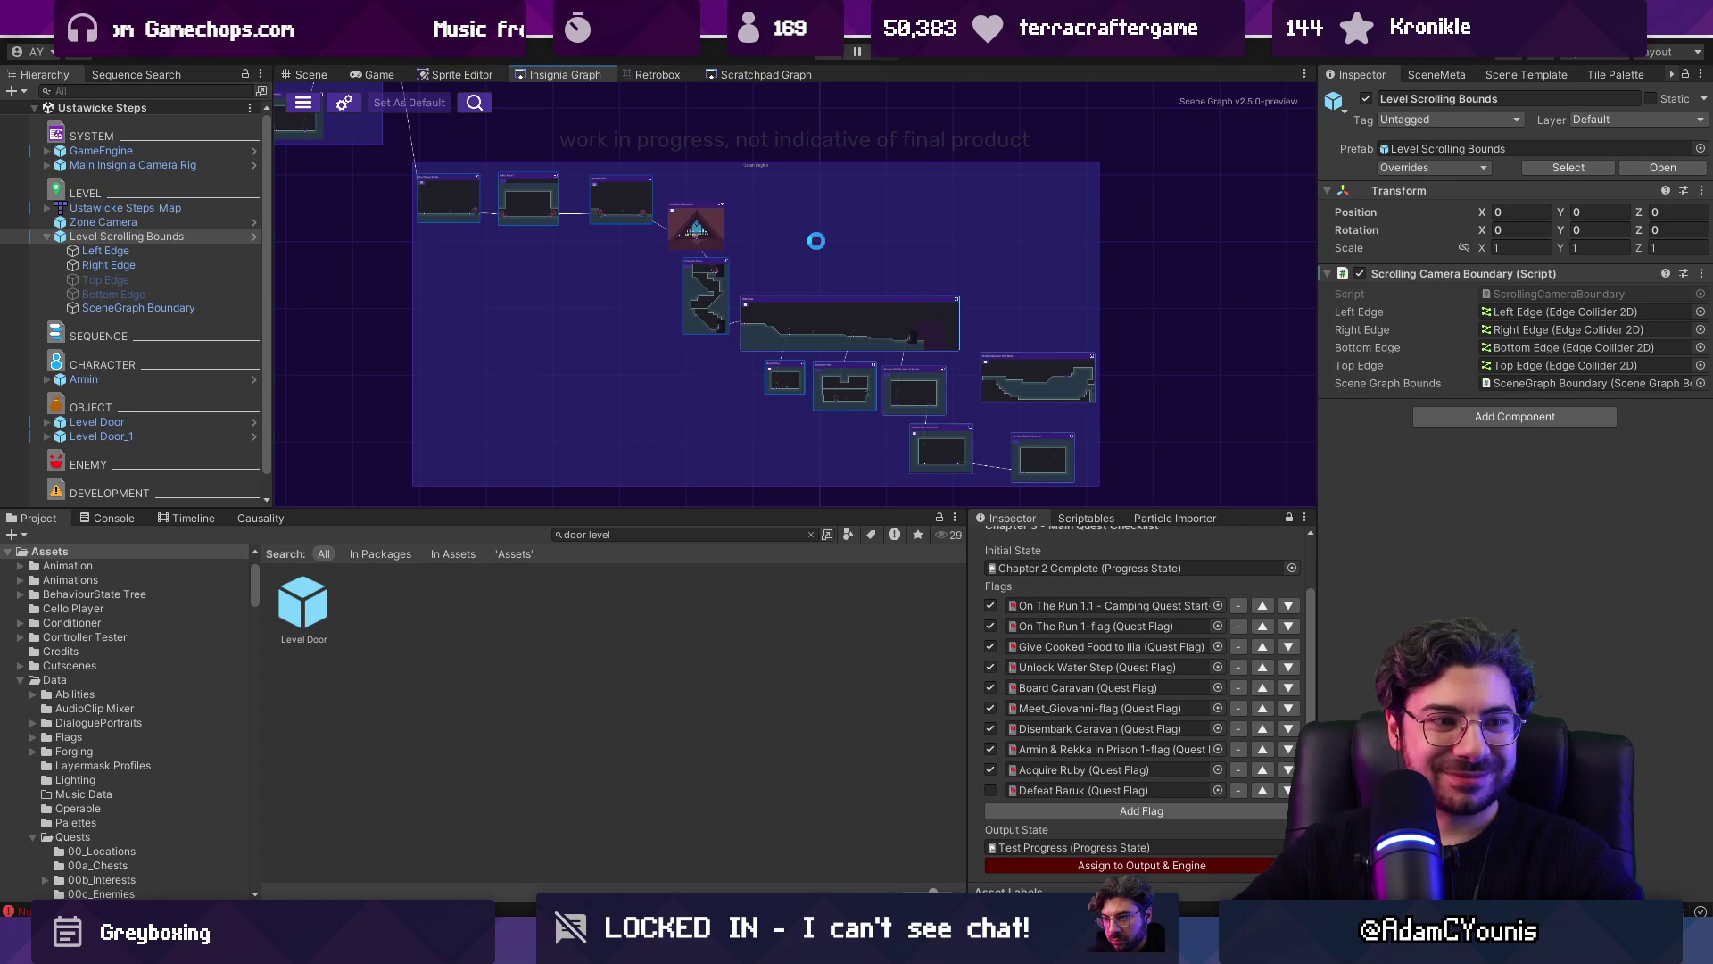
pyautogui.scroll(5, 678, 201)
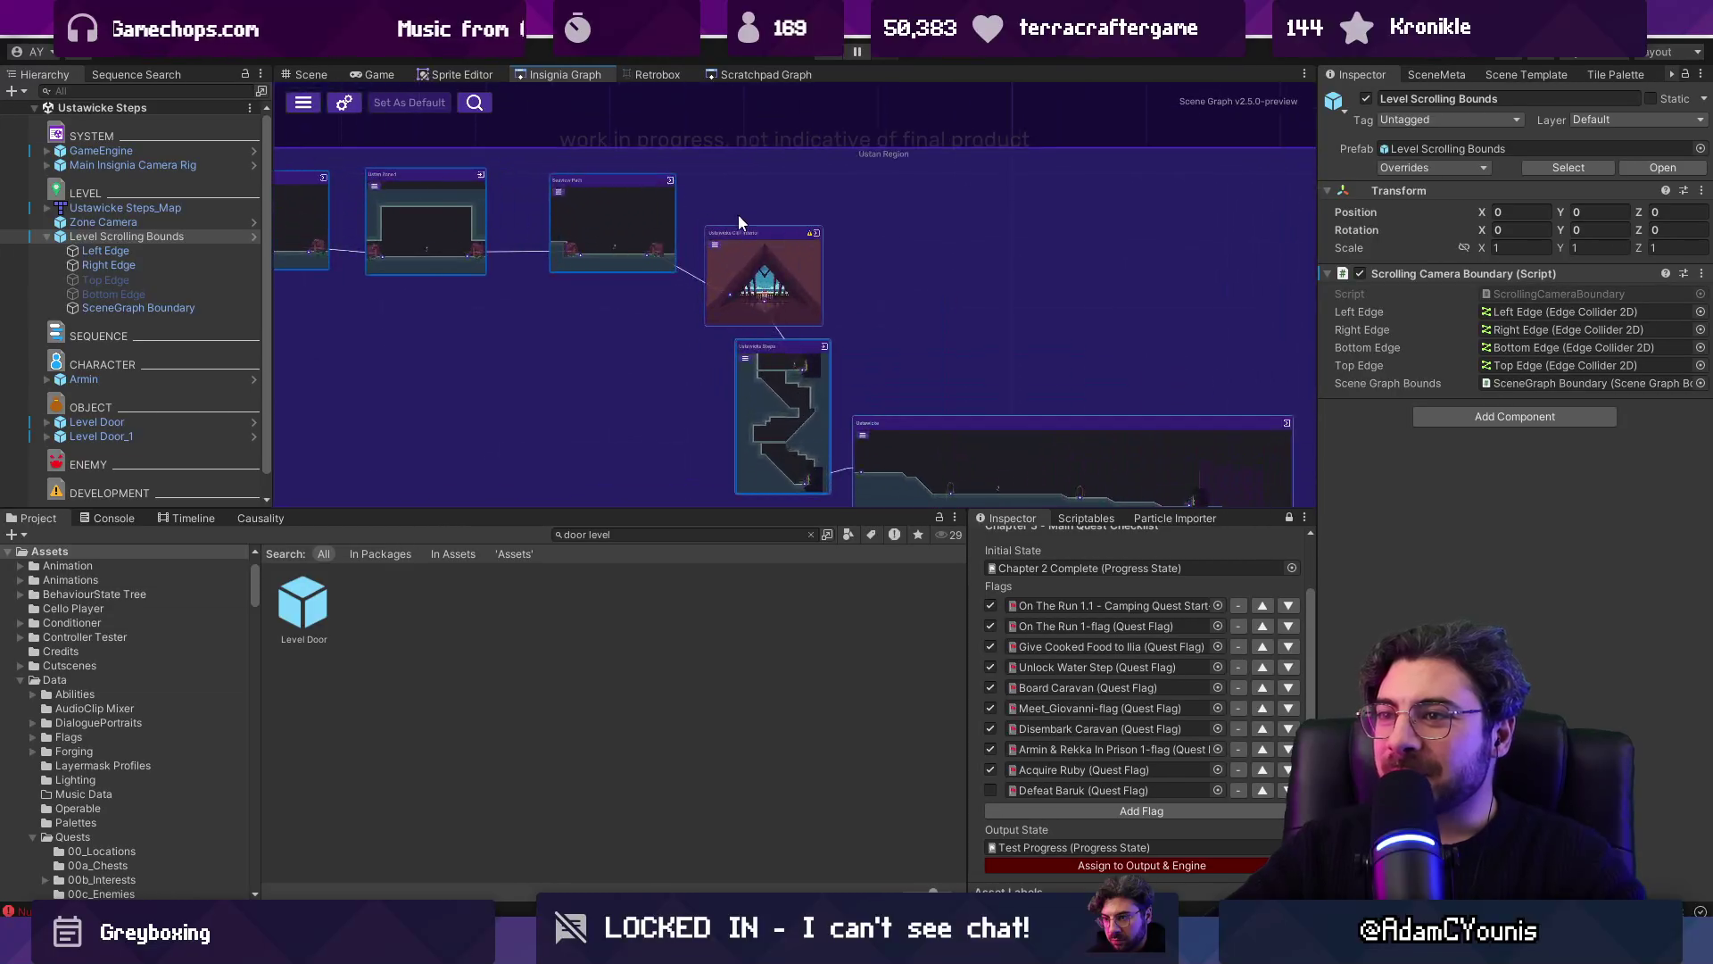
pyautogui.moveTo(730, 196); pyautogui.dragTo(730, 188)
pyautogui.scroll(-6, 924, 229)
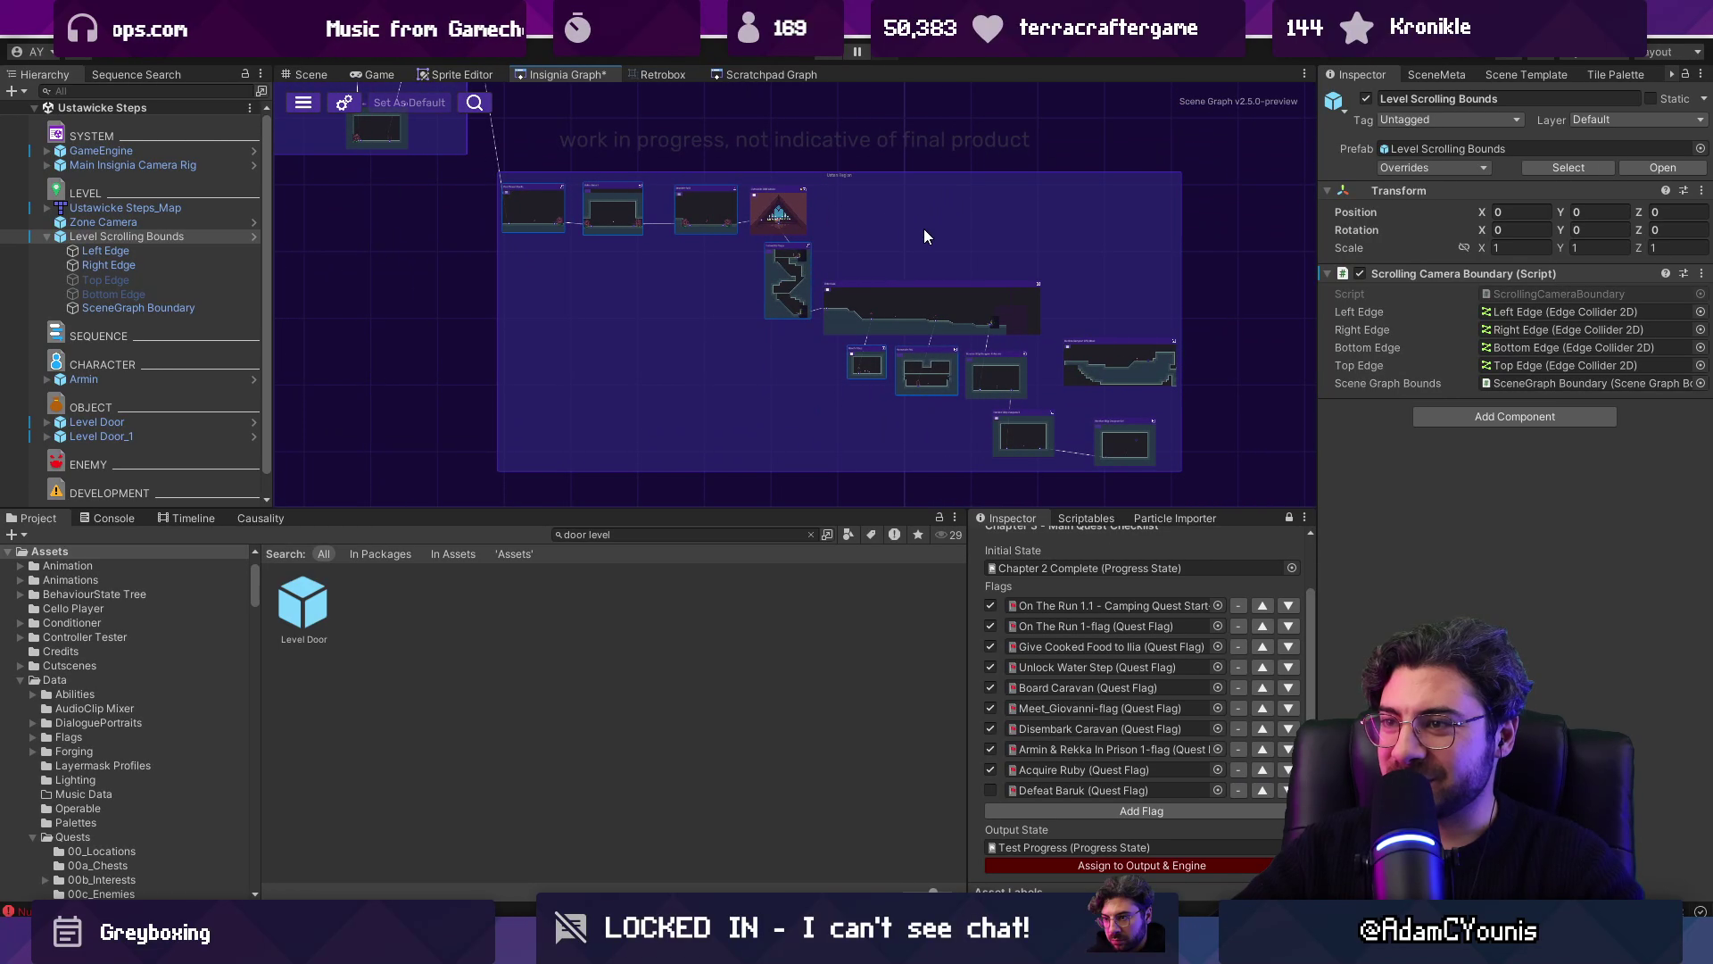
pyautogui.scroll(5, 680, 195)
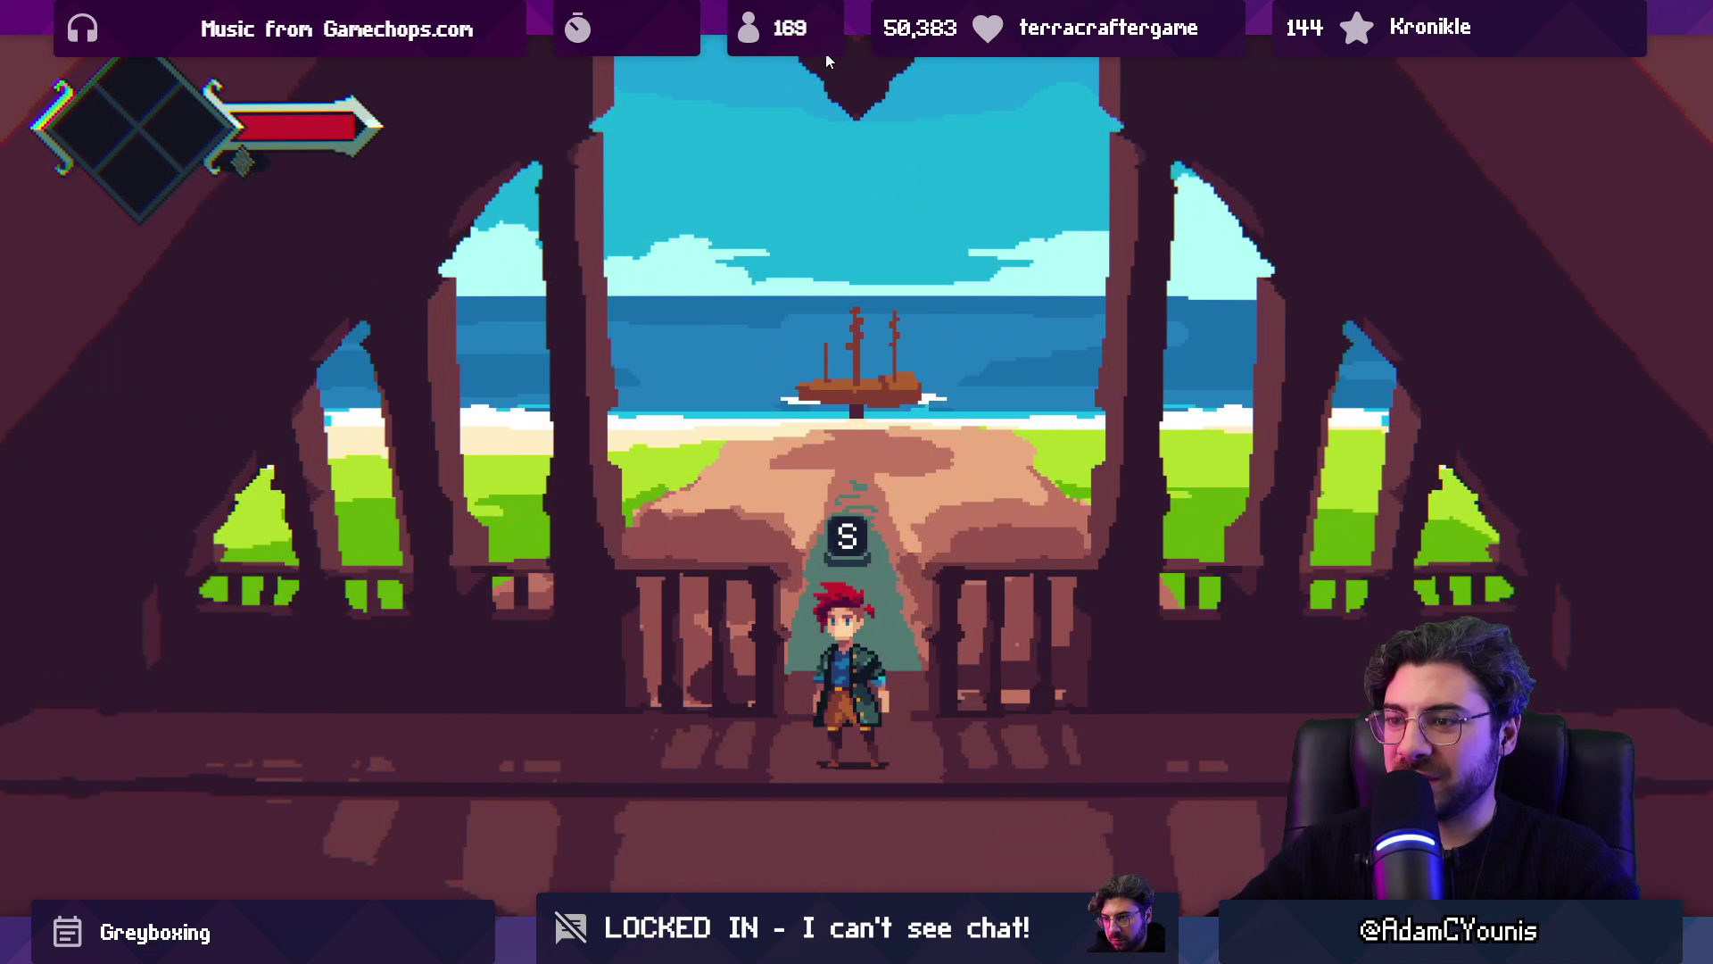
# Step: Stop the play-test, reopen Ustawicke Steps from the graph, and show its SceneMeta
pyautogui.click(828, 59)
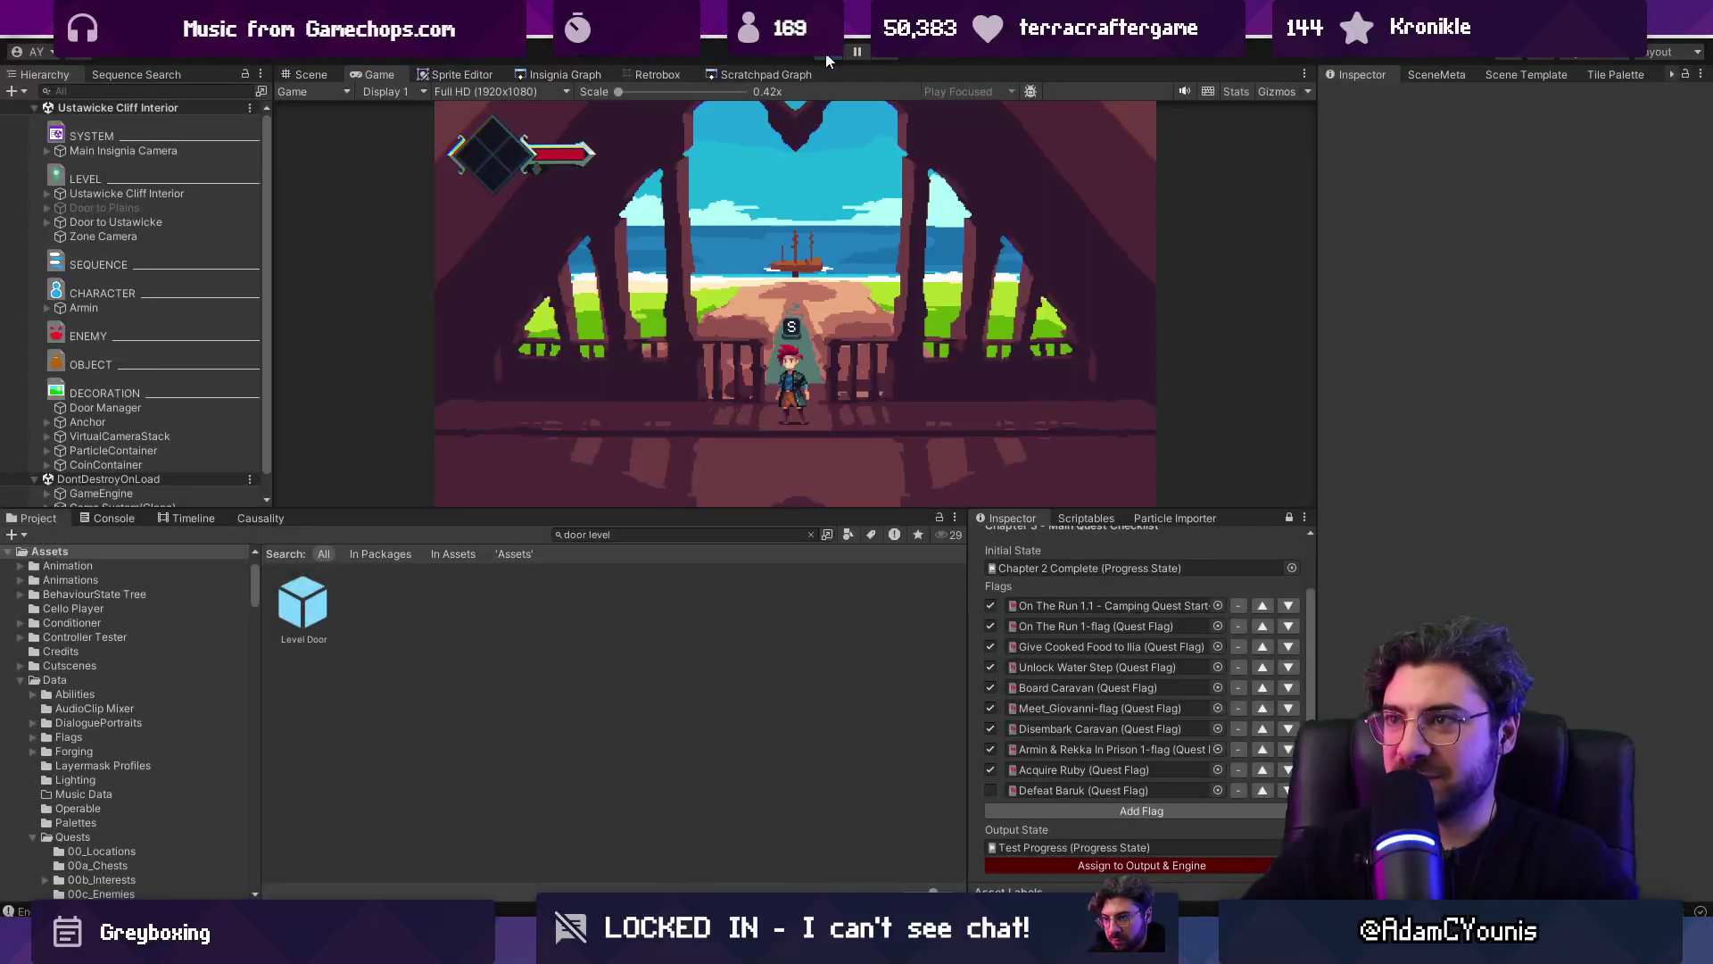
pyautogui.click(560, 74)
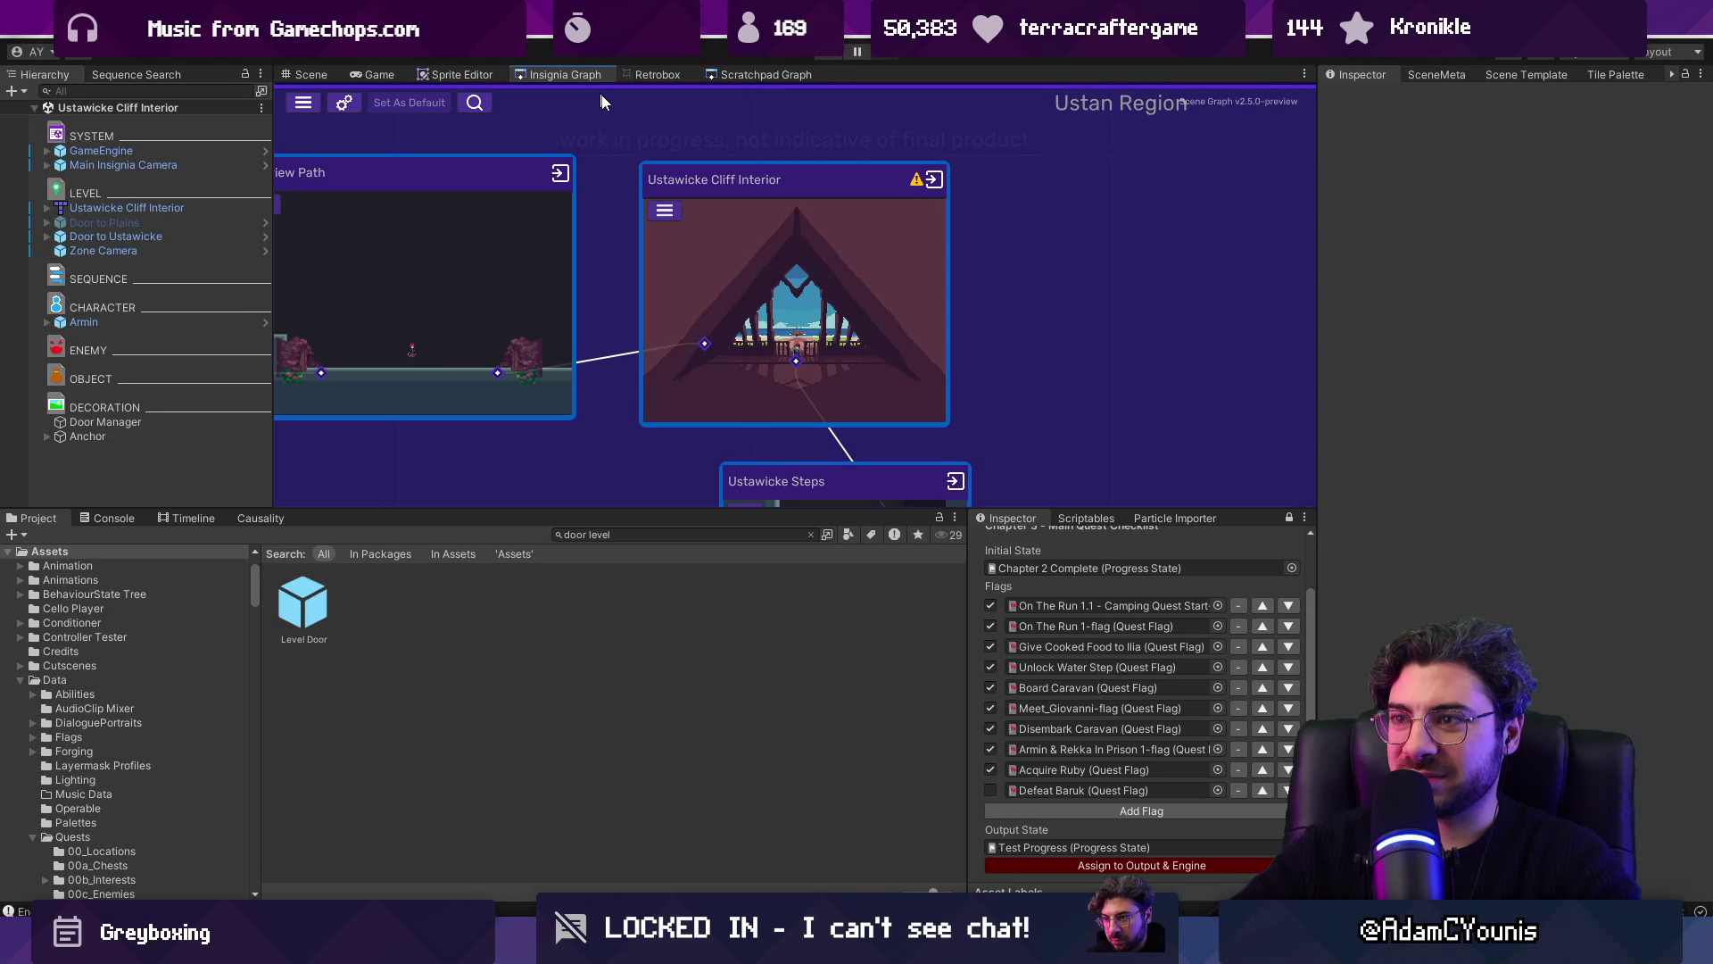
pyautogui.doubleClick(750, 290)
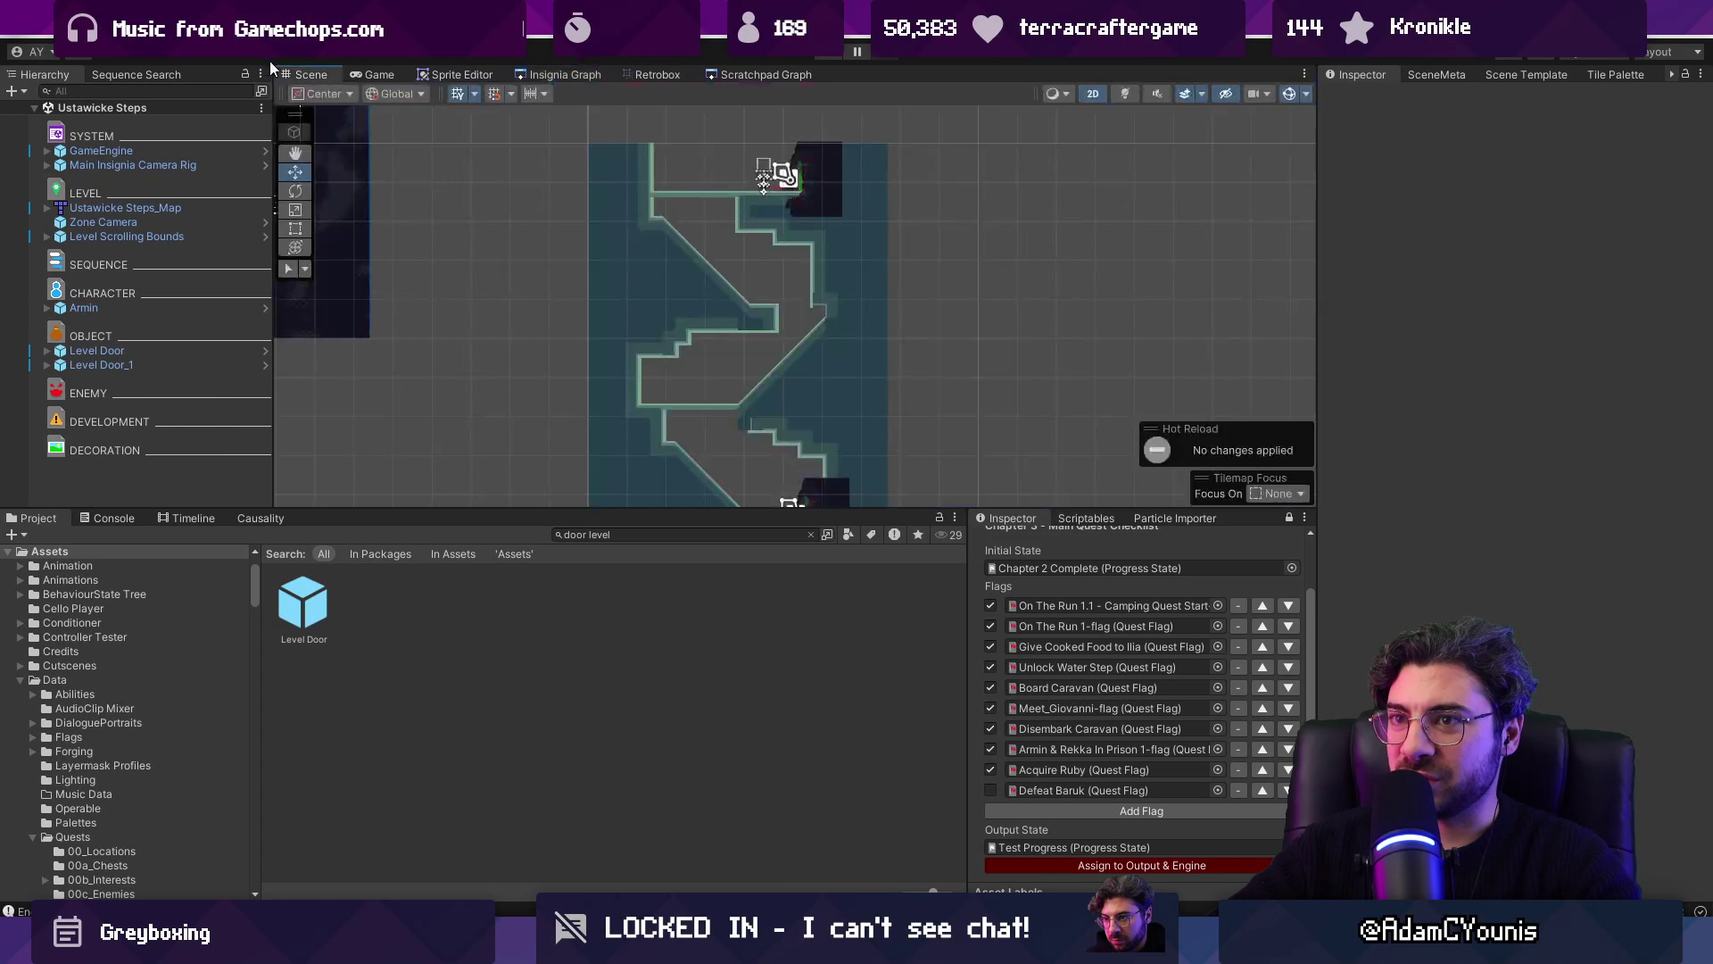
pyautogui.click(1438, 75)
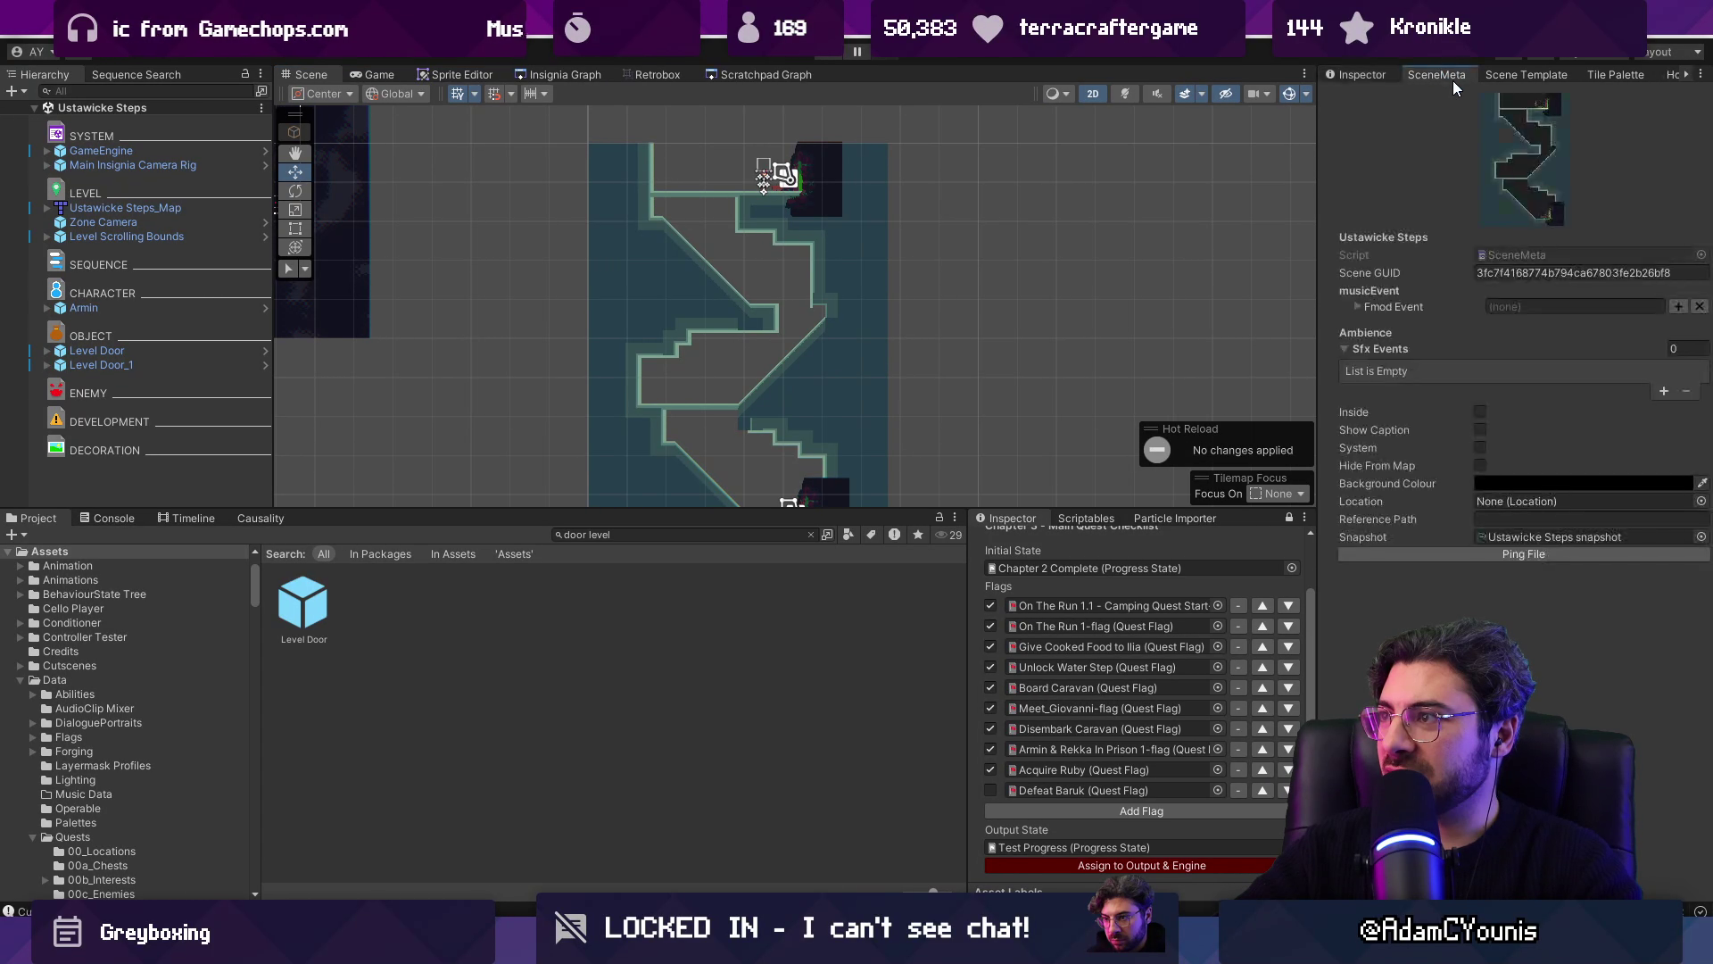
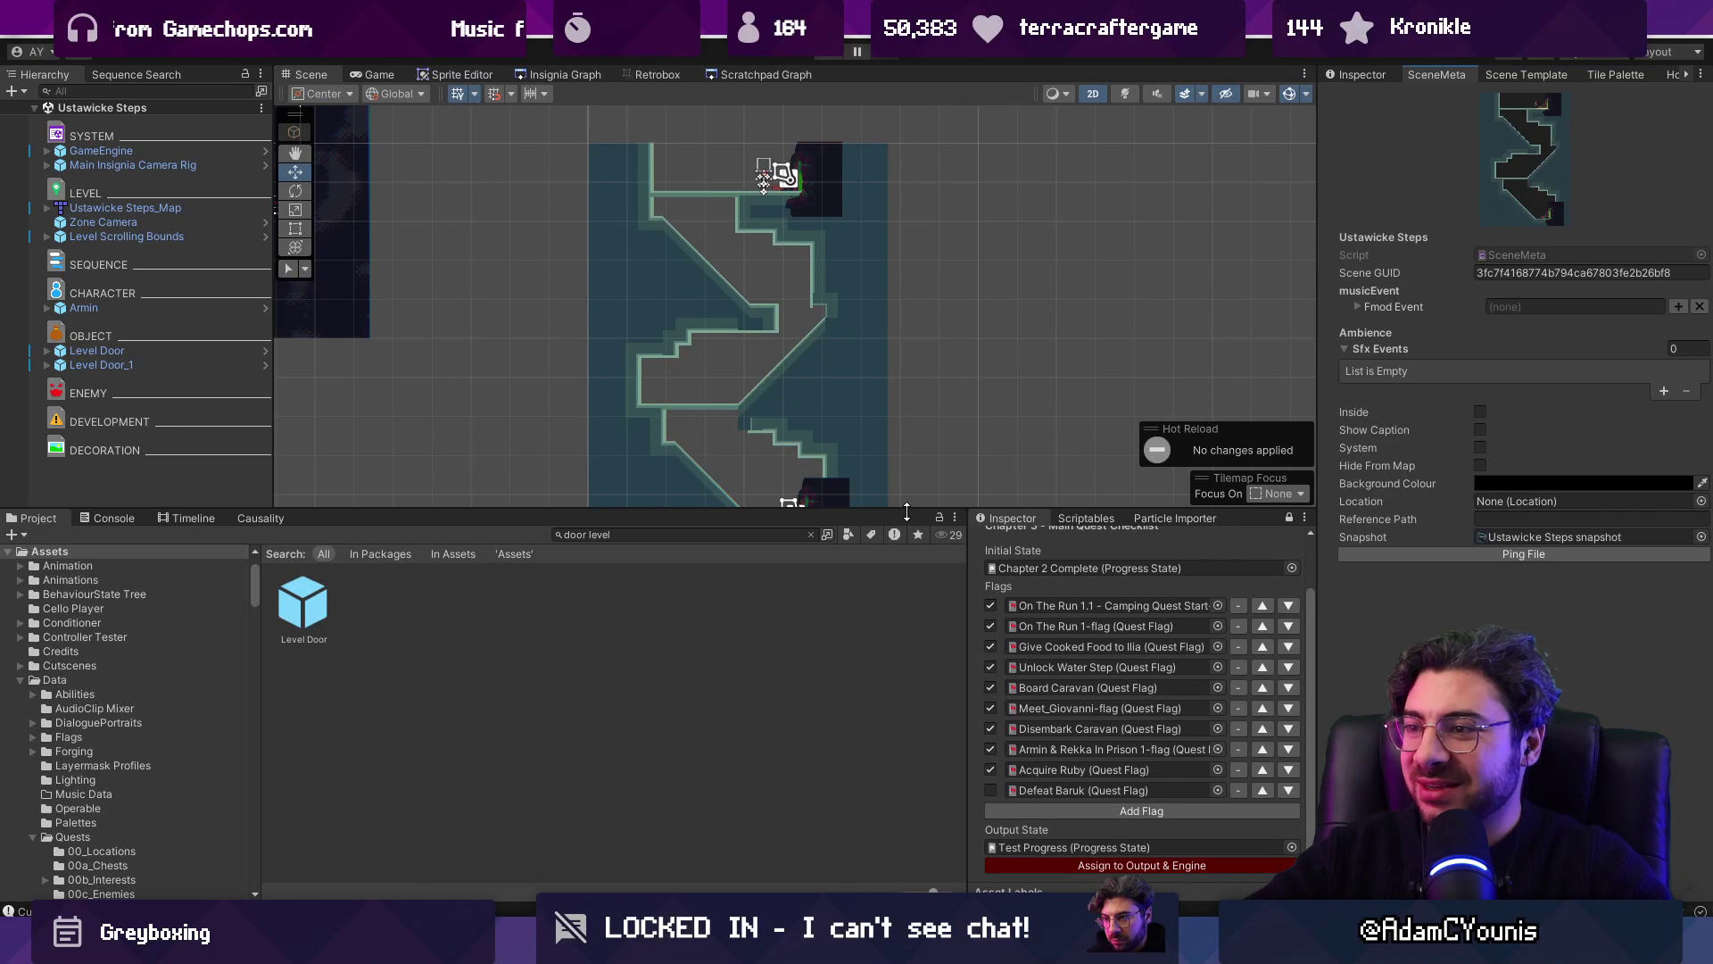
# Step: Enlarge the scene view and play-test the level, running and jumping through it
pyautogui.moveTo(907, 510); pyautogui.dragTo(906, 662)
pyautogui.moveTo(962, 544); pyautogui.dragTo(963, 482)
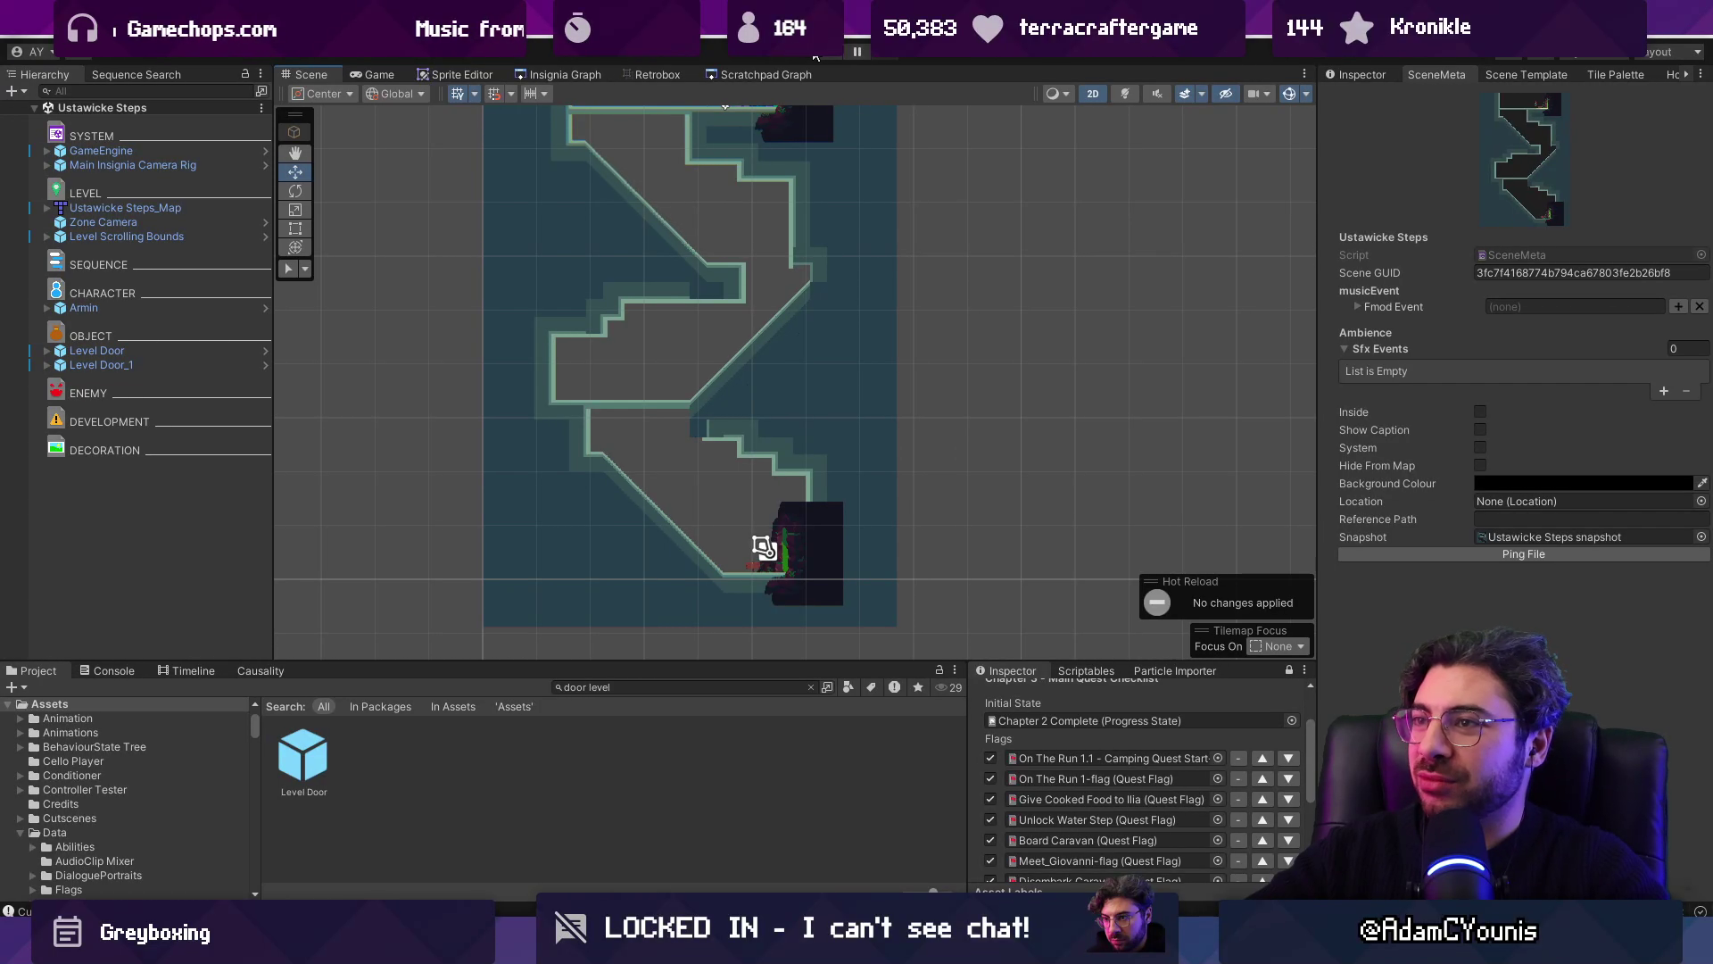
pyautogui.click(824, 59)
pyautogui.press('Left')
pyautogui.press('Down')
pyautogui.press('Right')
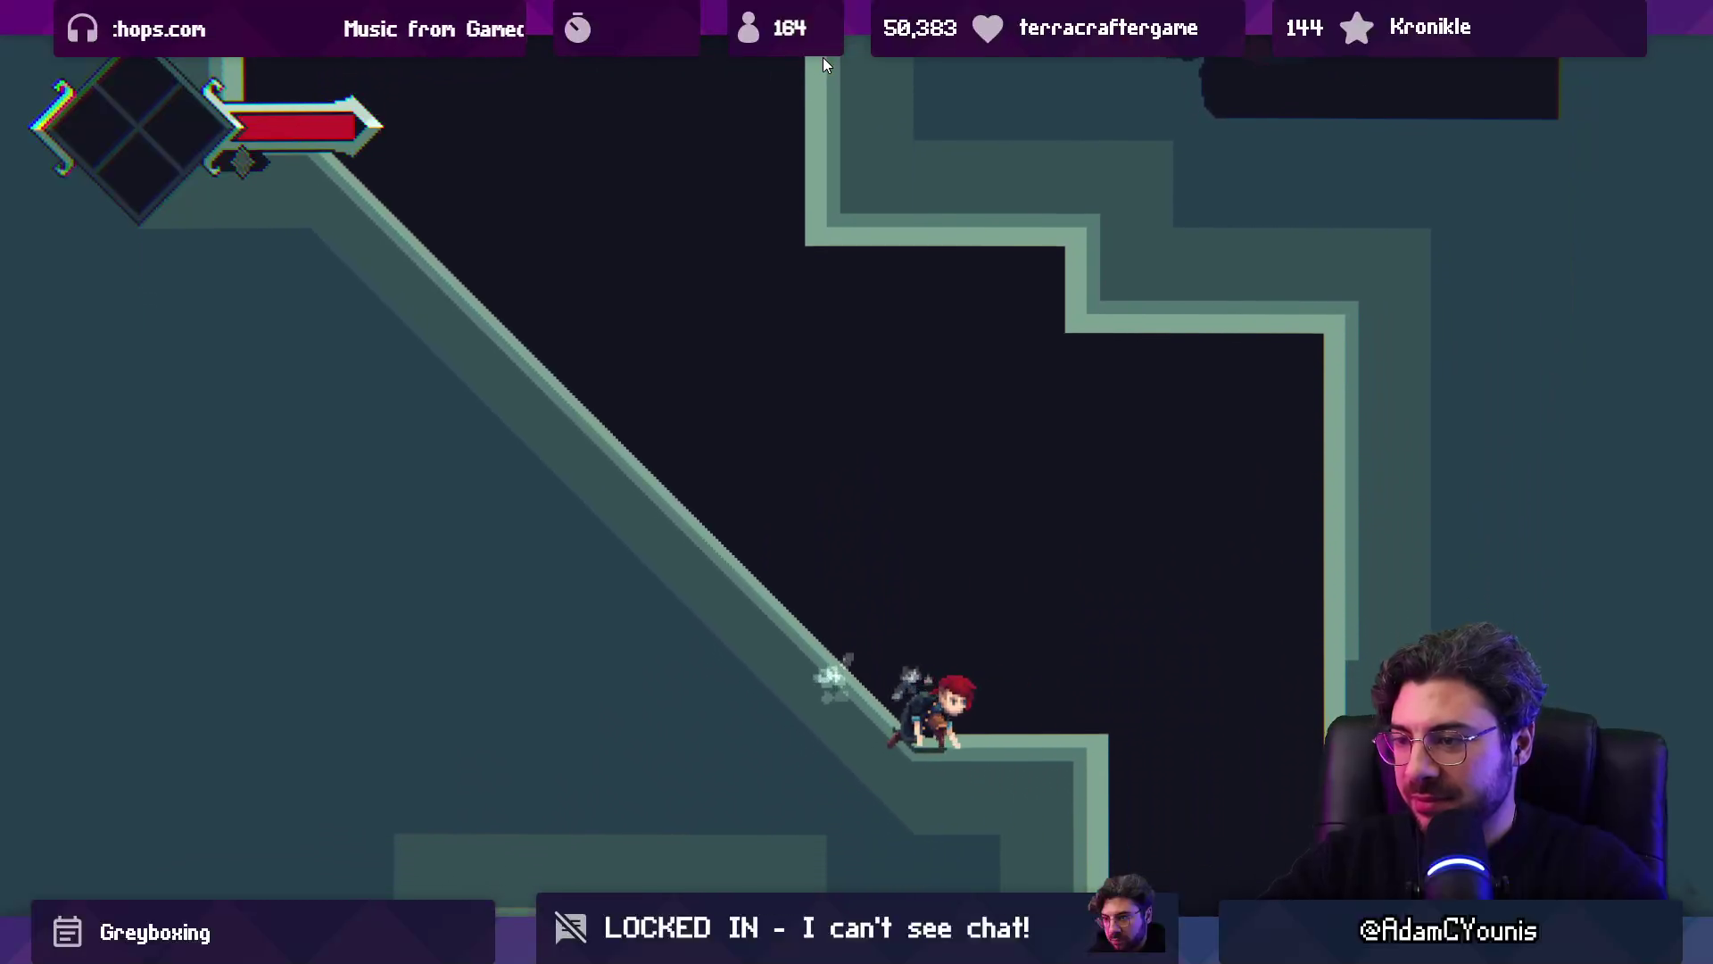
pyautogui.press('space')
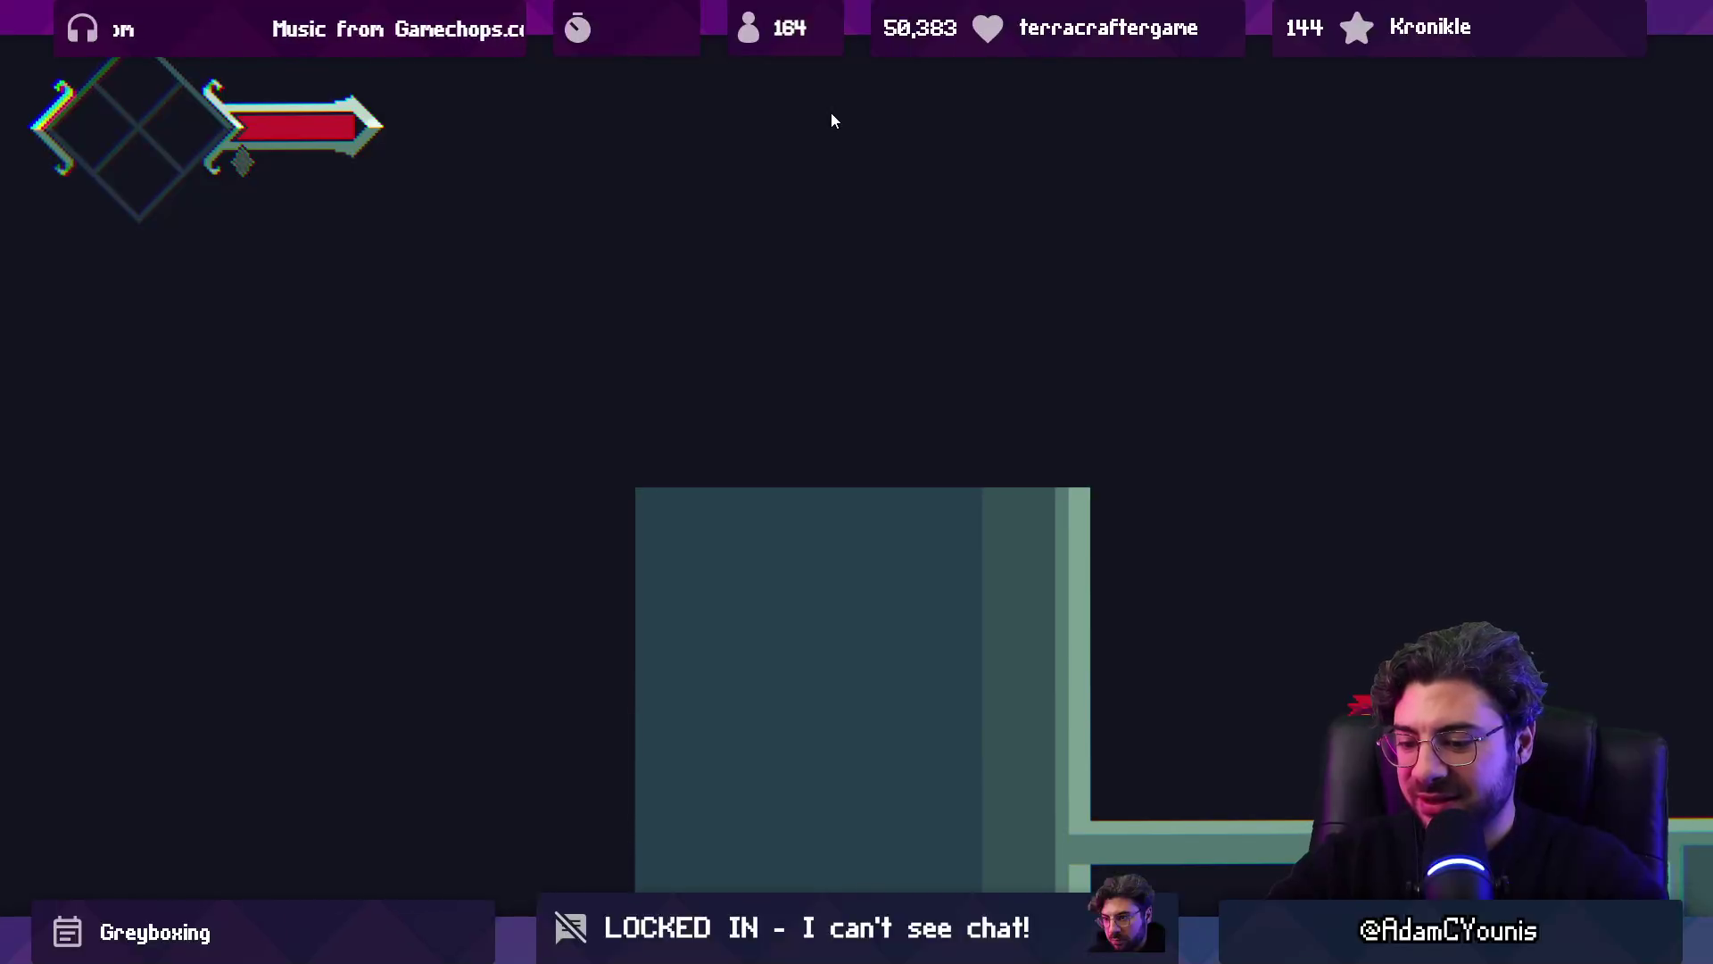
pyautogui.hotkey('shift', 'space')
pyautogui.click(302, 76)
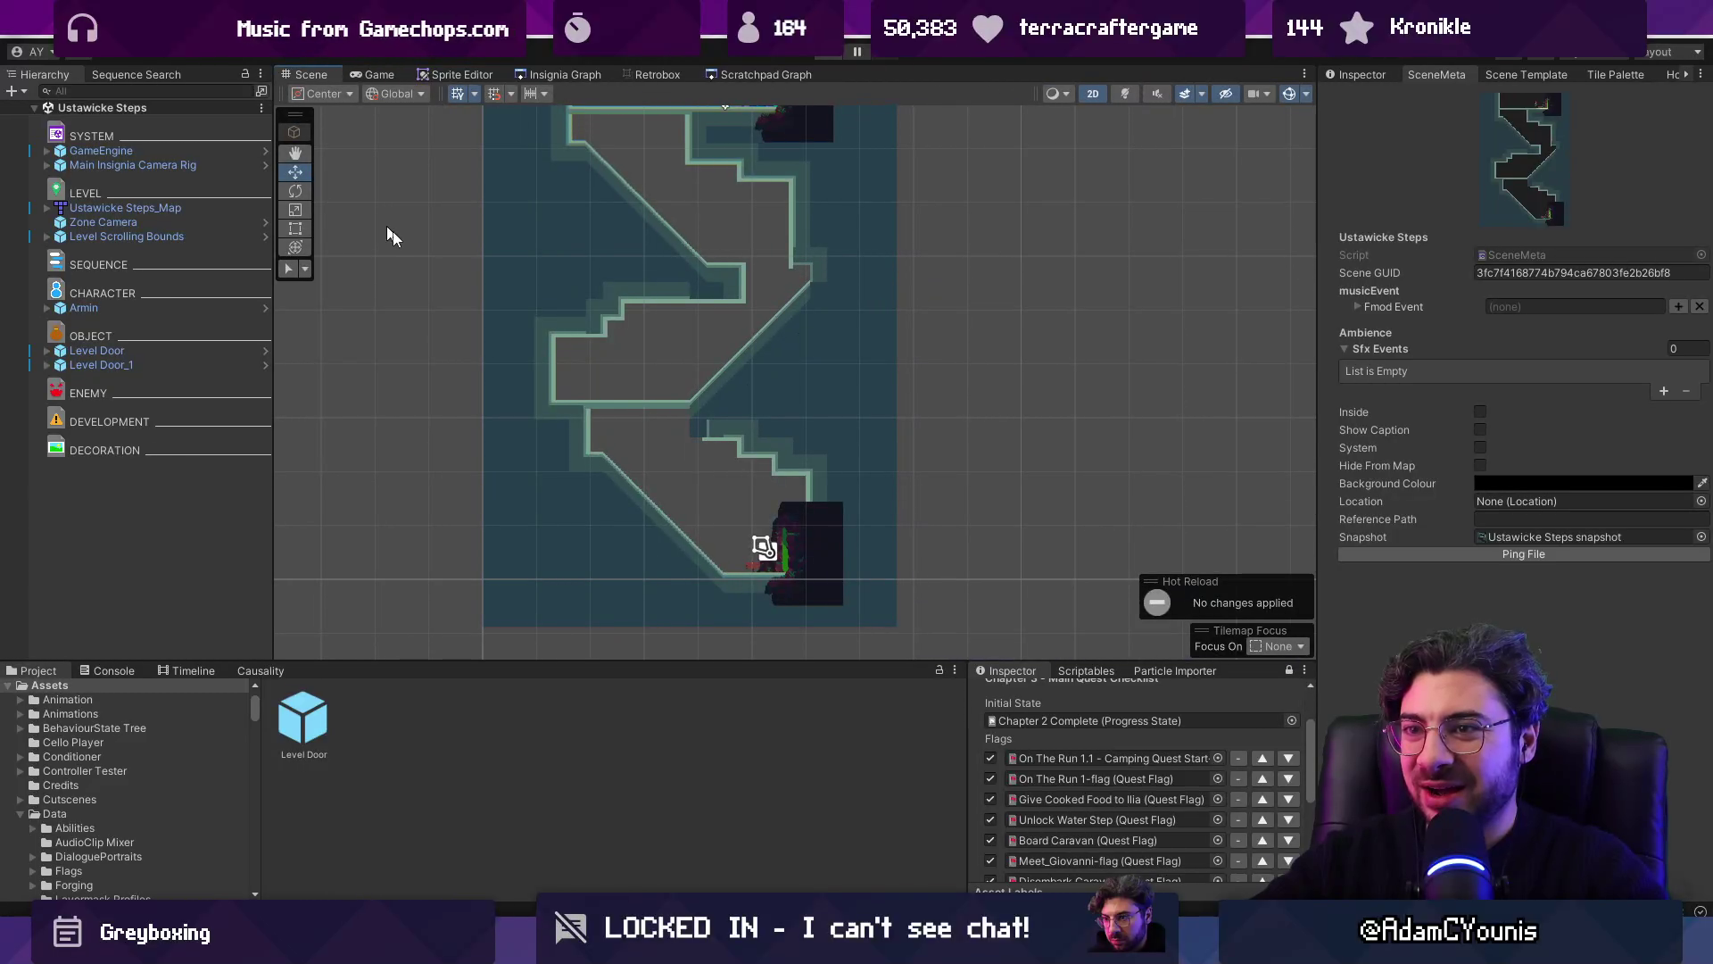
# Step: Delete the Zone Camera object from the Hierarchy and save the scene
pyautogui.scroll(-3, 622, 330)
pyautogui.click(188, 225)
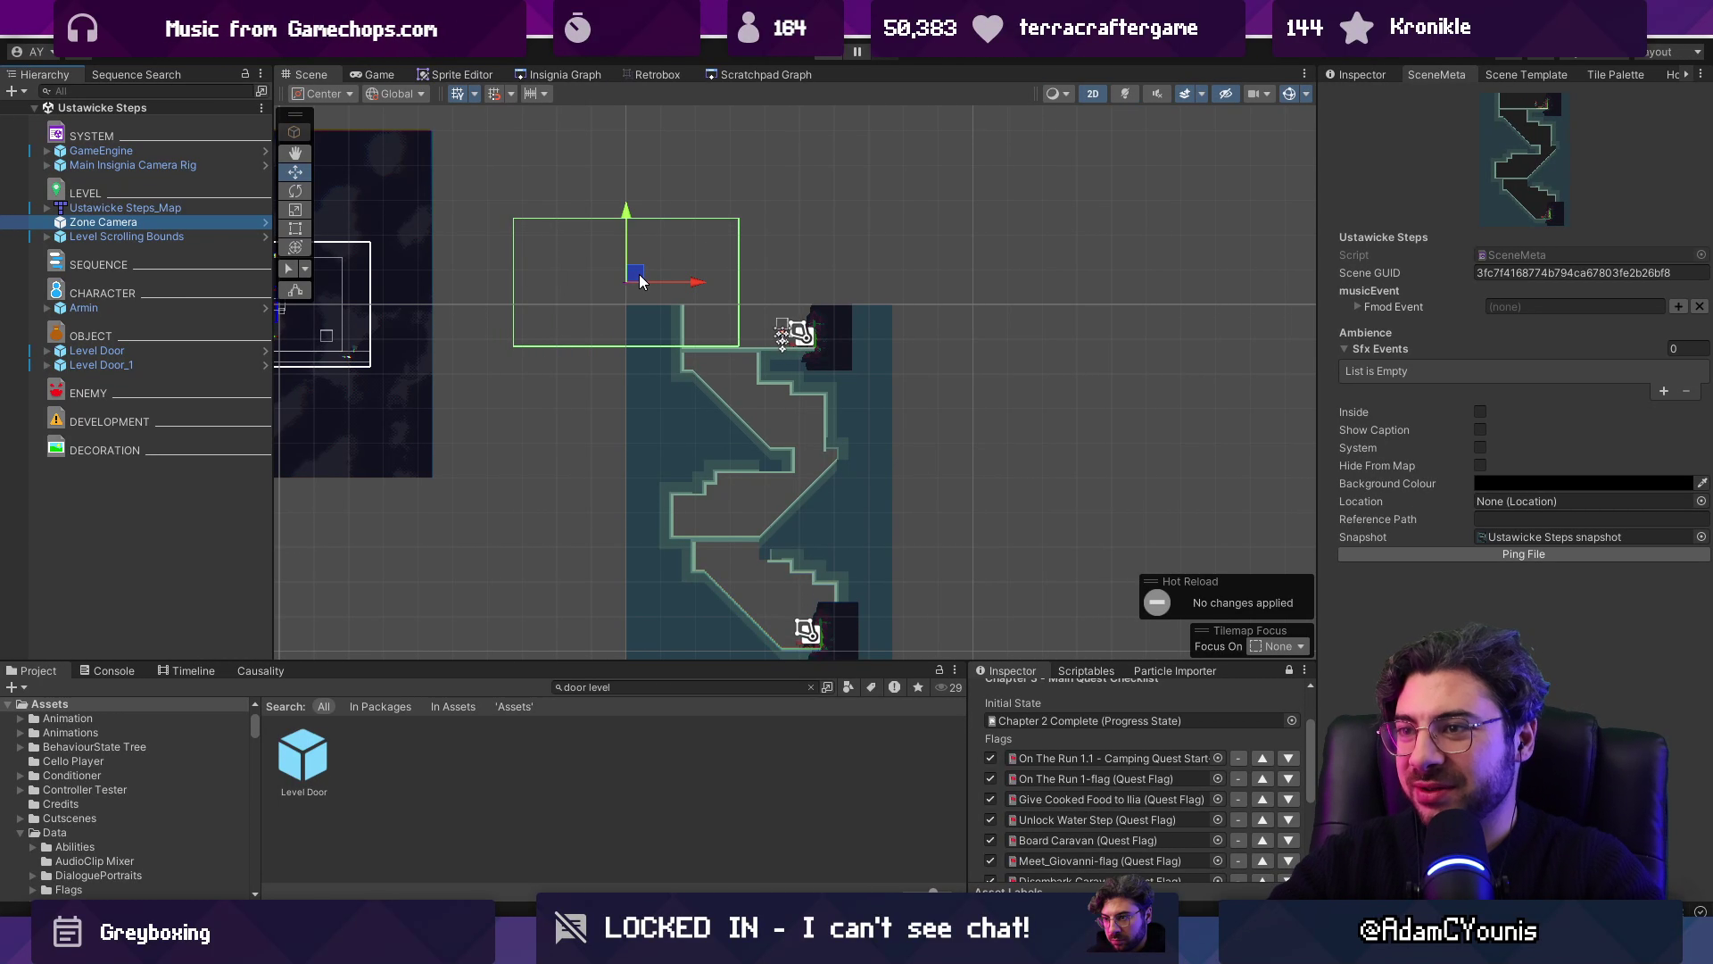
pyautogui.press('Delete')
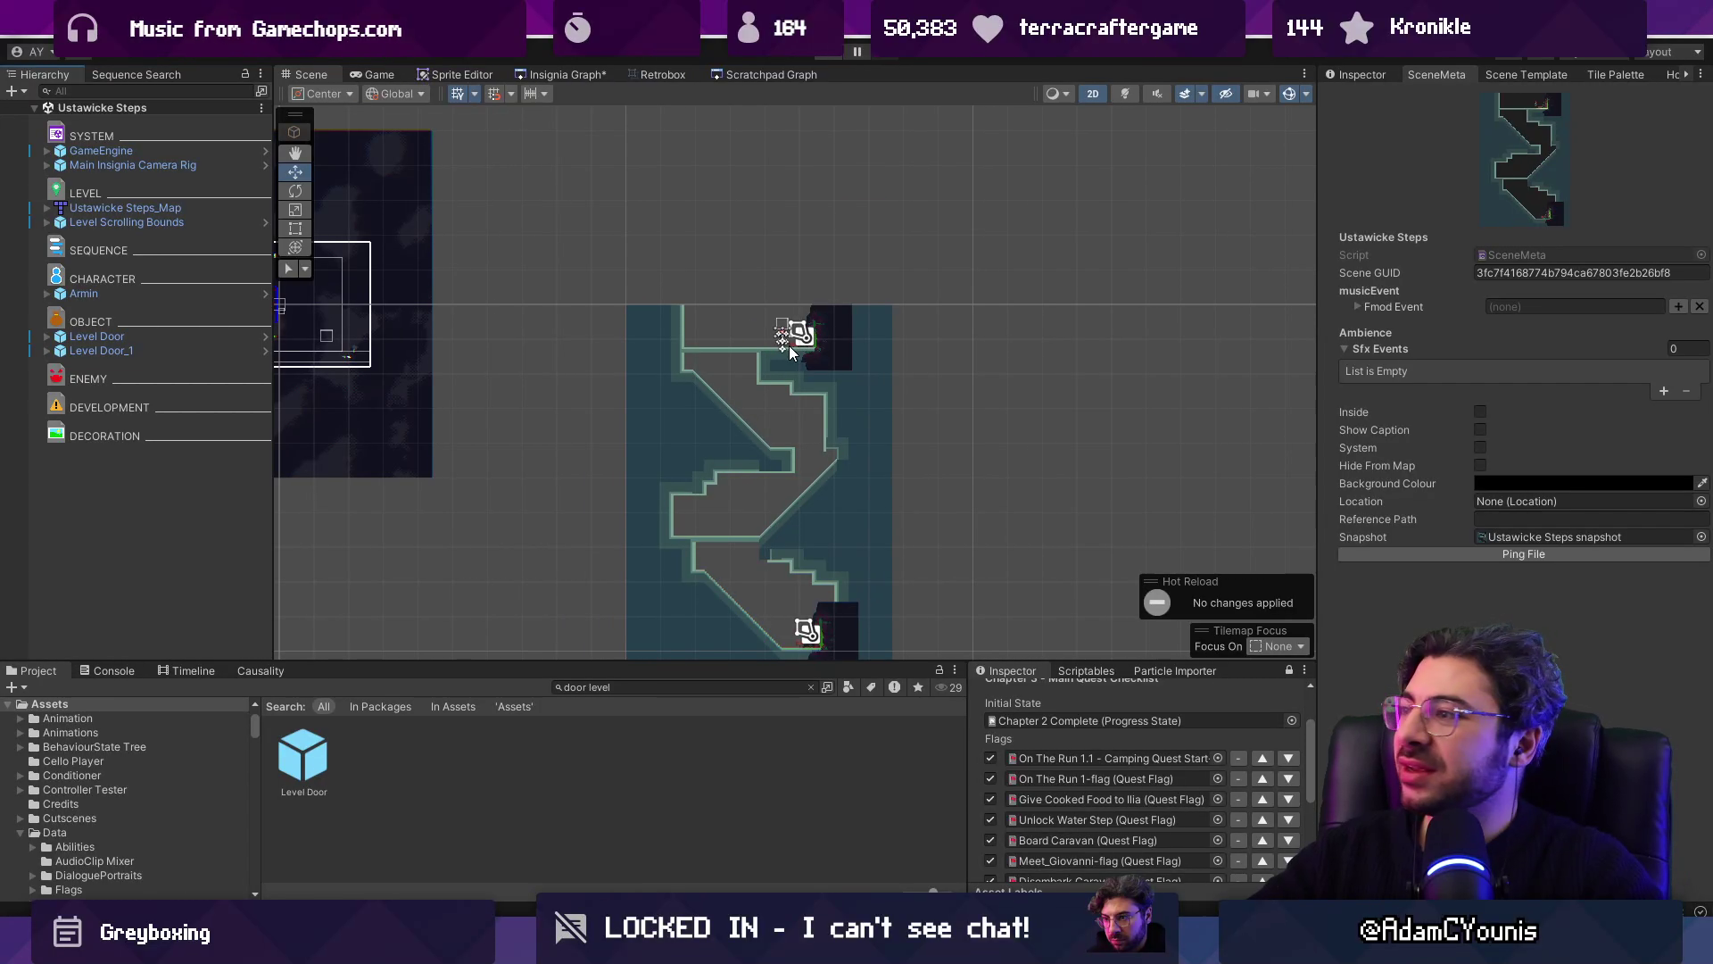
pyautogui.scroll(-3, 801, 370)
pyautogui.hotkey('ctrl', 's')
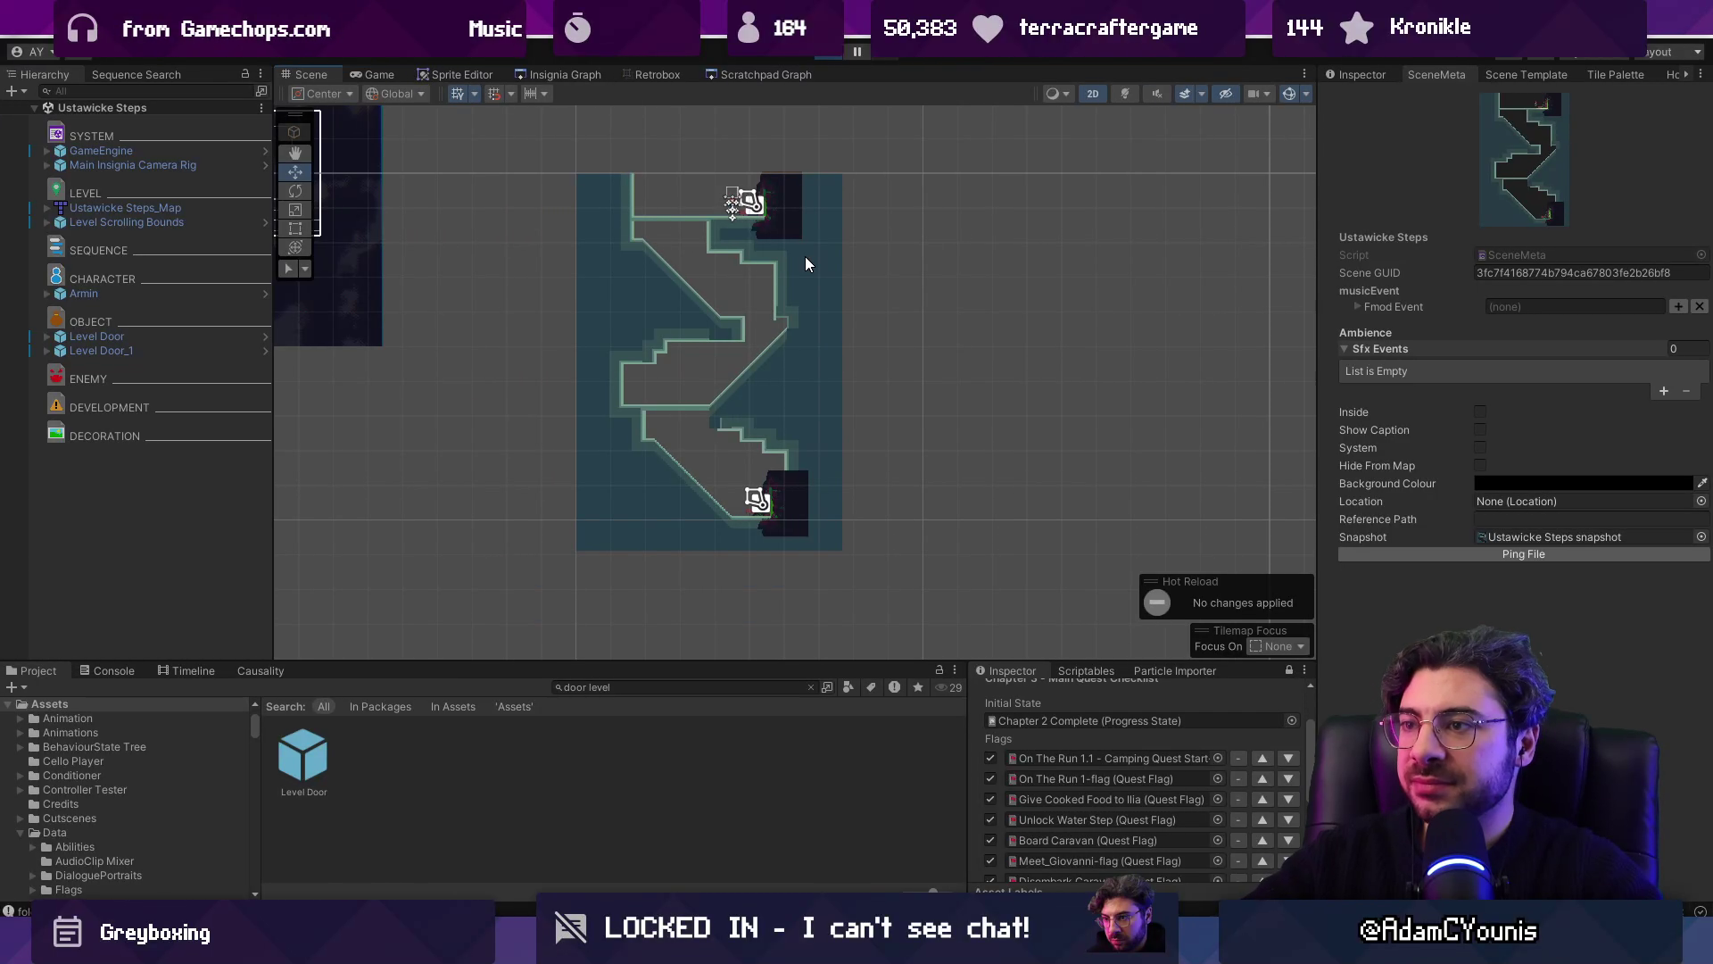
# Step: Play-test again down the slopes toward the portal and archway, then view the room graph
pyautogui.hotkey('ctrl', 'p')
pyautogui.press('Down')
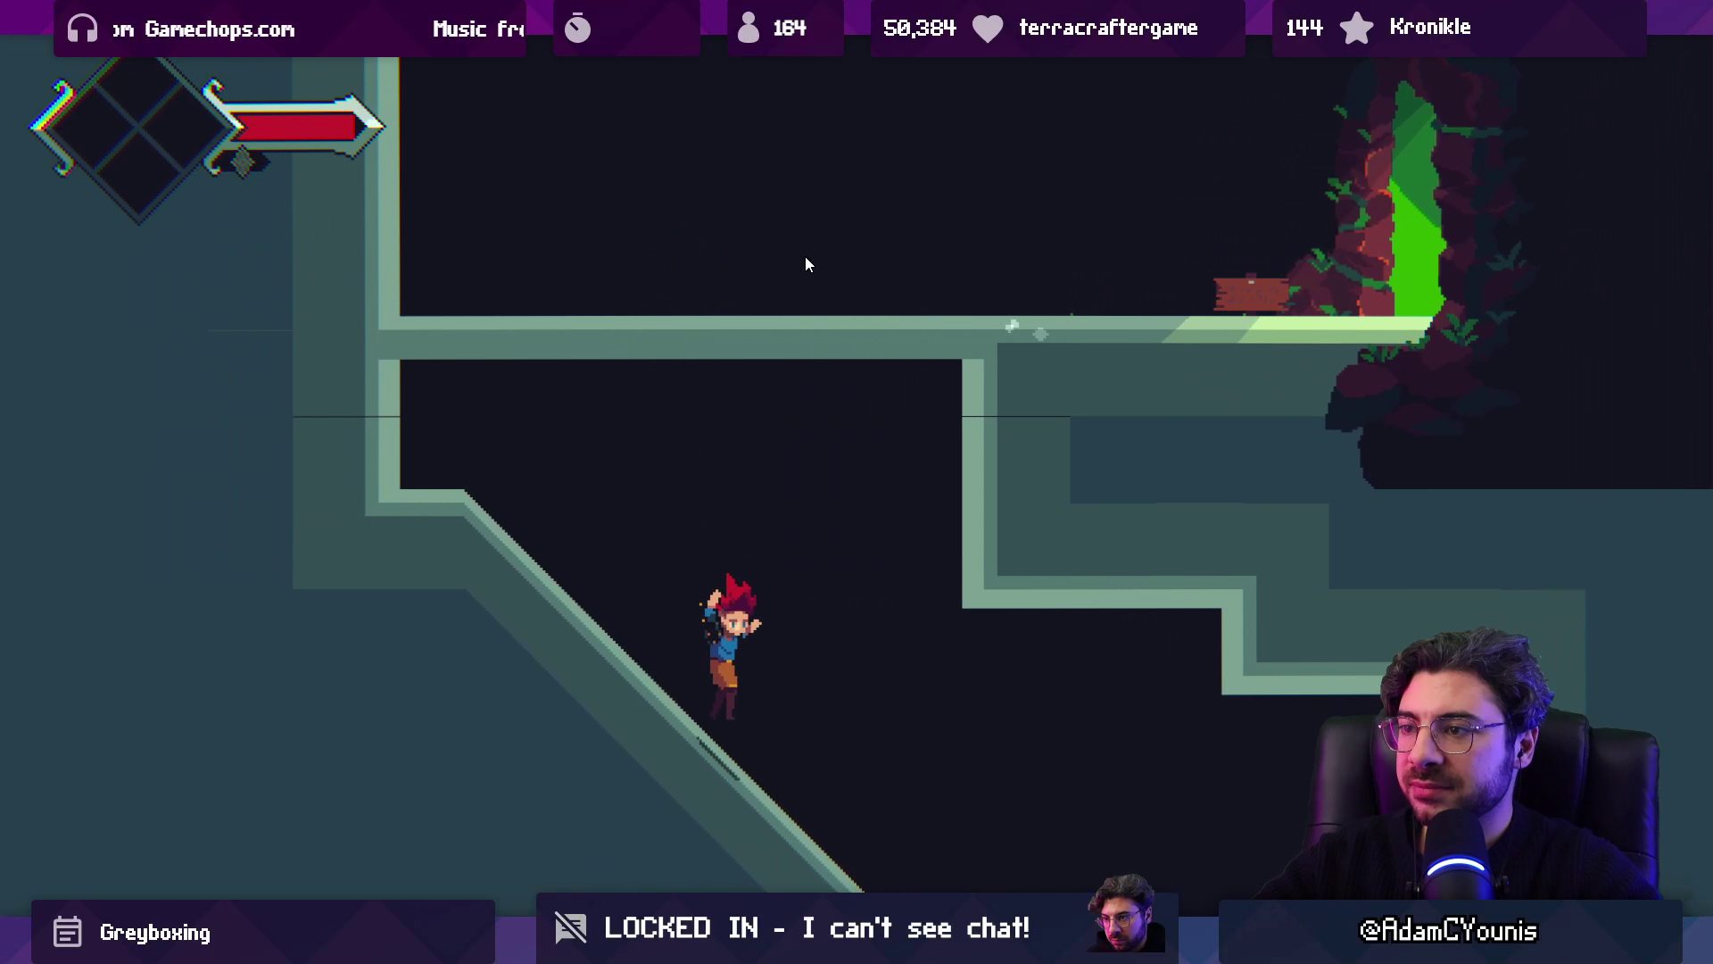
pyautogui.press('Right')
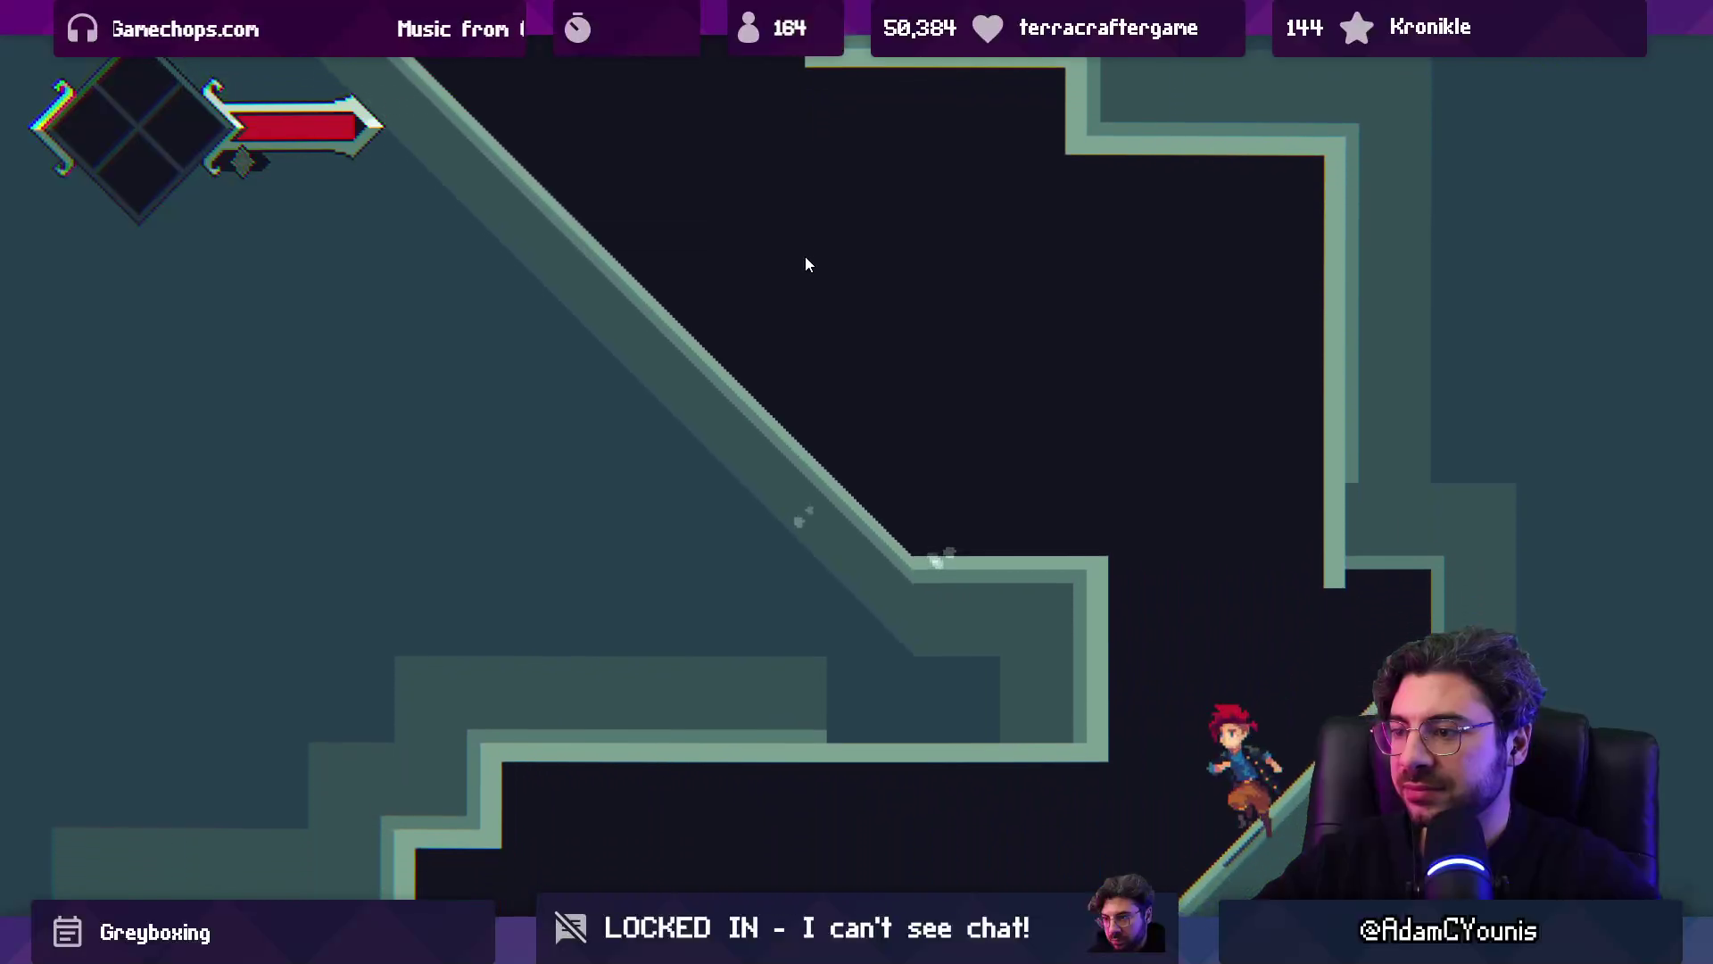
pyautogui.press('Left')
pyautogui.press('Down')
pyautogui.press('Right')
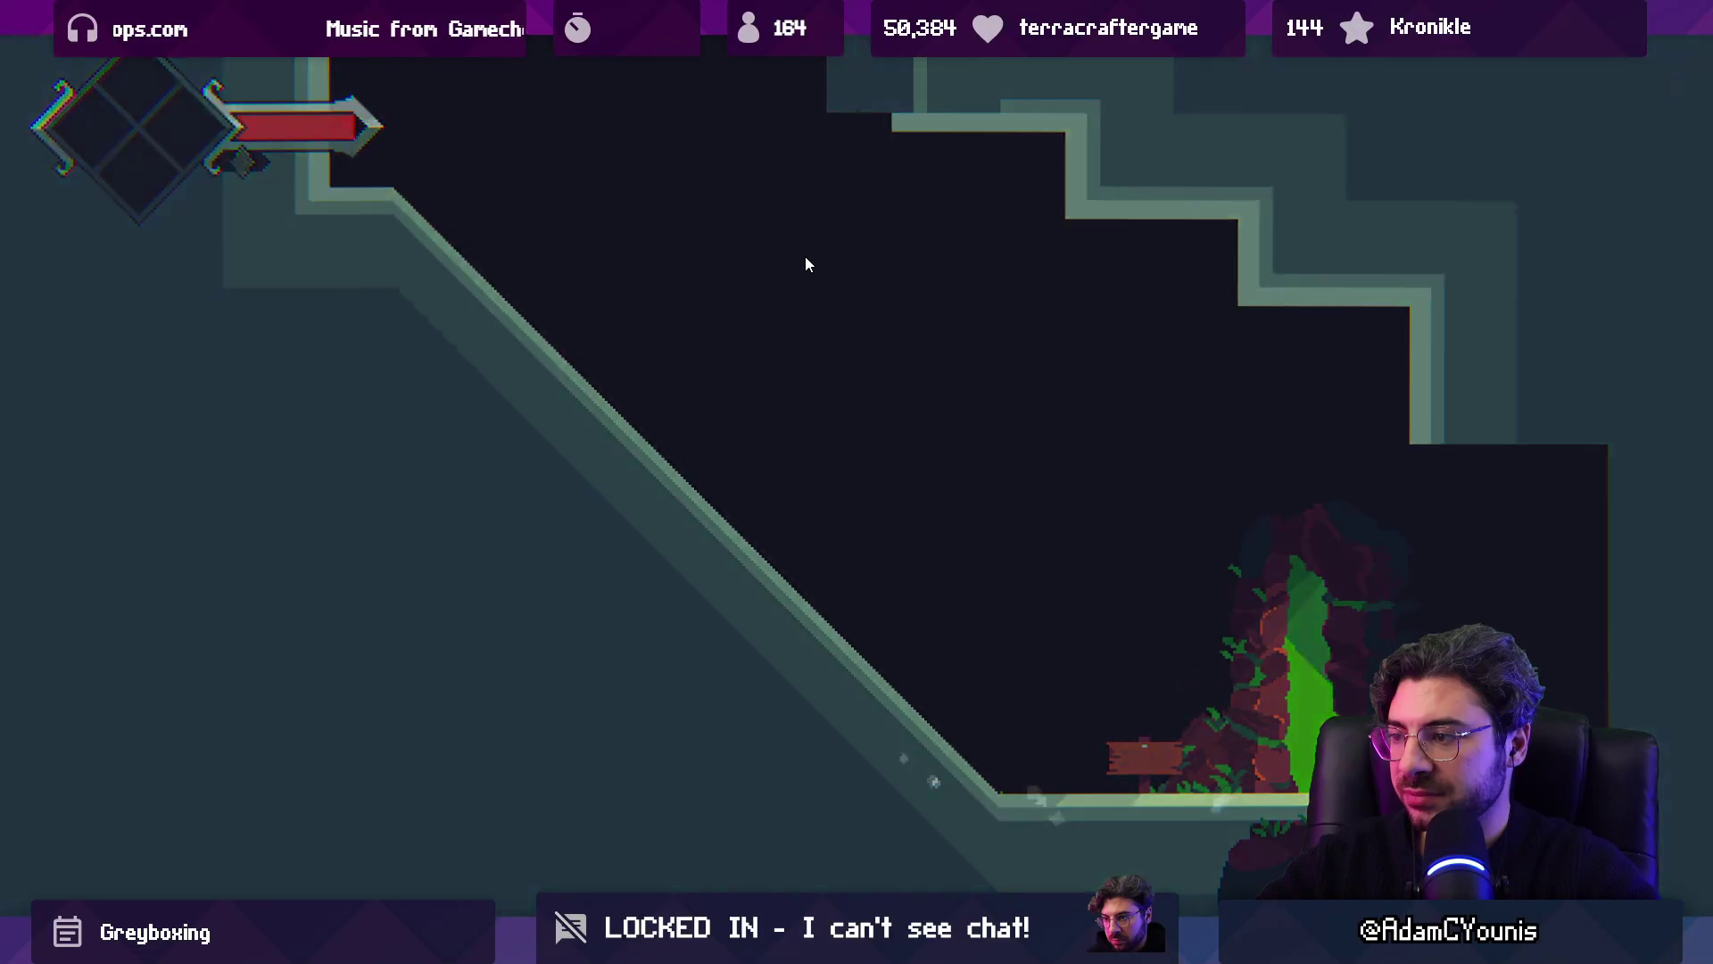
pyautogui.press('Right')
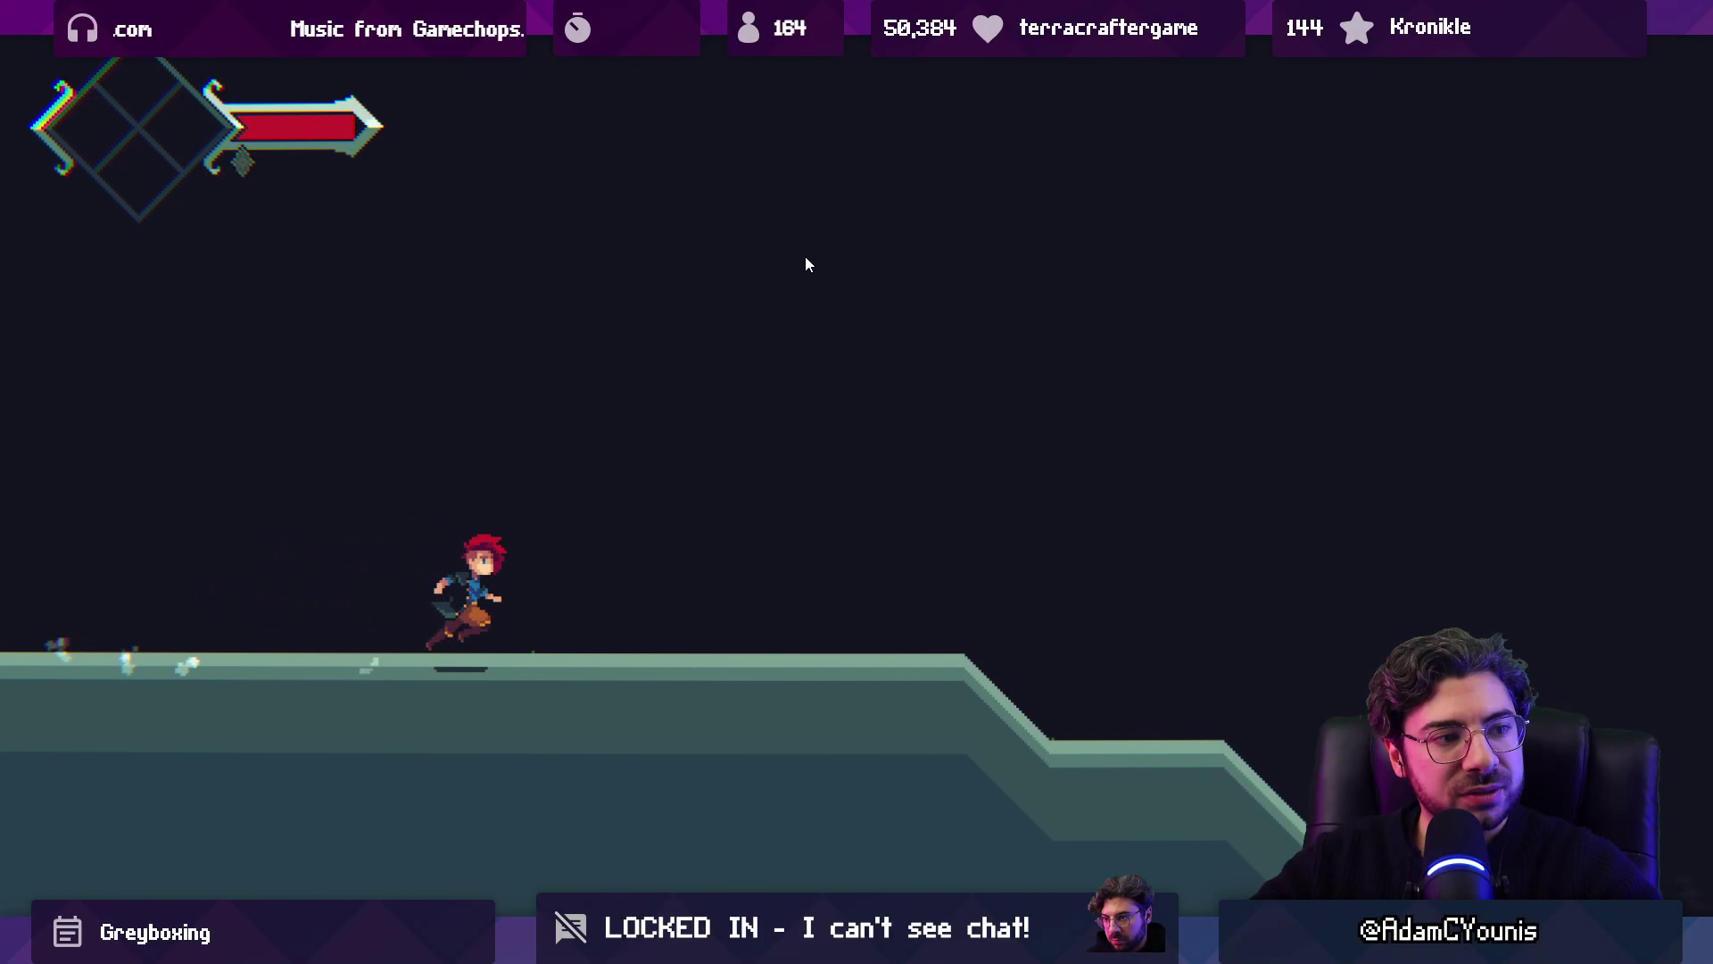
pyautogui.press('space')
pyautogui.press('Right')
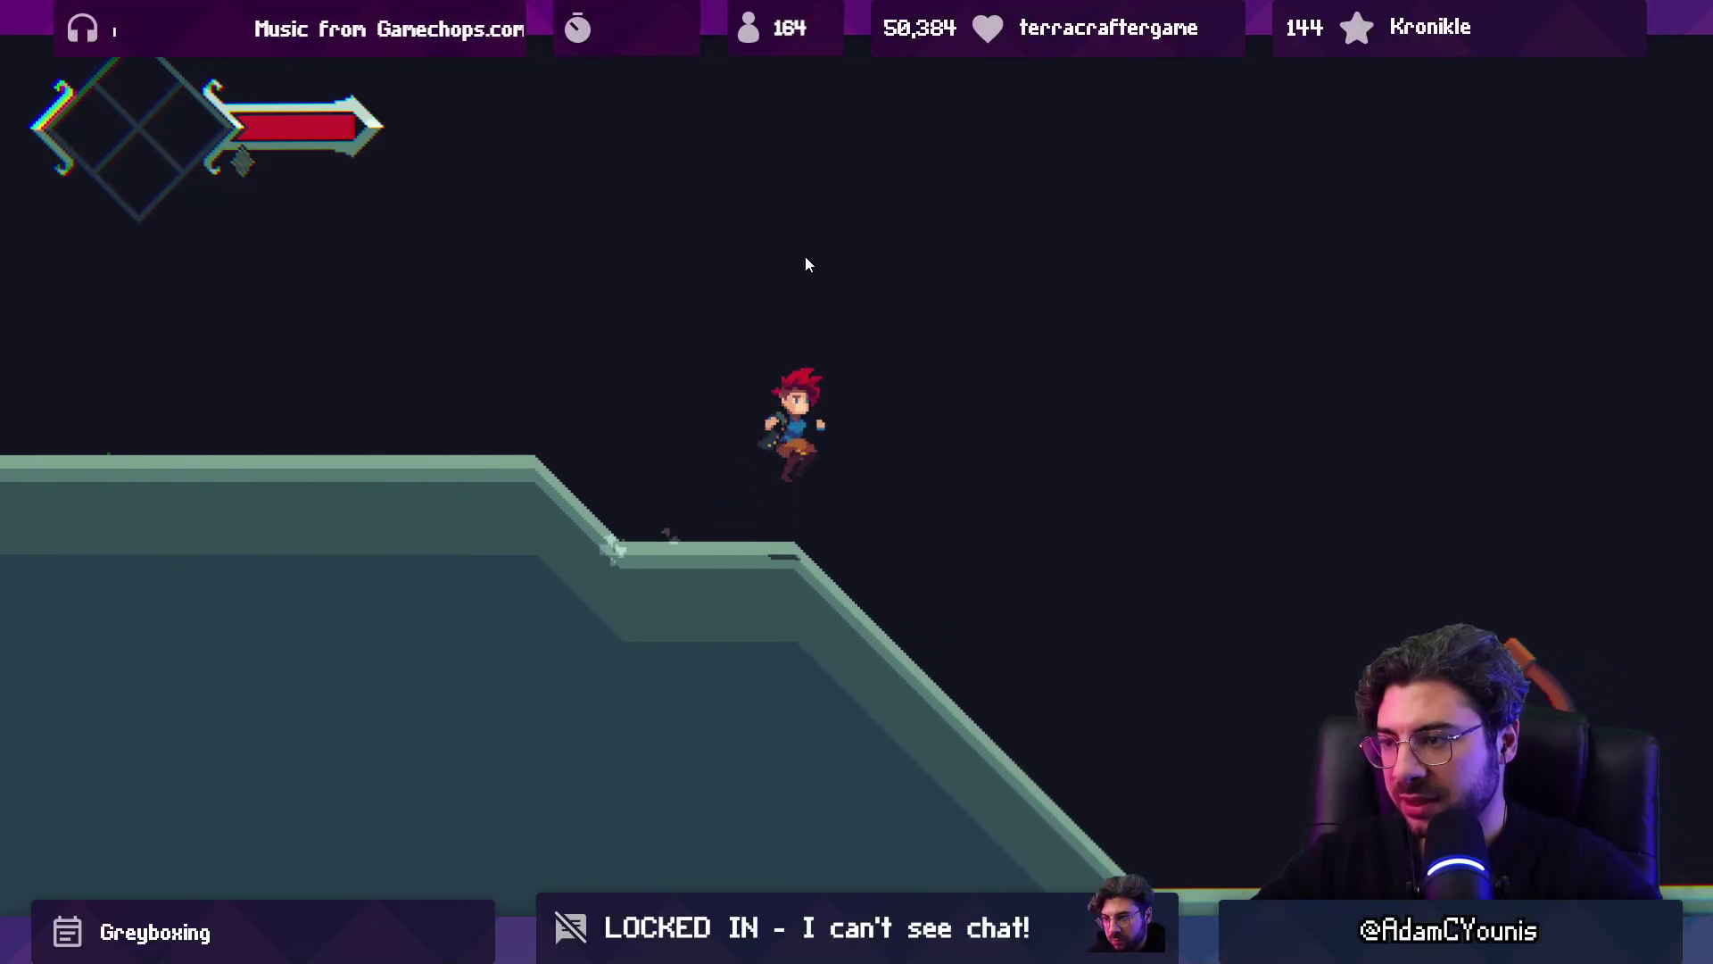
pyautogui.hotkey('shift', 'space')
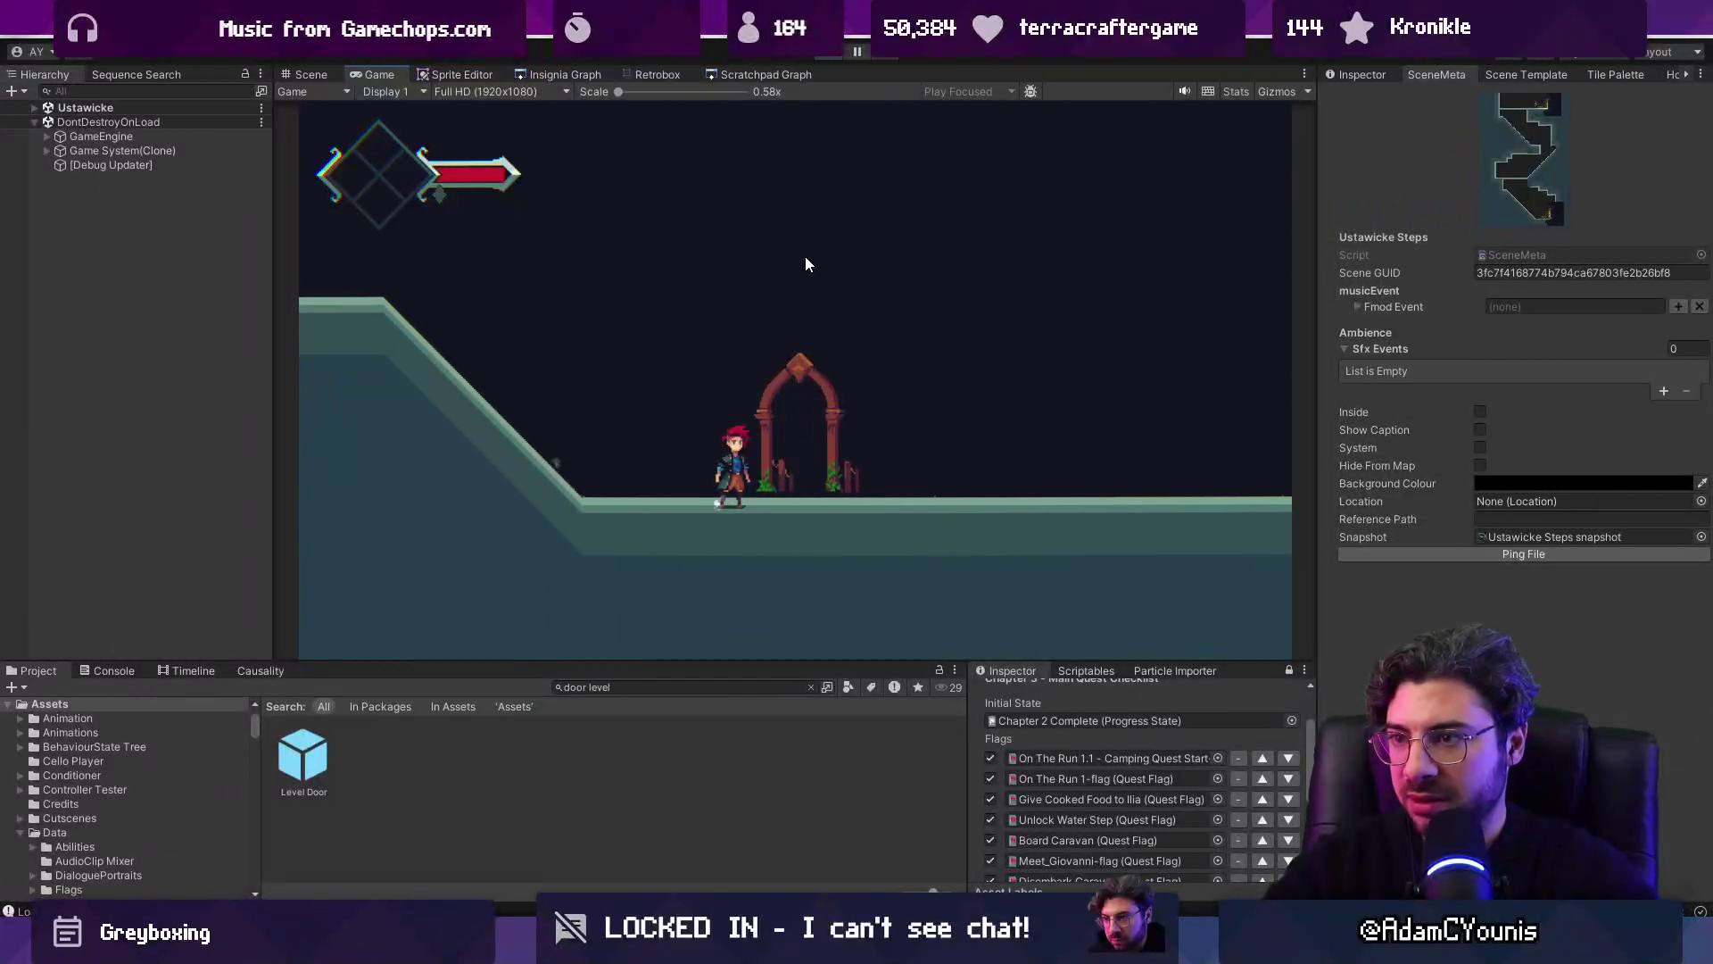
pyautogui.hotkey('ctrl', 'p')
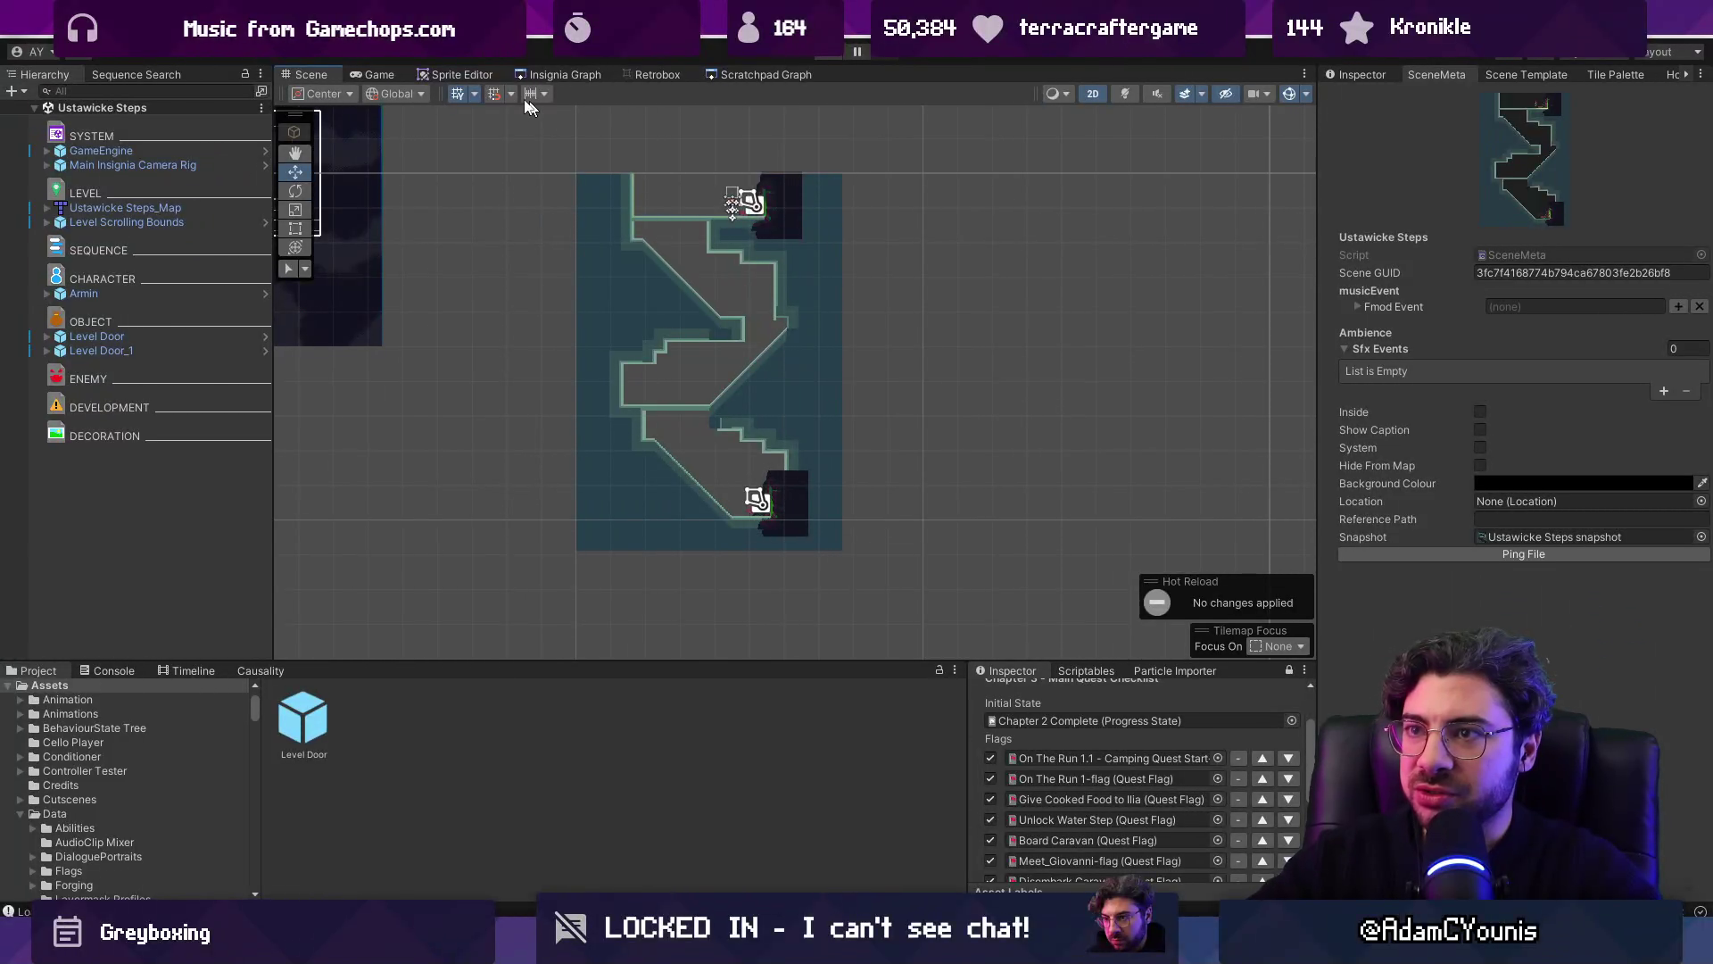
pyautogui.click(529, 73)
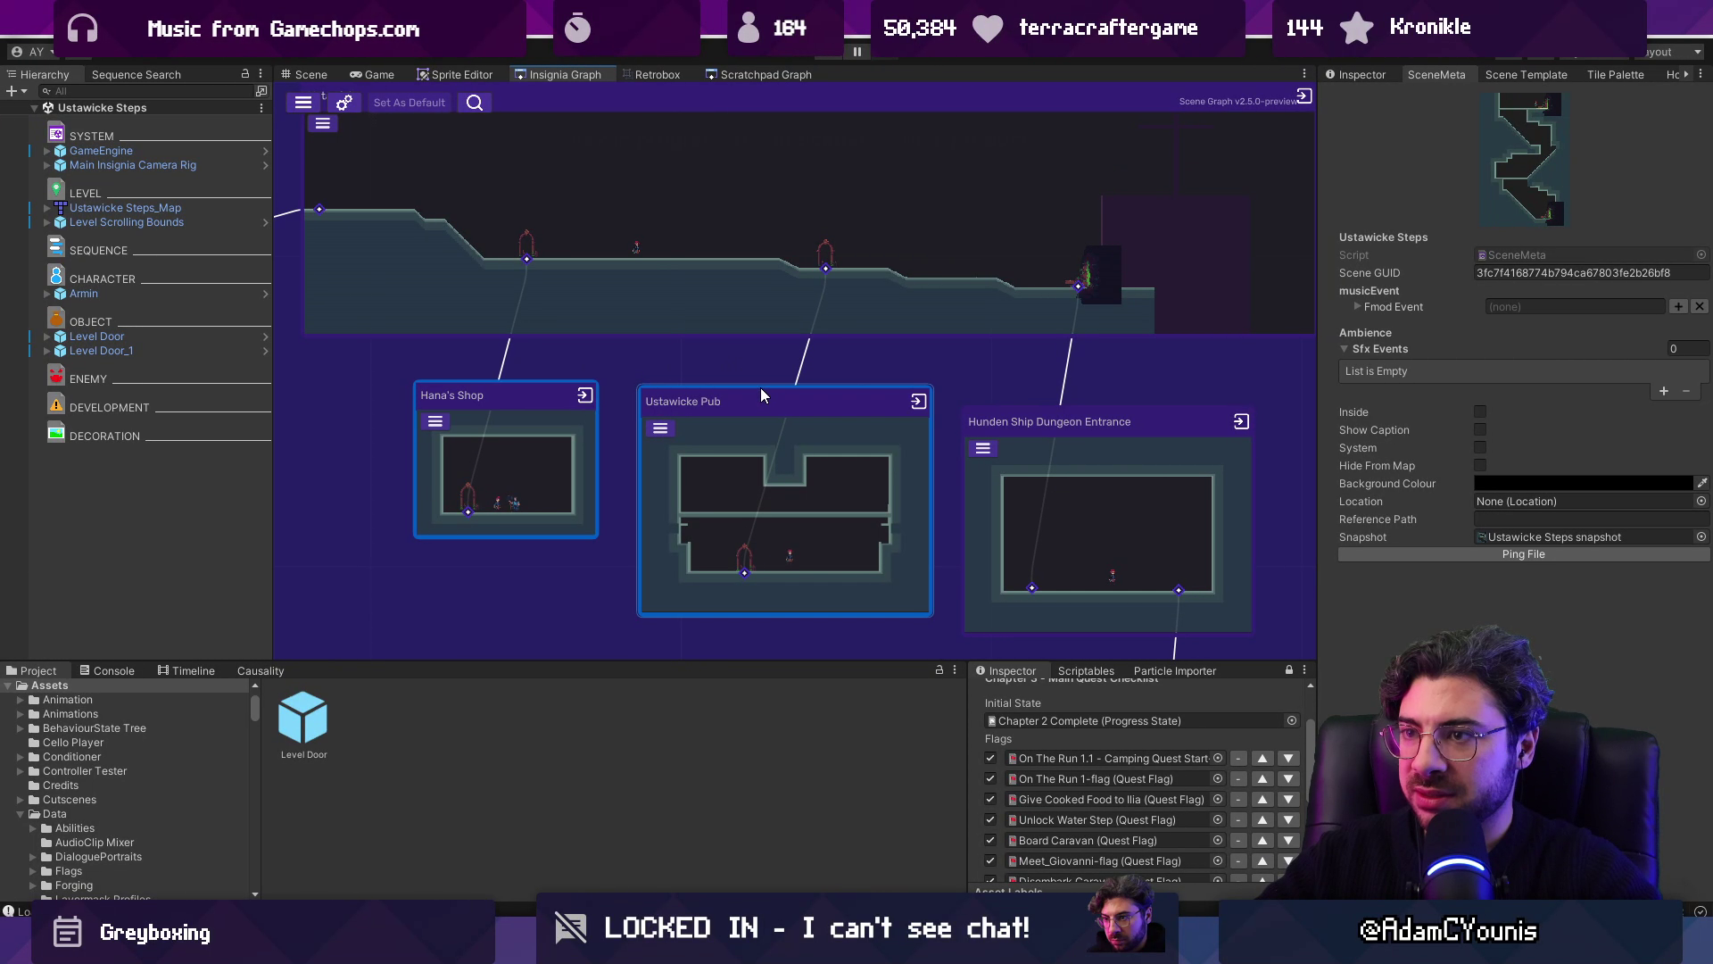
# Step: Move the Ustawicke Pub node left of Hana's Shop, save the graph, and return to the sketch canvas
pyautogui.moveTo(744, 571)
pyautogui.mouseDown()
pyautogui.moveTo(607, 384)
pyautogui.moveTo(513, 452)
pyautogui.moveTo(478, 512)
pyautogui.moveTo(825, 269)
pyautogui.mouseUp()
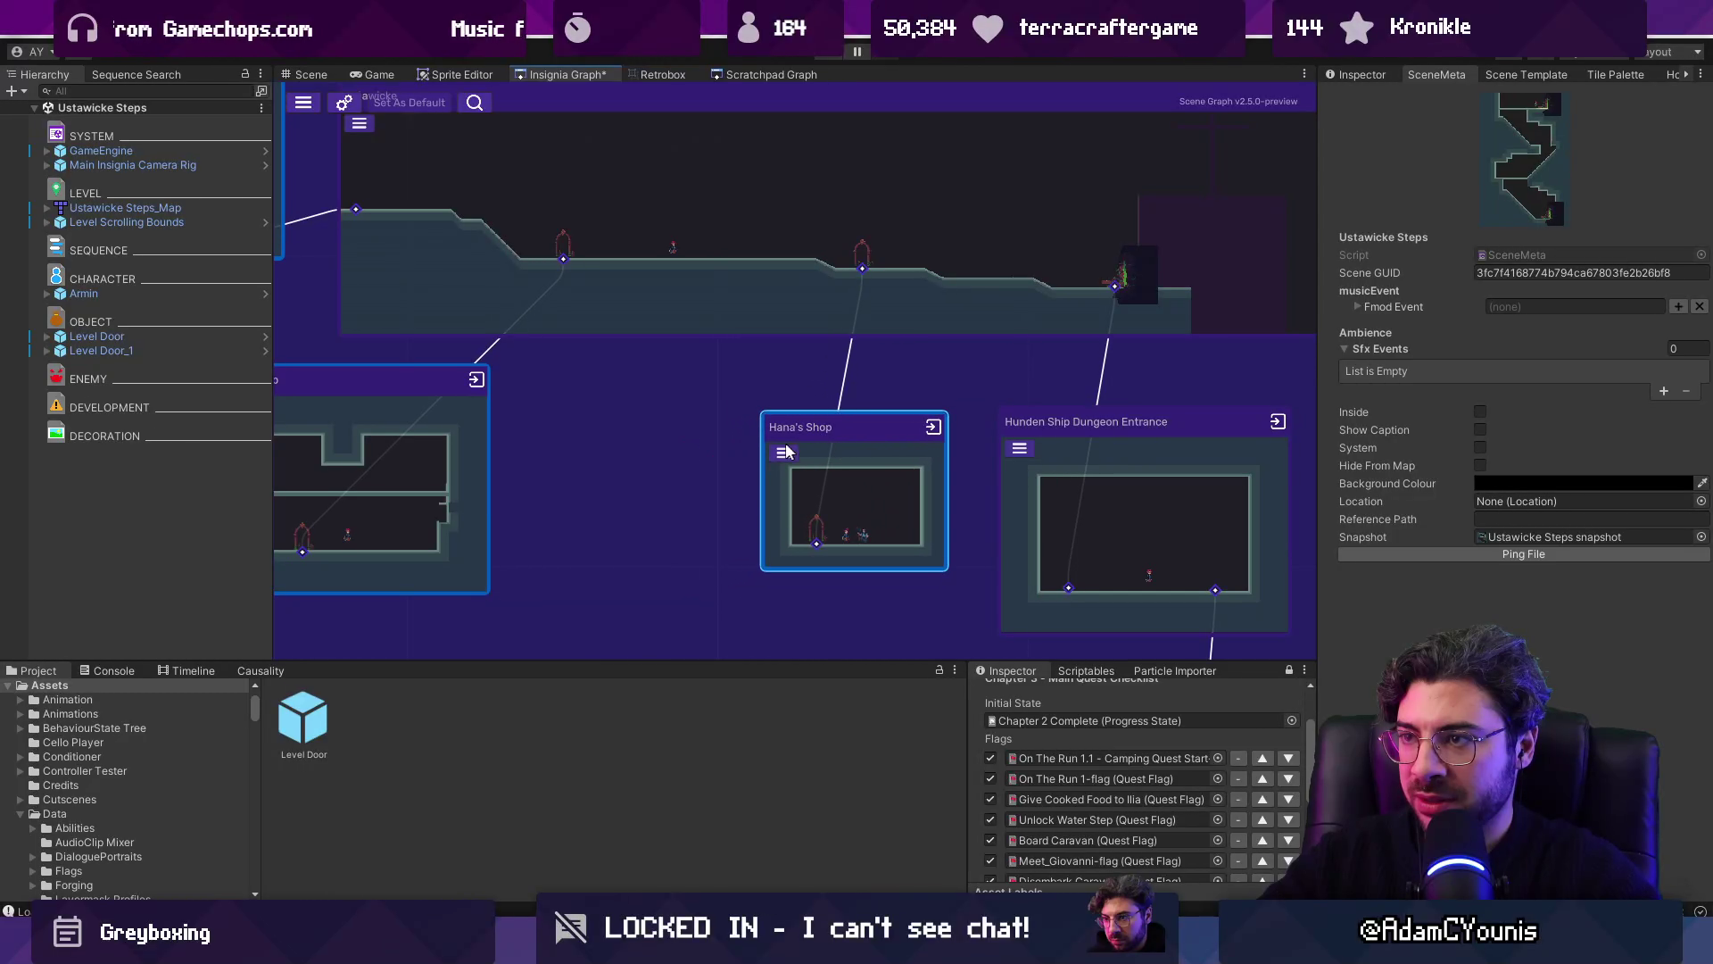
pyautogui.hotkey('ctrl', 's')
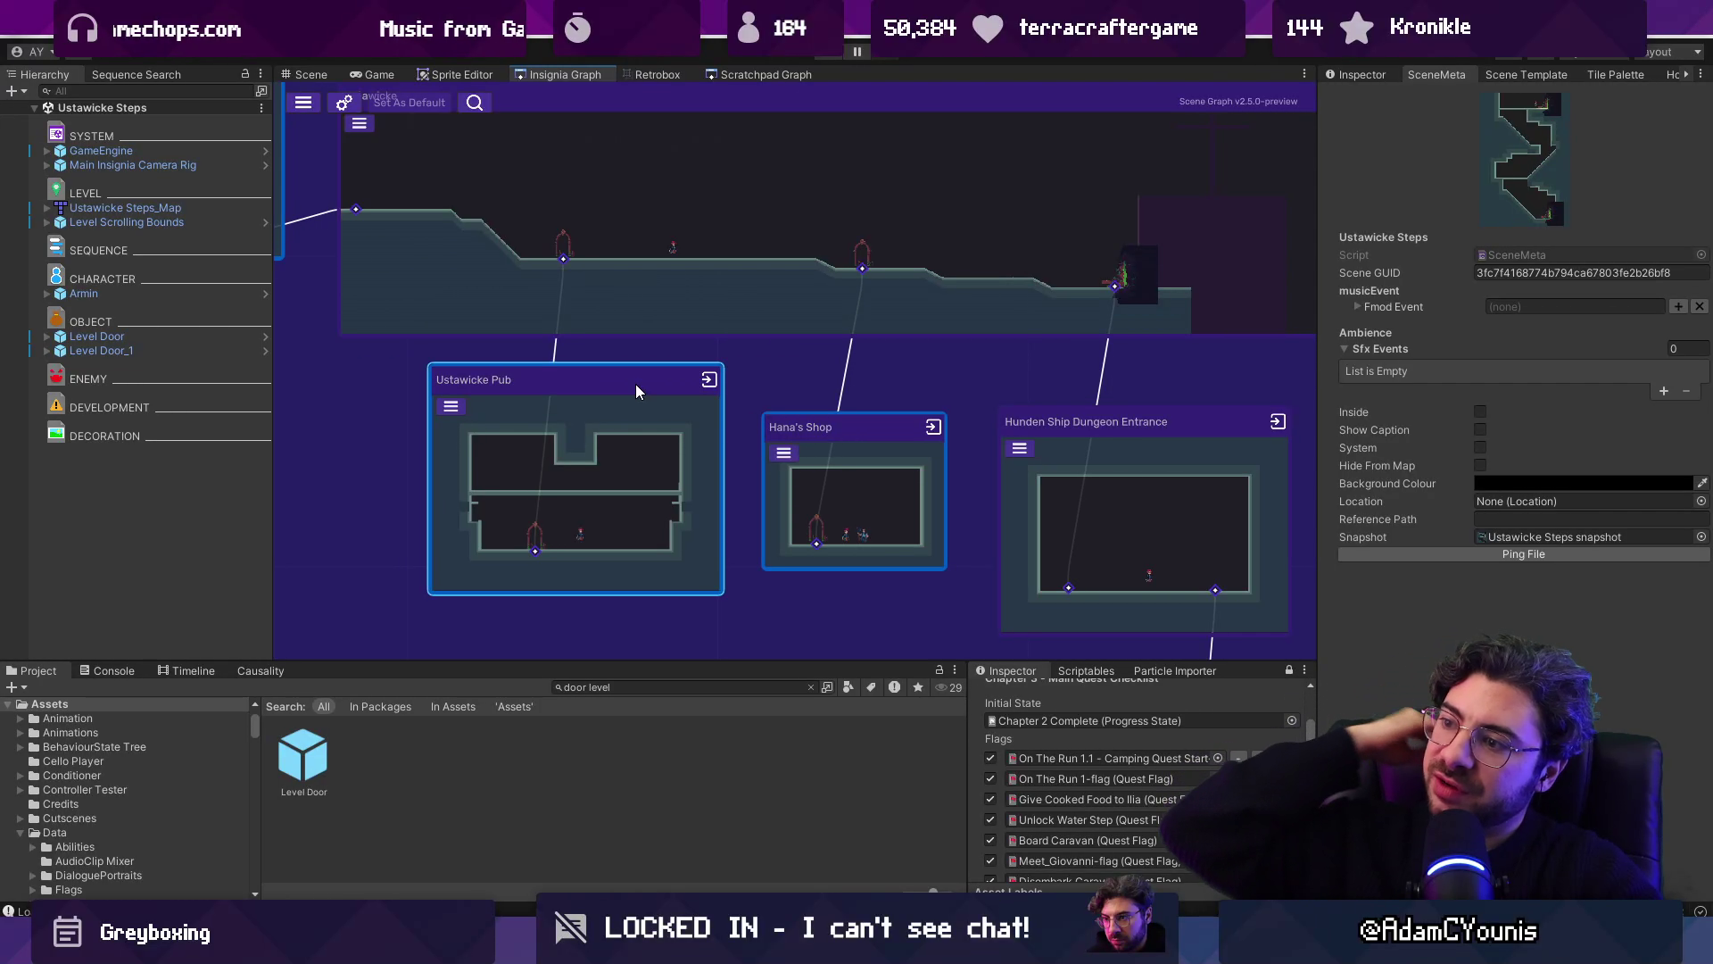
pyautogui.scroll(-2, 635, 249)
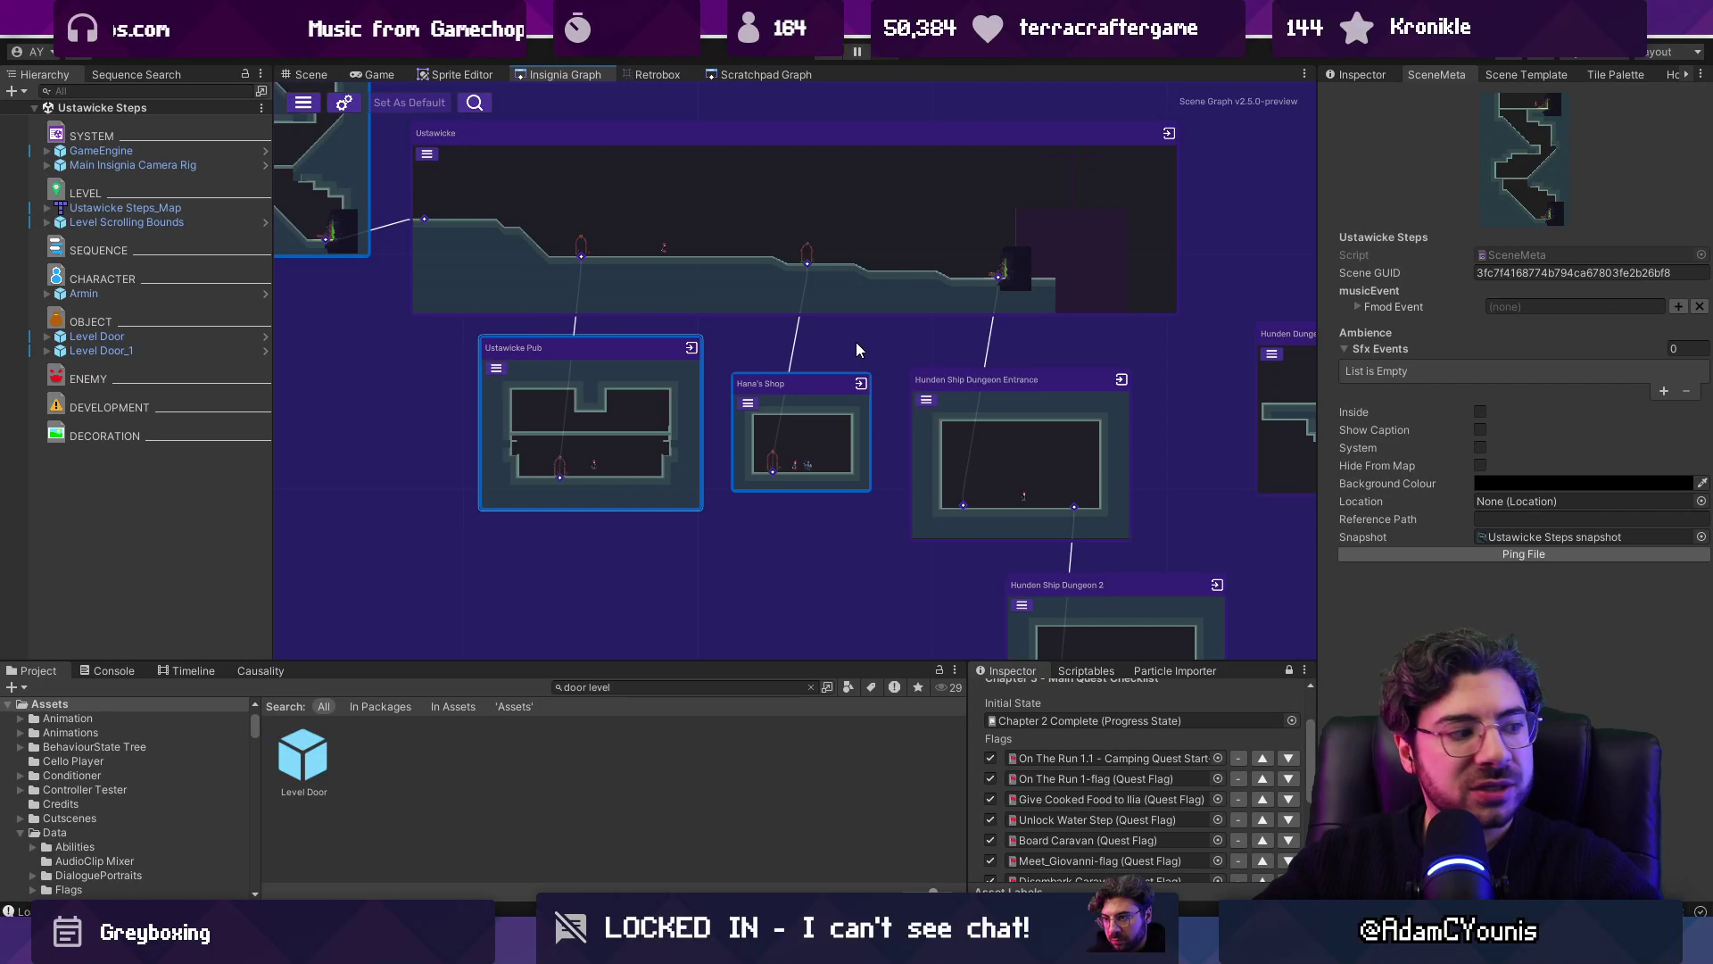
pyautogui.hotkey('alt', 'Tab')
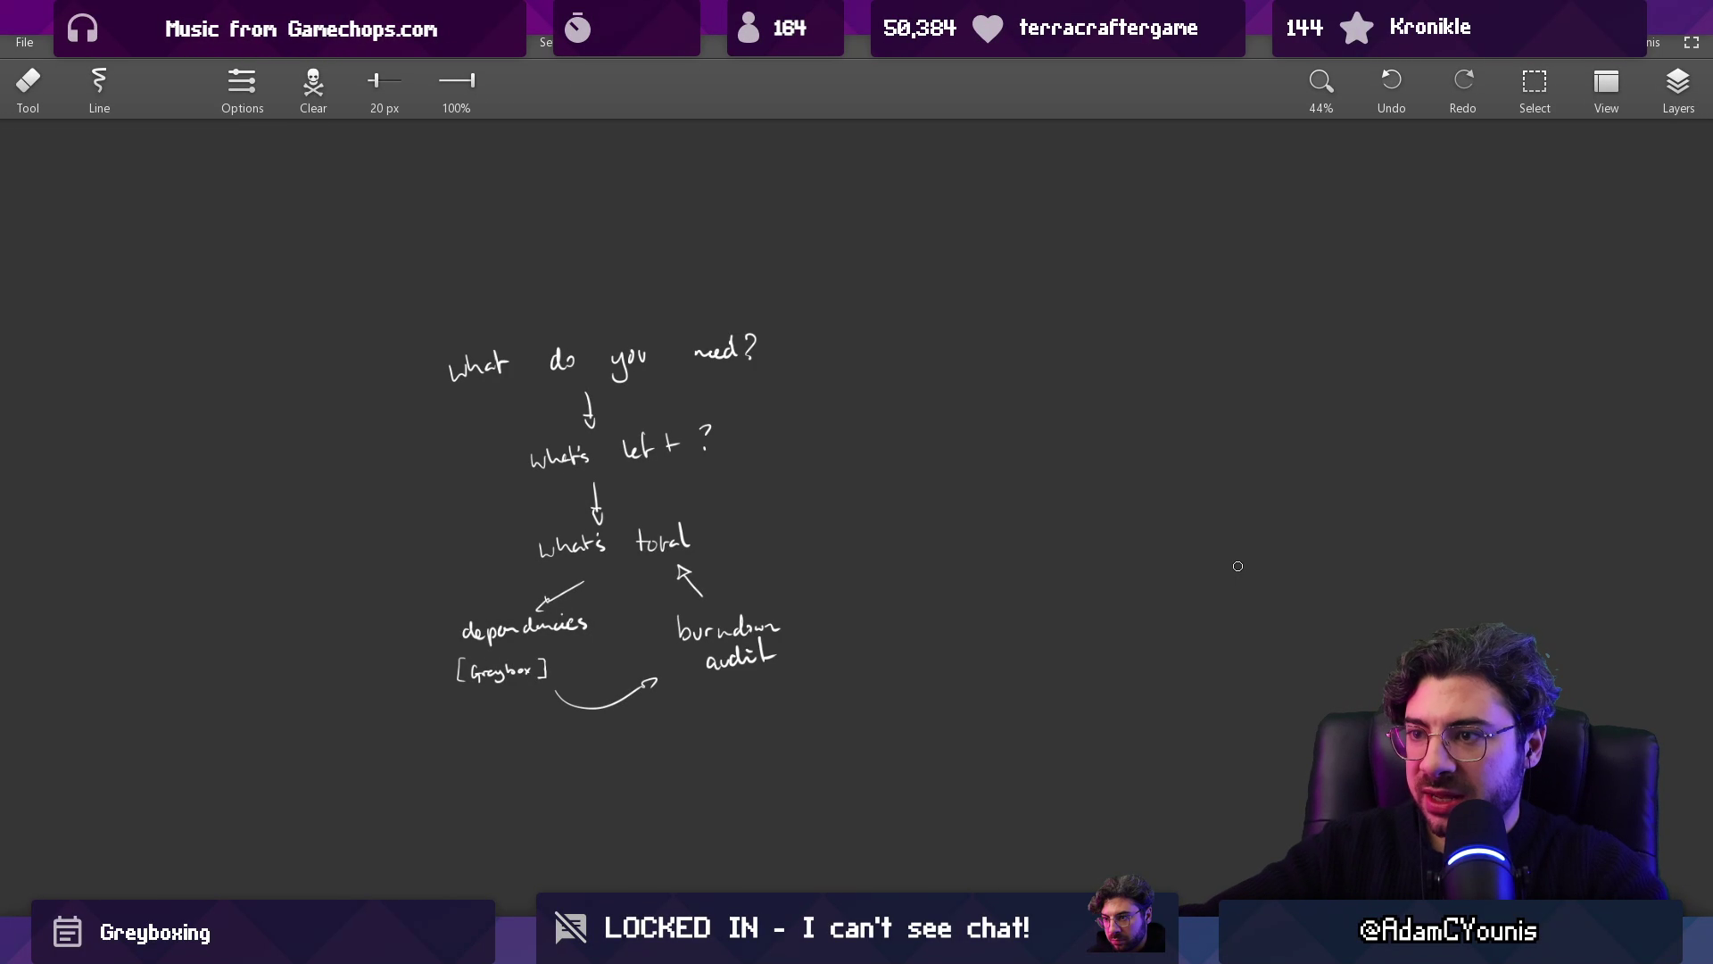
# Step: Brush in the long sloping ground line and a floor line from the jagged steps, undoing stray strokes
pyautogui.moveTo(920, 303)
pyautogui.mouseDown()
pyautogui.moveTo(543, 305)
pyautogui.moveTo(1322, 385)
pyautogui.mouseUp()
pyautogui.press('b')
pyautogui.hotkey('ctrl', 'z')
pyautogui.moveTo(641, 291); pyautogui.dragTo(1592, 451)
pyautogui.moveTo(1090, 494); pyautogui.dragTo(629, 546)
pyautogui.moveTo(1107, 511)
pyautogui.mouseDown()
pyautogui.moveTo(1345, 620)
pyautogui.moveTo(1531, 628)
pyautogui.mouseUp()
pyautogui.scroll(-3, 910, 650)
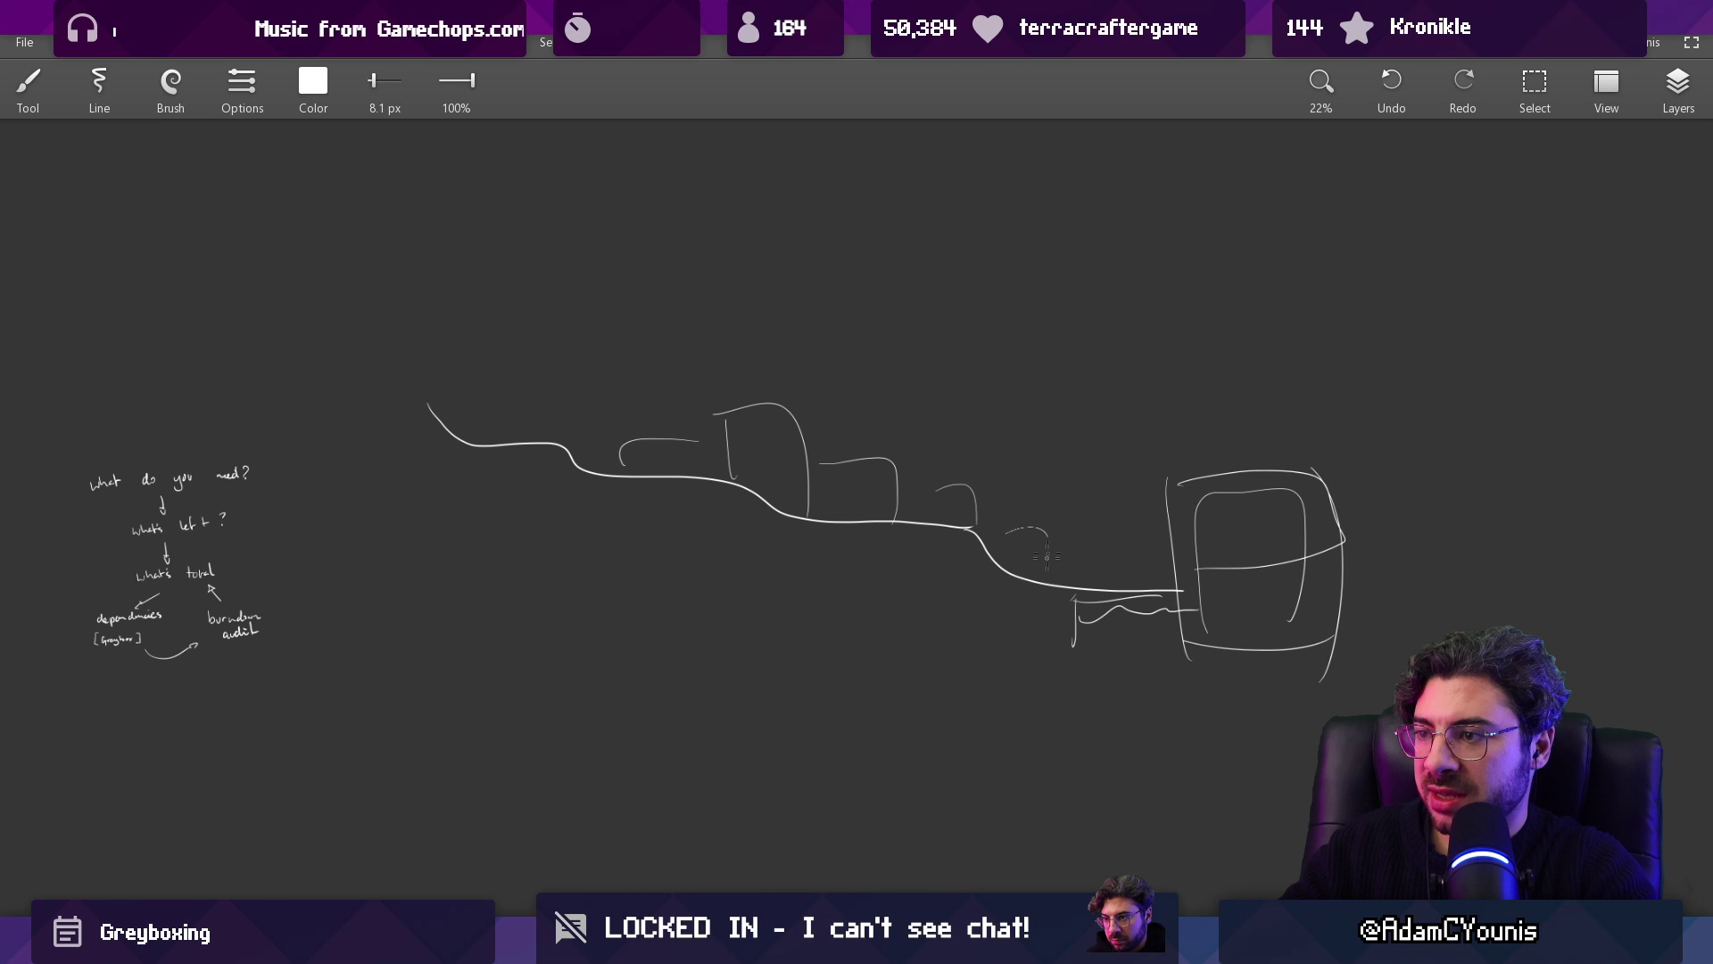
pyautogui.hscroll(-3, 848, 547)
pyautogui.scroll(3, 764, 520)
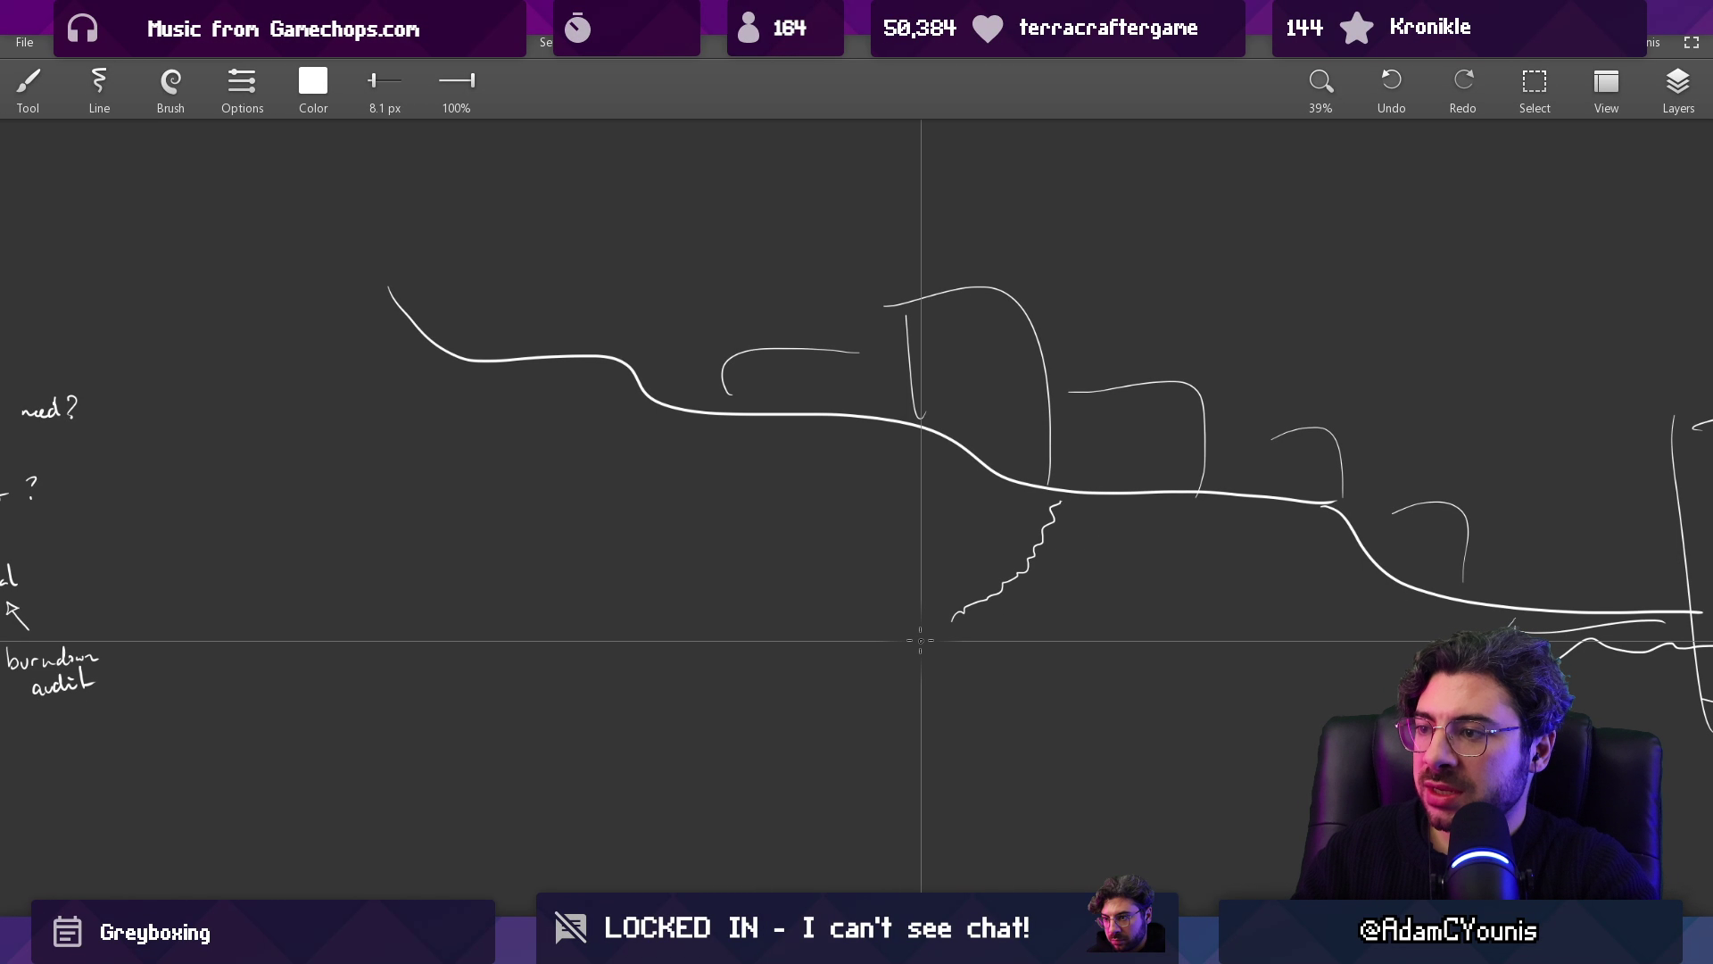
pyautogui.moveTo(950, 626); pyautogui.dragTo(653, 627)
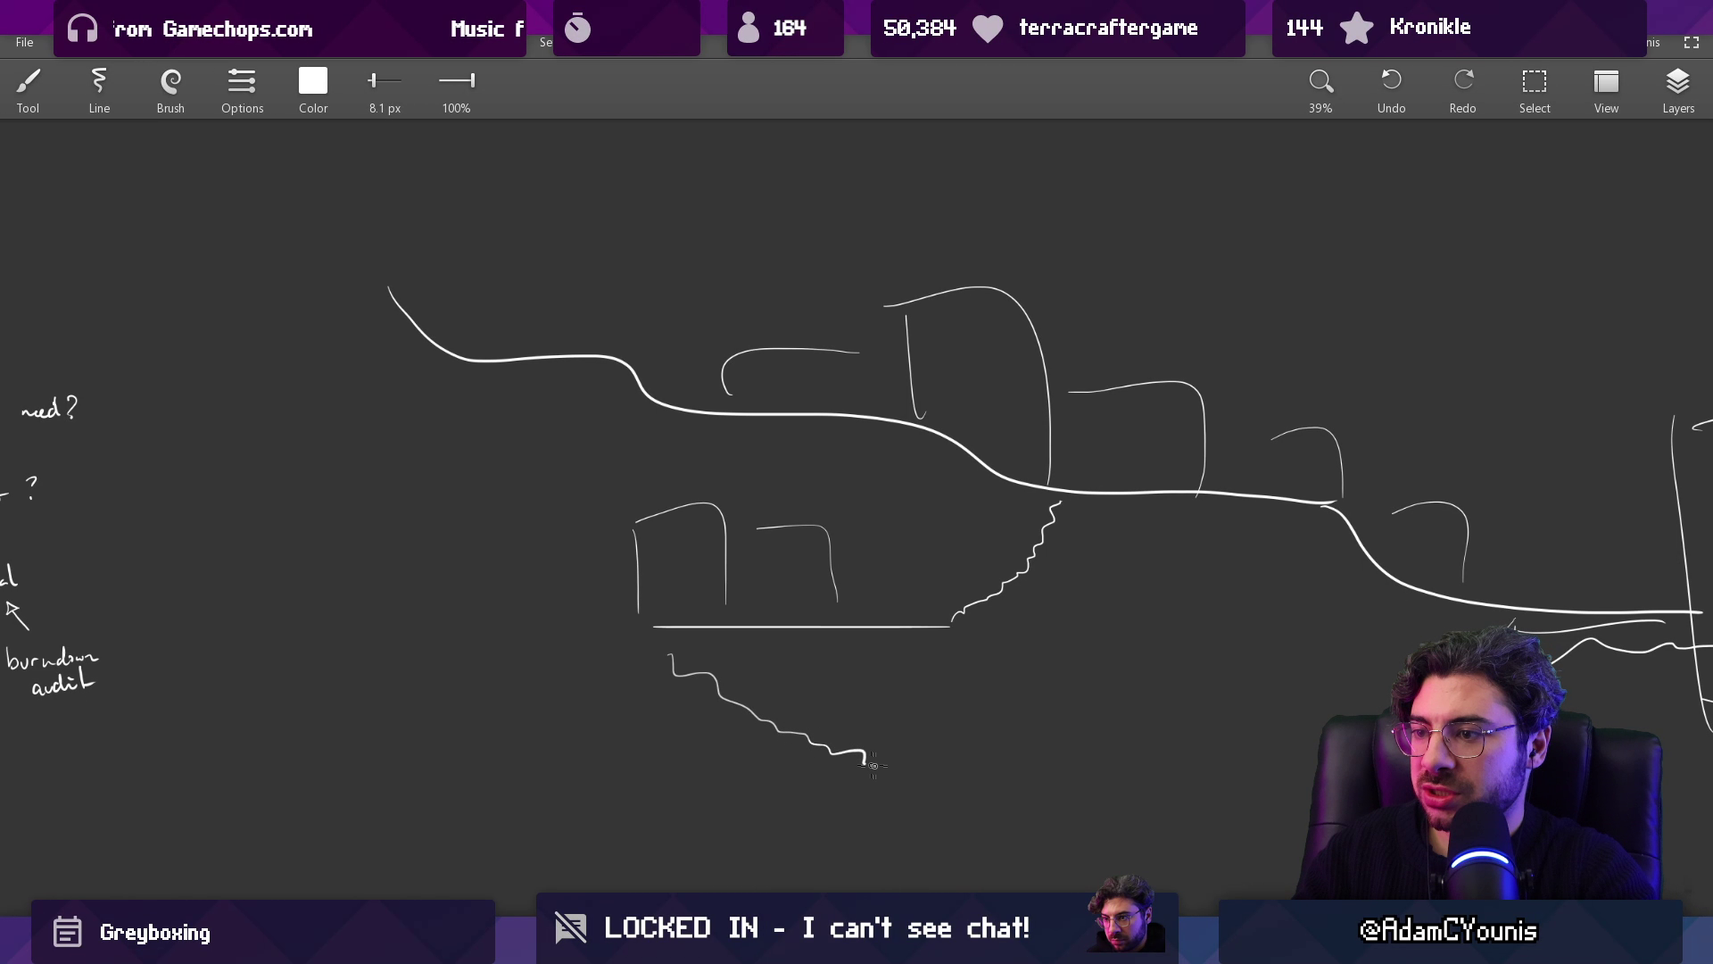
pyautogui.moveTo(967, 775); pyautogui.dragTo(829, 687)
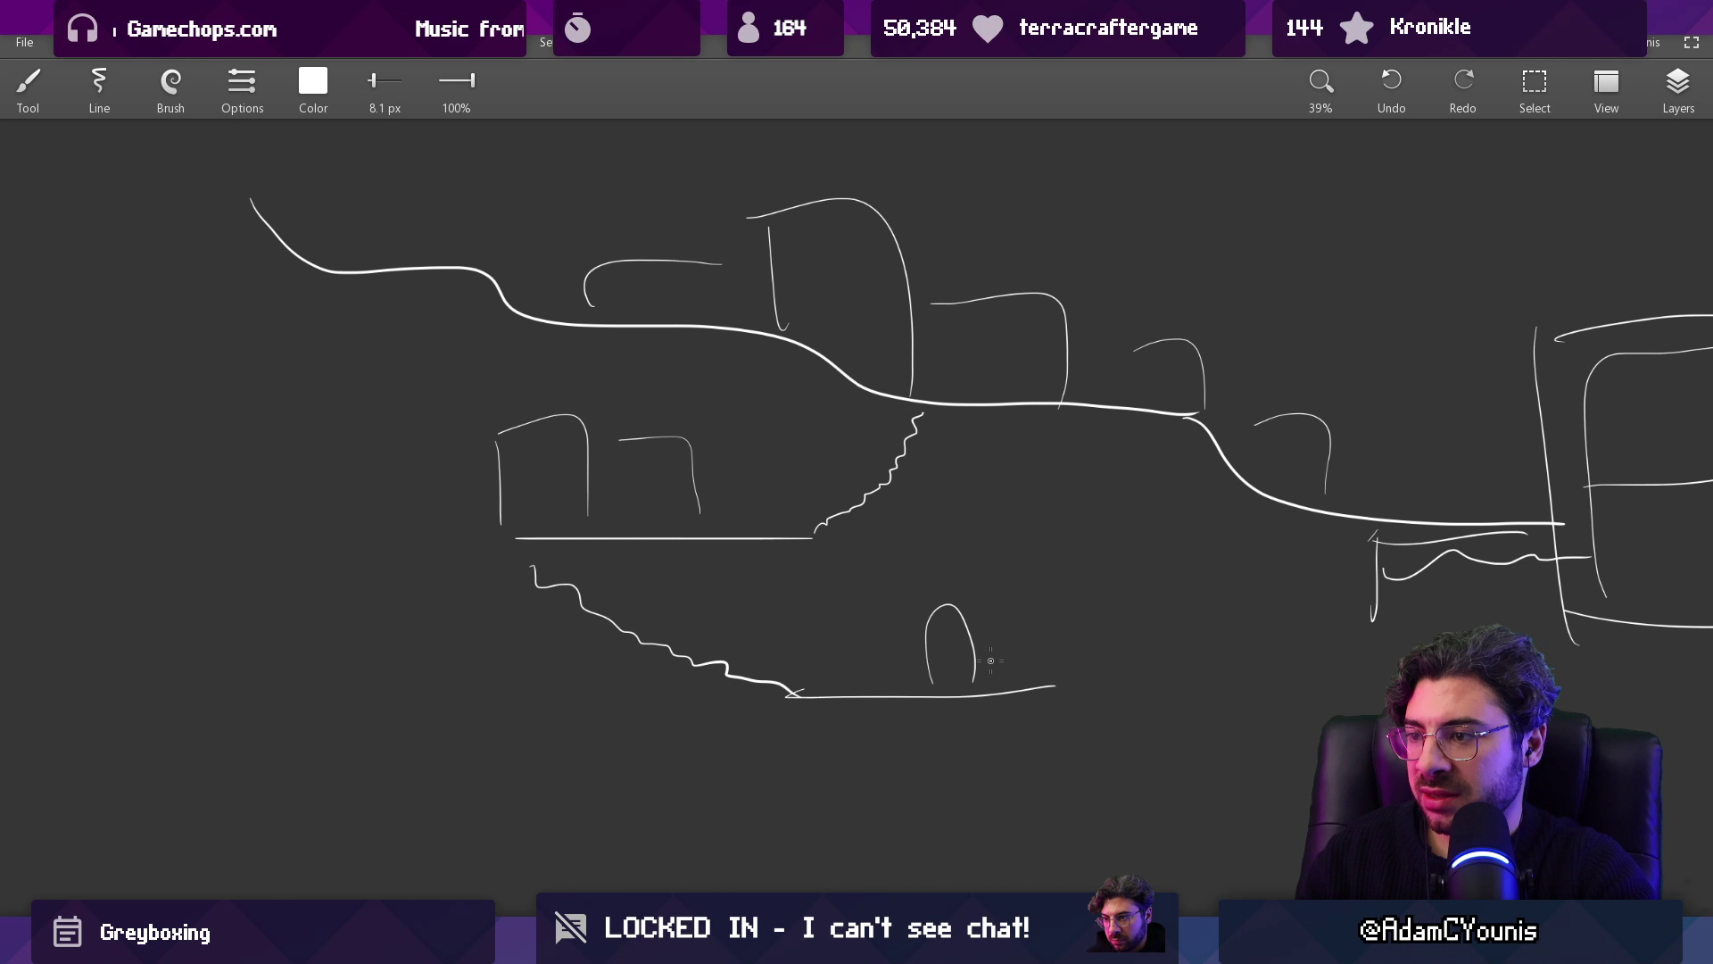
pyautogui.hotkey('ctrl', 'z')
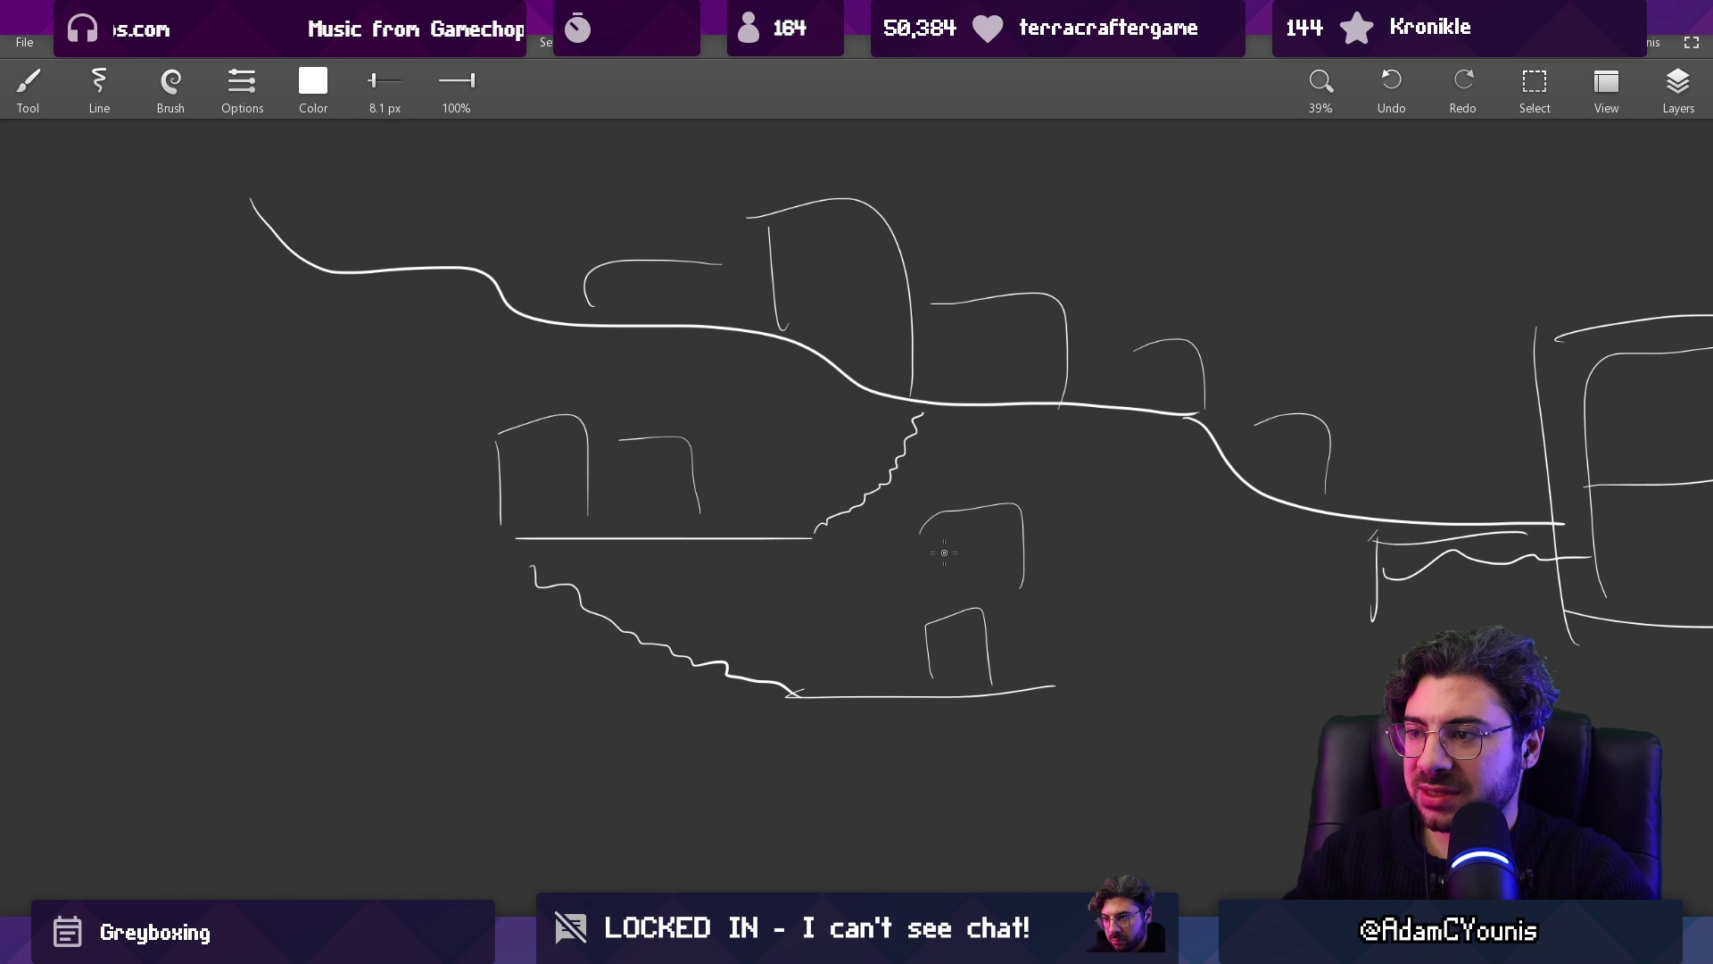
# Step: Draw the crenellated lower platform edge and a vertical wall beneath it
pyautogui.moveTo(888, 630)
pyautogui.mouseDown()
pyautogui.moveTo(803, 678)
pyautogui.moveTo(911, 678)
pyautogui.mouseUp()
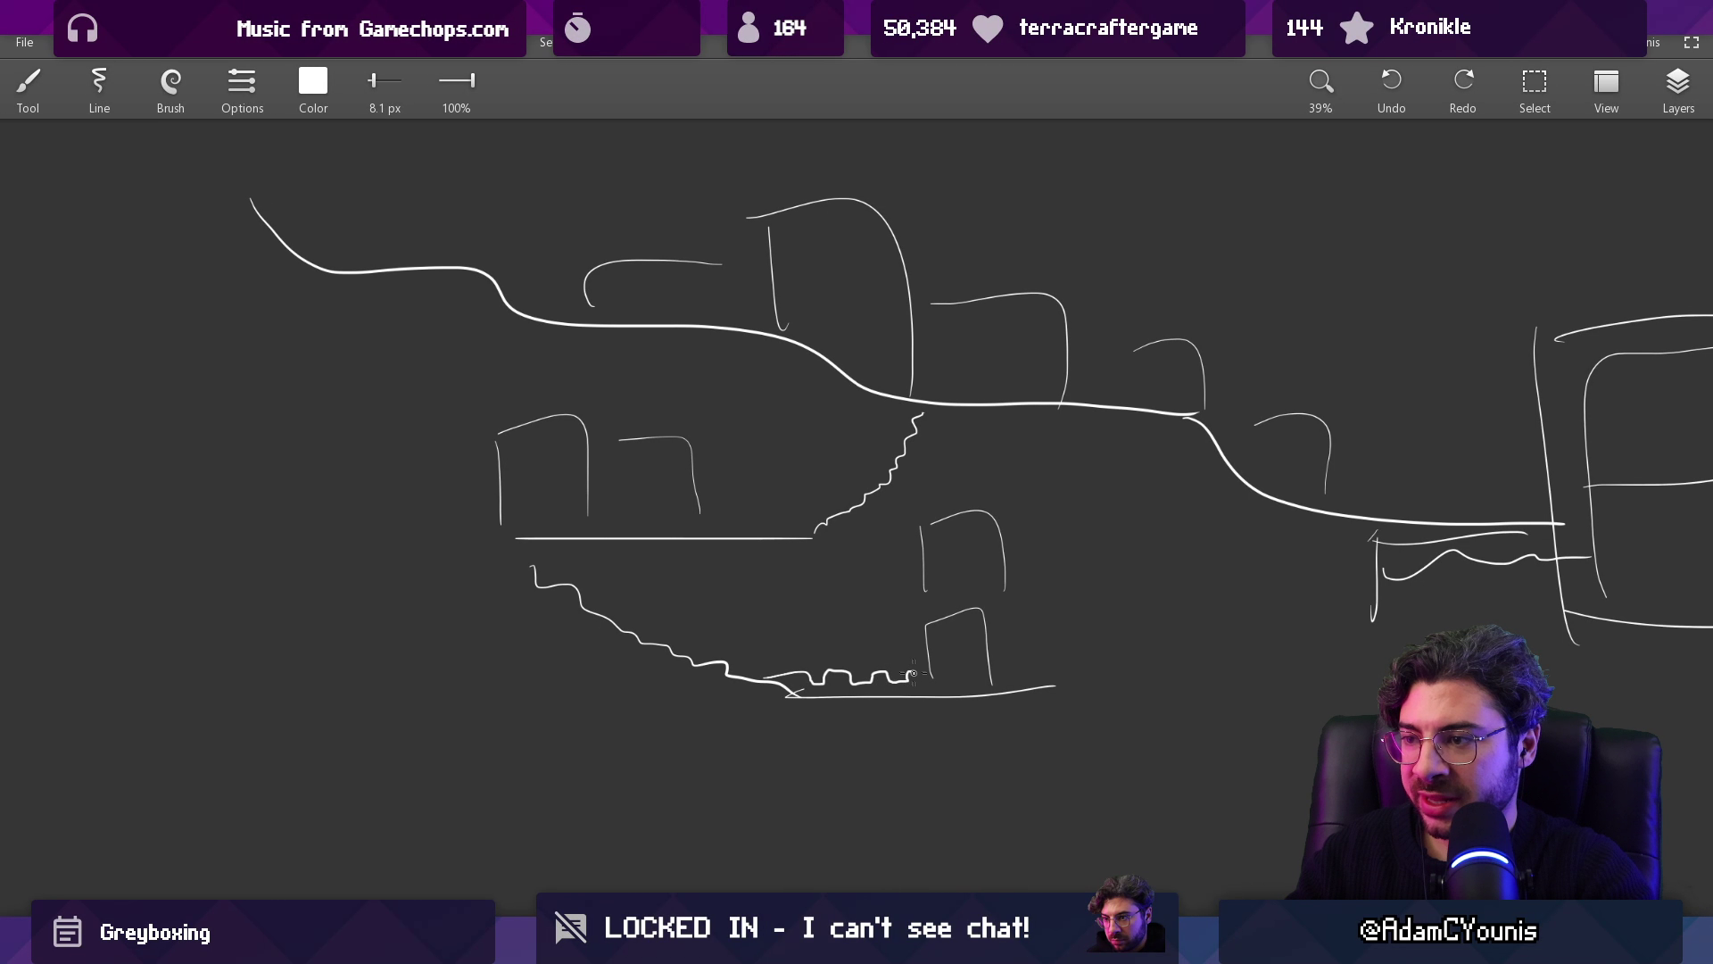
pyautogui.moveTo(1031, 673)
pyautogui.mouseDown()
pyautogui.moveTo(1066, 666)
pyautogui.moveTo(1067, 696)
pyautogui.mouseUp()
pyautogui.moveTo(801, 709); pyautogui.dragTo(804, 791)
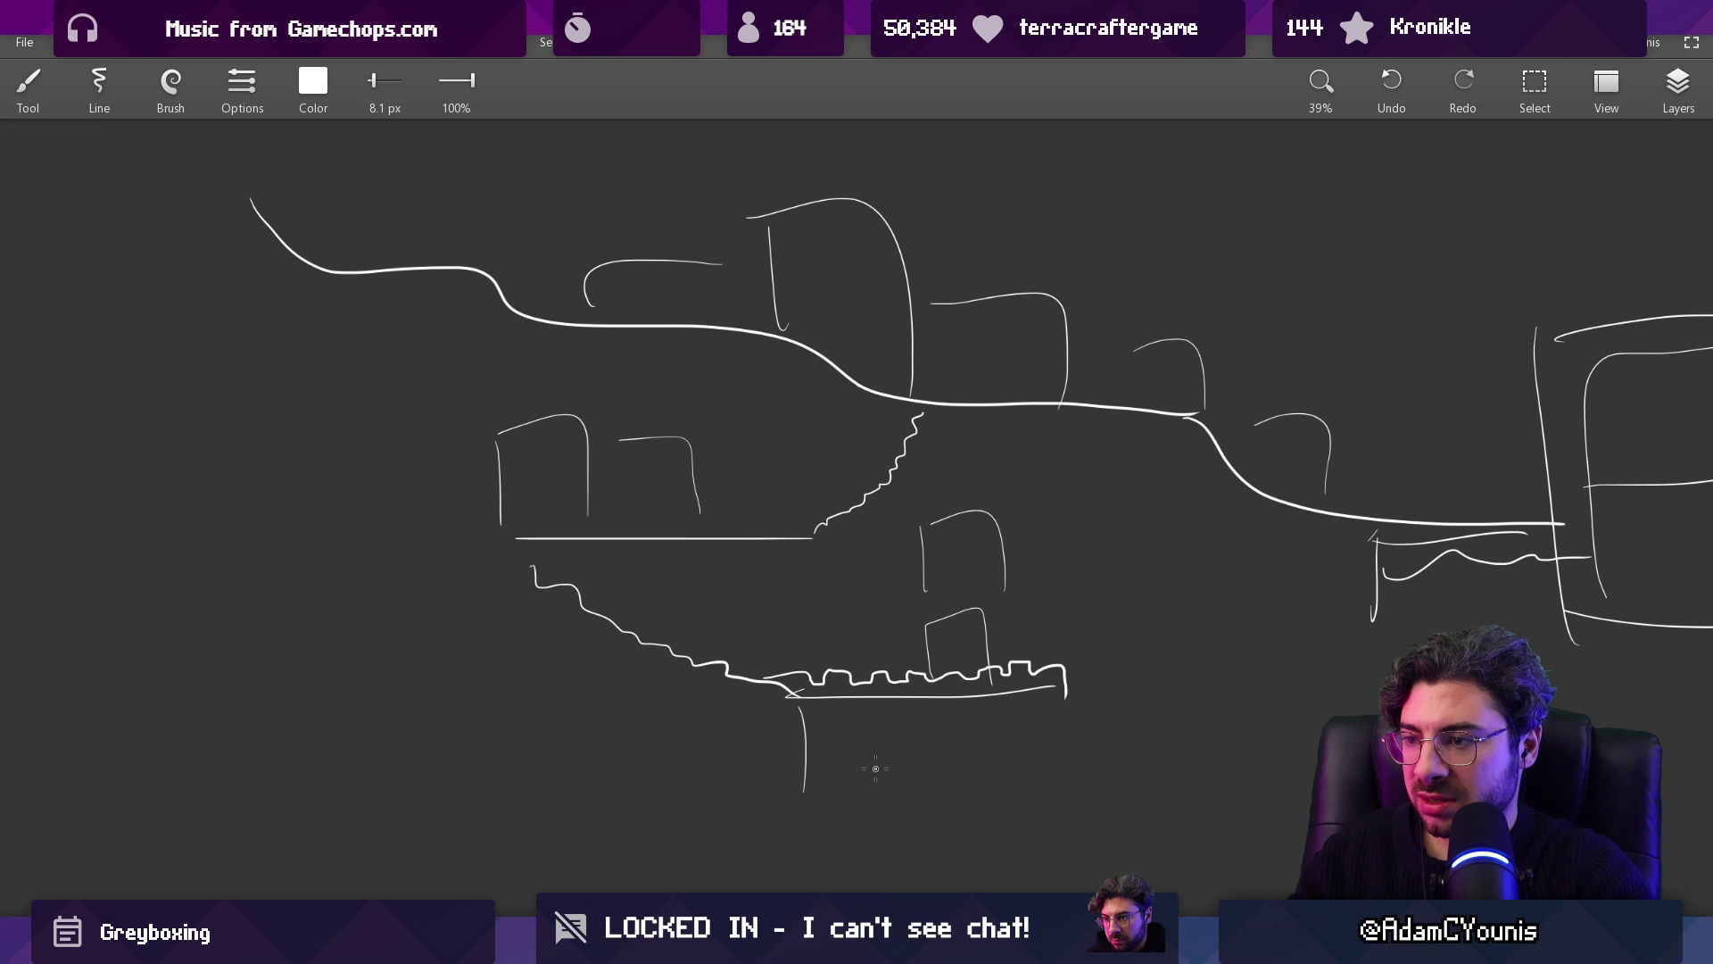
pyautogui.moveTo(1246, 776); pyautogui.dragTo(848, 703)
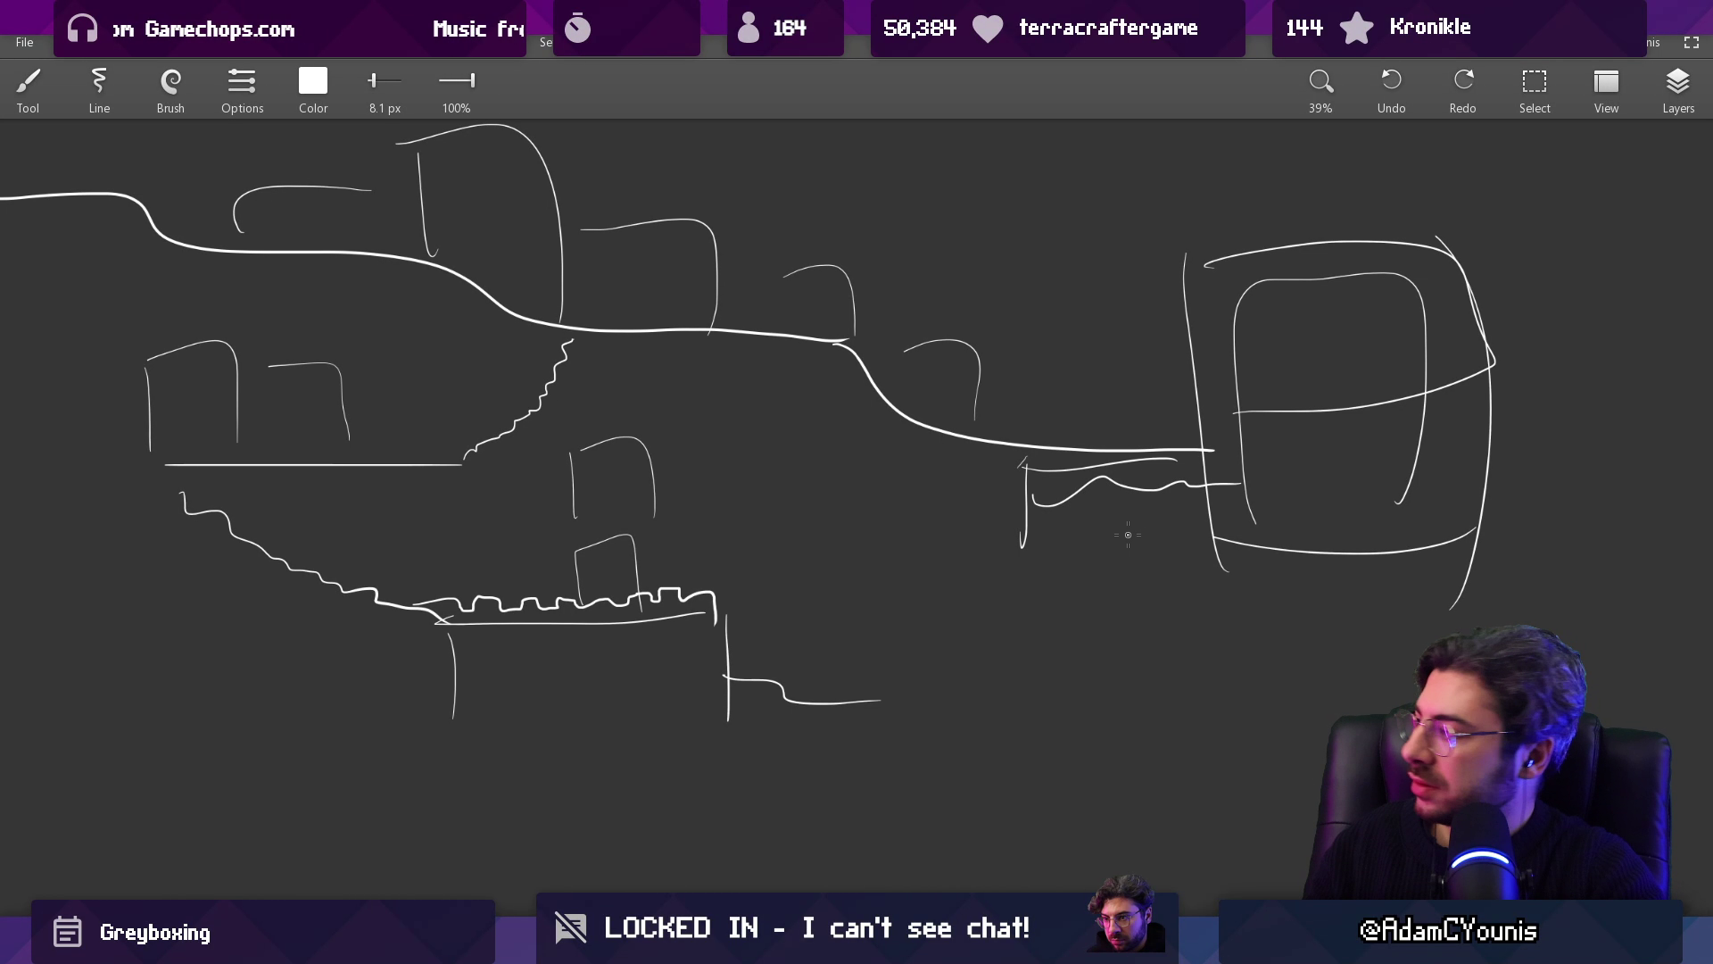
pyautogui.moveTo(821, 499)
pyautogui.mouseDown()
pyautogui.moveTo(1001, 573)
pyautogui.moveTo(886, 566)
pyautogui.moveTo(886, 497)
pyautogui.mouseUp()
# Step: Lasso-select the right-hand section of the sketch and move it down and right
pyautogui.press('s')
pyautogui.moveTo(816, 297)
pyautogui.mouseDown()
pyautogui.moveTo(1312, 785)
pyautogui.moveTo(1078, 318)
pyautogui.mouseUp()
pyautogui.moveTo(1036, 432); pyautogui.dragTo(1194, 620)
pyautogui.press('Escape')
pyautogui.press('b')
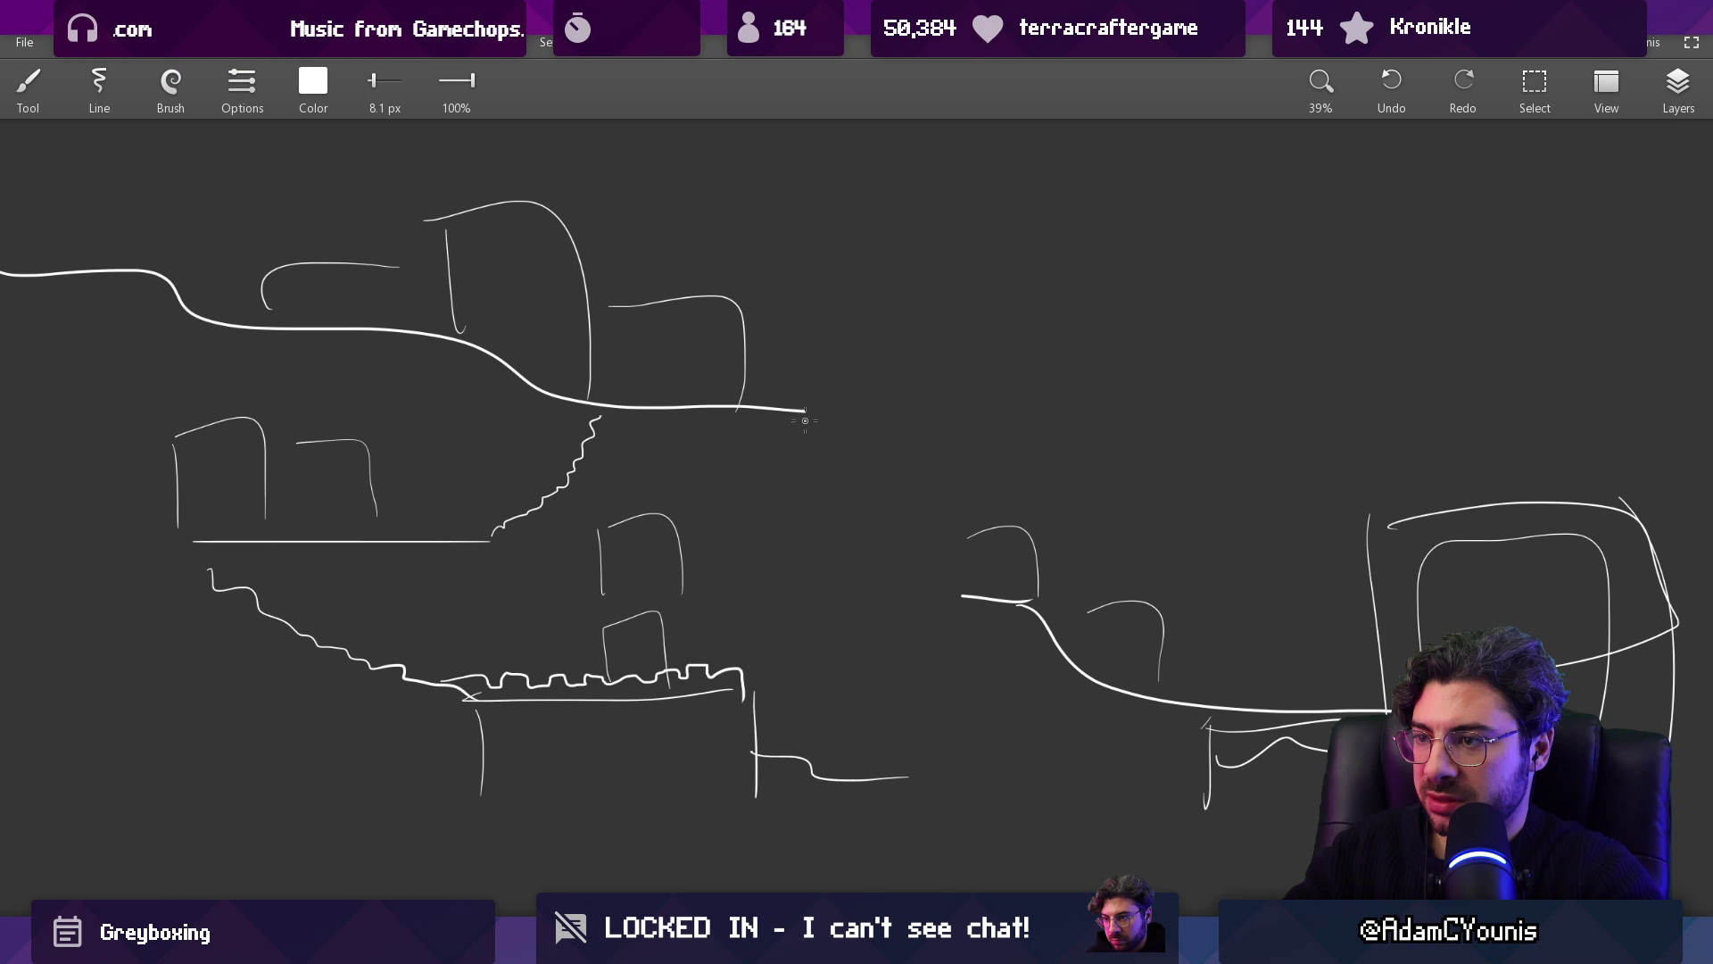
# Step: Erase the ground line's end and redraw a stepped ledge connecting the sections
pyautogui.press('e')
pyautogui.moveTo(784, 410); pyautogui.dragTo(807, 434)
pyautogui.press('b')
pyautogui.moveTo(744, 373); pyautogui.dragTo(854, 469)
pyautogui.hotkey('ctrl', 'z')
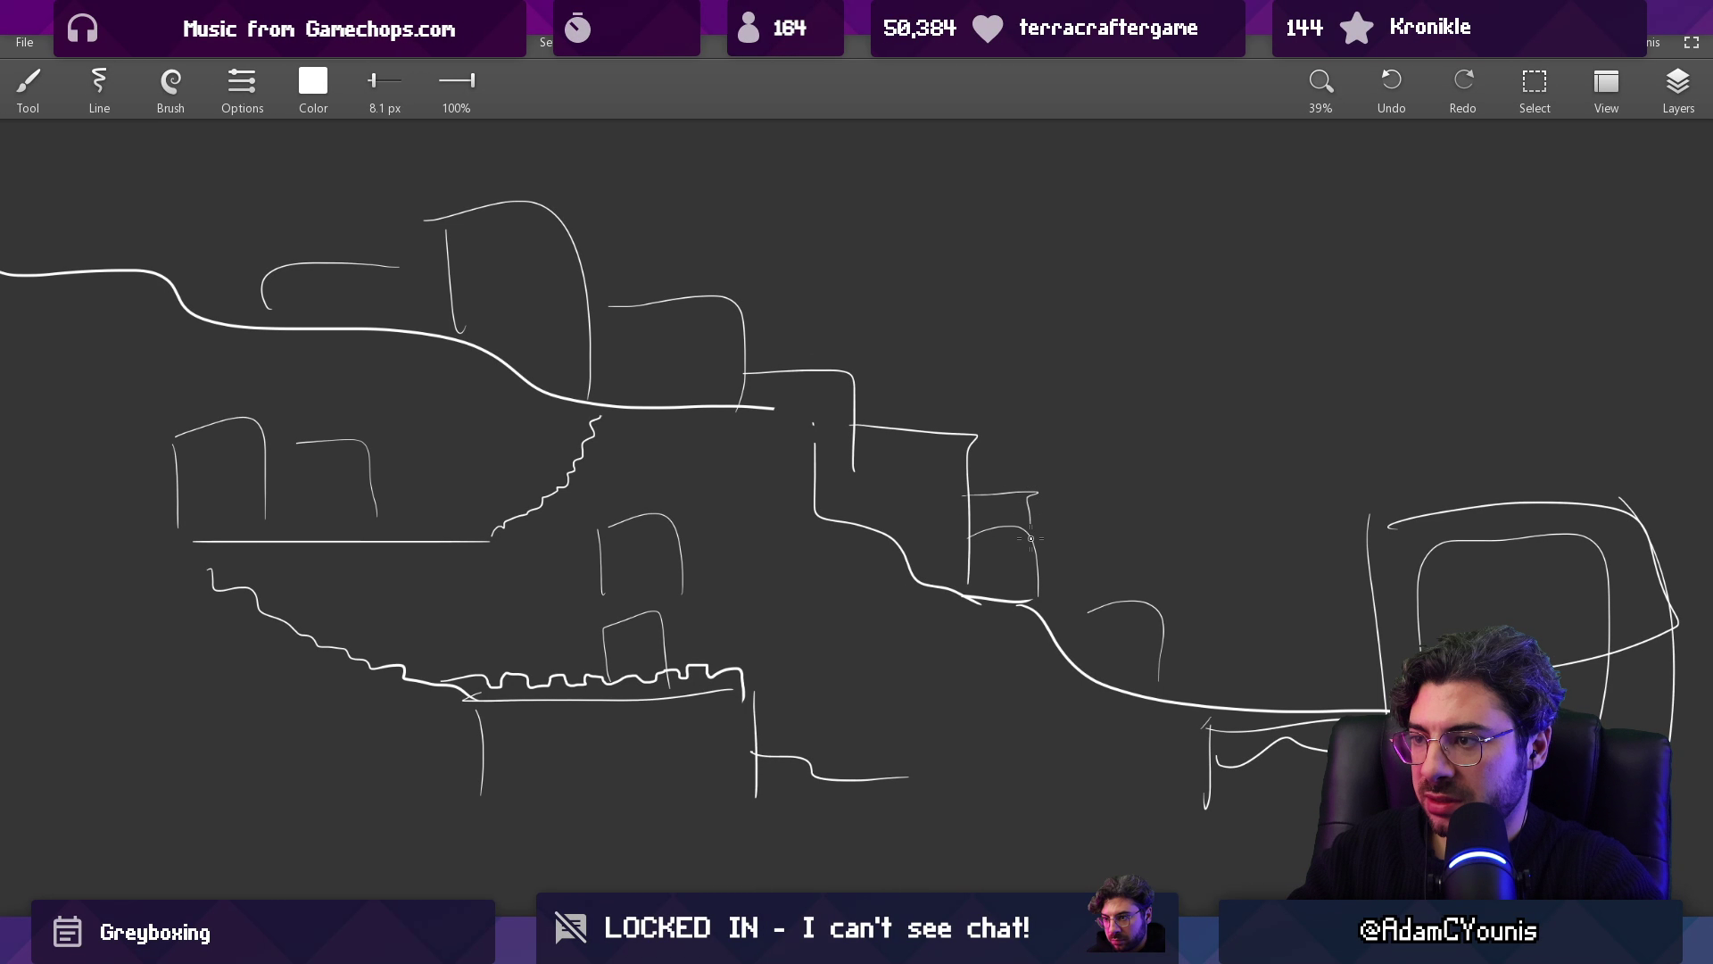
pyautogui.press('e')
pyautogui.moveTo(1148, 612); pyautogui.dragTo(1097, 611)
pyautogui.press('b')
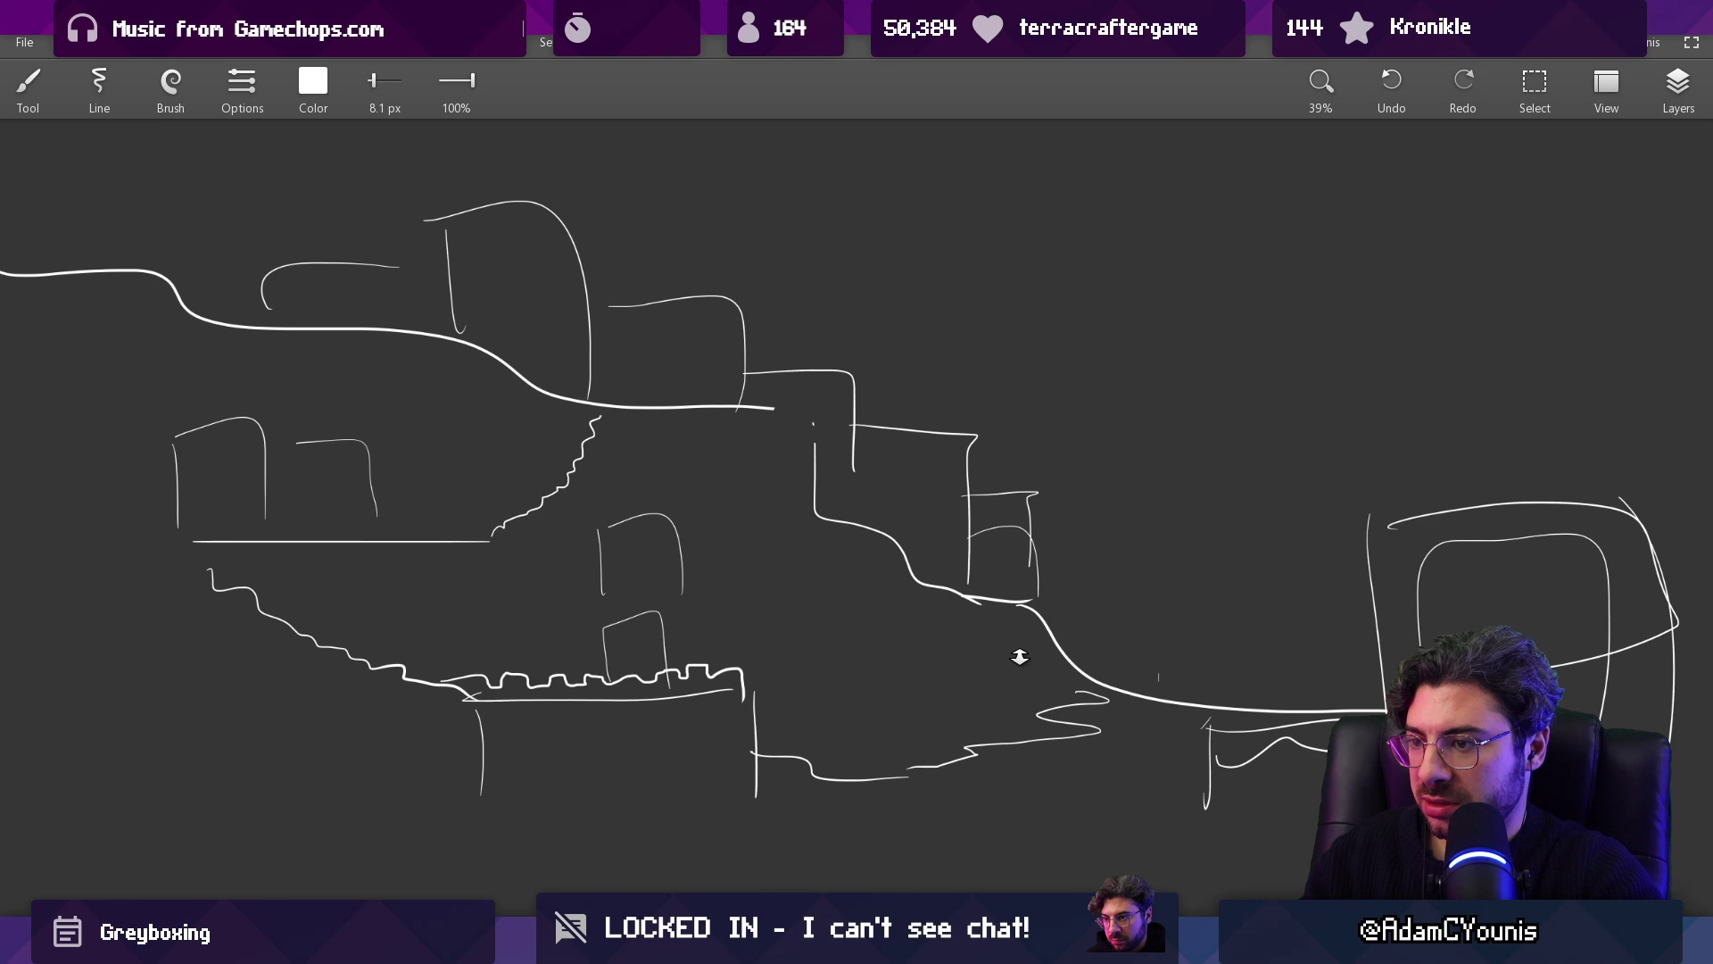
pyautogui.scroll(-2, 1019, 656)
# Step: Erase the stray strokes around the waterline and draw a new wavy waterline
pyautogui.scroll(3, 1089, 658)
pyautogui.press('e')
pyautogui.moveTo(1035, 705); pyautogui.dragTo(1095, 714)
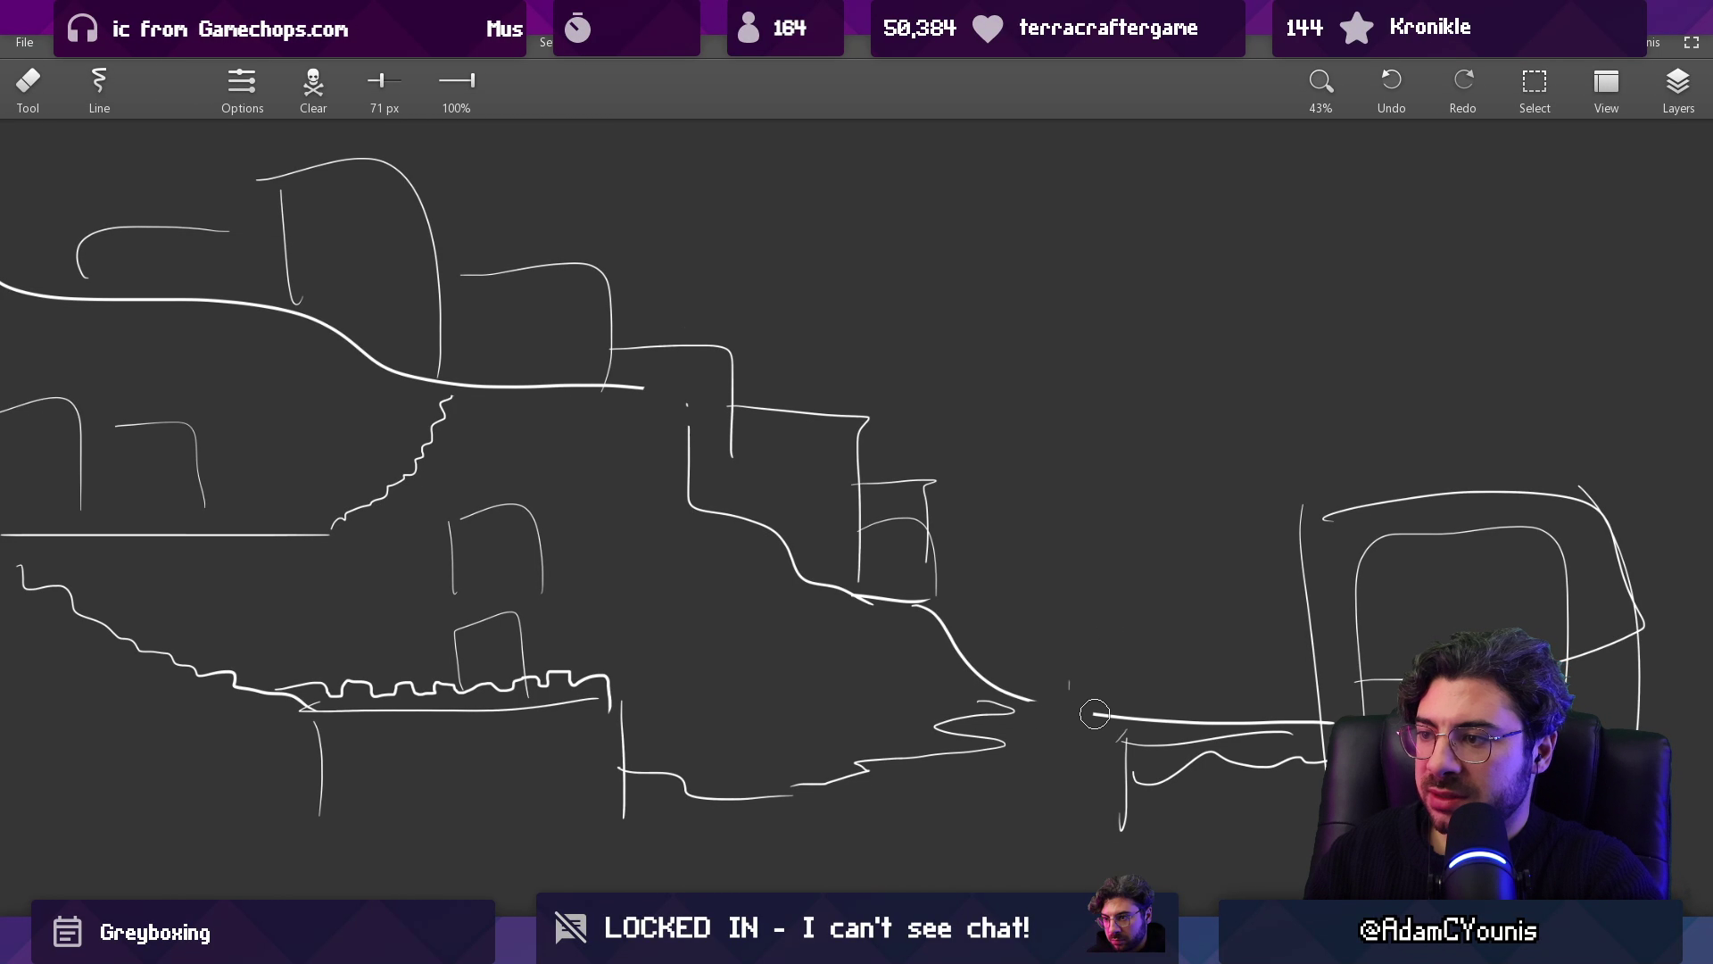
pyautogui.press('b')
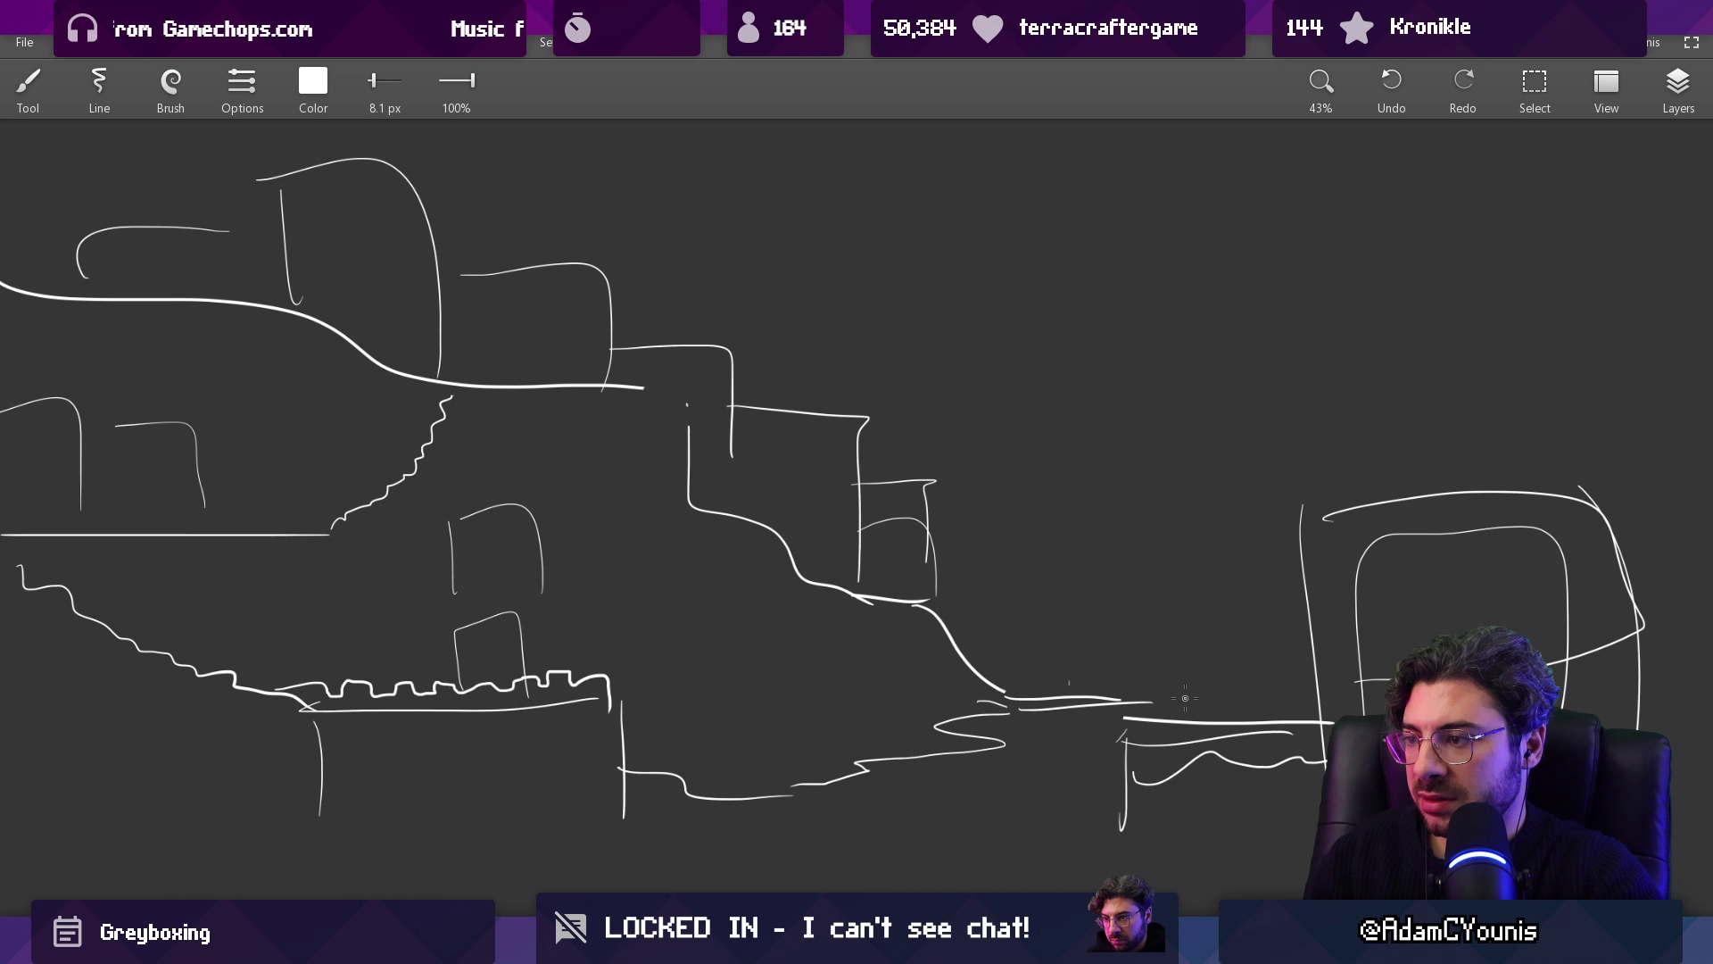
pyautogui.press('e')
pyautogui.moveTo(1172, 719)
pyautogui.mouseDown()
pyautogui.moveTo(1151, 732)
pyautogui.moveTo(1284, 702)
pyautogui.mouseUp()
pyautogui.press('b')
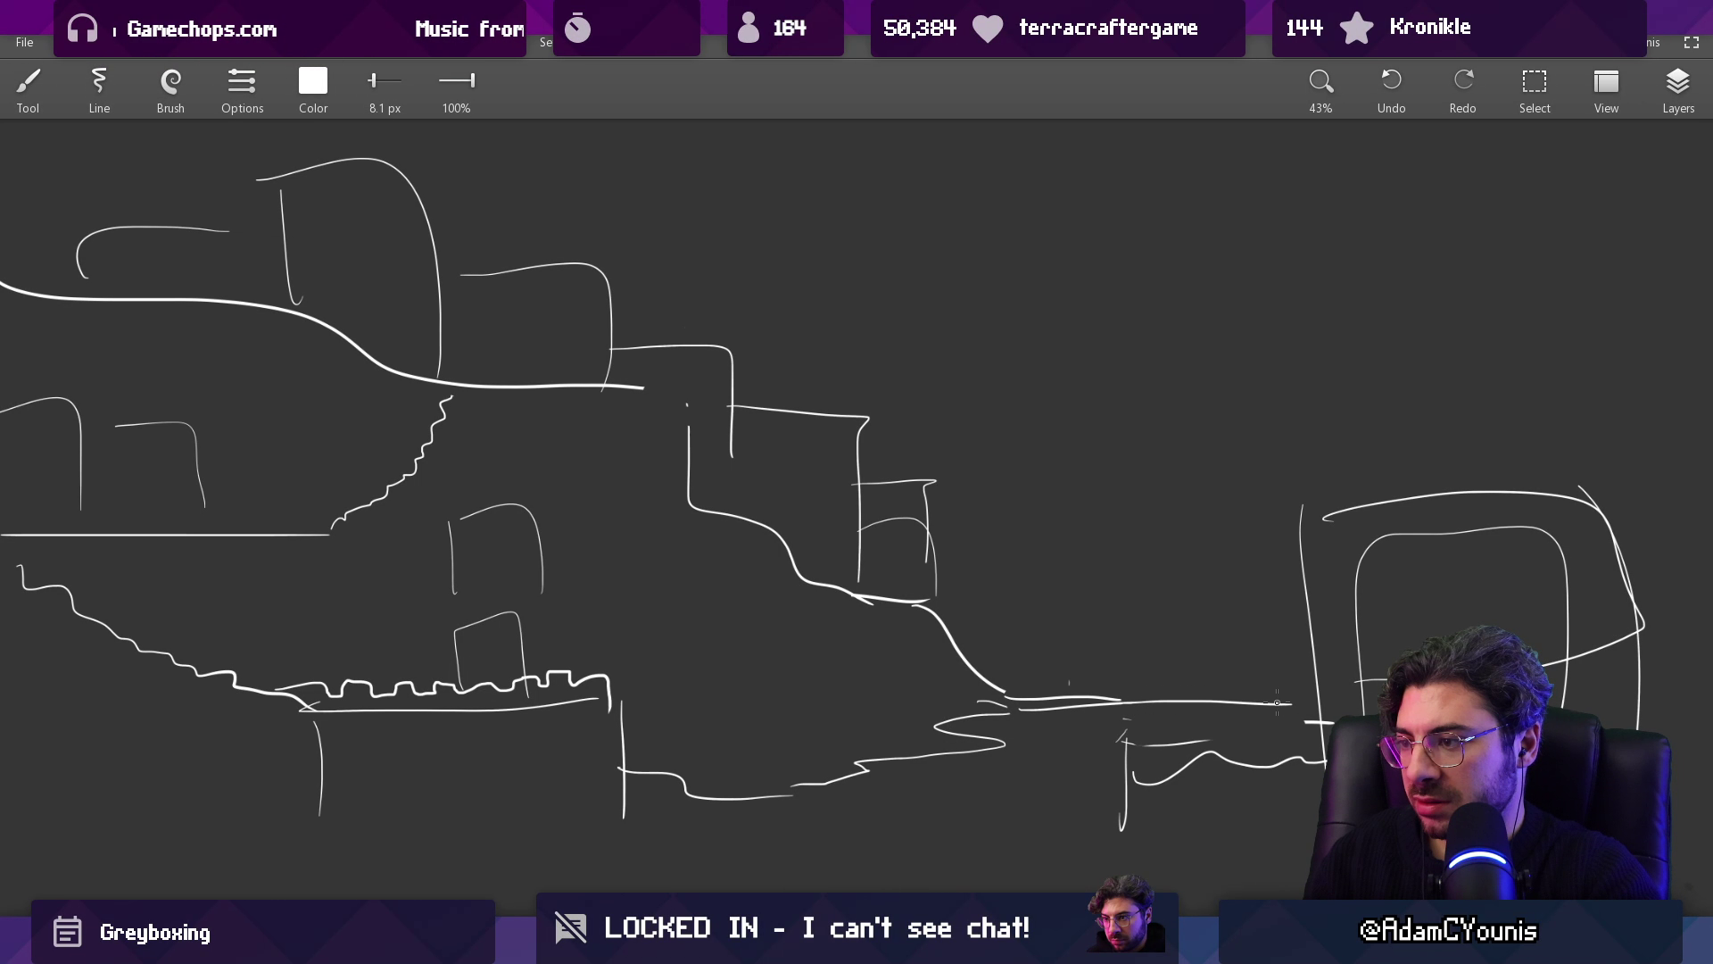
pyautogui.press('e')
pyautogui.moveTo(1151, 741); pyautogui.dragTo(1170, 773)
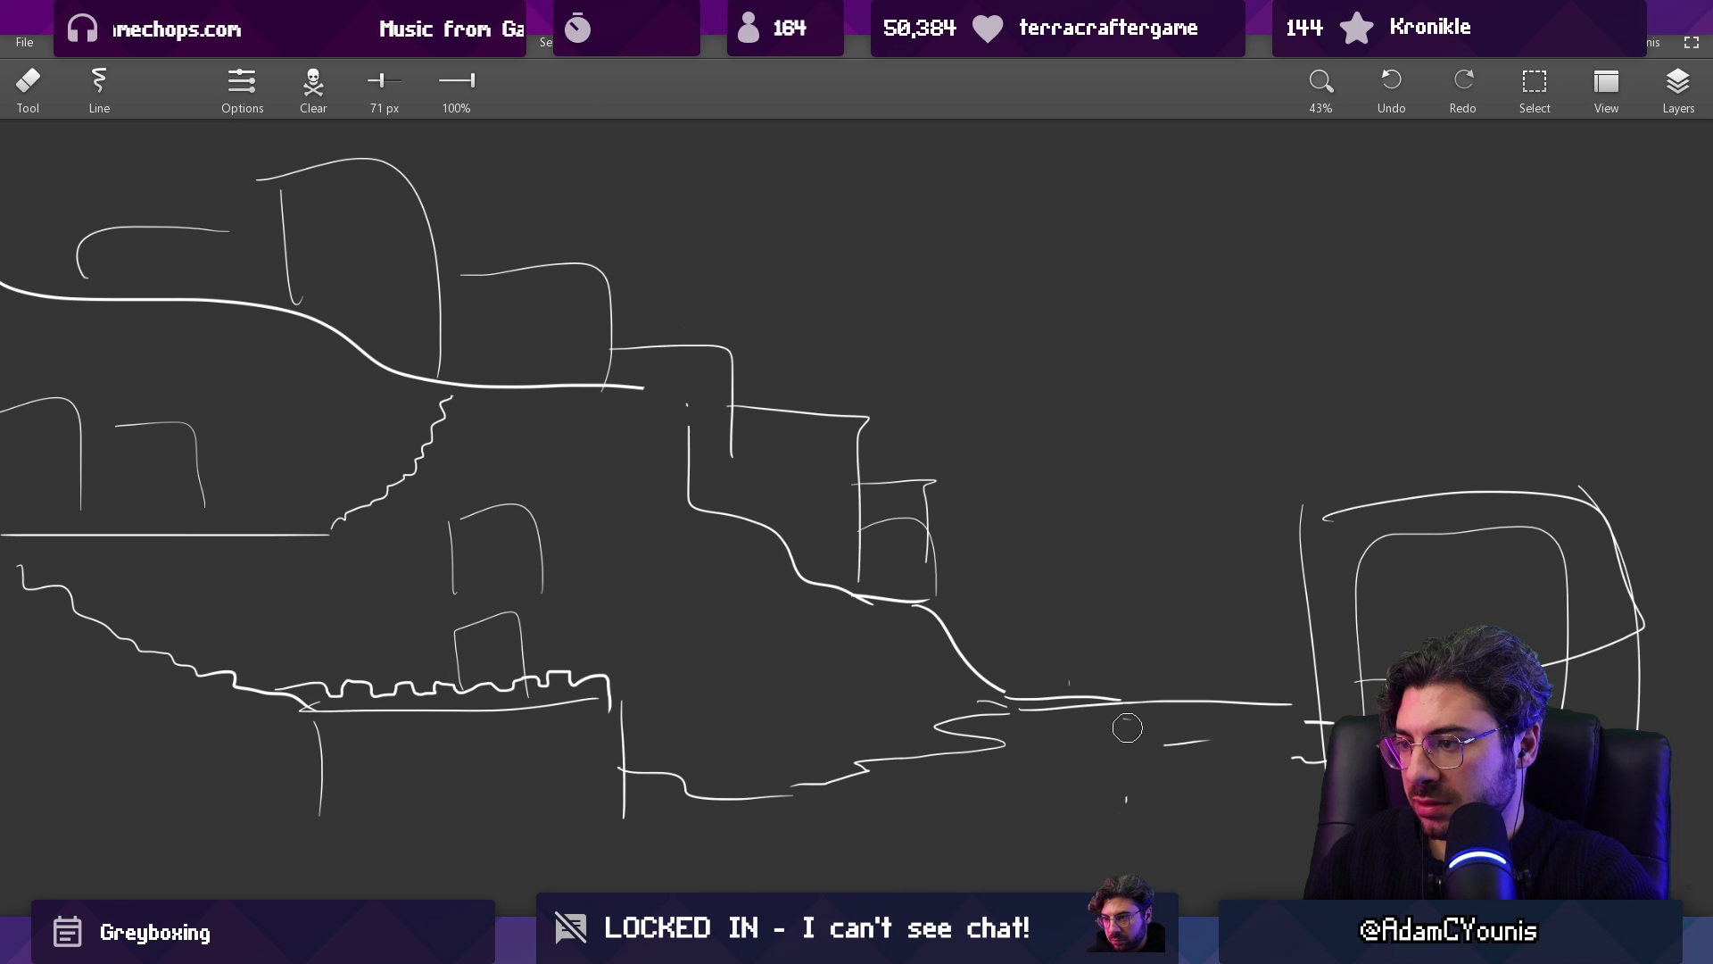
pyautogui.press('b')
pyautogui.moveTo(1053, 712); pyautogui.dragTo(1158, 709)
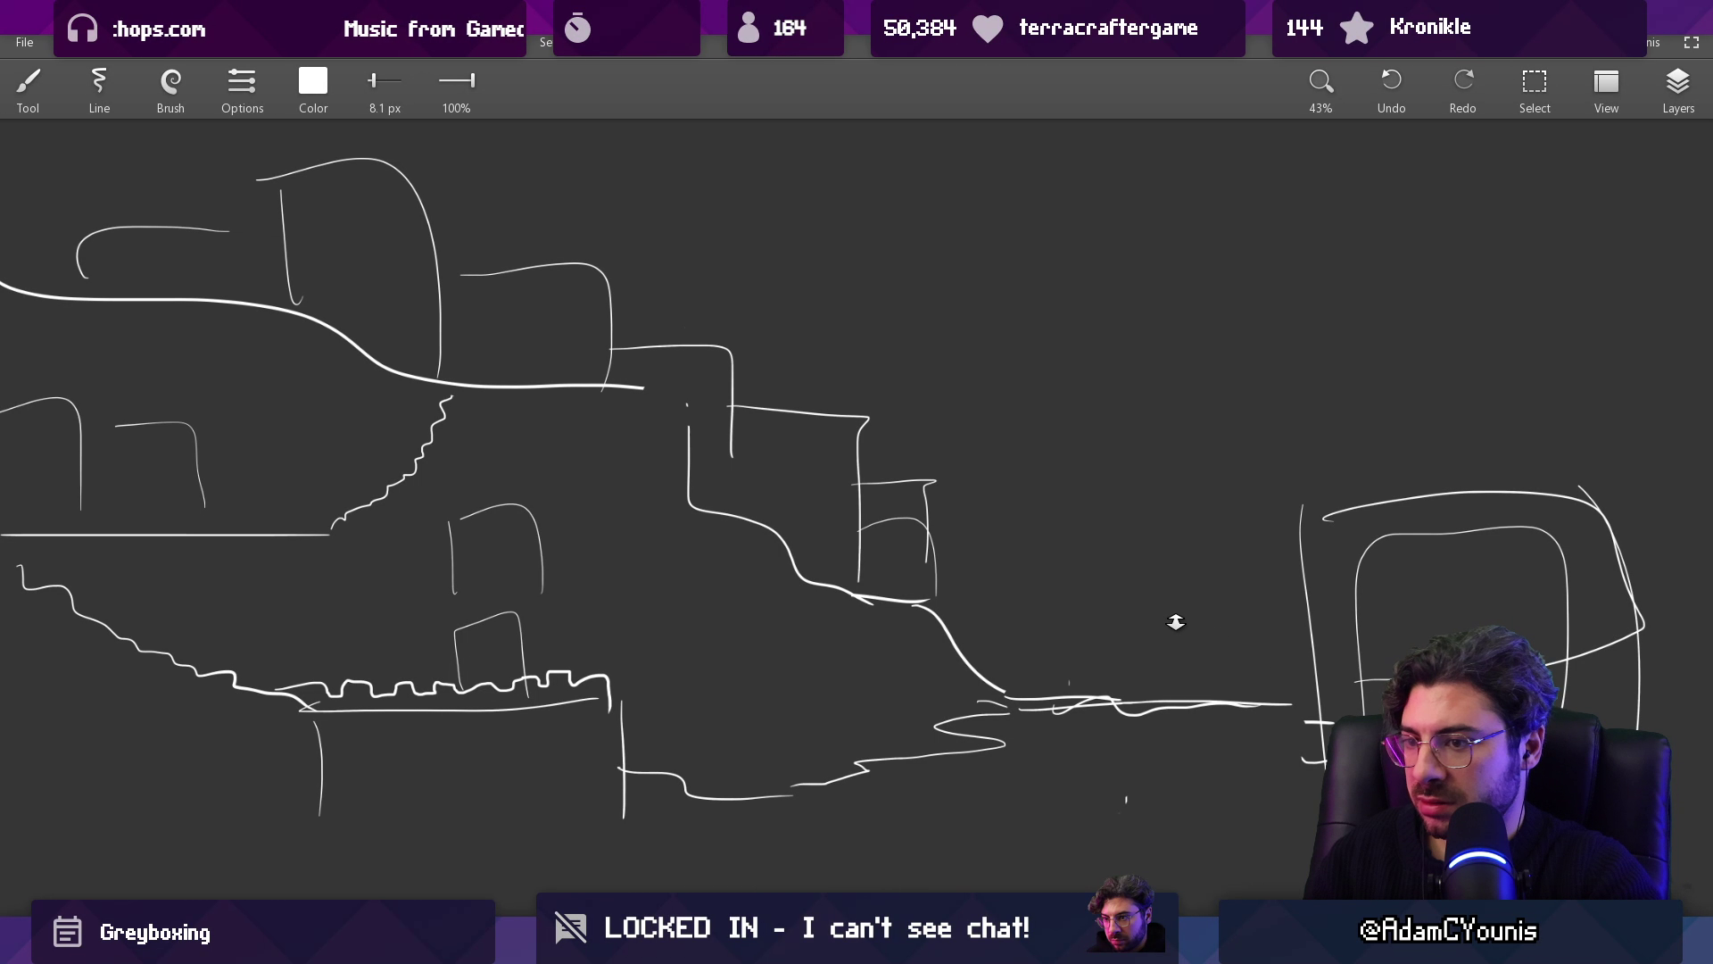
# Step: Replace the zigzag stair stroke with a stepped stair line up to the ledge
pyautogui.scroll(-3, 1175, 622)
pyautogui.scroll(2, 571, 569)
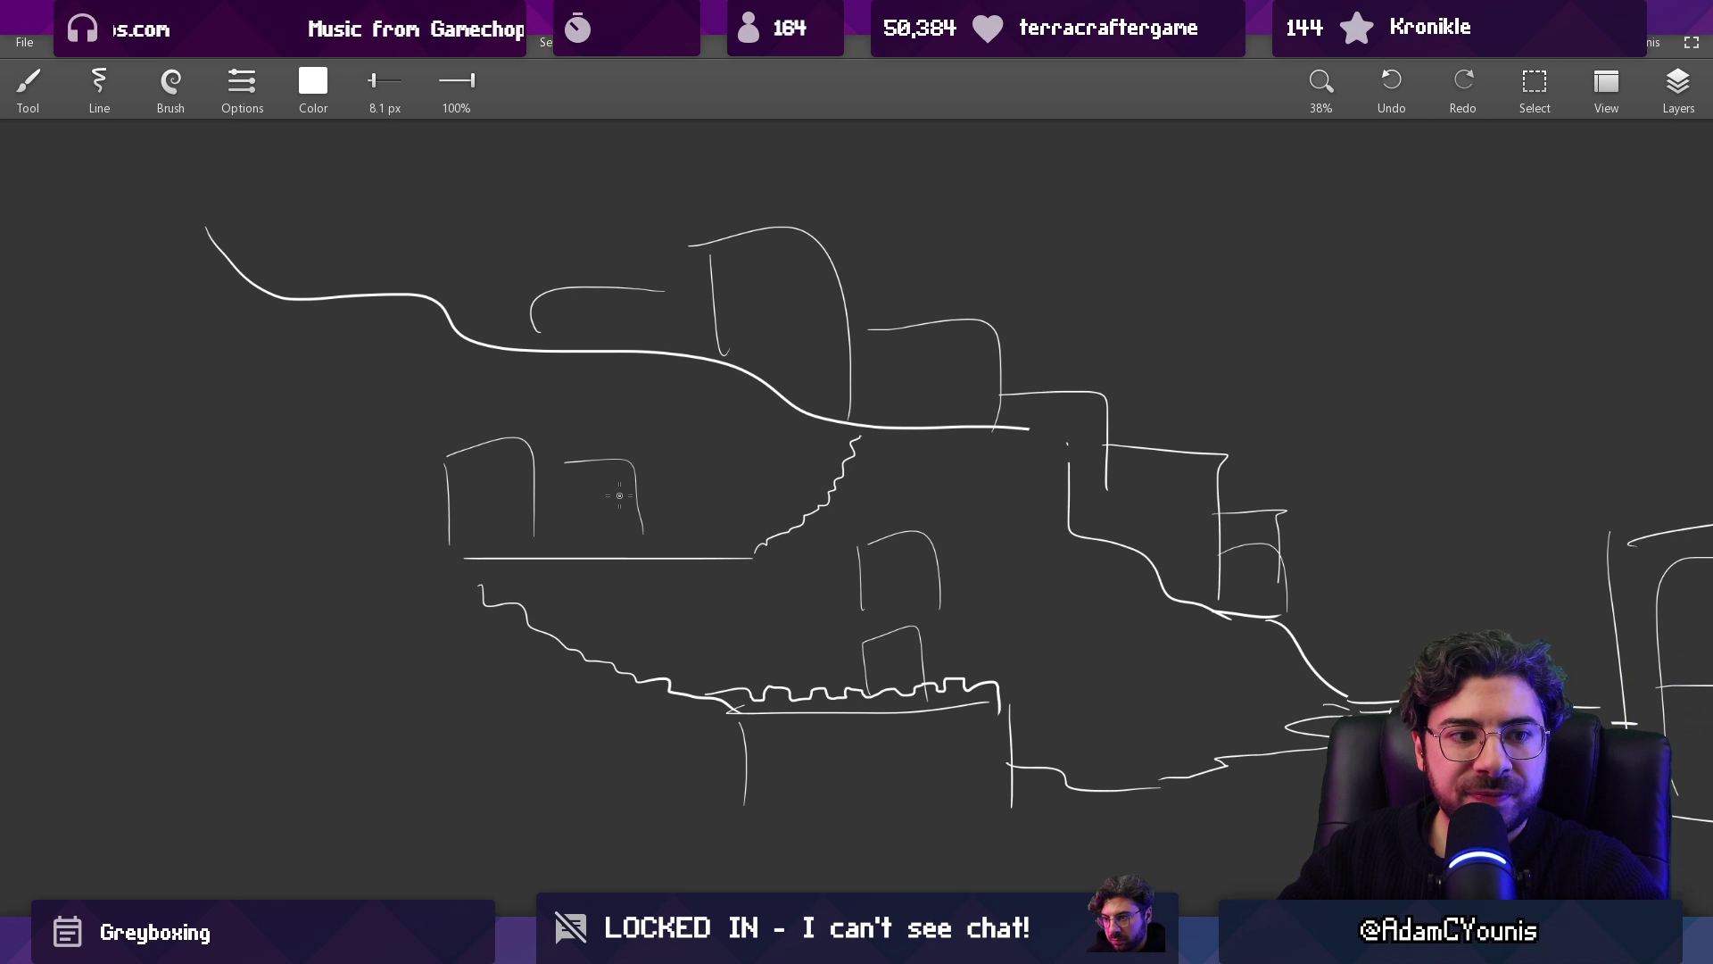
pyautogui.scroll(1, 669, 500)
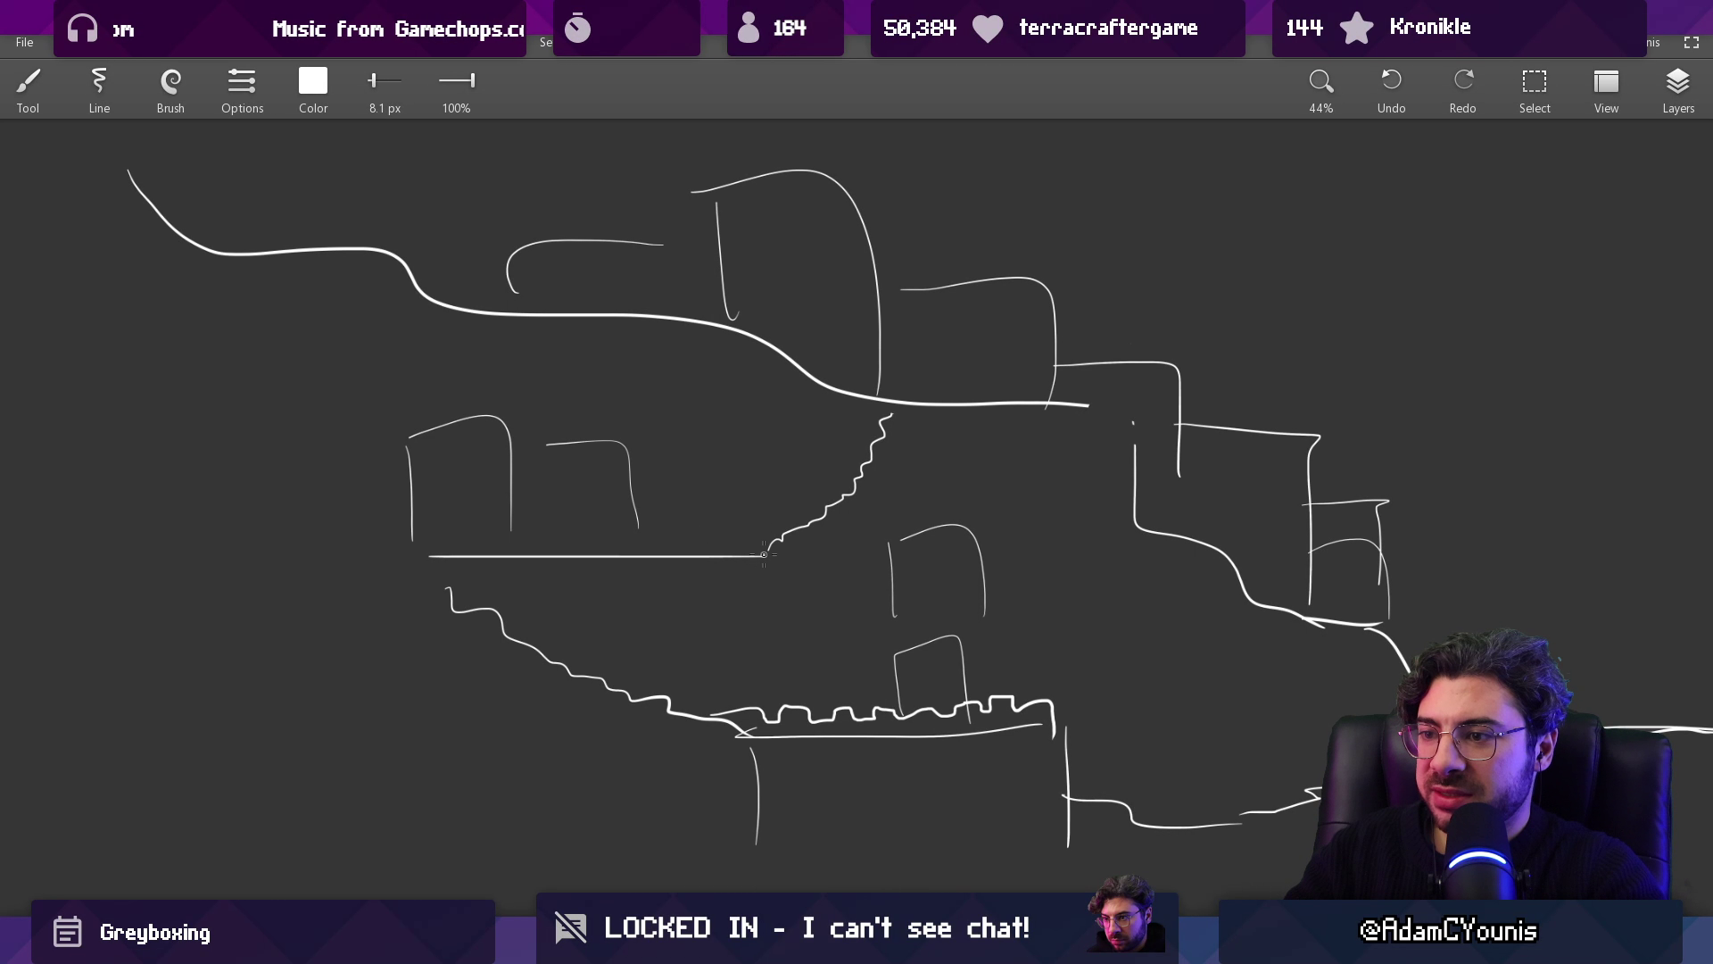
pyautogui.scroll(2, 764, 554)
pyautogui.hotkey('ctrl', 'z')
pyautogui.moveTo(761, 554); pyautogui.dragTo(799, 520)
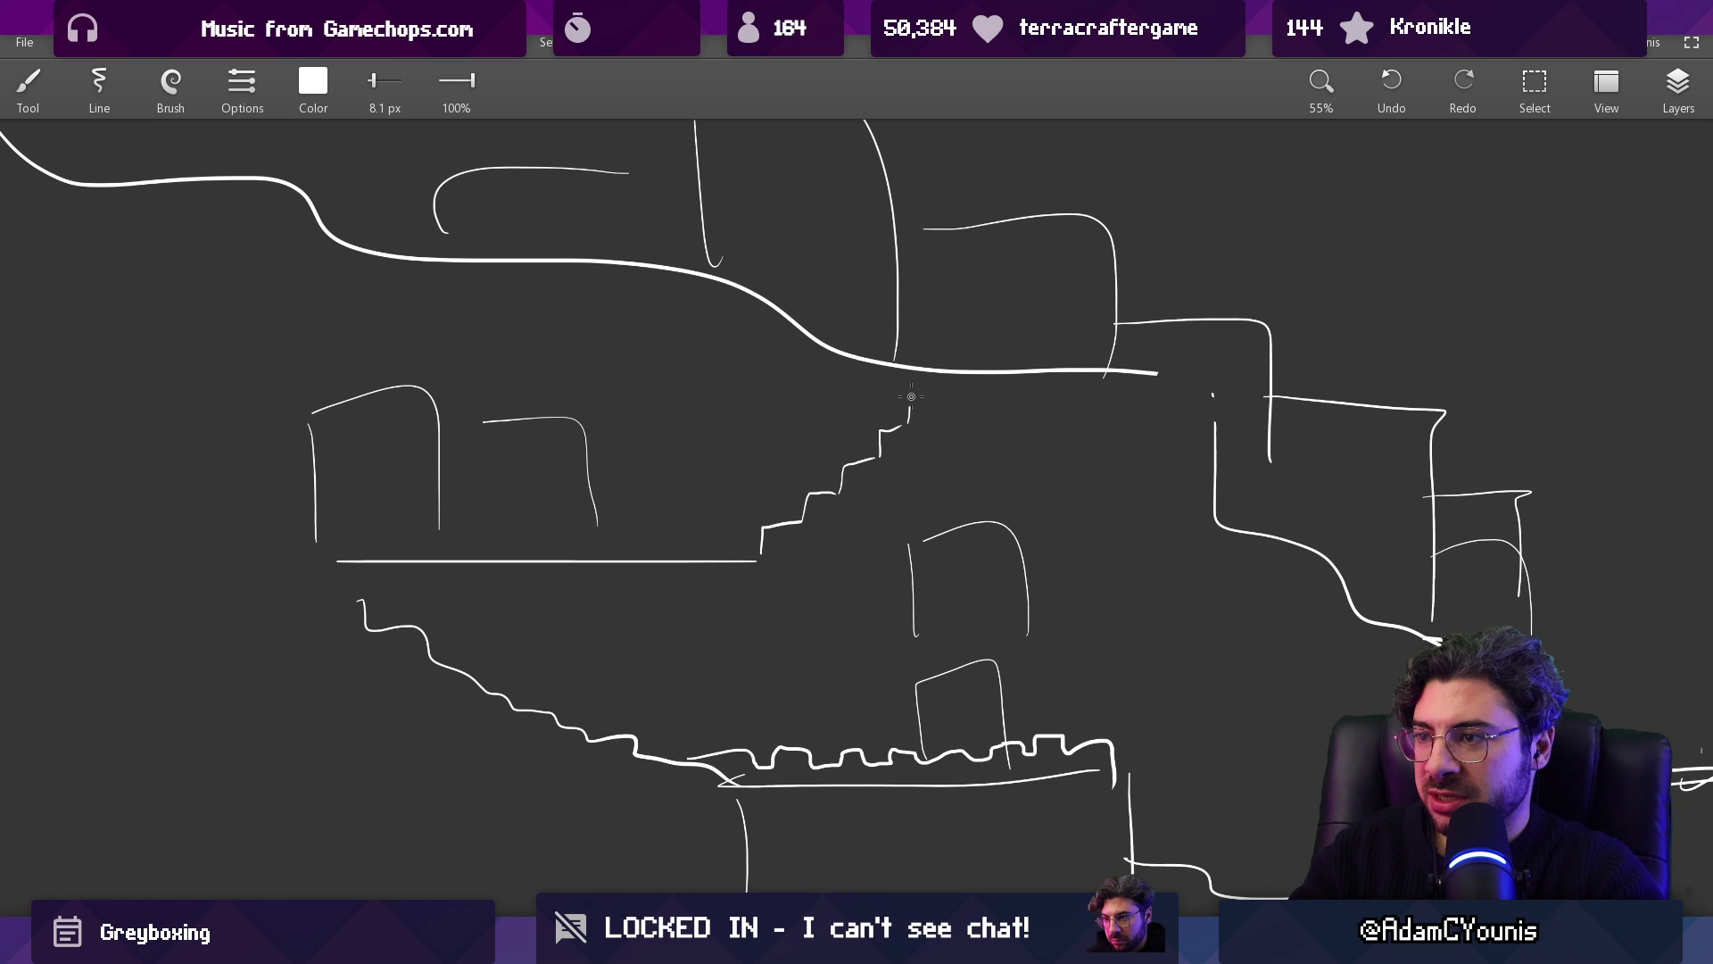
# Step: Redraw the lower-left slope as stepped stairs, erasing the old cliff and rough stair strokes
pyautogui.press('e')
pyautogui.moveTo(370, 605); pyautogui.dragTo(487, 667)
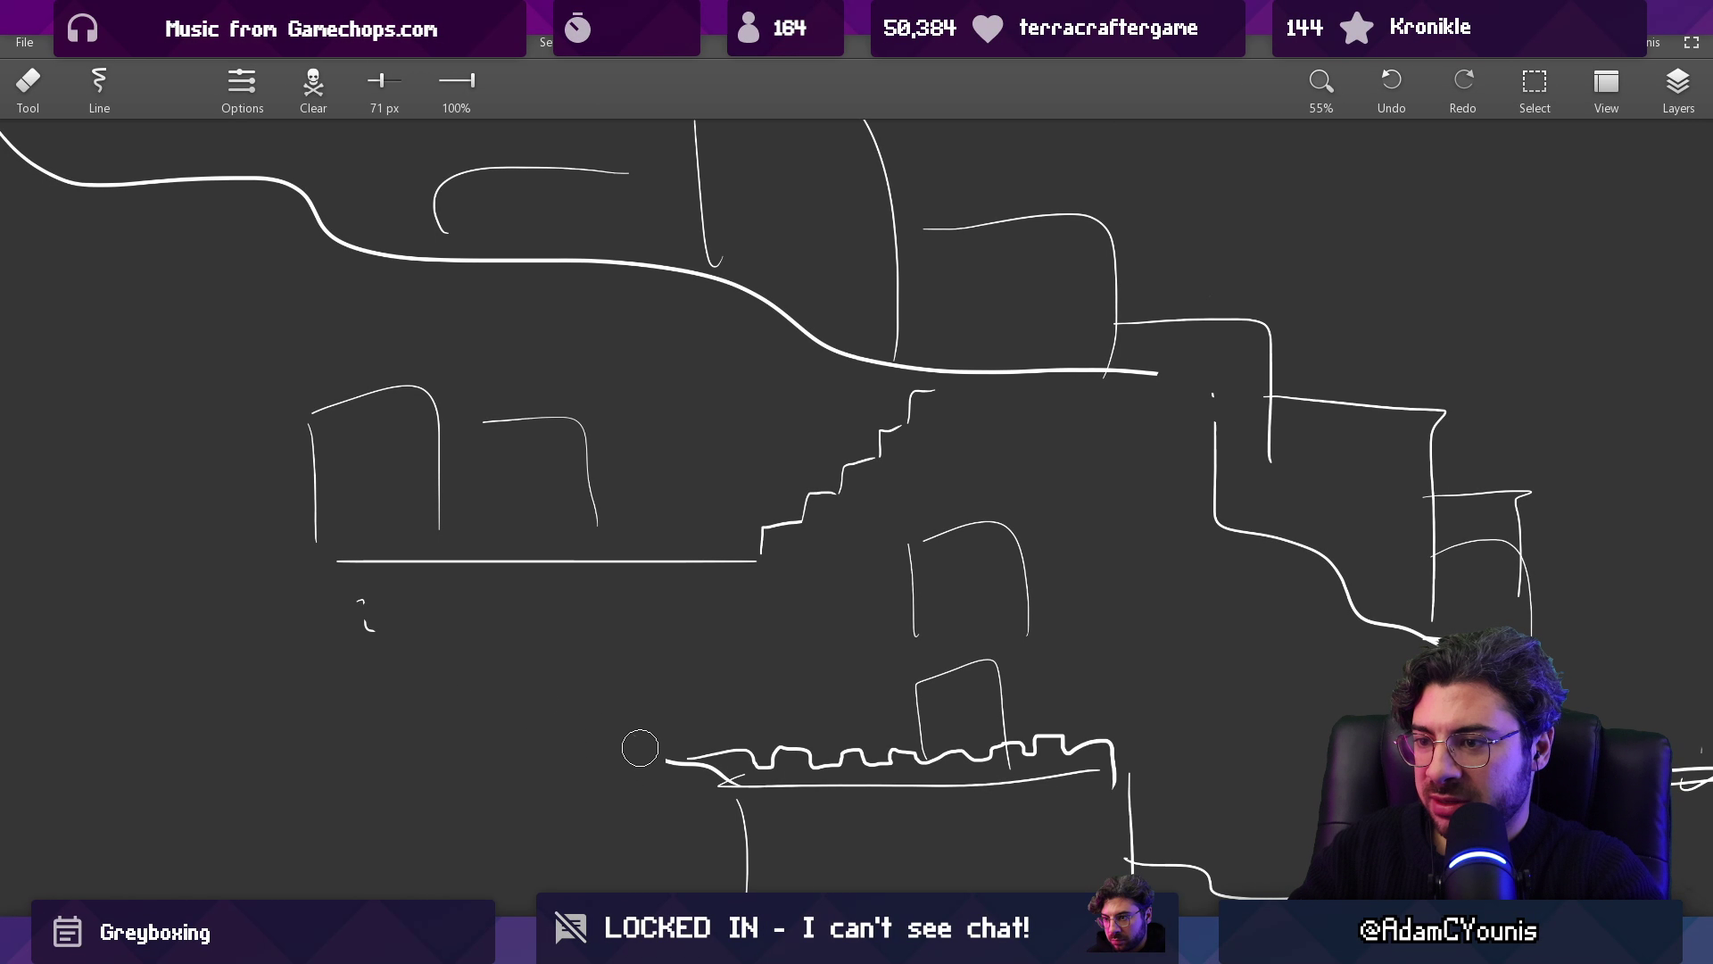
pyautogui.press('b')
pyautogui.moveTo(340, 590); pyautogui.dragTo(383, 633)
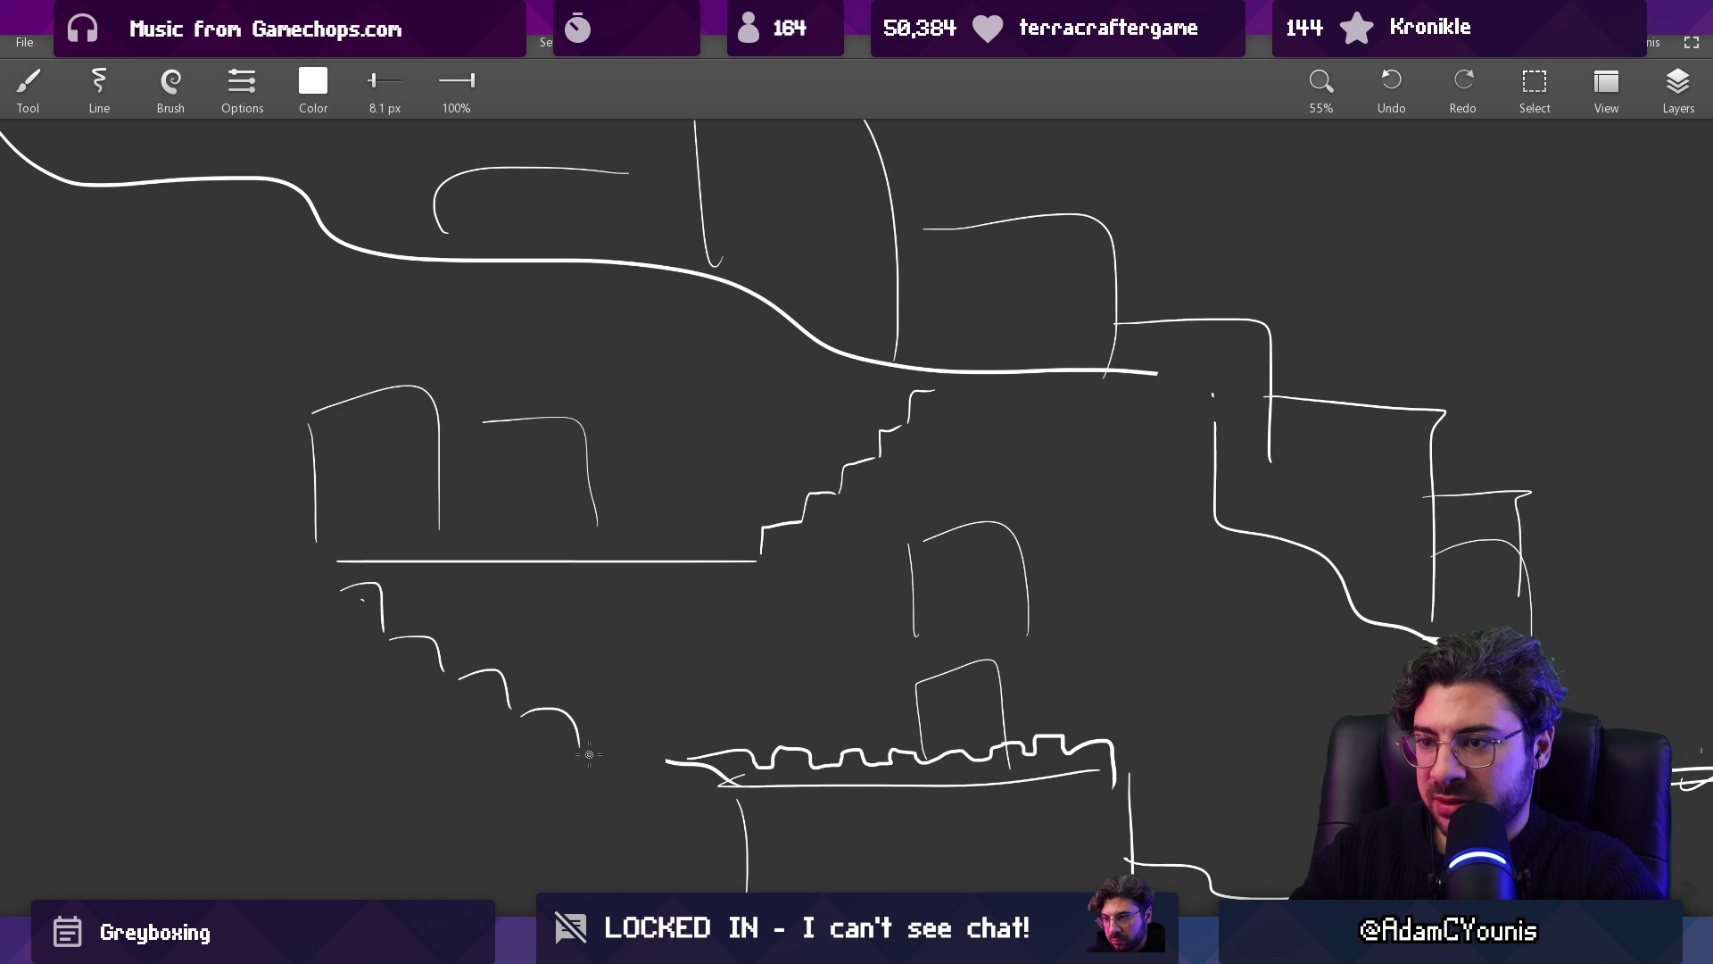
pyautogui.scroll(-3, 705, 744)
pyautogui.scroll(2, 634, 612)
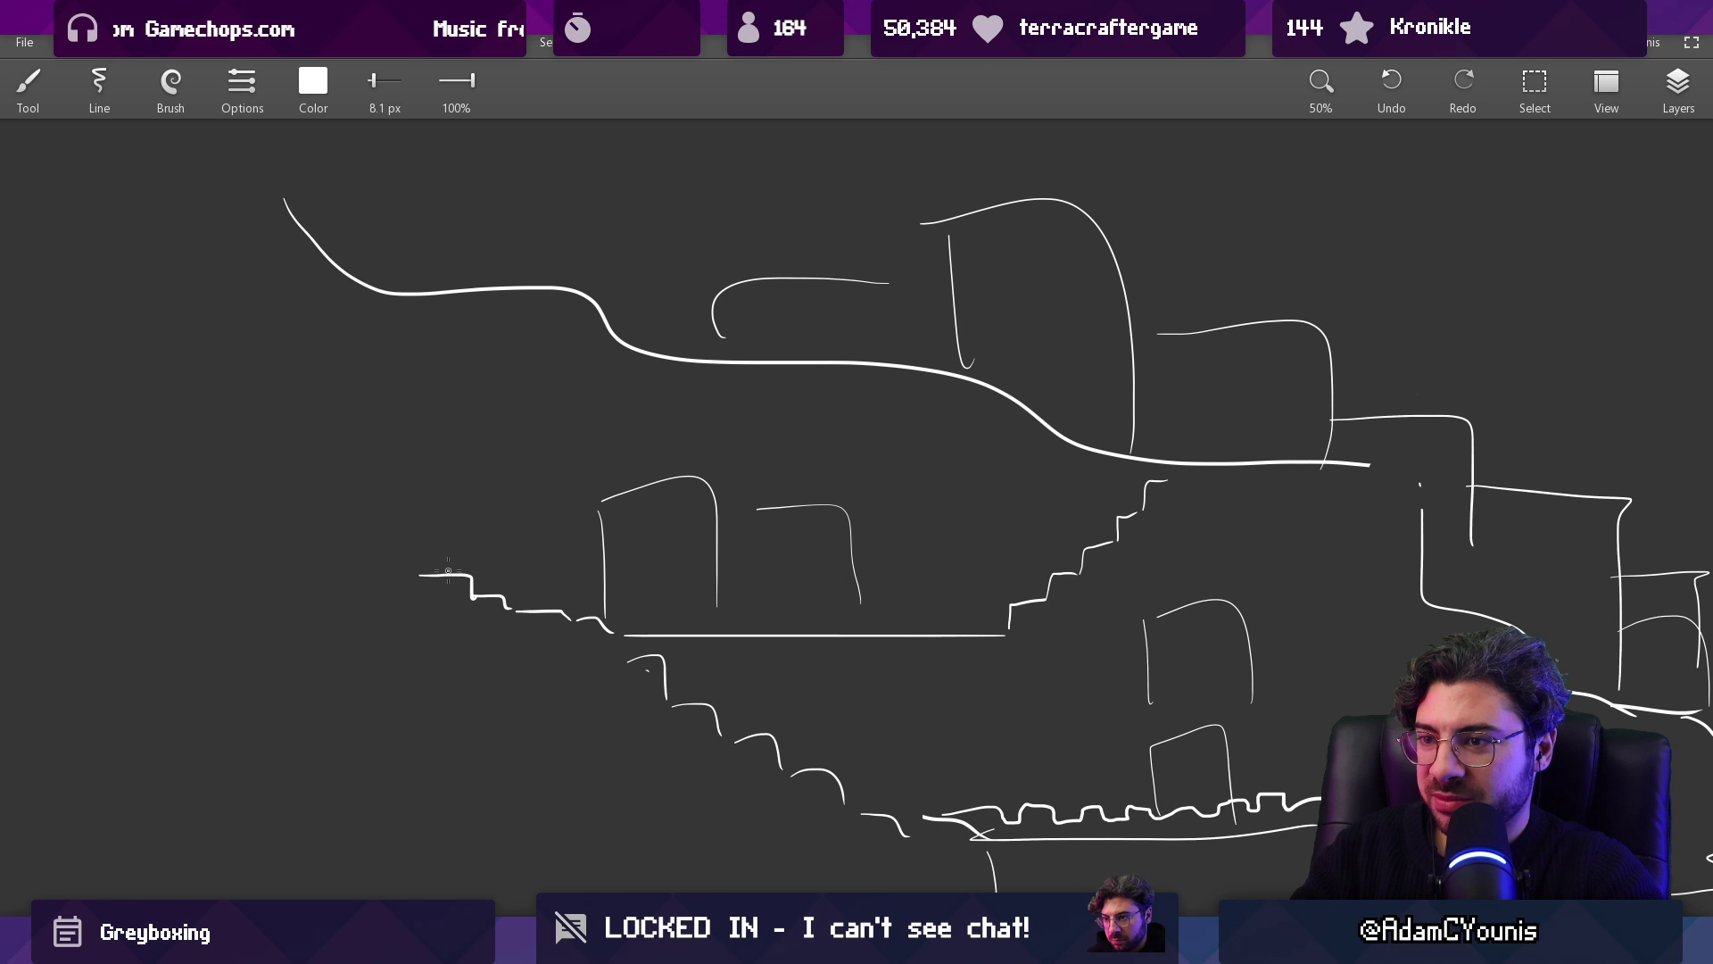
pyautogui.scroll(-2, 657, 543)
pyautogui.scroll(2, 783, 547)
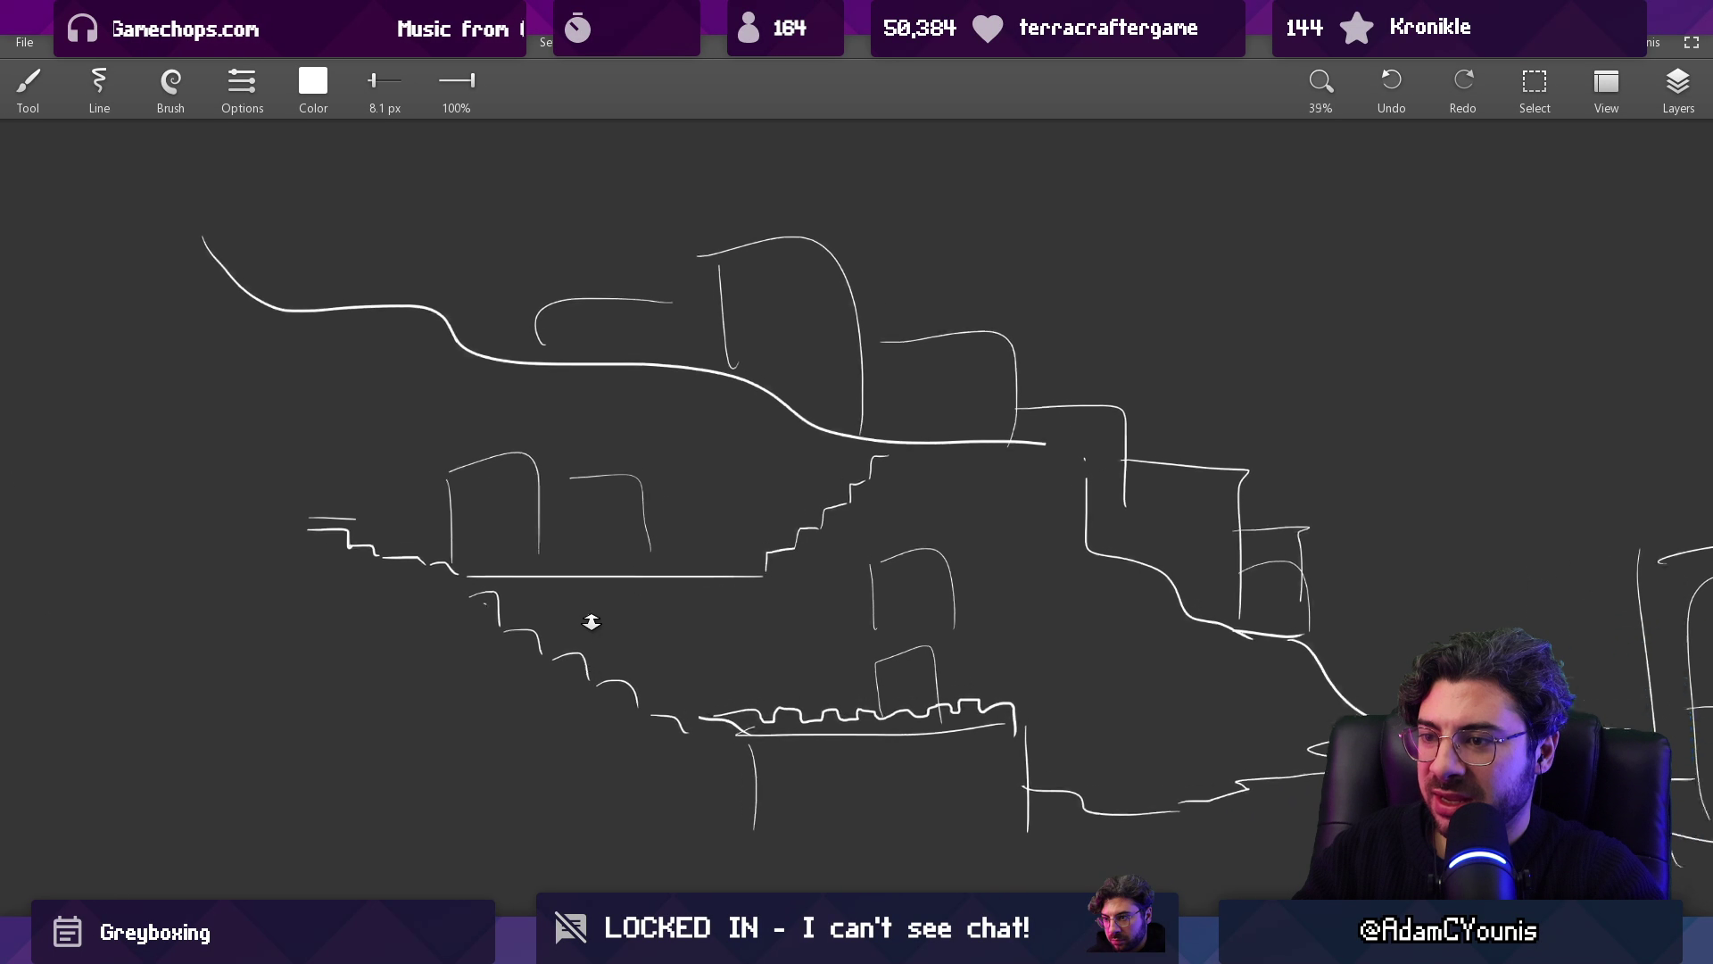
pyautogui.press('e')
pyautogui.moveTo(554, 629)
pyautogui.mouseDown()
pyautogui.moveTo(659, 681)
pyautogui.moveTo(579, 655)
pyautogui.mouseUp()
pyautogui.press('b')
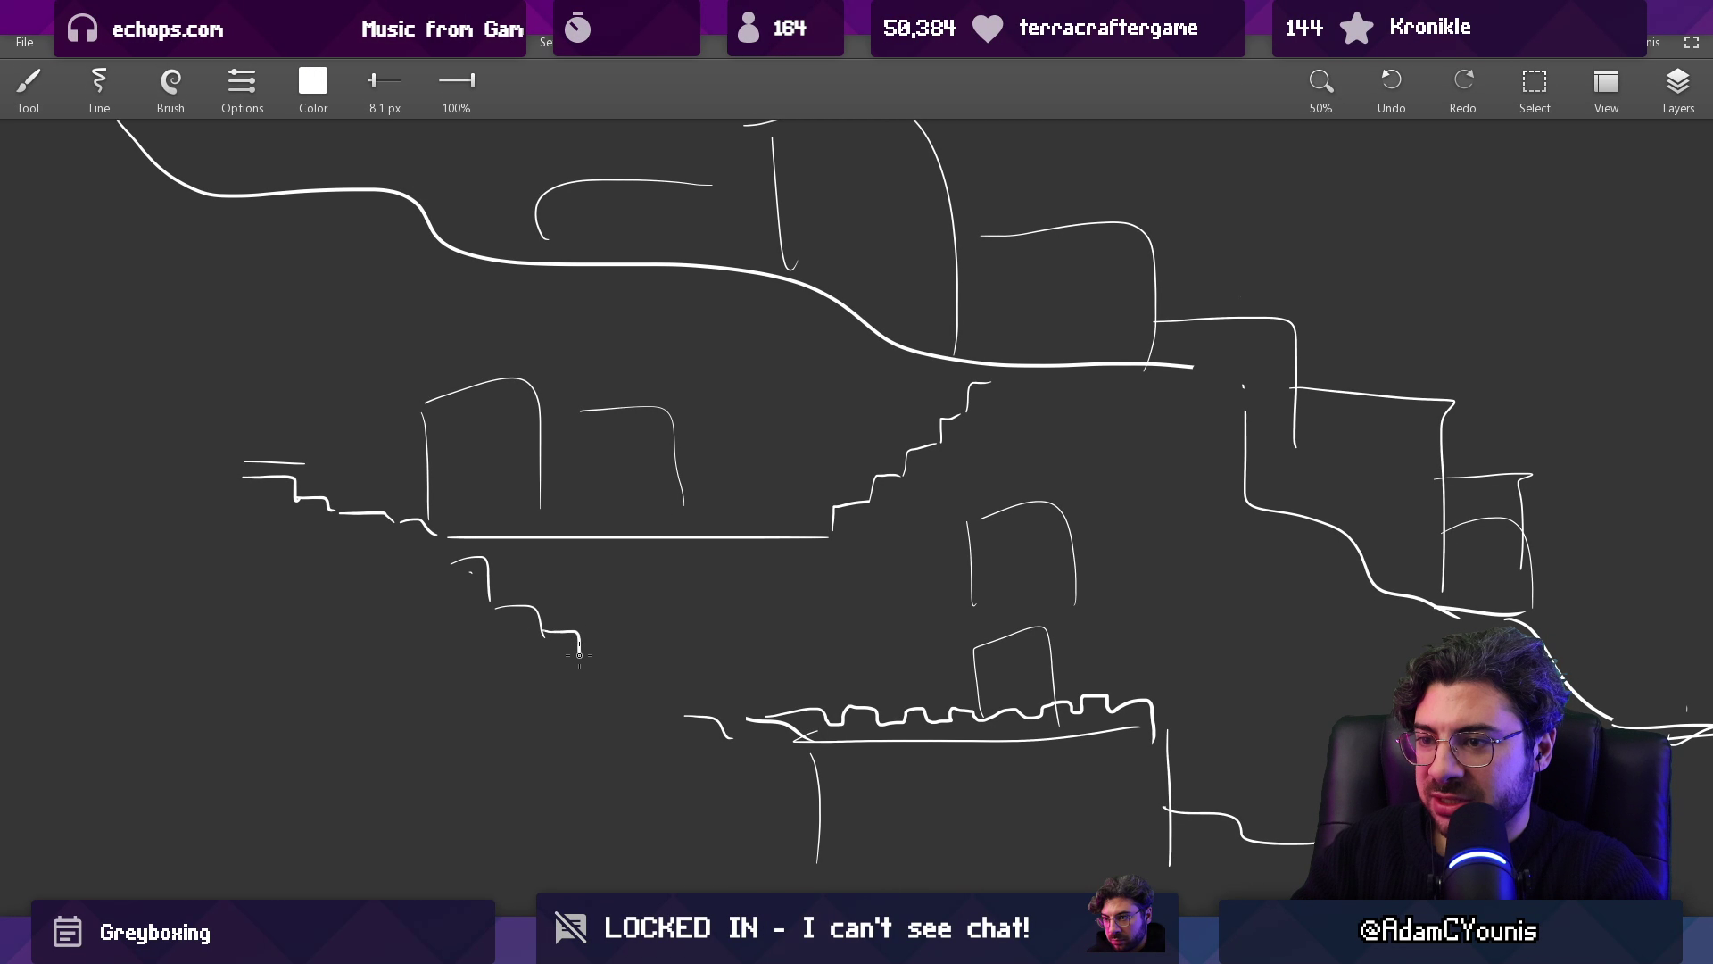
# Step: Marquee-select the whole sketch and switch to Figma
pyautogui.scroll(-3, 746, 710)
pyautogui.scroll(1, 550, 649)
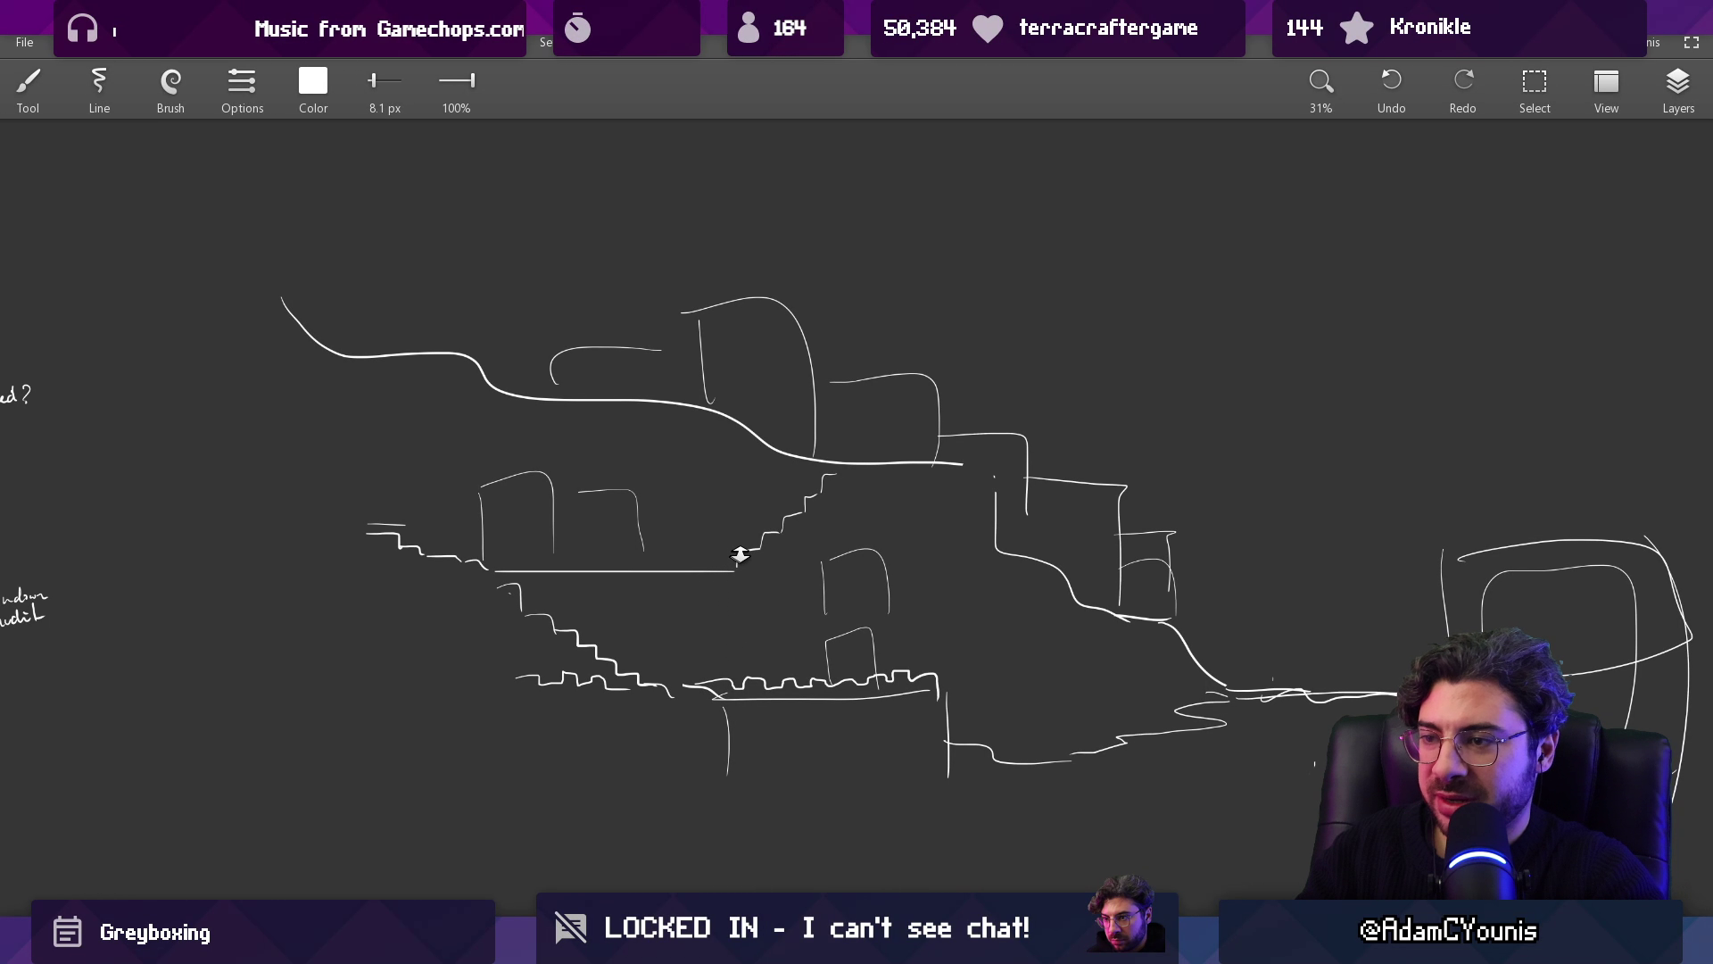
pyautogui.scroll(3, 741, 555)
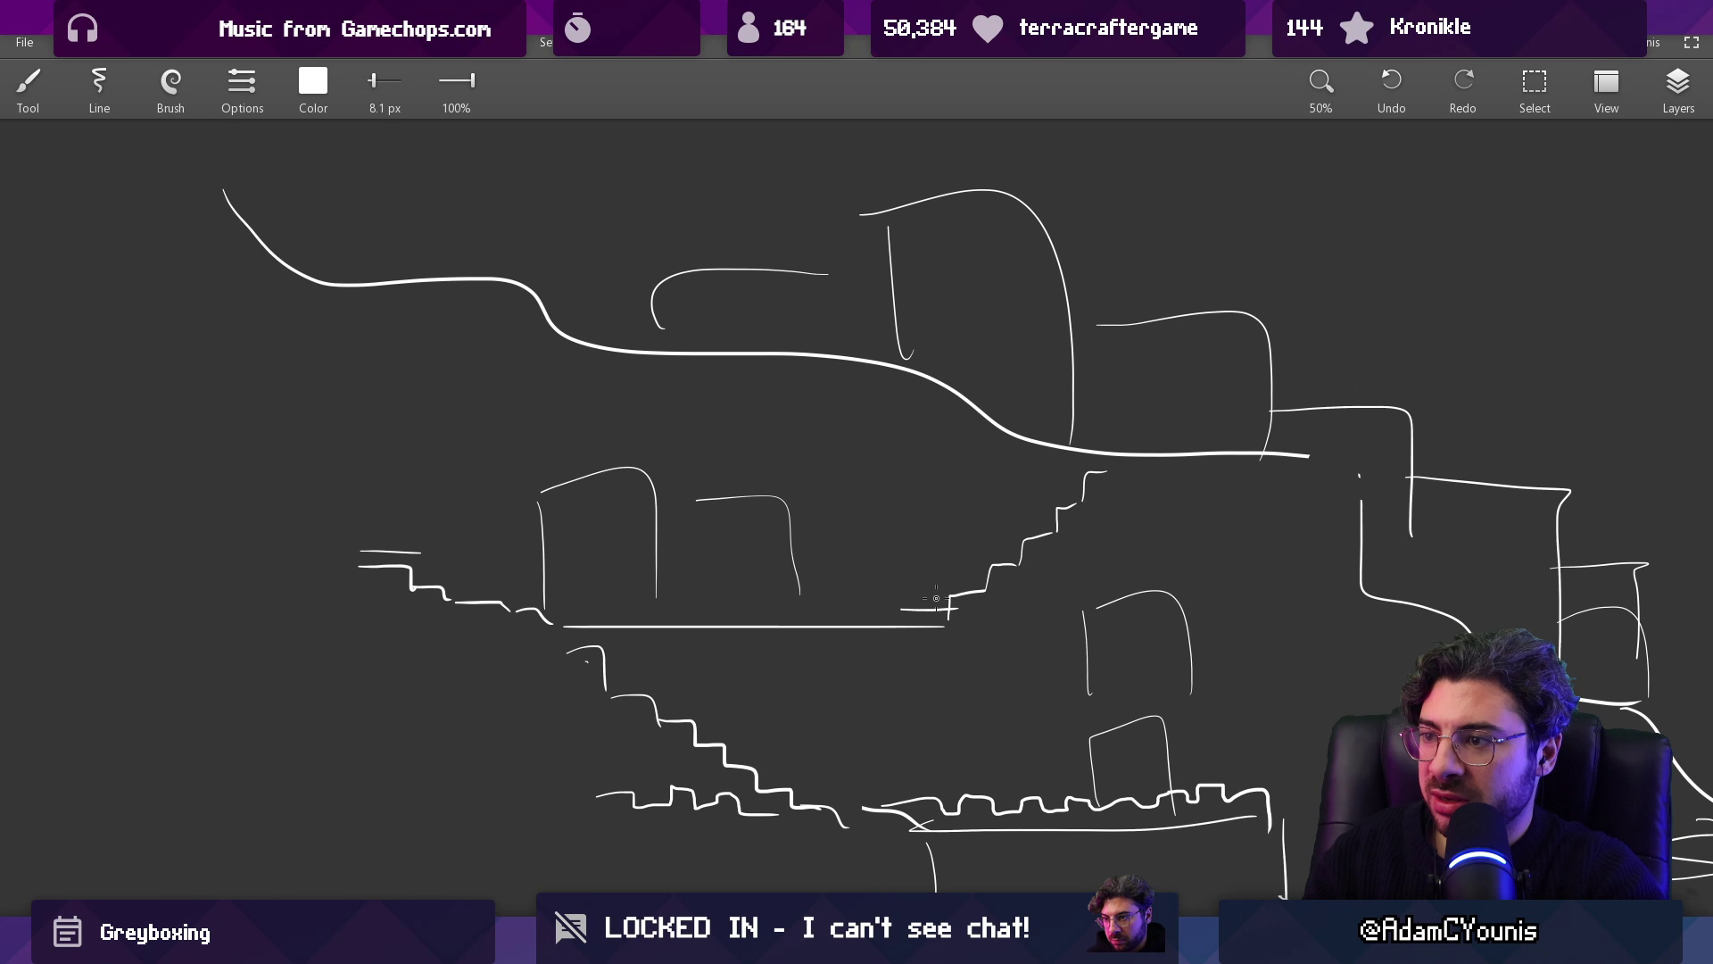
pyautogui.scroll(3, 868, 689)
pyautogui.hscroll(-2, 868, 689)
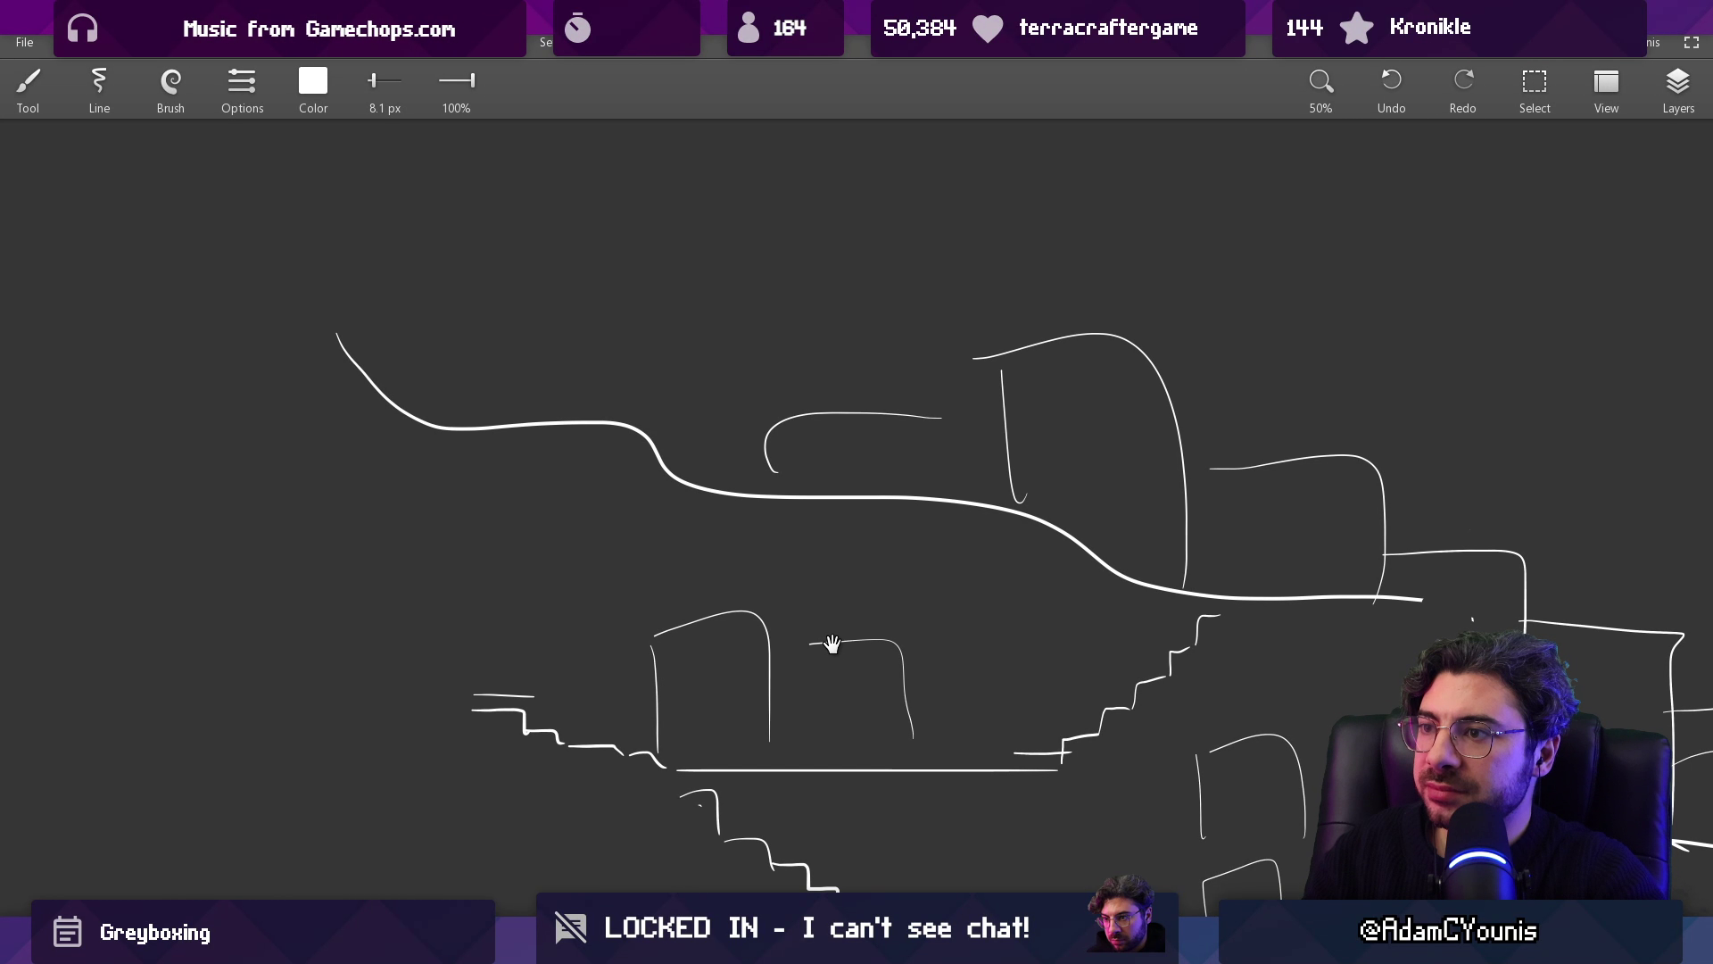
pyautogui.scroll(2, 832, 644)
pyautogui.hscroll(-3, 831, 644)
pyautogui.scroll(-3, 830, 600)
pyautogui.hscroll(2, 830, 600)
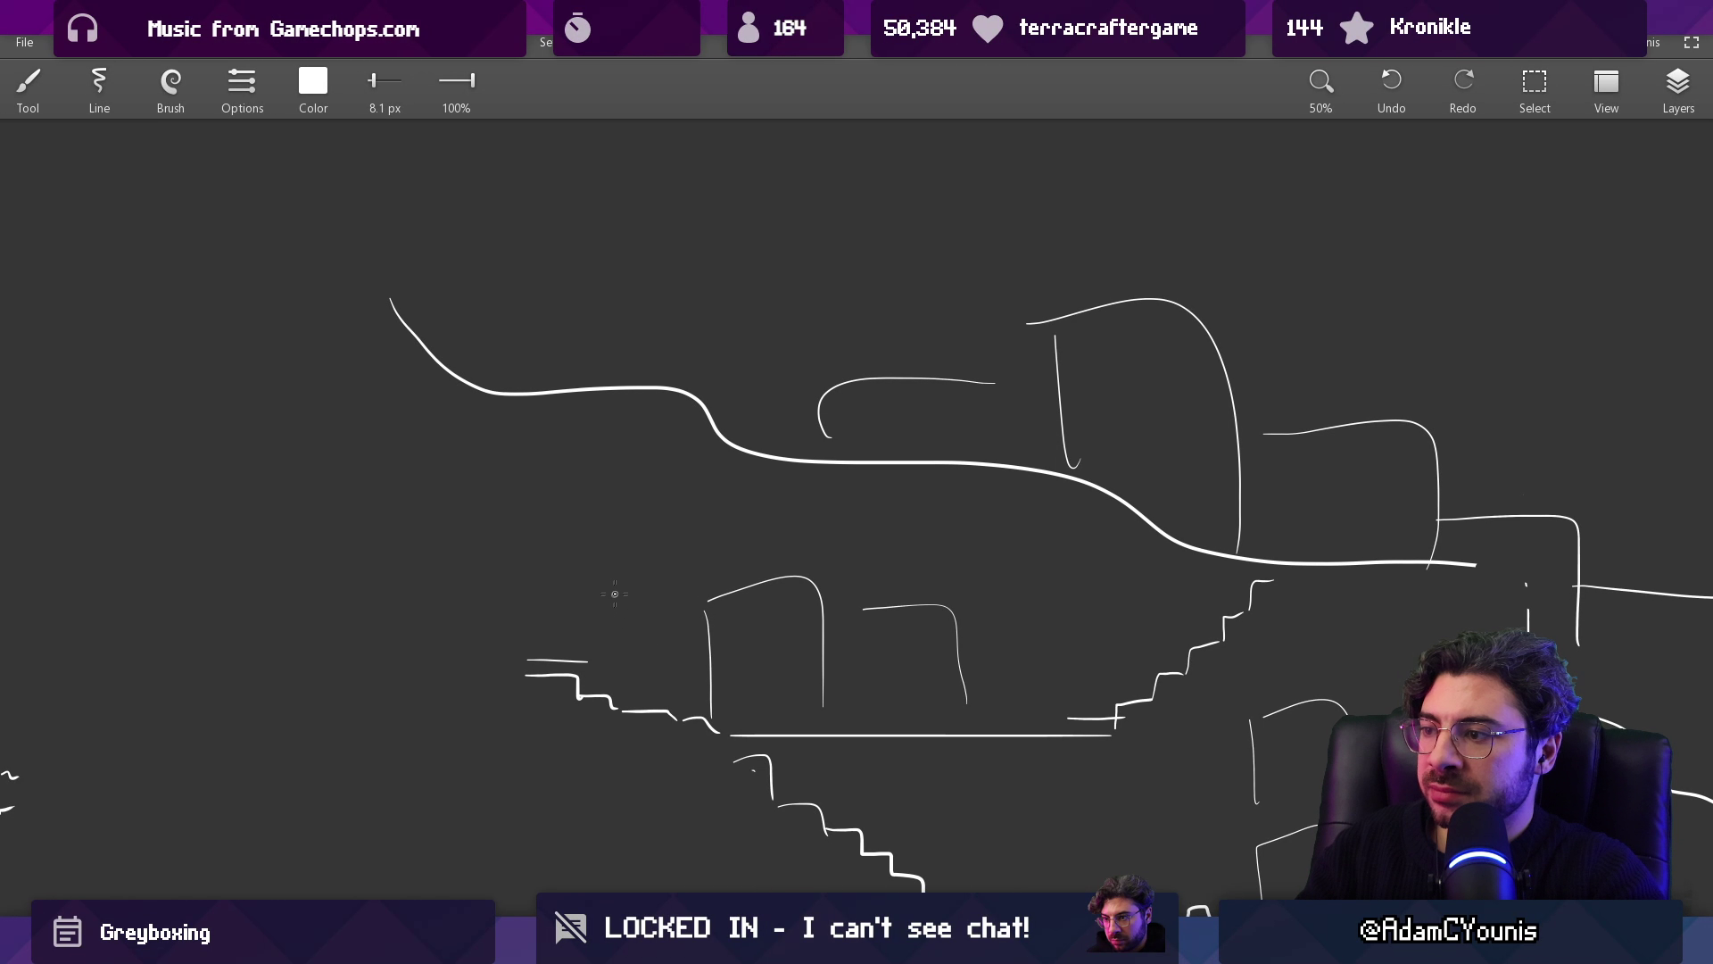
pyautogui.scroll(-5, 840, 536)
pyautogui.press('m')
pyautogui.moveTo(399, 340)
pyautogui.mouseDown()
pyautogui.moveTo(693, 559)
pyautogui.moveTo(1411, 786)
pyautogui.mouseUp()
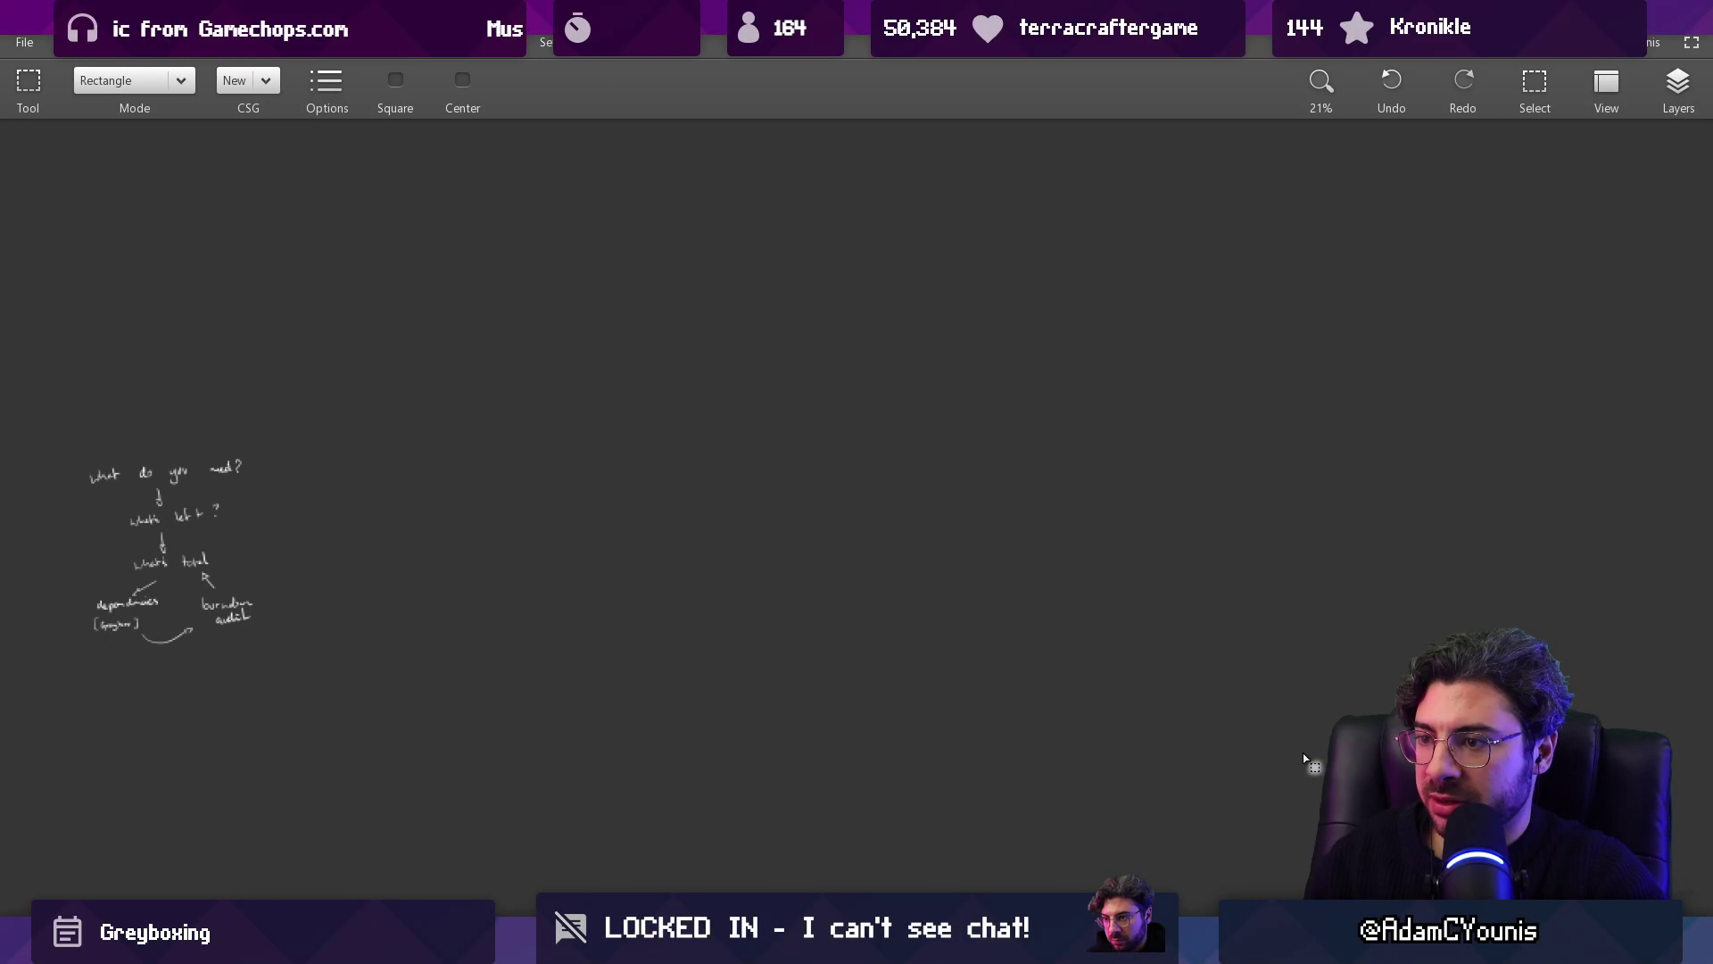
pyautogui.hotkey('alt', 'Tab')
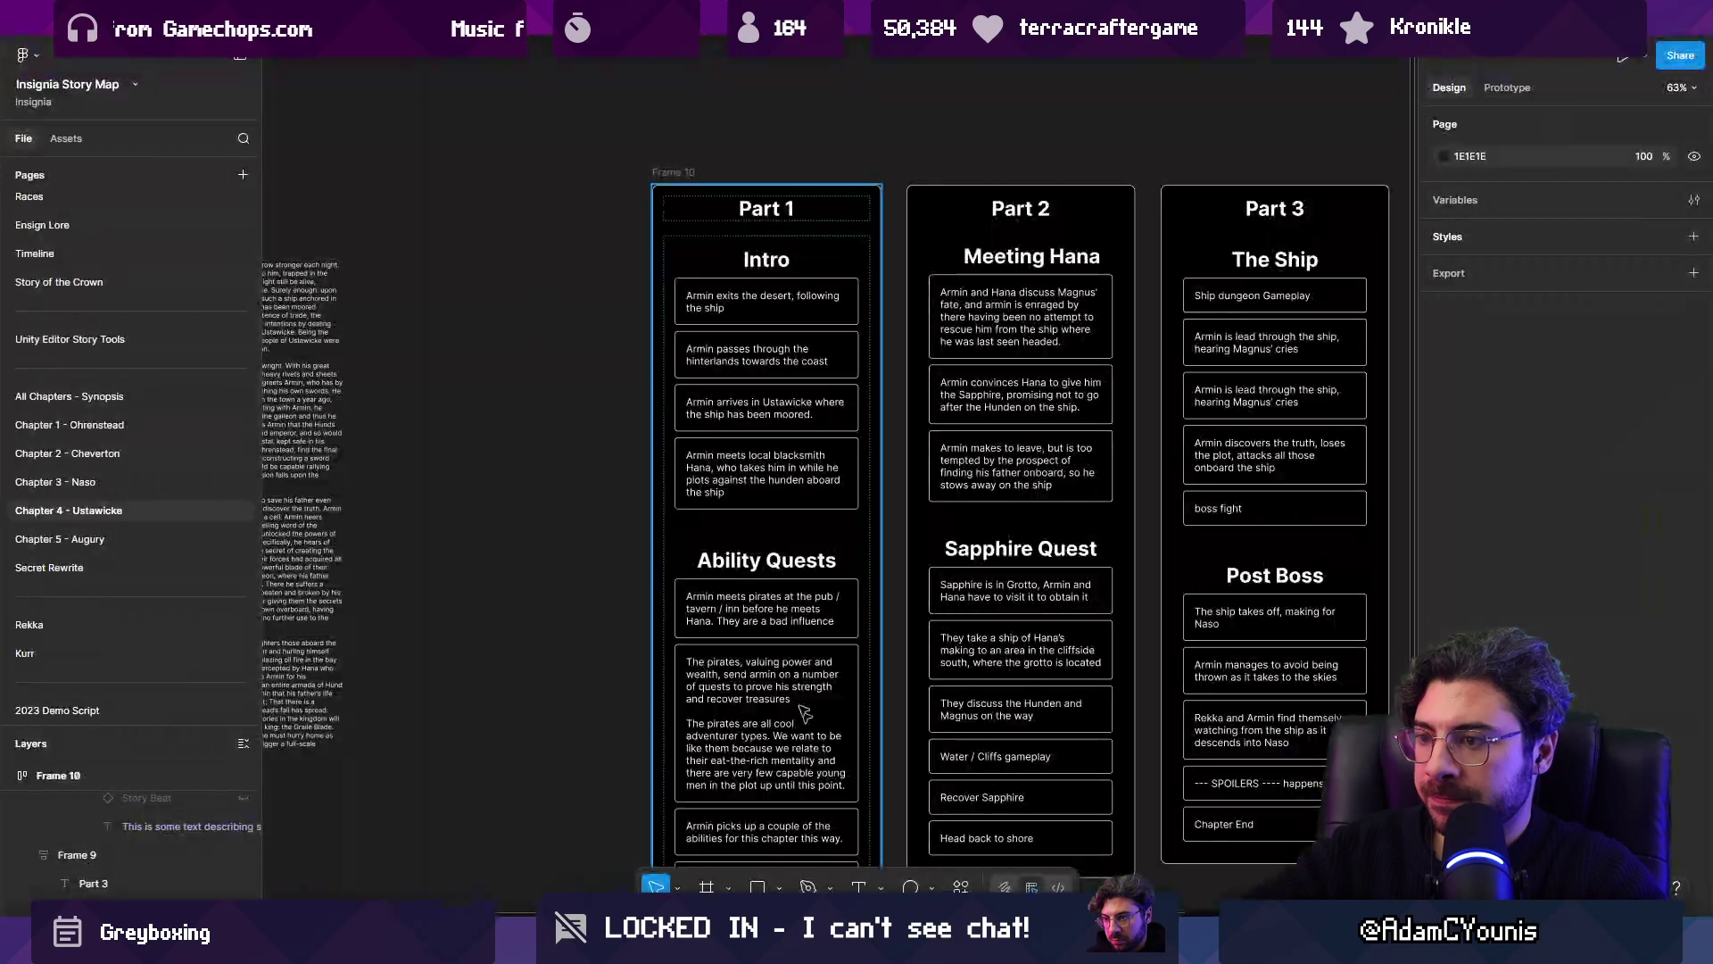
# Step: Paste the sketch into the story map and place it above Frame 10
pyautogui.hotkey('ctrl', 'v')
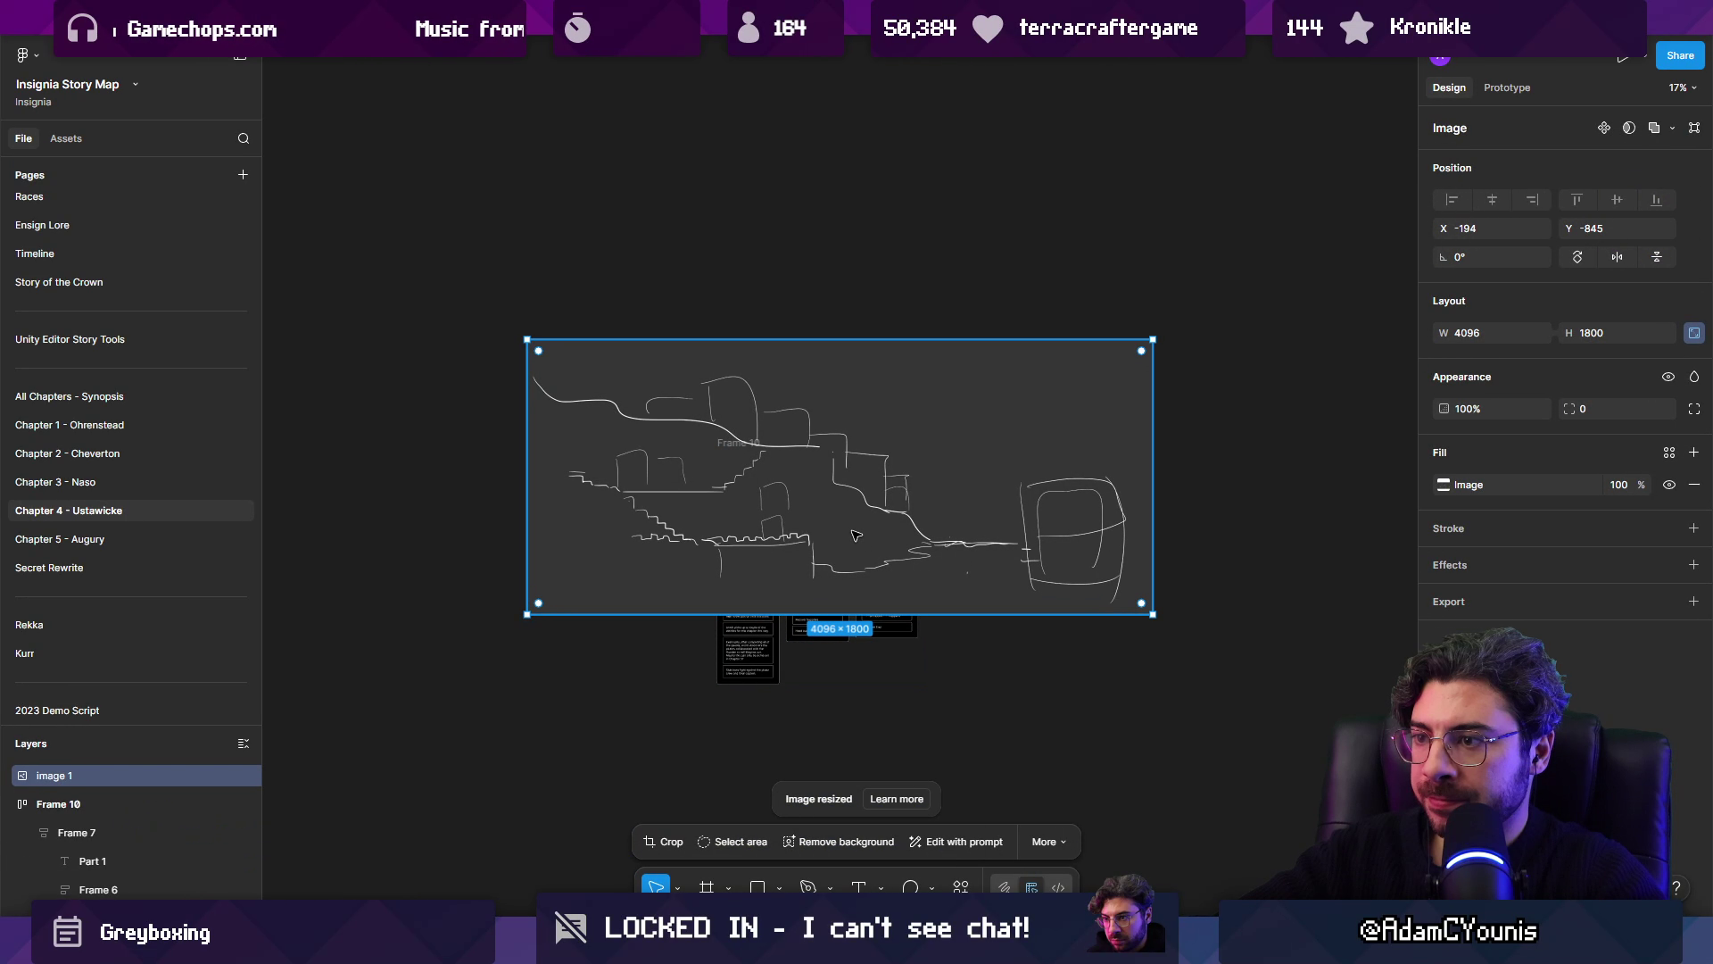
pyautogui.moveTo(840, 509); pyautogui.dragTo(840, 326)
pyautogui.rightClick(841, 324)
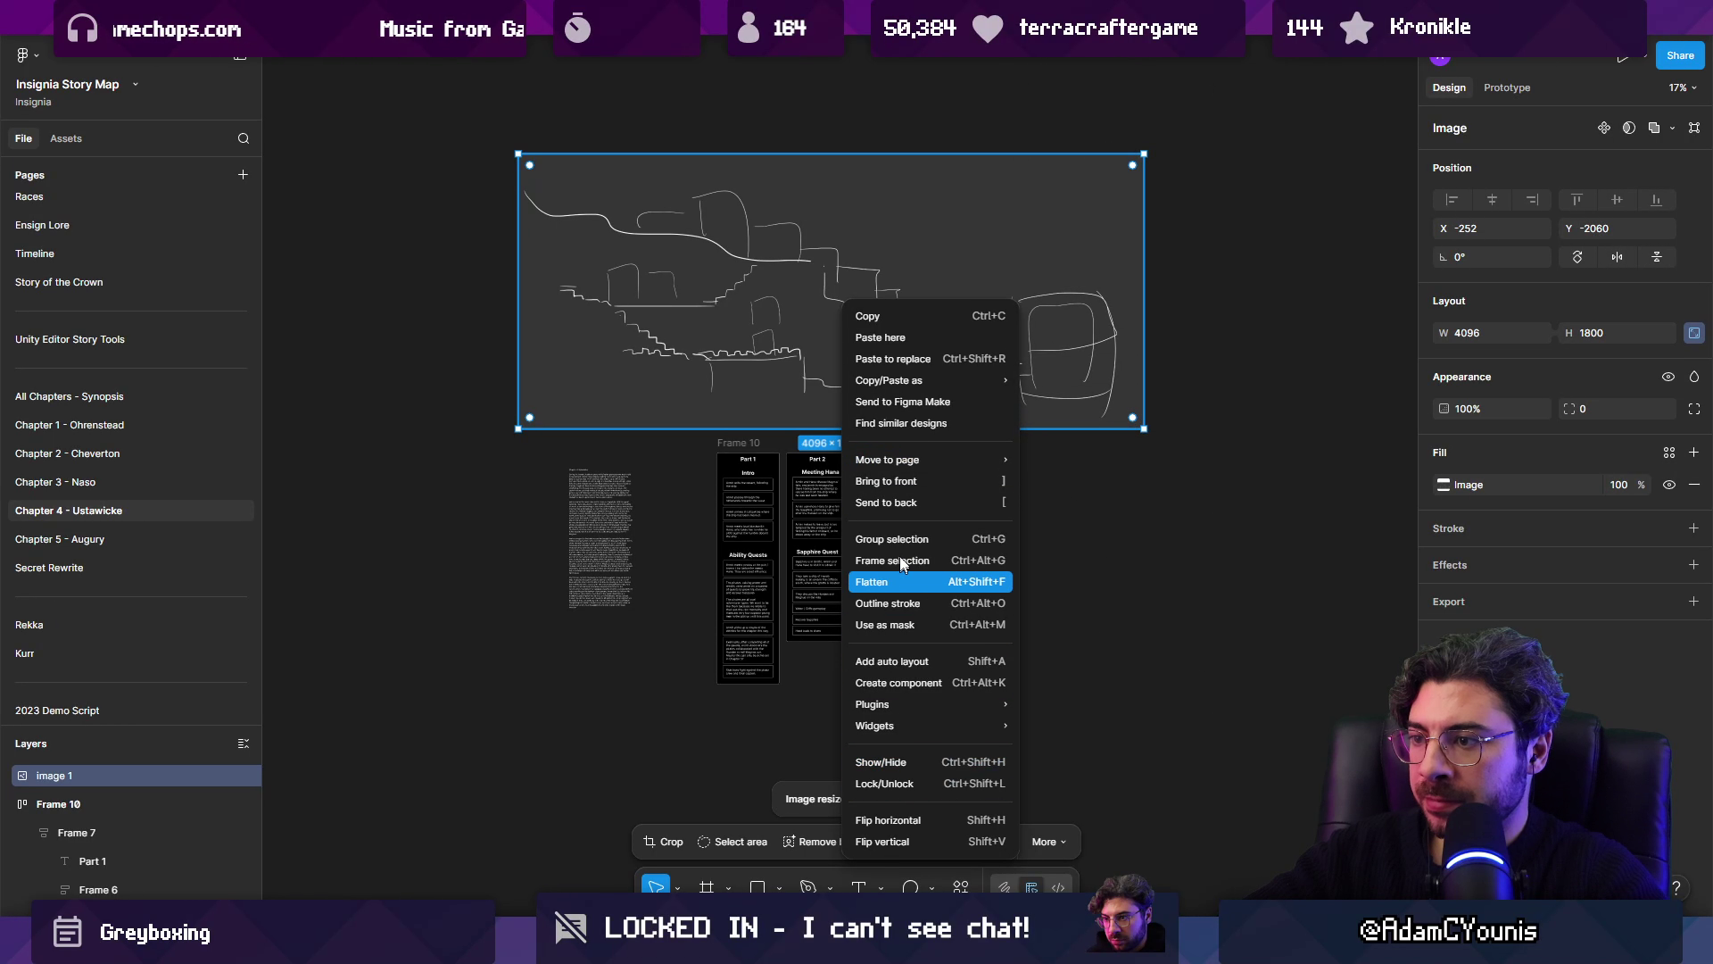
pyautogui.click(1173, 803)
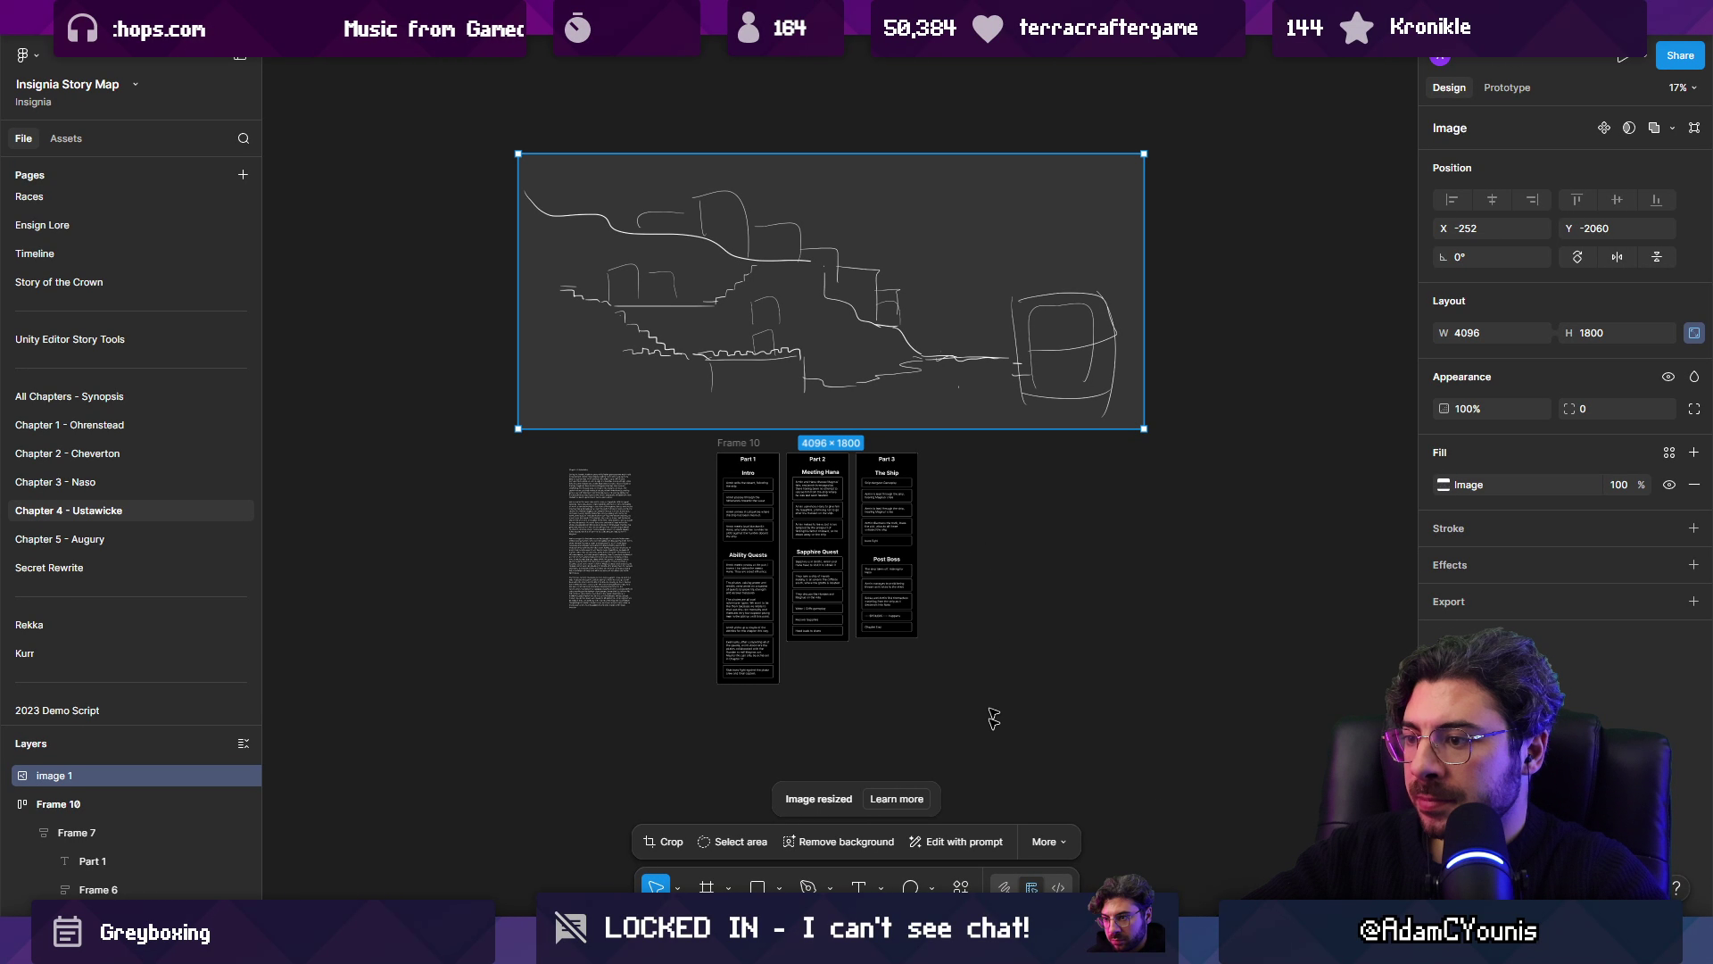
pyautogui.click(976, 833)
pyautogui.press('Escape')
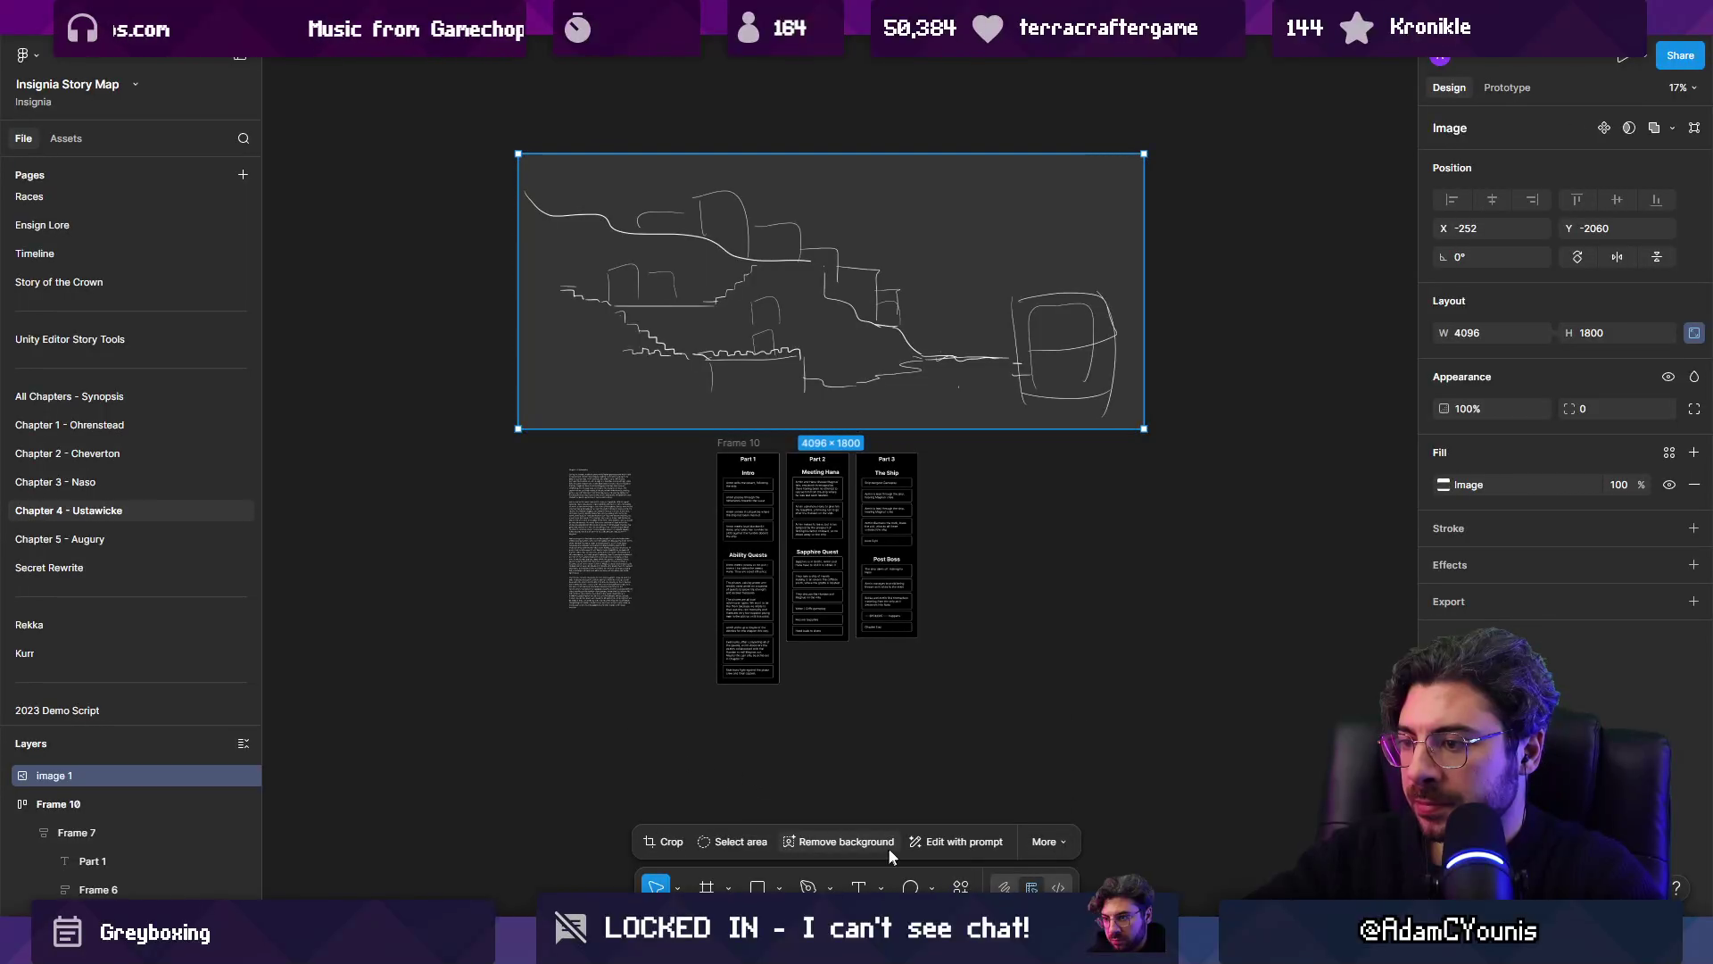
# Step: Remove the sketch image's background and scale it down to 1686×740
pyautogui.click(837, 841)
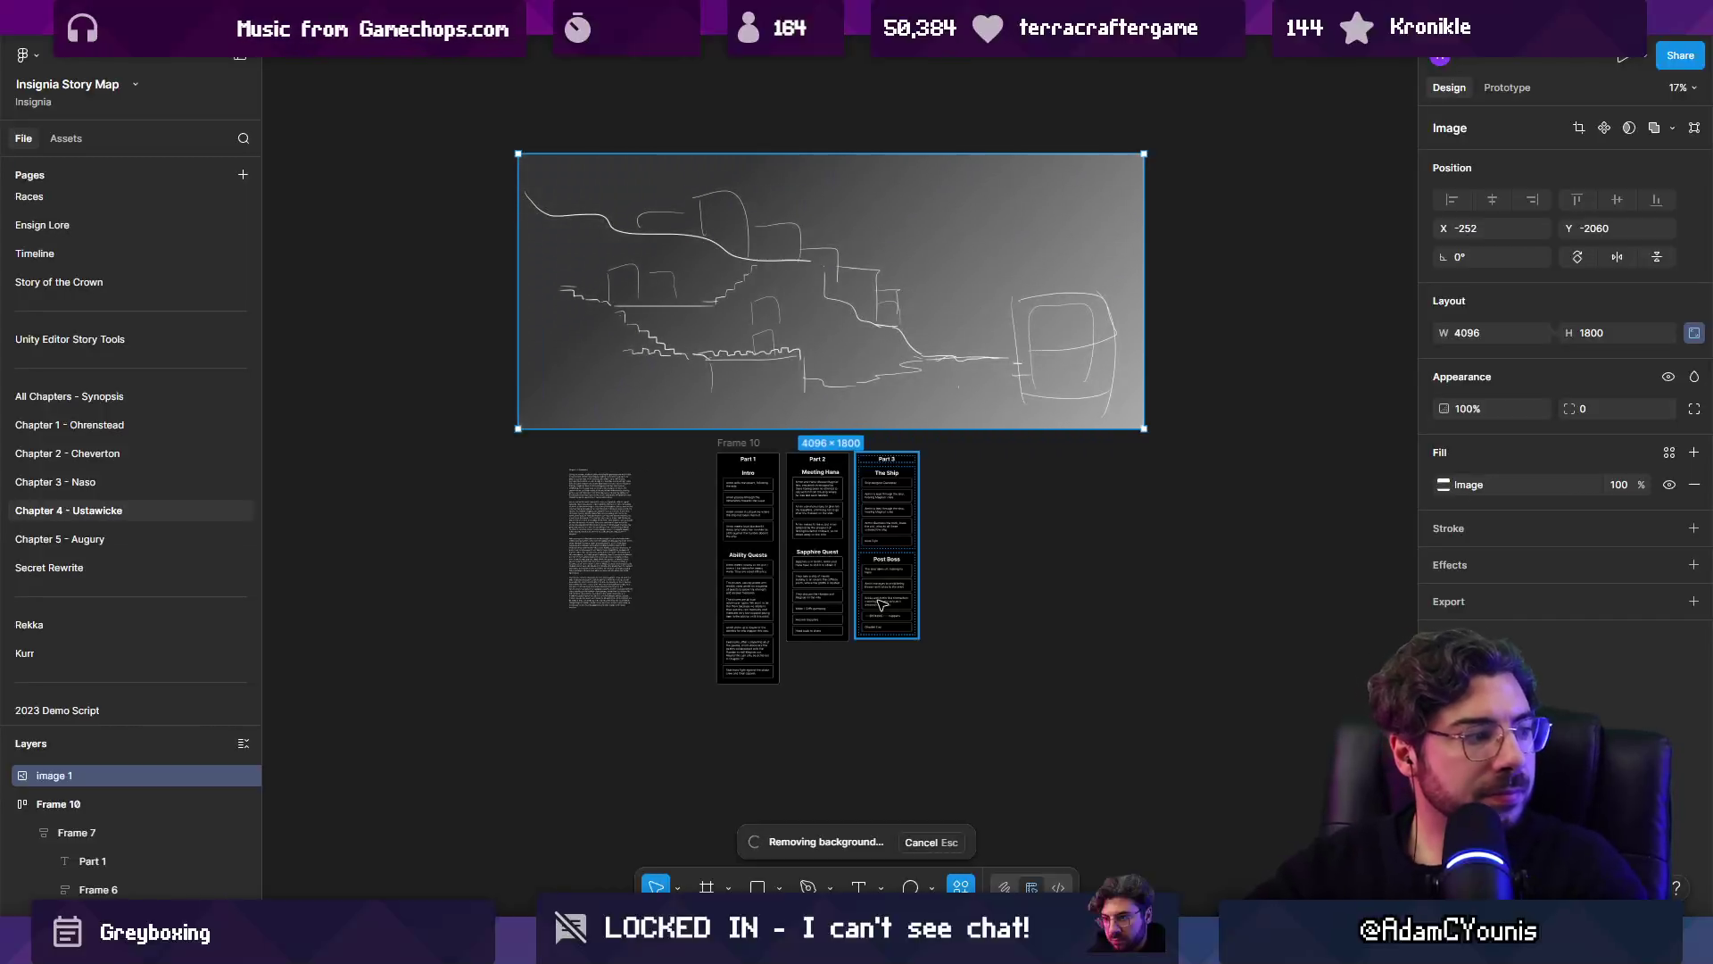
pyautogui.scroll(5, 761, 423)
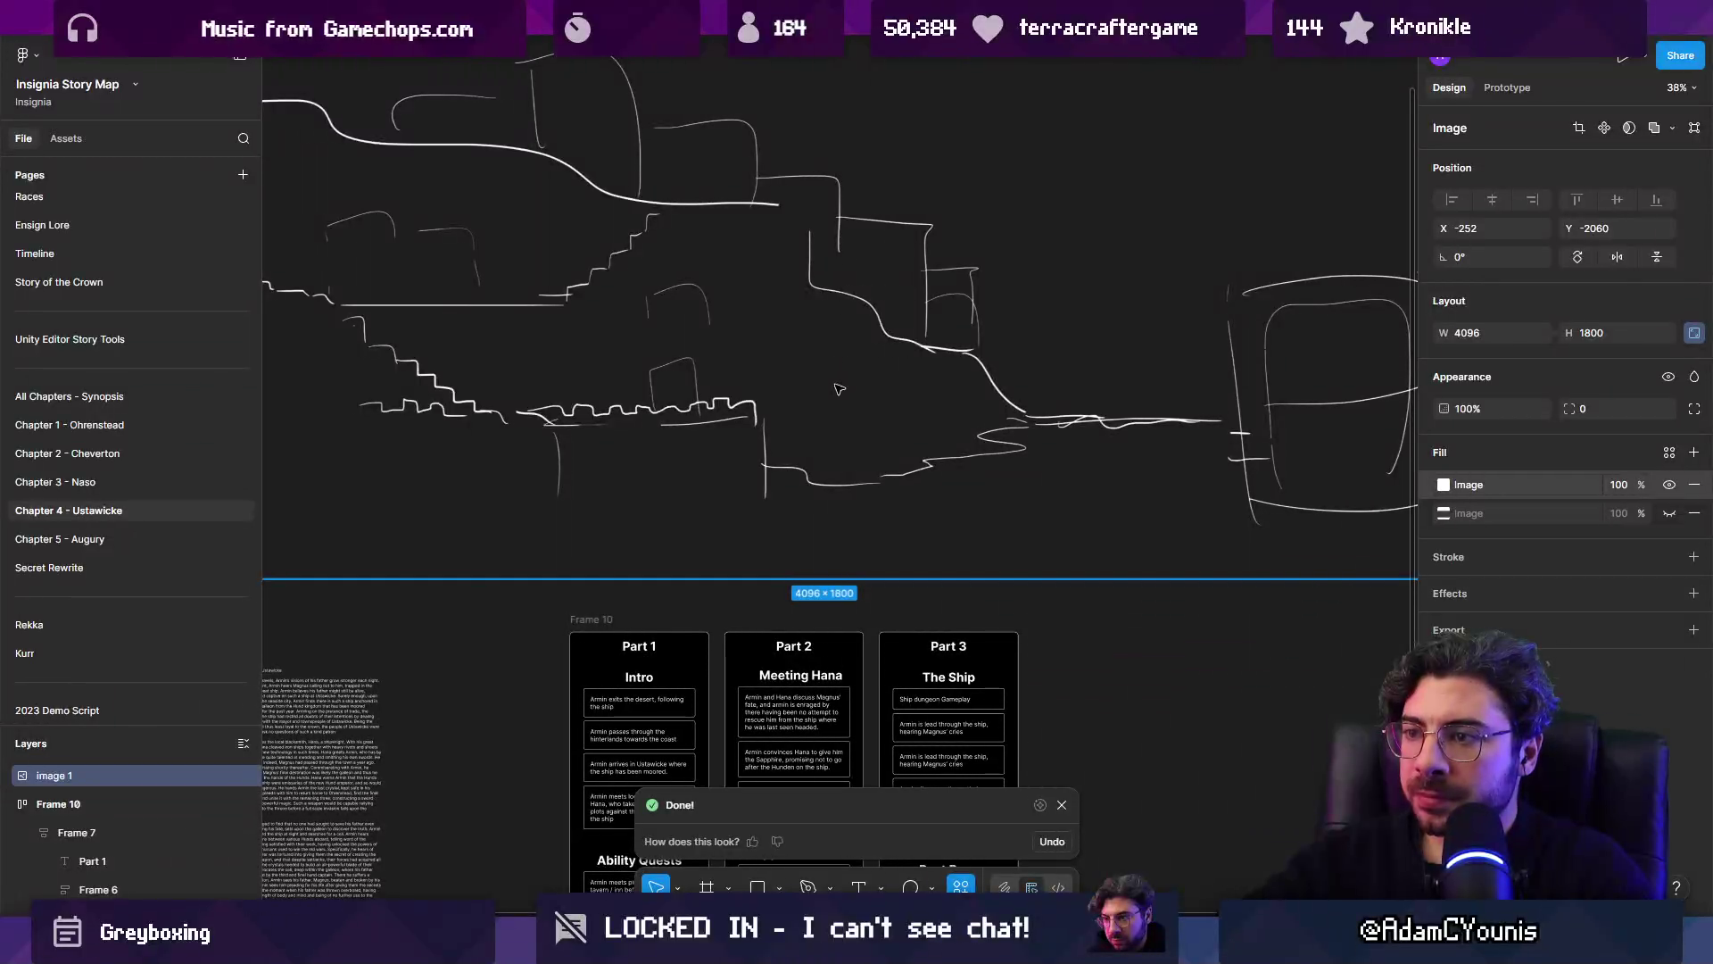
pyautogui.scroll(-4, 761, 423)
pyautogui.moveTo(1169, 187)
pyautogui.mouseDown()
pyautogui.moveTo(1135, 223)
pyautogui.moveTo(969, 295)
pyautogui.mouseUp()
pyautogui.moveTo(818, 395); pyautogui.dragTo(818, 400)
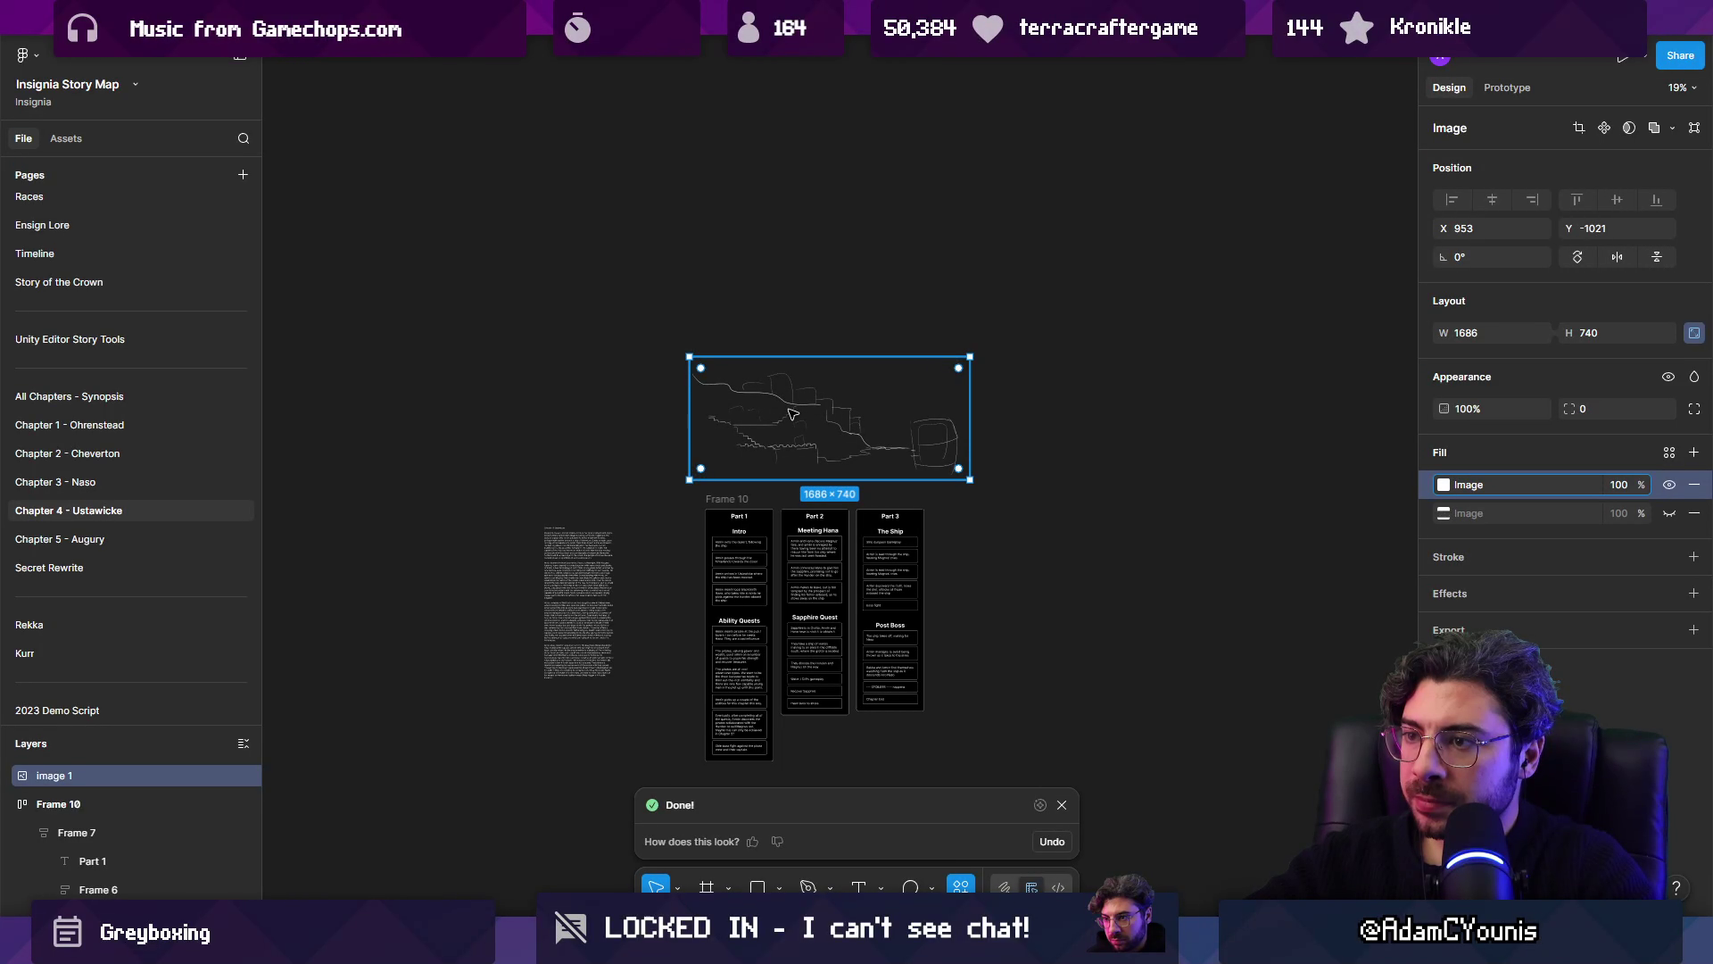
pyautogui.scroll(3, 839, 500)
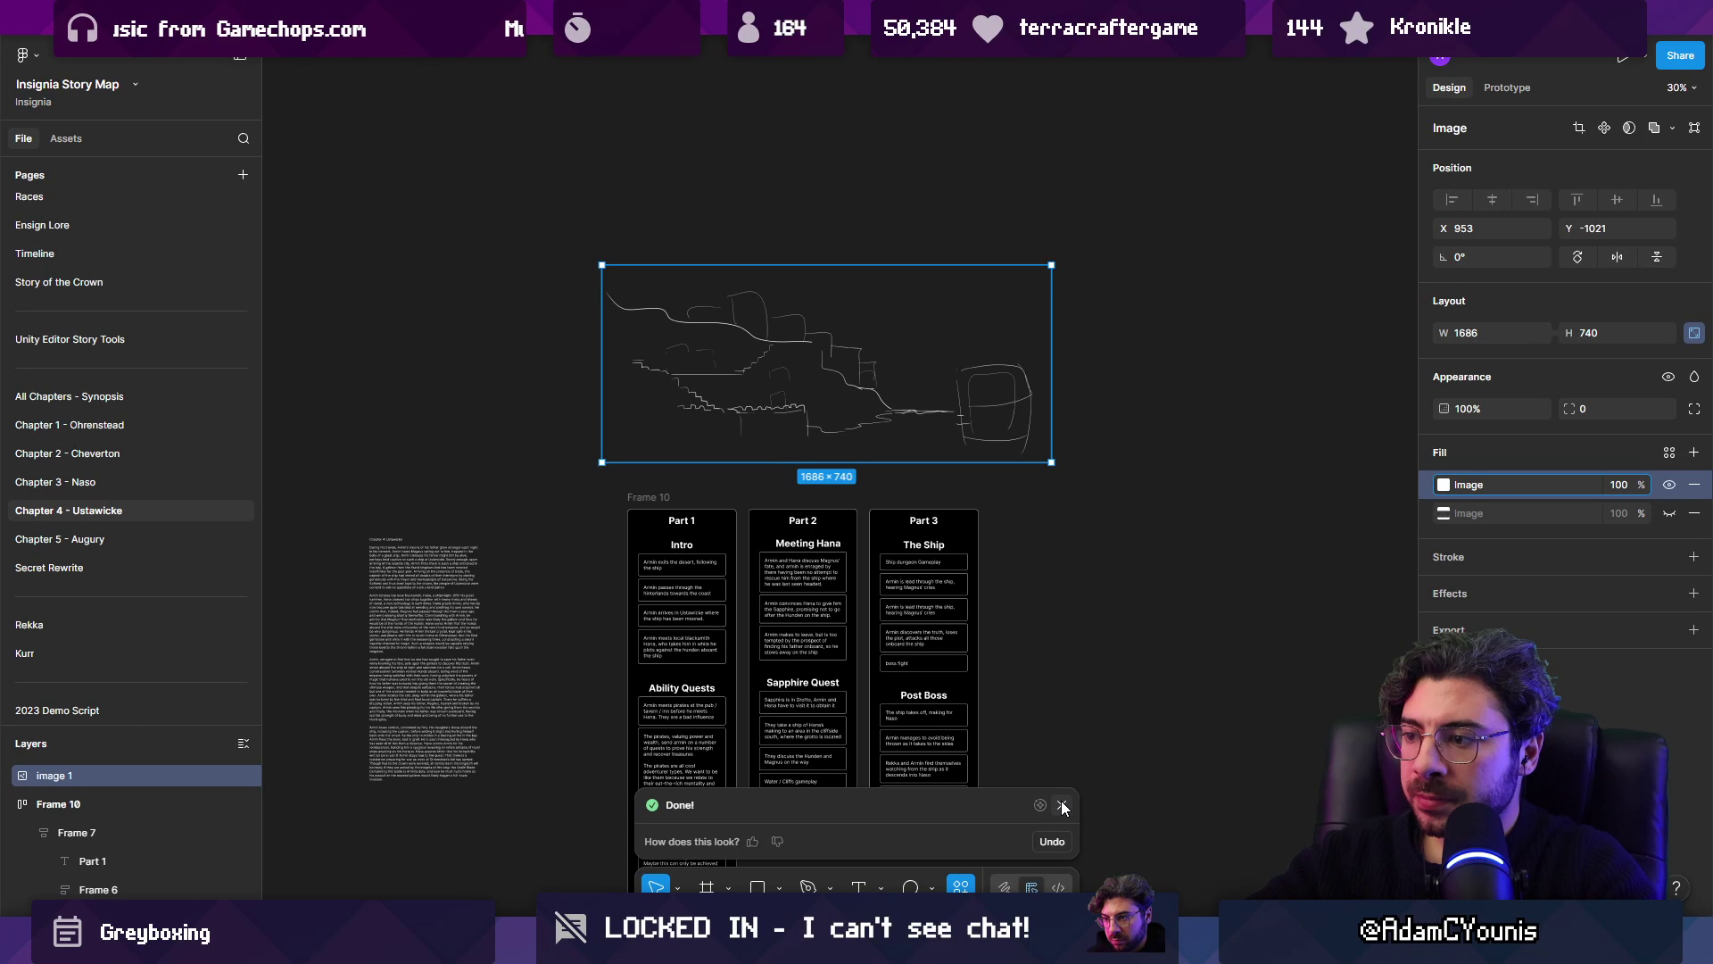
pyautogui.click(1063, 808)
pyautogui.click(1046, 642)
pyautogui.scroll(1, 1047, 642)
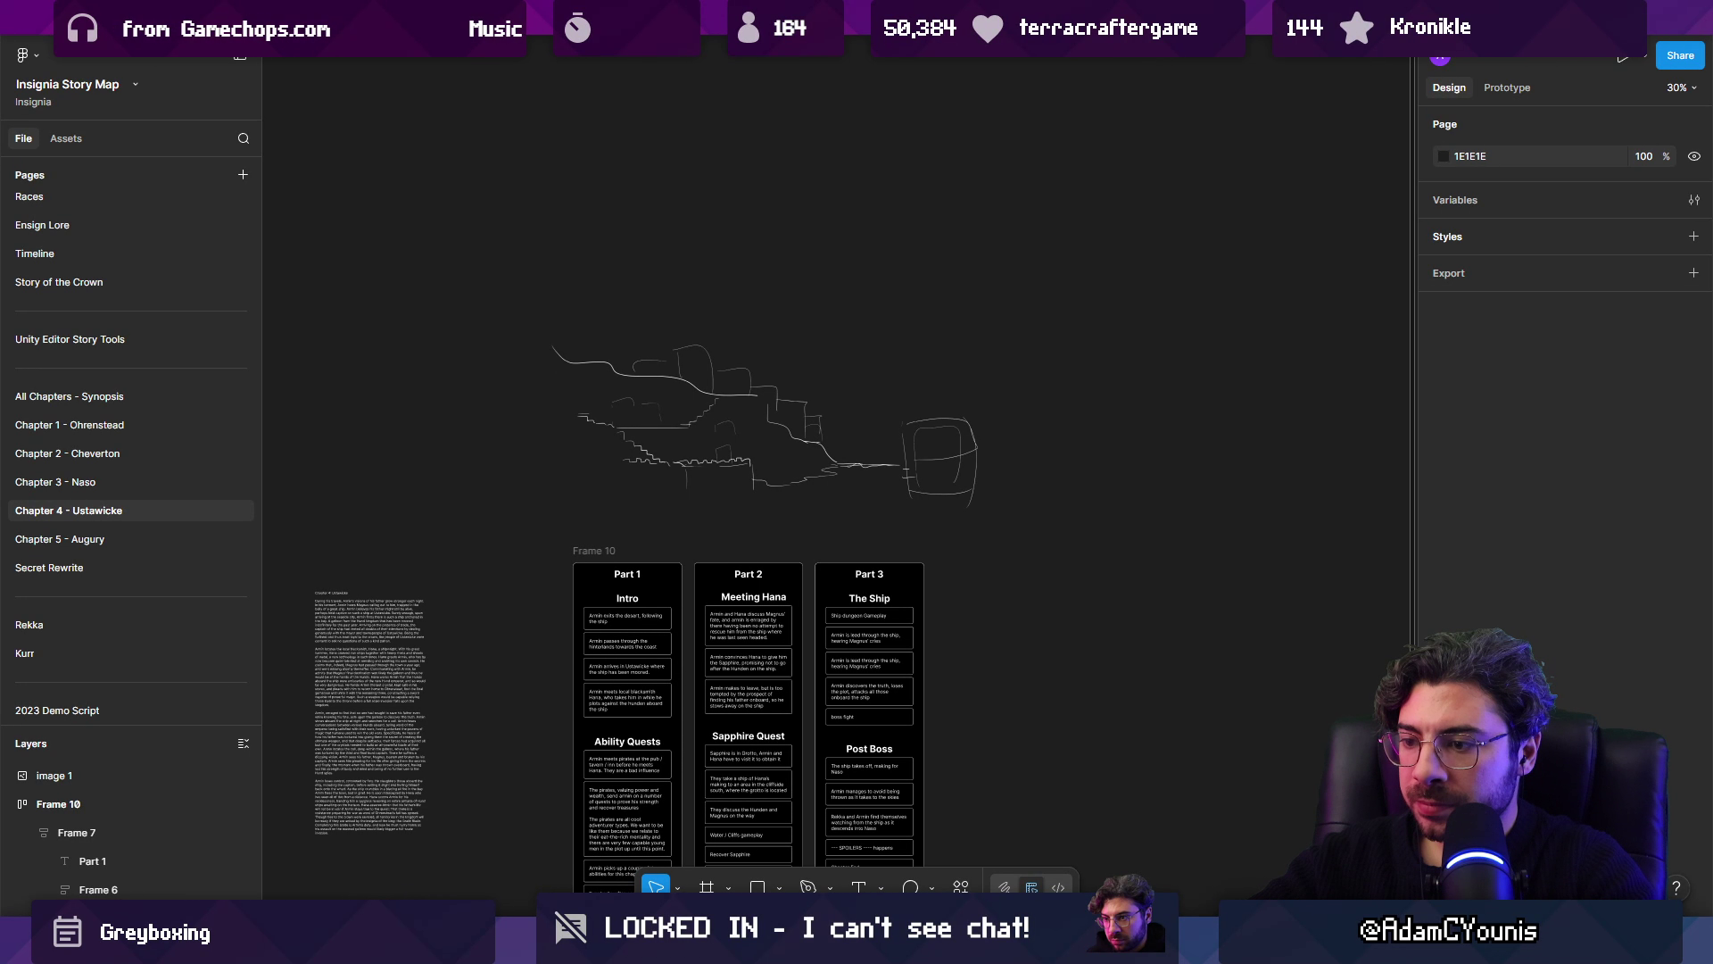
pyautogui.hotkey('alt', 'Tab')
# Step: Search Everything for 'naso .leo' and open Naso Environment Concepts.leo
pyautogui.write('naso')
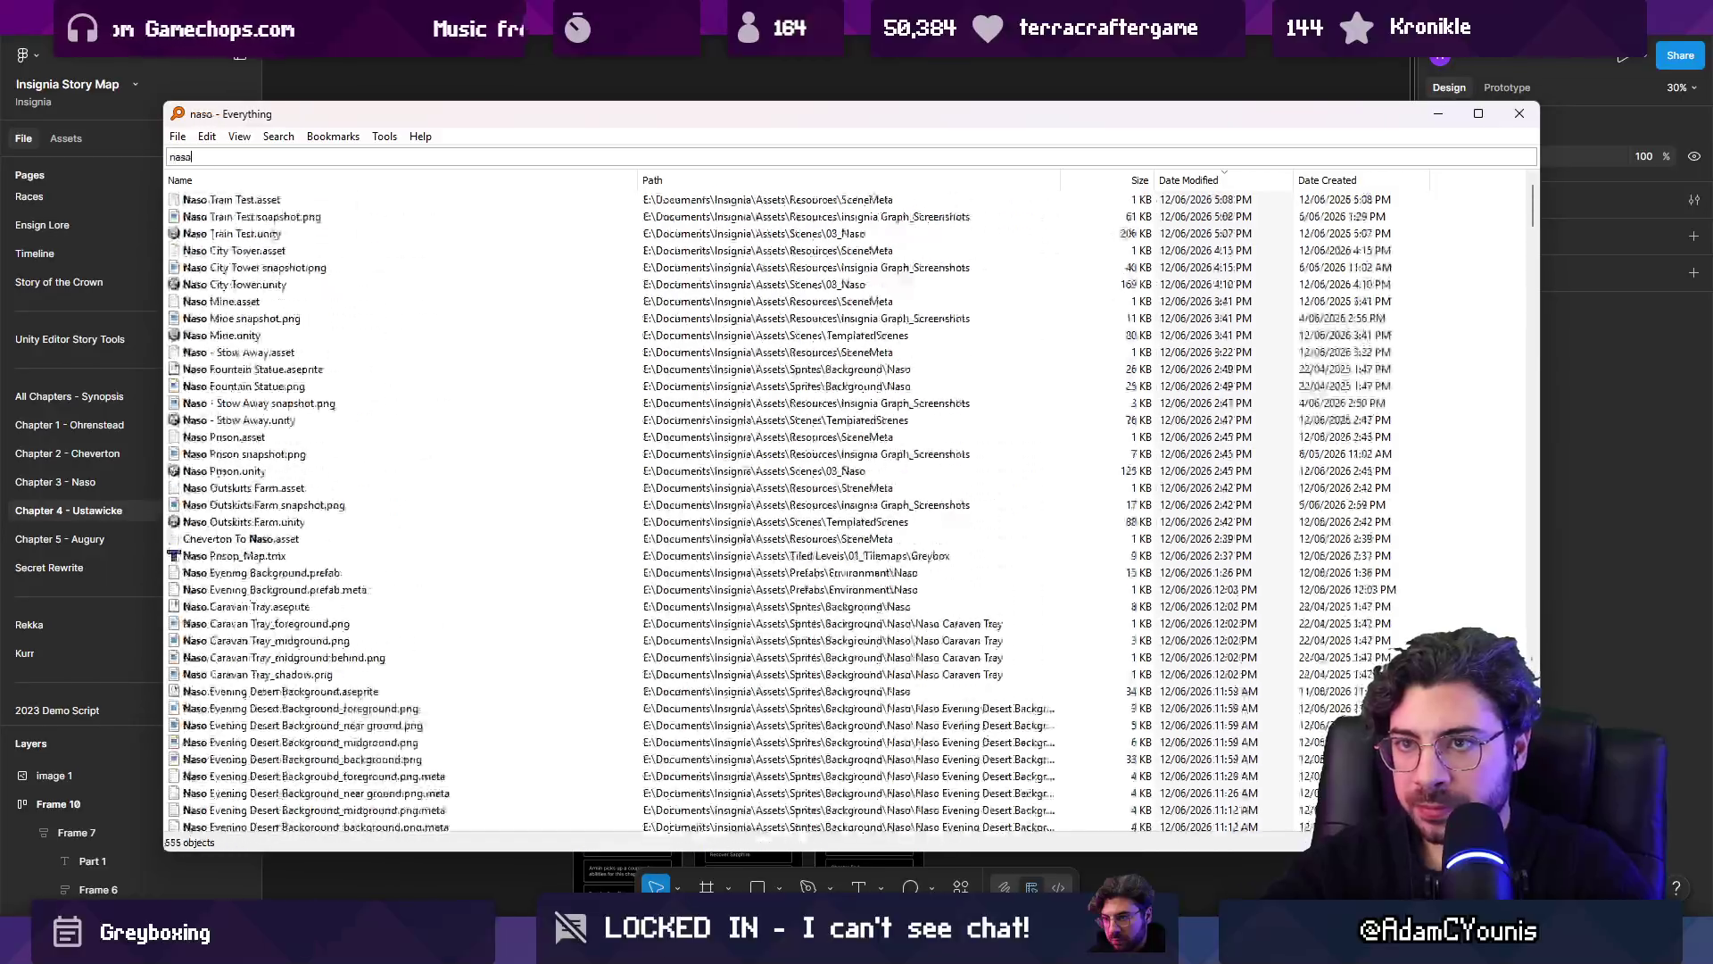
pyautogui.write(' .leo')
pyautogui.press('Down')
pyautogui.press('Down')
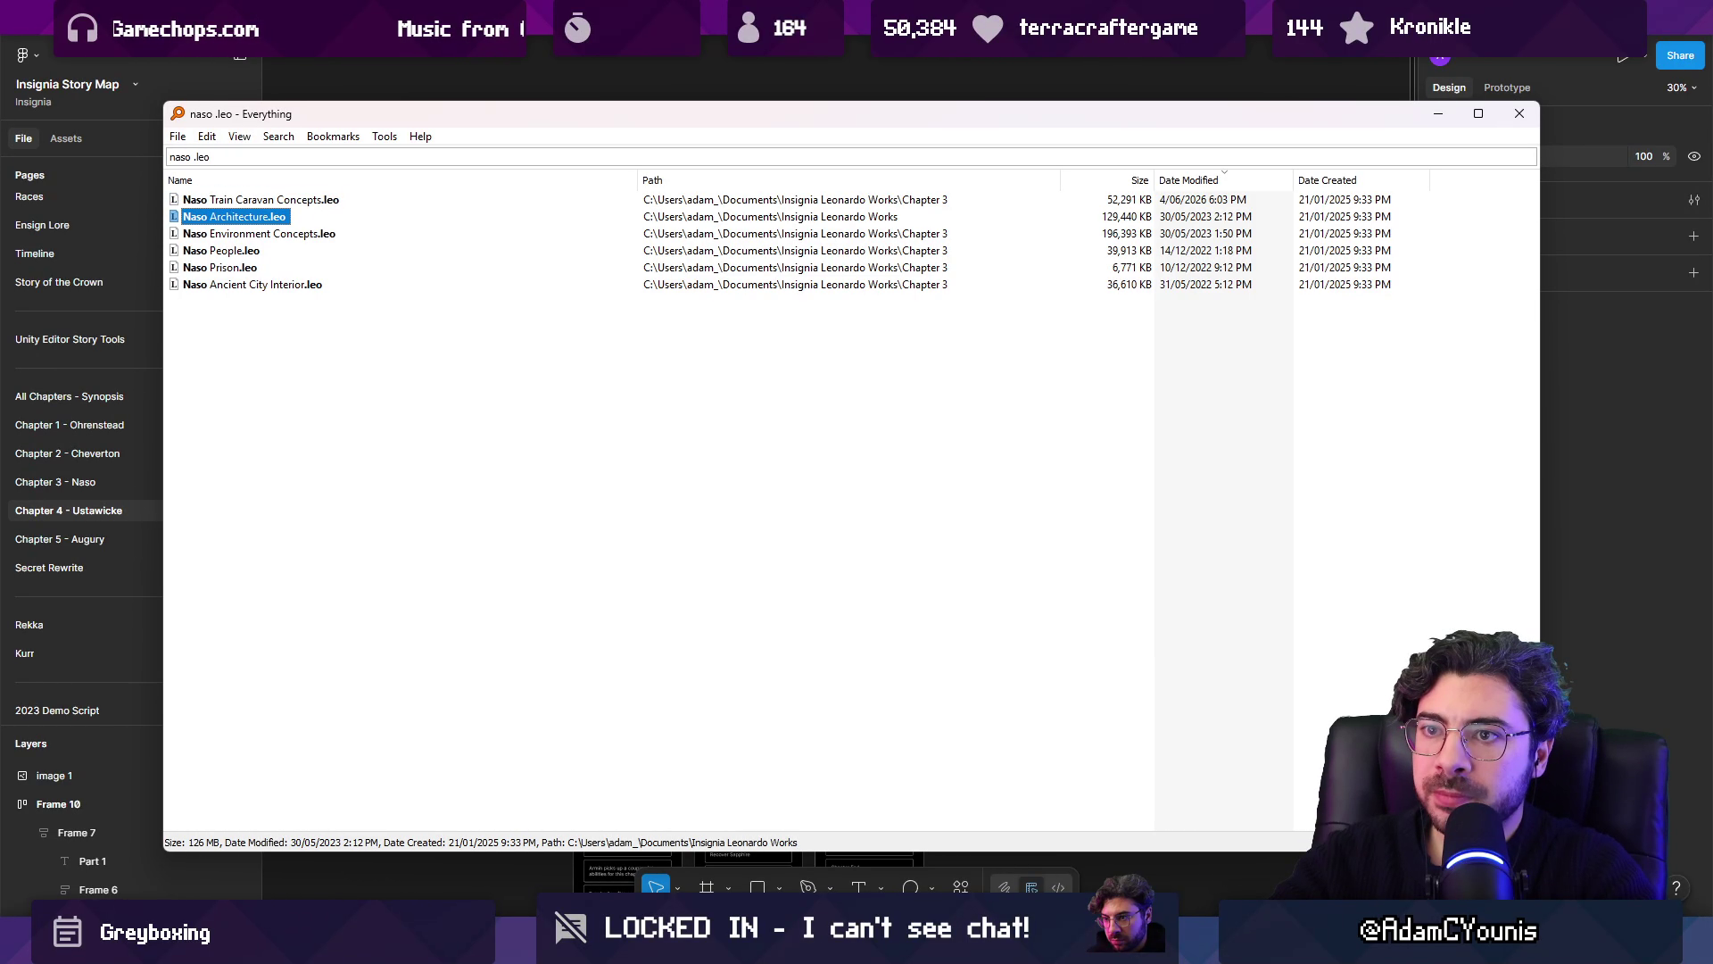
pyautogui.press('Down')
pyautogui.press('Return')
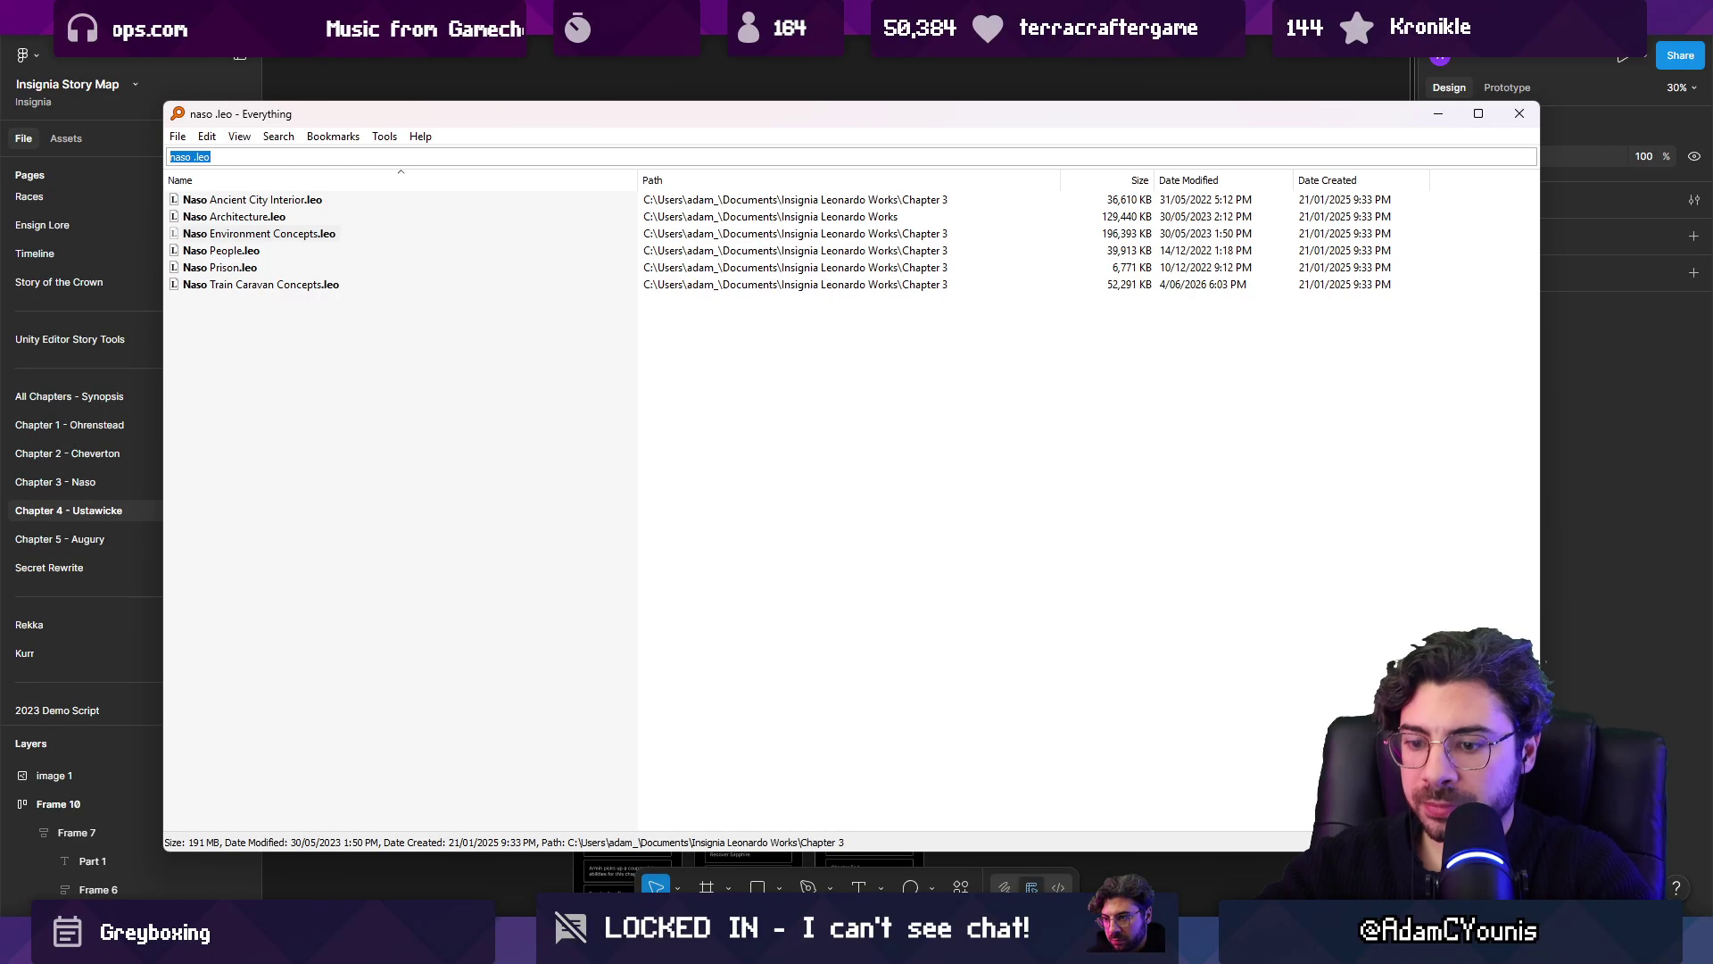
# Step: Search for 'ustawicke .leo' and open Ustawicke Concepts.leo
pyautogui.write('ustawicke .')
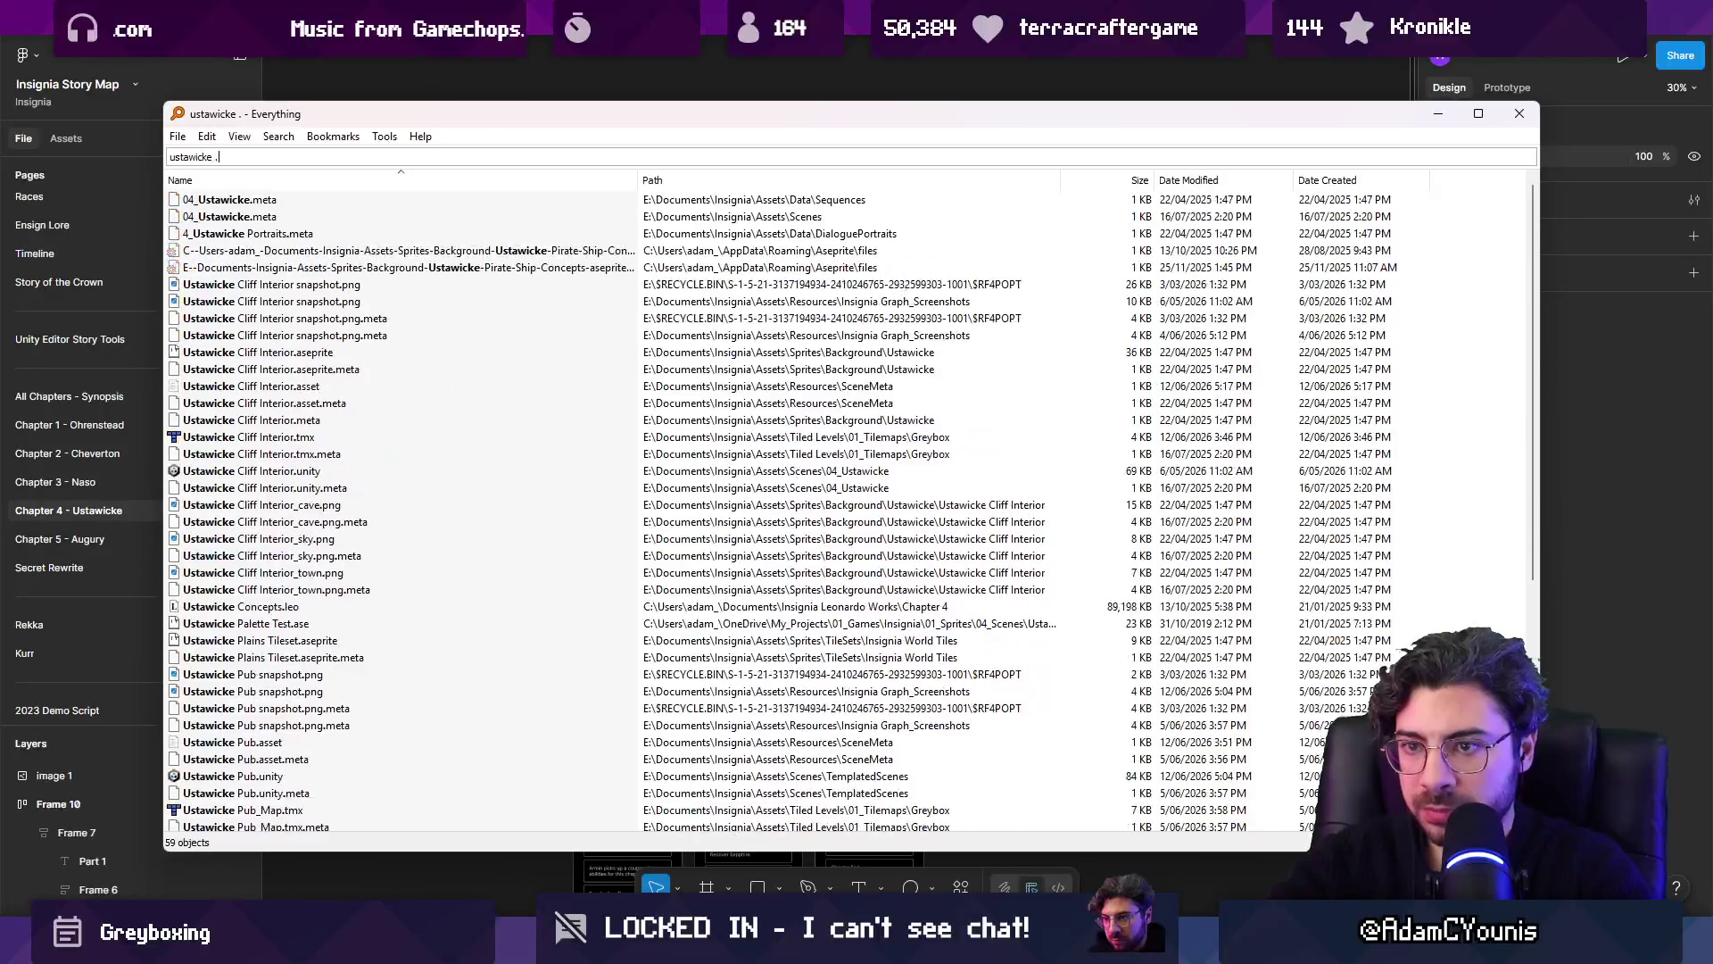
pyautogui.write('leo')
pyautogui.press('Down')
pyautogui.press('Return')
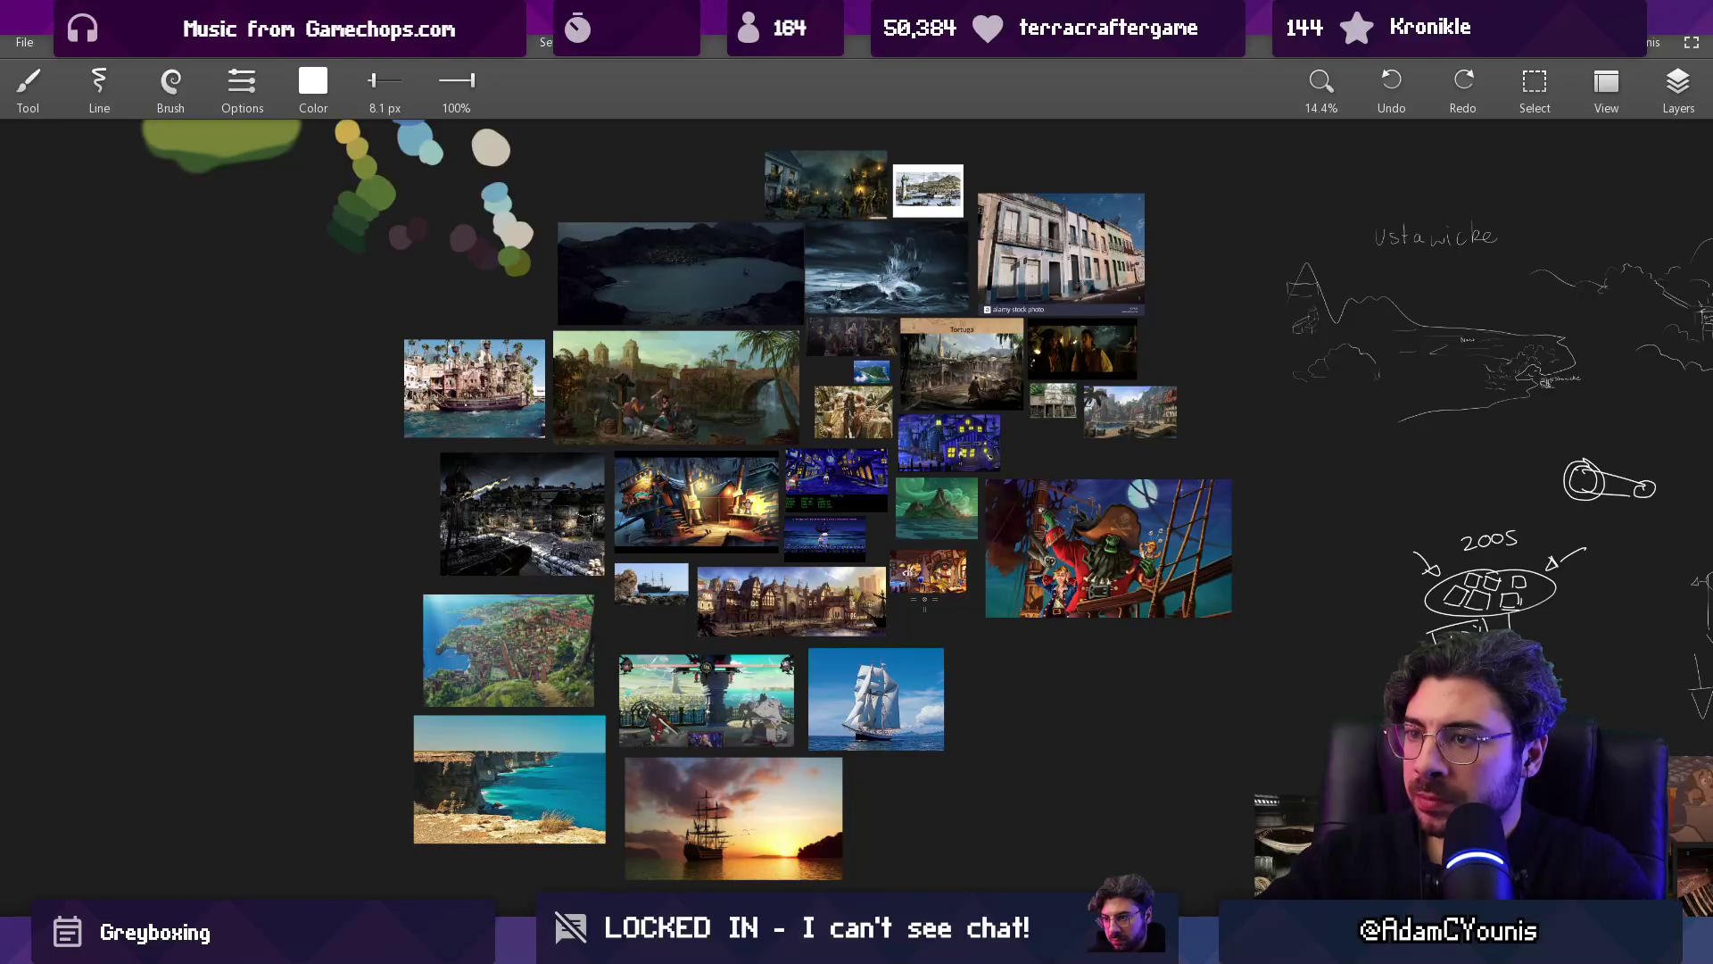
pyautogui.hotkey('ctrl', 'v')
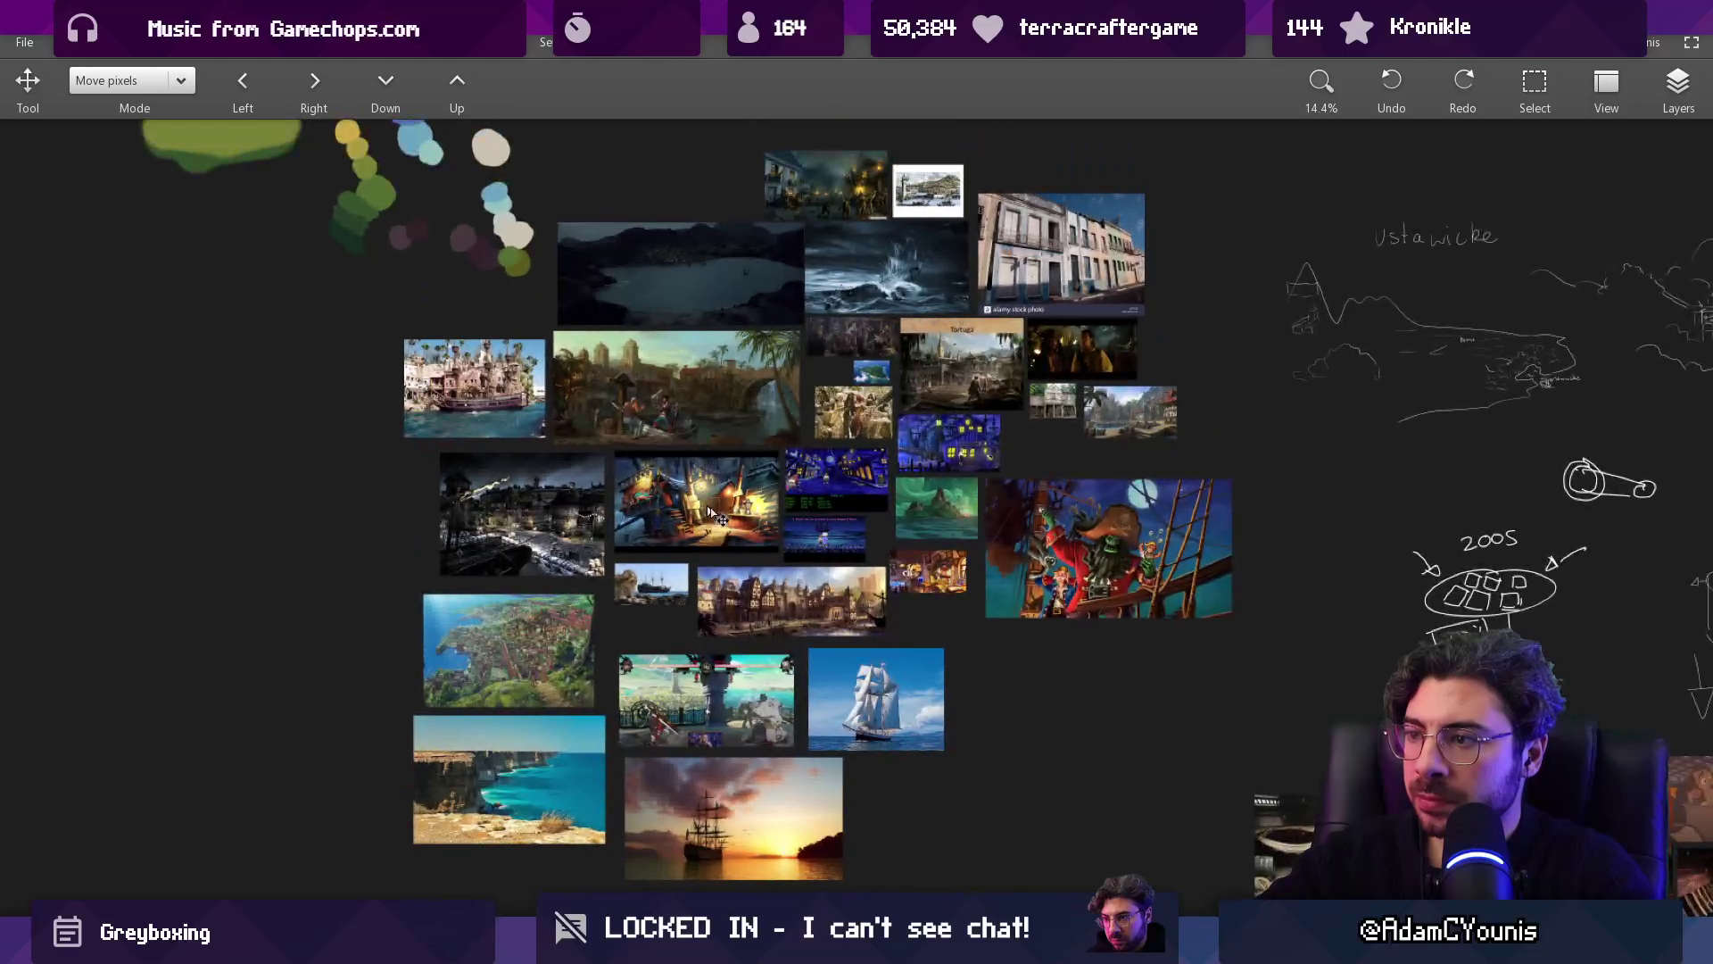
pyautogui.click(1677, 85)
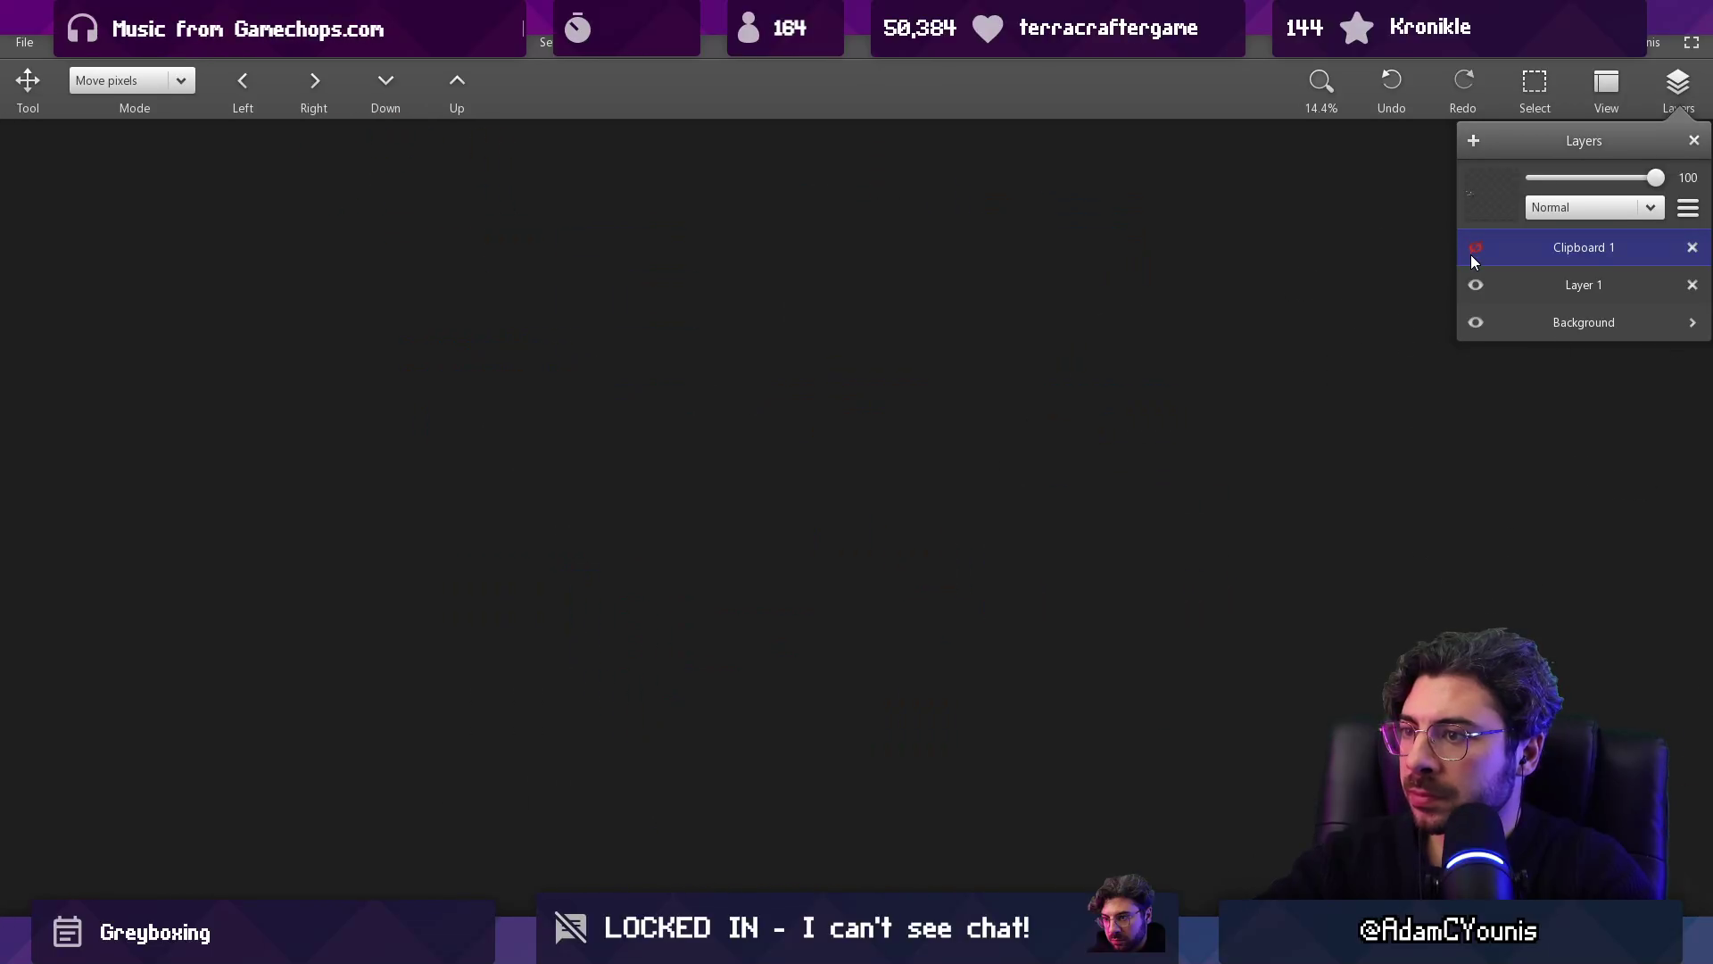
pyautogui.scroll(5, 771, 359)
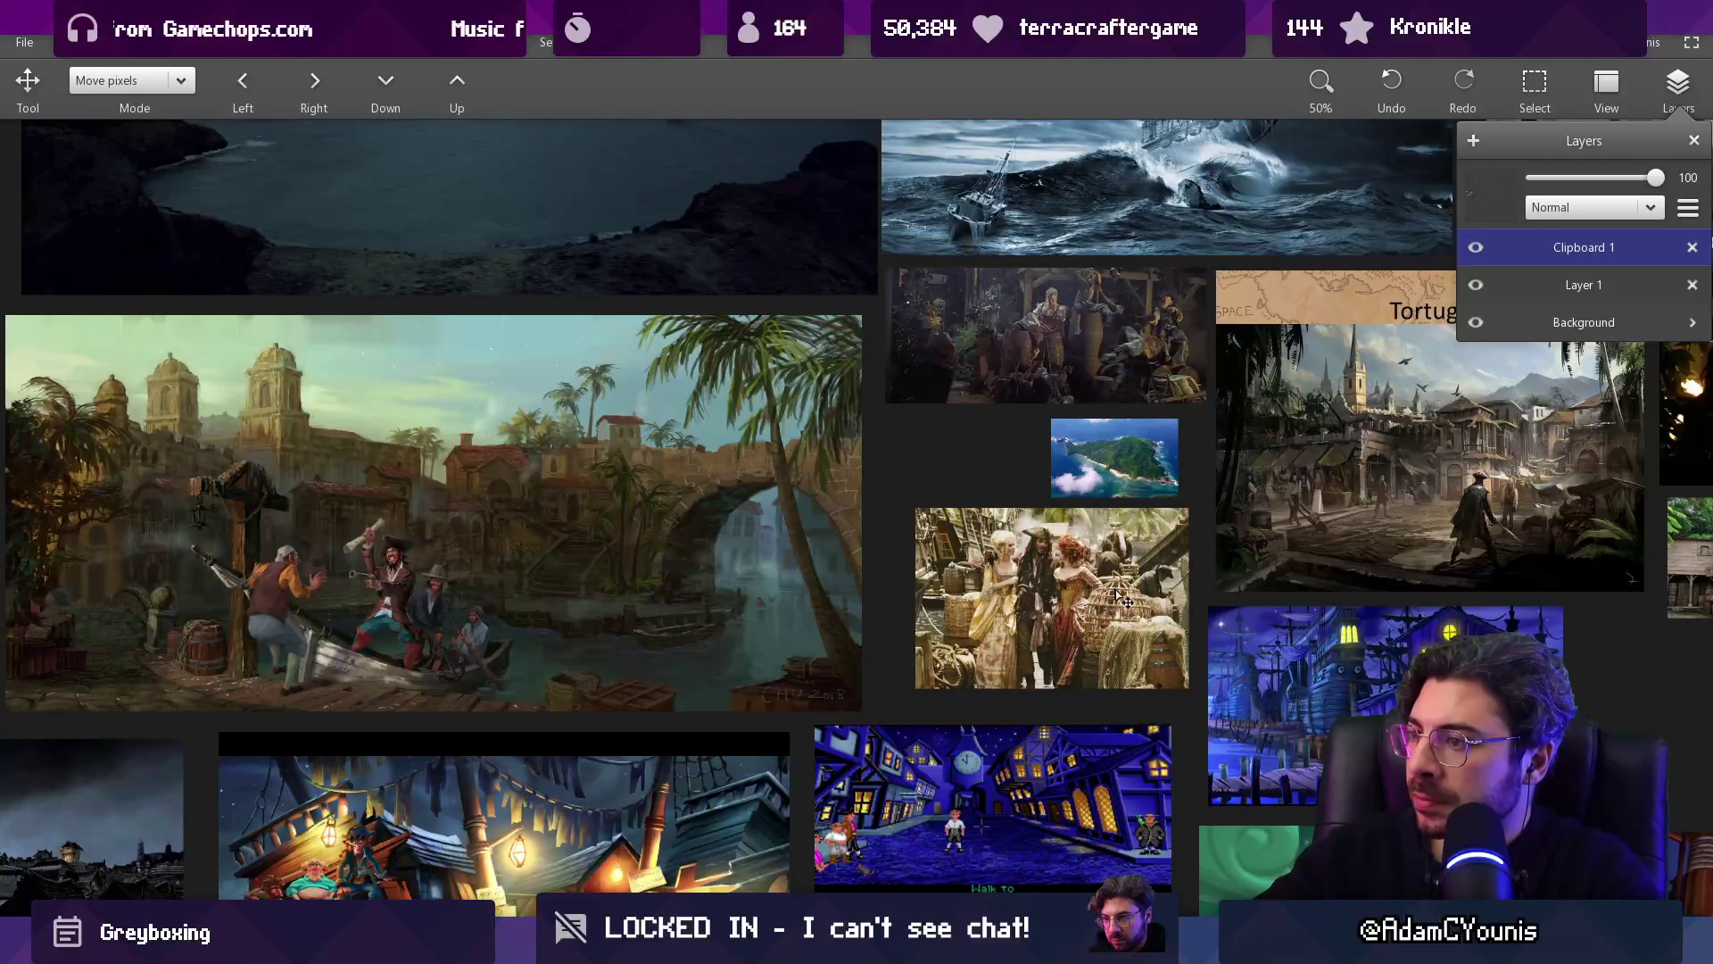
pyautogui.scroll(-5, 1083, 527)
pyautogui.scroll(3, 883, 832)
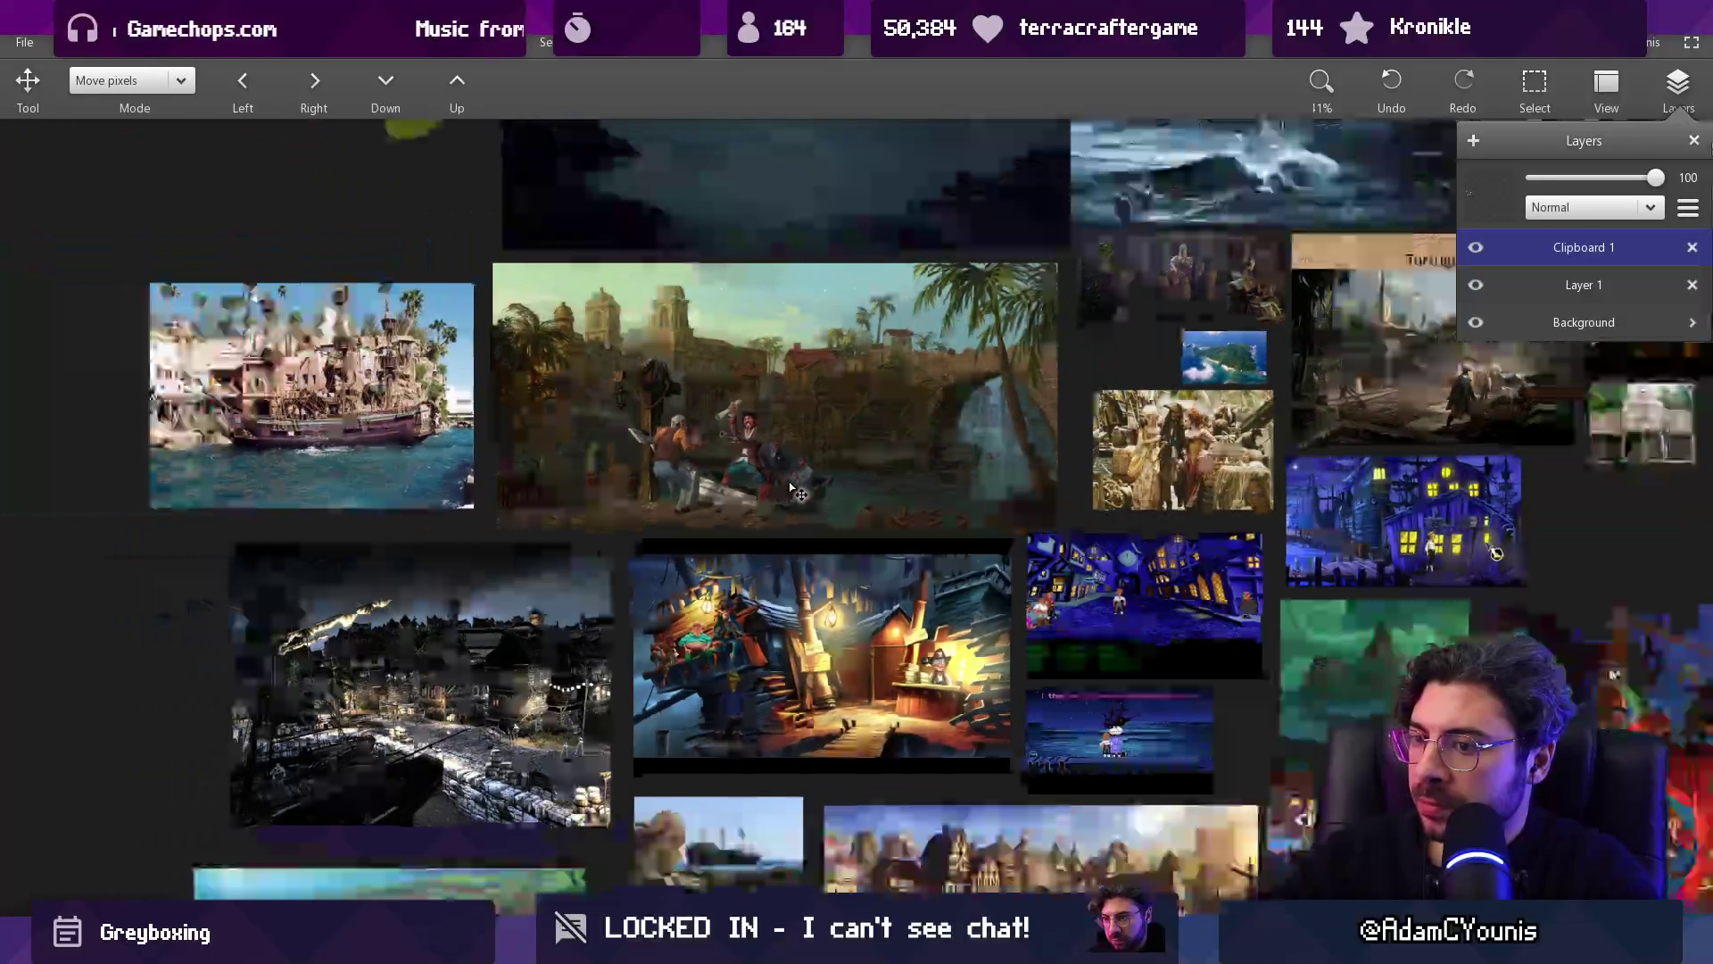
pyautogui.scroll(-3, 881, 833)
pyautogui.scroll(8, 668, 646)
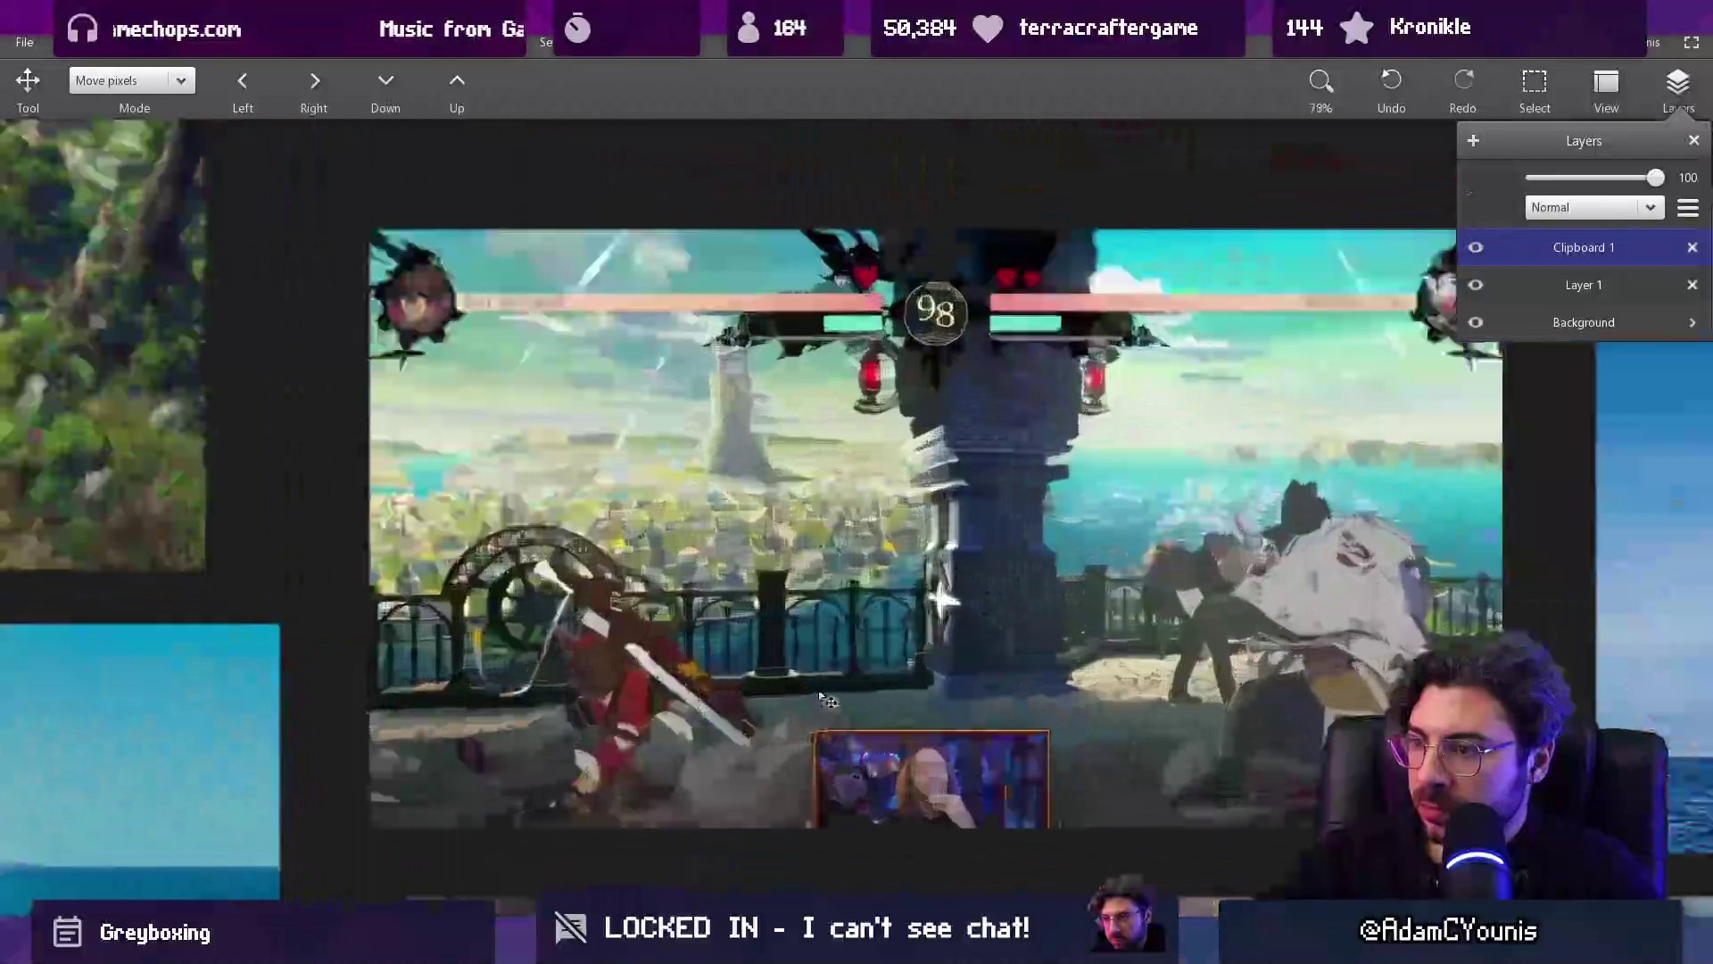
pyautogui.scroll(-4, 798, 375)
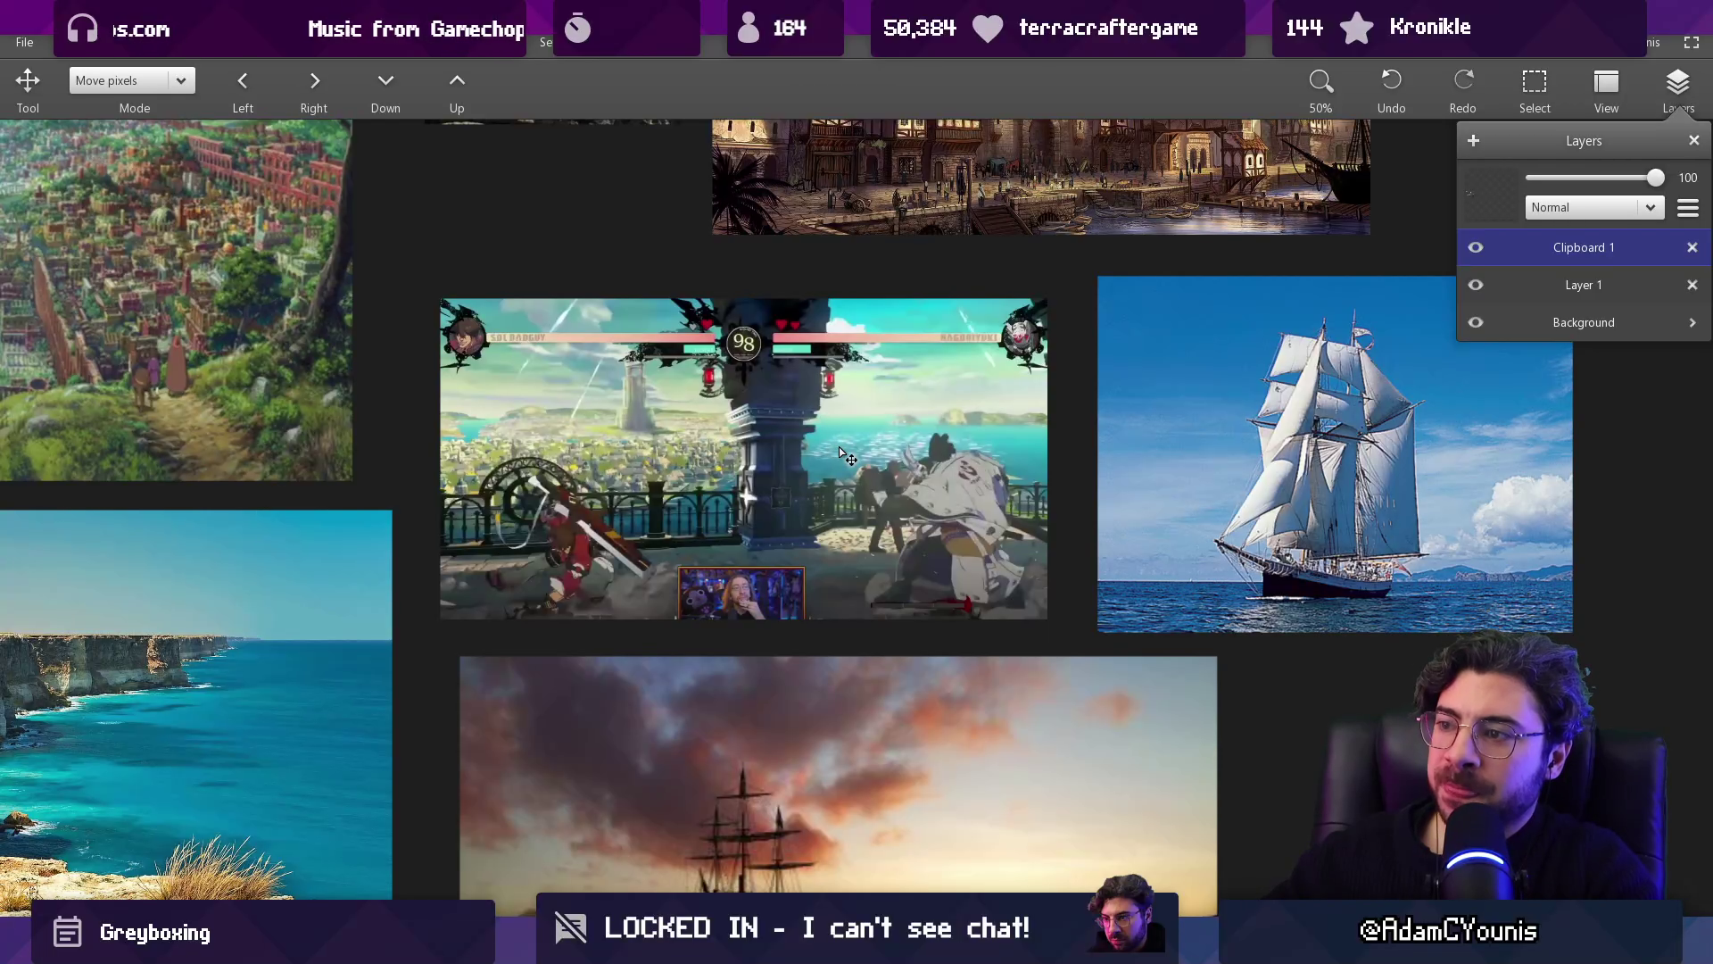
pyautogui.scroll(-3, 846, 457)
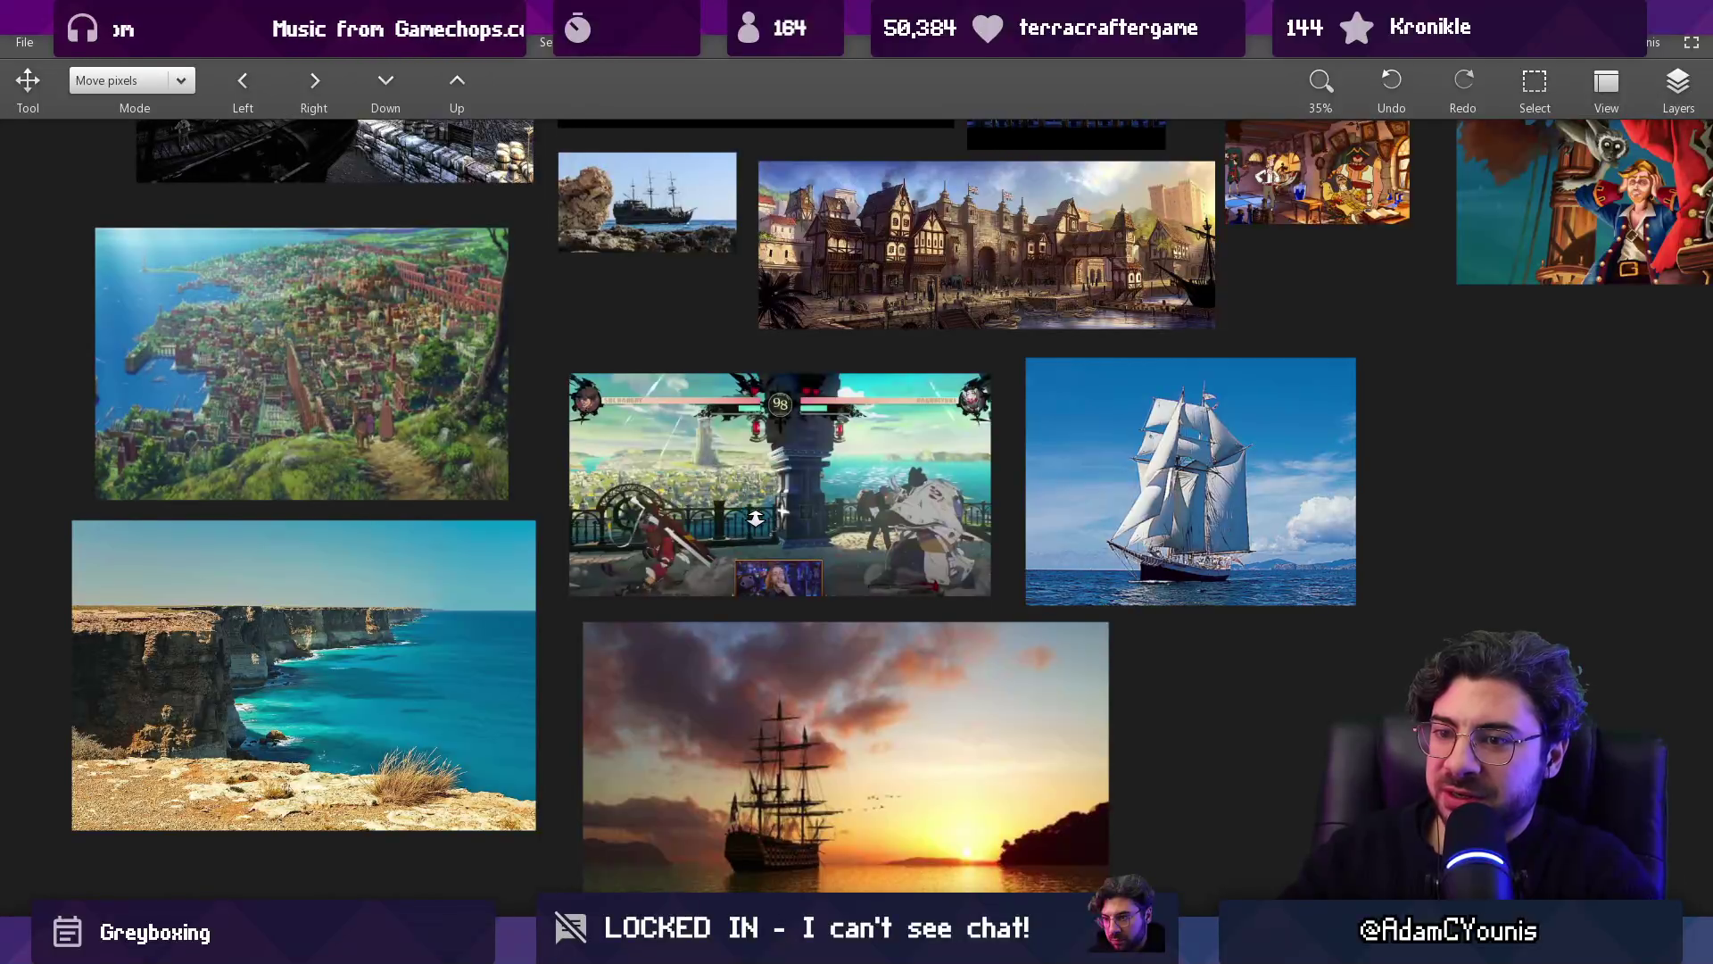
pyautogui.scroll(2, 732, 497)
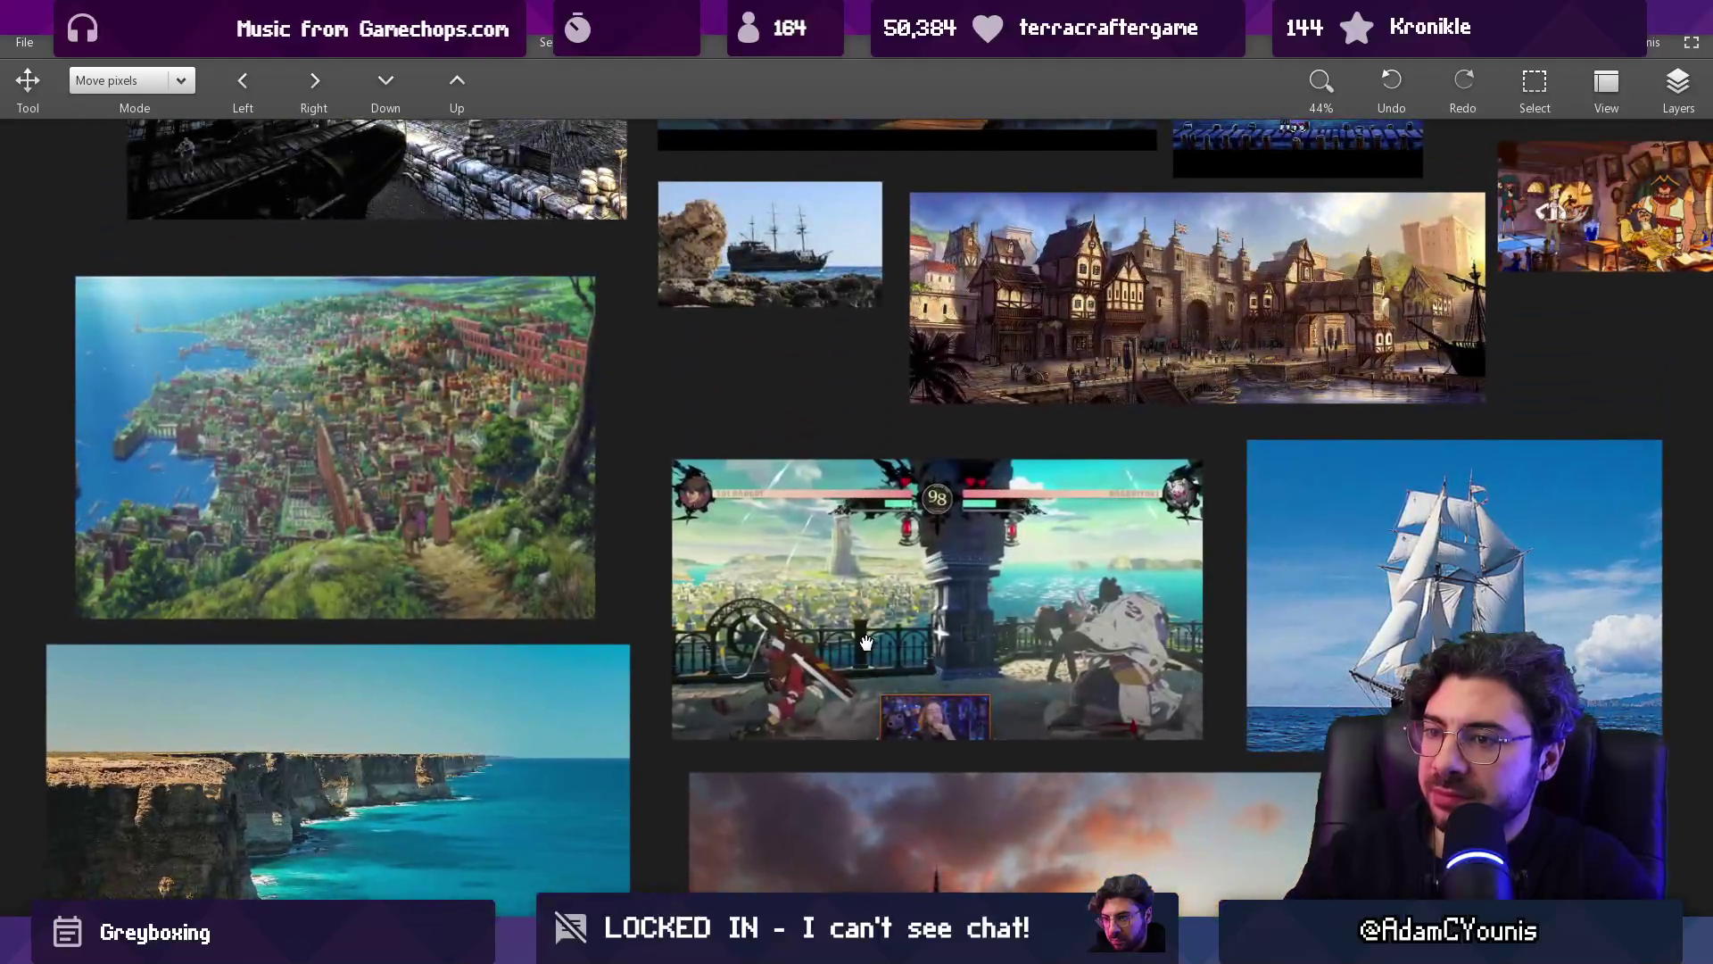
pyautogui.hscroll(10, 854, 650)
pyautogui.scroll(5, 854, 650)
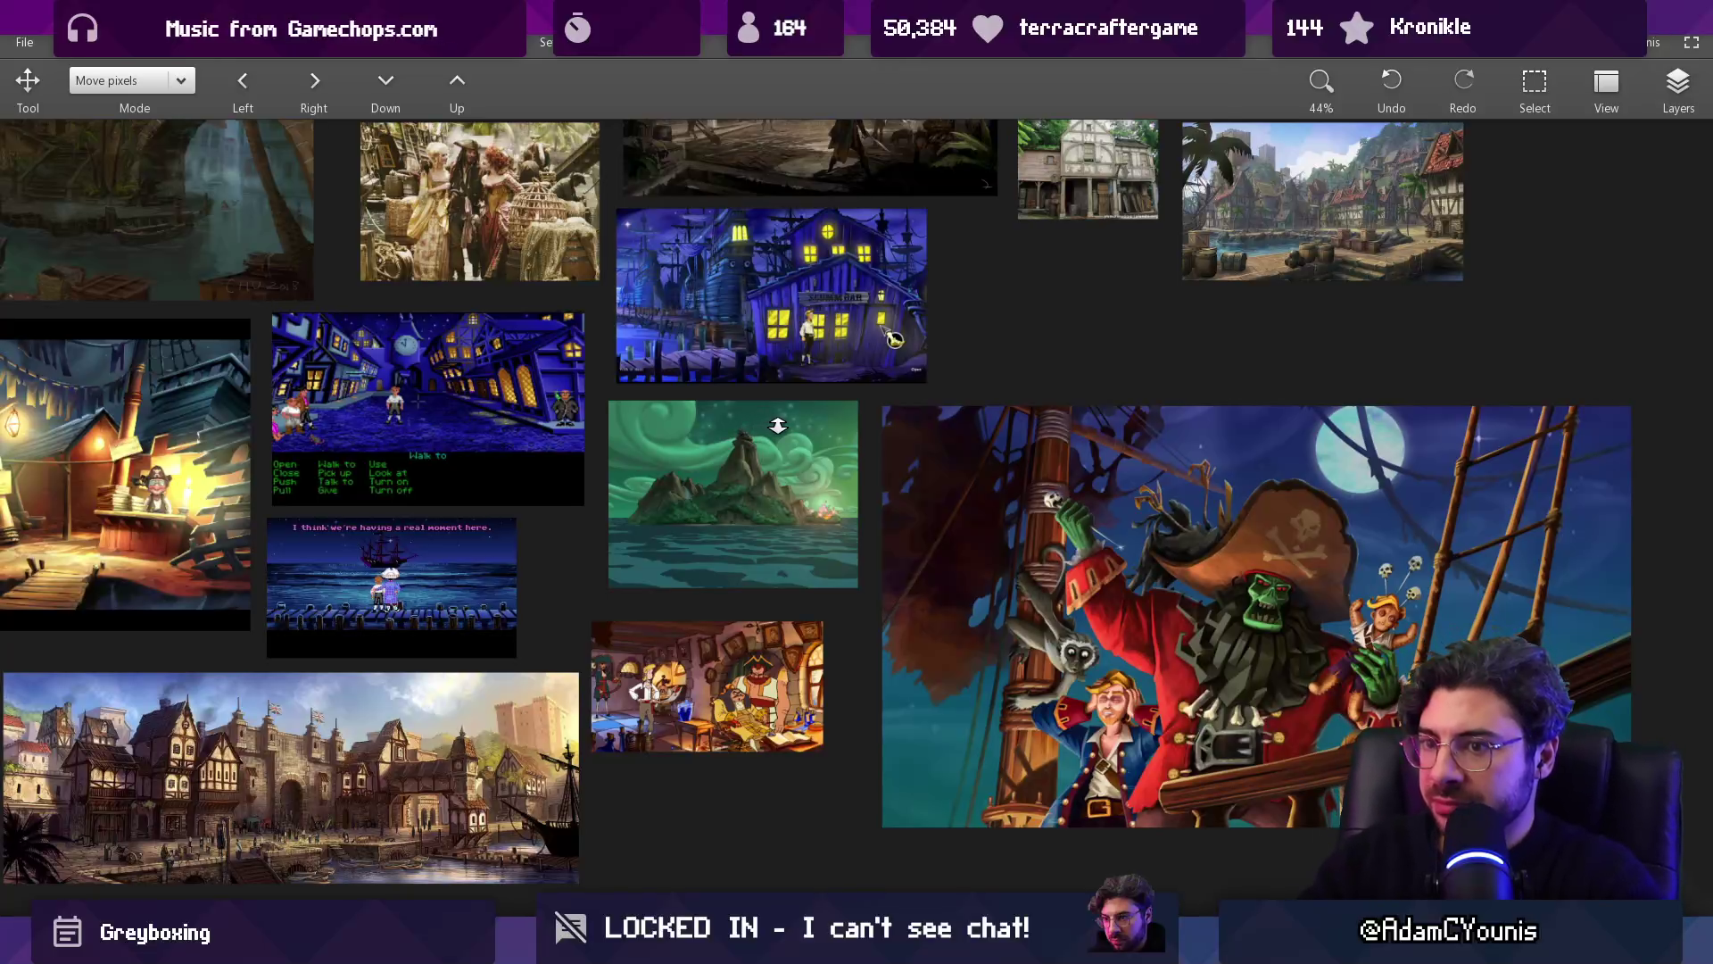
pyautogui.scroll(-4, 756, 445)
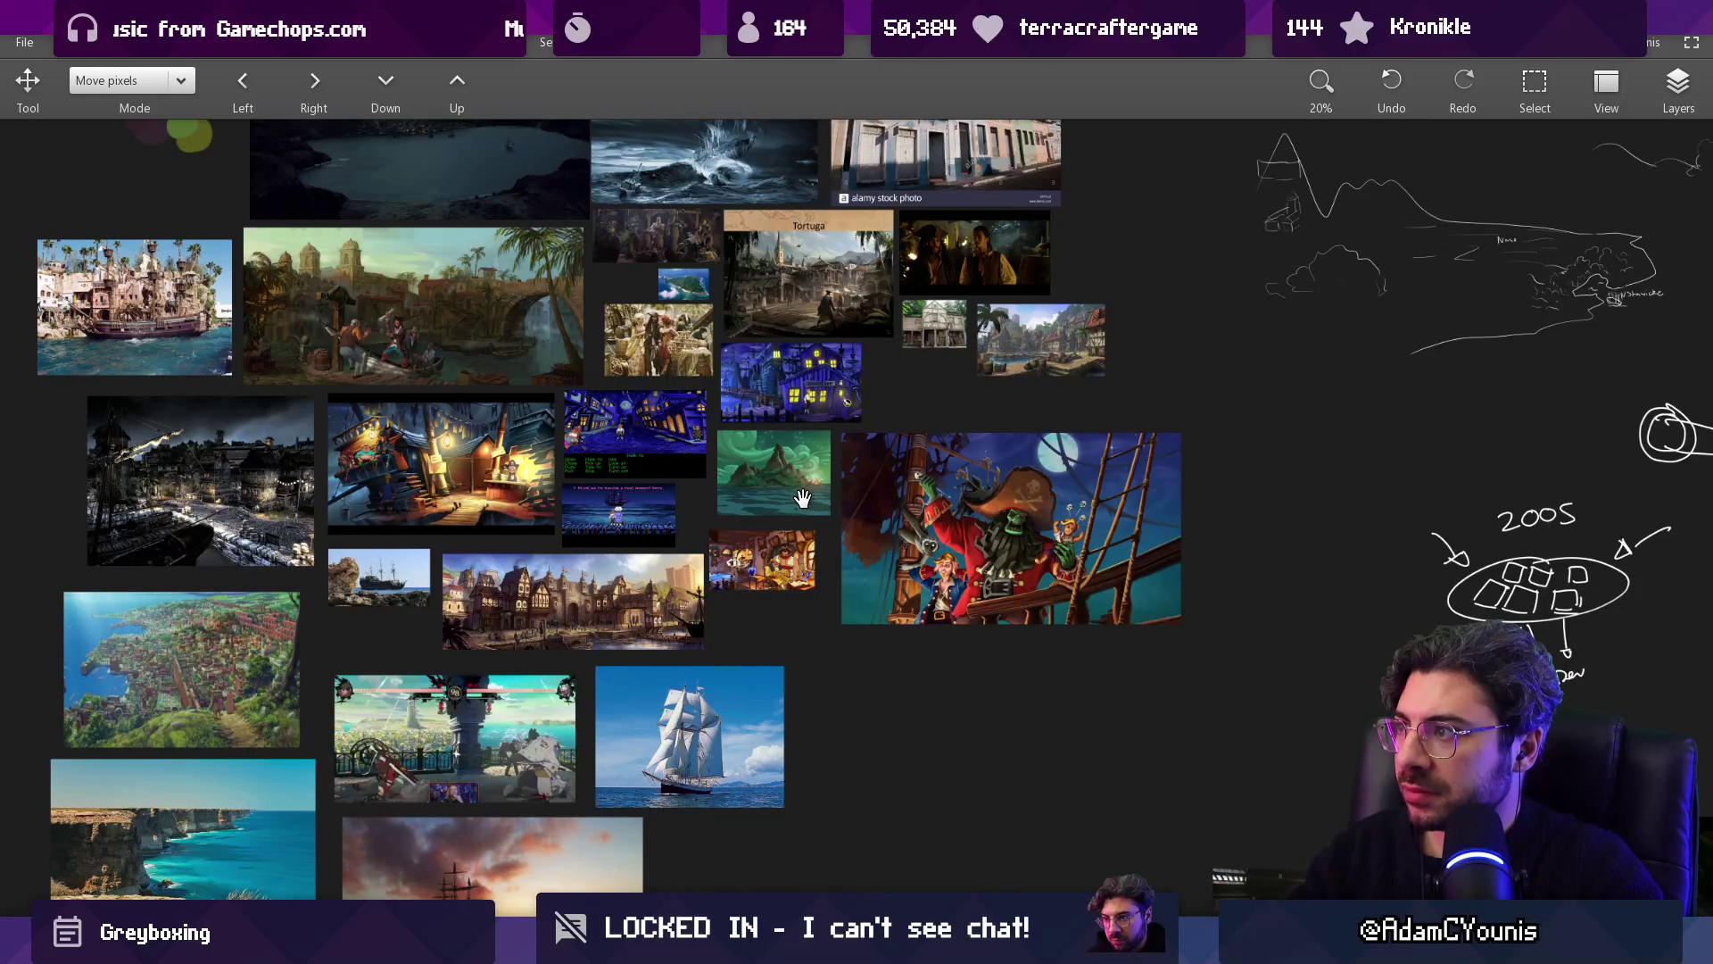
pyautogui.moveTo(844, 482); pyautogui.dragTo(724, 687)
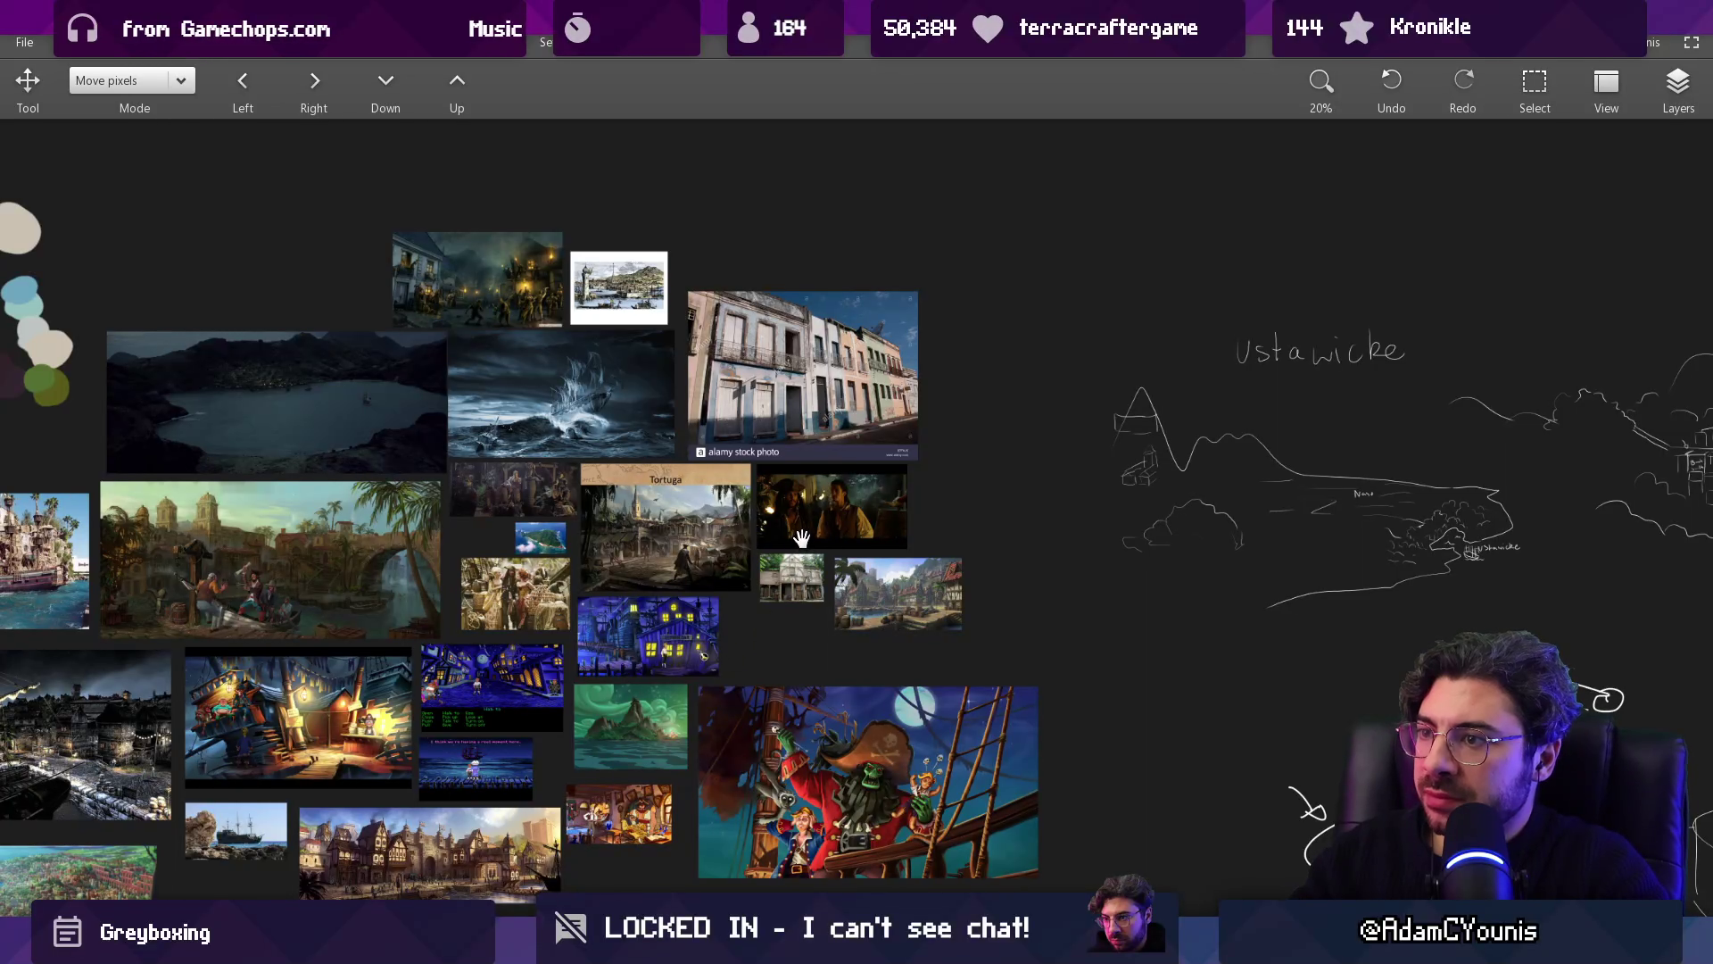
pyautogui.scroll(3, 849, 410)
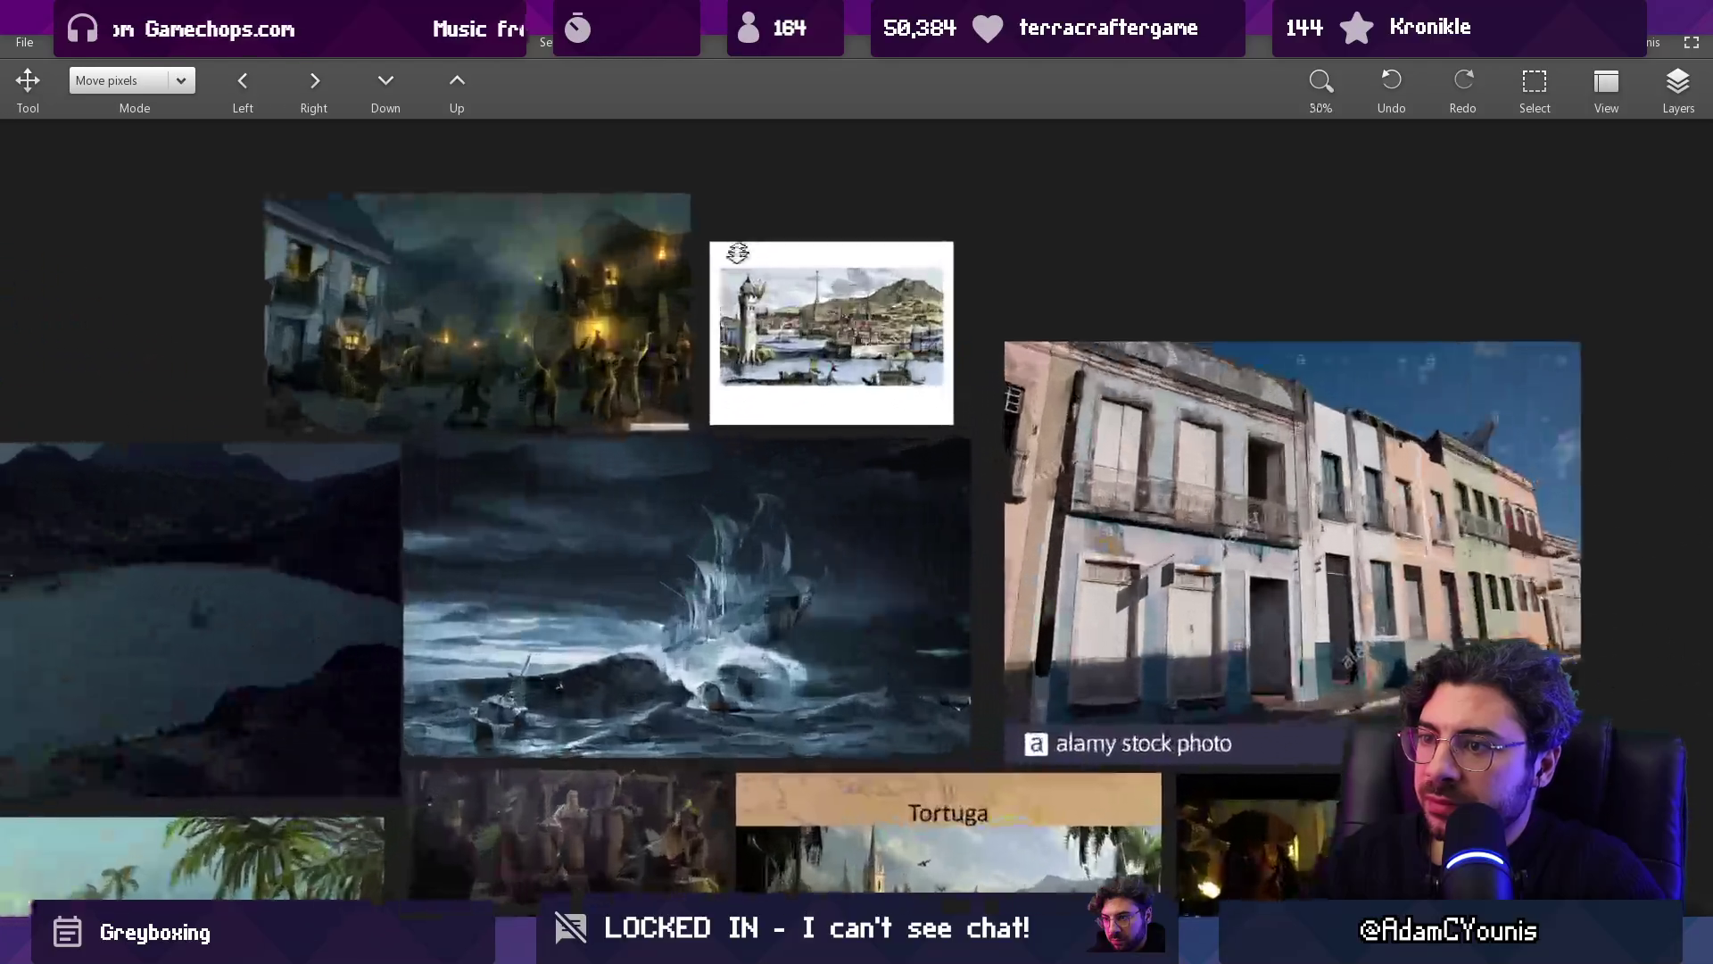
pyautogui.scroll(-3, 850, 410)
pyautogui.moveTo(1433, 494); pyautogui.dragTo(760, 393)
pyautogui.hscroll(5, 760, 393)
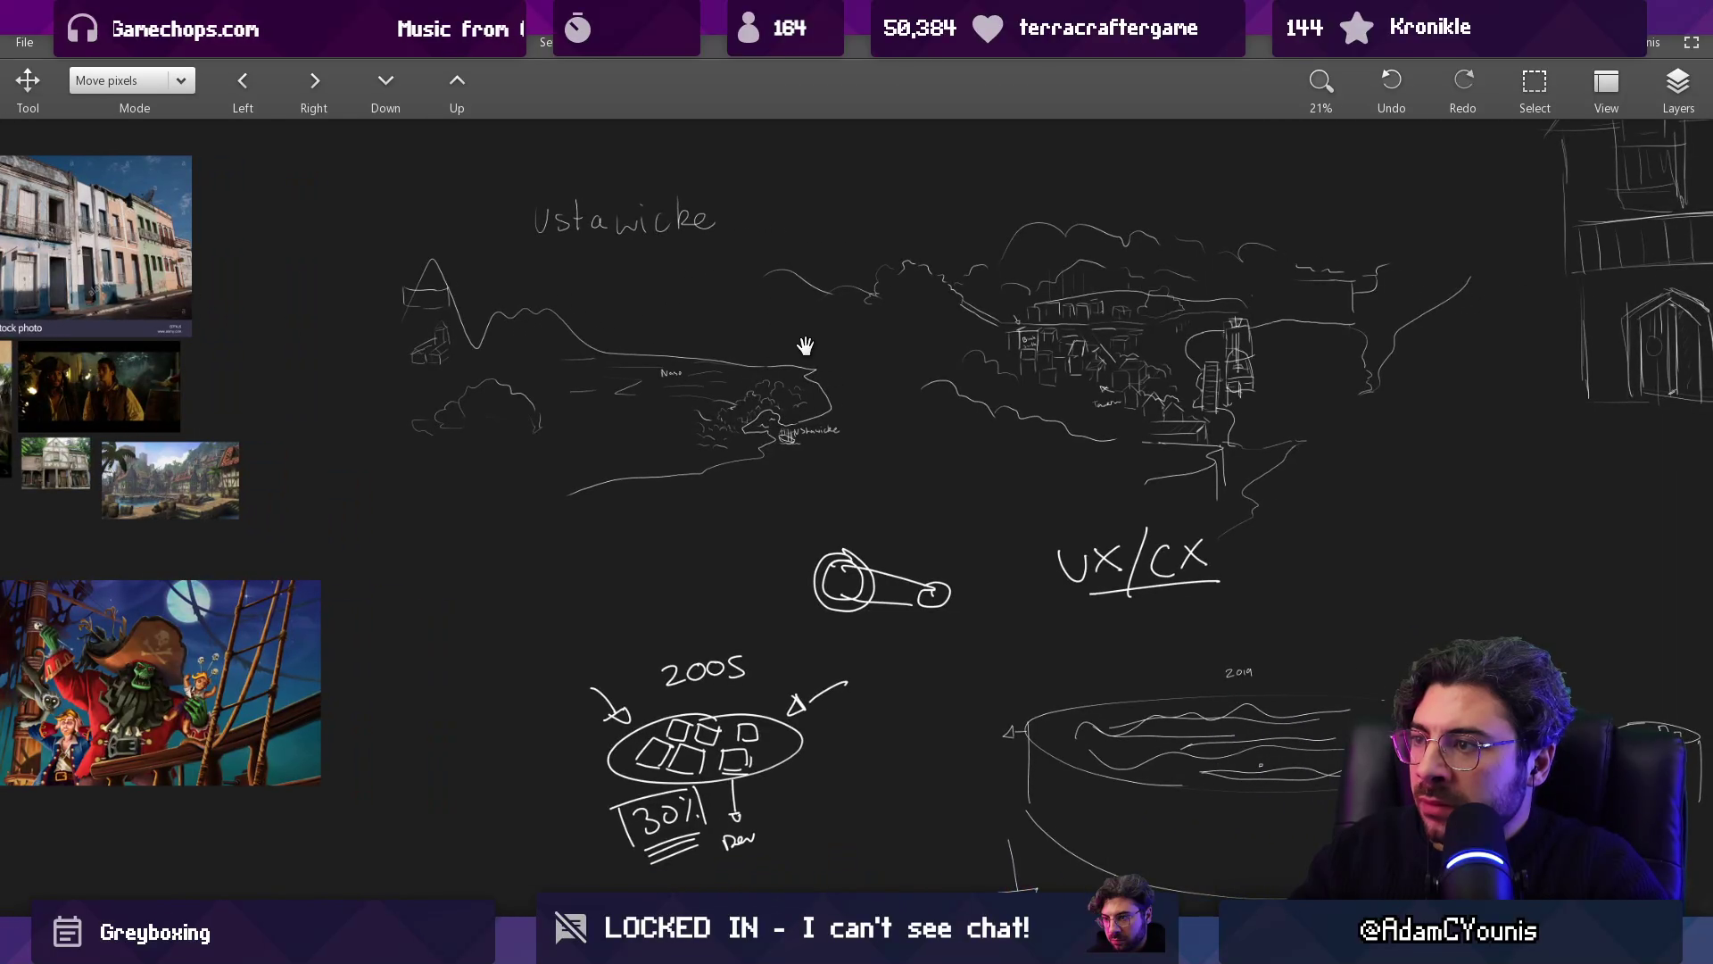
pyautogui.scroll(2, 803, 375)
pyautogui.scroll(-3, 833, 351)
pyautogui.moveTo(865, 543)
pyautogui.mouseDown()
pyautogui.moveTo(833, 537)
pyautogui.moveTo(745, 354)
pyautogui.moveTo(745, 412)
pyautogui.mouseUp()
# Step: Erase the 2005 diagram and pipe sketch from the reference board
pyautogui.press('e')
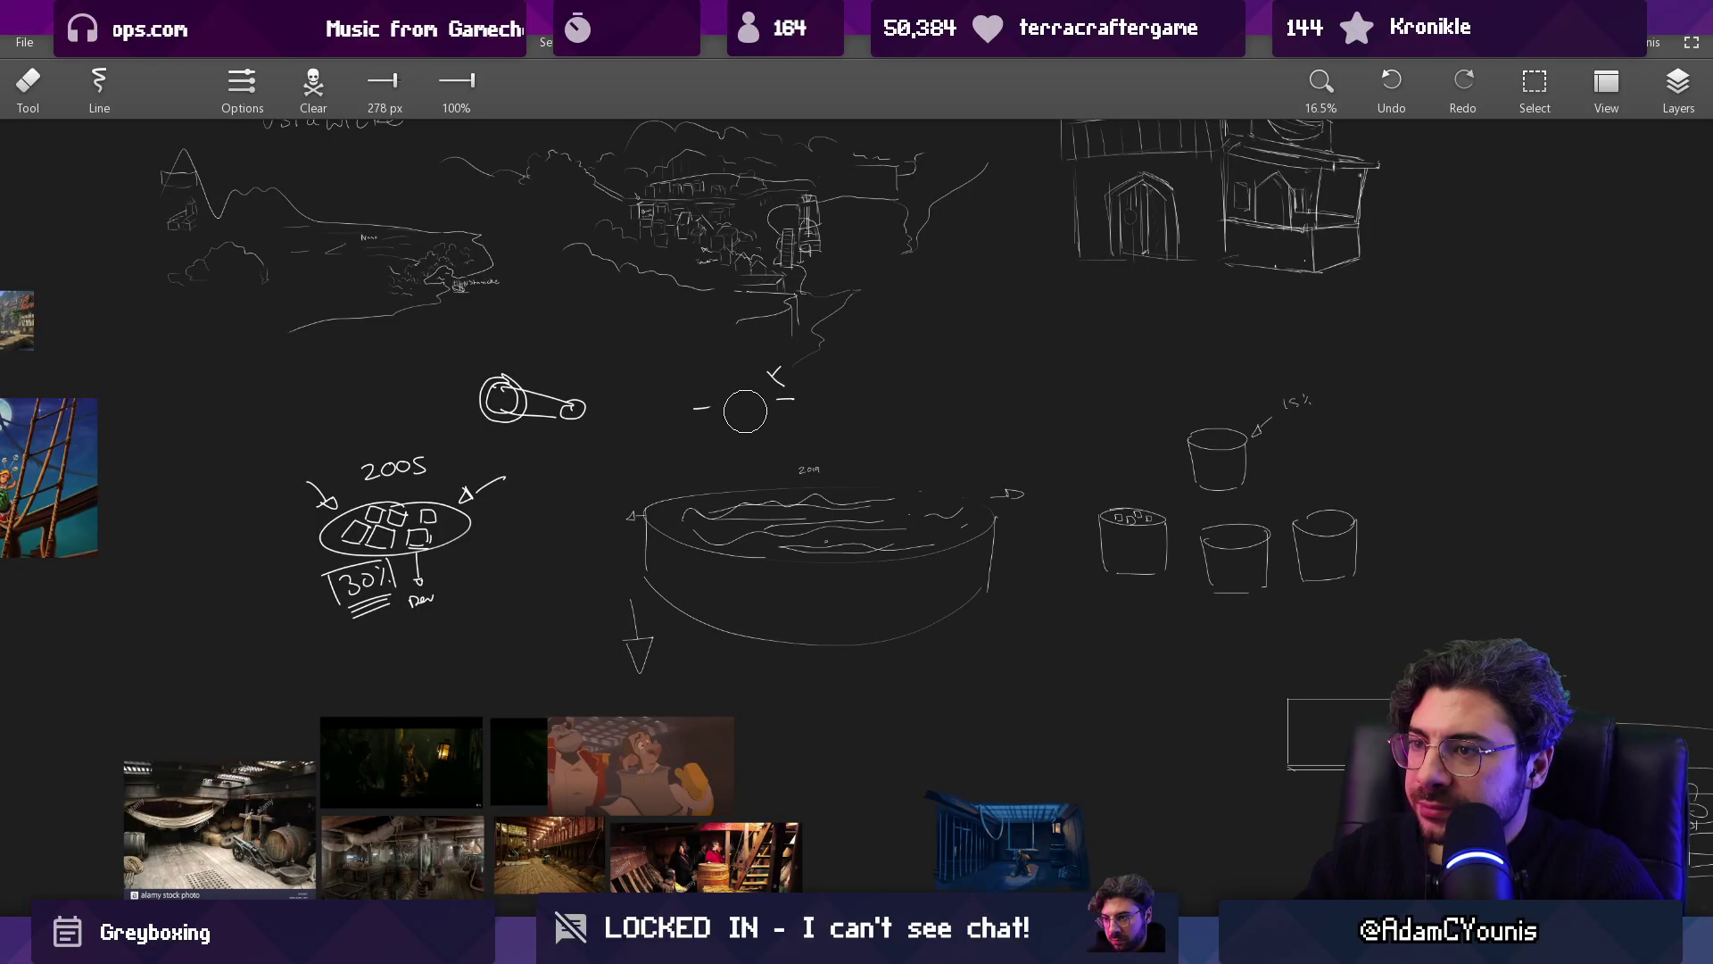
pyautogui.moveTo(392, 464)
pyautogui.mouseDown()
pyautogui.moveTo(336, 623)
pyautogui.moveTo(599, 384)
pyautogui.mouseUp()
pyautogui.moveTo(592, 545)
pyautogui.mouseDown()
pyautogui.moveTo(592, 286)
pyautogui.moveTo(625, 375)
pyautogui.mouseUp()
pyautogui.scroll(3, 574, 431)
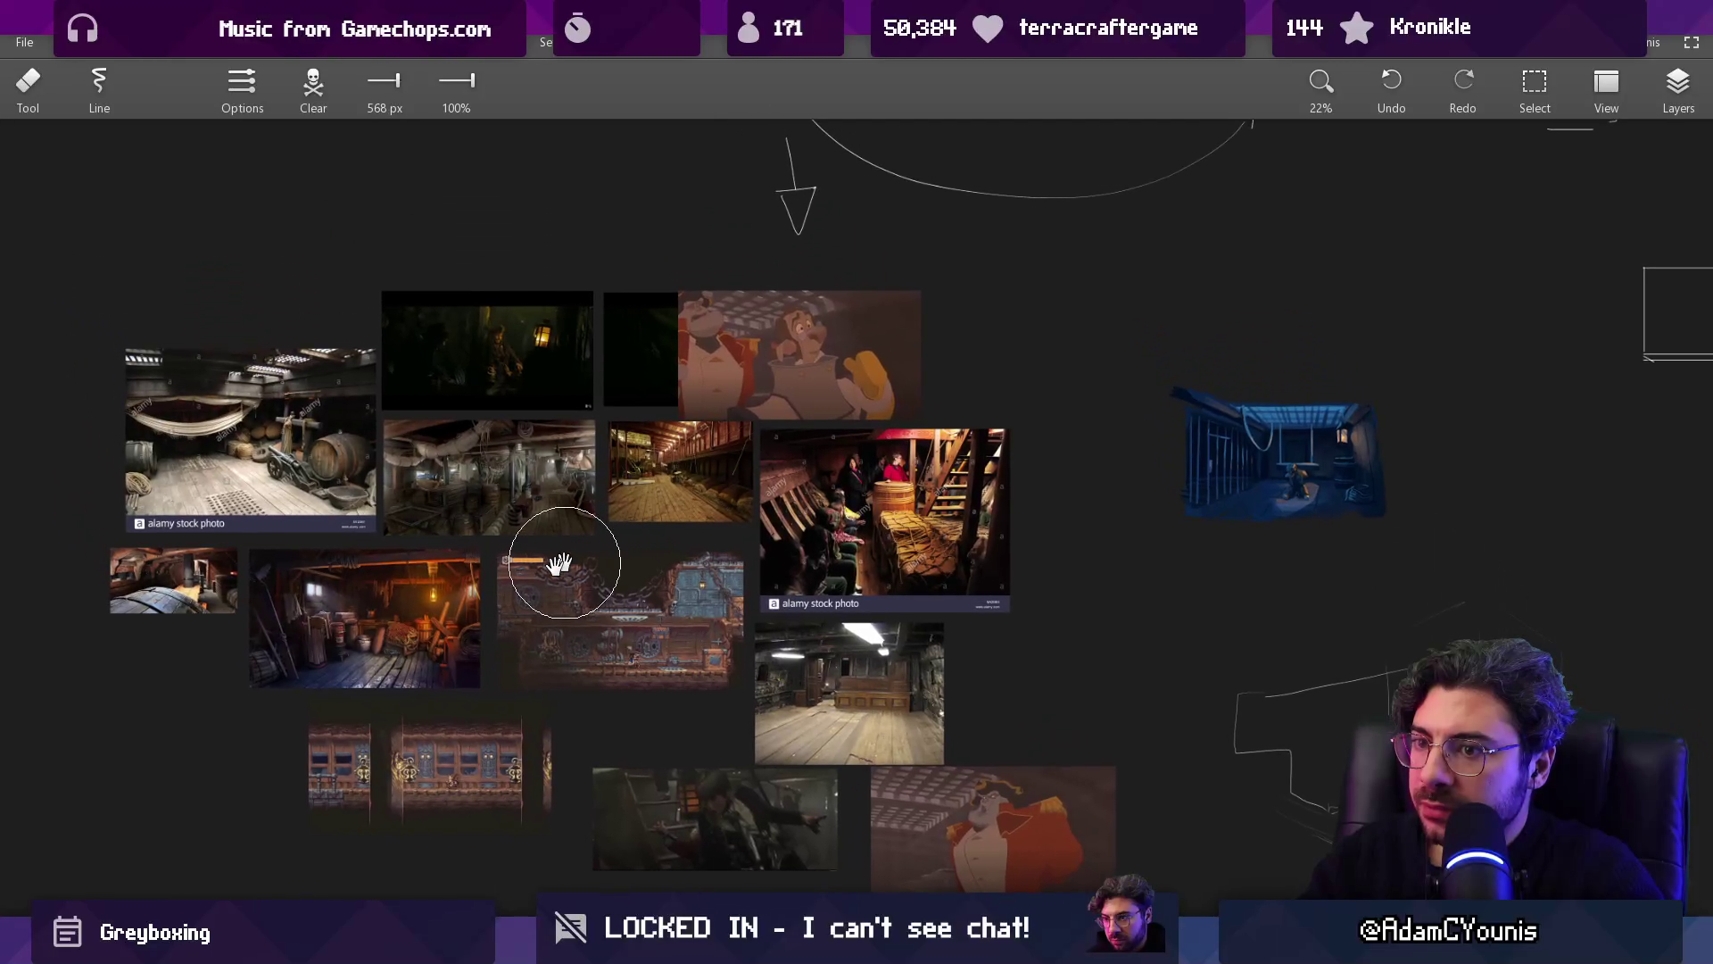
pyautogui.scroll(3, 560, 564)
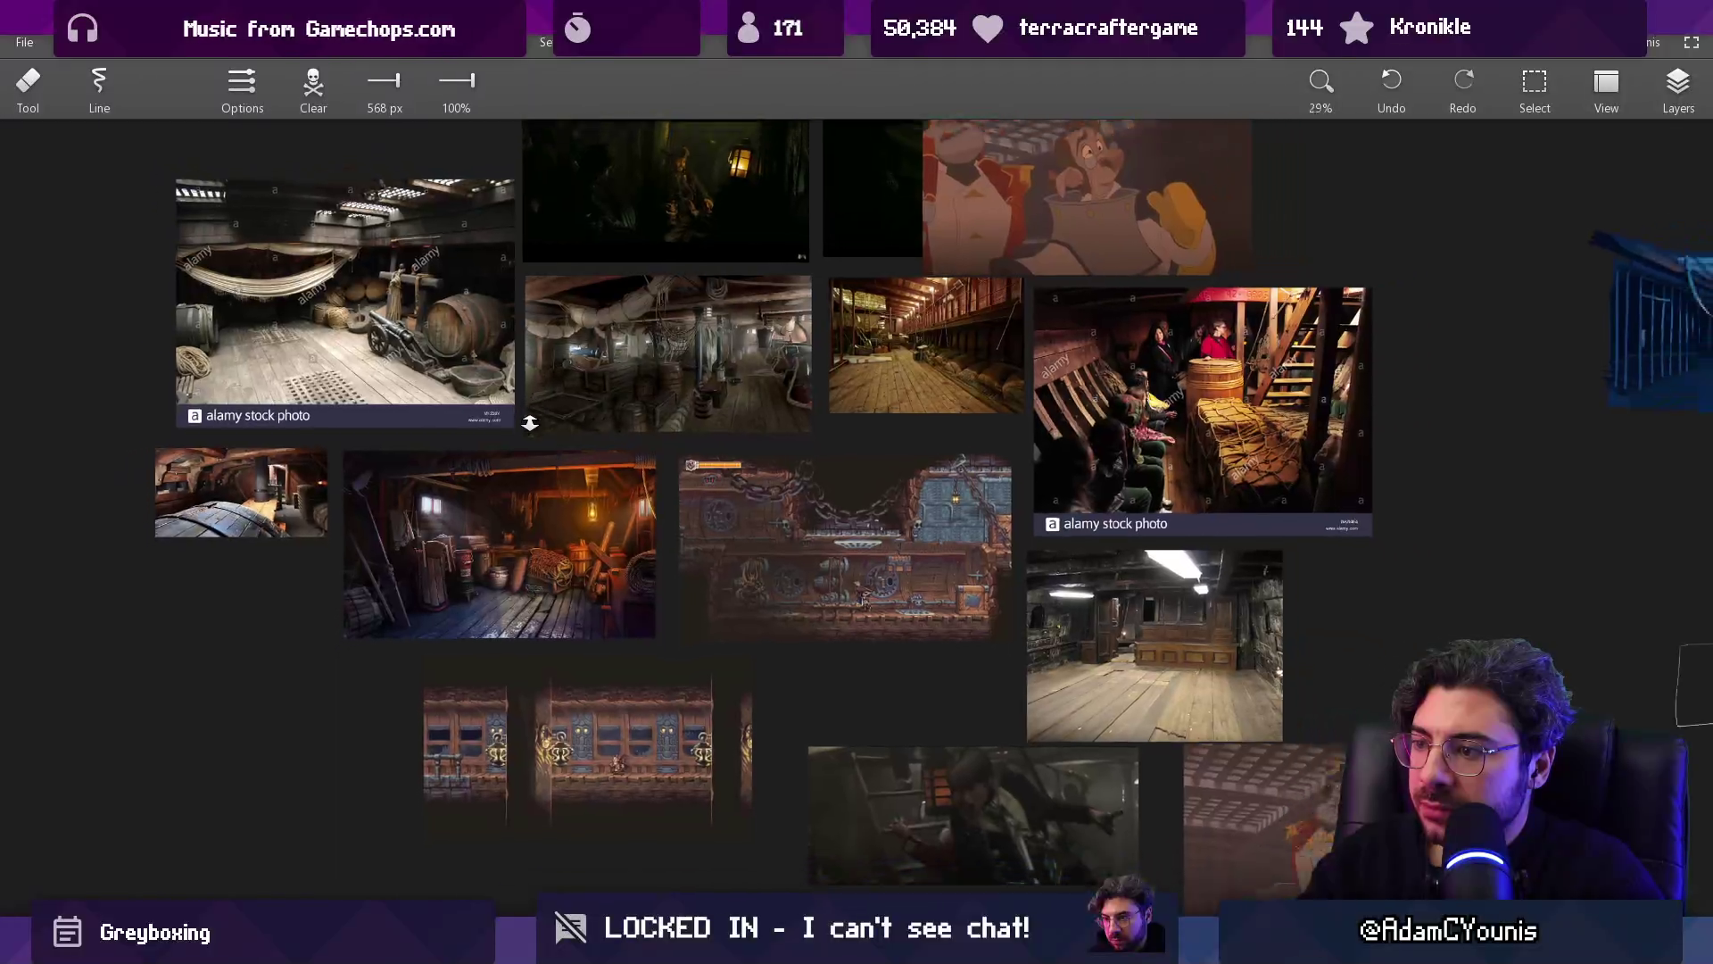
pyautogui.scroll(-5, 536, 443)
pyautogui.scroll(2, 1130, 356)
pyautogui.moveTo(1129, 356)
pyautogui.mouseDown()
pyautogui.moveTo(500, 569)
pyautogui.moveTo(581, 785)
pyautogui.moveTo(570, 624)
pyautogui.moveTo(424, 569)
pyautogui.mouseUp()
pyautogui.moveTo(882, 473)
pyautogui.mouseDown()
pyautogui.moveTo(788, 500)
pyautogui.moveTo(634, 496)
pyautogui.mouseUp()
pyautogui.scroll(2, 672, 502)
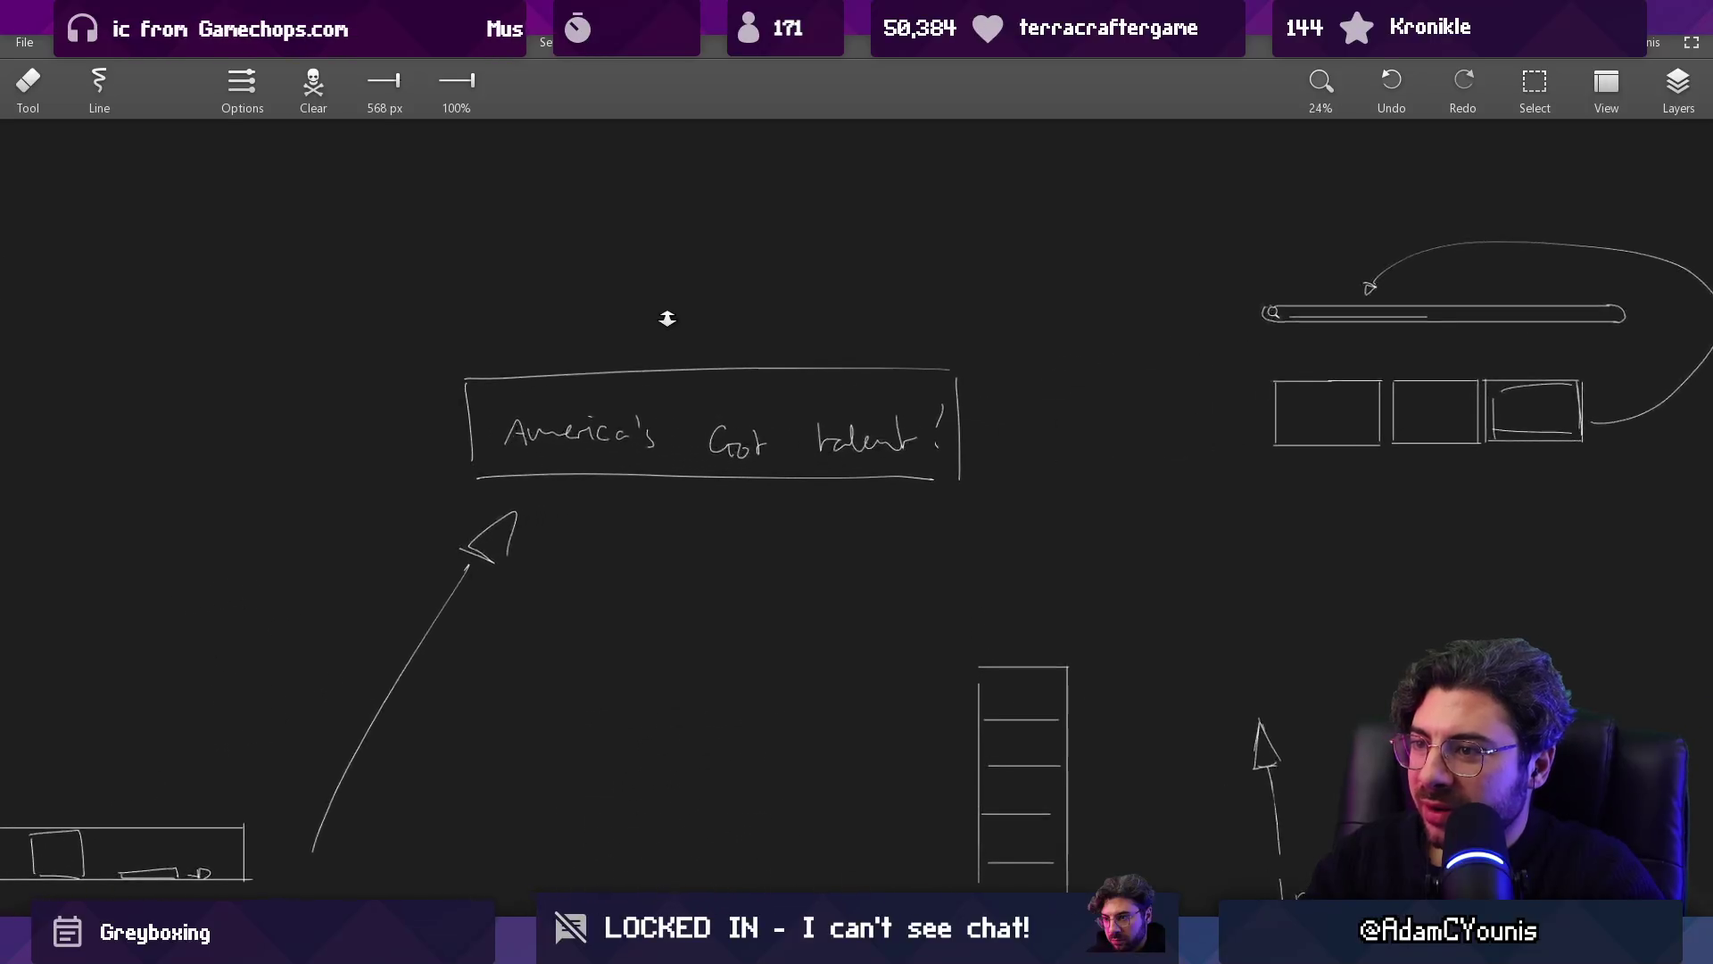
# Step: Erase the old notes and diagrams: talent note, arrows, triangle, Quality note, ladder, boxes, cups and 15% note
pyautogui.moveTo(485, 421)
pyautogui.mouseDown()
pyautogui.moveTo(658, 414)
pyautogui.moveTo(847, 476)
pyautogui.mouseUp()
pyautogui.scroll(-1, 847, 476)
pyautogui.moveTo(642, 668)
pyautogui.mouseDown()
pyautogui.moveTo(753, 440)
pyautogui.moveTo(622, 657)
pyautogui.mouseUp()
pyautogui.moveTo(360, 462)
pyautogui.mouseDown()
pyautogui.moveTo(421, 809)
pyautogui.moveTo(658, 609)
pyautogui.mouseUp()
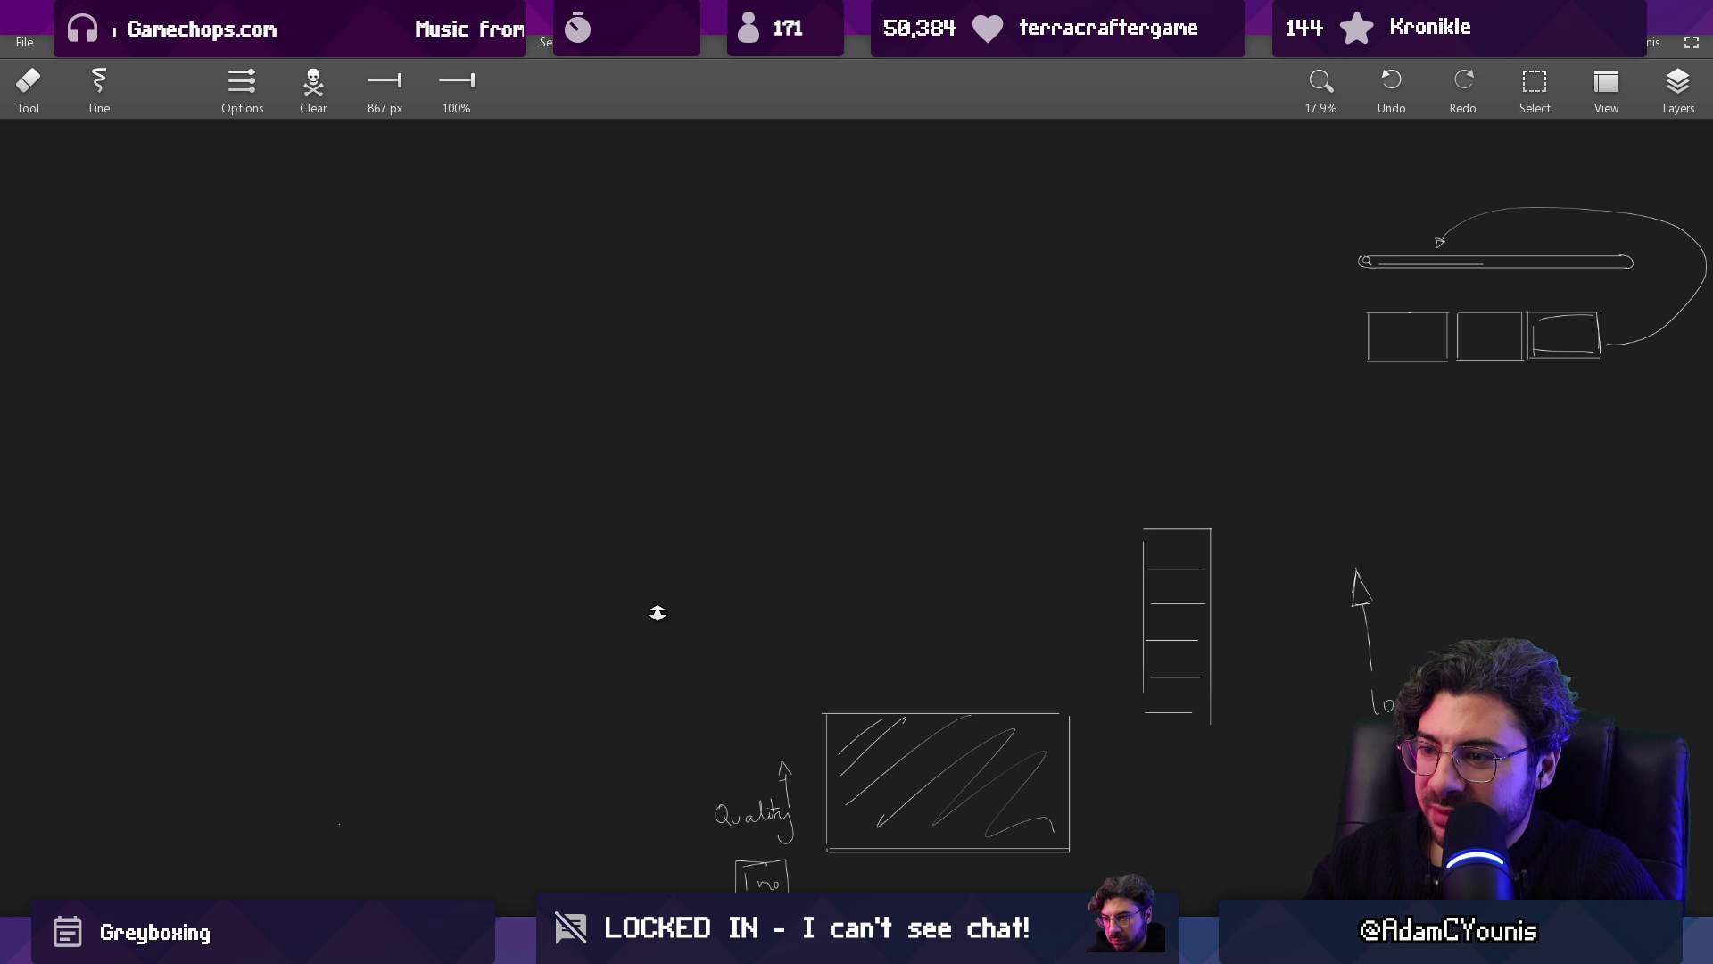
pyautogui.scroll(-5, 659, 609)
pyautogui.moveTo(643, 486)
pyautogui.mouseDown()
pyautogui.moveTo(983, 463)
pyautogui.moveTo(784, 673)
pyautogui.moveTo(1235, 467)
pyautogui.moveTo(956, 612)
pyautogui.moveTo(1024, 463)
pyautogui.moveTo(1102, 536)
pyautogui.mouseUp()
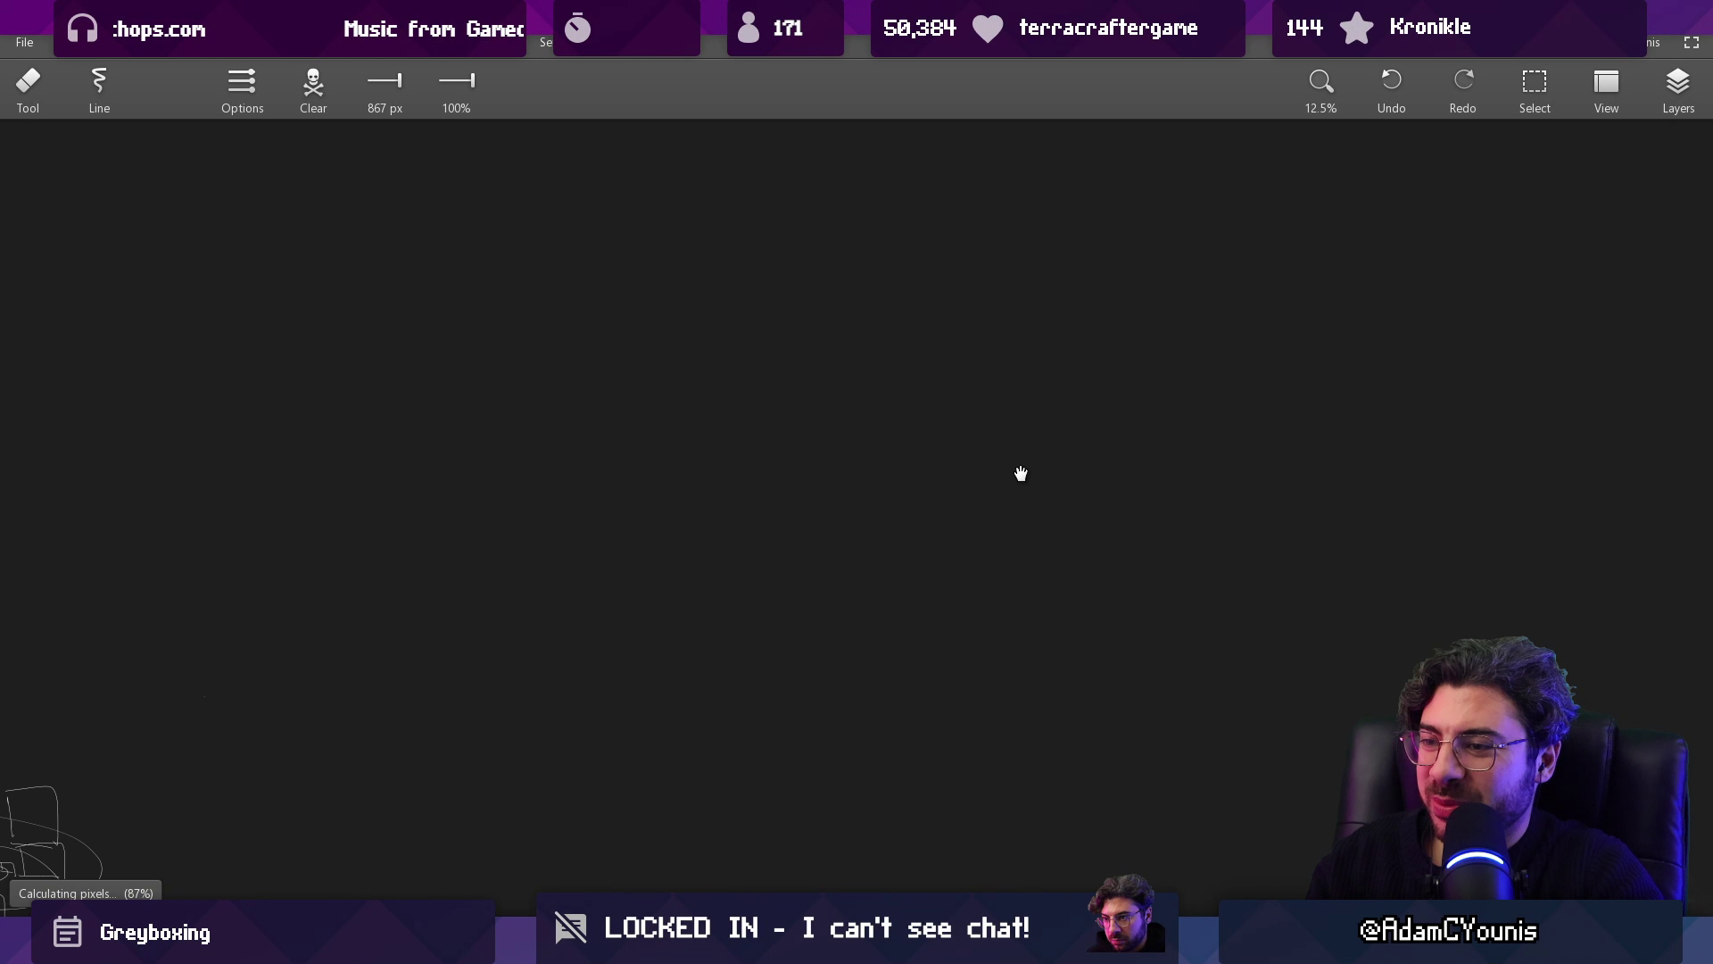
pyautogui.moveTo(792, 499)
pyautogui.mouseDown()
pyautogui.moveTo(910, 394)
pyautogui.moveTo(1056, 497)
pyautogui.moveTo(1075, 623)
pyautogui.mouseUp()
pyautogui.moveTo(1079, 563)
pyautogui.mouseDown()
pyautogui.moveTo(1216, 451)
pyautogui.moveTo(1036, 506)
pyautogui.mouseUp()
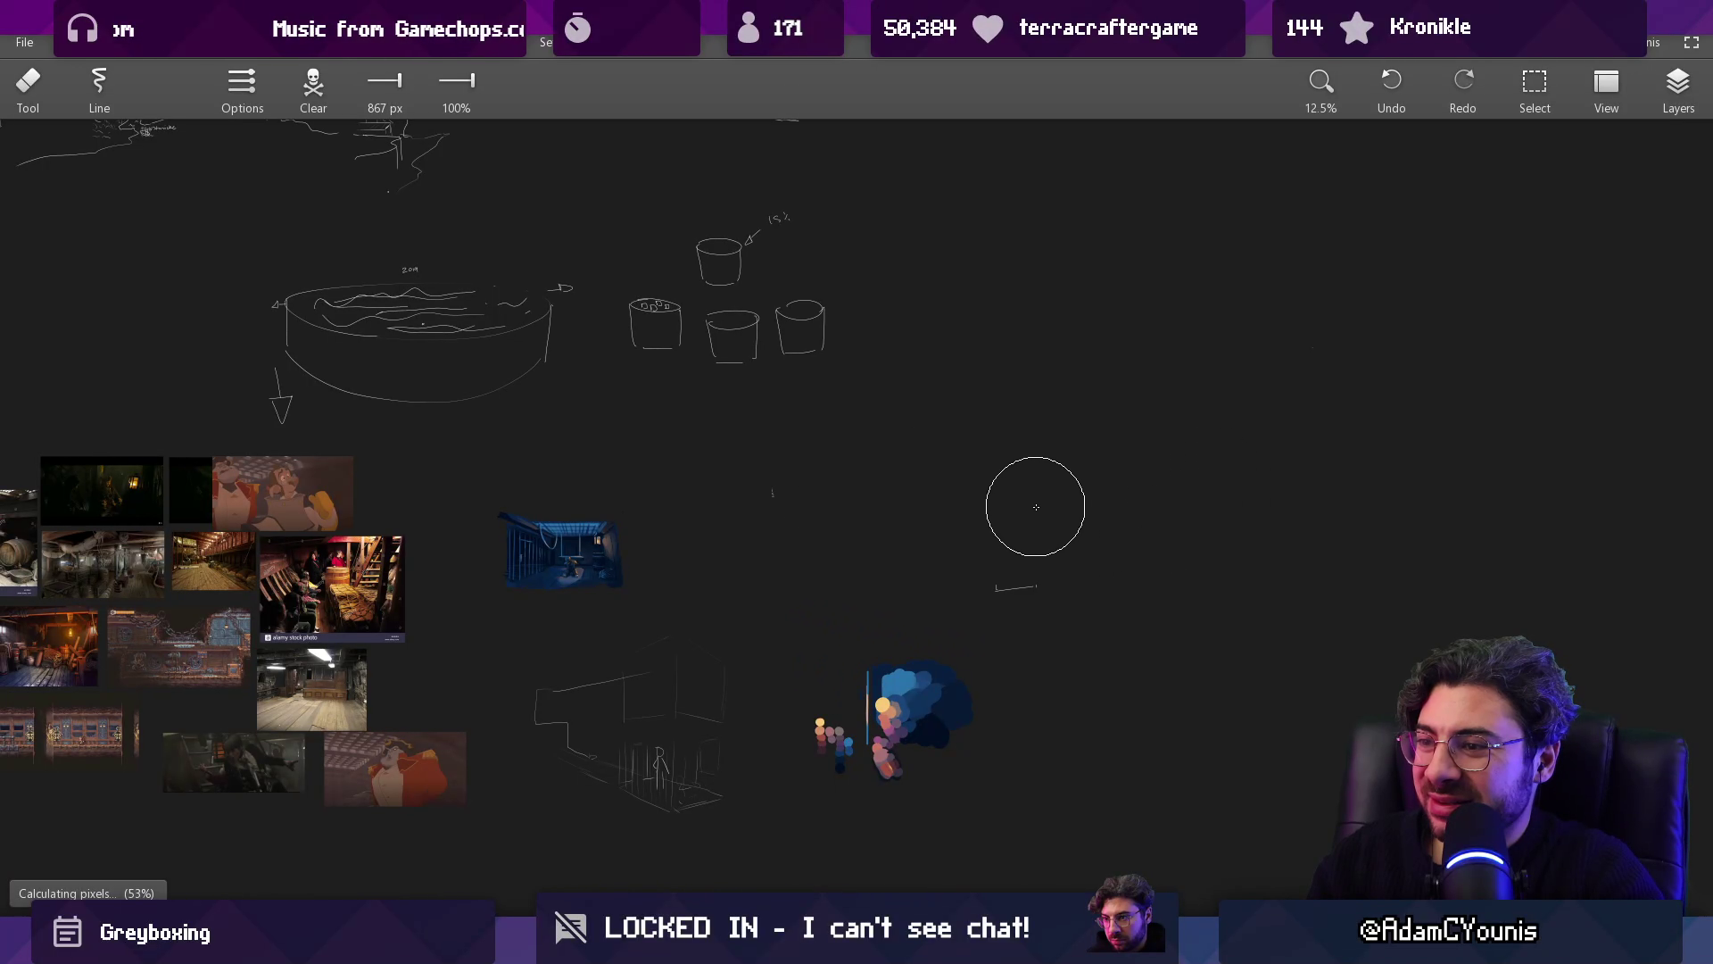
pyautogui.scroll(3, 1003, 546)
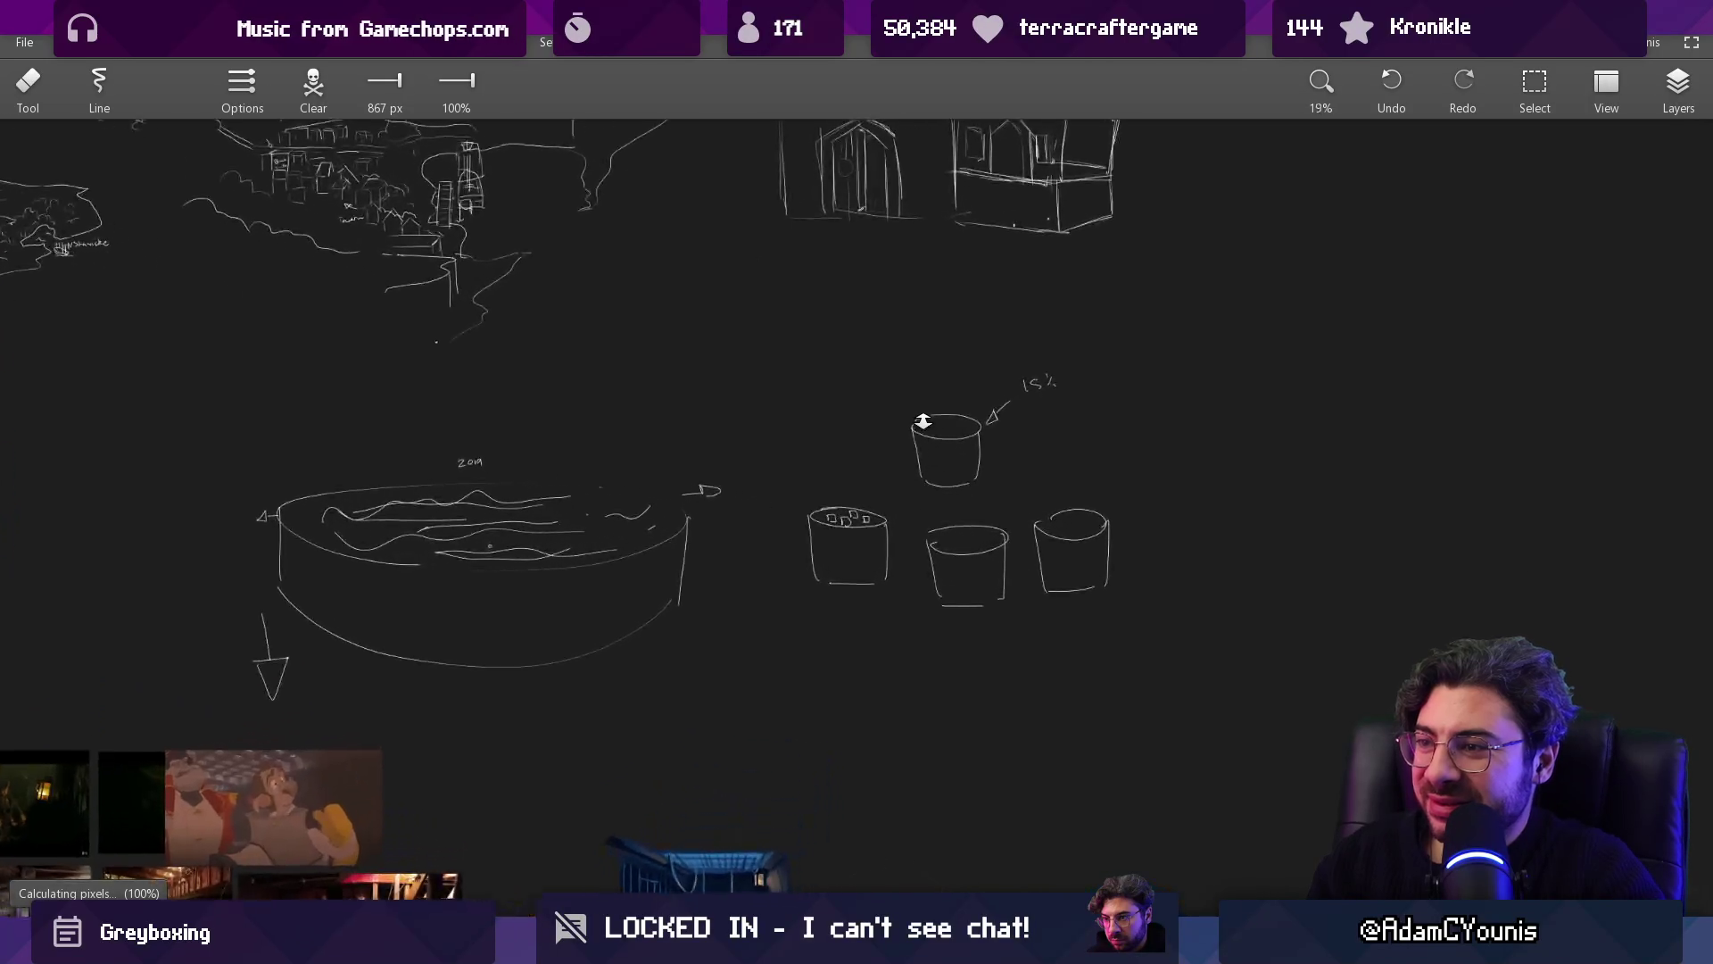
pyautogui.press('w')
pyautogui.press('e')
pyautogui.moveTo(814, 470)
pyautogui.mouseDown()
pyautogui.moveTo(814, 547)
pyautogui.moveTo(955, 479)
pyautogui.moveTo(1147, 543)
pyautogui.mouseUp()
# Step: Lasso the lower reference image cluster and move it upward
pyautogui.moveTo(858, 558)
pyautogui.mouseDown()
pyautogui.moveTo(1053, 478)
pyautogui.moveTo(784, 394)
pyautogui.moveTo(791, 367)
pyautogui.moveTo(779, 390)
pyautogui.mouseUp()
pyautogui.scroll(-1, 961, 497)
pyautogui.scroll(-1, 961, 496)
pyautogui.moveTo(870, 346); pyautogui.dragTo(923, 665)
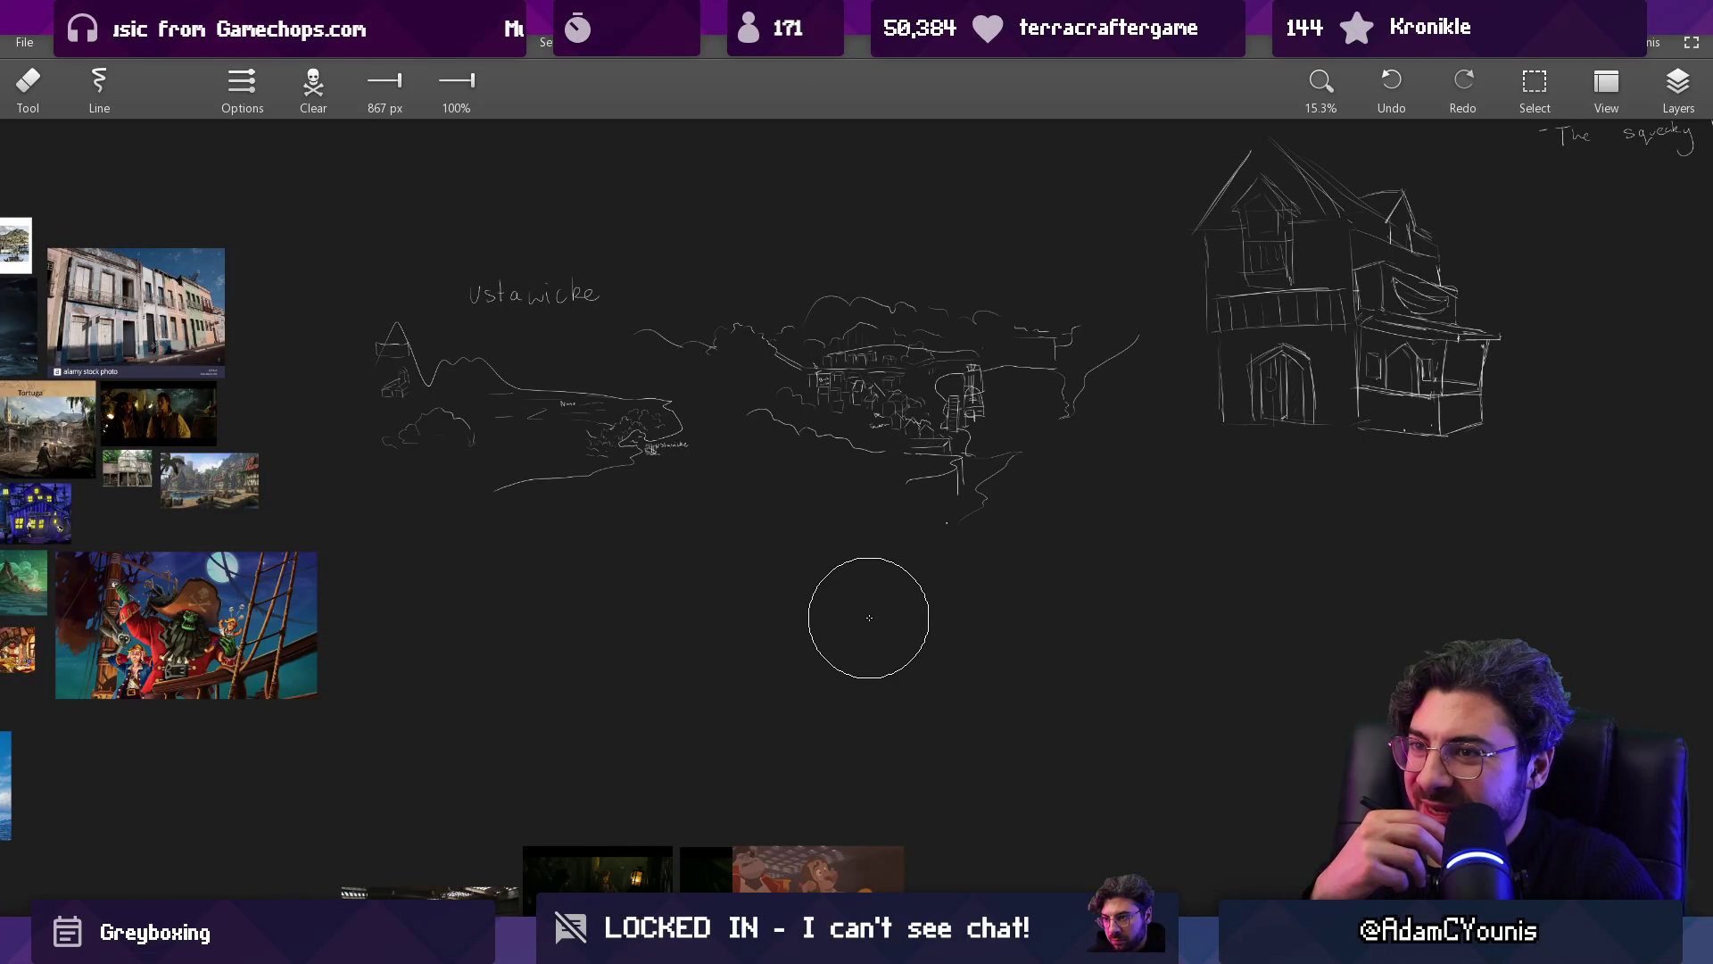
pyautogui.scroll(-5, 800, 373)
pyautogui.moveTo(815, 393); pyautogui.dragTo(784, 612)
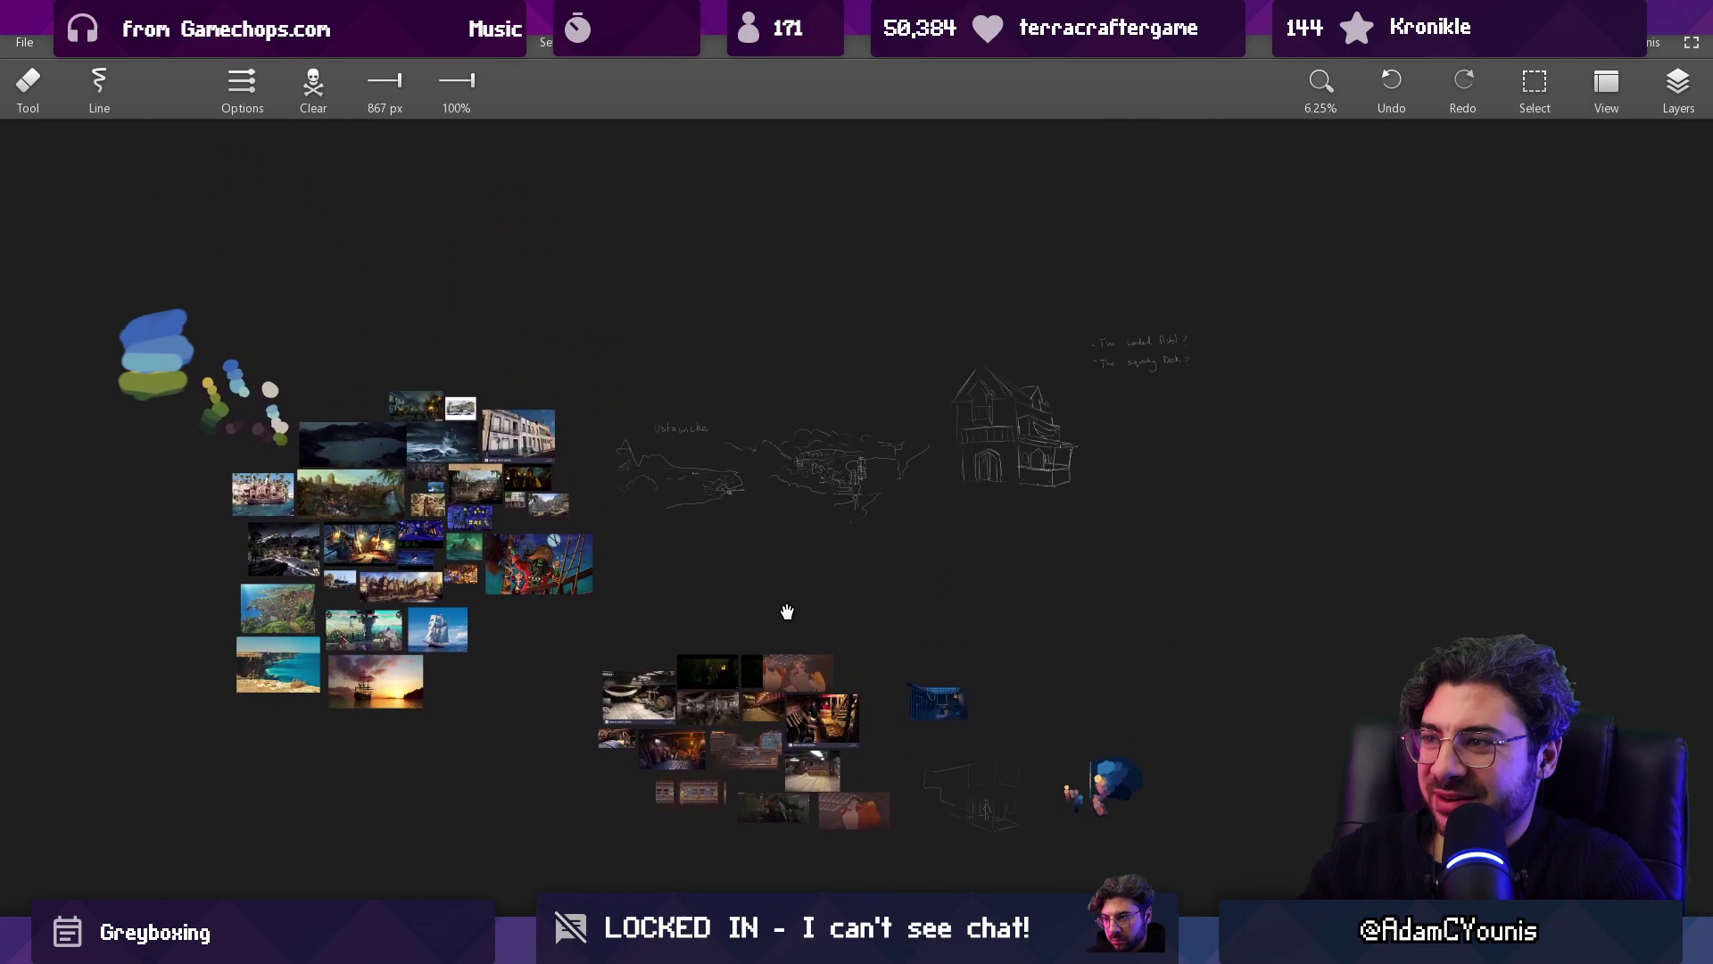
pyautogui.press('l')
pyautogui.moveTo(648, 595)
pyautogui.mouseDown()
pyautogui.moveTo(598, 870)
pyautogui.moveTo(1053, 571)
pyautogui.mouseUp()
pyautogui.moveTo(943, 704); pyautogui.dragTo(952, 616)
pyautogui.press('Escape')
# Step: Erase the left mountain, bay and harbour sketches from the Ustawicke map
pyautogui.press('m')
pyautogui.moveTo(225, 330)
pyautogui.mouseDown()
pyautogui.moveTo(628, 570)
pyautogui.moveTo(1187, 753)
pyautogui.mouseUp()
pyautogui.press('Escape')
pyautogui.scroll(5, 984, 433)
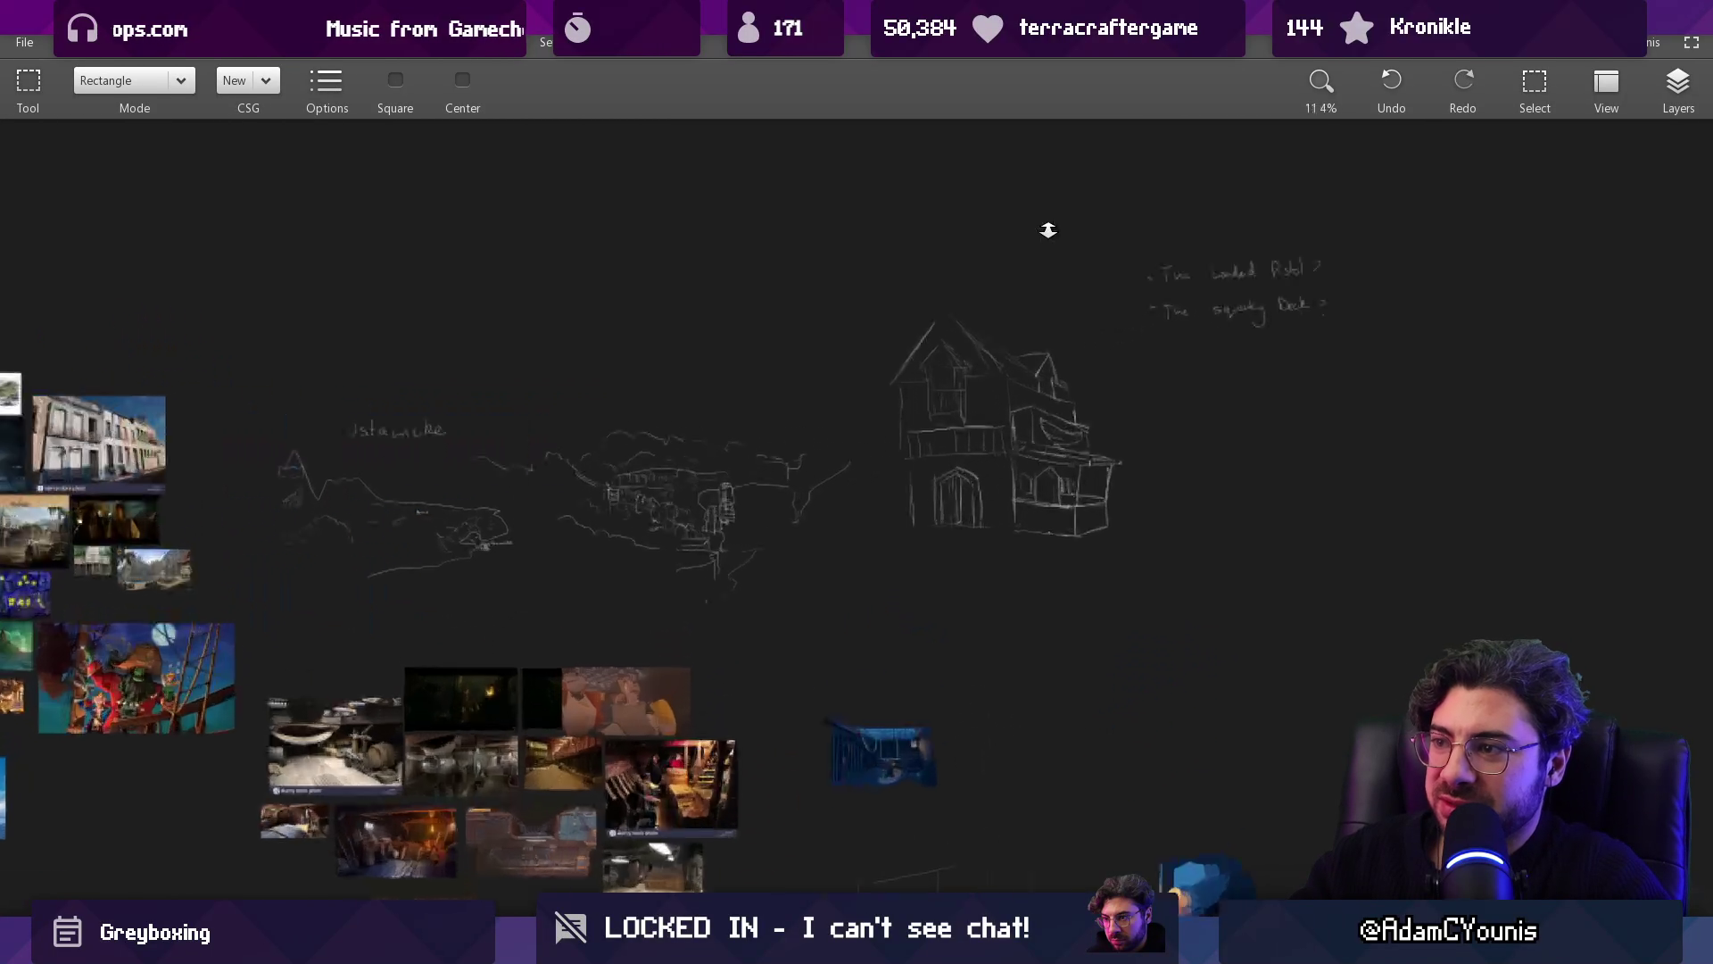
pyautogui.scroll(-2, 1092, 406)
pyautogui.scroll(5, 934, 443)
pyautogui.moveTo(934, 444); pyautogui.dragTo(1120, 425)
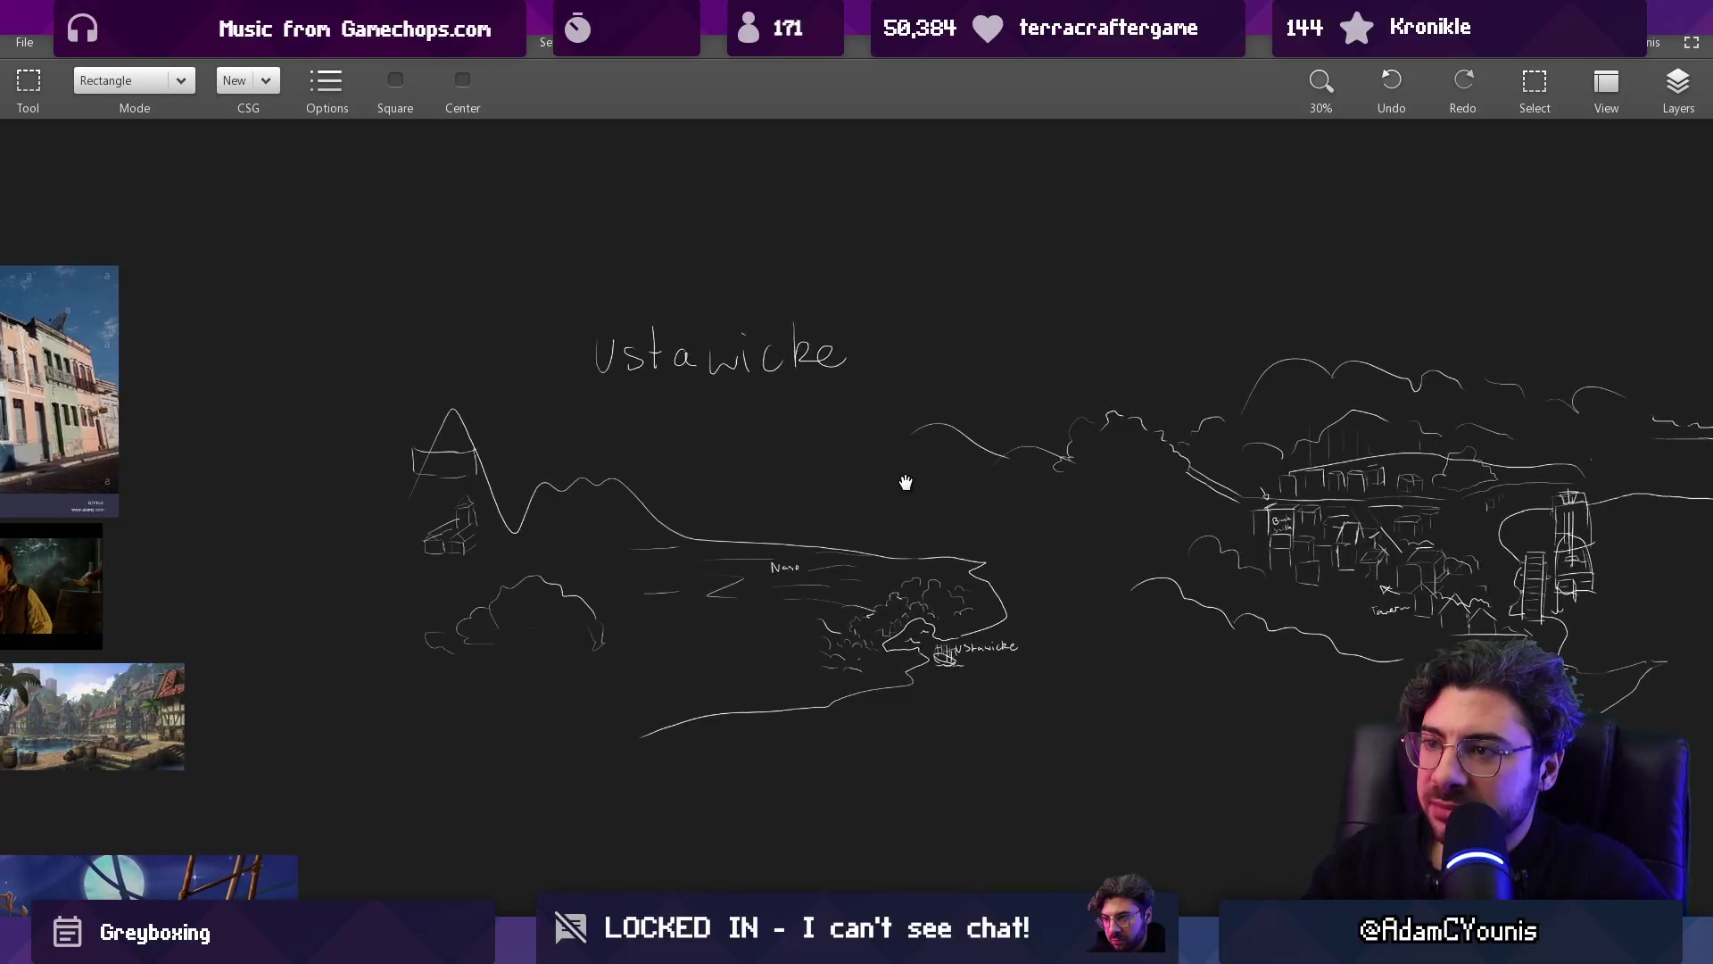
pyautogui.moveTo(902, 479); pyautogui.dragTo(937, 459)
pyautogui.press('e')
pyautogui.moveTo(548, 478)
pyautogui.mouseDown()
pyautogui.moveTo(508, 573)
pyautogui.moveTo(964, 631)
pyautogui.mouseUp()
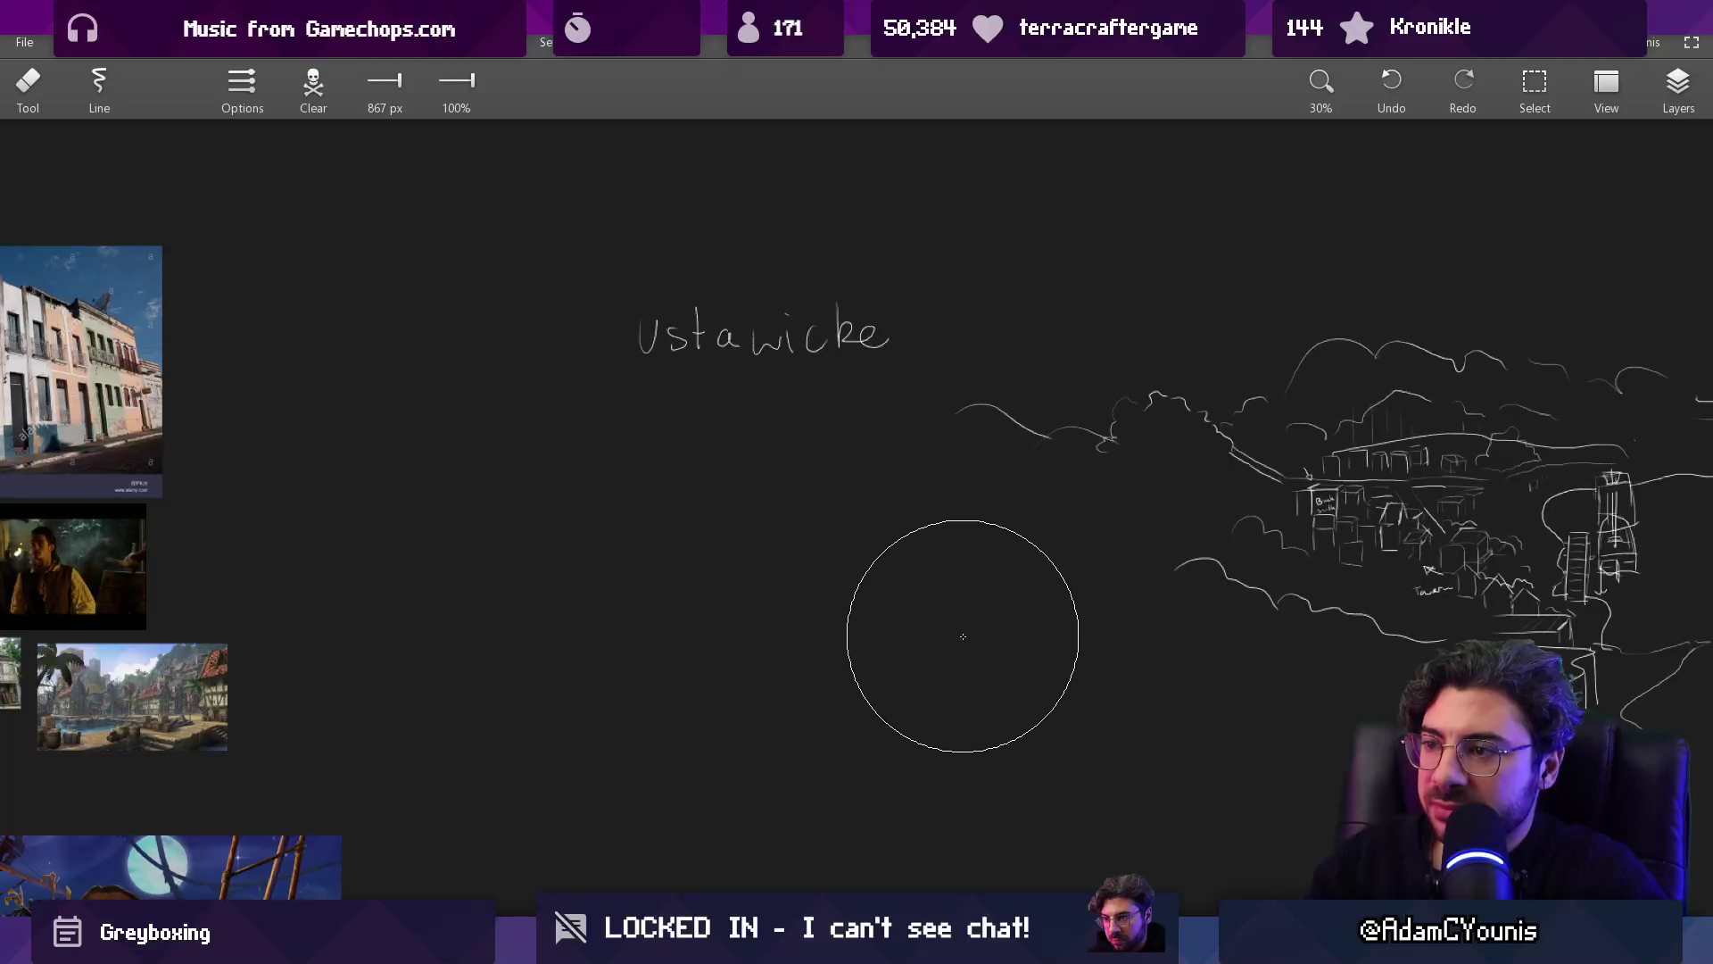
pyautogui.scroll(-2, 902, 677)
pyautogui.scroll(-2, 669, 548)
# Step: Lasso the remaining sketches and shift them left
pyautogui.press('l')
pyautogui.moveTo(371, 351)
pyautogui.mouseDown()
pyautogui.moveTo(420, 704)
pyautogui.moveTo(1328, 664)
pyautogui.moveTo(1147, 174)
pyautogui.mouseUp()
pyautogui.moveTo(1092, 380); pyautogui.dragTo(918, 397)
pyautogui.press('Escape')
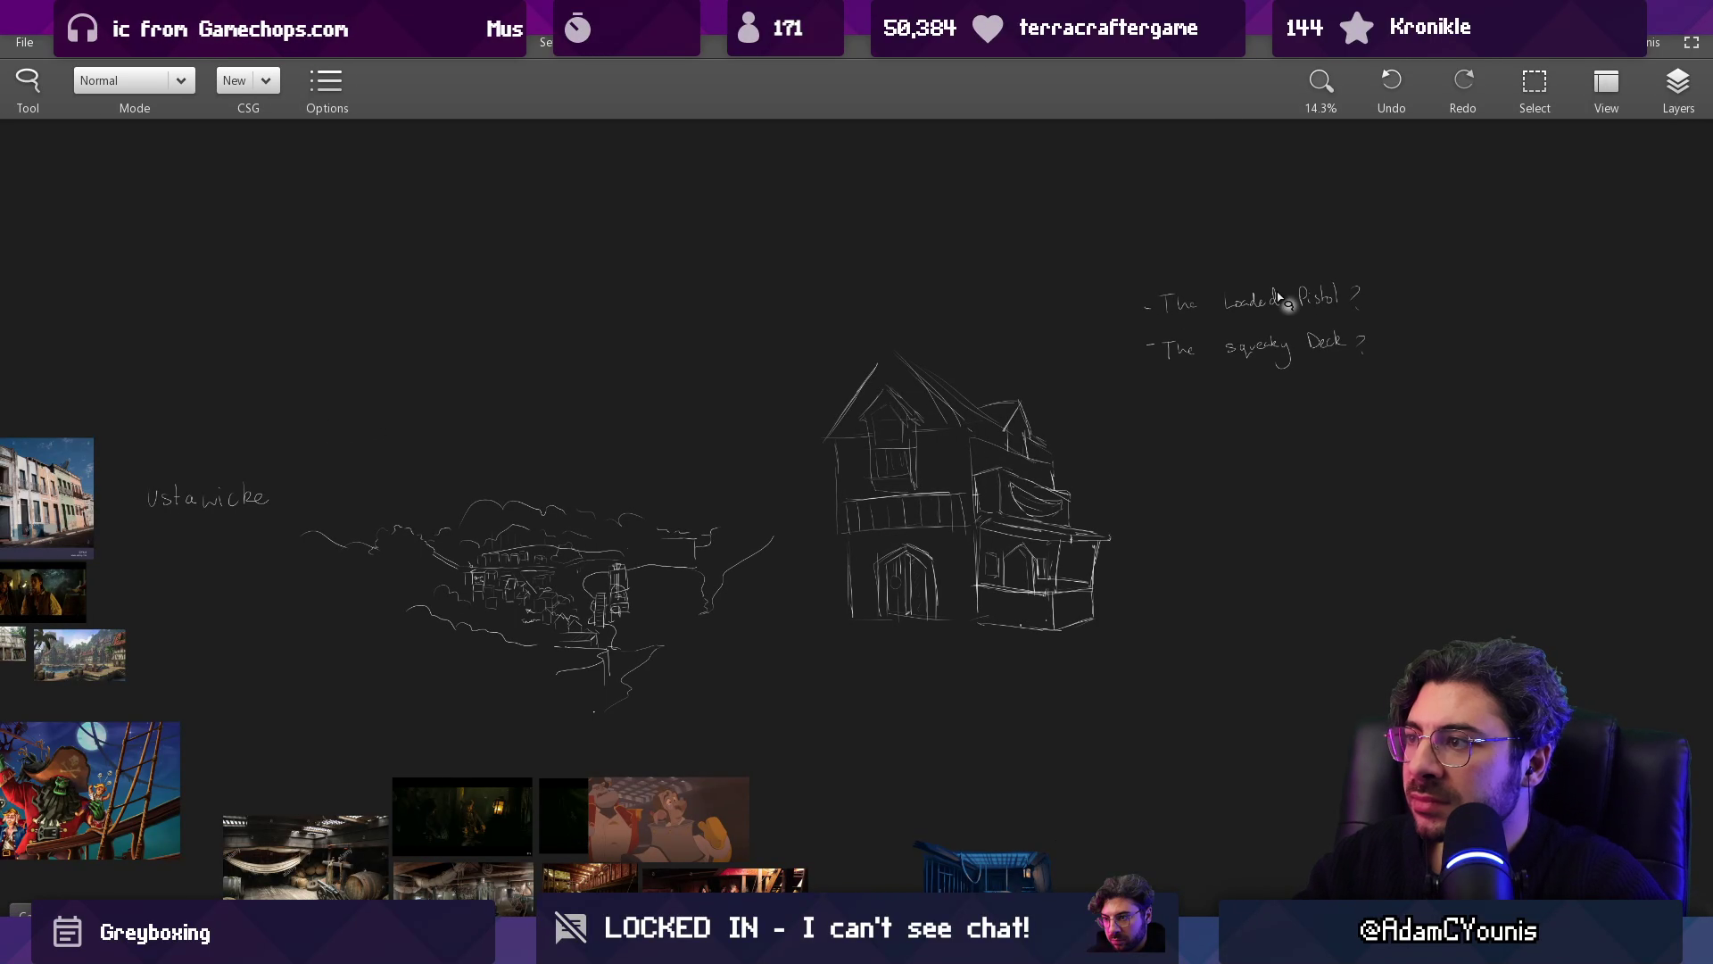
pyautogui.scroll(3, 1294, 268)
pyautogui.press('e')
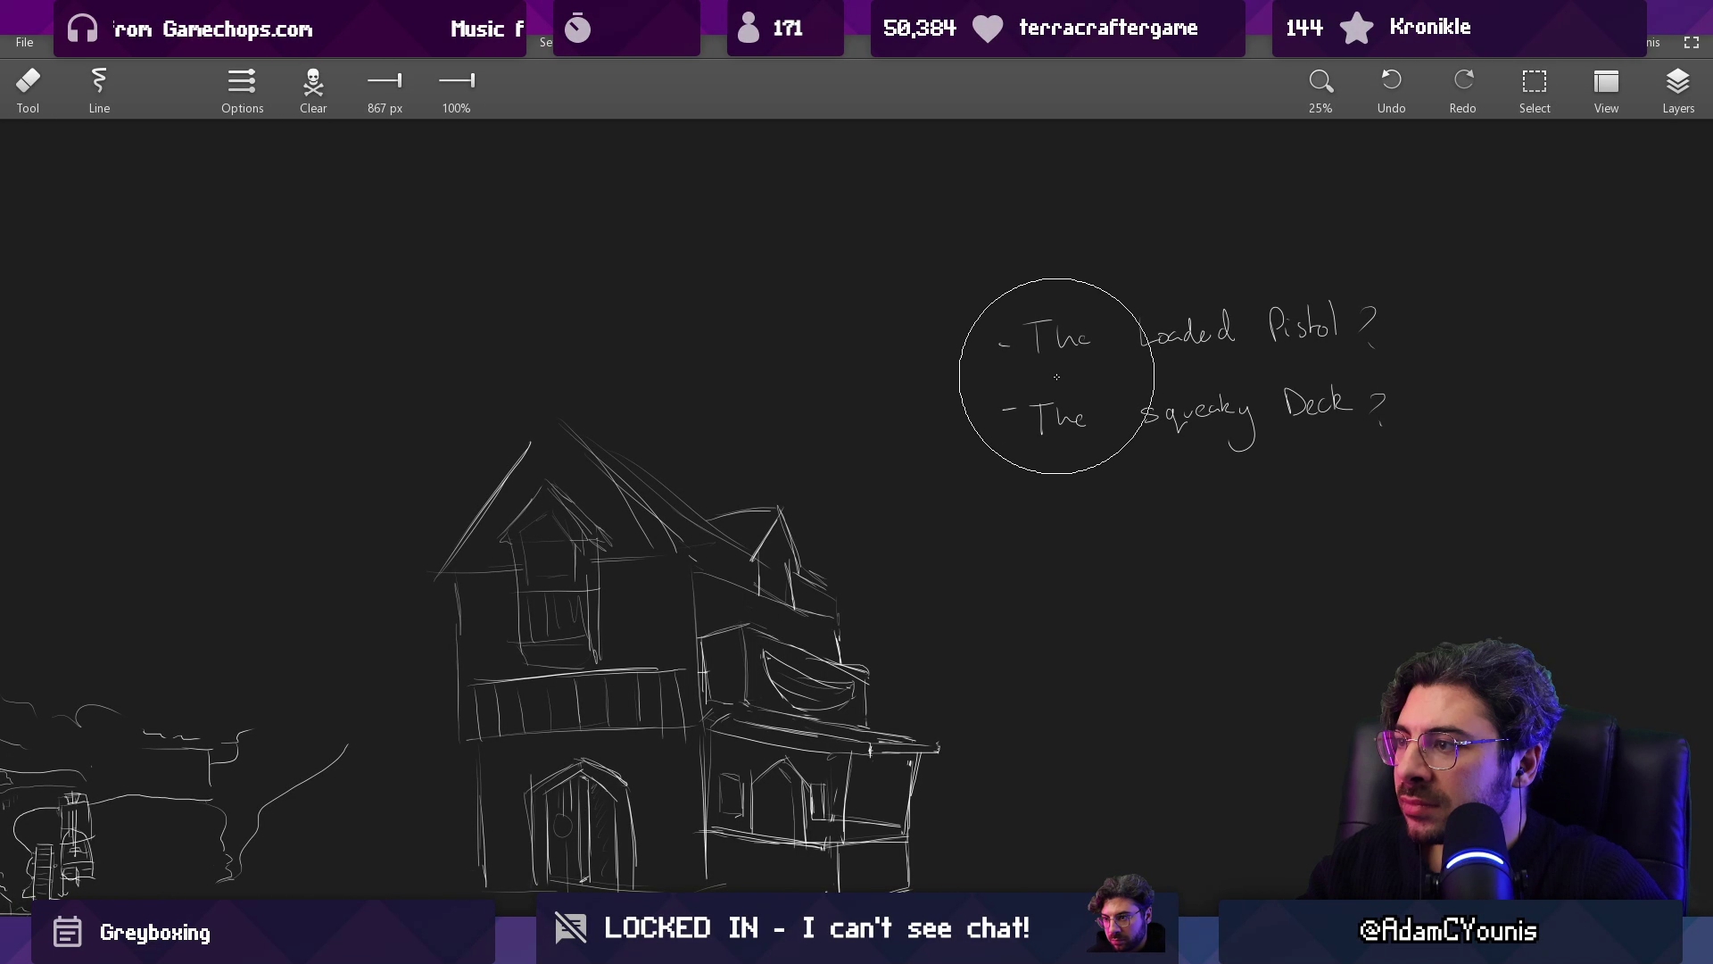
pyautogui.scroll(-2, 1057, 376)
pyautogui.moveTo(330, 446); pyautogui.dragTo(983, 446)
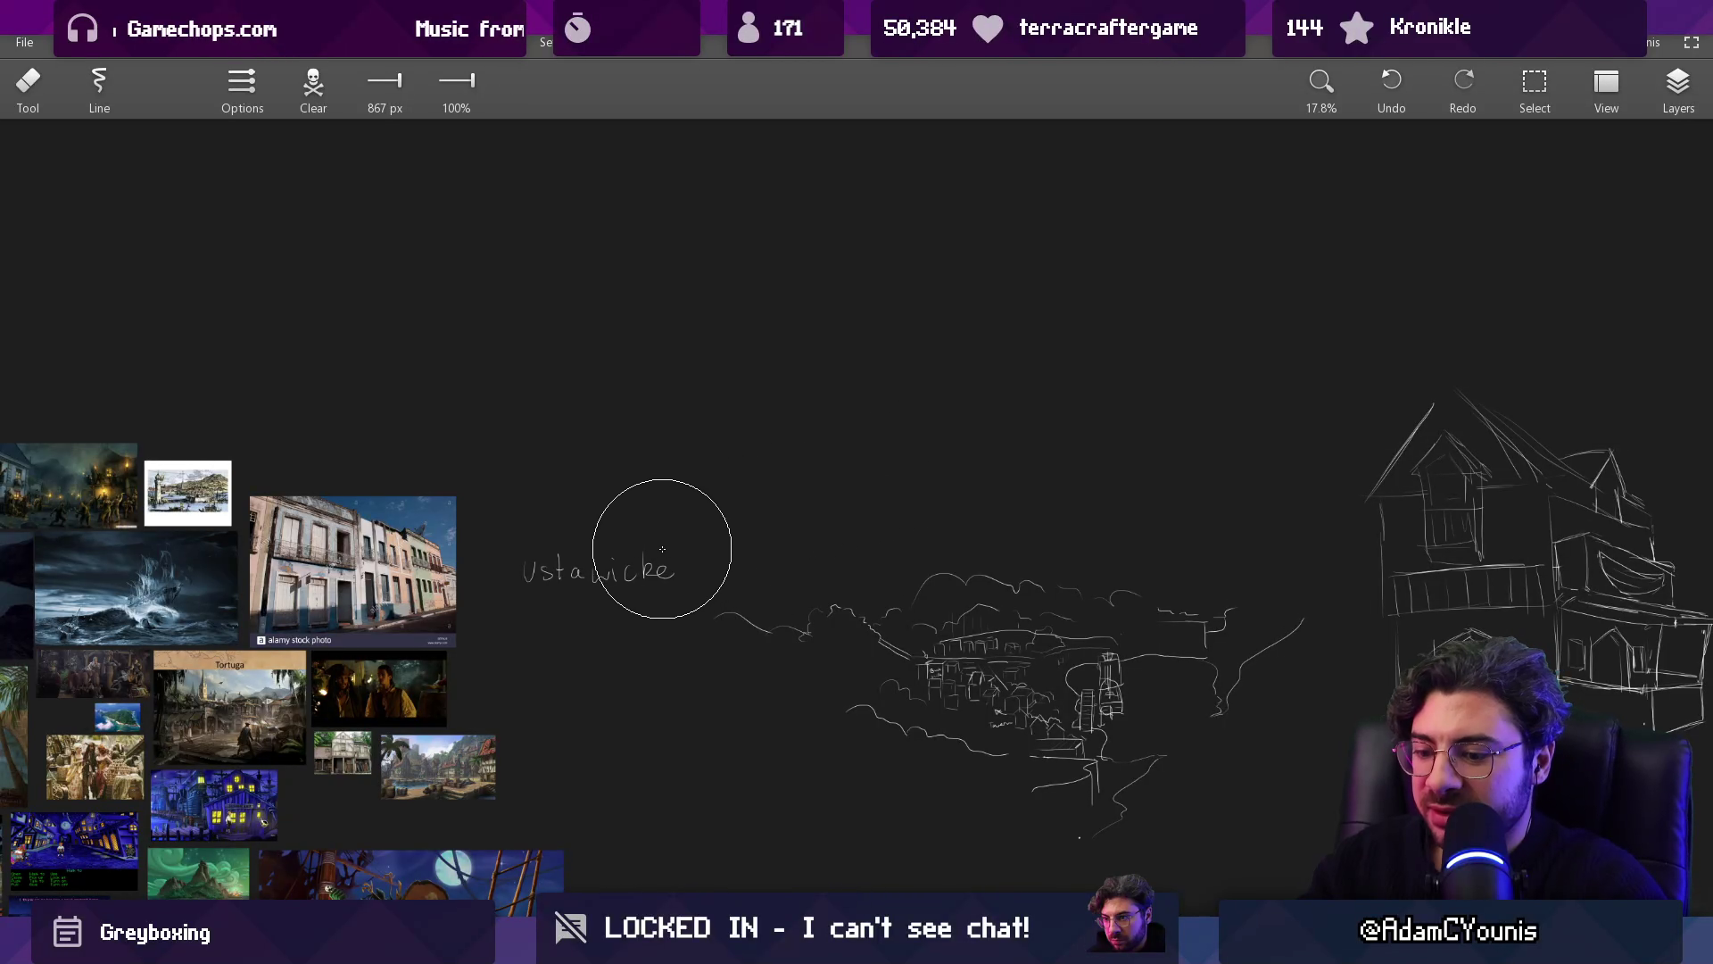
# Step: Lasso the town sketch, house and notes and move them left
pyautogui.press('s')
pyautogui.moveTo(707, 610)
pyautogui.mouseDown()
pyautogui.moveTo(960, 535)
pyautogui.moveTo(681, 489)
pyautogui.mouseUp()
pyautogui.scroll(-2, 931, 550)
pyautogui.press('l')
pyautogui.moveTo(559, 364); pyautogui.dragTo(516, 615)
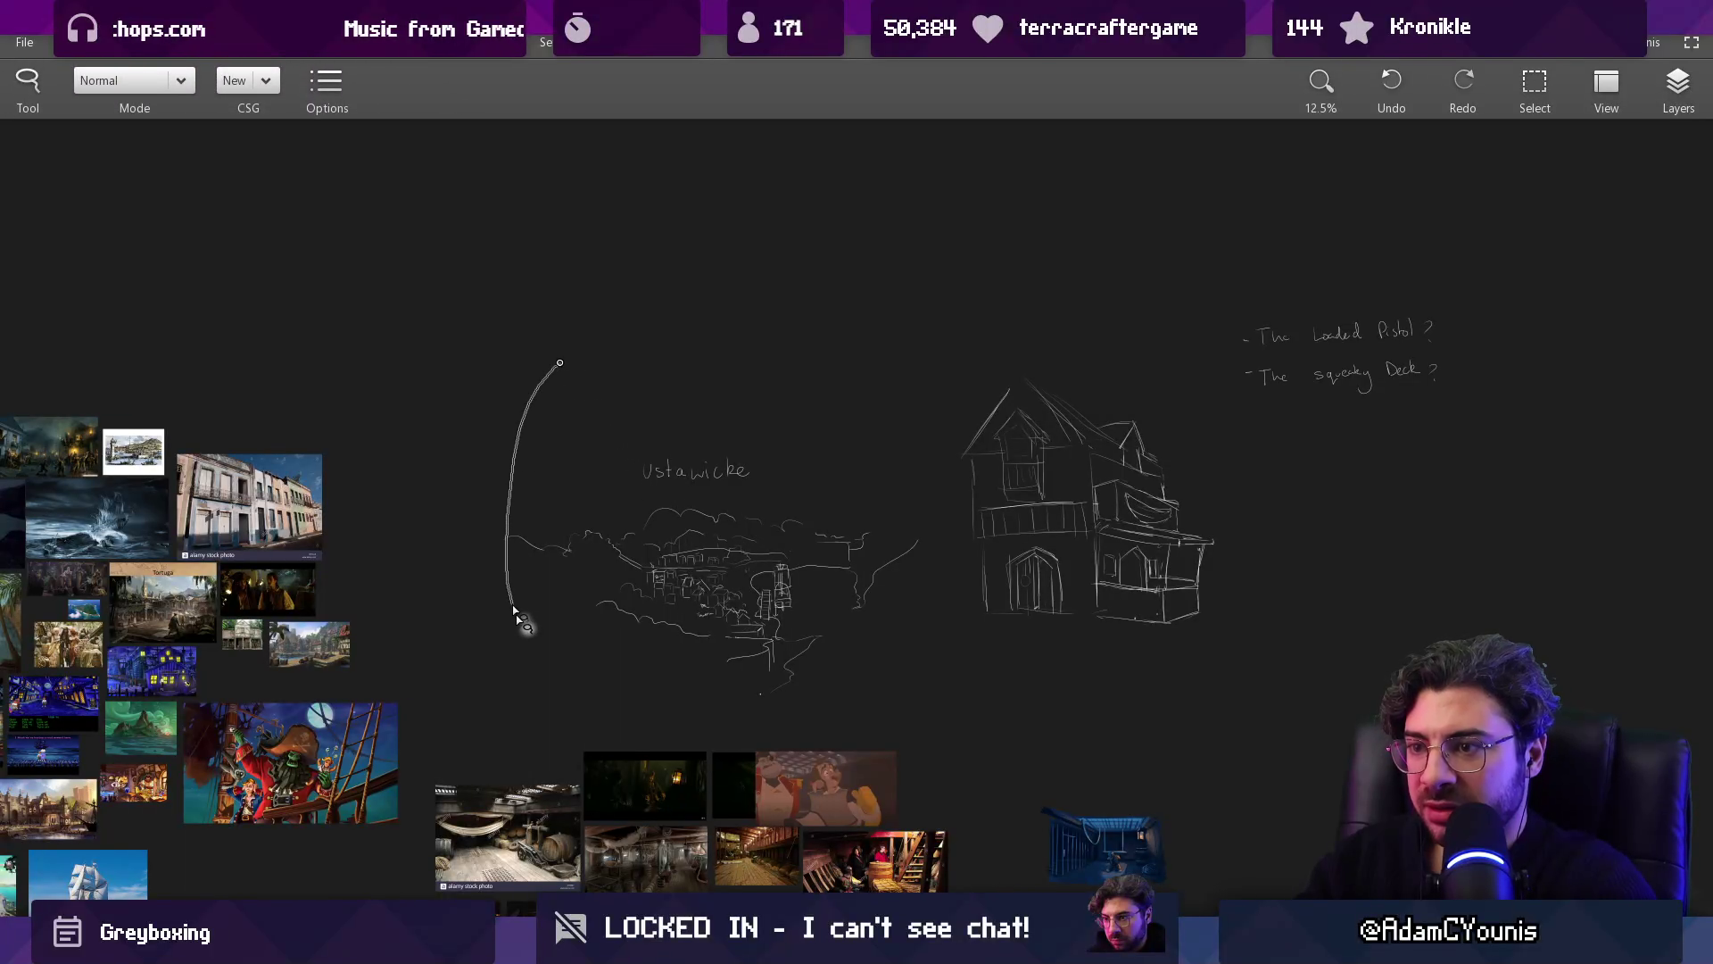
pyautogui.moveTo(879, 743)
pyautogui.mouseDown()
pyautogui.moveTo(1312, 245)
pyautogui.moveTo(1160, 312)
pyautogui.mouseUp()
pyautogui.moveTo(1079, 428)
pyautogui.mouseDown()
pyautogui.moveTo(929, 431)
pyautogui.moveTo(1061, 506)
pyautogui.mouseUp()
# Step: Zoom out over the whole reference board, then return to Figma and close the file search window
pyautogui.scroll(-2, 951, 470)
pyautogui.scroll(3, 556, 625)
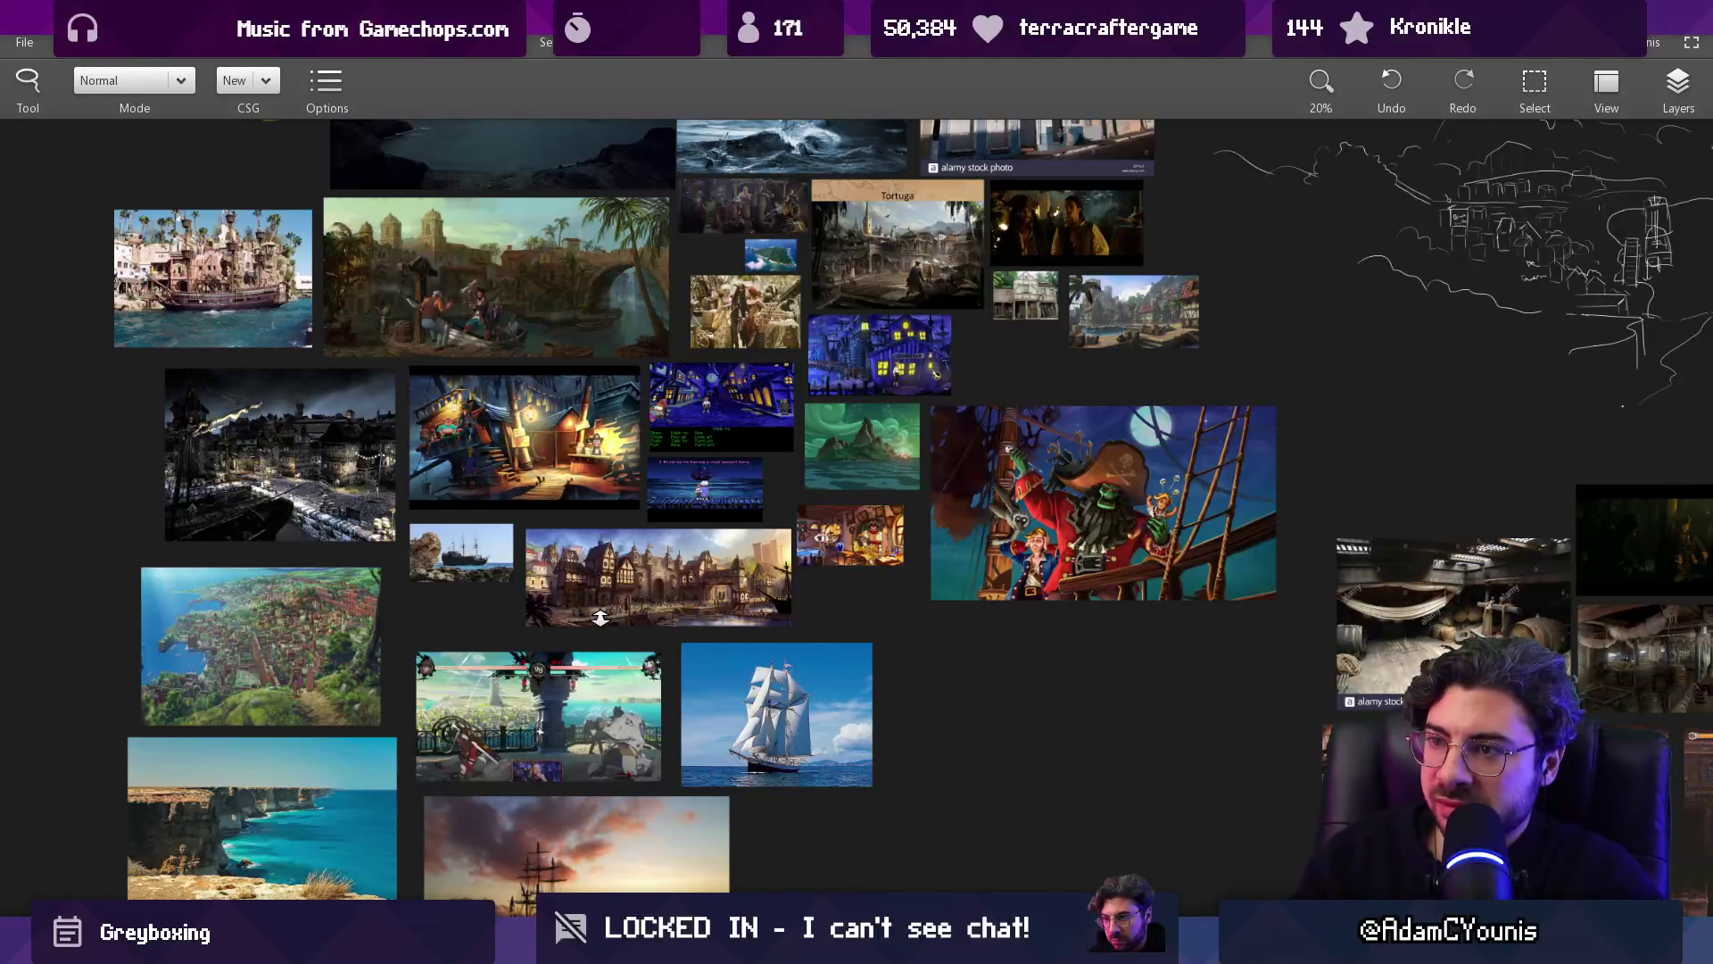
pyautogui.scroll(-2, 604, 343)
pyautogui.moveTo(604, 344); pyautogui.dragTo(737, 586)
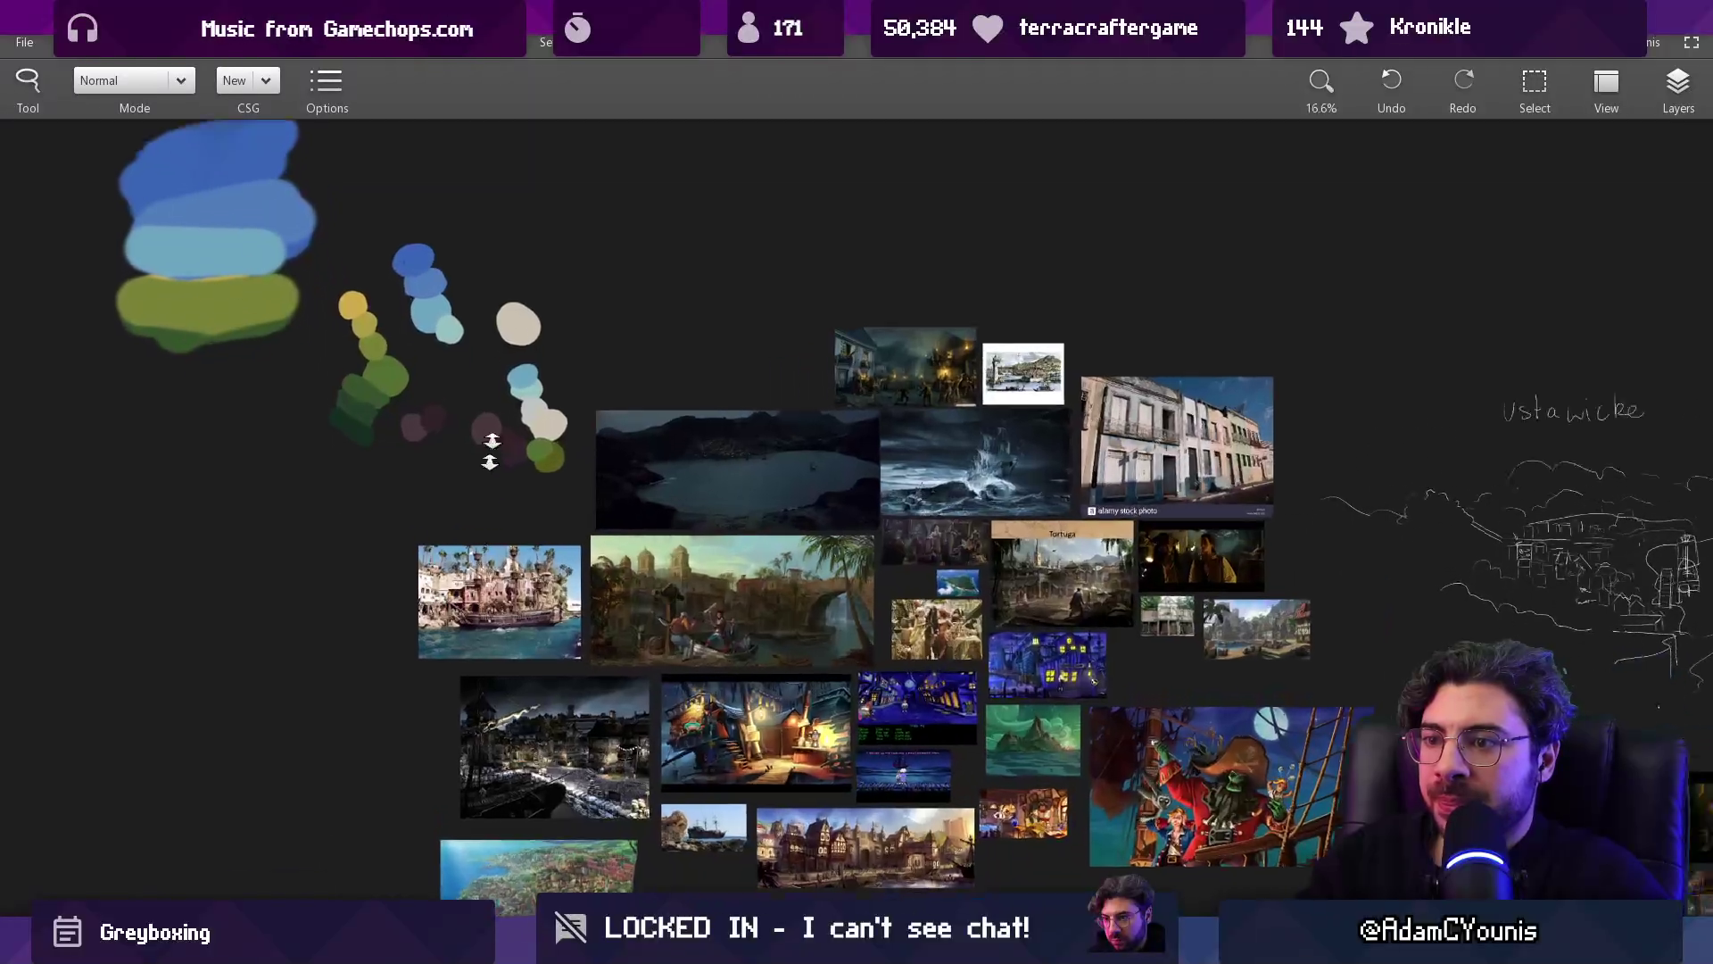
pyautogui.scroll(4, 517, 470)
pyautogui.scroll(-3, 561, 463)
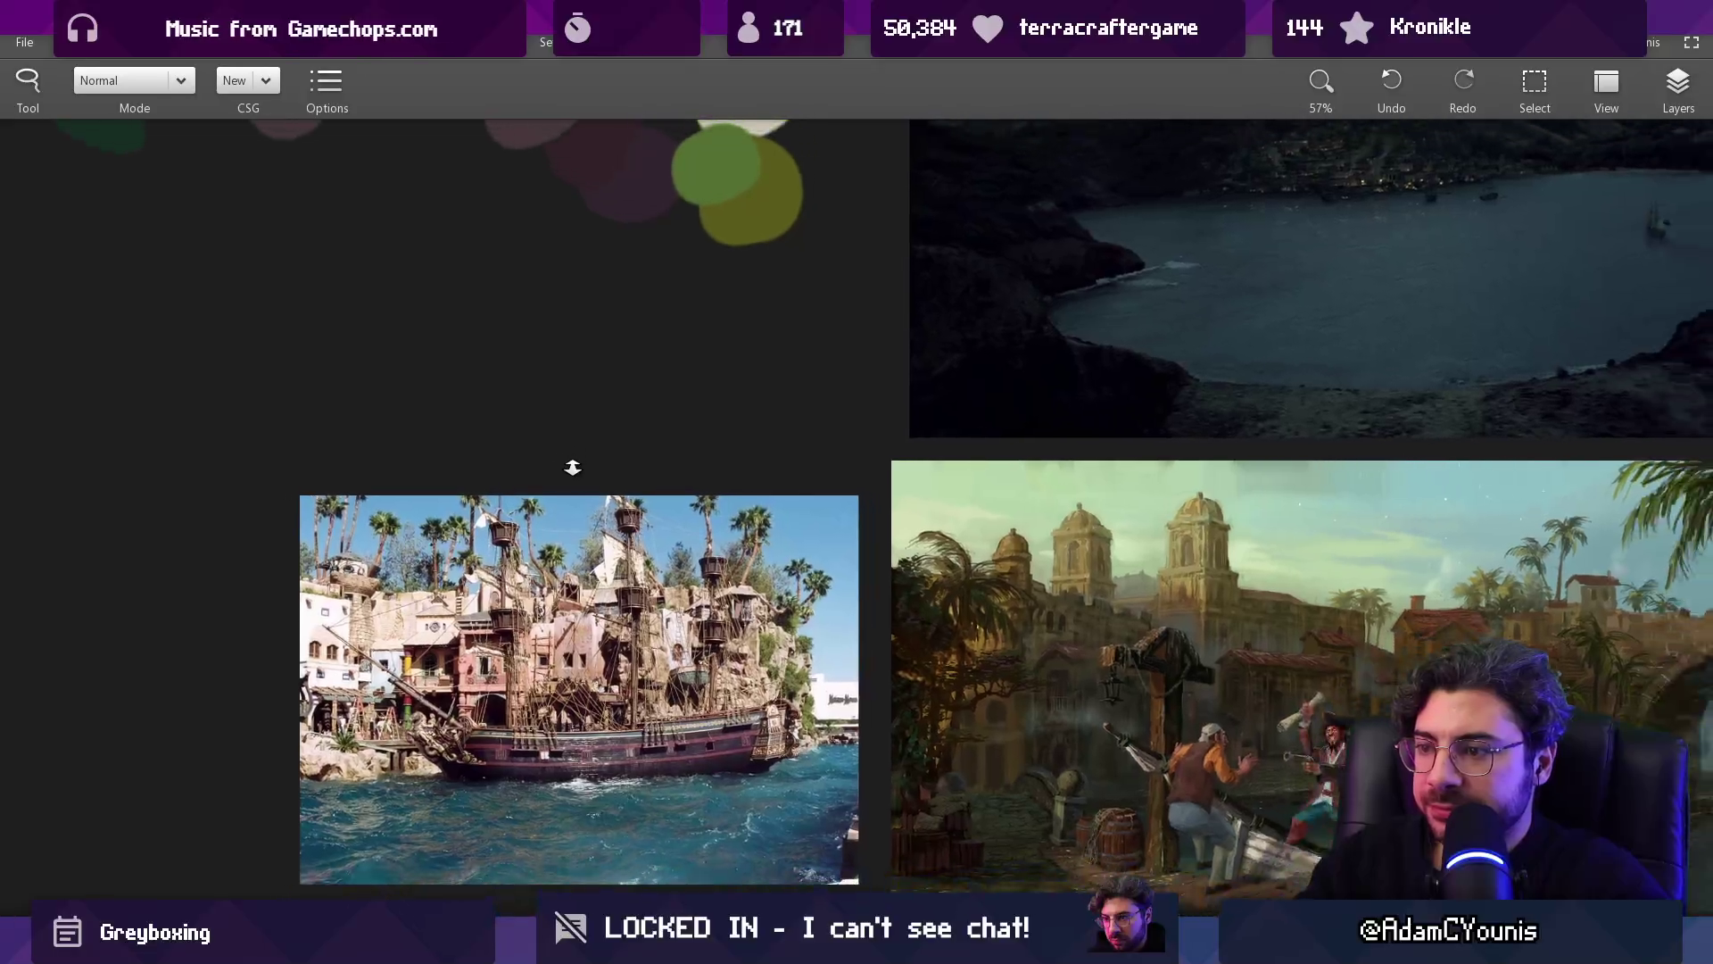
pyautogui.scroll(-6, 598, 408)
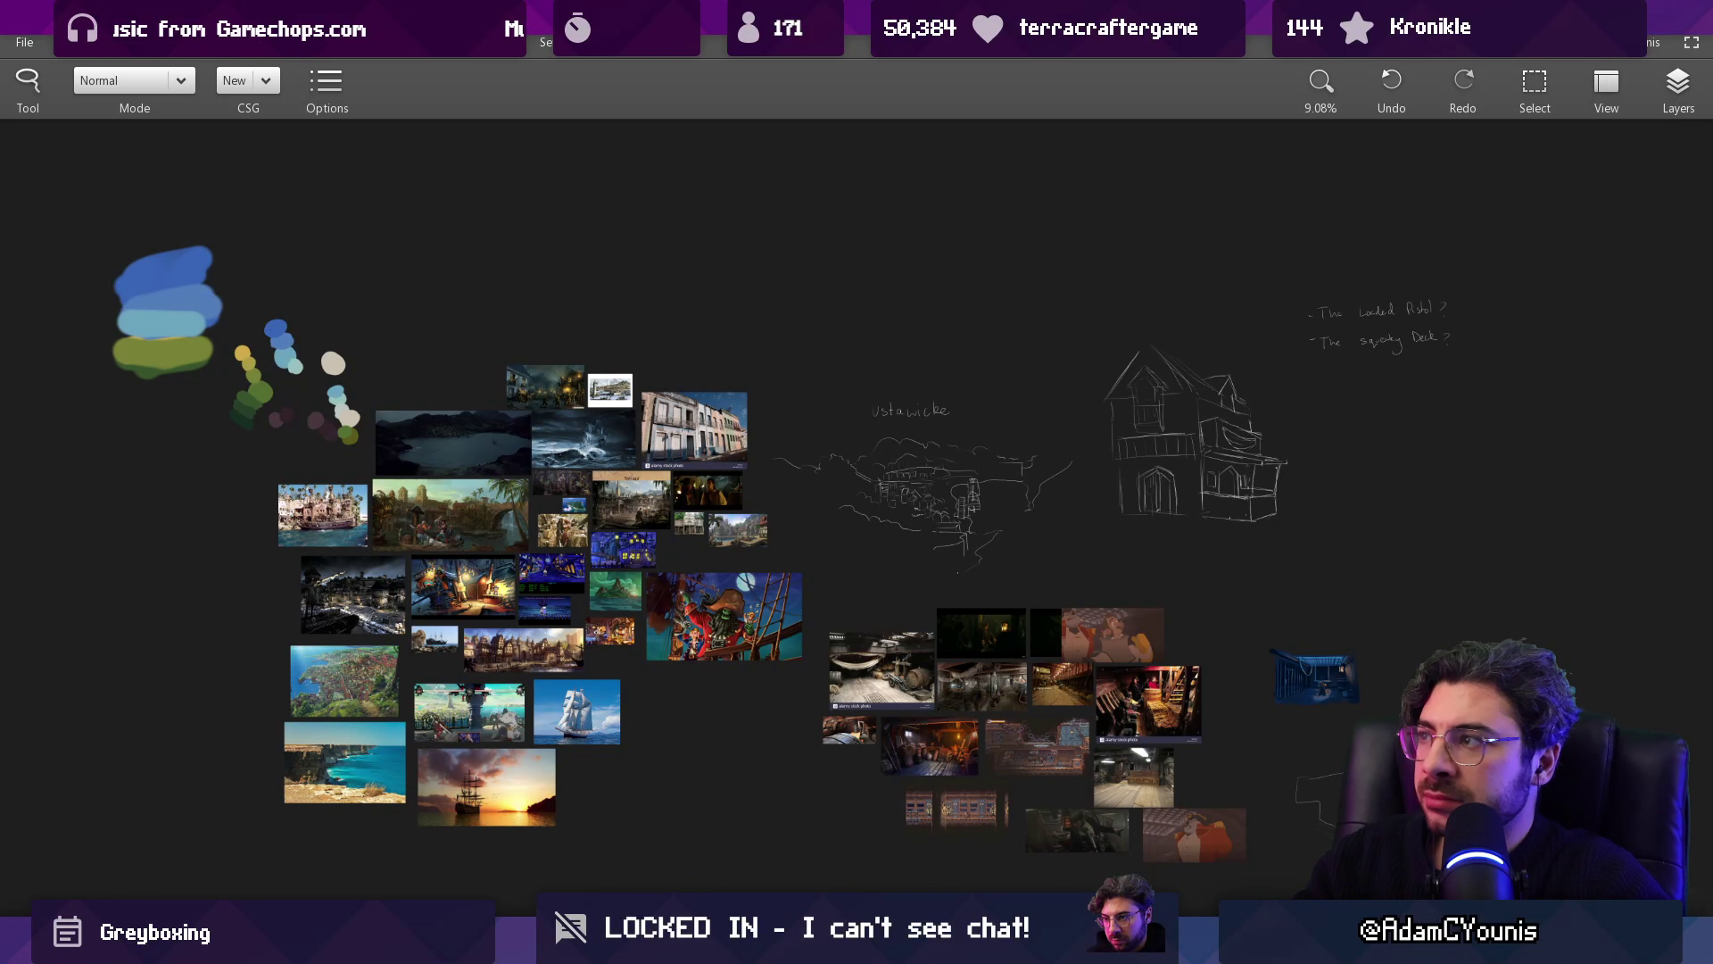
pyautogui.hotkey('alt', 'Tab')
pyautogui.click(1507, 123)
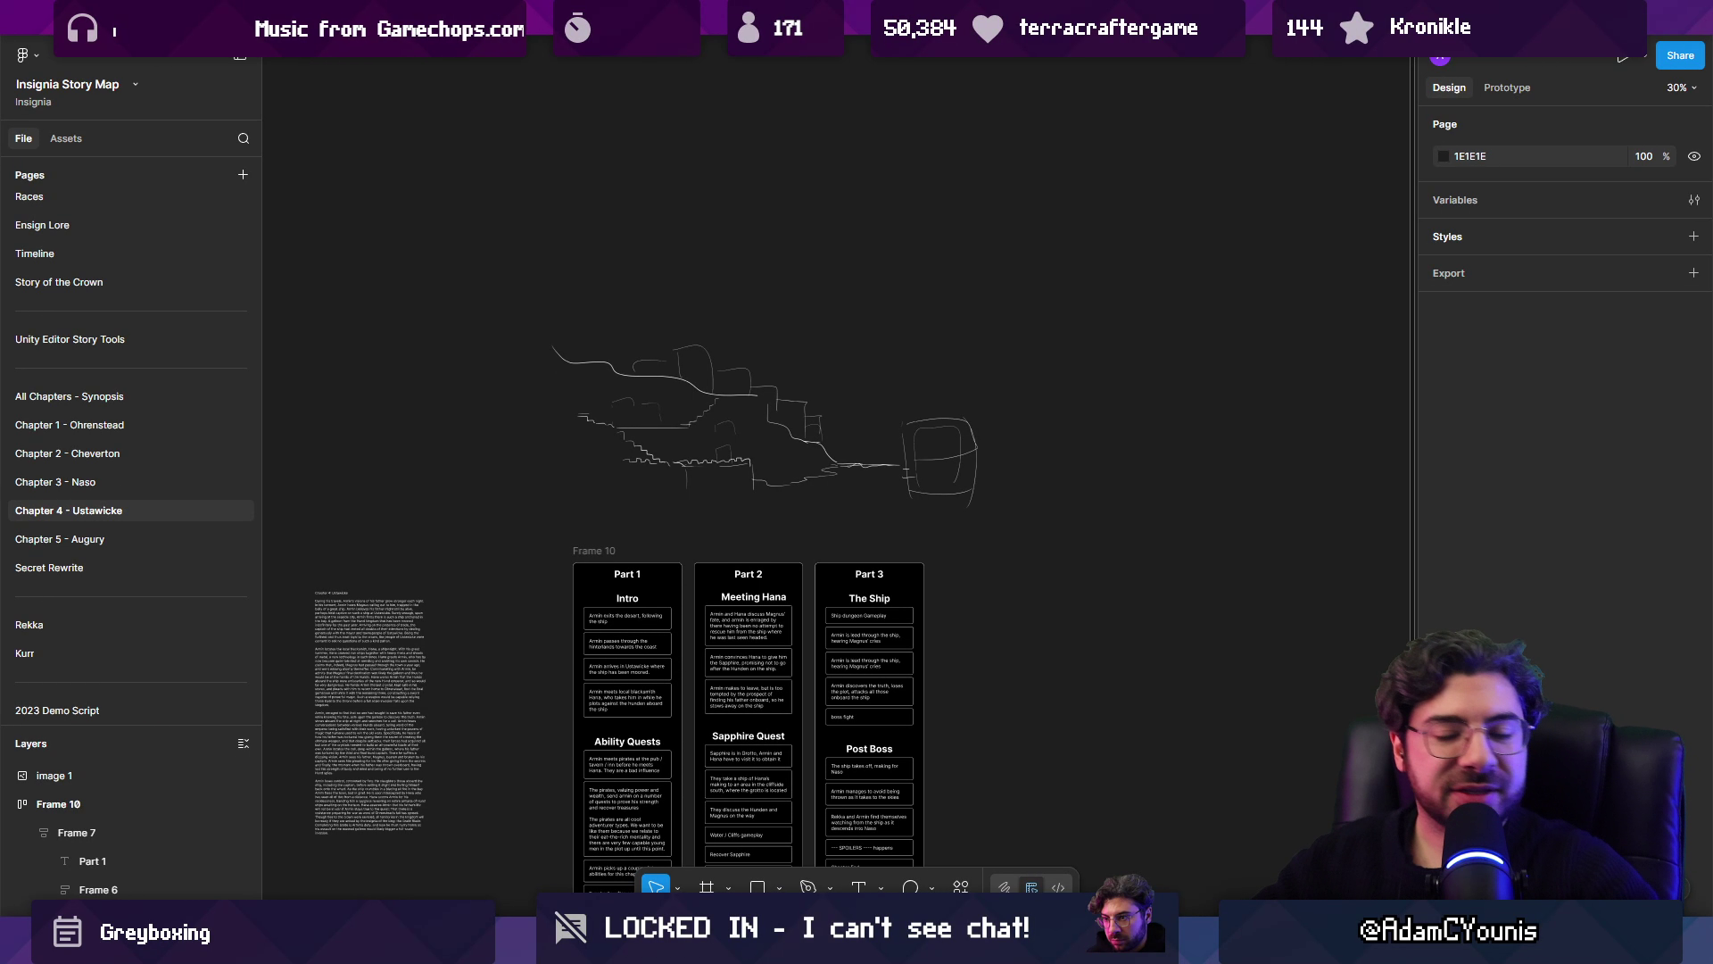
# Step: Scroll through the Chapter 4 – Ustawicke story map, then return to the drawing app
pyautogui.scroll(-2, 767, 446)
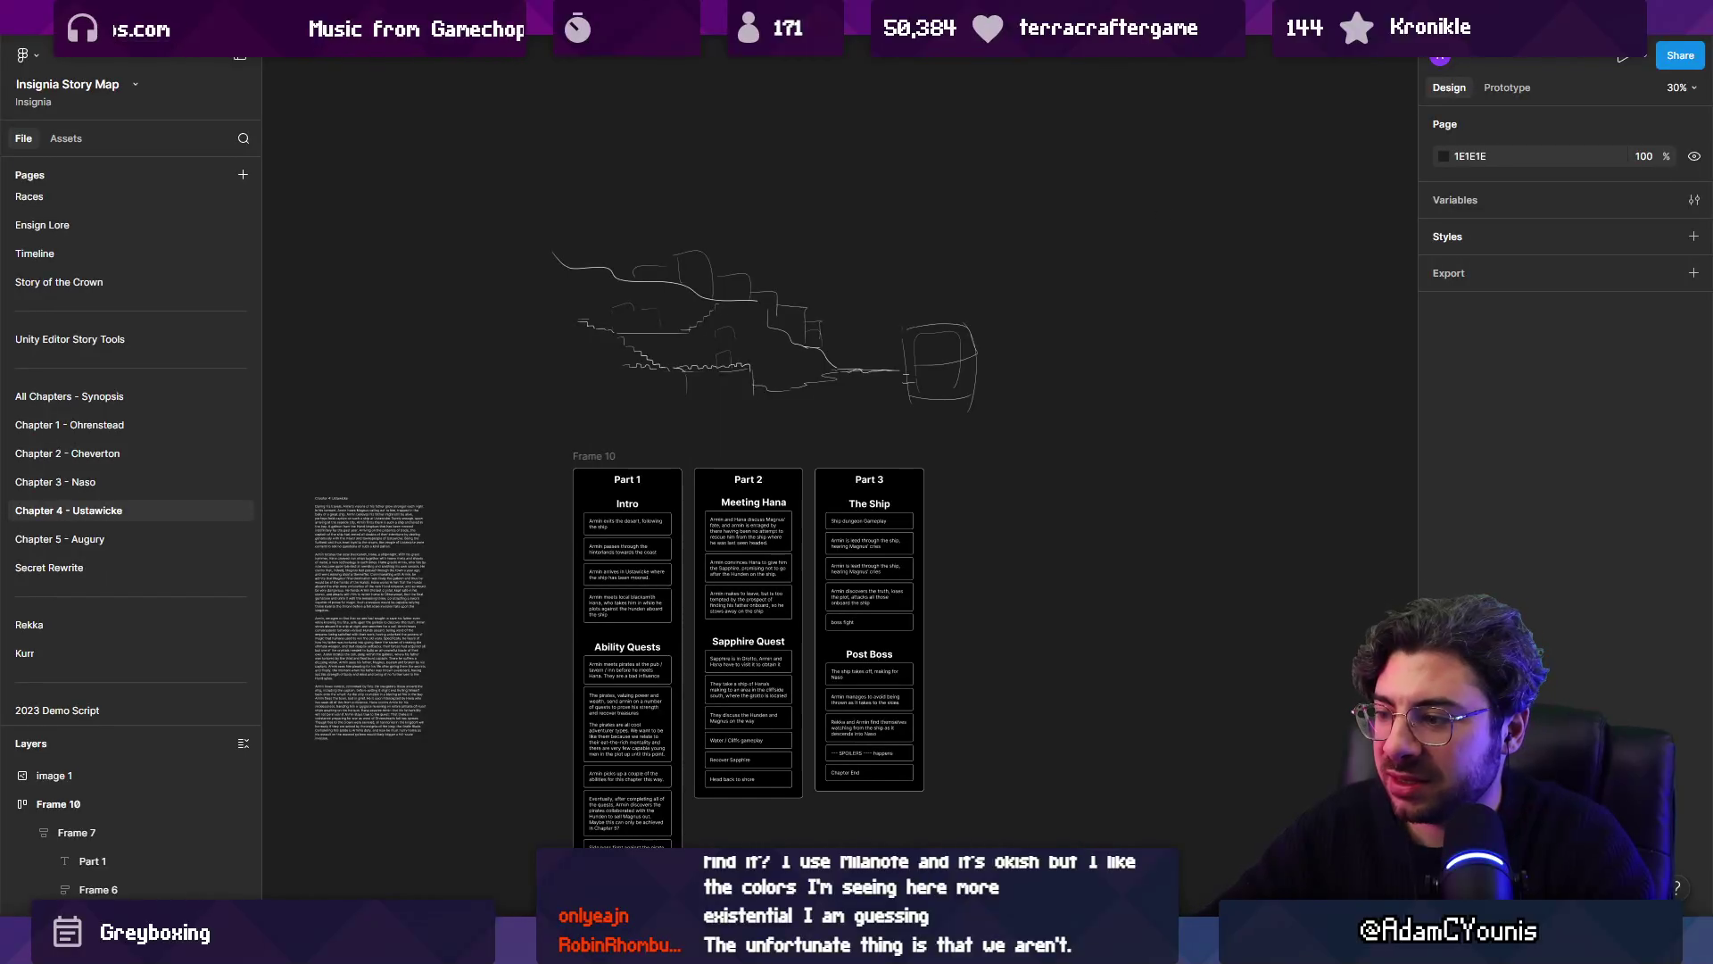
pyautogui.hotkey('alt', 'Tab')
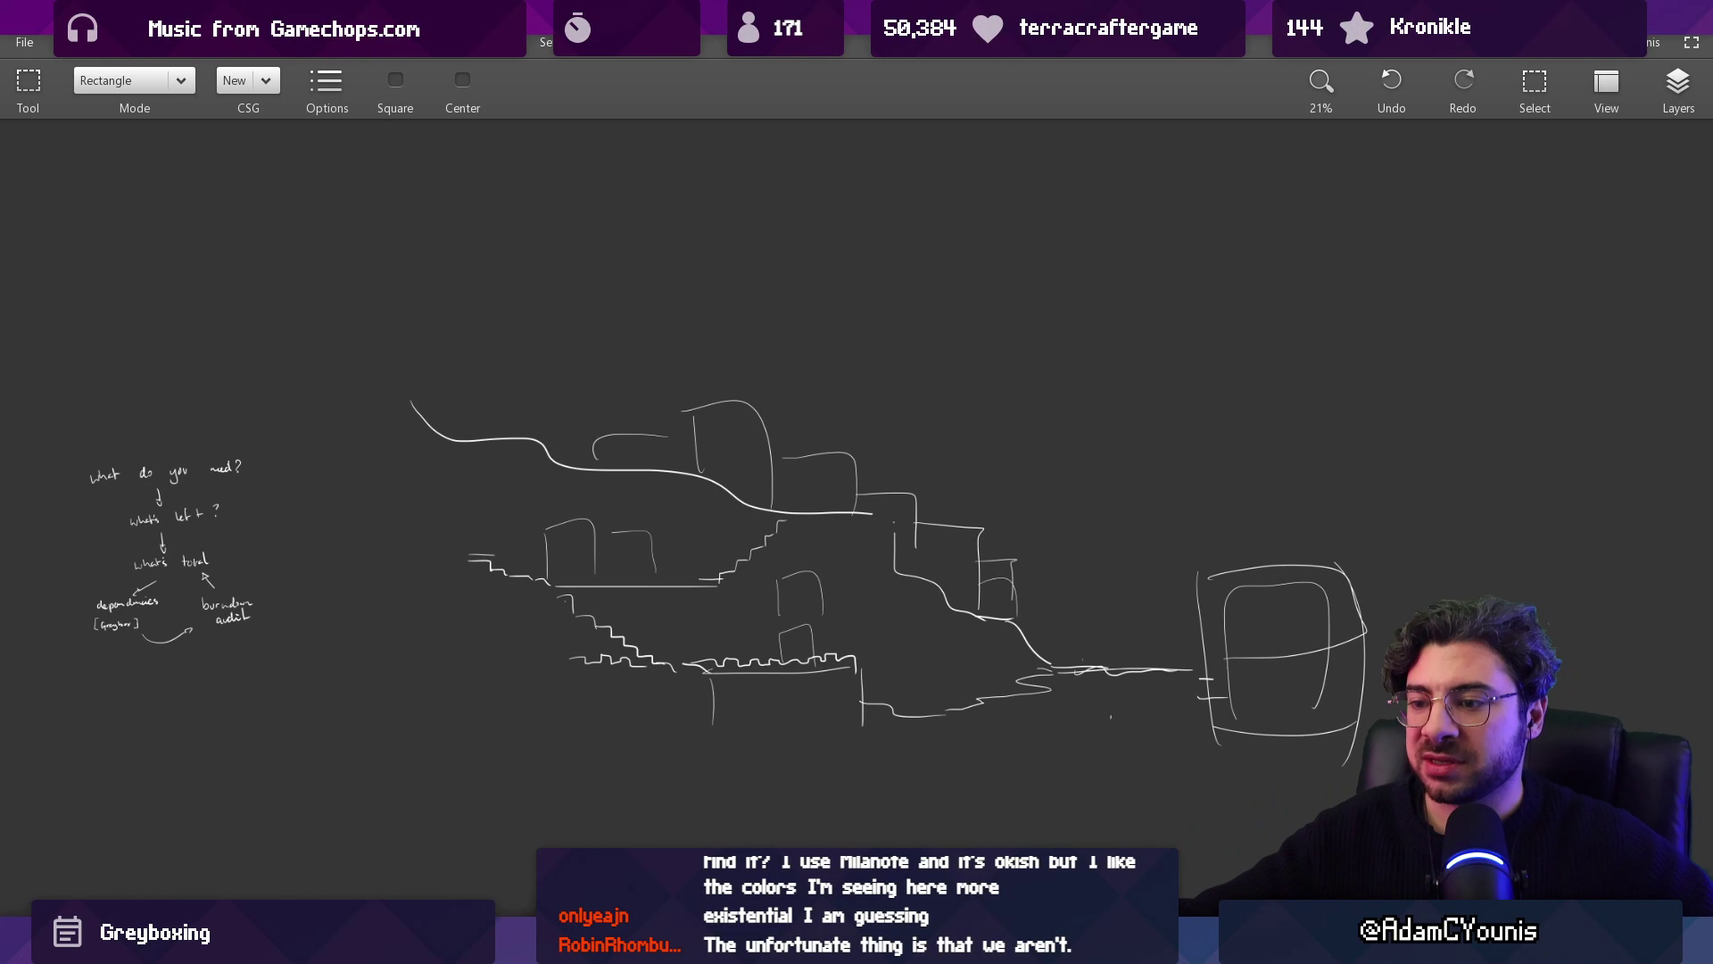
# Step: Zoom around the Unity scene graph and glance at the Figma story map before returning
pyautogui.hotkey('alt', 'Tab')
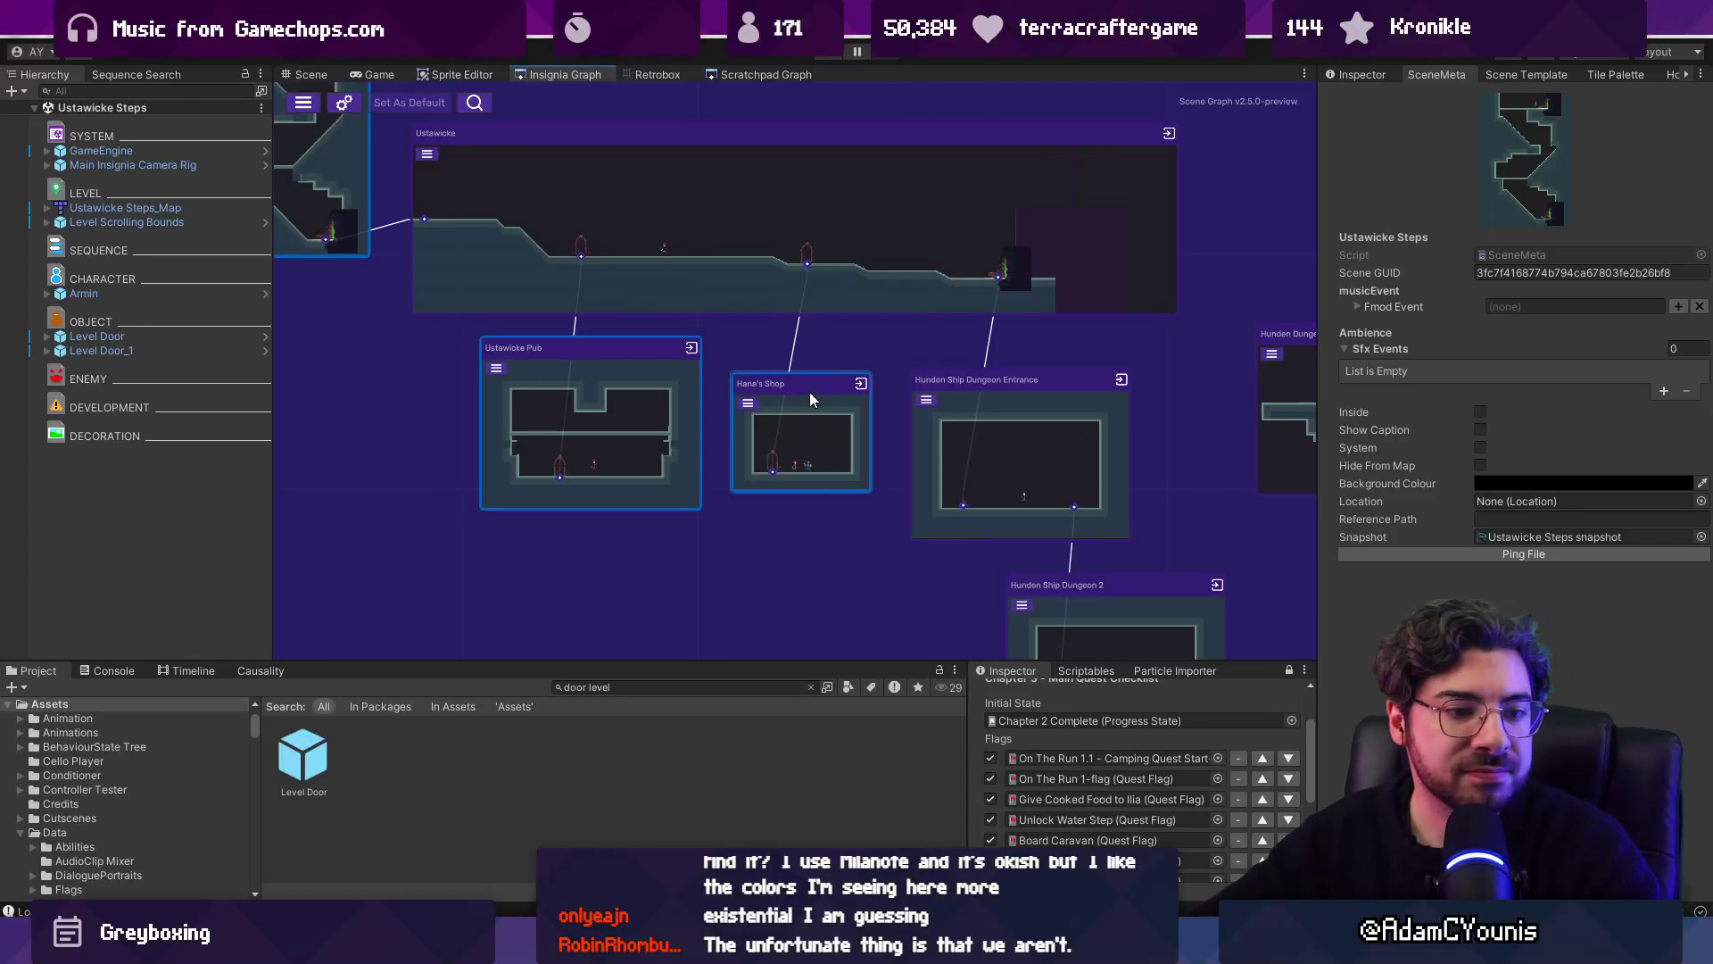
pyautogui.scroll(-10, 1017, 394)
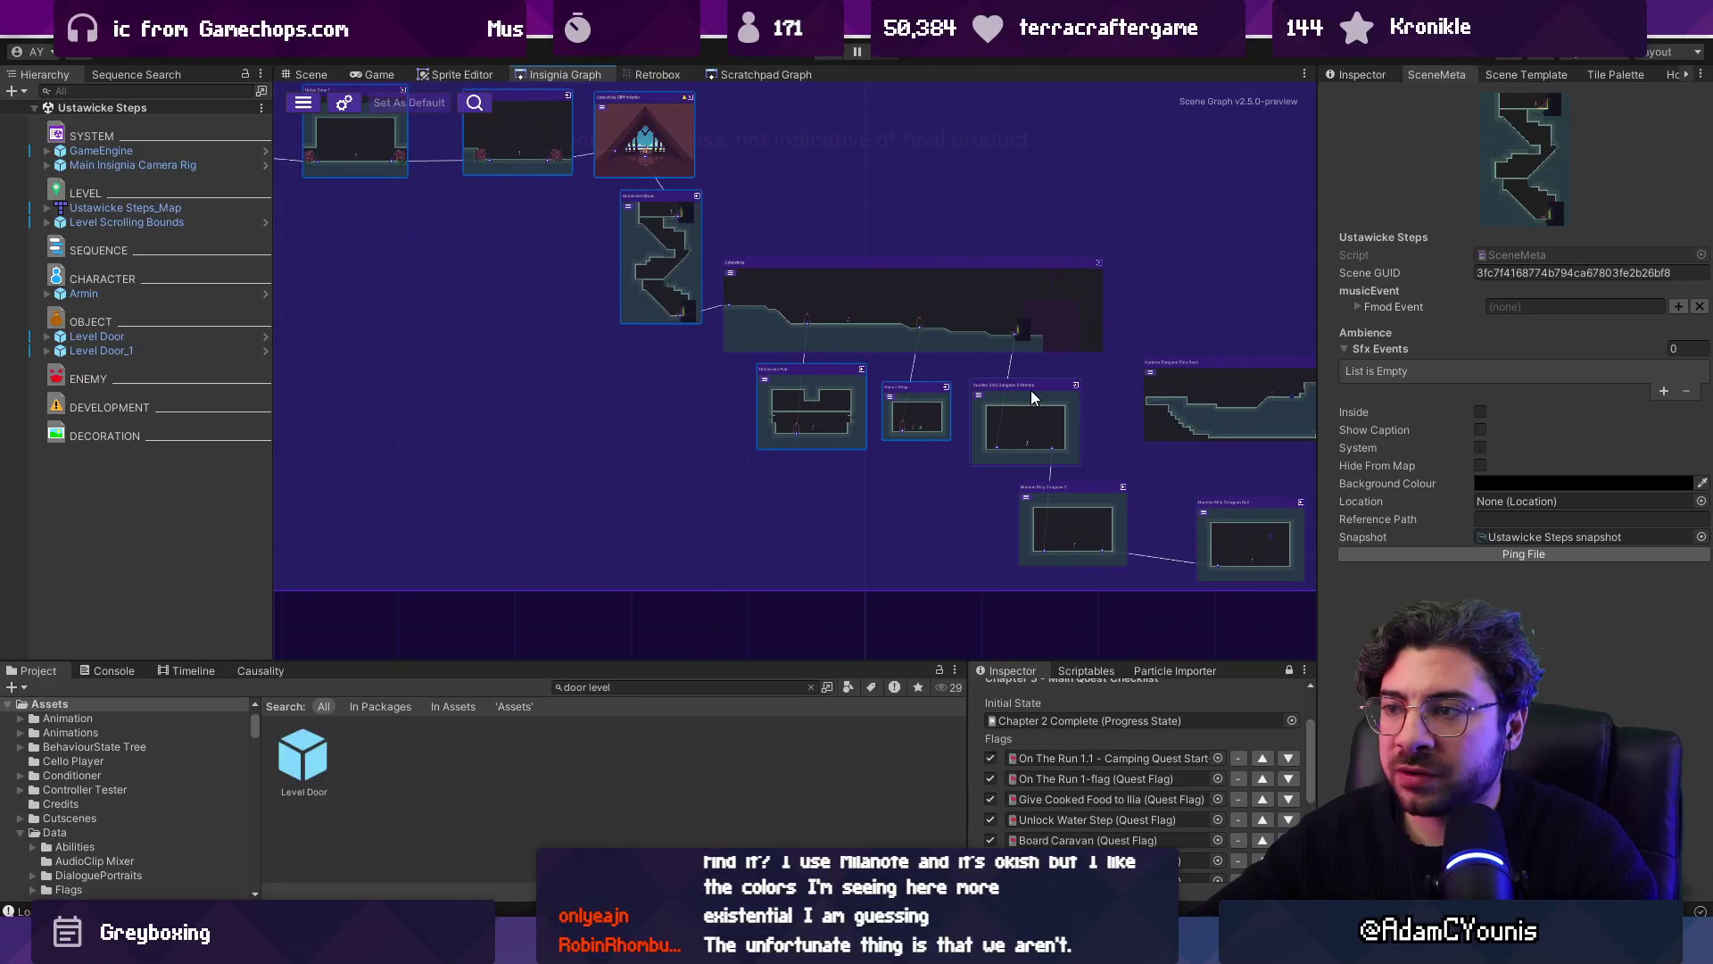
pyautogui.scroll(8, 803, 415)
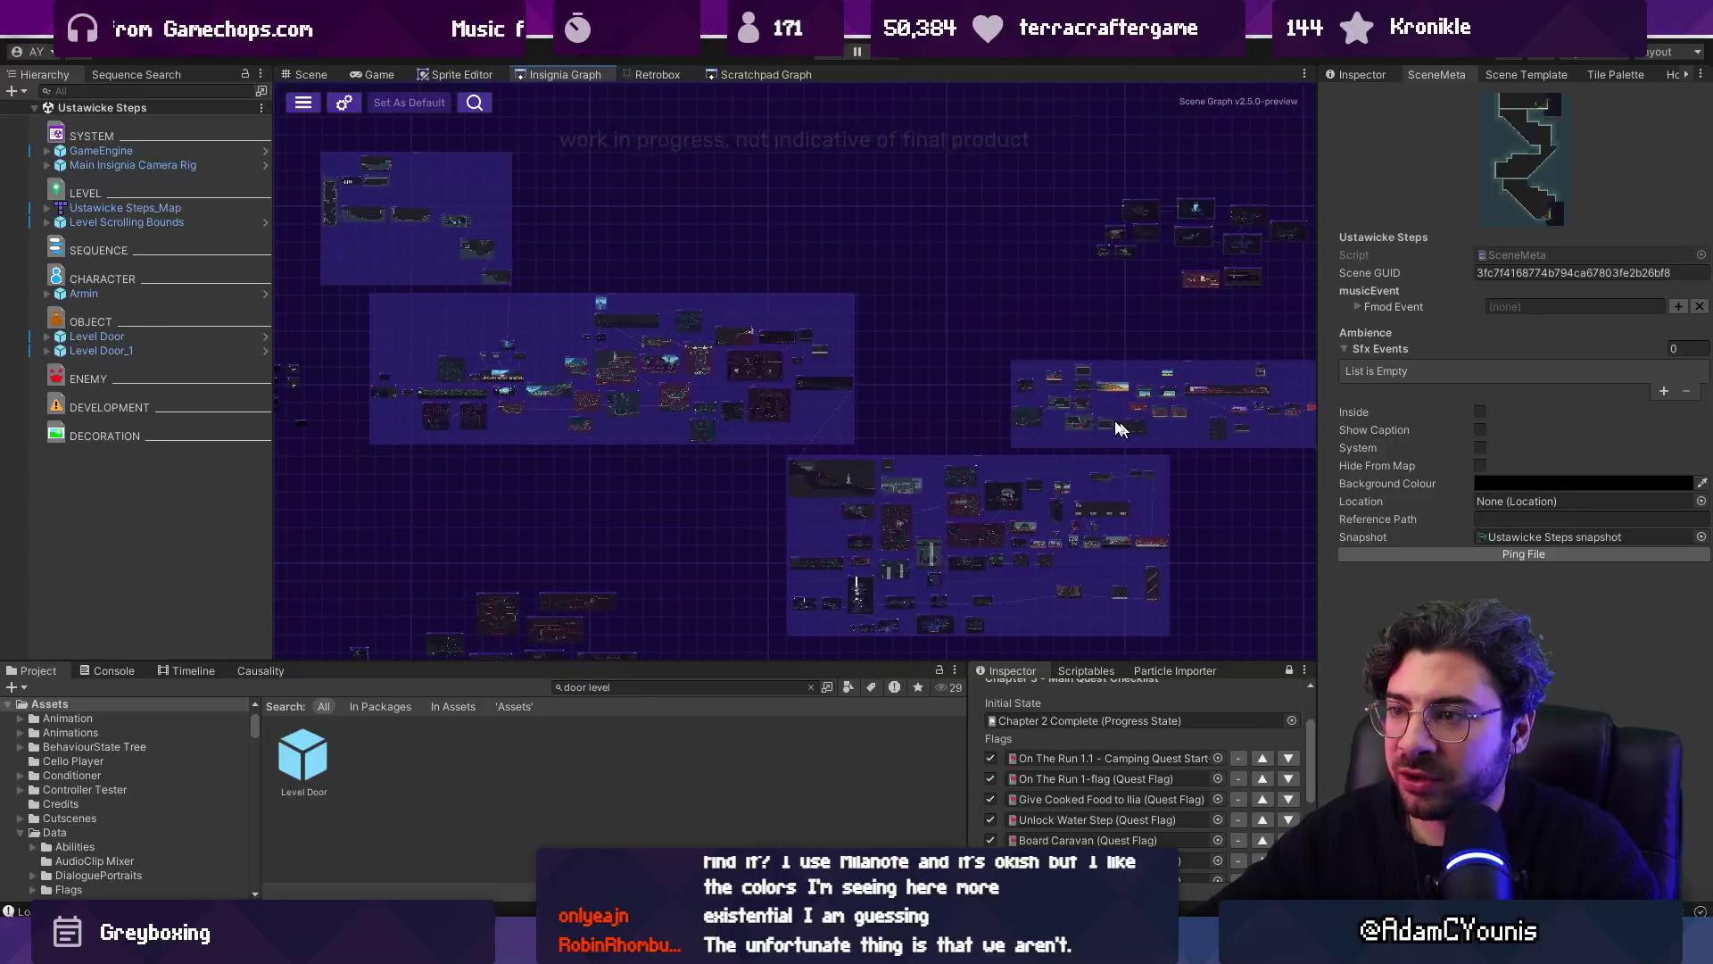
pyautogui.scroll(-5, 849, 437)
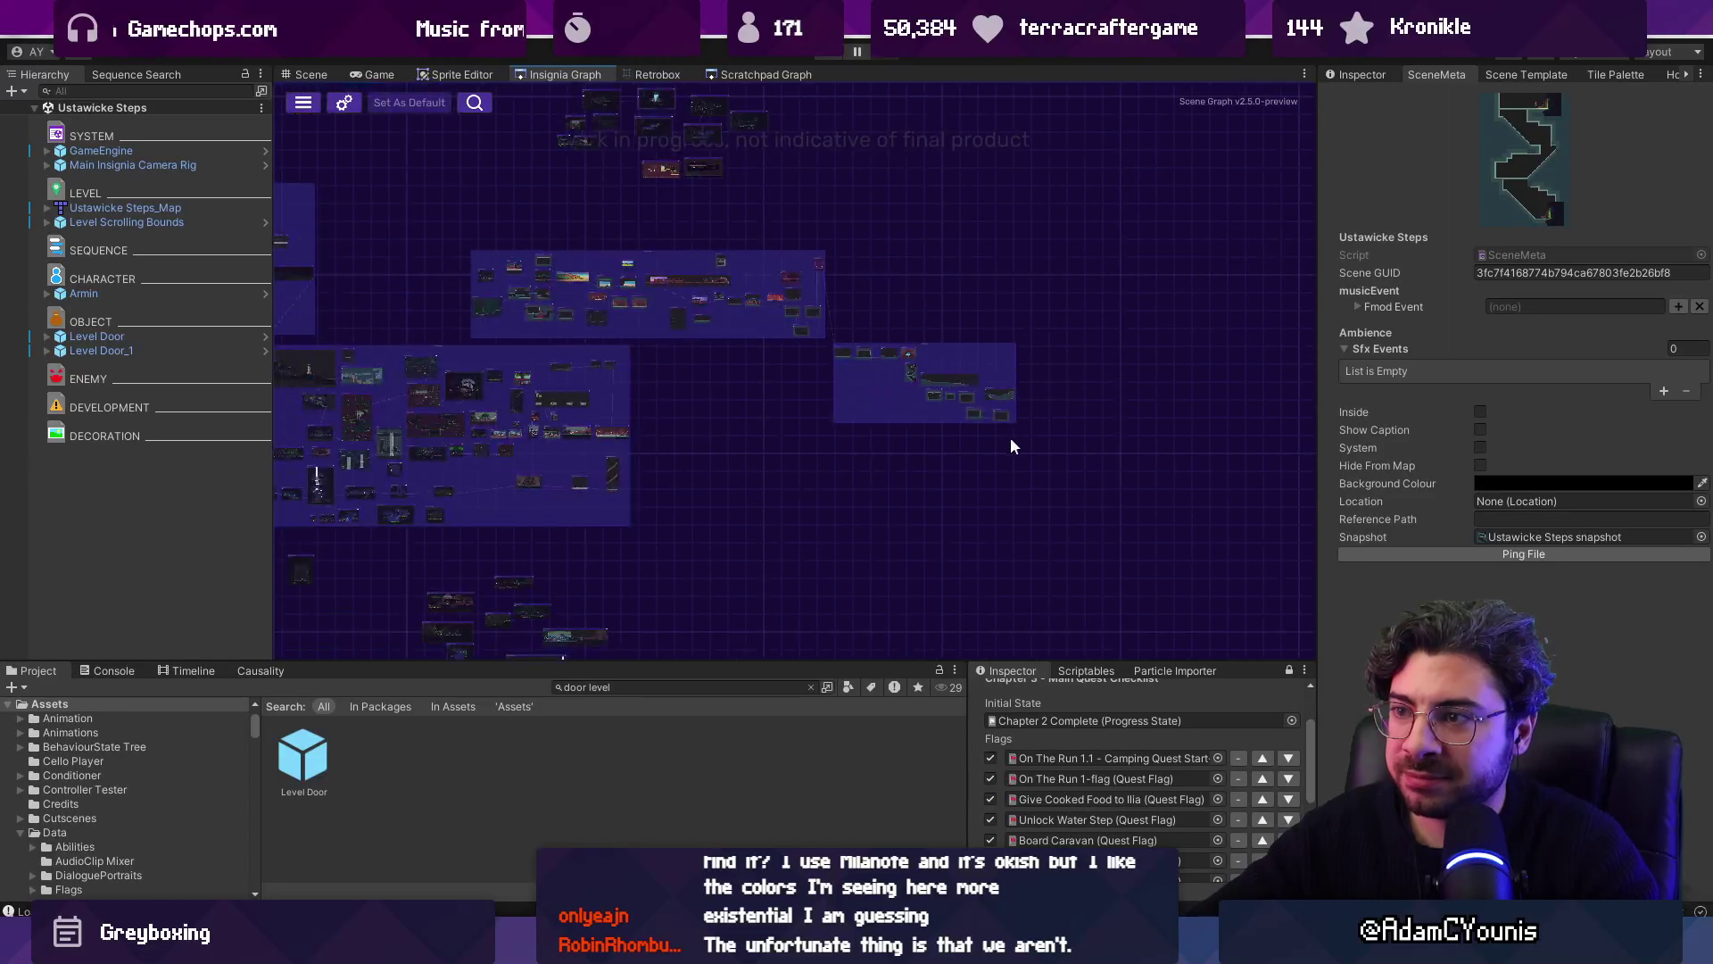
pyautogui.scroll(6, 650, 375)
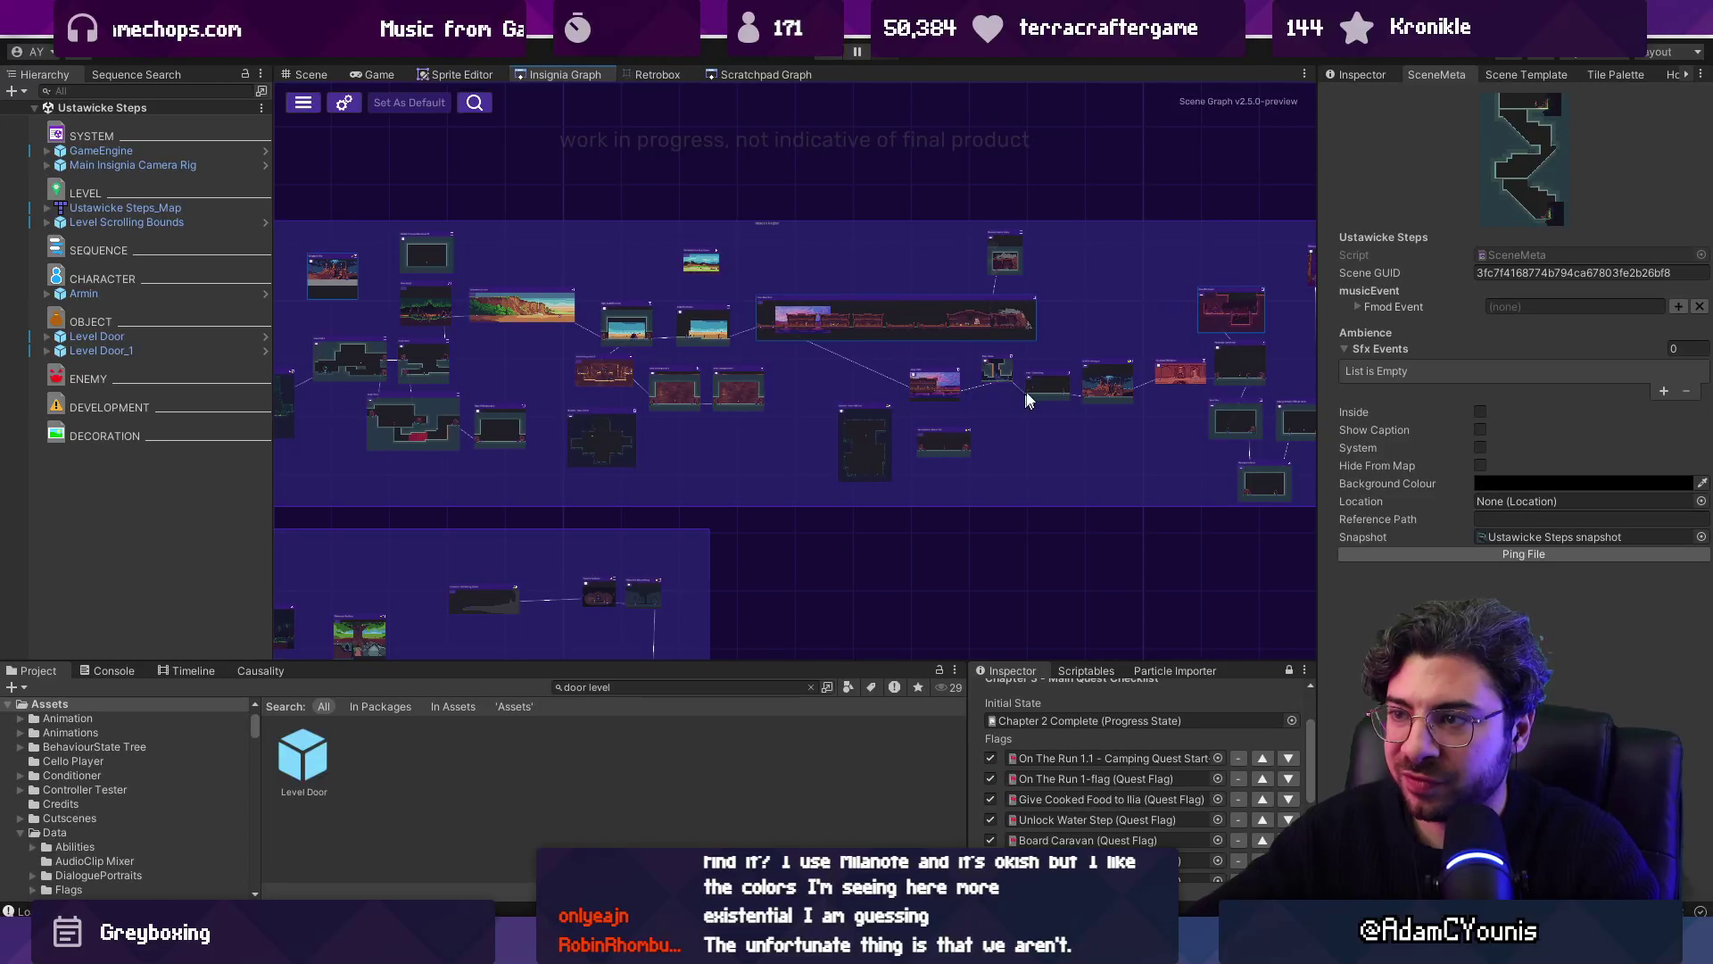
pyautogui.scroll(-8, 1026, 399)
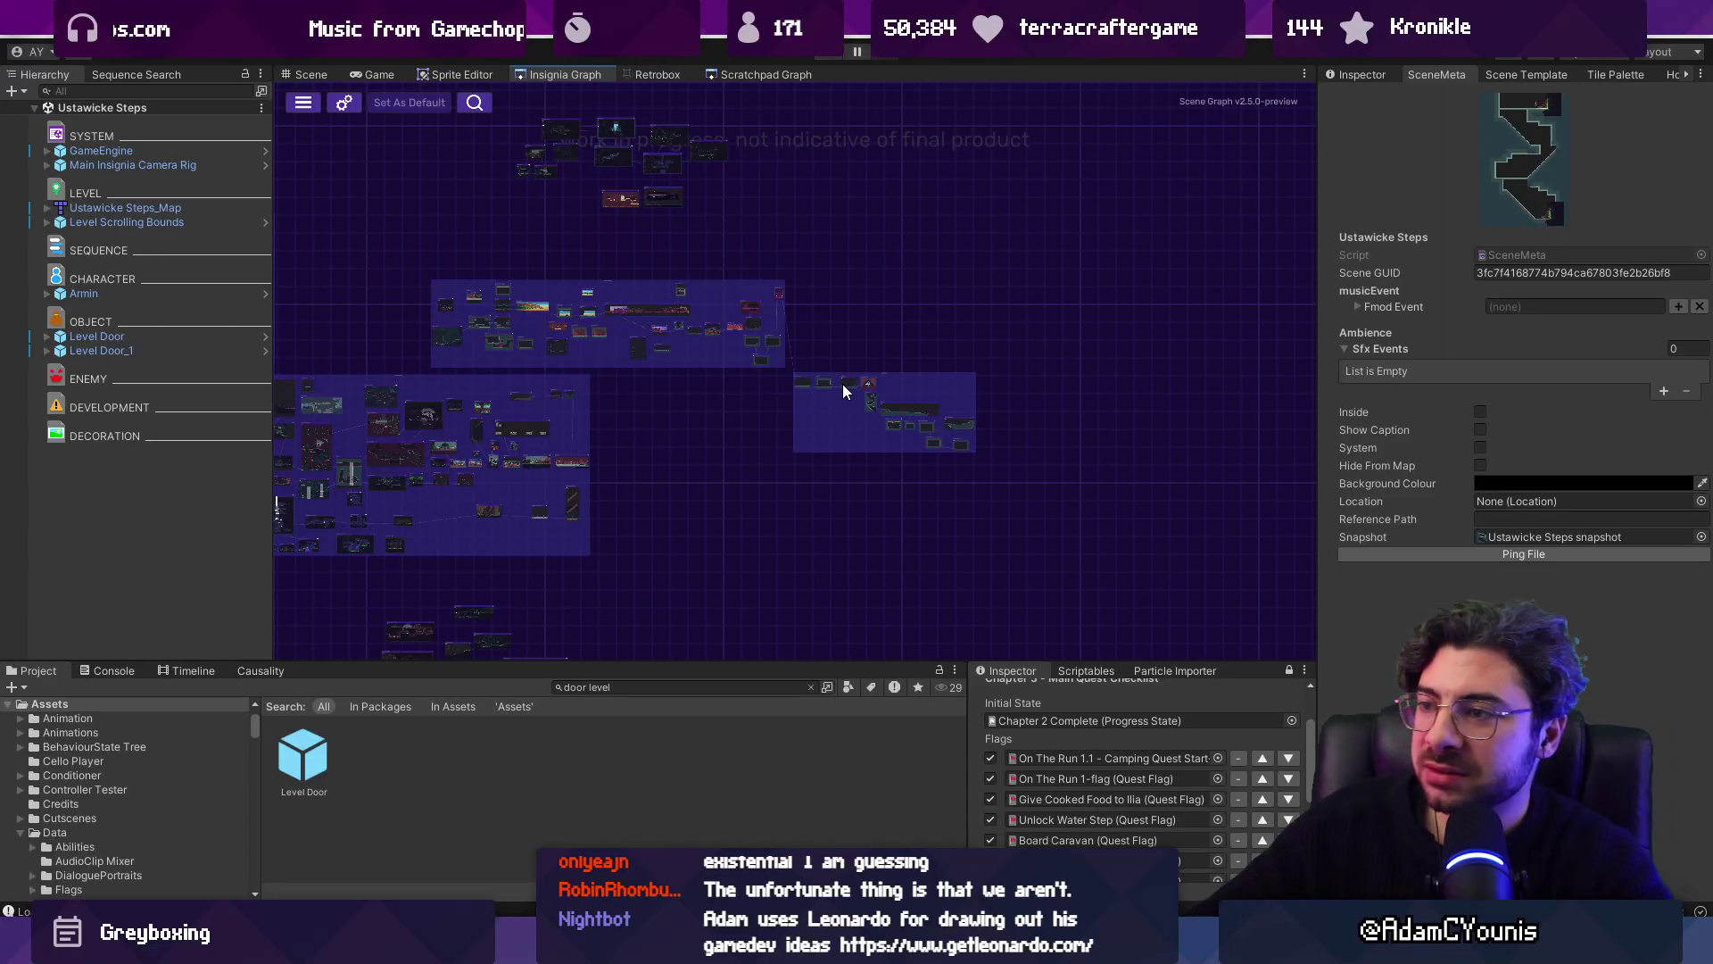
pyautogui.scroll(7, 910, 420)
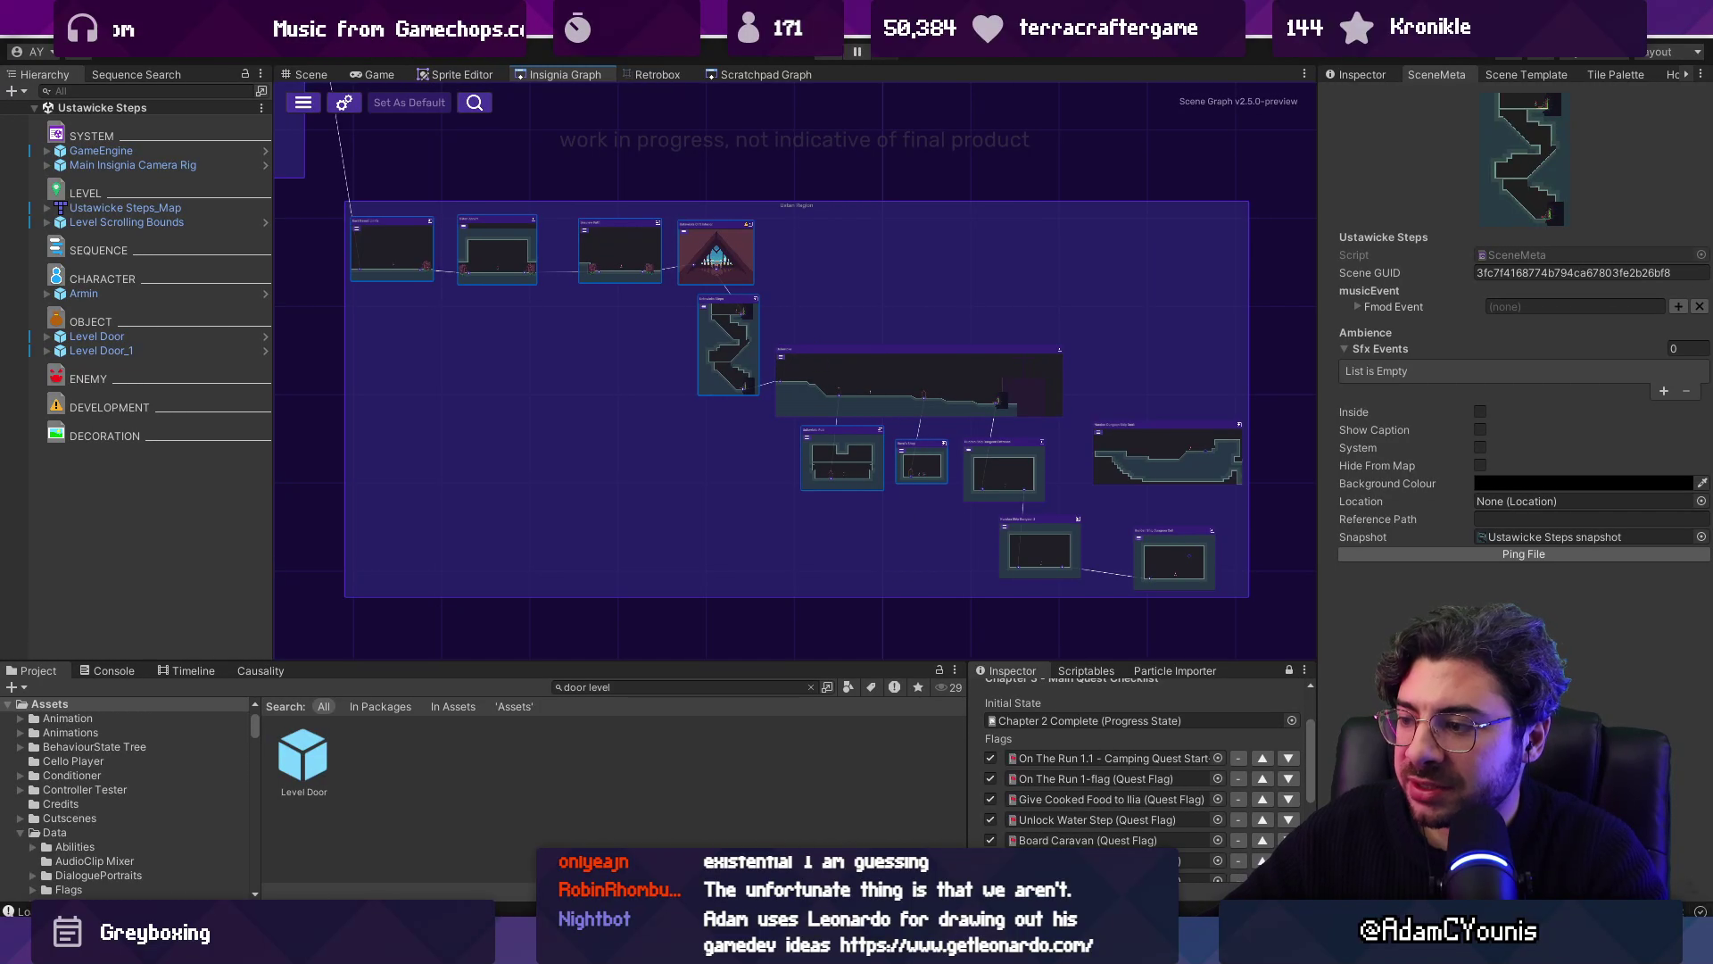
pyautogui.hotkey('alt', 'Tab')
pyautogui.scroll(5, 637, 366)
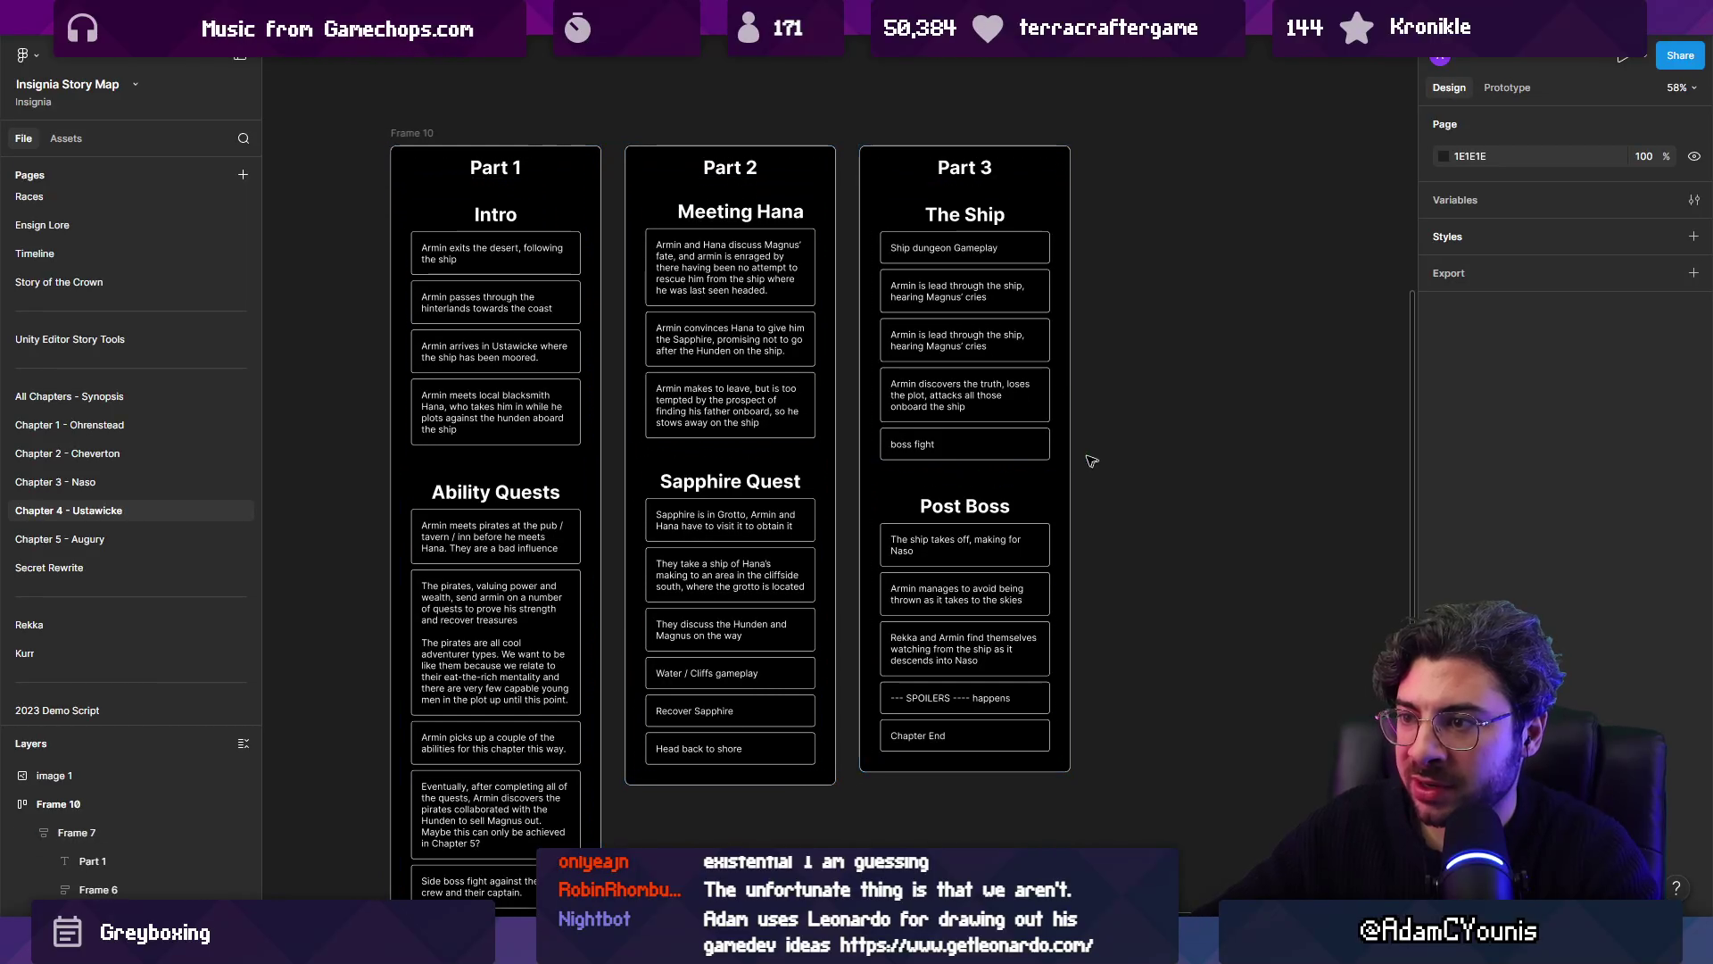
pyautogui.hotkey('alt', 'Tab')
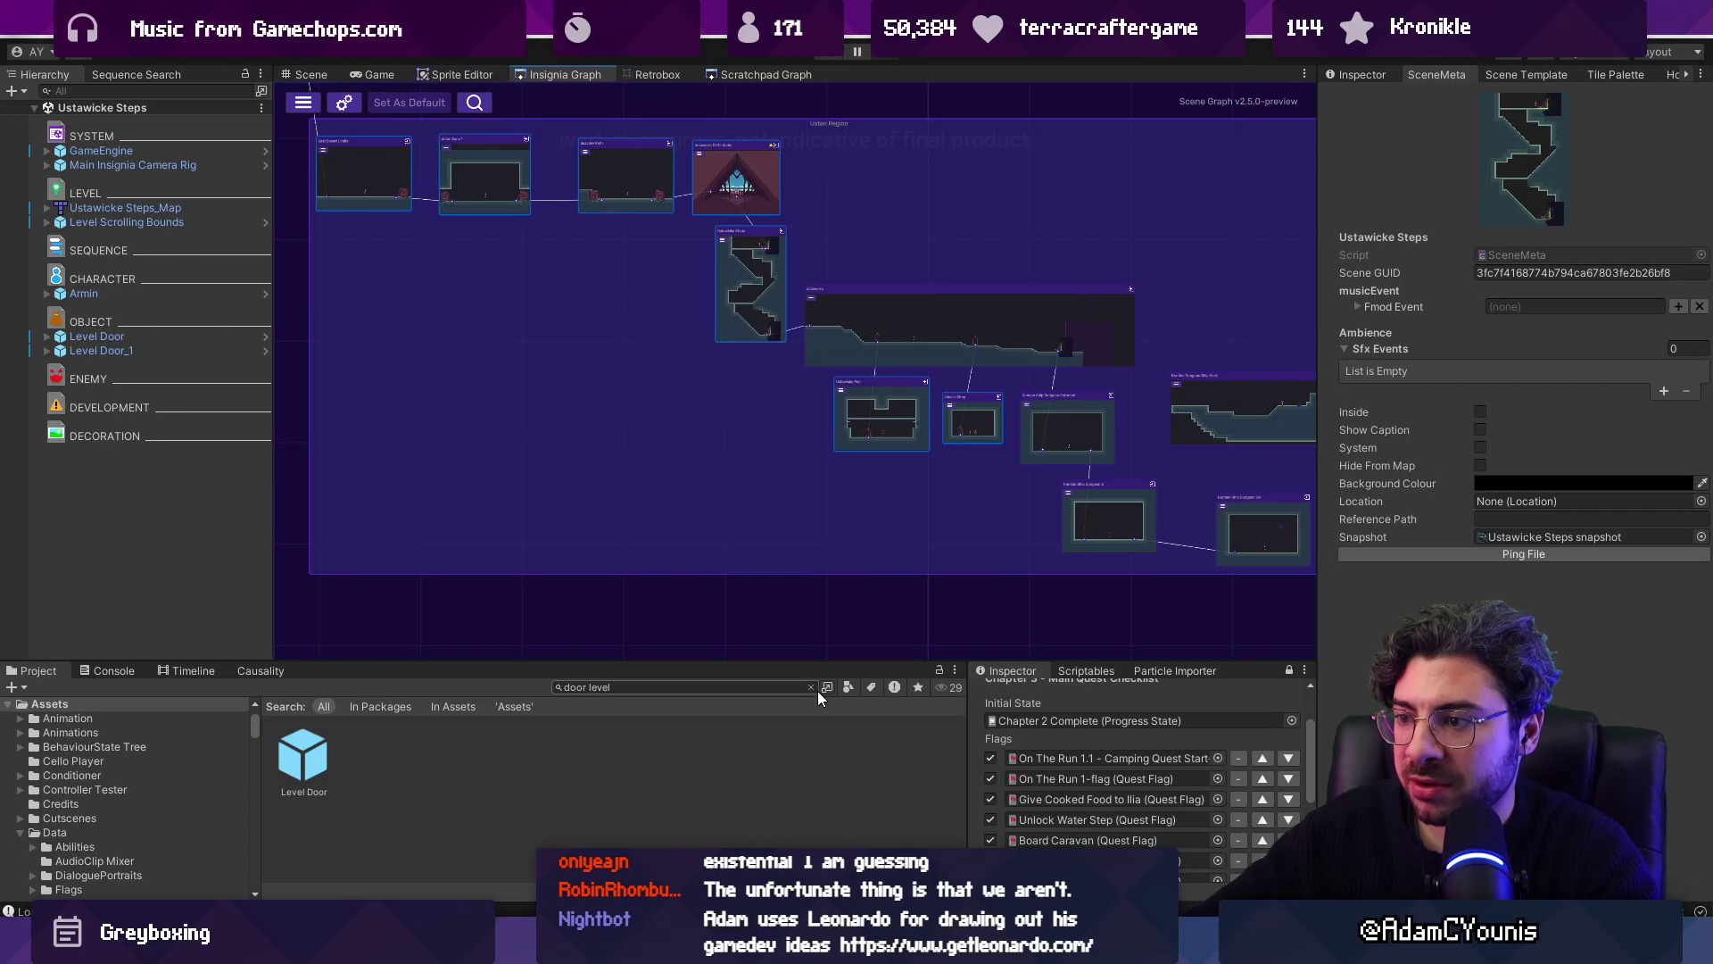
# Step: Clear the door level asset search, lock the Inspector and pan the graph onto the Ustawicke levels
pyautogui.click(811, 687)
pyautogui.moveTo(814, 662); pyautogui.dragTo(814, 677)
pyautogui.moveTo(950, 602); pyautogui.dragTo(672, 594)
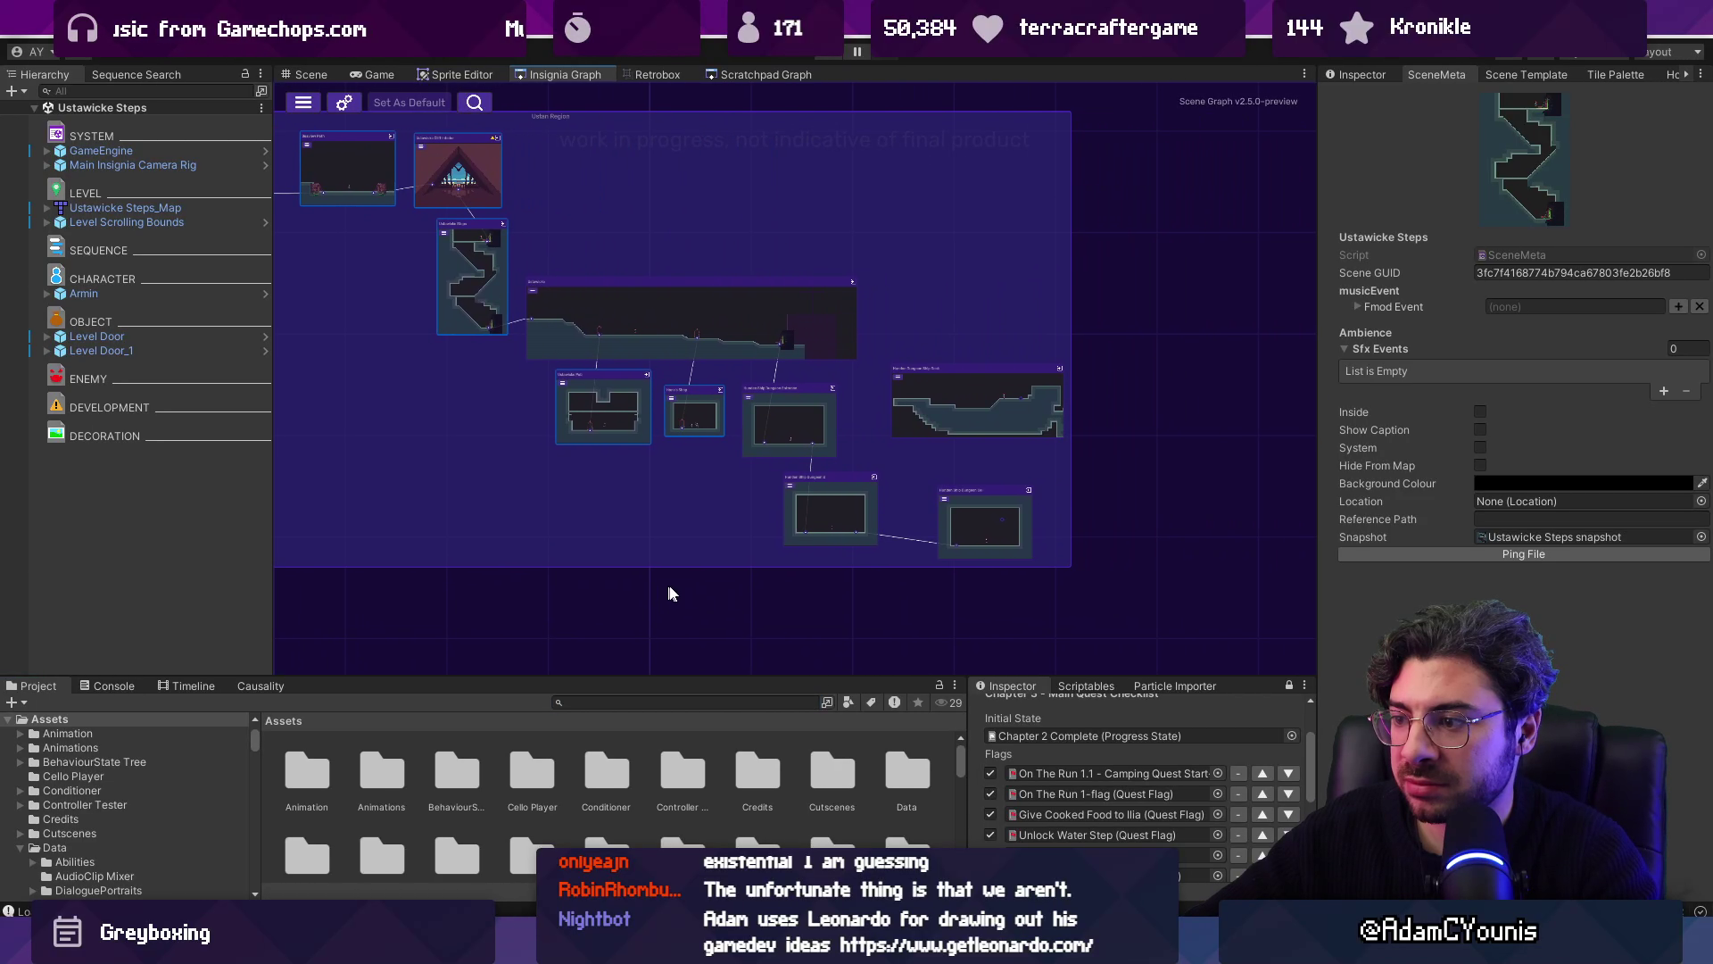
pyautogui.click(1354, 77)
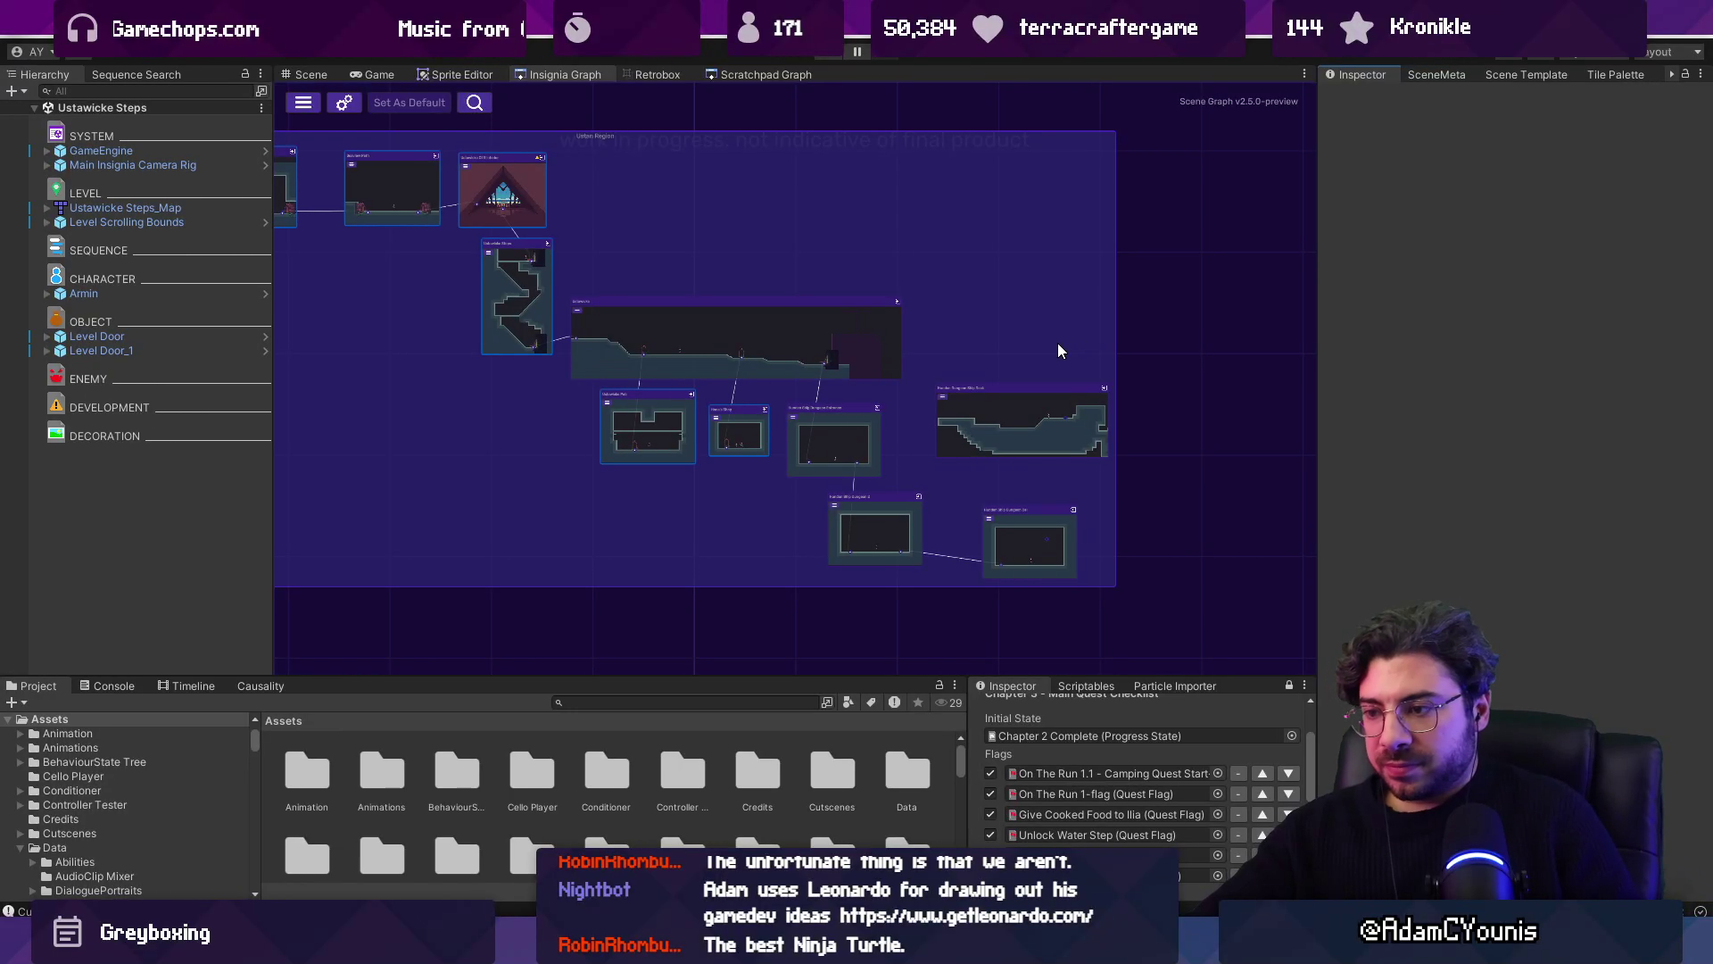
pyautogui.scroll(4, 801, 457)
pyautogui.moveTo(787, 477); pyautogui.dragTo(933, 519)
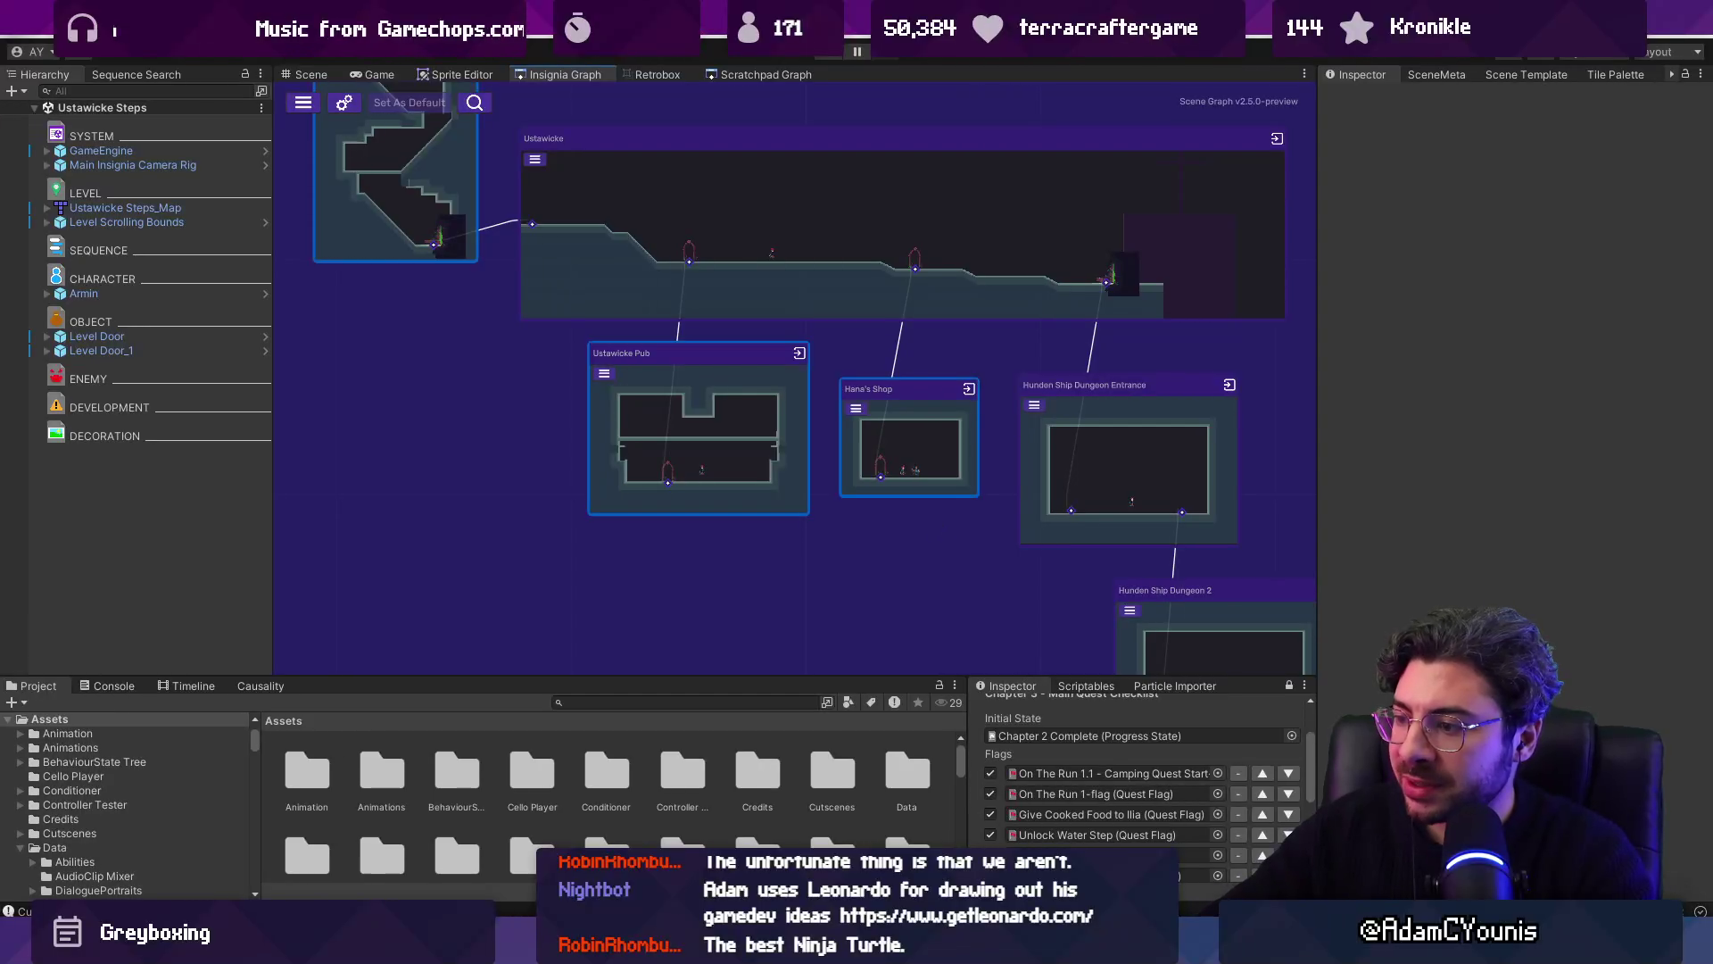
pyautogui.hotkey('alt', 'Tab')
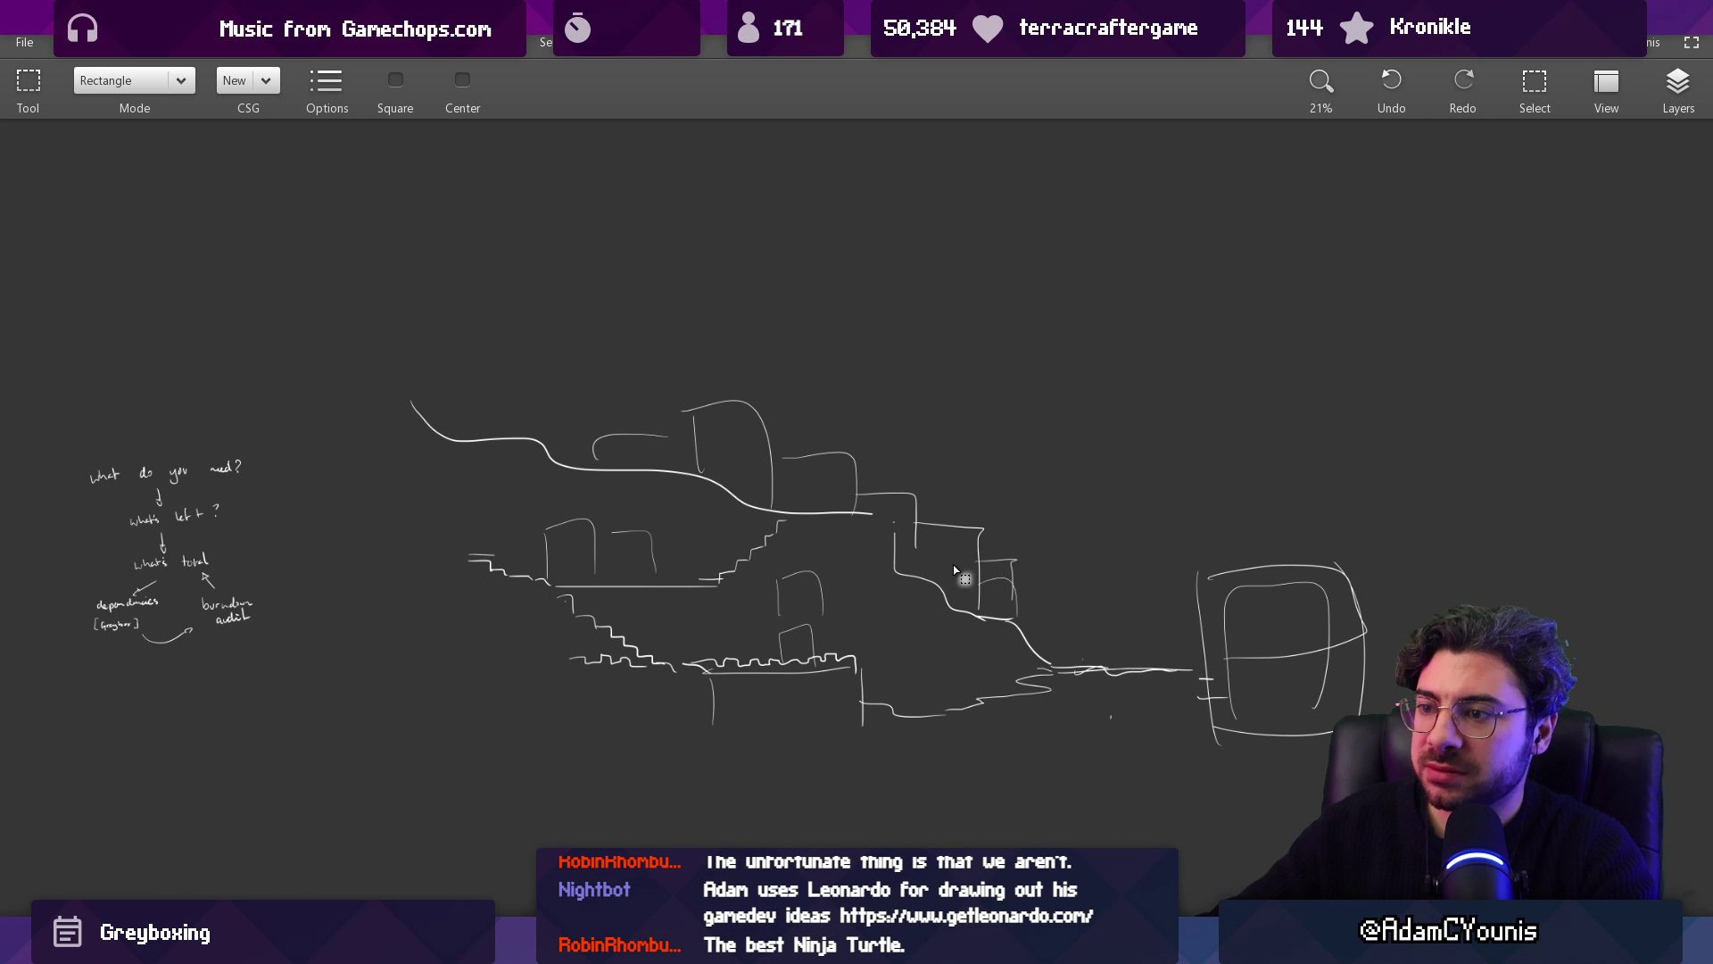
# Step: Browse Leonardo's open-file dialog and recent files list without opening anything
pyautogui.scroll(-10, 700, 577)
pyautogui.moveTo(686, 441); pyautogui.dragTo(496, 424)
pyautogui.click(25, 42)
pyautogui.click(36, 125)
pyautogui.press('Escape')
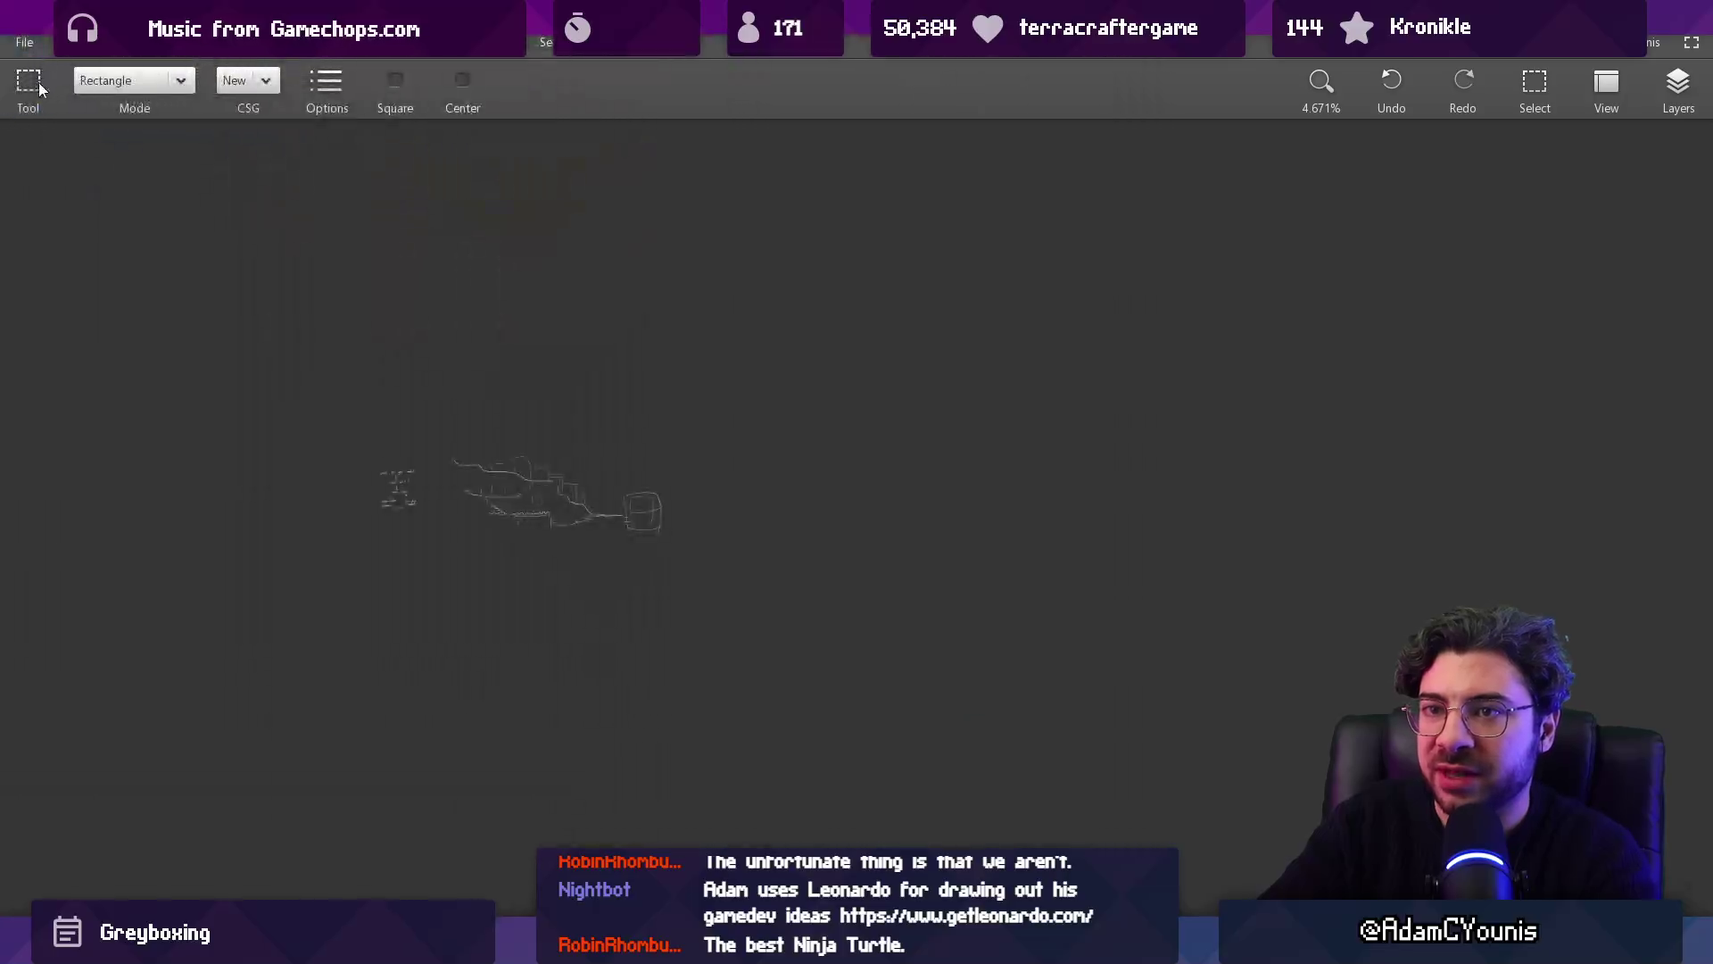
pyautogui.click(24, 42)
pyautogui.moveTo(89, 169)
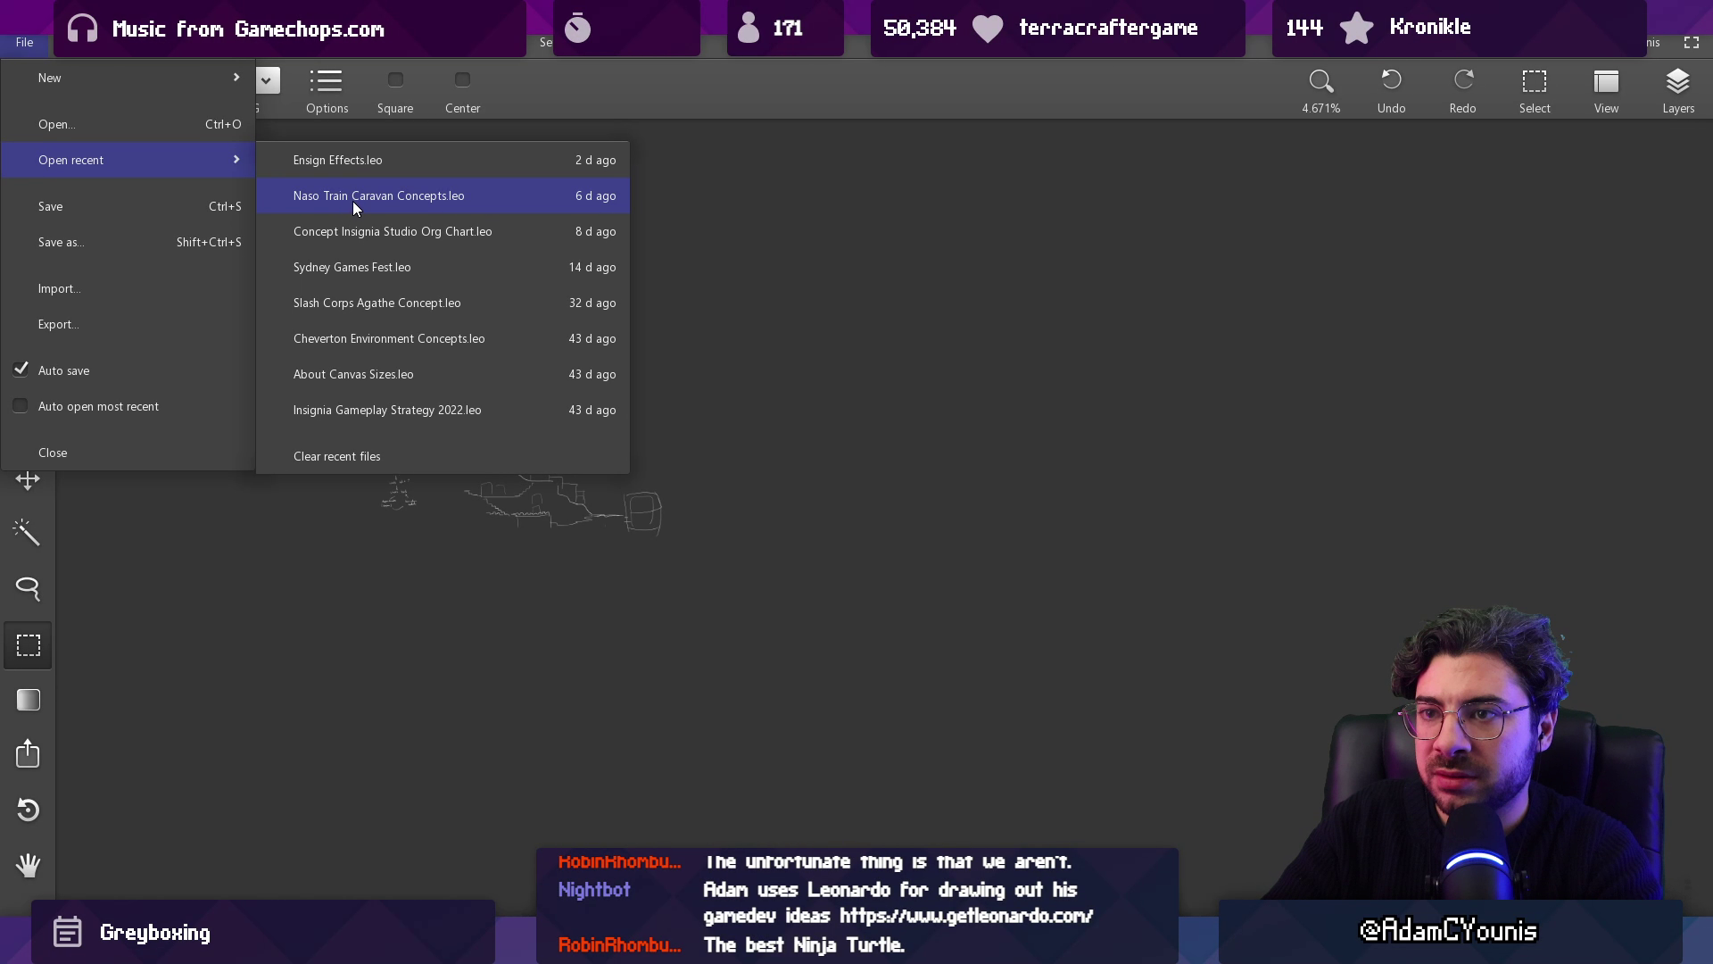
pyautogui.click(696, 127)
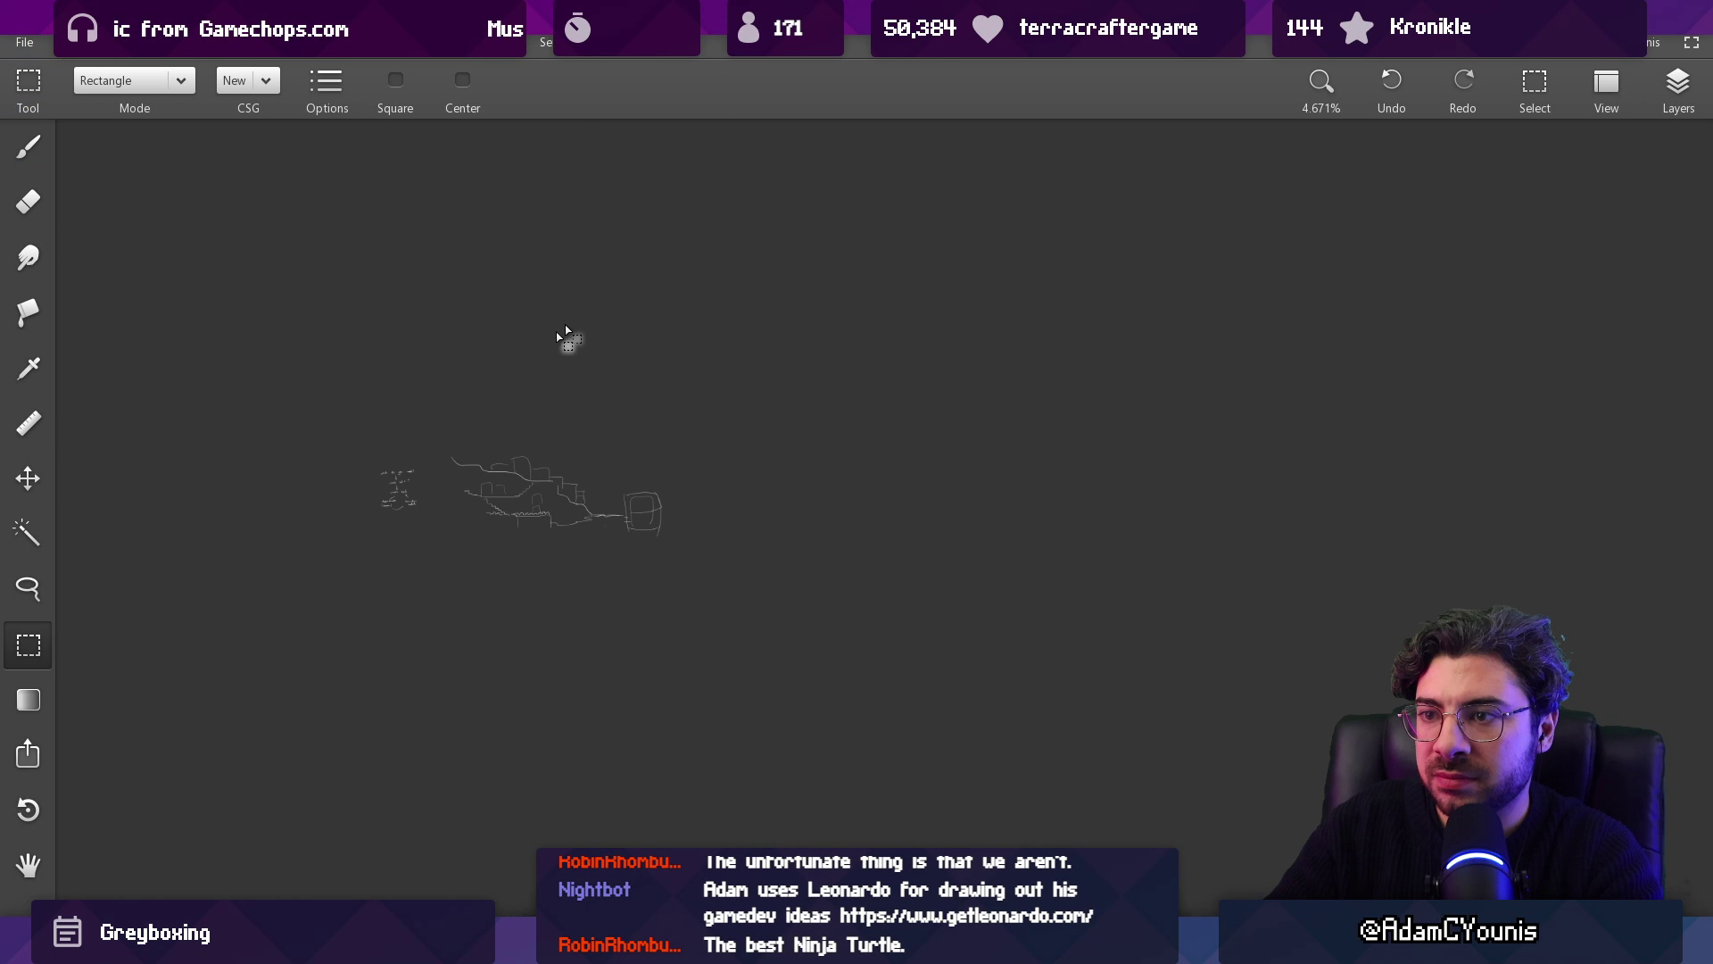
pyautogui.moveTo(442, 432); pyautogui.dragTo(692, 560)
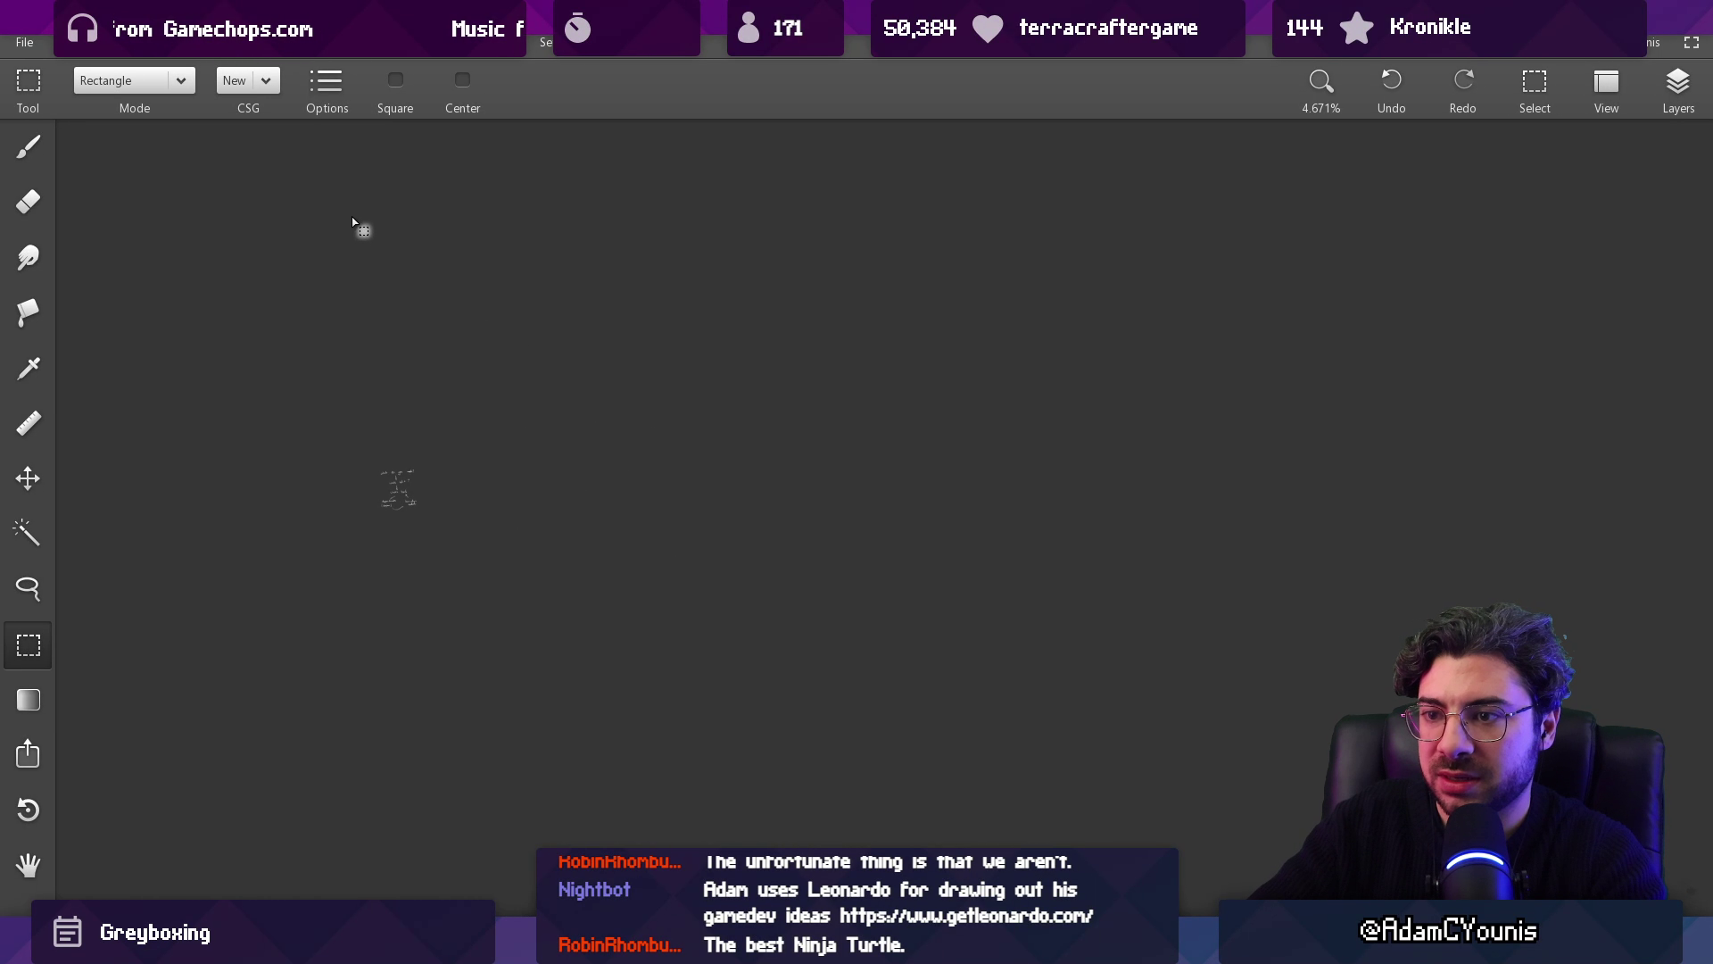
pyautogui.click(24, 42)
pyautogui.moveTo(91, 160)
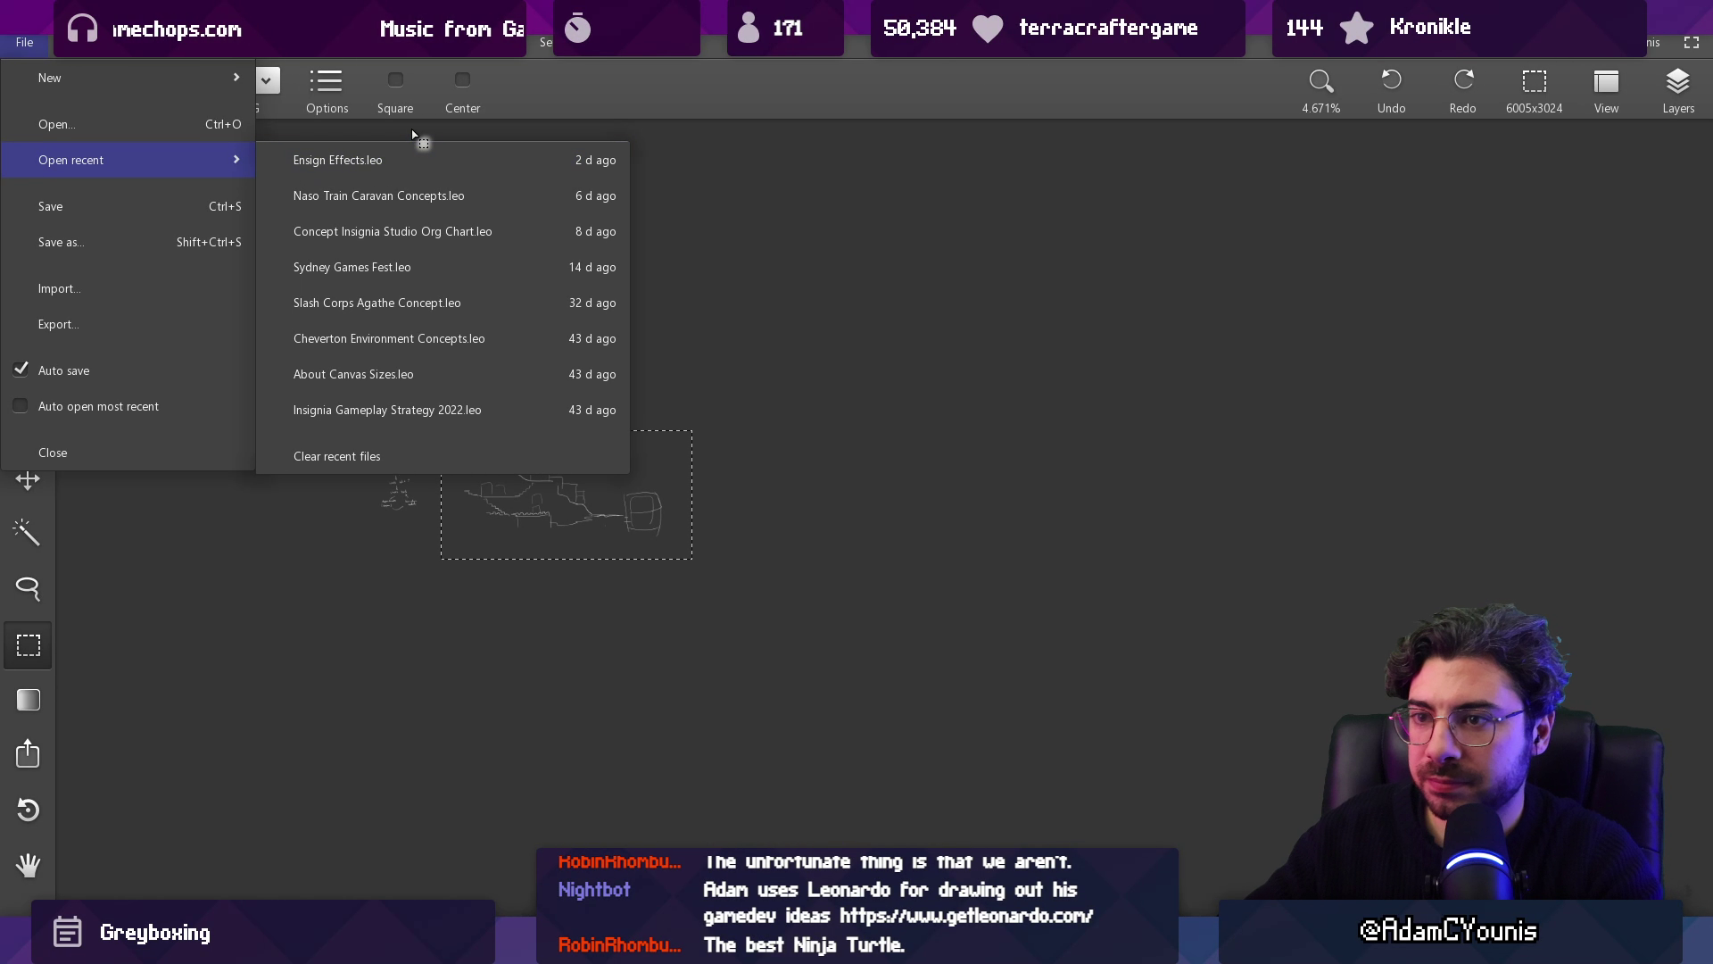
# Step: Search Everything for 'ustawicke co' and open Ustawicke Concepts.leo
pyautogui.hotkey('ctrl', 'space')
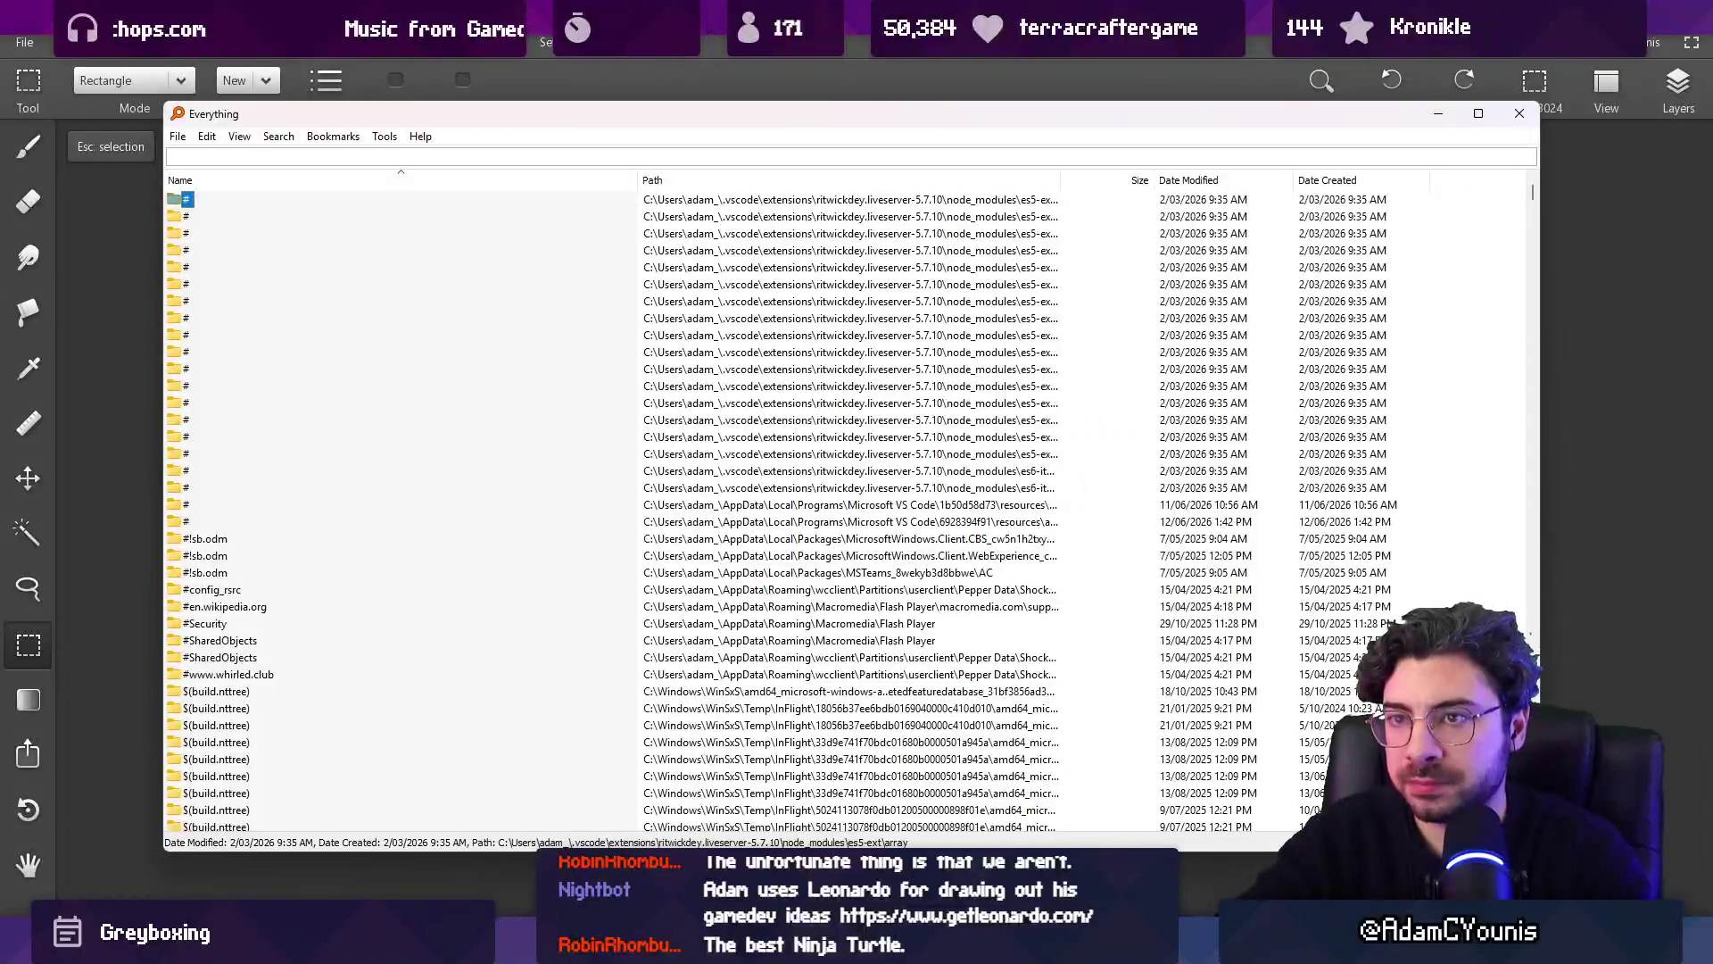
pyautogui.write('ustawicke co')
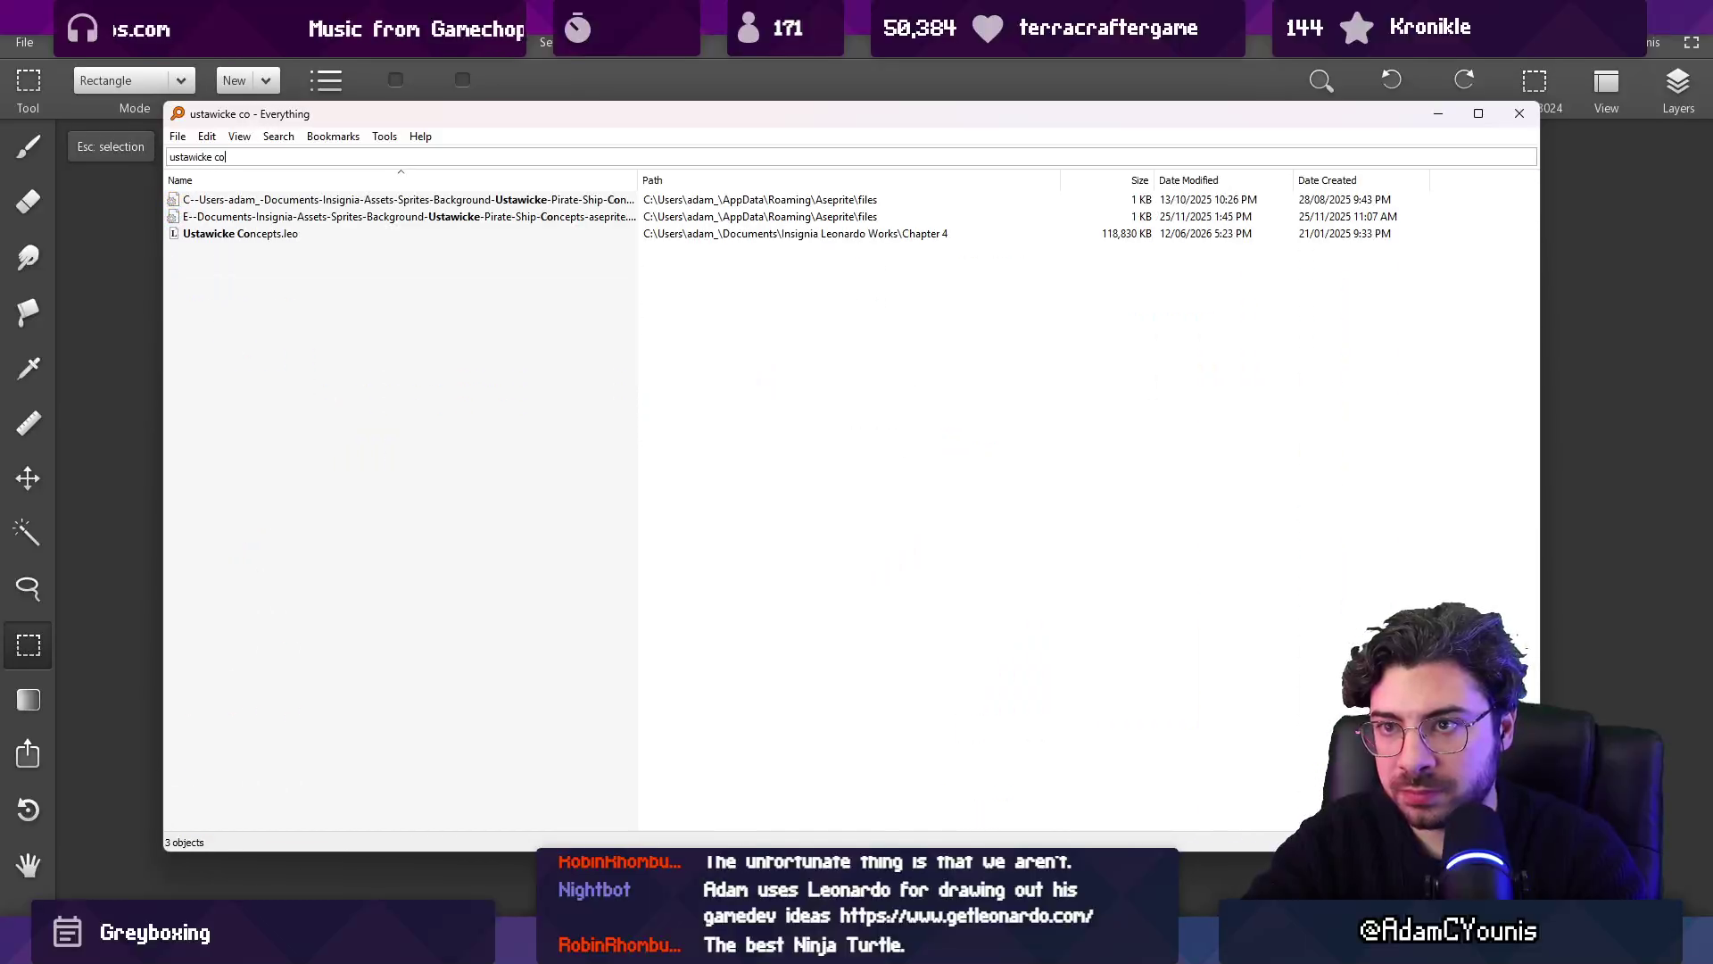
pyautogui.press('Down')
pyautogui.press('Down')
pyautogui.press('Down')
pyautogui.press('Return')
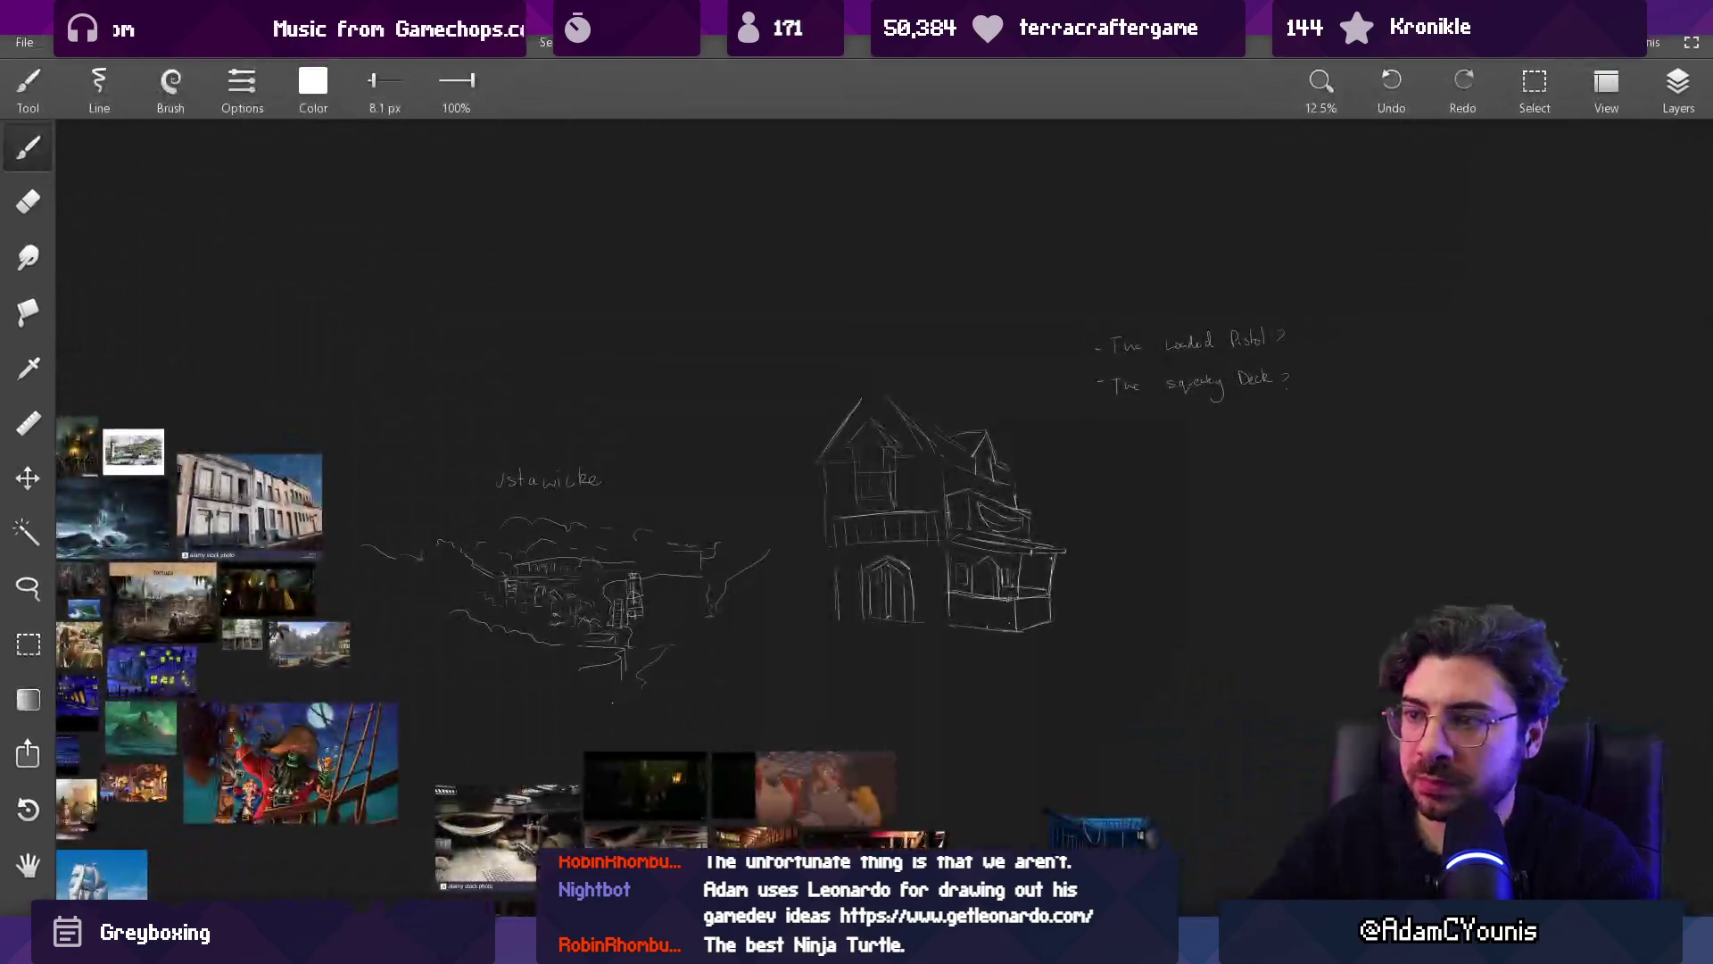
# Step: Shift the cliff and box sketch up-left and switch to the brush
pyautogui.moveTo(825, 466)
pyautogui.mouseDown()
pyautogui.moveTo(553, 287)
pyautogui.moveTo(526, 288)
pyautogui.mouseUp()
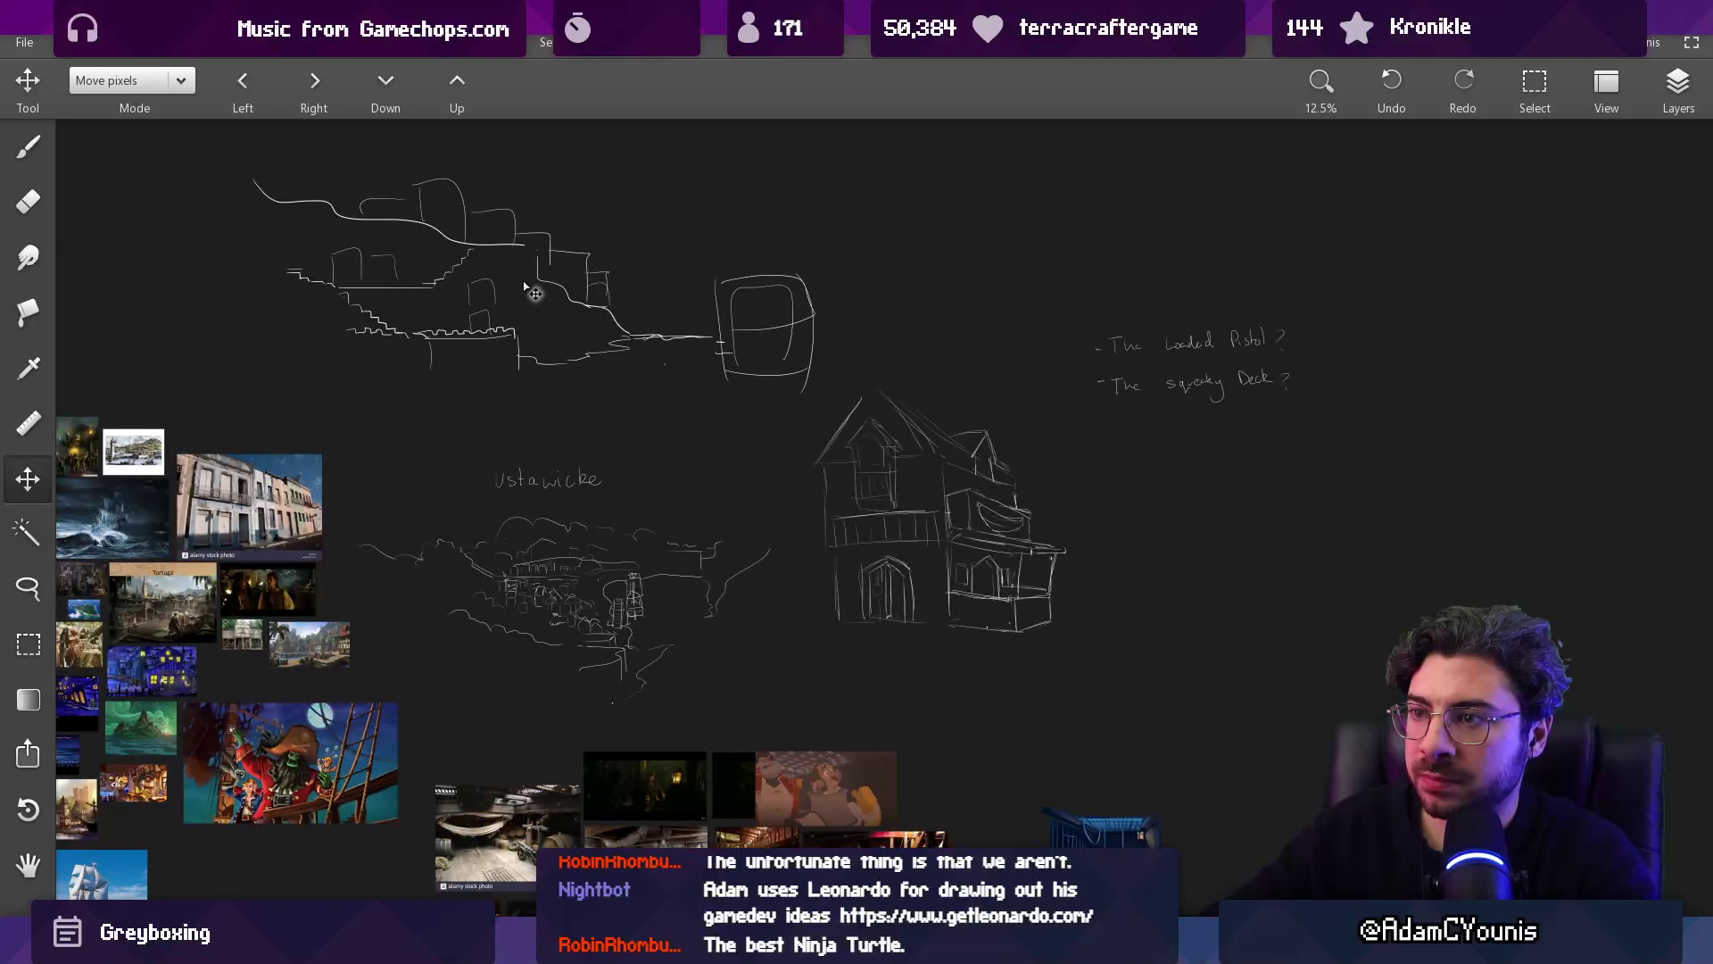
pyautogui.scroll(-5, 552, 300)
pyautogui.scroll(5, 546, 594)
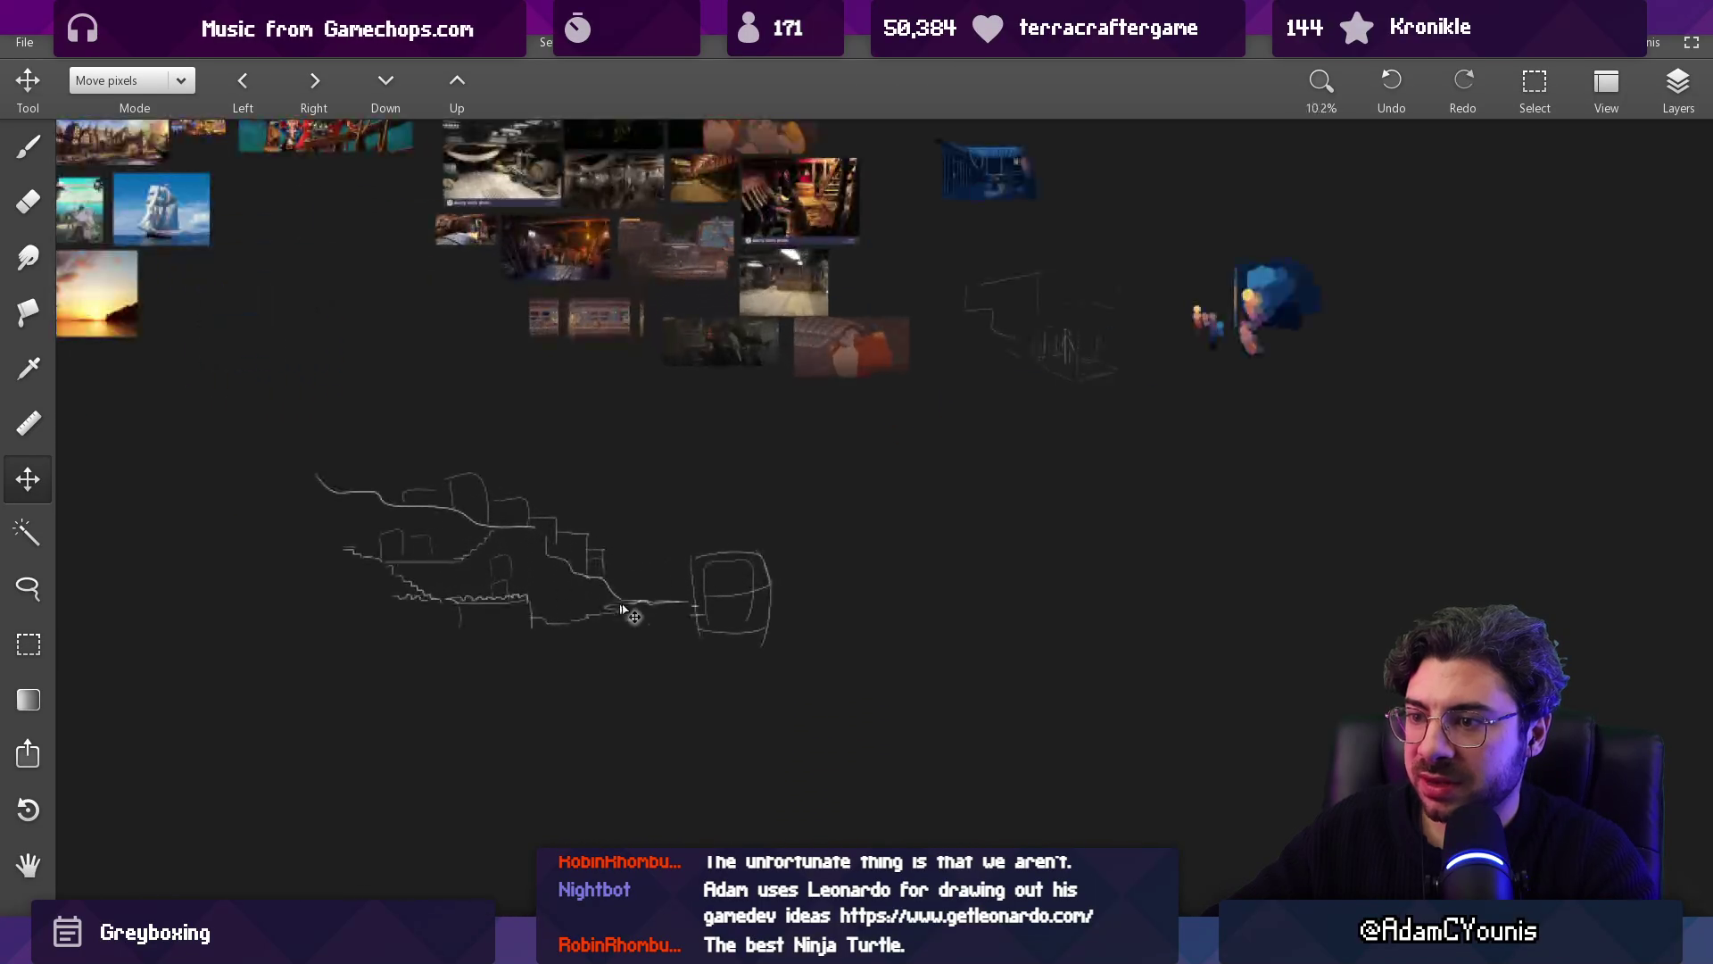
pyautogui.press('b')
pyautogui.scroll(3, 919, 674)
pyautogui.scroll(-5, 784, 634)
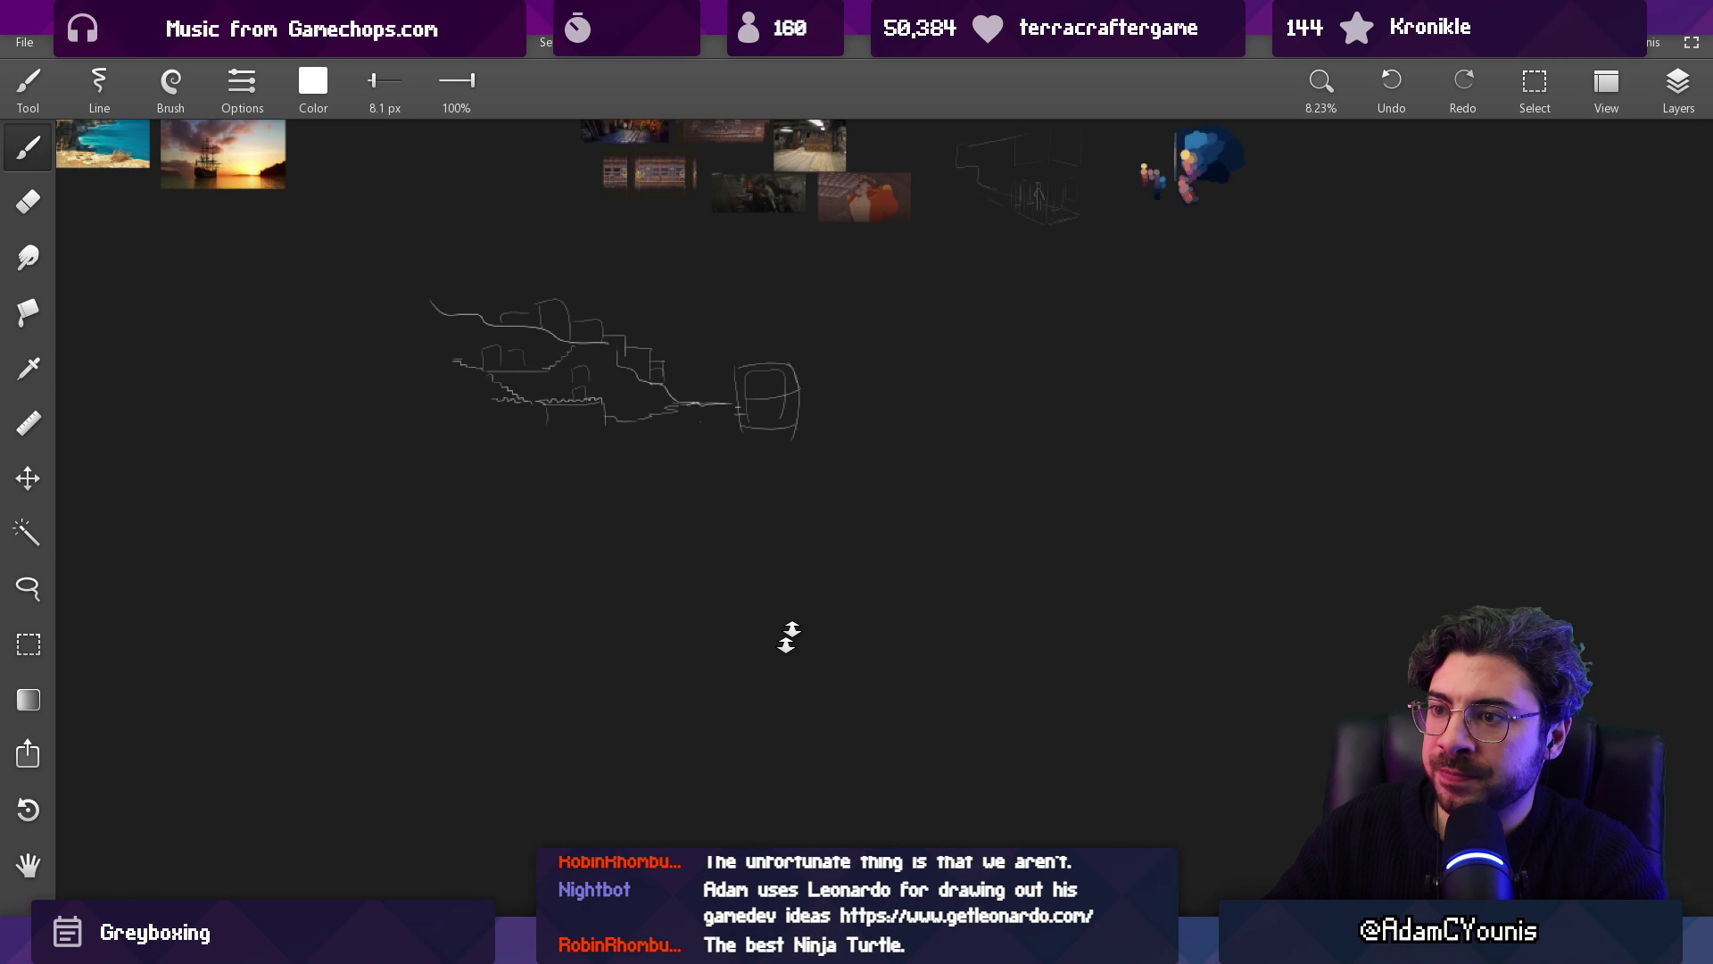
pyautogui.moveTo(768, 551)
pyautogui.mouseDown()
pyautogui.moveTo(831, 512)
pyautogui.moveTo(627, 359)
pyautogui.moveTo(934, 347)
pyautogui.mouseUp()
pyautogui.scroll(5, 433, 257)
pyautogui.scroll(-3, 433, 257)
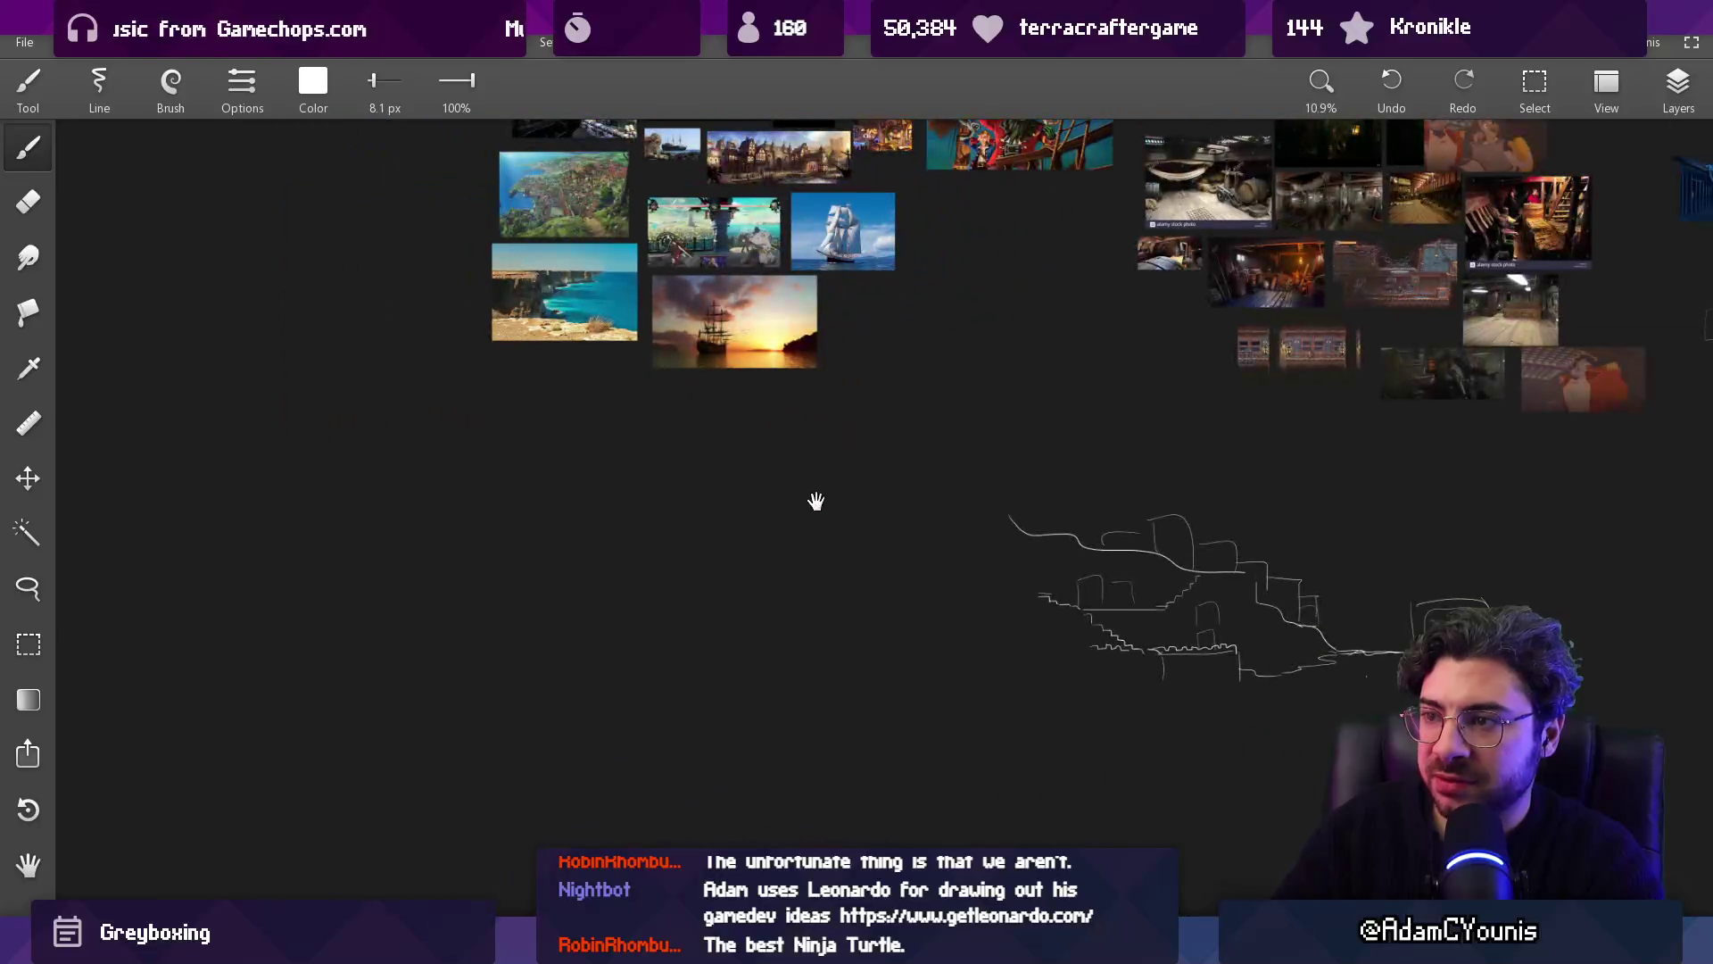
pyautogui.moveTo(815, 497); pyautogui.dragTo(409, 386)
pyautogui.scroll(3, 680, 428)
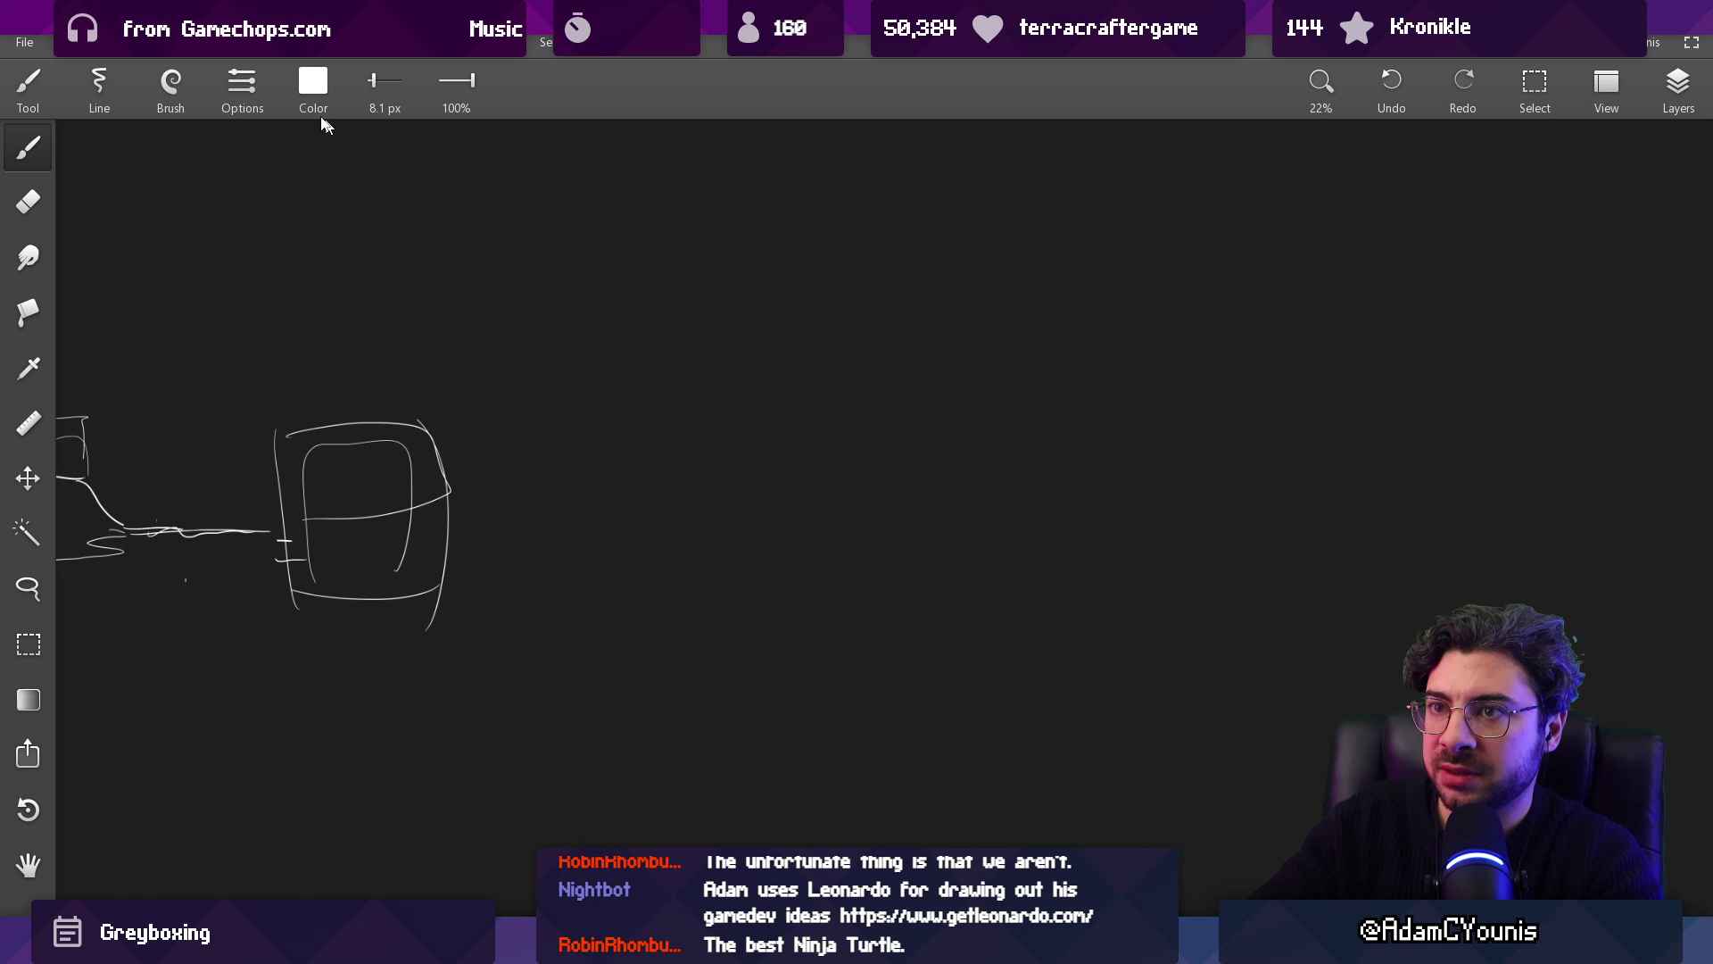
# Step: Block in a thick brown arch and blob with a 314 px brush
pyautogui.click(314, 90)
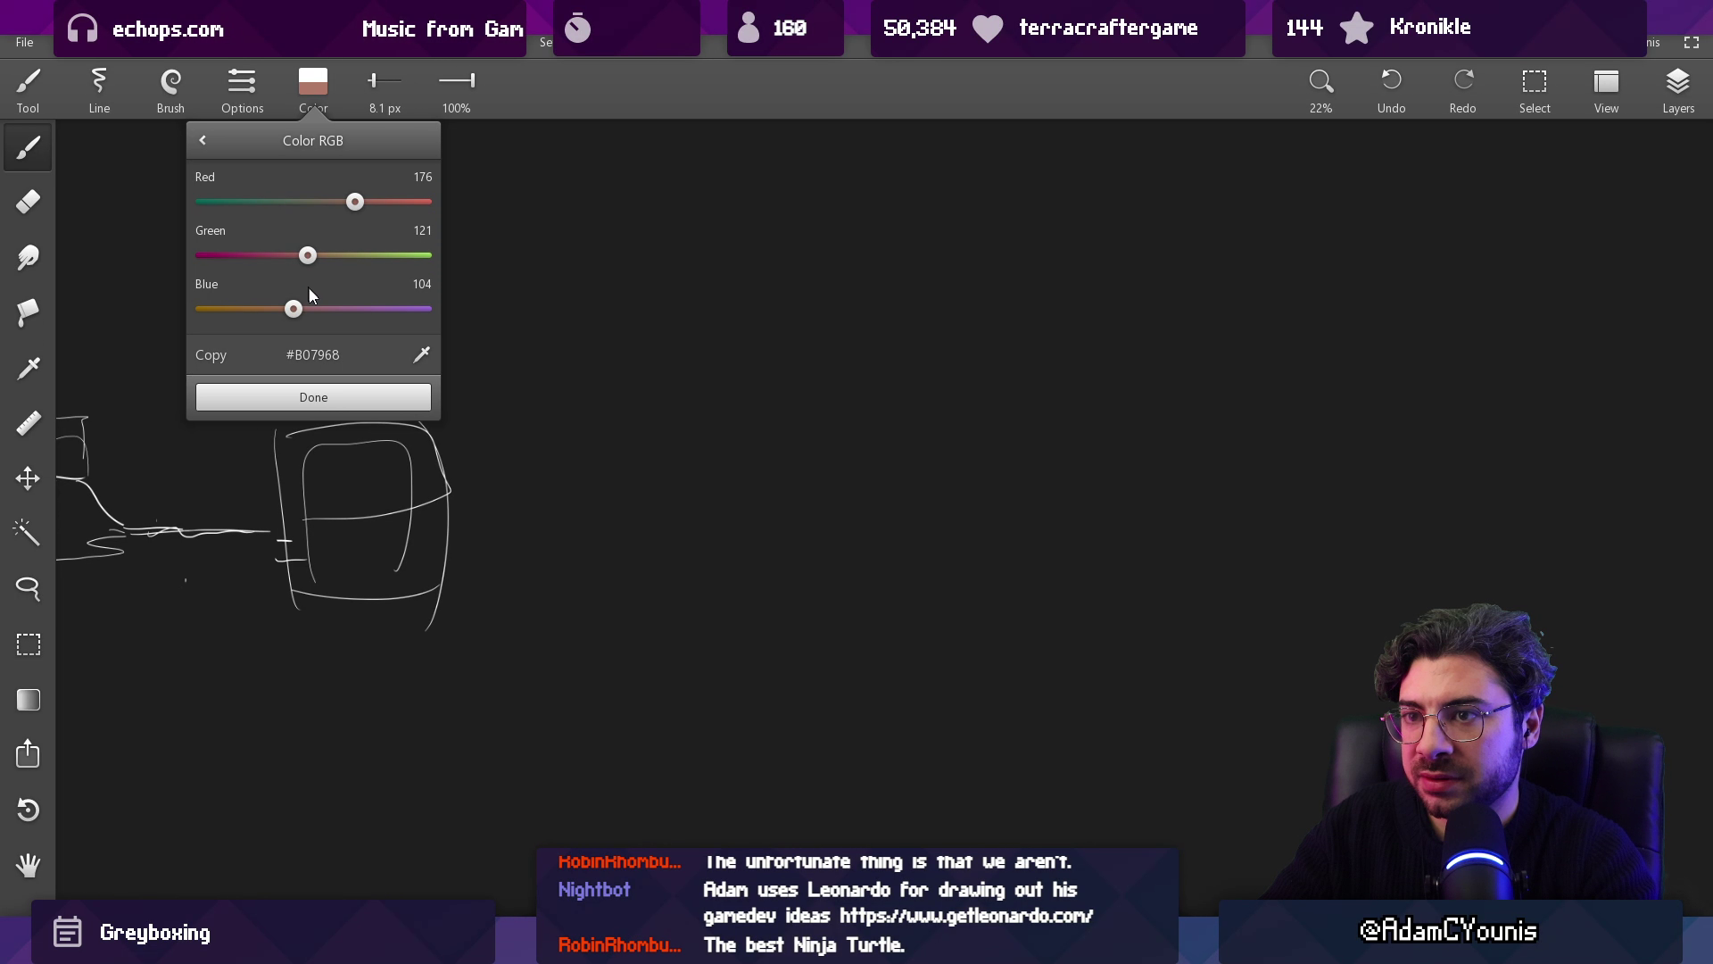
pyautogui.click(336, 397)
pyautogui.moveTo(772, 369); pyautogui.dragTo(777, 476)
pyautogui.press(']')
pyautogui.moveTo(768, 535)
pyautogui.mouseDown()
pyautogui.moveTo(794, 420)
pyautogui.moveTo(892, 383)
pyautogui.moveTo(1032, 518)
pyautogui.moveTo(977, 398)
pyautogui.mouseUp()
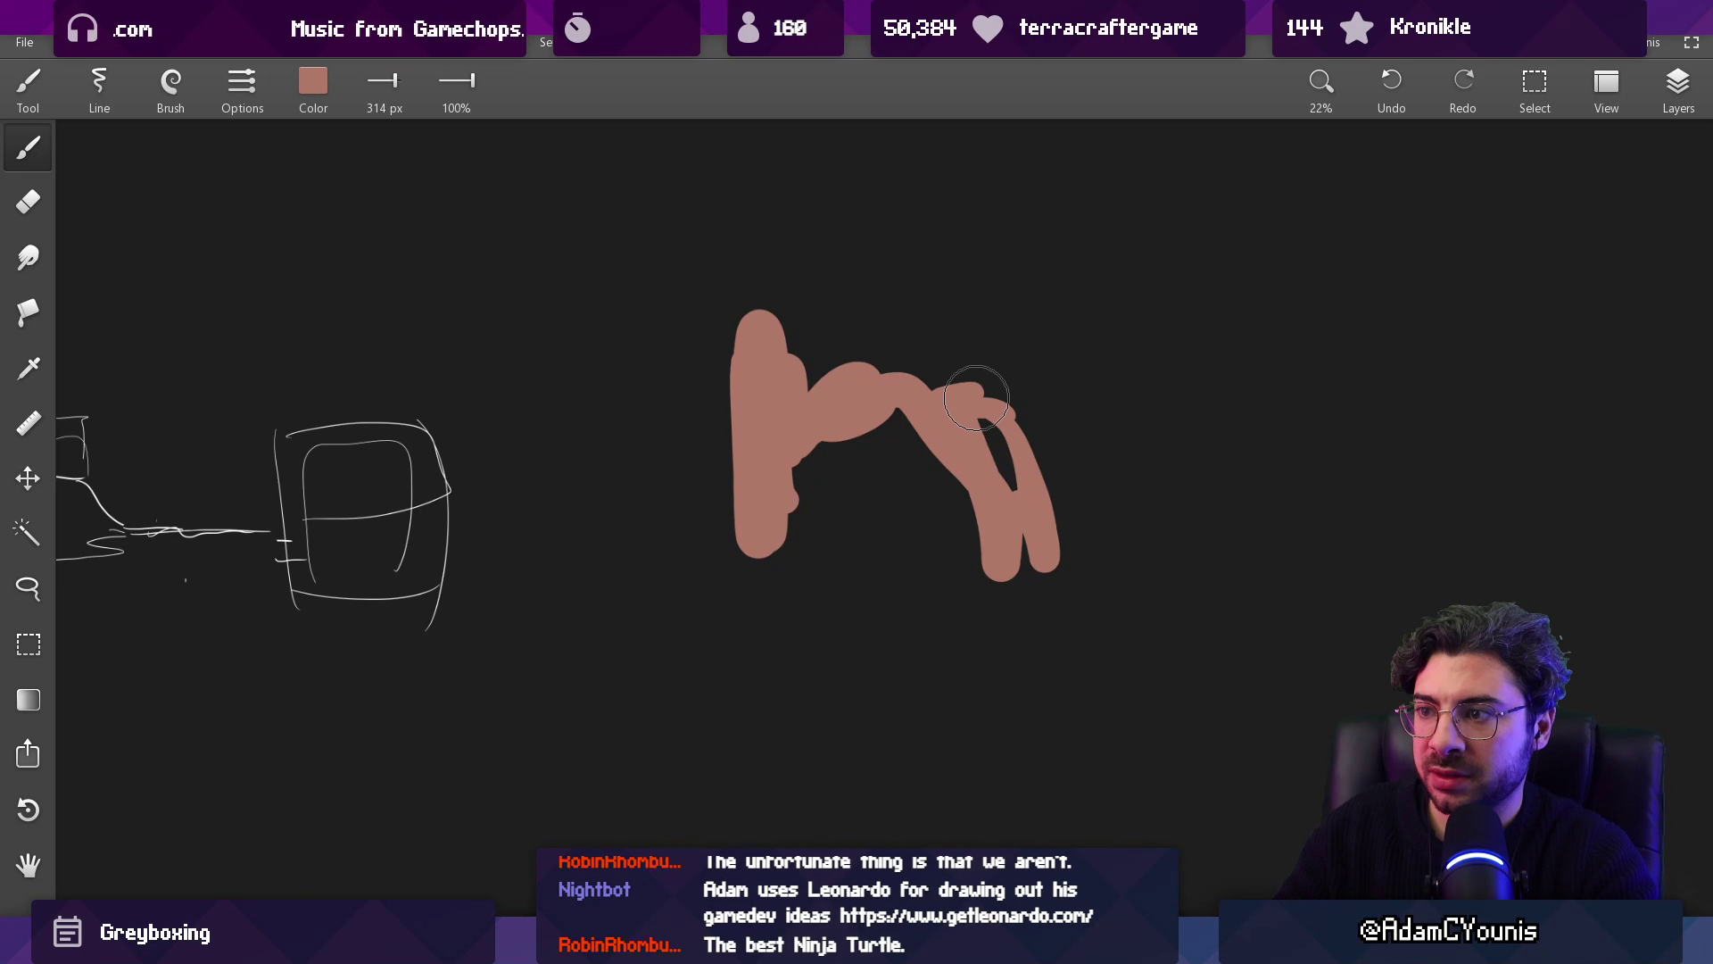
pyautogui.moveTo(909, 455); pyautogui.dragTo(740, 428)
pyautogui.hotkey('ctrl', 'z')
pyautogui.hotkey('ctrl', 'z')
pyautogui.hotkey('ctrl', 'z')
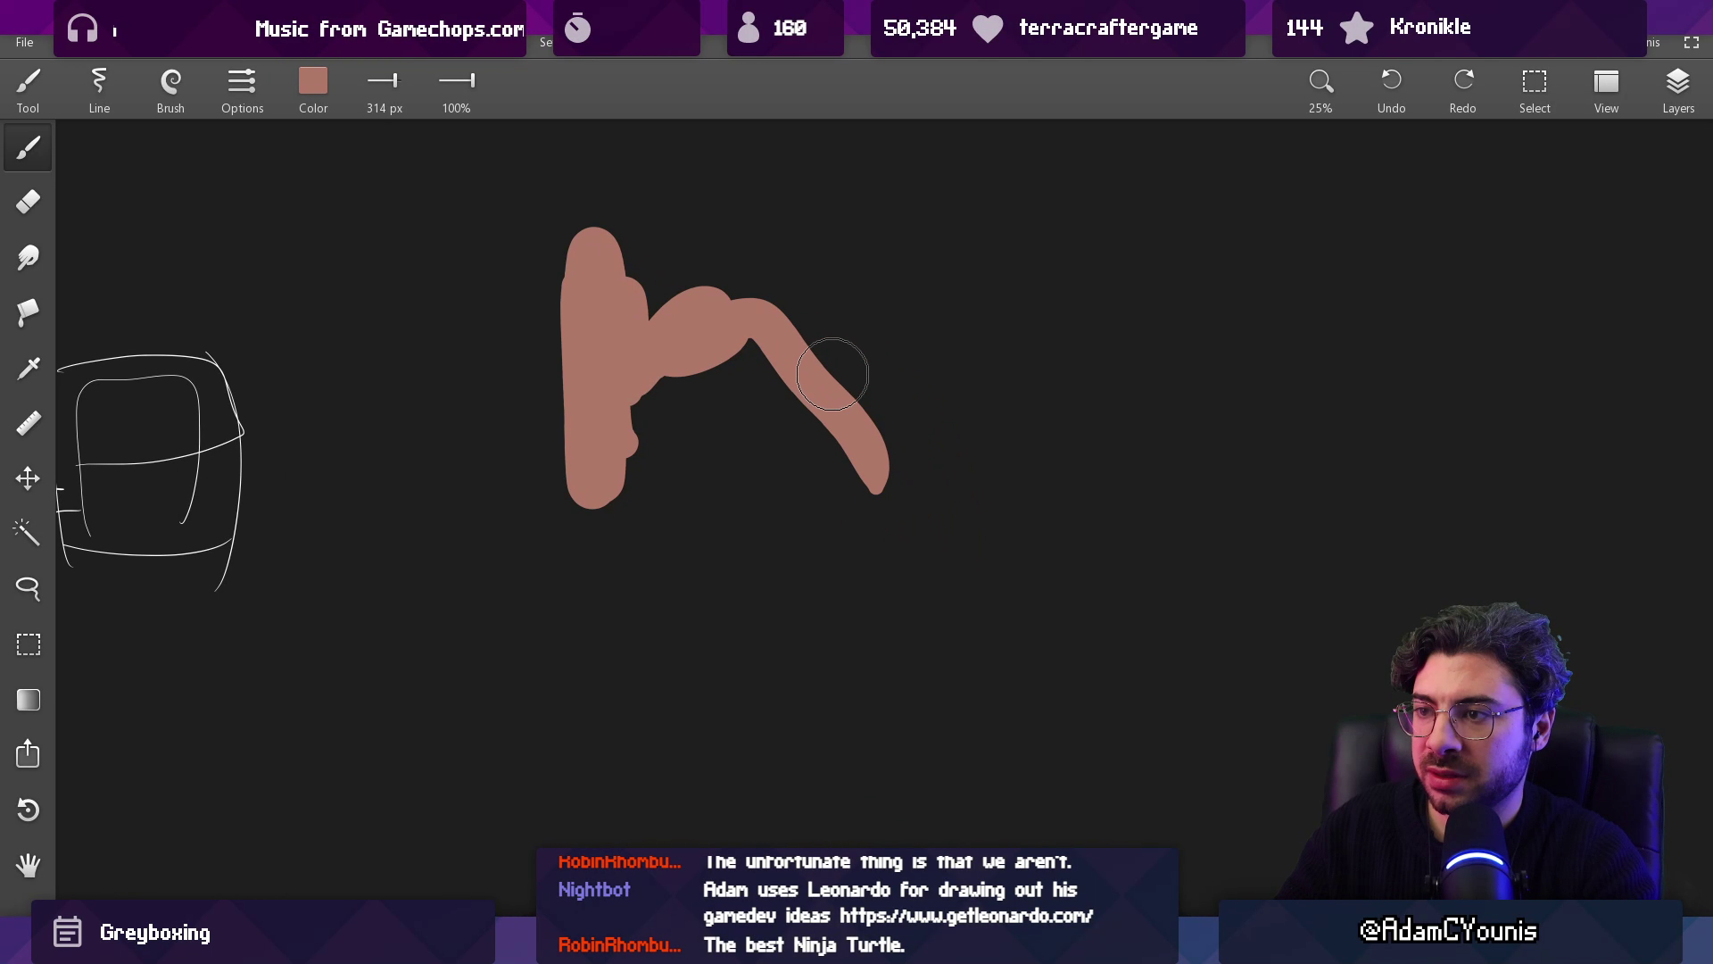
pyautogui.moveTo(714, 522)
pyautogui.mouseDown()
pyautogui.moveTo(693, 520)
pyautogui.moveTo(722, 363)
pyautogui.moveTo(1005, 267)
pyautogui.moveTo(1089, 493)
pyautogui.moveTo(1240, 437)
pyautogui.moveTo(1071, 392)
pyautogui.moveTo(1009, 334)
pyautogui.moveTo(1013, 259)
pyautogui.mouseUp()
pyautogui.moveTo(803, 235)
pyautogui.mouseDown()
pyautogui.moveTo(571, 294)
pyautogui.moveTo(535, 410)
pyautogui.moveTo(616, 499)
pyautogui.moveTo(696, 437)
pyautogui.mouseUp()
# Step: Mix purple with the RGB sliders and paint it over both brown blobs at 220 px
pyautogui.click(313, 85)
pyautogui.moveTo(352, 201); pyautogui.dragTo(295, 202)
pyautogui.moveTo(306, 255)
pyautogui.mouseDown()
pyautogui.moveTo(252, 255)
pyautogui.moveTo(282, 255)
pyautogui.moveTo(291, 201)
pyautogui.mouseUp()
pyautogui.moveTo(287, 309); pyautogui.dragTo(312, 309)
pyautogui.click(314, 396)
pyautogui.press('[')
pyautogui.moveTo(664, 246)
pyautogui.mouseDown()
pyautogui.moveTo(678, 281)
pyautogui.moveTo(593, 375)
pyautogui.moveTo(625, 513)
pyautogui.mouseUp()
pyautogui.moveTo(1053, 281)
pyautogui.mouseDown()
pyautogui.moveTo(1097, 437)
pyautogui.moveTo(1138, 426)
pyautogui.mouseUp()
# Step: Add thin 91 px brown edges, then cover the arch's brown lobes with 161 px purple
pyautogui.keyDown('alt'); pyautogui.click(1195, 304); pyautogui.keyUp('alt')
pyautogui.press('[')
pyautogui.press('[')
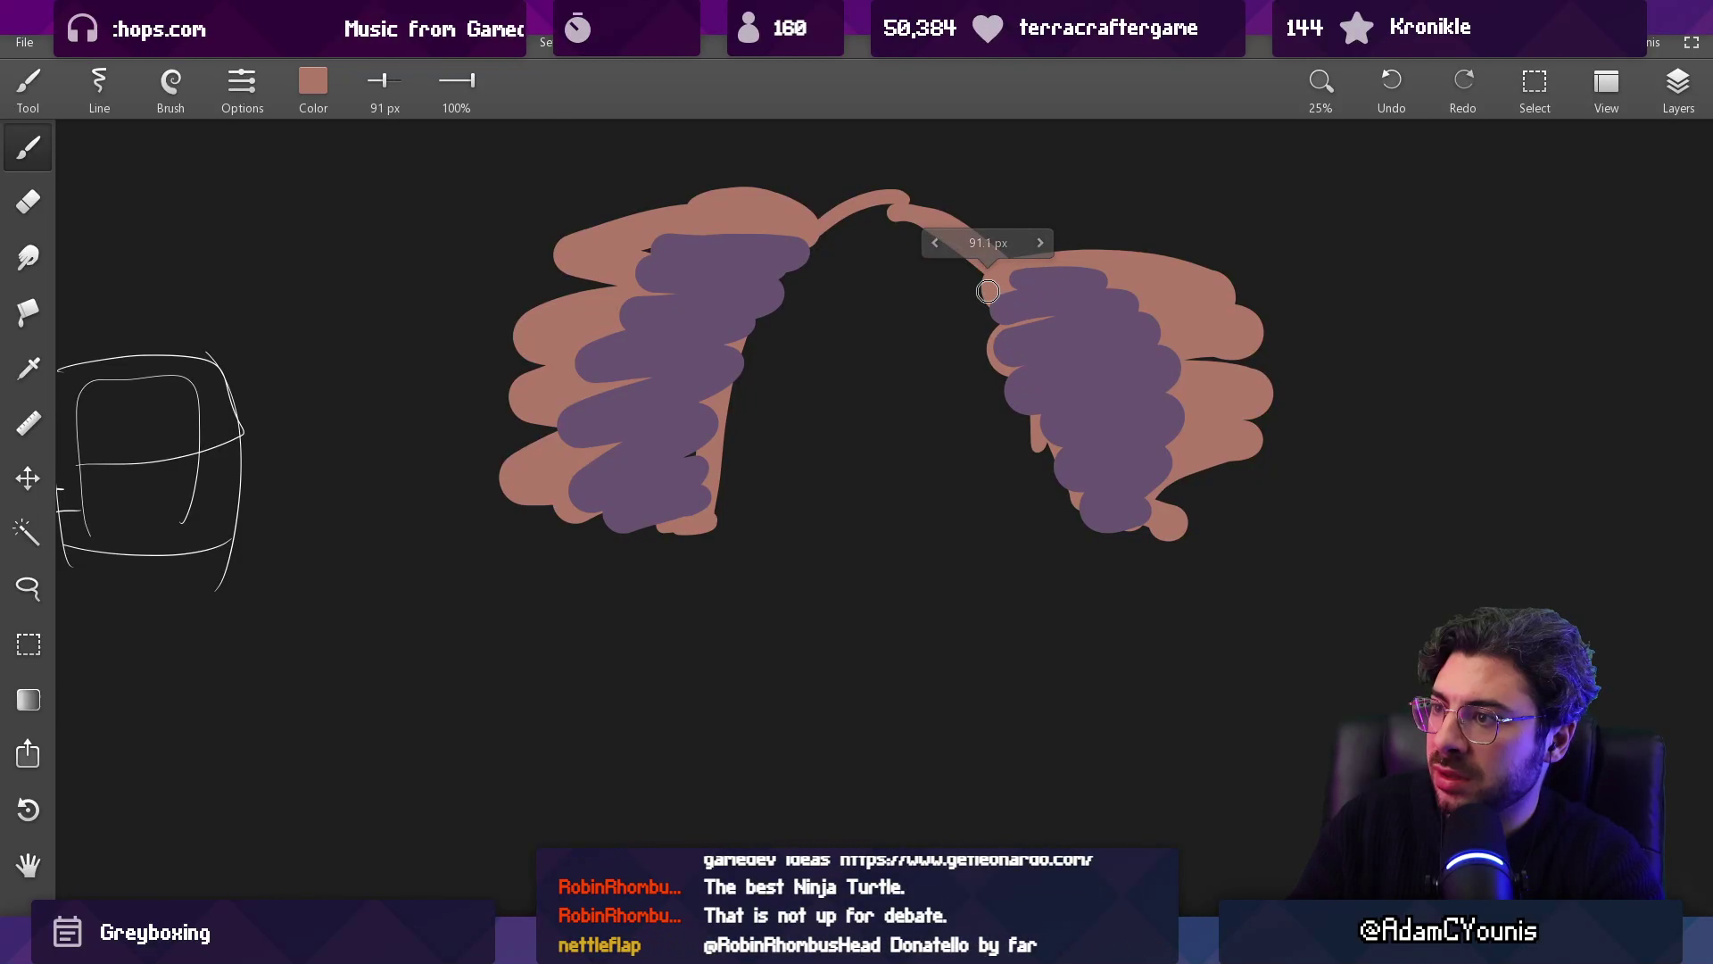
pyautogui.moveTo(1053, 314); pyautogui.dragTo(1011, 392)
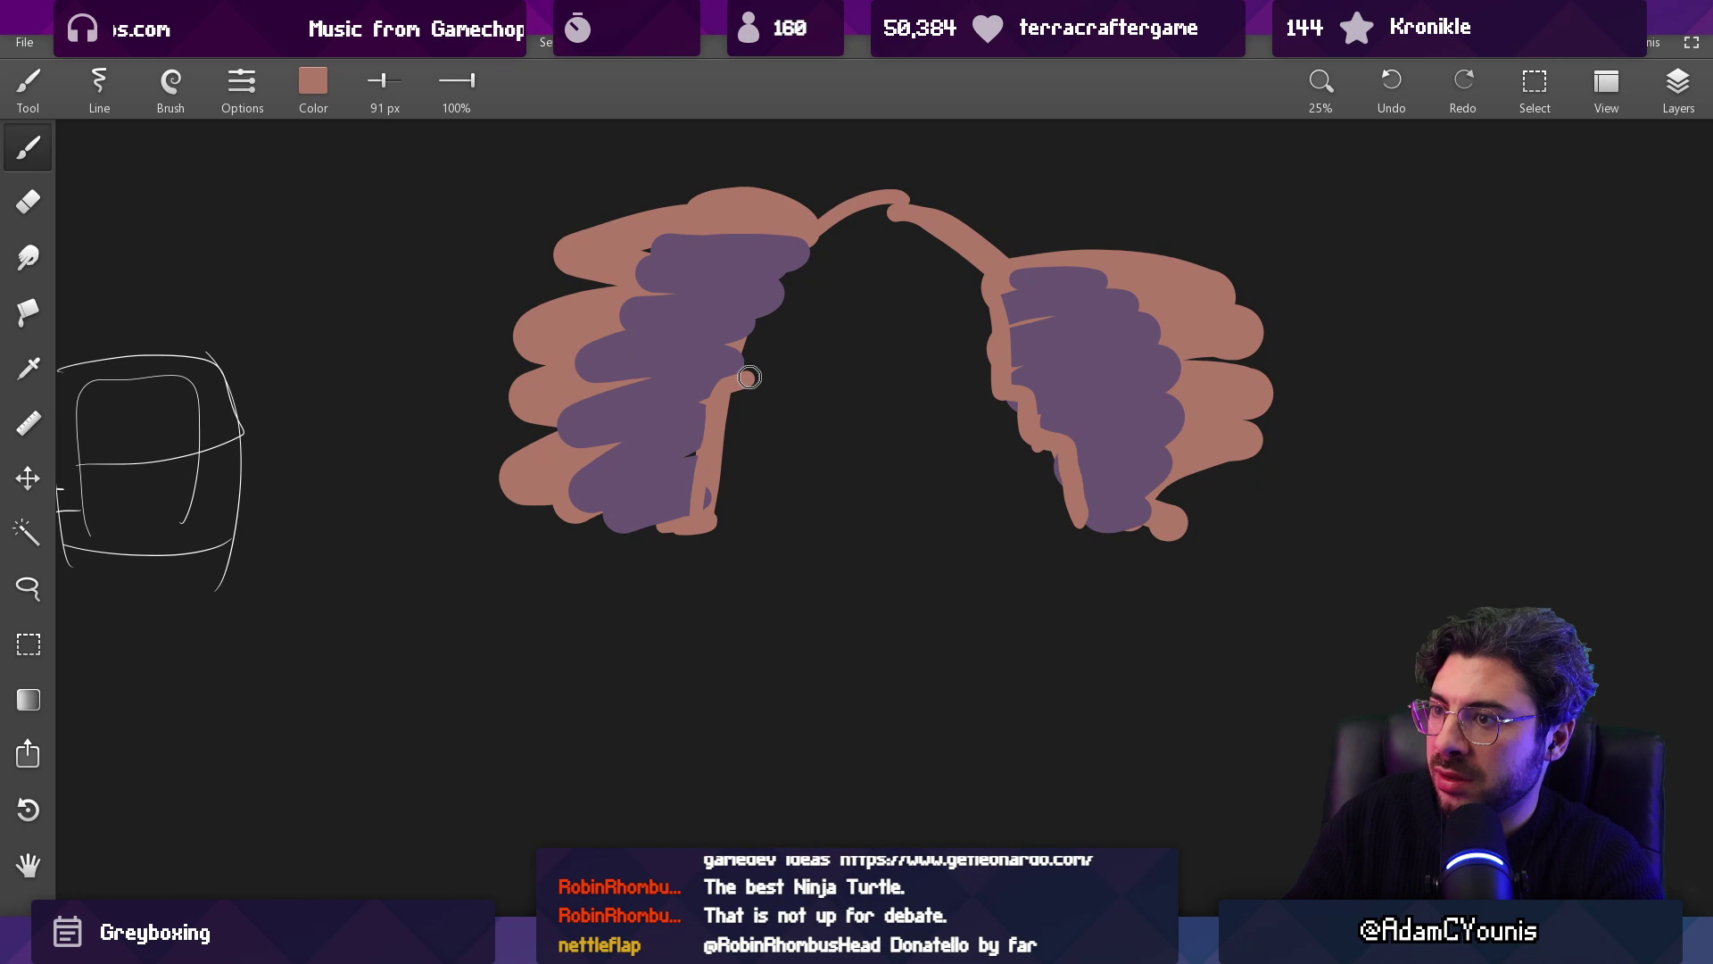
pyautogui.moveTo(644, 285); pyautogui.dragTo(656, 266)
pyautogui.keyDown('alt'); pyautogui.click(745, 267); pyautogui.keyUp('alt')
pyautogui.press(']')
pyautogui.press(']')
pyautogui.moveTo(1026, 259)
pyautogui.mouseDown()
pyautogui.moveTo(1063, 246)
pyautogui.moveTo(919, 197)
pyautogui.moveTo(740, 197)
pyautogui.moveTo(741, 174)
pyautogui.moveTo(1058, 167)
pyautogui.moveTo(1275, 218)
pyautogui.moveTo(1106, 277)
pyautogui.moveTo(1215, 312)
pyautogui.moveTo(1200, 491)
pyautogui.mouseUp()
pyautogui.moveTo(602, 504)
pyautogui.mouseDown()
pyautogui.moveTo(490, 470)
pyautogui.moveTo(554, 352)
pyautogui.moveTo(687, 210)
pyautogui.mouseUp()
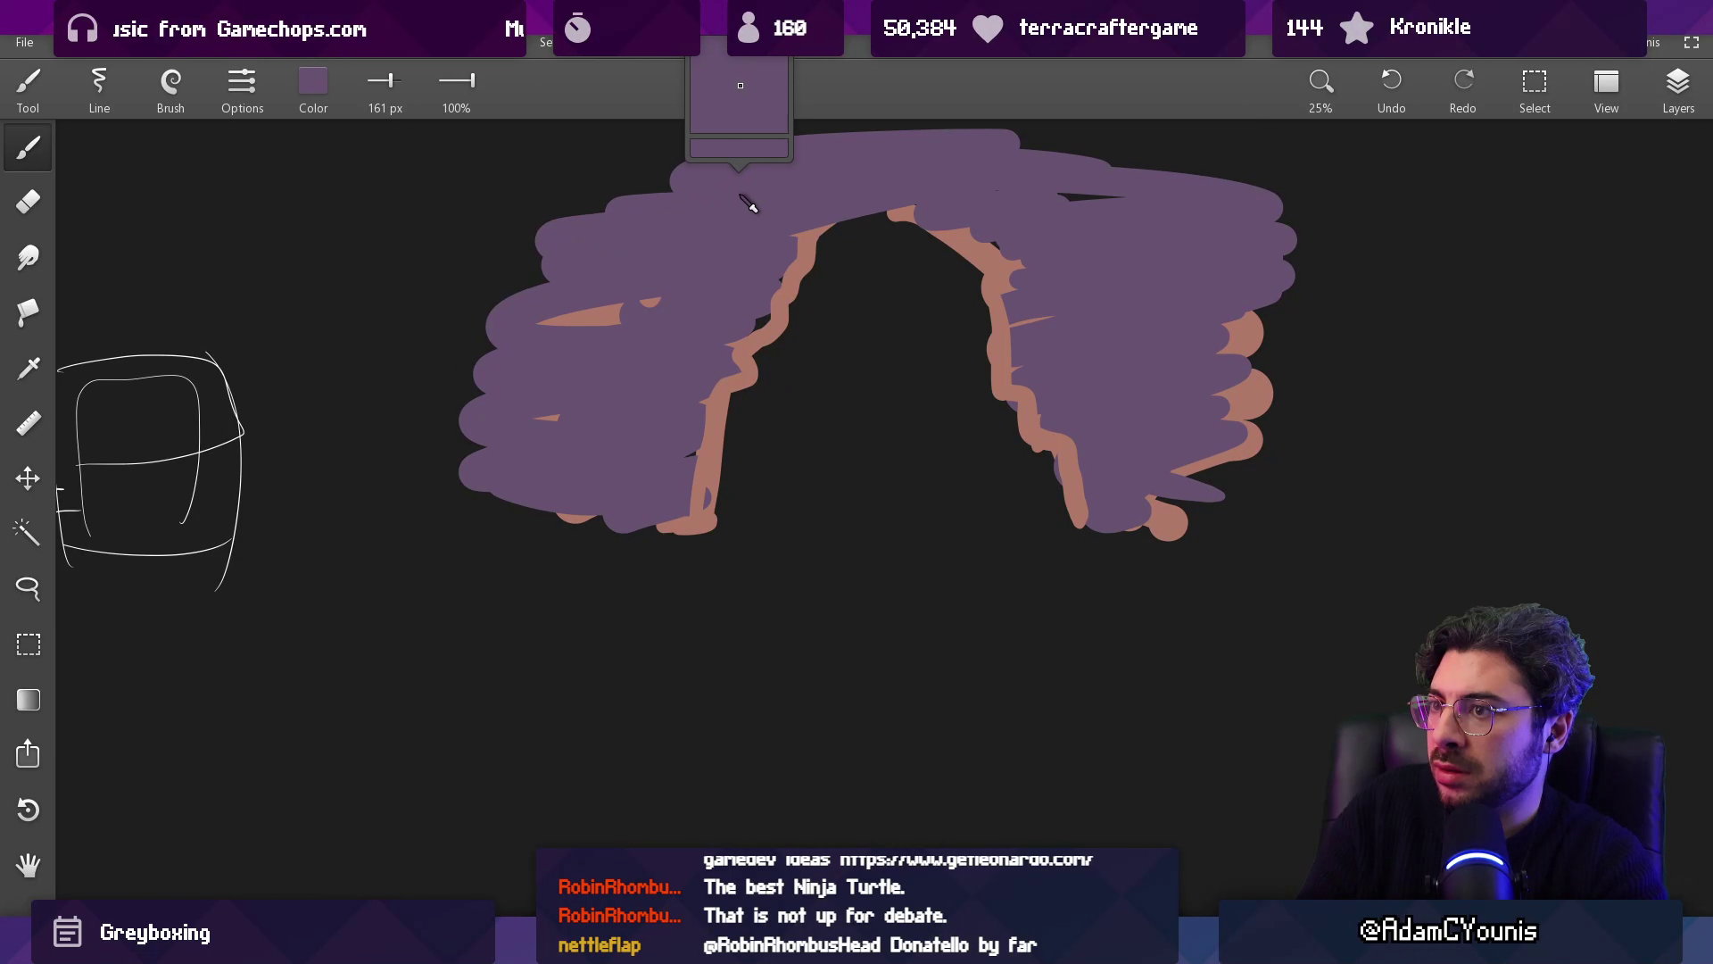
pyautogui.click(312, 80)
# Step: Paint grey rock patches on the upper-right, lower-right and lower-left lobes of the arch
pyautogui.click(268, 397)
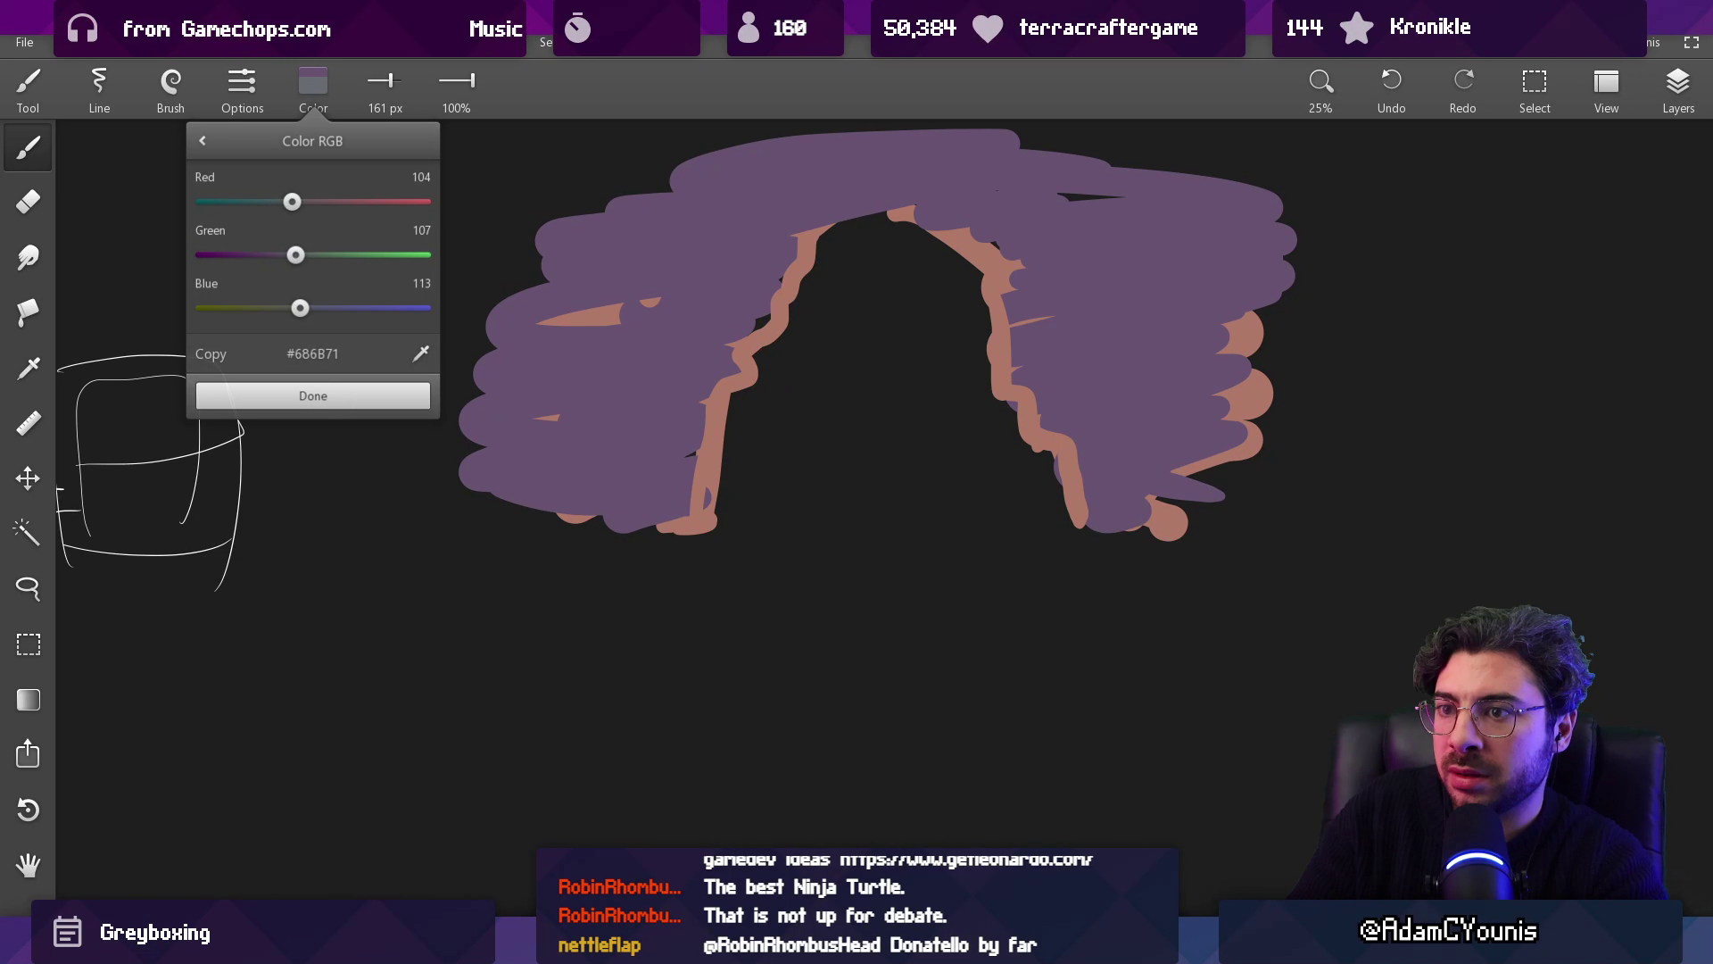
pyautogui.moveTo(1070, 263); pyautogui.dragTo(1145, 254)
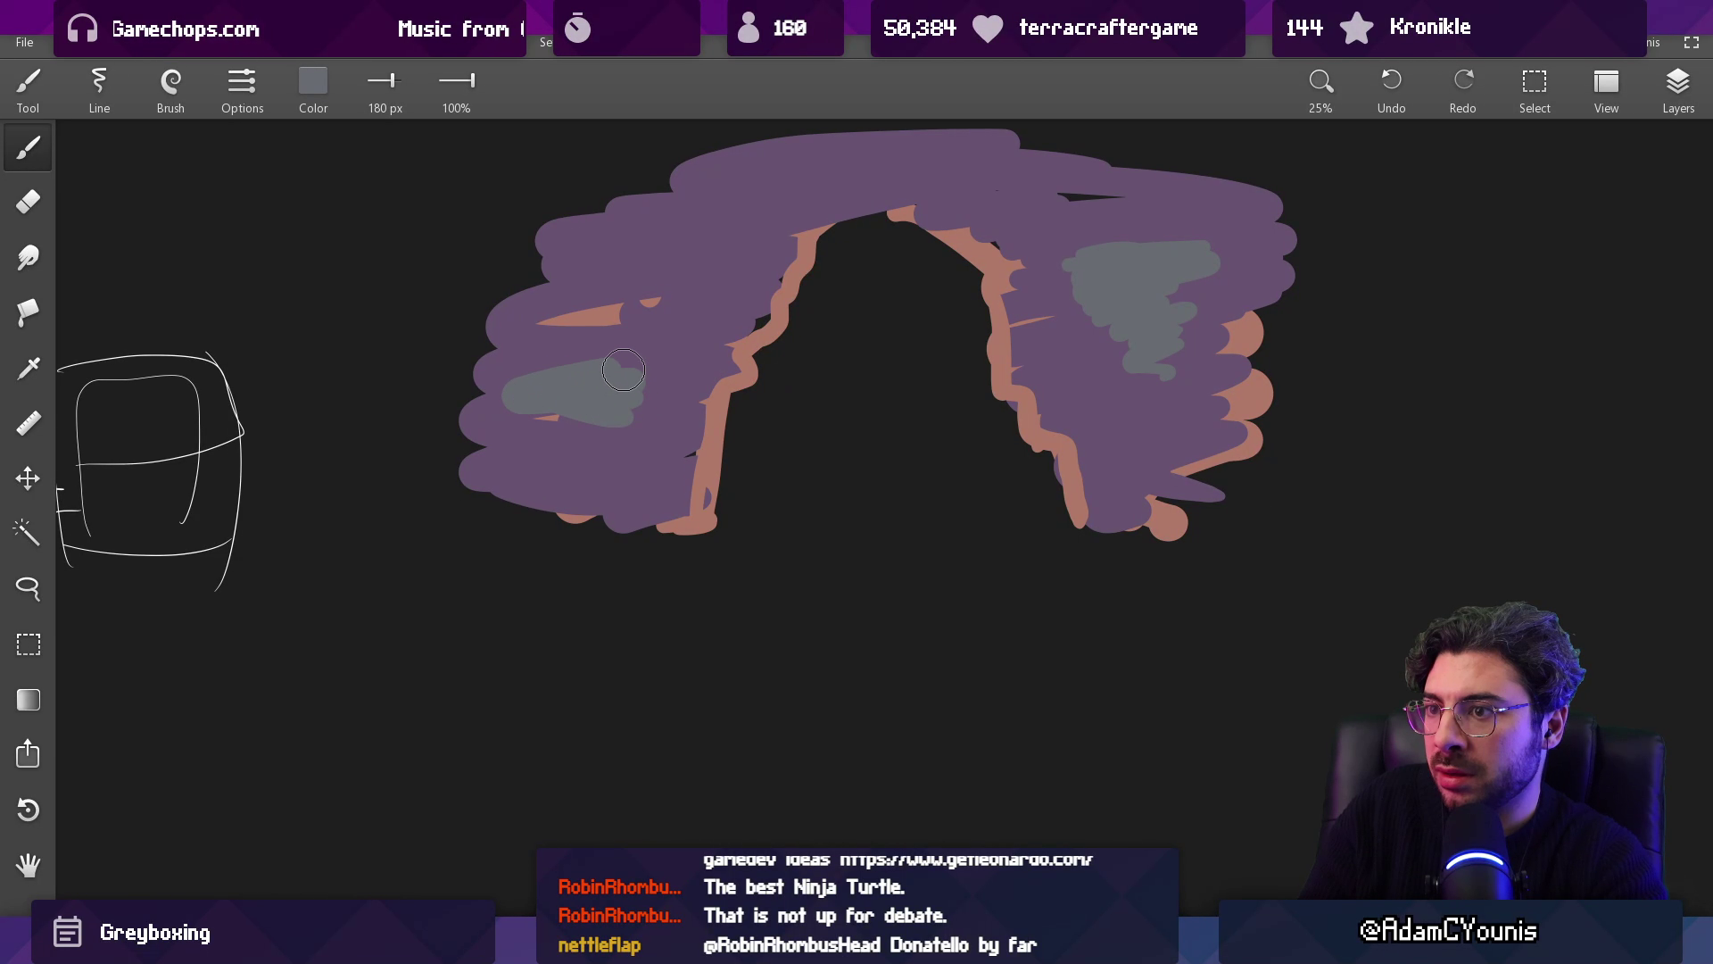
pyautogui.moveTo(1131, 404); pyautogui.dragTo(1221, 516)
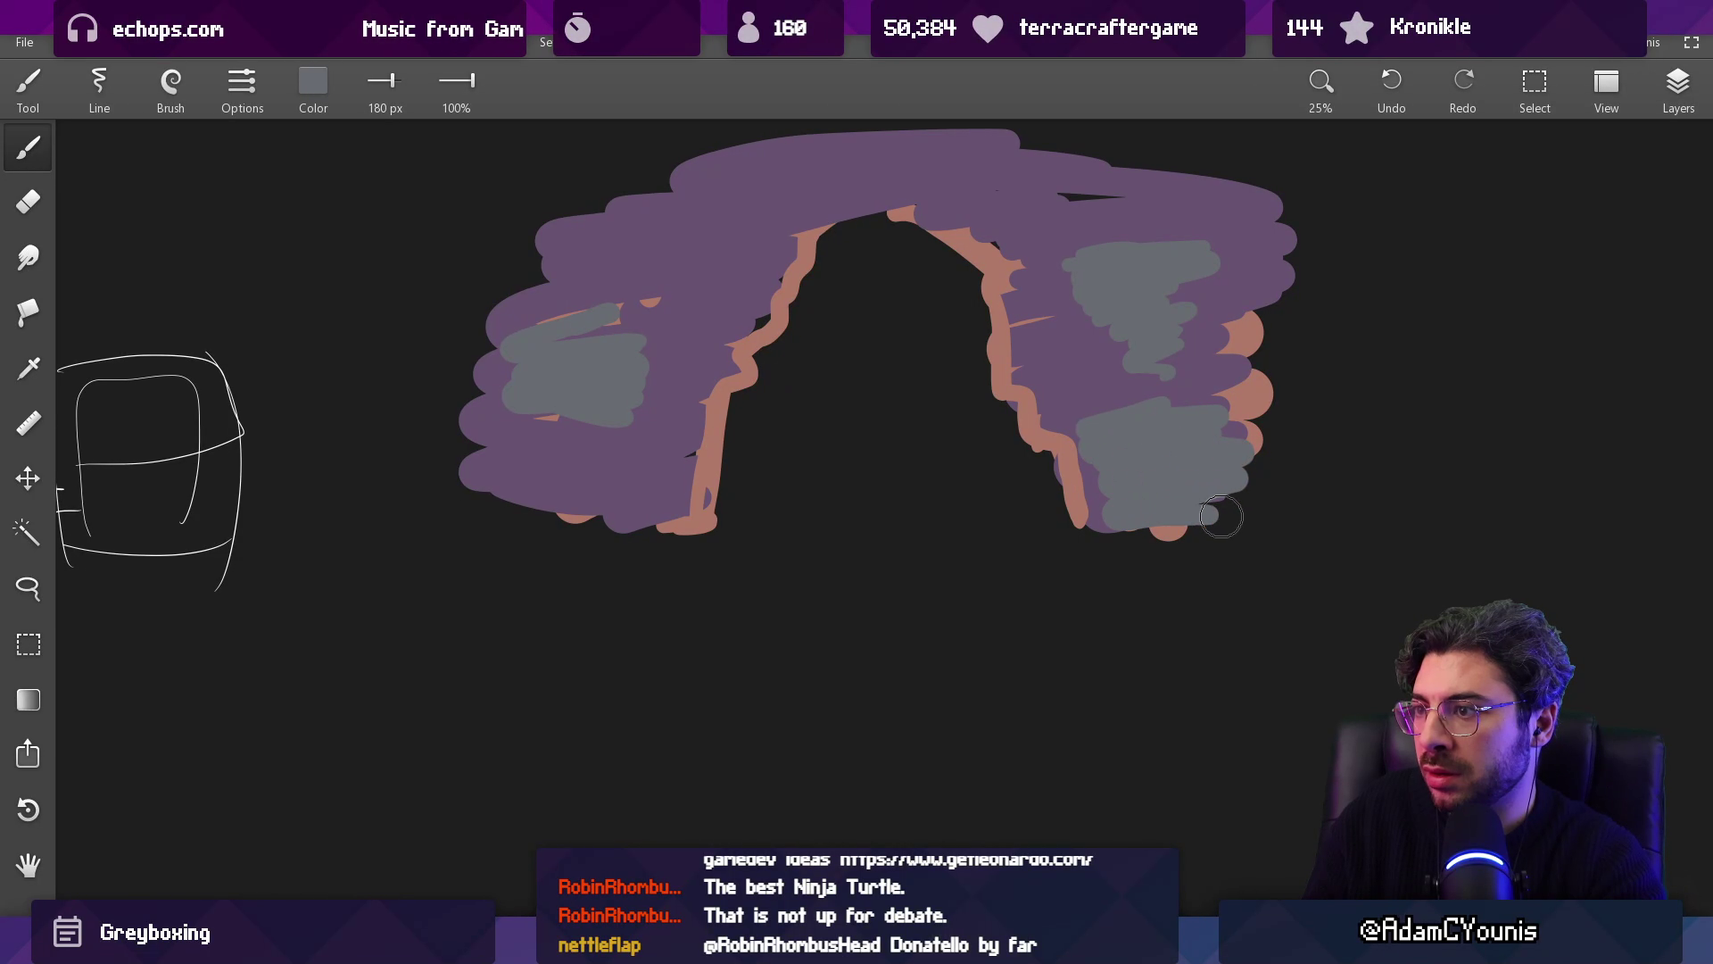
pyautogui.moveTo(582, 473)
pyautogui.mouseDown()
pyautogui.moveTo(606, 518)
pyautogui.moveTo(660, 513)
pyautogui.mouseUp()
# Step: Set the paint colour to dark blue #376795
pyautogui.moveTo(744, 449)
pyautogui.mouseDown()
pyautogui.moveTo(612, 393)
pyautogui.moveTo(595, 348)
pyautogui.mouseUp()
pyautogui.click(310, 103)
pyautogui.moveTo(268, 201)
pyautogui.mouseDown()
pyautogui.moveTo(249, 205)
pyautogui.moveTo(292, 253)
pyautogui.mouseUp()
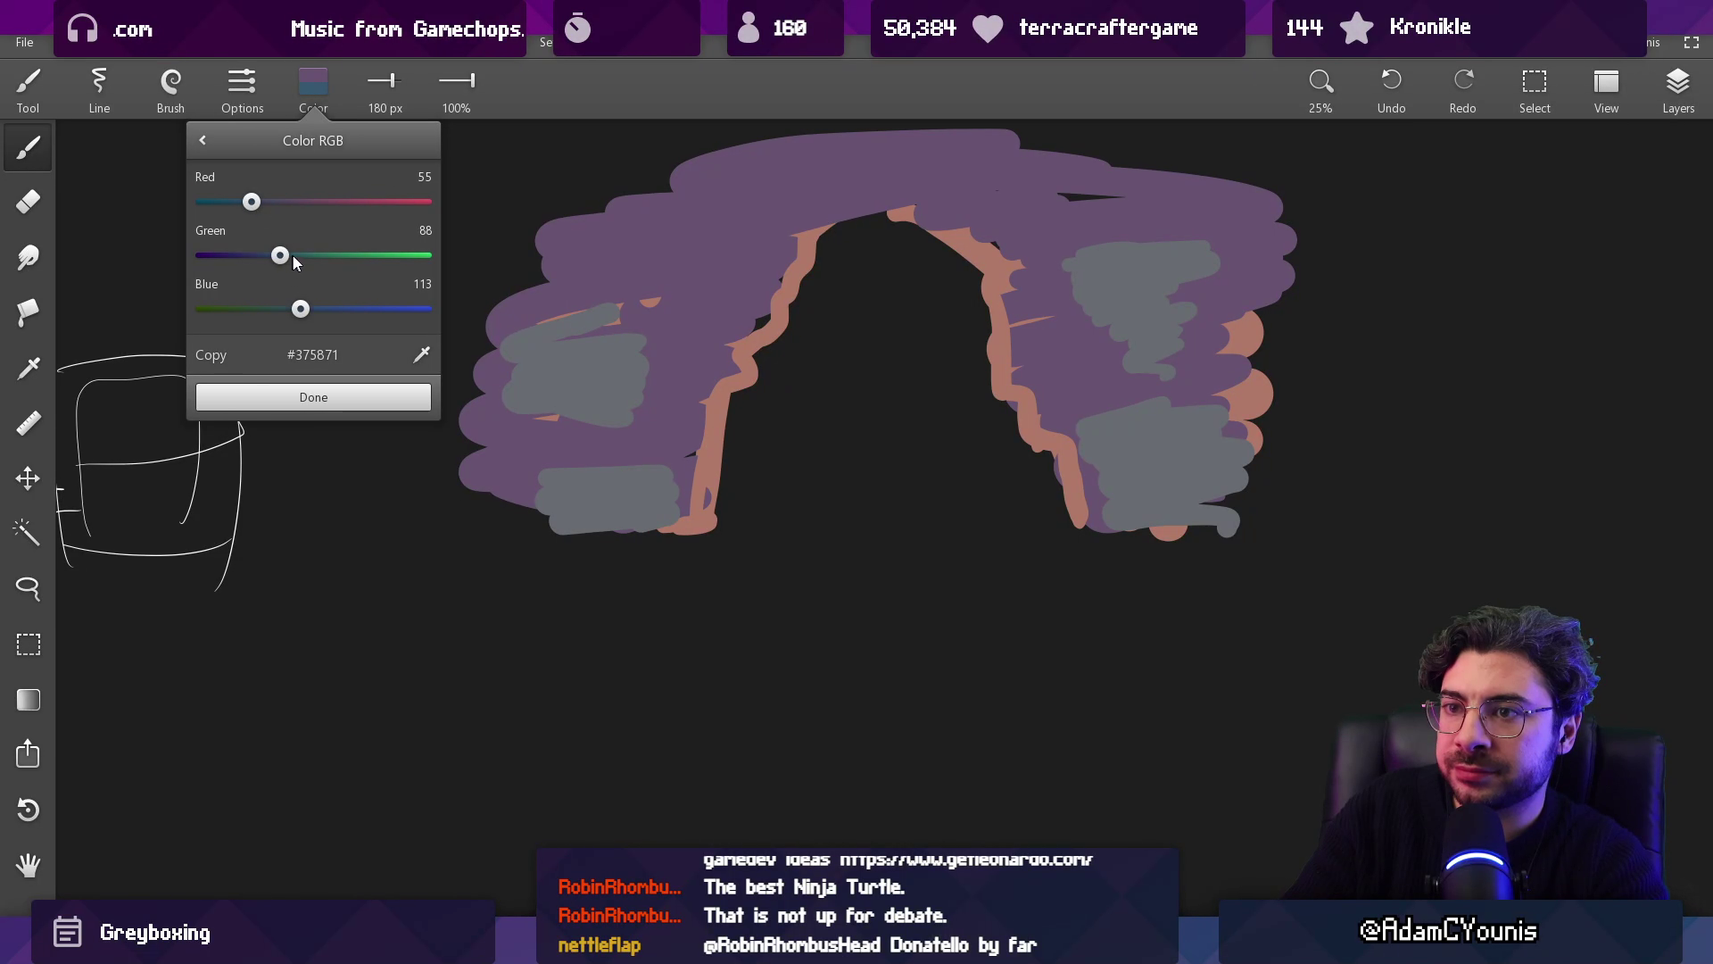
pyautogui.click(352, 397)
# Step: Outline the water beneath the arch in blue and fill it solid blue
pyautogui.moveTo(721, 463); pyautogui.dragTo(1018, 460)
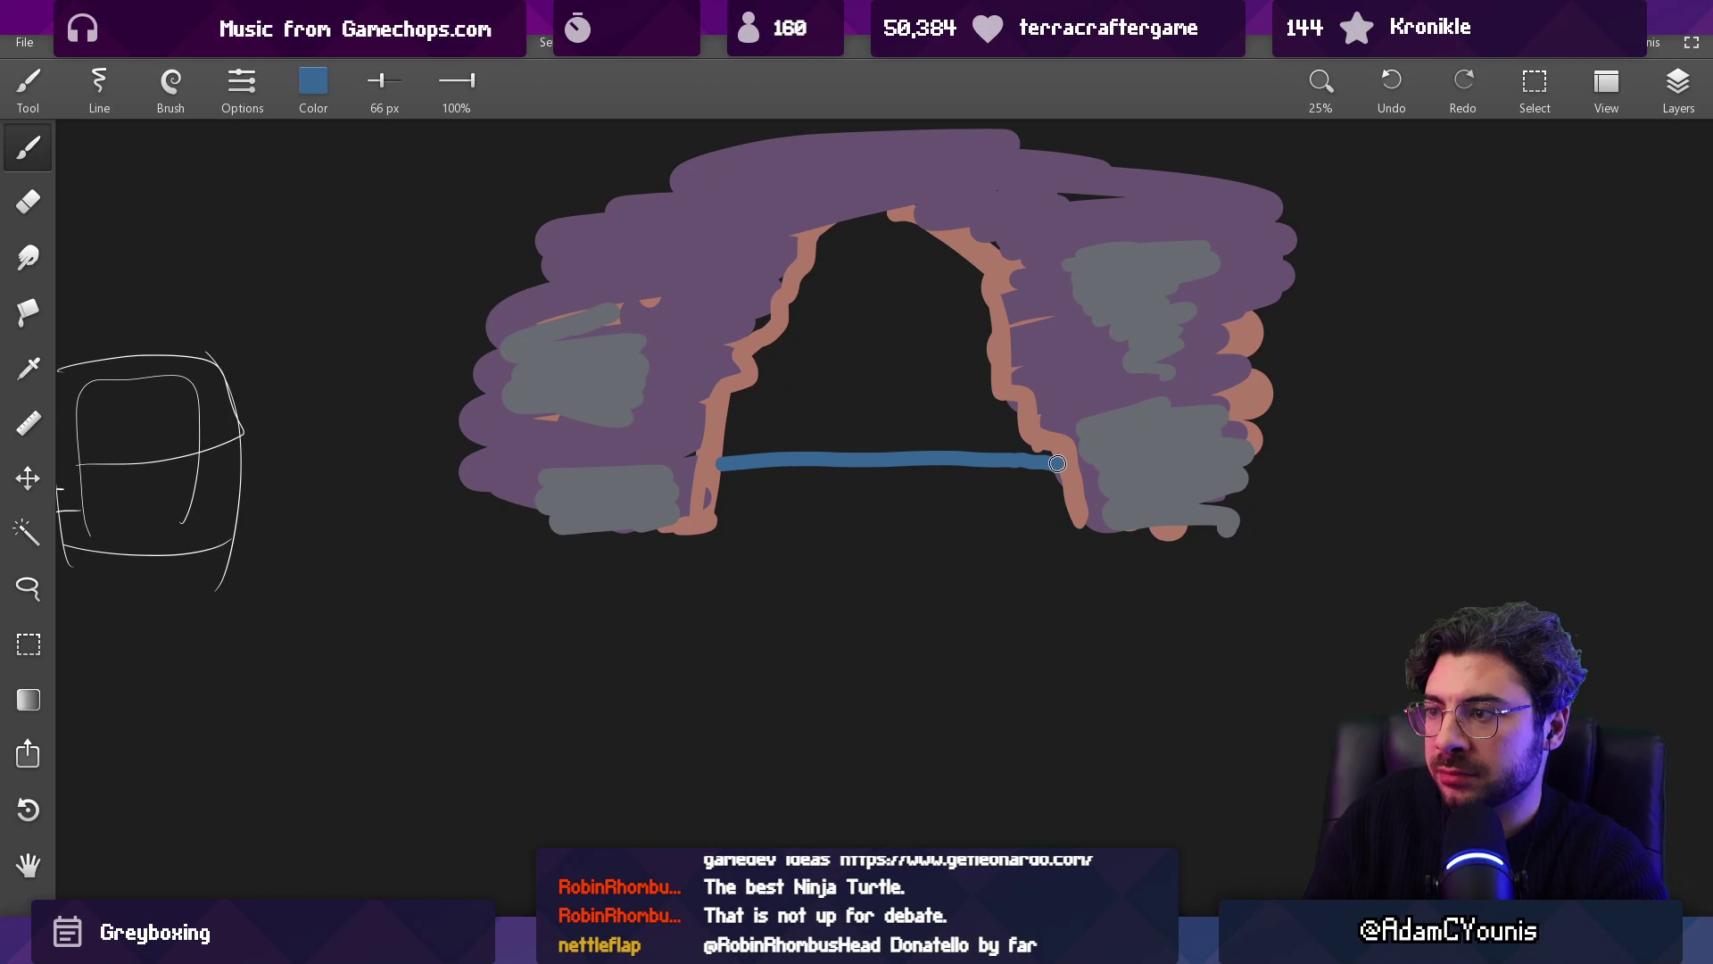
pyautogui.moveTo(510, 501)
pyautogui.mouseDown()
pyautogui.moveTo(370, 513)
pyautogui.moveTo(803, 573)
pyautogui.moveTo(1262, 601)
pyautogui.moveTo(1346, 537)
pyautogui.mouseUp()
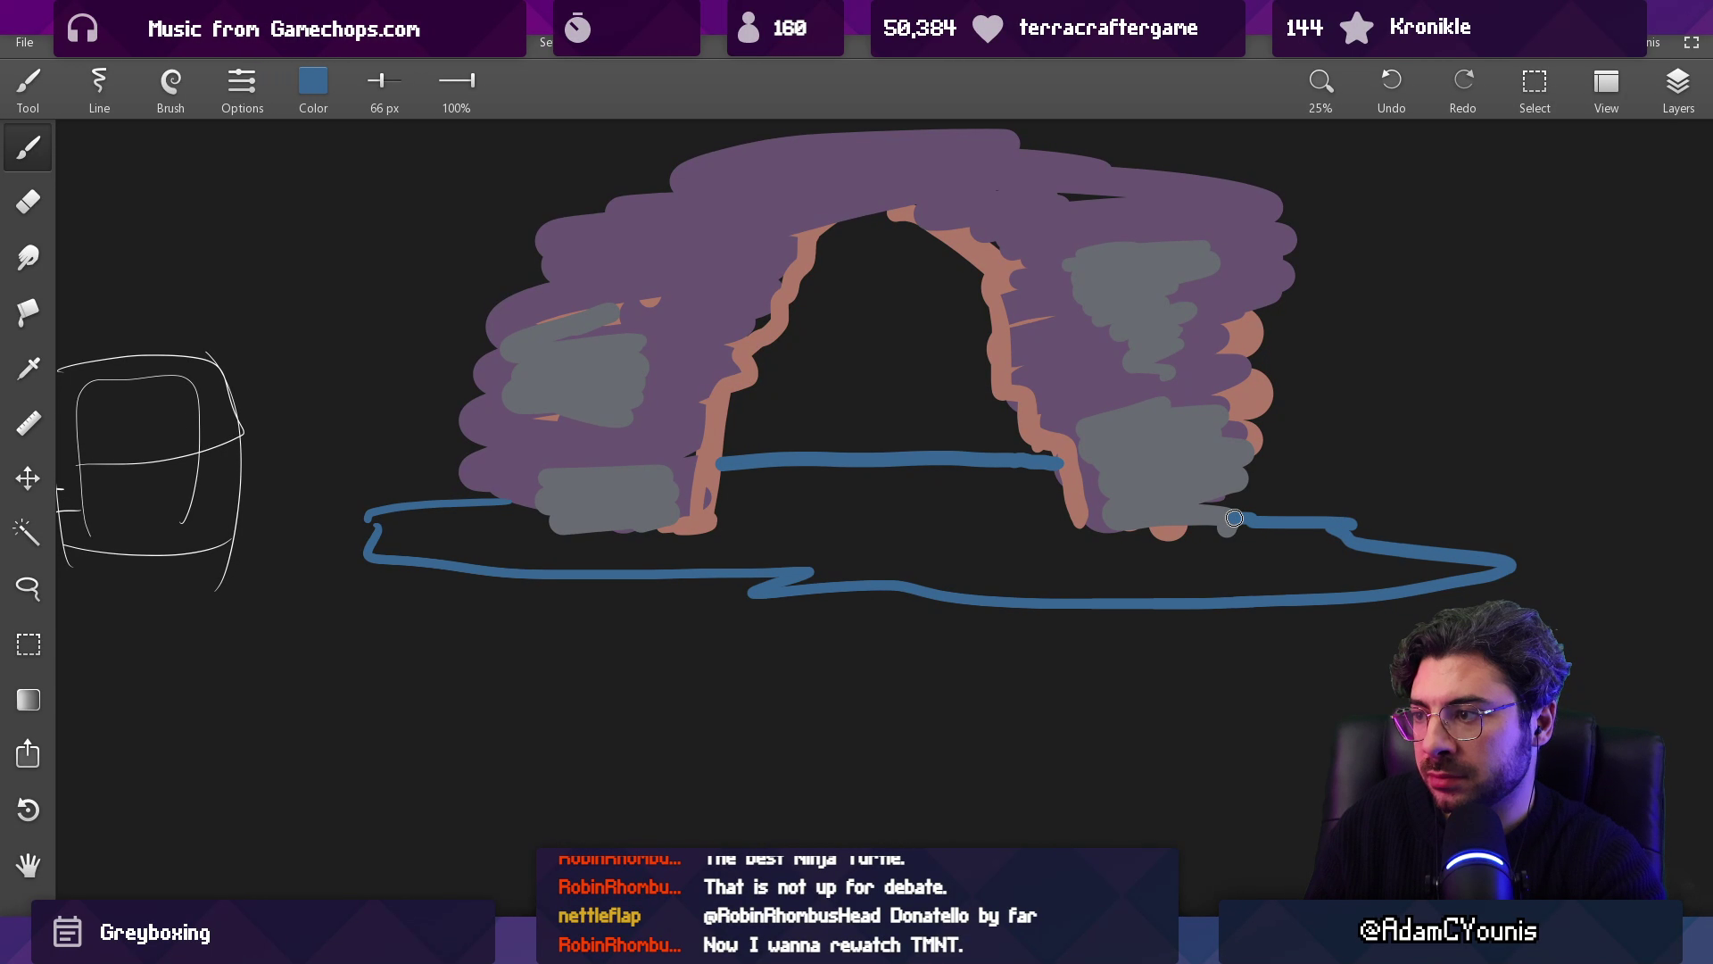
pyautogui.press('g')
pyautogui.click(884, 500)
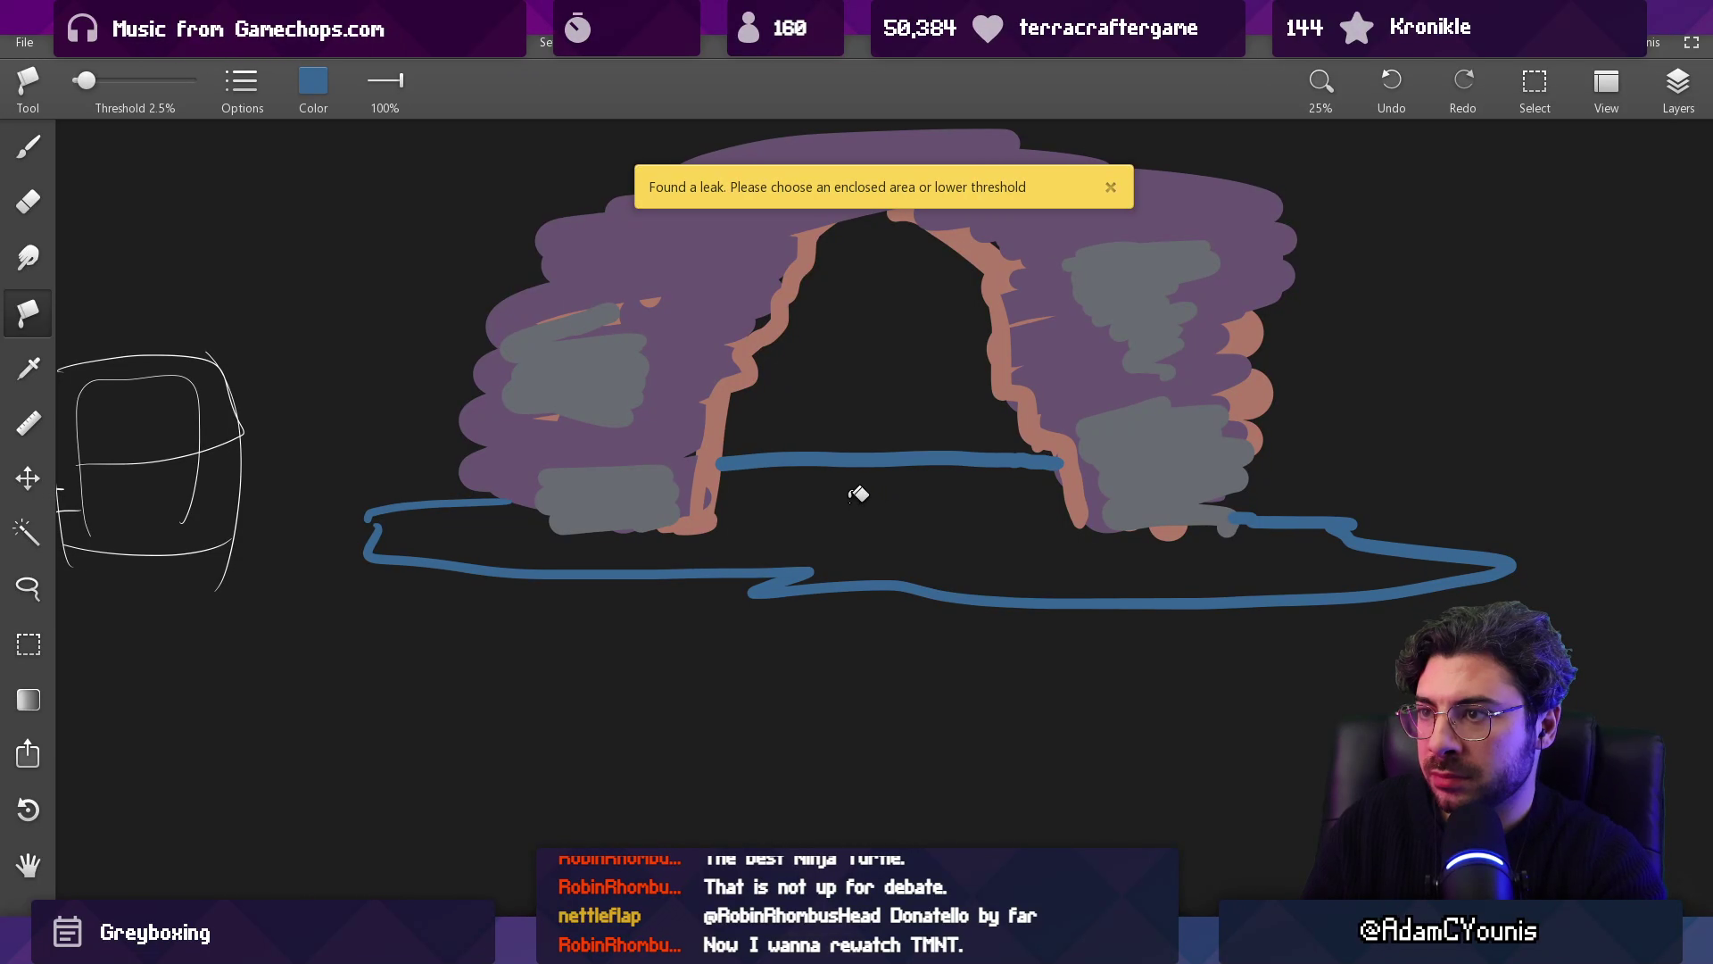
pyautogui.press('b')
pyautogui.press('g')
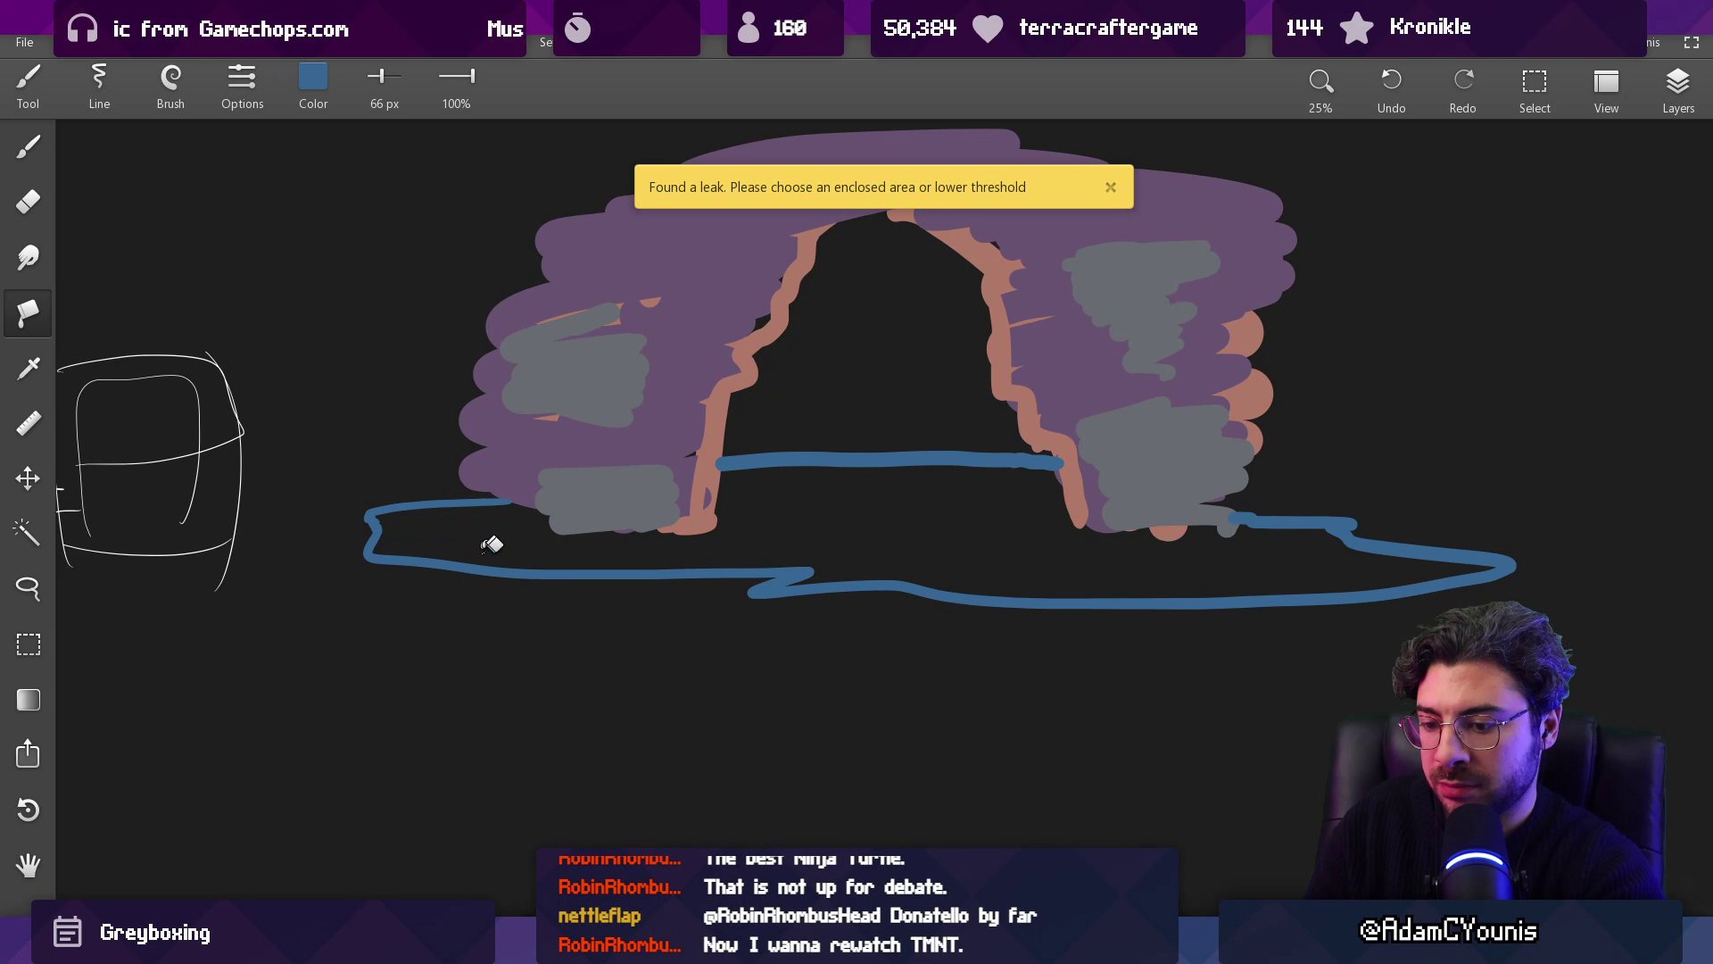
pyautogui.click(495, 544)
pyautogui.press('b')
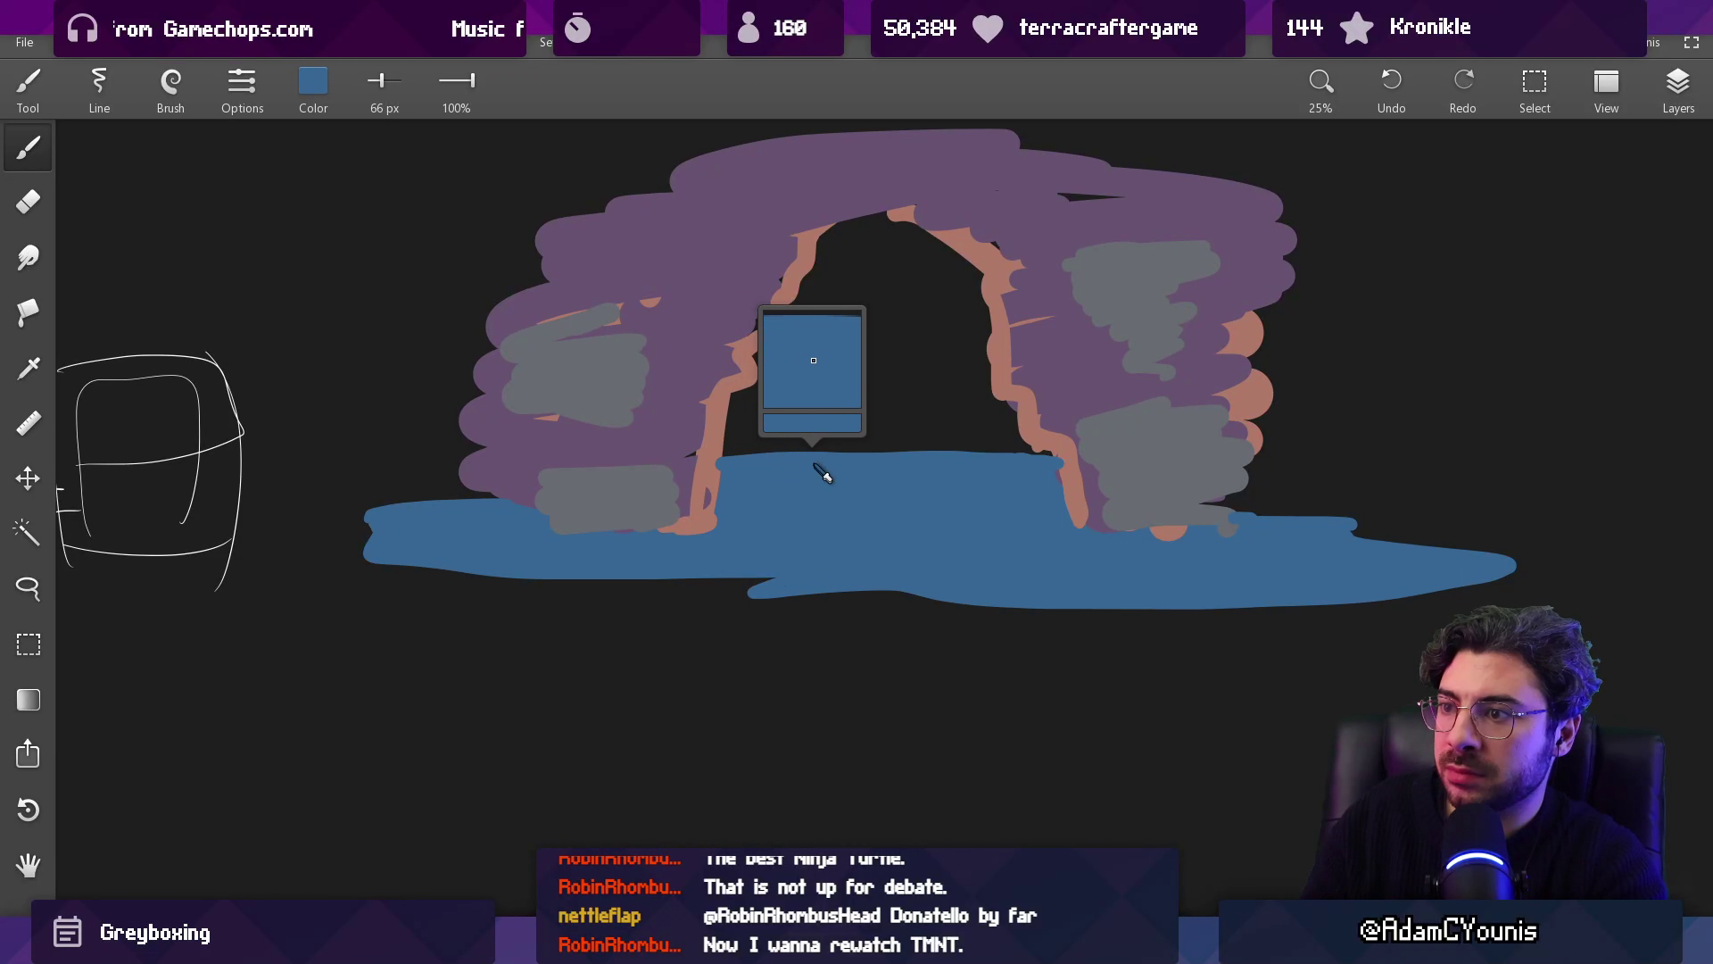
# Step: Paint a light teal streak on the water, dabbing blue over its edge
pyautogui.click(316, 85)
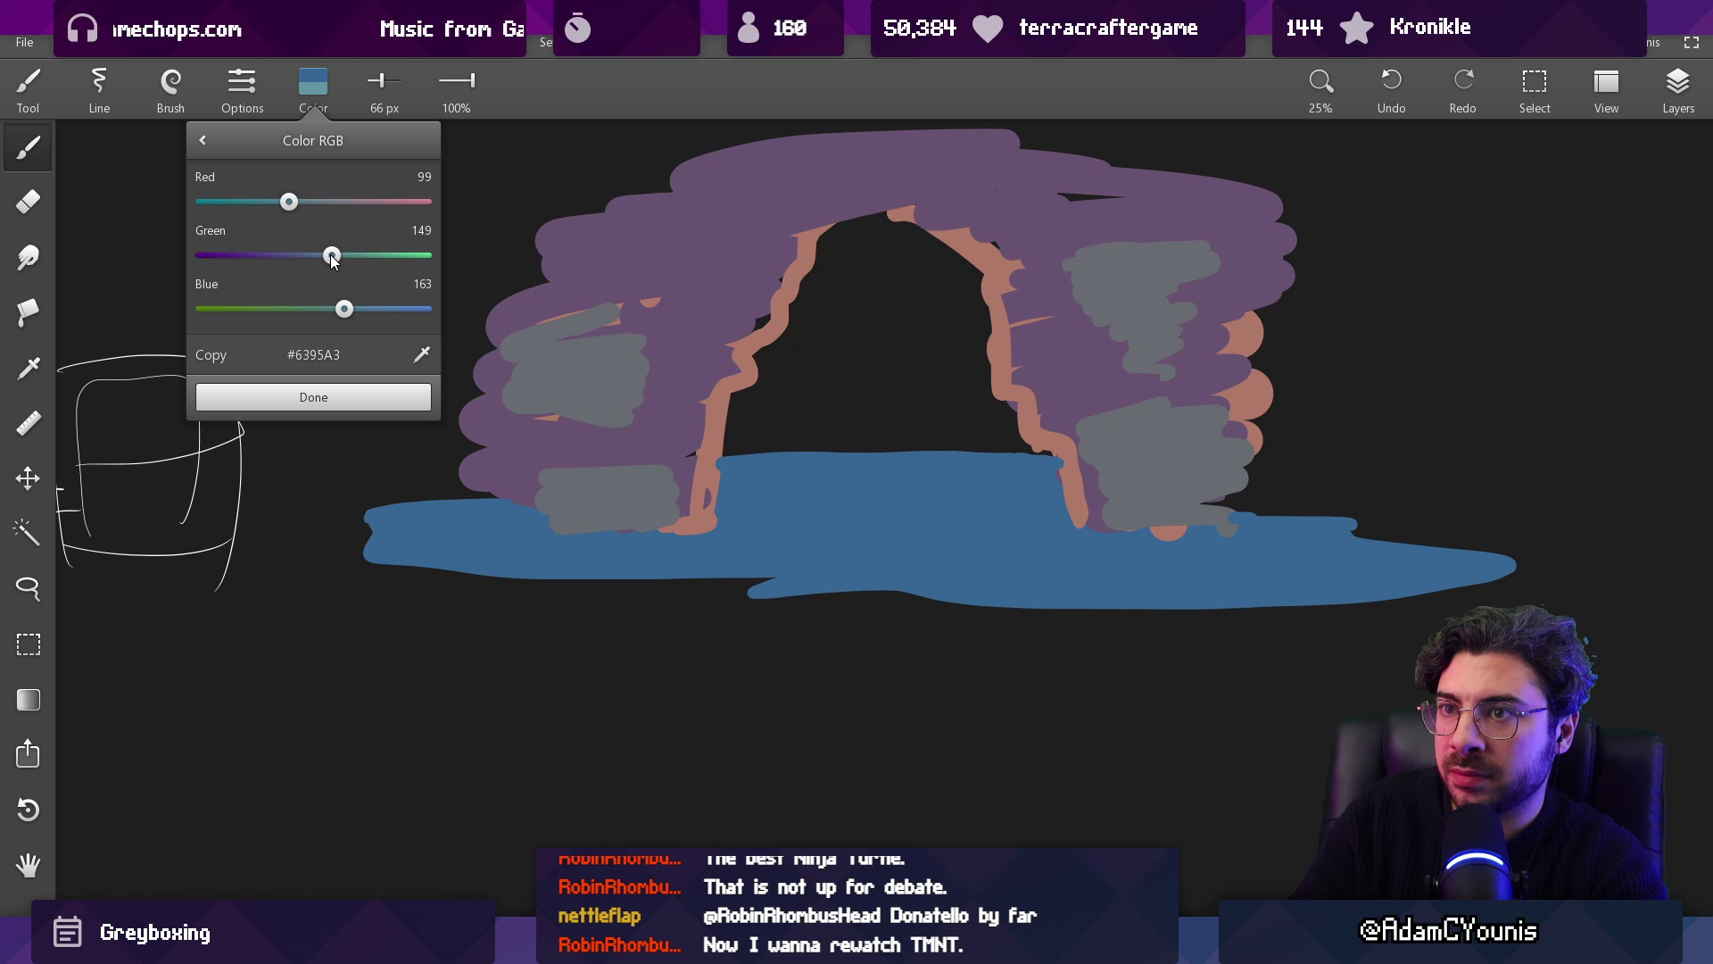
pyautogui.click(338, 398)
pyautogui.moveTo(758, 475)
pyautogui.mouseDown()
pyautogui.moveTo(948, 474)
pyautogui.moveTo(758, 495)
pyautogui.moveTo(785, 538)
pyautogui.mouseUp()
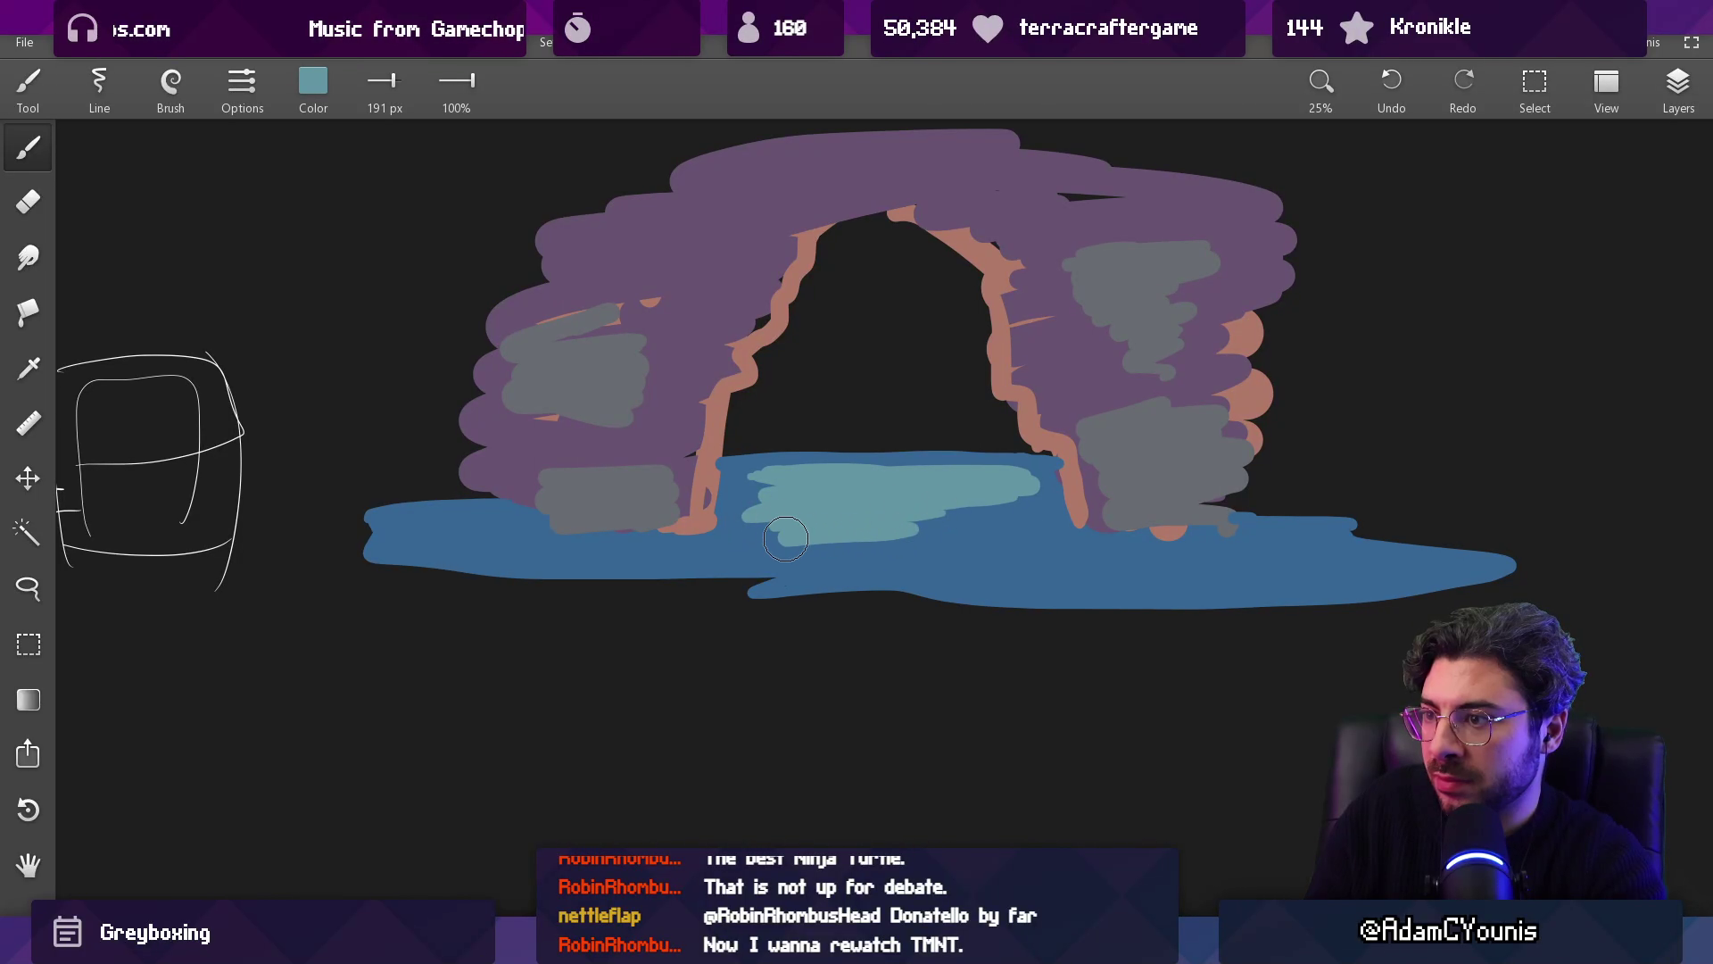
pyautogui.keyDown('alt'); pyautogui.click(971, 551); pyautogui.keyUp('alt')
pyautogui.moveTo(1015, 504)
pyautogui.mouseDown()
pyautogui.moveTo(928, 544)
pyautogui.moveTo(1195, 548)
pyautogui.moveTo(645, 553)
pyautogui.moveTo(946, 558)
pyautogui.mouseUp()
pyautogui.keyDown('alt'); pyautogui.click(932, 481); pyautogui.keyUp('alt')
# Step: Break up the teal with blue ripple strokes, covering its lower-right end
pyautogui.keyDown('alt'); pyautogui.click(776, 525); pyautogui.keyUp('alt')
pyautogui.moveTo(782, 526); pyautogui.dragTo(915, 525)
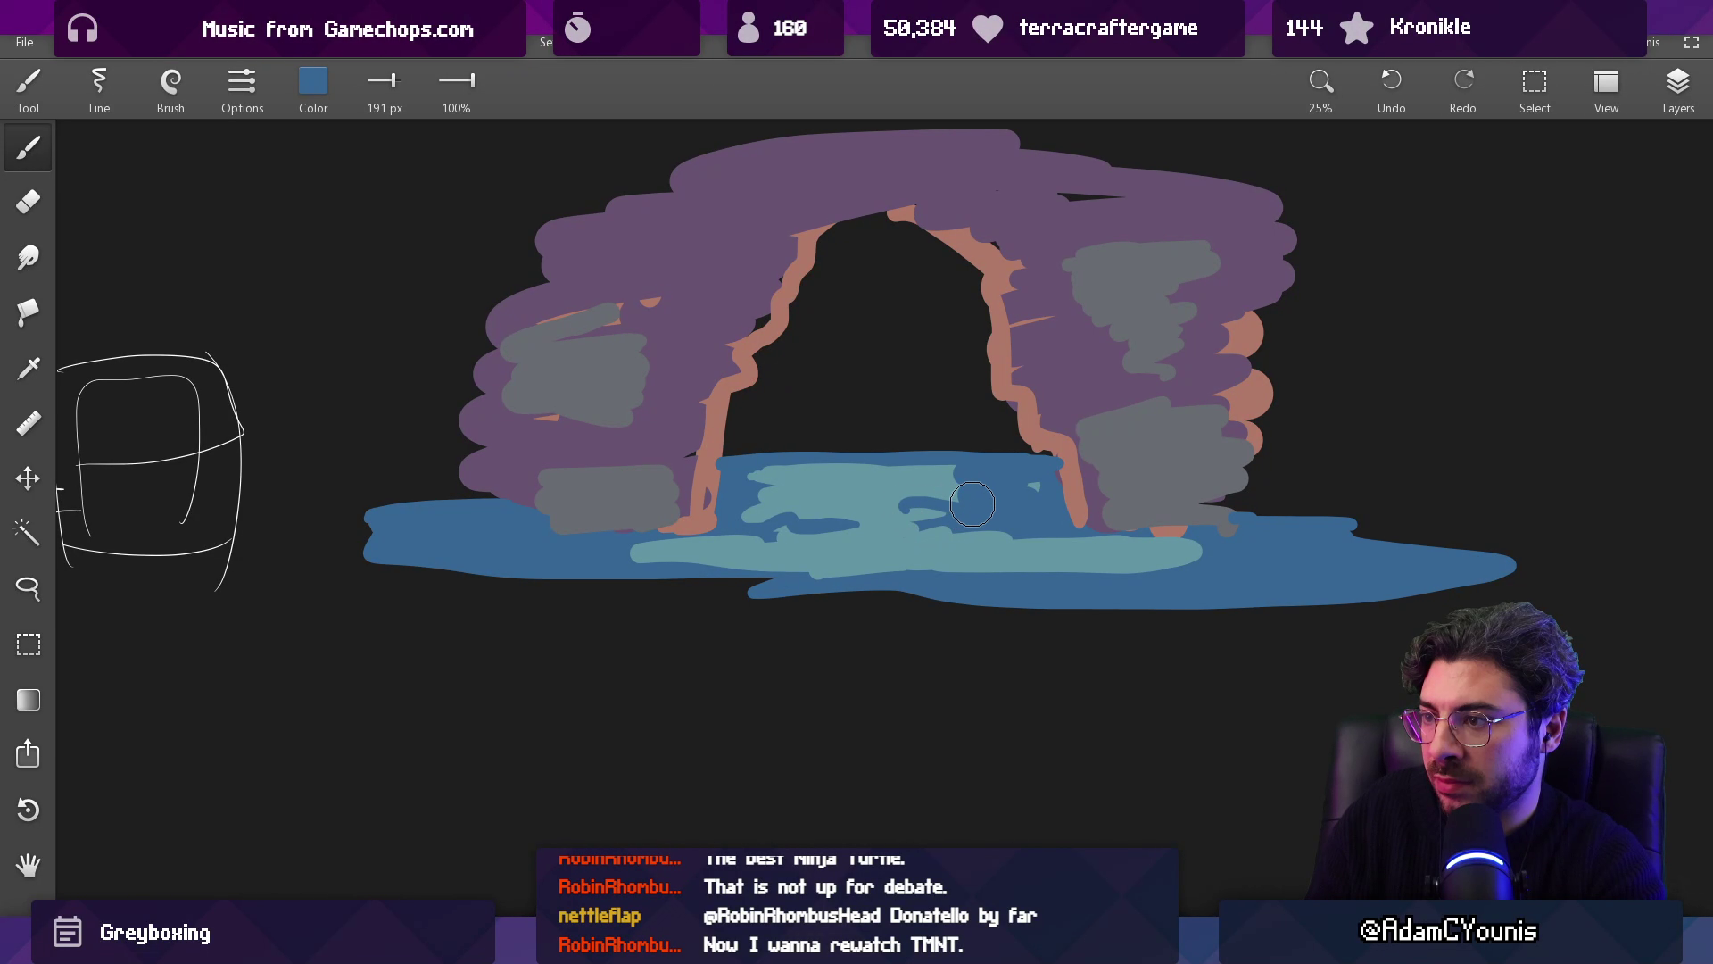
pyautogui.moveTo(748, 498); pyautogui.dragTo(892, 504)
pyautogui.keyDown('alt'); pyautogui.click(1026, 549); pyautogui.keyUp('alt')
pyautogui.moveTo(1195, 552); pyautogui.dragTo(1071, 557)
pyautogui.keyDown('alt'); pyautogui.click(1099, 513); pyautogui.keyUp('alt')
pyautogui.click(313, 81)
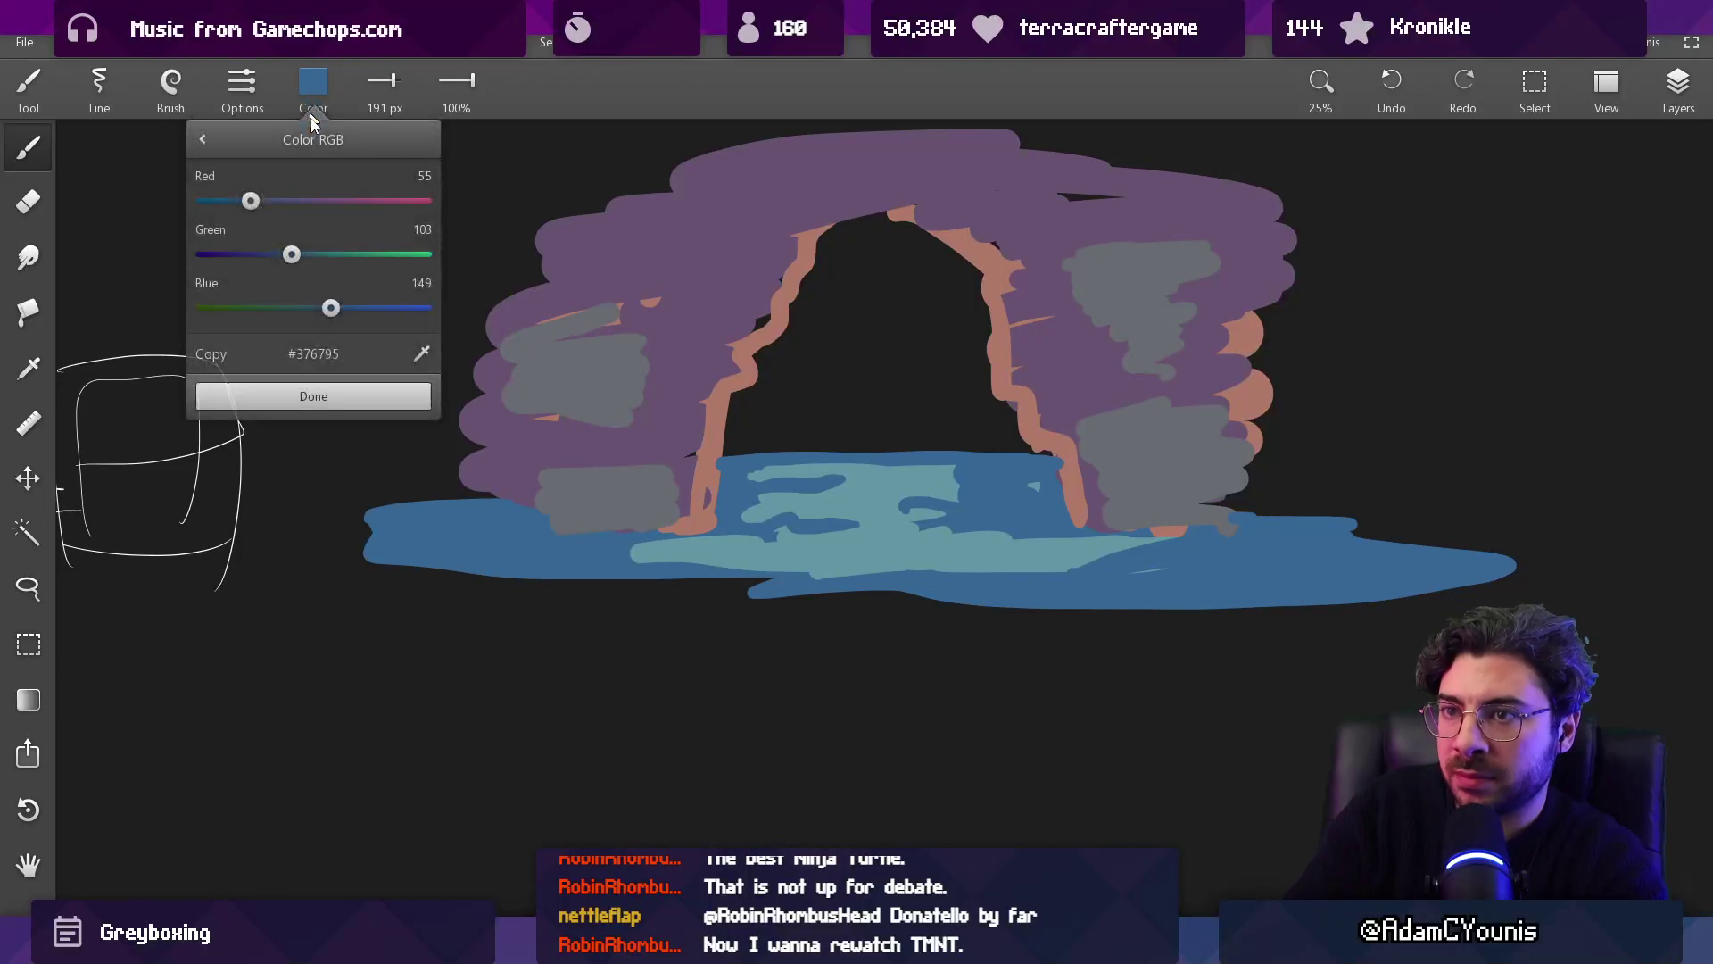
# Step: Brush dark blue shadows over the lower-left and lower-right water
pyautogui.click(310, 393)
pyautogui.moveTo(484, 535)
pyautogui.mouseDown()
pyautogui.moveTo(598, 548)
pyautogui.moveTo(592, 573)
pyautogui.mouseUp()
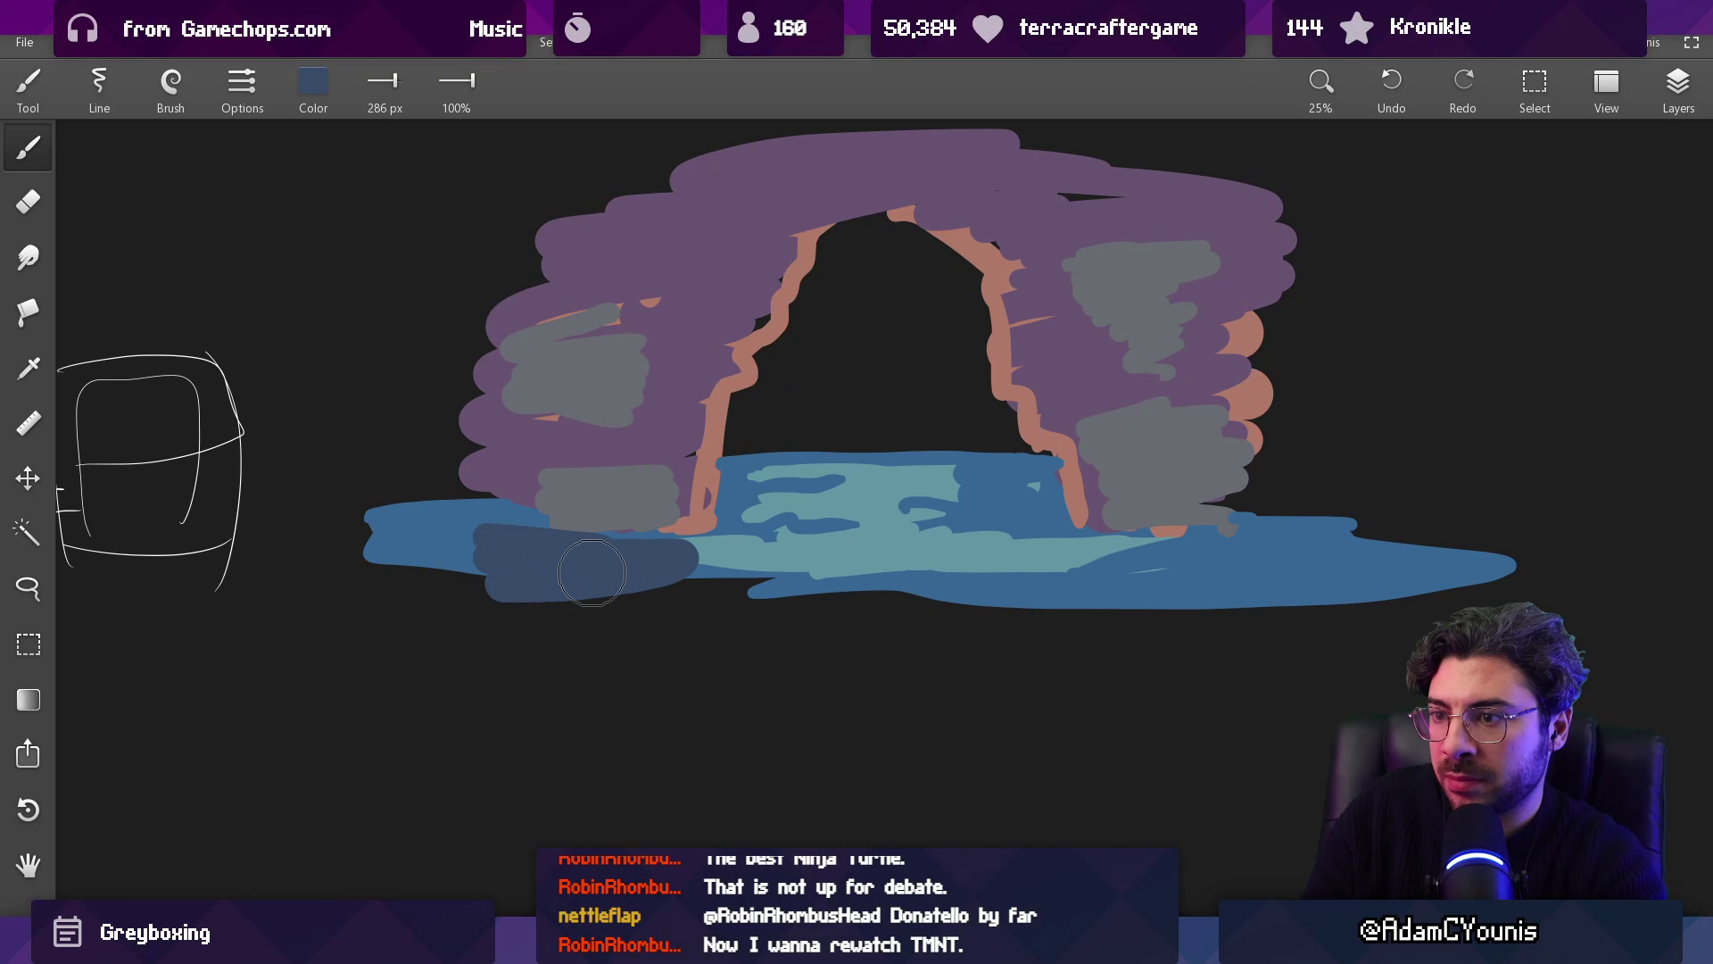
pyautogui.moveTo(1262, 540)
pyautogui.mouseDown()
pyautogui.moveTo(1339, 558)
pyautogui.moveTo(1035, 602)
pyautogui.moveTo(669, 616)
pyautogui.moveTo(949, 643)
pyautogui.moveTo(726, 688)
pyautogui.moveTo(643, 729)
pyautogui.moveTo(1017, 745)
pyautogui.moveTo(714, 785)
pyautogui.moveTo(999, 777)
pyautogui.mouseUp()
# Step: Paint alternating teal and medium-blue reflection streaks further down the water
pyautogui.press('alt')
pyautogui.press('alt')
pyautogui.moveTo(803, 580)
pyautogui.mouseDown()
pyautogui.moveTo(954, 592)
pyautogui.moveTo(678, 624)
pyautogui.moveTo(669, 669)
pyautogui.moveTo(926, 719)
pyautogui.mouseUp()
pyautogui.press('alt')
pyautogui.click(964, 656)
pyautogui.moveTo(964, 656)
pyautogui.mouseDown()
pyautogui.moveTo(848, 665)
pyautogui.moveTo(1129, 656)
pyautogui.mouseUp()
pyautogui.press('alt')
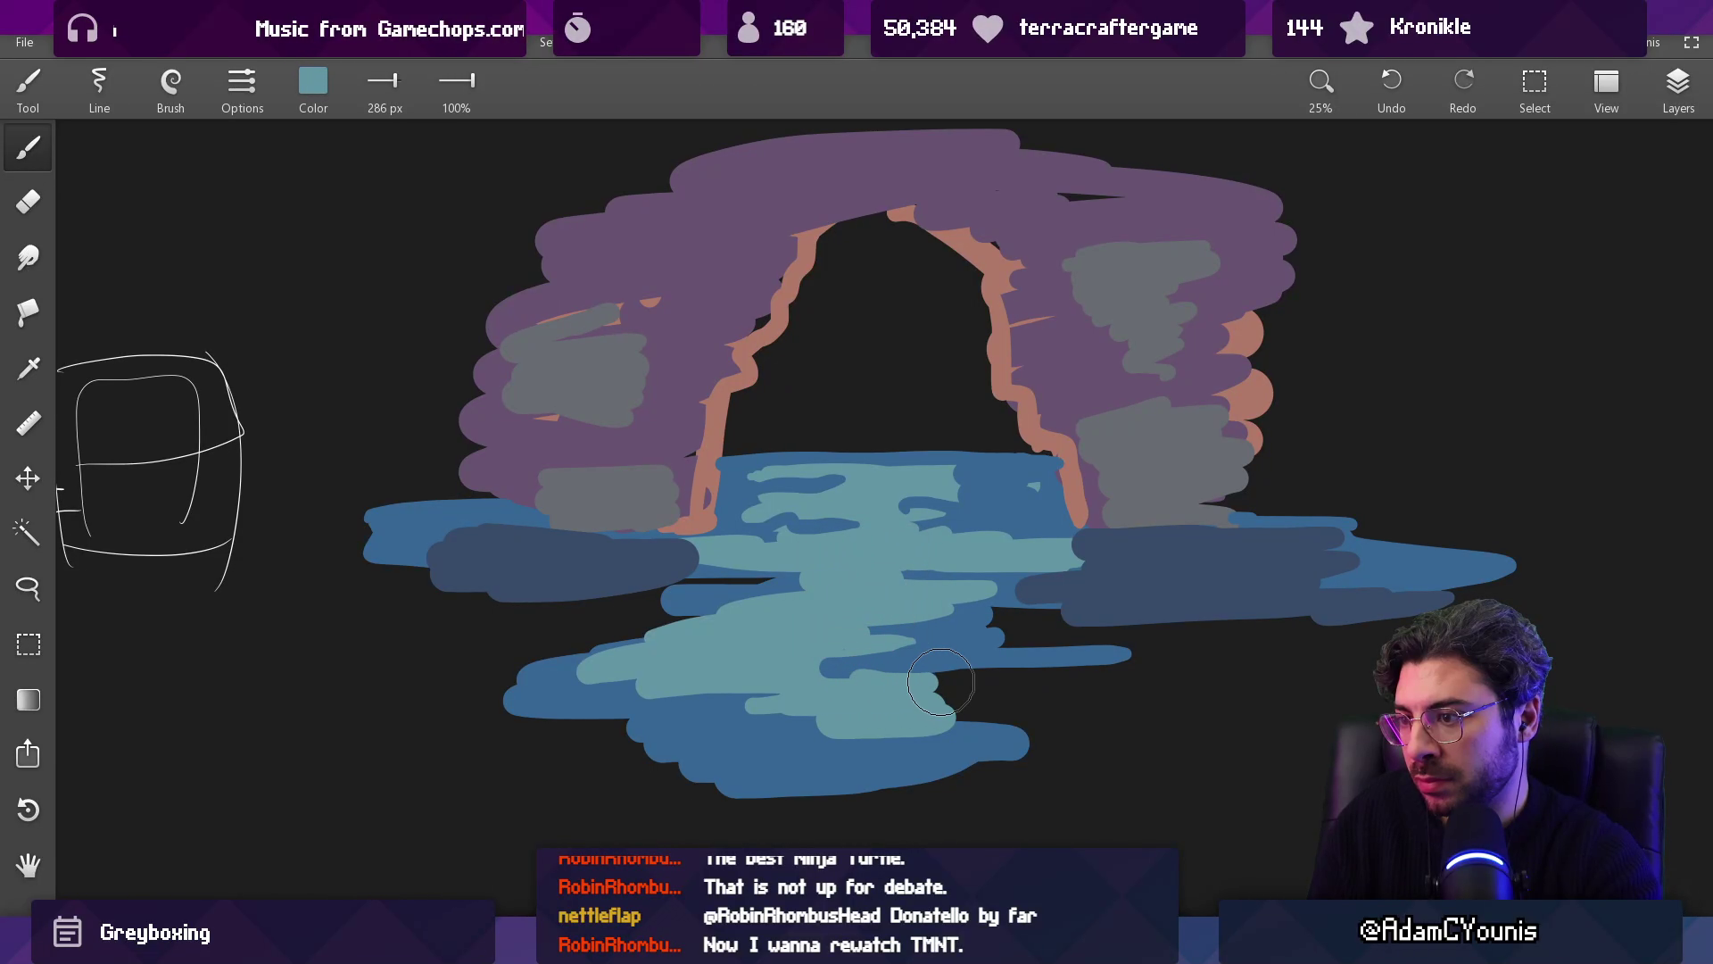
pyautogui.scroll(-5, 1063, 561)
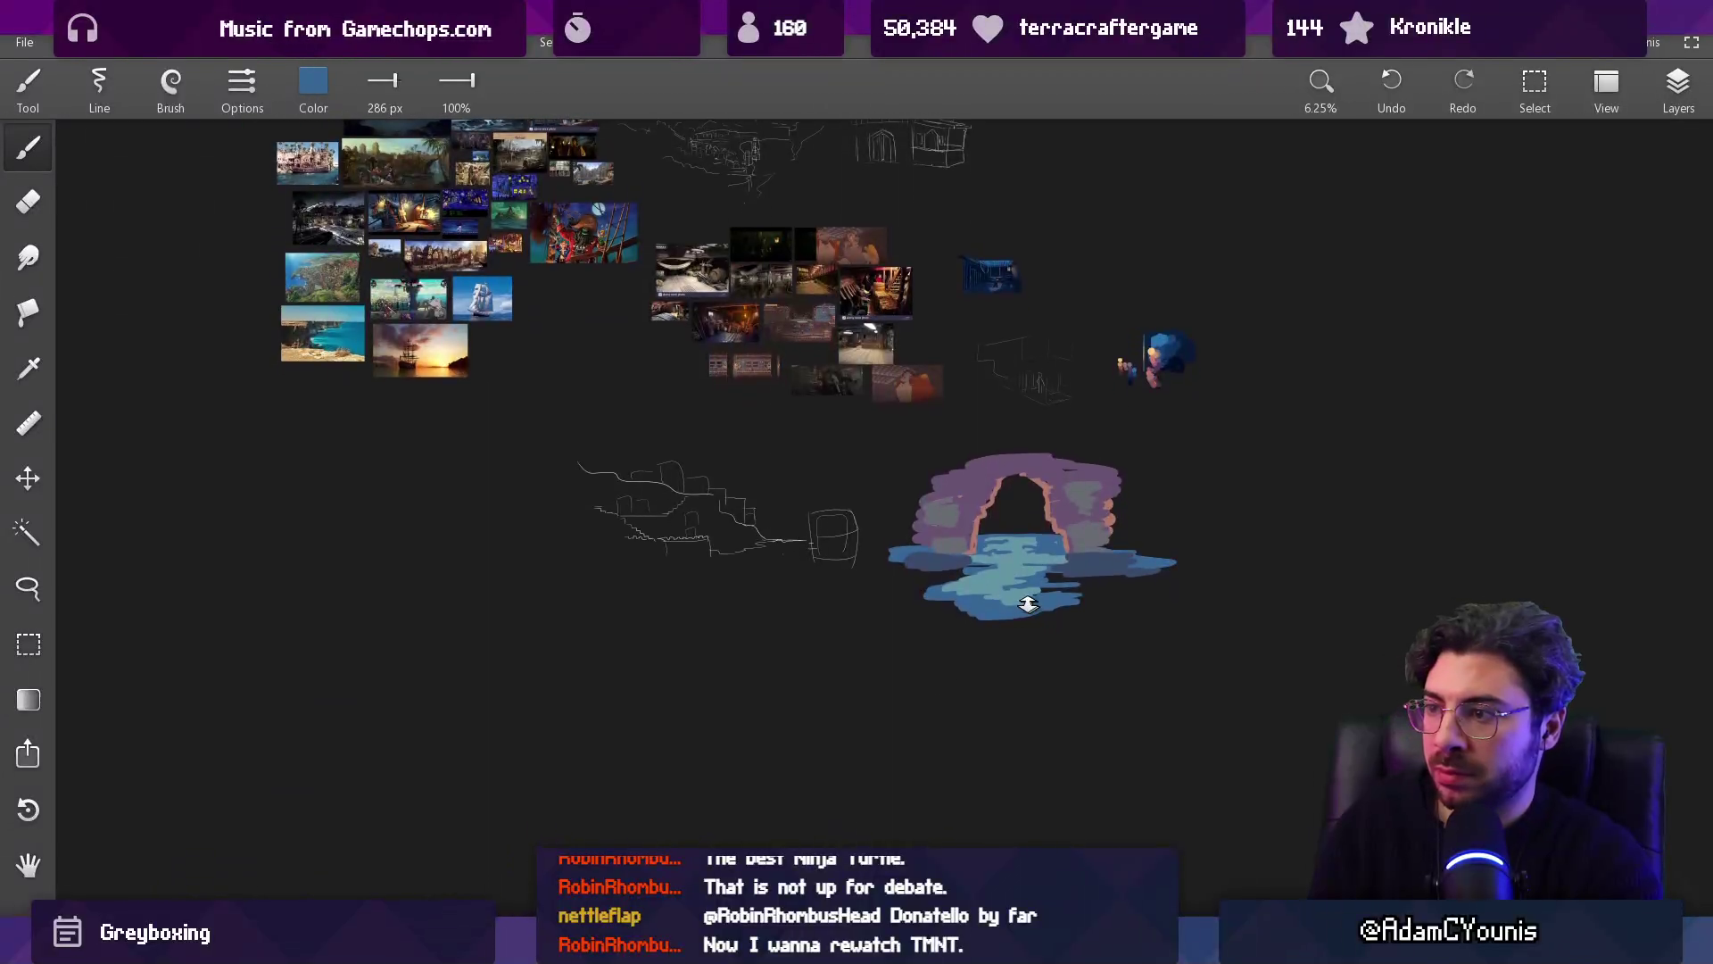
# Step: Paint a dark purple-blue band across the arch top with a 316 px brush
pyautogui.scroll(5, 1035, 446)
pyautogui.keyDown('alt'); pyautogui.click(1147, 335); pyautogui.keyUp('alt')
pyautogui.keyDown('alt'); pyautogui.click(1223, 294); pyautogui.keyUp('alt')
pyautogui.click(313, 82)
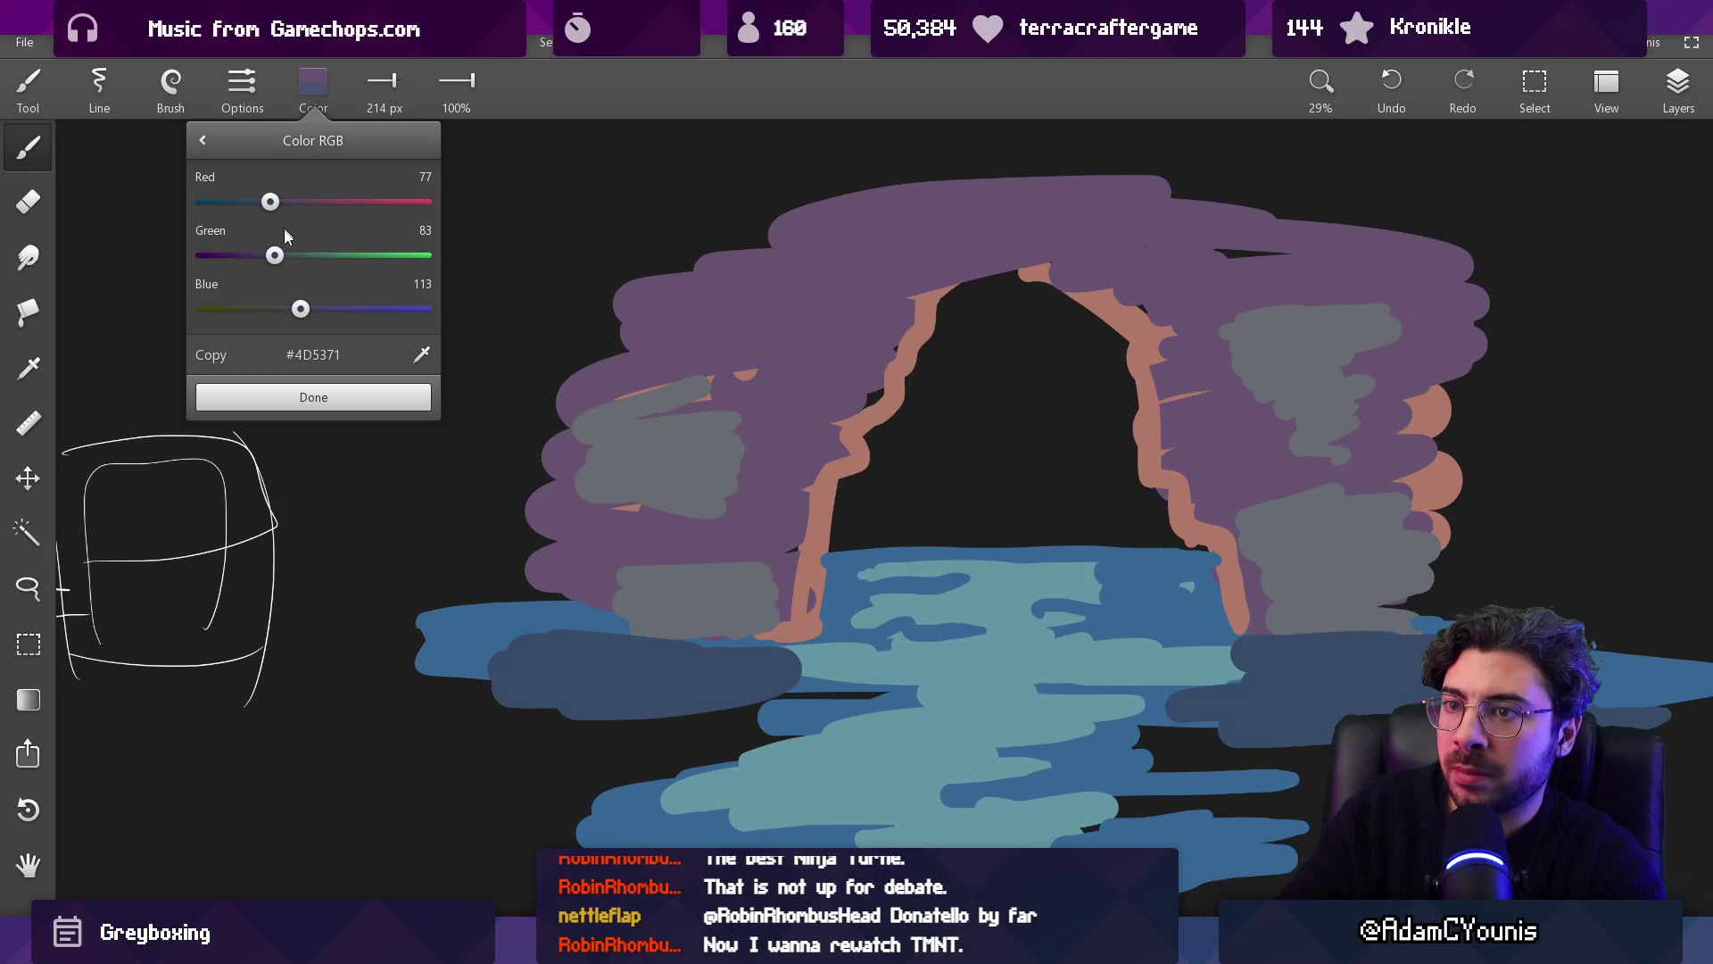
pyautogui.press(']')
pyautogui.press(']')
pyautogui.moveTo(1039, 203)
pyautogui.mouseDown()
pyautogui.moveTo(1312, 183)
pyautogui.moveTo(1401, 210)
pyautogui.moveTo(937, 165)
pyautogui.moveTo(1126, 199)
pyautogui.moveTo(898, 191)
pyautogui.moveTo(708, 223)
pyautogui.mouseUp()
pyautogui.keyDown('alt'); pyautogui.click(843, 268); pyautogui.keyUp('alt')
pyautogui.press('[')
pyautogui.press('[')
pyautogui.press('[')
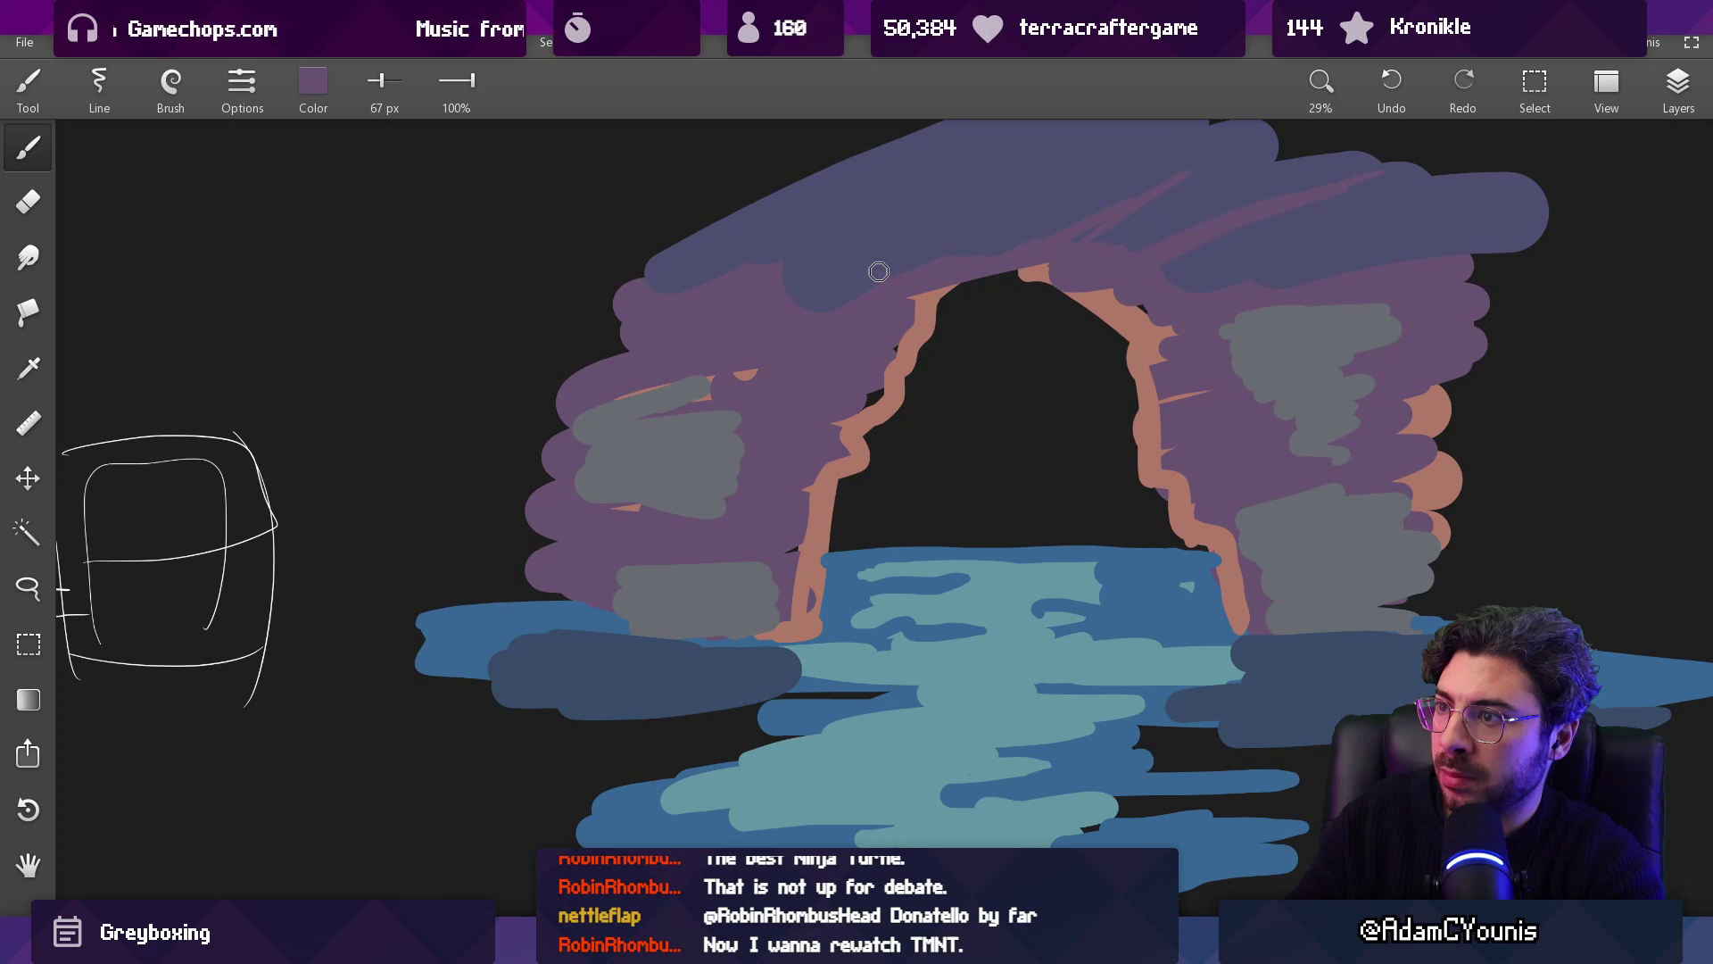
# Step: Erase the water's top edge under the cave and repaint it blue
pyautogui.scroll(-3, 986, 431)
pyautogui.scroll(5, 1002, 279)
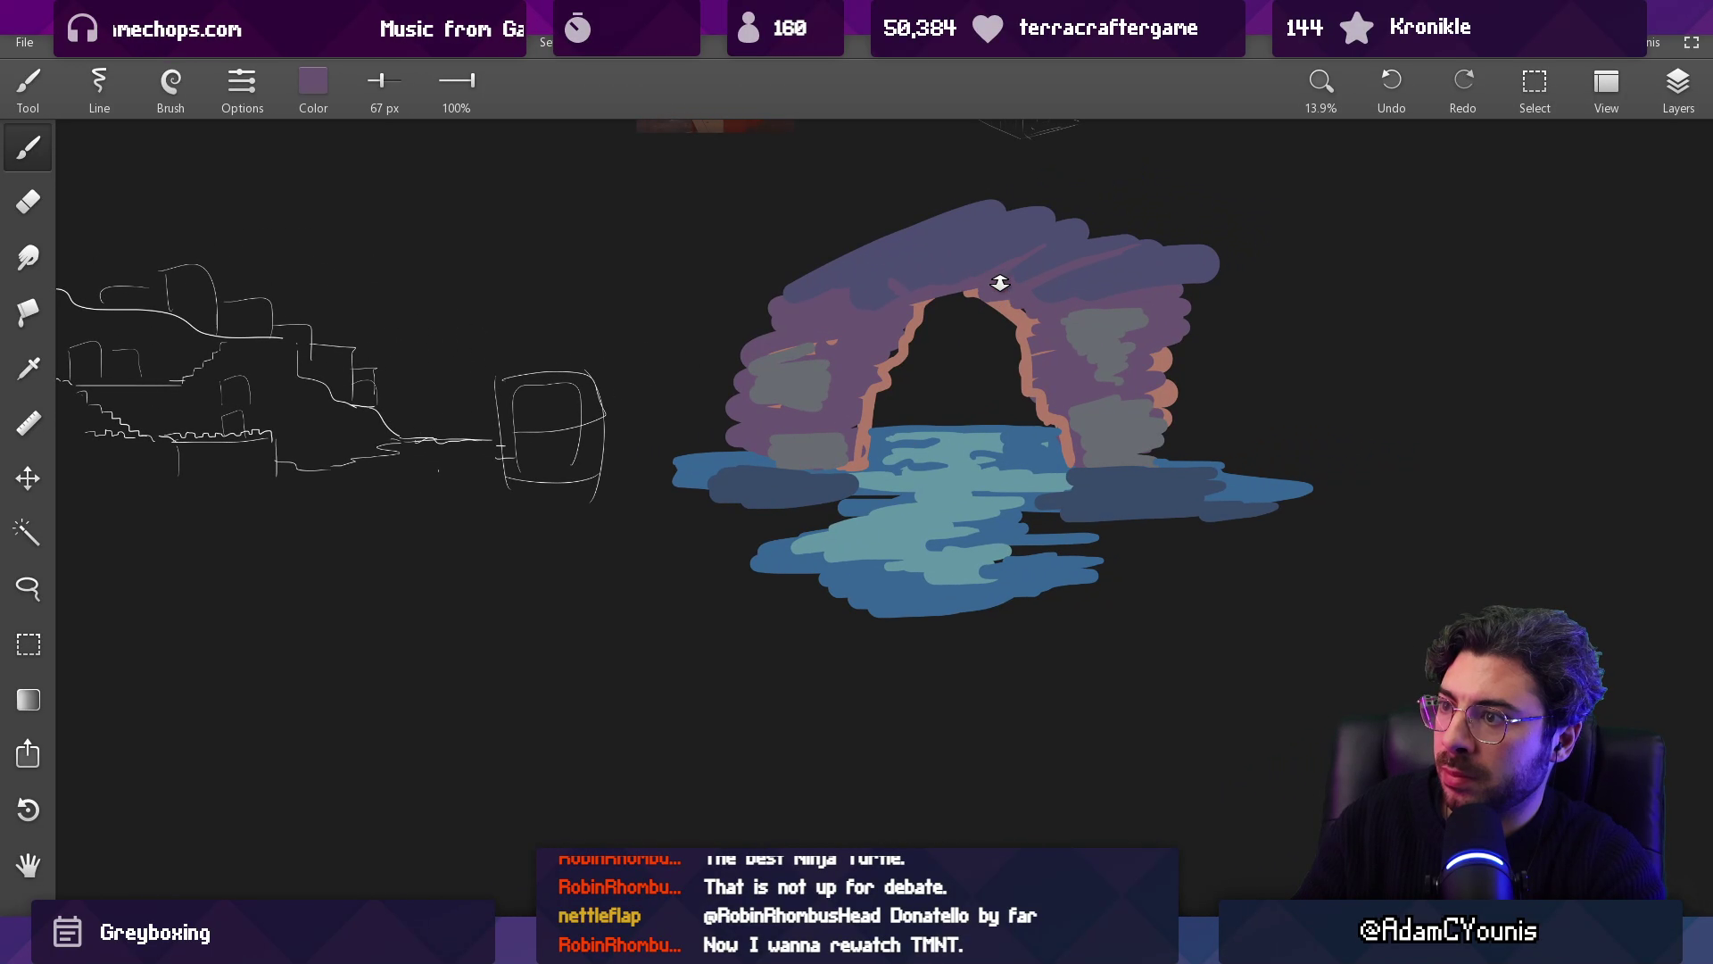
pyautogui.moveTo(870, 599); pyautogui.dragTo(910, 444)
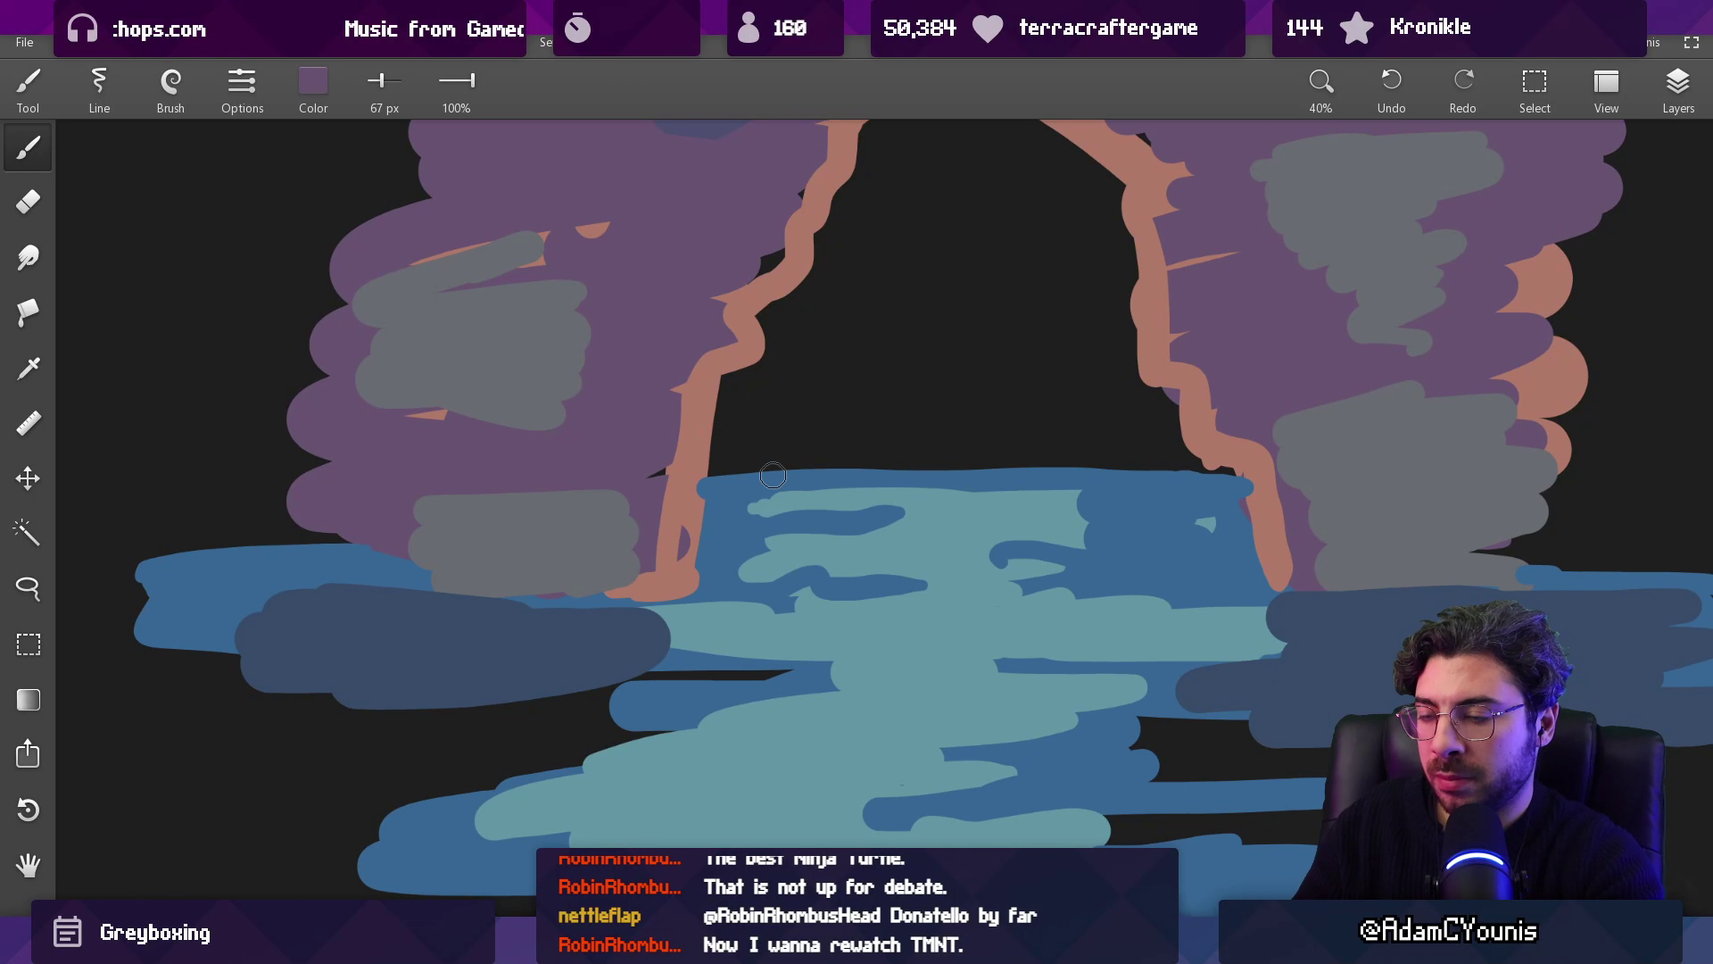
pyautogui.press('e')
pyautogui.moveTo(727, 491)
pyautogui.mouseDown()
pyautogui.moveTo(998, 485)
pyautogui.moveTo(959, 490)
pyautogui.mouseUp()
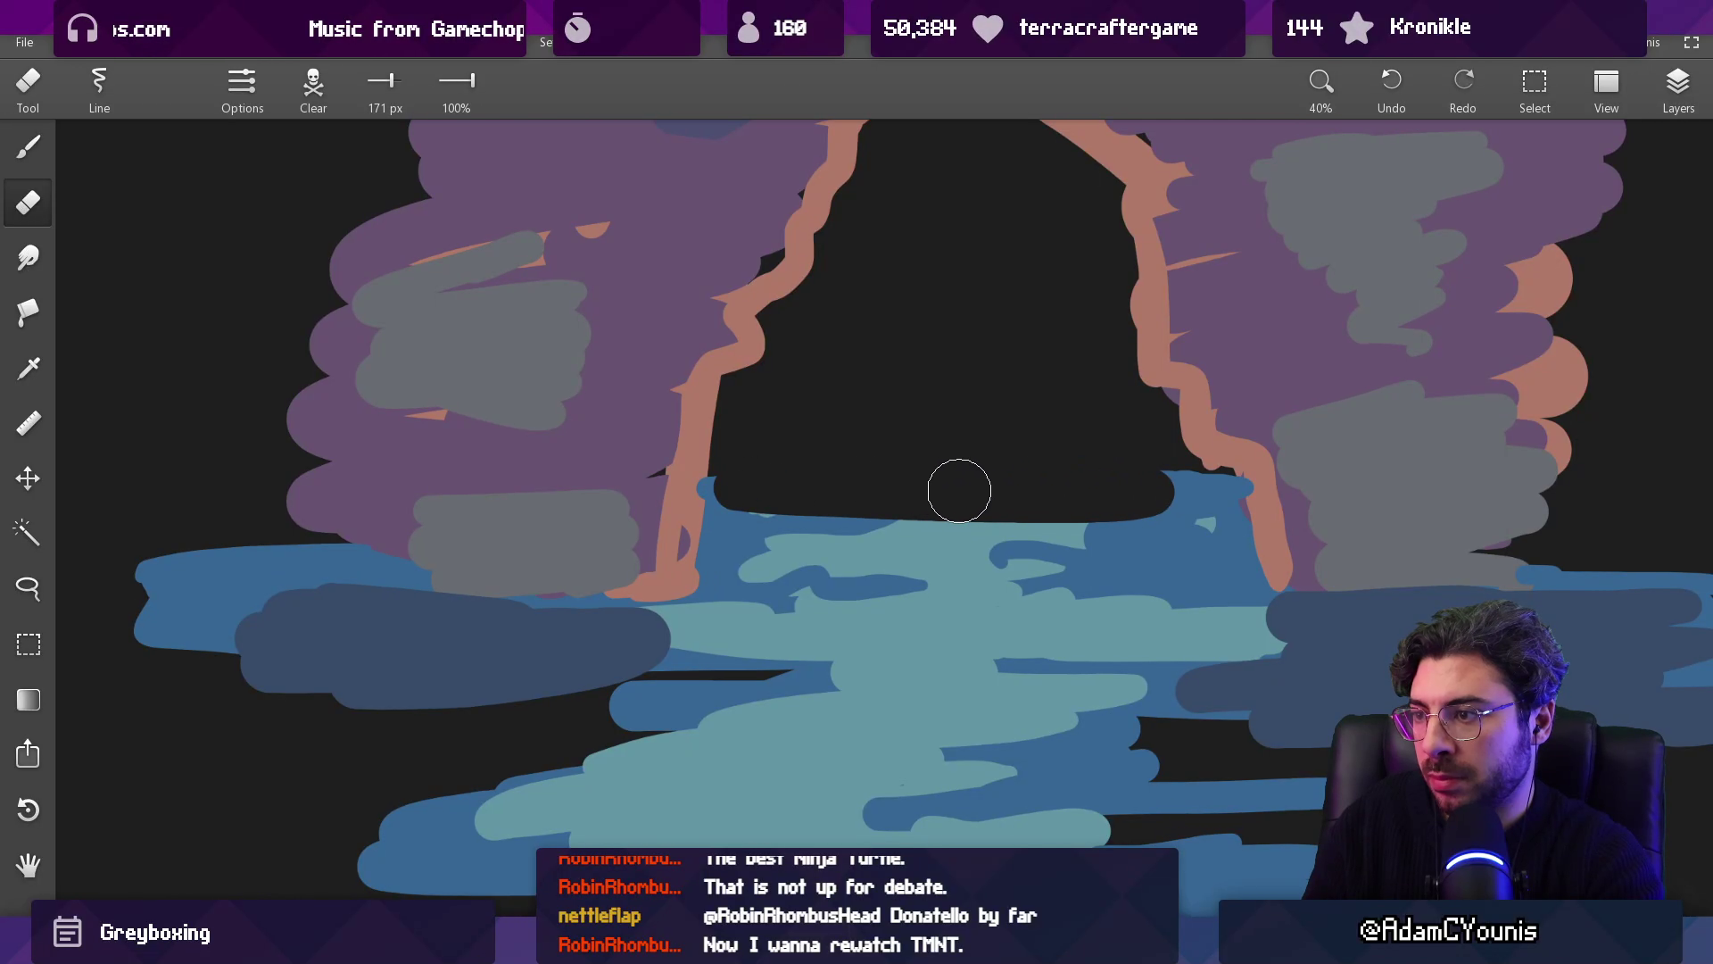
pyautogui.moveTo(752, 553)
pyautogui.mouseDown()
pyautogui.moveTo(1044, 565)
pyautogui.moveTo(863, 530)
pyautogui.moveTo(1097, 522)
pyautogui.moveTo(1008, 544)
pyautogui.moveTo(835, 511)
pyautogui.moveTo(861, 501)
pyautogui.moveTo(1223, 507)
pyautogui.mouseUp()
# Step: Sample purple and salmon from the arch and enlarge the brush to 254 px
pyautogui.scroll(-5, 1133, 464)
pyautogui.scroll(4, 1102, 523)
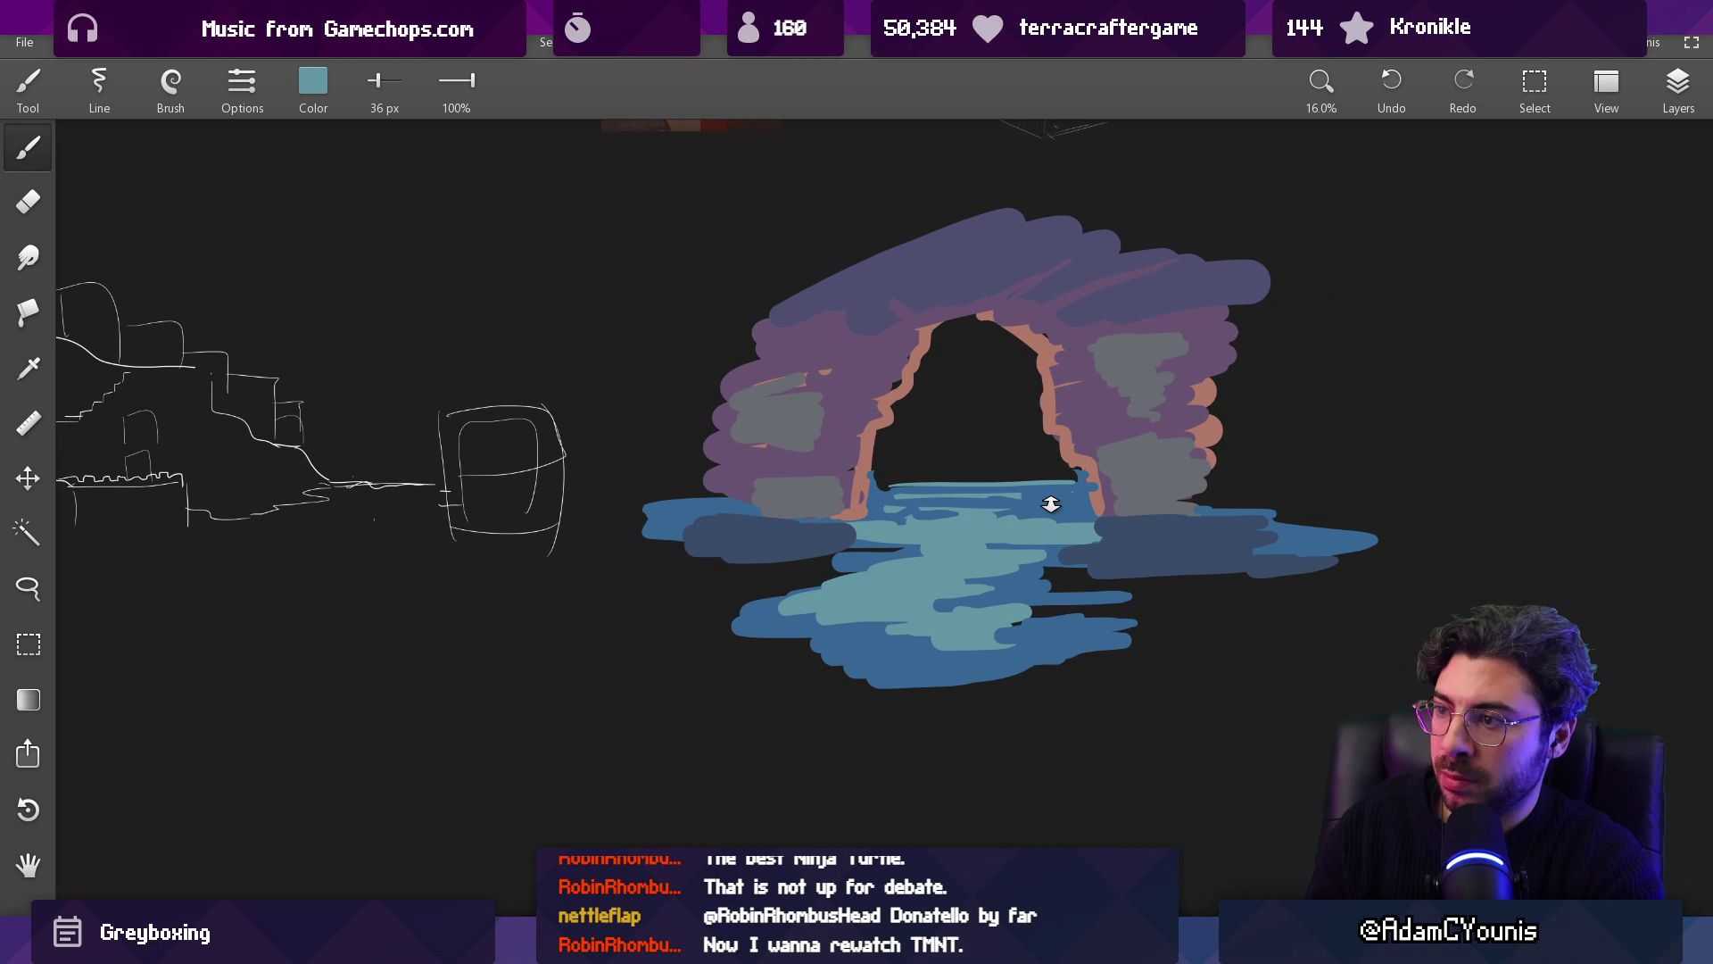
pyautogui.keyDown('alt'); pyautogui.click(1090, 349); pyautogui.keyUp('alt')
pyautogui.press(']')
pyautogui.press(']')
pyautogui.press(']')
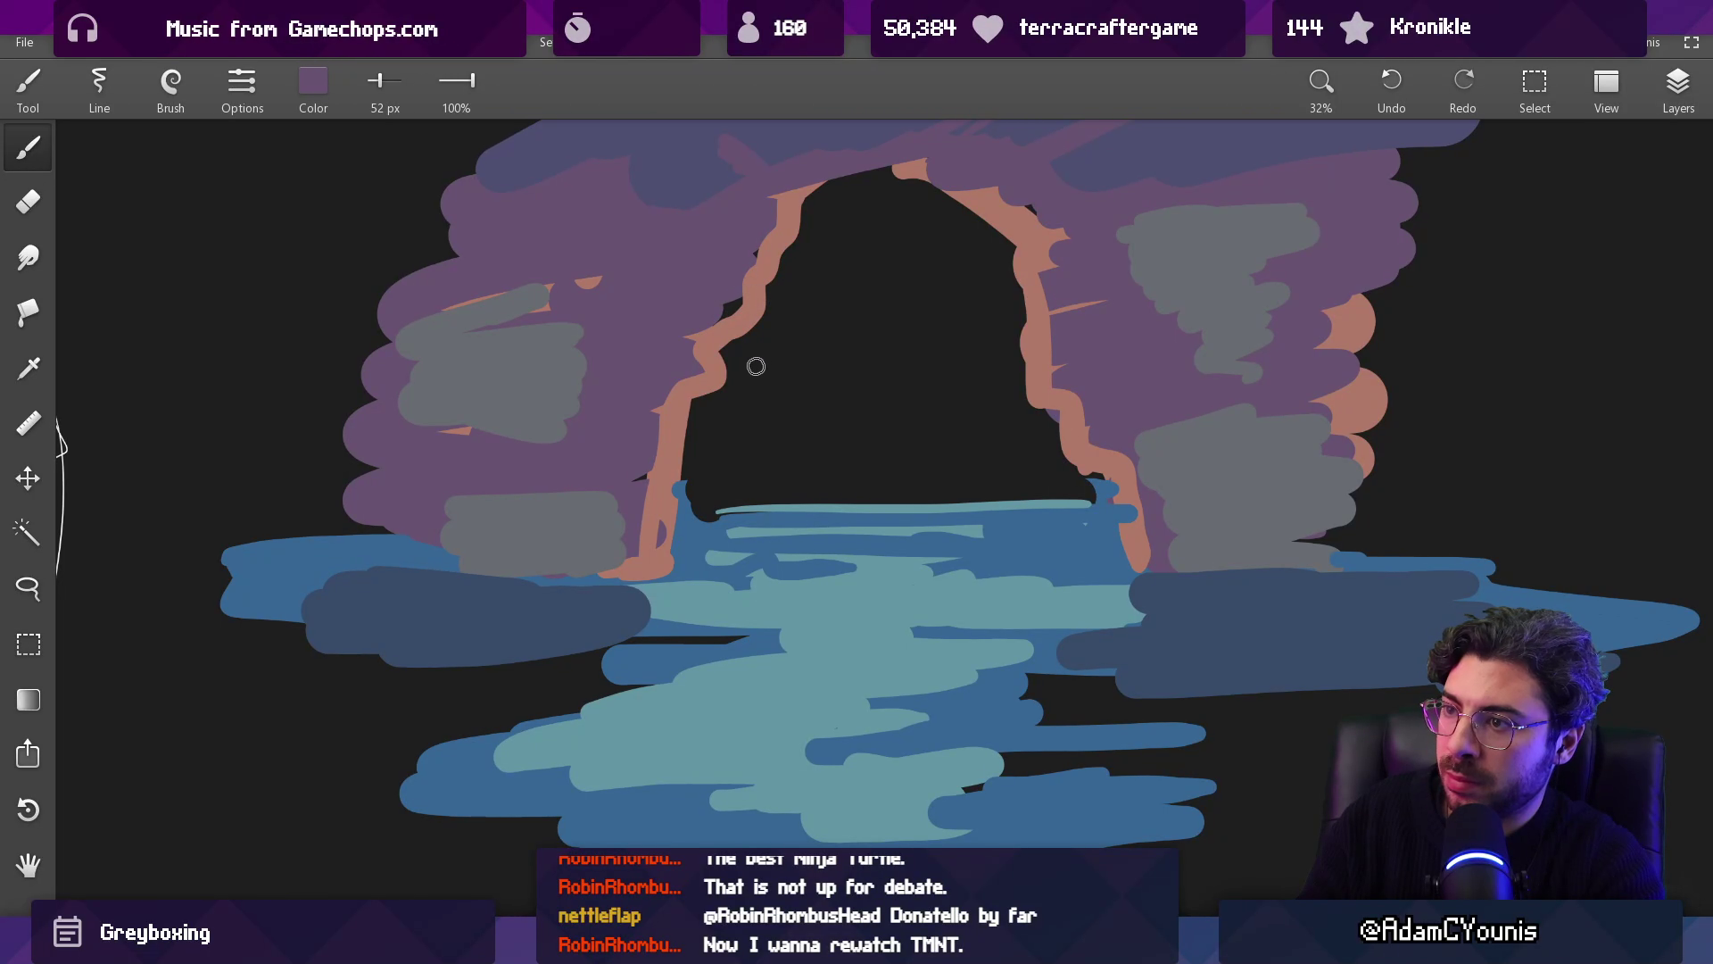
pyautogui.scroll(-5, 914, 378)
pyautogui.scroll(4, 897, 358)
pyautogui.keyDown('alt'); pyautogui.click(897, 359); pyautogui.keyUp('alt')
pyautogui.press(']')
pyautogui.press(']')
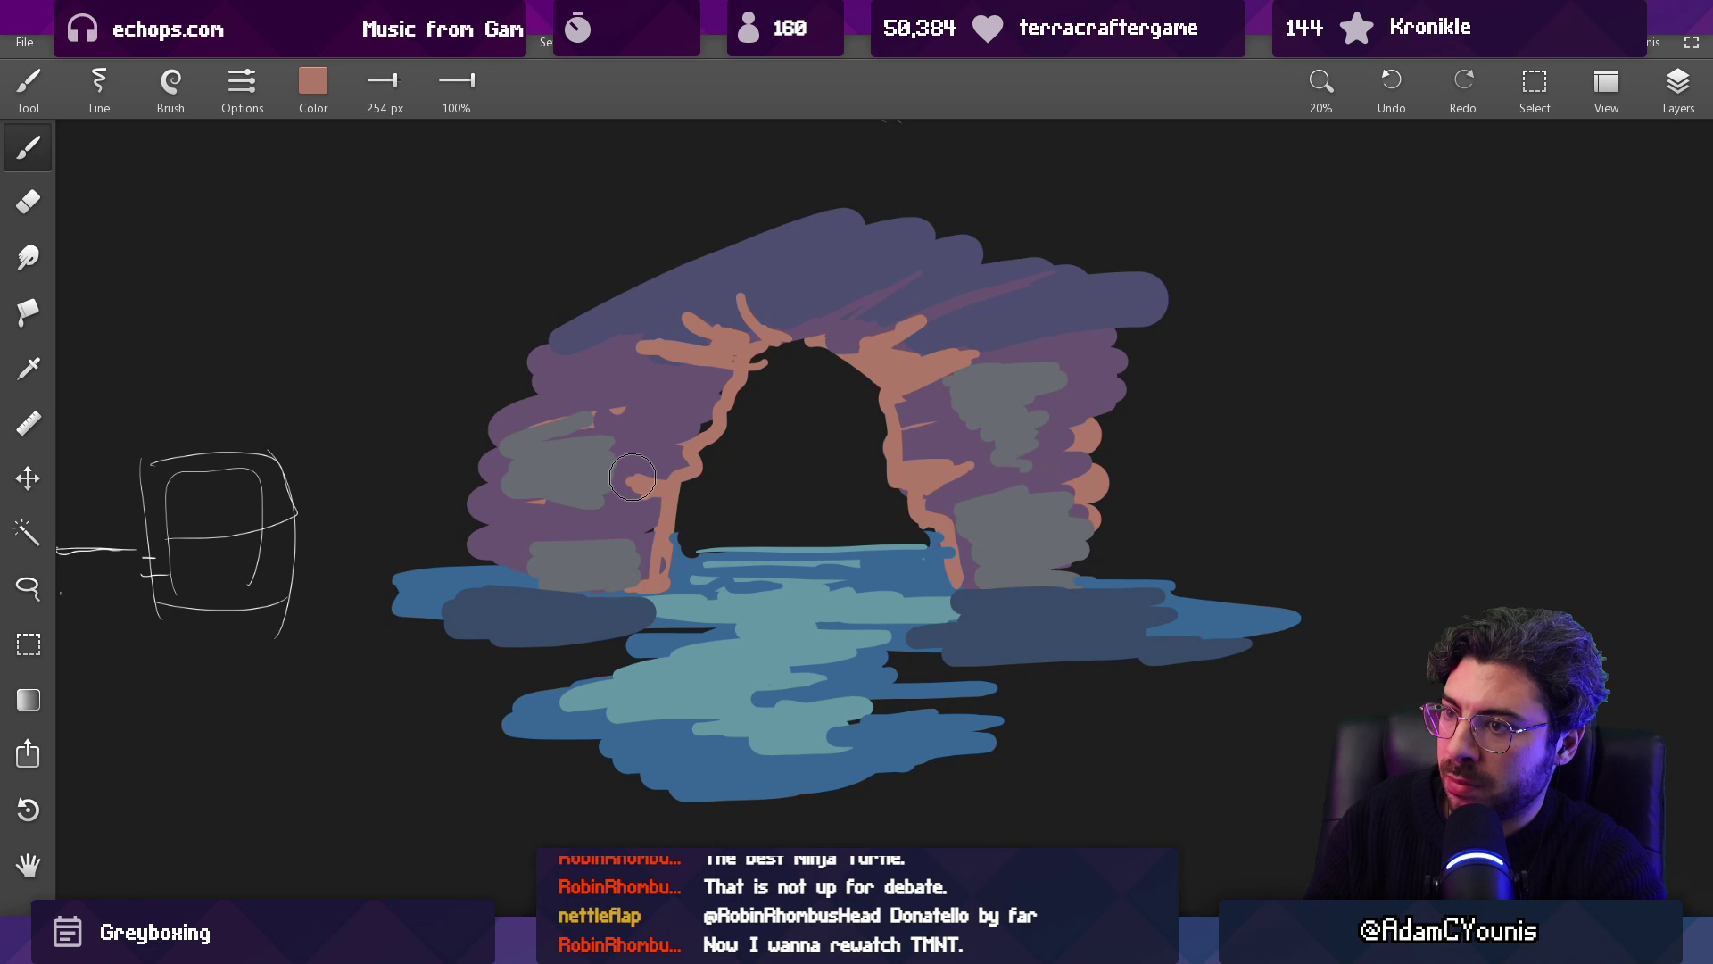
# Step: Add salmon cracks and purple along the right arch's inner edge down to the waterline
pyautogui.moveTo(928, 455); pyautogui.dragTo(971, 464)
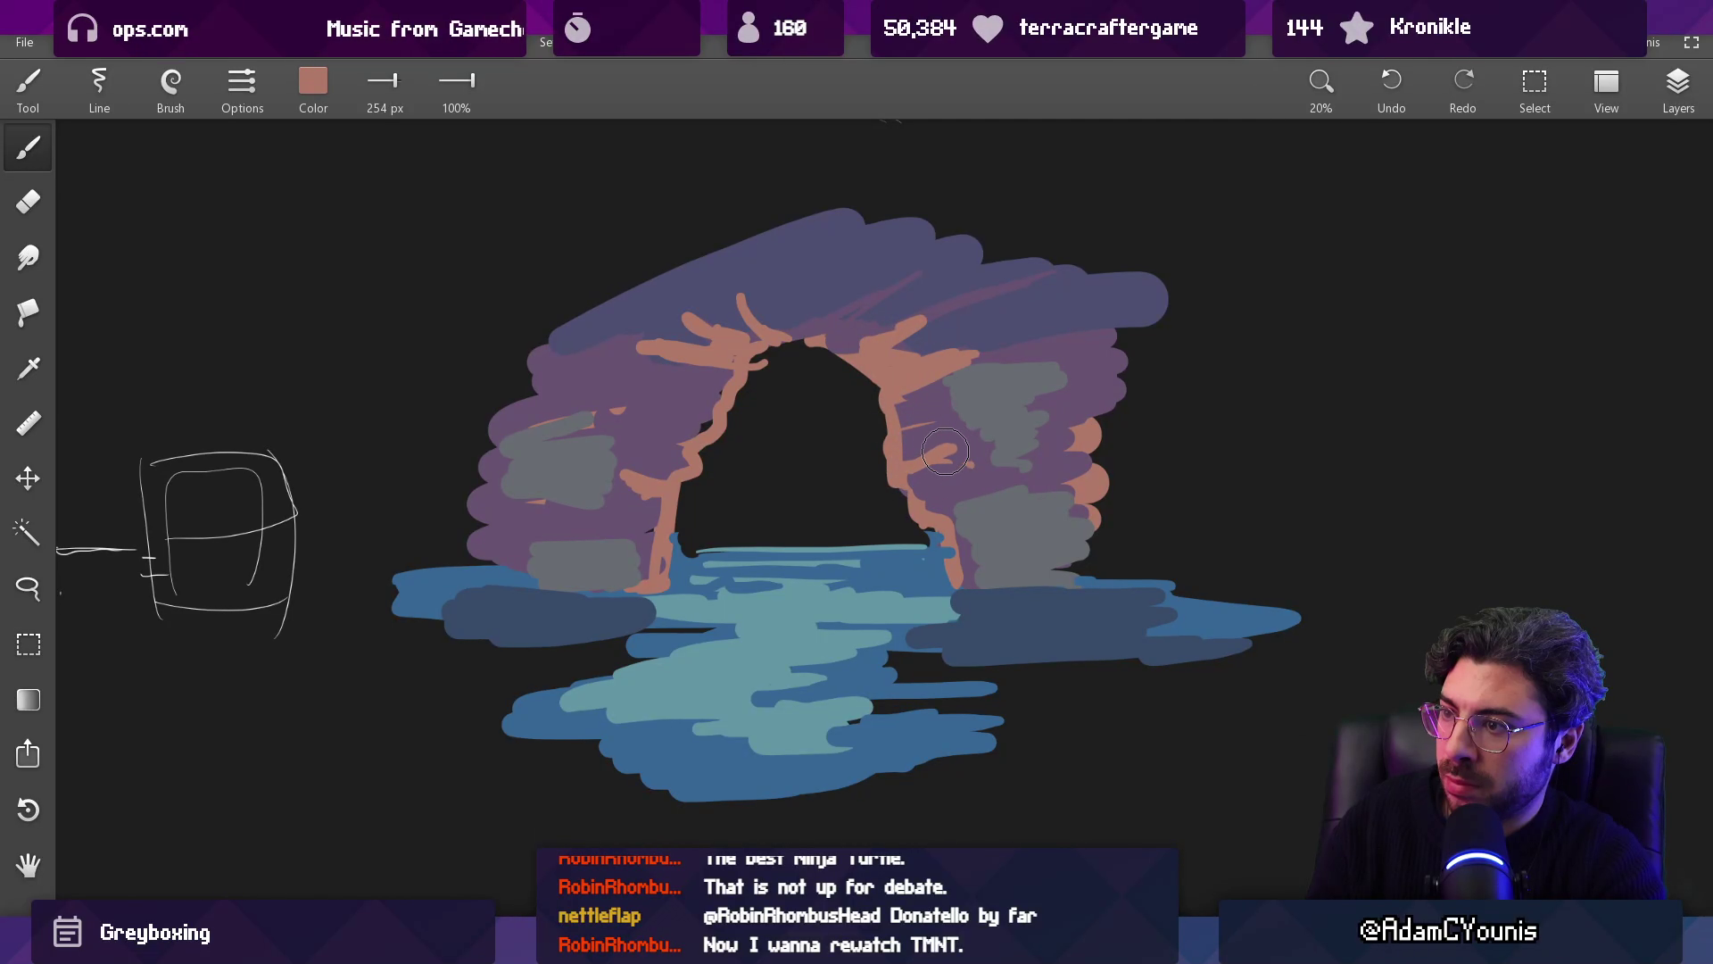
pyautogui.scroll(2, 806, 554)
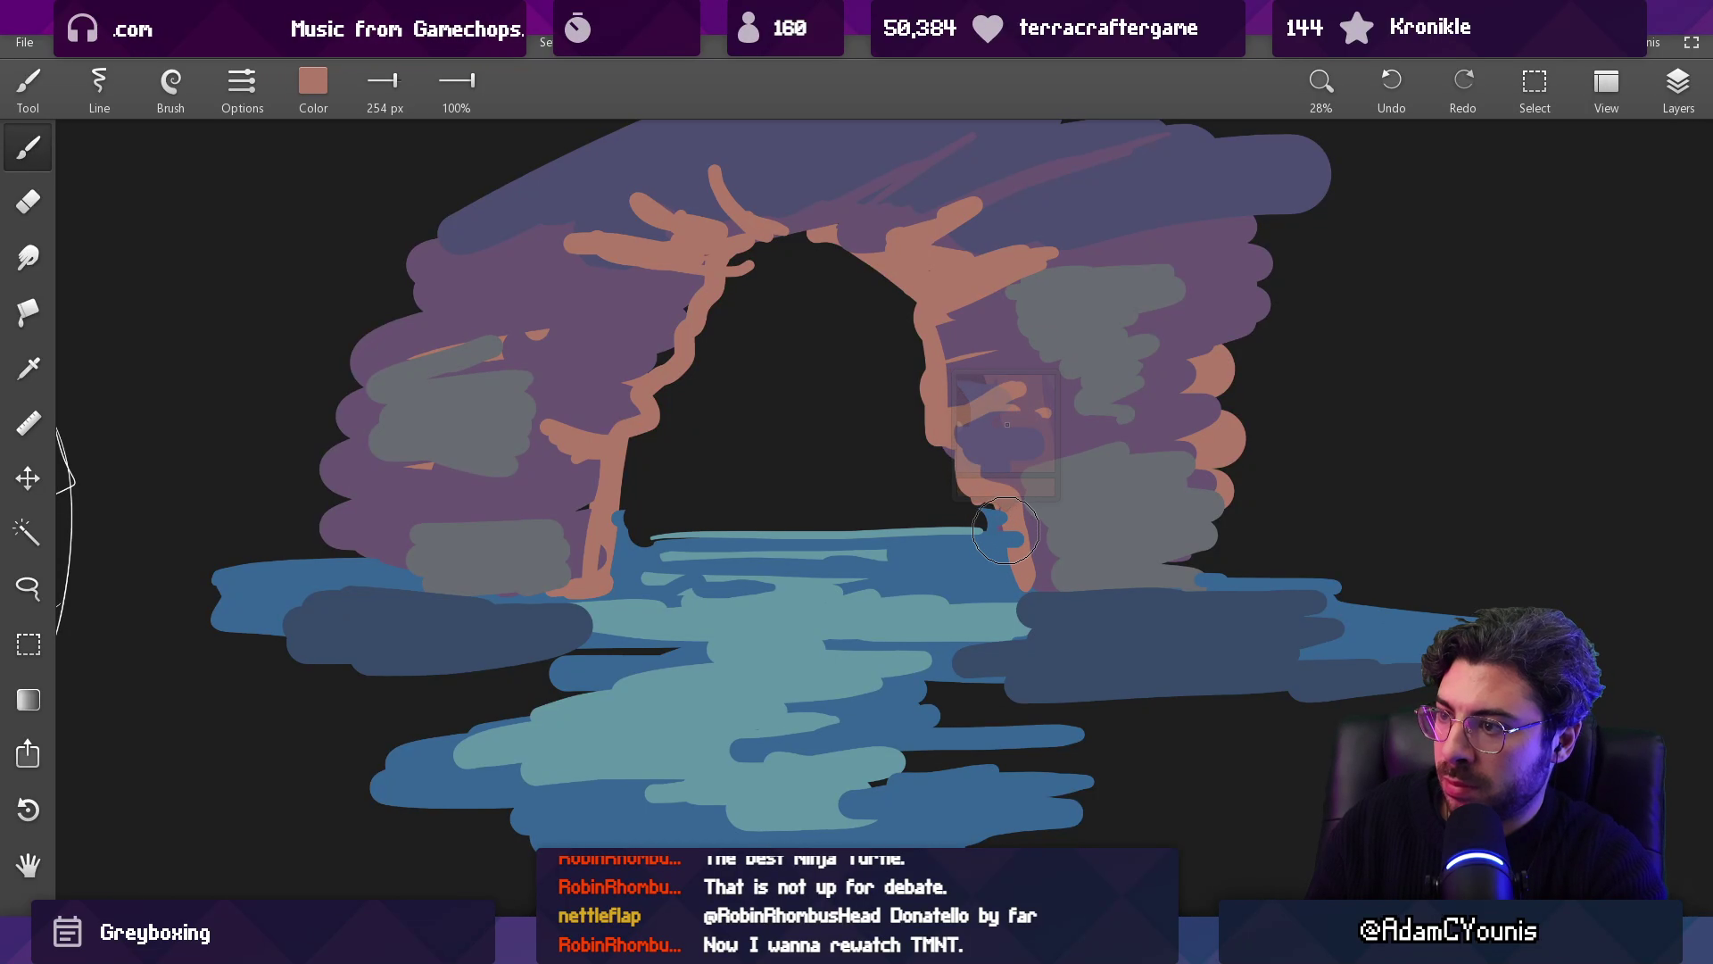
pyautogui.moveTo(1006, 531); pyautogui.dragTo(981, 551)
pyautogui.keyDown('alt'); pyautogui.click(1008, 402); pyautogui.keyUp('alt')
pyautogui.moveTo(1004, 357); pyautogui.dragTo(994, 542)
# Step: Touch up the waterline under the right arch with dark and medium blue
pyautogui.keyDown('alt'); pyautogui.click(1018, 607); pyautogui.keyUp('alt')
pyautogui.moveTo(959, 596); pyautogui.dragTo(985, 598)
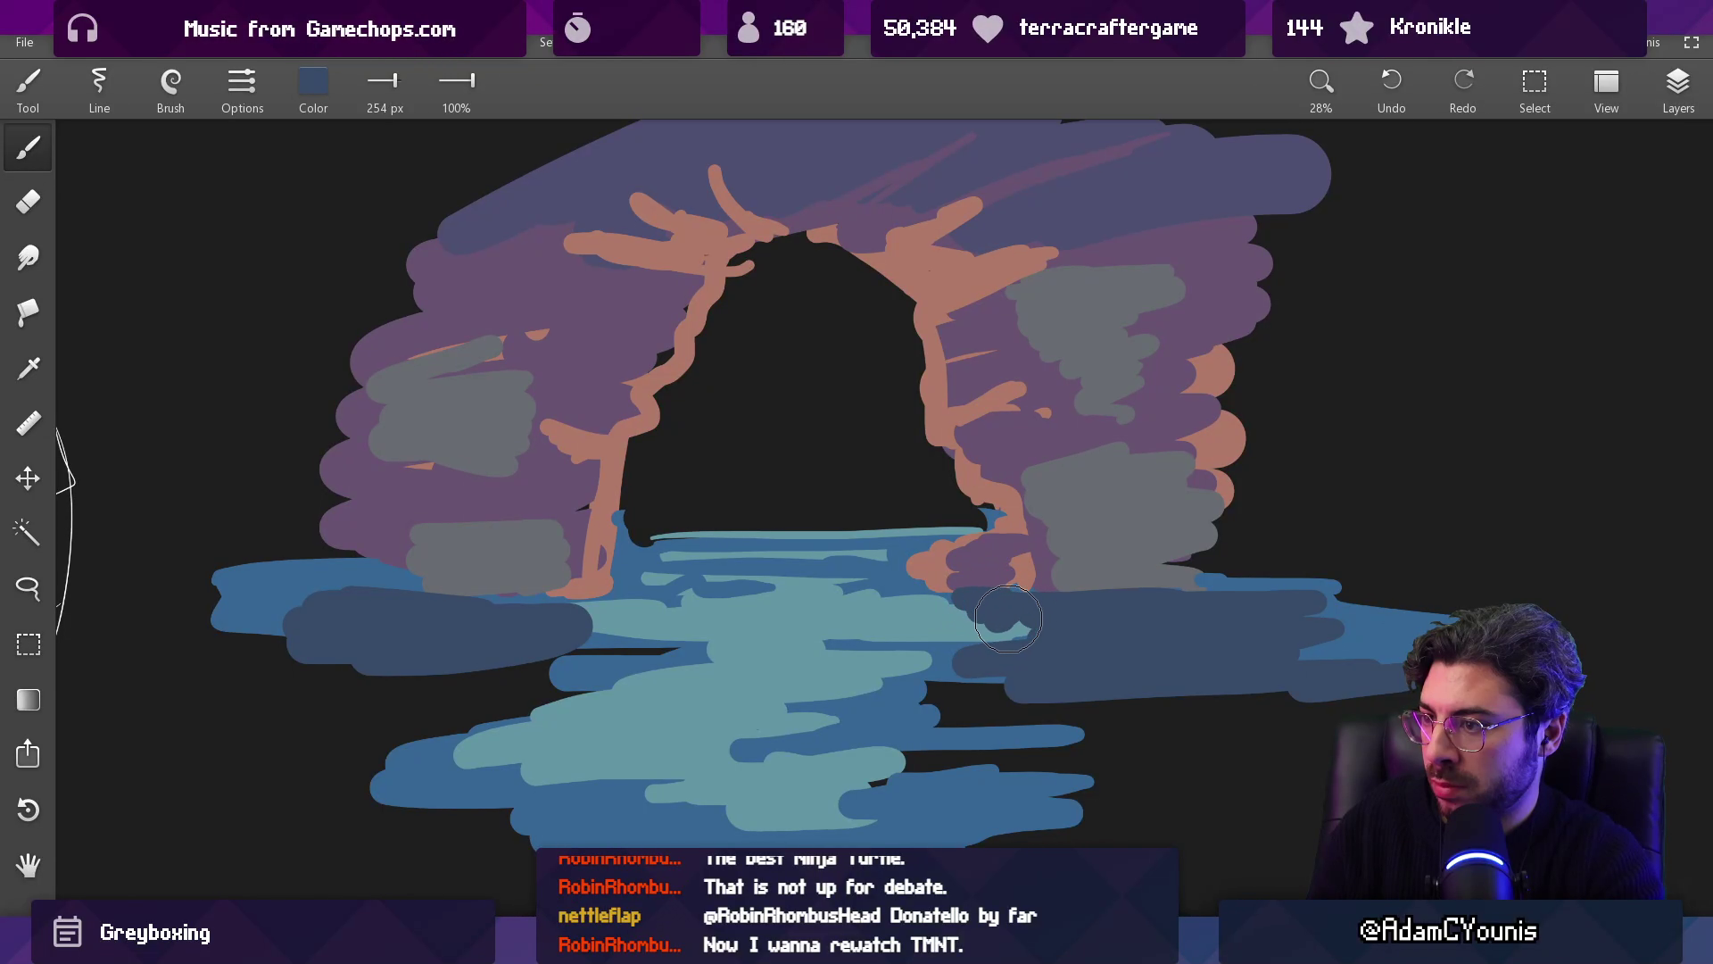
pyautogui.keyDown('alt'); pyautogui.click(972, 625); pyautogui.keyUp('alt')
pyautogui.click(1019, 608)
pyautogui.keyDown('alt'); pyautogui.click(992, 614); pyautogui.keyUp('alt')
pyautogui.moveTo(1060, 620)
pyautogui.mouseDown()
pyautogui.moveTo(1048, 607)
pyautogui.moveTo(943, 637)
pyautogui.mouseUp()
pyautogui.keyDown('alt'); pyautogui.click(1026, 614); pyautogui.keyUp('alt')
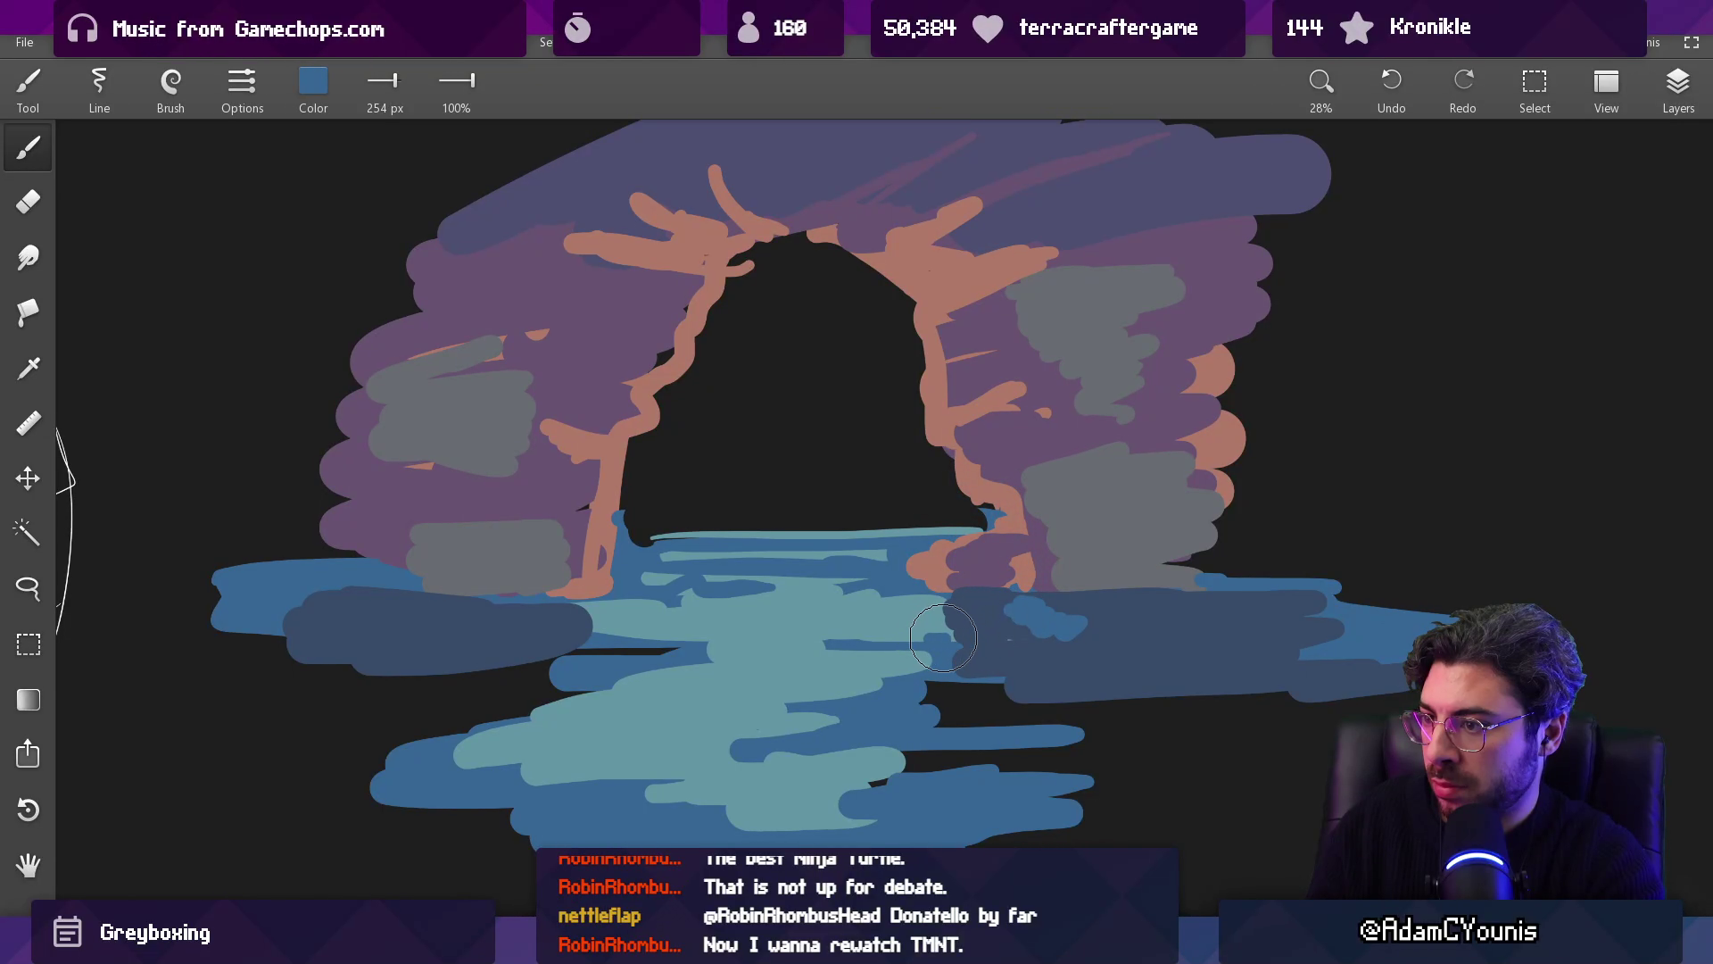
# Step: Dab purple on both pillar bases and paint salmon around the left pillar base
pyautogui.keyDown('alt'); pyautogui.click(943, 582); pyautogui.keyUp('alt')
pyautogui.keyDown('alt'); pyautogui.click(982, 580); pyautogui.keyUp('alt')
pyautogui.click(945, 571)
pyautogui.keyDown('alt'); pyautogui.click(615, 528); pyautogui.keyUp('alt')
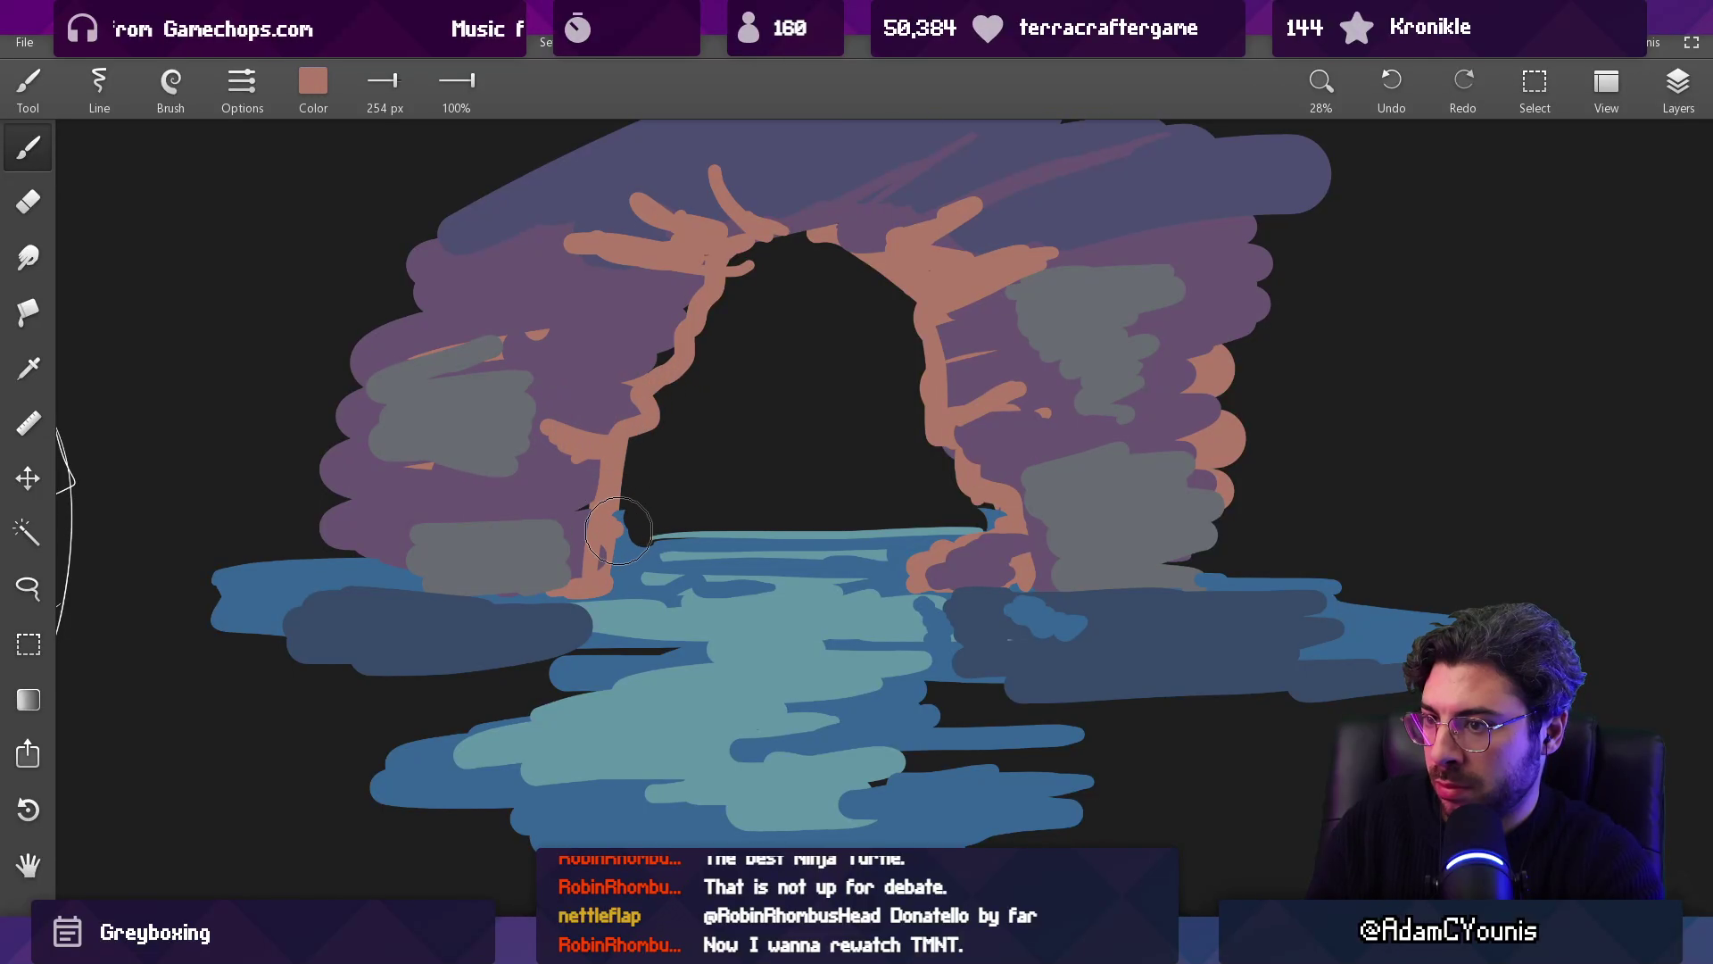
pyautogui.keyDown('alt'); pyautogui.click(576, 435); pyautogui.keyUp('alt')
pyautogui.click(625, 552)
pyautogui.keyDown('alt'); pyautogui.click(592, 479); pyautogui.keyUp('alt')
pyautogui.moveTo(625, 513); pyautogui.dragTo(565, 562)
# Step: Draw a long salmon stroke climbing up from the pillar base
pyautogui.scroll(3, 797, 577)
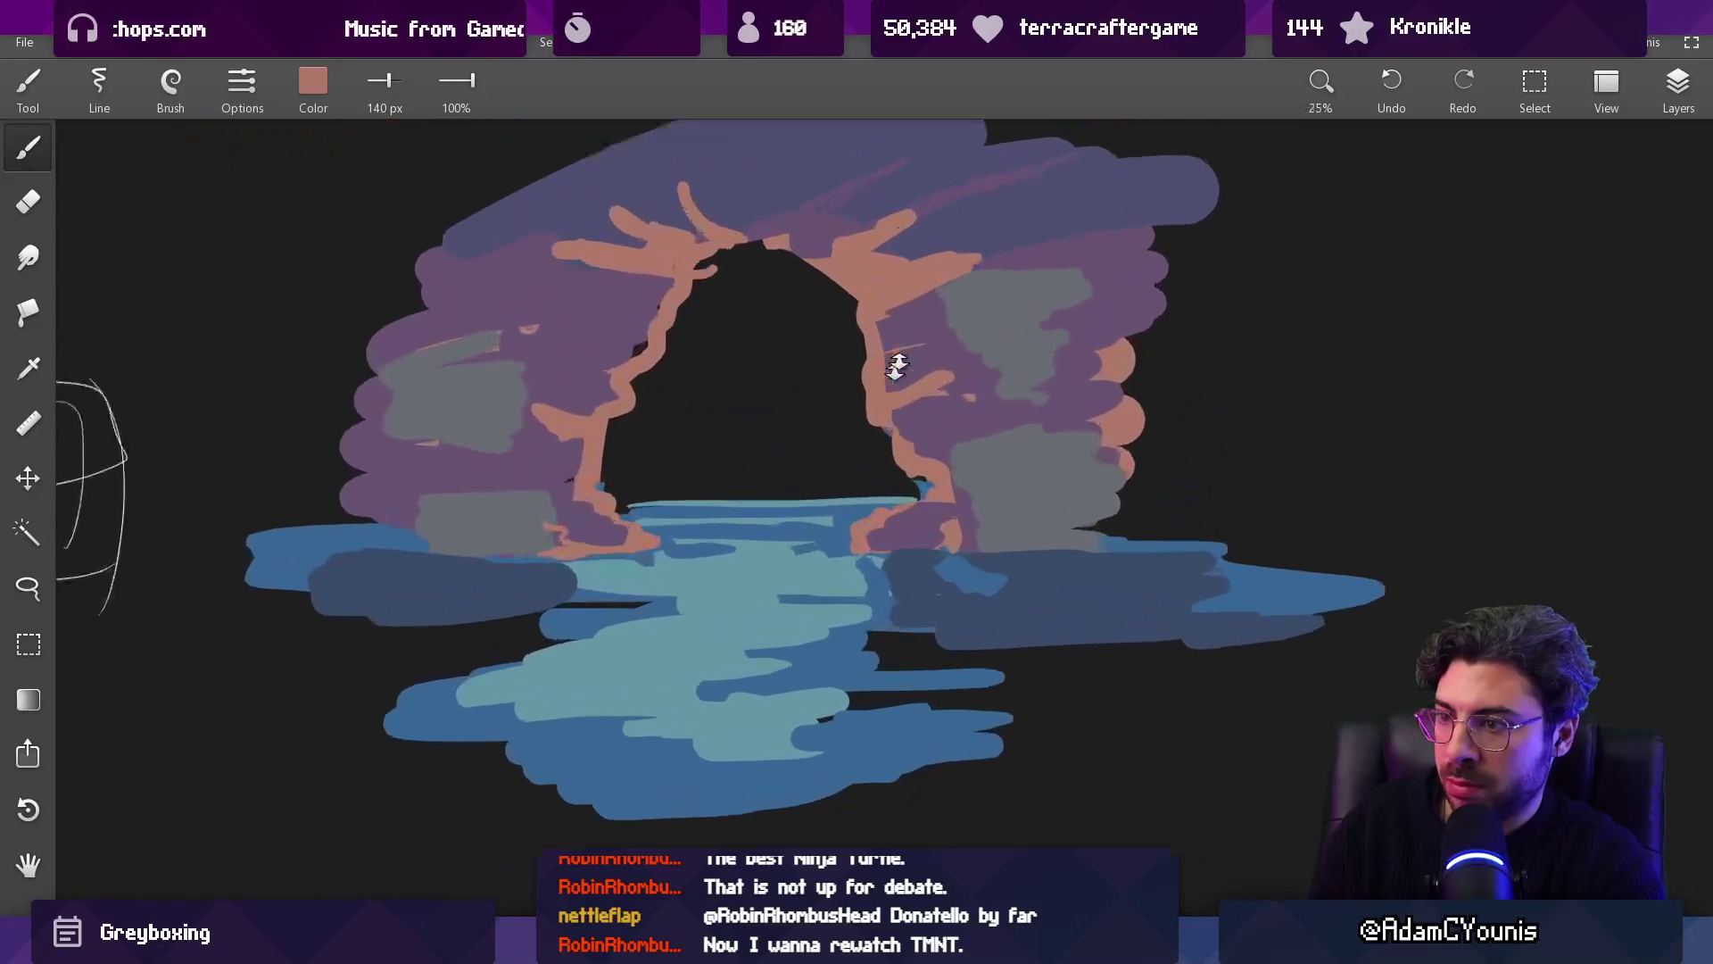
pyautogui.keyDown('alt'); pyautogui.click(961, 527); pyautogui.keyUp('alt')
pyautogui.keyDown('alt'); pyautogui.click(901, 507); pyautogui.keyUp('alt')
pyautogui.moveTo(955, 498)
pyautogui.mouseDown()
pyautogui.moveTo(1044, 460)
pyautogui.moveTo(817, 787)
pyautogui.mouseUp()
pyautogui.keyDown('alt'); pyautogui.click(1028, 459); pyautogui.keyUp('alt')
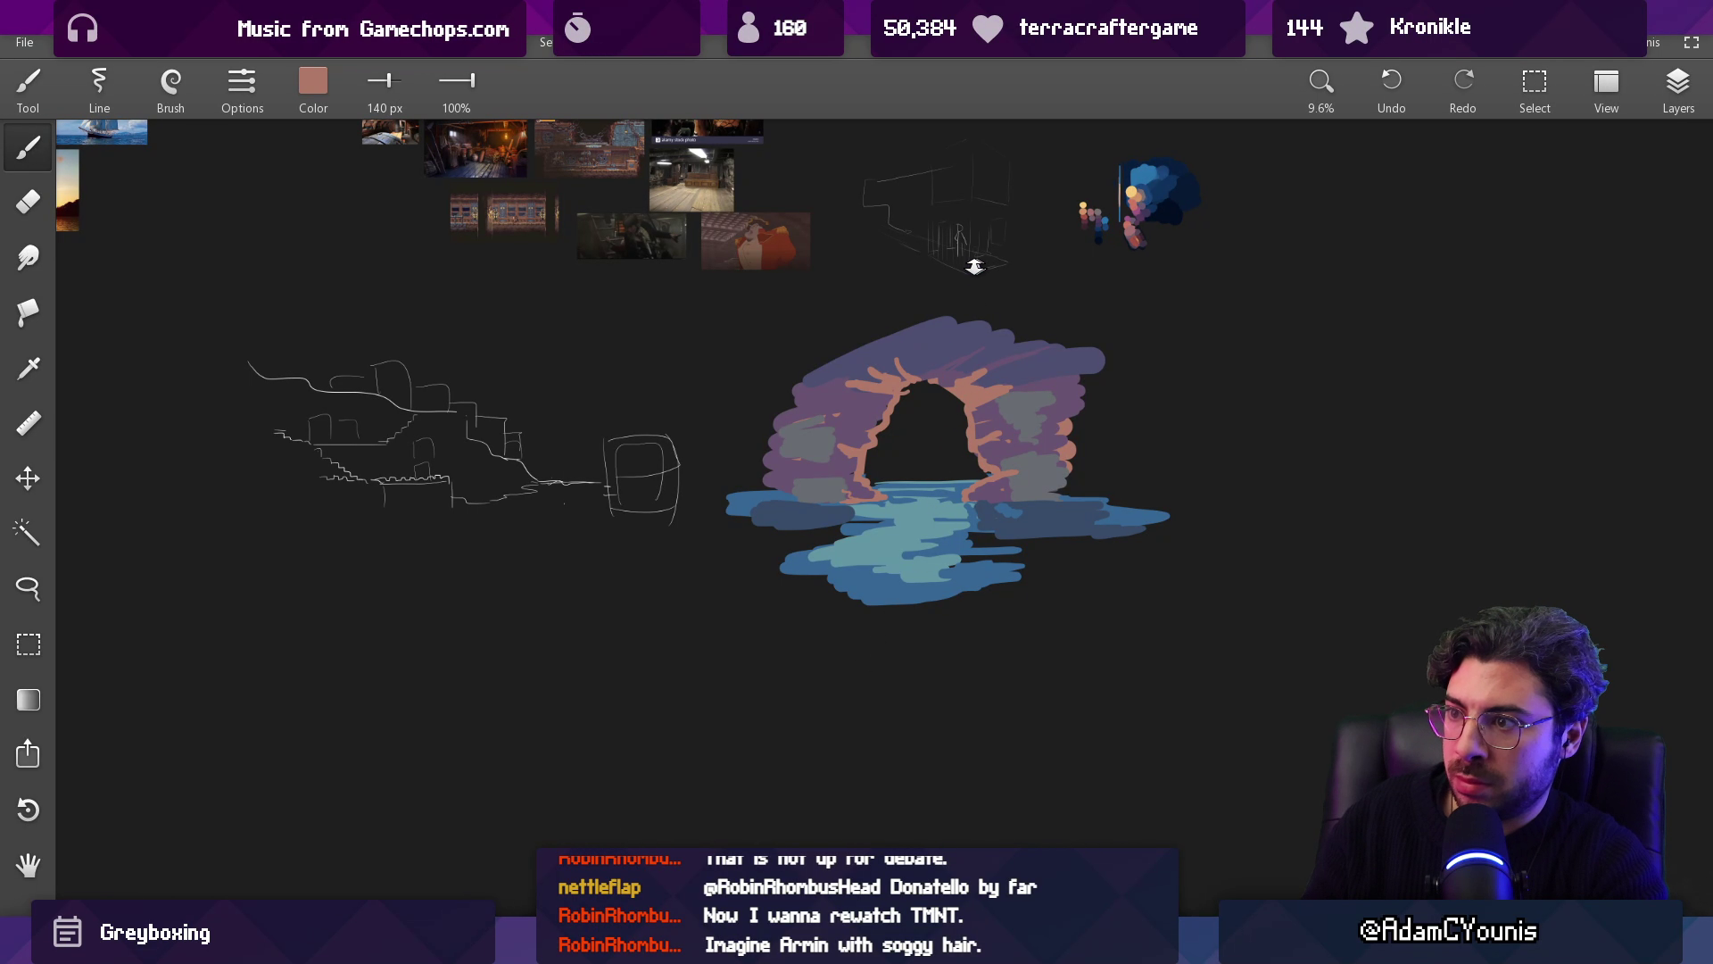
# Step: Extend the arch's right edge in purple and bluish purple with a 262 px brush
pyautogui.moveTo(919, 431)
pyautogui.mouseDown()
pyautogui.moveTo(898, 396)
pyautogui.moveTo(919, 357)
pyautogui.mouseUp()
pyautogui.keyDown('alt'); pyautogui.click(1063, 413); pyautogui.keyUp('alt')
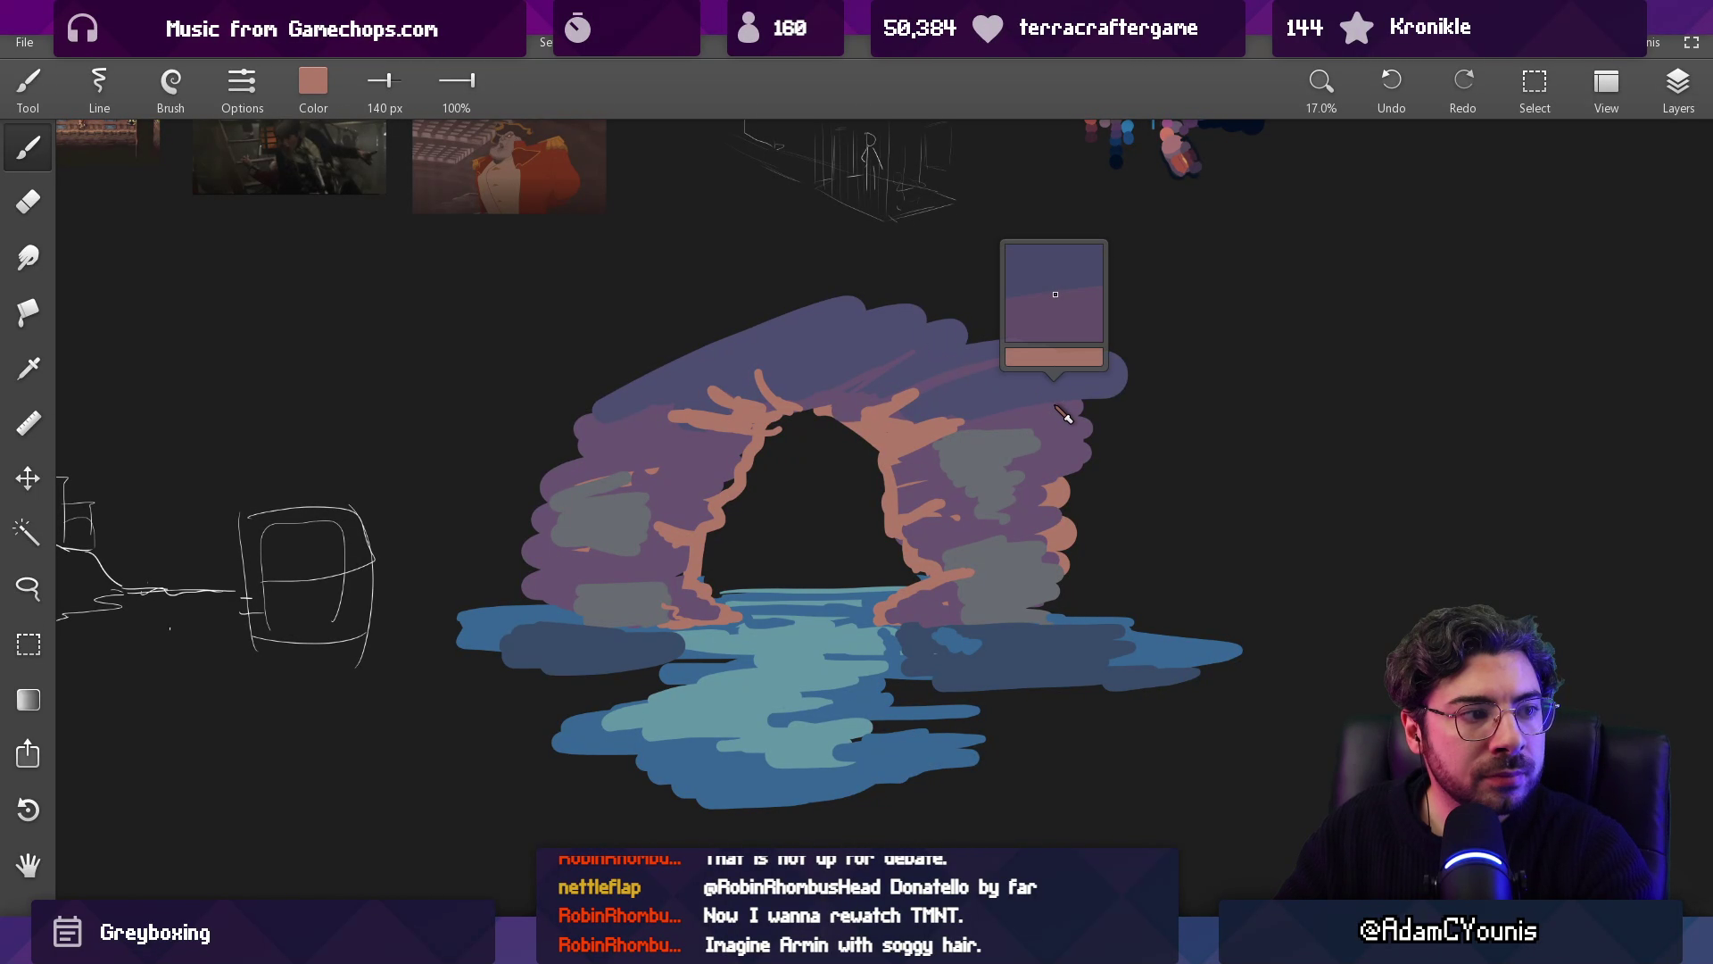
pyautogui.press(']')
pyautogui.press(']')
pyautogui.press(']')
pyautogui.moveTo(1087, 457)
pyautogui.mouseDown()
pyautogui.moveTo(1070, 548)
pyautogui.moveTo(1196, 536)
pyautogui.moveTo(1115, 588)
pyautogui.moveTo(1240, 607)
pyautogui.mouseUp()
pyautogui.keyDown('alt'); pyautogui.click(1095, 384); pyautogui.keyUp('alt')
pyautogui.keyDown('alt'); pyautogui.click(1082, 554); pyautogui.keyUp('alt')
# Step: Bucket-fill the four grey rock patches with purple
pyautogui.press('g')
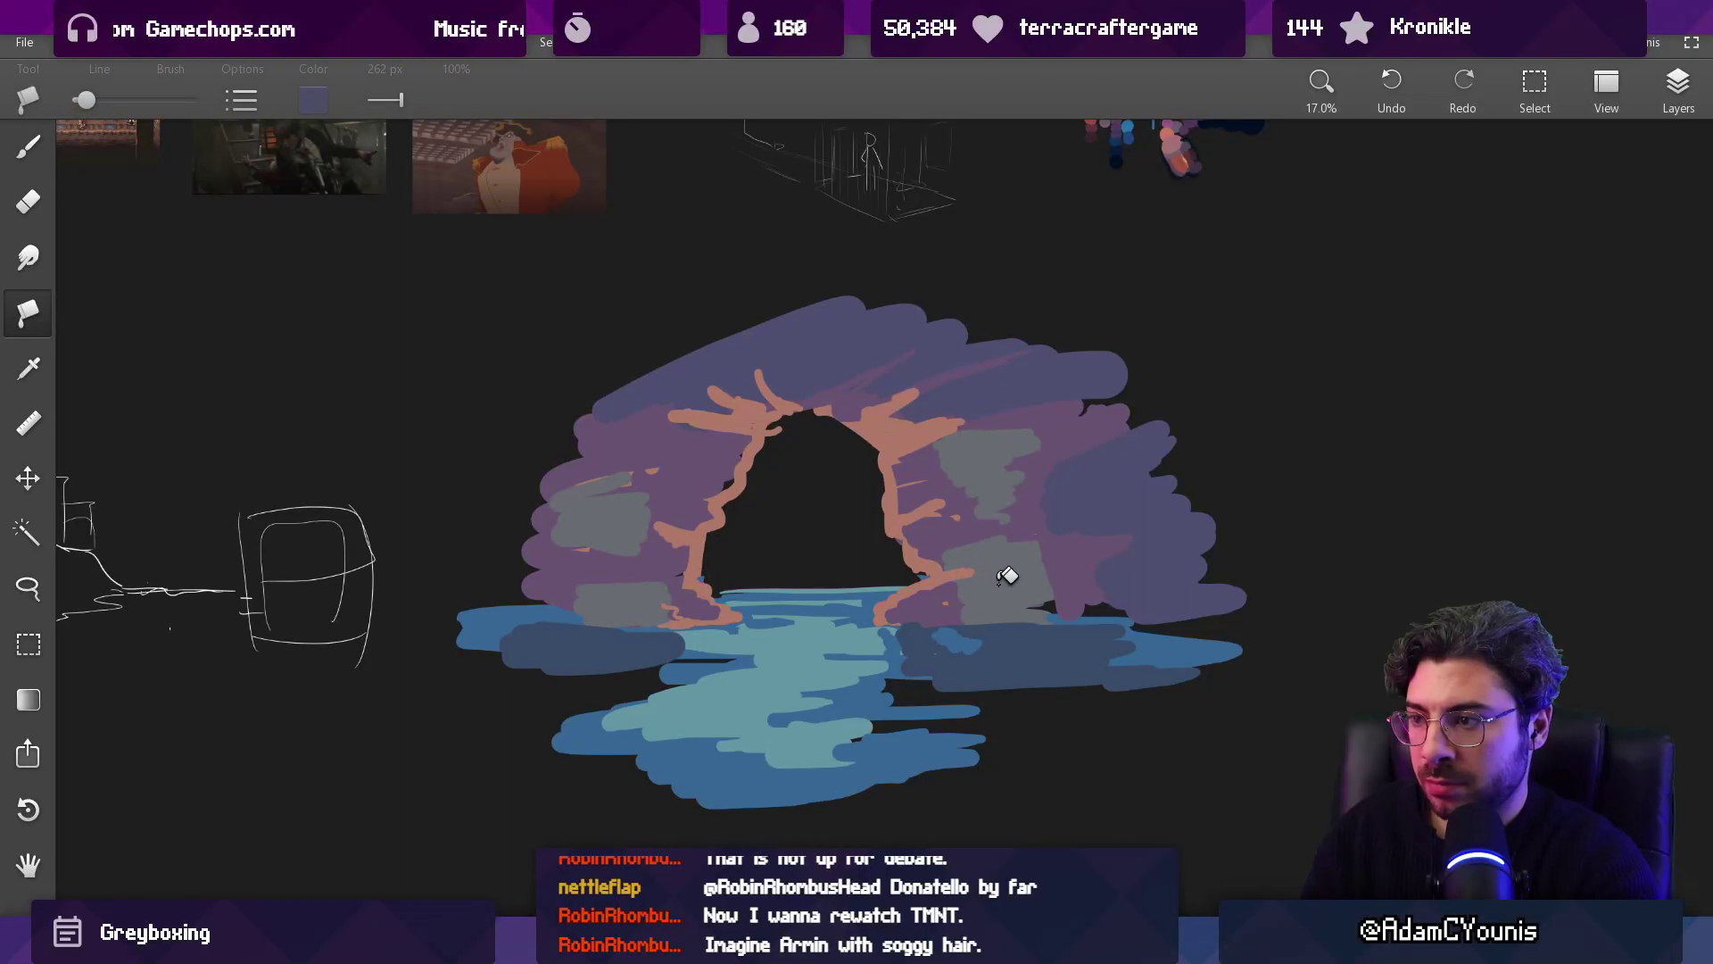
pyautogui.click(1004, 571)
pyautogui.click(643, 602)
pyautogui.click(615, 504)
pyautogui.click(997, 465)
pyautogui.scroll(-3, 997, 465)
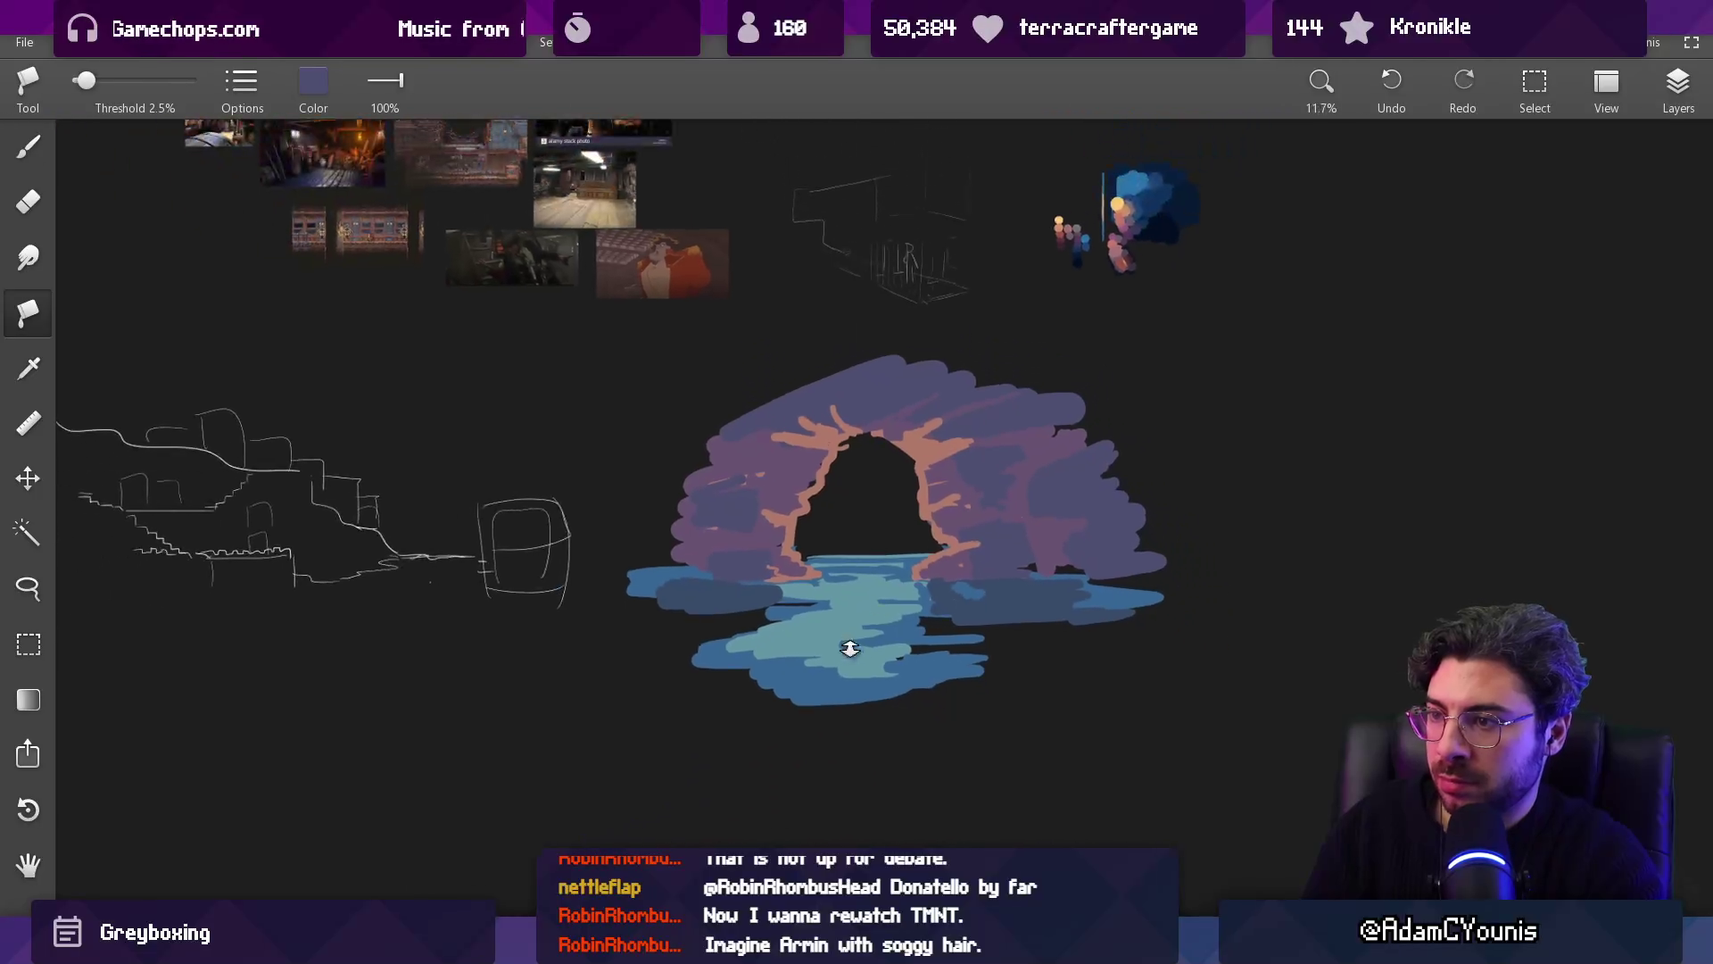
pyautogui.scroll(5, 868, 508)
# Step: Add a small salmon stroke at lower left and erase the rock's ragged right edges
pyautogui.keyDown('alt'); pyautogui.click(567, 560); pyautogui.keyUp('alt')
pyautogui.keyDown('alt'); pyautogui.click(718, 536); pyautogui.keyUp('alt')
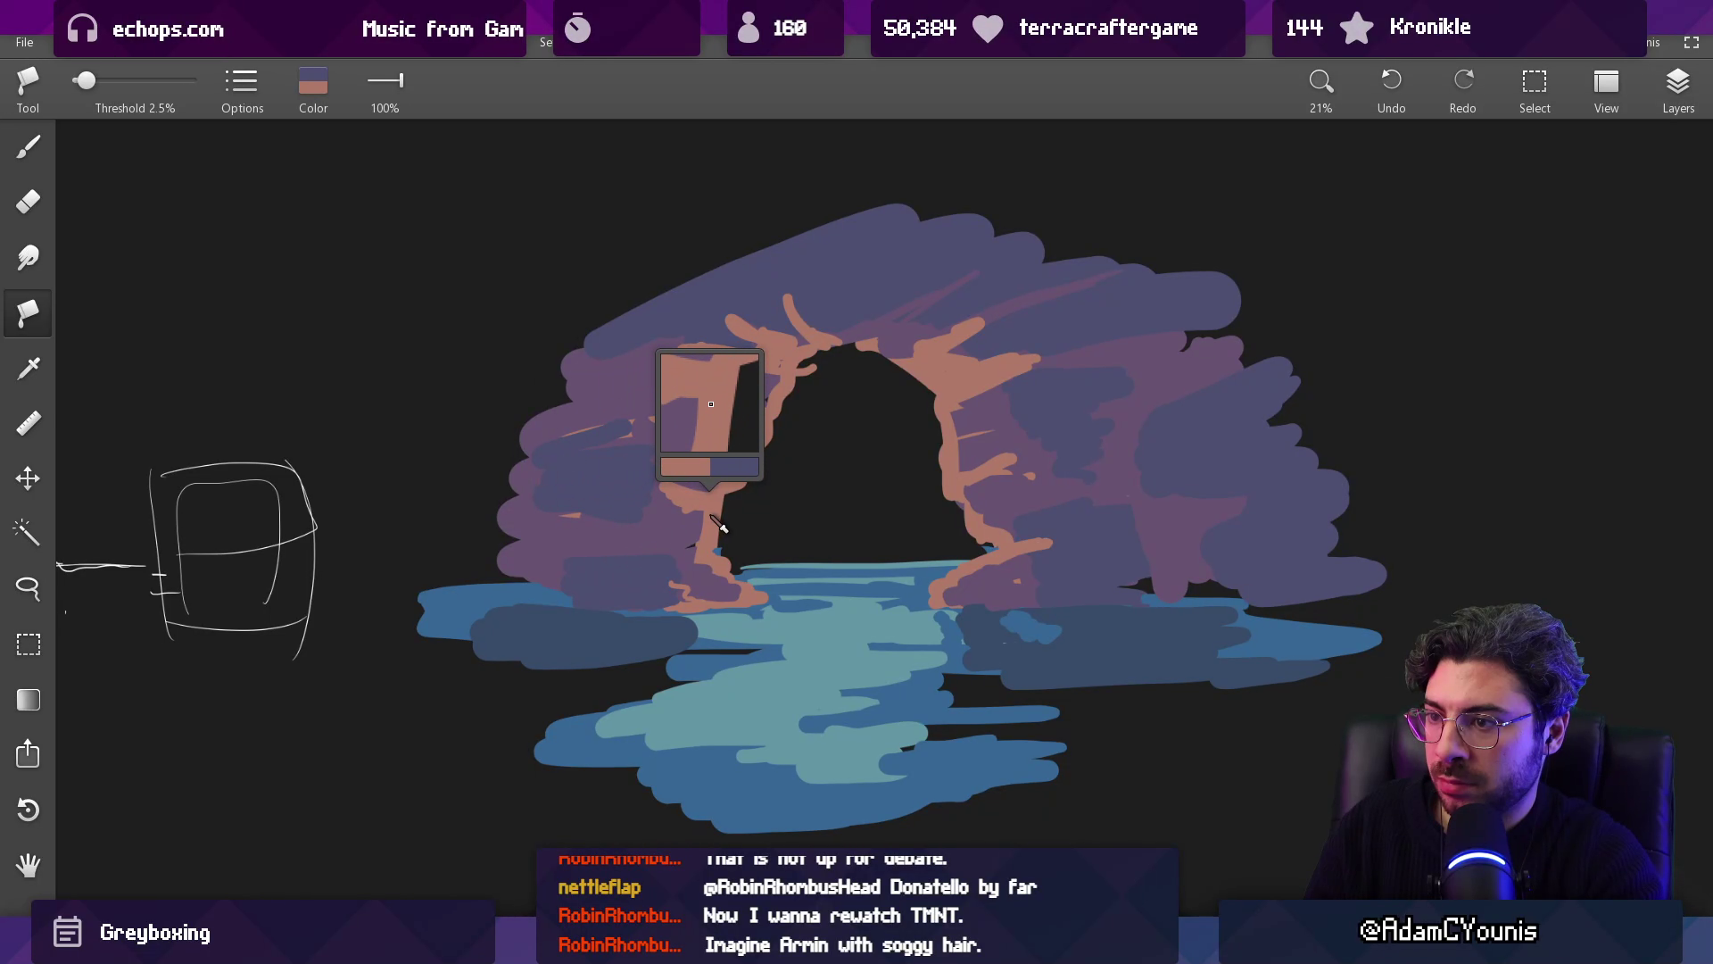
pyautogui.press('b')
pyautogui.moveTo(500, 584); pyautogui.dragTo(513, 554)
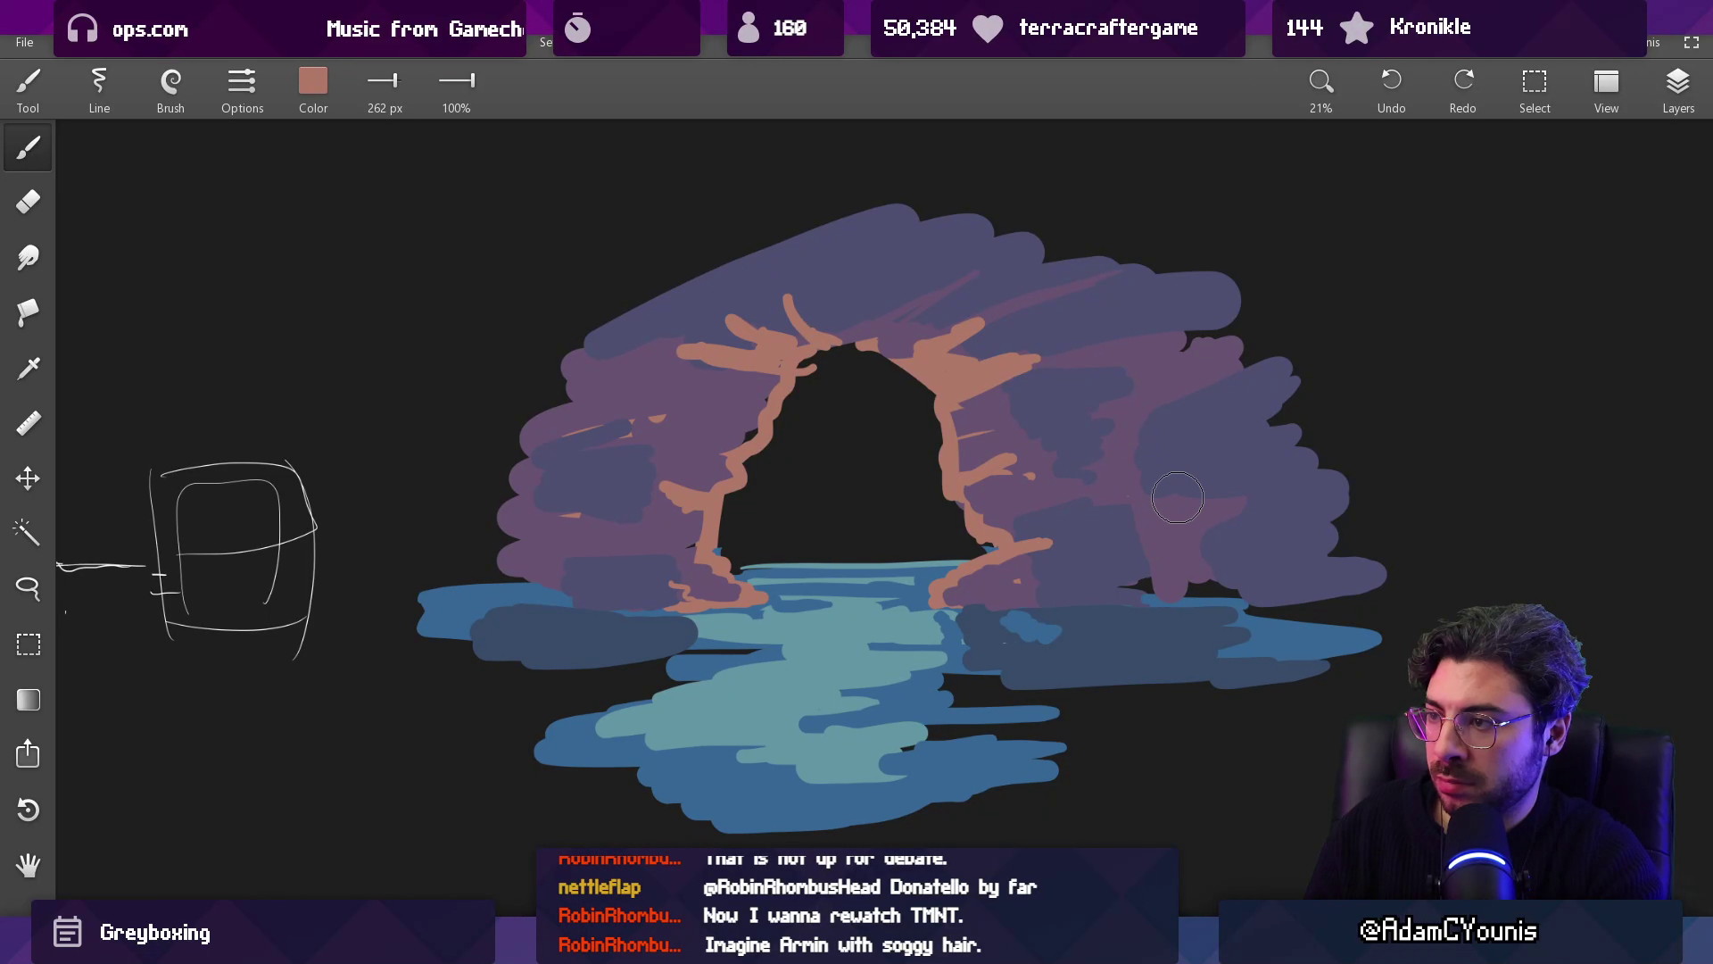
pyautogui.press('e')
pyautogui.moveTo(1249, 294)
pyautogui.mouseDown()
pyautogui.moveTo(1170, 363)
pyautogui.moveTo(1288, 485)
pyautogui.moveTo(1266, 535)
pyautogui.moveTo(1329, 571)
pyautogui.mouseUp()
pyautogui.keyDown('alt'); pyautogui.click(1004, 446); pyautogui.keyUp('alt')
# Step: Paint a salmon ridge down the arch's right side and erase a stray blue mark
pyautogui.press('b')
pyautogui.moveTo(1136, 229)
pyautogui.mouseDown()
pyautogui.moveTo(1204, 258)
pyautogui.moveTo(1149, 358)
pyautogui.moveTo(1151, 429)
pyautogui.moveTo(1332, 588)
pyautogui.mouseUp()
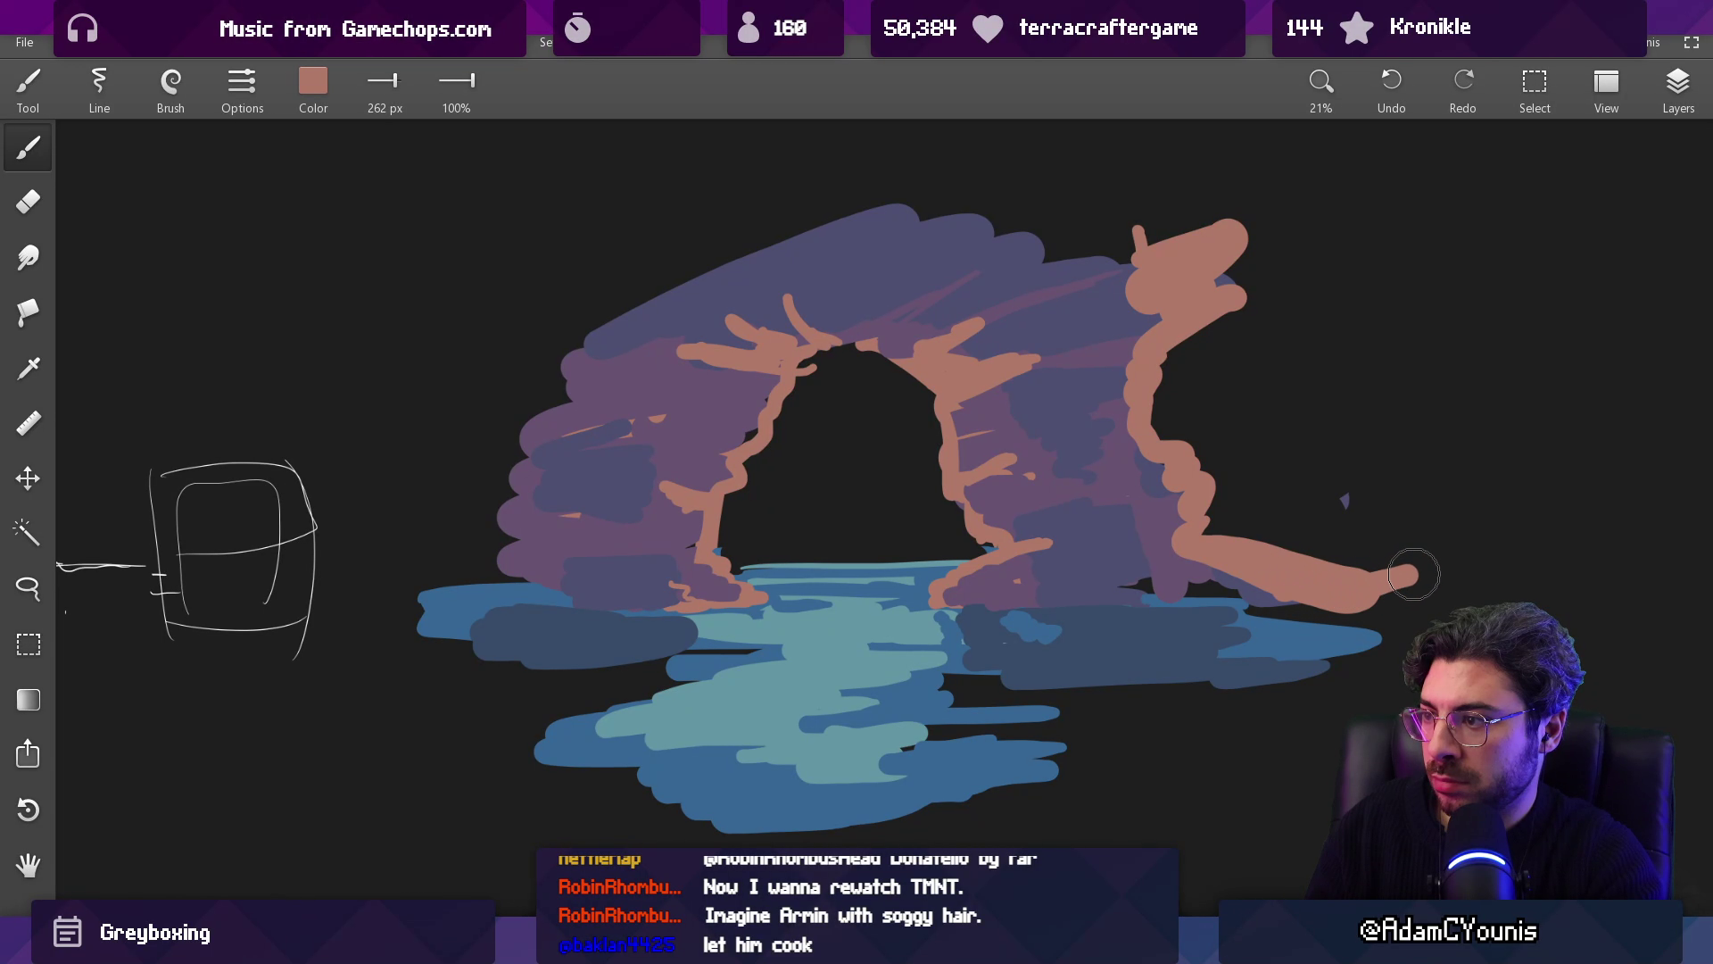
pyautogui.press('e')
pyautogui.click(1343, 500)
# Step: Stretch the water right with a teal stroke and add dark slate-blue ripples below
pyautogui.moveTo(1106, 491)
pyautogui.mouseDown()
pyautogui.moveTo(1252, 631)
pyautogui.moveTo(869, 654)
pyautogui.mouseUp()
pyautogui.press('b')
pyautogui.moveTo(1263, 636); pyautogui.dragTo(1686, 669)
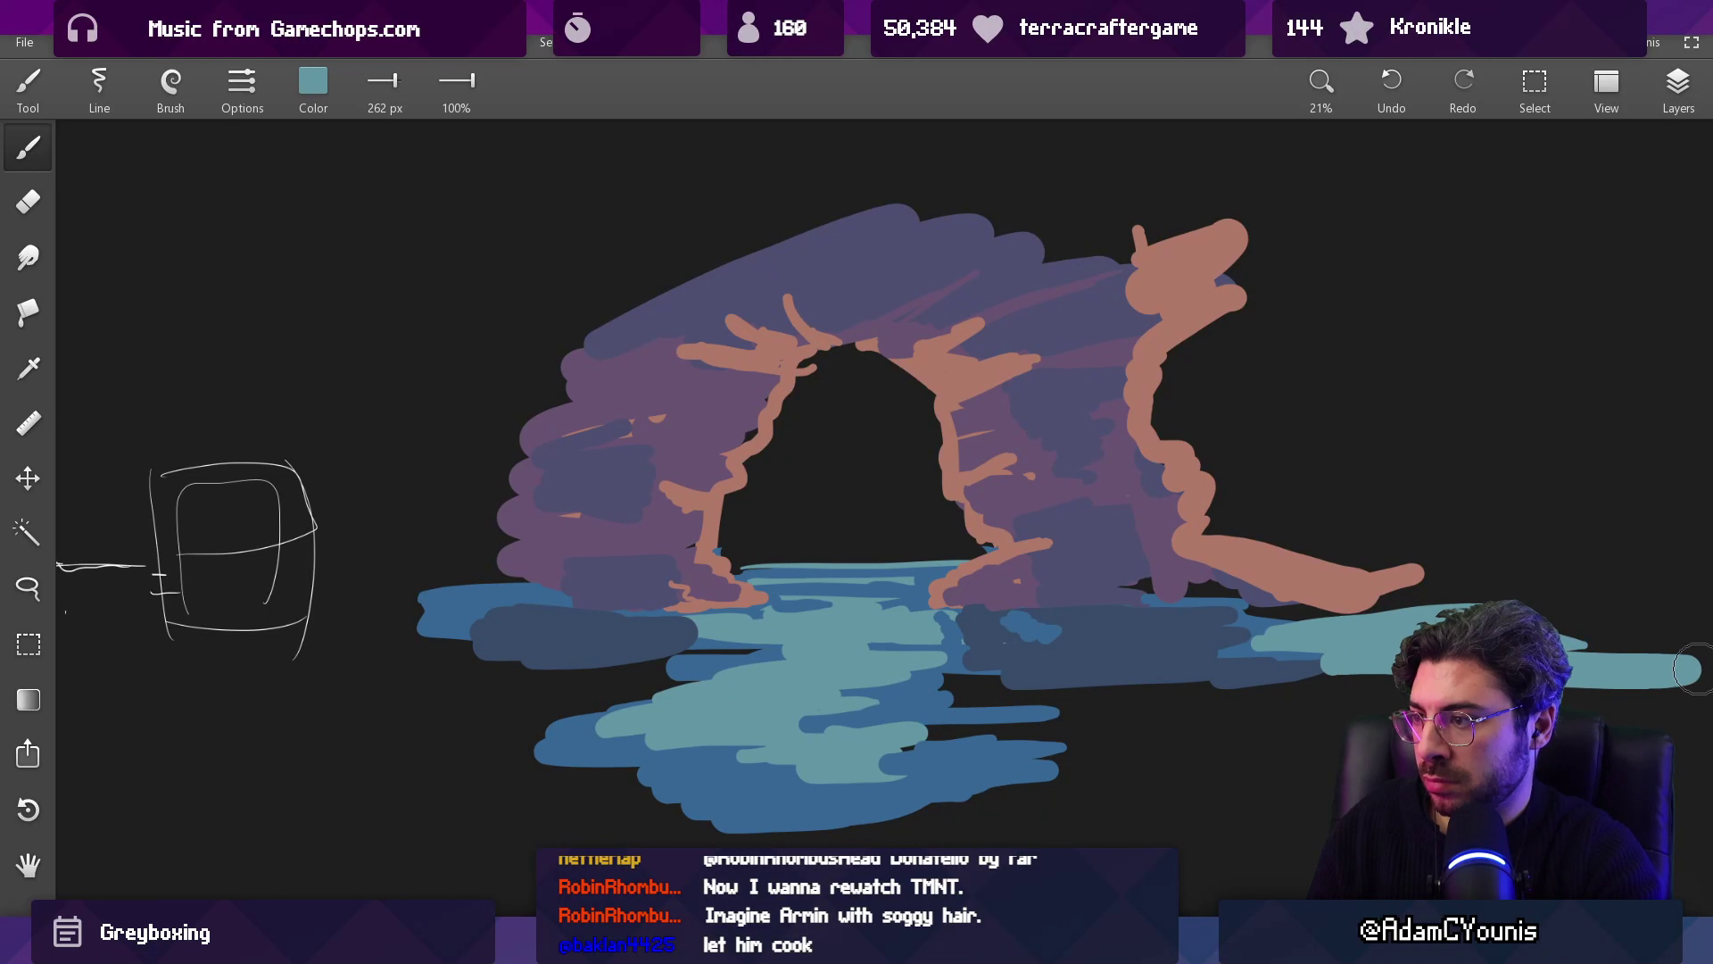
pyautogui.moveTo(1139, 699)
pyautogui.mouseDown()
pyautogui.moveTo(960, 680)
pyautogui.moveTo(1026, 701)
pyautogui.moveTo(1006, 714)
pyautogui.moveTo(1303, 740)
pyautogui.moveTo(1276, 767)
pyautogui.moveTo(1026, 758)
pyautogui.mouseUp()
pyautogui.moveTo(1210, 625); pyautogui.dragTo(1209, 625)
pyautogui.moveTo(1017, 687)
pyautogui.mouseDown()
pyautogui.moveTo(1260, 698)
pyautogui.moveTo(1053, 723)
pyautogui.moveTo(937, 776)
pyautogui.moveTo(642, 816)
pyautogui.moveTo(1110, 782)
pyautogui.mouseUp()
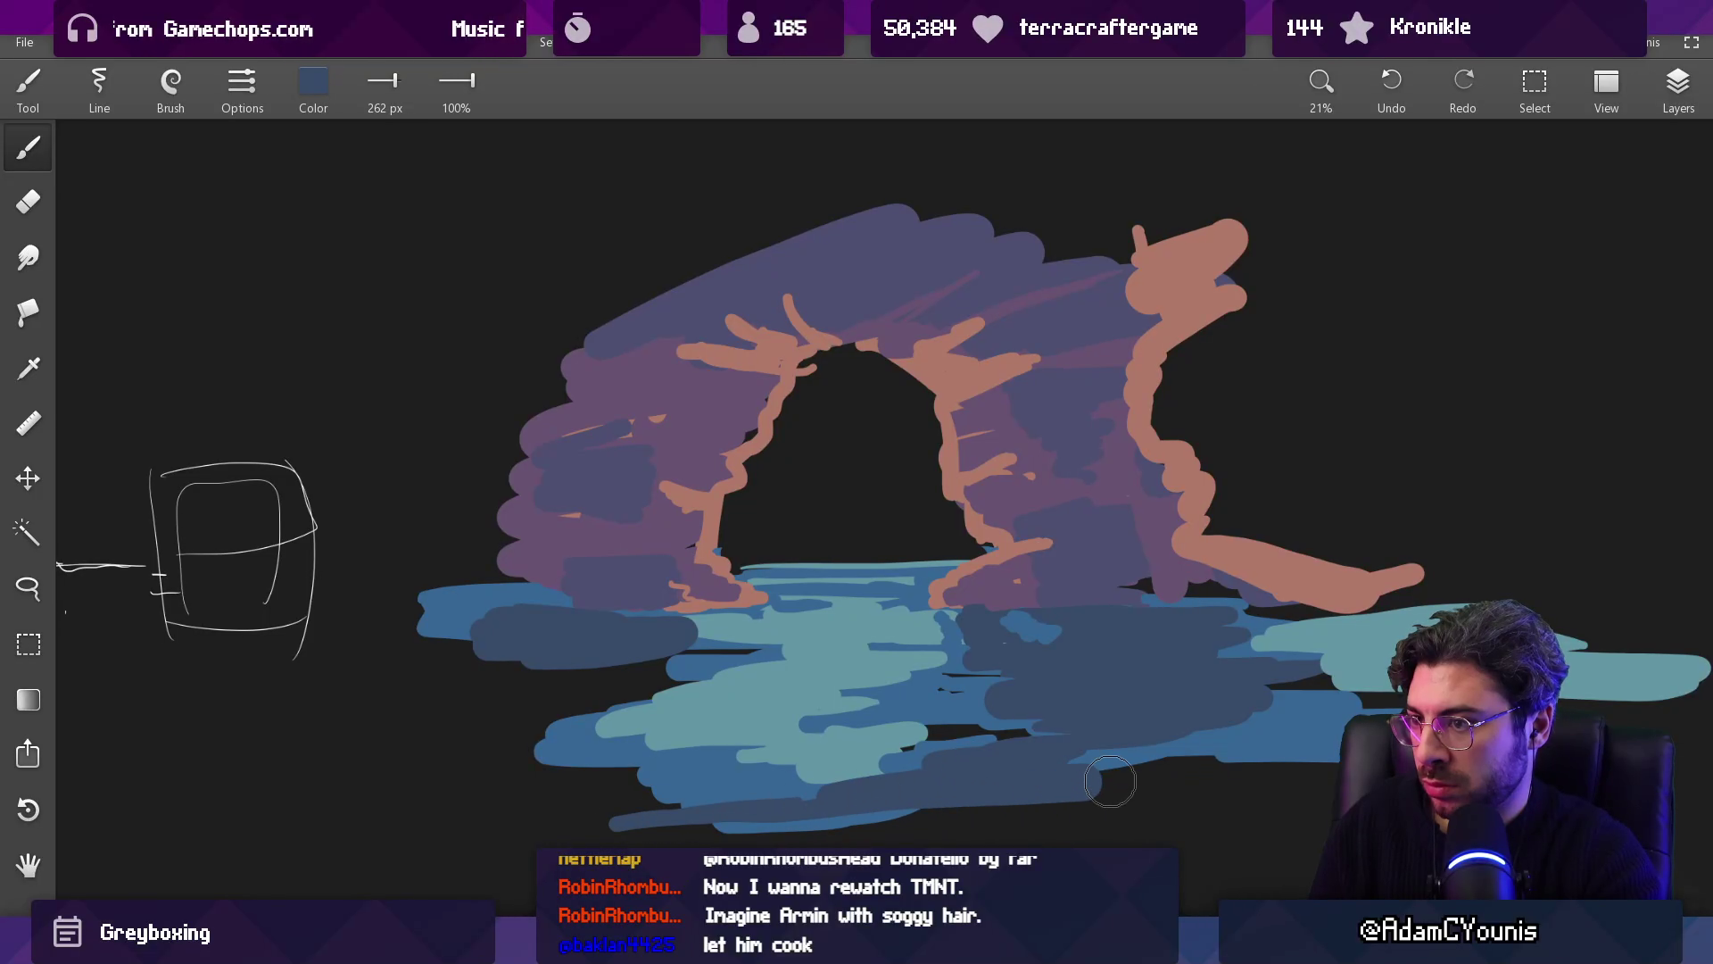
pyautogui.scroll(-5, 1190, 650)
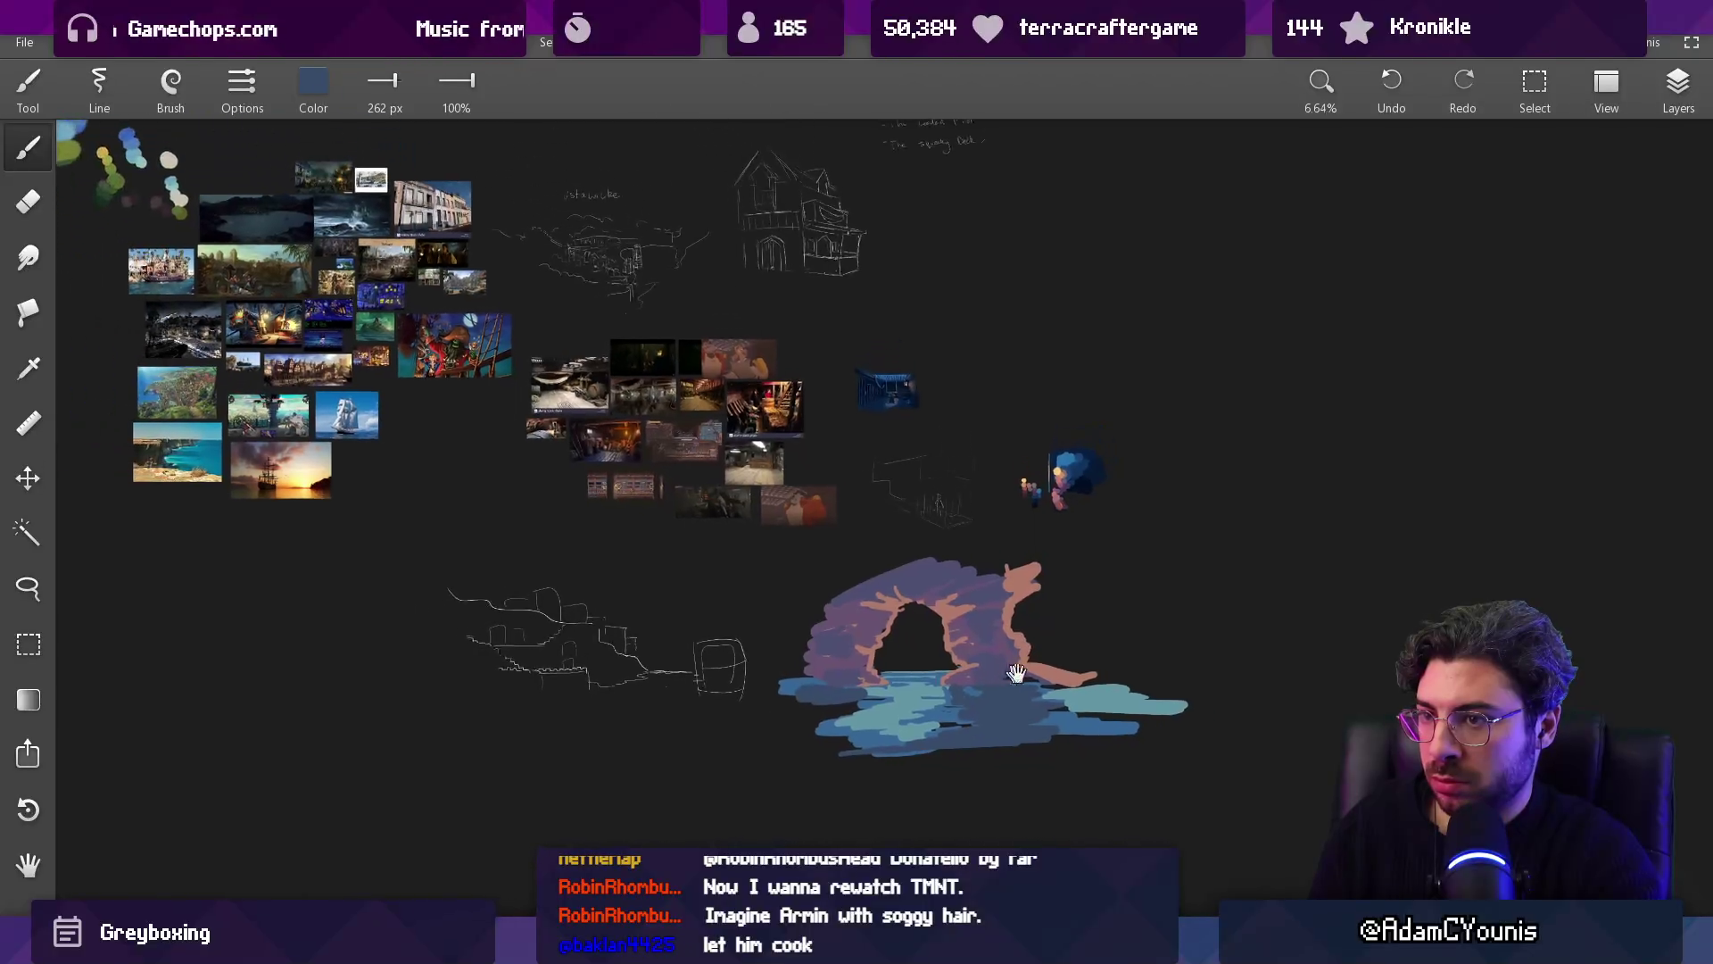
# Step: Lasso the entire arch-and-water painting and scale it down with Ctrl+T, dragging the corner inward
pyautogui.scroll(5, 1017, 671)
pyautogui.click(28, 589)
pyautogui.moveTo(353, 542)
pyautogui.mouseDown()
pyautogui.moveTo(272, 776)
pyautogui.moveTo(1292, 650)
pyautogui.moveTo(1006, 398)
pyautogui.moveTo(420, 389)
pyautogui.moveTo(375, 482)
pyautogui.mouseUp()
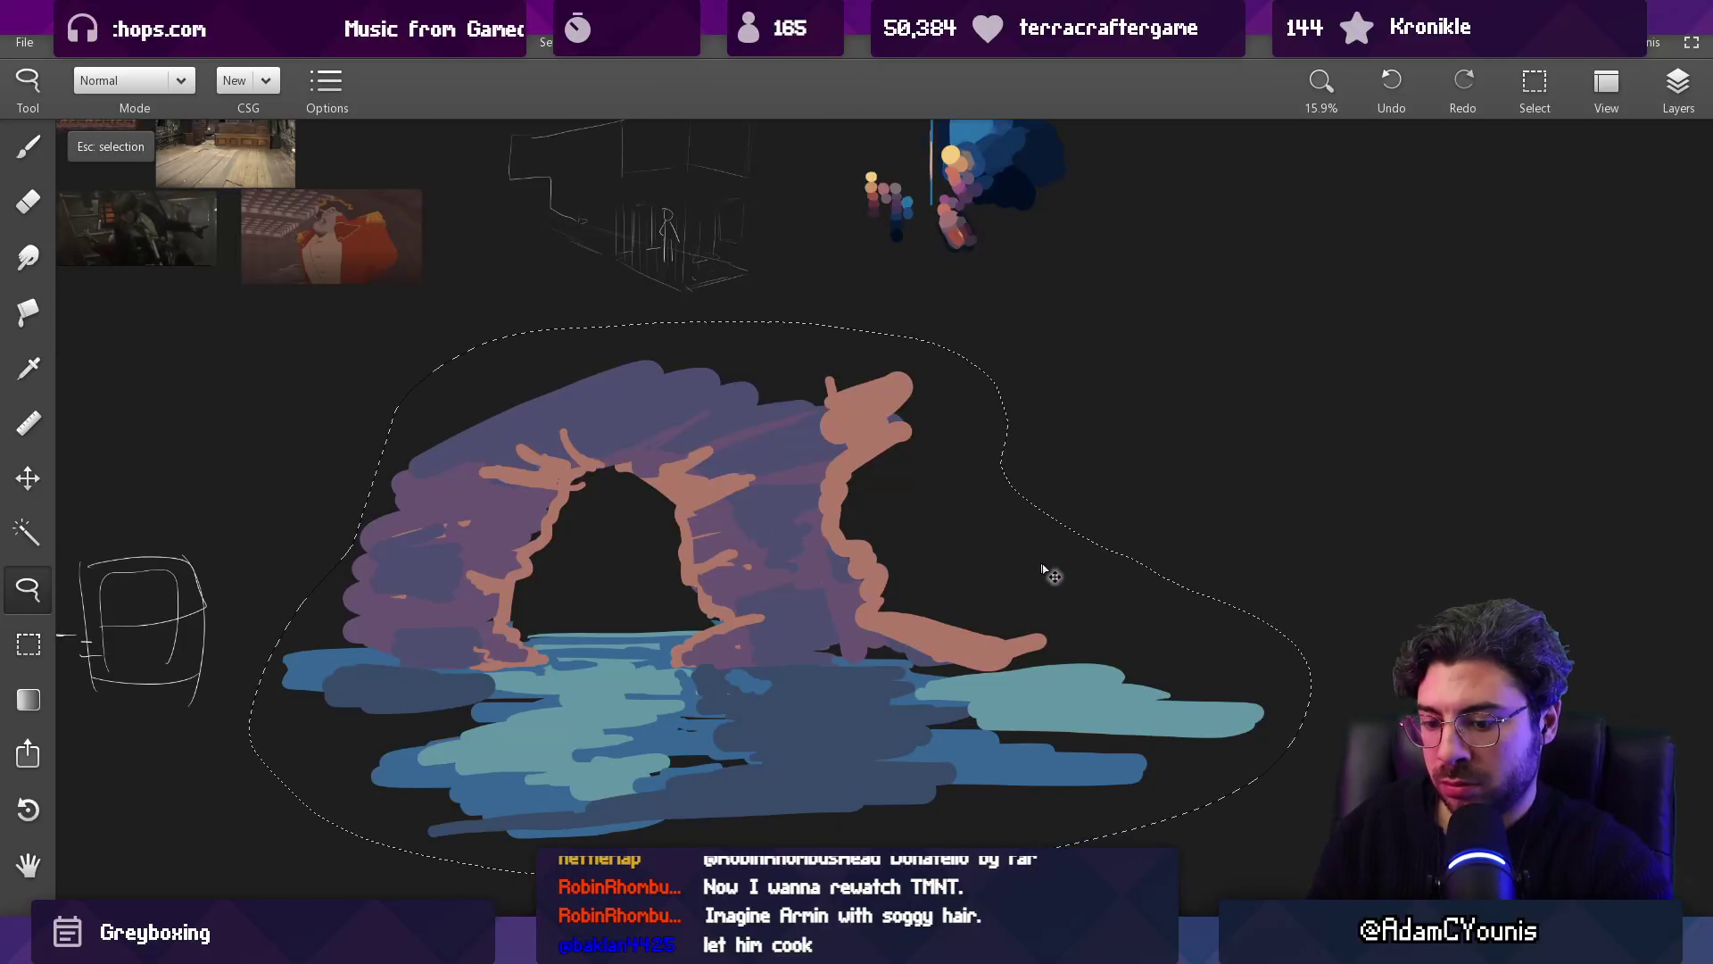
pyautogui.hotkey('ctrl', 't')
pyautogui.moveTo(1314, 886); pyautogui.dragTo(752, 586)
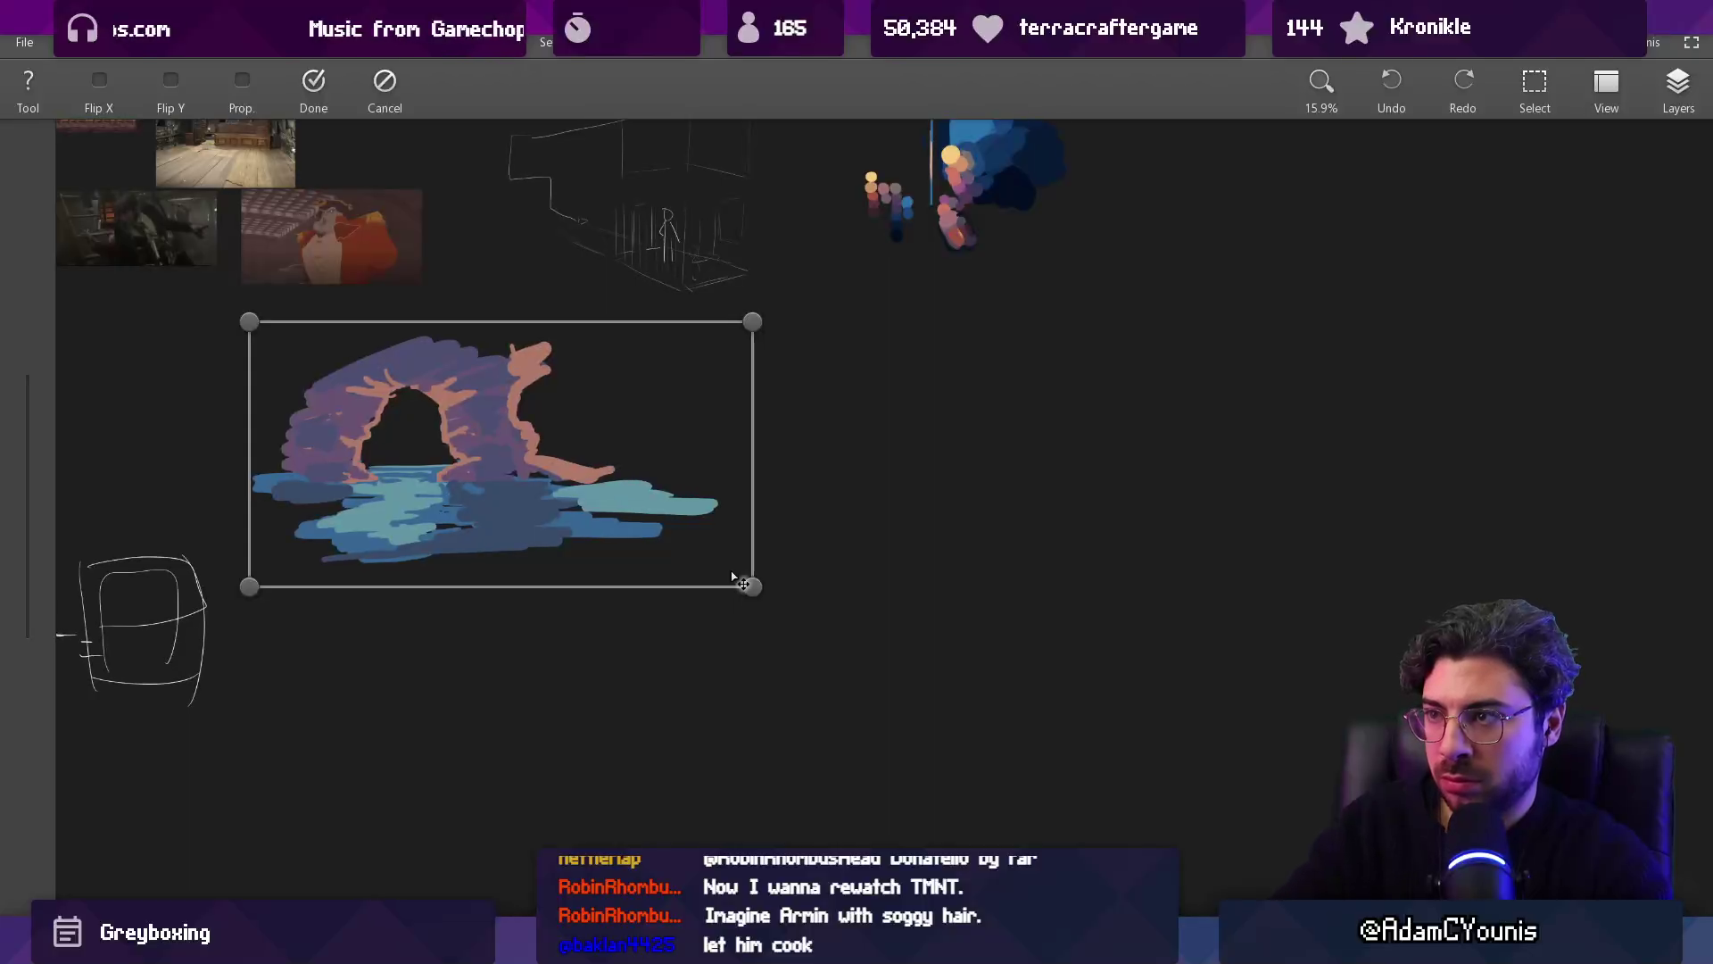
pyautogui.press('Return')
pyautogui.scroll(-2, 738, 581)
pyautogui.scroll(5, 746, 486)
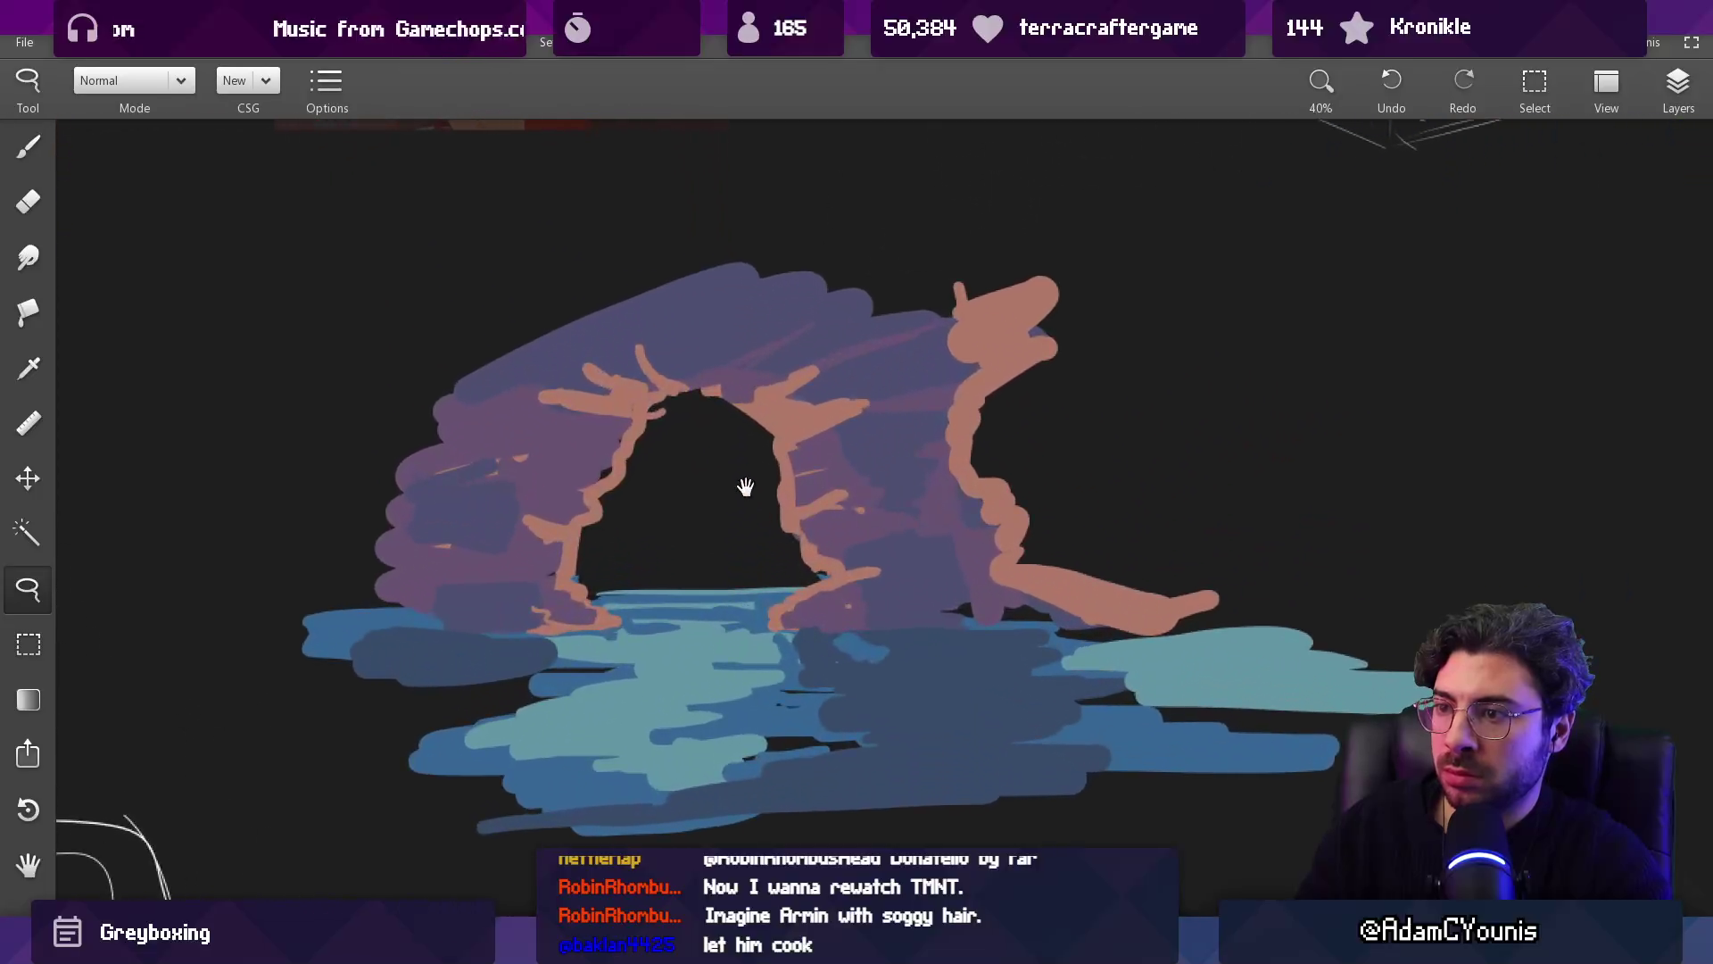
# Step: Set a navy colour and brush dark strokes across the arch top, right pillar and left arch
pyautogui.press('b')
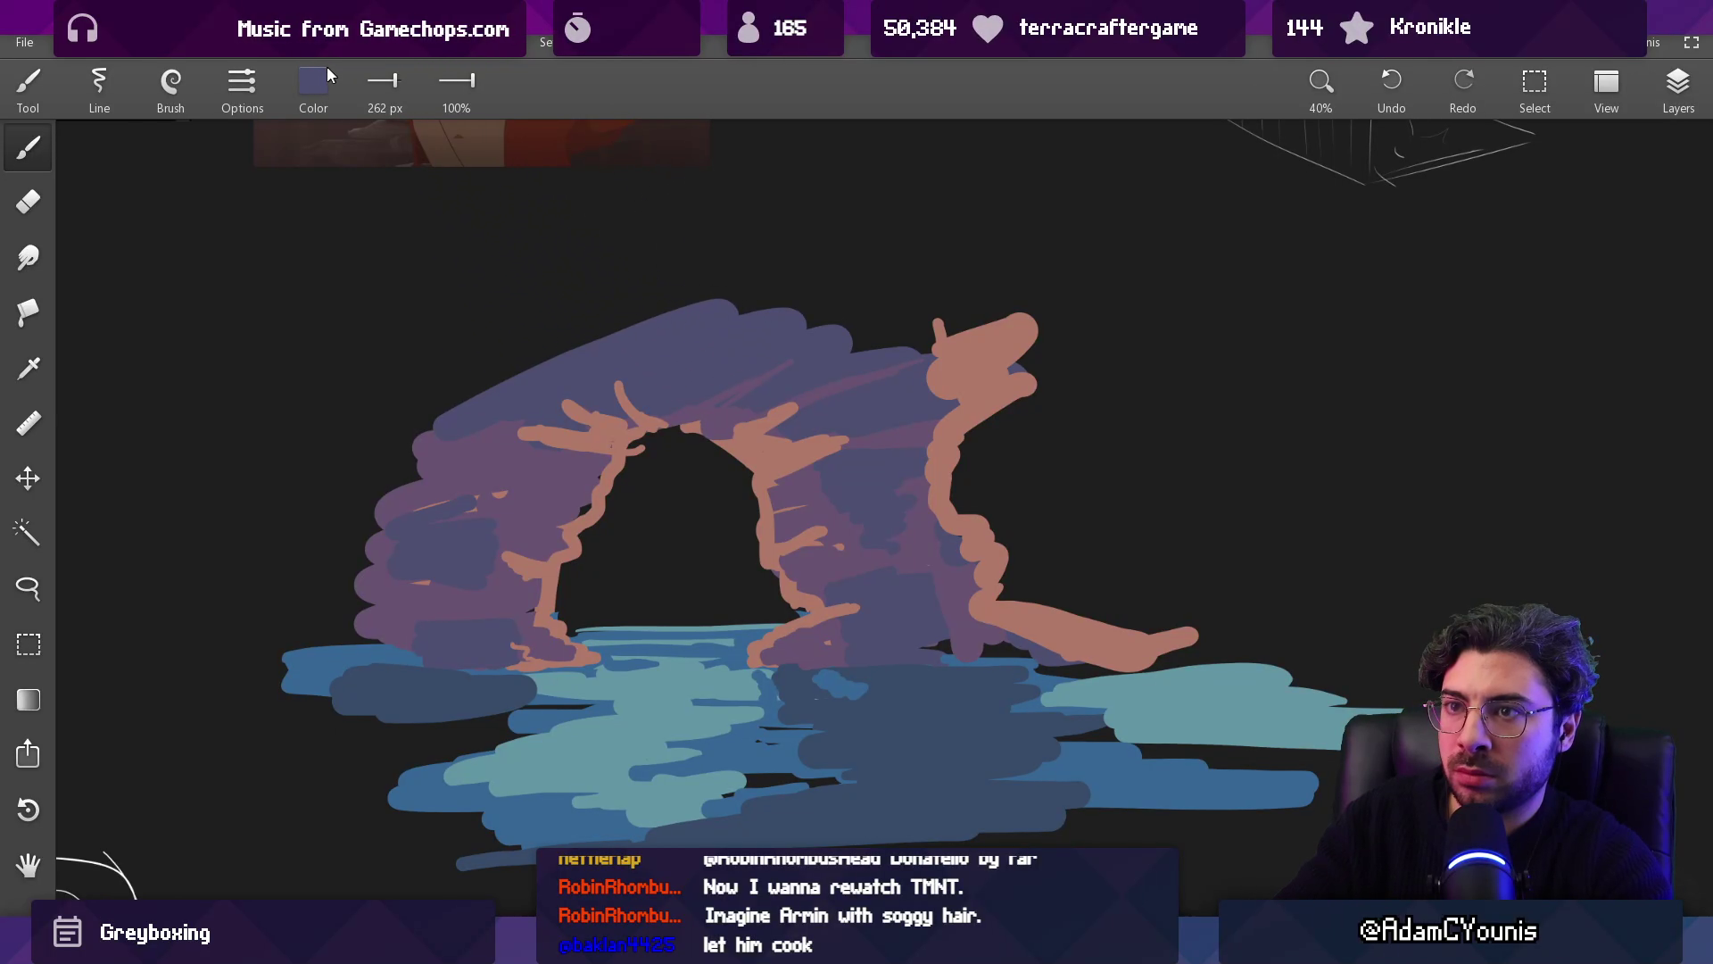
pyautogui.click(312, 83)
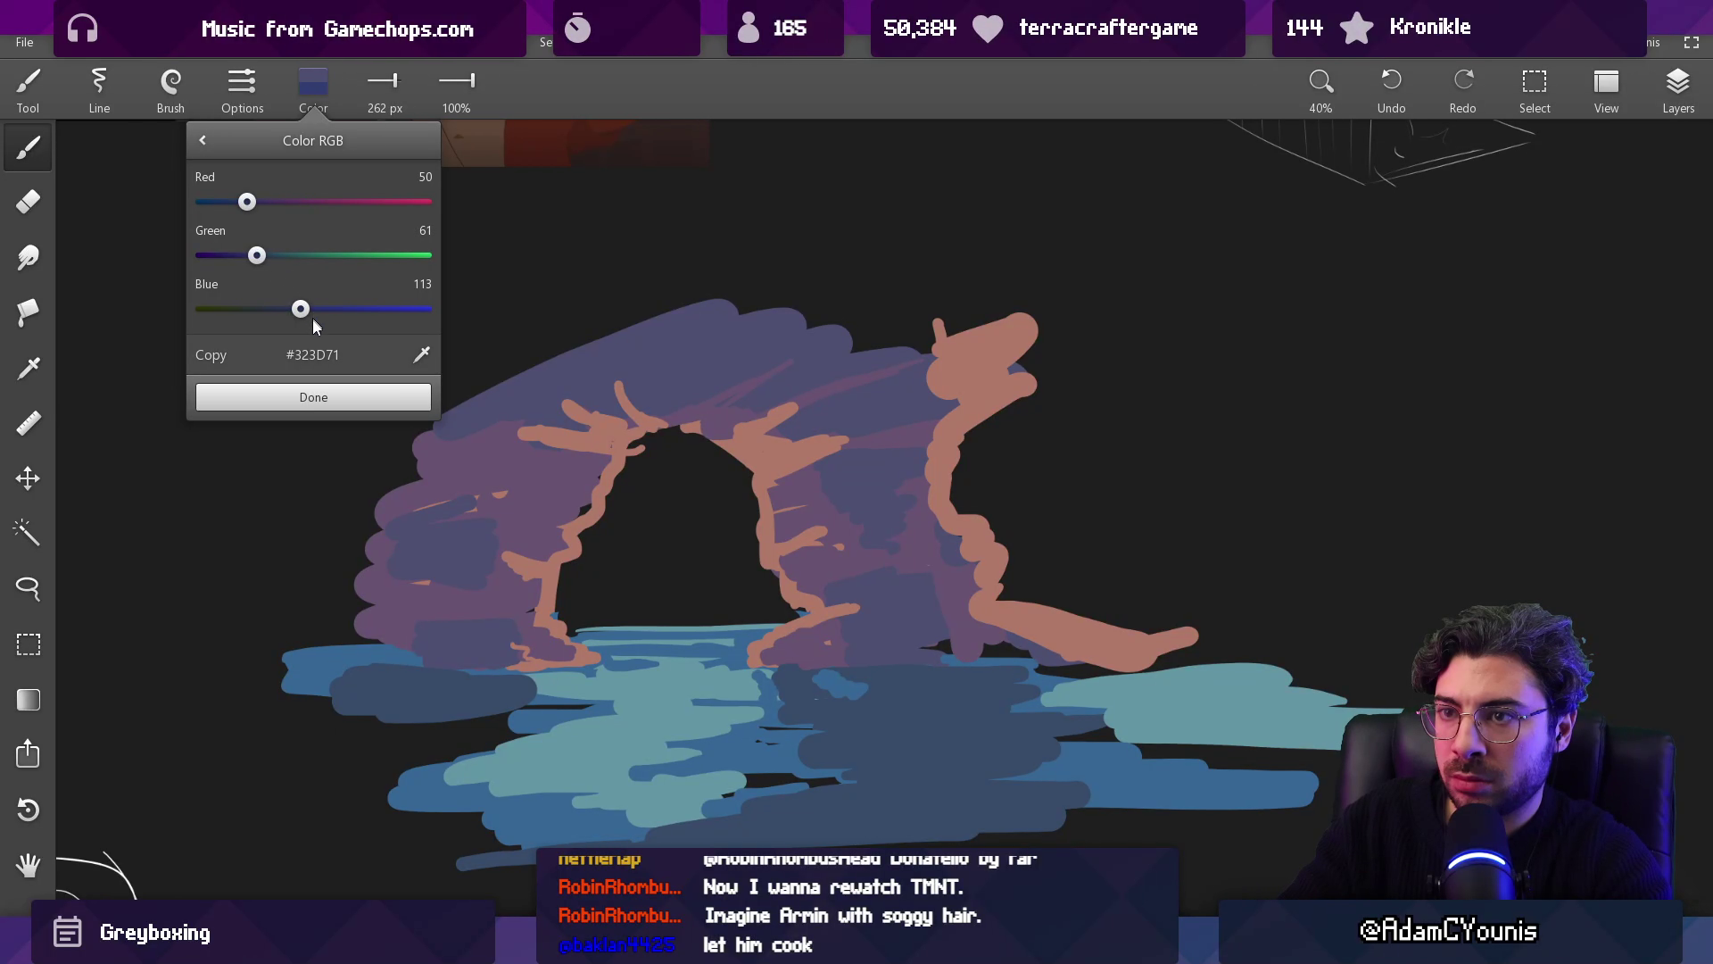
pyautogui.click(309, 392)
pyautogui.moveTo(571, 375)
pyautogui.mouseDown()
pyautogui.moveTo(792, 346)
pyautogui.moveTo(839, 393)
pyautogui.moveTo(901, 392)
pyautogui.moveTo(821, 401)
pyautogui.moveTo(928, 401)
pyautogui.mouseUp()
pyautogui.moveTo(863, 477)
pyautogui.mouseDown()
pyautogui.moveTo(883, 464)
pyautogui.moveTo(869, 500)
pyautogui.moveTo(839, 482)
pyautogui.mouseUp()
pyautogui.moveTo(437, 522)
pyautogui.mouseDown()
pyautogui.moveTo(472, 531)
pyautogui.moveTo(410, 540)
pyautogui.mouseUp()
pyautogui.moveTo(522, 406); pyautogui.dragTo(468, 409)
pyautogui.click(546, 397)
pyautogui.moveTo(500, 482); pyautogui.dragTo(580, 488)
# Step: Narrow the brush to 64 px and touch up the arch with sampled purple and salmon strokes
pyautogui.click(495, 406)
pyautogui.scroll(-5, 534, 493)
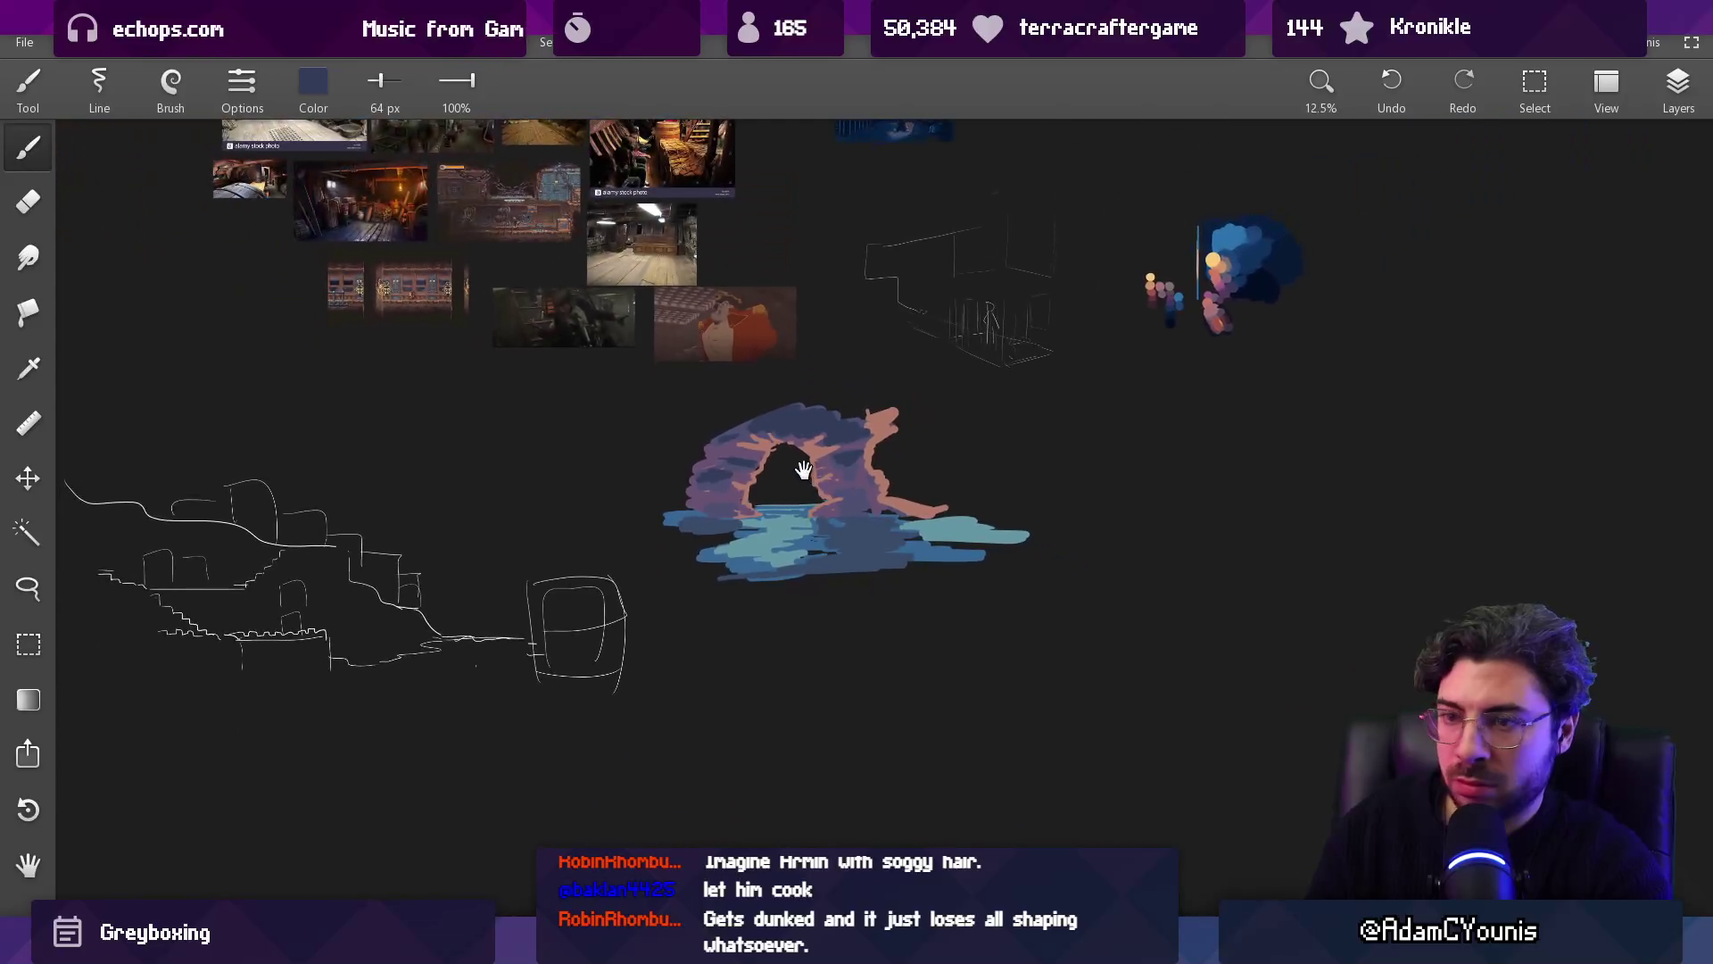
pyautogui.scroll(5, 812, 406)
pyautogui.scroll(1, 826, 380)
pyautogui.moveTo(962, 464); pyautogui.dragTo(952, 497)
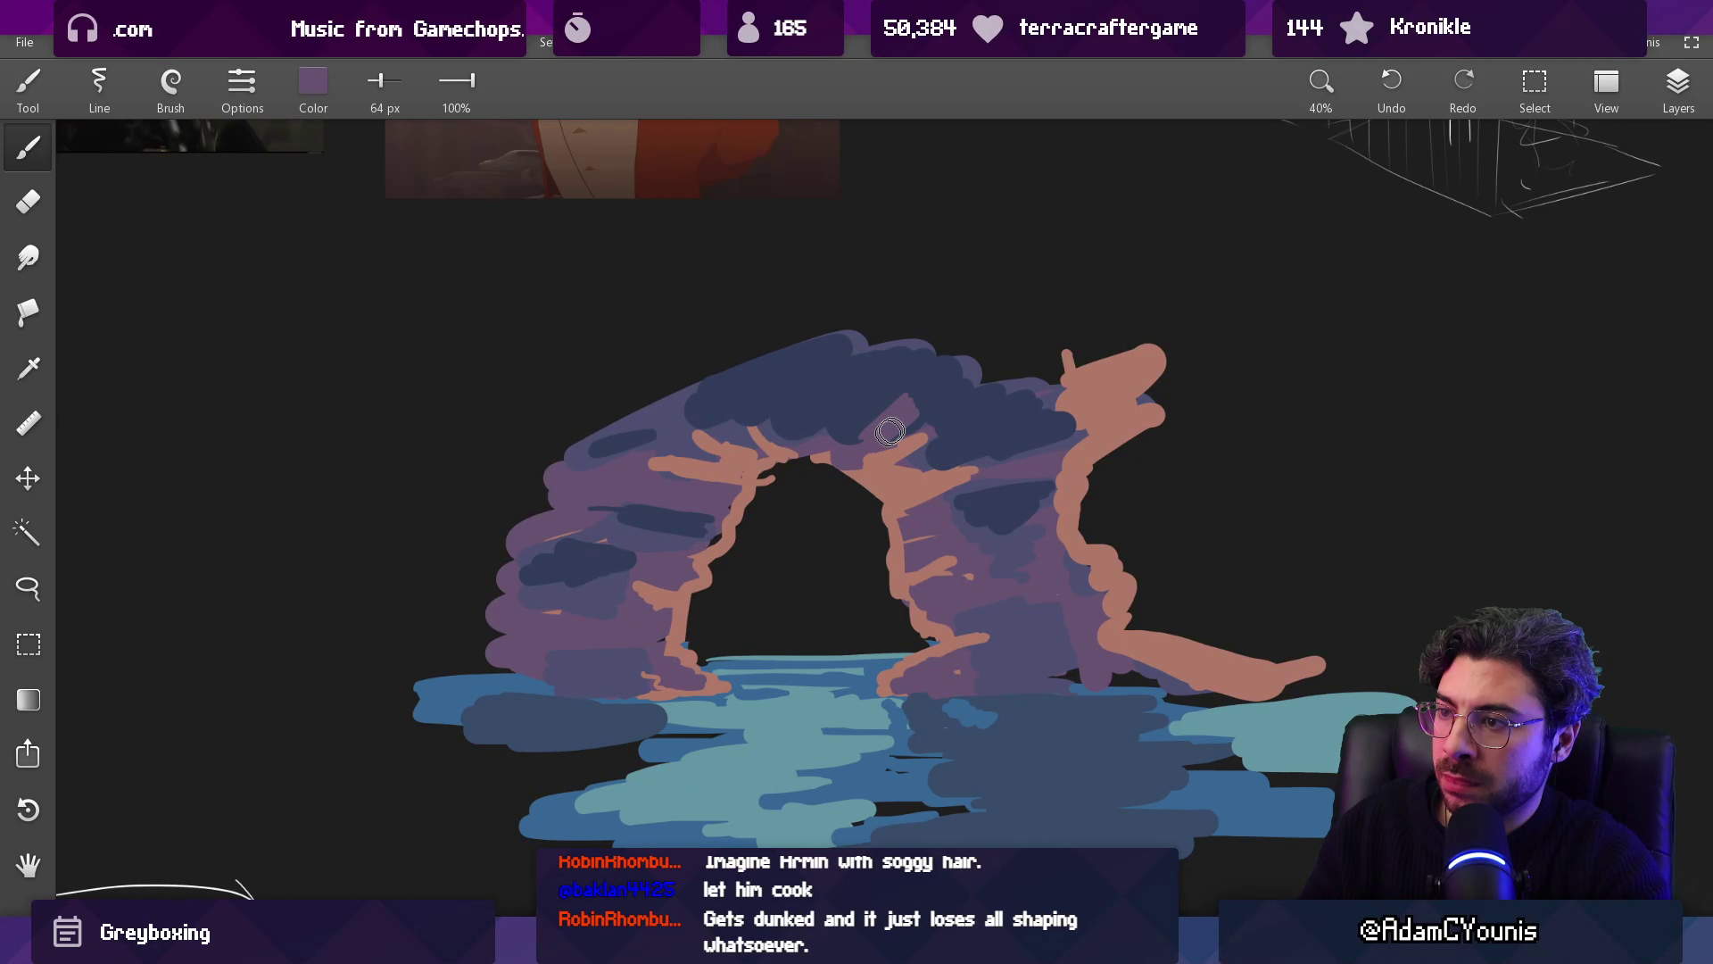
pyautogui.moveTo(845, 438); pyautogui.dragTo(850, 438)
pyautogui.moveTo(859, 433); pyautogui.dragTo(853, 440)
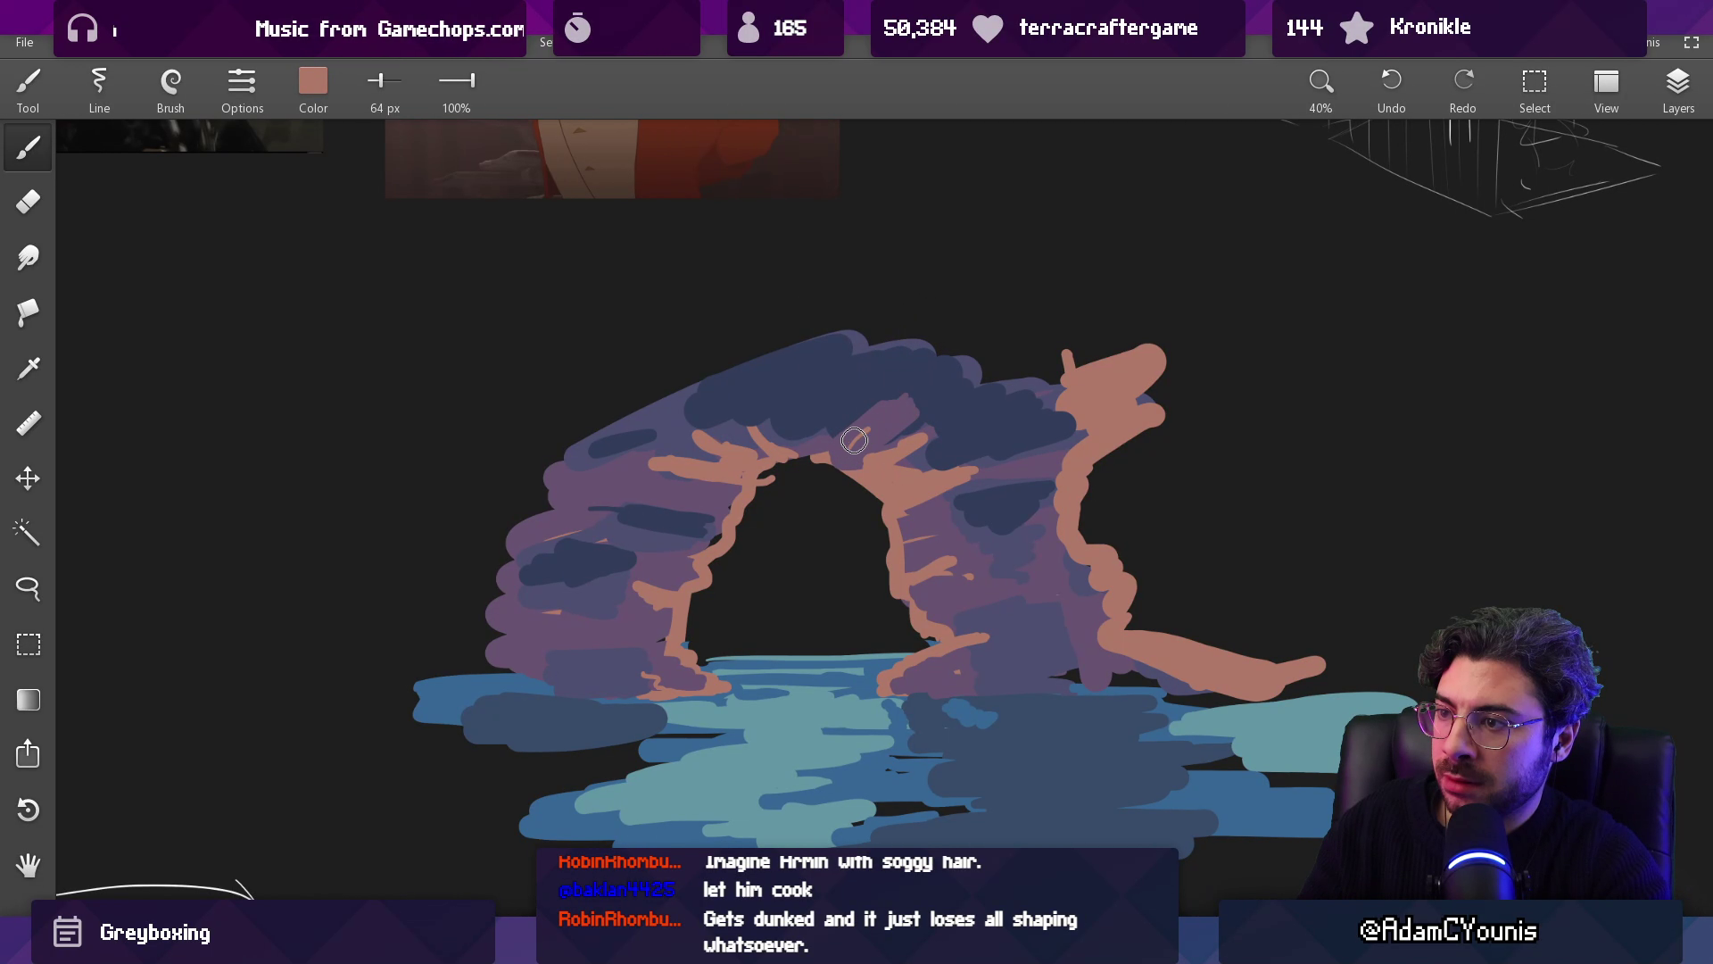
pyautogui.click(911, 432)
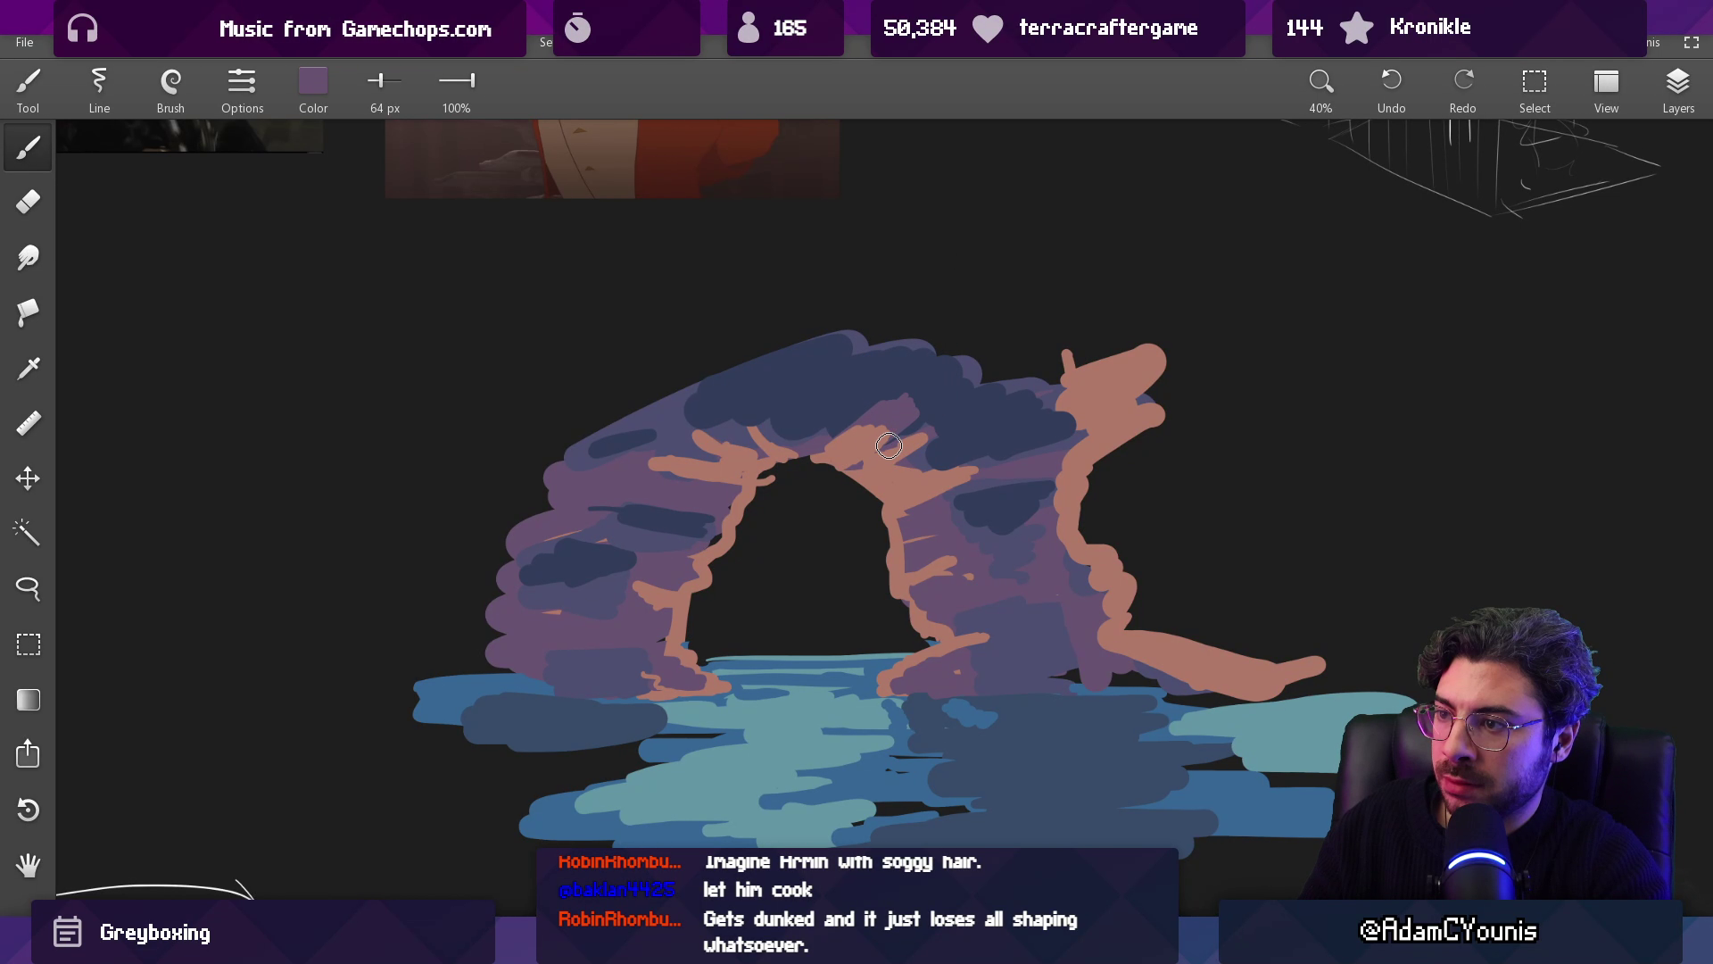
pyautogui.scroll(-5, 954, 404)
pyautogui.scroll(6, 936, 428)
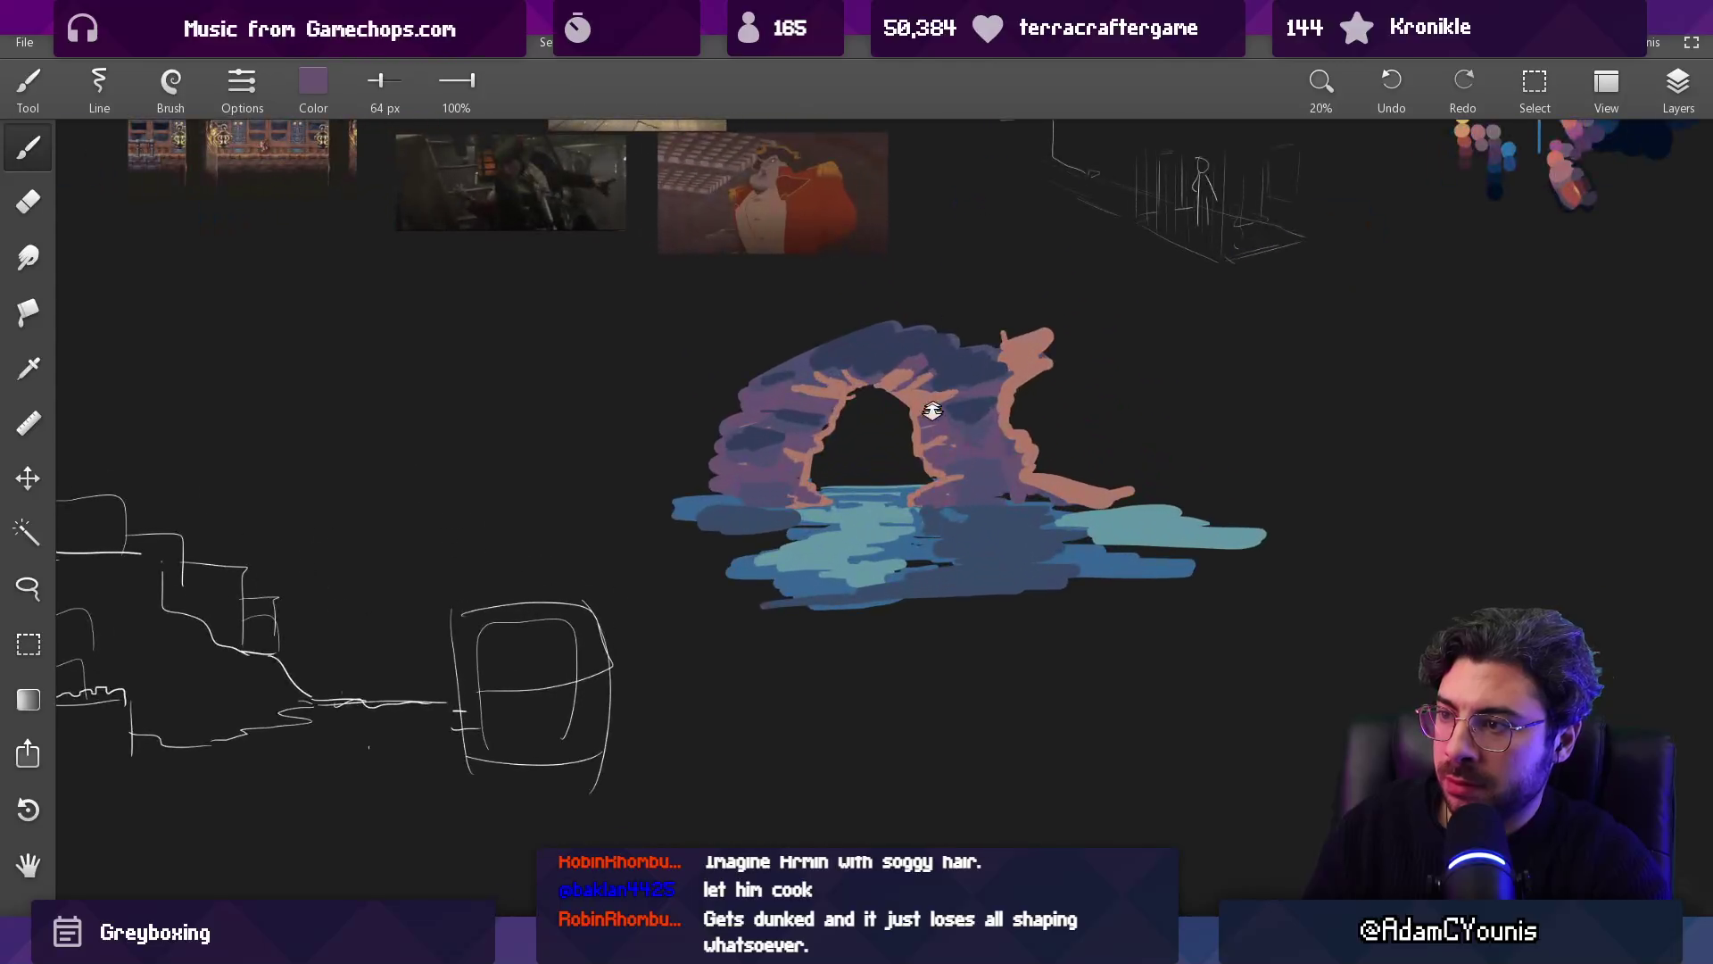
# Step: Bucket-fill the teal water a brighter blue, undoing the fill inside the arch opening
pyautogui.click(921, 444)
pyautogui.moveTo(922, 444)
pyautogui.mouseDown()
pyautogui.moveTo(823, 712)
pyautogui.moveTo(786, 678)
pyautogui.mouseUp()
pyautogui.click(313, 82)
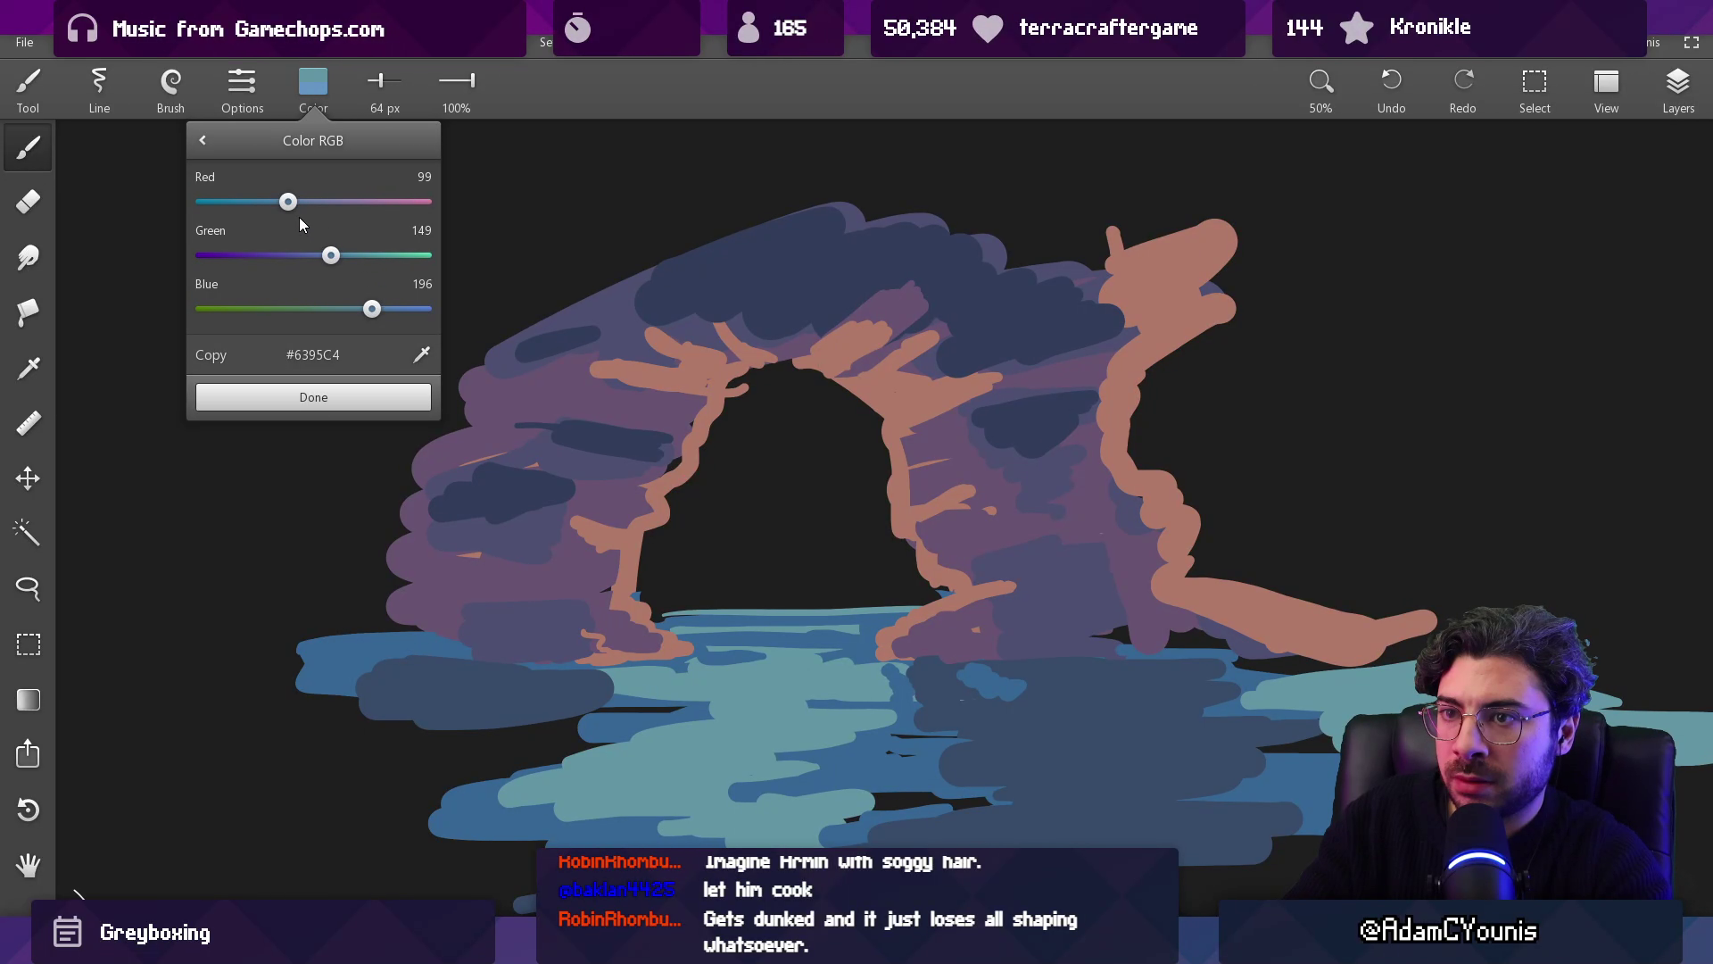
pyautogui.click(375, 409)
pyautogui.press('f')
pyautogui.click(699, 581)
pyautogui.hotkey('ctrl', 'z')
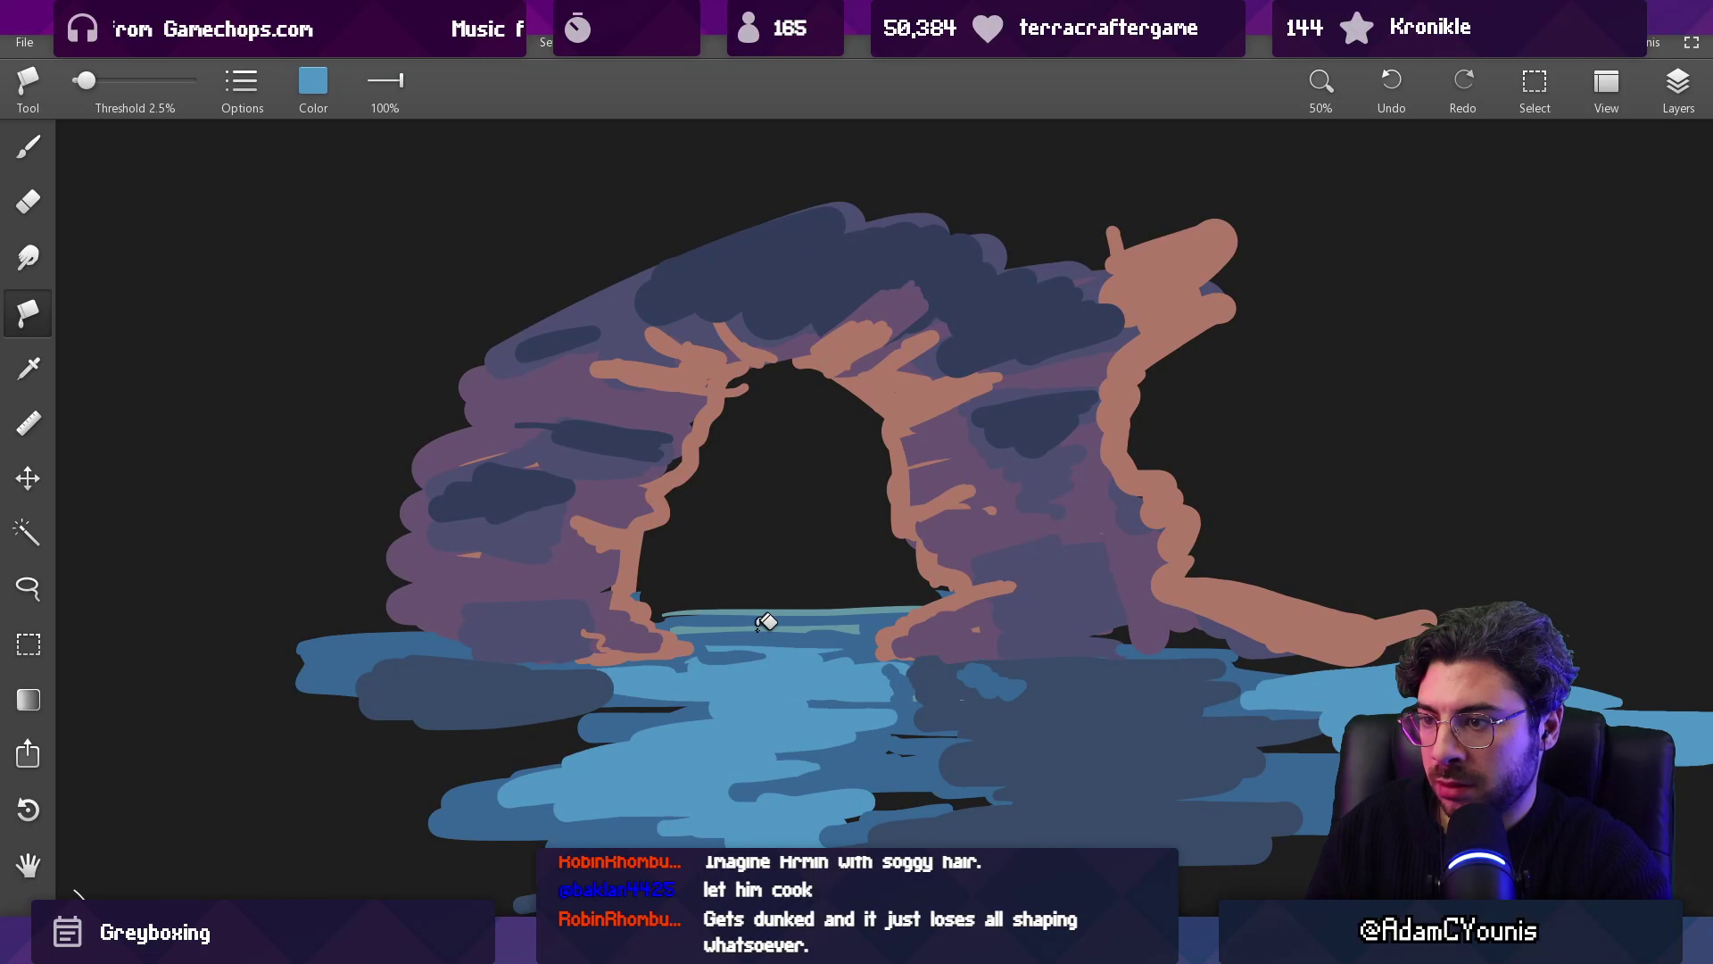
# Step: Darken the colour to navy #243869 and fill the left and right water blobs with it
pyautogui.moveTo(997, 678); pyautogui.dragTo(1035, 702)
pyautogui.press('b')
pyautogui.click(314, 82)
pyautogui.moveTo(269, 256); pyautogui.dragTo(252, 256)
pyautogui.moveTo(251, 202); pyautogui.dragTo(237, 202)
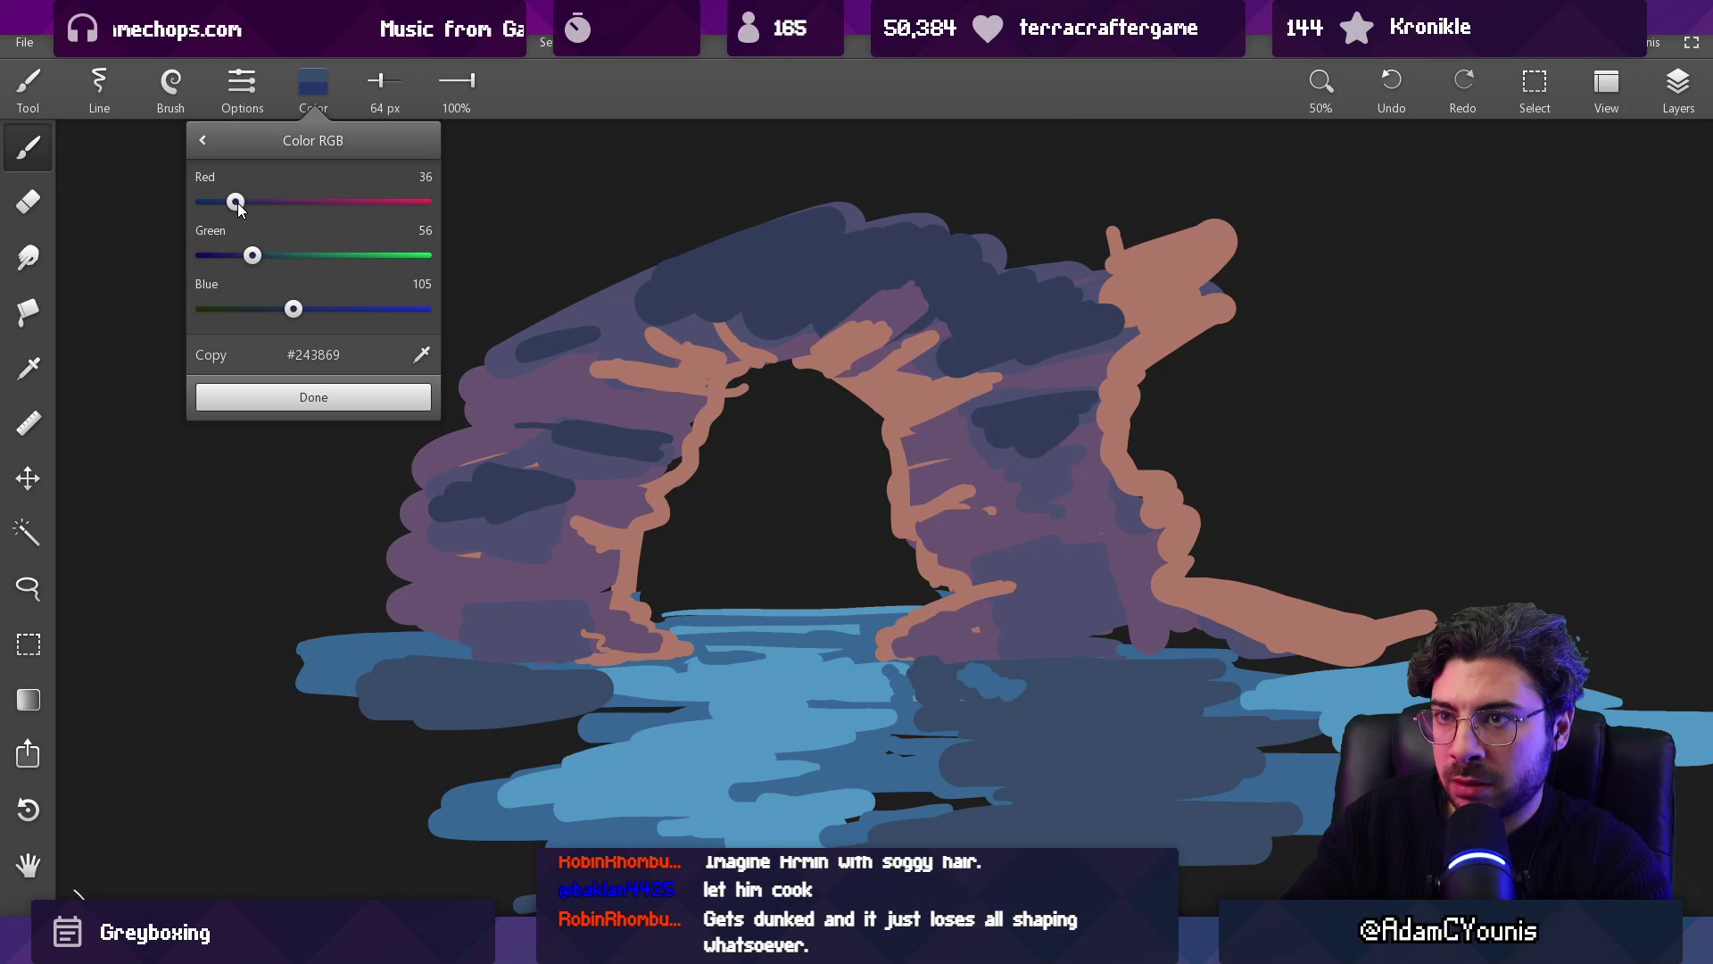
pyautogui.click(323, 398)
pyautogui.press('f')
pyautogui.click(535, 687)
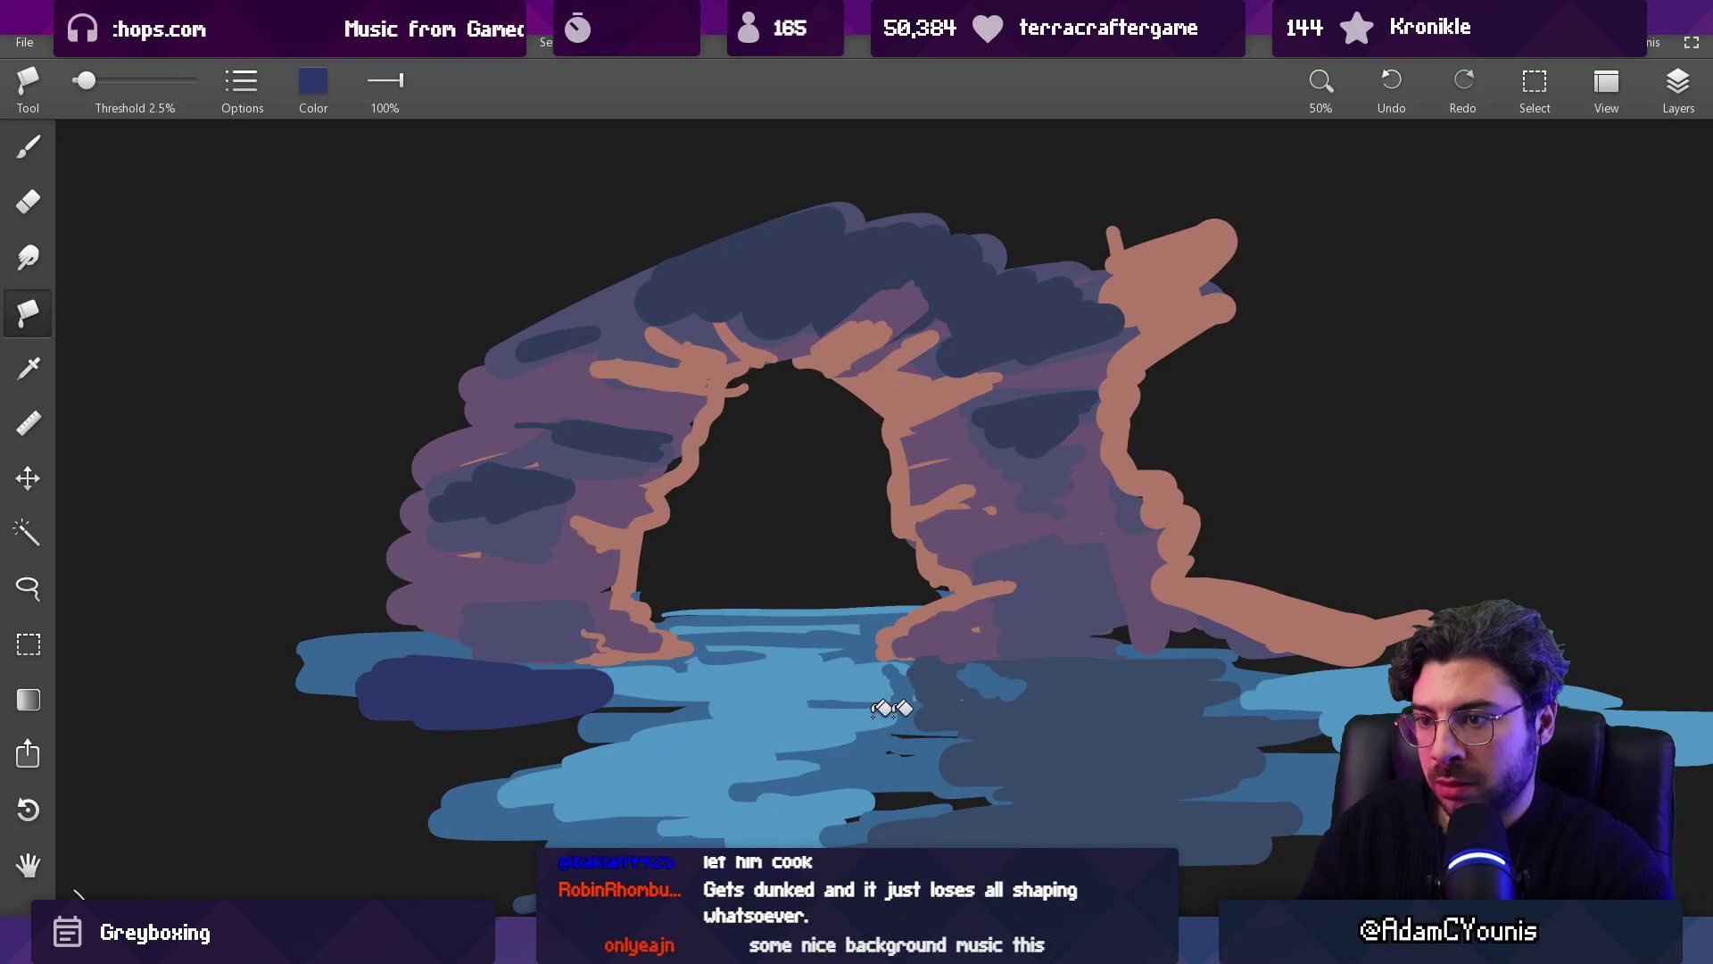
pyautogui.click(1028, 706)
pyautogui.scroll(-5, 1033, 704)
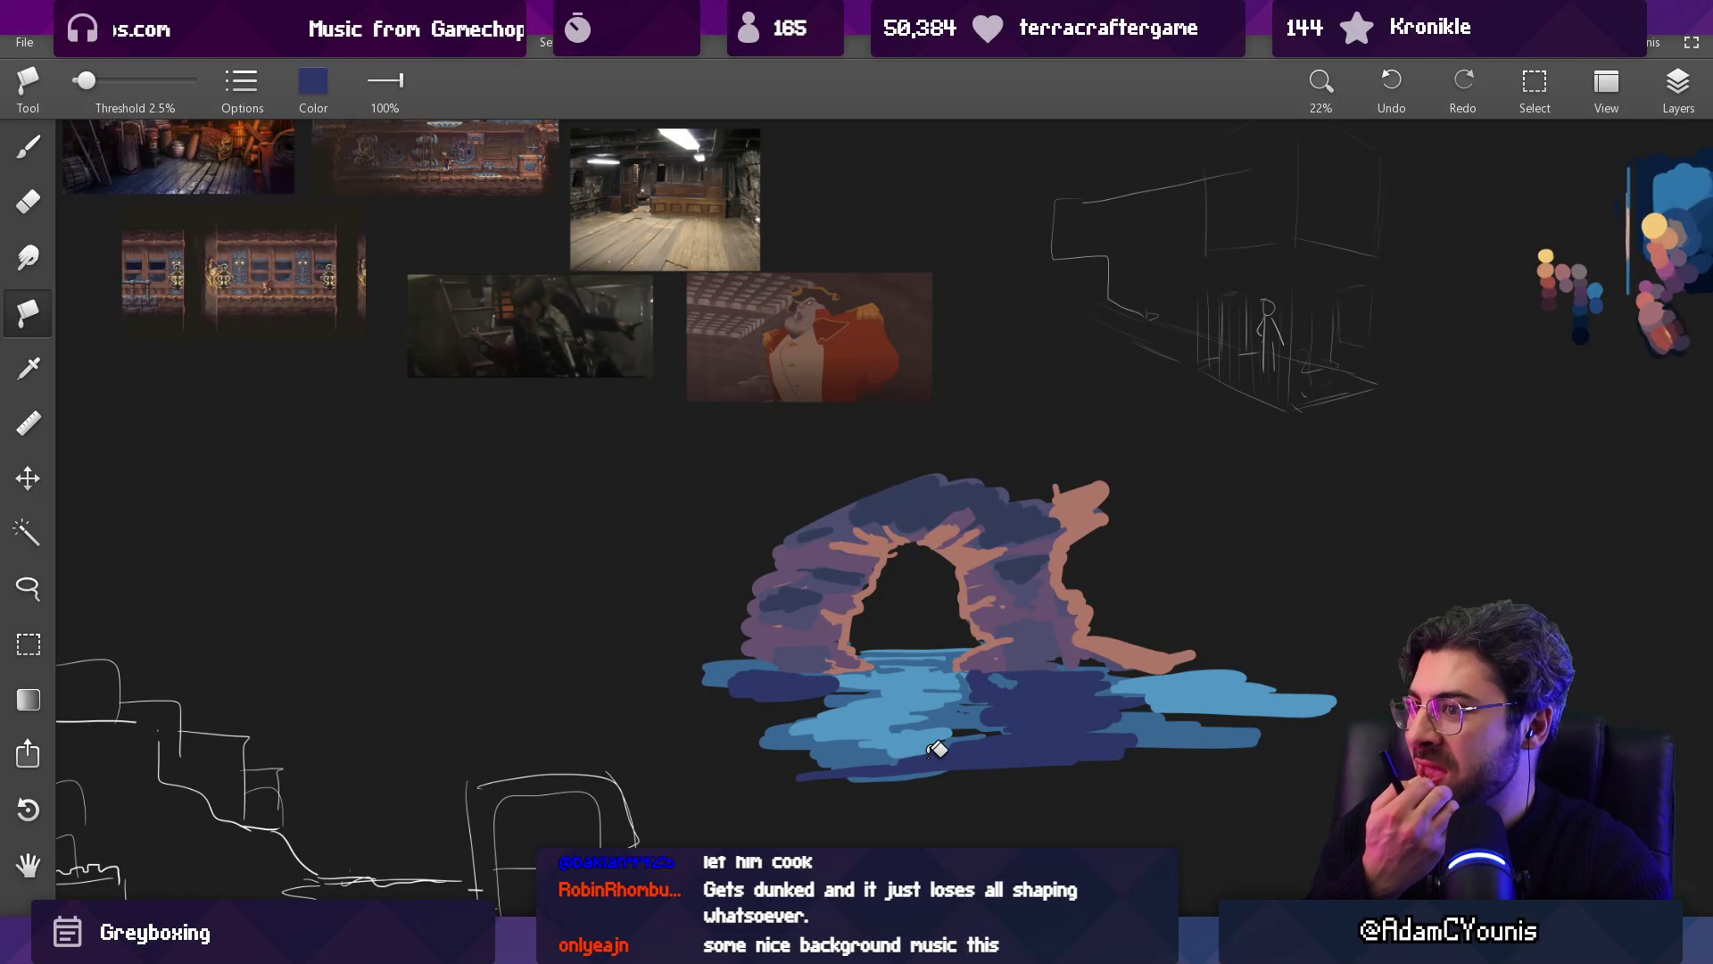
pyautogui.scroll(5, 975, 482)
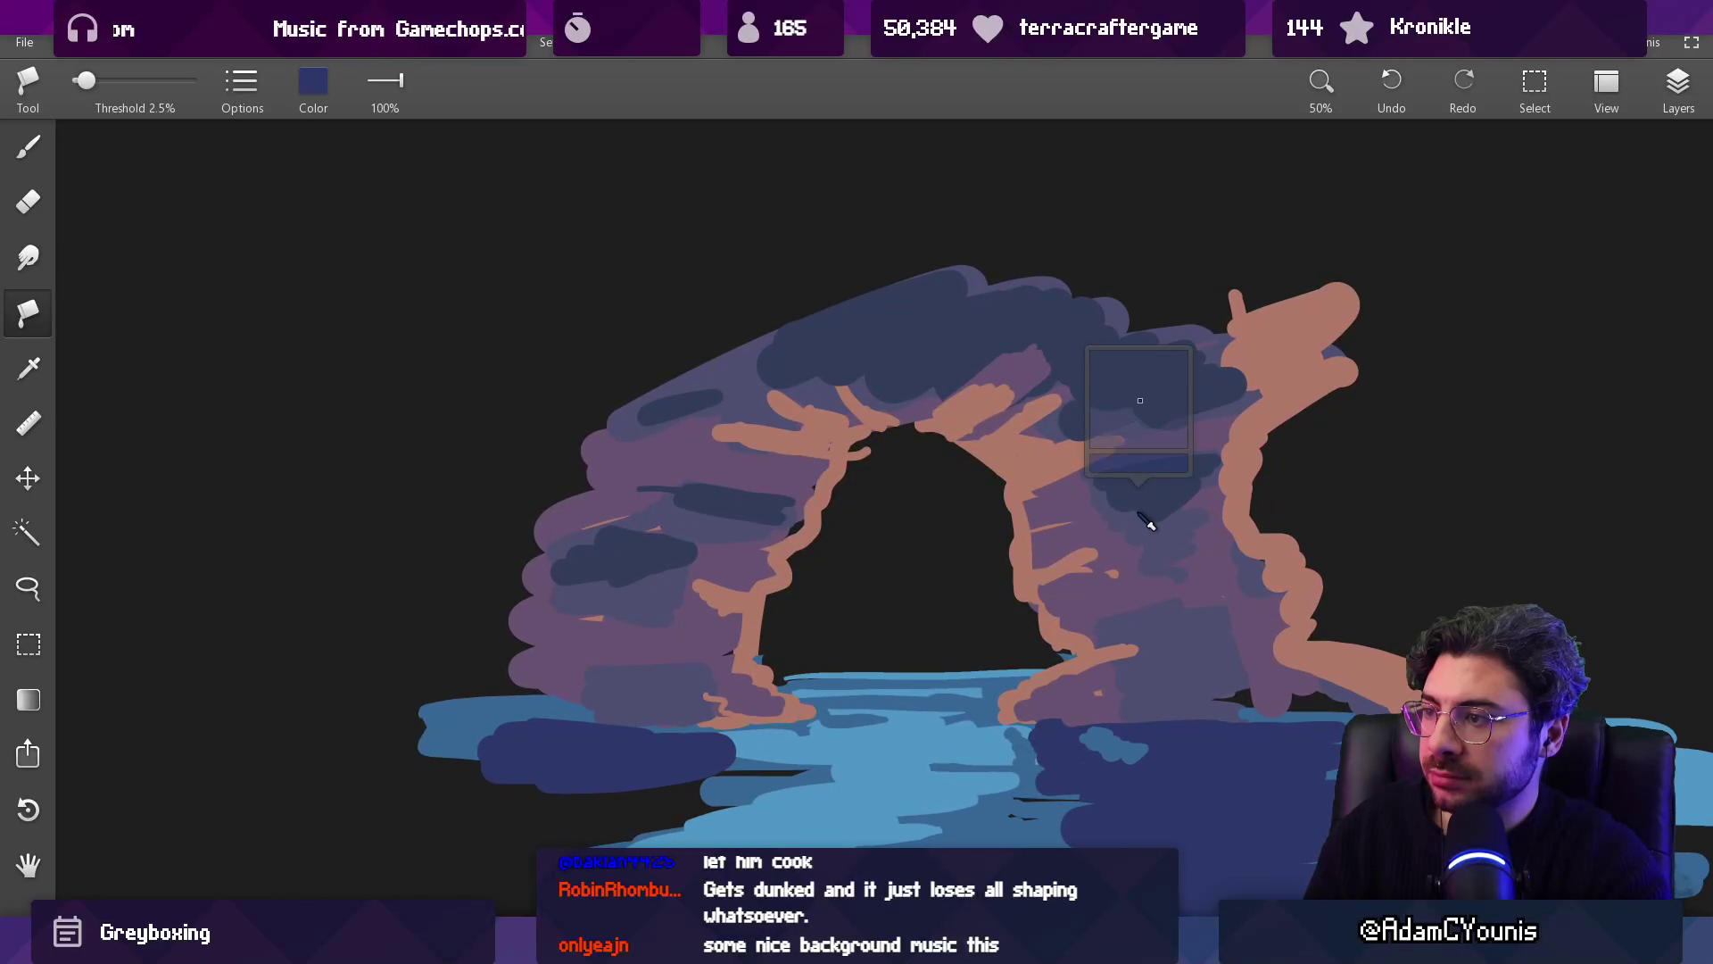
# Step: With a 97 px brush, paint lighter blue over the dark water and extend navy down-left
pyautogui.press('b')
pyautogui.scroll(-4, 1146, 502)
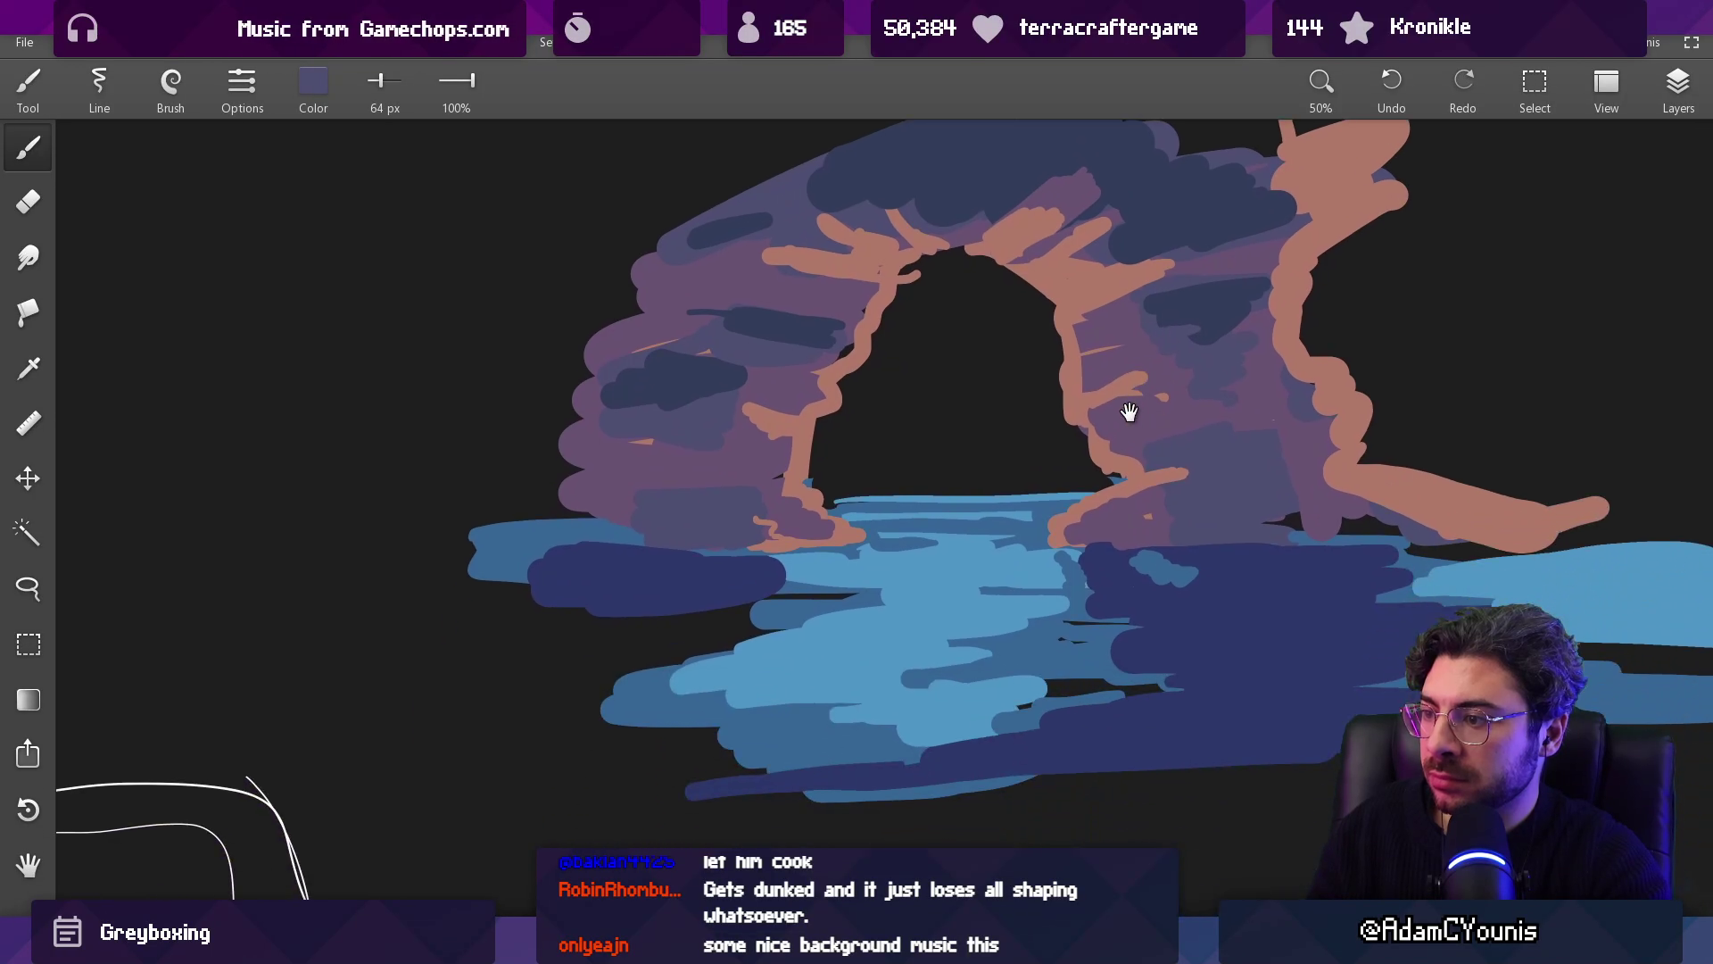
pyautogui.keyDown('alt'); pyautogui.click(1080, 571); pyautogui.keyUp('alt')
pyautogui.press(']')
pyautogui.moveTo(1385, 585); pyautogui.dragTo(1329, 593)
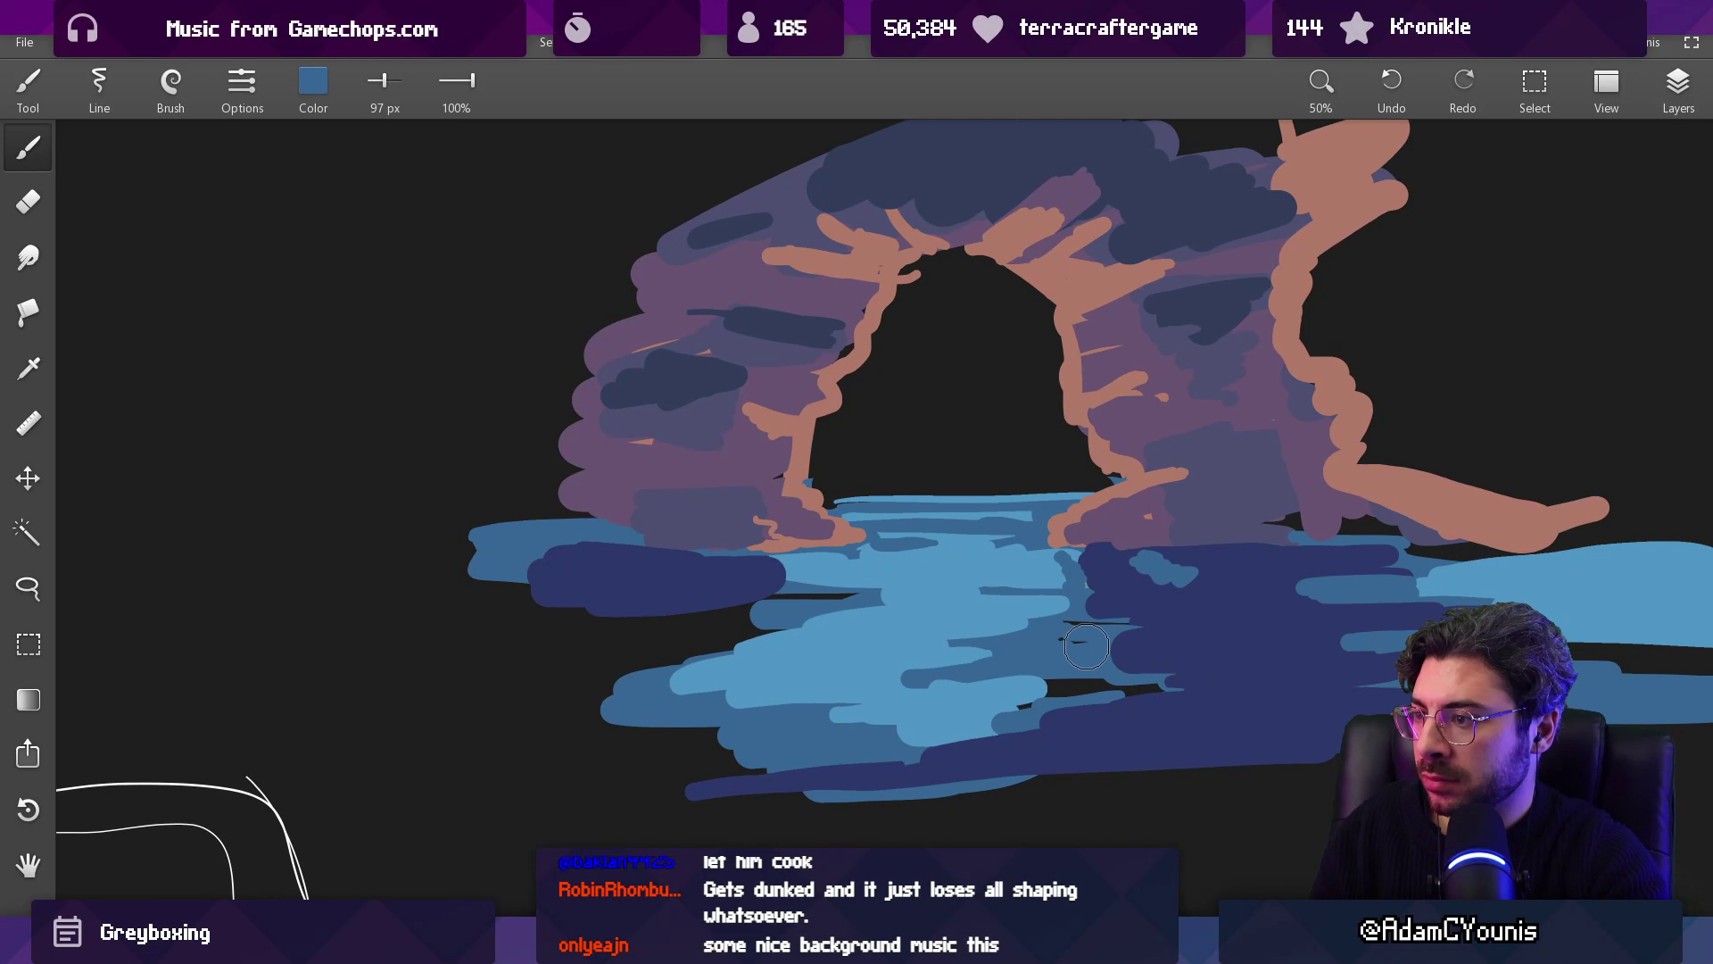
pyautogui.keyDown('alt'); pyautogui.click(710, 602); pyautogui.keyUp('alt')
pyautogui.moveTo(709, 607)
pyautogui.mouseDown()
pyautogui.moveTo(580, 630)
pyautogui.moveTo(589, 678)
pyautogui.moveTo(718, 638)
pyautogui.mouseUp()
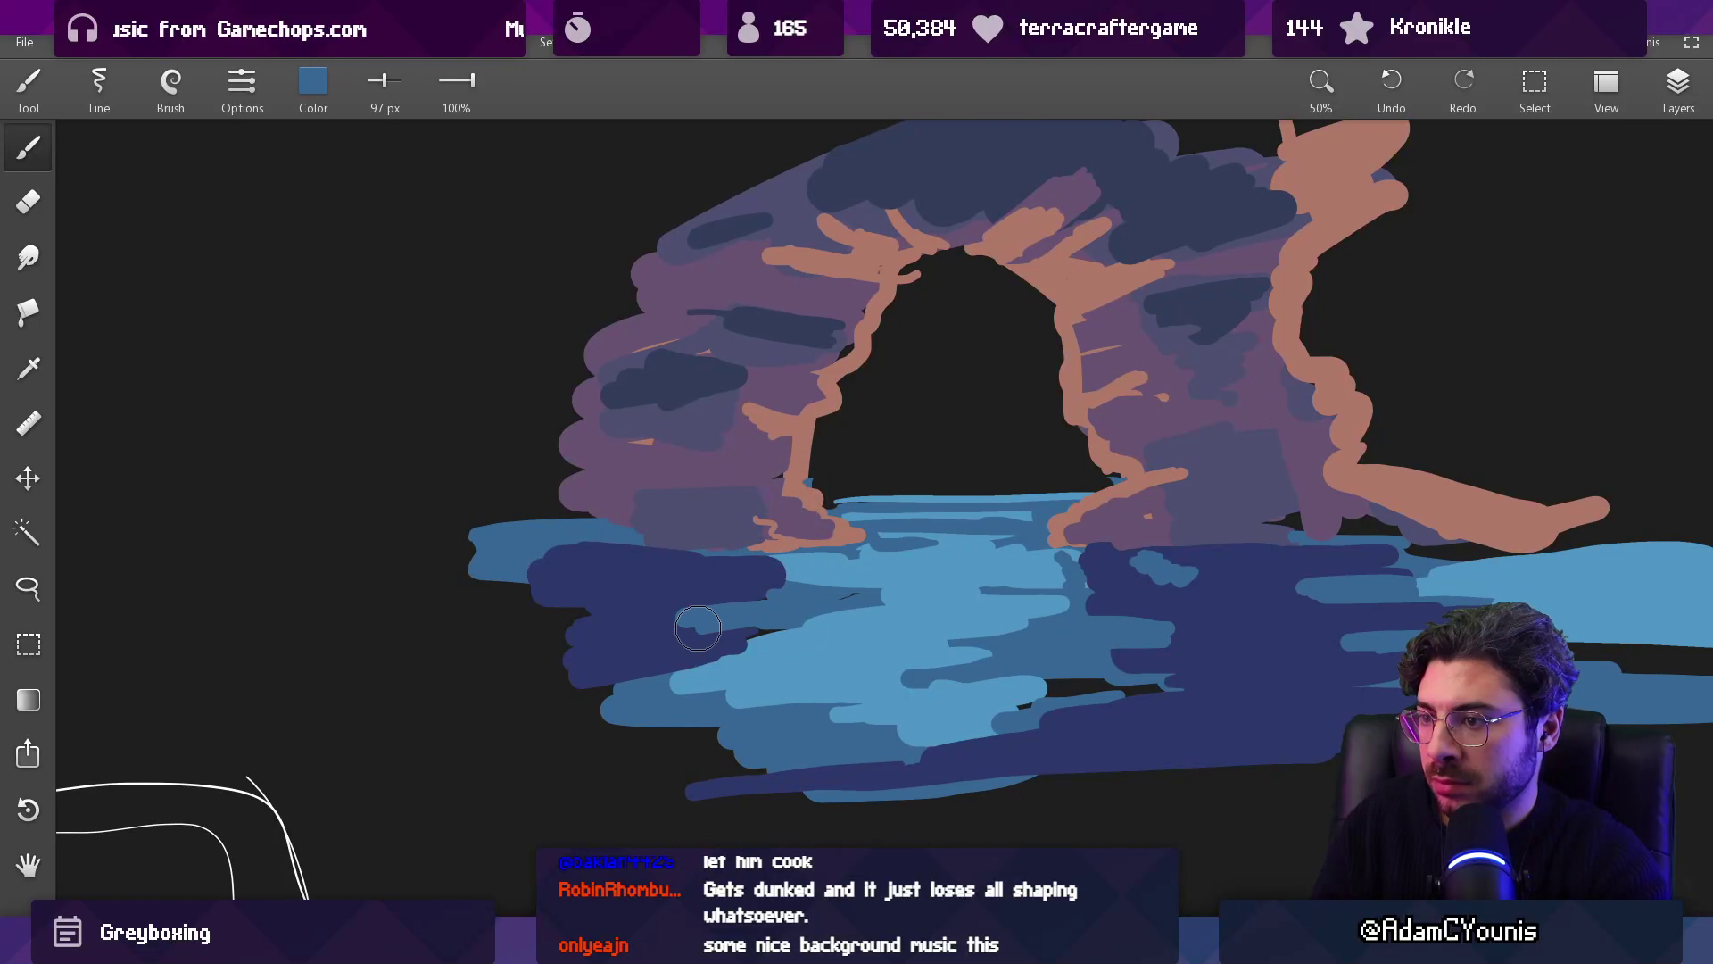
pyautogui.scroll(-5, 999, 571)
pyautogui.scroll(5, 1075, 402)
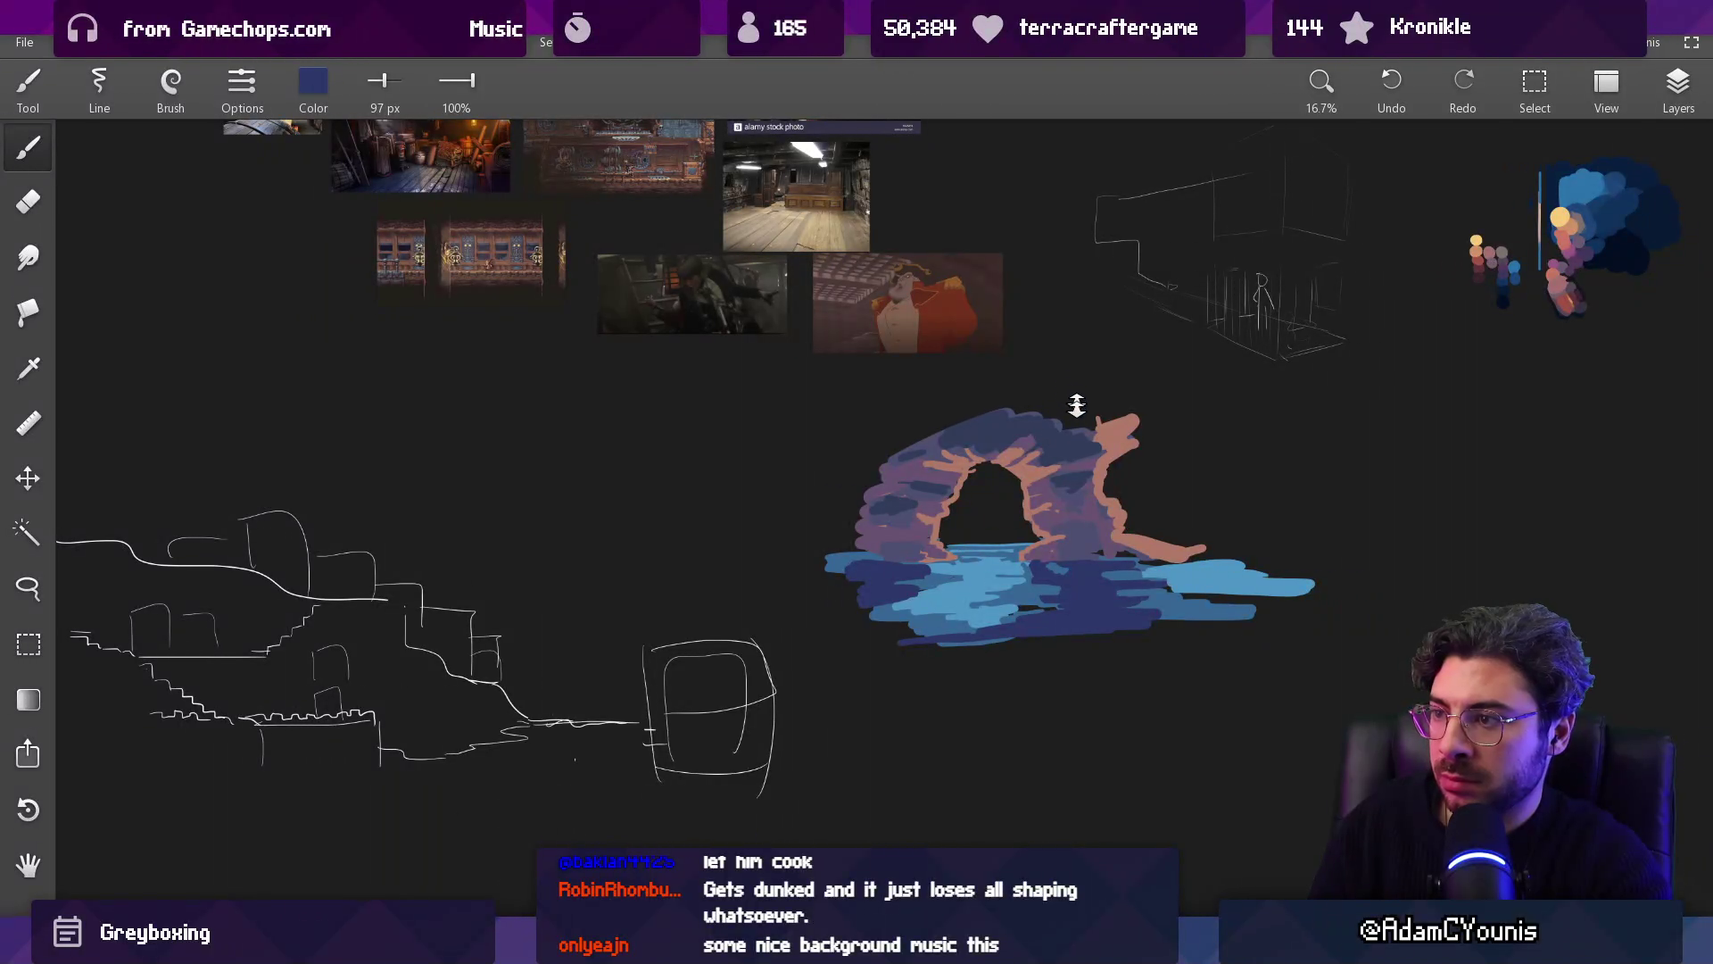
# Step: Desaturate the sampled salmon into a muted mauve and flood-fill the salmon arch branches with it
pyautogui.scroll(-2, 1065, 509)
pyautogui.keyDown('alt'); pyautogui.click(1012, 499); pyautogui.keyUp('alt')
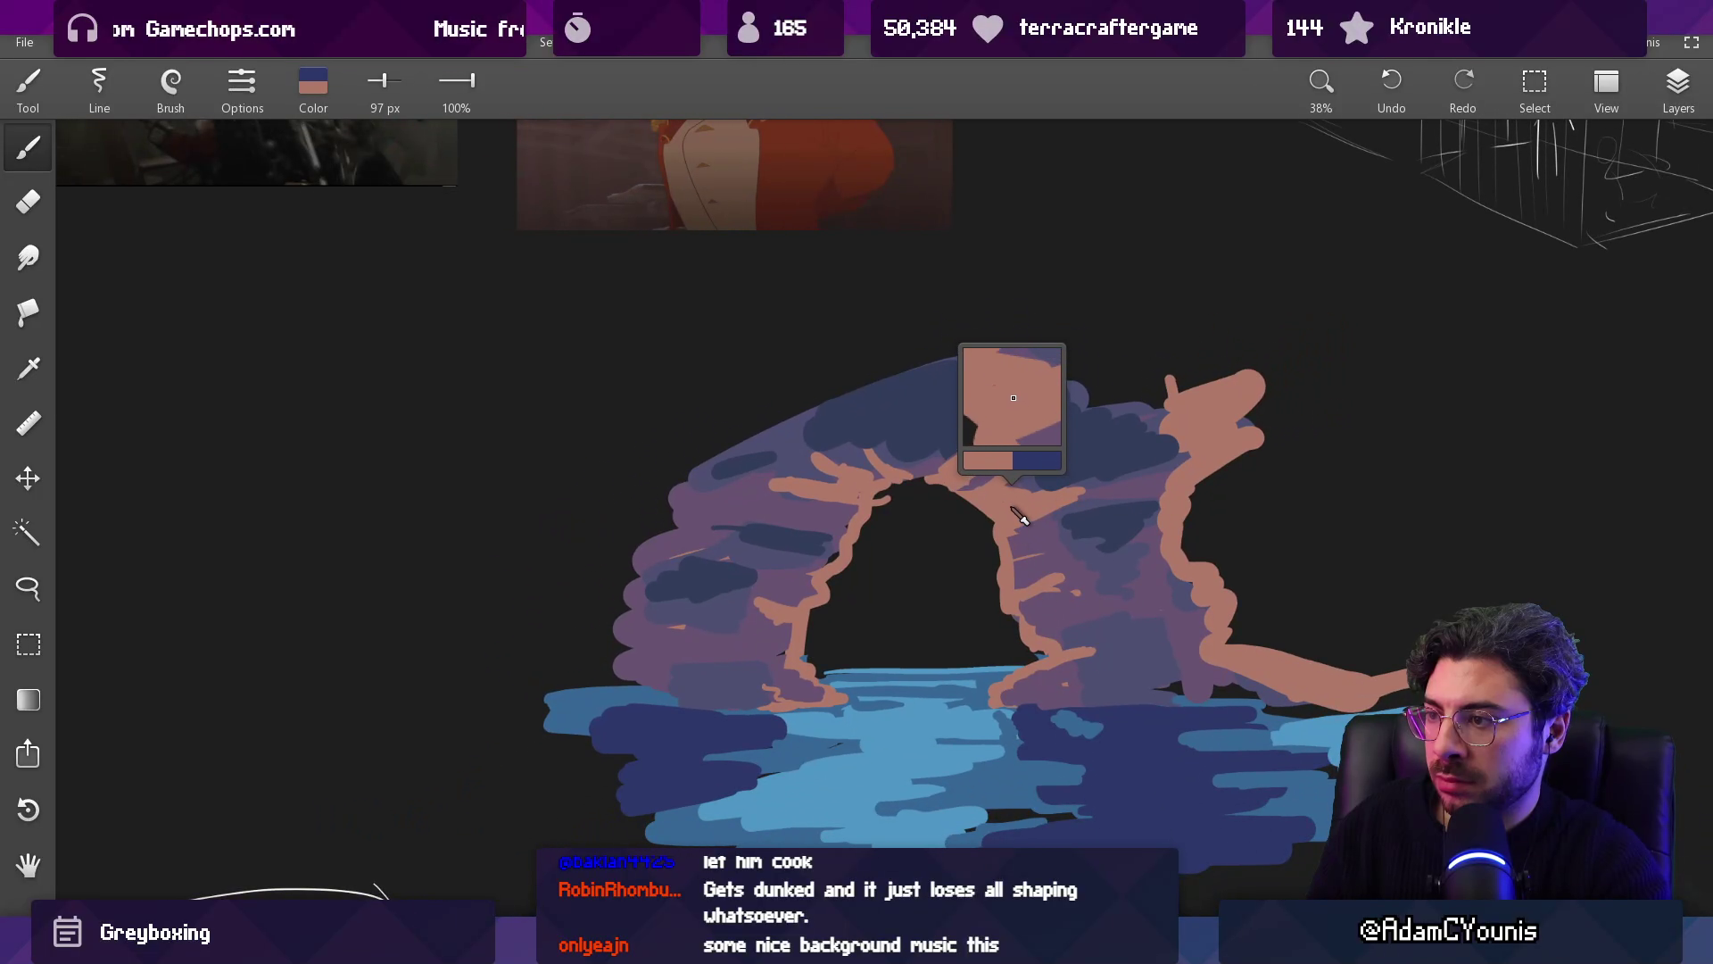
pyautogui.click(313, 85)
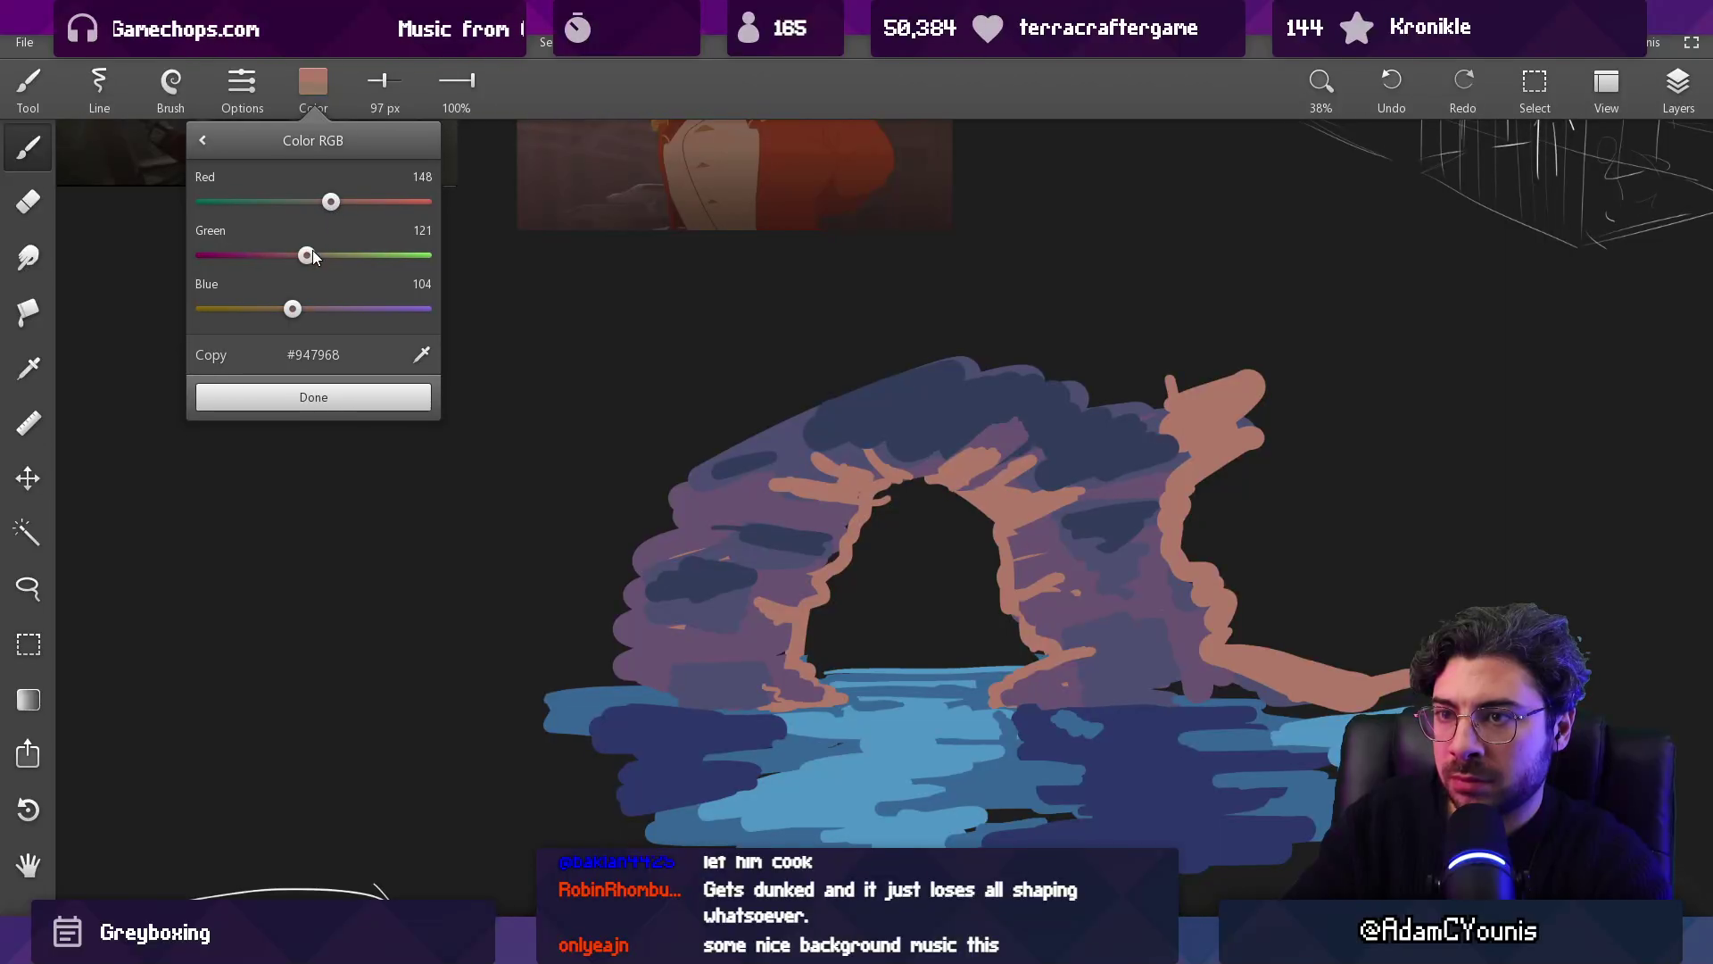
pyautogui.click(326, 400)
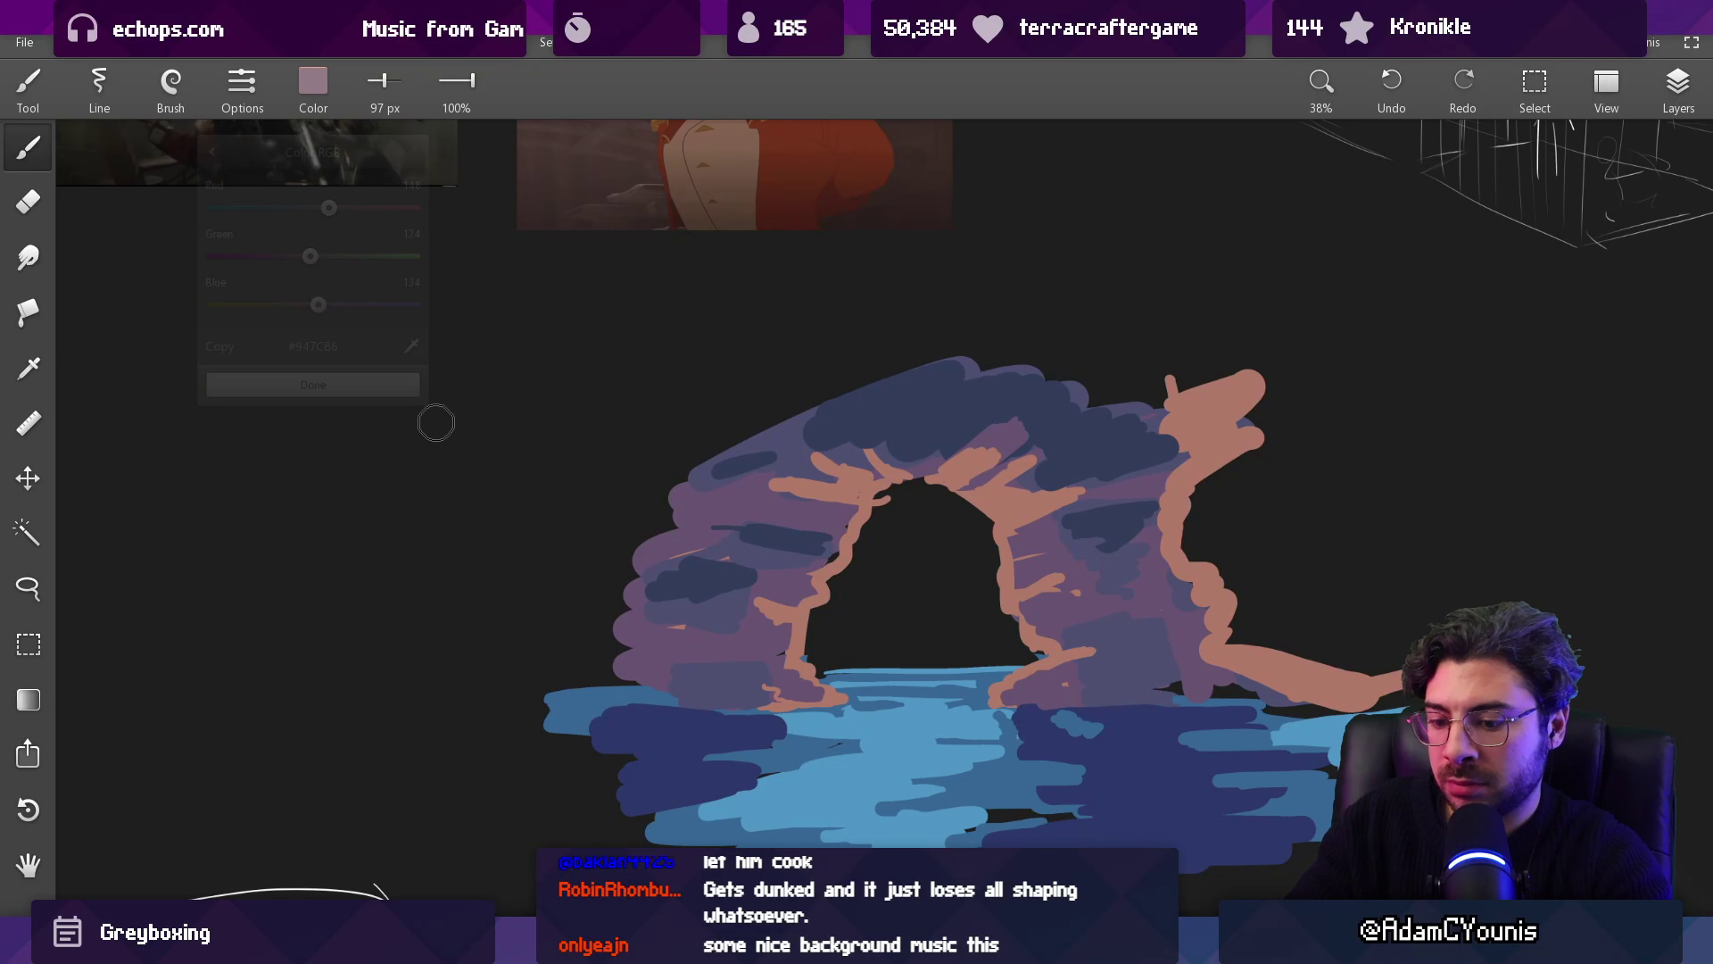
pyautogui.press('g')
pyautogui.click(799, 611)
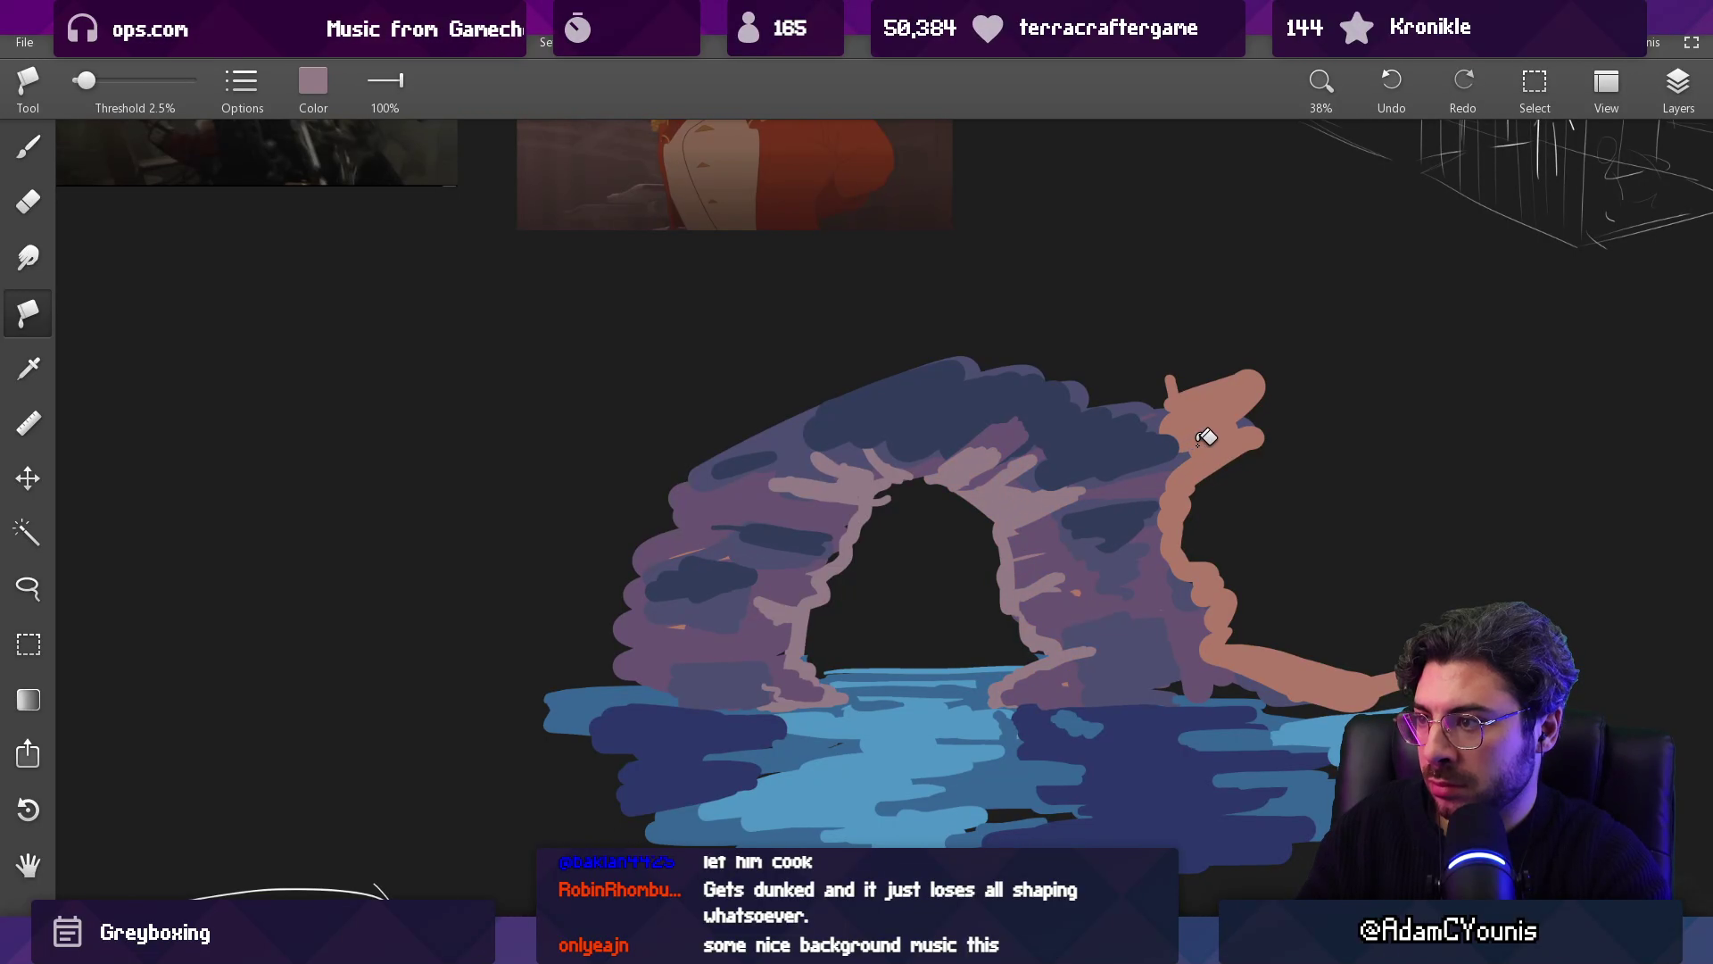
pyautogui.scroll(-4, 1154, 530)
pyautogui.scroll(4, 1154, 499)
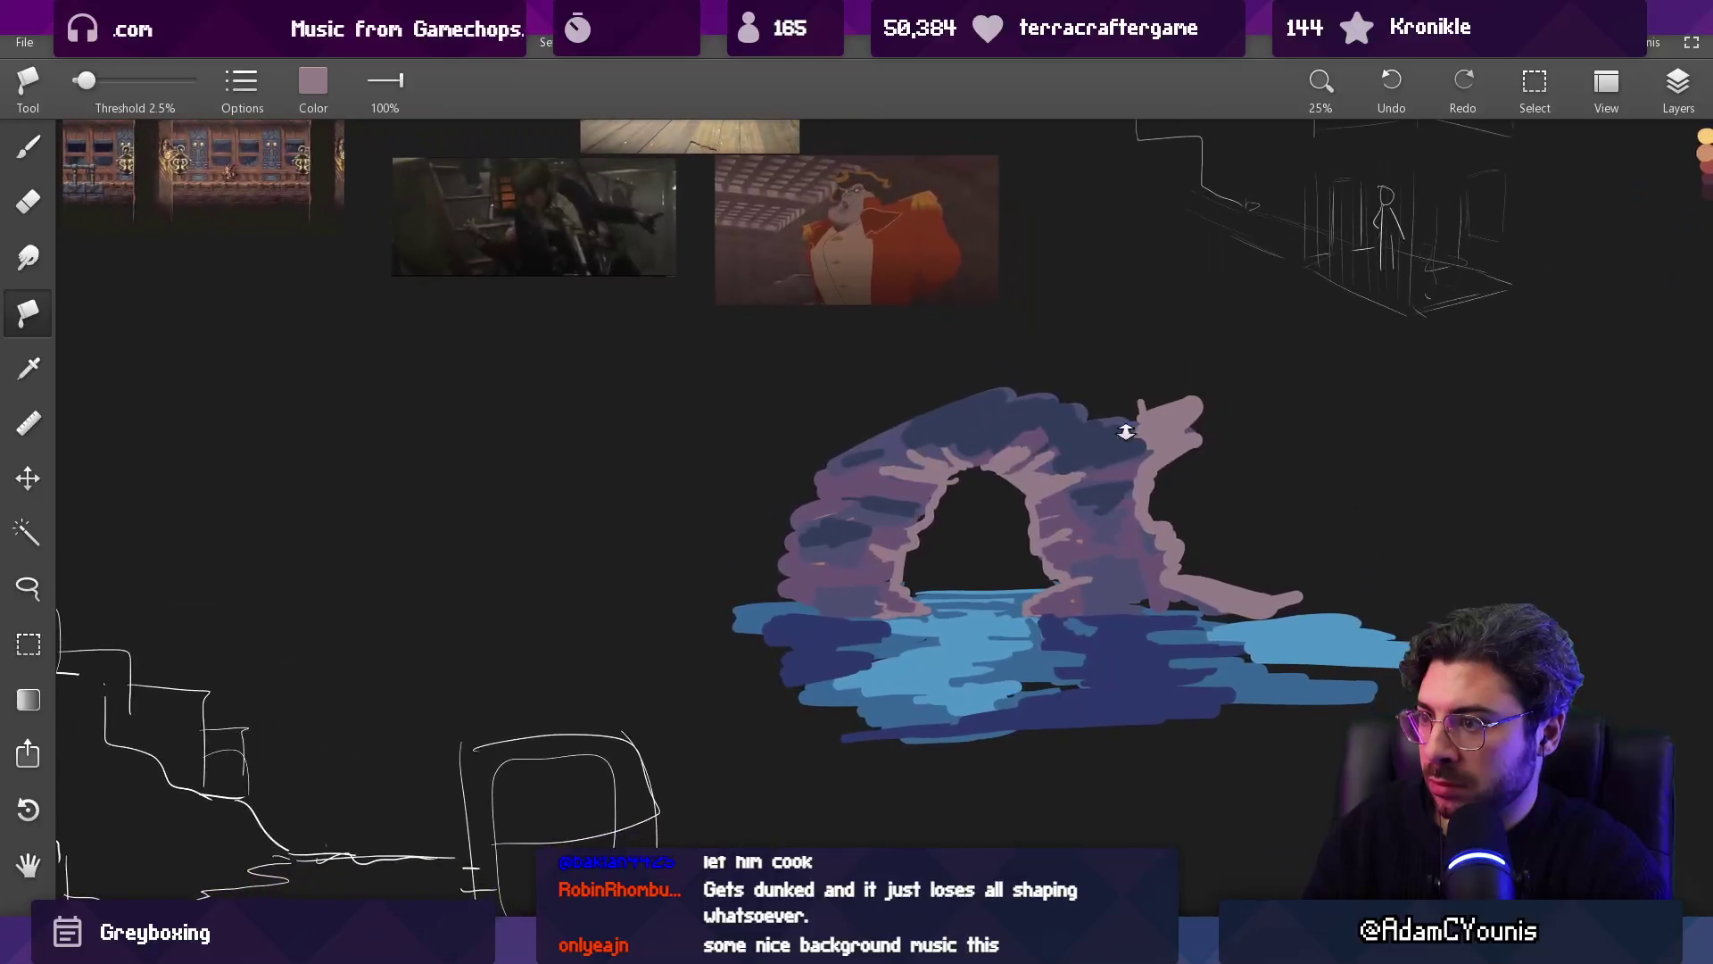
# Step: Return to the brush and set a lighter mauve colour
pyautogui.press('b')
pyautogui.click(319, 114)
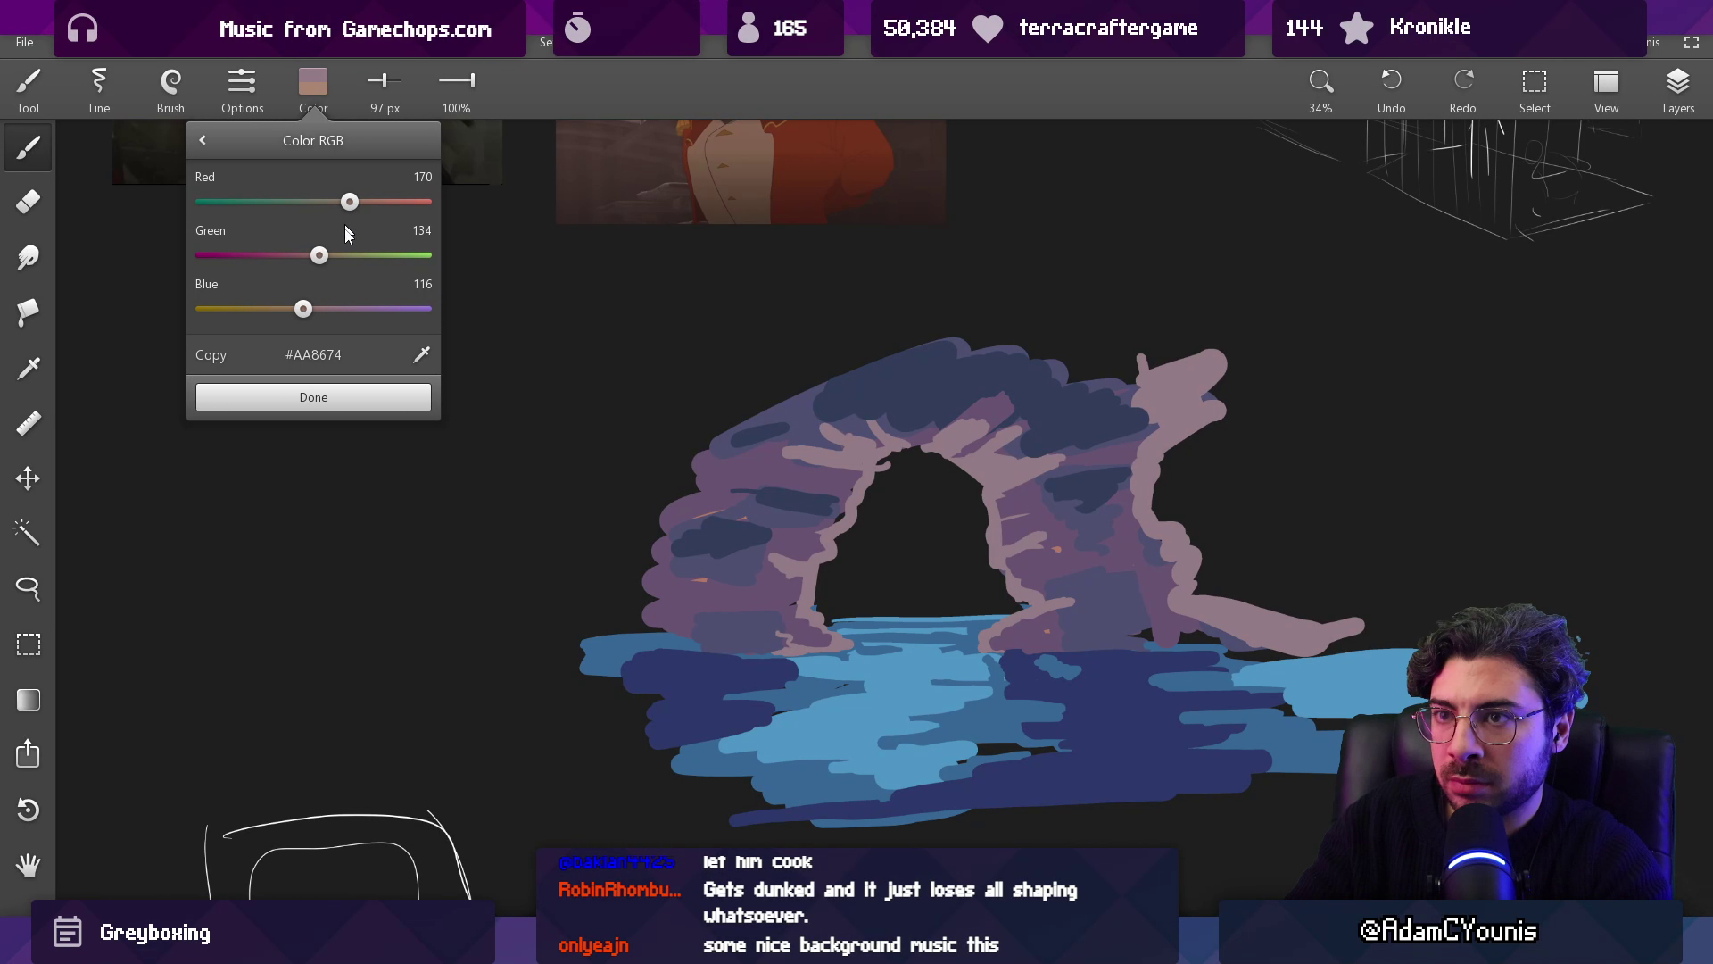
pyautogui.click(356, 403)
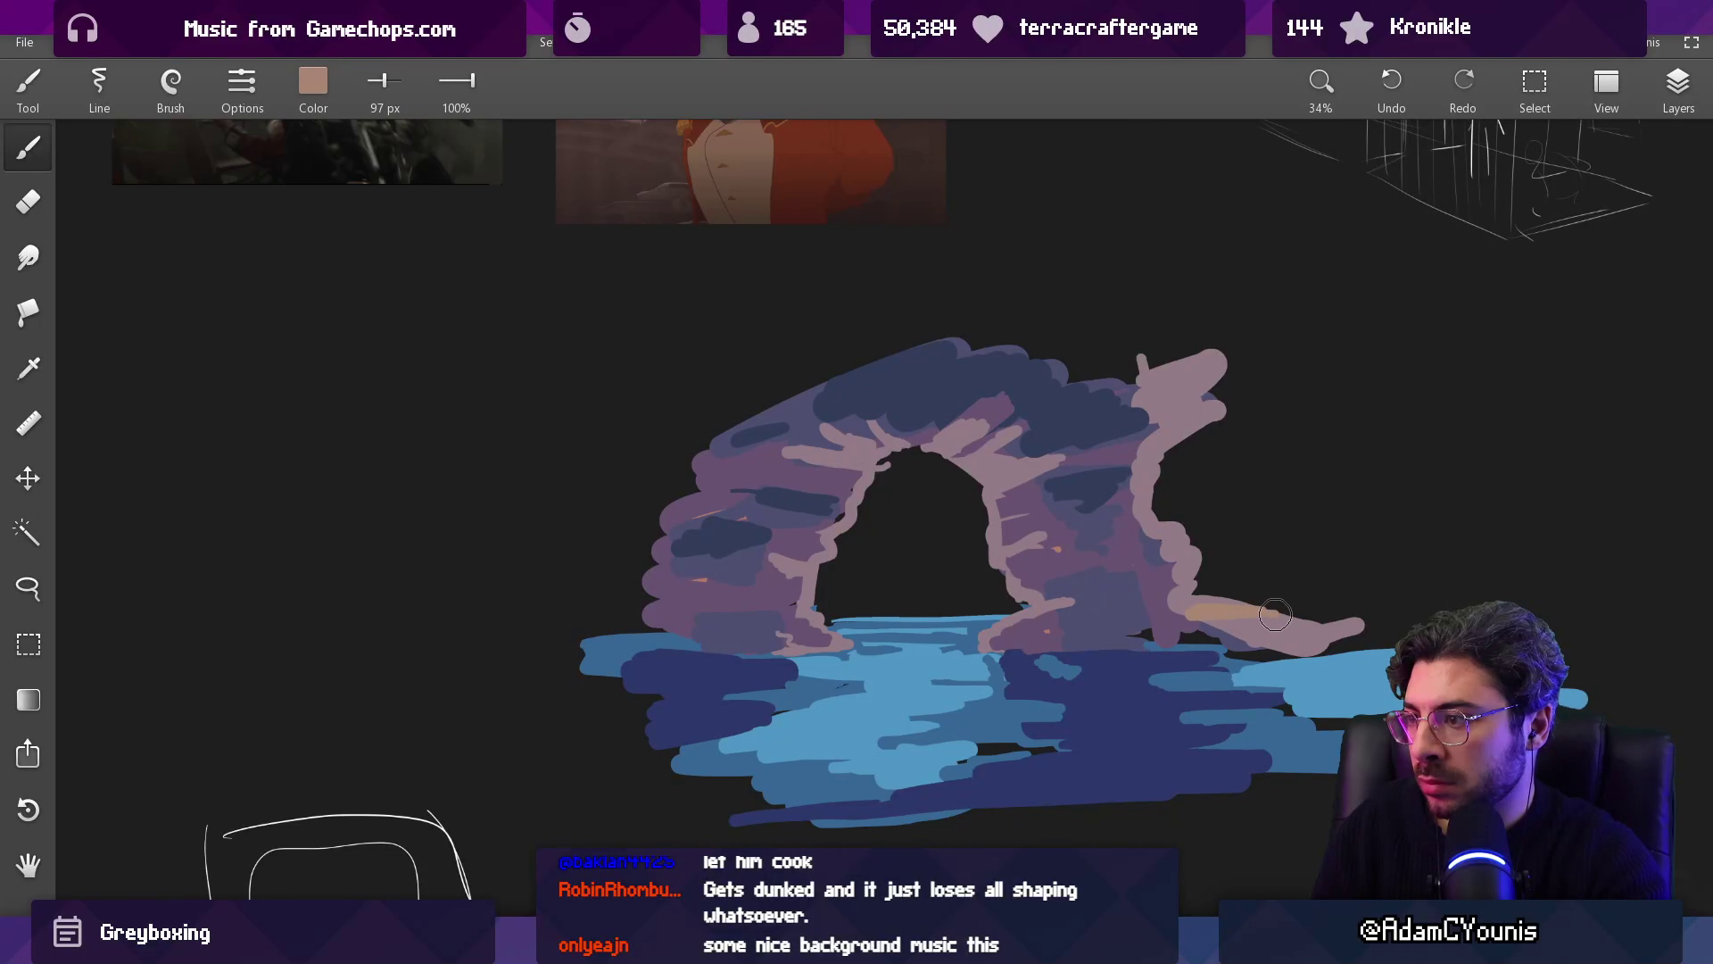
# Step: Adjust the colour from tan to pale cream #CAB49C and highlight the arch's inner edges and right tail
pyautogui.click(313, 82)
pyautogui.moveTo(328, 202); pyautogui.dragTo(359, 202)
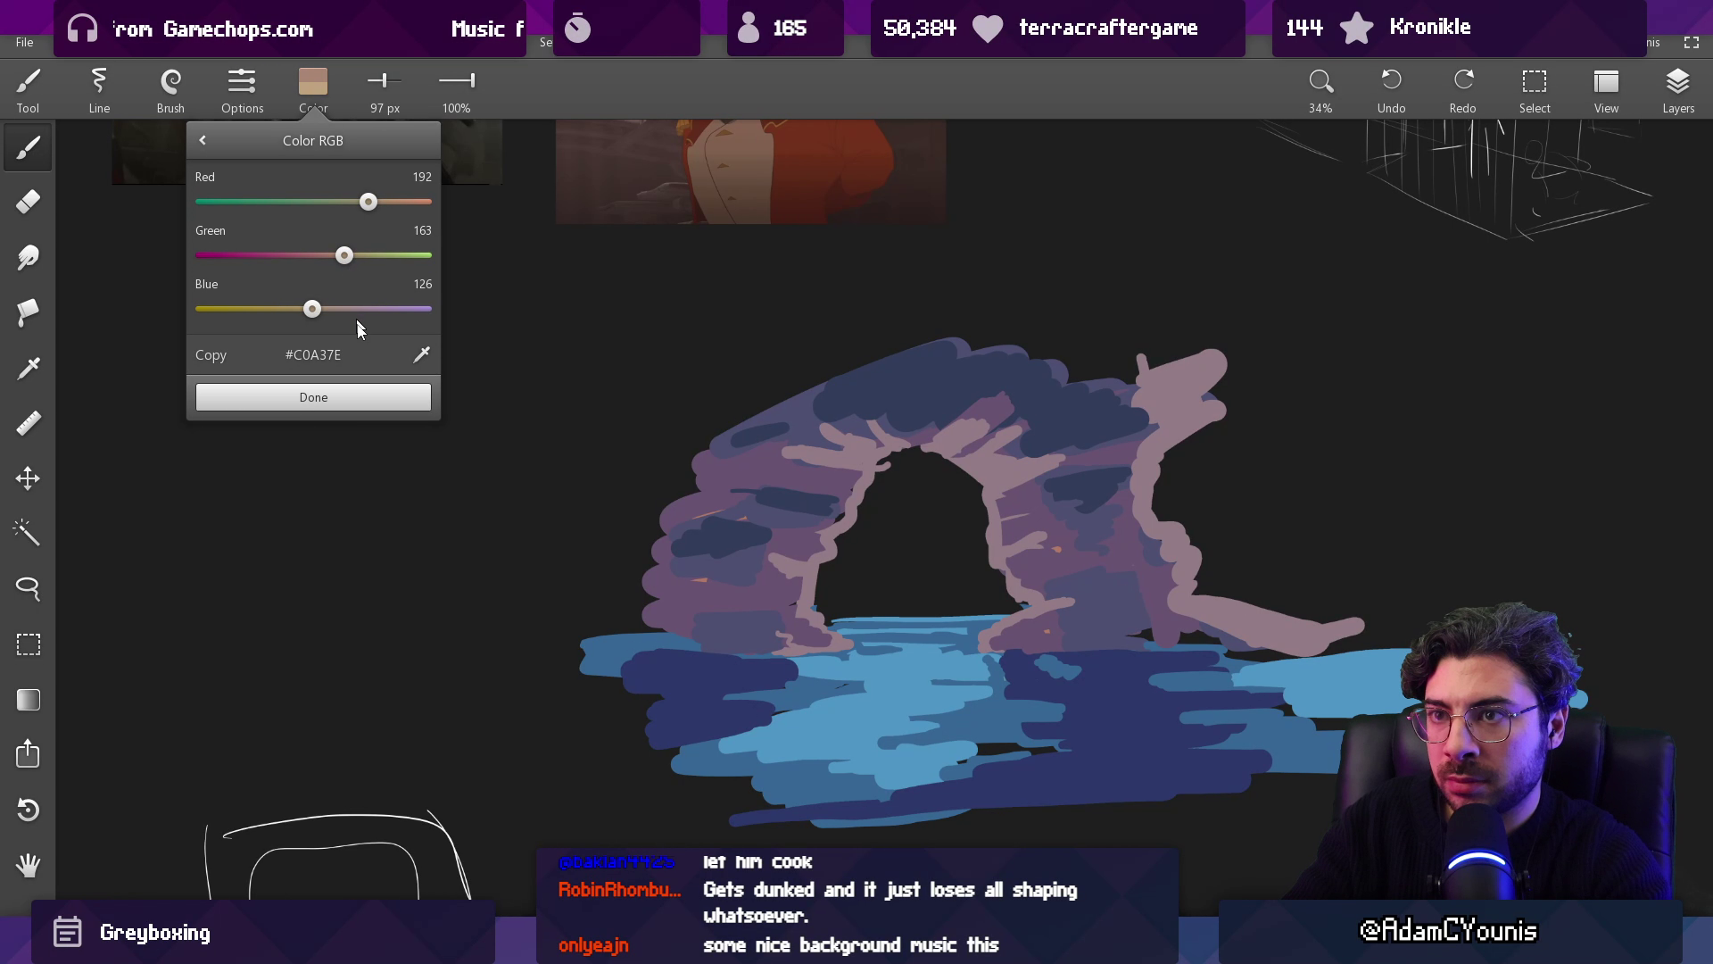
pyautogui.click(373, 399)
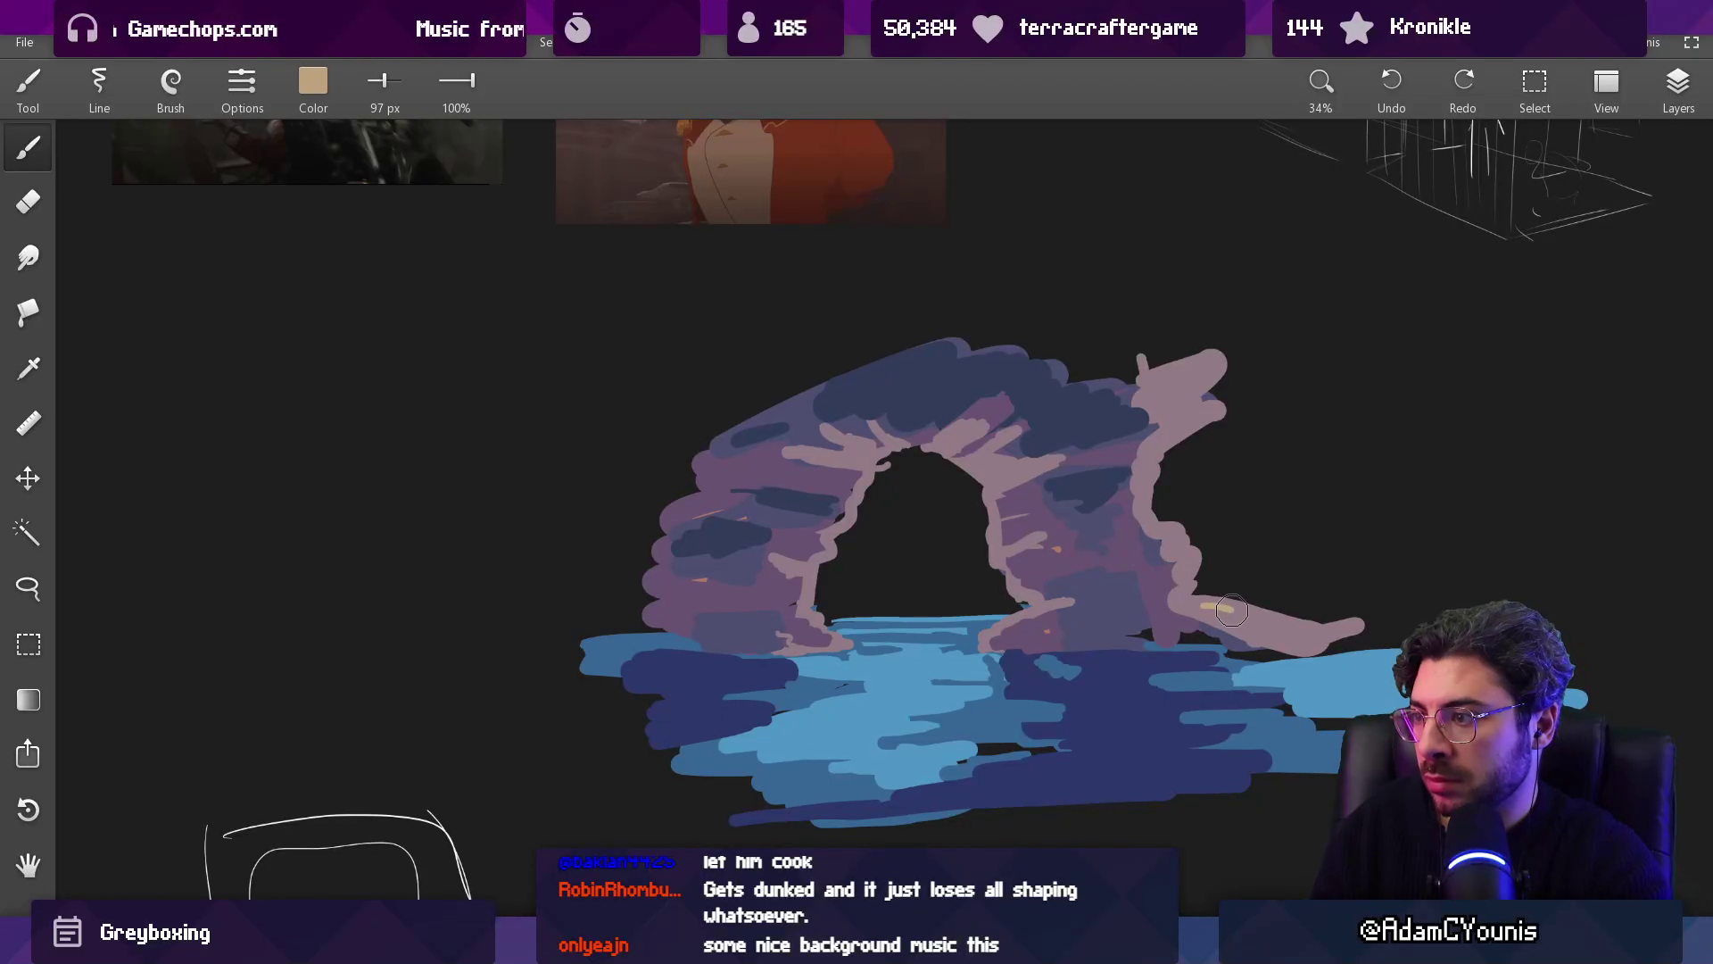
pyautogui.hotkey('ctrl', 'z')
pyautogui.click(313, 85)
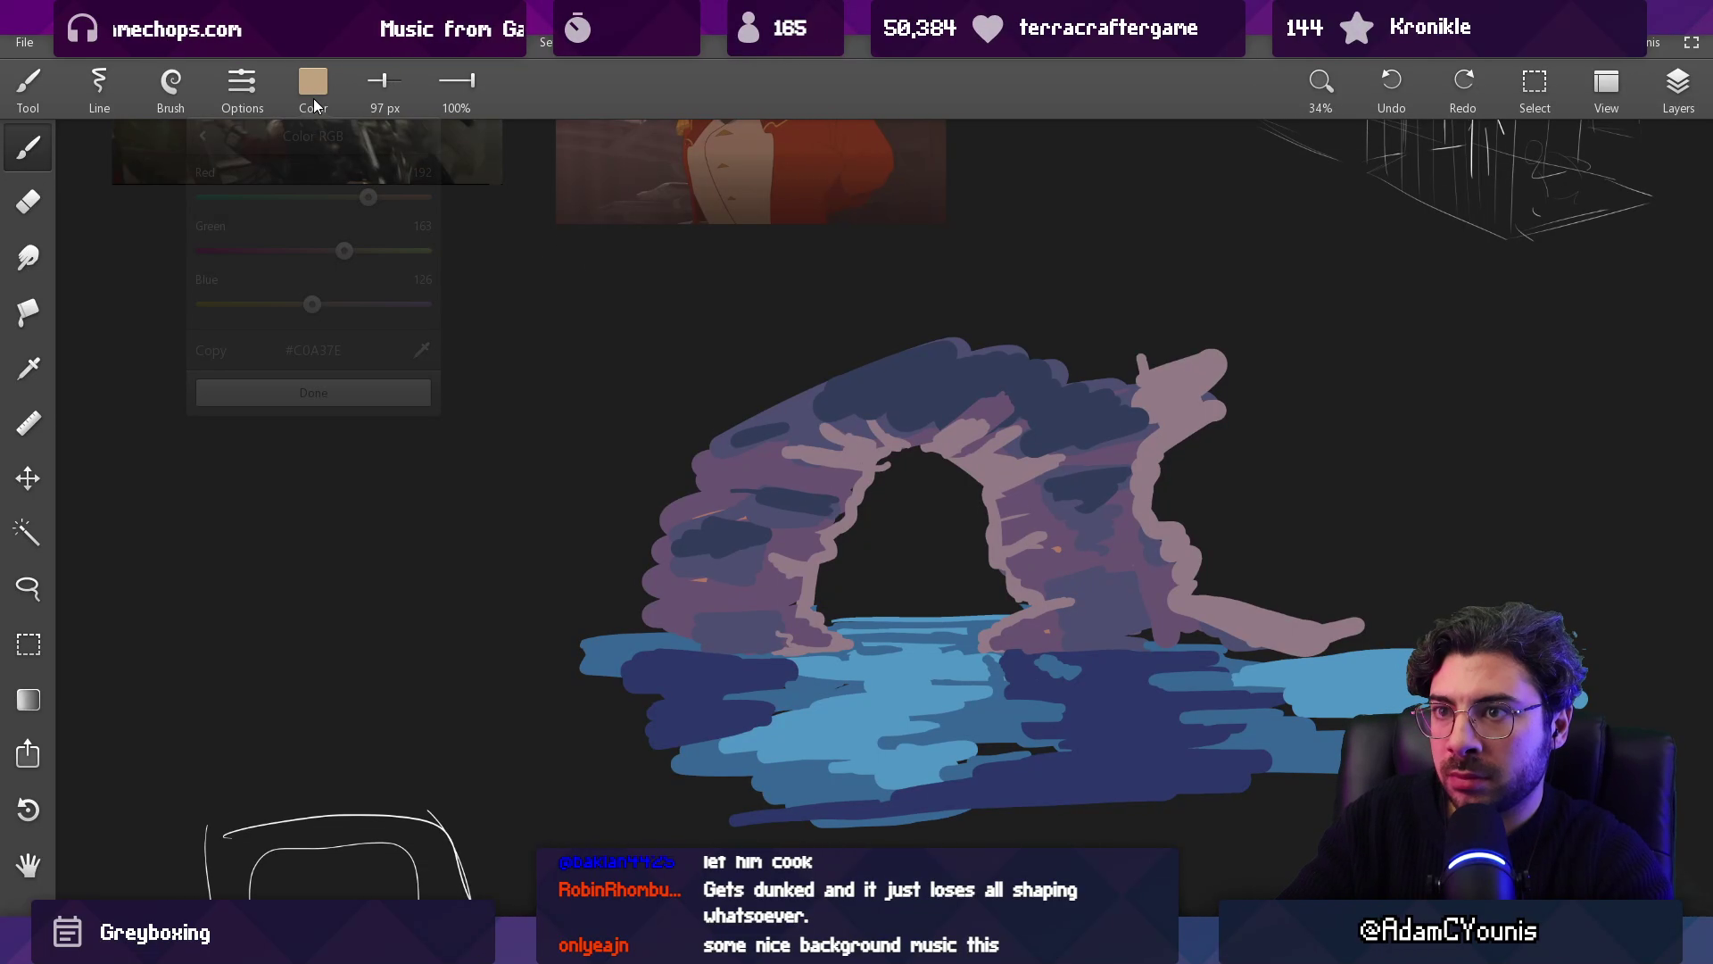
pyautogui.moveTo(346, 258); pyautogui.dragTo(371, 257)
pyautogui.click(373, 203)
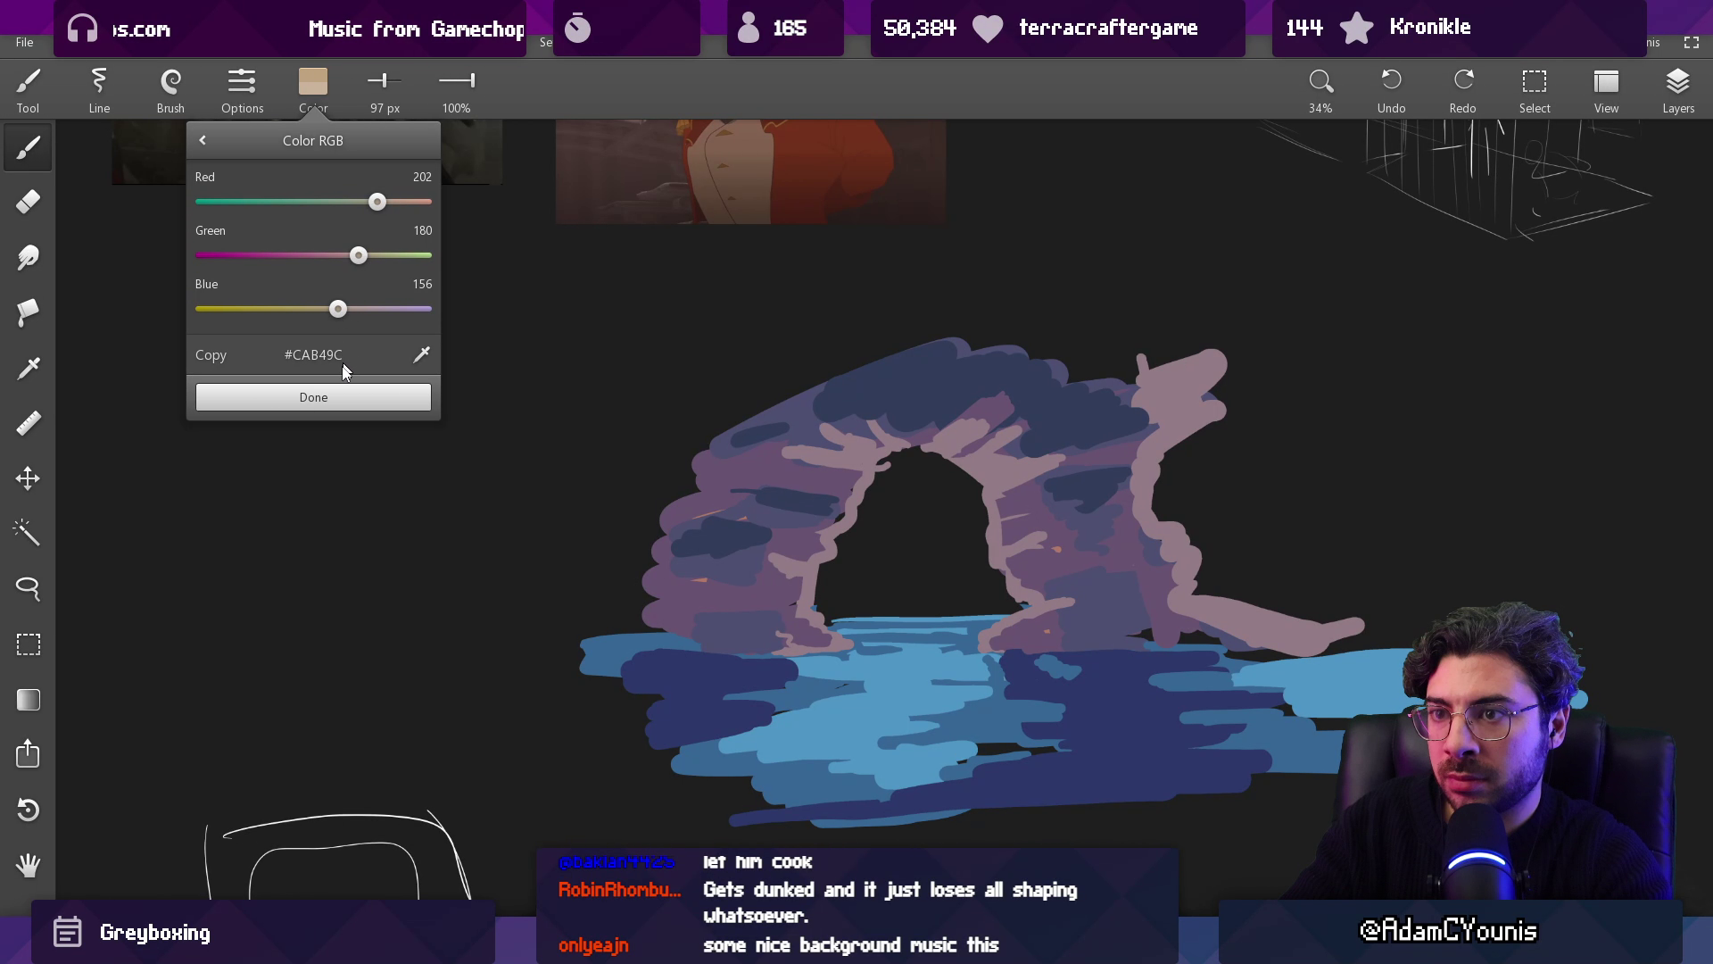
pyautogui.click(366, 397)
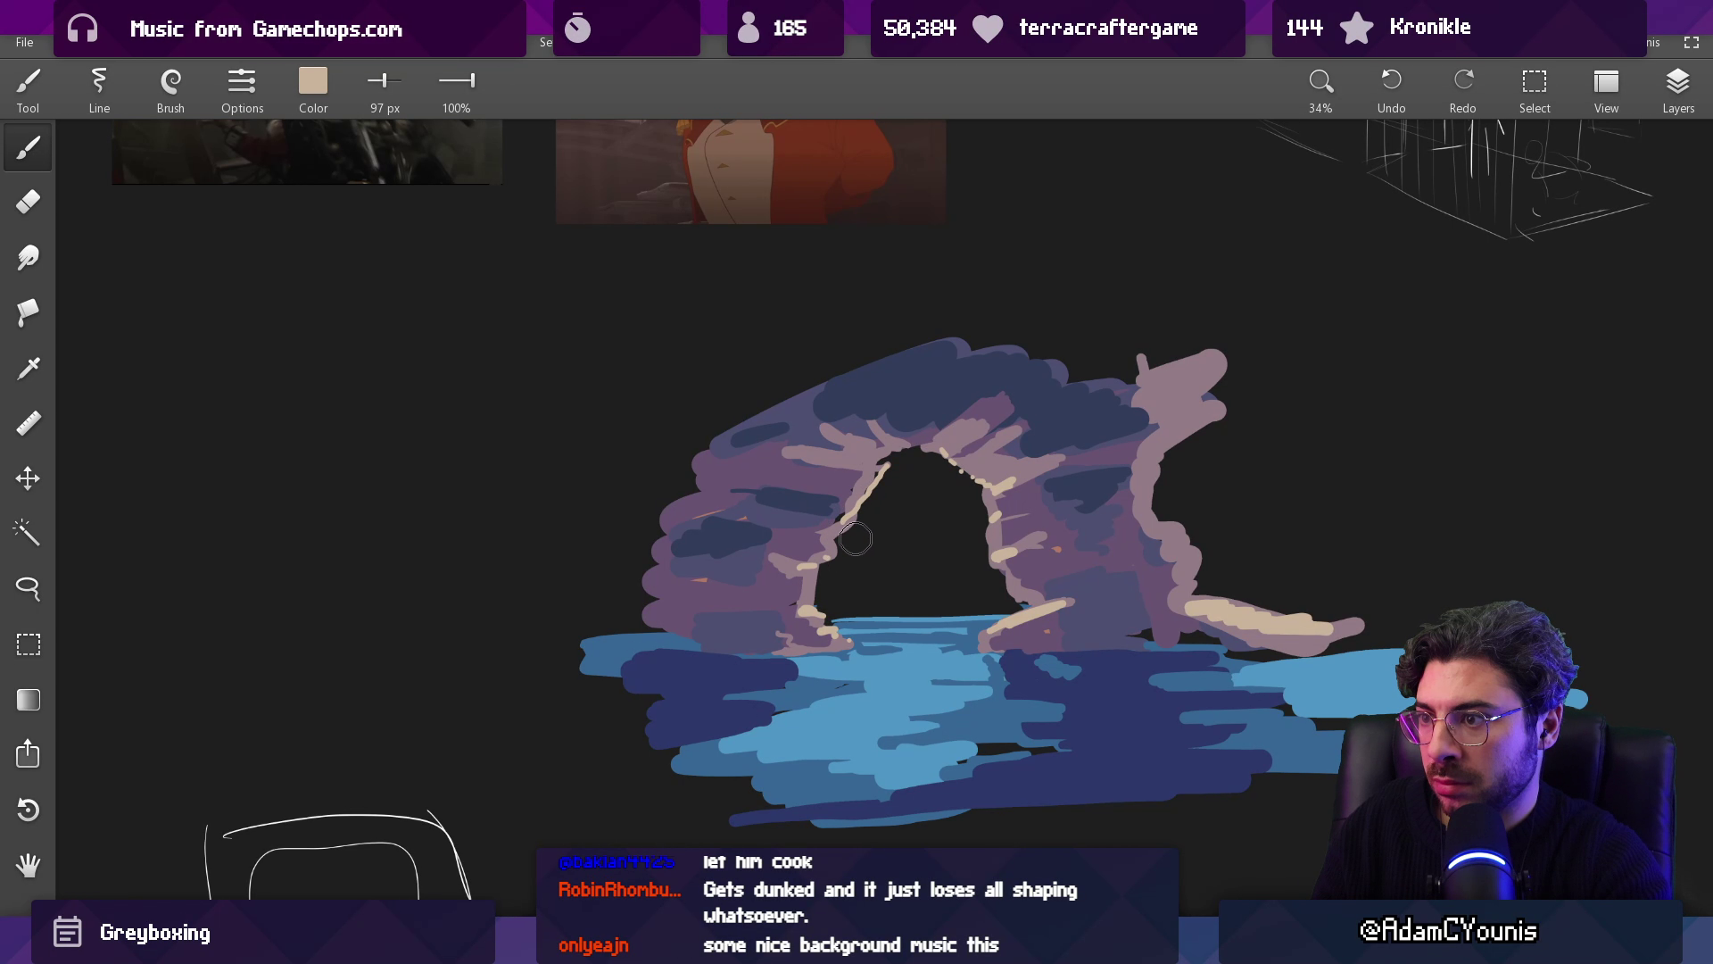
pyautogui.scroll(-5, 855, 538)
pyautogui.scroll(5, 810, 474)
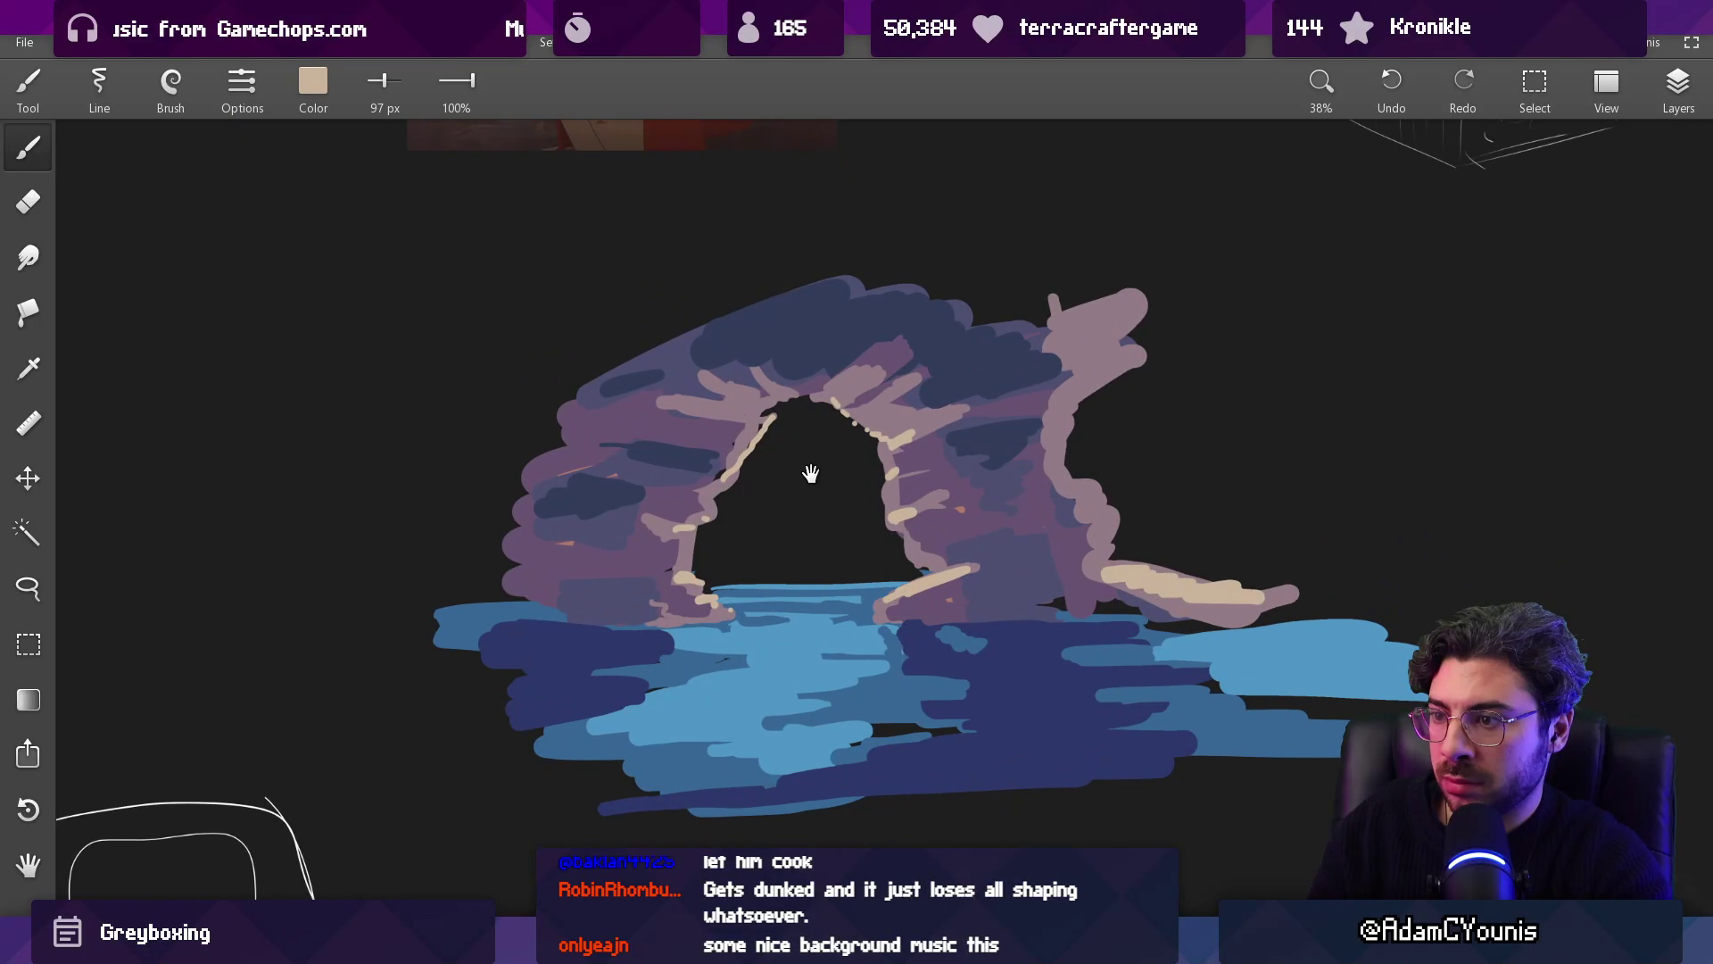
pyautogui.scroll(3, 811, 473)
pyautogui.keyDown('alt'); pyautogui.click(625, 535); pyautogui.keyUp('alt')
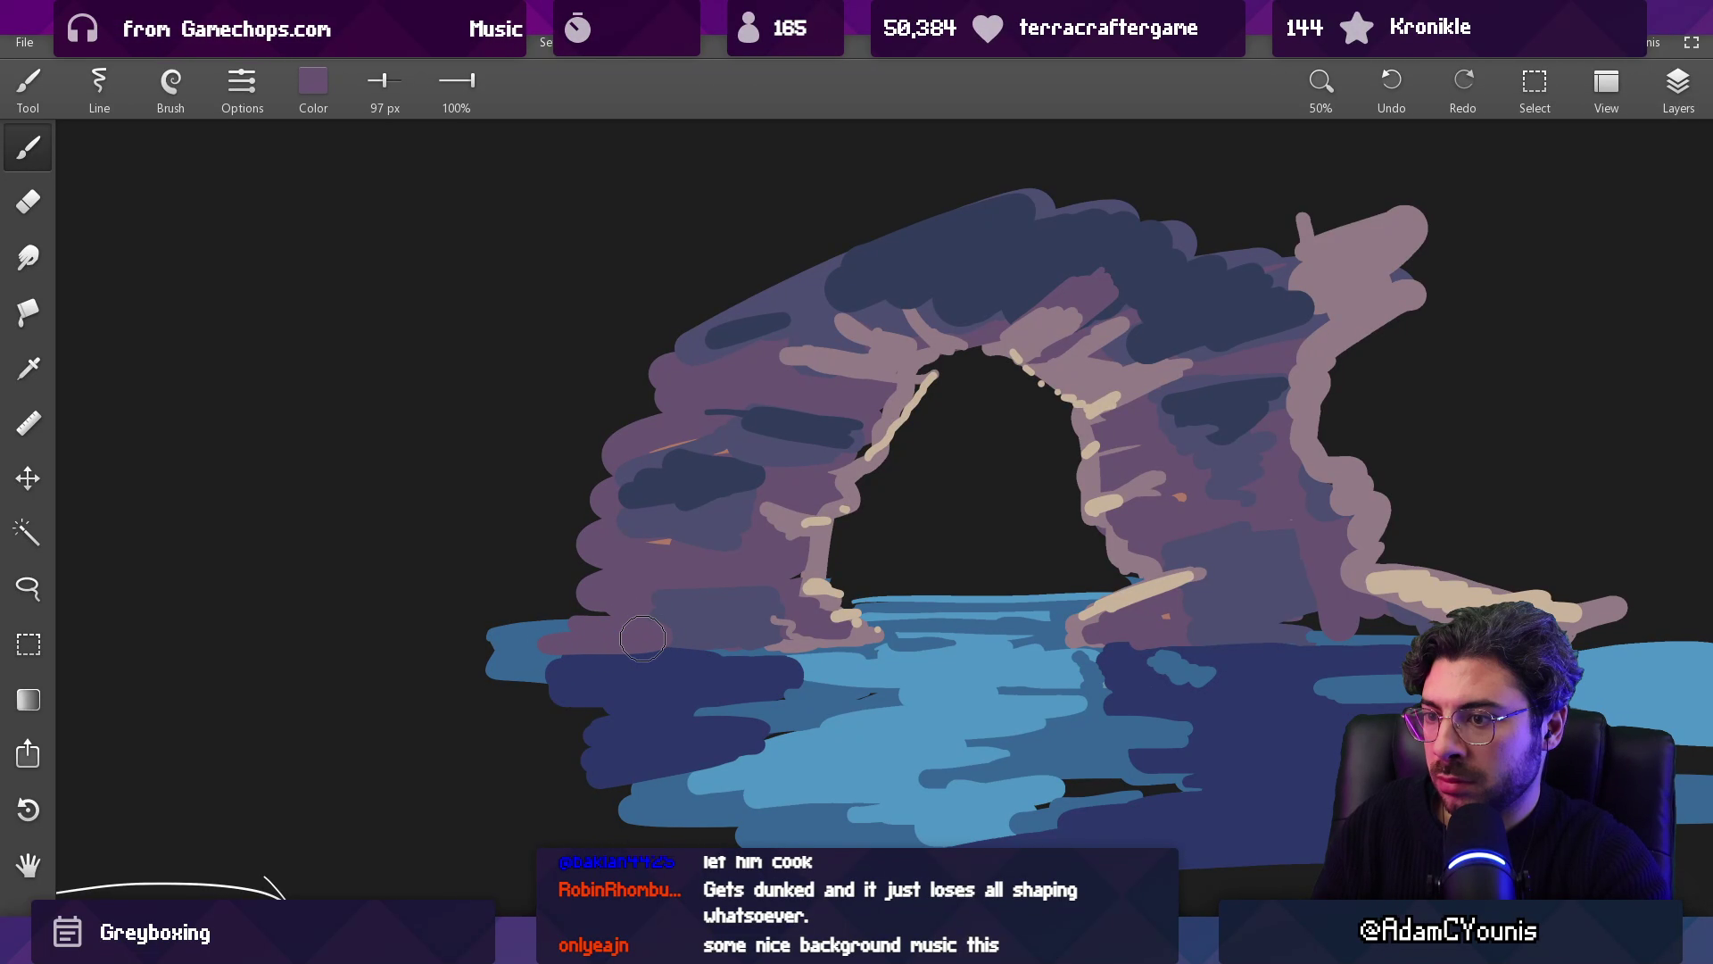
# Step: Broaden the arch's lower-left base with purple and light-mauve strokes reaching over the water
pyautogui.moveTo(634, 637); pyautogui.dragTo(519, 598)
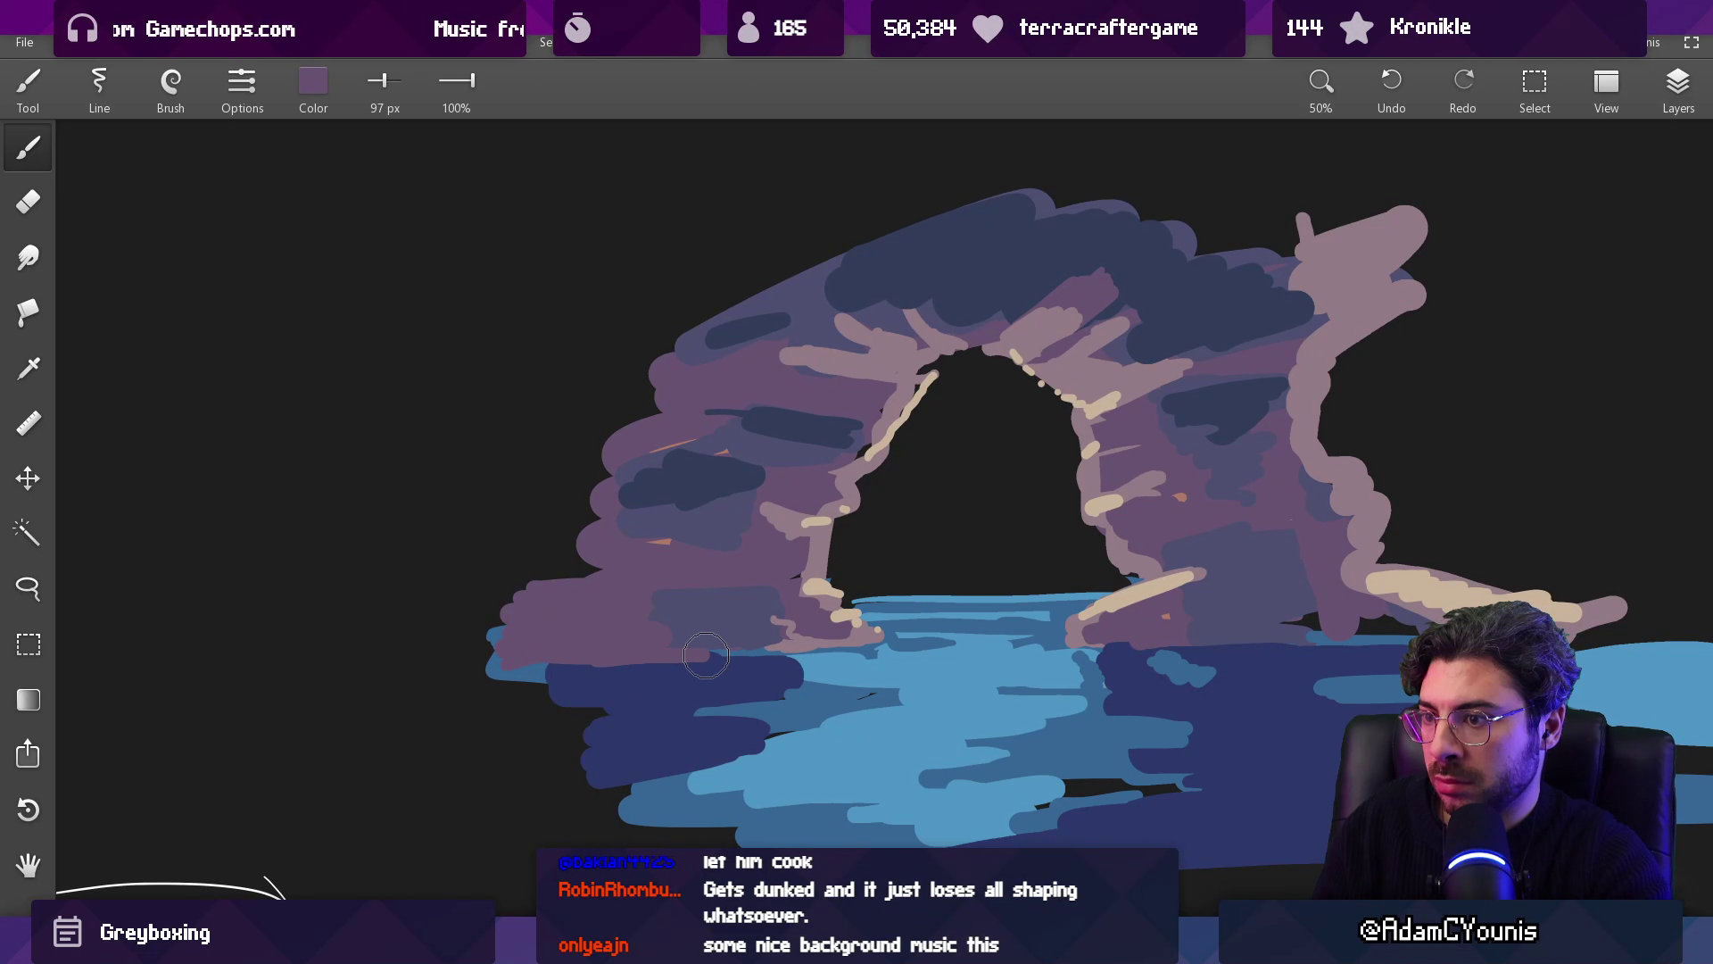
pyautogui.moveTo(697, 663); pyautogui.dragTo(743, 672)
pyautogui.moveTo(786, 664)
pyautogui.mouseDown()
pyautogui.moveTo(642, 705)
pyautogui.moveTo(714, 727)
pyautogui.moveTo(701, 676)
pyautogui.moveTo(674, 718)
pyautogui.moveTo(696, 750)
pyautogui.mouseUp()
pyautogui.click(757, 678)
pyautogui.moveTo(756, 678)
pyautogui.mouseDown()
pyautogui.moveTo(638, 660)
pyautogui.moveTo(751, 649)
pyautogui.mouseUp()
pyautogui.click(615, 614)
pyautogui.click(750, 611)
pyautogui.moveTo(821, 532)
pyautogui.mouseDown()
pyautogui.moveTo(808, 624)
pyautogui.moveTo(875, 580)
pyautogui.moveTo(881, 463)
pyautogui.moveTo(879, 616)
pyautogui.mouseUp()
# Step: Sample the water blue and darken it slightly to #376195
pyautogui.click(879, 616)
pyautogui.click(313, 81)
pyautogui.moveTo(296, 255)
pyautogui.mouseDown()
pyautogui.moveTo(282, 223)
pyautogui.moveTo(287, 255)
pyautogui.mouseUp()
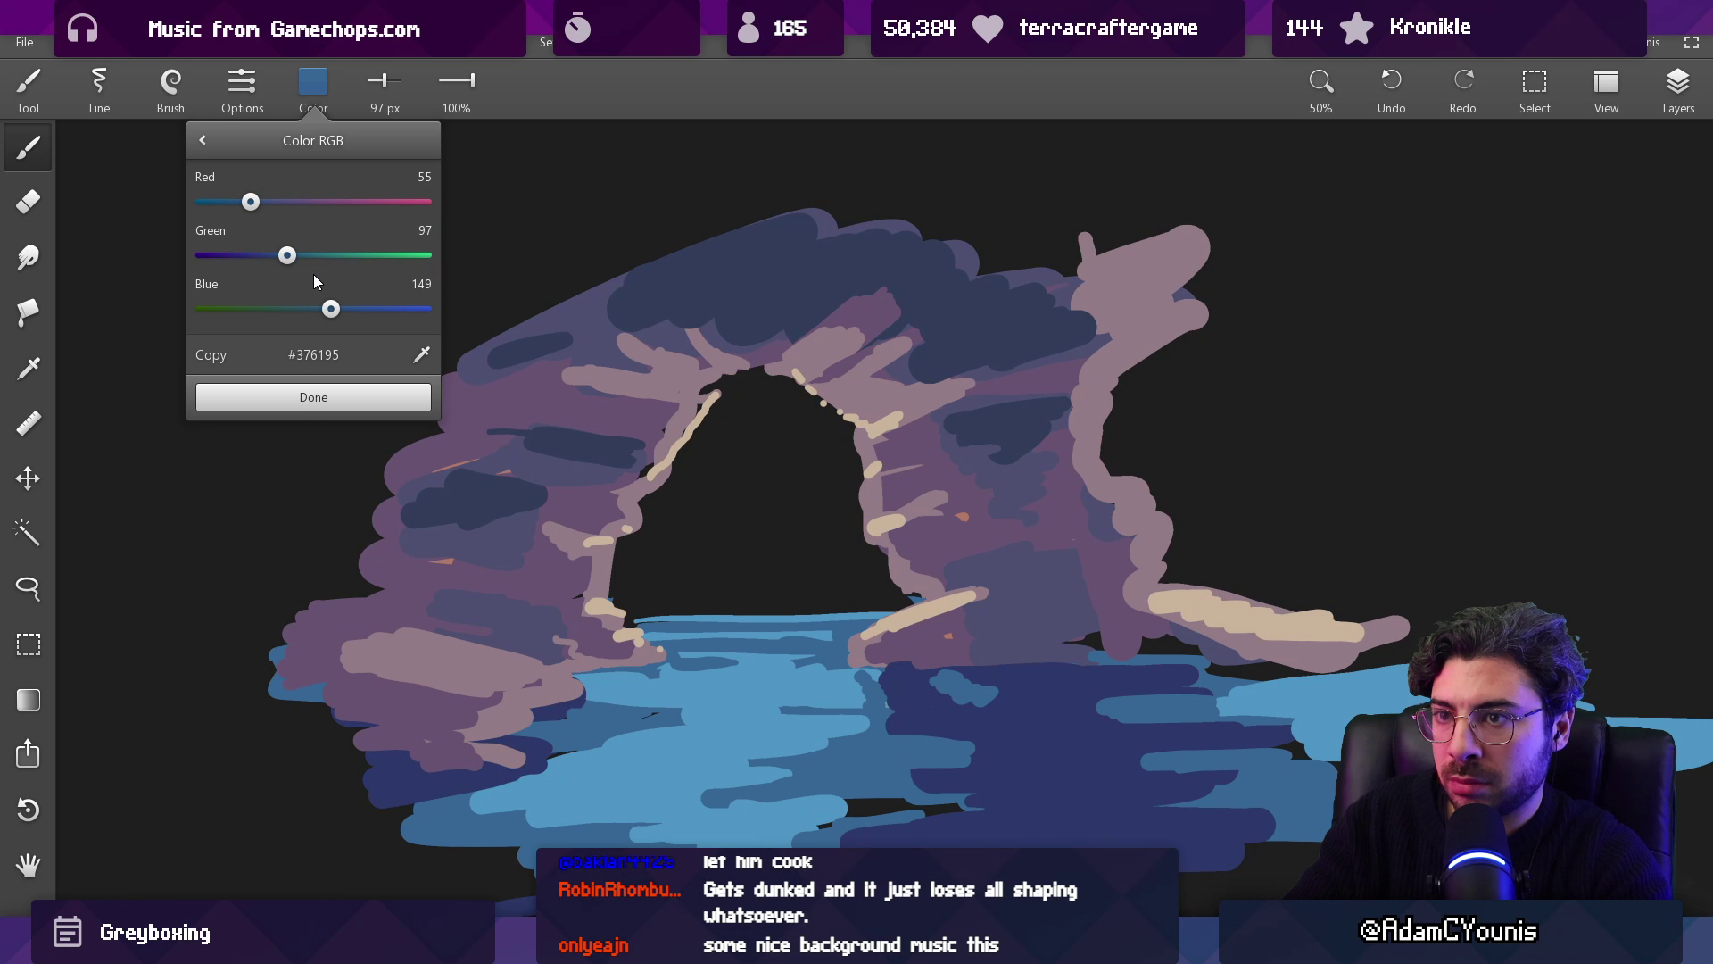
pyautogui.click(346, 395)
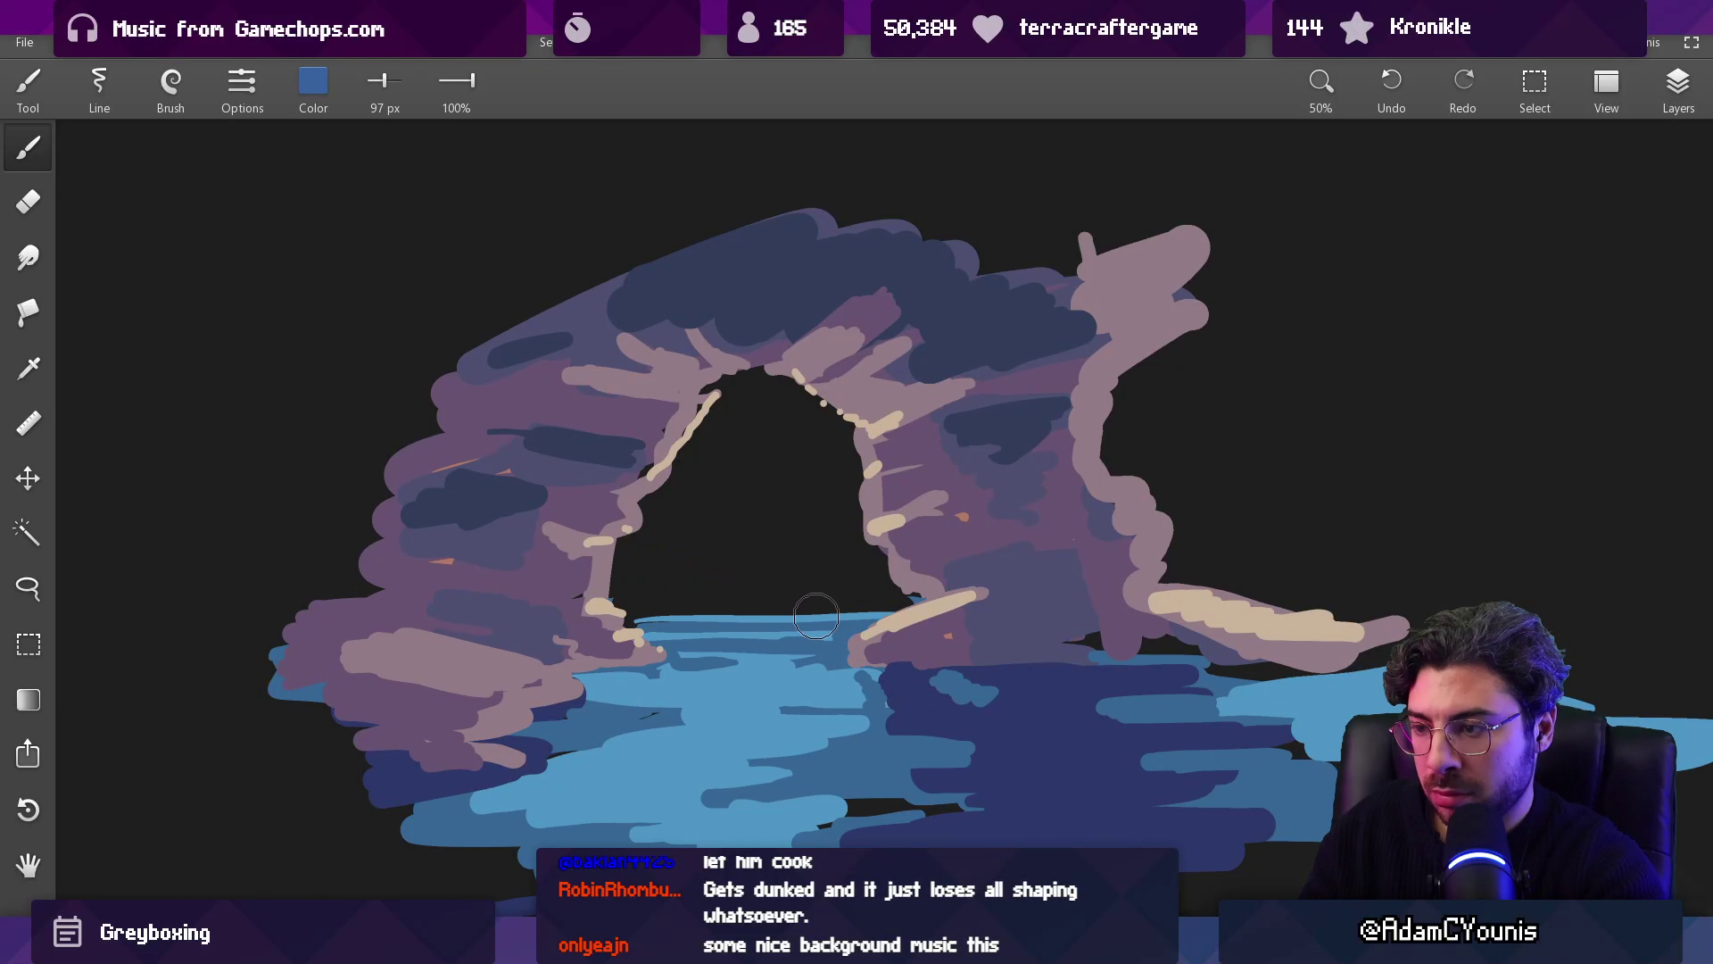
pyautogui.press('f')
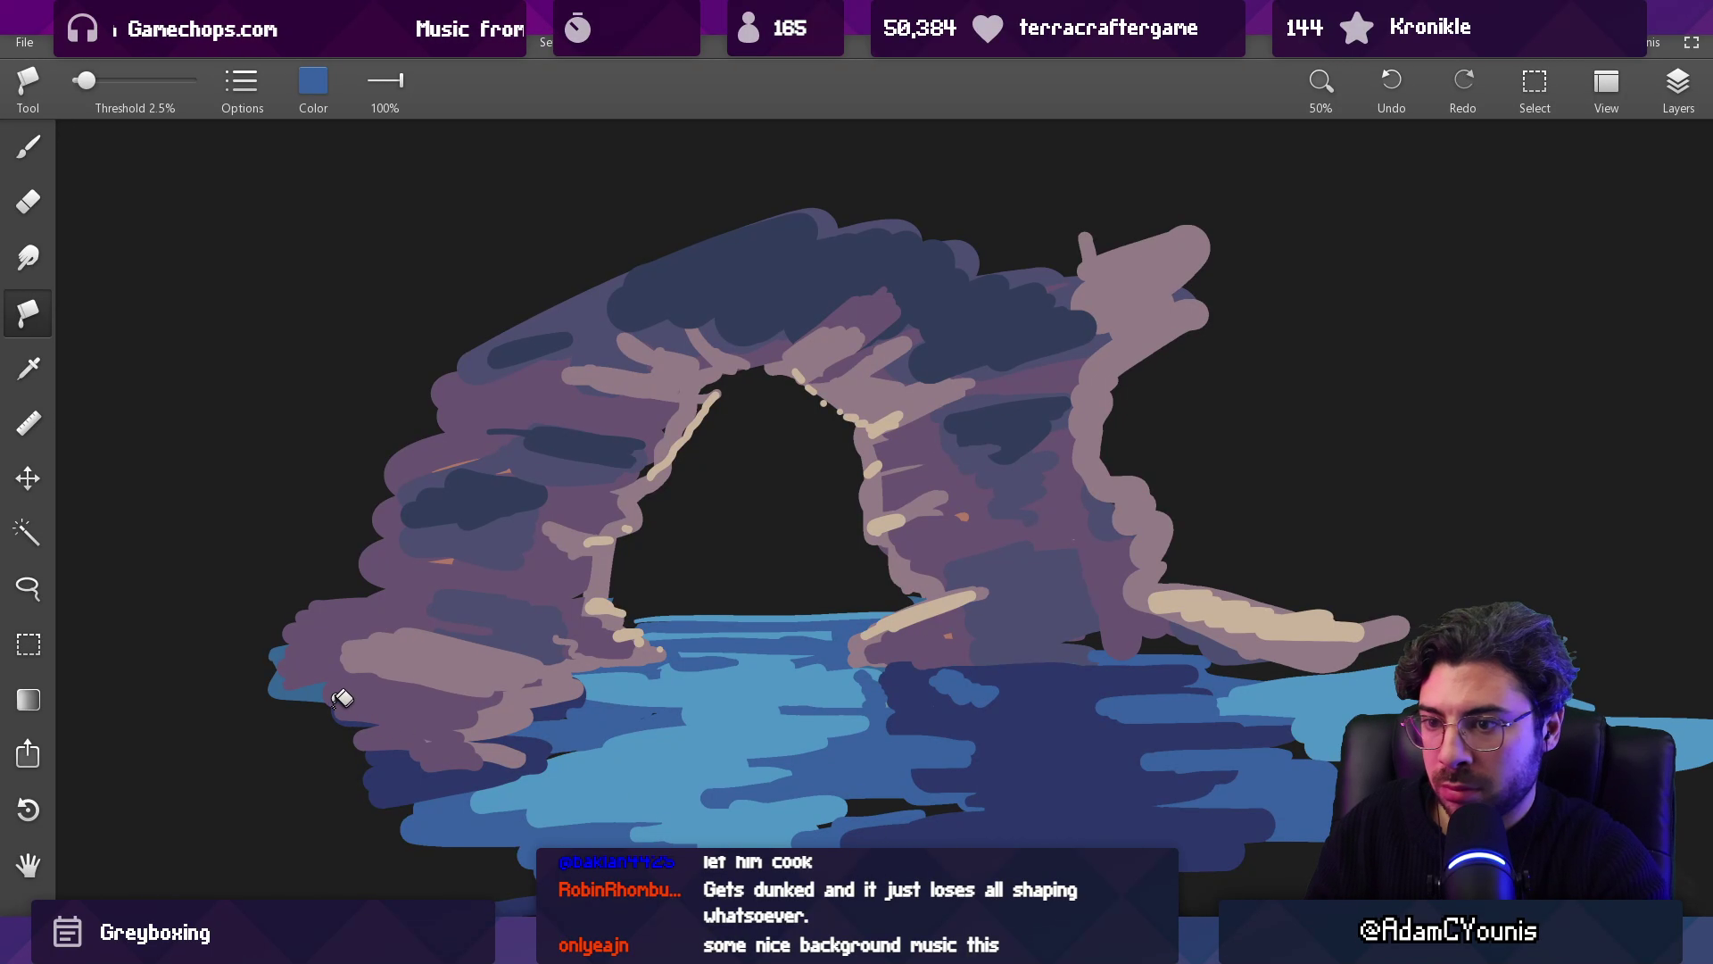
# Step: Add a thin cream stroke along the rock edge and a short light-blue water stroke on the right
pyautogui.click(464, 669)
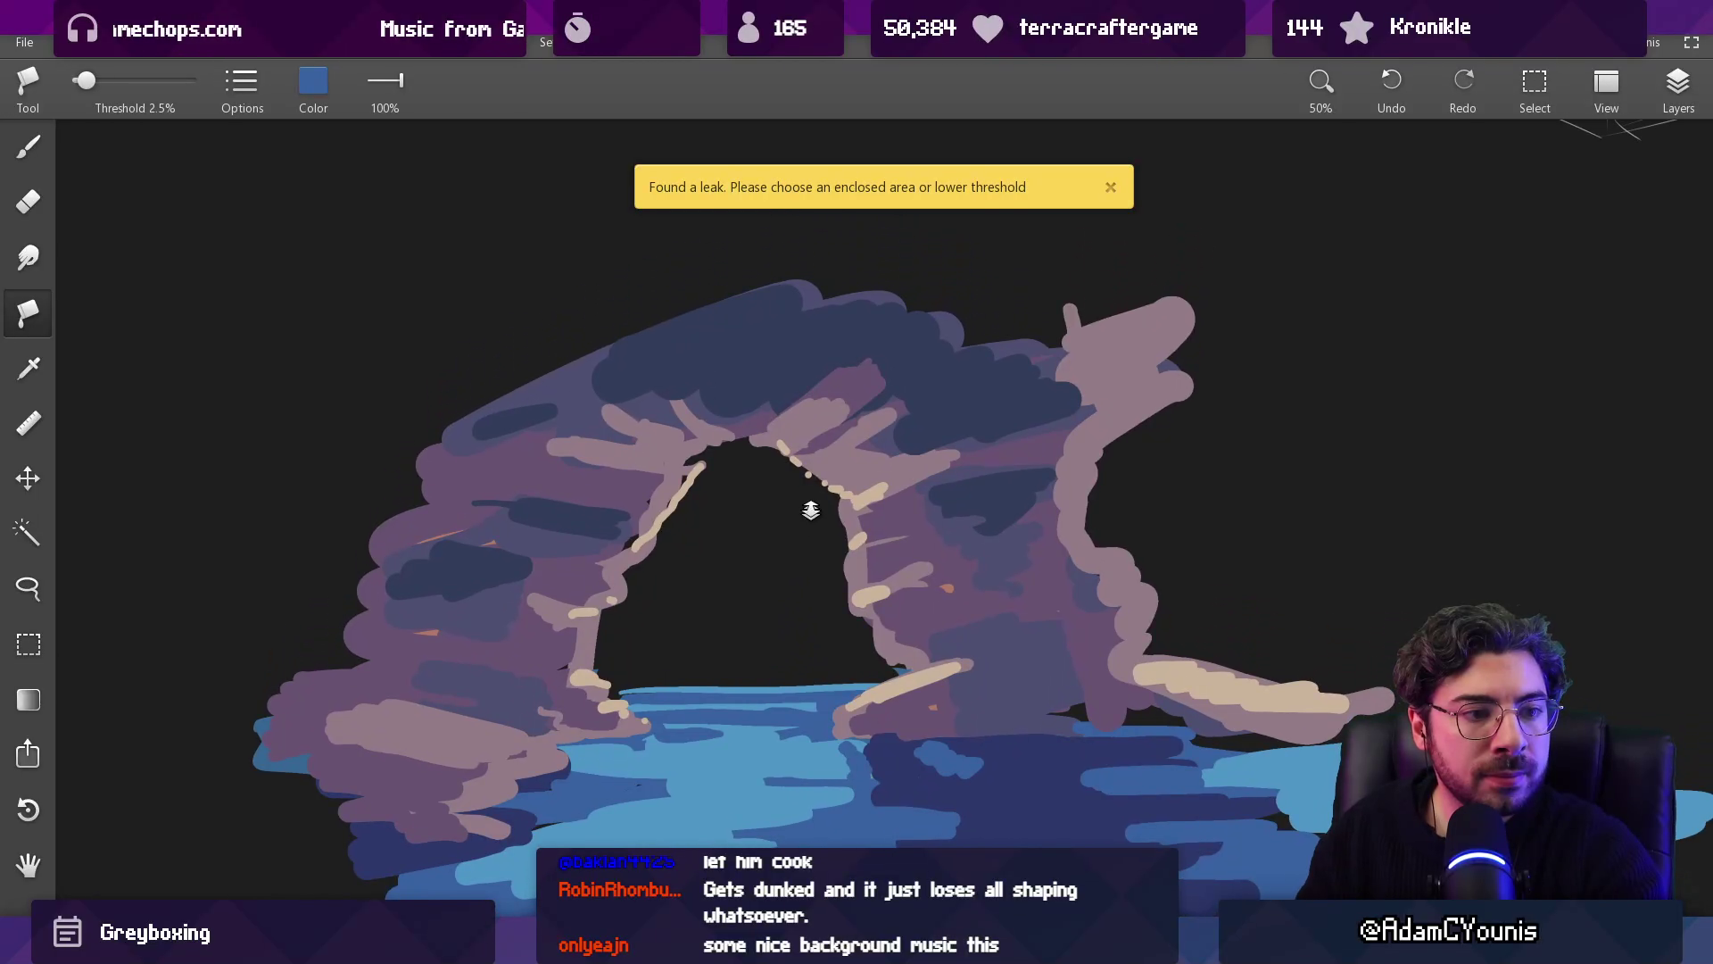
pyautogui.scroll(-3, 892, 535)
pyautogui.scroll(2, 942, 519)
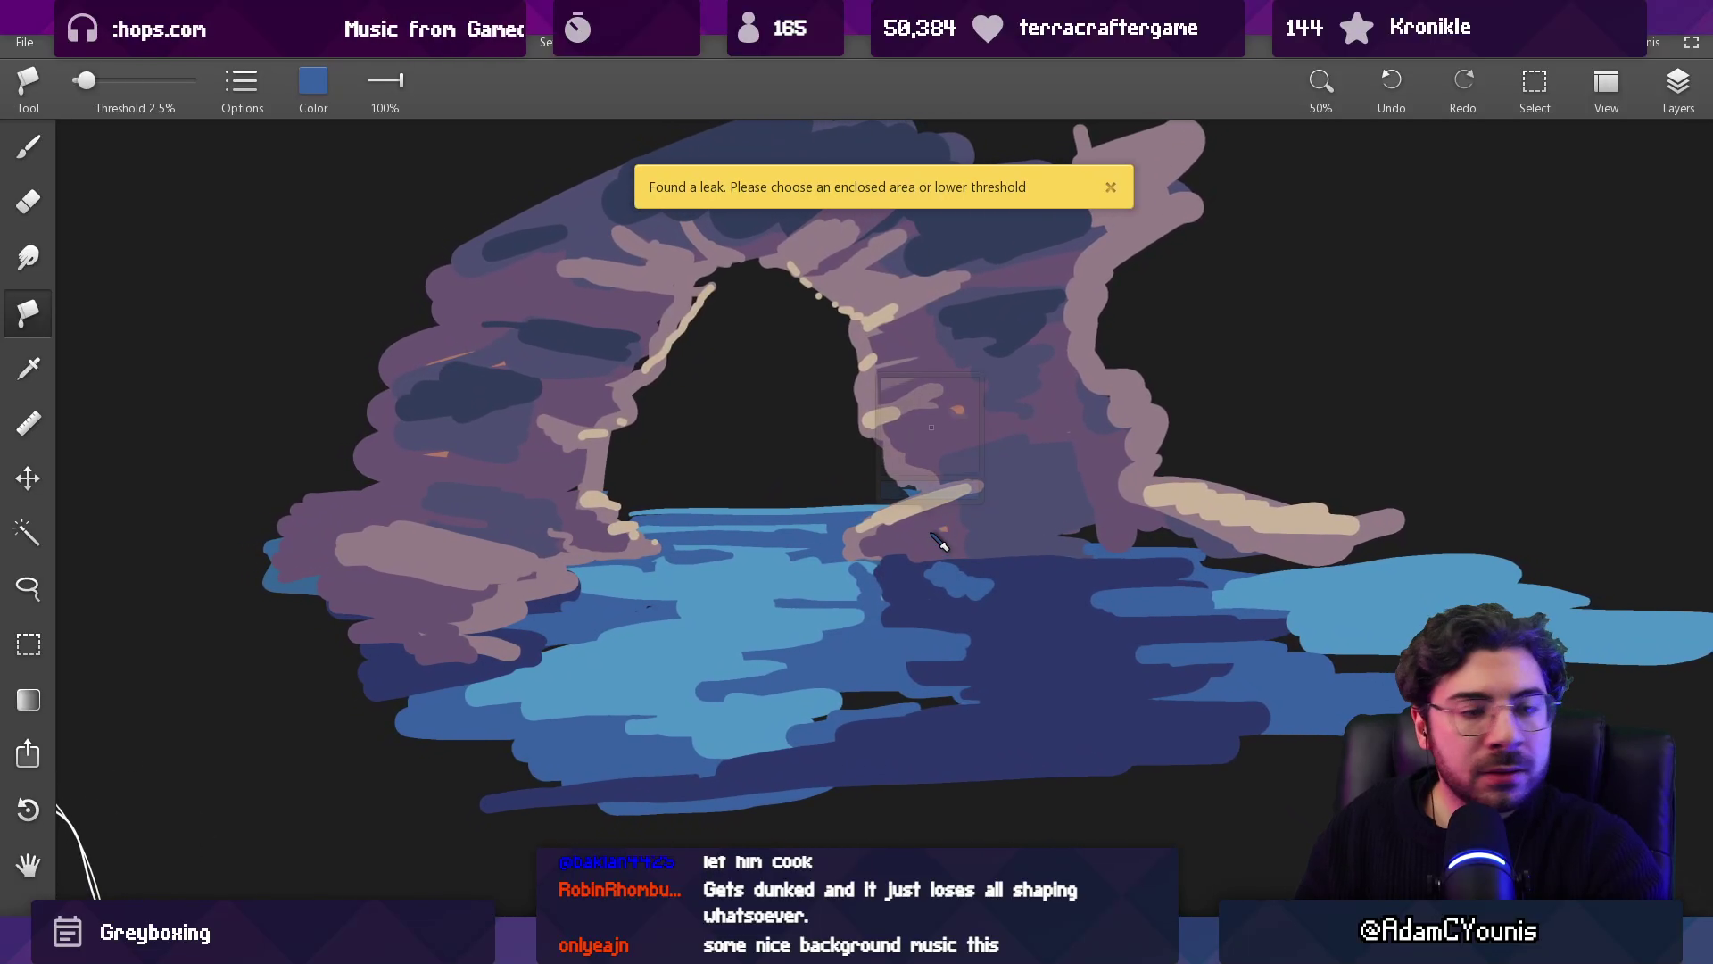
pyautogui.press('b')
pyautogui.moveTo(975, 487); pyautogui.dragTo(862, 526)
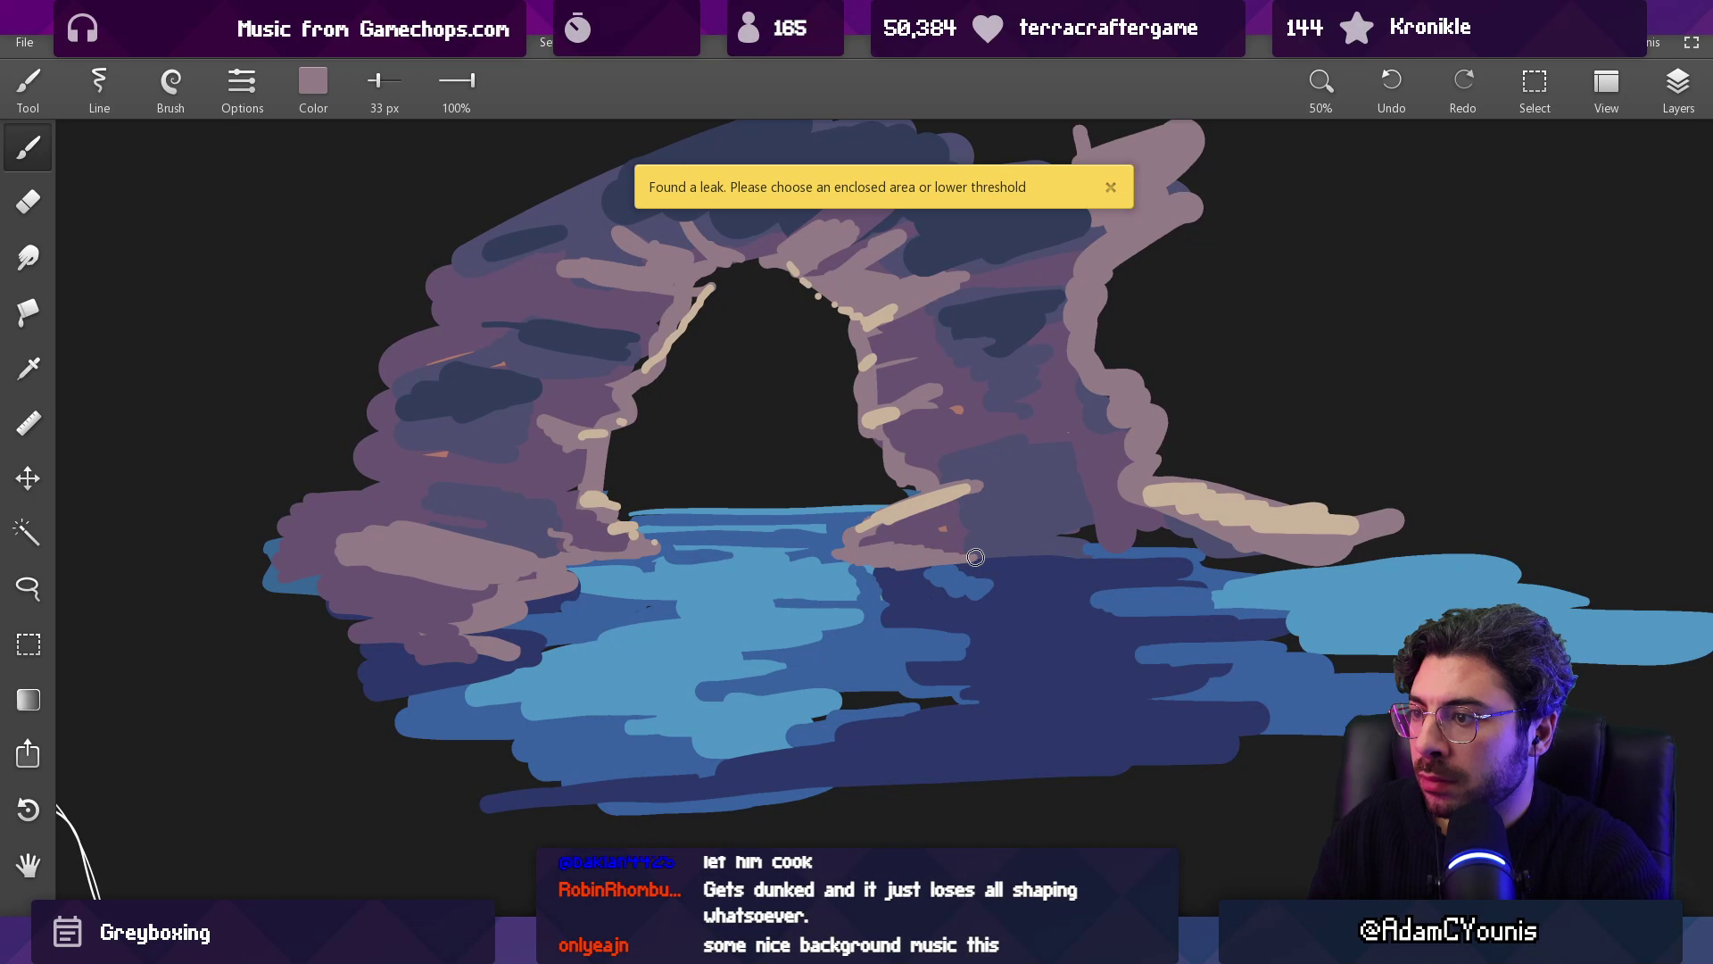
pyautogui.moveTo(1241, 557); pyautogui.dragTo(1160, 526)
pyautogui.moveTo(1342, 539); pyautogui.dragTo(1411, 571)
pyautogui.hotkey('ctrl', 'z')
pyautogui.moveTo(1383, 562)
pyautogui.mouseDown()
pyautogui.moveTo(1368, 557)
pyautogui.moveTo(1490, 537)
pyautogui.mouseUp()
pyautogui.click(1273, 580)
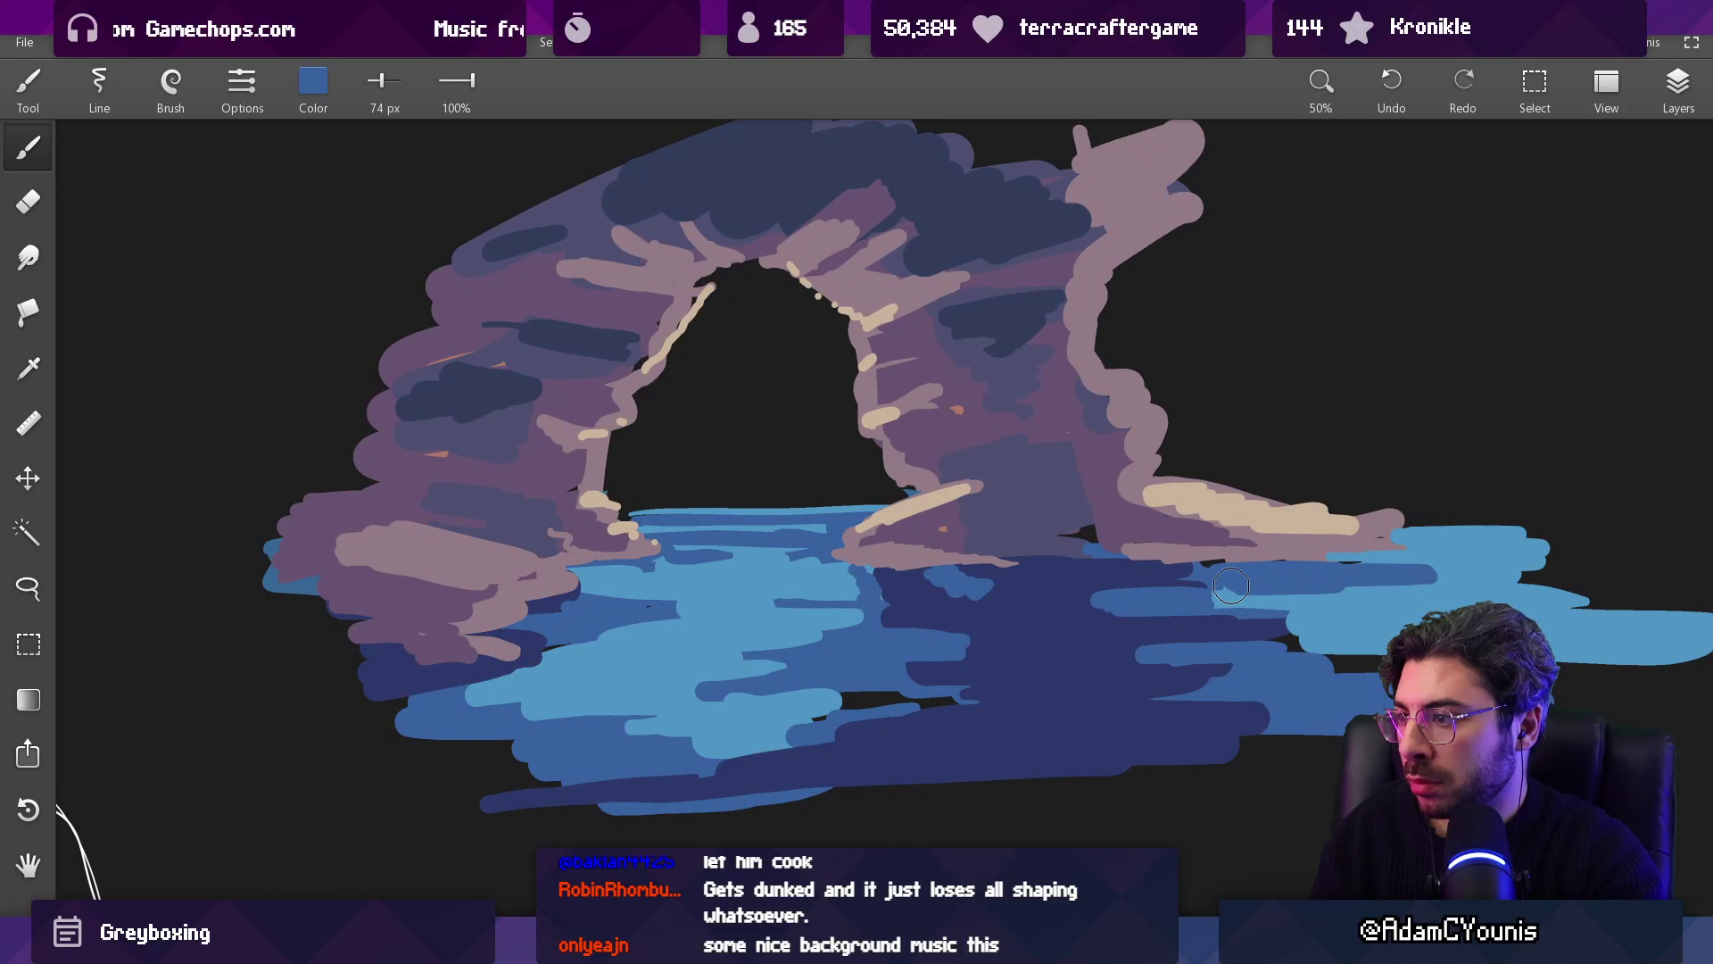
pyautogui.scroll(-10, 1196, 569)
pyautogui.scroll(8, 1085, 437)
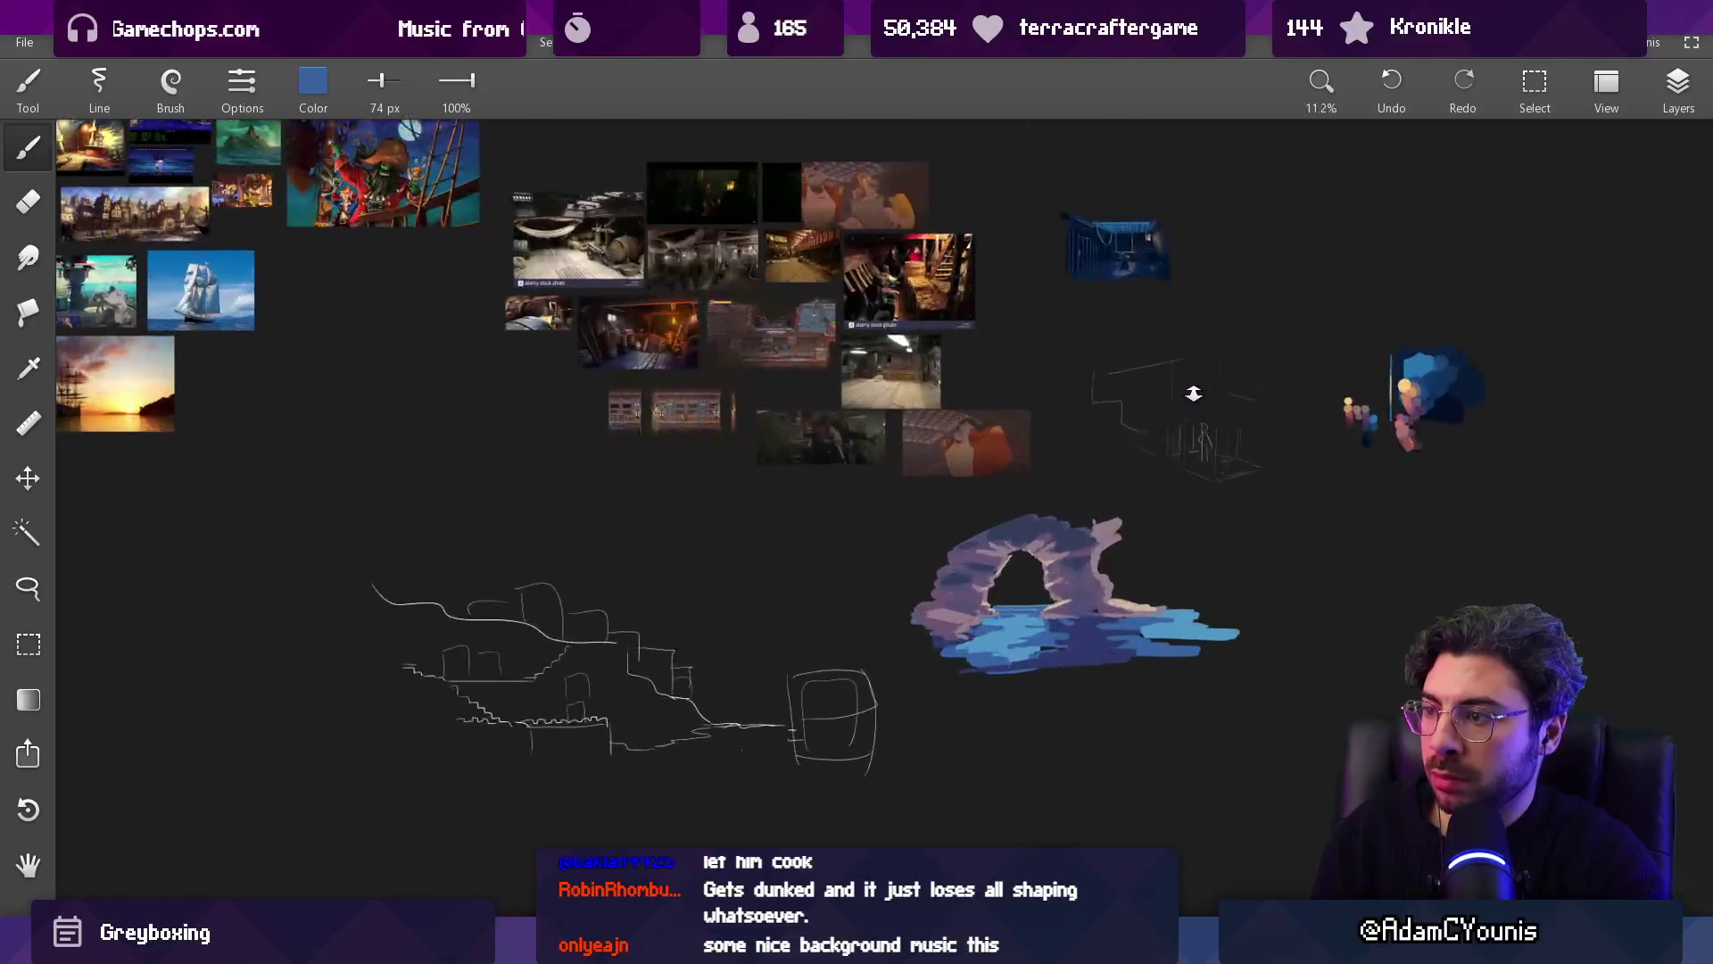
# Step: Paint dark blue-purple over the pink top-right of the arch
pyautogui.click(1164, 397)
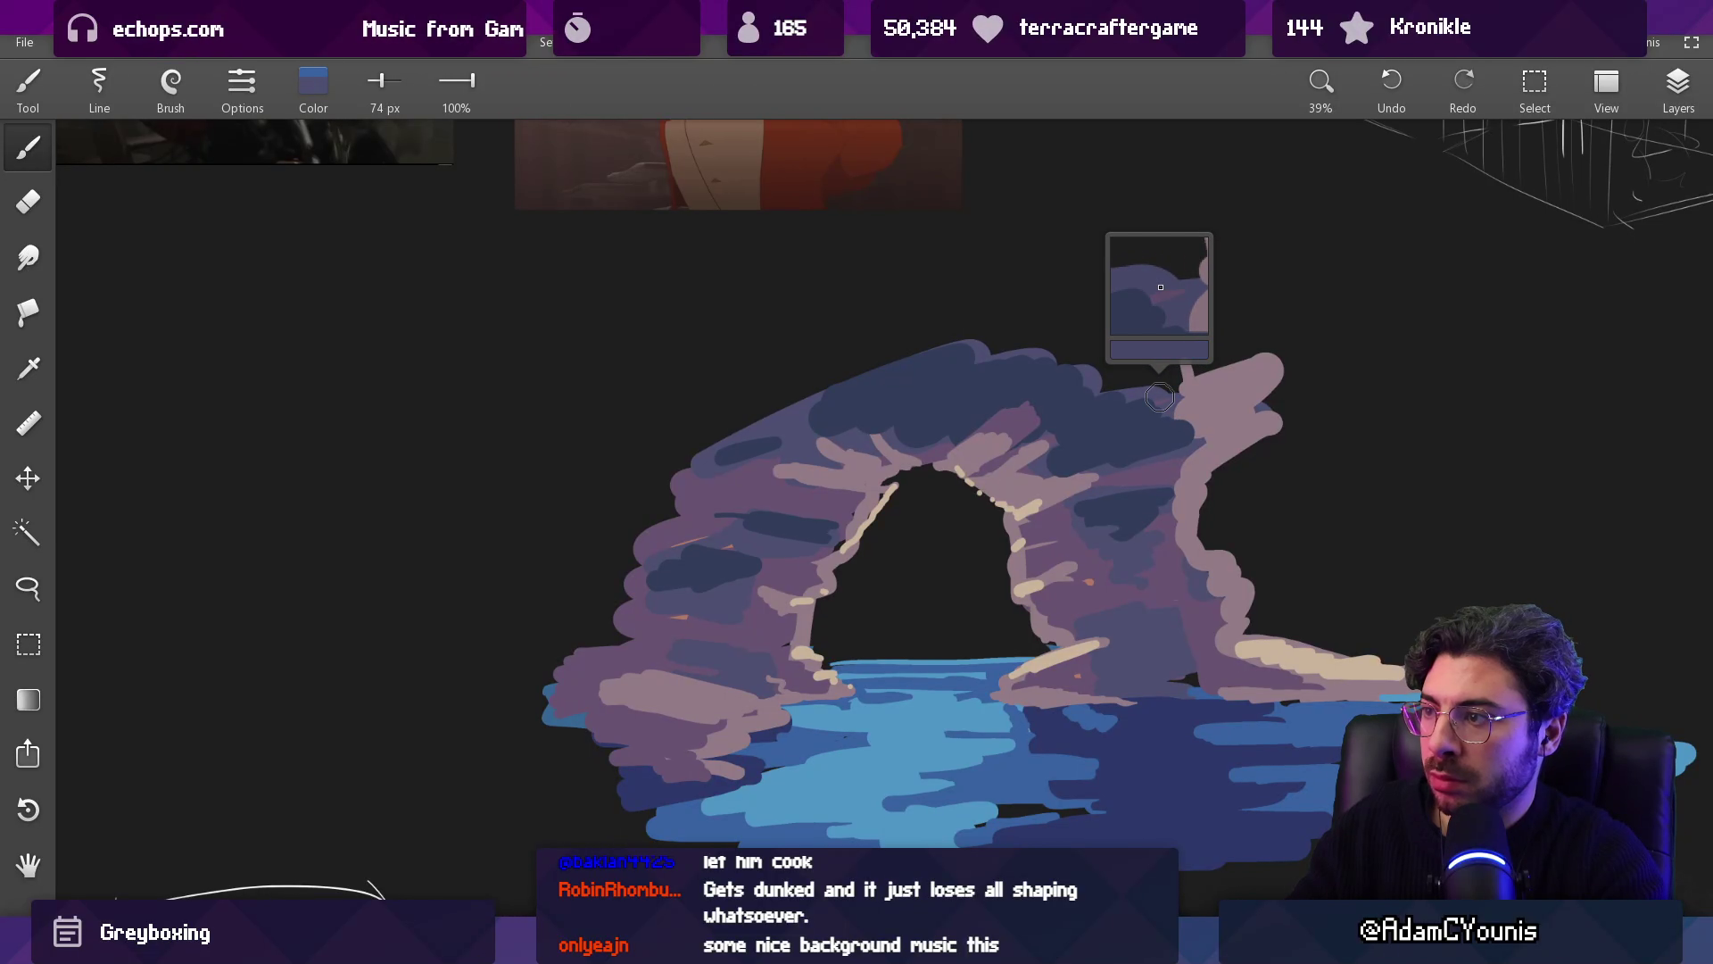
pyautogui.moveTo(1258, 366); pyautogui.dragTo(1124, 380)
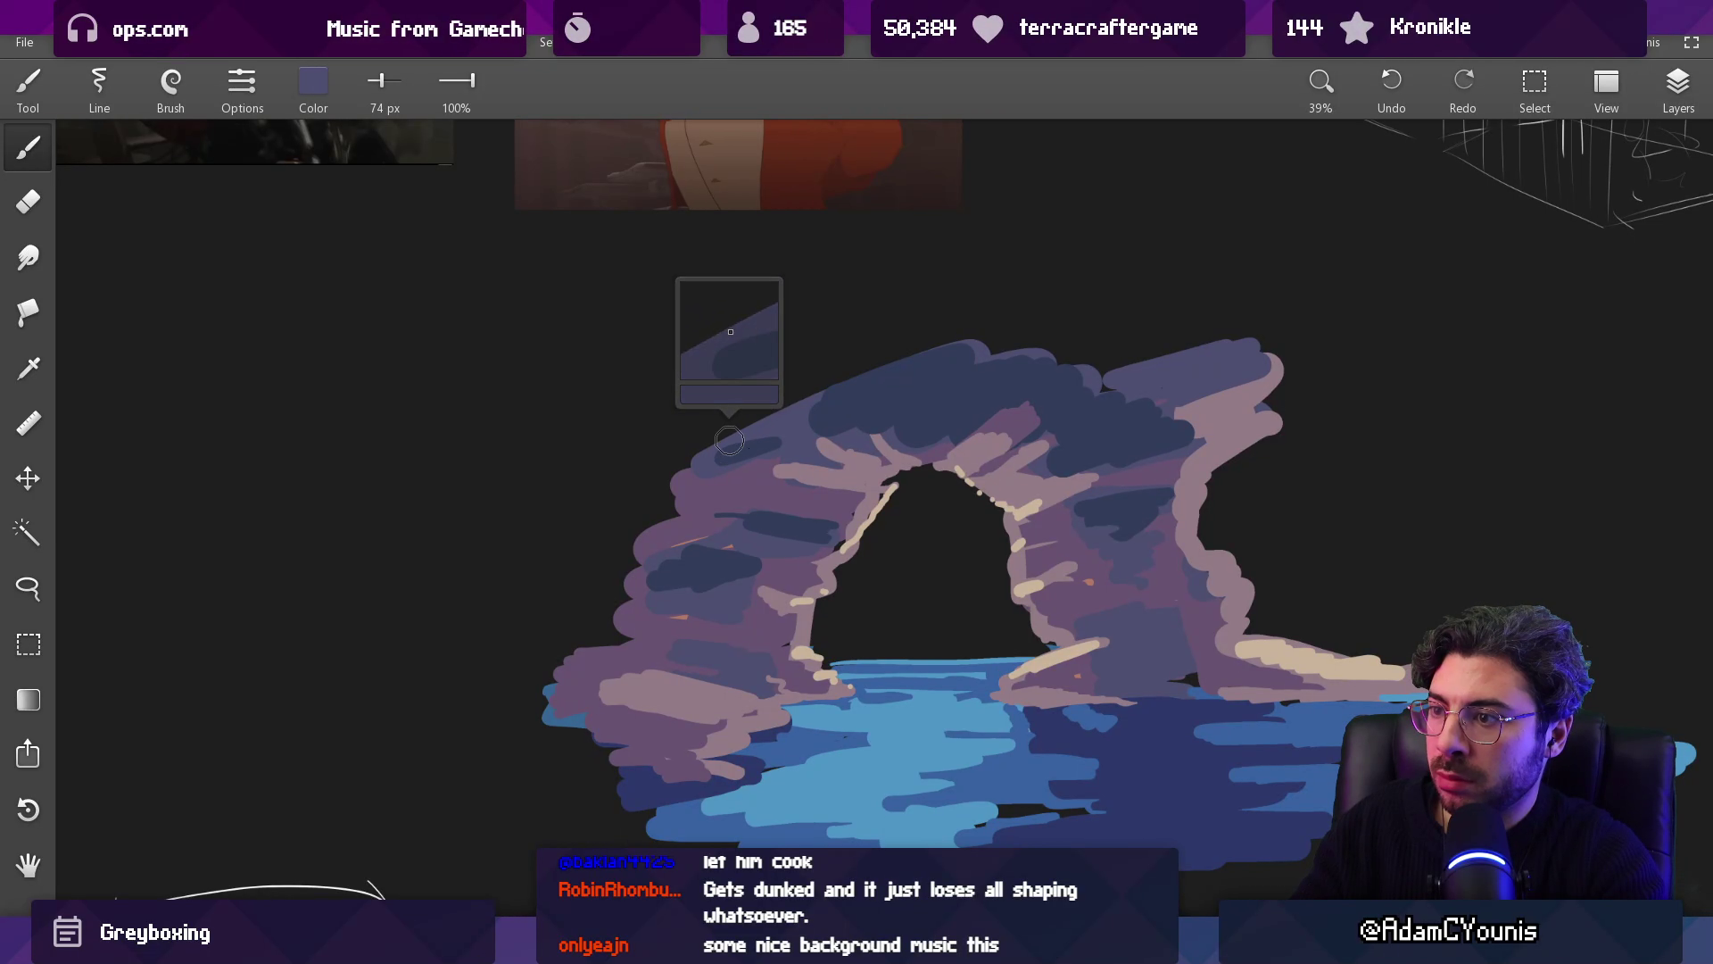
pyautogui.scroll(10, 879, 446)
pyautogui.scroll(-3, 924, 359)
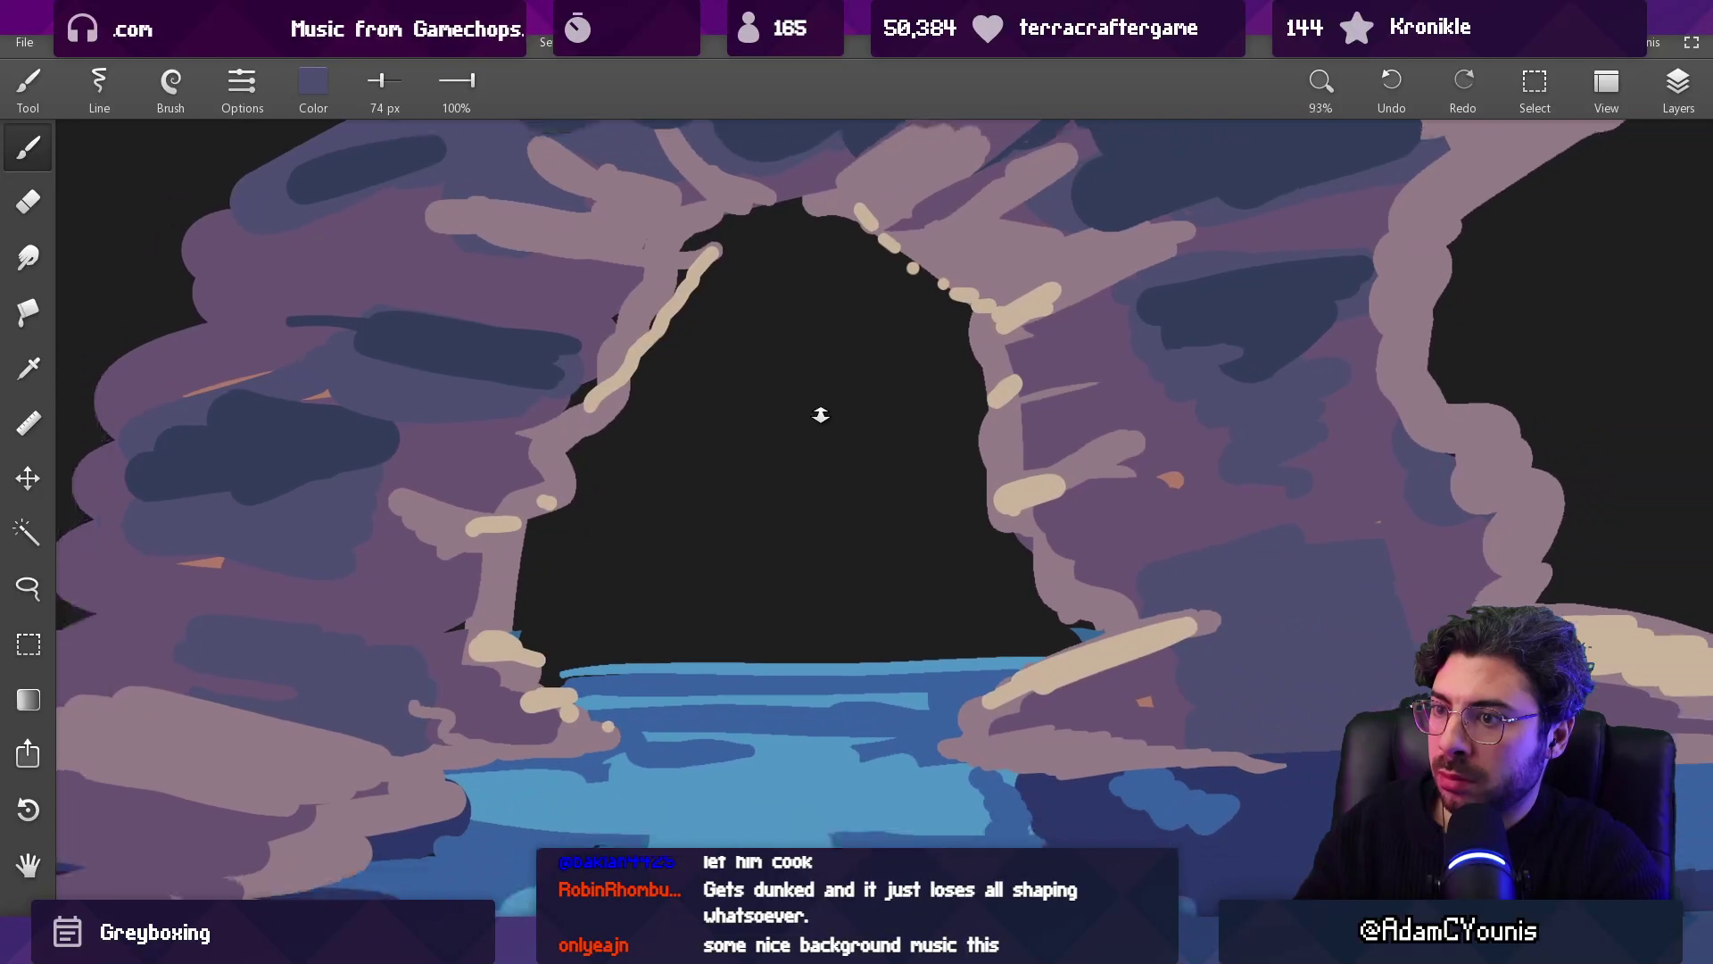
# Step: Paint a tan branch highlight on the left pillar, trimming its top-left edge with mauve
pyautogui.click(442, 682)
pyautogui.moveTo(437, 661)
pyautogui.mouseDown()
pyautogui.moveTo(366, 590)
pyautogui.moveTo(406, 612)
pyautogui.mouseUp()
pyautogui.click(544, 473)
pyautogui.moveTo(361, 555); pyautogui.dragTo(375, 574)
pyautogui.hotkey('ctrl', 'z')
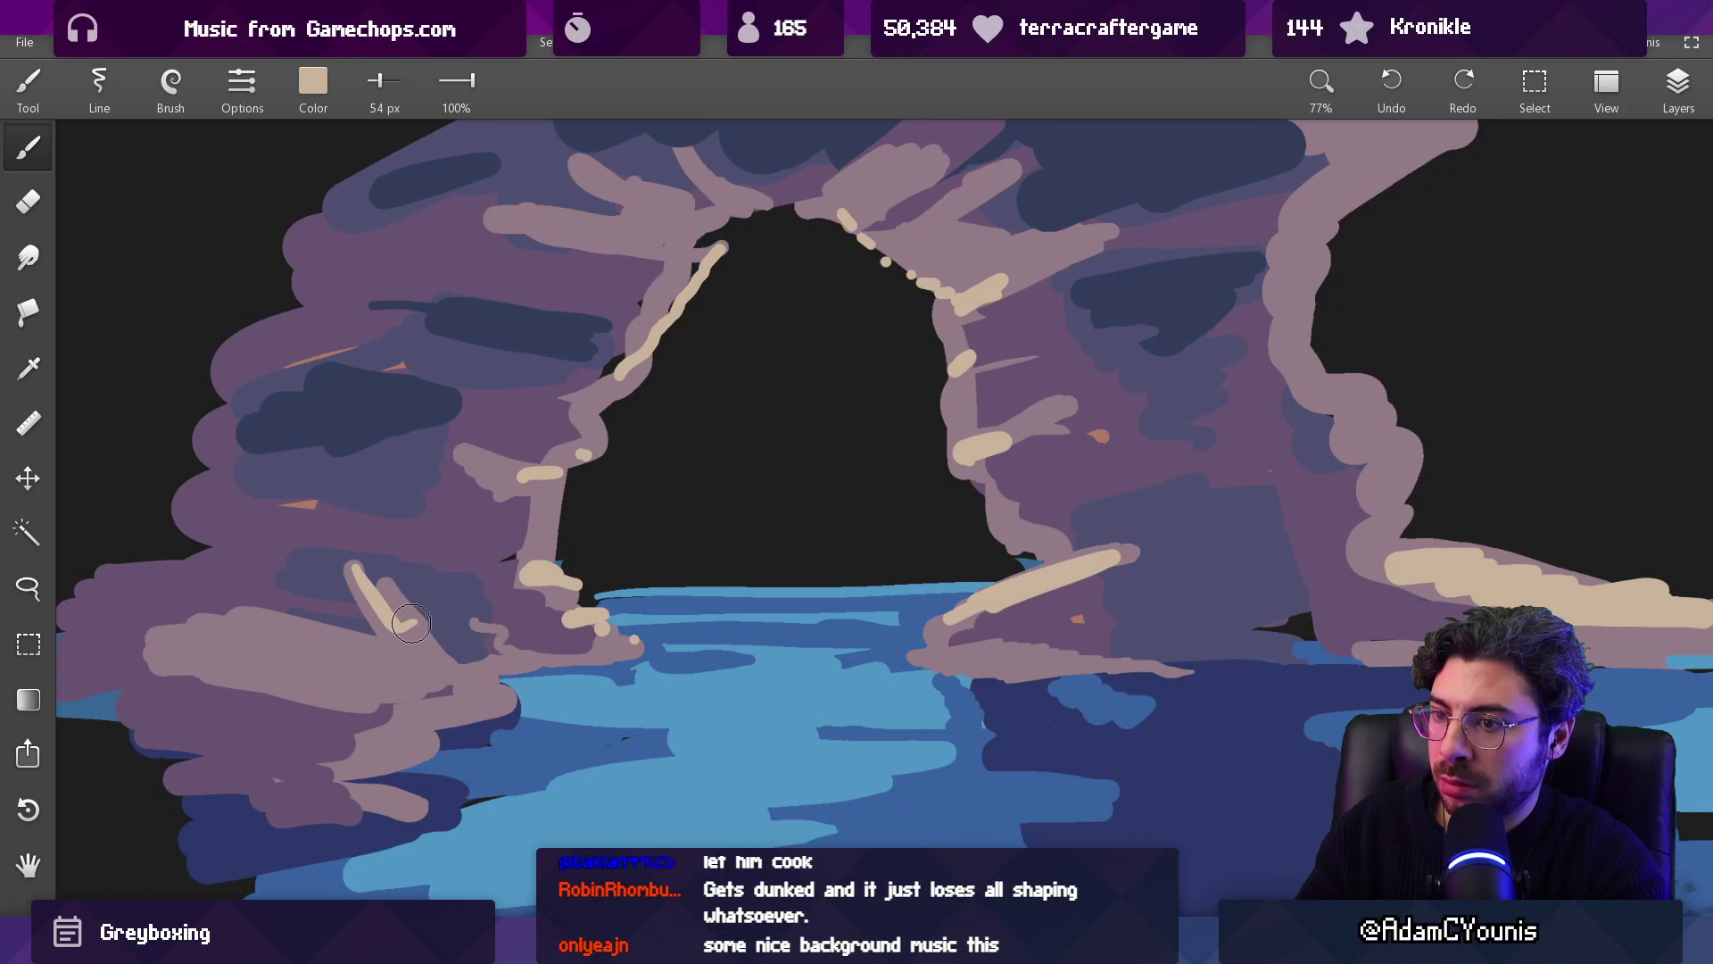
pyautogui.moveTo(407, 627); pyautogui.dragTo(388, 616)
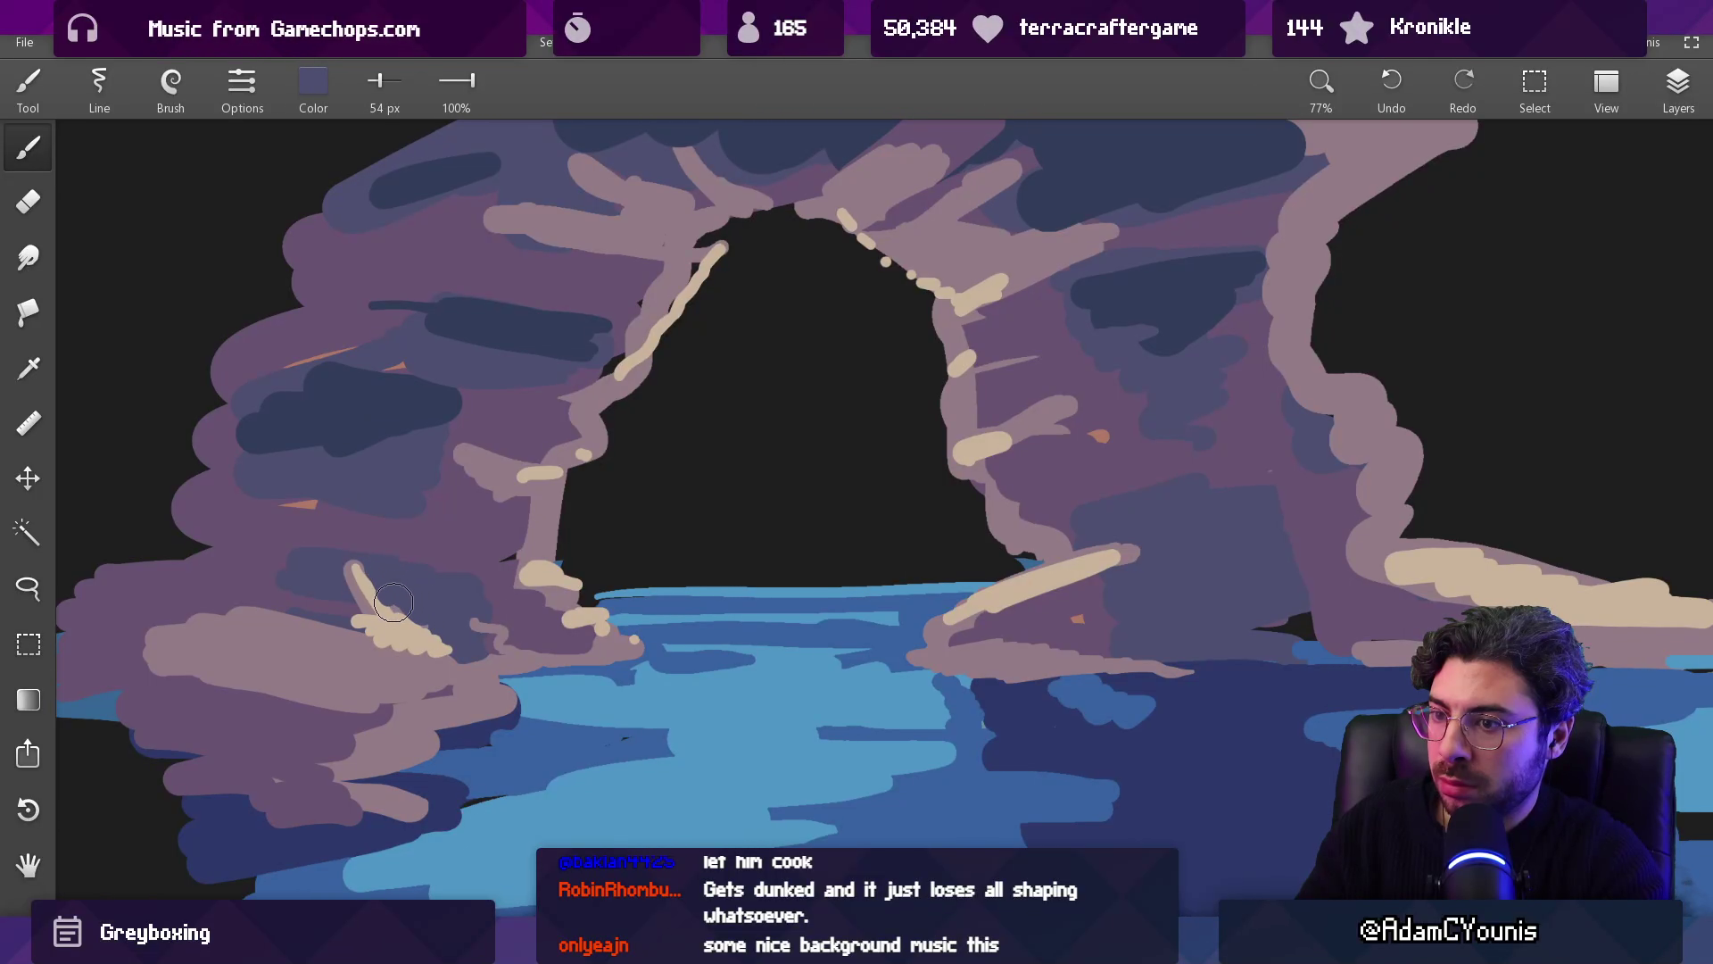
pyautogui.keyDown('alt'); pyautogui.click(318, 527); pyautogui.keyUp('alt')
pyautogui.moveTo(344, 564); pyautogui.dragTo(308, 532)
pyautogui.scroll(-5, 667, 455)
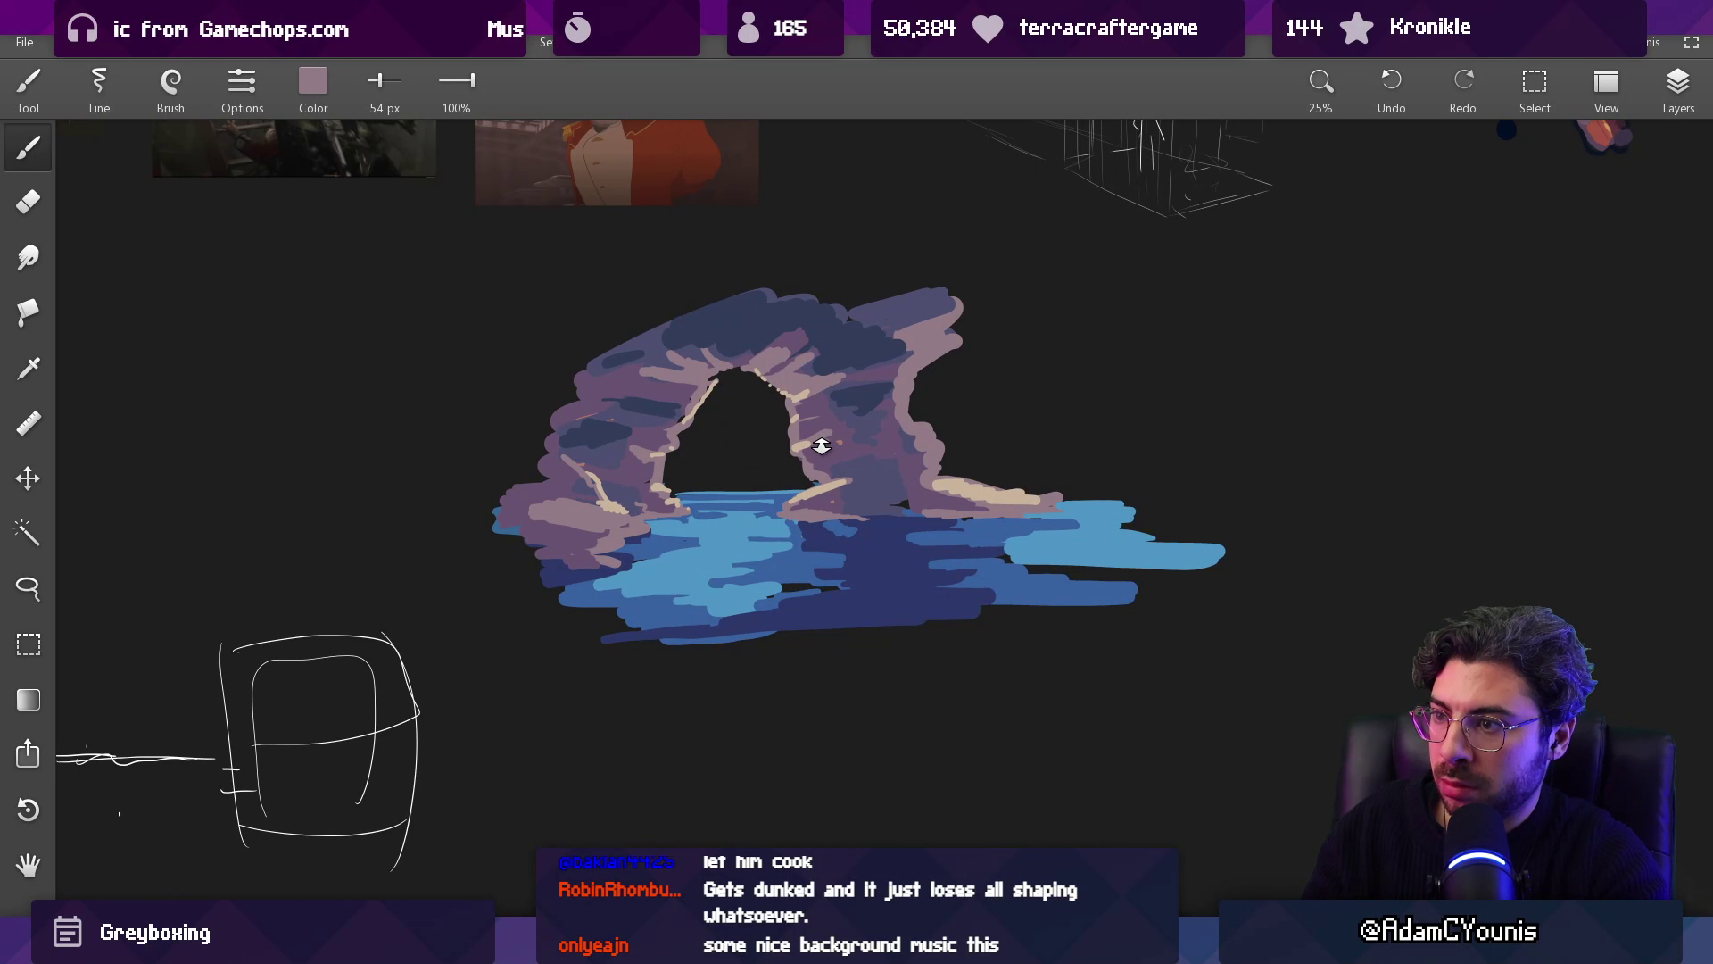
pyautogui.scroll(4, 815, 443)
# Step: Erase along the water's top edge inside the arch opening
pyautogui.keyDown('alt'); pyautogui.click(849, 584); pyautogui.keyUp('alt')
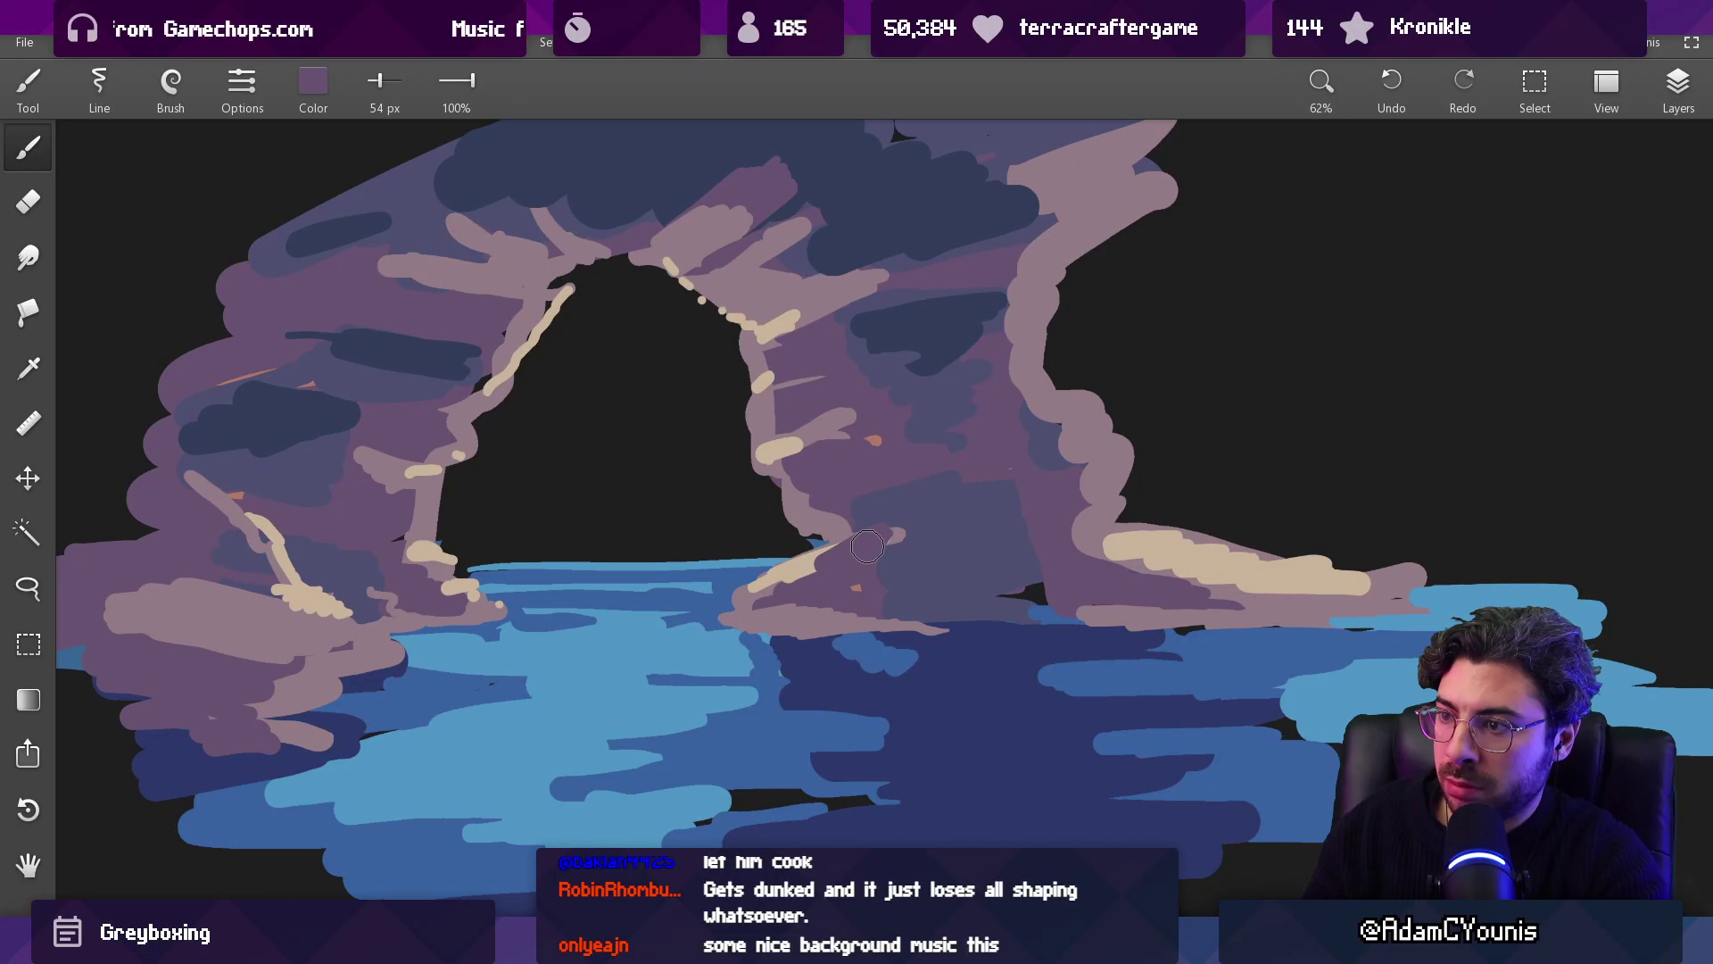
pyautogui.scroll(5, 874, 553)
pyautogui.scroll(-3, 892, 508)
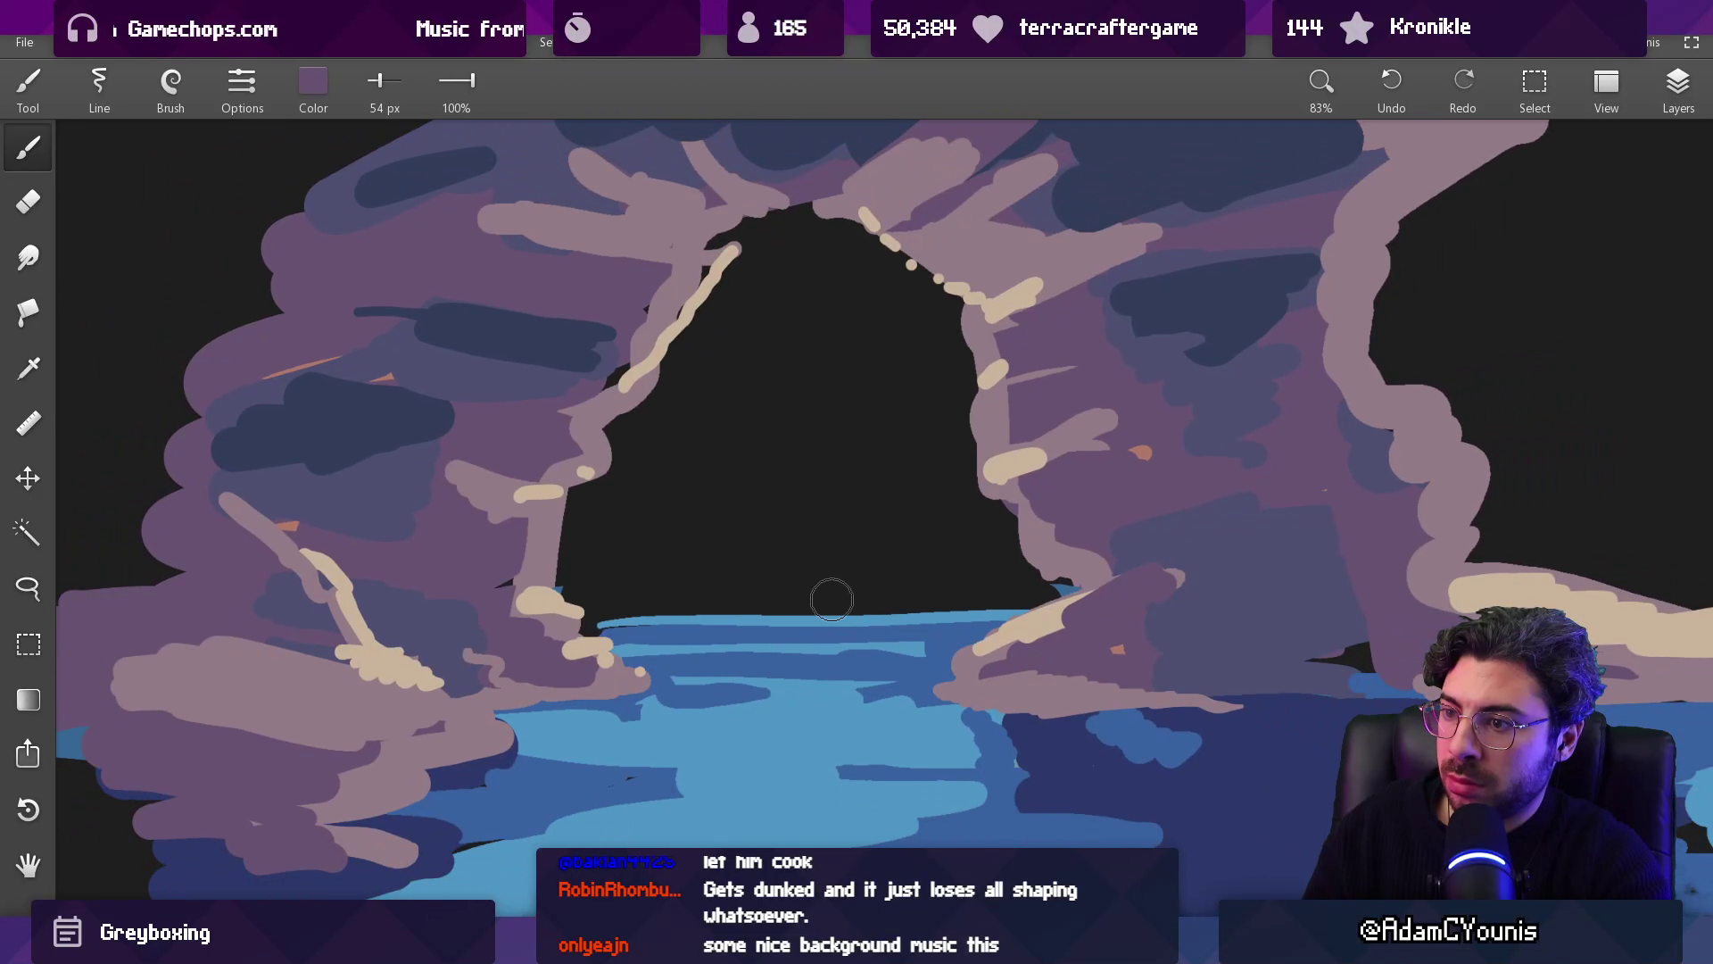
pyautogui.press('e')
pyautogui.moveTo(624, 624)
pyautogui.mouseDown()
pyautogui.moveTo(580, 616)
pyautogui.moveTo(978, 618)
pyautogui.moveTo(665, 634)
pyautogui.moveTo(856, 680)
pyautogui.mouseUp()
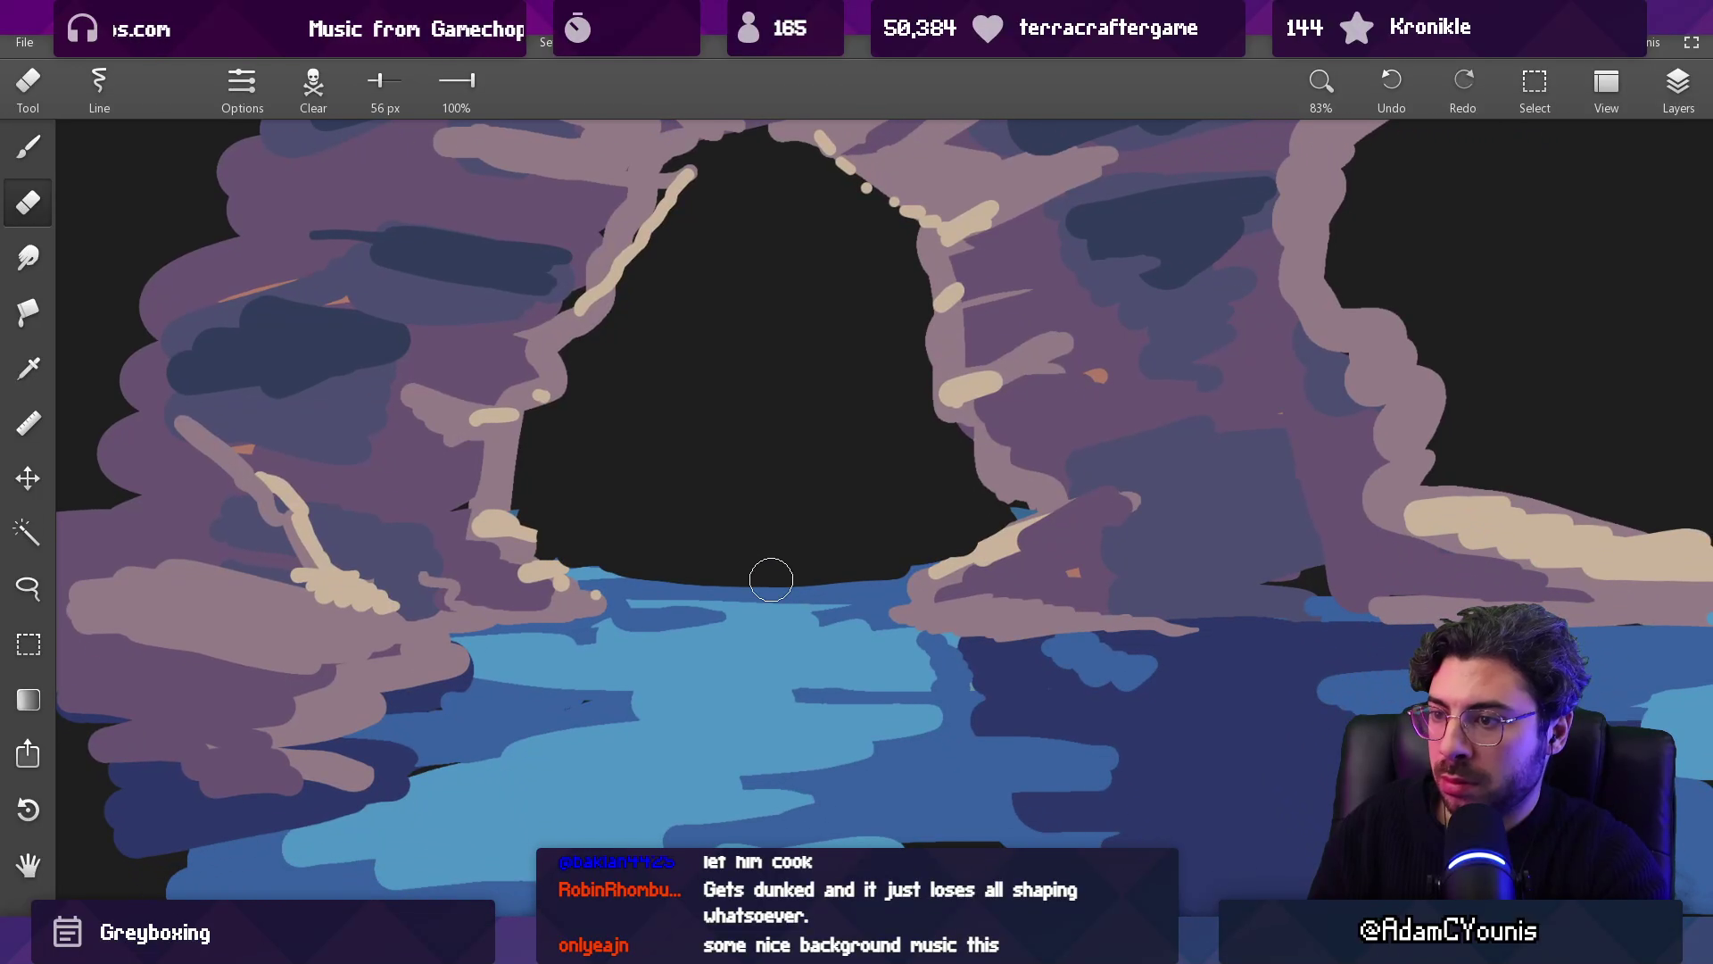
# Step: Eyedrop dark navy and paint short navy strokes at the waterline with a smaller brush
pyautogui.press('b')
pyautogui.click(956, 649)
pyautogui.moveTo(665, 620); pyautogui.dragTo(709, 658)
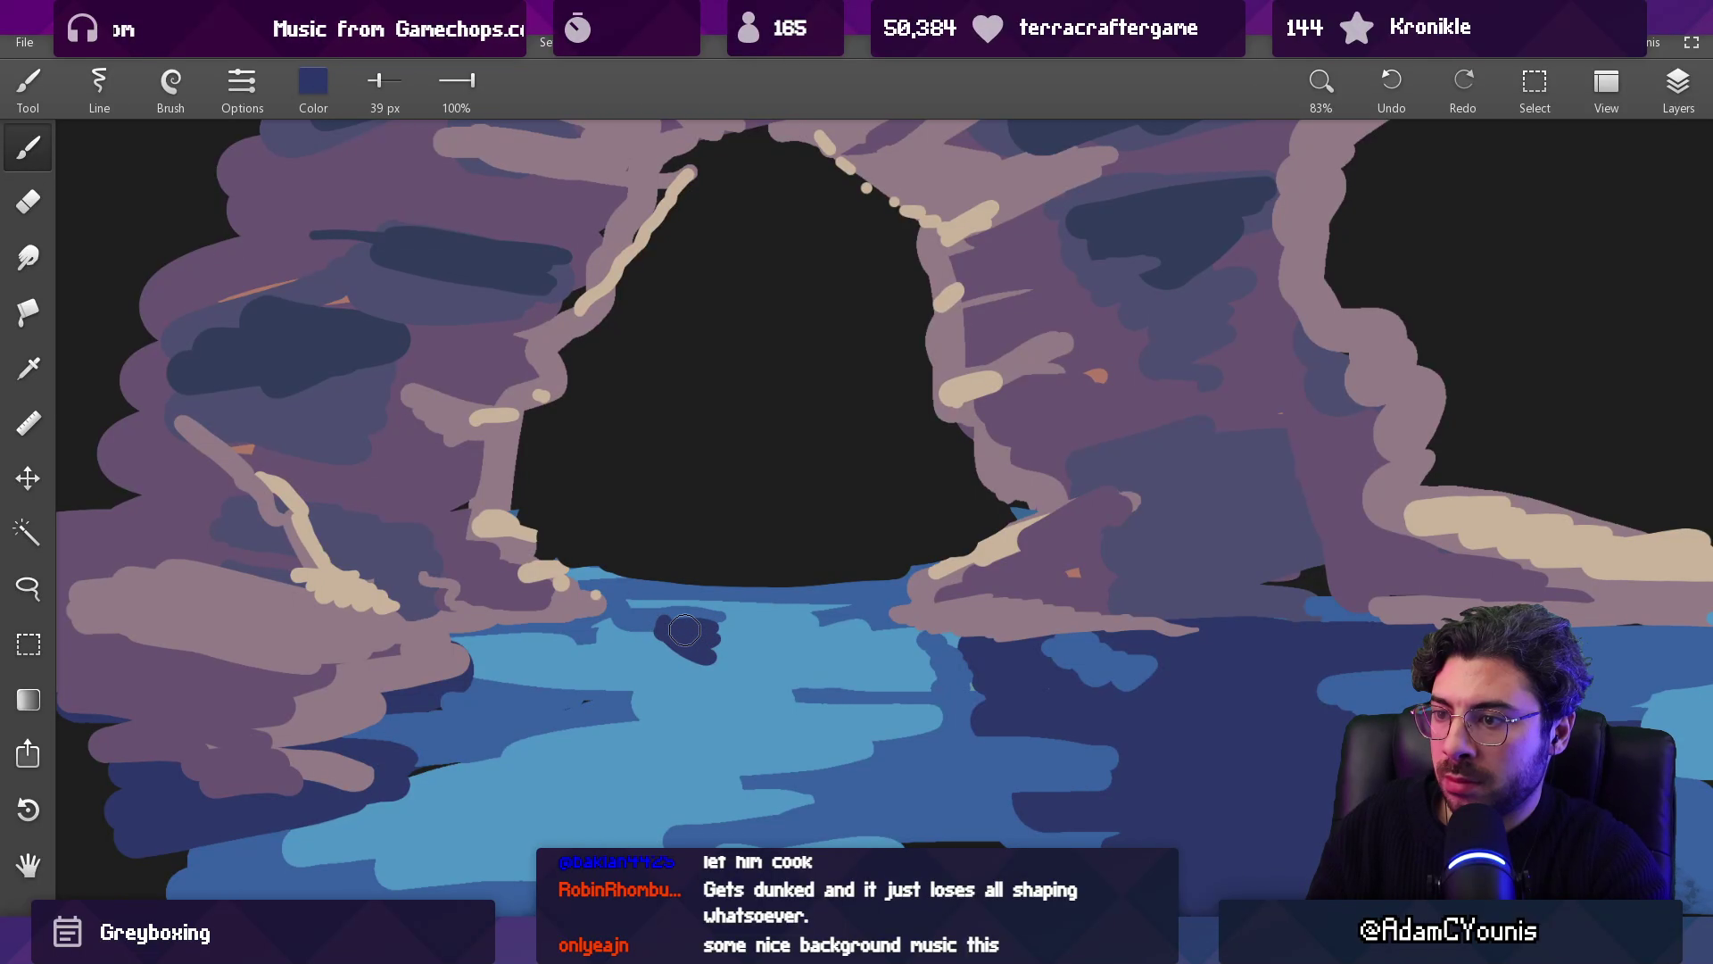
pyautogui.scroll(2, 657, 592)
pyautogui.press('[')
pyautogui.press('[')
pyautogui.press('[')
pyautogui.moveTo(650, 639)
pyautogui.mouseDown()
pyautogui.moveTo(672, 612)
pyautogui.moveTo(643, 620)
pyautogui.mouseUp()
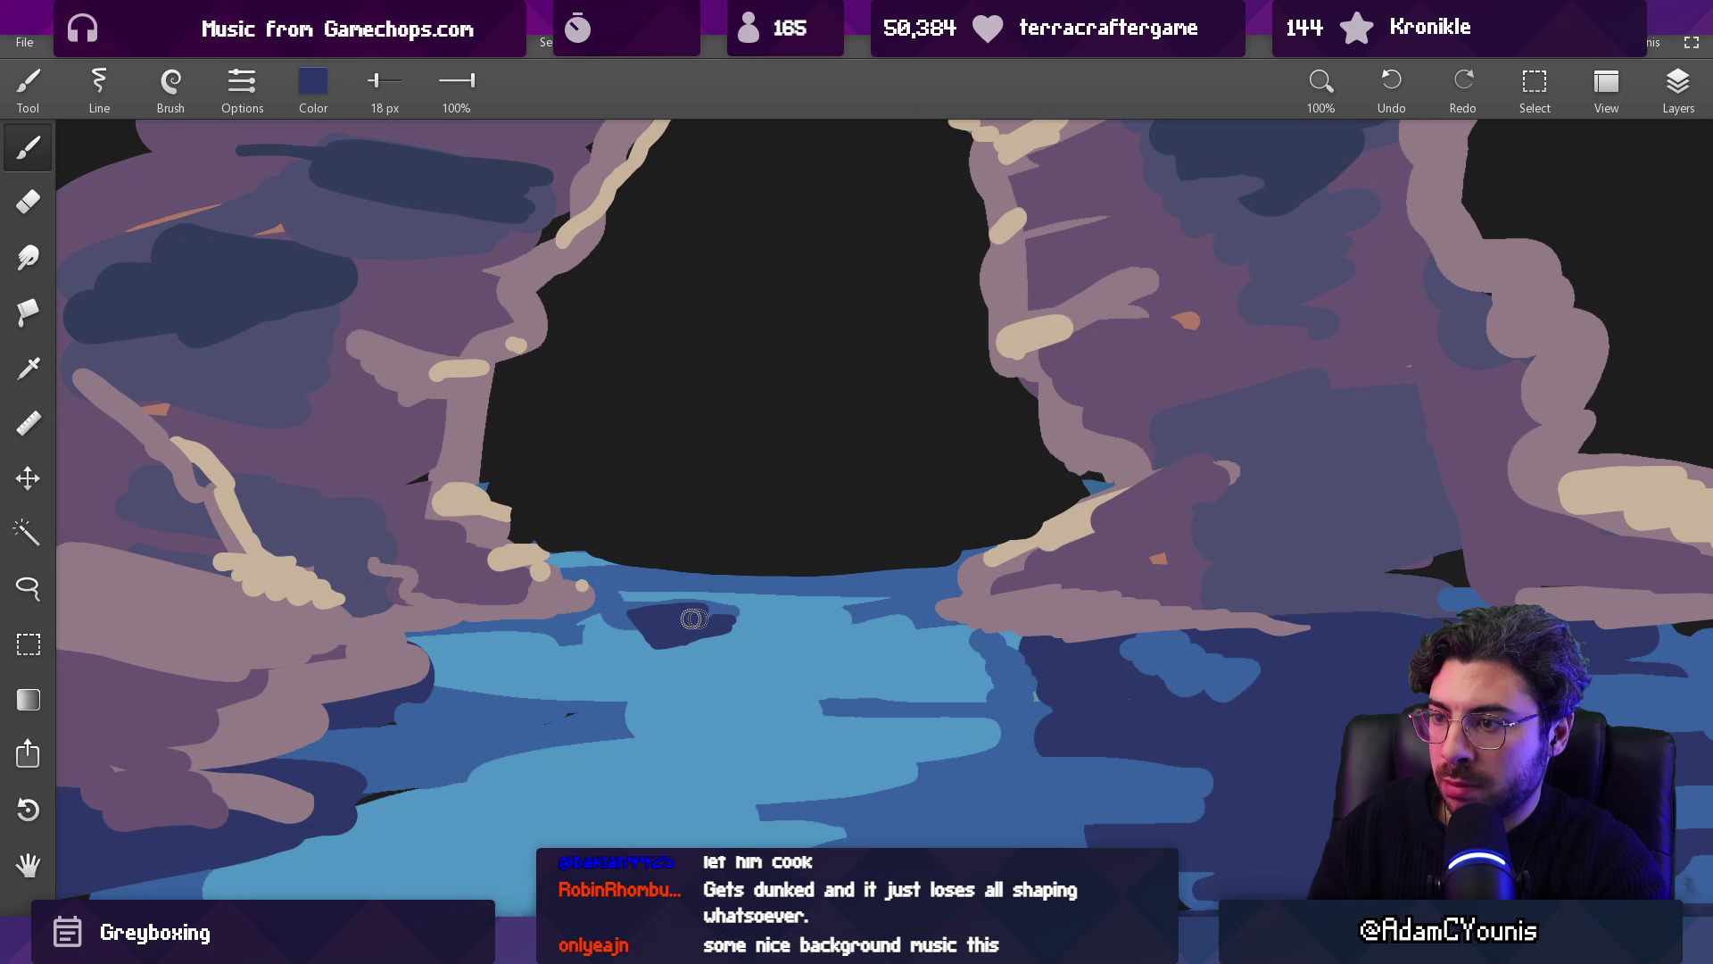
# Step: Sample medium blue and add a thin ripple, then a dab under the navy patch
pyautogui.click(919, 714)
pyautogui.press('[')
pyautogui.press('[')
pyautogui.press('[')
pyautogui.moveTo(763, 658)
pyautogui.mouseDown()
pyautogui.moveTo(647, 658)
pyautogui.moveTo(741, 657)
pyautogui.moveTo(647, 700)
pyautogui.moveTo(714, 704)
pyautogui.mouseUp()
pyautogui.press(']')
pyautogui.press(']')
pyautogui.press(']')
pyautogui.click(777, 687)
# Step: Pick light blue from the water and layer ripple strokes along the water's edge
pyautogui.click(673, 678)
pyautogui.click(773, 671)
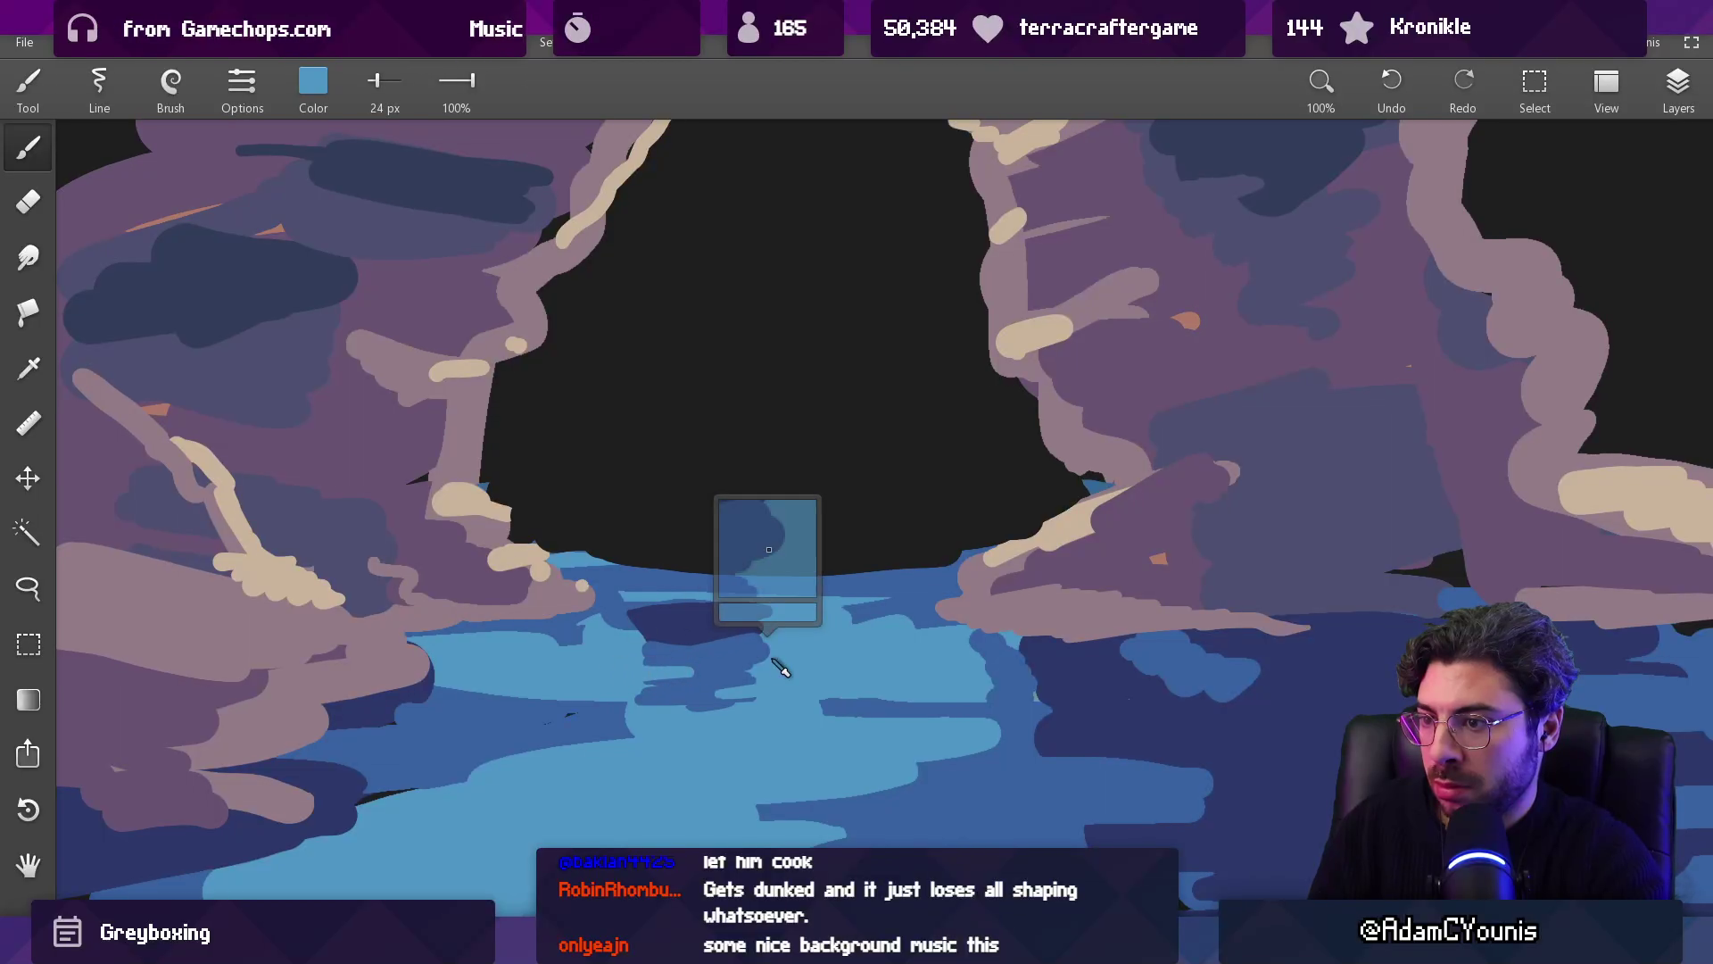
pyautogui.click(629, 675)
pyautogui.click(652, 701)
pyautogui.moveTo(654, 701)
pyautogui.mouseDown()
pyautogui.moveTo(616, 673)
pyautogui.moveTo(626, 709)
pyautogui.moveTo(793, 715)
pyautogui.moveTo(919, 708)
pyautogui.moveTo(989, 680)
pyautogui.mouseUp()
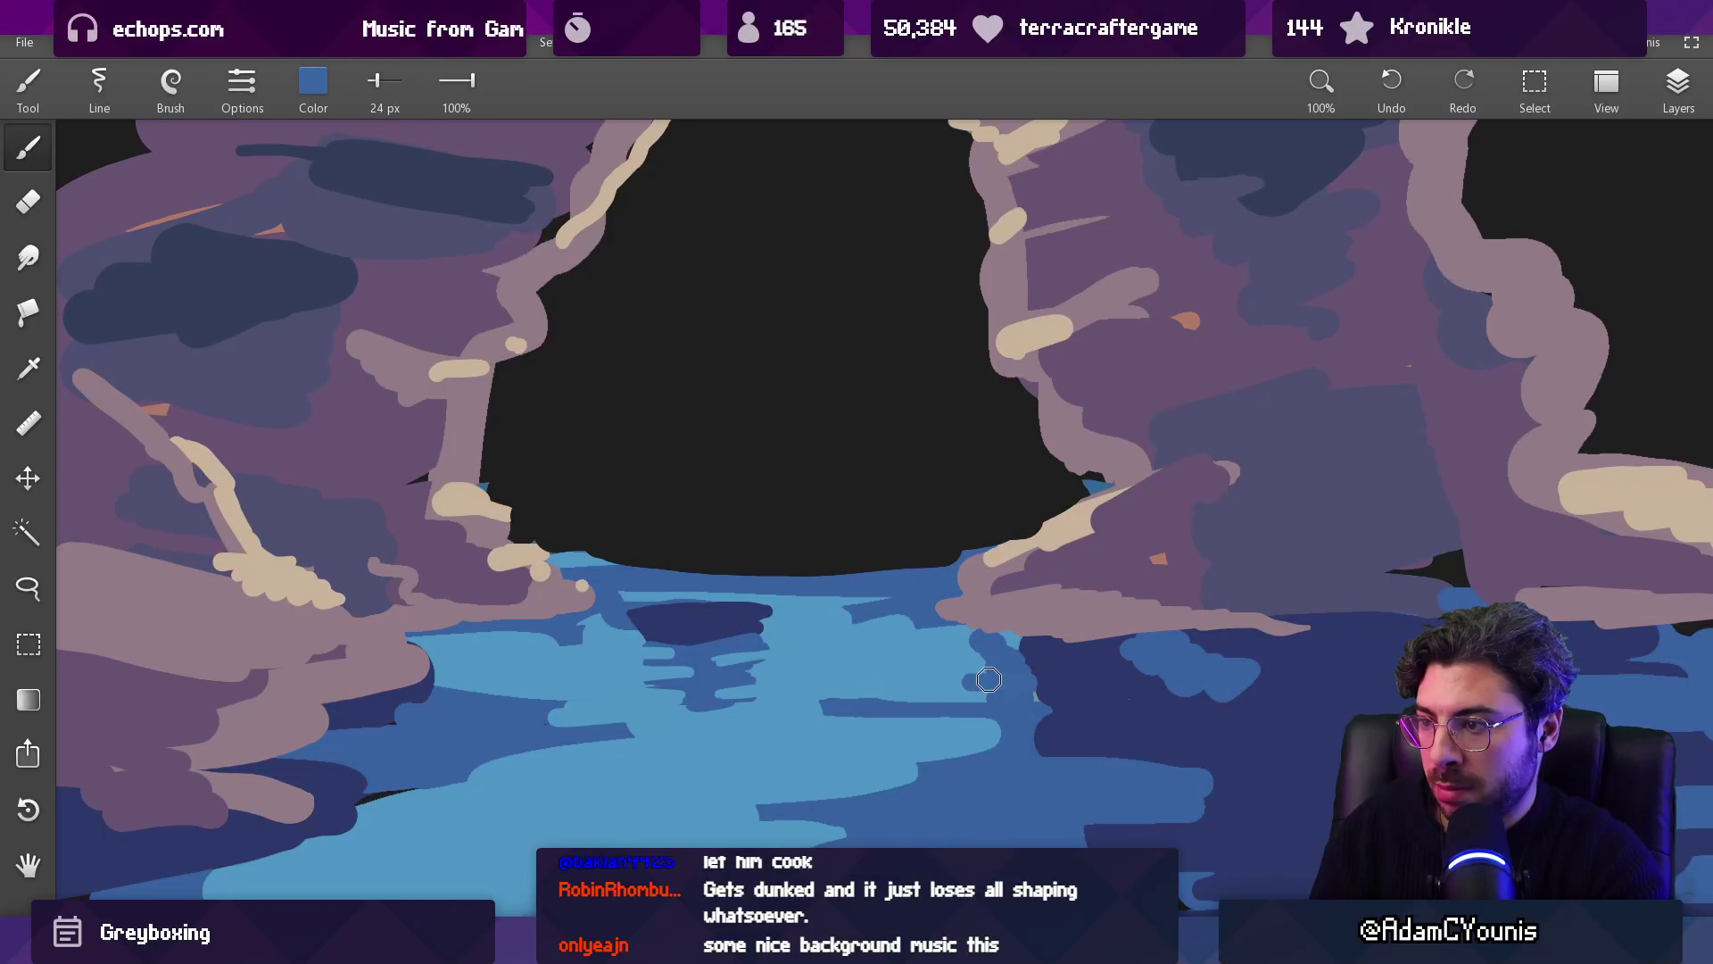
pyautogui.moveTo(852, 664)
pyautogui.mouseDown()
pyautogui.moveTo(888, 615)
pyautogui.moveTo(821, 621)
pyautogui.moveTo(776, 586)
pyautogui.mouseUp()
pyautogui.moveTo(752, 586); pyautogui.dragTo(827, 586)
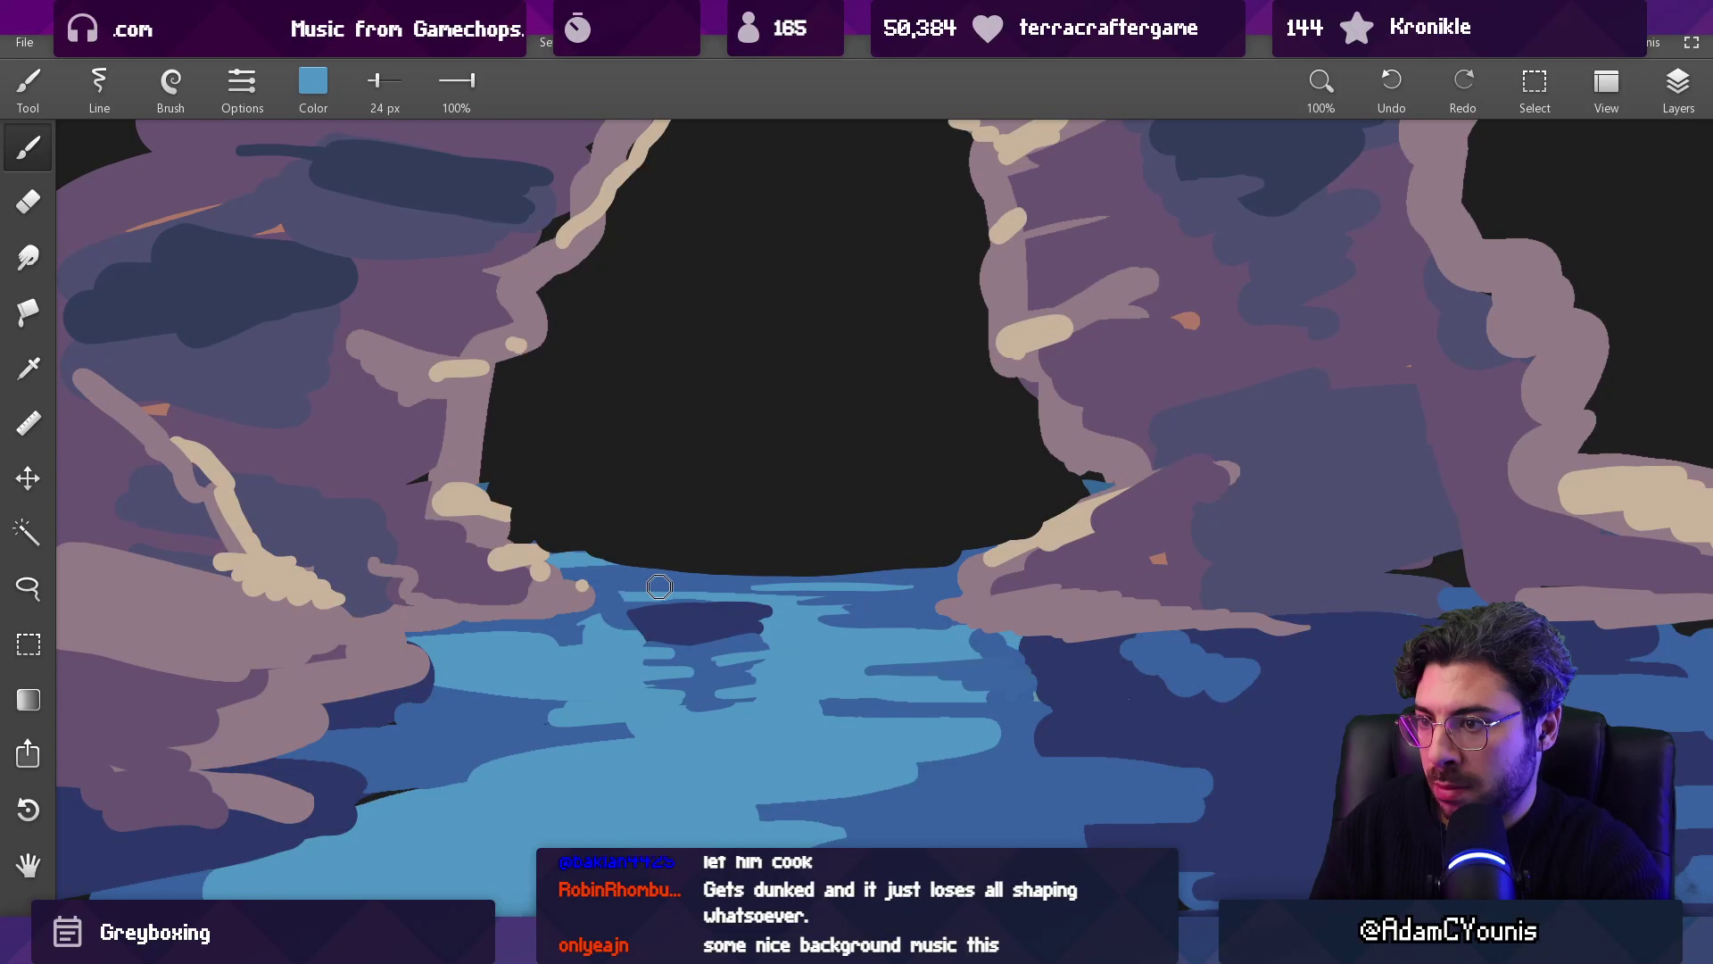
pyautogui.moveTo(632, 584); pyautogui.dragTo(710, 580)
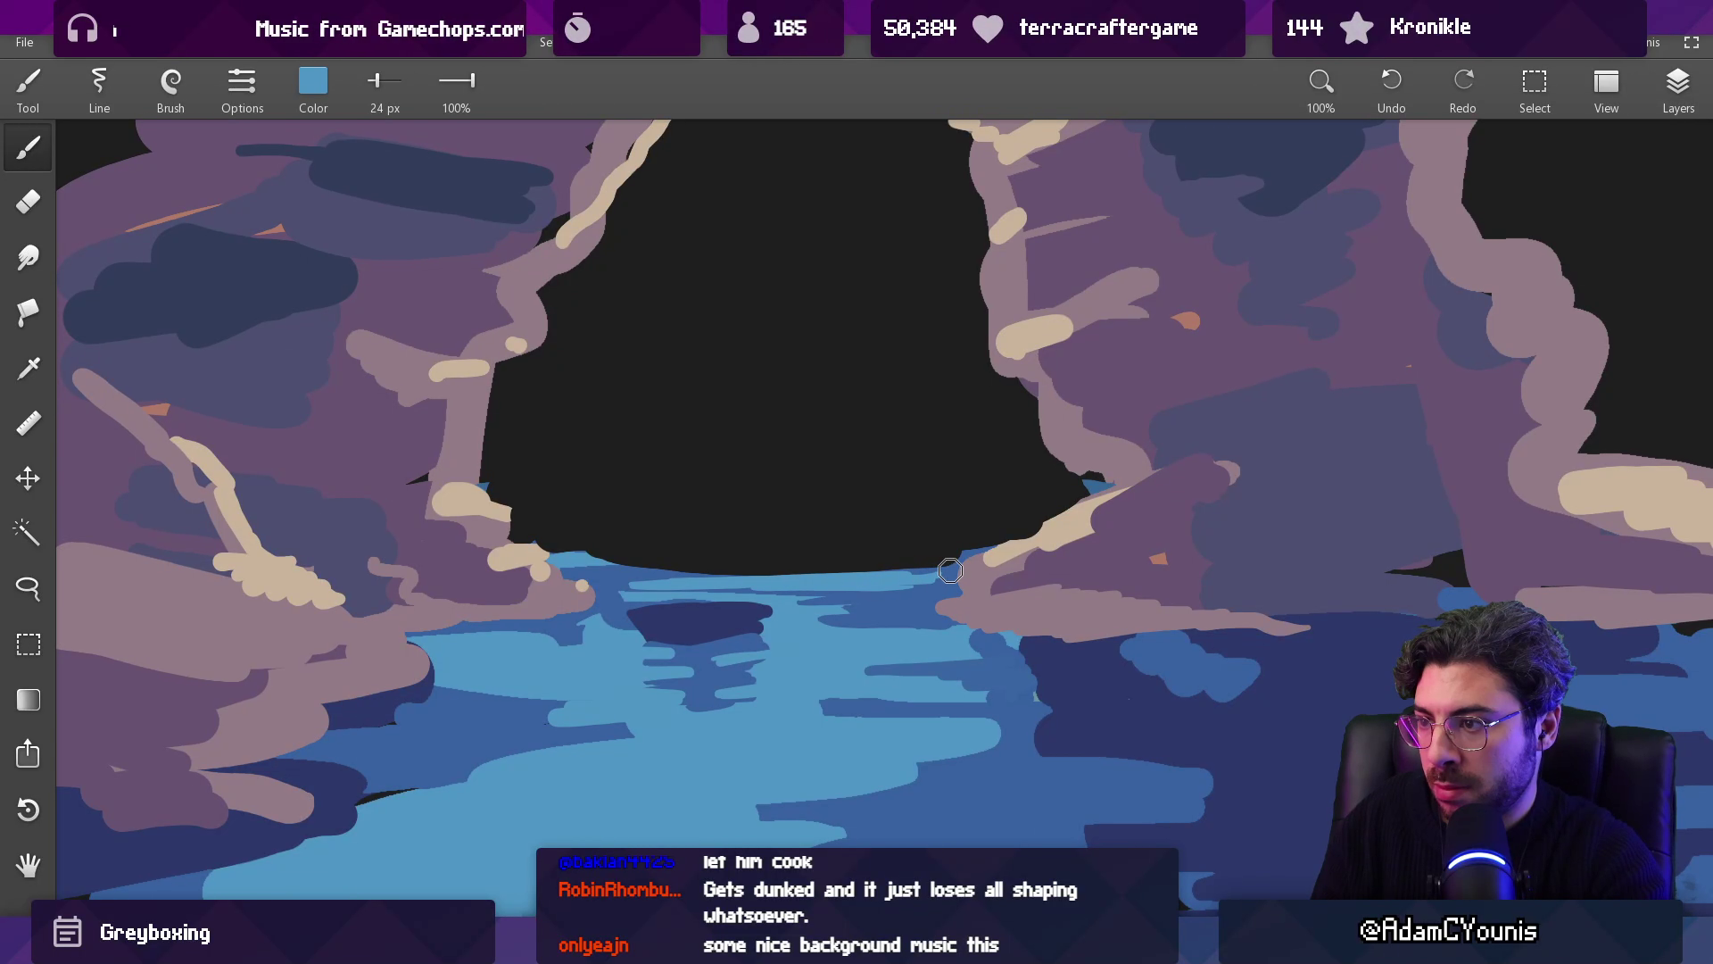
# Step: Set the brush colour to pure white #FFFFFF, with red, green and blue at 255
pyautogui.press('e')
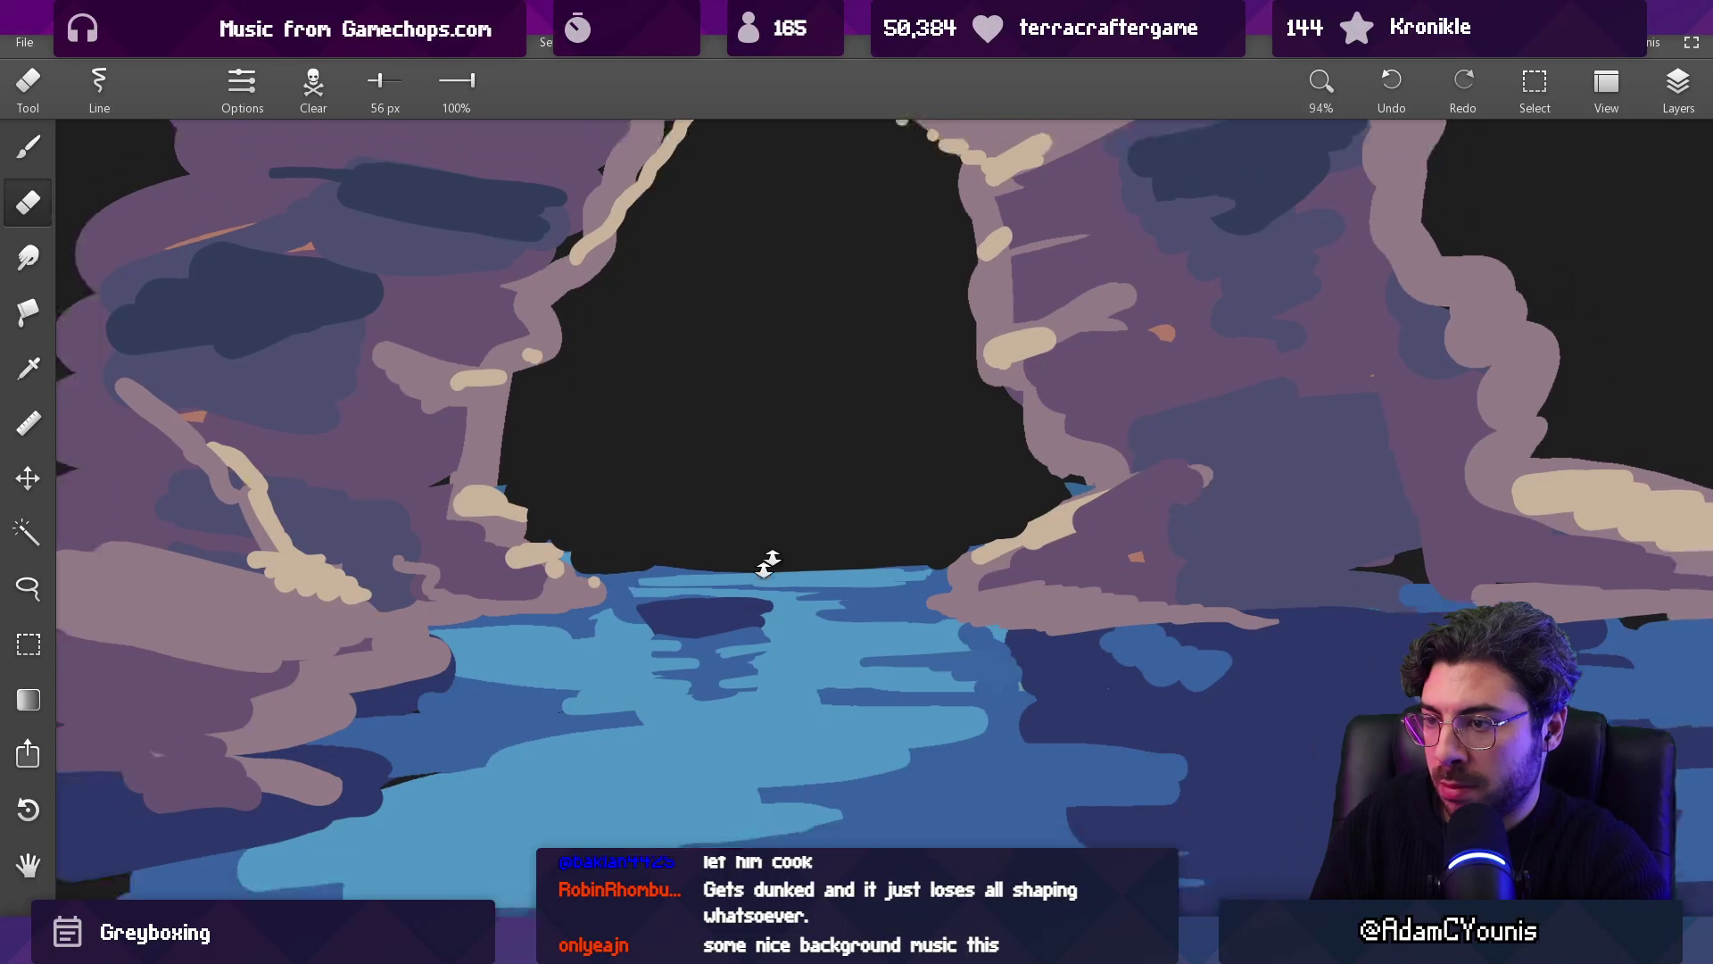
pyautogui.scroll(-5, 765, 554)
pyautogui.scroll(2, 760, 591)
pyautogui.scroll(4, 760, 592)
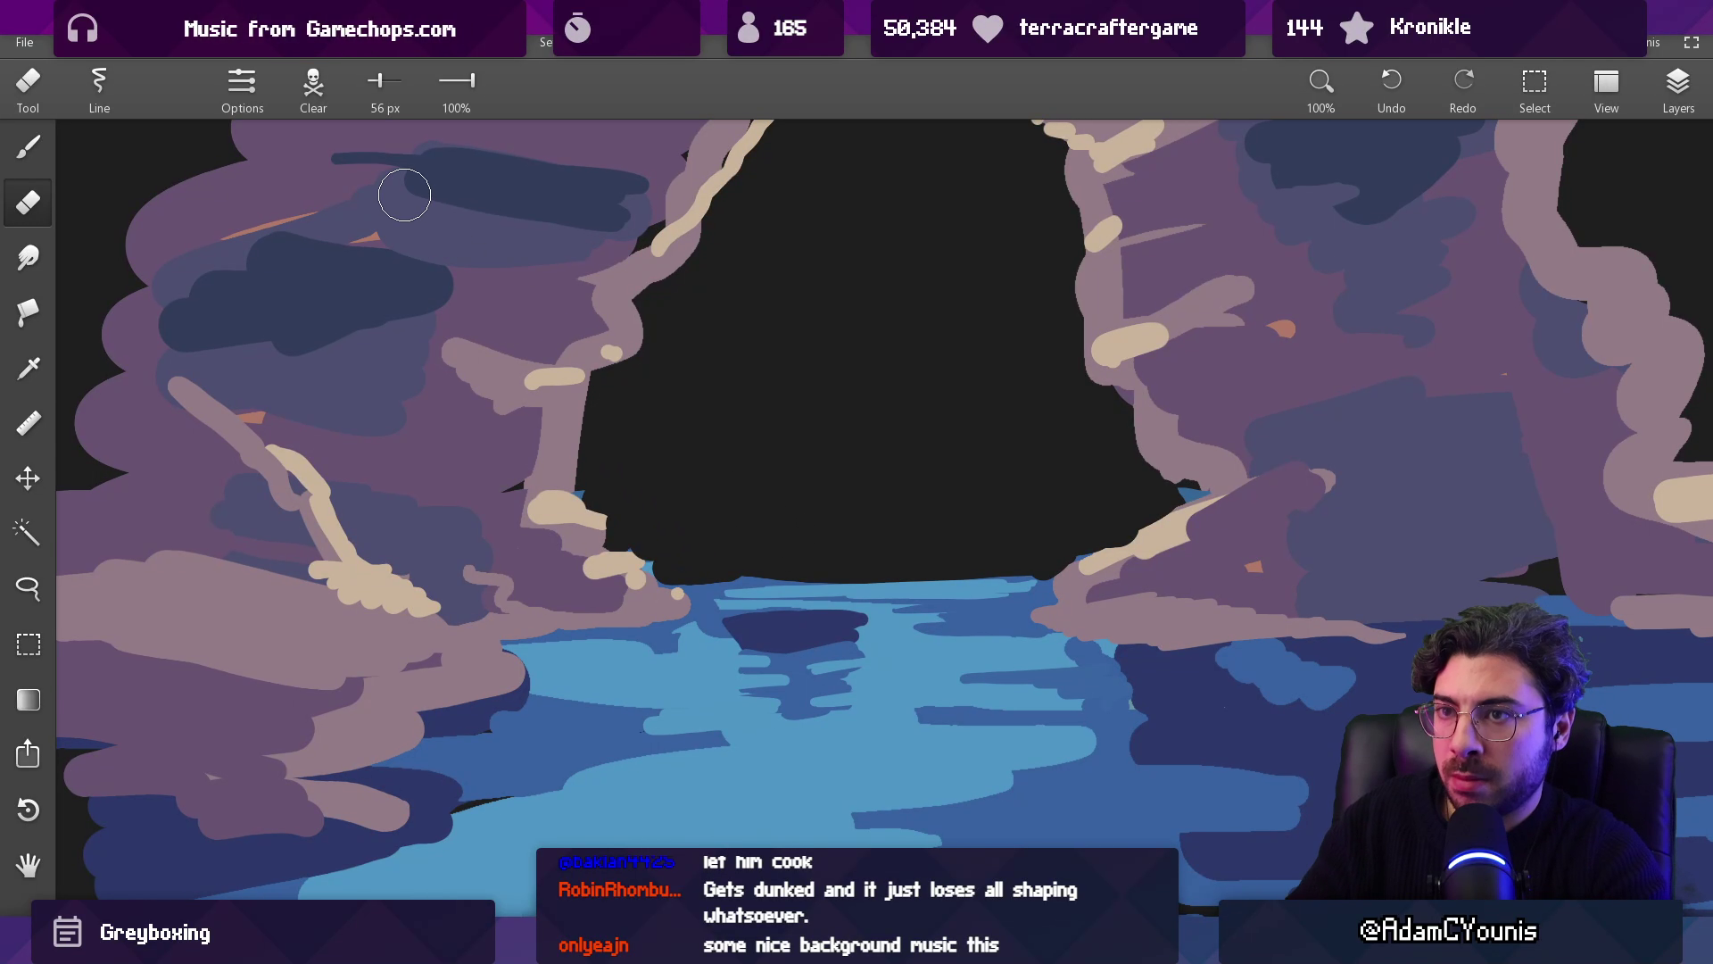
pyautogui.press('b')
pyautogui.press('c')
pyautogui.moveTo(273, 201); pyautogui.dragTo(432, 201)
pyautogui.moveTo(331, 255); pyautogui.dragTo(432, 255)
pyautogui.moveTo(371, 309); pyautogui.dragTo(431, 308)
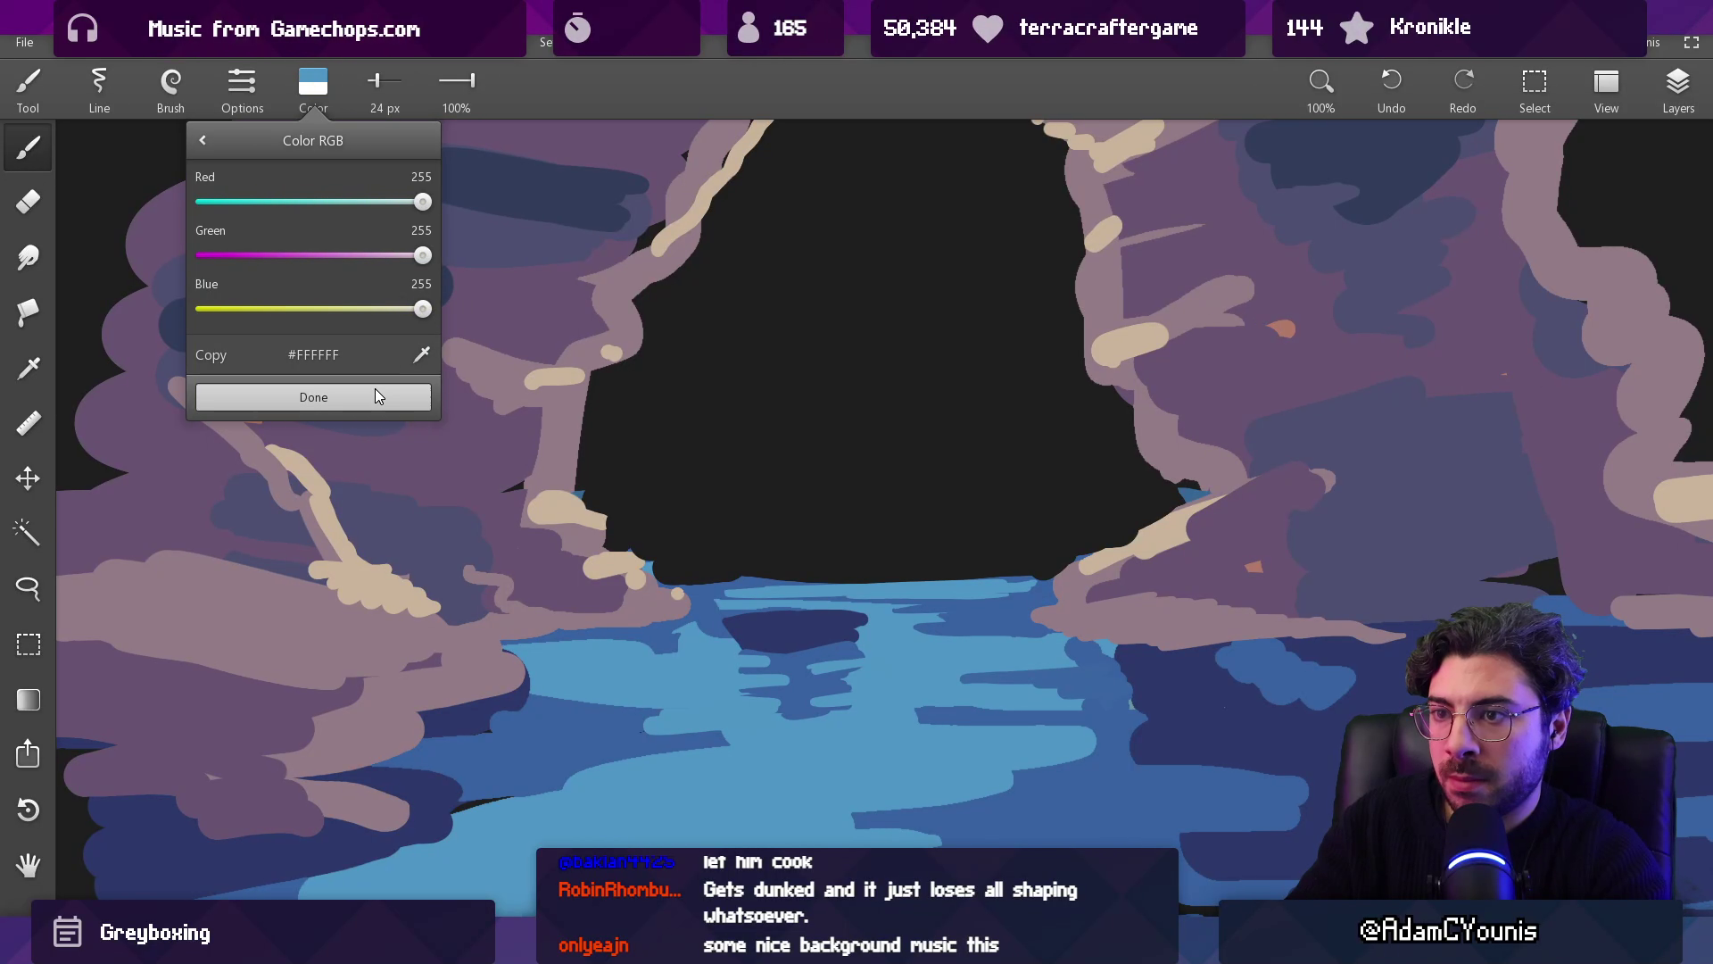
# Step: With a 20 px white brush, paint the second, smaller figure in the boat
pyautogui.click(383, 397)
pyautogui.moveTo(775, 580)
pyautogui.mouseDown()
pyautogui.moveTo(760, 568)
pyautogui.moveTo(702, 642)
pyautogui.mouseUp()
pyautogui.scroll(3, 778, 592)
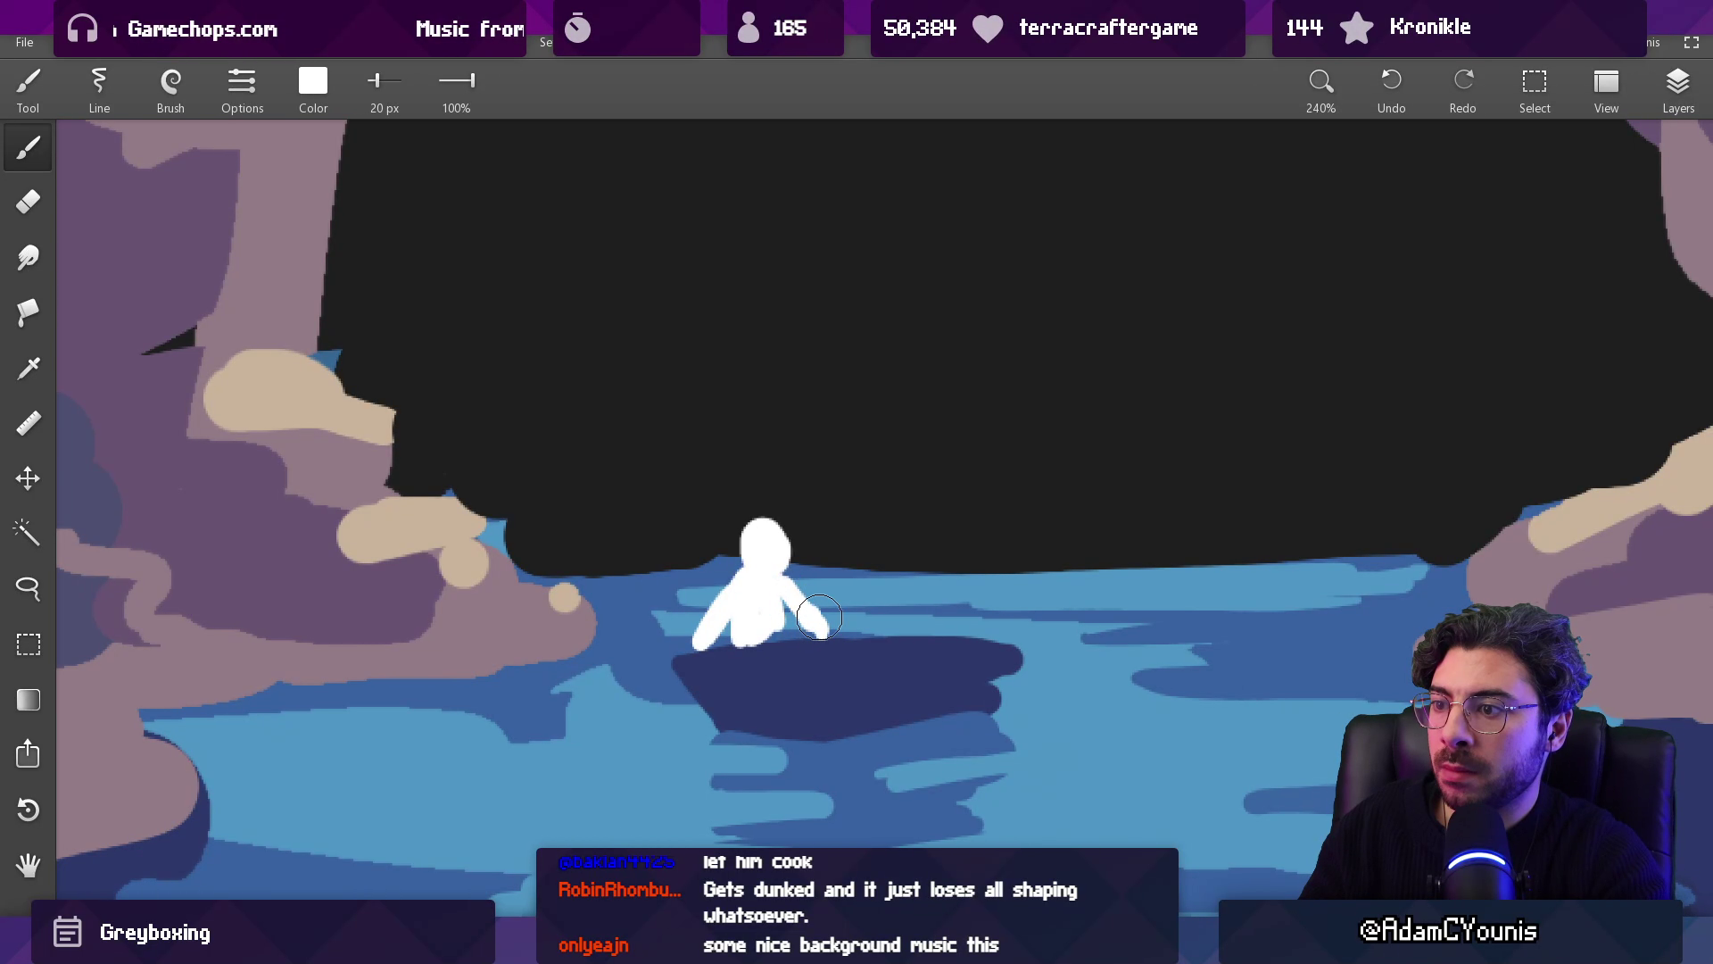
pyautogui.moveTo(926, 570); pyautogui.dragTo(949, 624)
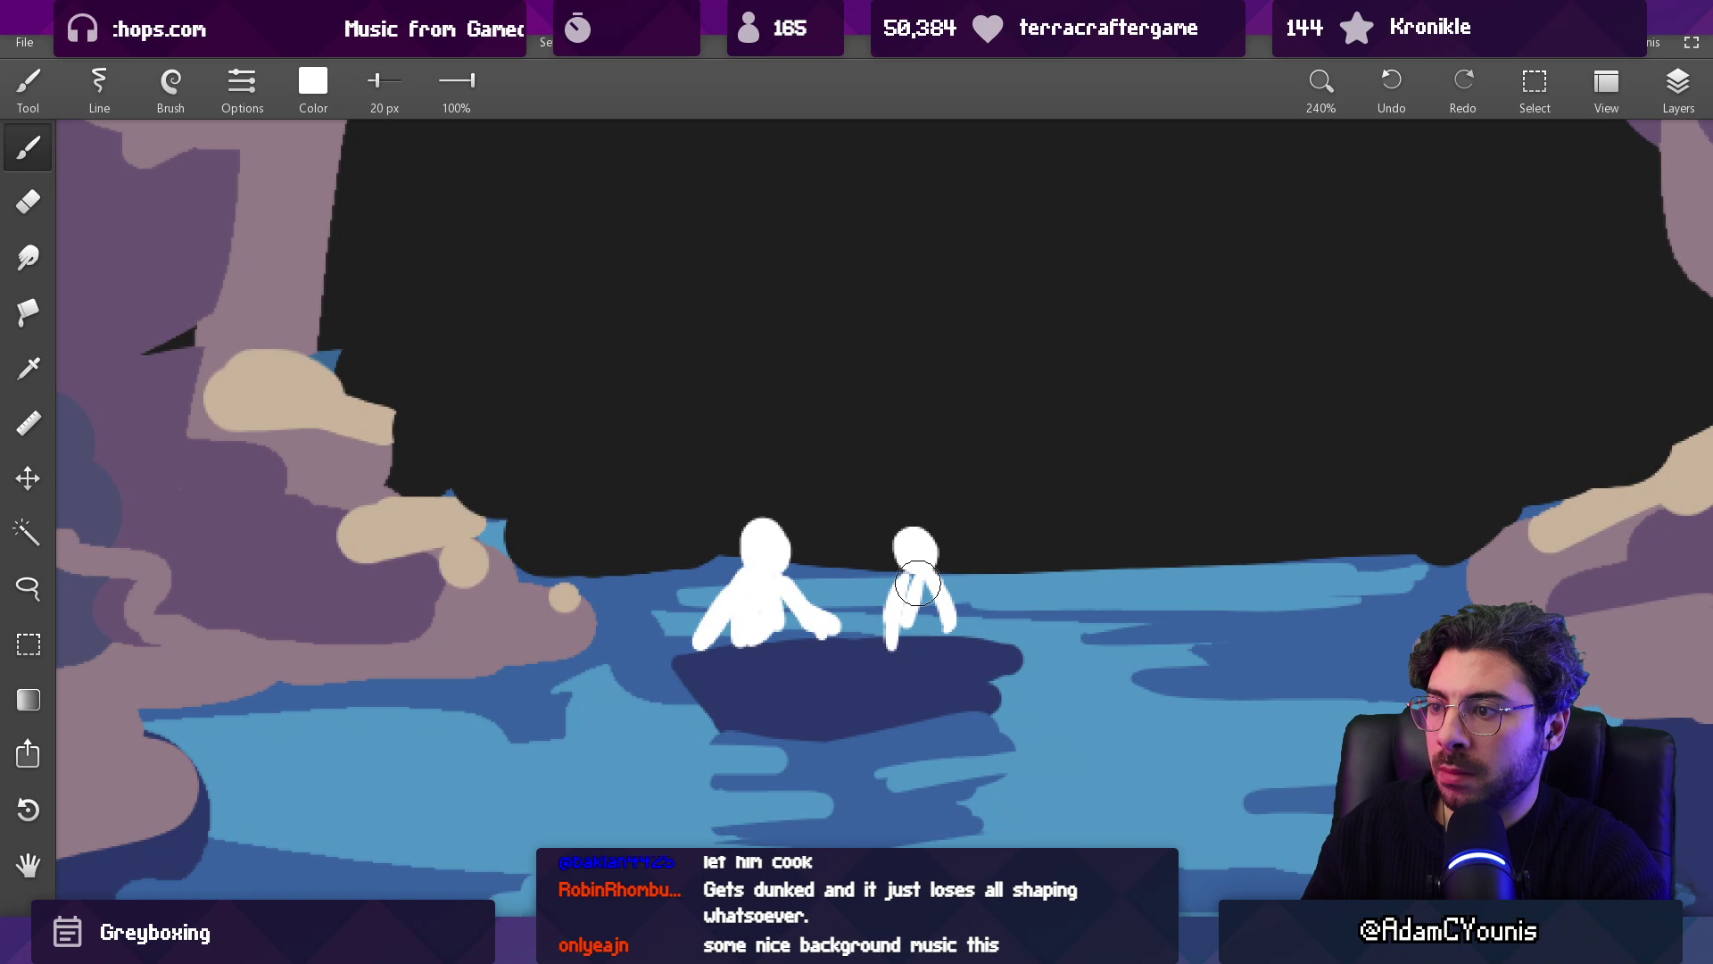
# Step: Eyedrop water blue and boat navy to trim the small figure's arm
pyautogui.keyDown('alt'); pyautogui.click(880, 614); pyautogui.keyUp('alt')
pyautogui.moveTo(878, 620)
pyautogui.mouseDown()
pyautogui.moveTo(929, 623)
pyautogui.moveTo(861, 654)
pyautogui.mouseUp()
pyautogui.keyDown('alt'); pyautogui.click(905, 607); pyautogui.keyUp('alt')
pyautogui.keyDown('alt'); pyautogui.click(918, 661); pyautogui.keyUp('alt')
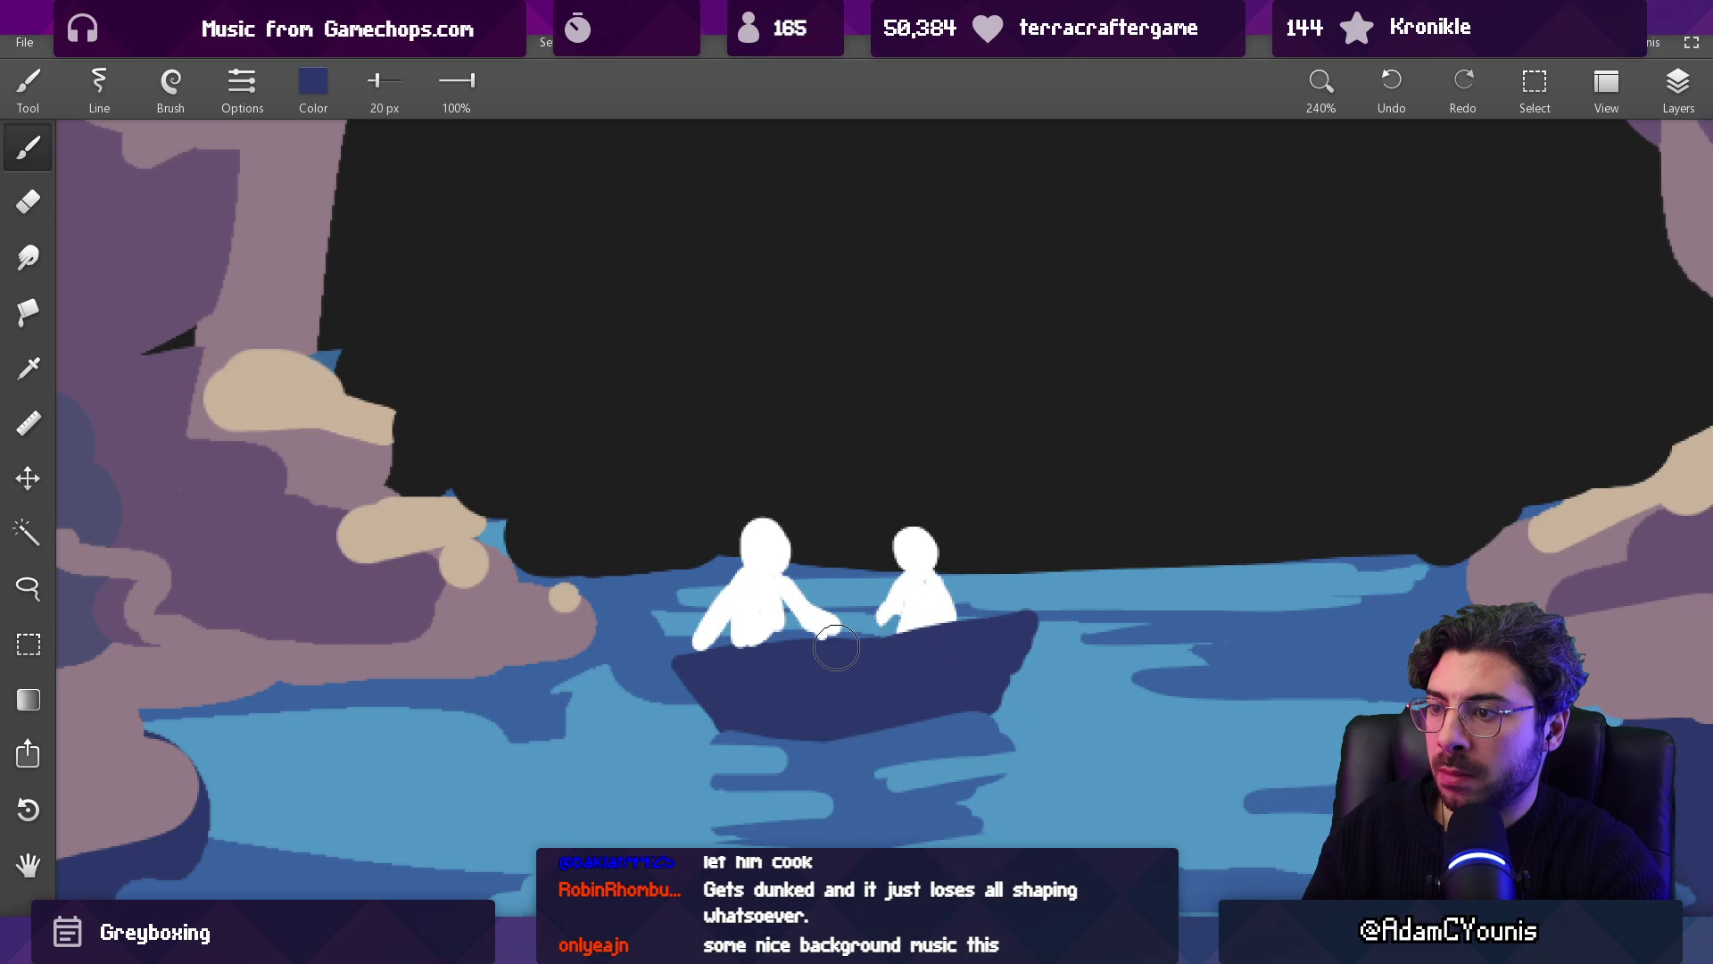
pyautogui.scroll(-10, 836, 646)
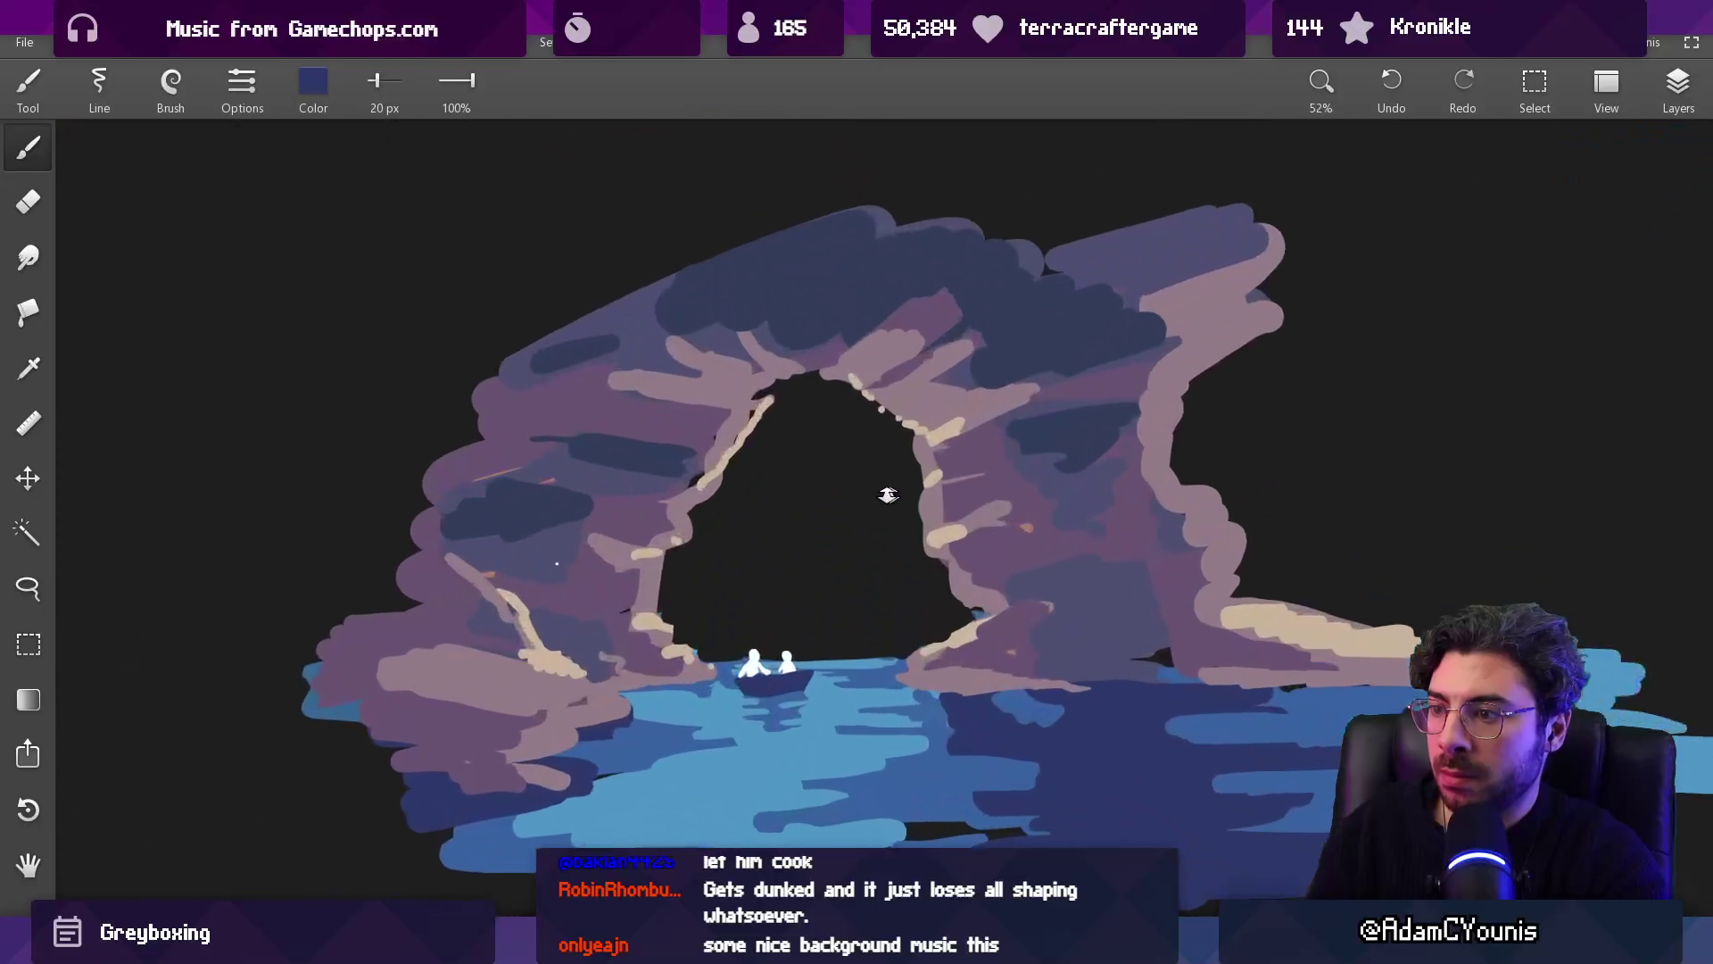
# Step: At 651% zoom, paint and erase the right figure's head into a larger, flat-topped shape
pyautogui.scroll(12, 803, 508)
pyautogui.press('e')
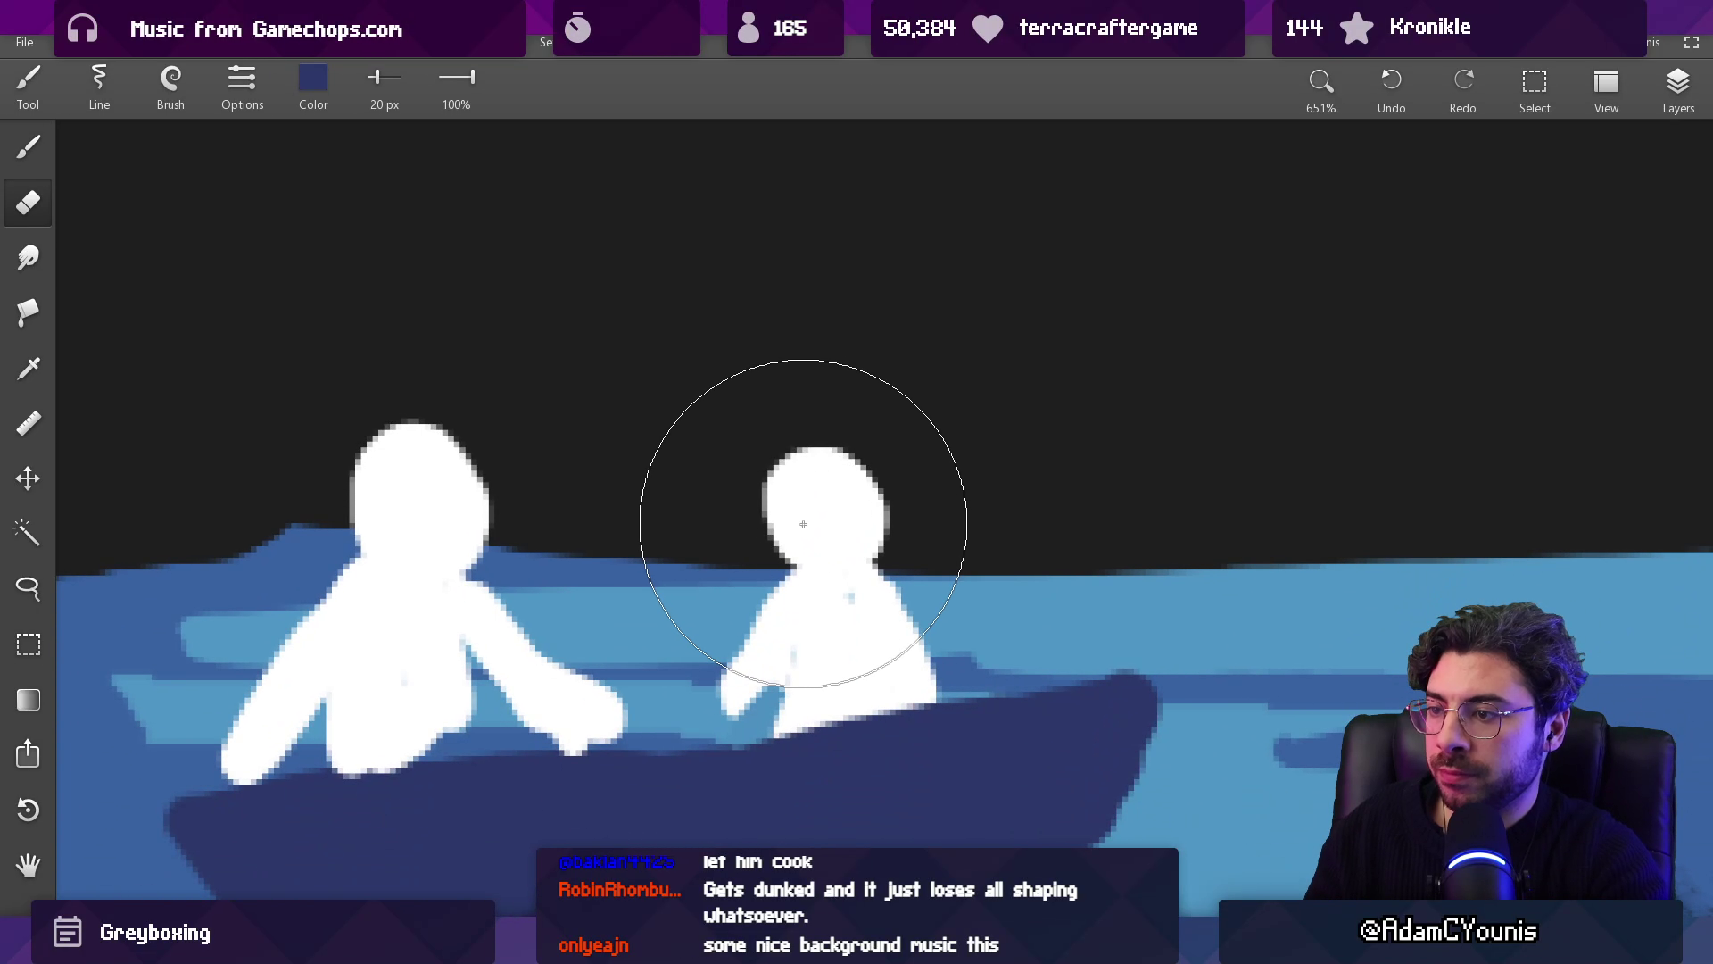
pyautogui.press('b')
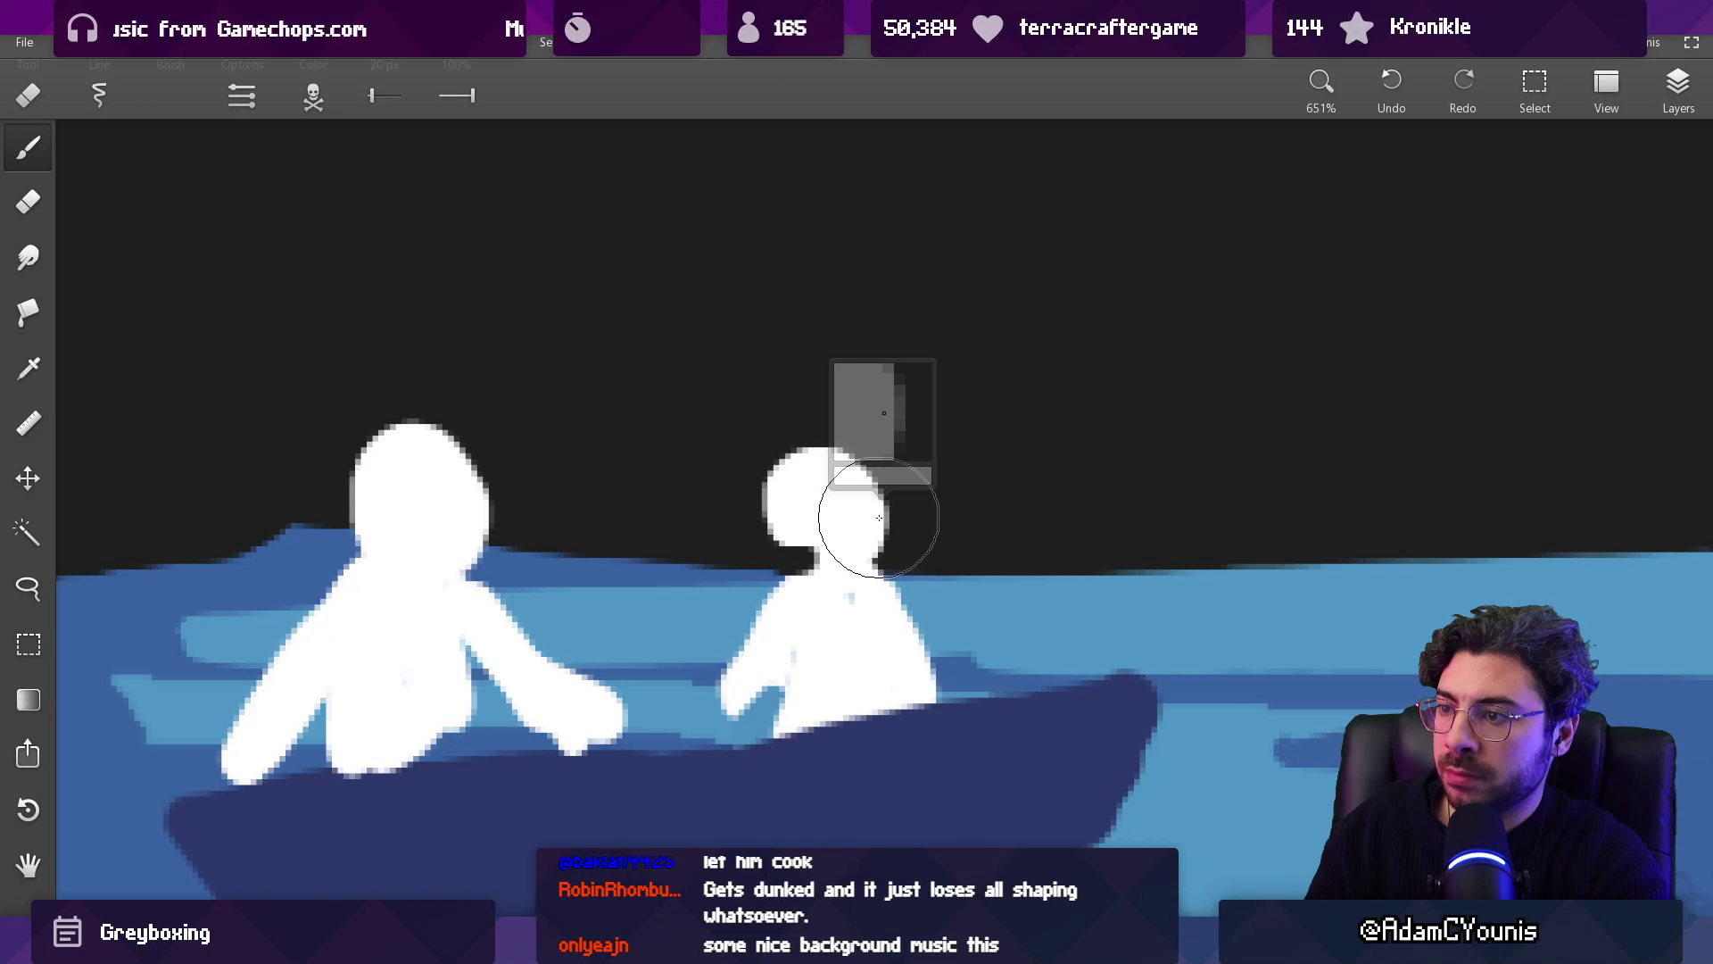
pyautogui.moveTo(883, 491)
pyautogui.mouseDown()
pyautogui.moveTo(830, 420)
pyautogui.moveTo(821, 451)
pyautogui.mouseUp()
pyautogui.press('e')
pyautogui.press(']')
pyautogui.press(']')
pyautogui.press(']')
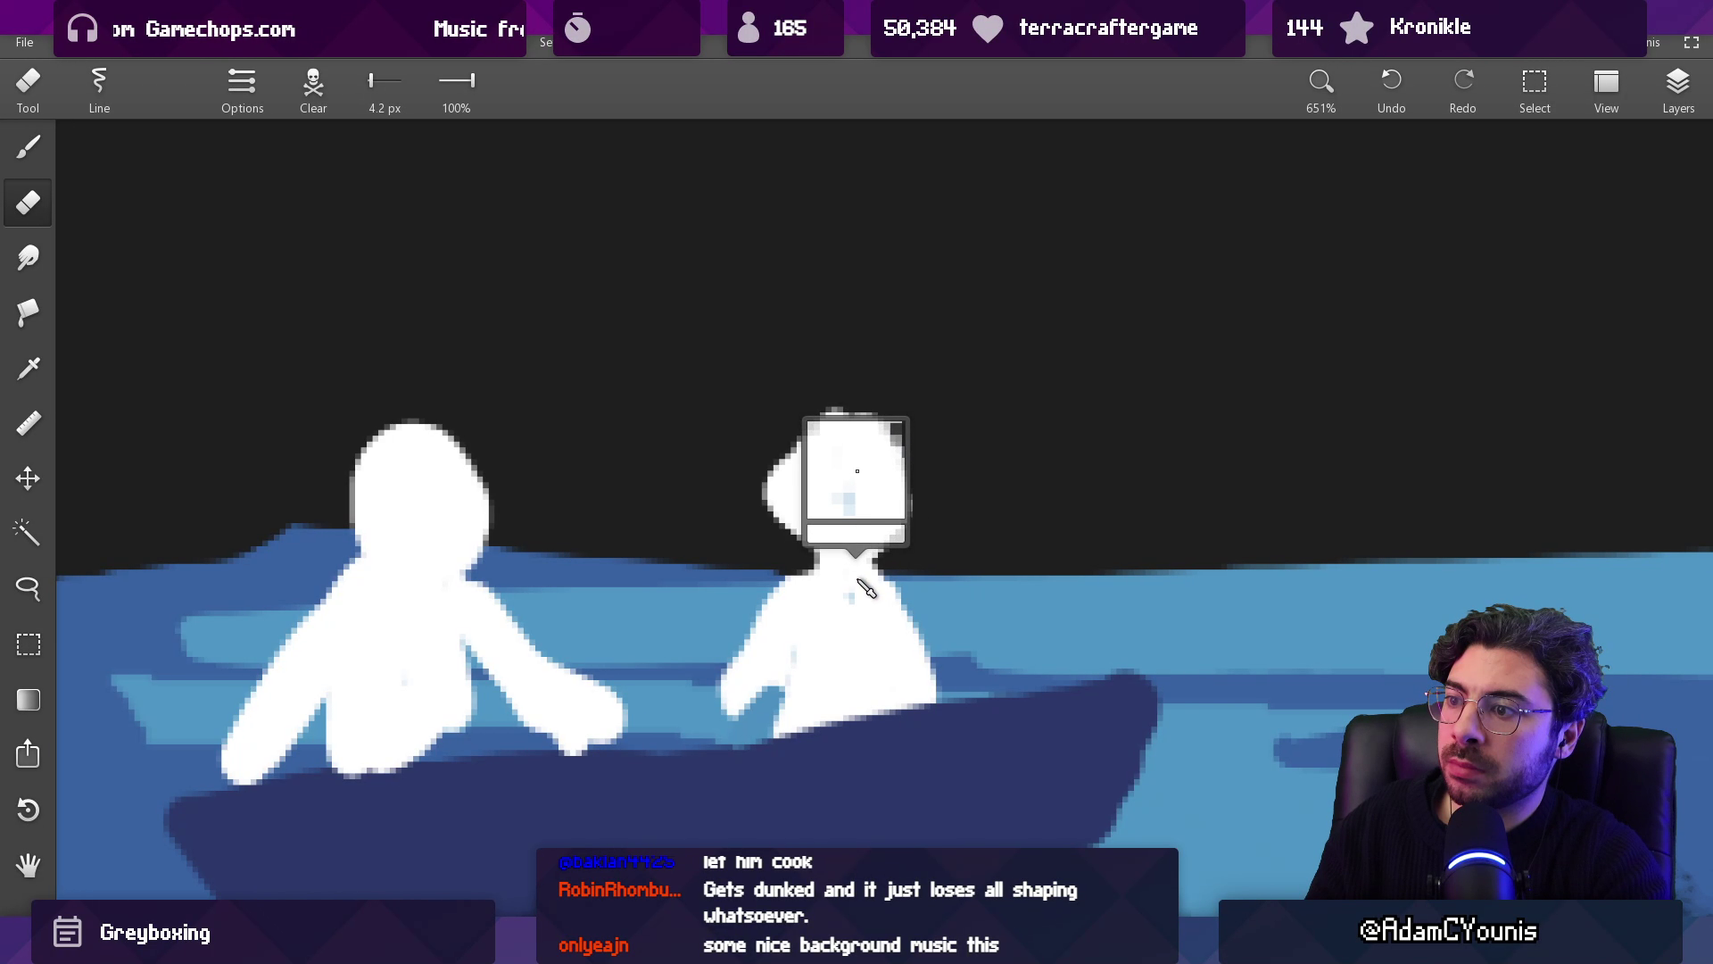
pyautogui.press('b')
pyautogui.press('e')
pyautogui.press(']')
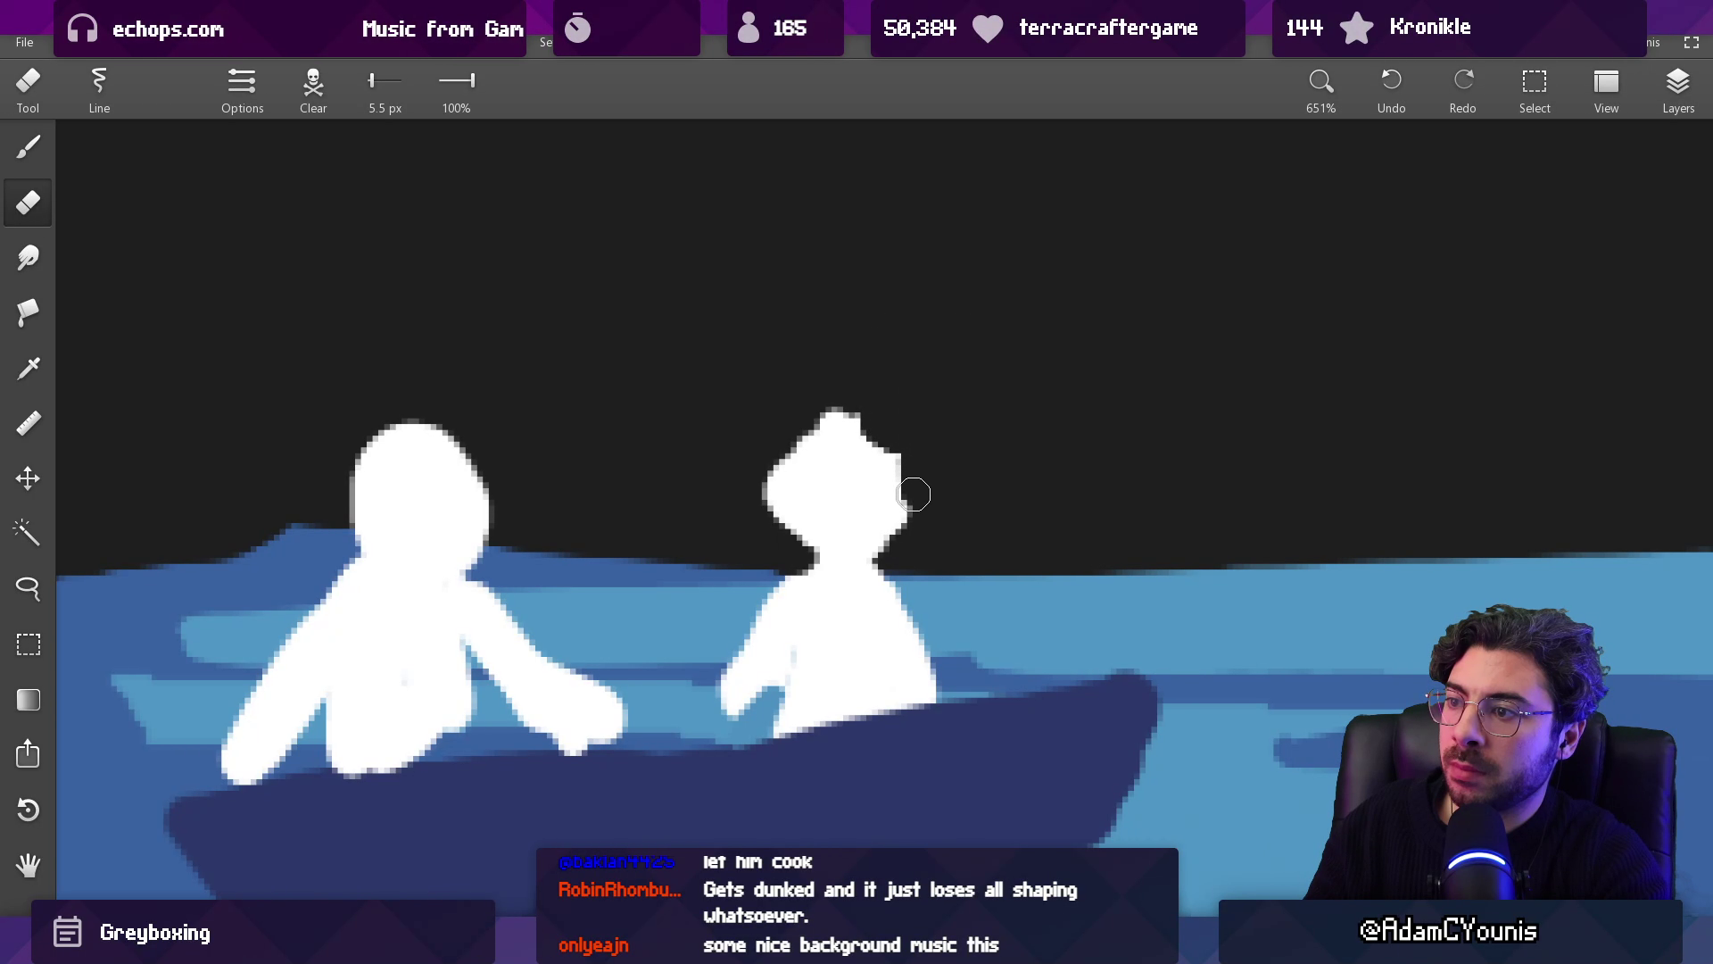
pyautogui.press('b')
pyautogui.press('e')
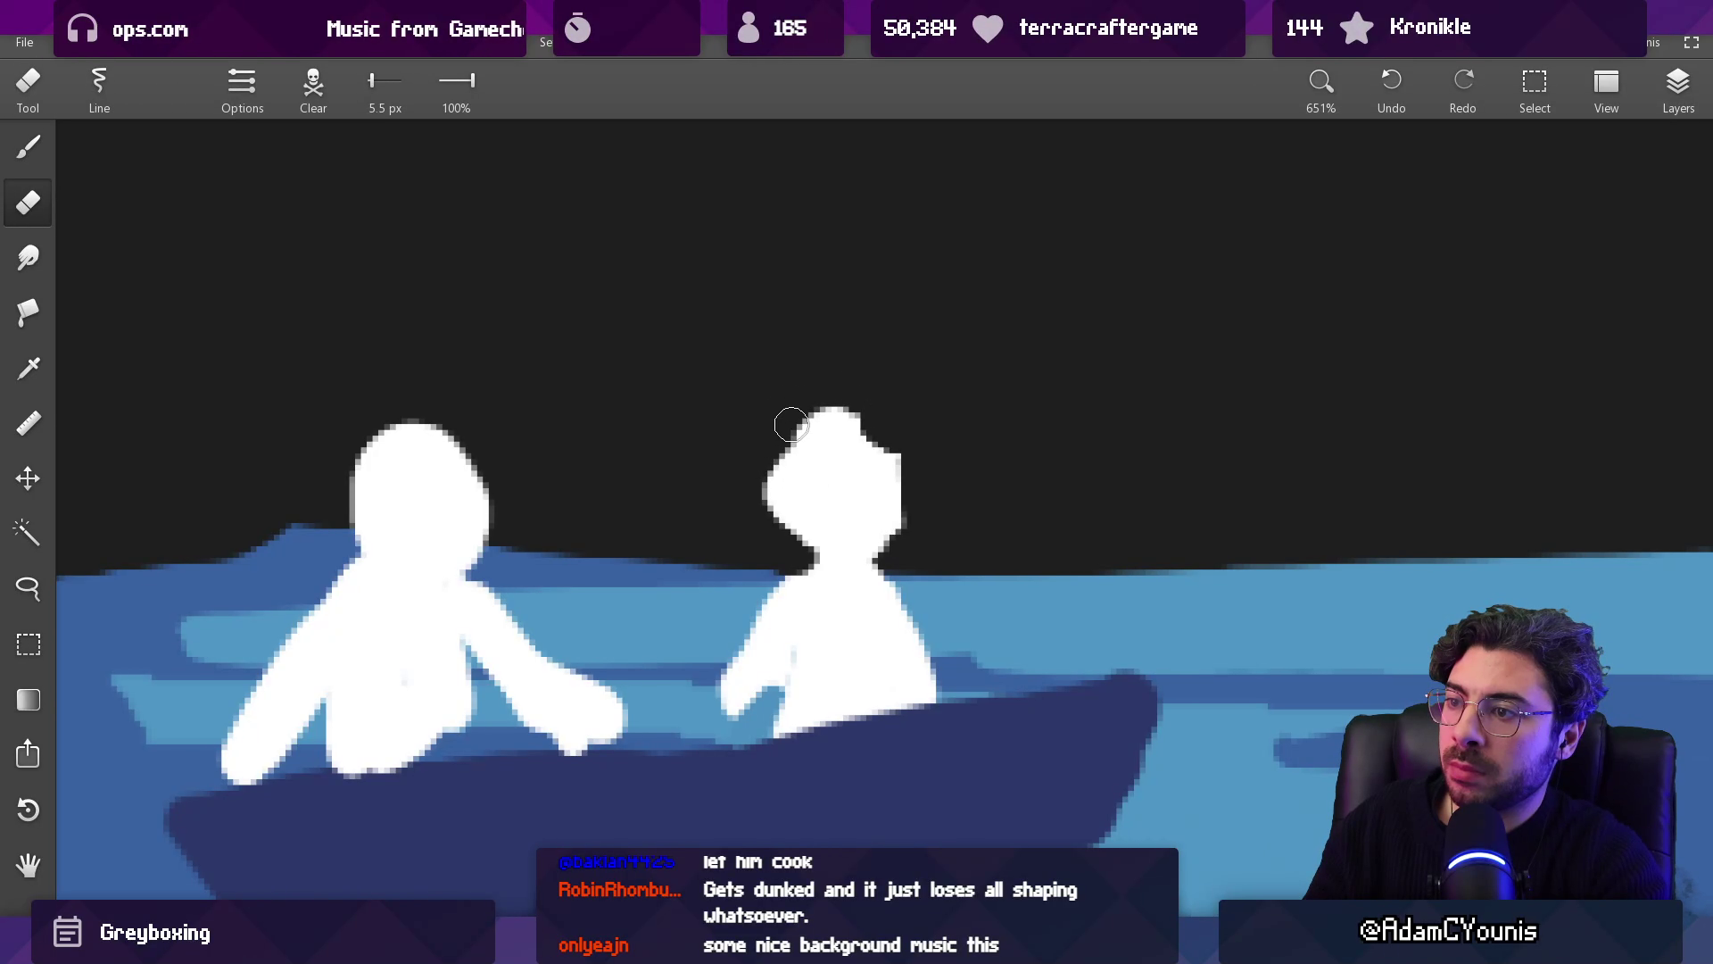
pyautogui.press('b')
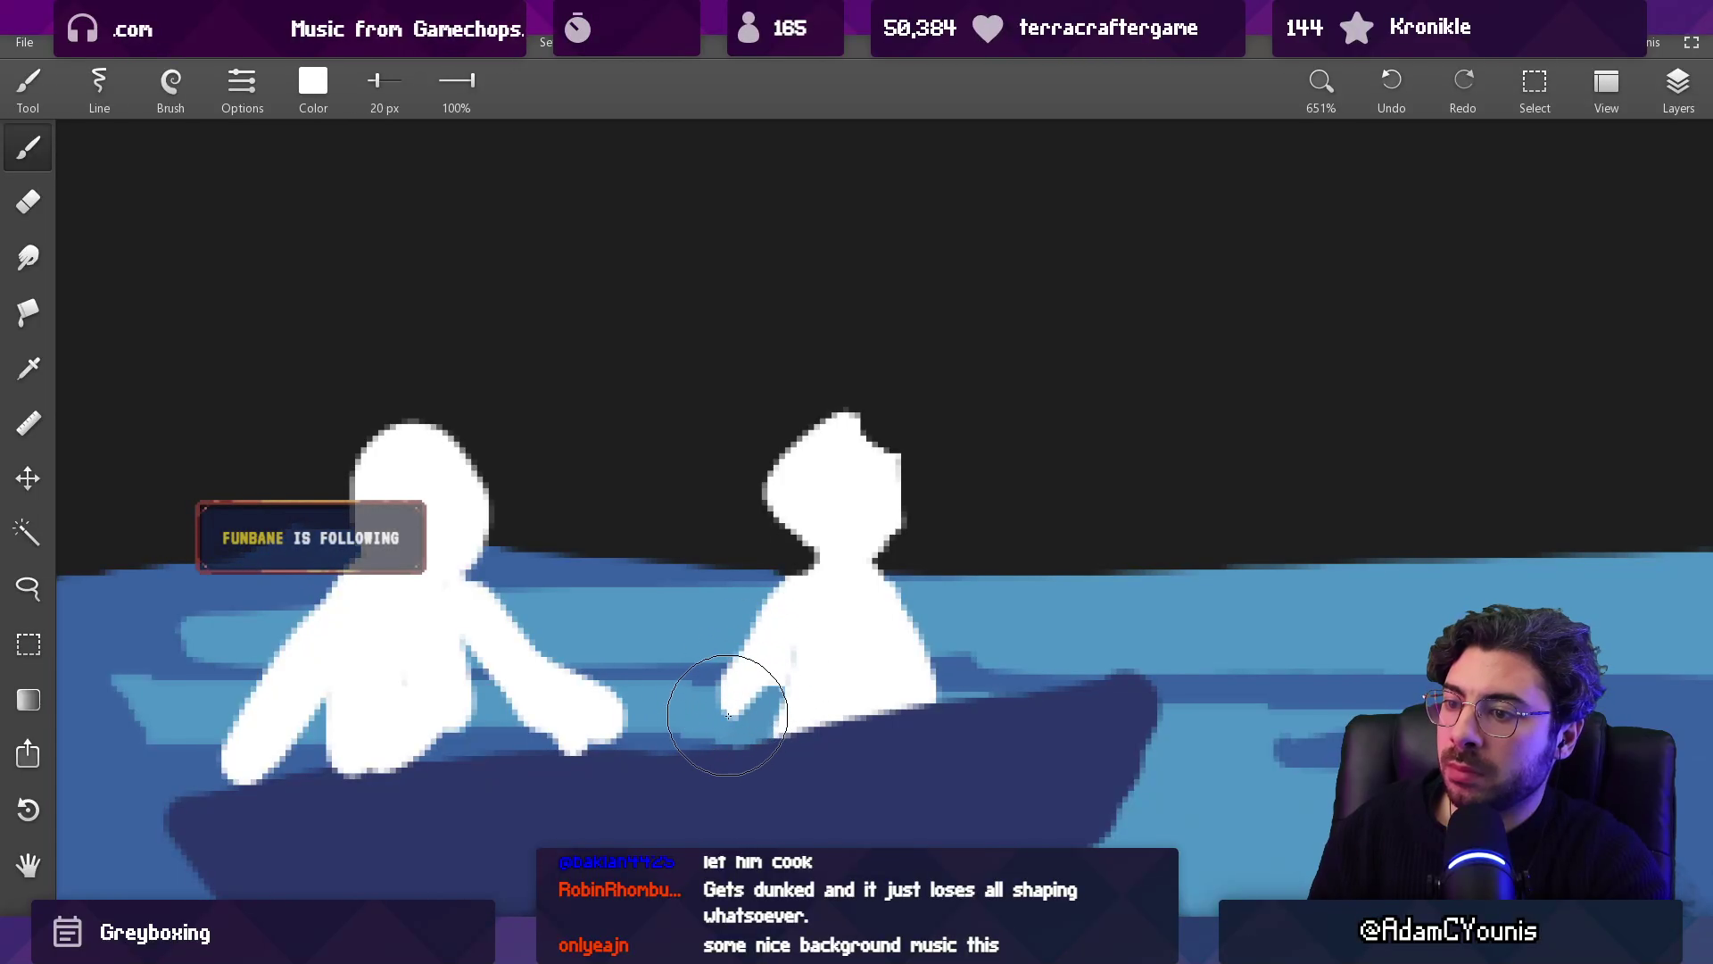
# Step: With a 12 px brush, repaint the boat's rim in light blue and dark navy
pyautogui.scroll(-3, 795, 748)
pyautogui.click(1254, 699)
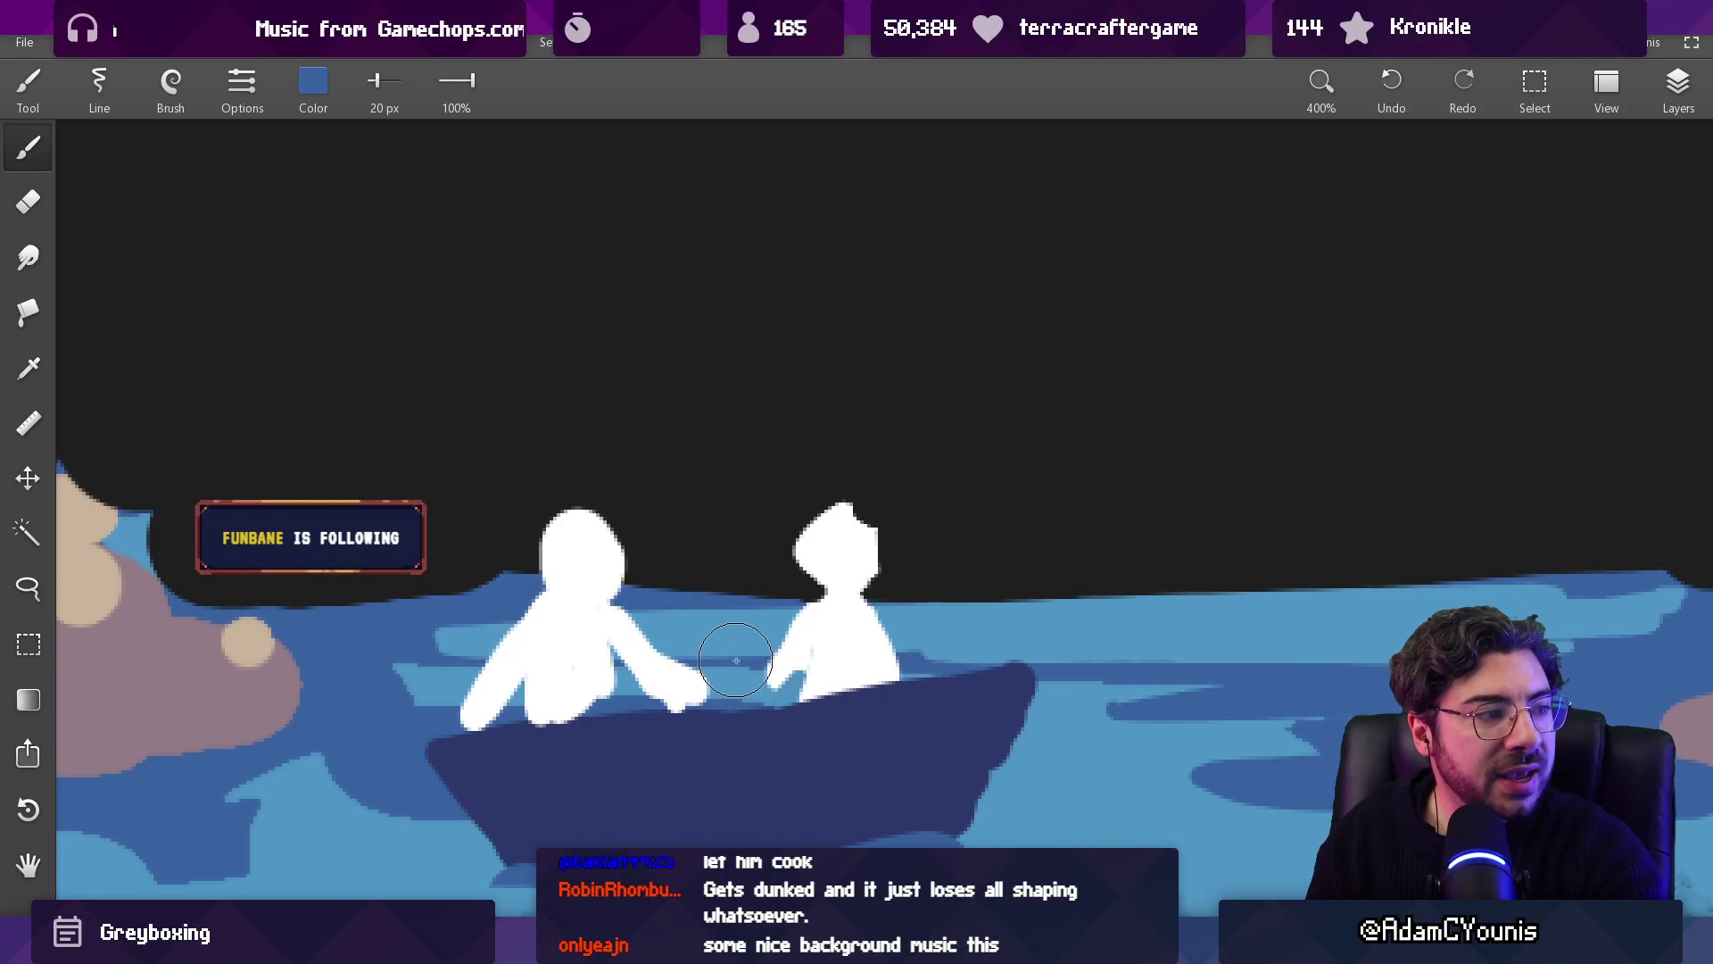
pyautogui.press('[')
pyautogui.press('[')
pyautogui.moveTo(501, 746)
pyautogui.mouseDown()
pyautogui.moveTo(816, 727)
pyautogui.moveTo(973, 683)
pyautogui.mouseUp()
pyautogui.click(825, 714)
pyautogui.moveTo(816, 696)
pyautogui.mouseDown()
pyautogui.moveTo(732, 700)
pyautogui.moveTo(792, 688)
pyautogui.moveTo(745, 700)
pyautogui.moveTo(709, 683)
pyautogui.moveTo(531, 721)
pyautogui.moveTo(616, 706)
pyautogui.moveTo(566, 704)
pyautogui.mouseUp()
pyautogui.click(577, 687)
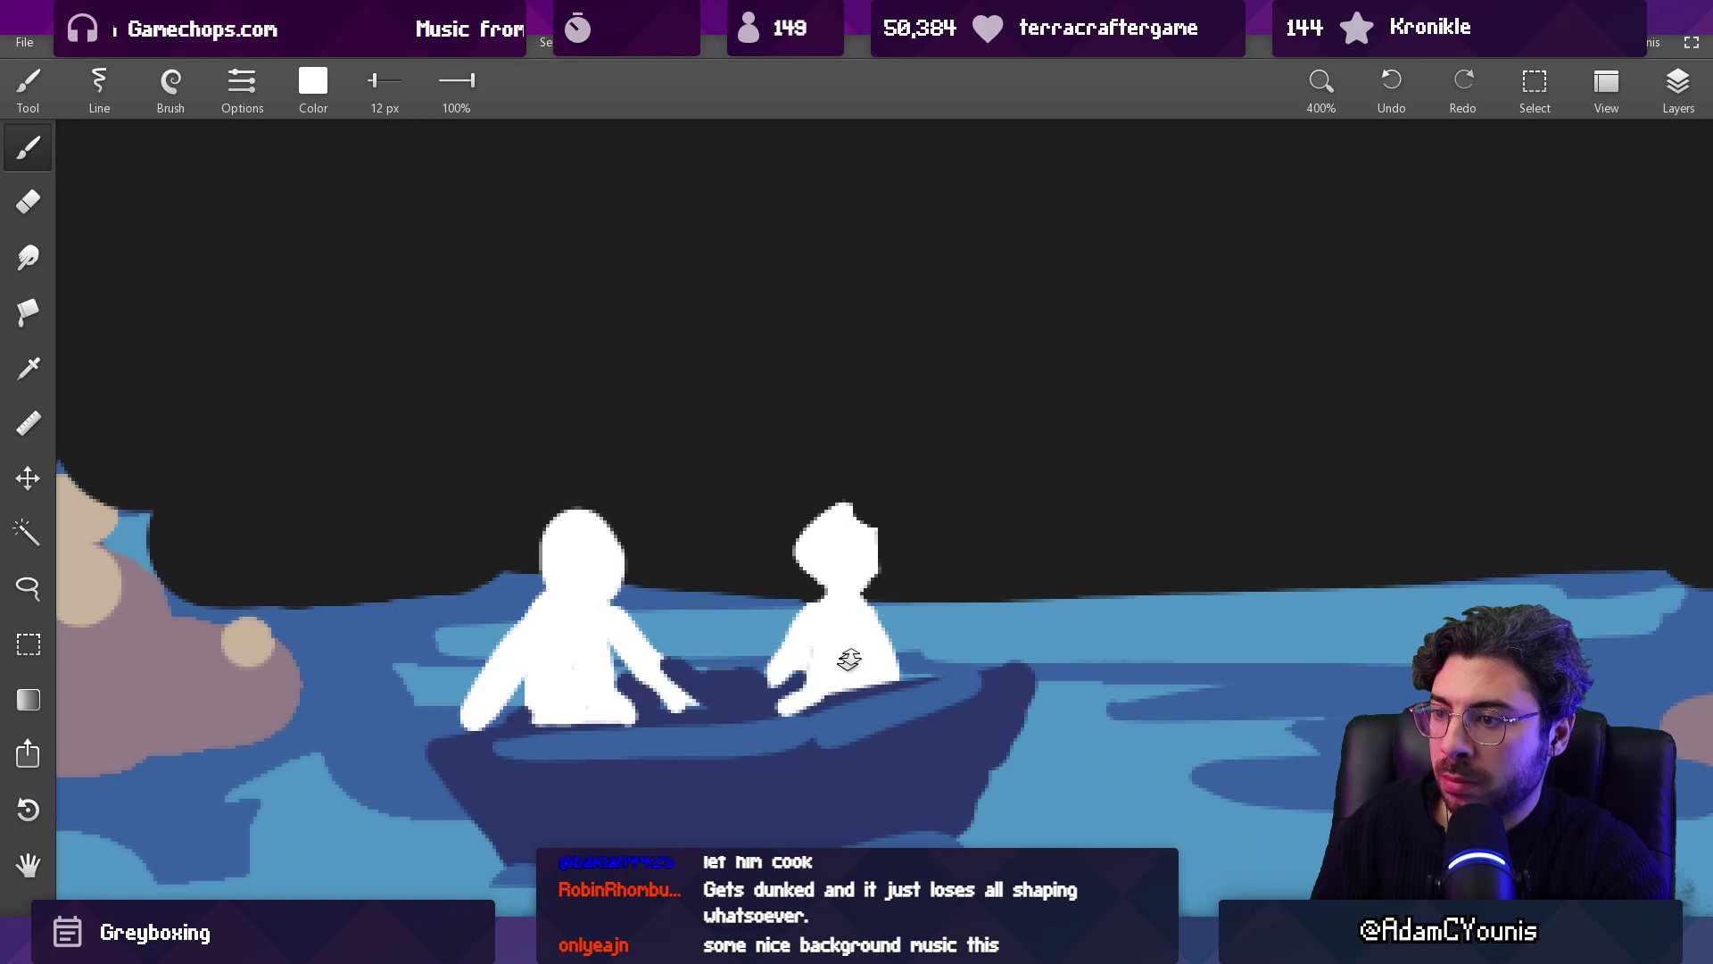
pyautogui.scroll(-5, 872, 708)
pyautogui.scroll(-4, 892, 600)
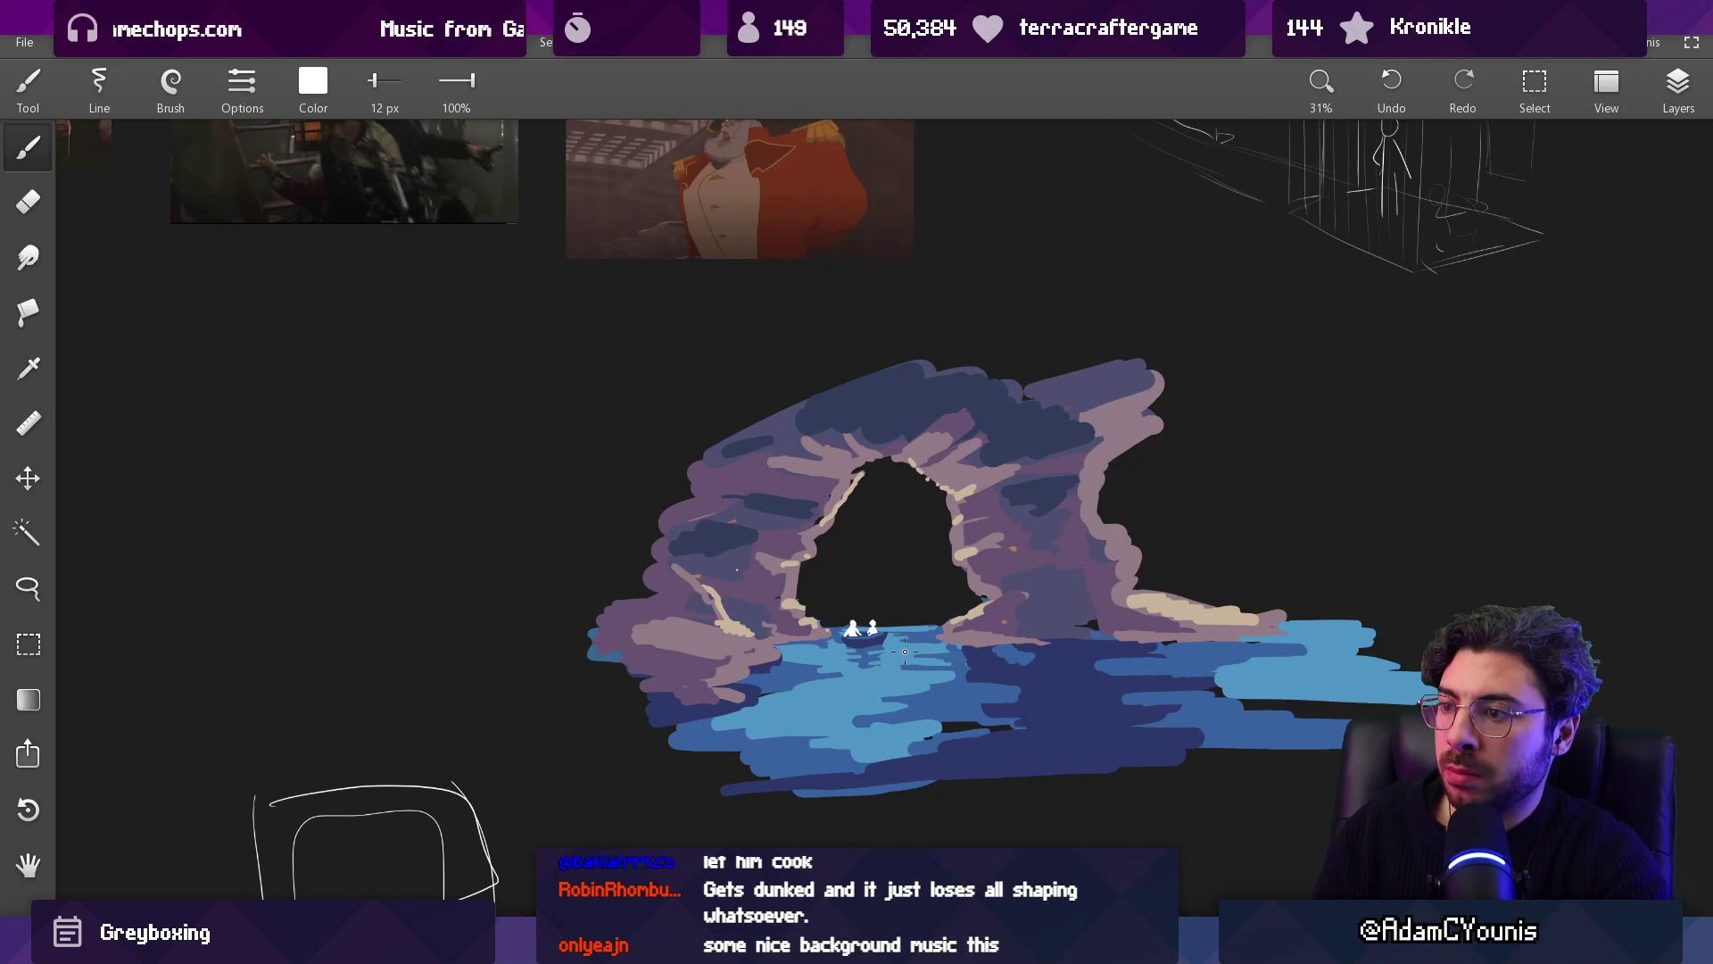
# Step: Mix a teal moss green, #589280, and enlarge the brush to 78 px
pyautogui.scroll(4, 904, 652)
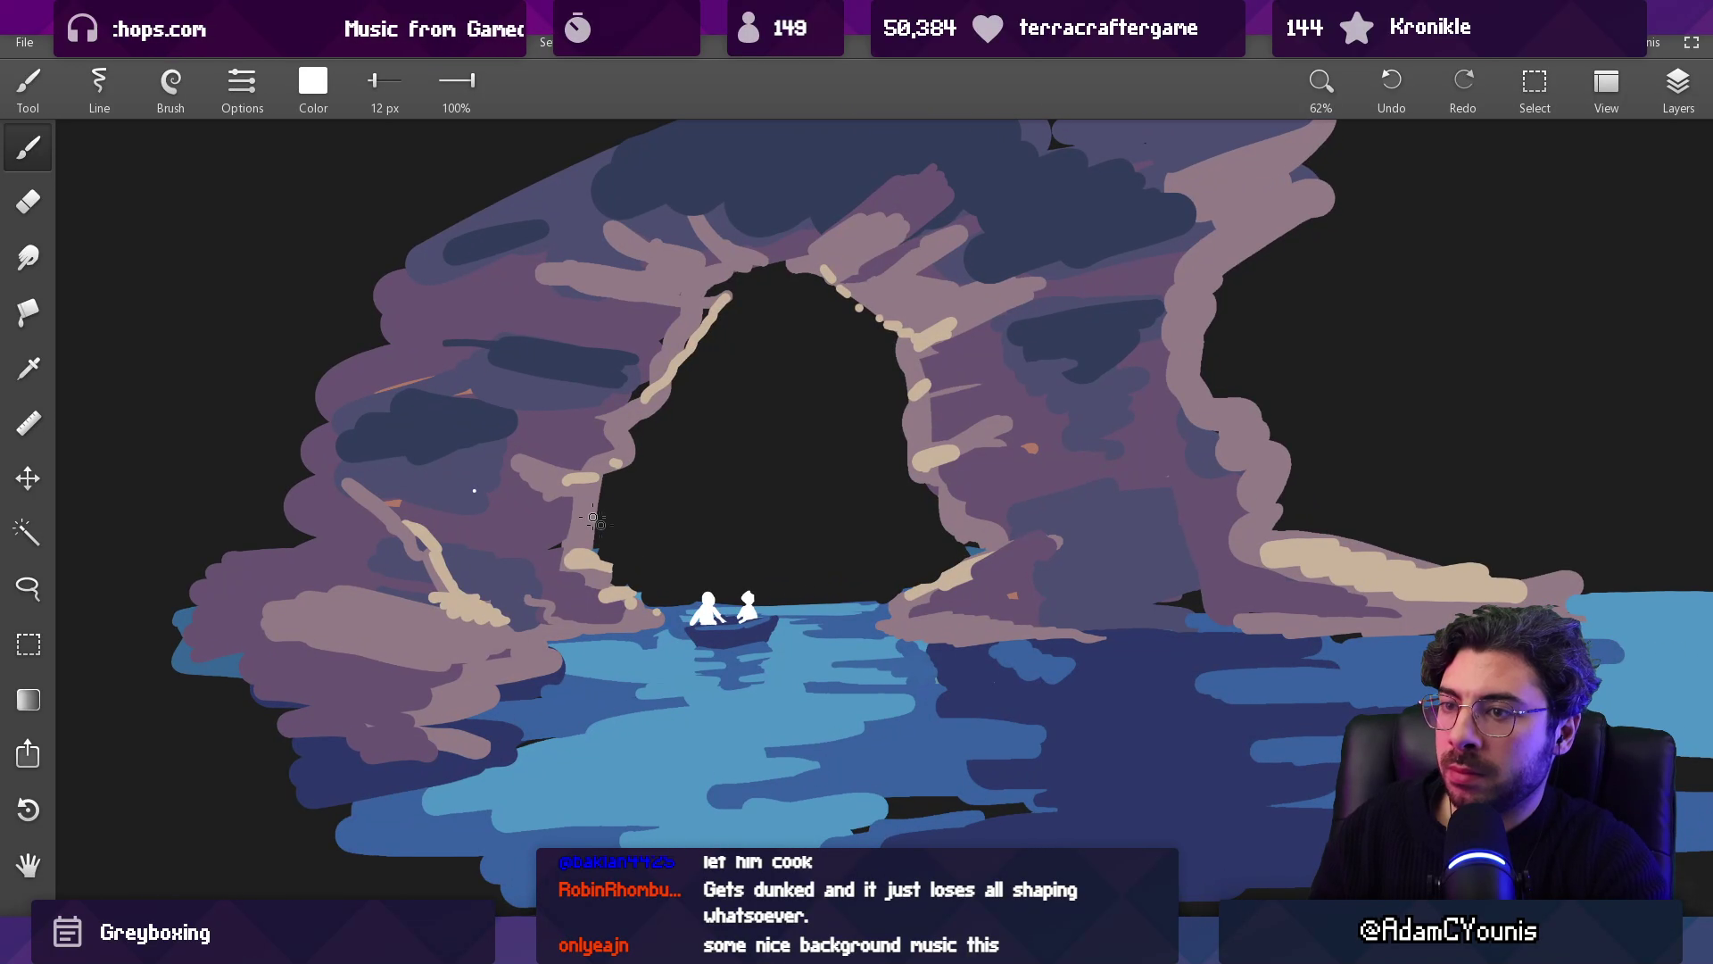
pyautogui.click(323, 93)
pyautogui.moveTo(351, 255)
pyautogui.mouseDown()
pyautogui.moveTo(321, 255)
pyautogui.moveTo(280, 202)
pyautogui.mouseUp()
pyautogui.moveTo(299, 308); pyautogui.dragTo(278, 309)
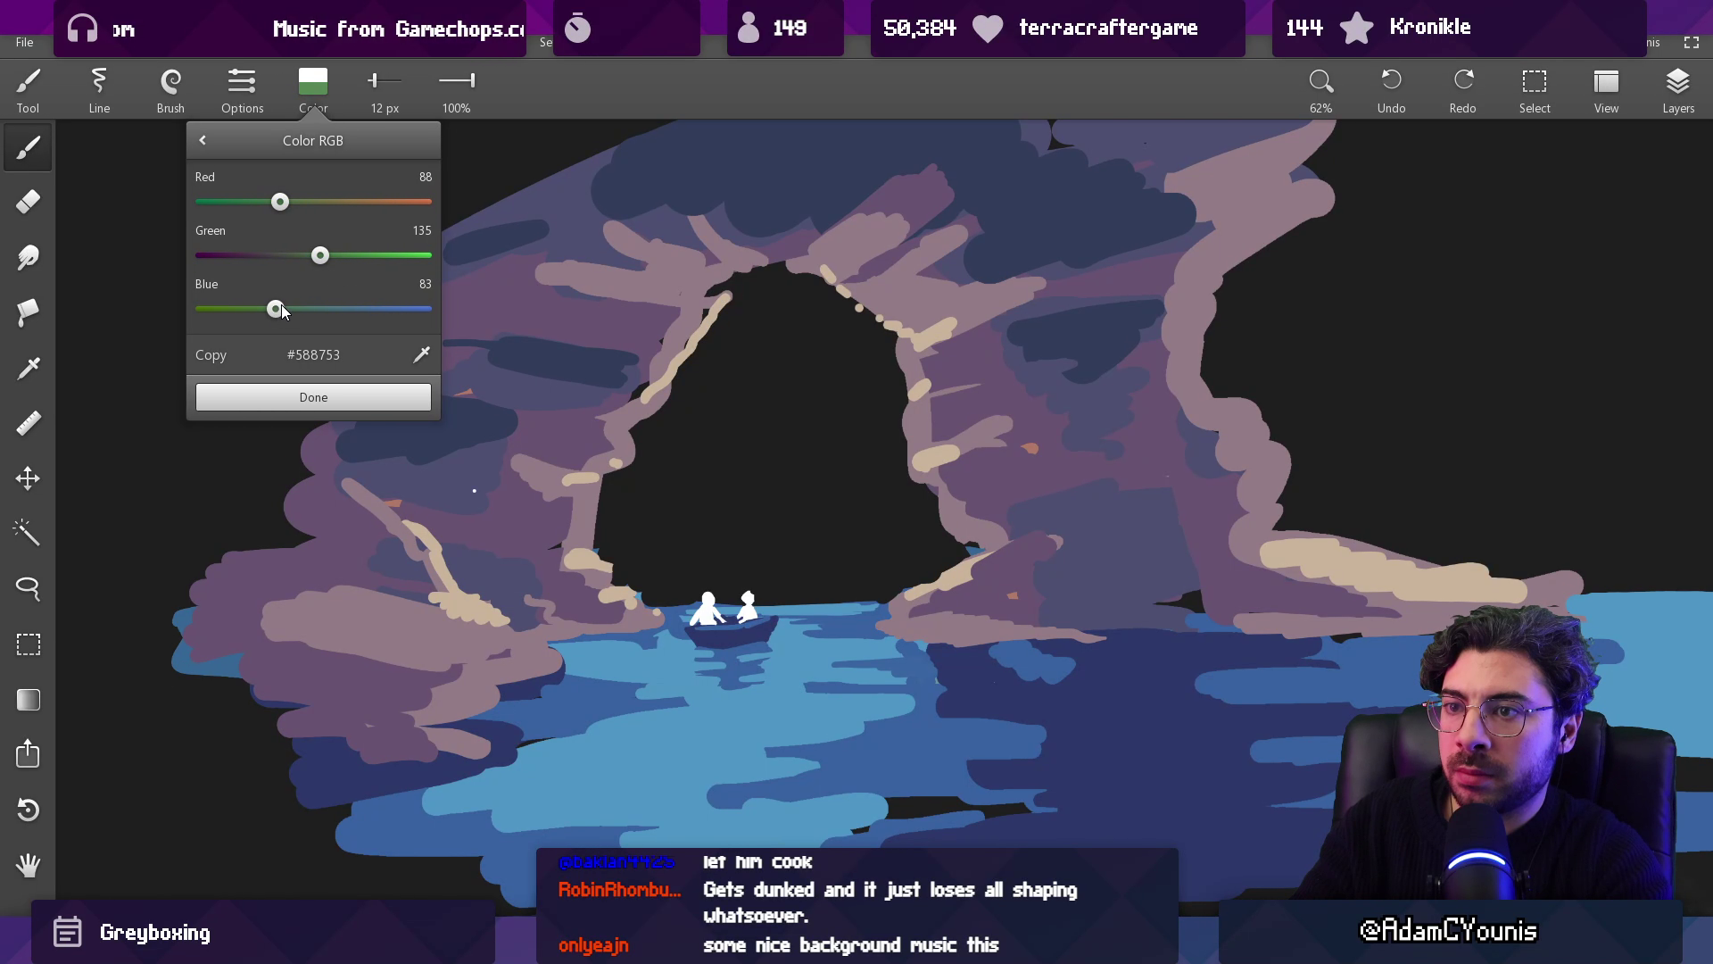
pyautogui.click(313, 396)
pyautogui.moveTo(1071, 584); pyautogui.dragTo(1241, 564)
pyautogui.click(322, 107)
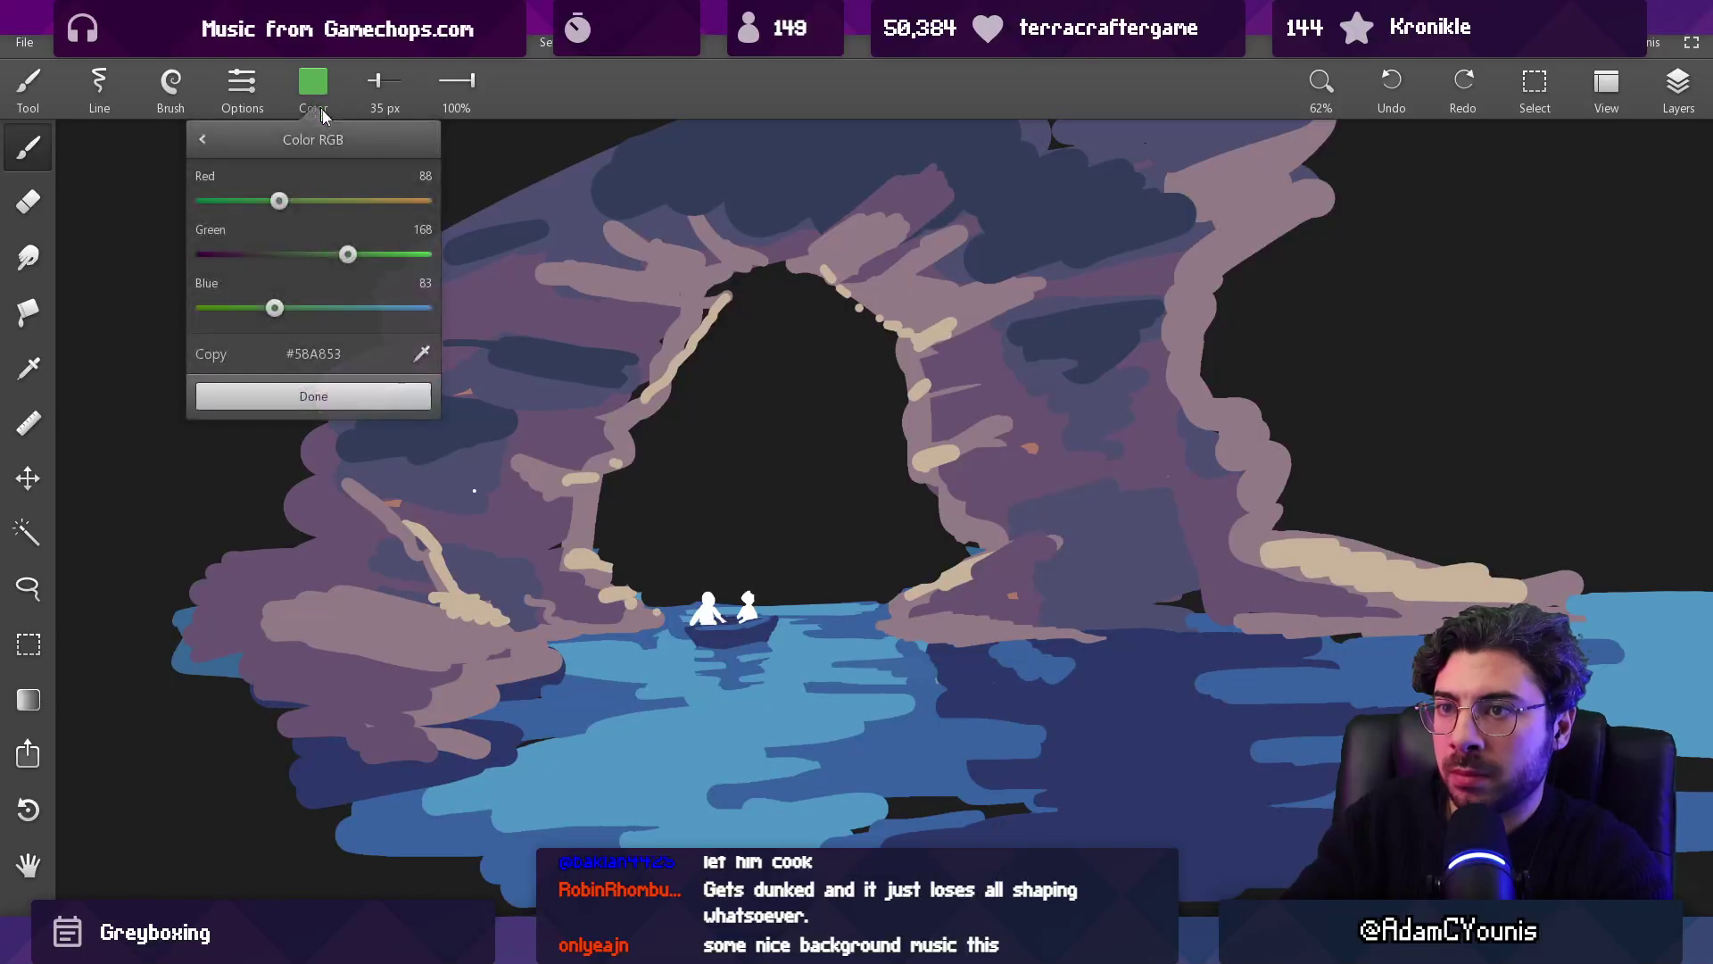
pyautogui.moveTo(274, 308)
pyautogui.mouseDown()
pyautogui.moveTo(313, 308)
pyautogui.moveTo(339, 258)
pyautogui.mouseUp()
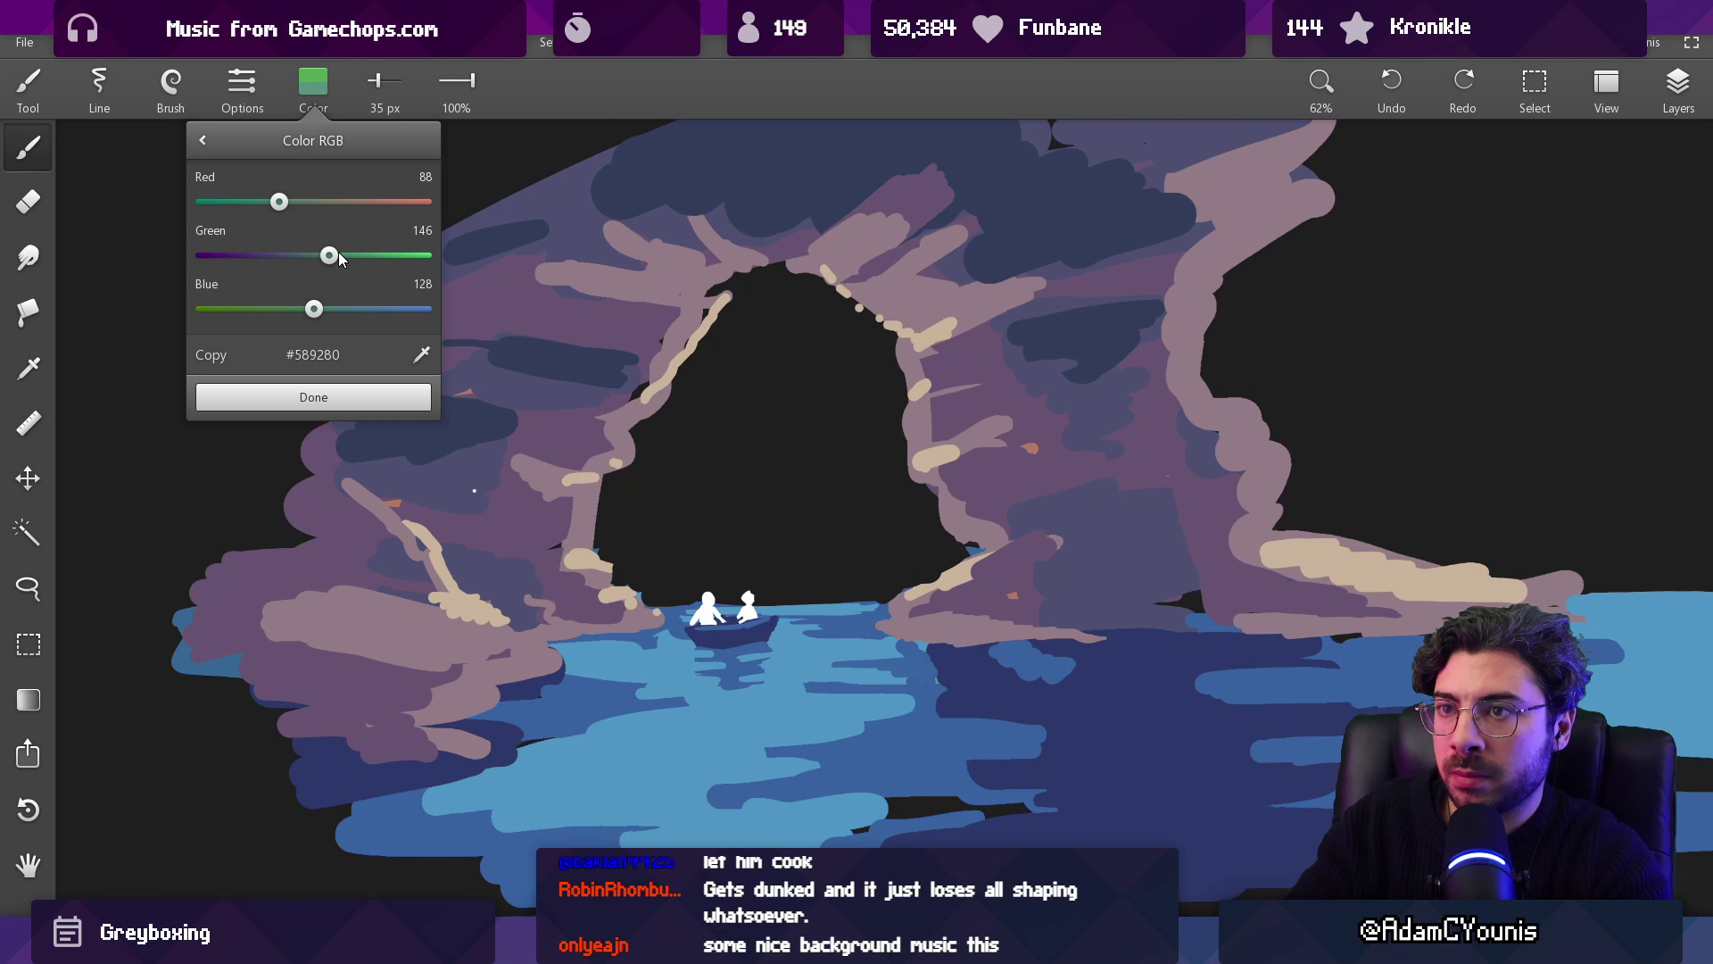
pyautogui.click(330, 398)
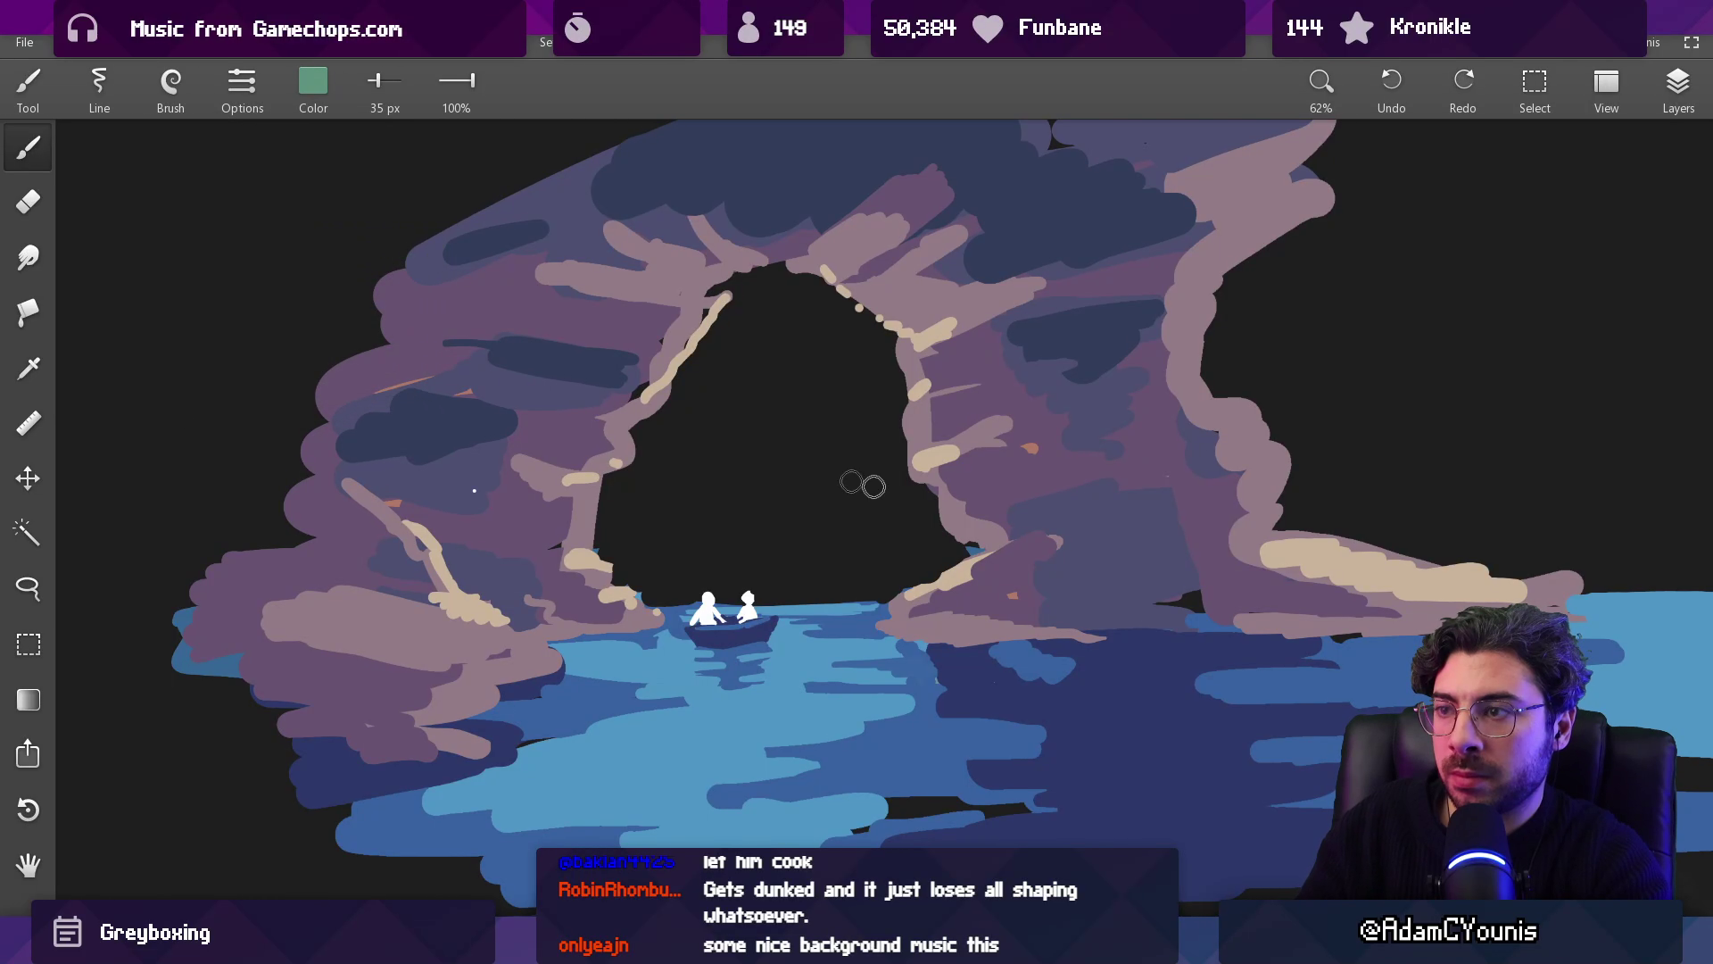
# Step: Paint teal moss patches along the arch's right rock ledge
pyautogui.moveTo(1245, 558)
pyautogui.mouseDown()
pyautogui.moveTo(1360, 578)
pyautogui.moveTo(1267, 527)
pyautogui.moveTo(1249, 571)
pyautogui.moveTo(1401, 612)
pyautogui.mouseUp()
pyautogui.click(1249, 618)
pyautogui.moveTo(1250, 618); pyautogui.dragTo(1373, 616)
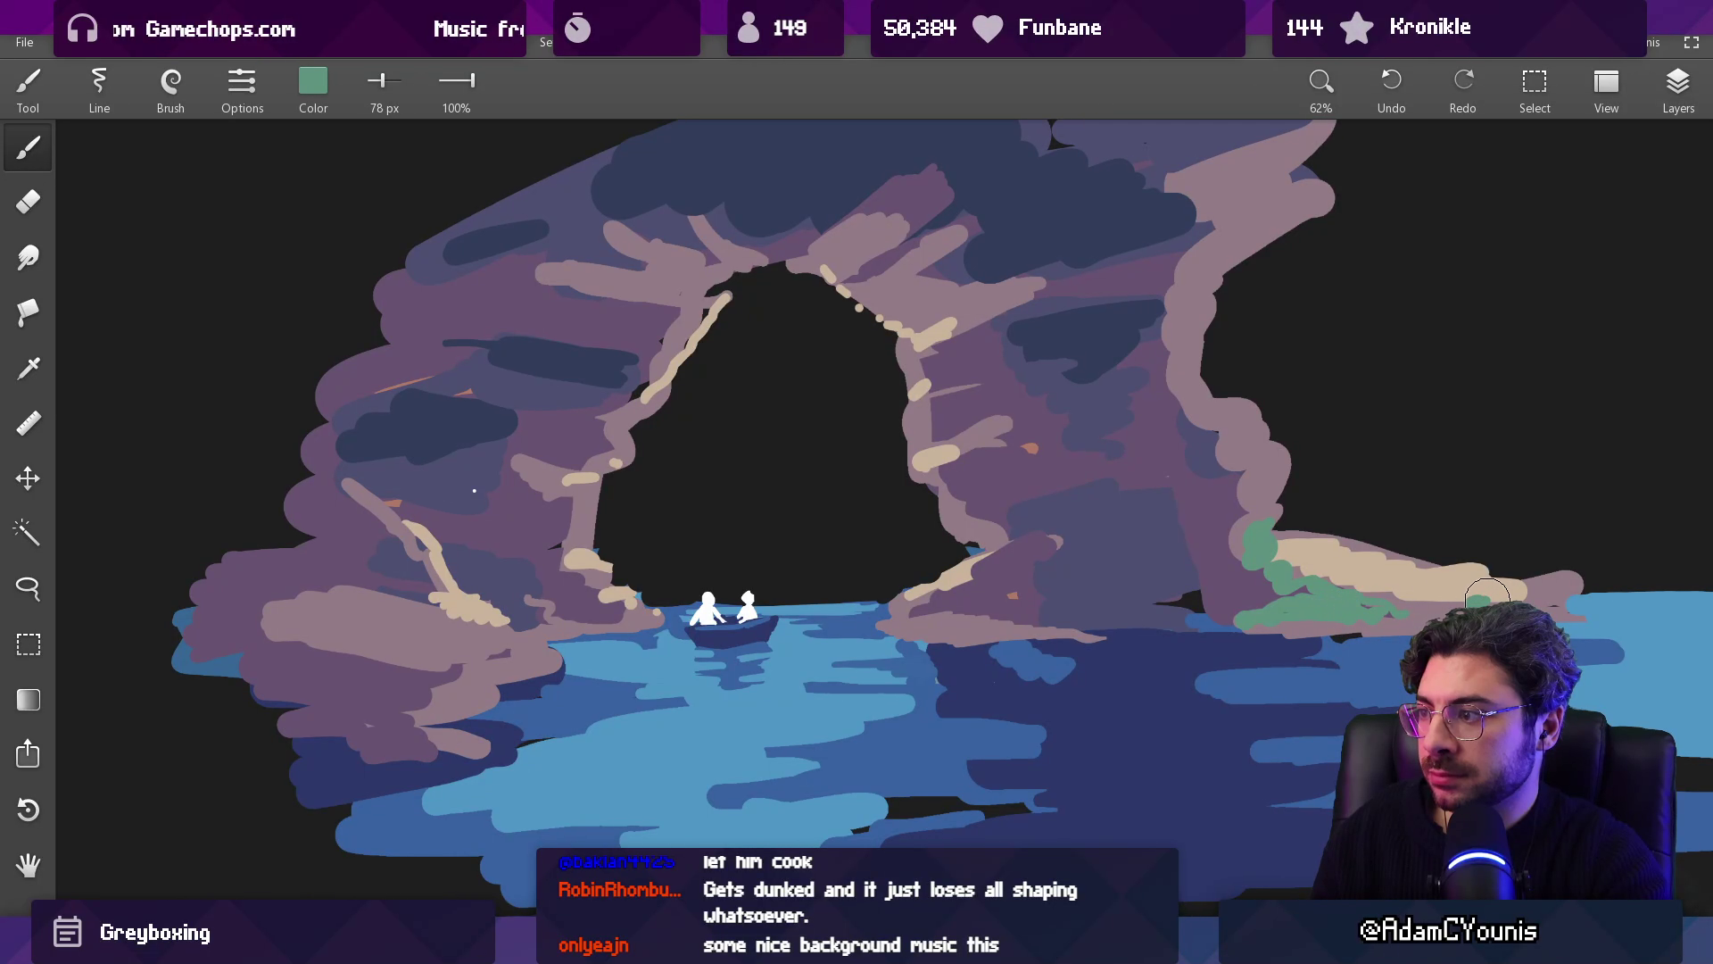
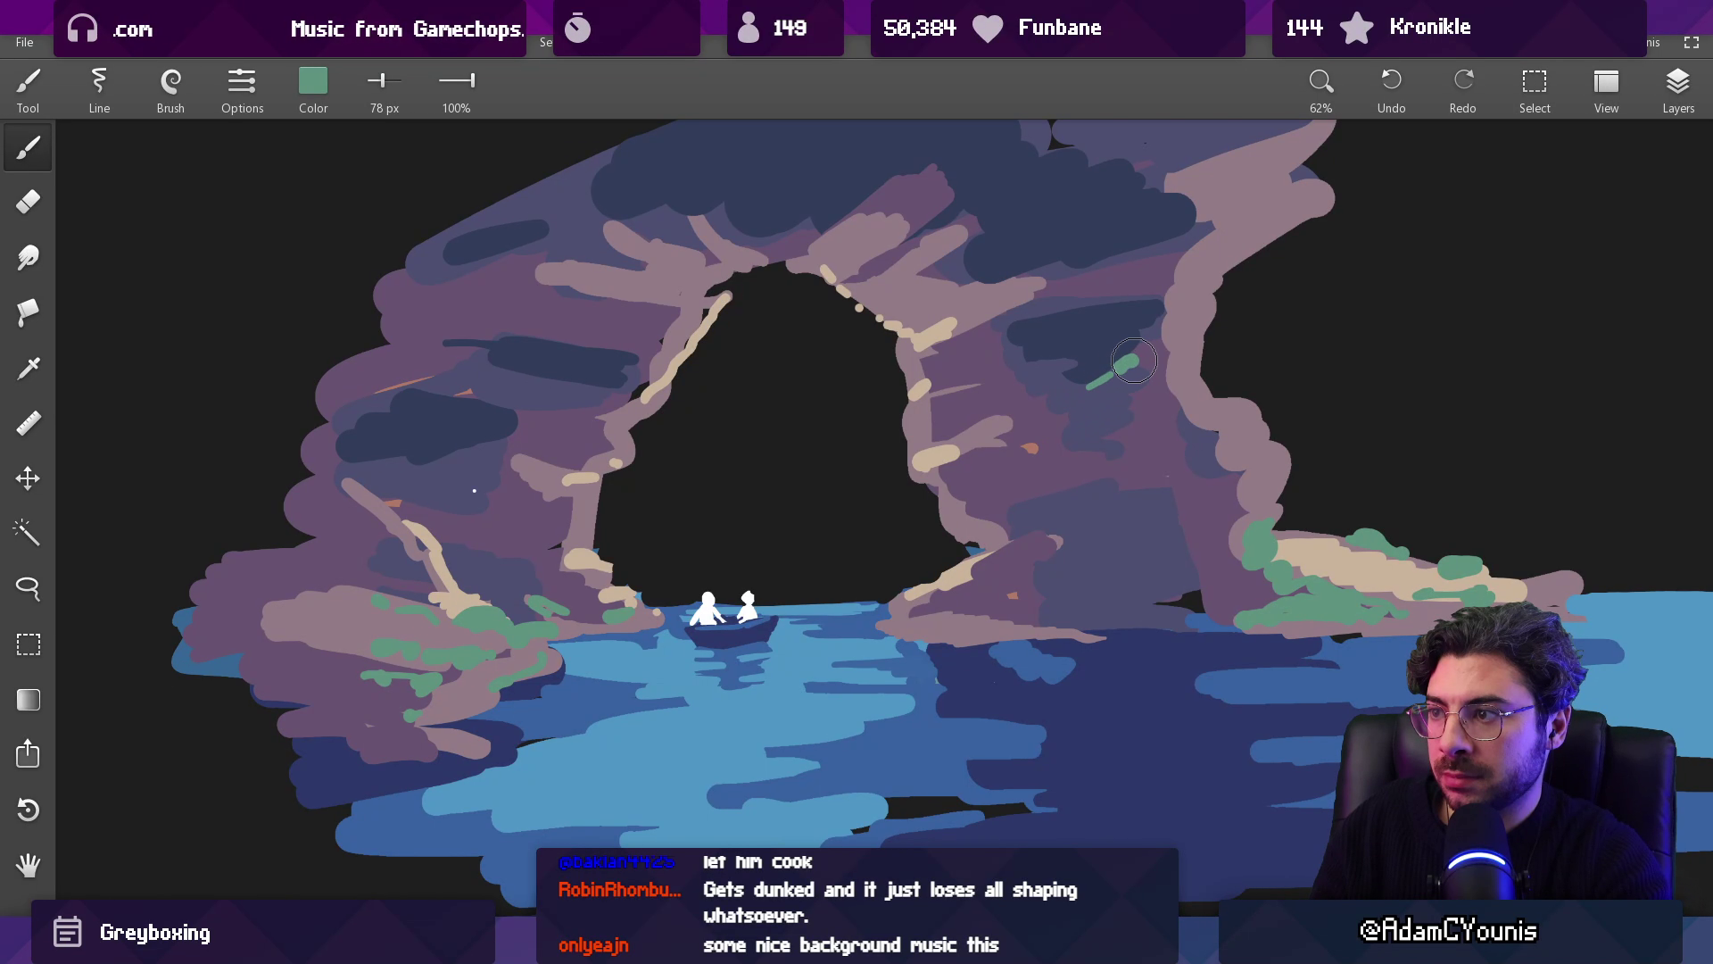
# Step: Mix a beige brush colour and paint tan, green and khaki highlights on the left rock and right arch edge
pyautogui.click(312, 83)
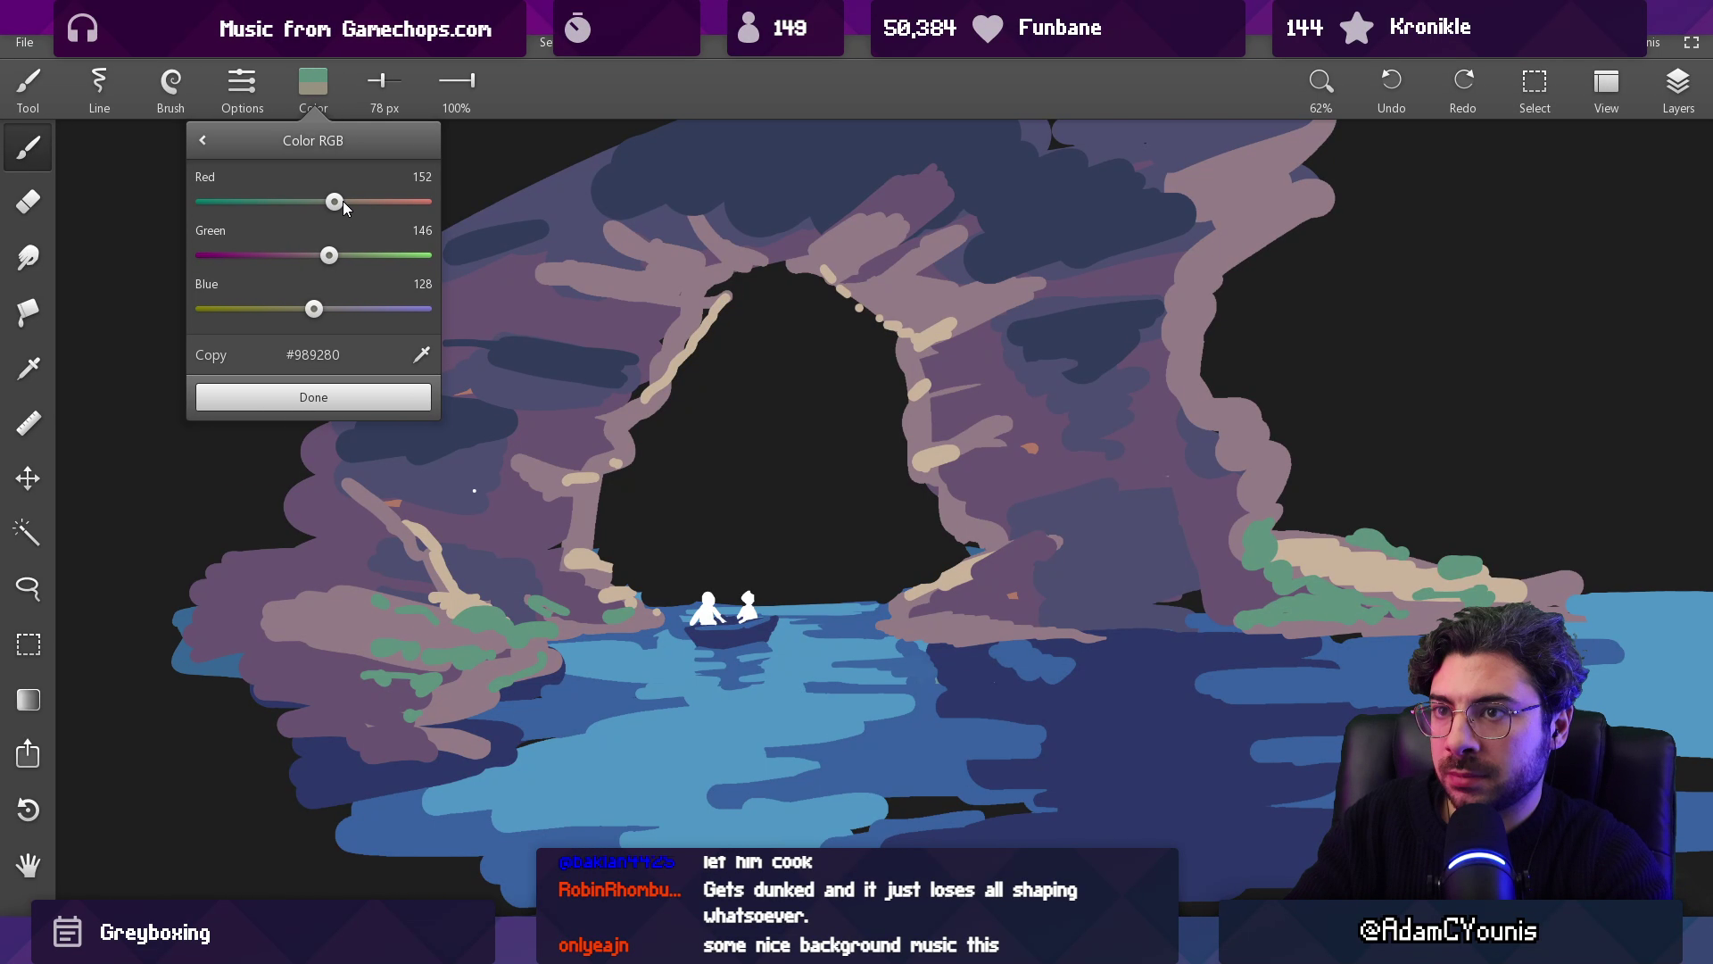
pyautogui.click(350, 407)
pyautogui.moveTo(1266, 490); pyautogui.dragTo(1217, 412)
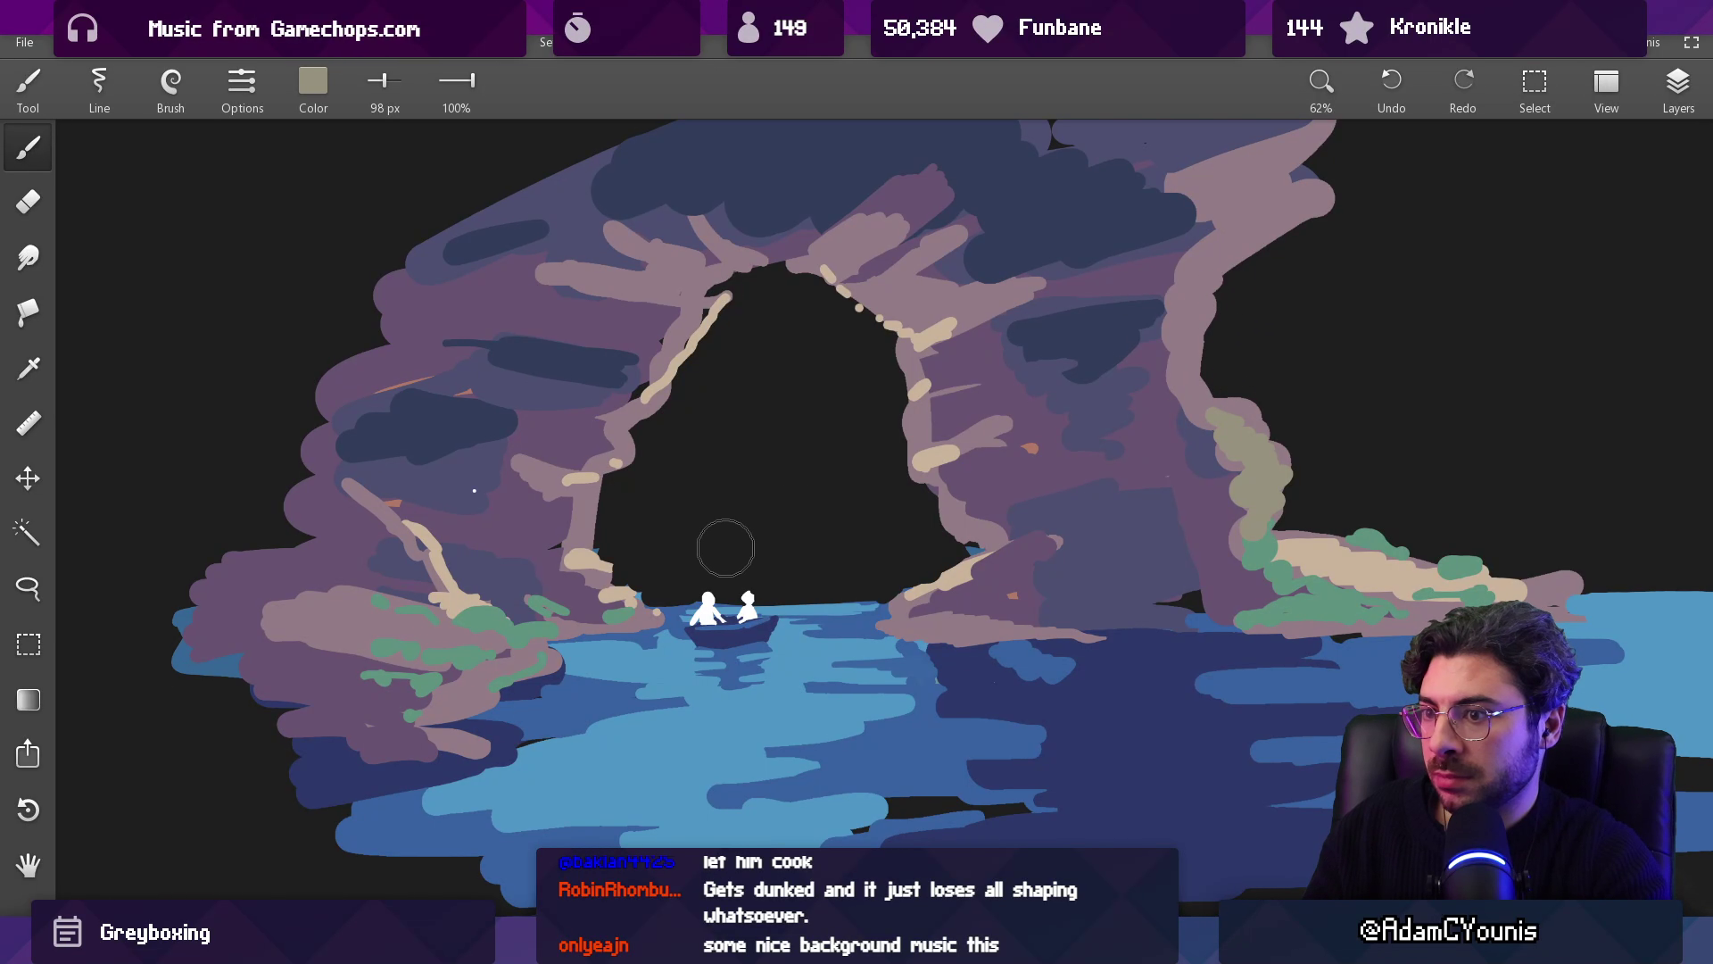
pyautogui.moveTo(382, 630)
pyautogui.mouseDown()
pyautogui.moveTo(437, 642)
pyautogui.moveTo(369, 664)
pyautogui.mouseUp()
pyautogui.moveTo(390, 521); pyautogui.dragTo(412, 539)
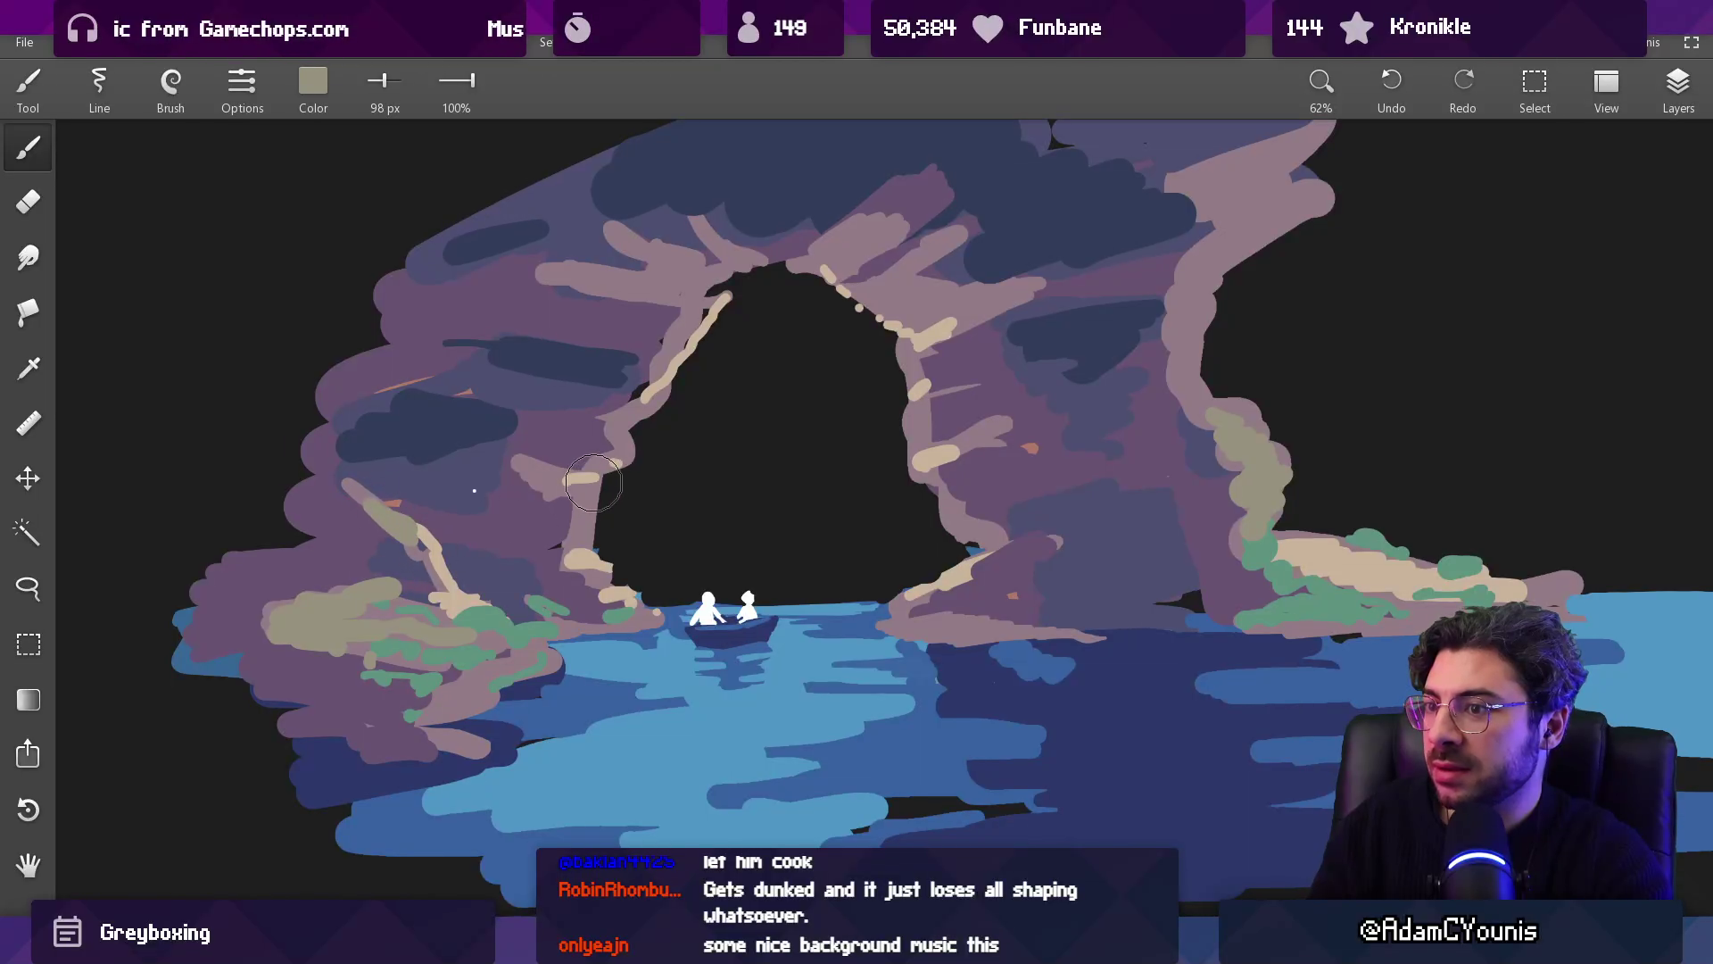
pyautogui.moveTo(548, 470); pyautogui.dragTo(526, 466)
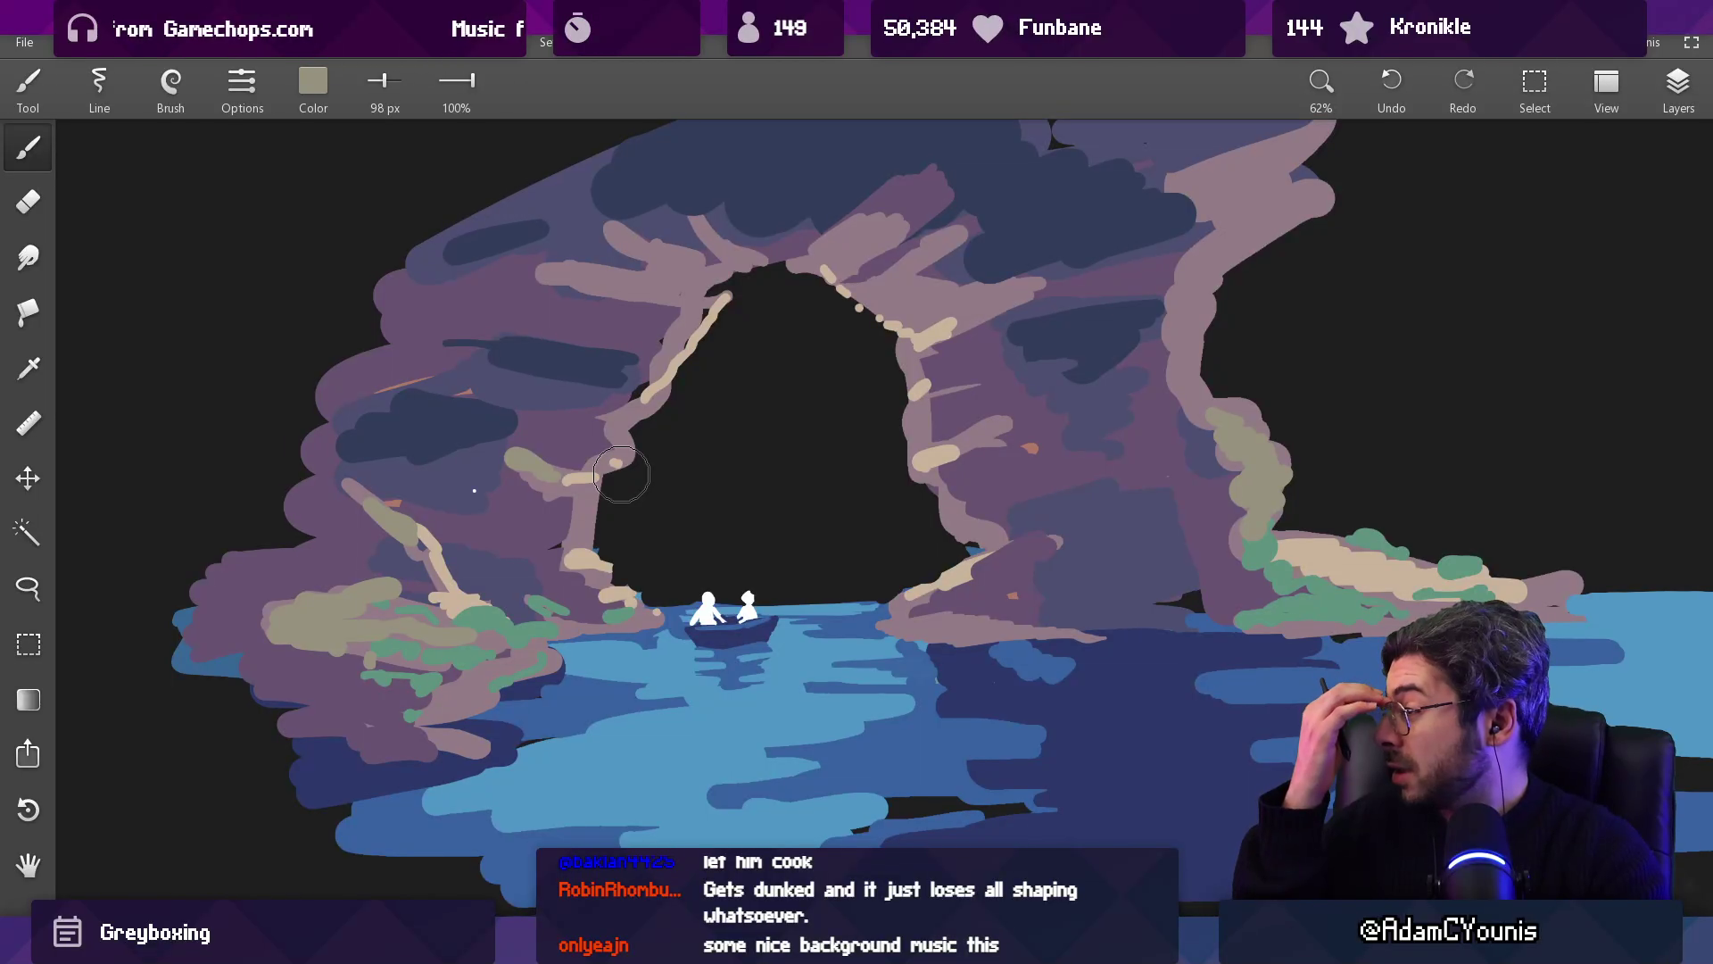
pyautogui.moveTo(1207, 436)
pyautogui.mouseDown()
pyautogui.moveTo(1289, 554)
pyautogui.moveTo(1273, 524)
pyautogui.moveTo(1280, 570)
pyautogui.mouseUp()
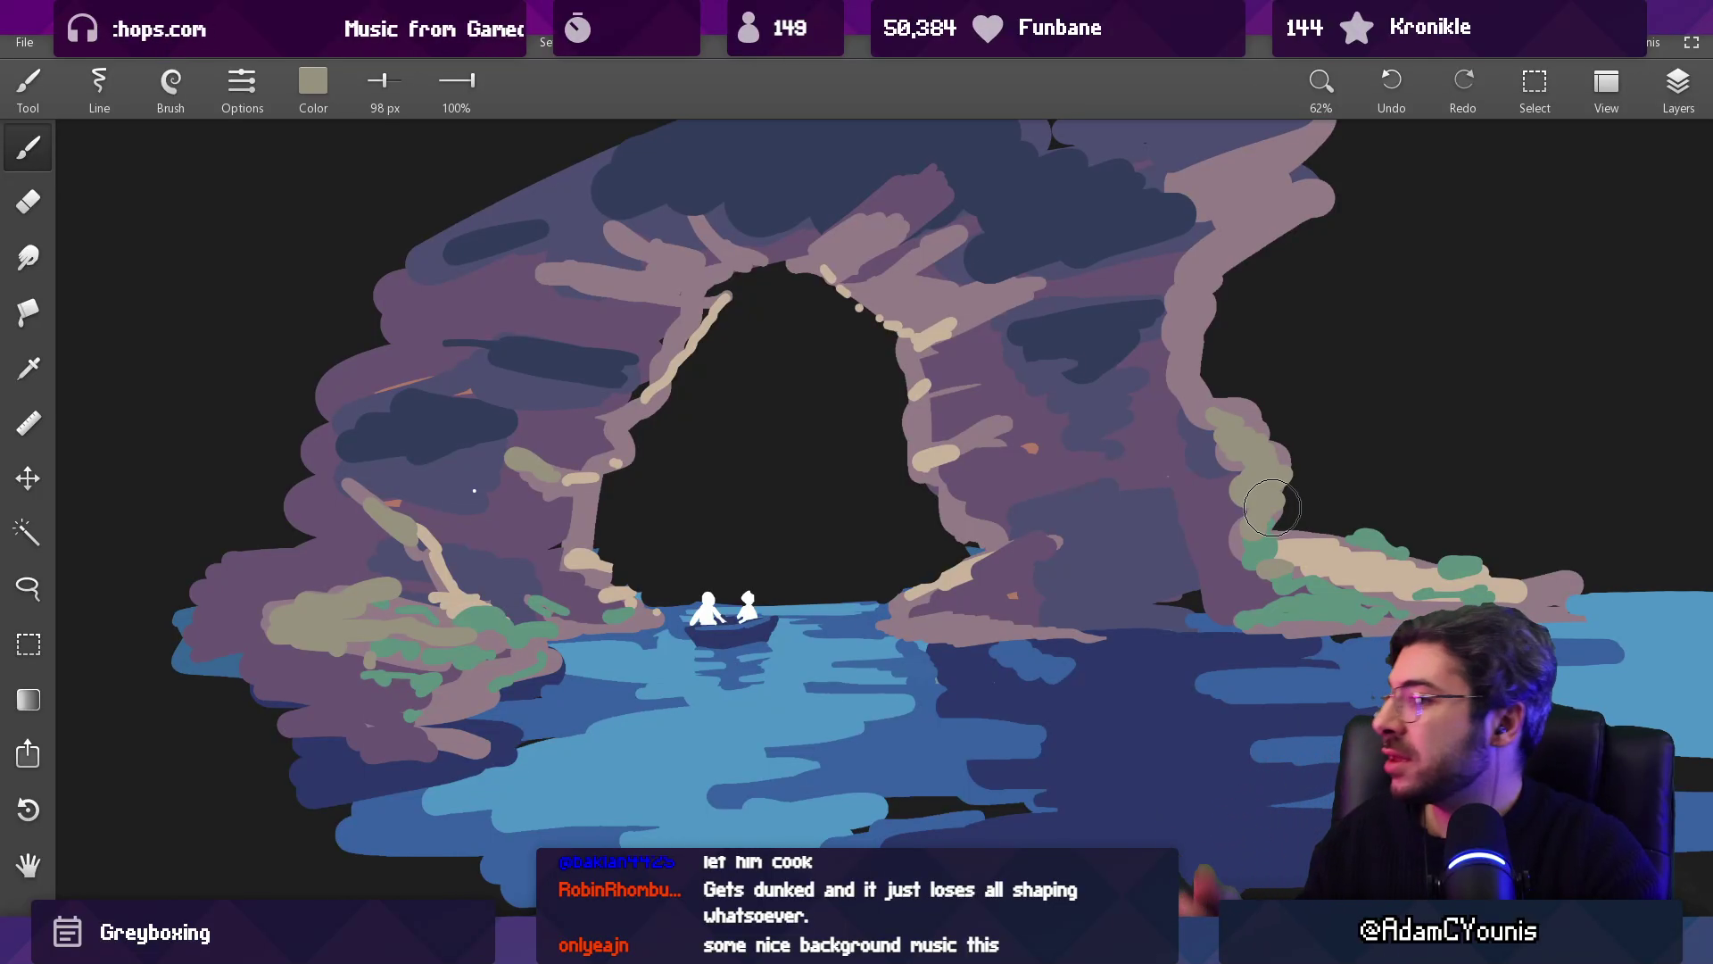
# Step: Eyedrop khaki from the right rock and paint it over the green dab
pyautogui.keyDown('alt'); pyautogui.click(1244, 539); pyautogui.keyUp('alt')
pyautogui.keyDown('alt'); pyautogui.click(1245, 504); pyautogui.keyUp('alt')
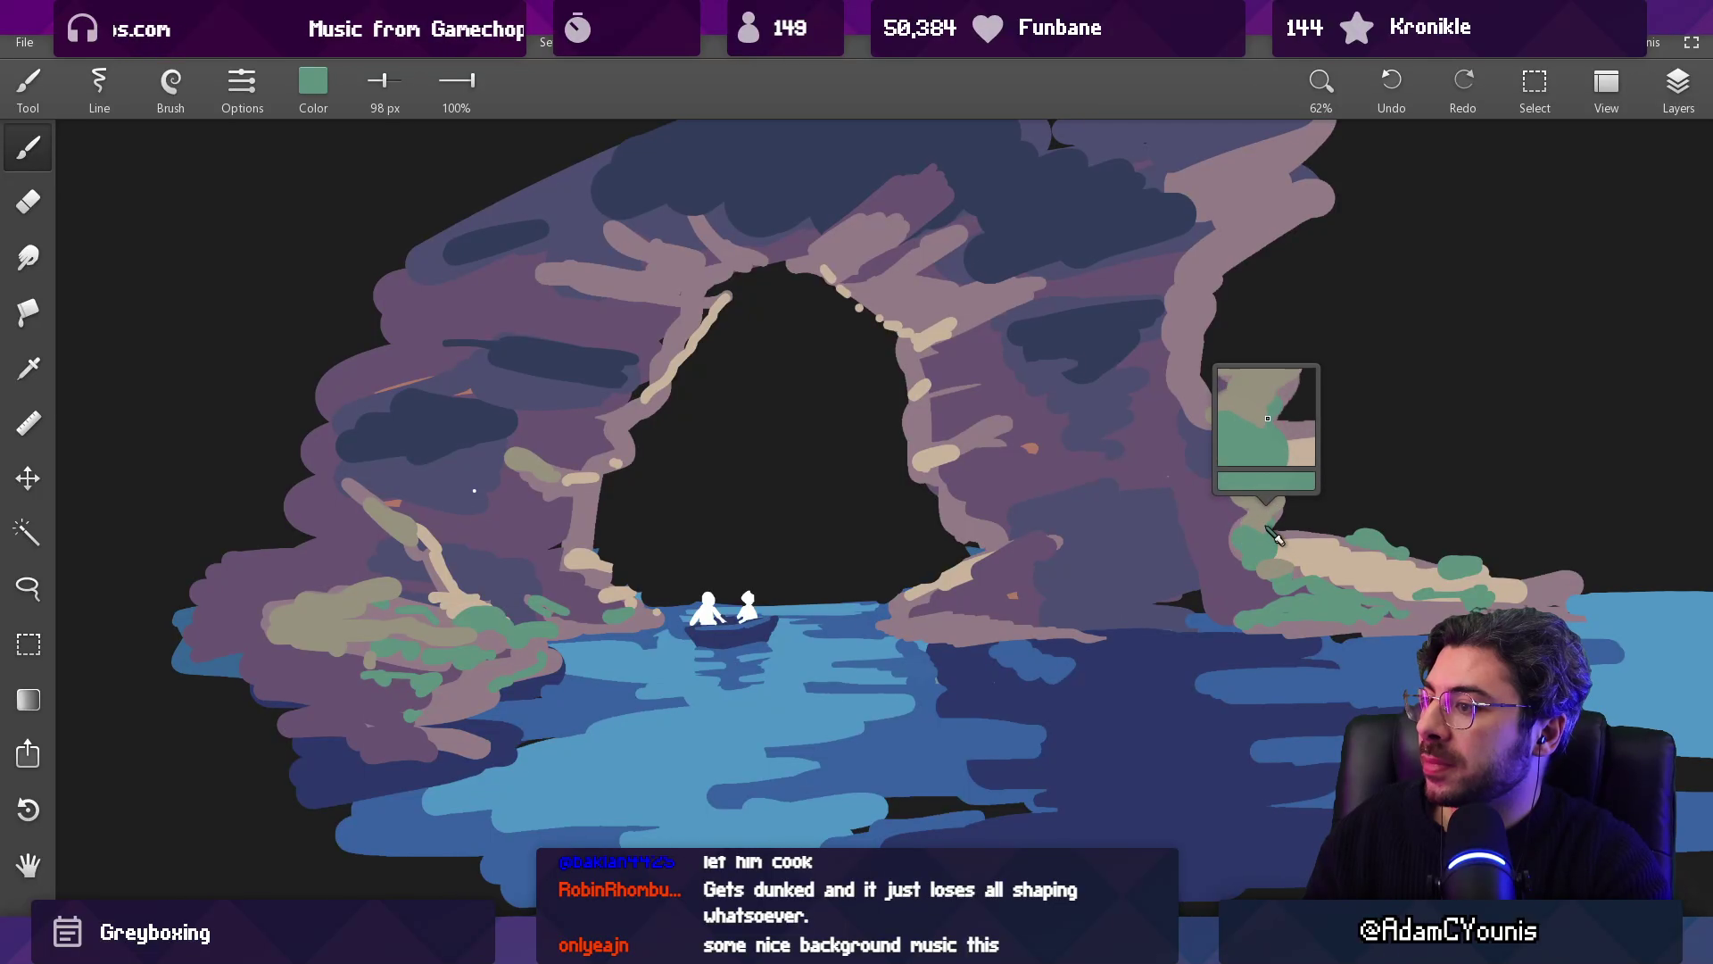
pyautogui.moveTo(1244, 545); pyautogui.dragTo(1245, 505)
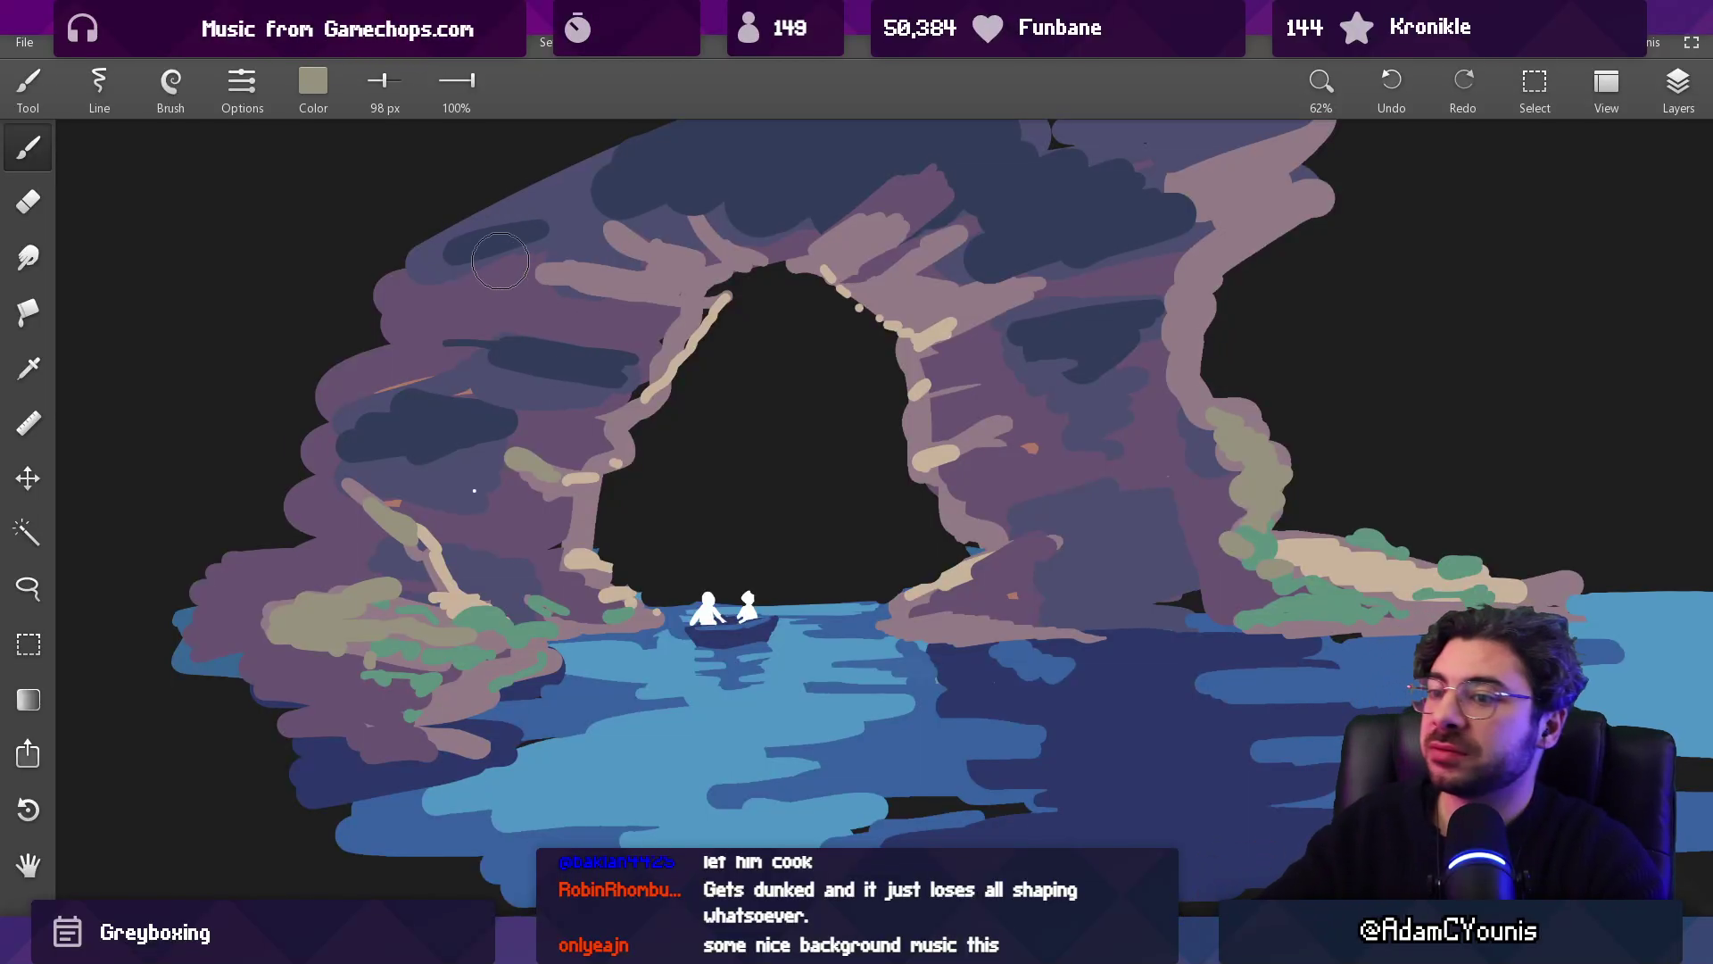
# Step: Mix a muted green, then raise red to set a dusty pink #B29280 brush colour
pyautogui.click(317, 89)
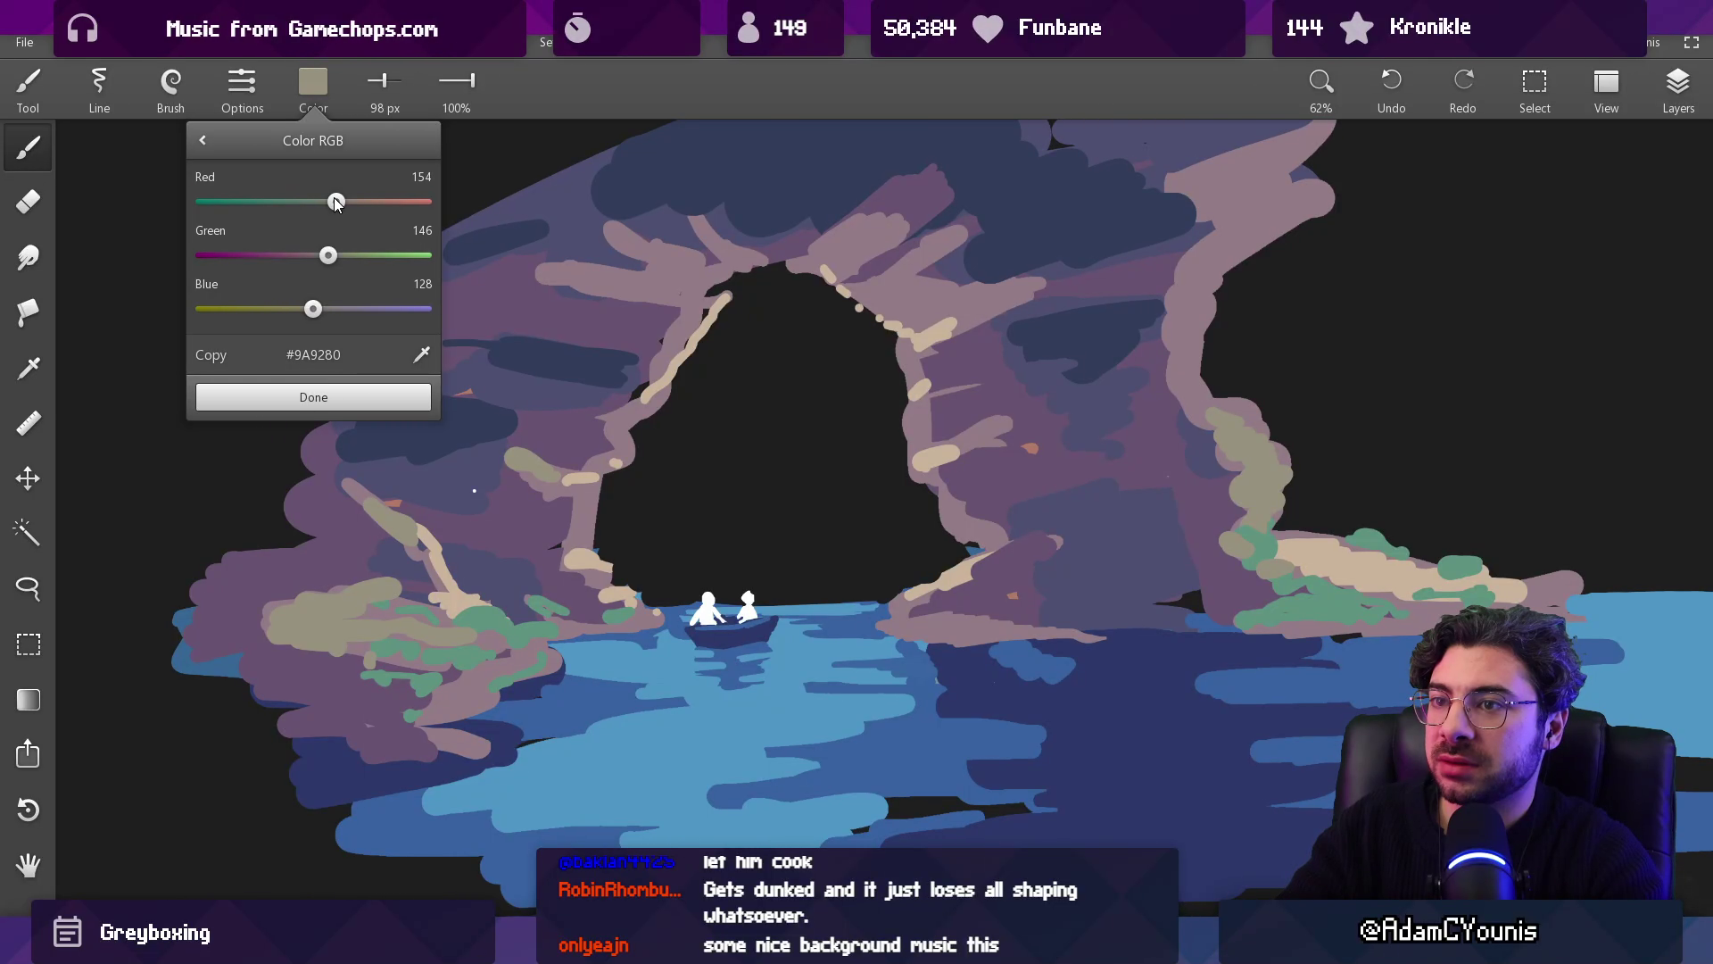
pyautogui.click(318, 397)
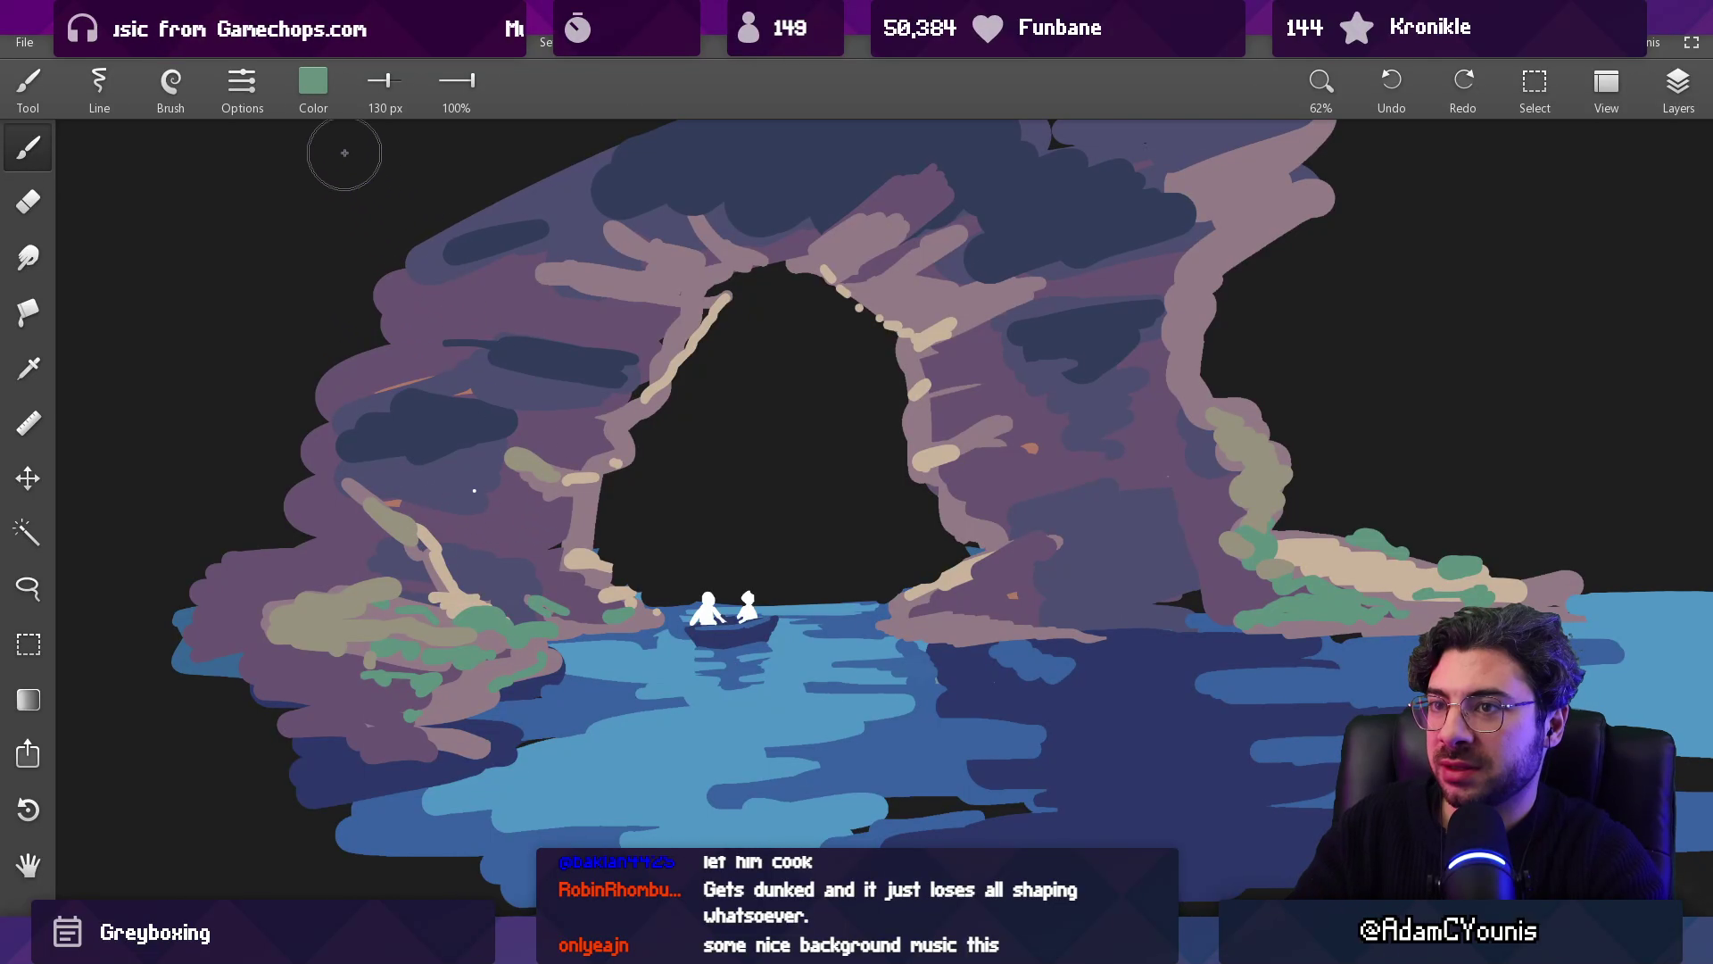
pyautogui.click(314, 82)
pyautogui.moveTo(268, 202); pyautogui.dragTo(361, 204)
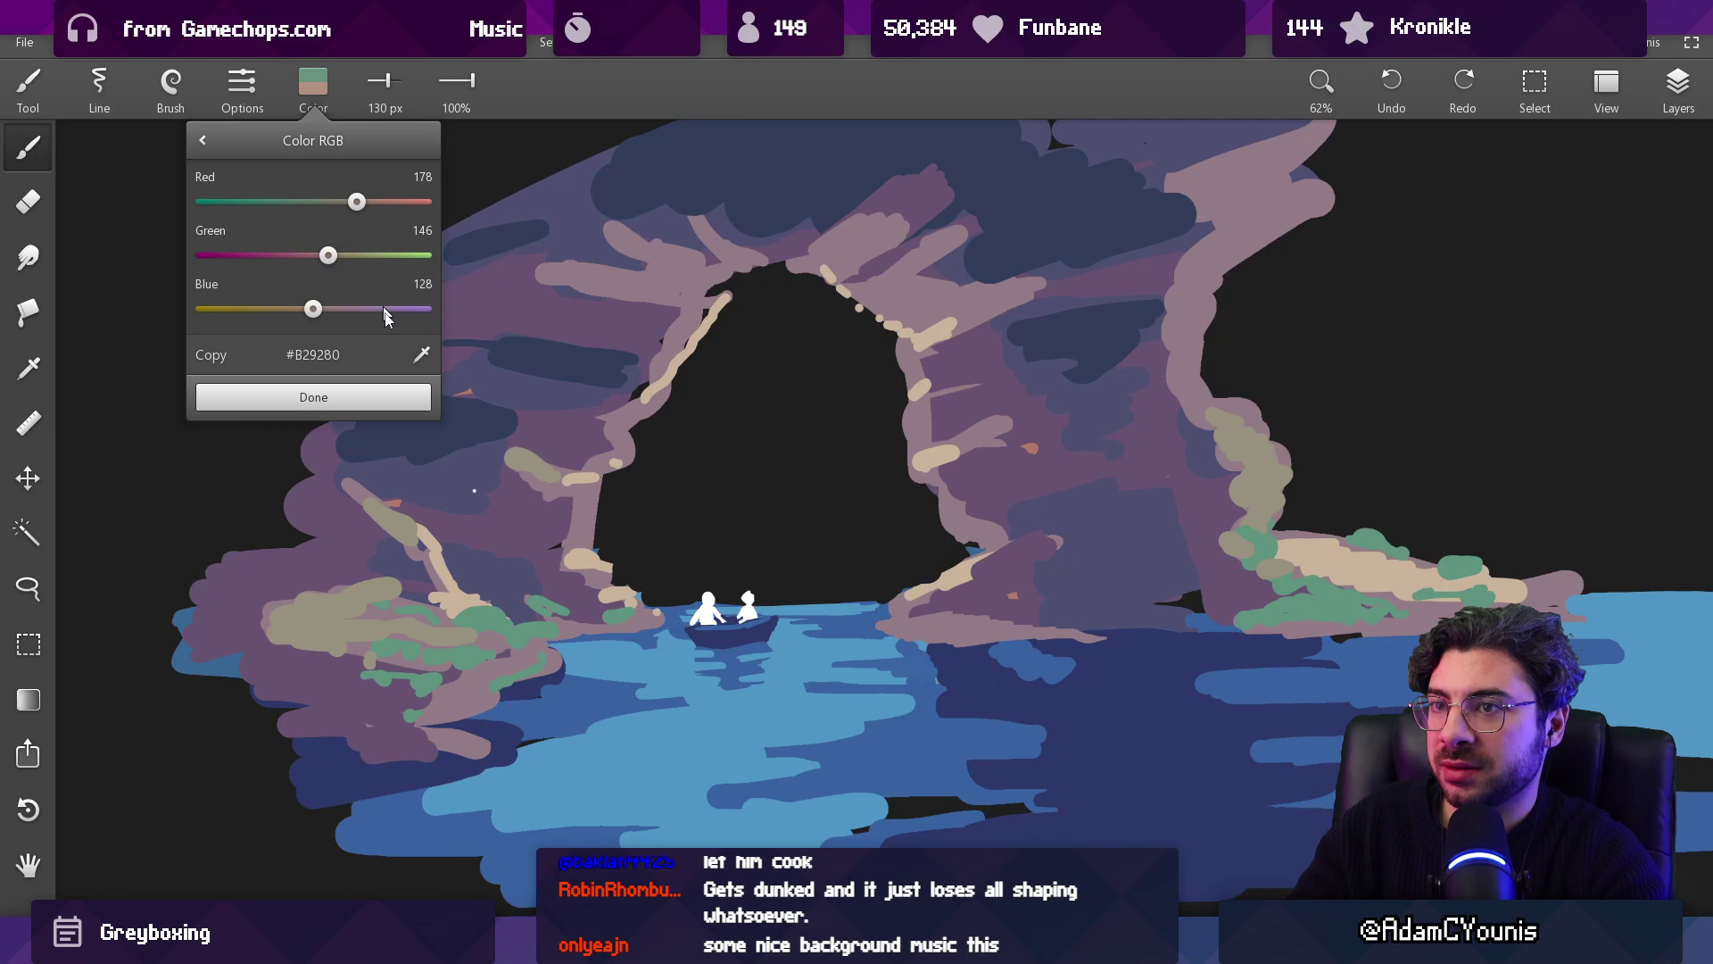
pyautogui.click(363, 397)
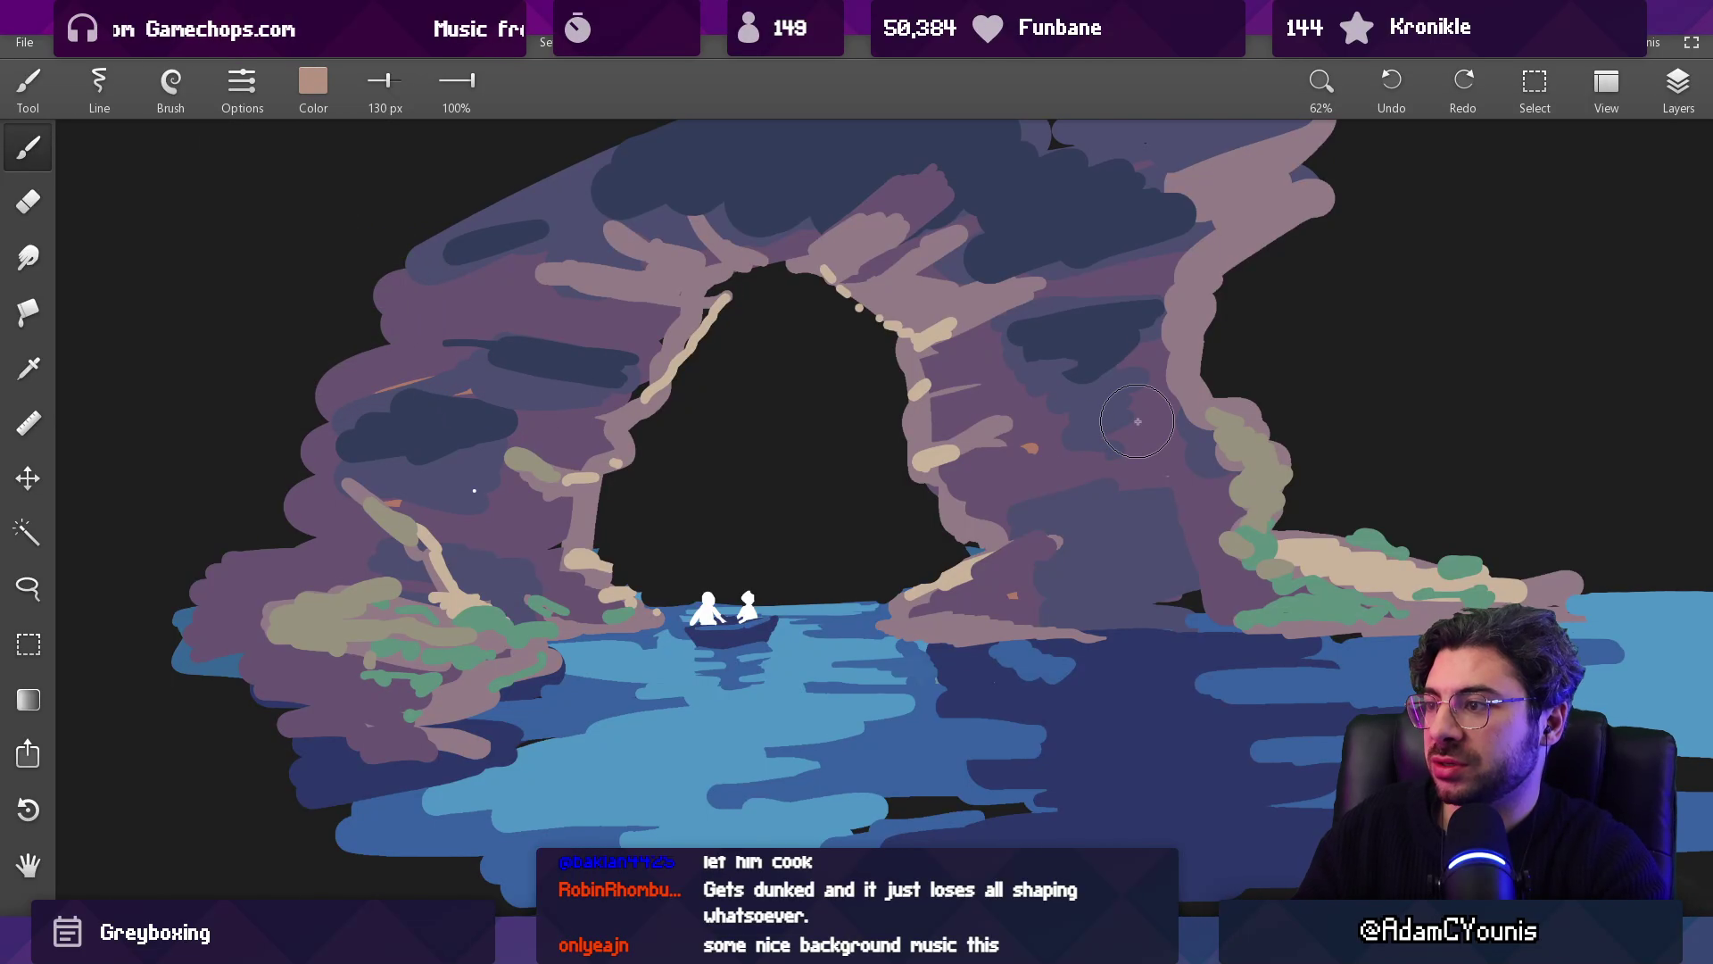
# Step: Paint pink strokes up the arch's right edge, across its top and down the upper-left edge
pyautogui.moveTo(1261, 441)
pyautogui.mouseDown()
pyautogui.moveTo(1200, 370)
pyautogui.moveTo(1191, 321)
pyautogui.moveTo(1285, 227)
pyautogui.mouseUp()
pyautogui.moveTo(1035, 295); pyautogui.dragTo(928, 276)
pyautogui.moveTo(625, 272)
pyautogui.mouseDown()
pyautogui.moveTo(705, 294)
pyautogui.moveTo(687, 348)
pyautogui.moveTo(652, 371)
pyautogui.moveTo(575, 522)
pyautogui.moveTo(569, 507)
pyautogui.moveTo(584, 522)
pyautogui.moveTo(571, 500)
pyautogui.moveTo(527, 522)
pyautogui.moveTo(513, 491)
pyautogui.moveTo(584, 526)
pyautogui.moveTo(536, 536)
pyautogui.moveTo(595, 495)
pyautogui.moveTo(595, 545)
pyautogui.mouseUp()
# Step: With a smaller brush, line the inner arch edges in tan and the inner right edge and base in rose-brown
pyautogui.keyDown('alt'); pyautogui.click(594, 495); pyautogui.keyUp('alt')
pyautogui.press('[')
pyautogui.press('[')
pyautogui.press('[')
pyautogui.keyDown('alt'); pyautogui.click(629, 469); pyautogui.keyUp('alt')
pyautogui.press('[')
pyautogui.press('[')
pyautogui.press('[')
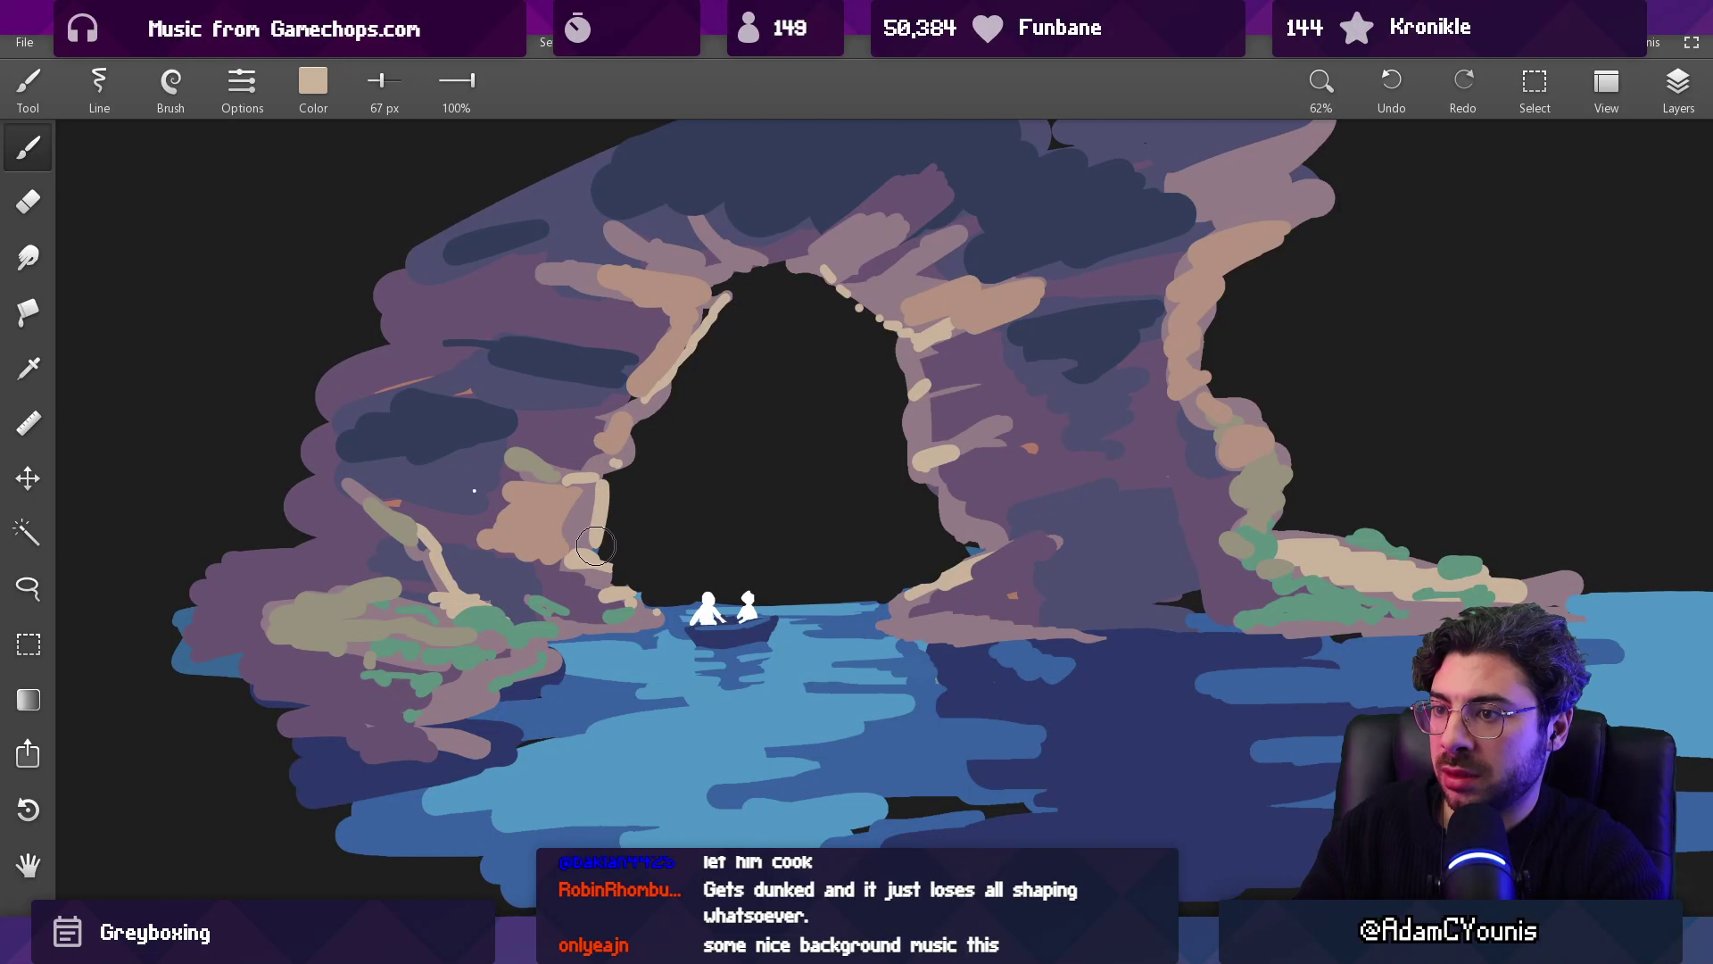
pyautogui.moveTo(601, 480); pyautogui.dragTo(641, 412)
pyautogui.moveTo(886, 332)
pyautogui.mouseDown()
pyautogui.moveTo(912, 395)
pyautogui.moveTo(906, 468)
pyautogui.moveTo(982, 548)
pyautogui.mouseUp()
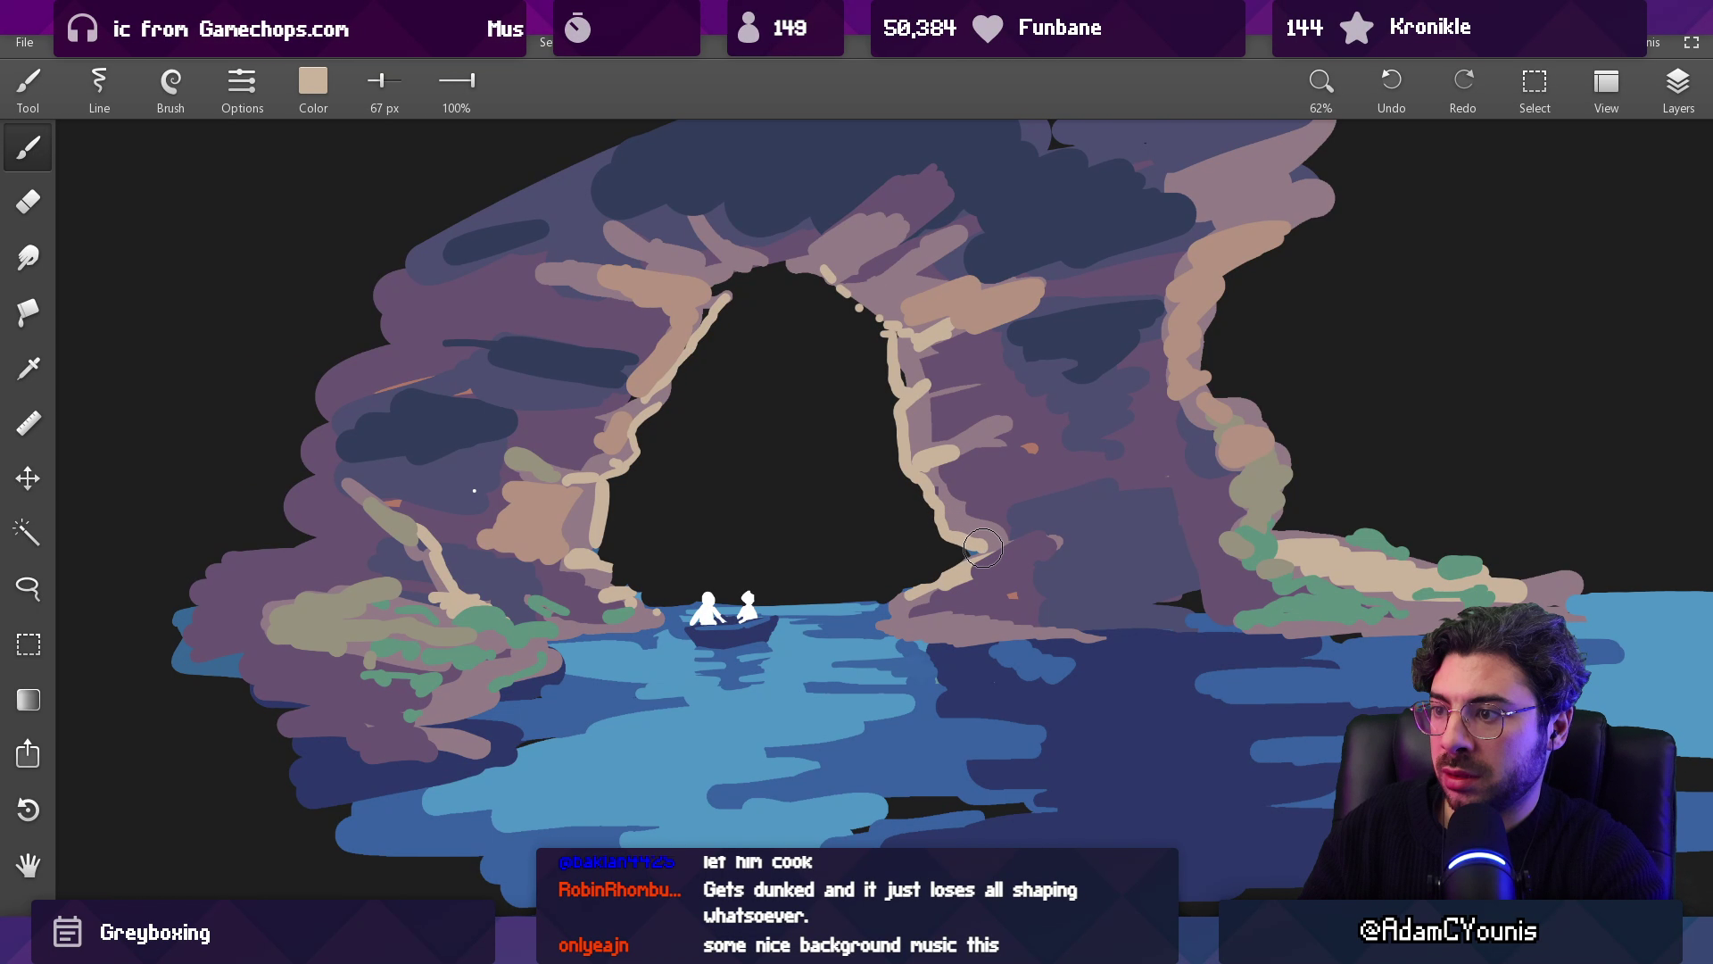
pyautogui.scroll(-10, 597, 558)
pyautogui.scroll(9, 738, 571)
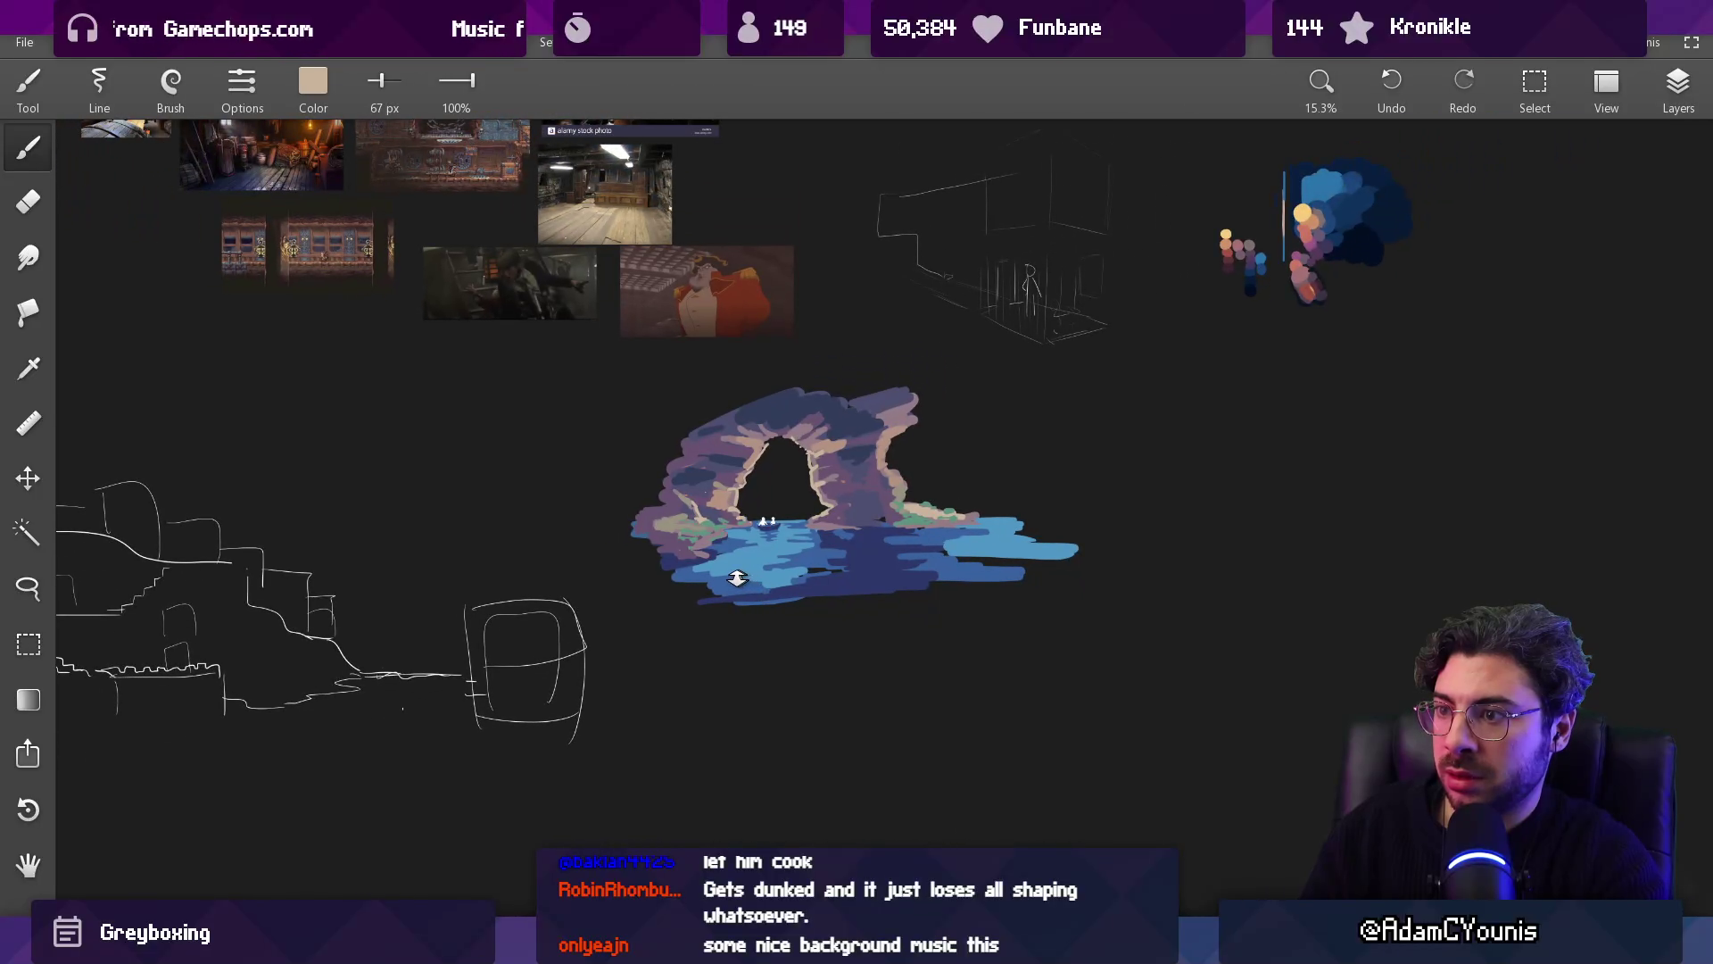
pyautogui.keyDown('alt'); pyautogui.click(940, 385); pyautogui.keyUp('alt')
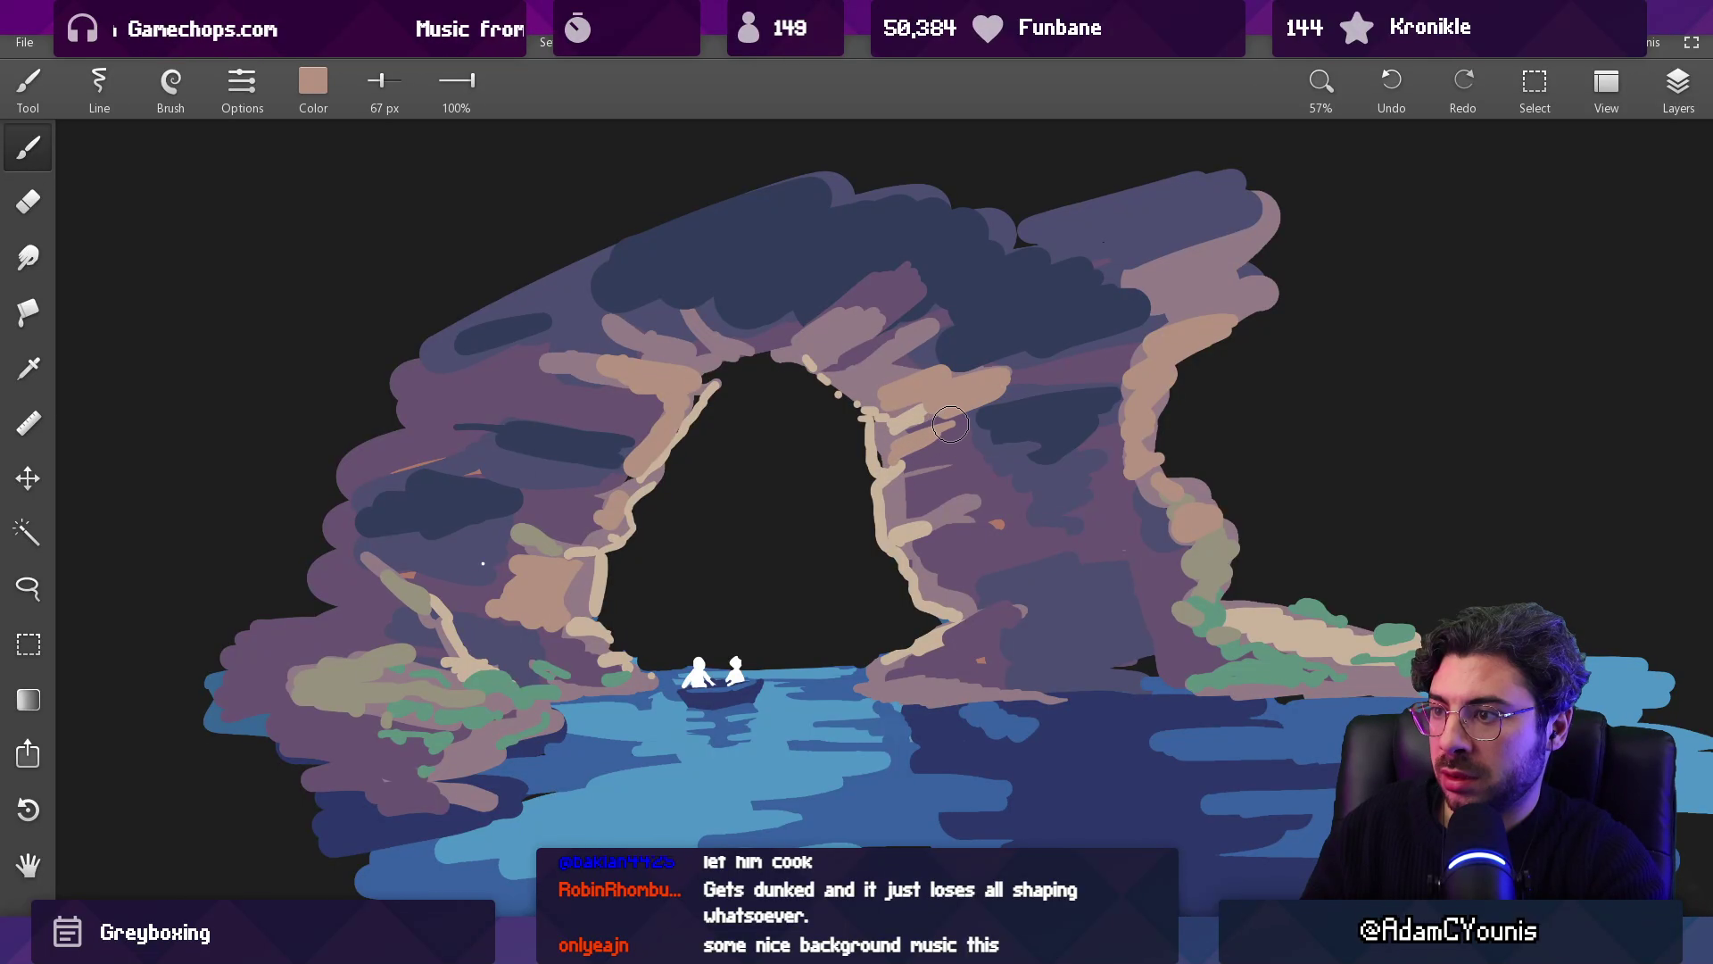
pyautogui.moveTo(920, 439)
pyautogui.mouseDown()
pyautogui.moveTo(897, 508)
pyautogui.moveTo(958, 495)
pyautogui.mouseUp()
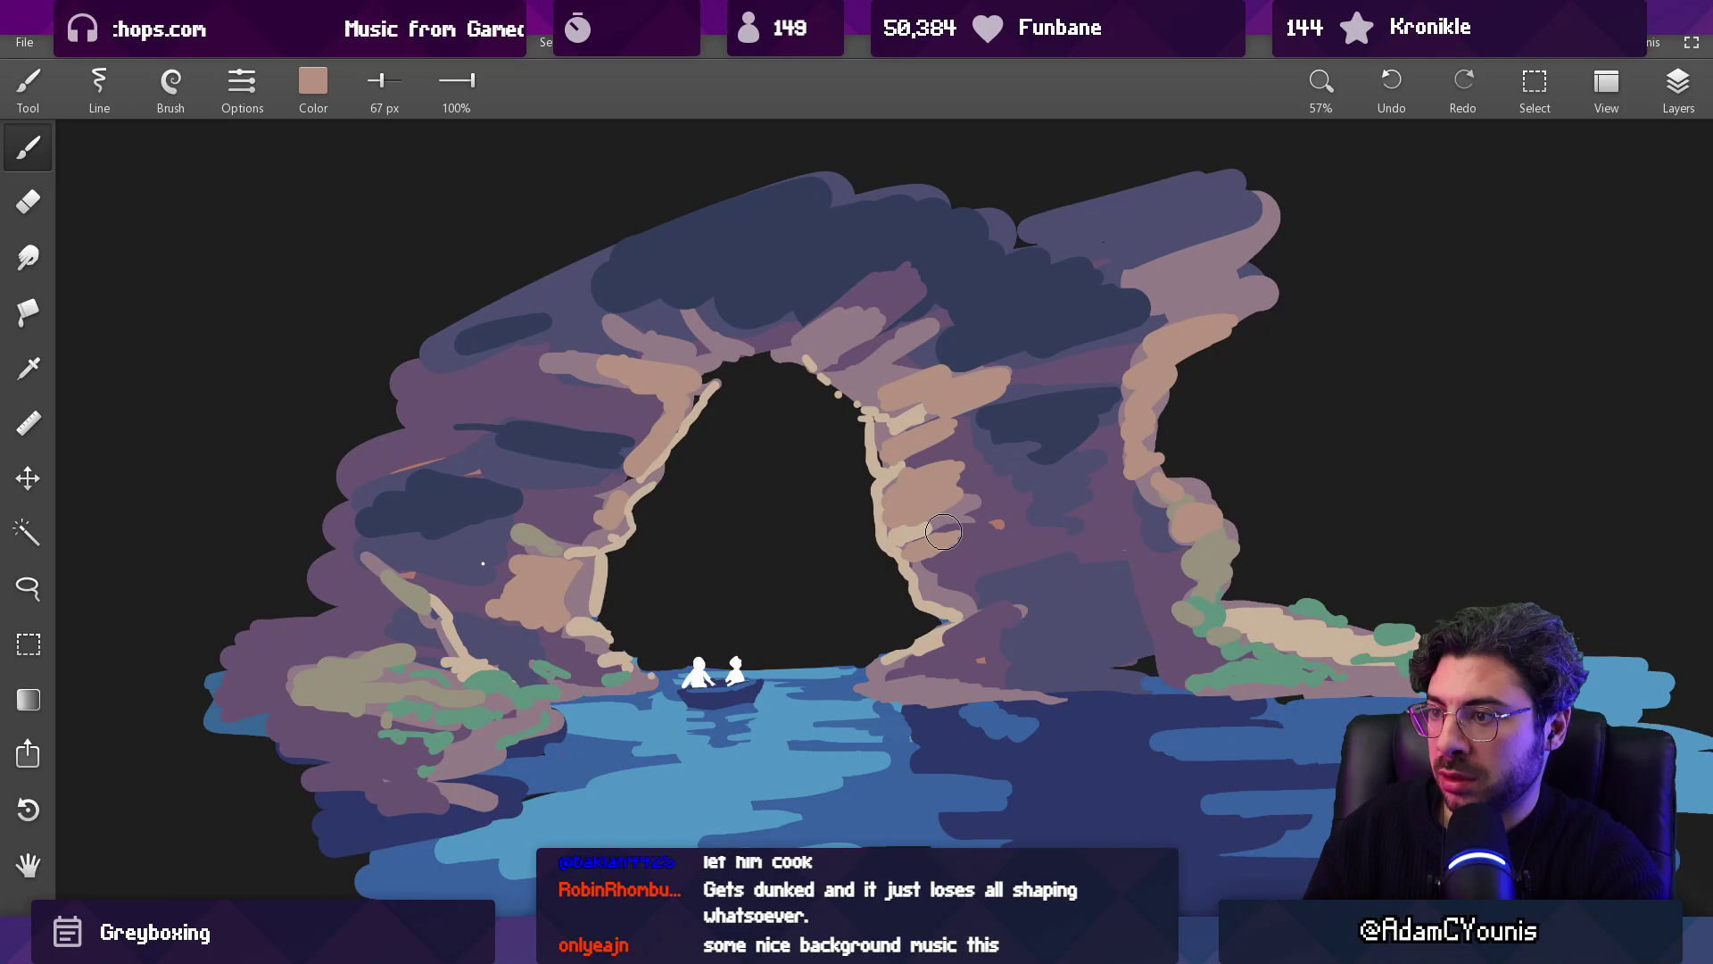
pyautogui.moveTo(987, 616)
pyautogui.mouseDown()
pyautogui.moveTo(946, 643)
pyautogui.moveTo(1008, 625)
pyautogui.moveTo(910, 667)
pyautogui.moveTo(1008, 664)
pyautogui.moveTo(947, 631)
pyautogui.mouseUp()
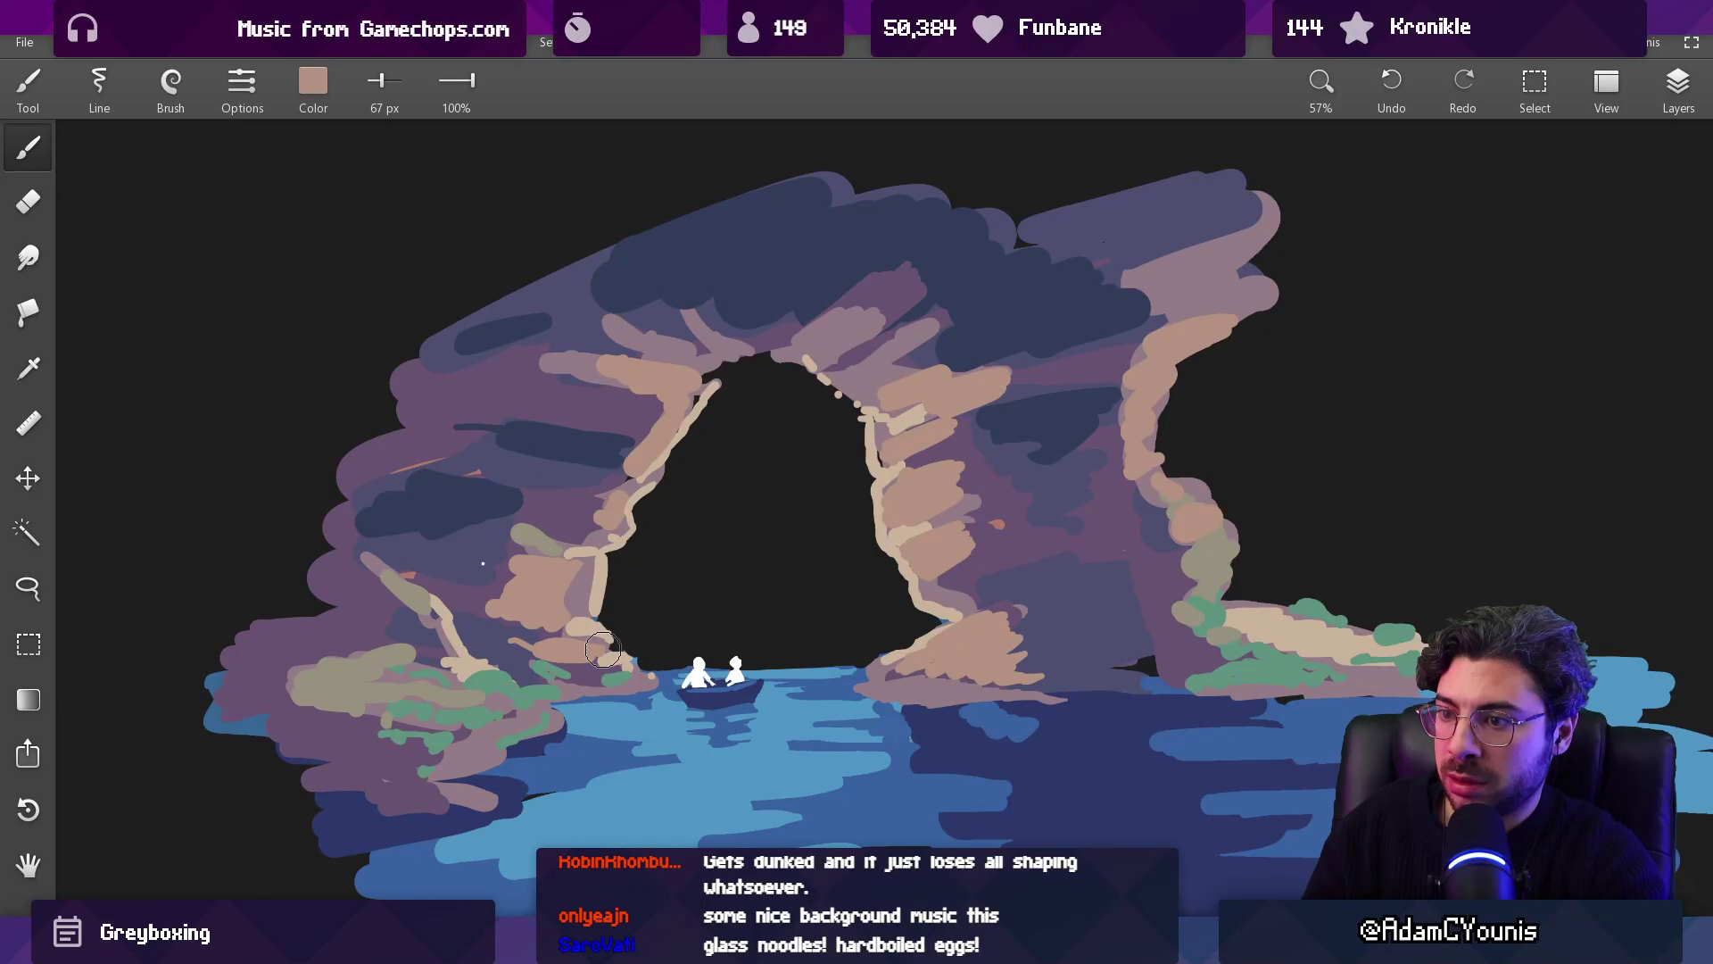
# Step: Sample mauve from the rock and paint over the sage-green patch left of the arch
pyautogui.moveTo(558, 642)
pyautogui.mouseDown()
pyautogui.moveTo(518, 632)
pyautogui.moveTo(587, 669)
pyautogui.moveTo(610, 589)
pyautogui.mouseUp()
pyautogui.scroll(-5, 707, 644)
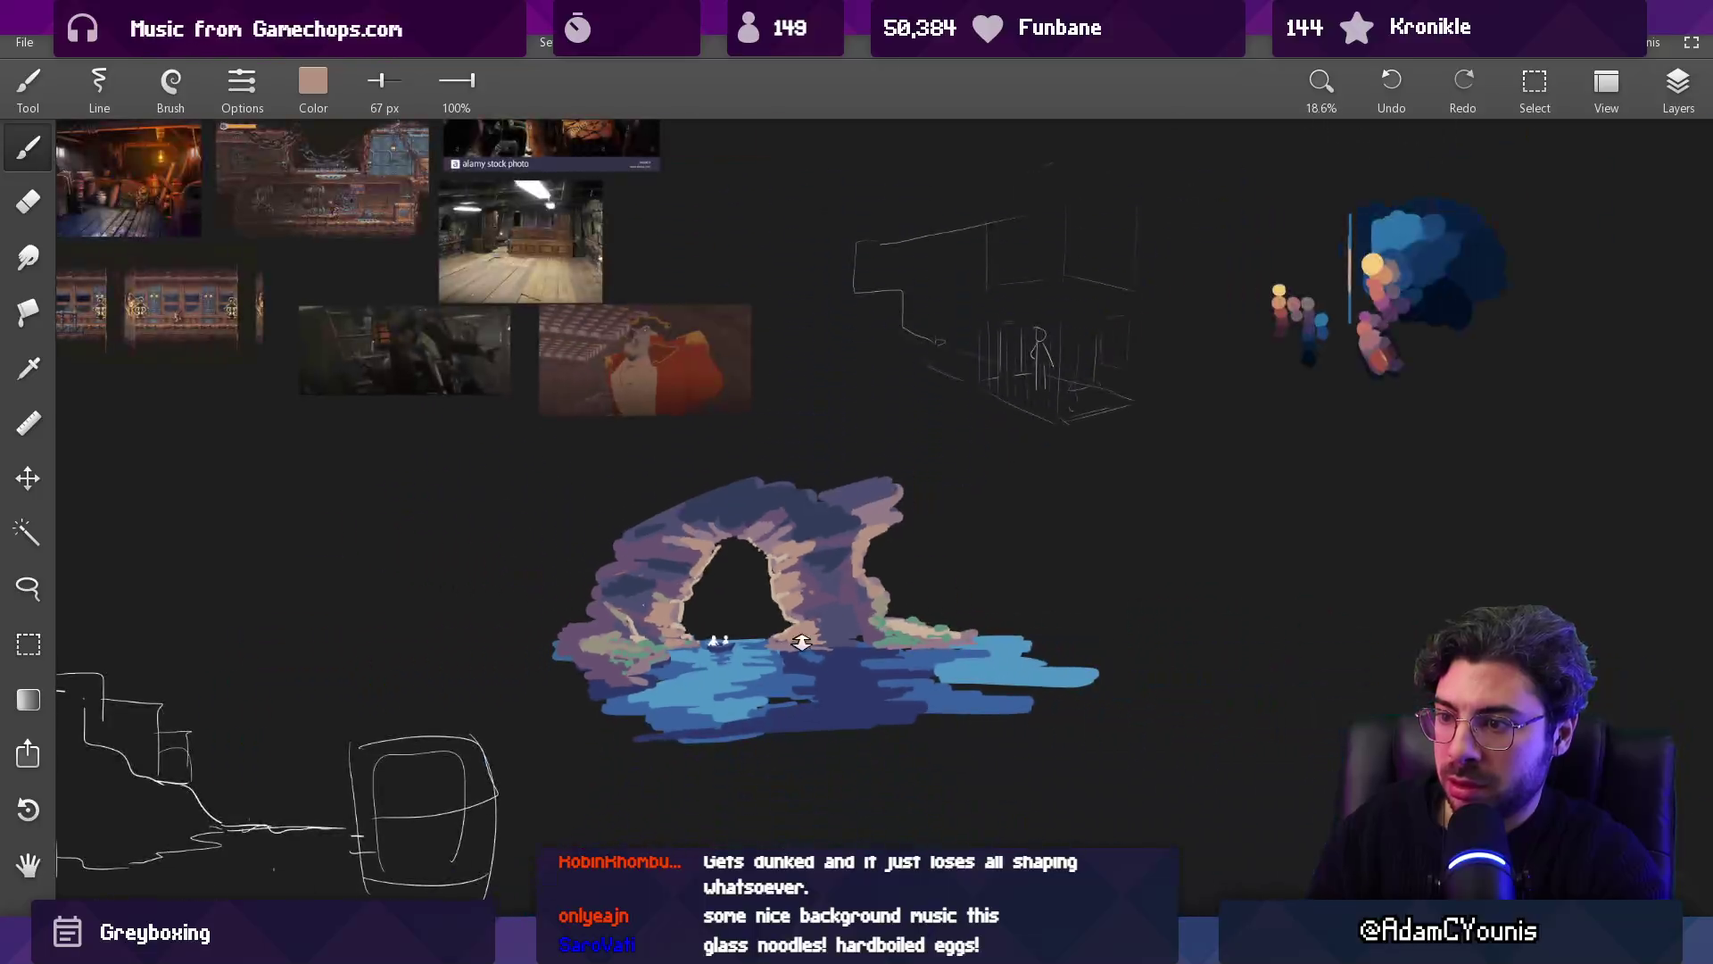
pyautogui.scroll(3, 706, 644)
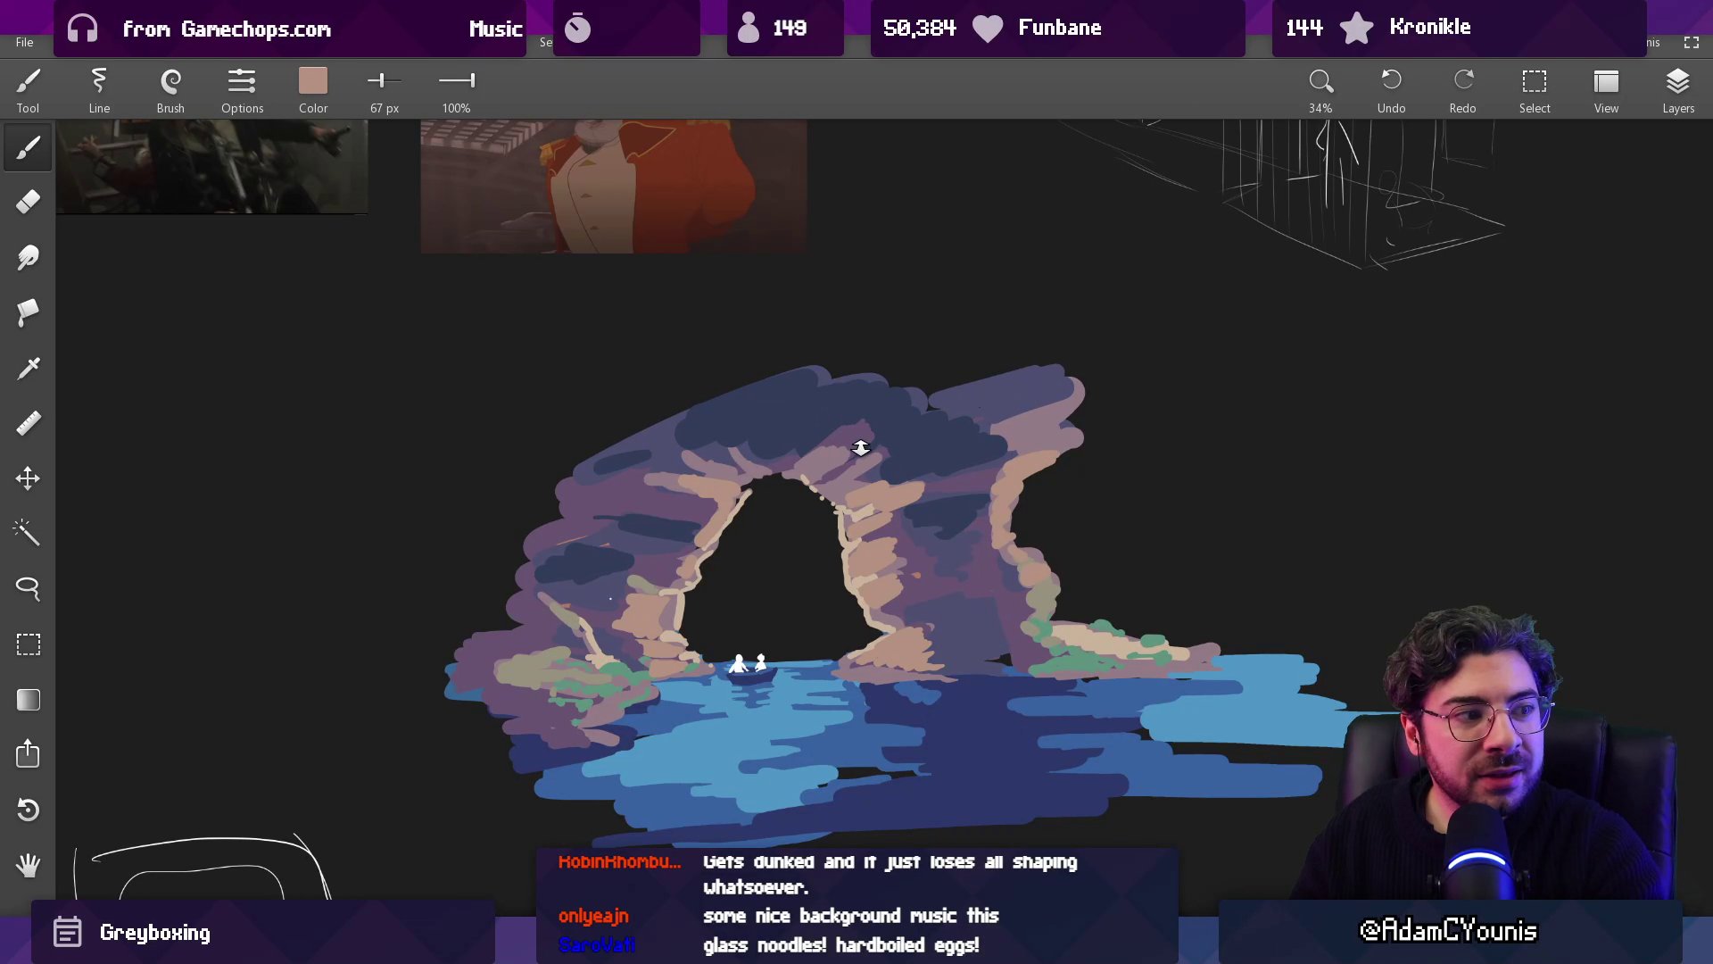
pyautogui.scroll(3, 864, 447)
pyautogui.moveTo(946, 500); pyautogui.dragTo(973, 536)
pyautogui.click(917, 637)
pyautogui.moveTo(926, 633); pyautogui.dragTo(929, 632)
pyautogui.press('[')
pyautogui.press('[')
pyautogui.press('[')
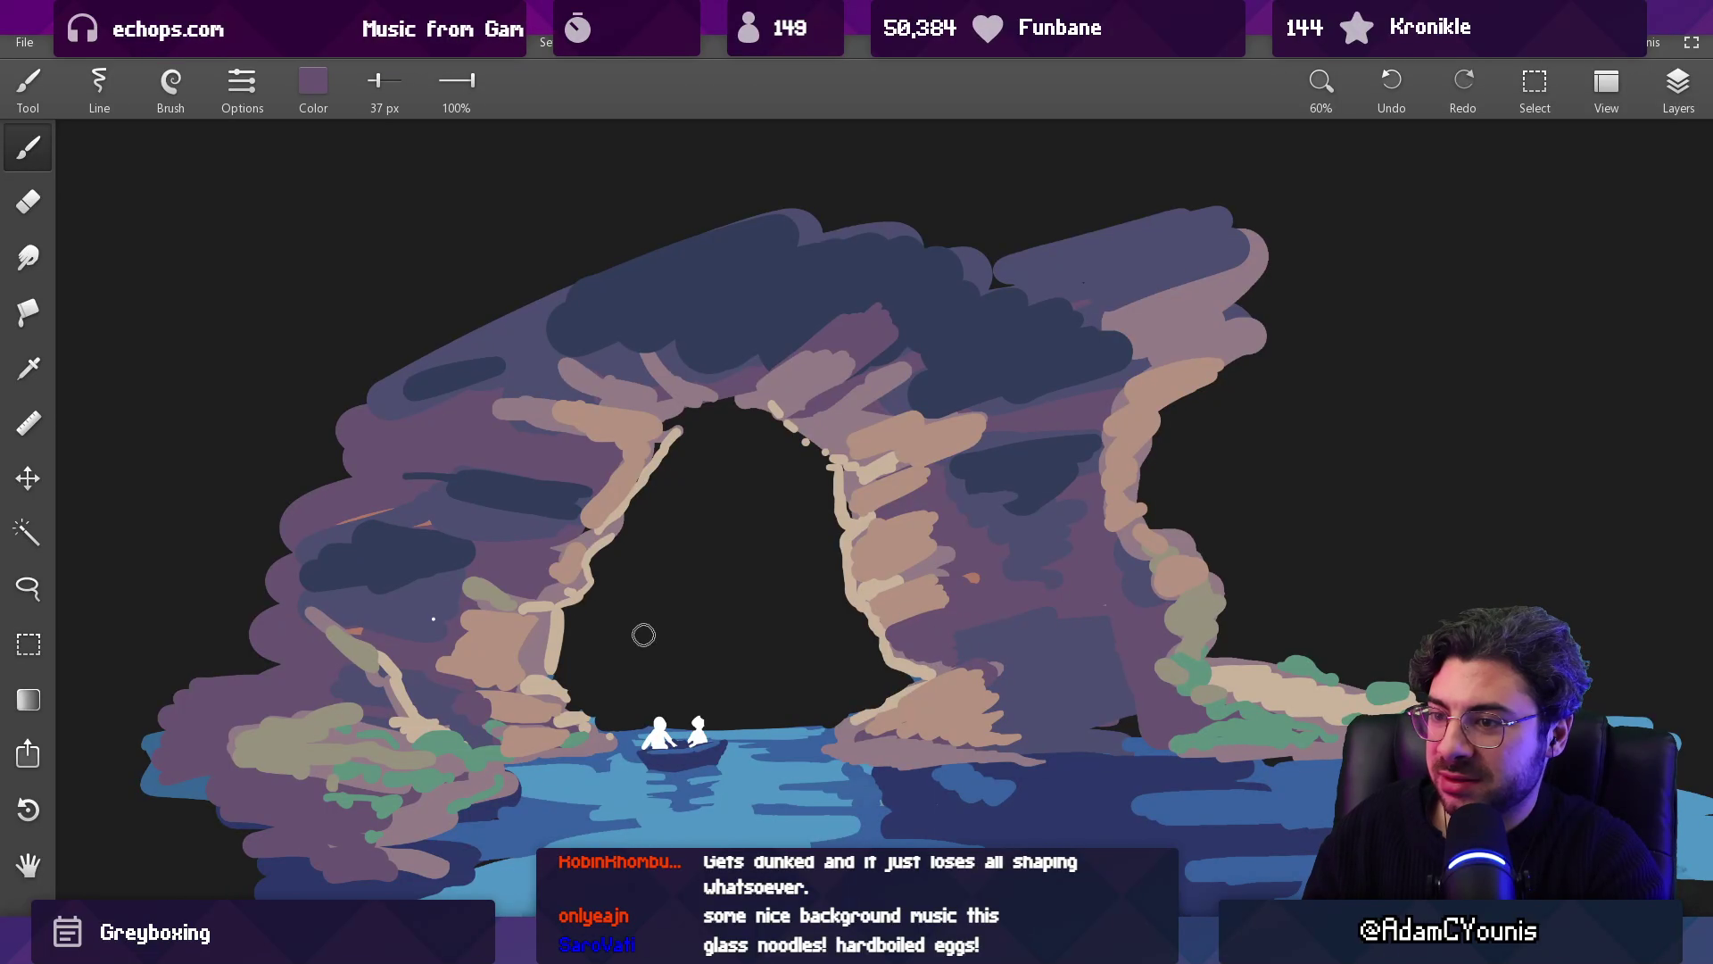
pyautogui.moveTo(517, 586)
pyautogui.mouseDown()
pyautogui.moveTo(481, 589)
pyautogui.moveTo(455, 649)
pyautogui.moveTo(500, 643)
pyautogui.moveTo(482, 656)
pyautogui.moveTo(500, 665)
pyautogui.moveTo(523, 635)
pyautogui.mouseUp()
# Step: Add a lighter pinkish-mauve stroke on the arch, then sample a muted dark purple
pyautogui.click(488, 636)
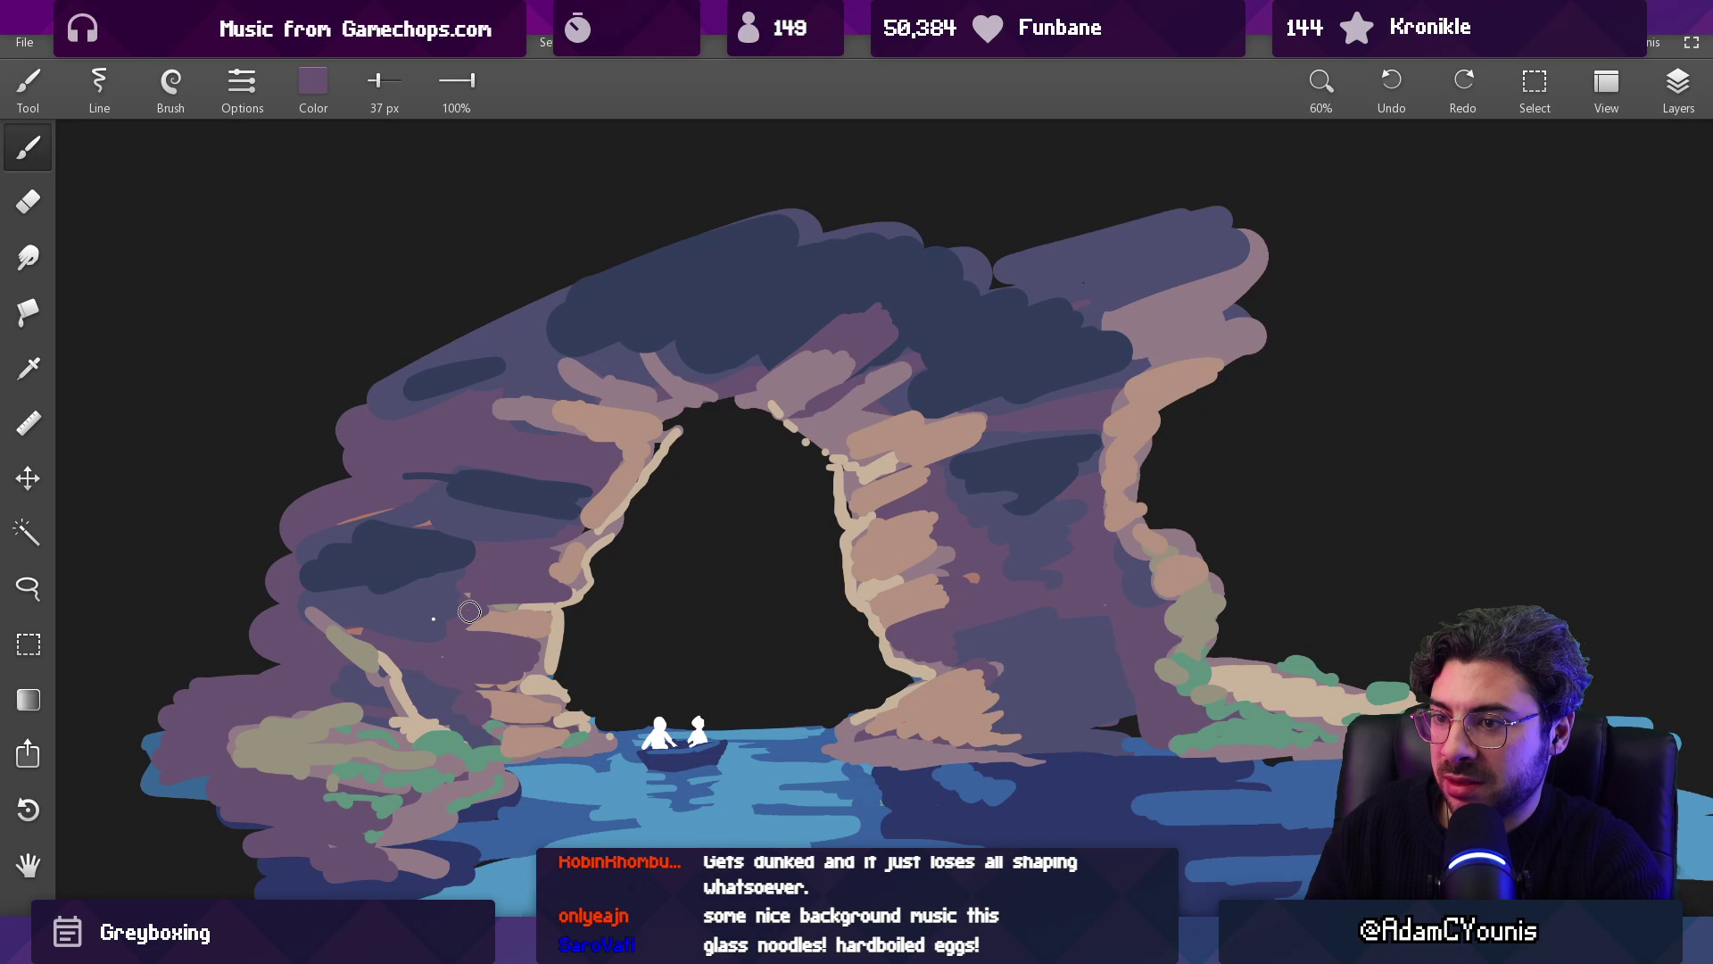
pyautogui.scroll(-5, 604, 600)
pyautogui.scroll(5, 667, 589)
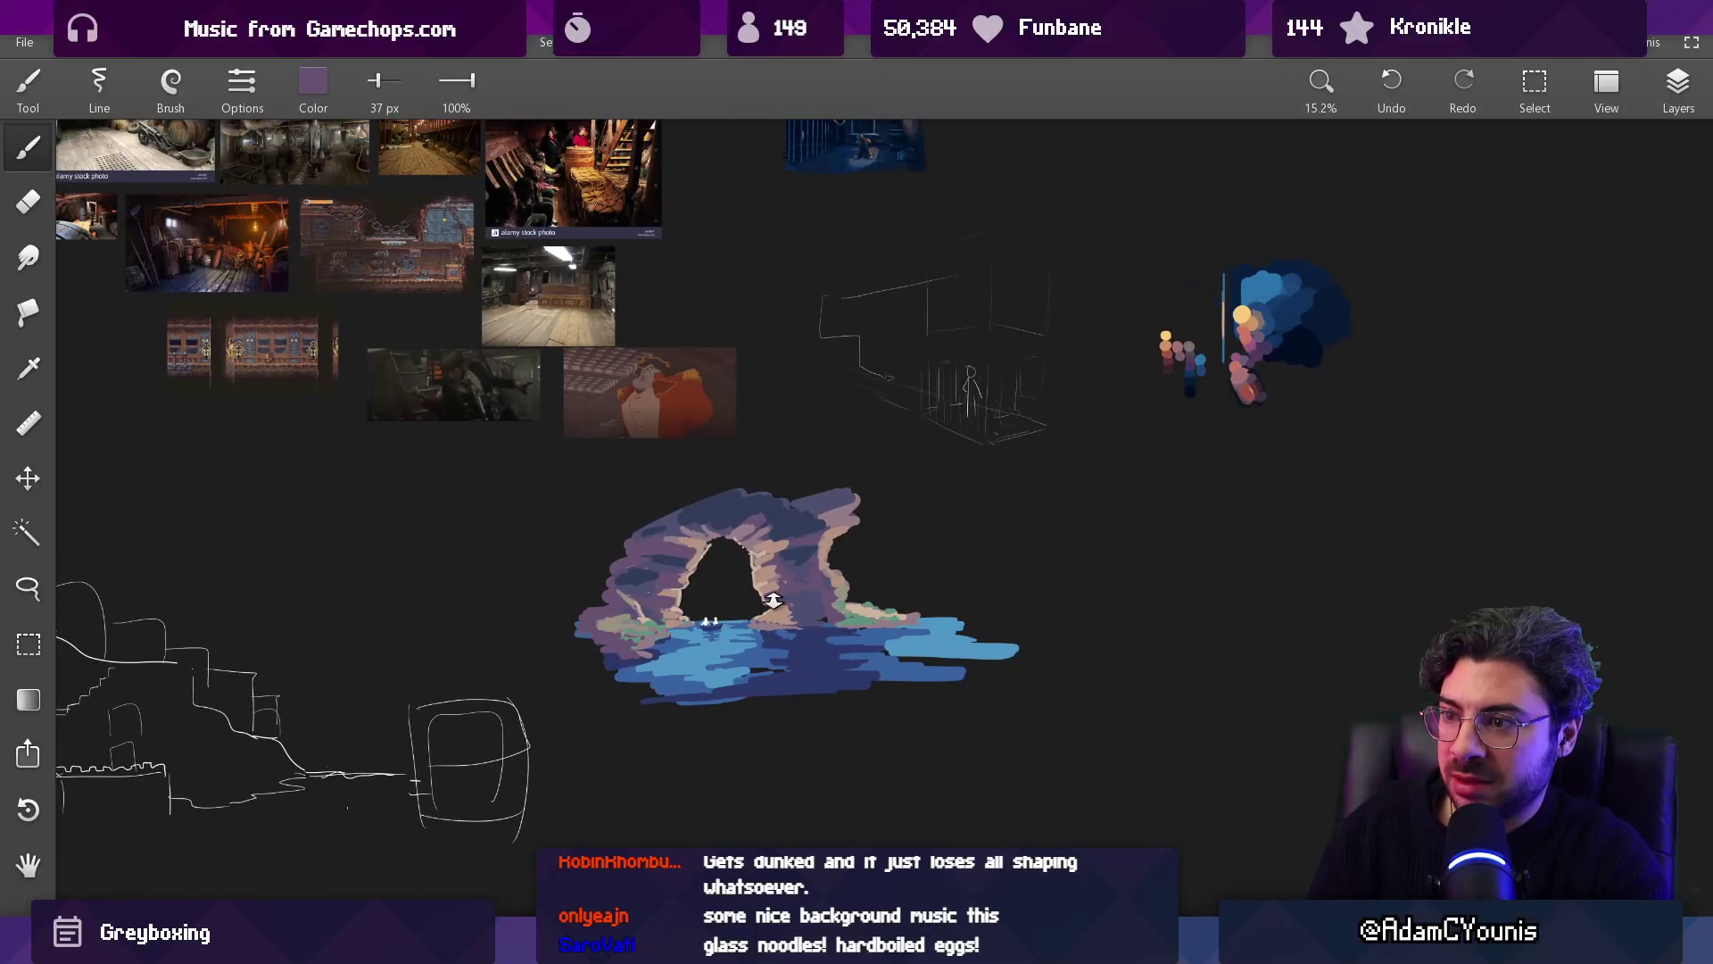
pyautogui.moveTo(892, 437)
pyautogui.mouseDown()
pyautogui.moveTo(912, 526)
pyautogui.moveTo(960, 418)
pyautogui.mouseUp()
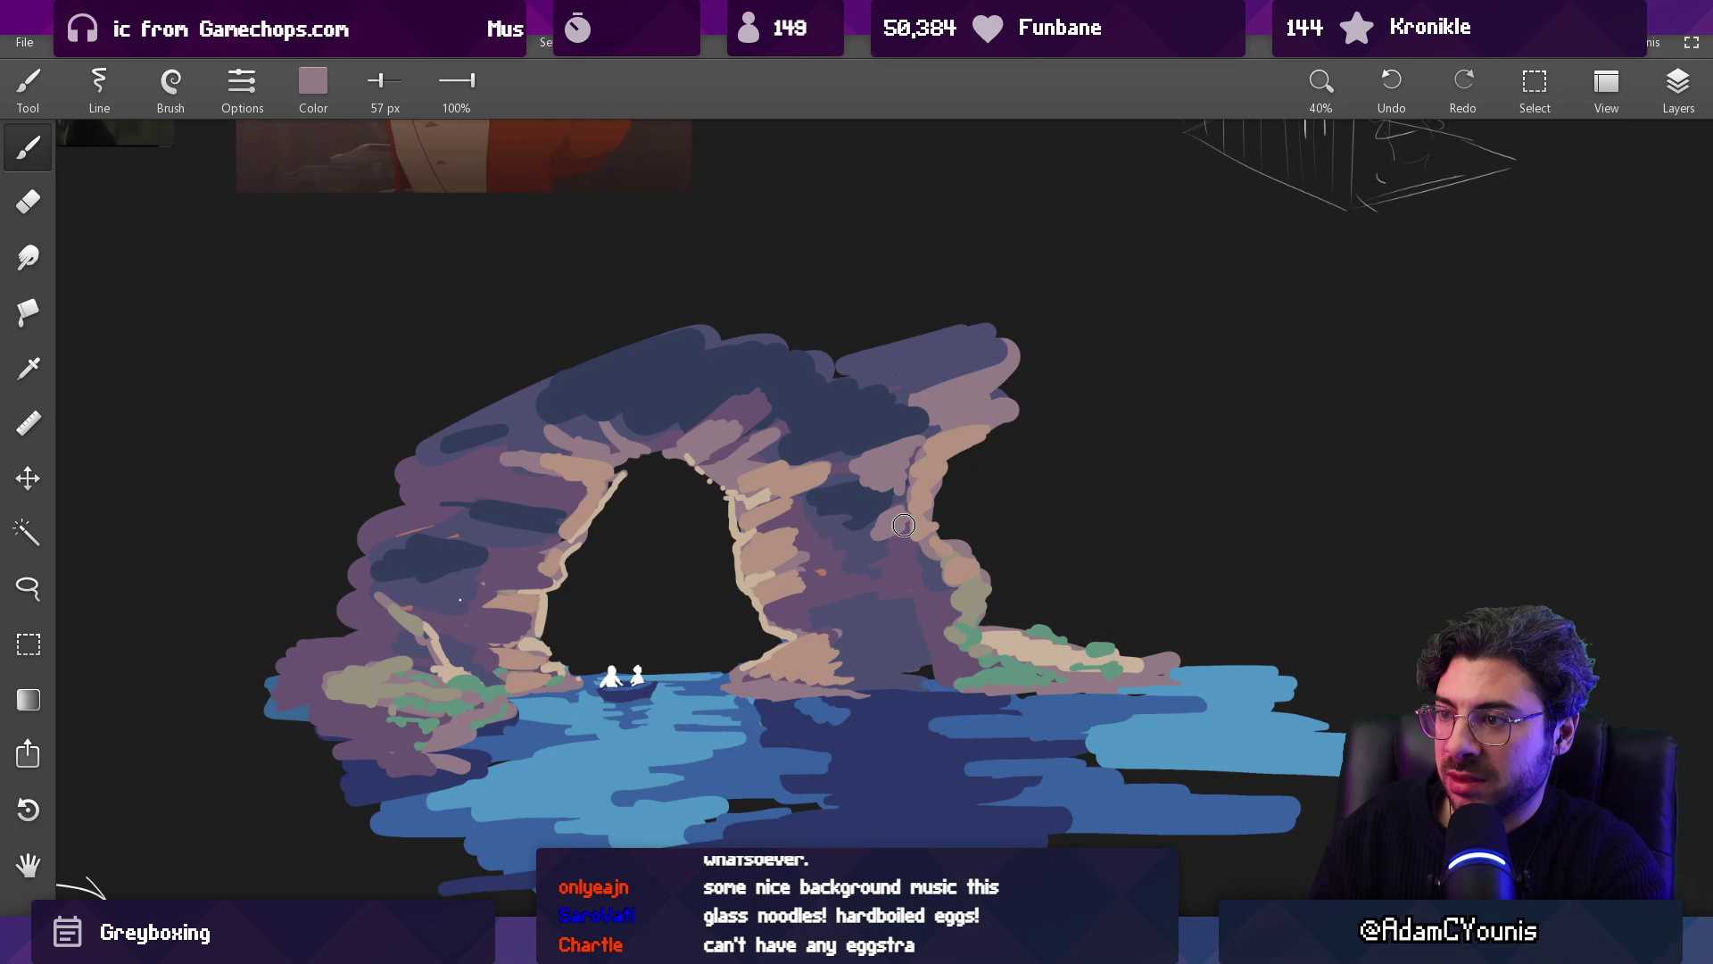
pyautogui.moveTo(869, 559); pyautogui.dragTo(921, 558)
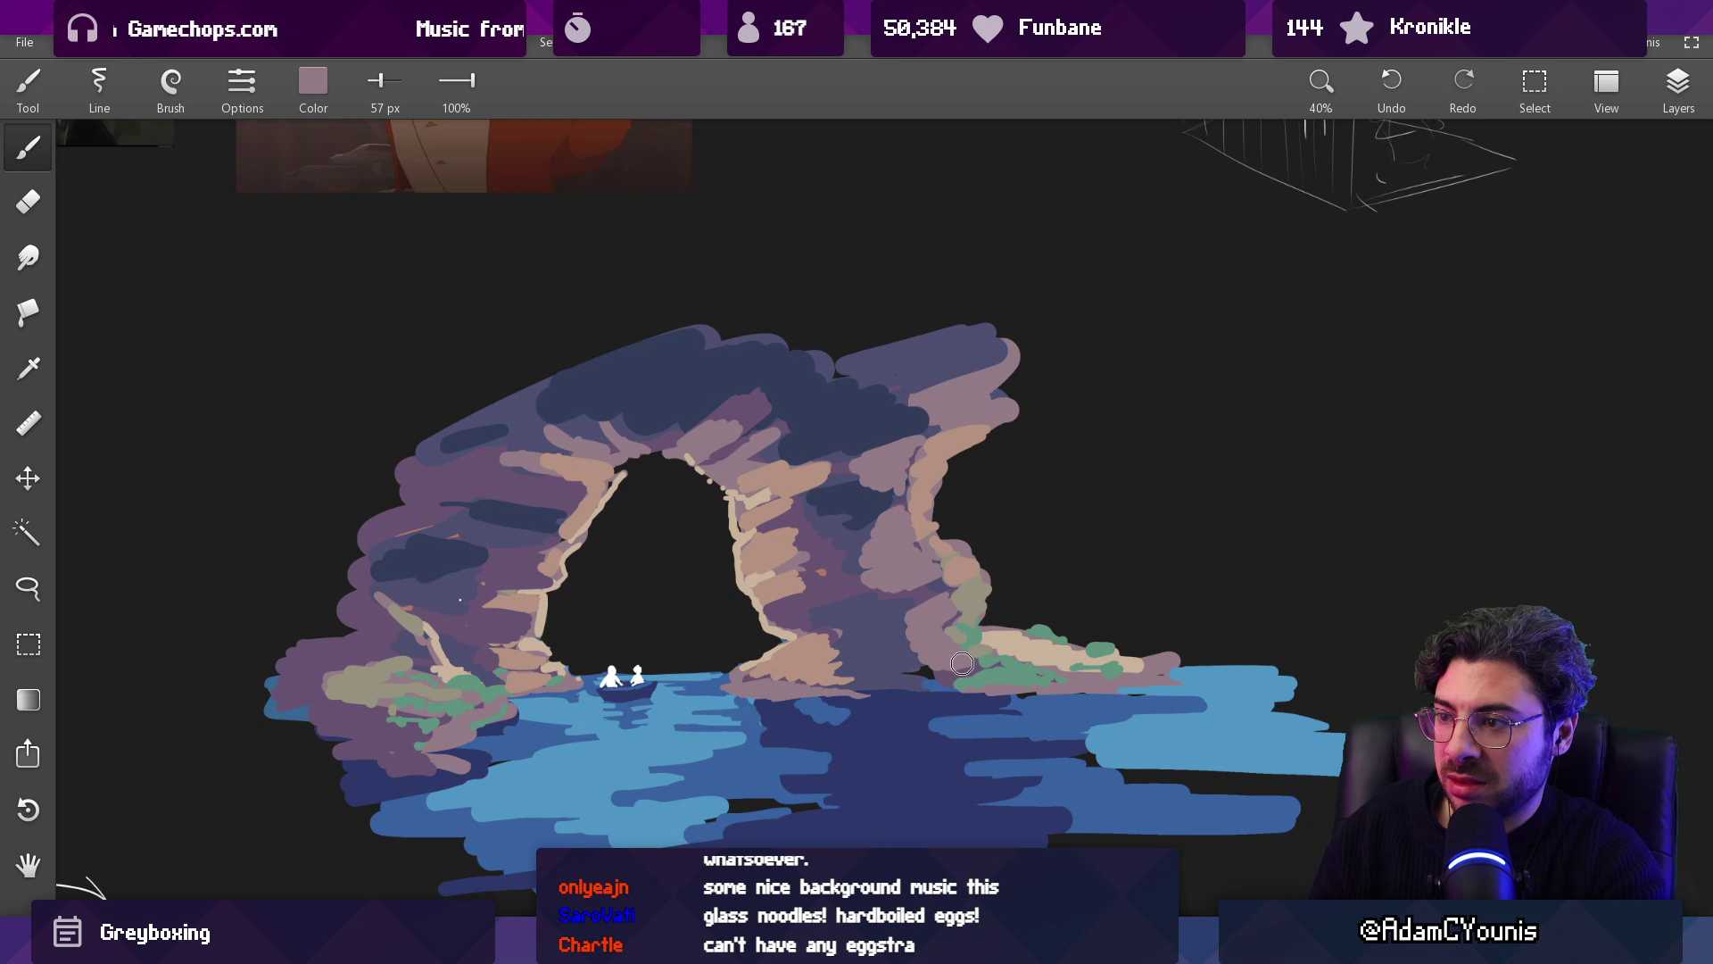
pyautogui.moveTo(897, 619)
pyautogui.mouseDown()
pyautogui.moveTo(884, 607)
pyautogui.moveTo(906, 604)
pyautogui.mouseUp()
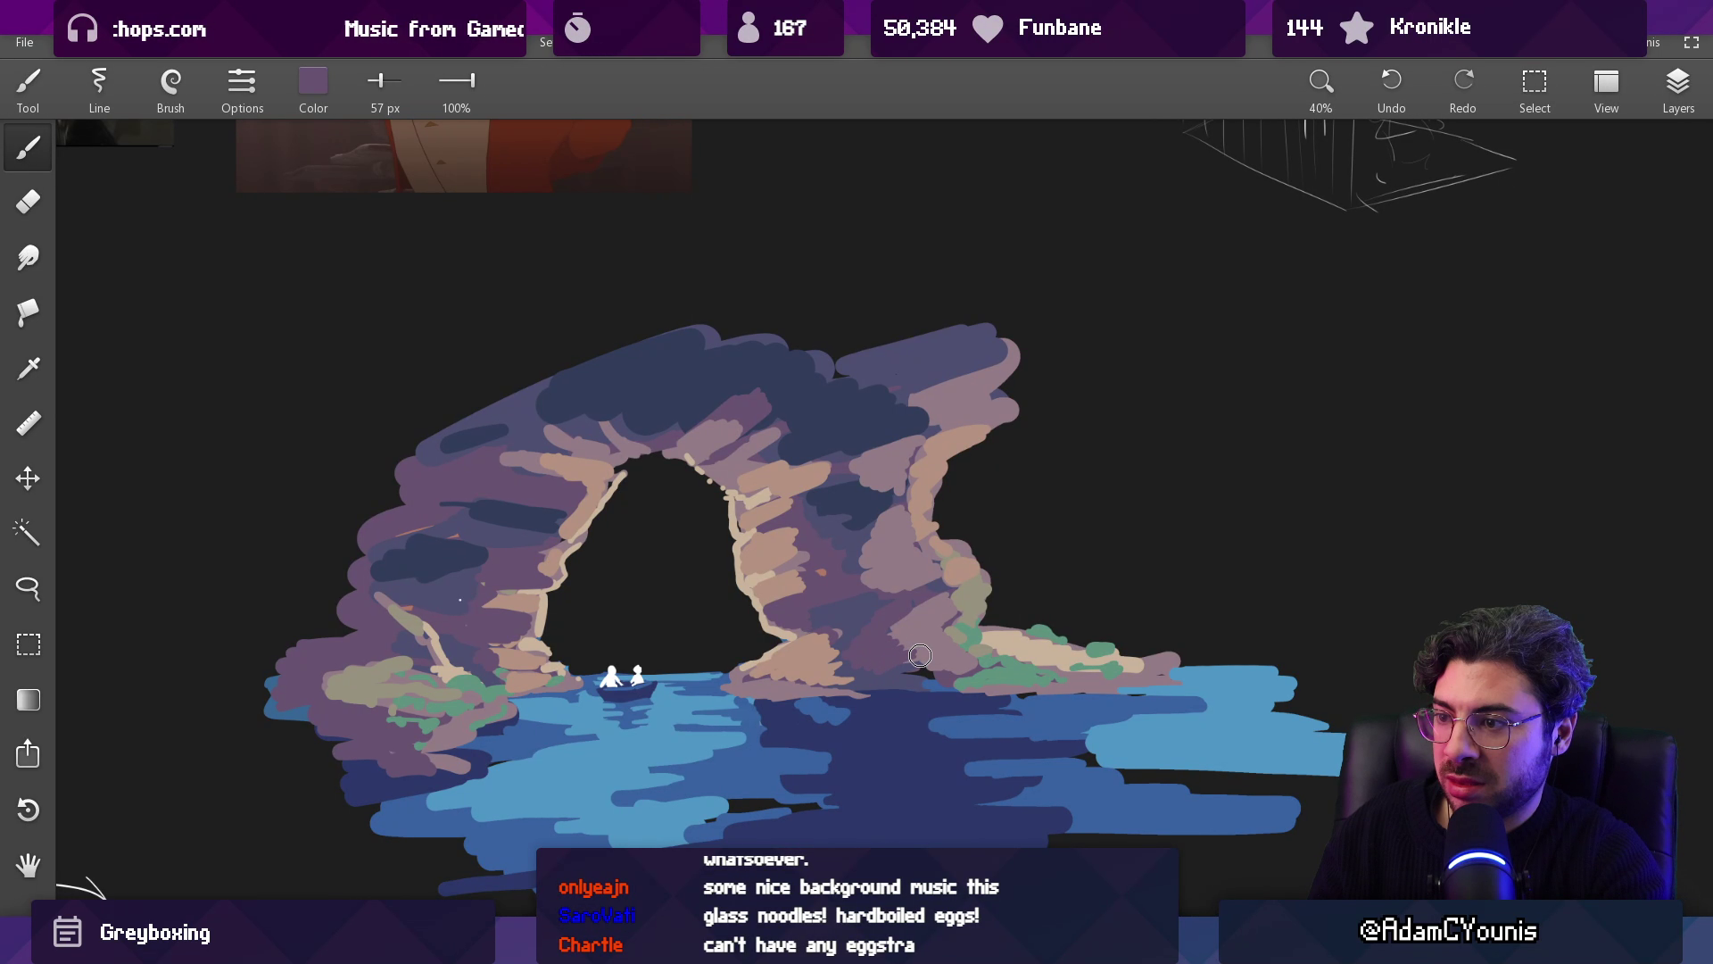
pyautogui.scroll(-5, 943, 637)
pyautogui.scroll(8, 883, 445)
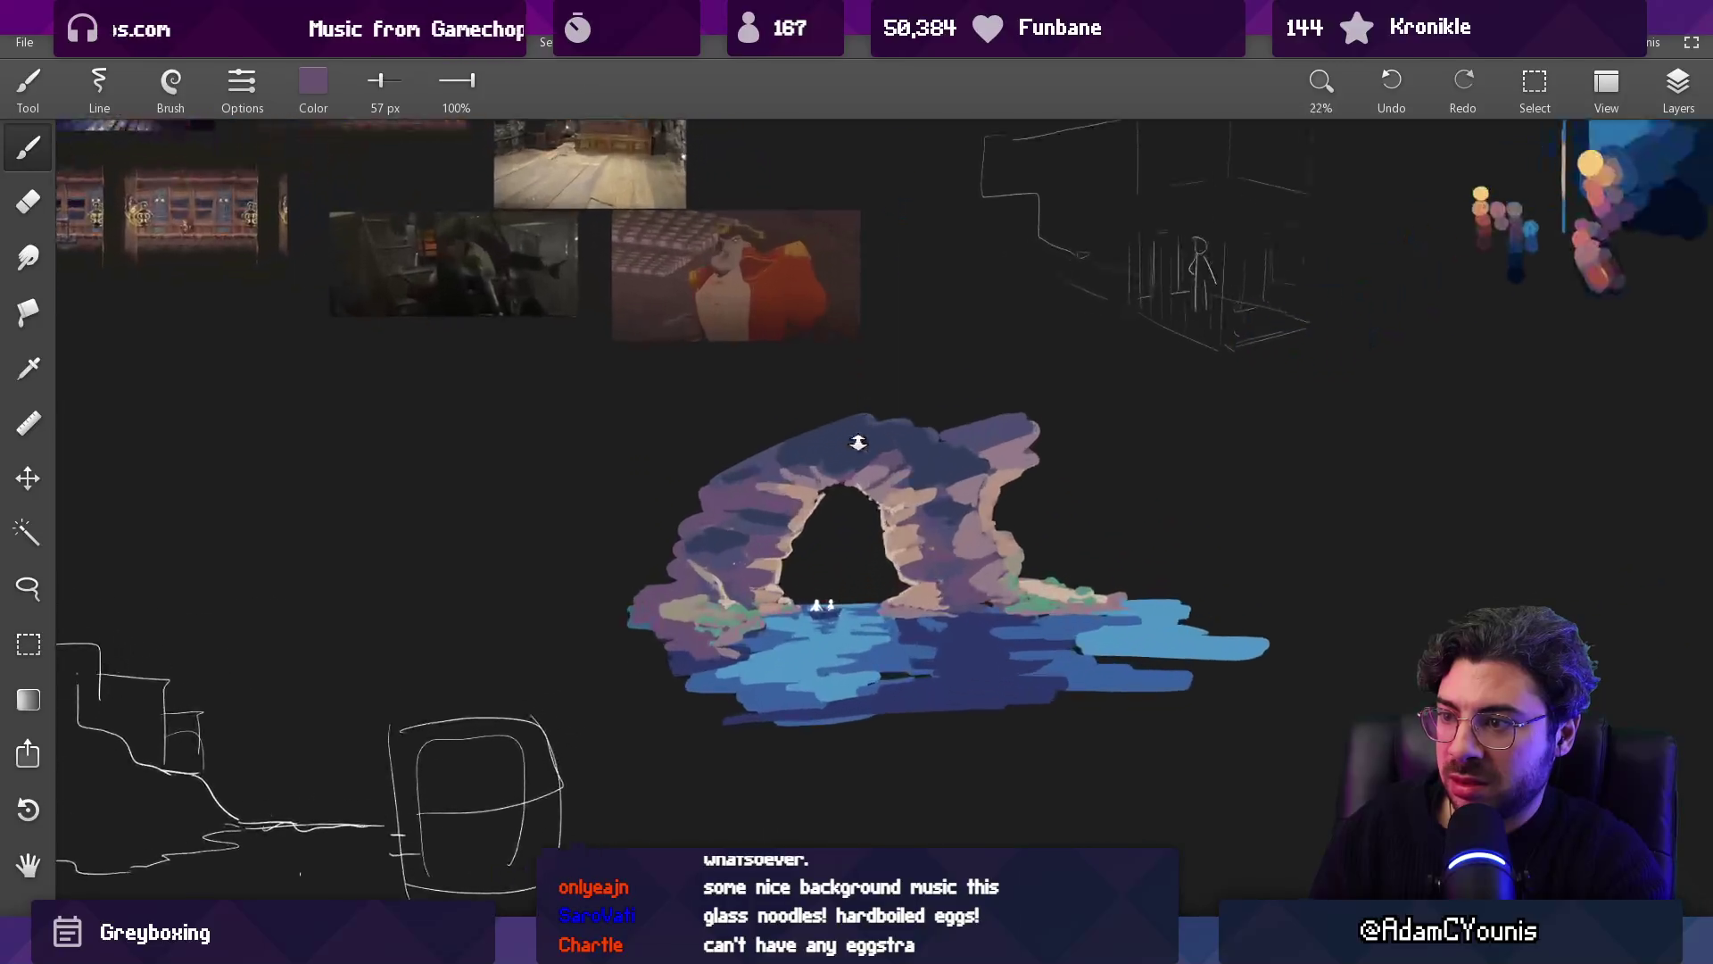
pyautogui.scroll(1, 884, 444)
# Step: Magic-wand select the purple region of the arch's lower rock
pyautogui.press('w')
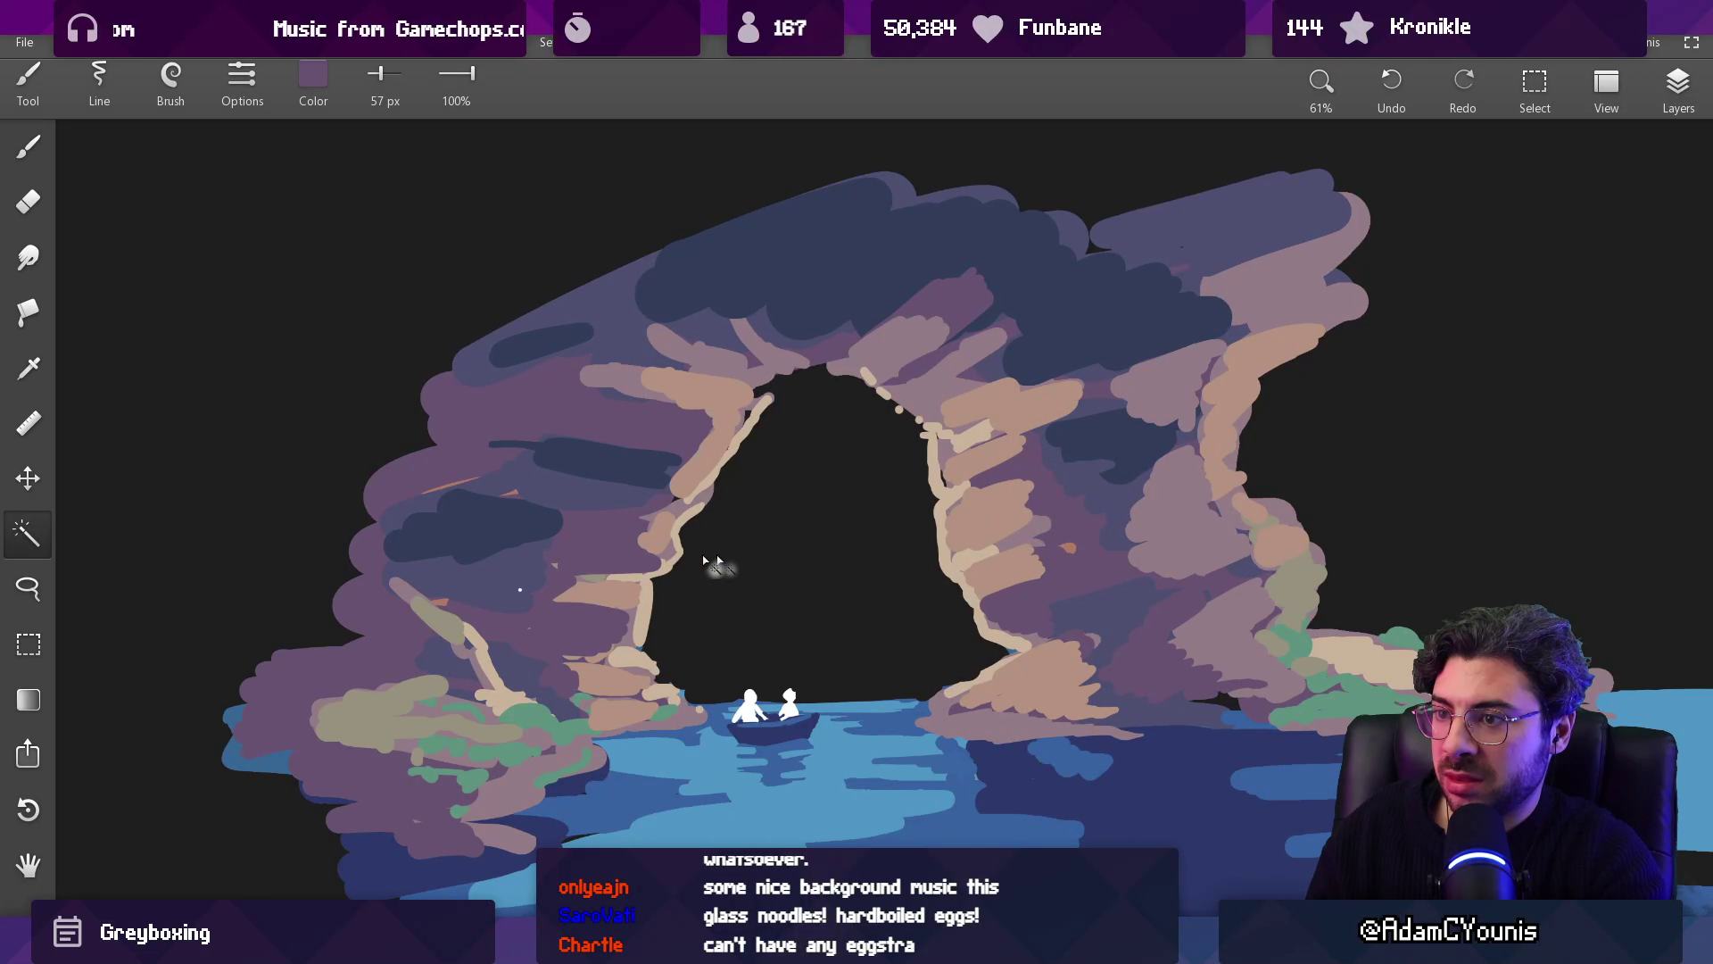
pyautogui.click(565, 522)
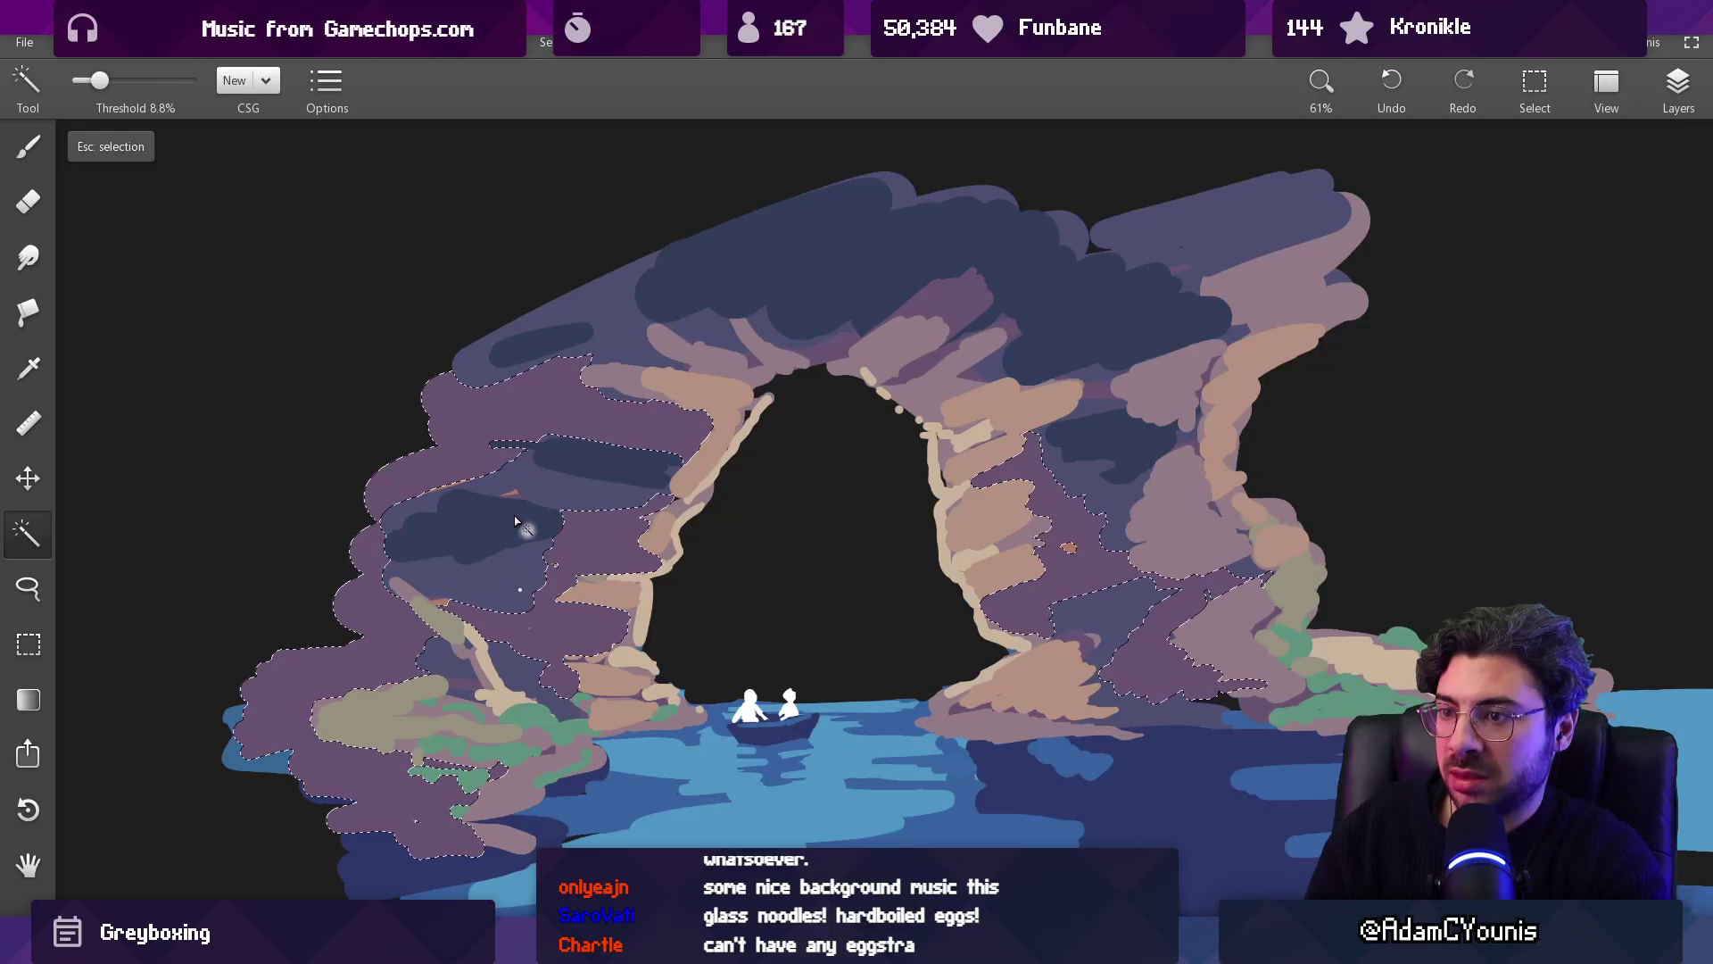
pyautogui.press('Escape')
pyautogui.click(589, 555)
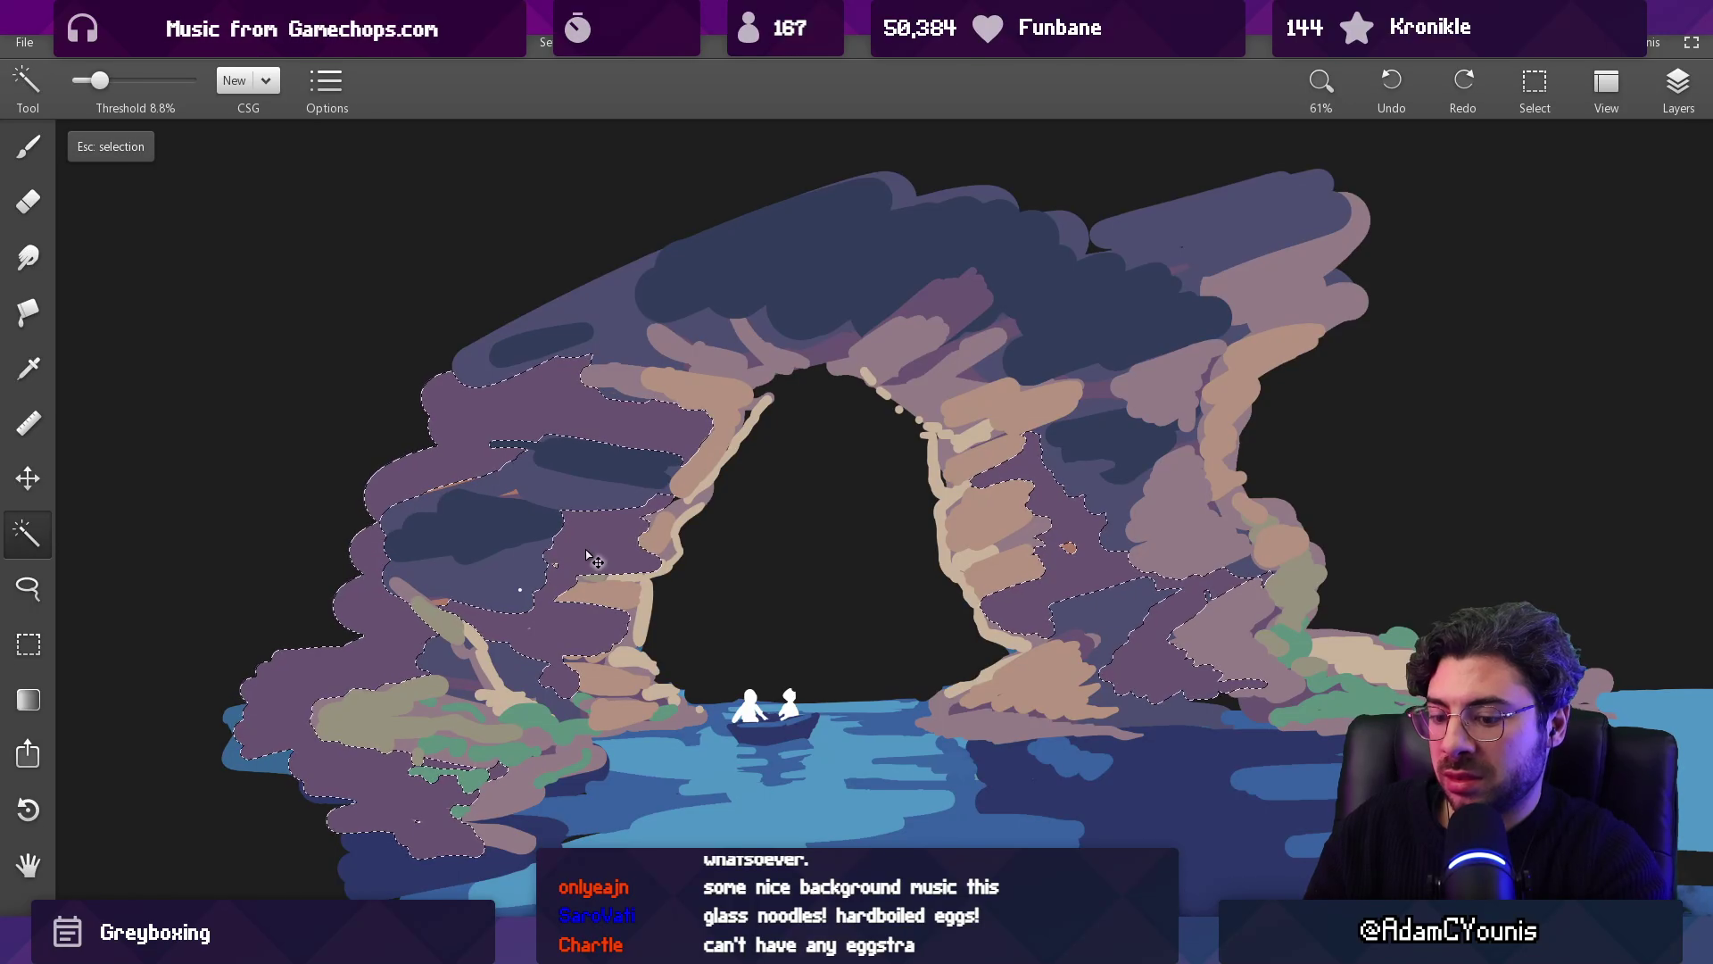
pyautogui.press('b')
# Step: Set the colour to RGB 135/108/113 and paint mauve over the selected lower-left and right patches
pyautogui.click(313, 82)
pyautogui.moveTo(288, 202); pyautogui.dragTo(319, 202)
pyautogui.moveTo(275, 255); pyautogui.dragTo(301, 255)
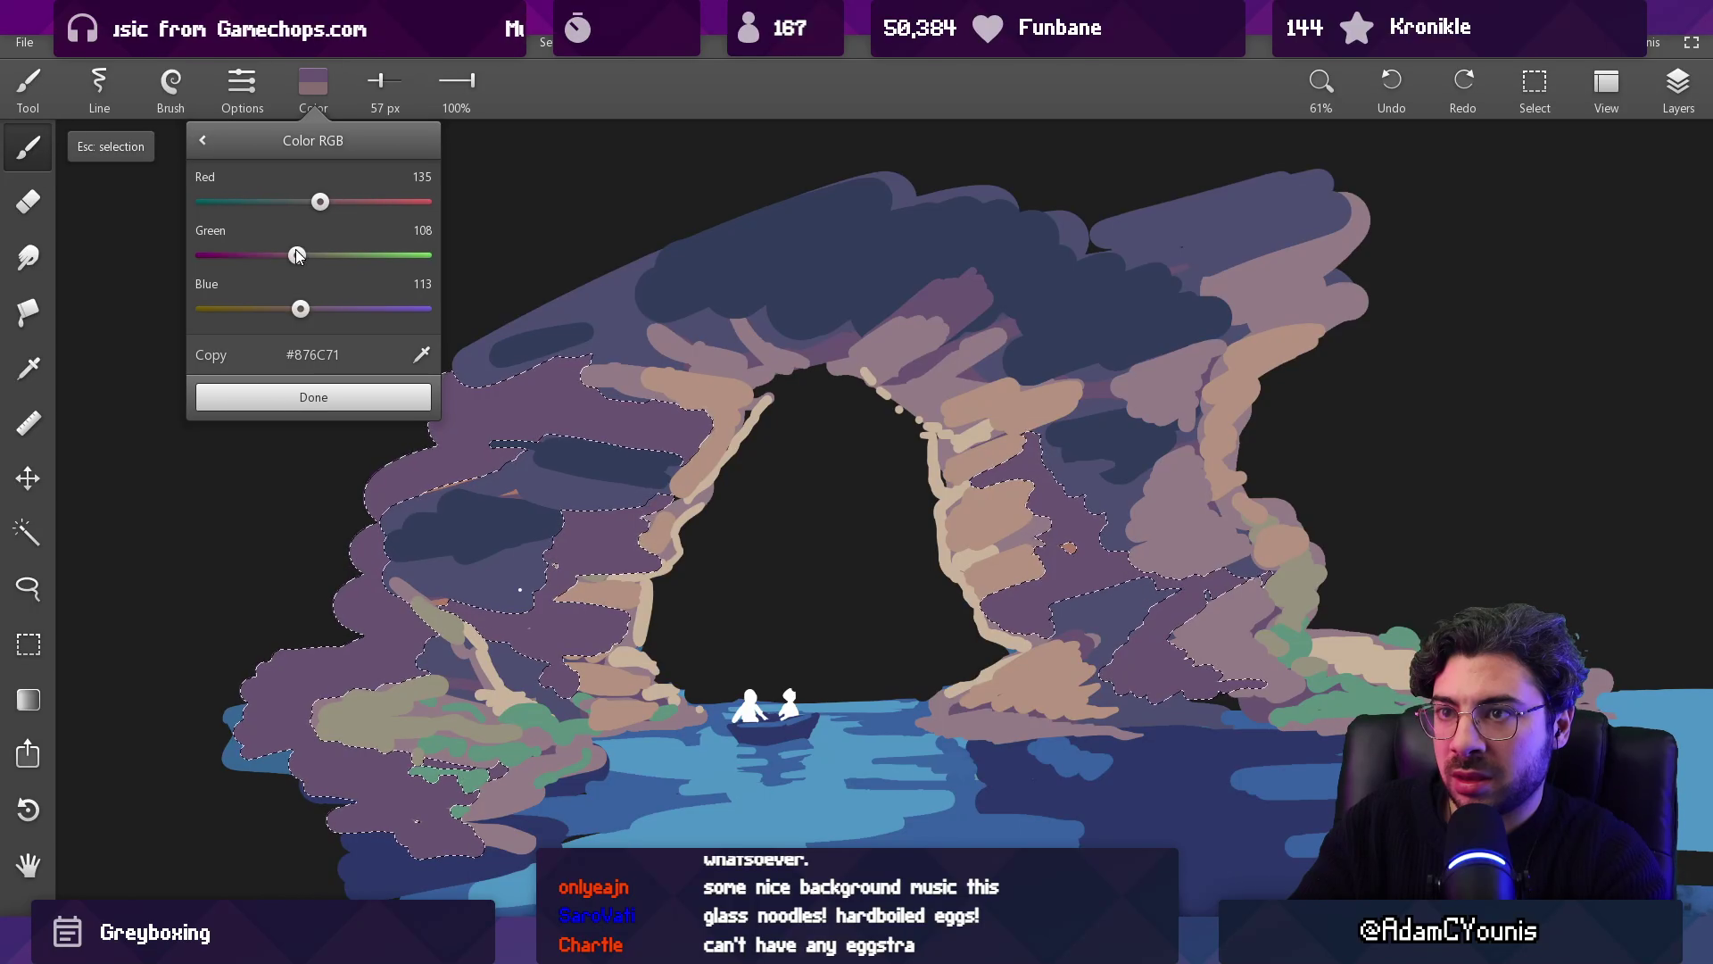
pyautogui.click(313, 397)
pyautogui.moveTo(295, 616)
pyautogui.mouseDown()
pyautogui.moveTo(259, 677)
pyautogui.moveTo(437, 776)
pyautogui.mouseUp()
pyautogui.moveTo(999, 580); pyautogui.dragTo(1178, 625)
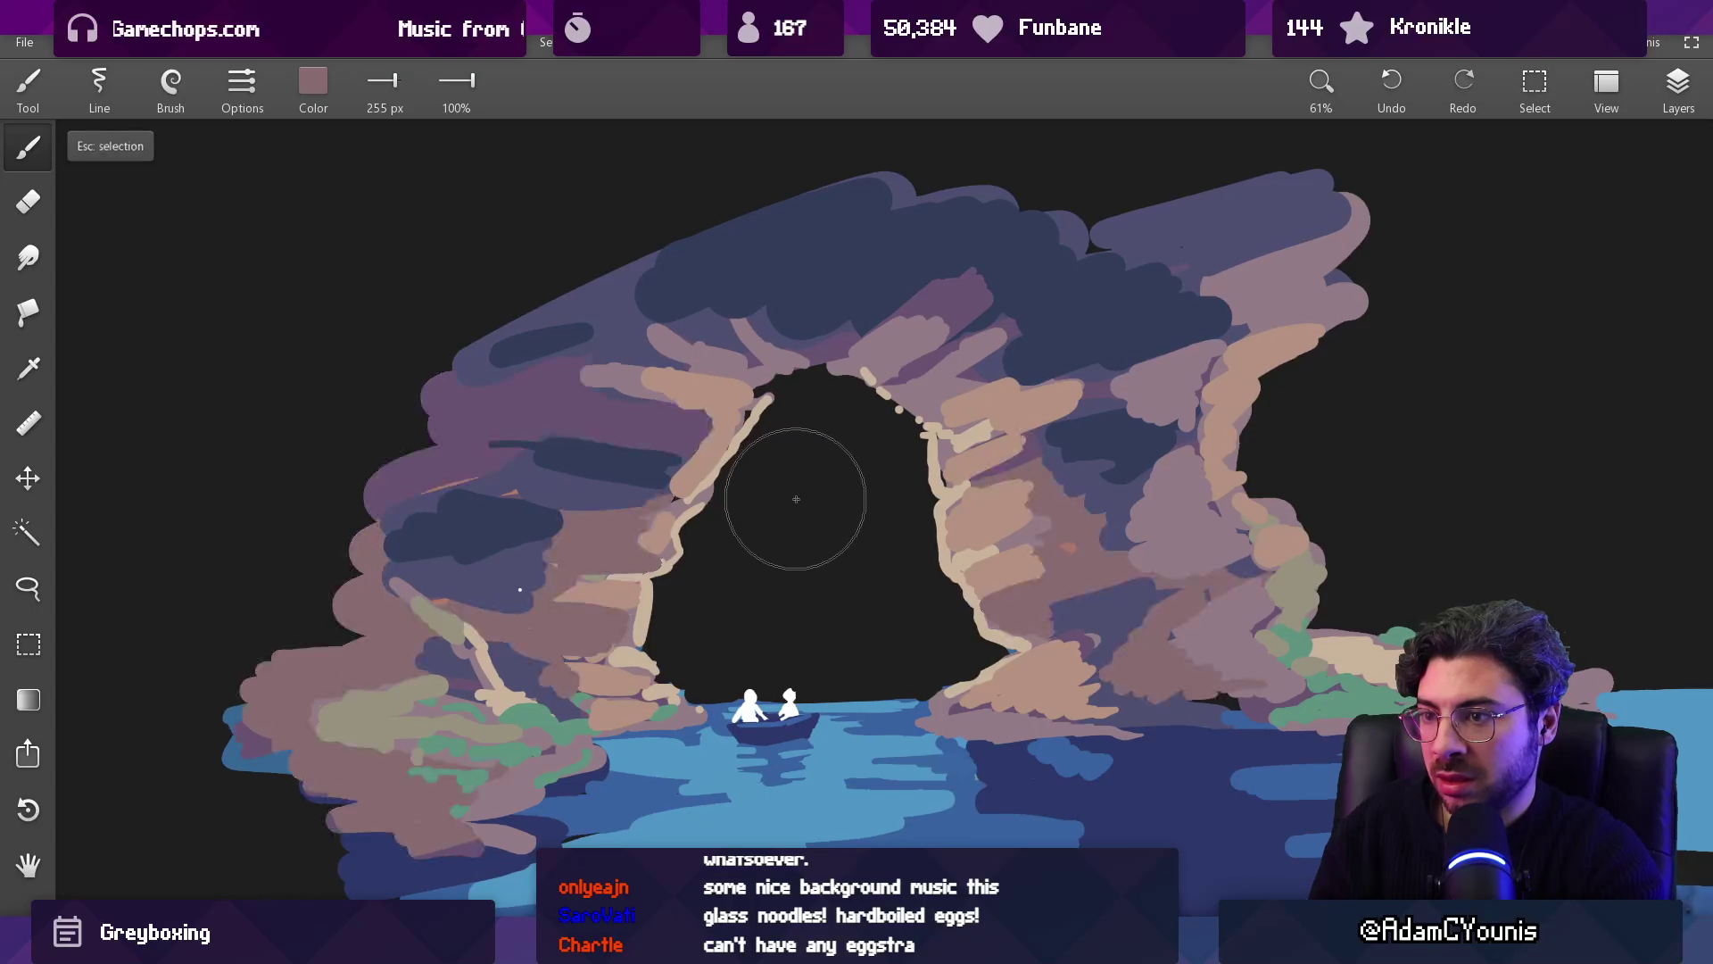
# Step: Clear the colour selection and return to the brush
pyautogui.scroll(-5, 920, 469)
pyautogui.scroll(4, 892, 546)
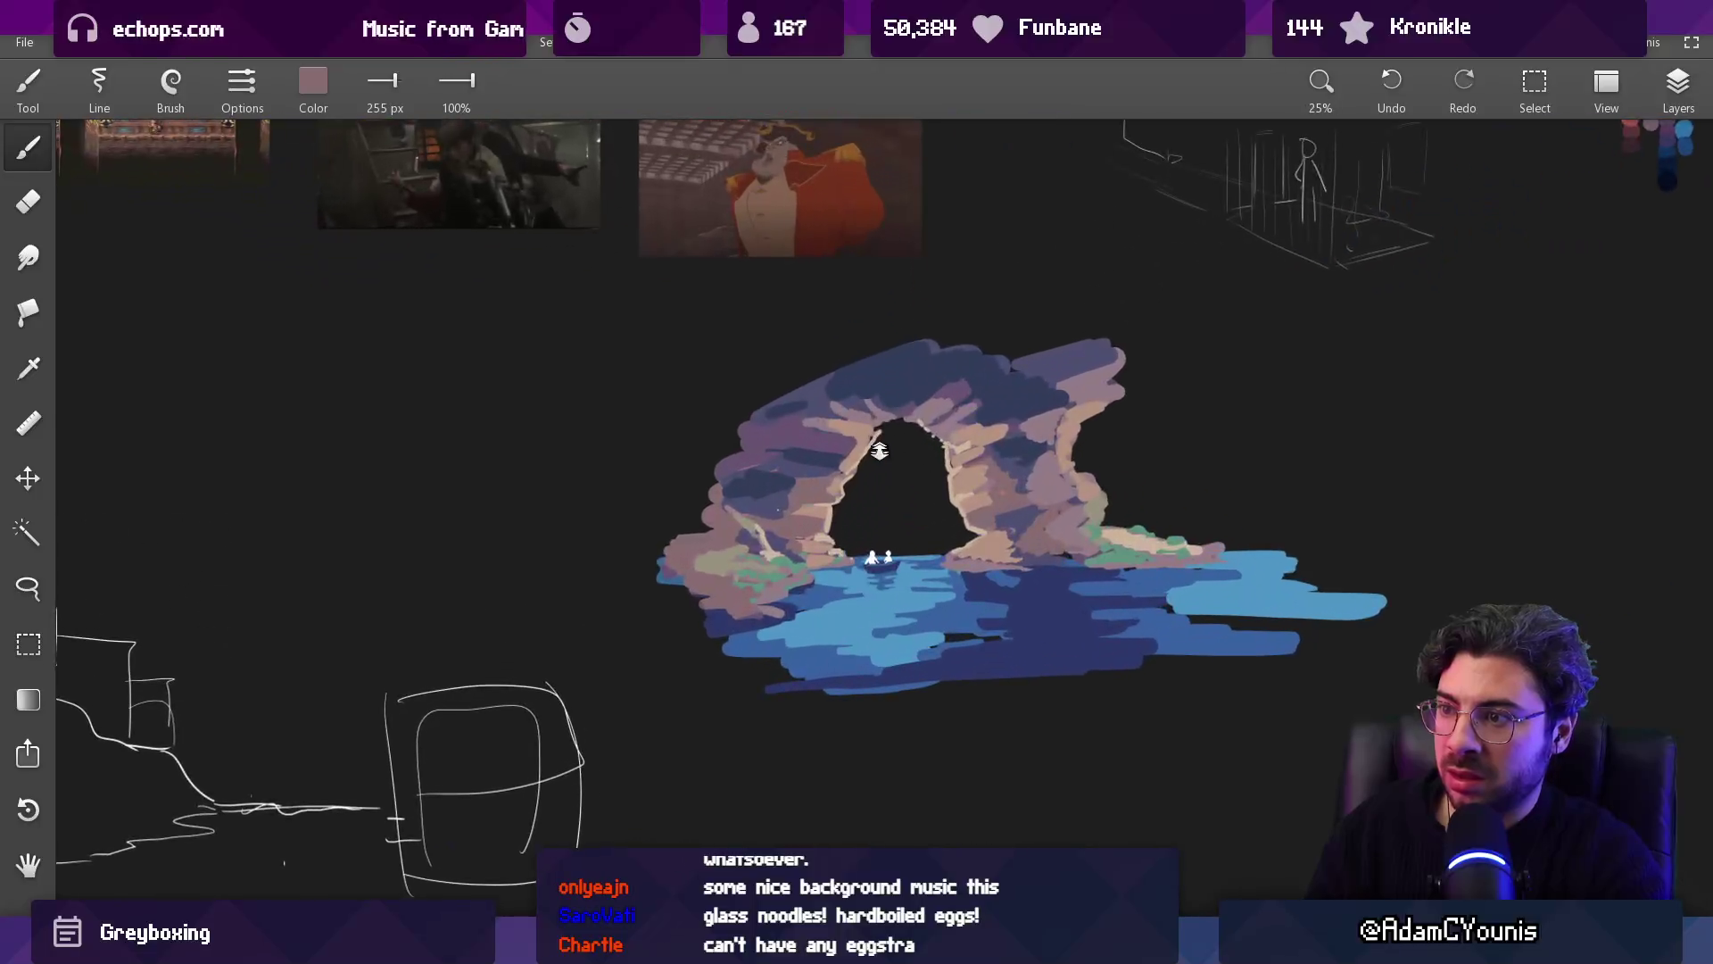
pyautogui.press('w')
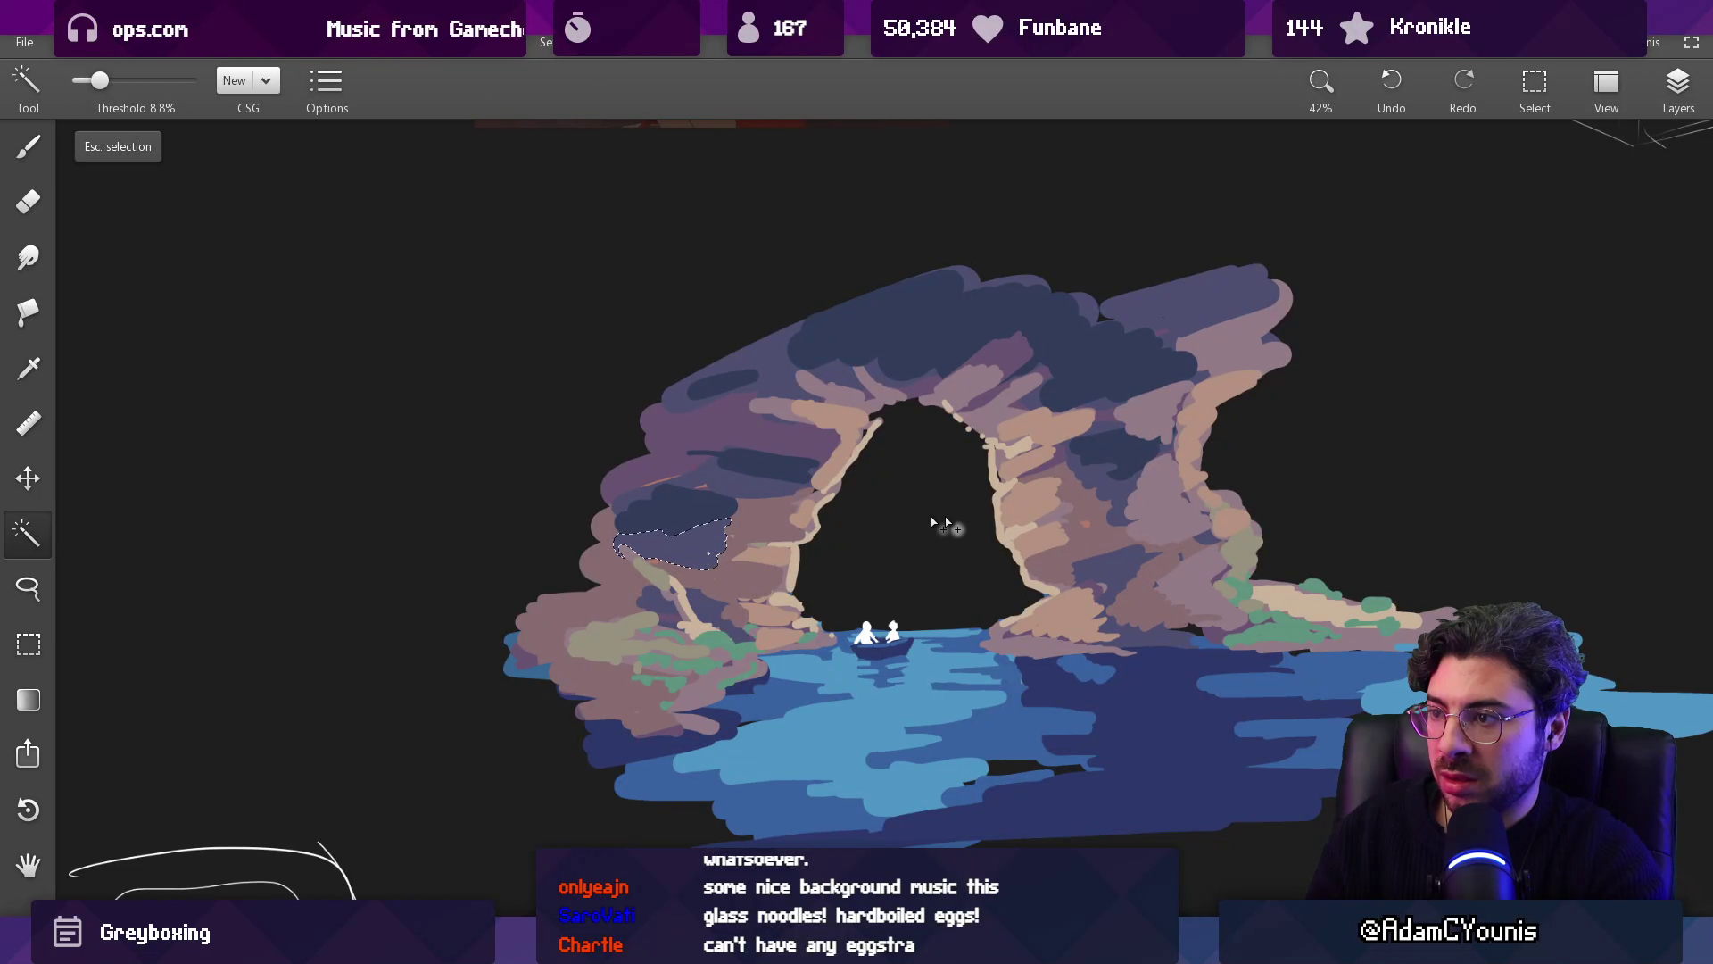
pyautogui.press('b')
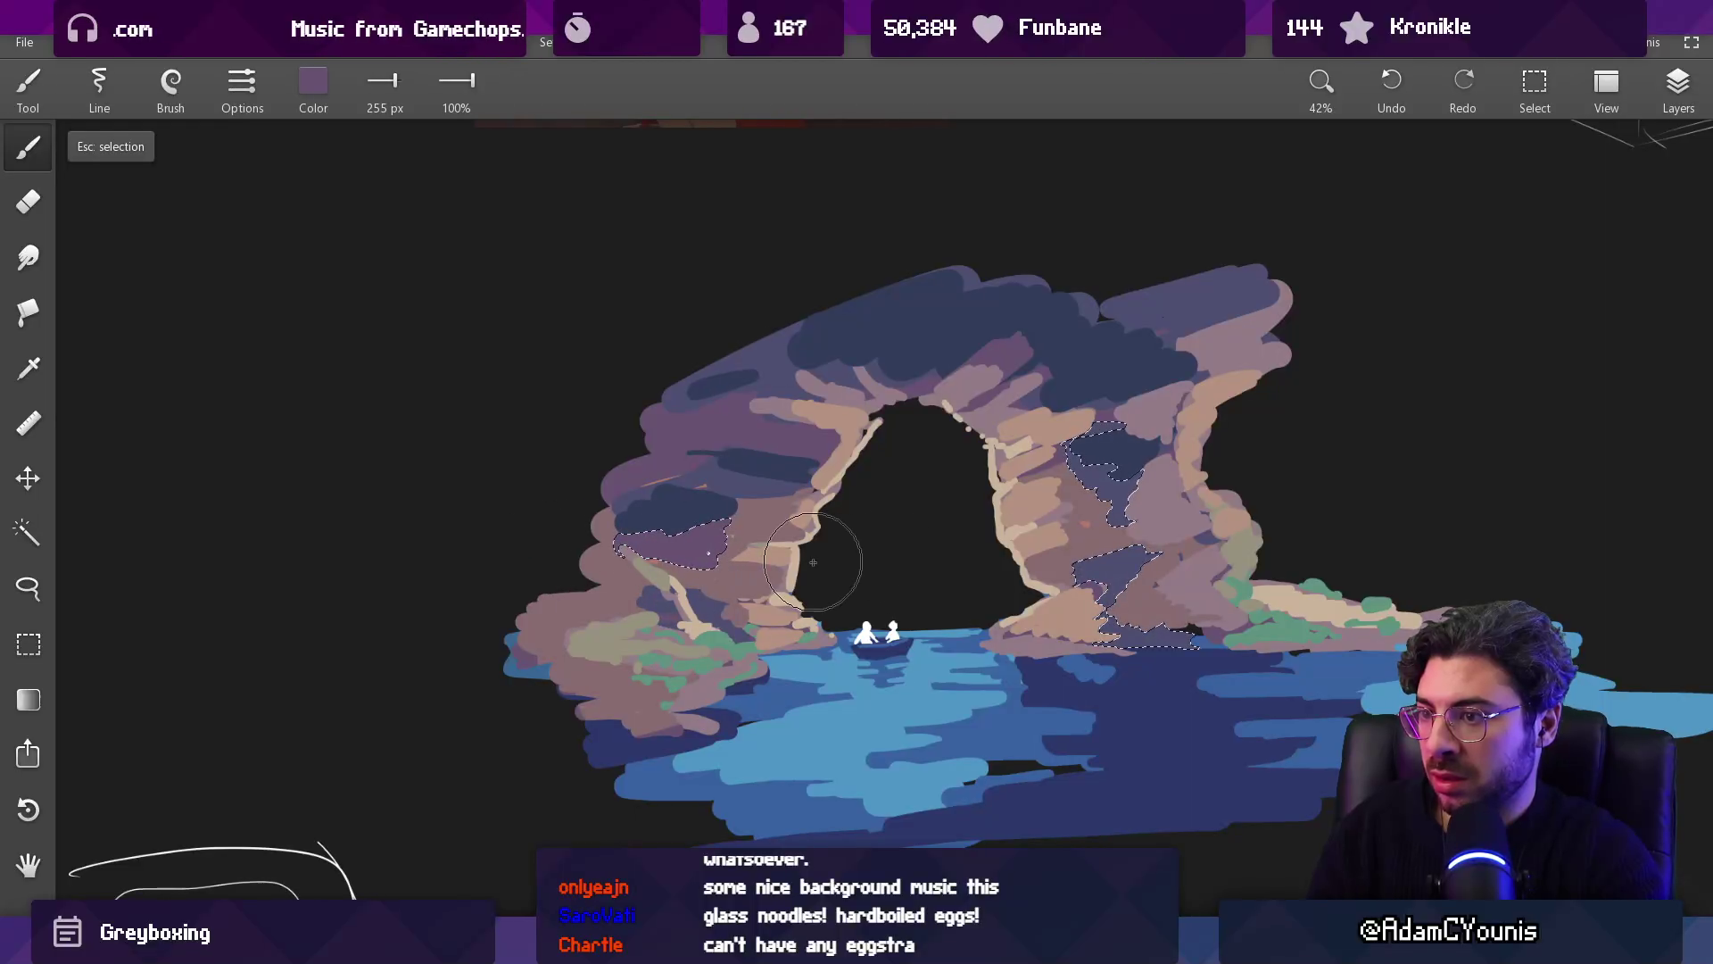
pyautogui.press('Escape')
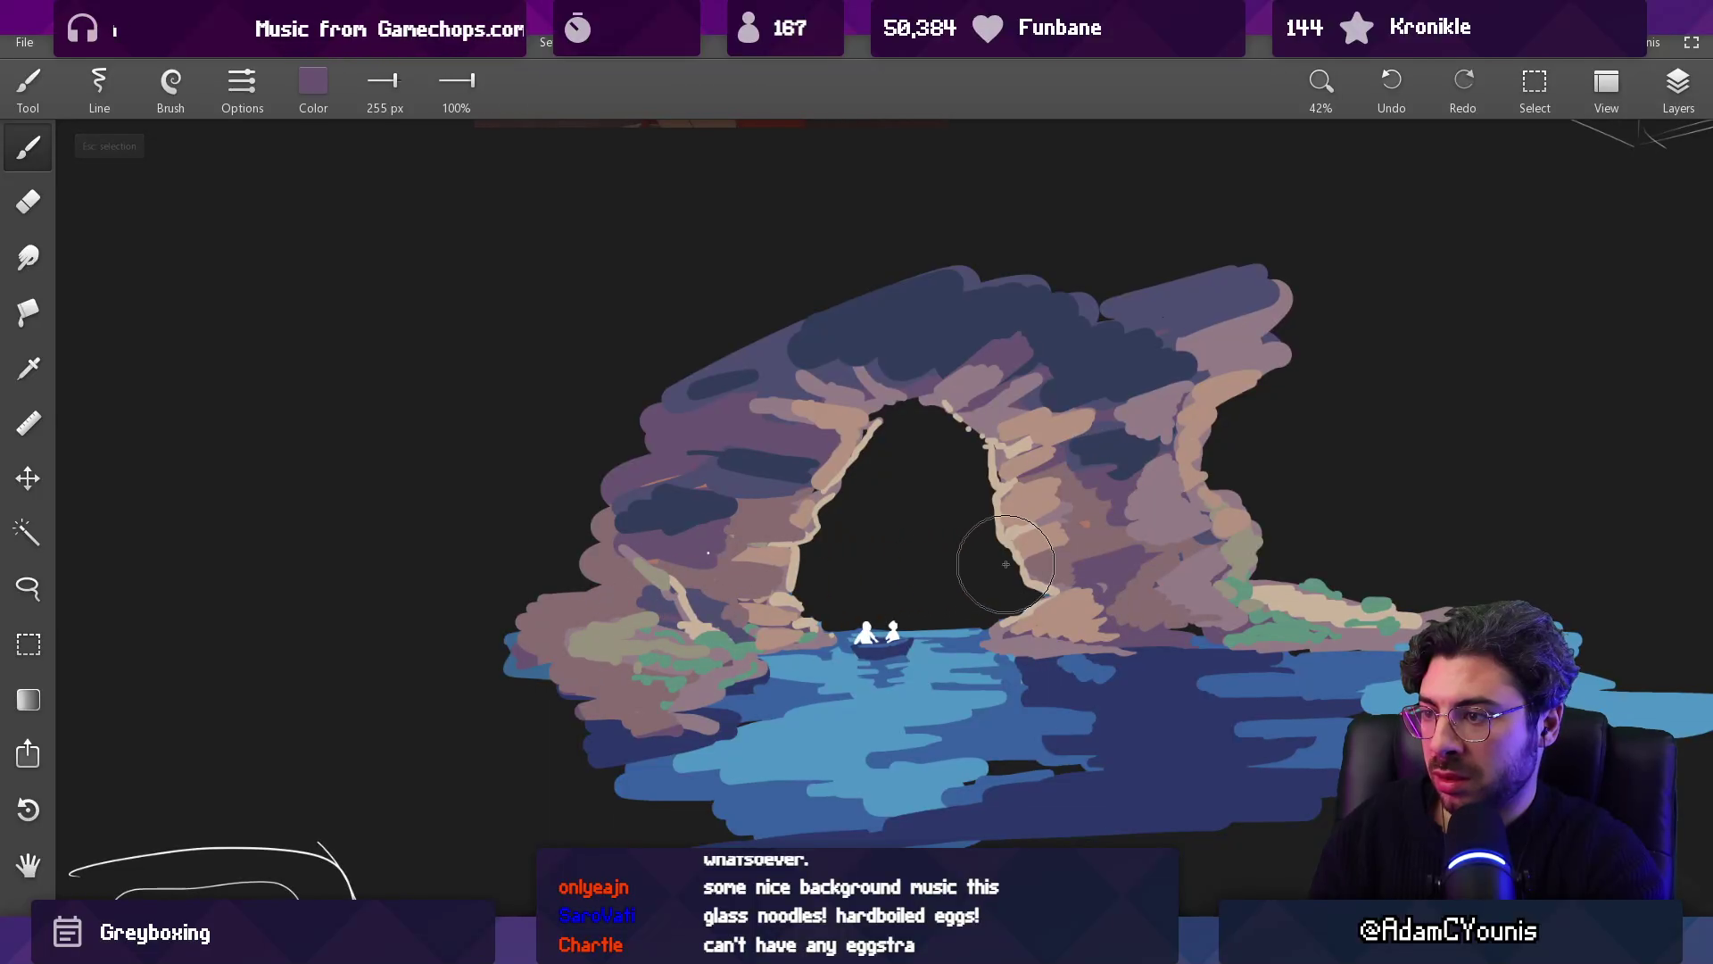
pyautogui.scroll(1, 990, 544)
pyautogui.keyDown('alt'); pyautogui.click(968, 687); pyautogui.keyUp('alt')
# Step: Try blue highlight strokes across the arch top, then undo them
pyautogui.moveTo(1000, 535); pyautogui.dragTo(1078, 535)
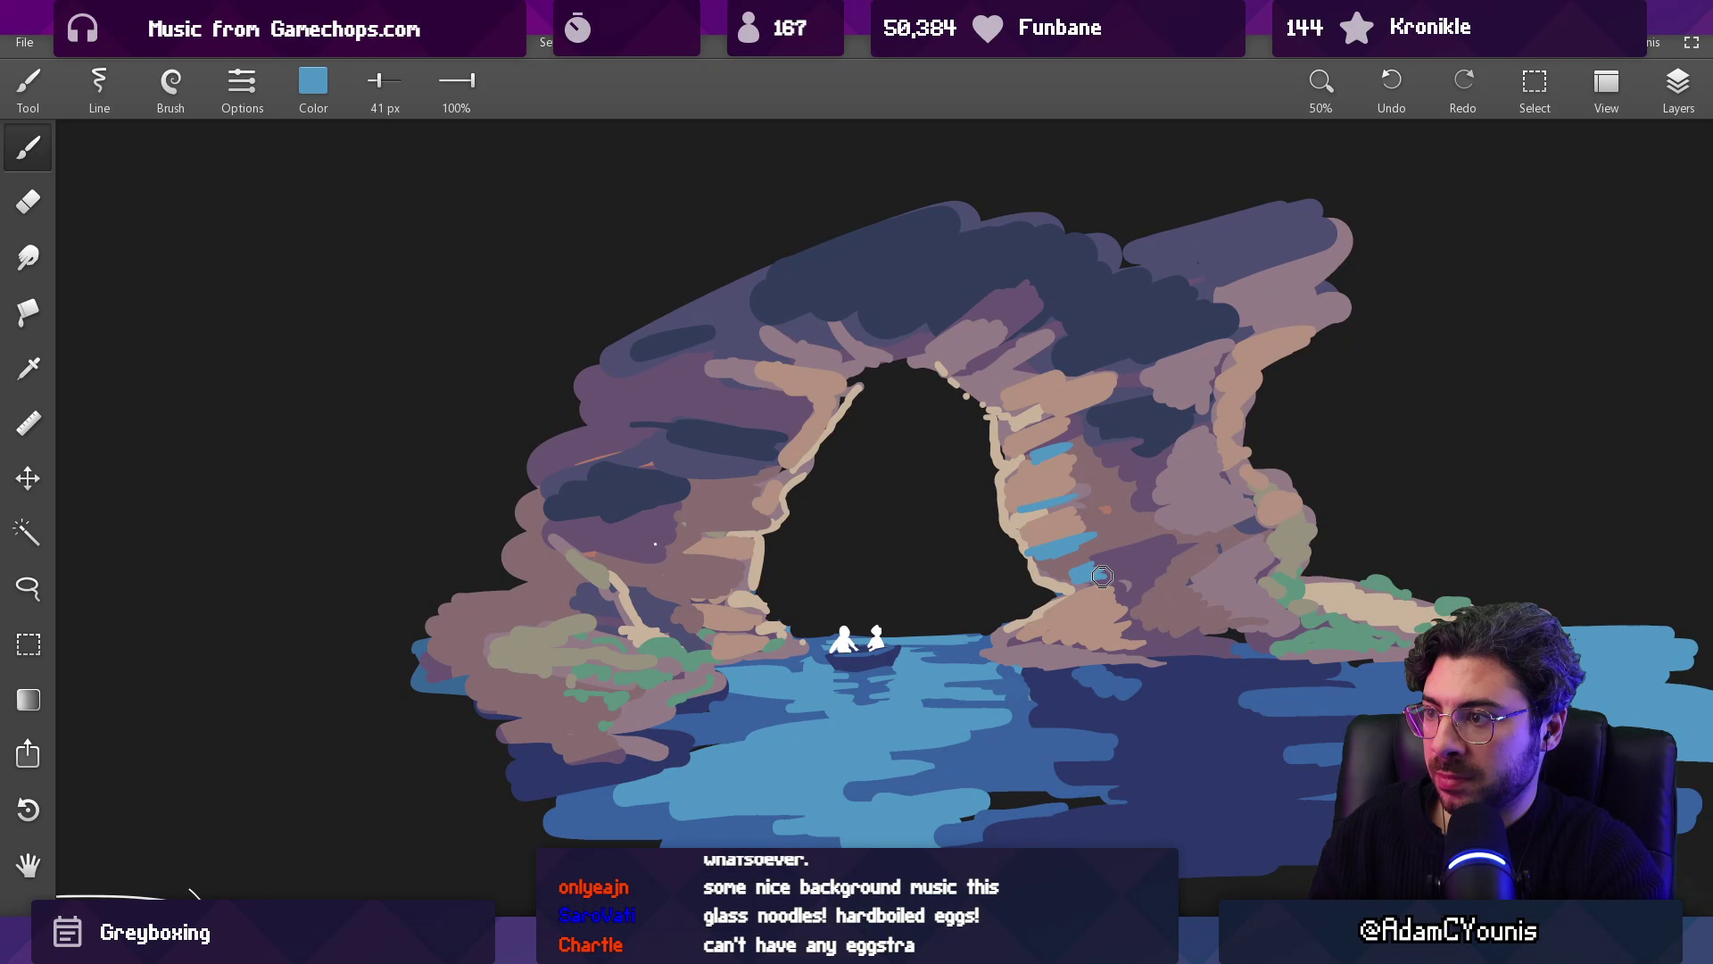
pyautogui.hotkey('ctrl', 'z')
pyautogui.hotkey('ctrl', 'z')
pyautogui.hotkey('ctrl', 'z')
pyautogui.keyDown('alt'); pyautogui.click(1017, 651); pyautogui.keyUp('alt')
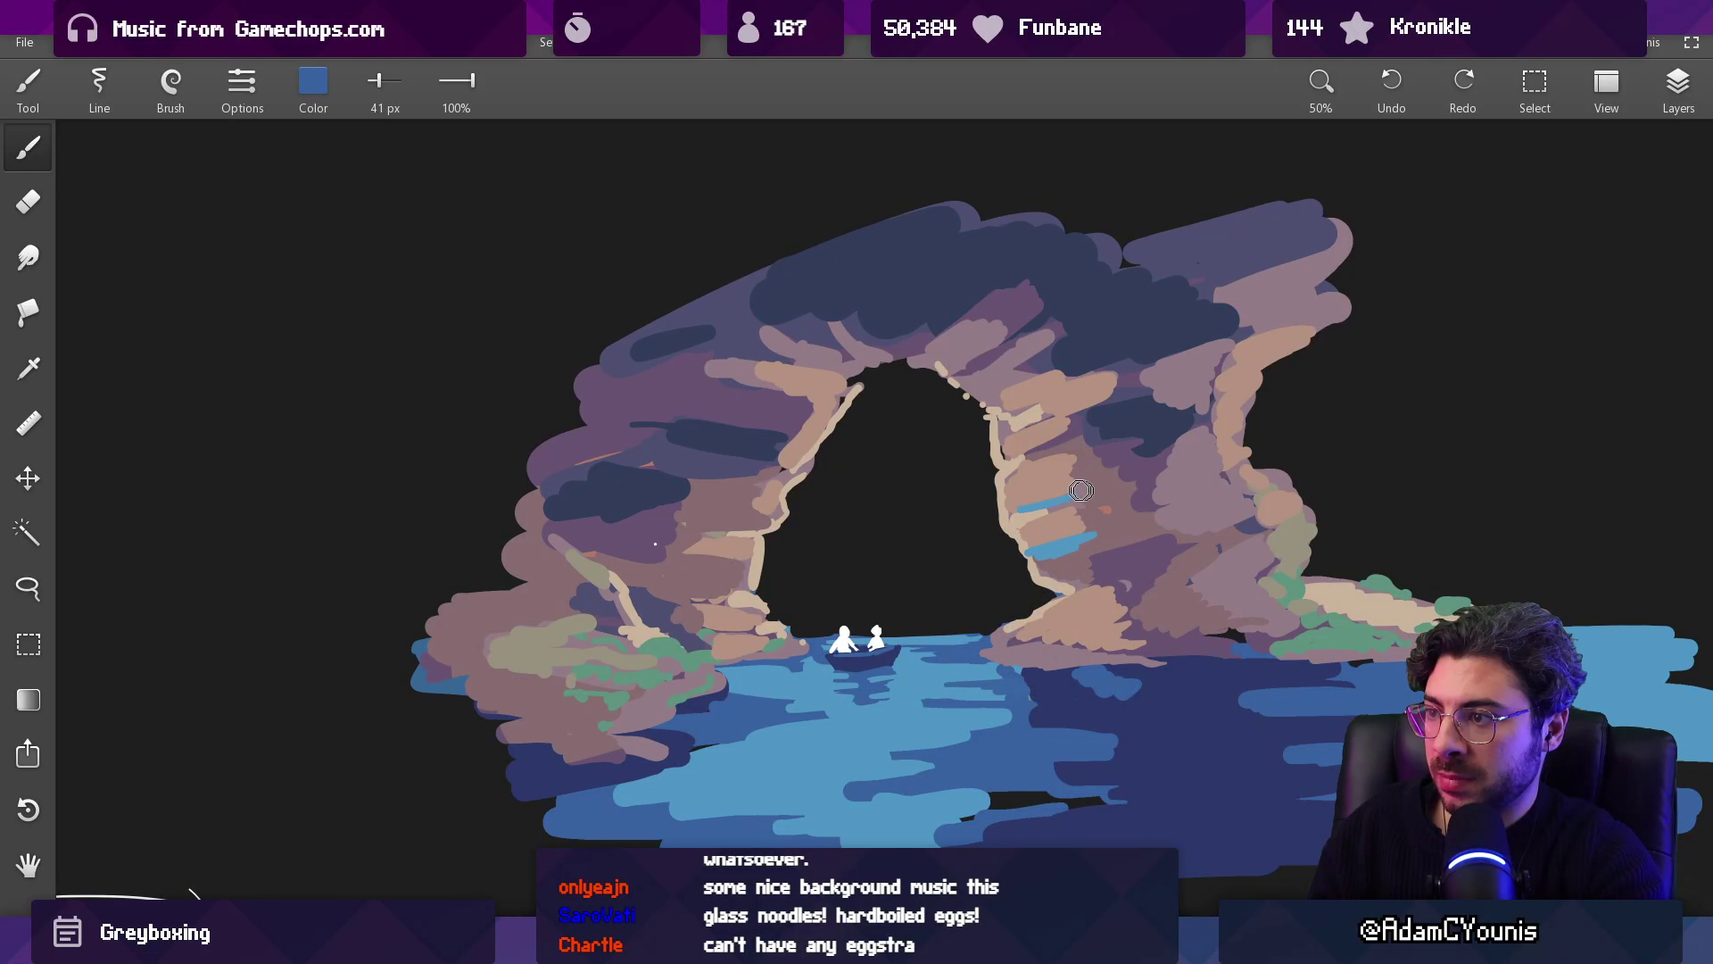
pyautogui.moveTo(1104, 346); pyautogui.dragTo(1067, 342)
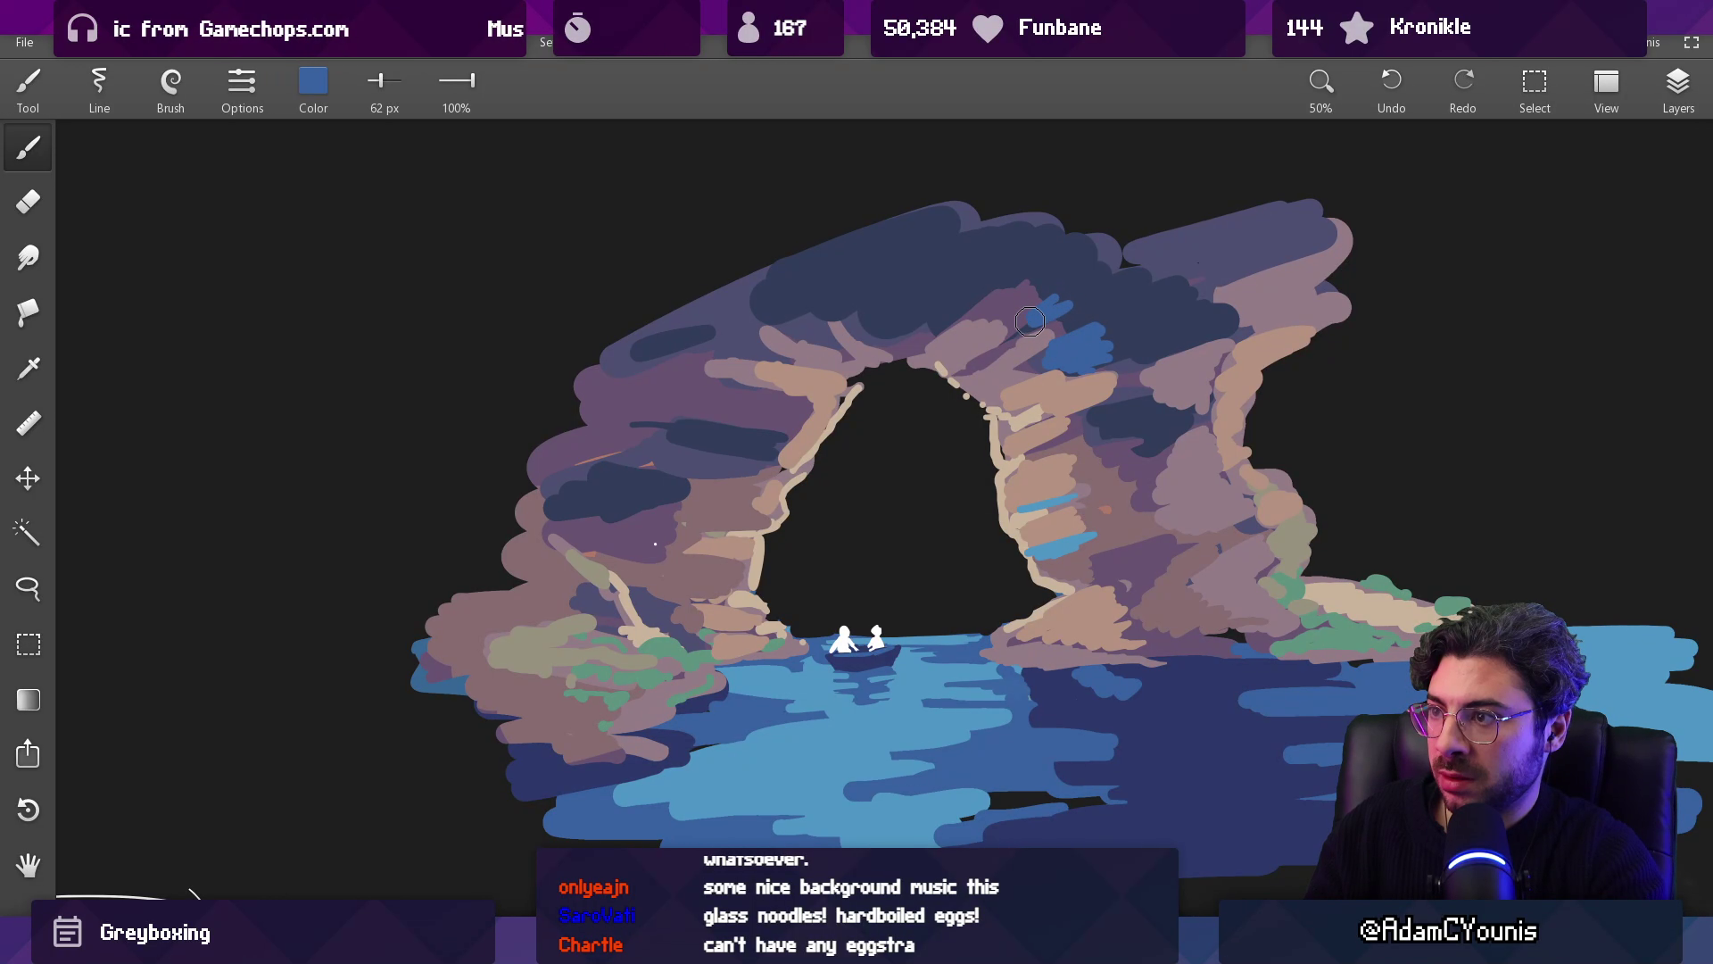
pyautogui.moveTo(977, 291); pyautogui.dragTo(929, 315)
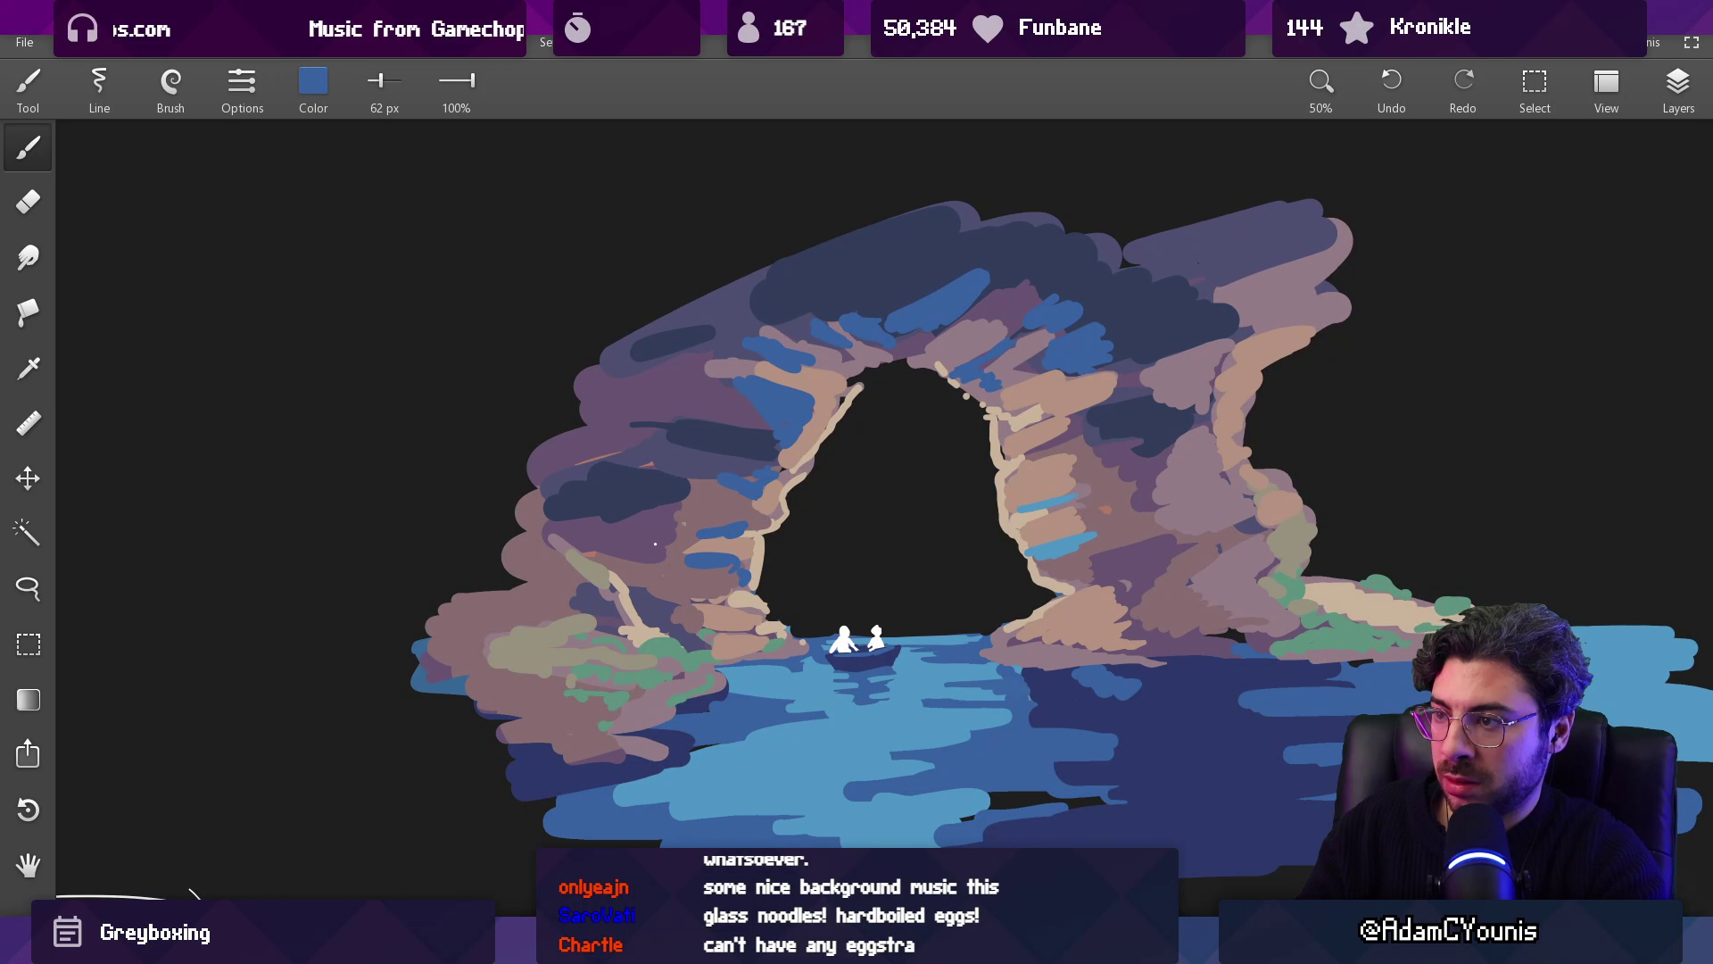
pyautogui.scroll(-3, 1027, 484)
pyautogui.scroll(3, 1018, 466)
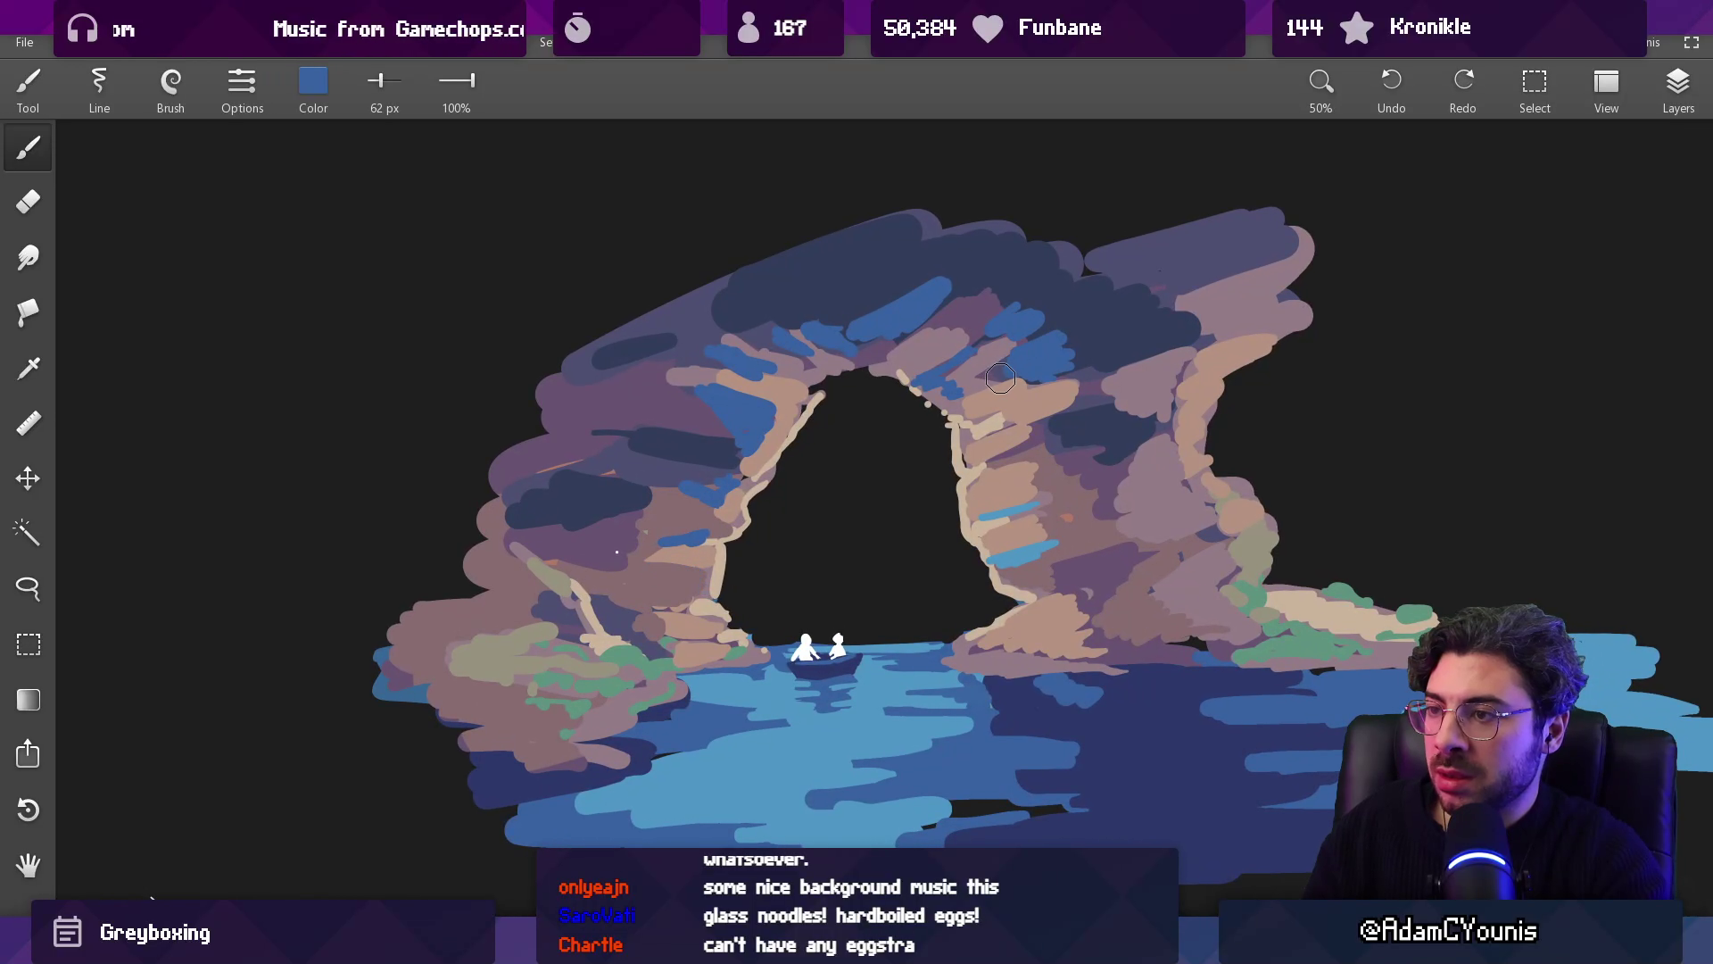
pyautogui.hotkey('ctrl', 'z')
pyautogui.hotkey('ctrl', 'z')
pyautogui.hotkey('ctrl', 'z')
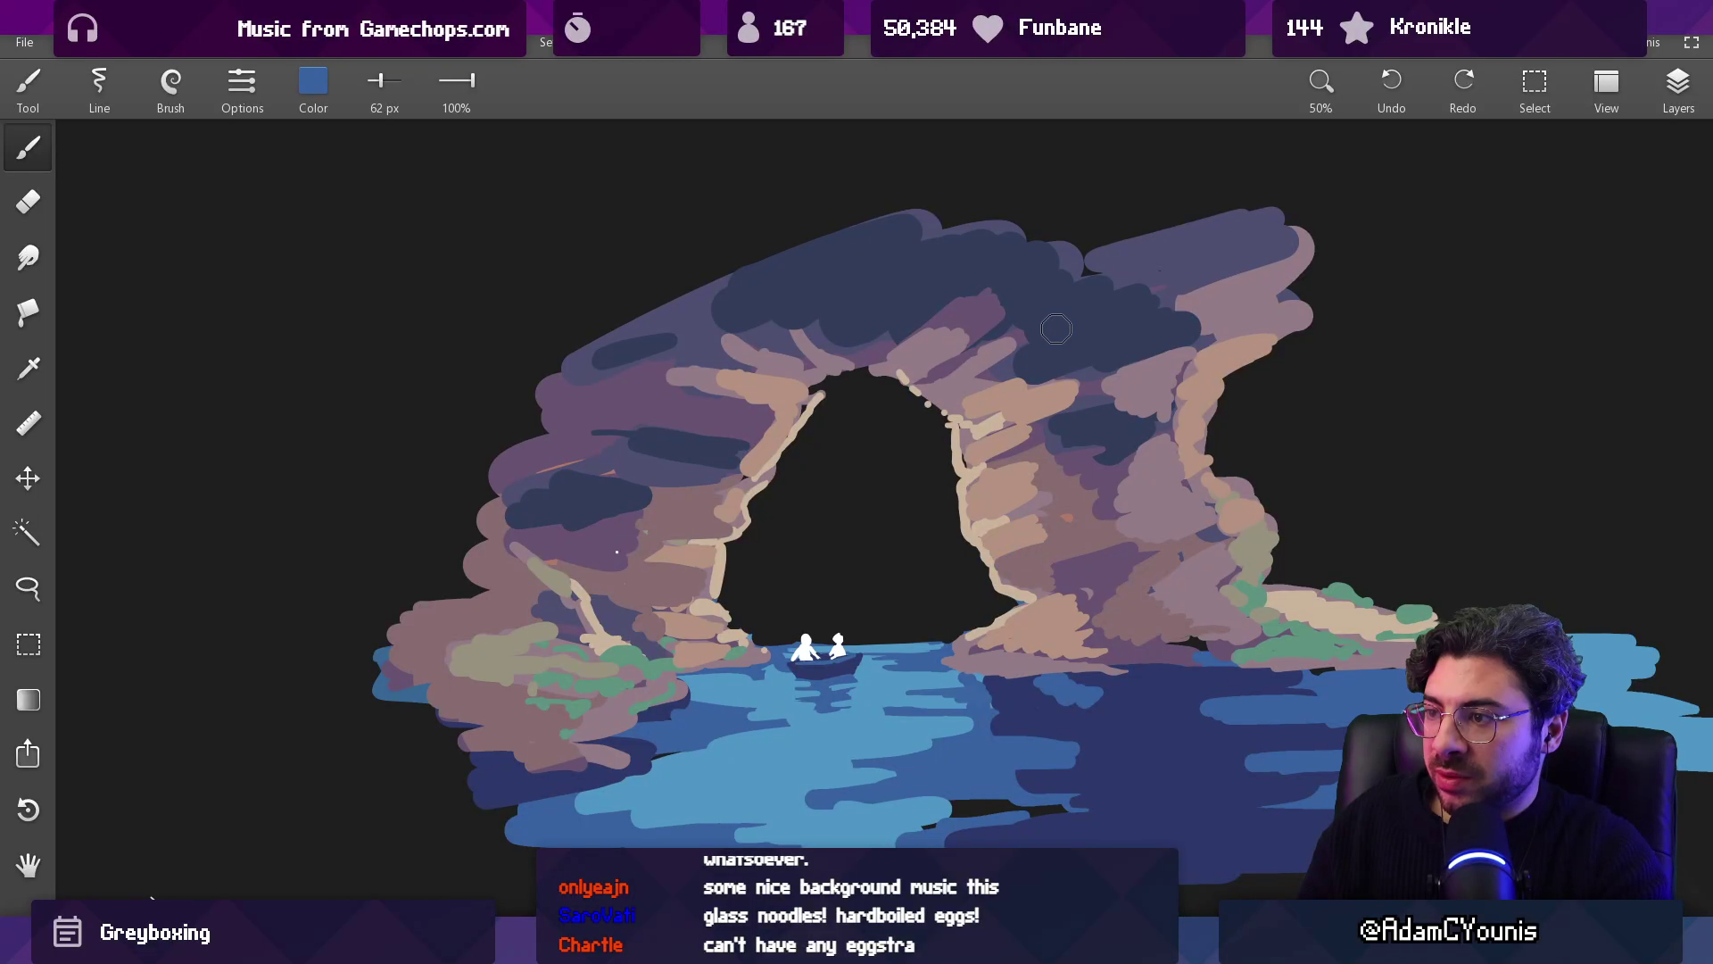
pyautogui.hotkey('ctrl', 'z')
# Step: Add a new empty layer for the blue wash
pyautogui.press('l')
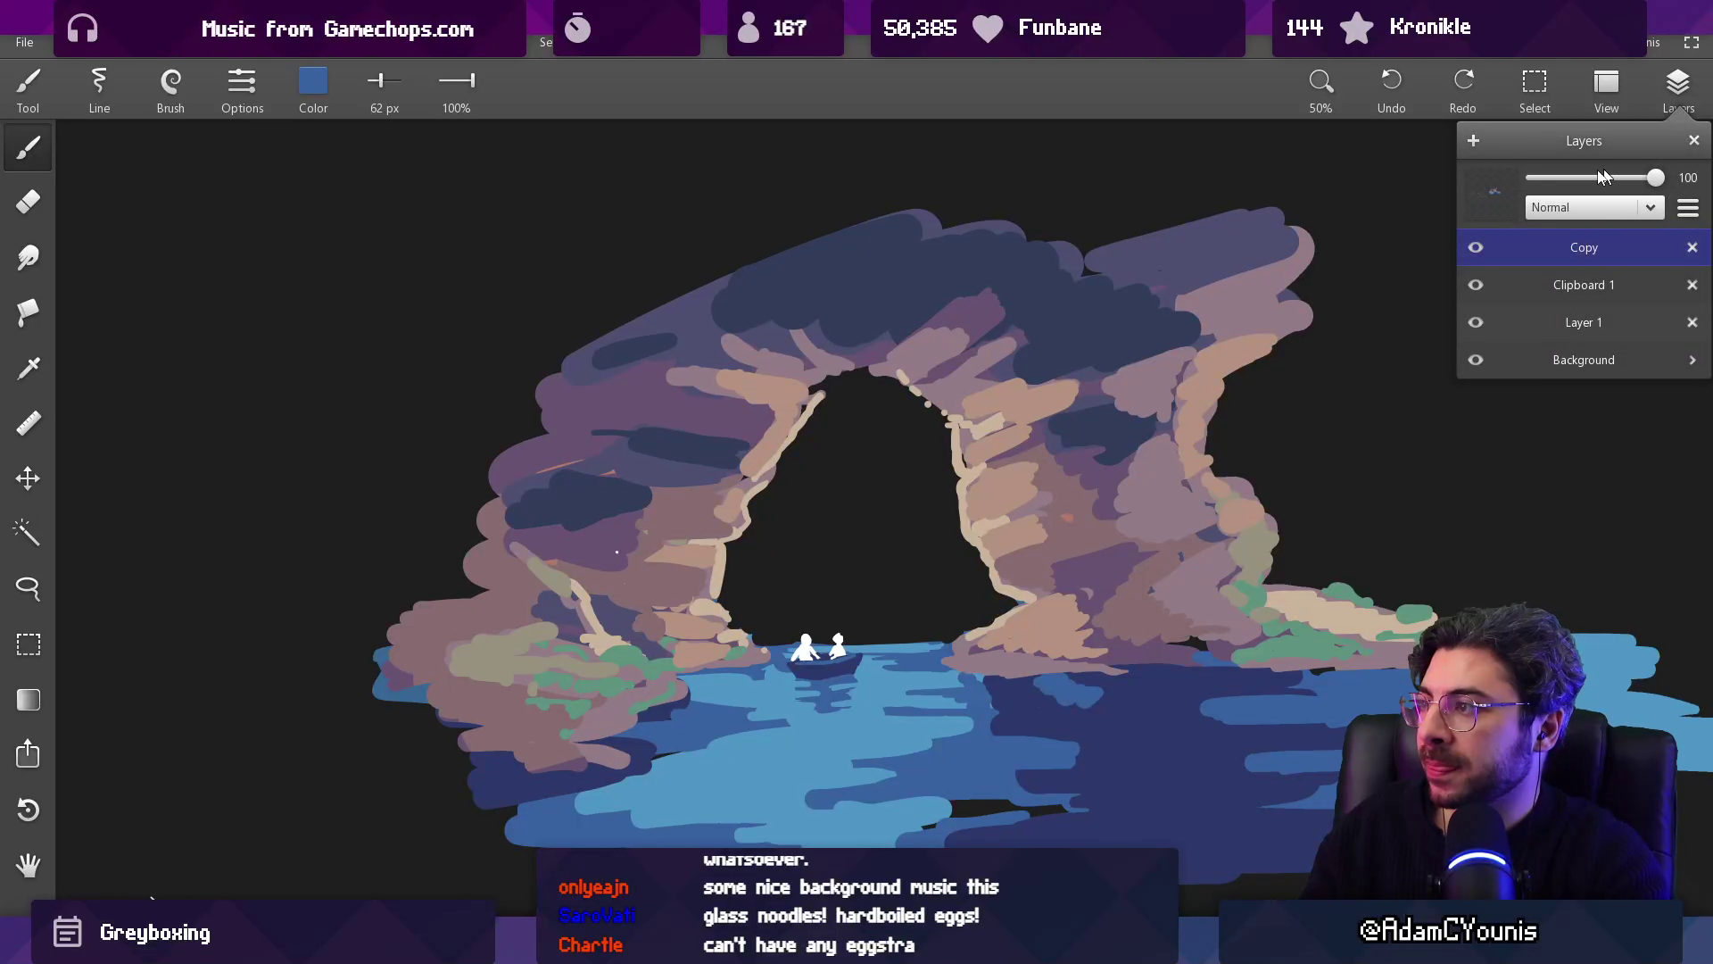
pyautogui.click(1473, 143)
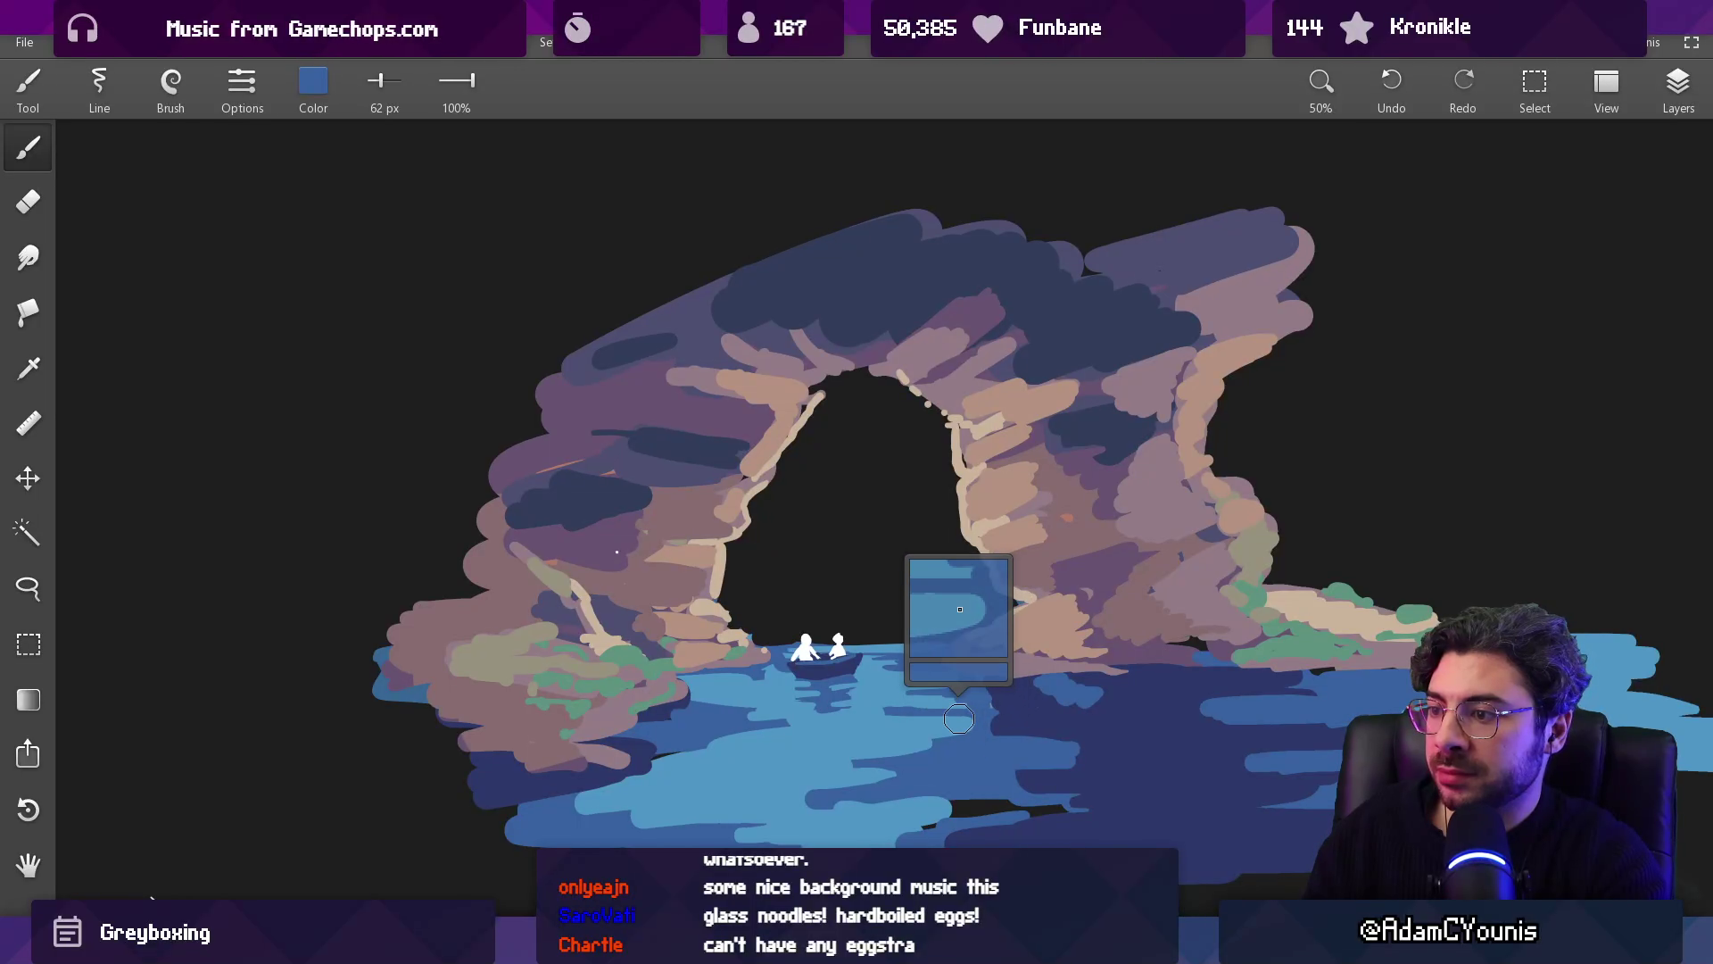
pyautogui.press('l')
pyautogui.press('l')
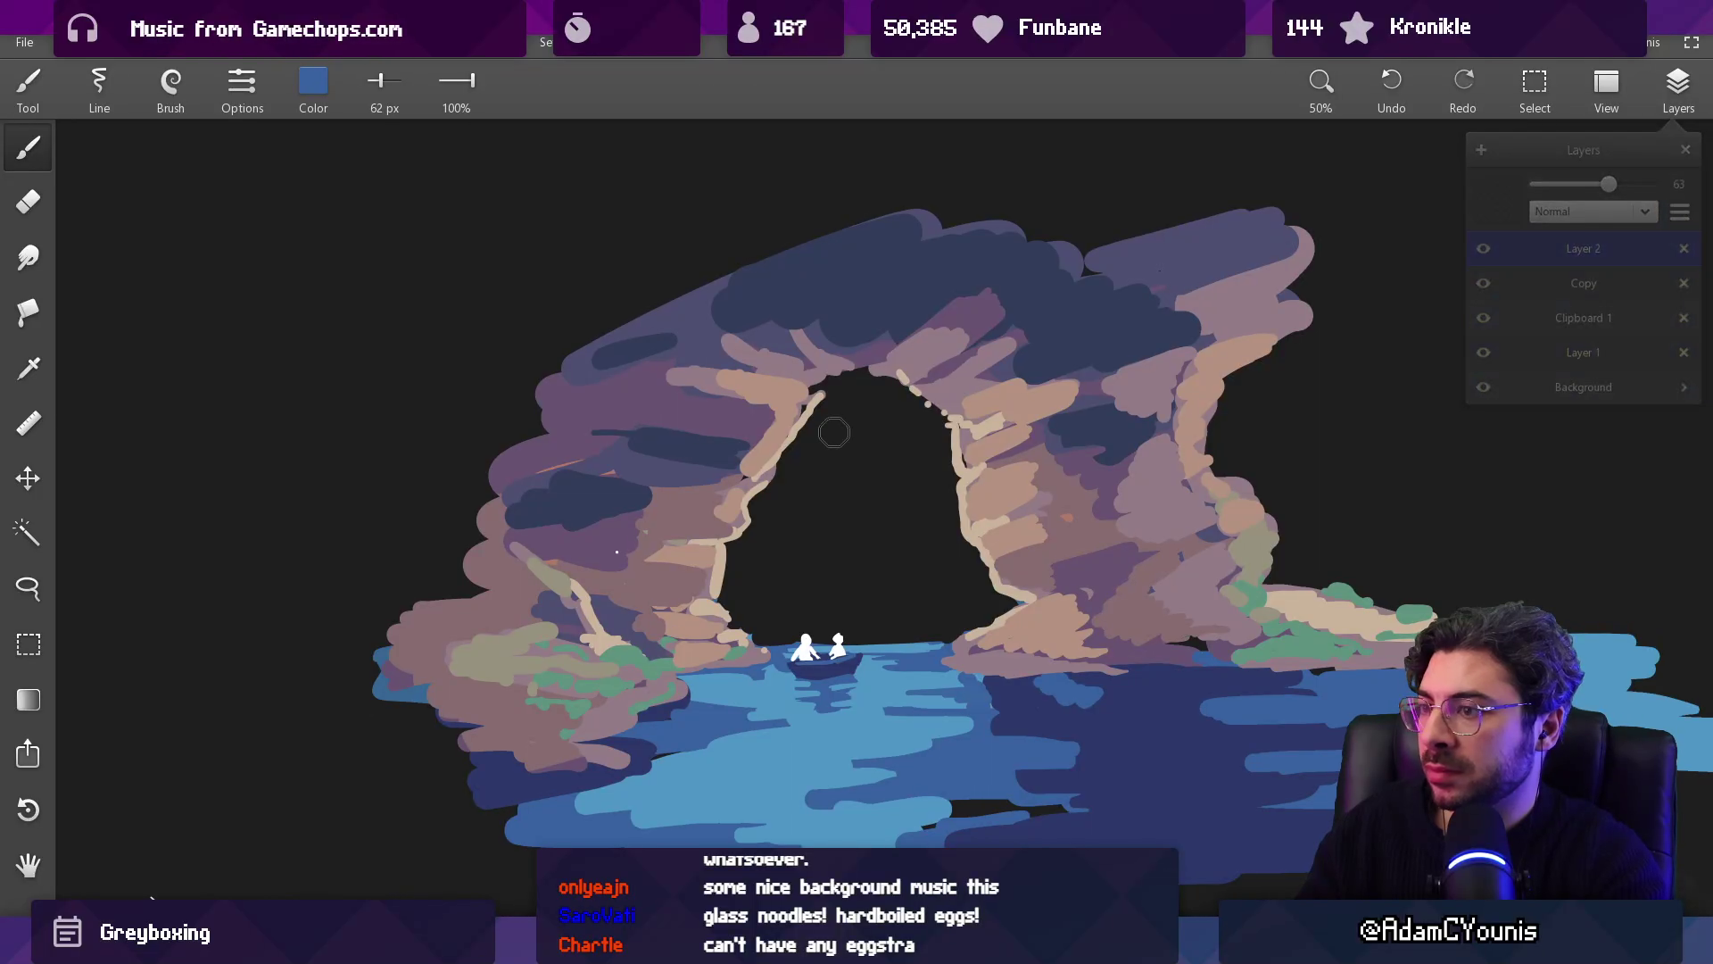
pyautogui.press('s')
pyautogui.click(733, 433)
pyautogui.press('b')
# Step: Wash broad blue strokes over the arch crown, both pillars and the lower rocks
pyautogui.moveTo(759, 419)
pyautogui.mouseDown()
pyautogui.moveTo(785, 374)
pyautogui.moveTo(771, 345)
pyautogui.moveTo(892, 268)
pyautogui.moveTo(1026, 295)
pyautogui.moveTo(1001, 511)
pyautogui.moveTo(946, 392)
pyautogui.moveTo(1124, 353)
pyautogui.moveTo(1052, 500)
pyautogui.moveTo(1001, 513)
pyautogui.moveTo(968, 486)
pyautogui.mouseUp()
pyautogui.moveTo(714, 535); pyautogui.dragTo(702, 475)
pyautogui.moveTo(566, 419); pyautogui.dragTo(687, 499)
pyautogui.moveTo(1088, 304)
pyautogui.mouseDown()
pyautogui.moveTo(1214, 383)
pyautogui.moveTo(1084, 306)
pyautogui.mouseUp()
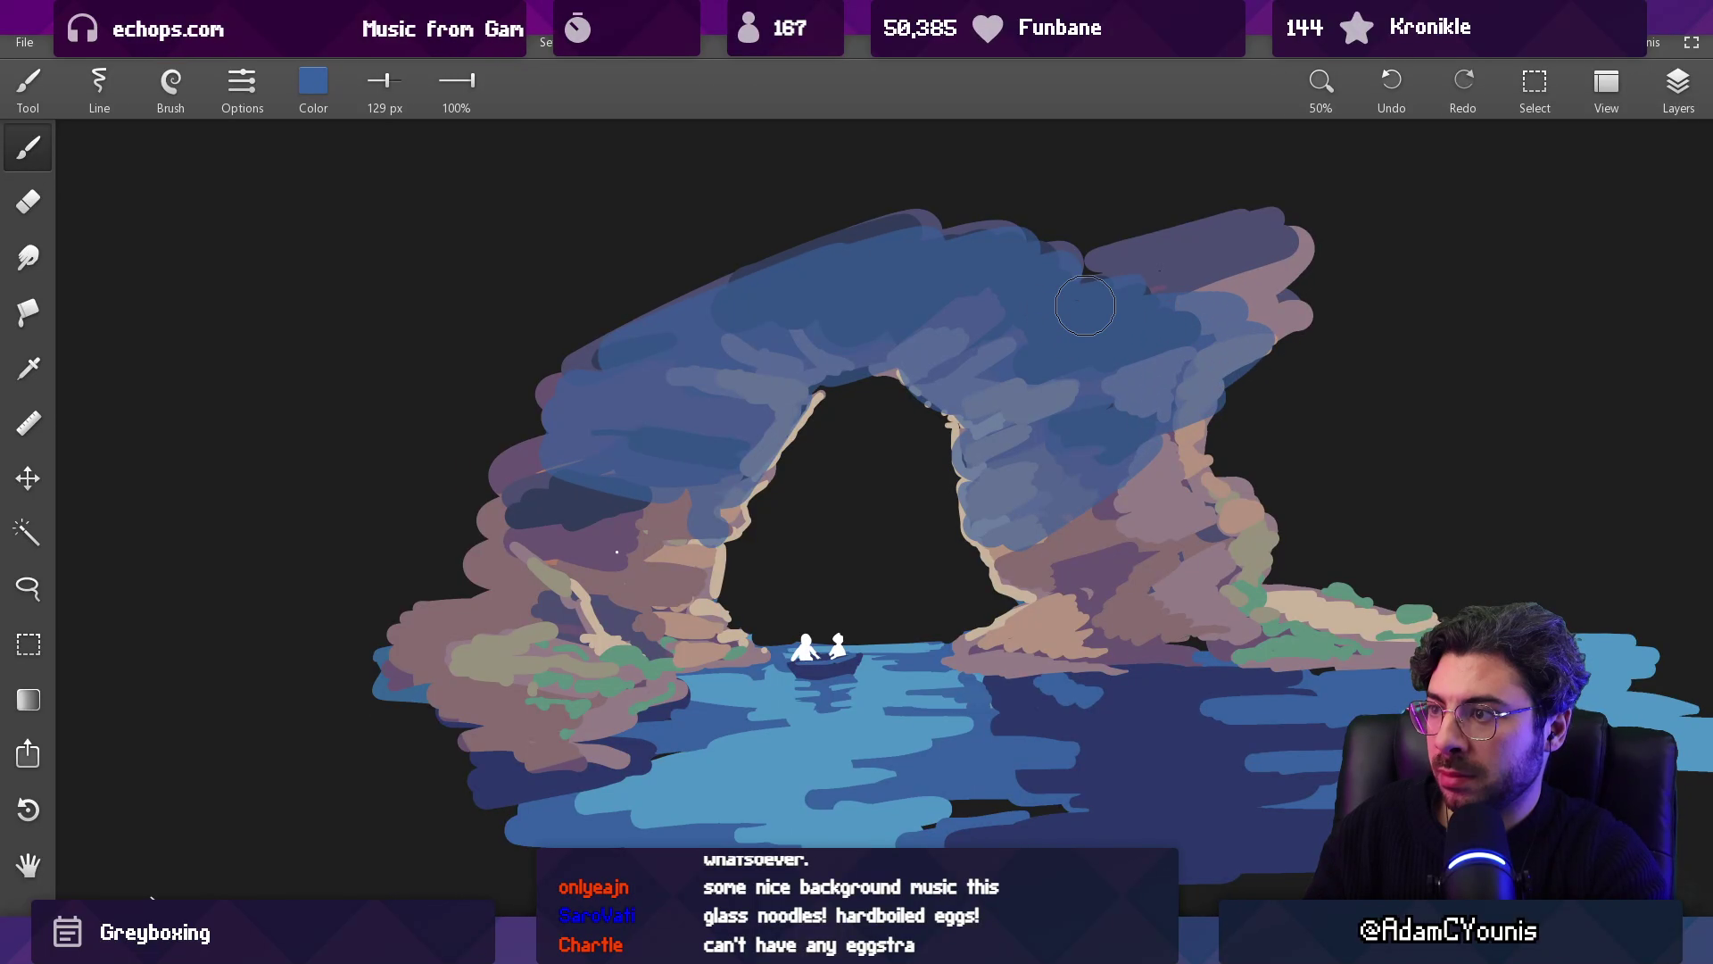
pyautogui.moveTo(1145, 455); pyautogui.dragTo(1088, 499)
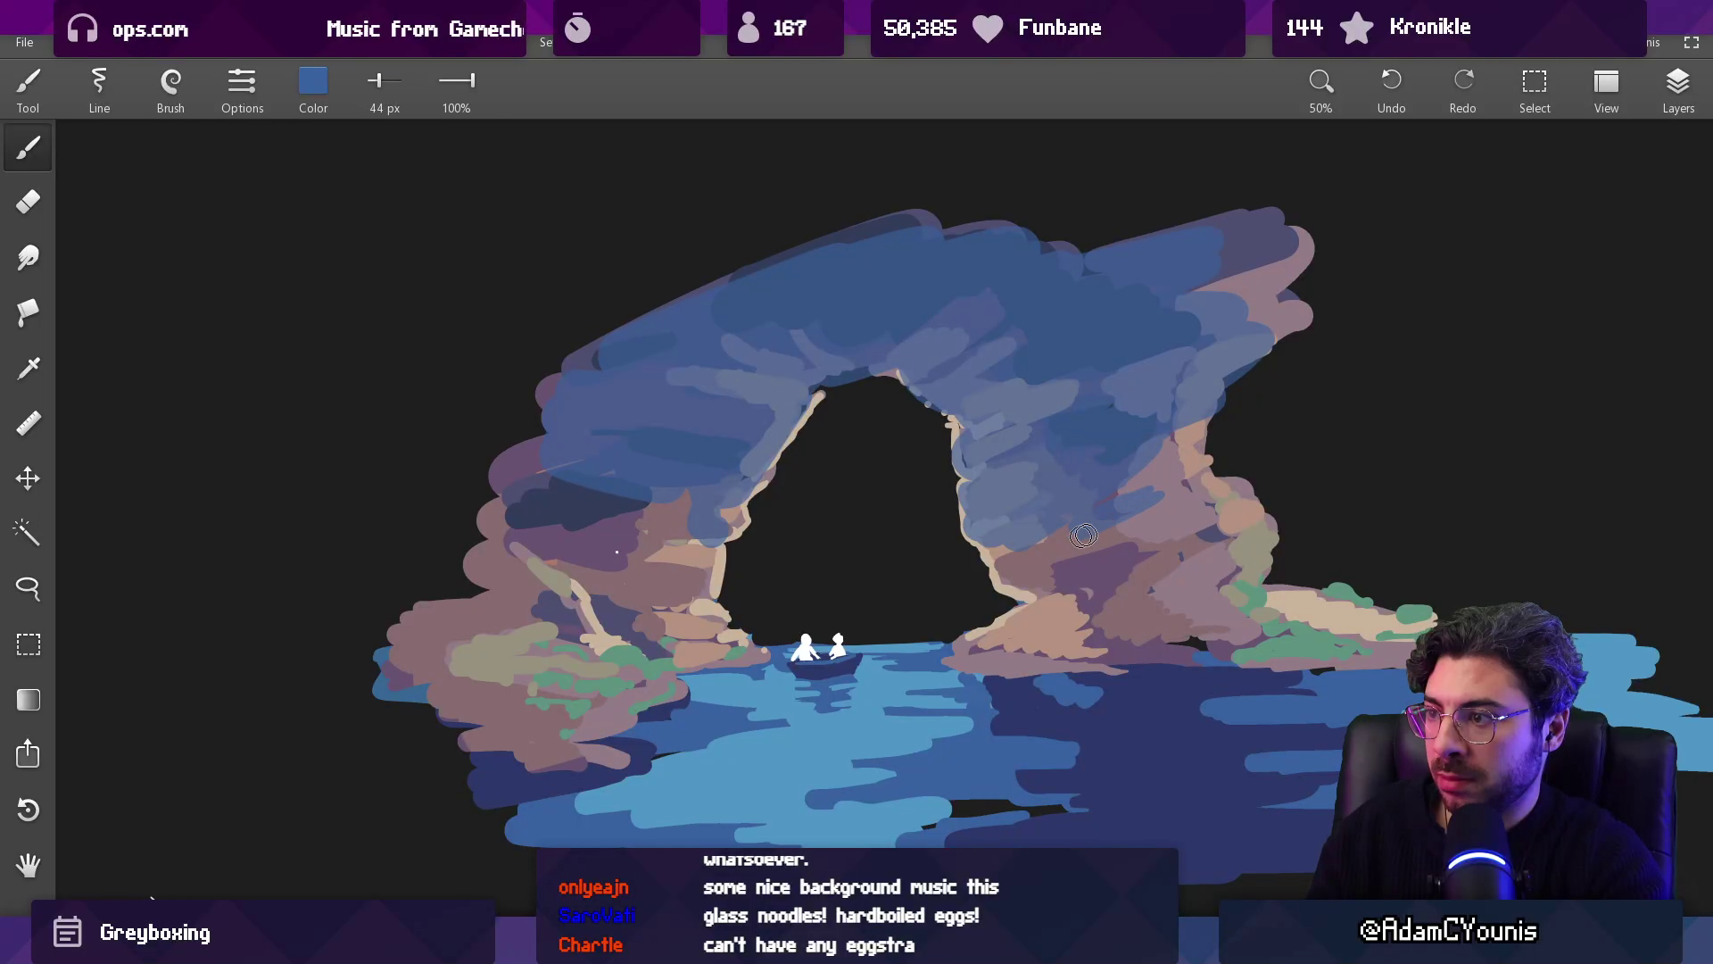
pyautogui.moveTo(634, 550)
pyautogui.mouseDown()
pyautogui.moveTo(438, 617)
pyautogui.moveTo(491, 700)
pyautogui.mouseUp()
pyautogui.moveTo(1205, 562)
pyautogui.mouseDown()
pyautogui.moveTo(1160, 585)
pyautogui.moveTo(1148, 533)
pyautogui.mouseUp()
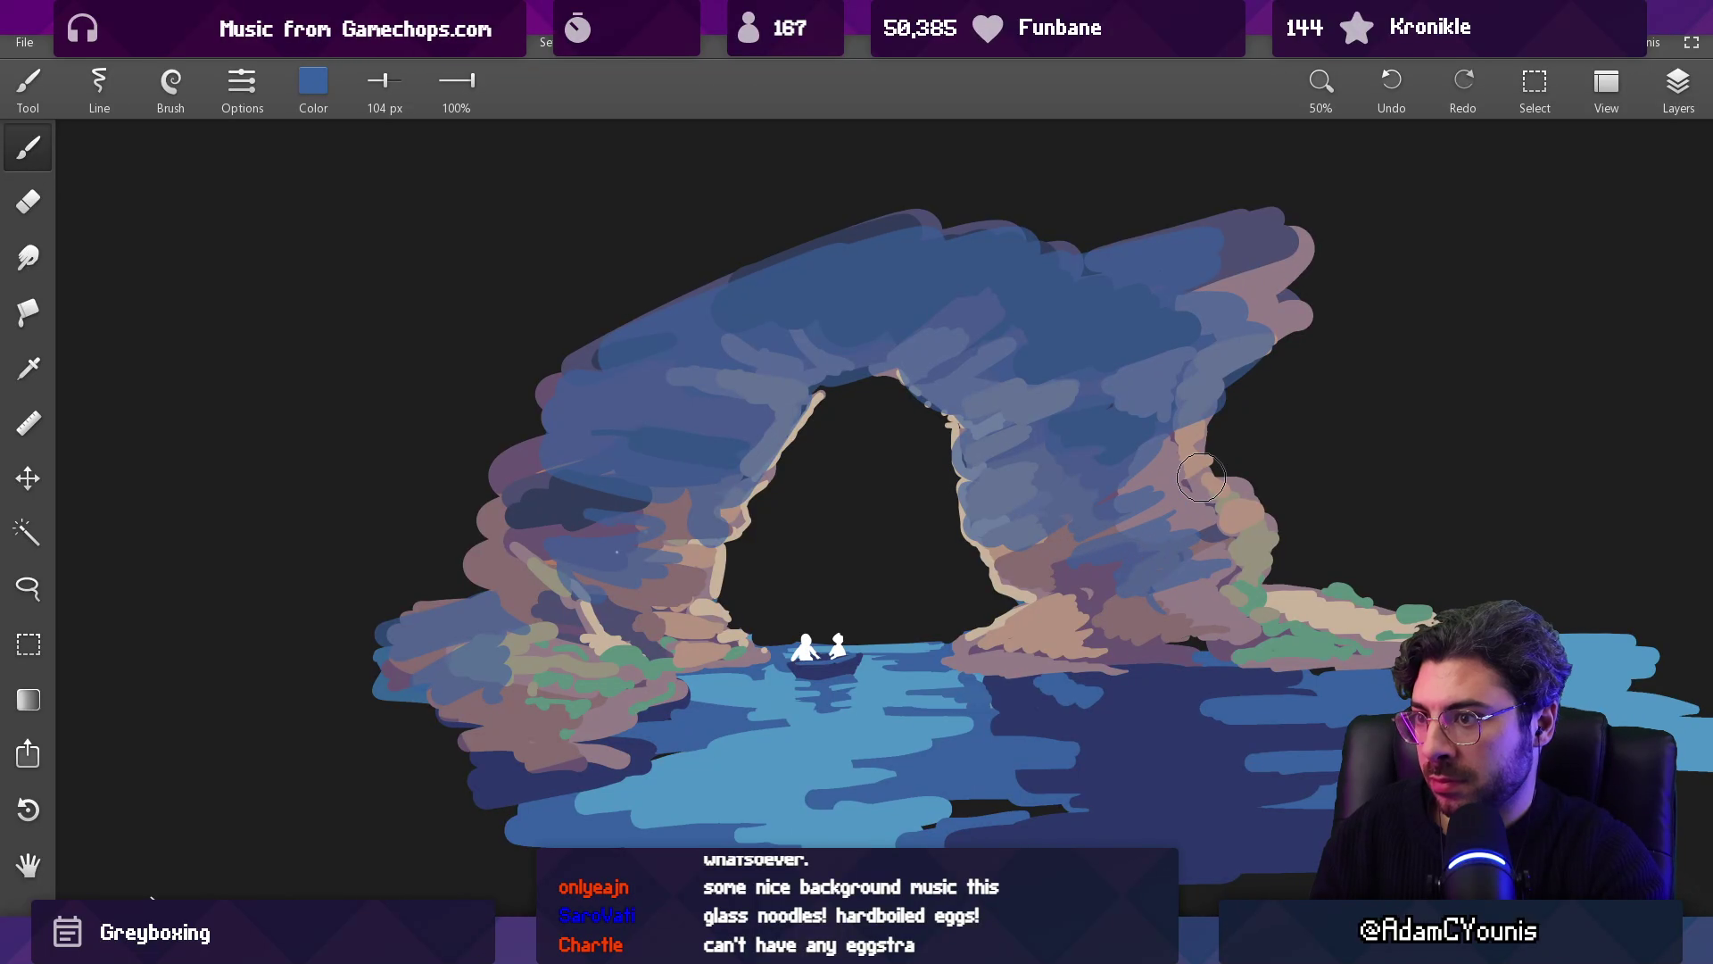
# Step: Halve the blue layer's opacity and try Multiply, Screen, Overlay, Color dodge and Color burn blends
pyautogui.click(1678, 89)
pyautogui.moveTo(1612, 177); pyautogui.dragTo(1594, 177)
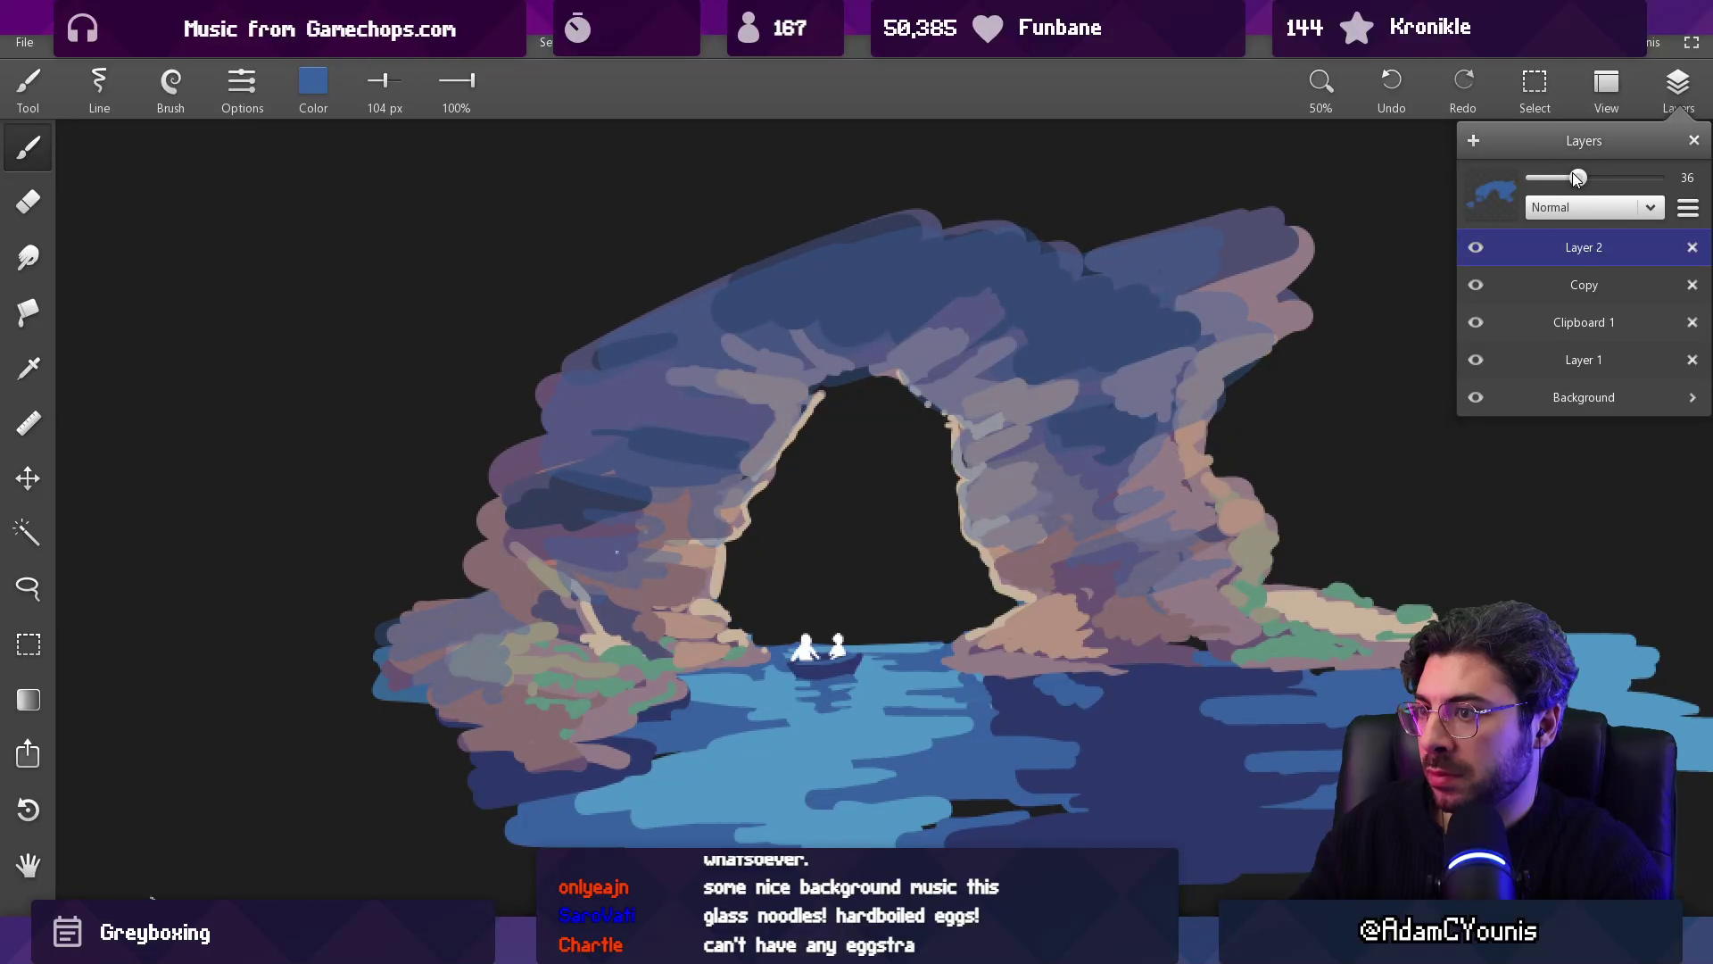
pyautogui.click(1635, 214)
pyautogui.click(1593, 268)
pyautogui.click(1594, 210)
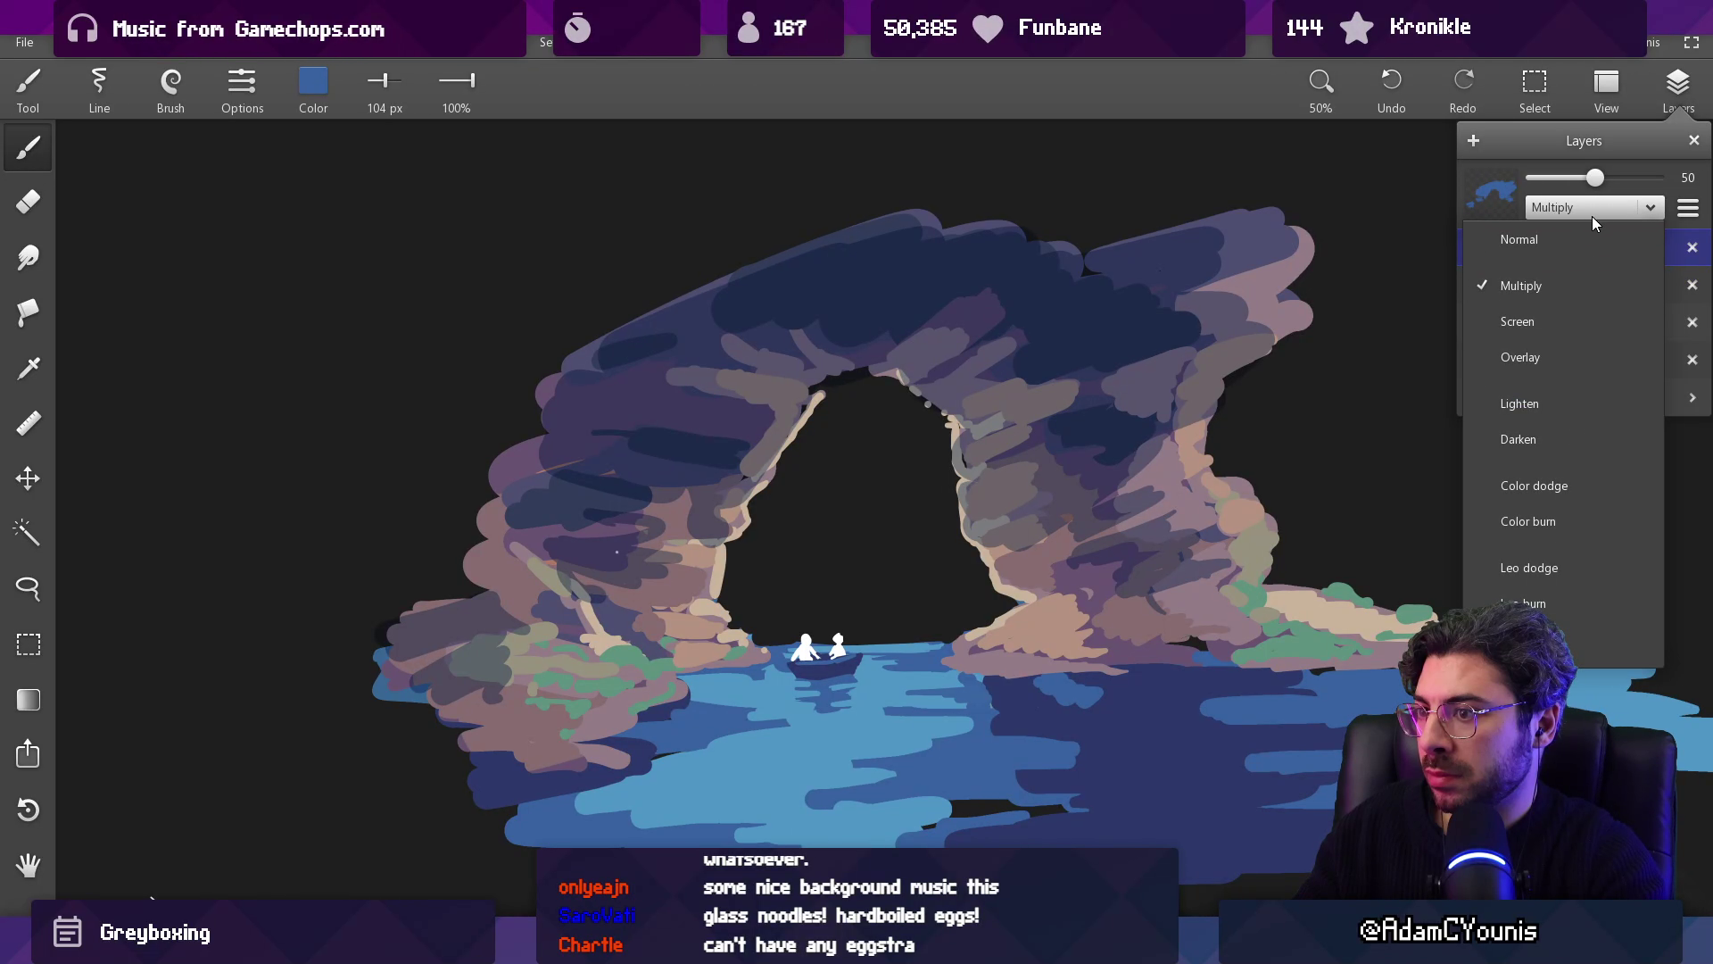
pyautogui.click(1572, 320)
pyautogui.click(1587, 211)
pyautogui.click(1543, 348)
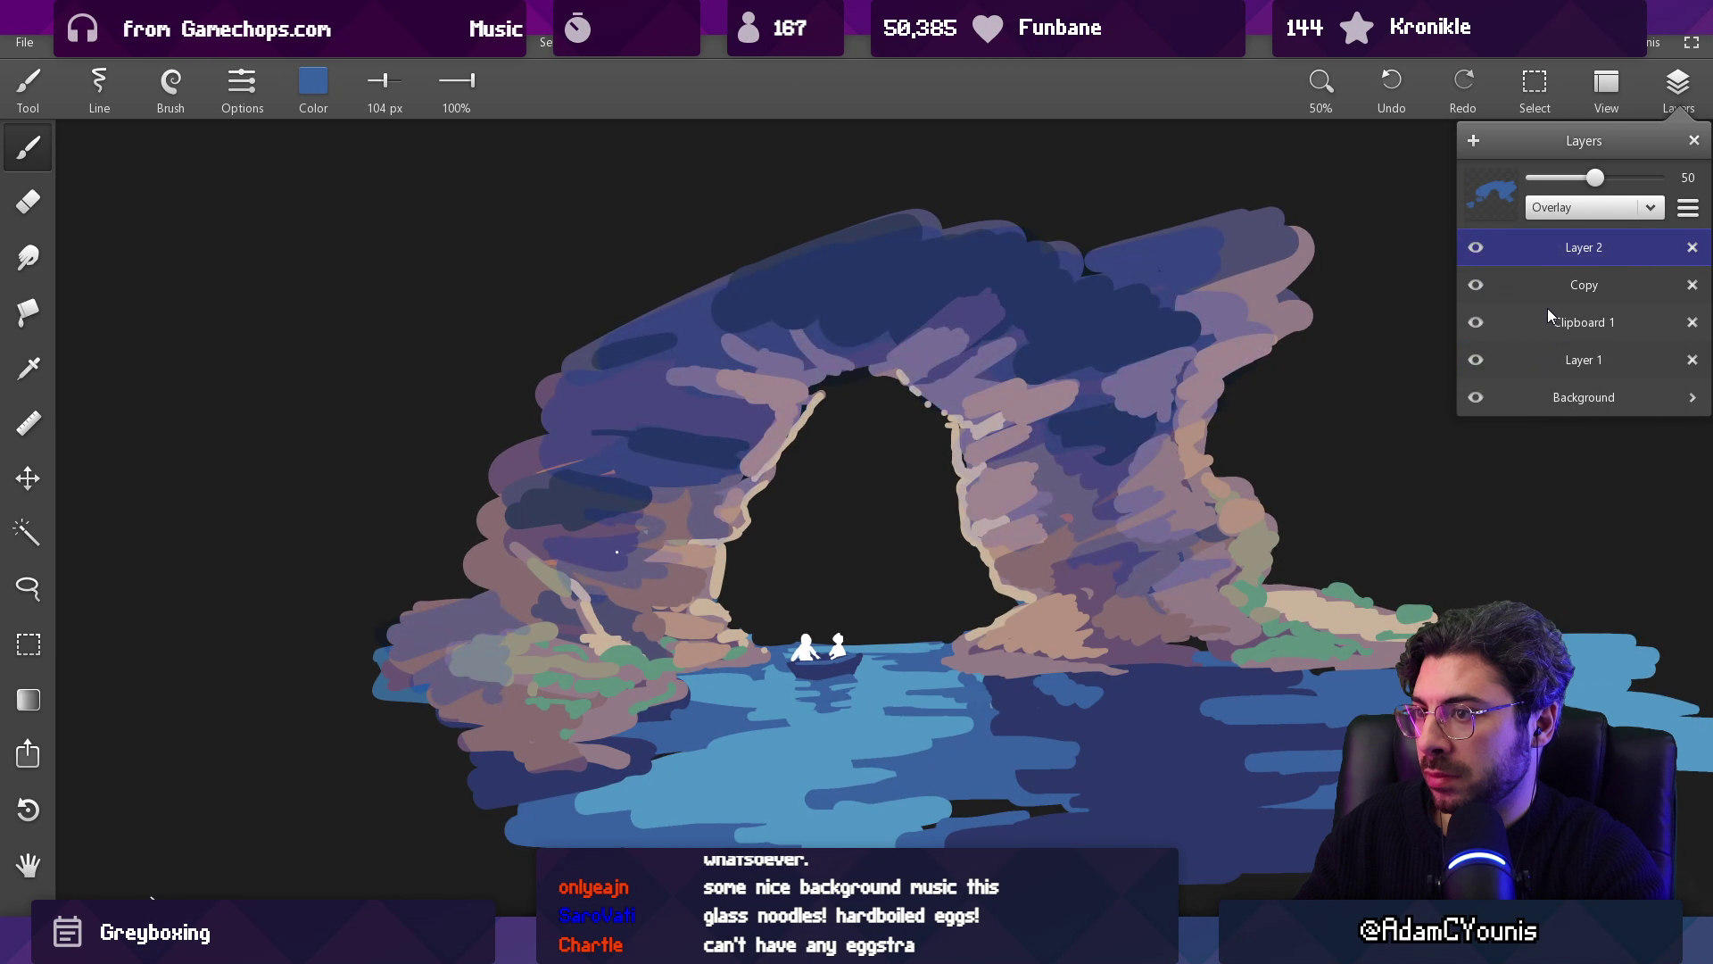
pyautogui.click(1569, 210)
pyautogui.click(1528, 483)
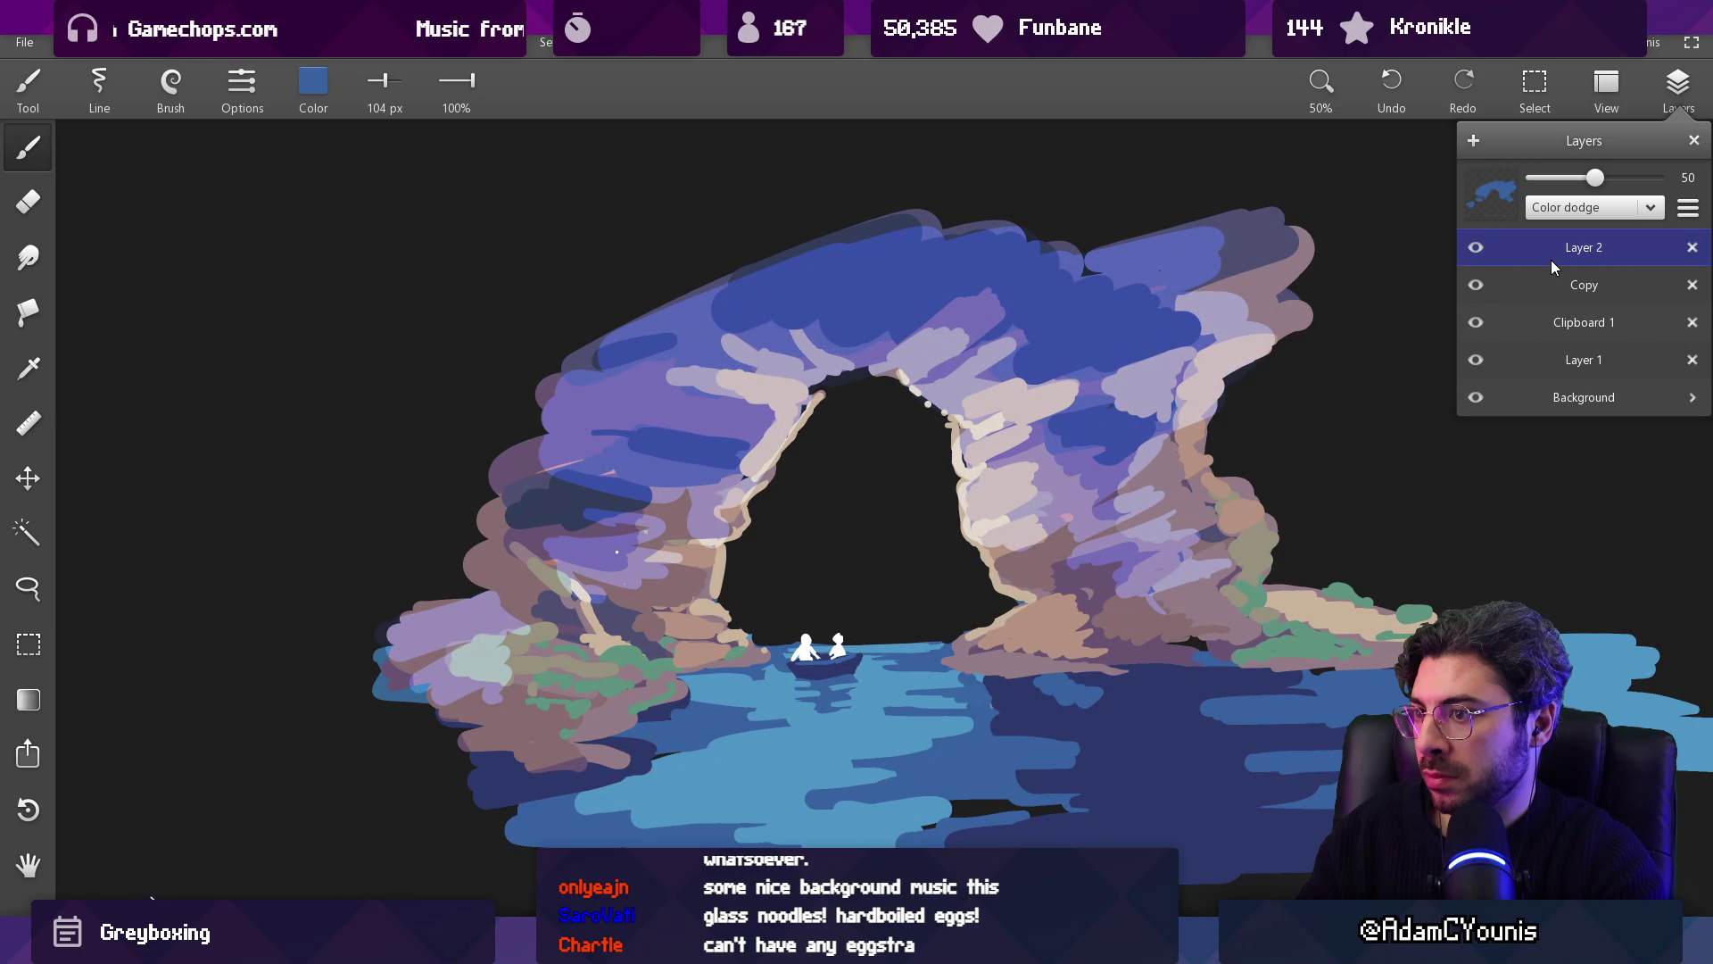
pyautogui.click(1570, 207)
pyautogui.click(1530, 523)
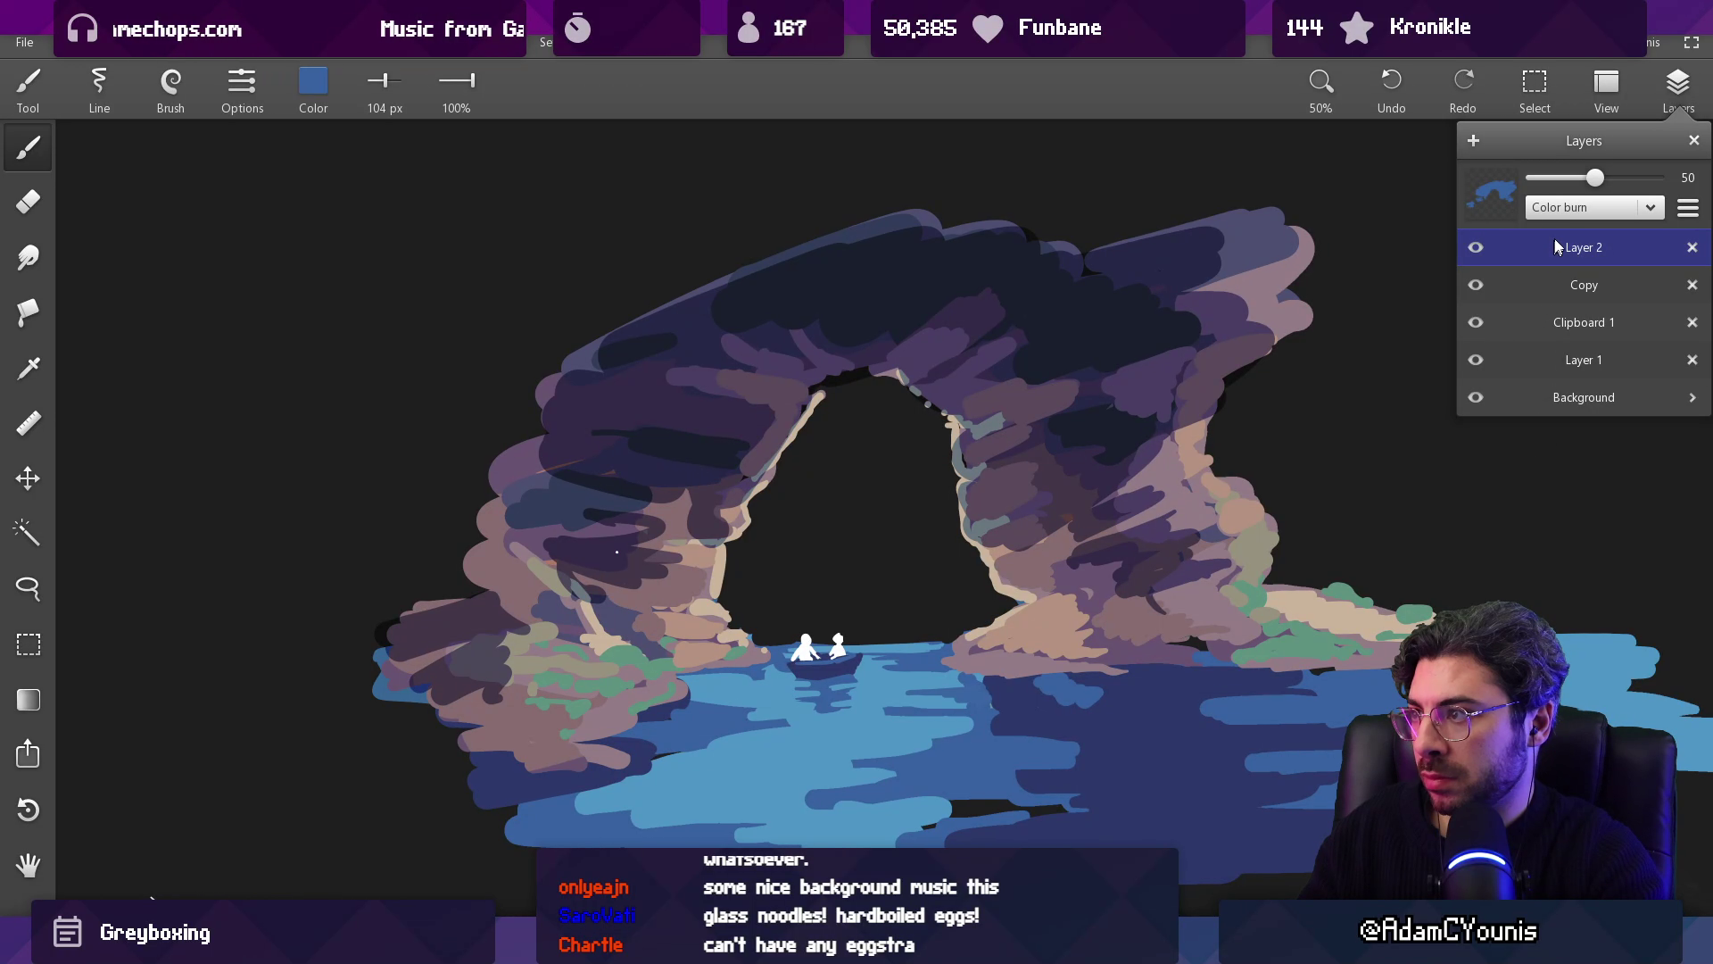
# Step: Set the blue layer to Leo burn at about 92% opacity, then pick up a light blue
pyautogui.click(1568, 212)
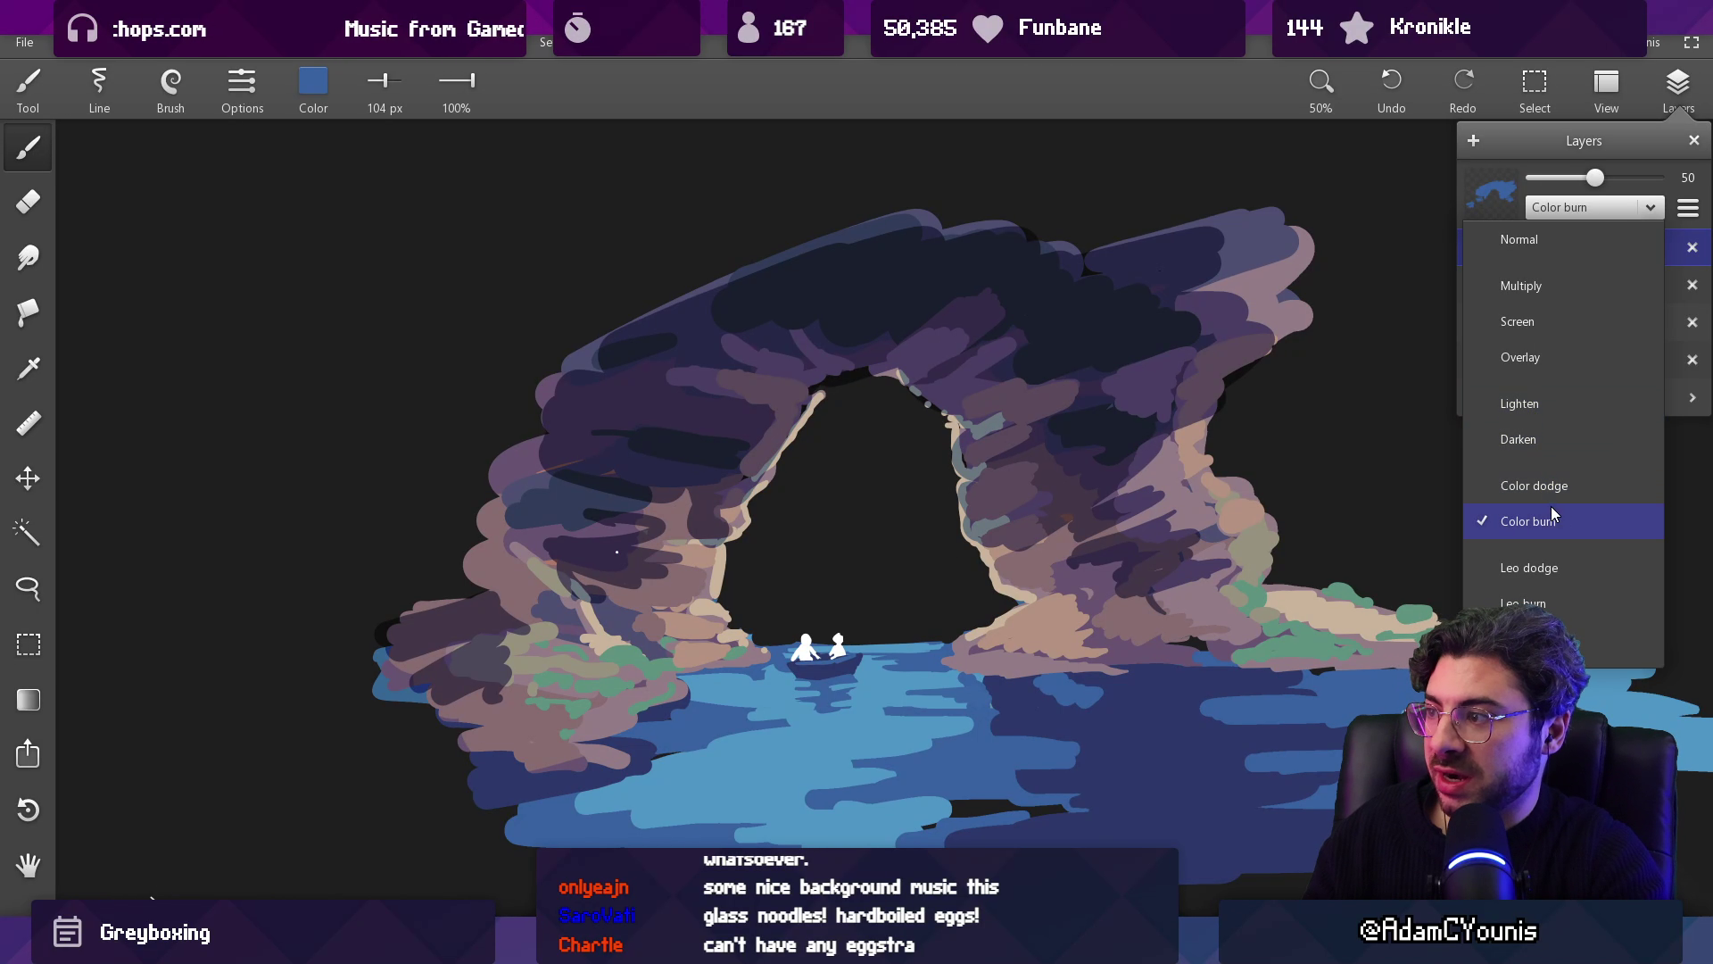
pyautogui.click(1536, 601)
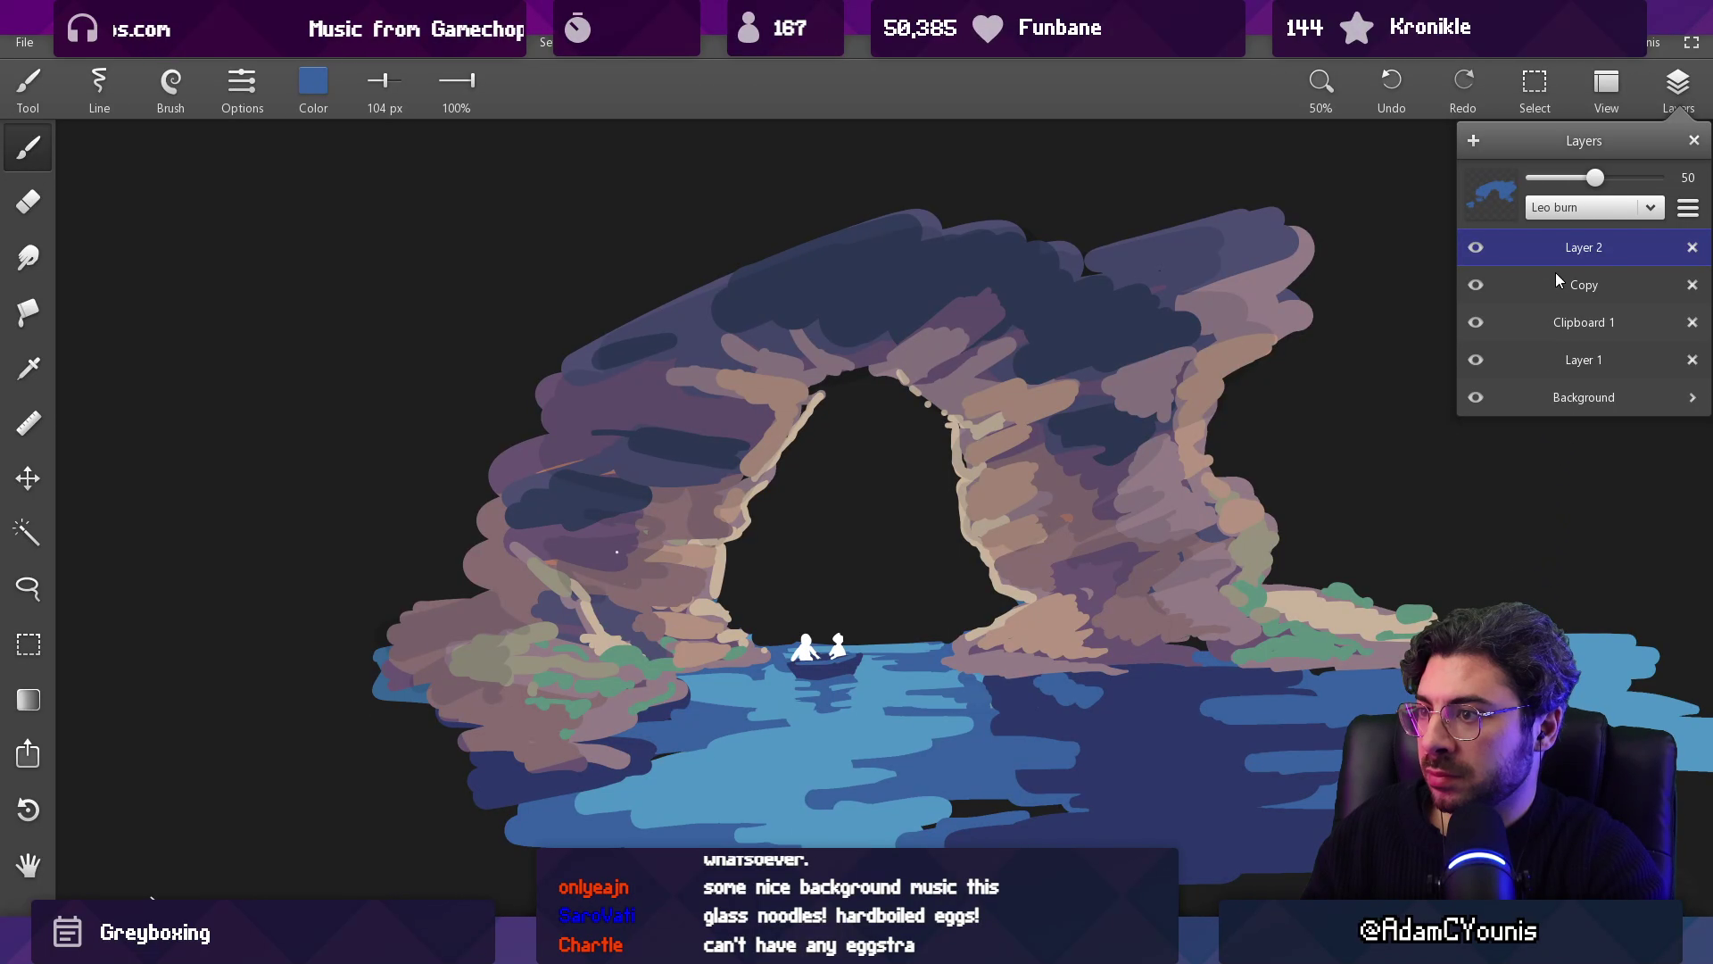
pyautogui.moveTo(1597, 178); pyautogui.dragTo(1651, 179)
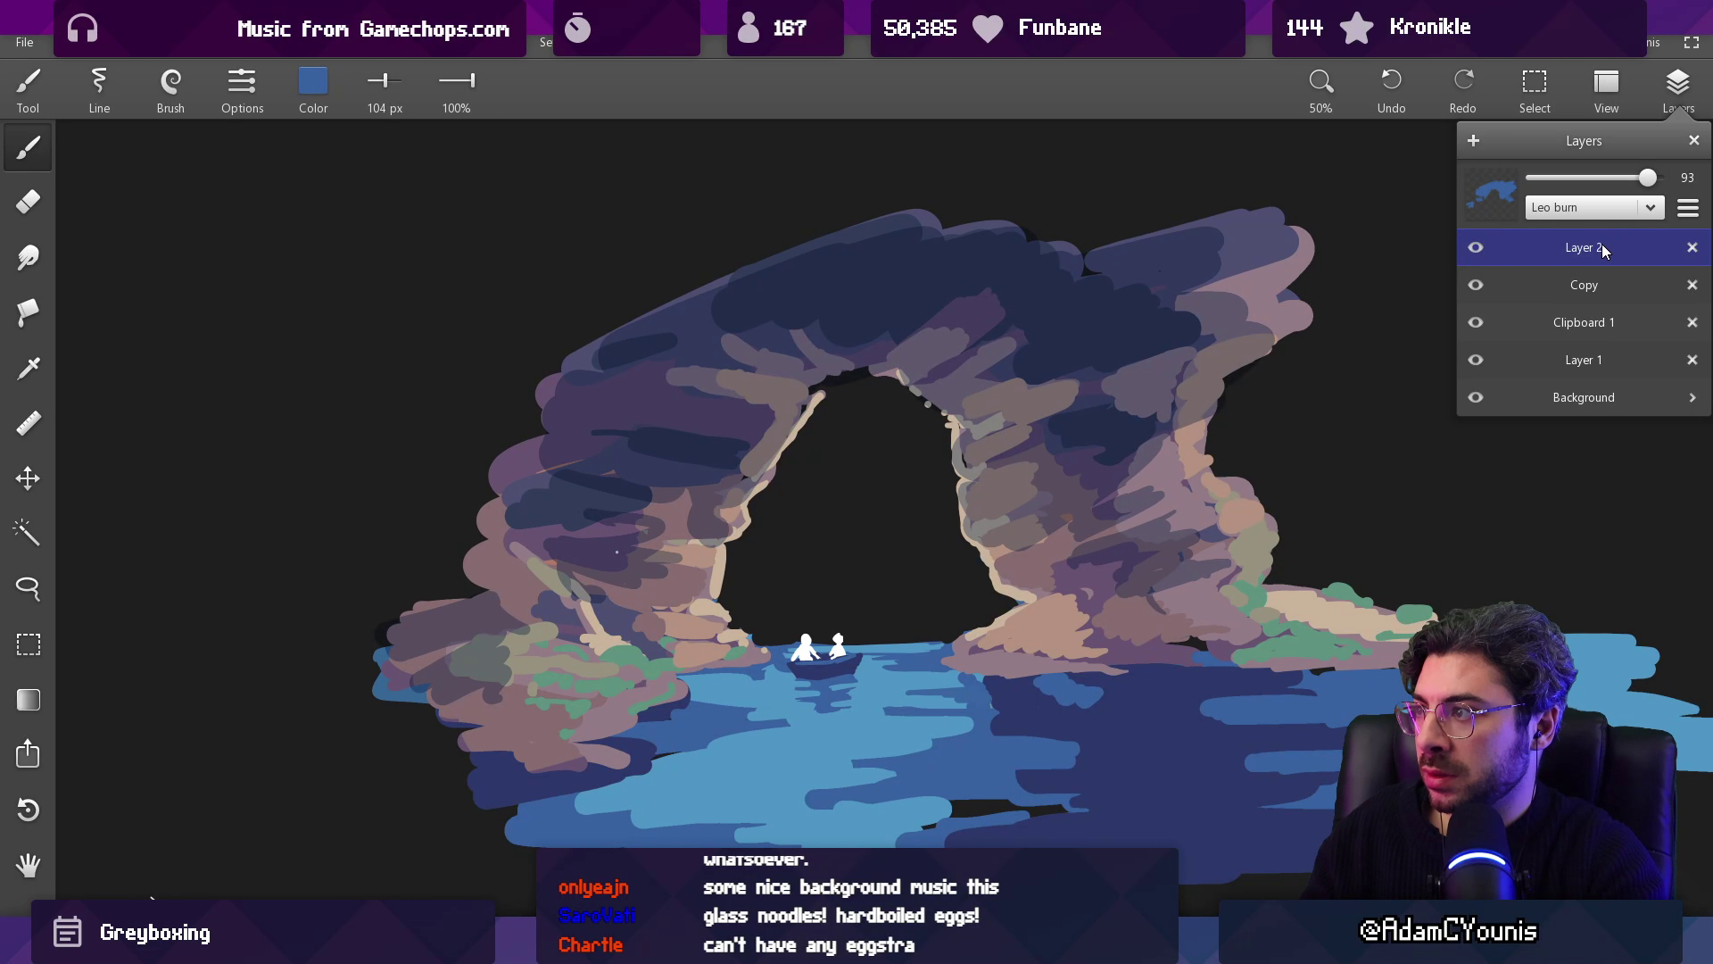
pyautogui.click(892, 330)
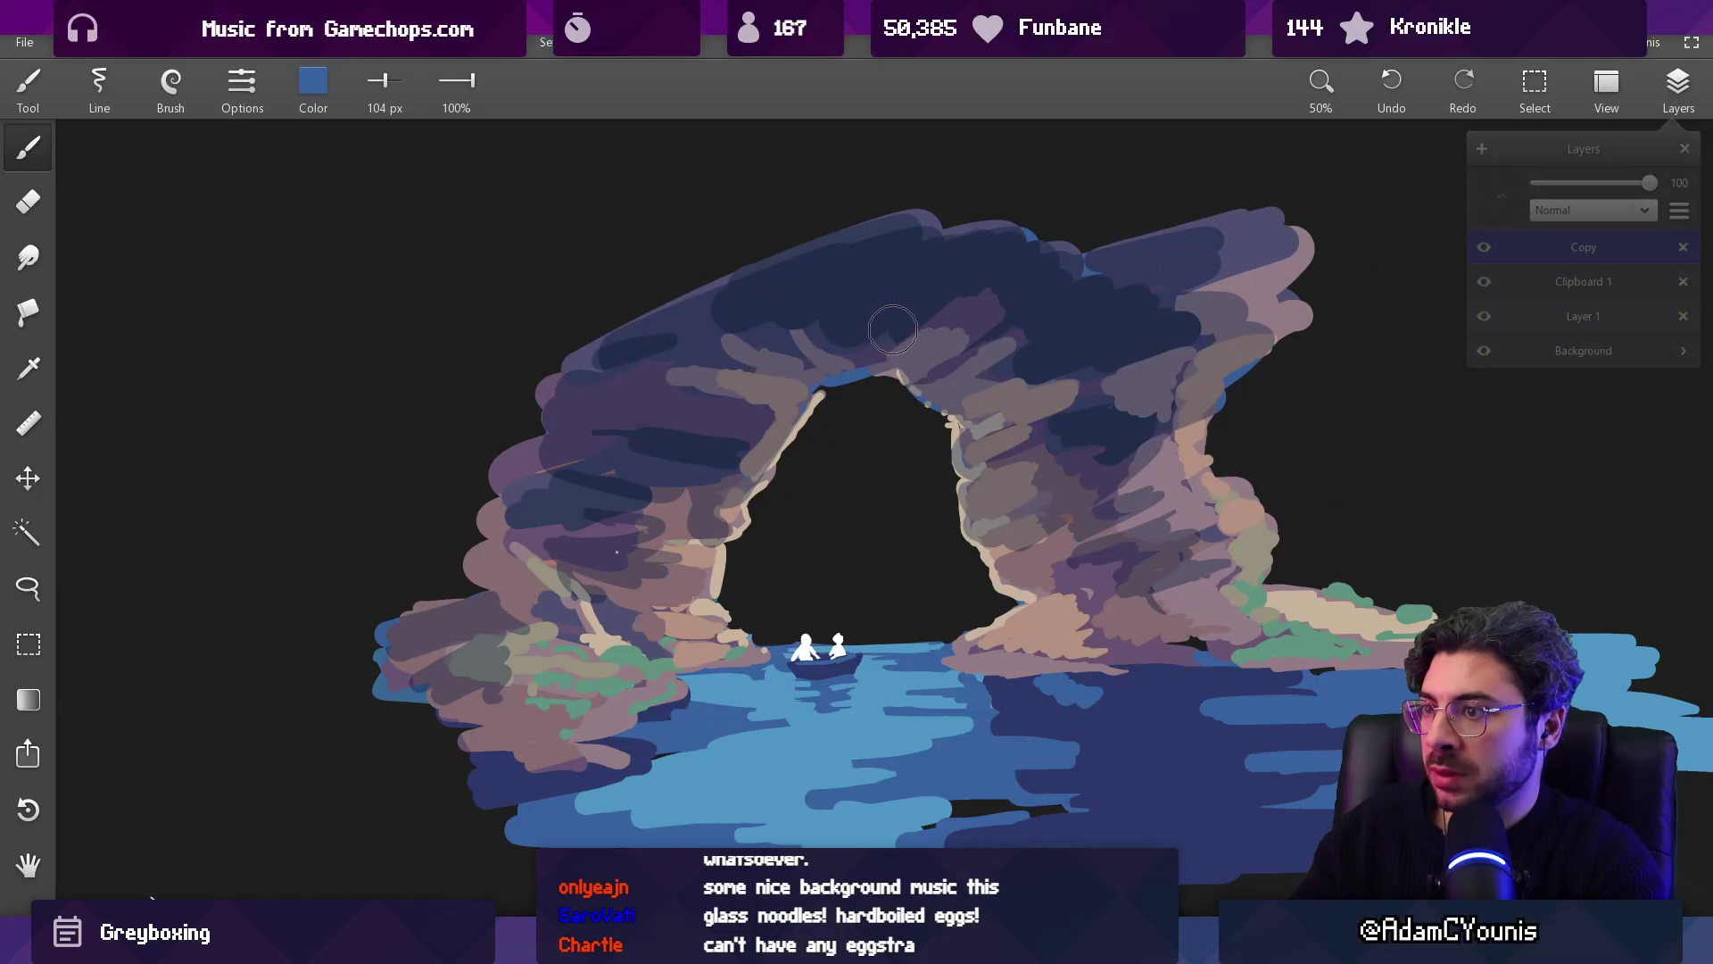
pyautogui.moveTo(779, 682); pyautogui.dragTo(776, 685)
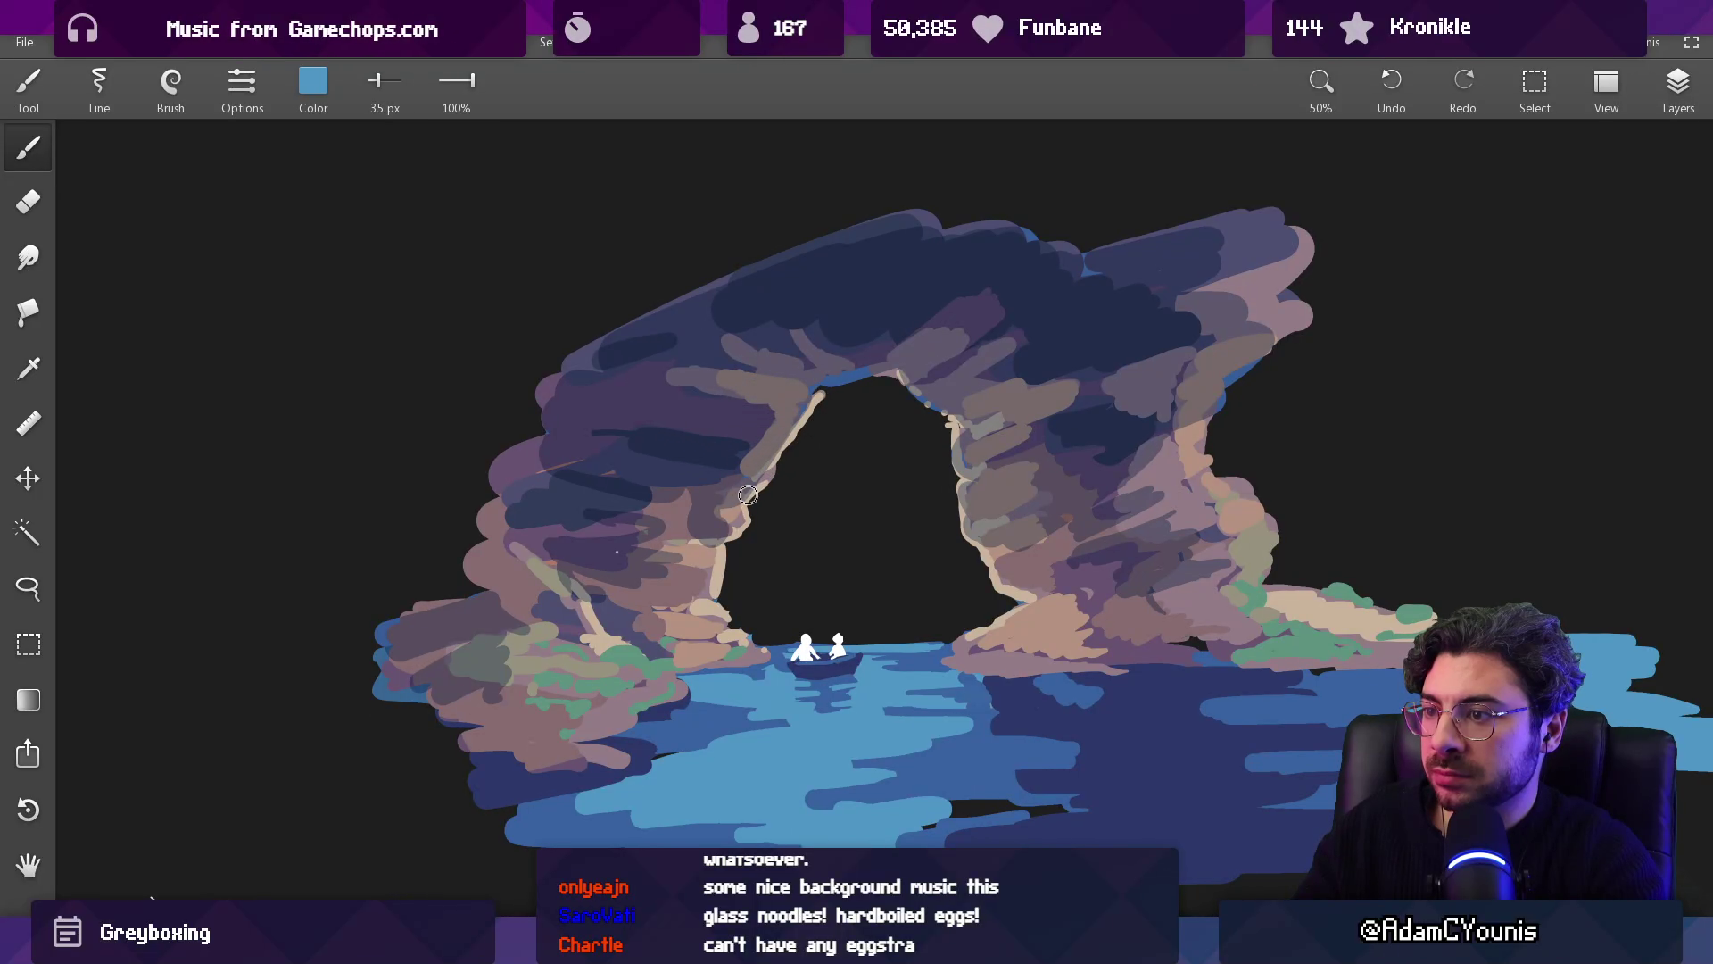
# Step: Paint a light-blue highlight on the inner edge and large darker-blue highlights on the arch top
pyautogui.hotkey('ctrl', 'z')
pyautogui.moveTo(819, 385); pyautogui.dragTo(903, 384)
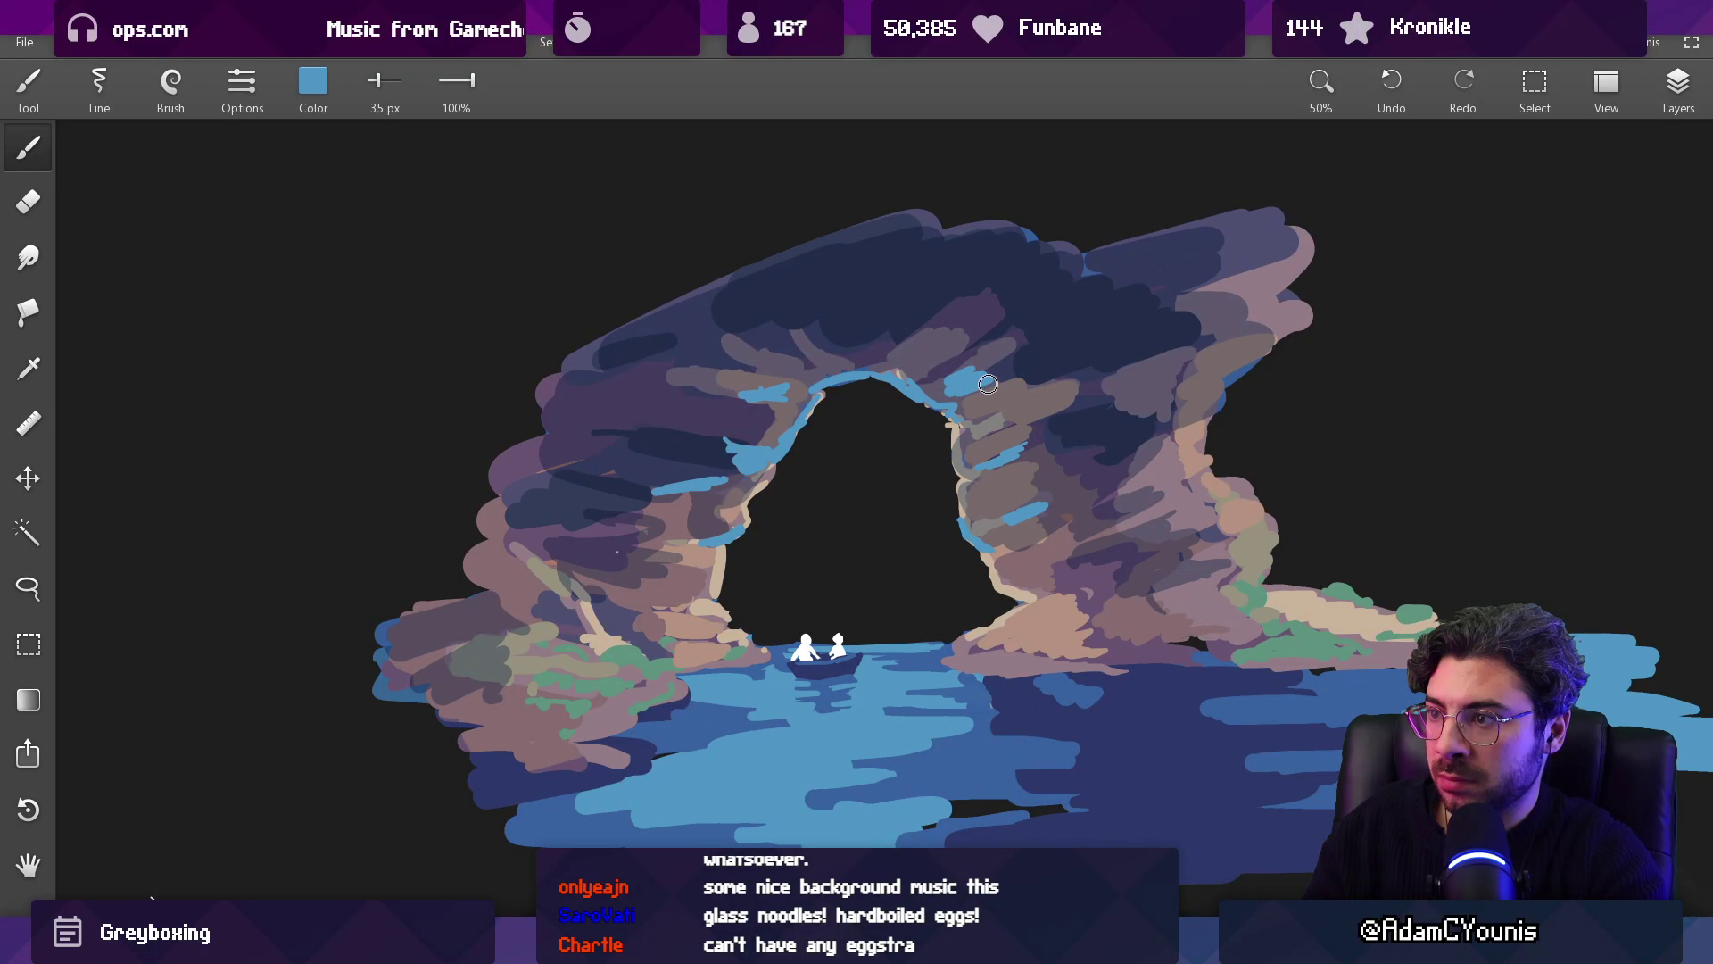
pyautogui.keyDown('alt'); pyautogui.click(947, 660); pyautogui.keyUp('alt')
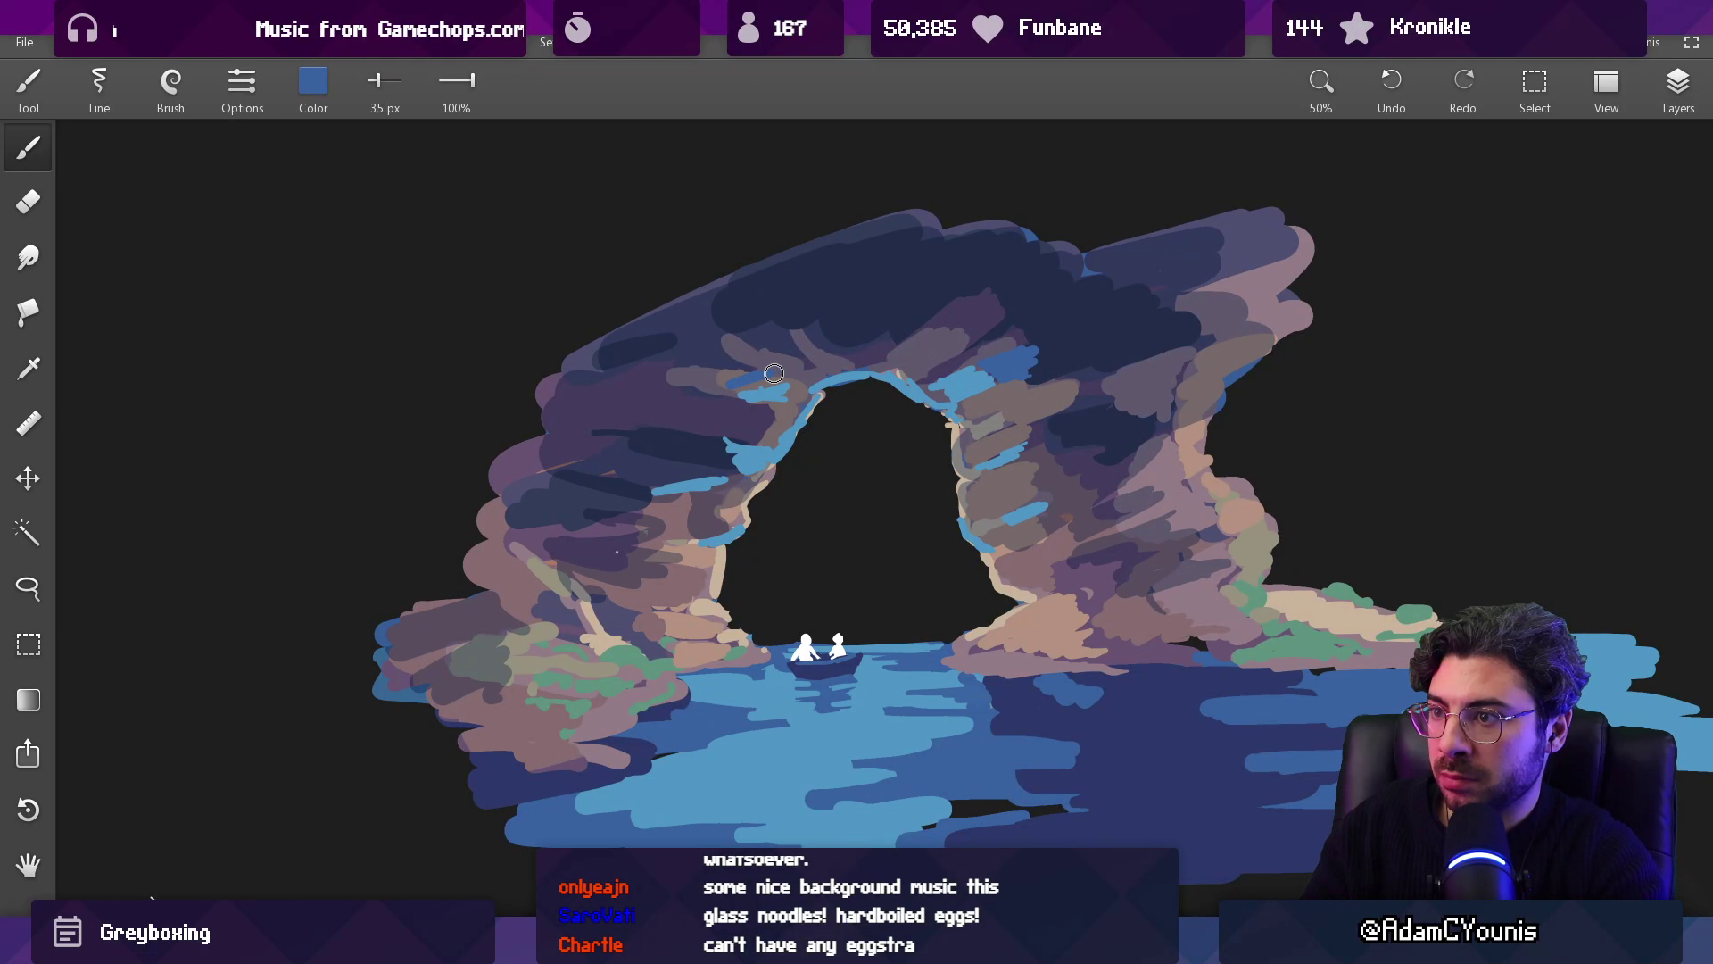
pyautogui.scroll(-5, 709, 368)
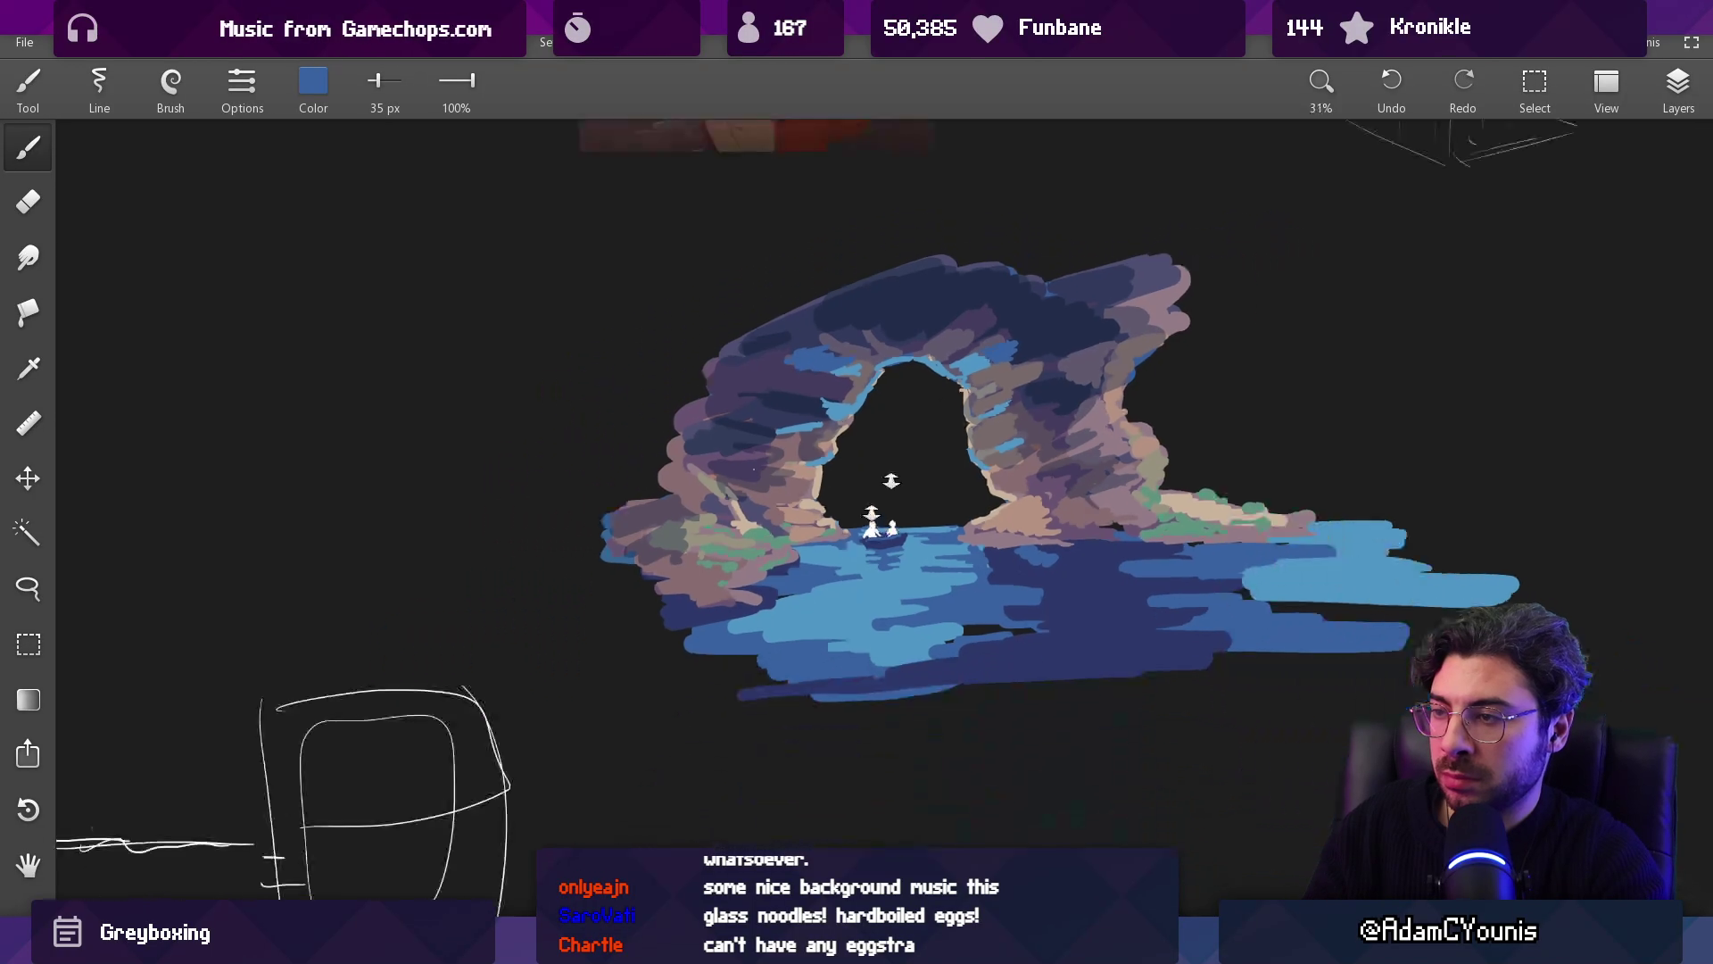
pyautogui.scroll(6, 917, 316)
pyautogui.moveTo(917, 315)
pyautogui.mouseDown()
pyautogui.moveTo(950, 298)
pyautogui.moveTo(901, 352)
pyautogui.mouseUp()
pyautogui.moveTo(724, 373)
pyautogui.mouseDown()
pyautogui.moveTo(696, 332)
pyautogui.moveTo(754, 308)
pyautogui.moveTo(758, 379)
pyautogui.moveTo(701, 535)
pyautogui.mouseUp()
# Step: Trace a tan stroke along the arch edge, undo one, and switch to a larger eraser
pyautogui.moveTo(740, 420)
pyautogui.mouseDown()
pyautogui.moveTo(803, 392)
pyautogui.moveTo(781, 413)
pyautogui.mouseUp()
pyautogui.hotkey('ctrl', 'z')
pyautogui.press('e')
pyautogui.press(']')
pyautogui.press(']')
# Step: Sample the arch blue and paint a translucent blob on the upper arch at 56% opacity
pyautogui.press('b')
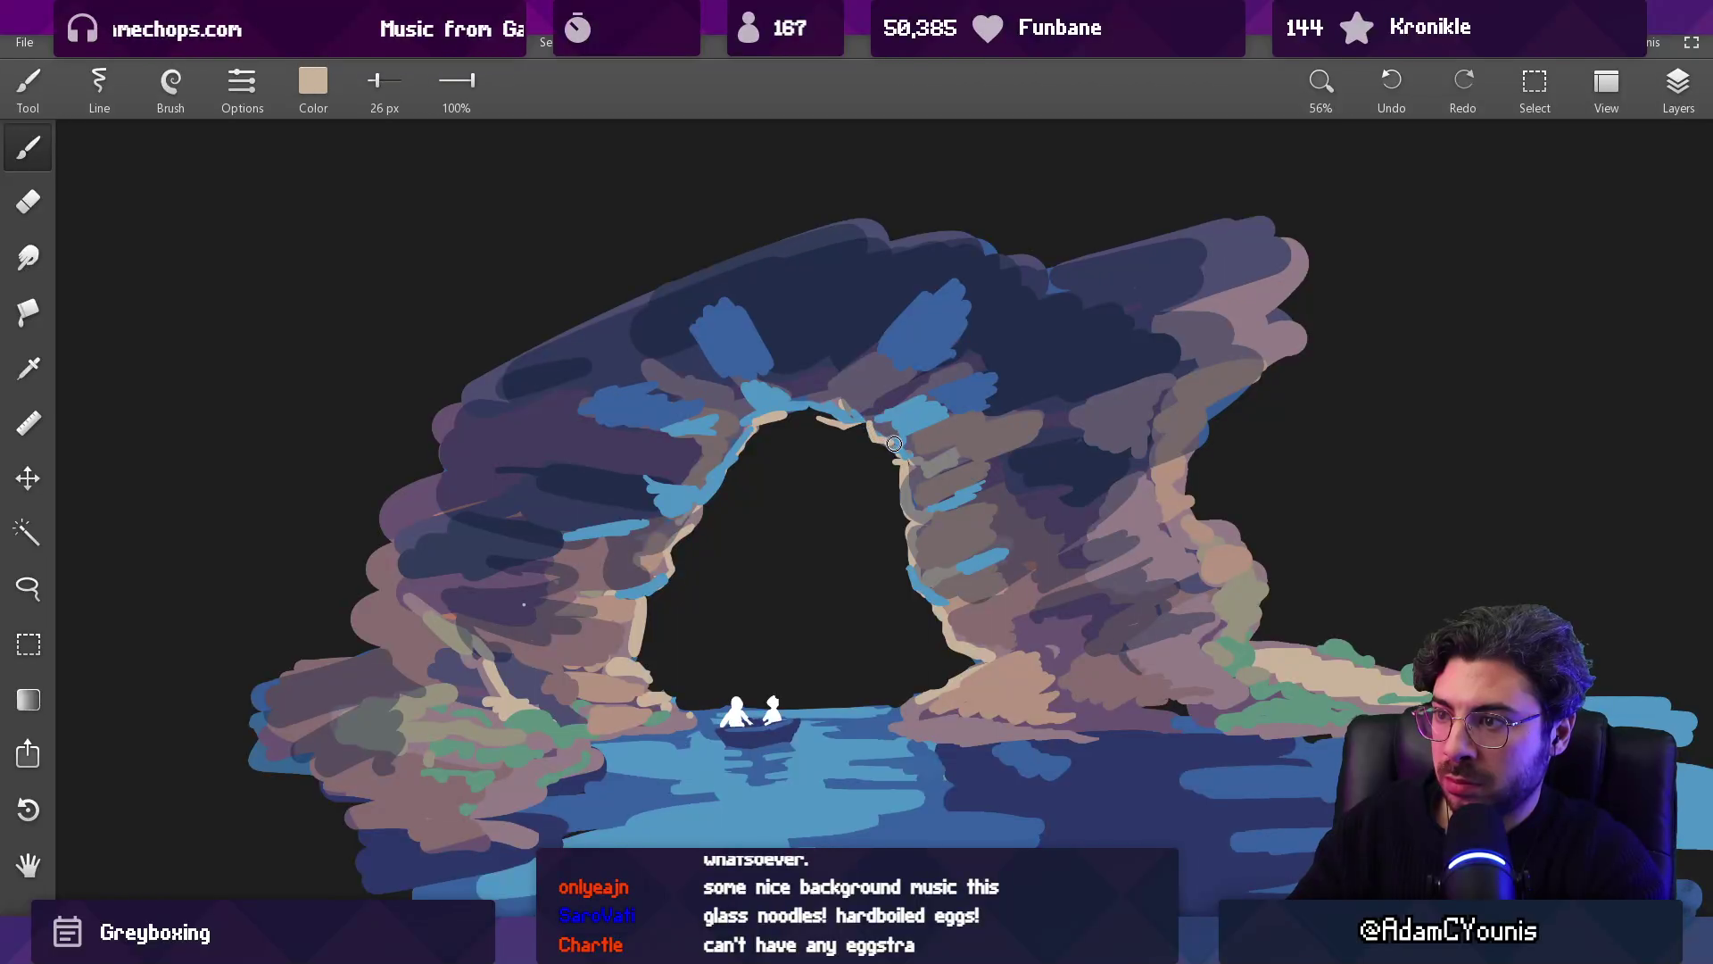
pyautogui.scroll(-3, 968, 392)
pyautogui.scroll(-2, 986, 306)
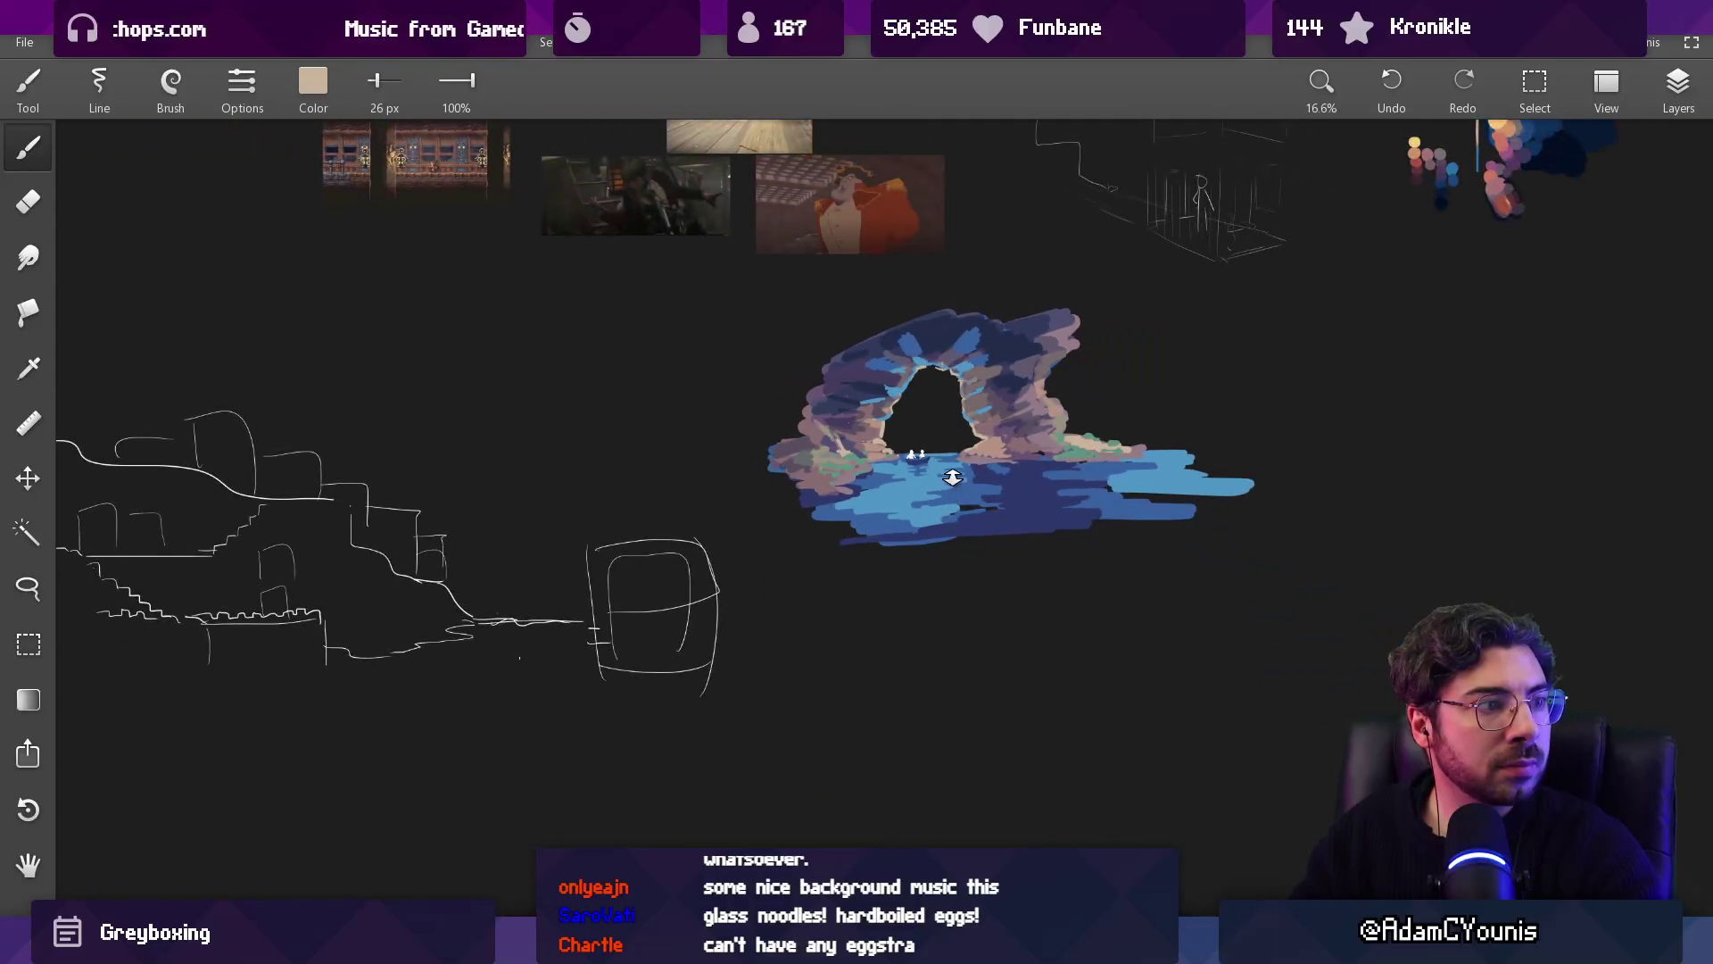
pyautogui.scroll(4, 999, 303)
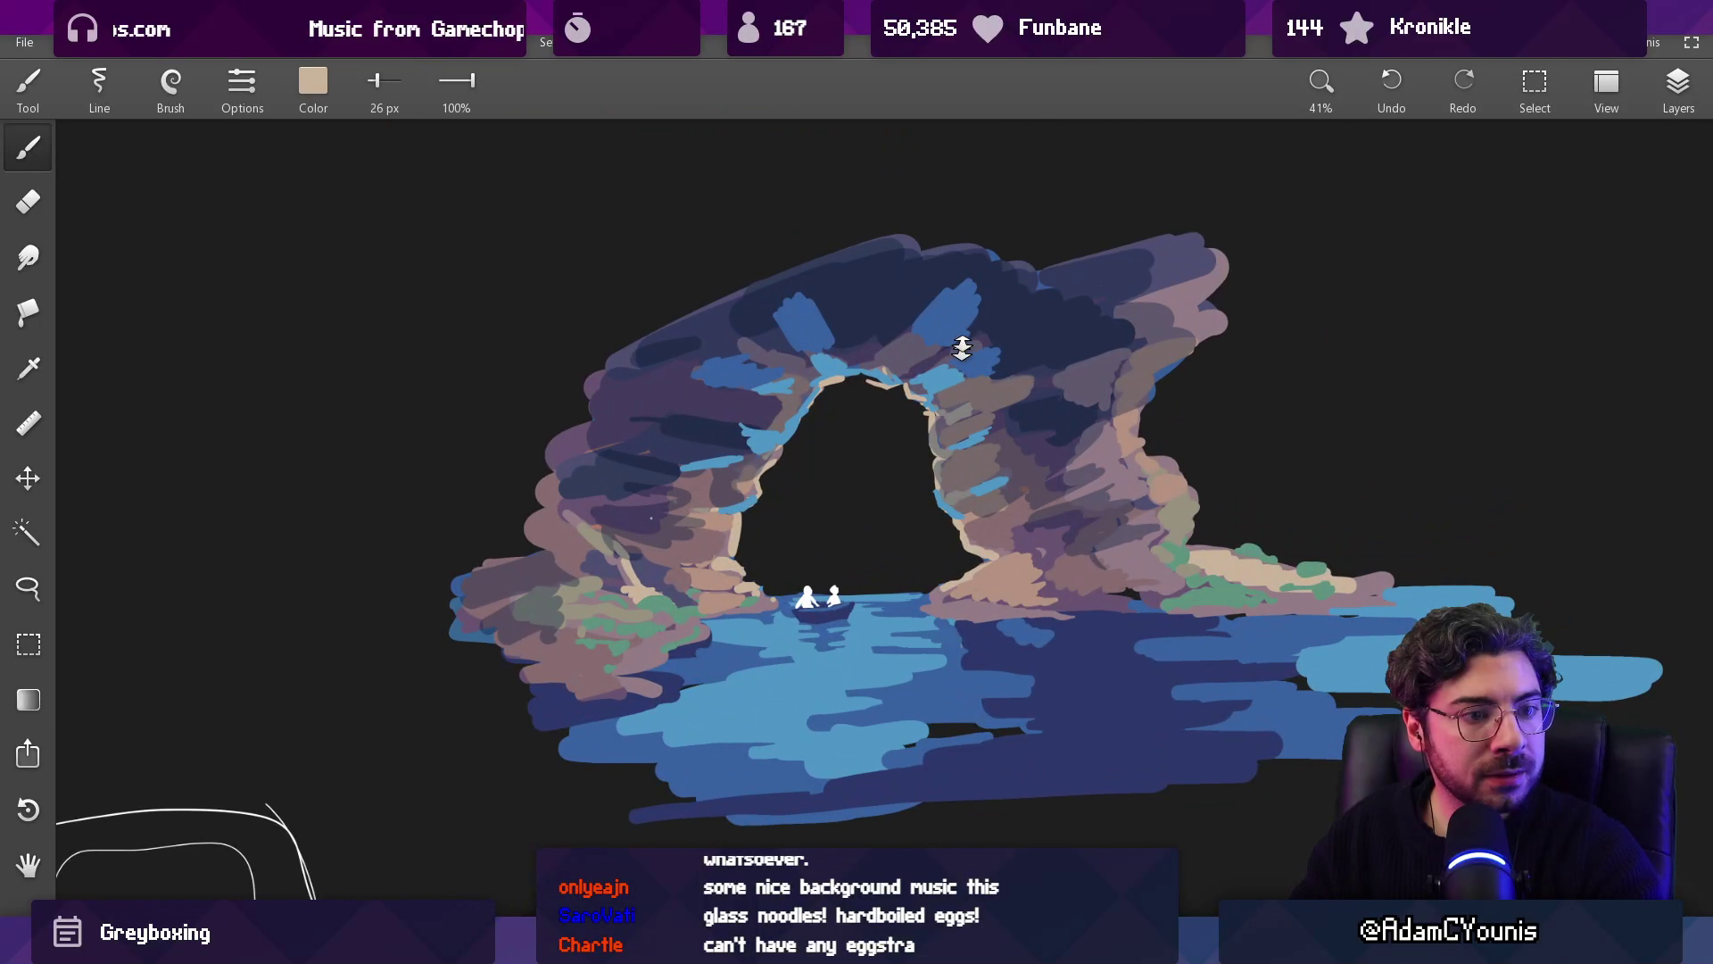
pyautogui.scroll(-3, 944, 289)
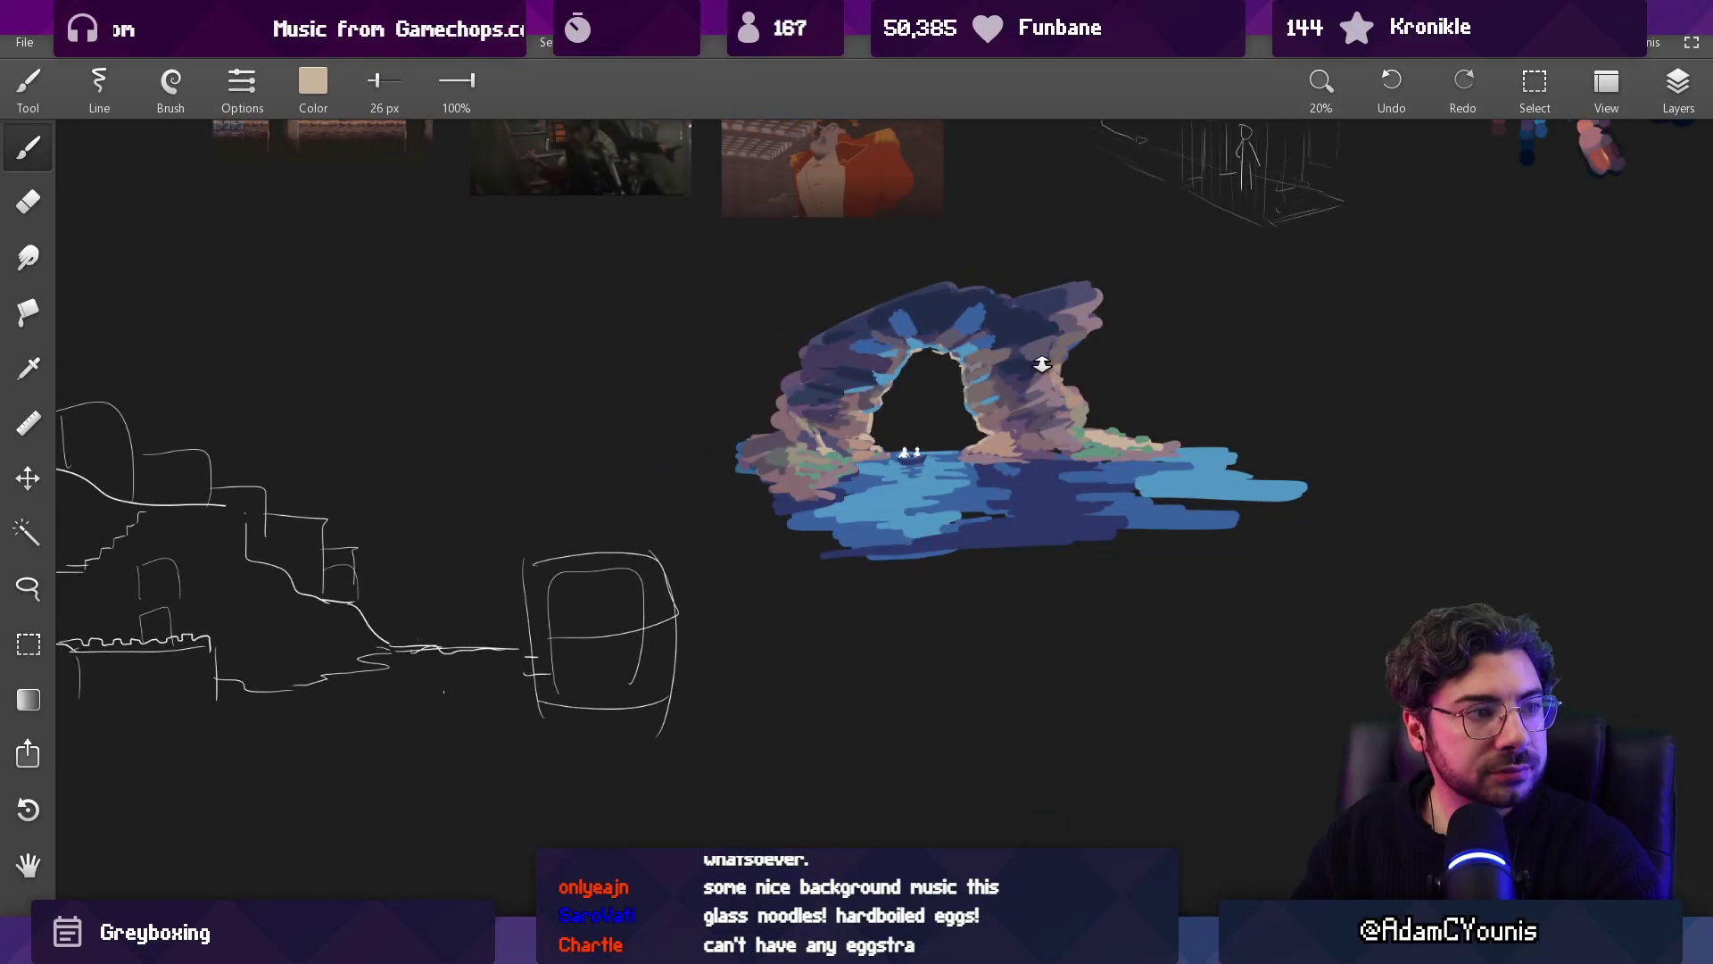
pyautogui.scroll(4, 942, 288)
pyautogui.press('alt')
pyautogui.keyDown('alt'); pyautogui.click(883, 234); pyautogui.keyUp('alt')
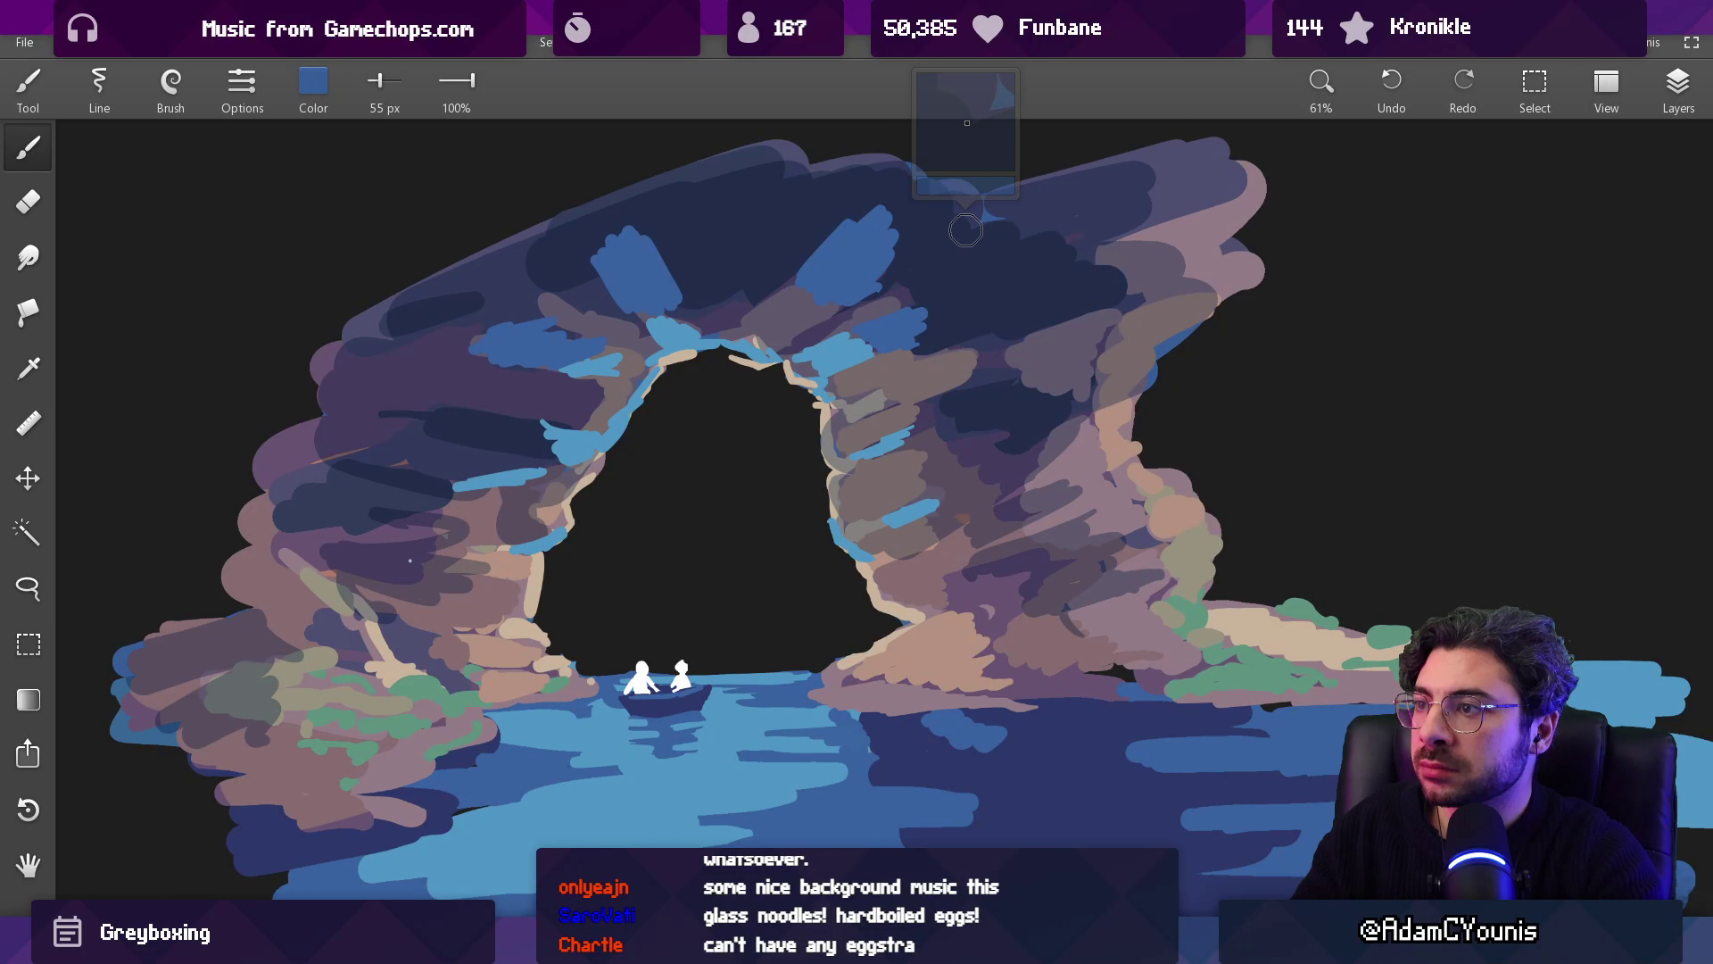
pyautogui.press('5')
pyautogui.press('6')
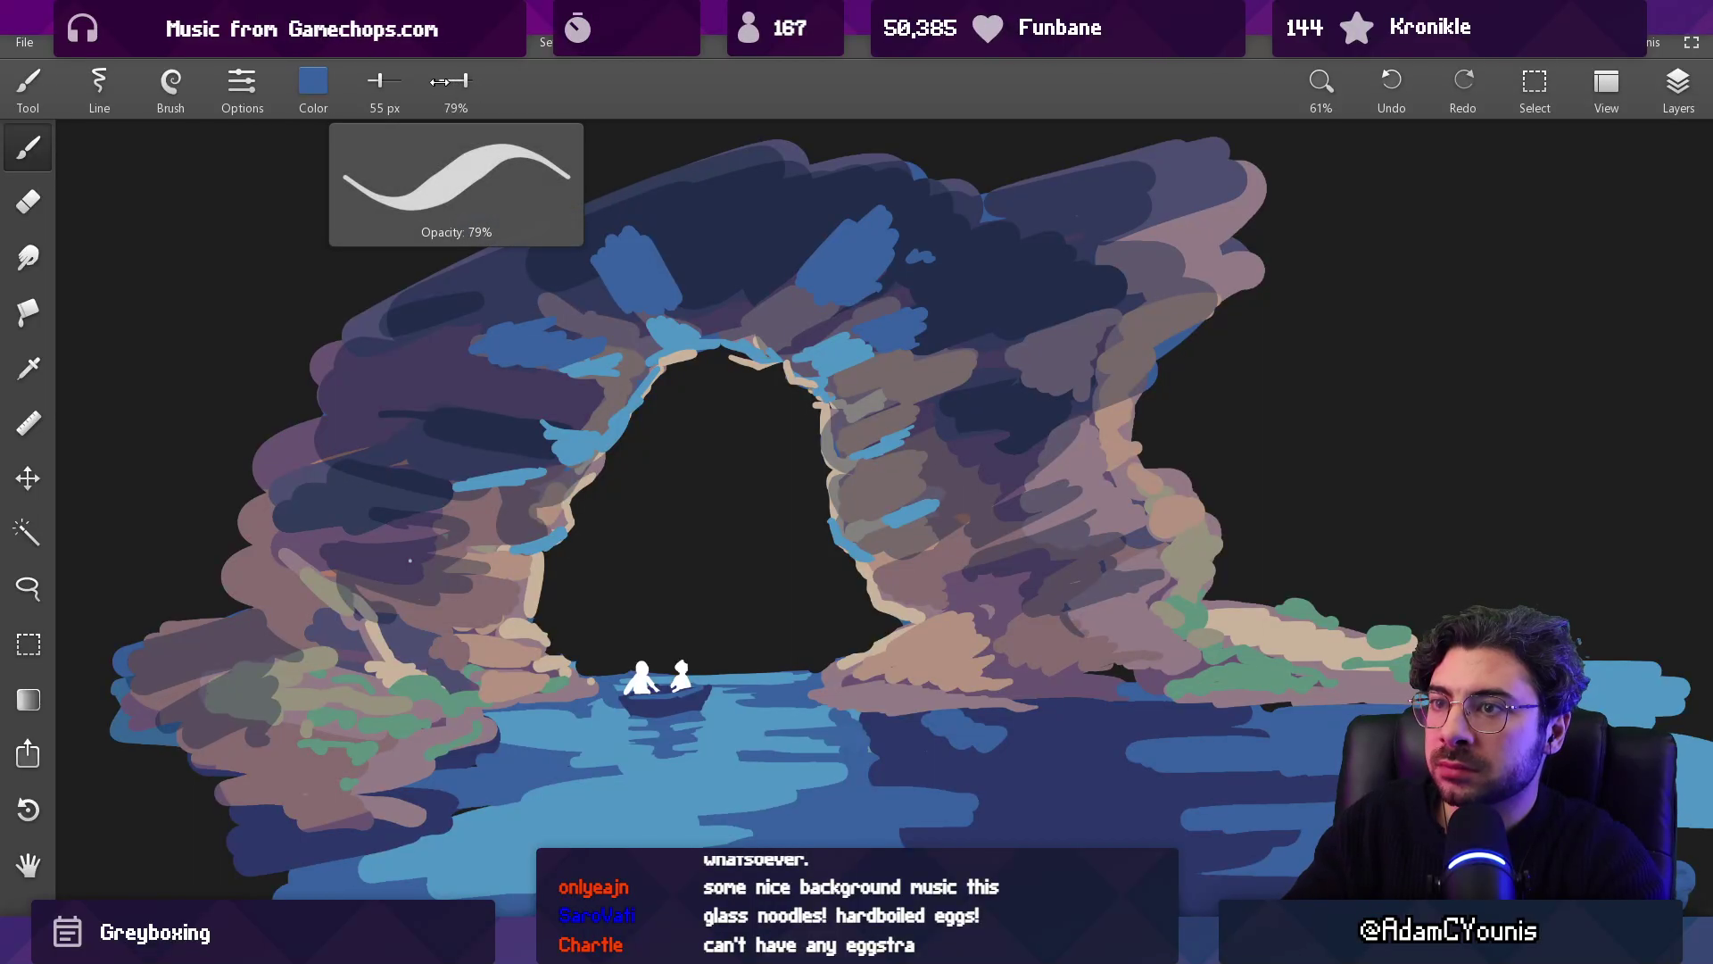
pyautogui.moveTo(941, 262); pyautogui.dragTo(948, 261)
# Step: At full opacity and 89 px, widen the blue patch with mid-blue and dark-blue strokes
pyautogui.keyDown('alt'); pyautogui.click(949, 262); pyautogui.keyUp('alt')
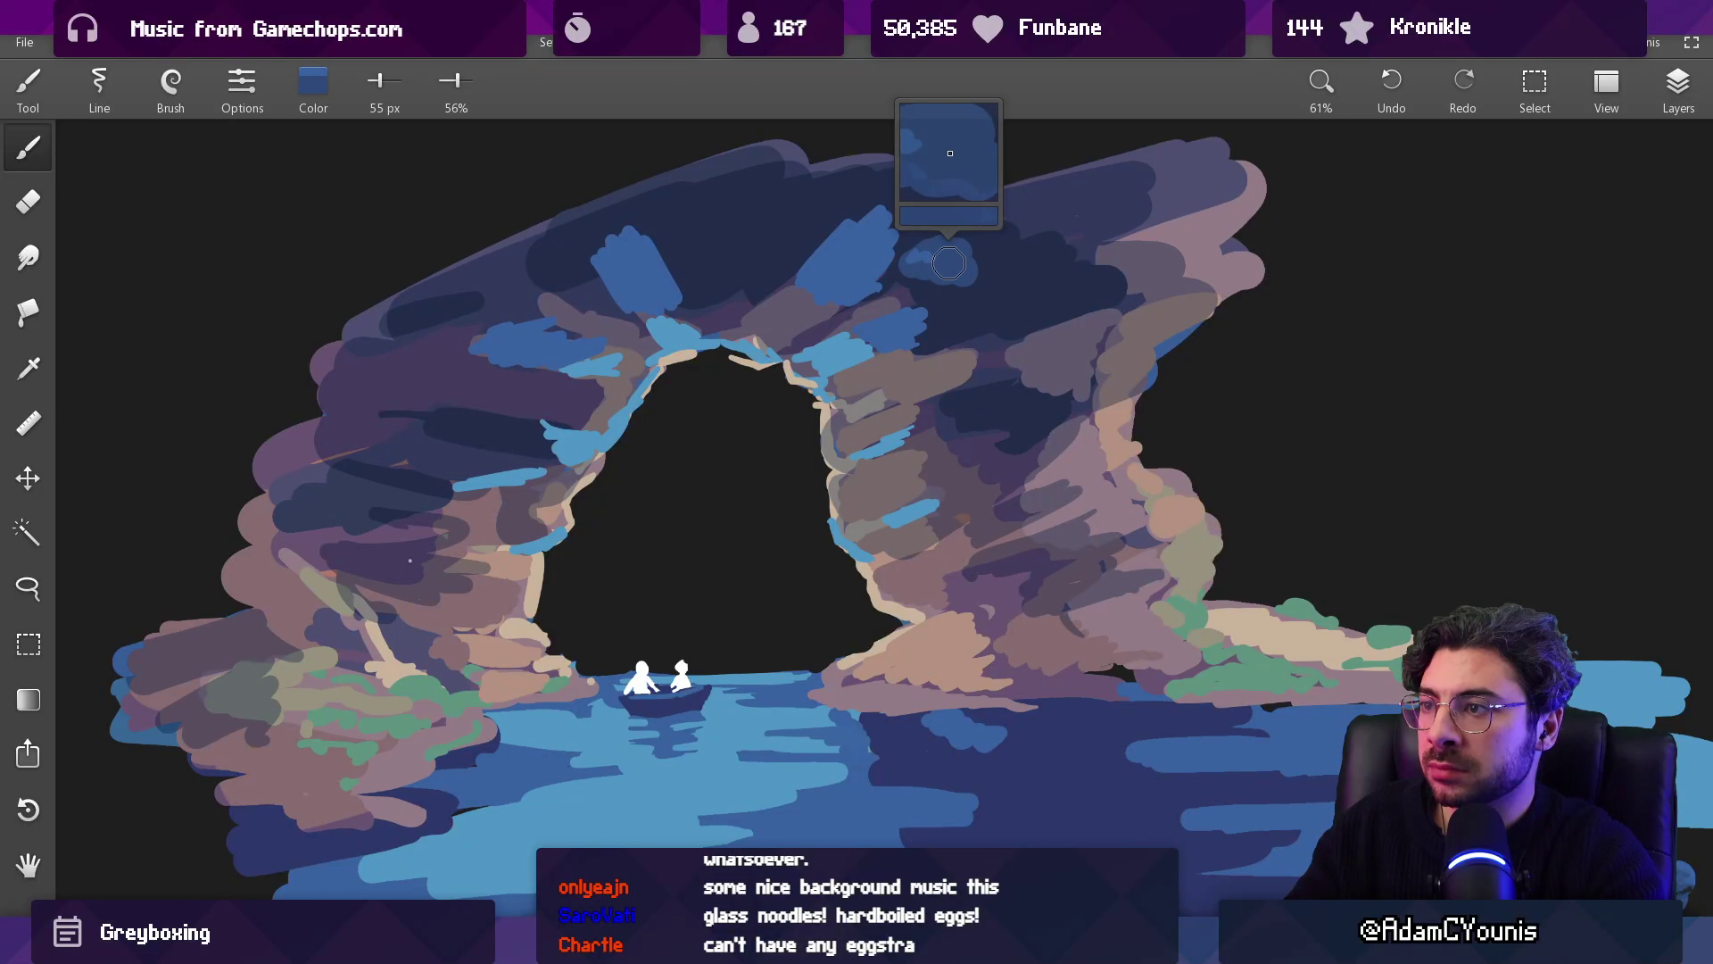
pyautogui.press('0')
pyautogui.press(']')
pyautogui.moveTo(901, 259)
pyautogui.mouseDown()
pyautogui.moveTo(945, 232)
pyautogui.moveTo(1018, 291)
pyautogui.mouseUp()
pyautogui.moveTo(817, 204)
pyautogui.mouseDown()
pyautogui.moveTo(750, 277)
pyautogui.moveTo(803, 205)
pyautogui.moveTo(745, 207)
pyautogui.moveTo(699, 292)
pyautogui.moveTo(571, 272)
pyautogui.mouseUp()
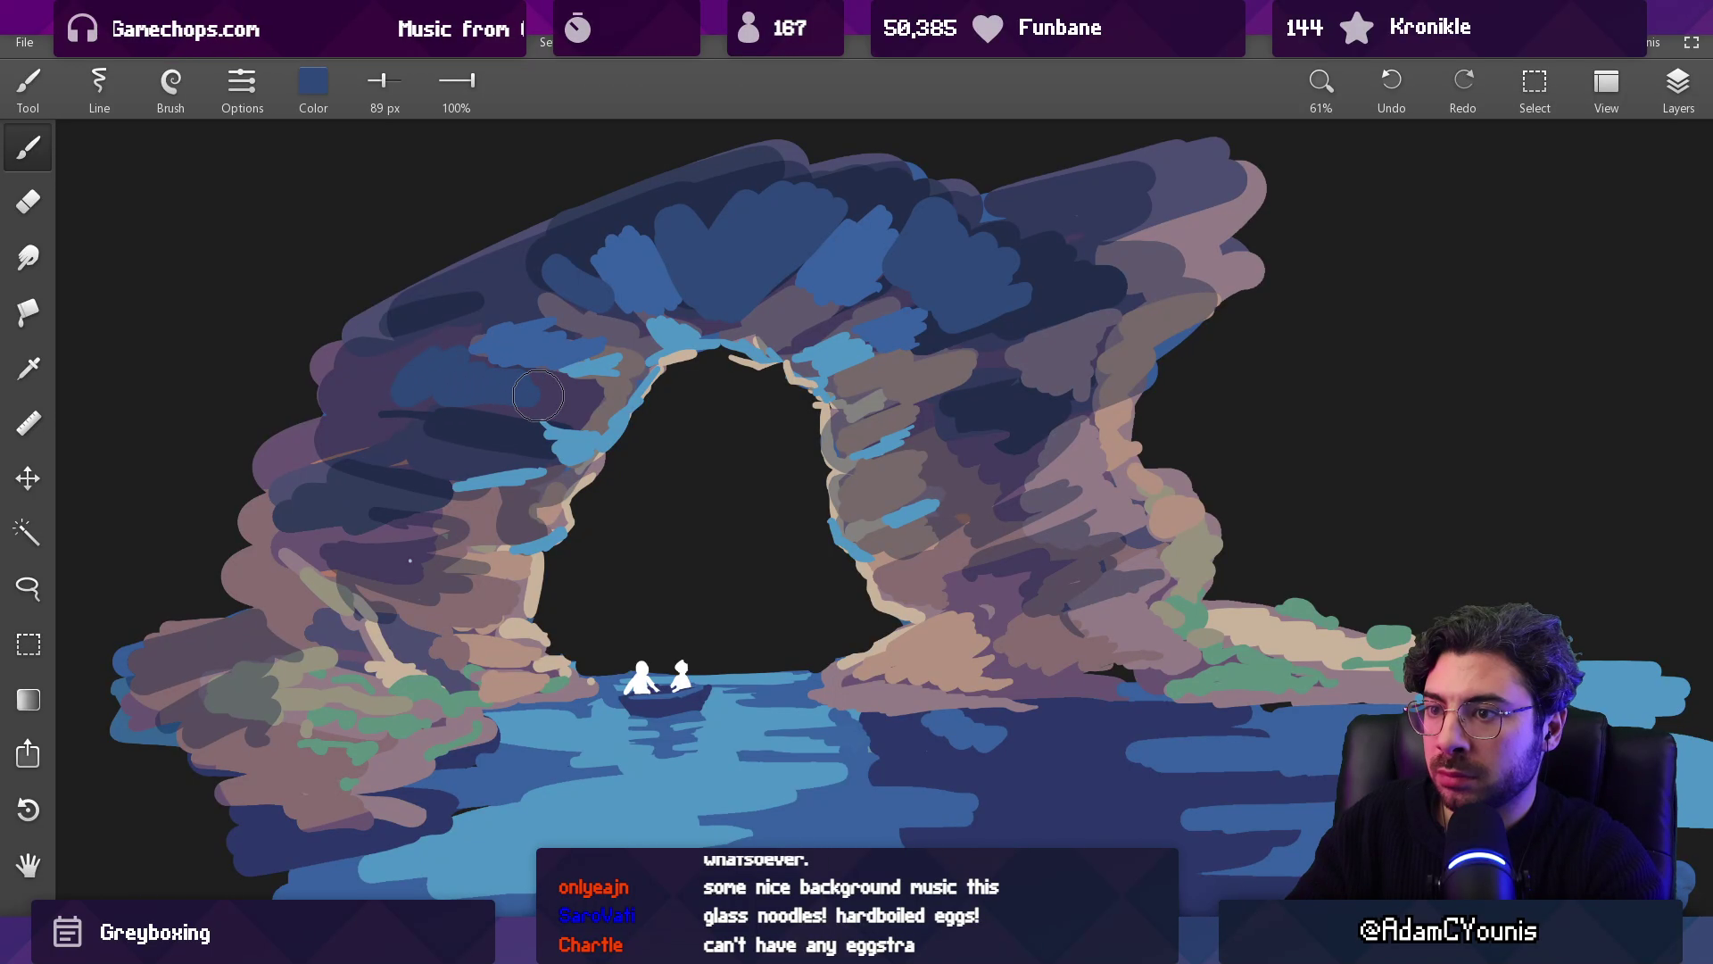
pyautogui.moveTo(986, 393)
pyautogui.mouseDown()
pyautogui.moveTo(1017, 330)
pyautogui.moveTo(949, 372)
pyautogui.mouseUp()
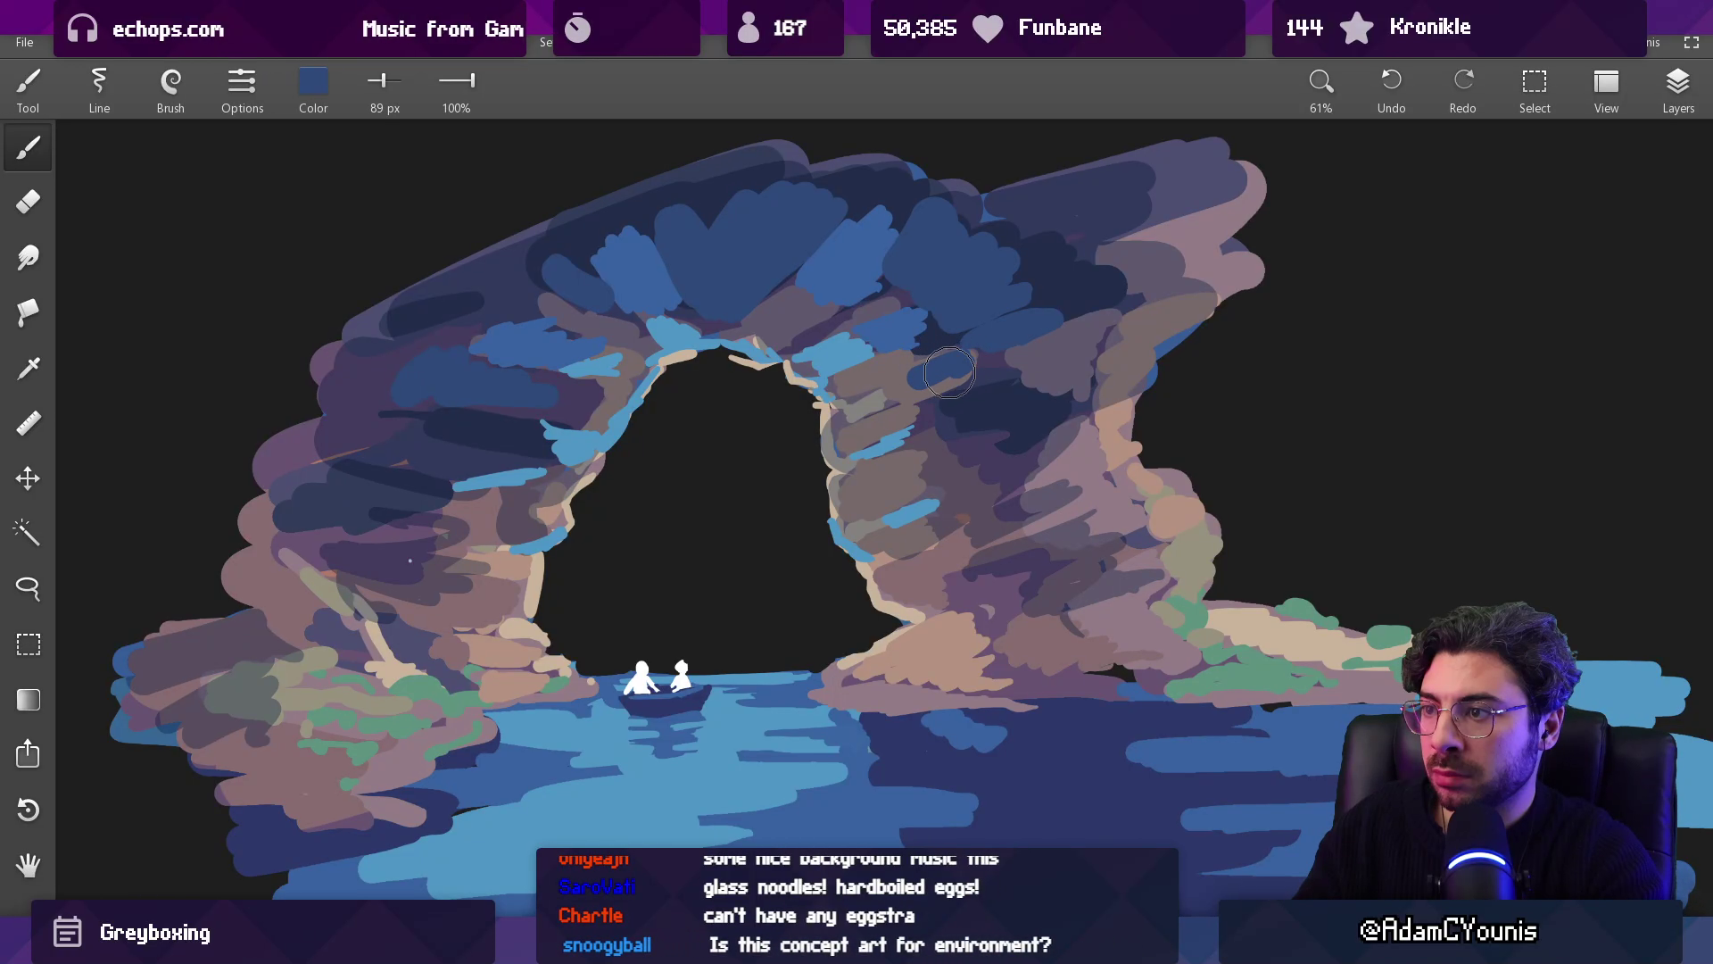
# Step: Extend blue across the arch top, sample a muted purple, and leave fullscreen
pyautogui.scroll(-10, 949, 372)
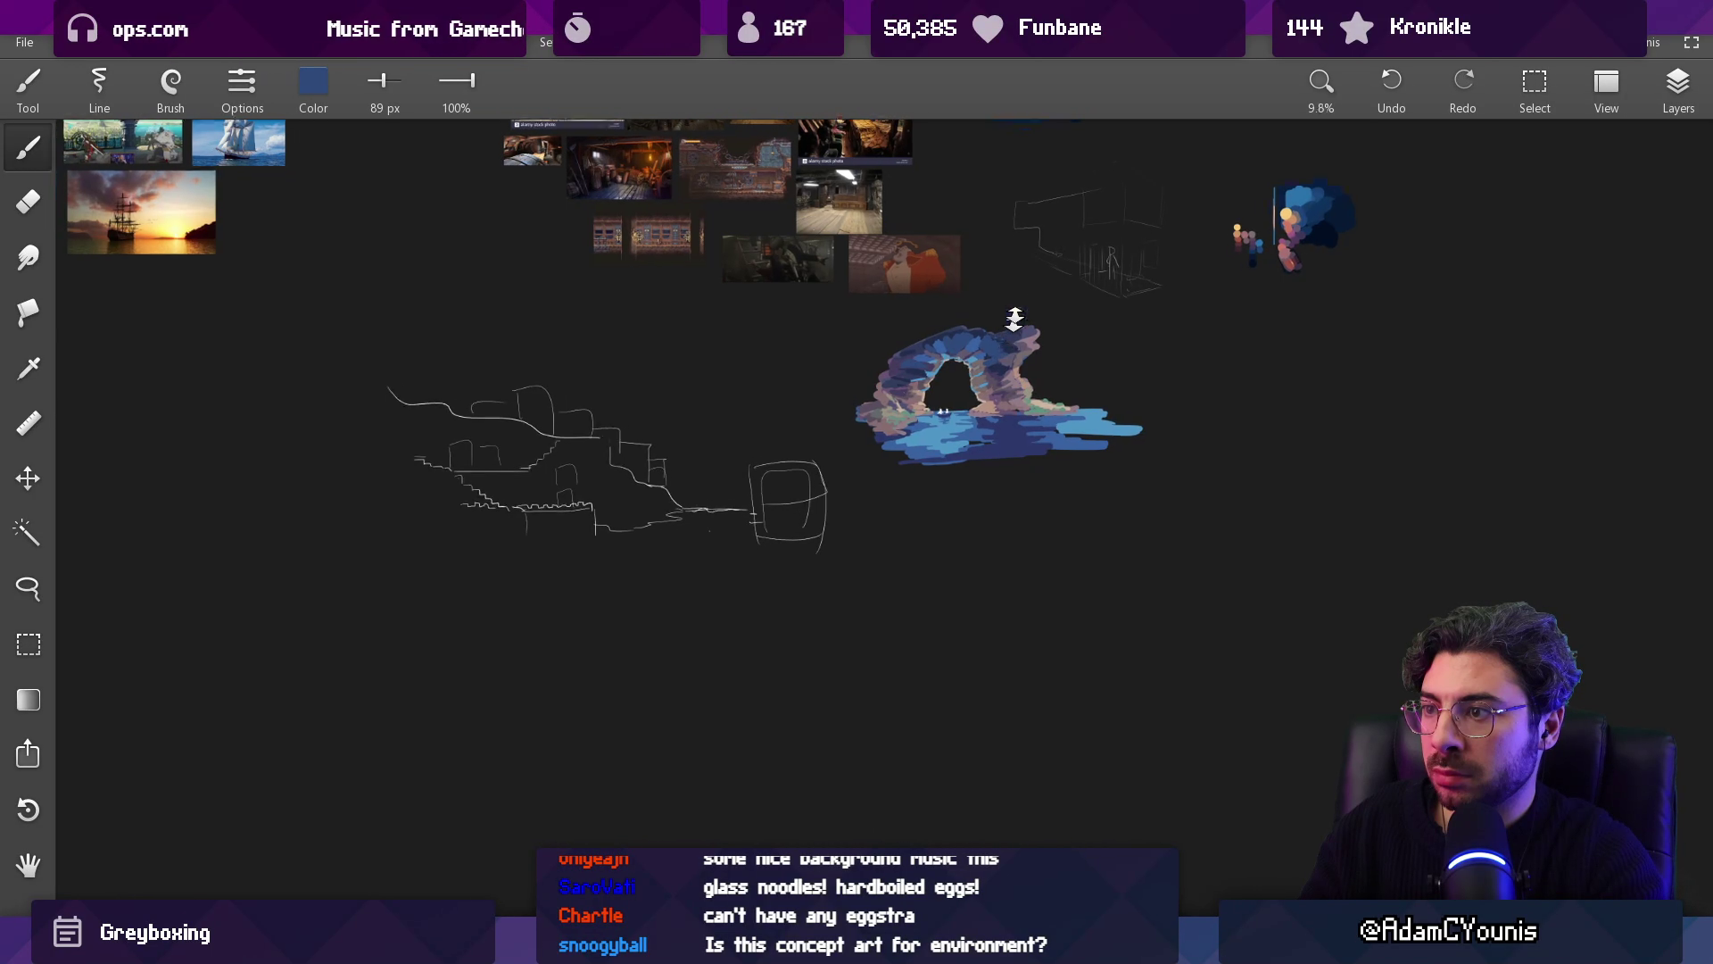
pyautogui.scroll(7, 1014, 318)
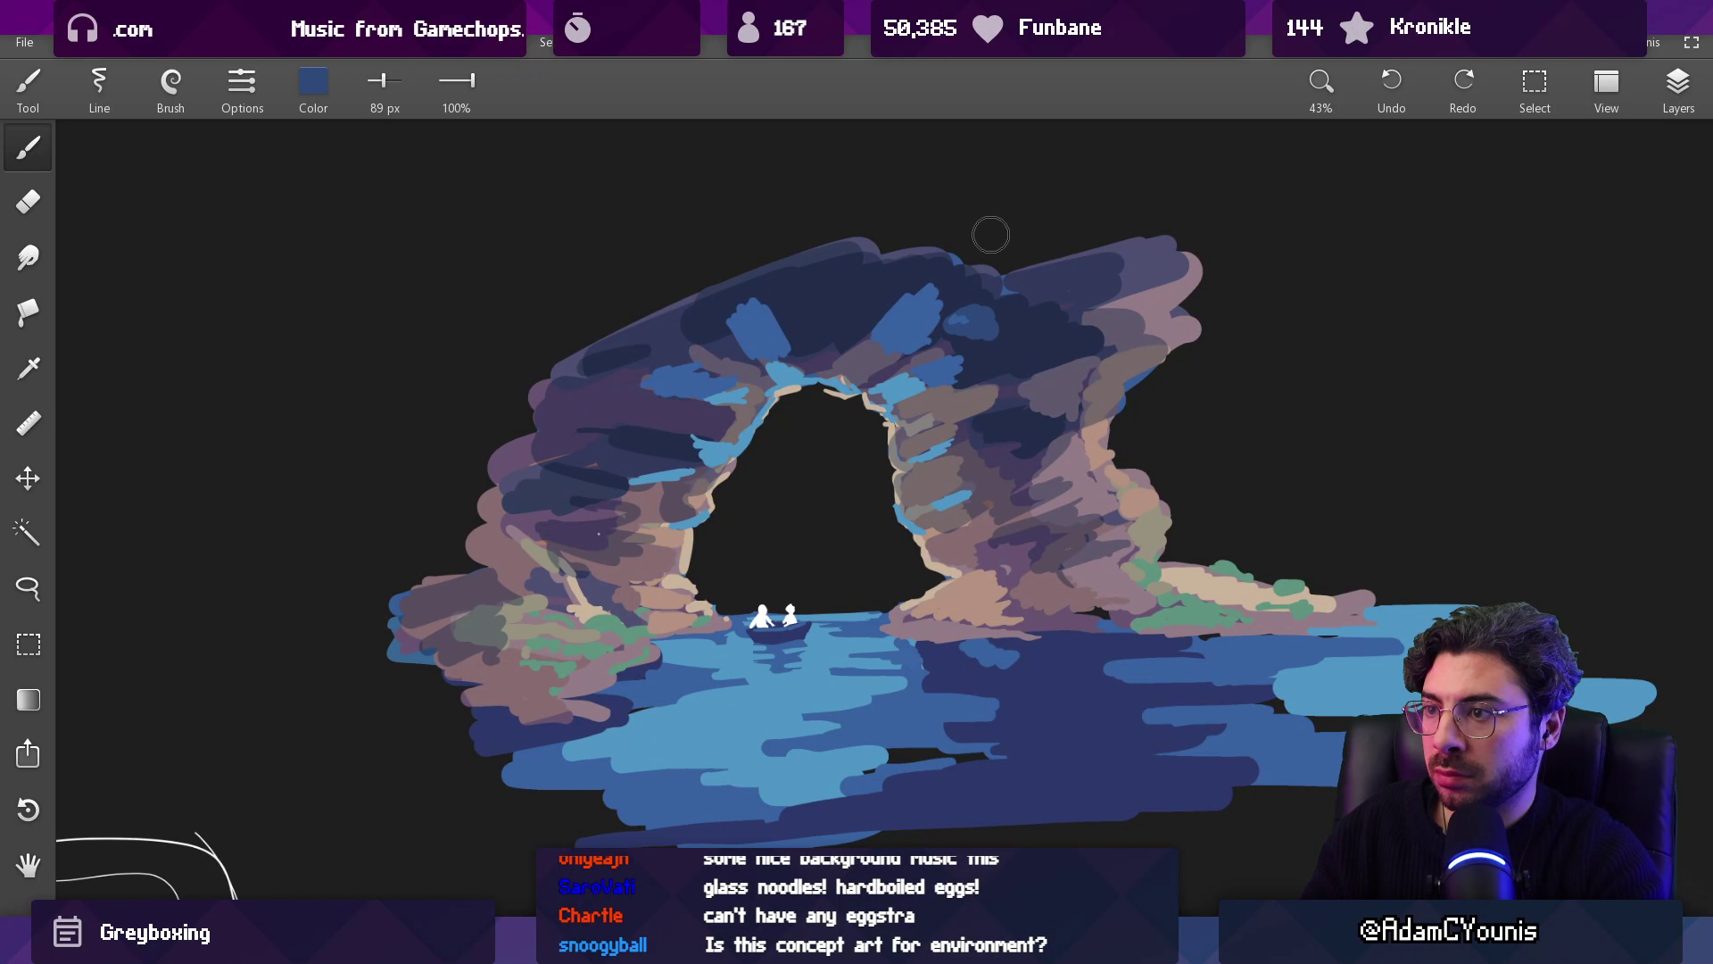
pyautogui.moveTo(954, 285)
pyautogui.mouseDown()
pyautogui.moveTo(897, 313)
pyautogui.moveTo(944, 327)
pyautogui.mouseUp()
pyautogui.moveTo(751, 334); pyautogui.dragTo(765, 334)
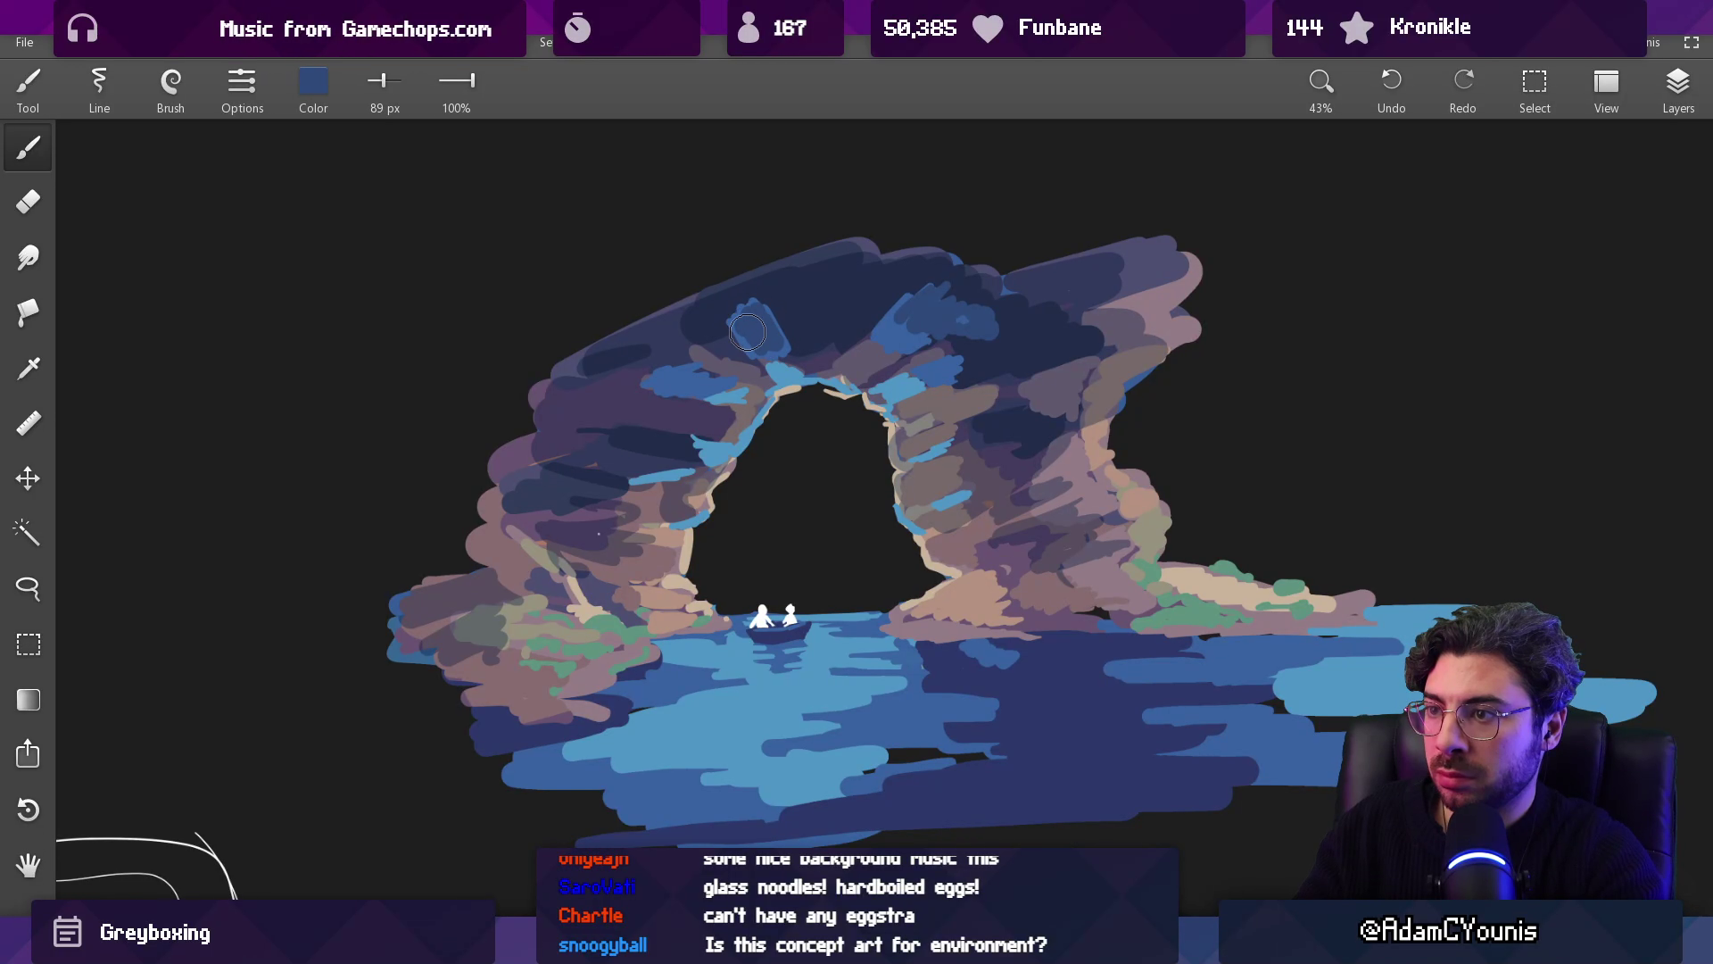
pyautogui.scroll(-5, 861, 449)
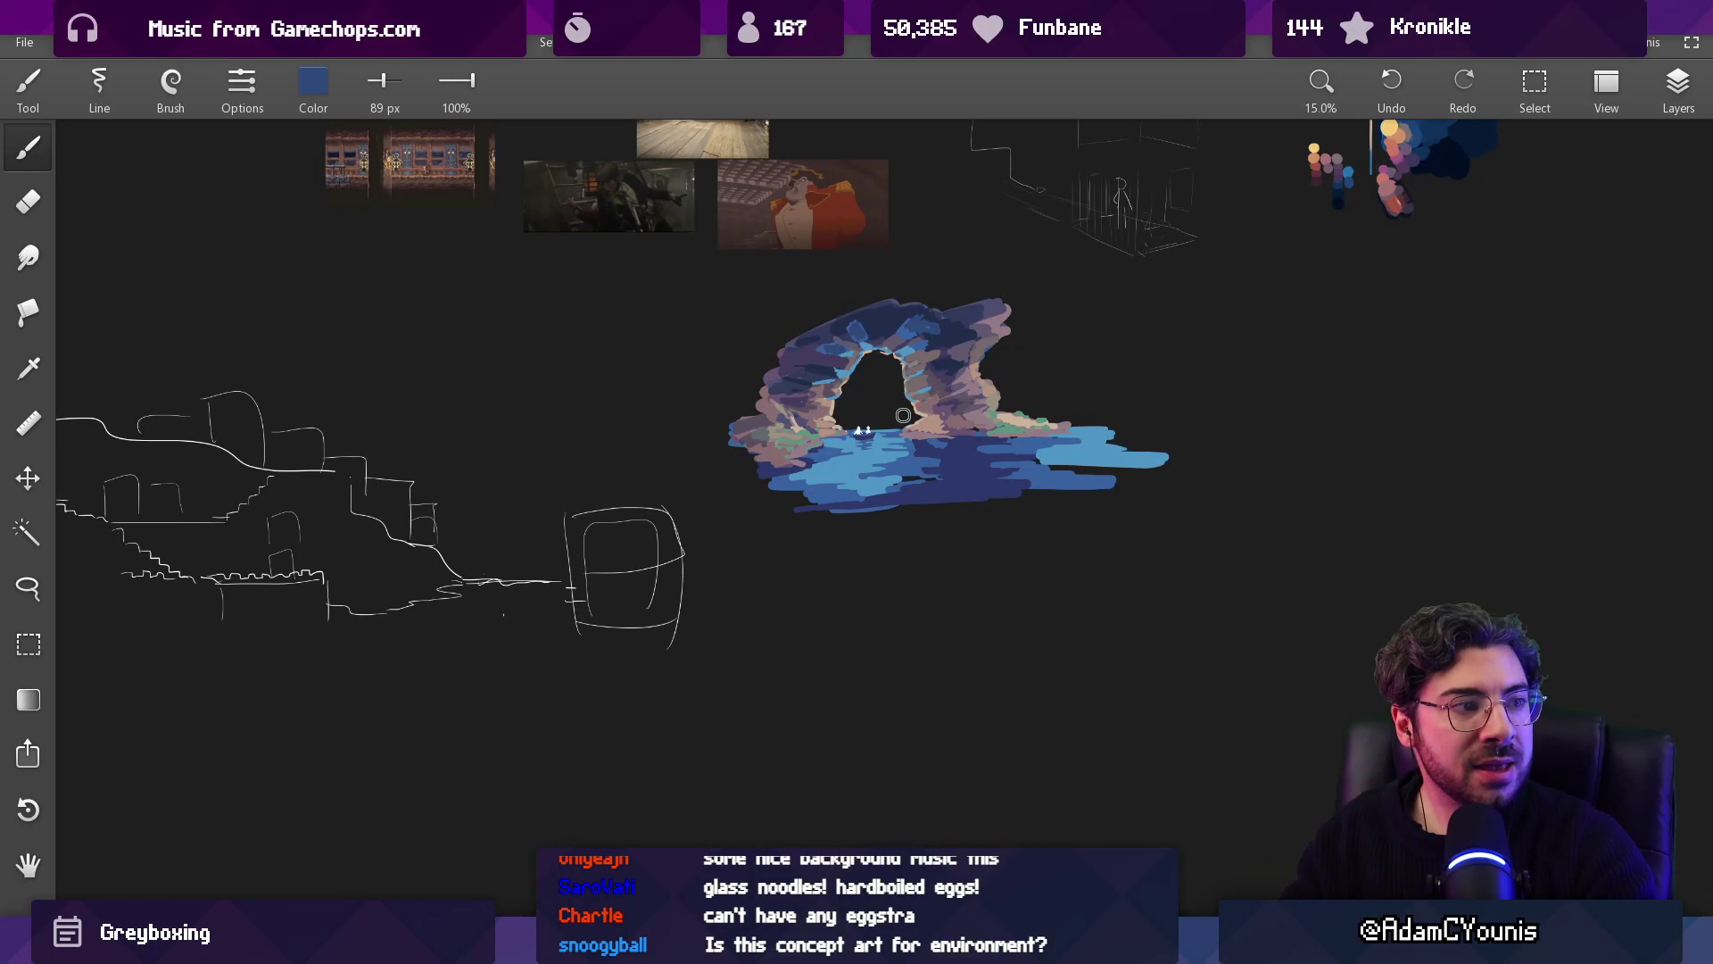
pyautogui.scroll(5, 937, 286)
pyautogui.moveTo(992, 406)
pyautogui.mouseDown()
pyautogui.moveTo(928, 427)
pyautogui.moveTo(956, 500)
pyautogui.moveTo(878, 482)
pyautogui.moveTo(929, 471)
pyautogui.mouseUp()
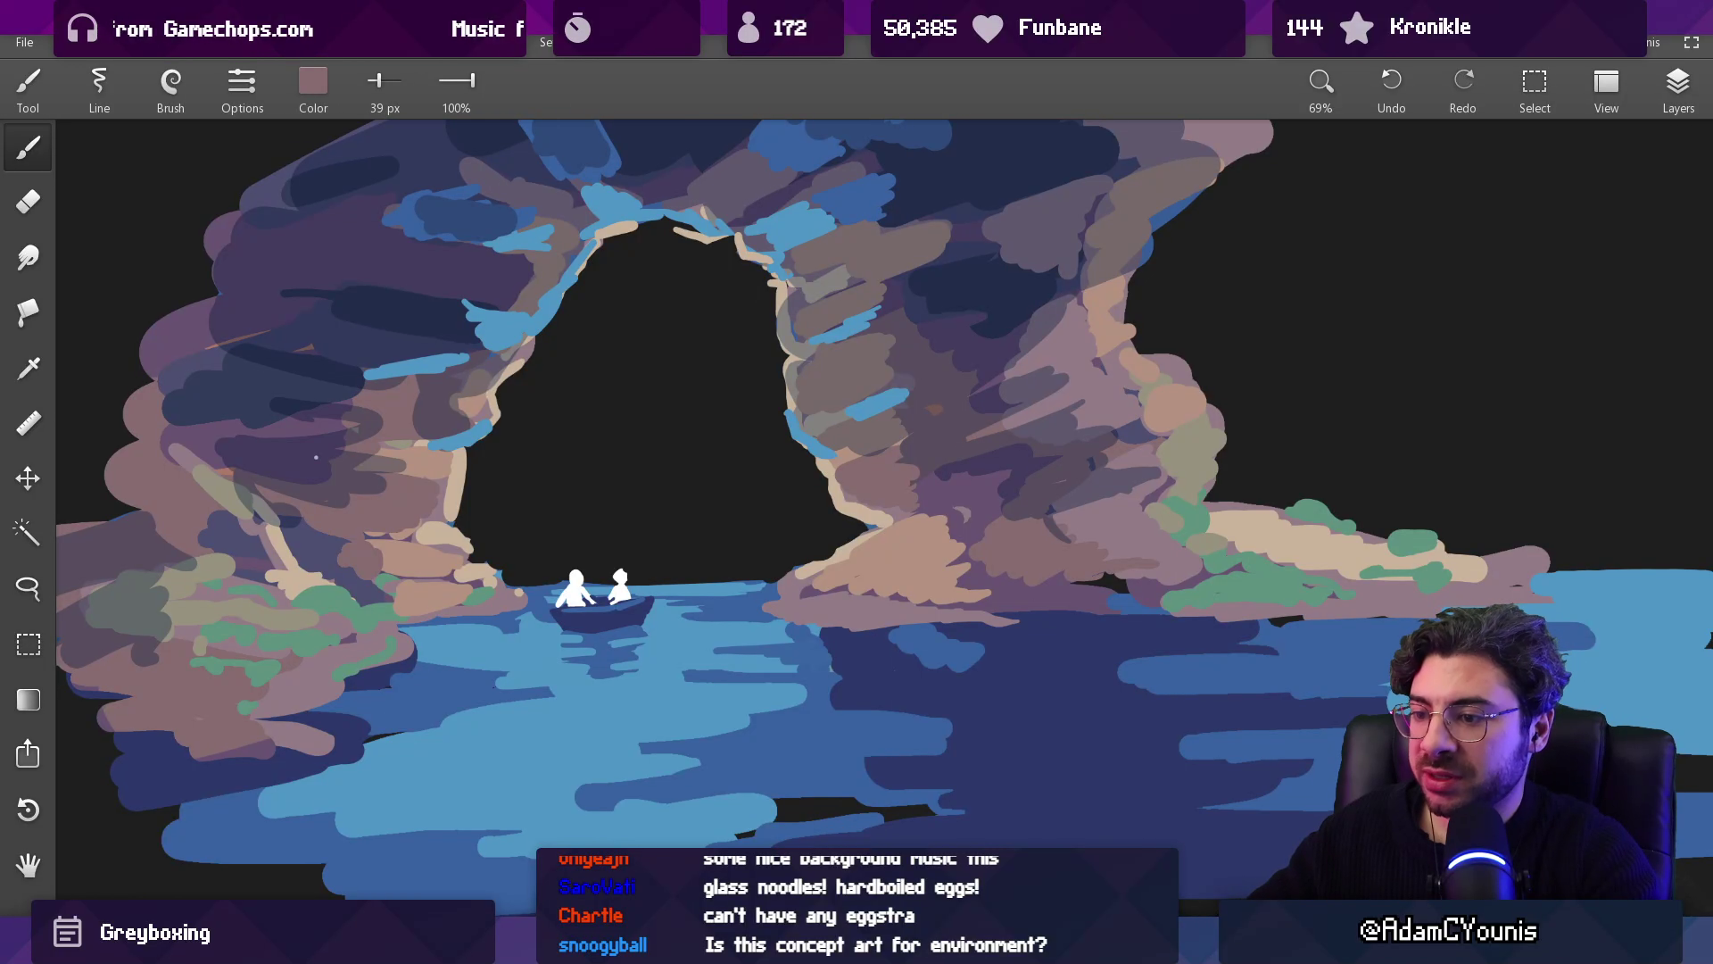
pyautogui.press('F11')
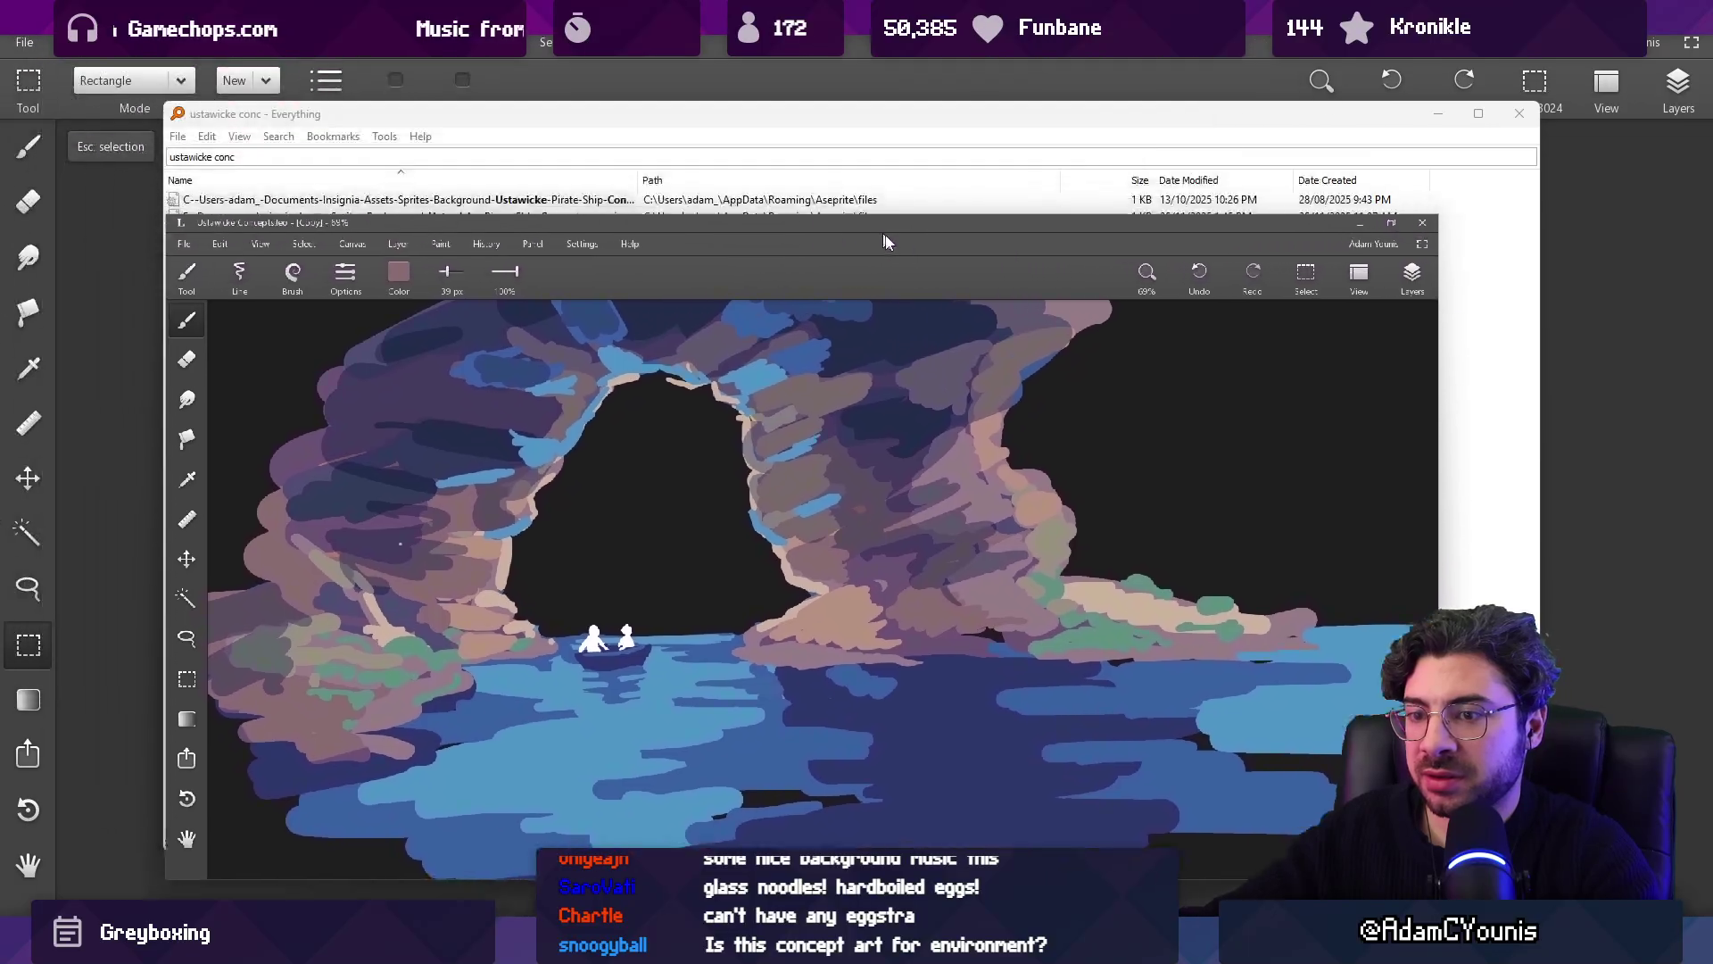
# Step: Close the Untitled canvas without saving, enlarge the arch painting window, and search for Chrome
pyautogui.hotkey('alt', 'F4')
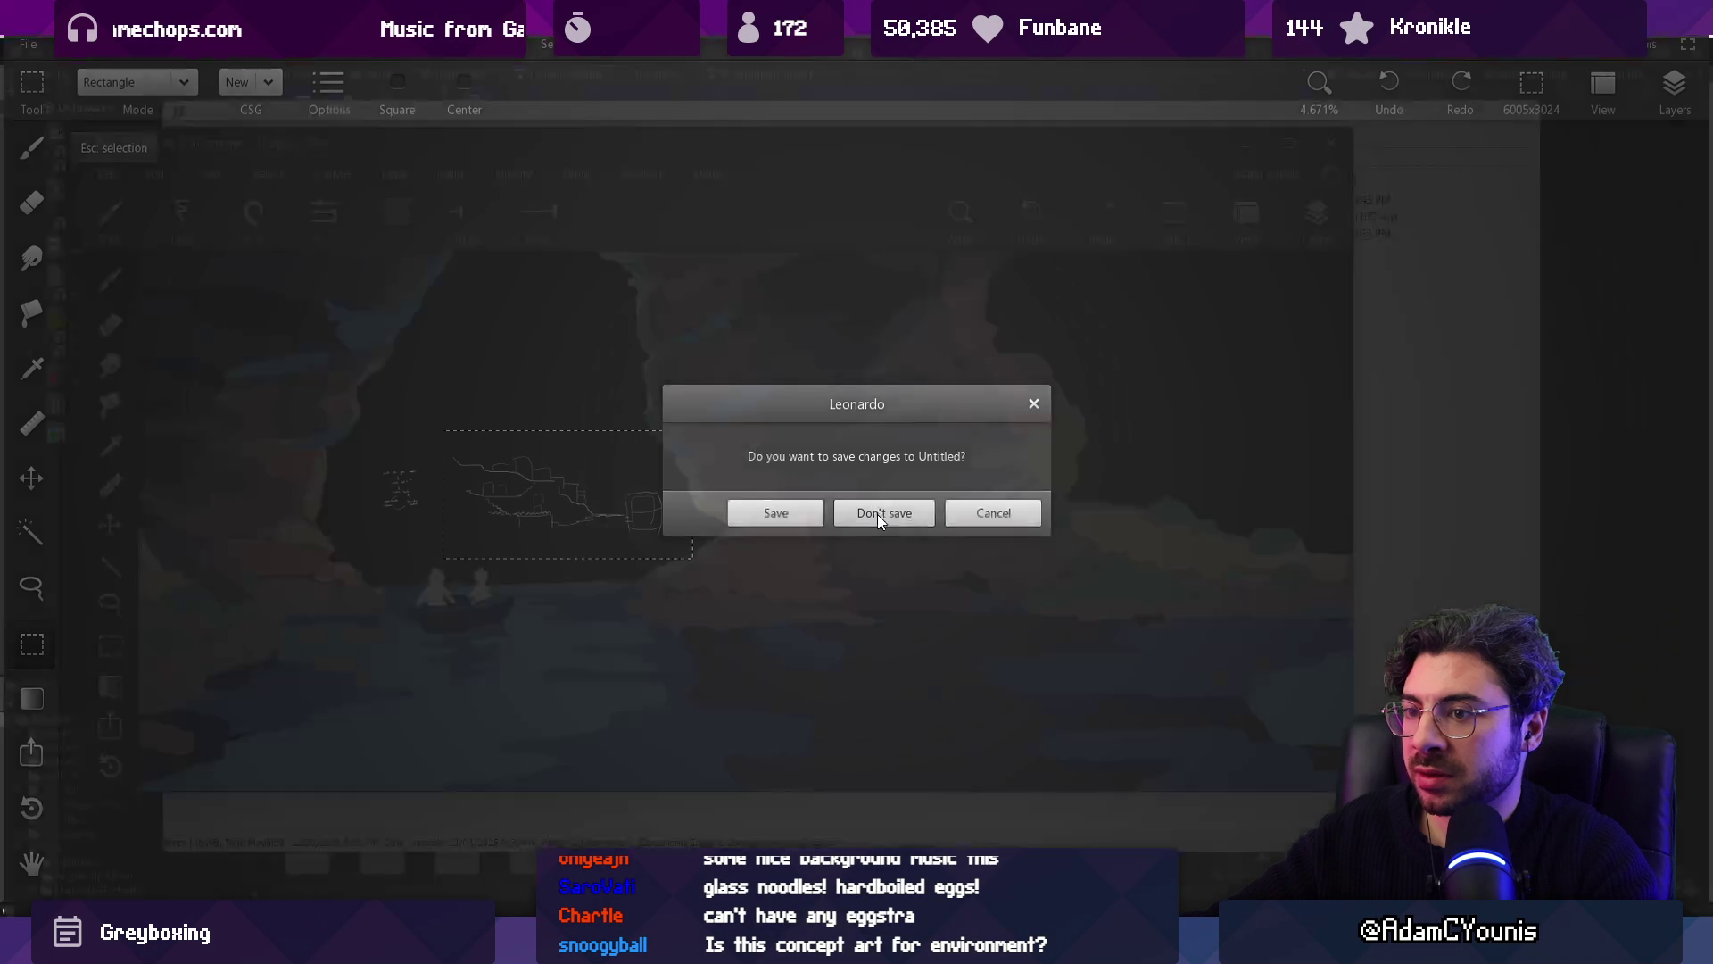
pyautogui.click(876, 514)
pyautogui.moveTo(830, 137); pyautogui.dragTo(746, 12)
pyautogui.moveTo(1270, 664); pyautogui.dragTo(1394, 901)
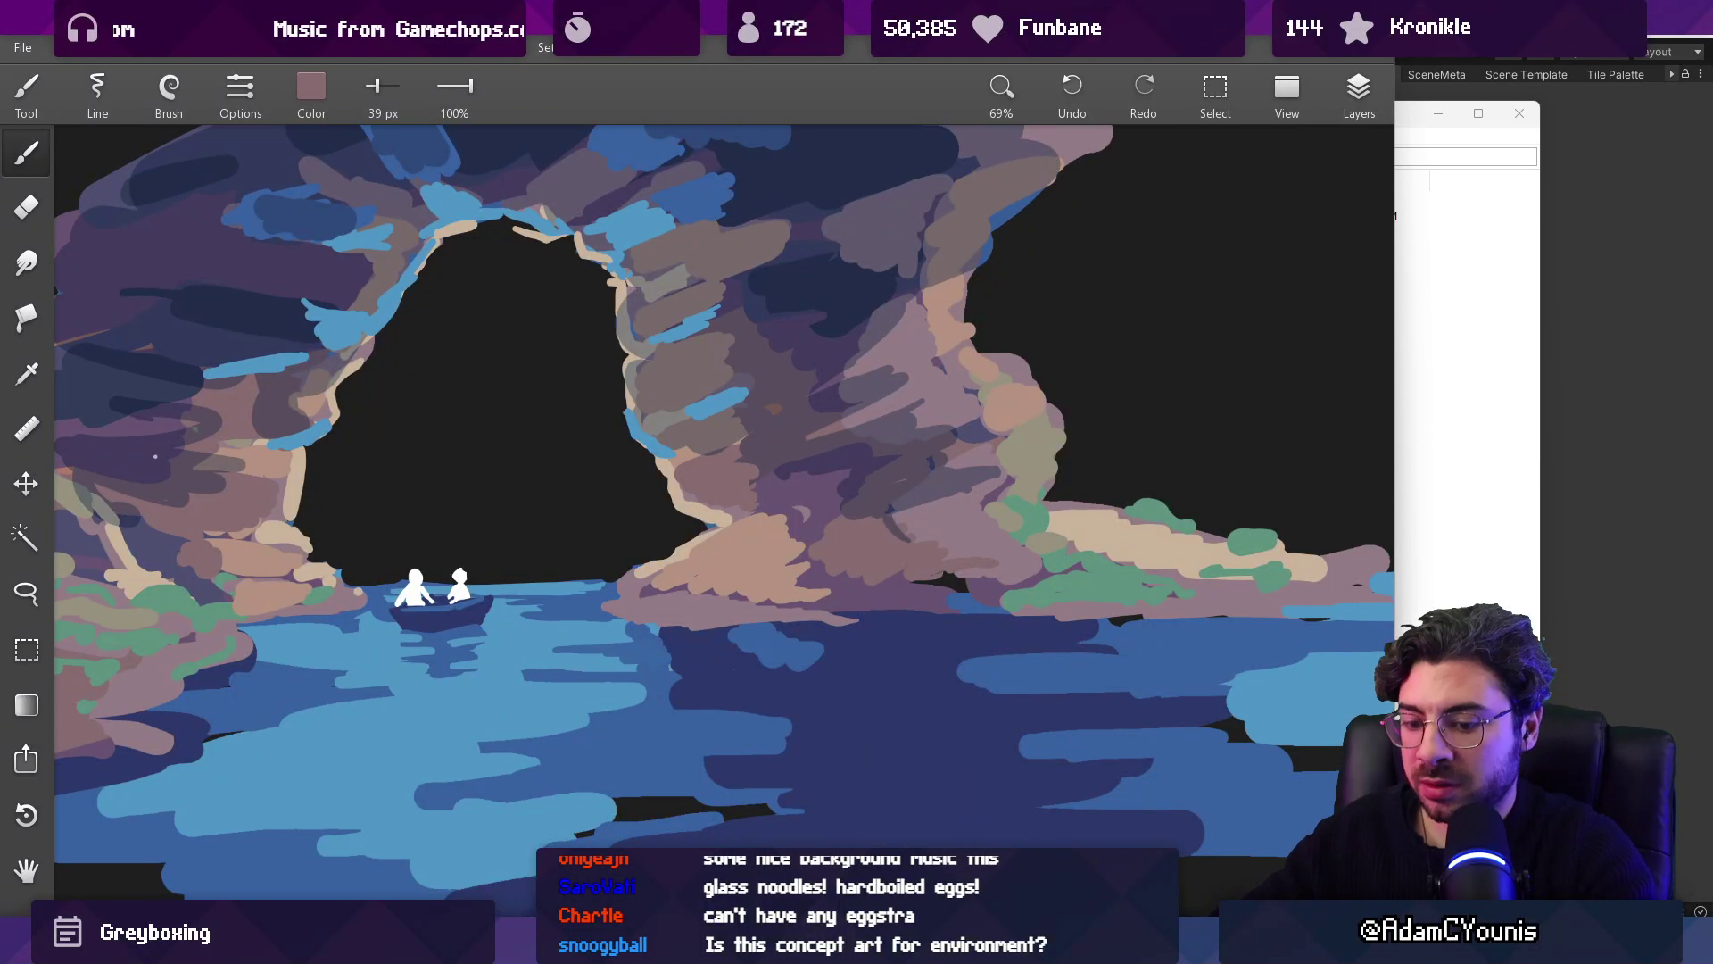
pyautogui.press('super')
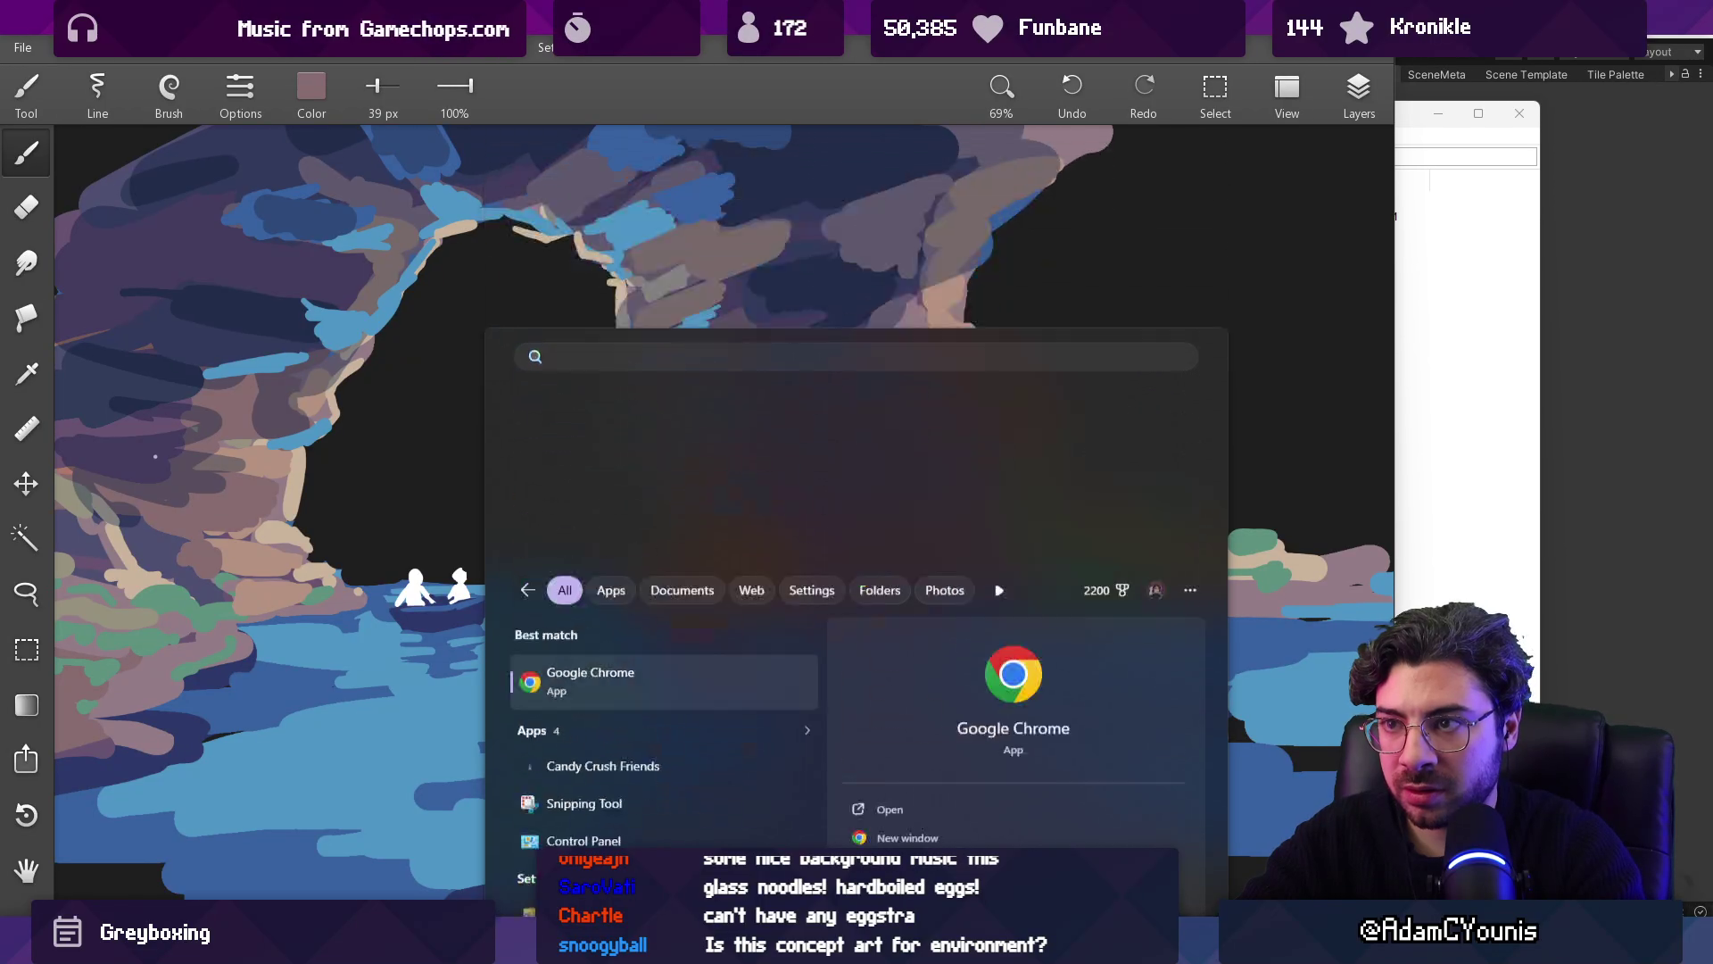
# Step: Snap Chrome's grotto search to the right half and preview grotto photos under Images
pyautogui.press('Escape')
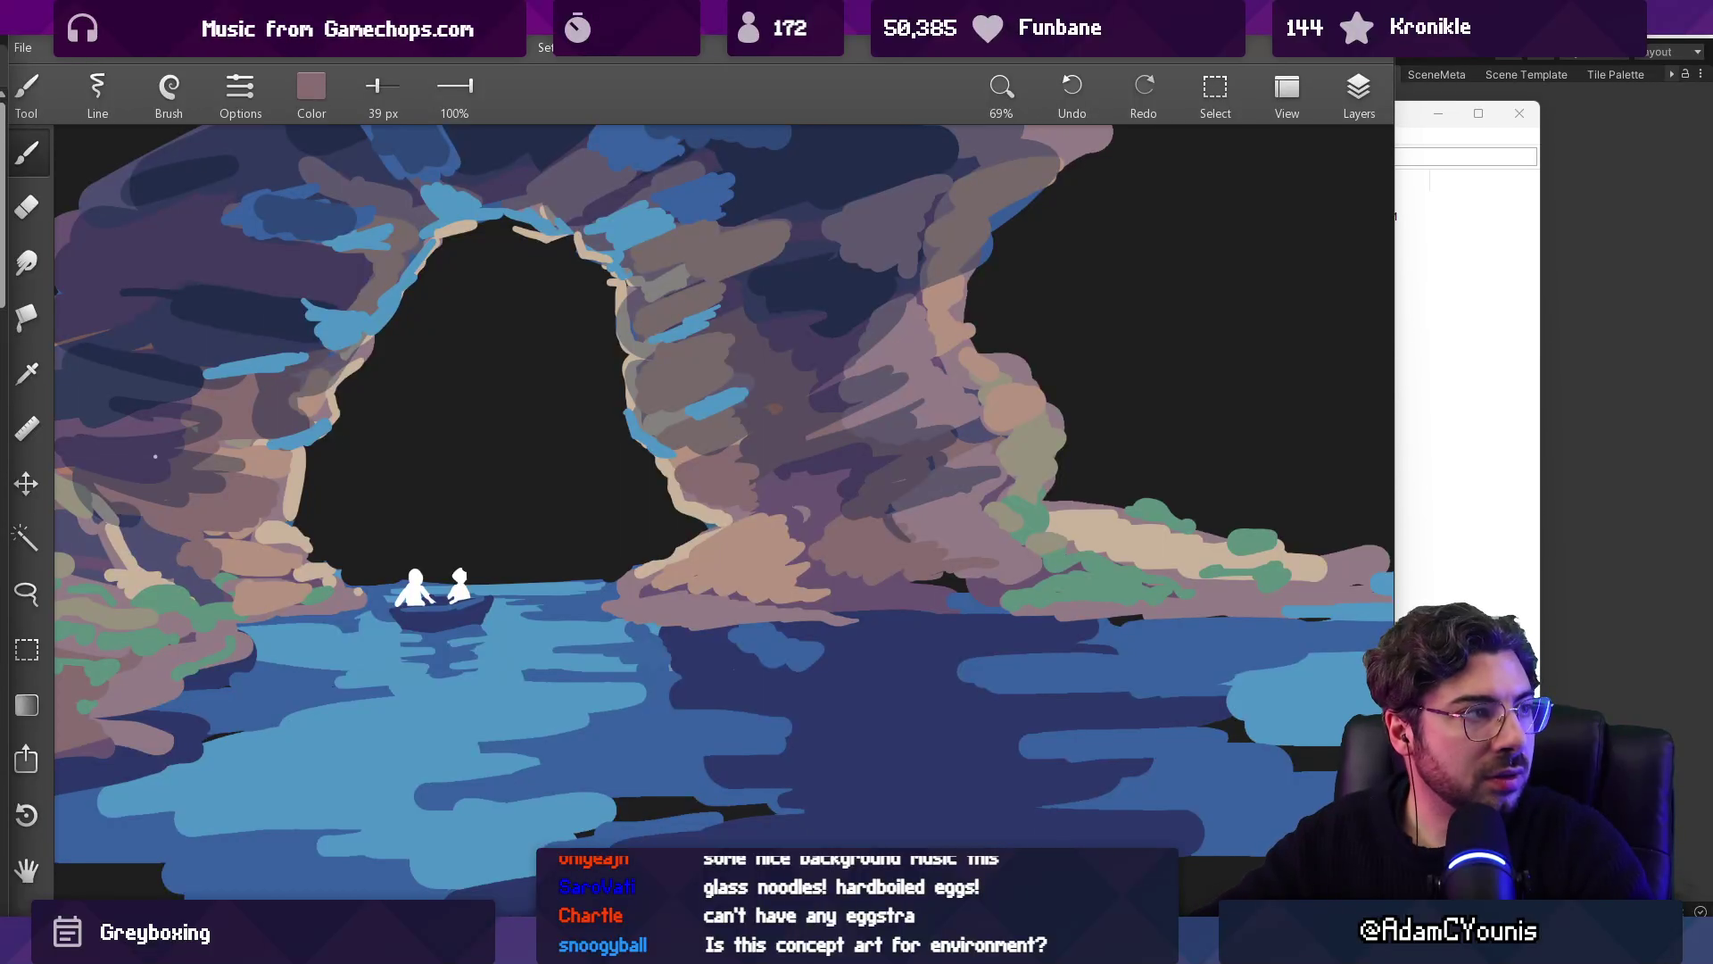
pyautogui.hotkey('alt', 'Tab')
pyautogui.press('super+Right')
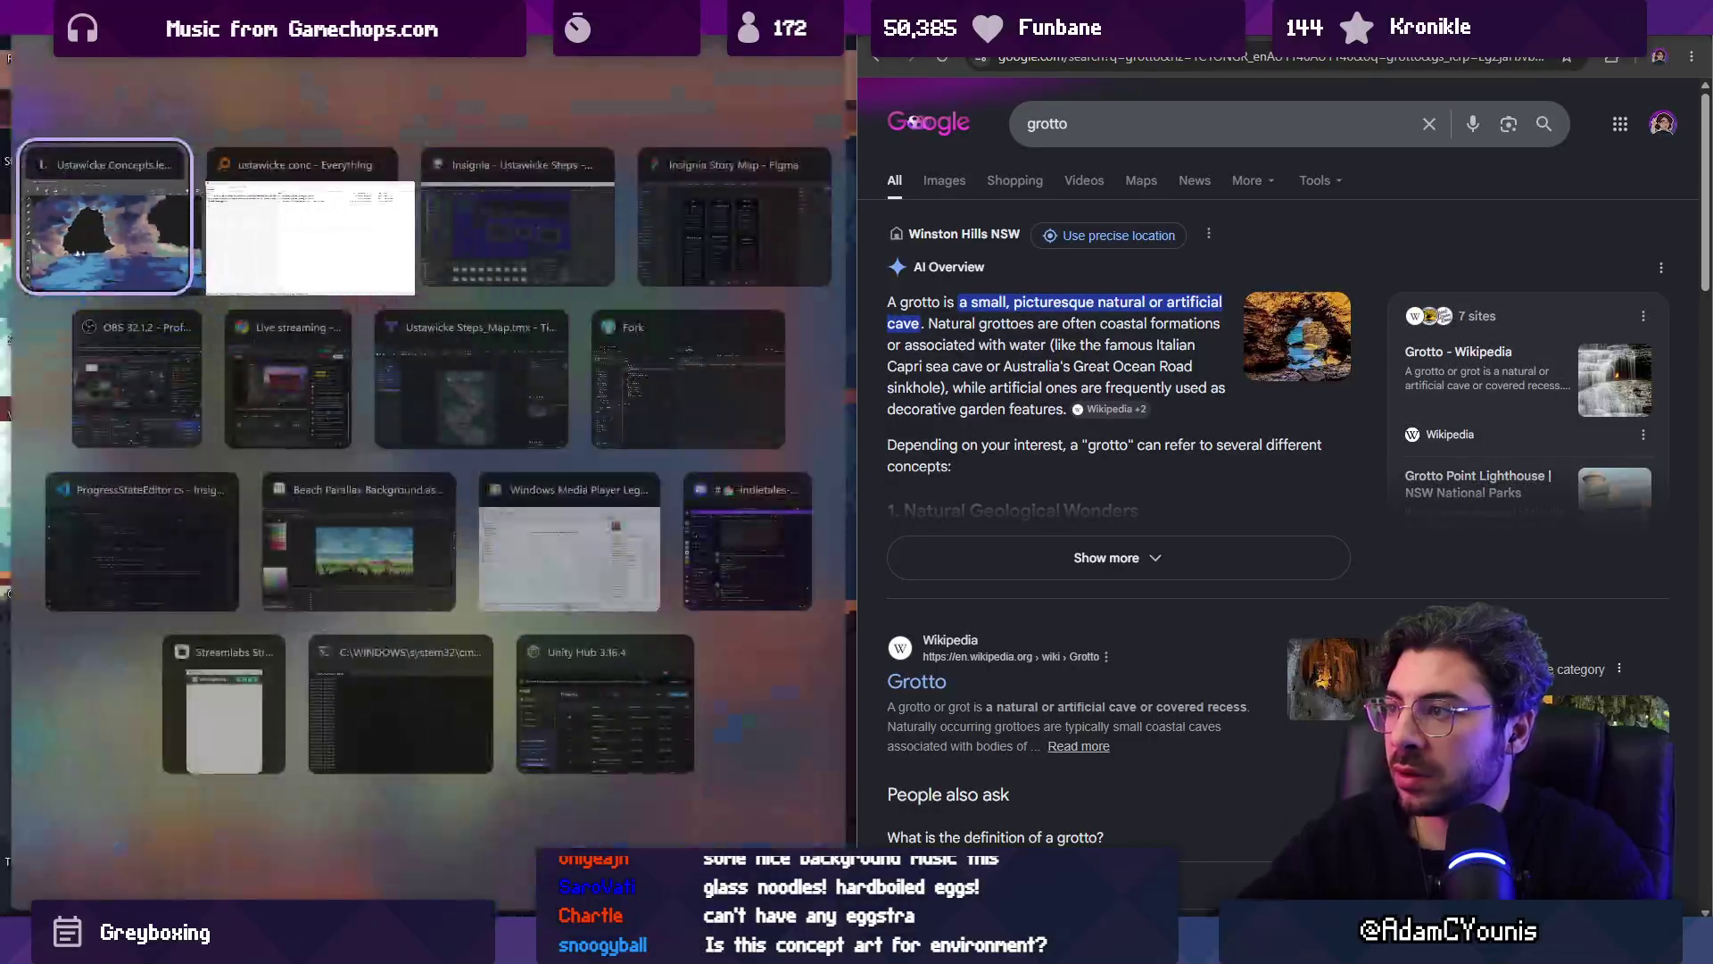
pyautogui.click(950, 190)
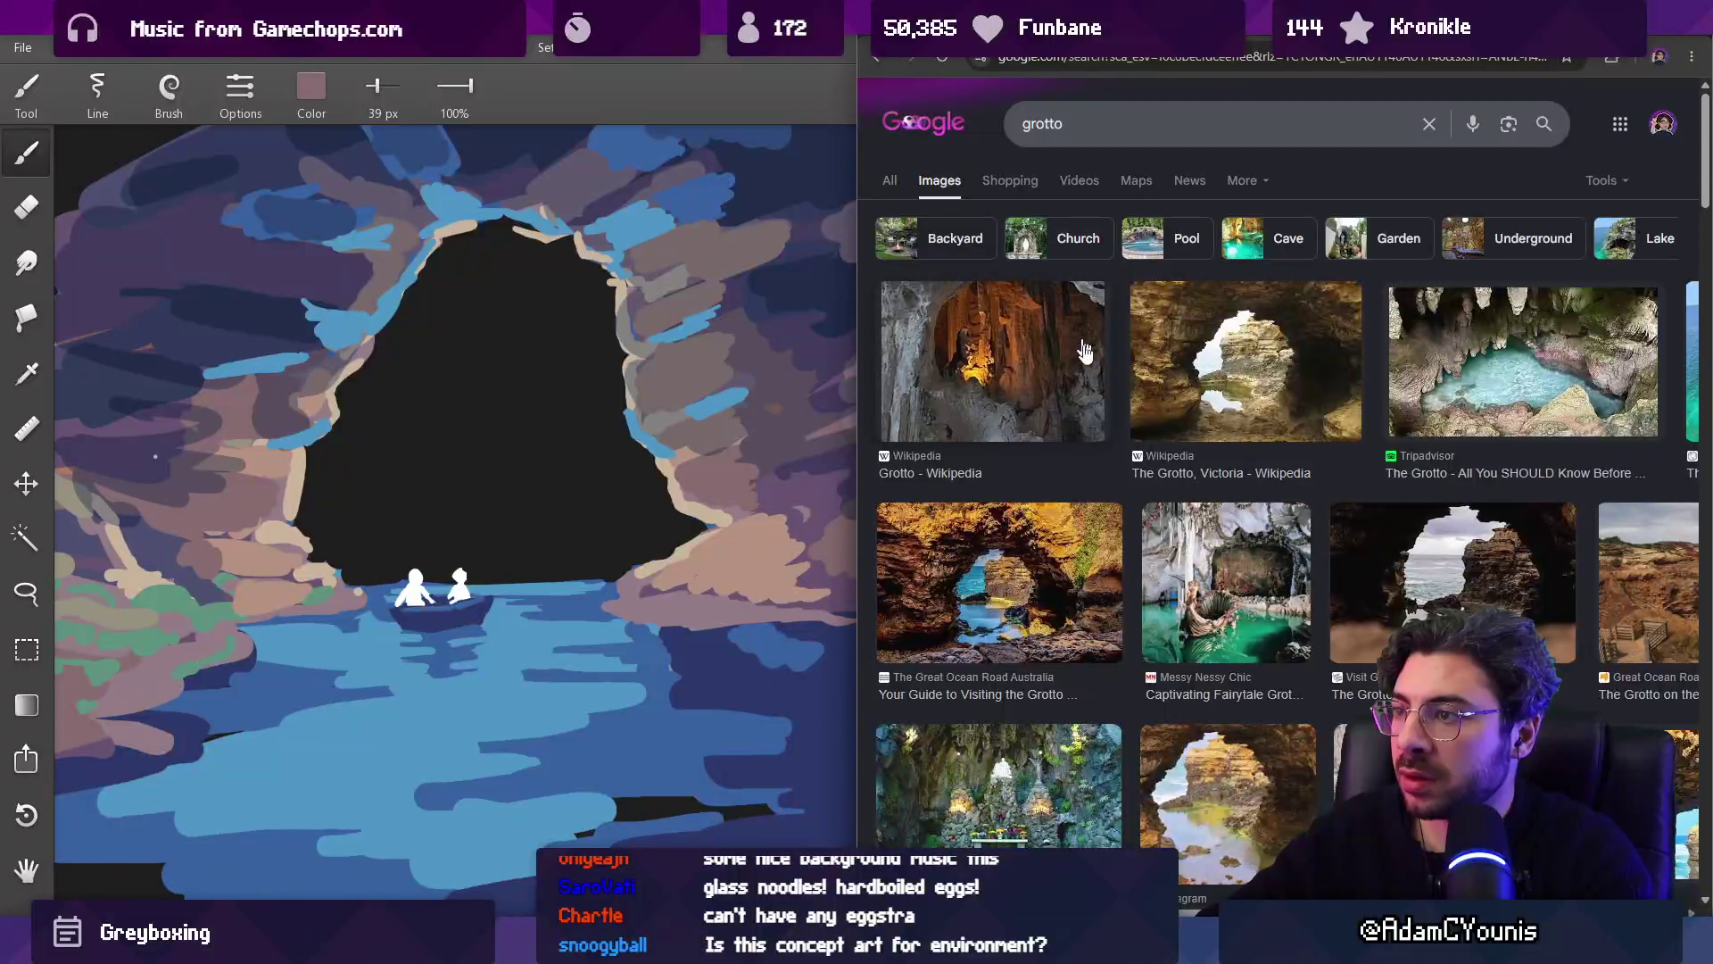
pyautogui.click(1040, 580)
pyautogui.scroll(-6, 1061, 482)
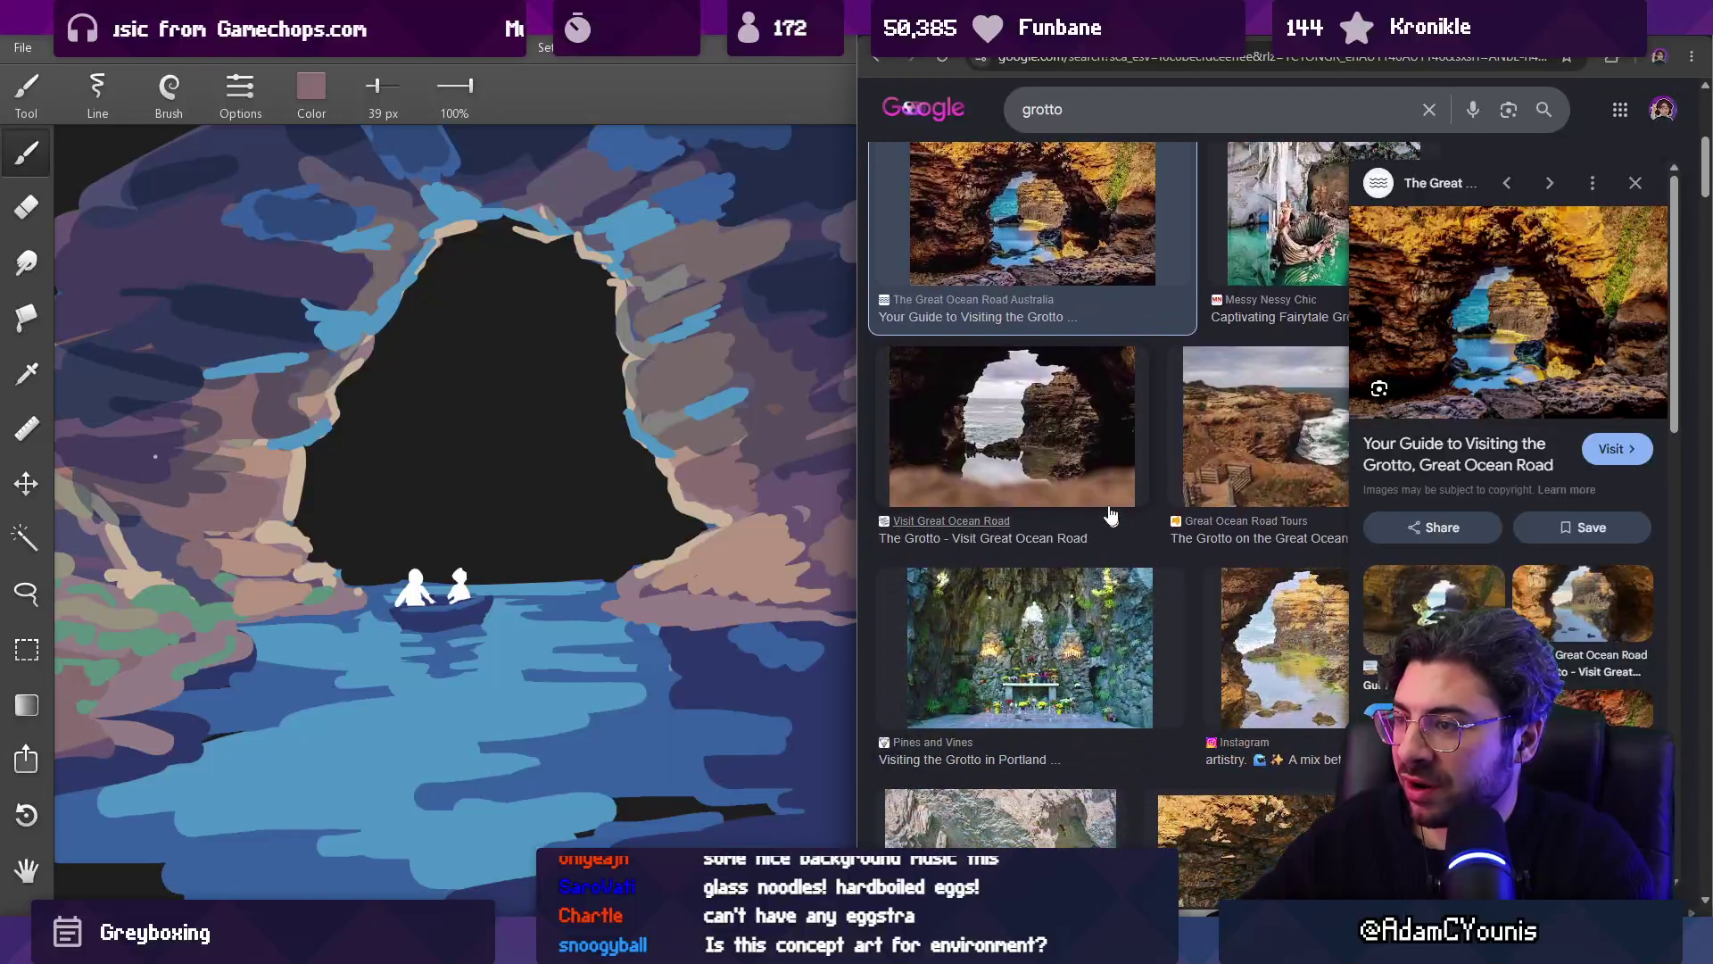
pyautogui.scroll(-5, 1172, 529)
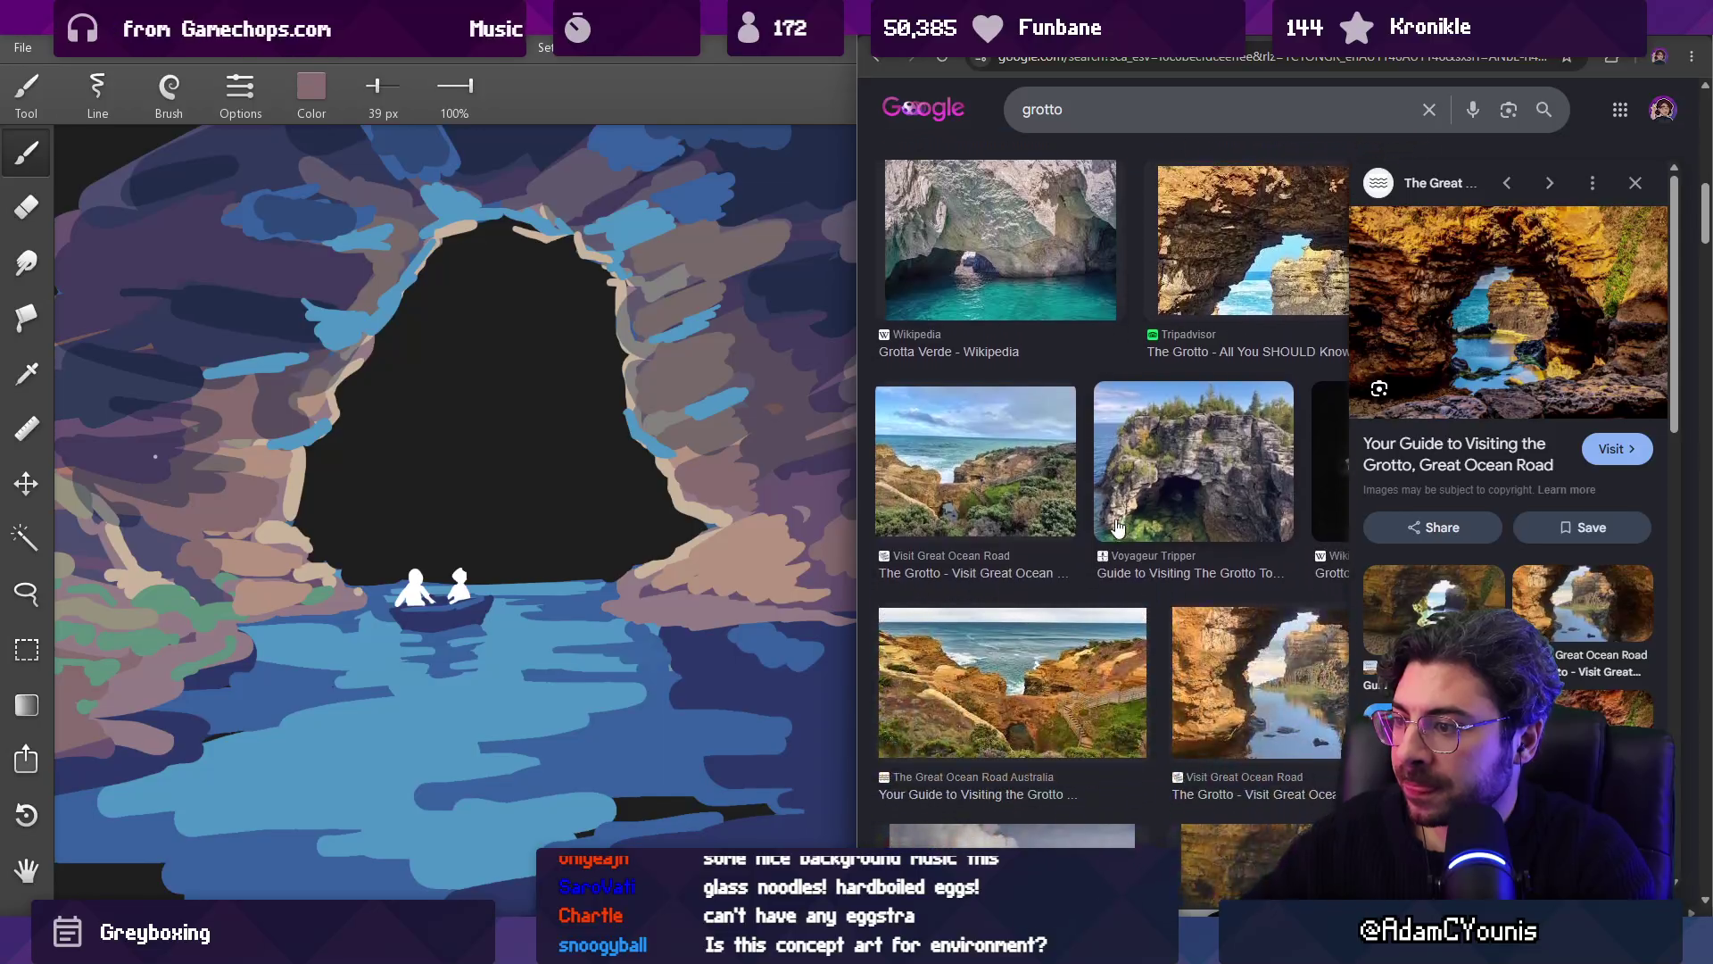
pyautogui.click(1253, 323)
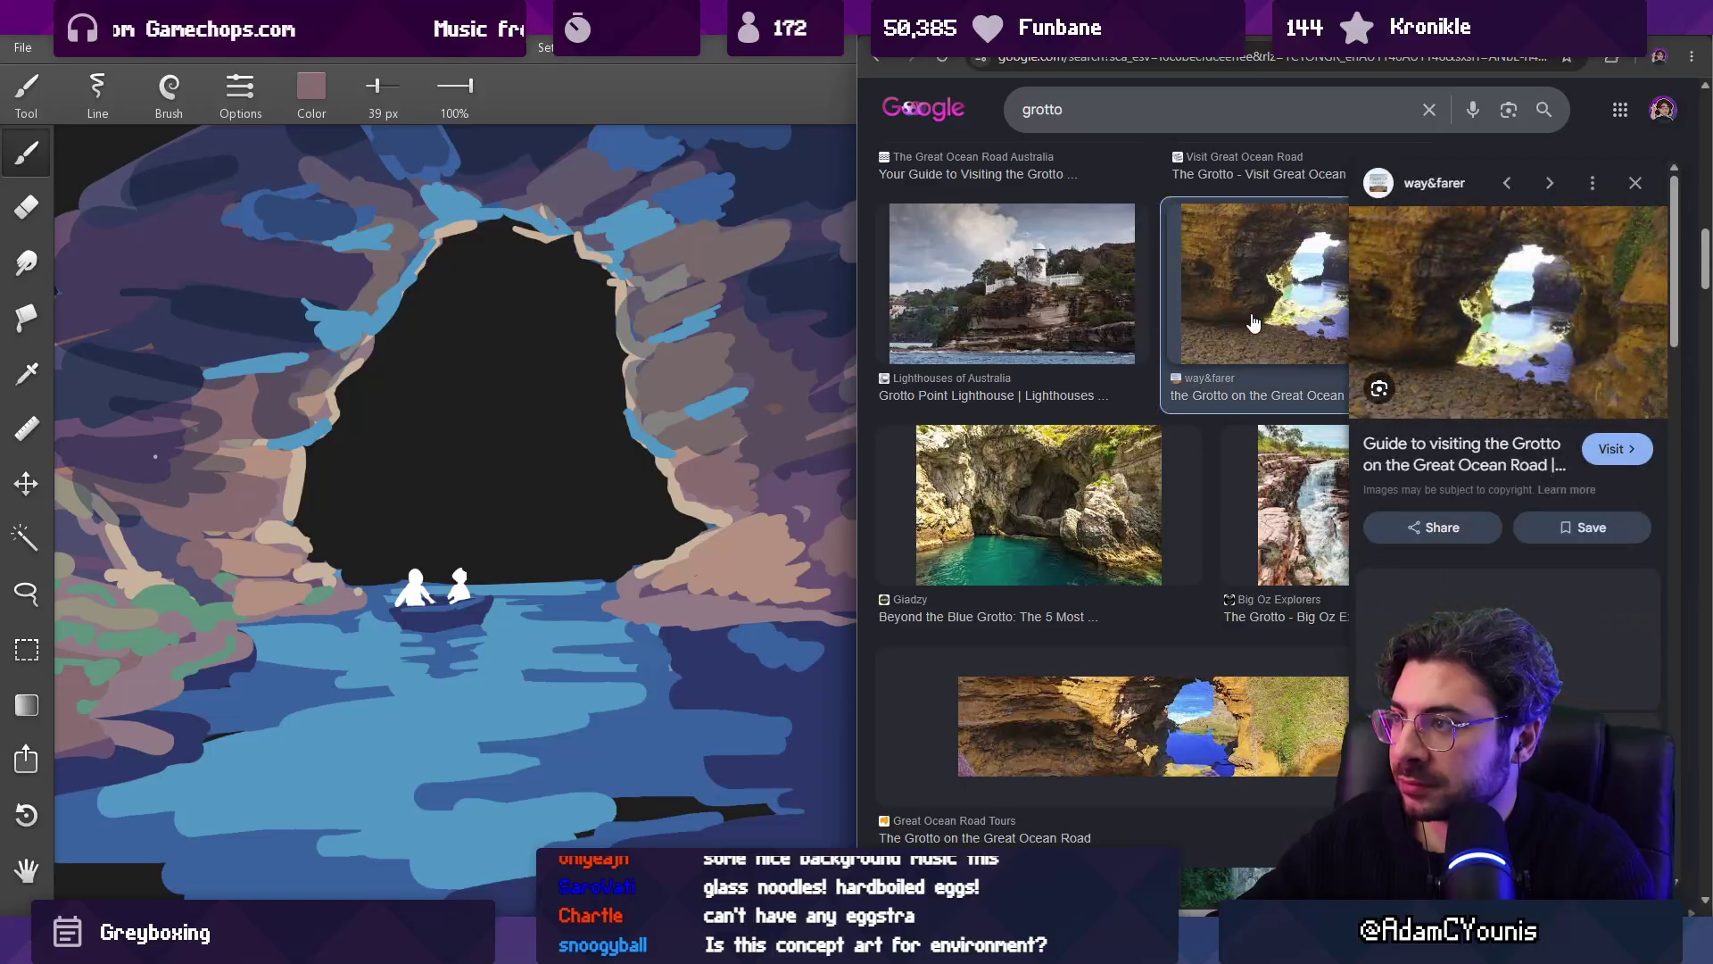
pyautogui.scroll(-5, 1196, 384)
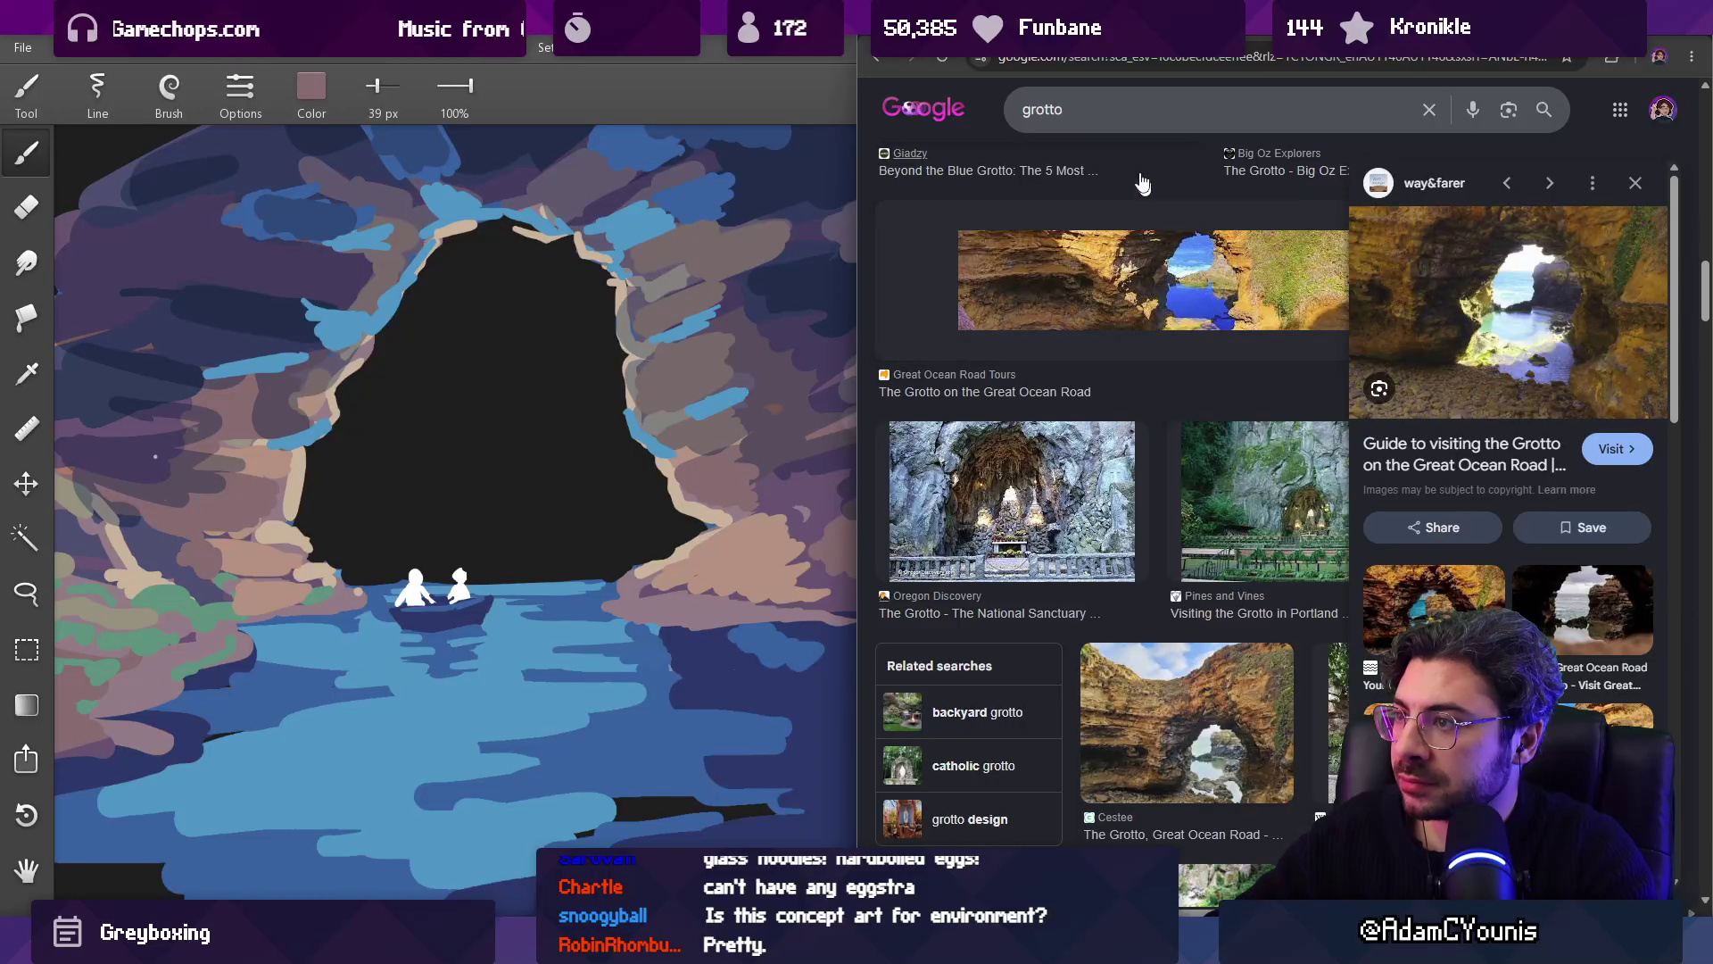
# Step: Refine the image search to 'grotto croatia' and browse the results
pyautogui.click(1128, 107)
pyautogui.write('roatia')
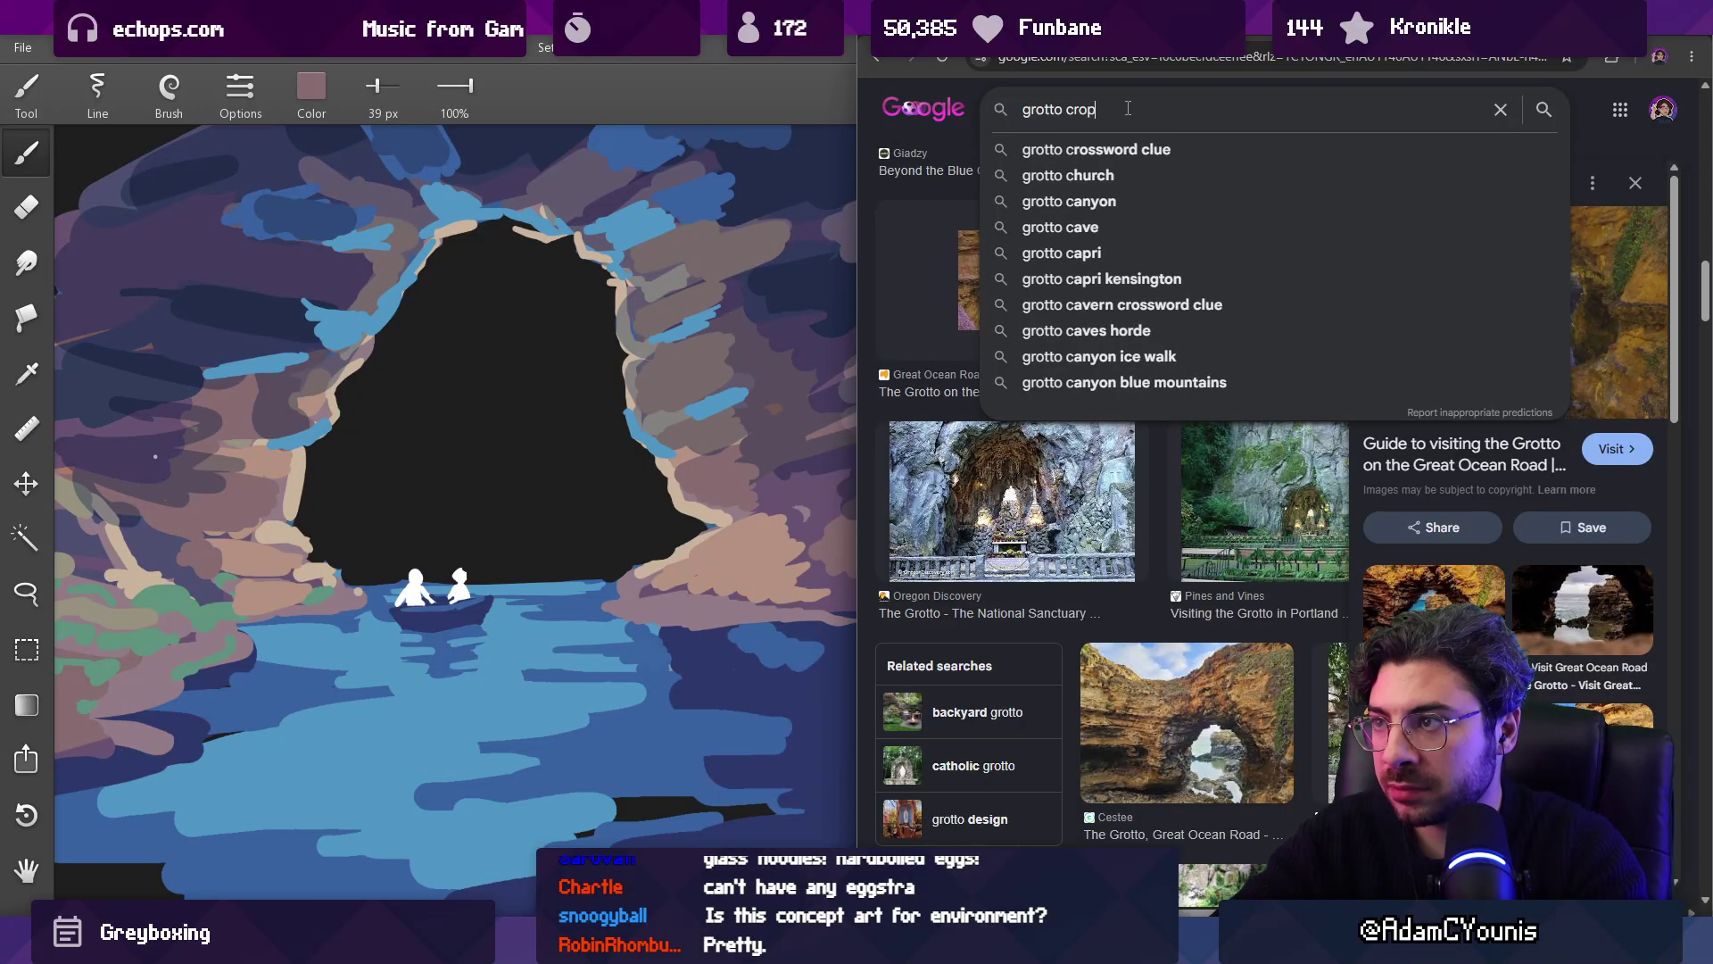
pyautogui.press('Return')
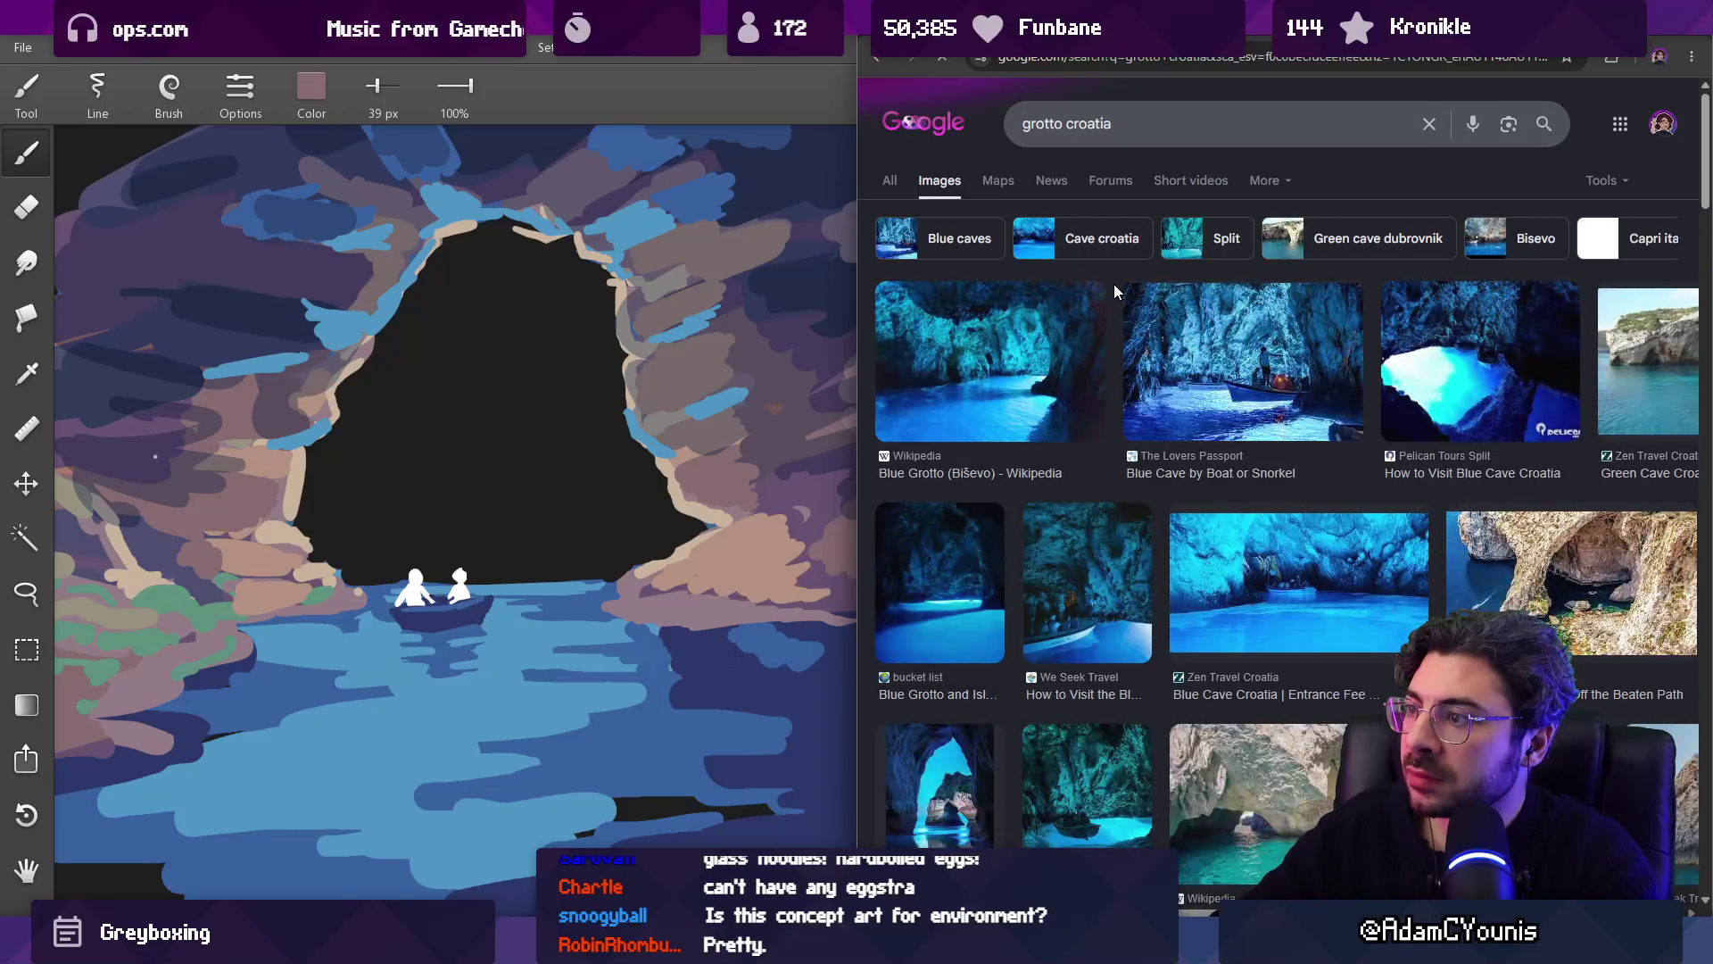
pyautogui.scroll(-5, 1135, 317)
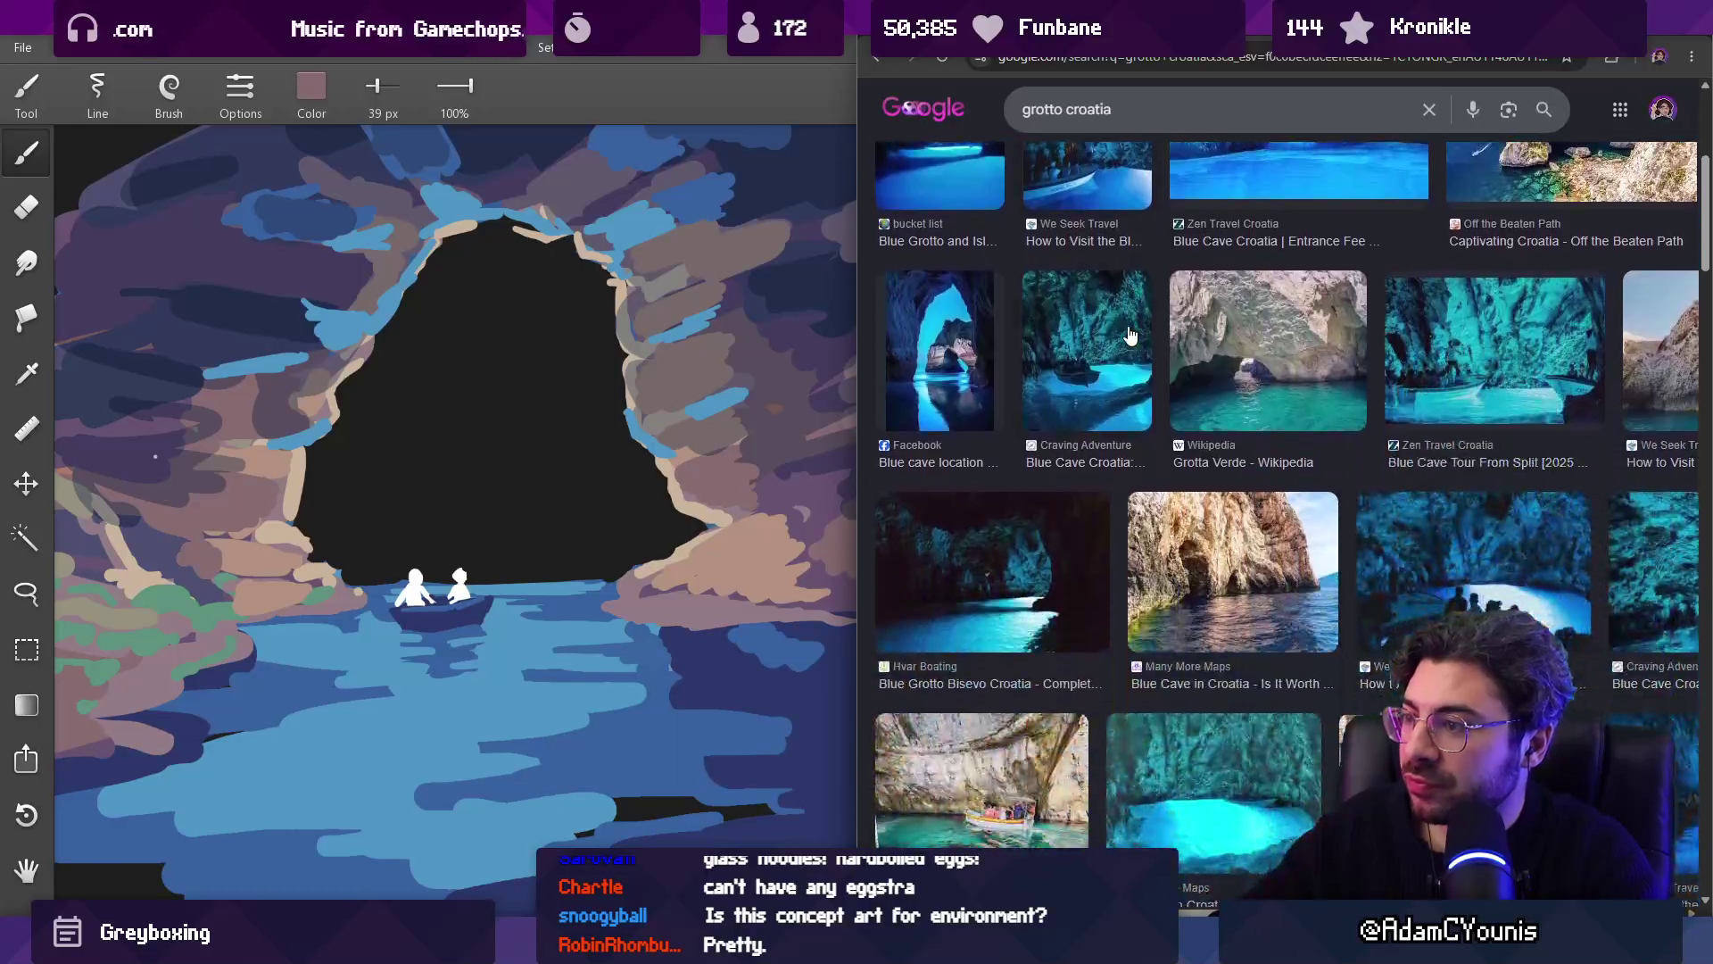
pyautogui.scroll(-4, 1059, 507)
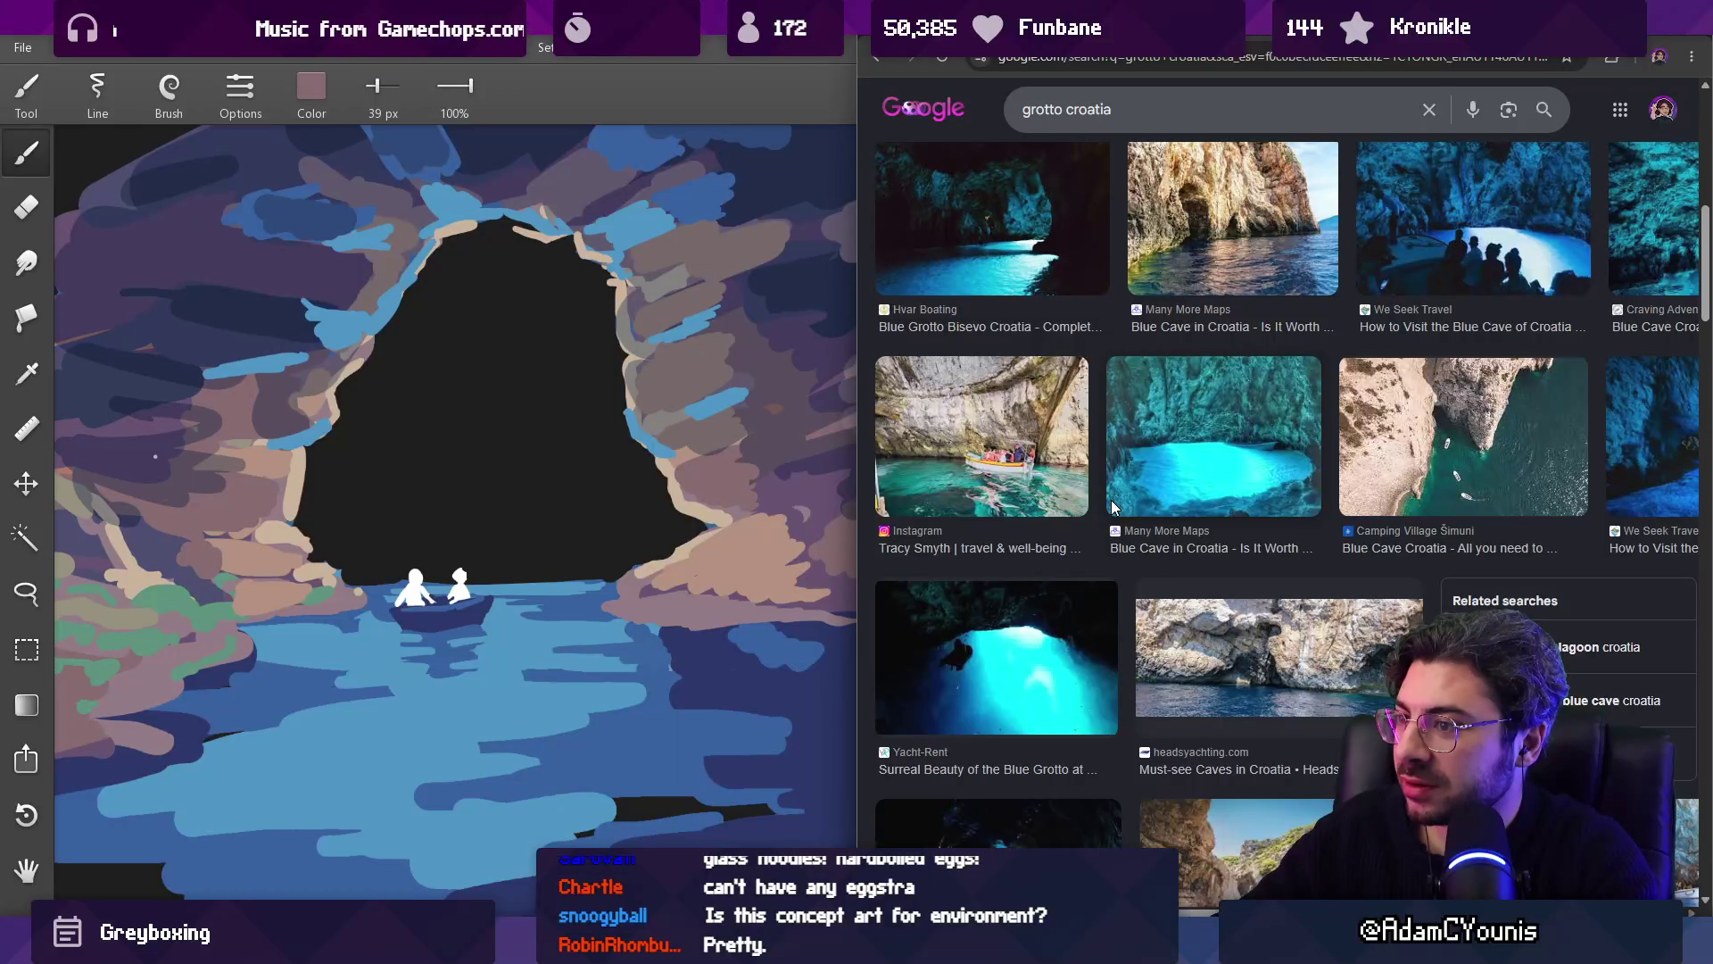
pyautogui.scroll(-3, 1114, 488)
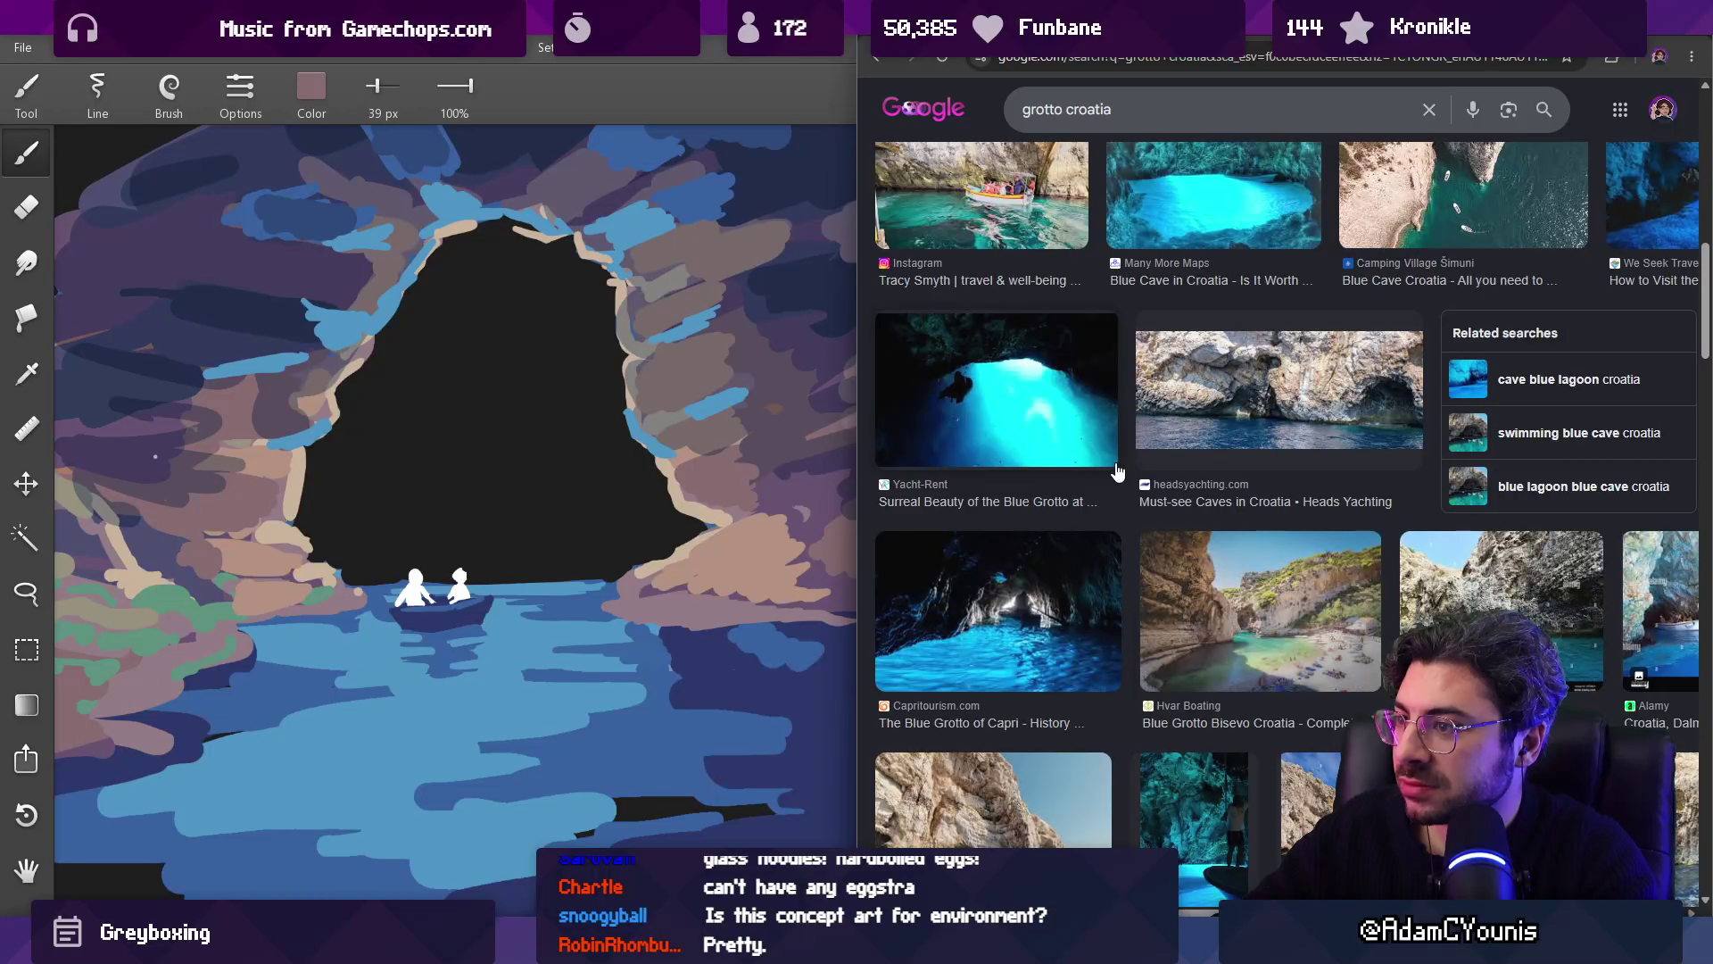
pyautogui.scroll(8, 1118, 470)
# Step: Search images for 'blue grotto croatia' and preview the Blue Cave photo
pyautogui.click(1023, 125)
pyautogui.write('blue')
pyautogui.press('Return')
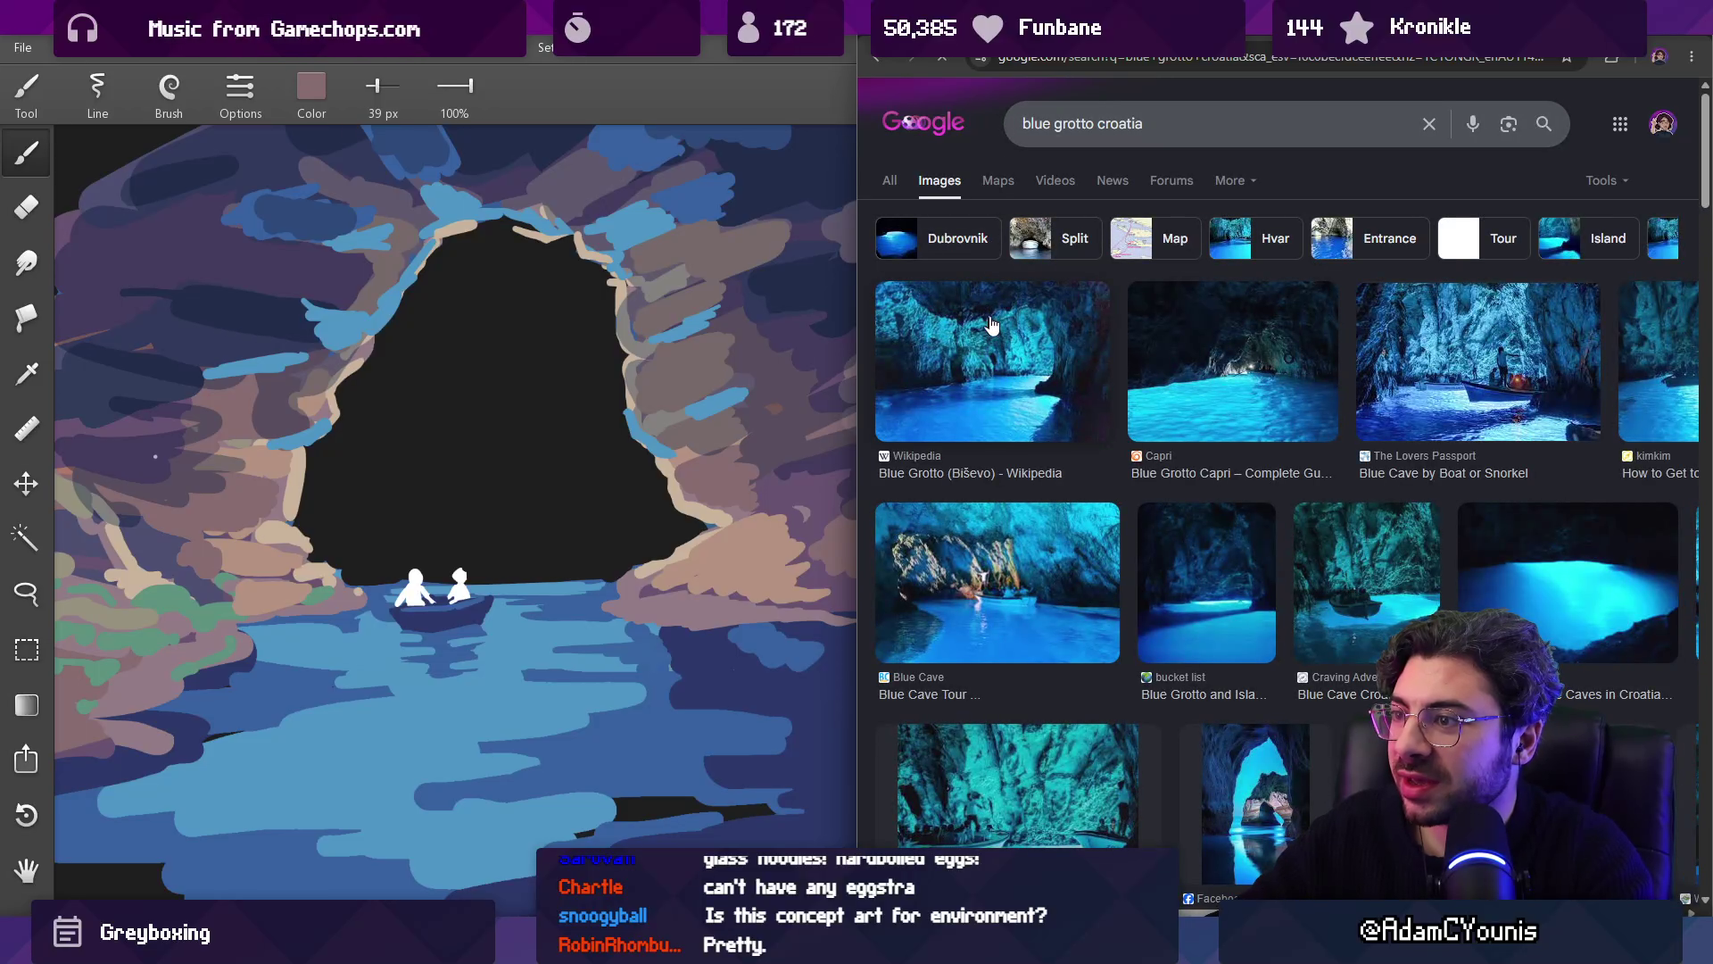
pyautogui.click(992, 325)
pyautogui.press('Right')
pyautogui.press('Right')
pyautogui.press('Right')
pyautogui.press('Right')
pyautogui.press('Left')
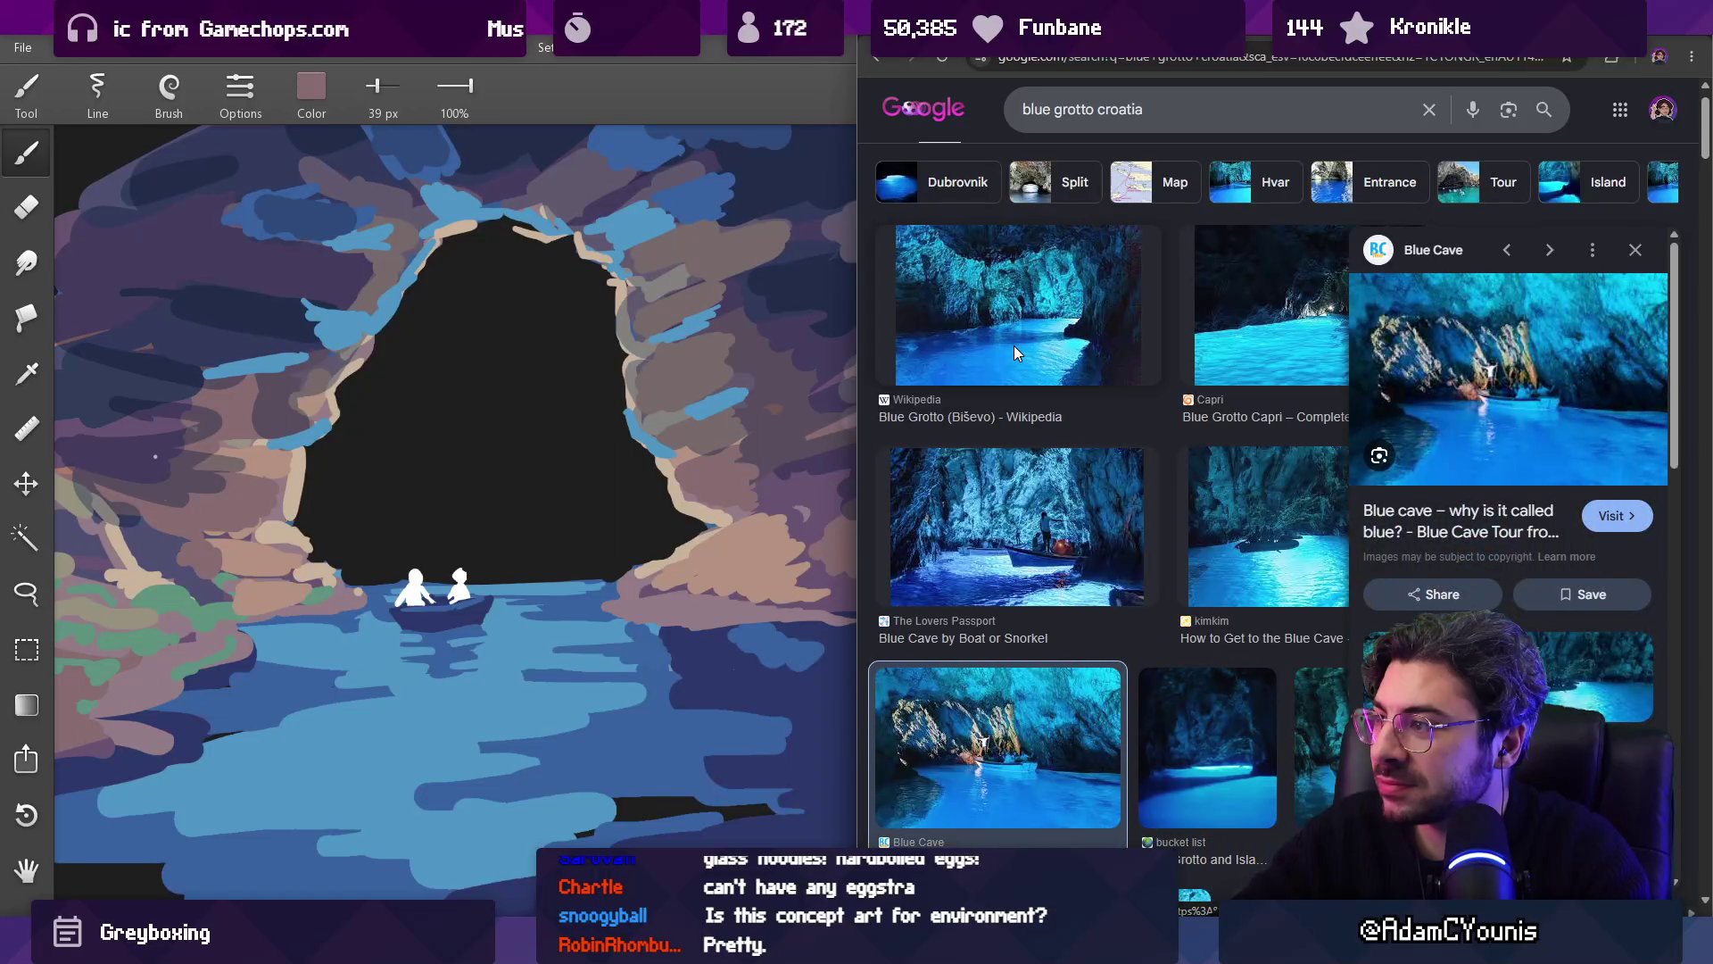
pyautogui.scroll(-5, 1022, 384)
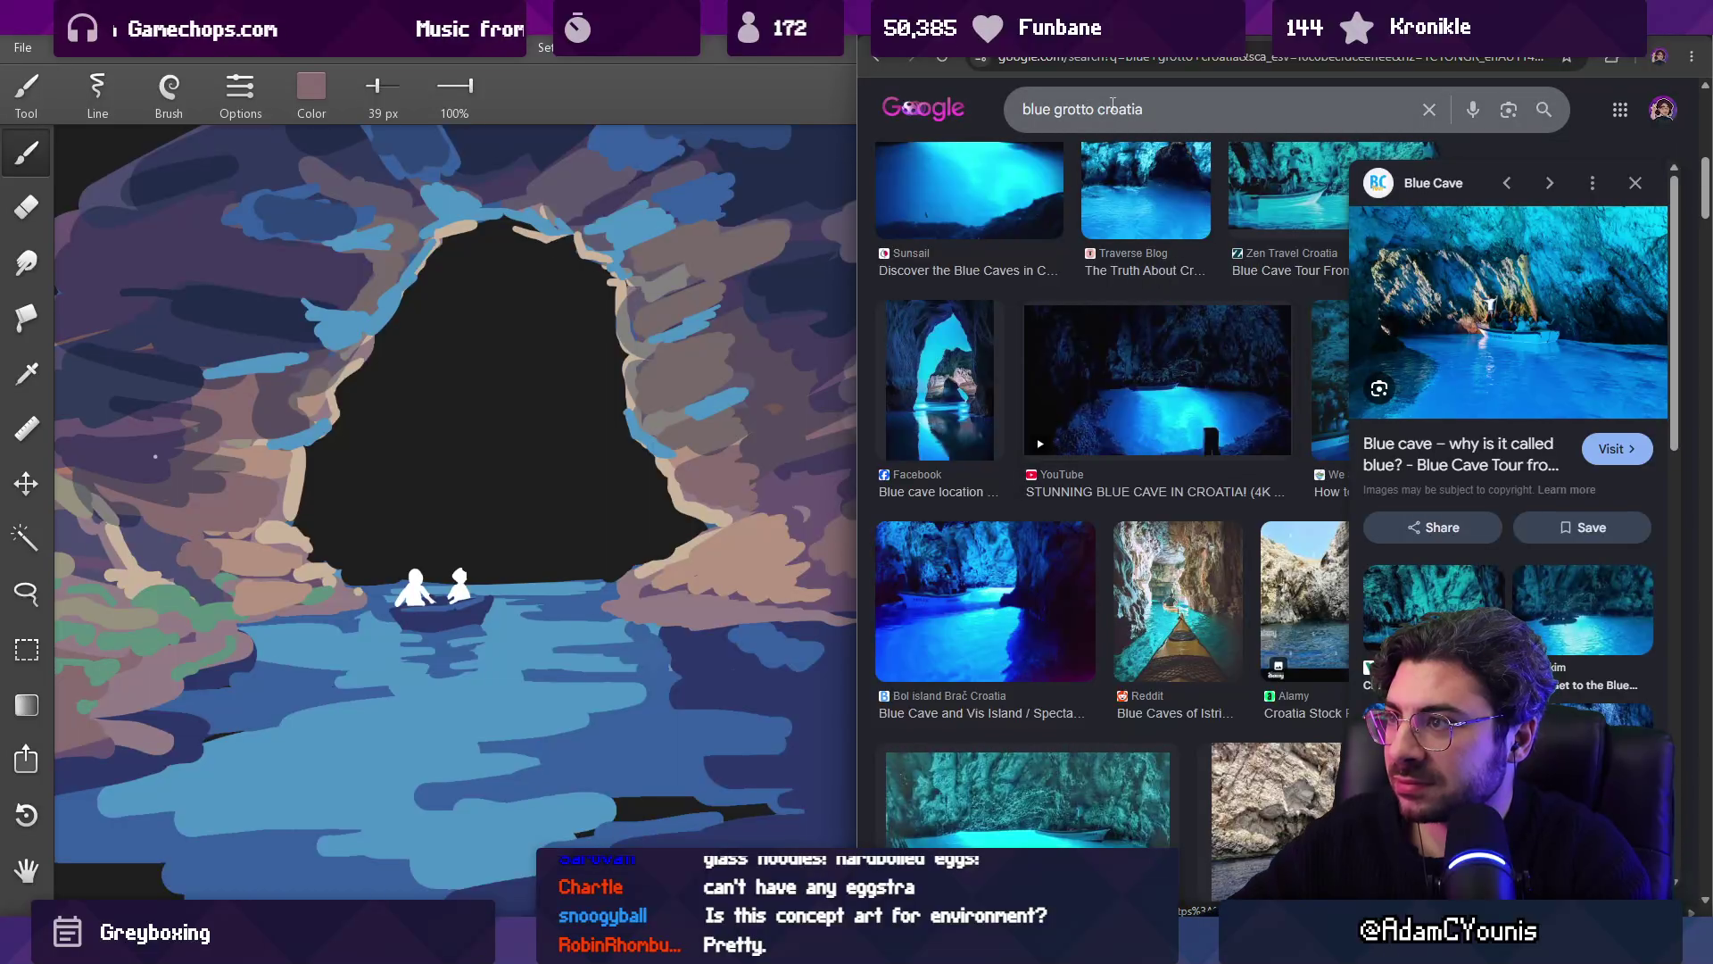
# Step: Search 'blue grotto entrance croatia', preview the glowing sea-cave photo, and narrow the painting window beside it
pyautogui.click(1132, 109)
pyautogui.press('Left')
pyautogui.write('ent')
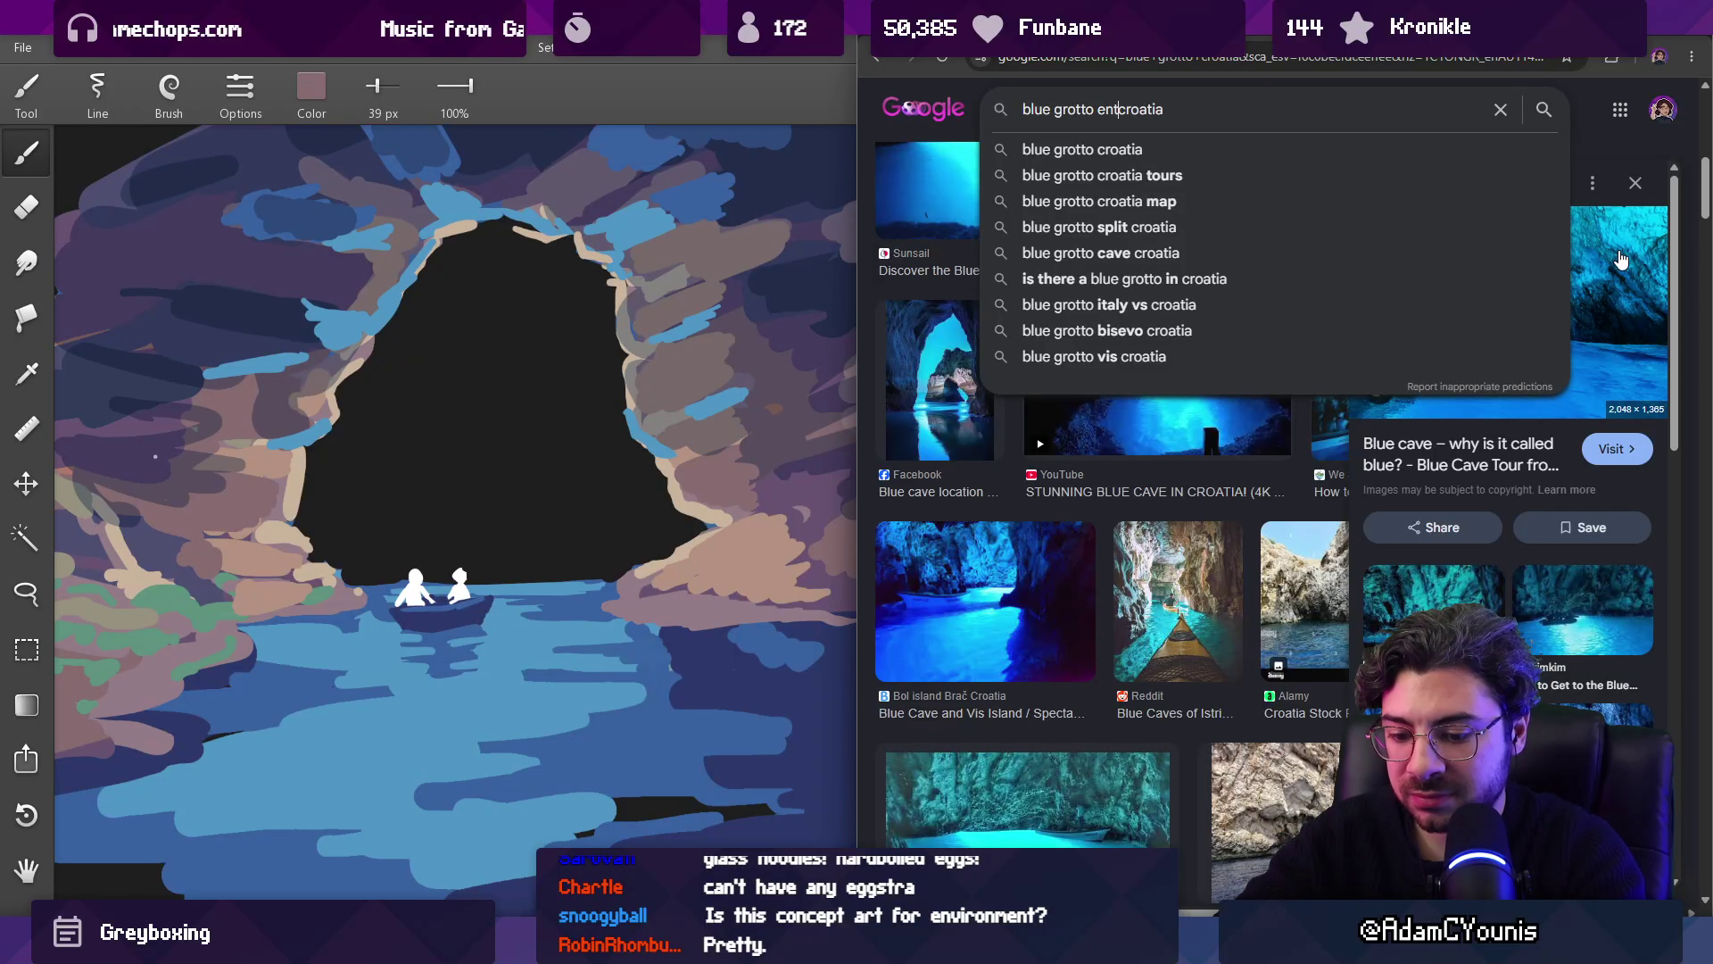
pyautogui.press('Return')
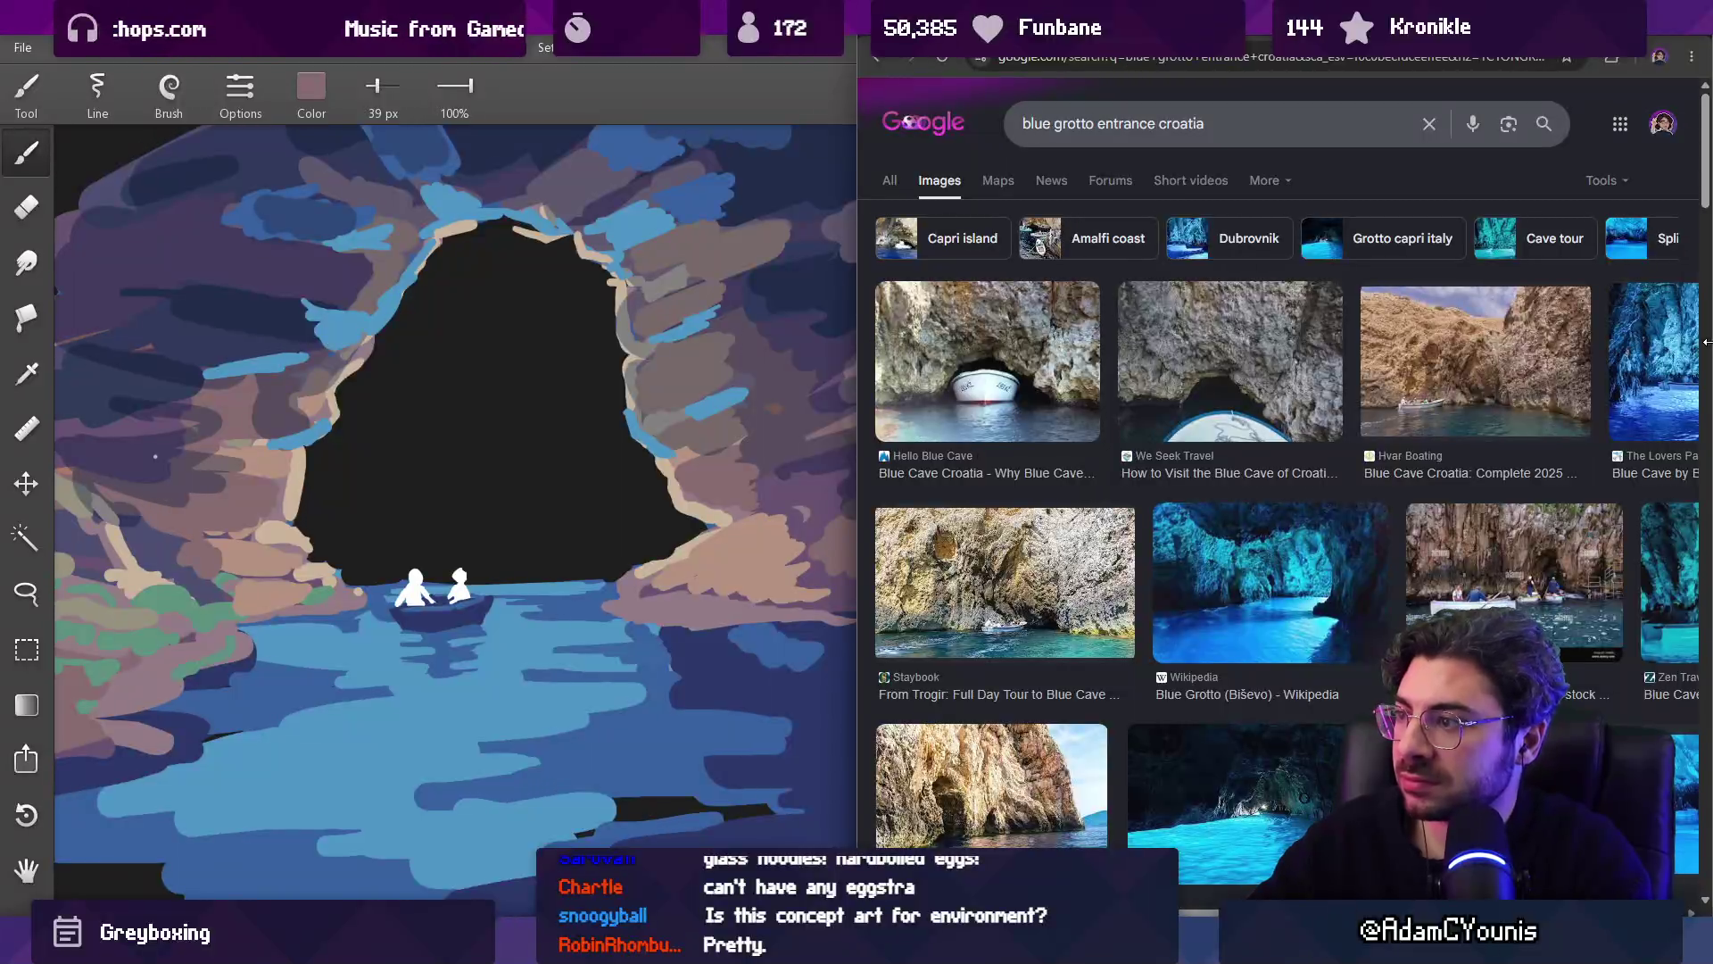
pyautogui.scroll(-10, 1249, 460)
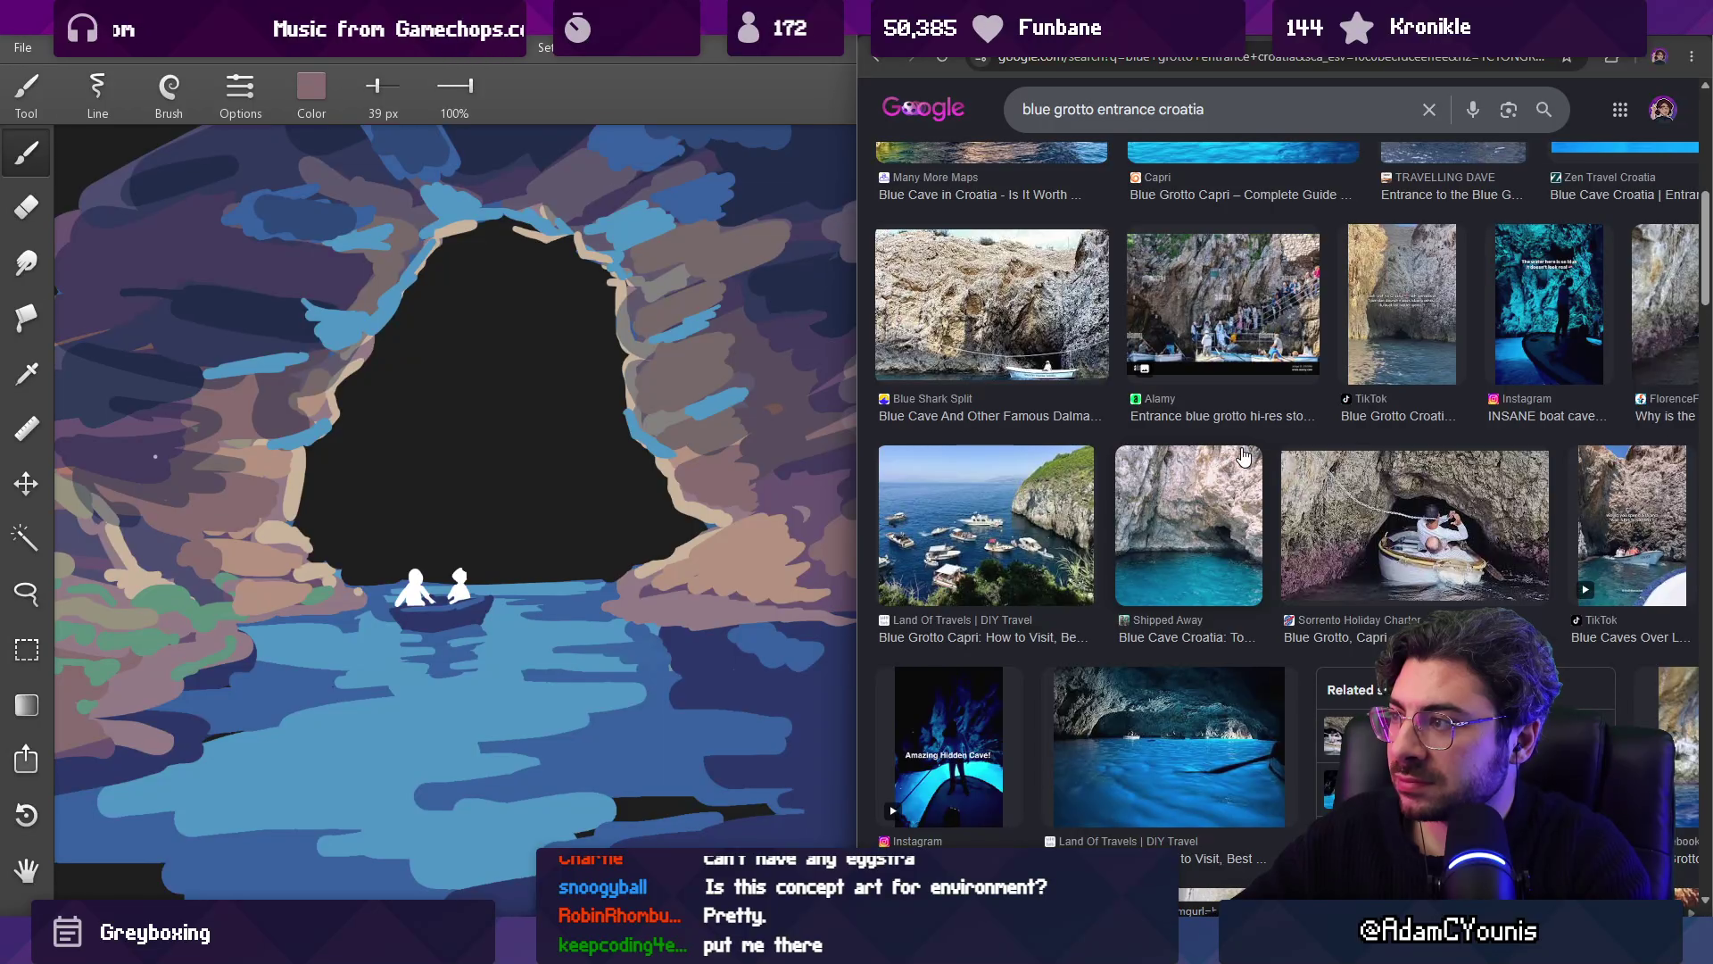
pyautogui.scroll(-8, 1209, 475)
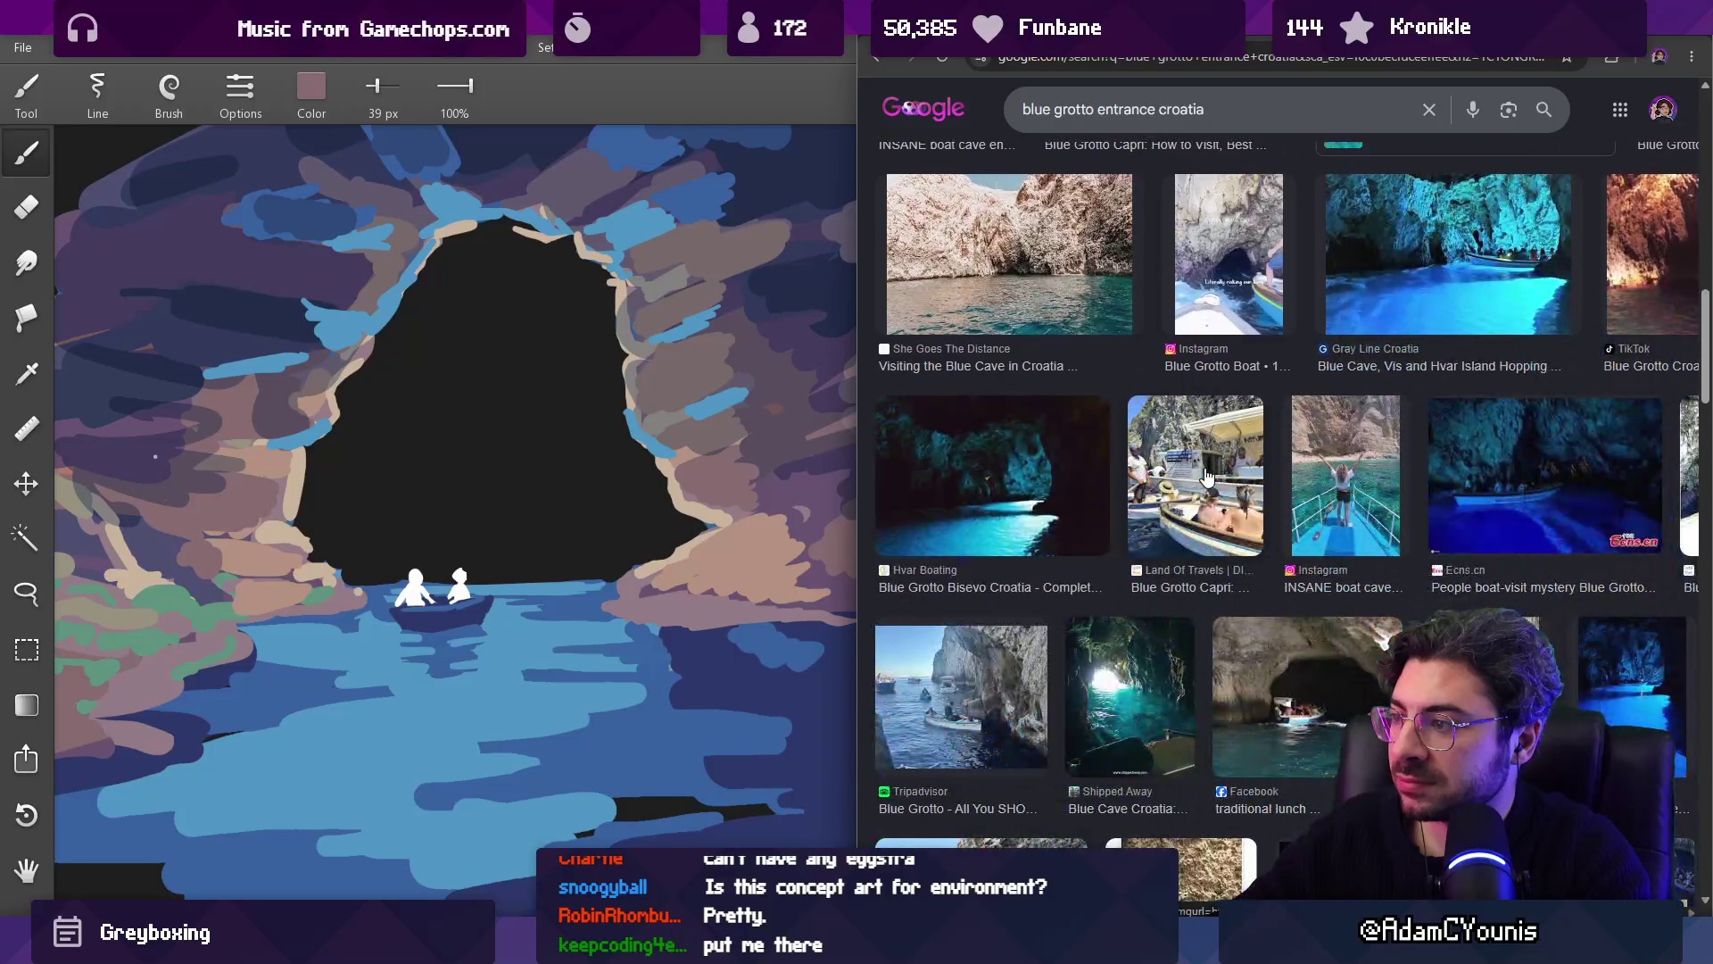
pyautogui.click(1108, 658)
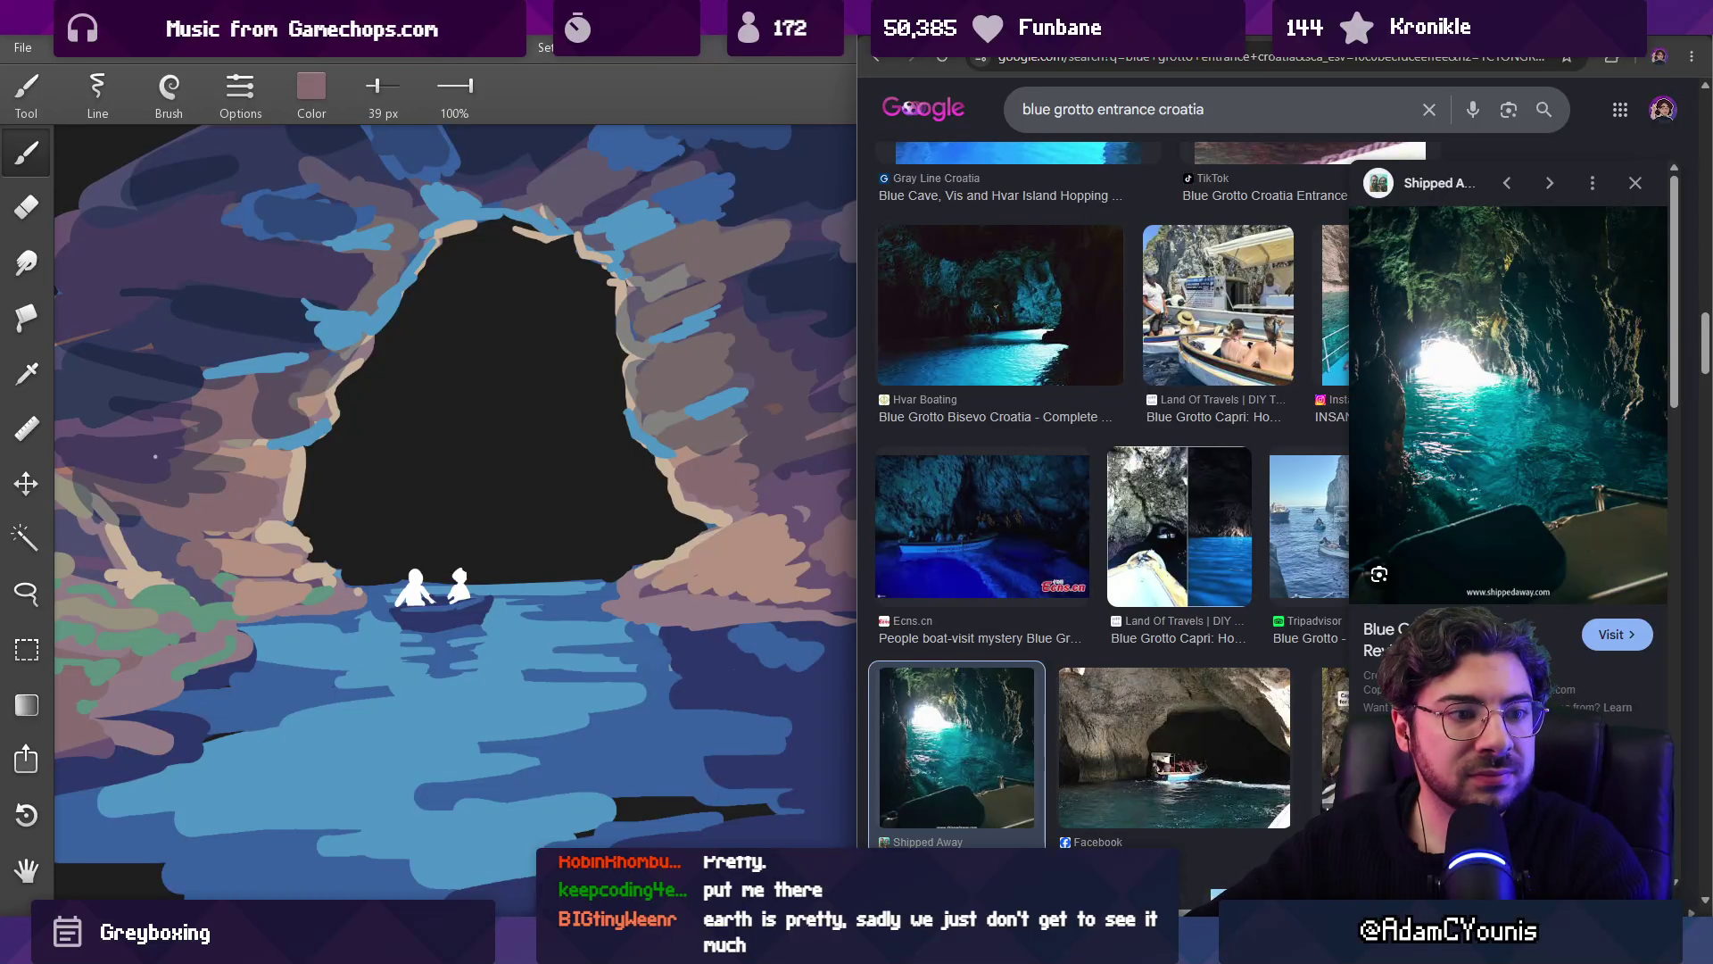
pyautogui.click(839, 102)
pyautogui.moveTo(1396, 251)
pyautogui.mouseDown()
pyautogui.moveTo(1166, 251)
pyautogui.moveTo(1238, 250)
pyautogui.mouseUp()
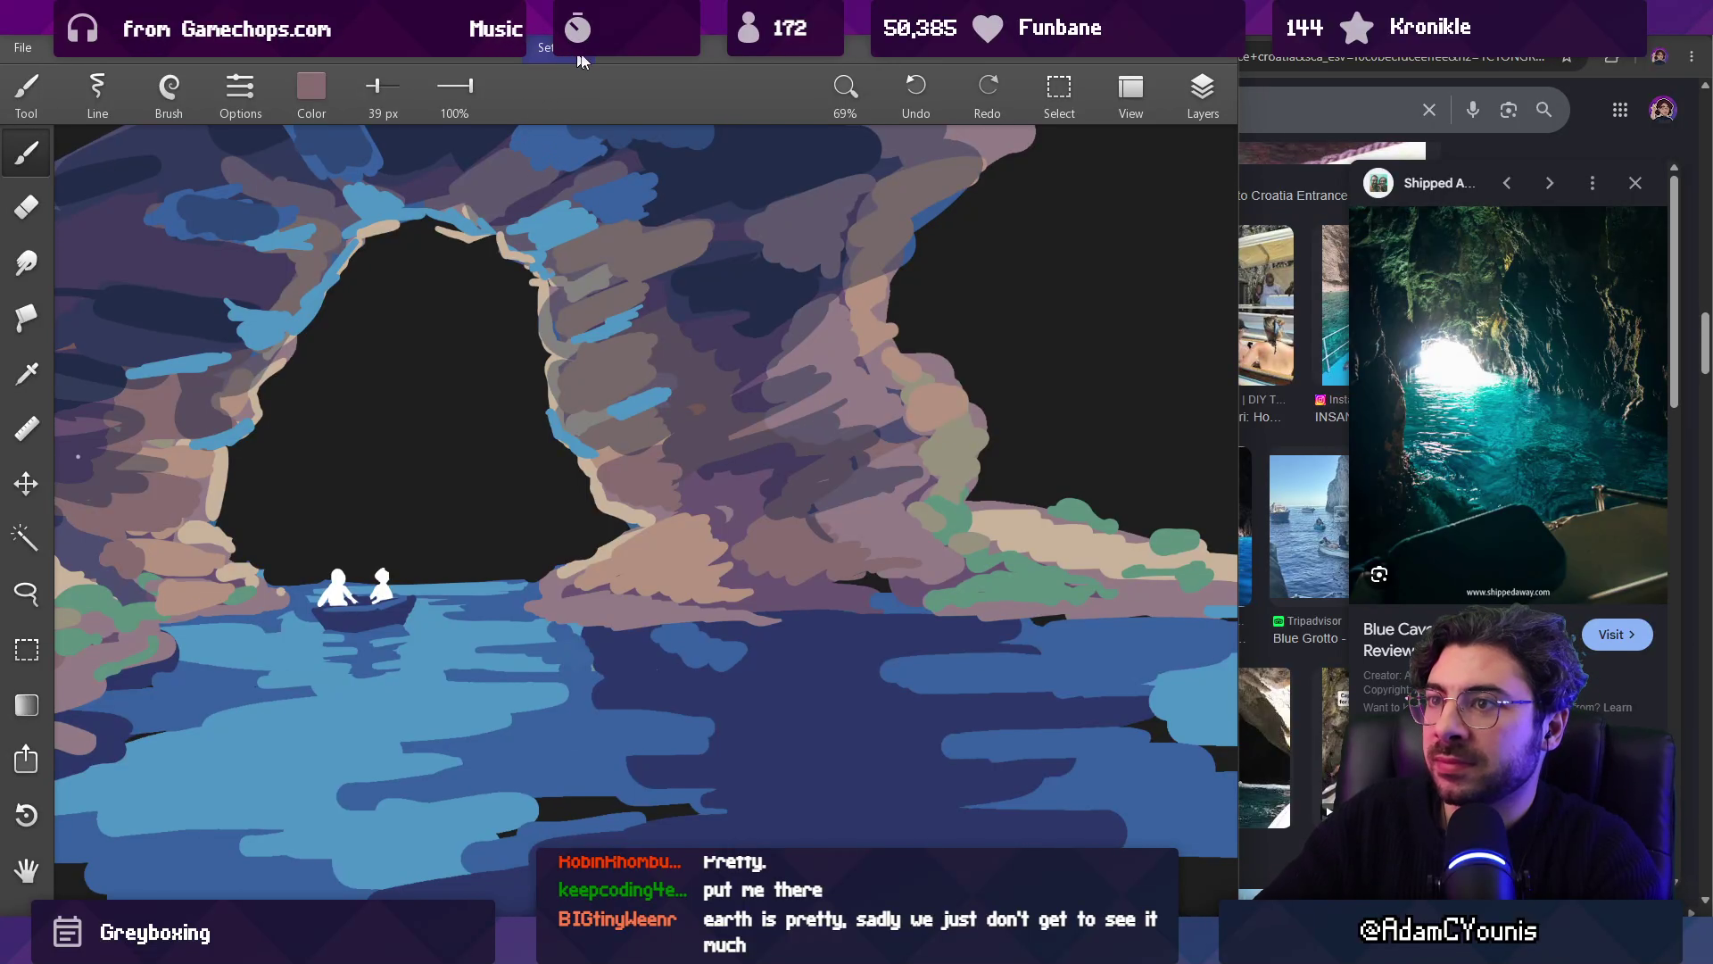
# Step: Undo the stray beige stroke on the rock
pyautogui.moveTo(629, 225); pyautogui.dragTo(722, 226)
pyautogui.keyDown('alt'); pyautogui.click(721, 448); pyautogui.keyUp('alt')
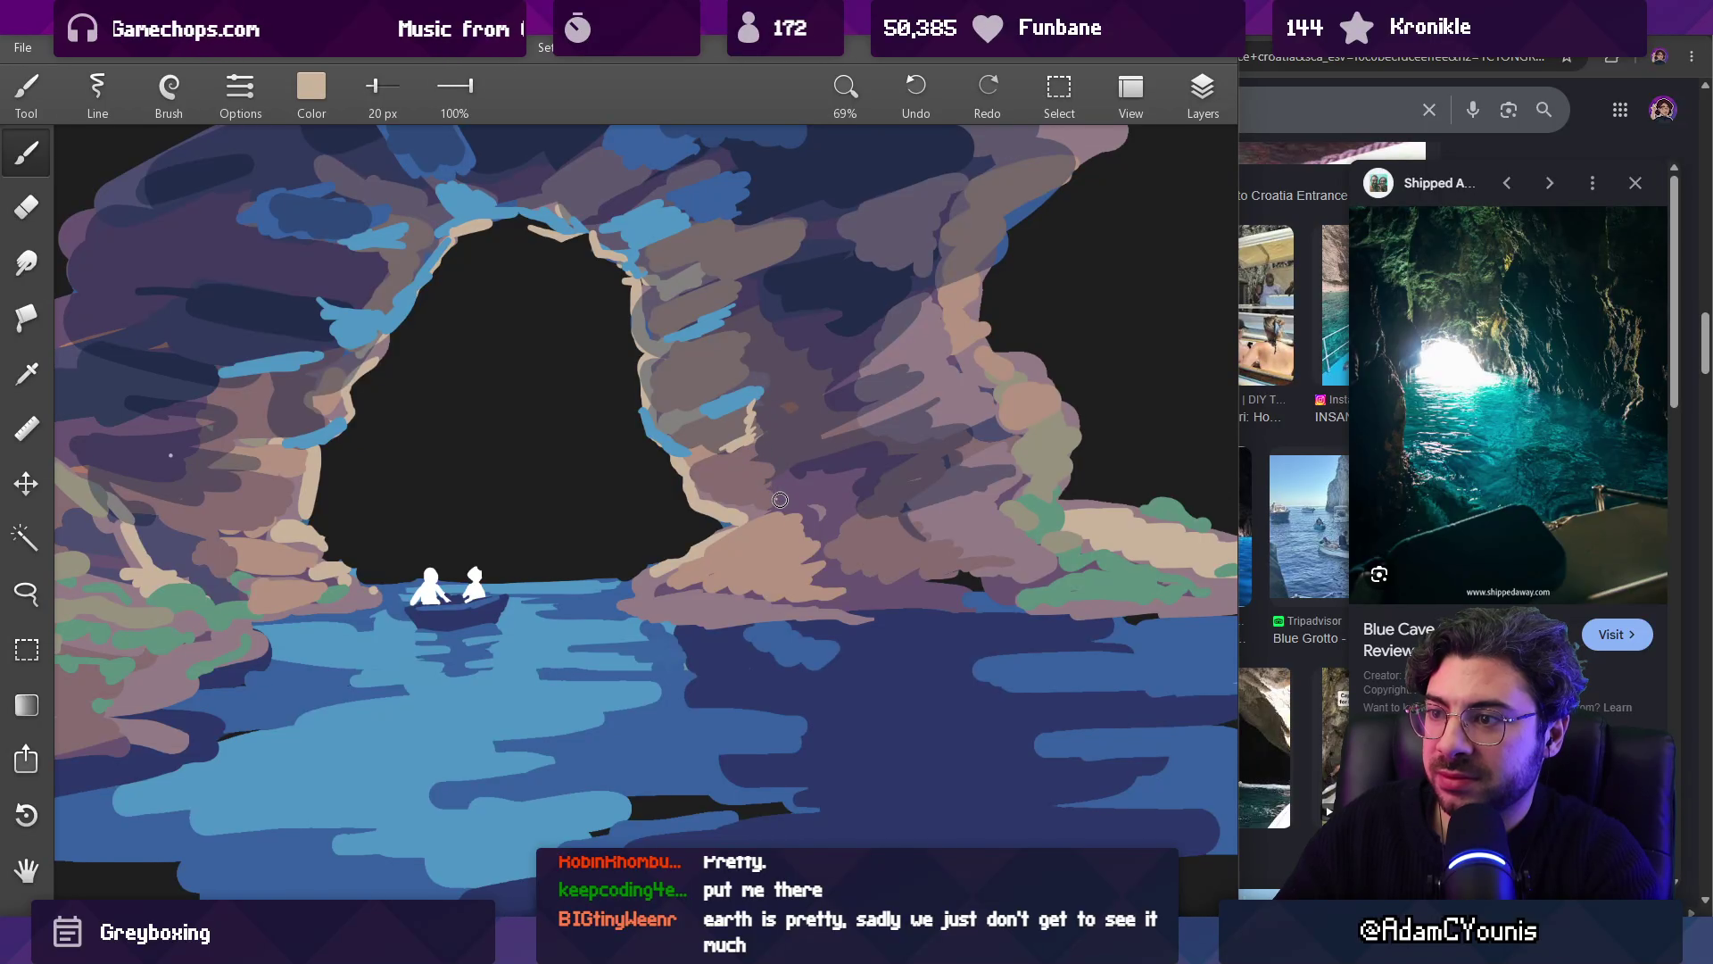
pyautogui.hscroll(-5, 810, 543)
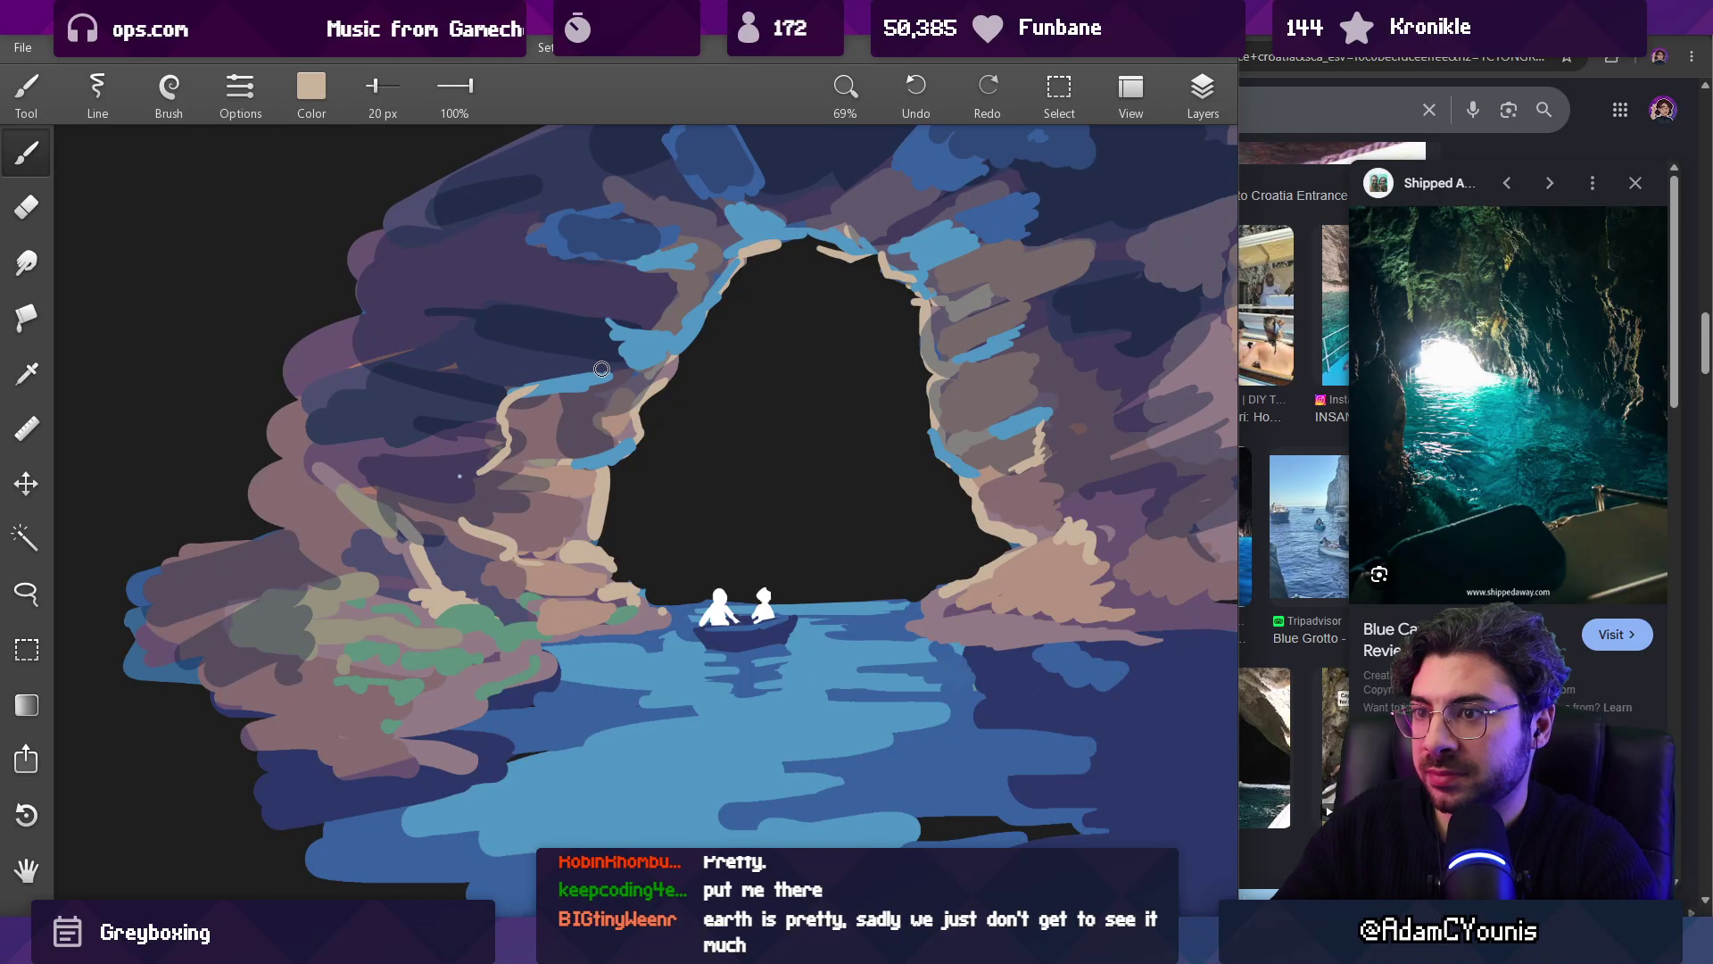
pyautogui.scroll(2, 497, 510)
pyautogui.hotkey('ctrl', 'z')
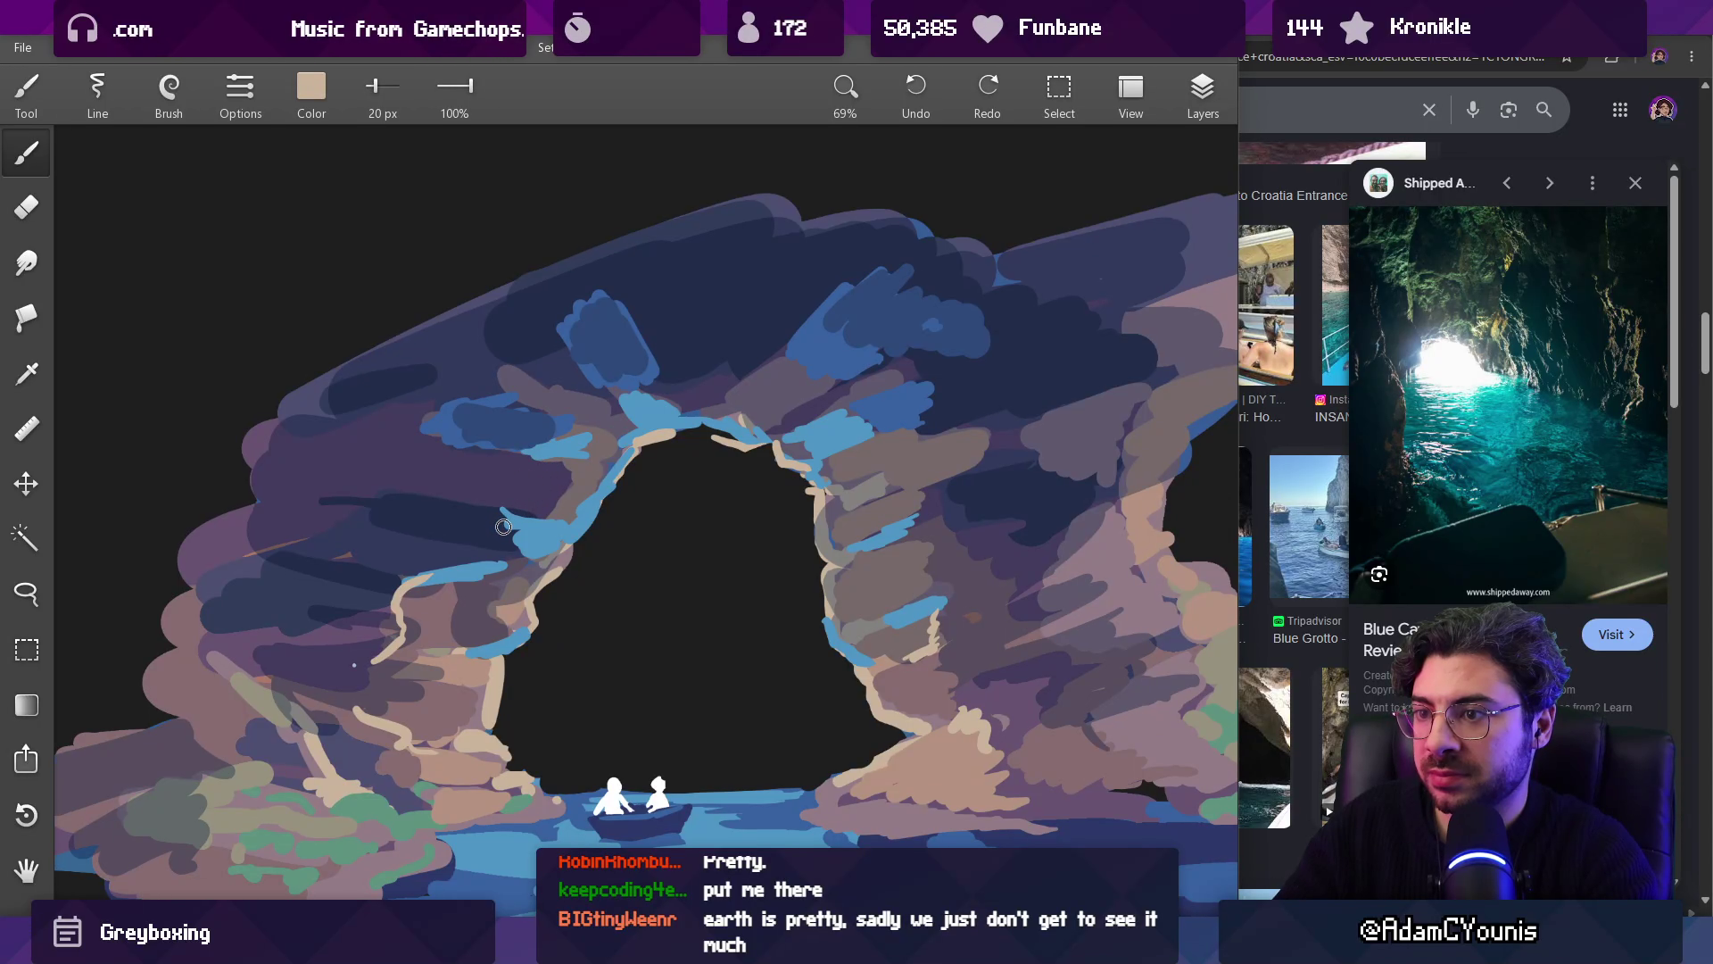
pyautogui.scroll(-5, 566, 473)
pyautogui.scroll(4, 496, 536)
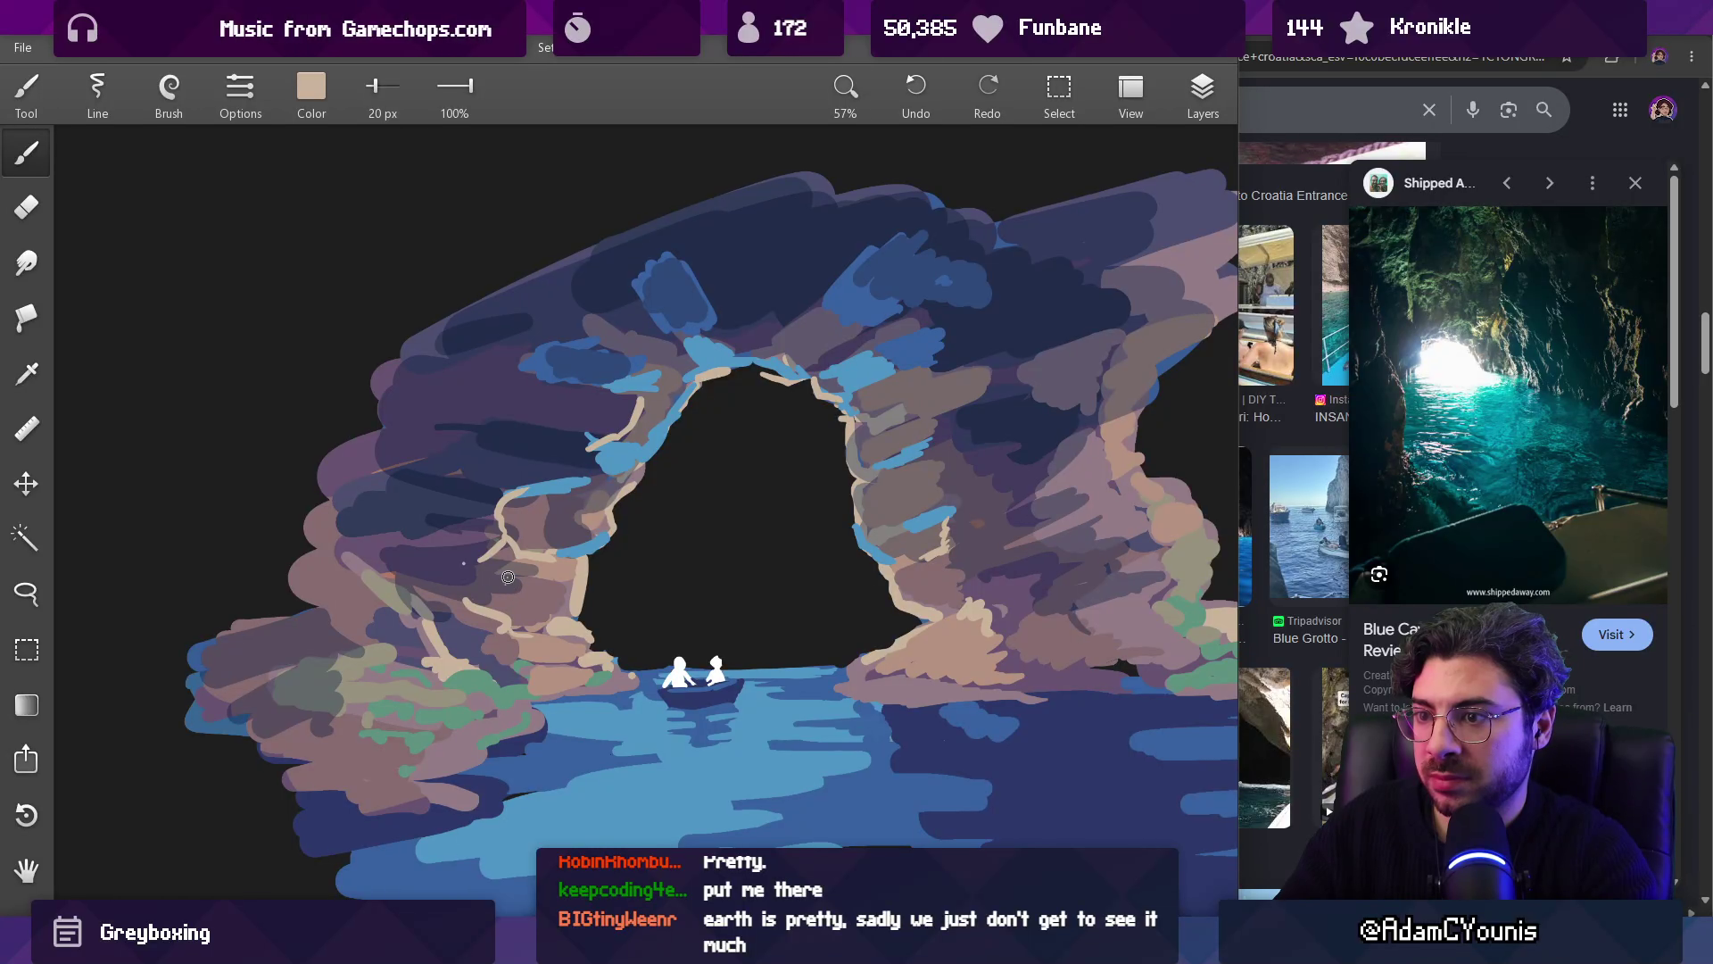
# Step: At 28 px, paint sage-green accents along the arch's left and right inner edges
pyautogui.press(']')
pyautogui.press(']')
pyautogui.moveTo(566, 608)
pyautogui.mouseDown()
pyautogui.moveTo(571, 621)
pyautogui.moveTo(513, 630)
pyautogui.moveTo(531, 634)
pyautogui.mouseUp()
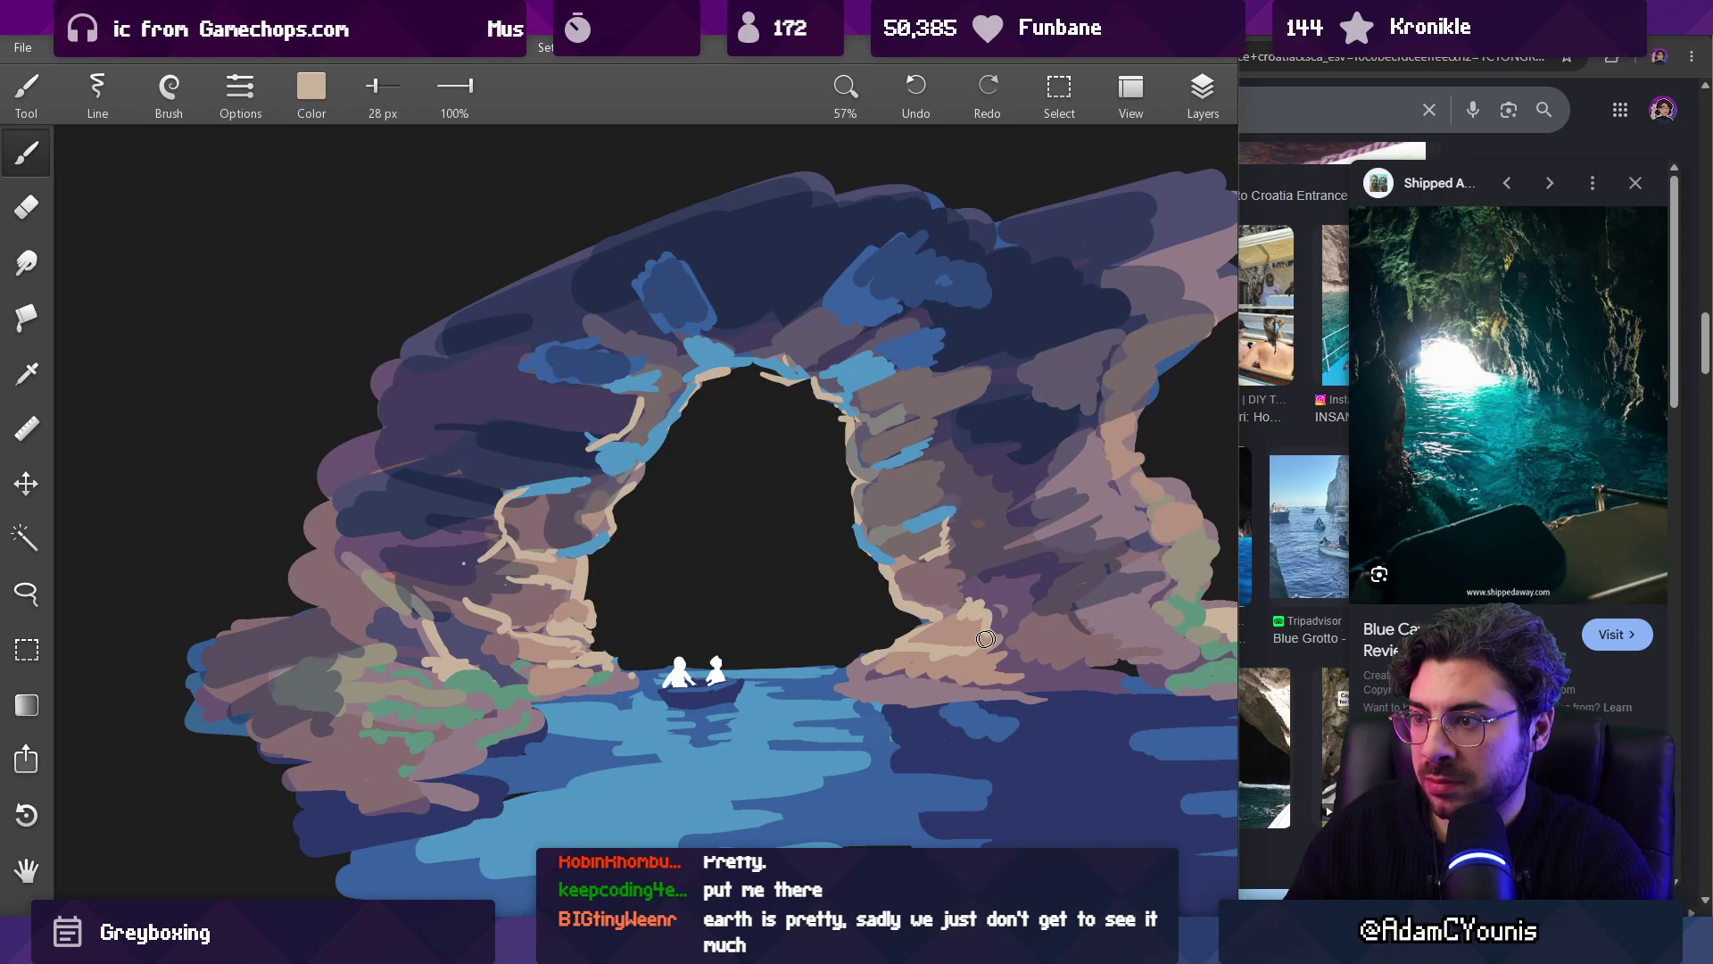
pyautogui.moveTo(932, 522); pyautogui.dragTo(932, 519)
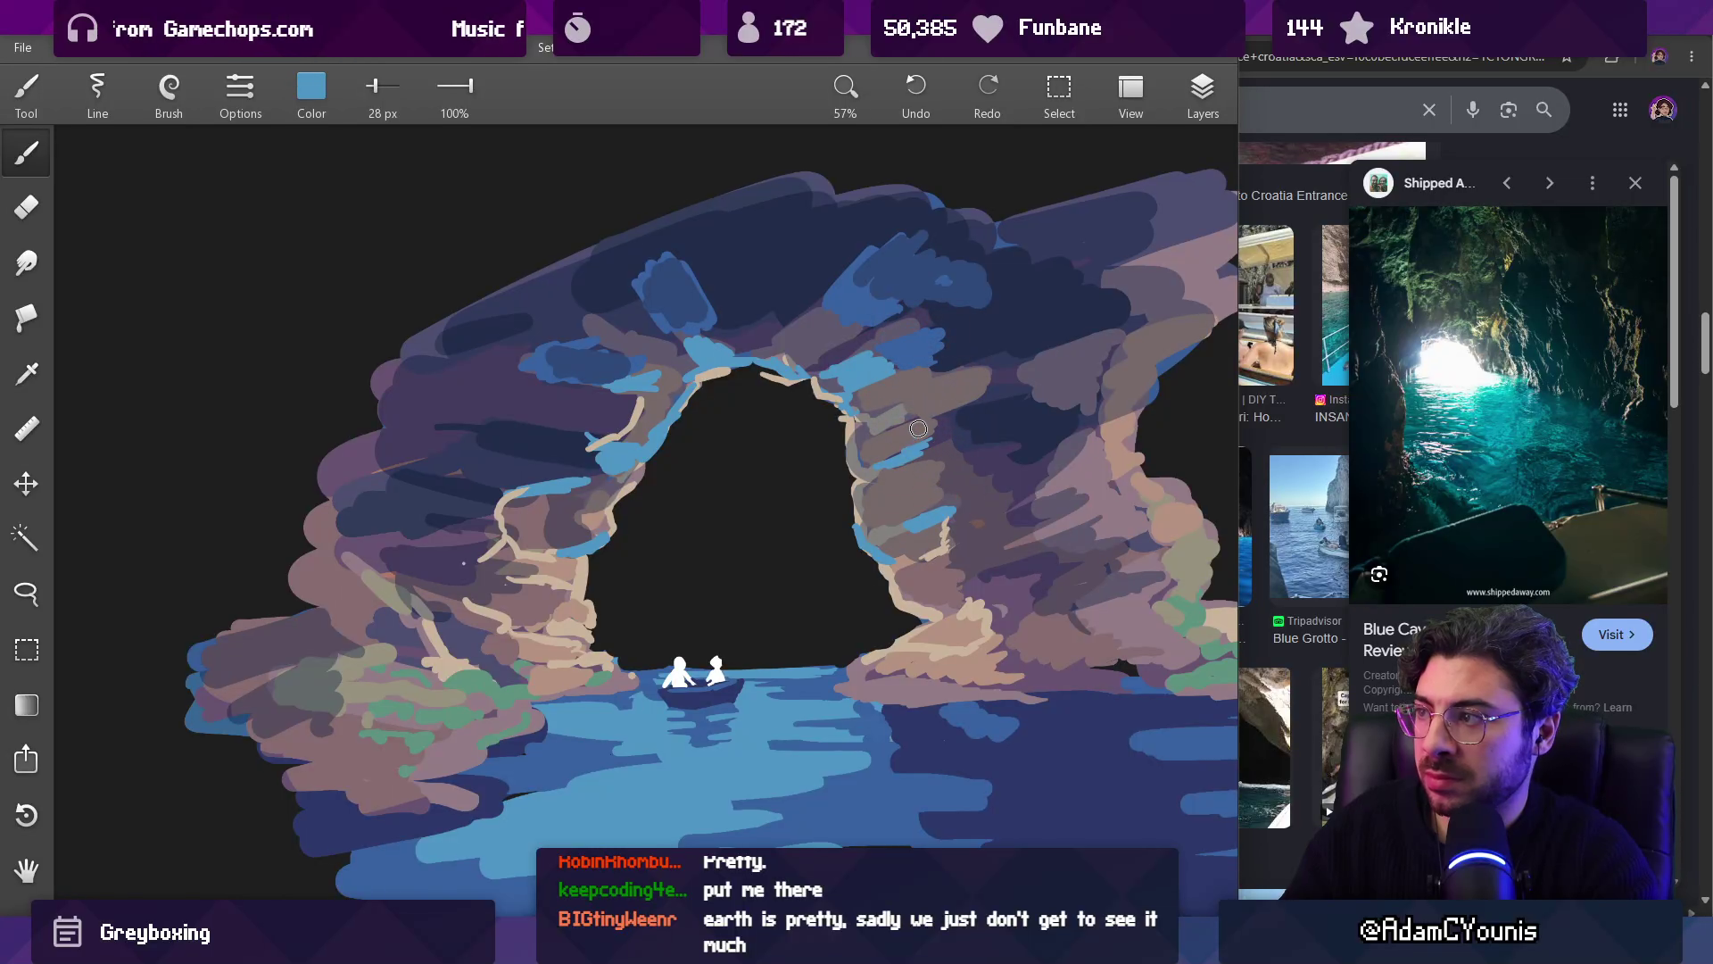
pyautogui.scroll(1, 781, 370)
pyautogui.scroll(2, 781, 370)
pyautogui.moveTo(357, 687); pyautogui.dragTo(442, 522)
pyautogui.moveTo(596, 461); pyautogui.dragTo(641, 406)
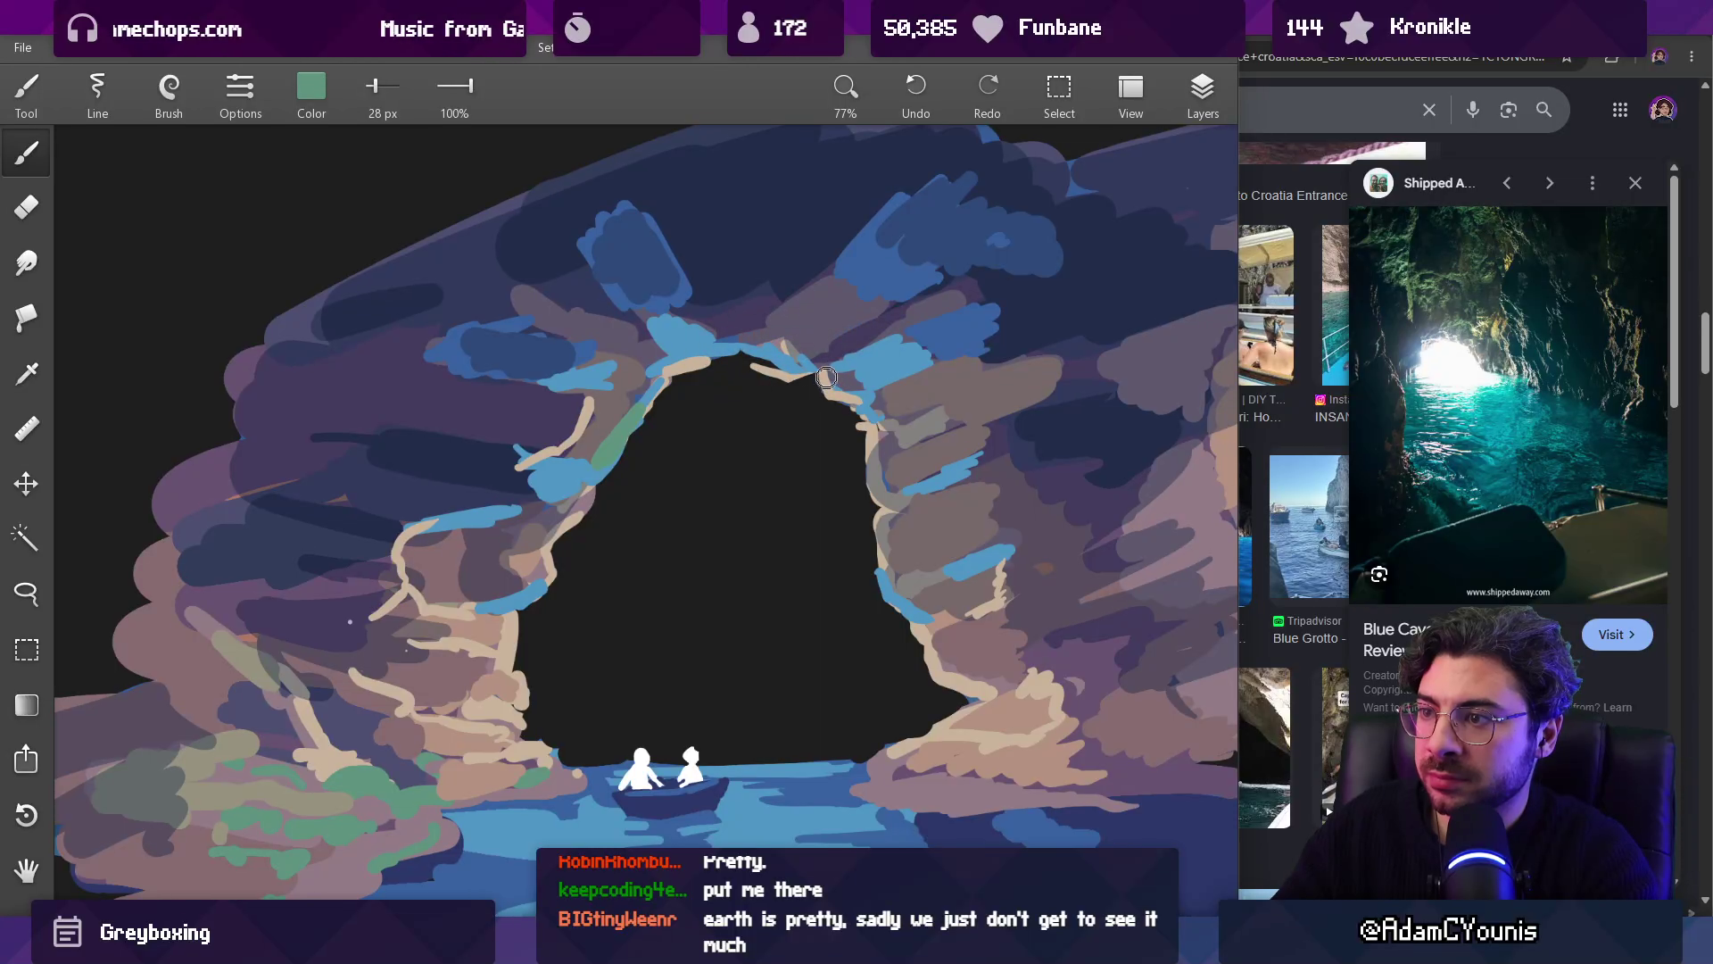
pyautogui.moveTo(919, 478); pyautogui.dragTo(962, 470)
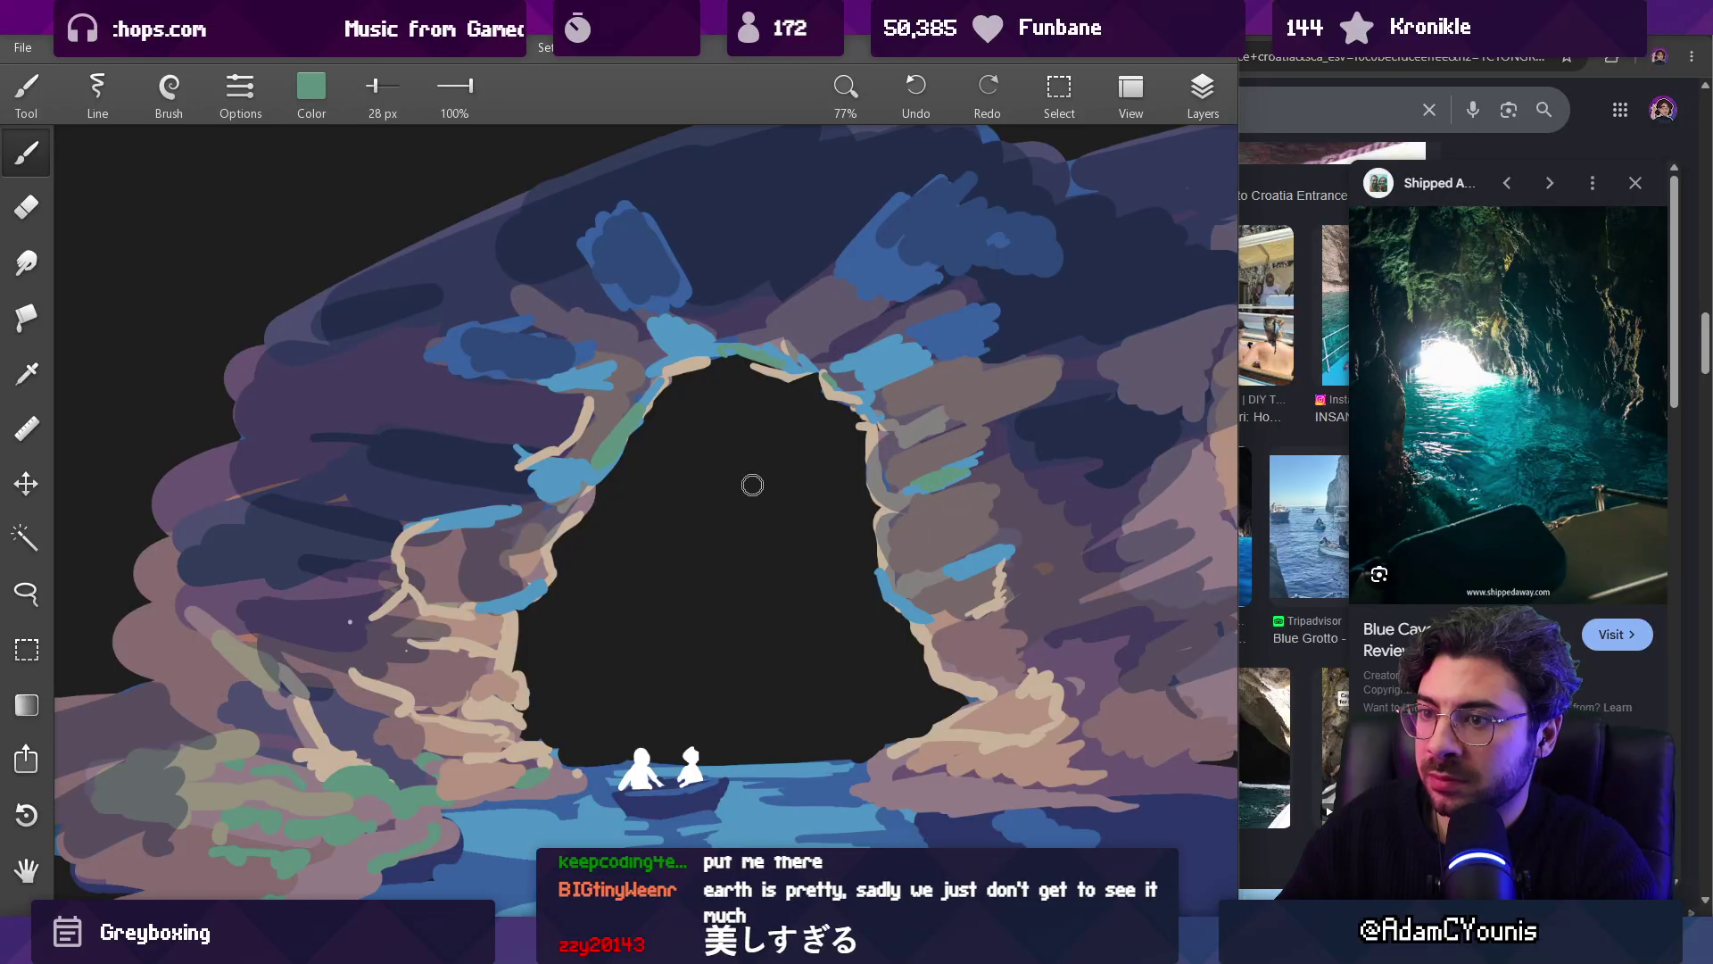
pyautogui.scroll(-5, 713, 464)
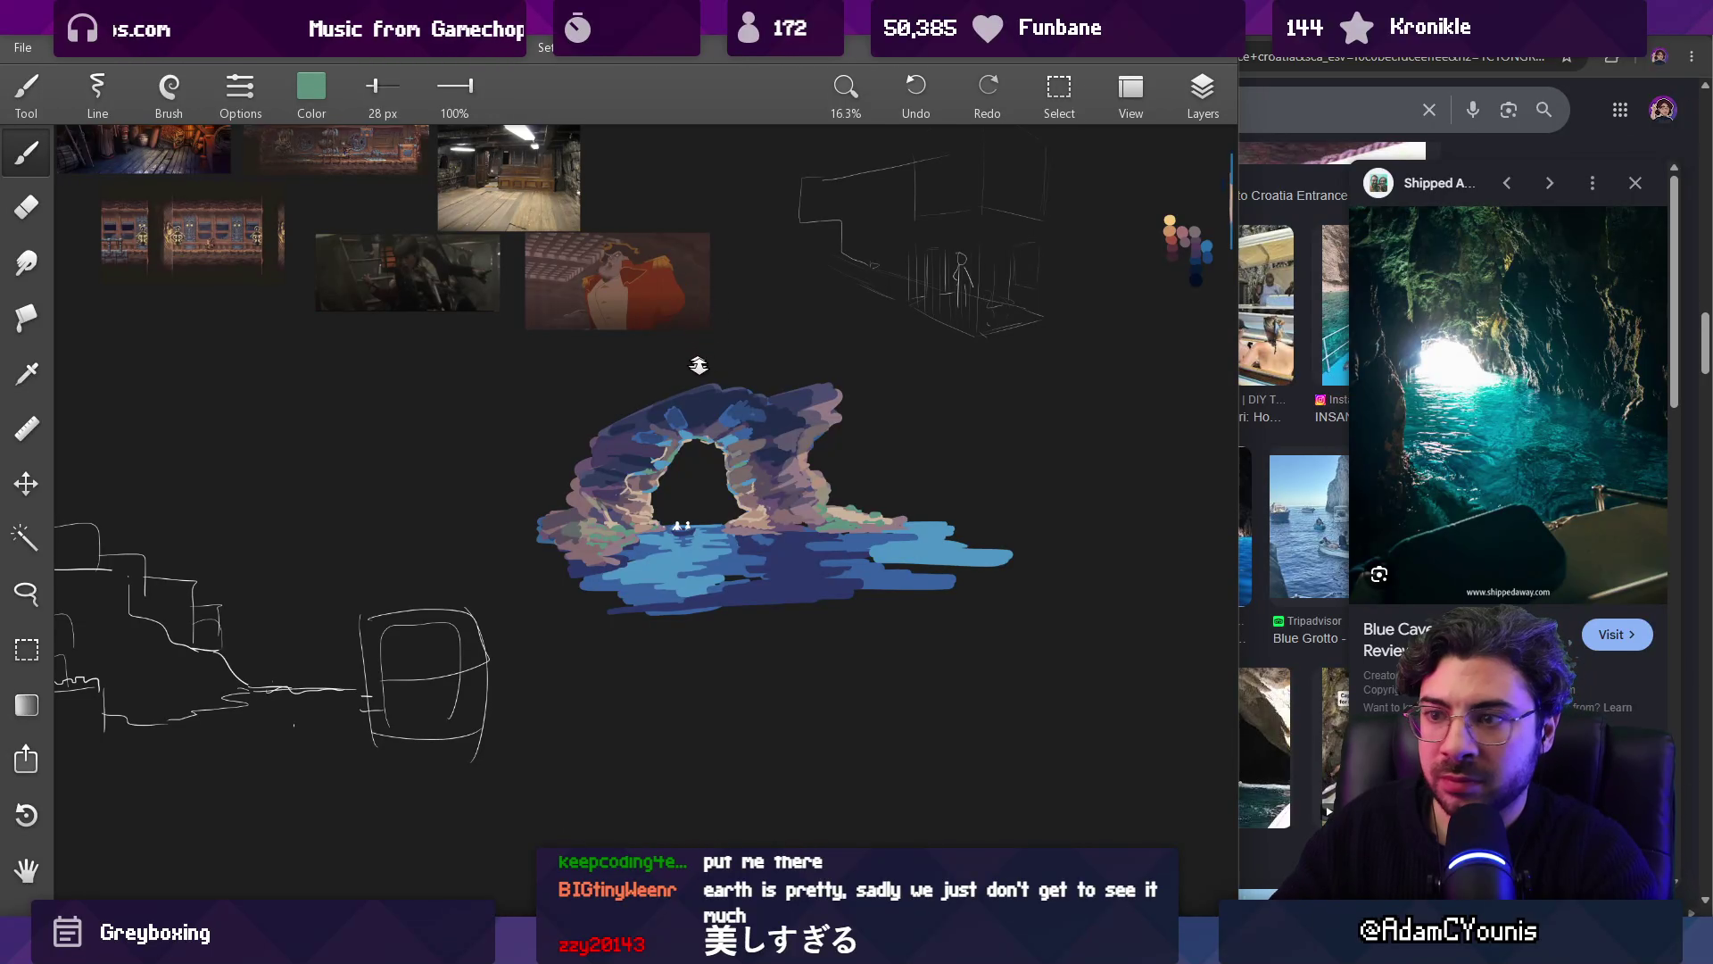
# Step: Shade the upper-left arch with dark navy using a 58 px brush
pyautogui.scroll(4, 698, 365)
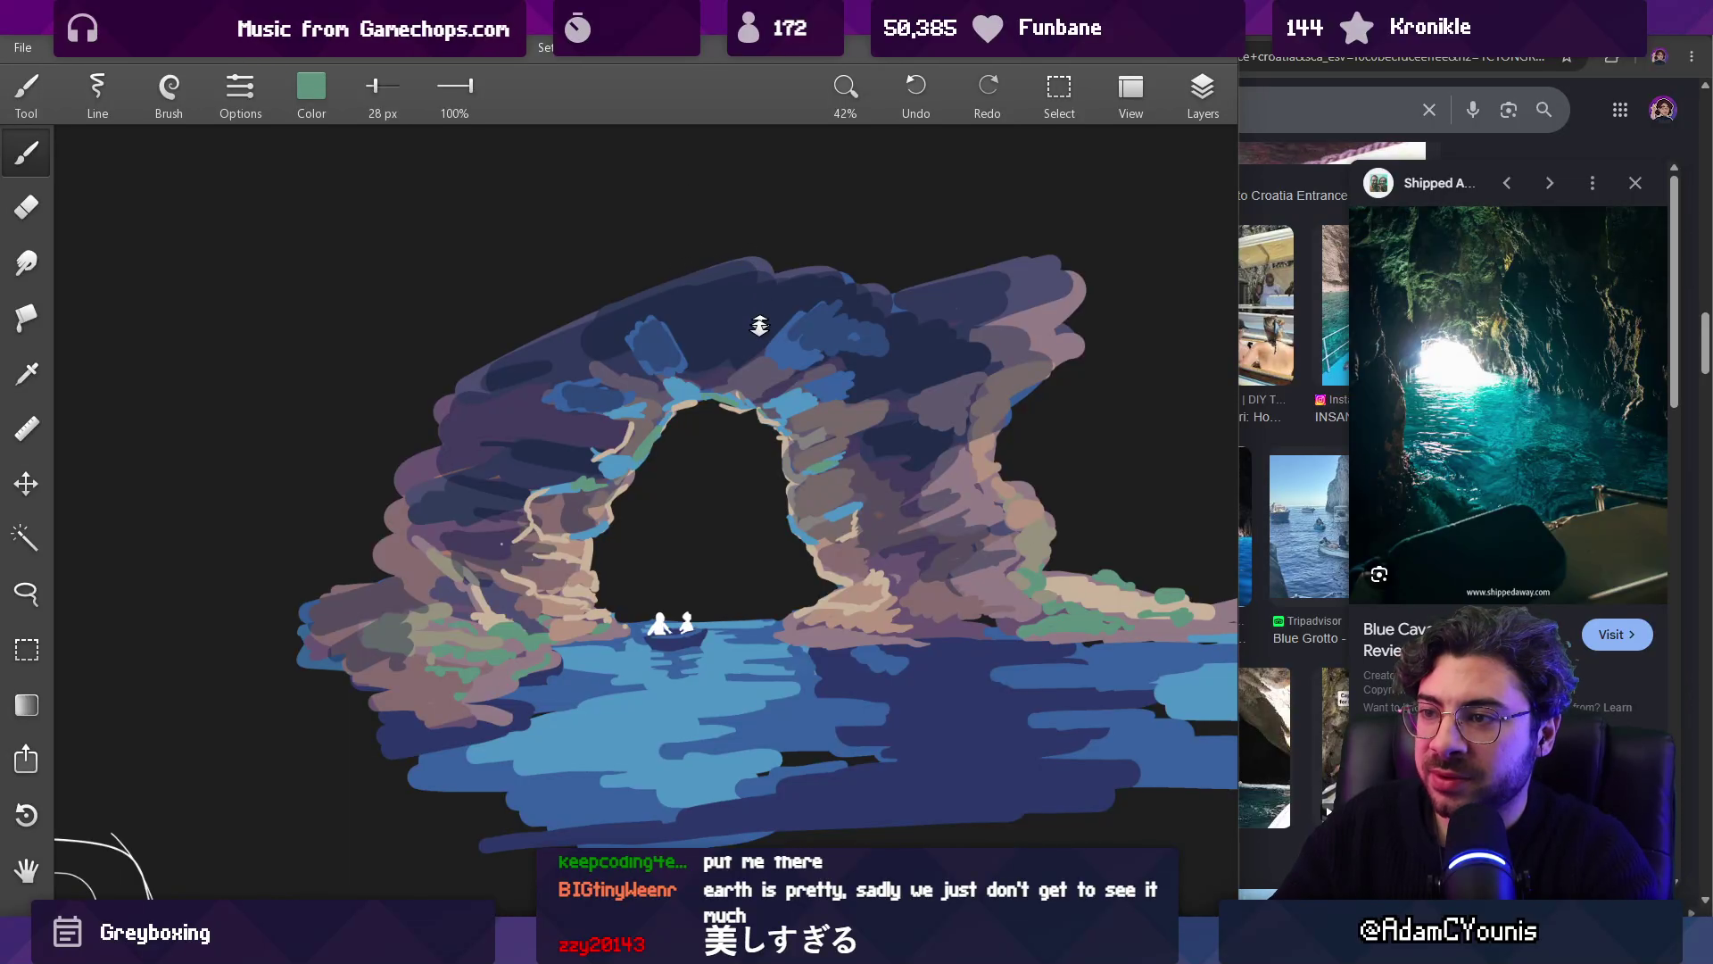
pyautogui.scroll(2, 760, 325)
pyautogui.press(']')
pyautogui.press(']')
pyautogui.press(']')
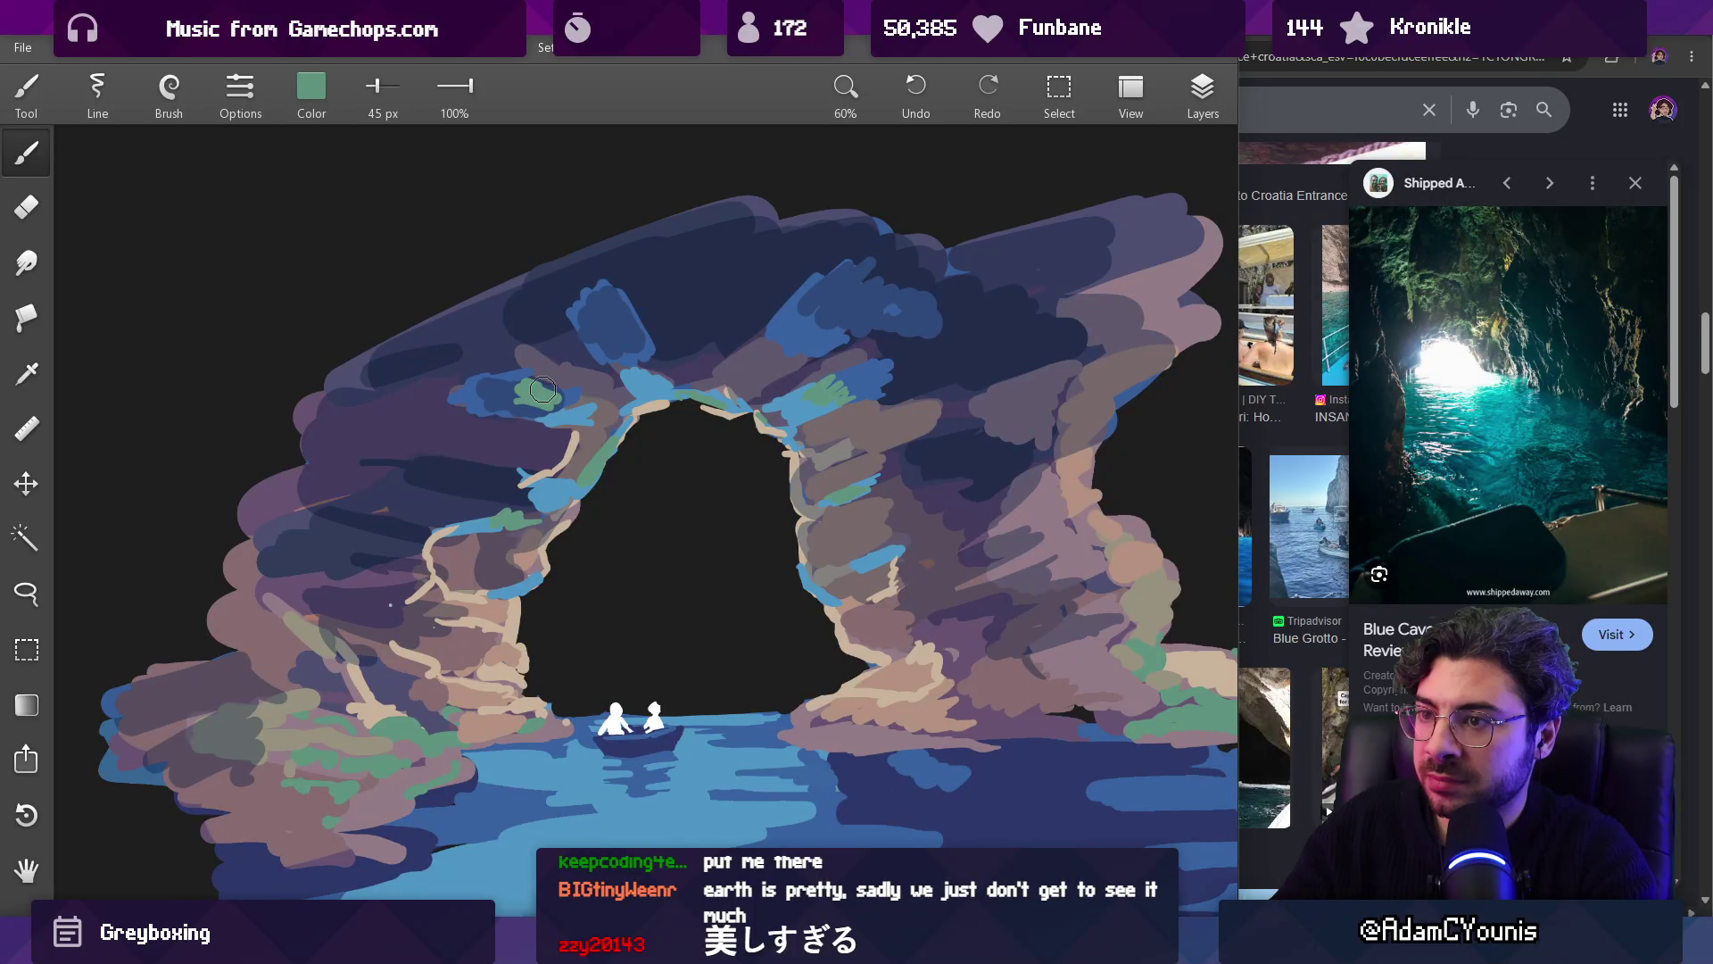
pyautogui.moveTo(542, 399)
pyautogui.mouseDown()
pyautogui.moveTo(397, 670)
pyautogui.moveTo(261, 714)
pyautogui.mouseUp()
pyautogui.press(']')
pyautogui.press(']')
pyautogui.moveTo(490, 395); pyautogui.dragTo(430, 418)
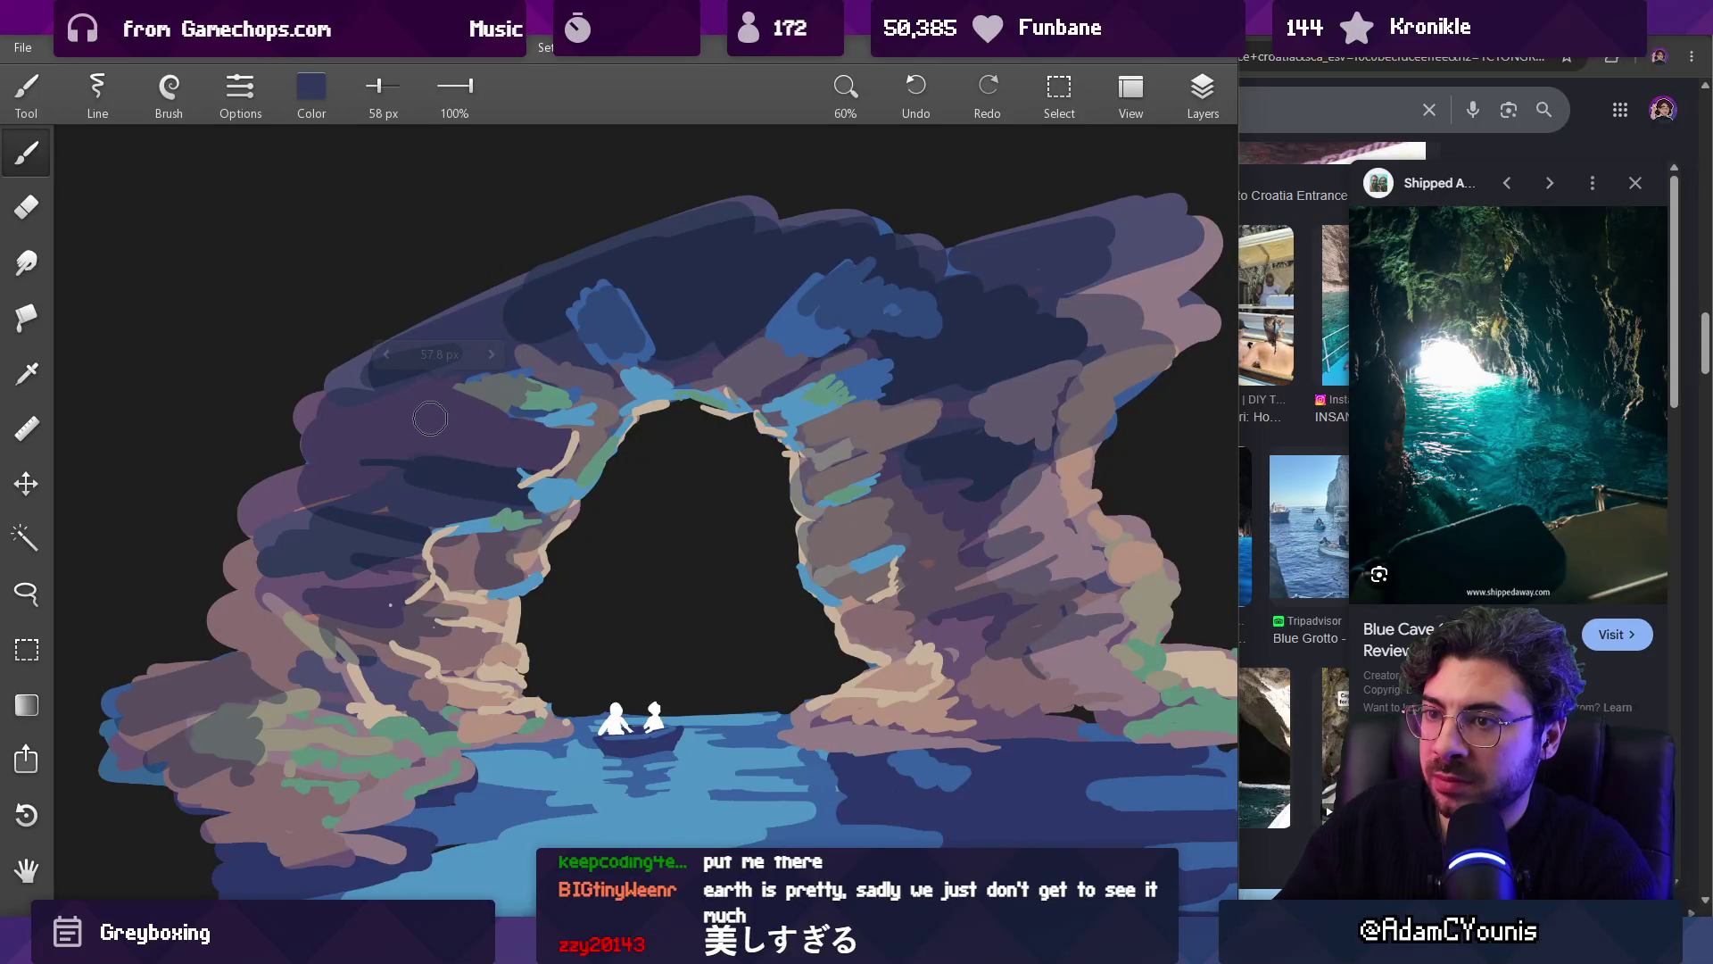
# Step: Add a light-blue accent stroke on the arch's right inner wall
pyautogui.scroll(-5, 527, 446)
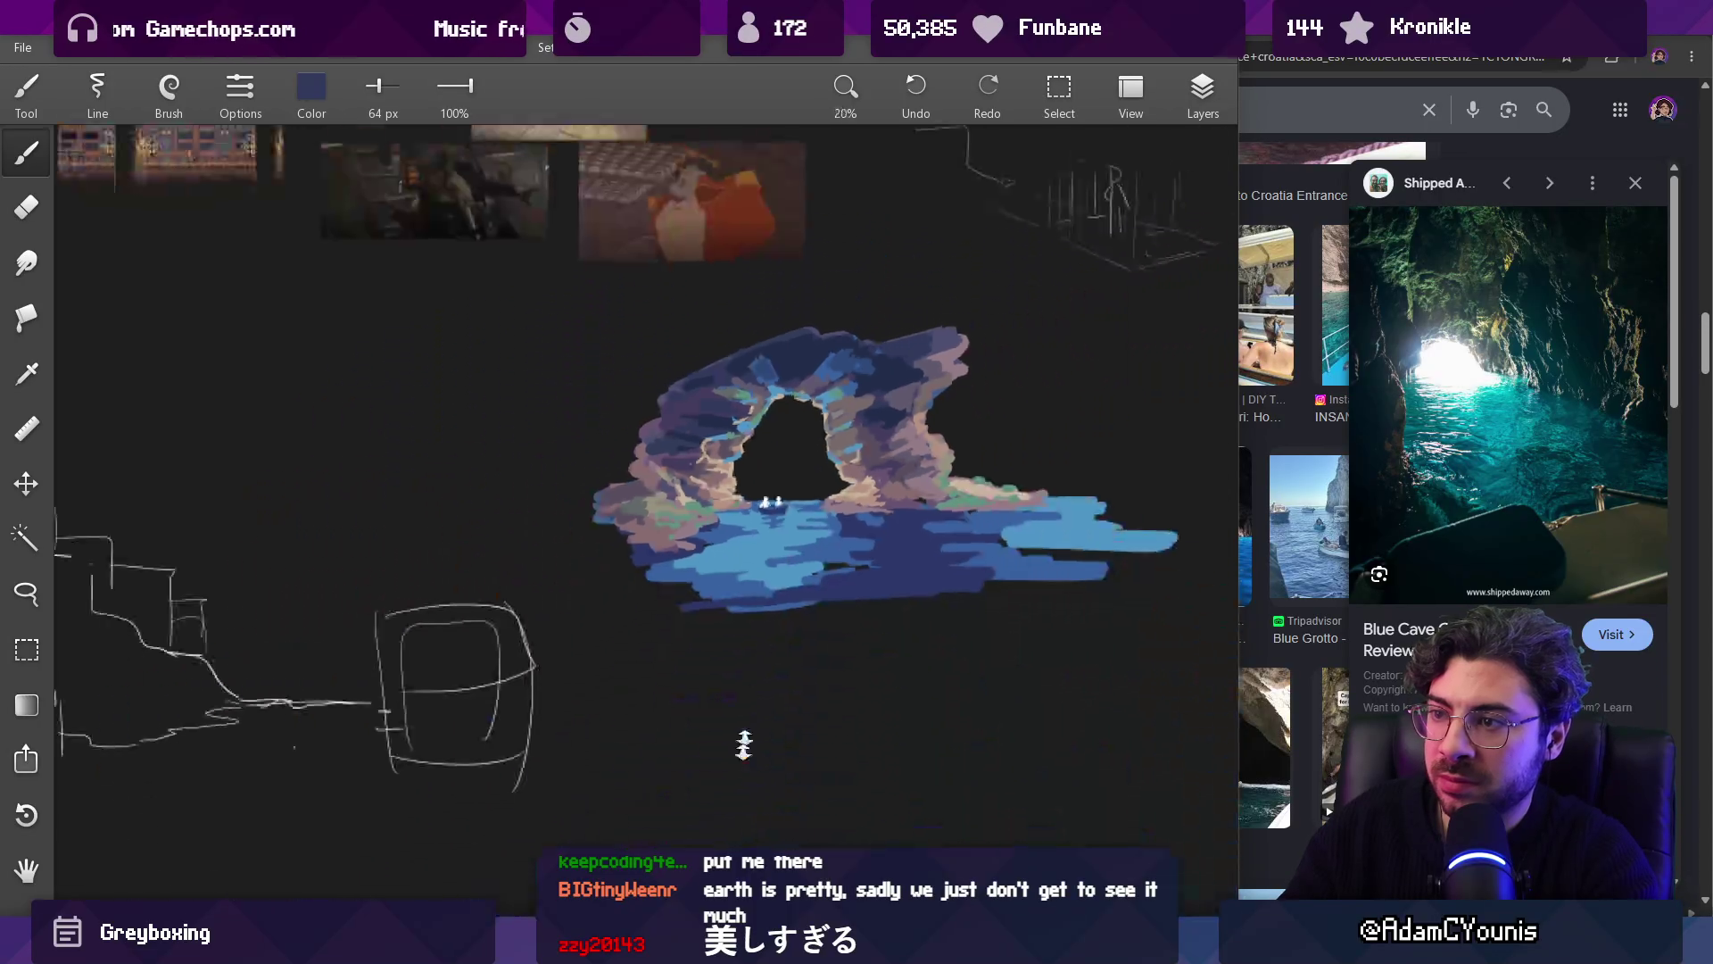
pyautogui.scroll(5, 878, 407)
pyautogui.moveTo(879, 408); pyautogui.dragTo(879, 383)
pyautogui.click(879, 473)
pyautogui.moveTo(867, 537); pyautogui.dragTo(896, 527)
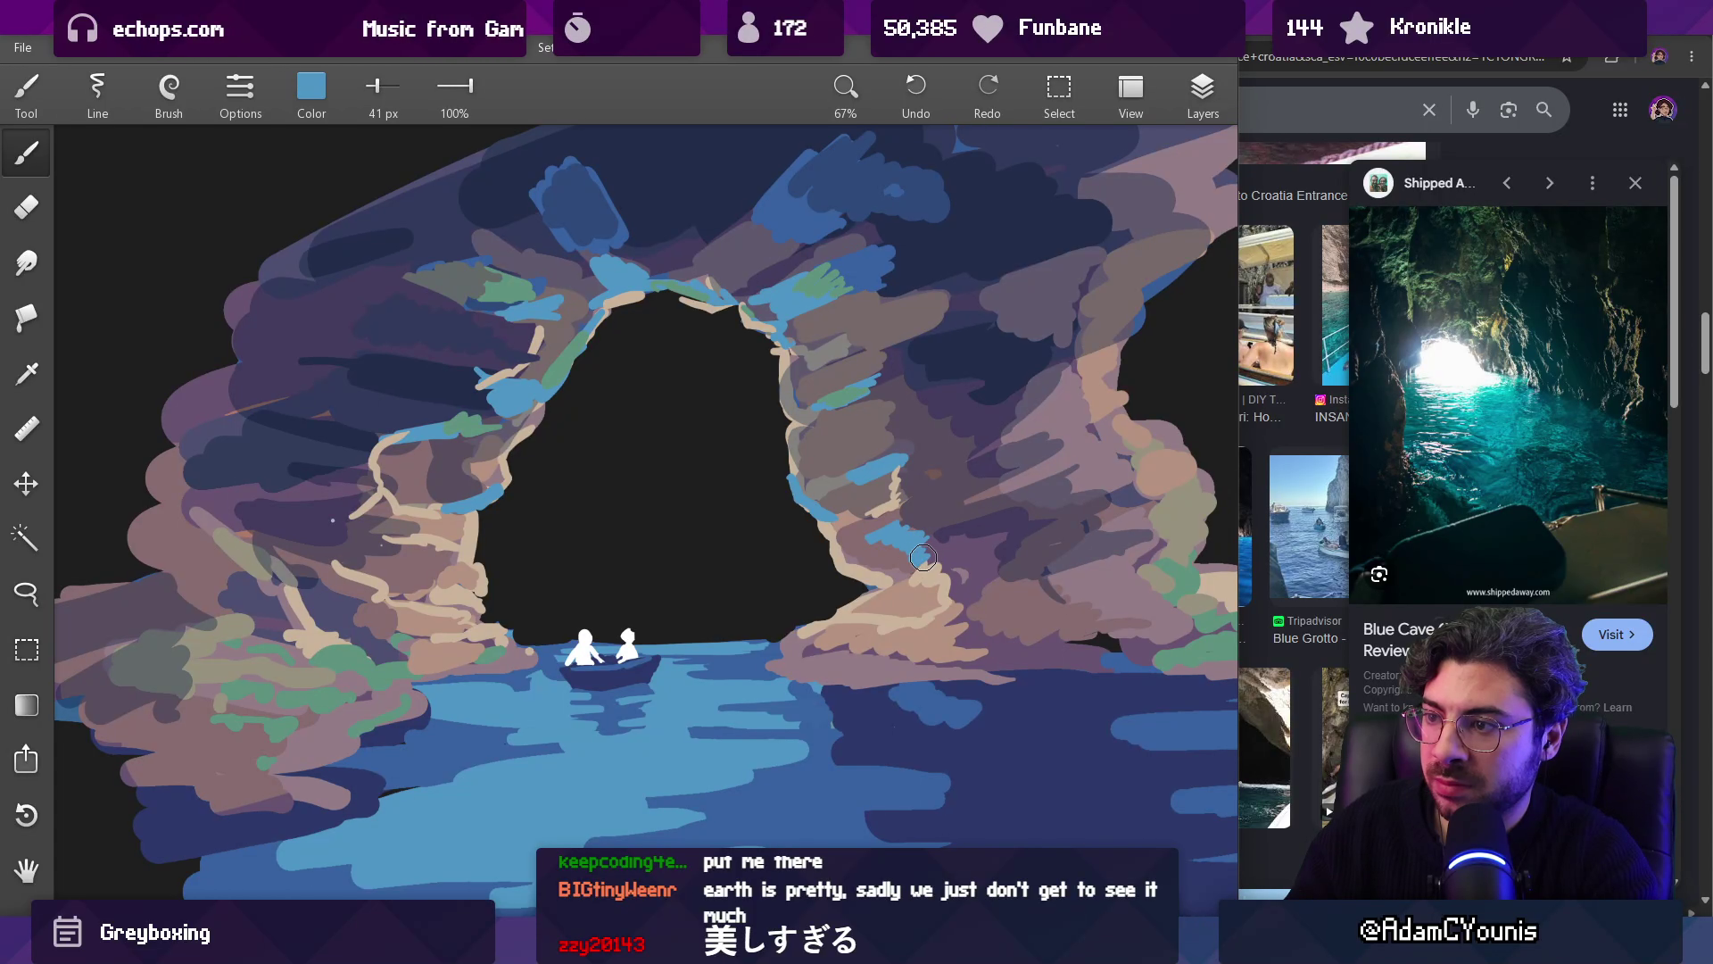
# Step: Try a white glint in the water below the boat, then undo it
pyautogui.moveTo(915, 510)
pyautogui.mouseDown()
pyautogui.moveTo(953, 497)
pyautogui.moveTo(905, 450)
pyautogui.mouseUp()
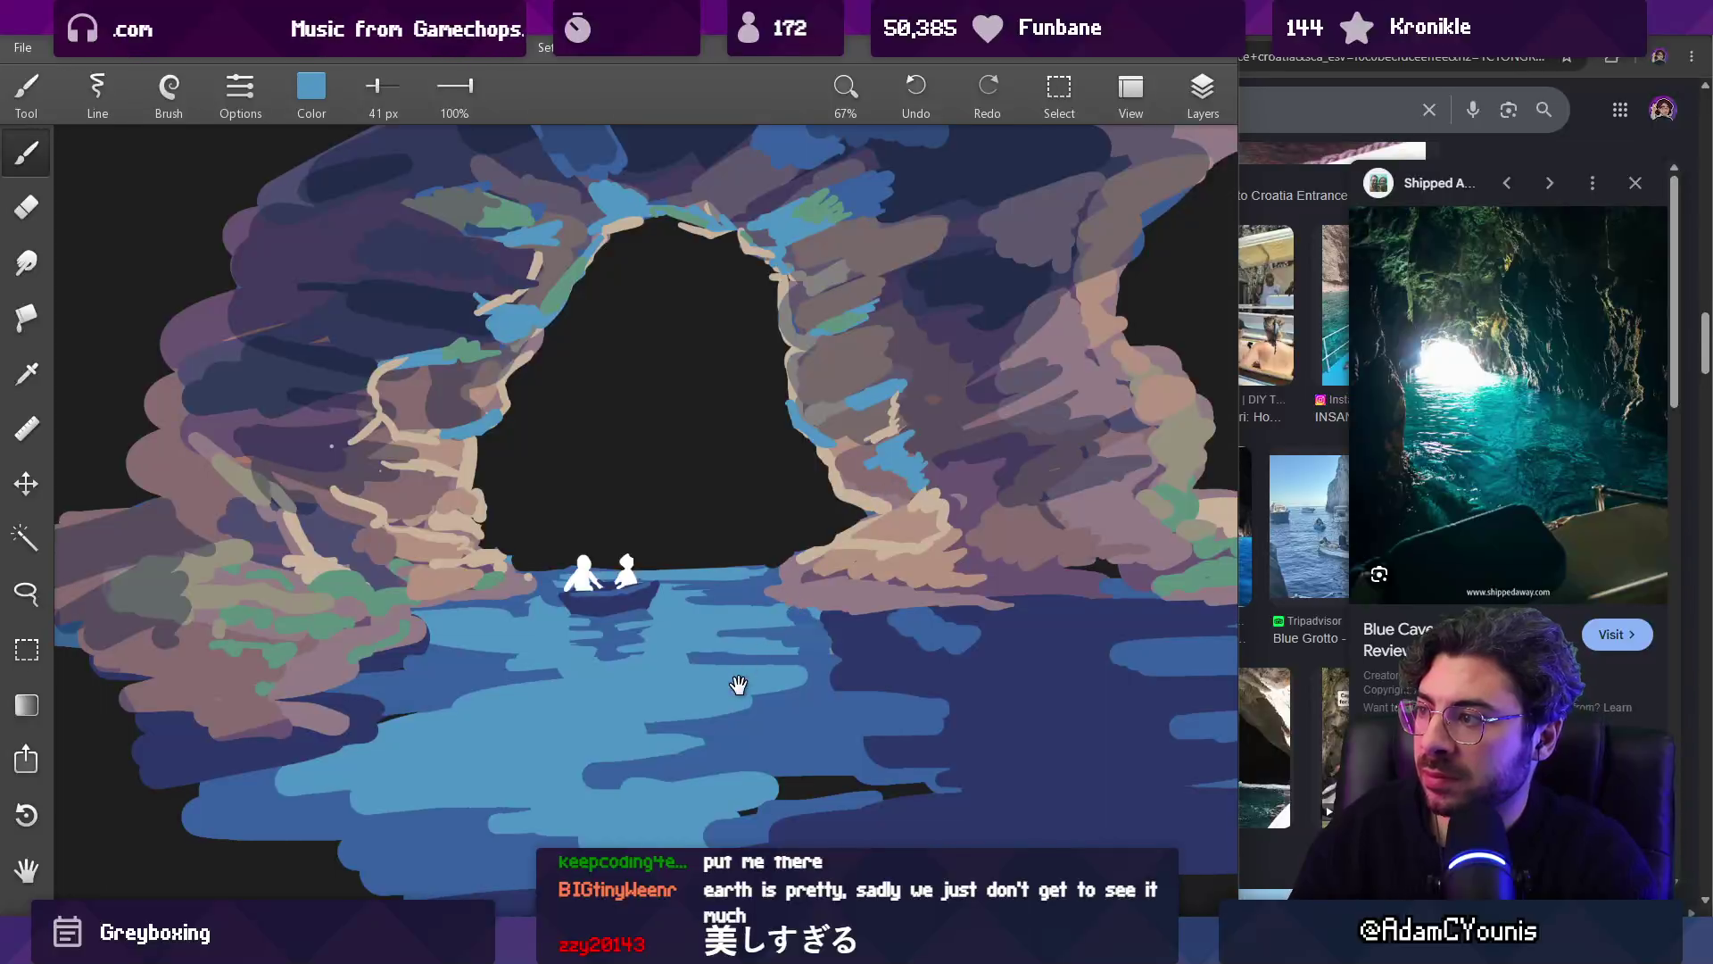
pyautogui.moveTo(739, 689); pyautogui.dragTo(750, 651)
pyautogui.moveTo(608, 536); pyautogui.dragTo(607, 536)
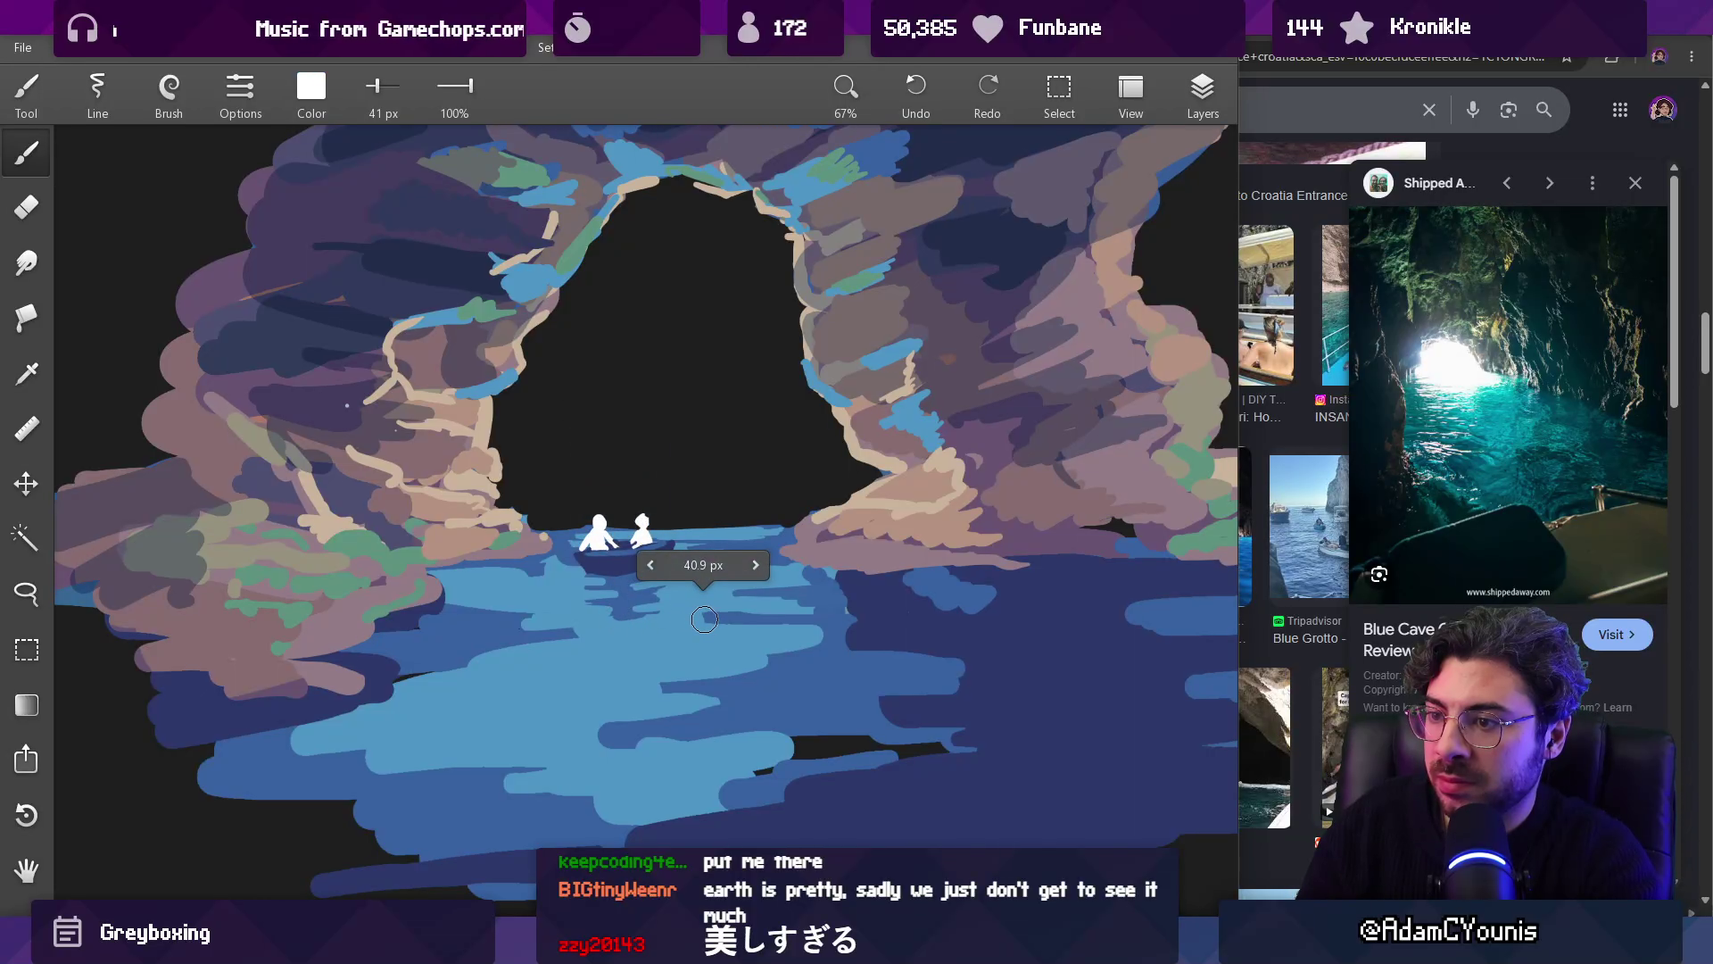
pyautogui.moveTo(634, 634); pyautogui.dragTo(698, 632)
pyautogui.hotkey('ctrl', 'z')
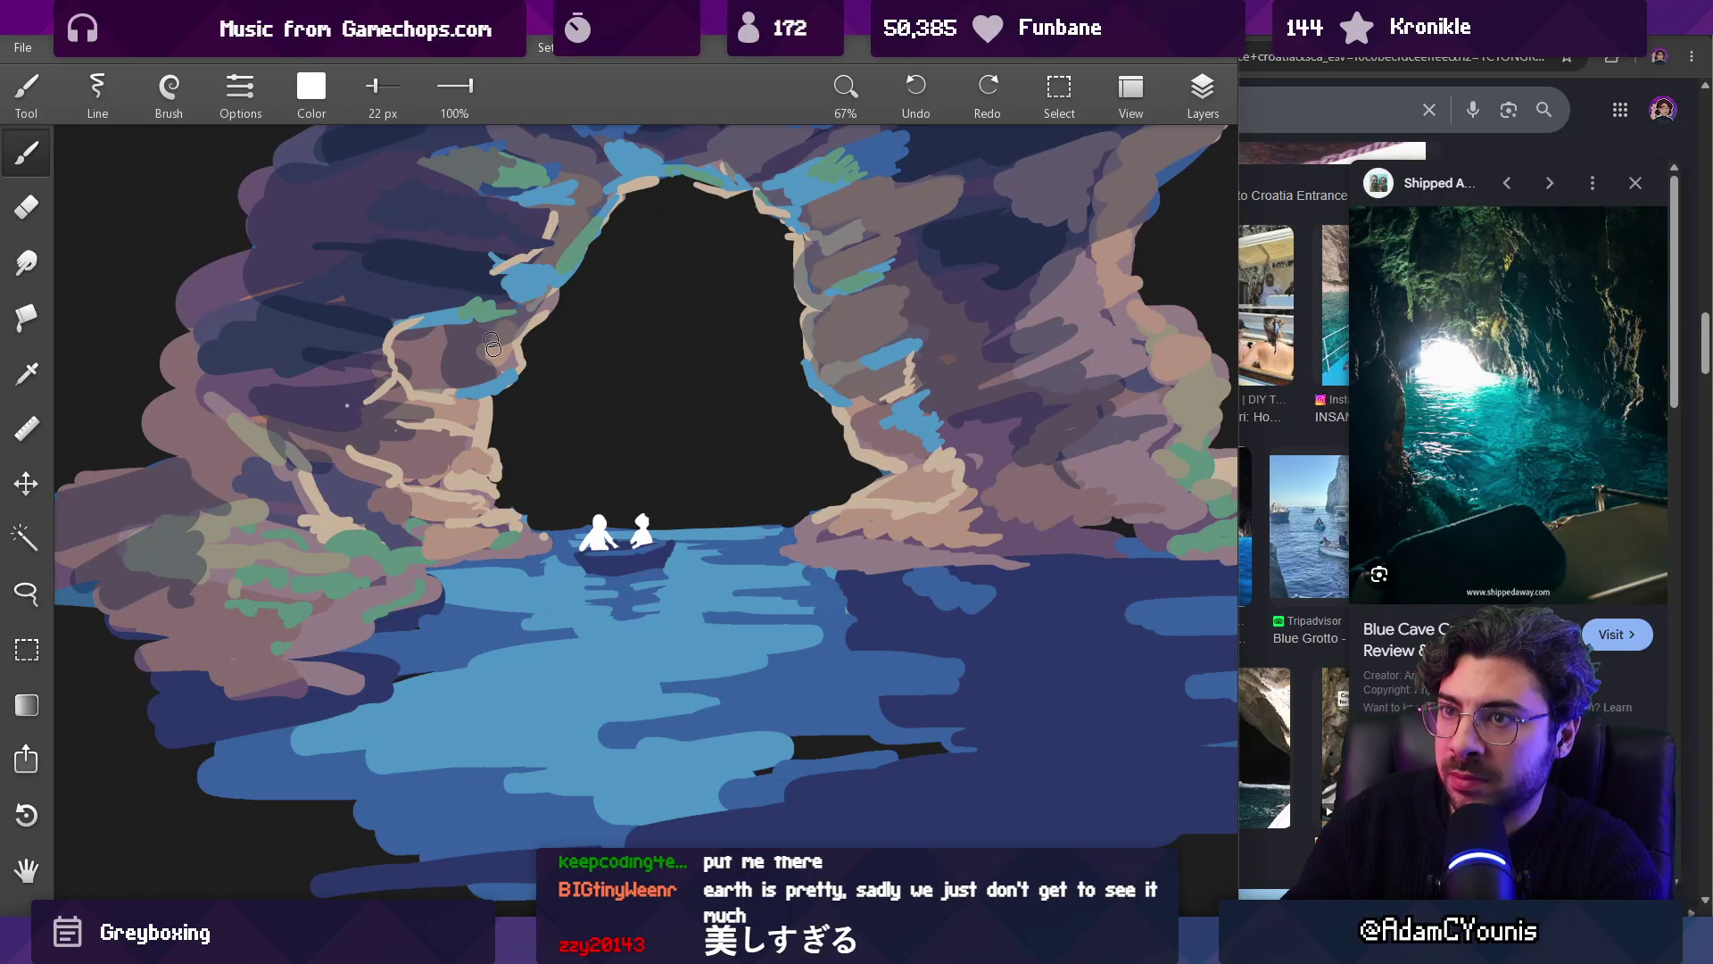
pyautogui.click(169, 89)
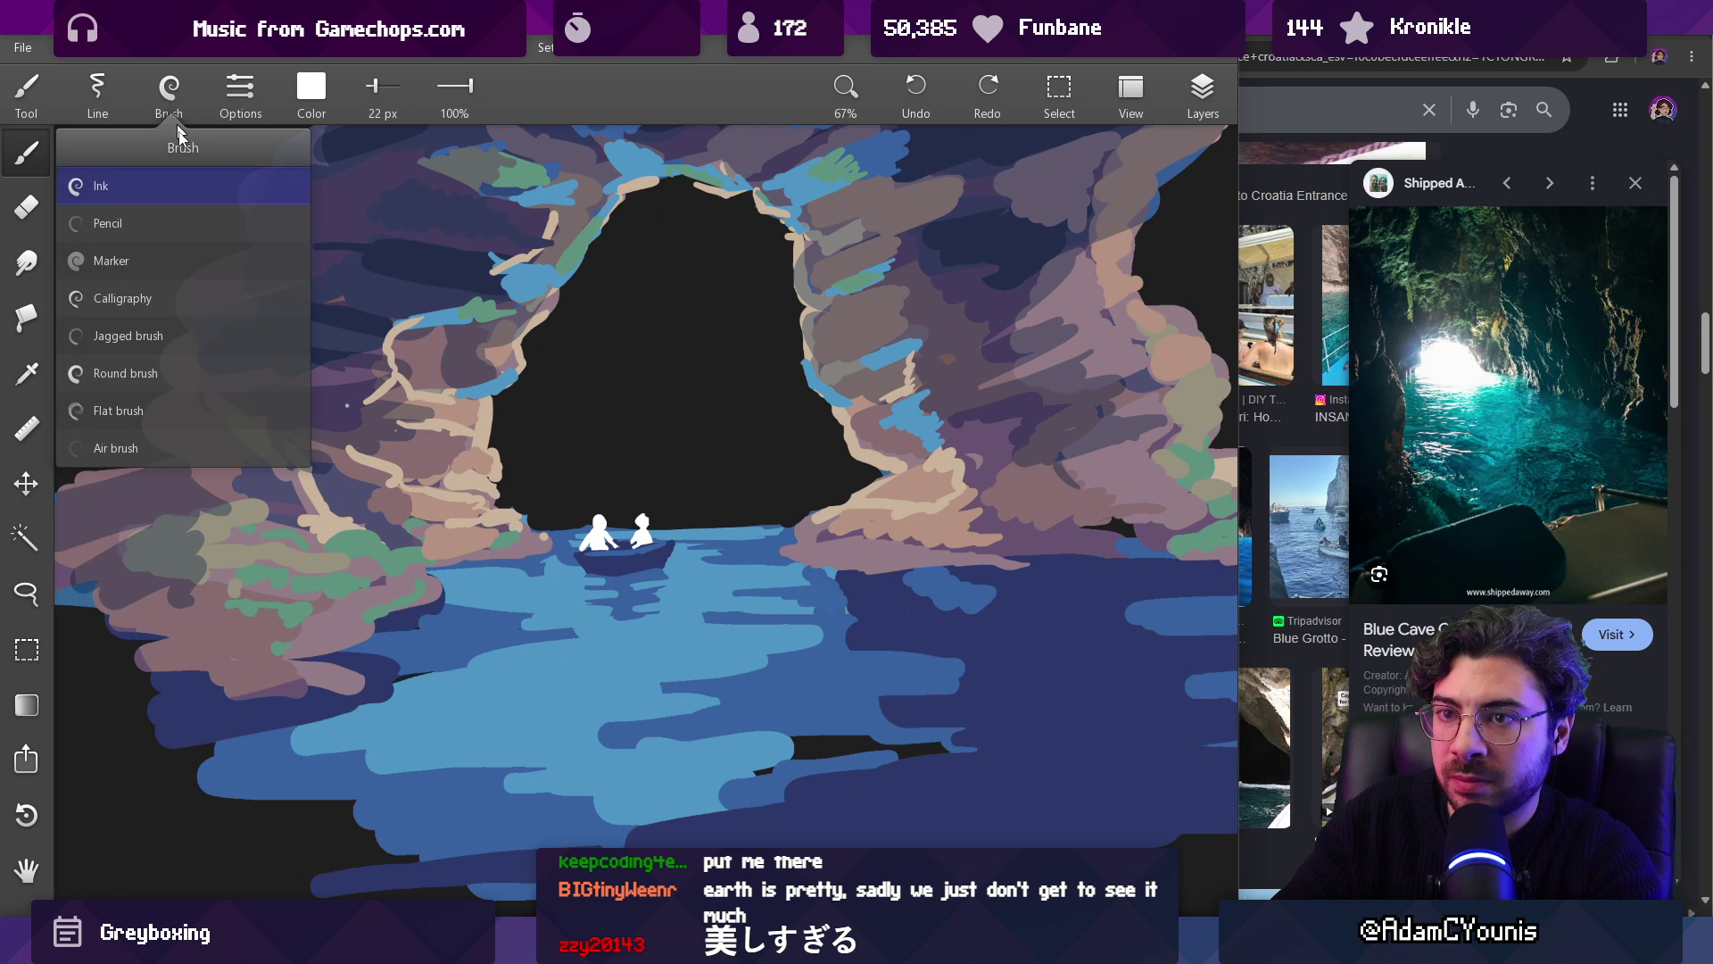
# Step: Paint a white glint in the water at 17 px, discarding a 10 px wavy line
pyautogui.click(191, 388)
pyautogui.press('[')
pyautogui.press('[')
pyautogui.press('[')
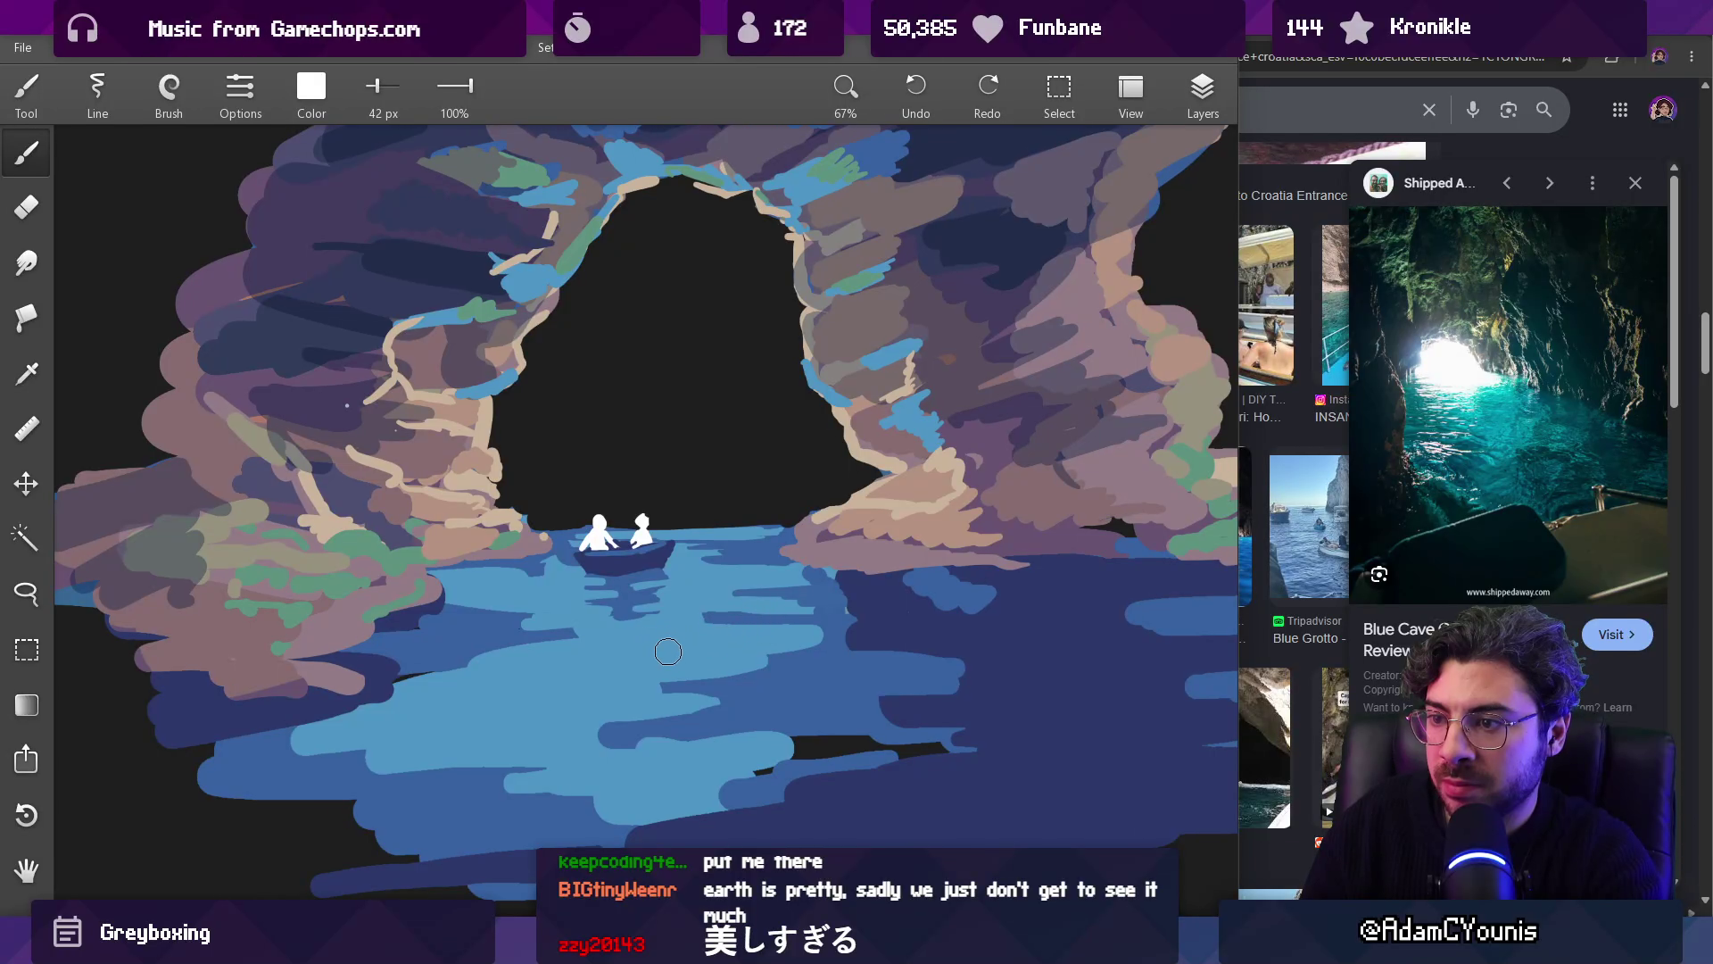
pyautogui.moveTo(678, 638); pyautogui.dragTo(731, 637)
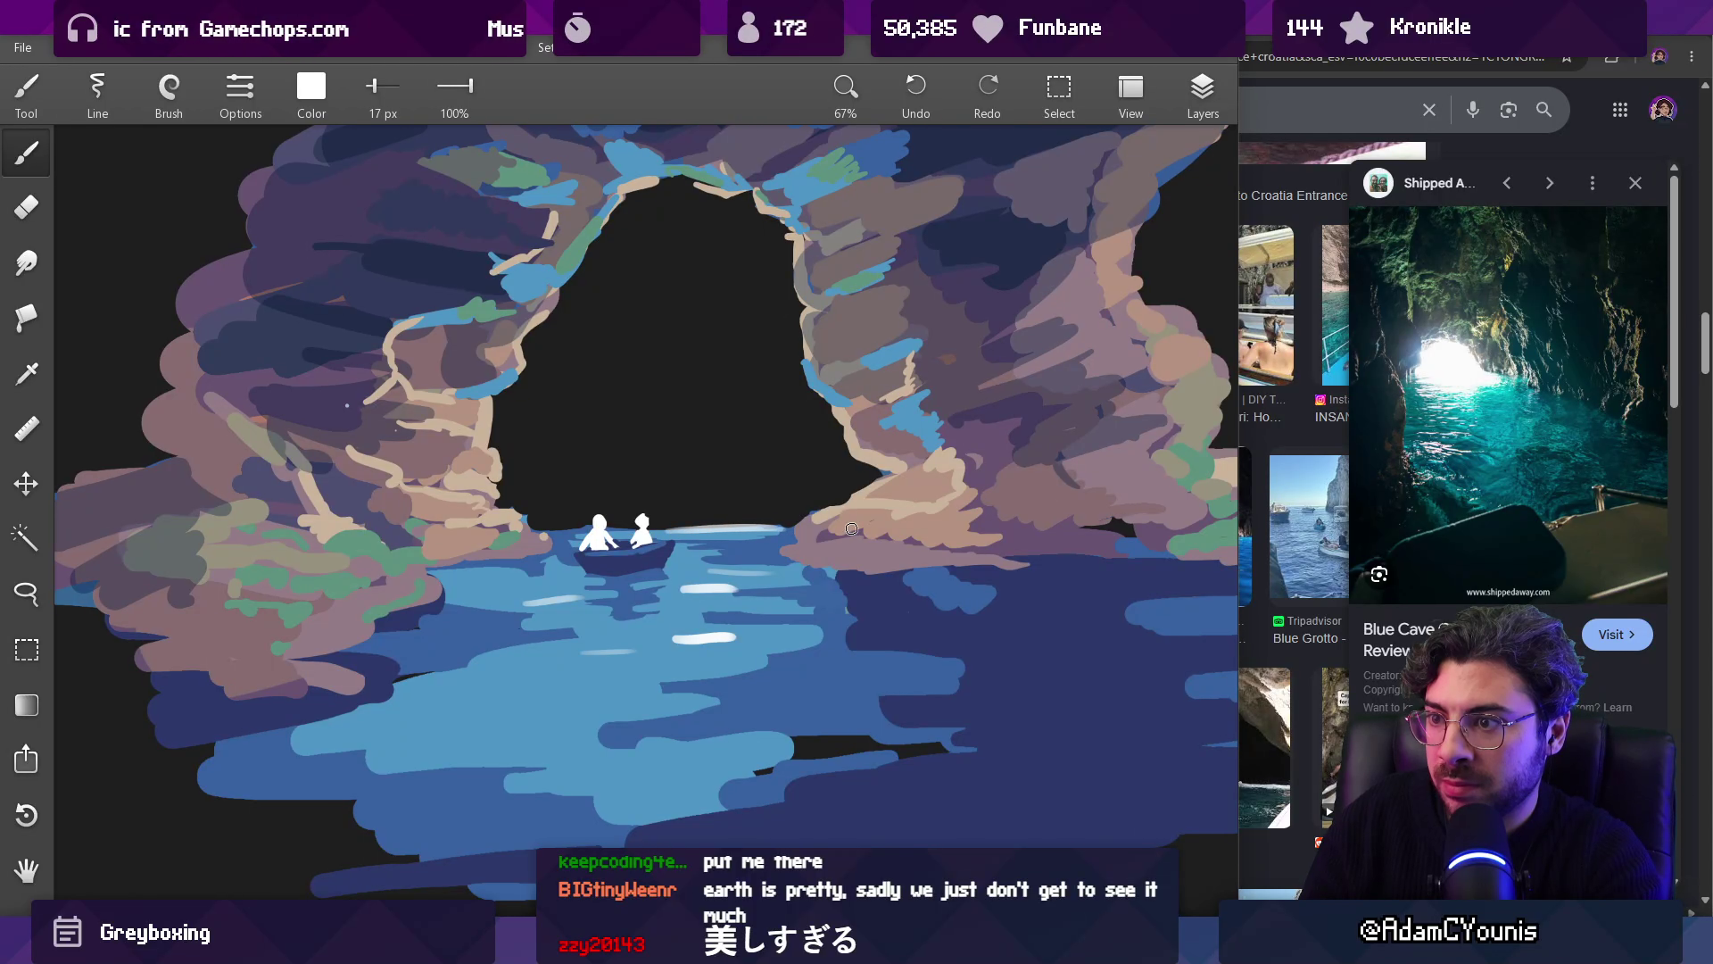
pyautogui.scroll(-5, 768, 513)
pyautogui.scroll(5, 766, 579)
pyautogui.press('[')
pyautogui.press('[')
pyautogui.press('[')
pyautogui.moveTo(680, 561)
pyautogui.mouseDown()
pyautogui.moveTo(808, 559)
pyautogui.moveTo(699, 561)
pyautogui.mouseUp()
pyautogui.hotkey('ctrl', 'z')
# Step: Add a 20 px light-blue ripple across the water
pyautogui.click(747, 568)
pyautogui.press(']')
pyautogui.moveTo(777, 604); pyautogui.dragTo(671, 605)
pyautogui.scroll(-5, 776, 553)
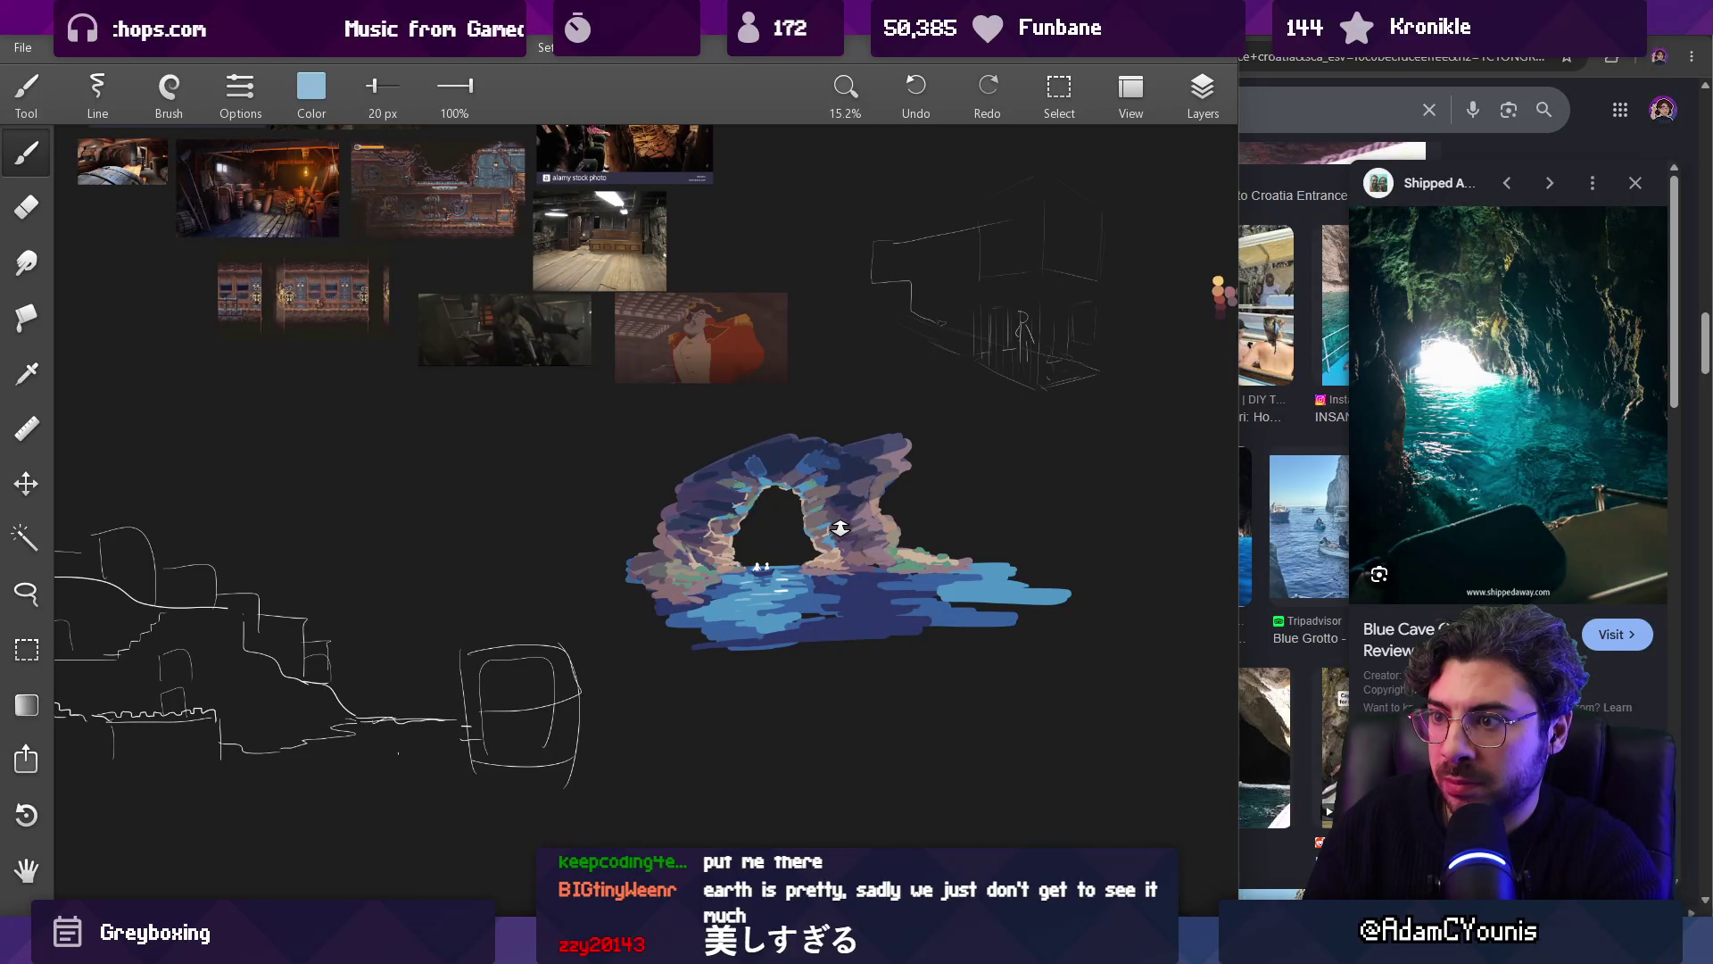
pyautogui.scroll(4, 826, 582)
# Step: Darken the water right of the boat with sampled navy and medium blue
pyautogui.click(825, 581)
pyautogui.moveTo(825, 581); pyautogui.dragTo(834, 579)
pyautogui.press(']')
pyautogui.click(844, 578)
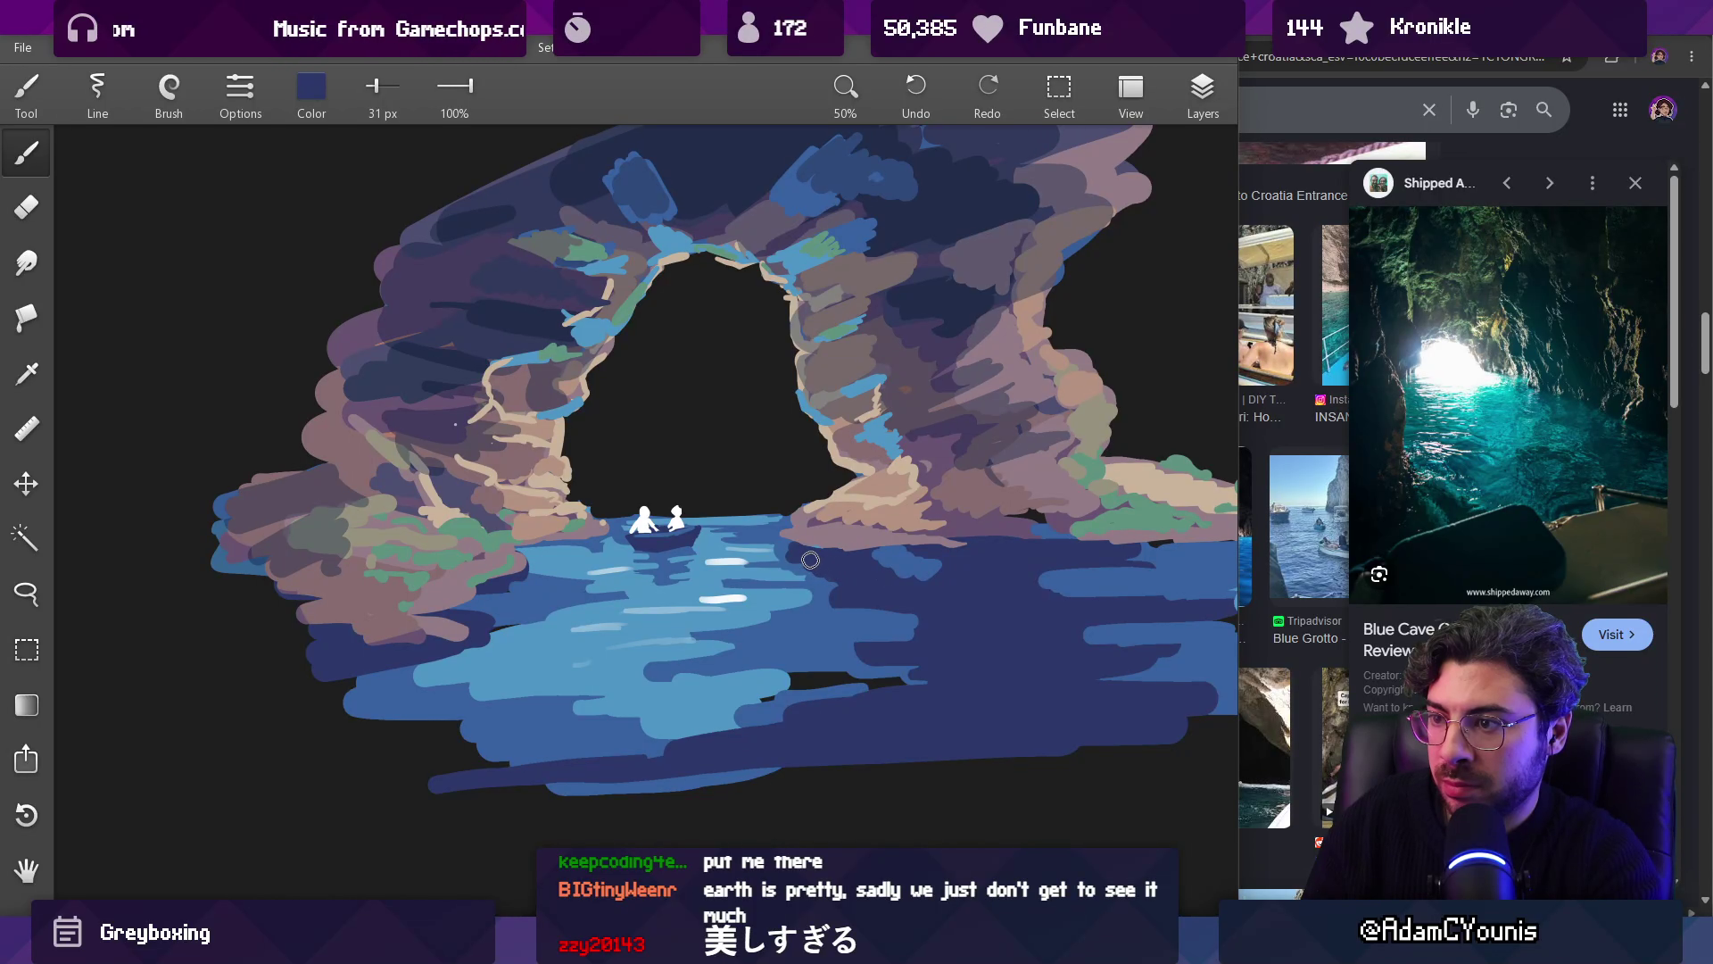
pyautogui.moveTo(819, 572); pyautogui.dragTo(790, 571)
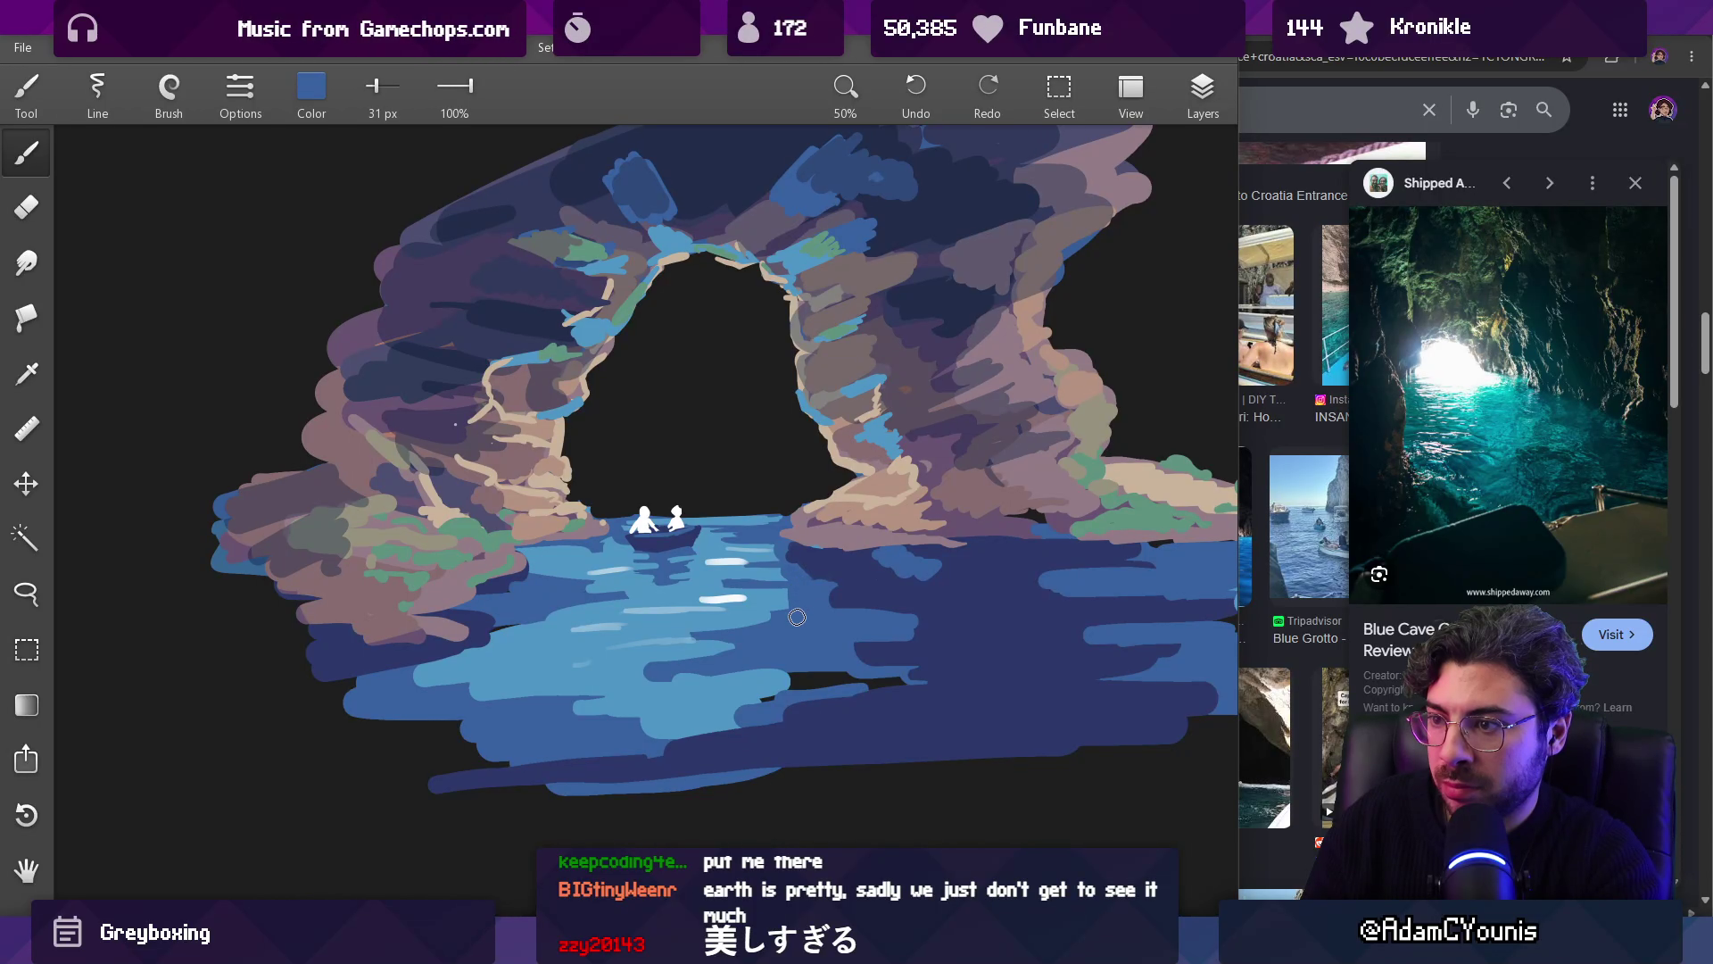
pyautogui.moveTo(763, 607)
pyautogui.mouseDown()
pyautogui.moveTo(832, 585)
pyautogui.moveTo(787, 549)
pyautogui.moveTo(804, 548)
pyautogui.mouseUp()
# Step: Paint a 9 px medium-blue stroke across the water, then load dark navy at 19 px
pyautogui.press('[')
pyautogui.press('[')
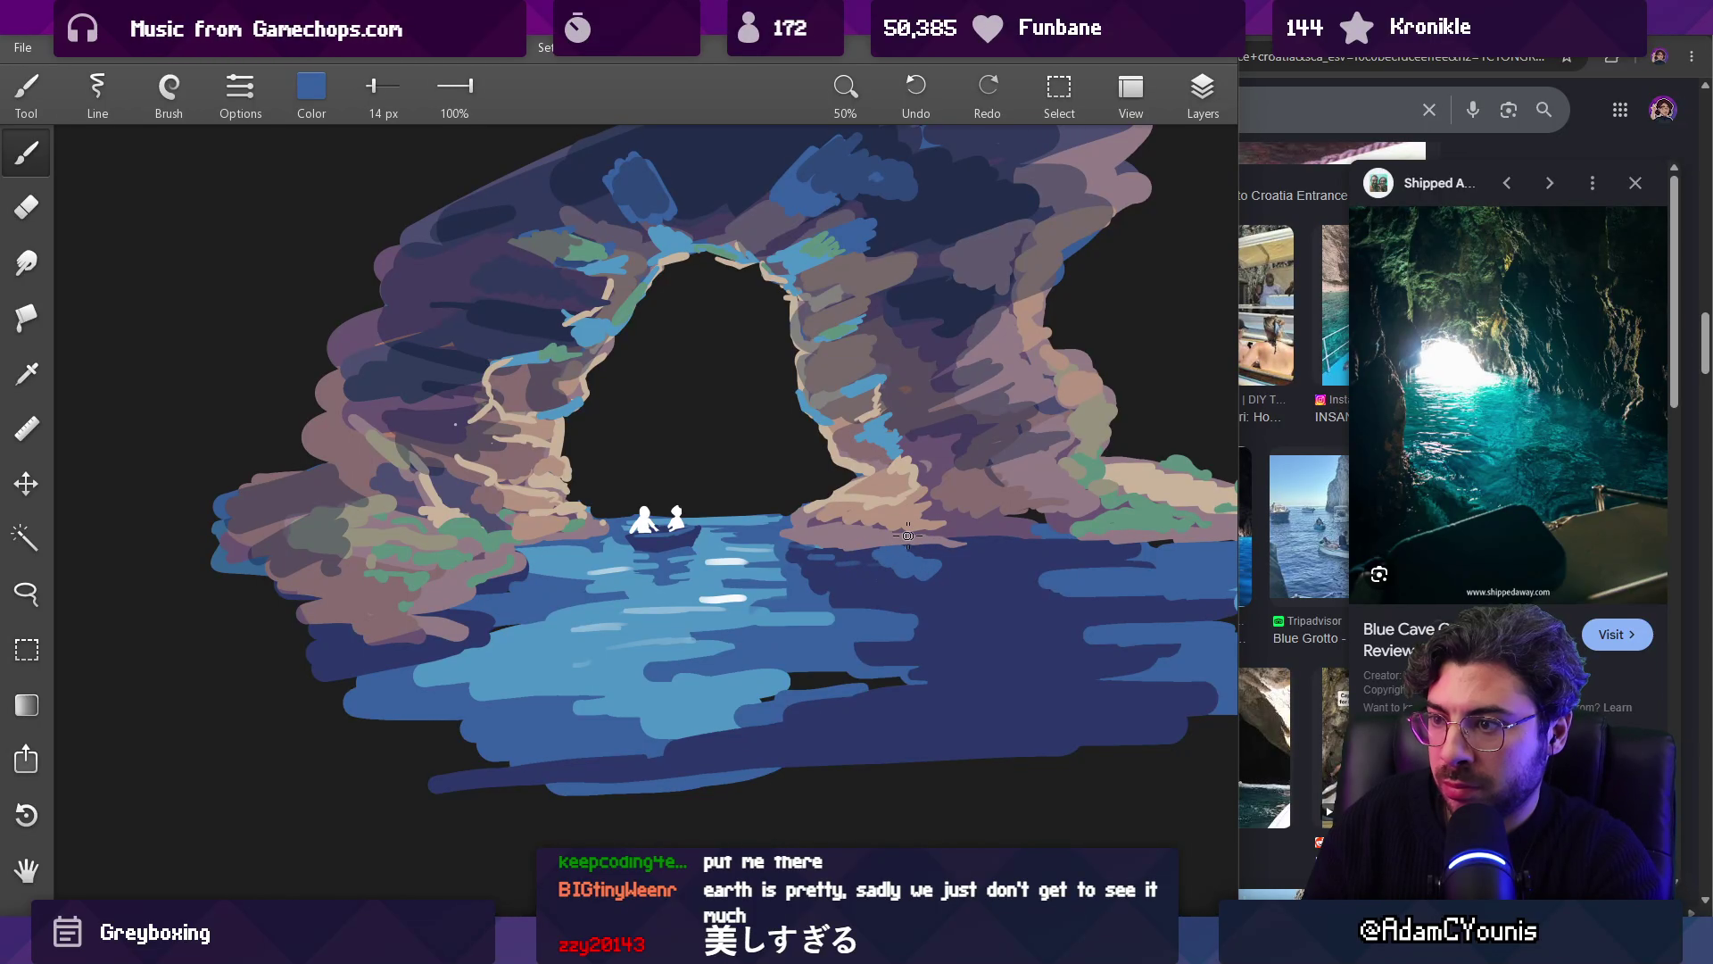
pyautogui.press('[')
pyautogui.moveTo(914, 567); pyautogui.dragTo(806, 550)
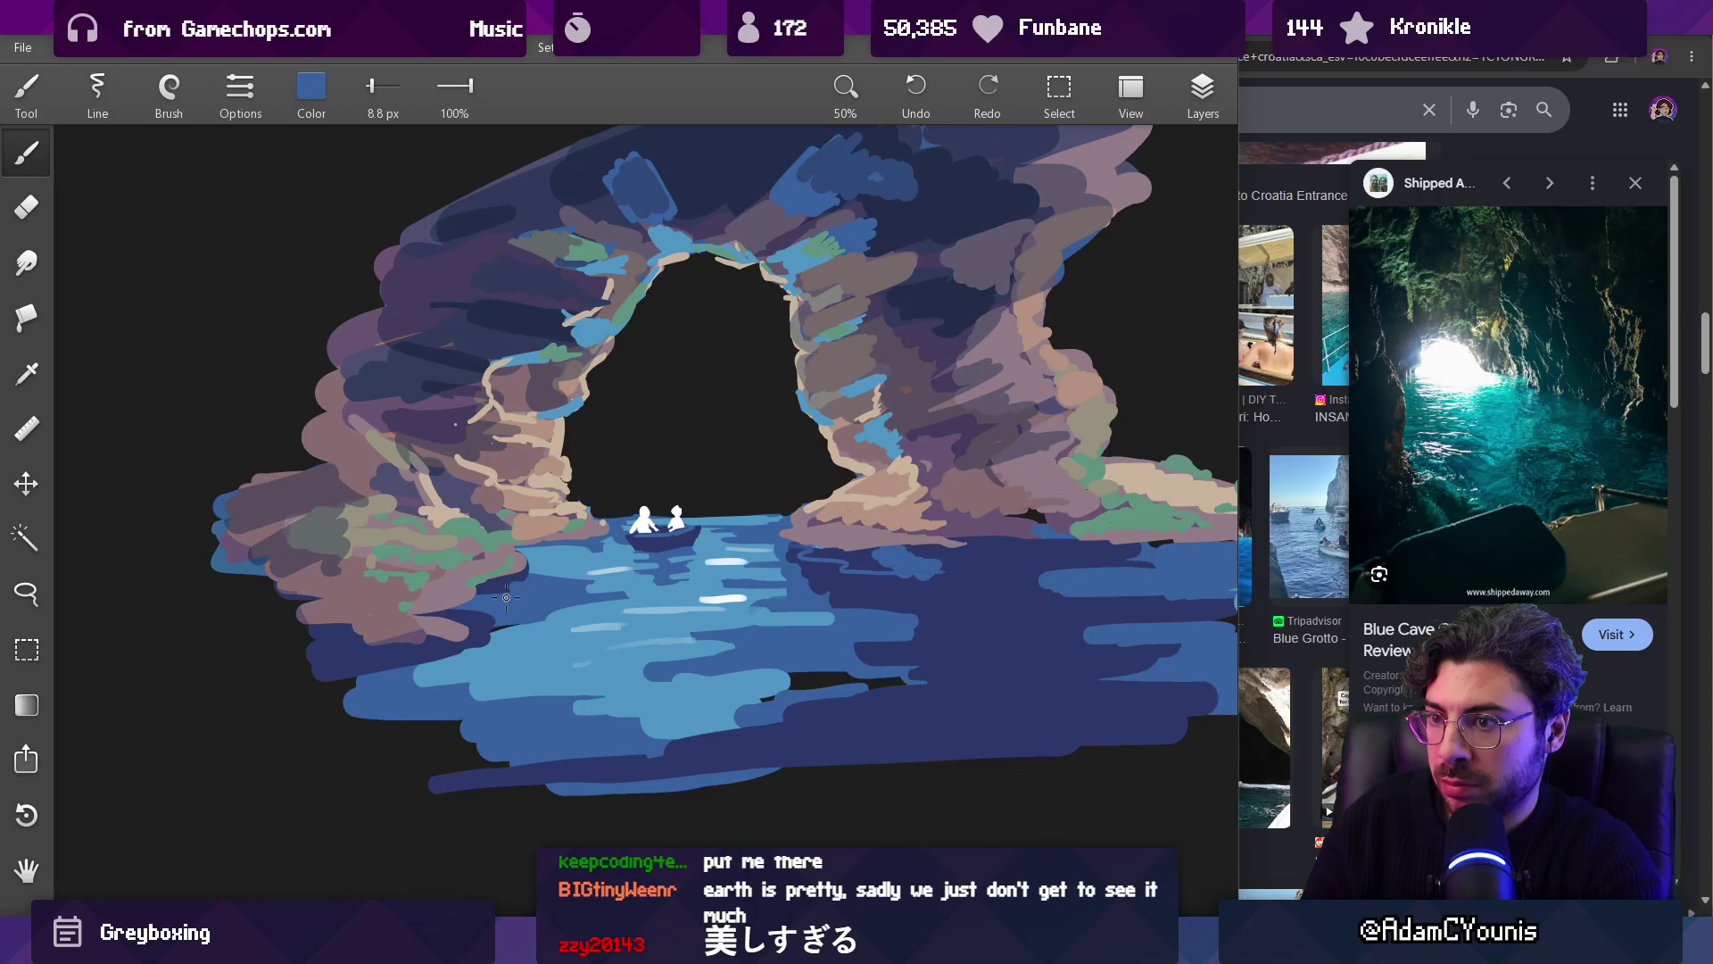
pyautogui.moveTo(563, 576)
pyautogui.mouseDown()
pyautogui.moveTo(544, 558)
pyautogui.moveTo(575, 548)
pyautogui.mouseUp()
pyautogui.press(']')
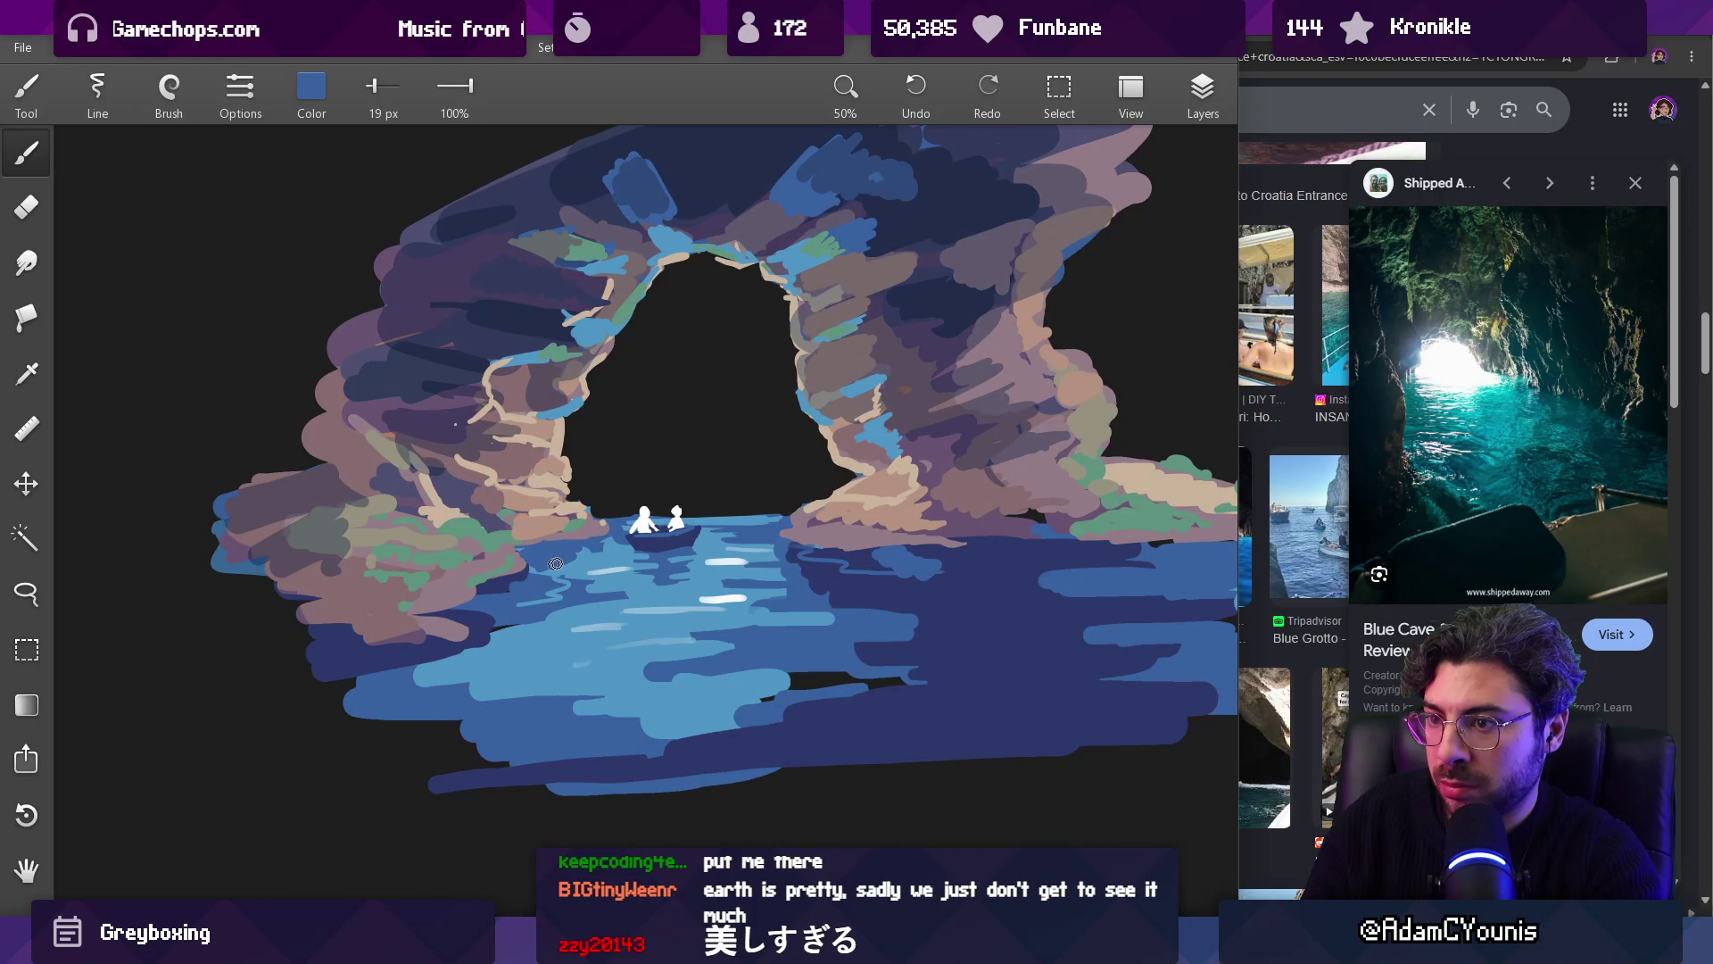
pyautogui.moveTo(554, 570); pyautogui.dragTo(526, 551)
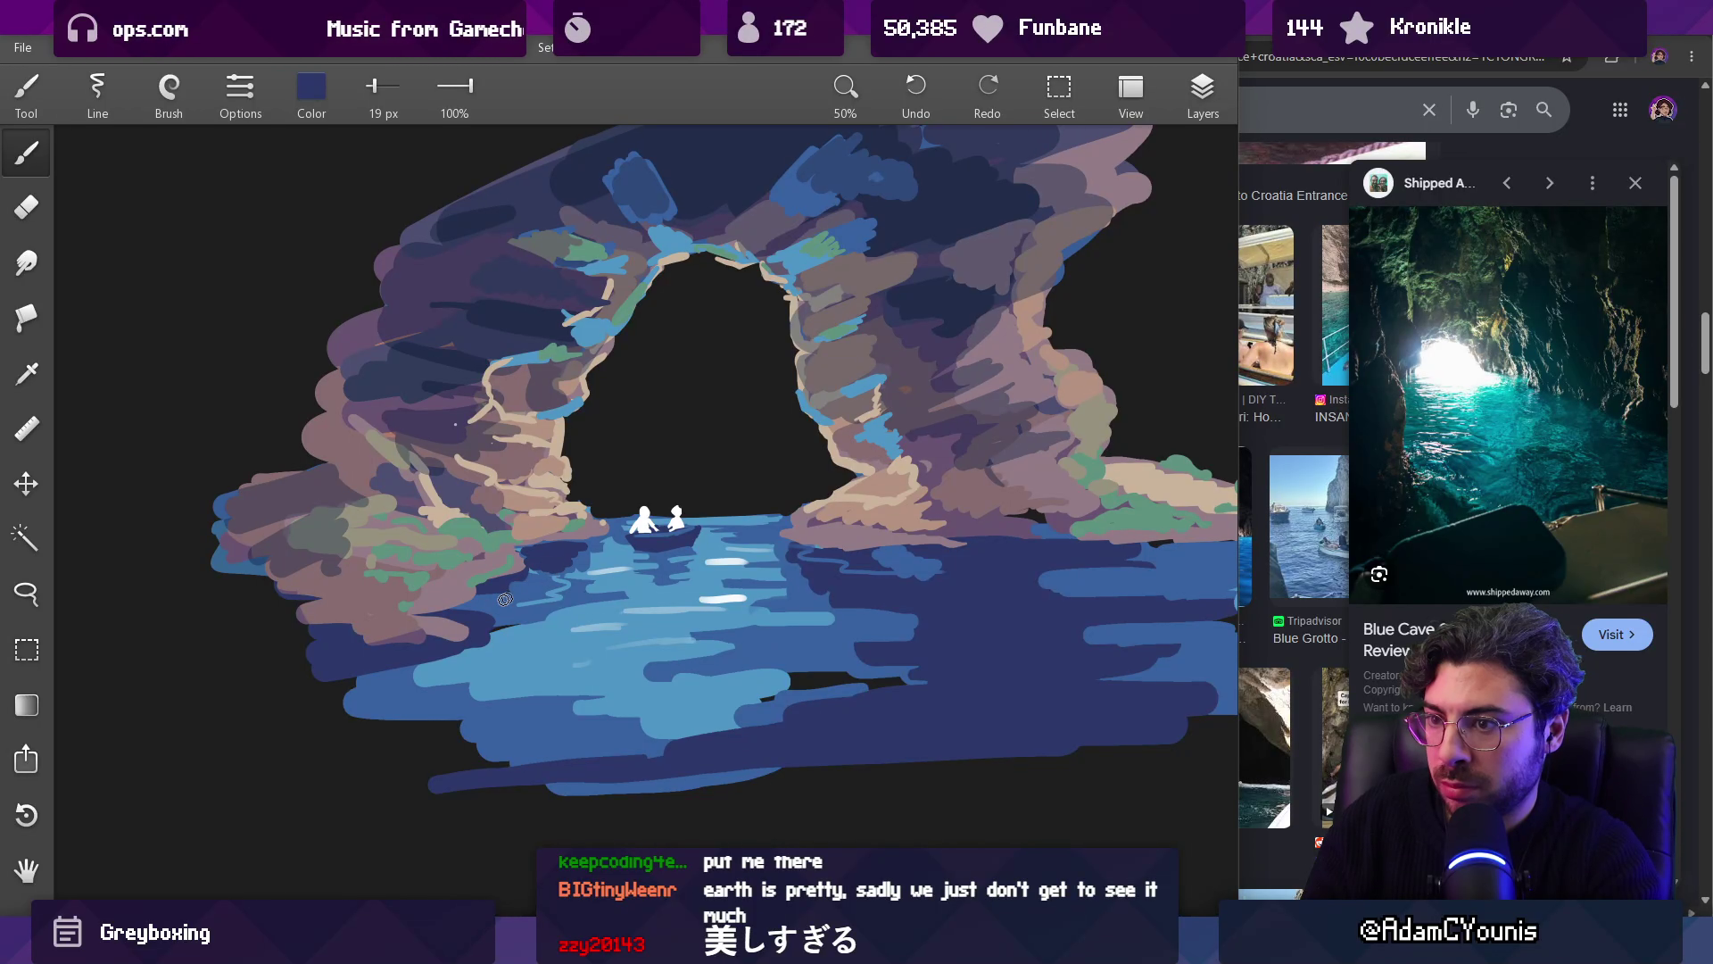
pyautogui.scroll(-5, 723, 553)
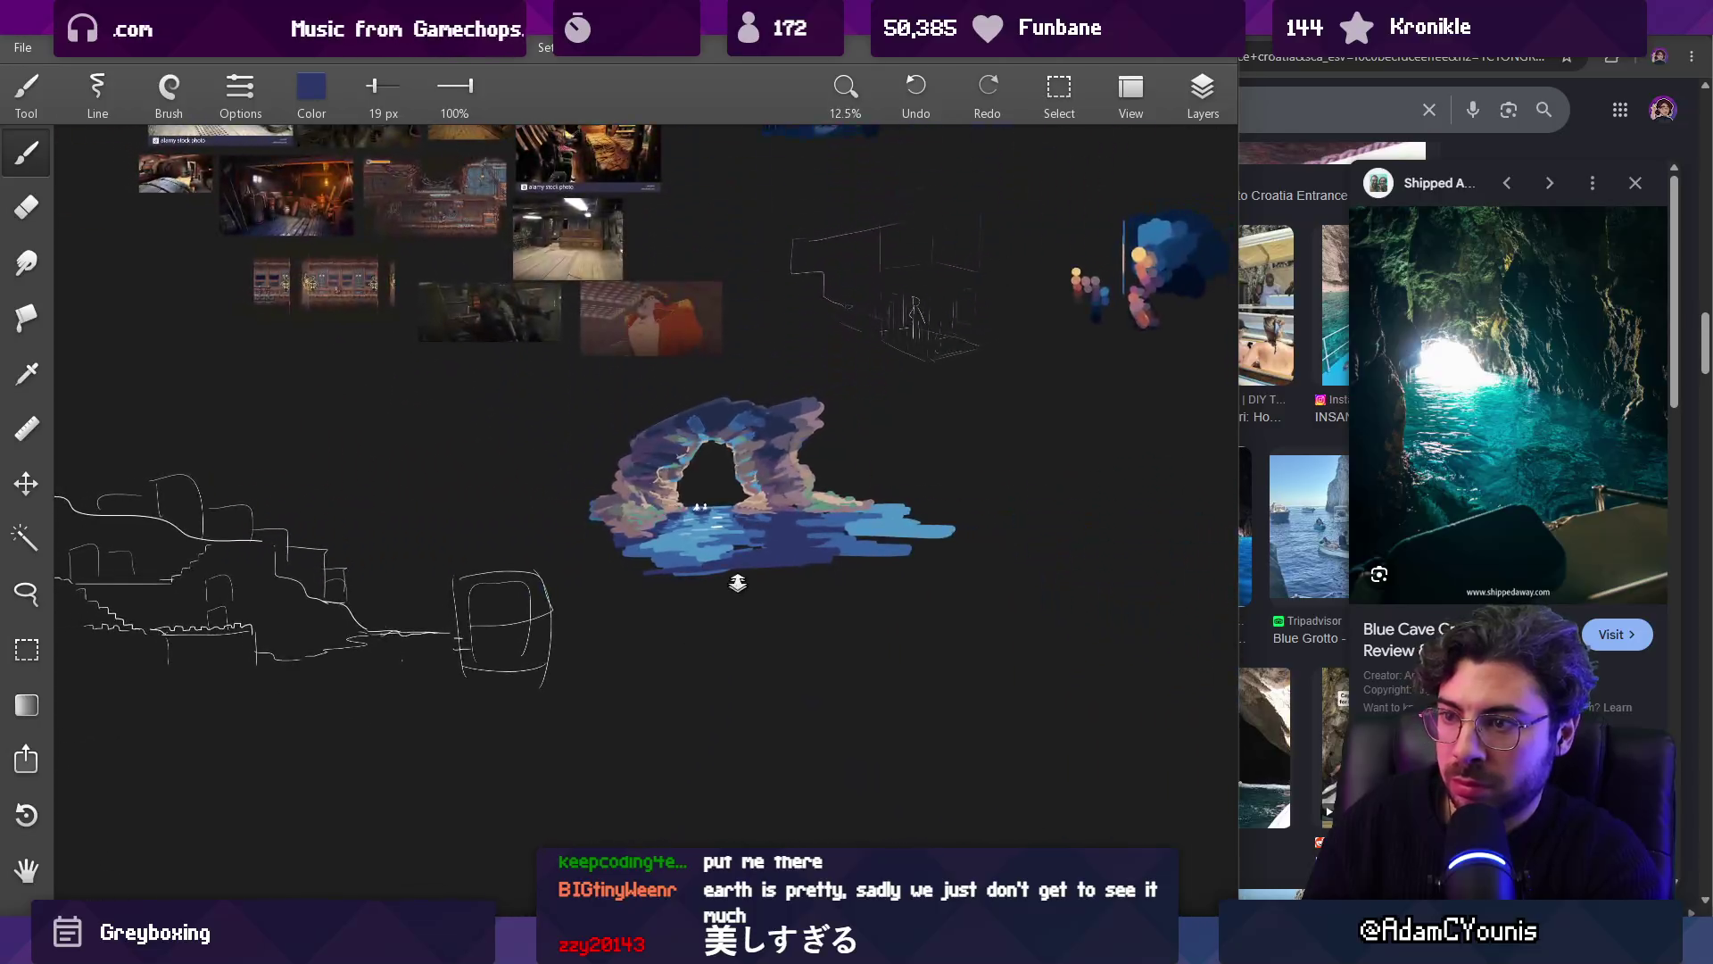
# Step: Paint a short 34 px dark-navy stroke on the water
pyautogui.scroll(5, 732, 553)
pyautogui.moveTo(714, 575)
pyautogui.mouseDown()
pyautogui.moveTo(694, 580)
pyautogui.moveTo(861, 587)
pyautogui.moveTo(742, 569)
pyautogui.moveTo(763, 616)
pyautogui.moveTo(830, 634)
pyautogui.moveTo(734, 643)
pyautogui.mouseUp()
pyautogui.press(']')
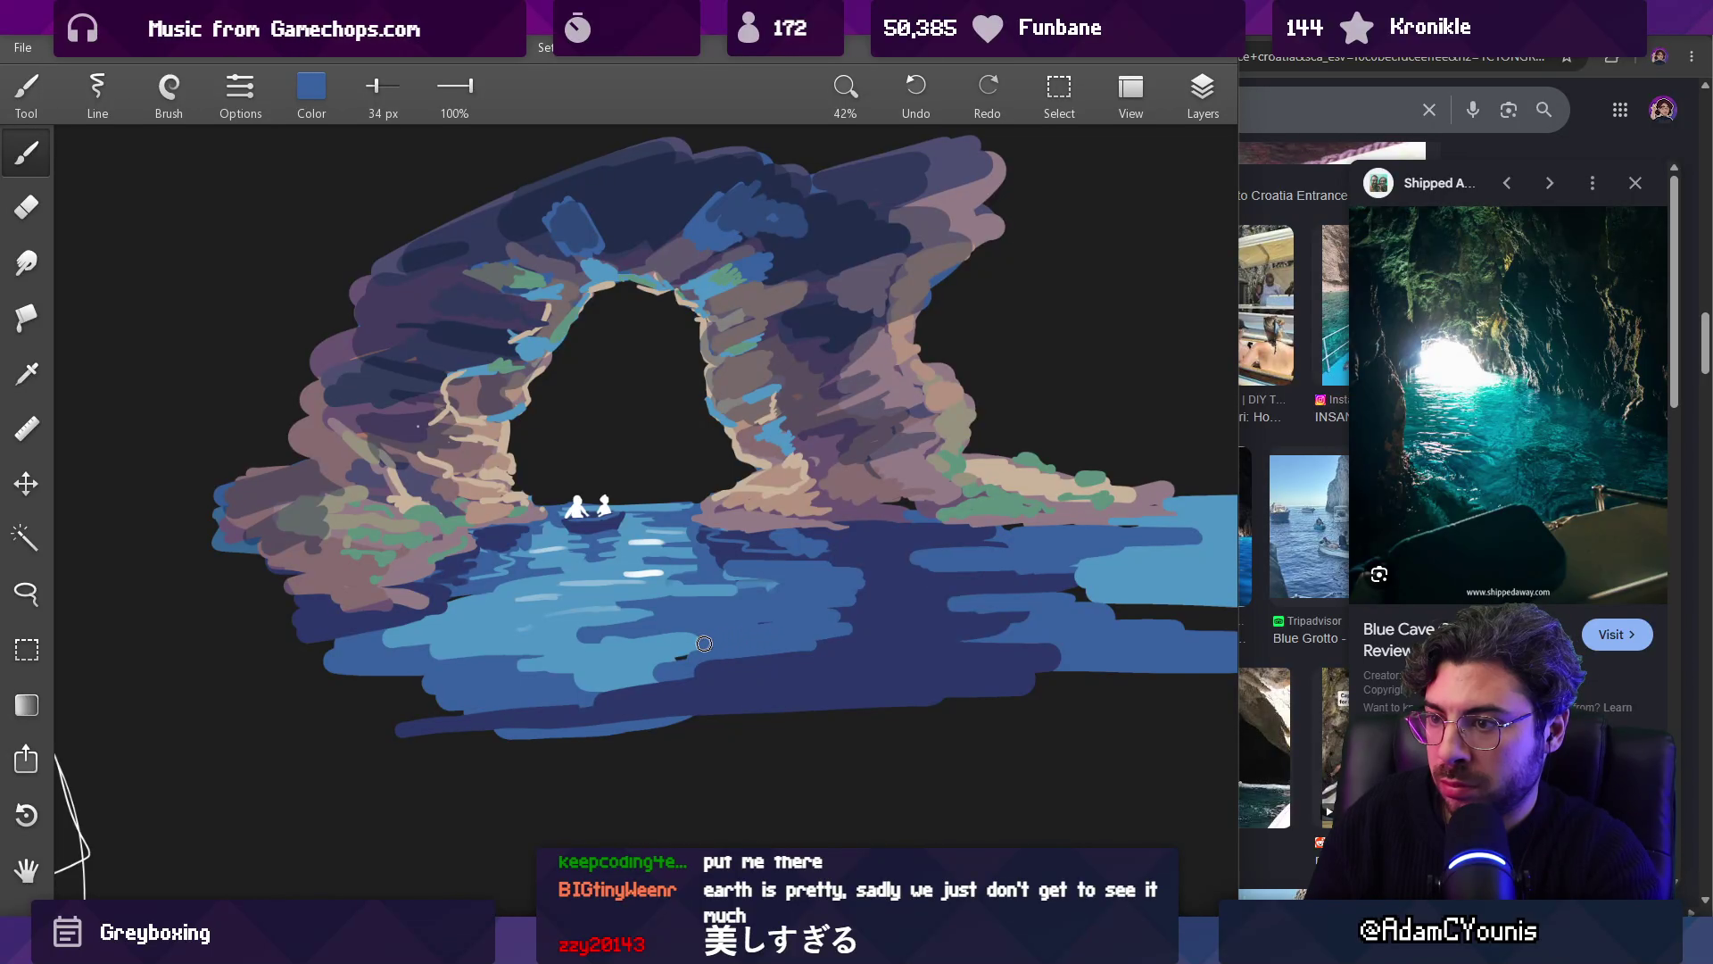
pyautogui.moveTo(861, 585); pyautogui.dragTo(848, 583)
pyautogui.press(']')
pyautogui.press('[')
pyautogui.press('[')
pyautogui.press('[')
pyautogui.press(']')
pyautogui.press(']')
pyautogui.press(']')
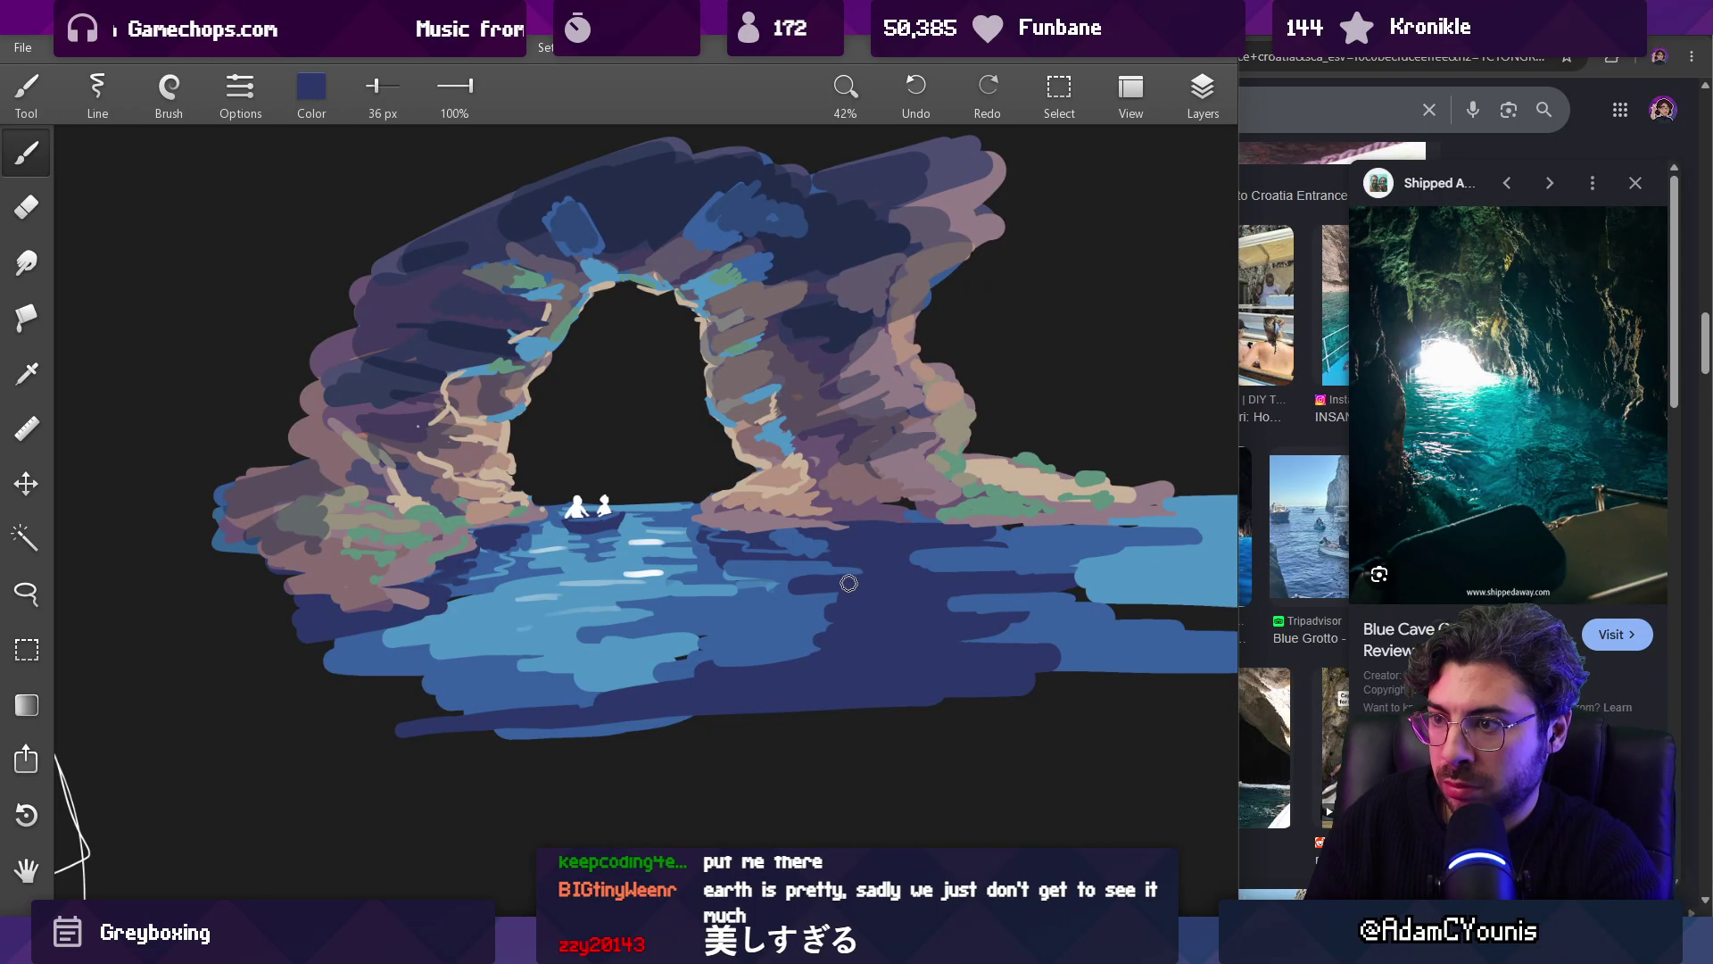
# Step: Sample several water blues and dark navy with the brush at 26 px
pyautogui.moveTo(864, 573)
pyautogui.mouseDown()
pyautogui.moveTo(704, 585)
pyautogui.moveTo(689, 613)
pyautogui.moveTo(562, 589)
pyautogui.moveTo(457, 638)
pyautogui.mouseUp()
pyautogui.click(732, 589)
pyautogui.press('[')
pyautogui.click(448, 642)
pyautogui.scroll(-5, 589, 641)
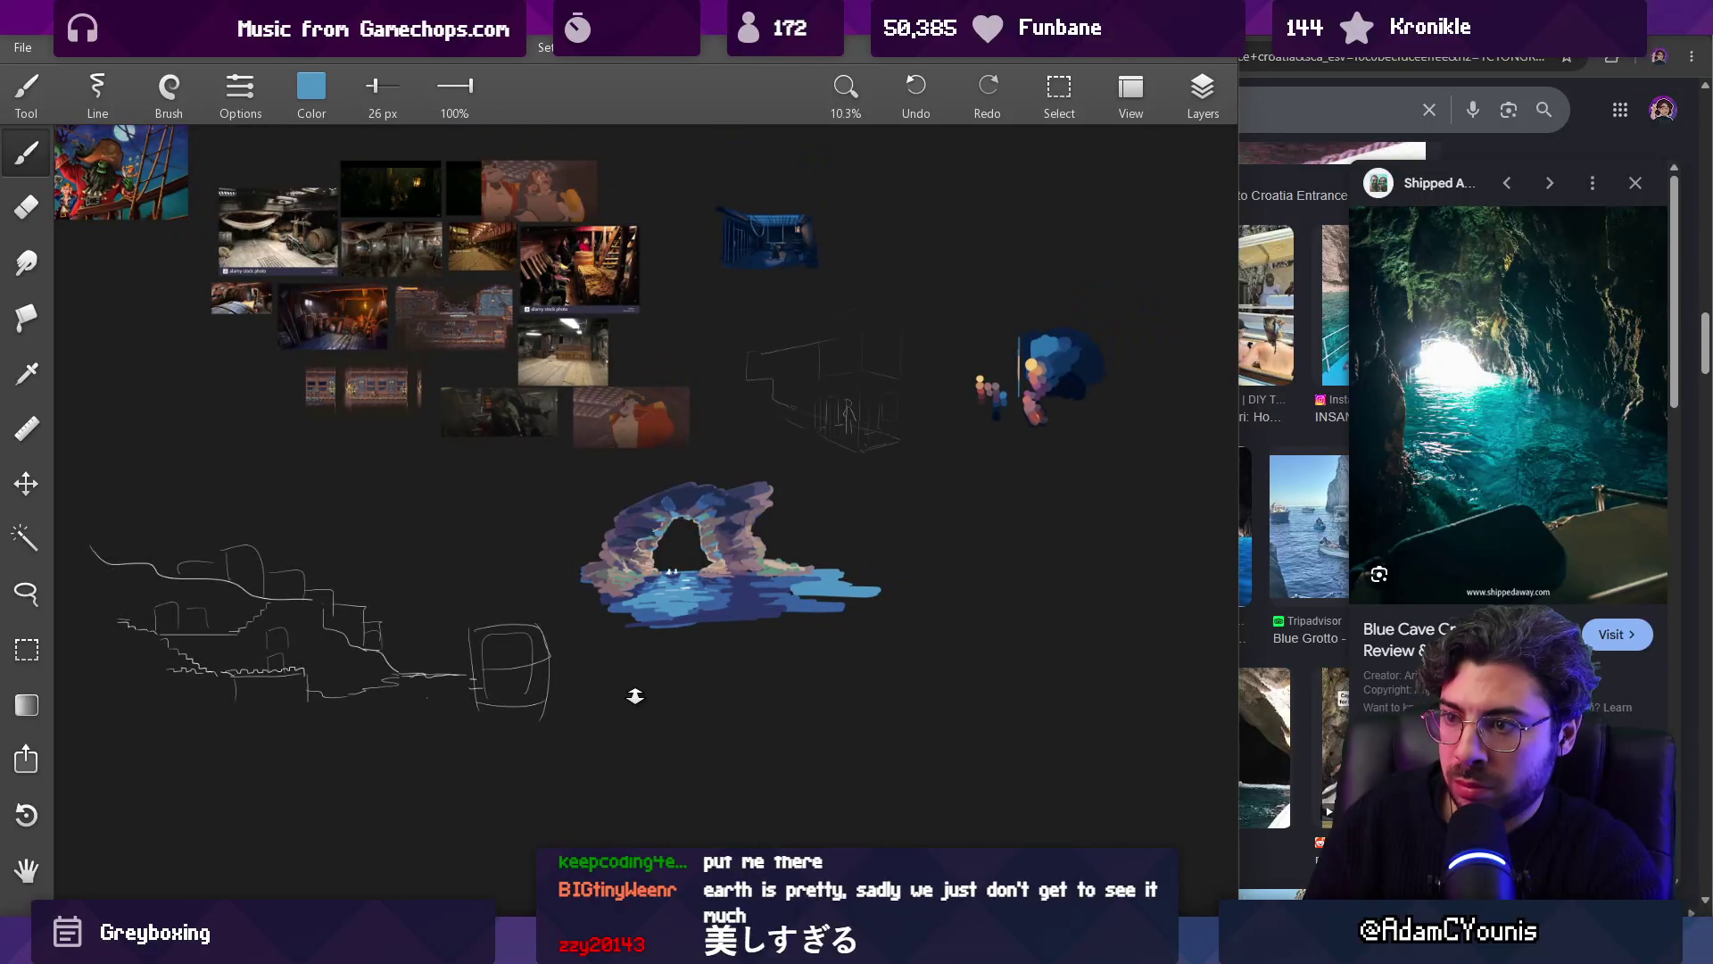
pyautogui.scroll(5, 679, 593)
pyautogui.click(795, 391)
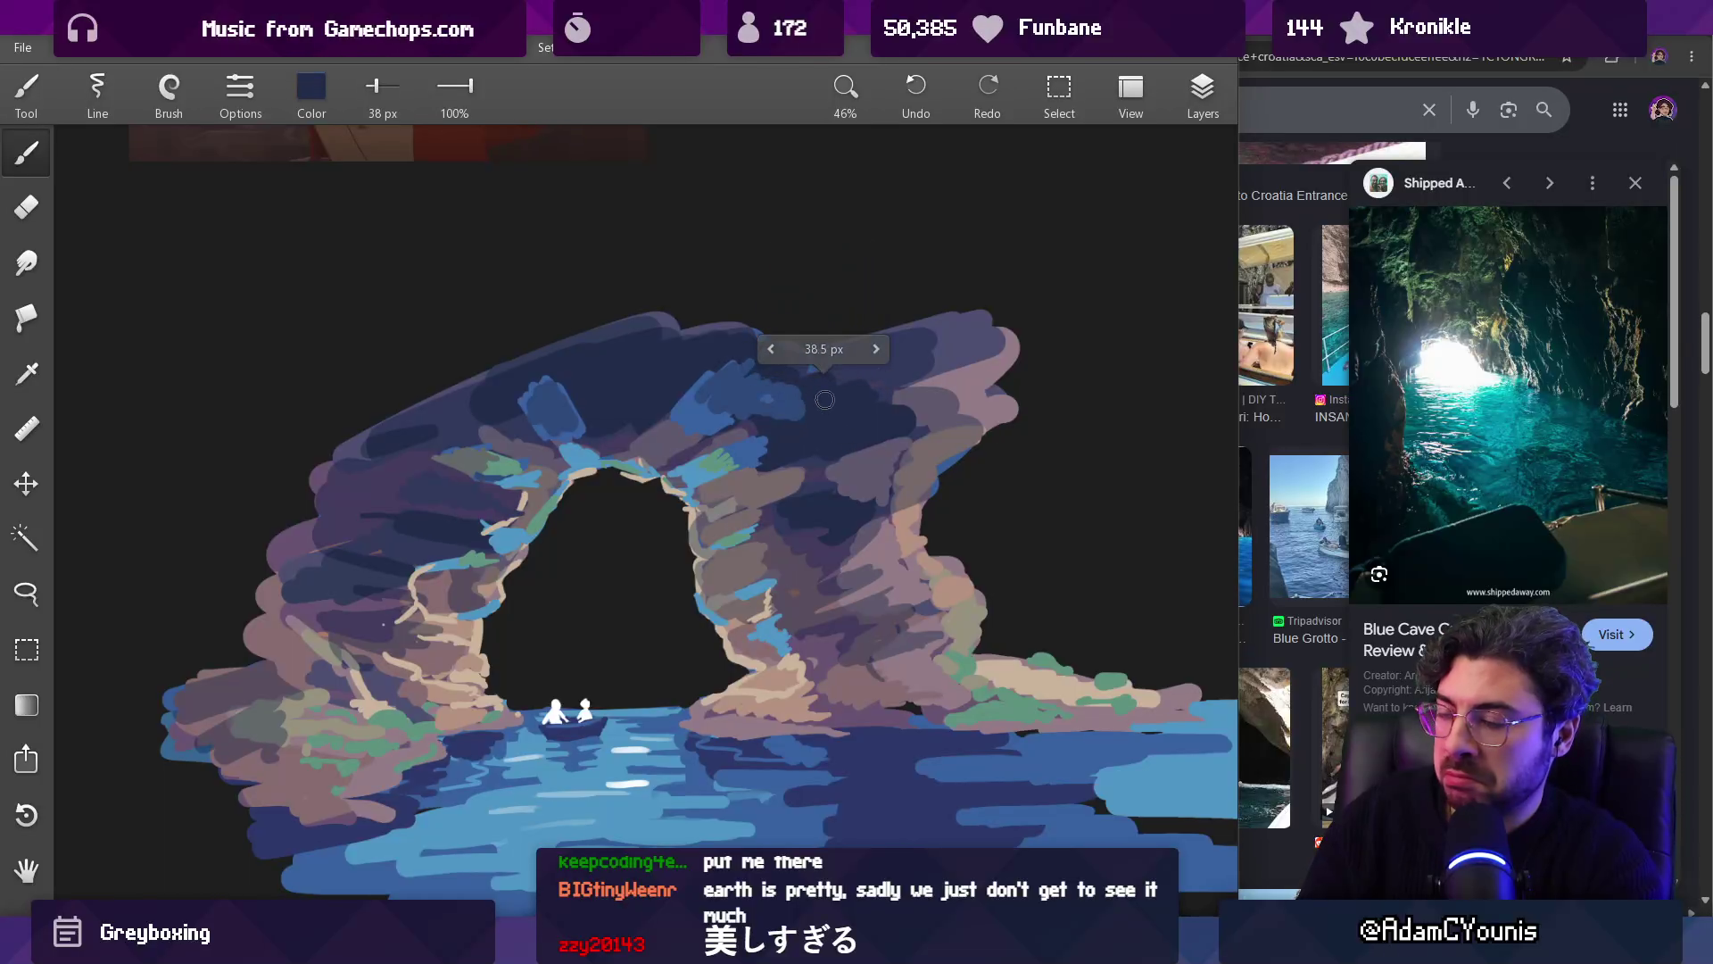
# Step: Switch to the Ink brush at 44 px and sample dark purple and mauve from the arch
pyautogui.click(169, 86)
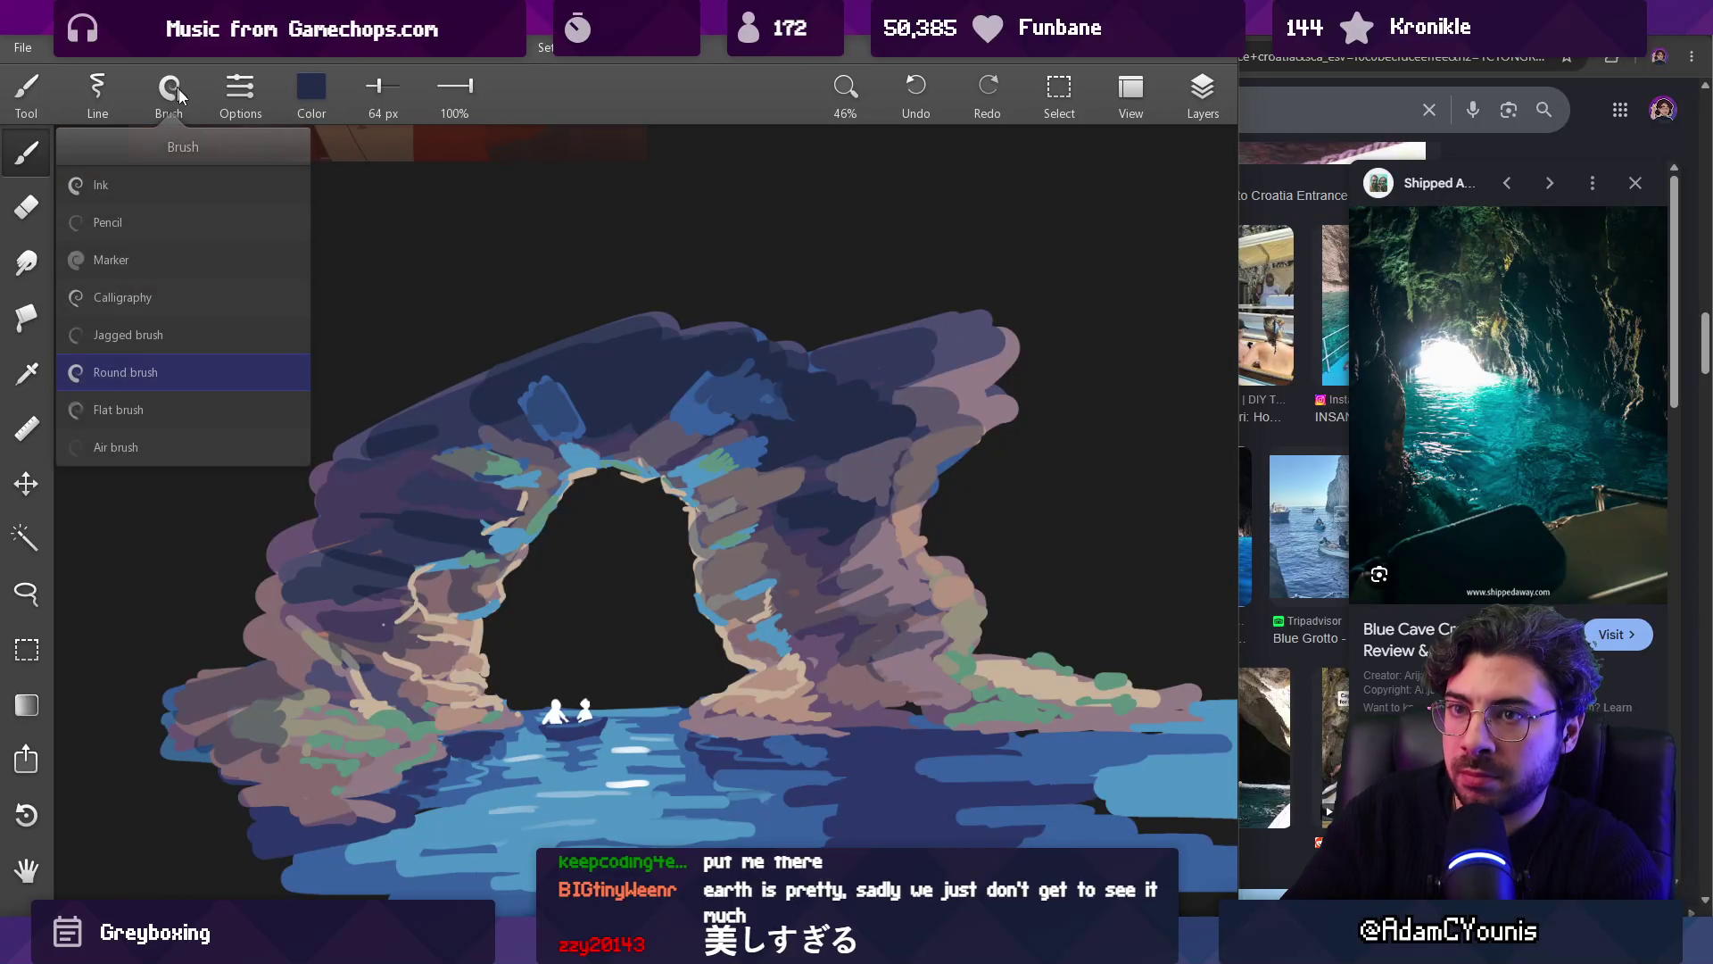
pyautogui.click(116, 186)
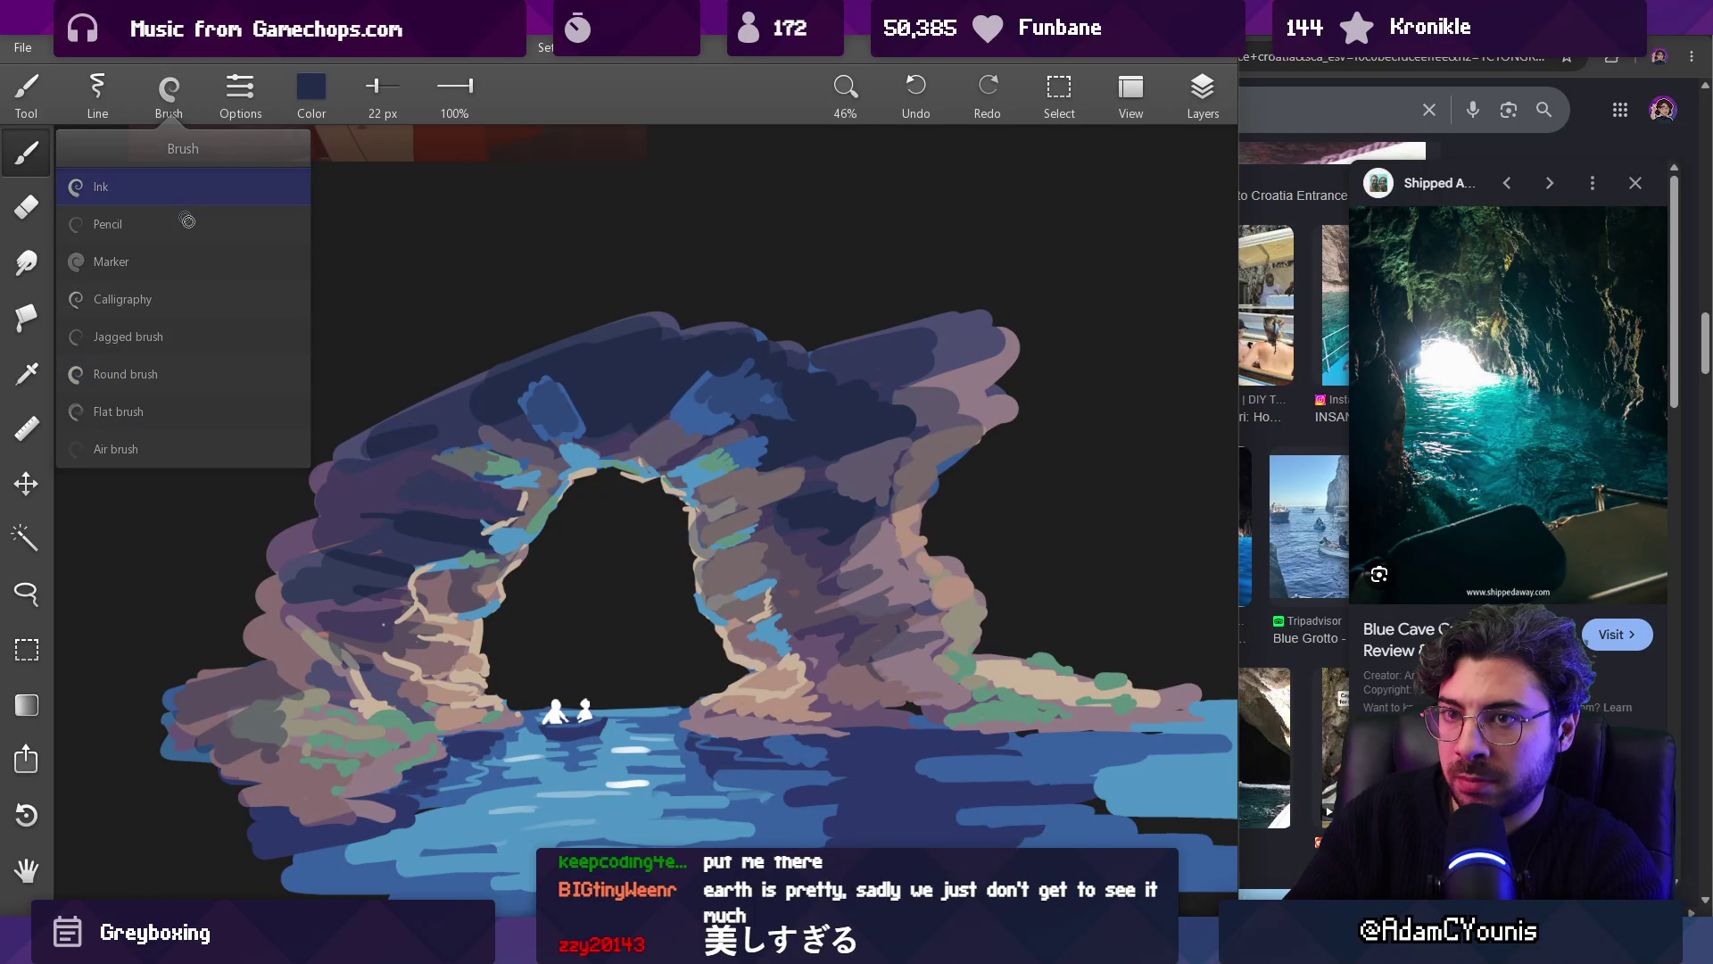
pyautogui.press(']')
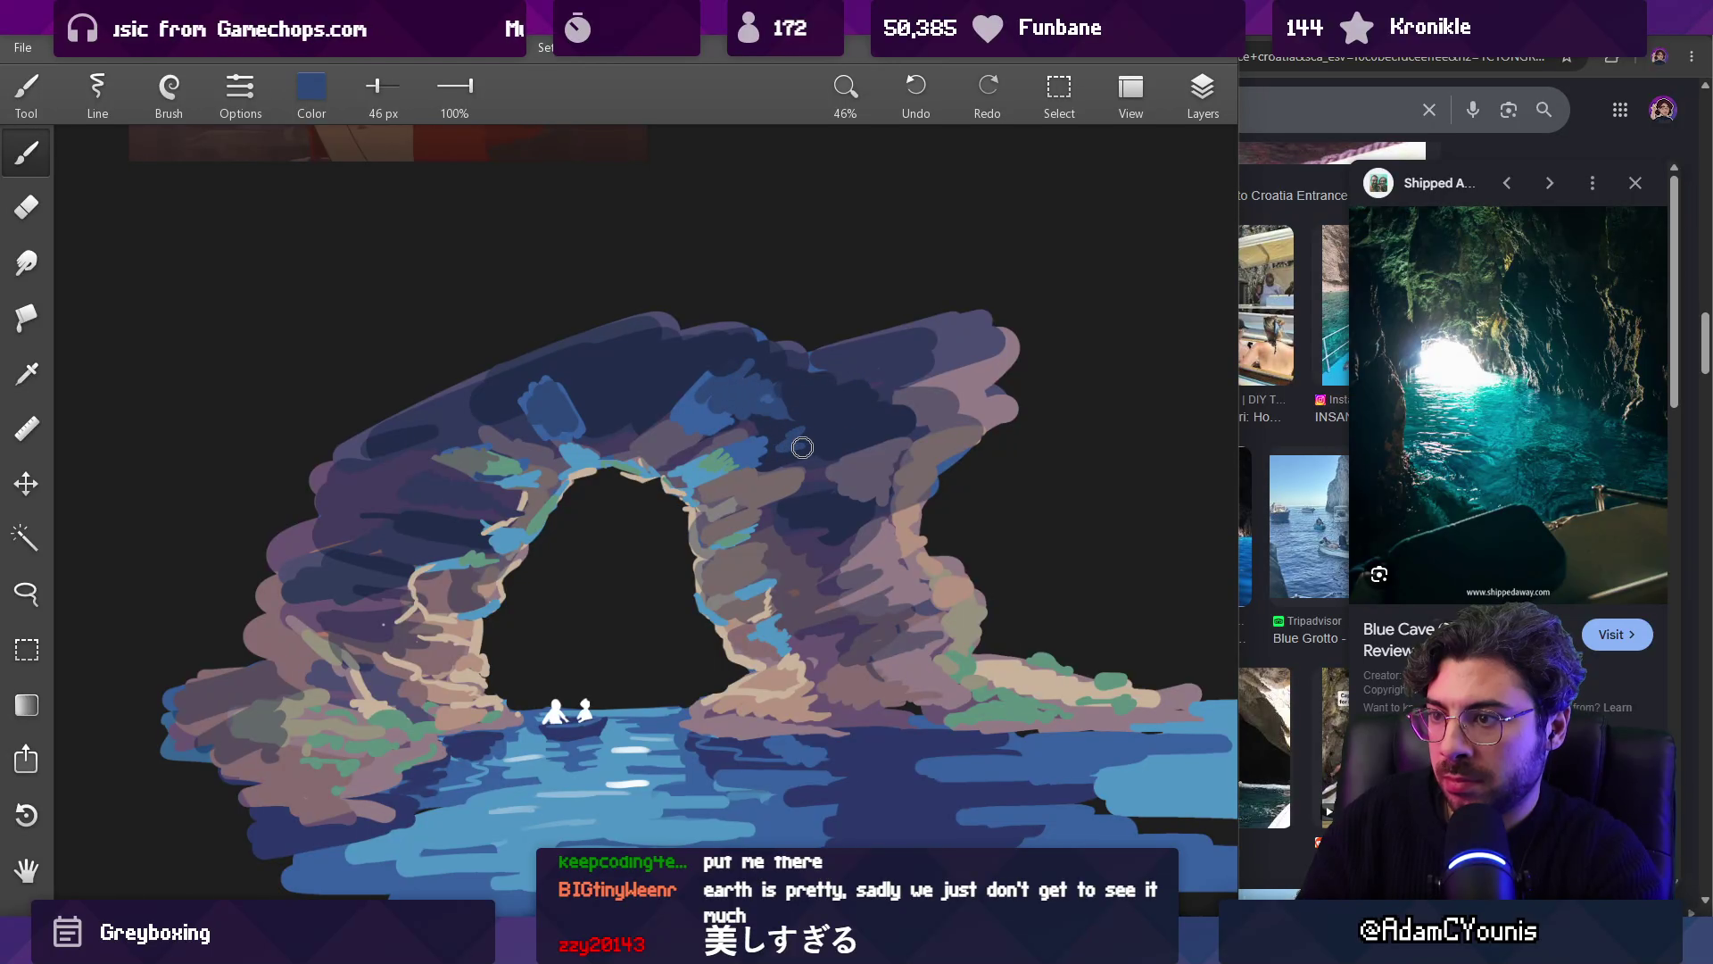
pyautogui.keyDown('alt'); pyautogui.click(402, 471); pyautogui.keyUp('alt')
pyautogui.press(']')
pyautogui.press(']')
pyautogui.keyDown('alt'); pyautogui.moveTo(441, 491); pyautogui.dragTo(341, 497); pyautogui.keyUp('alt')
pyautogui.press('[')
pyautogui.press('[')
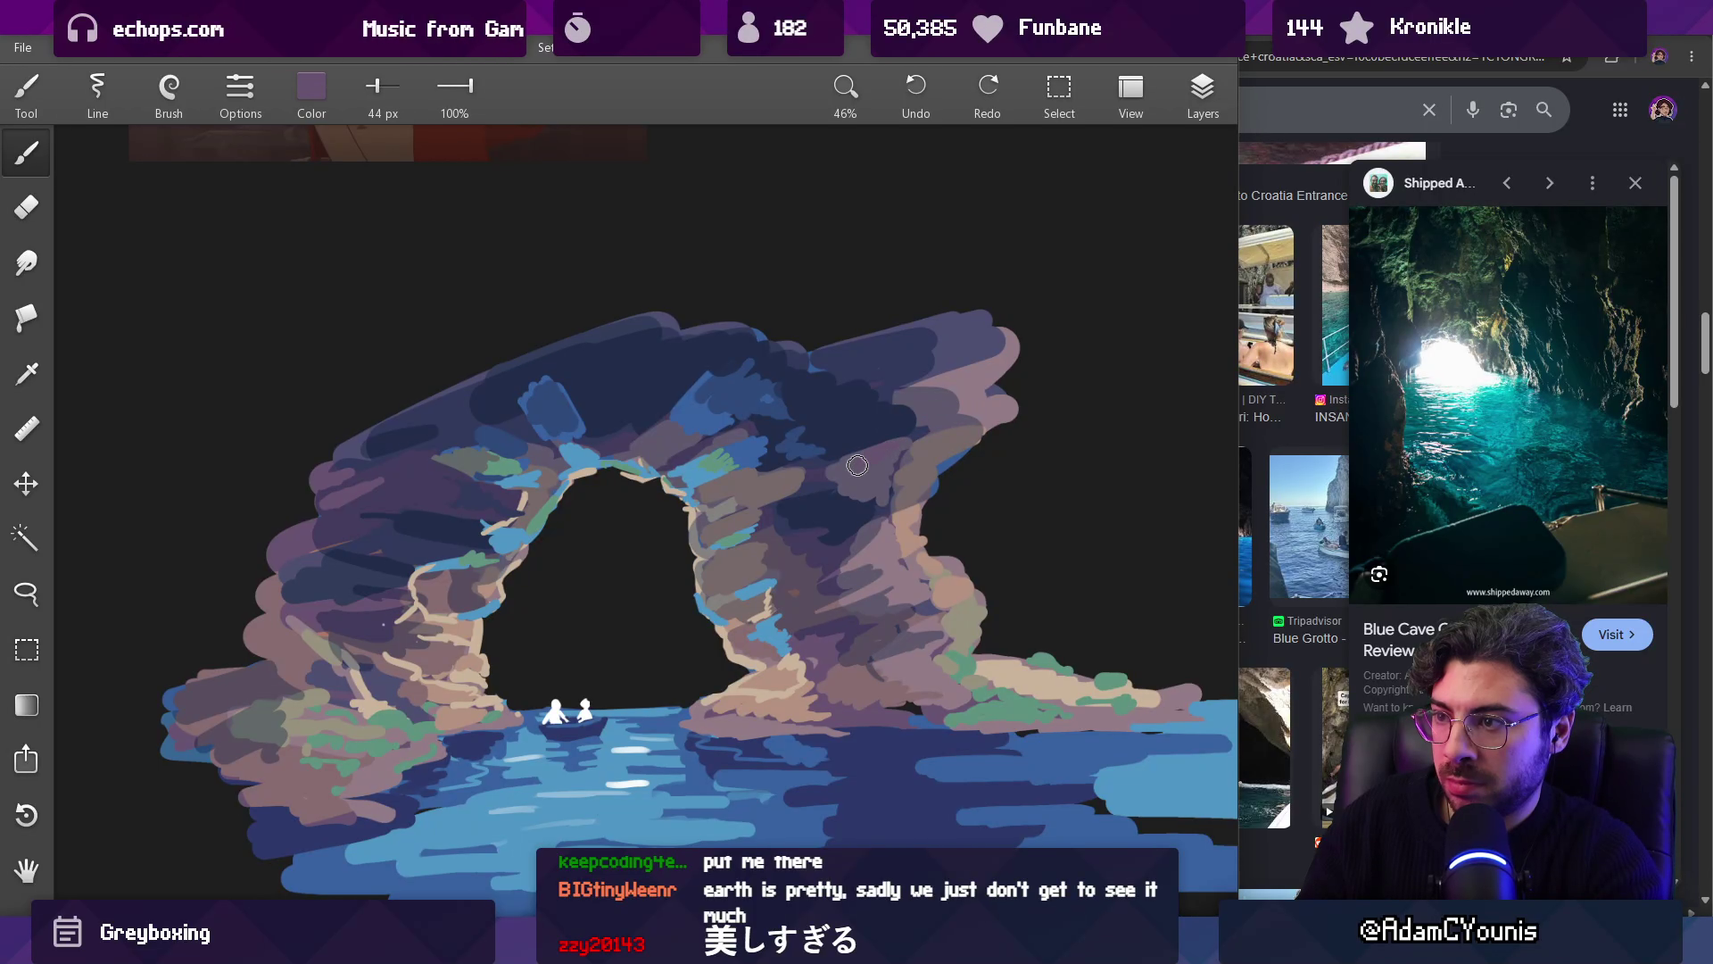
# Step: Dab purple, mauve and tan onto the arch and extend its upper-right tip
pyautogui.moveTo(897, 490)
pyautogui.keyDown('alt'); pyautogui.mouseDown()
pyautogui.moveTo(806, 486)
pyautogui.moveTo(834, 492)
pyautogui.moveTo(824, 466)
pyautogui.moveTo(846, 482)
pyautogui.moveTo(879, 459)
pyautogui.moveTo(893, 479)
pyautogui.moveTo(933, 460)
pyautogui.mouseUp(); pyautogui.keyUp('alt')
pyautogui.keyDown('alt'); pyautogui.click(884, 470); pyautogui.keyUp('alt')
pyautogui.keyDown('alt'); pyautogui.click(896, 479); pyautogui.keyUp('alt')
pyautogui.keyDown('alt'); pyautogui.click(913, 481); pyautogui.keyUp('alt')
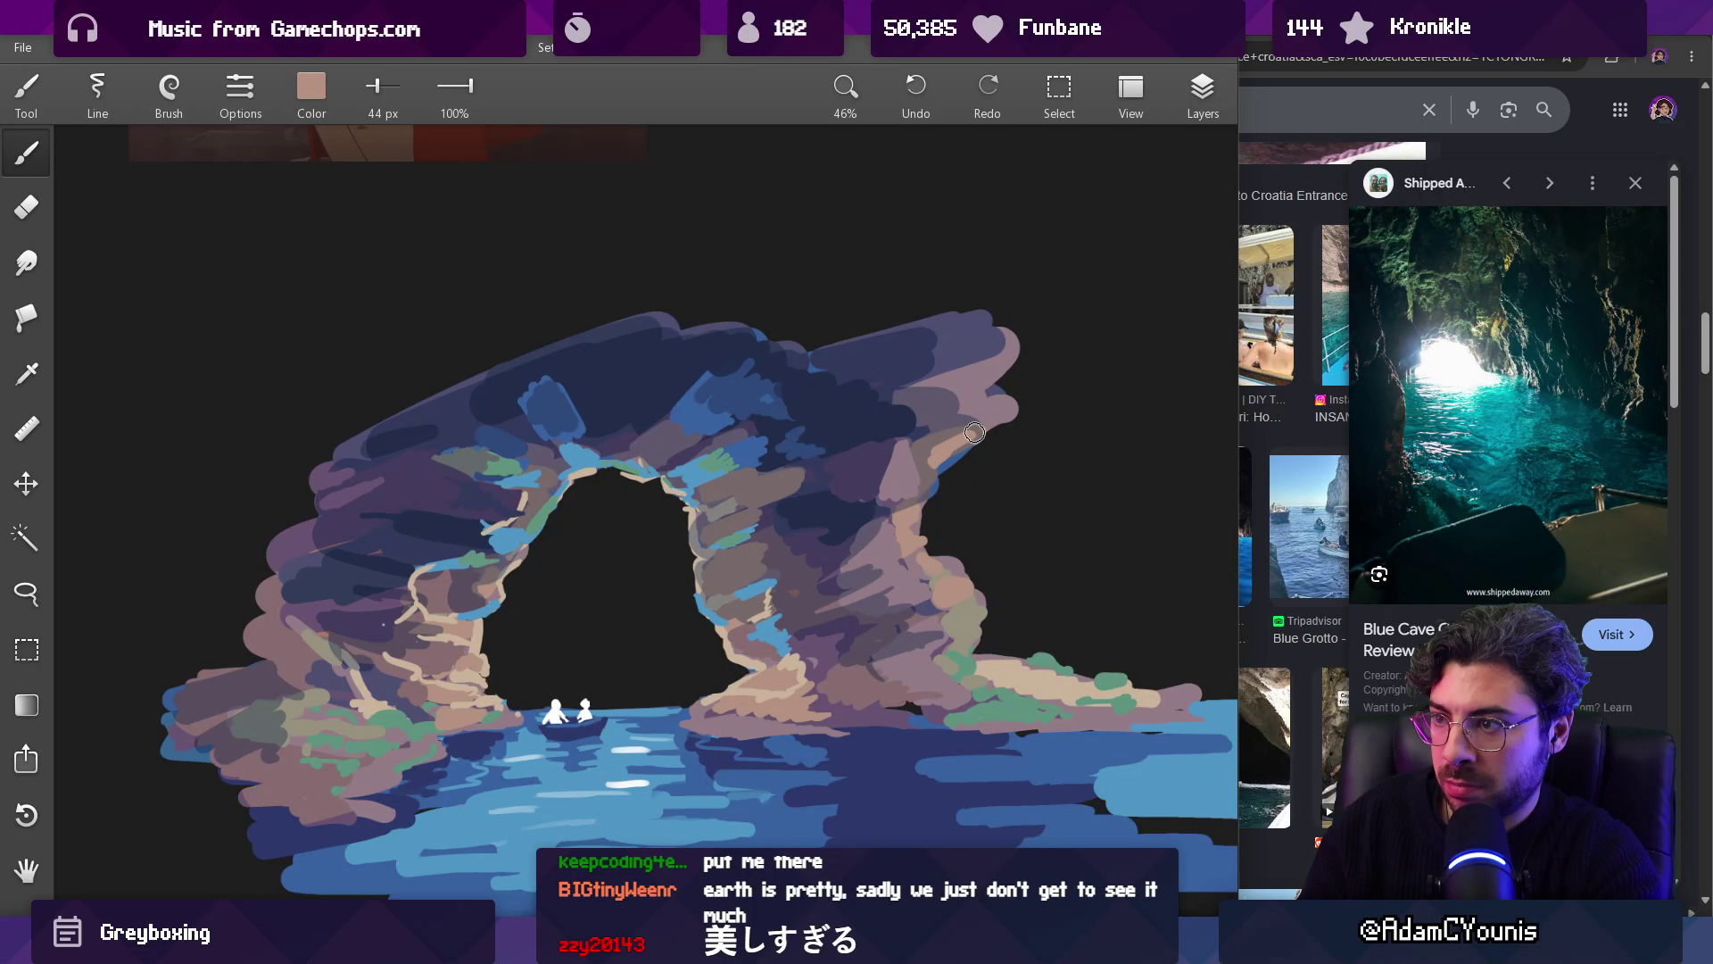
pyautogui.scroll(-5, 928, 493)
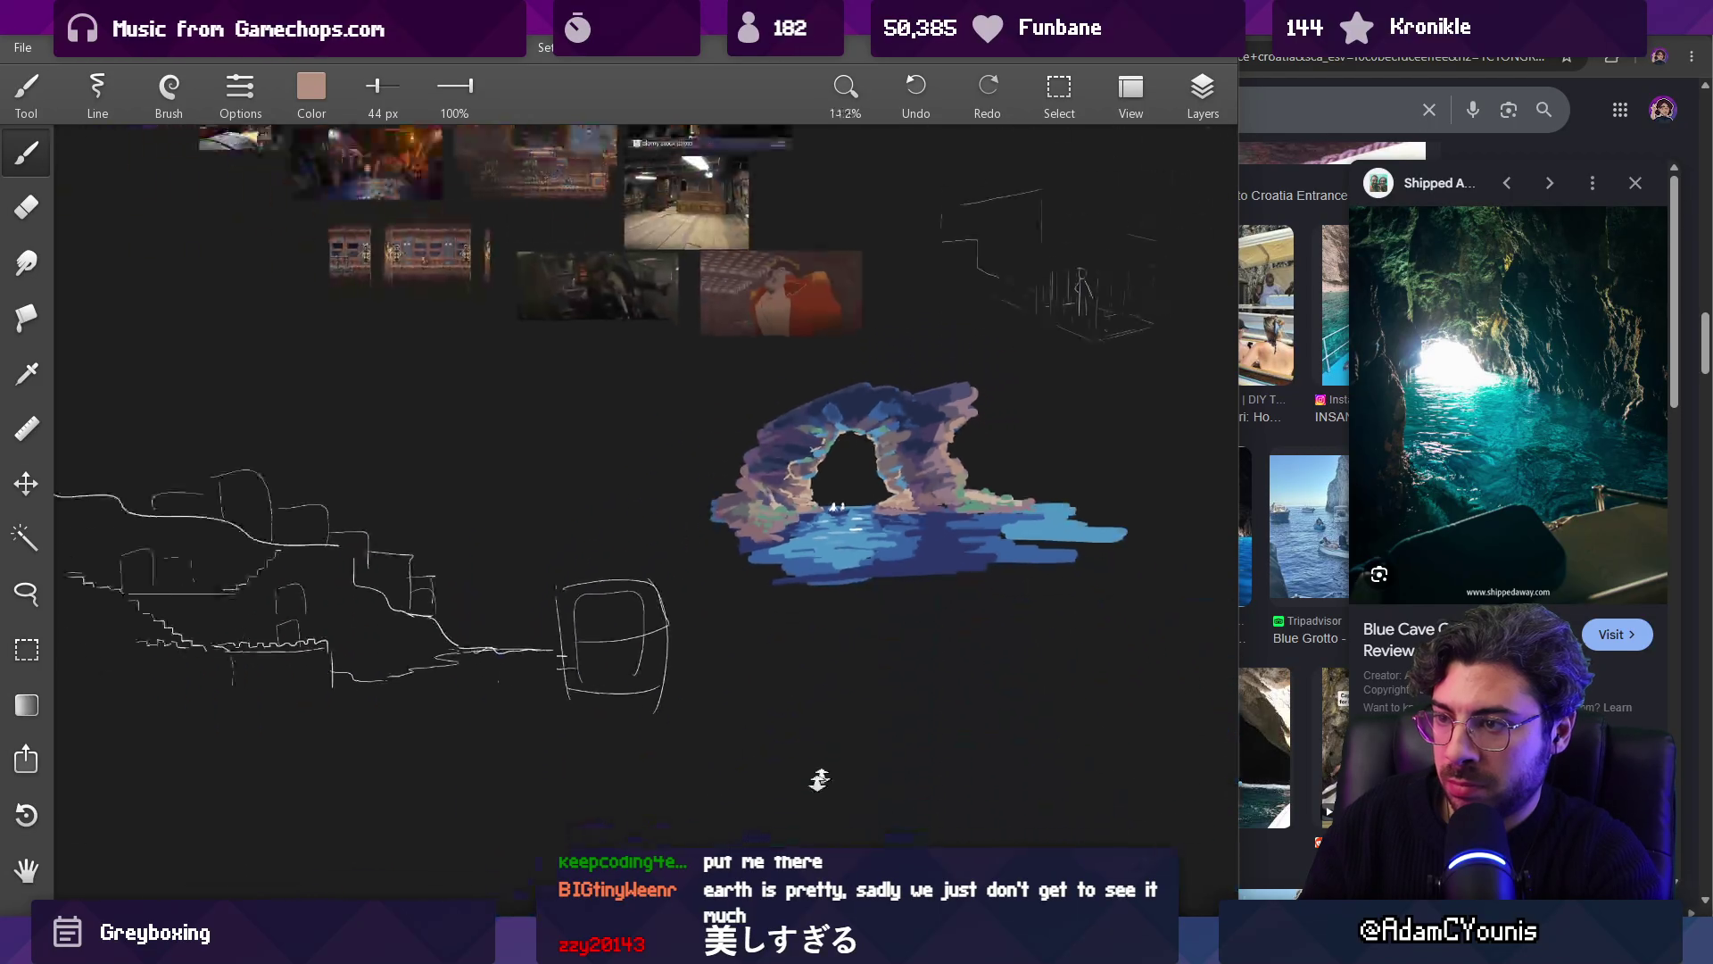
pyautogui.scroll(5, 972, 403)
pyautogui.moveTo(1034, 404)
pyautogui.mouseDown()
pyautogui.moveTo(1066, 343)
pyautogui.moveTo(1039, 321)
pyautogui.moveTo(1026, 335)
pyautogui.mouseUp()
# Step: Add a 35 px light tan stroke near the upper-right tip, trimming its tail
pyautogui.keyDown('alt'); pyautogui.click(709, 462); pyautogui.keyUp('alt')
pyautogui.press('[')
pyautogui.press('[')
pyautogui.press('[')
pyautogui.moveTo(1060, 363); pyautogui.dragTo(1074, 389)
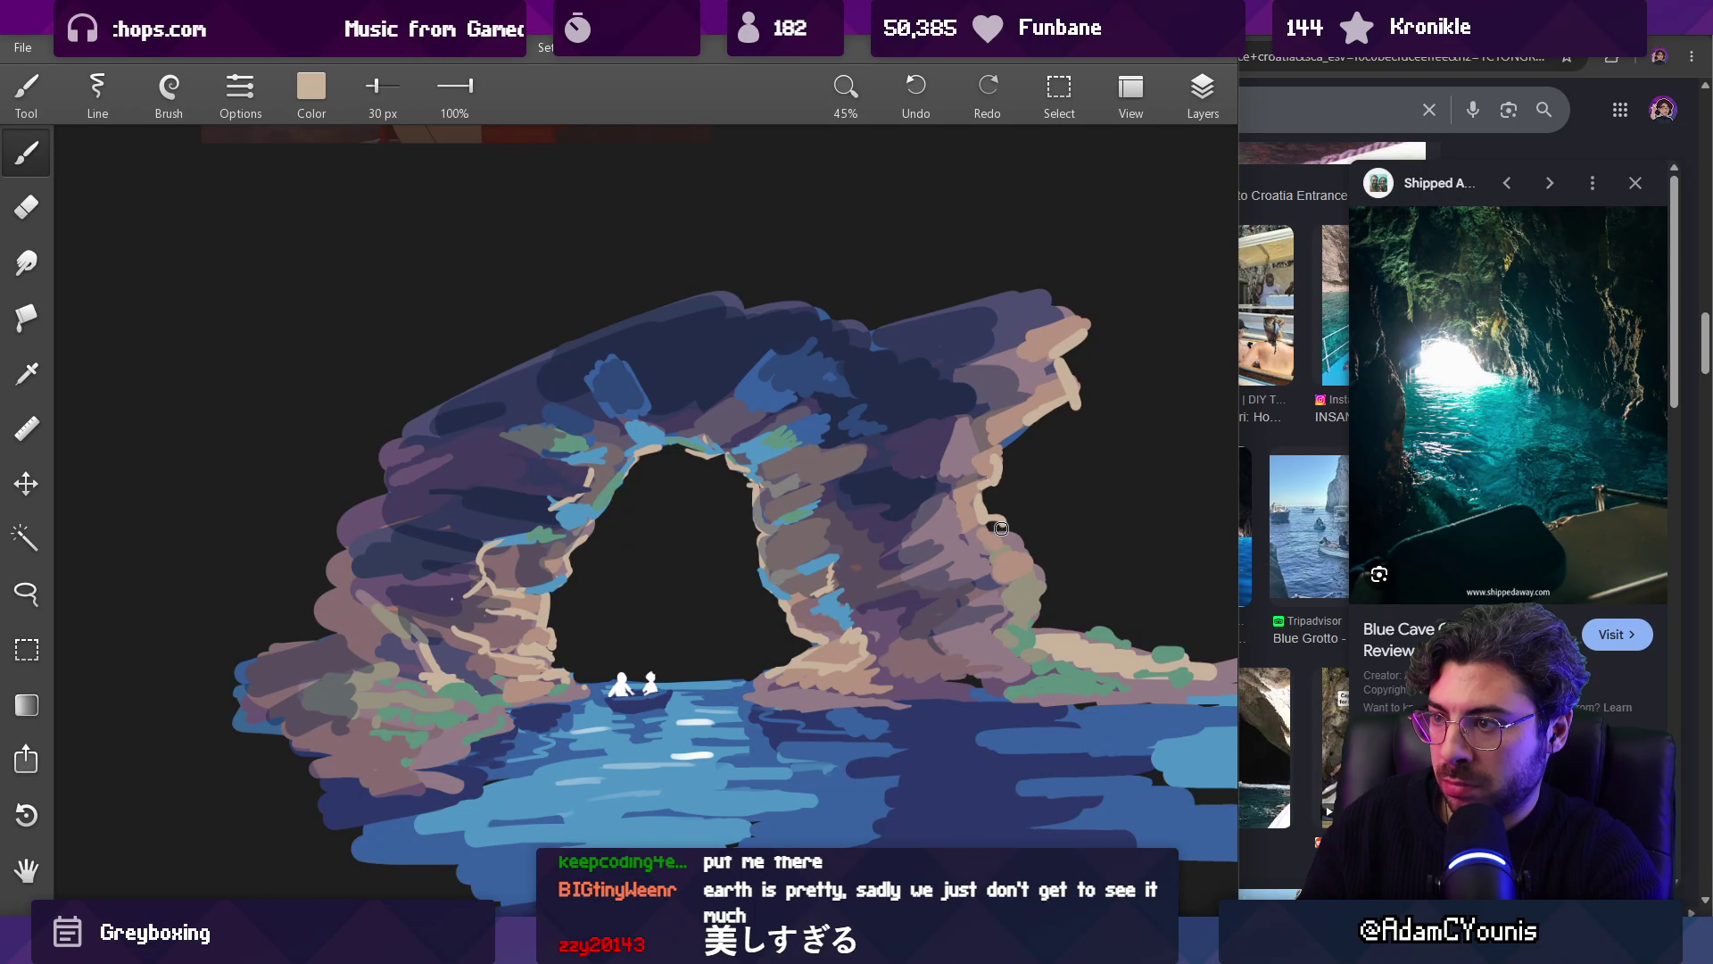
pyautogui.hotkey('ctrl', 'z')
pyautogui.press('[')
pyautogui.press('[')
pyautogui.press('[')
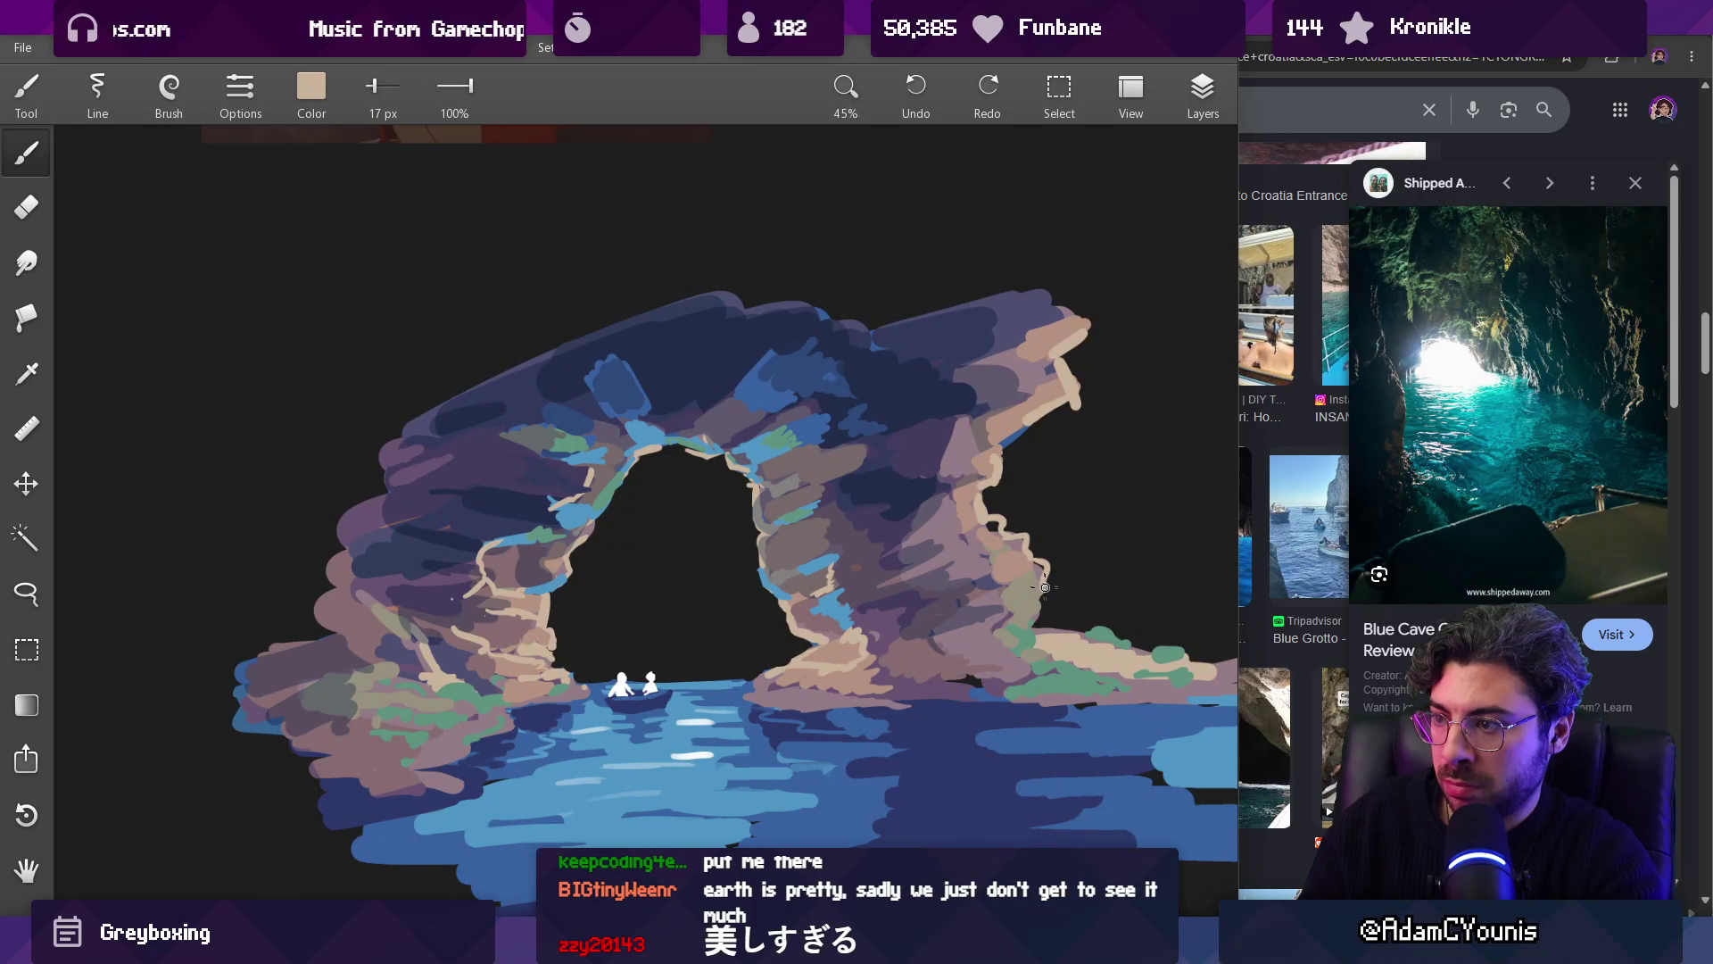
pyautogui.press('[')
# Step: Paint a 30 px blue stroke along the green rock edge
pyautogui.keyDown('alt'); pyautogui.click(1032, 630); pyautogui.keyUp('alt')
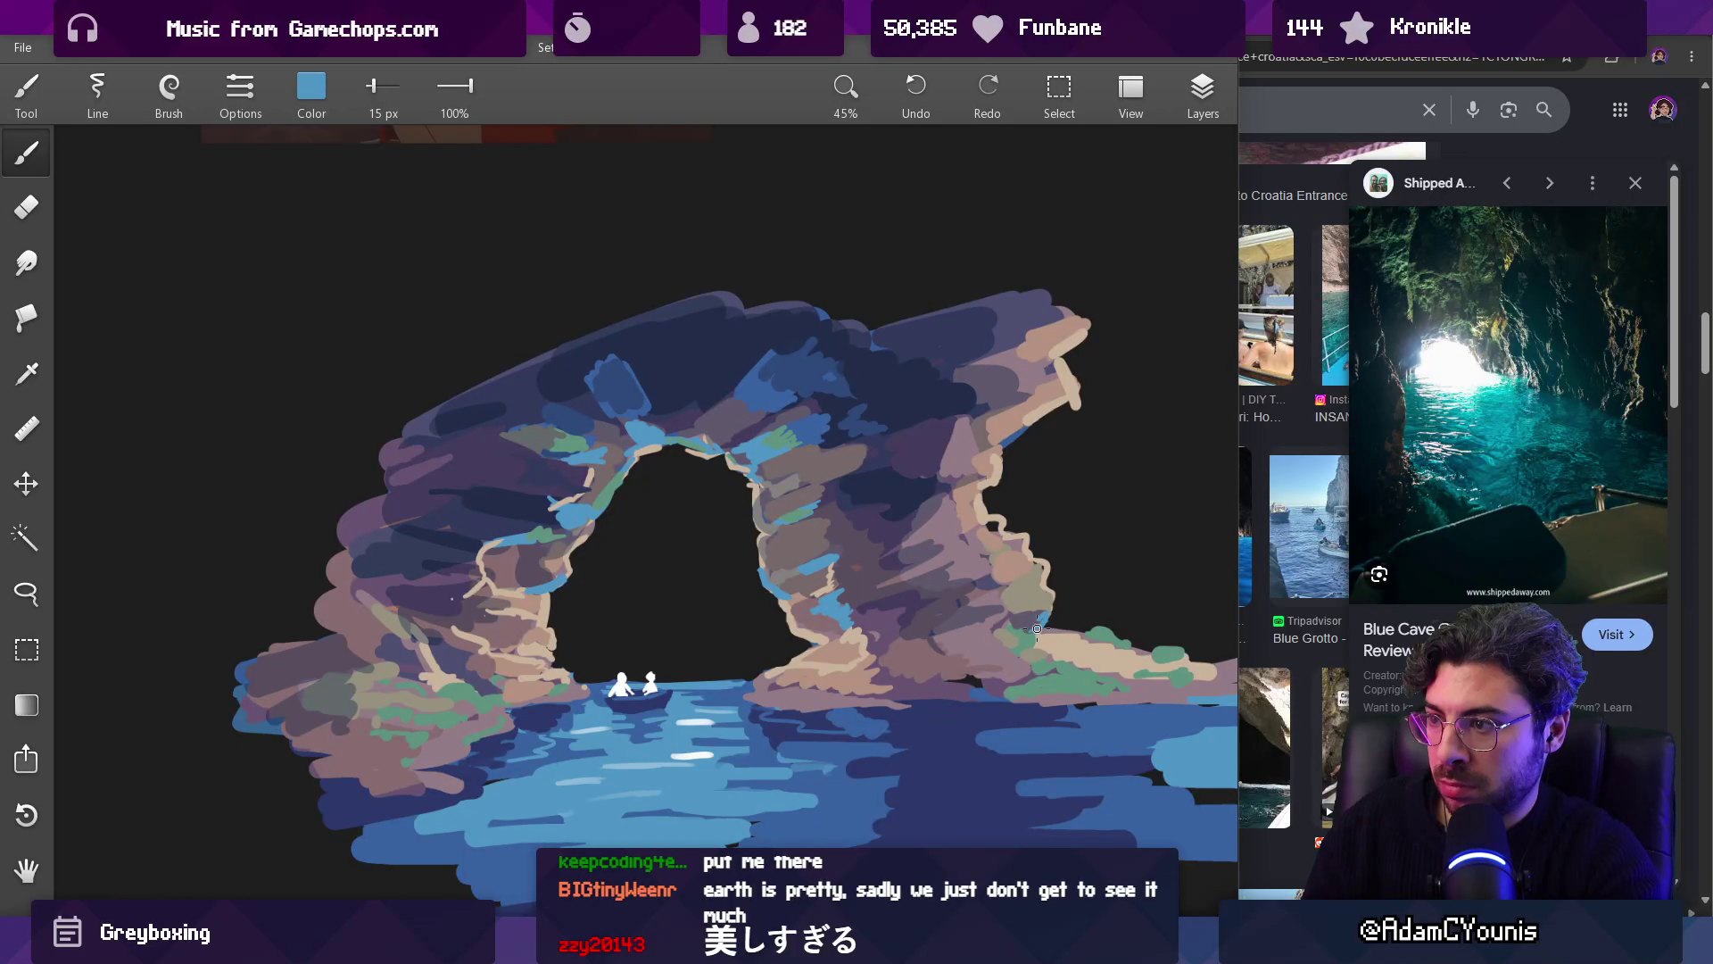
pyautogui.press(']')
pyautogui.press(']')
pyautogui.press(']')
pyautogui.moveTo(1041, 585); pyautogui.dragTo(1033, 609)
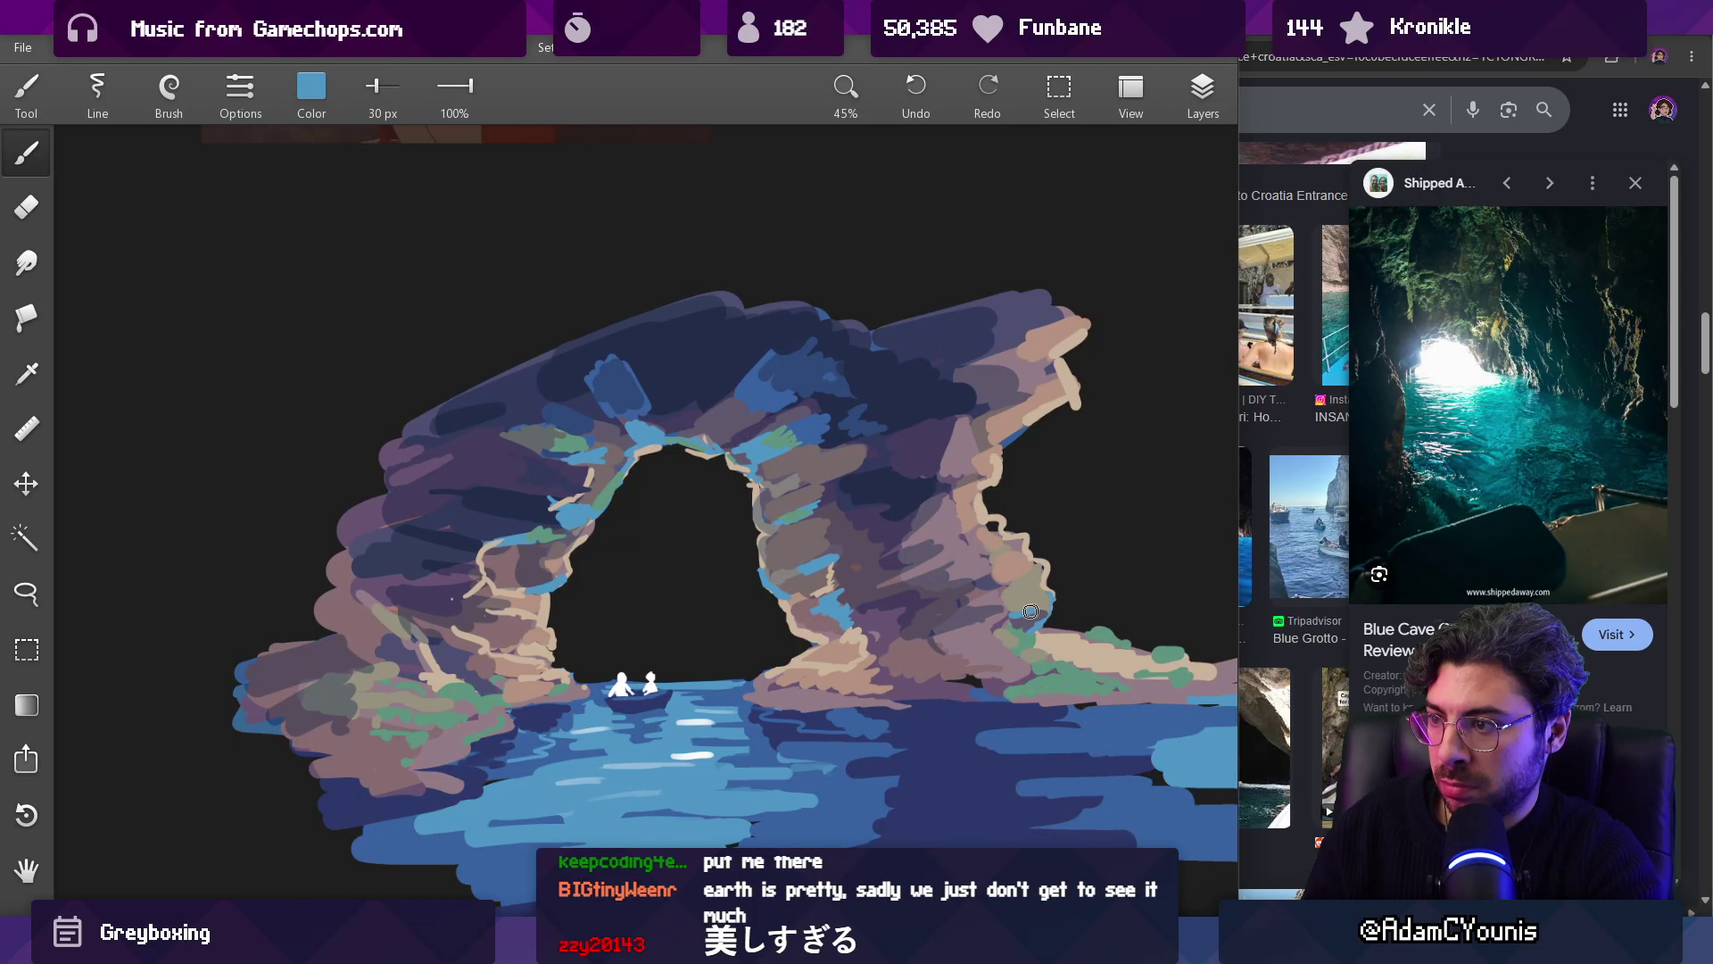
pyautogui.scroll(-5, 720, 362)
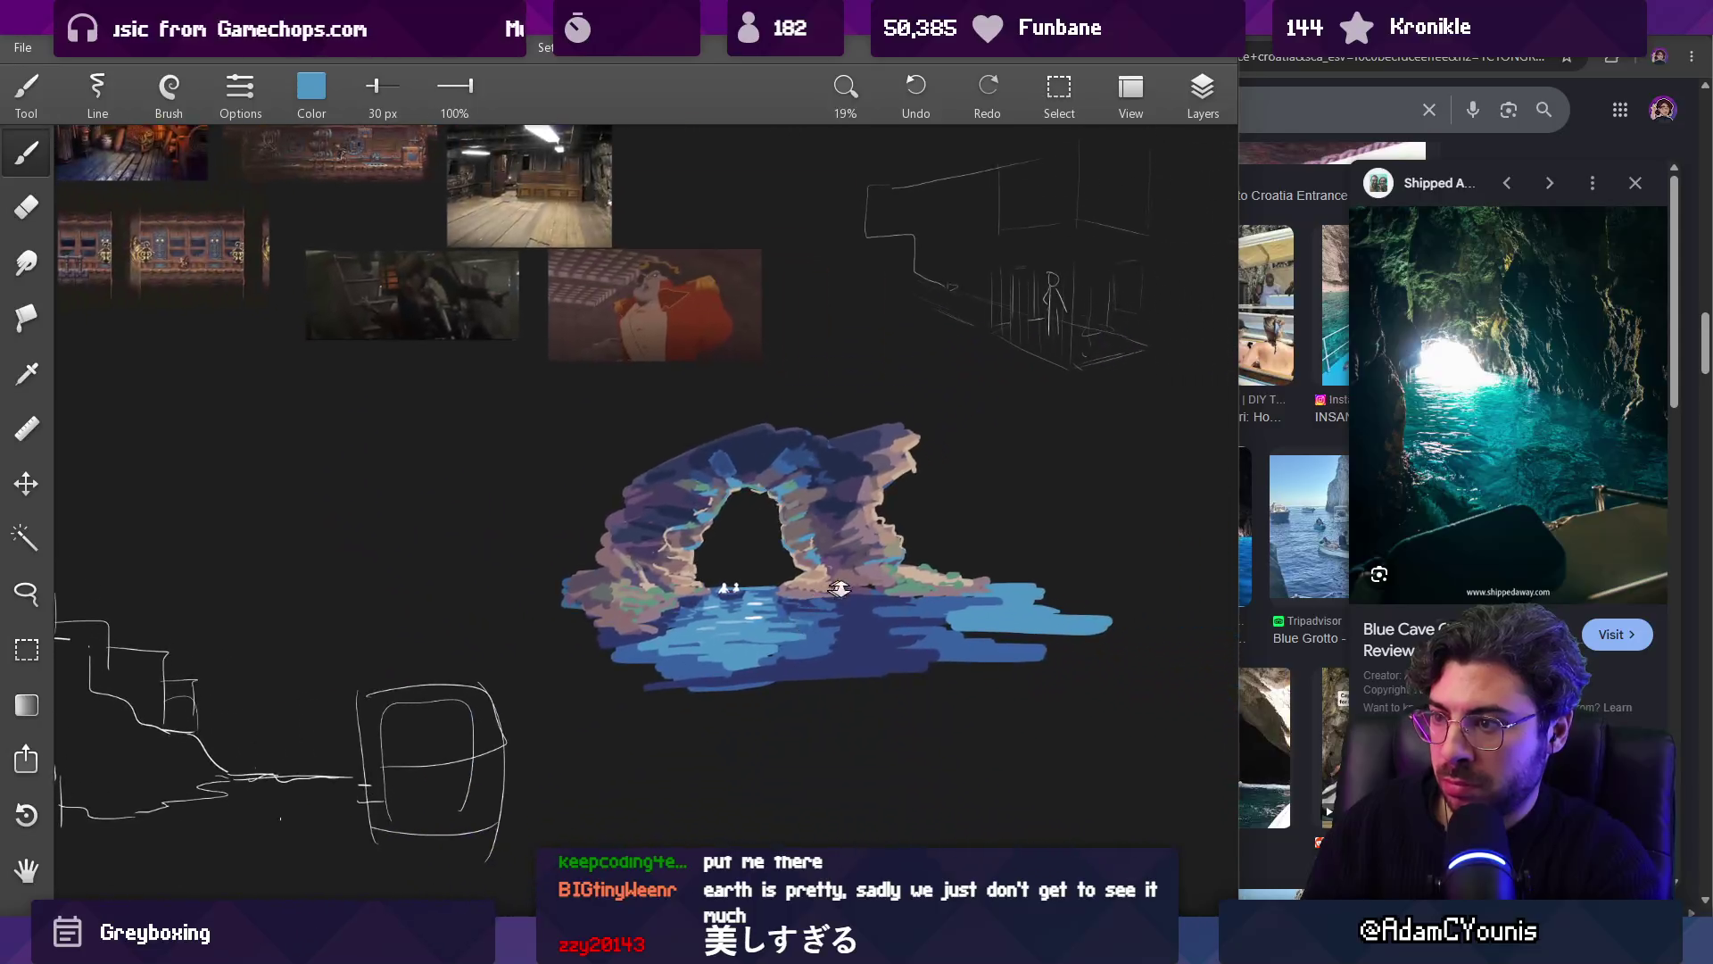
# Step: Paint dark navy over the arch's upper left at 115 px, then lavender along its top at 62 px
pyautogui.scroll(3, 719, 362)
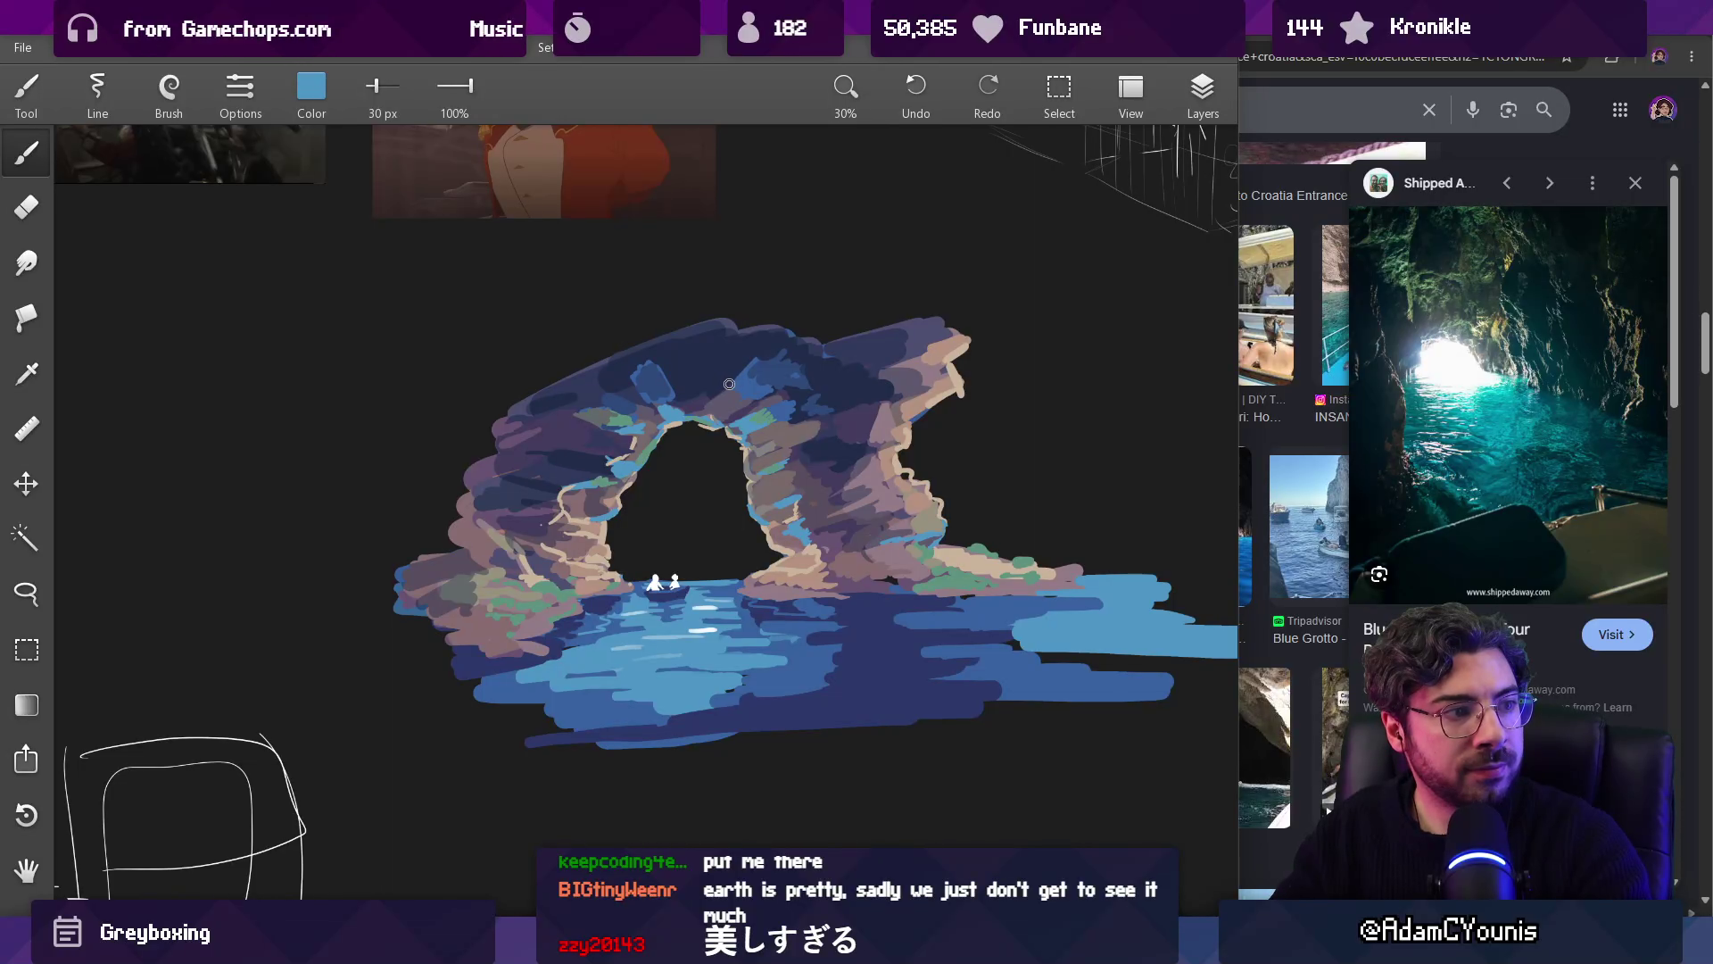
pyautogui.scroll(2, 728, 385)
pyautogui.keyDown('alt'); pyautogui.click(609, 431); pyautogui.keyUp('alt')
pyautogui.press(']')
pyautogui.press(']')
pyautogui.press(']')
pyautogui.moveTo(660, 367)
pyautogui.mouseDown()
pyautogui.moveTo(497, 420)
pyautogui.moveTo(692, 349)
pyautogui.moveTo(554, 410)
pyautogui.mouseUp()
pyautogui.keyDown('alt'); pyautogui.click(559, 457); pyautogui.keyUp('alt')
pyautogui.press('[')
pyautogui.press('[')
pyautogui.press('[')
pyautogui.keyDown('alt'); pyautogui.click(706, 363); pyautogui.keyUp('alt')
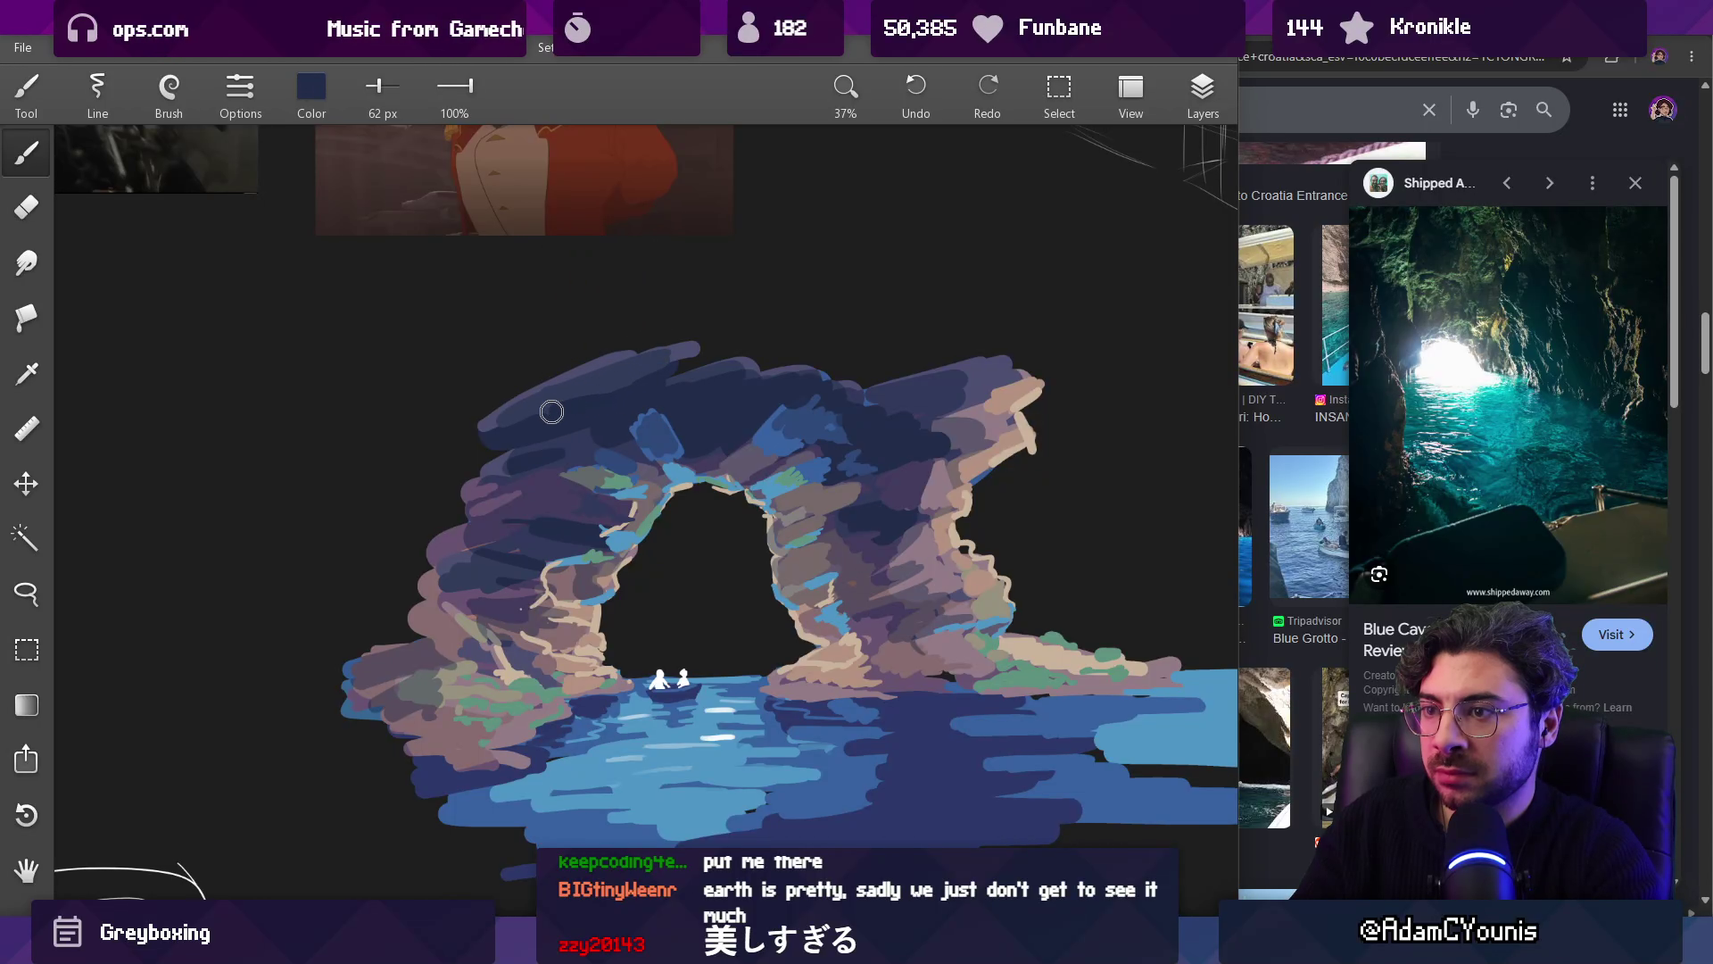
# Step: Sample light blue and paint a short highlight on the arch with a smaller brush
pyautogui.scroll(-3, 696, 347)
pyautogui.scroll(5, 721, 446)
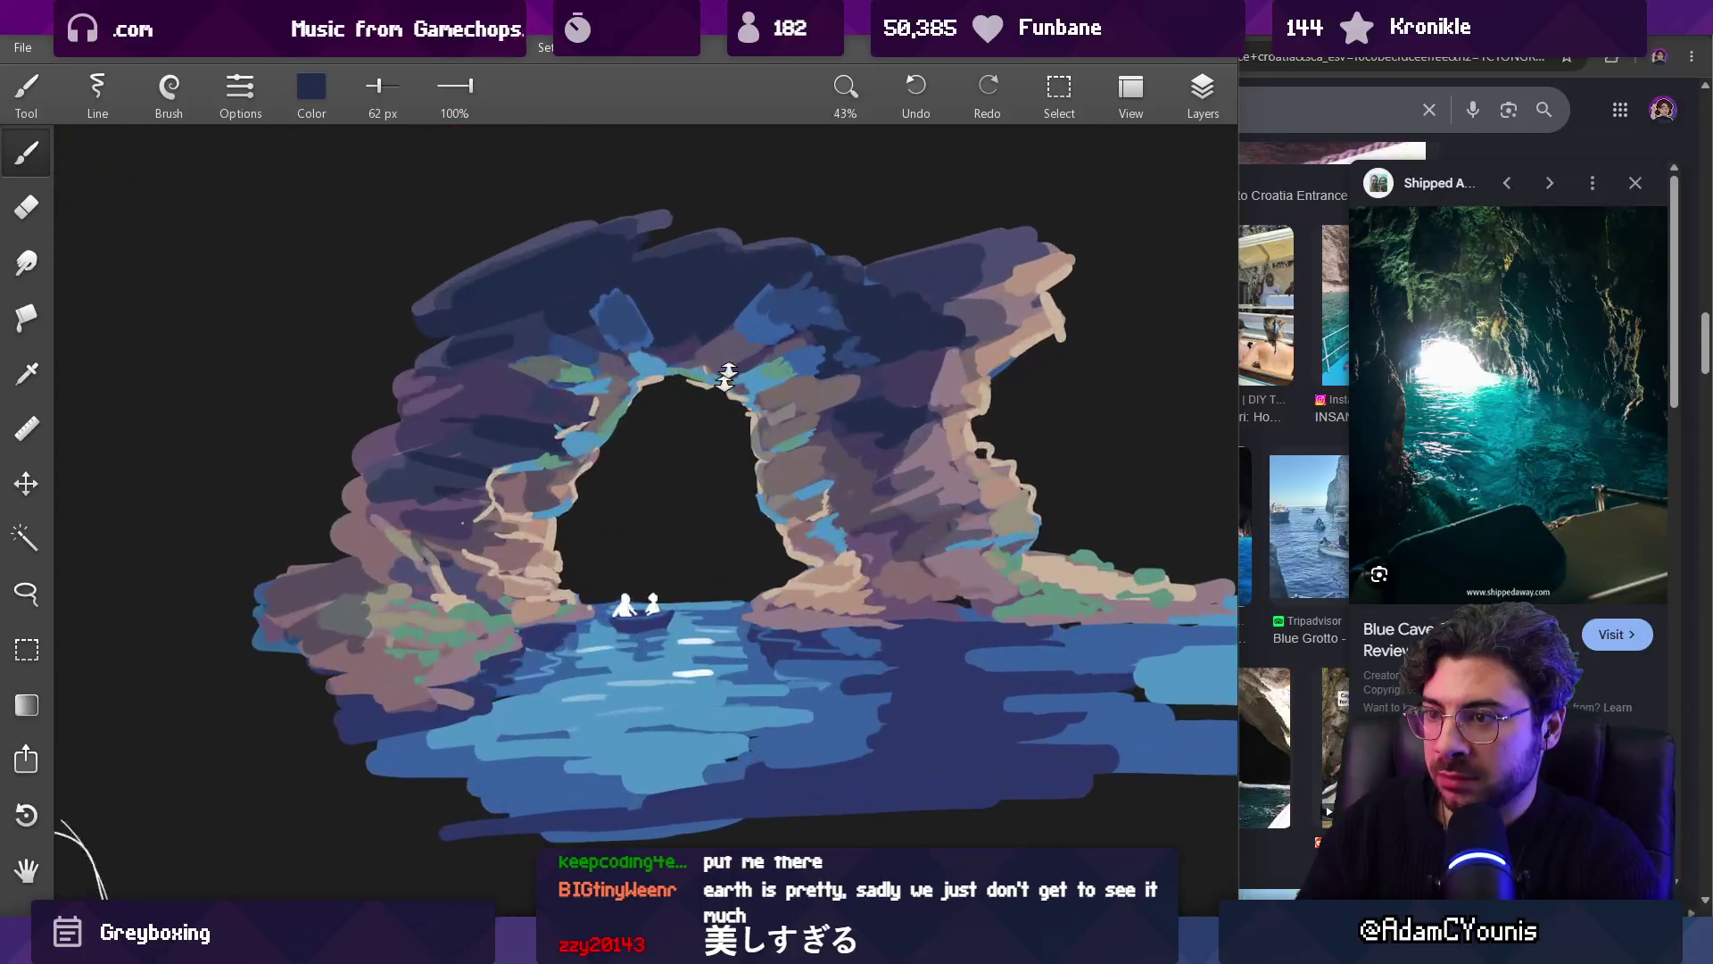
pyautogui.keyDown('alt'); pyautogui.click(629, 273); pyautogui.keyUp('alt')
pyautogui.press('[')
pyautogui.press('[')
pyautogui.press('[')
pyautogui.press('[')
pyautogui.keyDown('alt'); pyautogui.click(631, 263); pyautogui.keyUp('alt')
pyautogui.keyDown('alt'); pyautogui.click(659, 300); pyautogui.keyUp('alt')
pyautogui.keyDown('alt'); pyautogui.click(616, 342); pyautogui.keyUp('alt')
pyautogui.press('[')
pyautogui.press('[')
pyautogui.press('[')
pyautogui.moveTo(649, 305); pyautogui.dragTo(662, 305)
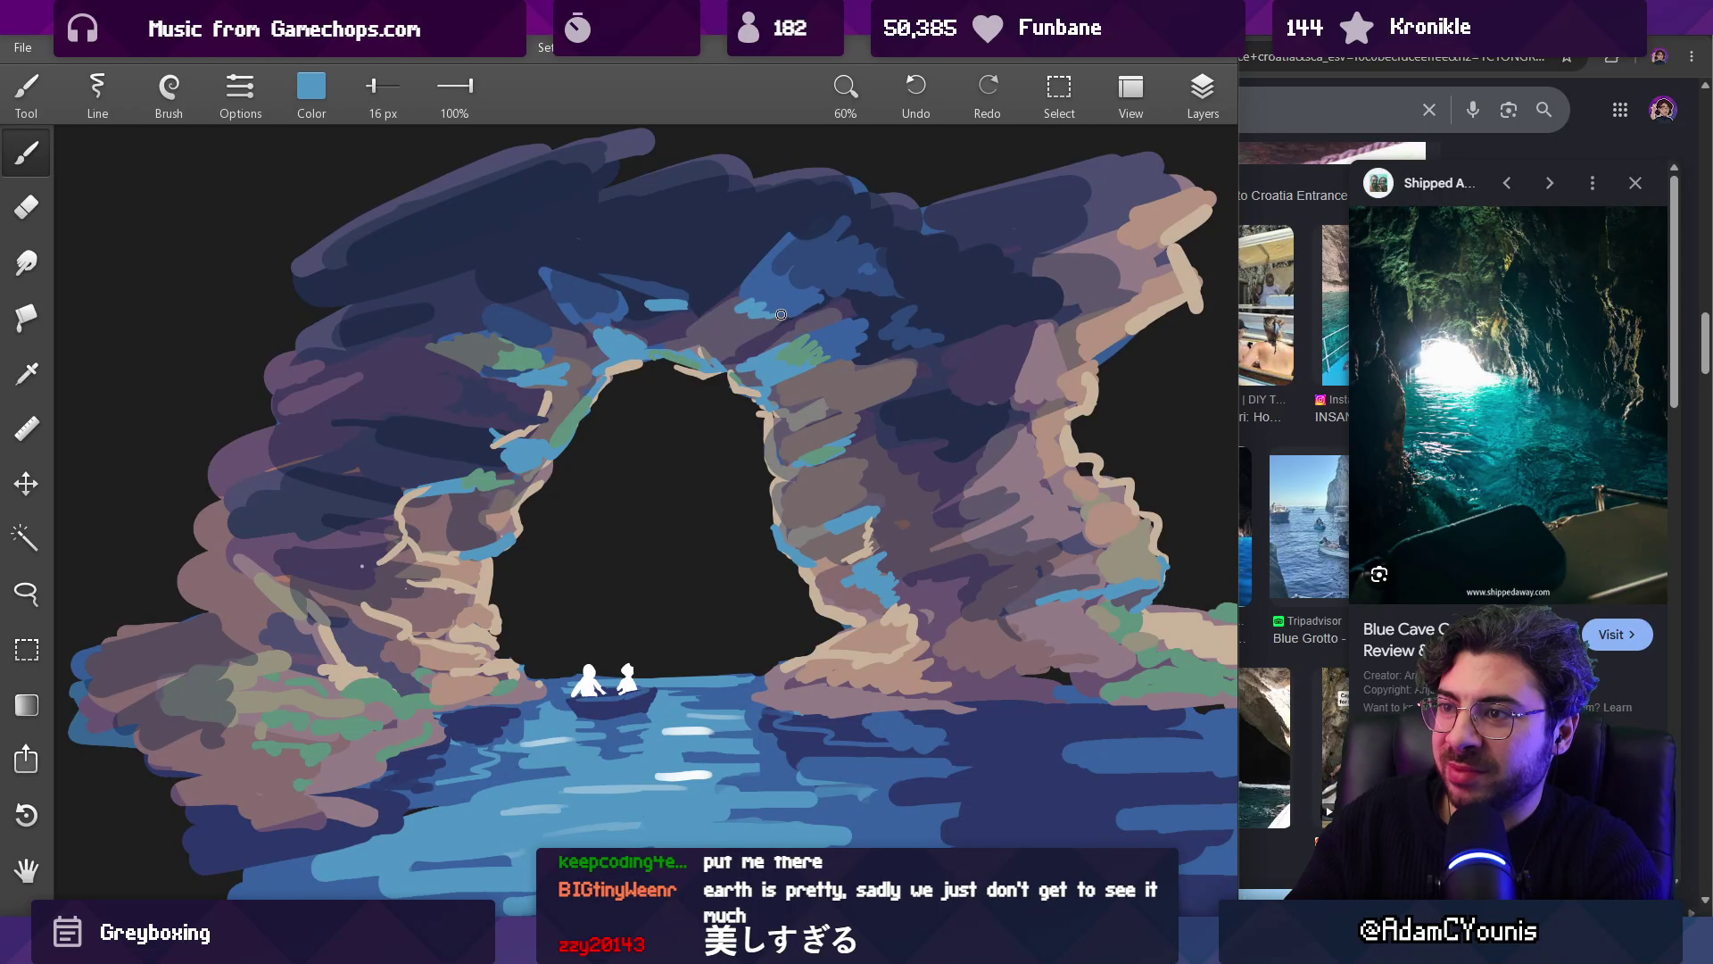
# Step: Add a blue highlight over the arch edge at 28 px, dabbing grey over it
pyautogui.scroll(-5, 775, 315)
pyautogui.scroll(4, 790, 333)
pyautogui.moveTo(789, 332)
pyautogui.mouseDown()
pyautogui.moveTo(766, 325)
pyautogui.moveTo(865, 352)
pyautogui.moveTo(841, 354)
pyautogui.moveTo(848, 339)
pyautogui.moveTo(856, 403)
pyautogui.mouseUp()
pyautogui.press(']')
pyautogui.press(']')
pyautogui.press(']')
pyautogui.press(']')
pyautogui.press(']')
pyautogui.press(']')
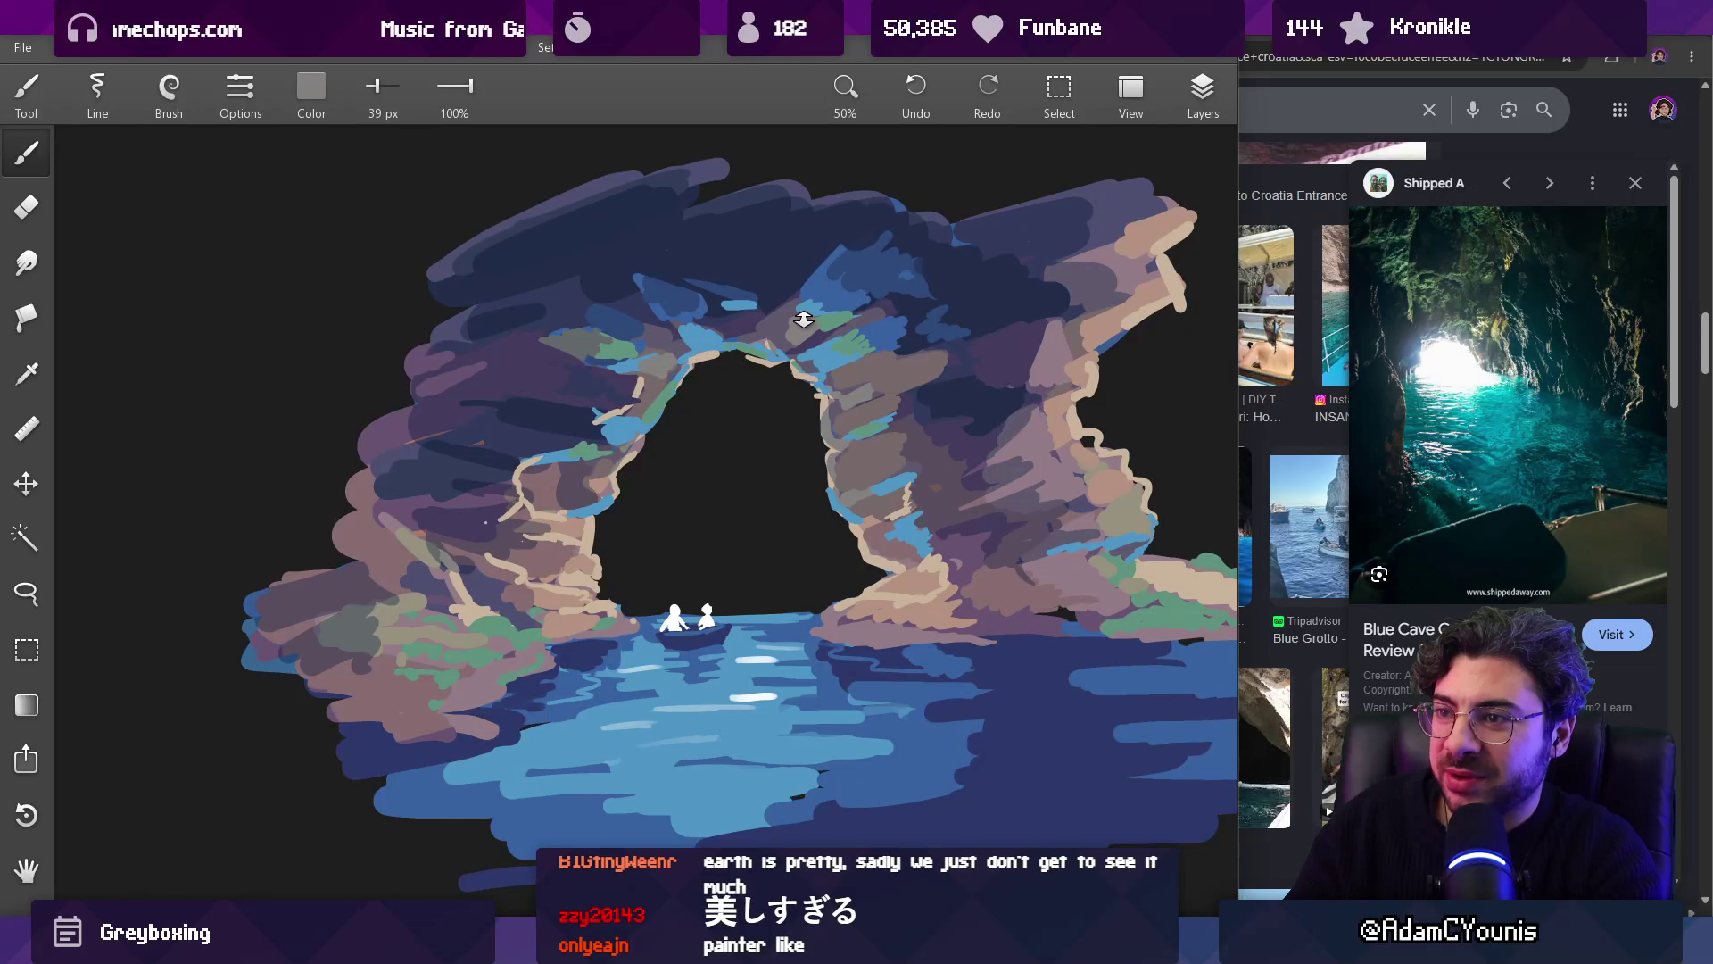
pyautogui.scroll(-2, 803, 320)
pyautogui.scroll(5, 803, 319)
pyautogui.moveTo(807, 406); pyautogui.dragTo(821, 416)
pyautogui.moveTo(725, 385)
pyautogui.mouseDown()
pyautogui.moveTo(754, 393)
pyautogui.moveTo(736, 383)
pyautogui.mouseUp()
pyautogui.keyDown('alt'); pyautogui.click(780, 371); pyautogui.keyUp('alt')
pyautogui.keyDown('alt'); pyautogui.click(765, 361); pyautogui.keyUp('alt')
pyautogui.moveTo(758, 362); pyautogui.dragTo(727, 356)
pyautogui.keyDown('alt'); pyautogui.click(723, 393); pyautogui.keyUp('alt')
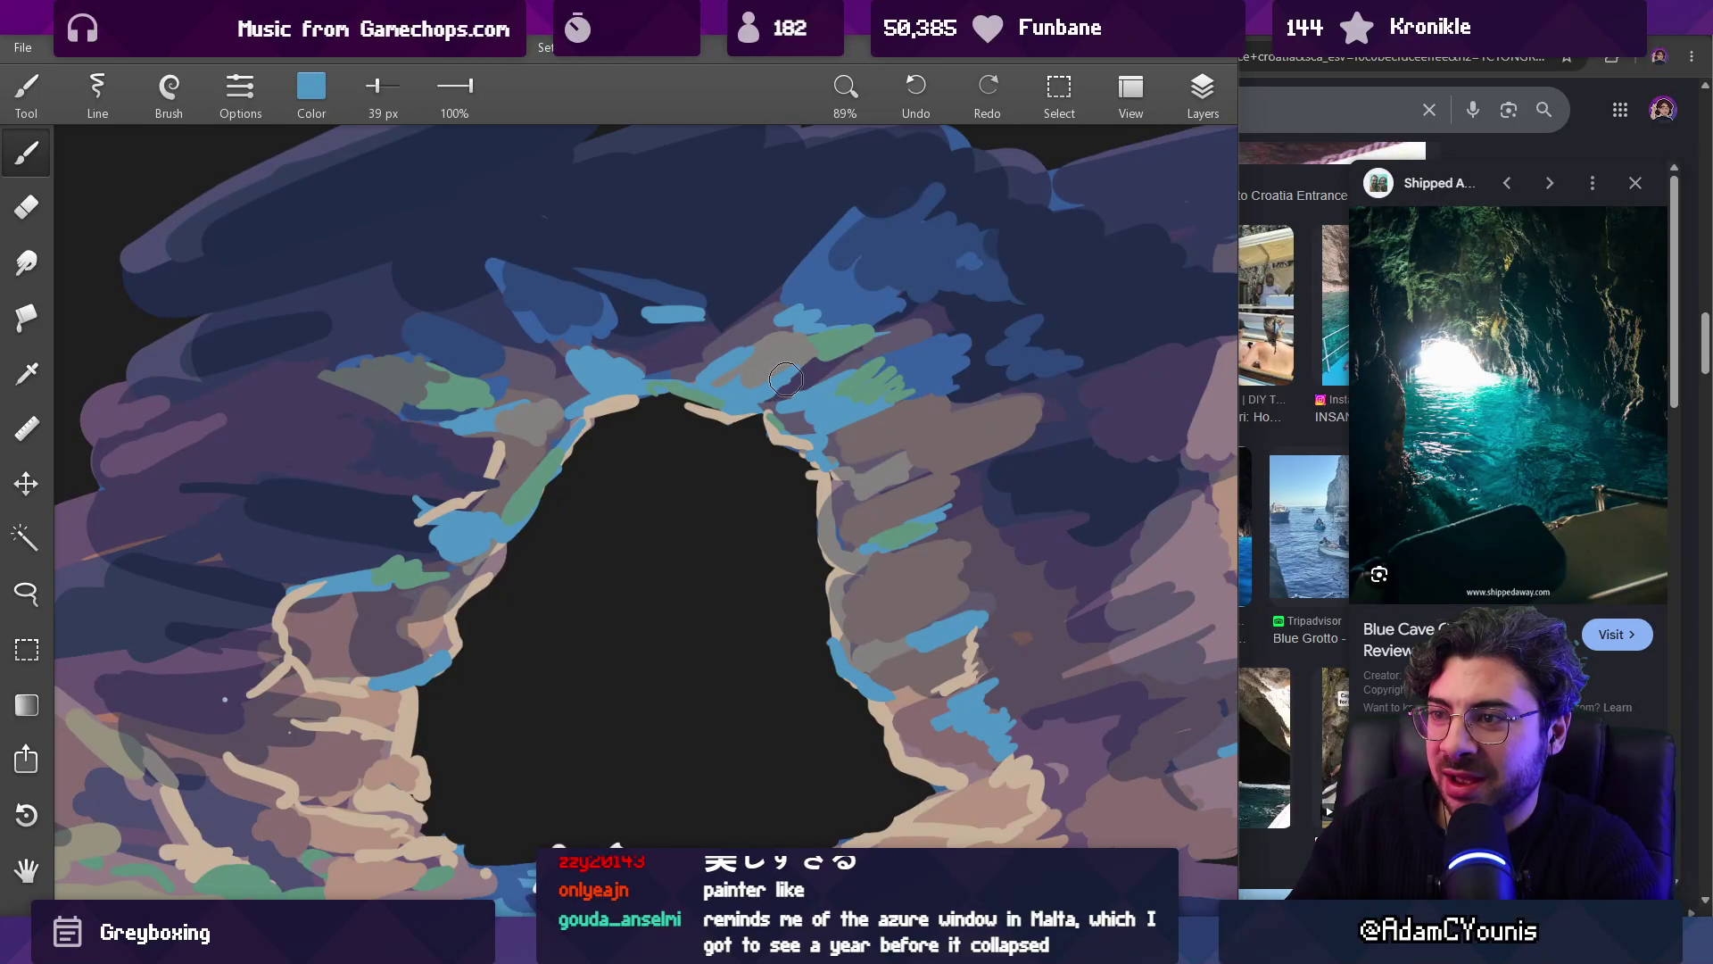
# Step: Pan the painting up and left and set the brush to about 43 px
pyautogui.scroll(-5, 857, 331)
pyautogui.scroll(3, 849, 347)
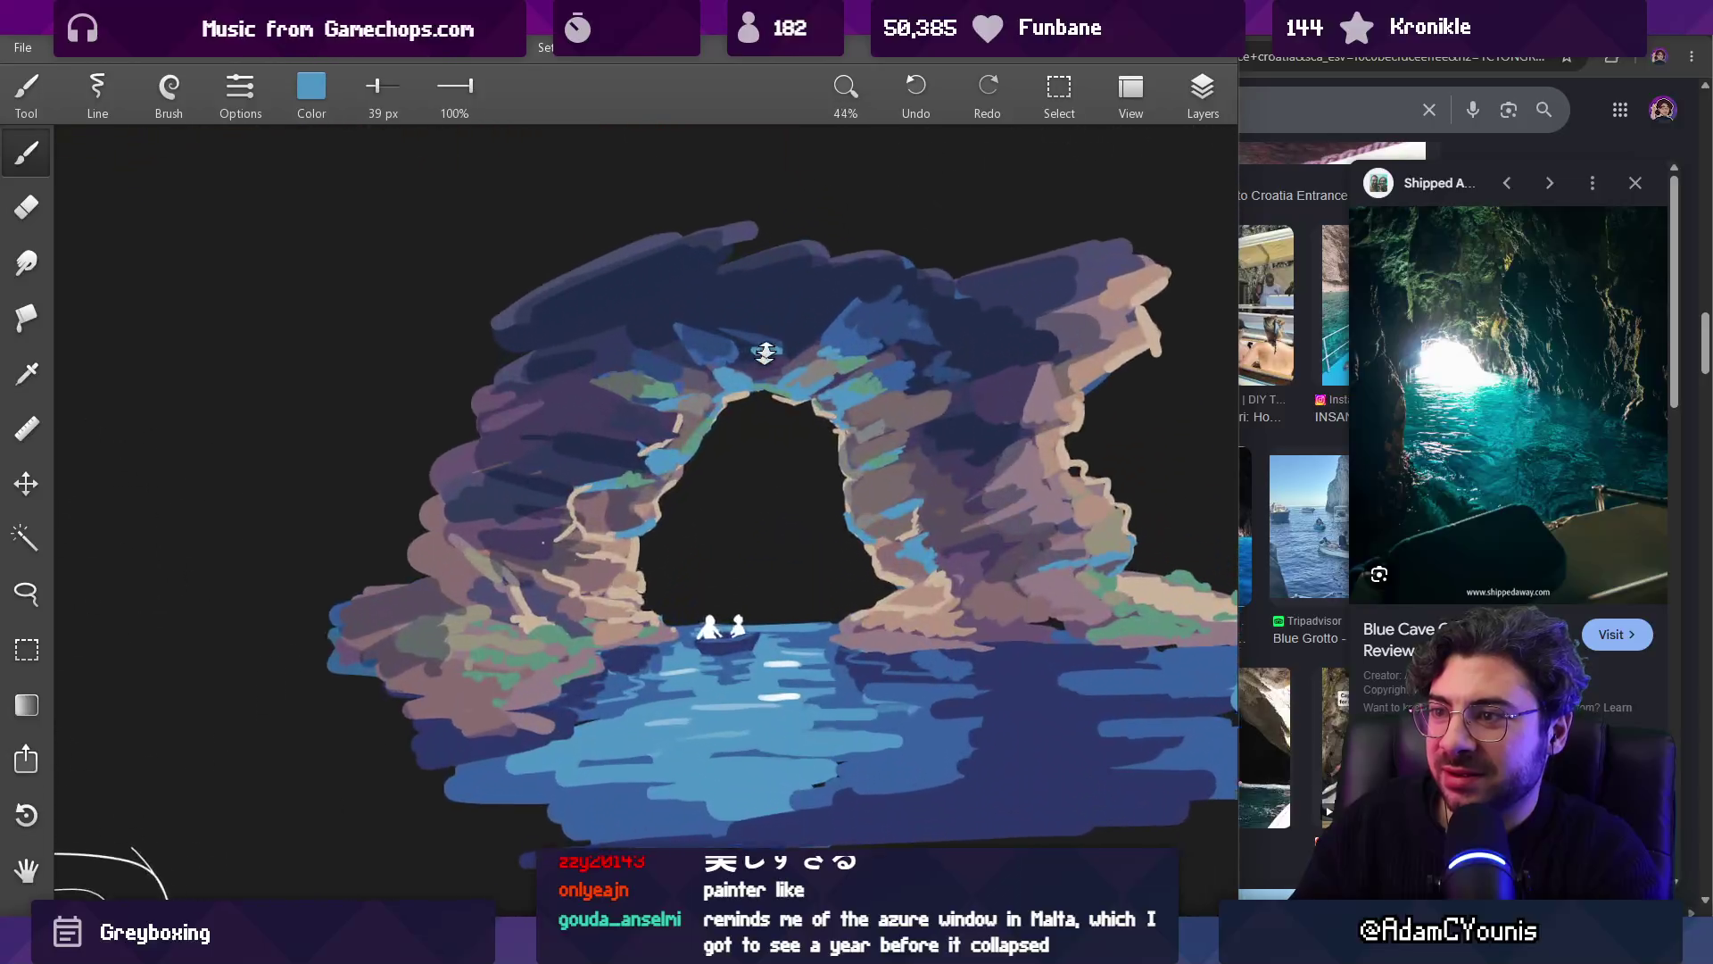
pyautogui.moveTo(721, 468)
pyautogui.mouseDown()
pyautogui.moveTo(675, 418)
pyautogui.moveTo(646, 482)
pyautogui.mouseUp()
pyautogui.scroll(-2, 675, 417)
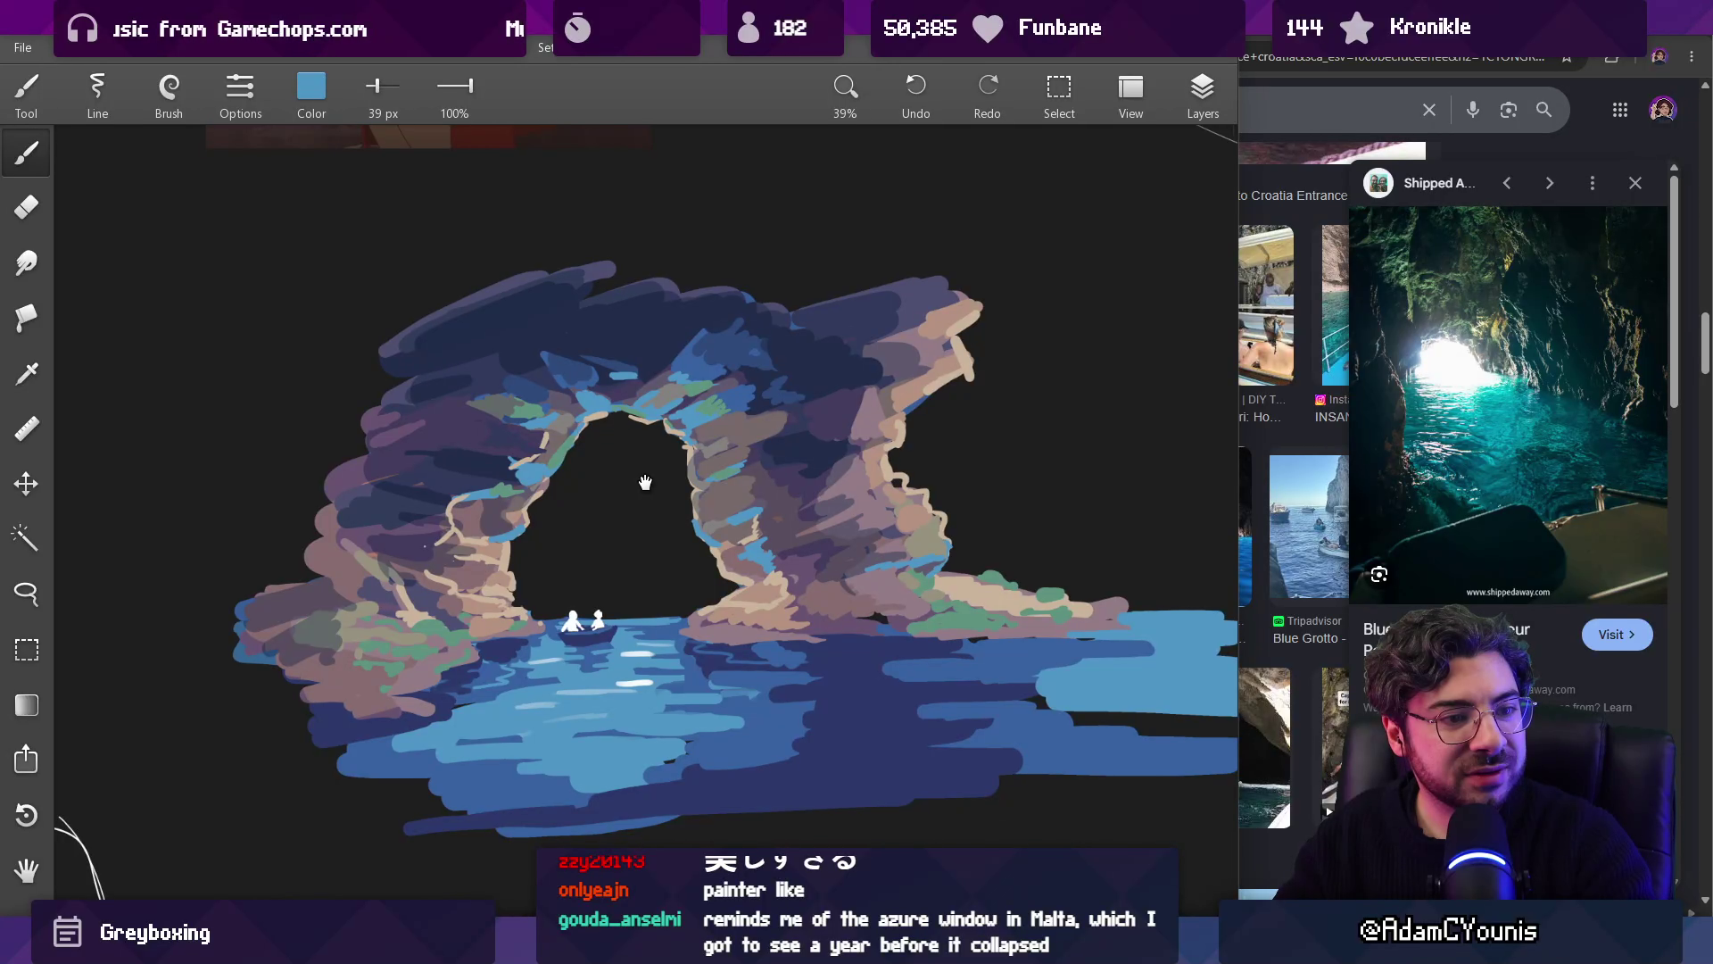
pyautogui.scroll(2, 750, 437)
pyautogui.scroll(1, 751, 437)
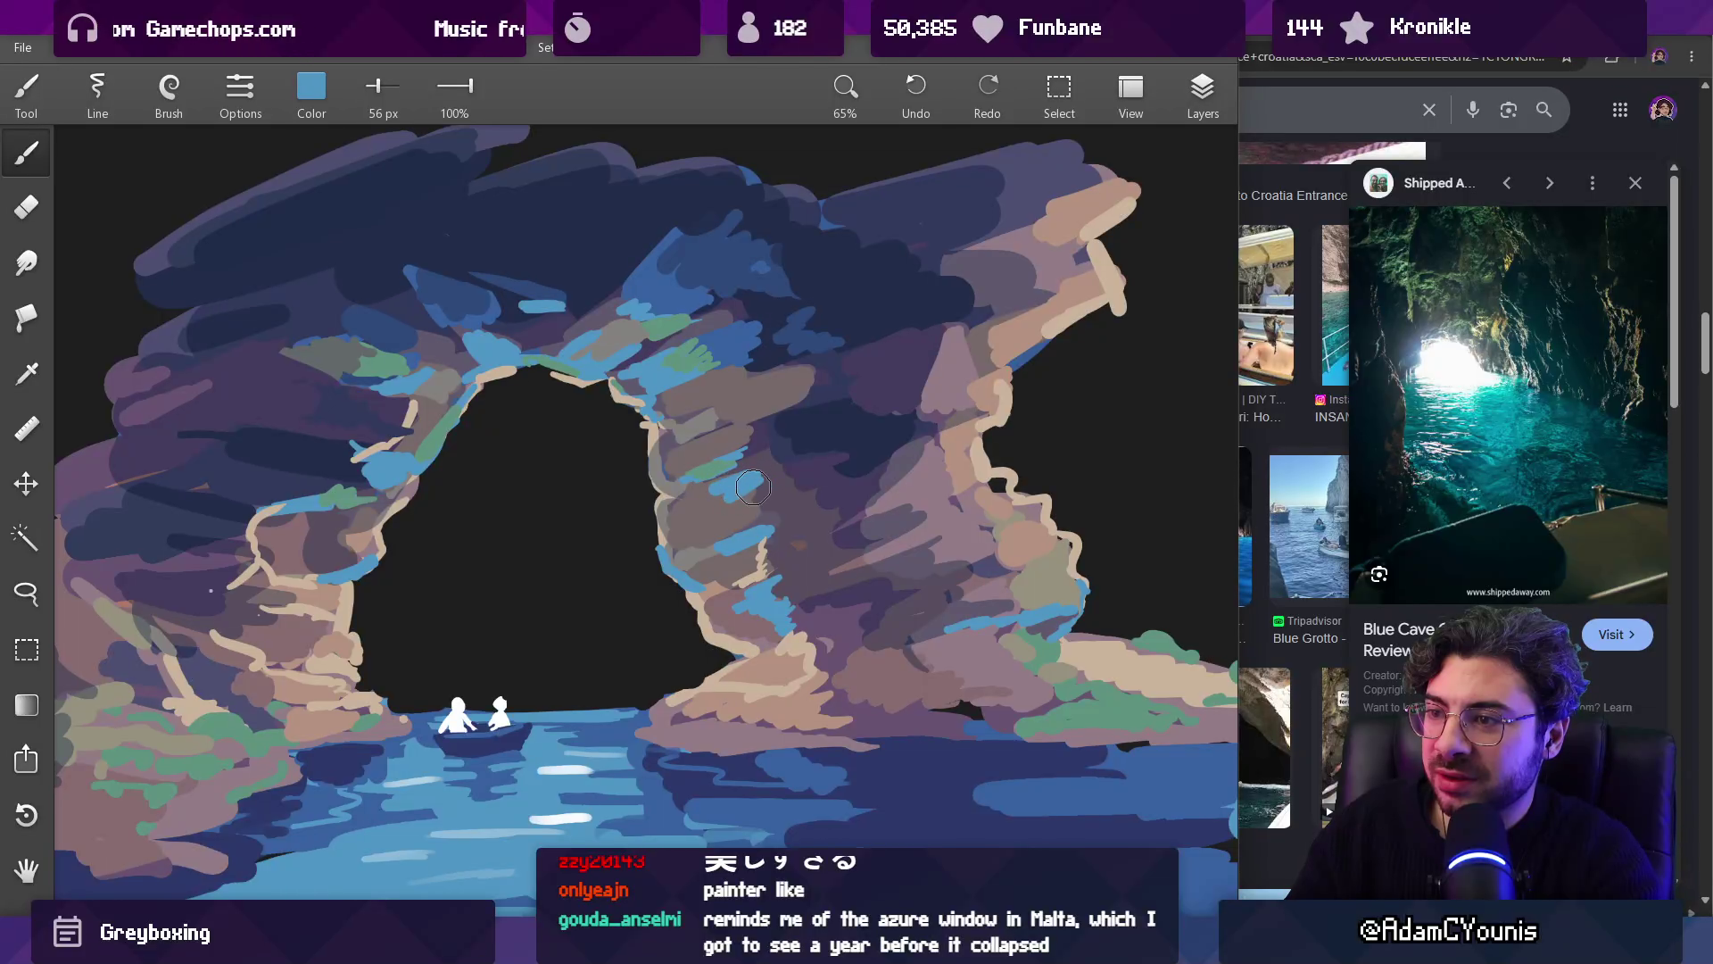
pyautogui.moveTo(771, 509)
pyautogui.mouseDown()
pyautogui.moveTo(742, 362)
pyautogui.moveTo(678, 389)
pyautogui.moveTo(763, 407)
pyautogui.mouseUp()
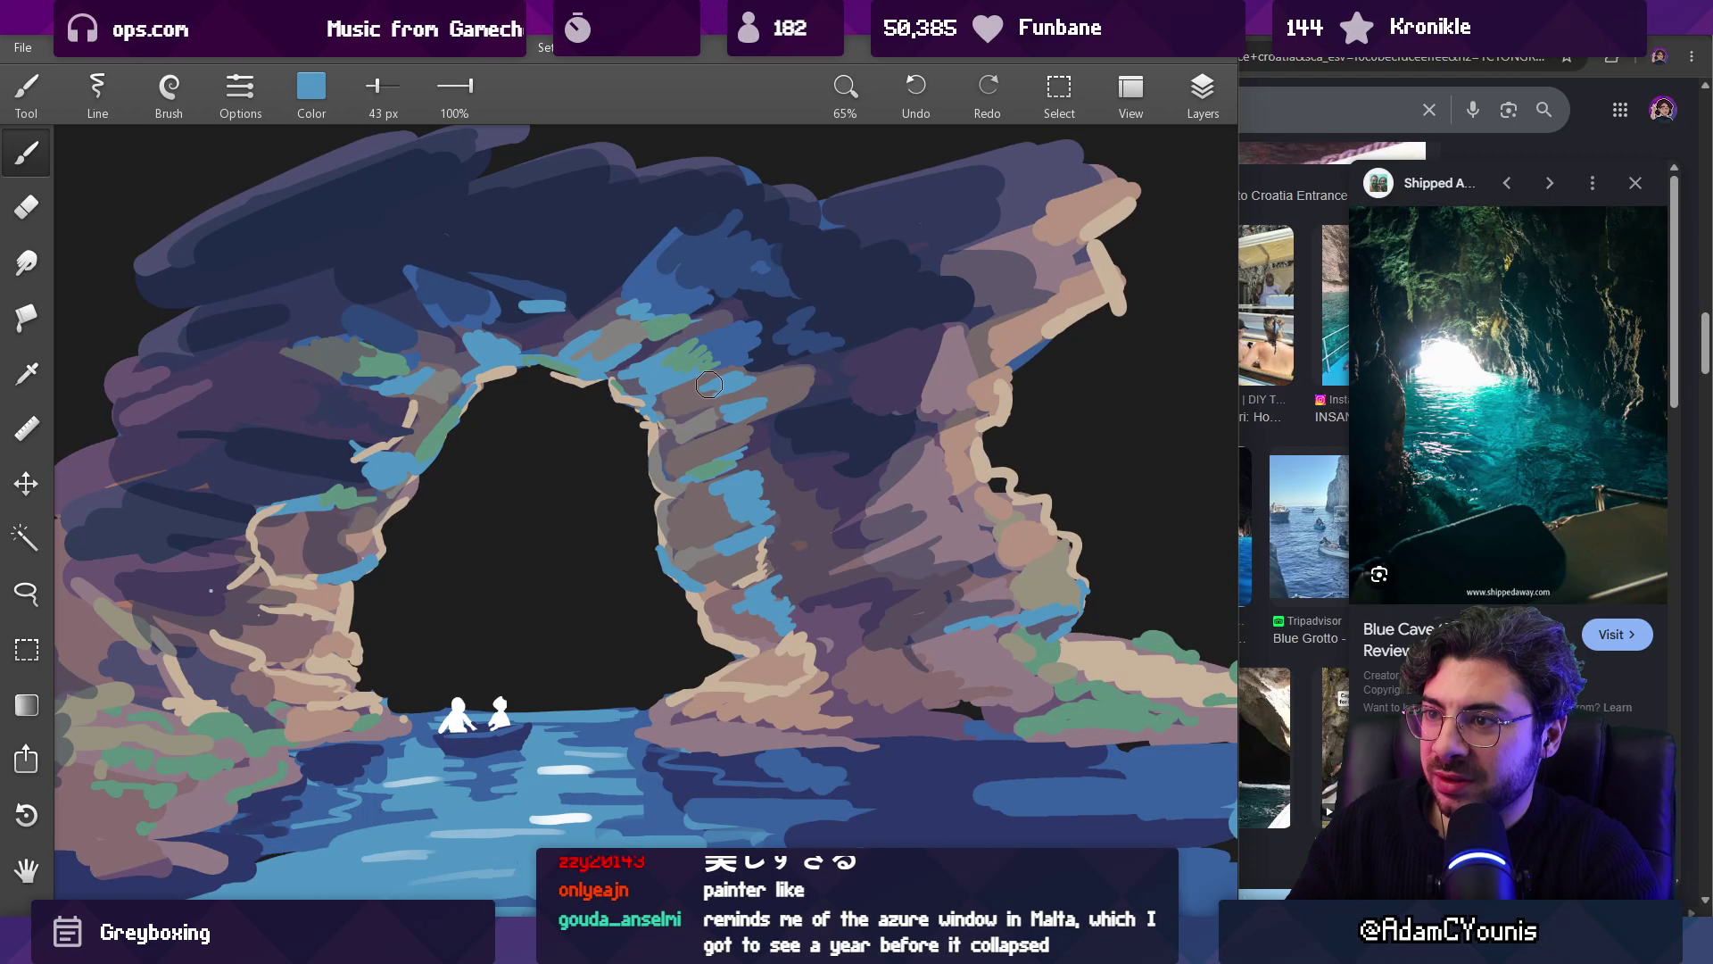
pyautogui.scroll(-10, 741, 683)
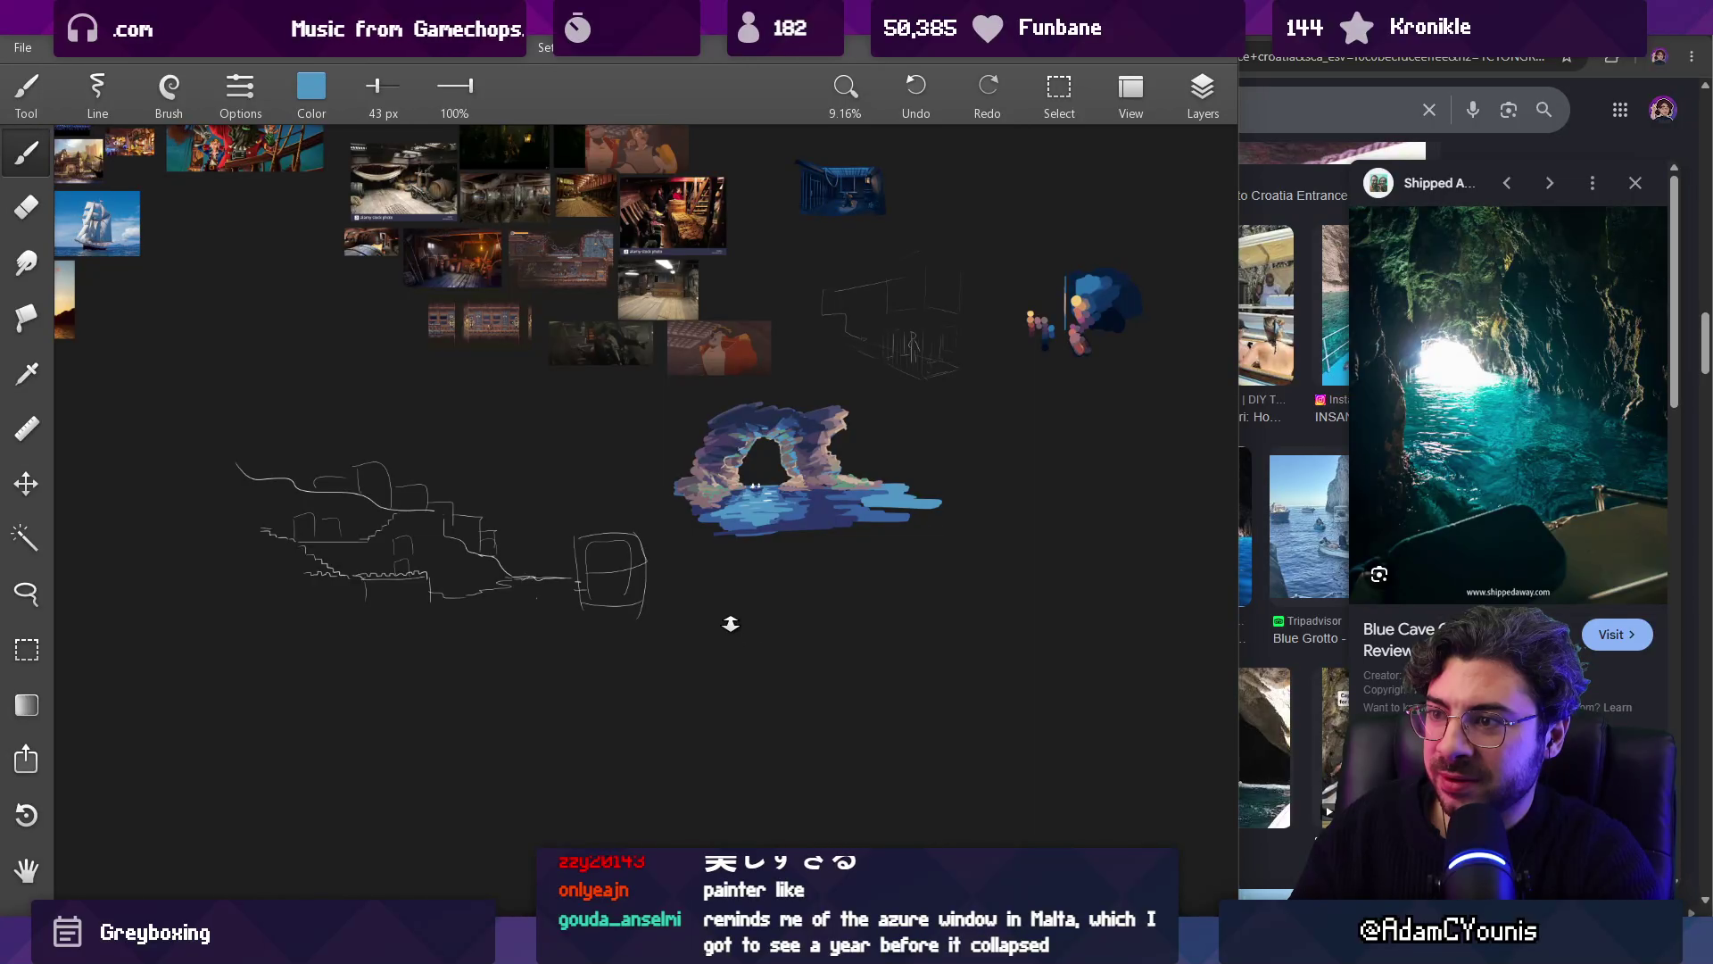
# Step: Paint a light-blue stroke across the arch rock and undo the dark-blue hatching
pyautogui.scroll(10, 747, 456)
pyautogui.moveTo(636, 378)
pyautogui.mouseDown()
pyautogui.moveTo(673, 385)
pyautogui.moveTo(716, 360)
pyautogui.moveTo(714, 331)
pyautogui.moveTo(940, 259)
pyautogui.moveTo(798, 325)
pyautogui.mouseUp()
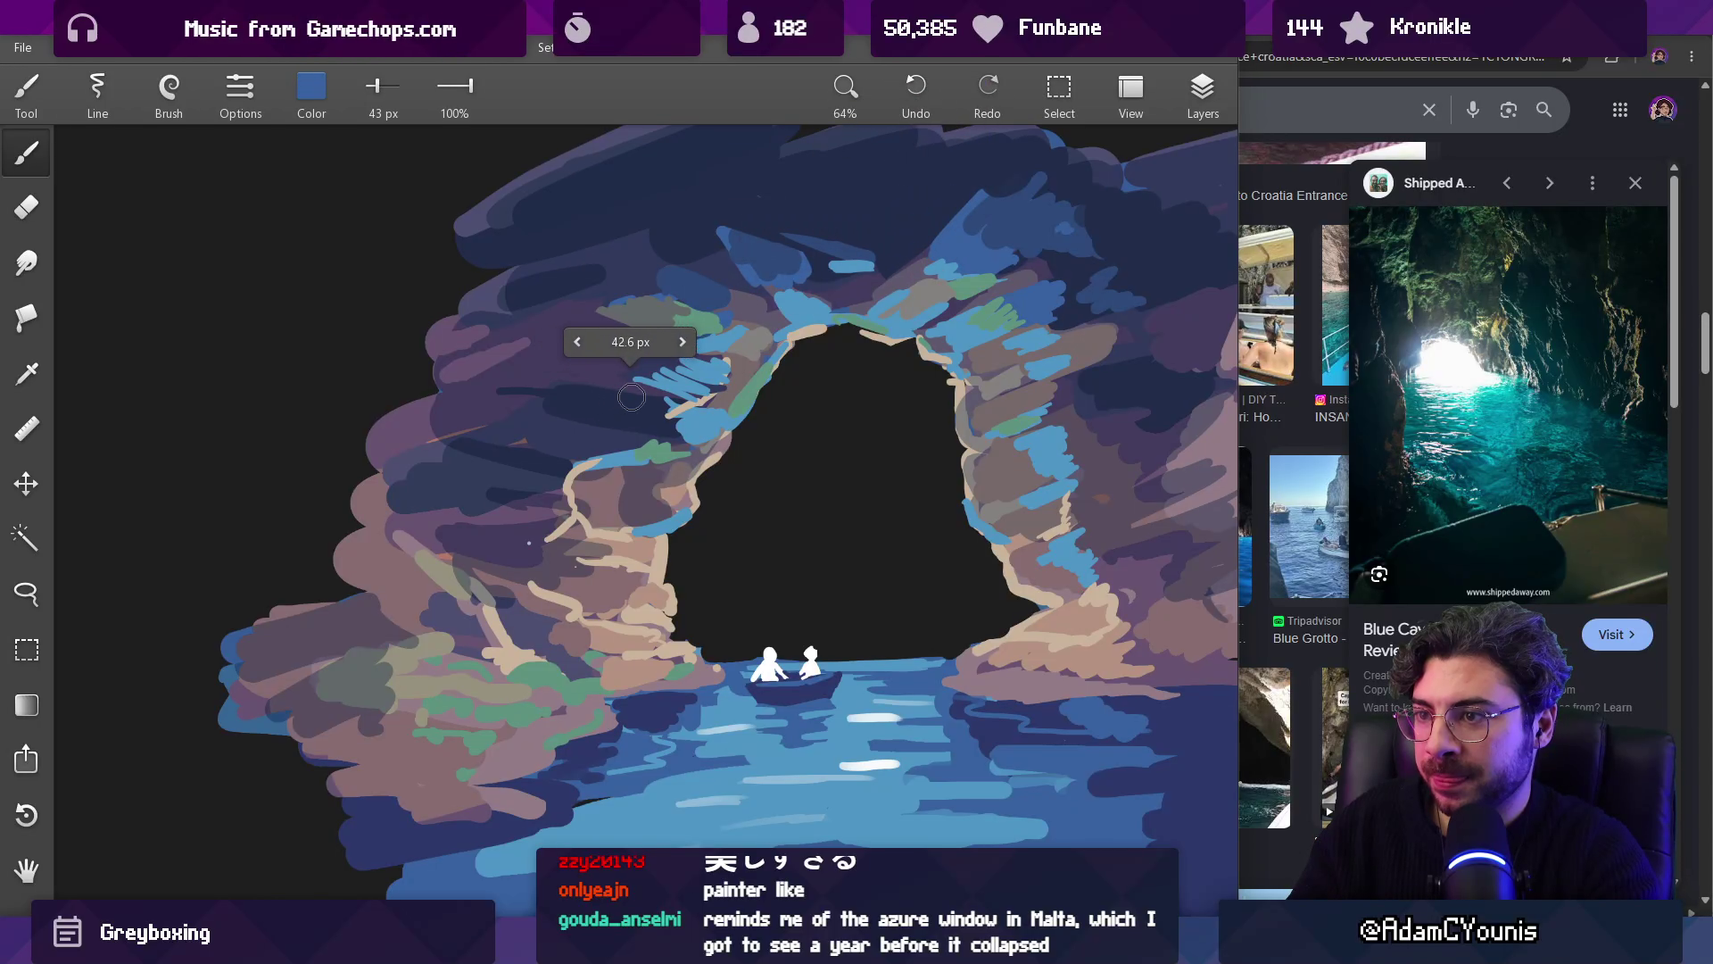
pyautogui.moveTo(640, 382)
pyautogui.mouseDown()
pyautogui.moveTo(695, 363)
pyautogui.moveTo(656, 430)
pyautogui.moveTo(679, 433)
pyautogui.mouseUp()
pyautogui.hotkey('ctrl', 'z')
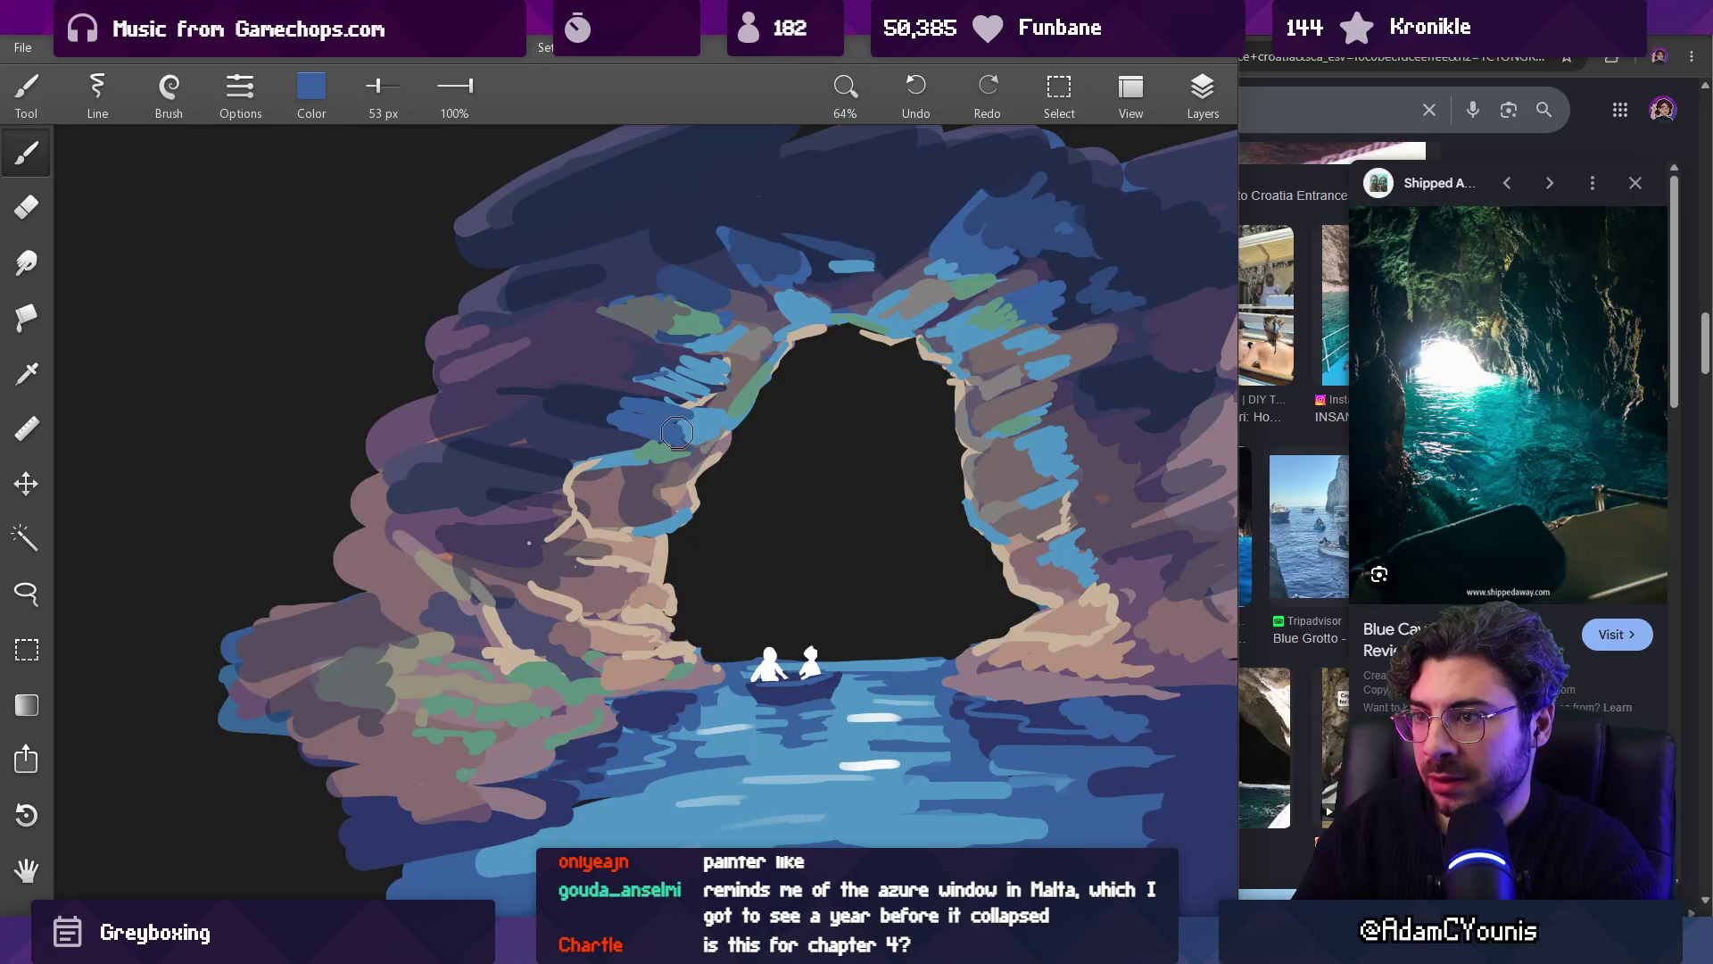
# Step: Sample the tan rim colour from the arch, briefly switching to the eraser and back
pyautogui.keyDown('alt'); pyautogui.click(695, 420); pyautogui.keyUp('alt')
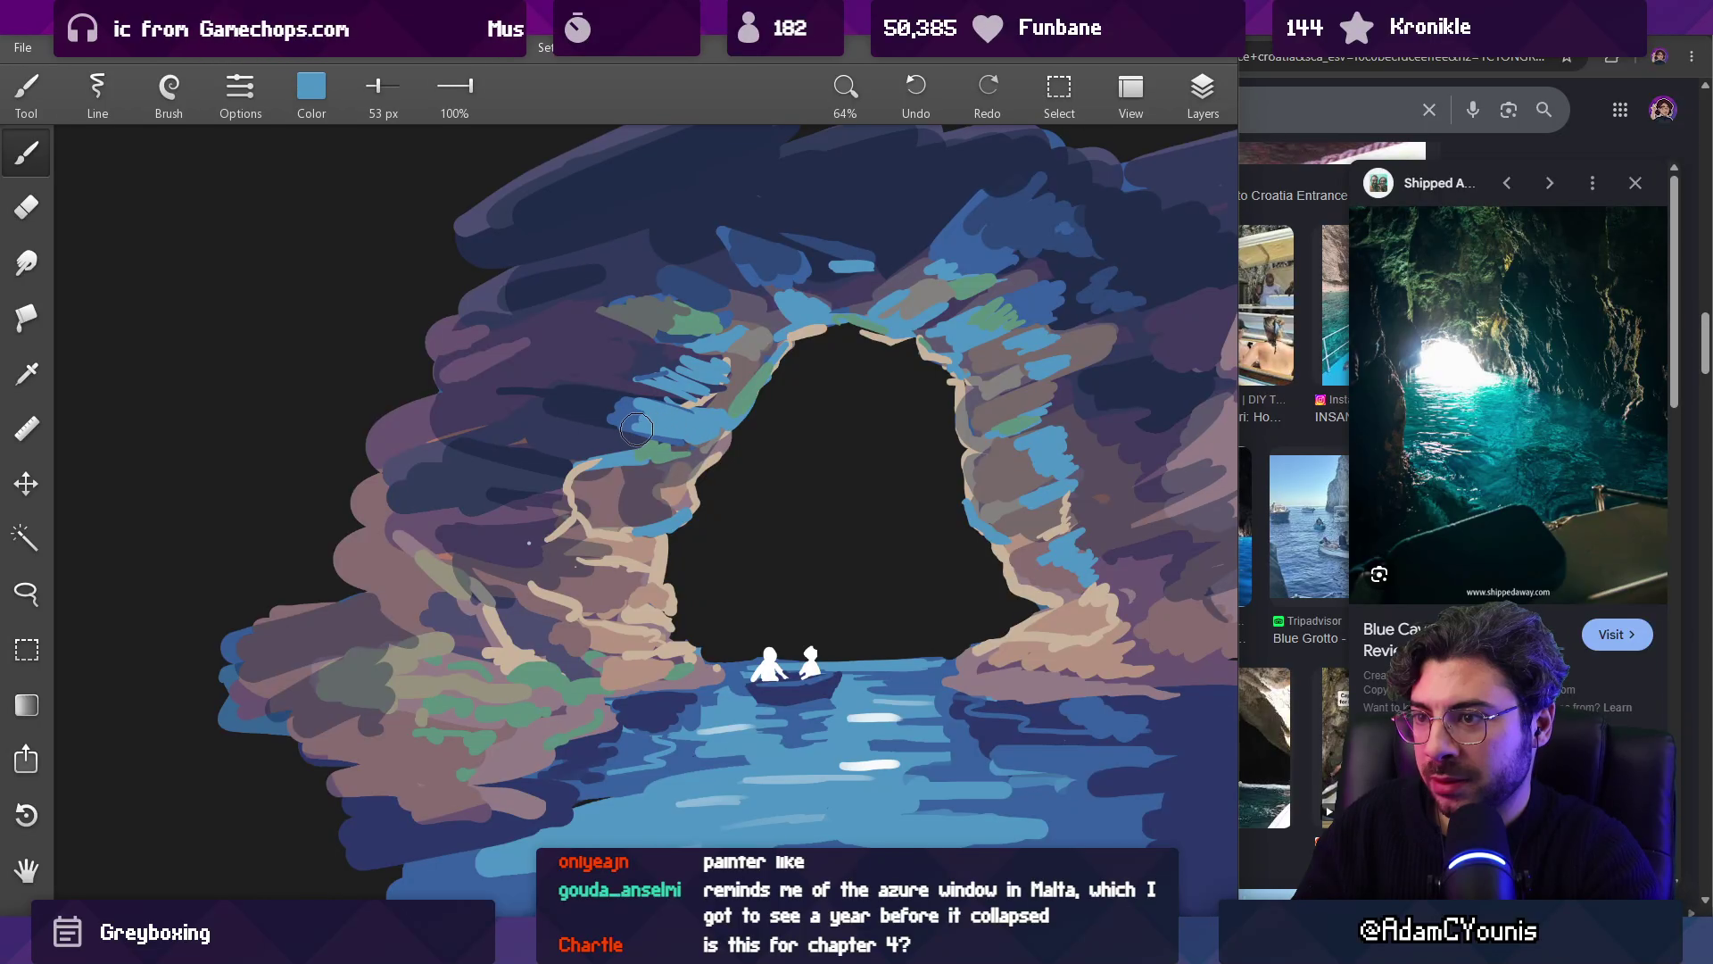
pyautogui.scroll(-5, 763, 404)
pyautogui.scroll(5, 704, 624)
pyautogui.keyDown('alt'); pyautogui.click(705, 436); pyautogui.keyUp('alt')
pyautogui.keyDown('alt'); pyautogui.click(705, 444); pyautogui.keyUp('alt')
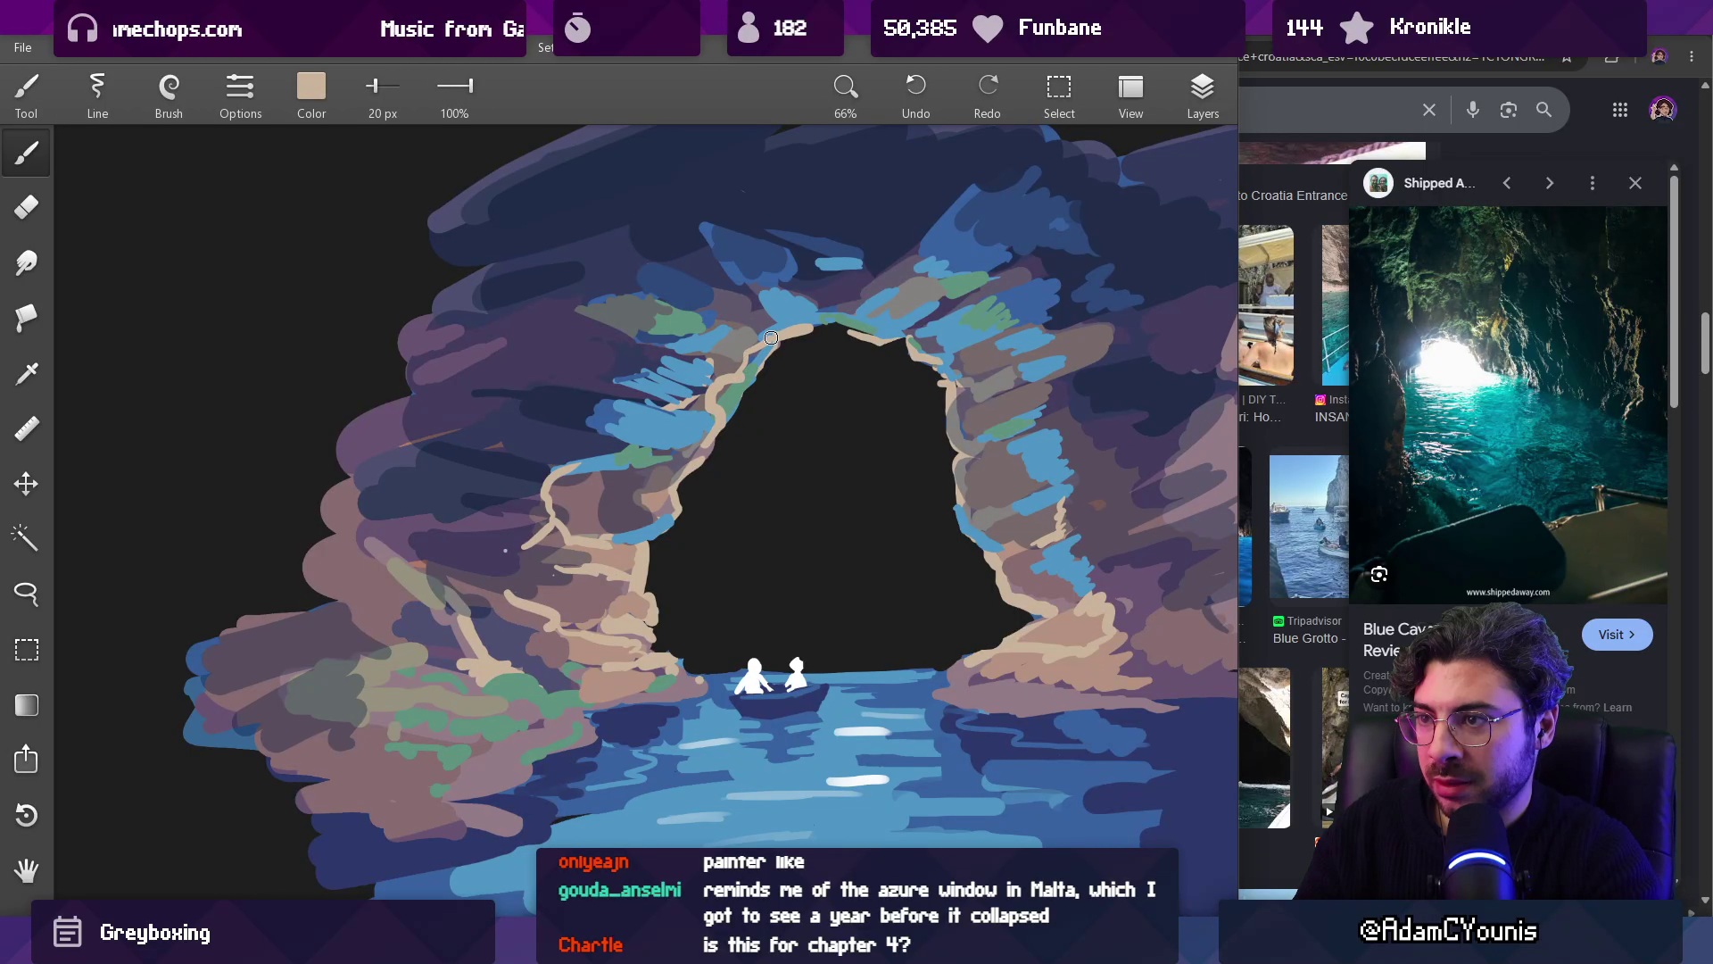
pyautogui.press('e')
pyautogui.press(']')
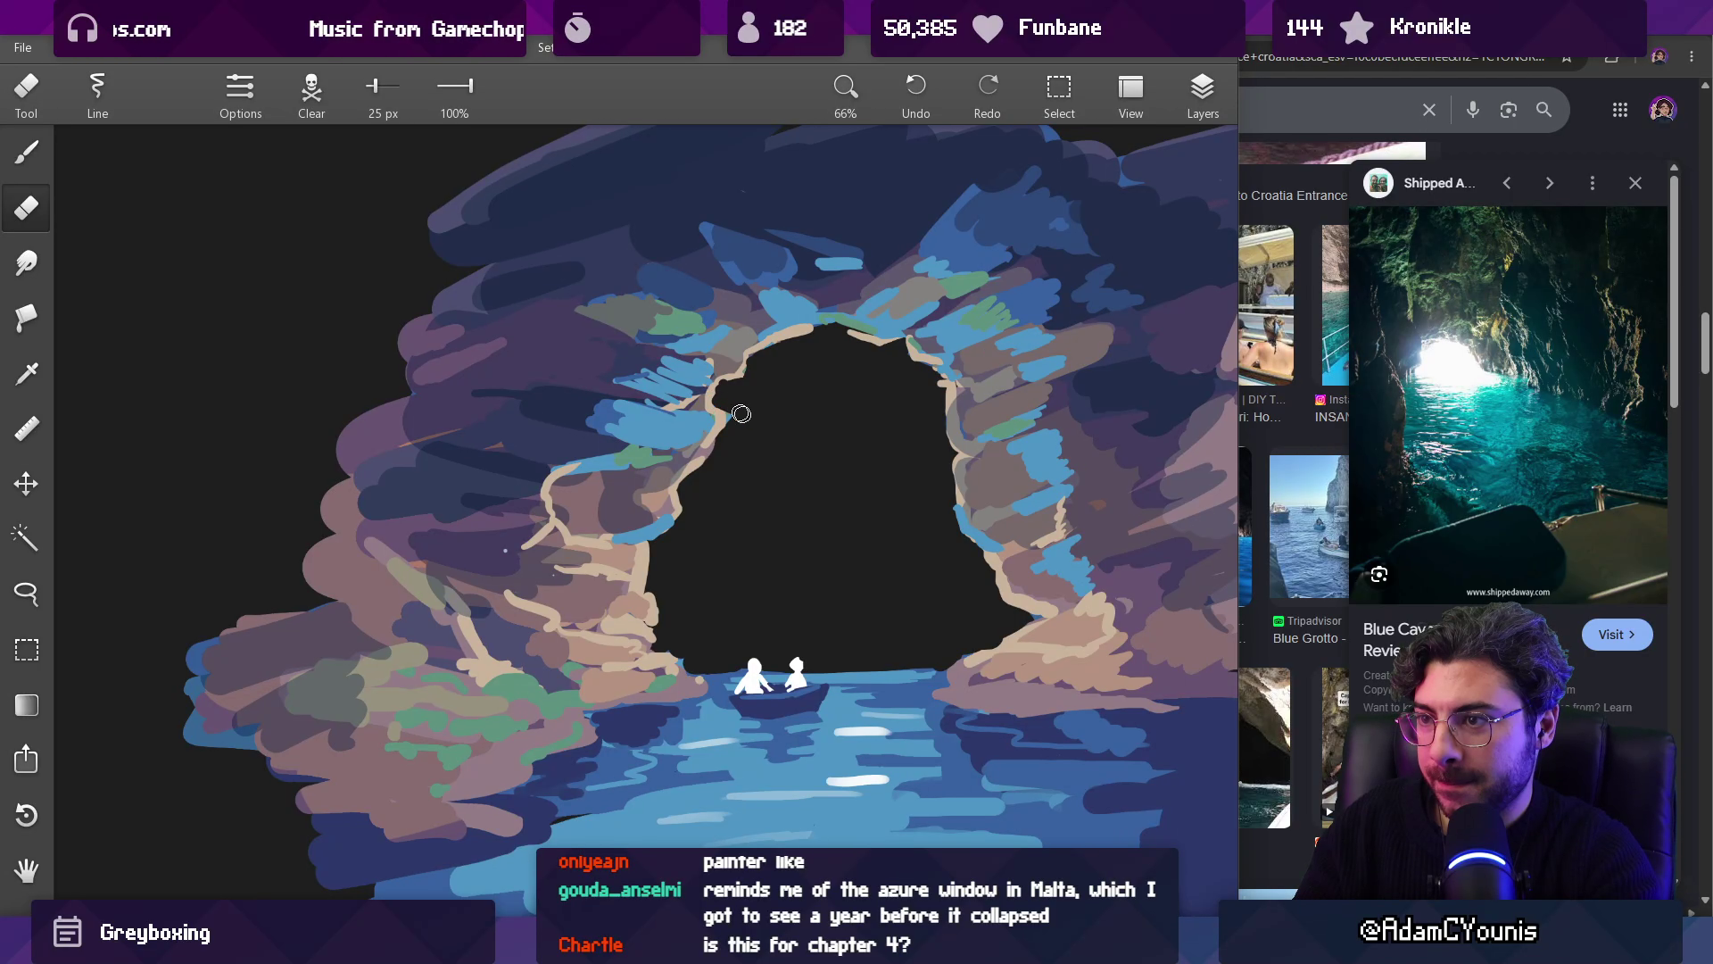
pyautogui.press('b')
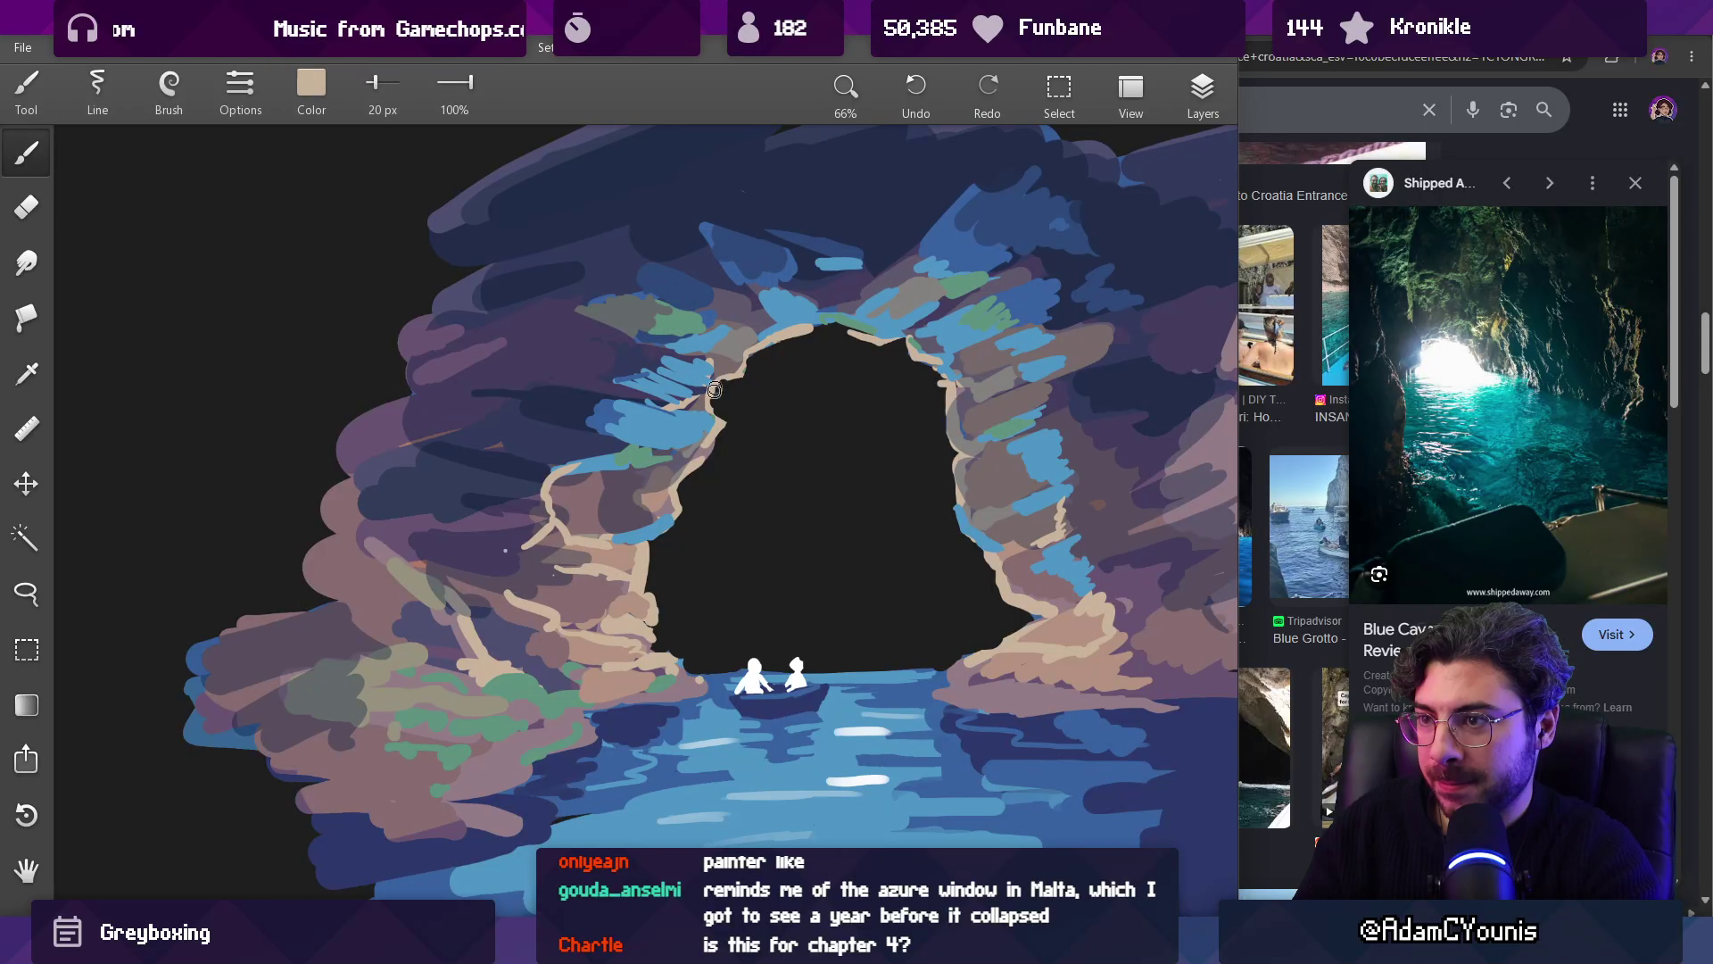
# Step: Pick beige at the cave edge and paint it down the right edge, touched with mauve
pyautogui.keyDown('alt'); pyautogui.click(698, 459); pyautogui.keyUp('alt')
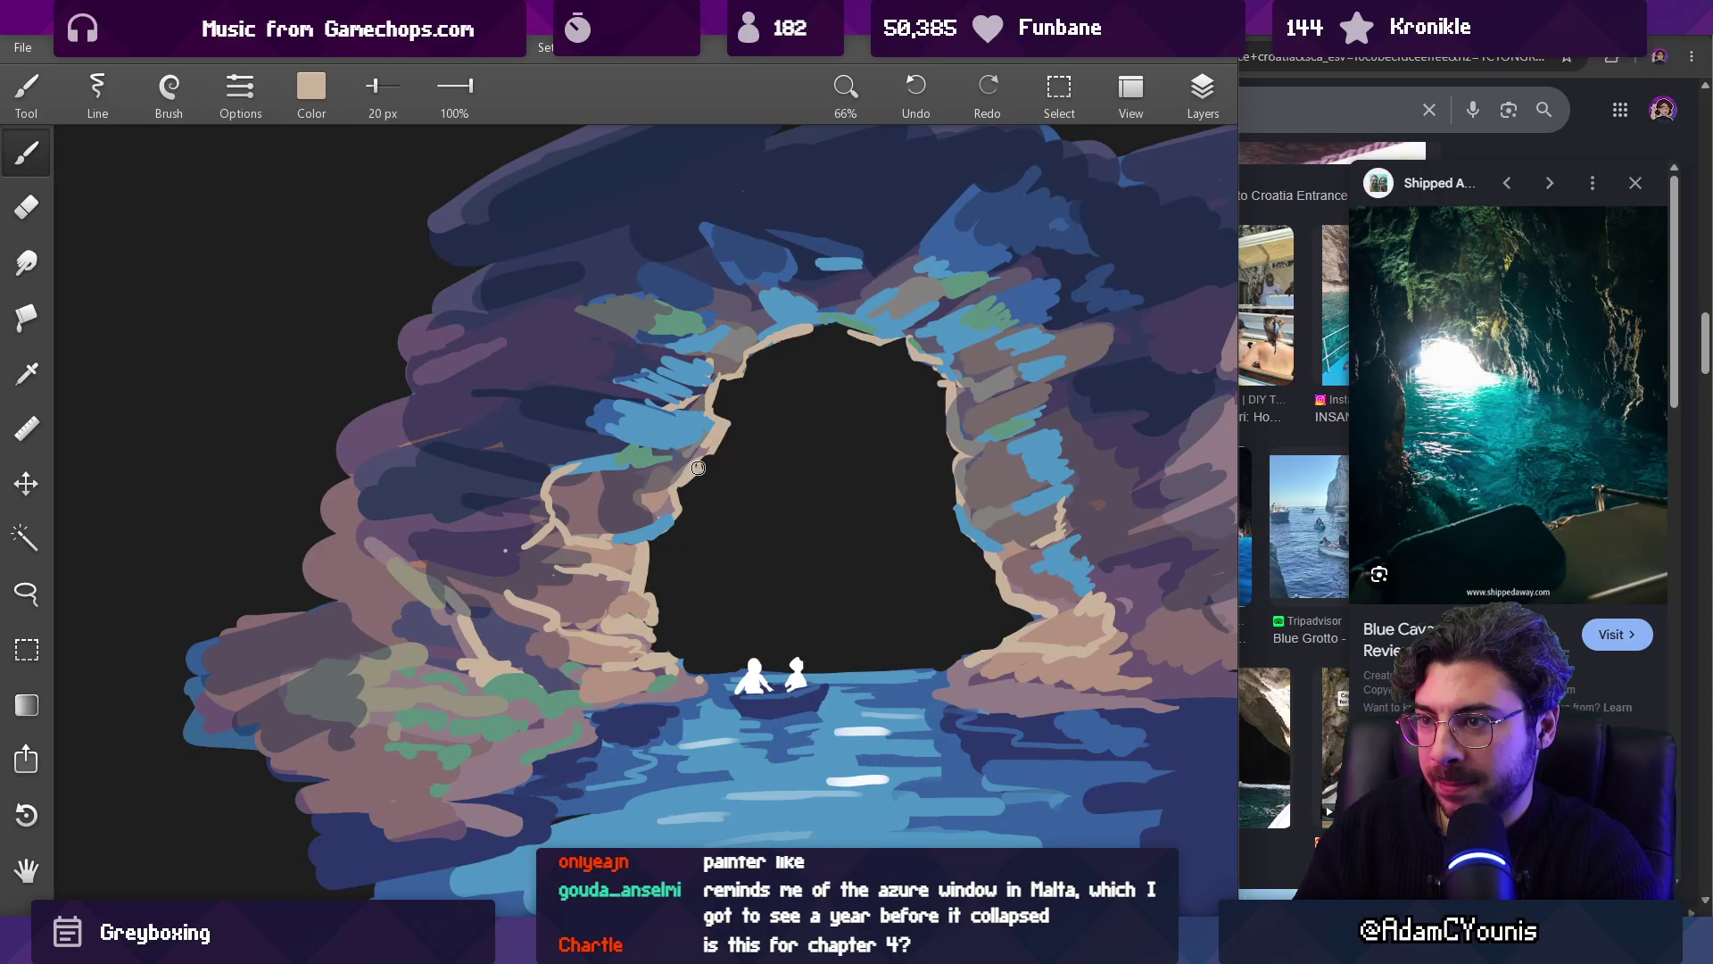
pyautogui.scroll(-5, 758, 399)
pyautogui.scroll(7, 791, 267)
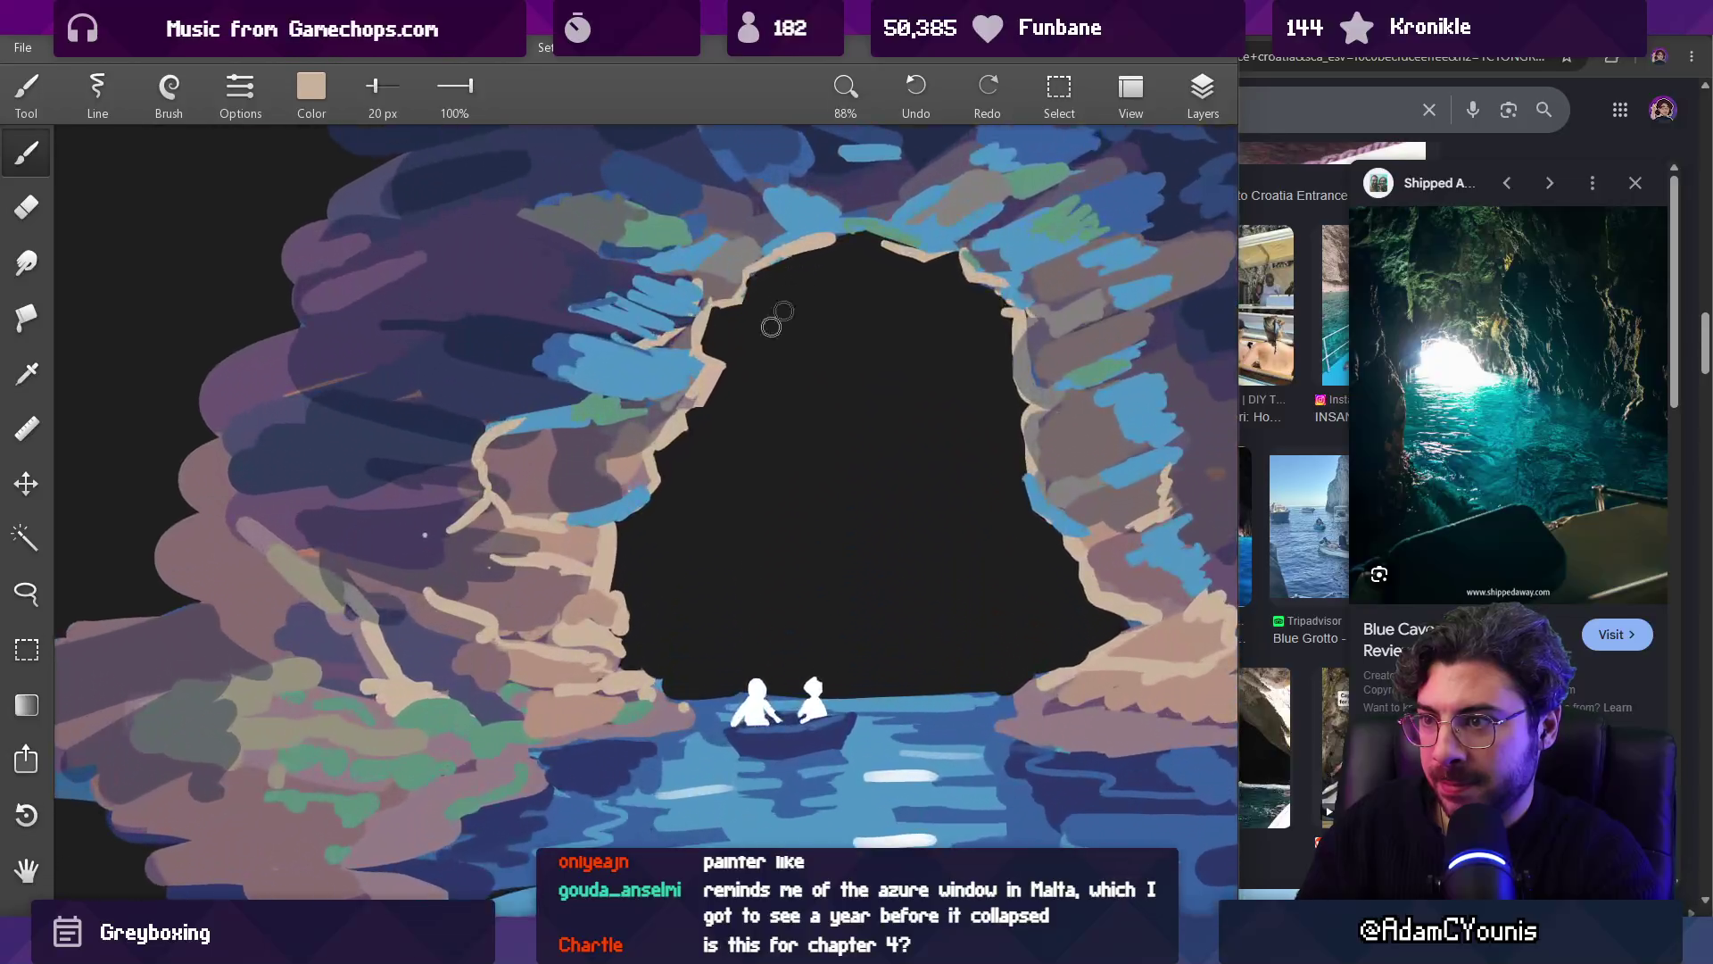
pyautogui.press('e')
pyautogui.scroll(-4, 704, 429)
pyautogui.scroll(5, 837, 360)
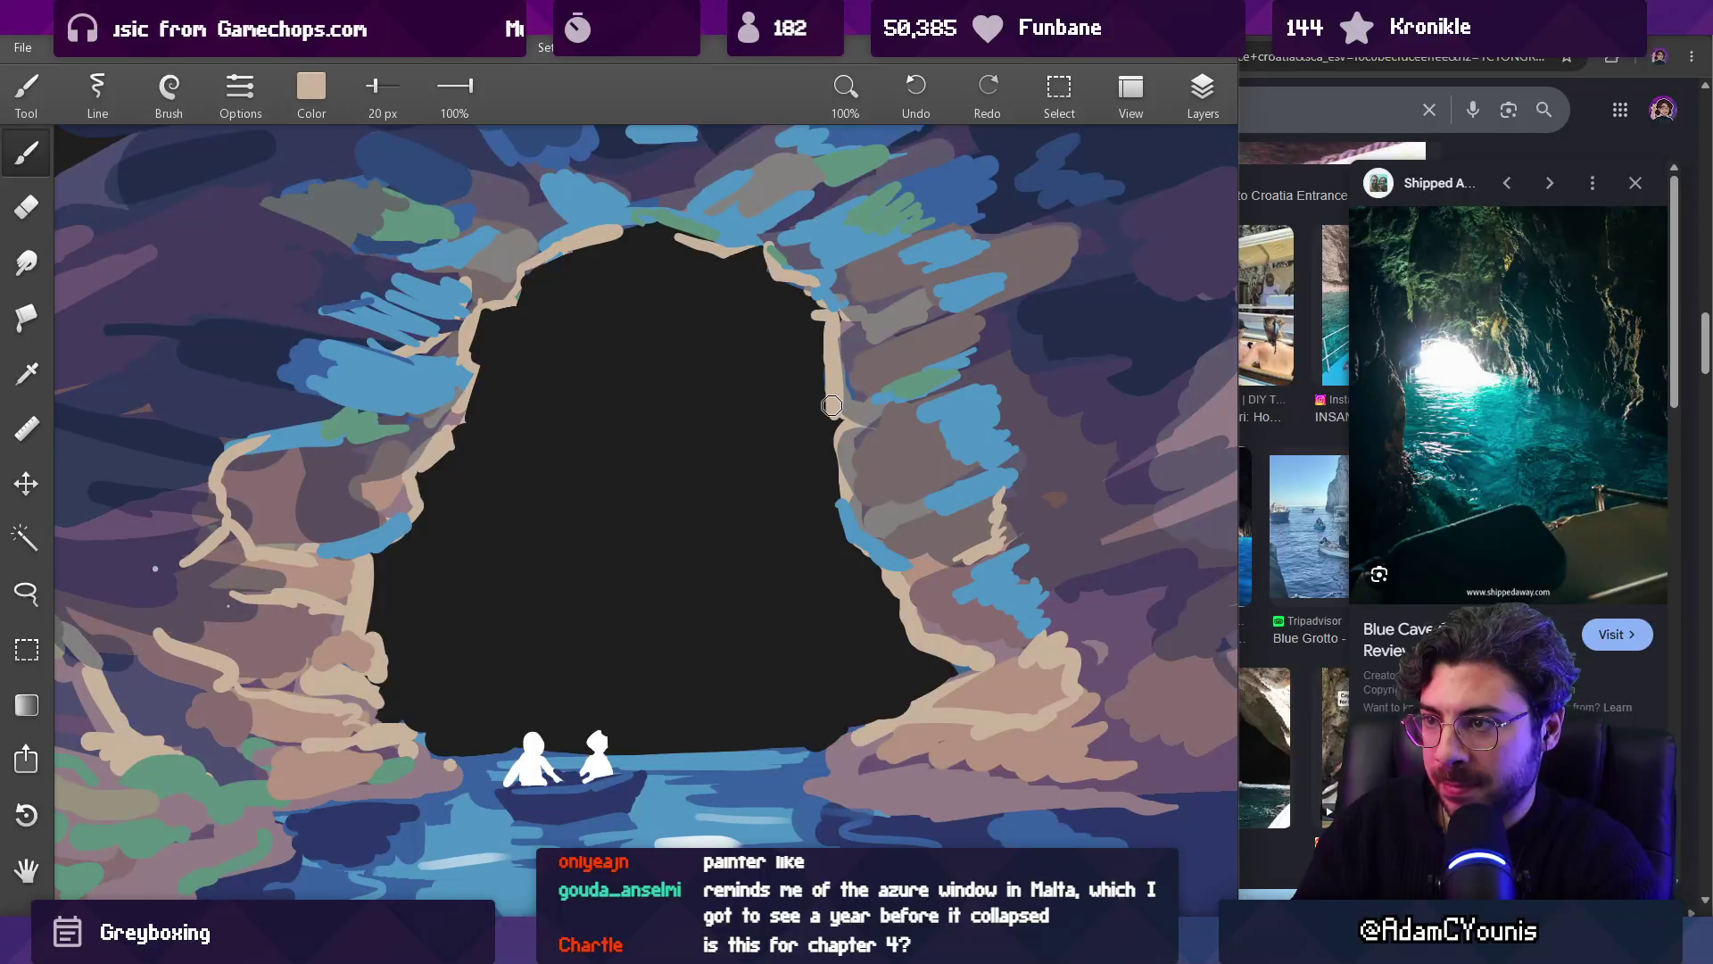
pyautogui.keyDown('alt'); pyautogui.click(849, 403); pyautogui.keyUp('alt')
pyautogui.press('b')
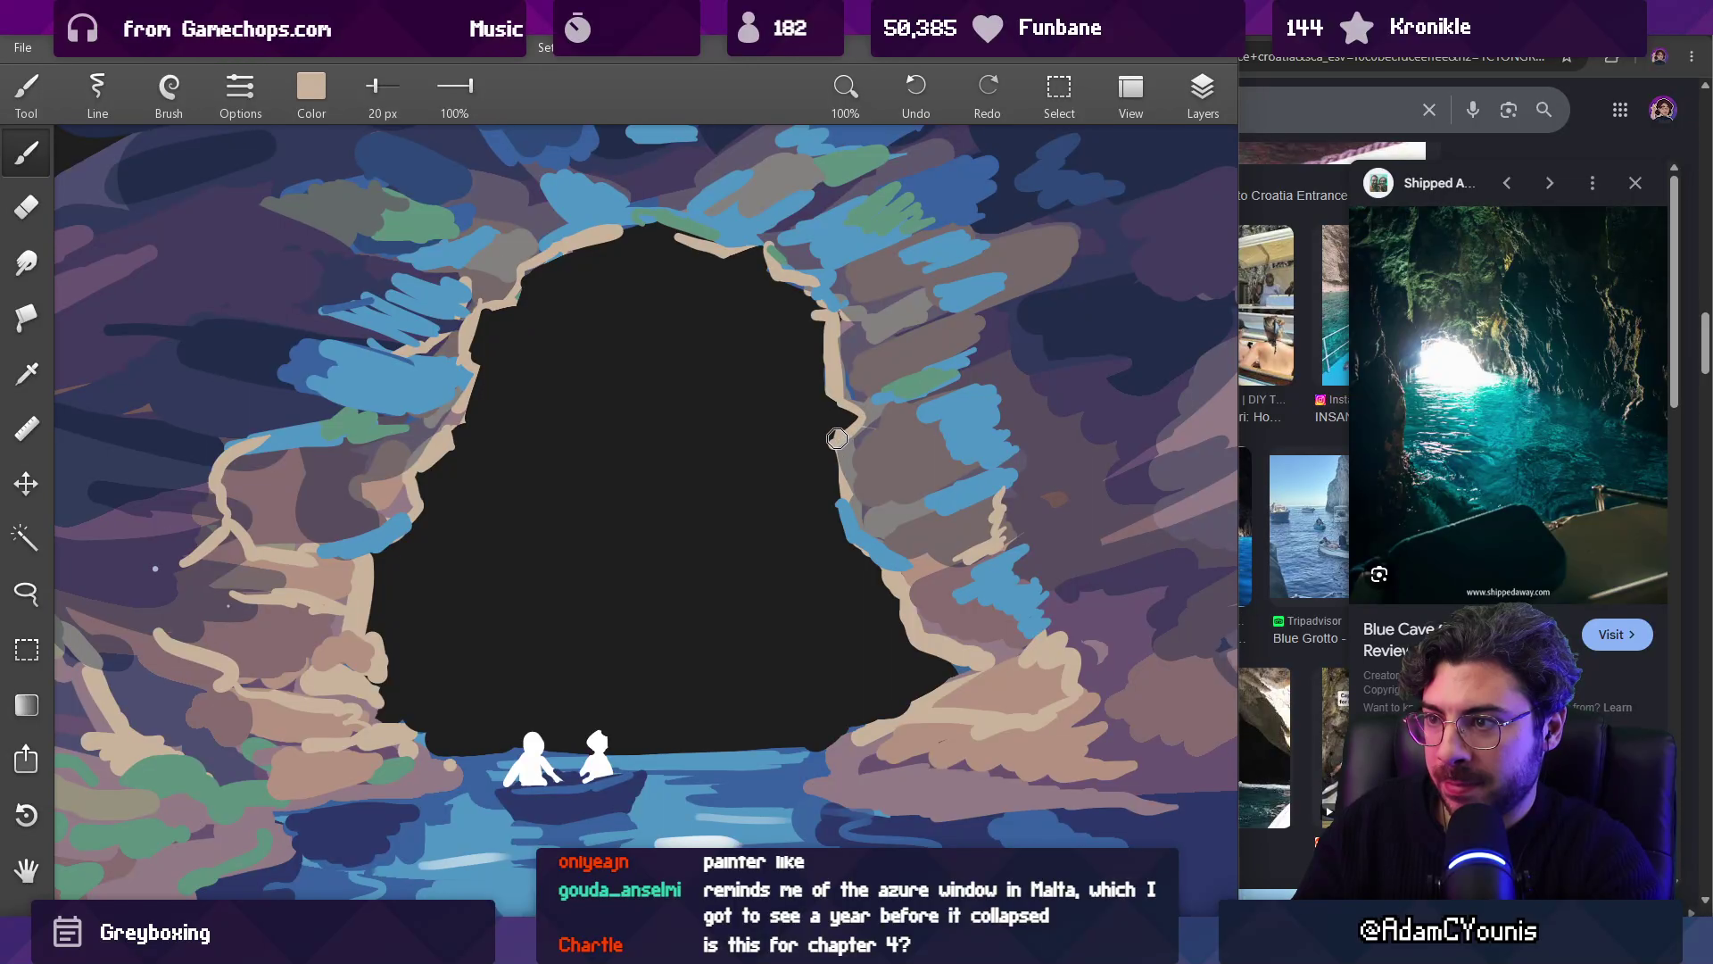
pyautogui.keyDown('alt'); pyautogui.click(837, 444); pyautogui.keyUp('alt')
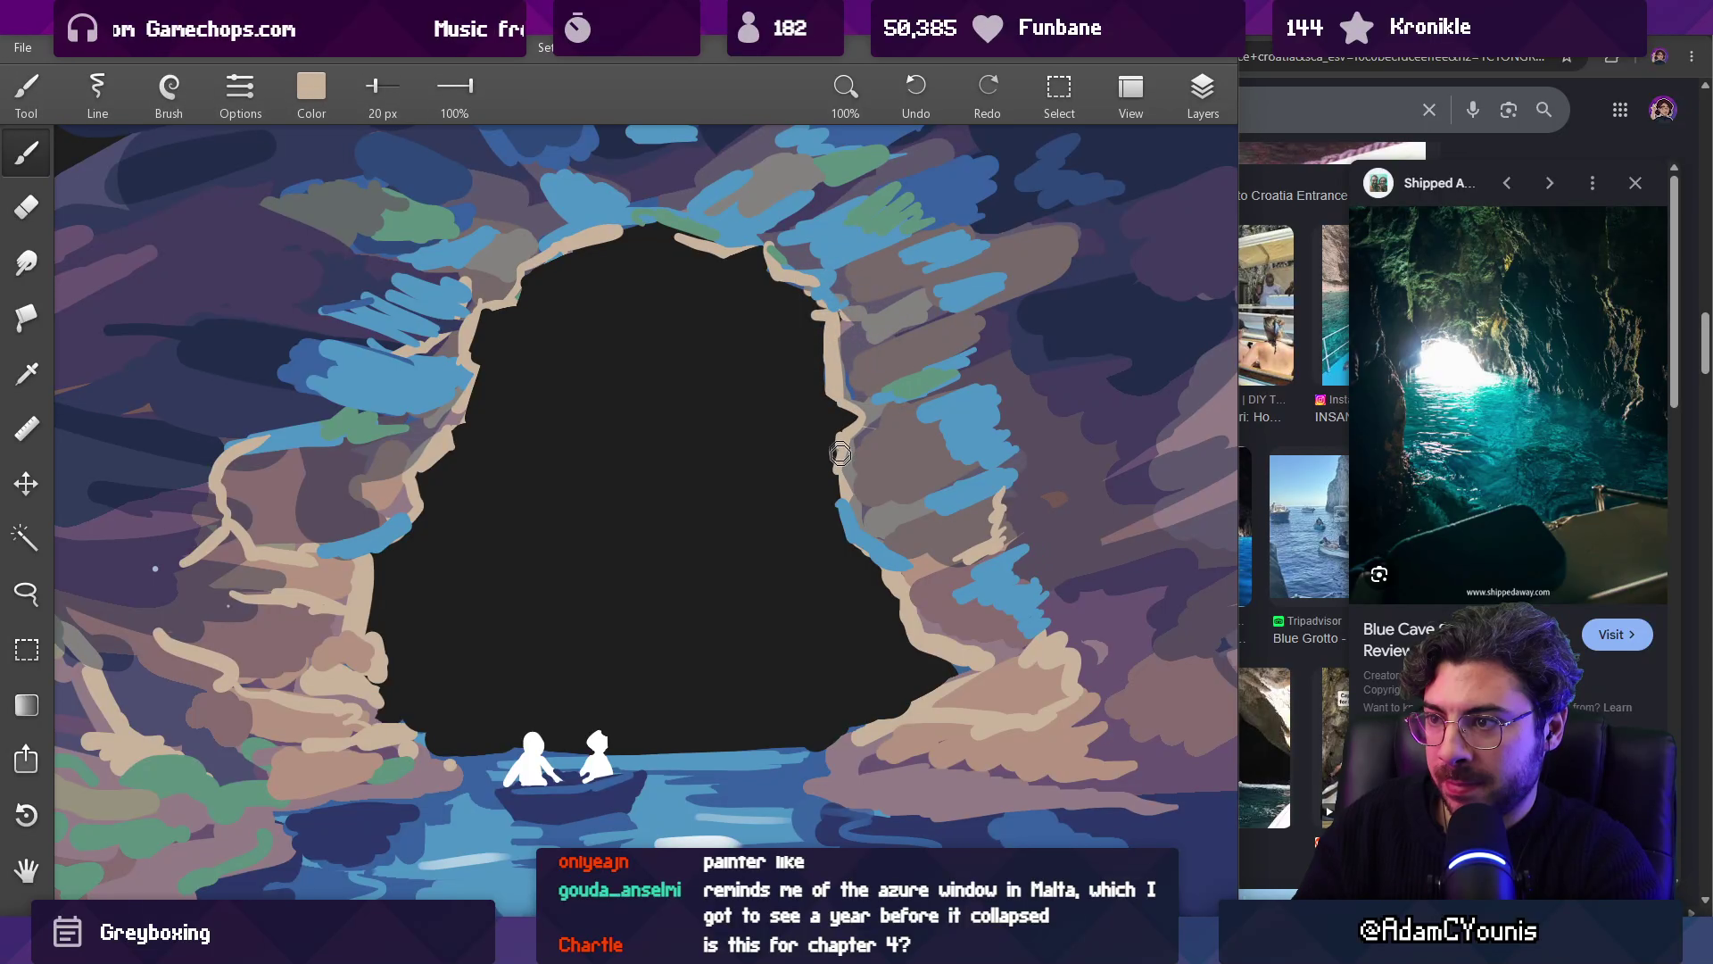
pyautogui.moveTo(852, 460); pyautogui.dragTo(856, 501)
pyautogui.keyDown('alt'); pyautogui.click(879, 448); pyautogui.keyUp('alt')
pyautogui.keyDown('alt'); pyautogui.click(846, 446); pyautogui.keyUp('alt')
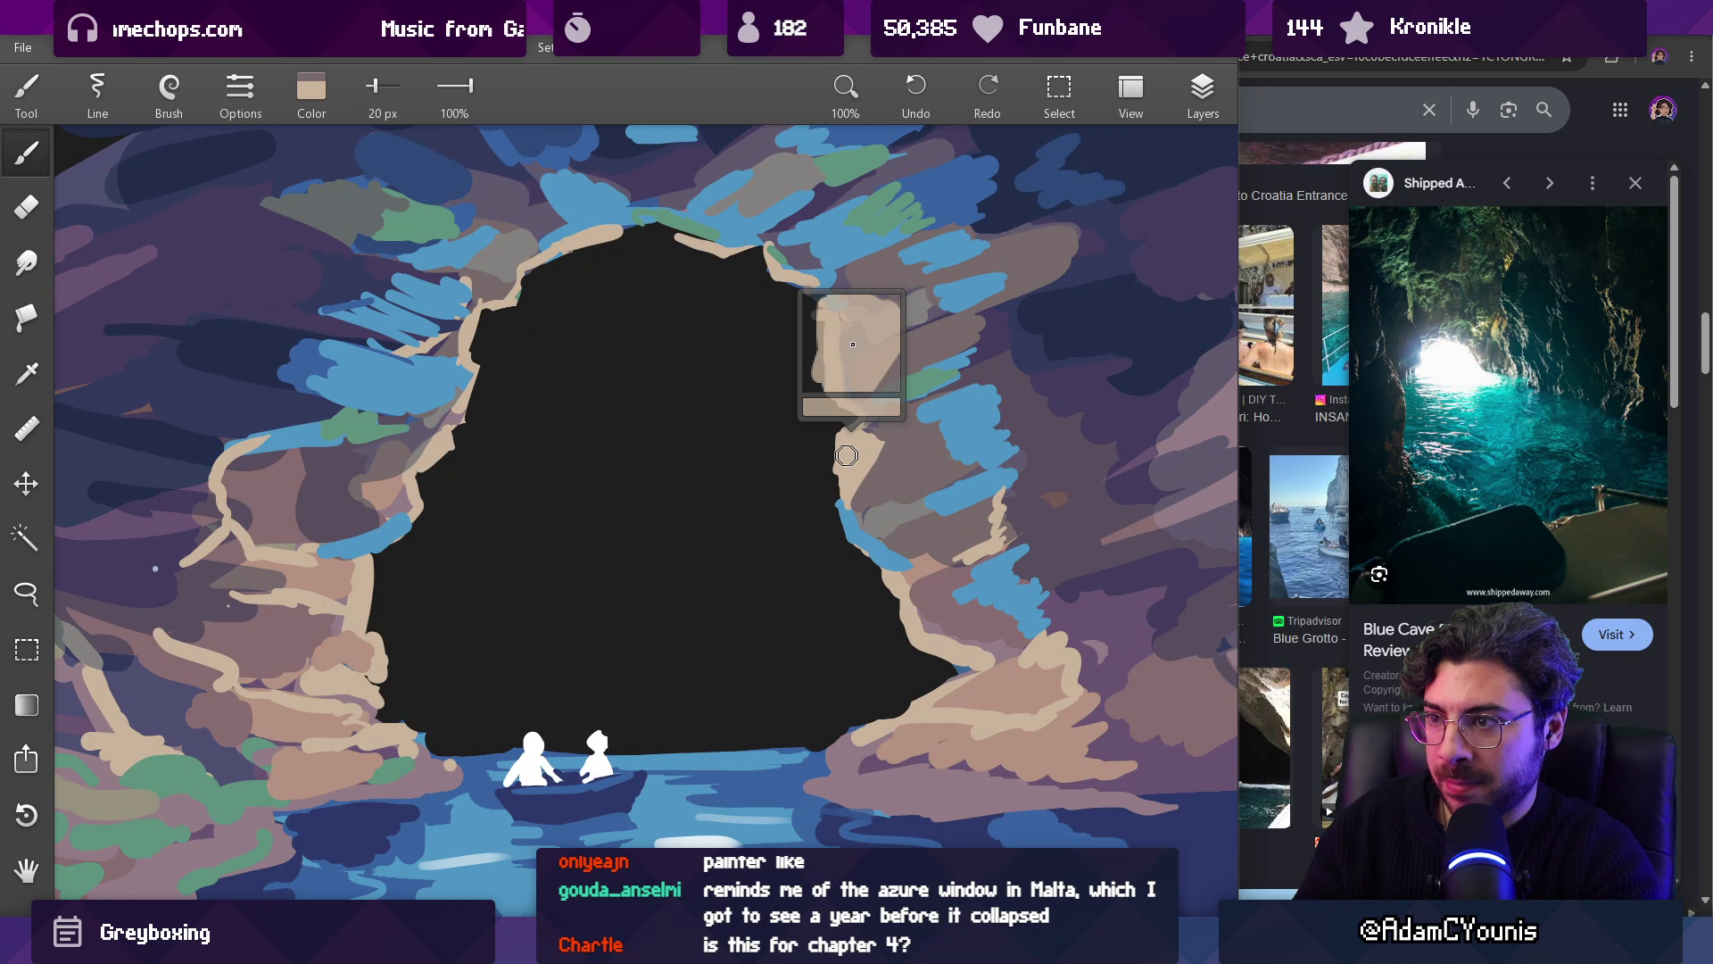
# Step: Add dark purple and light grey-mauve touches on the left rock
pyautogui.keyDown('alt'); pyautogui.click(393, 459); pyautogui.keyUp('alt')
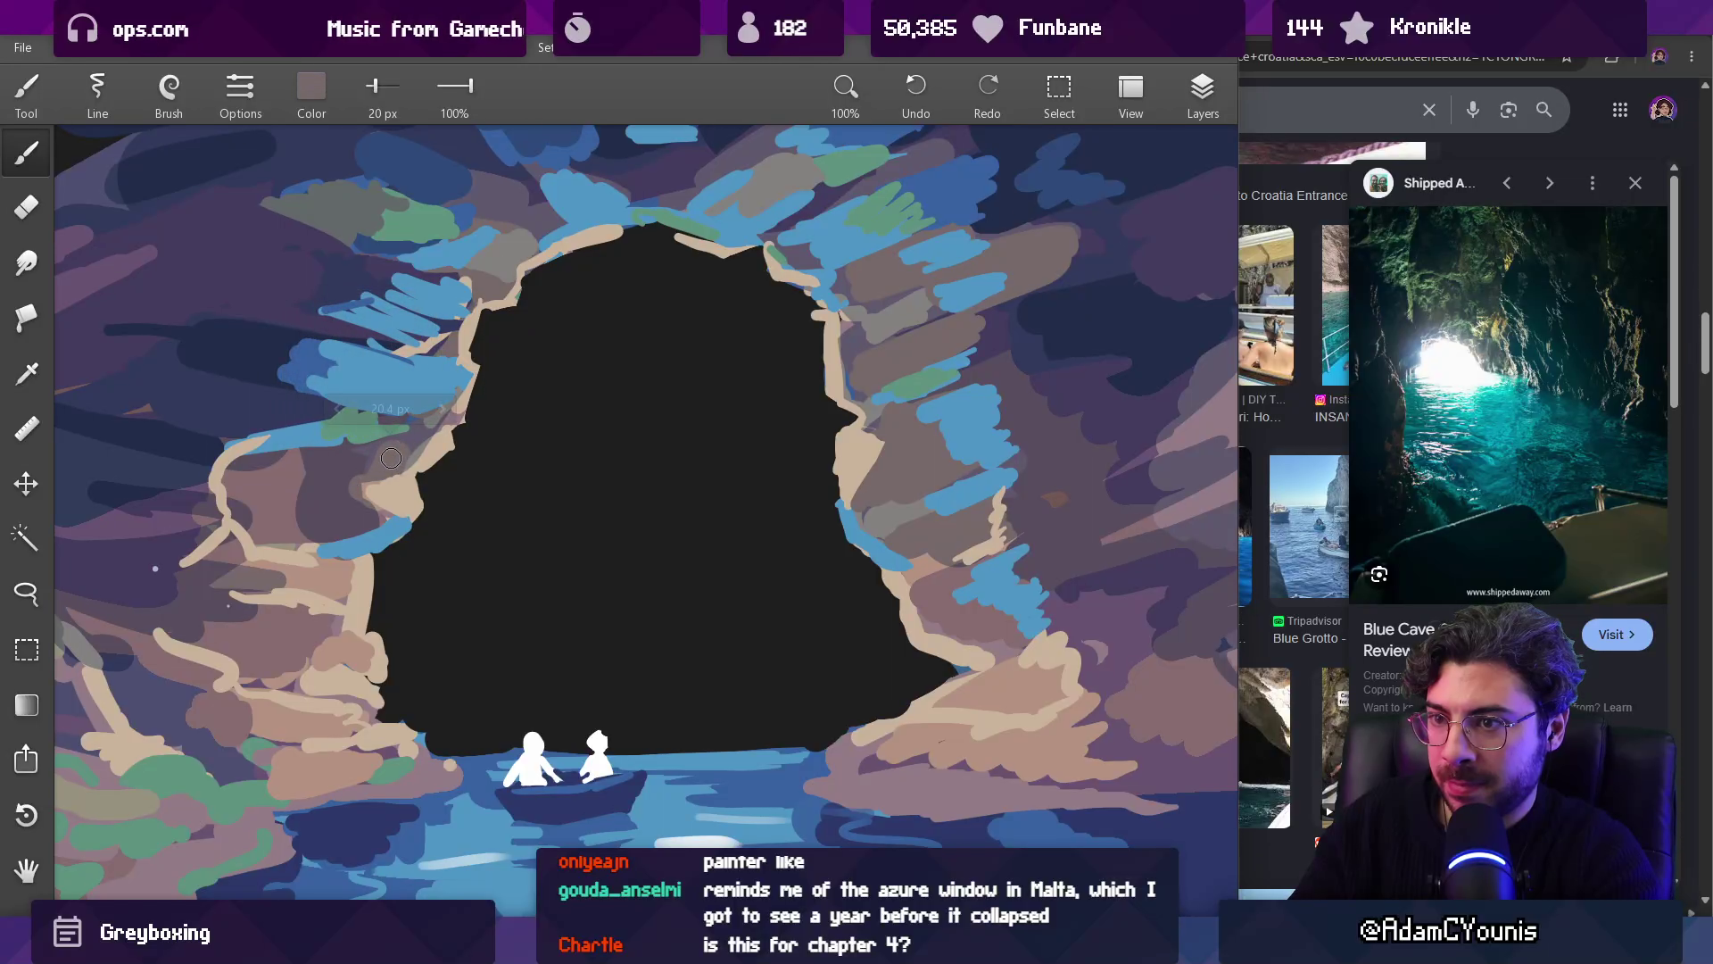
pyautogui.keyDown('alt'); pyautogui.click(364, 471); pyautogui.keyUp('alt')
pyautogui.moveTo(363, 471)
pyautogui.mouseDown()
pyautogui.moveTo(345, 485)
pyautogui.moveTo(357, 455)
pyautogui.mouseUp()
pyautogui.keyDown('alt'); pyautogui.click(347, 485); pyautogui.keyUp('alt')
pyautogui.keyDown('alt'); pyautogui.click(370, 468); pyautogui.keyUp('alt')
pyautogui.keyDown('alt'); pyautogui.click(349, 454); pyautogui.keyUp('alt')
pyautogui.scroll(-5, 363, 475)
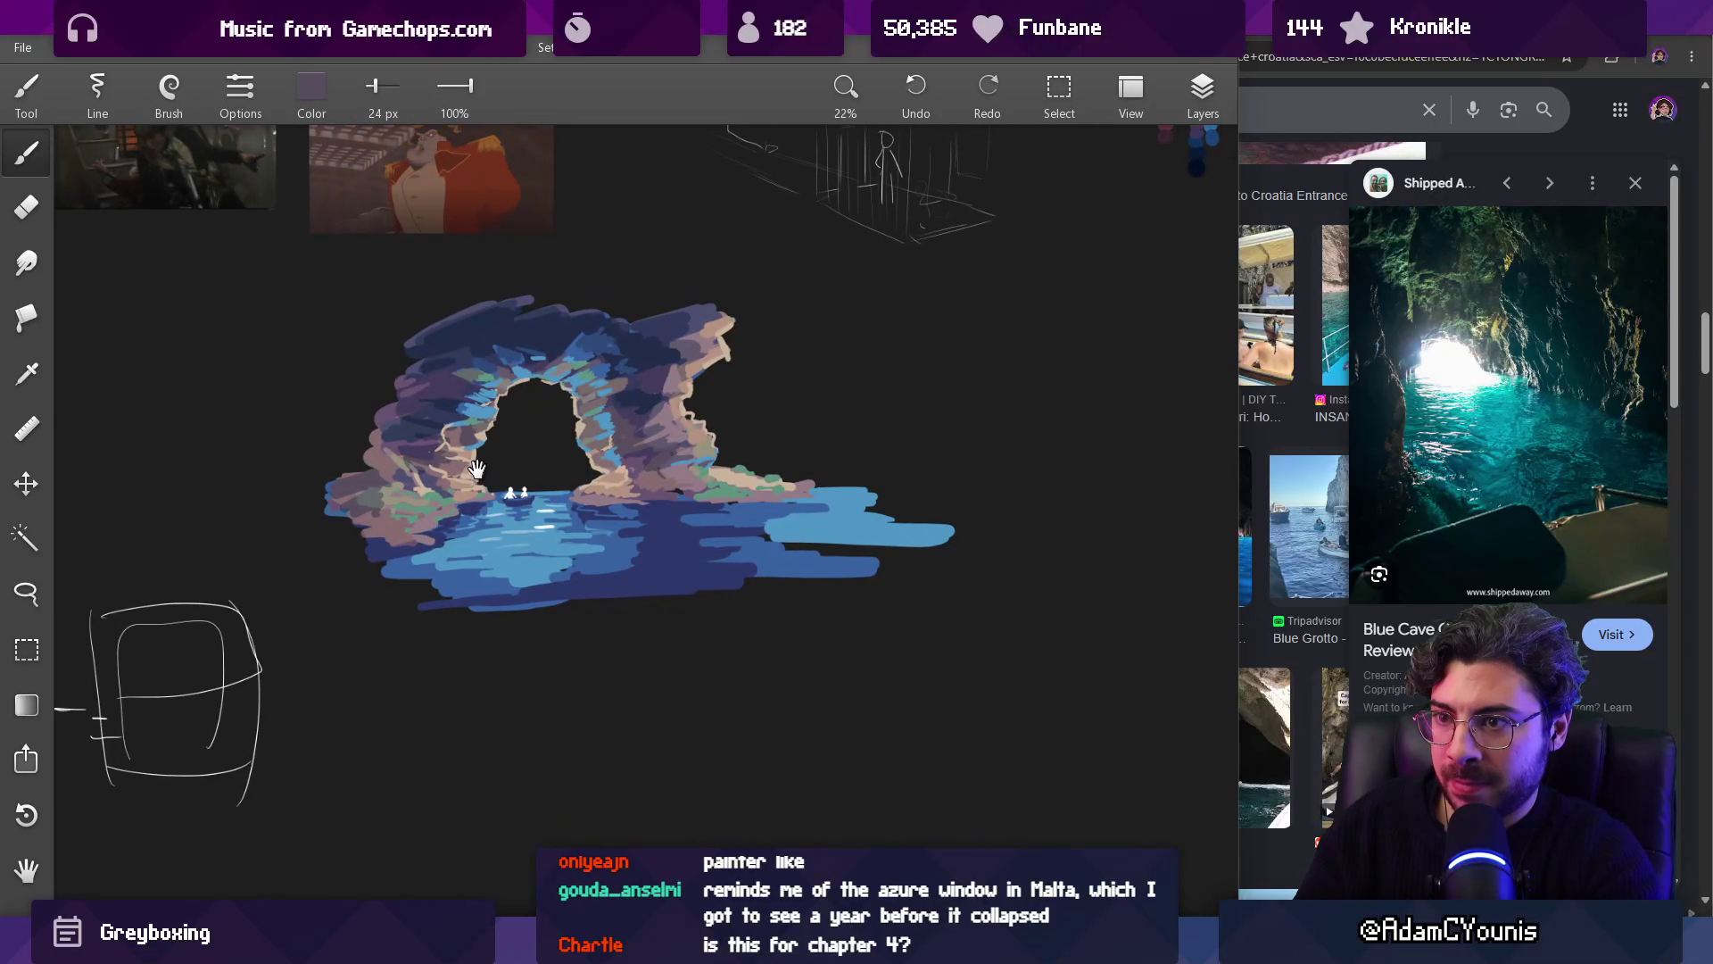
# Step: Paint dark navy shading on the upper-left rock of the arch
pyautogui.scroll(5, 582, 414)
pyautogui.keyDown('alt'); pyautogui.click(398, 474); pyautogui.keyUp('alt')
pyautogui.keyDown('alt'); pyautogui.click(357, 411); pyautogui.keyUp('alt')
pyautogui.moveTo(474, 412)
pyautogui.mouseDown()
pyautogui.moveTo(451, 479)
pyautogui.moveTo(479, 552)
pyautogui.mouseUp()
pyautogui.scroll(-5, 479, 552)
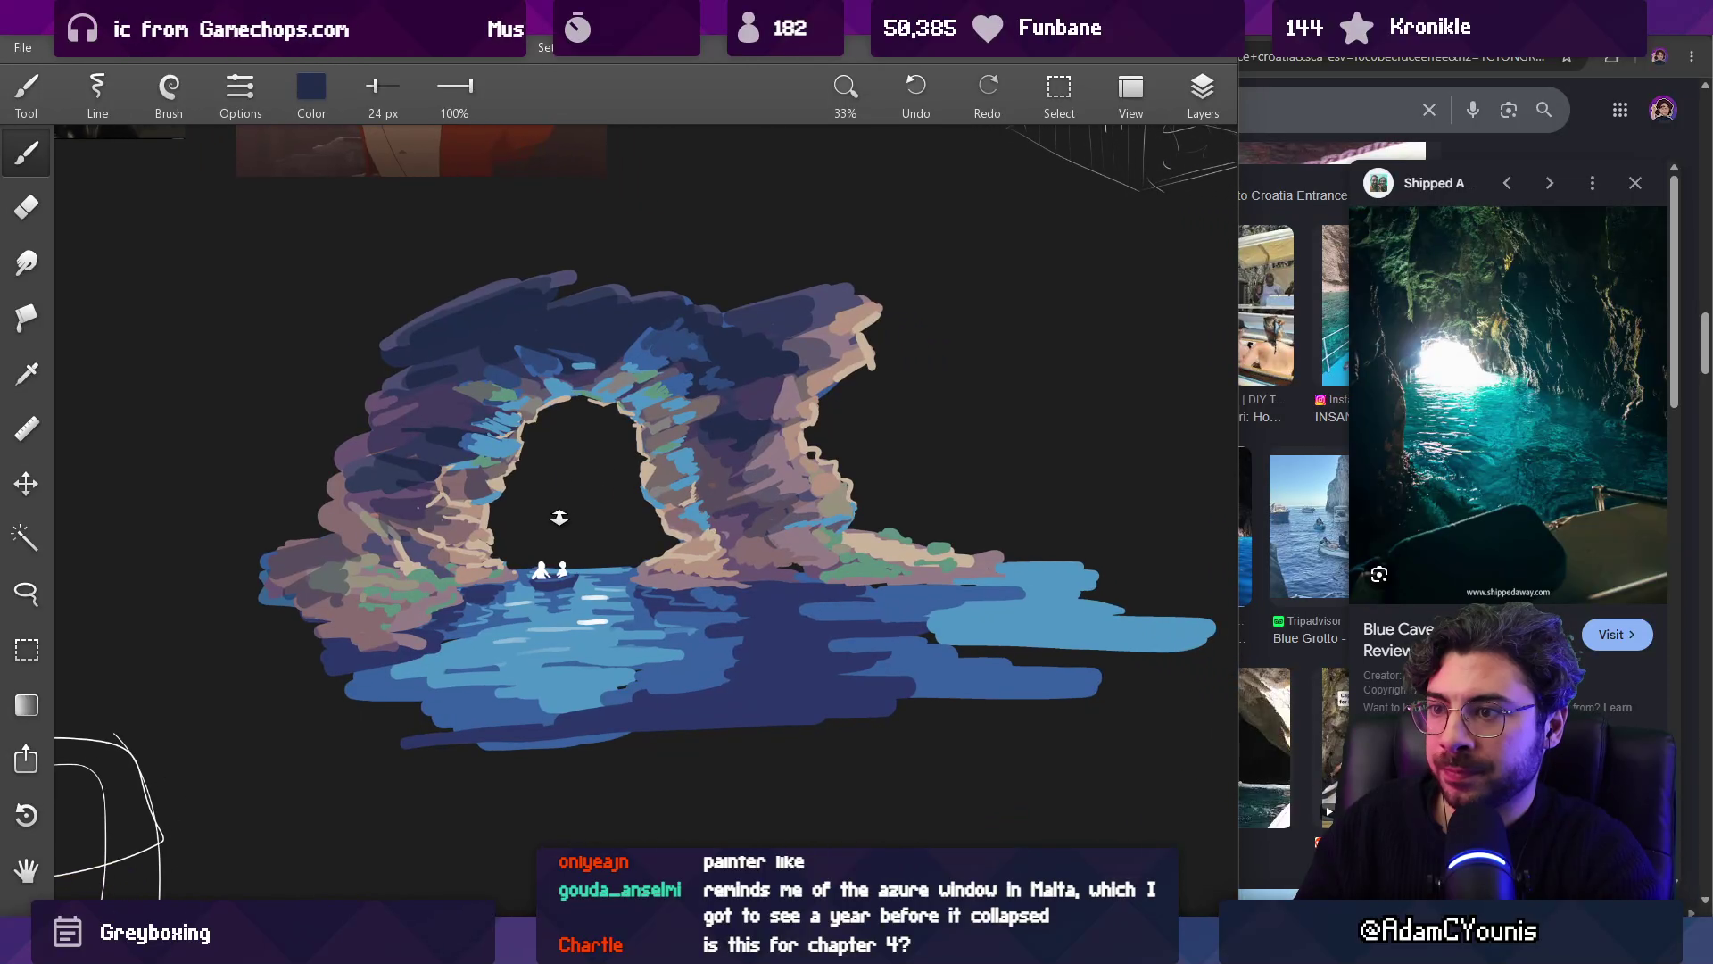
pyautogui.scroll(5, 558, 517)
pyautogui.keyDown('alt'); pyautogui.click(450, 493); pyautogui.keyUp('alt')
pyautogui.moveTo(401, 477); pyautogui.dragTo(452, 468)
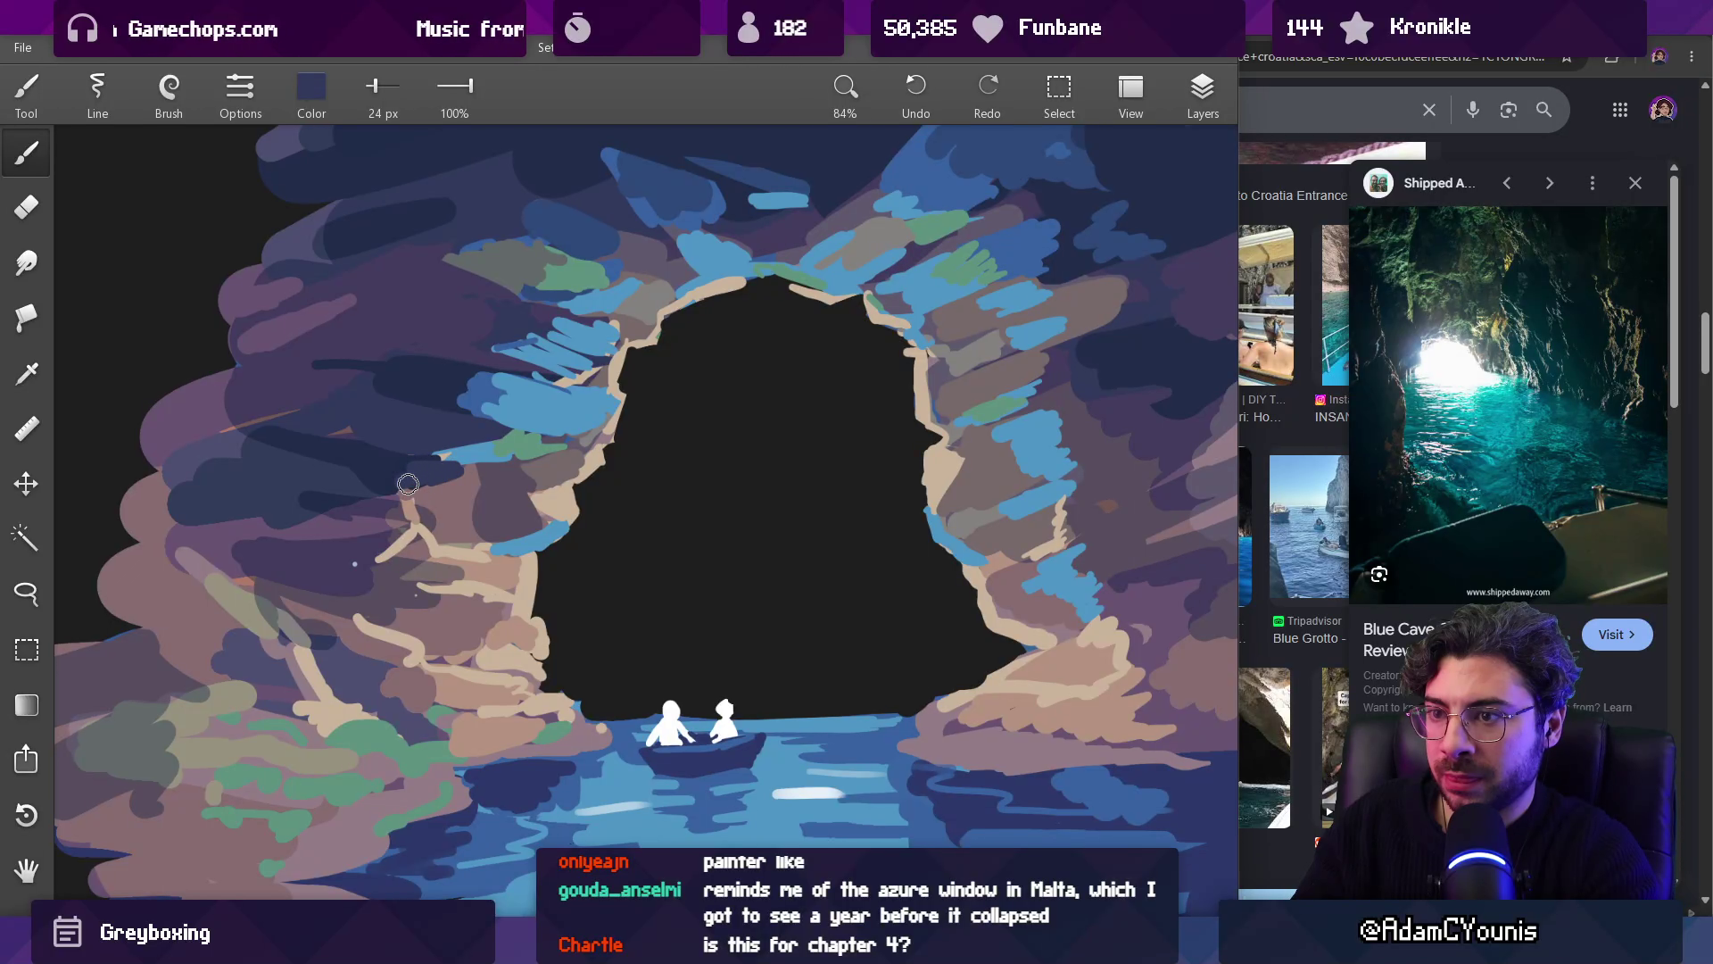
# Step: Sample several purple and mauve tones from the rock
pyautogui.keyDown('alt'); pyautogui.click(454, 493); pyautogui.keyUp('alt')
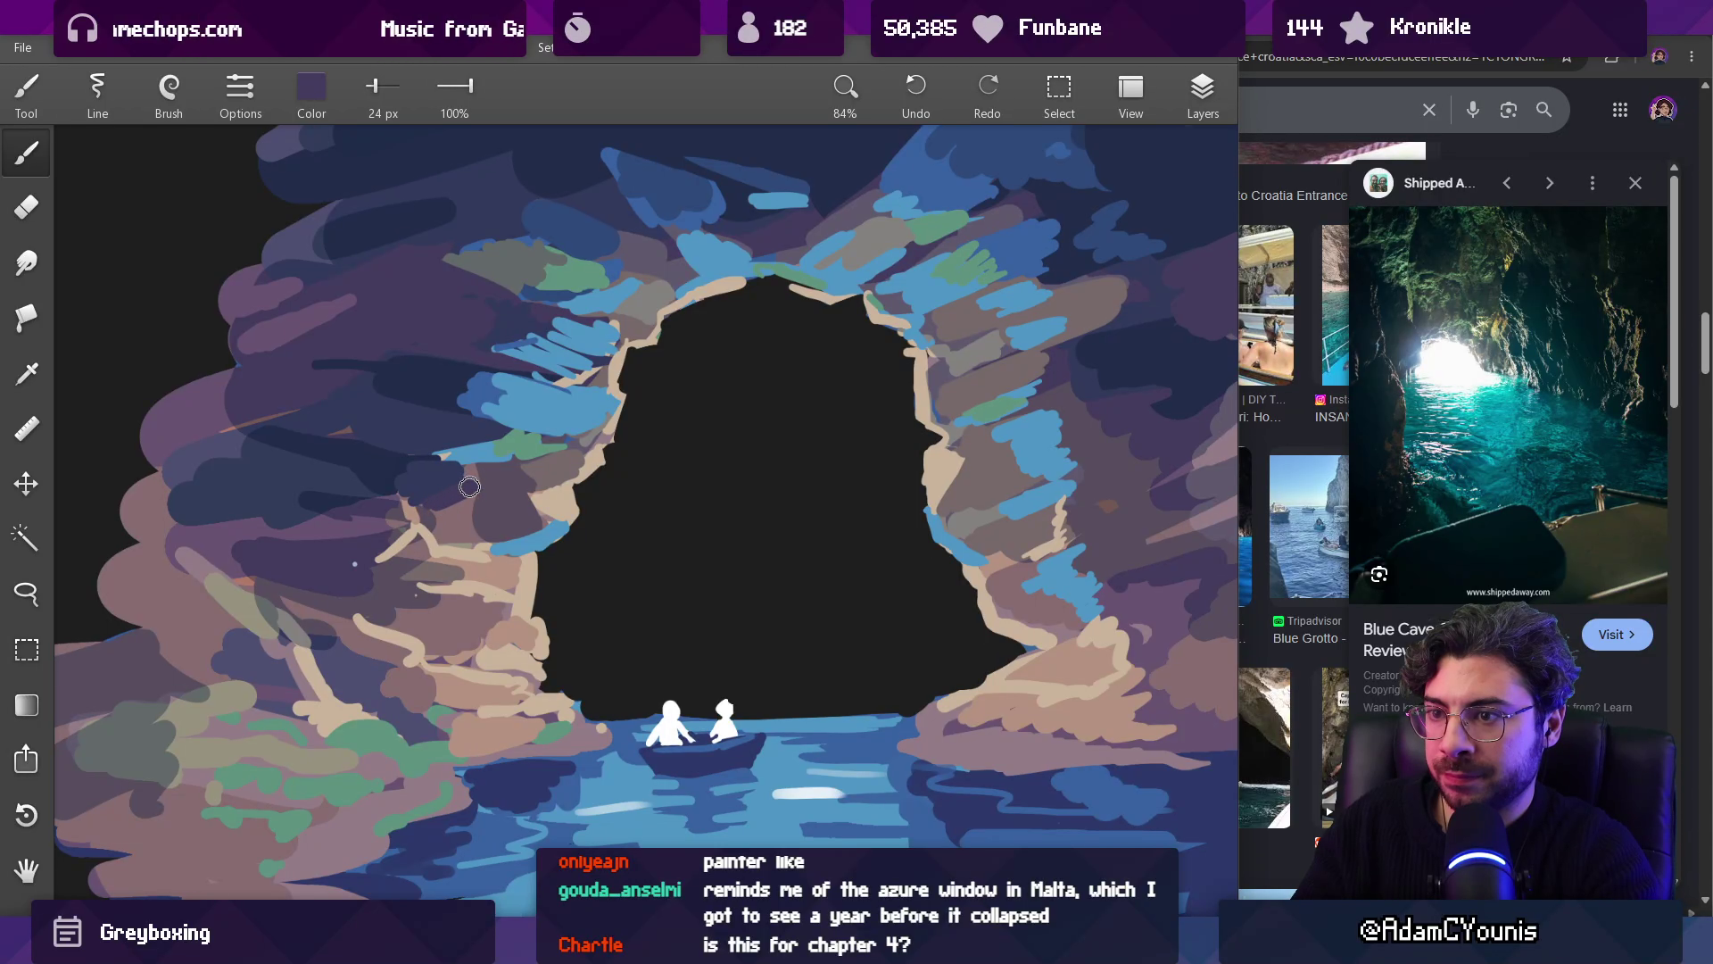
pyautogui.keyDown('alt'); pyautogui.click(350, 406); pyautogui.keyUp('alt')
pyautogui.keyDown('alt'); pyautogui.click(429, 493); pyautogui.keyUp('alt')
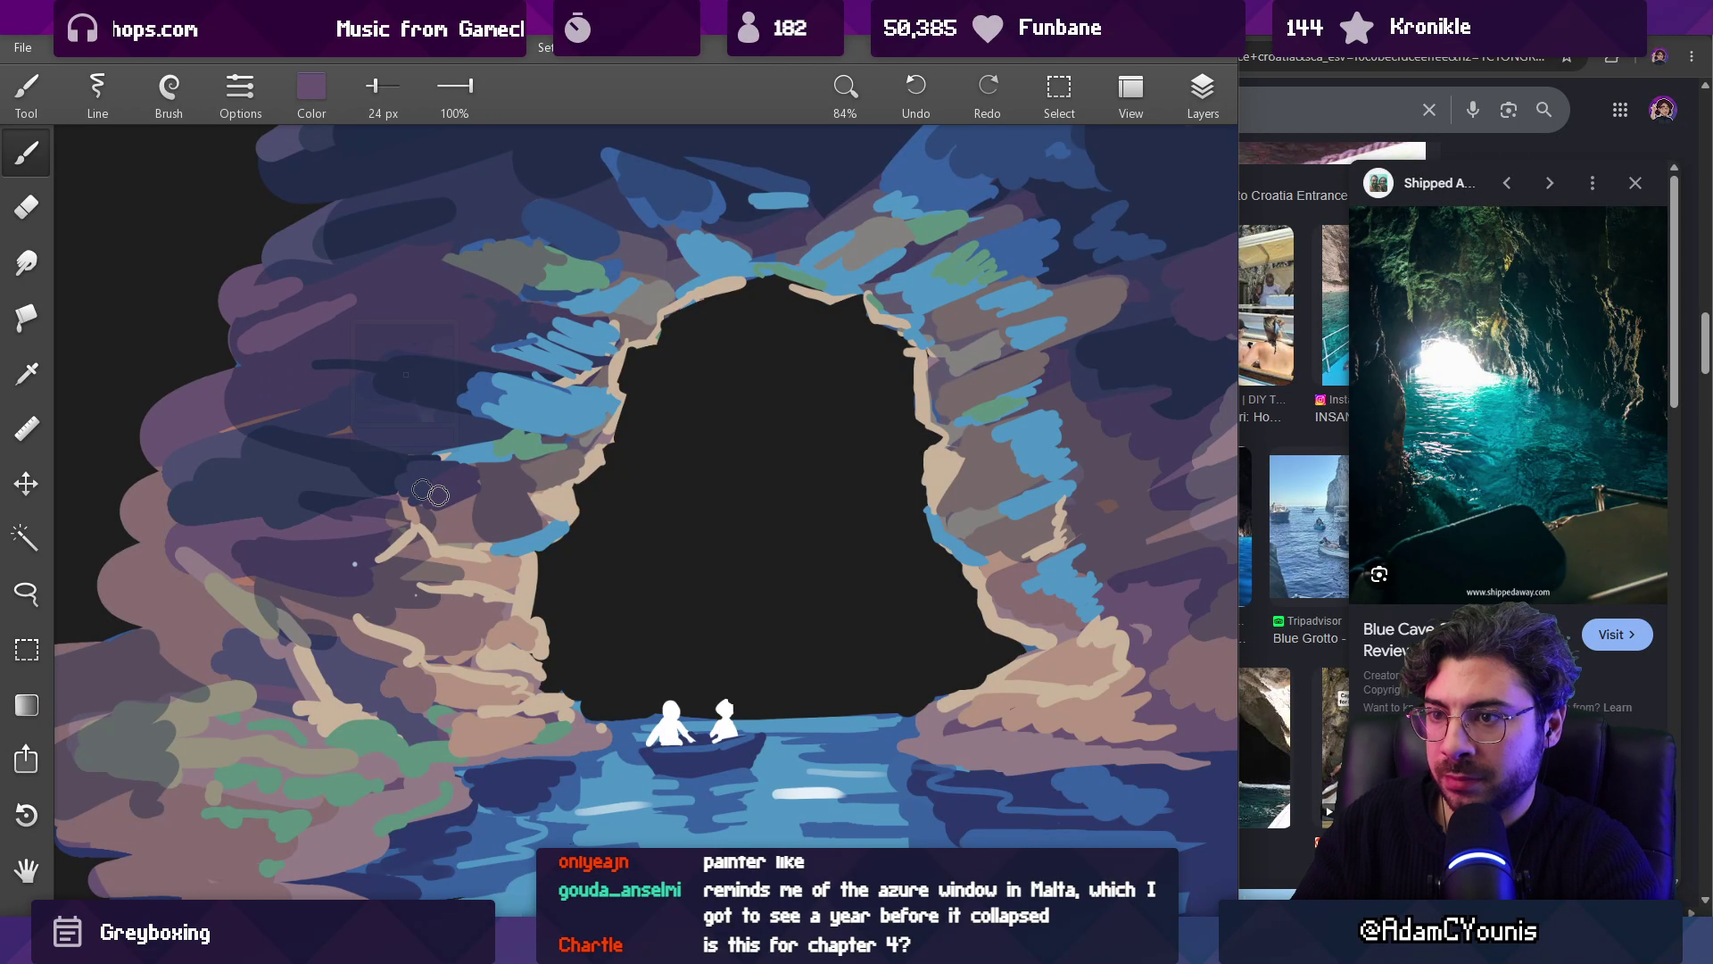
pyautogui.keyDown('alt'); pyautogui.click(487, 507); pyautogui.keyUp('alt')
pyautogui.keyDown('alt'); pyautogui.click(469, 527); pyautogui.keyUp('alt')
pyautogui.keyDown('alt'); pyautogui.click(555, 514); pyautogui.keyUp('alt')
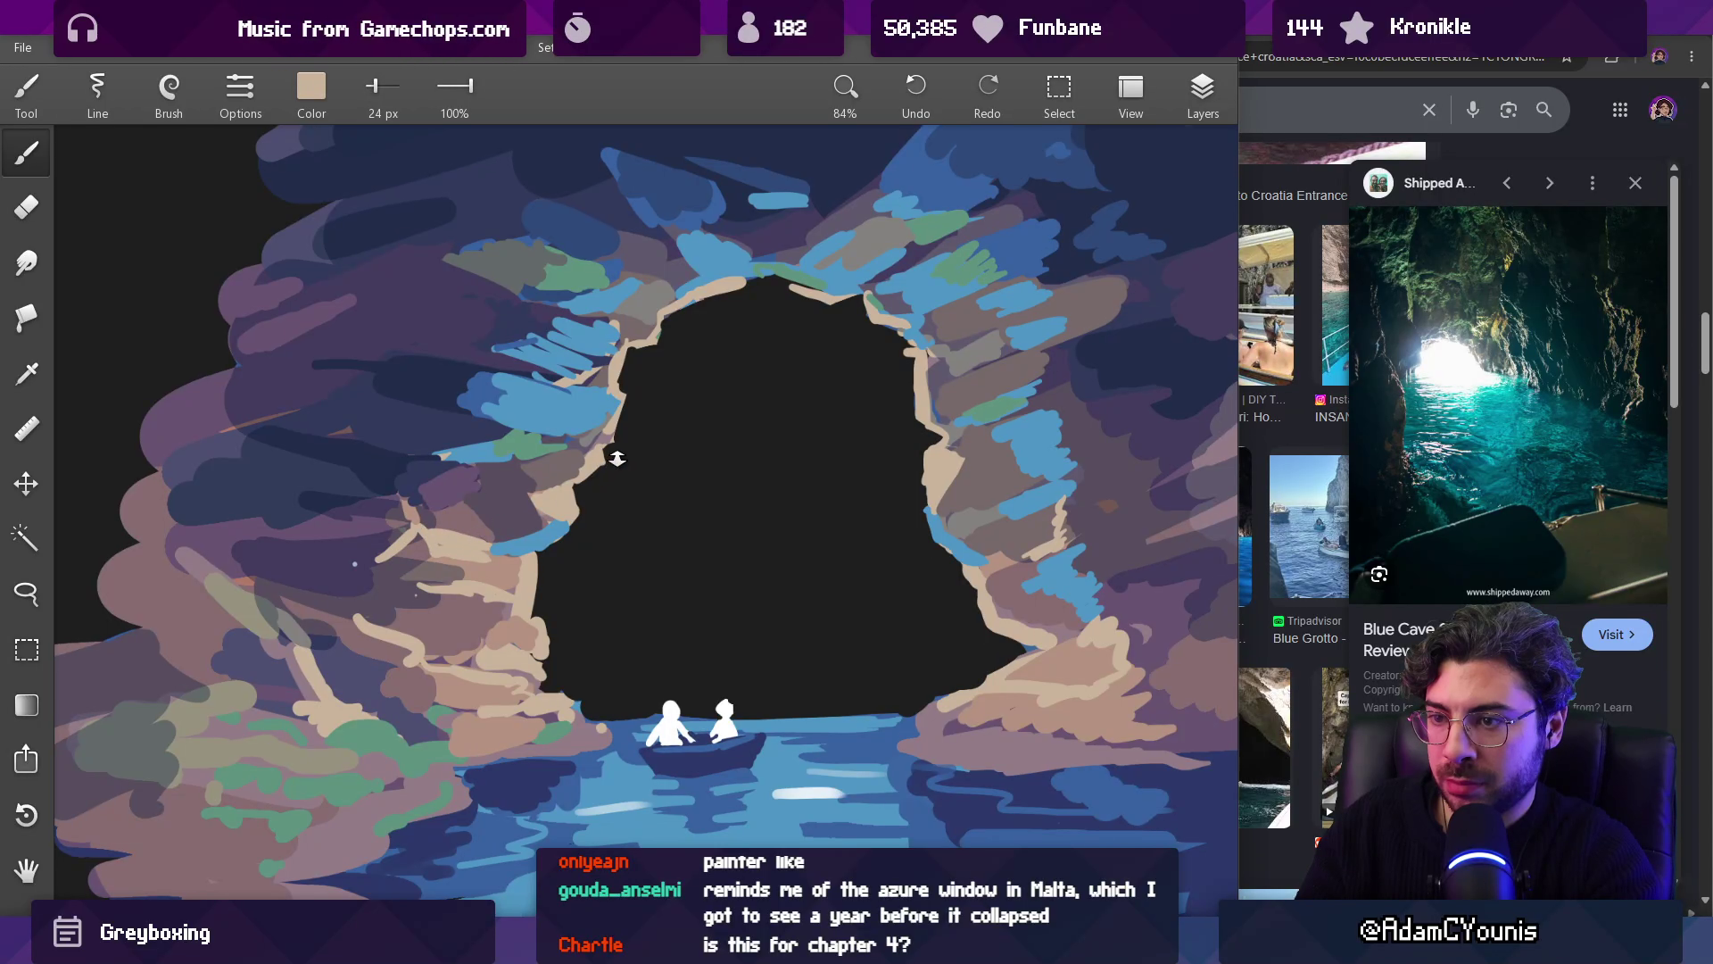
pyautogui.scroll(-5, 615, 459)
pyautogui.scroll(4, 580, 526)
pyautogui.keyDown('alt'); pyautogui.click(579, 528); pyautogui.keyUp('alt')
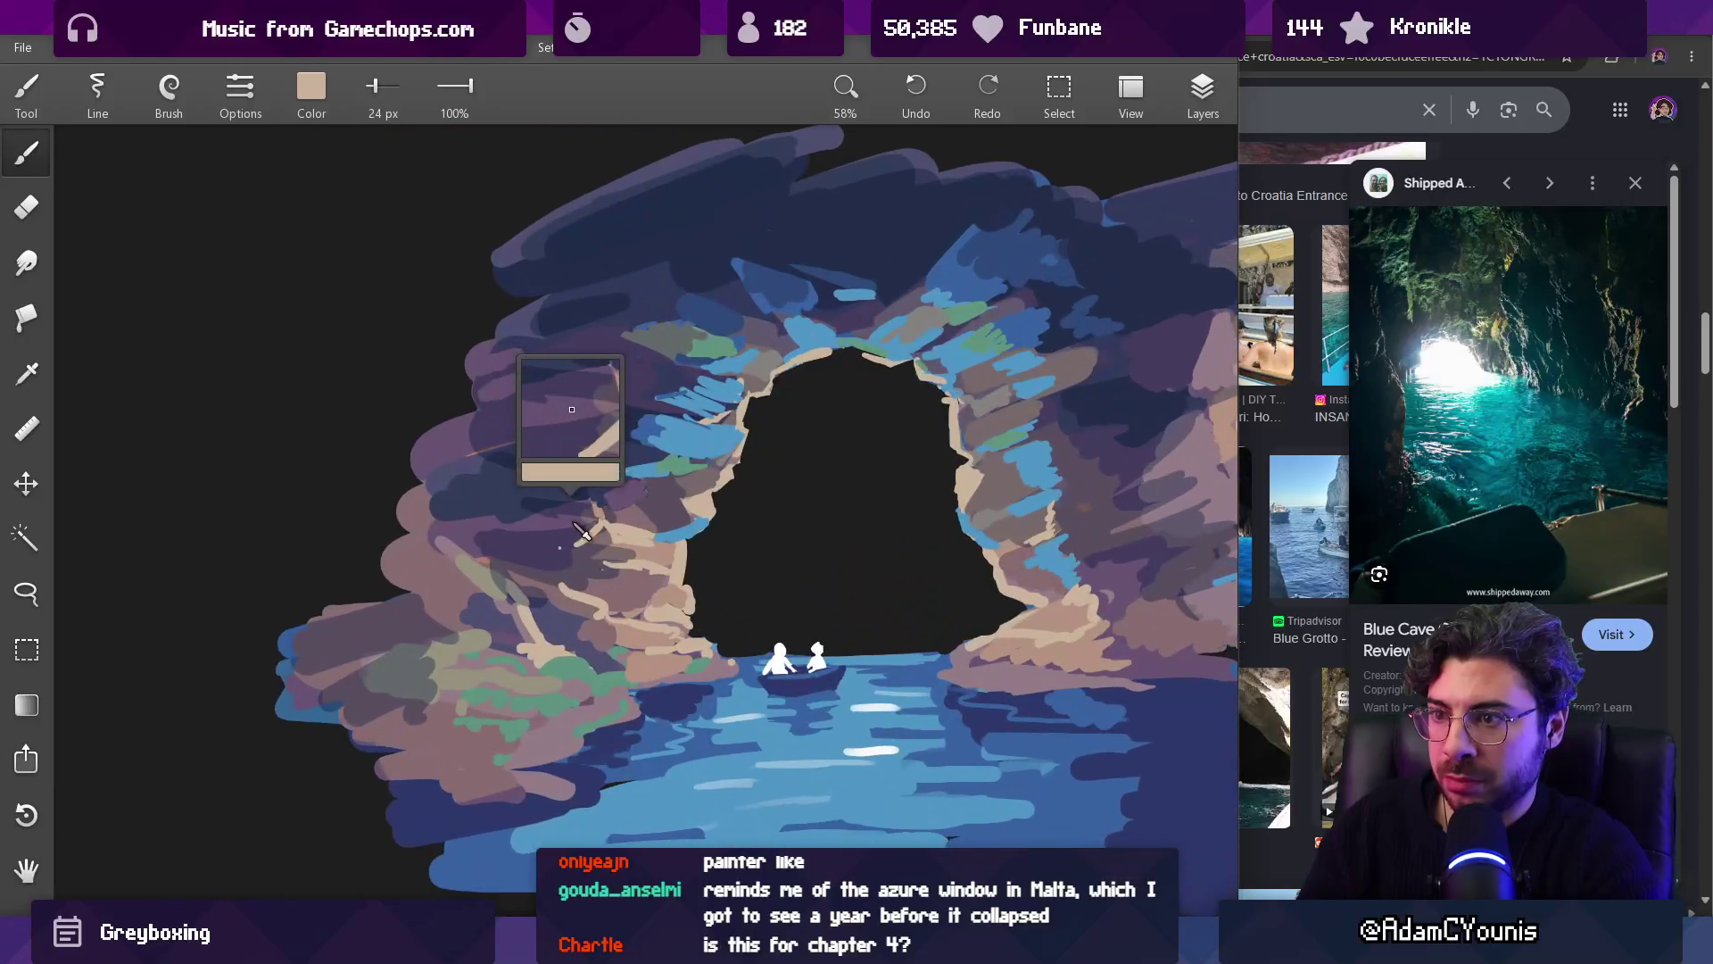
pyautogui.keyDown('alt'); pyautogui.click(580, 544); pyautogui.keyUp('alt')
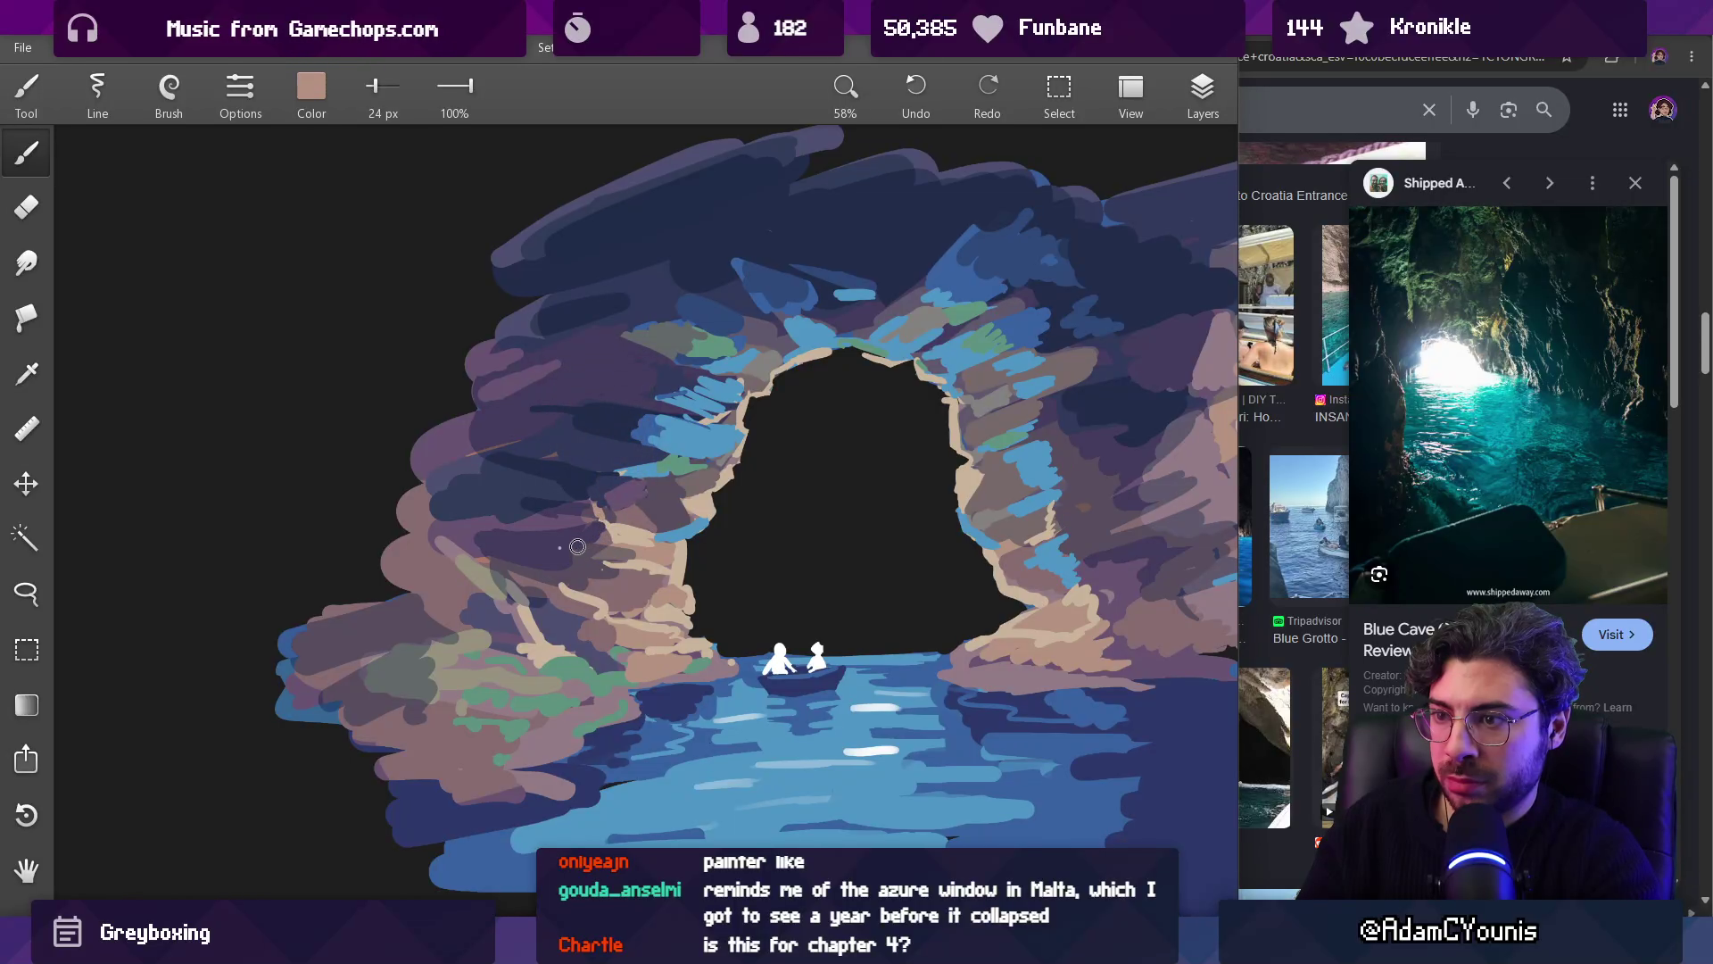
pyautogui.moveTo(591, 549); pyautogui.dragTo(562, 534)
pyautogui.keyDown('alt'); pyautogui.click(541, 513); pyautogui.keyUp('alt')
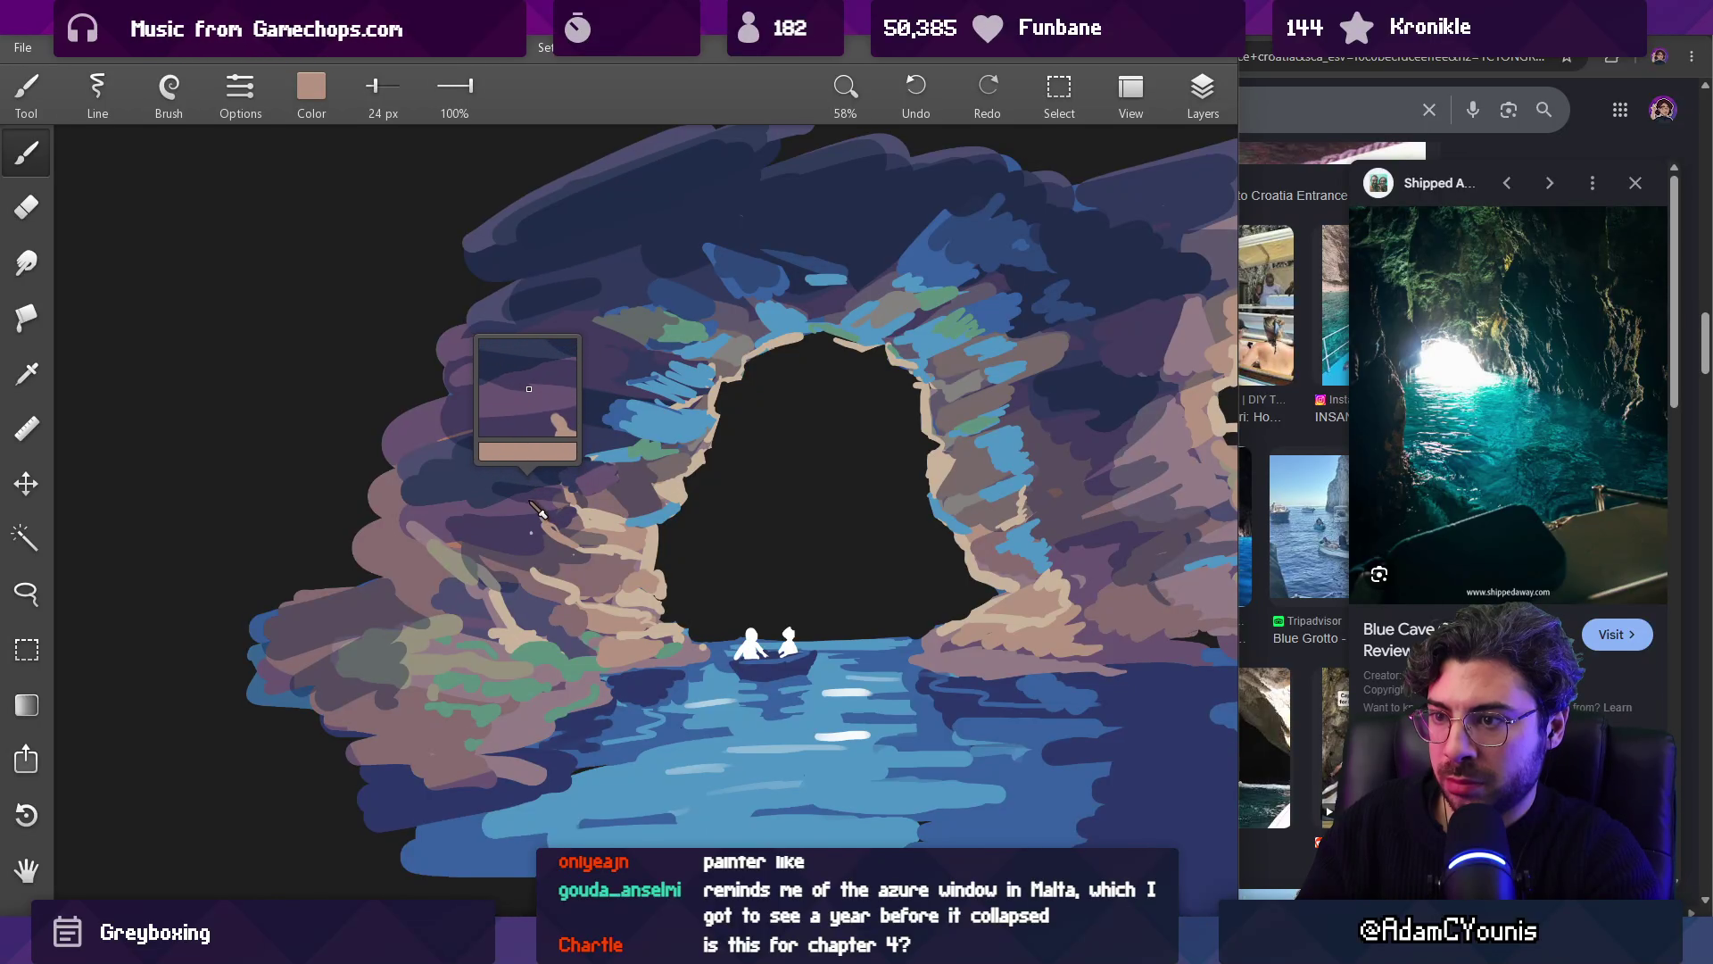
pyautogui.keyDown('alt'); pyautogui.click(526, 489); pyautogui.keyUp('alt')
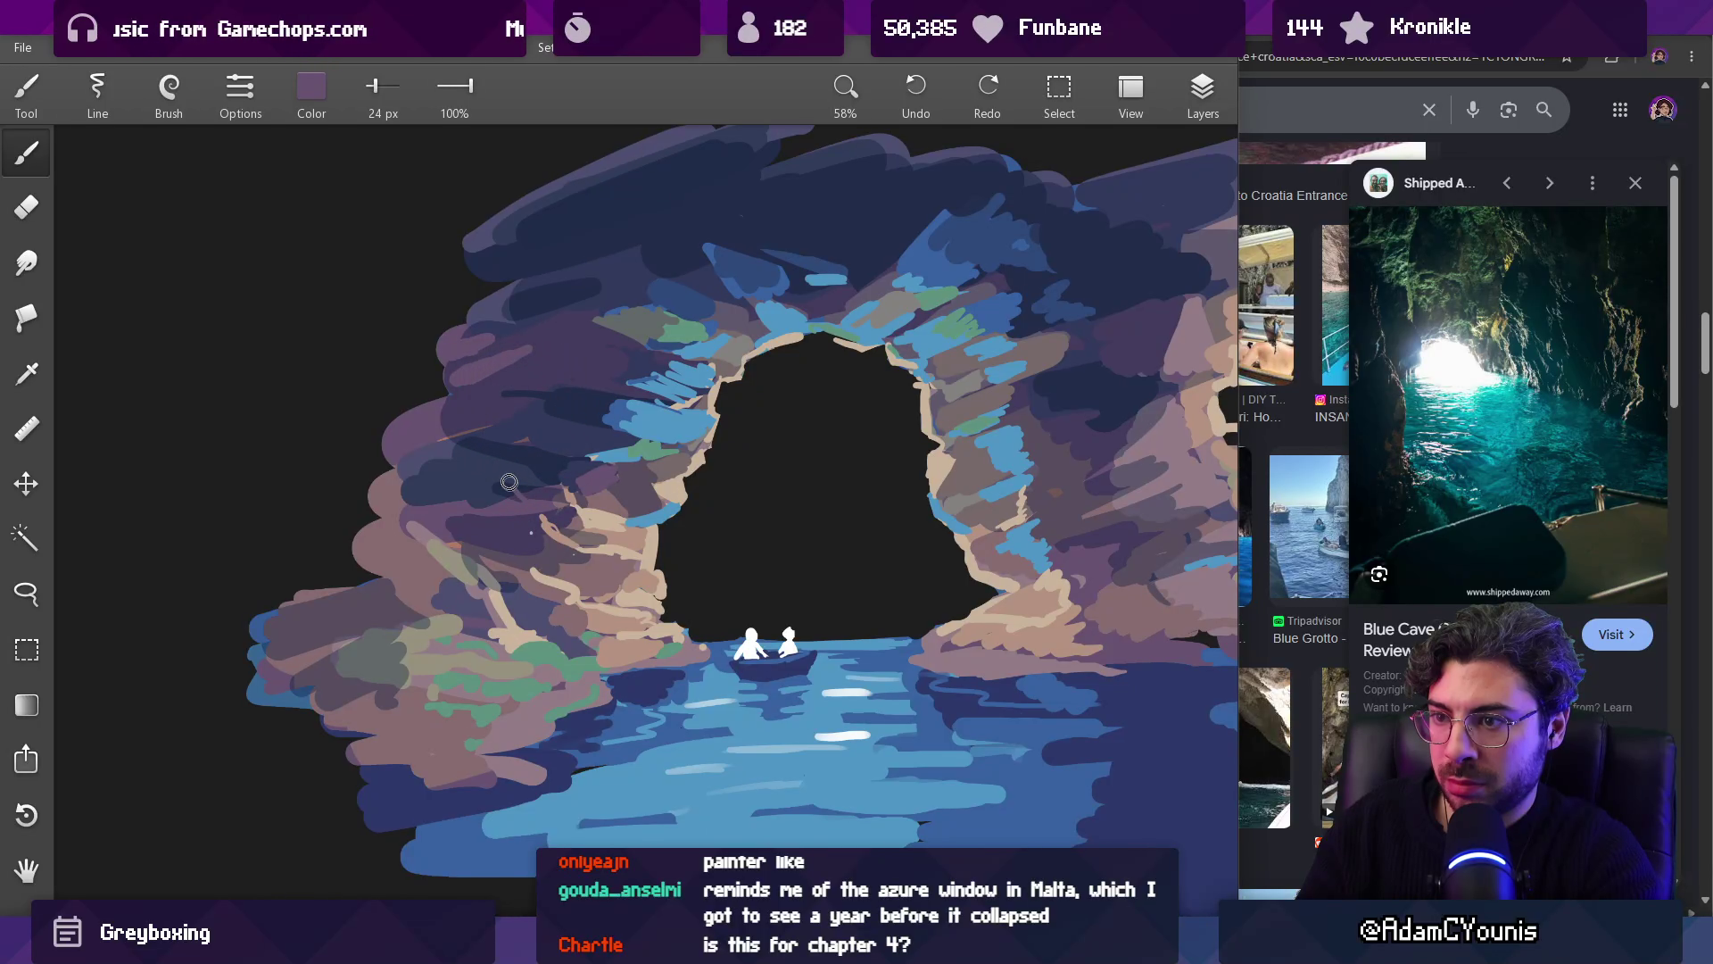
# Step: Zoom out and paint a beige diagonal stroke on the right rock
pyautogui.moveTo(547, 505); pyautogui.dragTo(495, 742)
pyautogui.scroll(7, 757, 494)
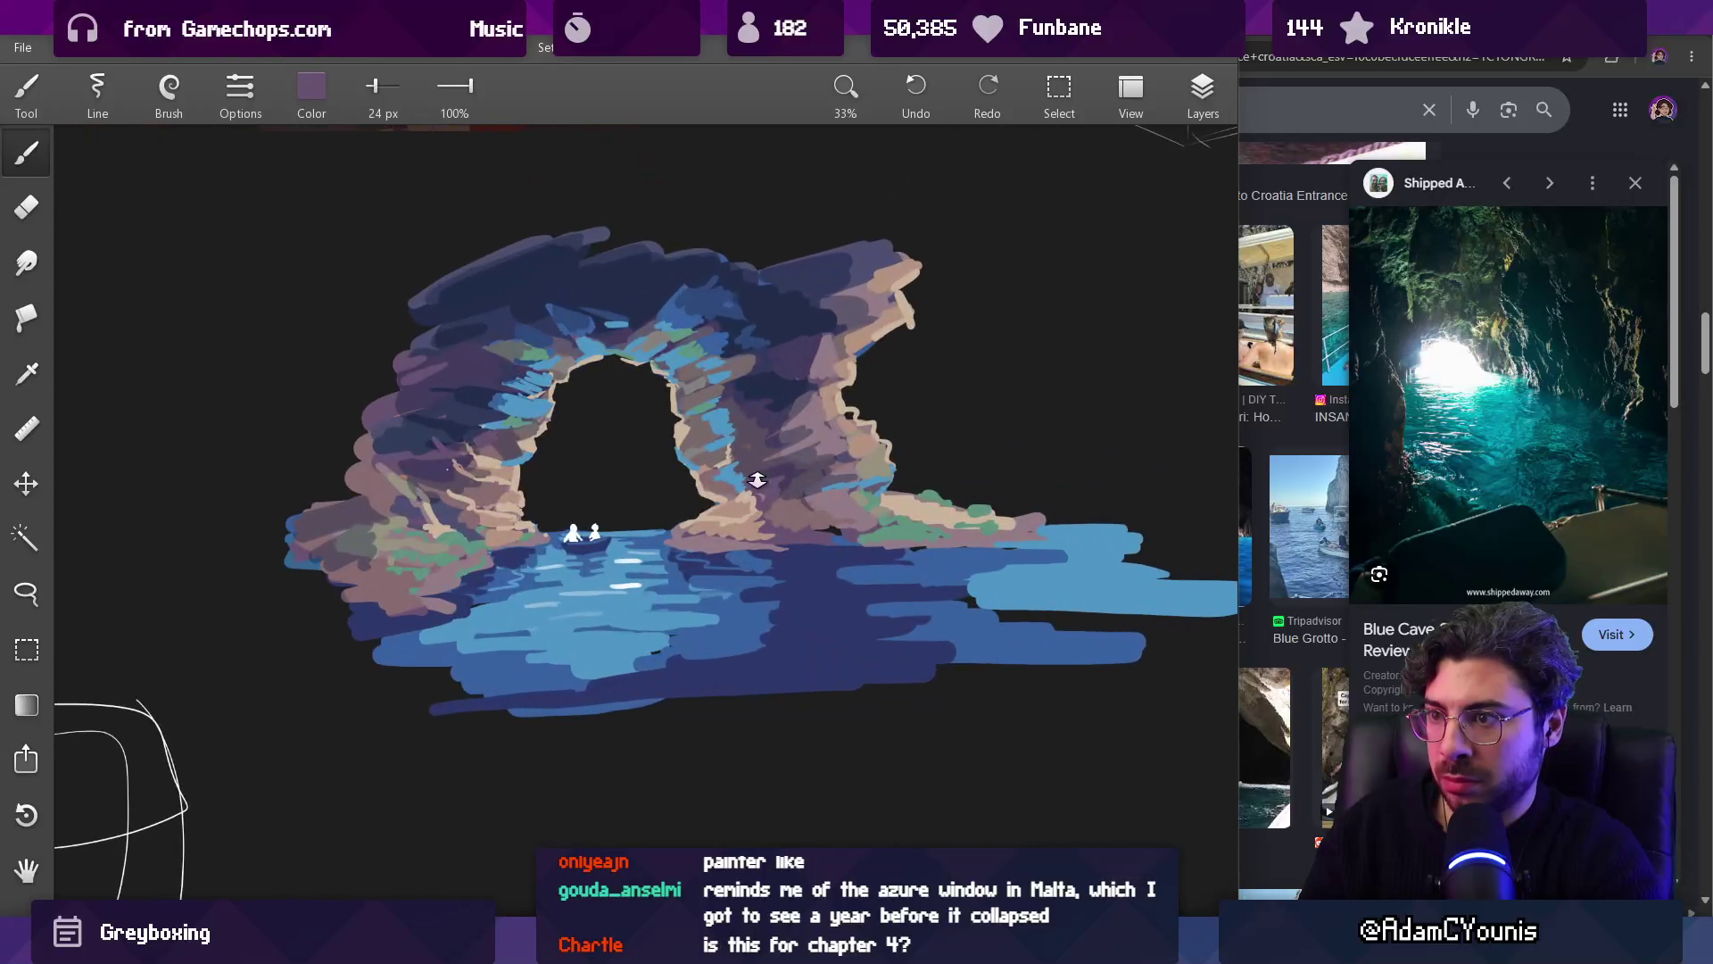
pyautogui.keyDown('alt'); pyautogui.click(757, 493); pyautogui.keyUp('alt')
pyautogui.keyDown('alt'); pyautogui.click(792, 467); pyautogui.keyUp('alt')
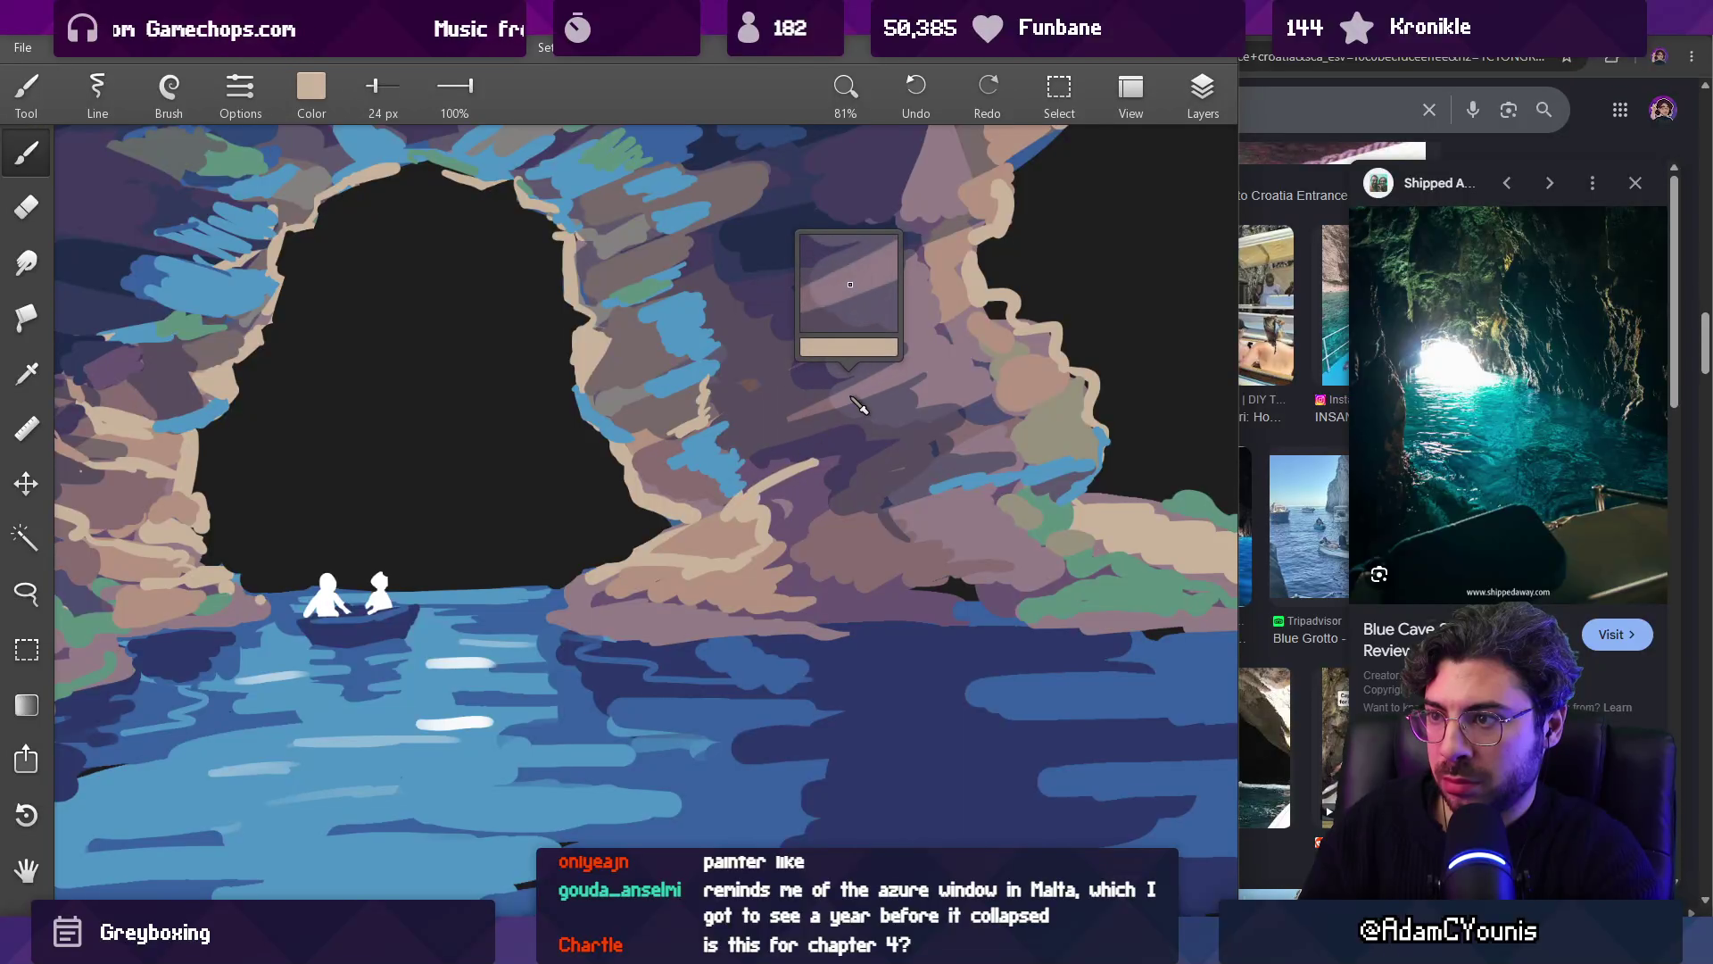
pyautogui.keyDown('alt'); pyautogui.click(723, 430); pyautogui.keyUp('alt')
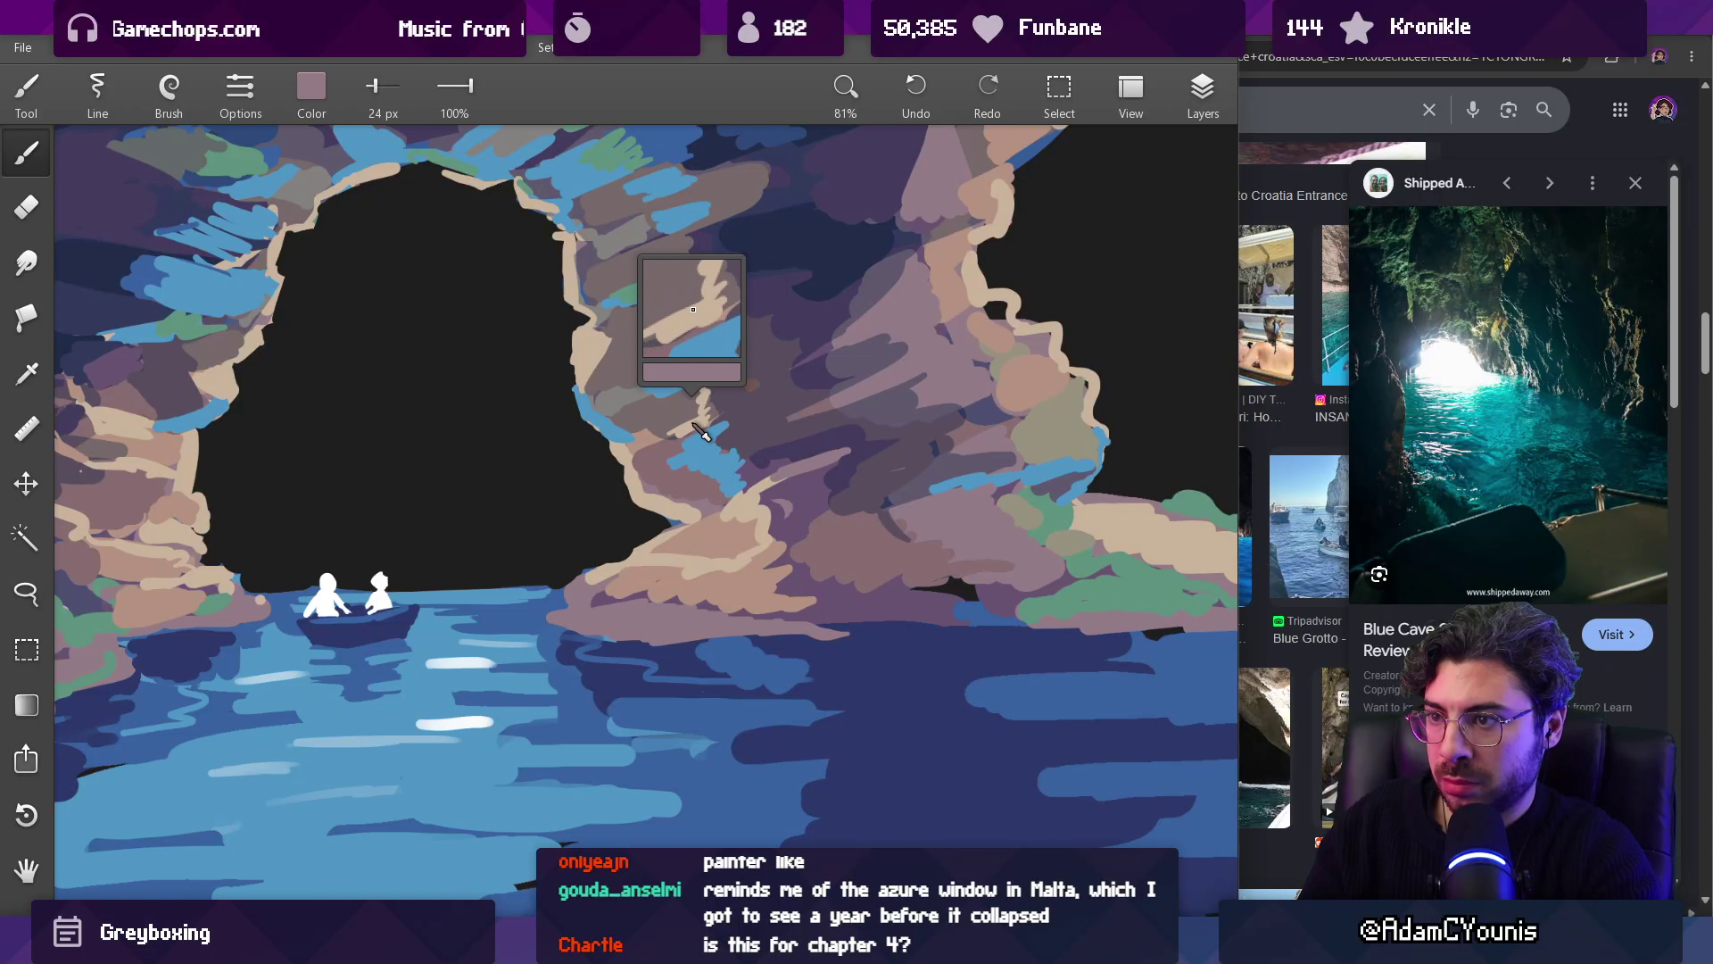
pyautogui.moveTo(665, 439); pyautogui.dragTo(750, 396)
# Step: Pick up the dark blue-purple from the arch
pyautogui.moveTo(742, 322); pyautogui.dragTo(764, 487)
pyautogui.keyDown('alt'); pyautogui.click(717, 421); pyautogui.keyUp('alt')
pyautogui.scroll(-5, 831, 386)
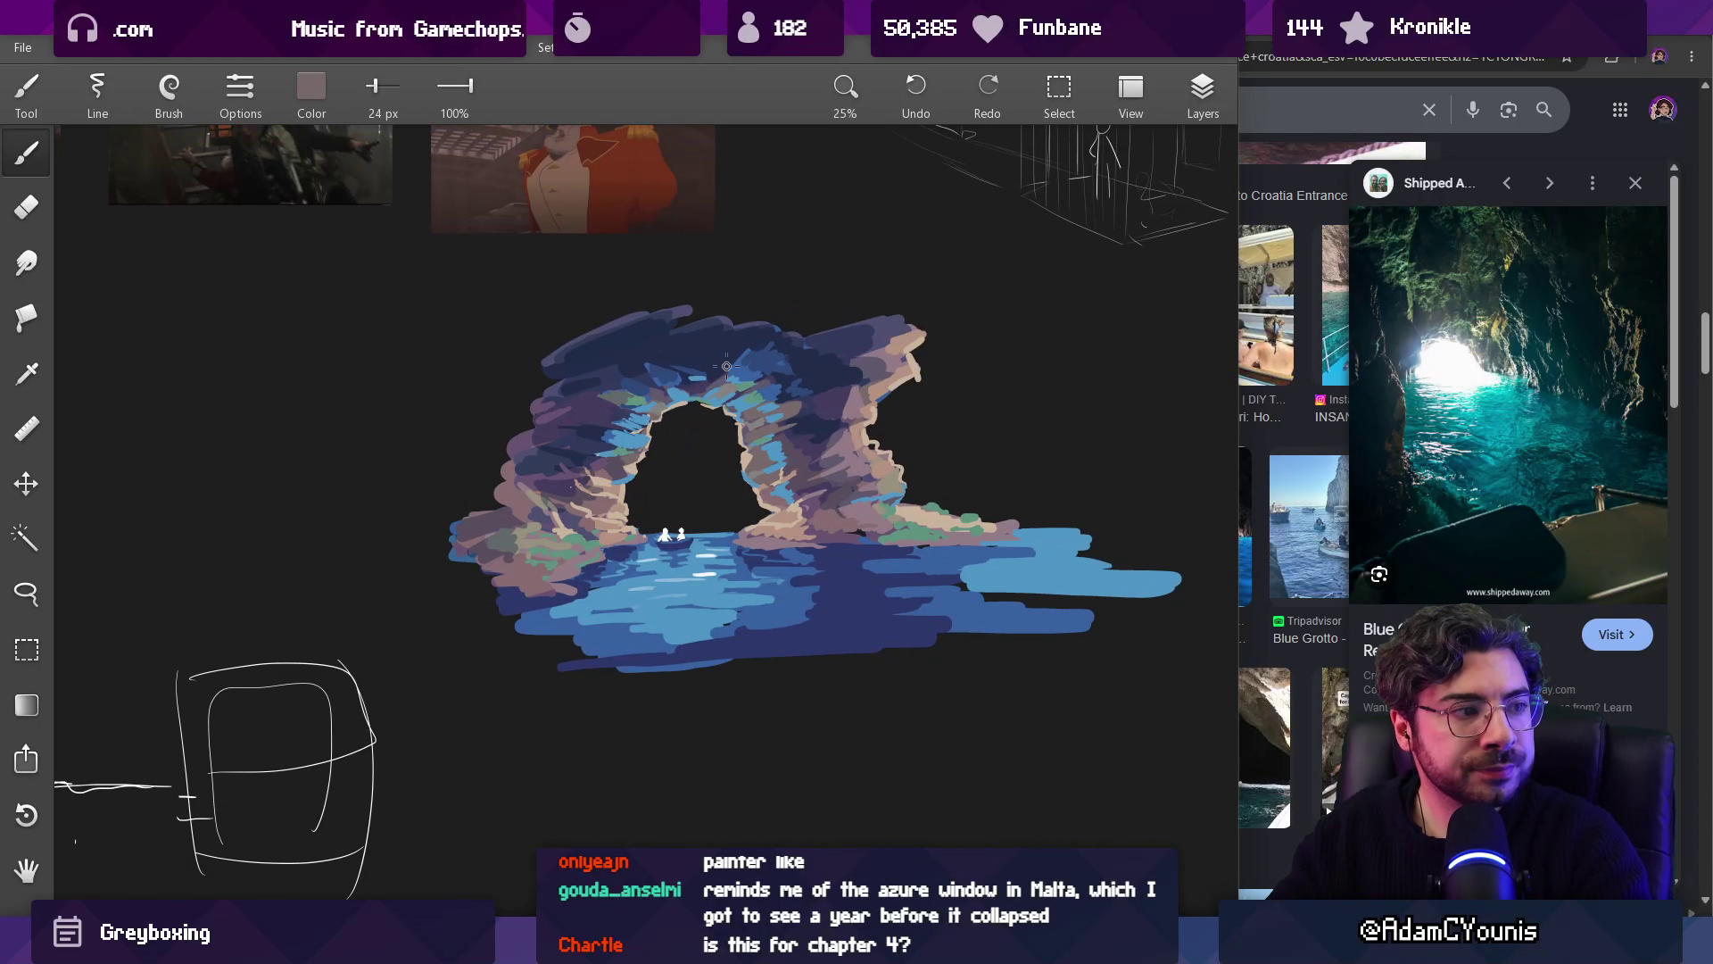
pyautogui.scroll(4, 603, 518)
pyautogui.keyDown('alt'); pyautogui.click(470, 554); pyautogui.keyUp('alt')
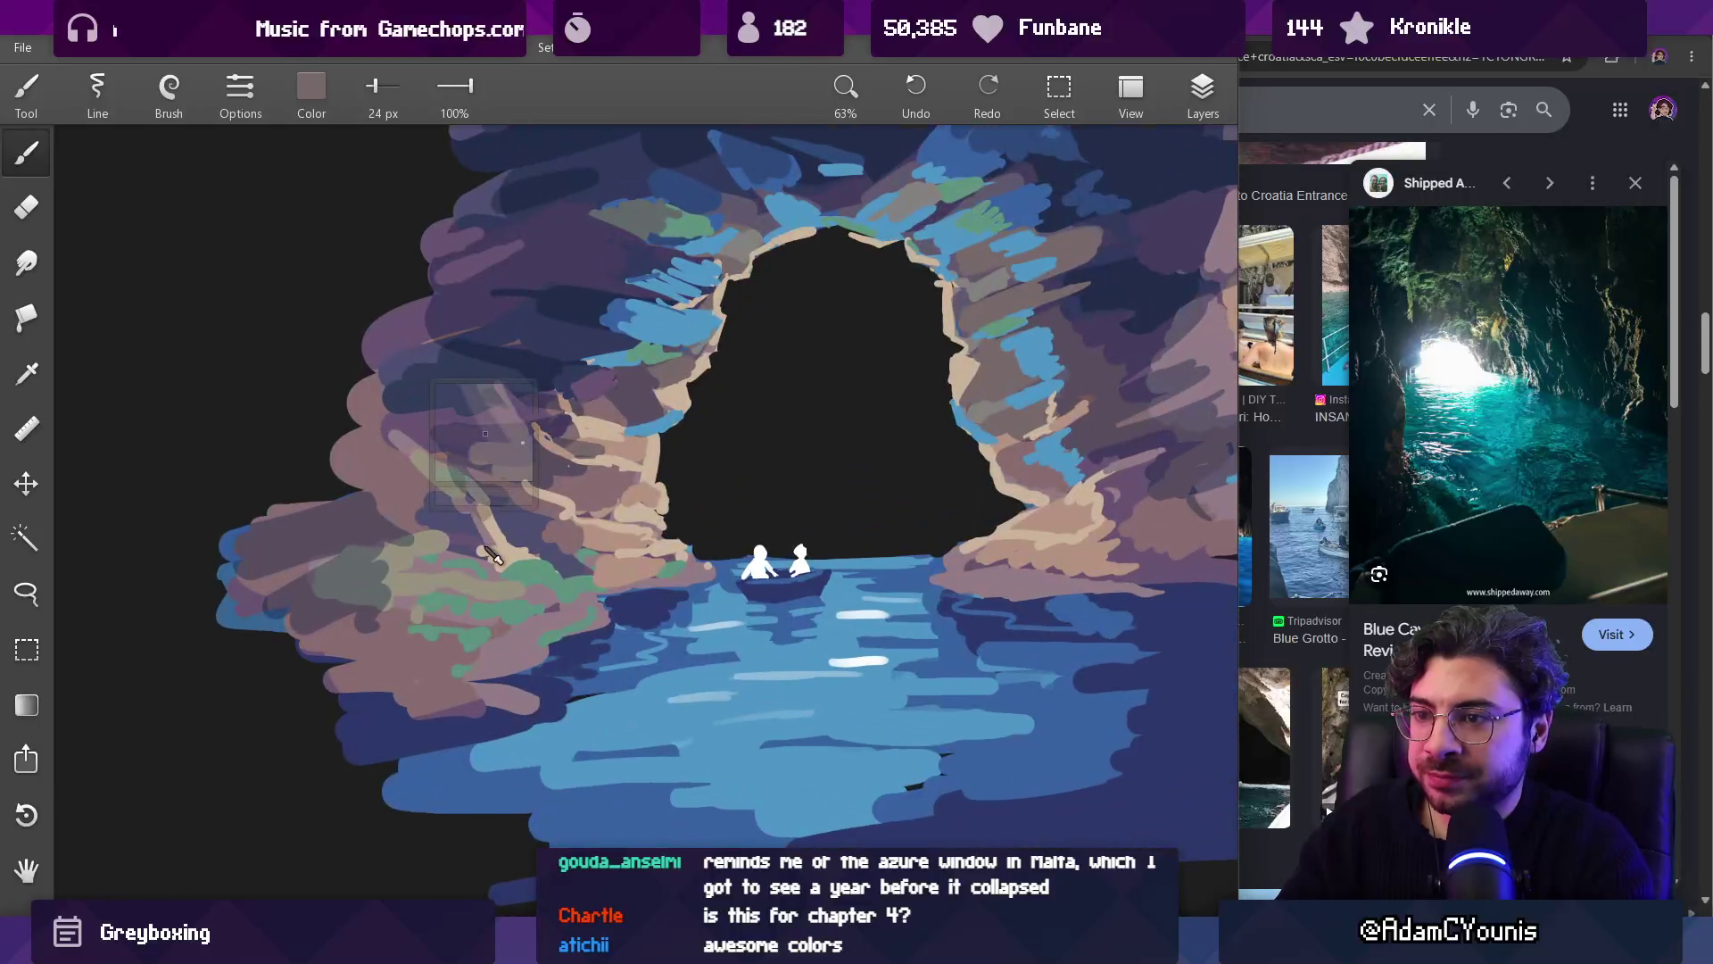
pyautogui.moveTo(470, 554); pyautogui.dragTo(499, 564)
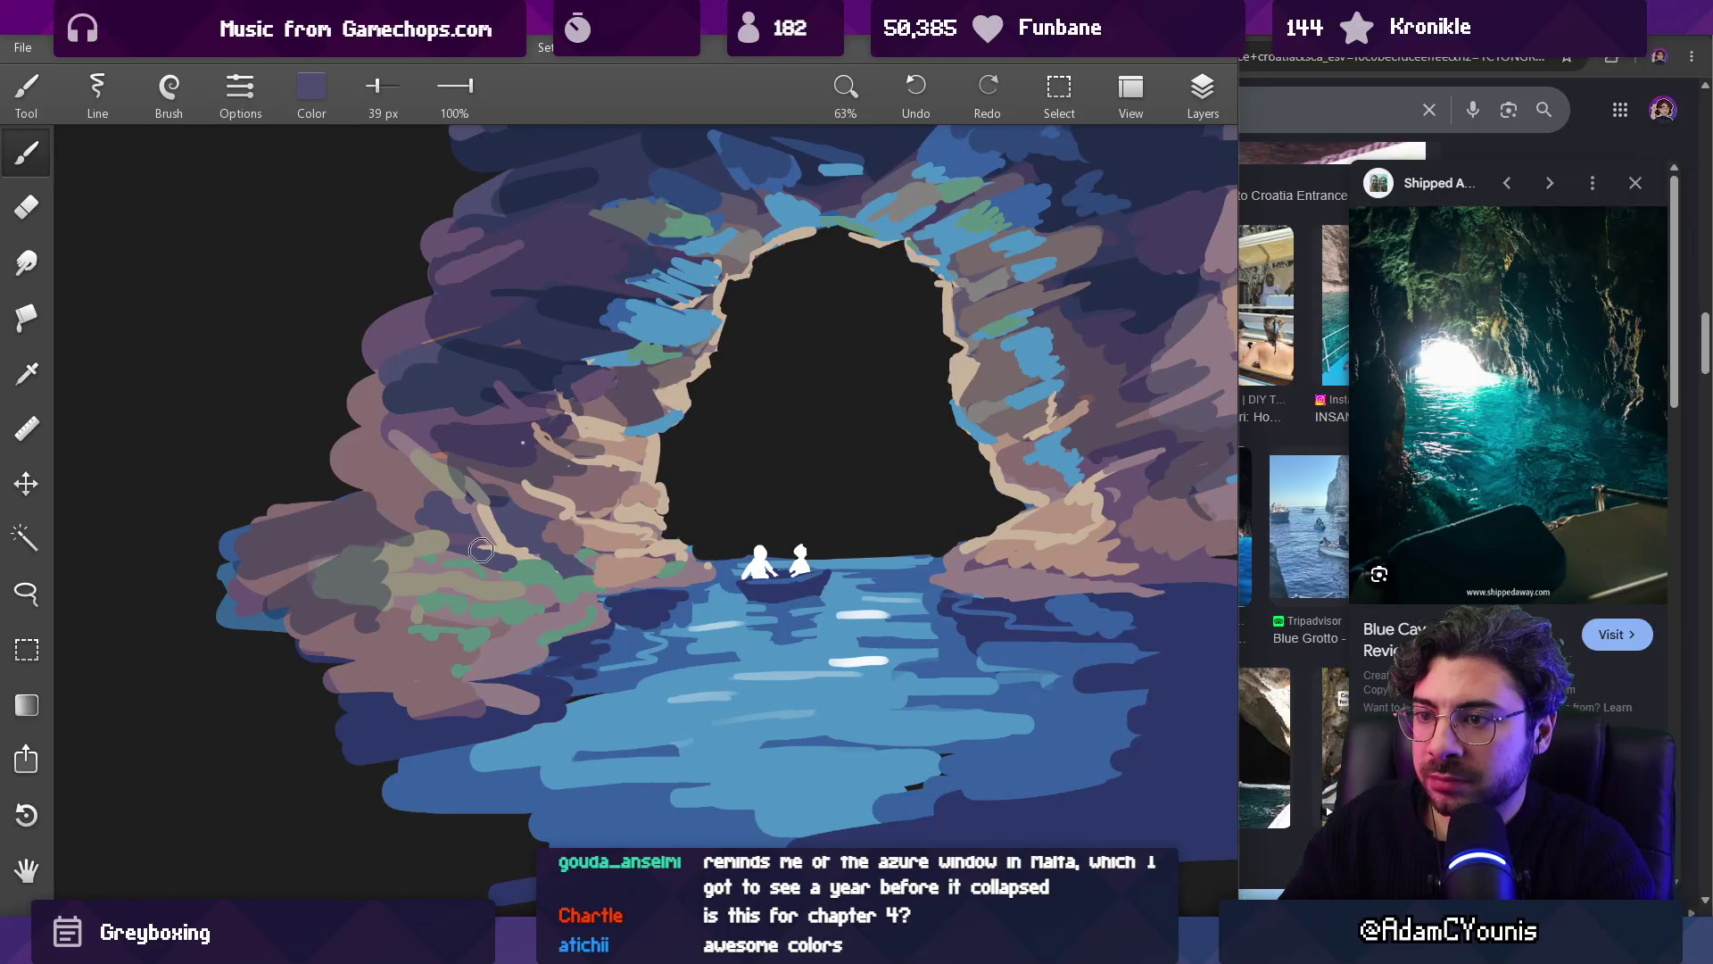
pyautogui.scroll(-4, 656, 460)
pyautogui.hscroll(2, 698, 401)
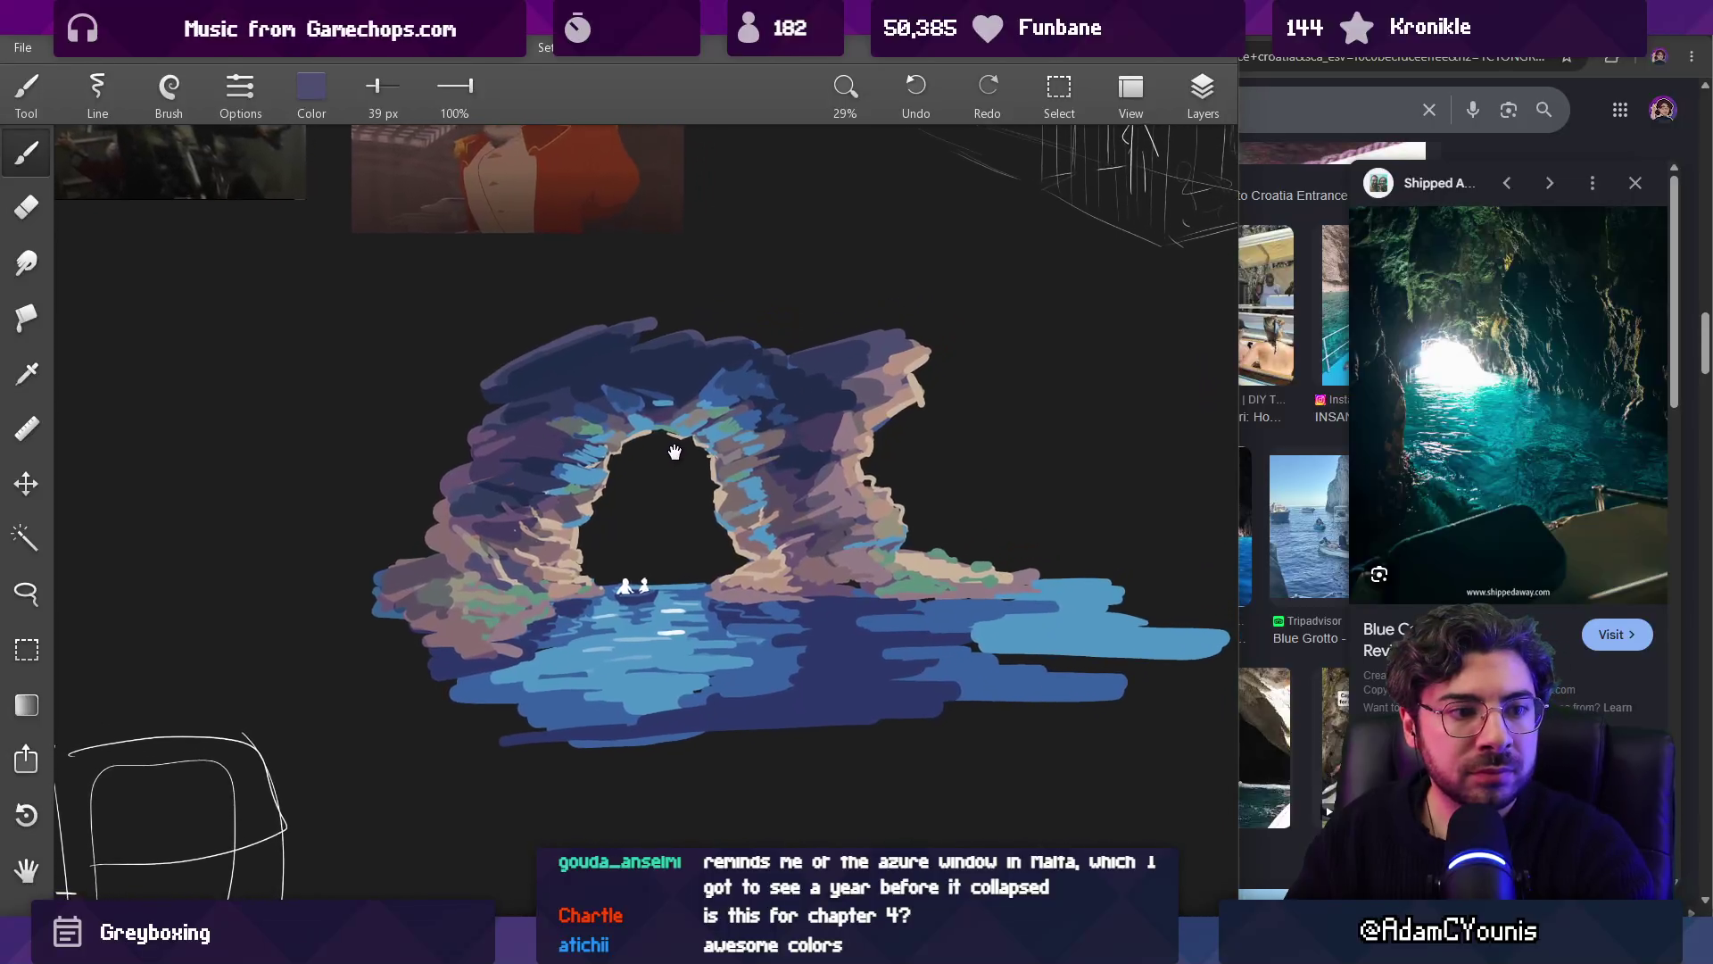
pyautogui.scroll(3, 680, 413)
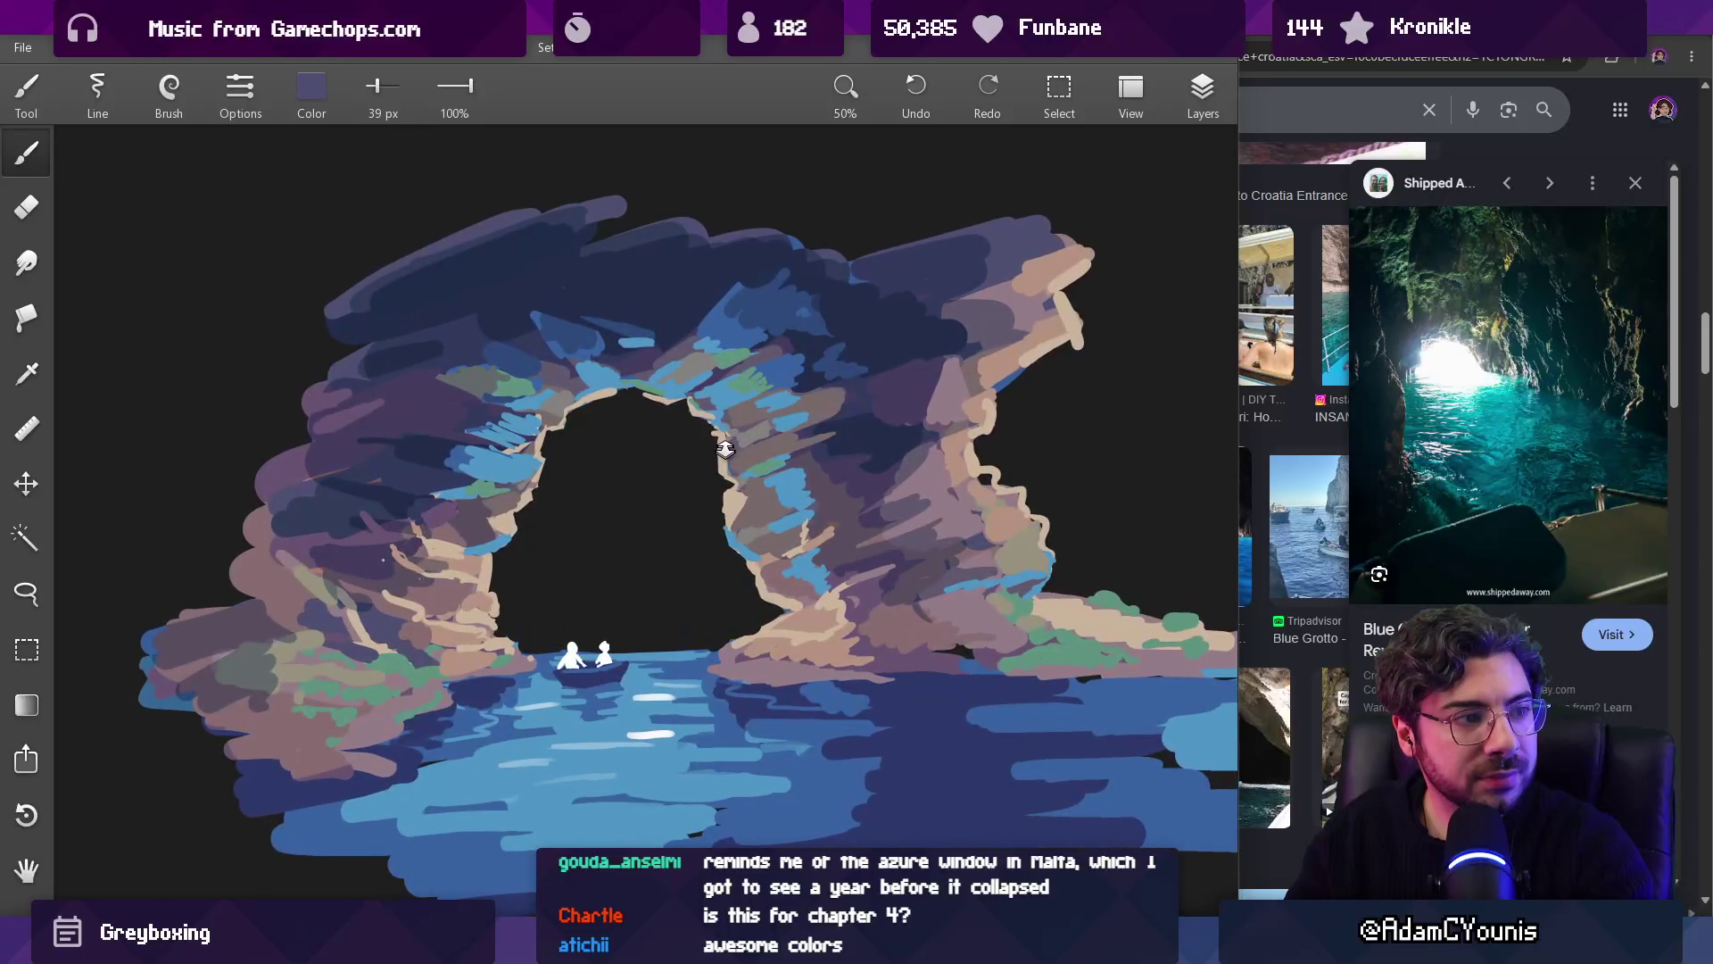
# Step: Select the matching rock patches on the arch with the colour-select tool
pyautogui.moveTo(910, 470)
pyautogui.mouseDown()
pyautogui.moveTo(846, 485)
pyautogui.moveTo(850, 524)
pyautogui.moveTo(836, 511)
pyautogui.mouseUp()
pyautogui.press('w')
pyautogui.click(836, 513)
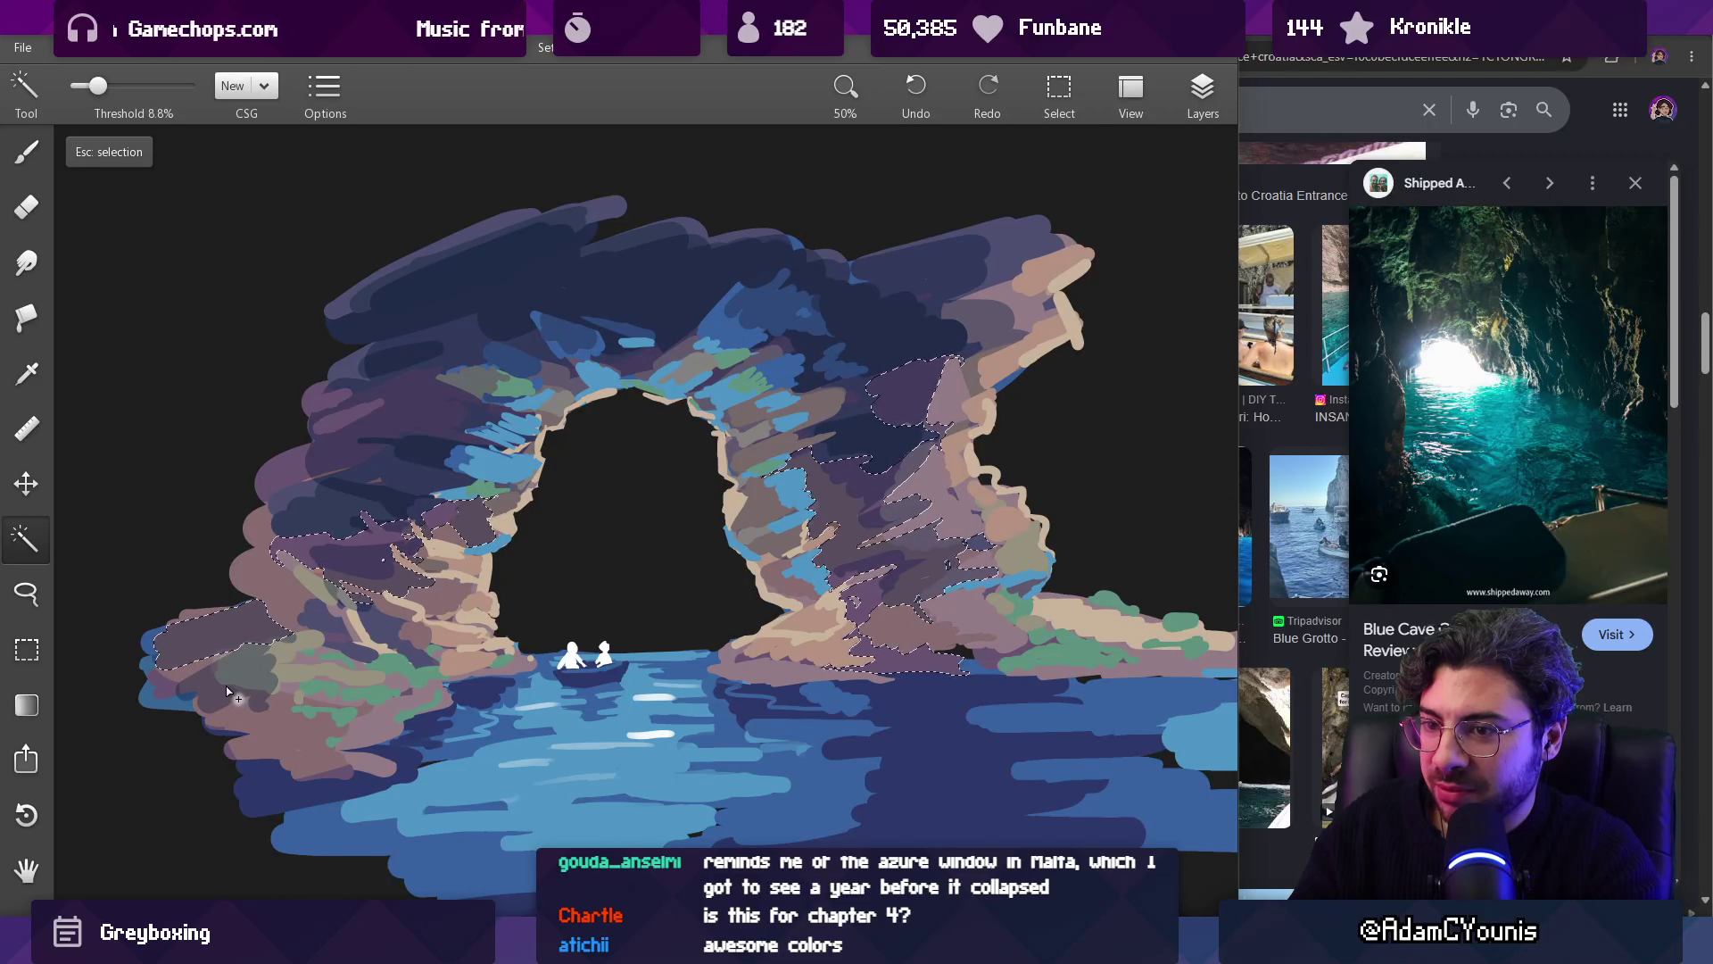
# Step: Make the brush colour slightly bluer and paint over the selected right-pillar patches
pyautogui.press('b')
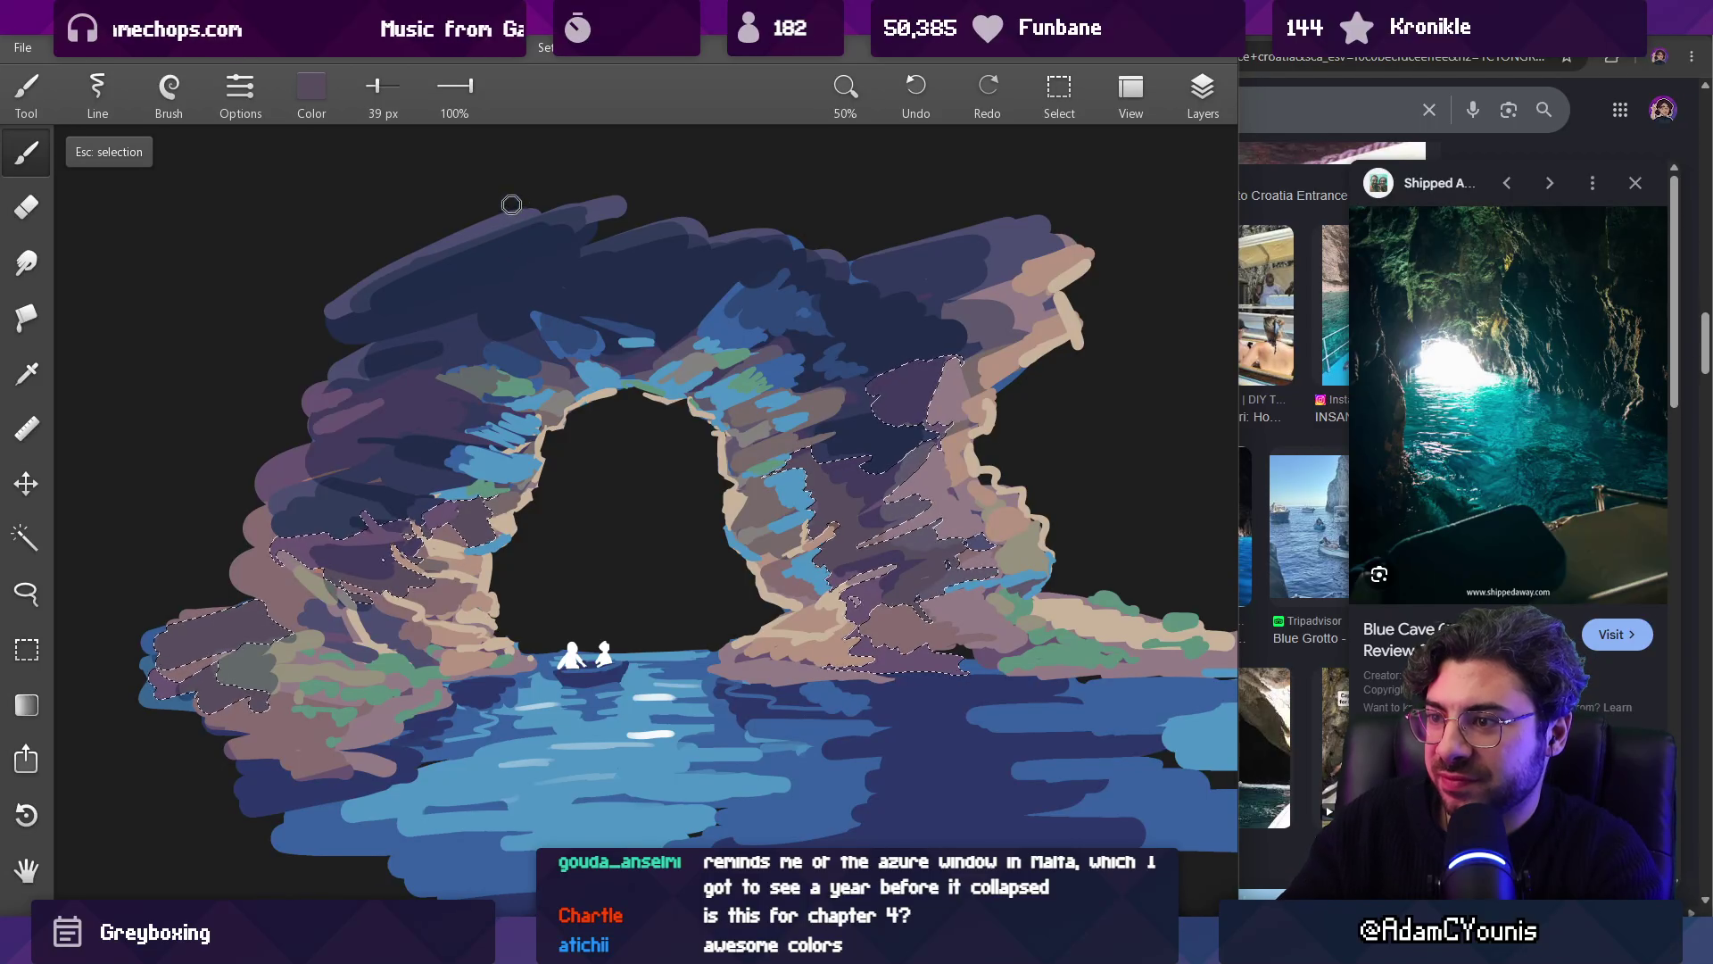
pyautogui.click(308, 93)
pyautogui.moveTo(287, 314); pyautogui.dragTo(274, 268)
pyautogui.click(313, 405)
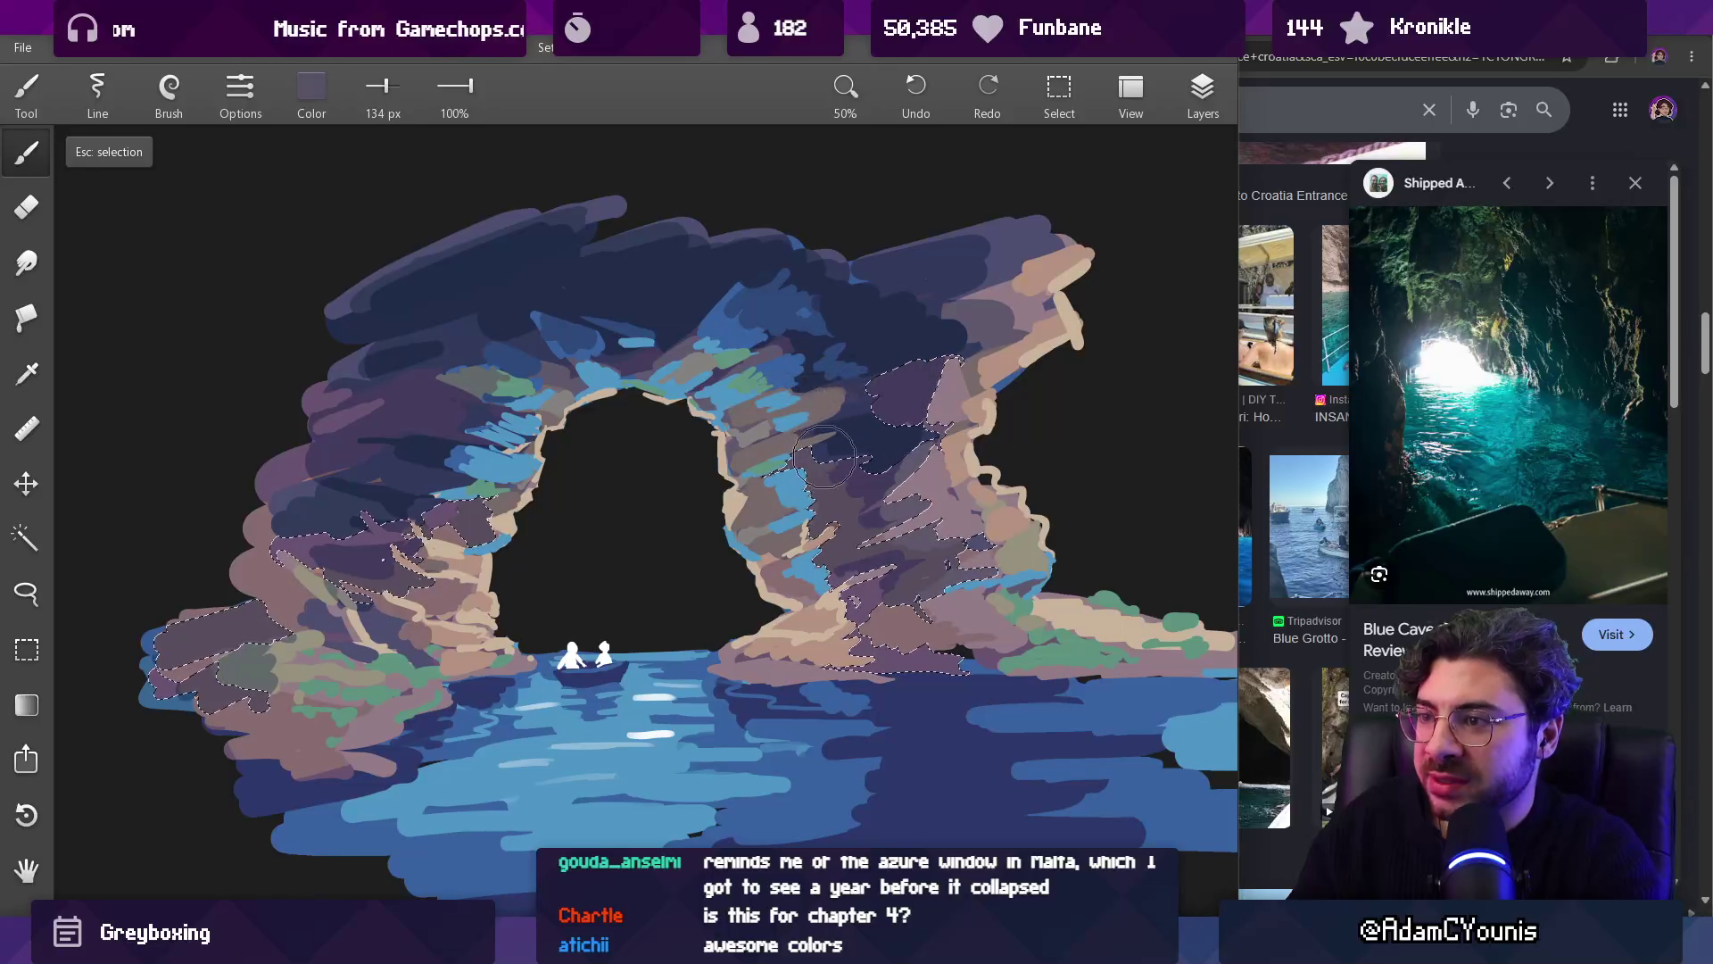
pyautogui.moveTo(822, 457); pyautogui.dragTo(842, 507)
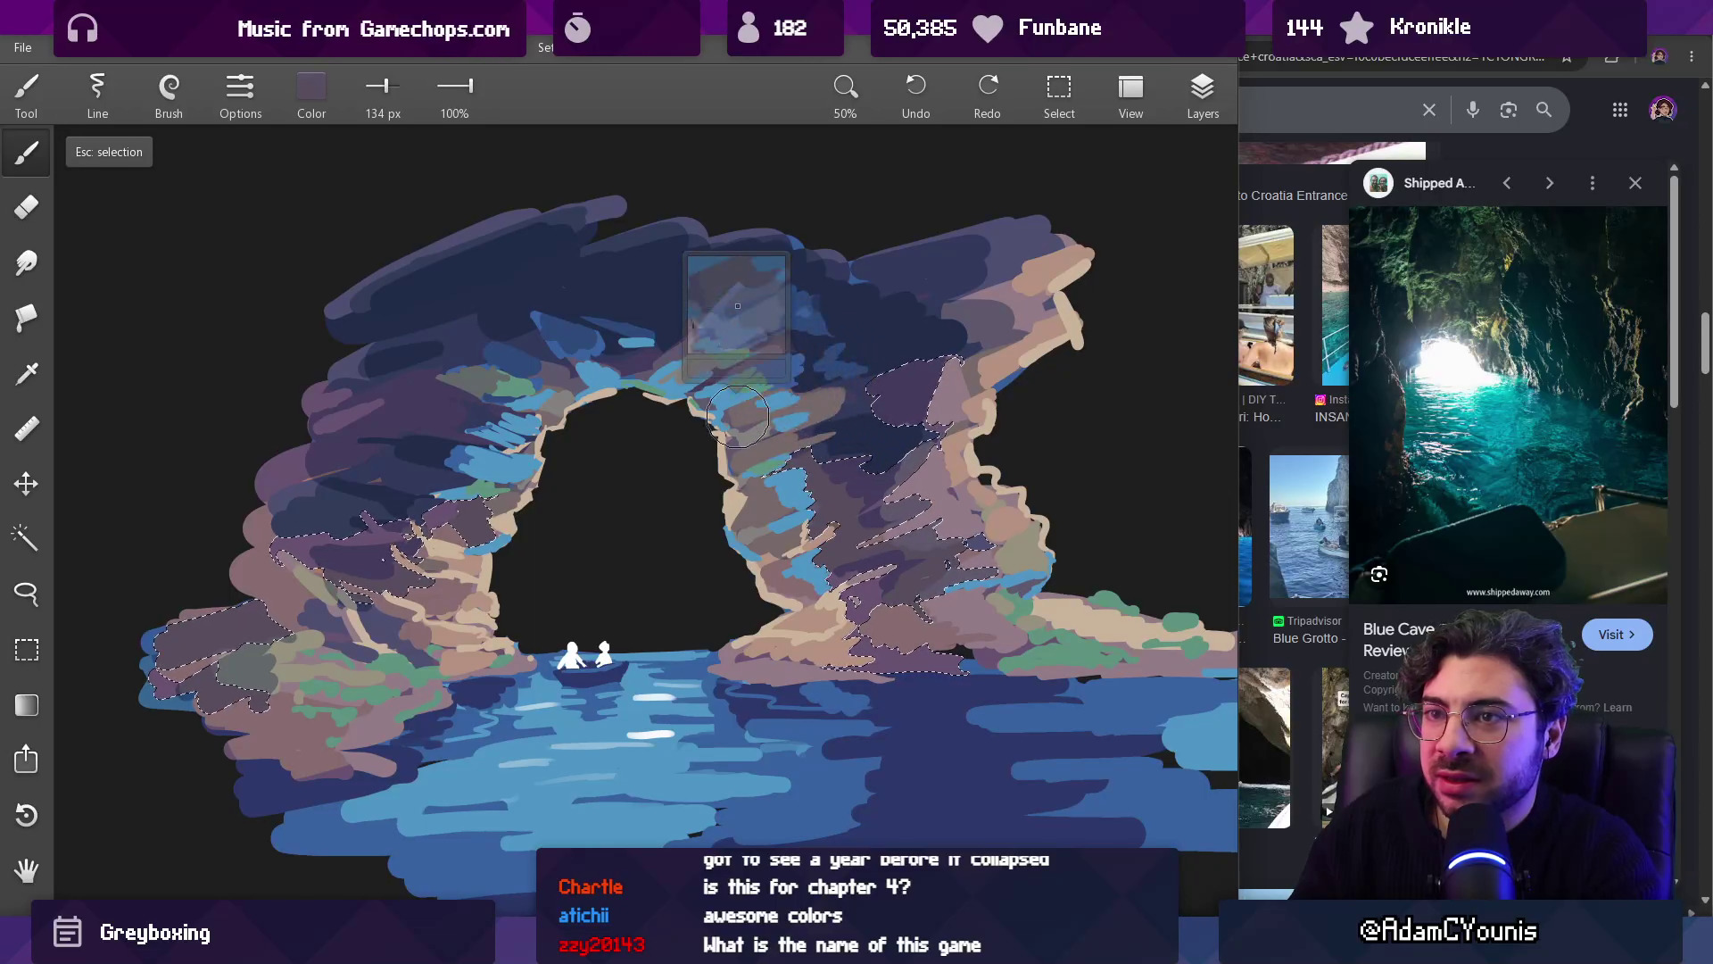
# Step: Lower the red to darken the colour to slate grey #494E5D
pyautogui.click(324, 104)
pyautogui.moveTo(279, 209); pyautogui.dragTo(267, 209)
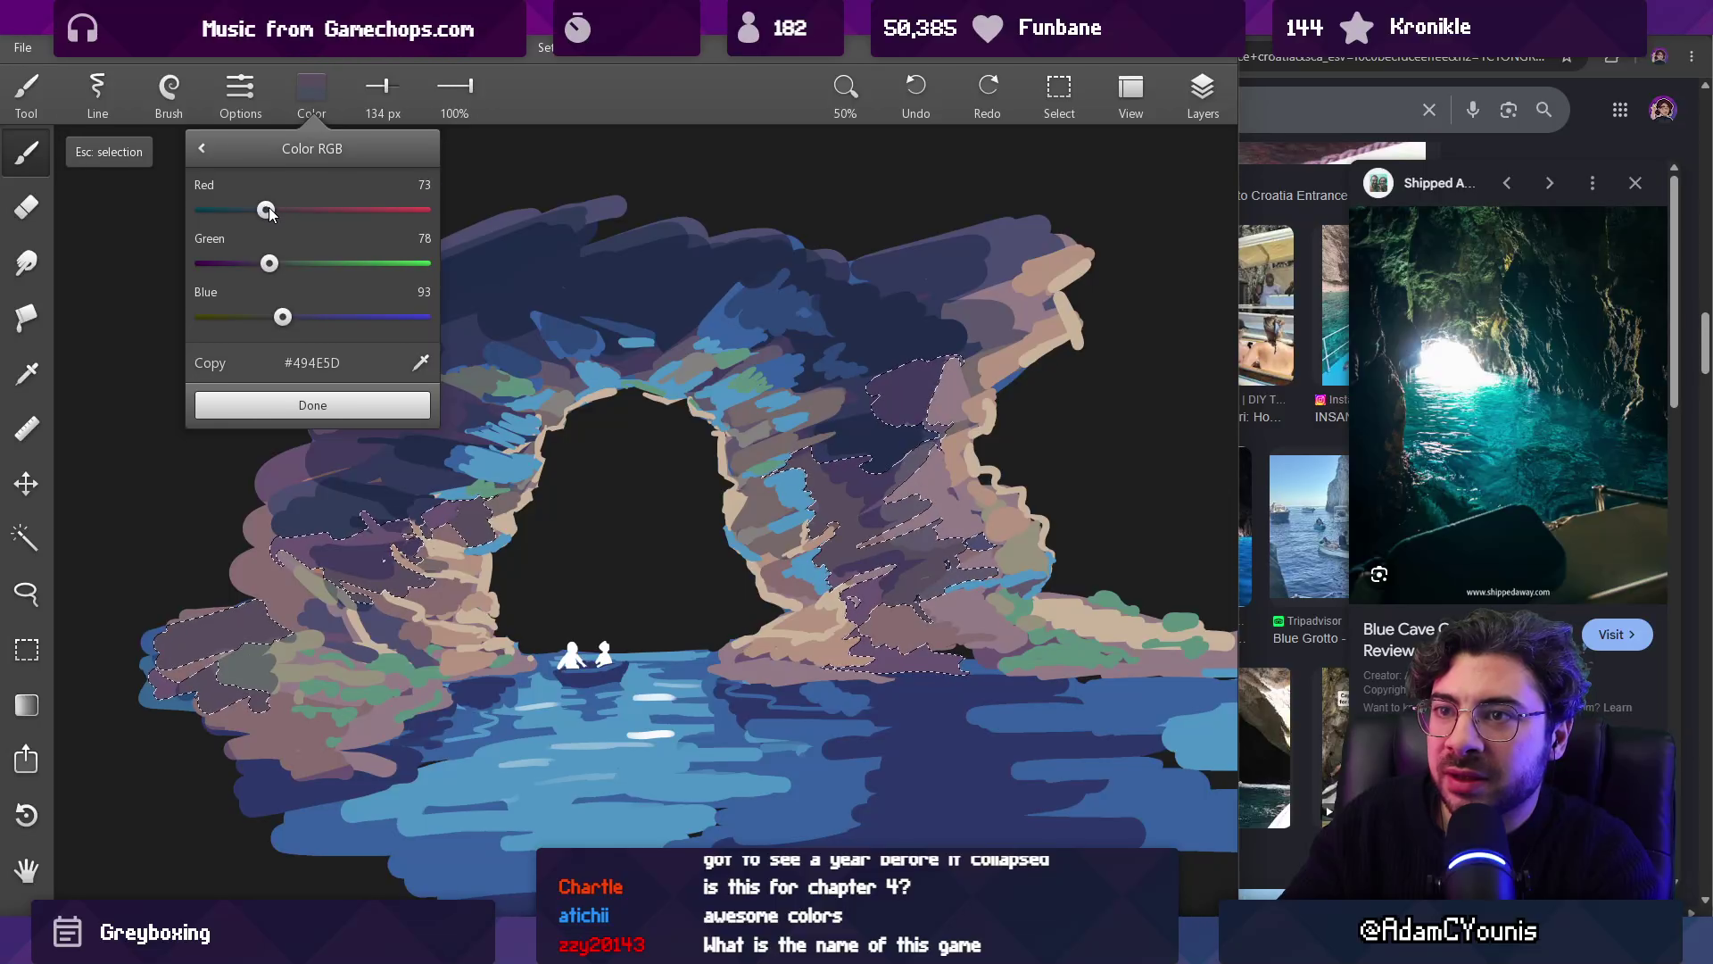
pyautogui.click(321, 401)
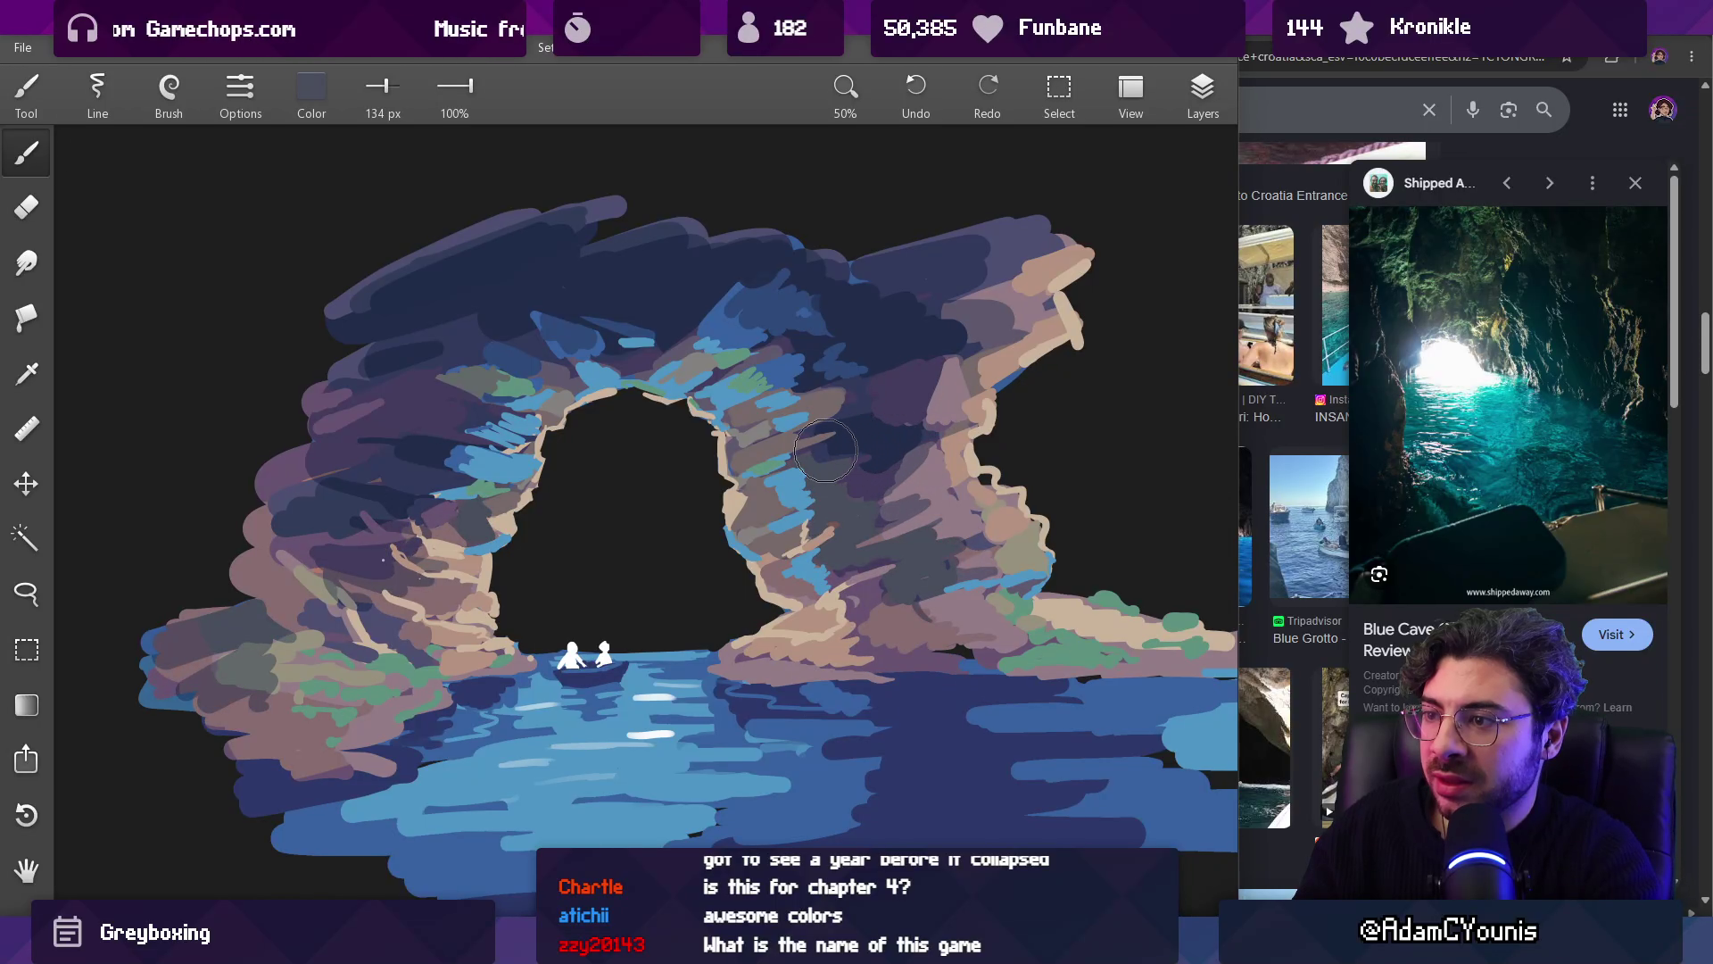
# Step: With a smaller brush, paint a dark purple stroke over the right pillar's mauve rock
pyautogui.scroll(-5, 857, 500)
pyautogui.scroll(6, 840, 443)
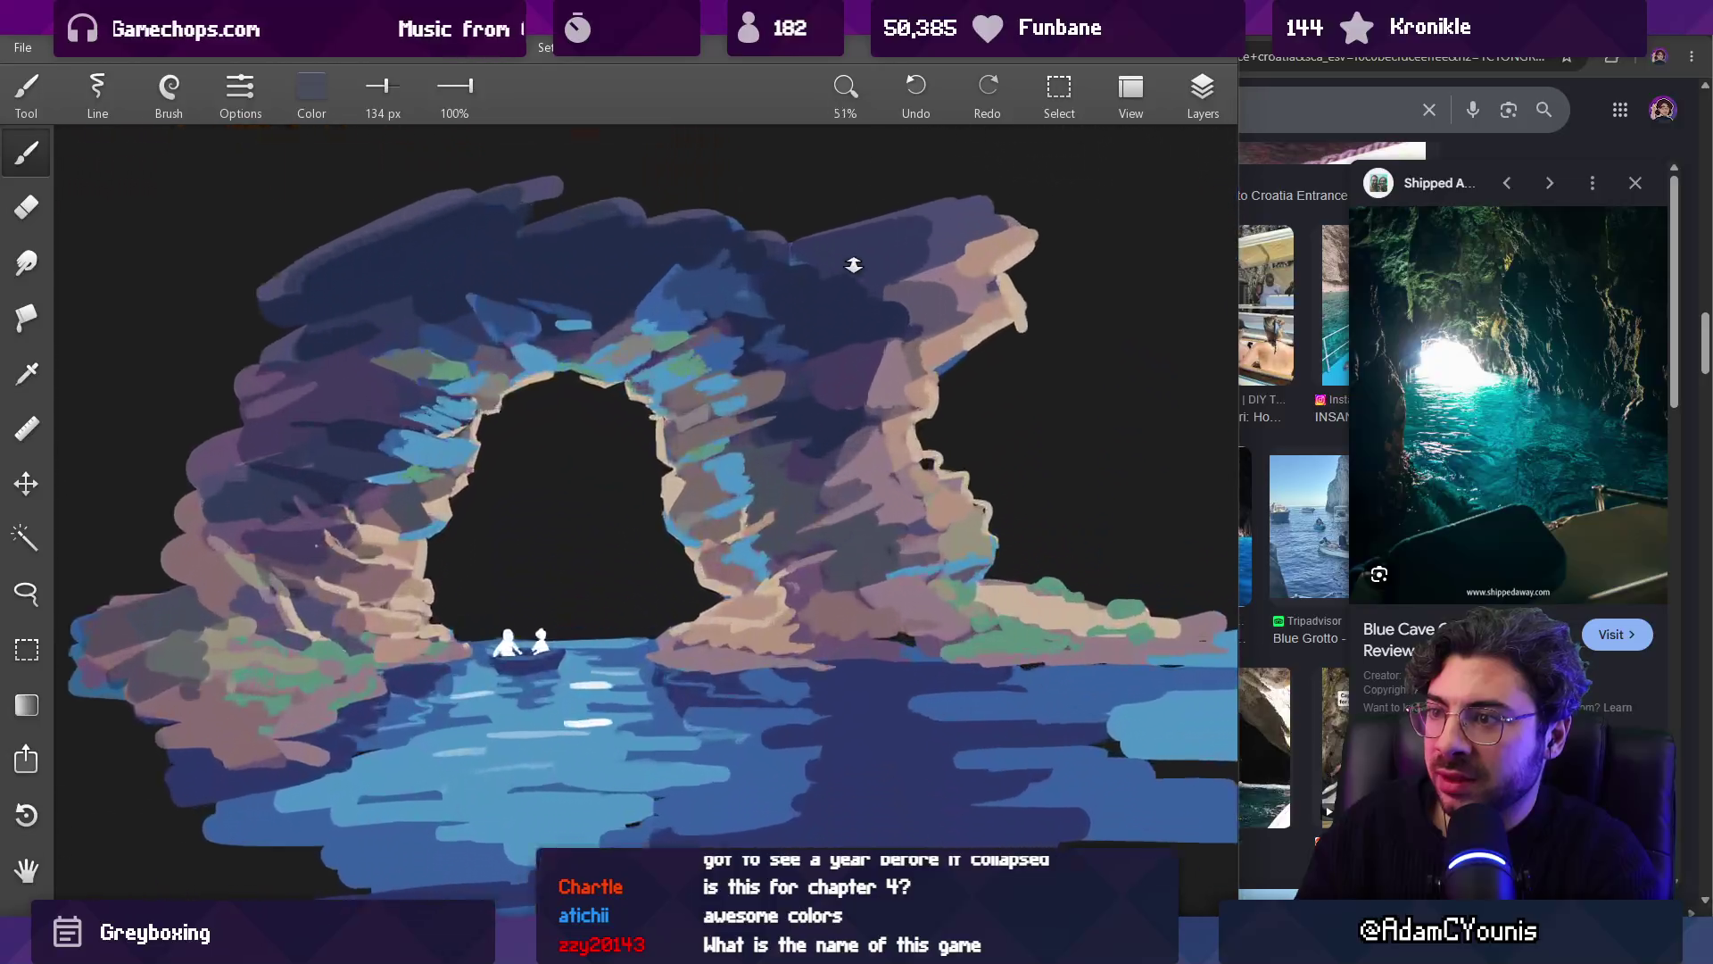
pyautogui.press('[')
pyautogui.moveTo(883, 429); pyautogui.dragTo(811, 321)
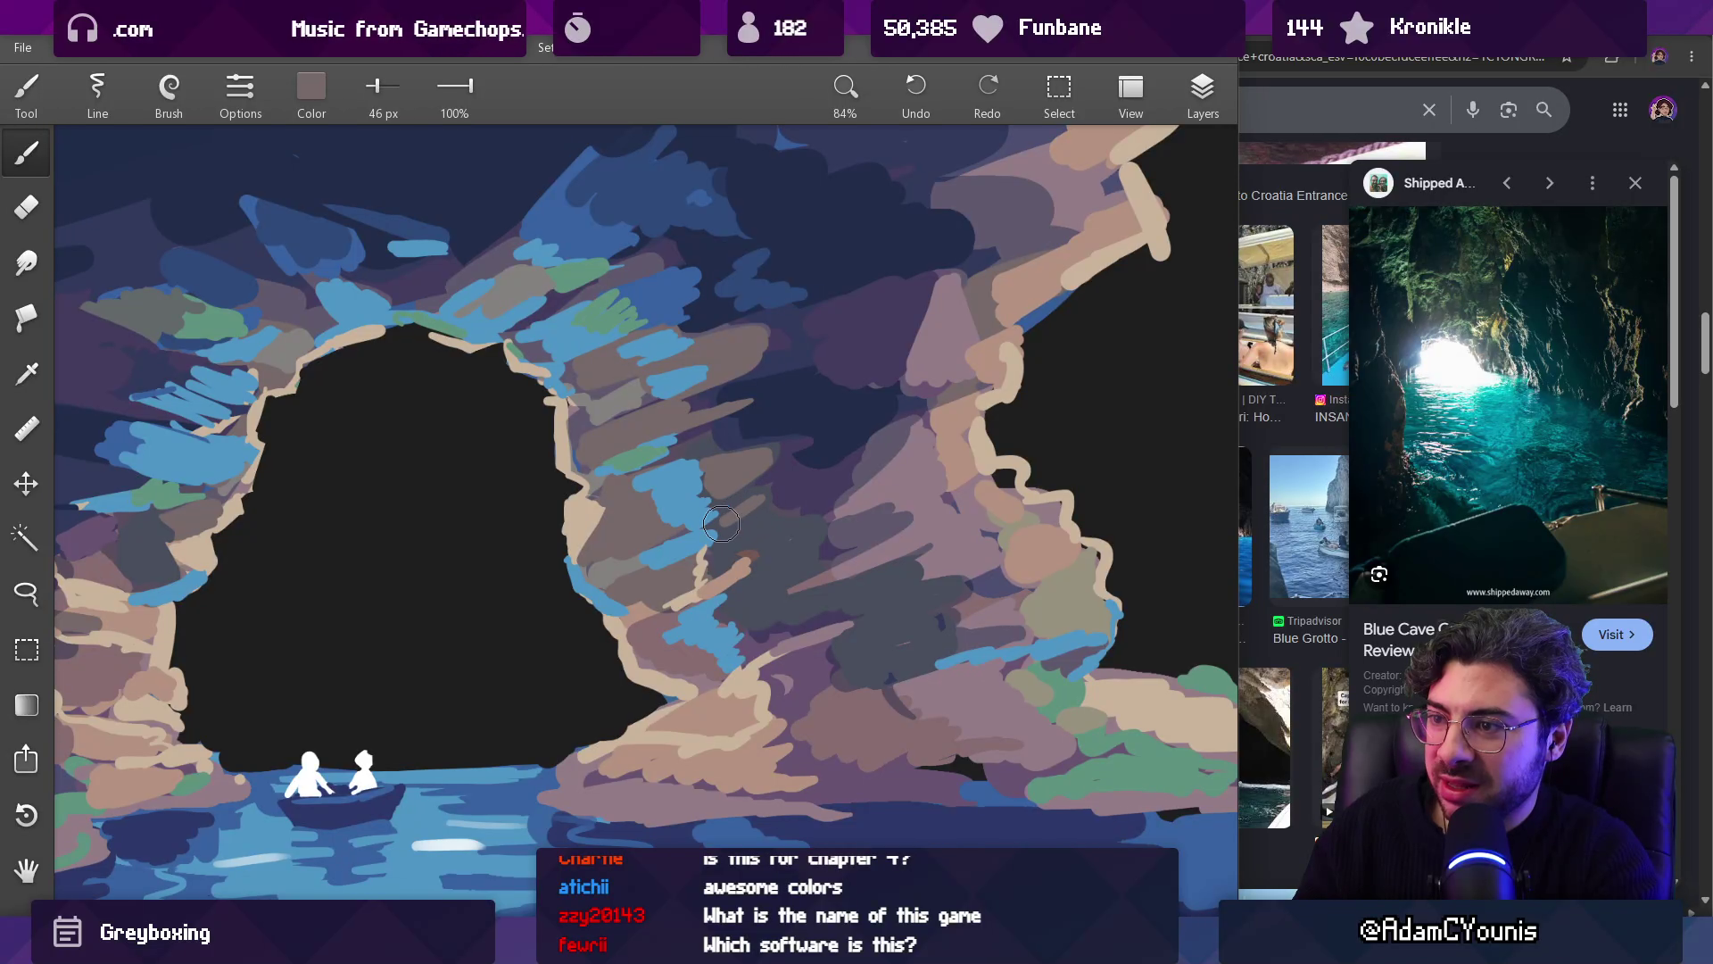
# Step: Sample a dark blue-grey from the rock and raise its green and blue
pyautogui.scroll(-6, 793, 516)
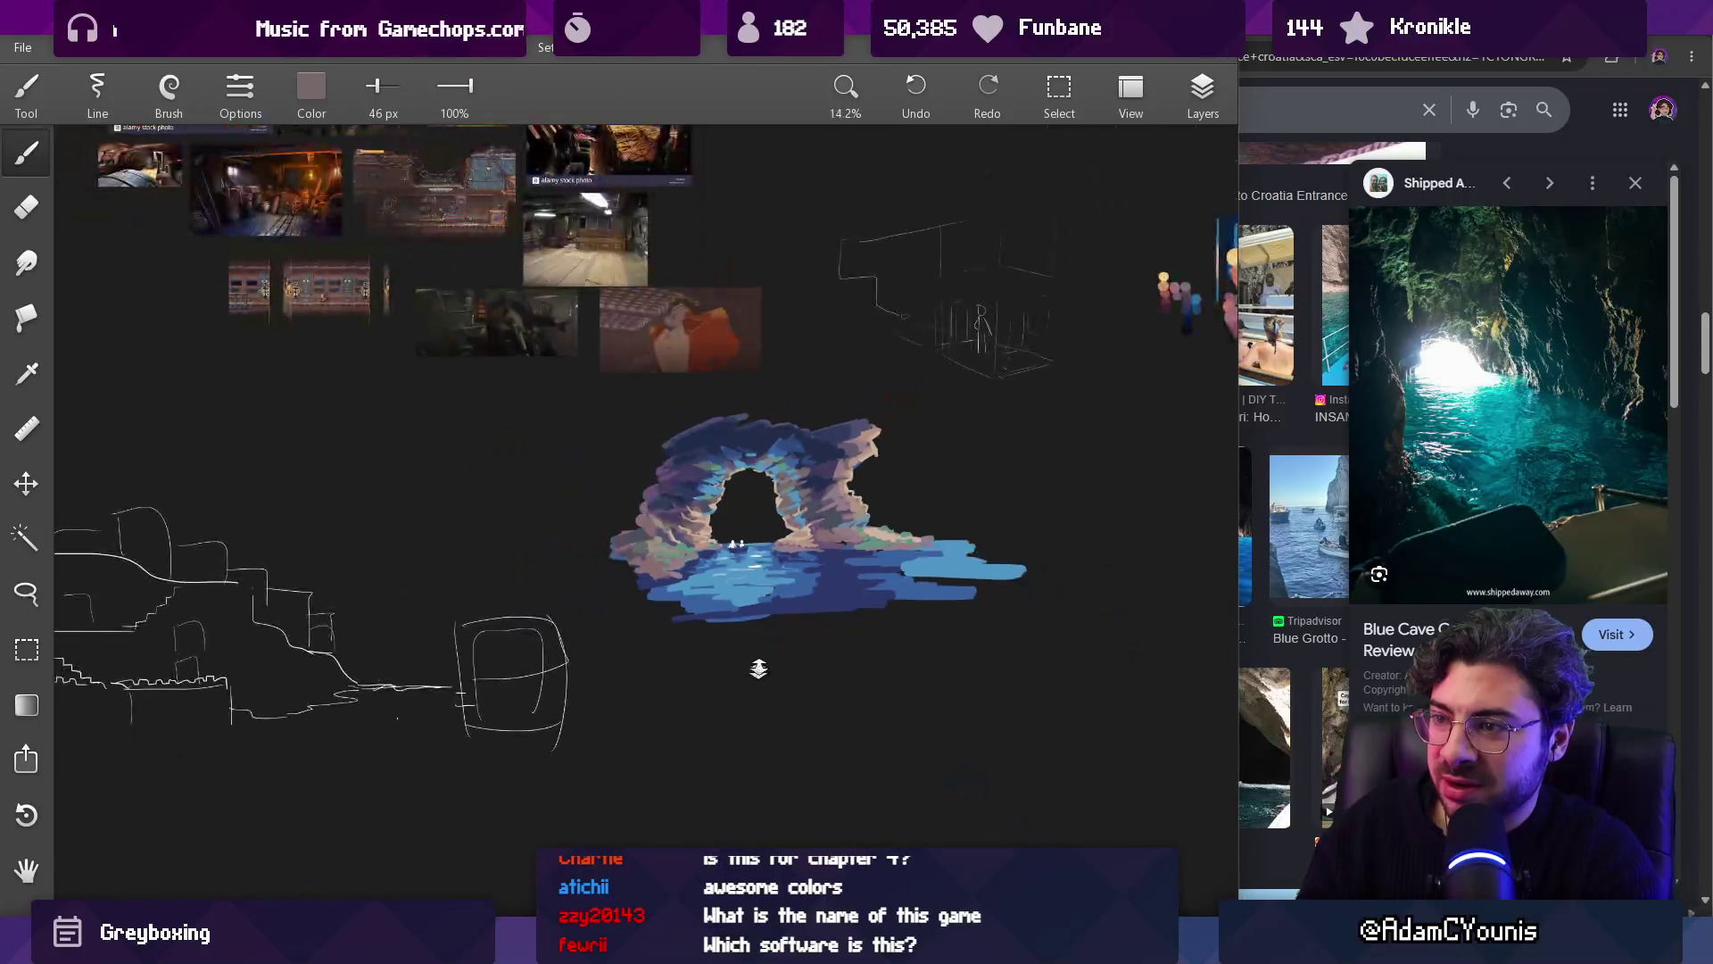
pyautogui.scroll(6, 796, 540)
pyautogui.moveTo(843, 487); pyautogui.dragTo(821, 542)
pyautogui.click(311, 86)
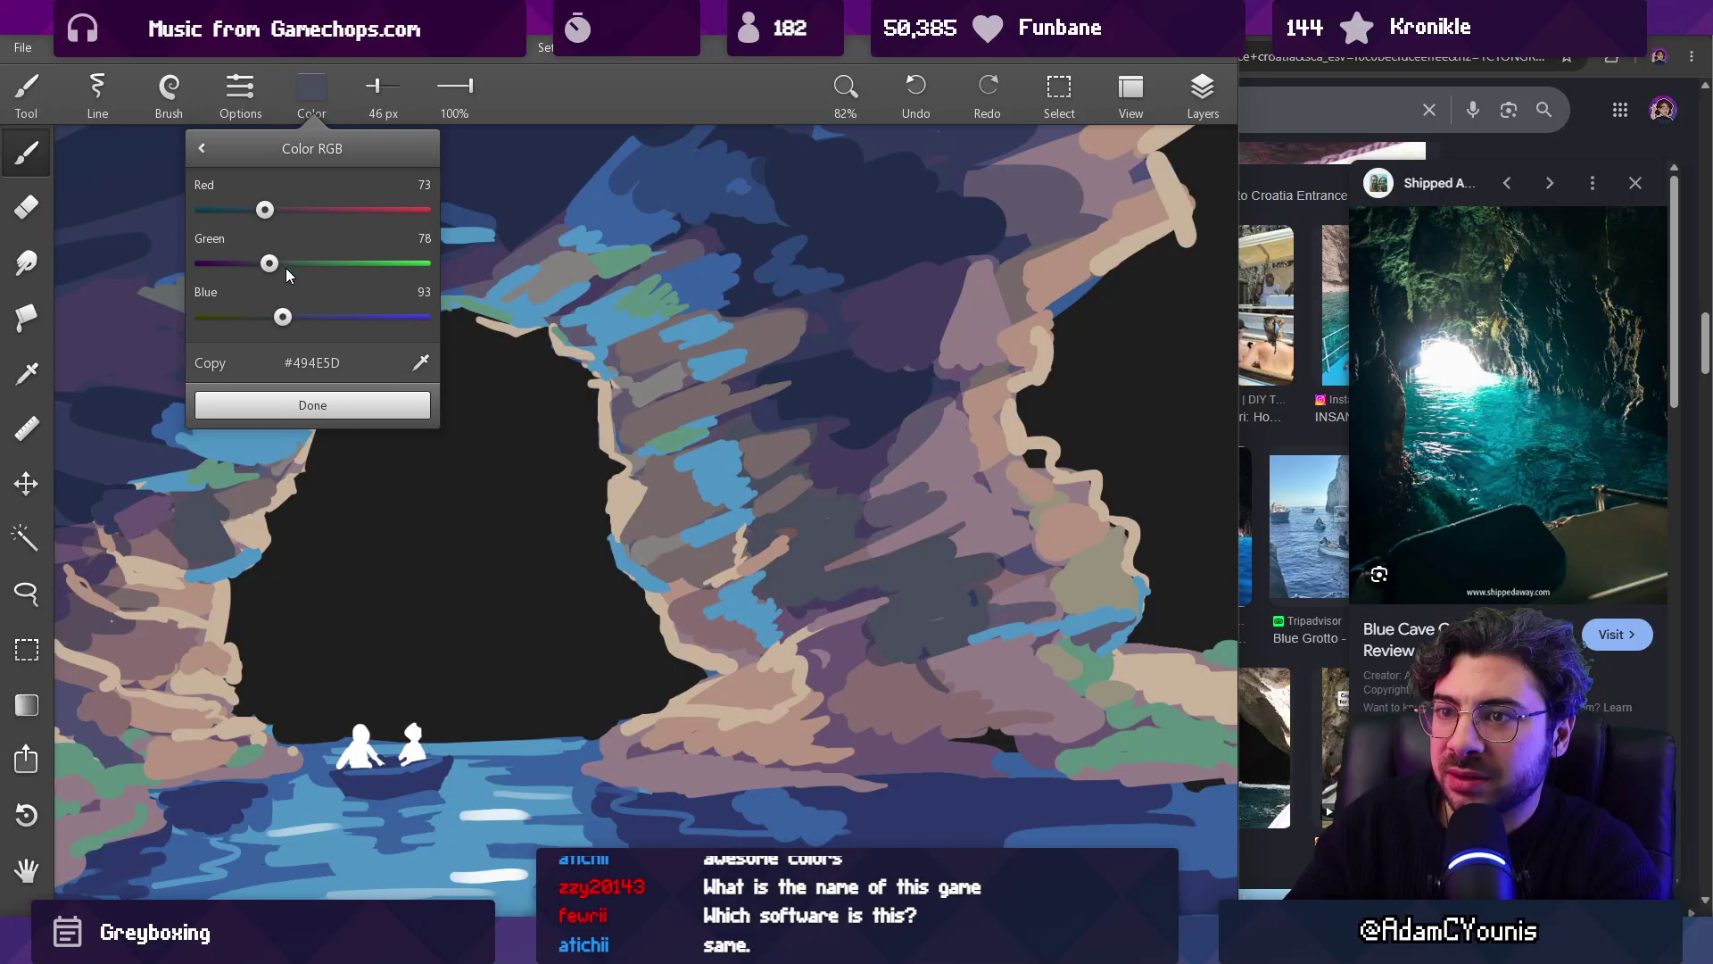
pyautogui.moveTo(281, 266); pyautogui.dragTo(297, 323)
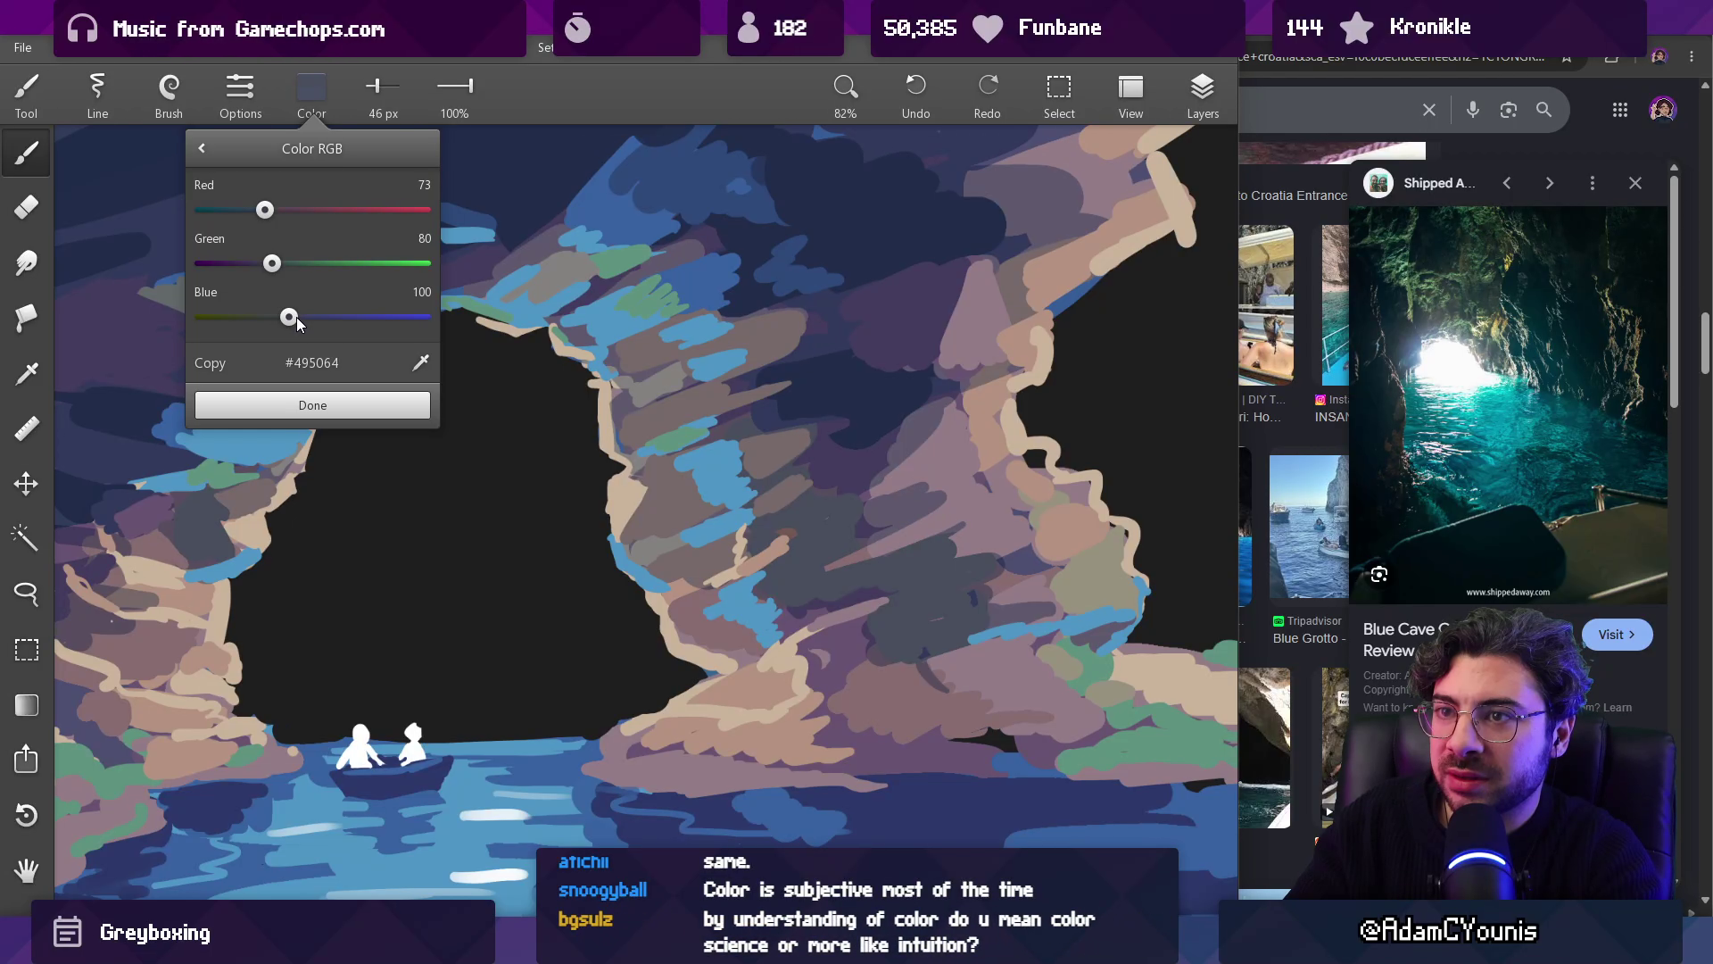
pyautogui.click(327, 407)
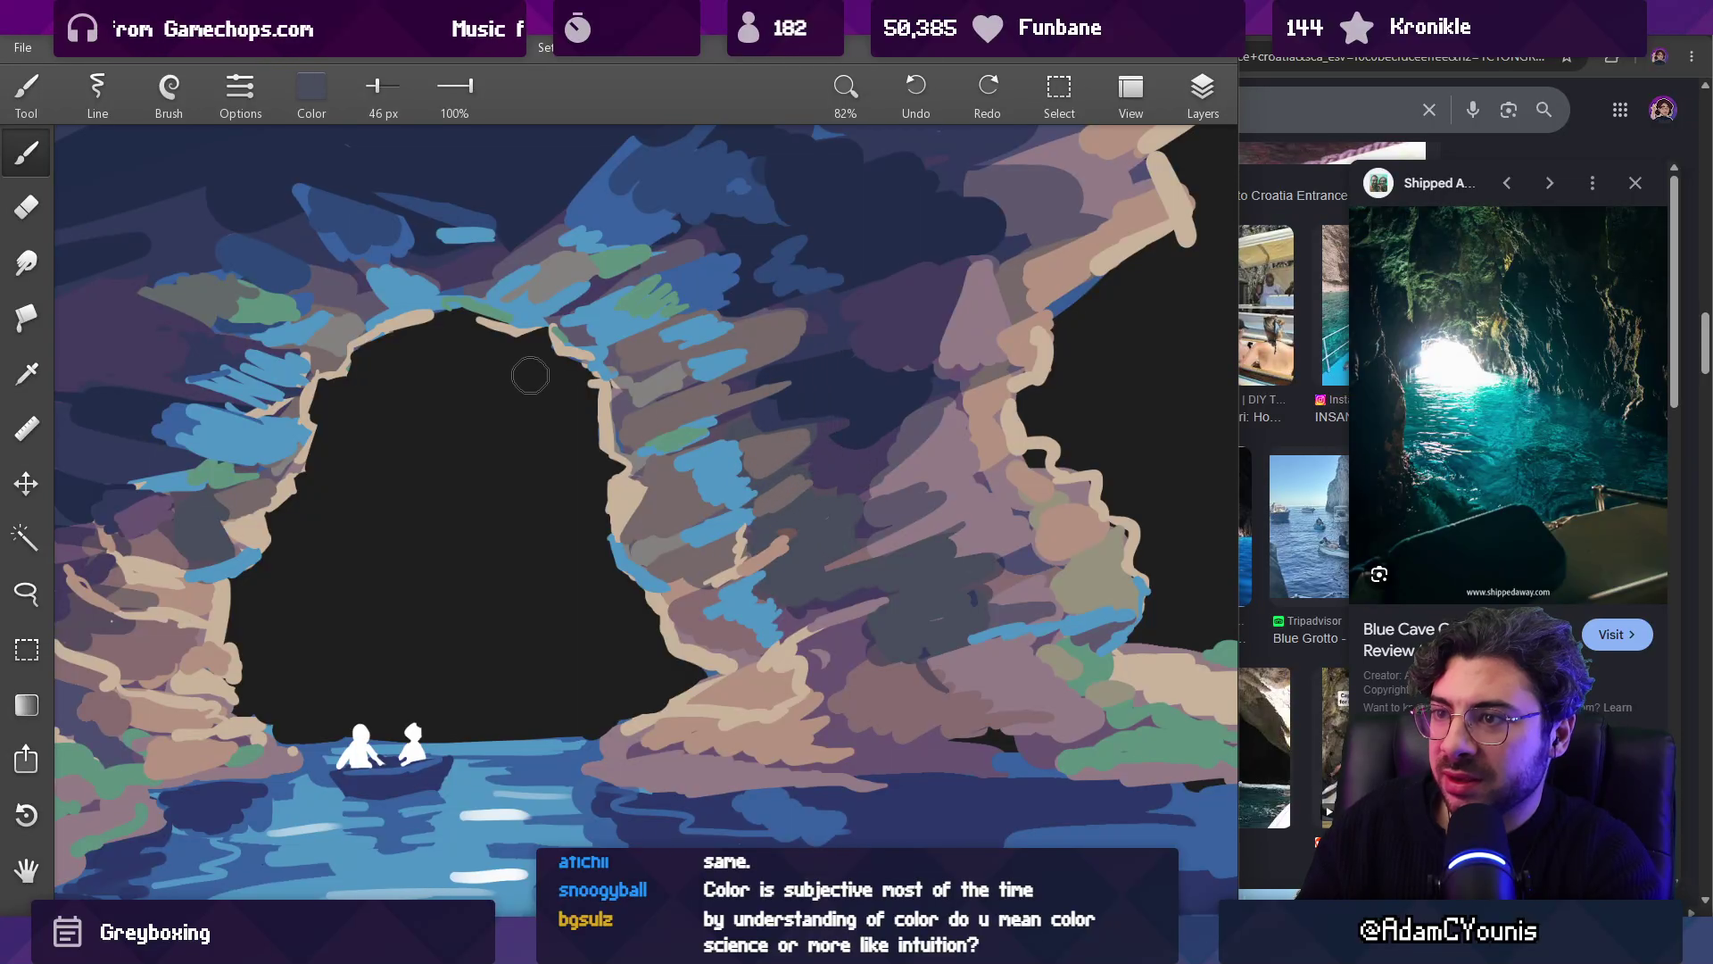
# Step: Shift the colour to a cooler navy #4E4E6B by nudging green up and red down
pyautogui.click(311, 93)
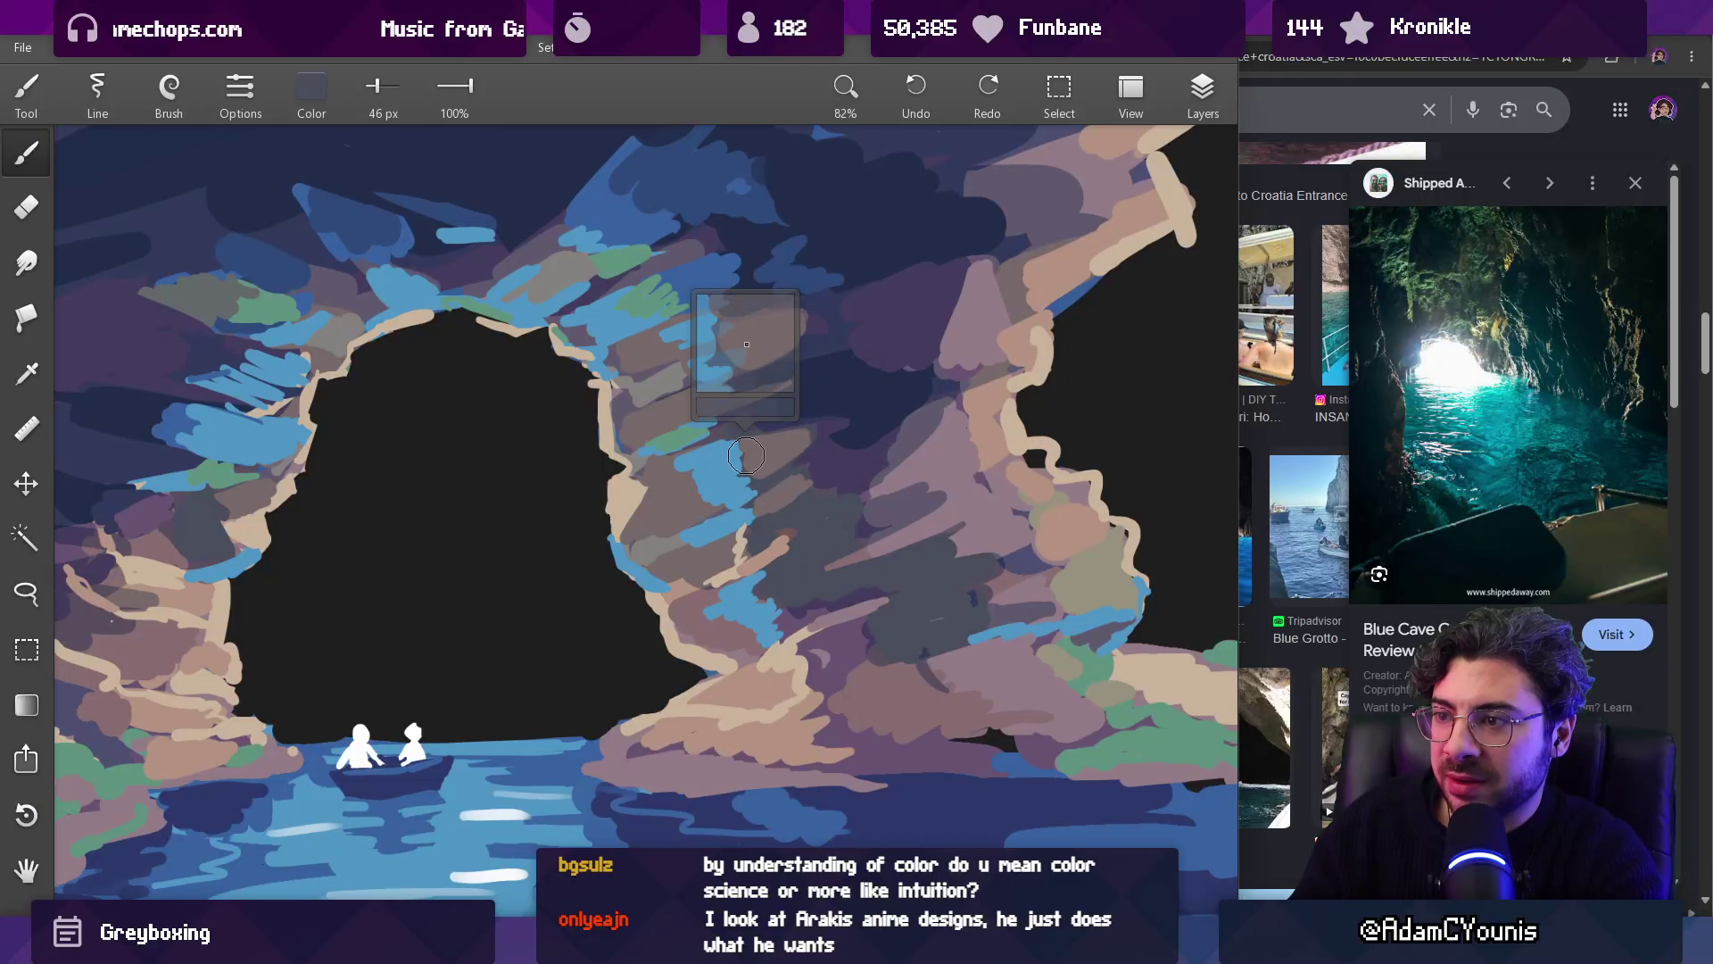
pyautogui.click(287, 113)
pyautogui.moveTo(270, 263); pyautogui.dragTo(278, 259)
pyautogui.click(312, 406)
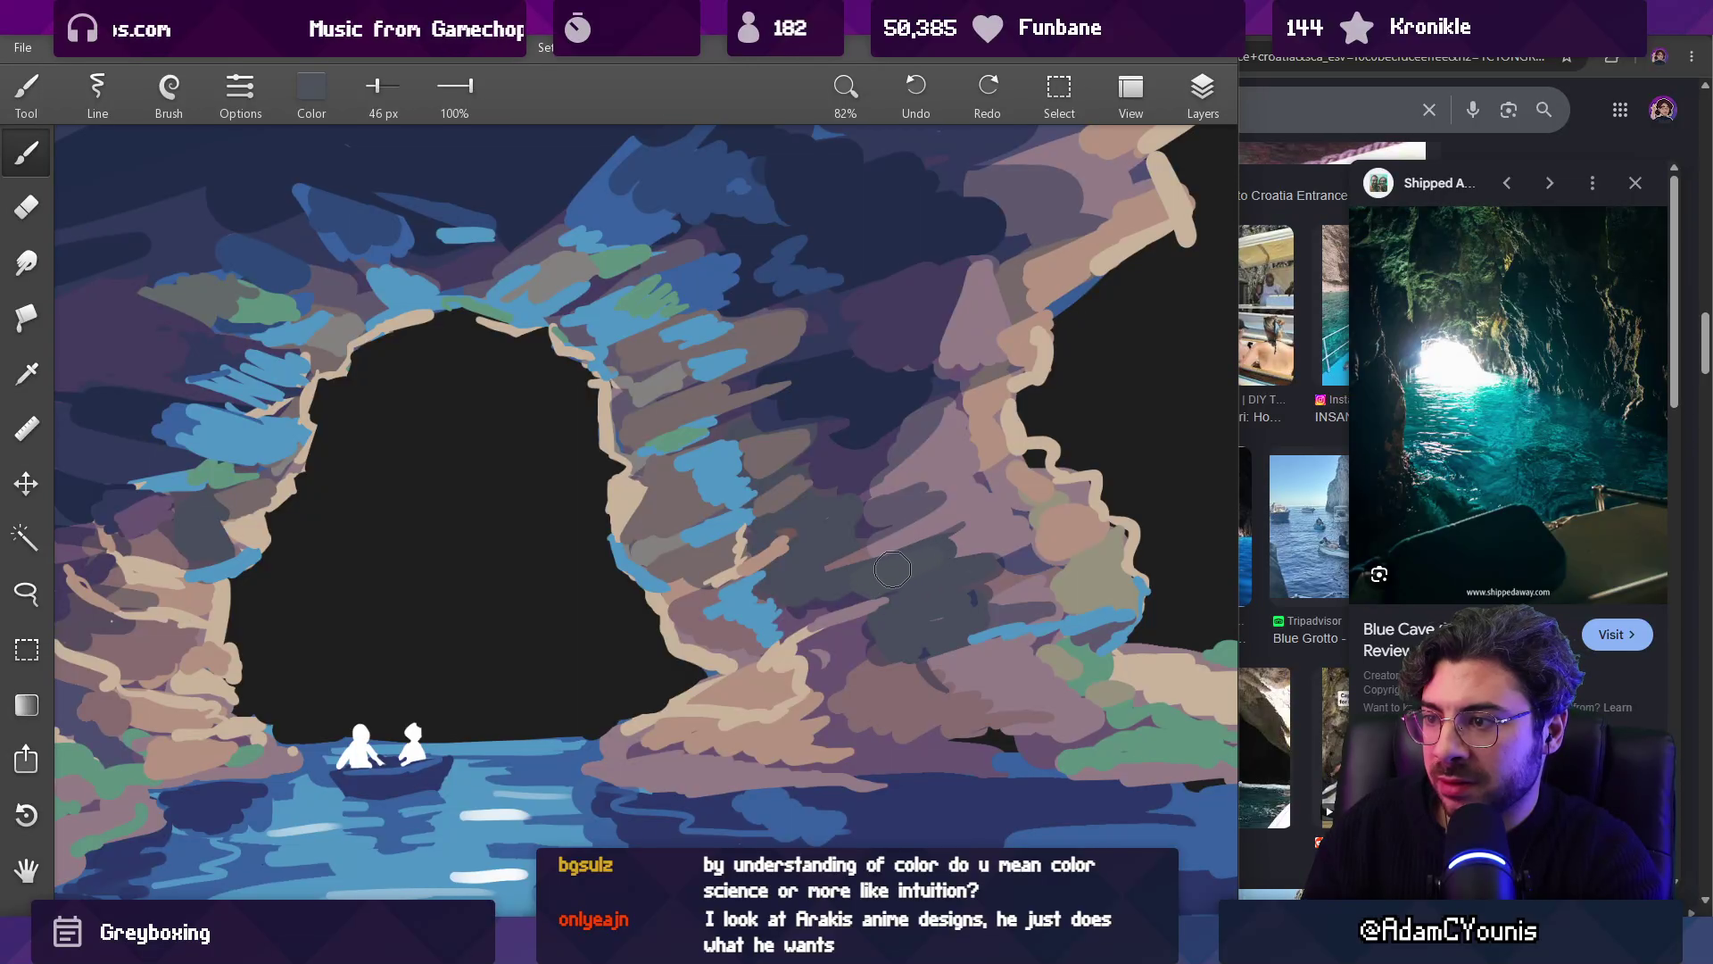
pyautogui.click(312, 89)
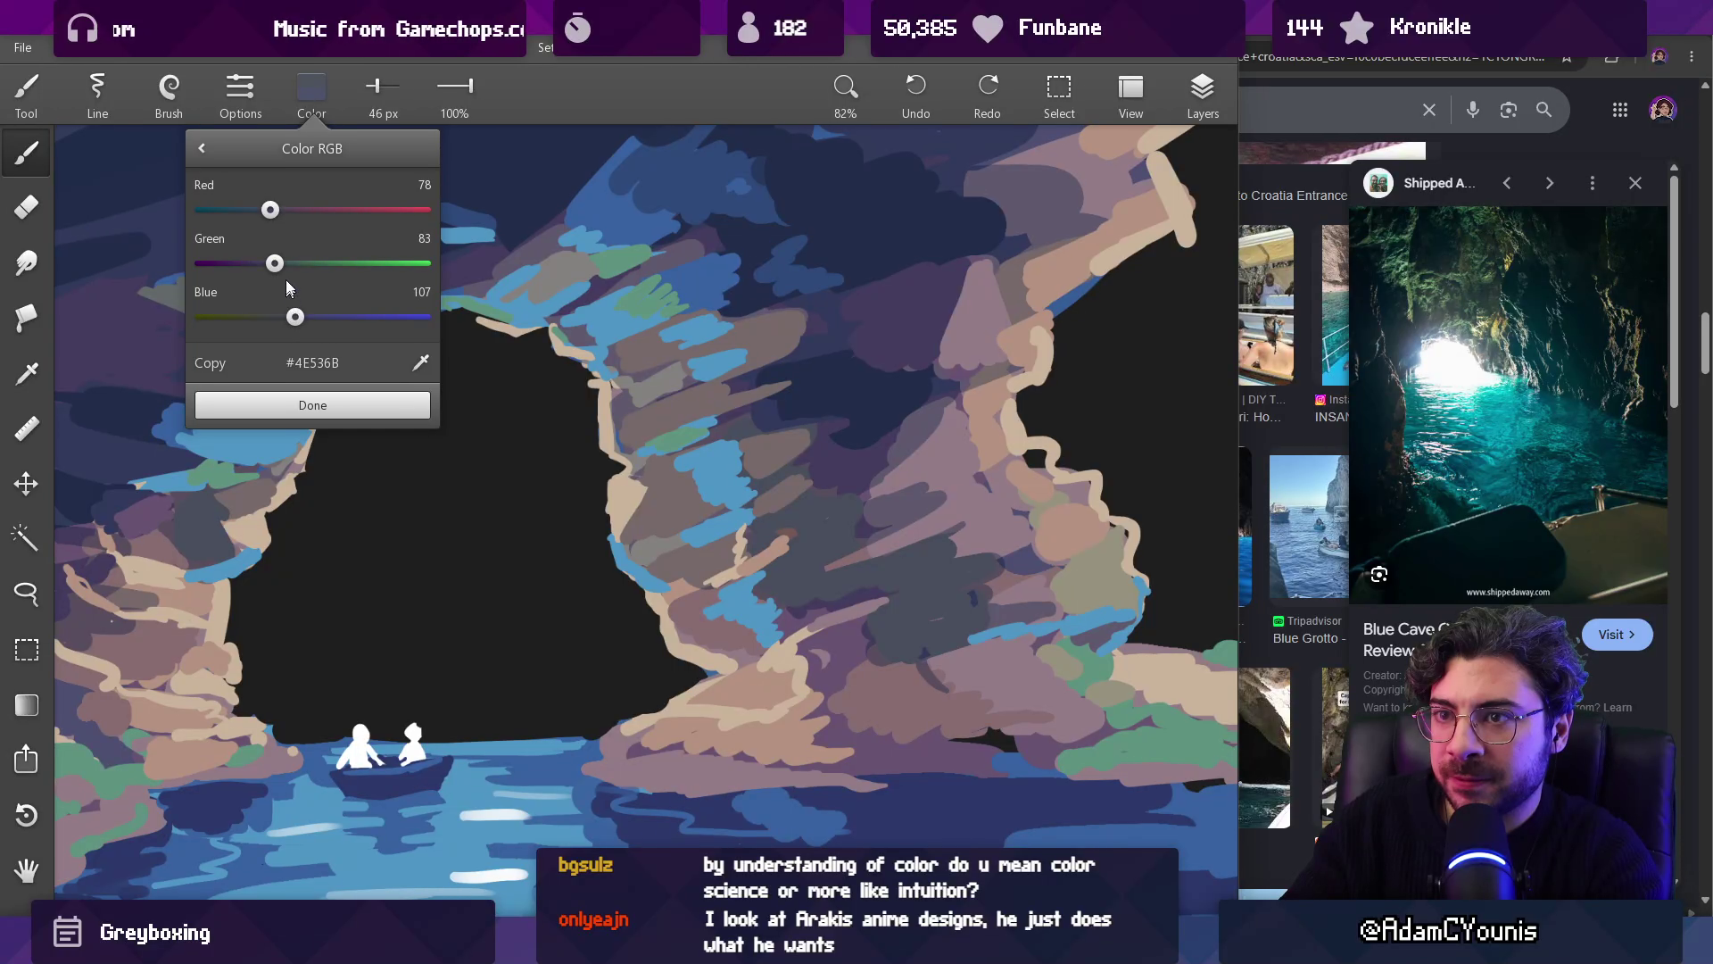
pyautogui.moveTo(261, 213); pyautogui.dragTo(259, 209)
pyautogui.click(312, 403)
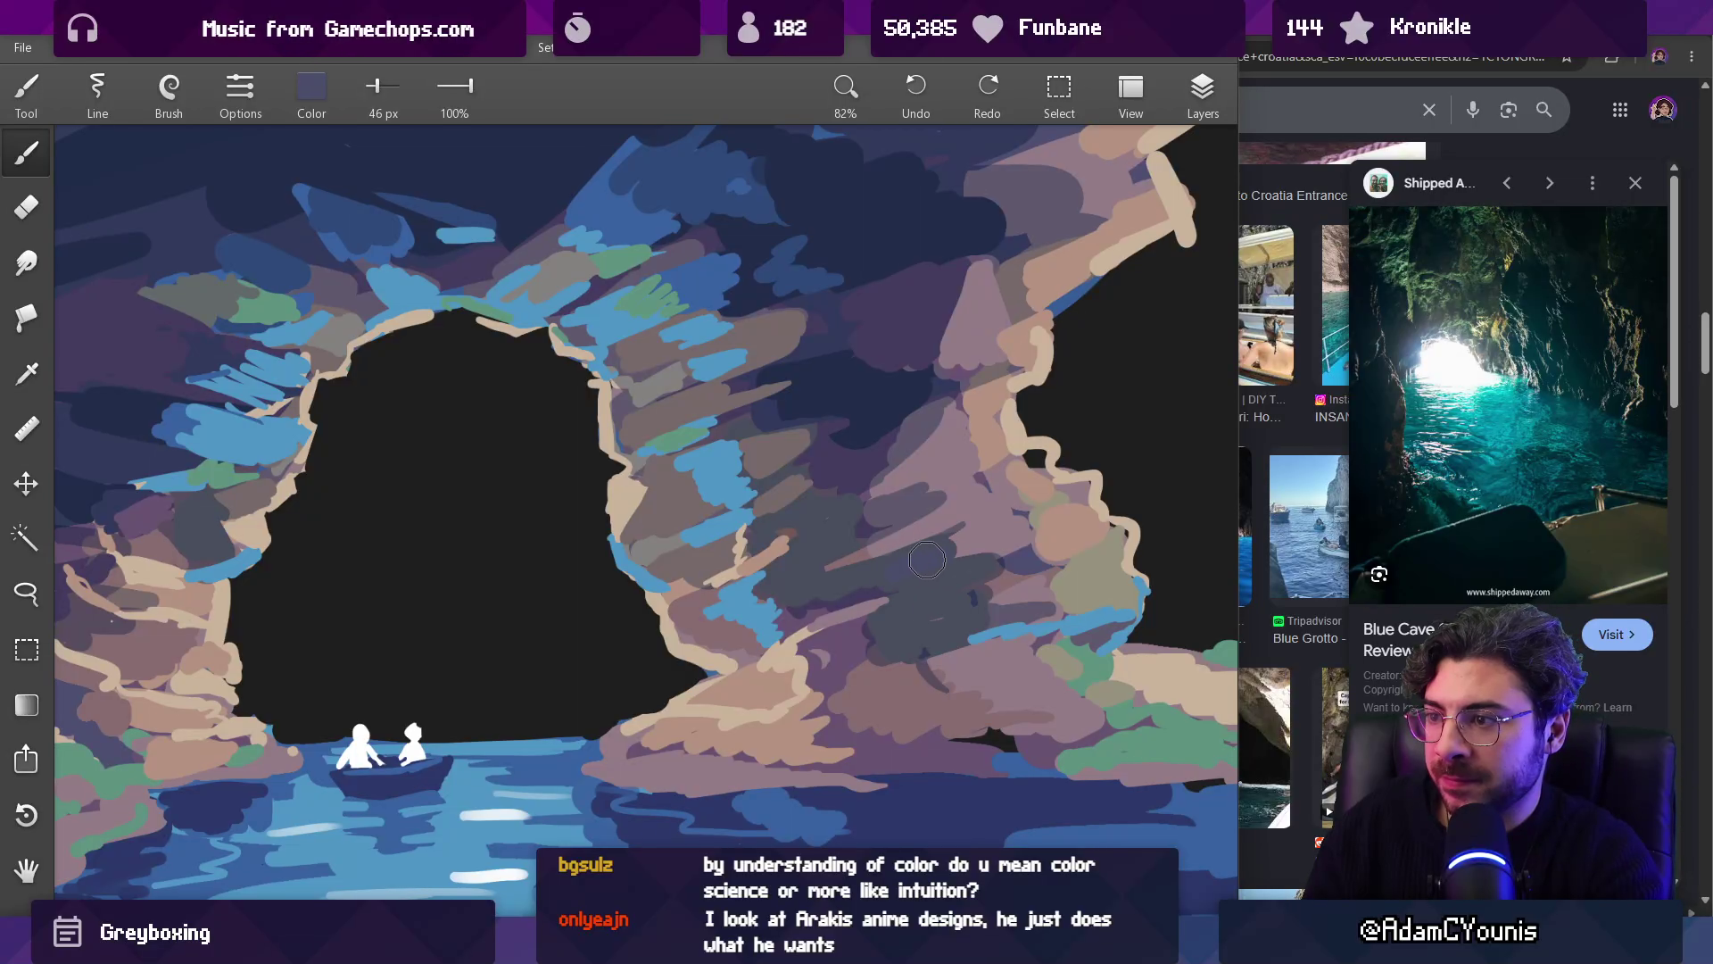
# Step: Sample dusty mauve from the arch rock and enlarge the brush to 63 px
pyautogui.scroll(-5, 850, 525)
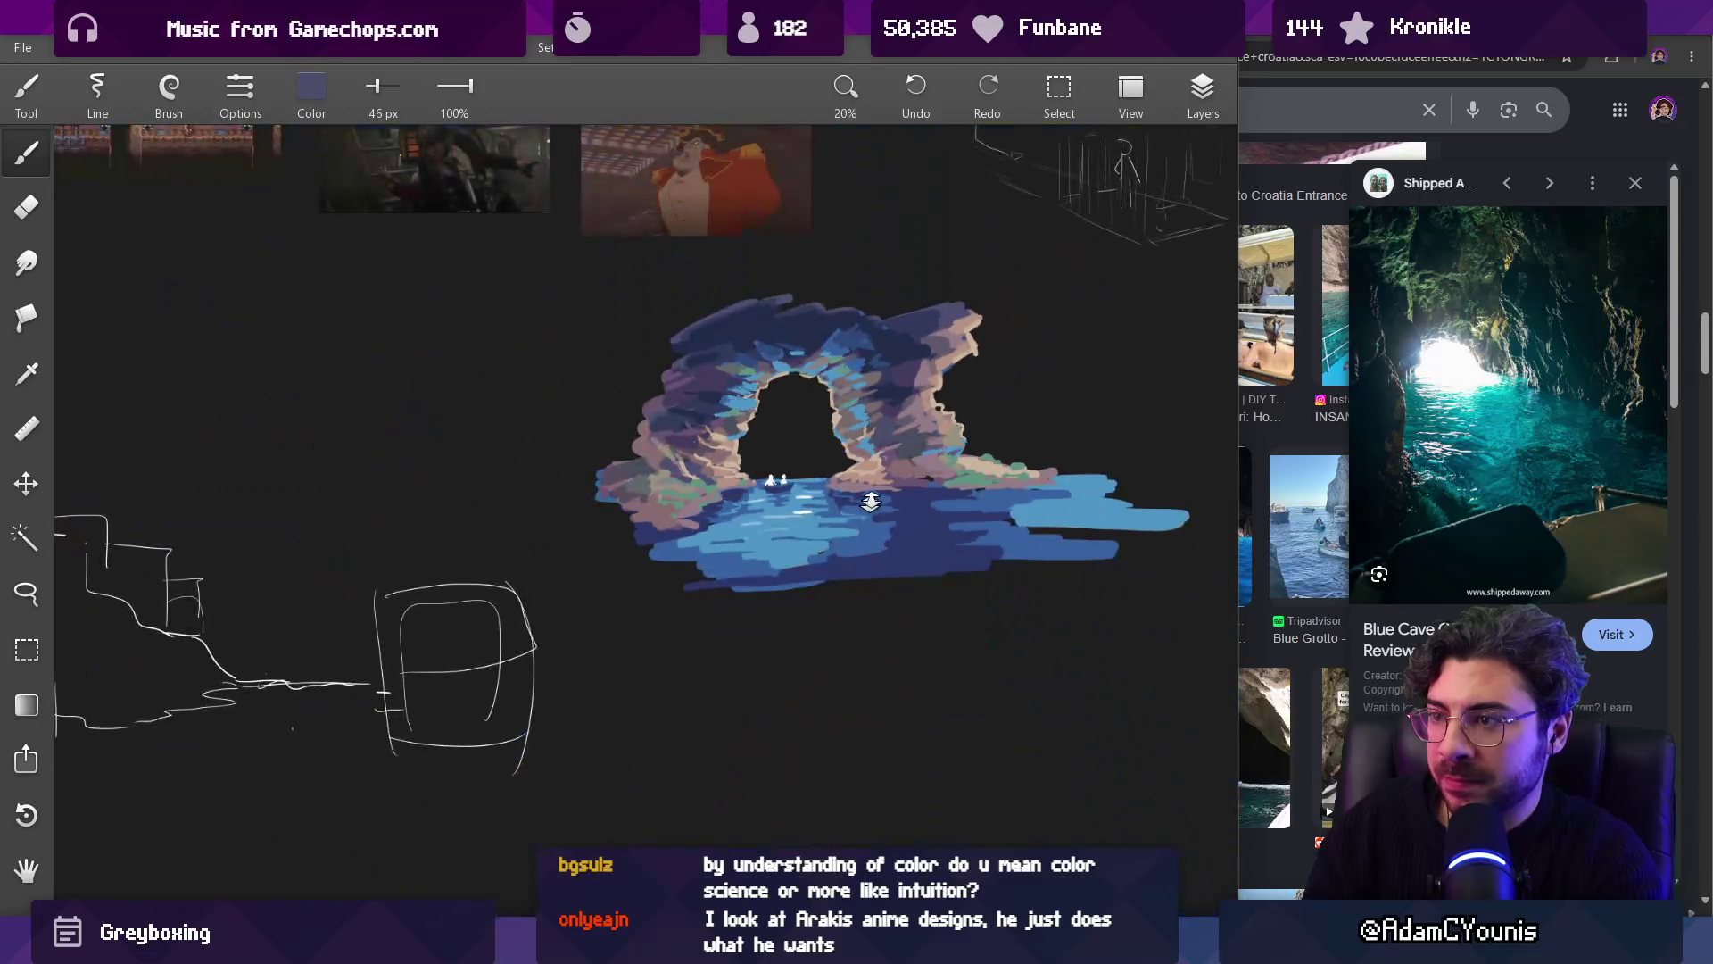
pyautogui.scroll(3, 966, 231)
pyautogui.scroll(2, 966, 231)
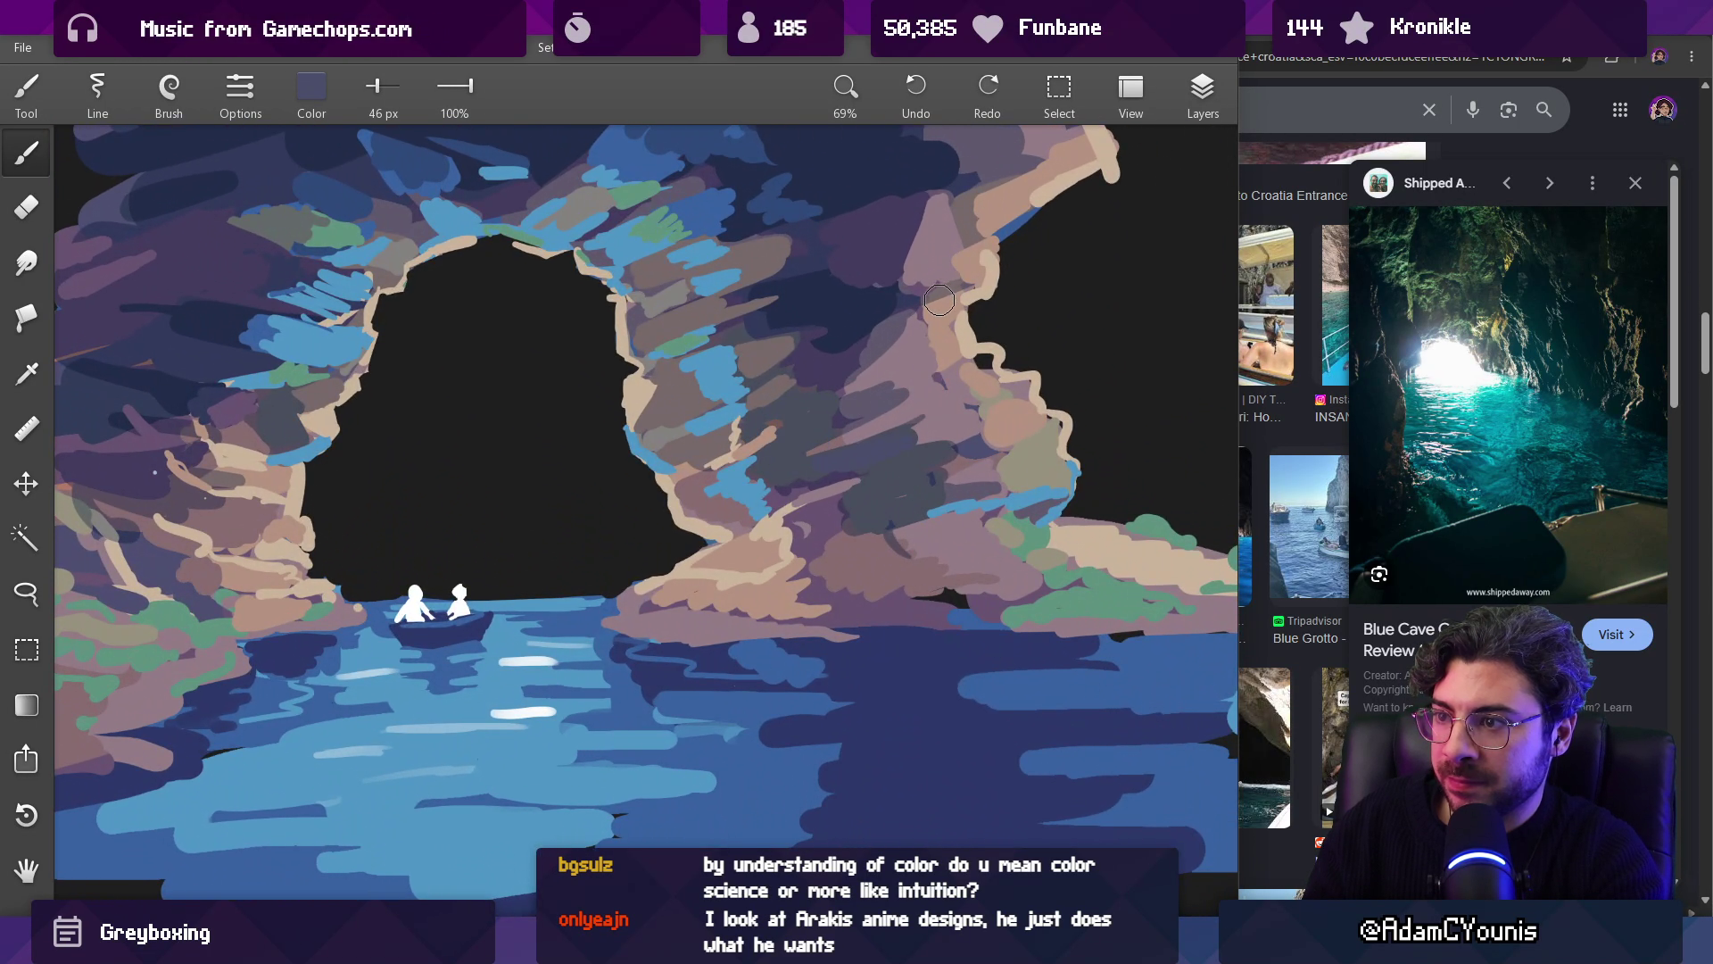
pyautogui.keyDown('alt'); pyautogui.click(915, 340); pyautogui.keyUp('alt')
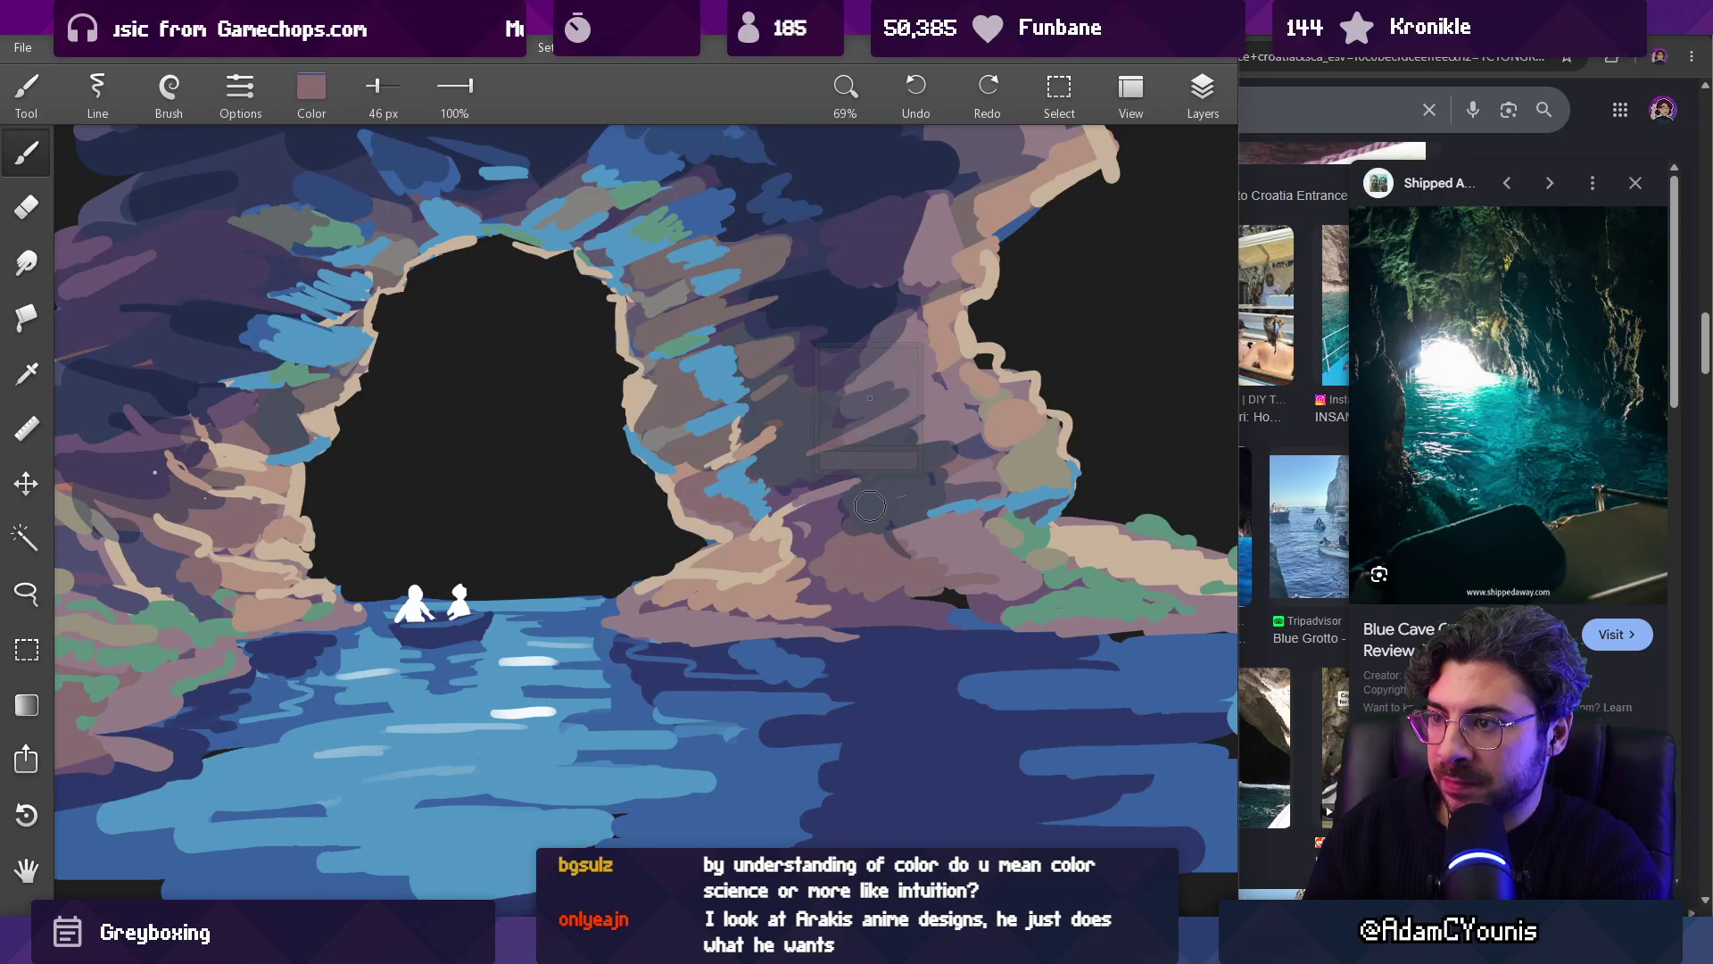
pyautogui.press(']')
pyautogui.press(']')
pyautogui.press(']')
pyautogui.press(']')
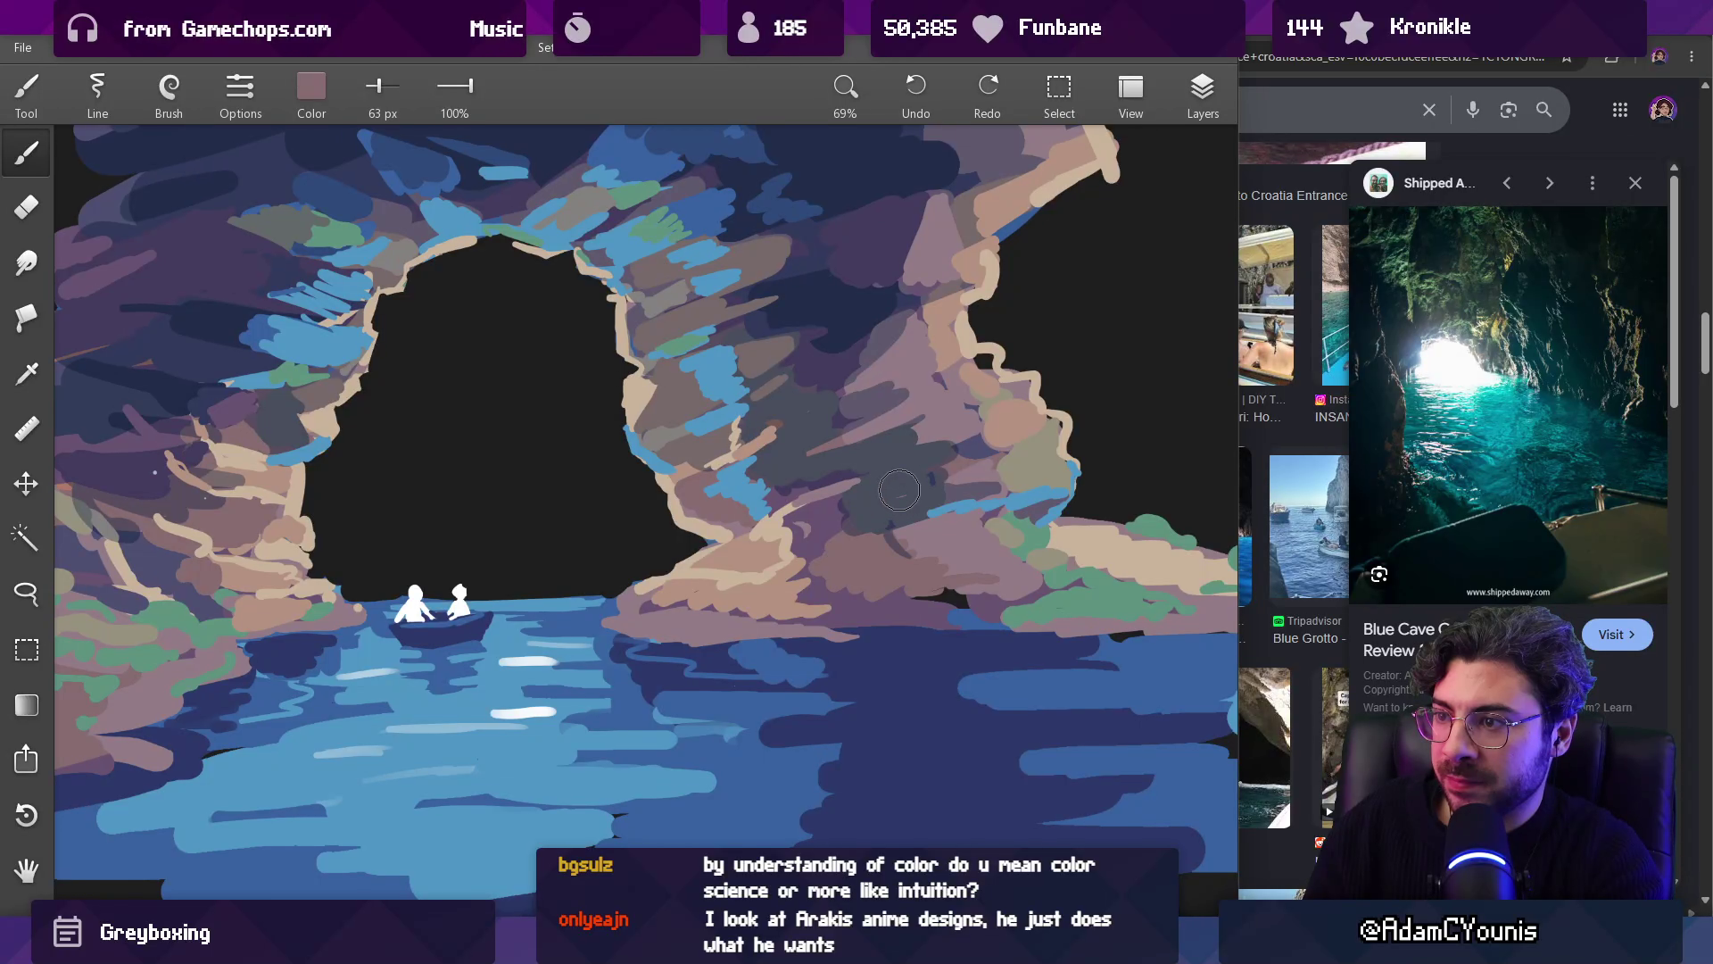
# Step: Try the flat brush, then settle on the round brush at a smaller size
pyautogui.click(169, 89)
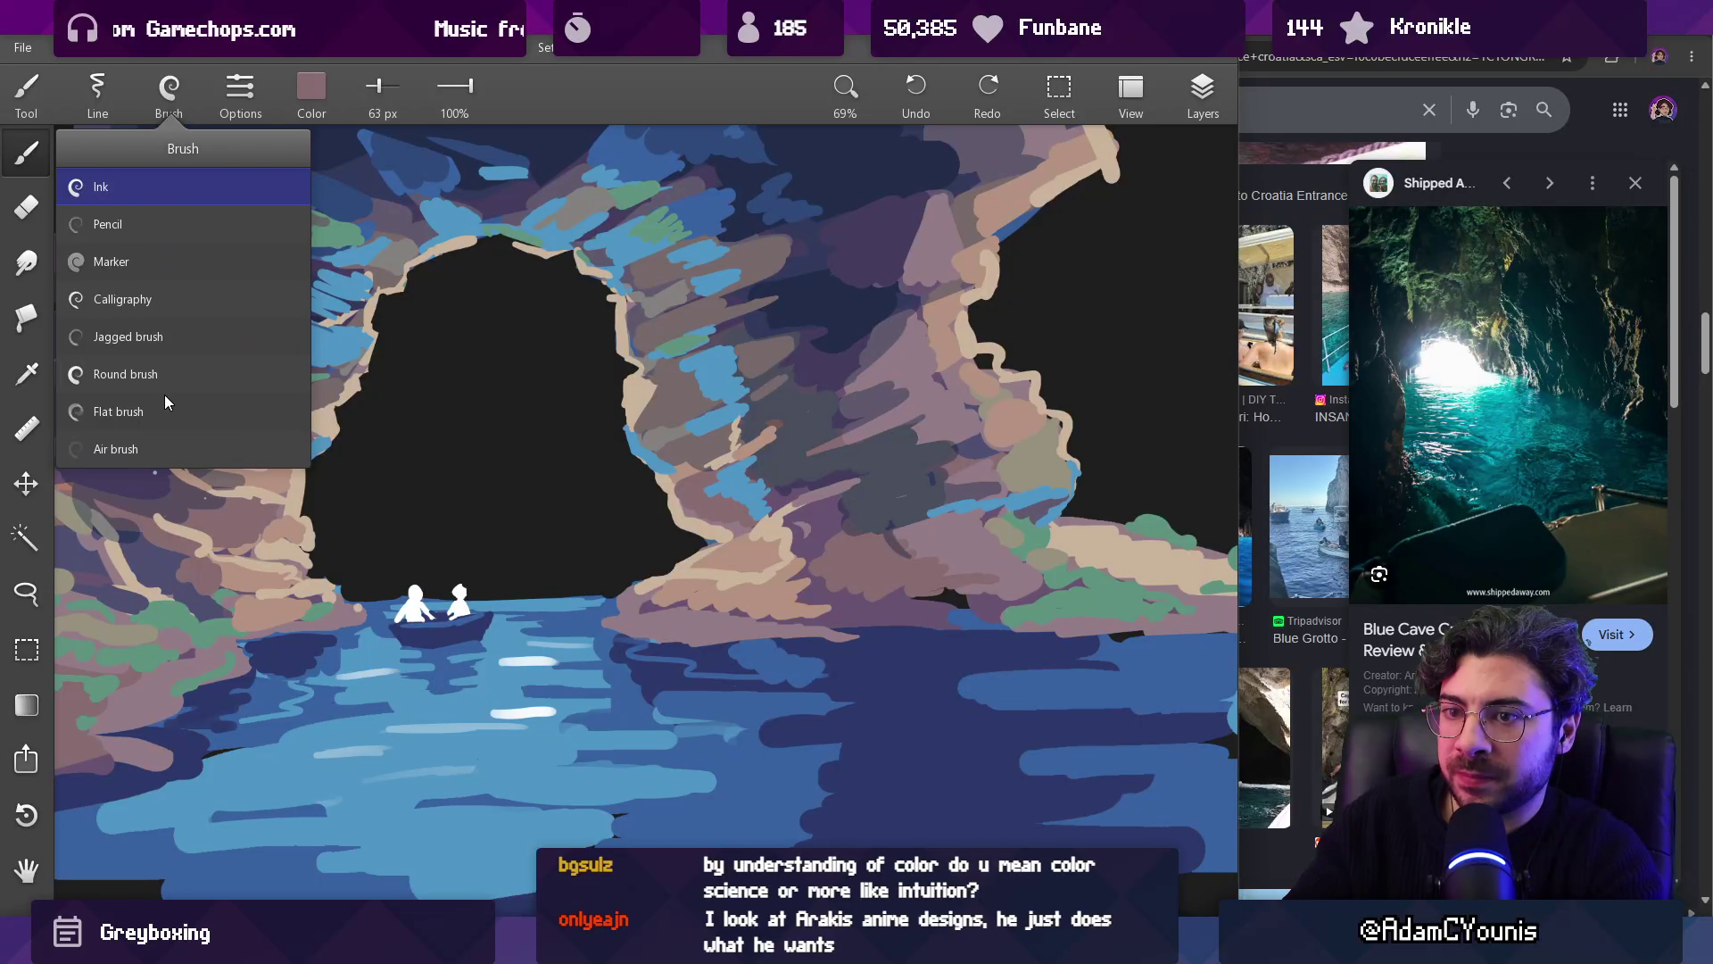
pyautogui.click(164, 333)
pyautogui.click(179, 94)
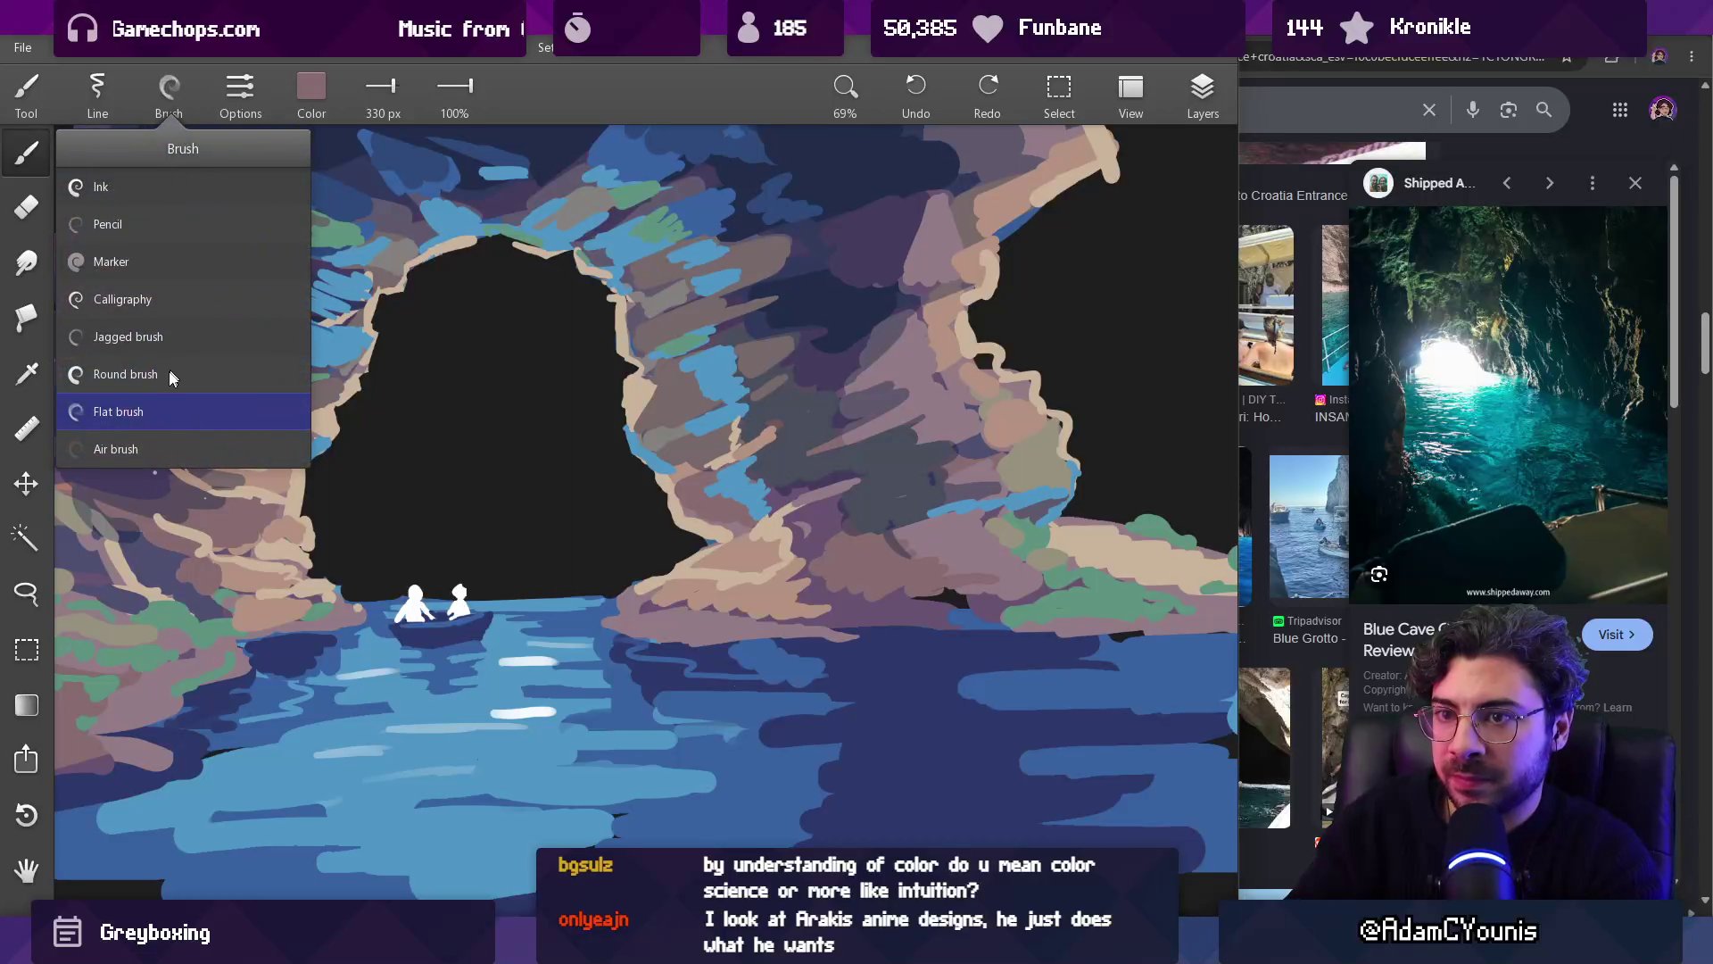
pyautogui.click(161, 373)
pyautogui.press('[')
# Step: Sample a dark grey-blue from the rock, then a blue from the arch
pyautogui.keyDown('alt'); pyautogui.click(886, 513); pyautogui.keyUp('alt')
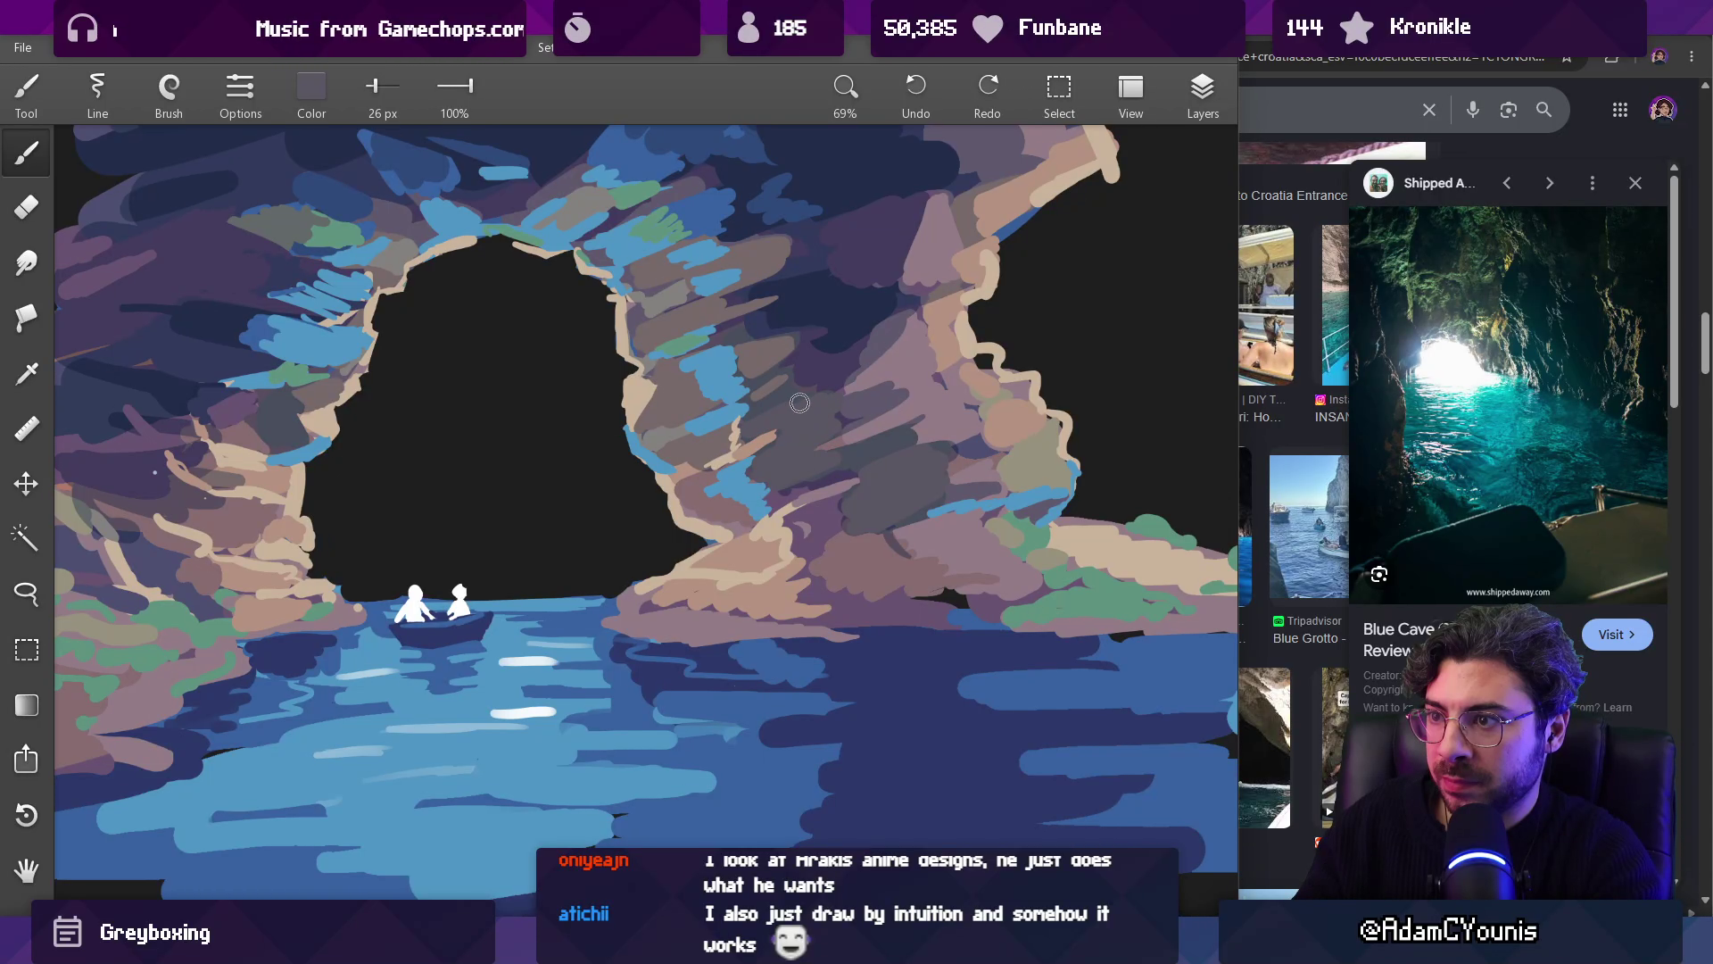
pyautogui.scroll(-5, 838, 402)
pyautogui.scroll(5, 852, 418)
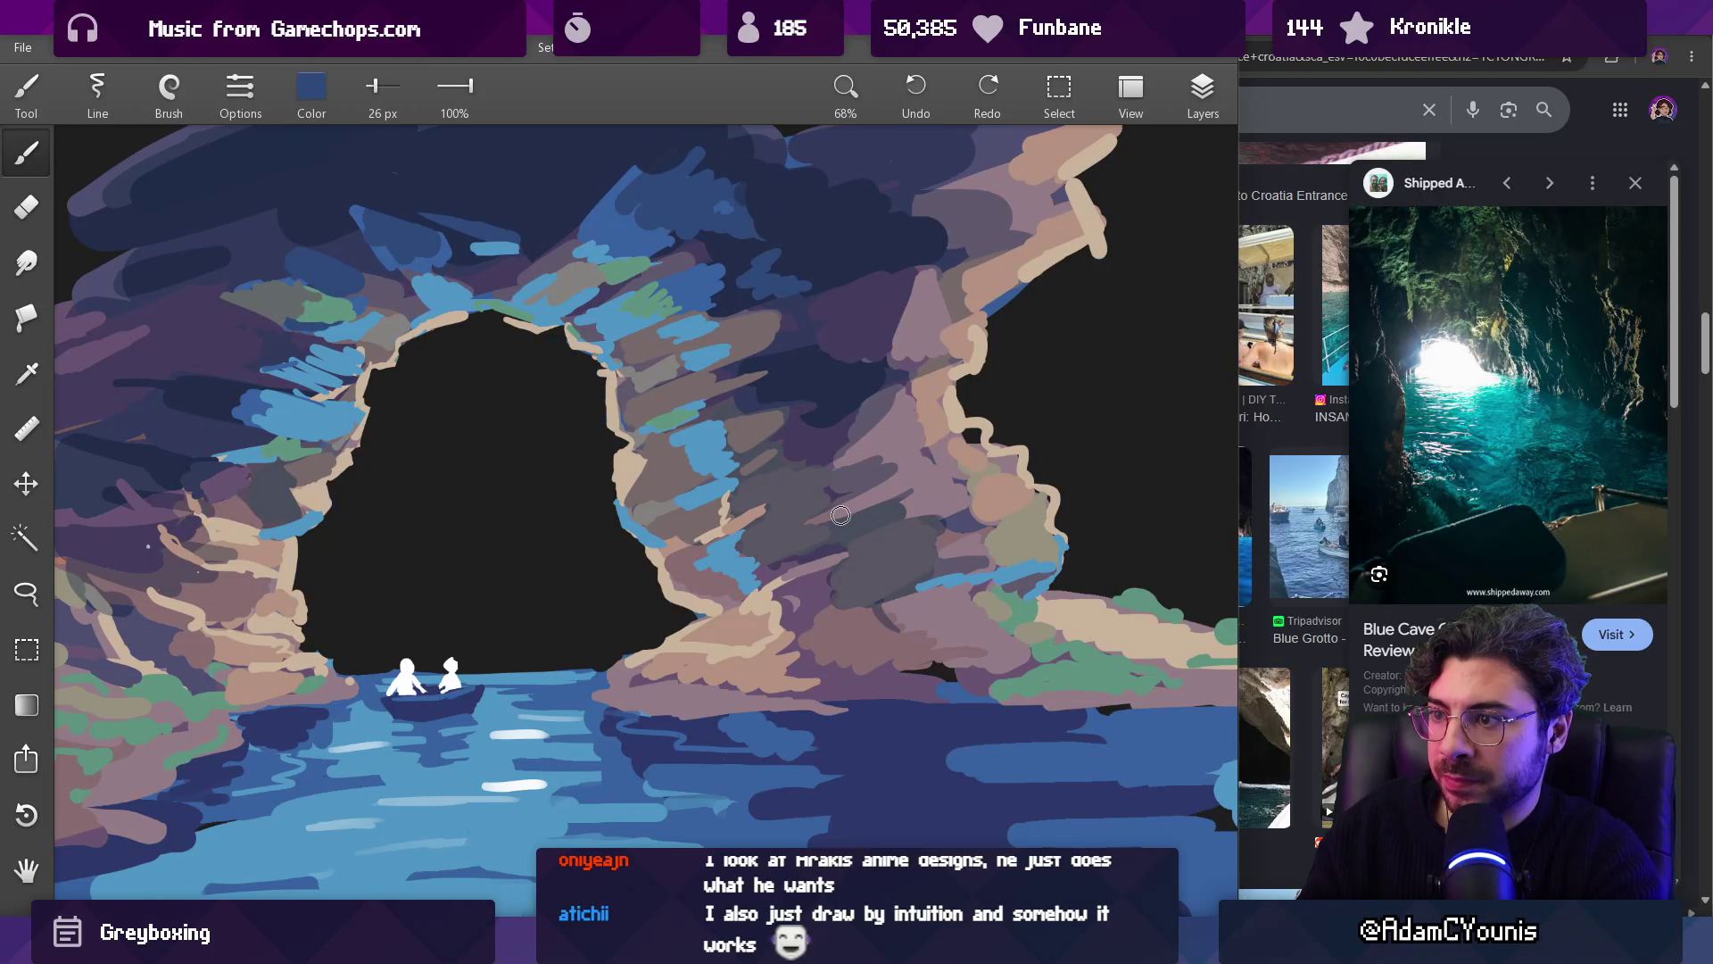
pyautogui.keyDown('alt'); pyautogui.click(879, 522); pyautogui.keyUp('alt')
pyautogui.press(']')
pyautogui.press(']')
pyautogui.press(']')
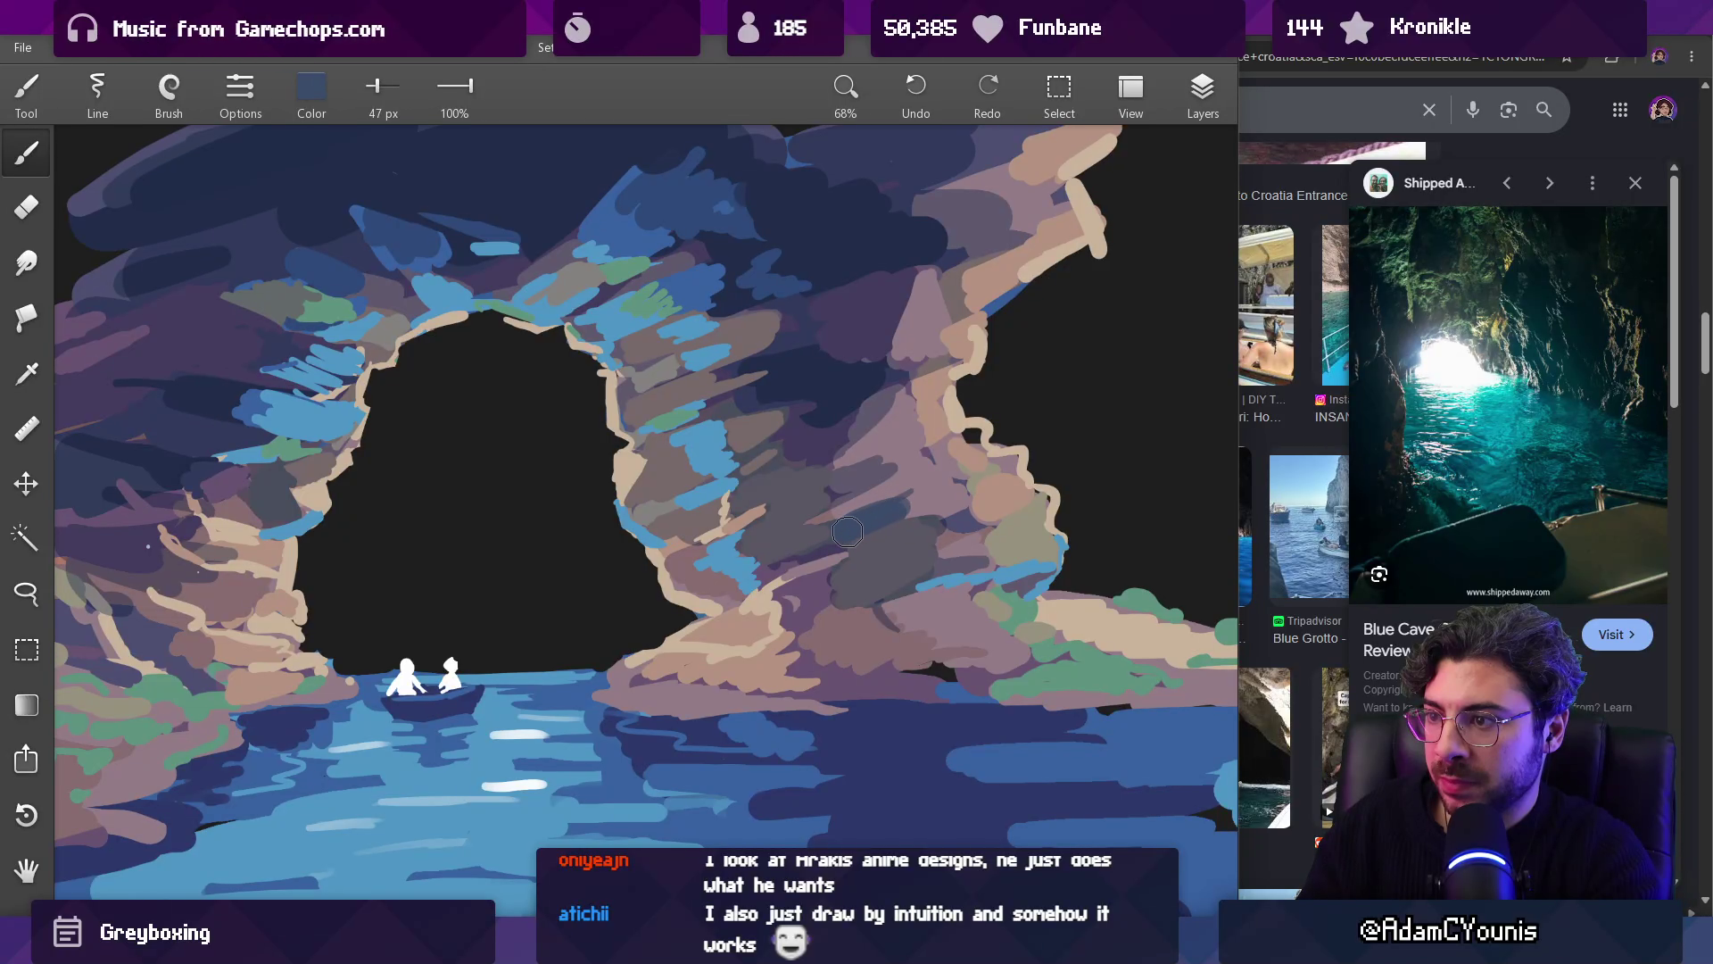
pyautogui.press('[')
pyautogui.press('[')
pyautogui.press('[')
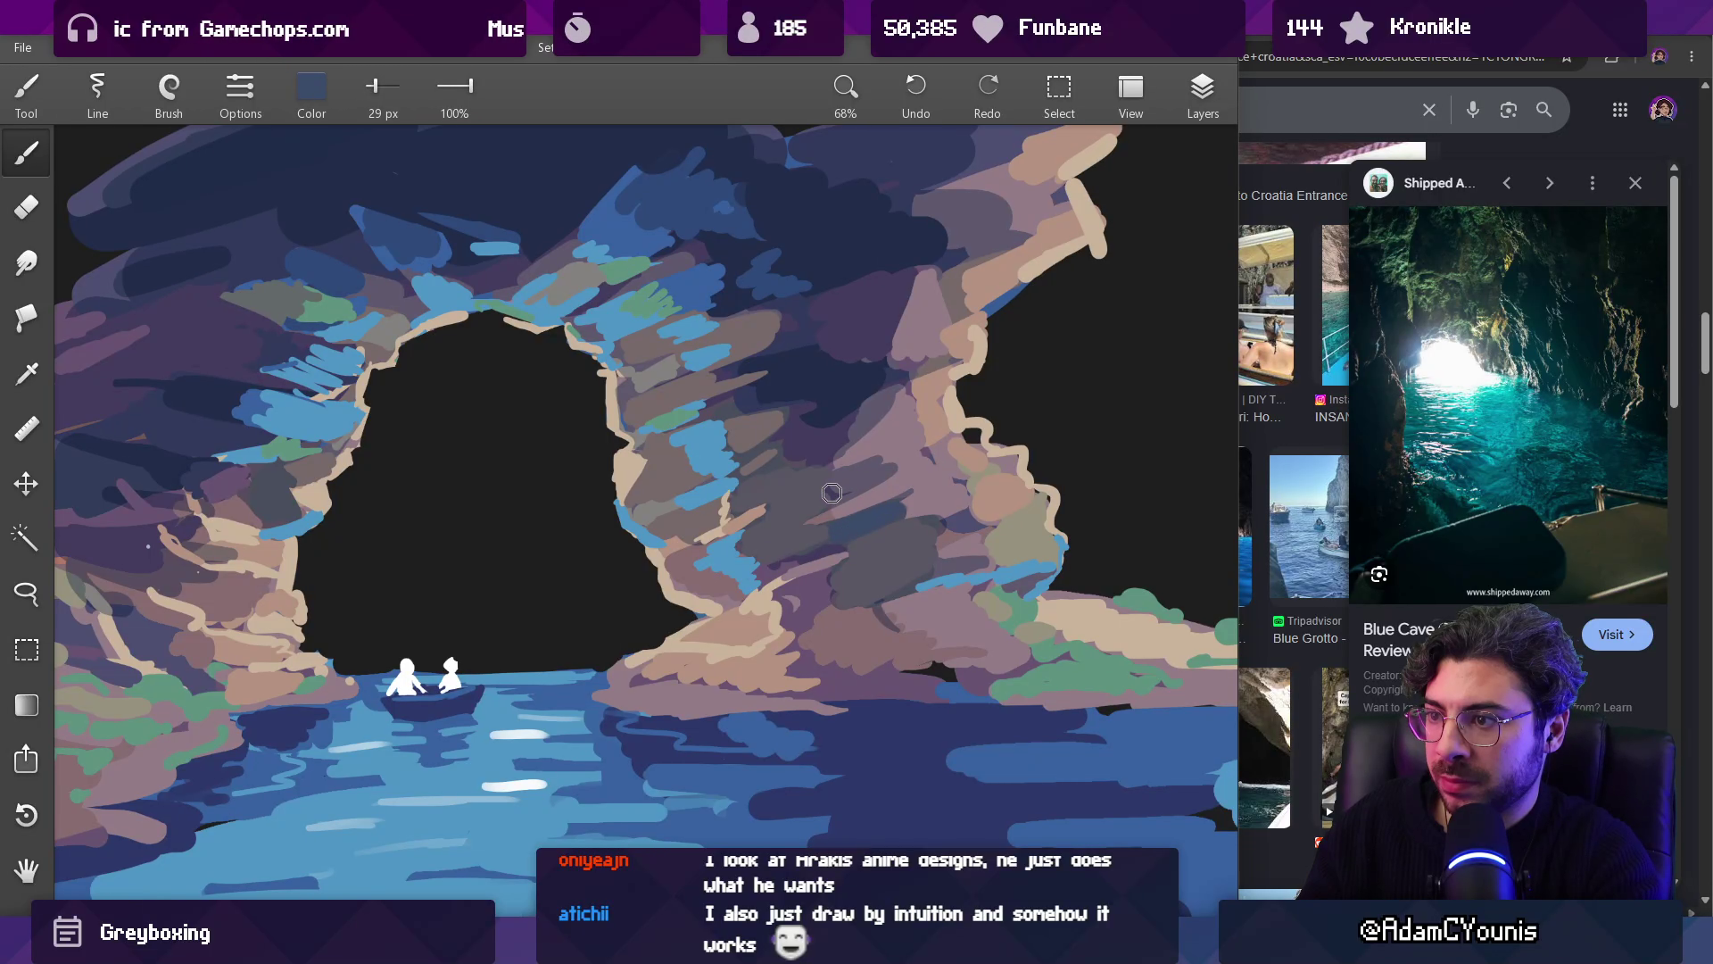
# Step: Sample mauve, darker greyish purple and tan rock colours while checking the whole board
pyautogui.moveTo(858, 472); pyautogui.dragTo(864, 559)
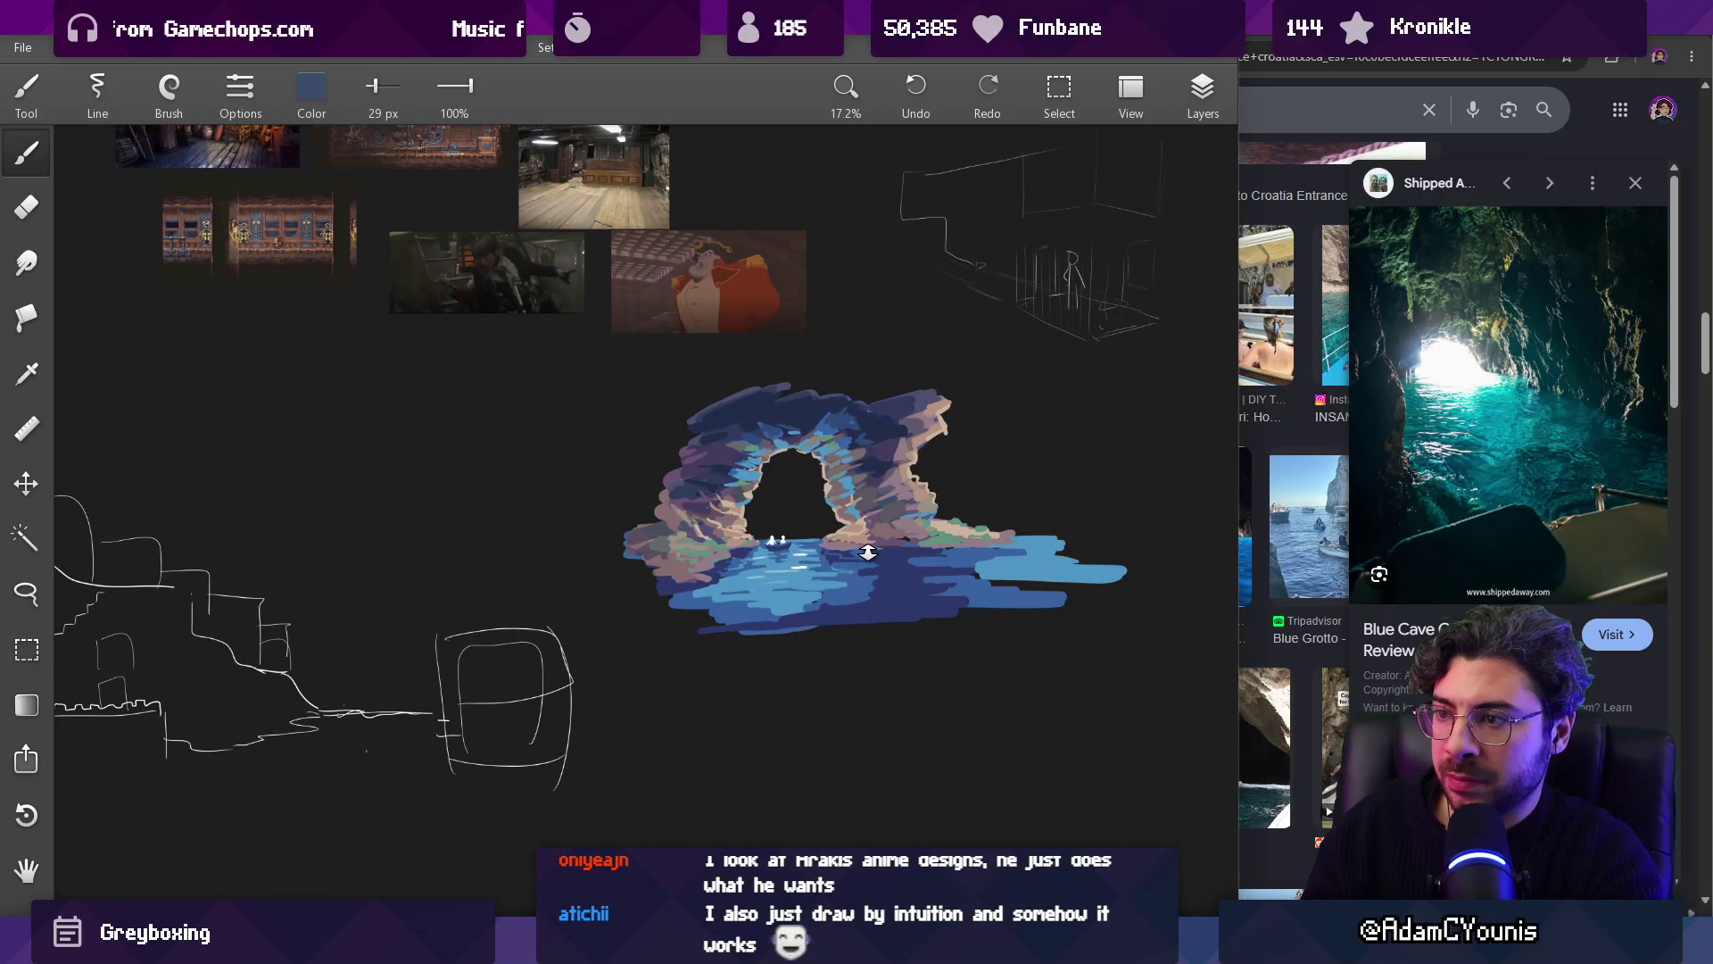
pyautogui.moveTo(924, 455); pyautogui.dragTo(910, 393)
pyautogui.keyDown('alt'); pyautogui.click(892, 533); pyautogui.keyUp('alt')
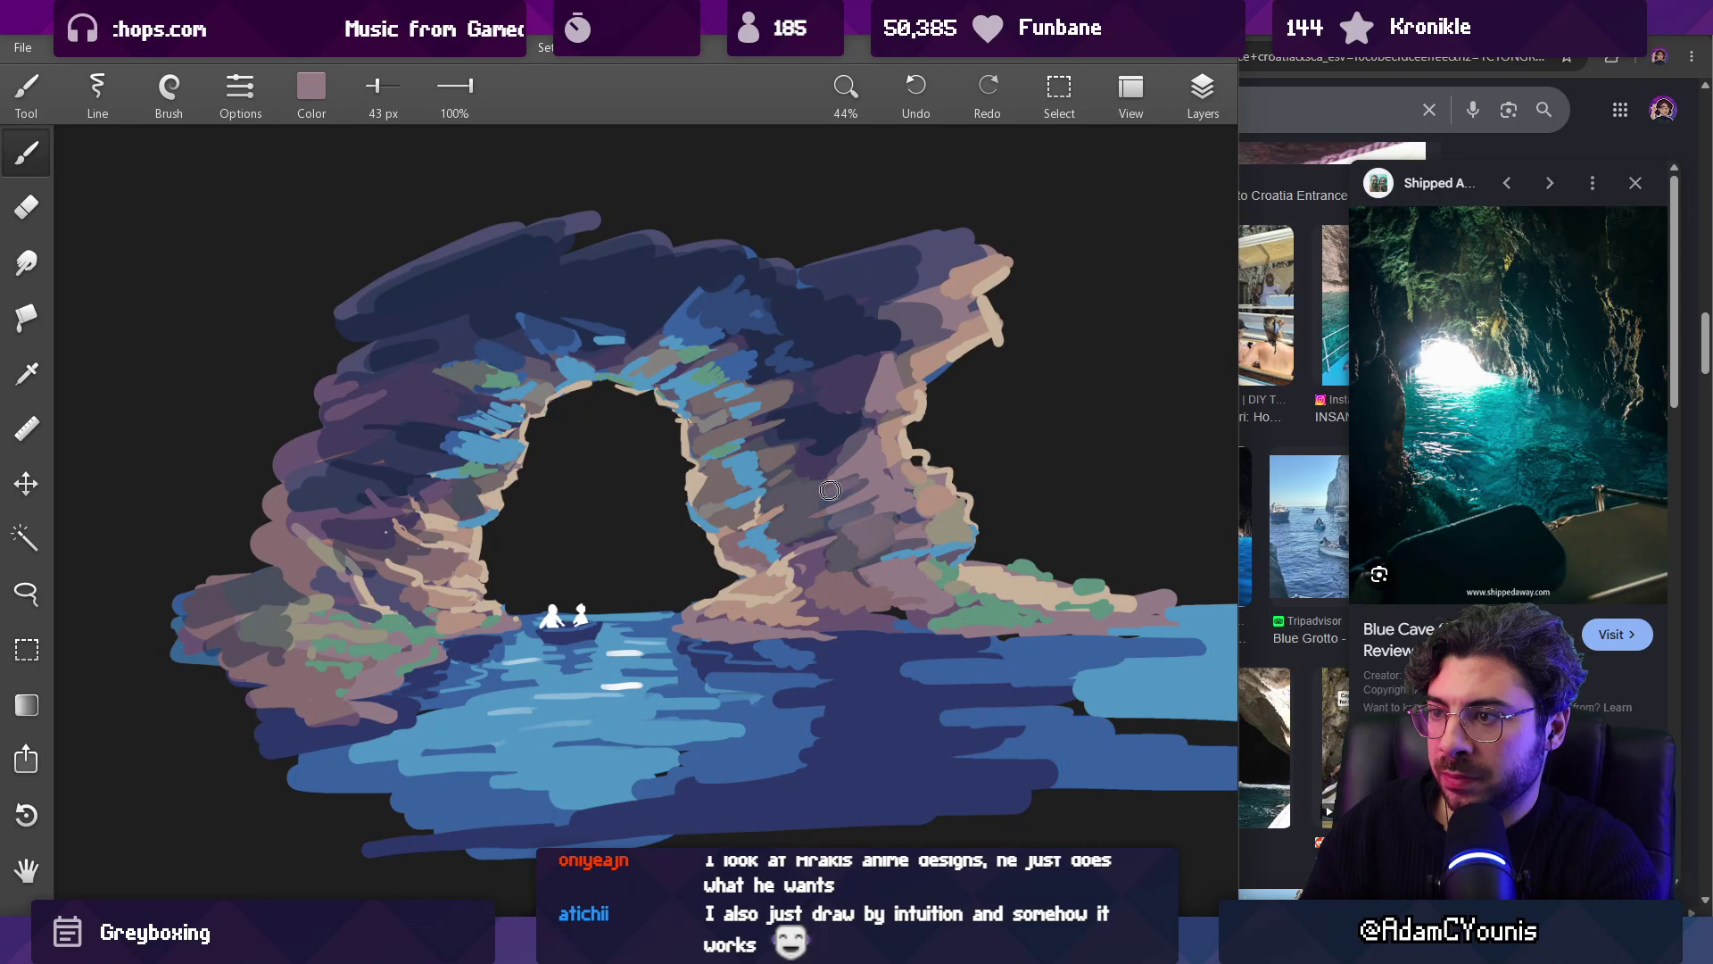
pyautogui.keyDown('alt'); pyautogui.click(855, 469); pyautogui.keyUp('alt')
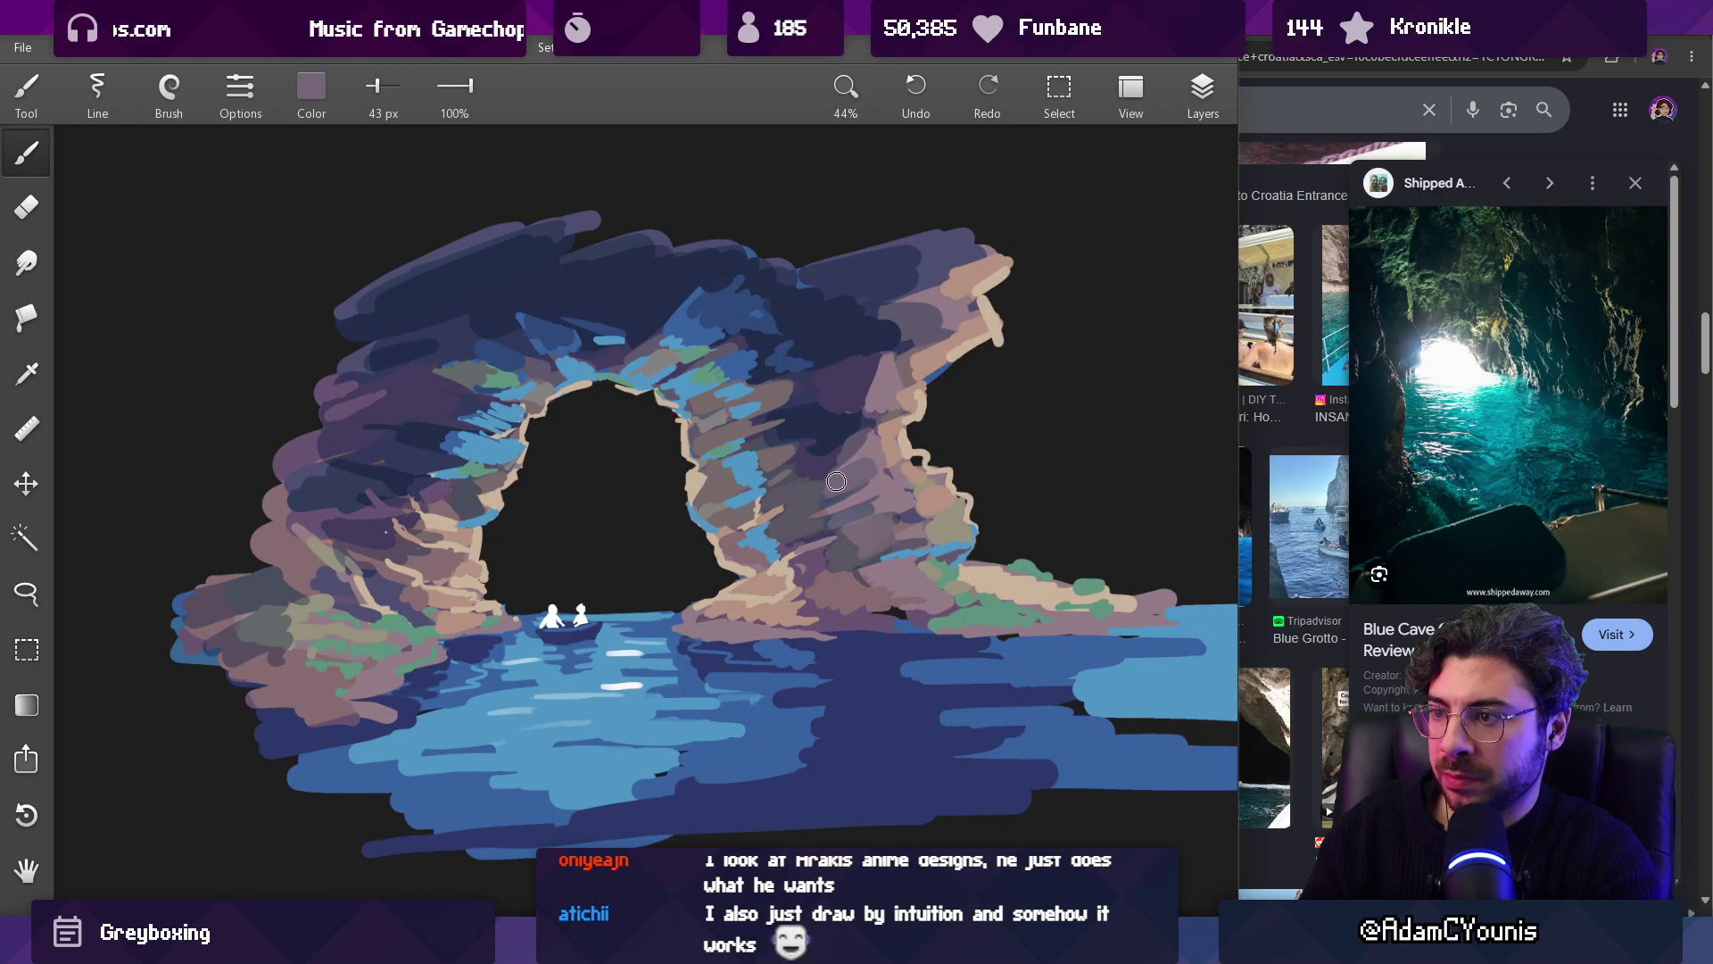
pyautogui.moveTo(863, 452); pyautogui.dragTo(919, 324)
pyautogui.moveTo(884, 441); pyautogui.dragTo(860, 501)
pyautogui.keyDown('alt'); pyautogui.click(860, 503); pyautogui.keyUp('alt')
# Step: Switch to a 46 px brush and paint purple strokes on the rock right of the arch
pyautogui.click(168, 85)
pyautogui.click(98, 372)
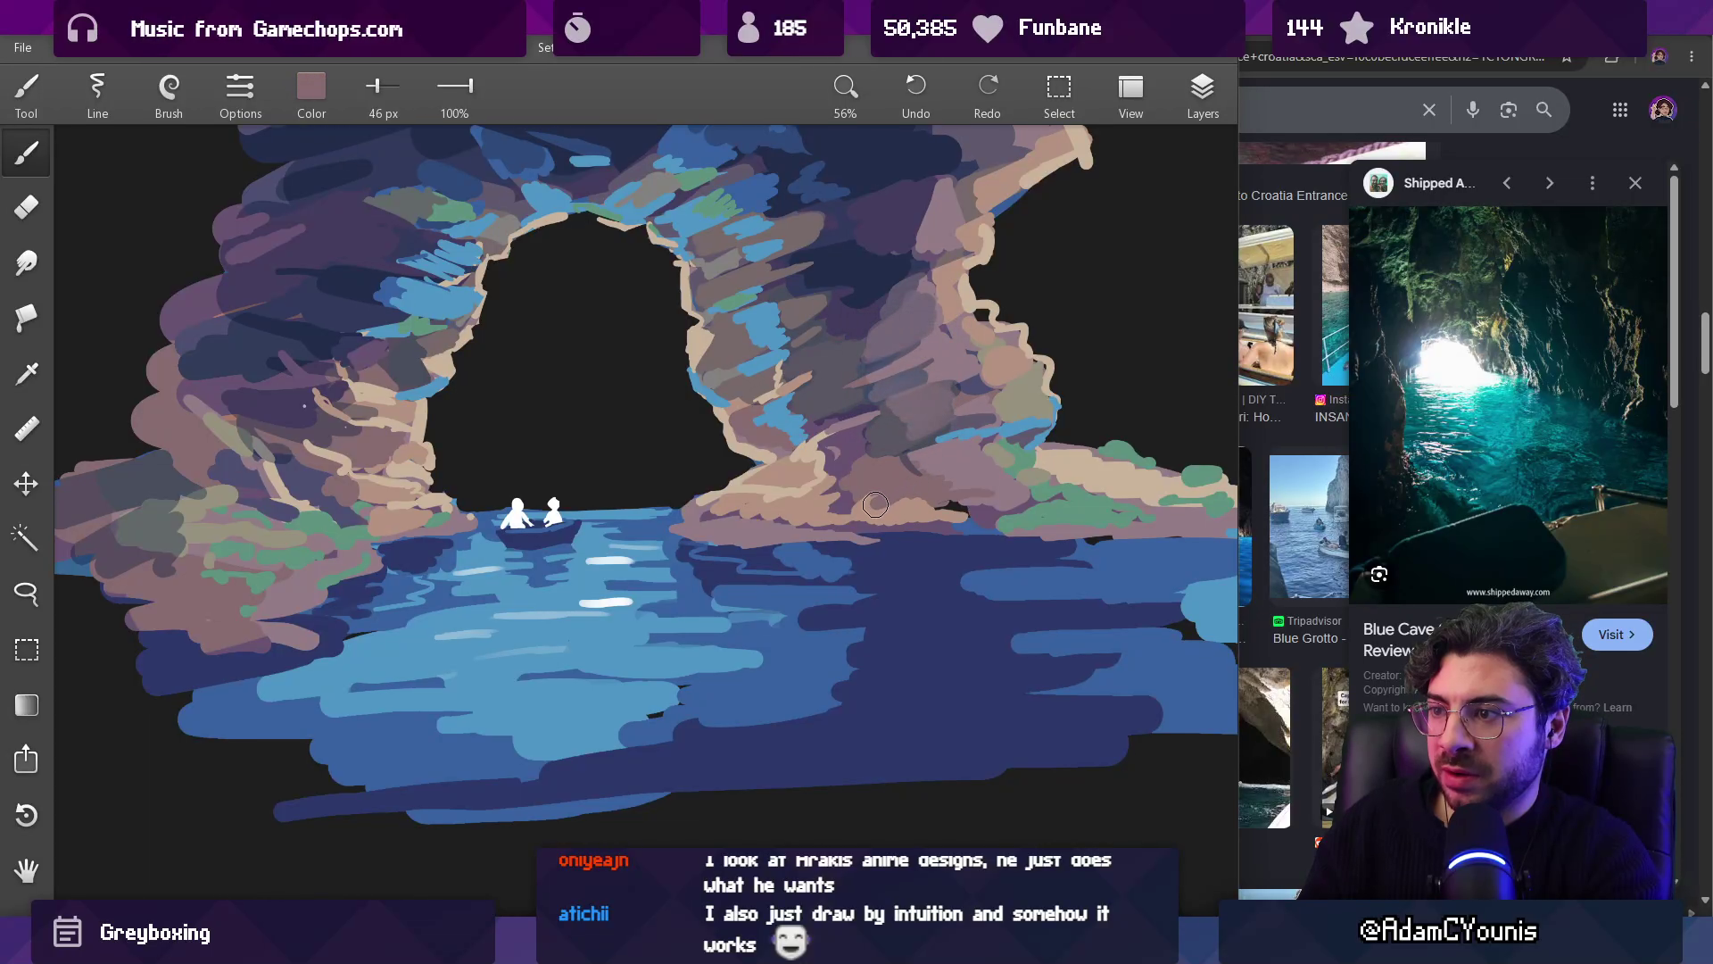
pyautogui.moveTo(919, 503); pyautogui.dragTo(900, 562)
pyautogui.scroll(5, 927, 455)
pyautogui.moveTo(803, 348)
pyautogui.mouseDown()
pyautogui.moveTo(815, 490)
pyautogui.moveTo(890, 479)
pyautogui.mouseUp()
# Step: At 30 px, paint a dark navy stroke along the blue line and a purple stroke over the rock edge
pyautogui.keyDown('alt'); pyautogui.click(815, 425); pyautogui.keyUp('alt')
pyautogui.press('[')
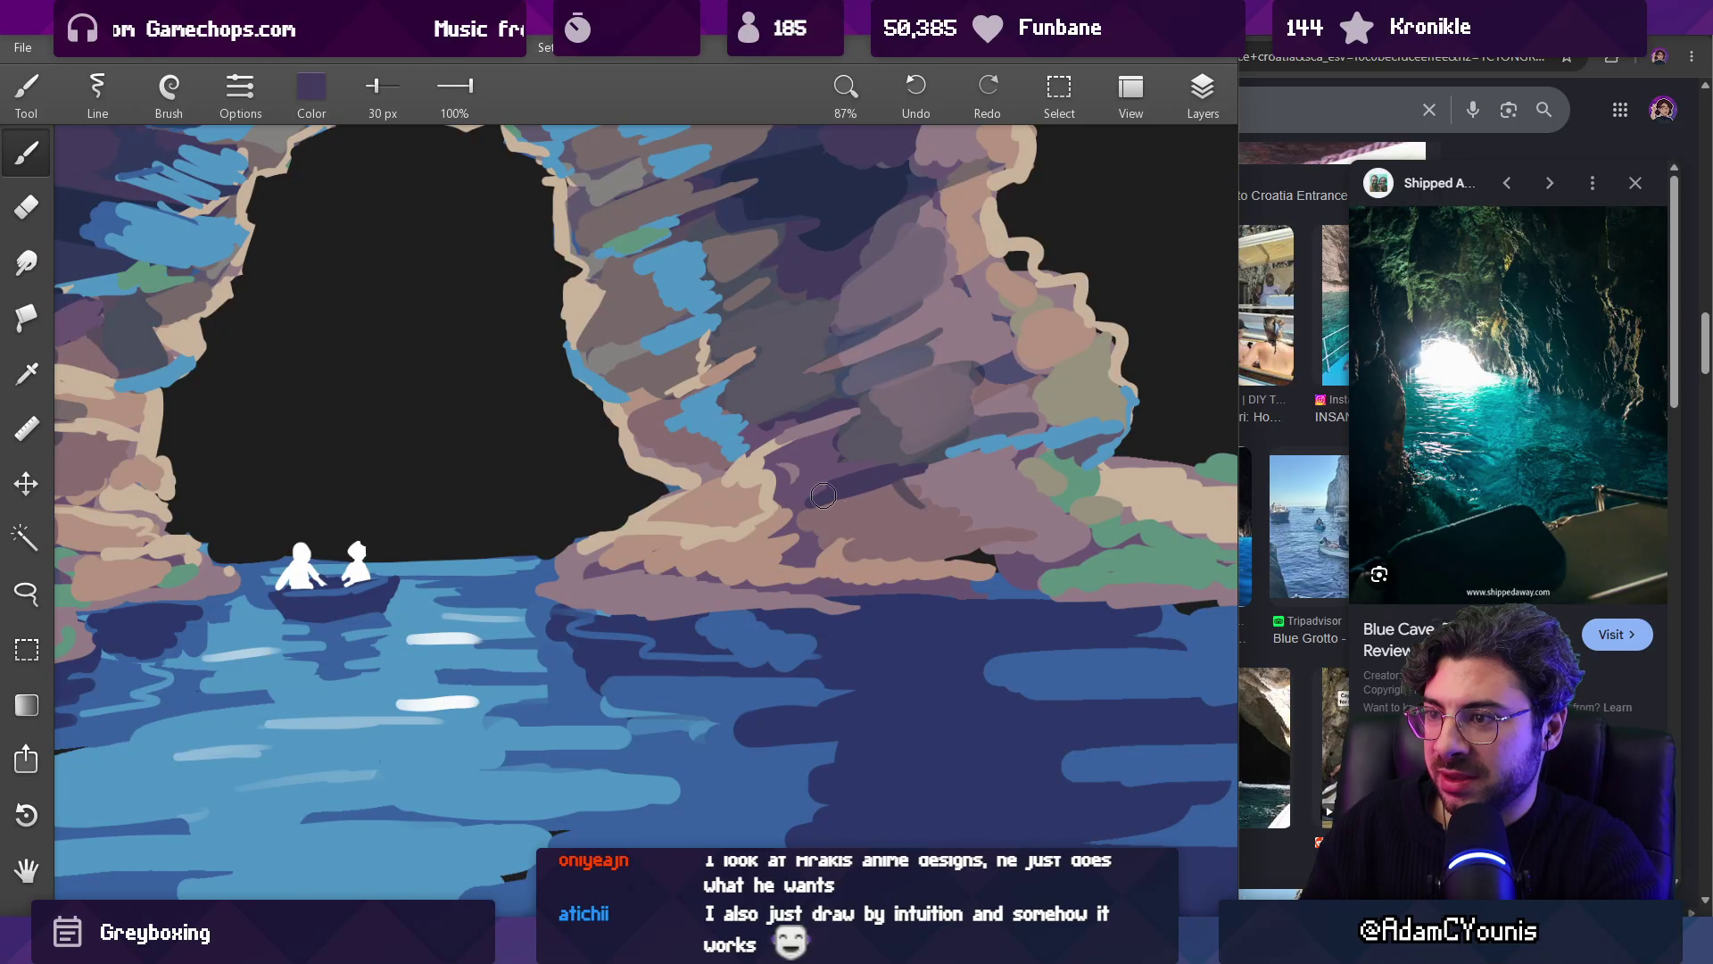
pyautogui.keyDown('alt'); pyautogui.click(919, 379); pyautogui.keyUp('alt')
pyautogui.moveTo(990, 433)
pyautogui.mouseDown()
pyautogui.moveTo(946, 450)
pyautogui.moveTo(1025, 424)
pyautogui.mouseUp()
pyautogui.keyDown('alt'); pyautogui.click(992, 430); pyautogui.keyUp('alt')
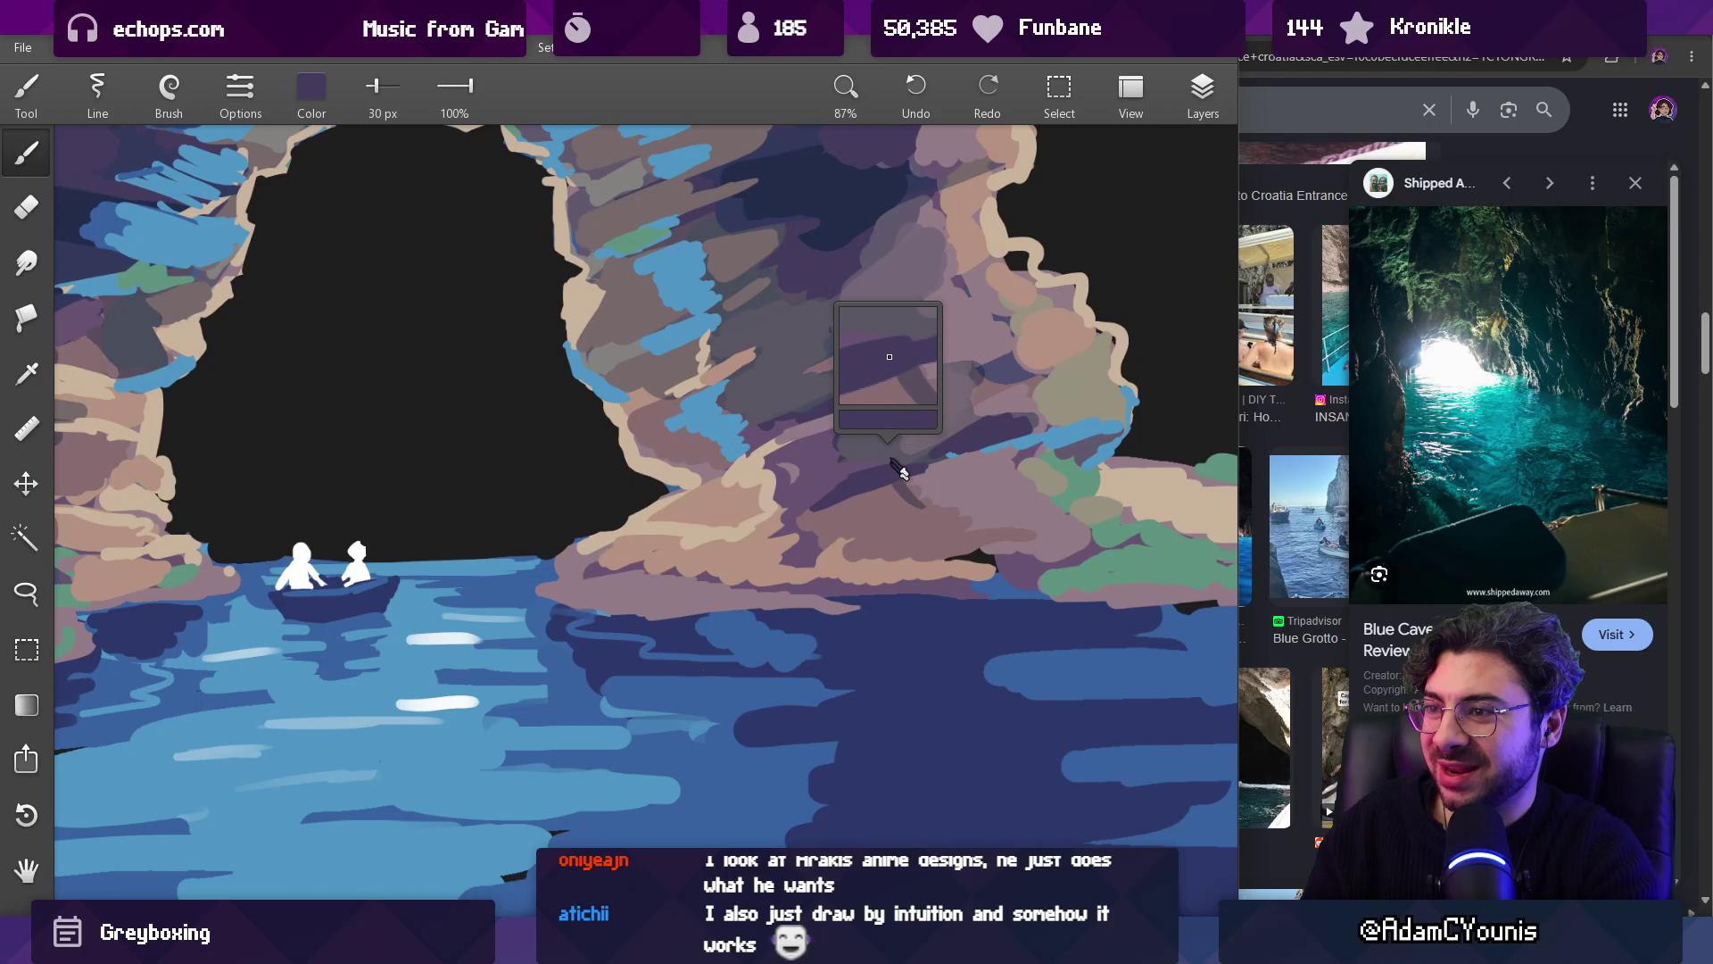
pyautogui.moveTo(984, 419)
pyautogui.mouseDown()
pyautogui.moveTo(1057, 421)
pyautogui.moveTo(828, 448)
pyautogui.moveTo(901, 362)
pyautogui.moveTo(848, 379)
pyautogui.moveTo(873, 416)
pyautogui.moveTo(716, 486)
pyautogui.moveTo(755, 644)
pyautogui.mouseUp()
# Step: Shrink the brush to 27 px and dab a small blue highlight on the rocks
pyautogui.press('[')
pyautogui.moveTo(871, 465); pyautogui.dragTo(879, 462)
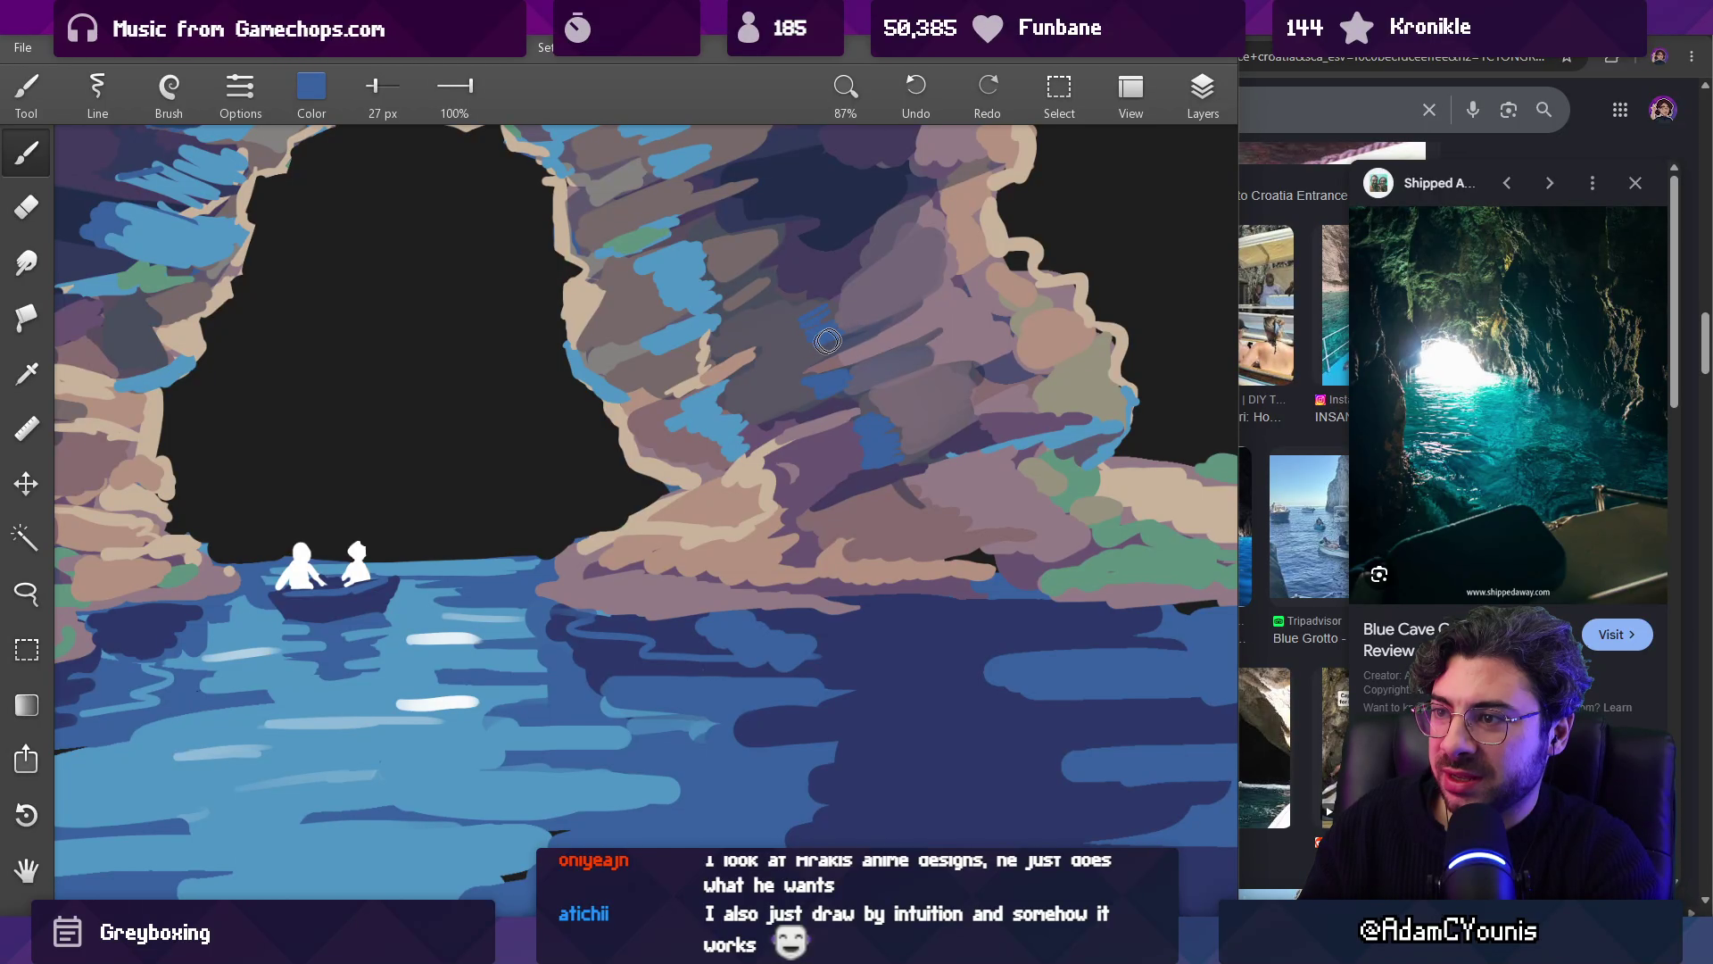
pyautogui.scroll(-5, 844, 344)
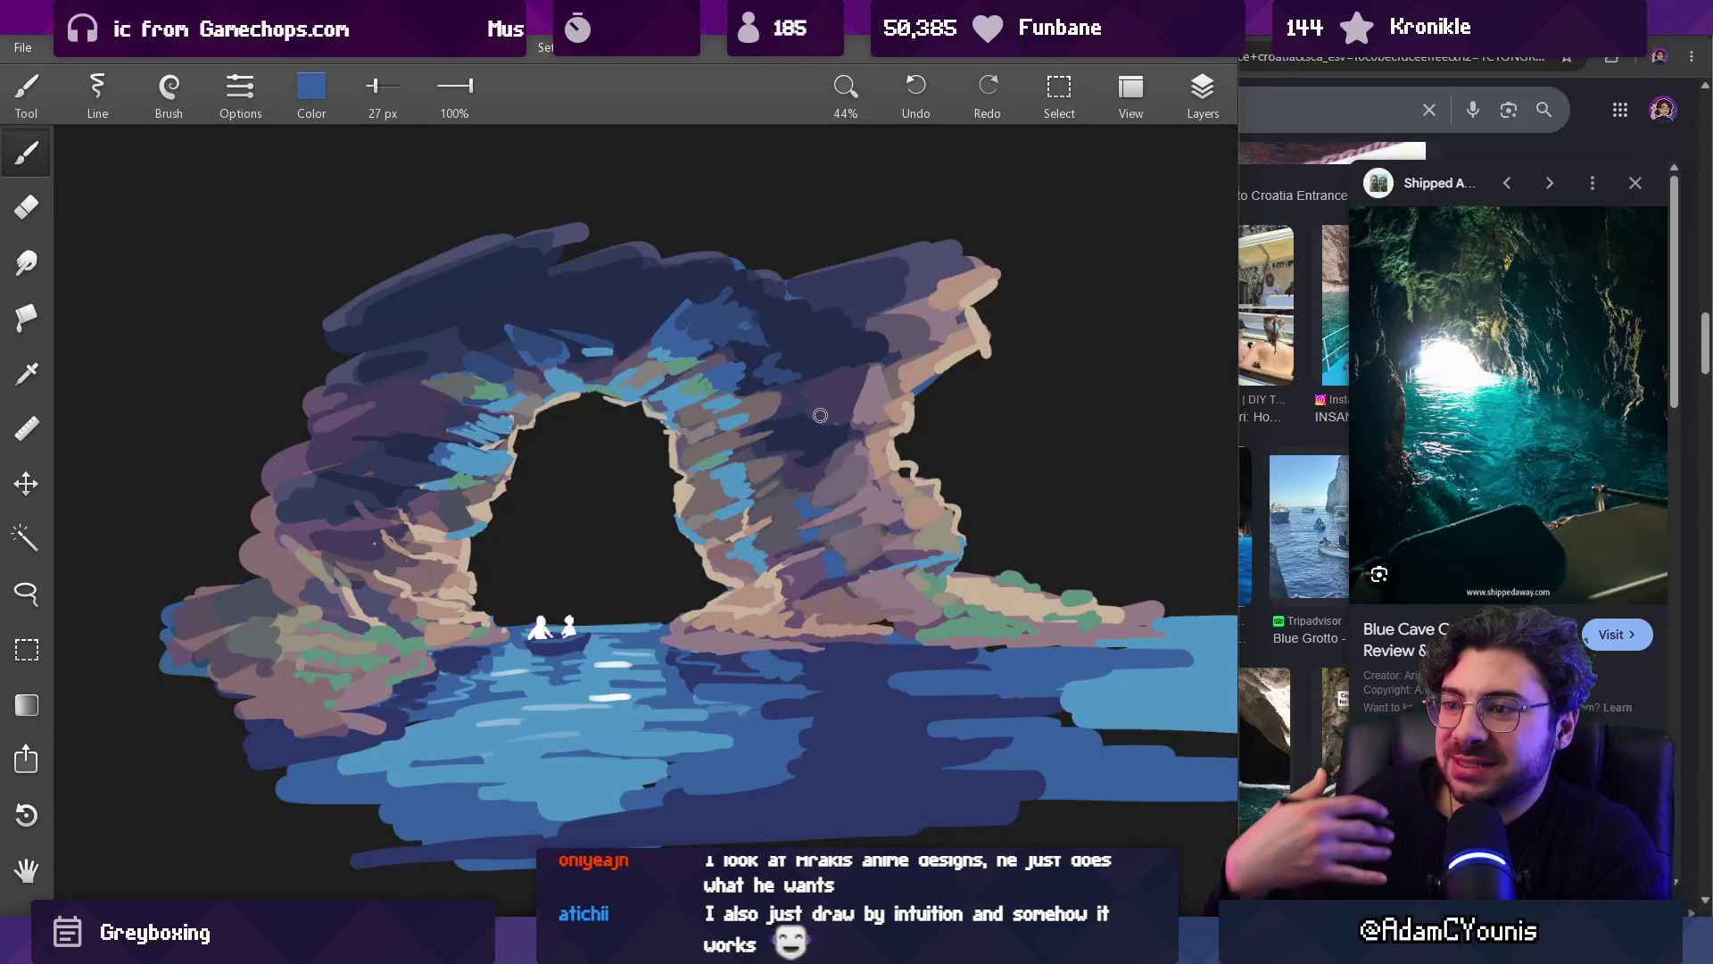
# Step: Sample mauve, navy and dark purple, then darken the mauve area with a dark purple stroke
pyautogui.scroll(5, 727, 393)
pyautogui.moveTo(745, 469); pyautogui.dragTo(750, 473)
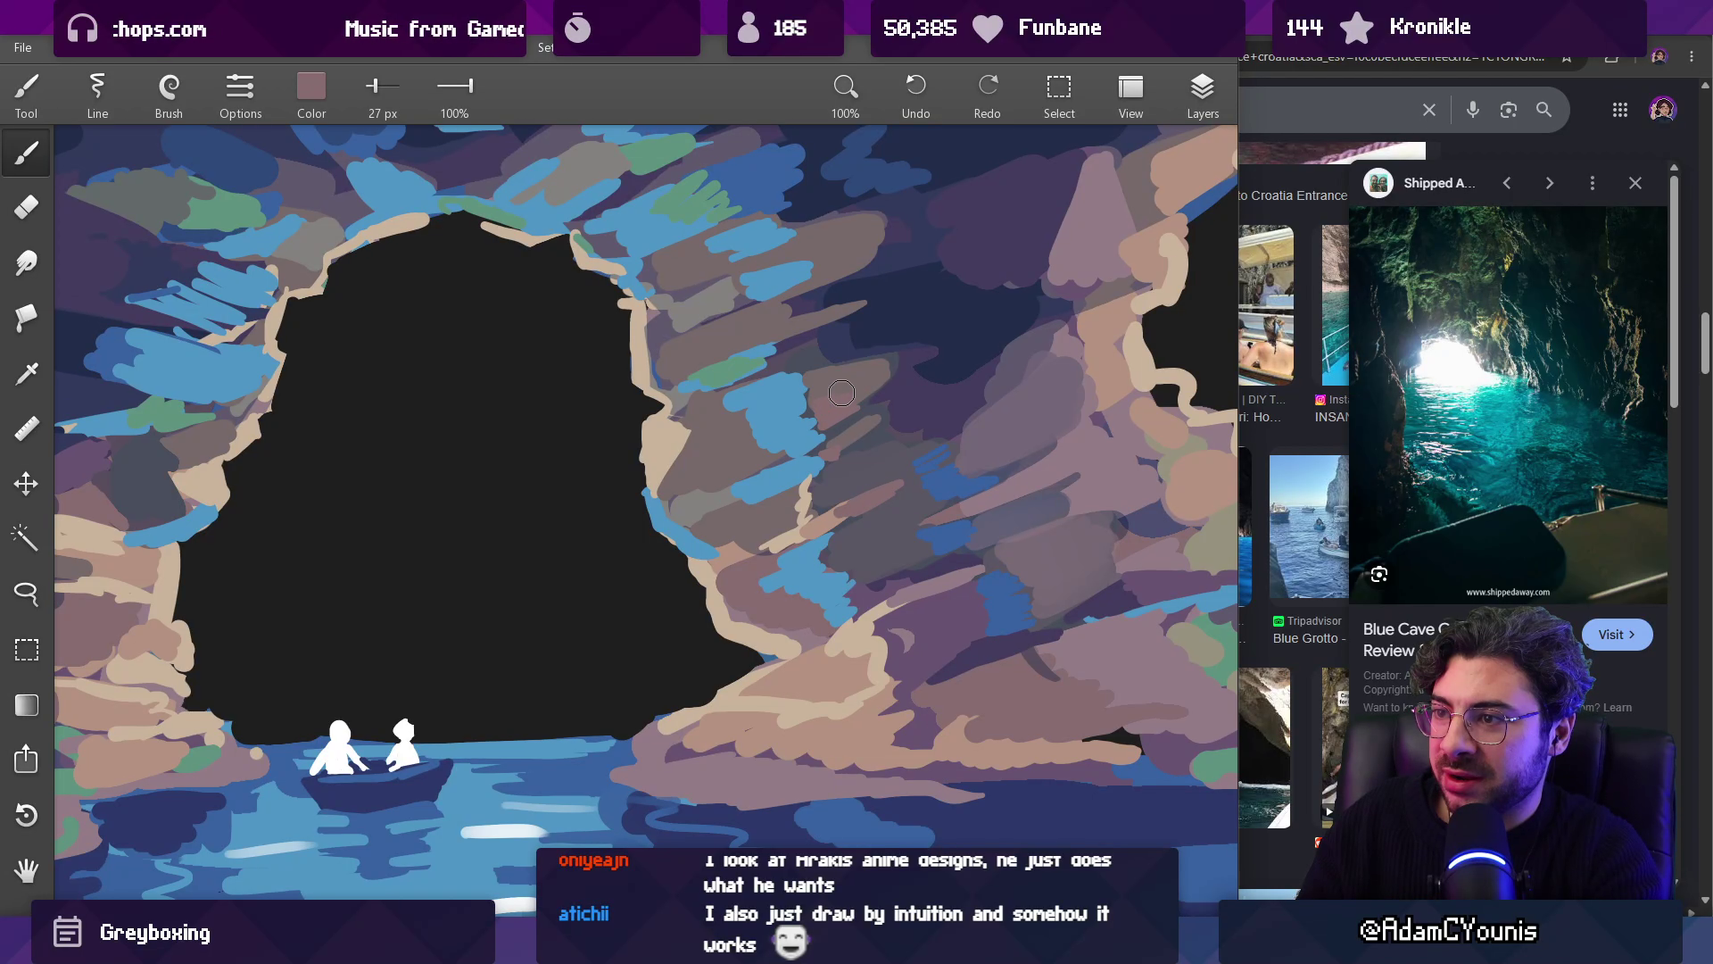
pyautogui.moveTo(912, 382)
pyautogui.mouseDown()
pyautogui.moveTo(815, 642)
pyautogui.moveTo(929, 229)
pyautogui.mouseUp()
pyautogui.keyDown('alt'); pyautogui.click(846, 433); pyautogui.keyUp('alt')
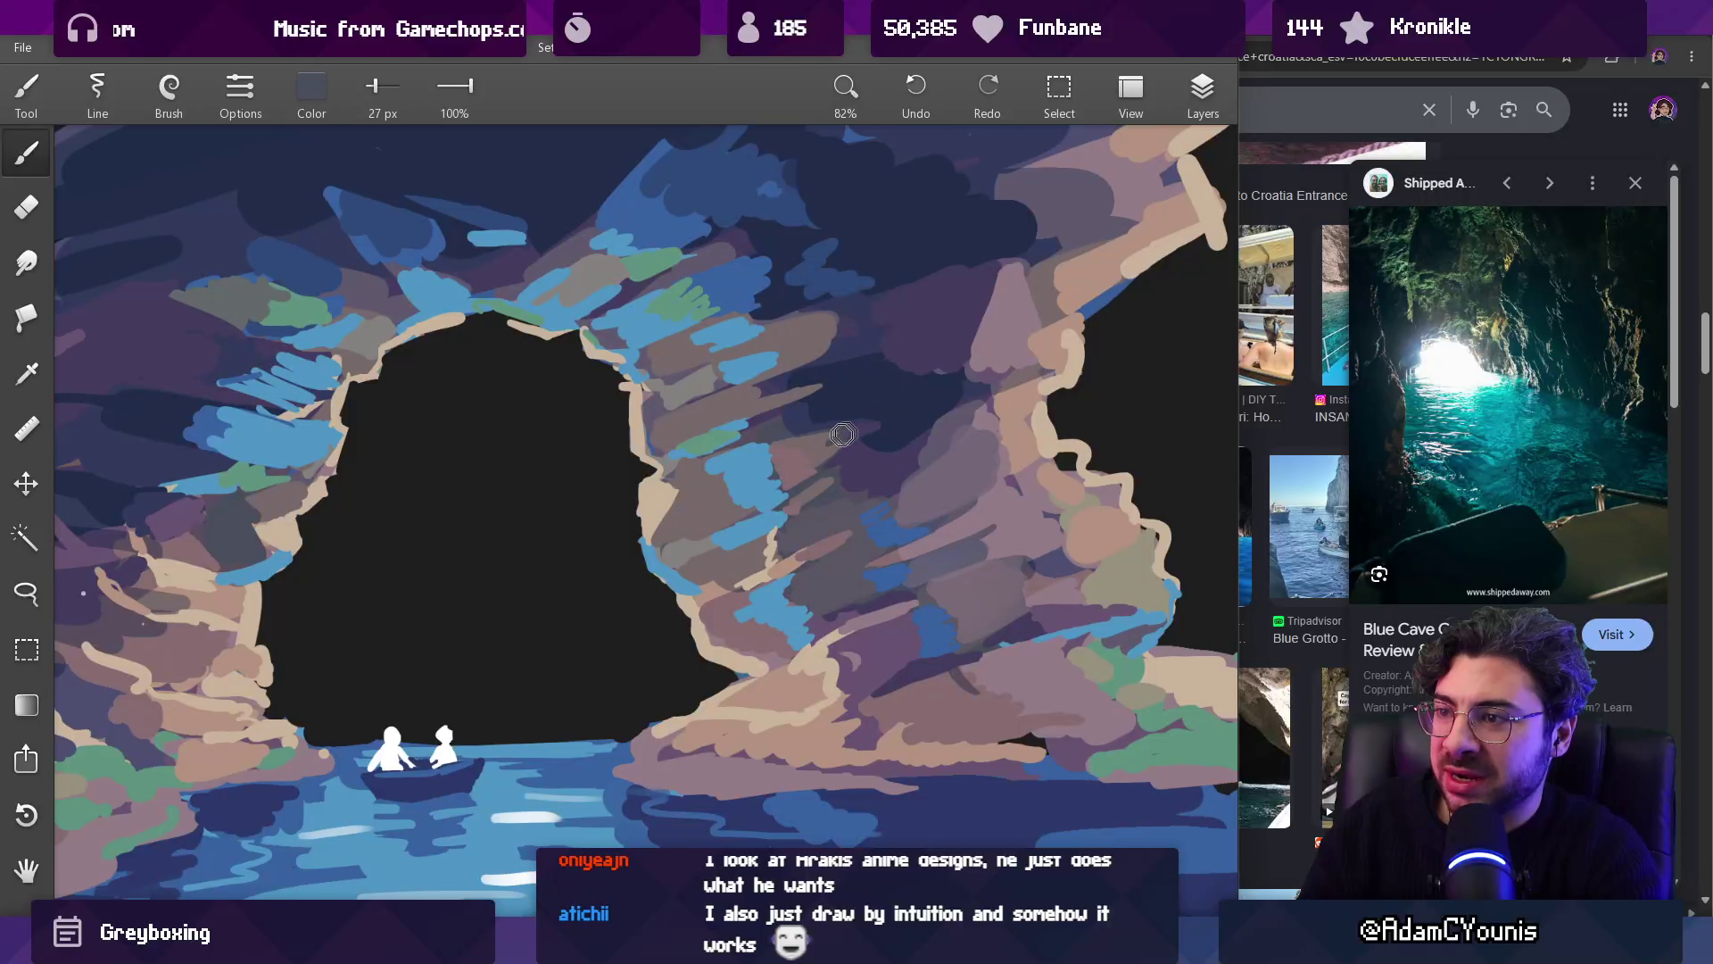
pyautogui.keyDown('alt'); pyautogui.click(832, 338); pyautogui.keyUp('alt')
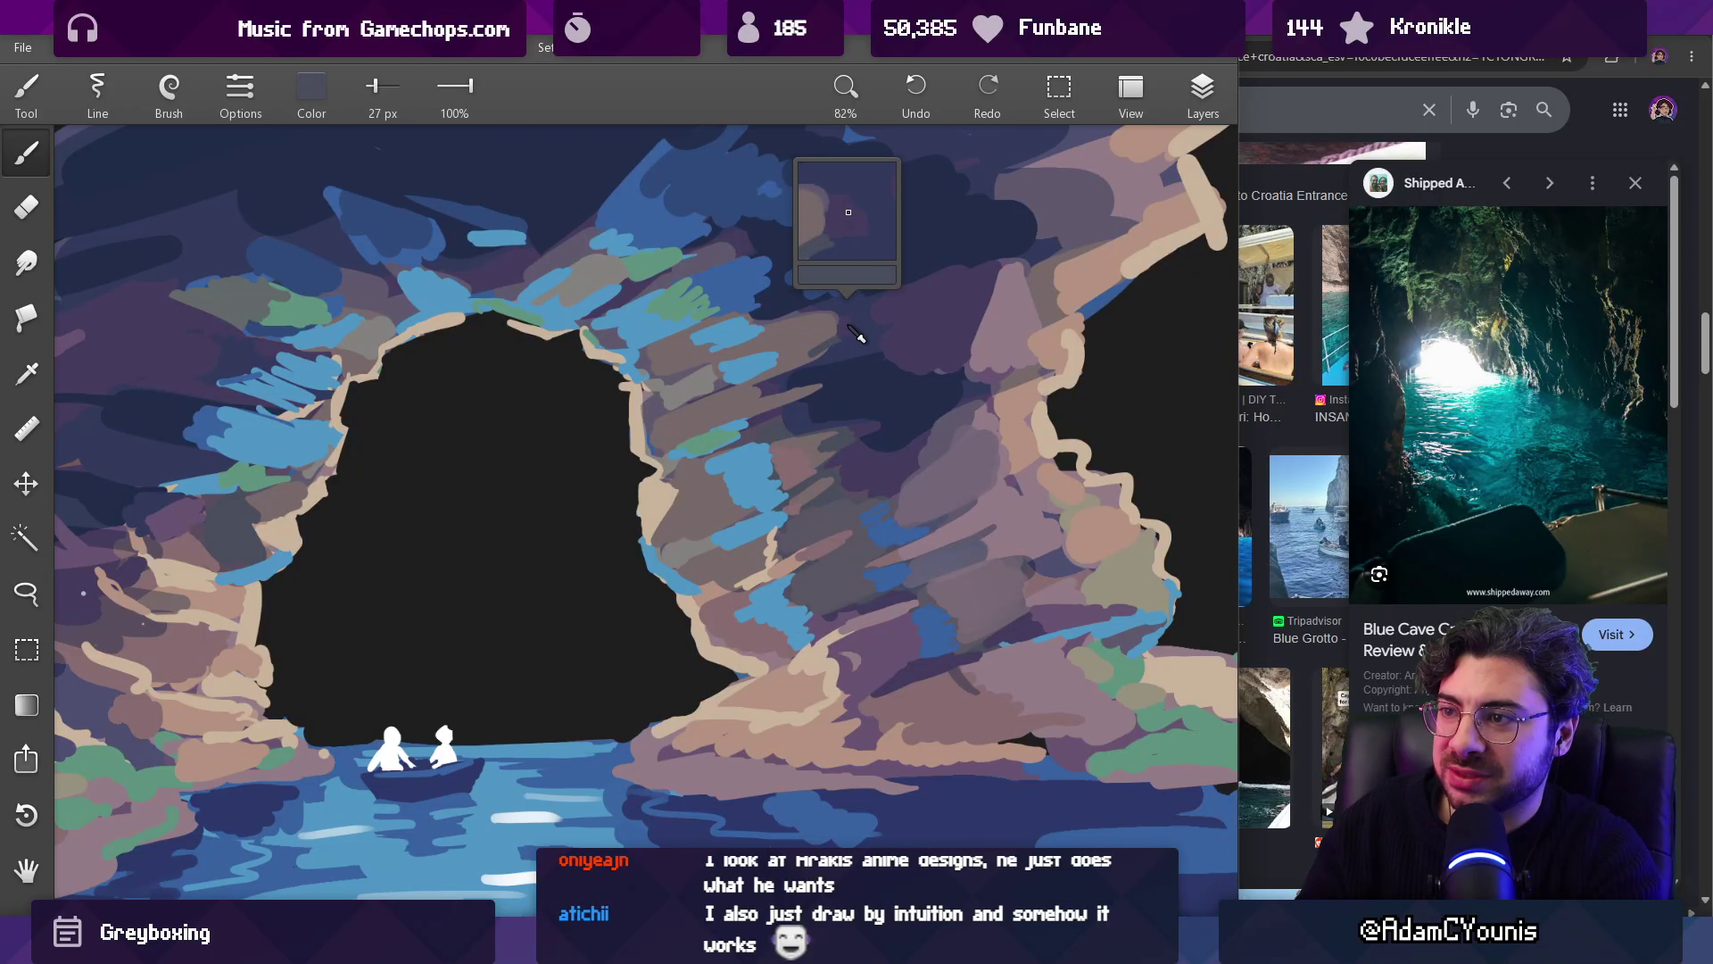
pyautogui.keyDown('alt'); pyautogui.click(1054, 288); pyautogui.keyUp('alt')
pyautogui.keyDown('alt'); pyautogui.click(987, 292); pyautogui.keyUp('alt')
pyautogui.moveTo(966, 334); pyautogui.dragTo(984, 308)
# Step: Add another small dark purple stroke on the right rock
pyautogui.keyDown('alt'); pyautogui.click(981, 337); pyautogui.keyUp('alt')
pyautogui.keyDown('alt'); pyautogui.click(971, 349); pyautogui.keyUp('alt')
pyautogui.keyDown('alt'); pyautogui.click(981, 333); pyautogui.keyUp('alt')
pyautogui.scroll(-5, 971, 373)
pyautogui.scroll(7, 971, 373)
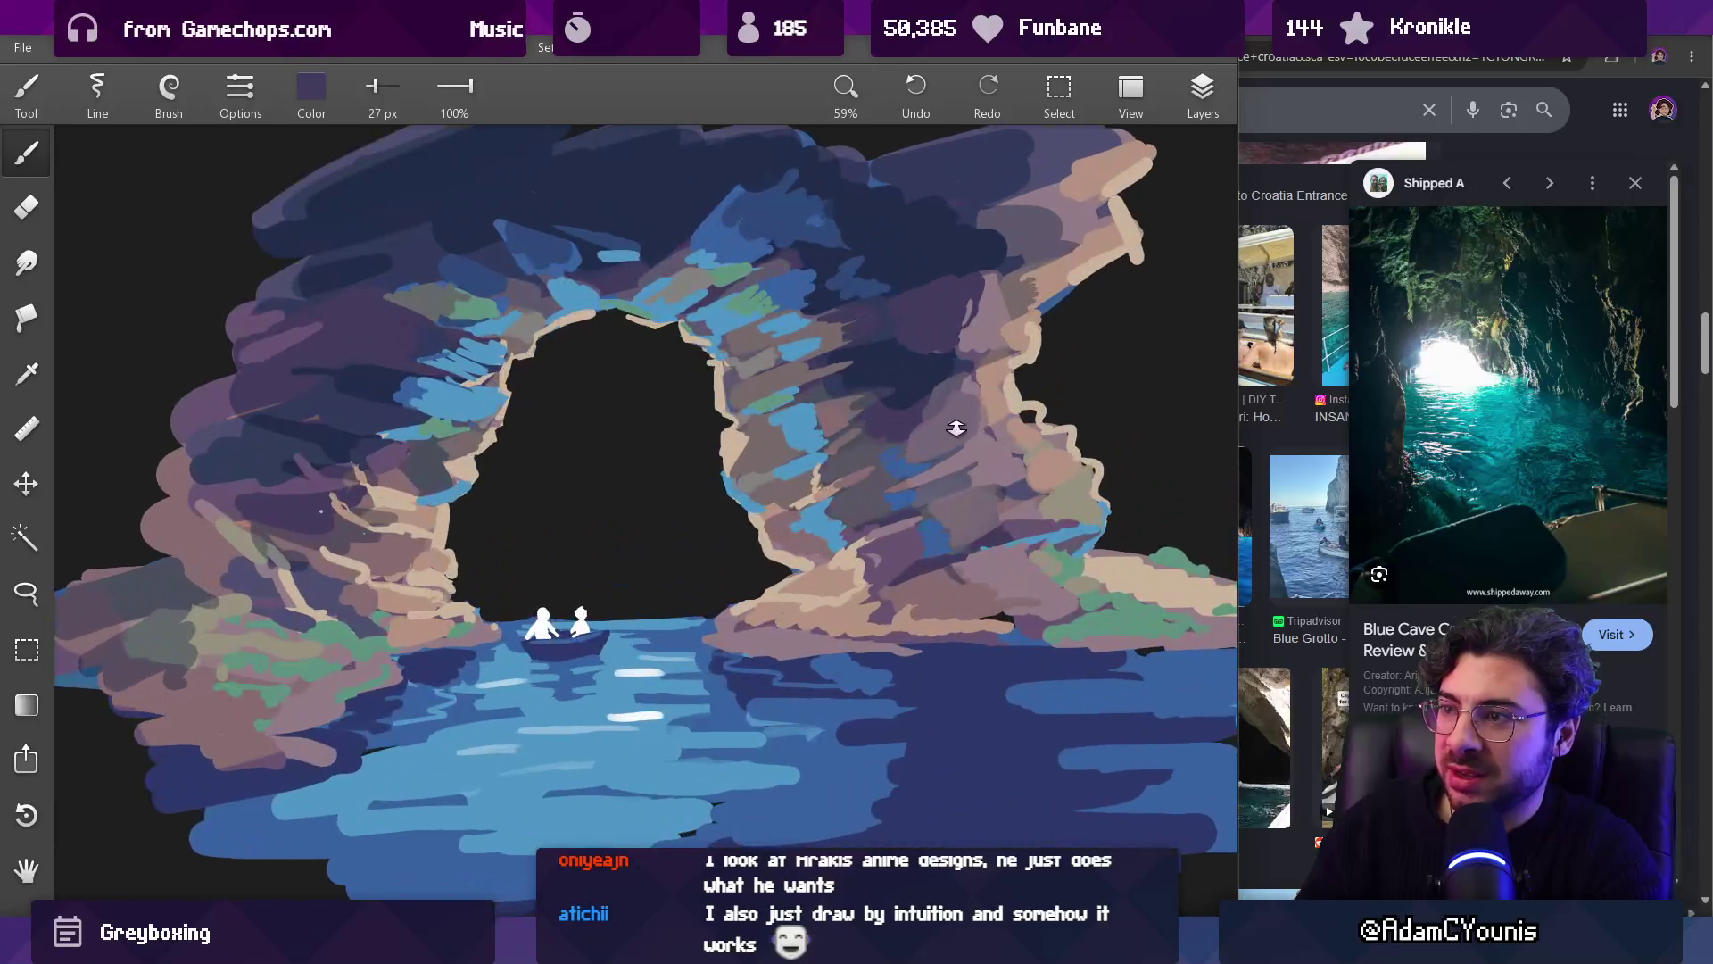
# Step: Scribble mauve strokes over the dark areas of the right pillar
pyautogui.keyDown('alt'); pyautogui.click(954, 508); pyautogui.keyUp('alt')
pyautogui.moveTo(959, 511); pyautogui.dragTo(921, 531)
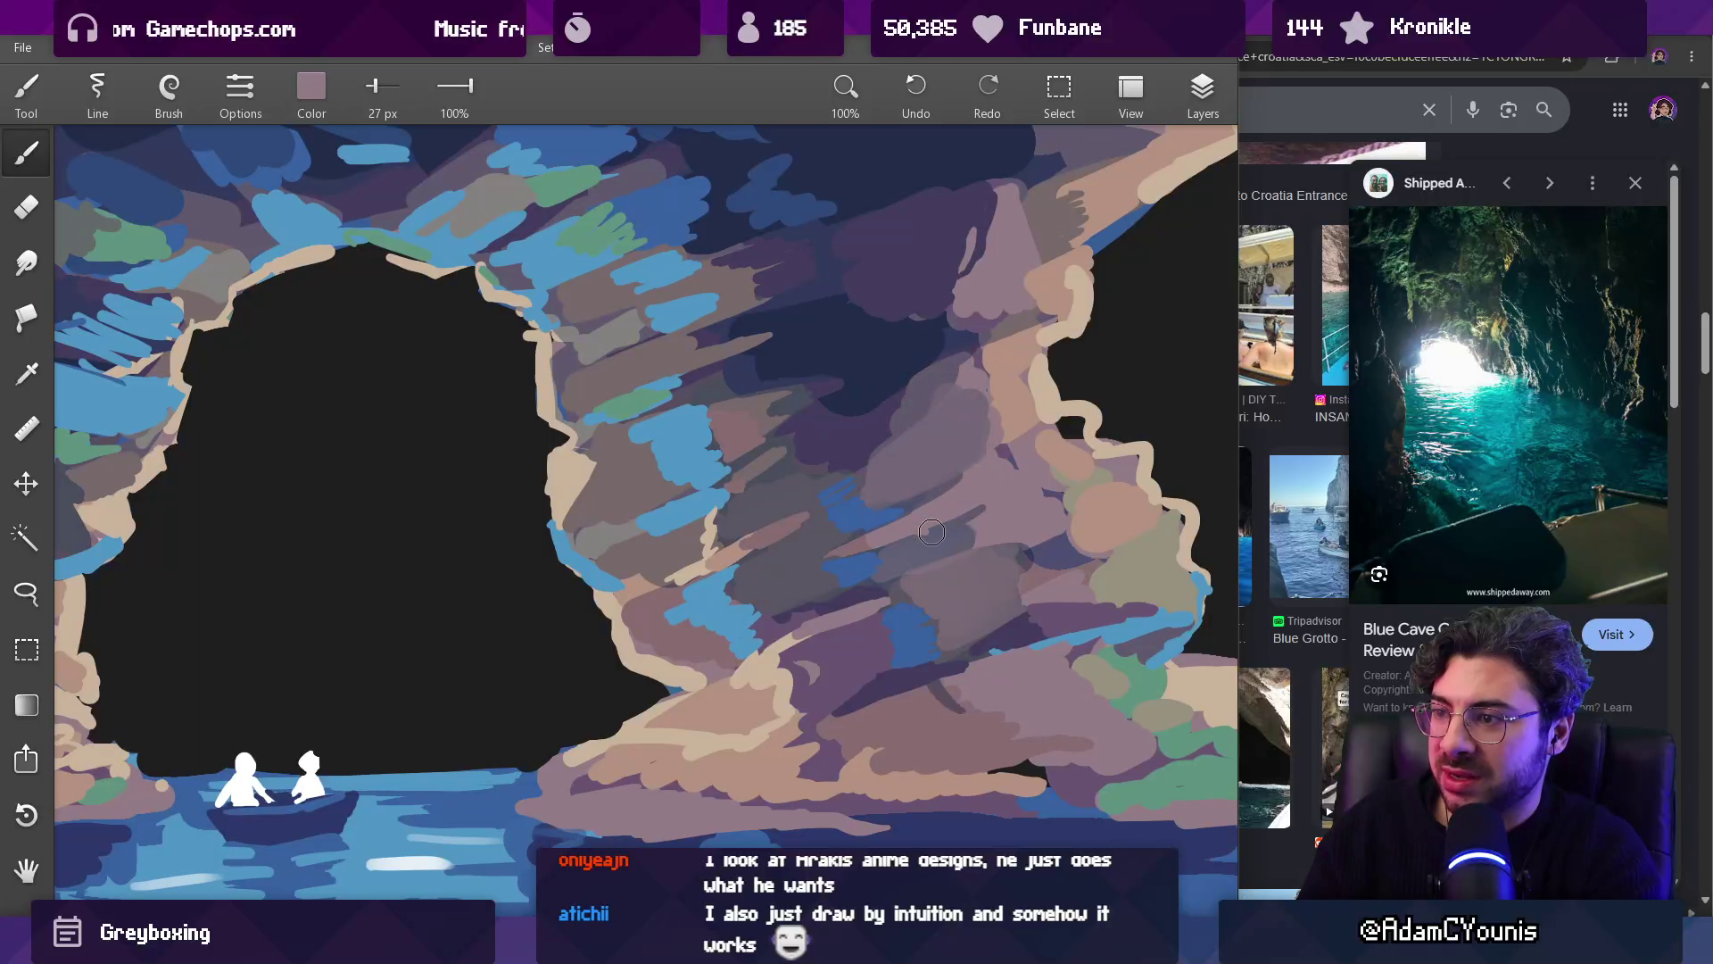
pyautogui.moveTo(848, 589); pyautogui.dragTo(840, 495)
pyautogui.moveTo(991, 526)
pyautogui.mouseDown()
pyautogui.moveTo(1062, 348)
pyautogui.moveTo(980, 521)
pyautogui.mouseUp()
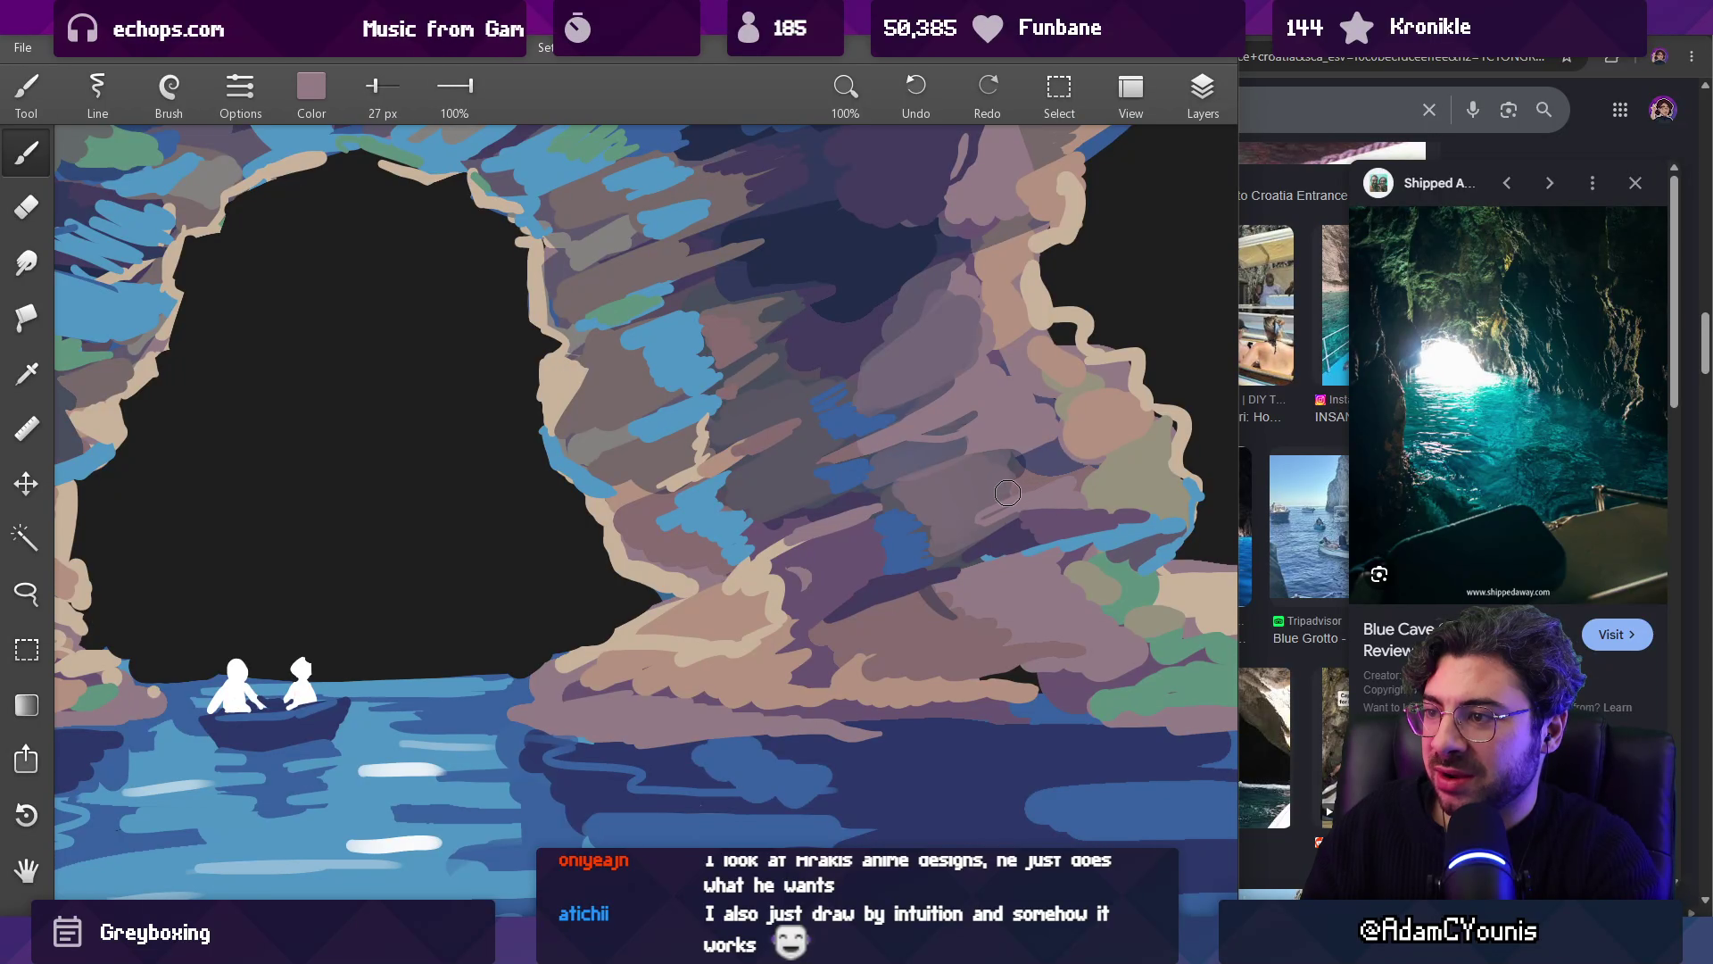
# Step: Sample a light mauve from the upper arch and paint a stroke along the arch top
pyautogui.keyDown('alt'); pyautogui.click(1042, 448); pyautogui.keyUp('alt')
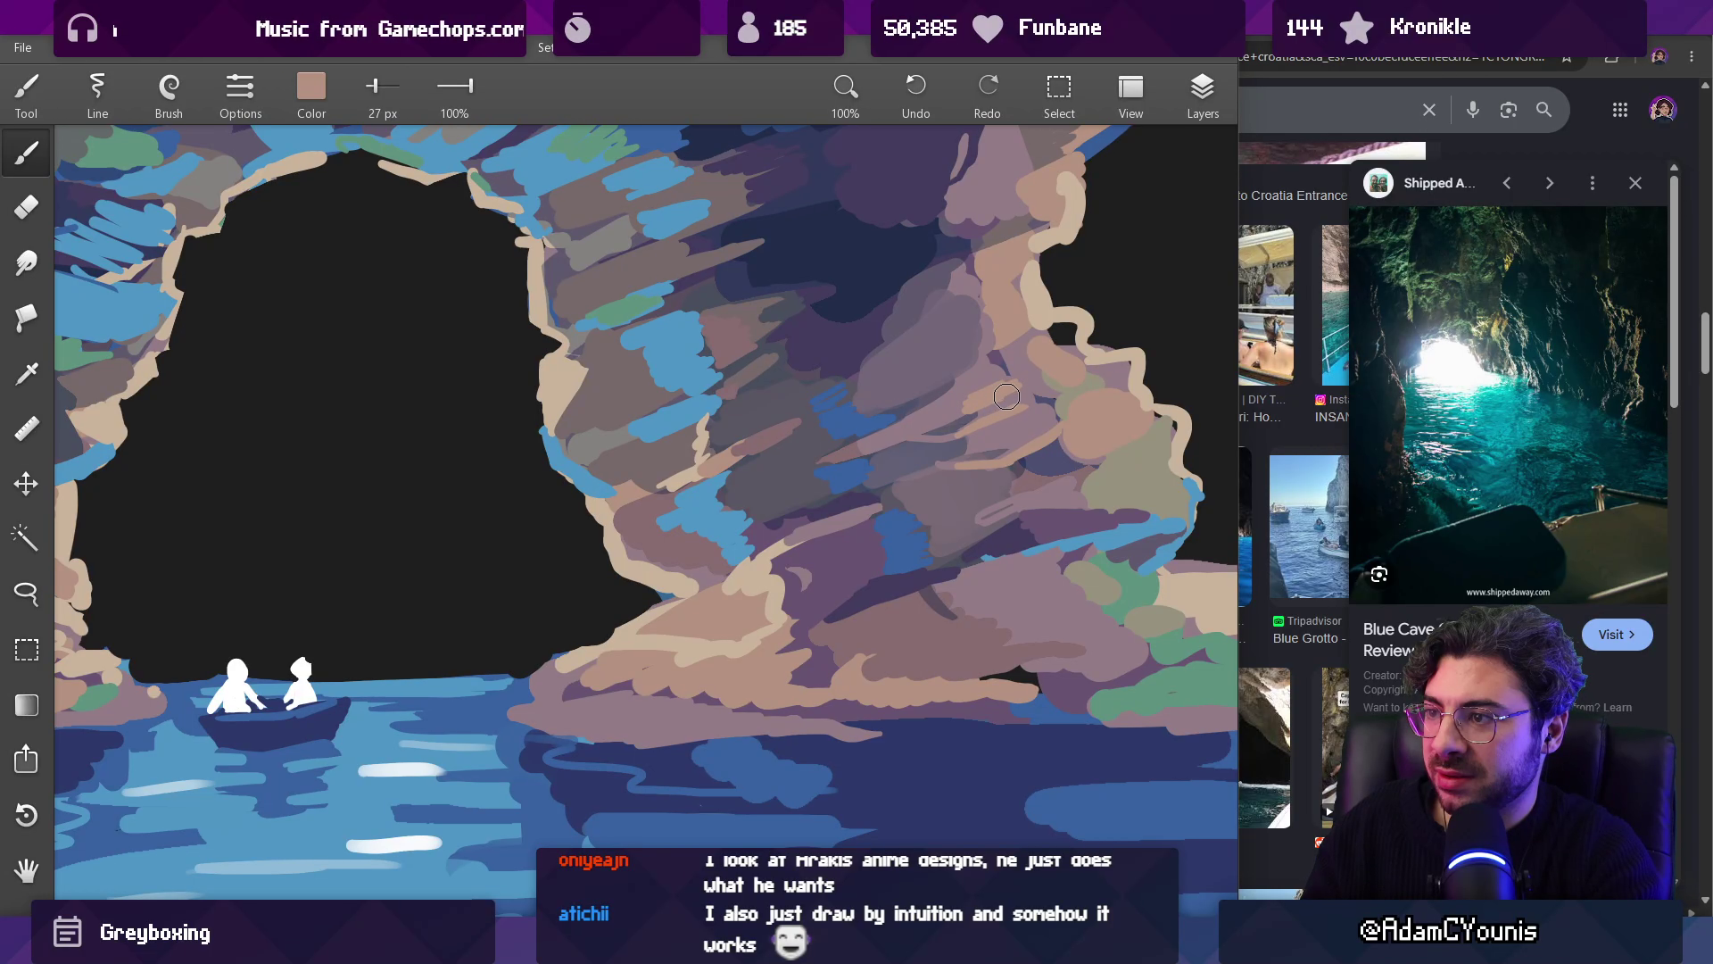
pyautogui.scroll(-5, 882, 716)
pyautogui.scroll(8, 893, 253)
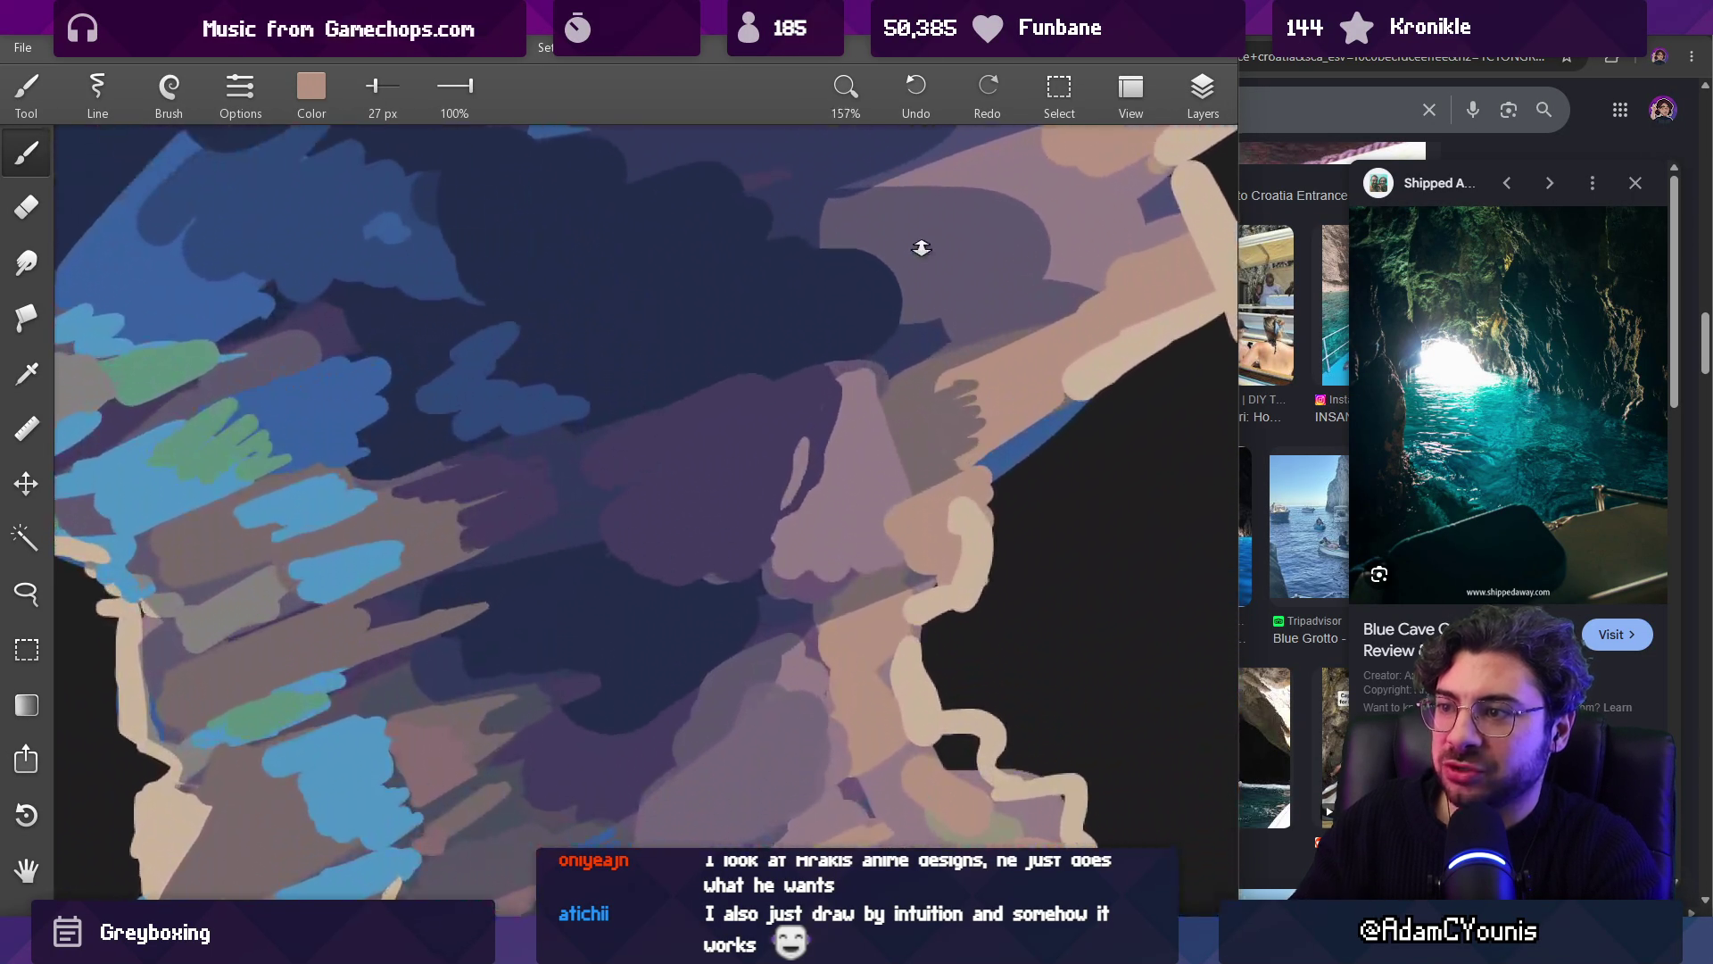
pyautogui.keyDown('alt'); pyautogui.click(809, 464); pyautogui.keyUp('alt')
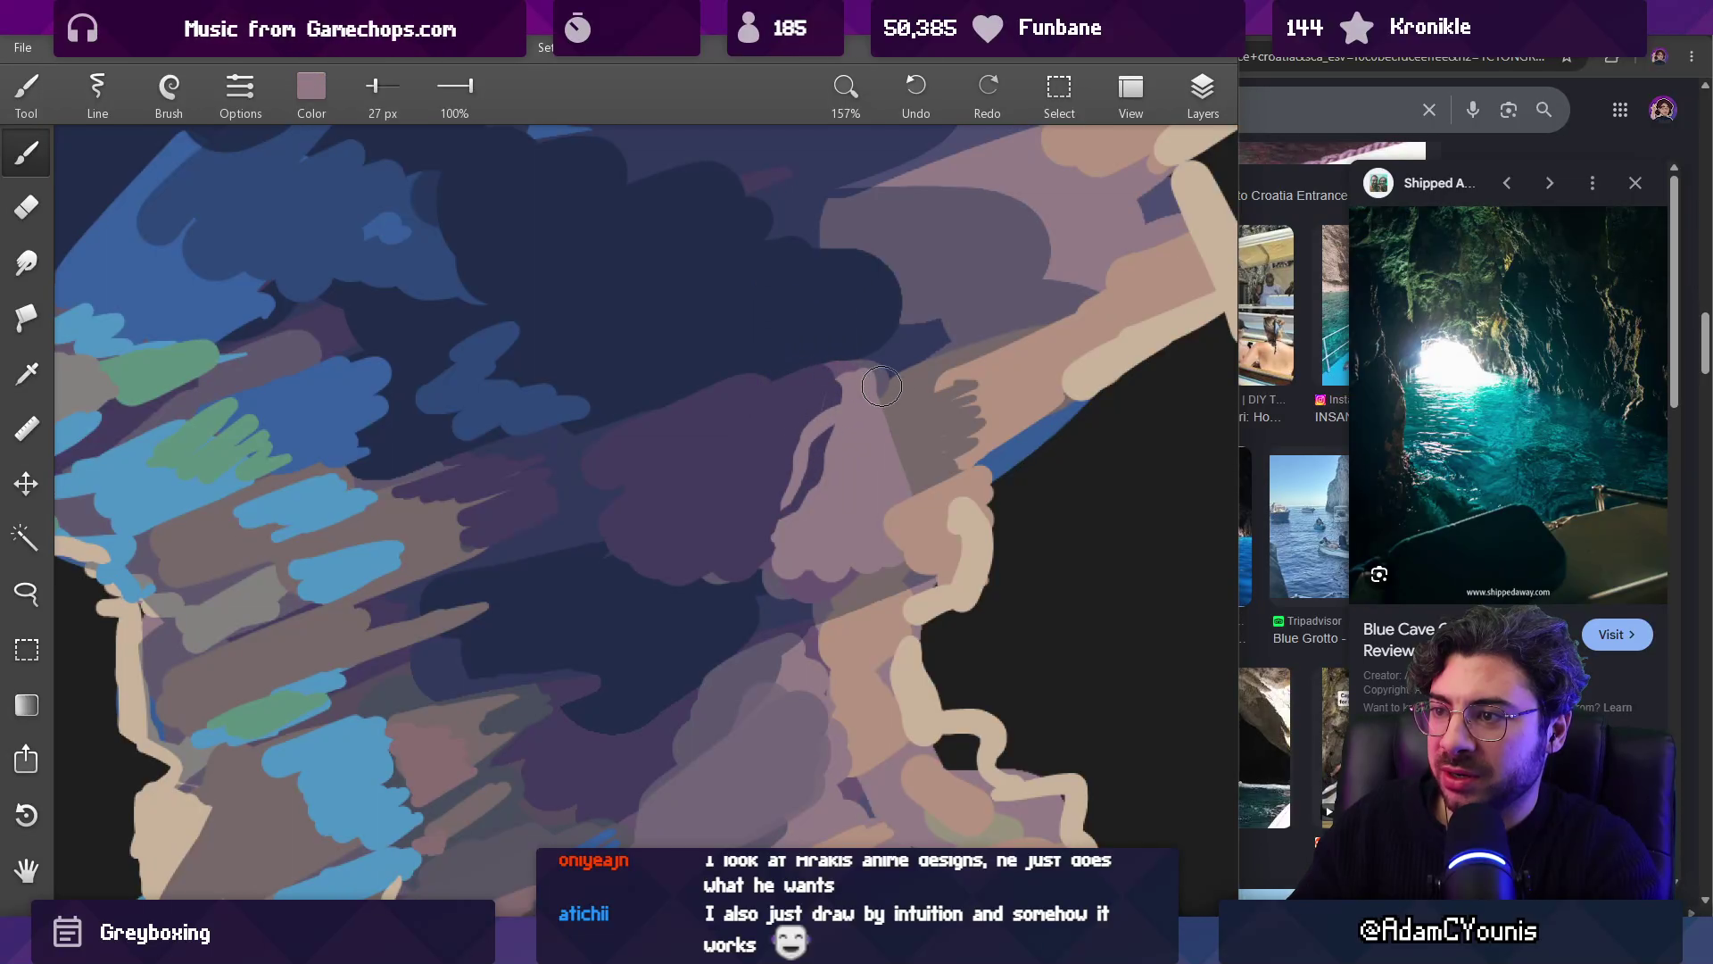
pyautogui.scroll(2, 937, 393)
pyautogui.keyDown('alt'); pyautogui.click(1057, 327); pyautogui.keyUp('alt')
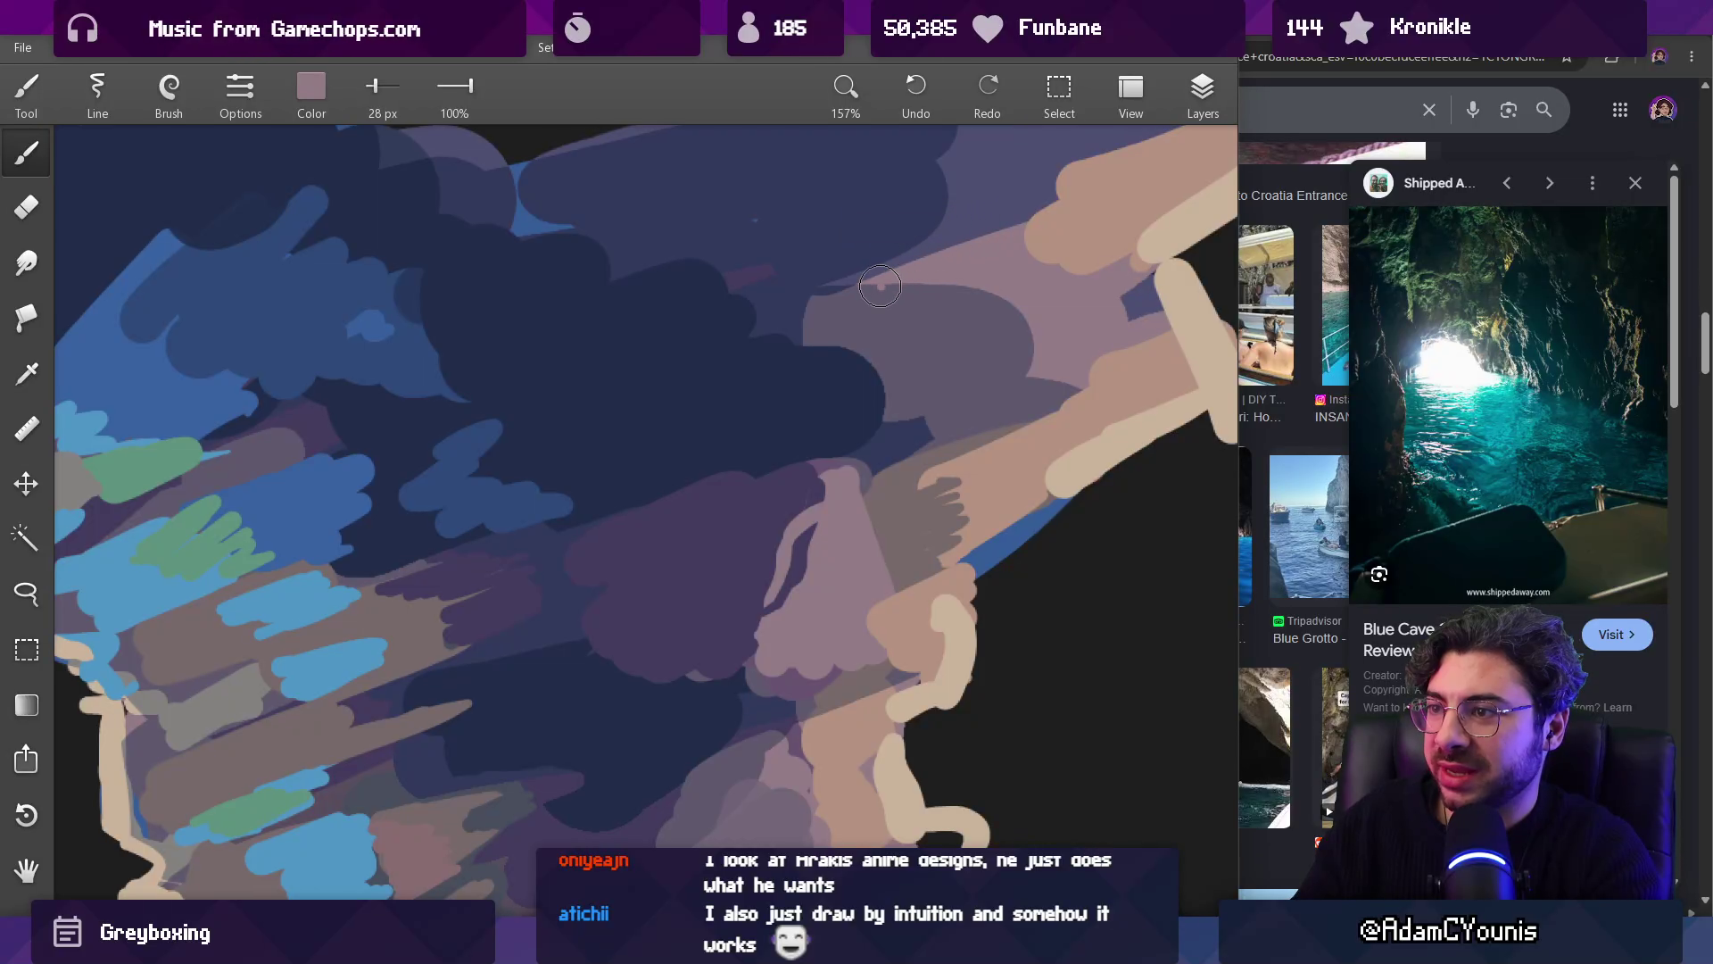
pyautogui.scroll(-2, 773, 551)
pyautogui.scroll(3, 788, 558)
pyautogui.keyDown('alt'); pyautogui.click(789, 509); pyautogui.keyUp('alt')
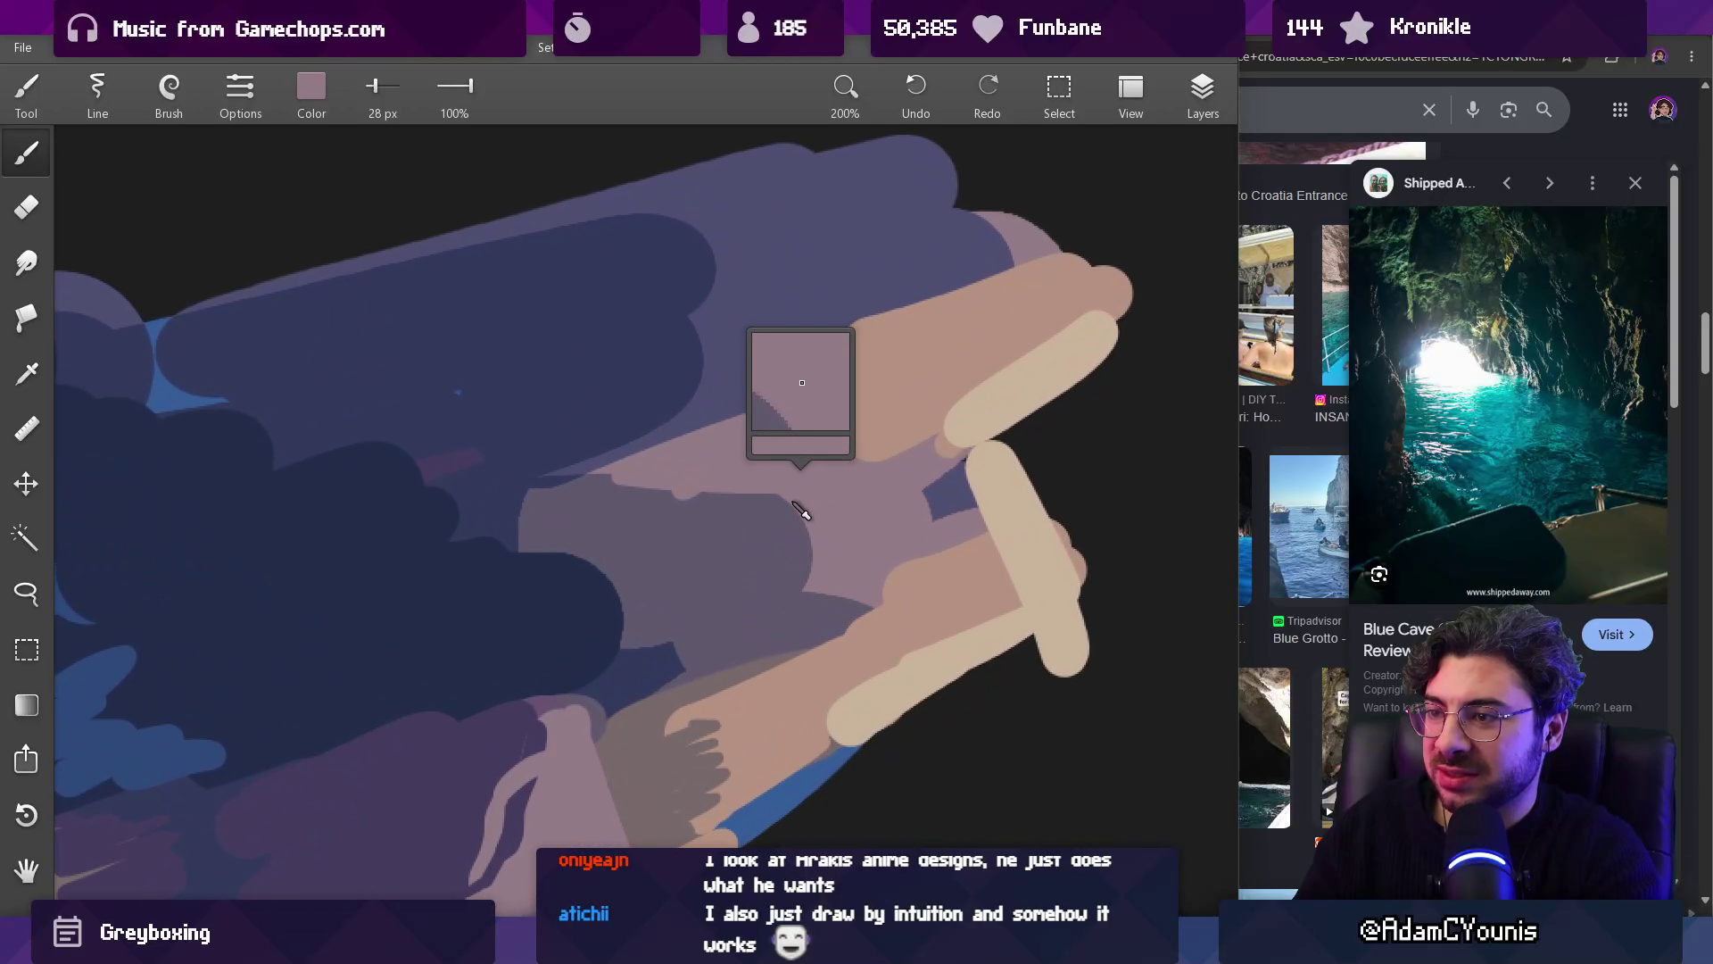
pyautogui.keyDown('alt'); pyautogui.click(843, 504); pyautogui.keyUp('alt')
pyautogui.moveTo(859, 528); pyautogui.dragTo(696, 547)
# Step: Paint a dark purple-grey strip on the arch top, extending it up and to the right
pyautogui.keyDown('alt'); pyautogui.click(785, 531); pyautogui.keyUp('alt')
pyautogui.moveTo(843, 573)
pyautogui.mouseDown()
pyautogui.moveTo(802, 592)
pyautogui.moveTo(834, 588)
pyautogui.moveTo(852, 616)
pyautogui.mouseUp()
pyautogui.keyDown('alt'); pyautogui.click(860, 574); pyautogui.keyUp('alt')
pyautogui.keyDown('alt'); pyautogui.click(811, 562); pyautogui.keyUp('alt')
pyautogui.moveTo(843, 528); pyautogui.dragTo(906, 510)
pyautogui.keyDown('alt'); pyautogui.click(937, 502); pyautogui.keyUp('alt')
# Step: Sample slate blue and dark purple, then add a dark dab and a thin navy stroke on the arch top
pyautogui.keyDown('alt'); pyautogui.click(857, 507); pyautogui.keyUp('alt')
pyautogui.keyDown('alt'); pyautogui.click(950, 500); pyautogui.keyUp('alt')
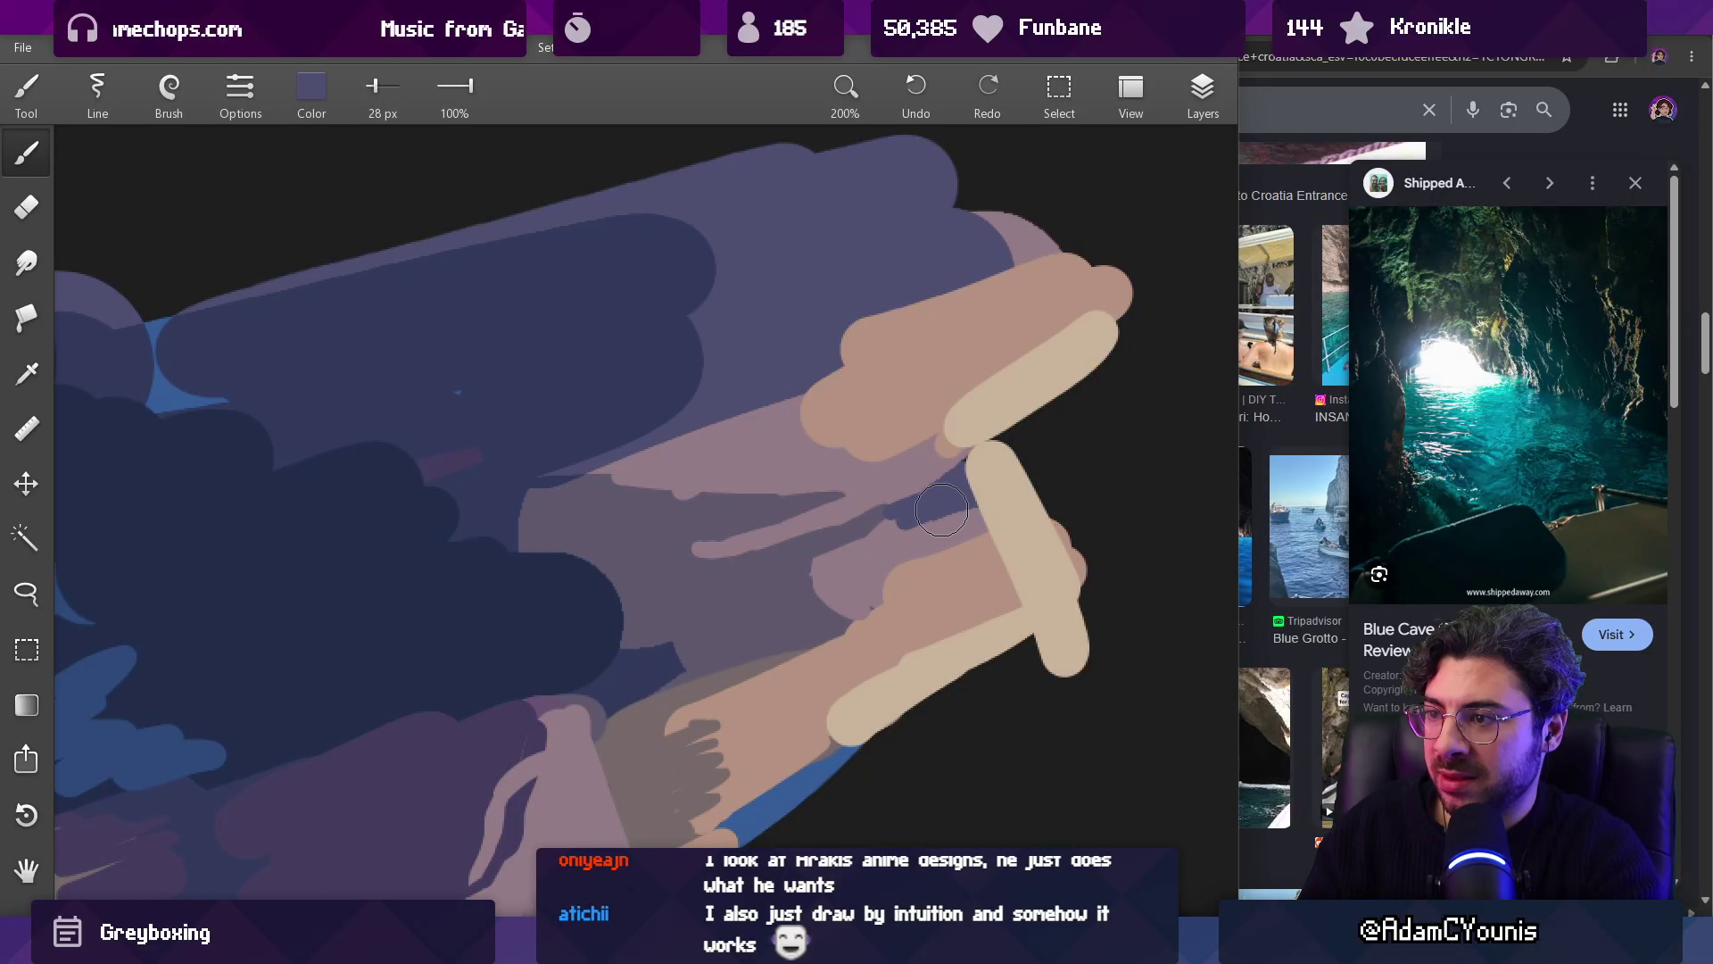
pyautogui.keyDown('alt'); pyautogui.click(870, 520); pyautogui.keyUp('alt')
pyautogui.scroll(-10, 878, 524)
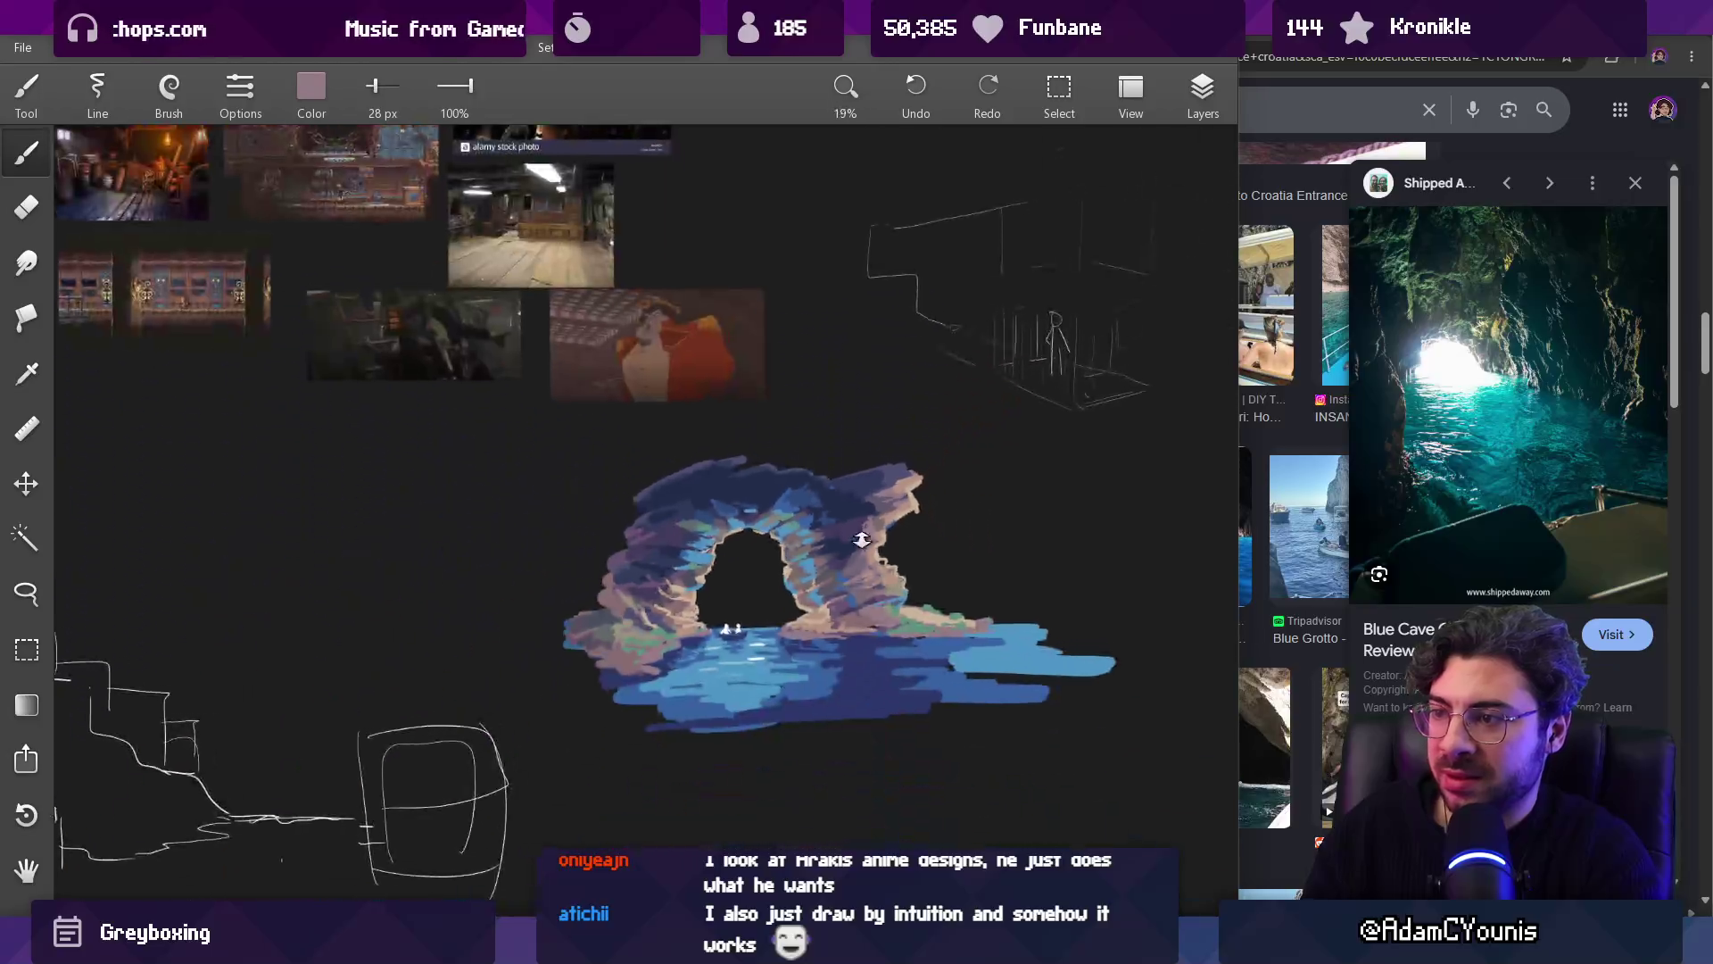
pyautogui.scroll(8, 888, 526)
pyautogui.keyDown('alt'); pyautogui.click(896, 486); pyautogui.keyUp('alt')
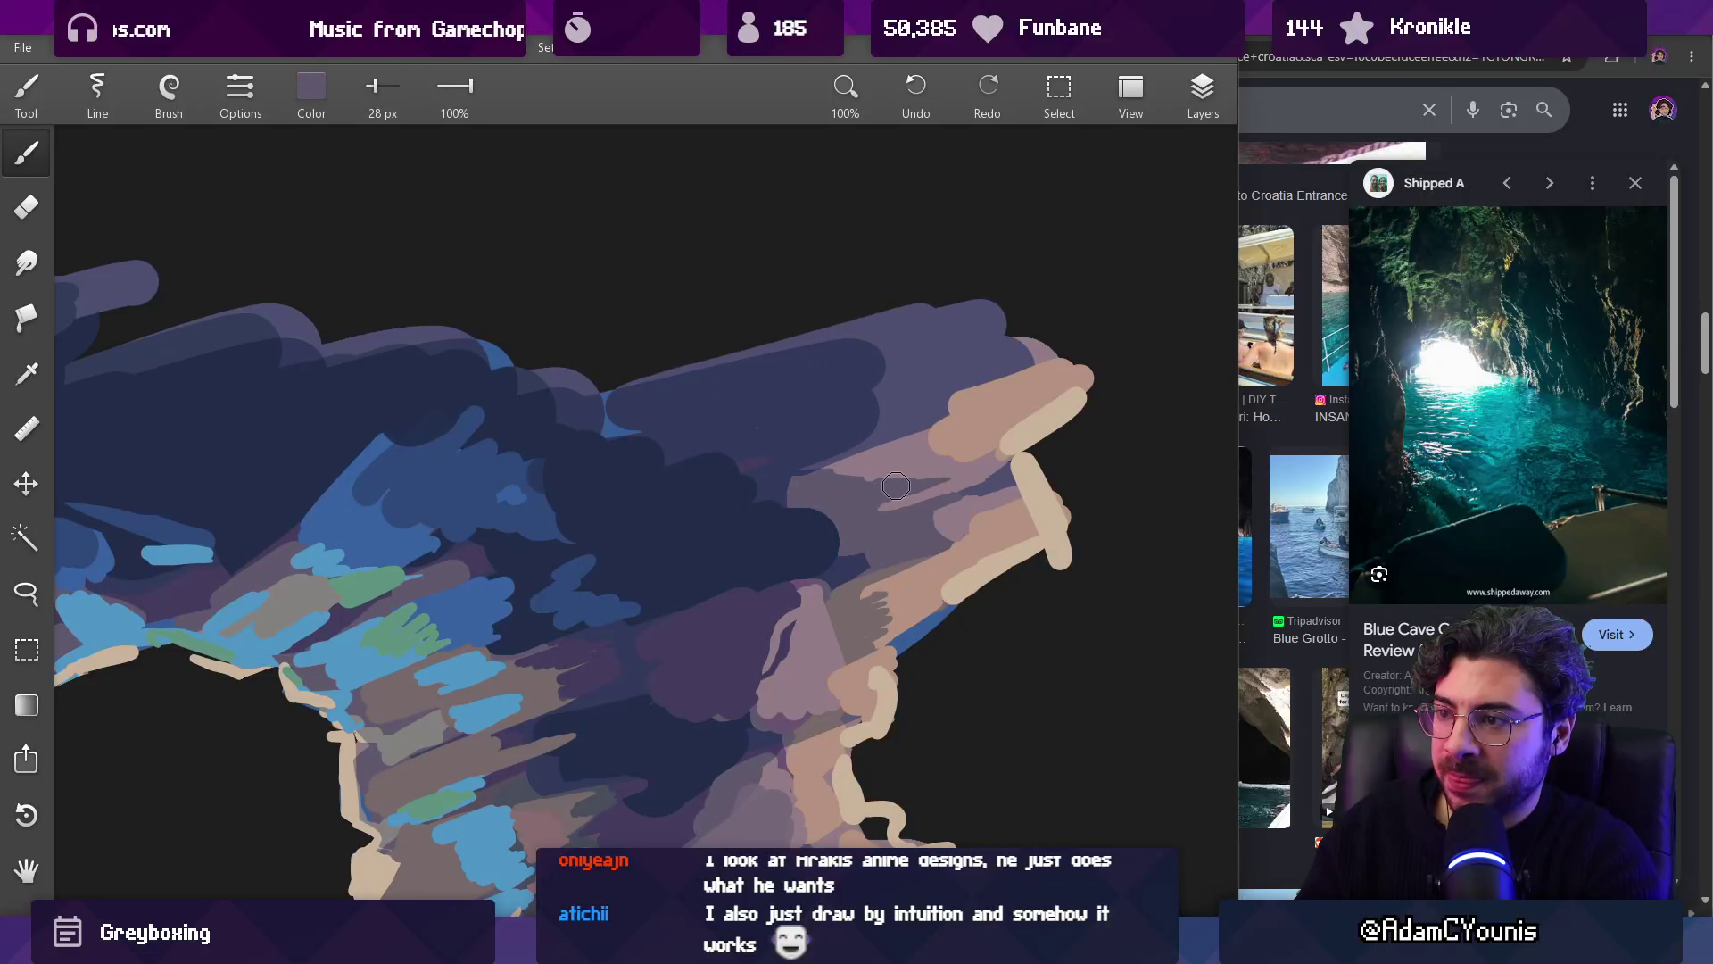
pyautogui.keyDown('alt'); pyautogui.click(903, 518); pyautogui.keyUp('alt')
pyautogui.moveTo(920, 520); pyautogui.dragTo(882, 544)
pyautogui.keyDown('alt'); pyautogui.click(890, 526); pyautogui.keyUp('alt')
pyautogui.keyDown('alt'); pyautogui.click(825, 560); pyautogui.keyUp('alt')
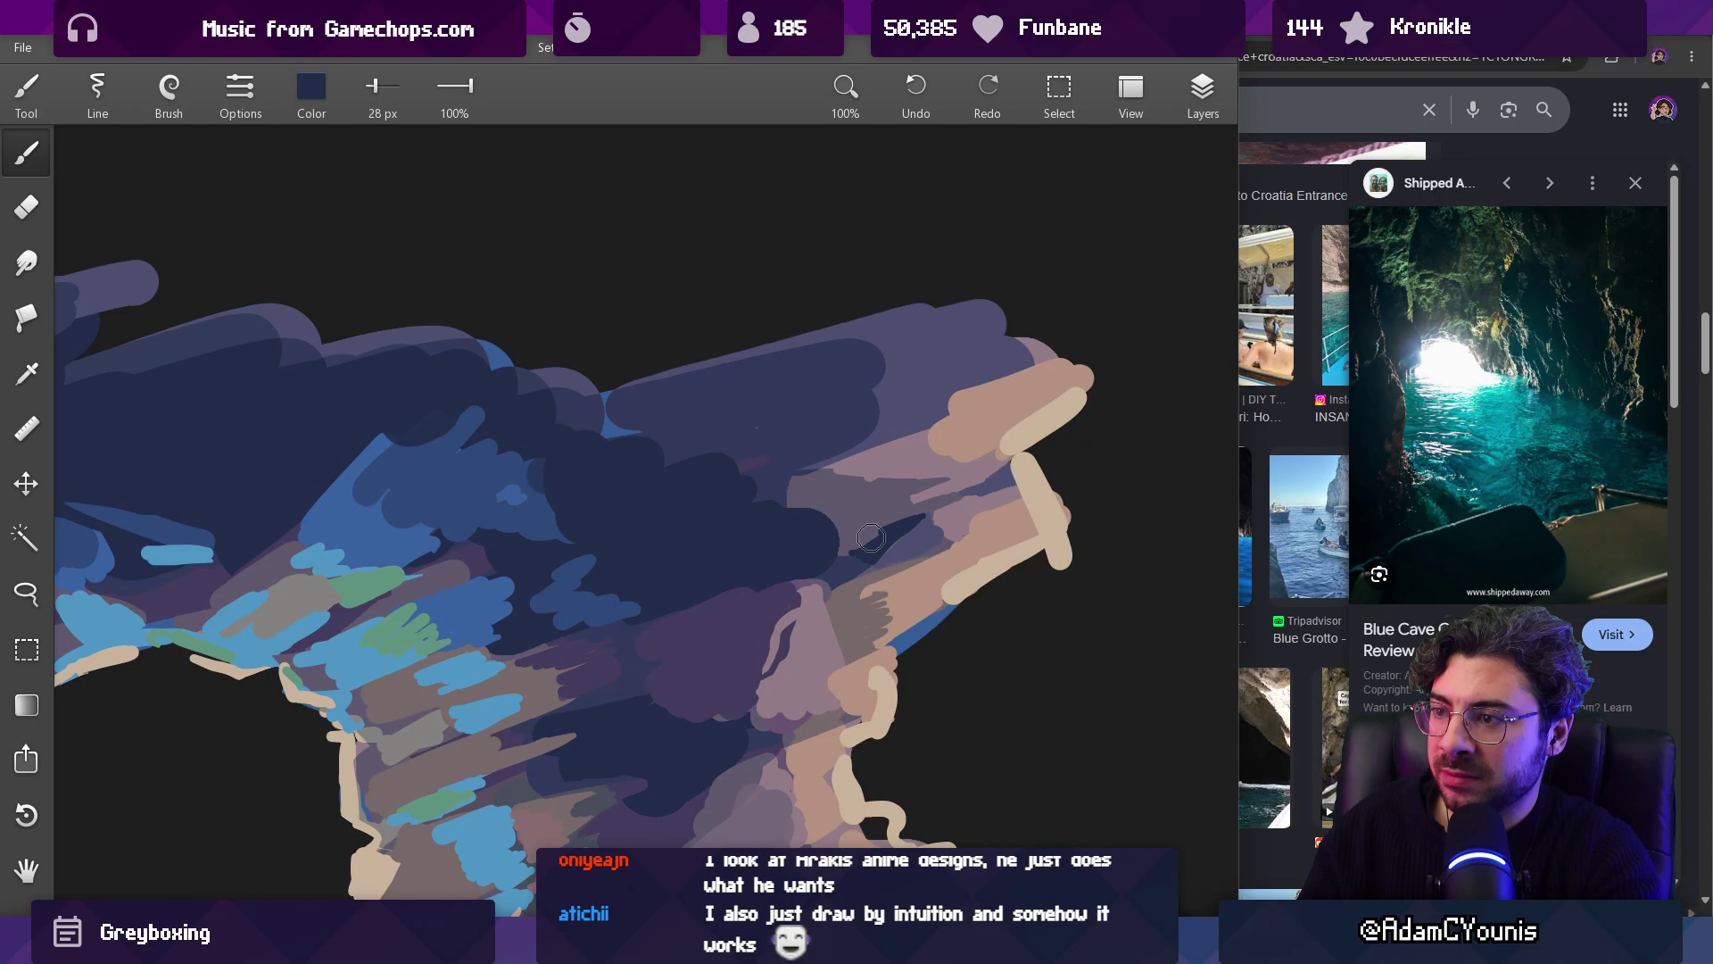
pyautogui.scroll(-8, 931, 480)
pyautogui.scroll(7, 902, 563)
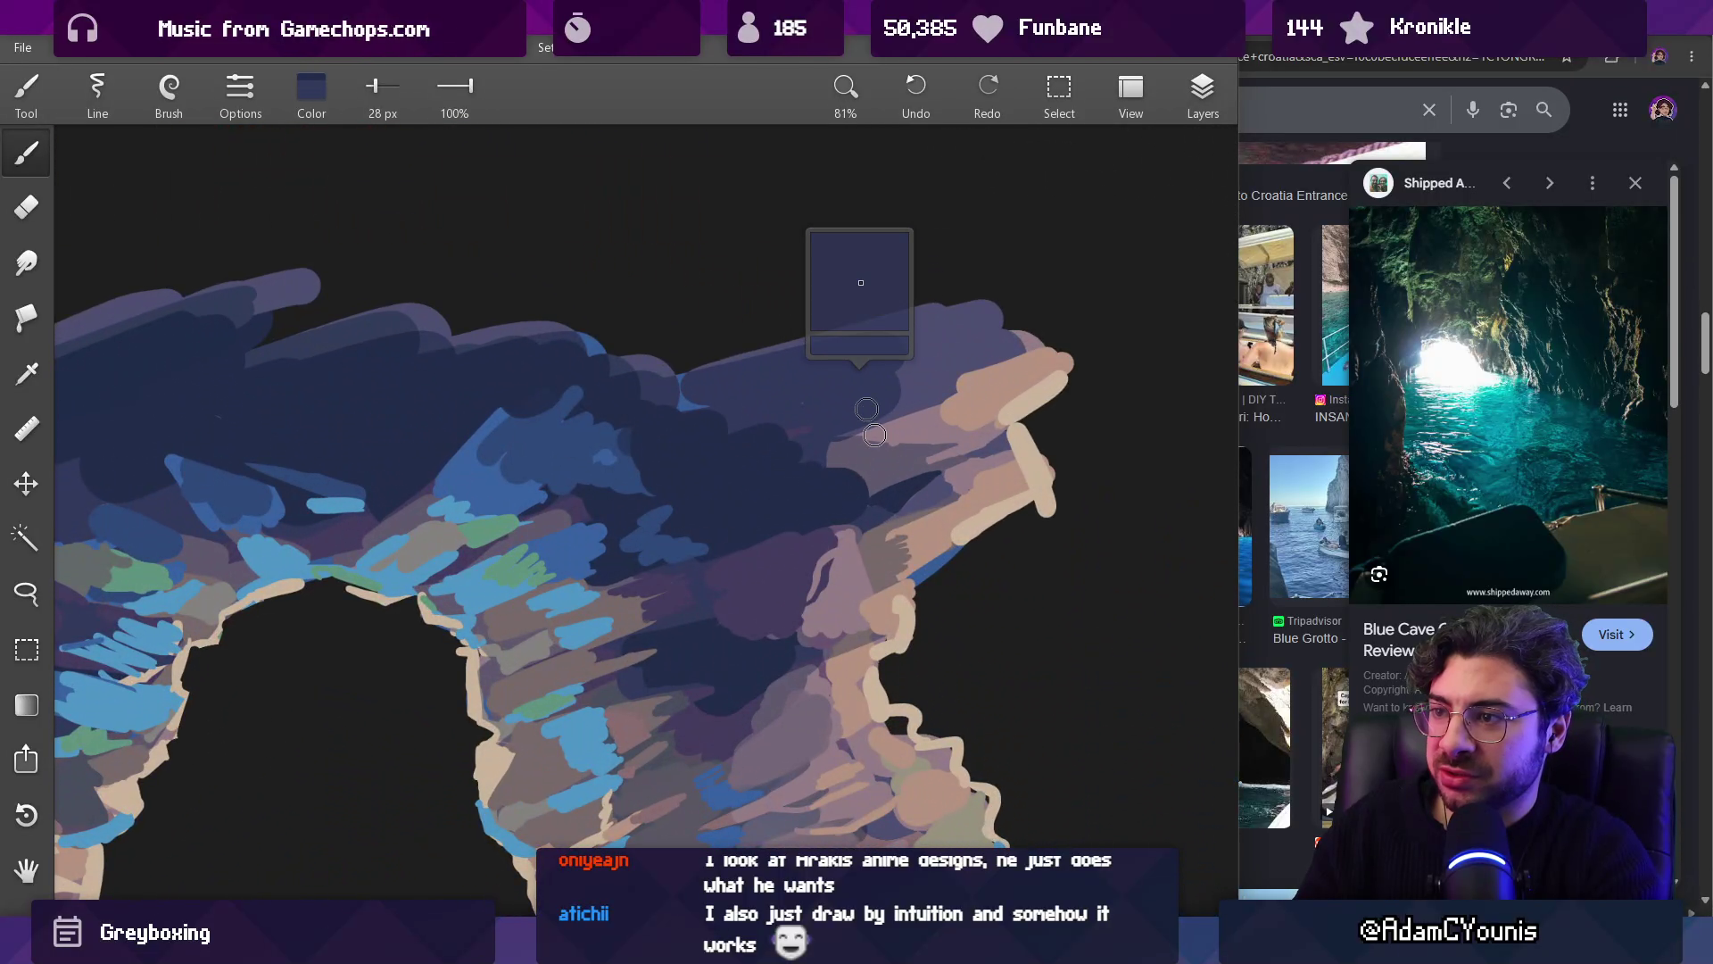
# Step: Alternate dark navy and lavender strokes over the pink rock, ending with dark navy
pyautogui.moveTo(933, 473)
pyautogui.mouseDown()
pyautogui.moveTo(842, 499)
pyautogui.moveTo(795, 451)
pyautogui.mouseUp()
pyautogui.keyDown('alt'); pyautogui.click(930, 375); pyautogui.keyUp('alt')
pyautogui.keyDown('alt'); pyautogui.click(838, 412); pyautogui.keyUp('alt')
pyautogui.keyDown('alt'); pyautogui.click(841, 497); pyautogui.keyUp('alt')
pyautogui.keyDown('alt'); pyautogui.click(884, 489); pyautogui.keyUp('alt')
pyautogui.keyDown('alt'); pyautogui.click(794, 451); pyautogui.keyUp('alt')
# Step: Sample dark navy from the arch top and cover the lighter patch with it
pyautogui.keyDown('alt'); pyautogui.click(856, 462); pyautogui.keyUp('alt')
pyautogui.keyDown('alt'); pyautogui.click(803, 554); pyautogui.keyUp('alt')
pyautogui.keyDown('alt'); pyautogui.click(769, 441); pyautogui.keyUp('alt')
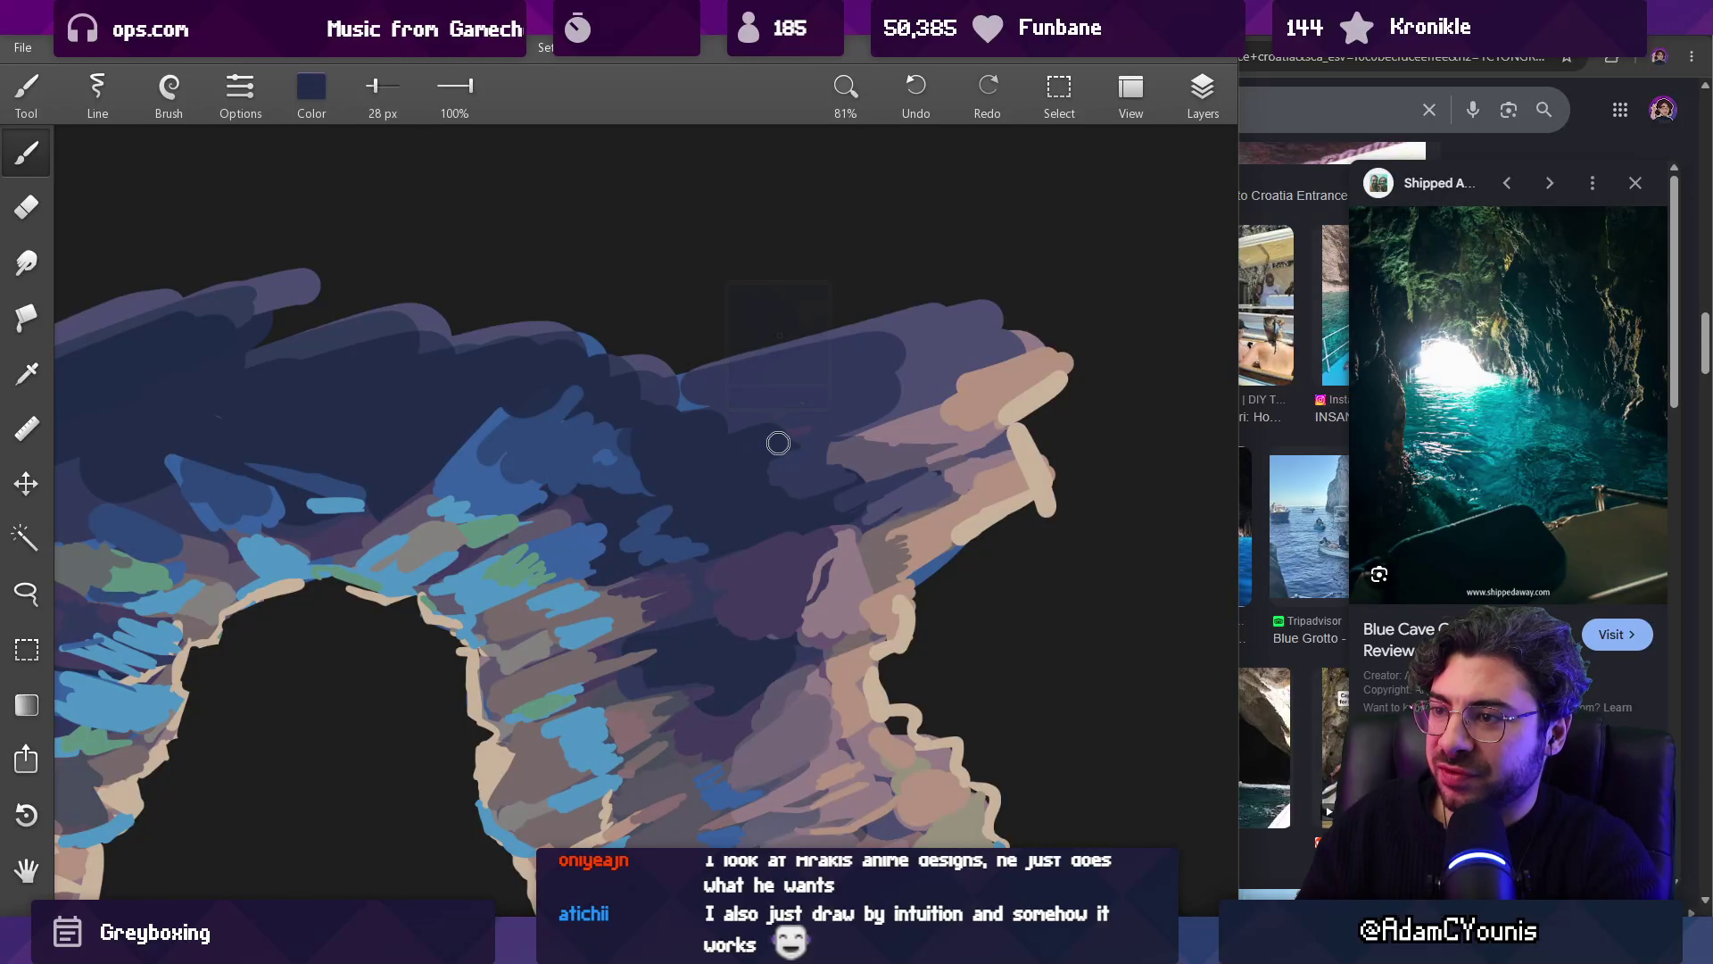
pyautogui.keyDown('alt'); pyautogui.click(757, 442); pyautogui.keyUp('alt')
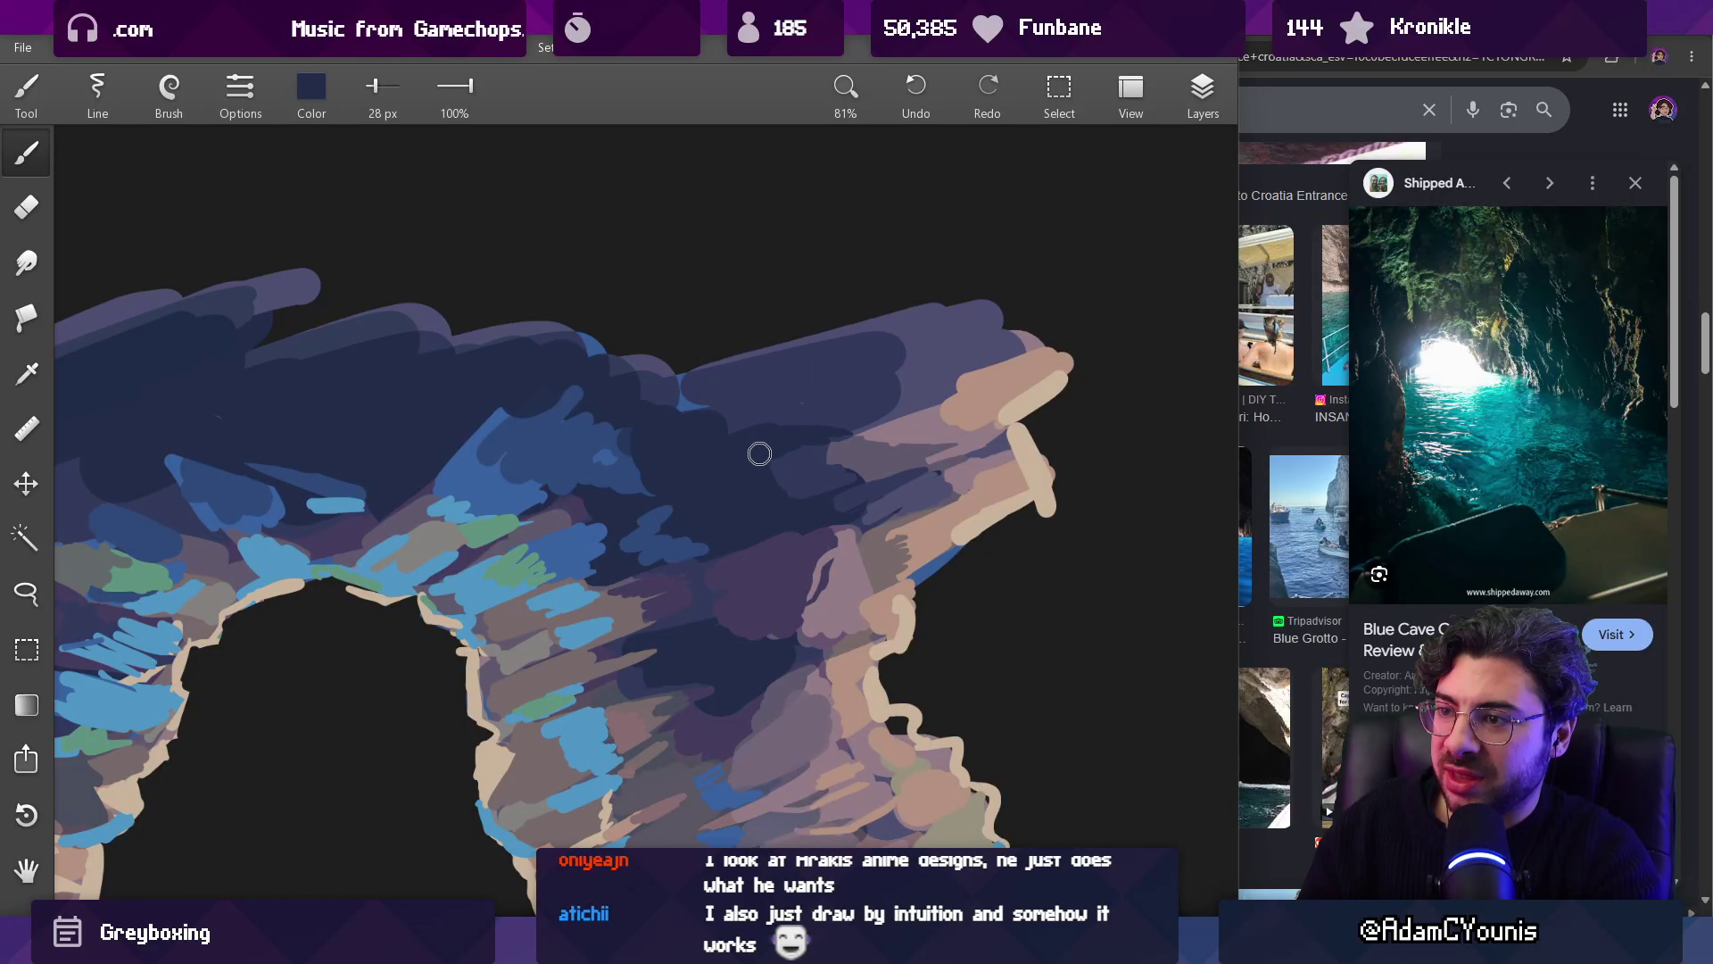
pyautogui.keyDown('alt'); pyautogui.click(798, 476); pyautogui.keyUp('alt')
pyautogui.keyDown('alt'); pyautogui.click(726, 439); pyautogui.keyUp('alt')
pyautogui.moveTo(768, 413)
pyautogui.mouseDown()
pyautogui.moveTo(705, 419)
pyautogui.moveTo(729, 450)
pyautogui.mouseUp()
# Step: Compare lighter blues and the dark navy by sampling several spots on the arch
pyautogui.scroll(-1, 814, 394)
pyautogui.keyDown('alt'); pyautogui.click(647, 430); pyautogui.keyUp('alt')
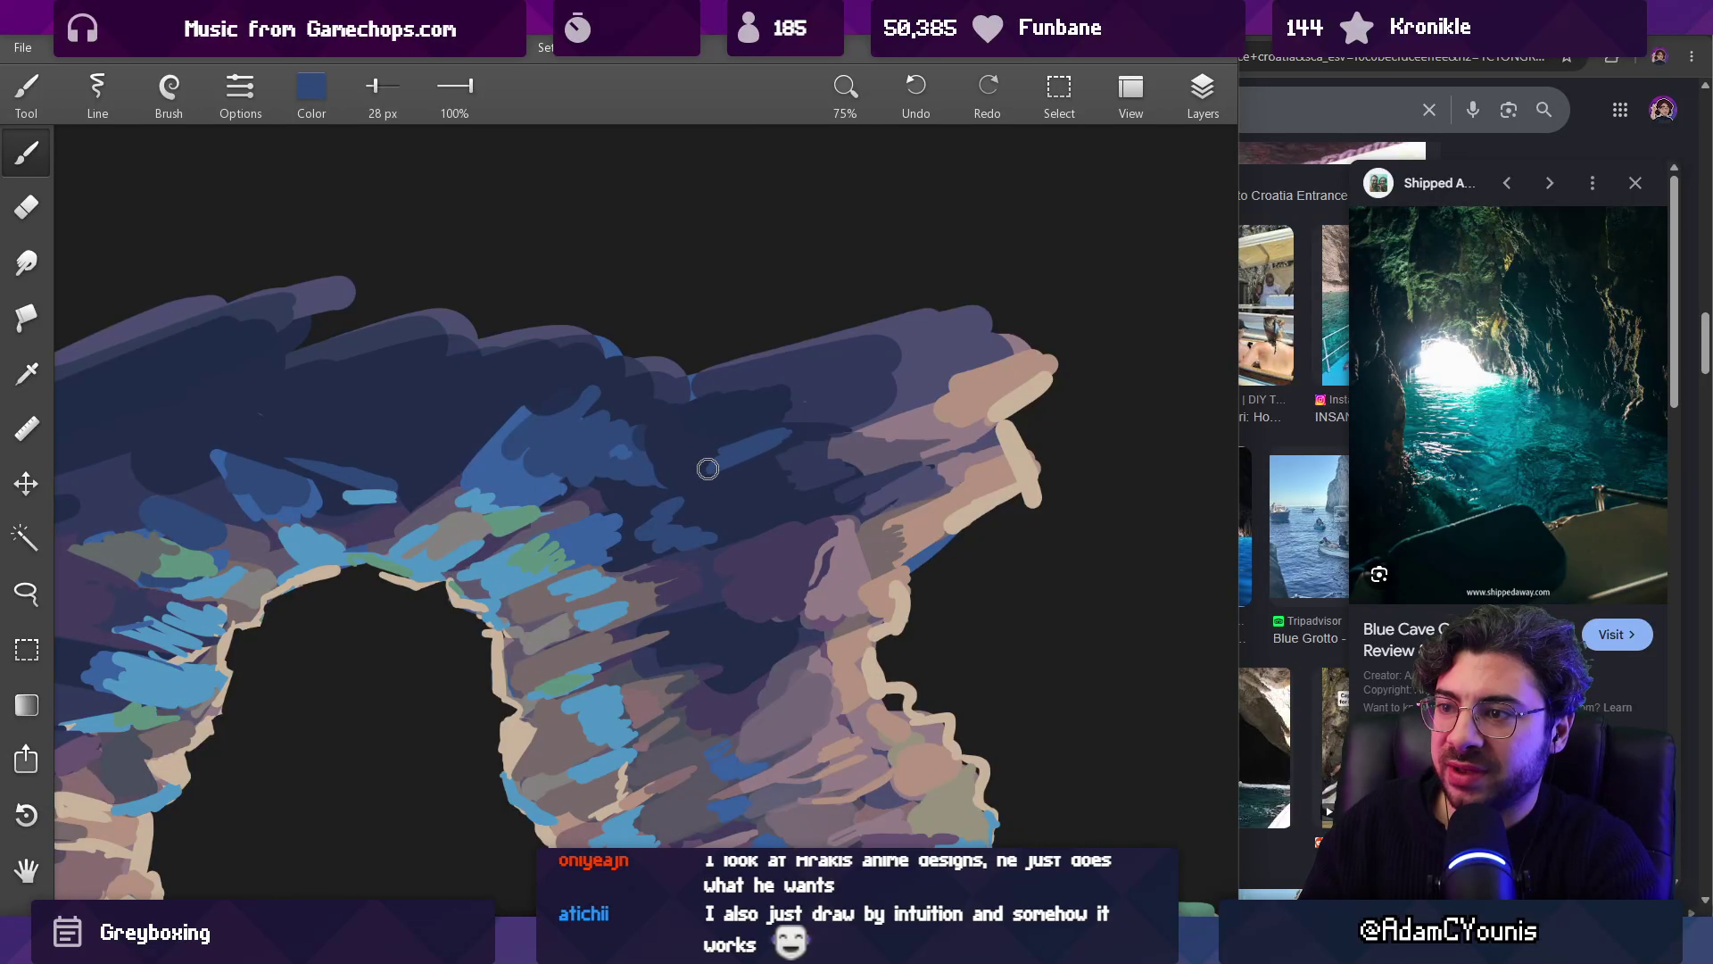
pyautogui.scroll(-5, 710, 673)
pyautogui.scroll(-4, 792, 452)
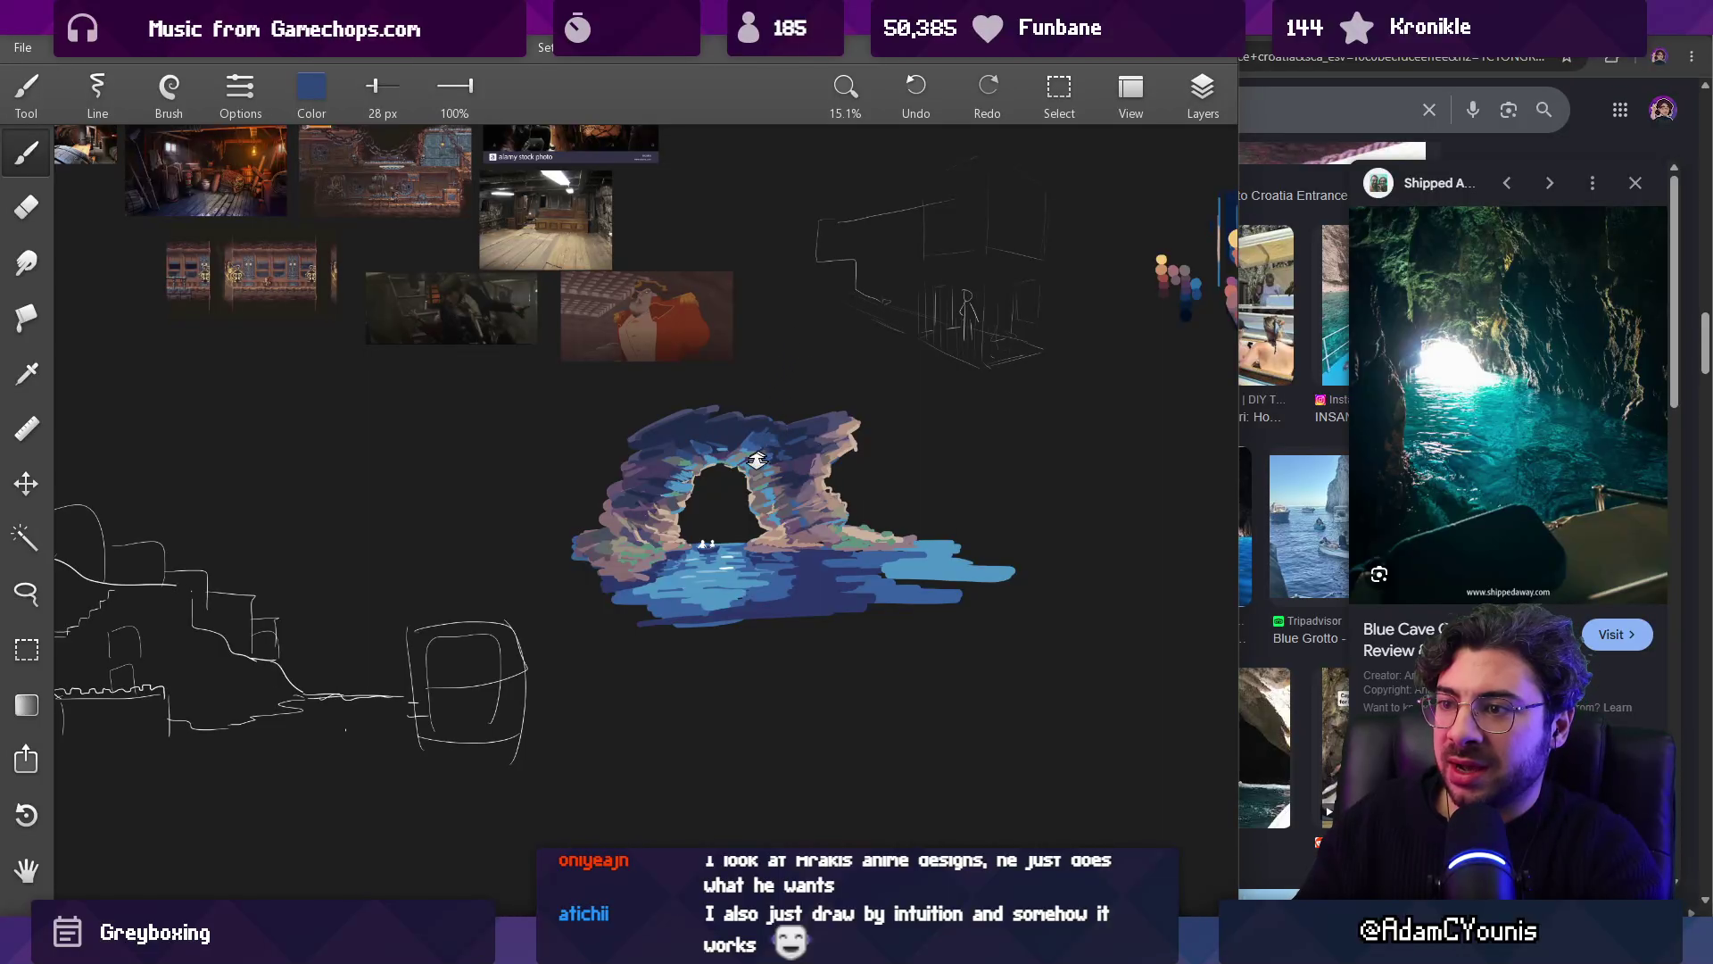
pyautogui.scroll(4, 760, 455)
pyautogui.scroll(2, 892, 458)
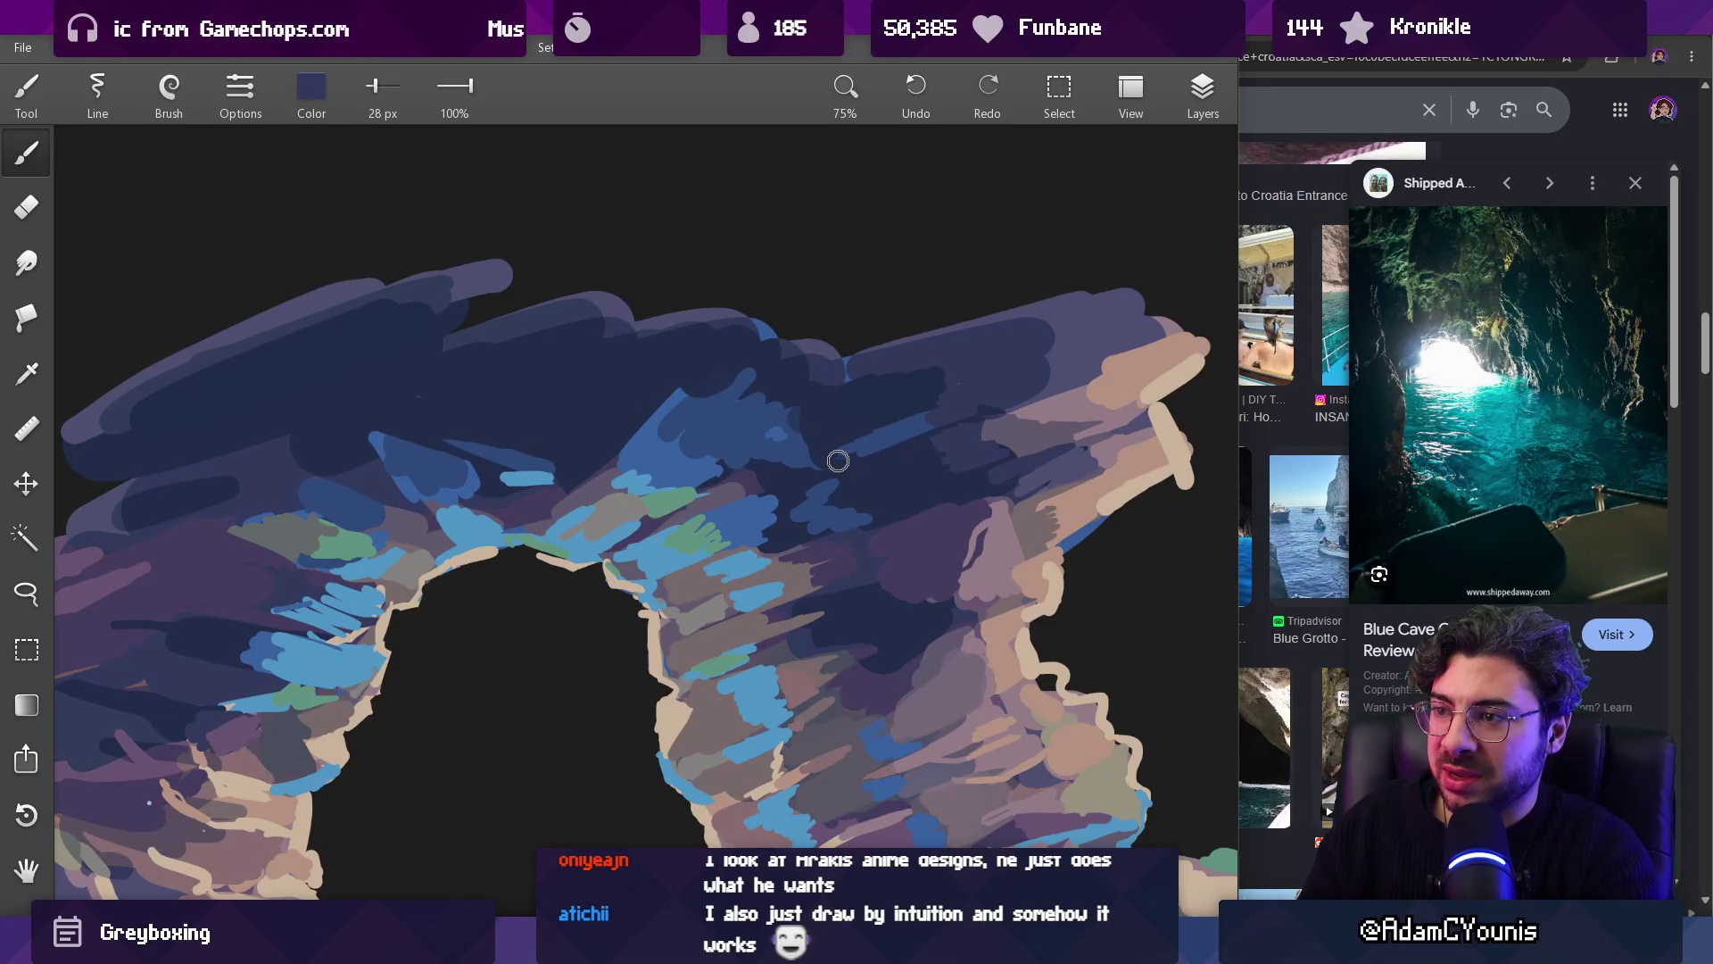
pyautogui.scroll(-5, 843, 458)
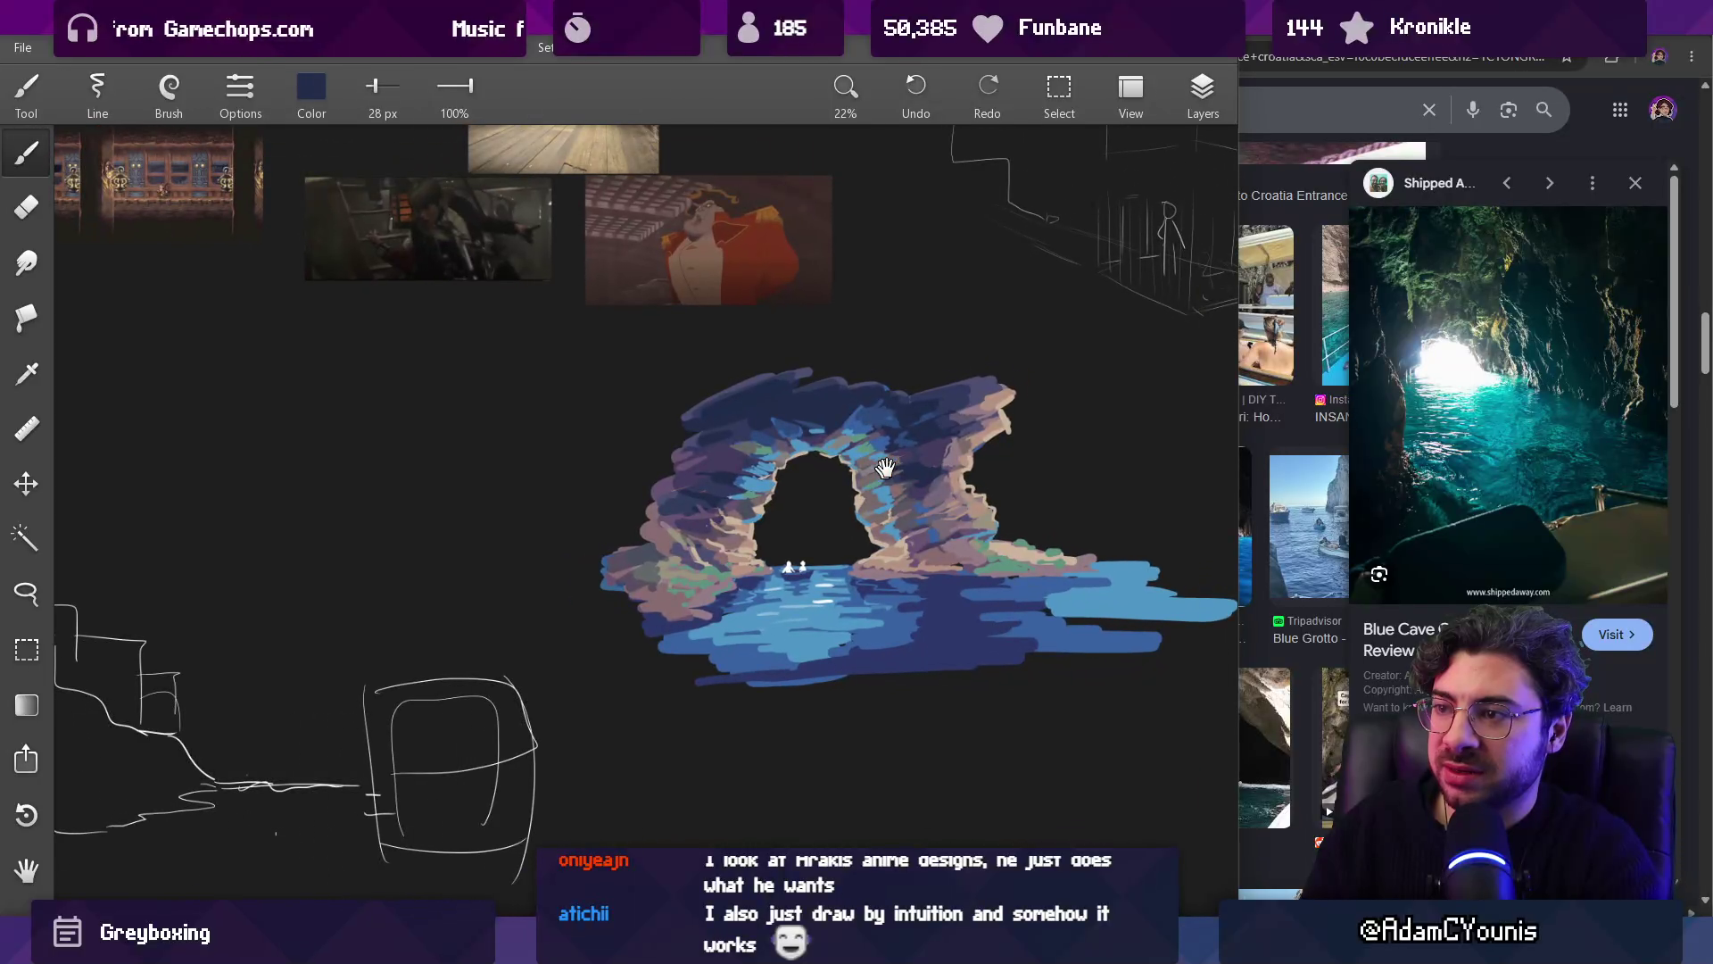
pyautogui.scroll(3, 880, 470)
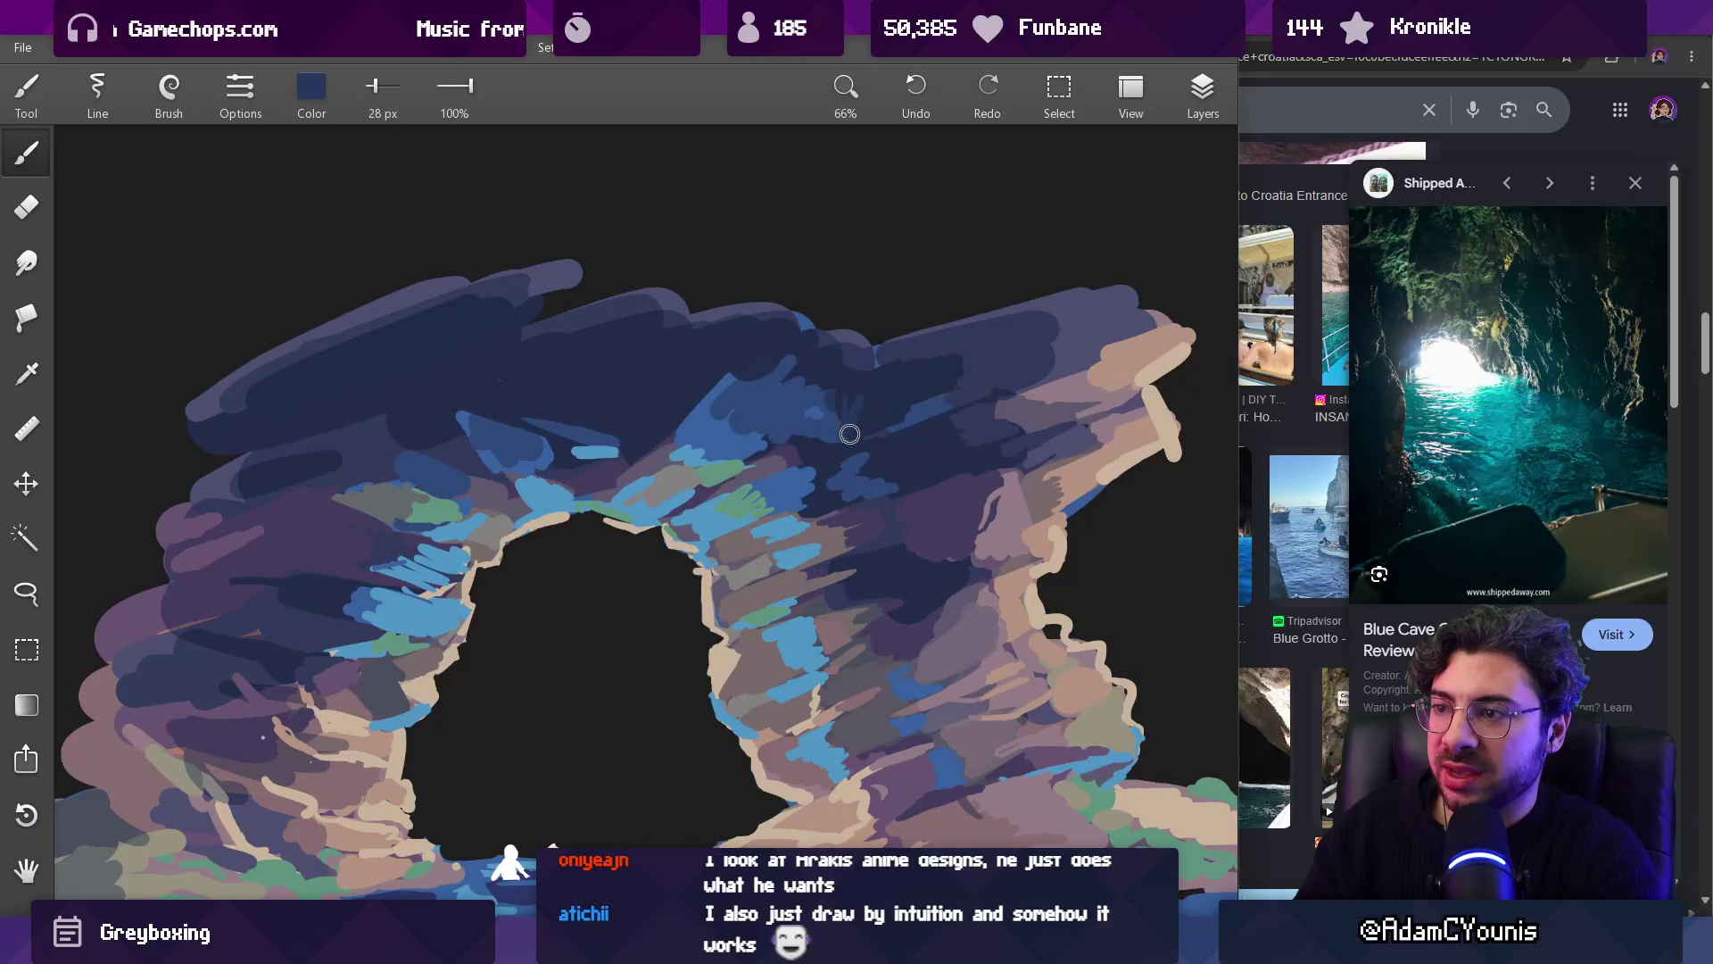
pyautogui.keyDown('alt'); pyautogui.click(854, 414); pyautogui.keyUp('alt')
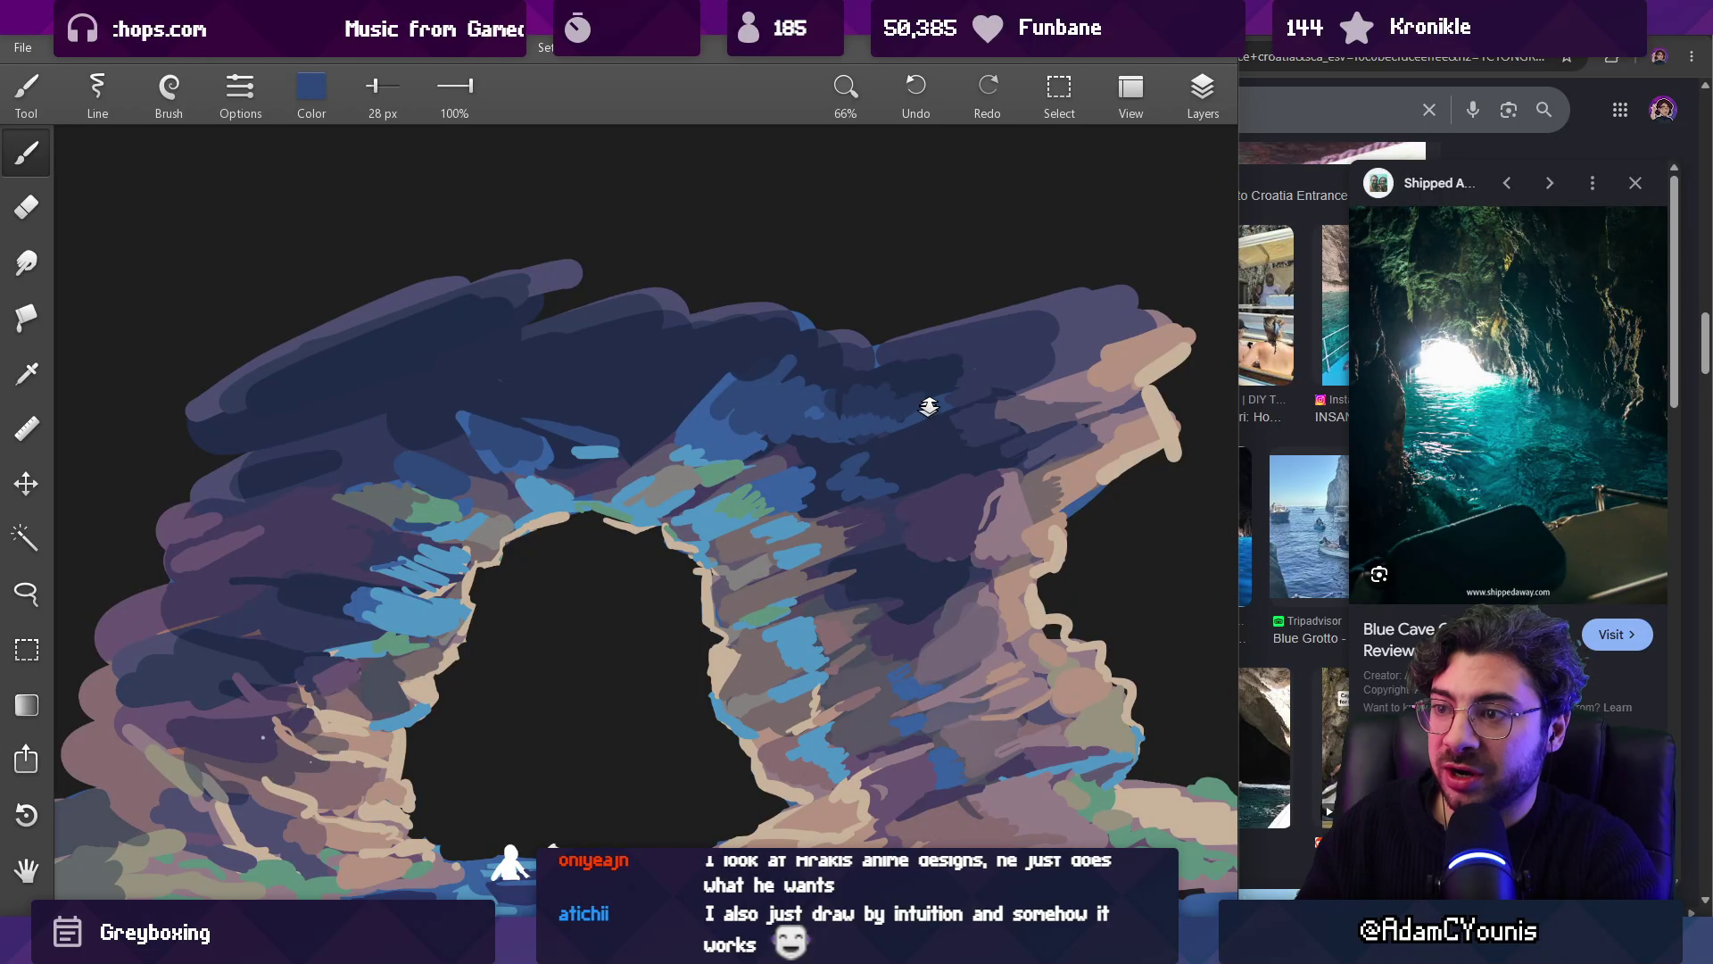
pyautogui.scroll(-4, 926, 413)
pyautogui.scroll(2, 942, 373)
pyautogui.scroll(2, 898, 443)
pyautogui.keyDown('alt'); pyautogui.click(839, 417); pyautogui.keyUp('alt')
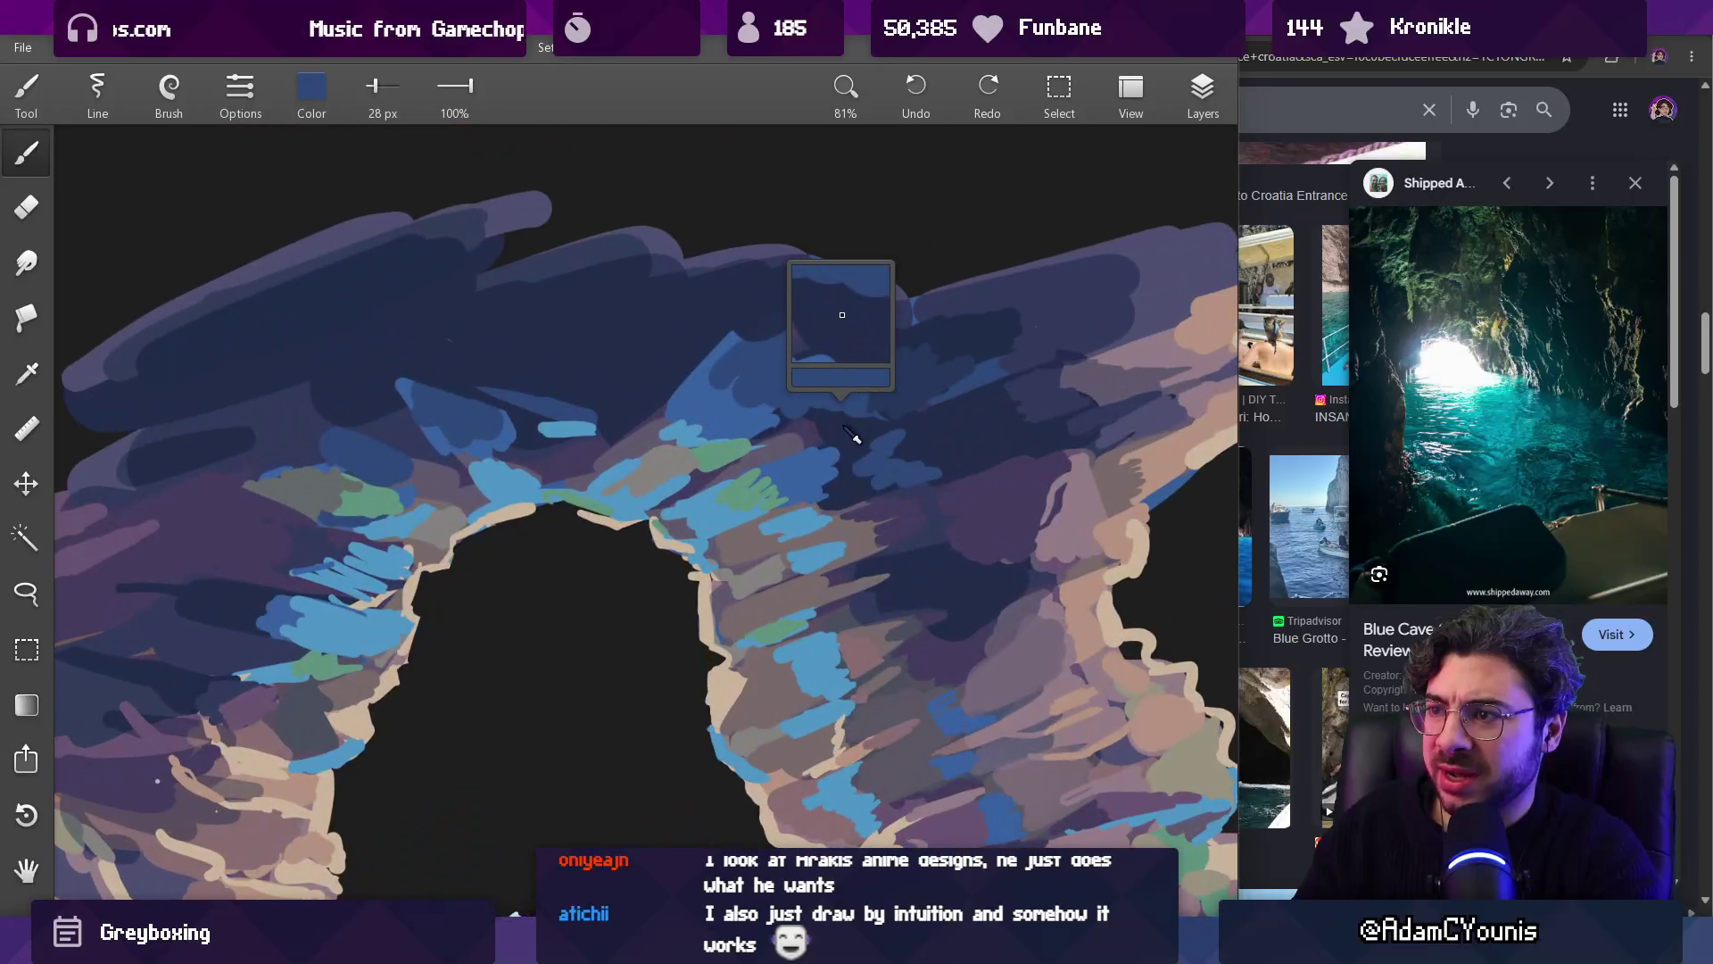
pyautogui.keyDown('alt'); pyautogui.click(871, 398); pyautogui.keyUp('alt')
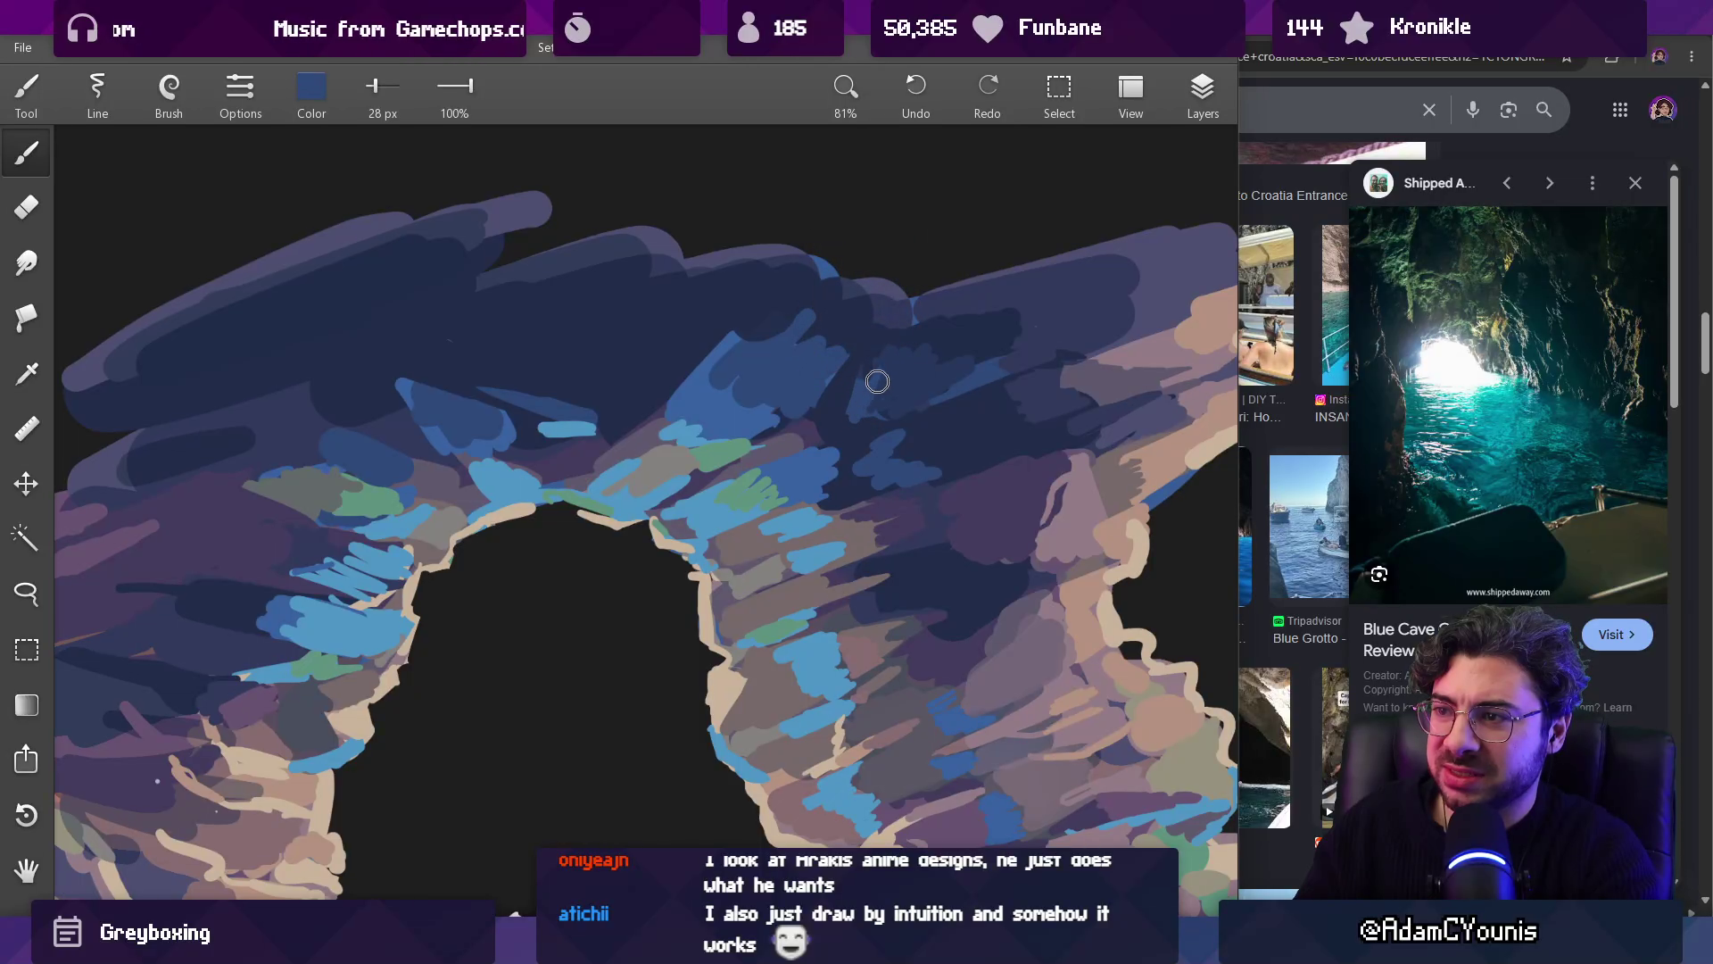
pyautogui.scroll(-3, 866, 394)
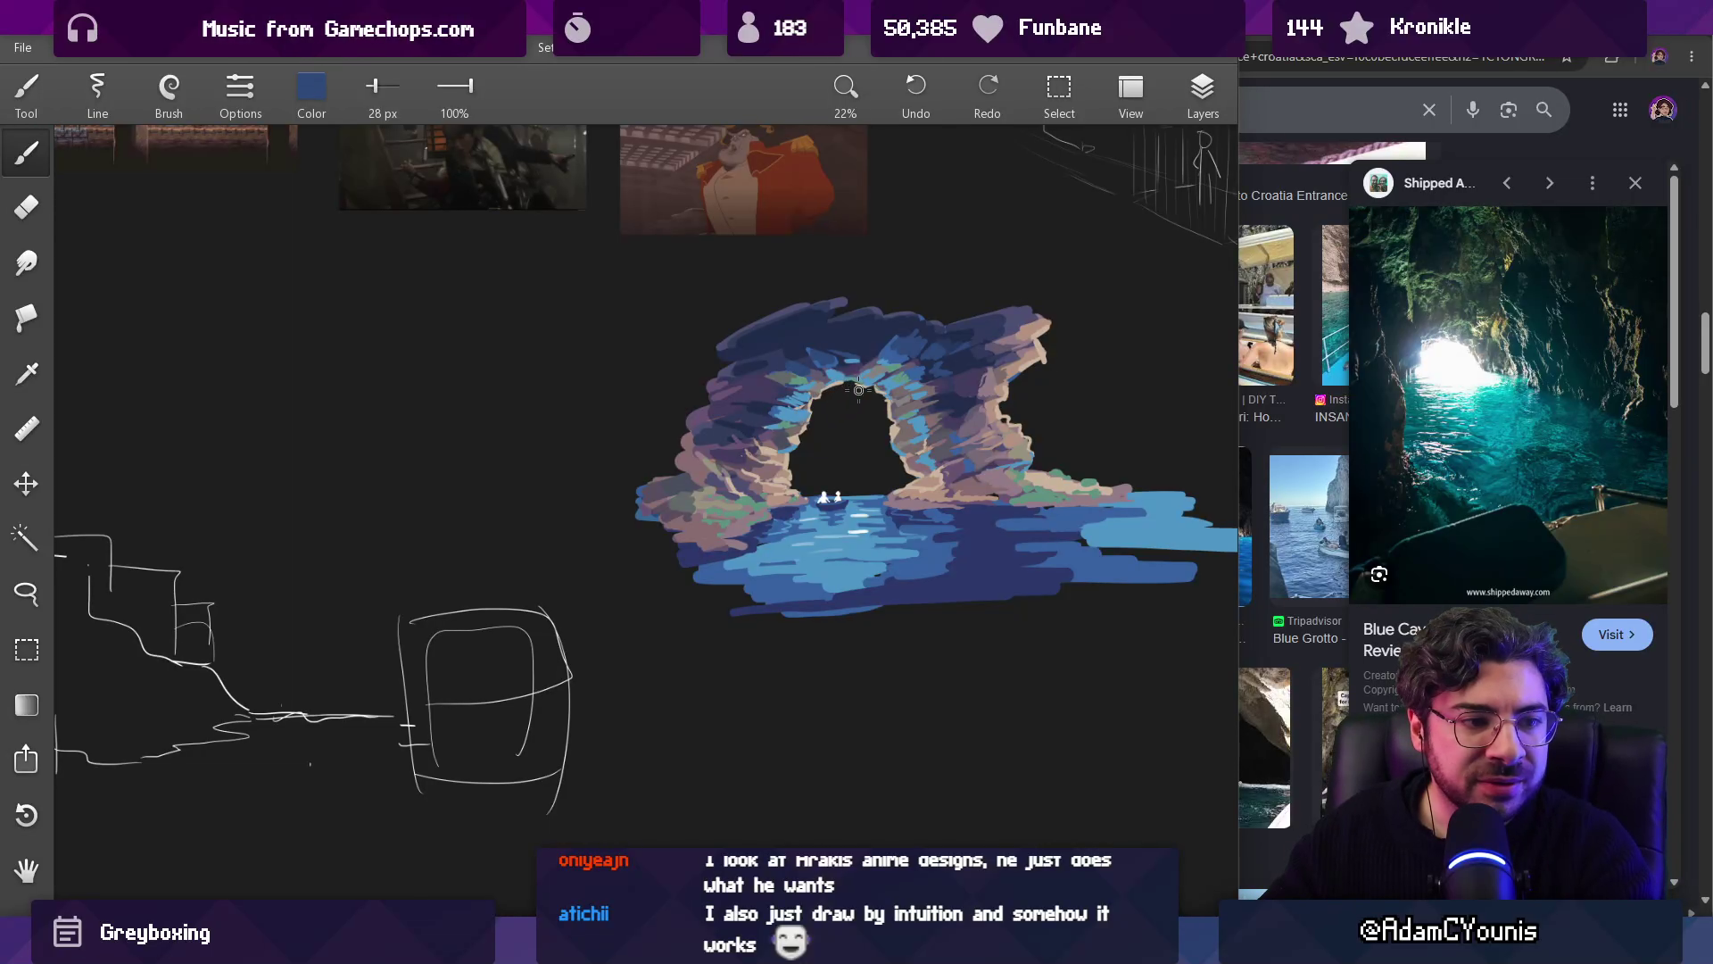
# Step: Recentre the painting and darken the arch's upper rock with broad dark navy strokes
pyautogui.moveTo(902, 397); pyautogui.dragTo(855, 423)
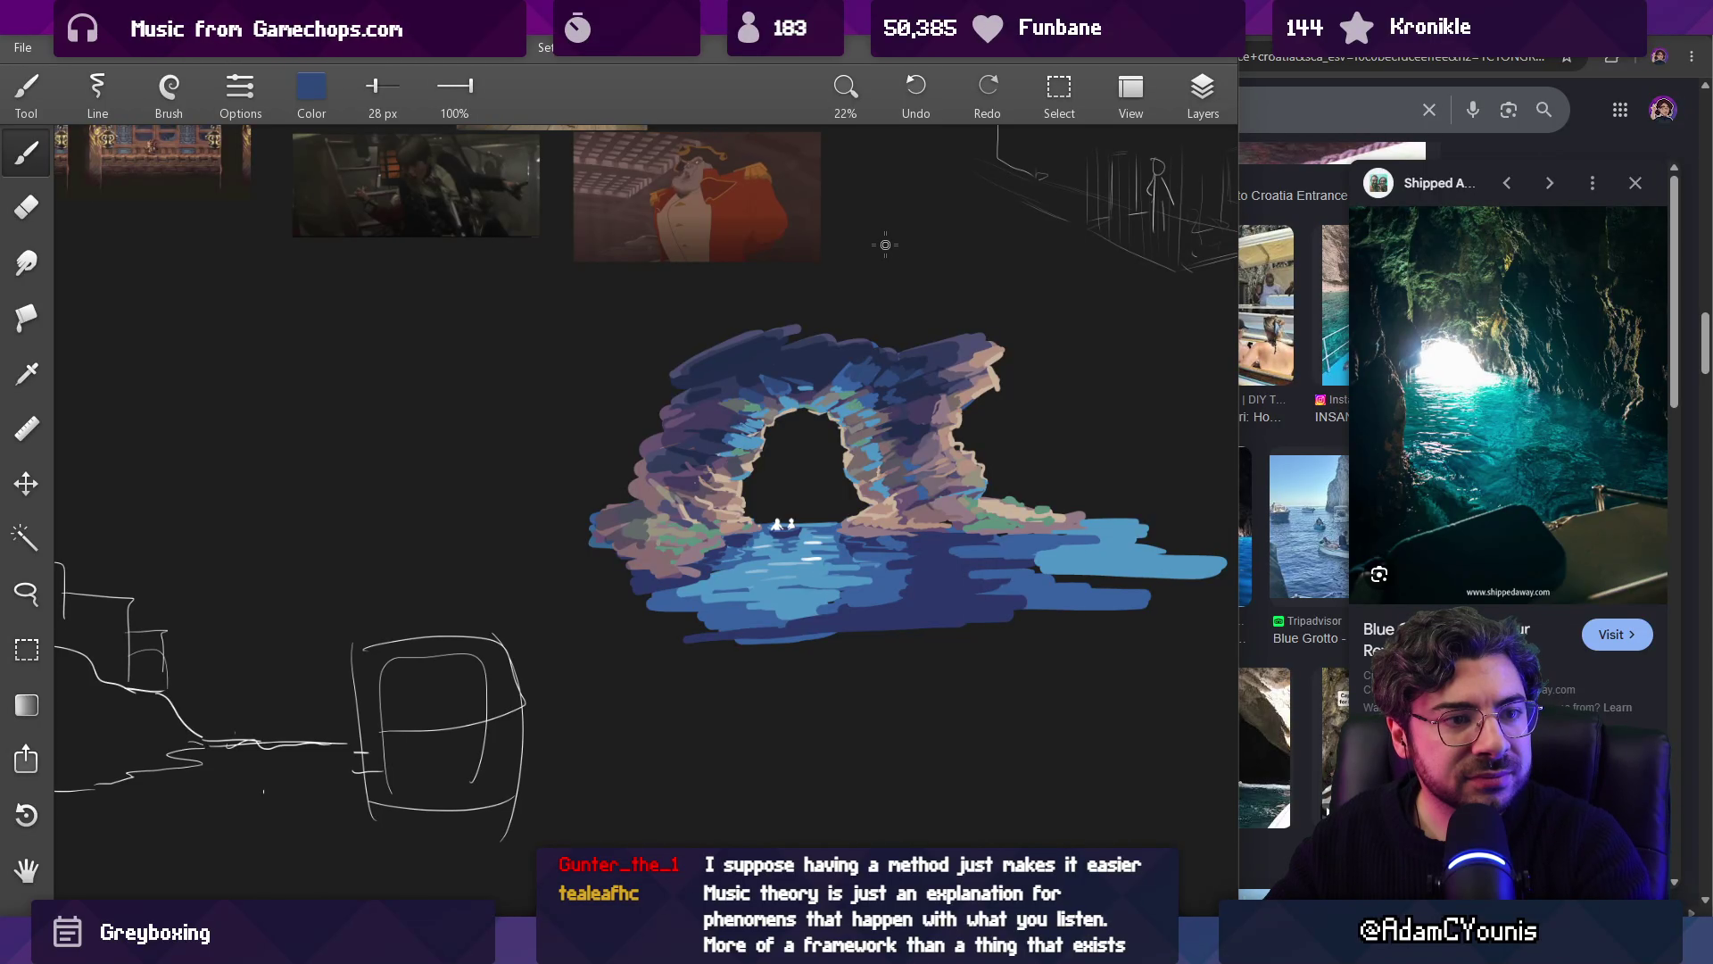
pyautogui.scroll(5, 916, 379)
pyautogui.keyDown('alt'); pyautogui.click(843, 370); pyautogui.keyUp('alt')
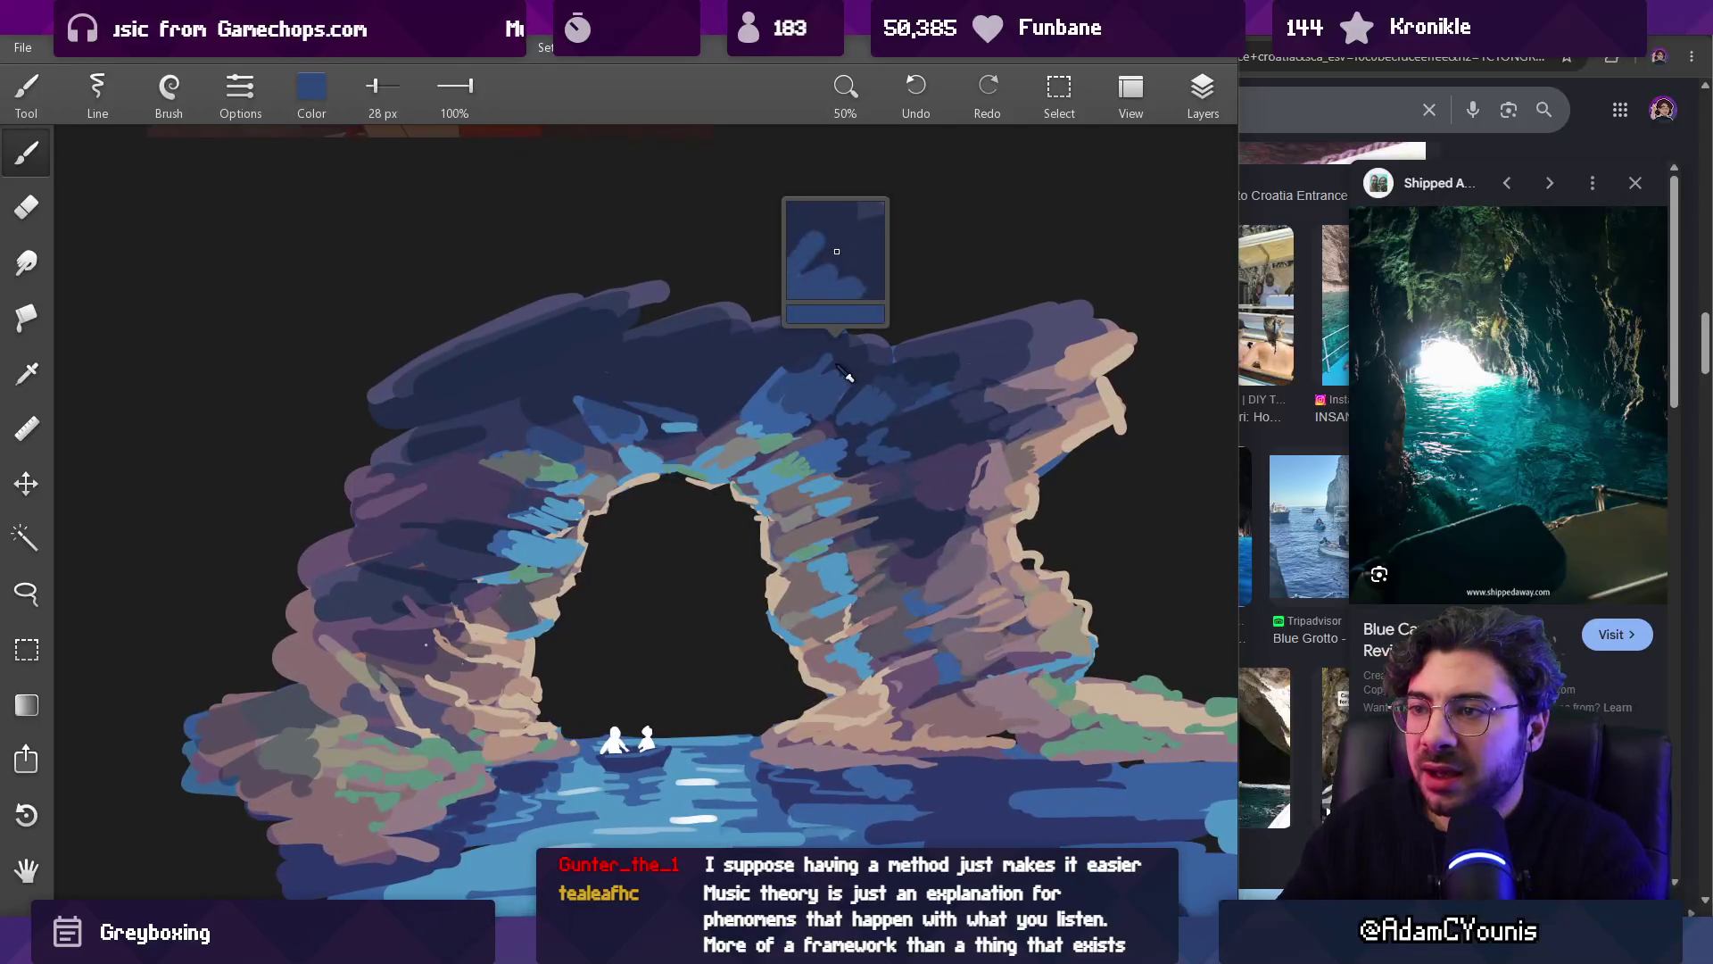
pyautogui.moveTo(817, 362)
pyautogui.mouseDown()
pyautogui.moveTo(816, 382)
pyautogui.moveTo(883, 375)
pyautogui.moveTo(883, 402)
pyautogui.moveTo(919, 393)
pyautogui.moveTo(802, 357)
pyautogui.moveTo(789, 388)
pyautogui.moveTo(791, 355)
pyautogui.moveTo(830, 415)
pyautogui.moveTo(857, 416)
pyautogui.mouseUp()
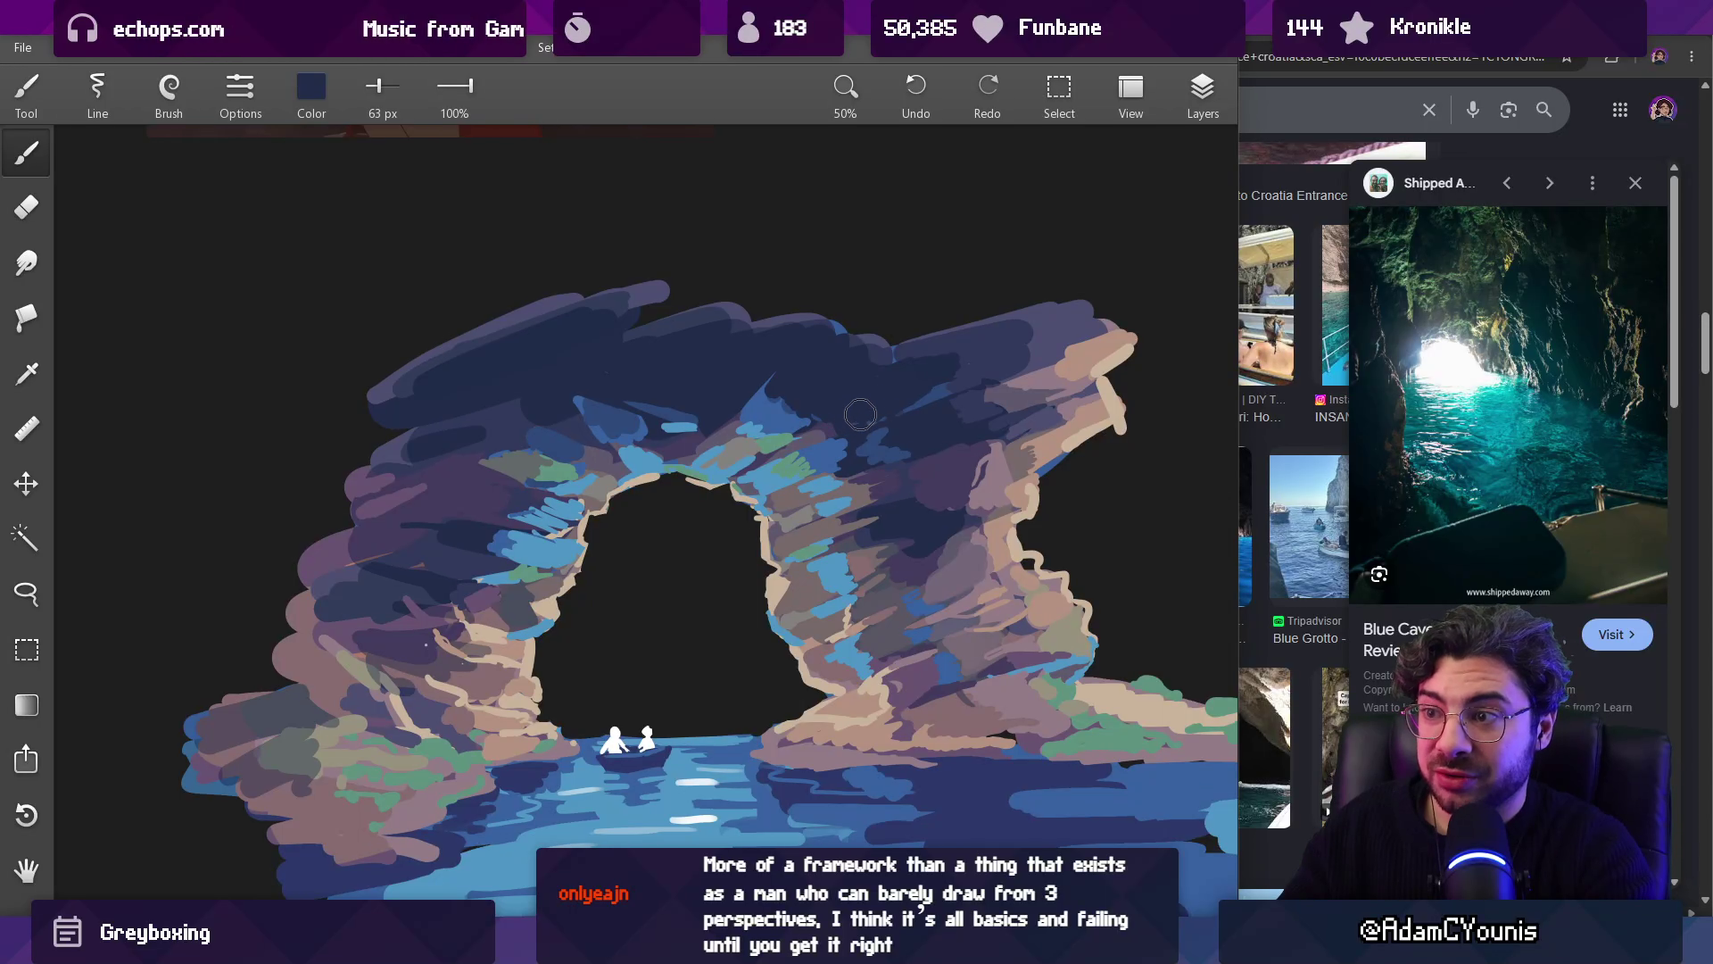
# Step: Sample a dark navy from the arch and paint over the light-blue streak near the top
pyautogui.scroll(-5, 883, 403)
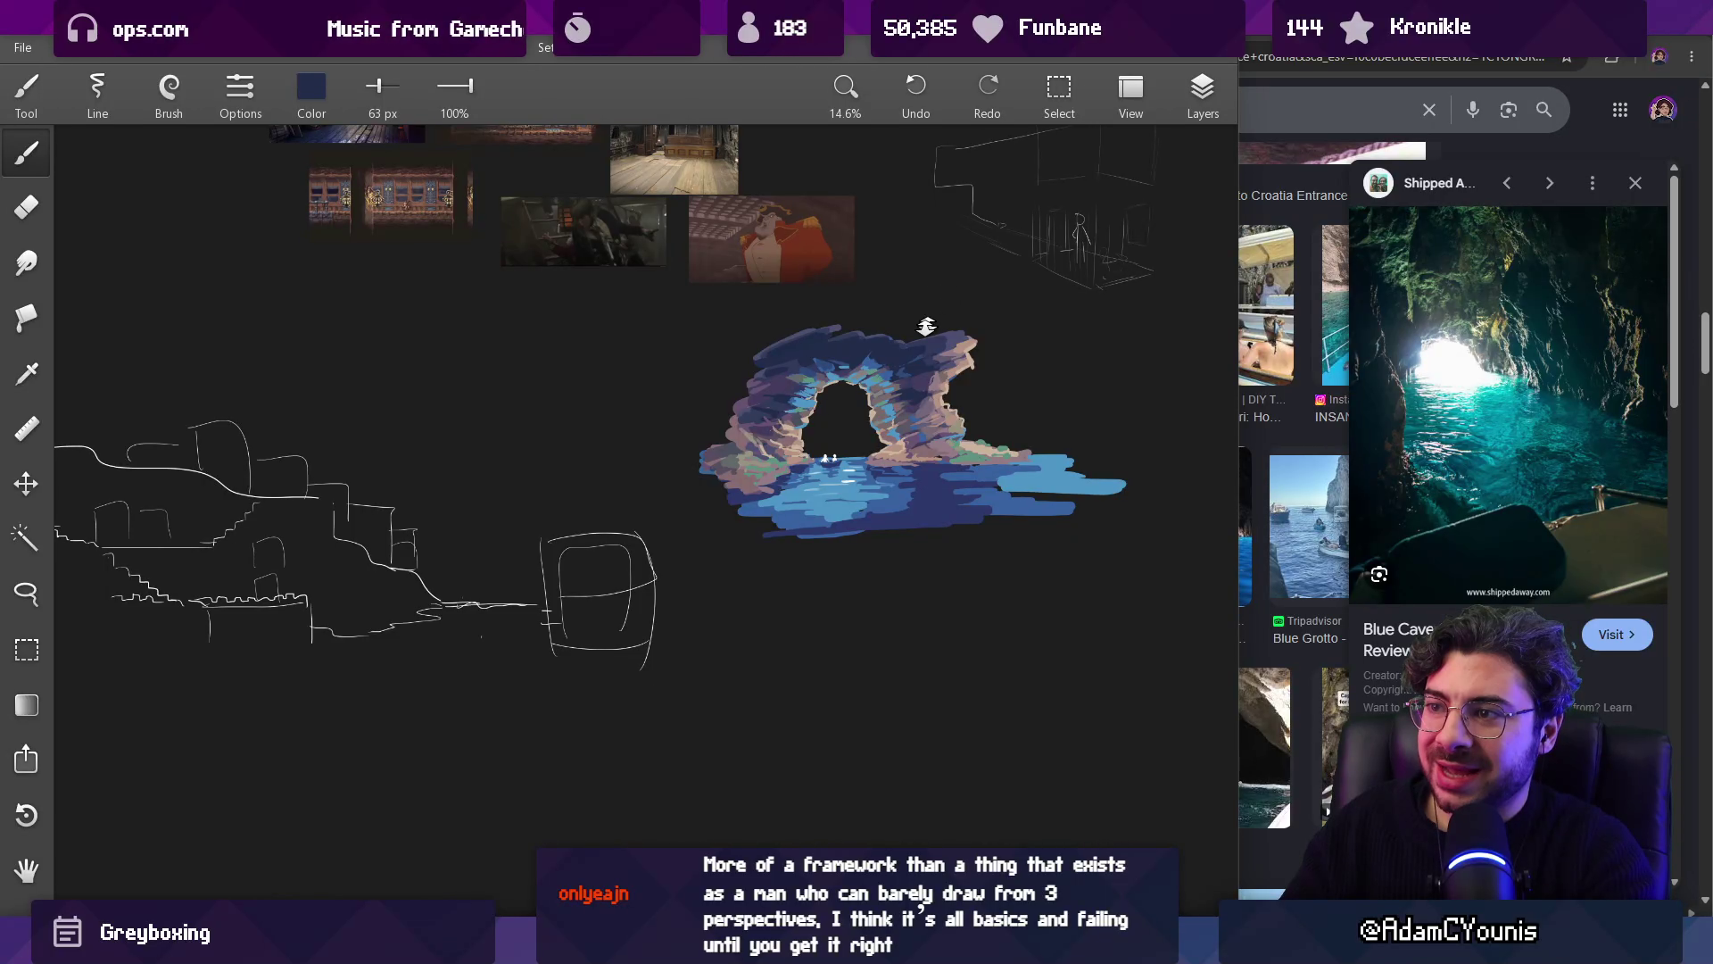
pyautogui.scroll(5, 932, 316)
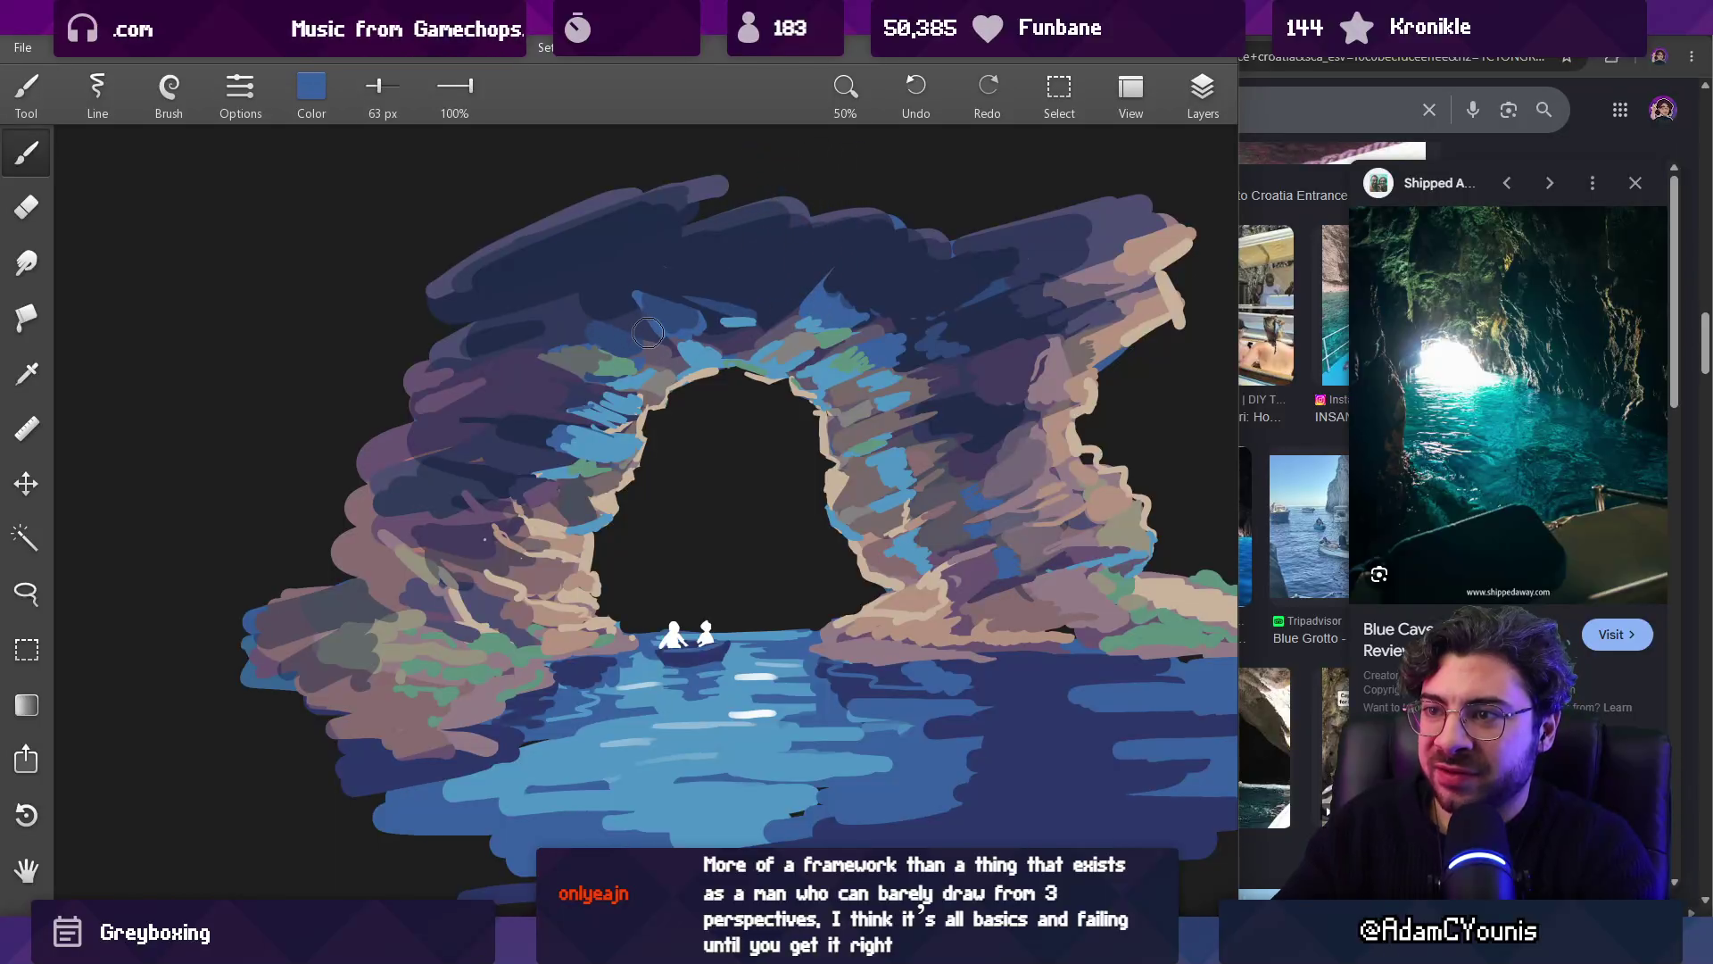
pyautogui.moveTo(674, 328)
pyautogui.mouseDown()
pyautogui.moveTo(691, 285)
pyautogui.moveTo(675, 291)
pyautogui.mouseUp()
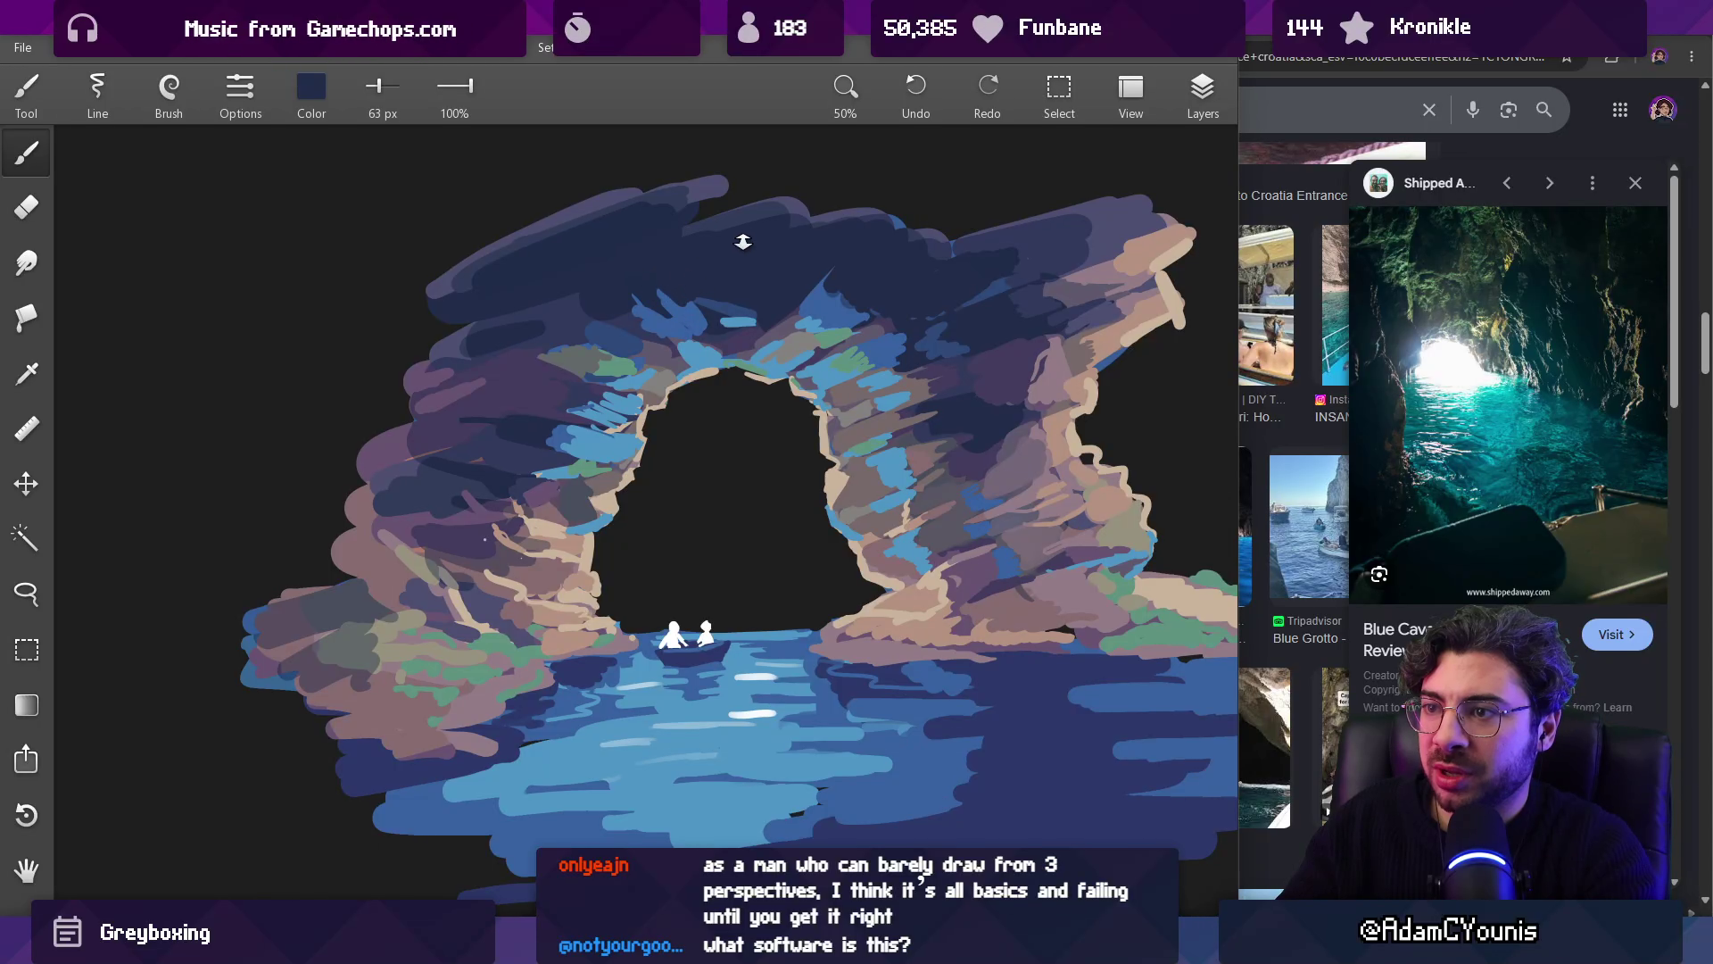
pyautogui.scroll(-3, 741, 246)
pyautogui.scroll(8, 688, 125)
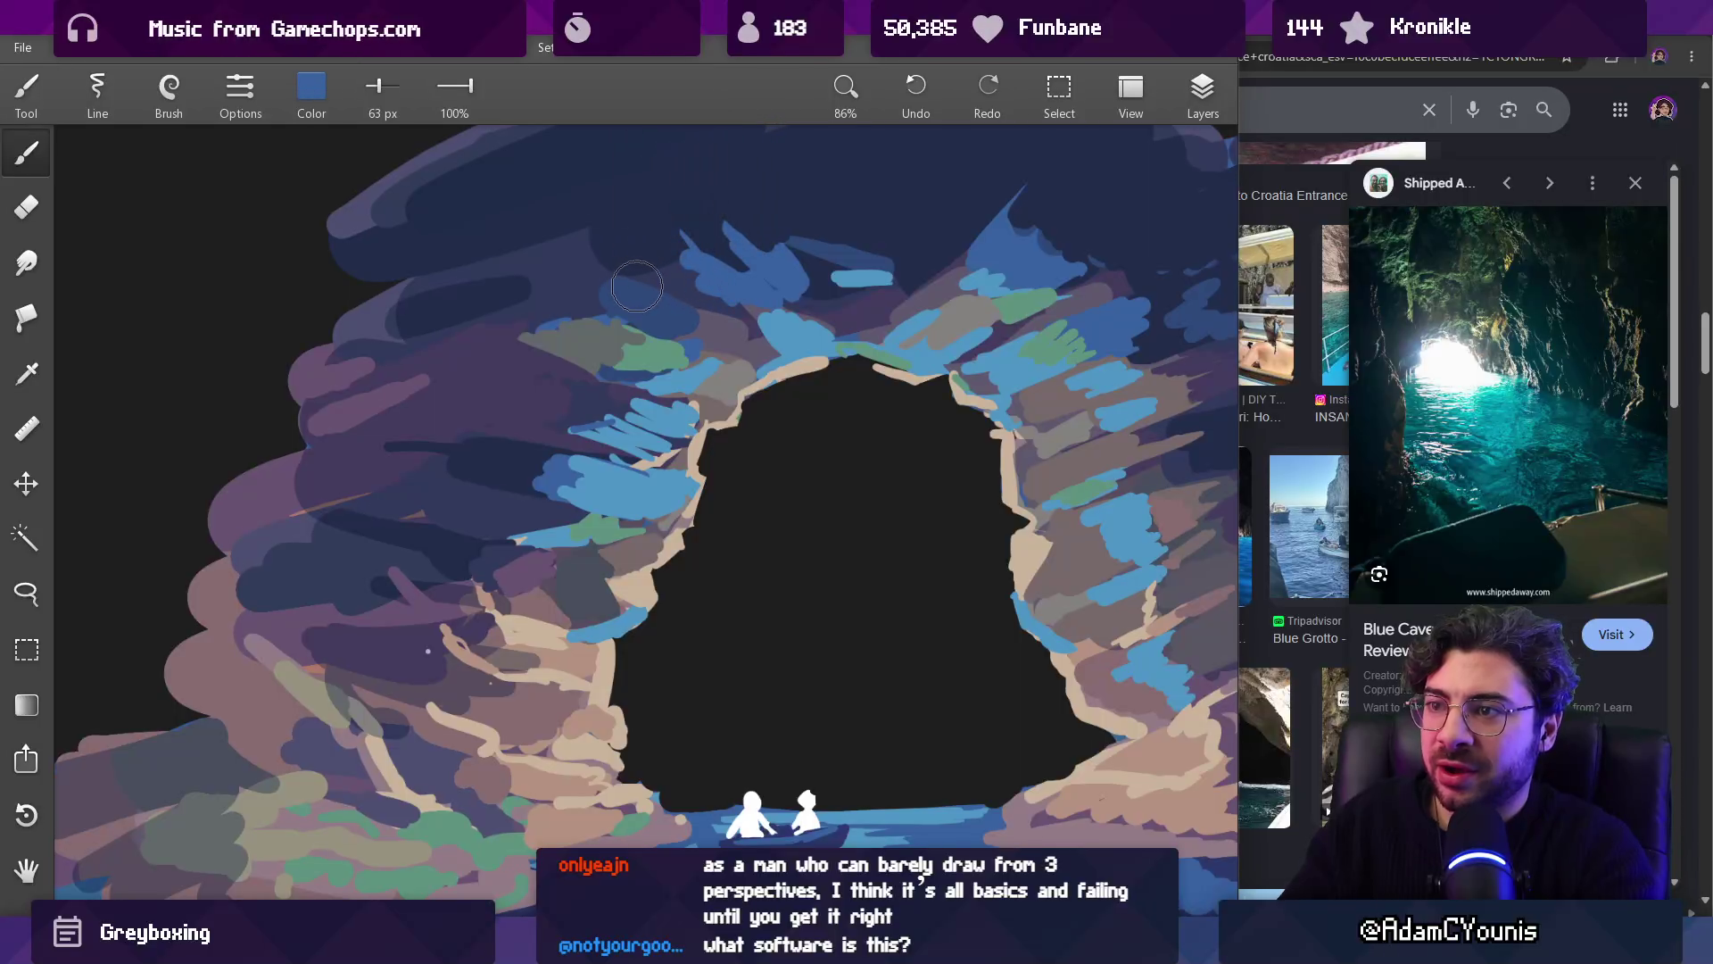
pyautogui.hscroll(5, 862, 303)
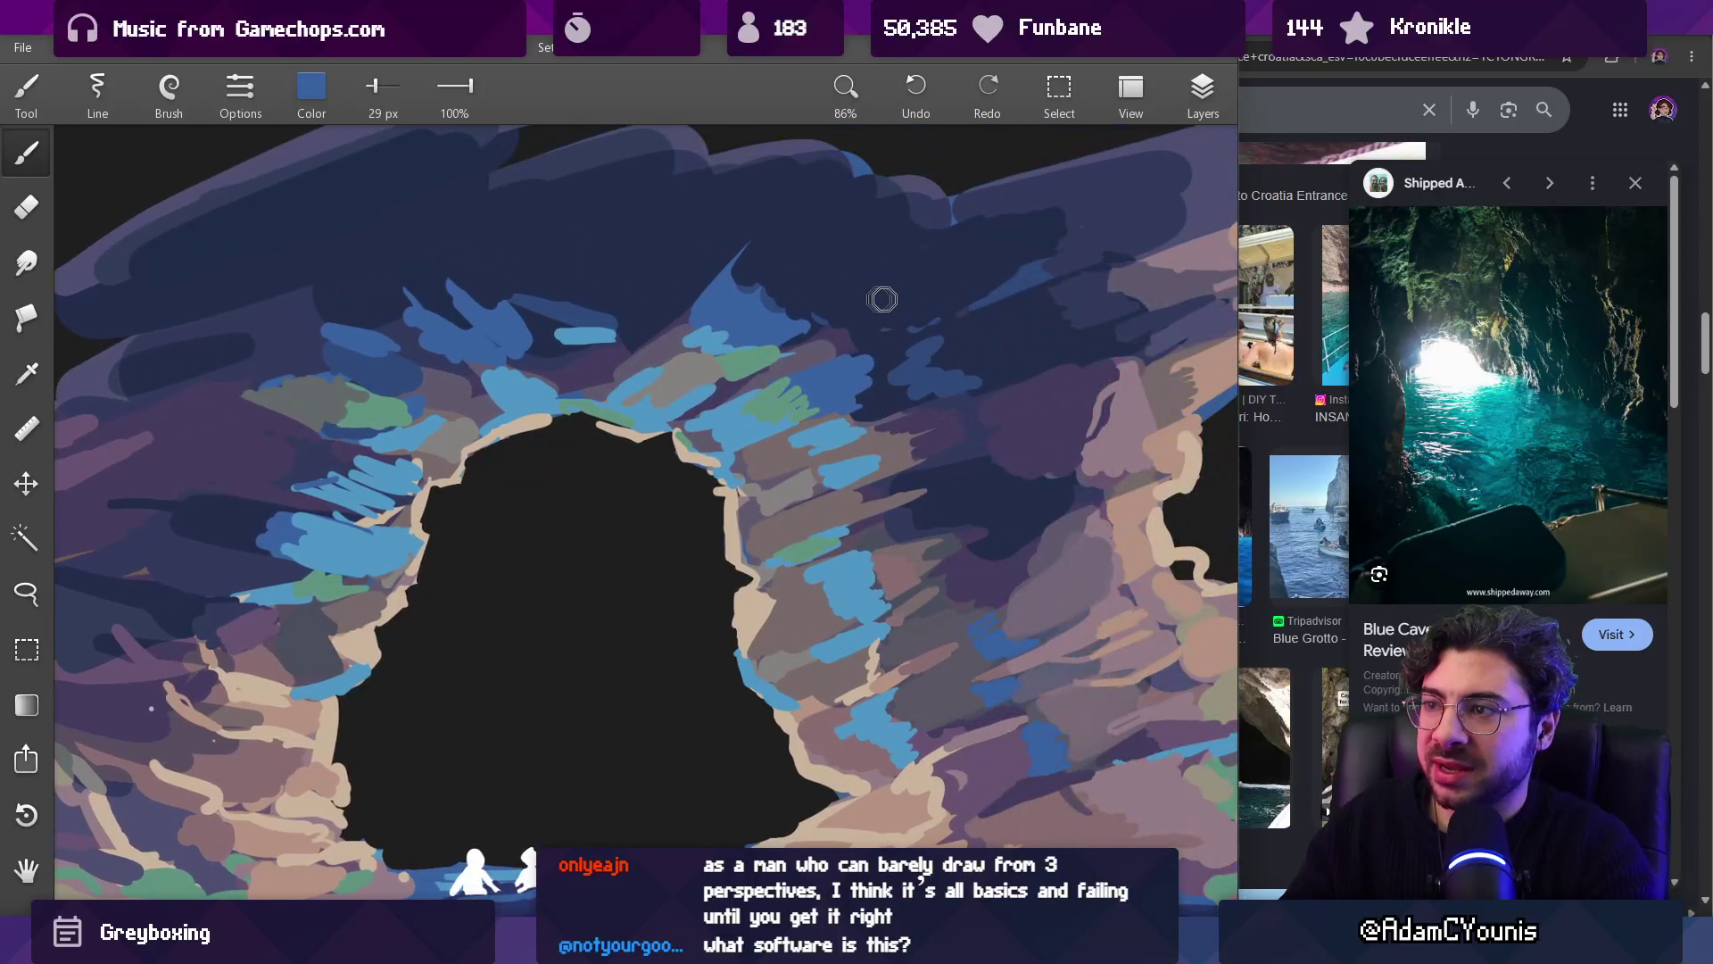
pyautogui.scroll(-5, 892, 299)
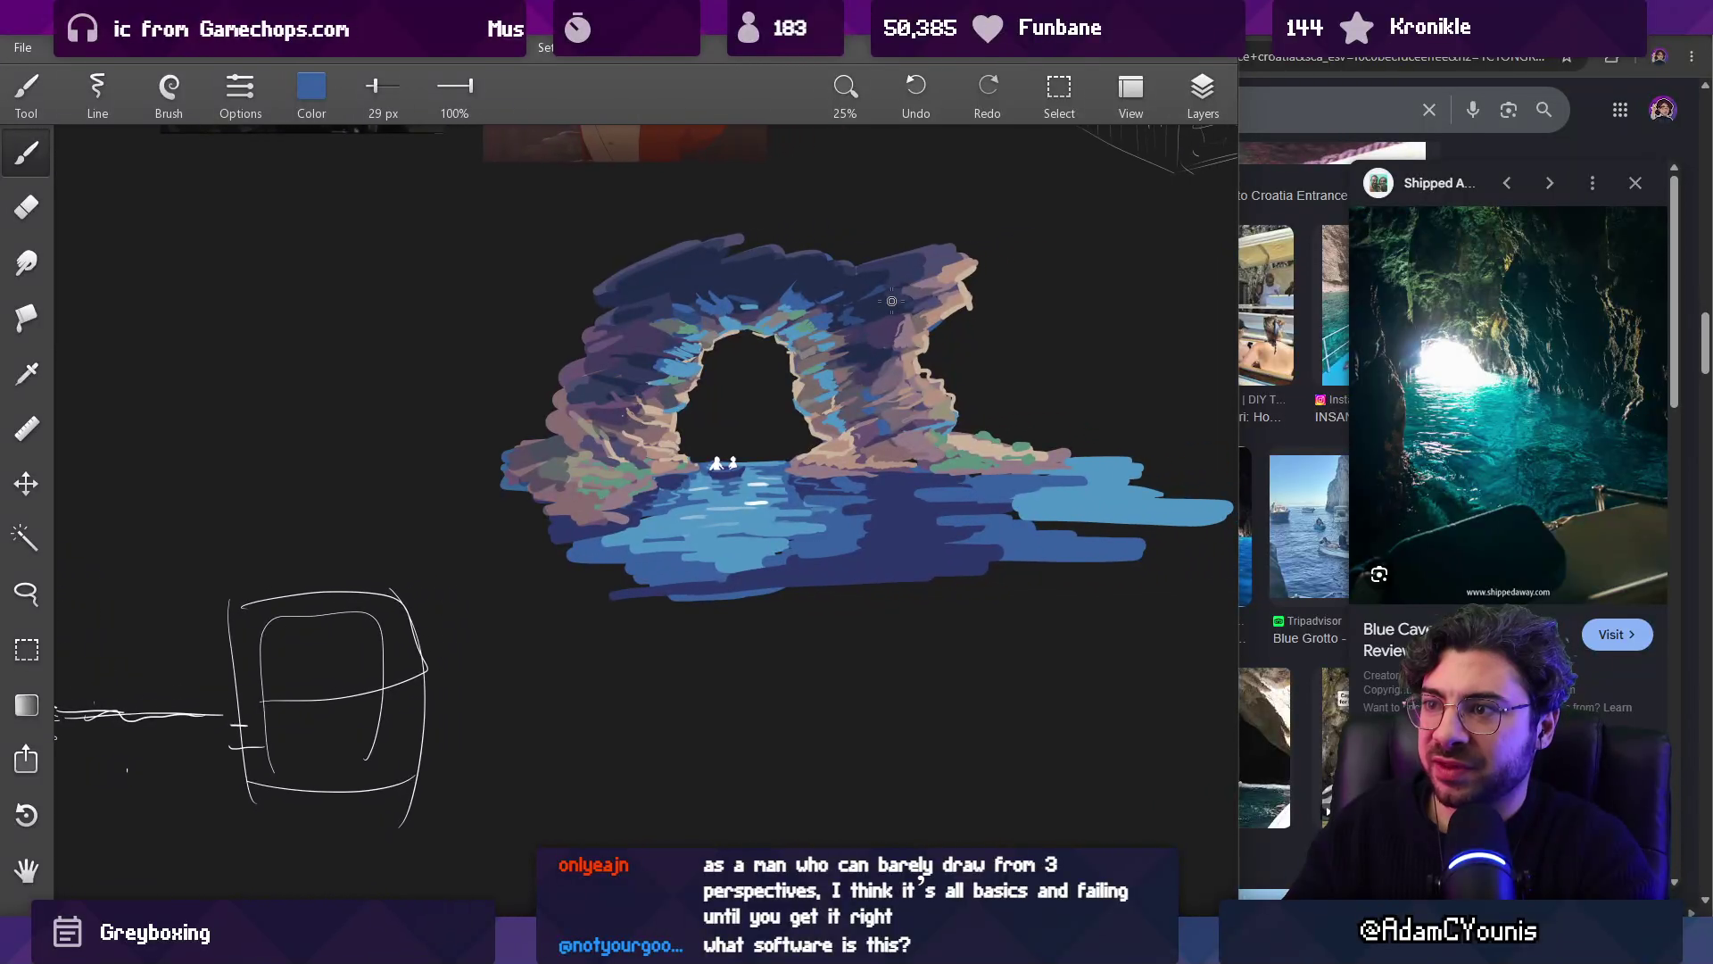
pyautogui.scroll(5, 891, 301)
pyautogui.click(697, 303)
pyautogui.moveTo(696, 302)
pyautogui.mouseDown()
pyautogui.moveTo(740, 294)
pyautogui.moveTo(714, 292)
pyautogui.mouseUp()
# Step: Sample a medium blue from the arch highlights
pyautogui.scroll(-5, 798, 237)
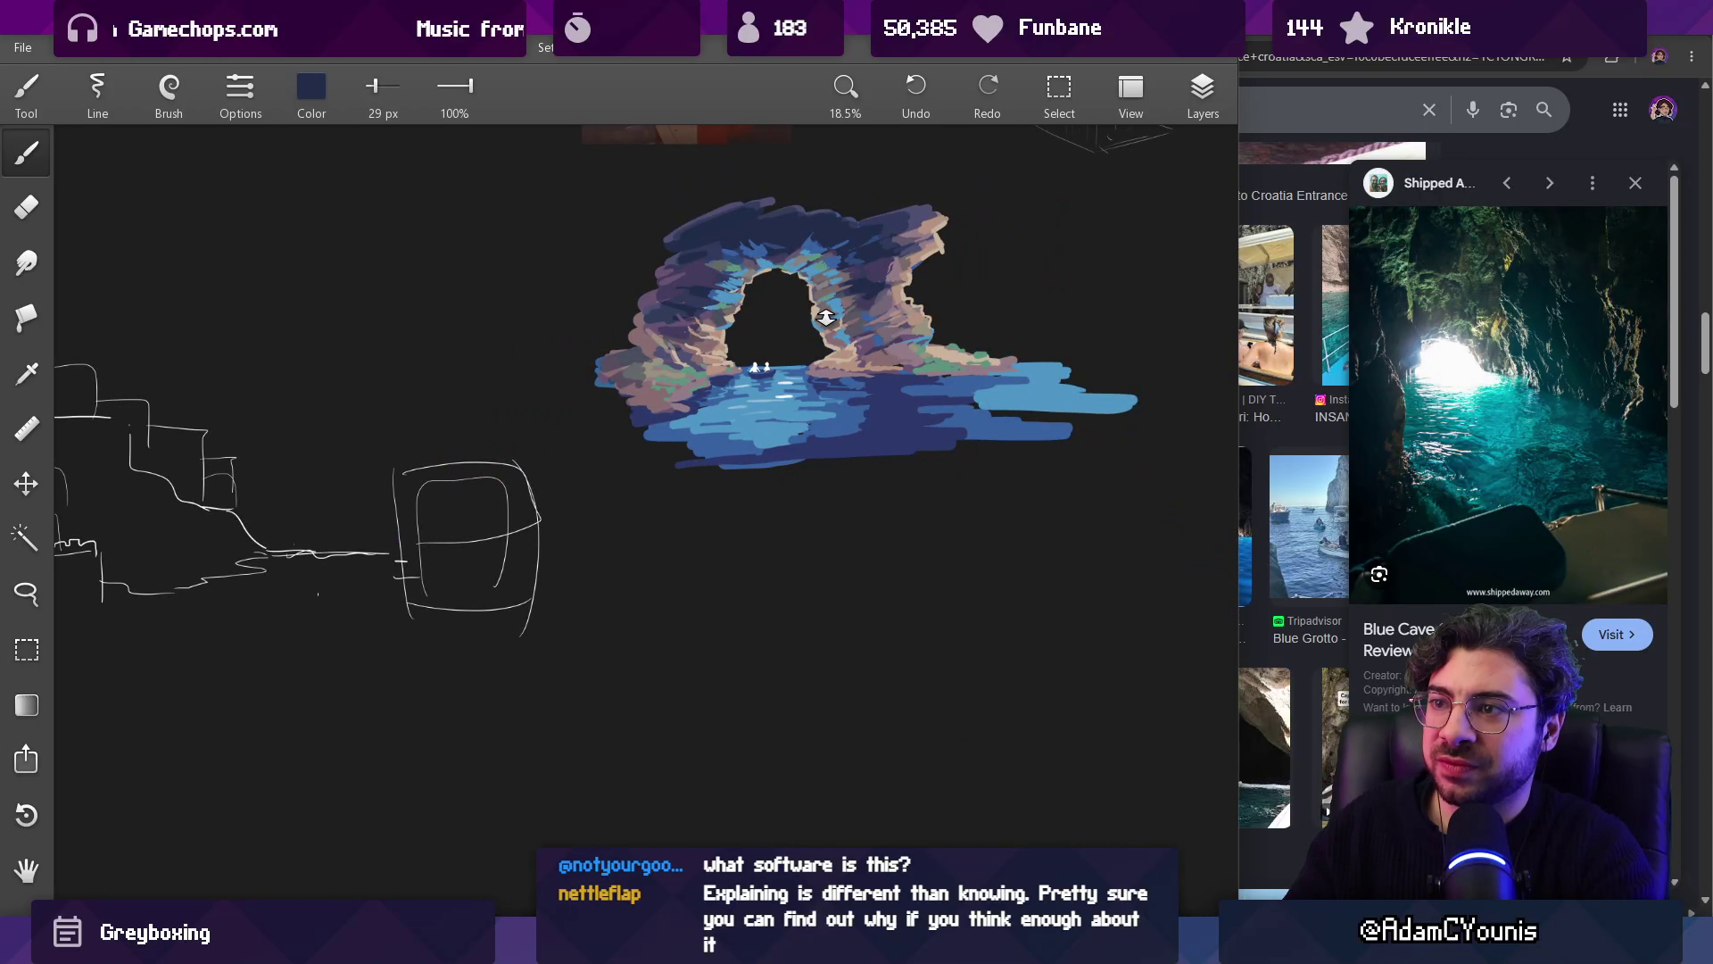
pyautogui.scroll(6, 716, 220)
pyautogui.click(798, 397)
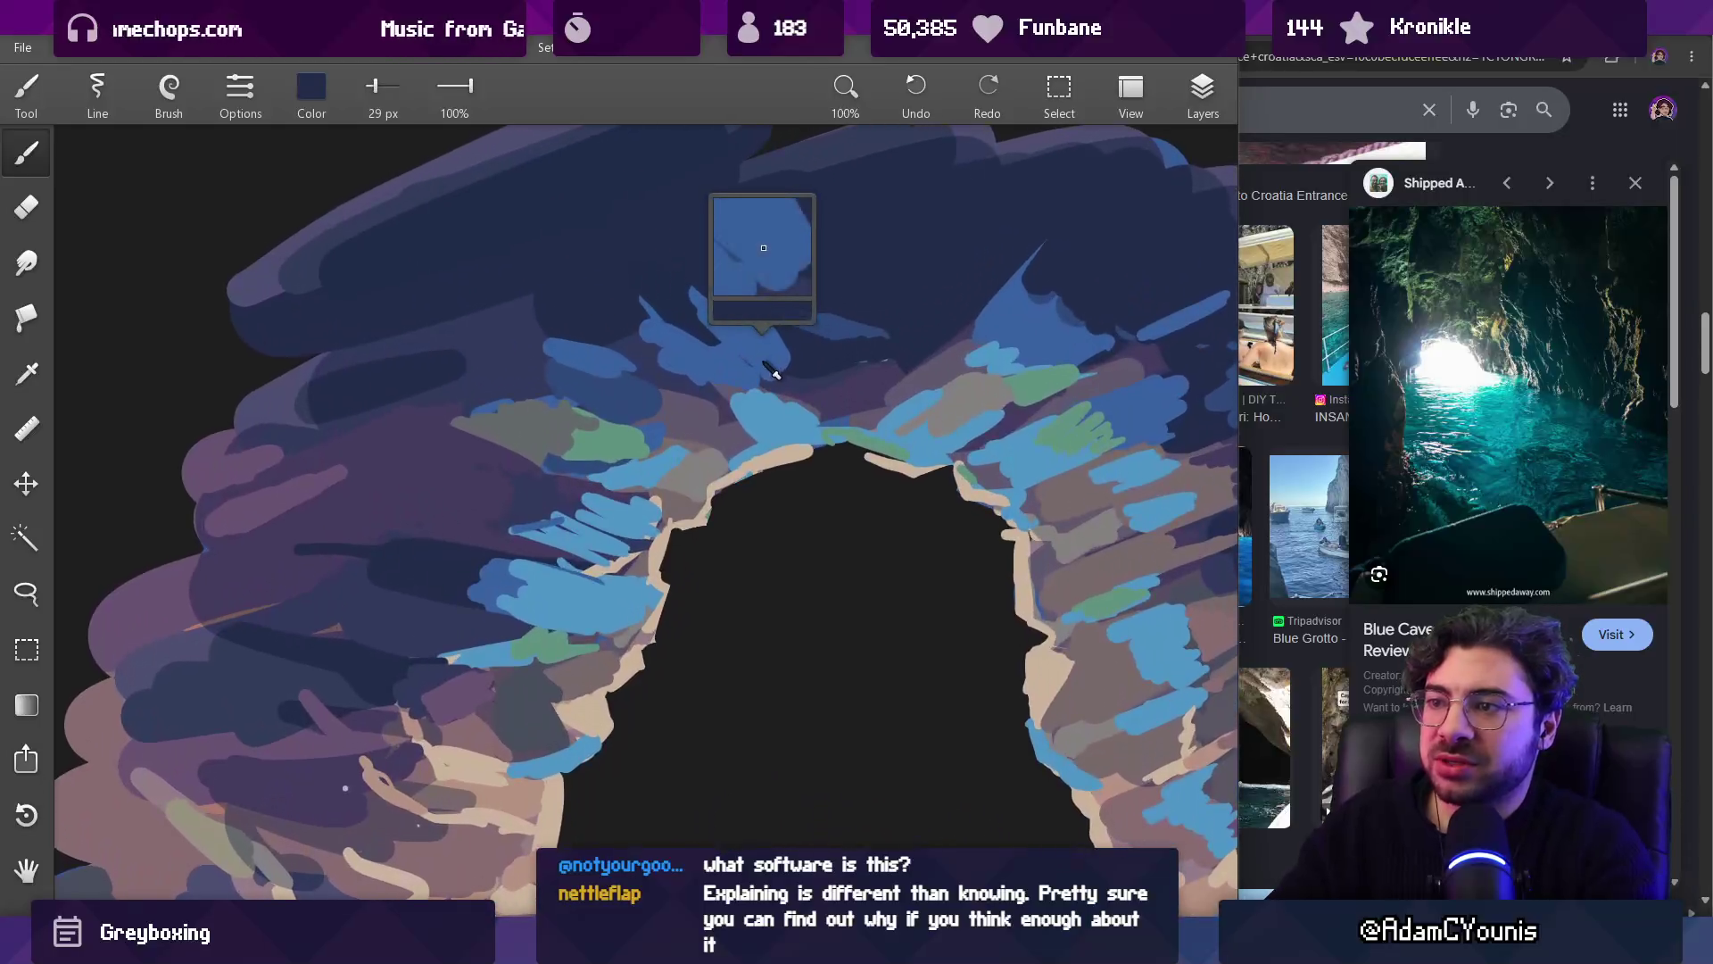
# Step: Eyedrop several blues along the arch's upper inner rim, settling on a mid-blue
pyautogui.click(789, 405)
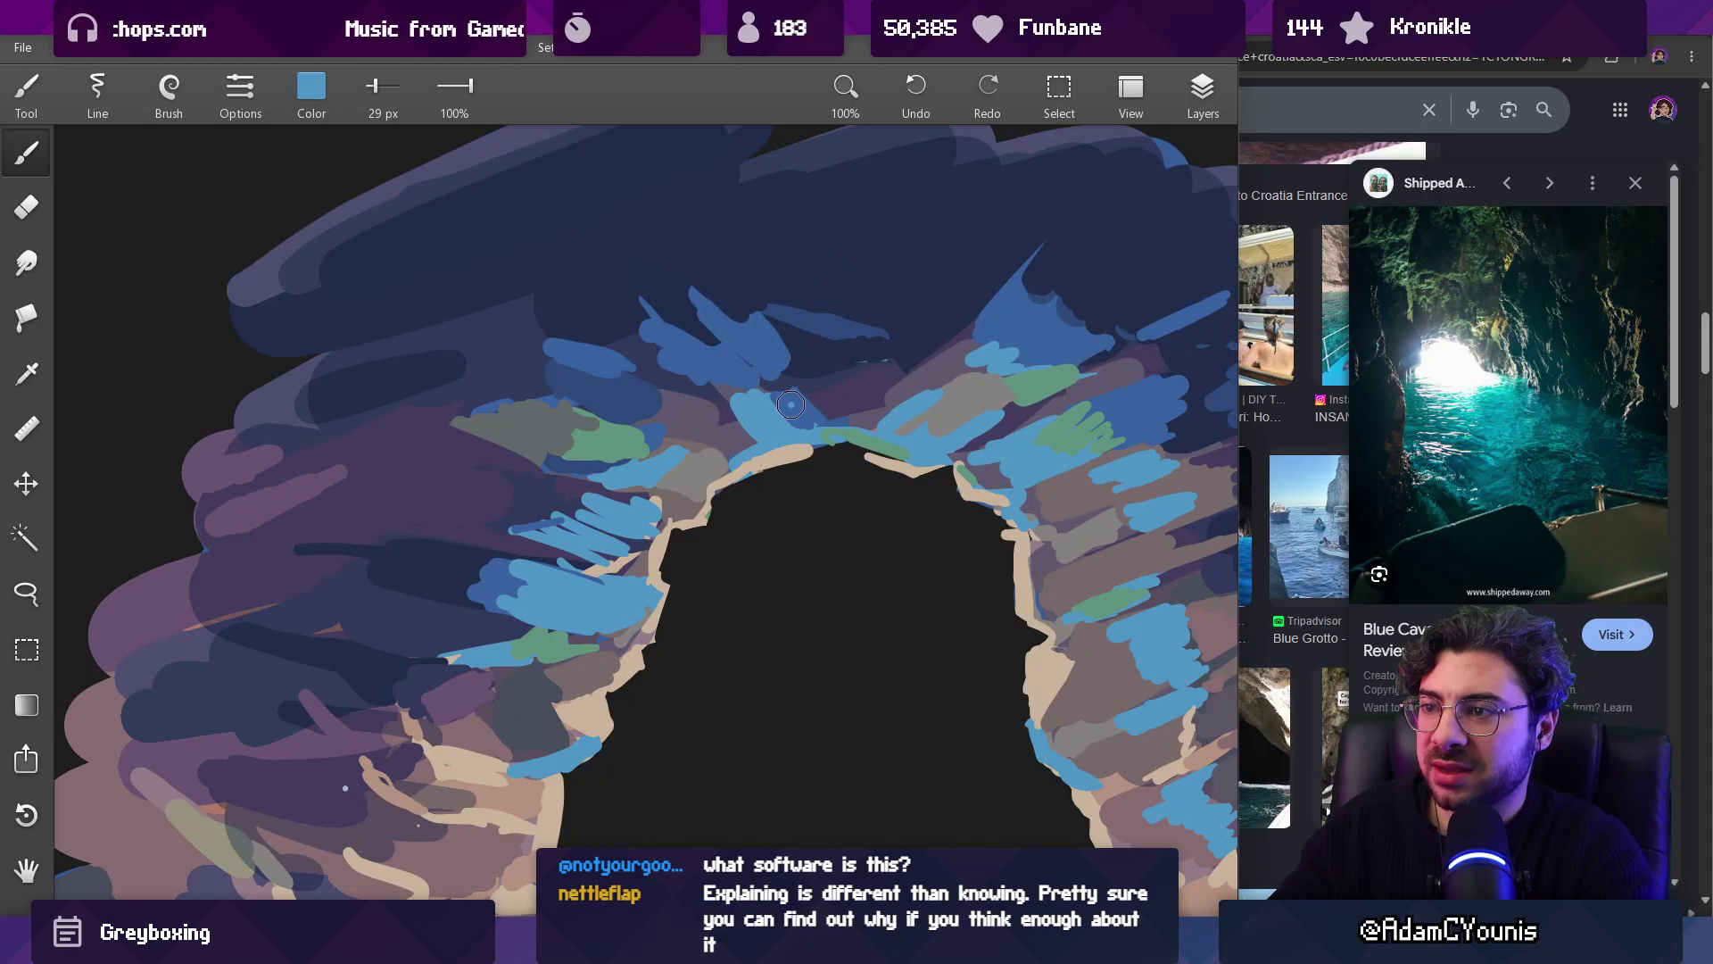
pyautogui.click(800, 407)
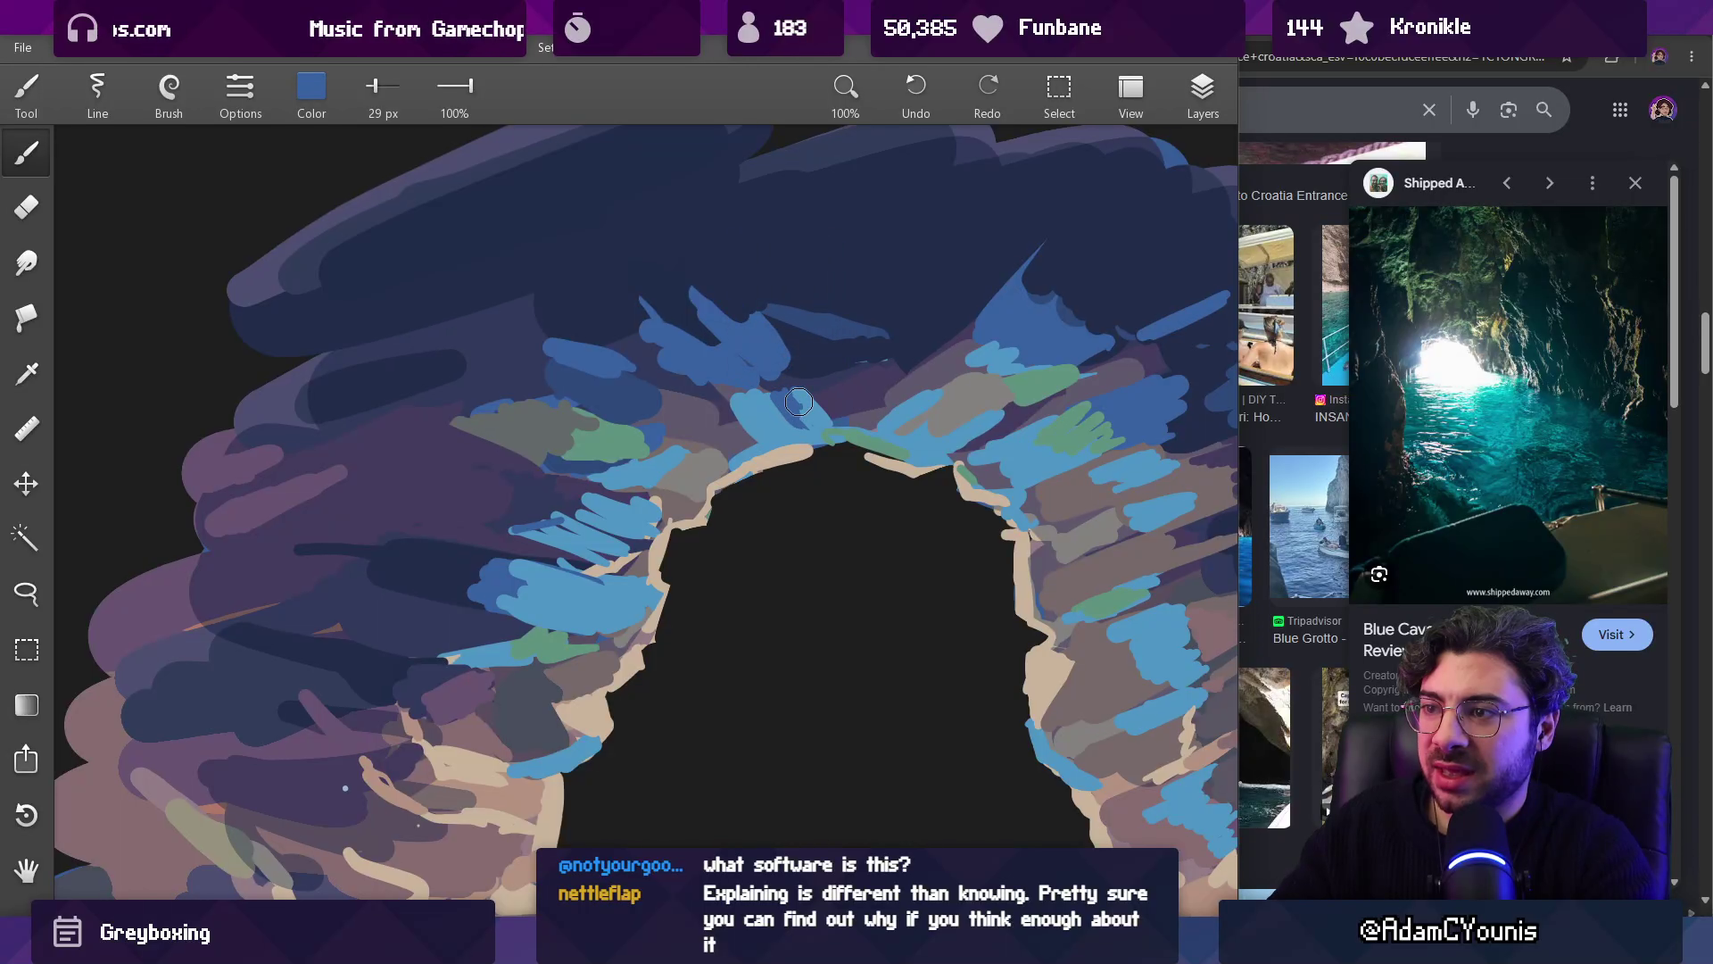
pyautogui.moveTo(808, 401)
pyautogui.mouseDown()
pyautogui.moveTo(718, 369)
pyautogui.moveTo(732, 411)
pyautogui.mouseUp()
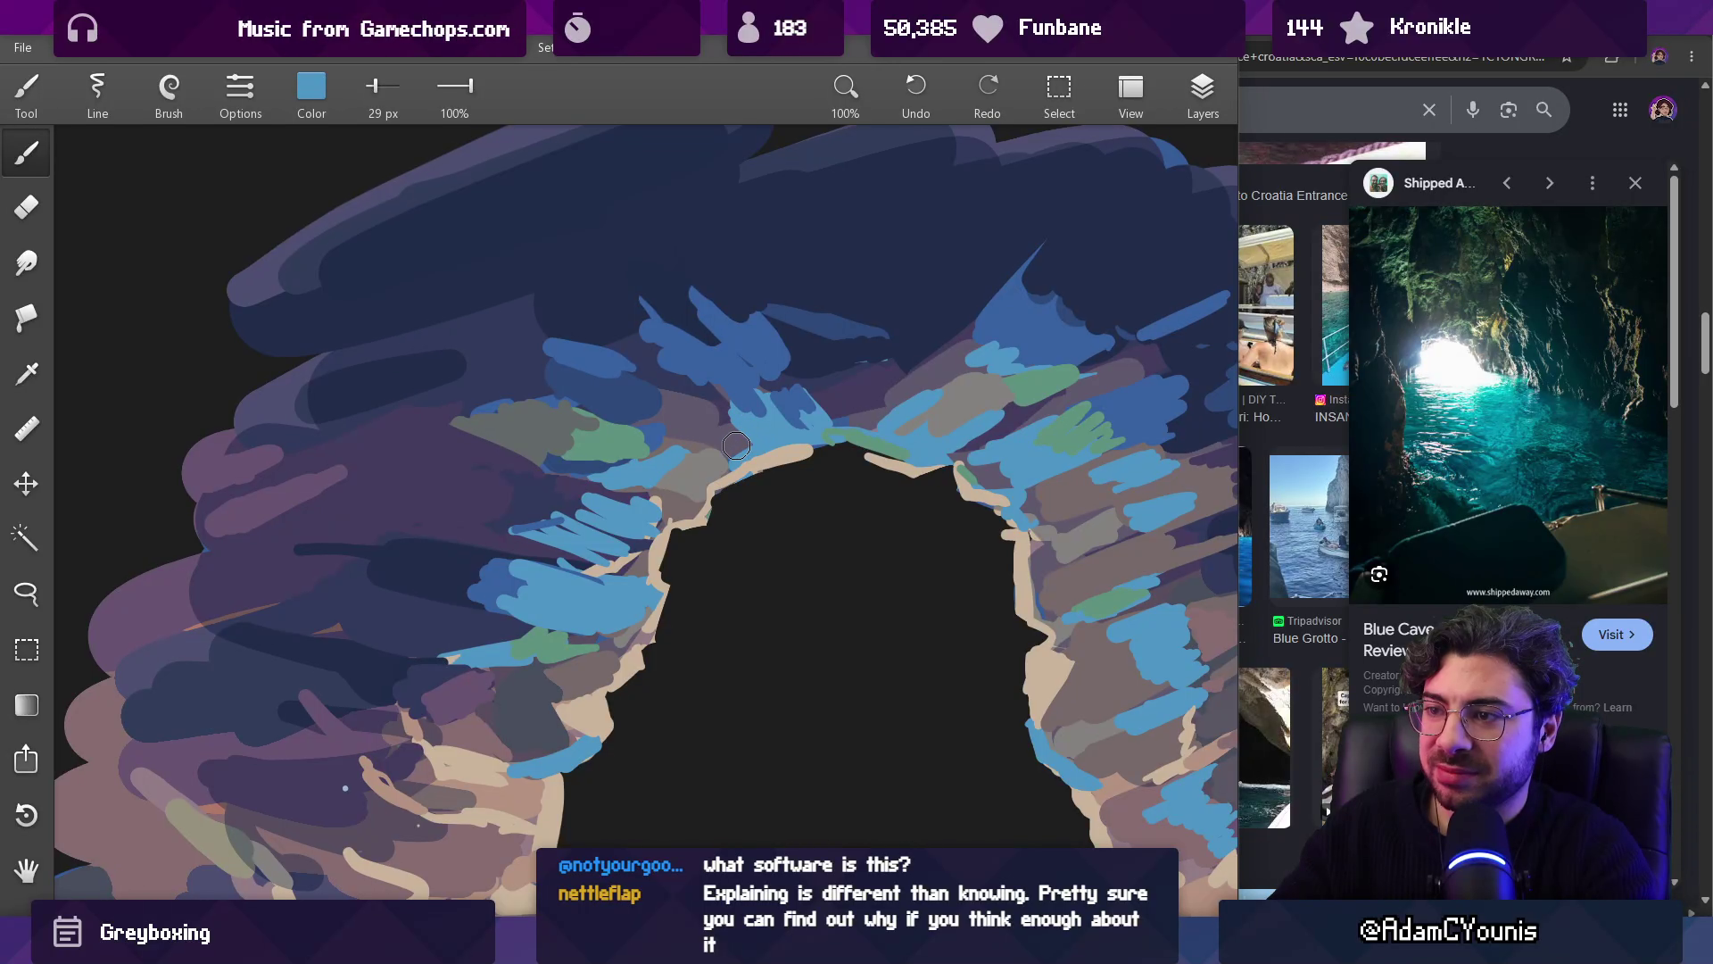
pyautogui.scroll(-10, 729, 448)
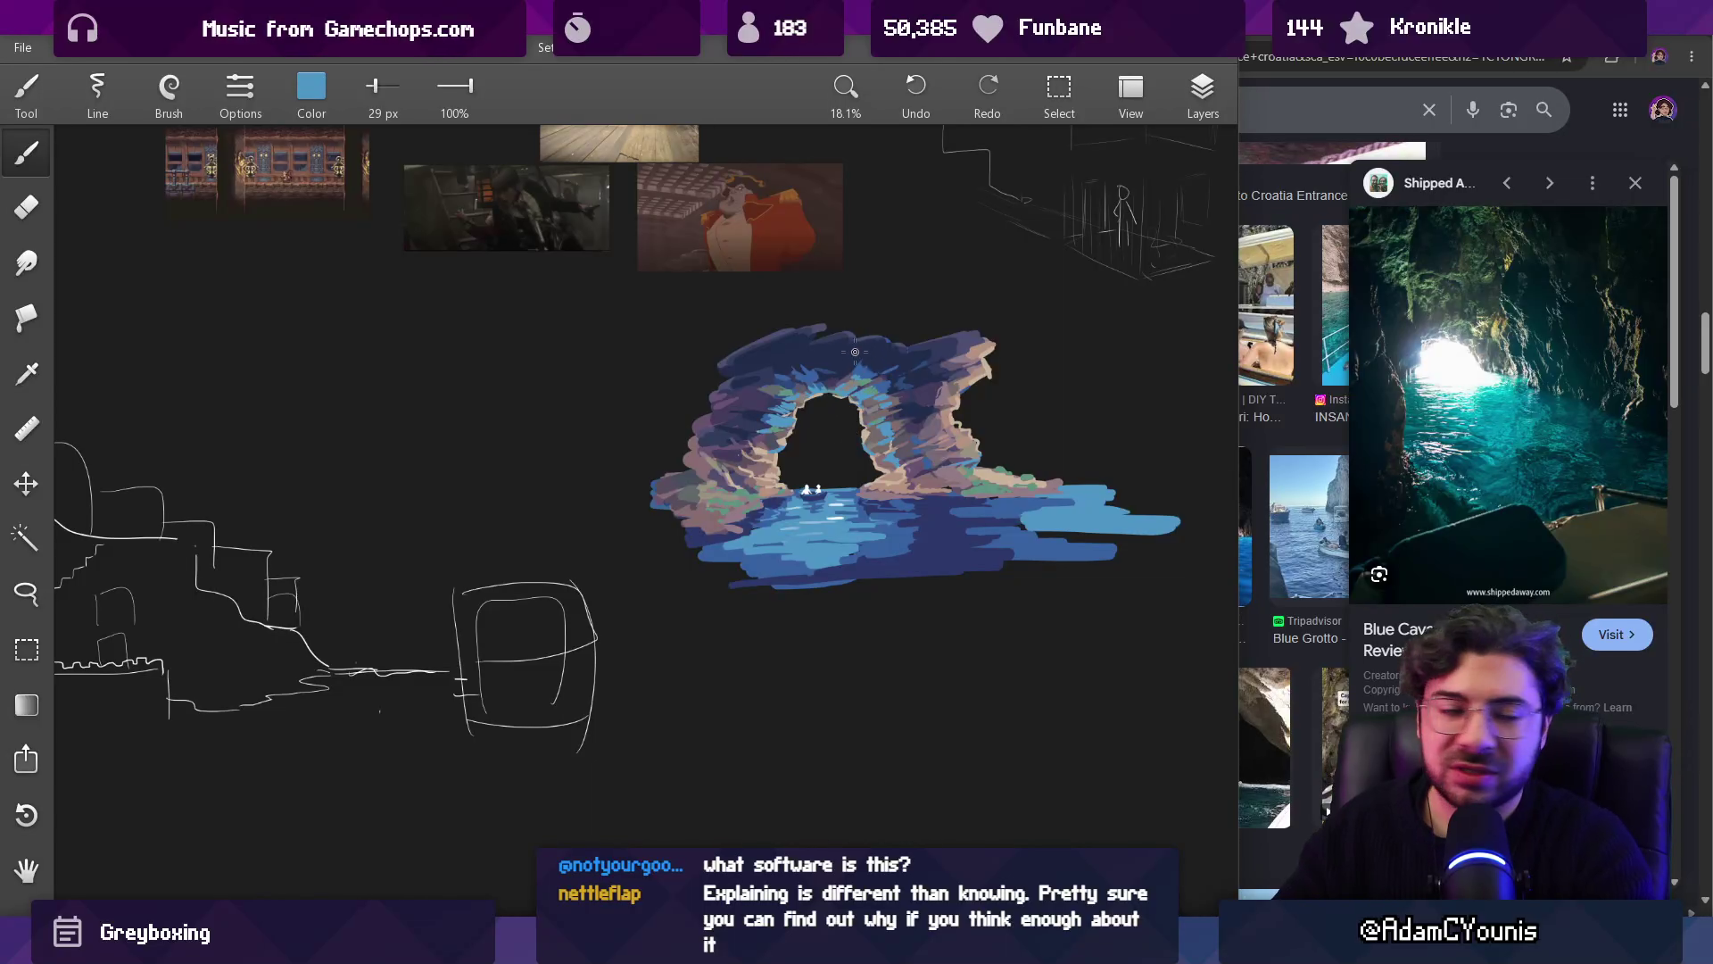
pyautogui.scroll(3, 848, 393)
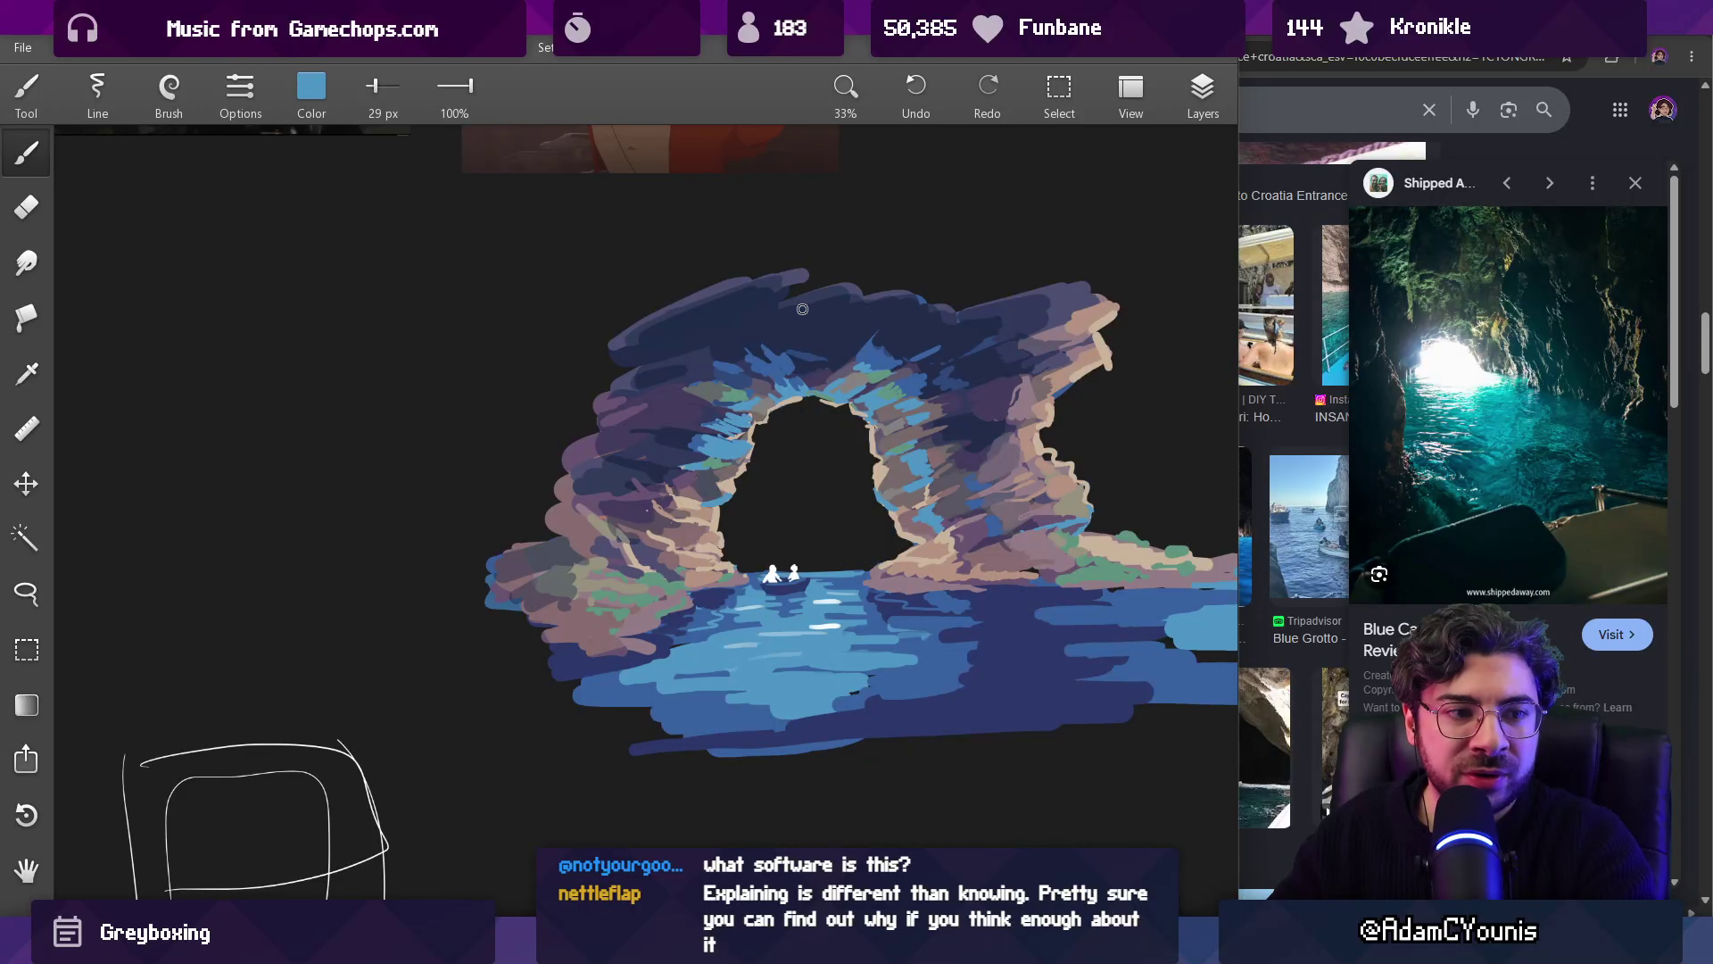
pyautogui.scroll(-3, 781, 340)
pyautogui.scroll(1, 787, 343)
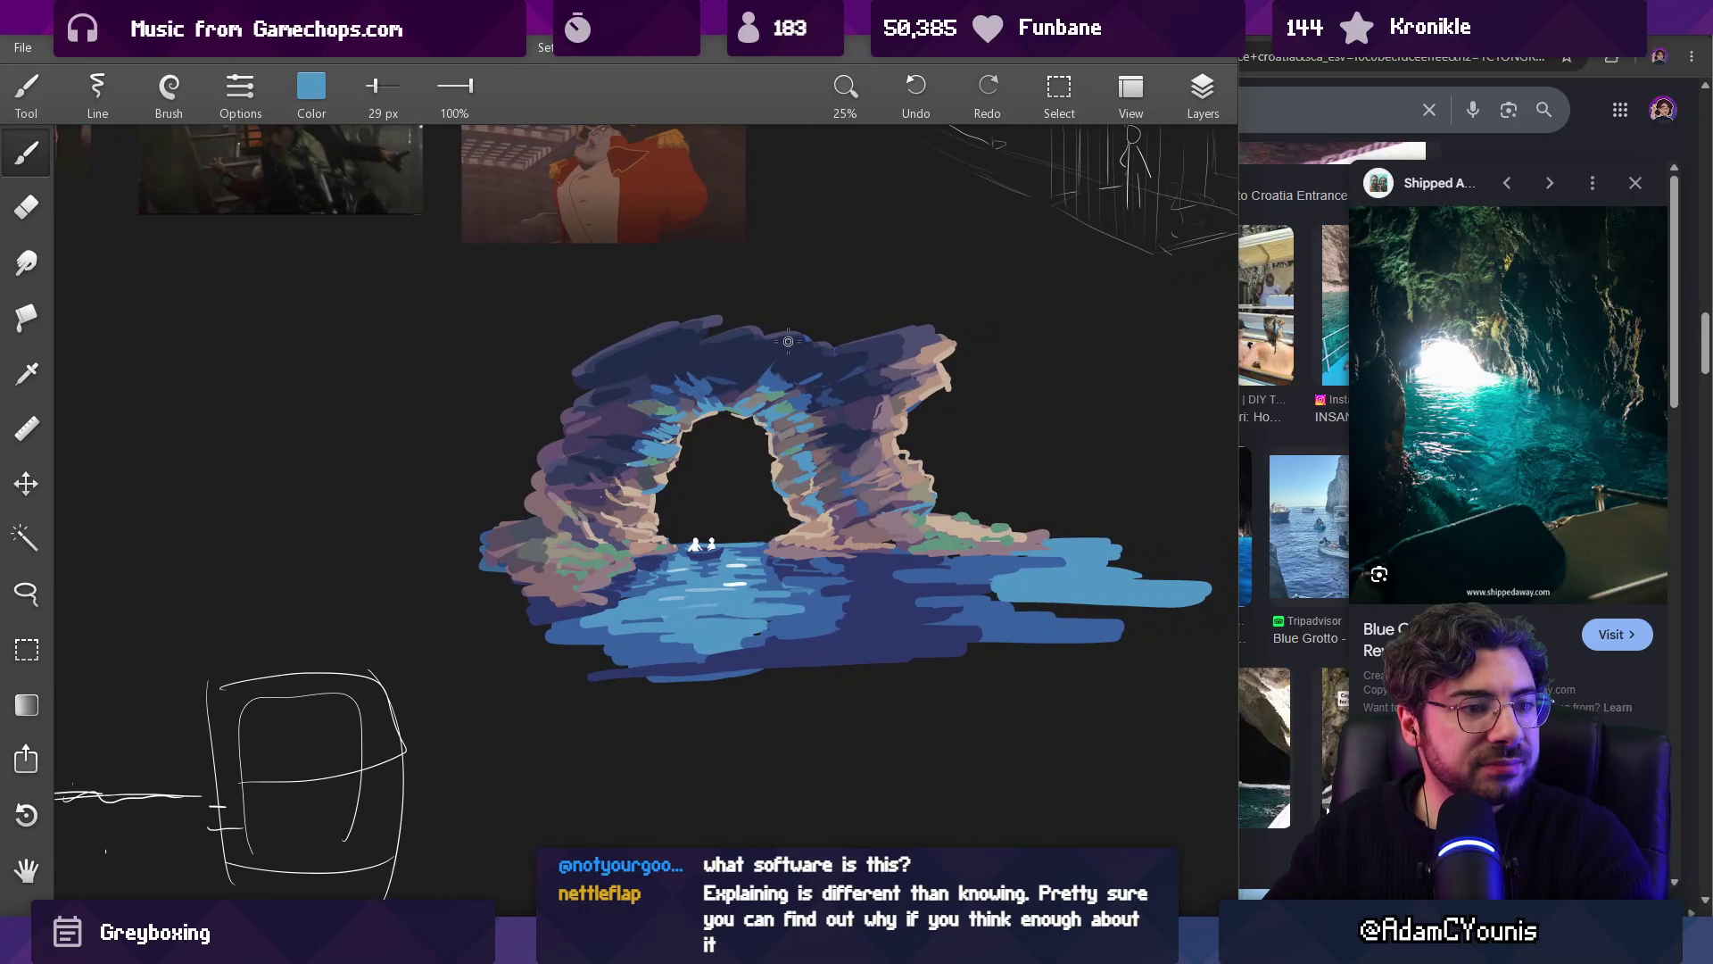
pyautogui.scroll(5, 736, 424)
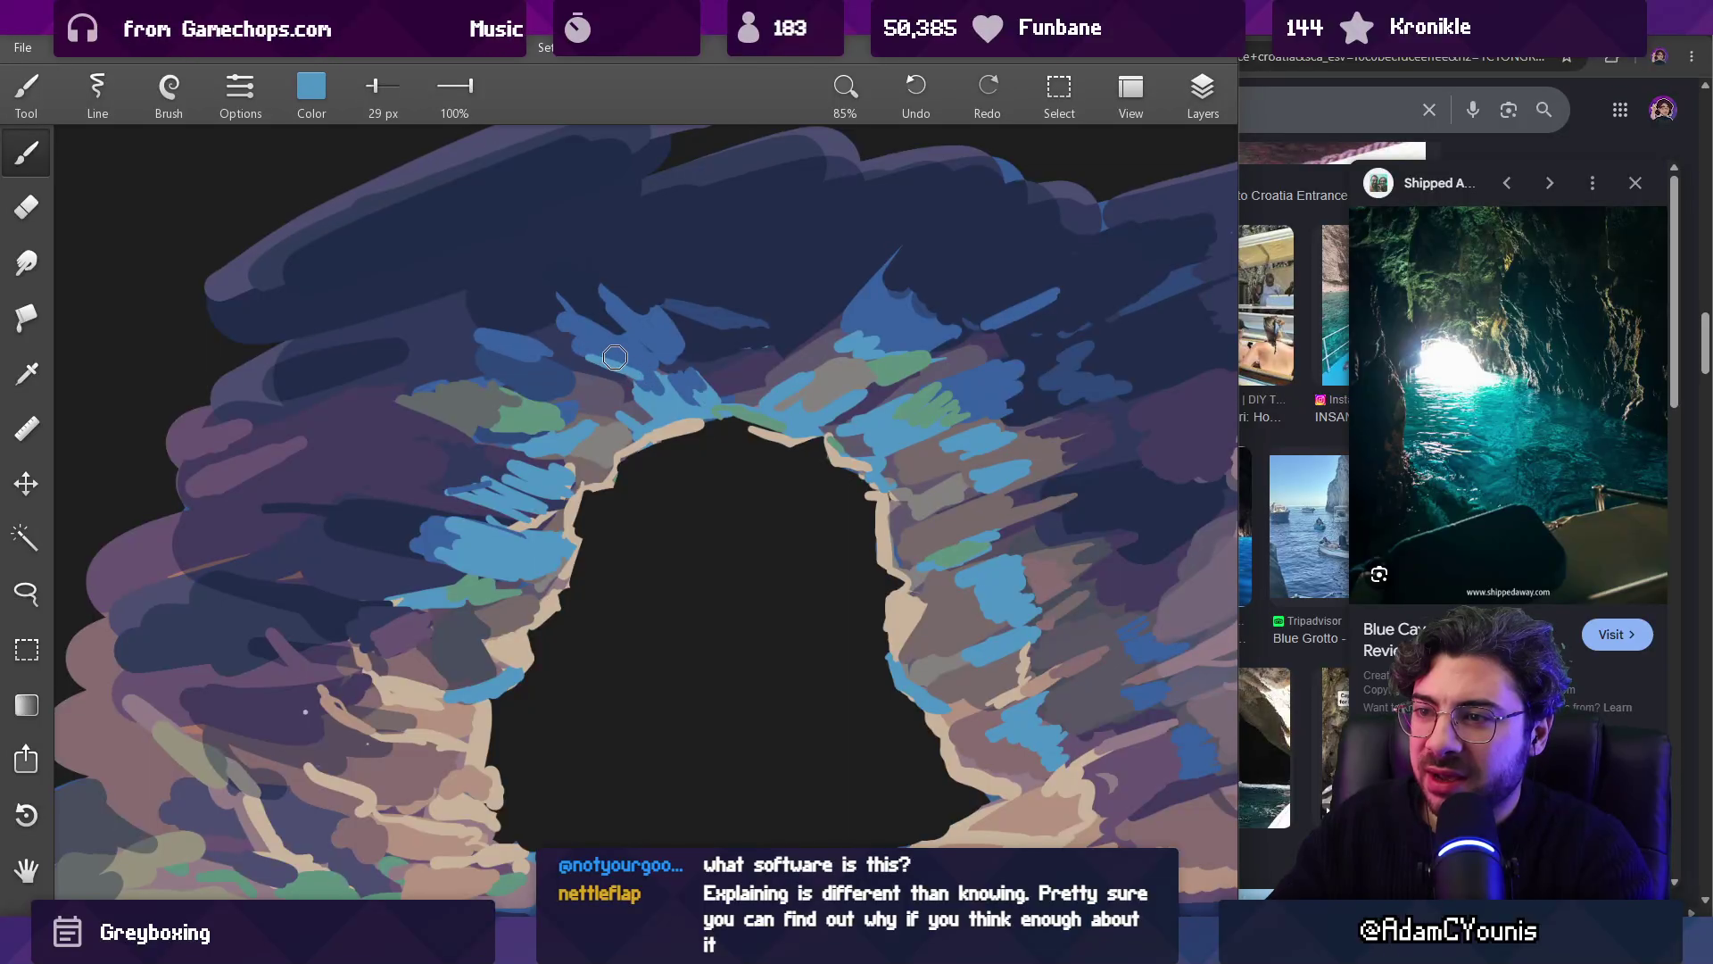
pyautogui.keyDown('alt'); pyautogui.click(655, 376); pyautogui.keyUp('alt')
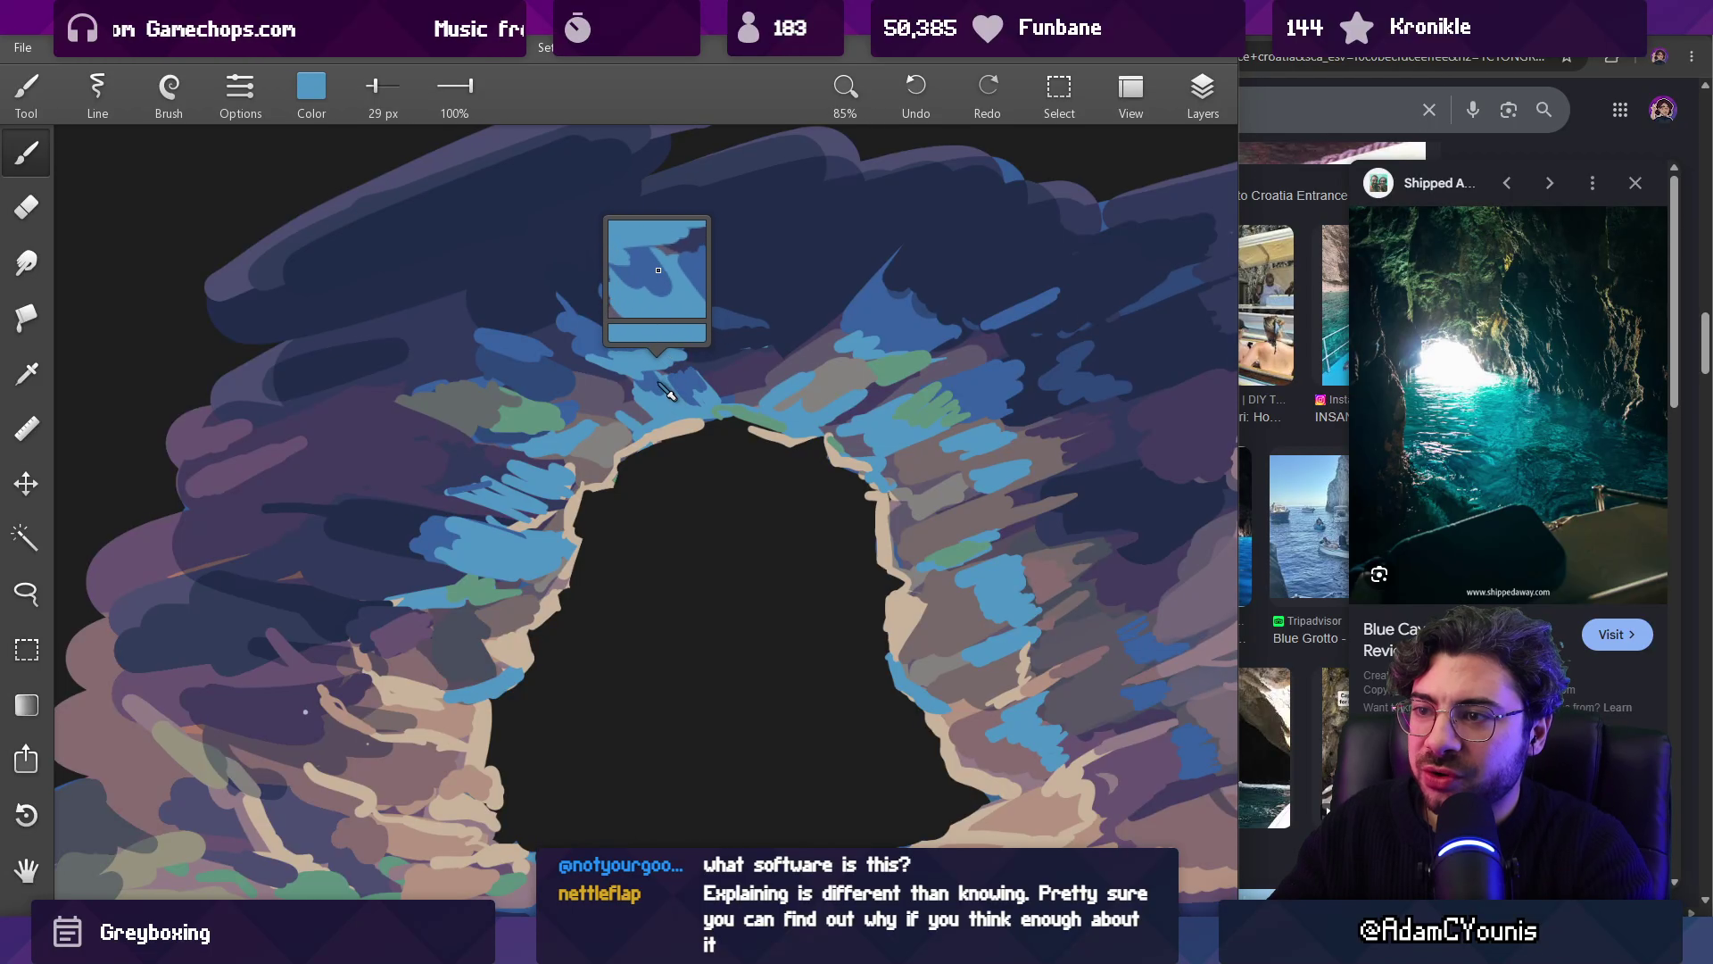
pyautogui.scroll(-5, 668, 384)
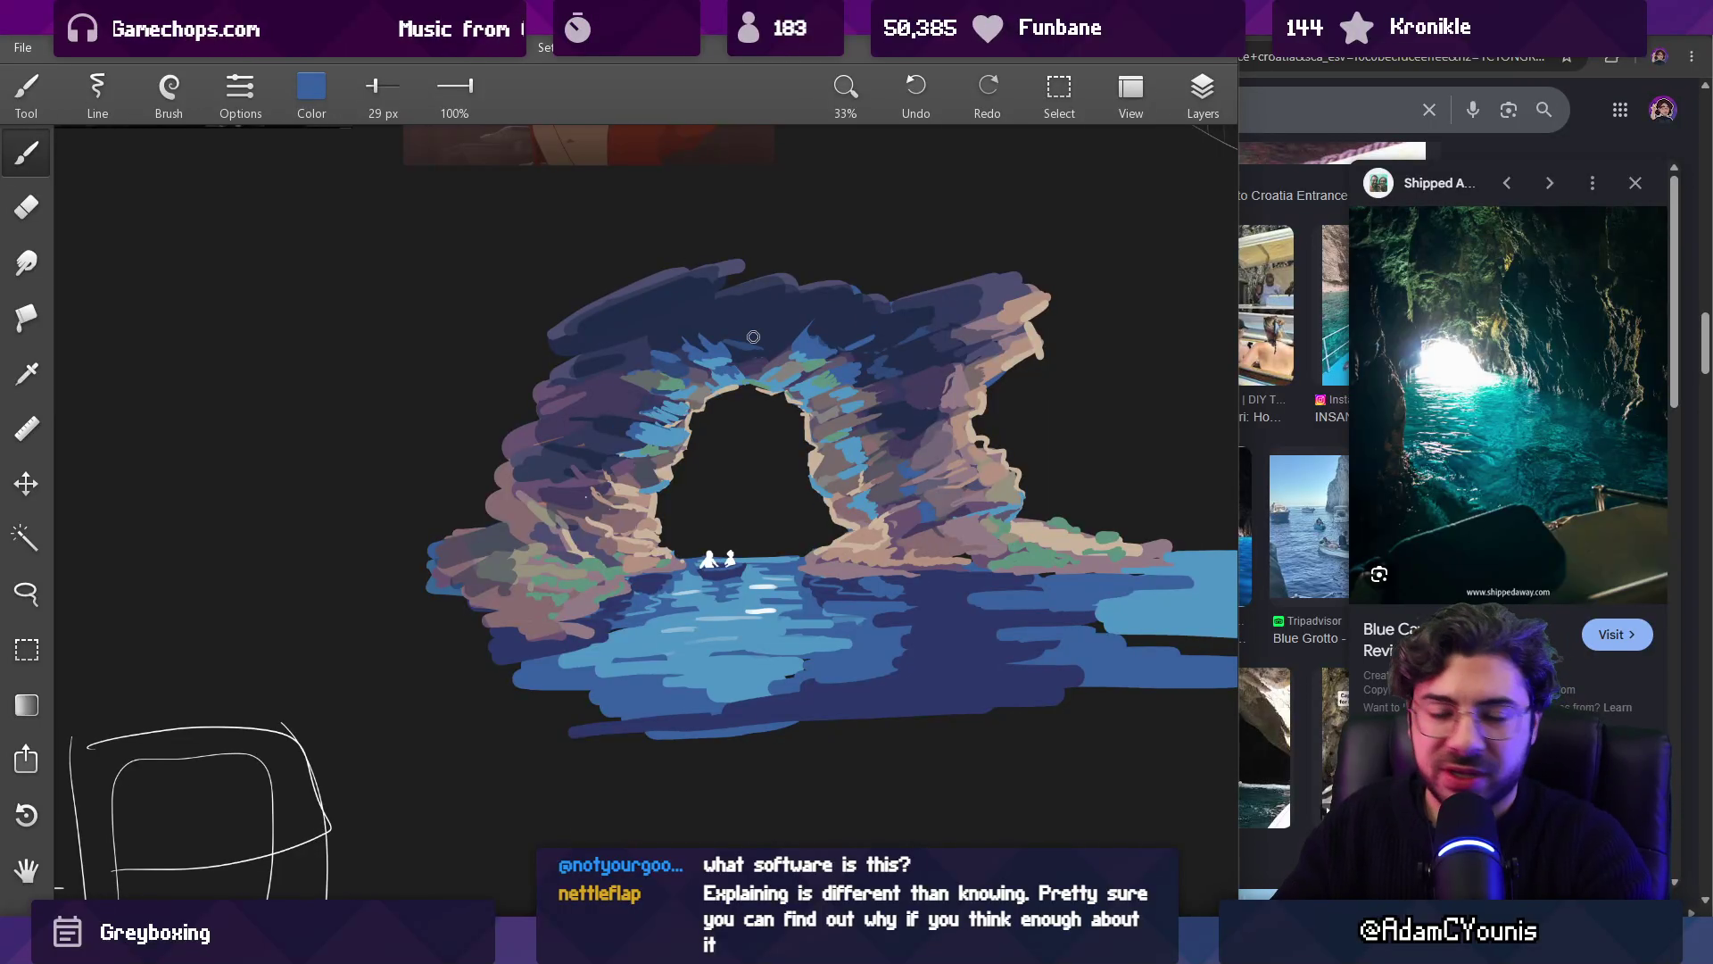
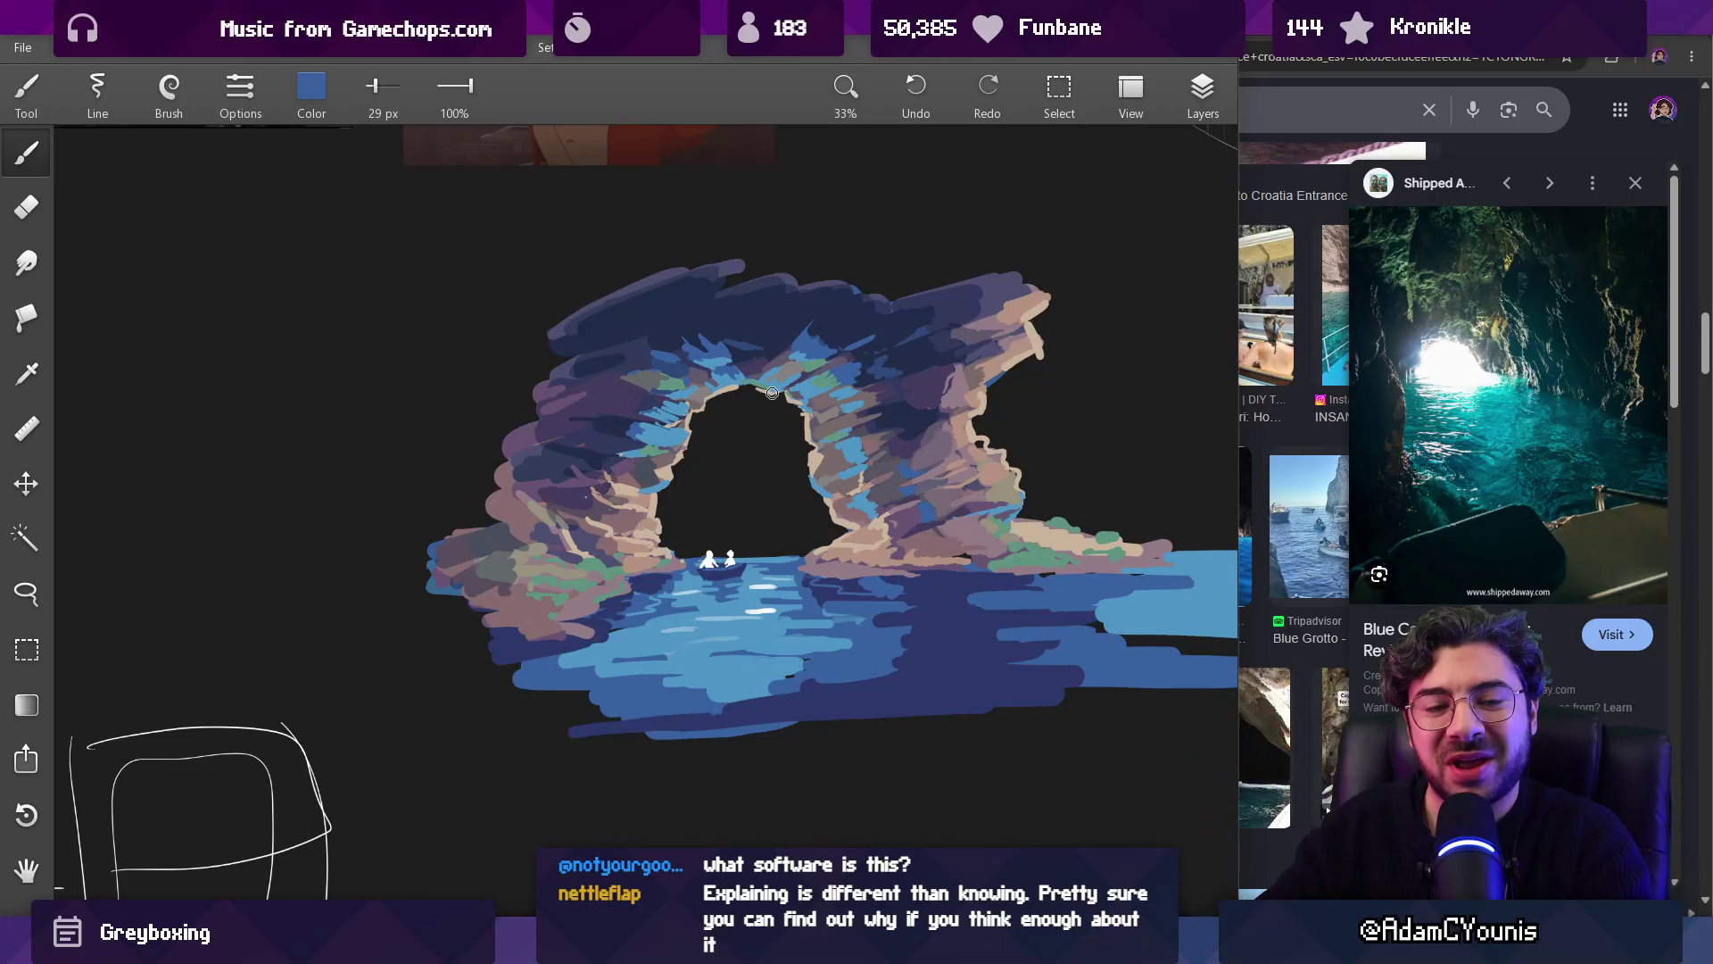
# Step: Sample dark navy and darker blue tones from the arch and the upper rock
pyautogui.scroll(5, 576, 385)
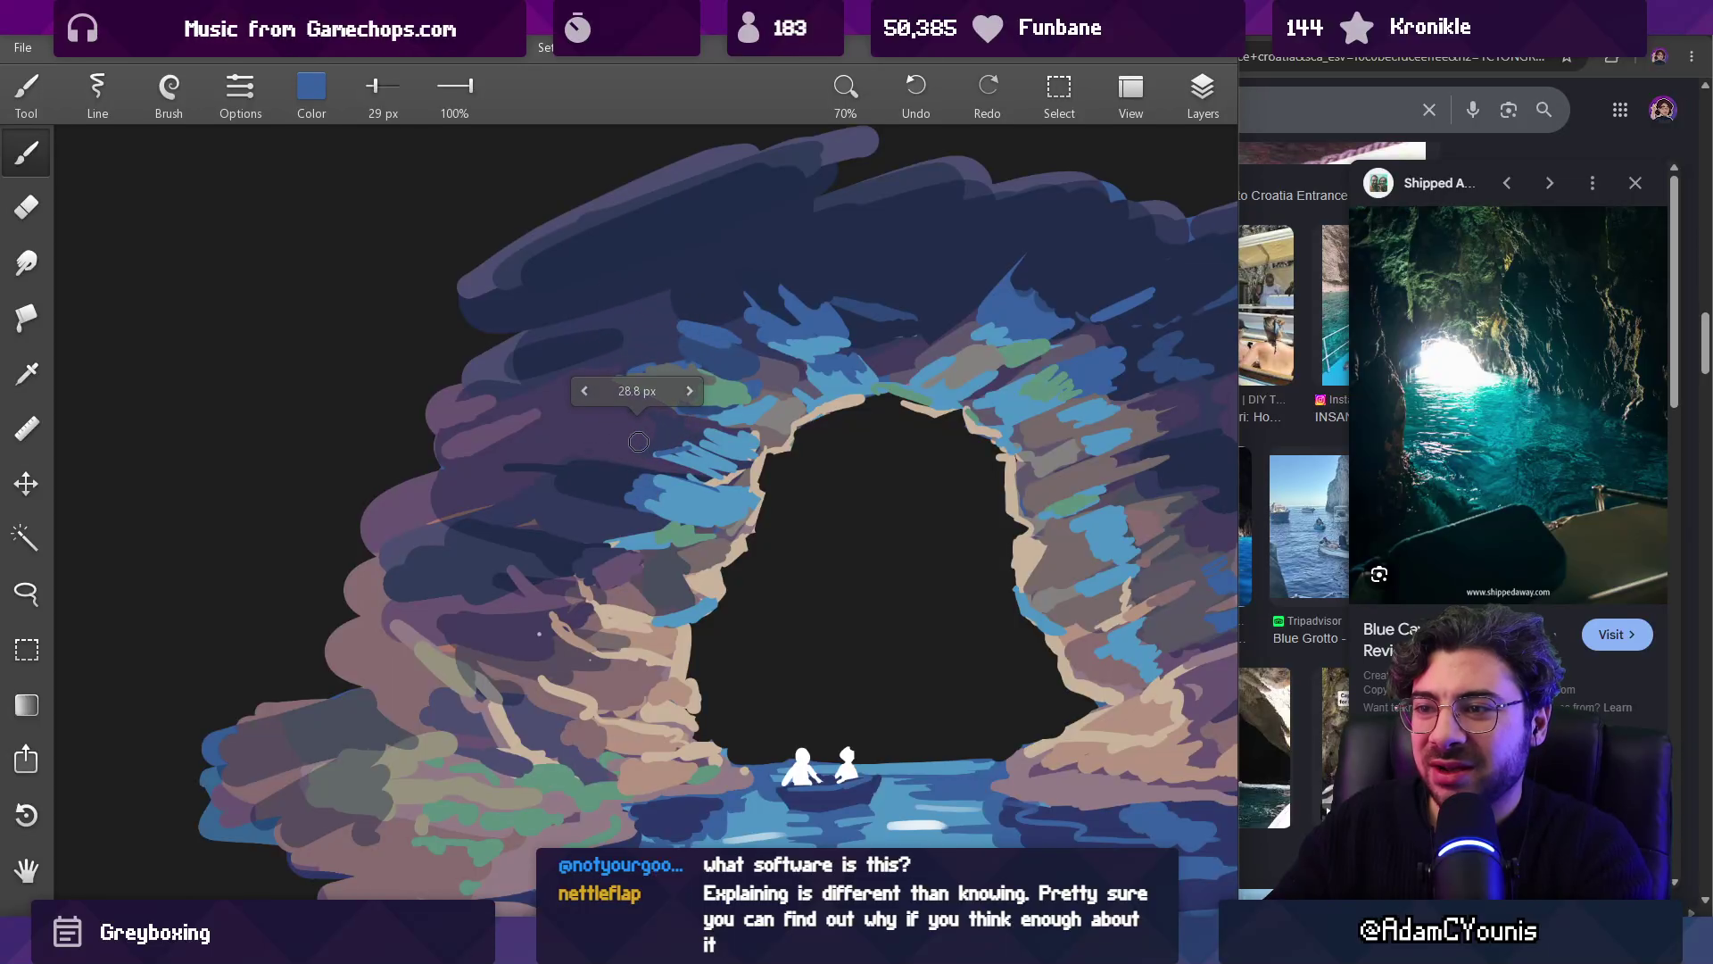
pyautogui.moveTo(685, 434)
pyautogui.mouseDown()
pyautogui.moveTo(607, 435)
pyautogui.moveTo(627, 421)
pyautogui.moveTo(552, 455)
pyautogui.mouseUp()
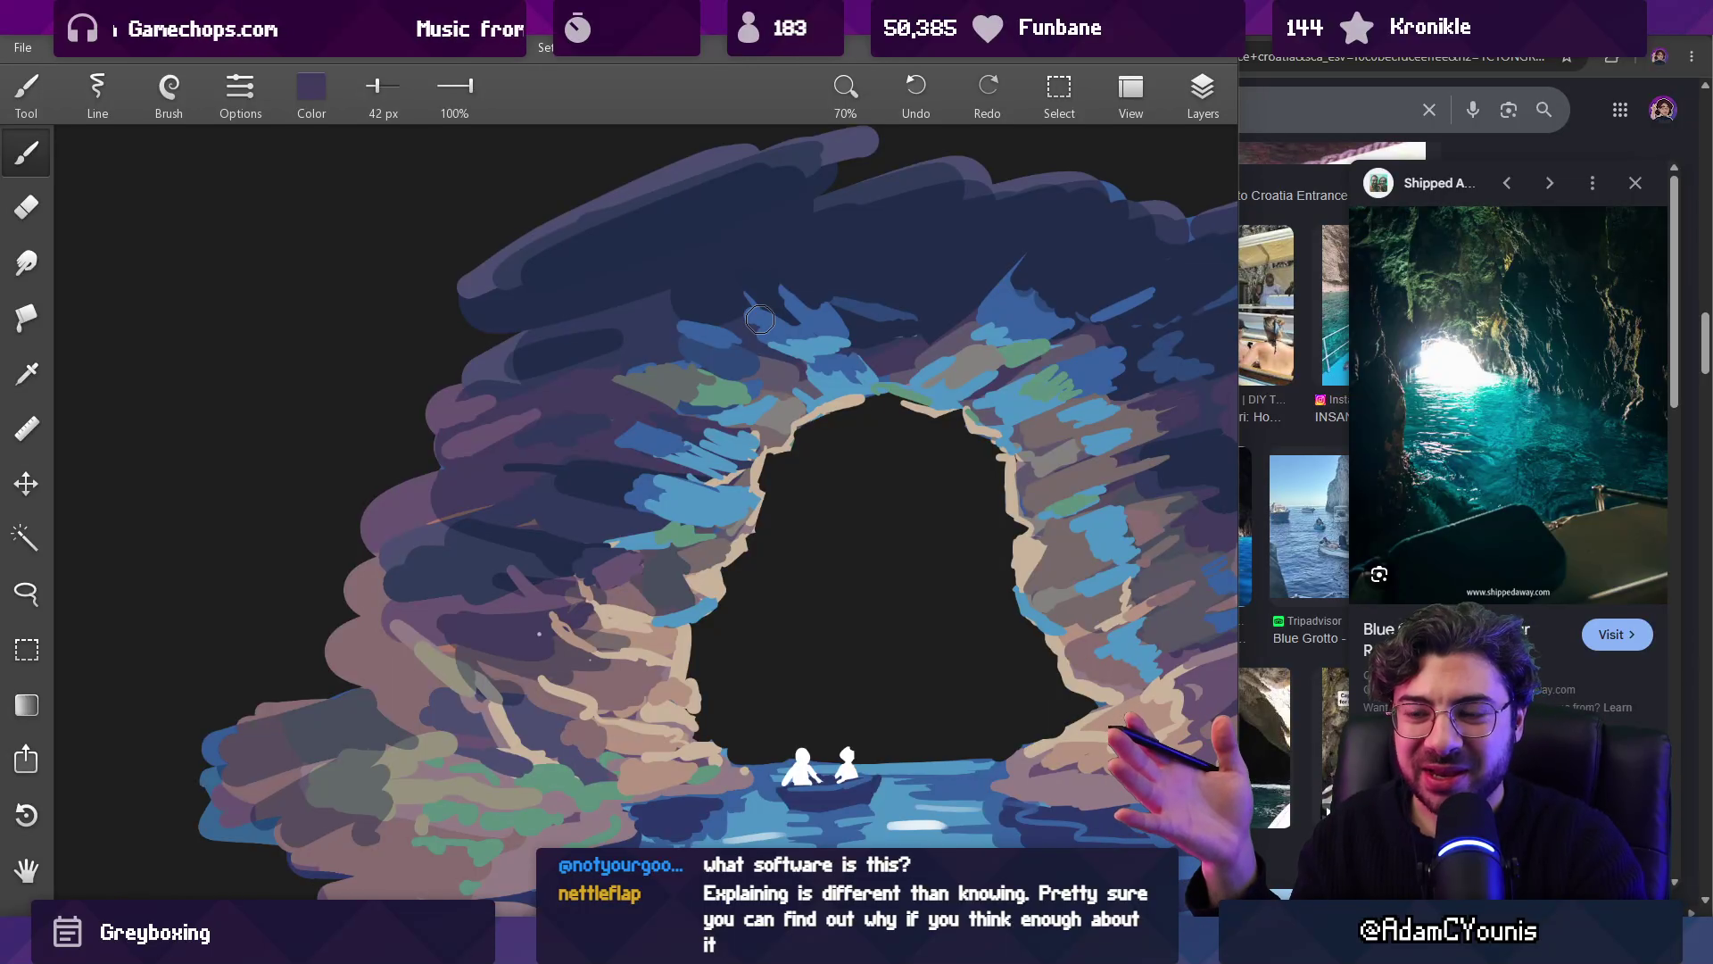
pyautogui.scroll(-3, 571, 366)
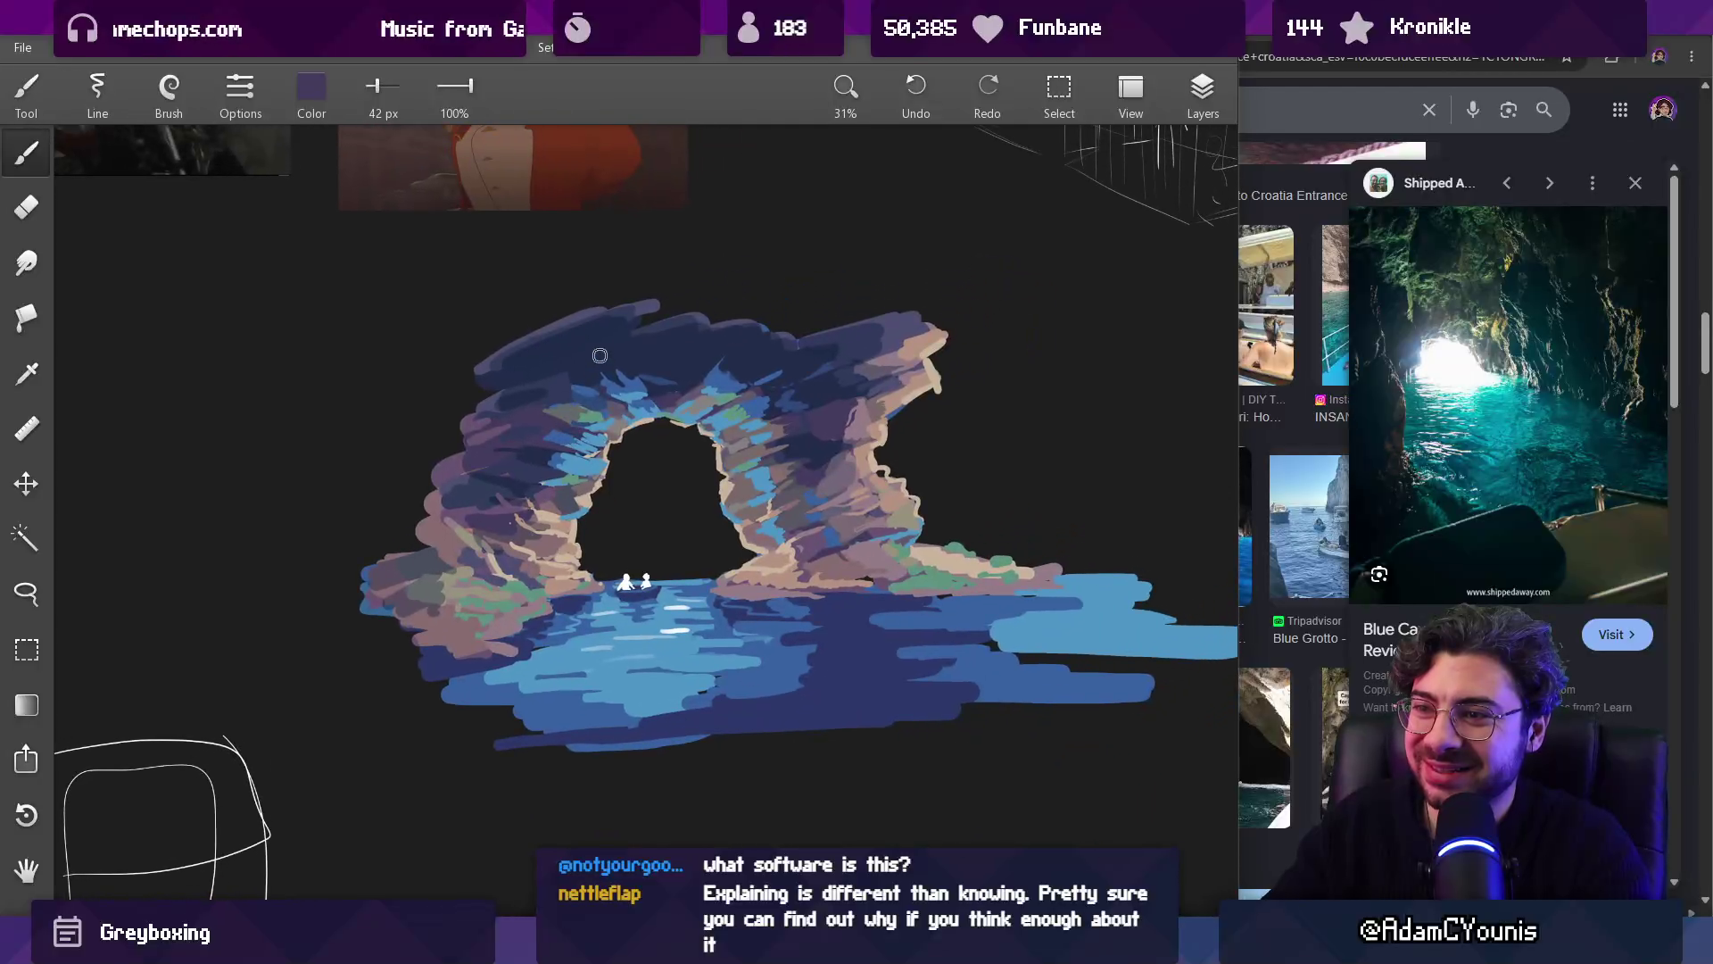
pyautogui.scroll(2, 540, 344)
pyautogui.moveTo(540, 431)
pyautogui.mouseDown()
pyautogui.moveTo(509, 441)
pyautogui.moveTo(509, 412)
pyautogui.moveTo(567, 404)
pyautogui.mouseUp()
pyautogui.scroll(-5, 705, 383)
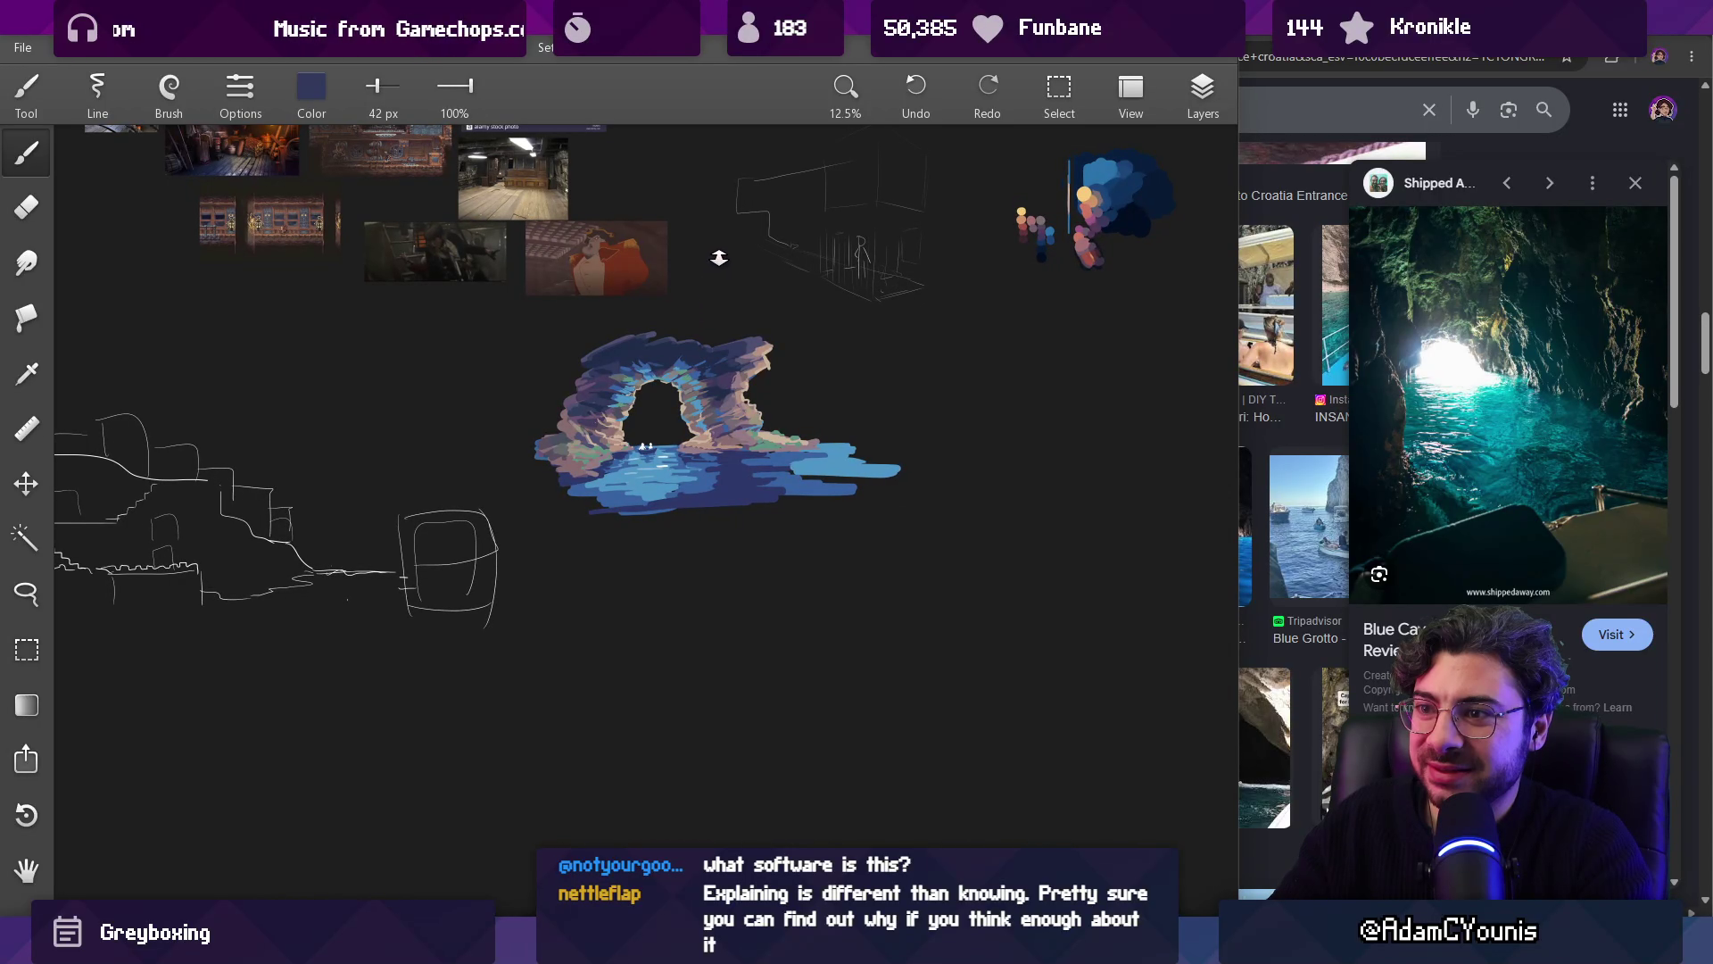
pyautogui.scroll(5, 724, 387)
pyautogui.moveTo(715, 300); pyautogui.dragTo(779, 384)
pyautogui.scroll(-2, 803, 384)
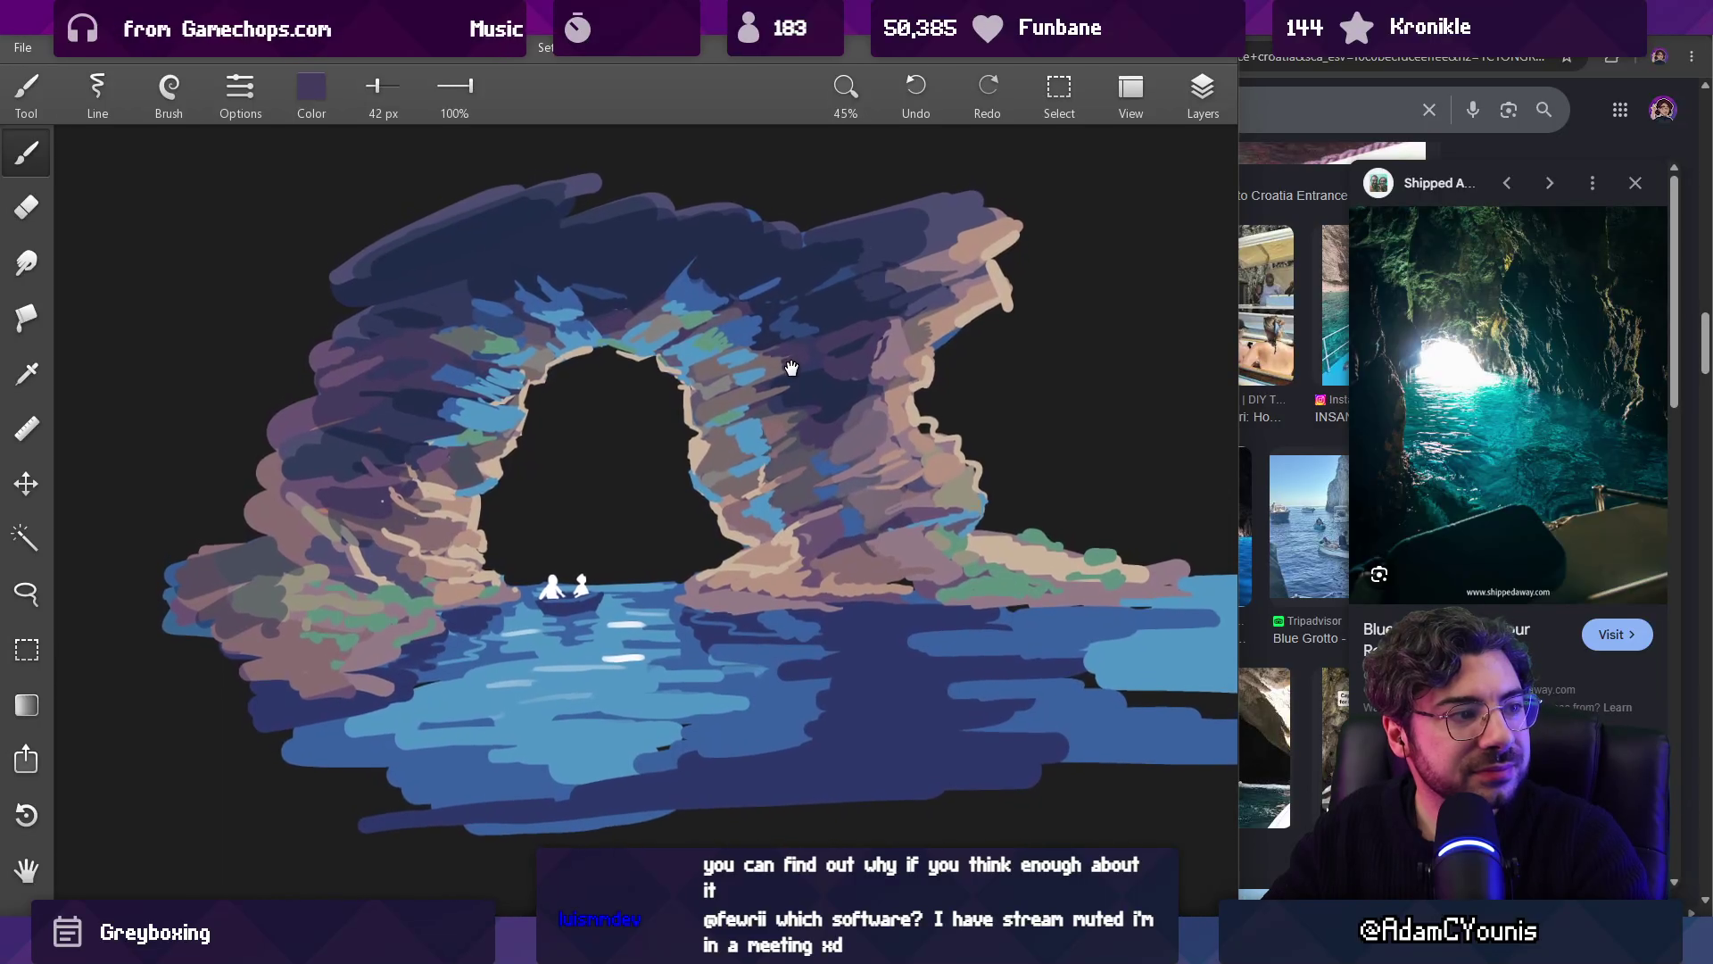
pyautogui.scroll(2, 660, 334)
pyautogui.moveTo(464, 319); pyautogui.dragTo(463, 320)
# Step: Enlarge the brush and paint broad dark navy strokes over the upper-left arch
pyautogui.press(']')
pyautogui.moveTo(392, 263); pyautogui.dragTo(301, 269)
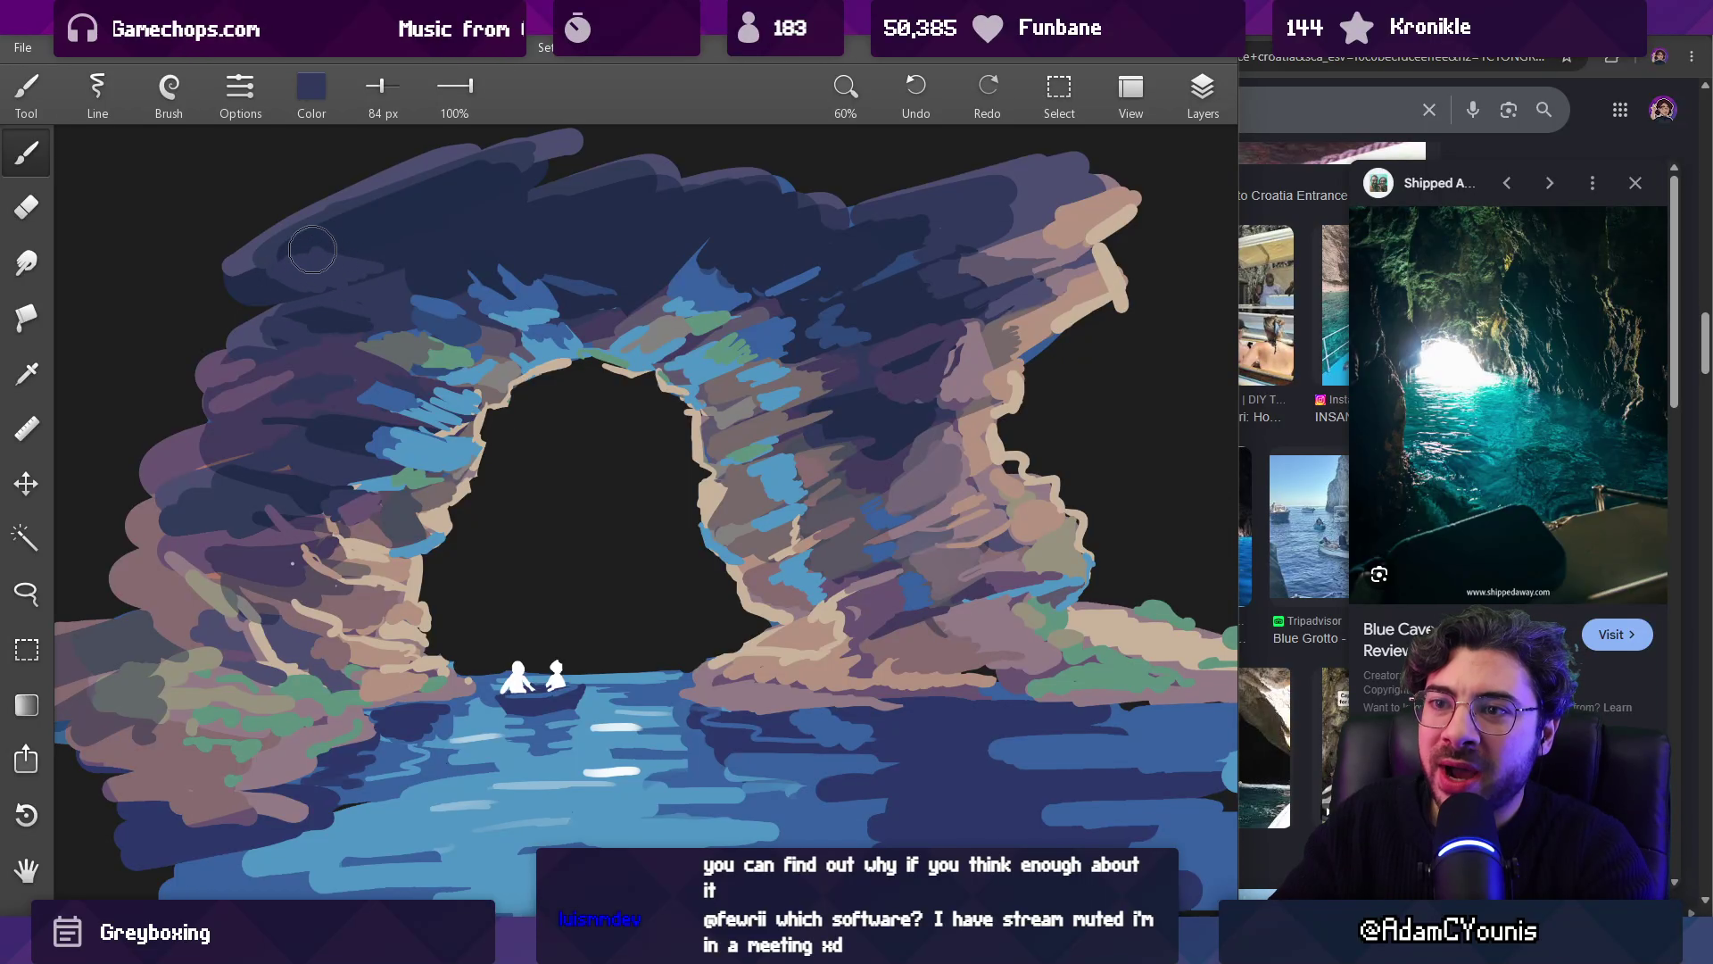
pyautogui.moveTo(284, 304); pyautogui.dragTo(284, 304)
pyautogui.moveTo(497, 239)
pyautogui.mouseDown()
pyautogui.moveTo(672, 268)
pyautogui.moveTo(806, 179)
pyautogui.moveTo(834, 268)
pyautogui.moveTo(803, 276)
pyautogui.moveTo(778, 335)
pyautogui.mouseUp()
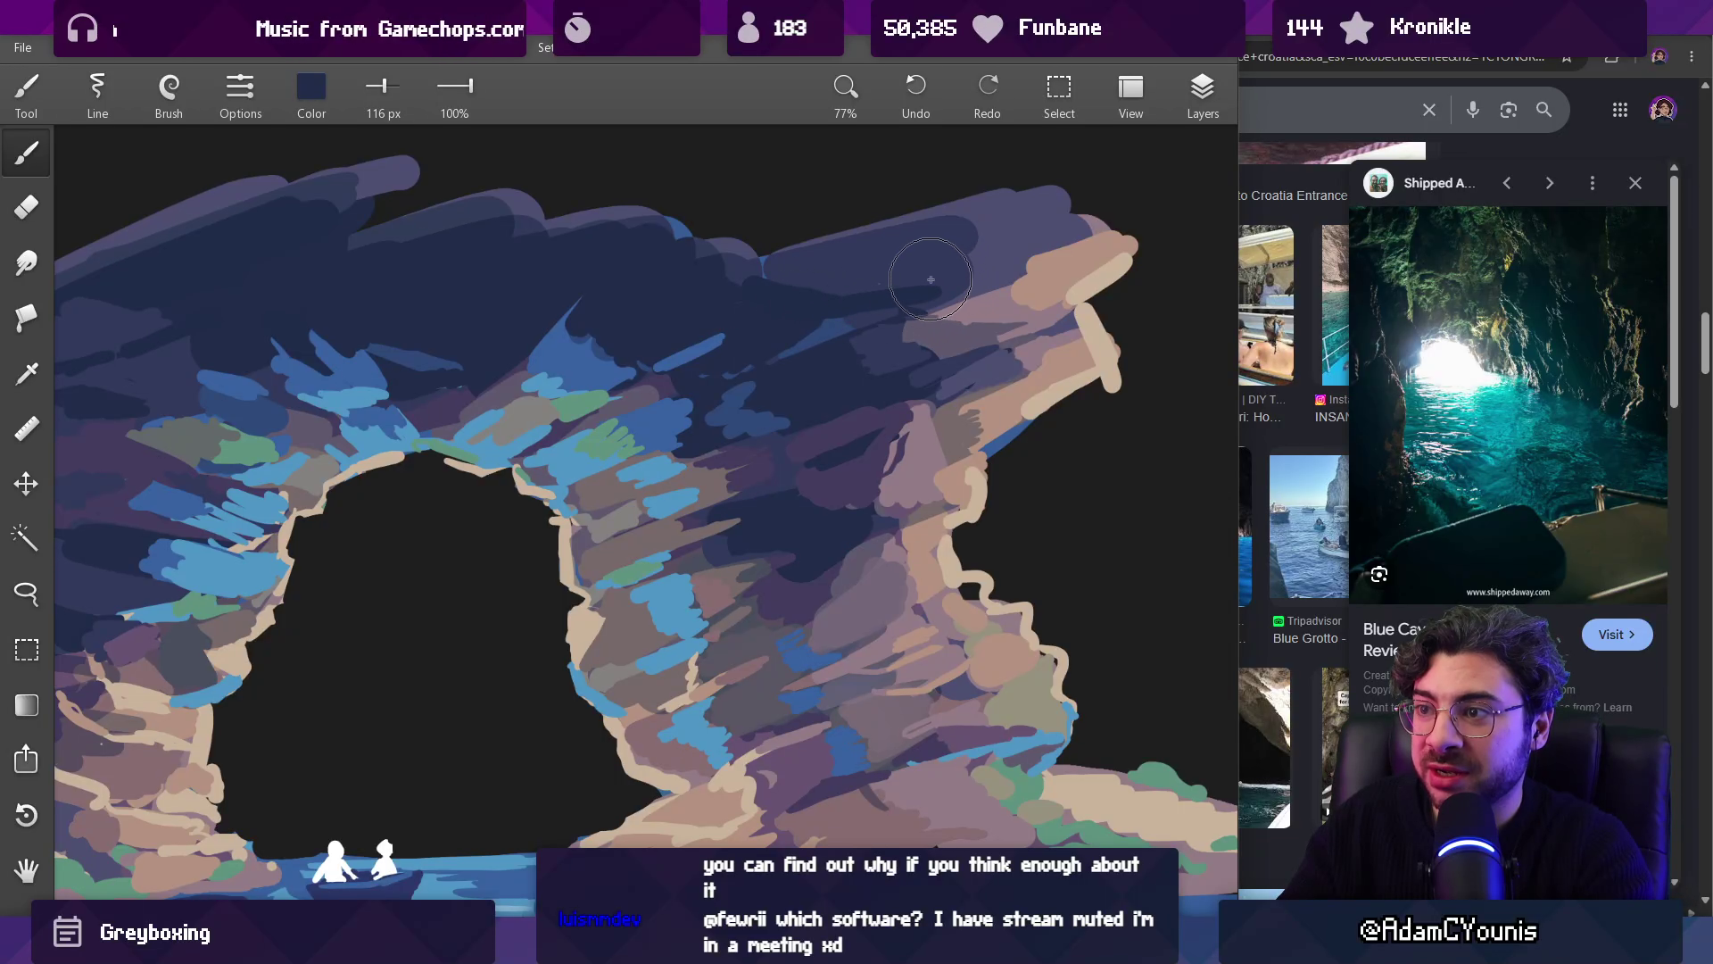
pyautogui.scroll(-5, 890, 283)
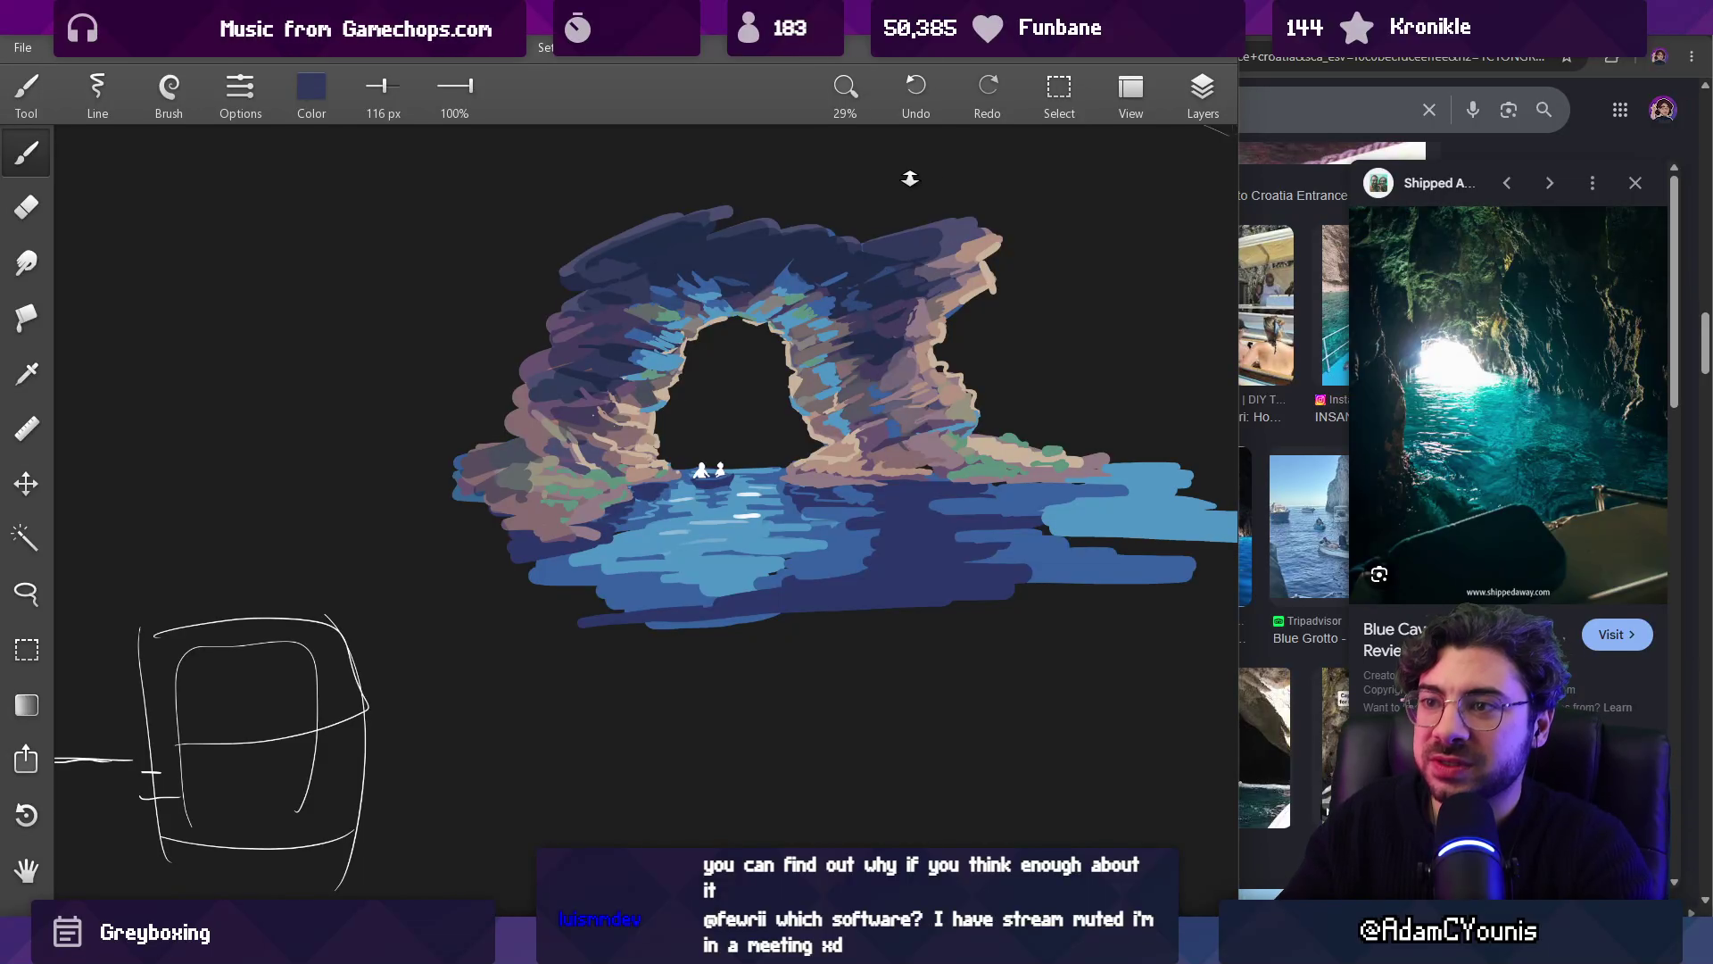
pyautogui.scroll(5, 910, 179)
# Step: Replace the straight dark line with a thinner curved one along the arch top, using a 28 px brush
pyautogui.moveTo(879, 234); pyautogui.dragTo(995, 277)
pyautogui.hotkey('ctrl', 'z')
pyautogui.press('[')
pyautogui.press('[')
pyautogui.press('[')
pyautogui.moveTo(887, 237); pyautogui.dragTo(1004, 284)
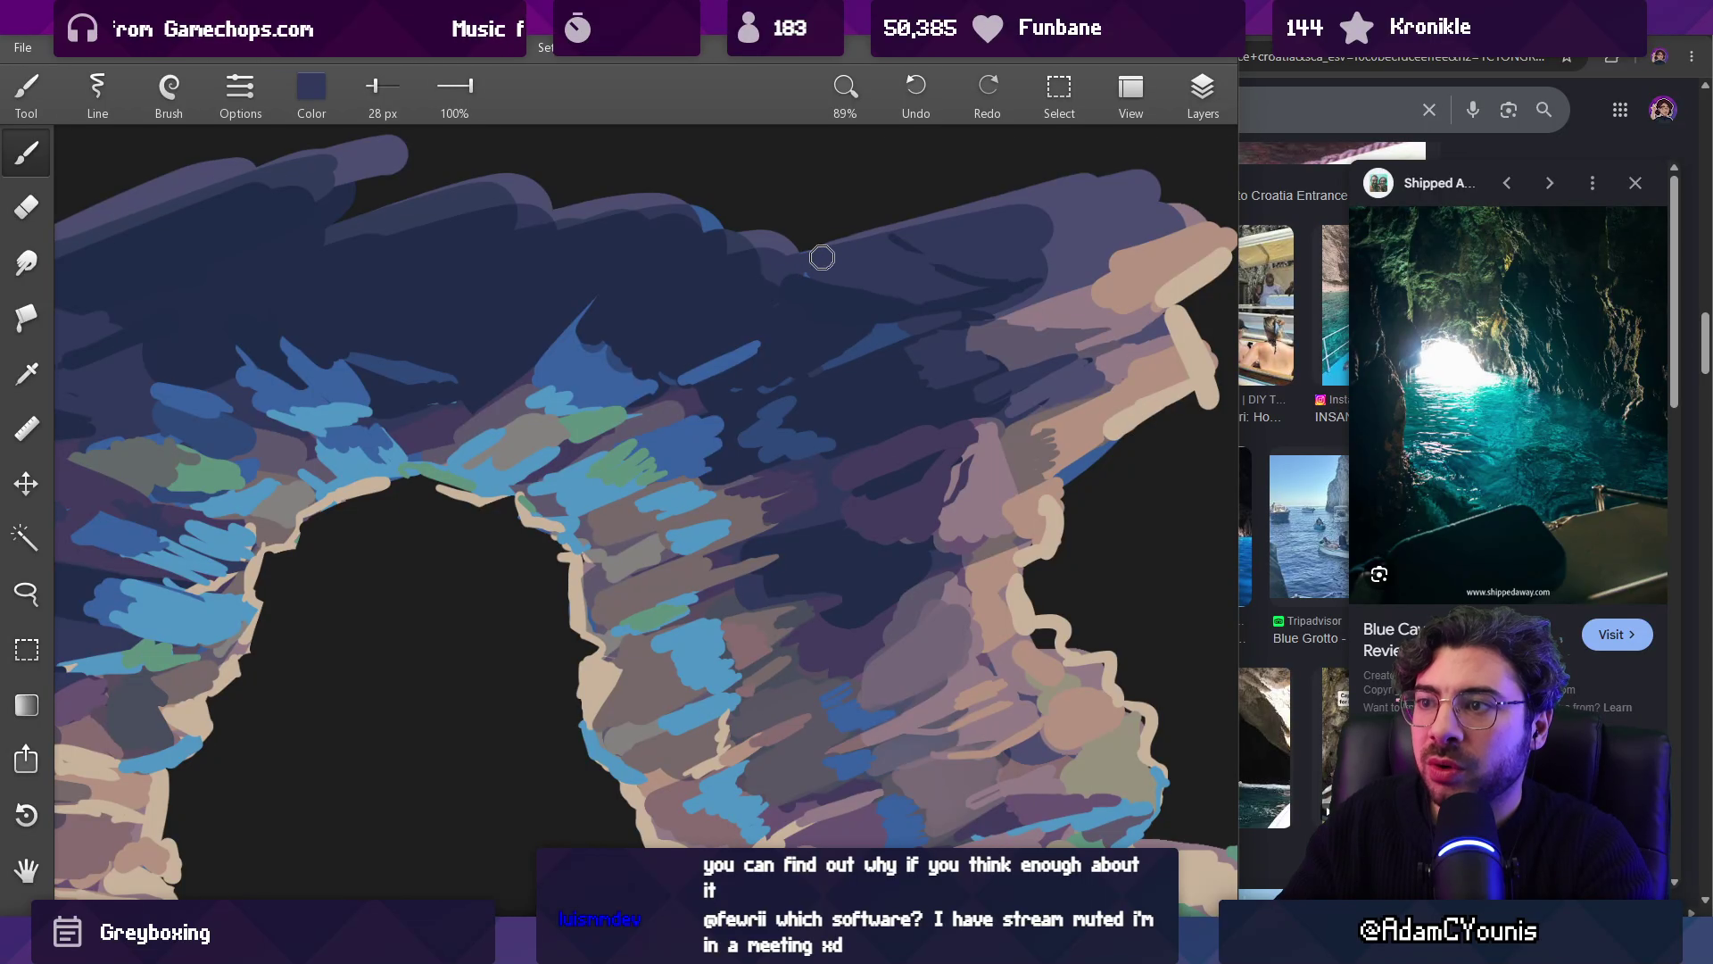
# Step: Paint a thin dark purple stroke up the right rock with an 18 px brush
pyautogui.keyDown('alt'); pyautogui.click(831, 305); pyautogui.keyUp('alt')
pyautogui.scroll(-5, 906, 321)
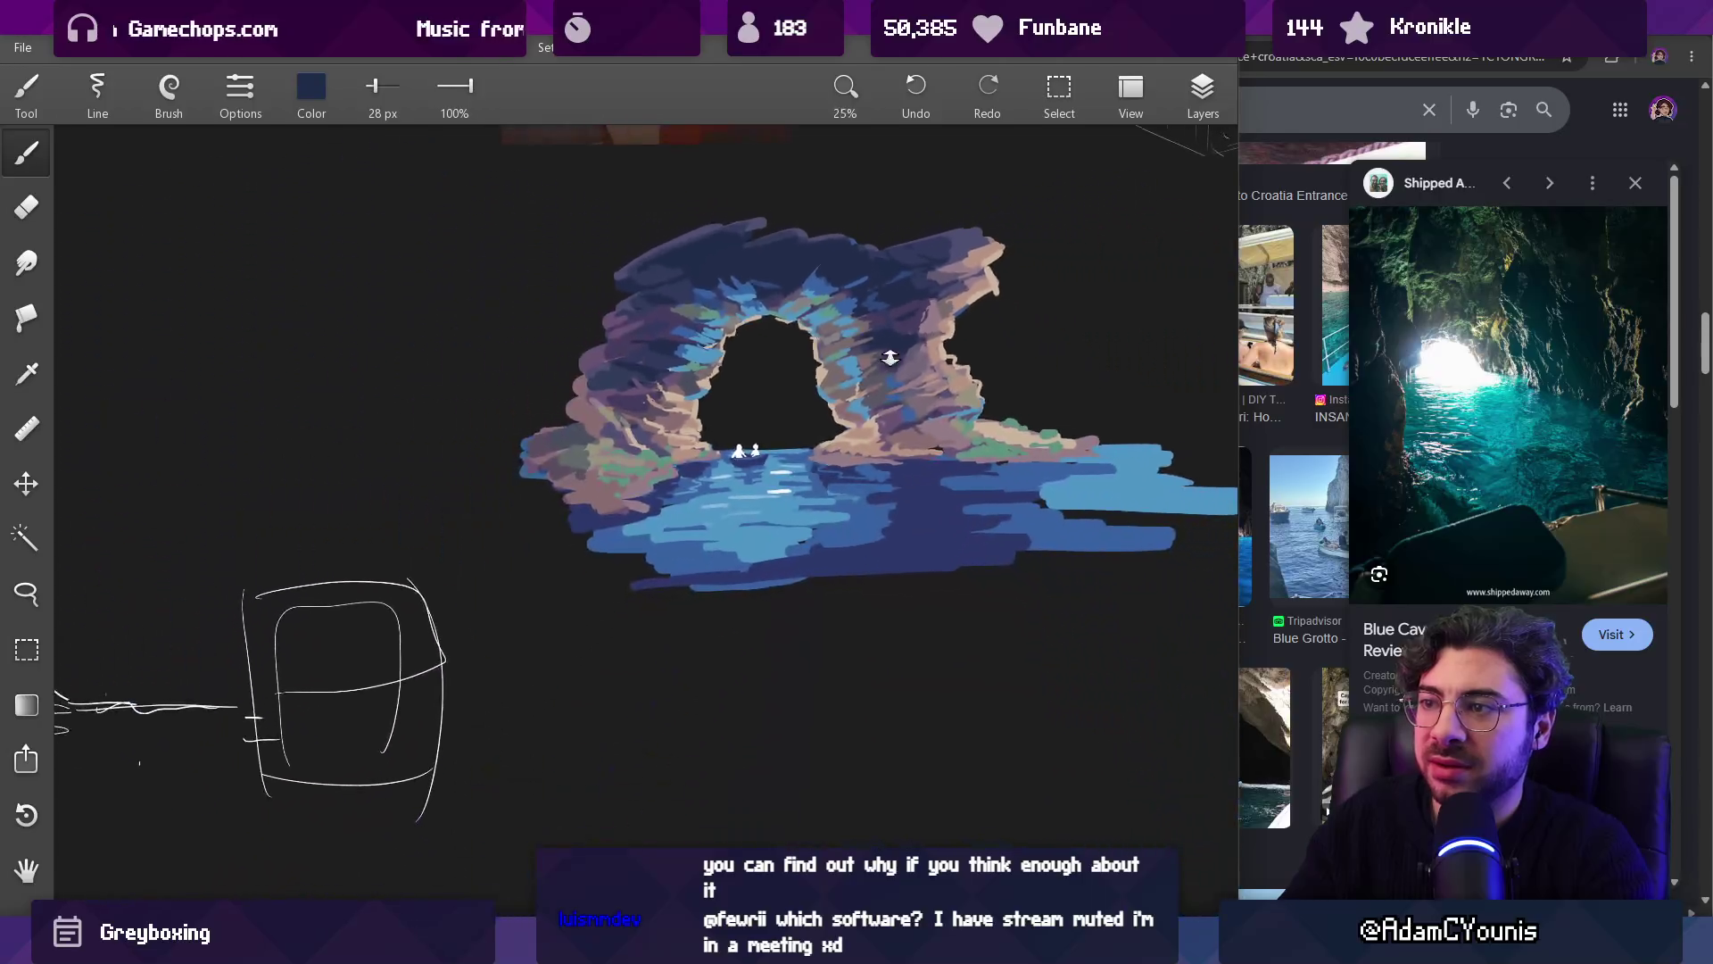
pyautogui.scroll(5, 905, 367)
pyautogui.keyDown('alt'); pyautogui.click(856, 294); pyautogui.keyUp('alt')
pyautogui.press('[')
pyautogui.moveTo(863, 407); pyautogui.dragTo(916, 354)
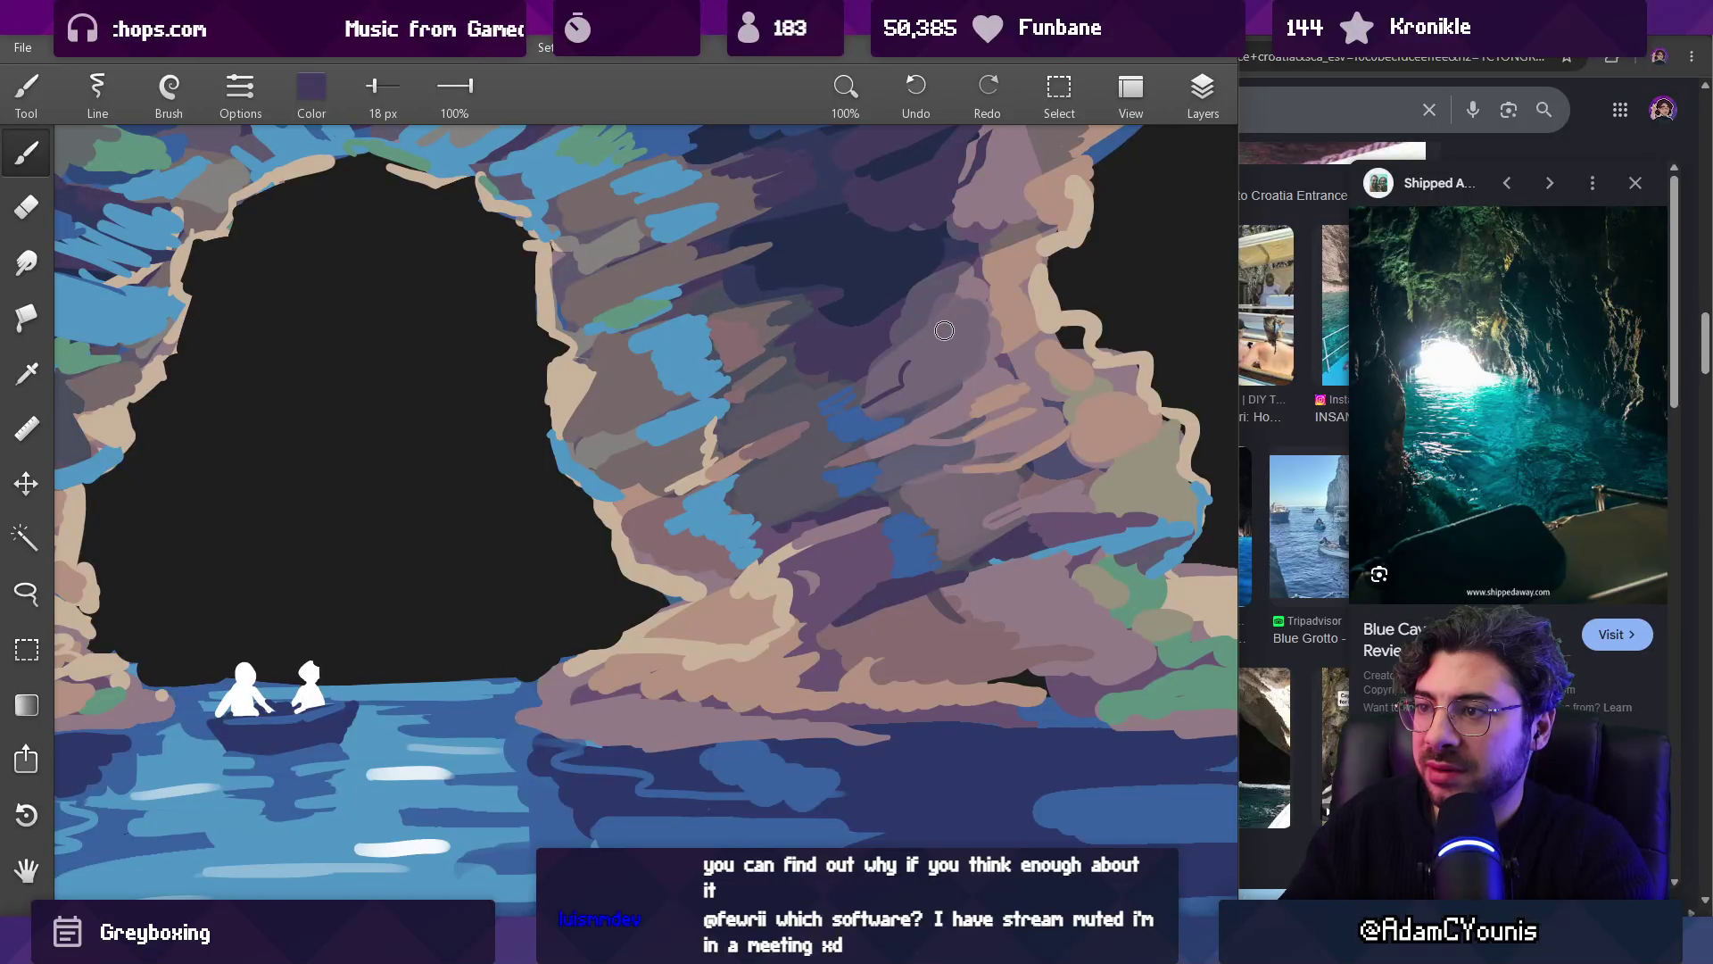
# Step: Paint mauve over the lighter pink areas of the right rock pillar
pyautogui.keyDown('alt'); pyautogui.click(942, 331); pyautogui.keyUp('alt')
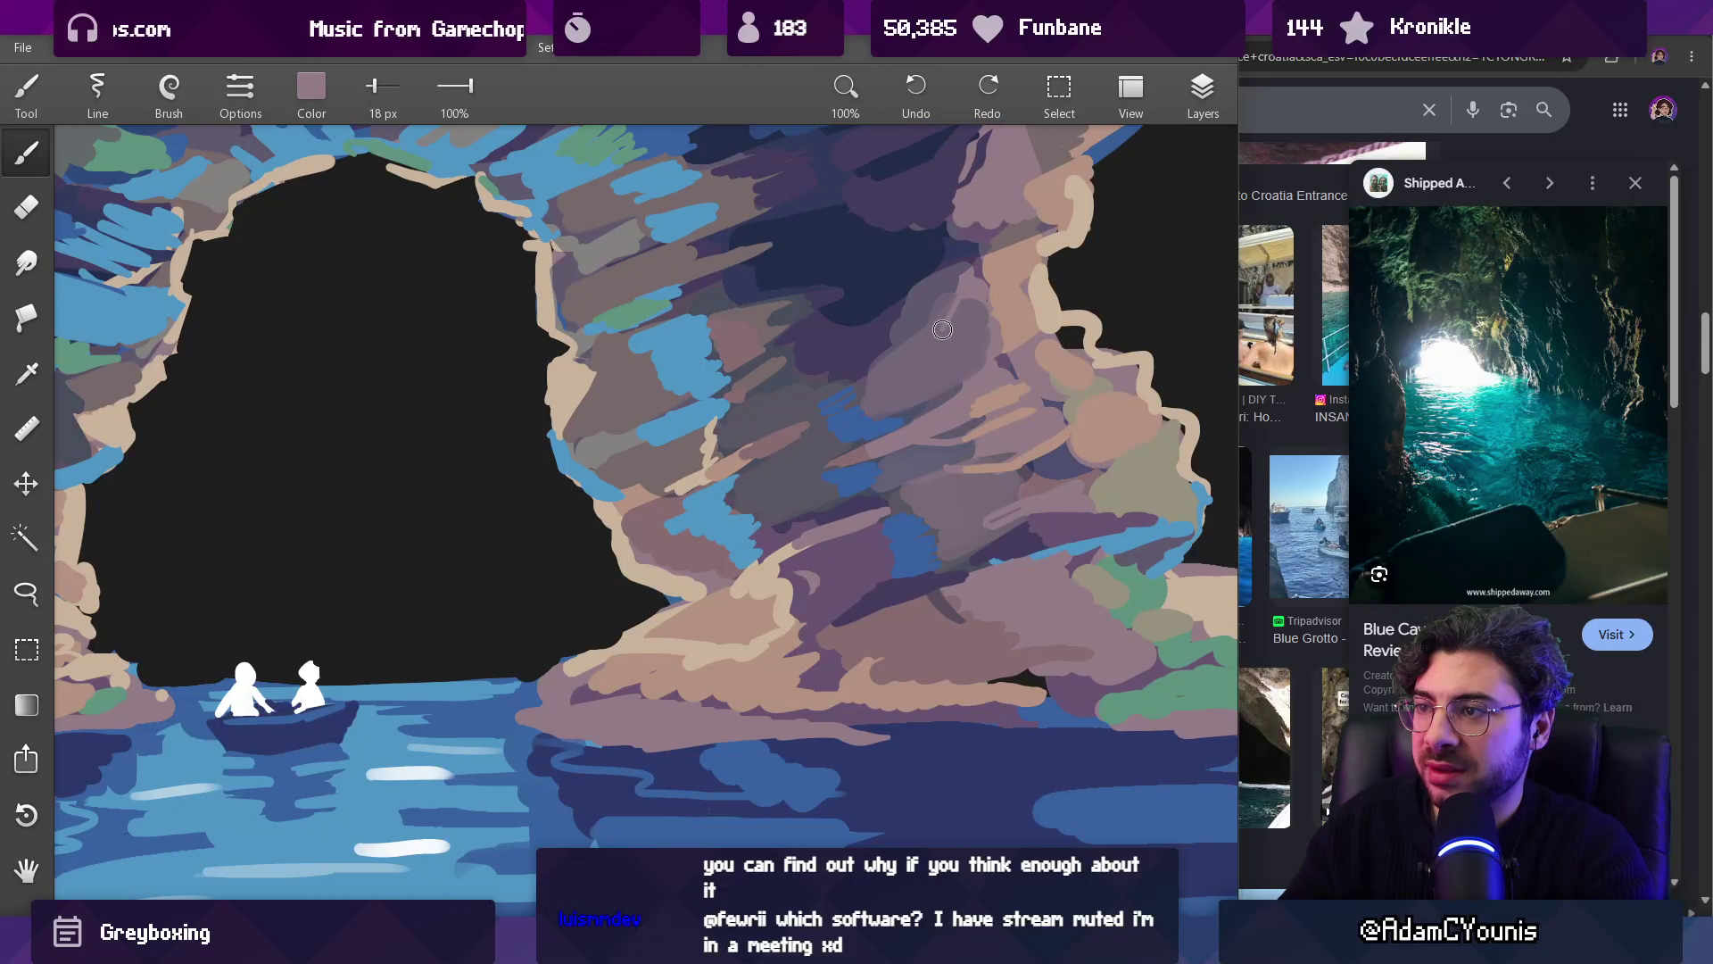
pyautogui.moveTo(990, 160); pyautogui.dragTo(965, 325)
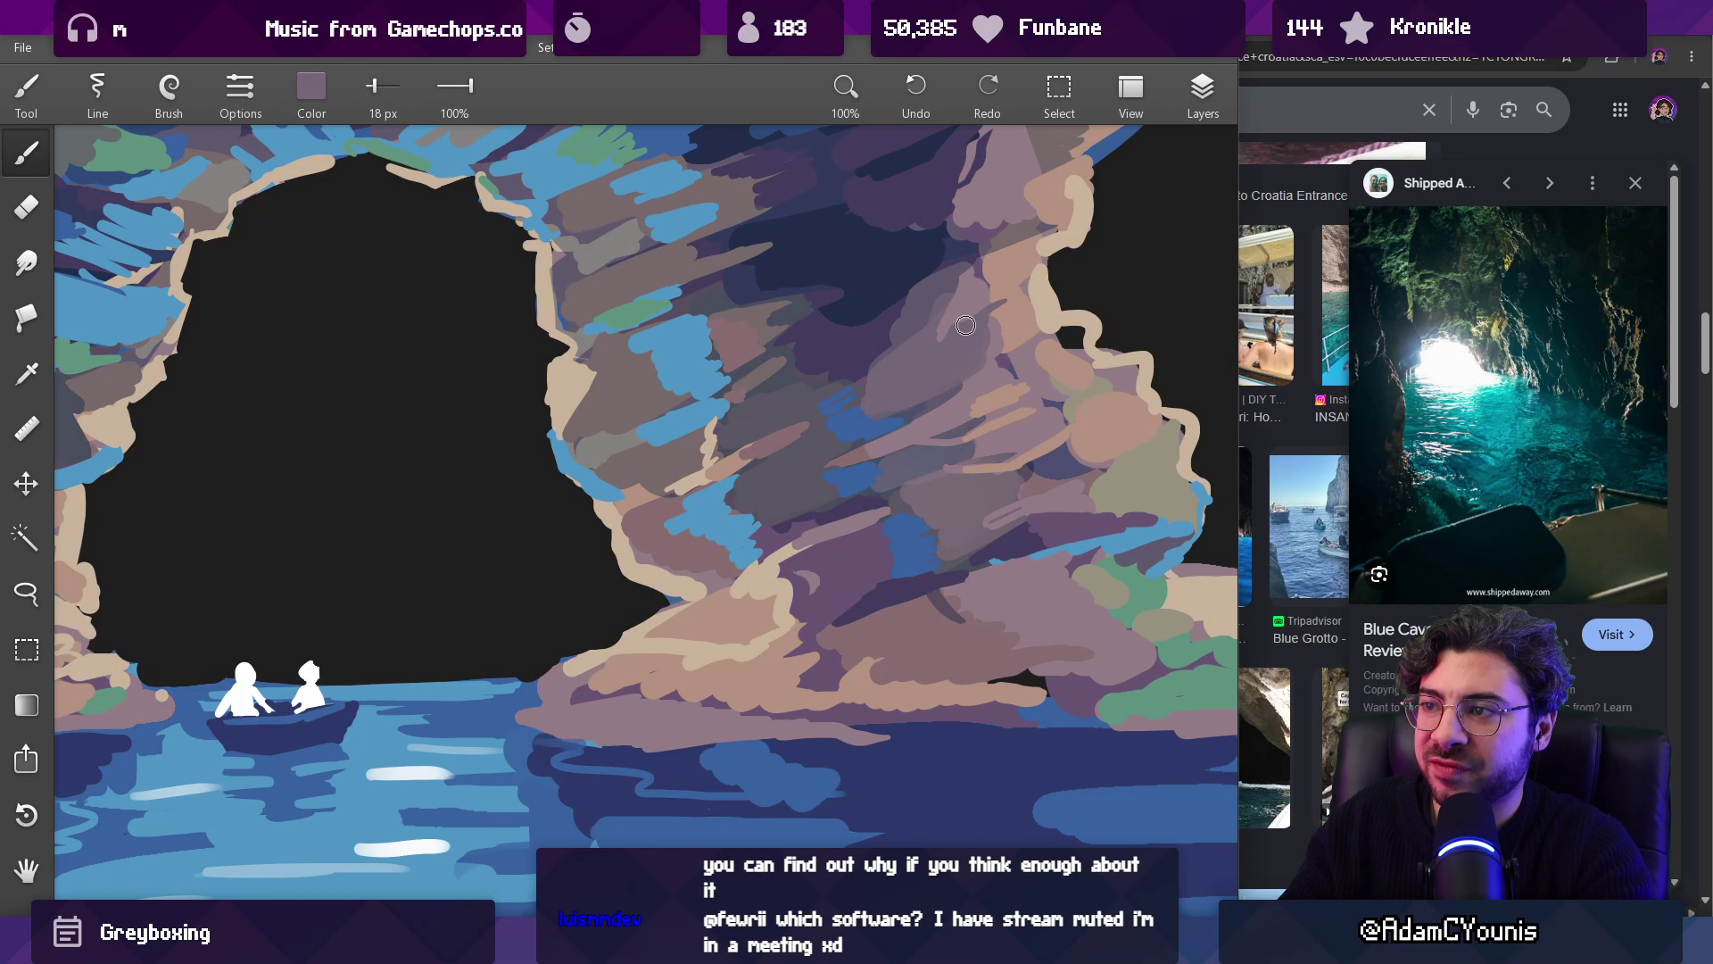
pyautogui.keyDown('alt'); pyautogui.click(1024, 273); pyautogui.keyUp('alt')
pyautogui.scroll(-5, 990, 277)
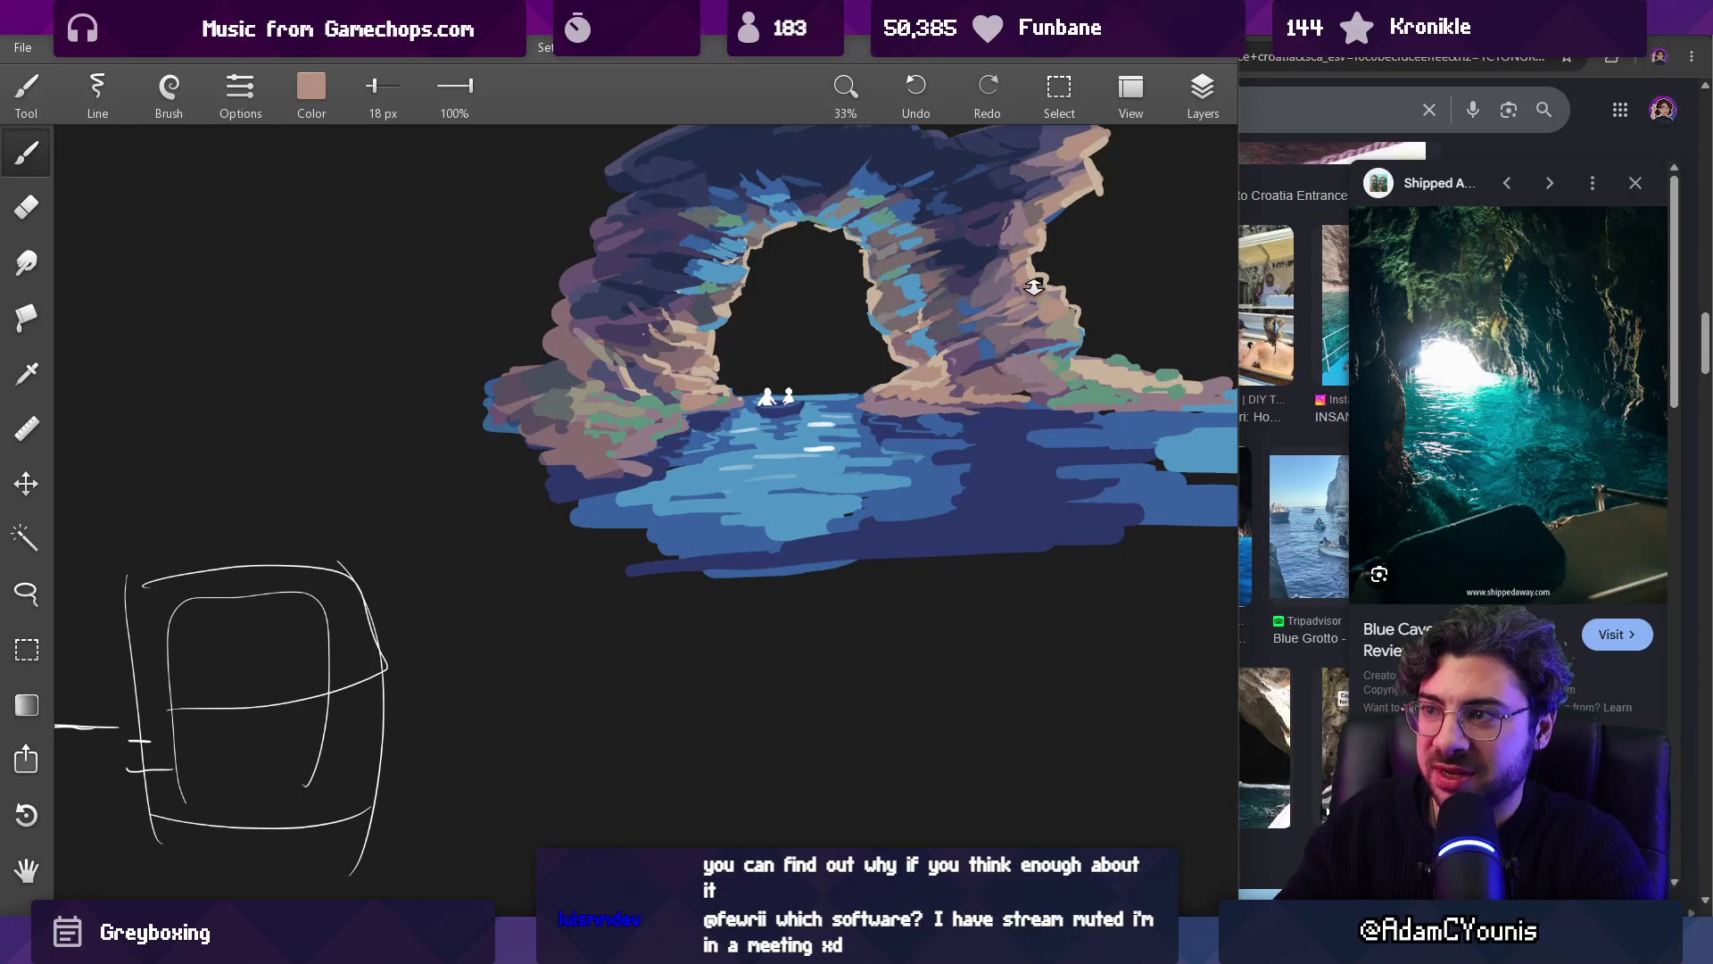
pyautogui.scroll(5, 1035, 277)
# Step: Paint a light-tan line down the cliff edge, plus a short tan touch
pyautogui.keyDown('alt'); pyautogui.click(990, 331); pyautogui.keyUp('alt')
pyautogui.moveTo(1035, 174)
pyautogui.mouseDown()
pyautogui.moveTo(1023, 320)
pyautogui.moveTo(1008, 322)
pyautogui.mouseUp()
pyautogui.keyDown('alt'); pyautogui.click(1023, 332); pyautogui.keyUp('alt')
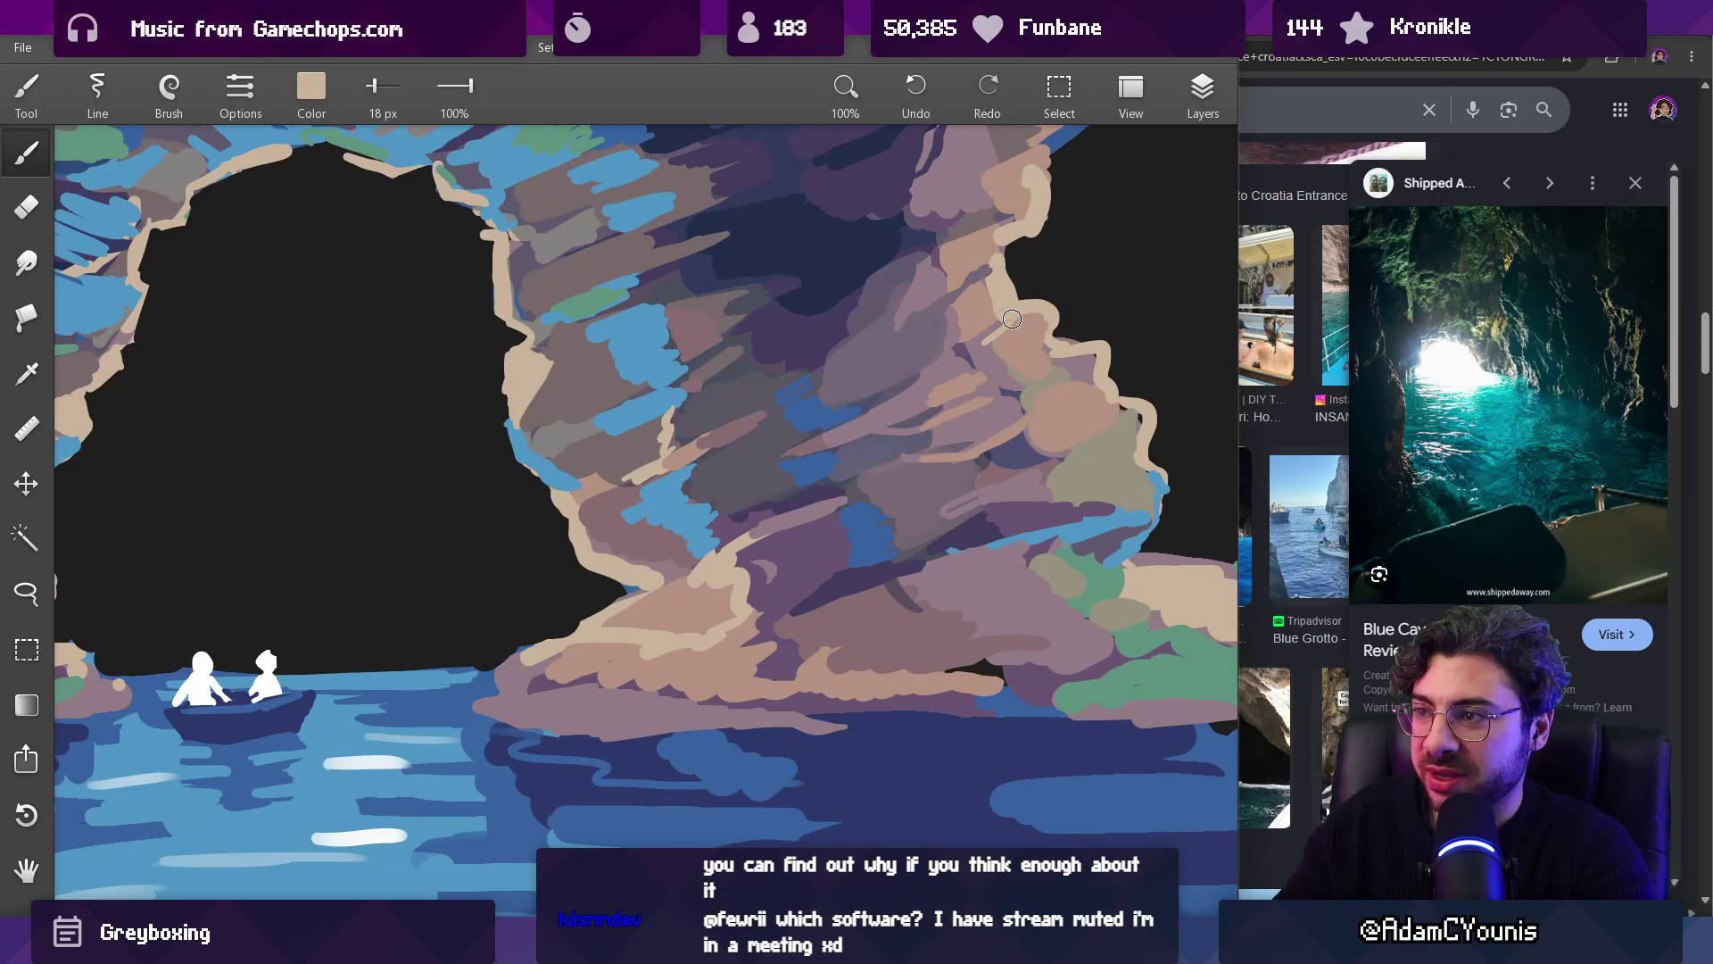
# Step: Switch to the eraser and back to the brush, then sample beige and pinkish tan from the shore rock
pyautogui.press('e')
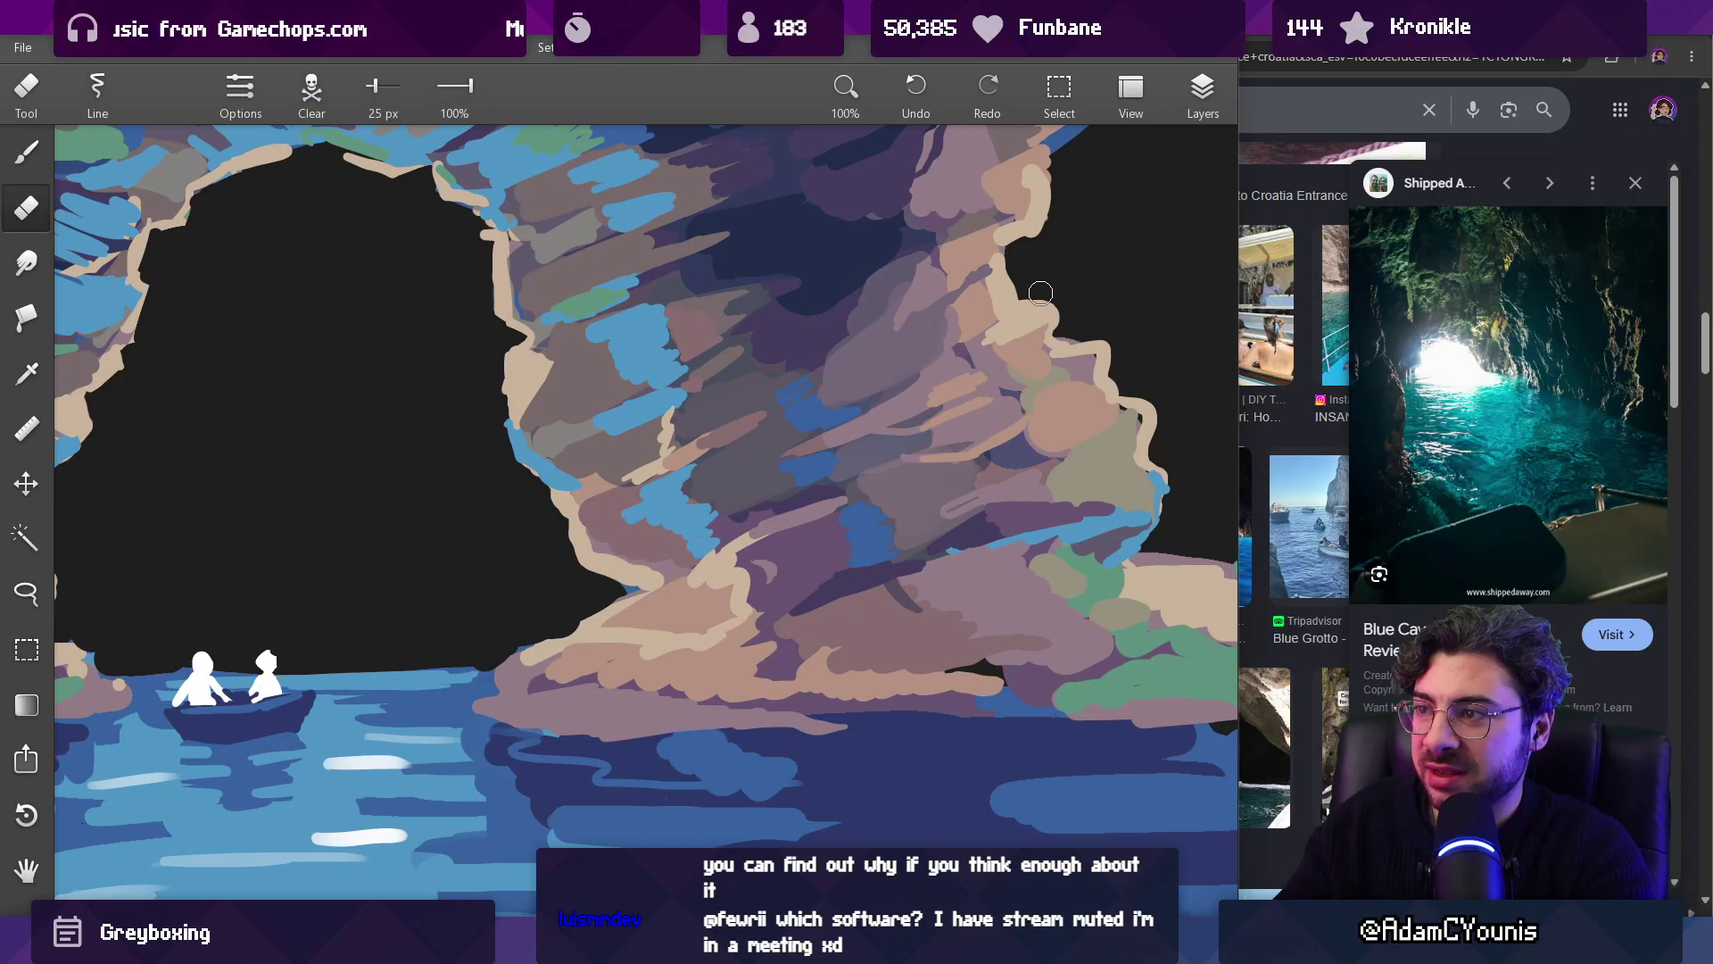
pyautogui.scroll(-5, 1036, 296)
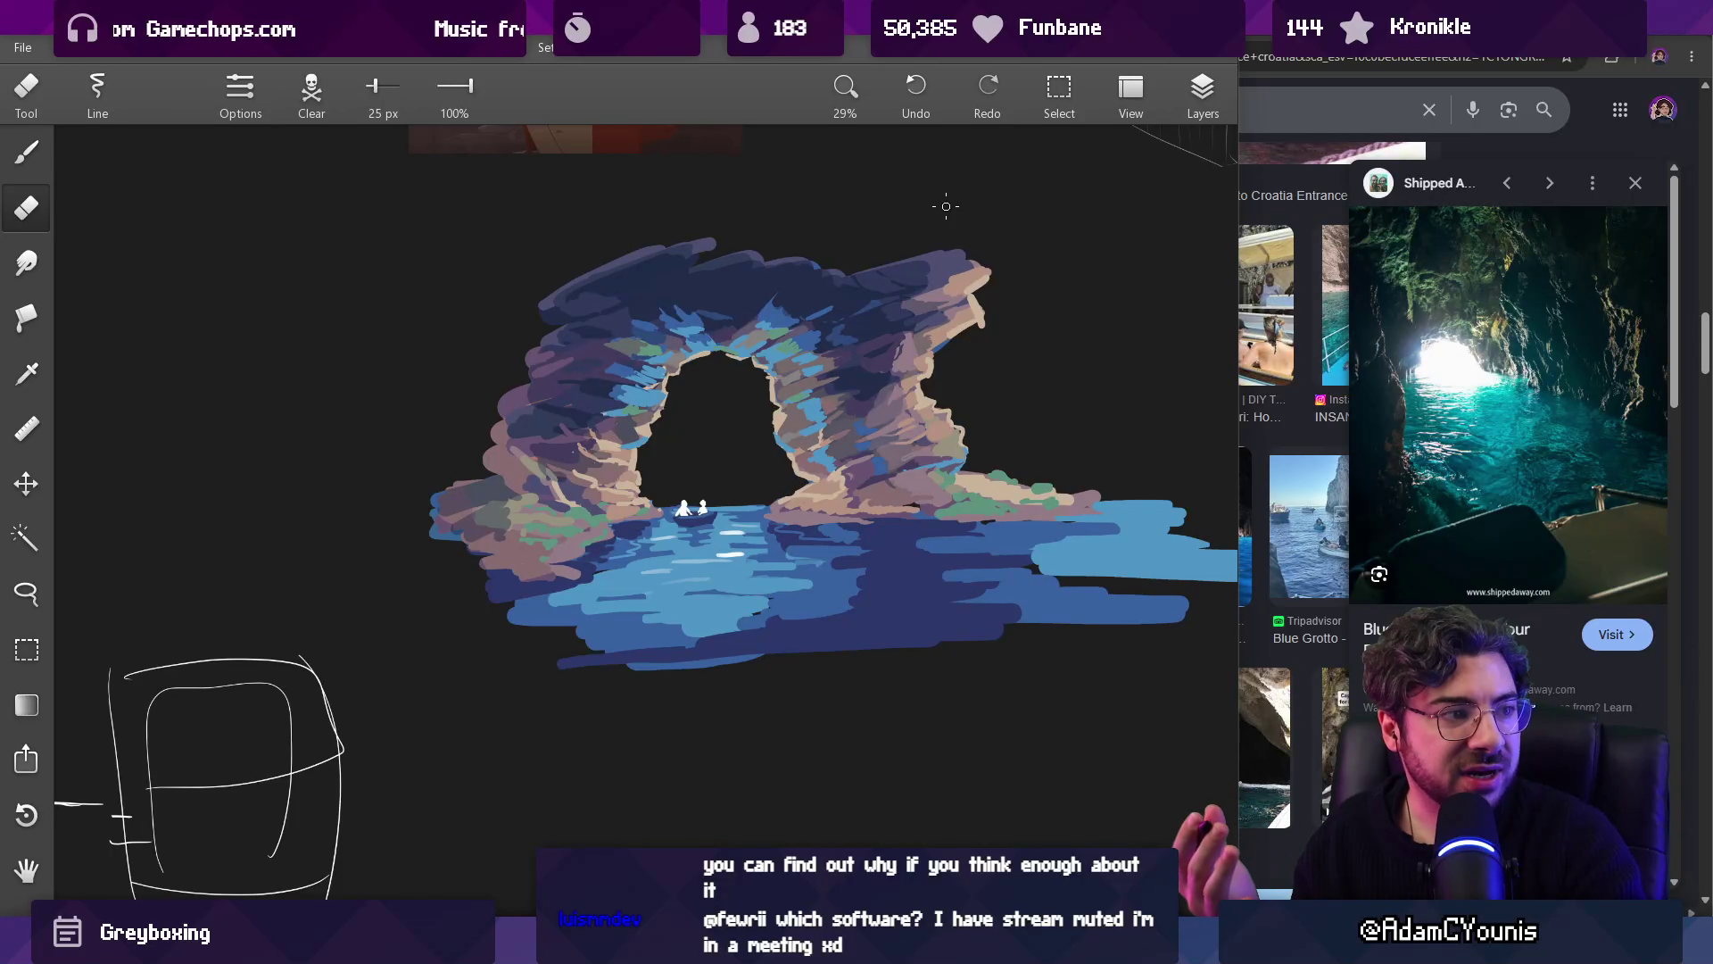
pyautogui.scroll(1, 866, 488)
pyautogui.scroll(5, 865, 488)
pyautogui.press('b')
pyautogui.moveTo(788, 404); pyautogui.dragTo(830, 475)
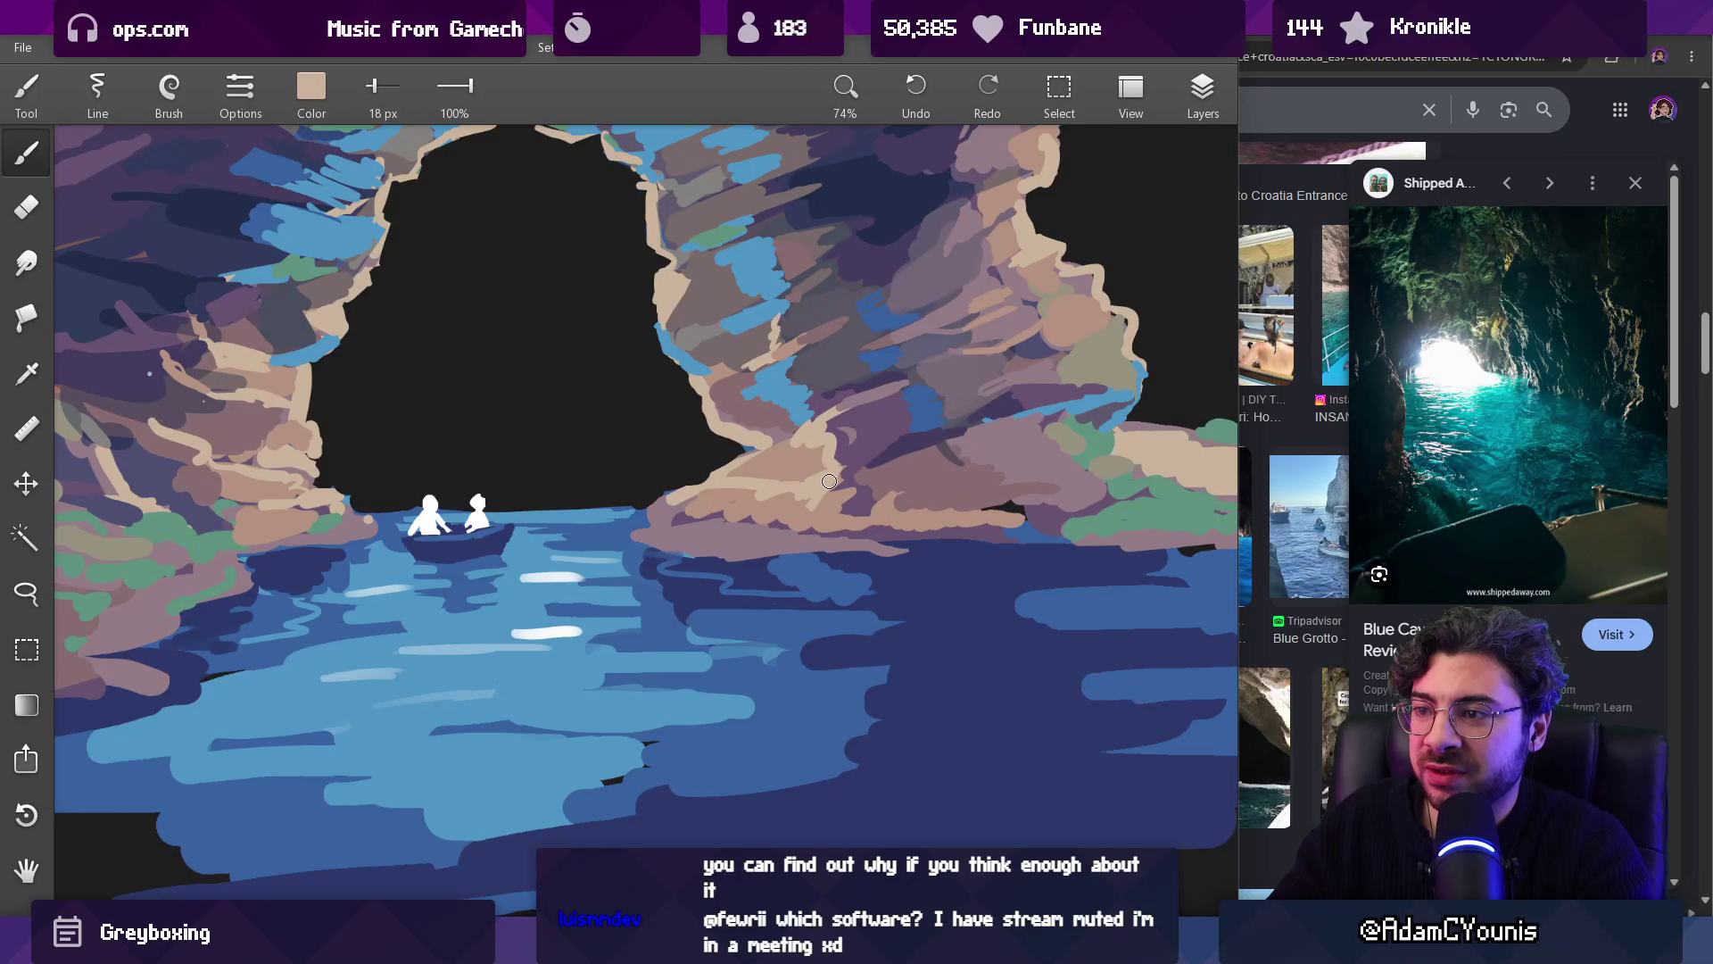
pyautogui.moveTo(821, 489); pyautogui.dragTo(784, 510)
pyautogui.scroll(-2, 850, 470)
pyautogui.scroll(4, 866, 468)
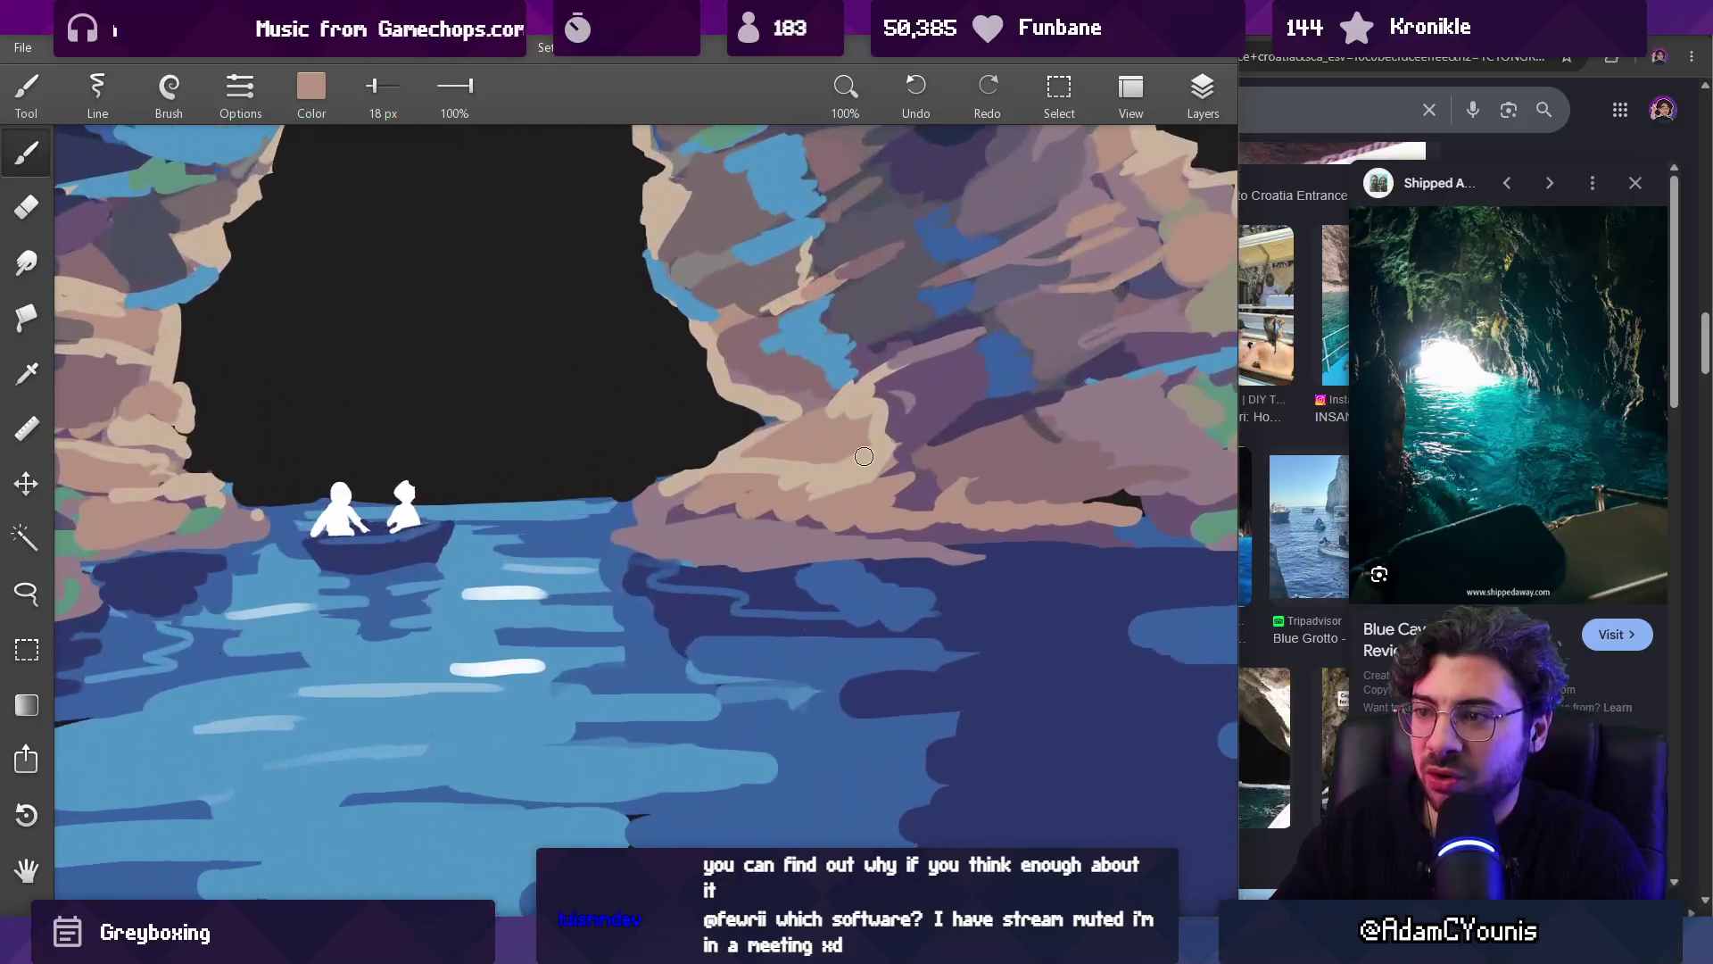
# Step: Add a pinkish-tan dab to the shore rock using sampled beige
pyautogui.moveTo(864, 474)
pyautogui.mouseDown()
pyautogui.moveTo(776, 505)
pyautogui.moveTo(745, 495)
pyautogui.moveTo(814, 485)
pyautogui.mouseUp()
pyautogui.moveTo(678, 490)
pyautogui.mouseDown()
pyautogui.moveTo(740, 486)
pyautogui.moveTo(725, 488)
pyautogui.moveTo(773, 752)
pyautogui.mouseUp()
pyautogui.moveTo(895, 336); pyautogui.dragTo(896, 232)
# Step: Sample mauve and dark blue from the water beside the boat to darken it
pyautogui.moveTo(901, 495)
pyautogui.mouseDown()
pyautogui.moveTo(968, 495)
pyautogui.moveTo(884, 496)
pyautogui.moveTo(964, 497)
pyautogui.moveTo(941, 494)
pyautogui.mouseUp()
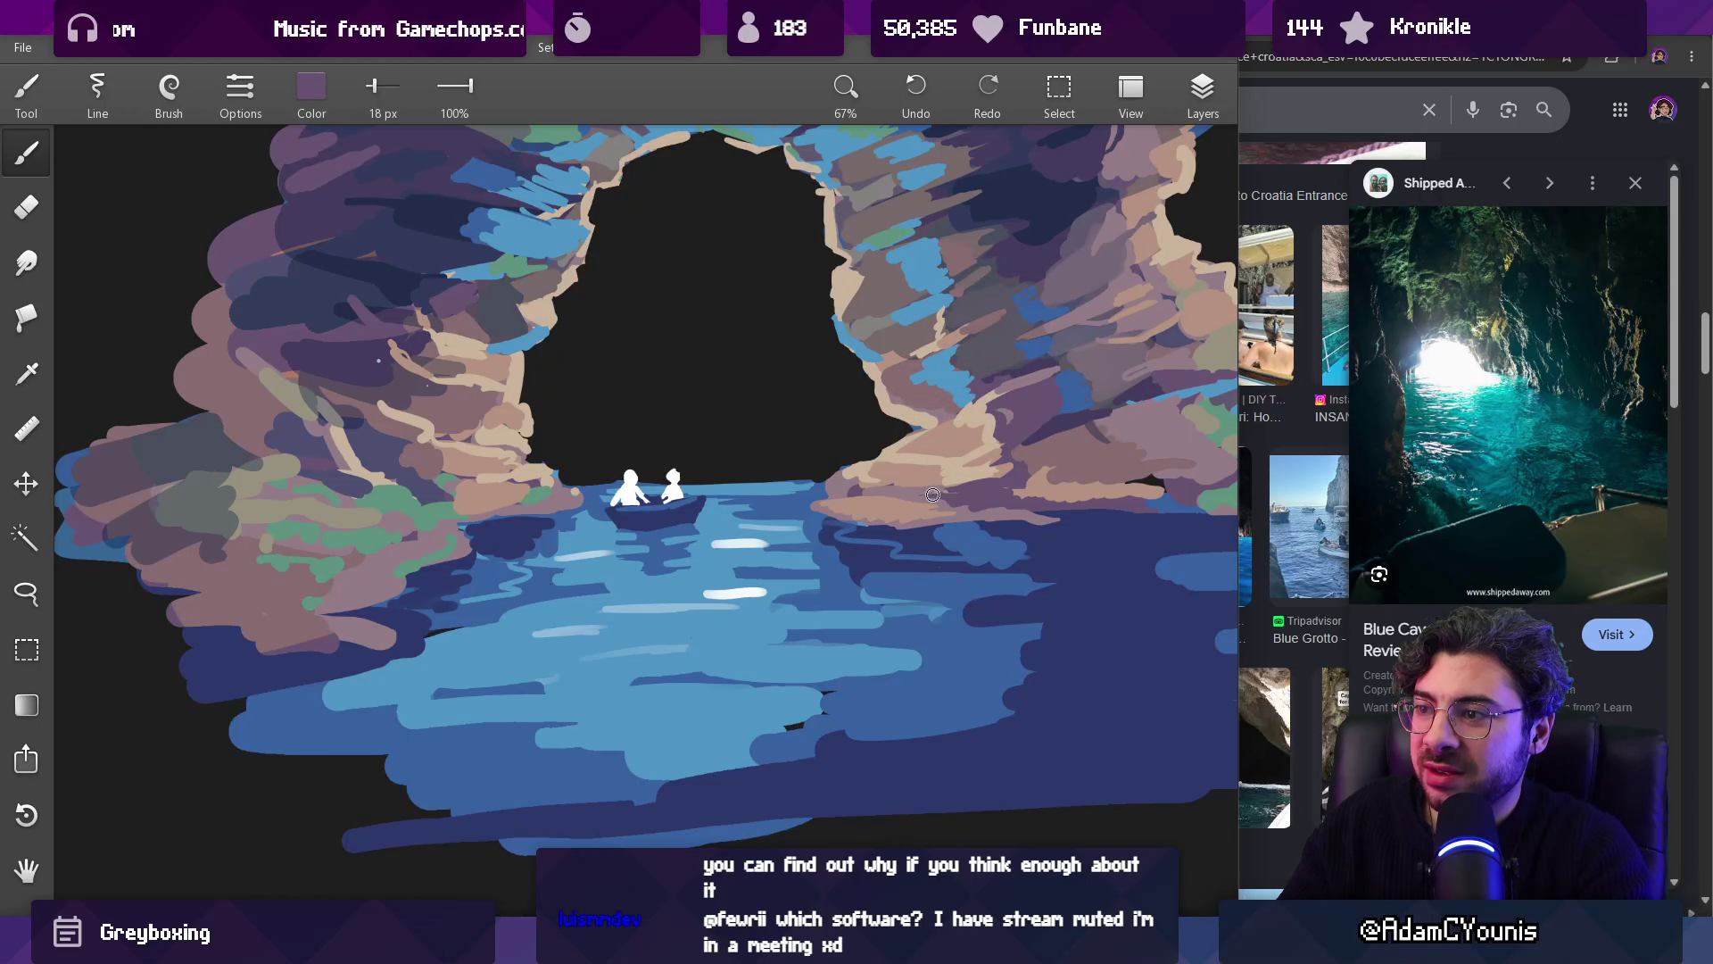
pyautogui.click(865, 496)
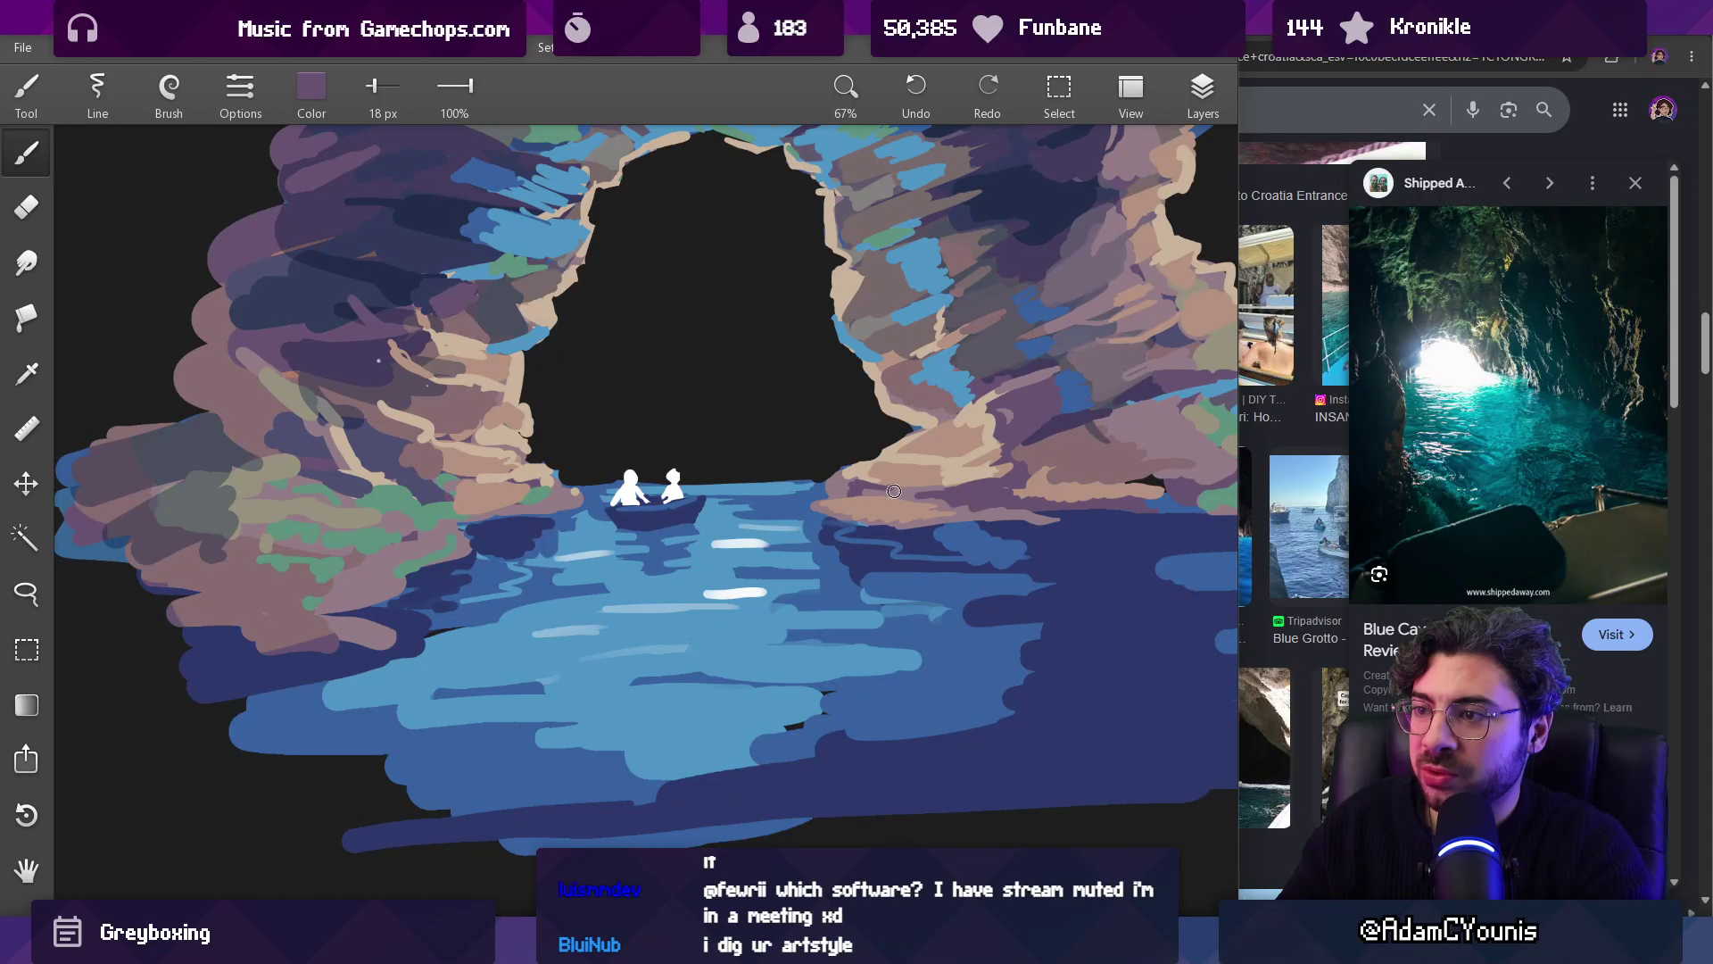
pyautogui.scroll(-5, 982, 448)
pyautogui.scroll(7, 982, 423)
pyautogui.moveTo(834, 524)
pyautogui.mouseDown()
pyautogui.moveTo(805, 516)
pyautogui.moveTo(828, 487)
pyautogui.moveTo(786, 512)
pyautogui.moveTo(812, 486)
pyautogui.moveTo(796, 482)
pyautogui.mouseUp()
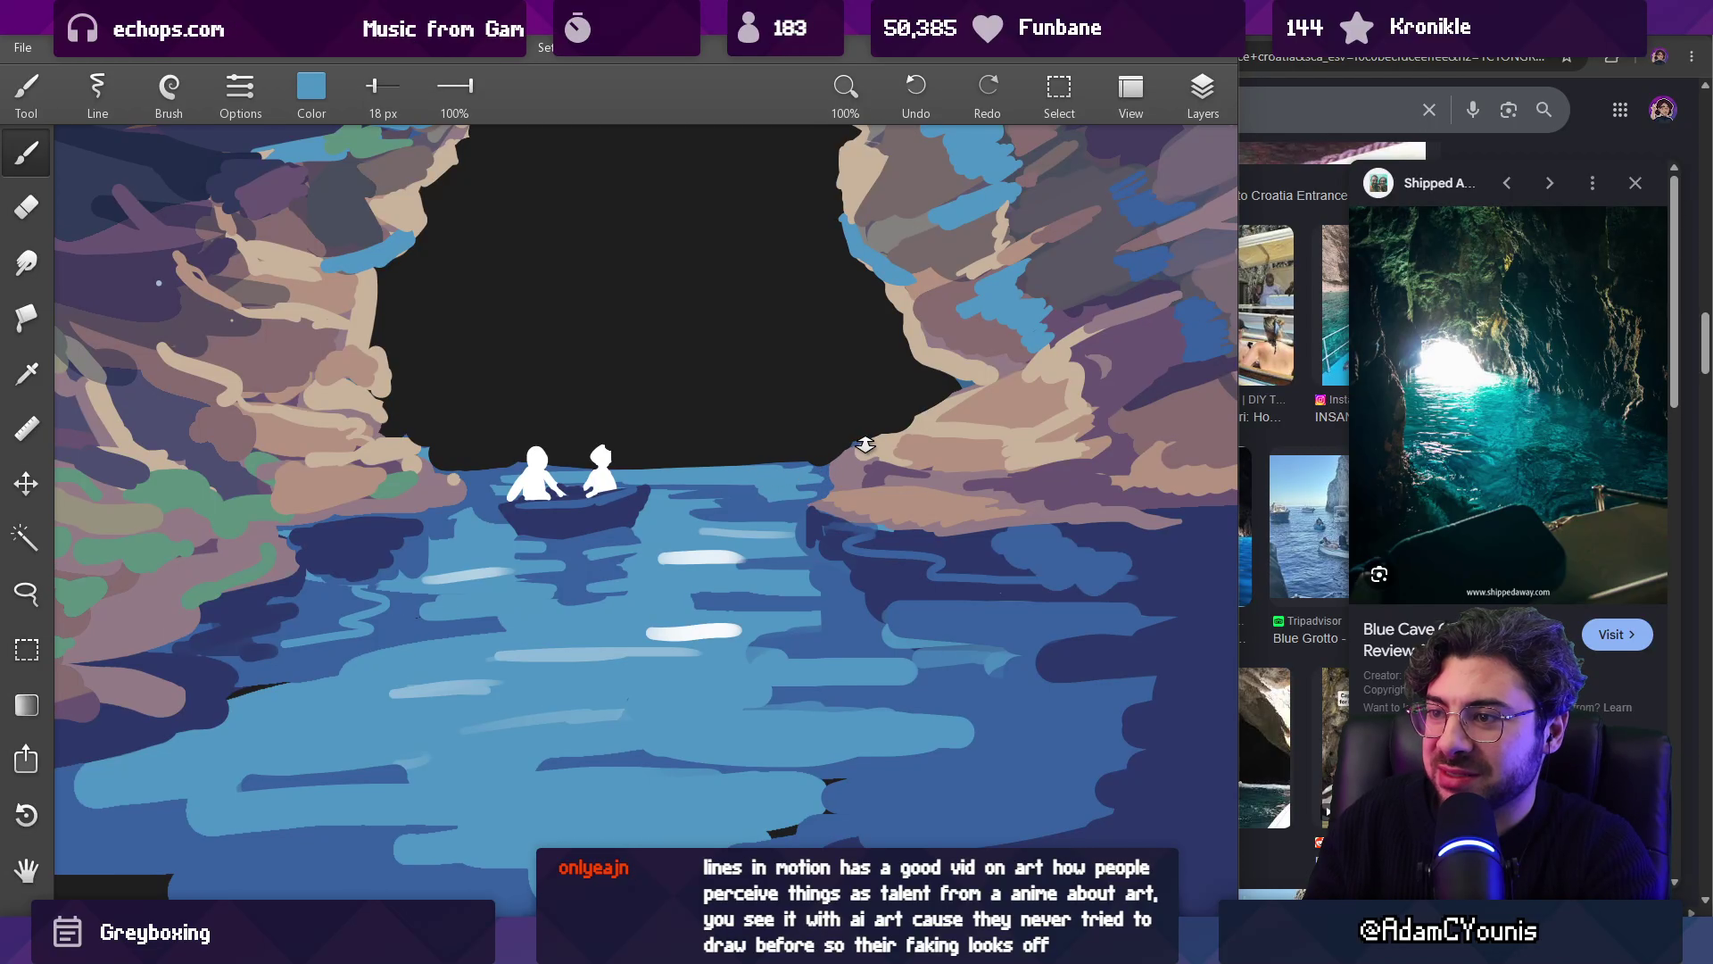
pyautogui.scroll(-5, 861, 445)
pyautogui.scroll(5, 882, 514)
pyautogui.moveTo(793, 470); pyautogui.dragTo(793, 470)
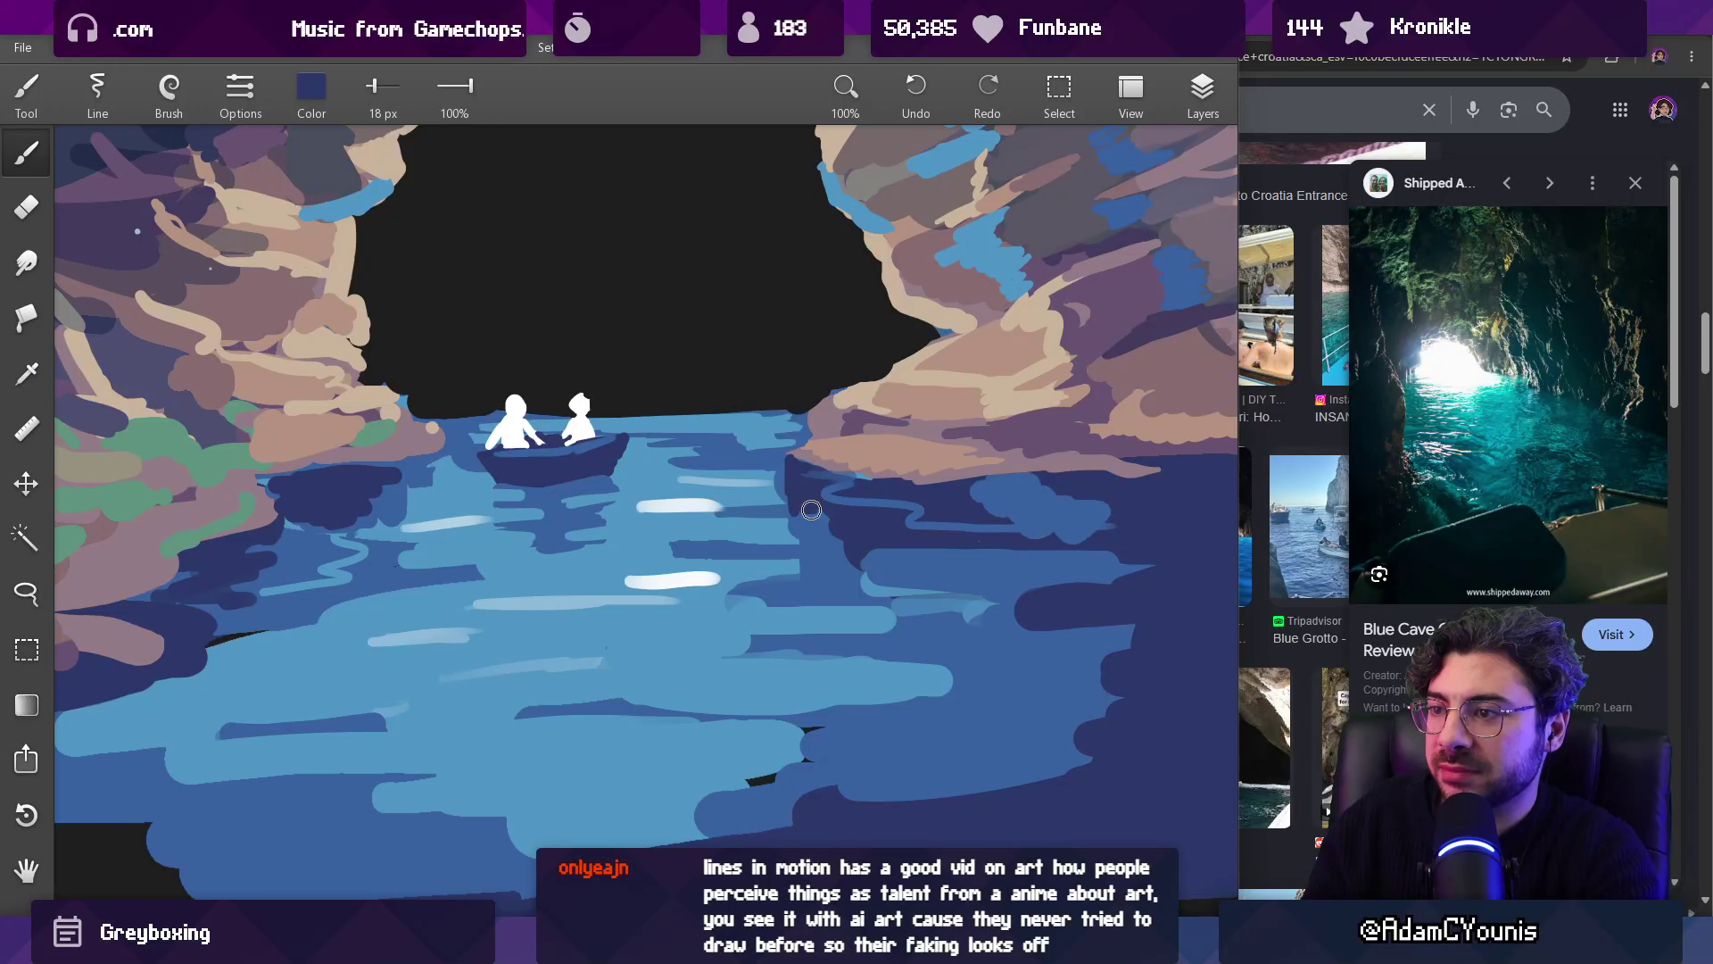
pyautogui.scroll(-5, 882, 514)
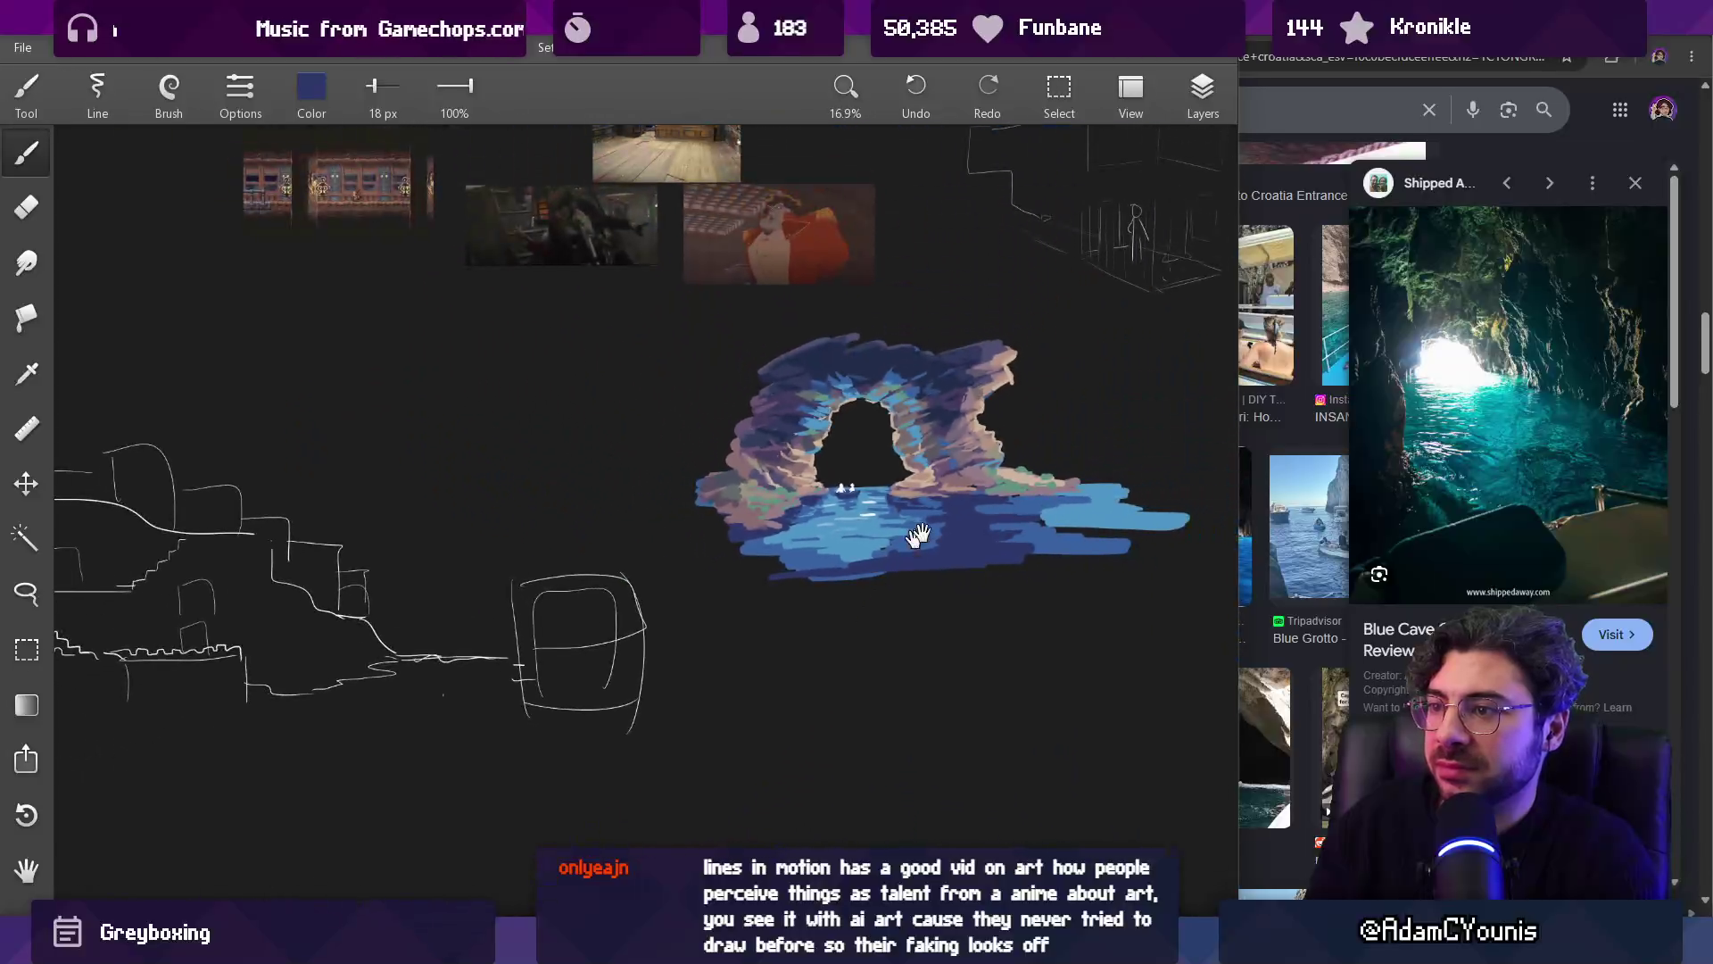
# Step: Sample colours where the water meets the right rock, including mauve, for navy reflections
pyautogui.scroll(5, 898, 514)
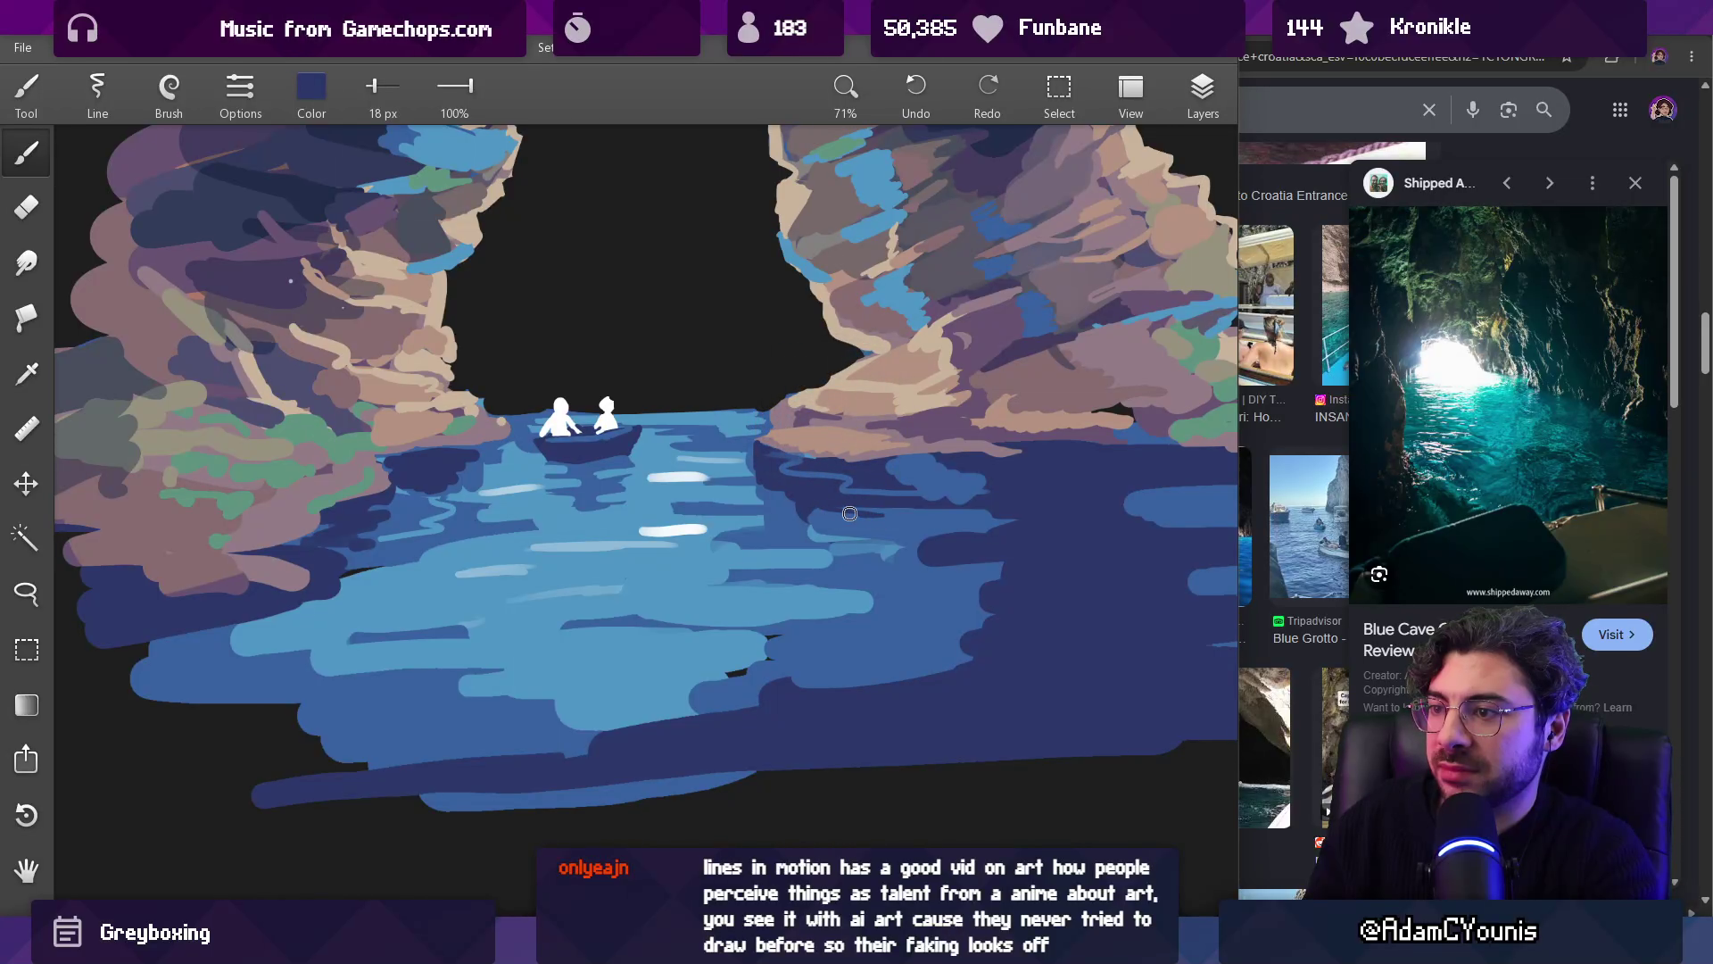
pyautogui.moveTo(881, 462)
pyautogui.mouseDown()
pyautogui.moveTo(991, 477)
pyautogui.moveTo(940, 482)
pyautogui.moveTo(928, 508)
pyautogui.moveTo(1039, 468)
pyautogui.mouseUp()
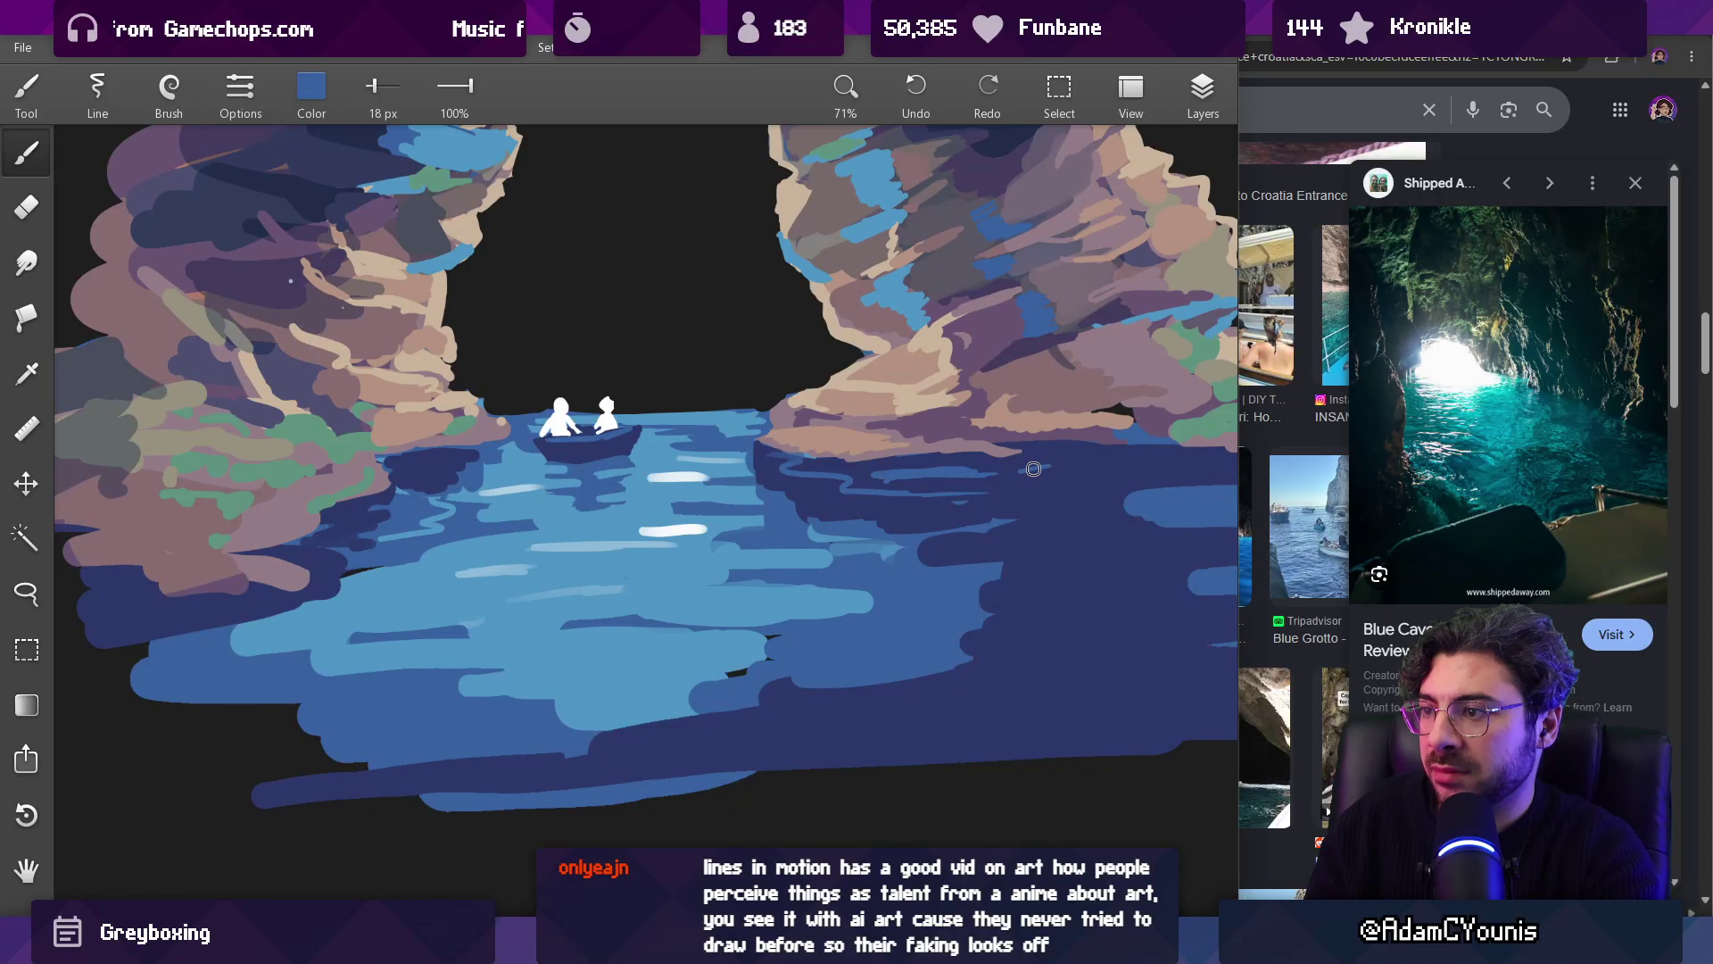
pyautogui.hscroll(5, 1111, 473)
pyautogui.moveTo(1116, 476)
pyautogui.mouseDown()
pyautogui.moveTo(1062, 457)
pyautogui.moveTo(1006, 475)
pyautogui.mouseUp()
pyautogui.hscroll(5, 1006, 475)
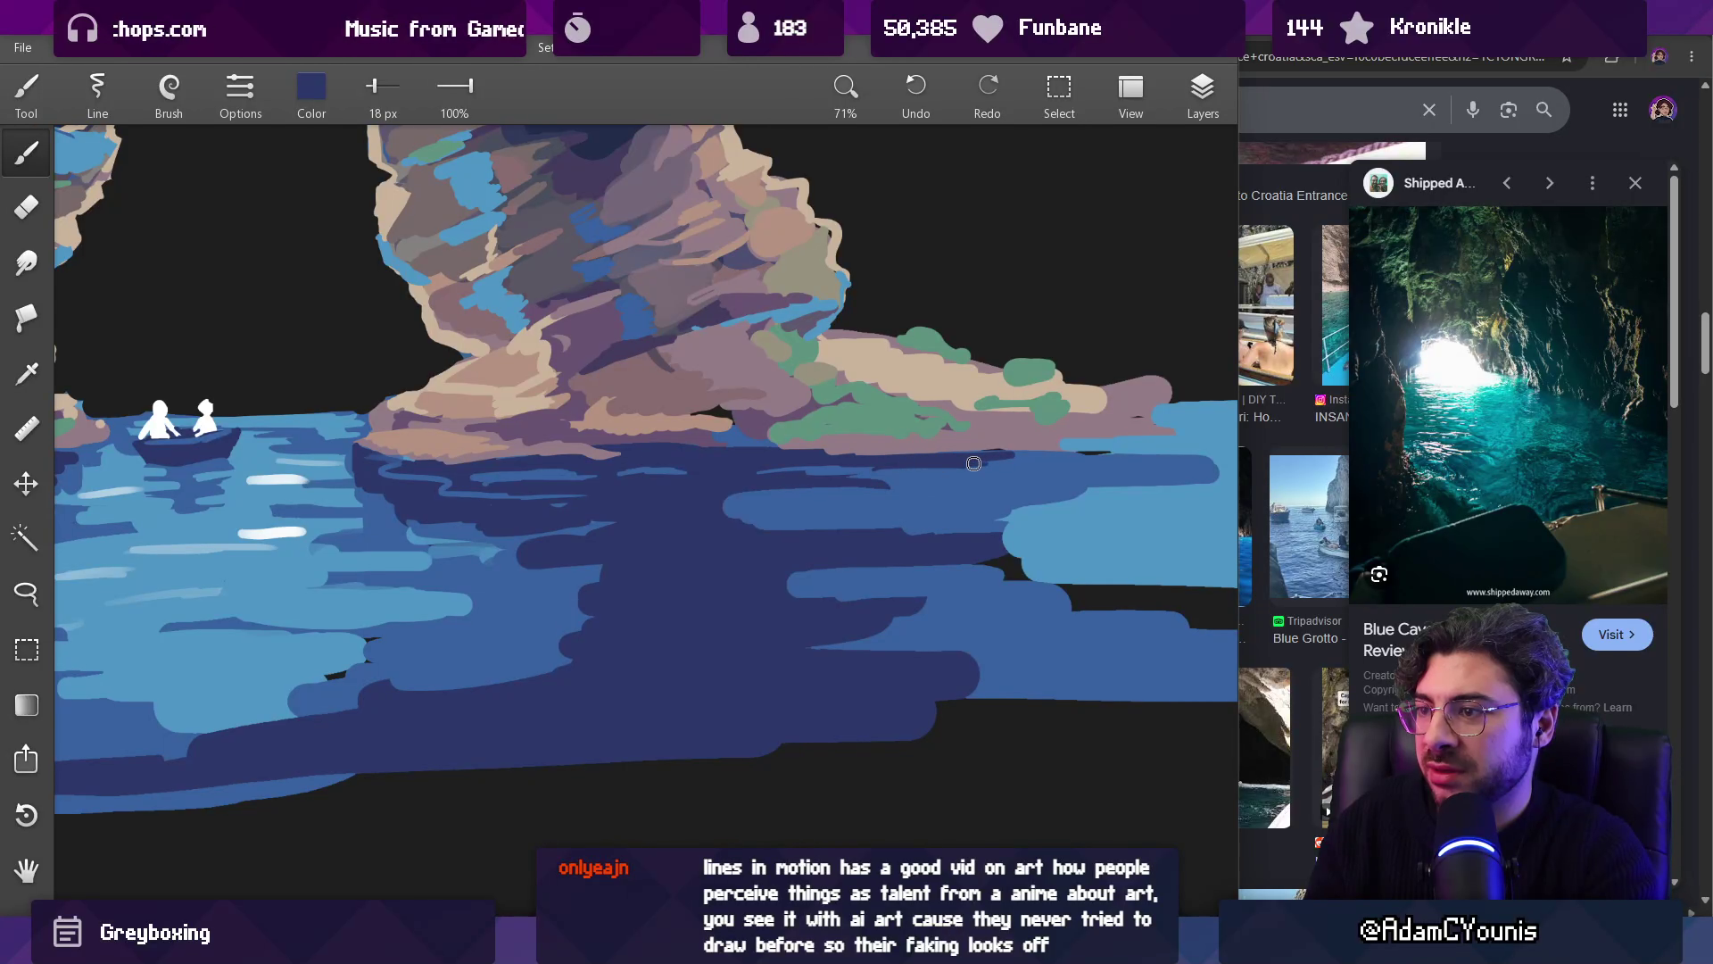
pyautogui.moveTo(928, 497)
pyautogui.mouseDown()
pyautogui.moveTo(758, 803)
pyautogui.moveTo(770, 499)
pyautogui.moveTo(755, 464)
pyautogui.moveTo(728, 463)
pyautogui.moveTo(640, 503)
pyautogui.moveTo(739, 467)
pyautogui.moveTo(705, 471)
pyautogui.mouseUp()
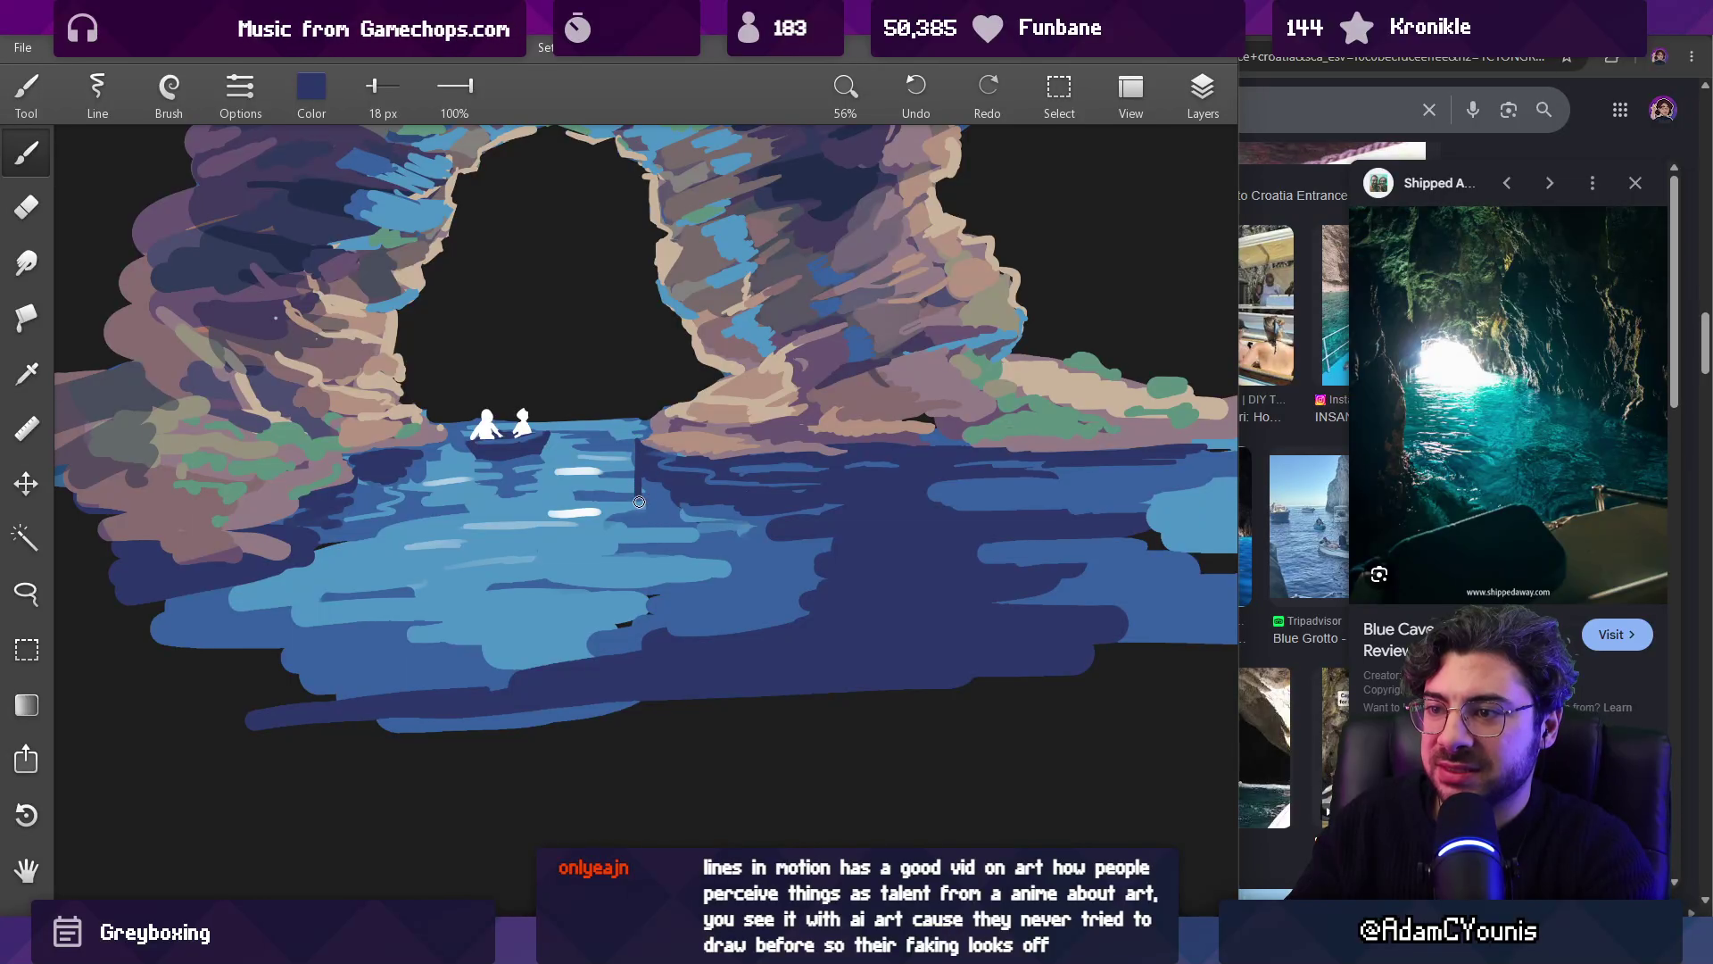
# Step: Undo the stray dark stroke in the water and enlarge the brush to 41 px
pyautogui.hotkey('ctrl', 'z')
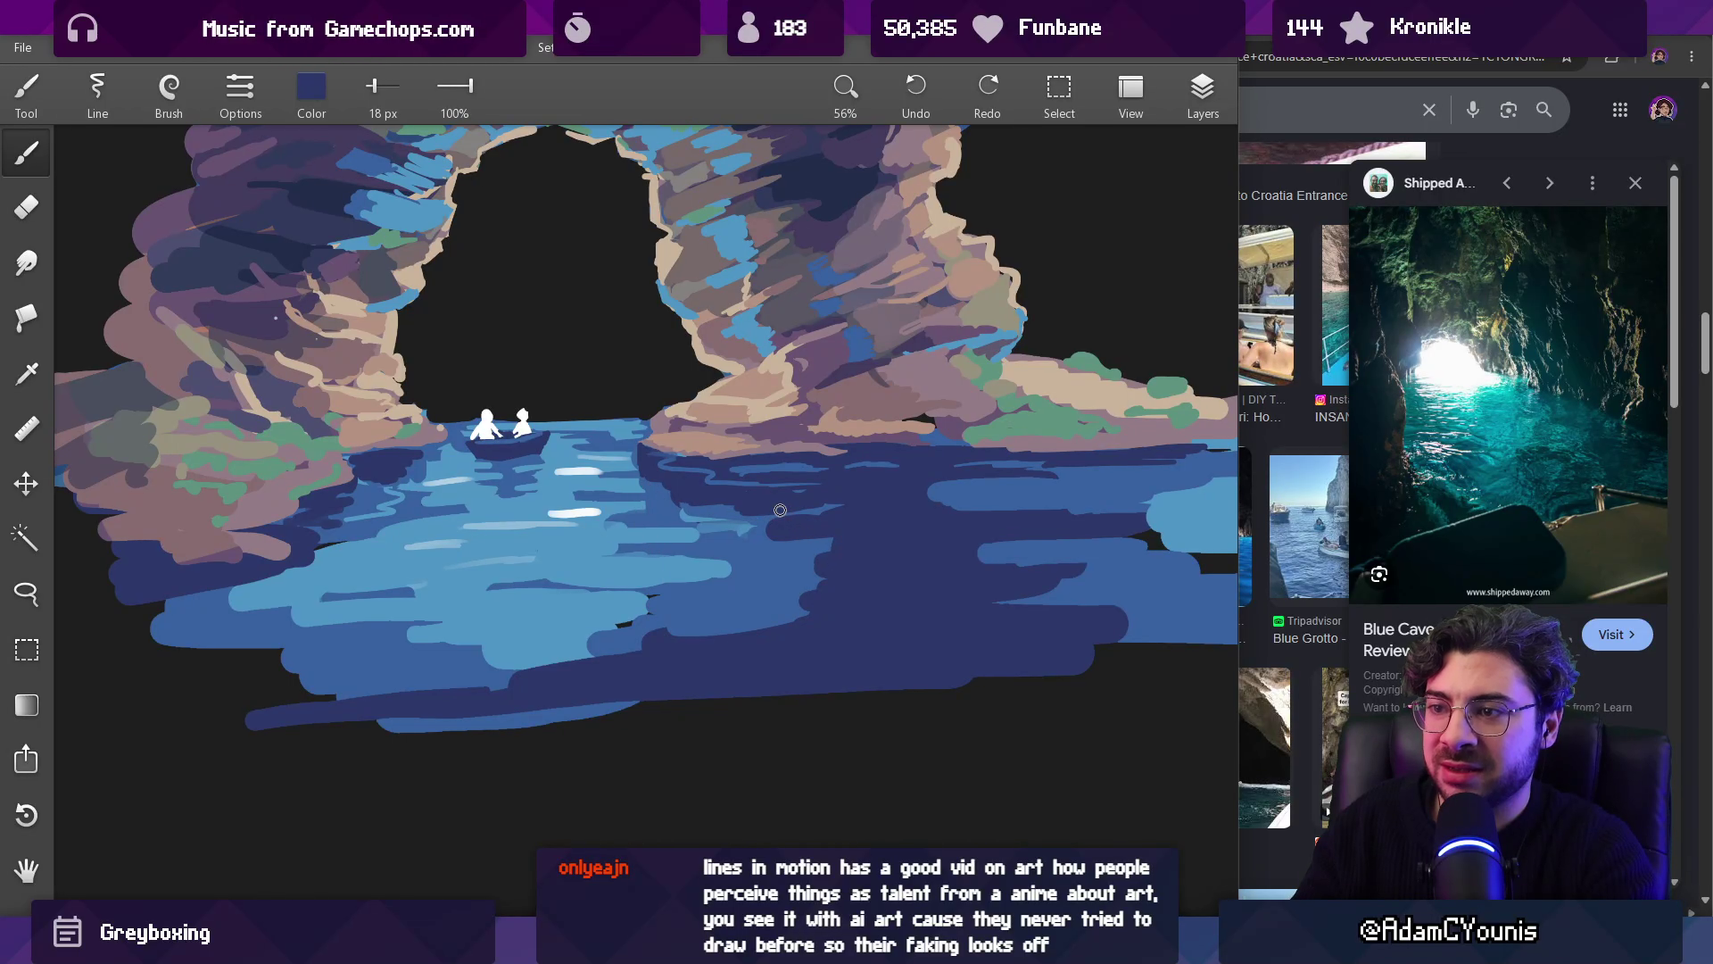
pyautogui.moveTo(707, 465); pyautogui.dragTo(669, 780)
pyautogui.scroll(1, 684, 460)
pyautogui.press(']')
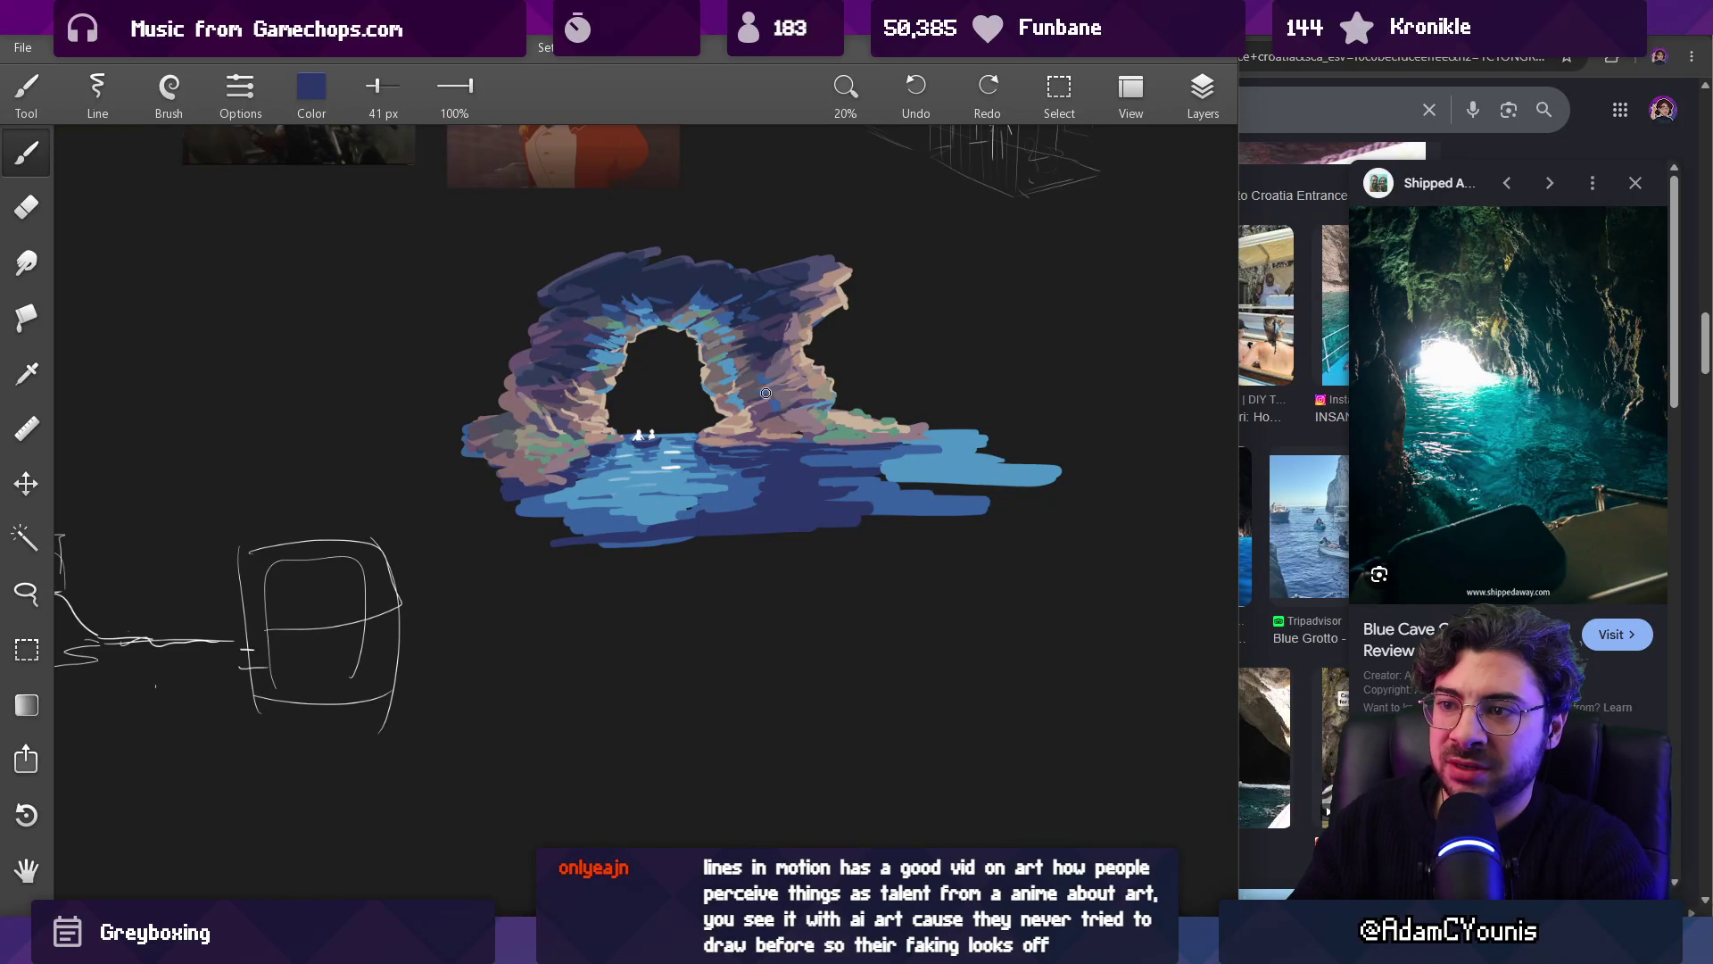
# Step: Sample water blues and dark navy, then dab white inside the cave arch
pyautogui.scroll(3, 707, 453)
pyautogui.press('alt')
pyautogui.keyDown('alt'); pyautogui.click(690, 466); pyautogui.keyUp('alt')
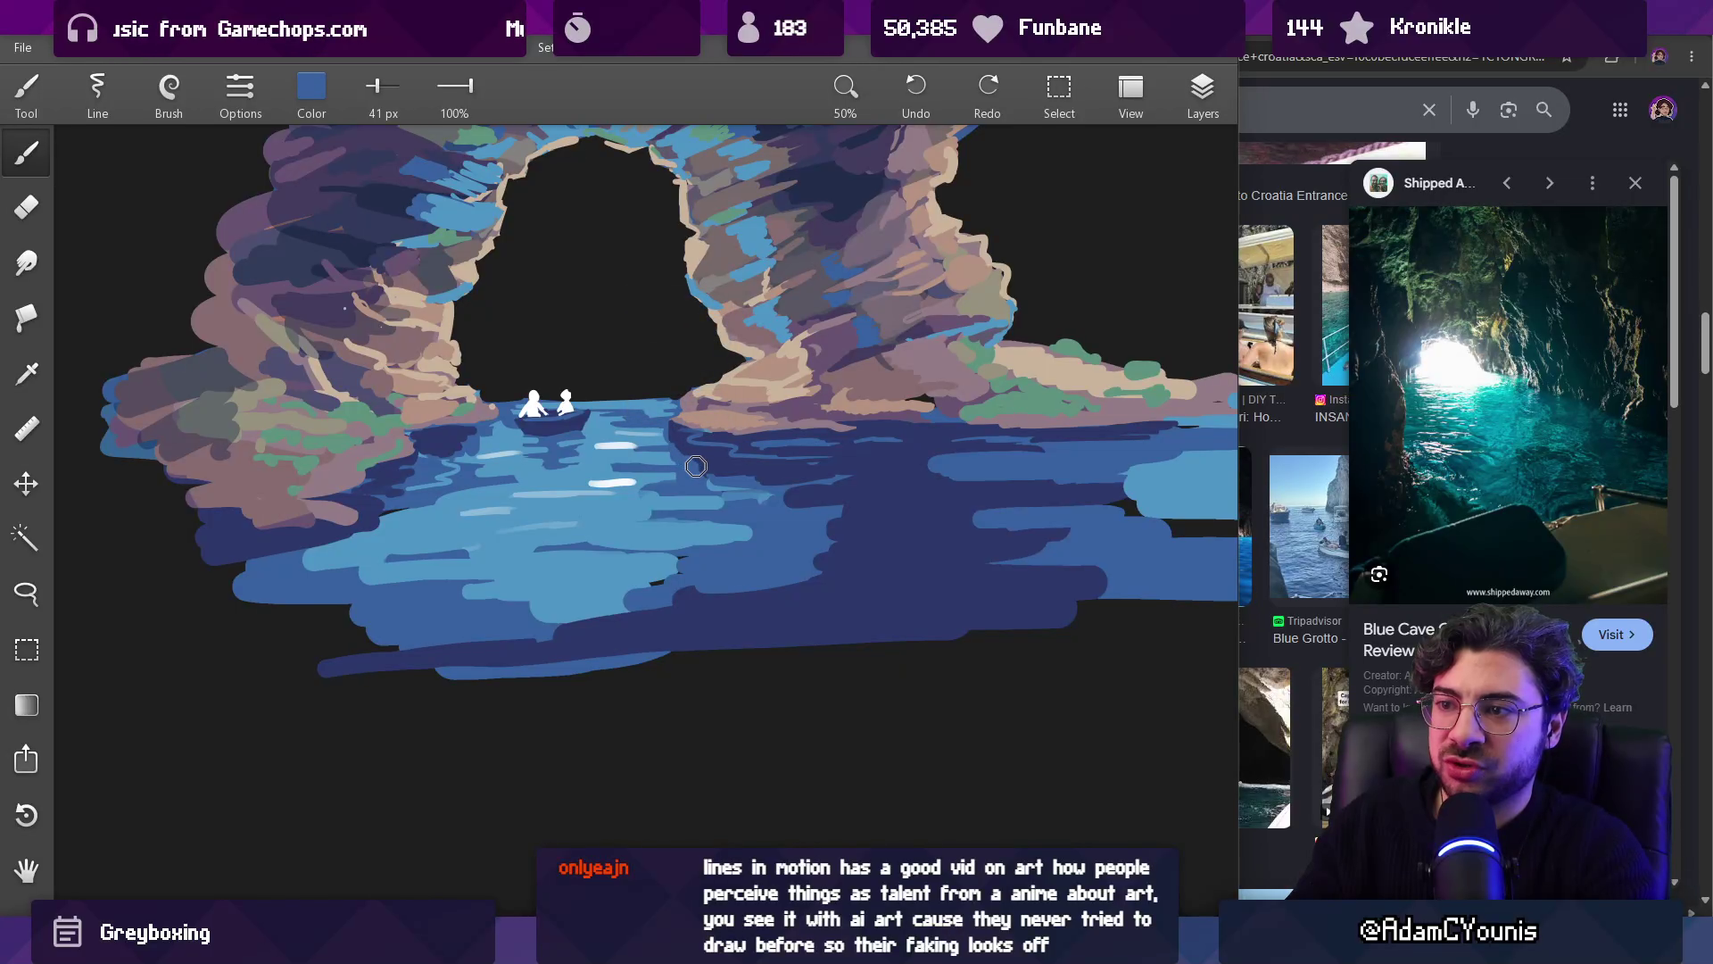
pyautogui.keyDown('alt'); pyautogui.click(655, 486); pyautogui.keyUp('alt')
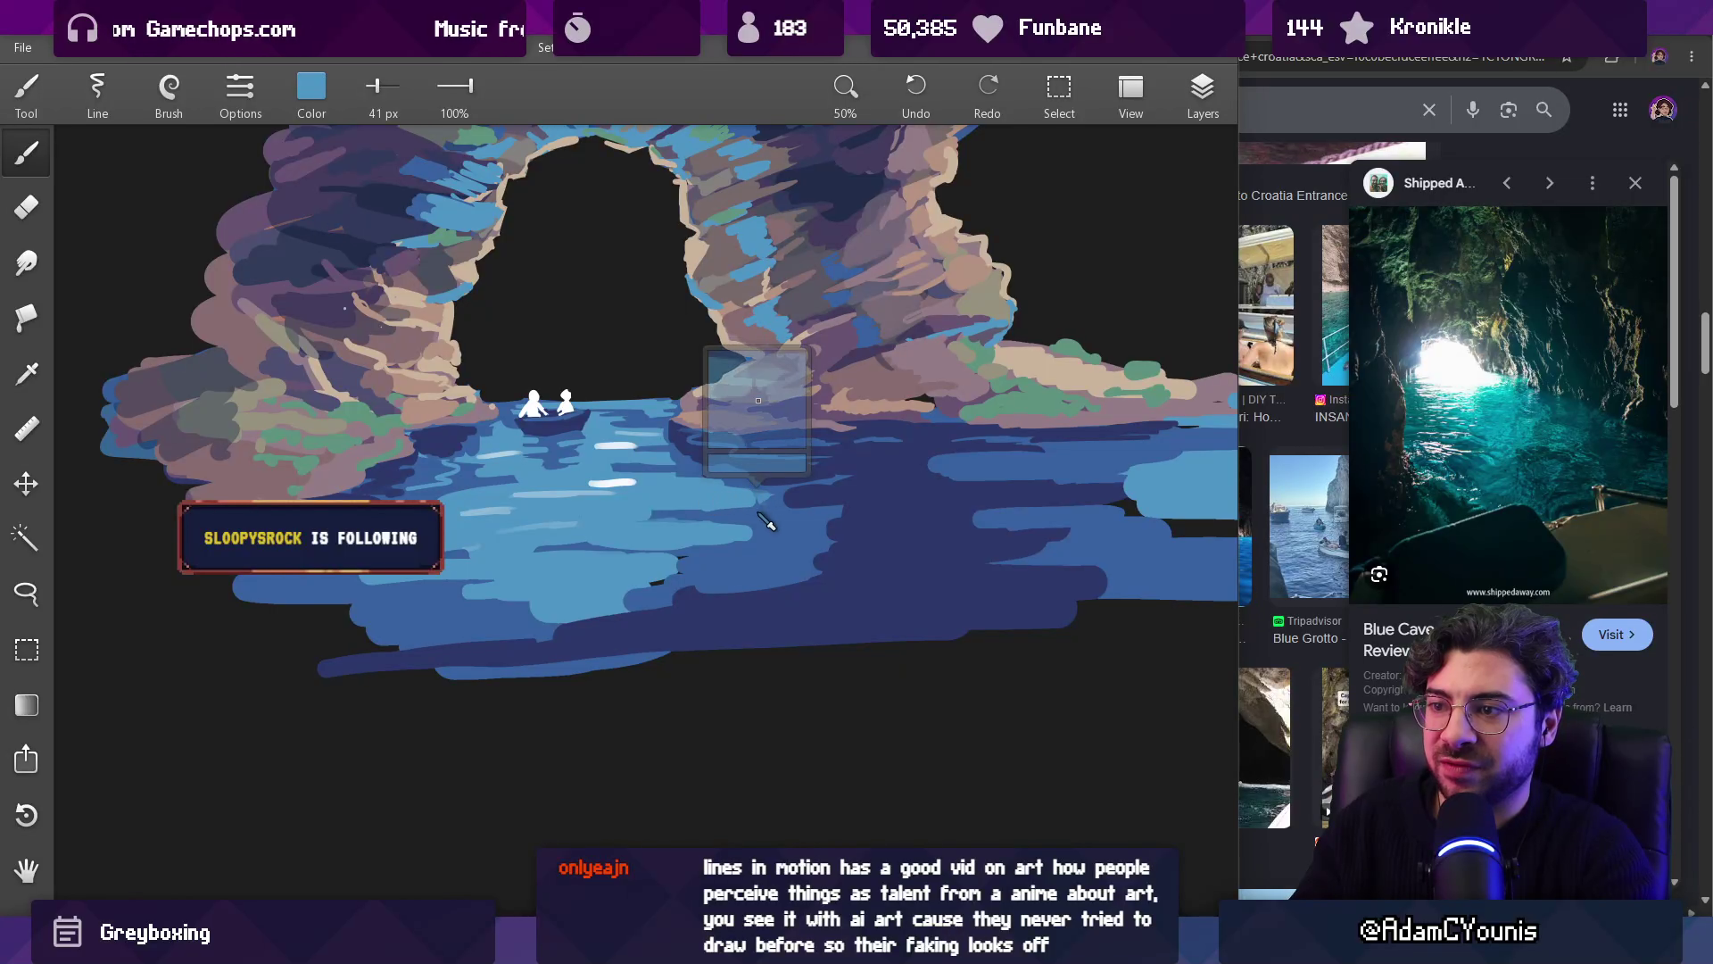
pyautogui.scroll(-3, 846, 352)
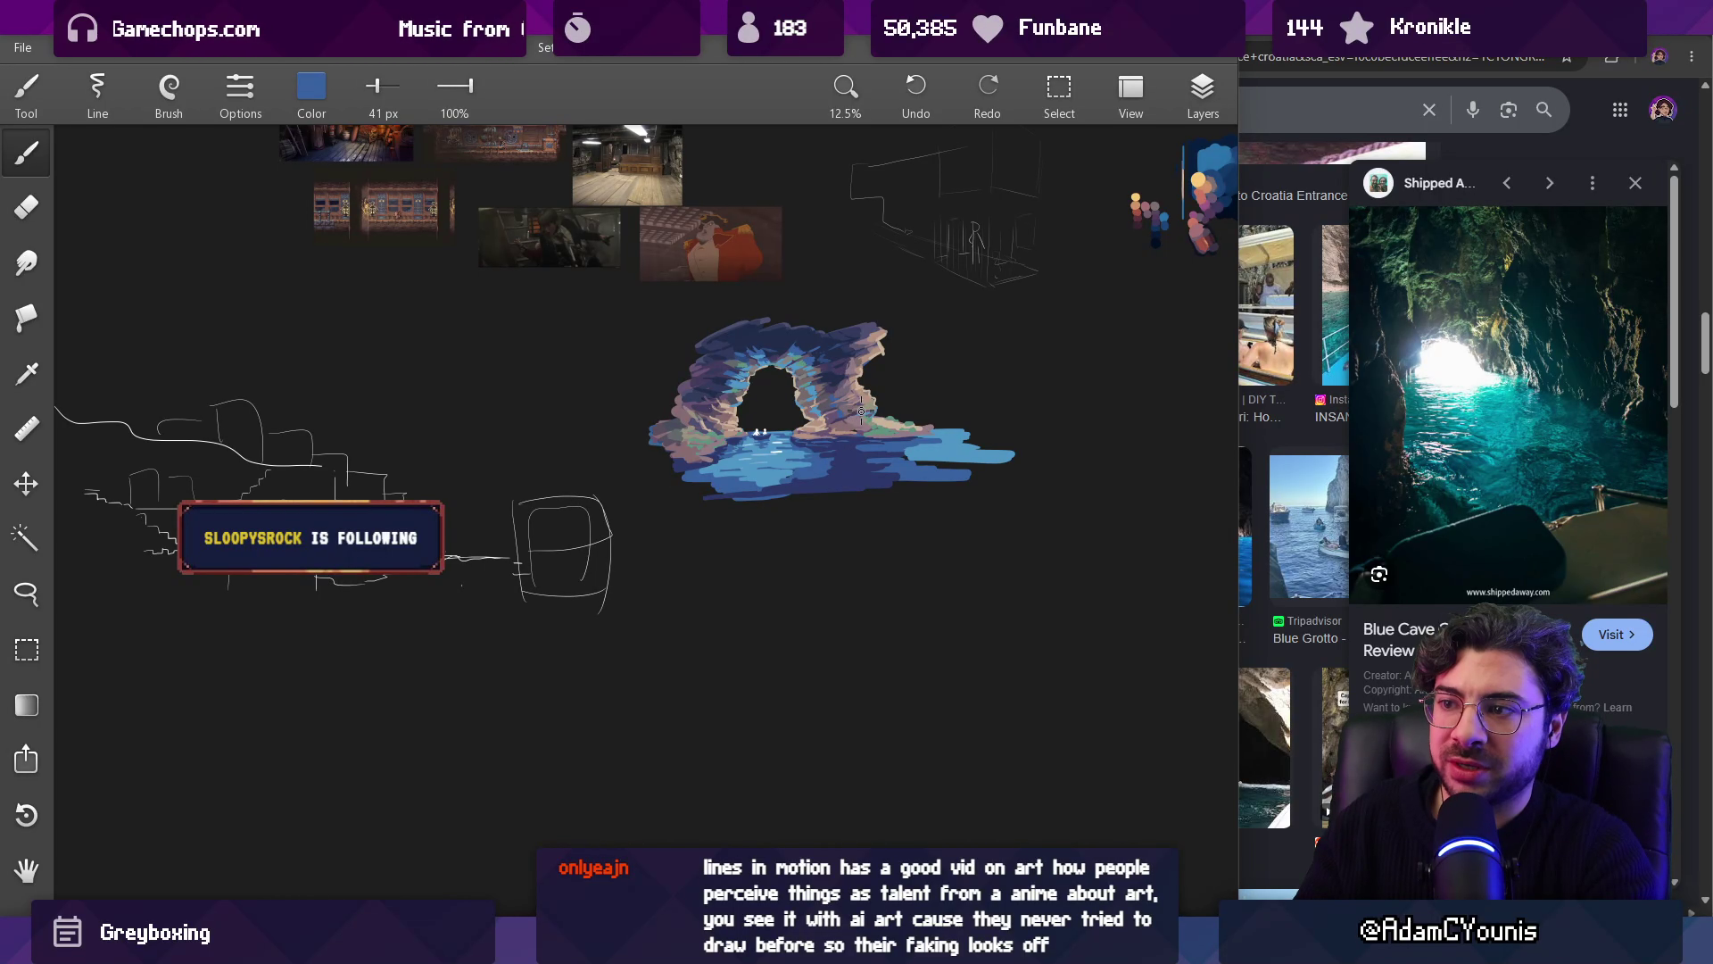
pyautogui.scroll(2, 861, 407)
pyautogui.keyDown('alt'); pyautogui.click(825, 468); pyautogui.keyUp('alt')
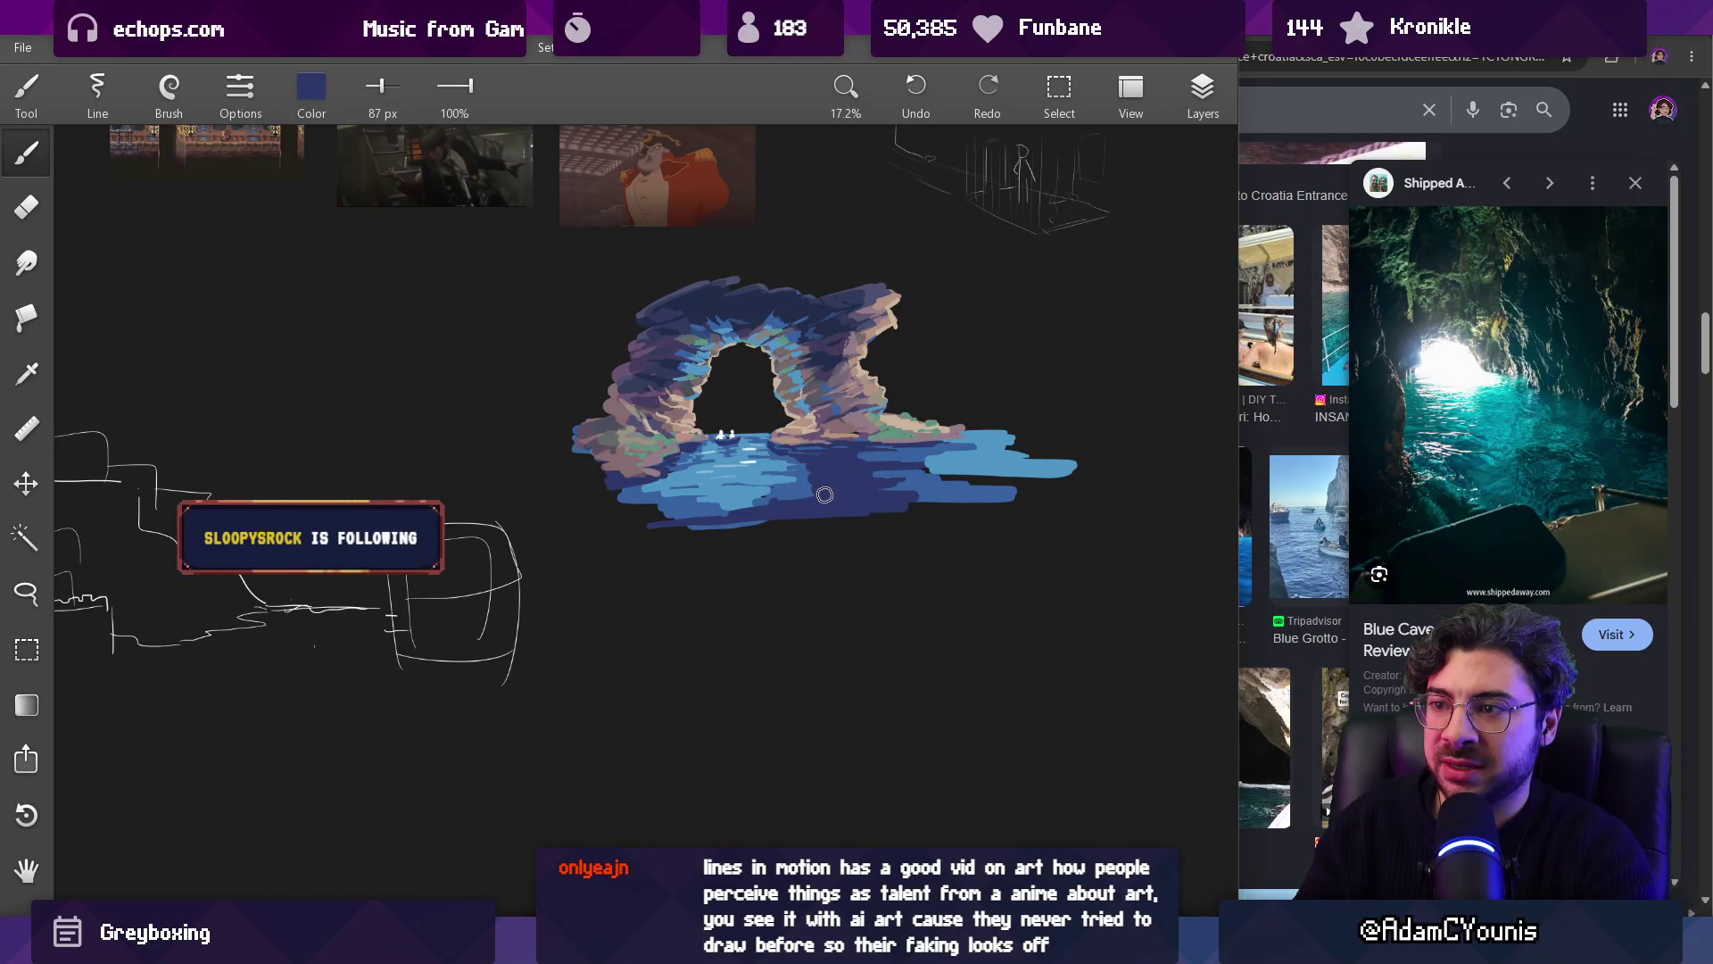
pyautogui.moveTo(722, 384)
pyautogui.mouseDown()
pyautogui.moveTo(741, 383)
pyautogui.moveTo(731, 417)
pyautogui.mouseUp()
pyautogui.click(751, 367)
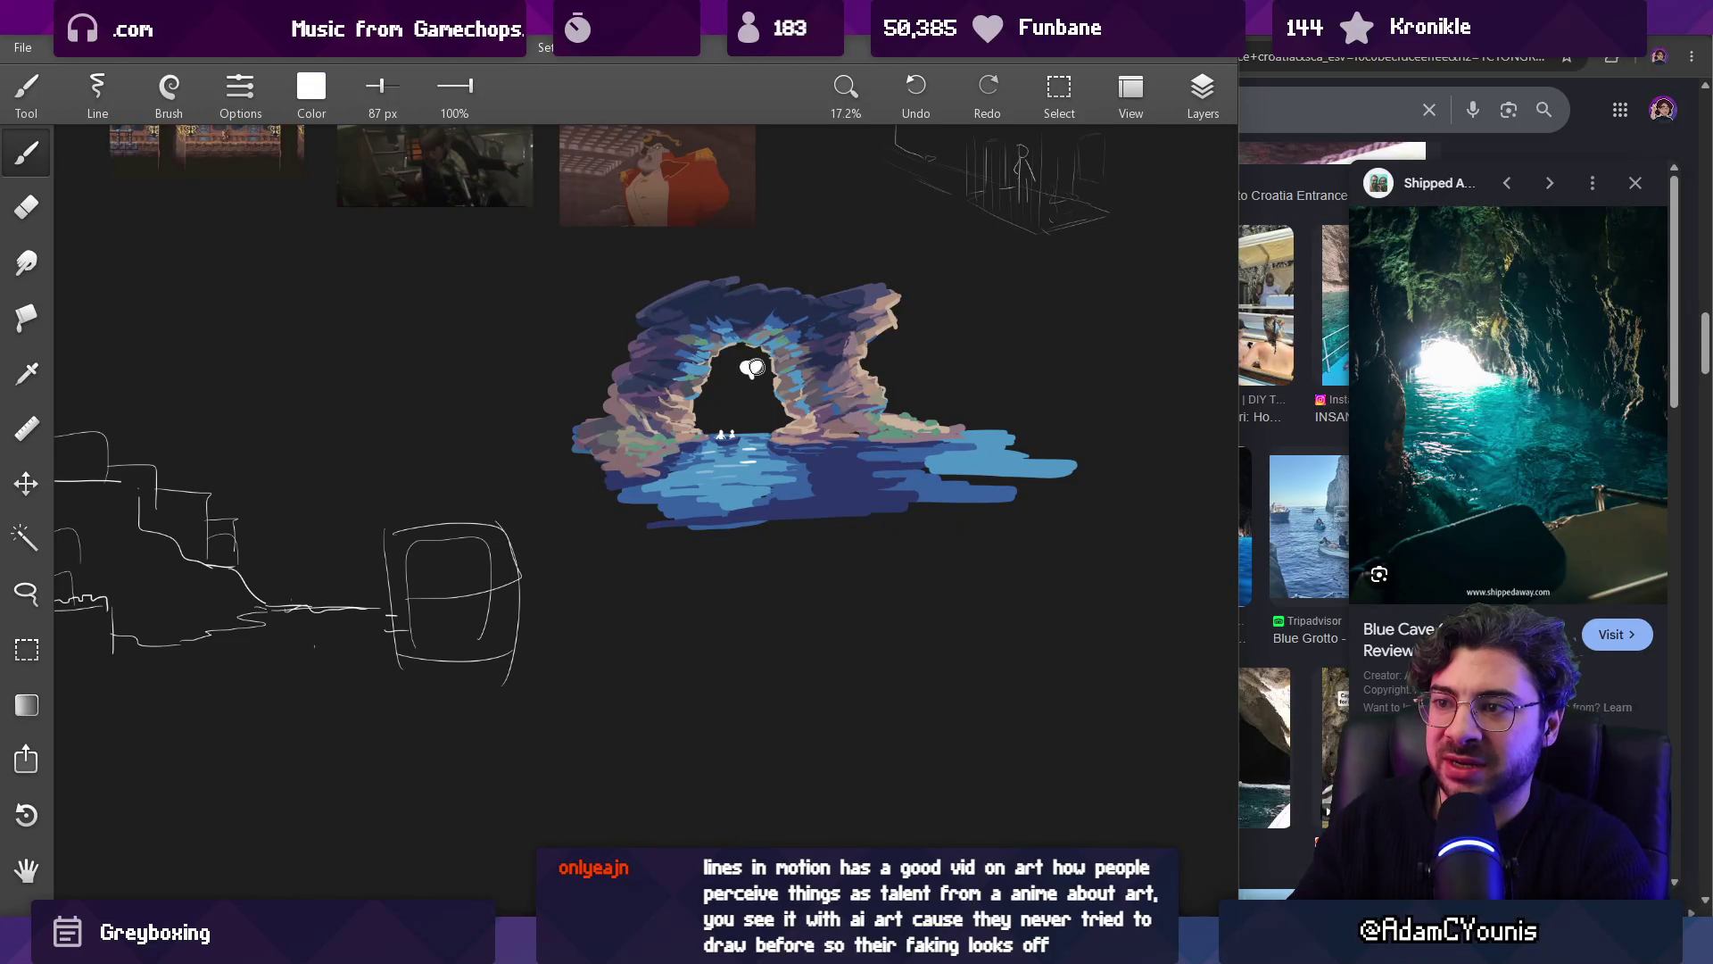
# Step: Sample navy, mauve and lighter blues from the water and cave rock
pyautogui.scroll(3, 845, 459)
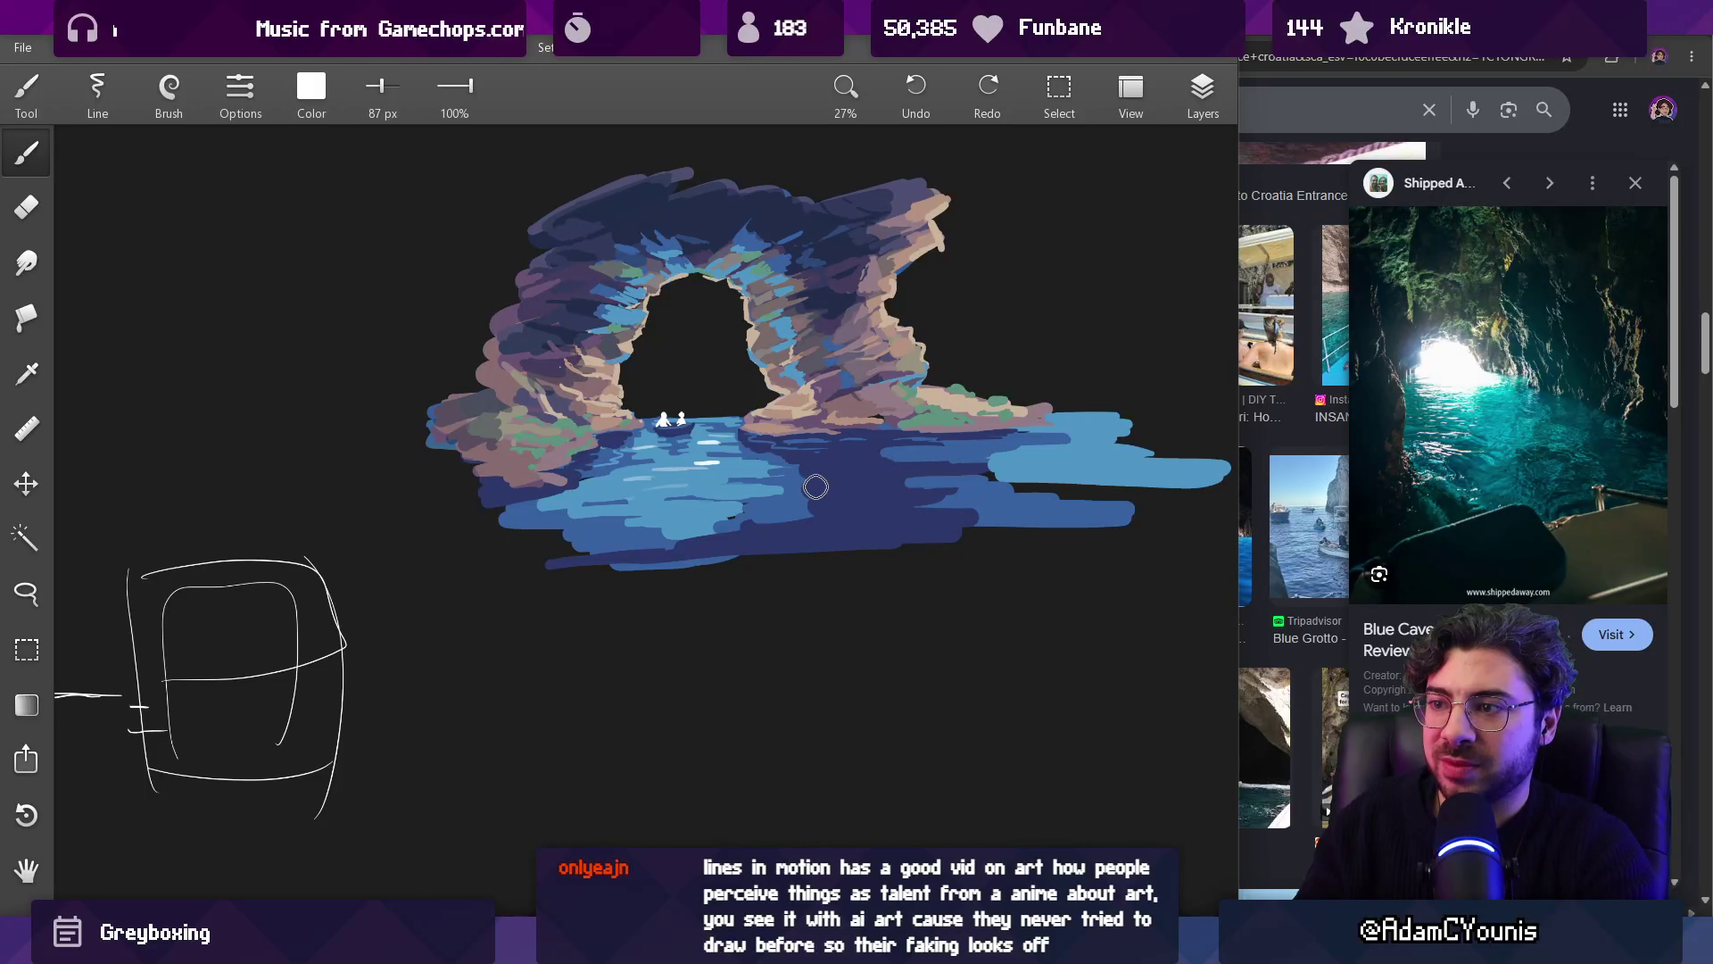
pyautogui.moveTo(852, 502)
pyautogui.mouseDown()
pyautogui.moveTo(785, 501)
pyautogui.moveTo(803, 500)
pyautogui.mouseUp()
pyautogui.moveTo(950, 499)
pyautogui.mouseDown()
pyautogui.moveTo(878, 502)
pyautogui.moveTo(997, 505)
pyautogui.mouseUp()
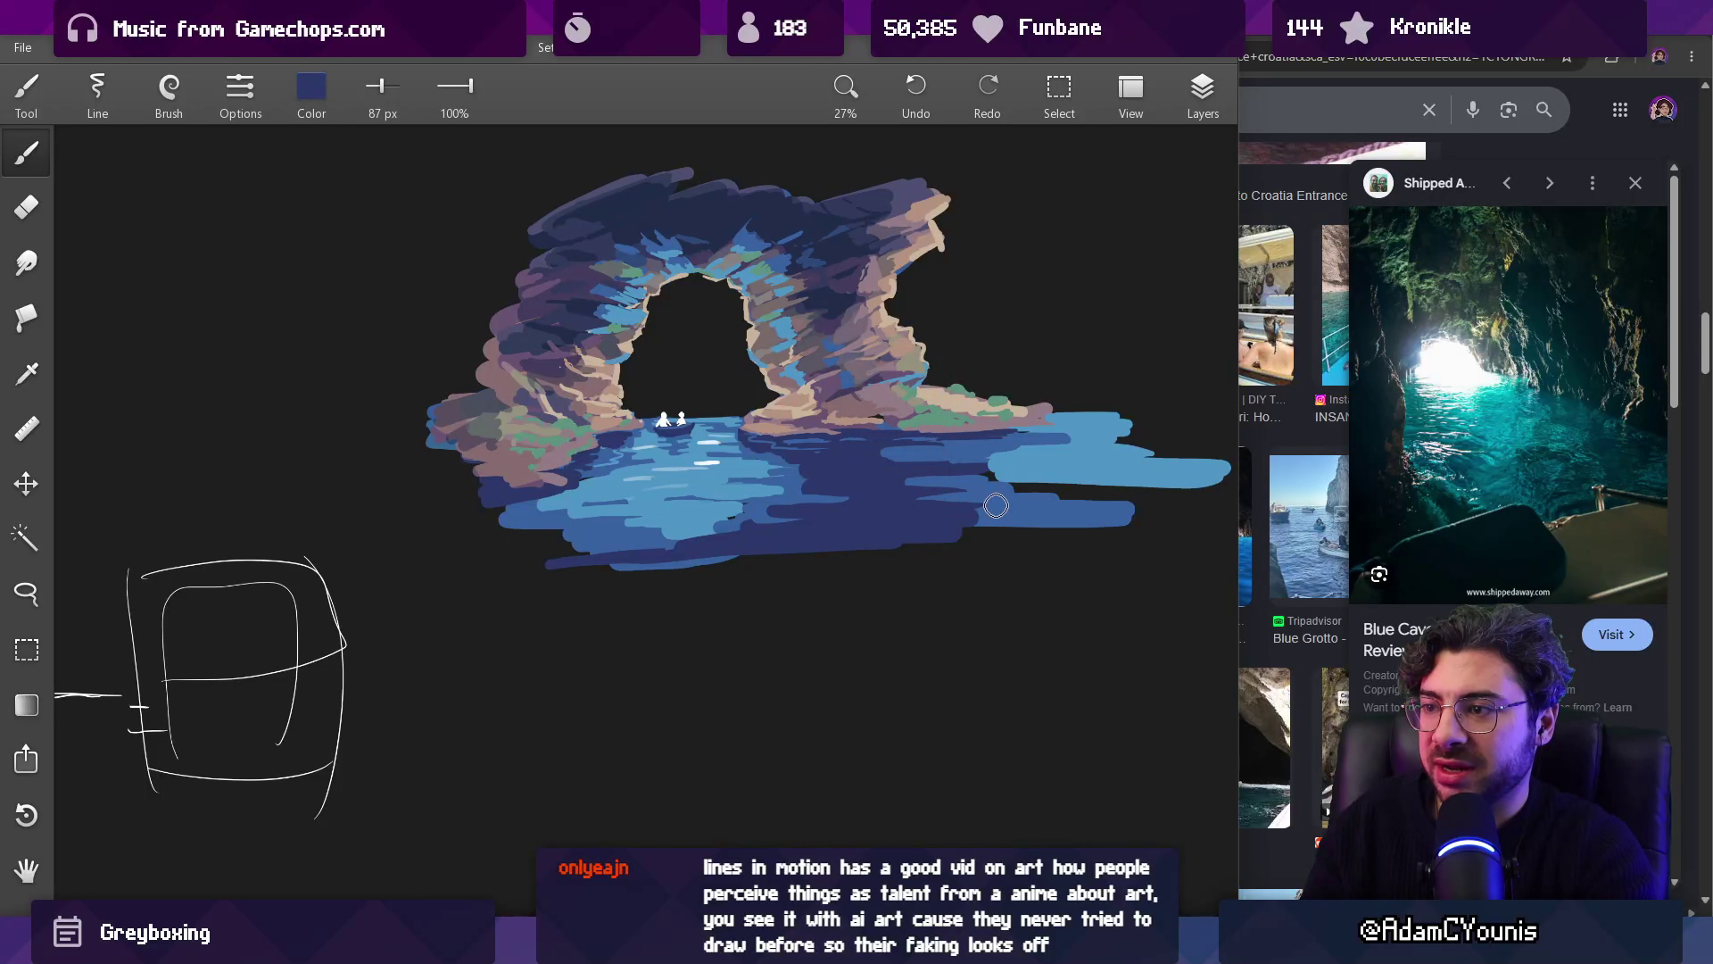
pyautogui.scroll(-5, 981, 477)
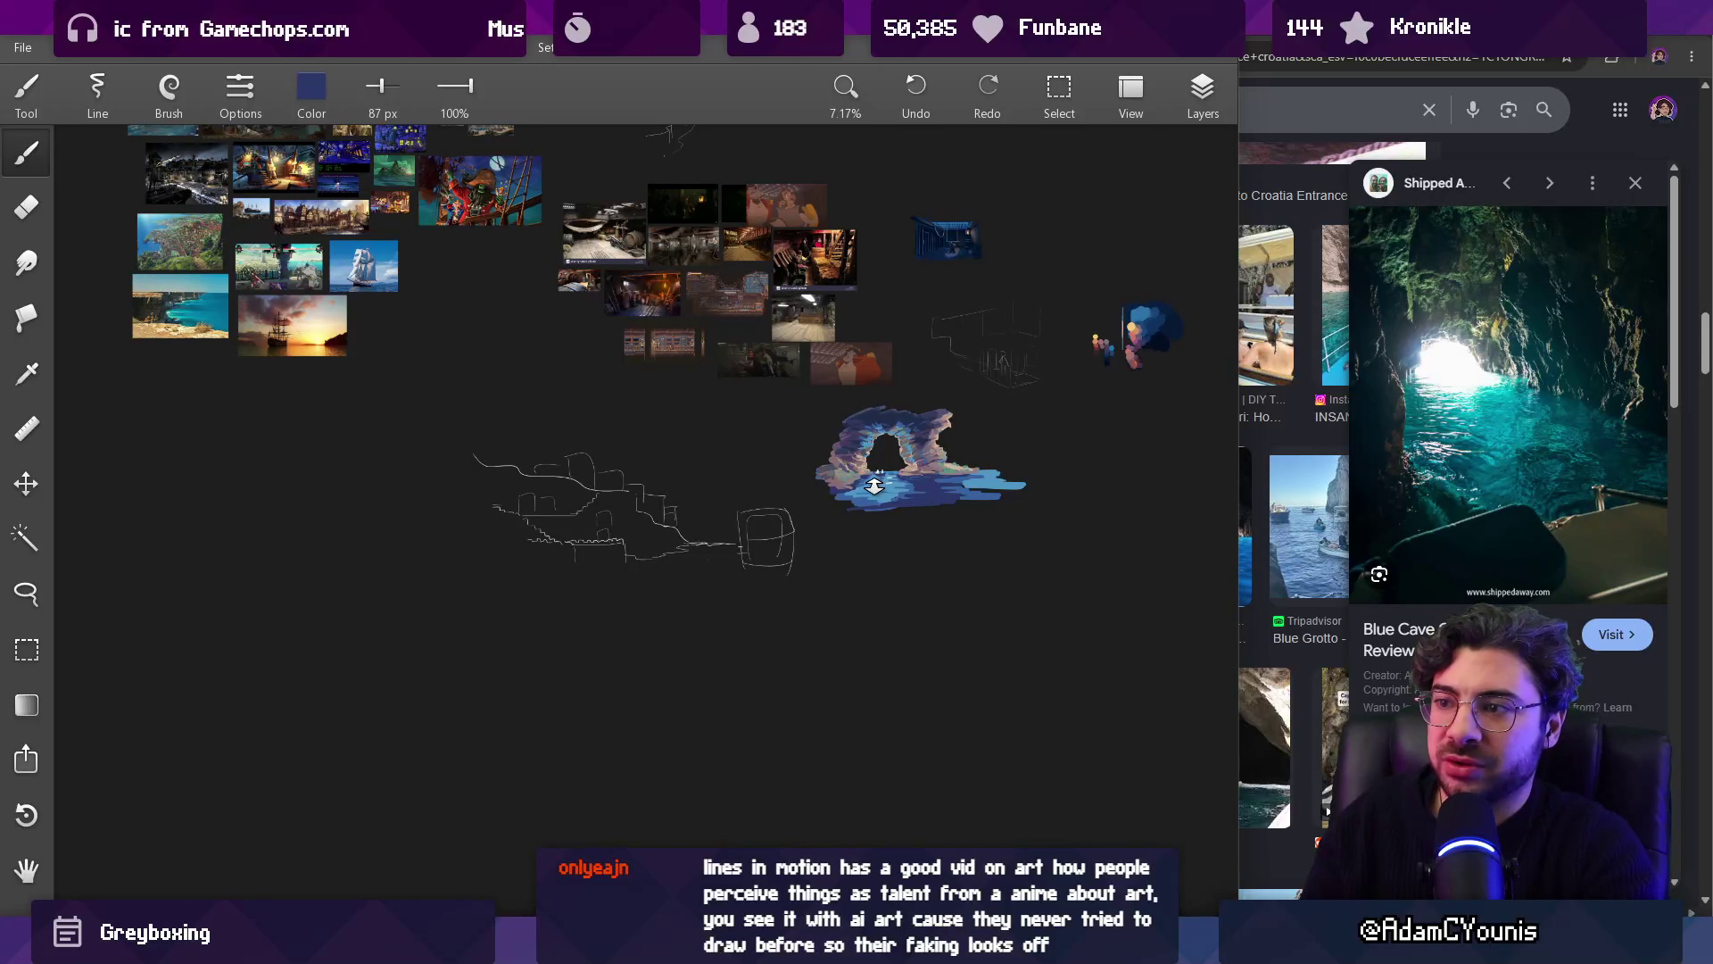
pyautogui.scroll(5, 877, 486)
pyautogui.moveTo(791, 530)
pyautogui.mouseDown()
pyautogui.moveTo(880, 522)
pyautogui.moveTo(832, 513)
pyautogui.mouseUp()
pyautogui.scroll(3, 834, 514)
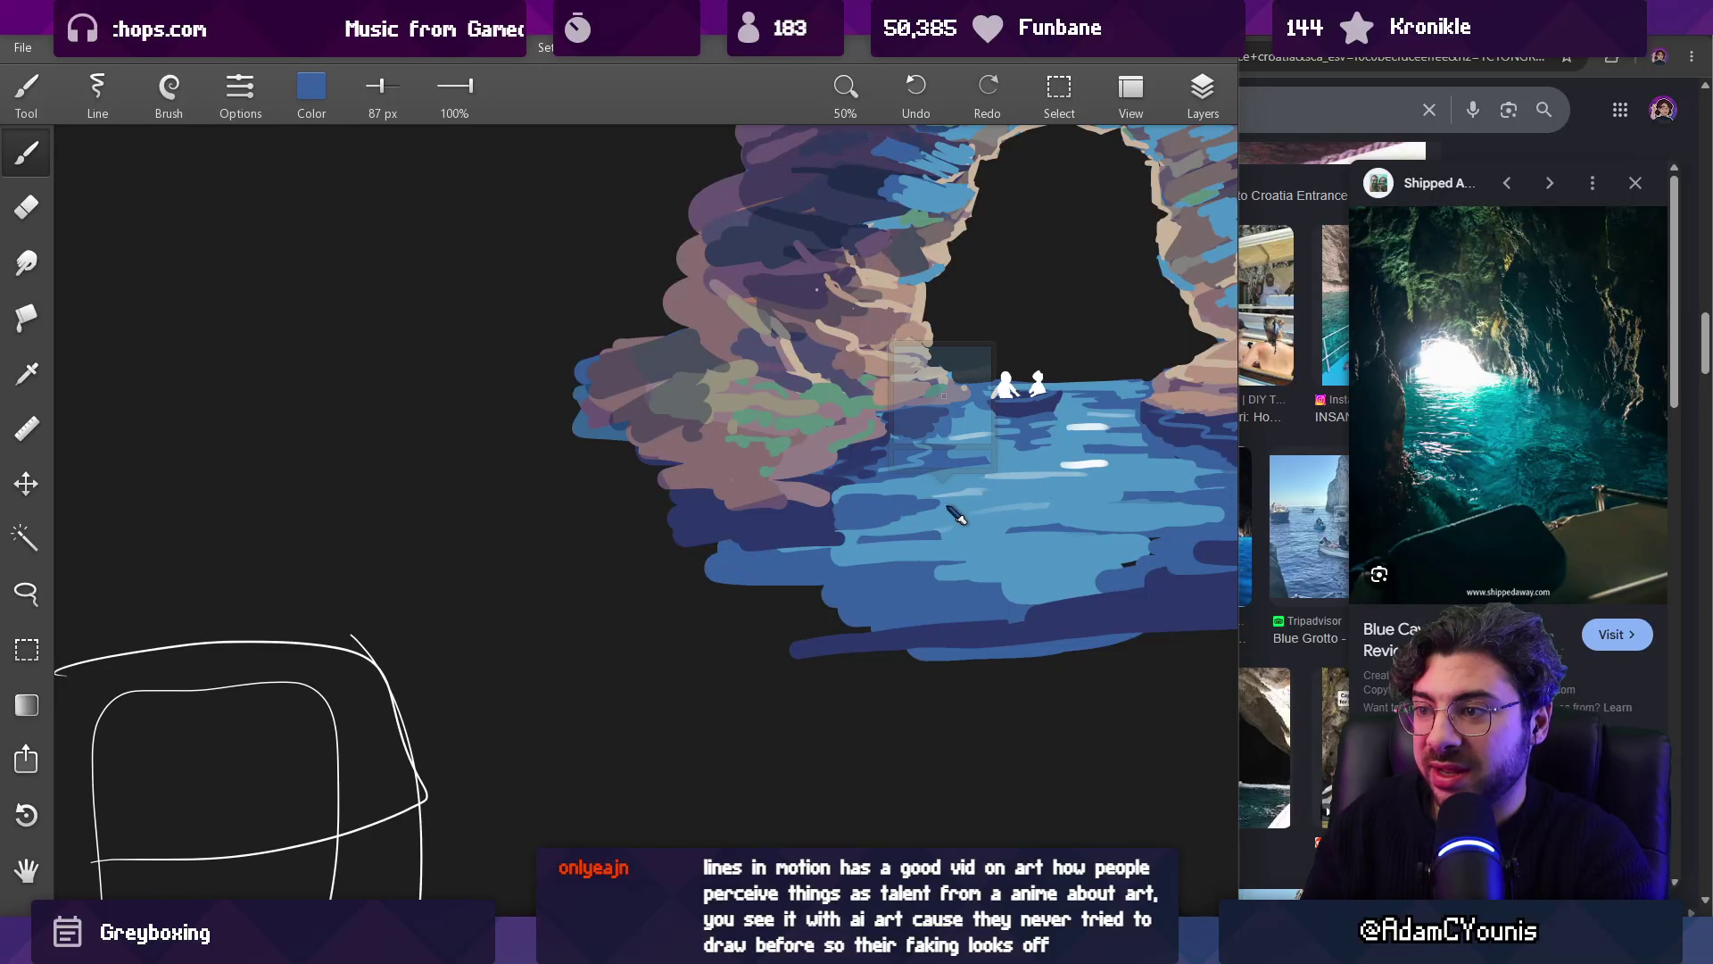
pyautogui.click(914, 507)
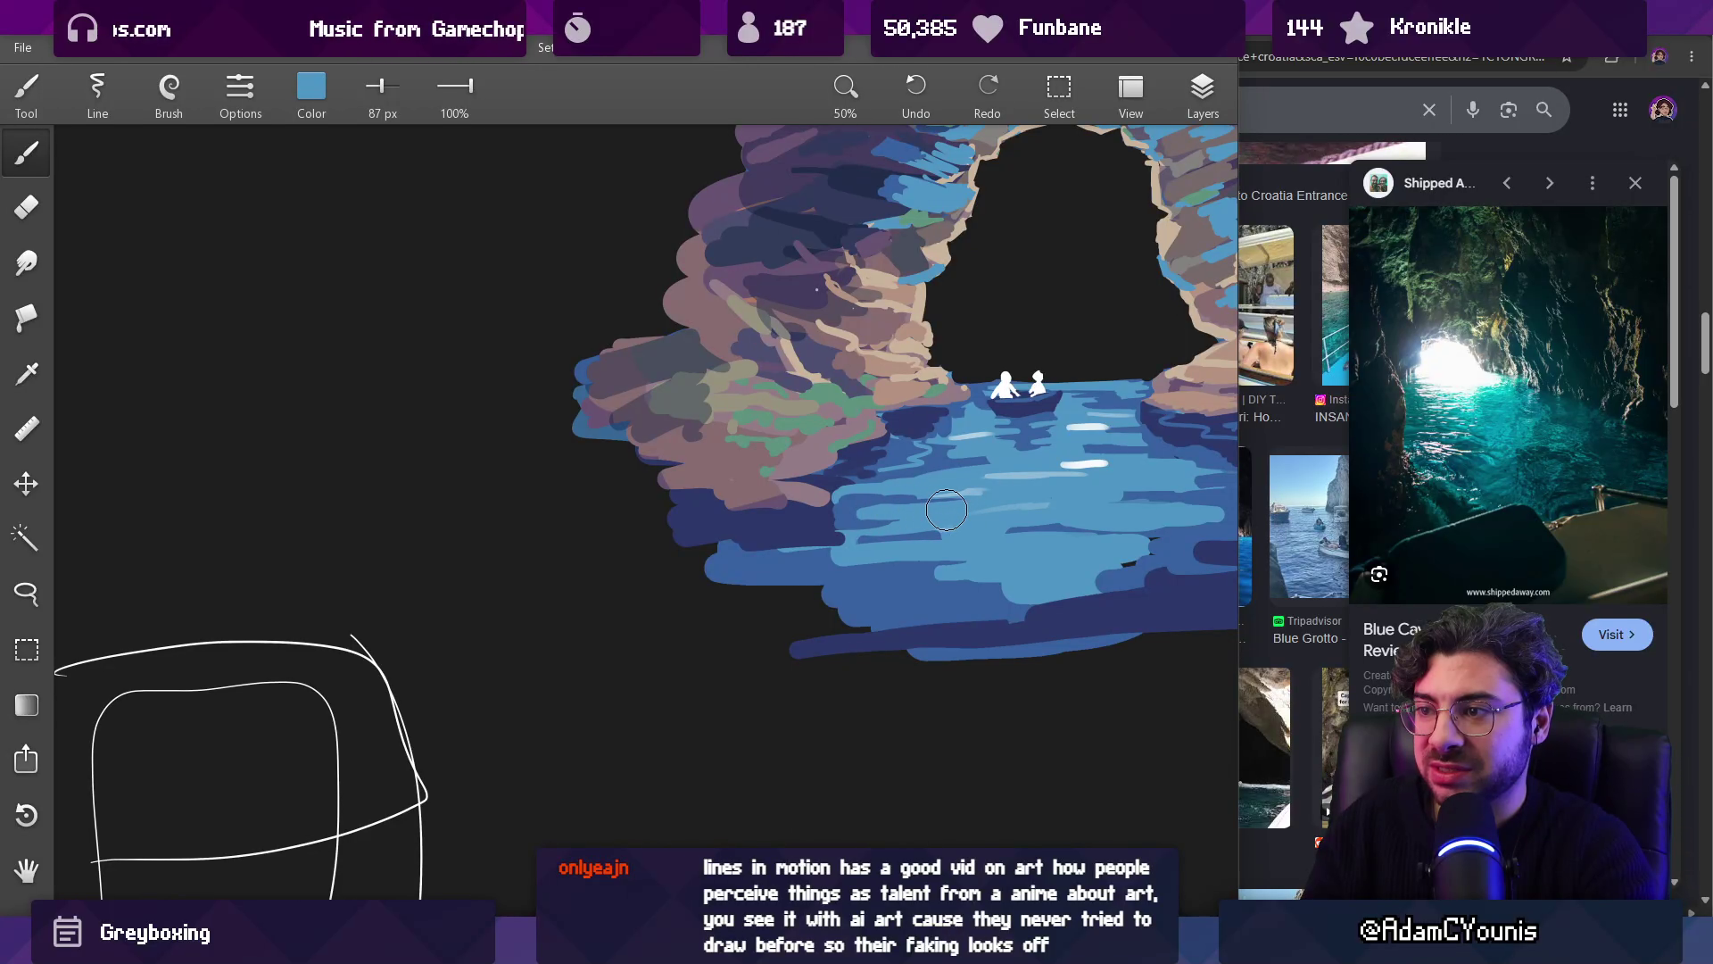
pyautogui.click(867, 516)
pyautogui.click(828, 530)
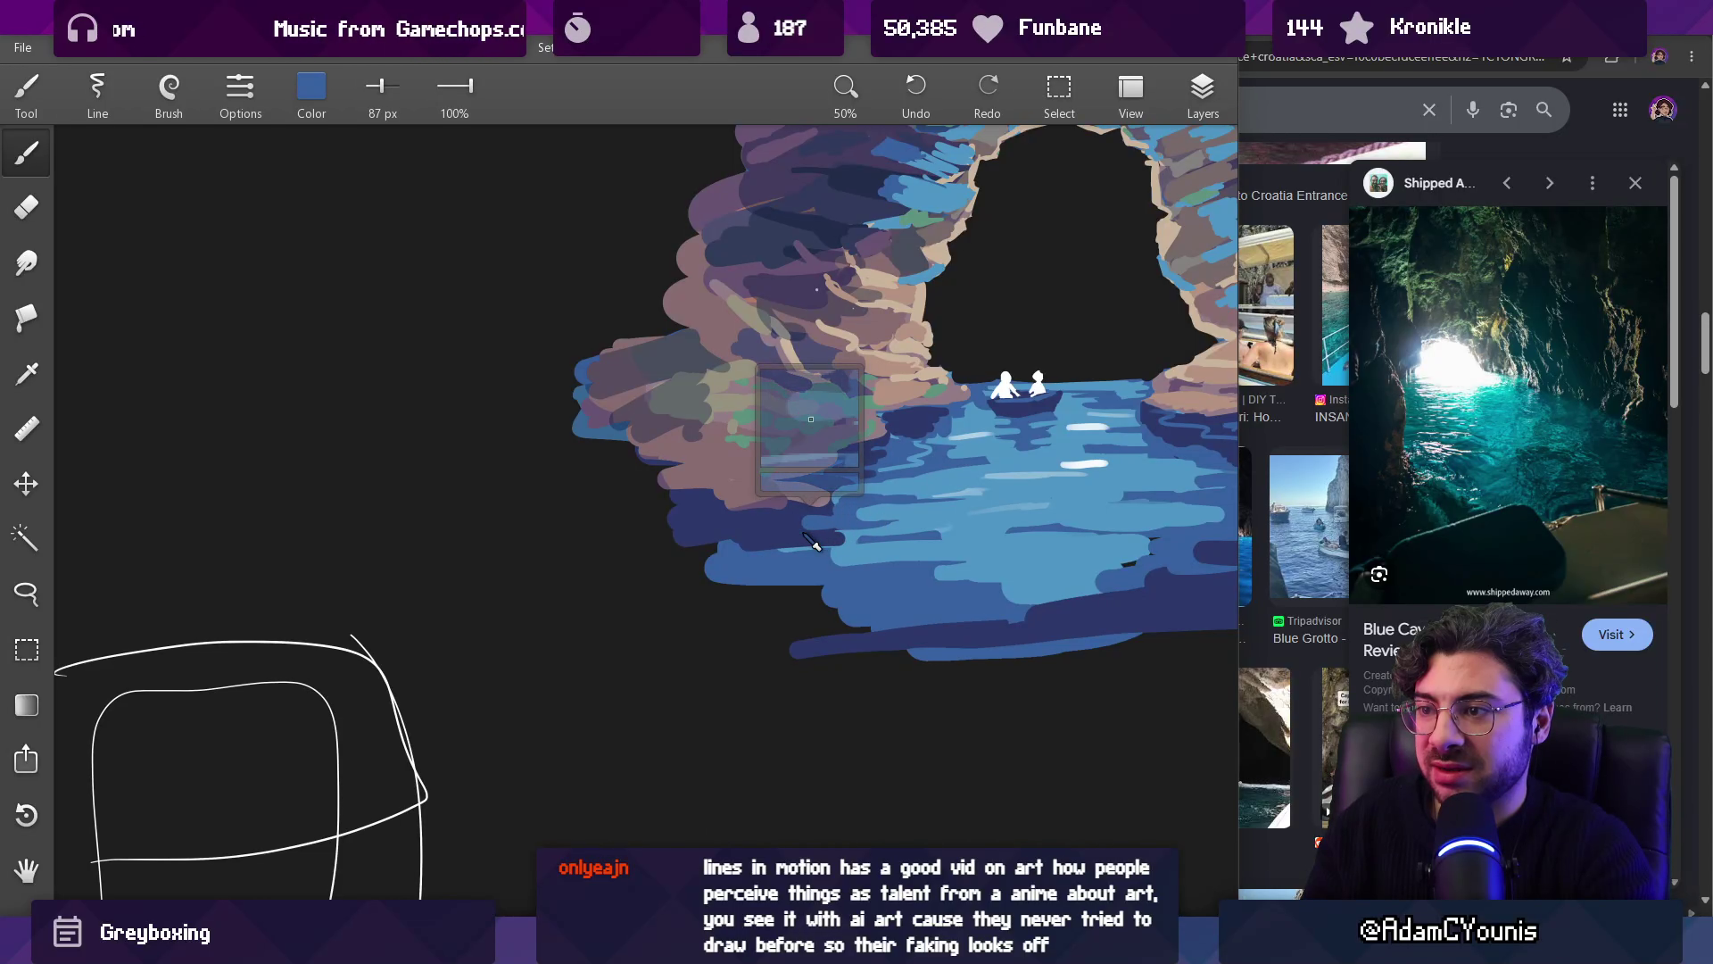
pyautogui.click(834, 533)
pyautogui.click(847, 540)
# Step: Shrink the brush to 55 px and paint dark navy extending the water's left edge
pyautogui.press('[')
pyautogui.press('[')
pyautogui.press('[')
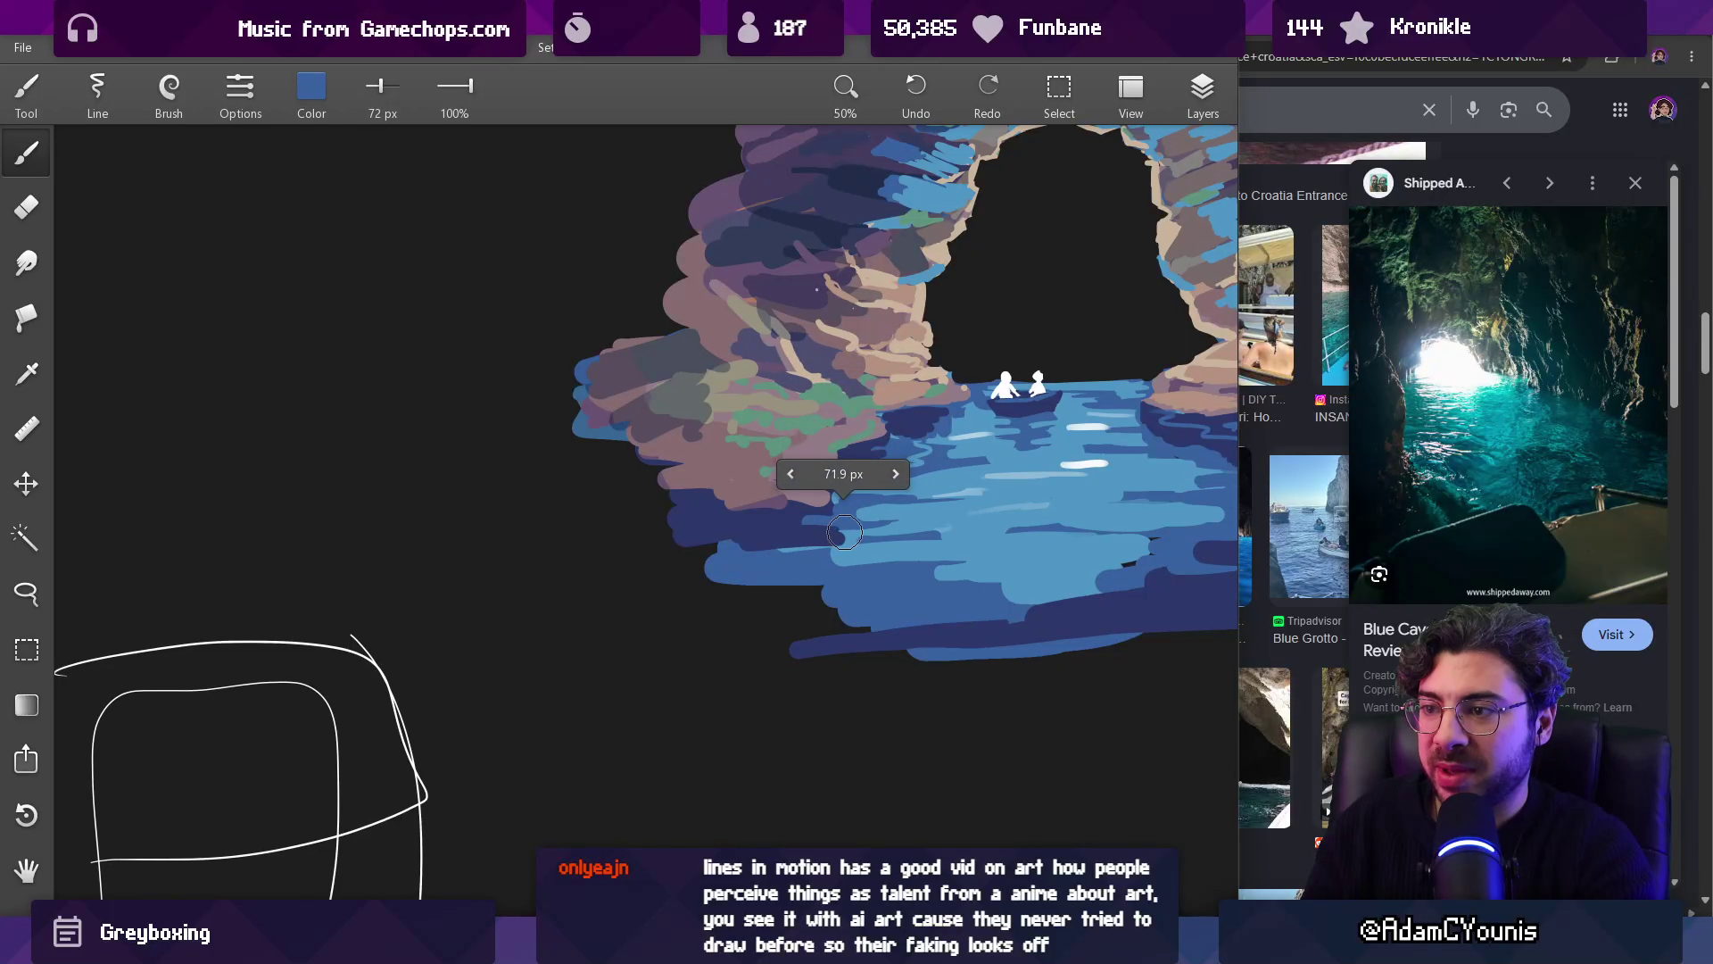
pyautogui.click(782, 548)
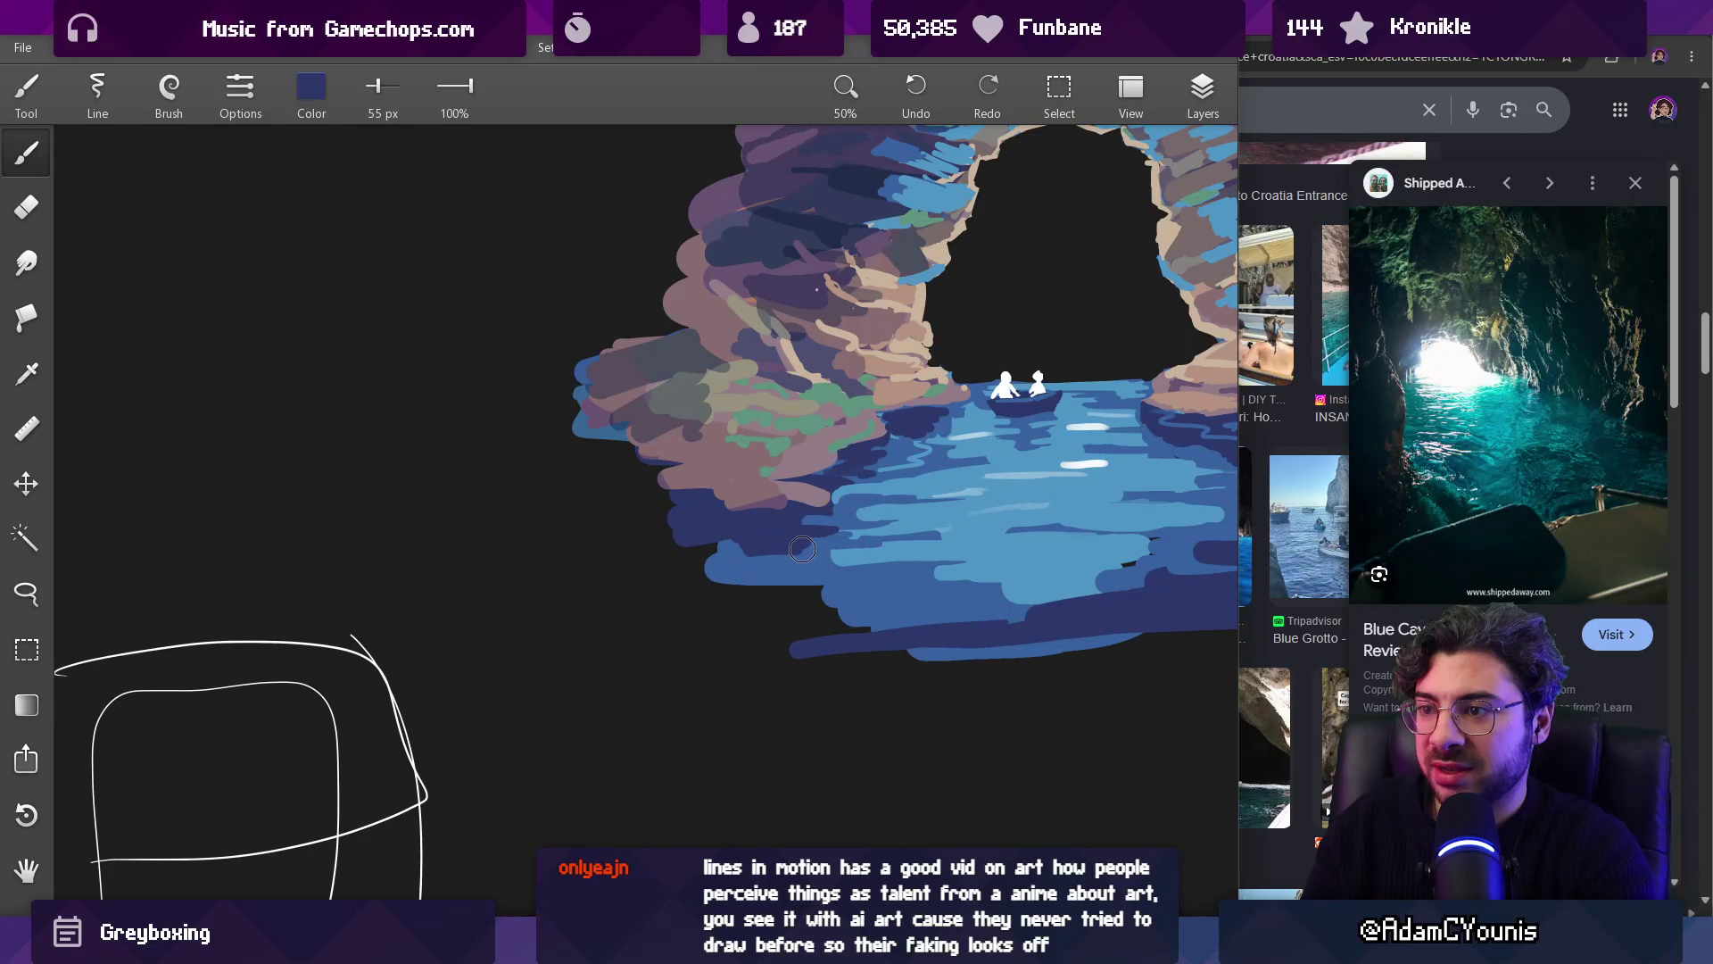
pyautogui.moveTo(729, 540)
pyautogui.mouseDown()
pyautogui.moveTo(700, 558)
pyautogui.moveTo(668, 512)
pyautogui.mouseUp()
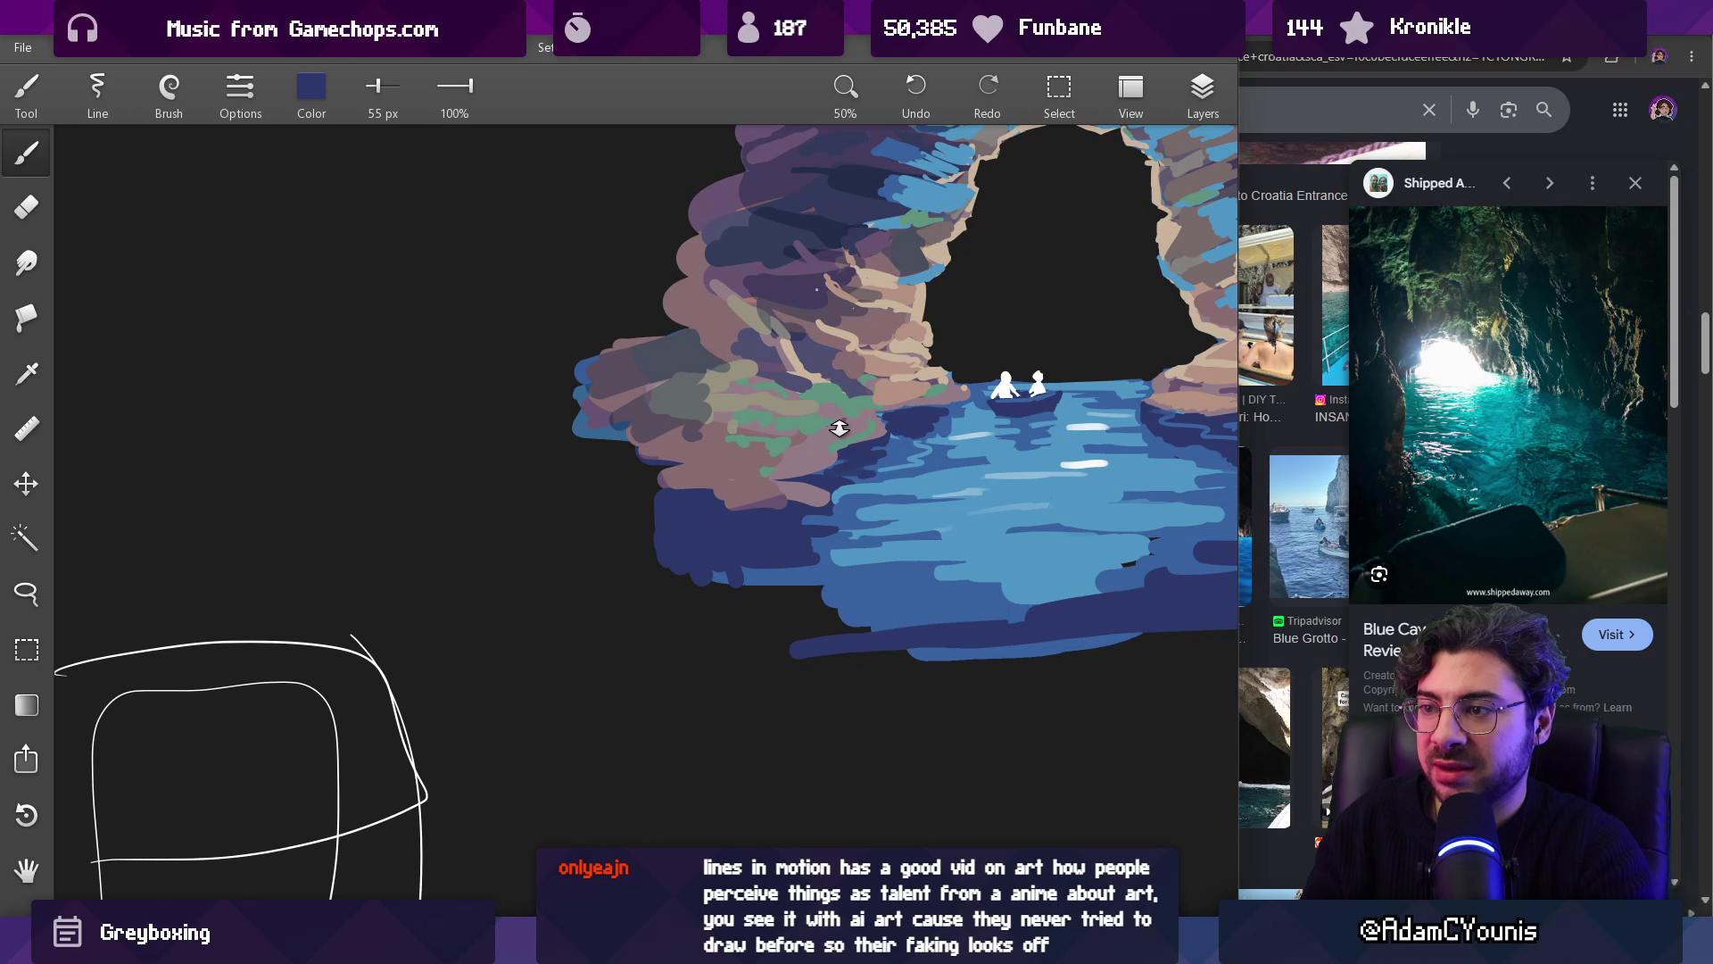
pyautogui.scroll(-8, 842, 424)
pyautogui.scroll(7, 801, 442)
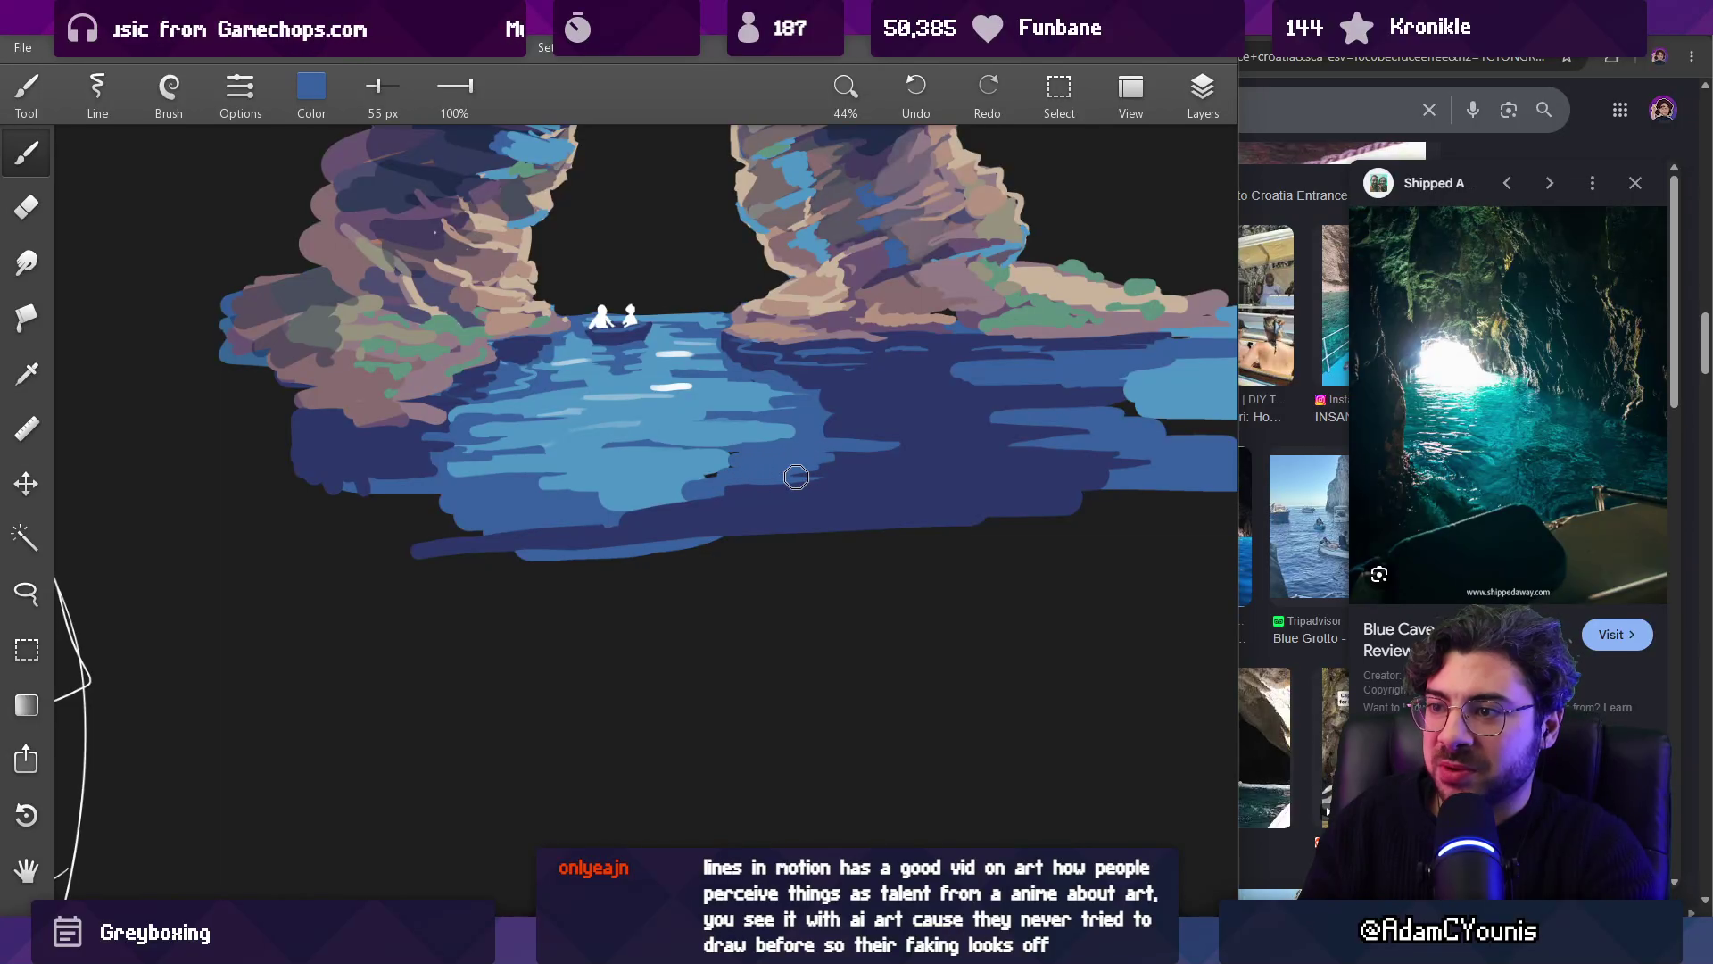
# Step: Sample several water tones around the boat, settling on a dark blue
pyautogui.moveTo(781, 476)
pyautogui.mouseDown()
pyautogui.moveTo(671, 474)
pyautogui.moveTo(778, 453)
pyautogui.mouseUp()
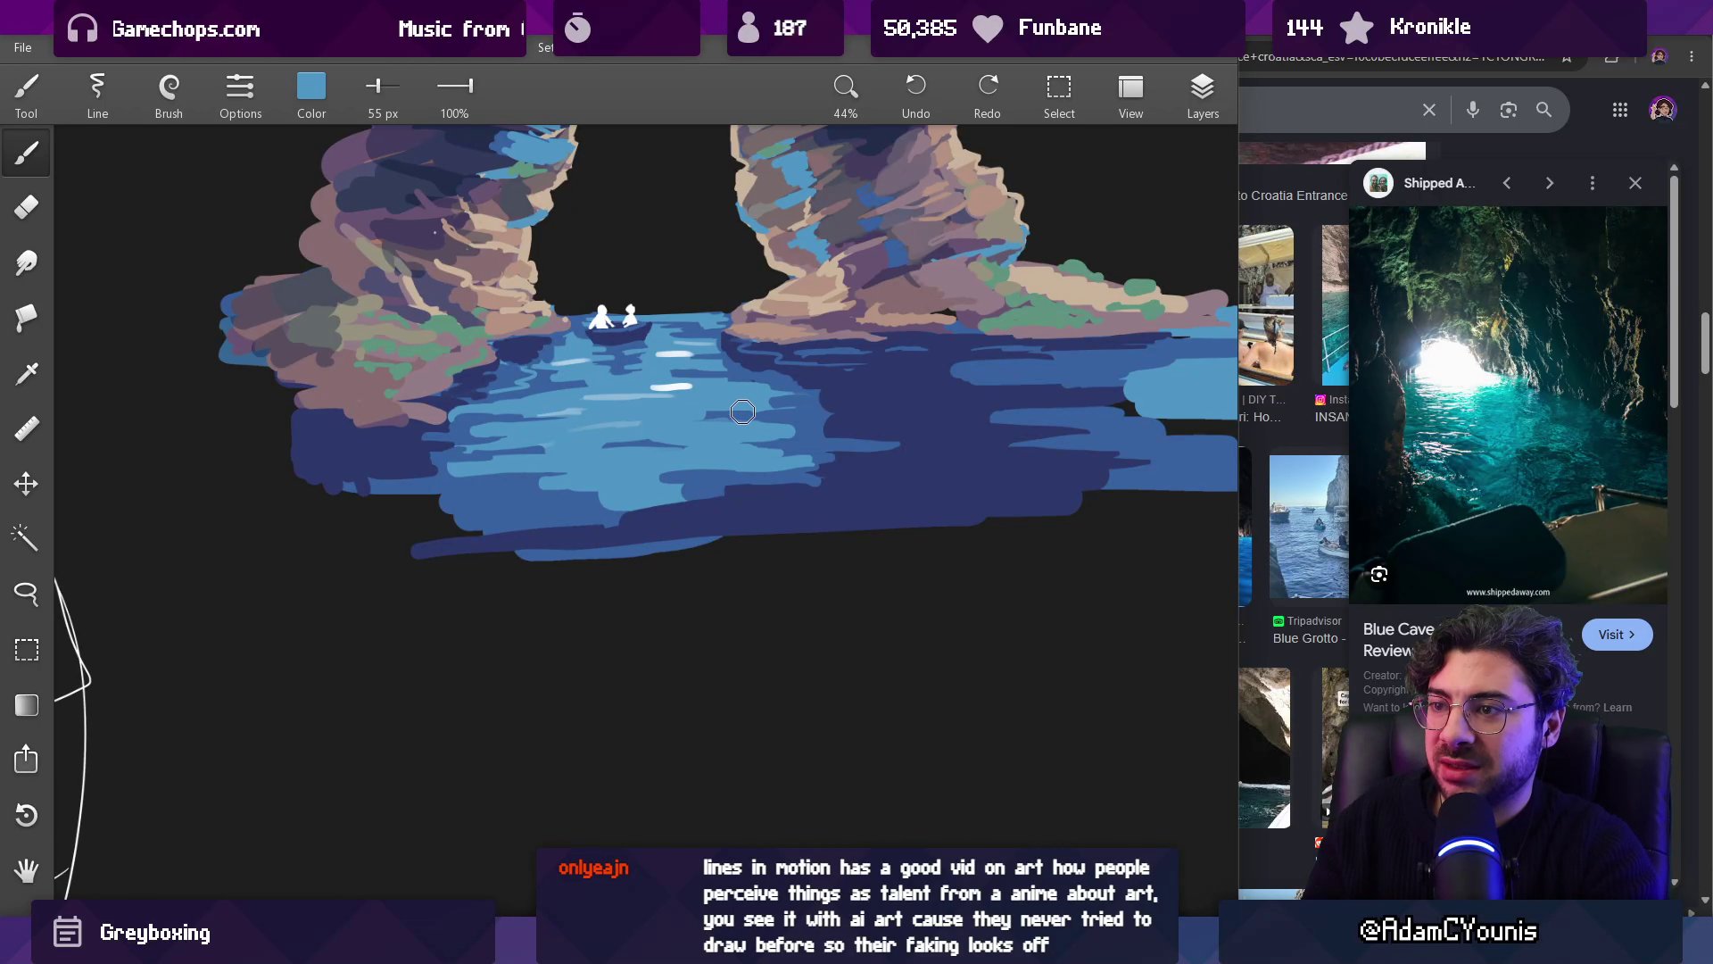
pyautogui.scroll(-5, 759, 446)
pyautogui.scroll(5, 892, 455)
pyautogui.click(895, 463)
pyautogui.moveTo(895, 462)
pyautogui.mouseDown()
pyautogui.moveTo(787, 473)
pyautogui.moveTo(832, 474)
pyautogui.mouseUp()
pyautogui.click(781, 487)
pyautogui.click(852, 487)
pyautogui.scroll(-3, 826, 455)
pyautogui.scroll(3, 825, 455)
pyautogui.moveTo(958, 430)
pyautogui.mouseDown()
pyautogui.moveTo(883, 435)
pyautogui.moveTo(895, 415)
pyautogui.mouseUp()
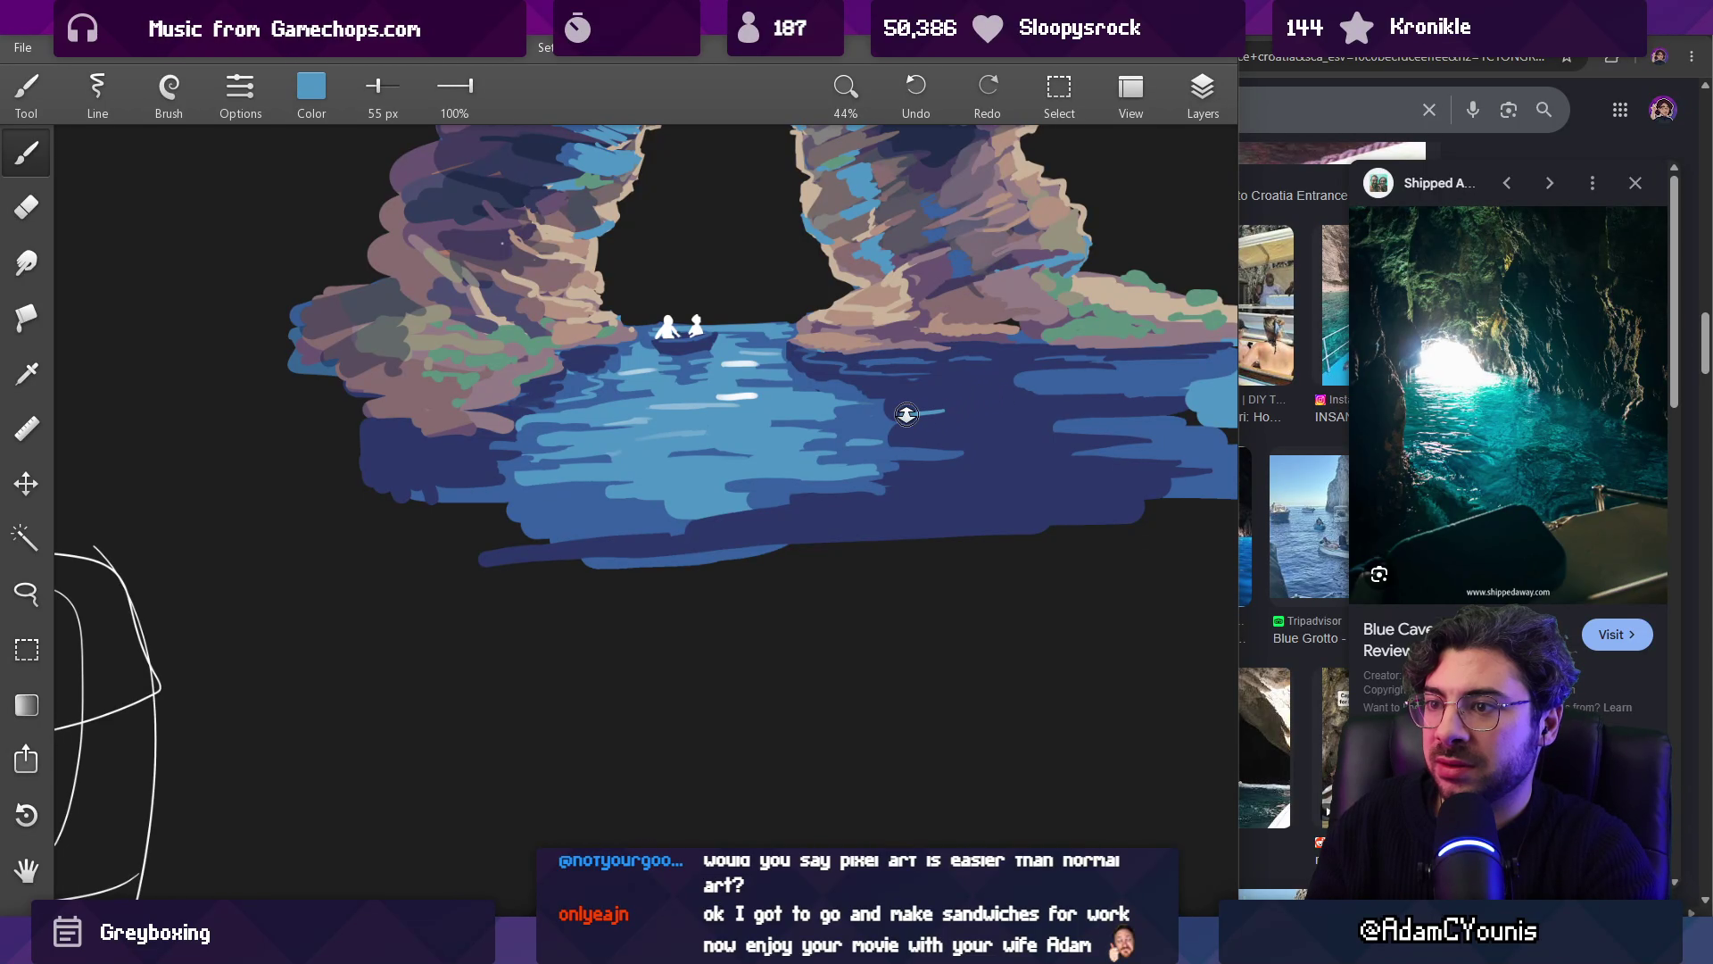
pyautogui.scroll(-3, 904, 421)
pyautogui.scroll(4, 871, 535)
pyautogui.click(850, 467)
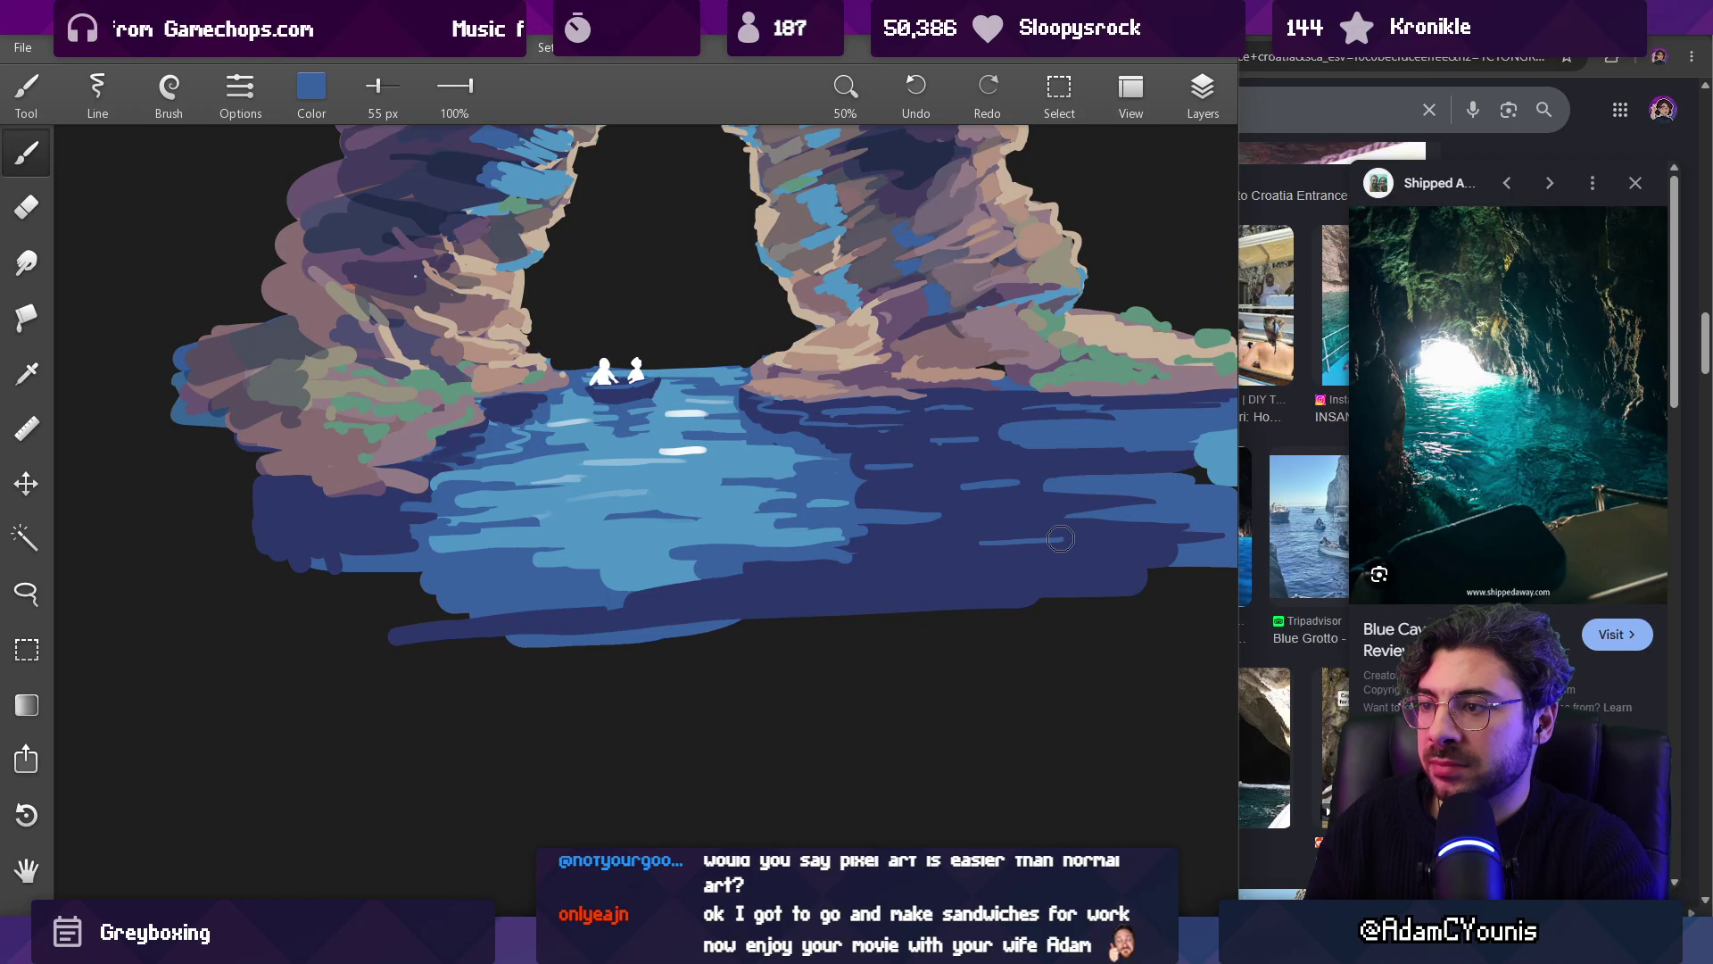
pyautogui.scroll(-4, 1040, 492)
pyautogui.scroll(5, 797, 492)
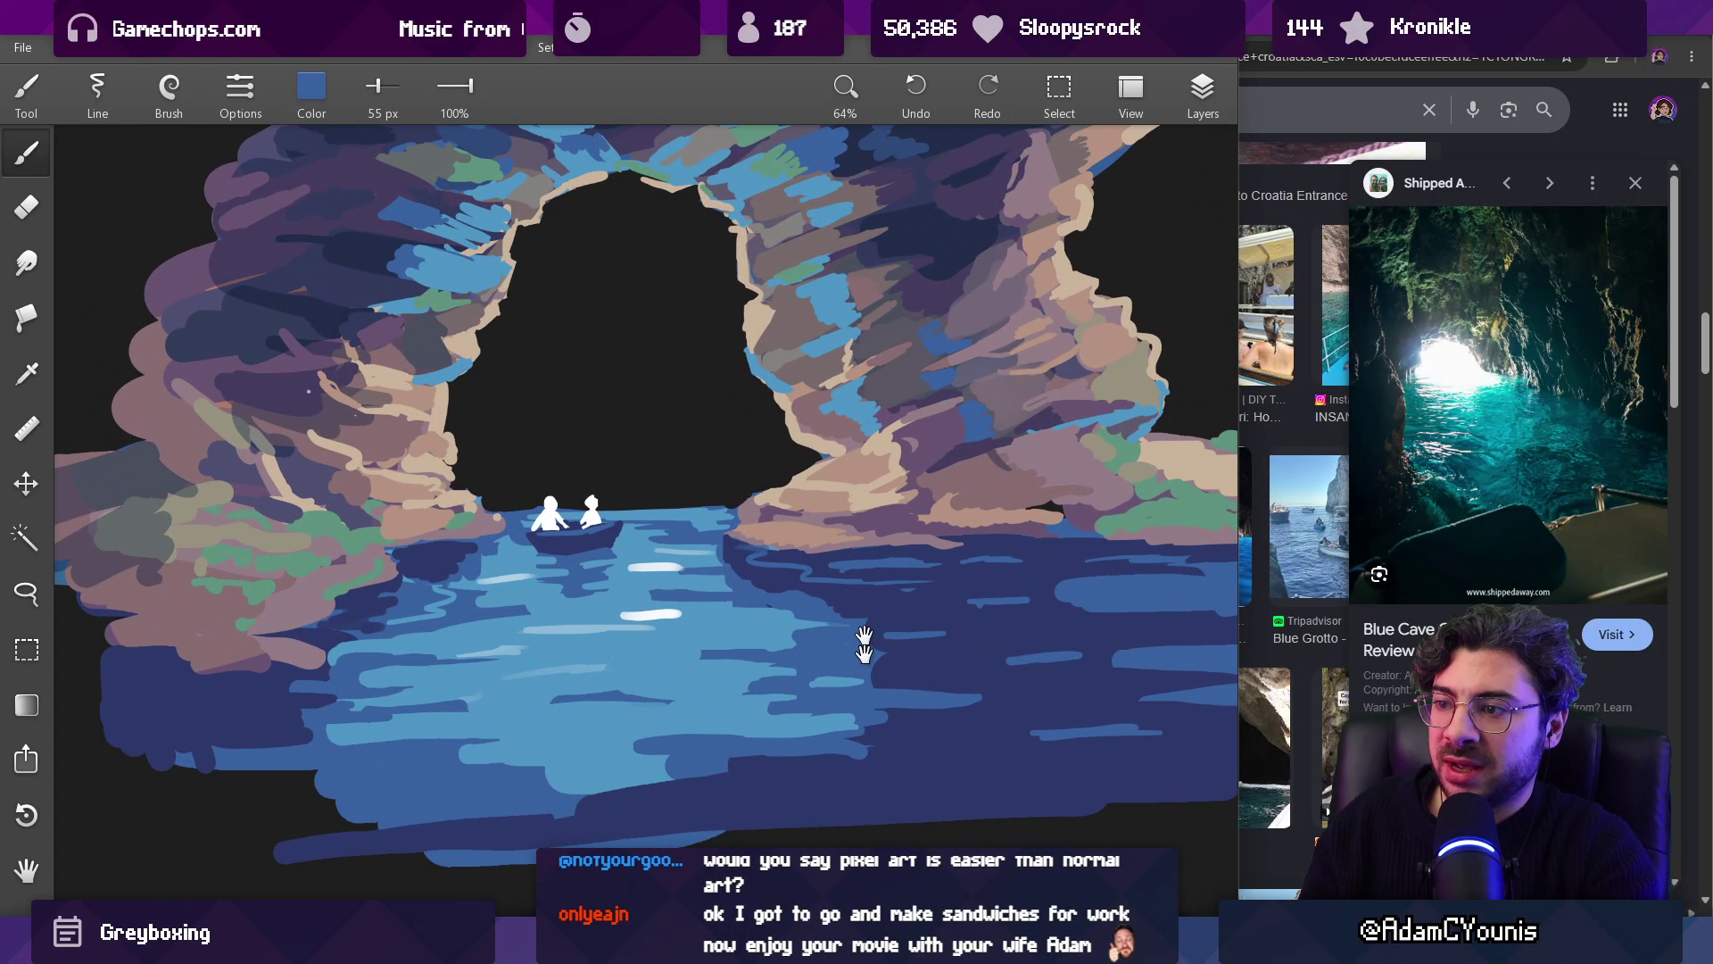
# Step: With a smaller brush, paint a short white highlight on the water beside the boat
pyautogui.moveTo(864, 642); pyautogui.dragTo(791, 549)
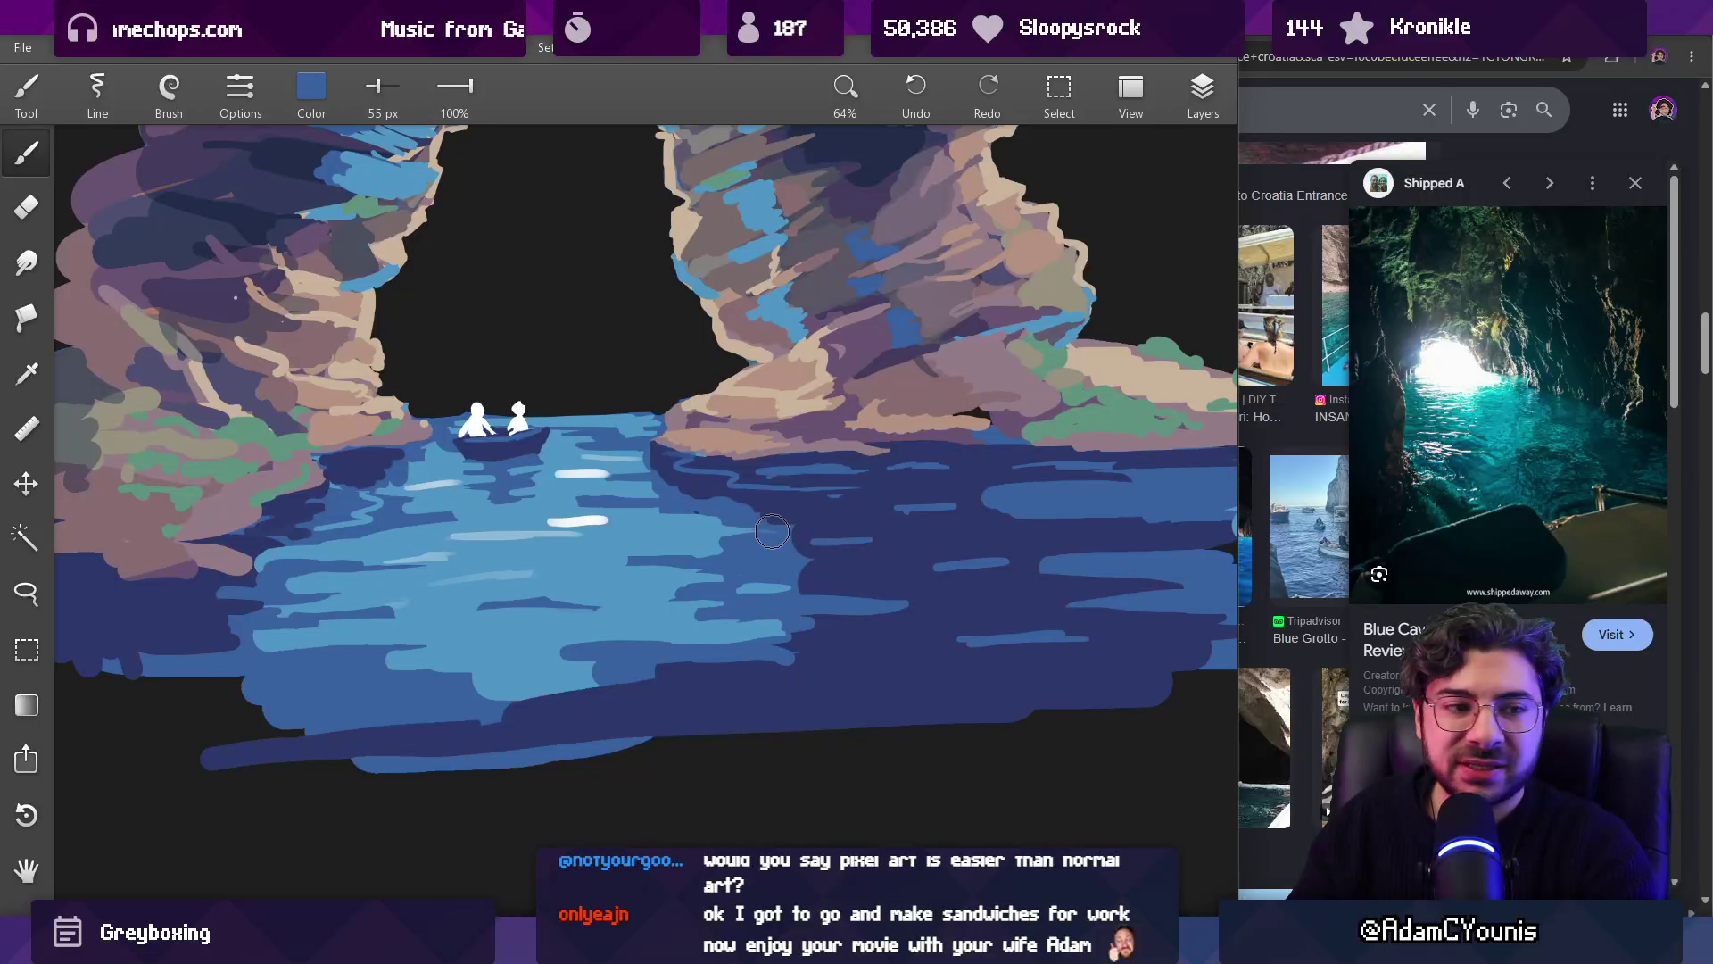
pyautogui.press('[')
pyautogui.keyDown('alt'); pyautogui.click(584, 474); pyautogui.keyUp('alt')
pyautogui.moveTo(608, 314); pyautogui.dragTo(602, 359)
pyautogui.keyDown('alt'); pyautogui.moveTo(627, 446); pyautogui.dragTo(582, 481); pyautogui.keyUp('alt')
pyautogui.scroll(2, 582, 482)
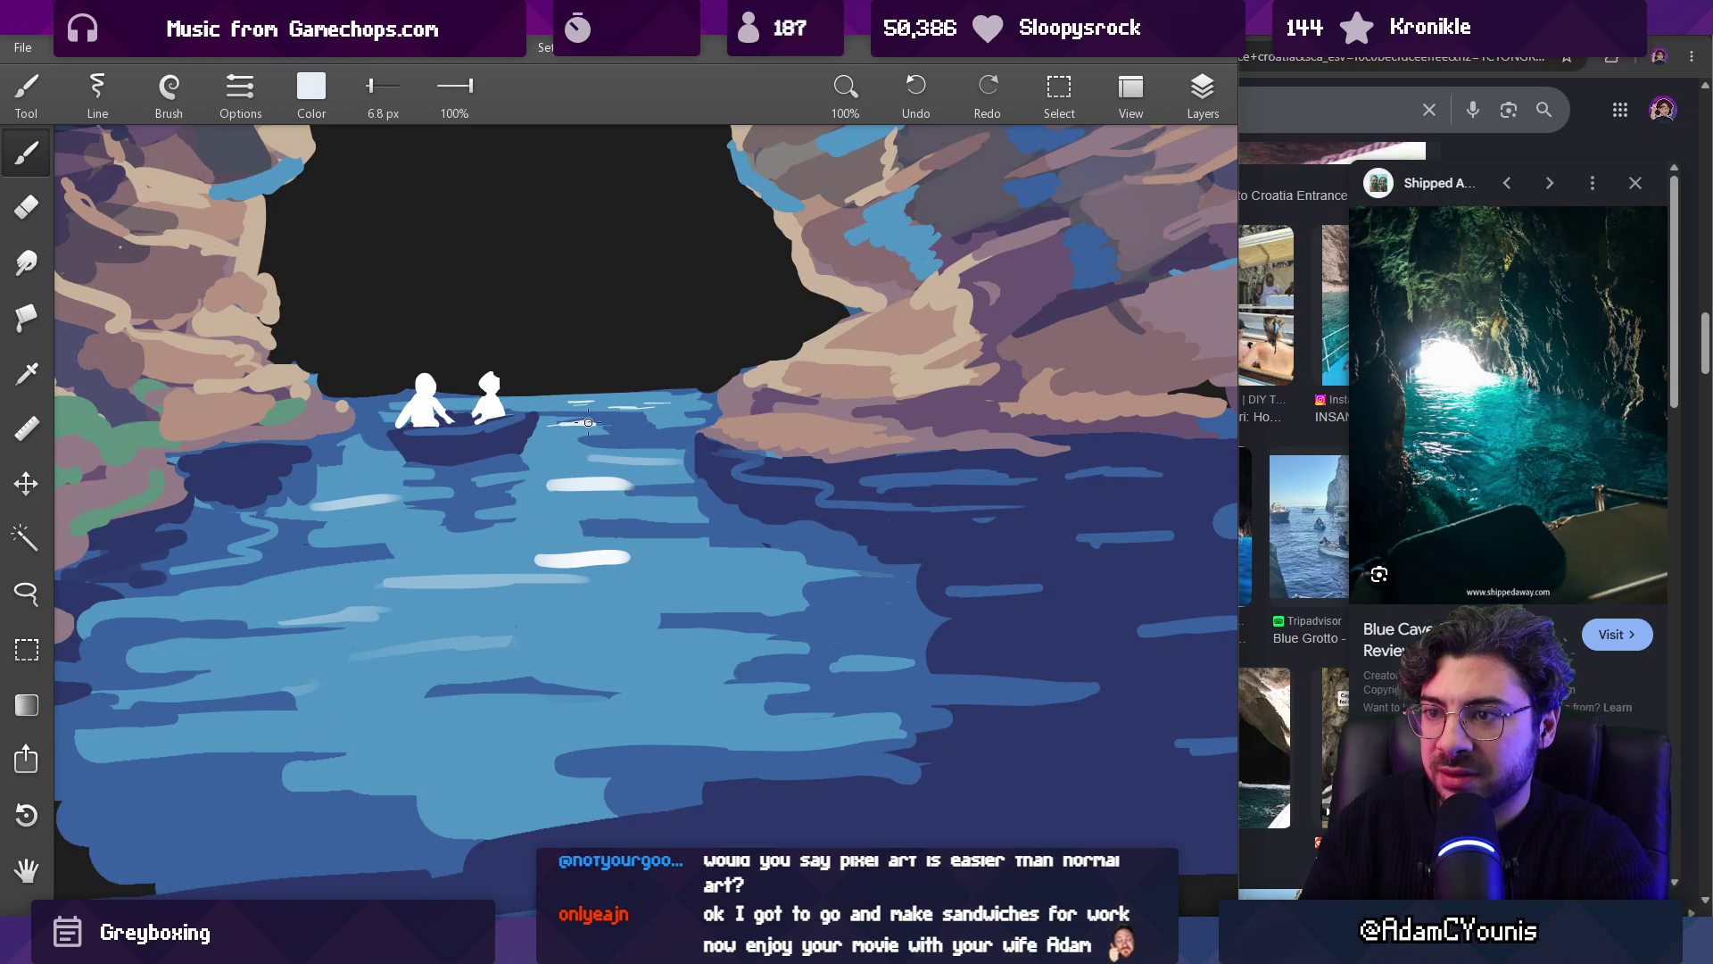
# Step: Sample dark navy from the water and dab it over a lighter ripple
pyautogui.keyDown('alt'); pyautogui.click(584, 427); pyautogui.keyUp('alt')
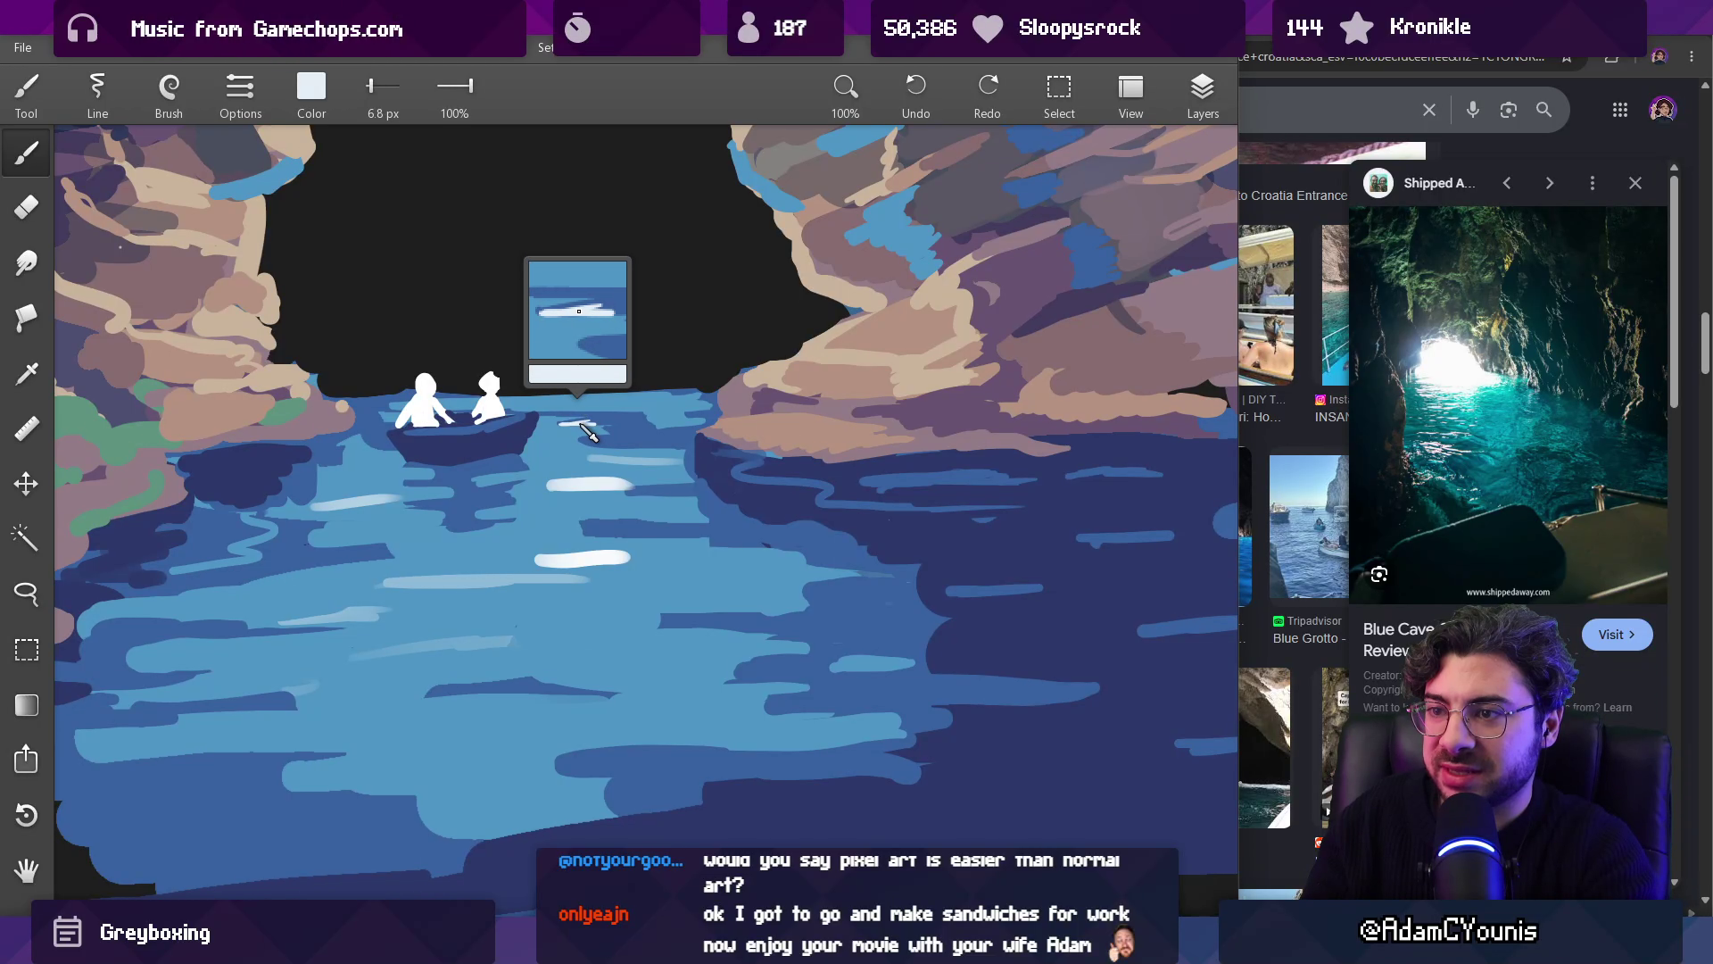
pyautogui.scroll(-1, 772, 427)
pyautogui.keyDown('alt'); pyautogui.click(726, 566); pyautogui.keyUp('alt')
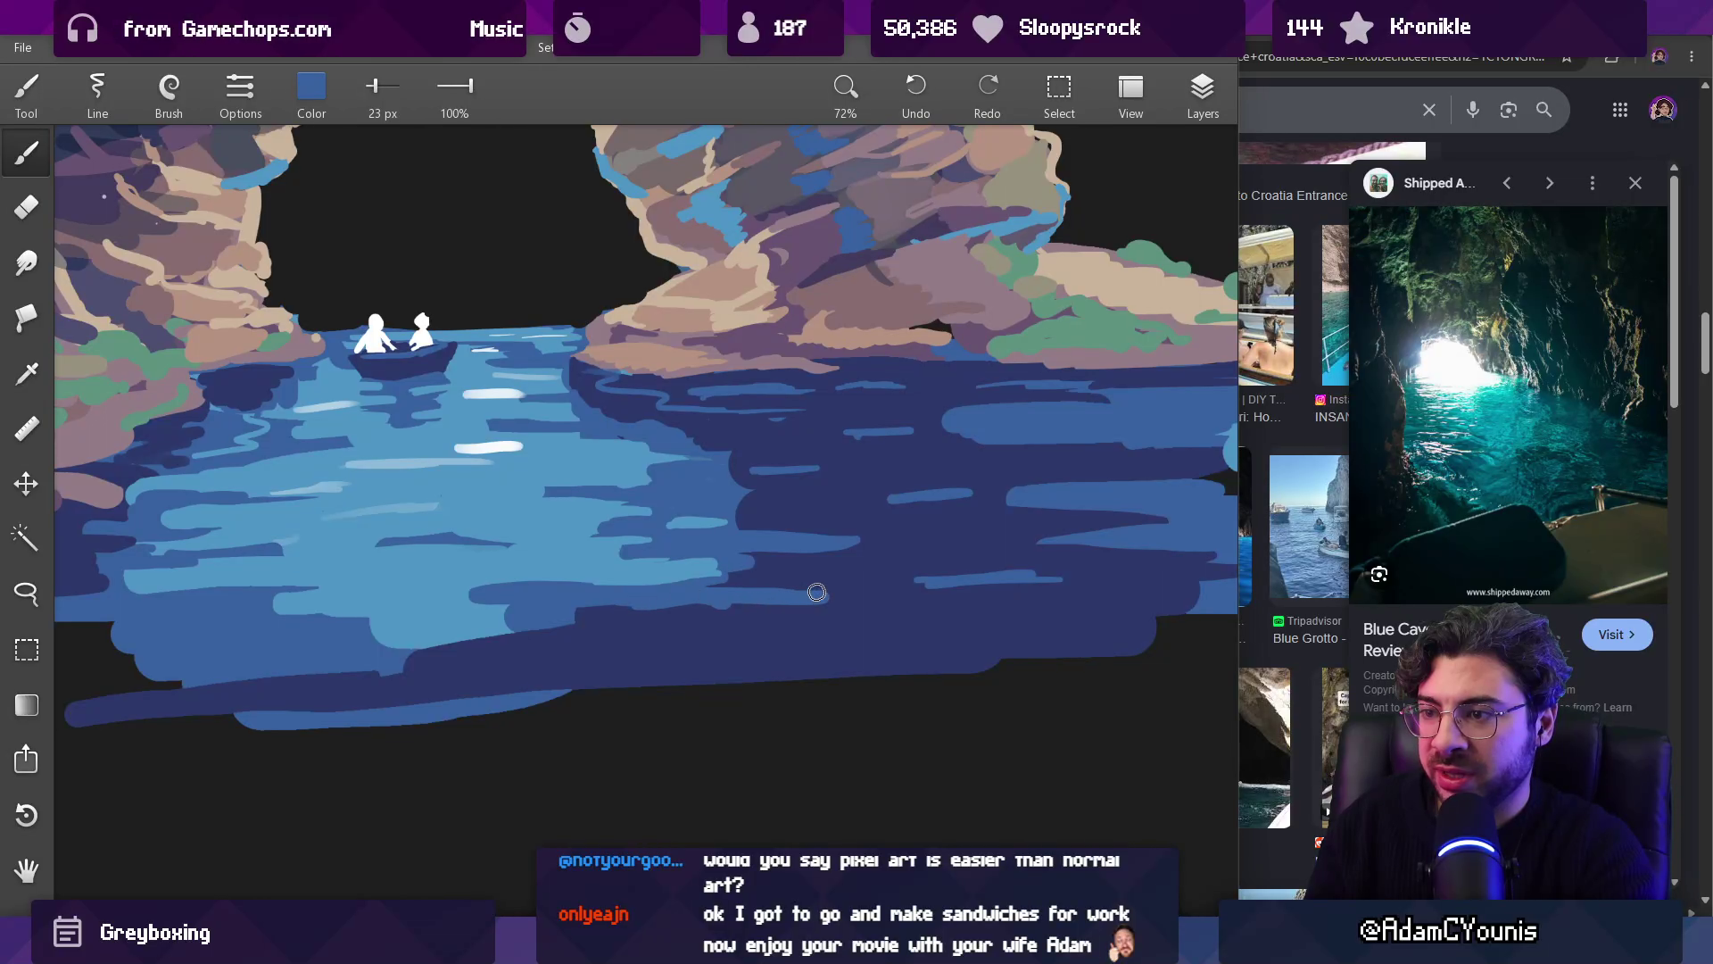
pyautogui.keyDown('alt'); pyautogui.click(789, 580); pyautogui.keyUp('alt')
pyautogui.moveTo(711, 573); pyautogui.dragTo(734, 575)
# Step: Pick a lighter water blue and reduce the brush to 13 px for ripple marks
pyautogui.keyDown('alt'); pyautogui.click(687, 562); pyautogui.keyUp('alt')
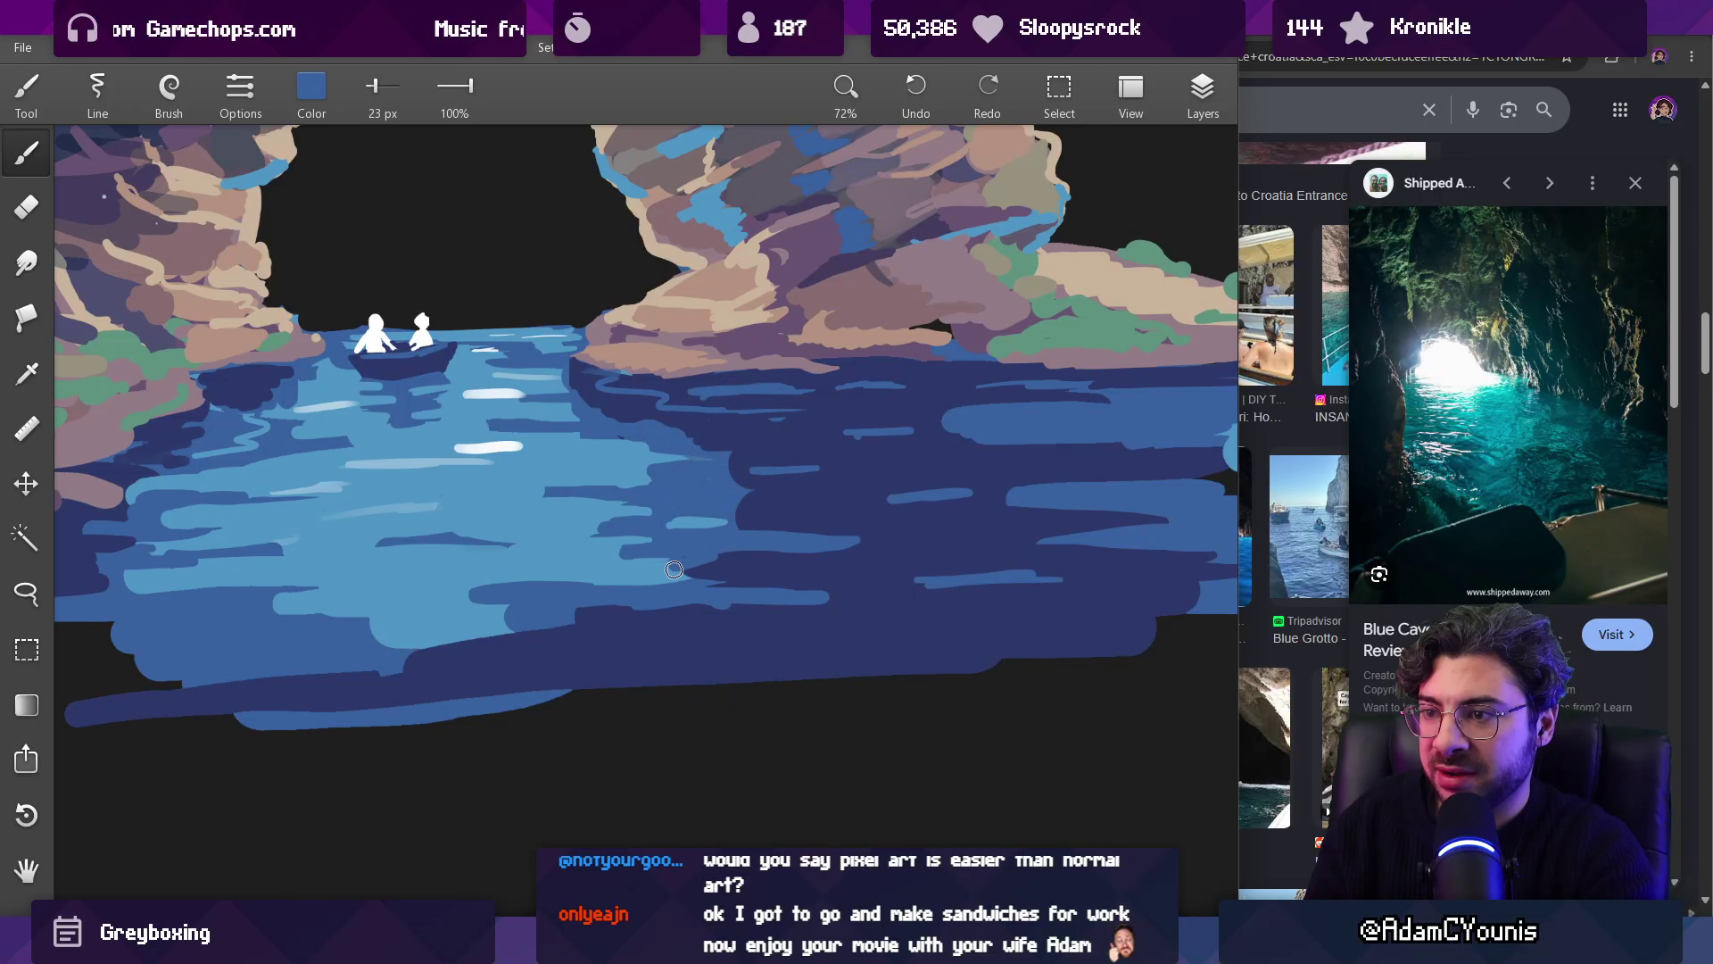
pyautogui.scroll(-5, 697, 581)
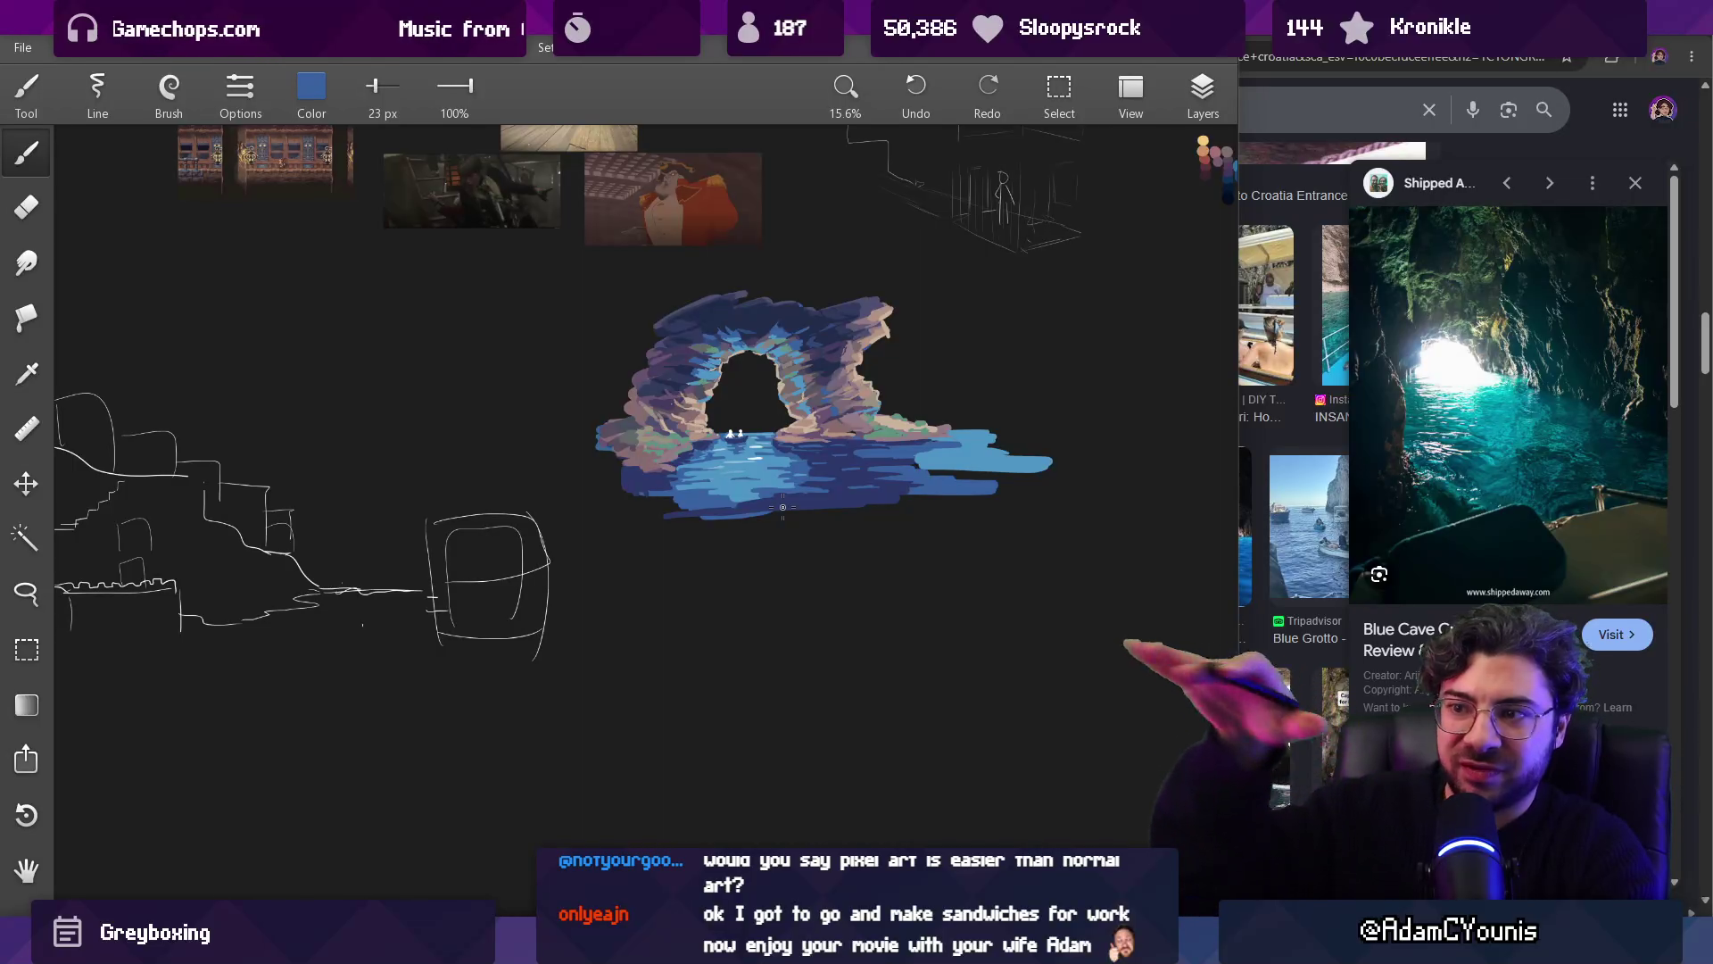
pyautogui.scroll(5, 783, 507)
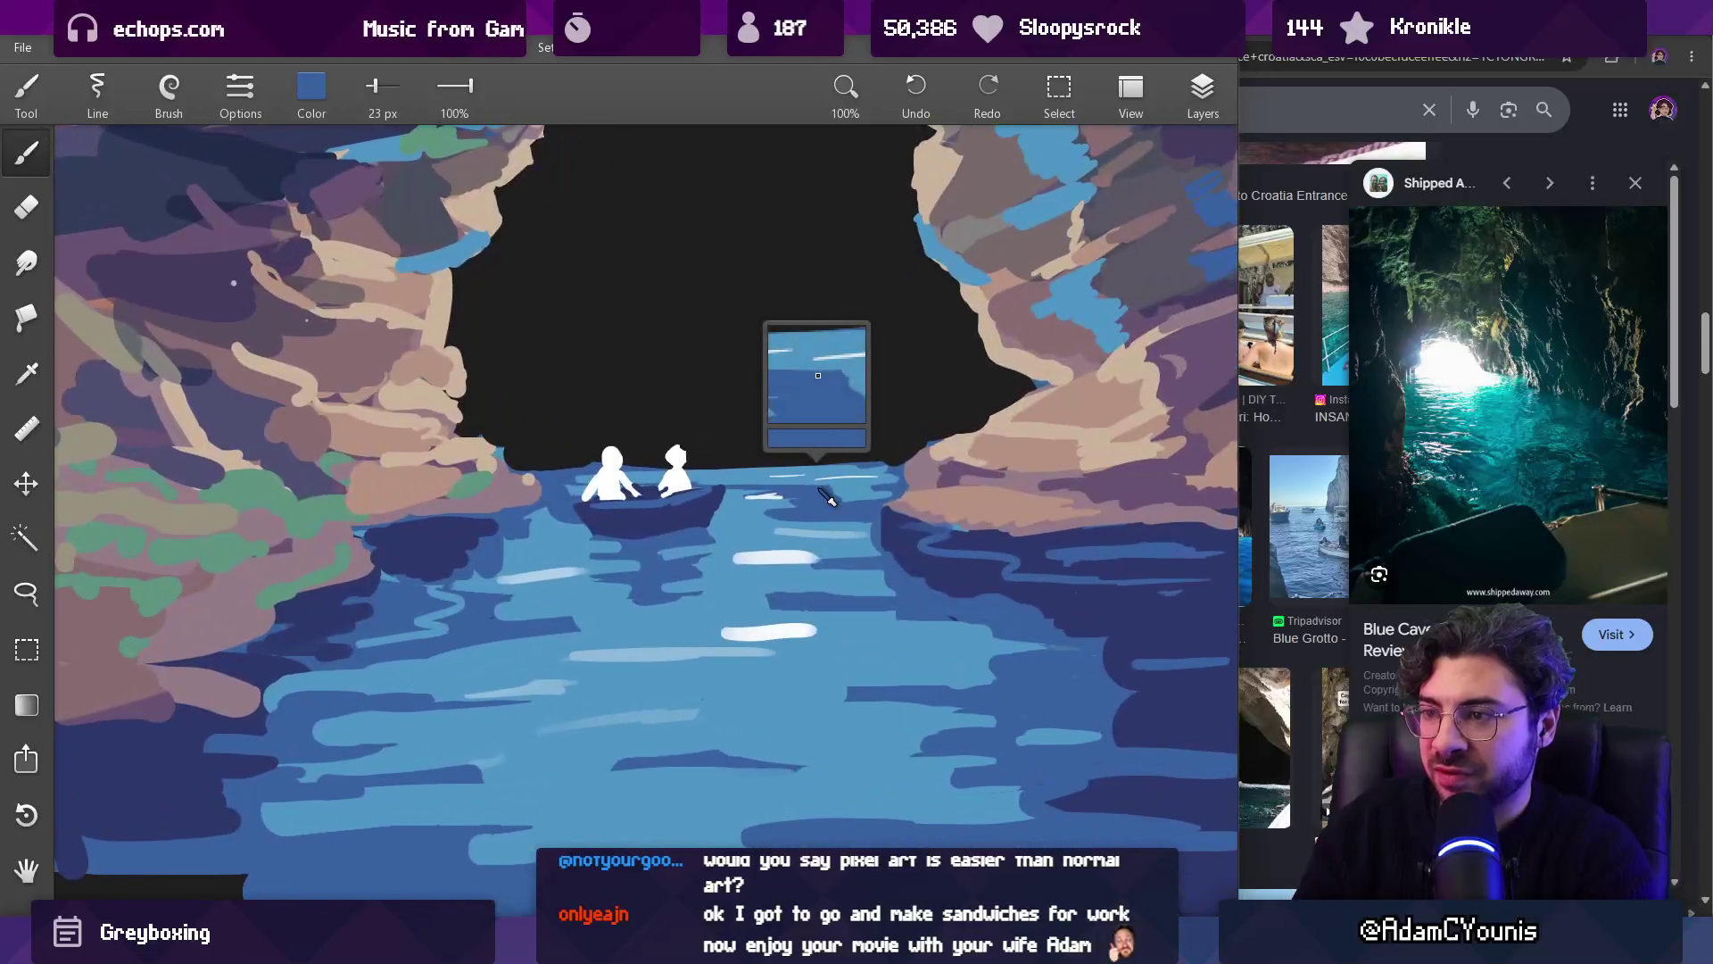
pyautogui.keyDown('alt'); pyautogui.click(789, 494); pyautogui.keyUp('alt')
pyautogui.keyDown('alt'); pyautogui.click(783, 479); pyautogui.keyUp('alt')
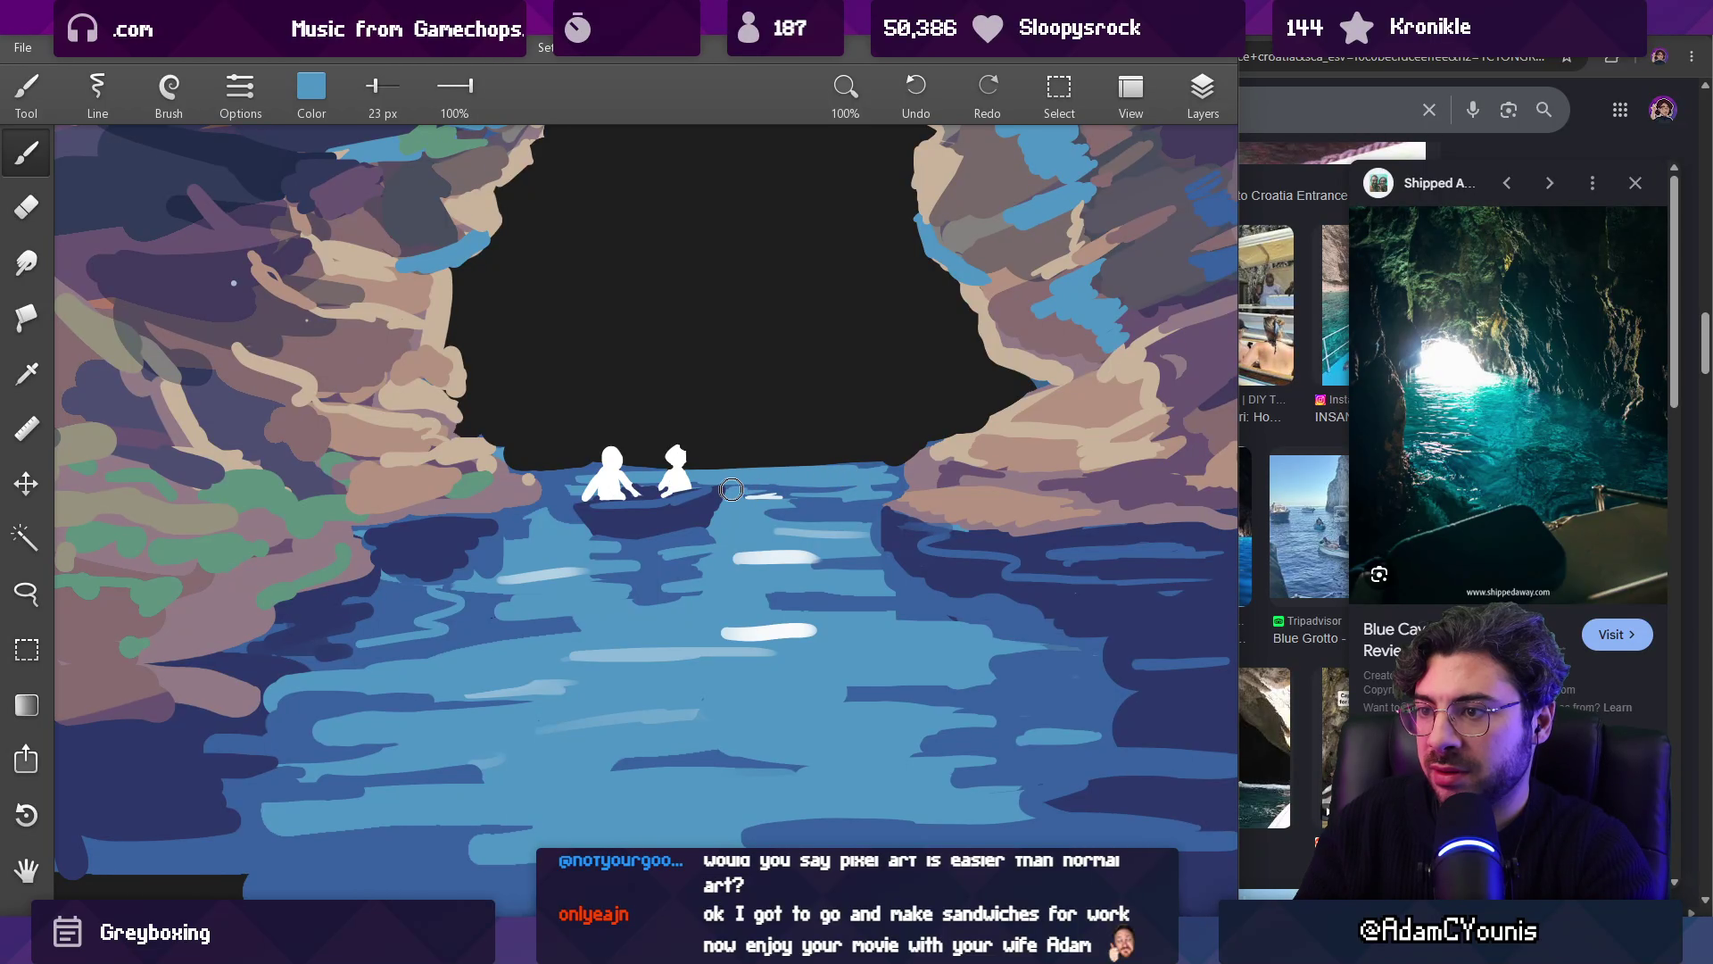
pyautogui.keyDown('alt'); pyautogui.click(853, 497); pyautogui.keyUp('alt')
pyautogui.press('[')
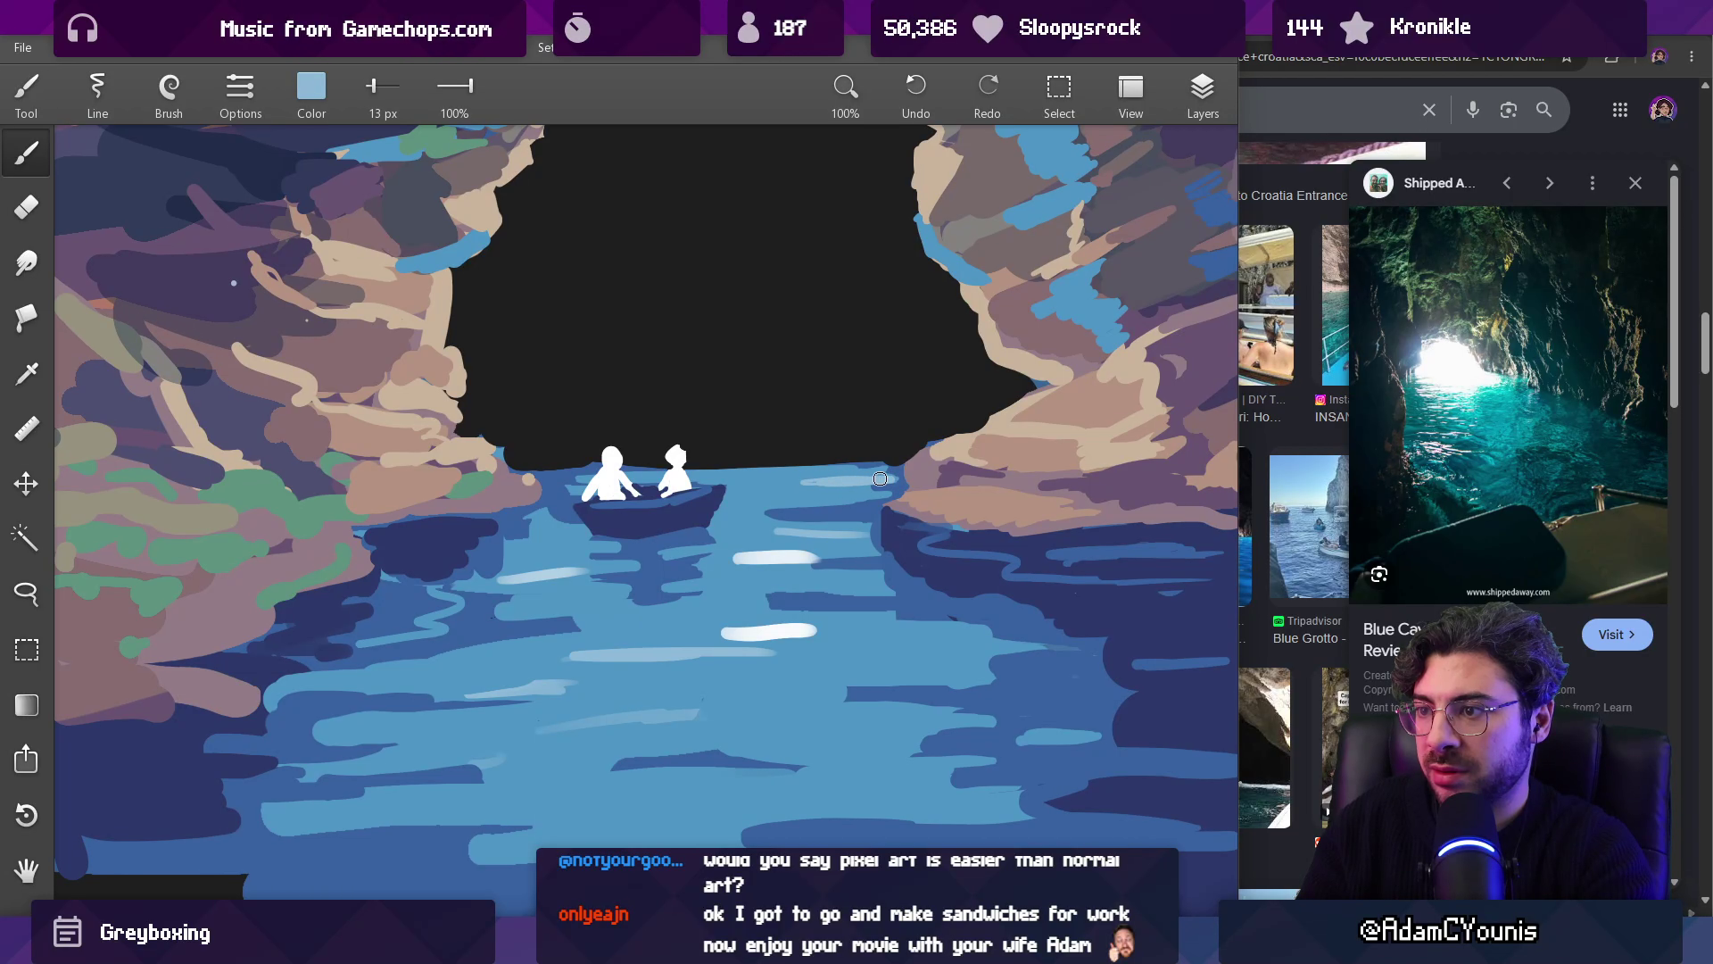
pyautogui.scroll(-4, 794, 479)
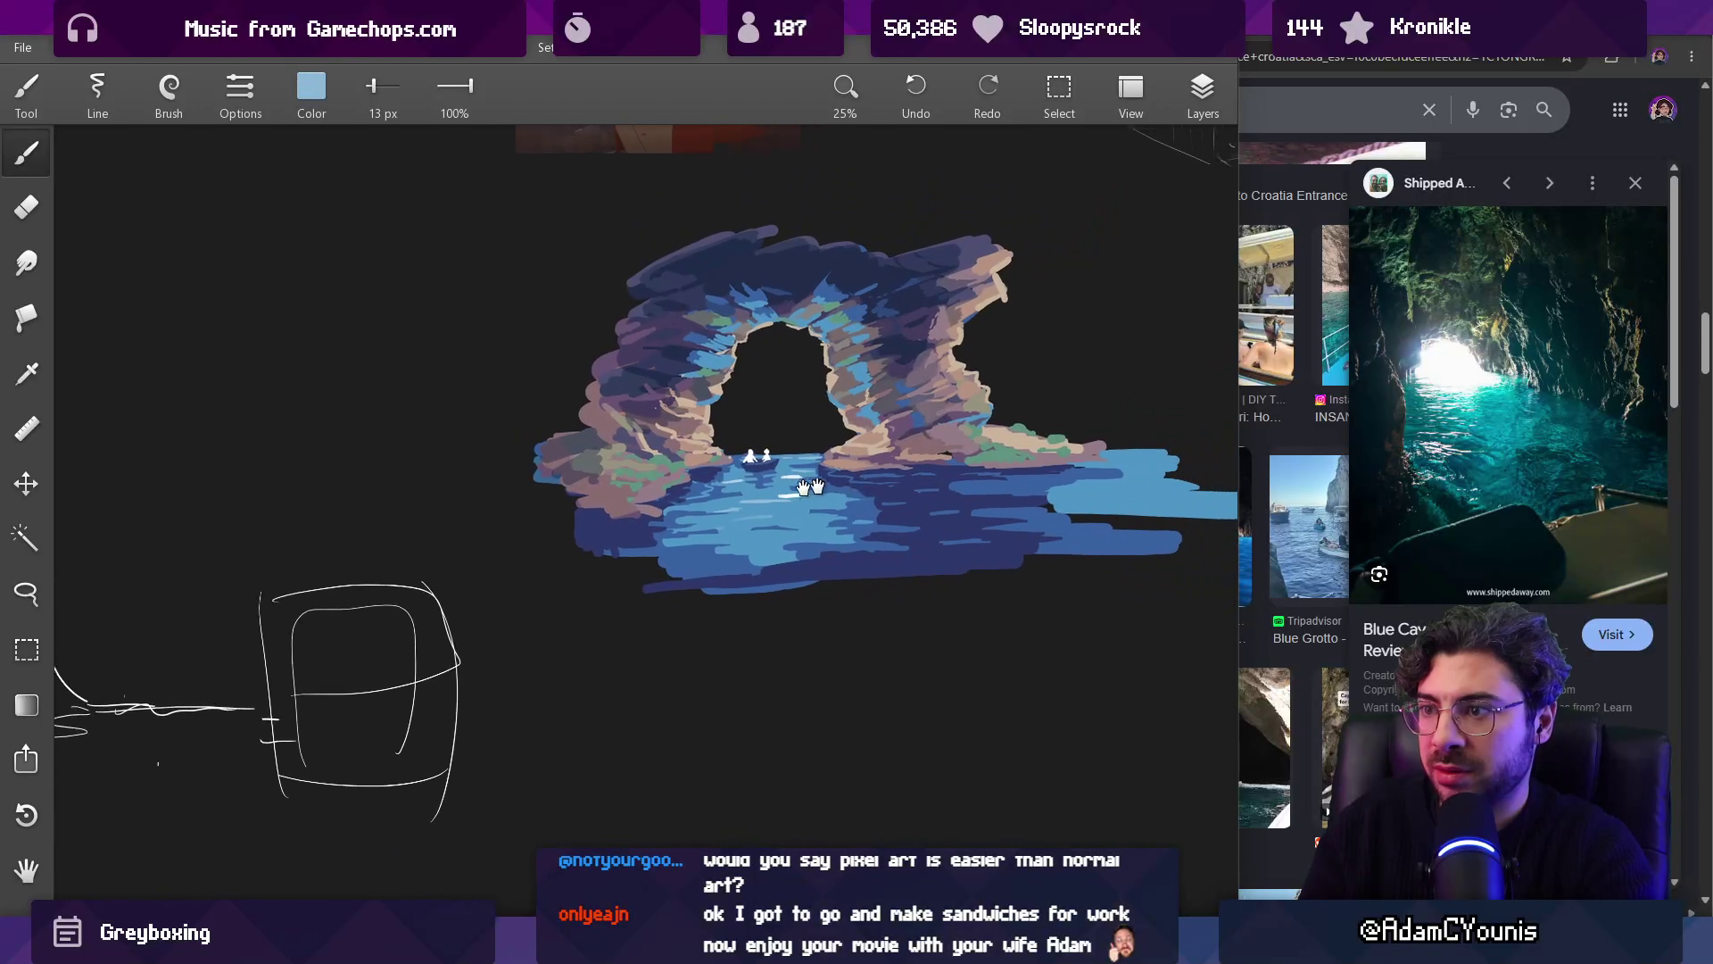
# Step: Sample dark and light water blues and enlarge the brush to 80 px
pyautogui.scroll(3, 987, 508)
pyautogui.keyDown('alt'); pyautogui.click(909, 497); pyautogui.keyUp('alt')
pyautogui.press(']')
pyautogui.press(']')
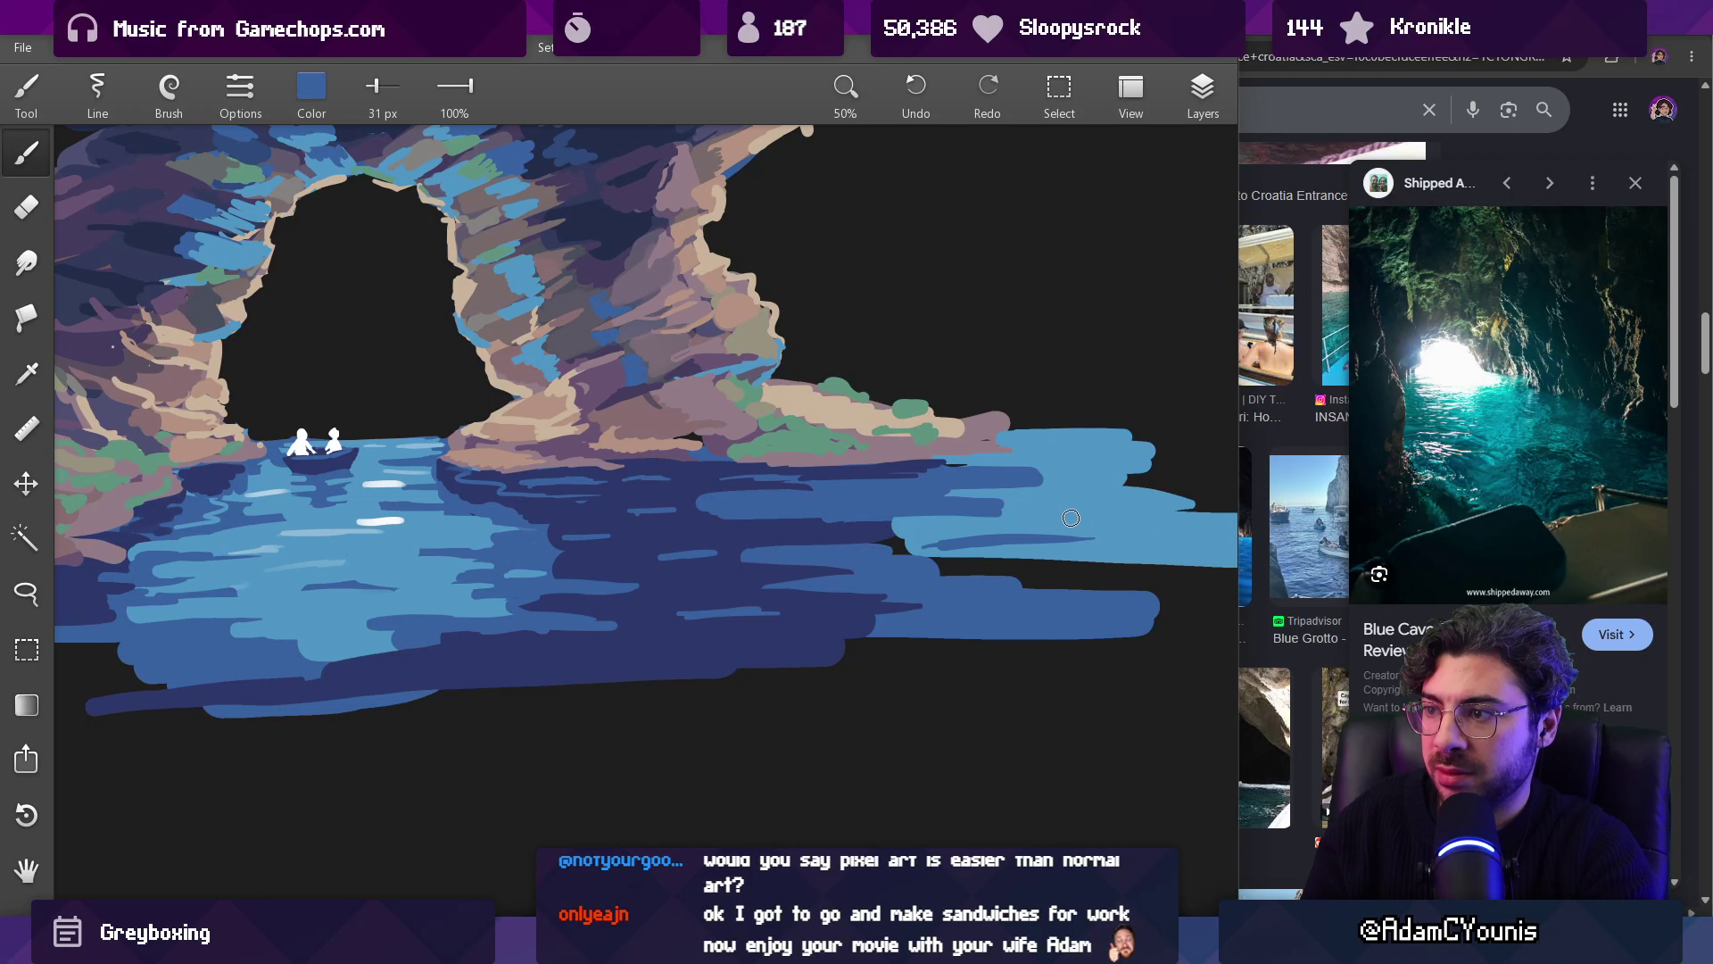
pyautogui.scroll(-3, 1026, 500)
pyautogui.scroll(2, 895, 566)
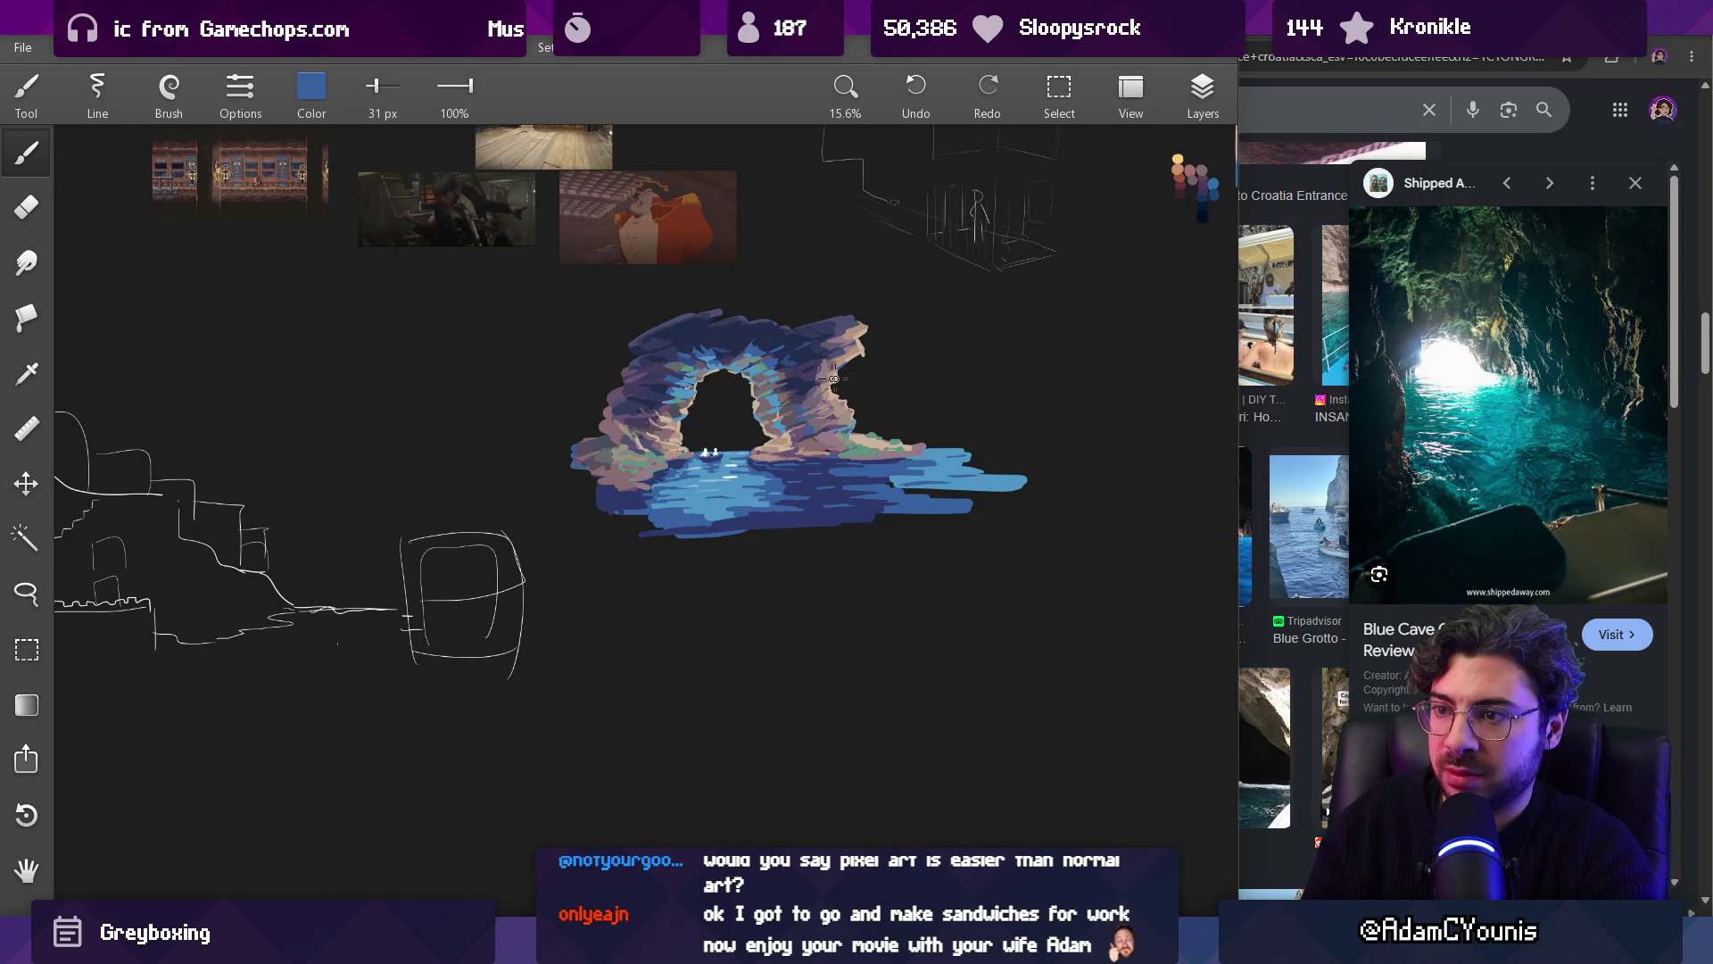
pyautogui.press(']')
pyautogui.press(']')
pyautogui.press(']')
pyautogui.moveTo(927, 472)
pyautogui.mouseDown()
pyautogui.moveTo(862, 469)
pyautogui.moveTo(888, 480)
pyautogui.moveTo(867, 498)
pyautogui.moveTo(884, 502)
pyautogui.moveTo(856, 471)
pyautogui.moveTo(731, 469)
pyautogui.mouseUp()
pyautogui.scroll(-3, 765, 471)
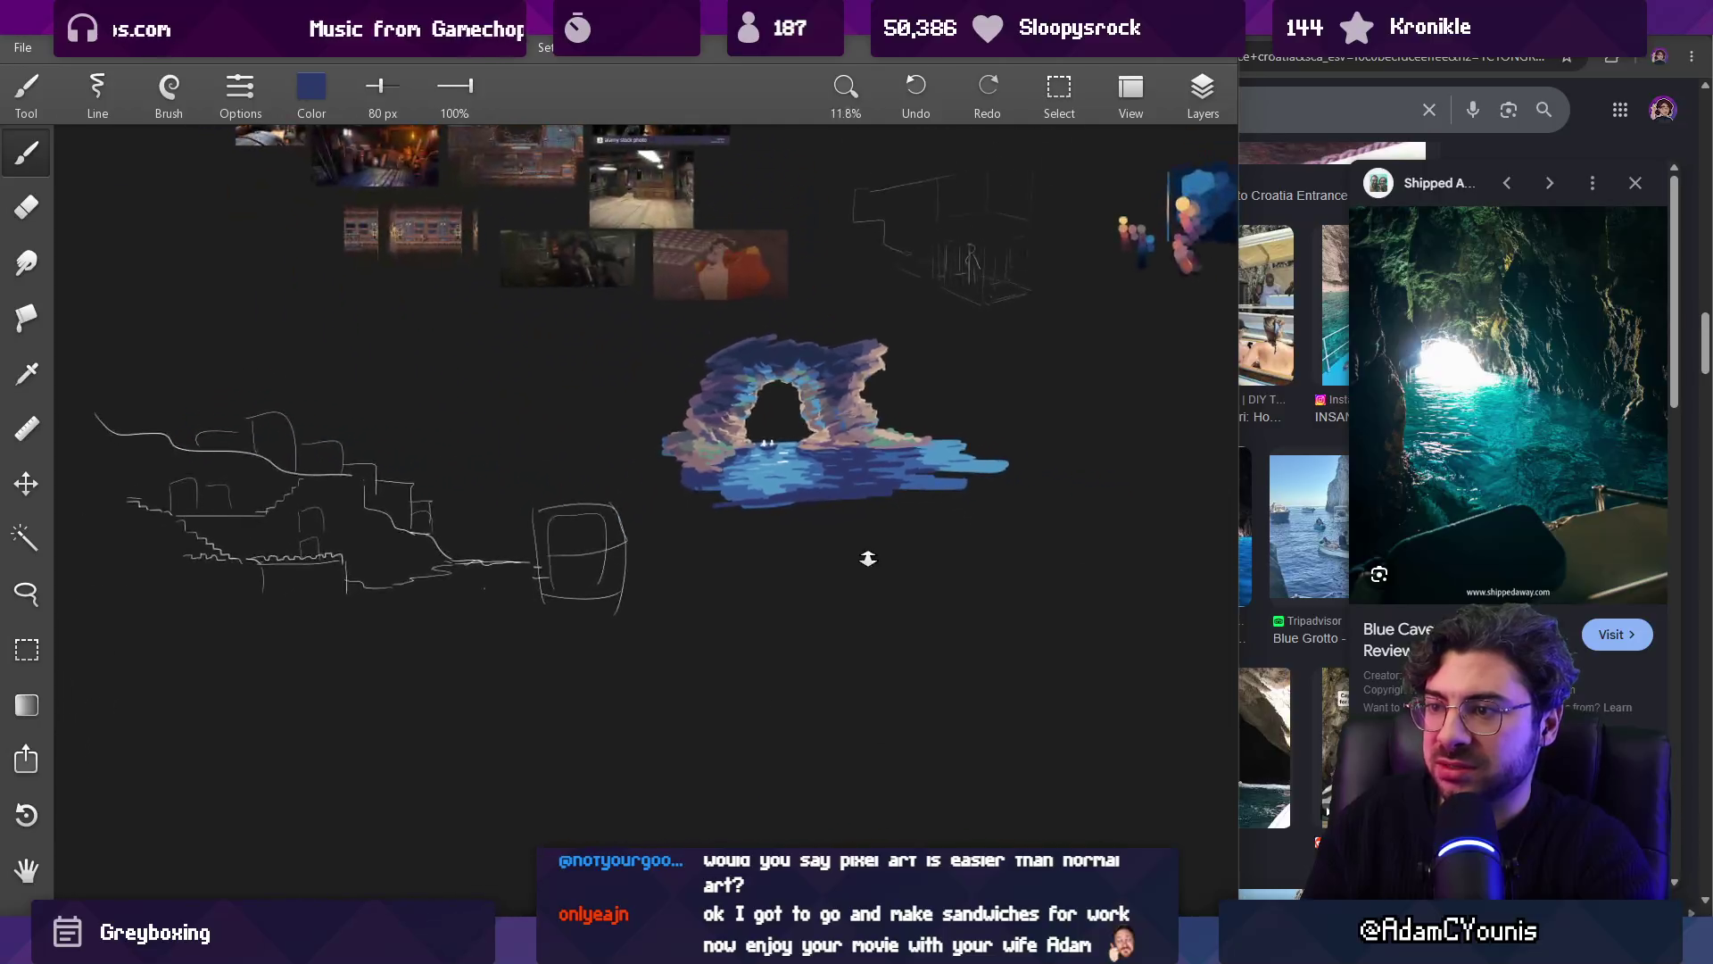
pyautogui.scroll(5, 765, 471)
pyautogui.moveTo(919, 464)
pyautogui.mouseDown()
pyautogui.moveTo(898, 489)
pyautogui.moveTo(971, 472)
pyautogui.moveTo(861, 505)
pyautogui.moveTo(994, 472)
pyautogui.moveTo(947, 477)
pyautogui.moveTo(1016, 504)
pyautogui.moveTo(981, 501)
pyautogui.moveTo(990, 446)
pyautogui.mouseUp()
# Step: Cover the pink rock tip with light blue, then shrink to a fine brush
pyautogui.scroll(-5, 1053, 465)
pyautogui.scroll(8, 1026, 482)
pyautogui.moveTo(1087, 396)
pyautogui.mouseDown()
pyautogui.moveTo(1044, 348)
pyautogui.moveTo(1002, 356)
pyautogui.moveTo(1106, 392)
pyautogui.mouseUp()
pyautogui.moveTo(1035, 386)
pyautogui.mouseDown()
pyautogui.moveTo(1112, 384)
pyautogui.moveTo(925, 467)
pyautogui.moveTo(893, 454)
pyautogui.mouseUp()
pyautogui.press('e')
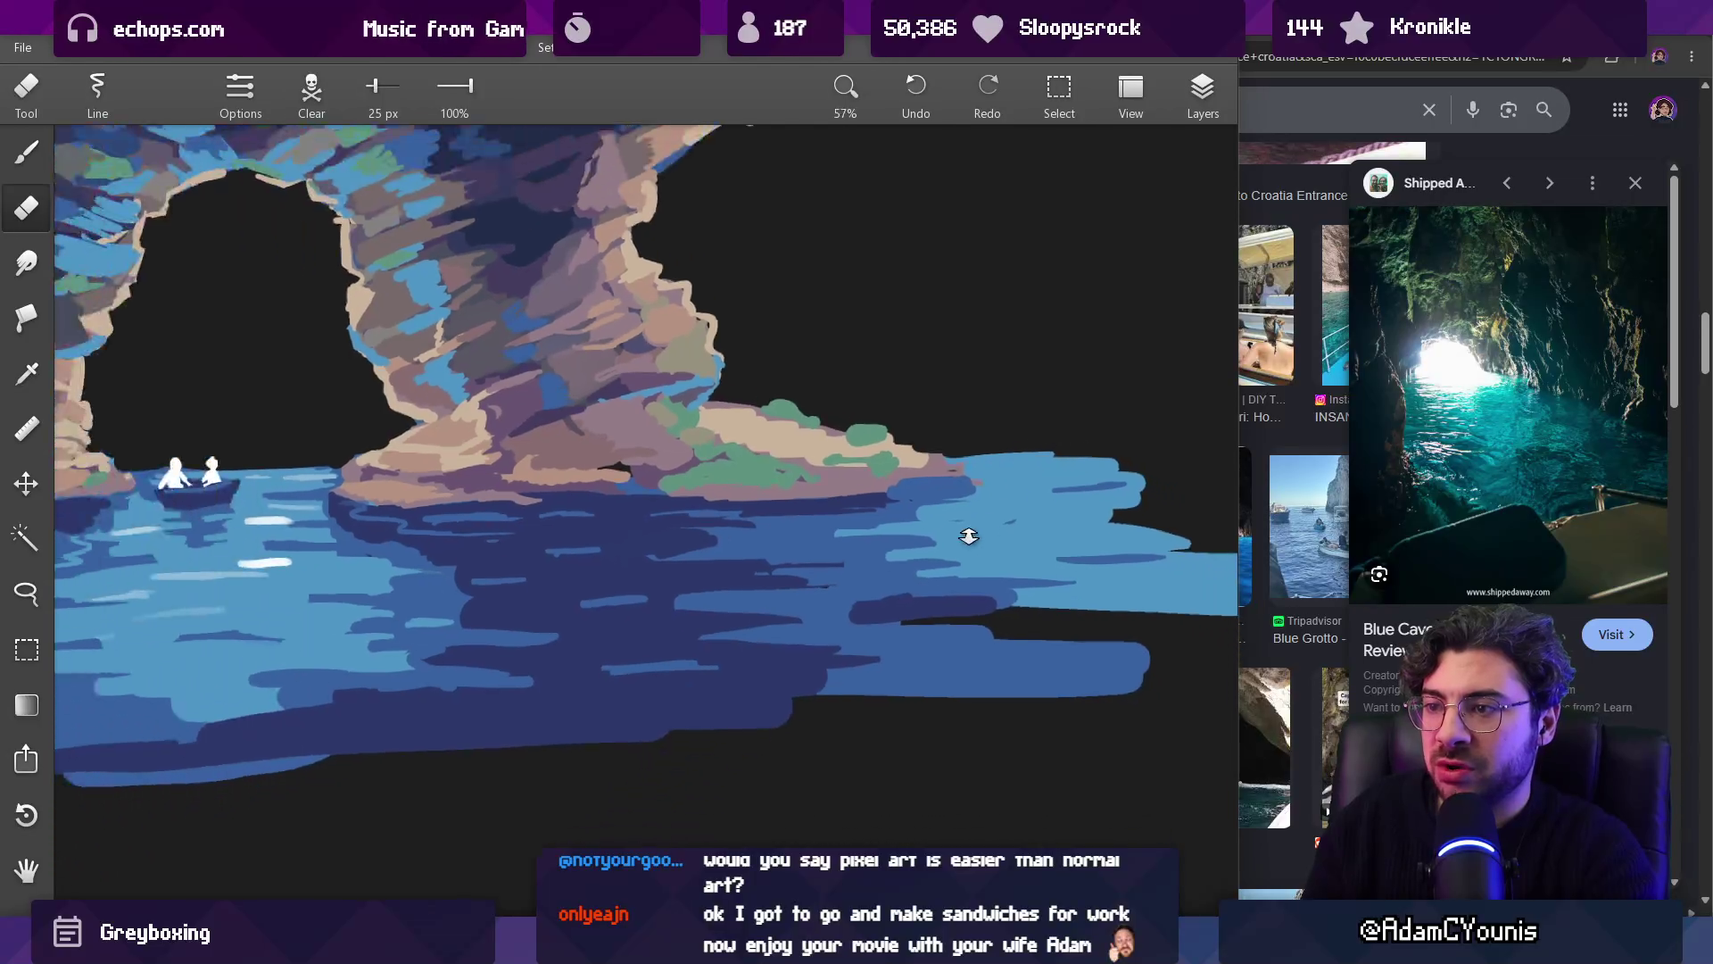
pyautogui.press('b')
pyautogui.press('[')
pyautogui.press('[')
pyautogui.press('[')
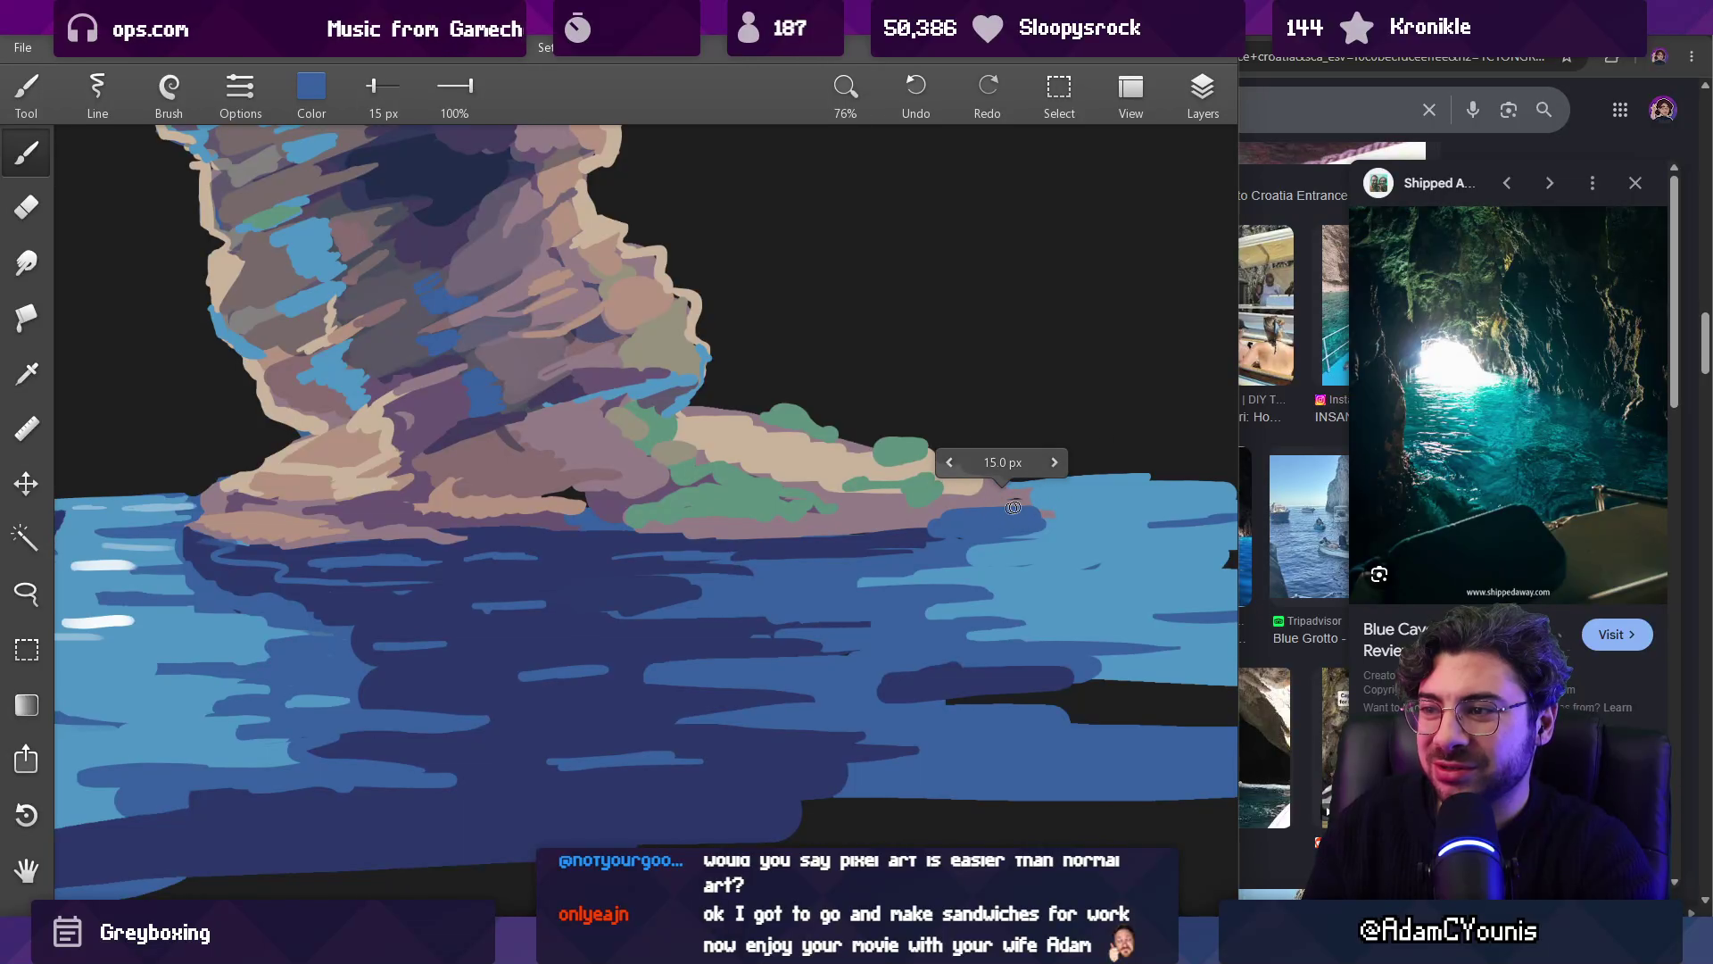
# Step: Paint short navy strokes along the right shoreline water
pyautogui.moveTo(1031, 477); pyautogui.dragTo(963, 498)
pyautogui.moveTo(745, 536); pyautogui.dragTo(337, 555)
pyautogui.press(']')
pyautogui.press(']')
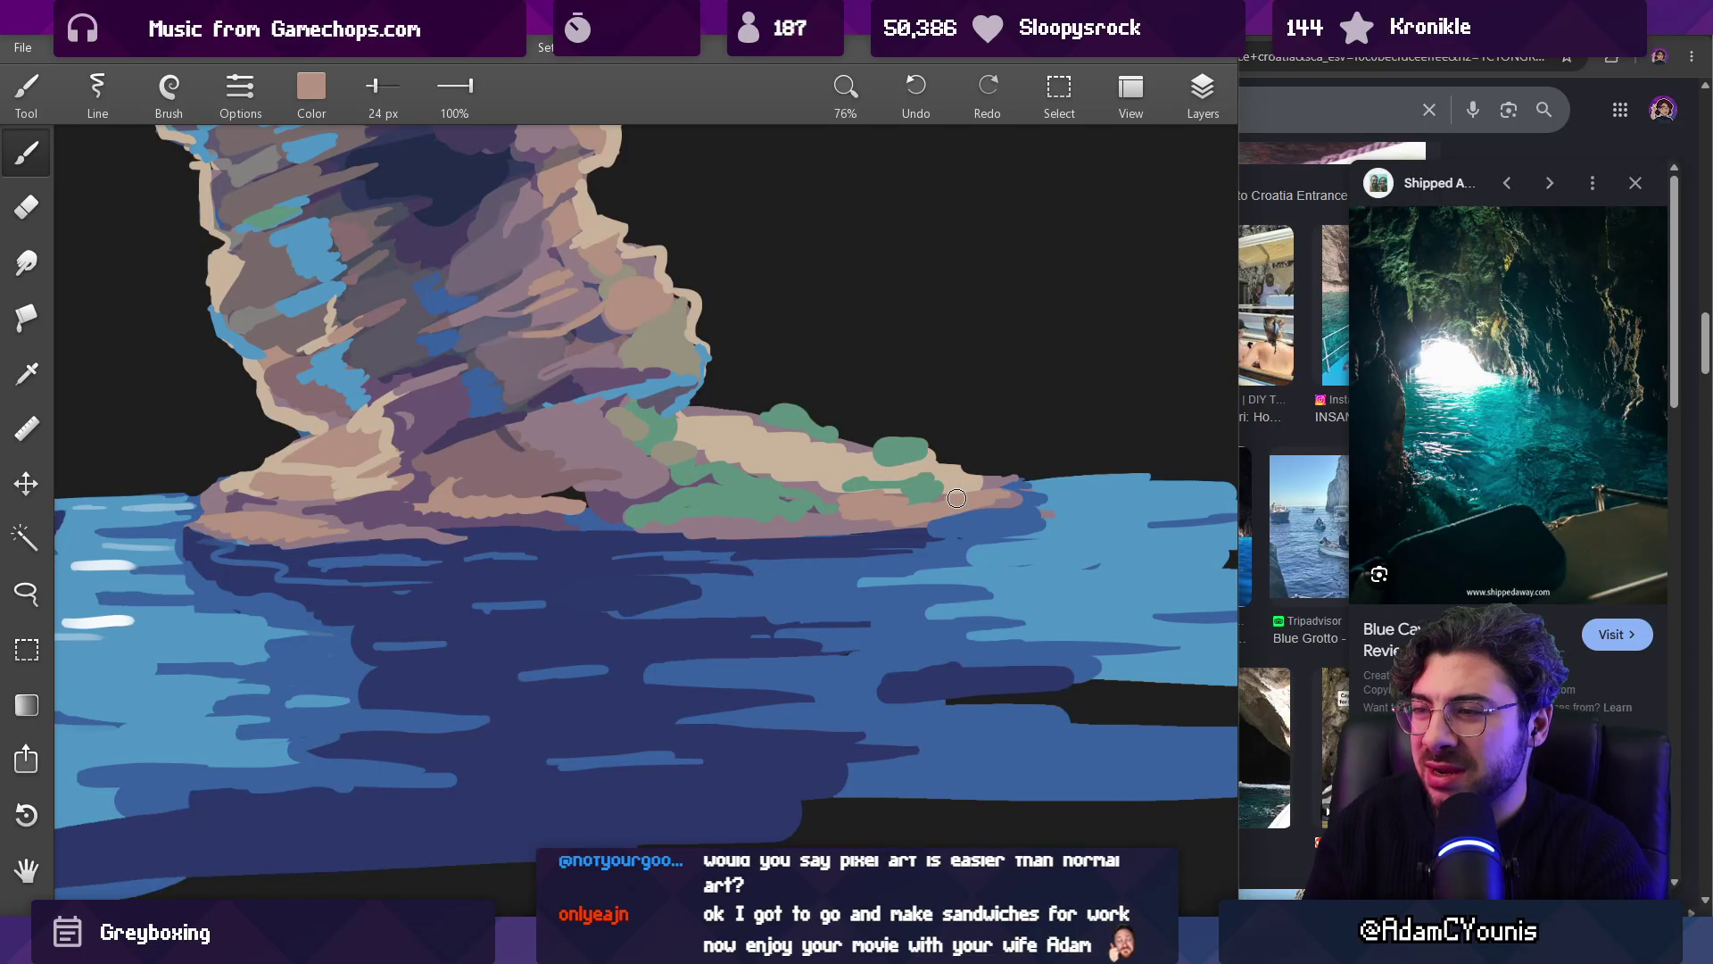
pyautogui.moveTo(992, 478); pyautogui.dragTo(968, 510)
pyautogui.moveTo(992, 509); pyautogui.dragTo(960, 518)
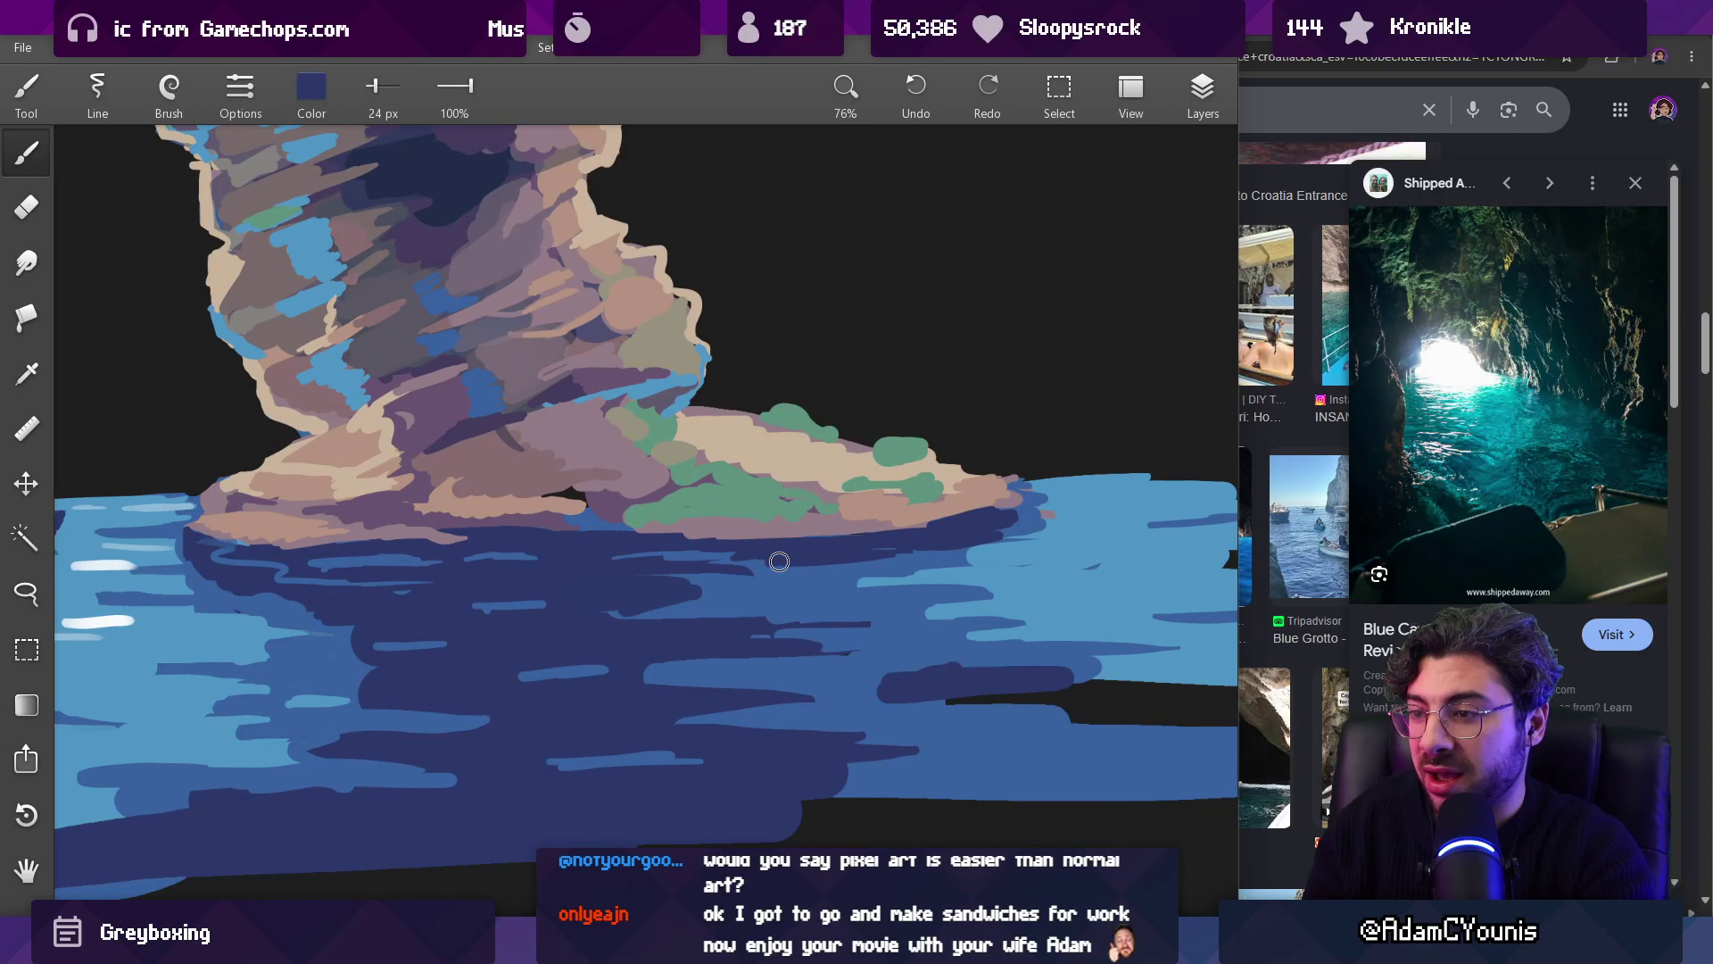
# Step: Cover the dark shoreline streak with medium and light blue strokes
pyautogui.moveTo(813, 562); pyautogui.dragTo(841, 585)
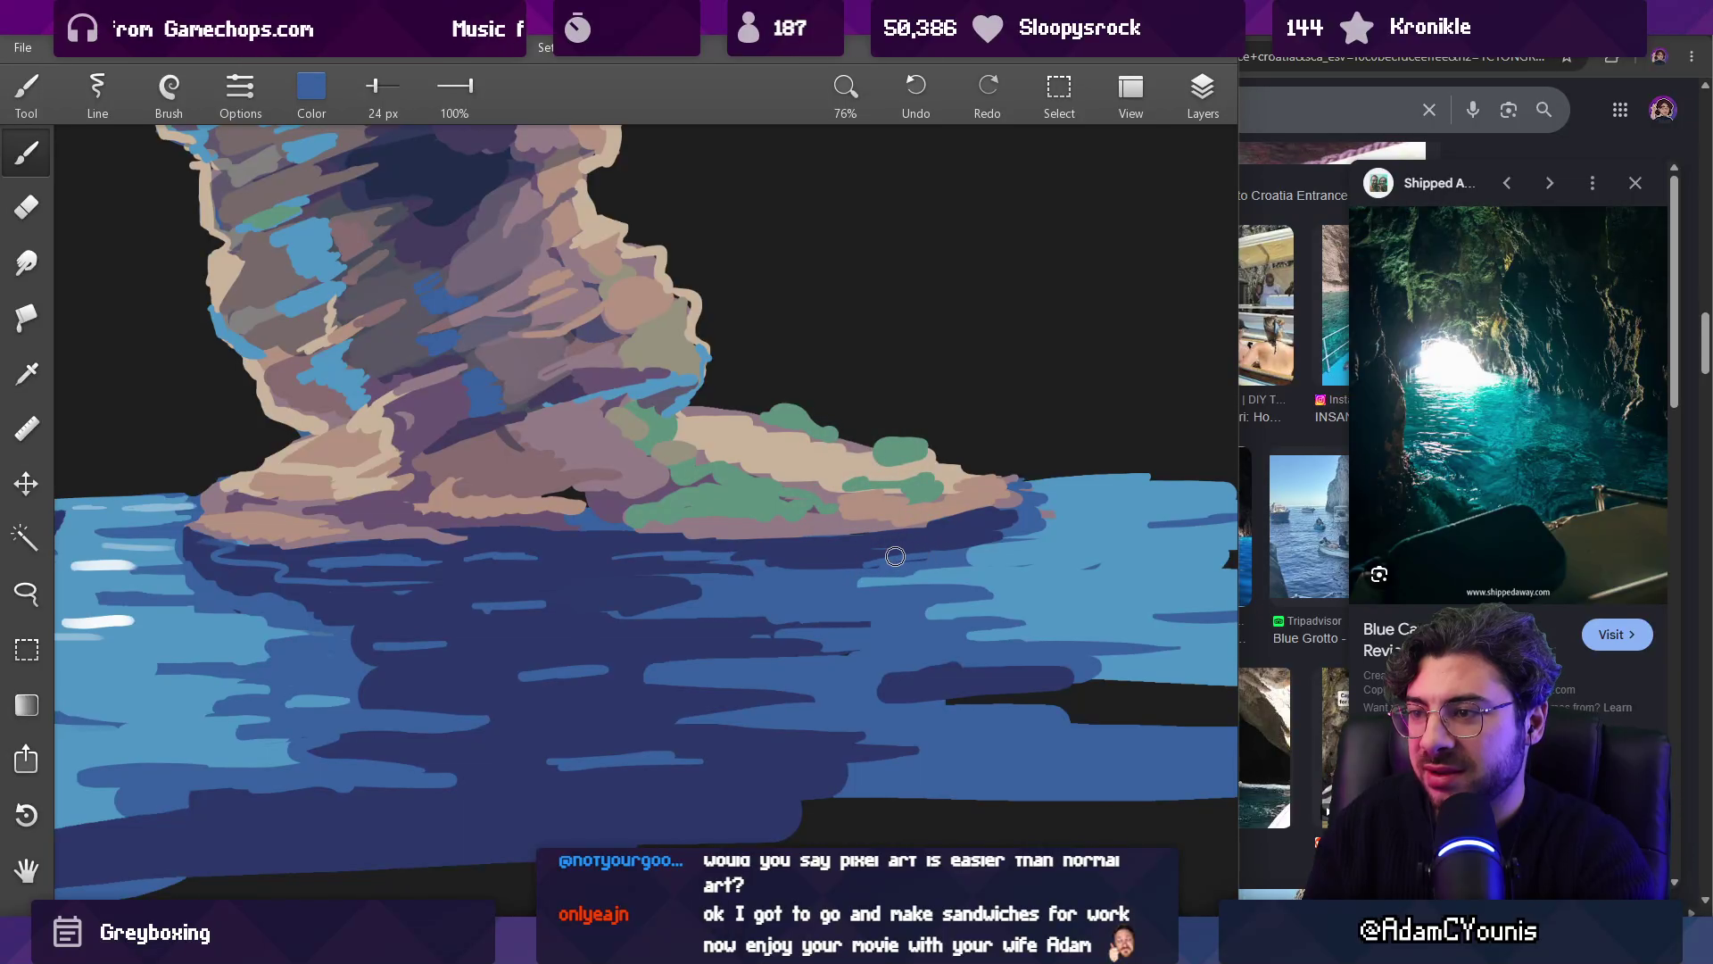
pyautogui.moveTo(1106, 511); pyautogui.dragTo(1106, 511)
pyautogui.moveTo(1093, 513); pyautogui.dragTo(1003, 536)
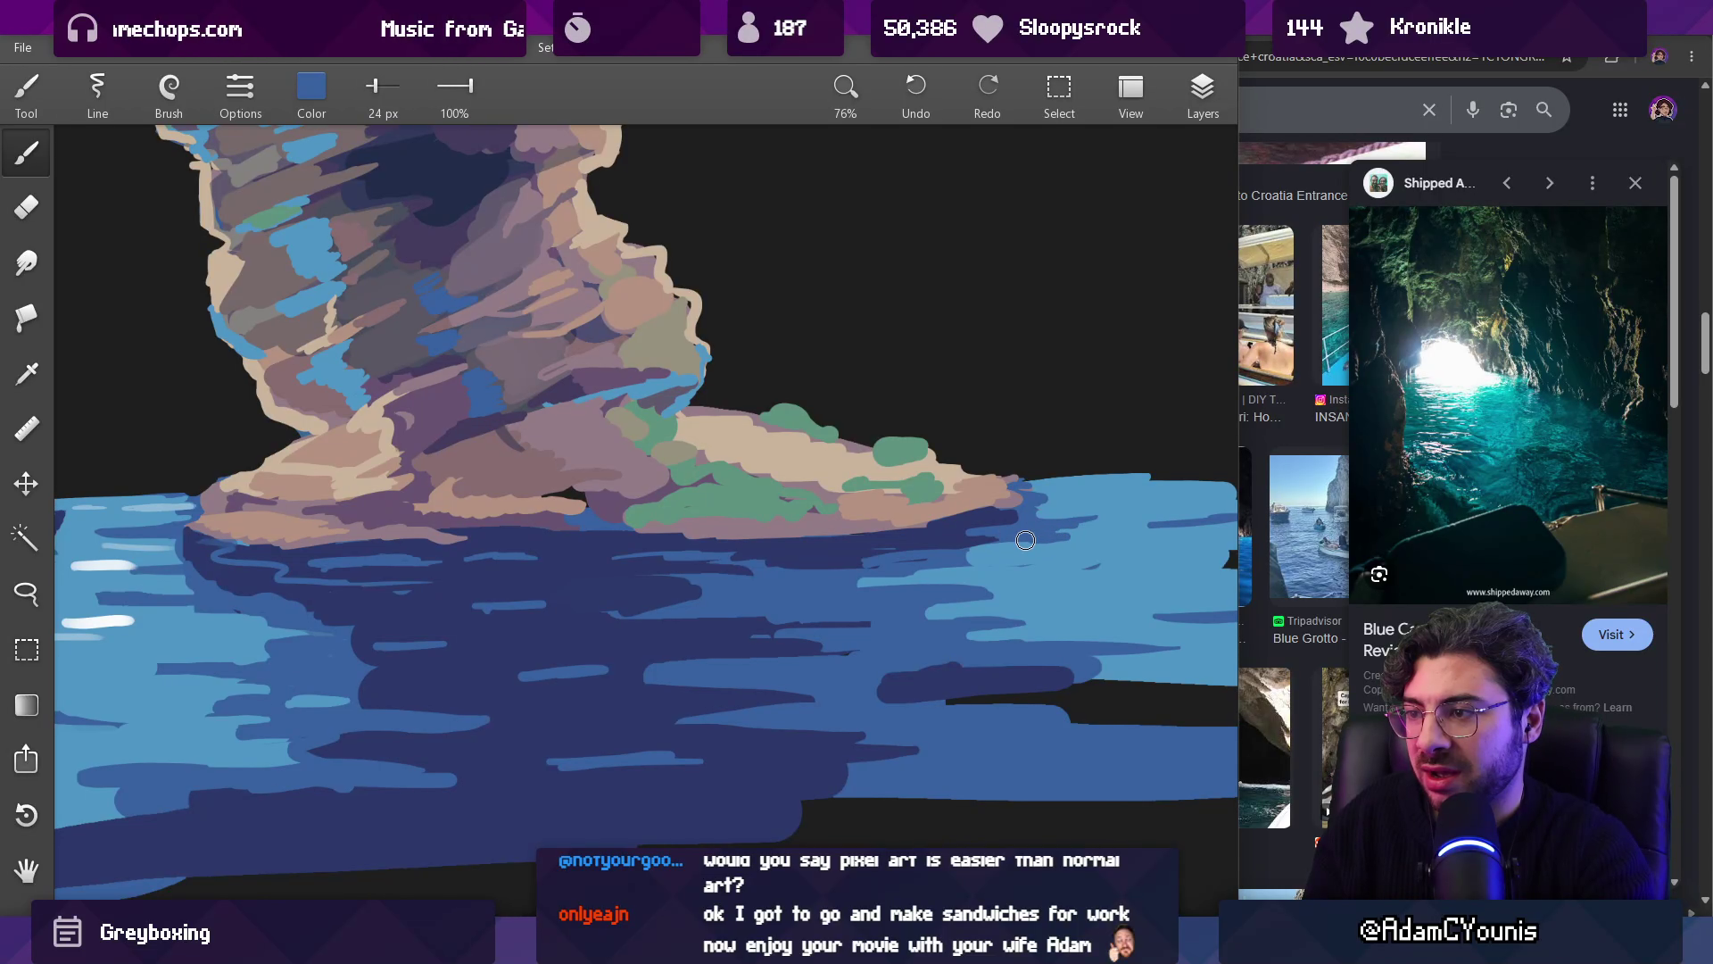
pyautogui.click(1040, 586)
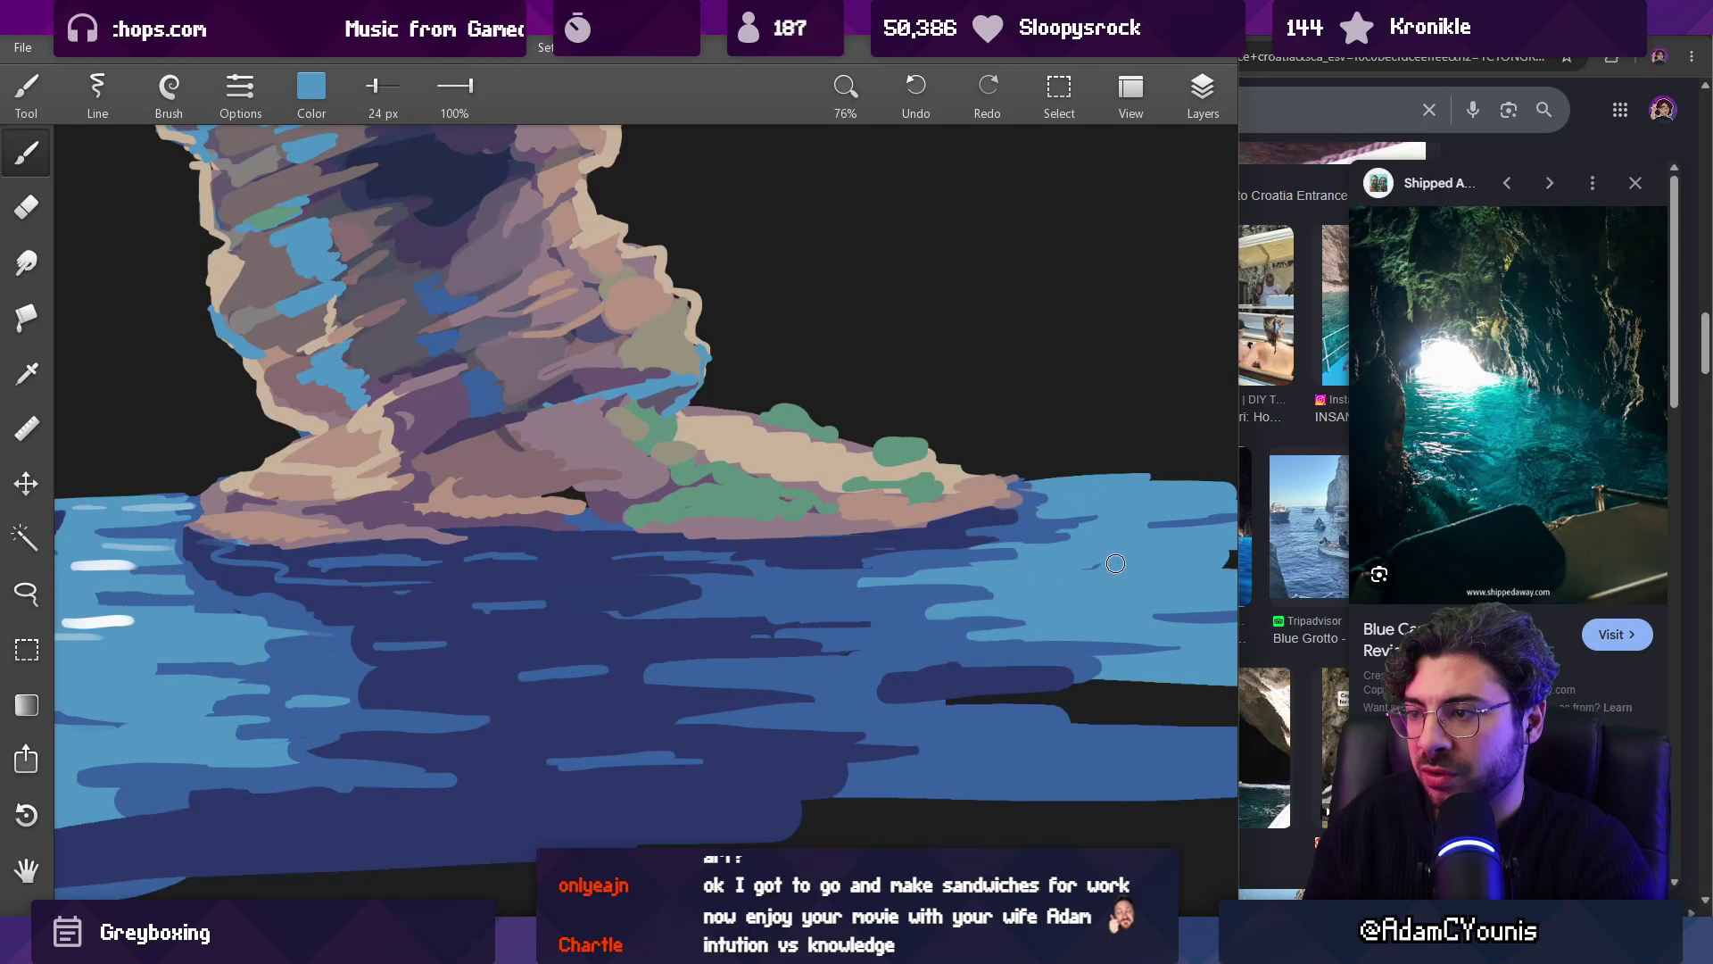
pyautogui.moveTo(1102, 558); pyautogui.dragTo(910, 540)
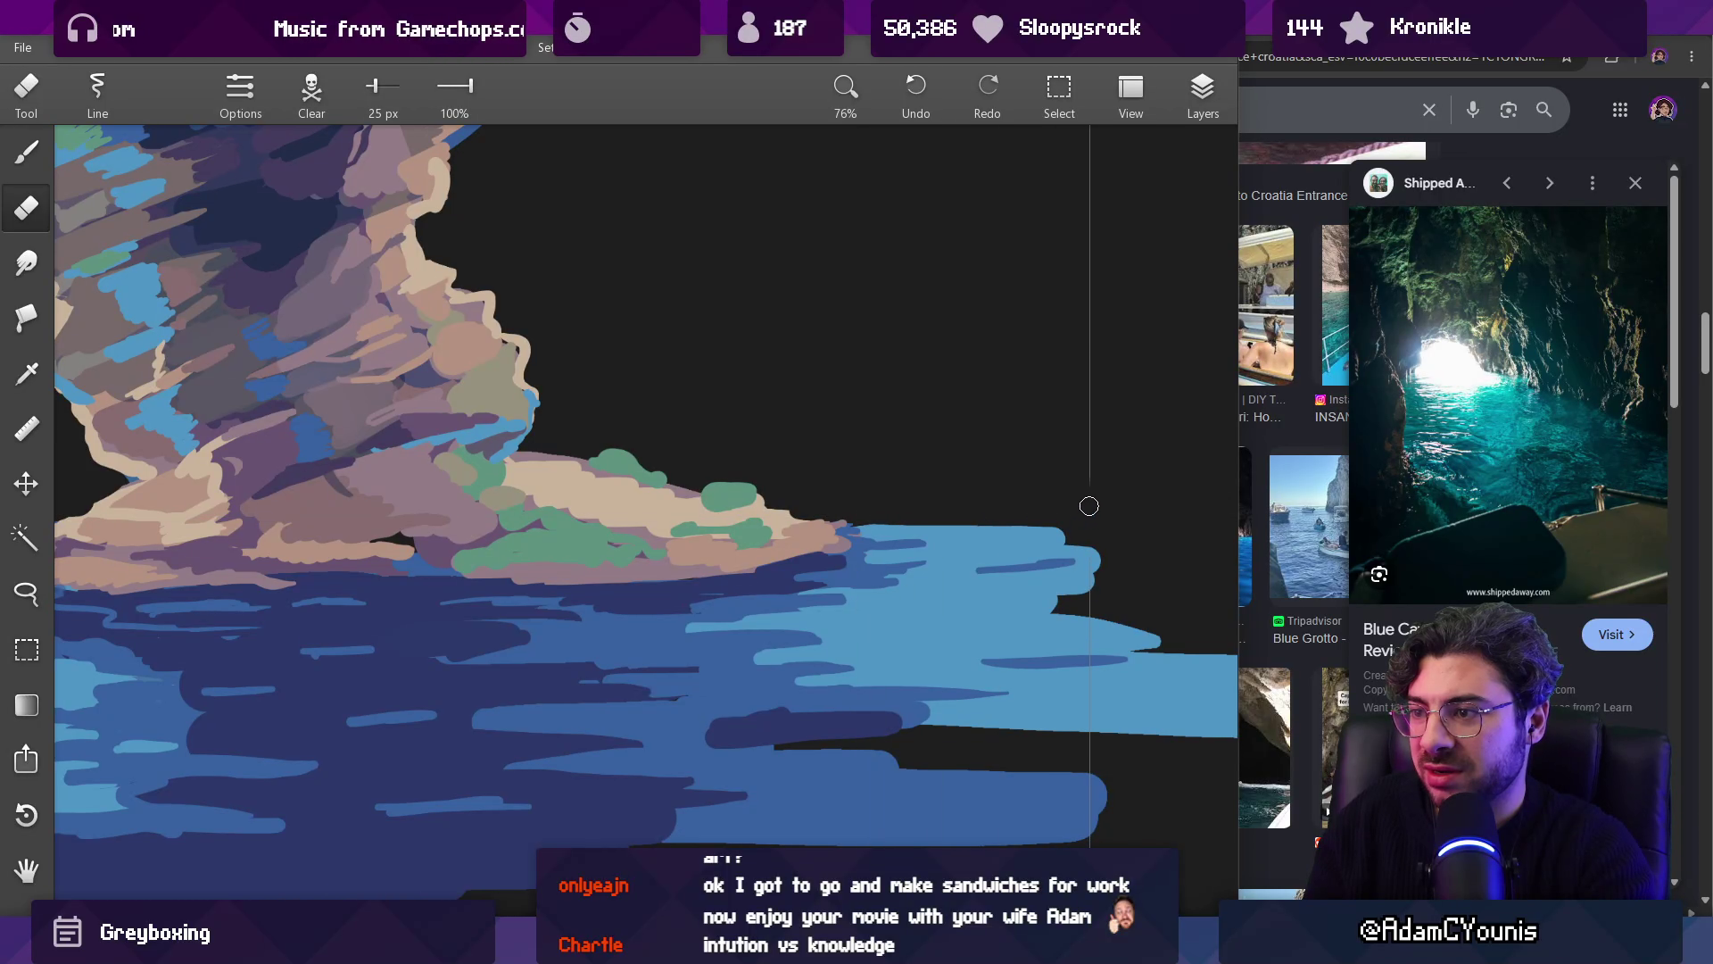
pyautogui.scroll(-5, 1027, 544)
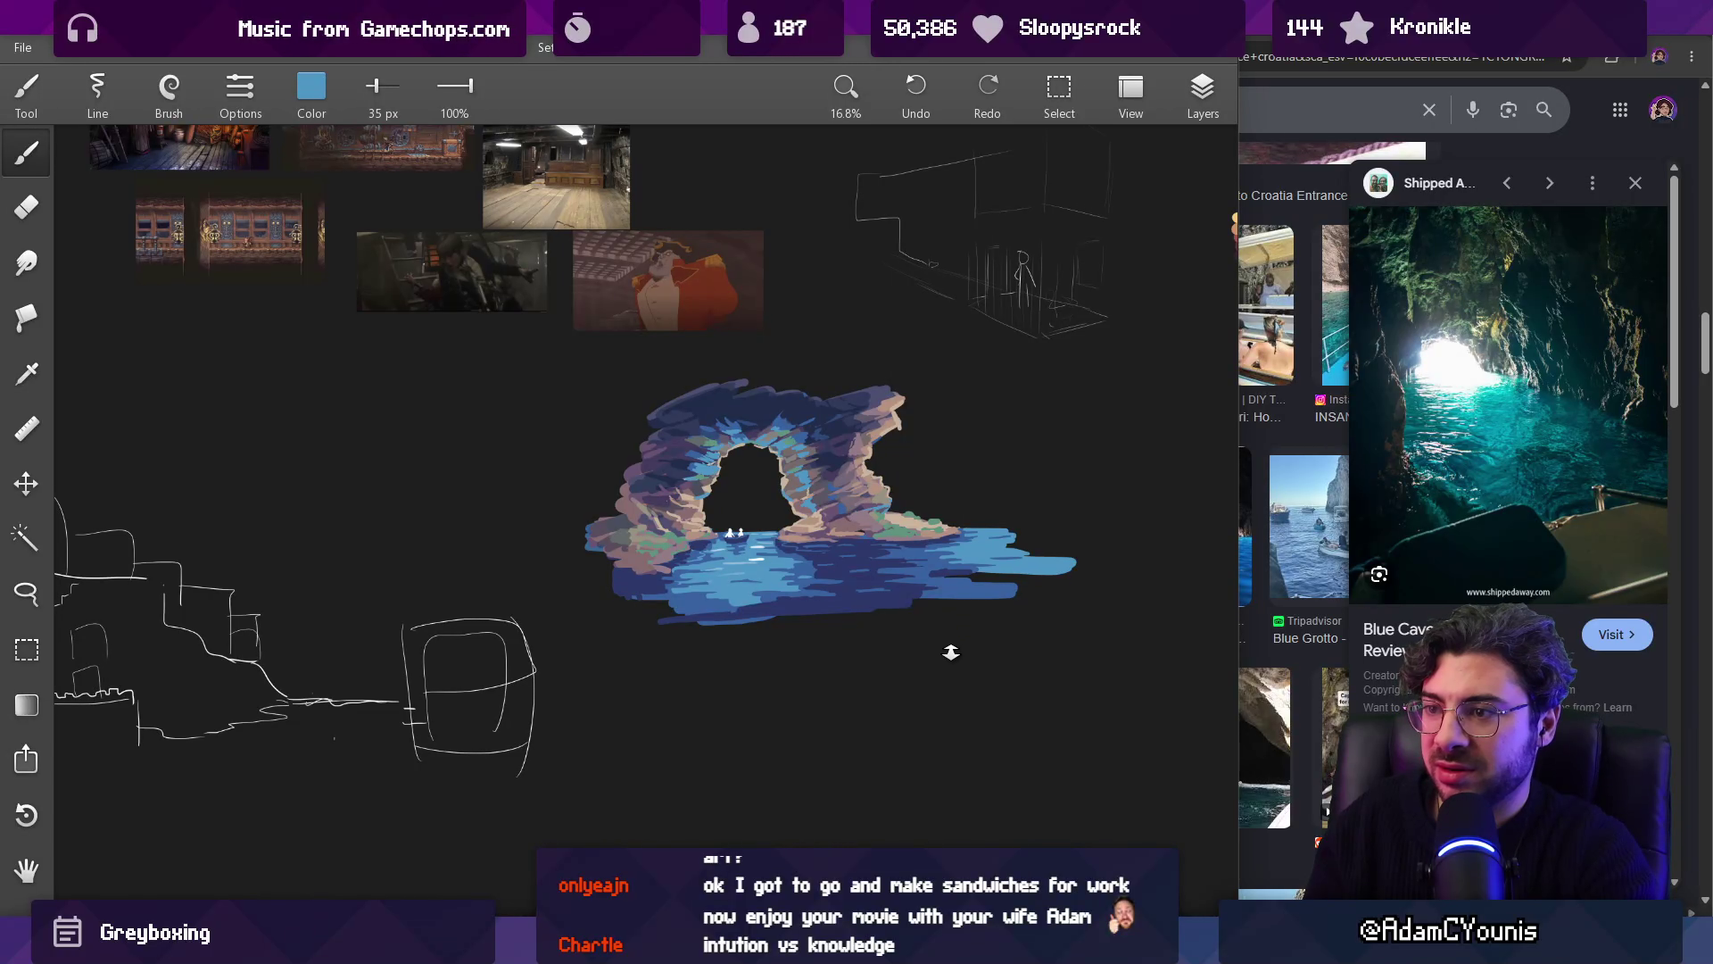
# Step: Sample mauve and paint mauve strokes on the lower-left rock
pyautogui.scroll(3, 667, 541)
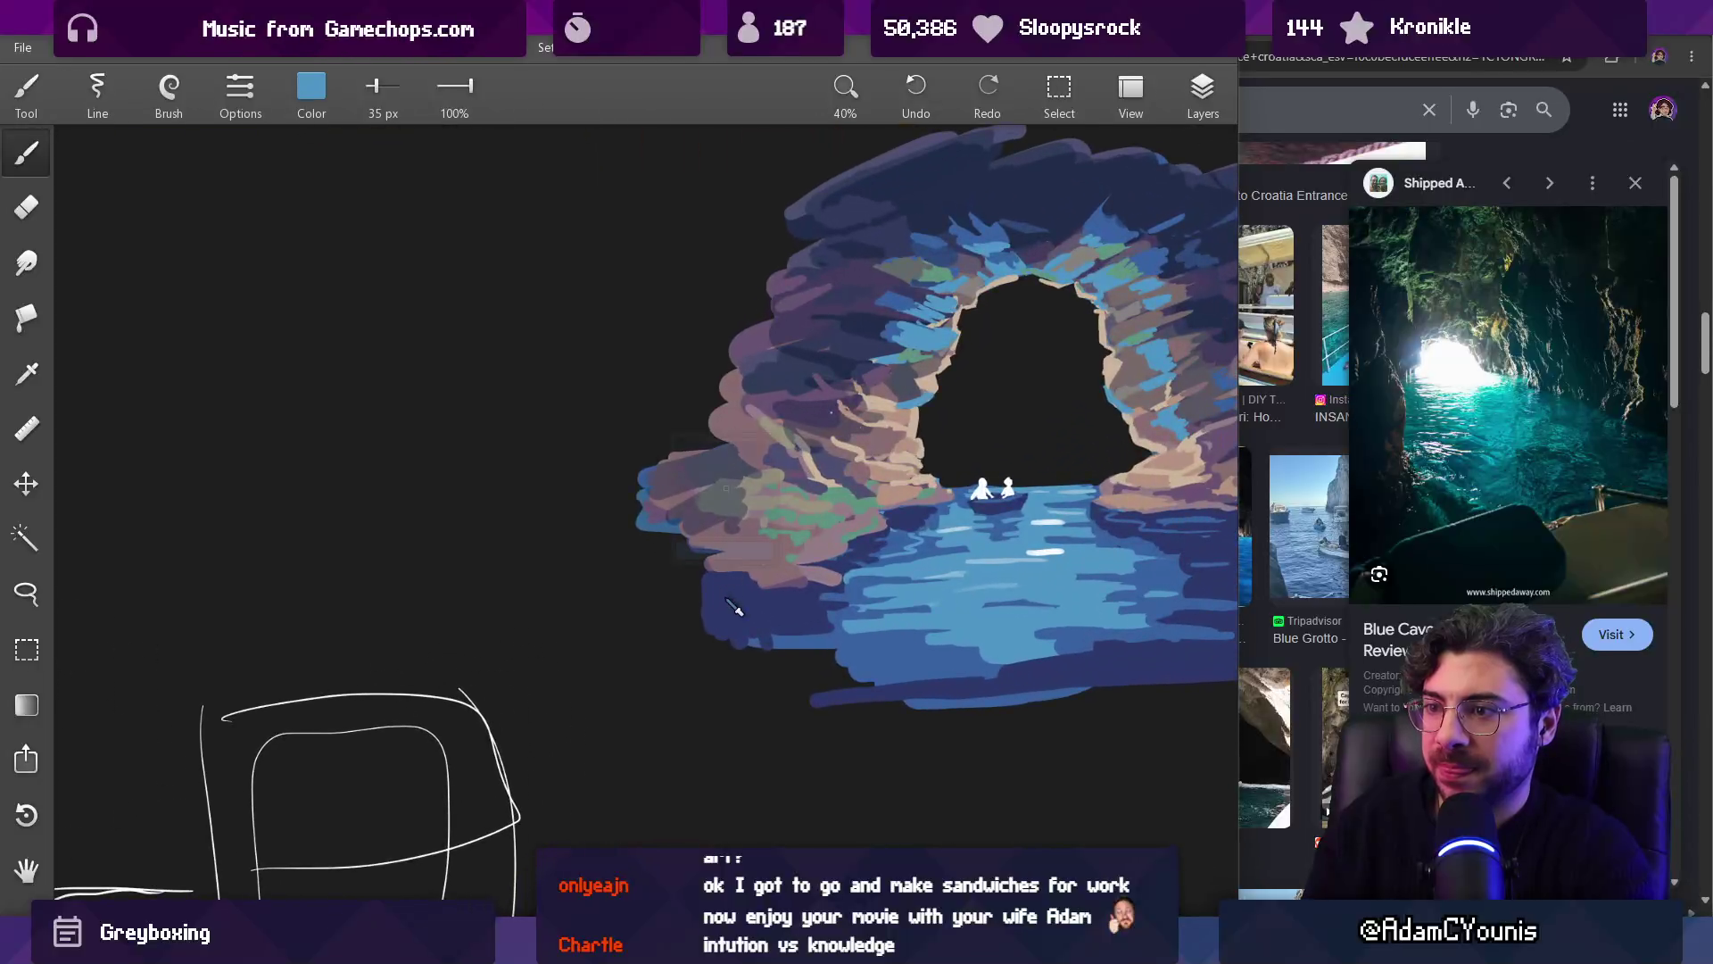
pyautogui.moveTo(719, 537); pyautogui.dragTo(719, 537)
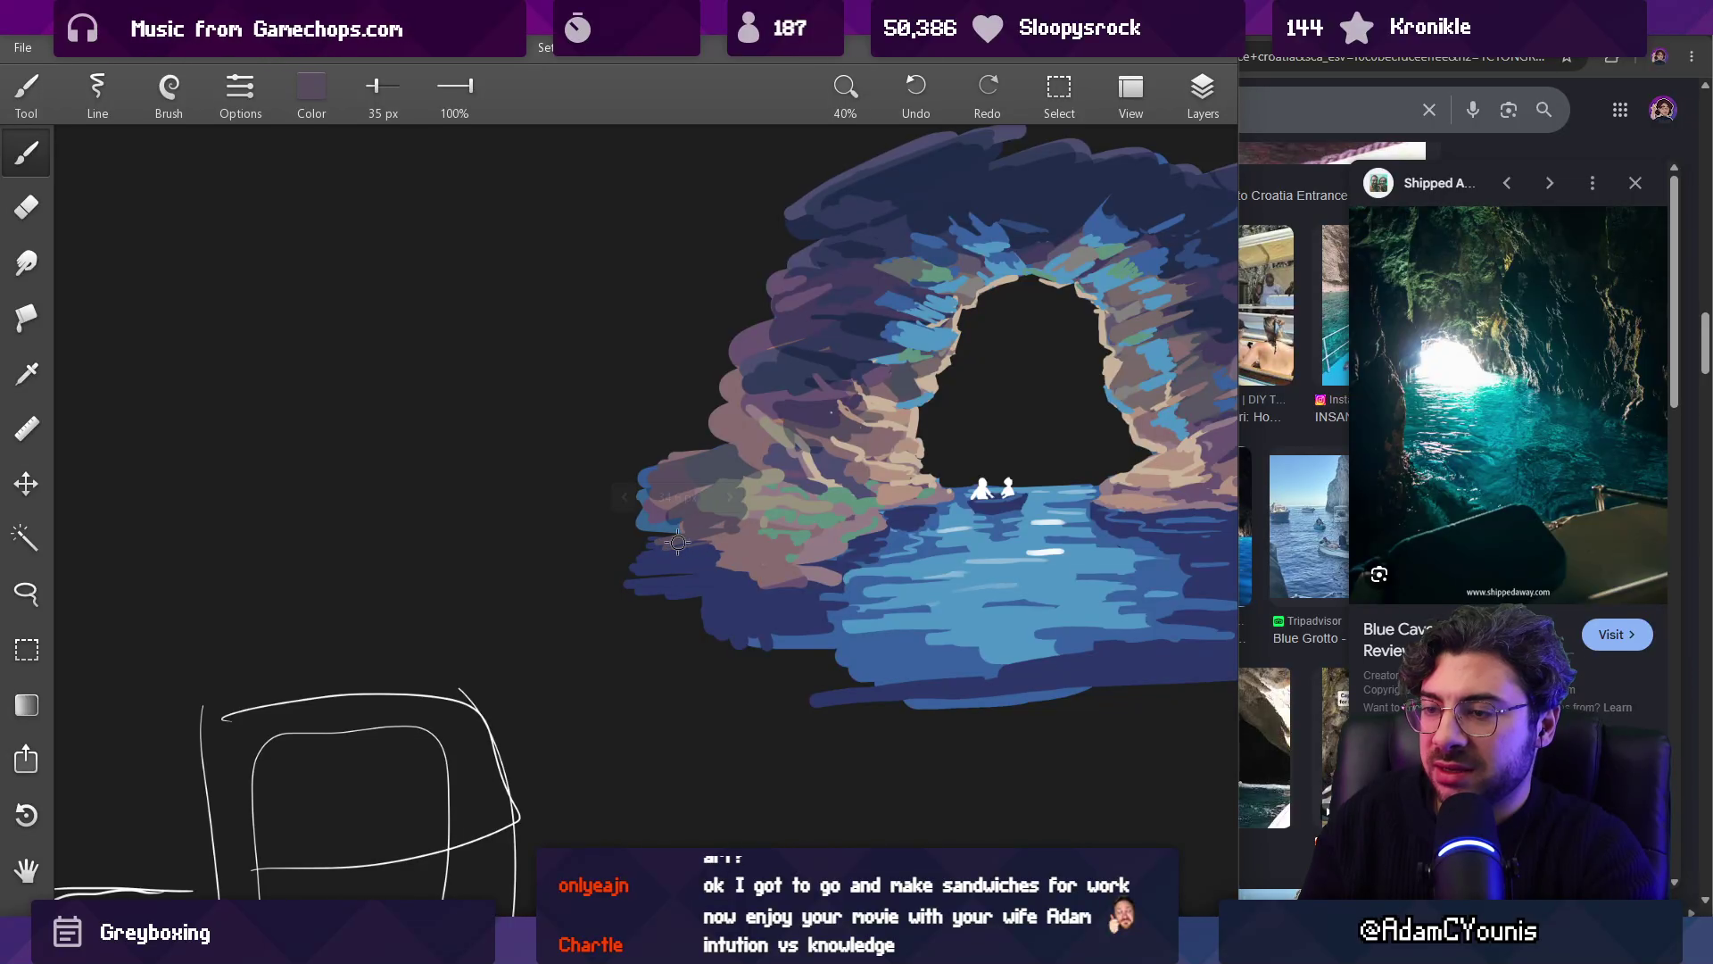
pyautogui.scroll(-5, 685, 551)
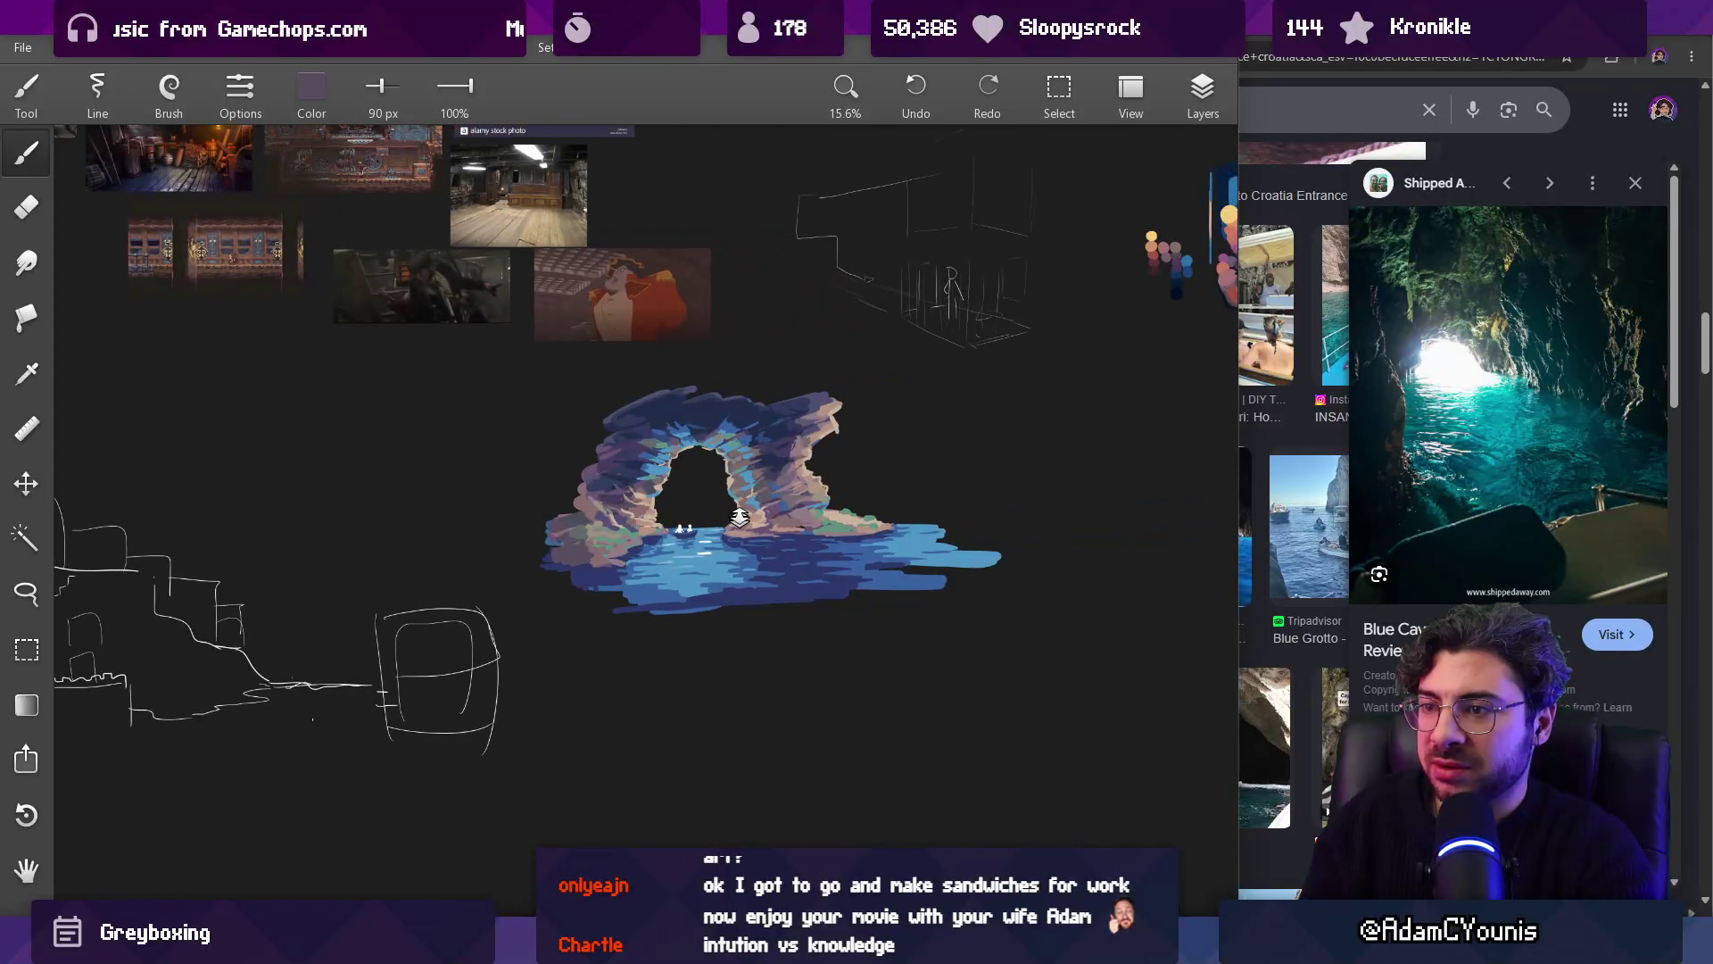
pyautogui.scroll(4, 731, 417)
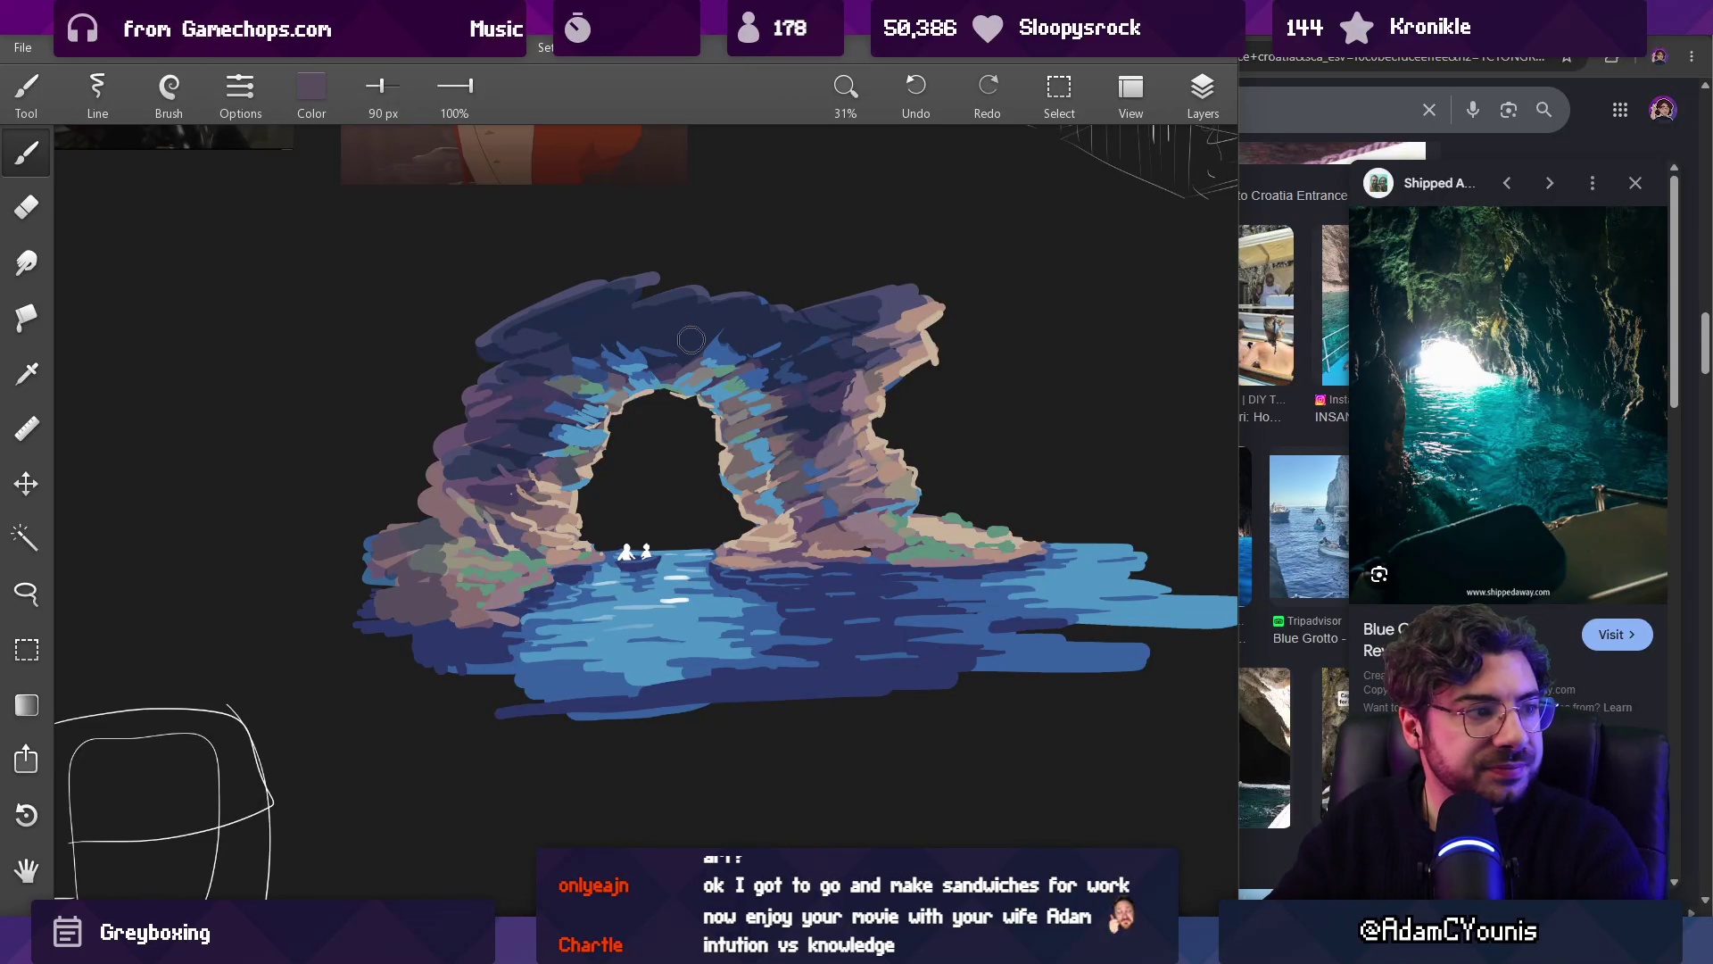
pyautogui.scroll(2, 551, 553)
pyautogui.keyDown('alt'); pyautogui.click(418, 534); pyautogui.keyUp('alt')
pyautogui.moveTo(334, 656); pyautogui.dragTo(294, 629)
pyautogui.keyDown('alt'); pyautogui.moveTo(433, 635); pyautogui.dragTo(571, 522); pyautogui.keyUp('alt')
# Step: Paint tan strokes along the arch's left edge and lower-left rock shapes
pyautogui.moveTo(589, 526)
pyautogui.mouseDown()
pyautogui.moveTo(499, 446)
pyautogui.moveTo(535, 553)
pyautogui.mouseUp()
pyautogui.moveTo(392, 624)
pyautogui.mouseDown()
pyautogui.moveTo(294, 678)
pyautogui.moveTo(393, 714)
pyautogui.mouseUp()
pyautogui.moveTo(277, 696); pyautogui.dragTo(393, 732)
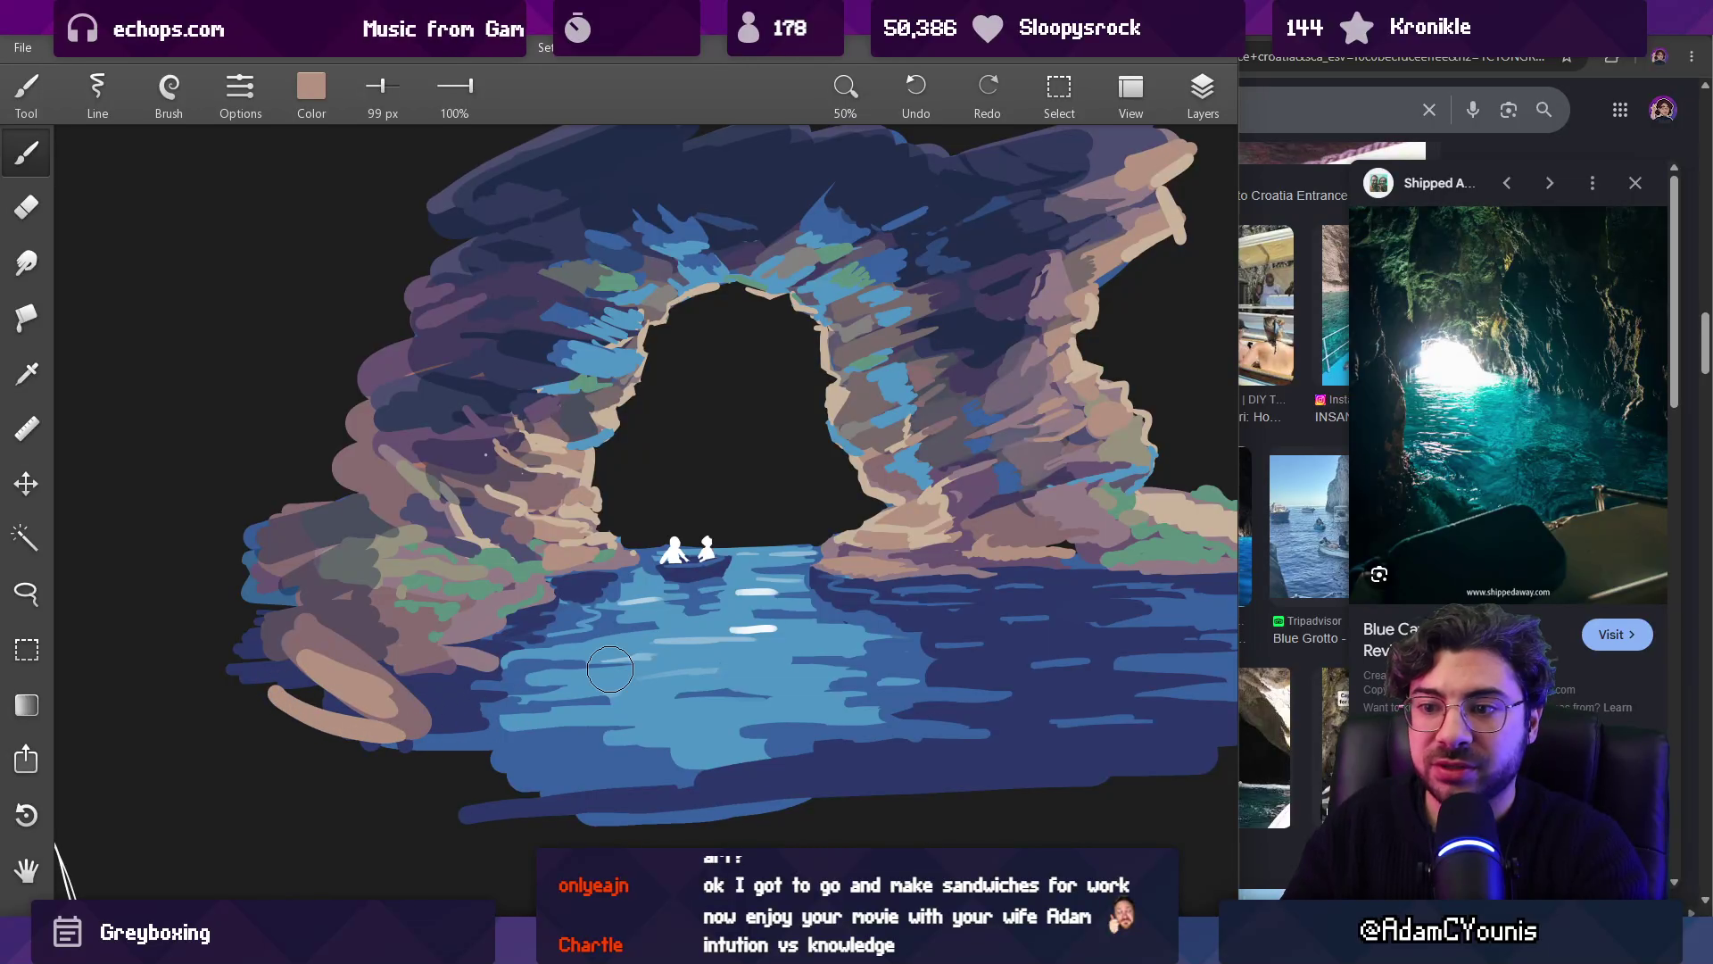
pyautogui.scroll(-3, 579, 683)
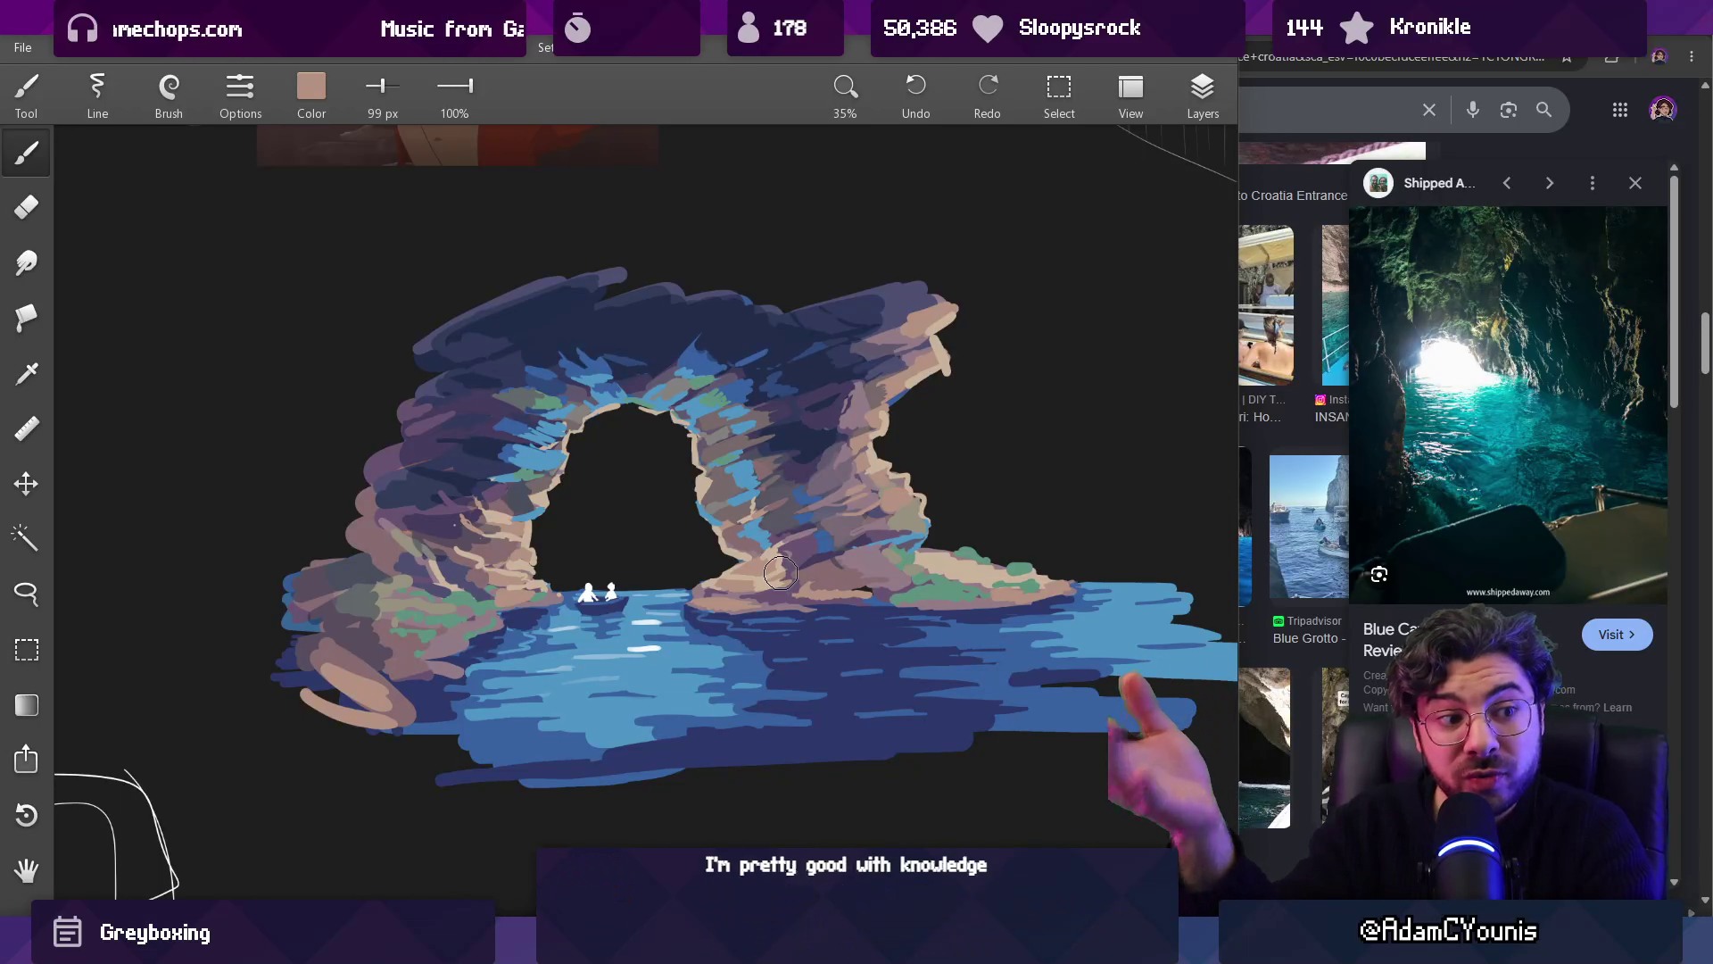
pyautogui.moveTo(407, 470)
pyautogui.mouseDown()
pyautogui.moveTo(339, 695)
pyautogui.moveTo(357, 600)
pyautogui.moveTo(410, 580)
pyautogui.mouseUp()
pyautogui.scroll(3, 406, 533)
# Step: Add dark shadow strokes and tan dabs to the lower-left rocks
pyautogui.moveTo(267, 655); pyautogui.dragTo(410, 661)
pyautogui.moveTo(295, 705)
pyautogui.mouseDown()
pyautogui.moveTo(394, 747)
pyautogui.moveTo(438, 724)
pyautogui.moveTo(354, 767)
pyautogui.moveTo(280, 765)
pyautogui.mouseUp()
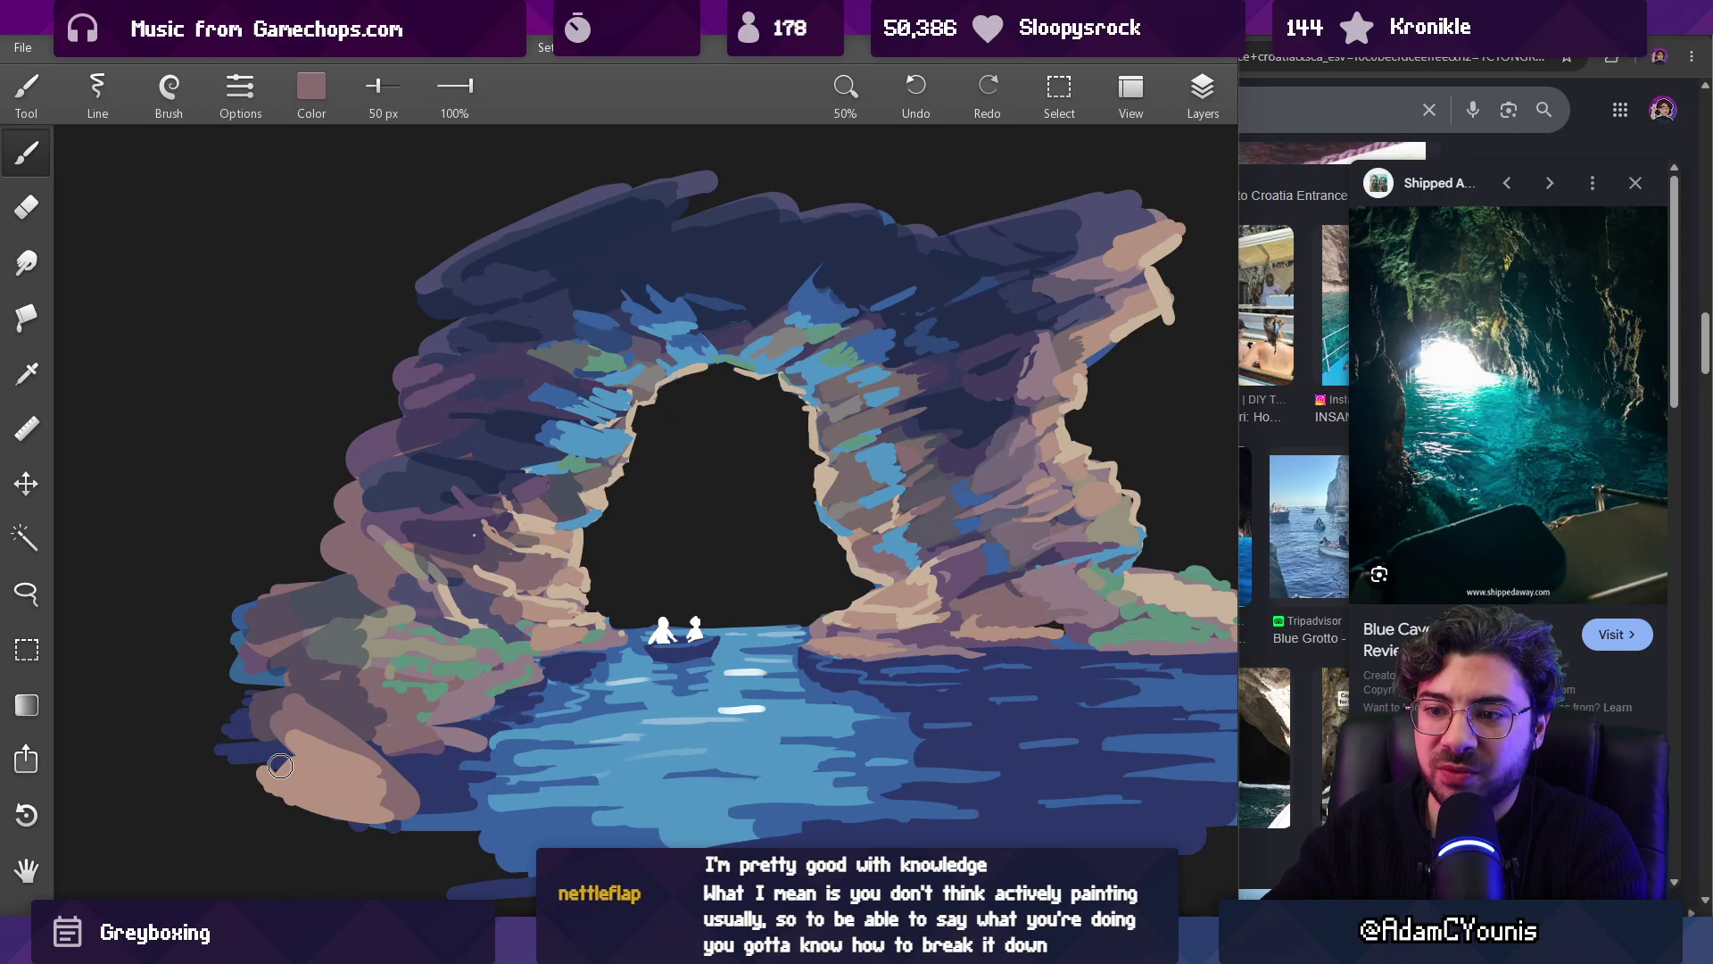
pyautogui.moveTo(393, 797); pyautogui.dragTo(362, 781)
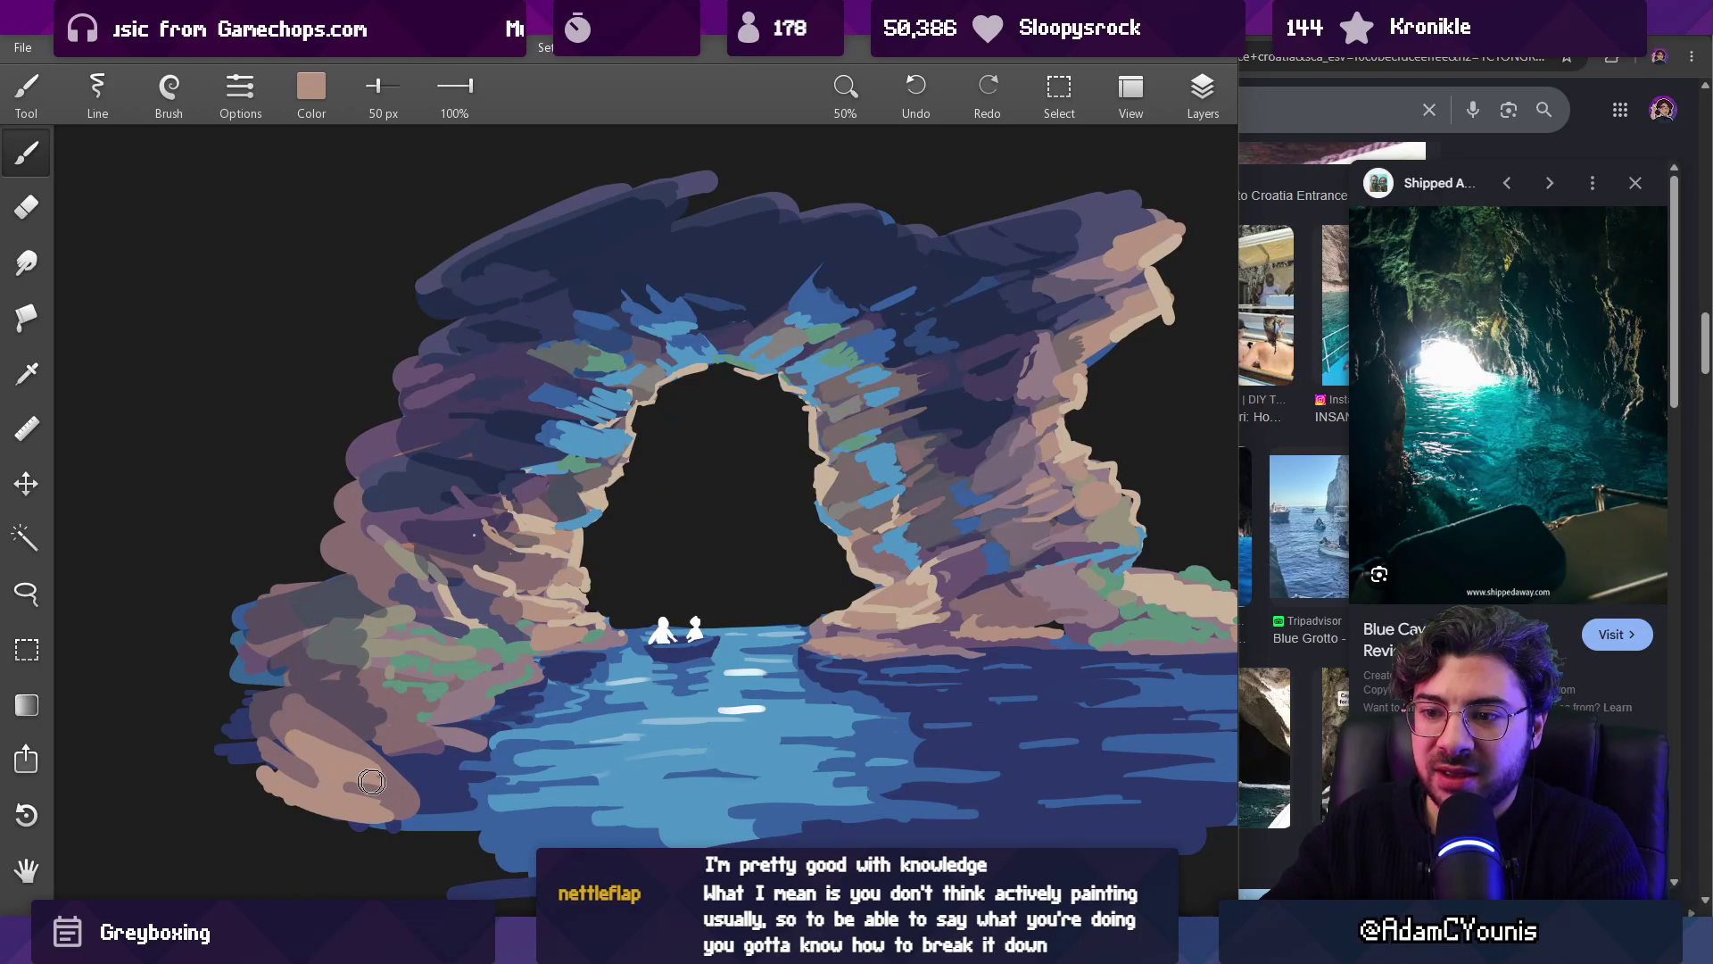
pyautogui.click(370, 738)
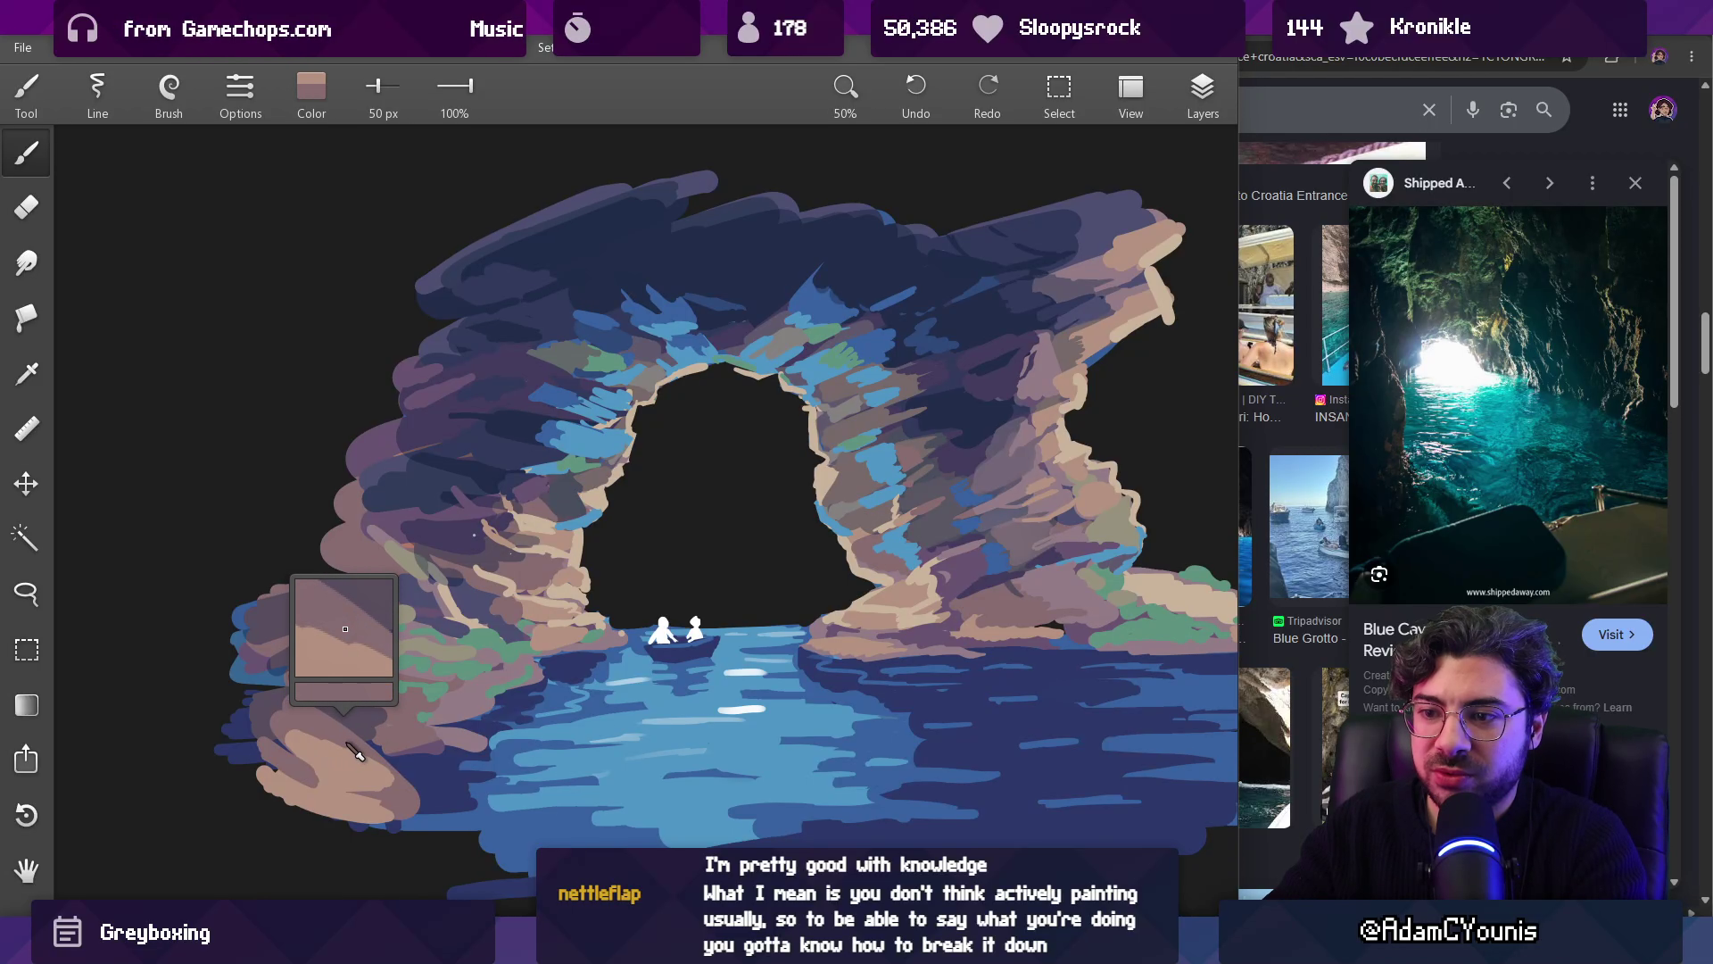
pyautogui.click(348, 727)
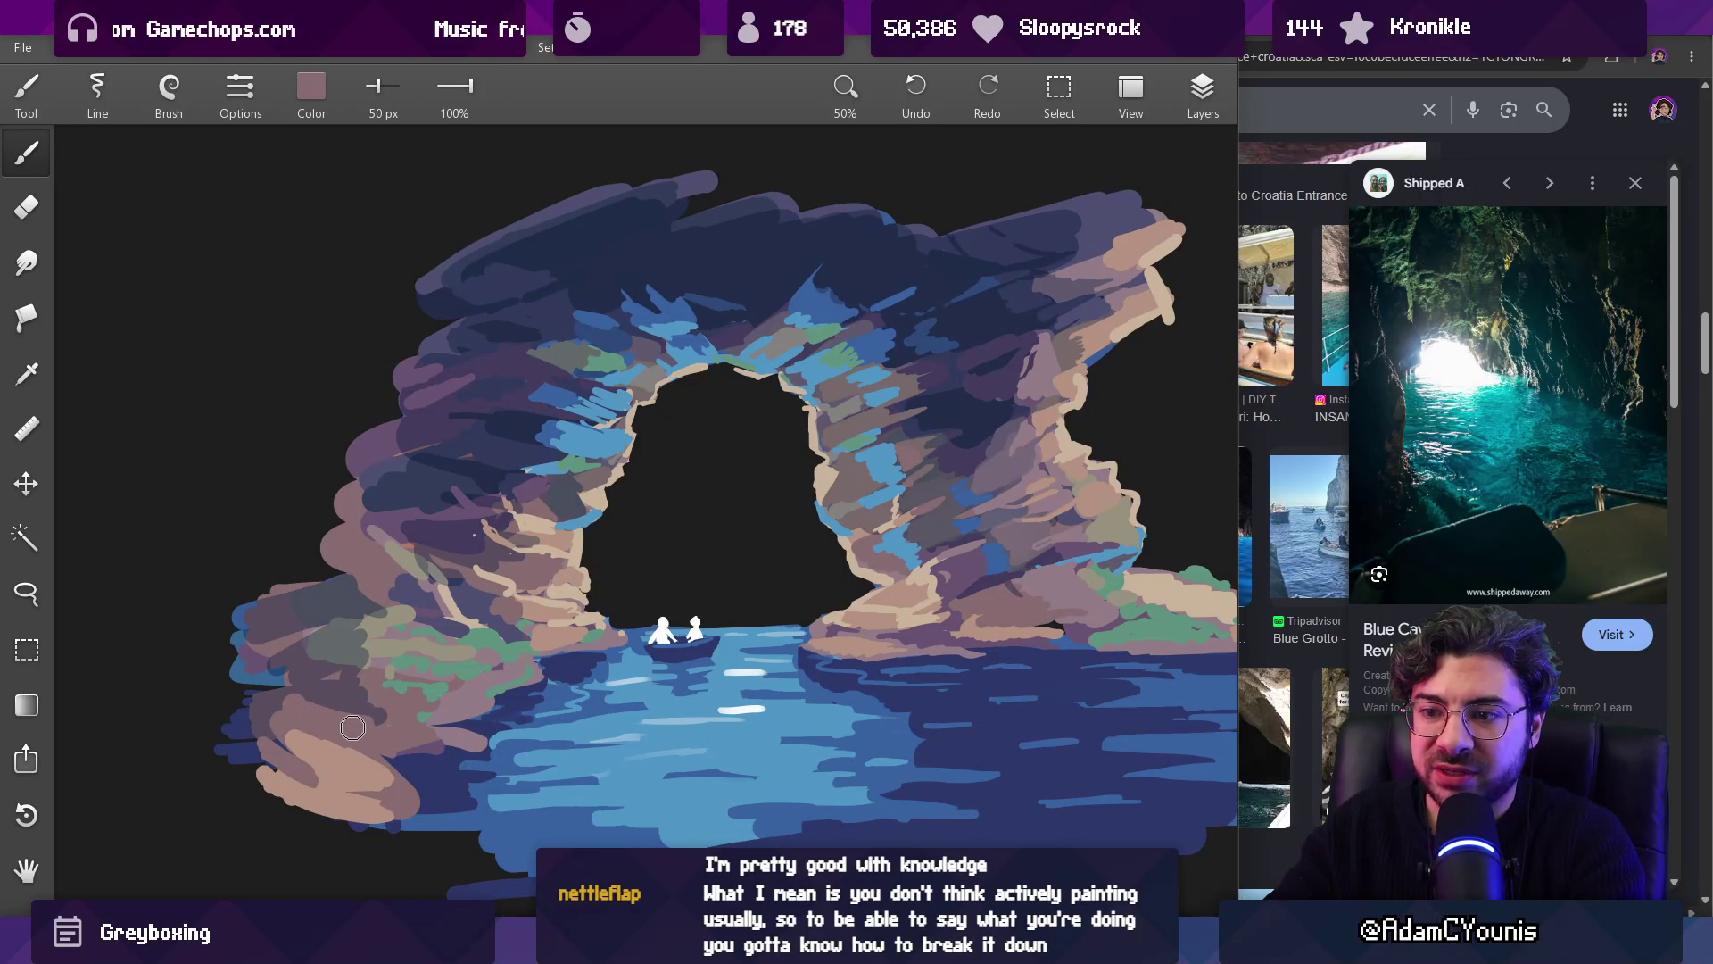
pyautogui.scroll(-3, 471, 637)
pyautogui.scroll(5, 452, 601)
pyautogui.click(365, 636)
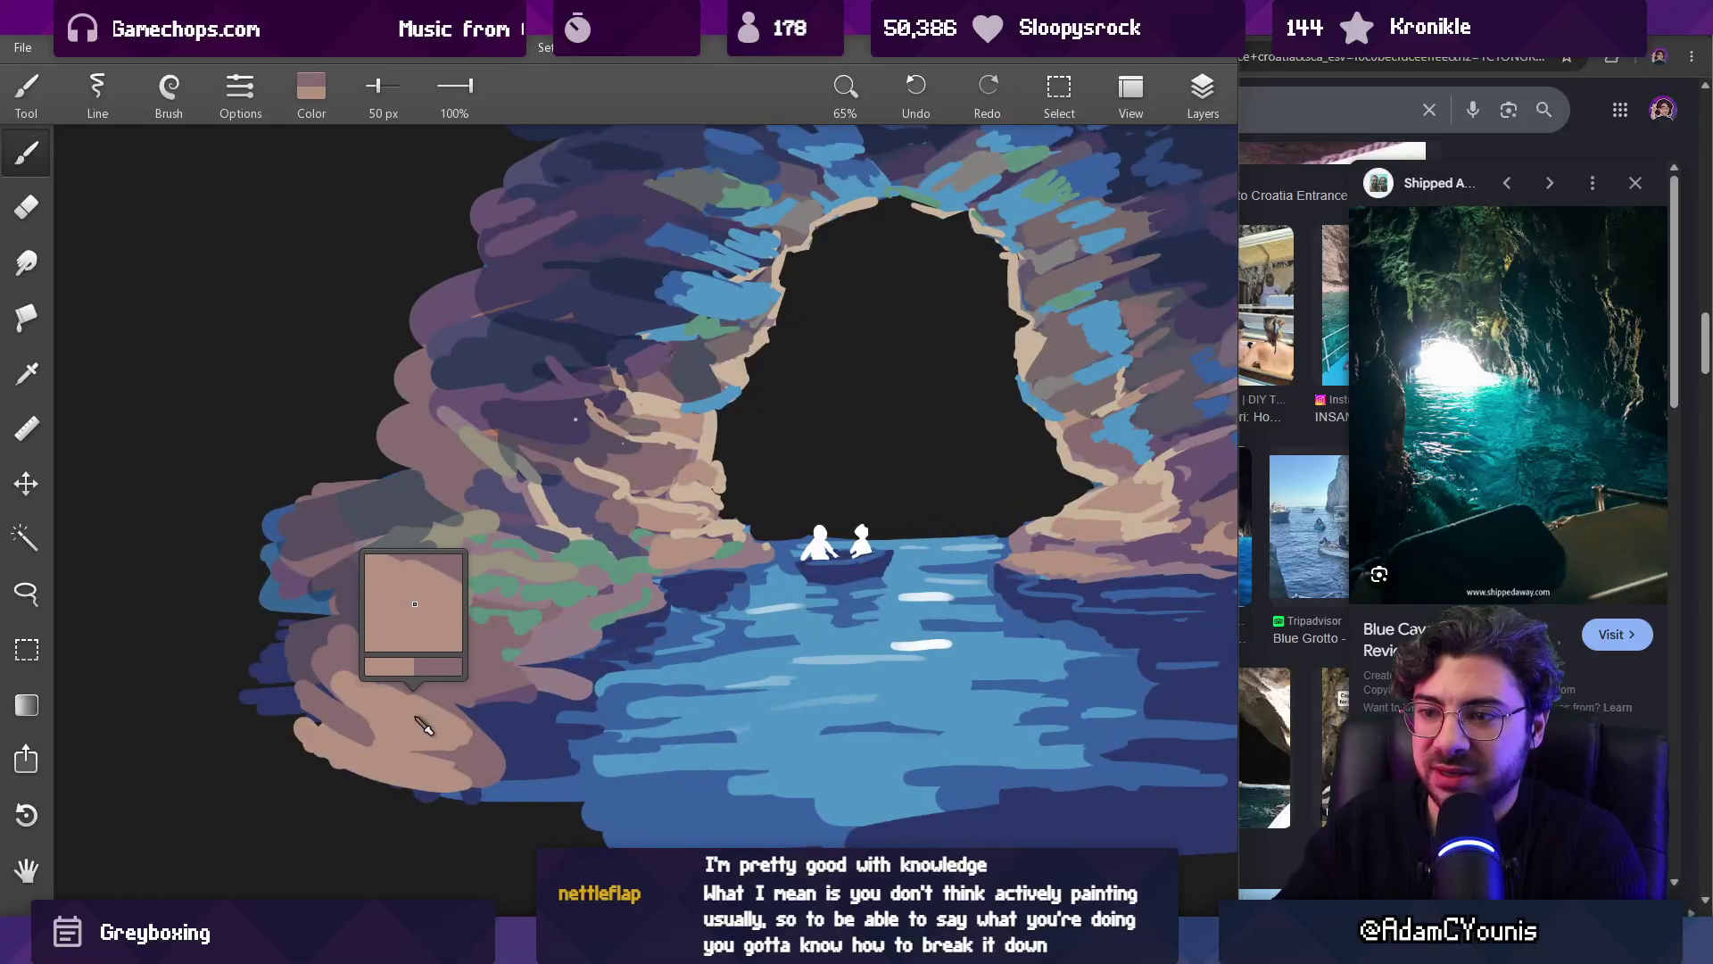
pyautogui.moveTo(365, 637)
pyautogui.mouseDown()
pyautogui.moveTo(419, 661)
pyautogui.moveTo(384, 687)
pyautogui.moveTo(411, 696)
pyautogui.mouseUp()
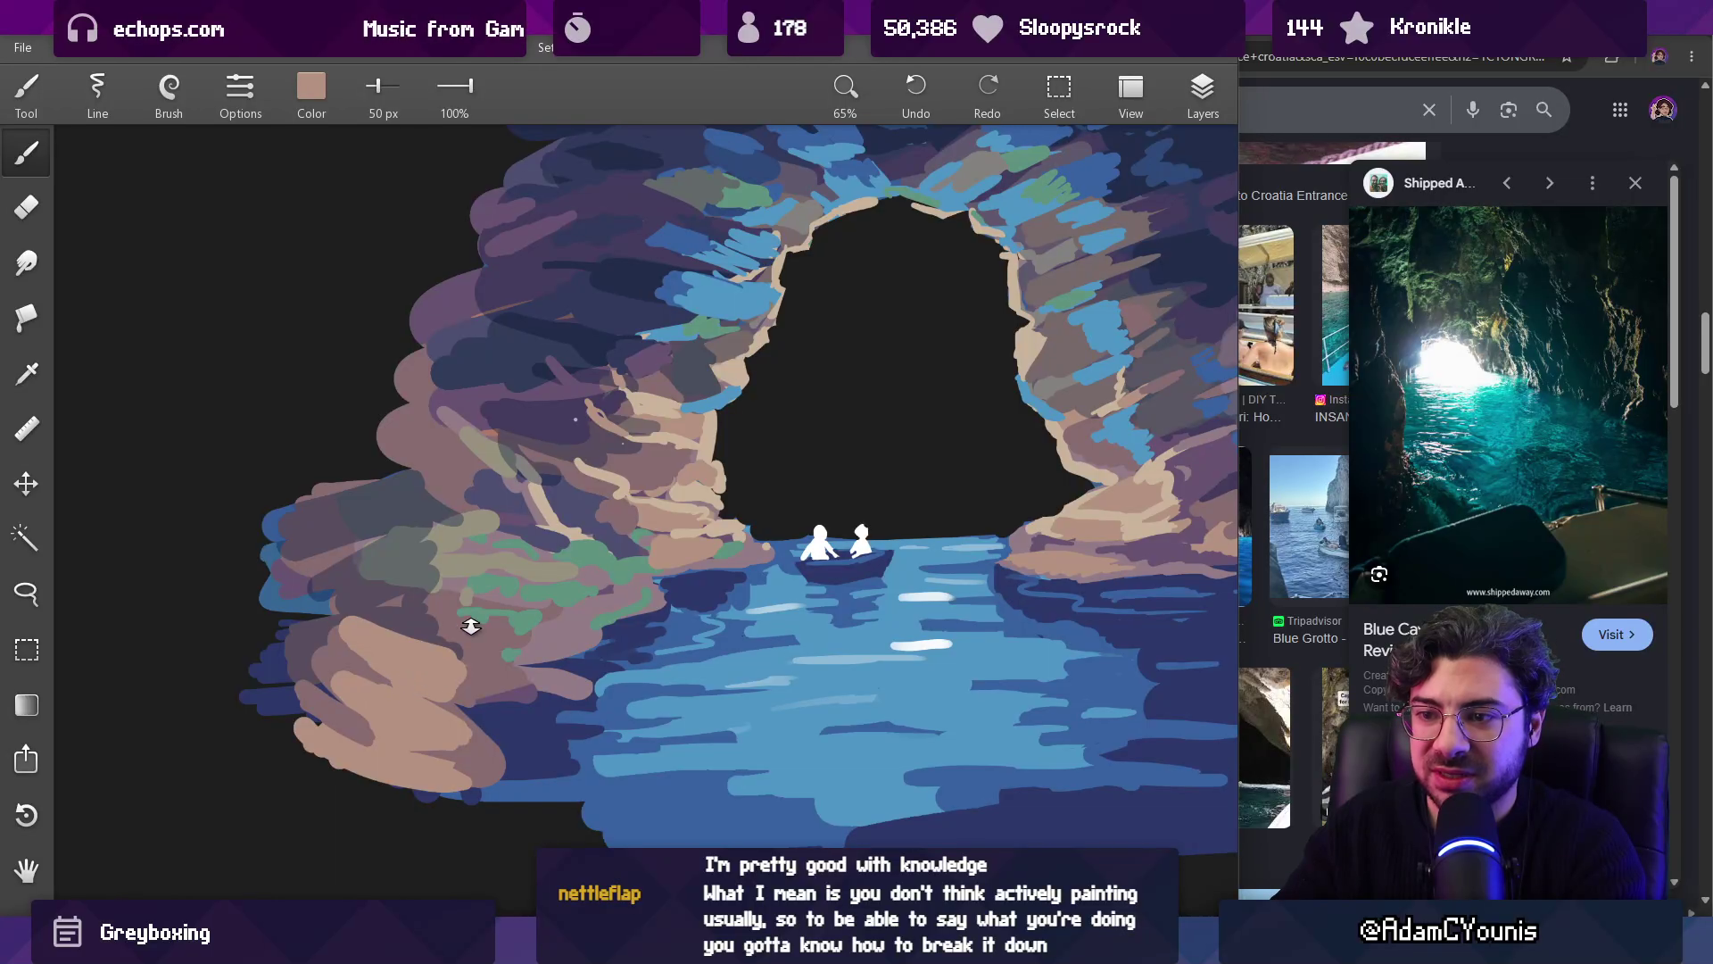
# Step: Undo the last tan pass, then paint mauve strokes and light tan highlights
pyautogui.scroll(-5, 611, 521)
pyautogui.hotkey('ctrl', 'z')
pyautogui.hotkey('ctrl', 'z')
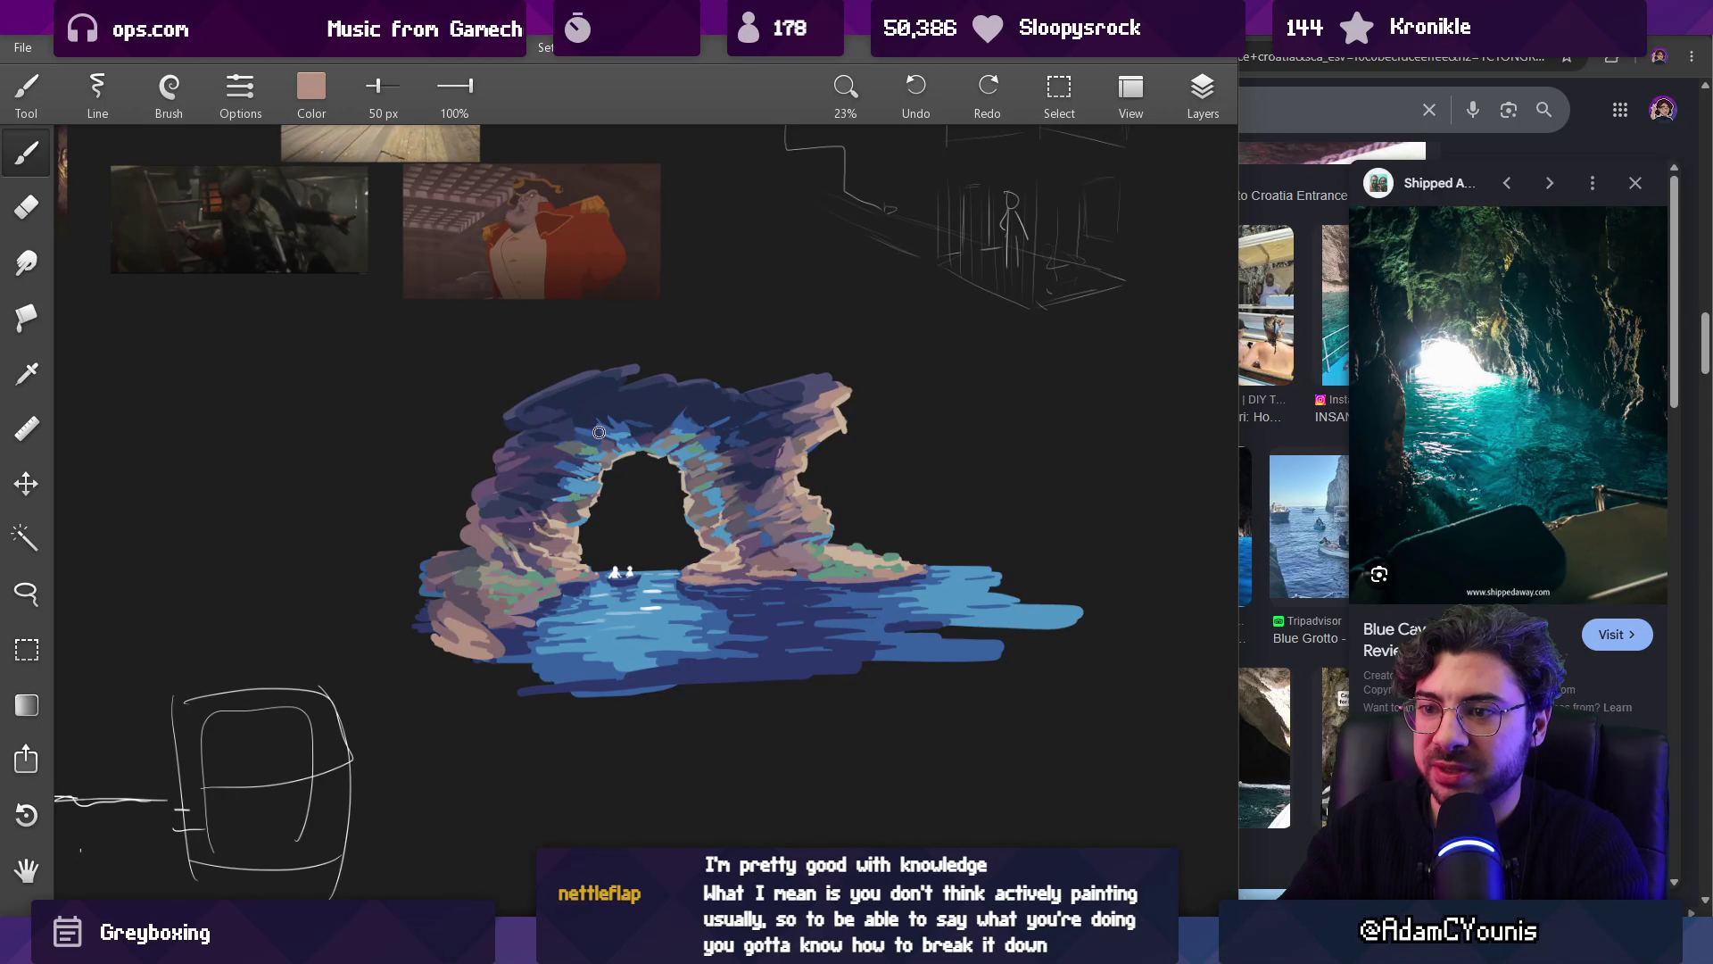
pyautogui.scroll(3, 443, 626)
pyautogui.keyDown('alt'); pyautogui.click(451, 620); pyautogui.keyUp('alt')
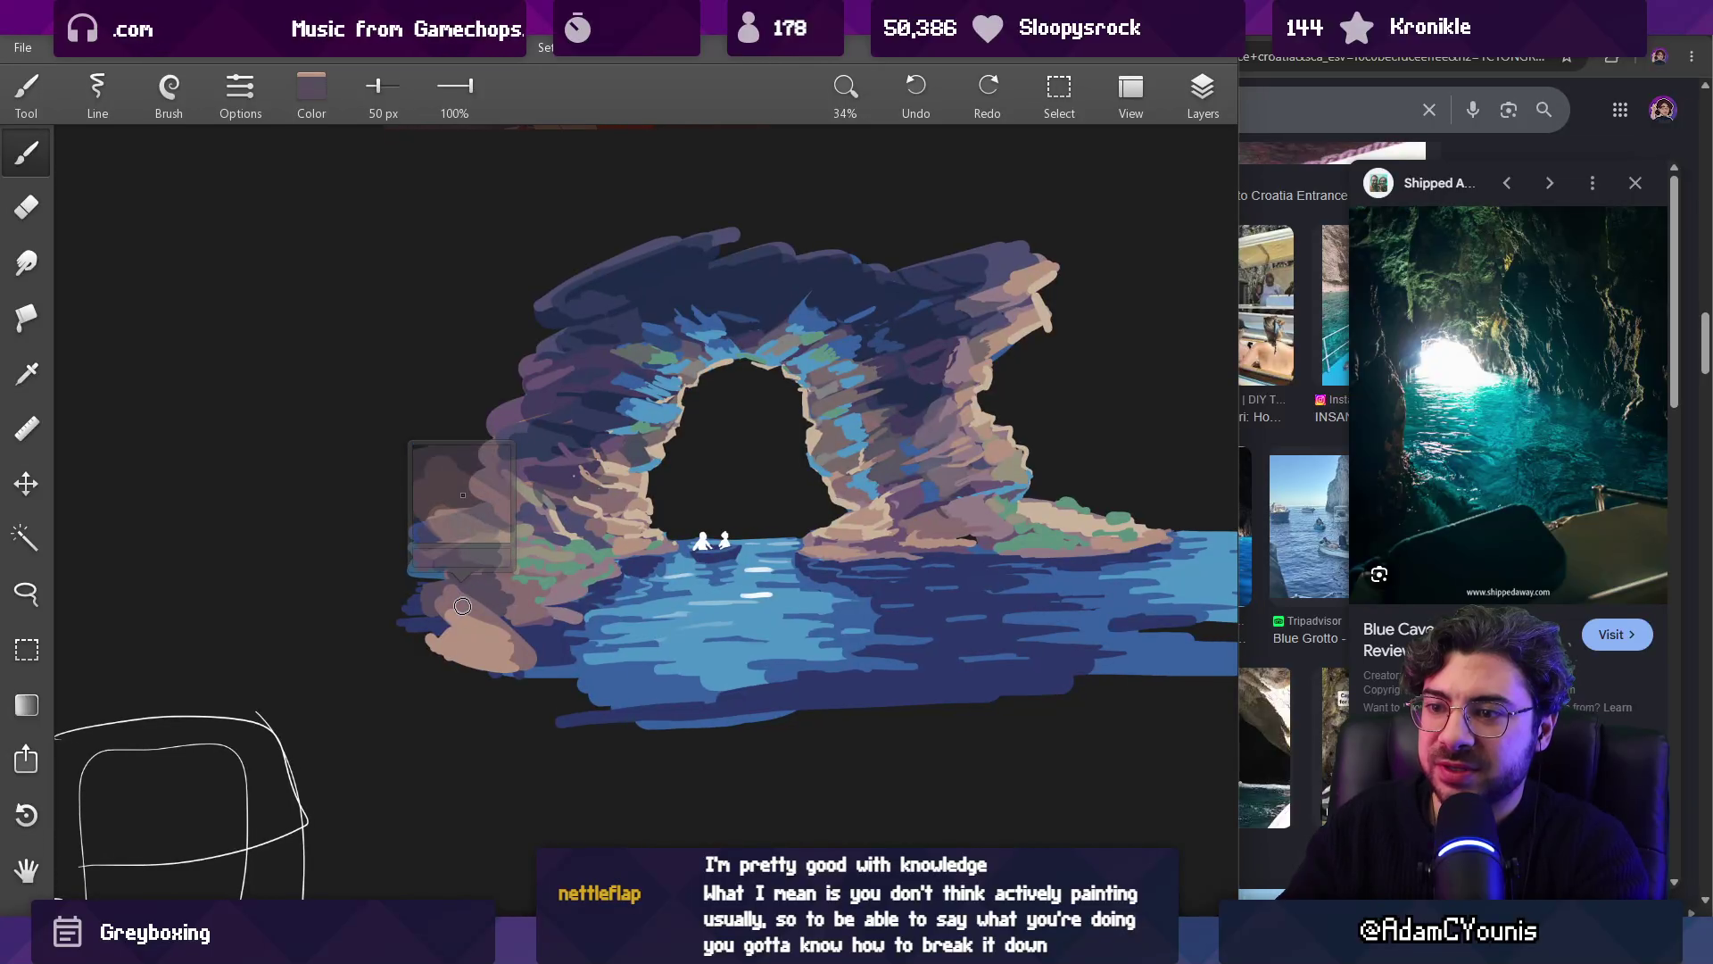
pyautogui.keyDown('alt'); pyautogui.click(467, 611); pyautogui.keyUp('alt')
pyautogui.moveTo(459, 616)
pyautogui.mouseDown()
pyautogui.moveTo(437, 629)
pyautogui.moveTo(446, 643)
pyautogui.moveTo(487, 644)
pyautogui.moveTo(538, 607)
pyautogui.mouseUp()
pyautogui.keyDown('alt'); pyautogui.click(467, 645); pyautogui.keyUp('alt')
pyautogui.keyDown('alt'); pyautogui.click(487, 642); pyautogui.keyUp('alt')
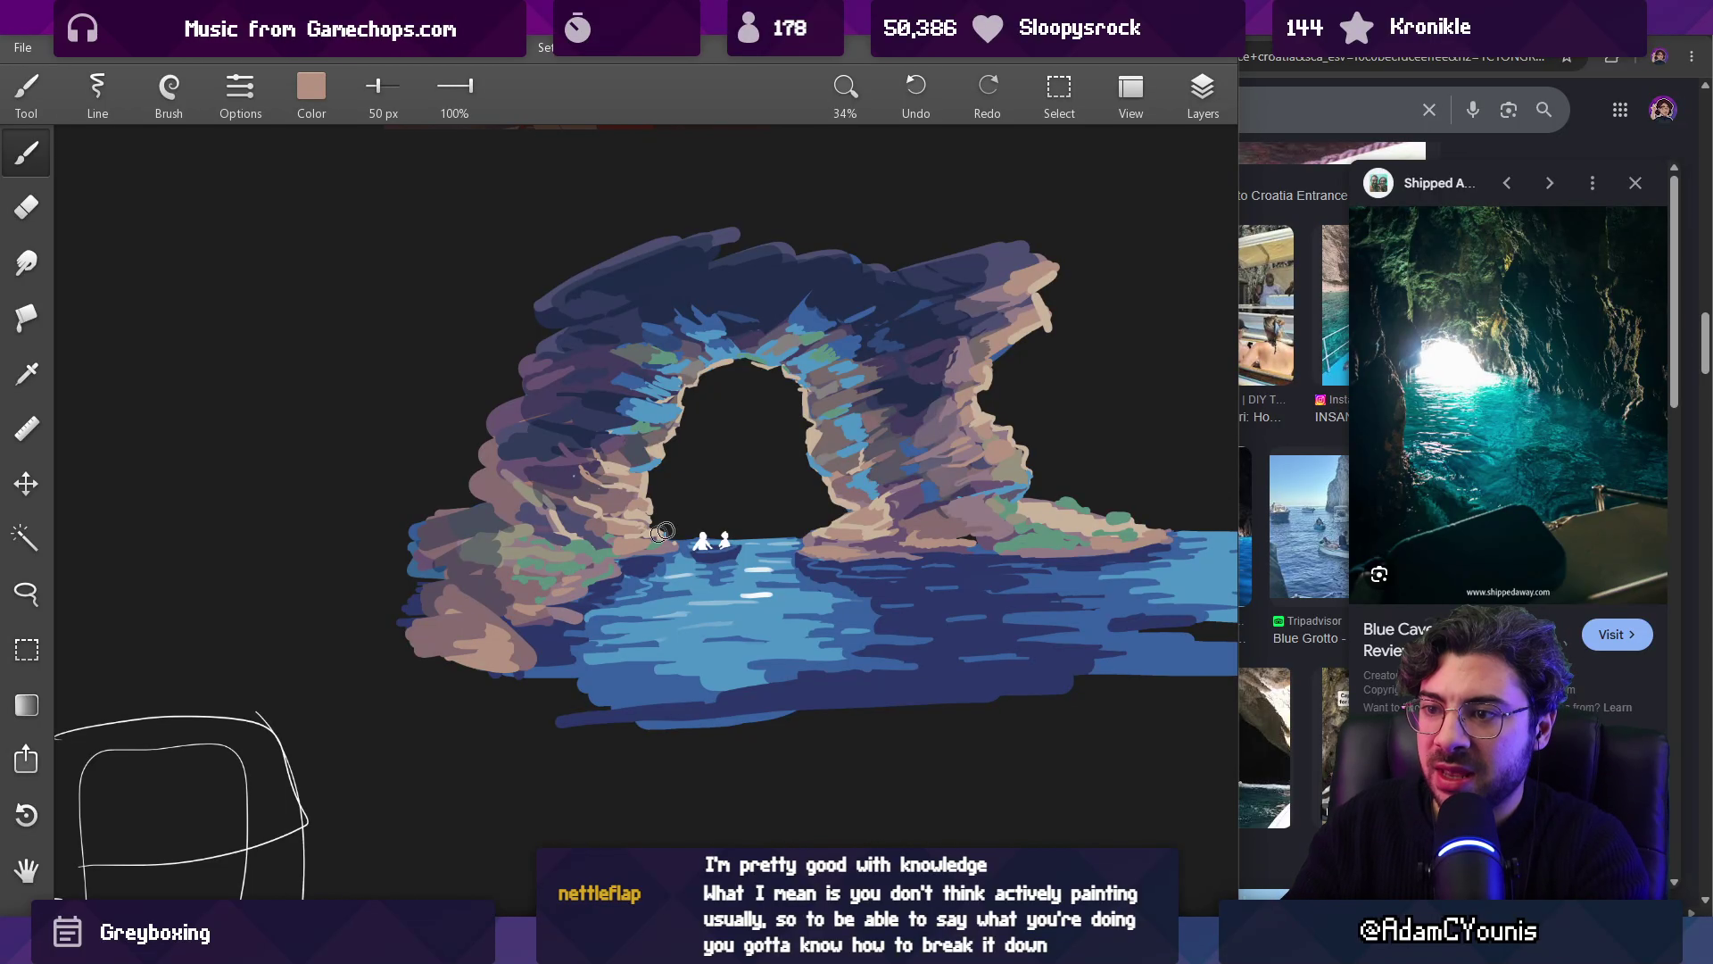
# Step: Sample green moss, mauve and dark purple colours from the rocks
pyautogui.scroll(-5, 651, 538)
pyautogui.scroll(5, 553, 533)
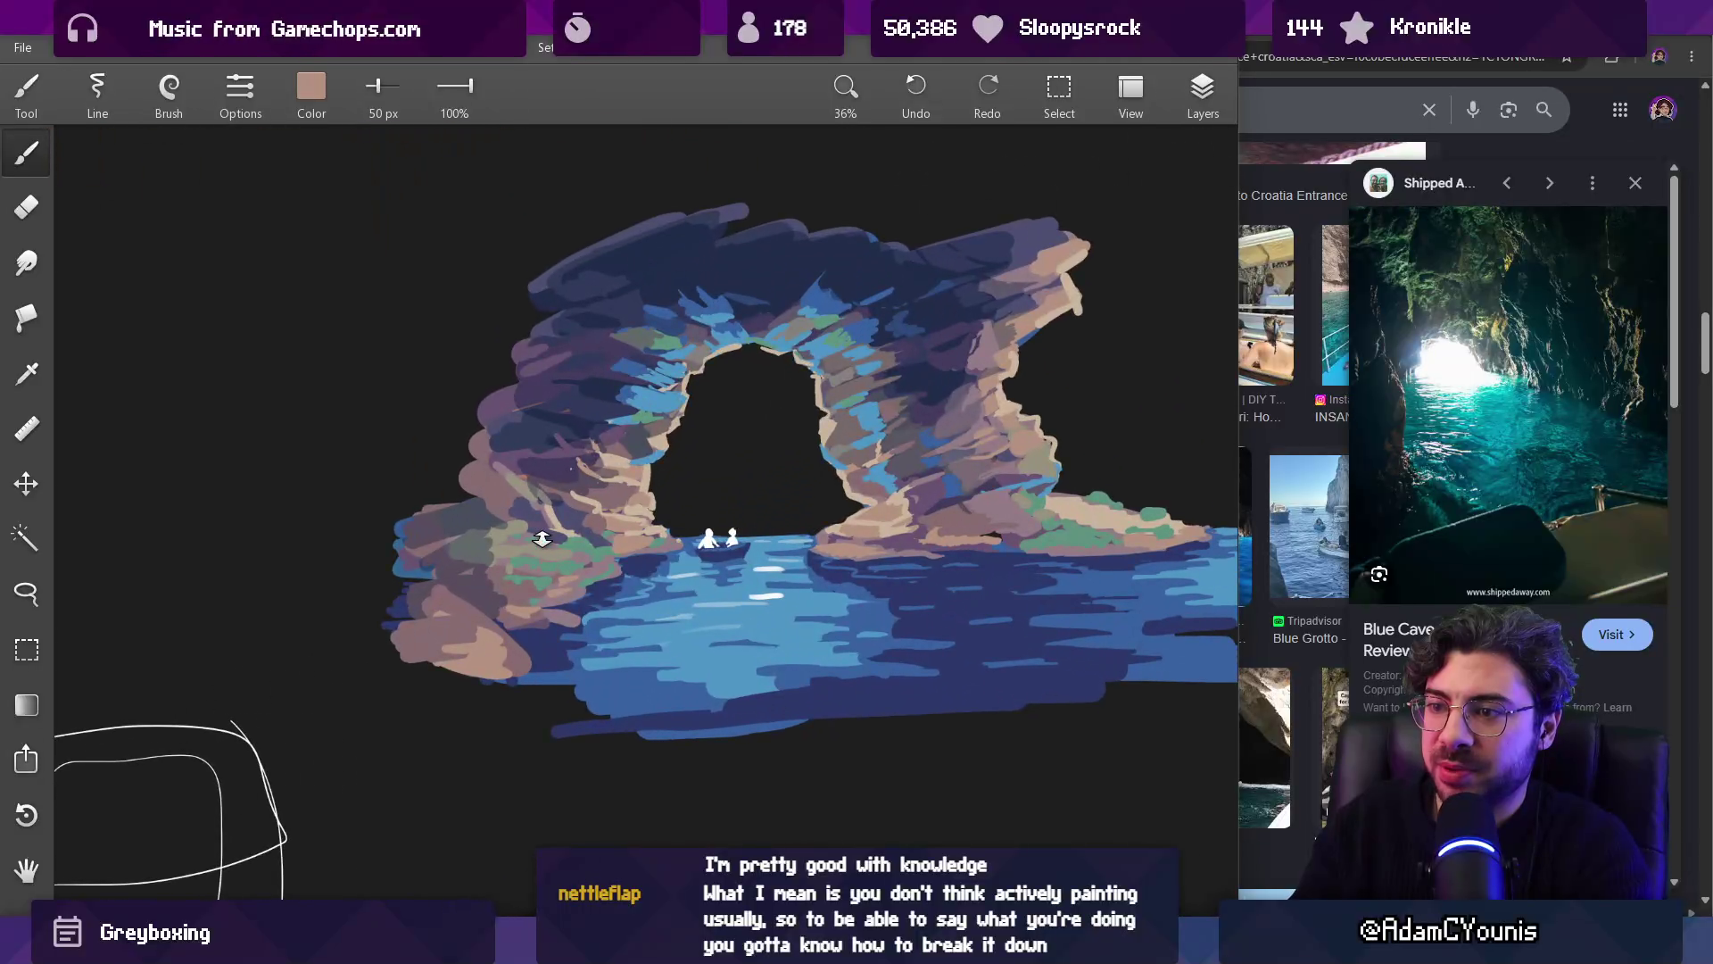
pyautogui.keyDown('alt'); pyautogui.click(548, 576); pyautogui.keyUp('alt')
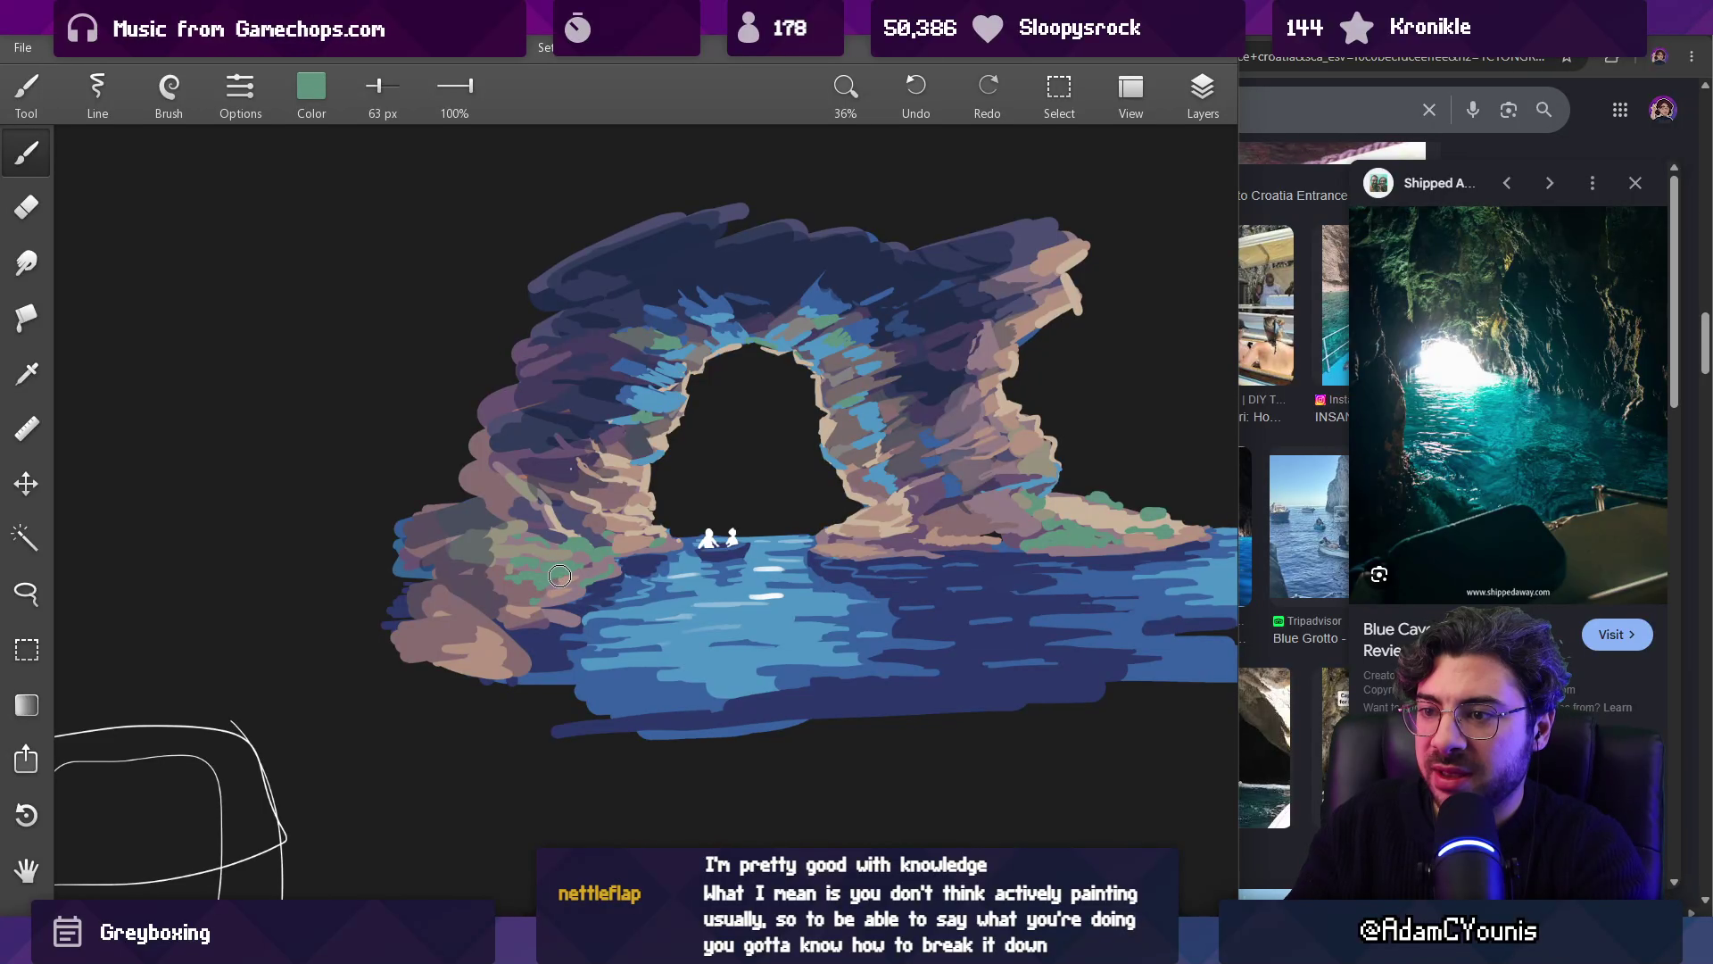
pyautogui.keyDown('alt'); pyautogui.click(481, 577); pyautogui.keyUp('alt')
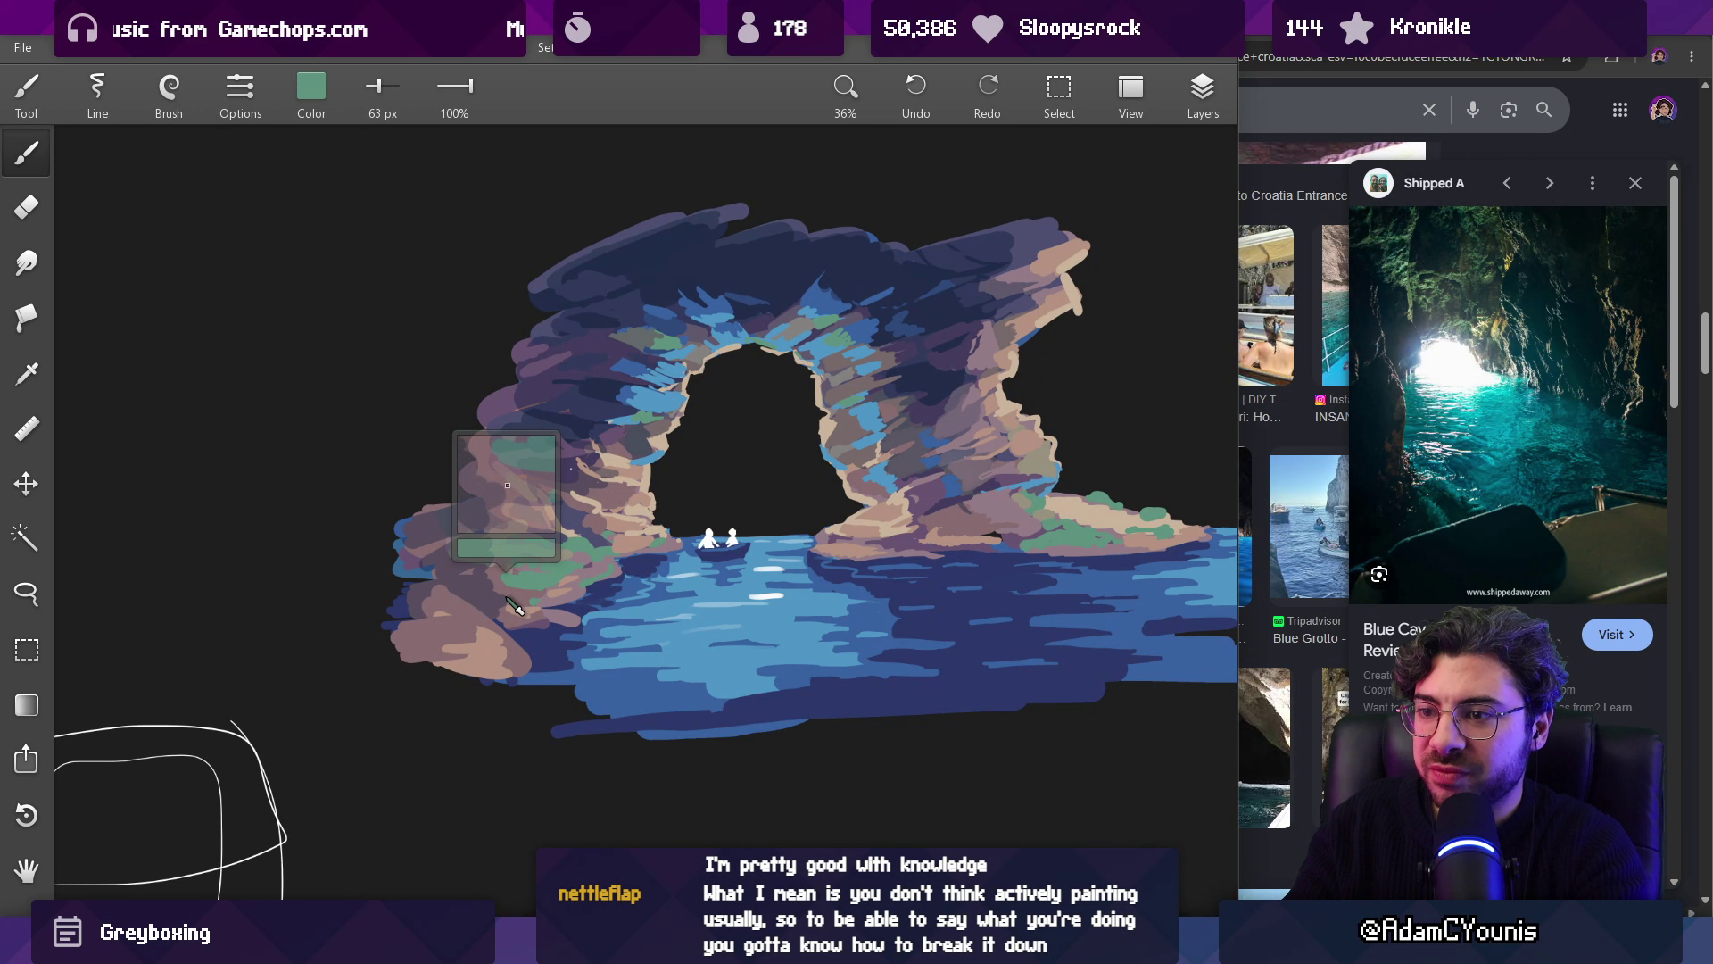
pyautogui.keyDown('alt'); pyautogui.click(466, 571); pyautogui.keyUp('alt')
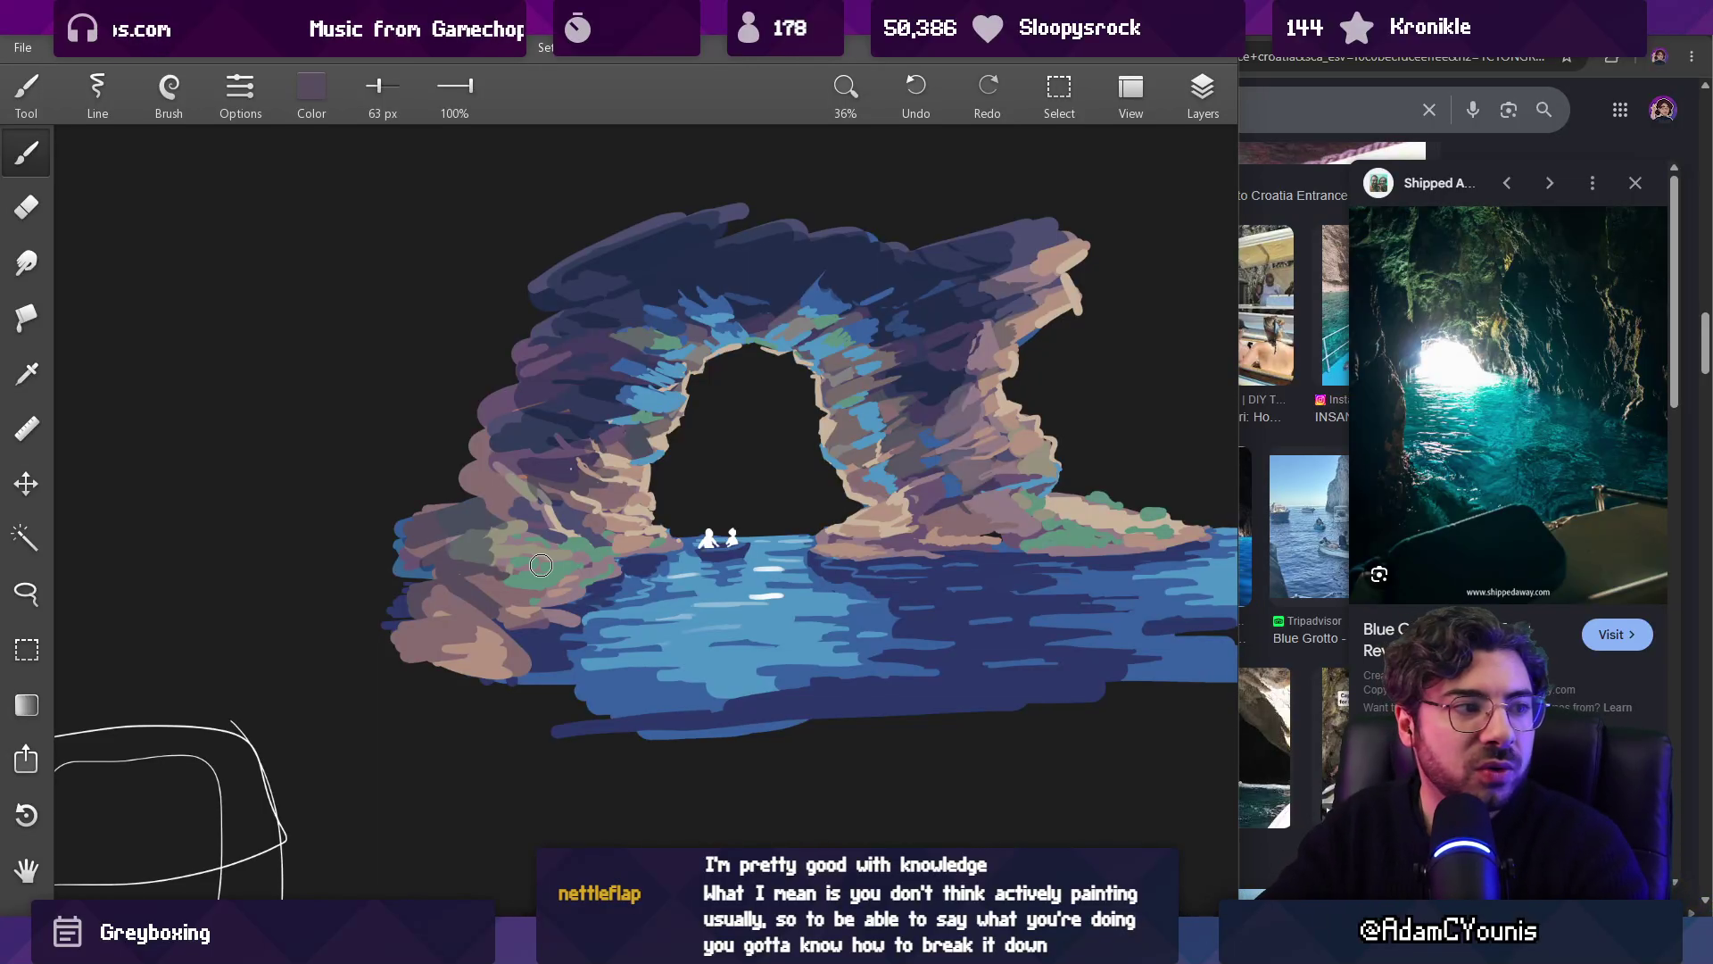
pyautogui.scroll(3, 546, 444)
pyautogui.moveTo(670, 394); pyautogui.dragTo(653, 381)
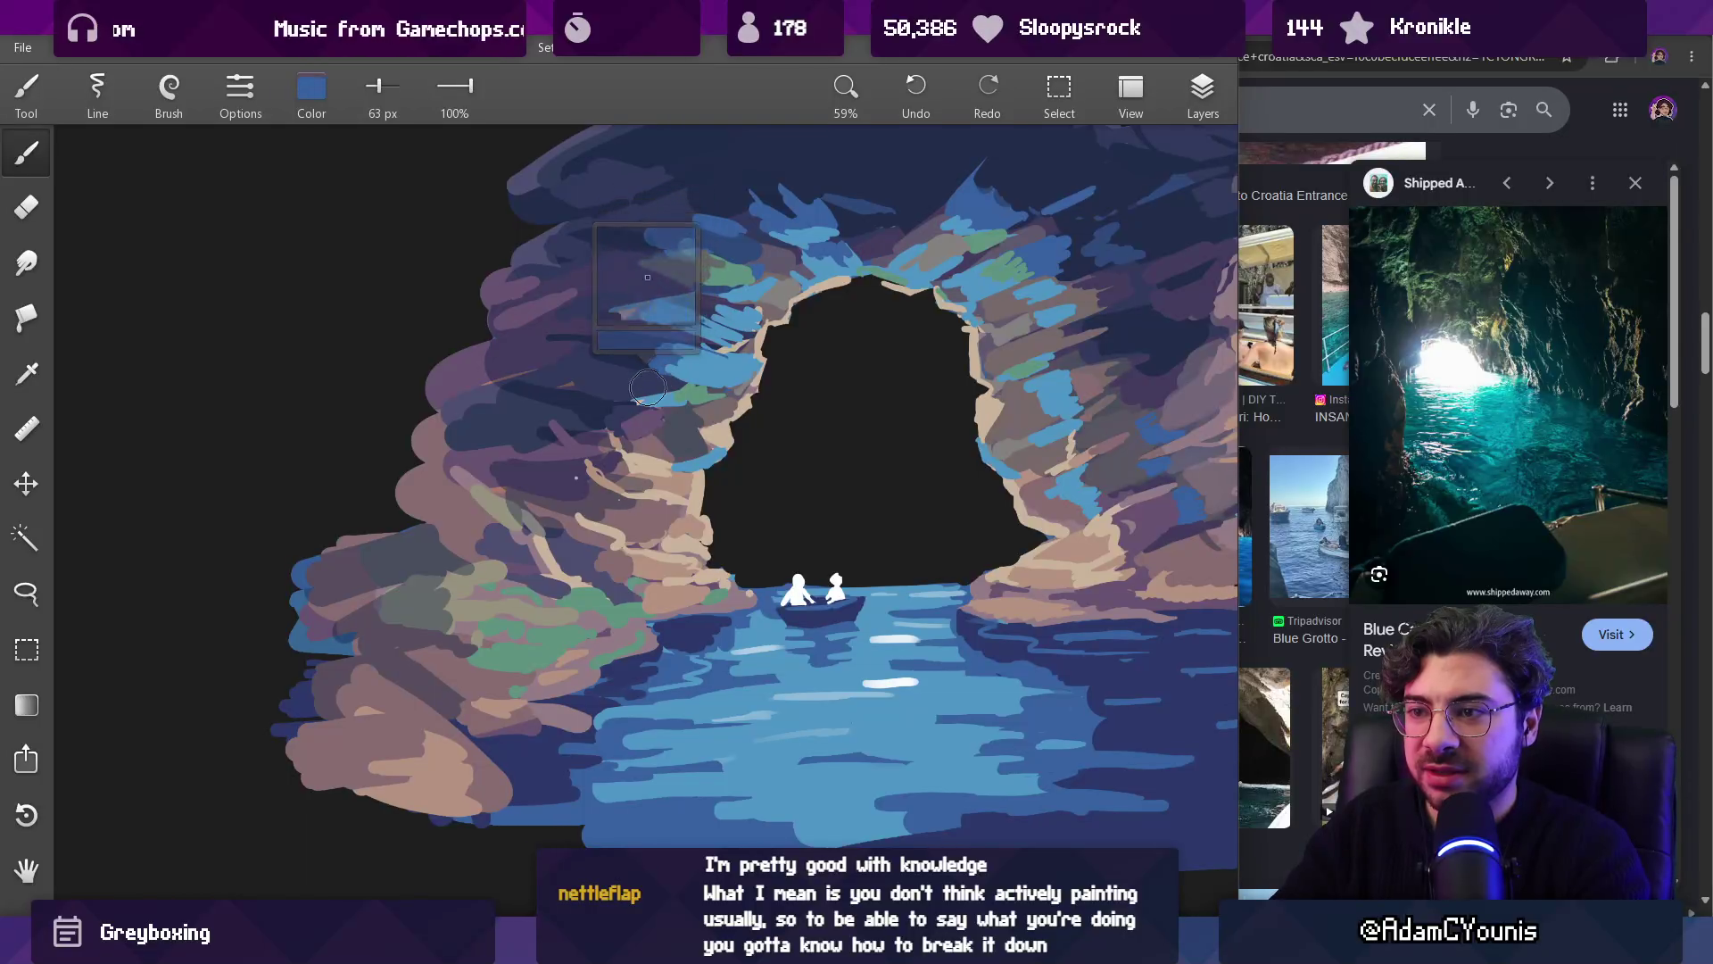
pyautogui.moveTo(580, 477)
pyautogui.mouseDown()
pyautogui.moveTo(590, 486)
pyautogui.moveTo(549, 495)
pyautogui.moveTo(569, 539)
pyautogui.moveTo(519, 546)
pyautogui.mouseUp()
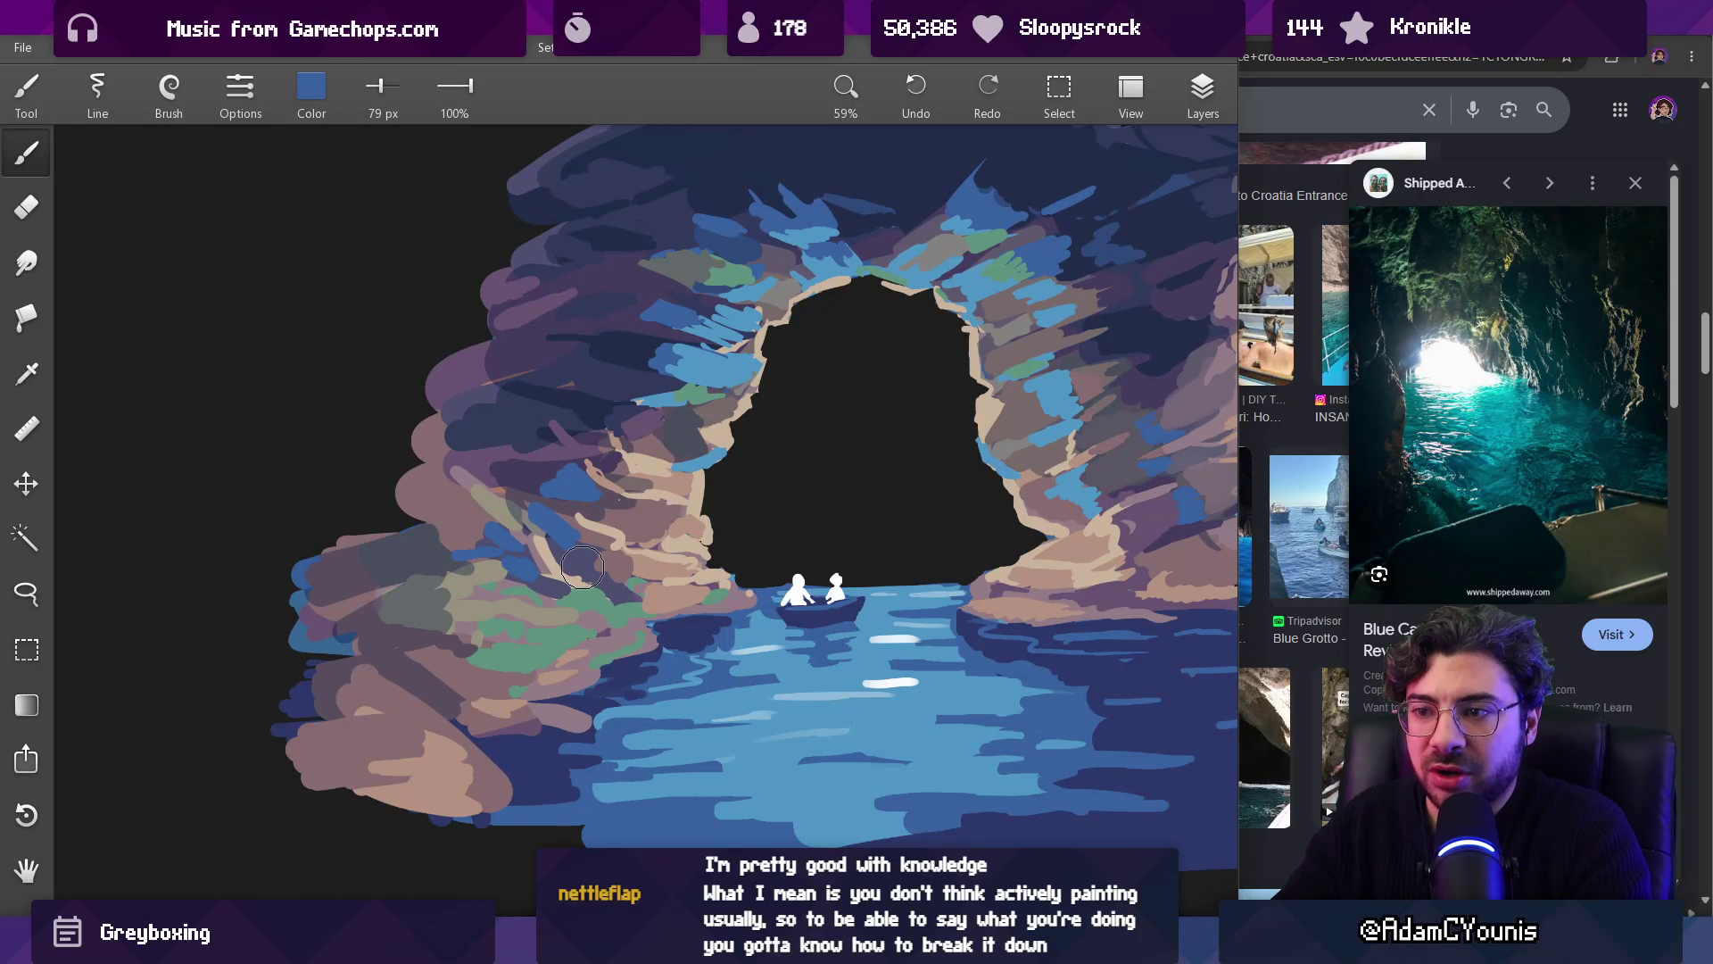
pyautogui.keyDown('alt'); pyautogui.click(671, 466); pyautogui.keyUp('alt')
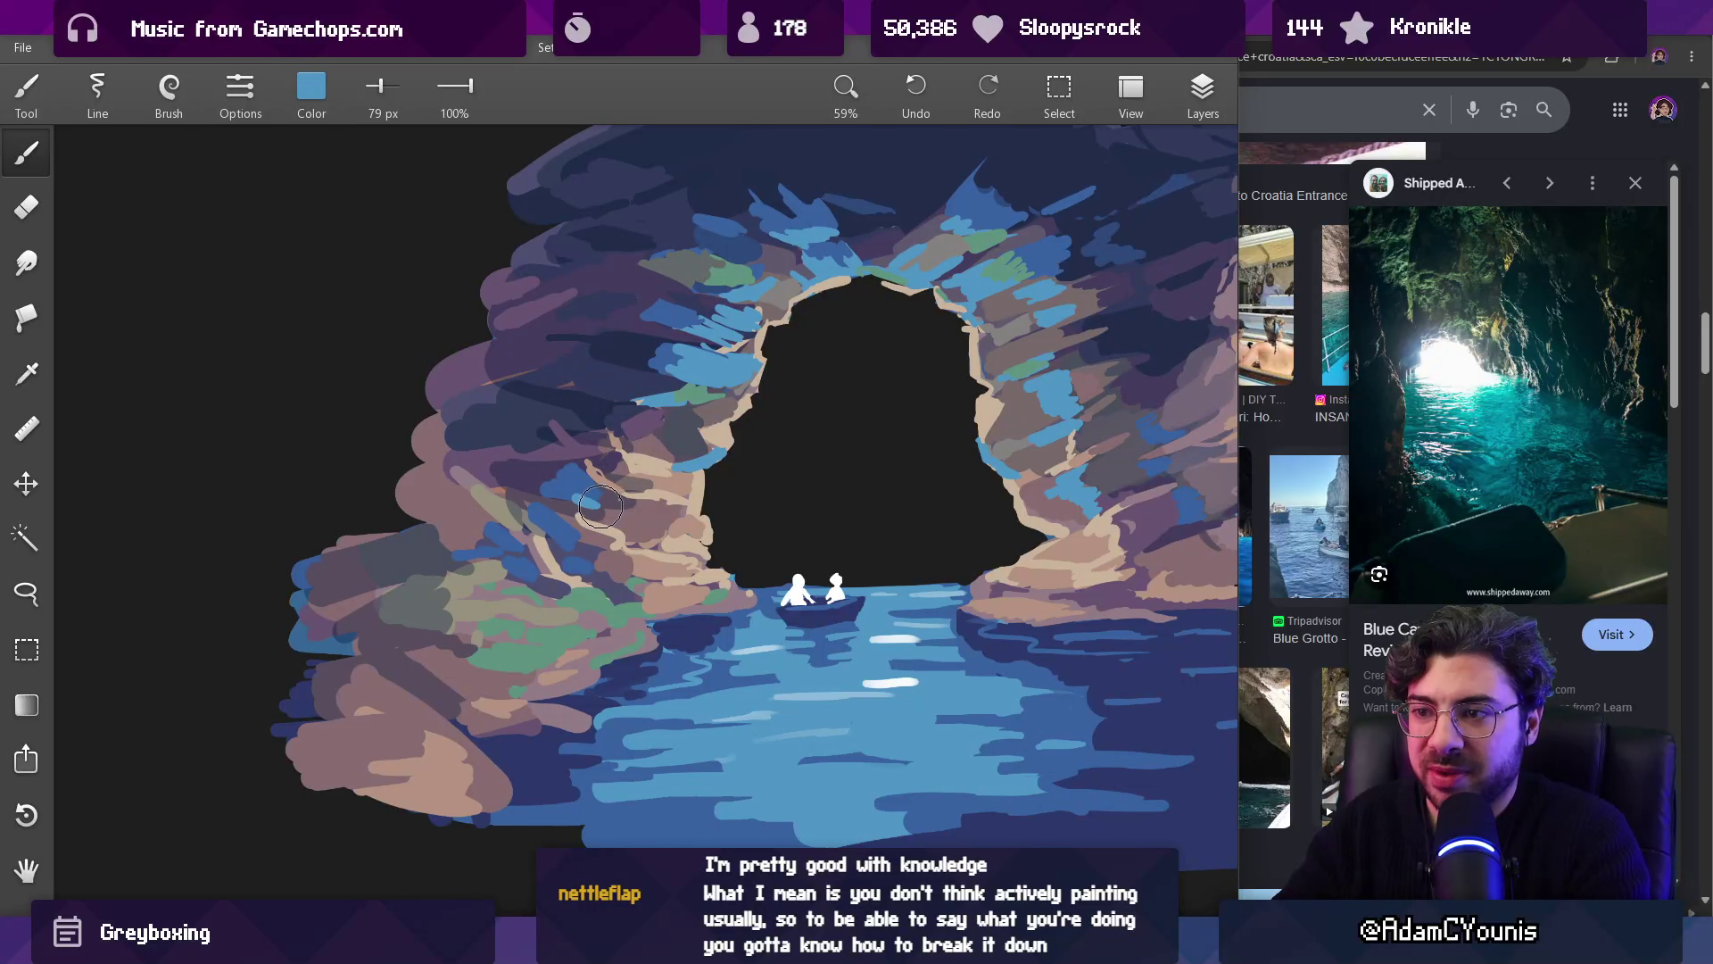
pyautogui.moveTo(588, 506); pyautogui.dragTo(611, 497)
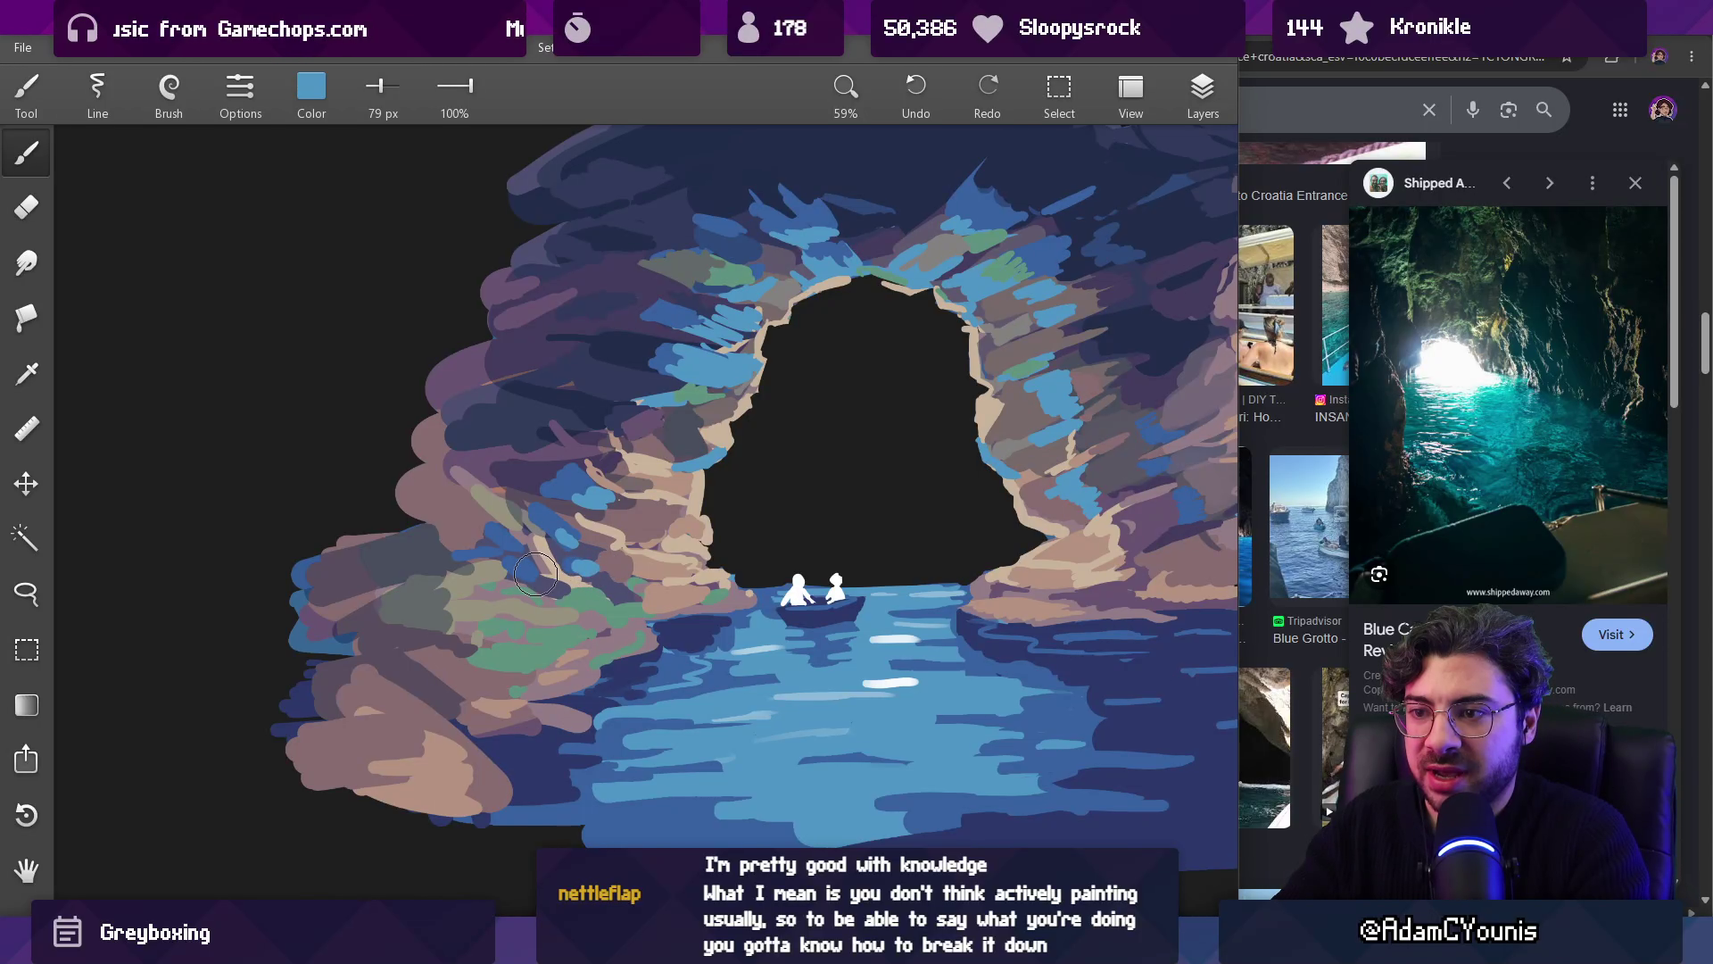
pyautogui.scroll(-5, 646, 654)
pyautogui.scroll(2, 729, 486)
pyautogui.scroll(3, 799, 493)
pyautogui.keyDown('alt'); pyautogui.click(816, 415); pyautogui.keyUp('alt')
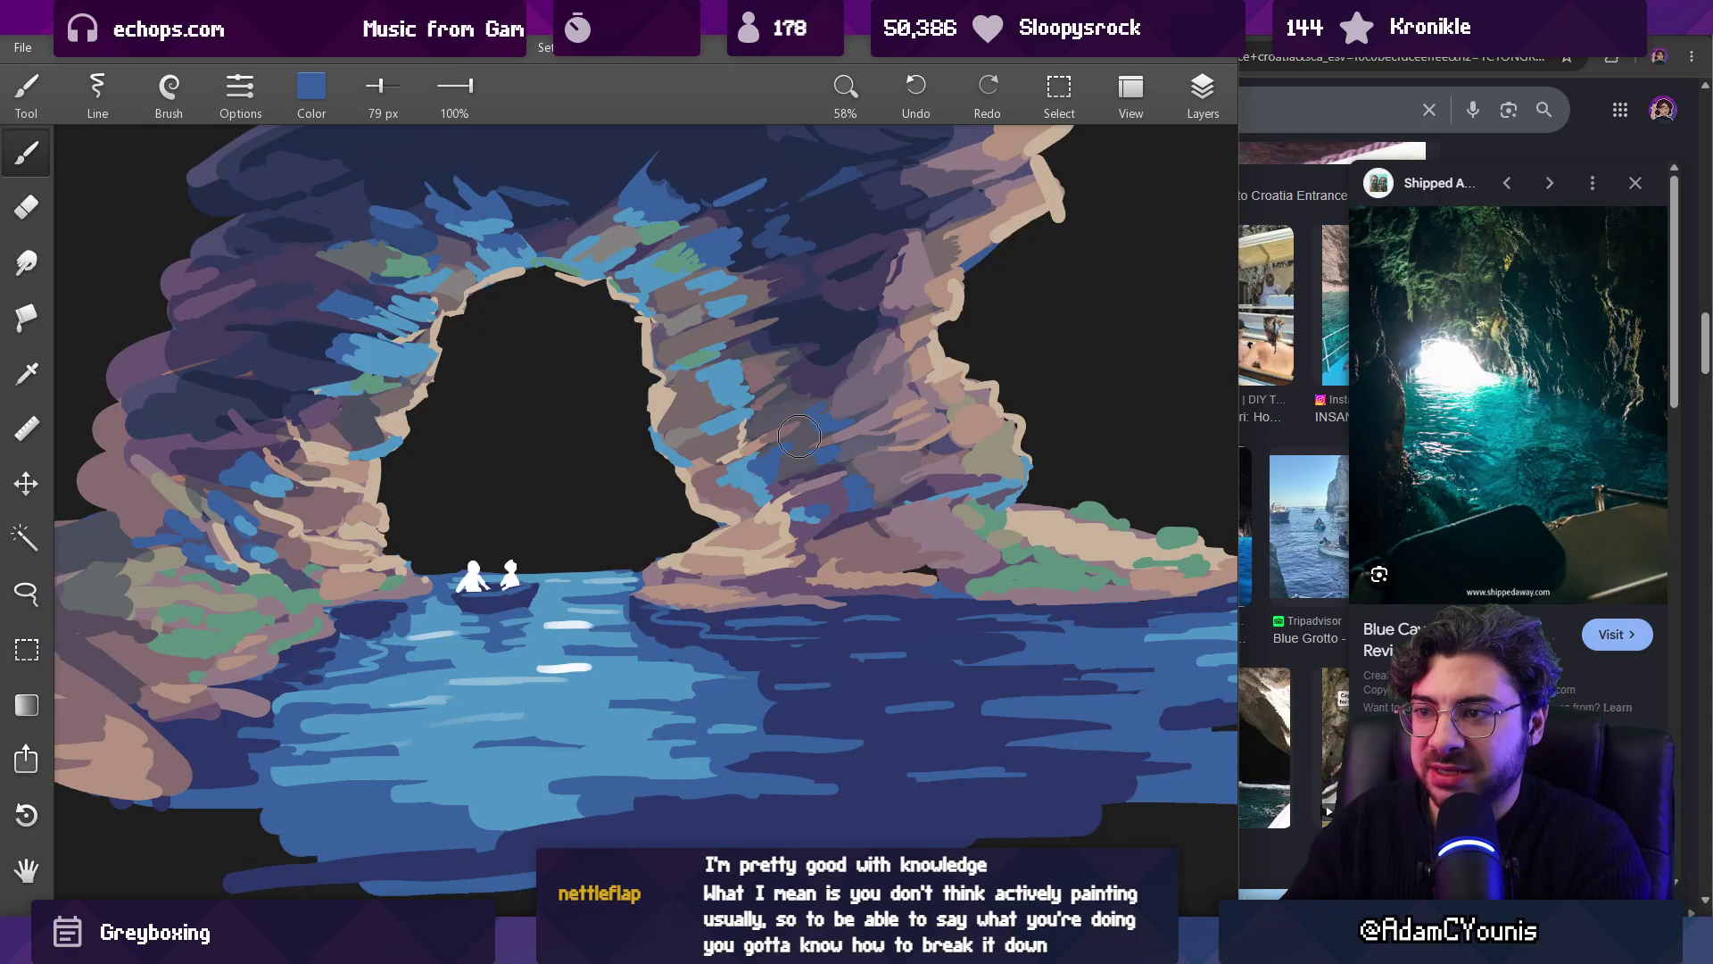
pyautogui.moveTo(723, 382); pyautogui.dragTo(882, 350)
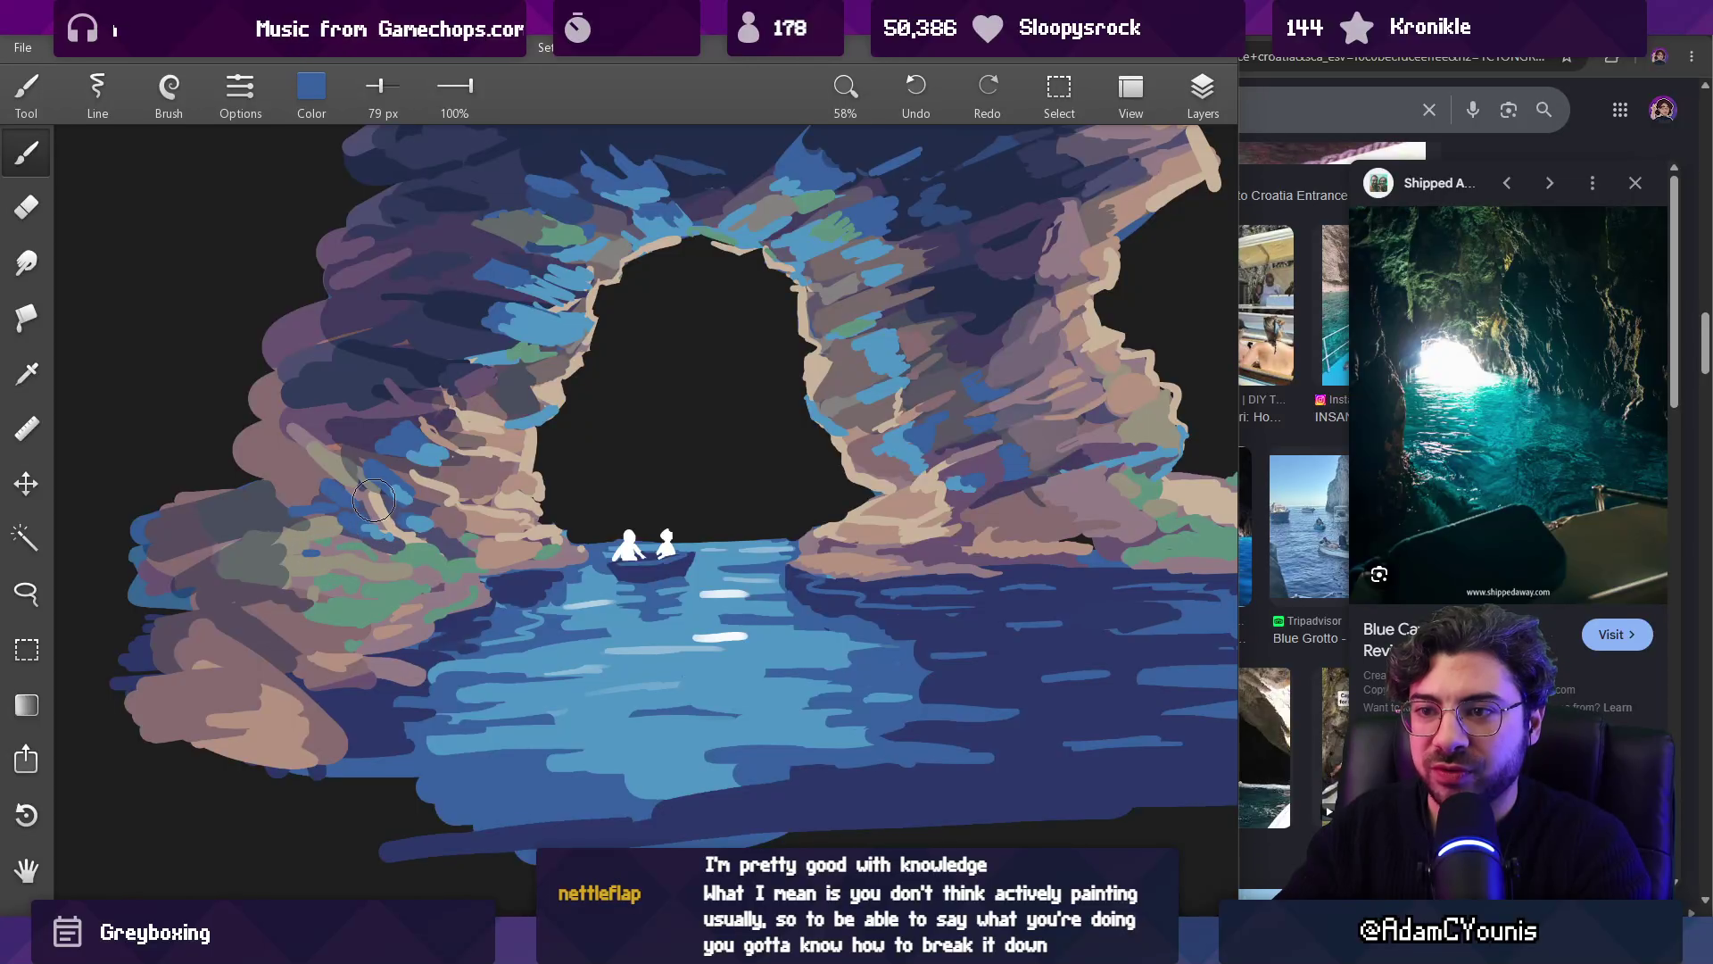
pyautogui.scroll(-5, 463, 535)
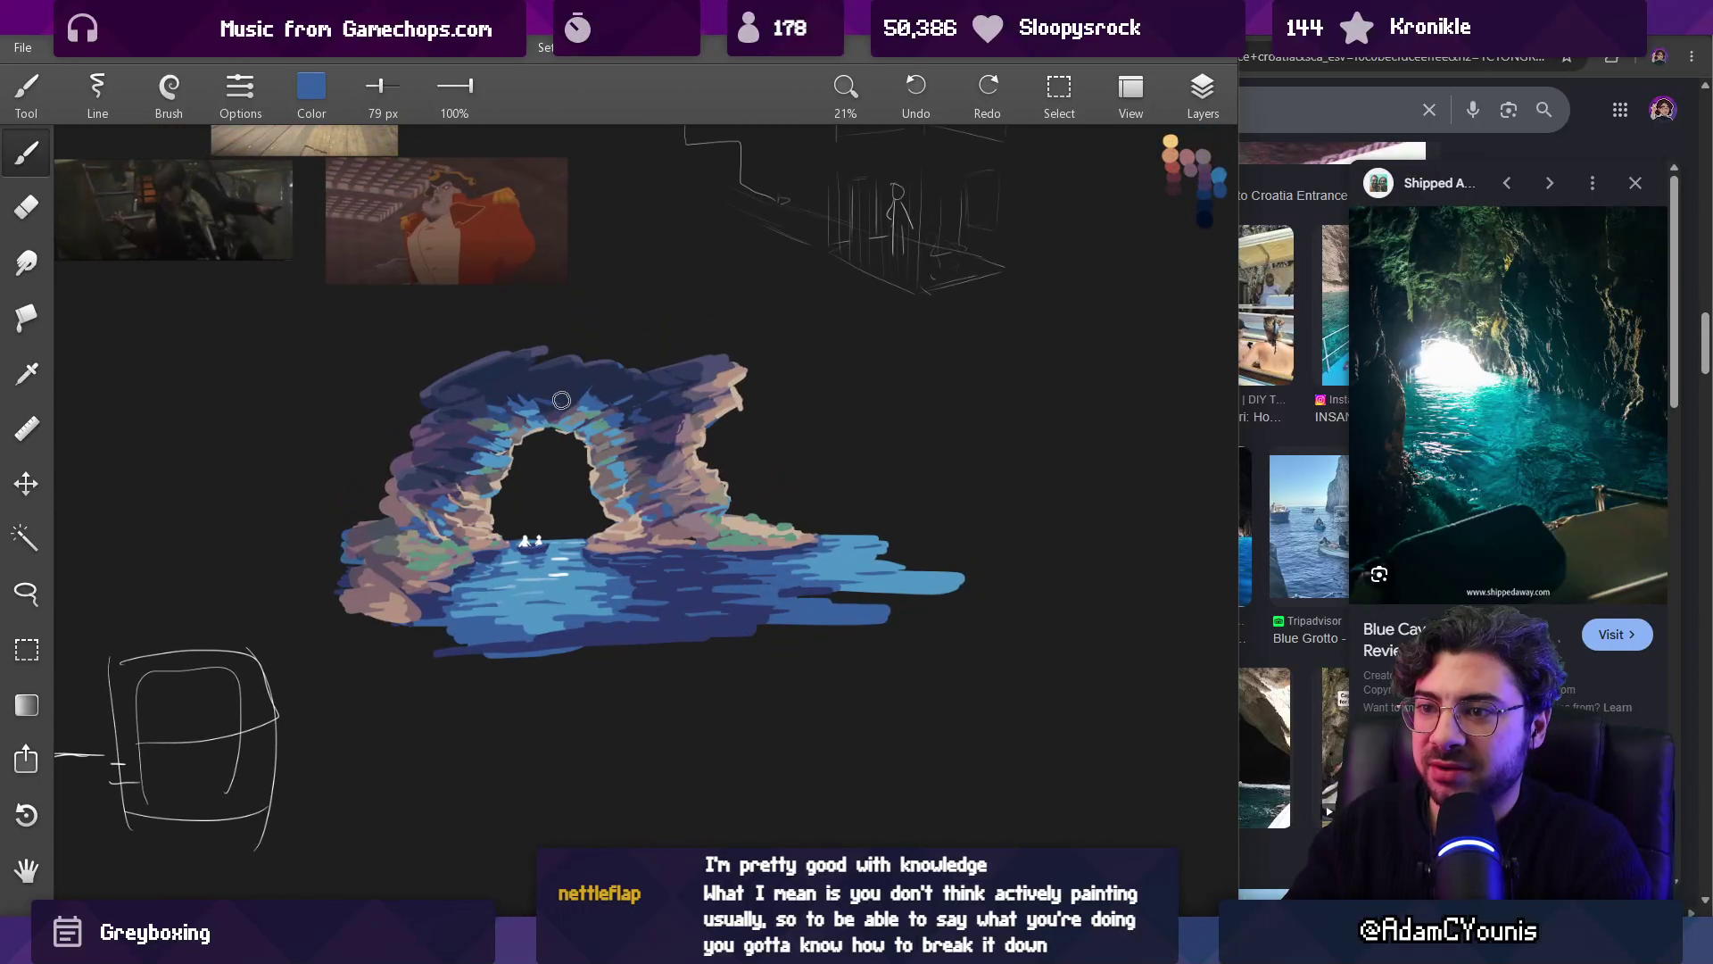
# Step: Sample water blues, shrink the brush to 51 px, and darken the left waterline
pyautogui.scroll(5, 463, 535)
pyautogui.moveTo(463, 489)
pyautogui.mouseDown()
pyautogui.moveTo(487, 578)
pyautogui.moveTo(483, 524)
pyautogui.moveTo(498, 568)
pyautogui.mouseUp()
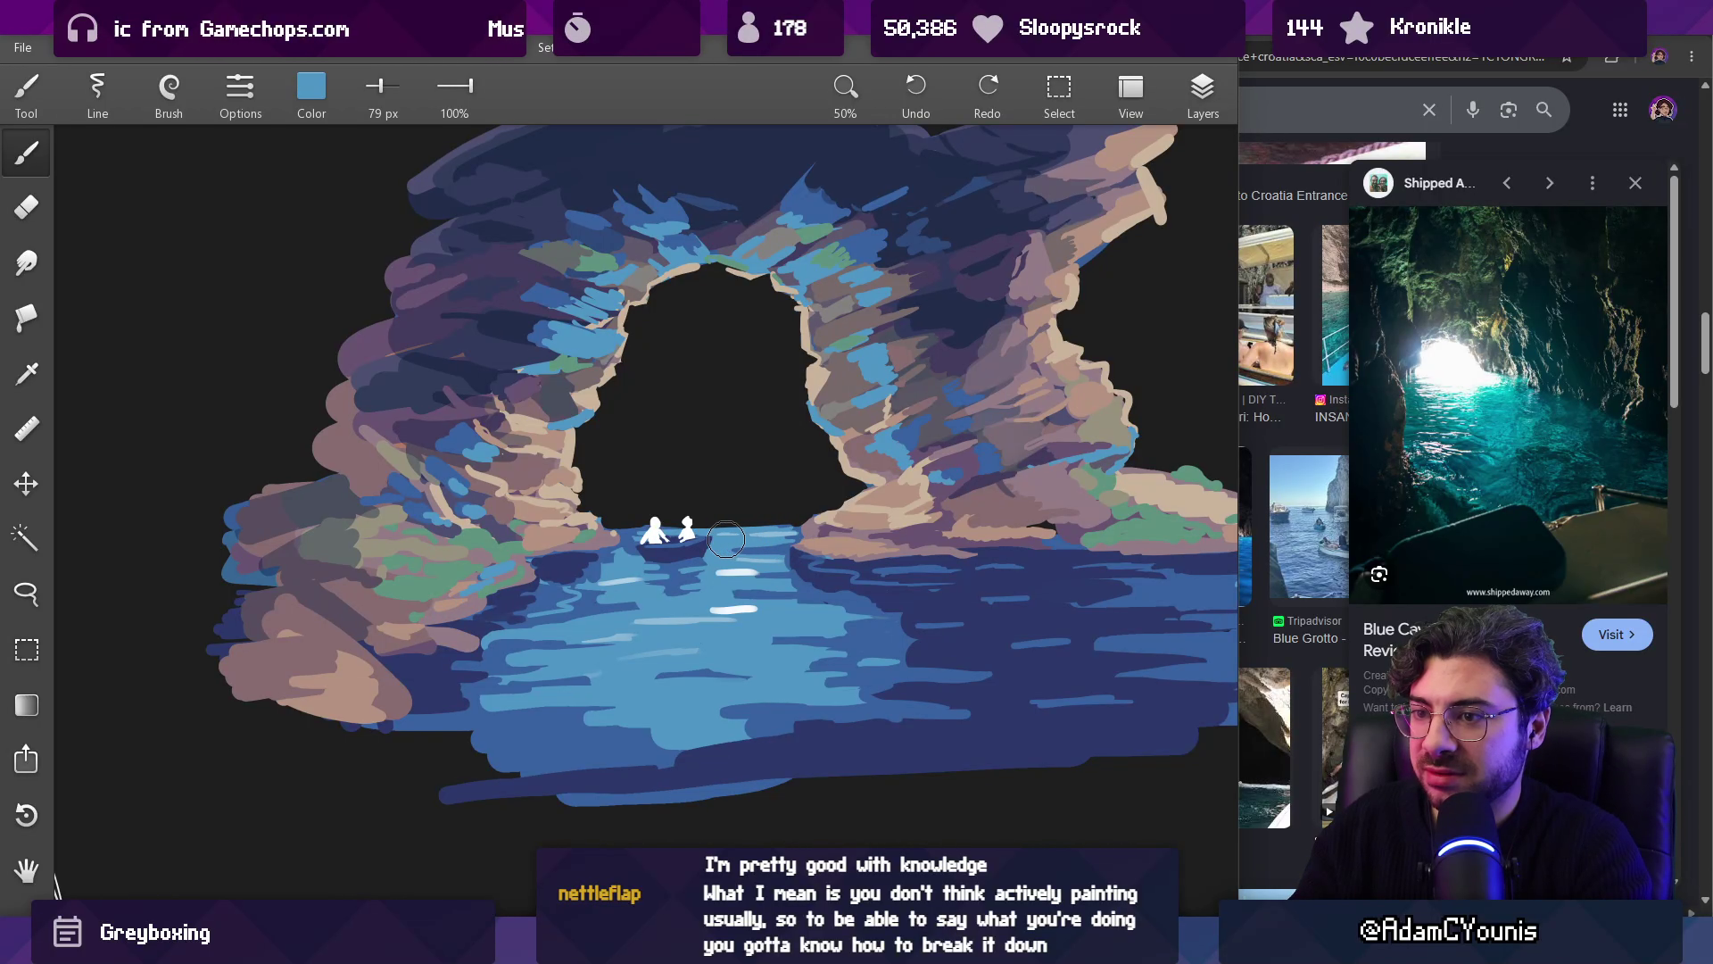
pyautogui.moveTo(889, 260); pyautogui.dragTo(879, 259)
pyautogui.press('[')
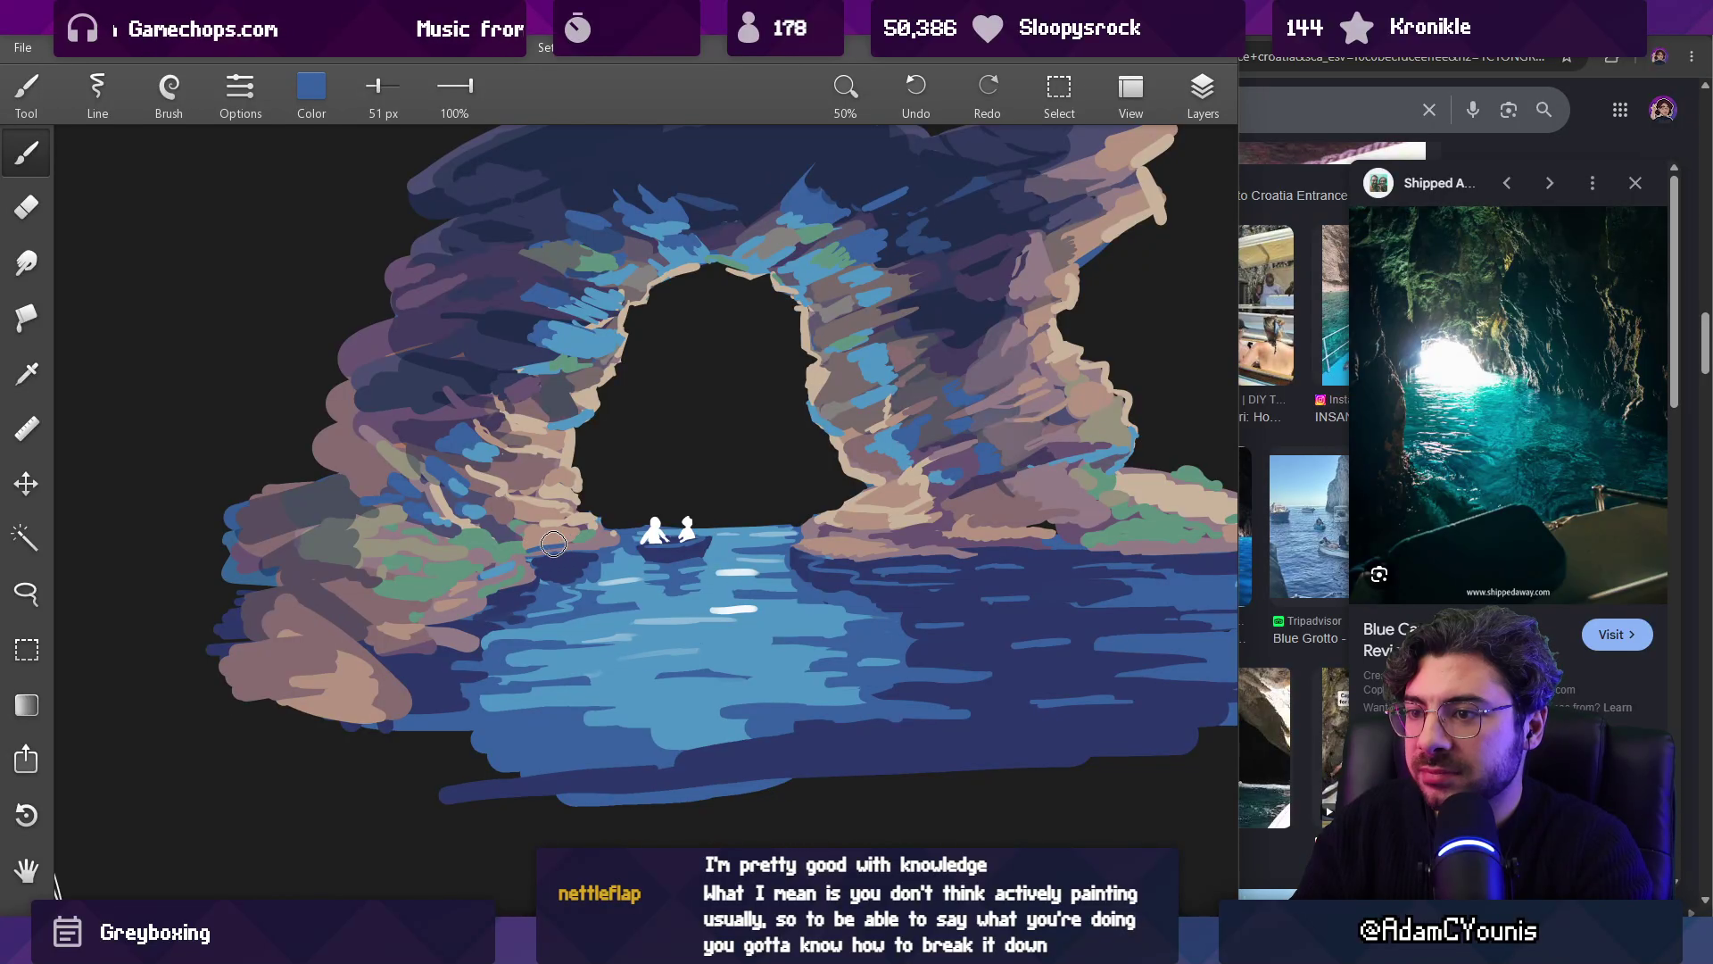
pyautogui.moveTo(574, 539); pyautogui.dragTo(529, 556)
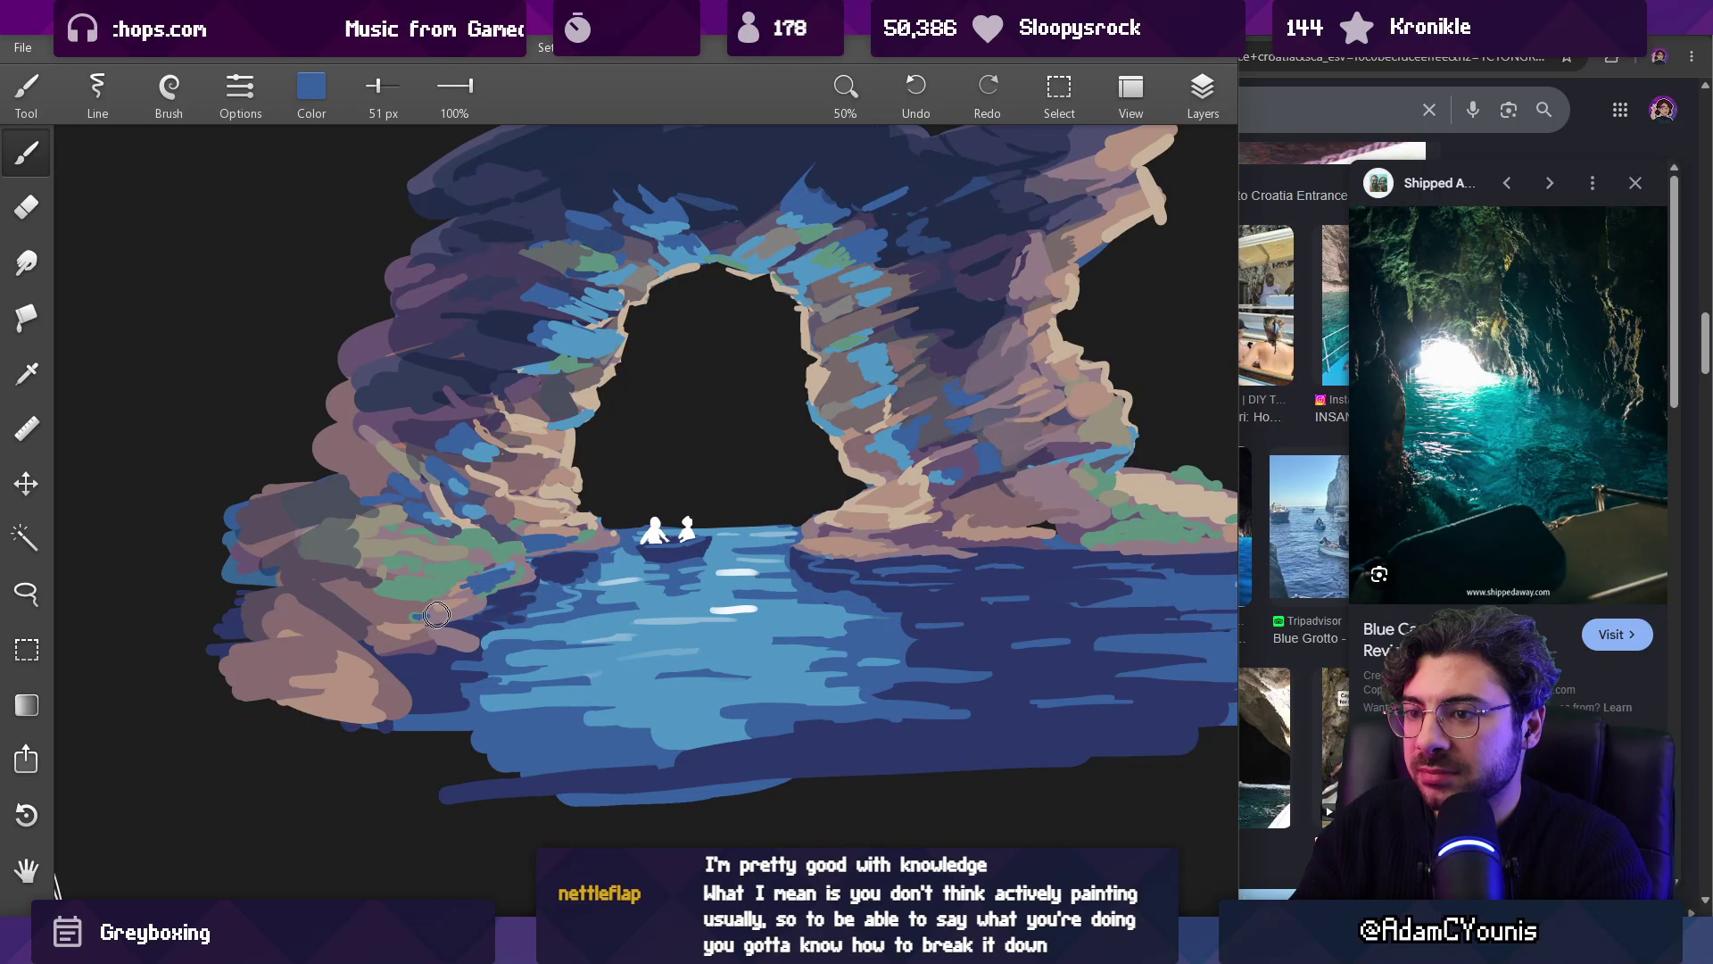
pyautogui.moveTo(427, 602); pyautogui.dragTo(381, 609)
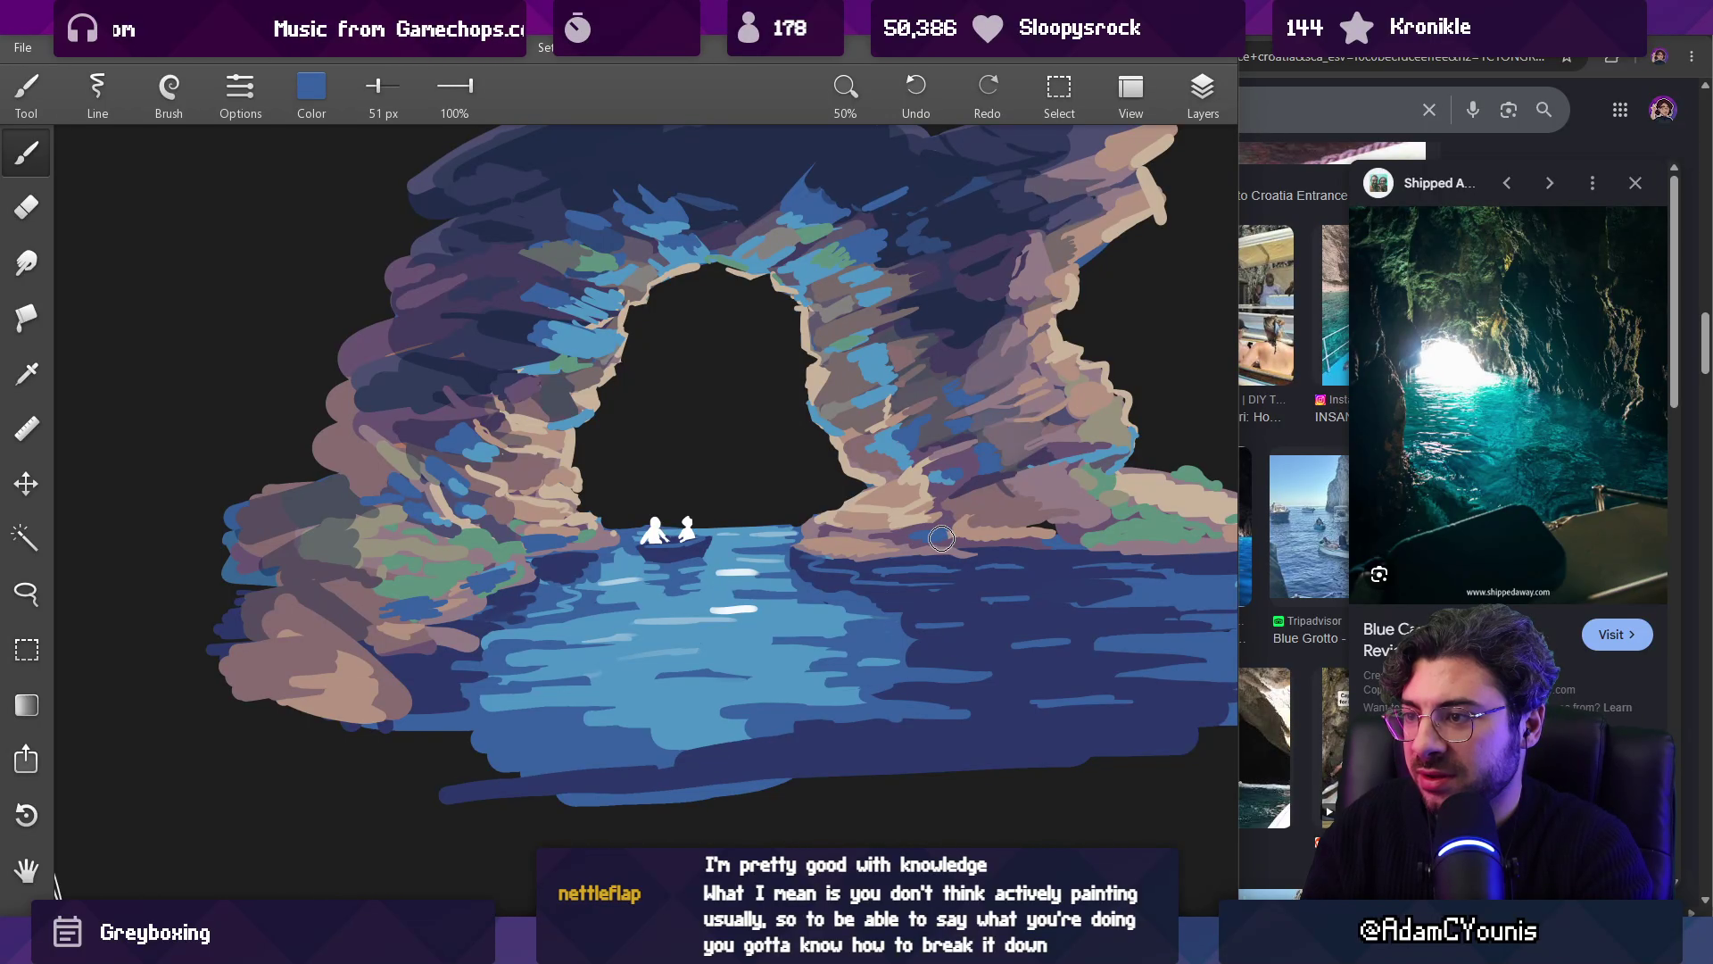
# Step: Paint short dark purple strokes and dabs on the left rocks
pyautogui.scroll(-5, 832, 528)
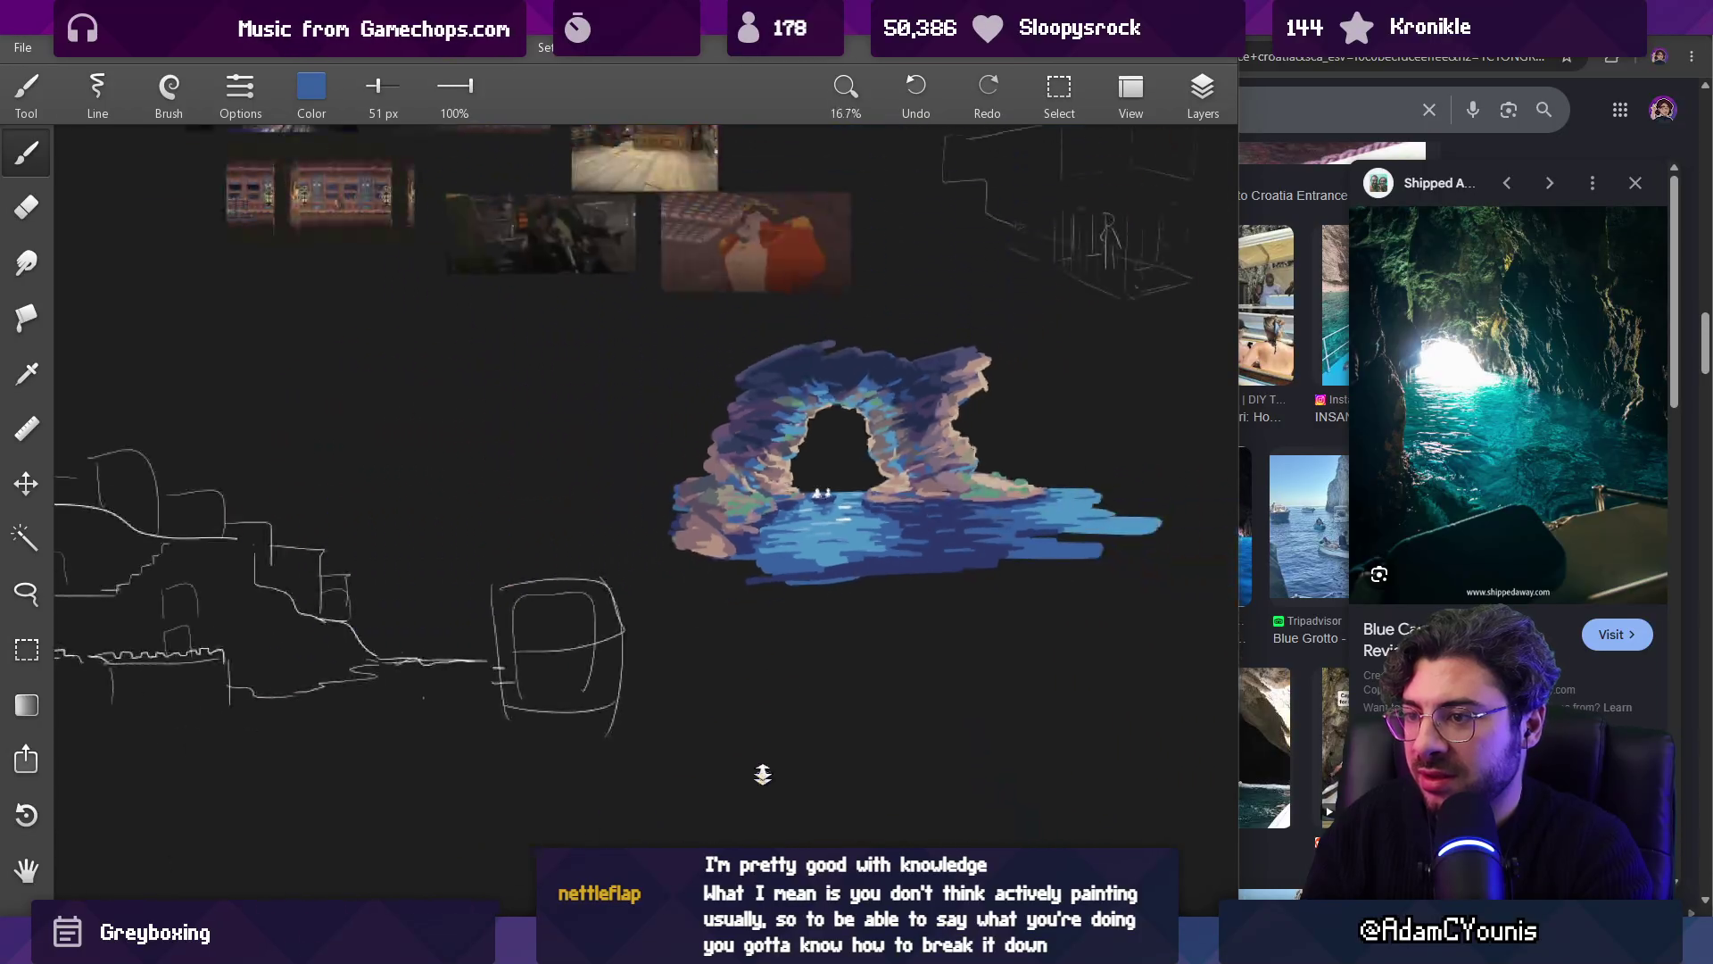
pyautogui.scroll(3, 929, 490)
pyautogui.scroll(3, 768, 366)
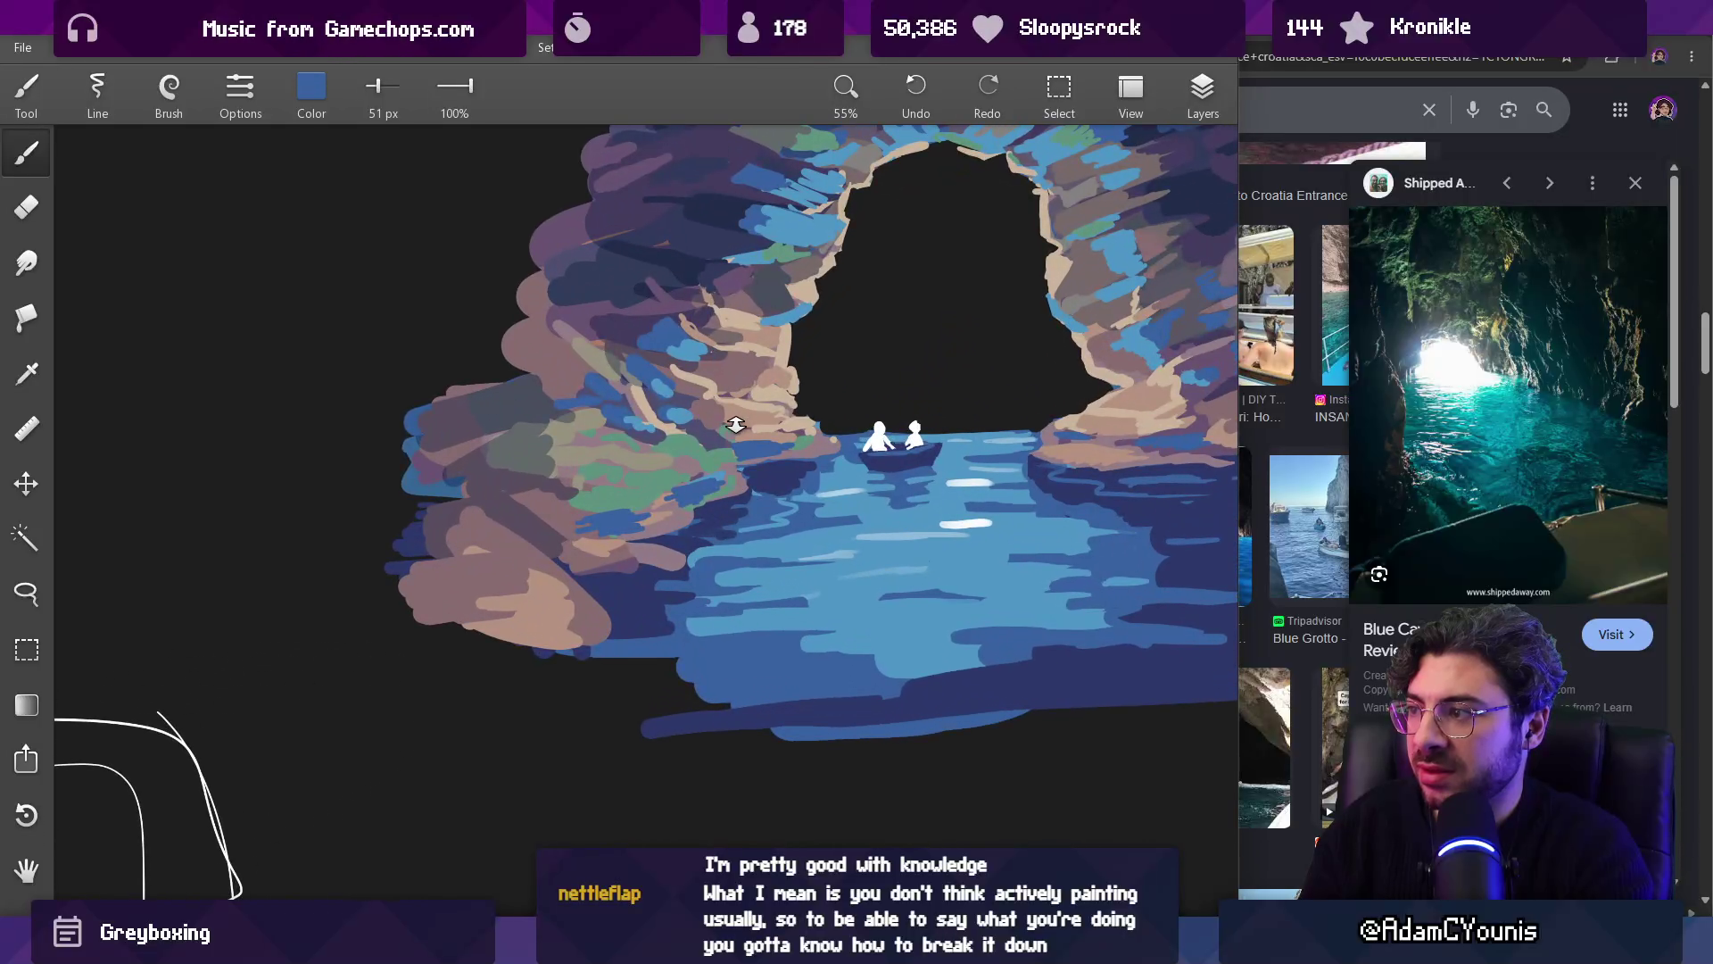
pyautogui.scroll(2, 640, 454)
pyautogui.keyDown('alt'); pyautogui.click(724, 429); pyautogui.keyUp('alt')
pyautogui.moveTo(742, 471)
pyautogui.mouseDown()
pyautogui.moveTo(584, 521)
pyautogui.moveTo(640, 521)
pyautogui.mouseUp()
pyautogui.keyDown('alt'); pyautogui.click(589, 527); pyautogui.keyUp('alt')
# Step: Sample rock purples and moss green, then paint green over the dark patch
pyautogui.keyDown('alt'); pyautogui.click(628, 569); pyautogui.keyUp('alt')
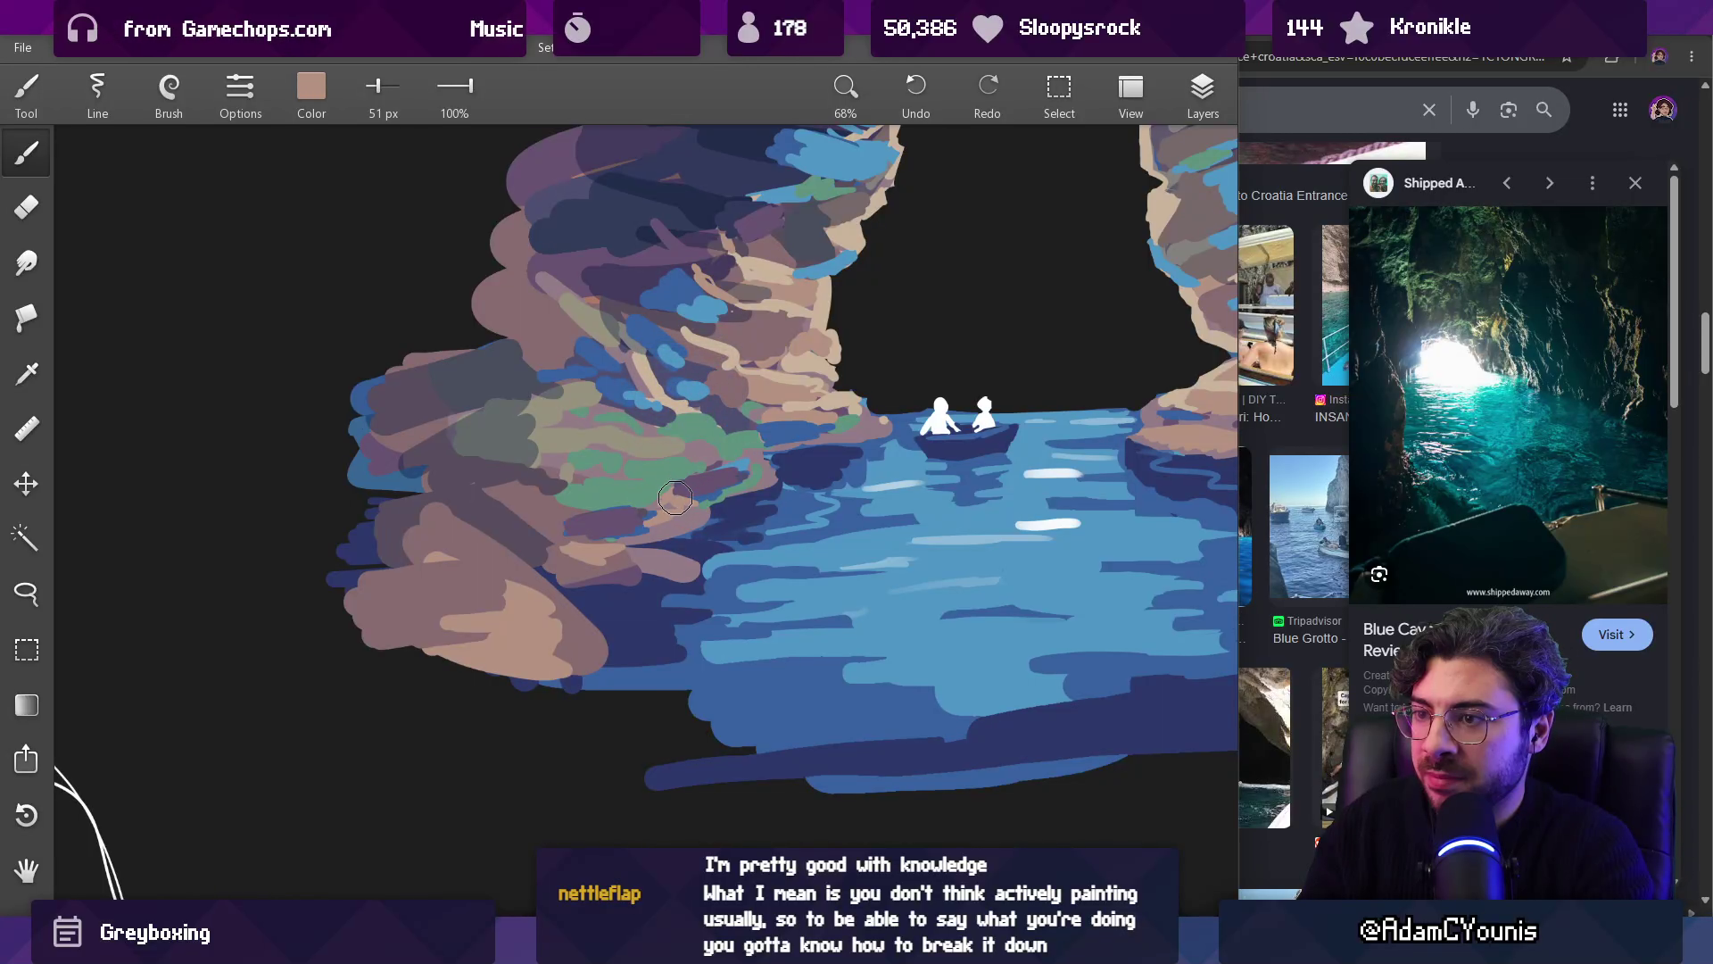
pyautogui.keyDown('alt'); pyautogui.click(696, 517); pyautogui.keyUp('alt')
pyautogui.keyDown('alt'); pyautogui.click(695, 518); pyautogui.keyUp('alt')
pyautogui.keyDown('alt'); pyautogui.click(705, 485); pyautogui.keyUp('alt')
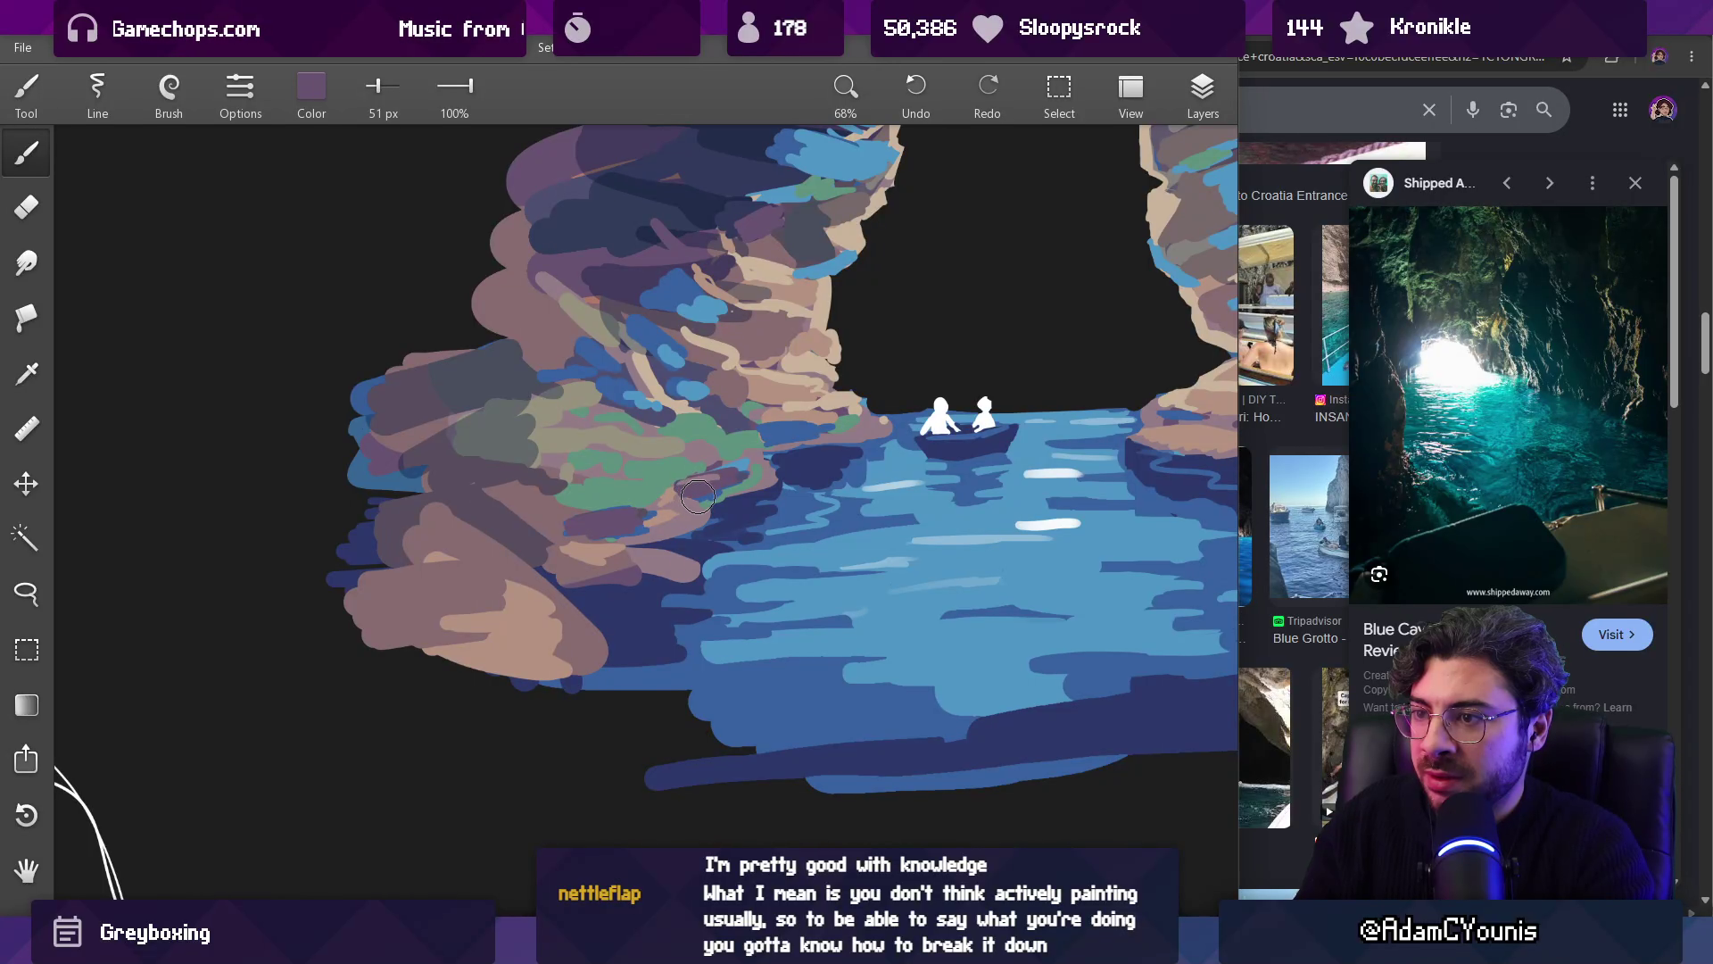
pyautogui.keyDown('alt'); pyautogui.click(705, 505); pyautogui.keyUp('alt')
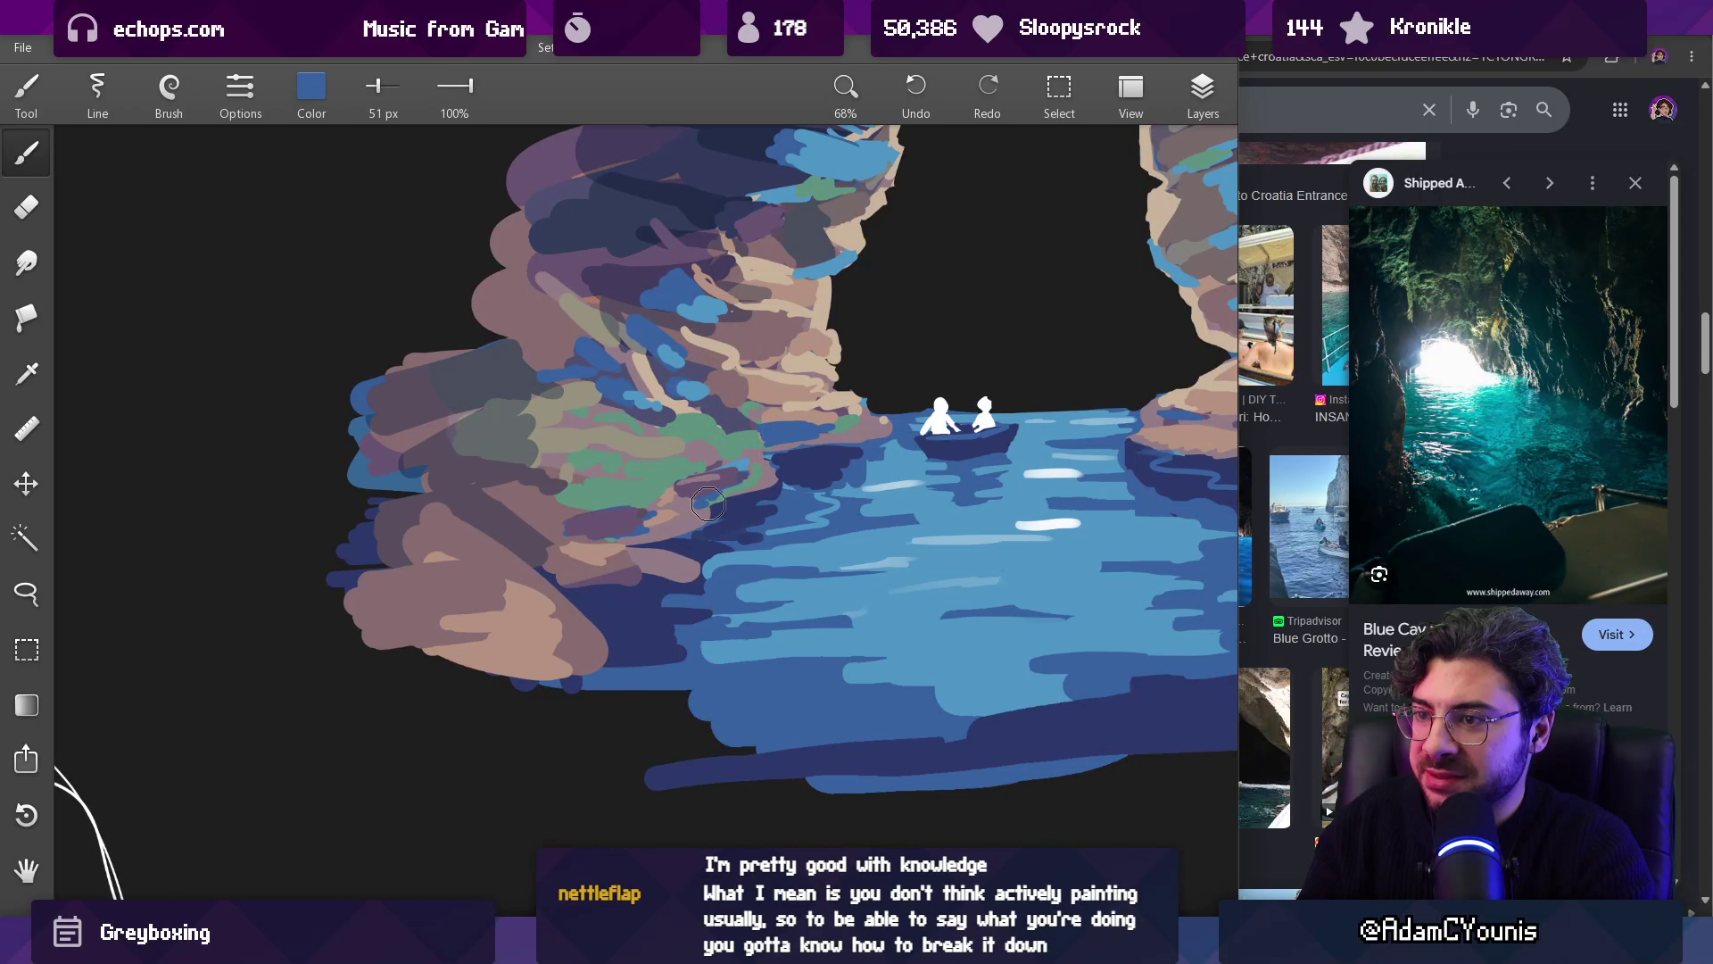
pyautogui.keyDown('alt'); pyautogui.click(703, 515); pyautogui.keyUp('alt')
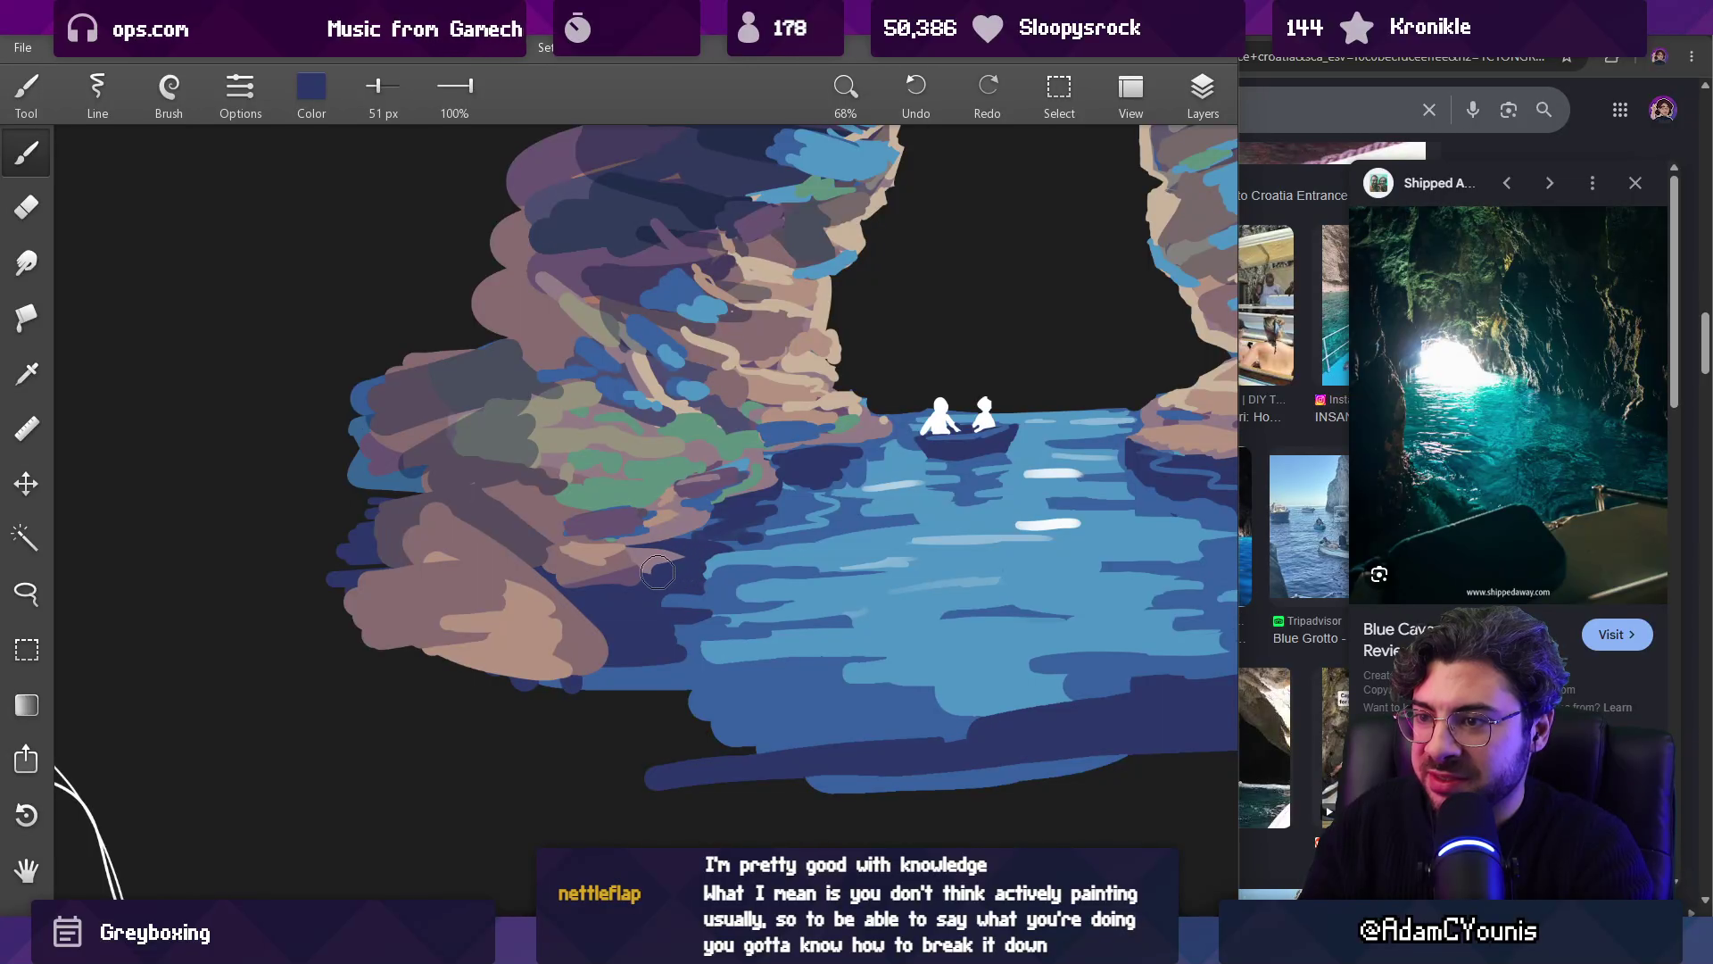
pyautogui.keyDown('alt'); pyautogui.click(673, 501); pyautogui.keyUp('alt')
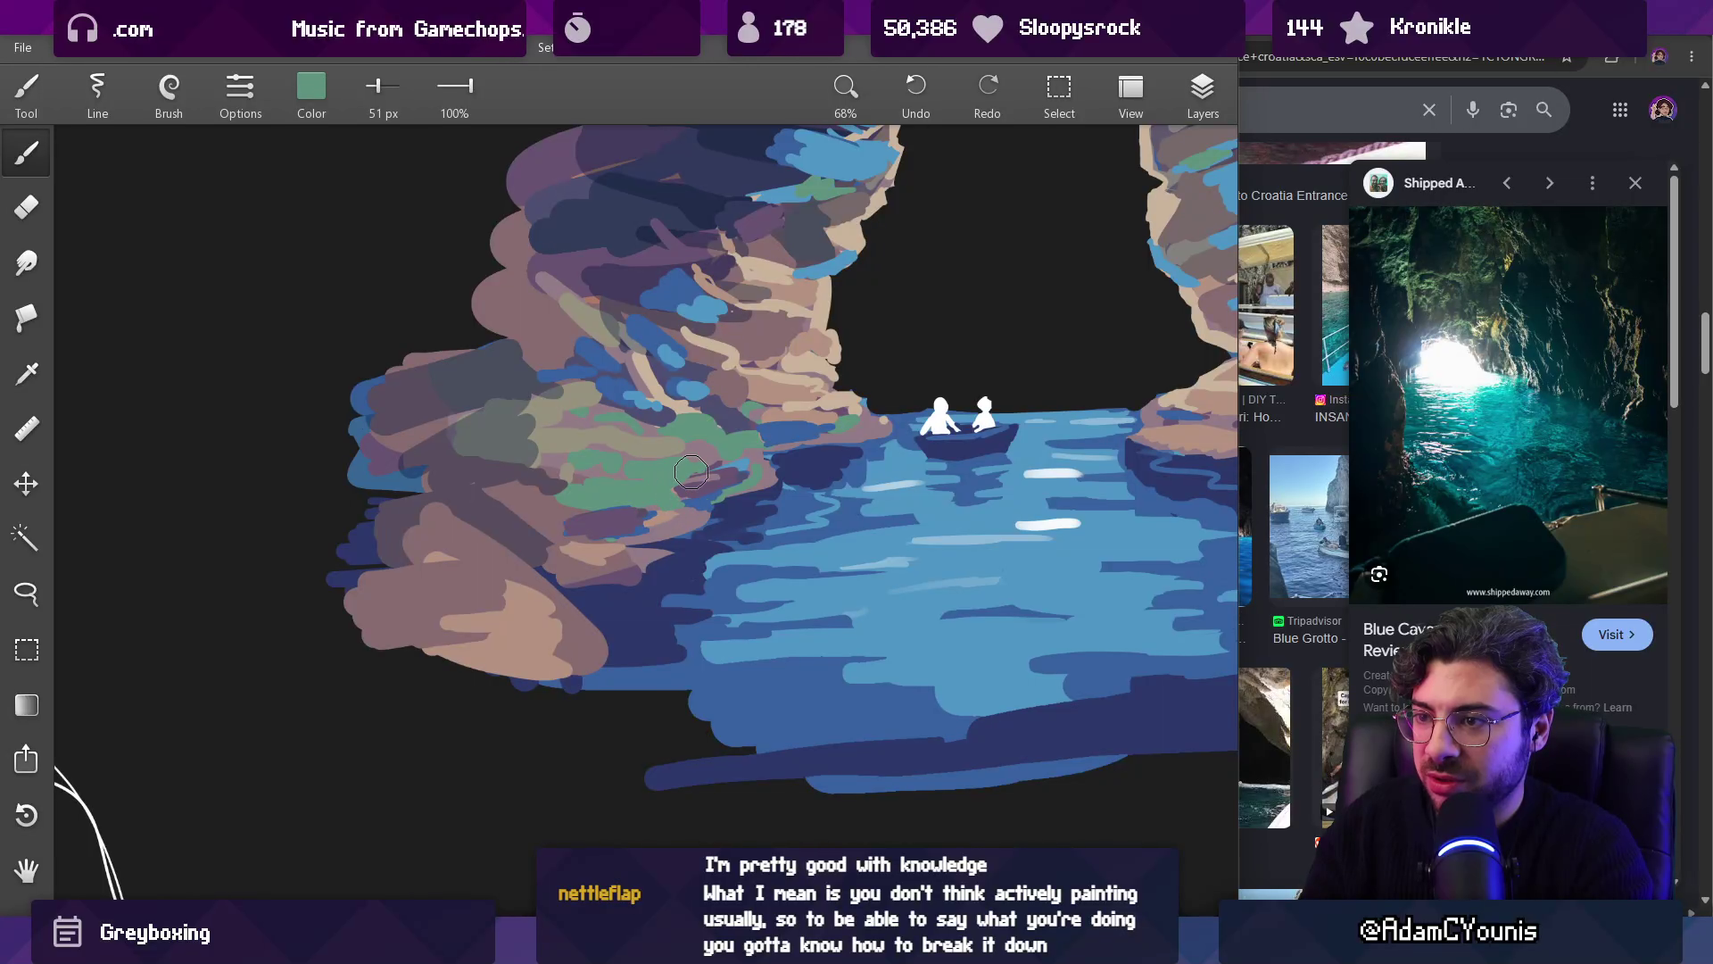
pyautogui.keyDown('alt'); pyautogui.click(749, 486); pyautogui.keyUp('alt')
pyautogui.moveTo(745, 482); pyautogui.dragTo(711, 497)
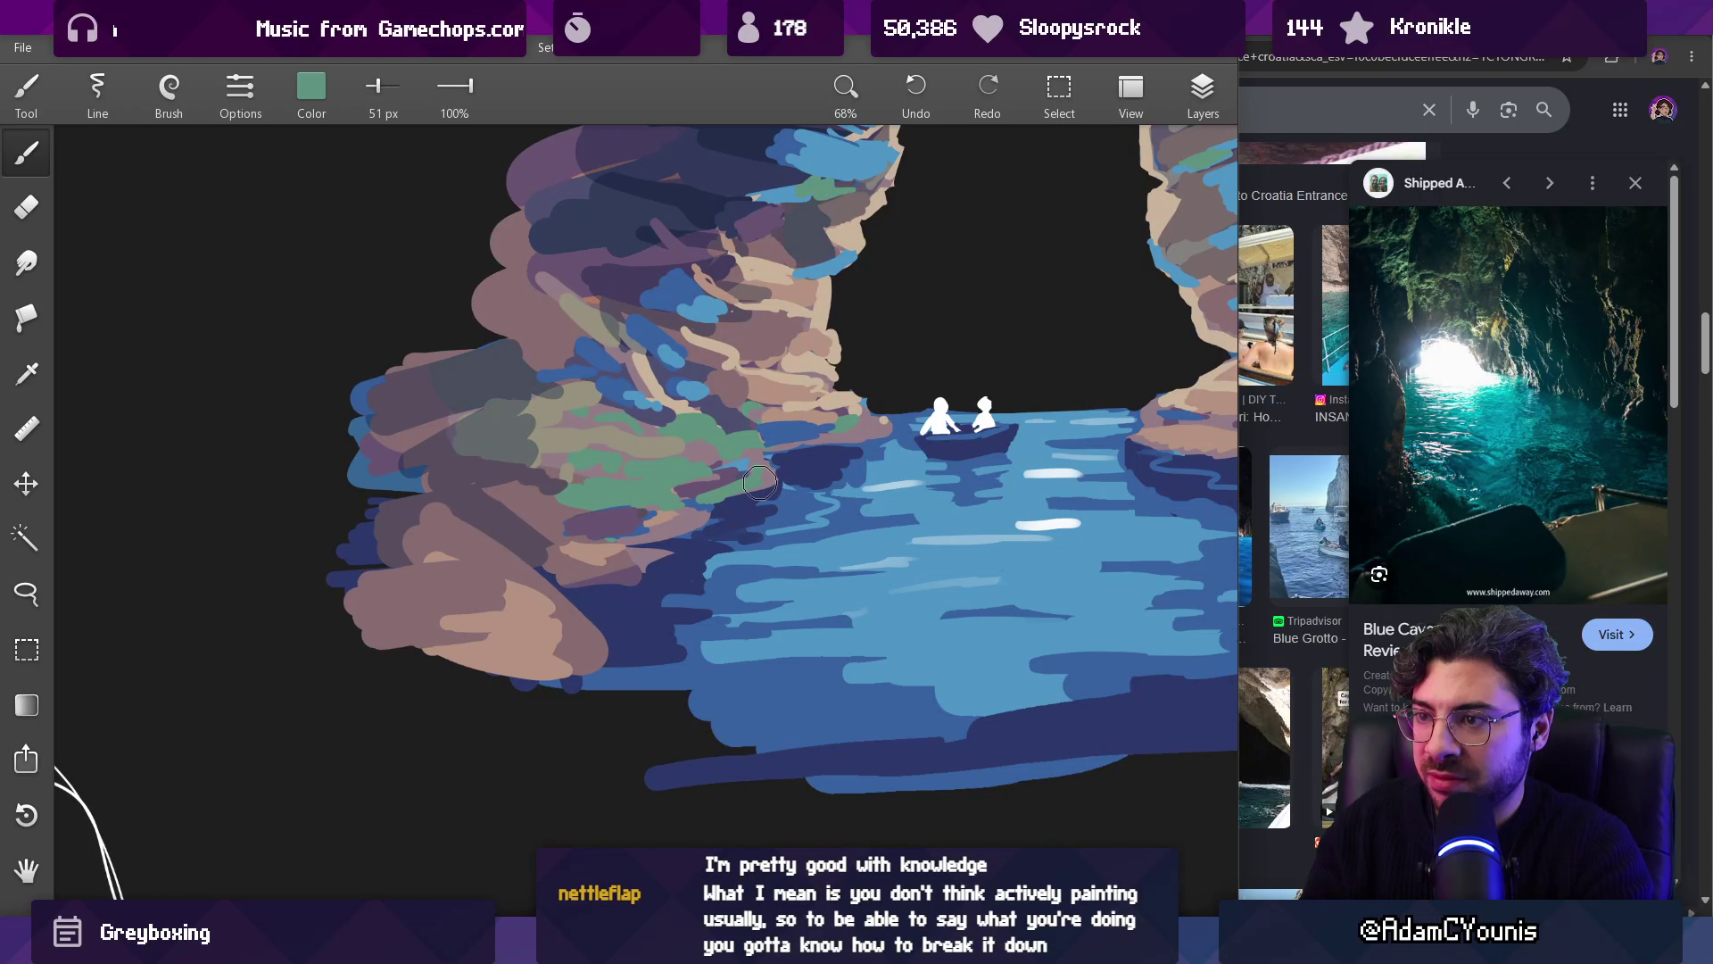
# Step: Sample dark navy, grey and green moss colours from the rocks
pyautogui.keyDown('alt'); pyautogui.click(824, 236); pyautogui.keyUp('alt')
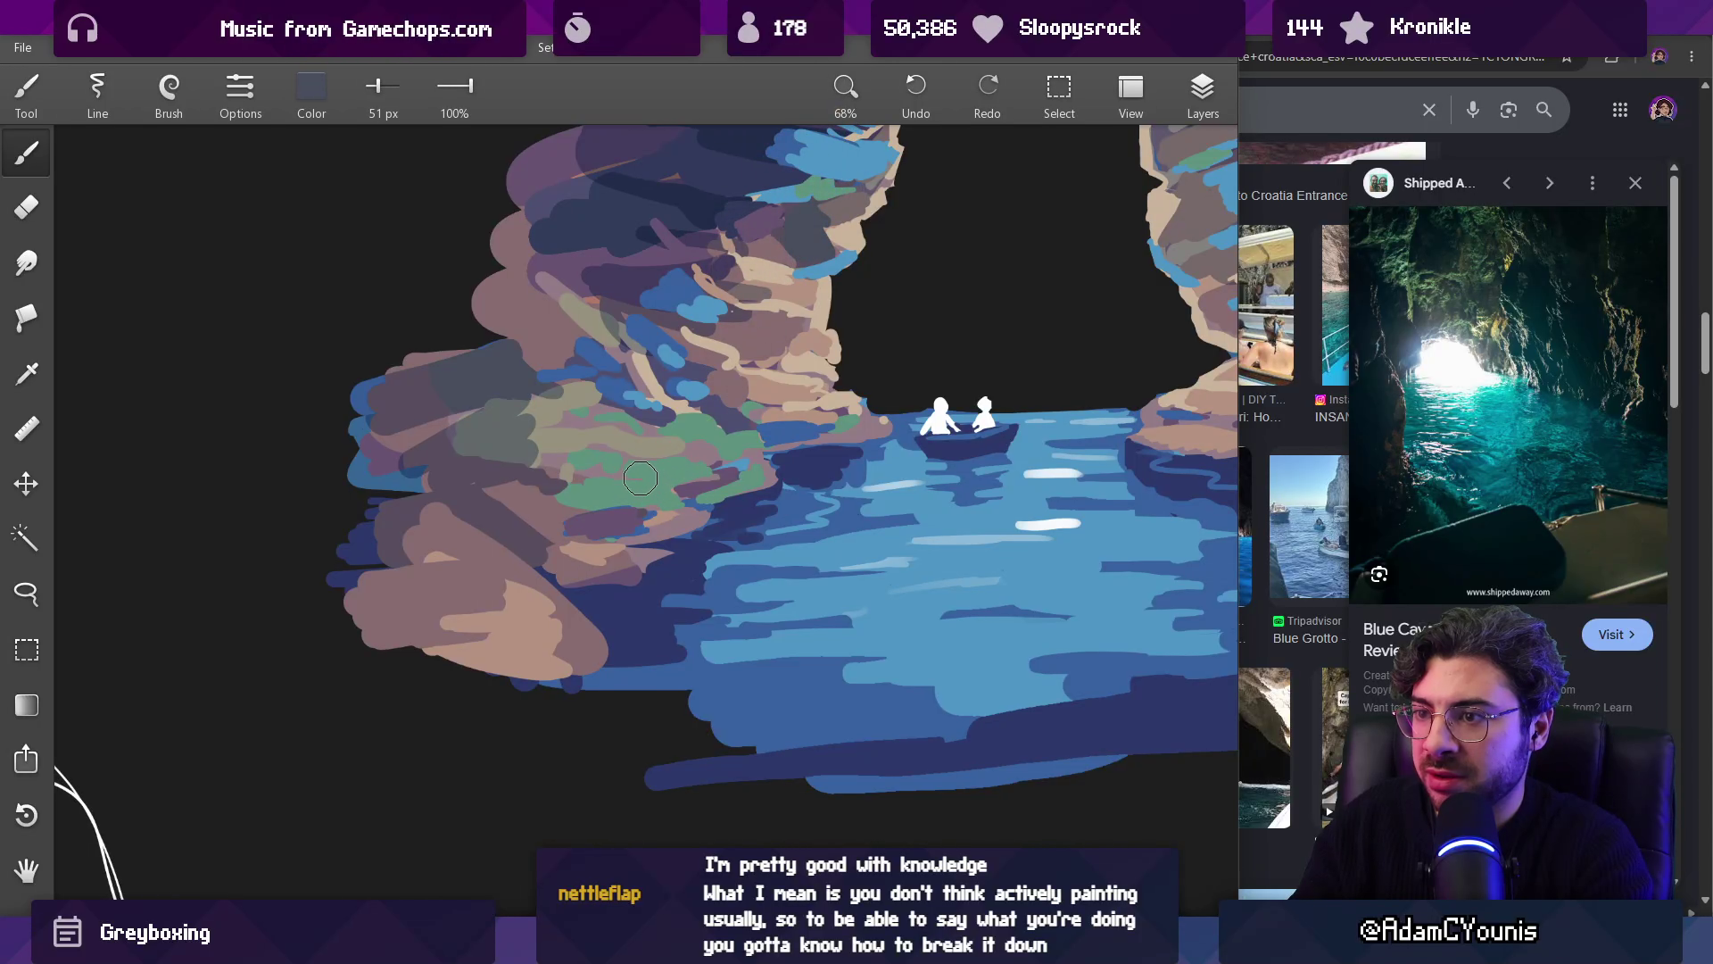
pyautogui.scroll(-5, 632, 470)
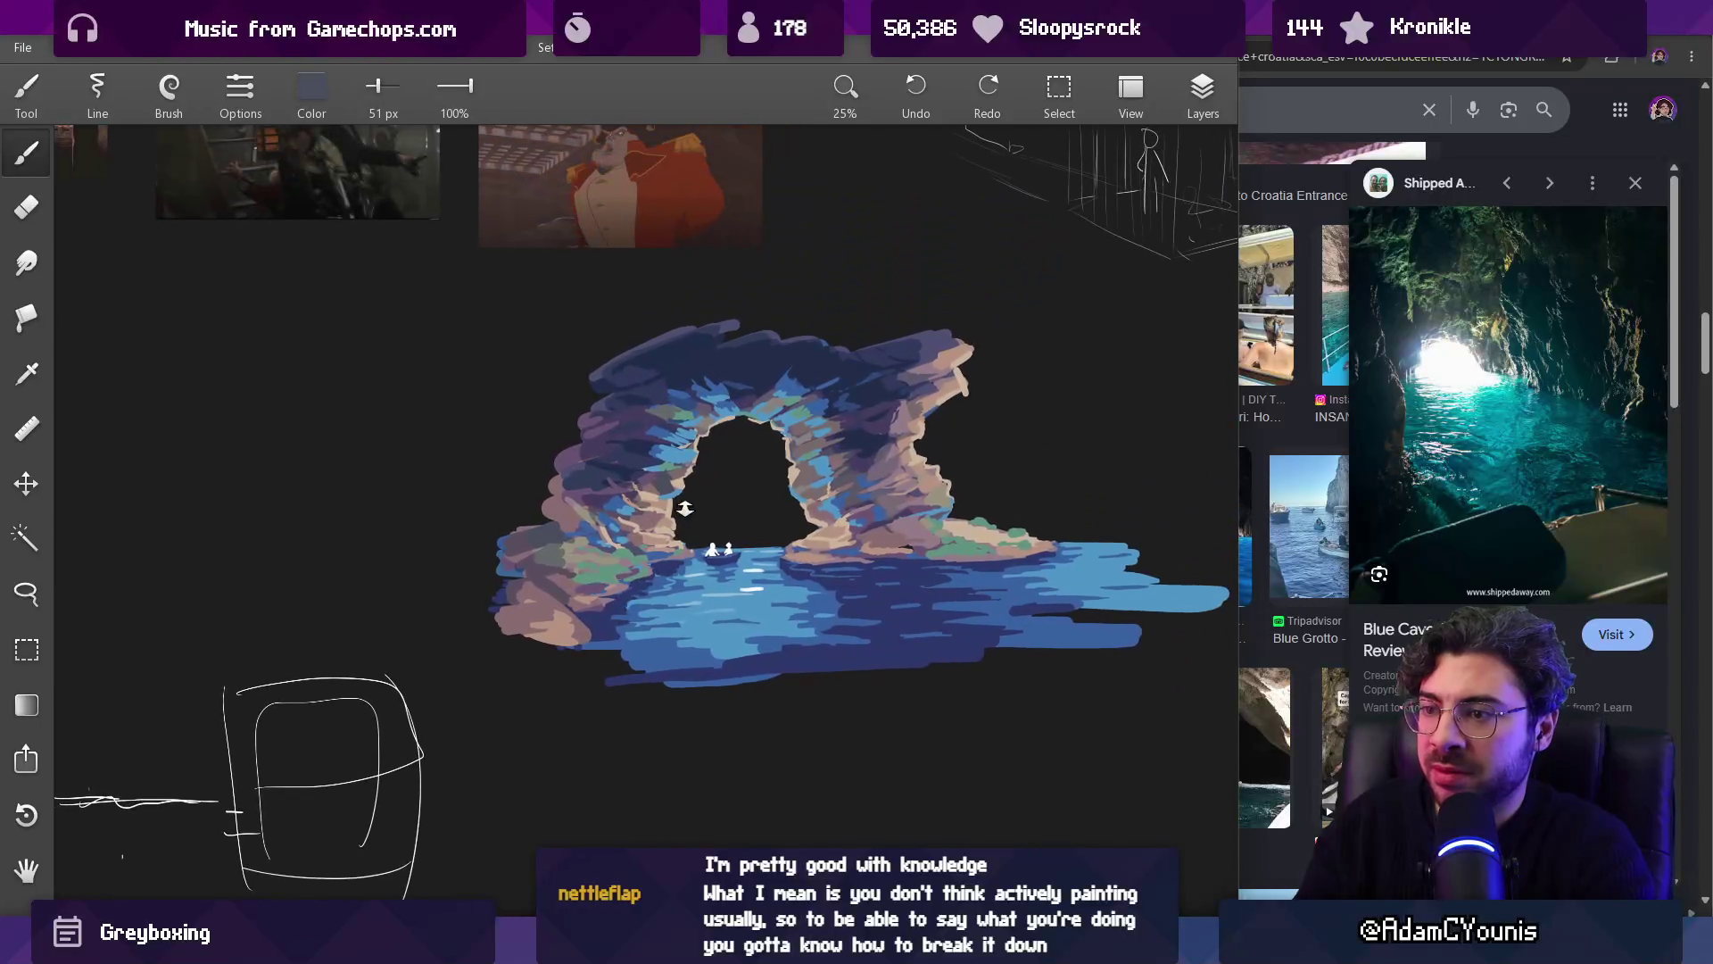
pyautogui.scroll(5, 647, 578)
pyautogui.keyDown('alt'); pyautogui.click(476, 446); pyautogui.keyUp('alt')
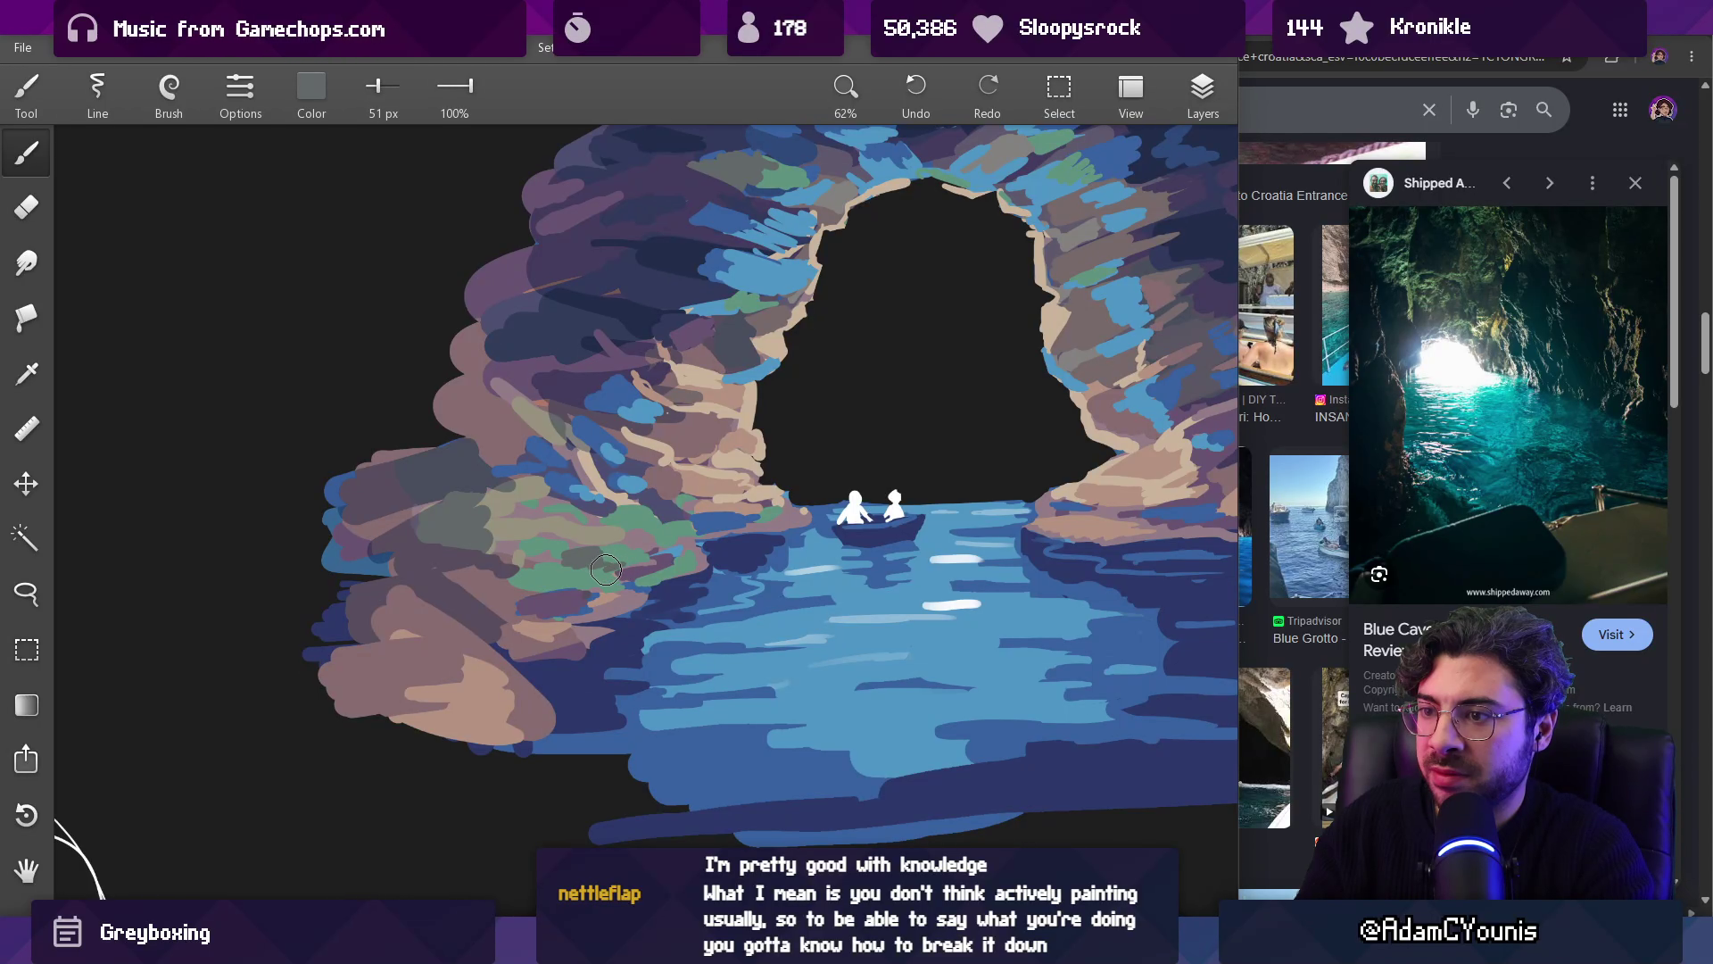
pyautogui.keyDown('alt'); pyautogui.click(584, 555); pyautogui.keyUp('alt')
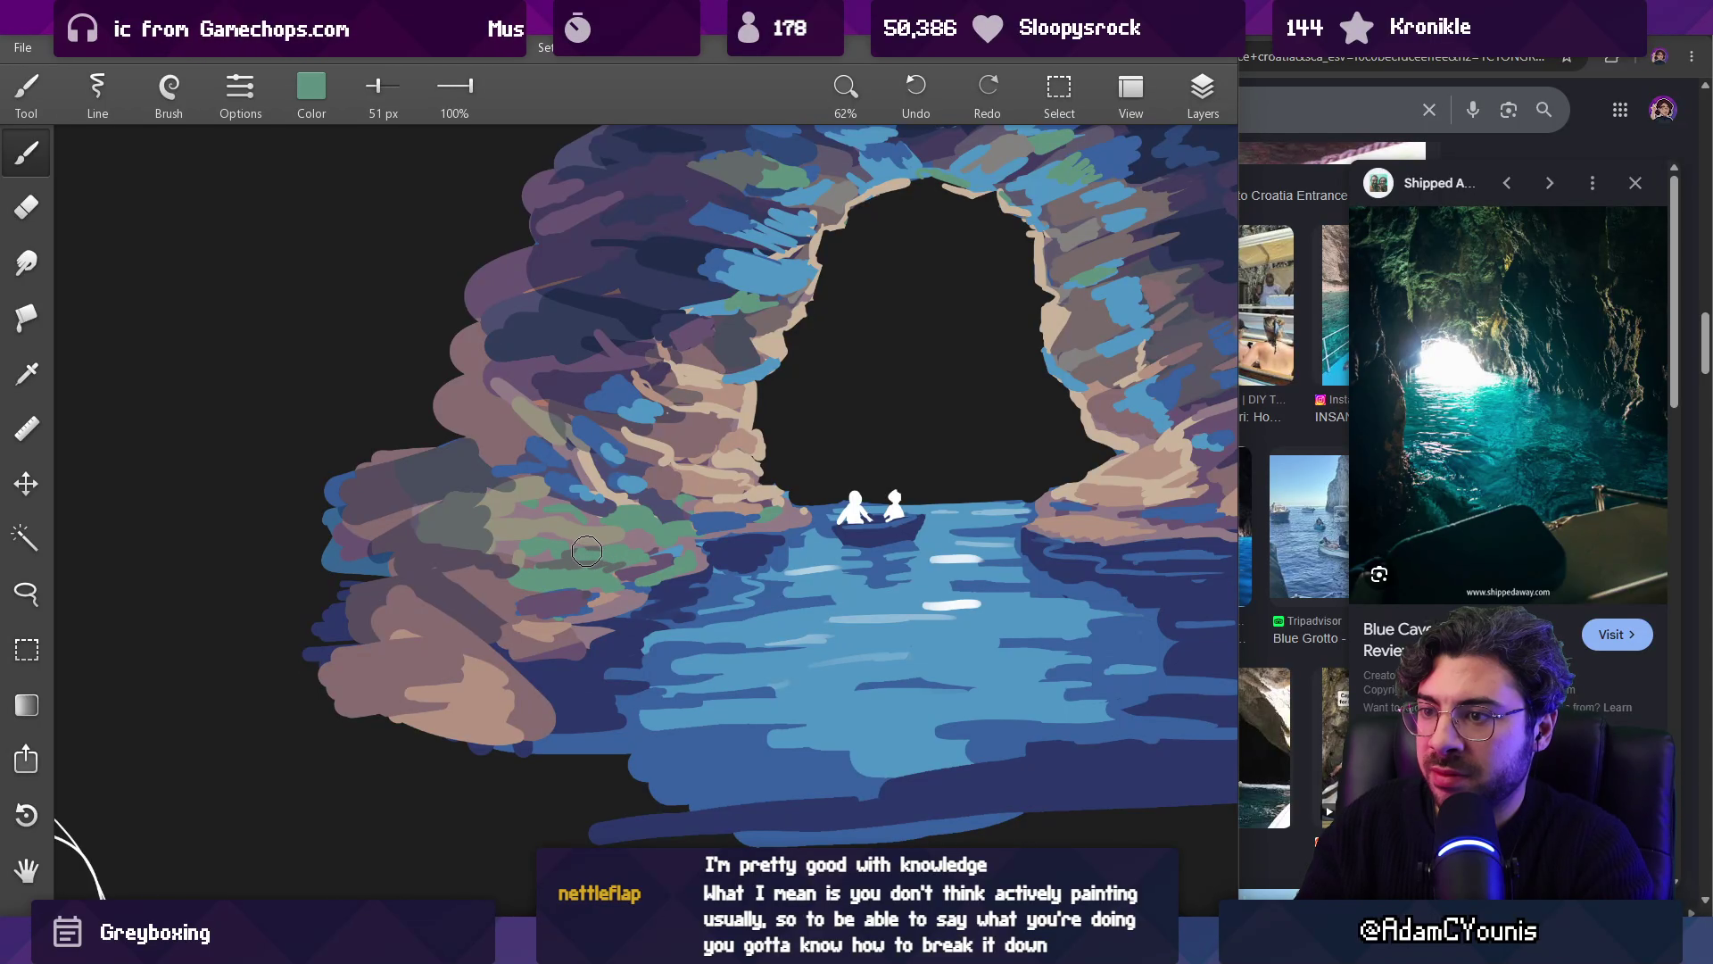
pyautogui.keyDown('alt'); pyautogui.click(661, 530); pyautogui.keyUp('alt')
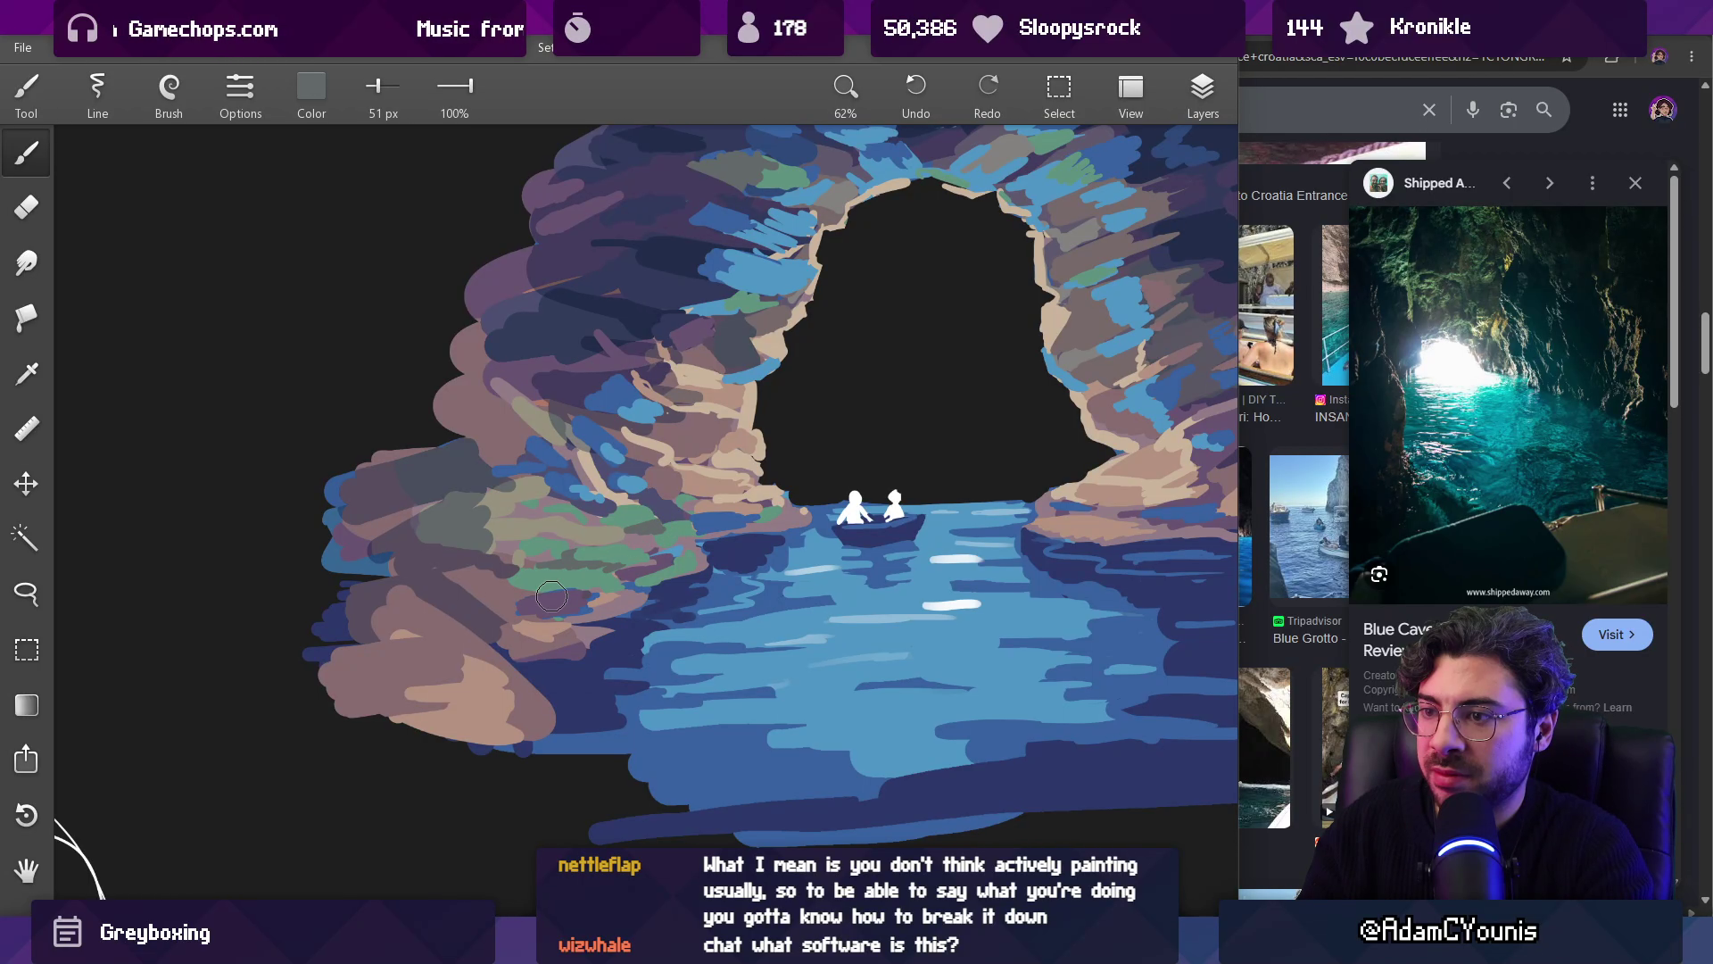
pyautogui.keyDown('alt'); pyautogui.click(575, 575); pyautogui.keyUp('alt')
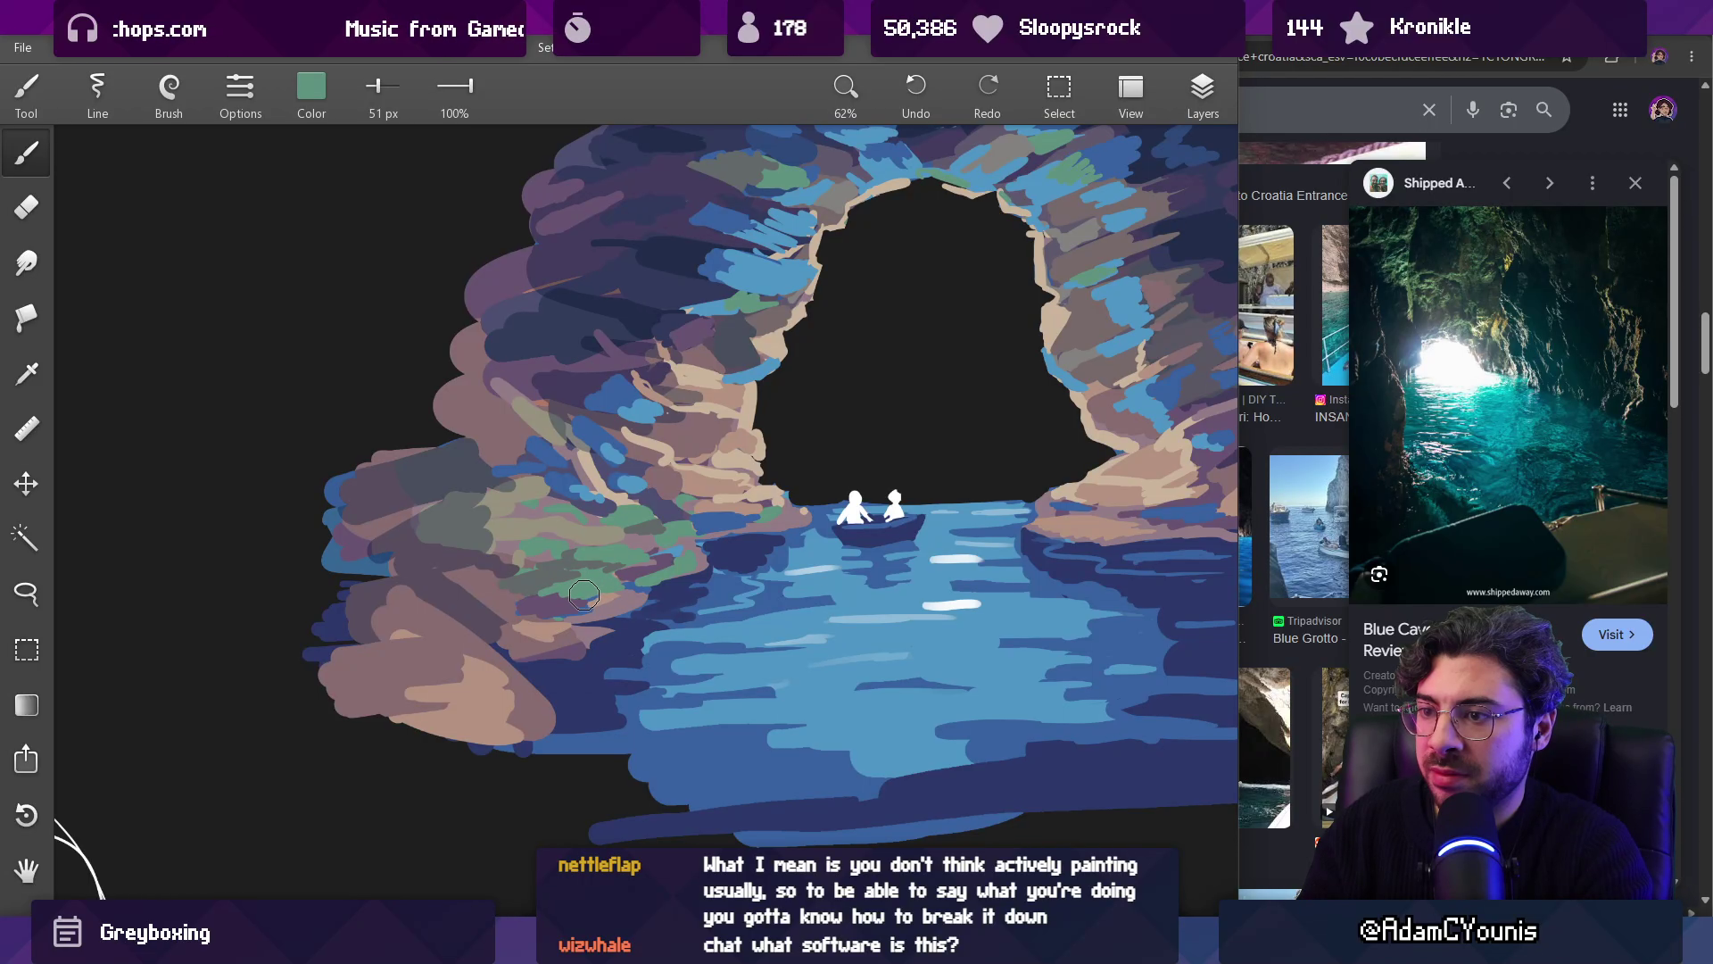
# Step: Resample grey and moss green from the cave wall and rocks
pyautogui.scroll(-5, 584, 595)
pyautogui.scroll(5, 681, 398)
pyautogui.keyDown('alt'); pyautogui.click(597, 473); pyautogui.keyUp('alt')
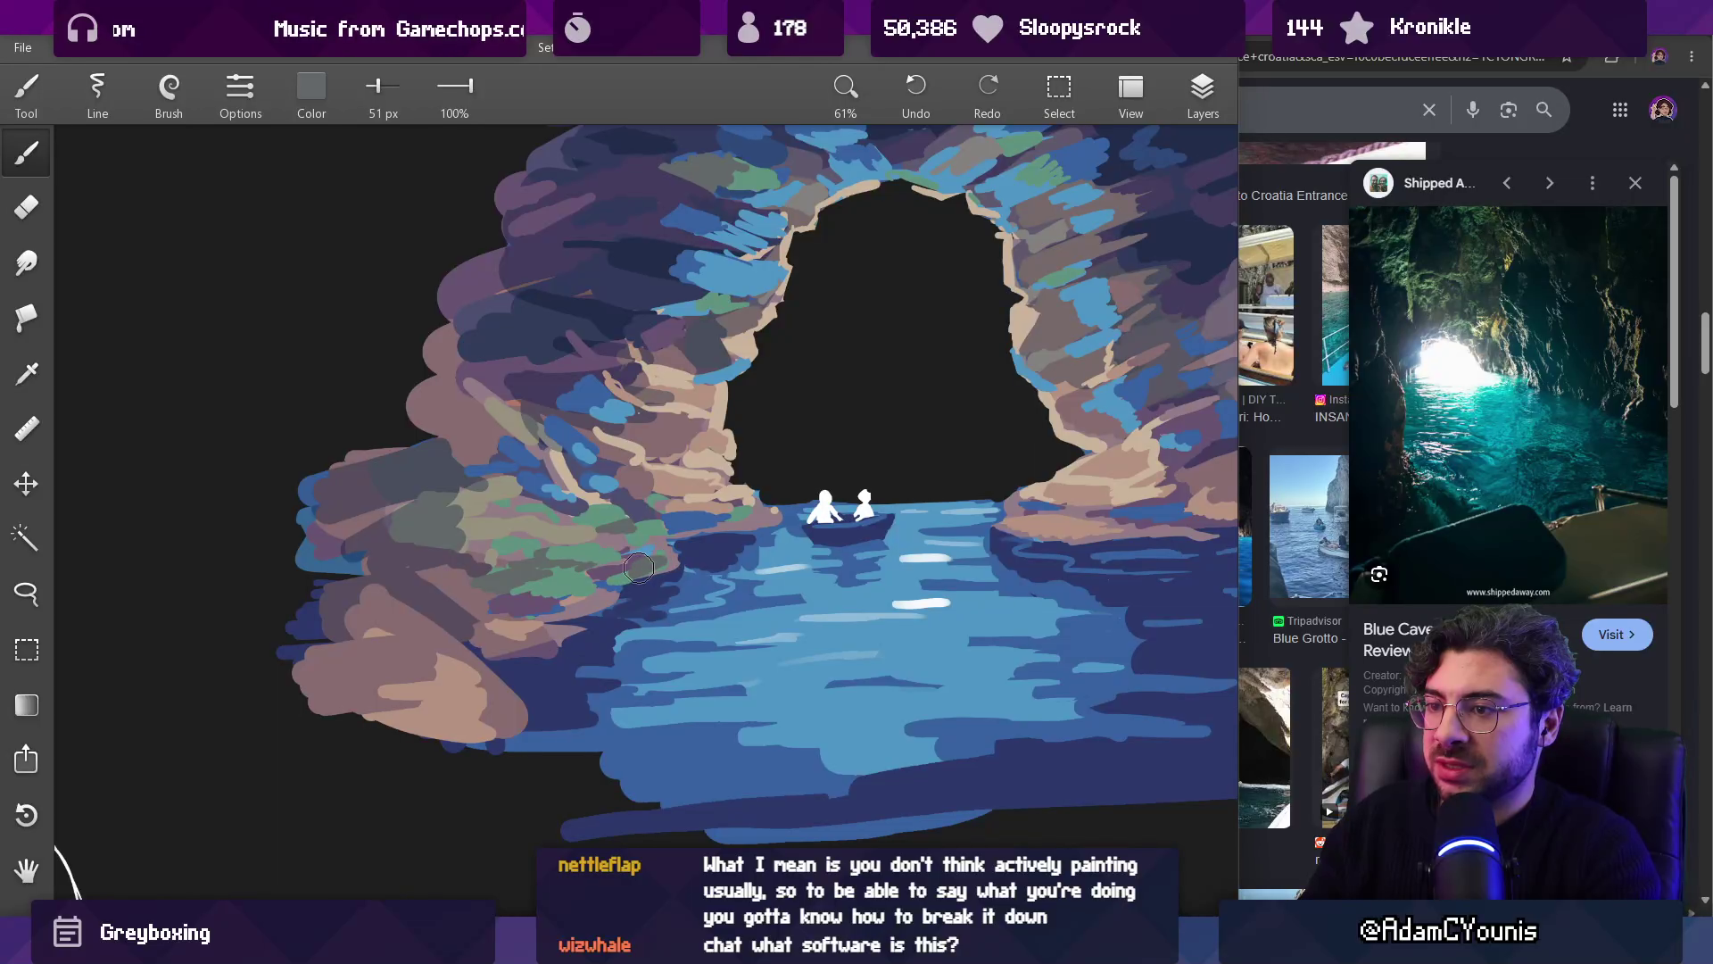
pyautogui.keyDown('alt'); pyautogui.click(624, 576); pyautogui.keyUp('alt')
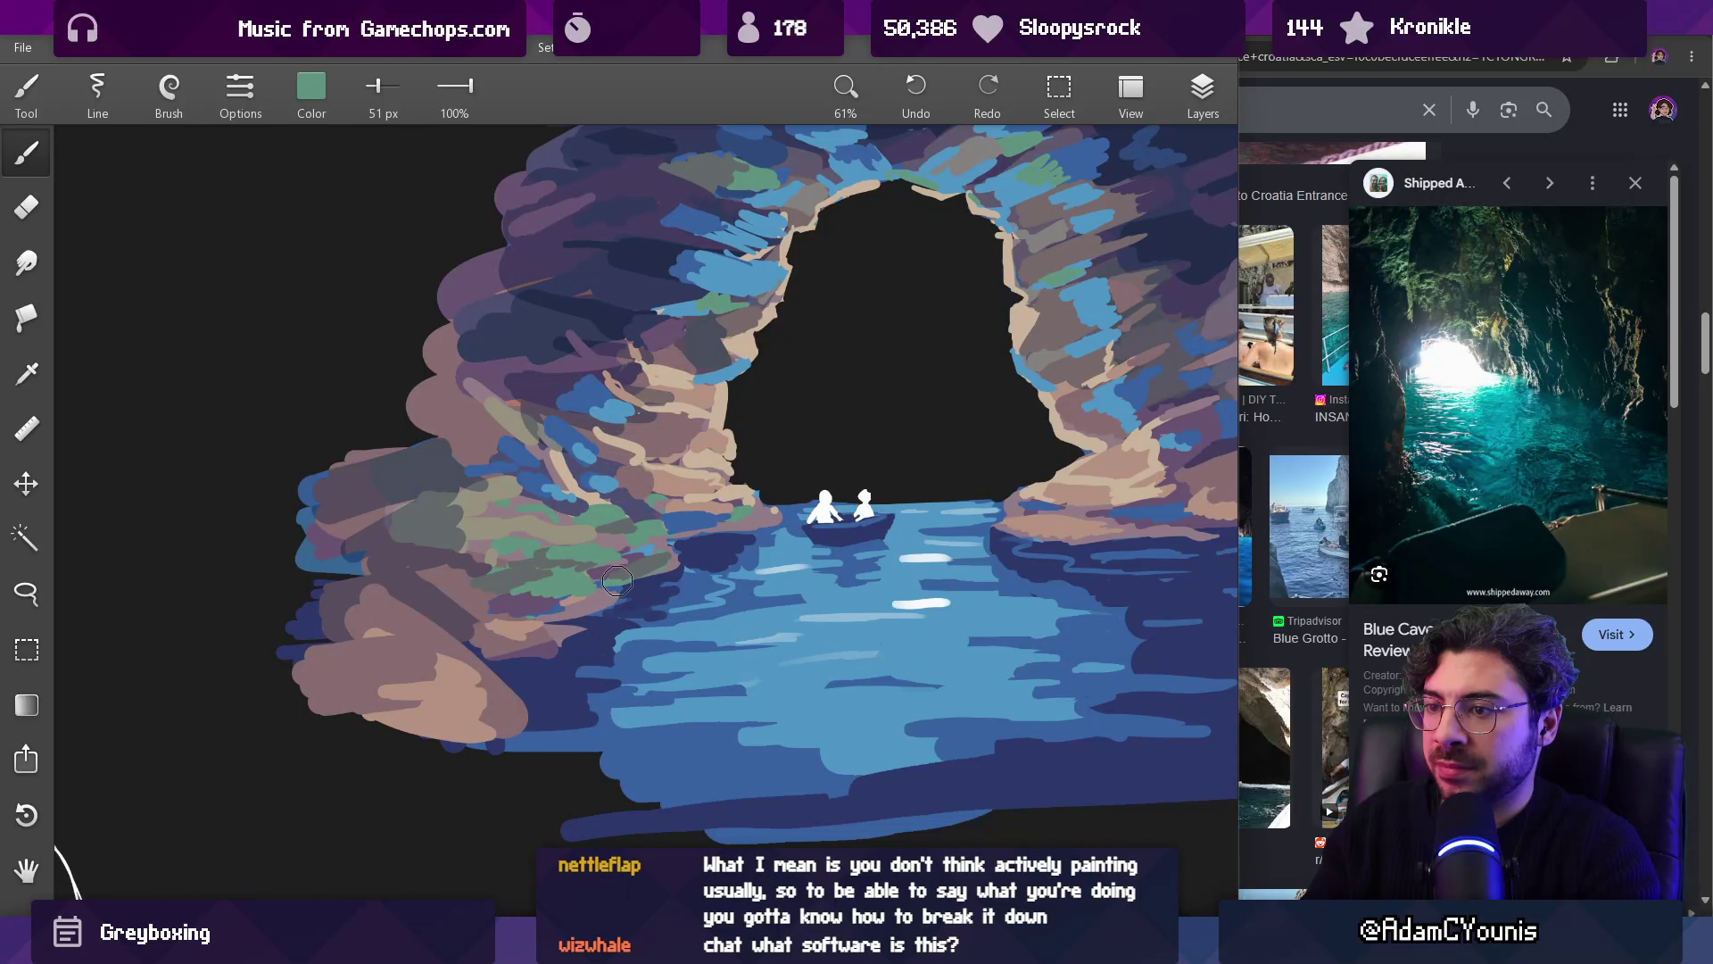
pyautogui.scroll(-5, 611, 588)
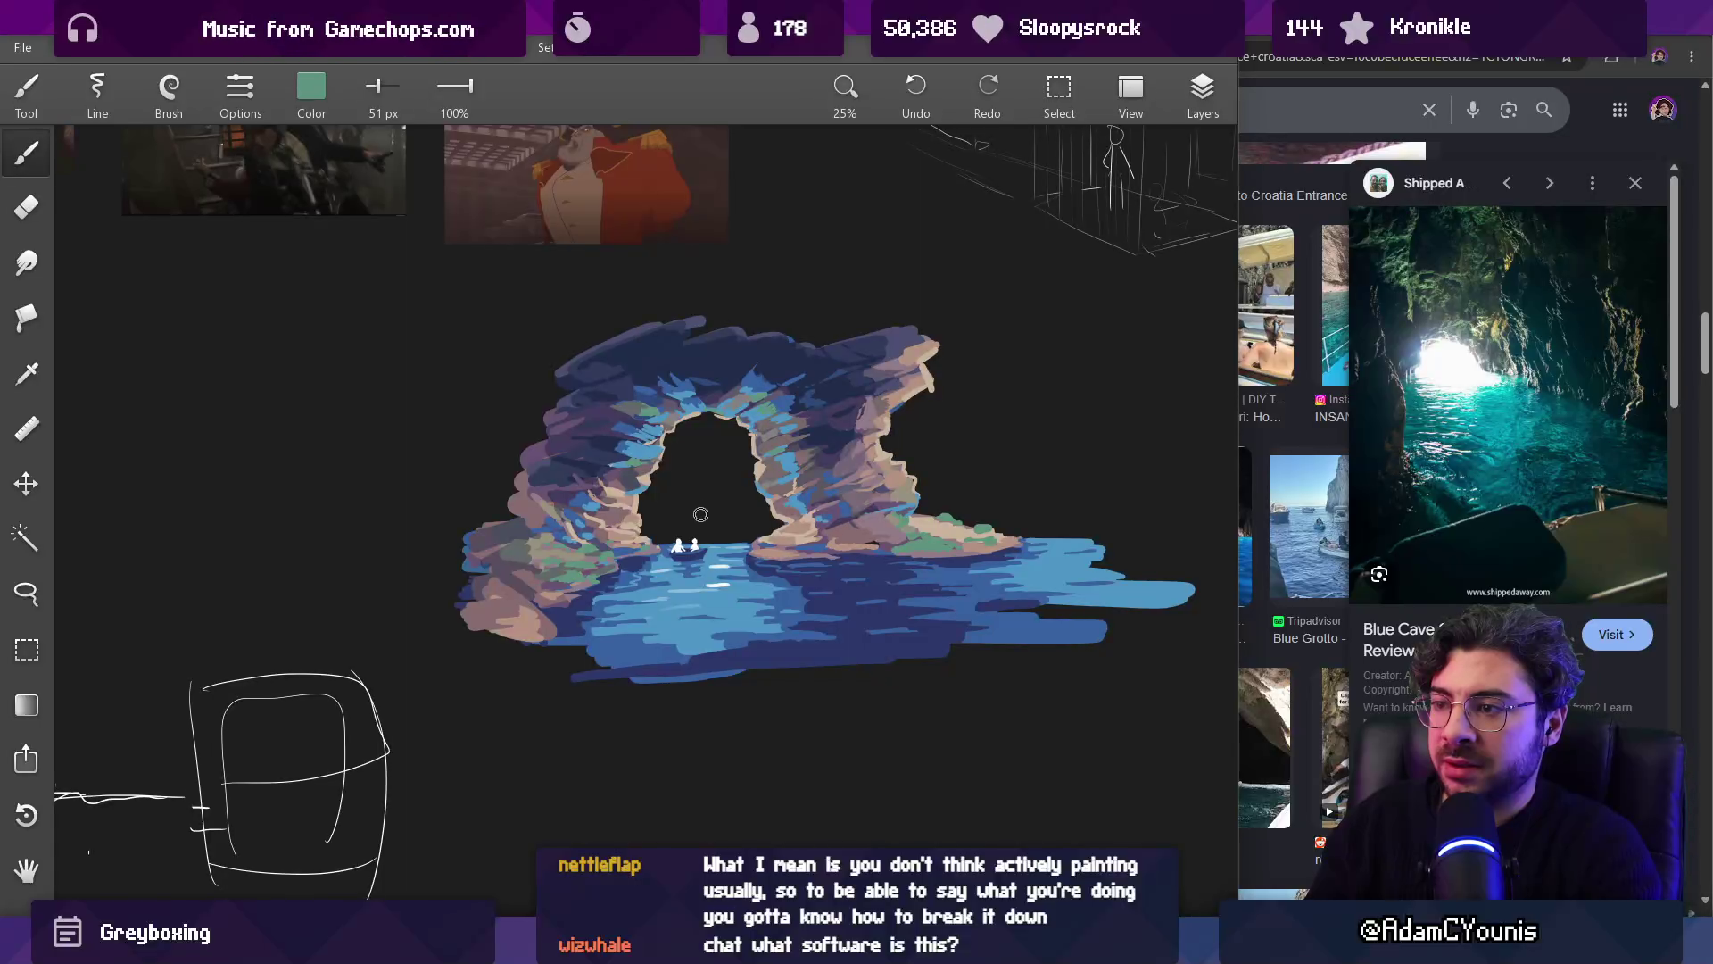
pyautogui.scroll(4, 931, 429)
pyautogui.scroll(1, 930, 428)
pyautogui.keyDown('alt'); pyautogui.click(329, 513); pyautogui.keyUp('alt')
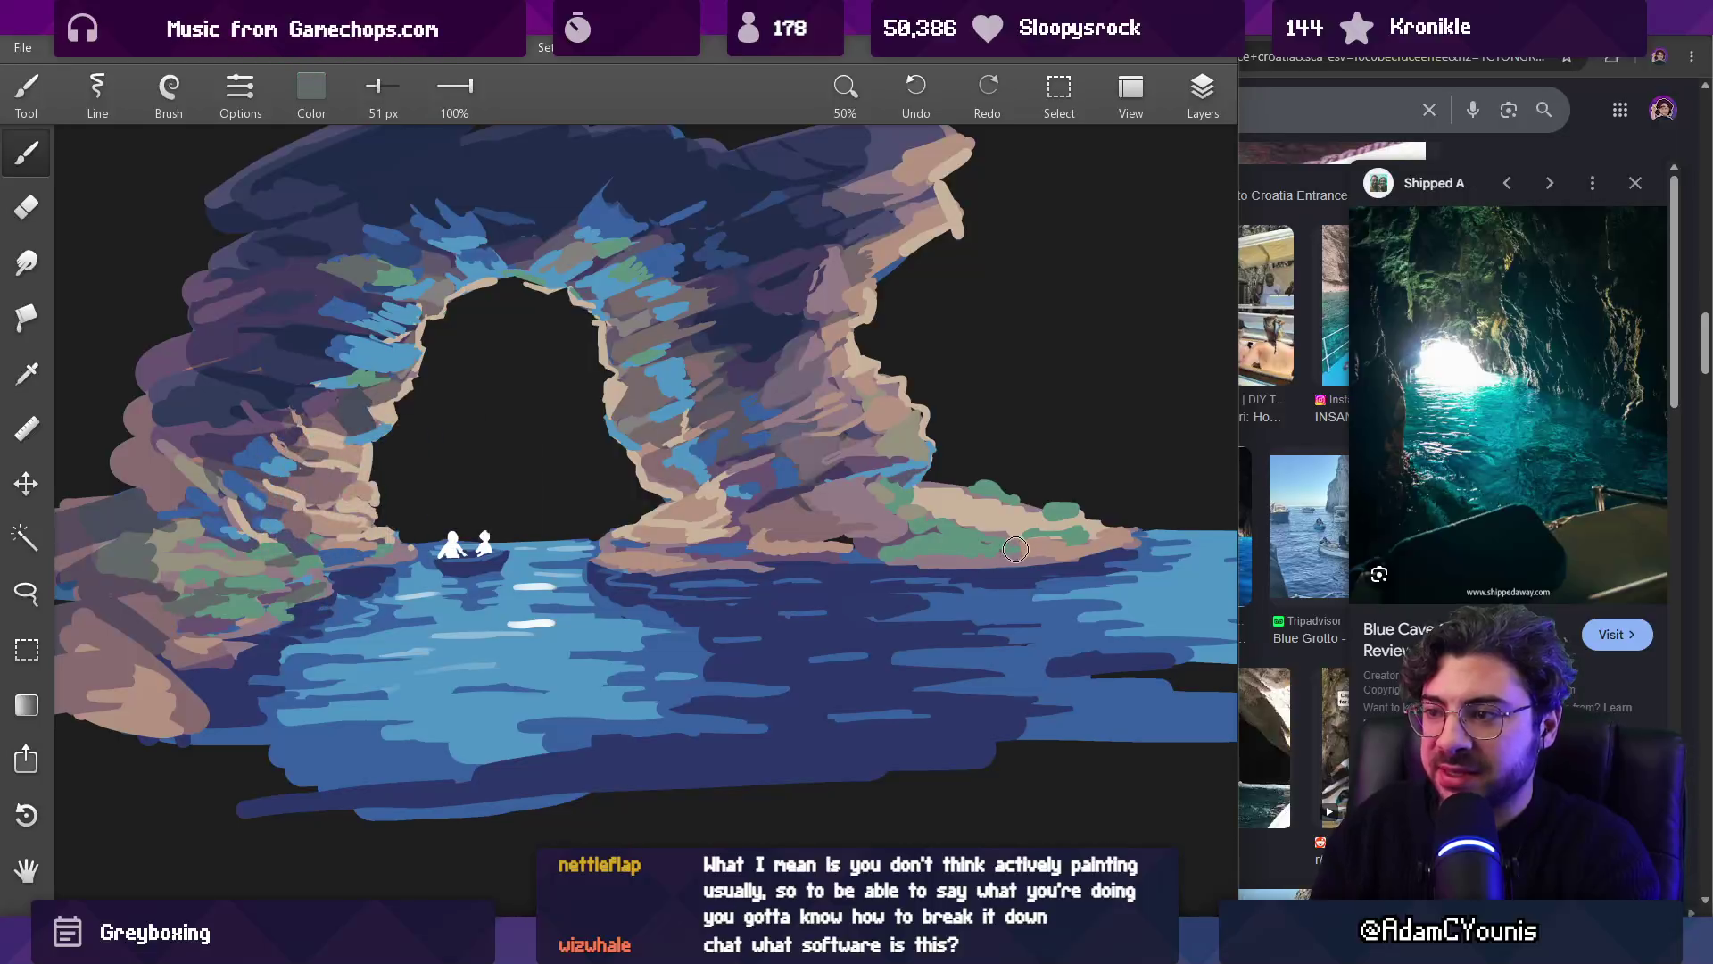
# Step: Sample the rock's green and paint two moss strokes along the right ledge
pyautogui.moveTo(1020, 548); pyautogui.dragTo(915, 559)
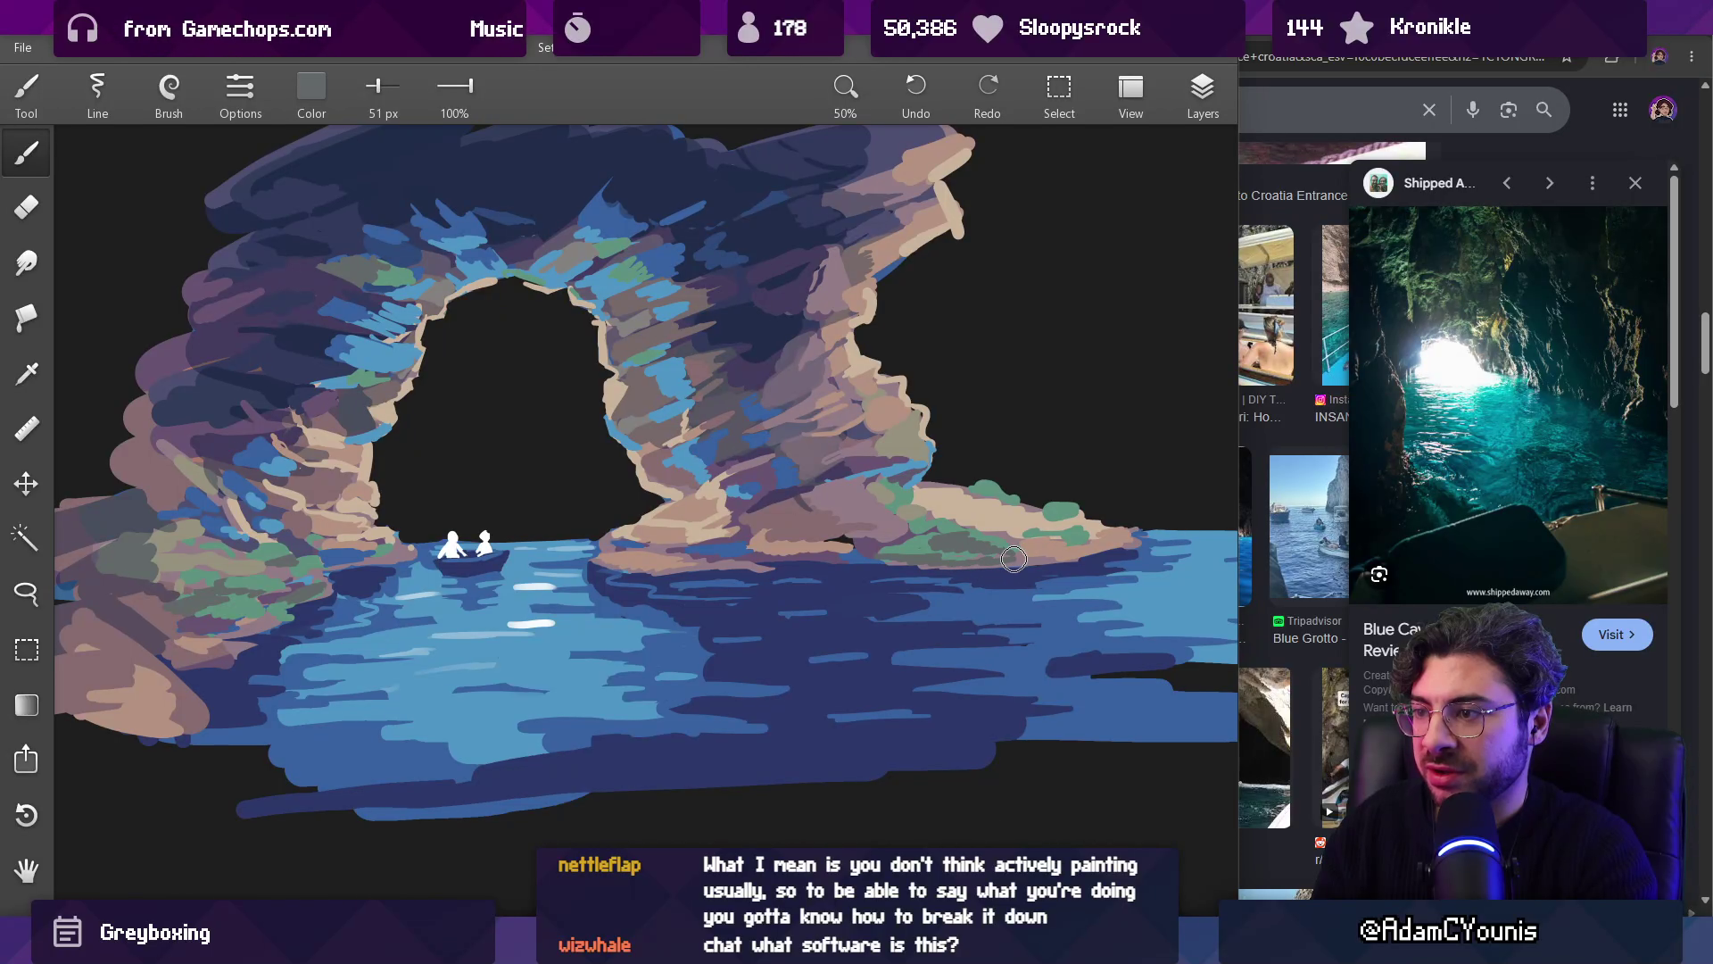
pyautogui.moveTo(982, 554)
pyautogui.mouseDown()
pyautogui.moveTo(933, 555)
pyautogui.moveTo(1015, 550)
pyautogui.mouseUp()
pyautogui.scroll(-5, 981, 536)
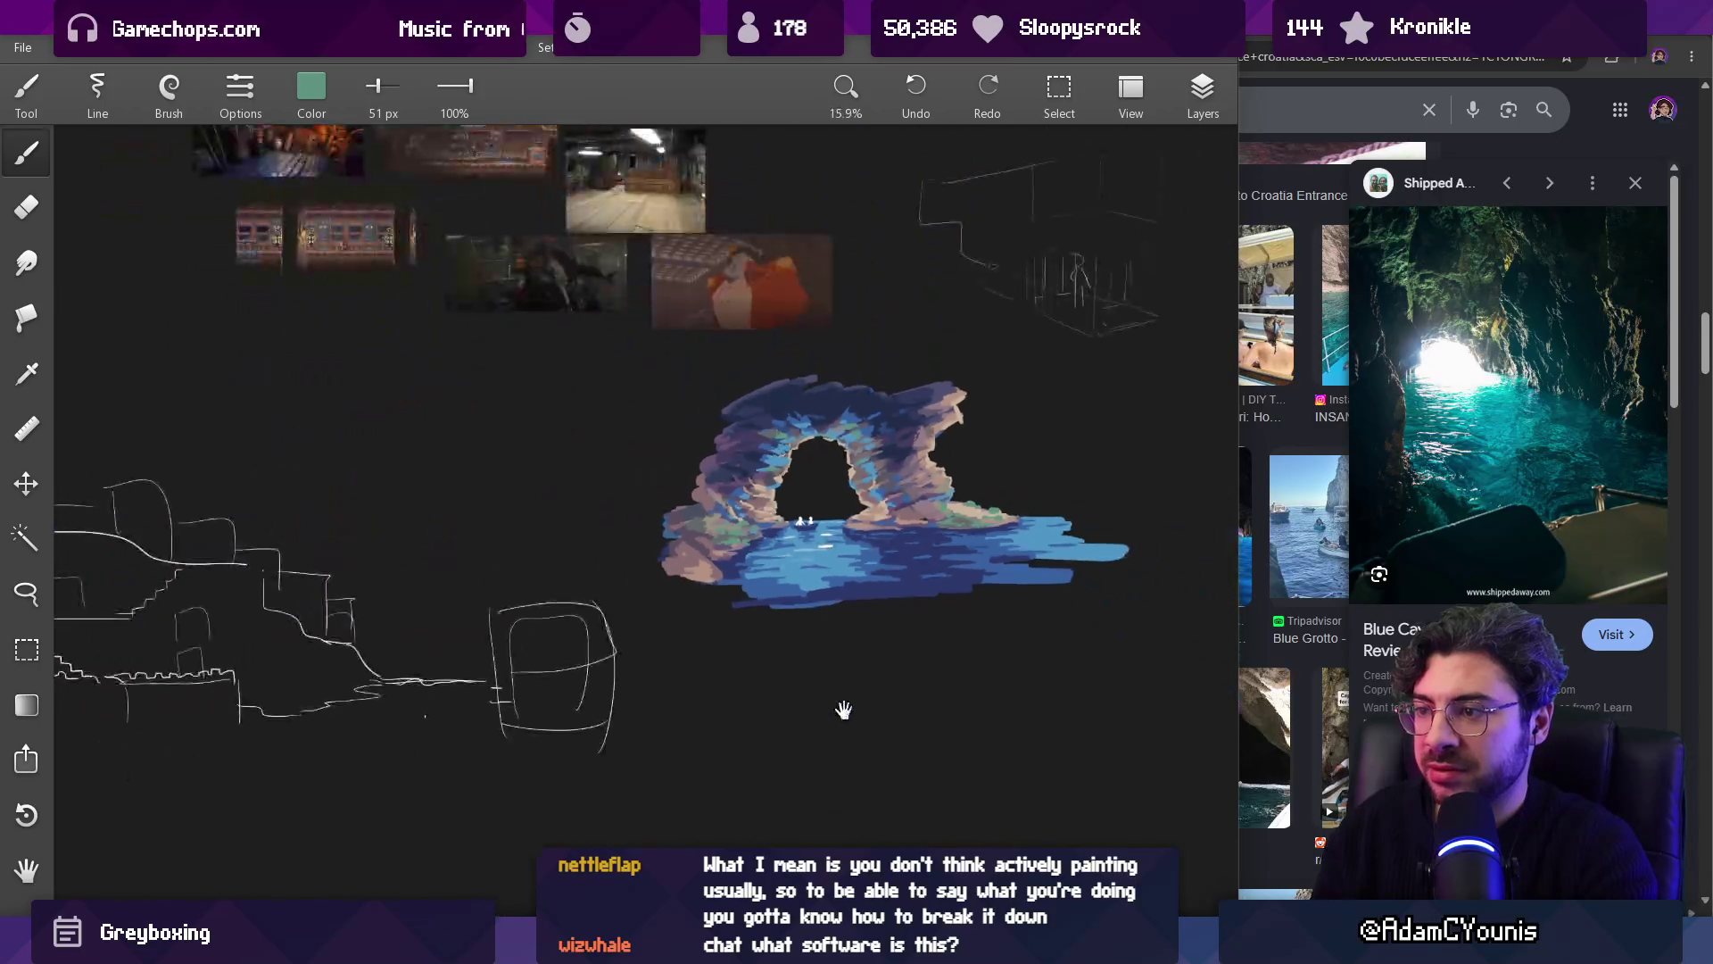
pyautogui.scroll(6, 788, 502)
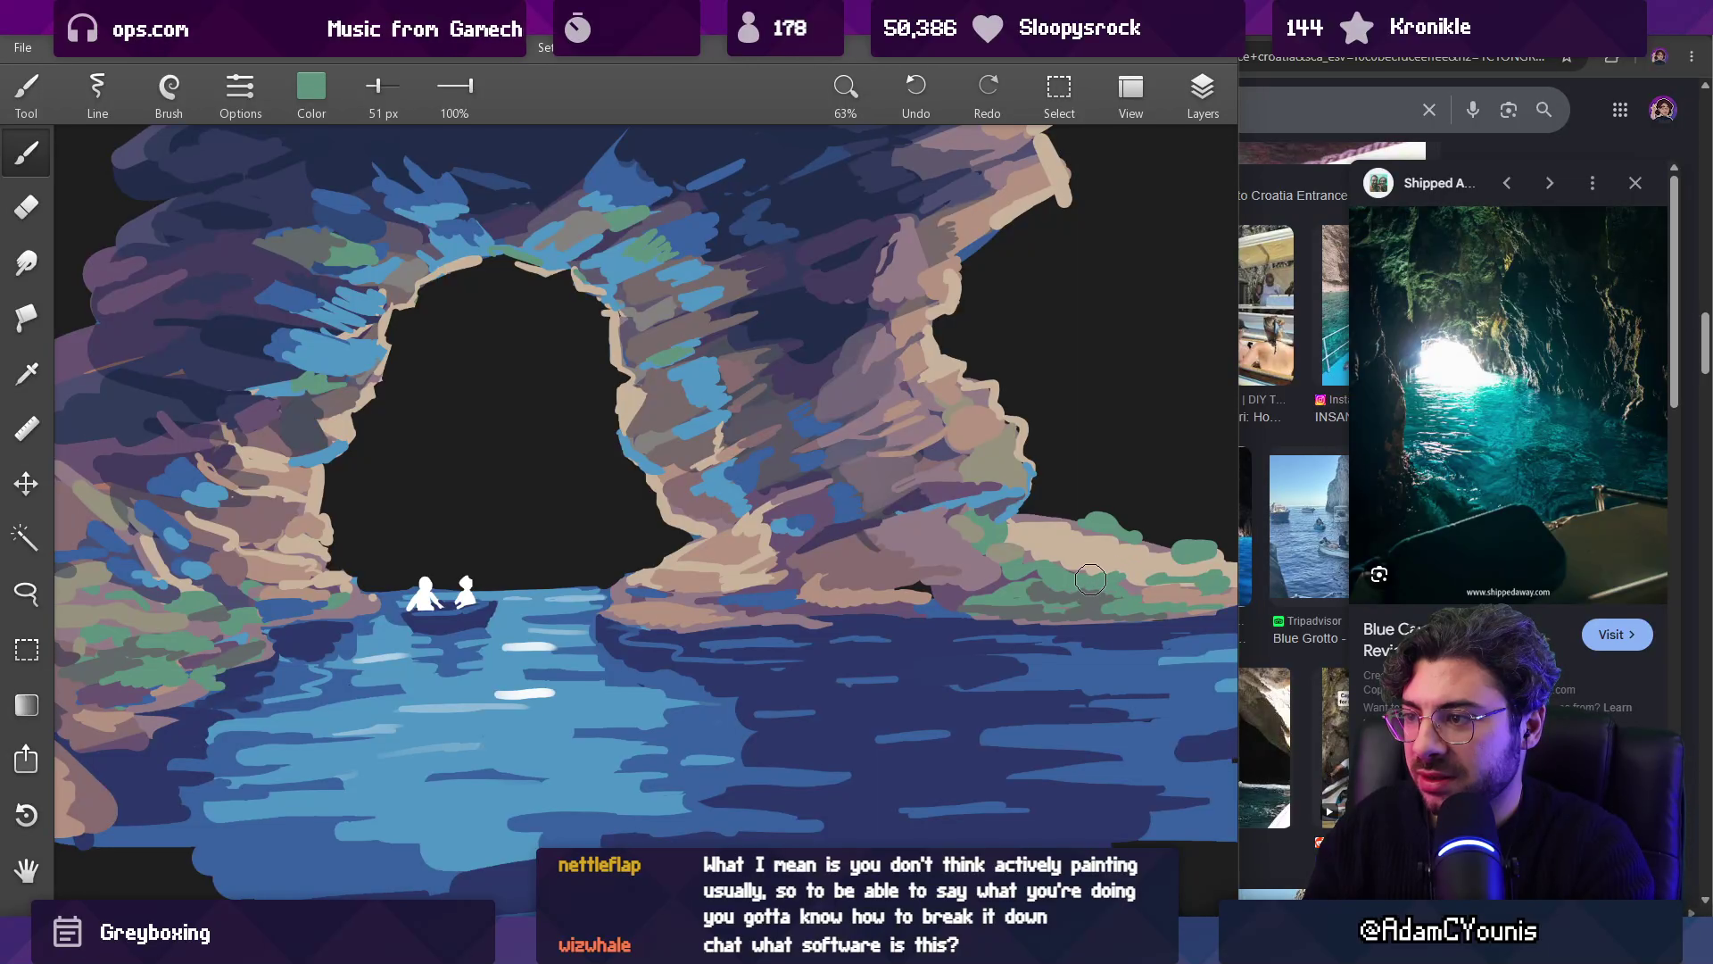
pyautogui.moveTo(1132, 563)
pyautogui.mouseDown()
pyautogui.moveTo(1049, 577)
pyautogui.moveTo(1213, 540)
pyautogui.mouseUp()
pyautogui.moveTo(1078, 523); pyautogui.dragTo(1128, 525)
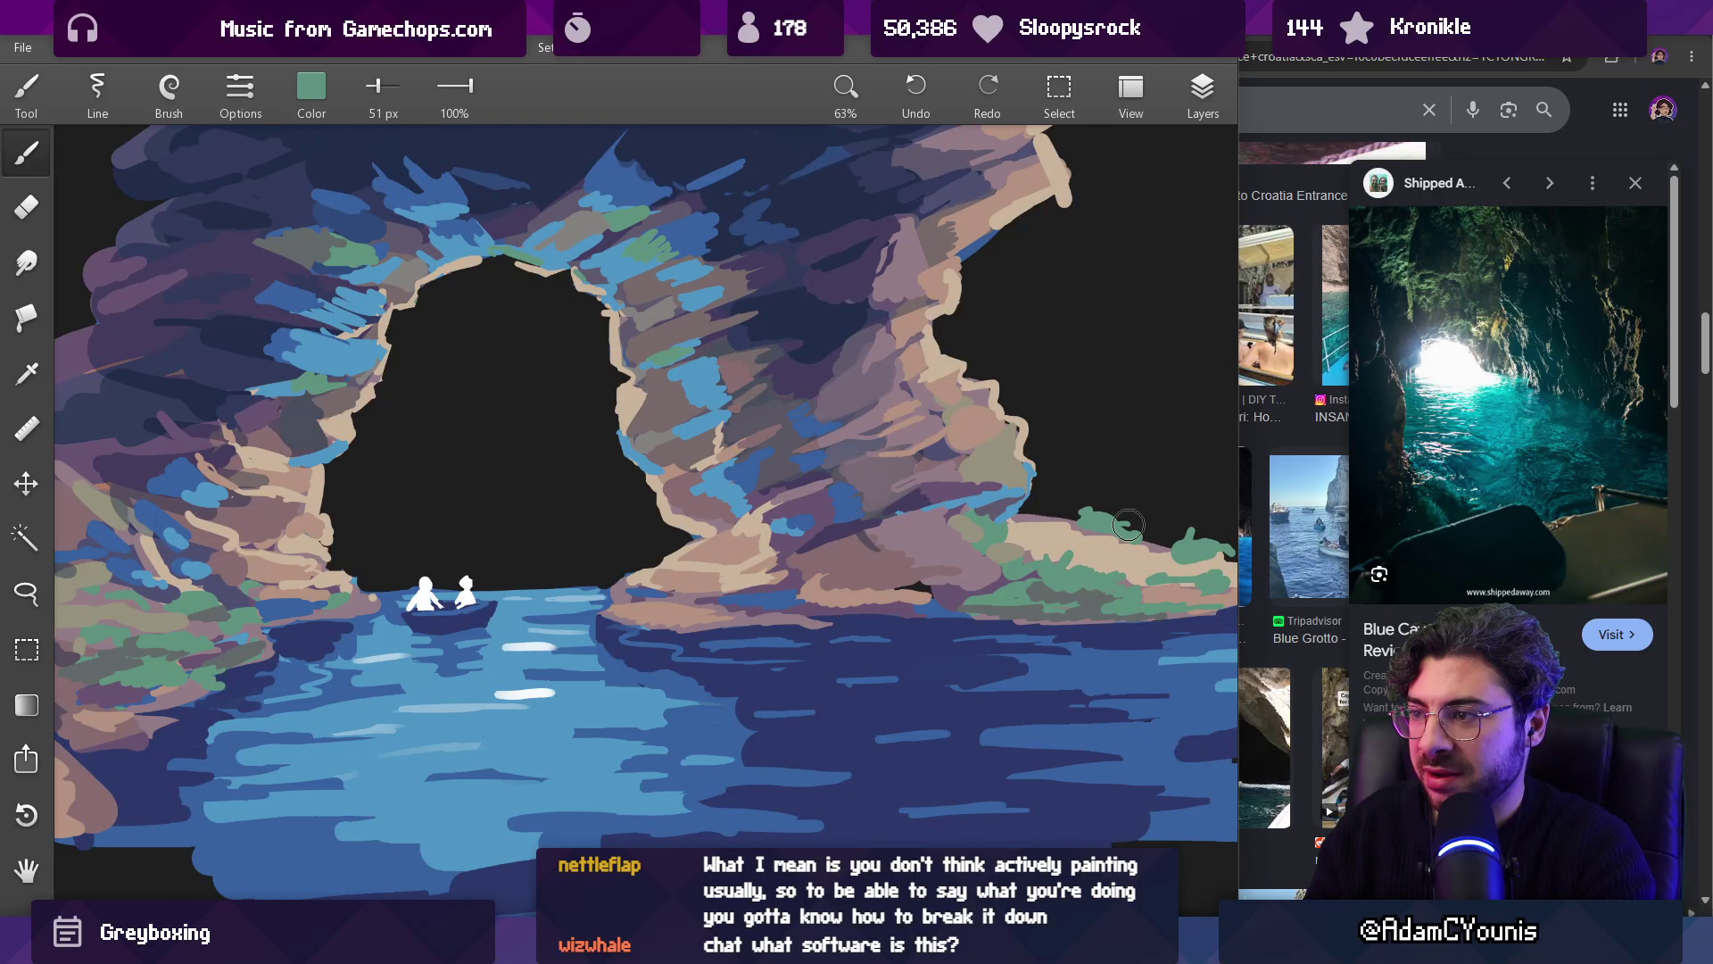
pyautogui.scroll(-4, 943, 741)
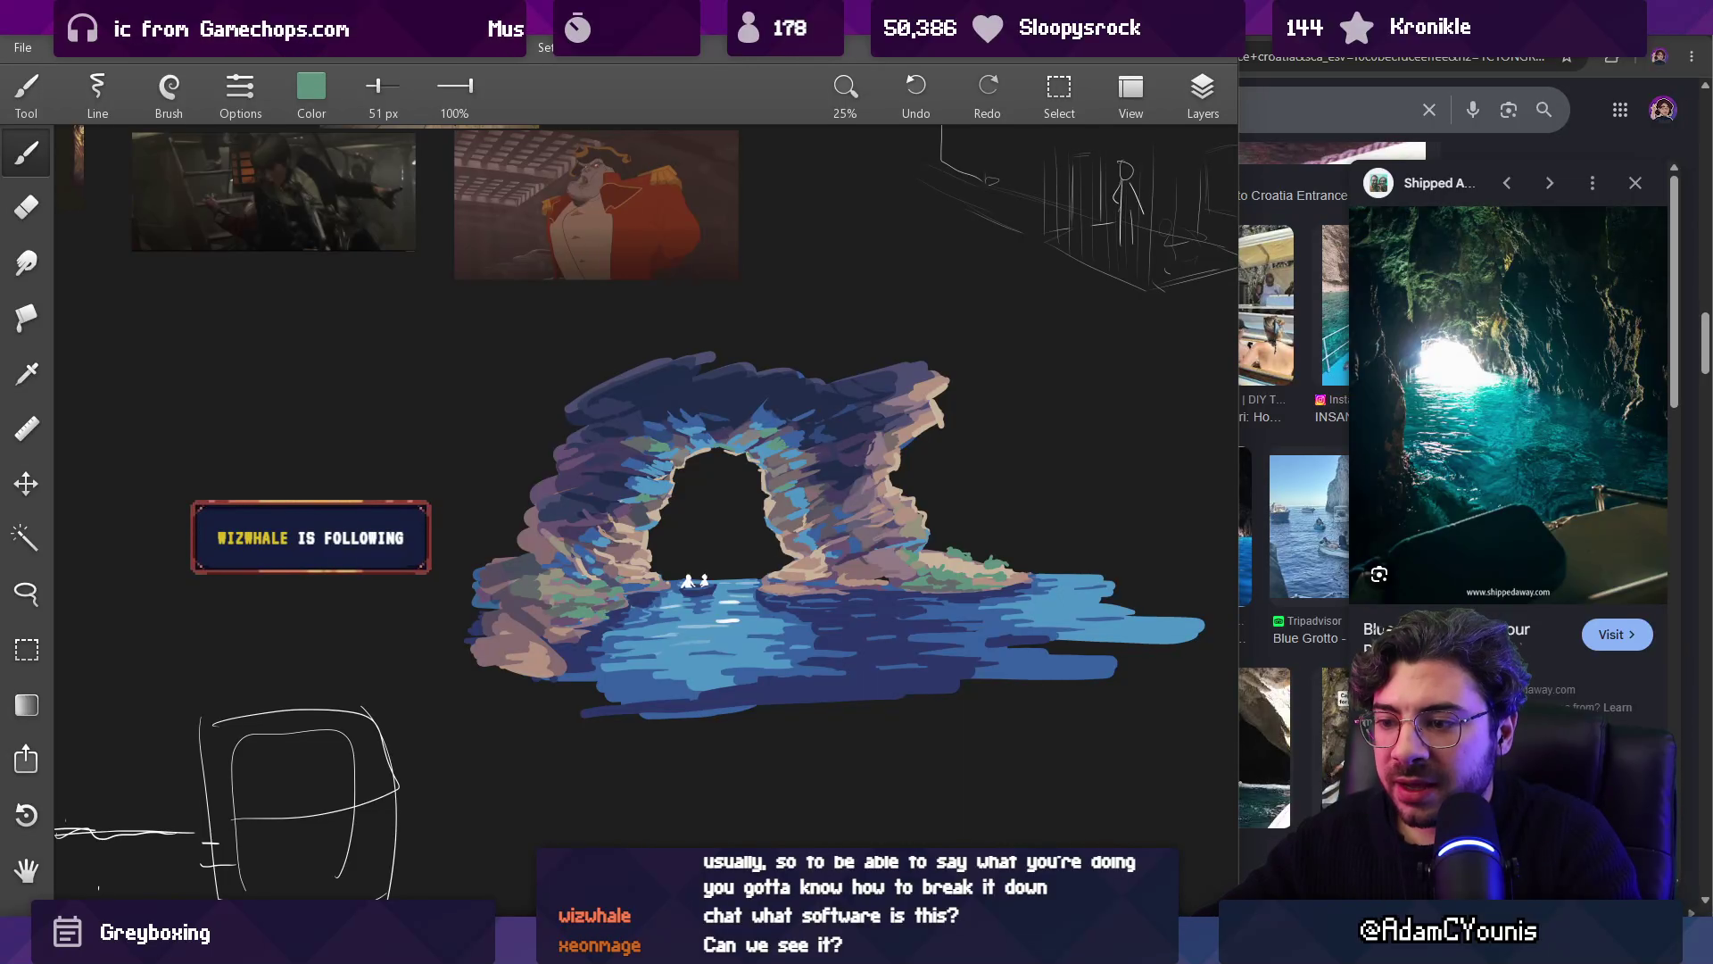
# Step: Search Everything for 'archaeology .leo' and select Archaeology Colour Concepts.leo
pyautogui.moveTo(680, 948)
pyautogui.click(681, 825)
pyautogui.write('archaeolofy')
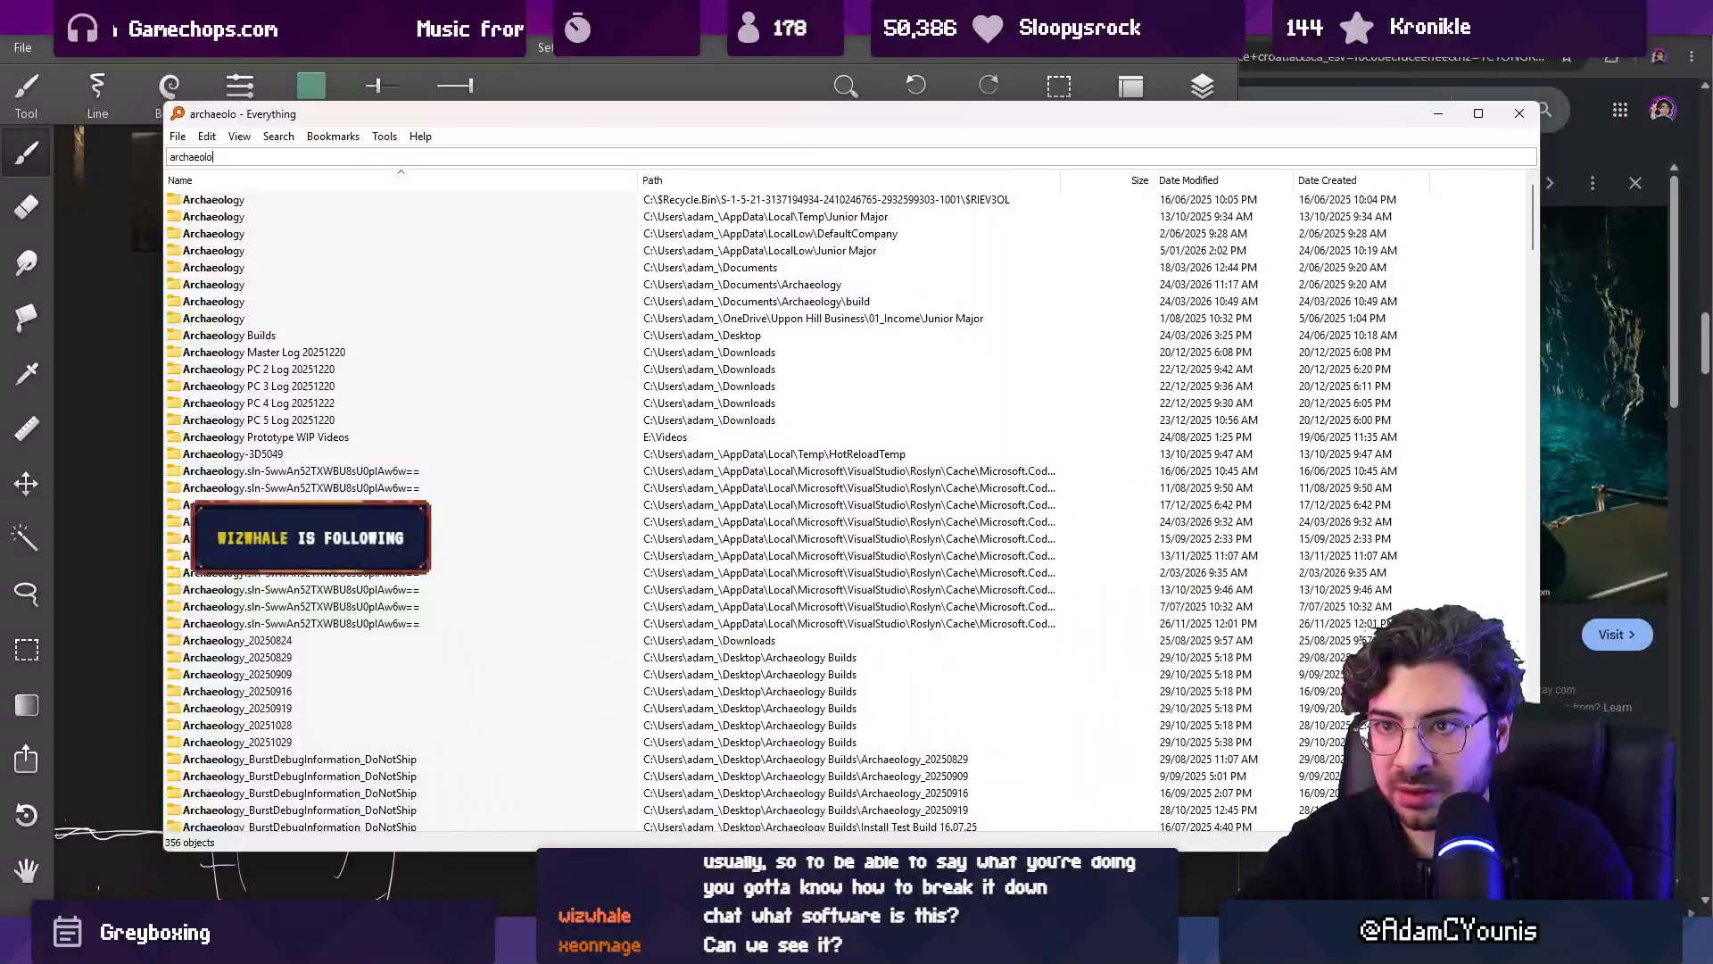
pyautogui.press('BackSpace')
pyautogui.press('BackSpace')
pyautogui.write('gy .leo')
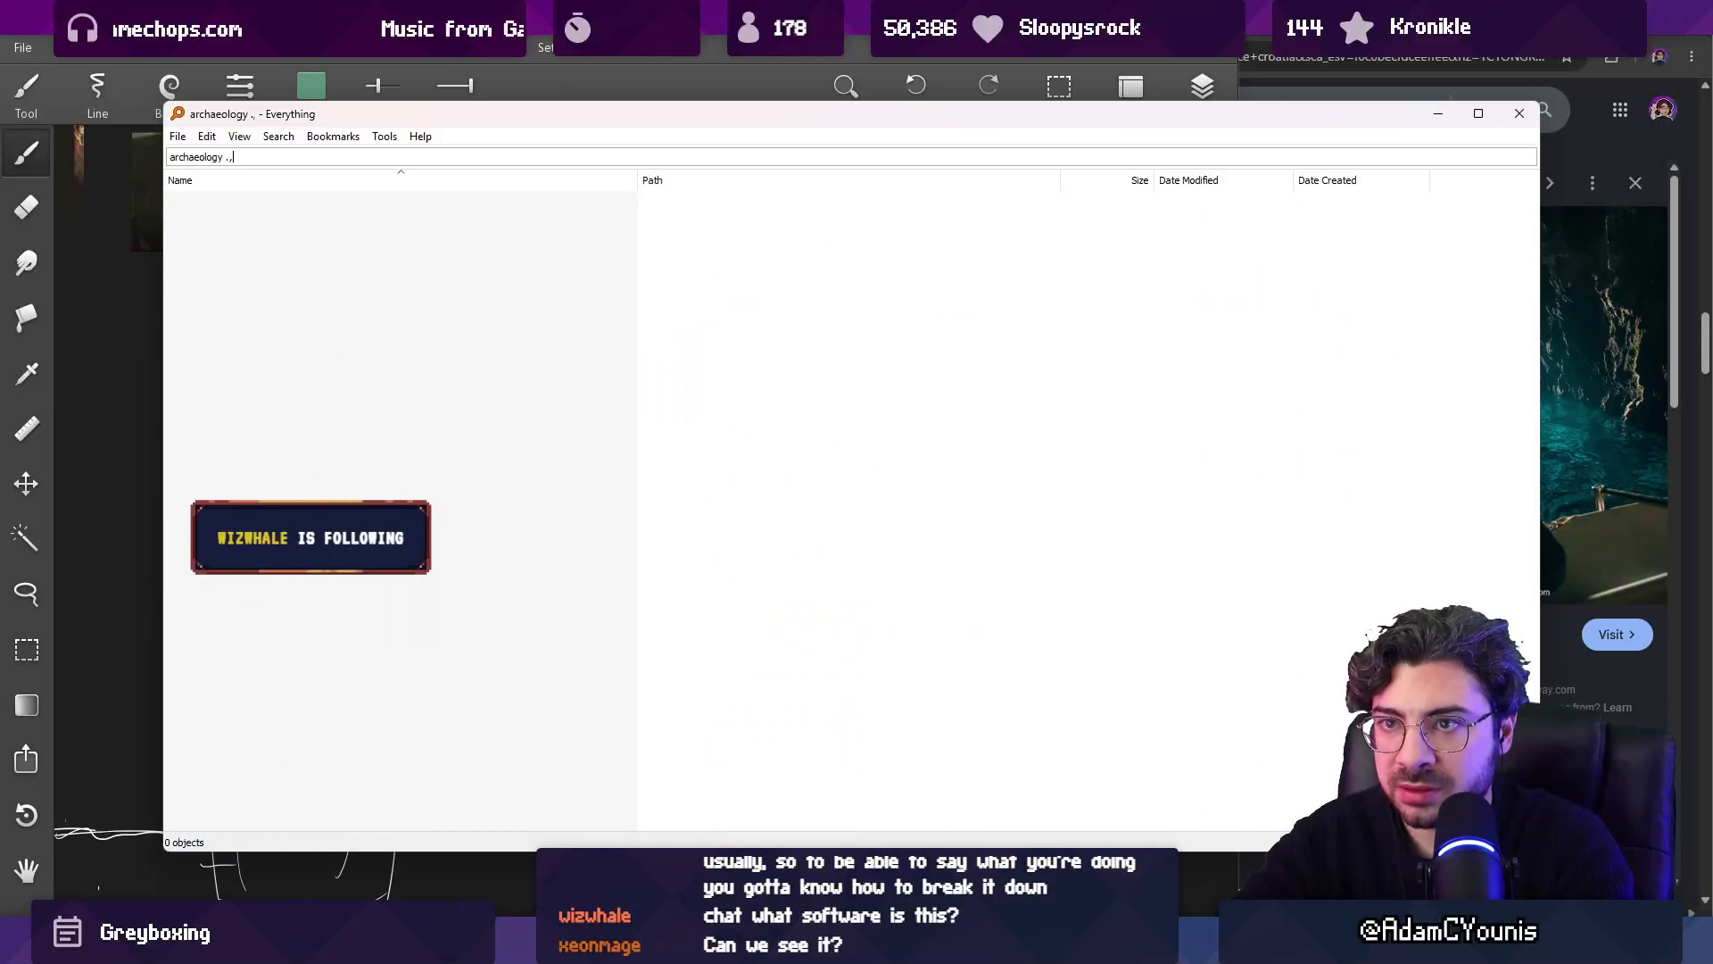
pyautogui.click(263, 199)
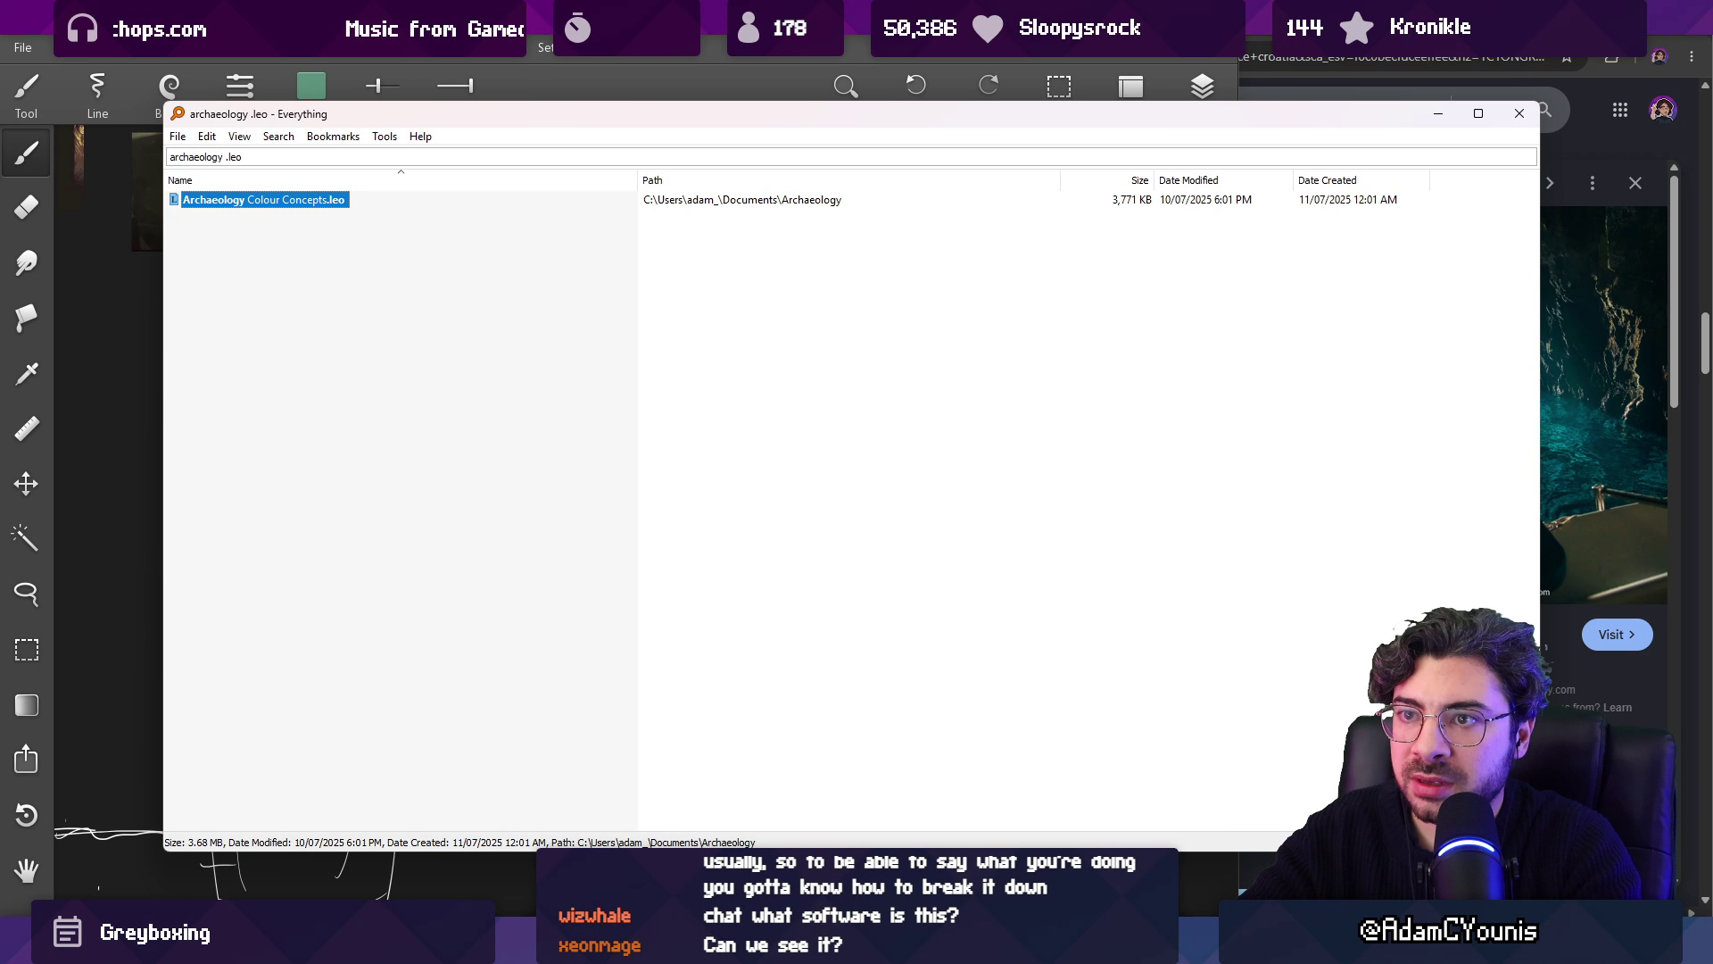